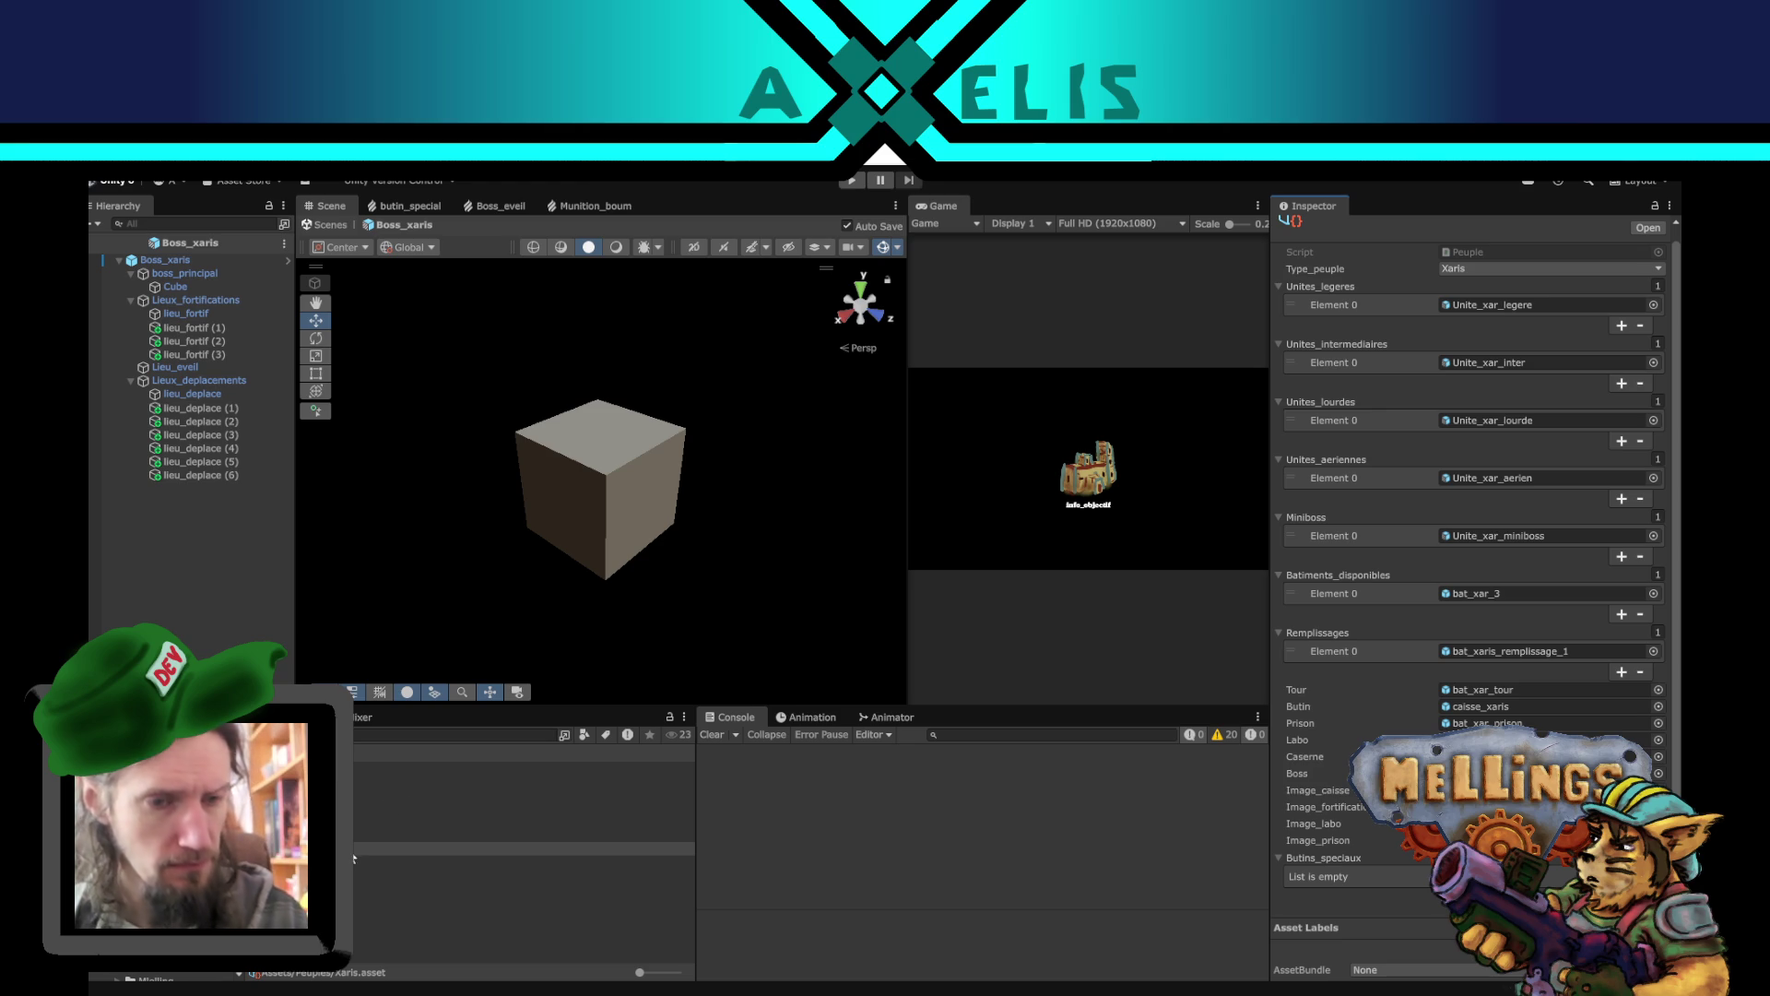
# - Select the Boss_xaris prefab to review its Boss script: Vitesse_boss 1, Durabilite 20, four fortification locations
pyautogui.click(245, 485)
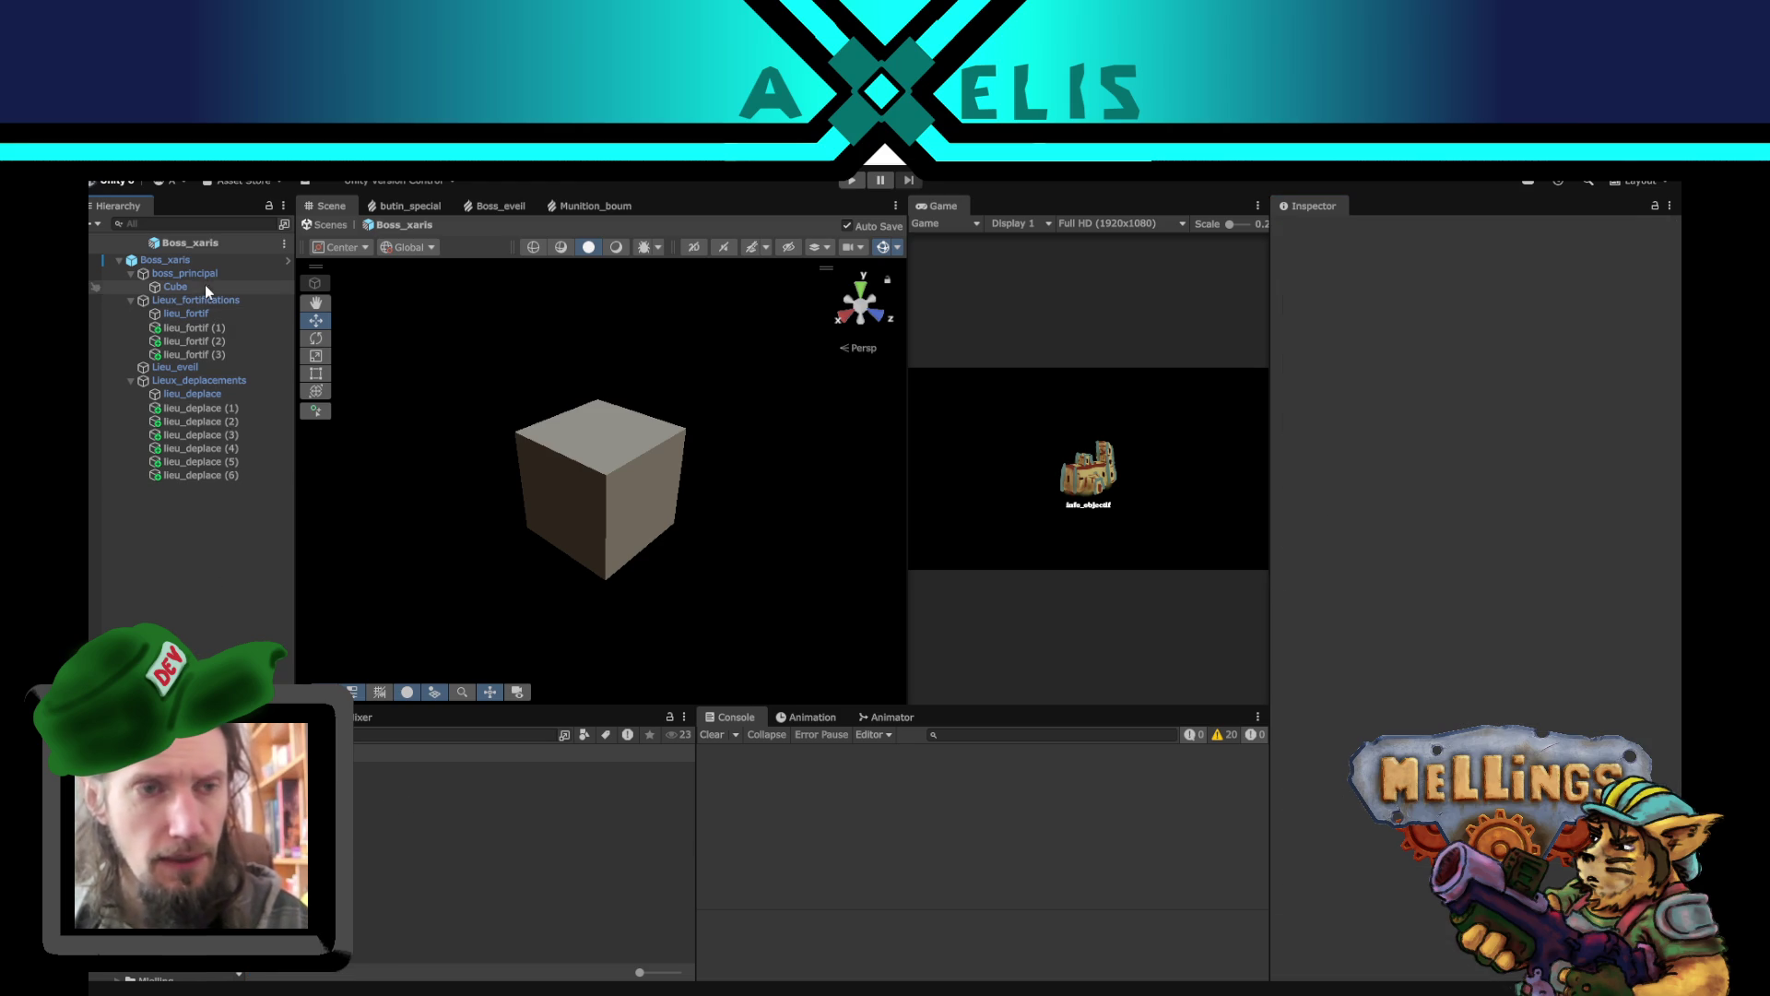
pyautogui.click(197, 262)
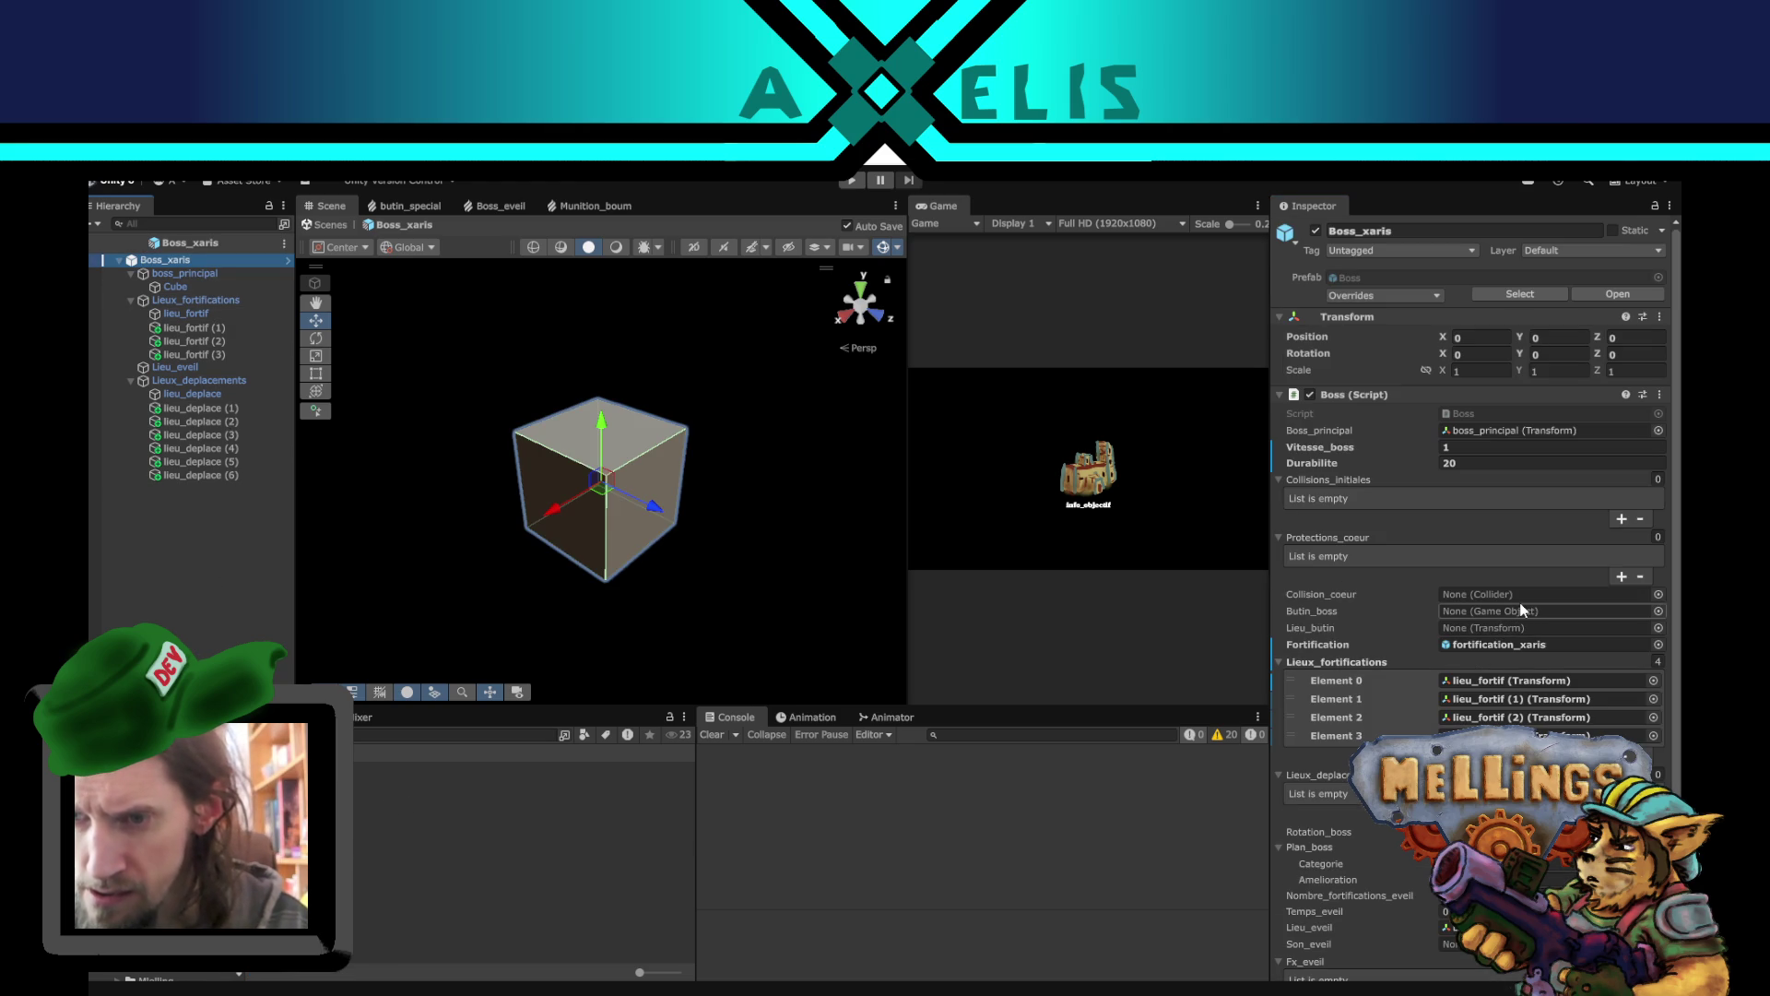
pyautogui.scroll(-2, 1525, 627)
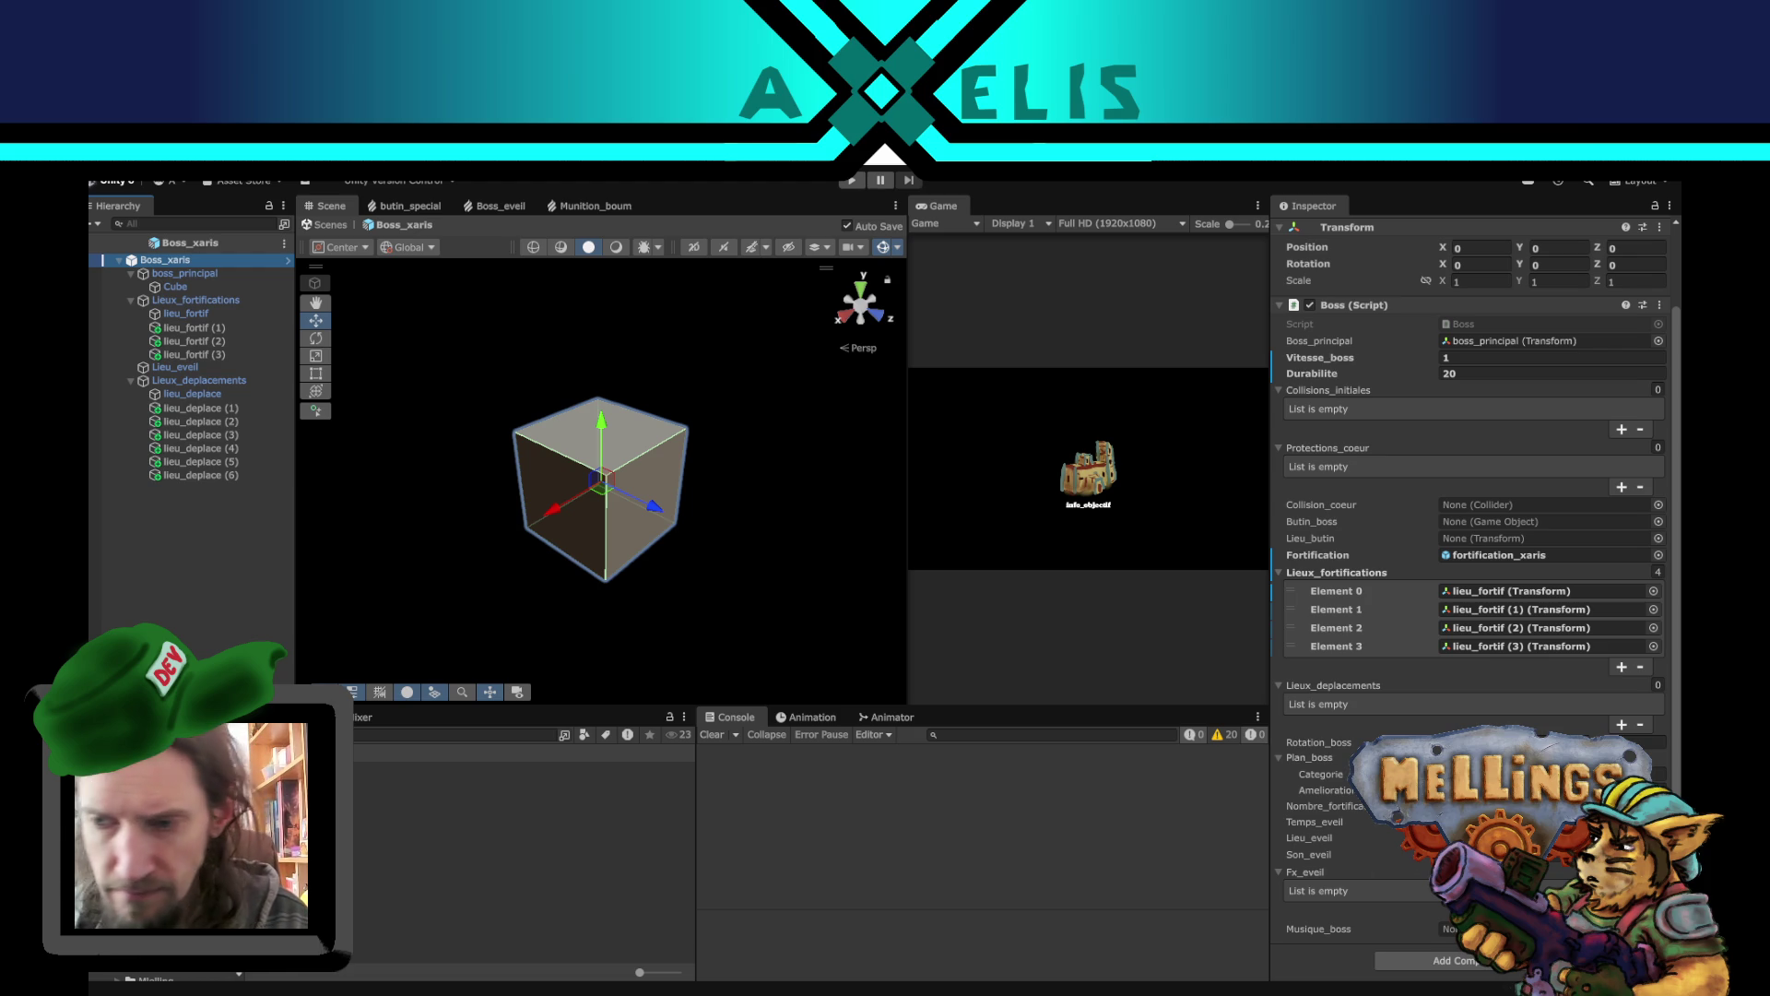
pyautogui.click(1659, 929)
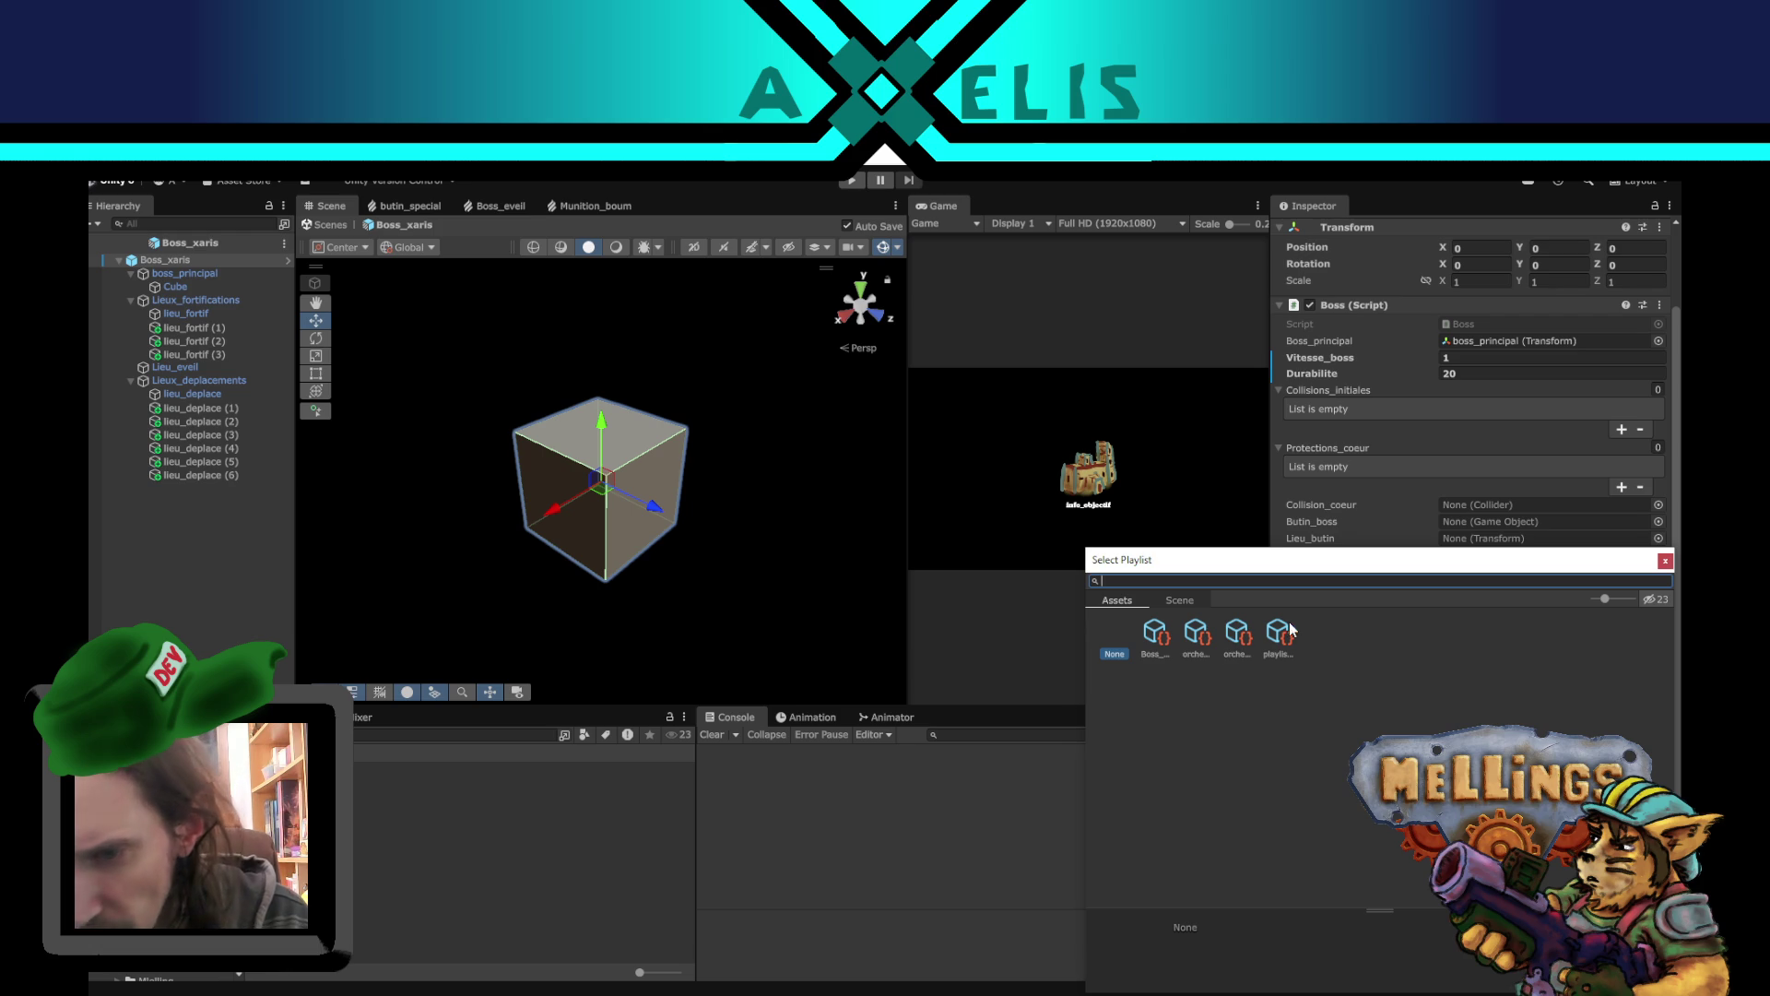
# - Assign the orchestre_jungle playlist as the boss music and boss_eveil as Son_eveil
pyautogui.click(1156, 639)
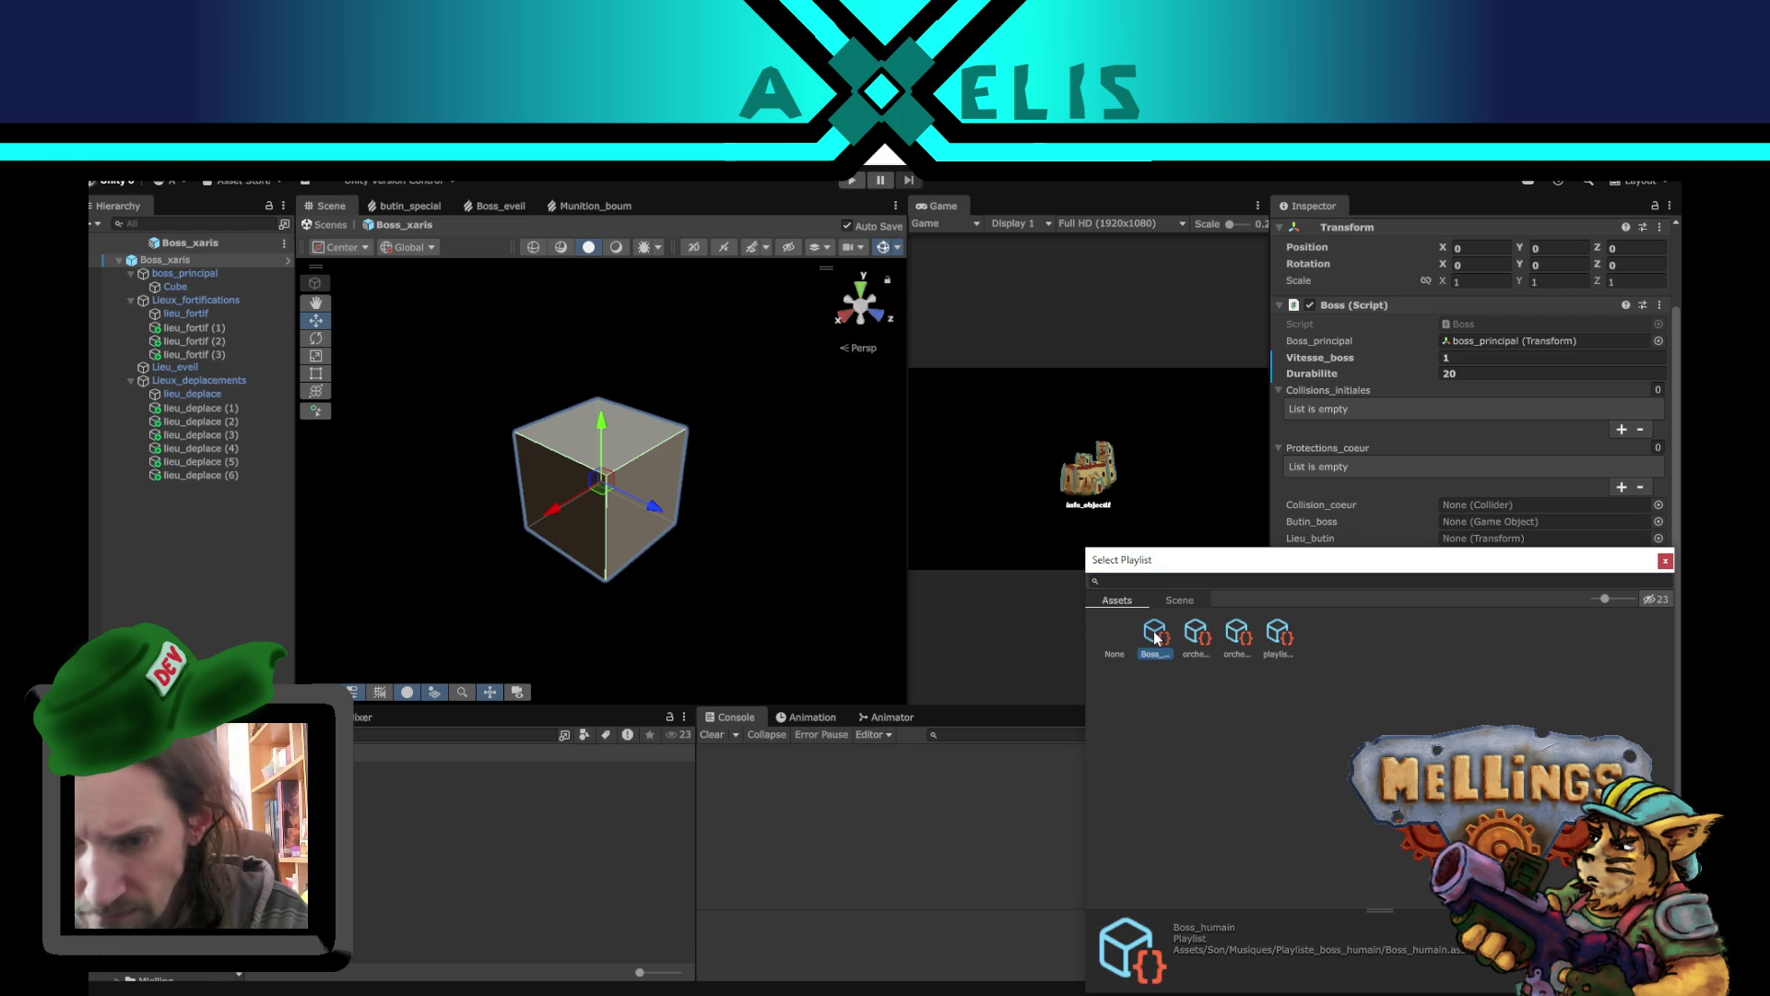
pyautogui.click(1196, 638)
pyautogui.doubleClick(1170, 629)
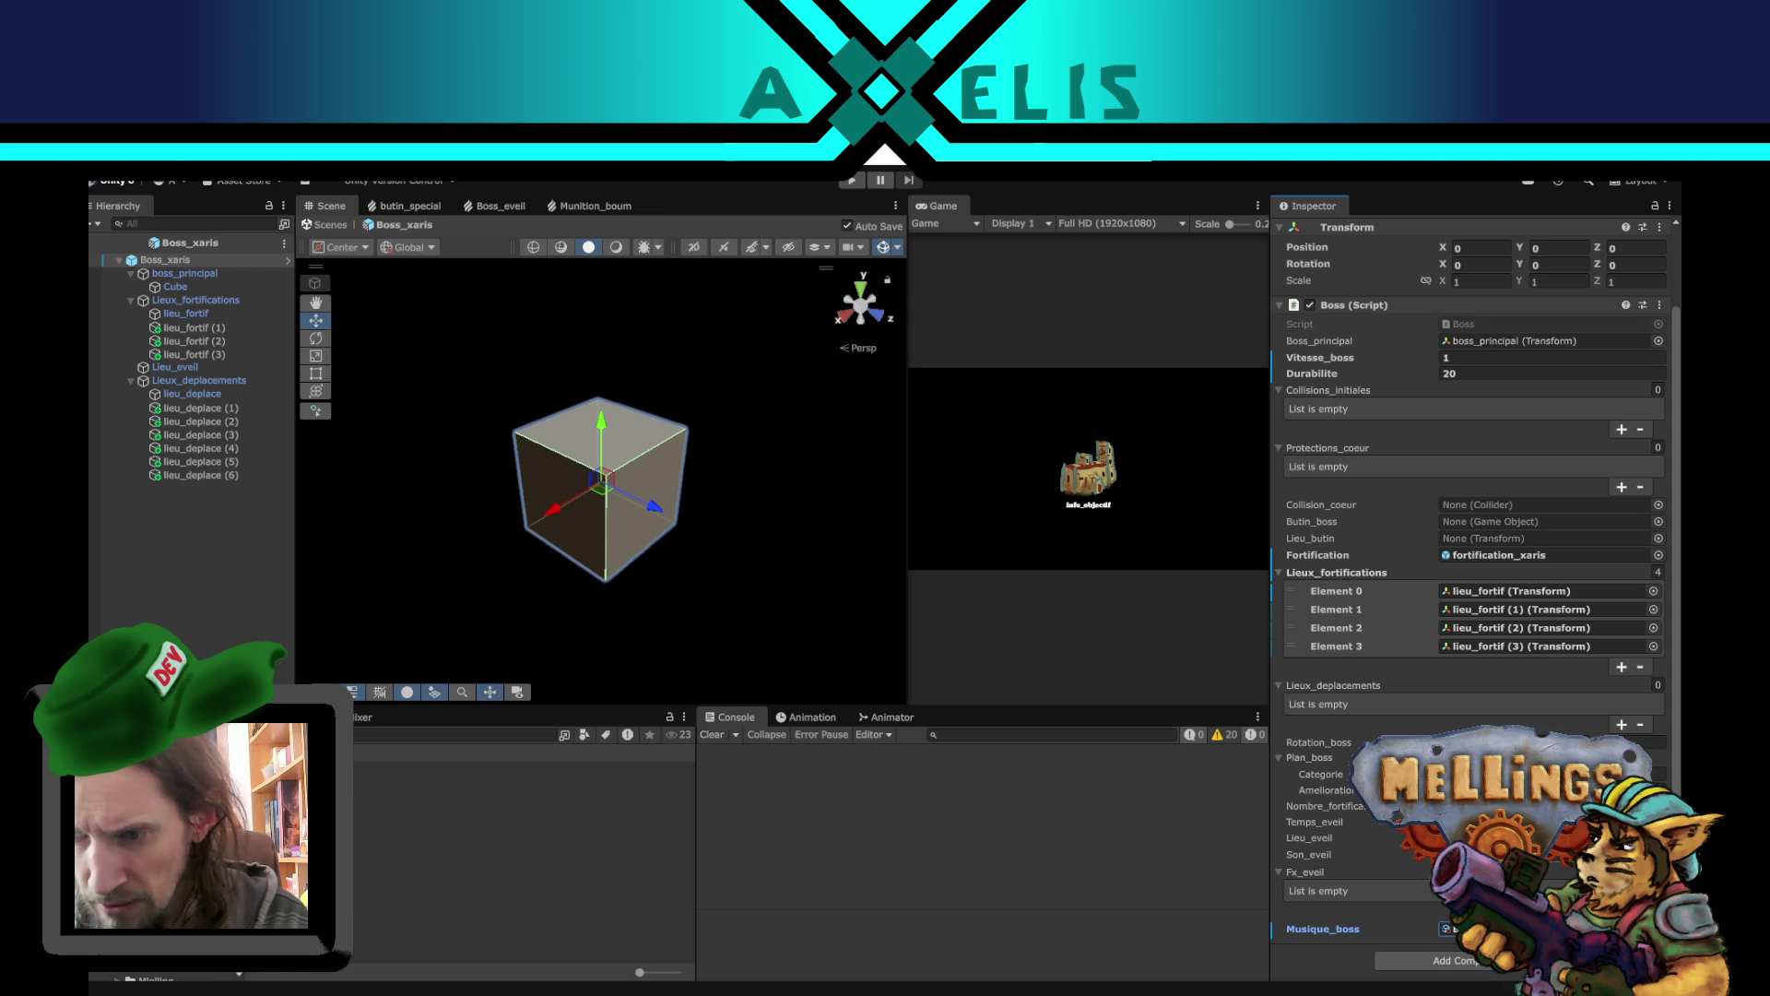
pyautogui.click(1659, 854)
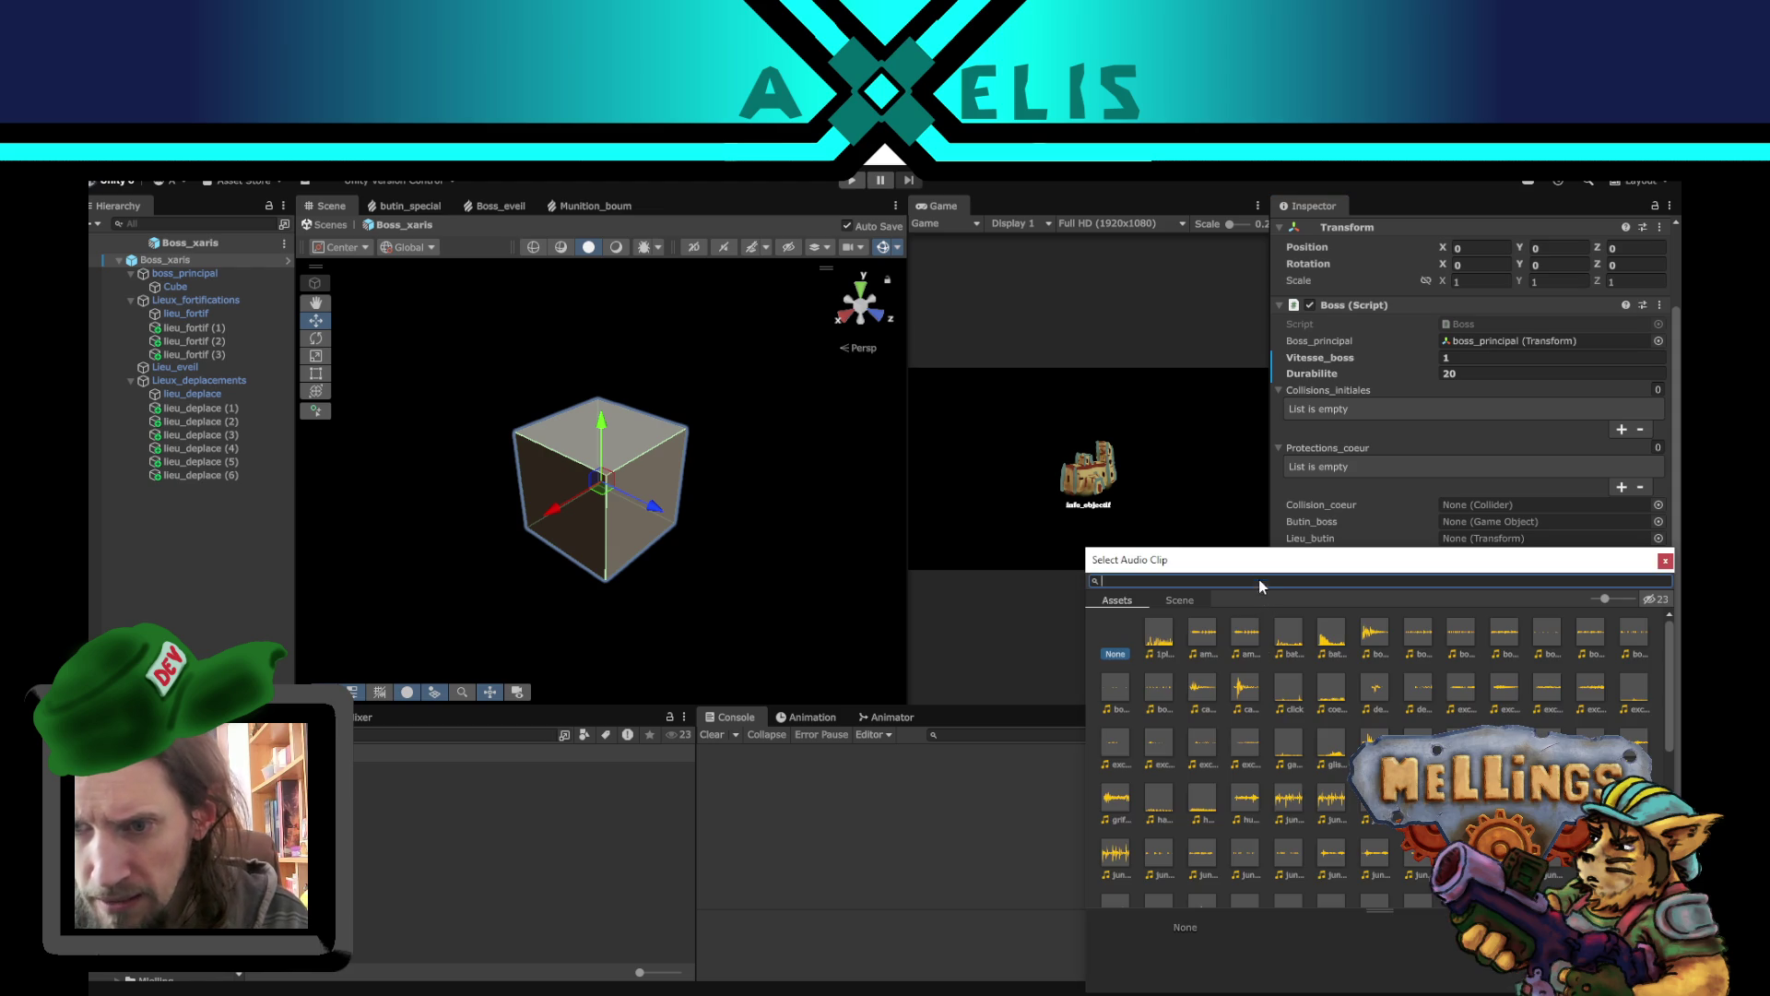
pyautogui.write('boss')
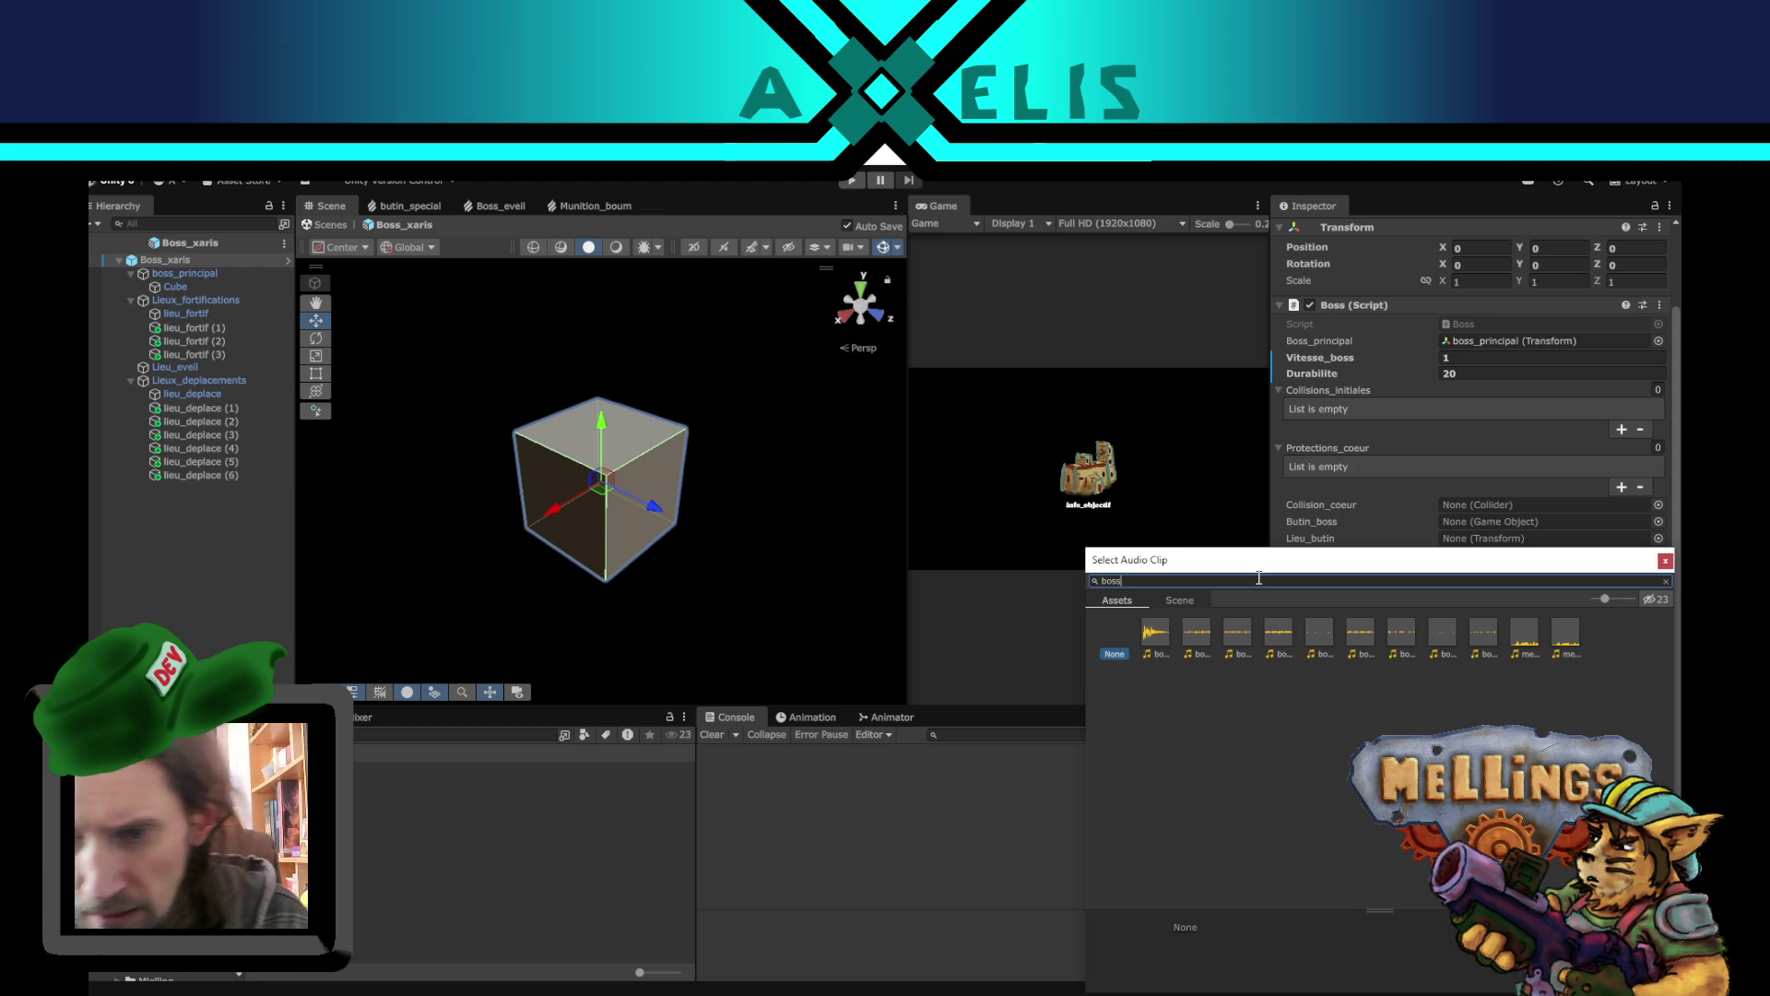
pyautogui.click(1157, 641)
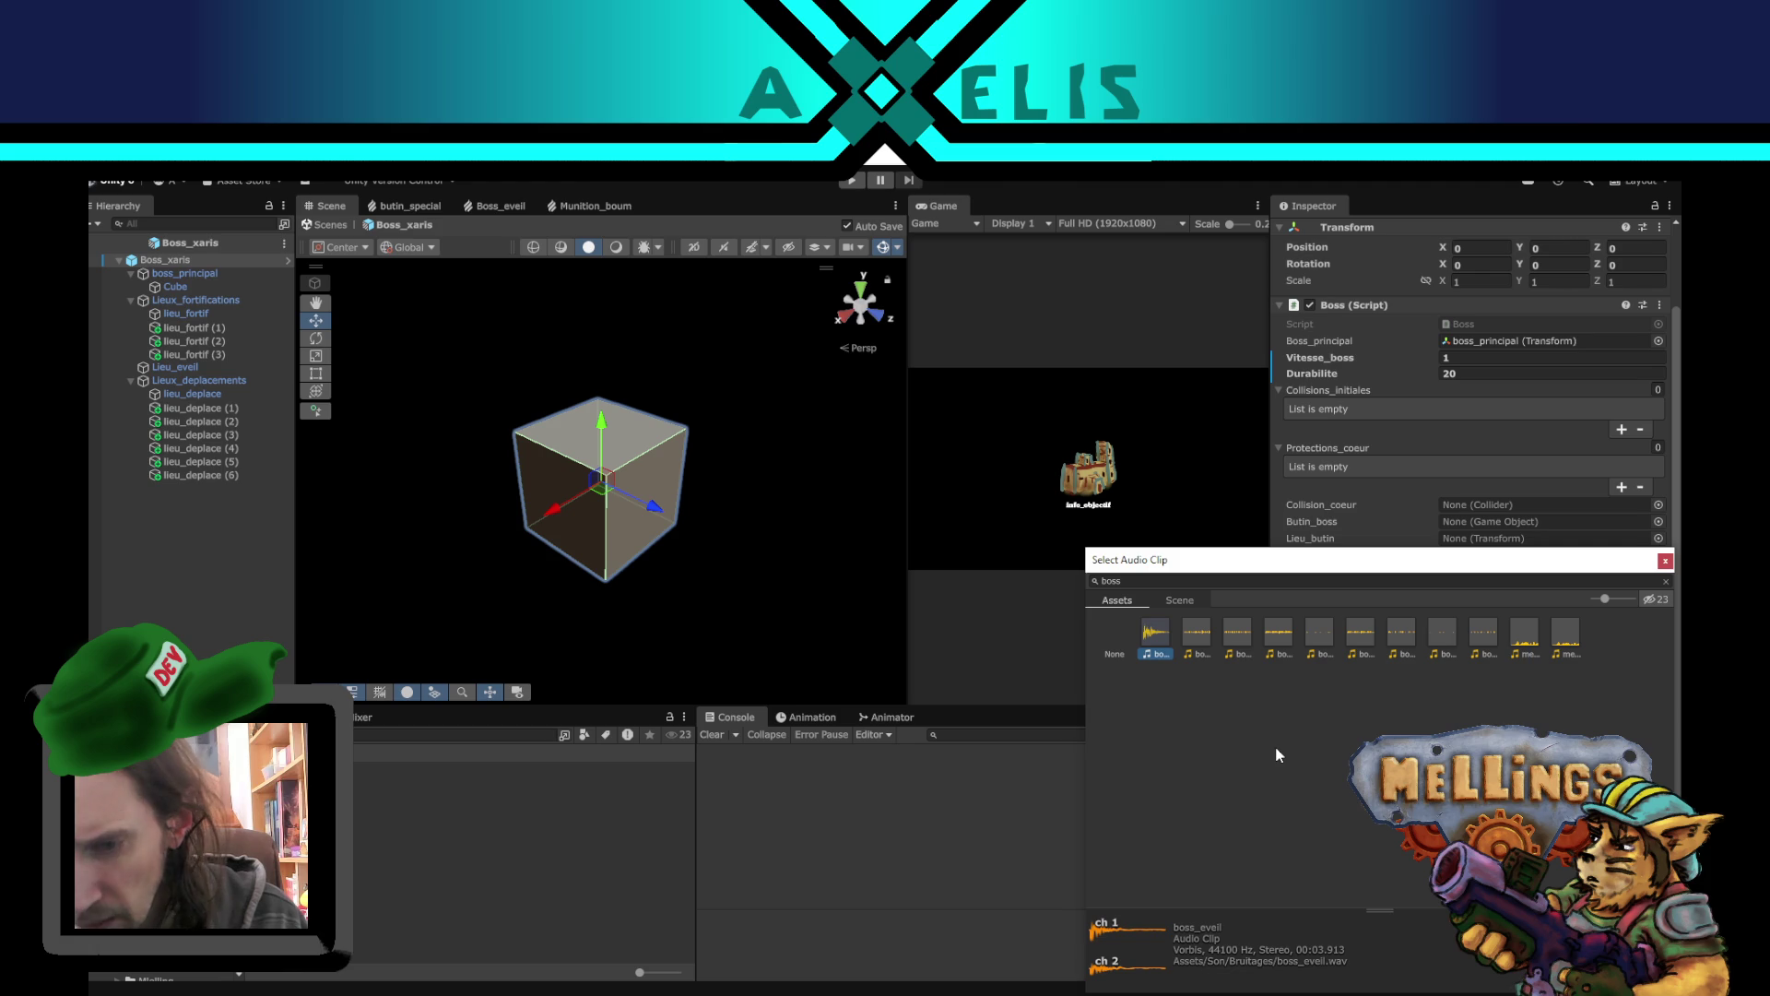
pyautogui.doubleClick(1155, 637)
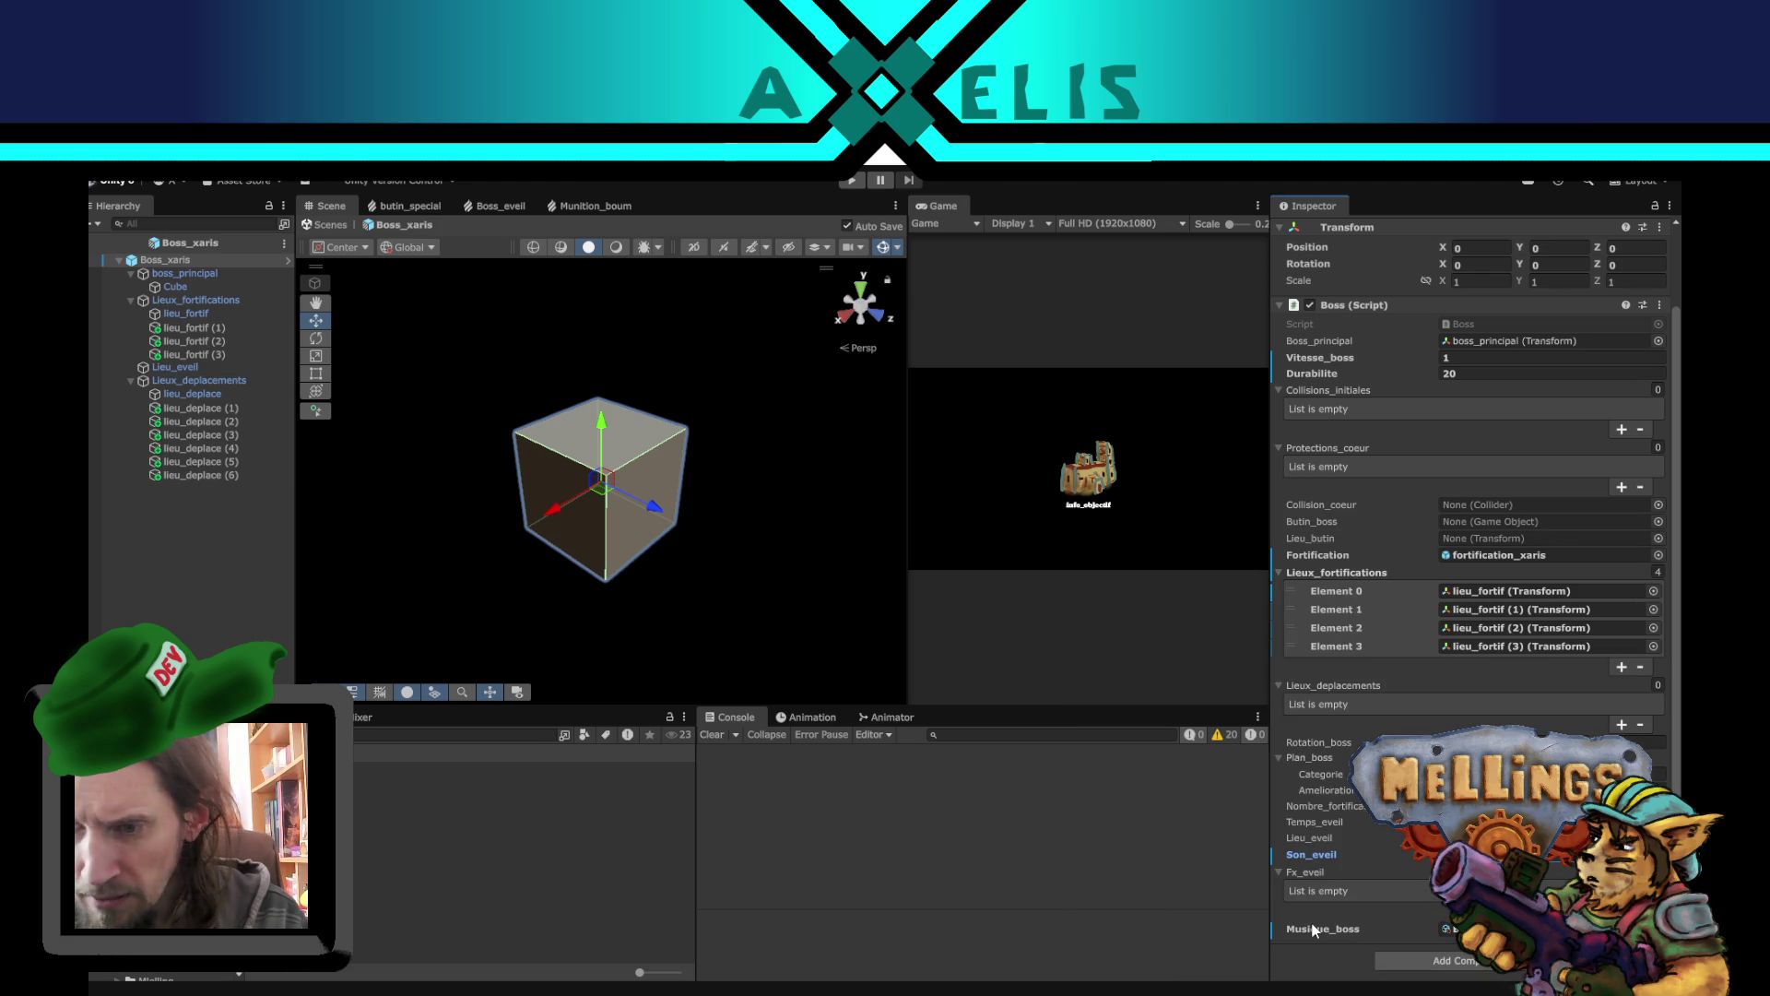
# - Commit the Temps_eveil and Nombre_fortifications_eveil values on the Boss script
pyautogui.click(1314, 822)
pyautogui.press('Return')
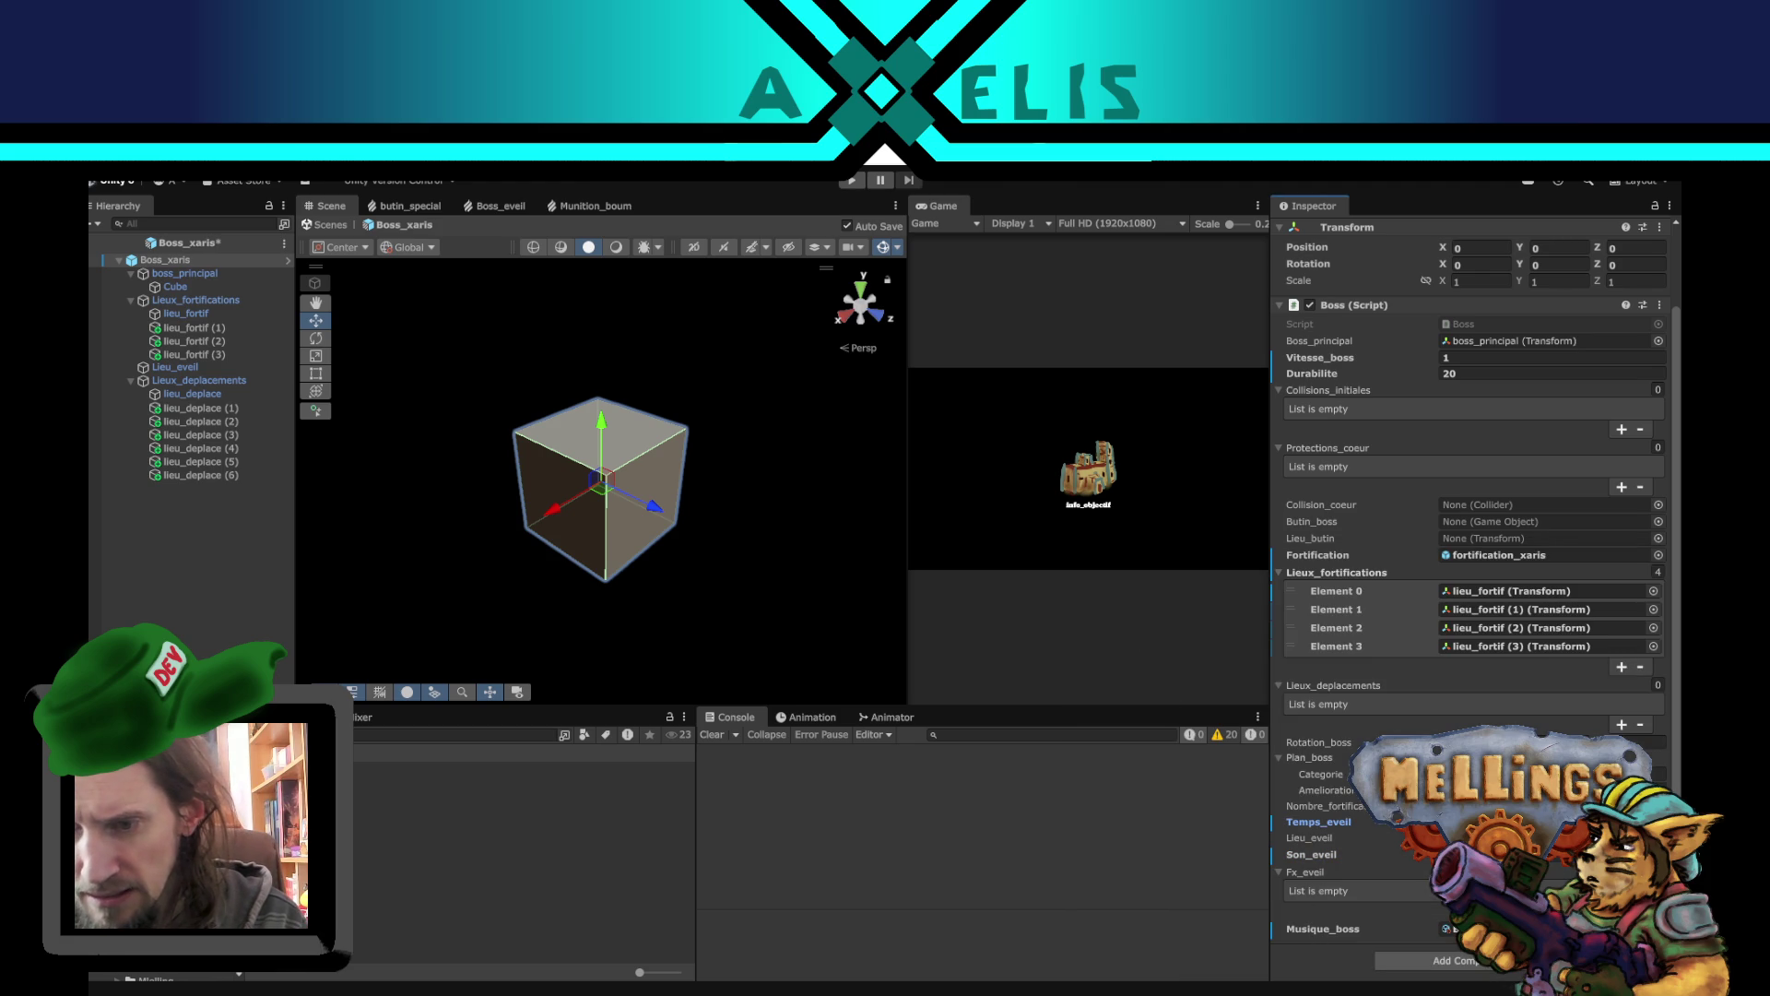
pyautogui.click(1326, 806)
pyautogui.press('Return')
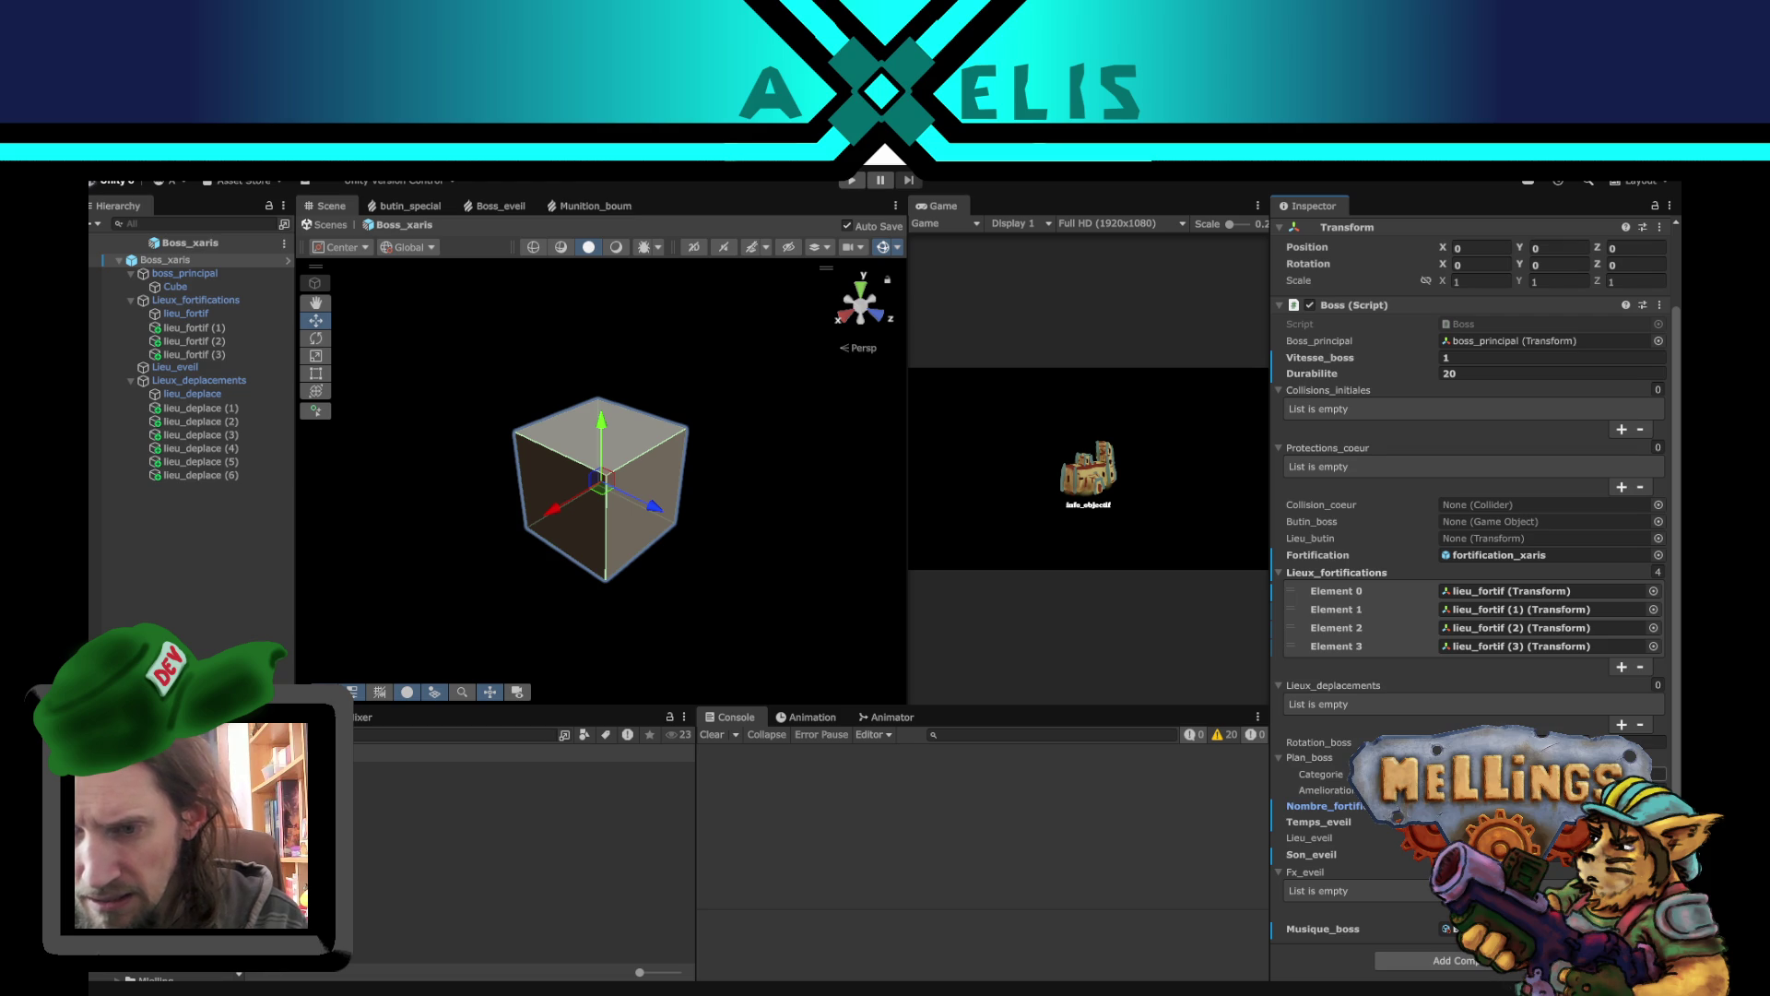
pyautogui.click(1064, 859)
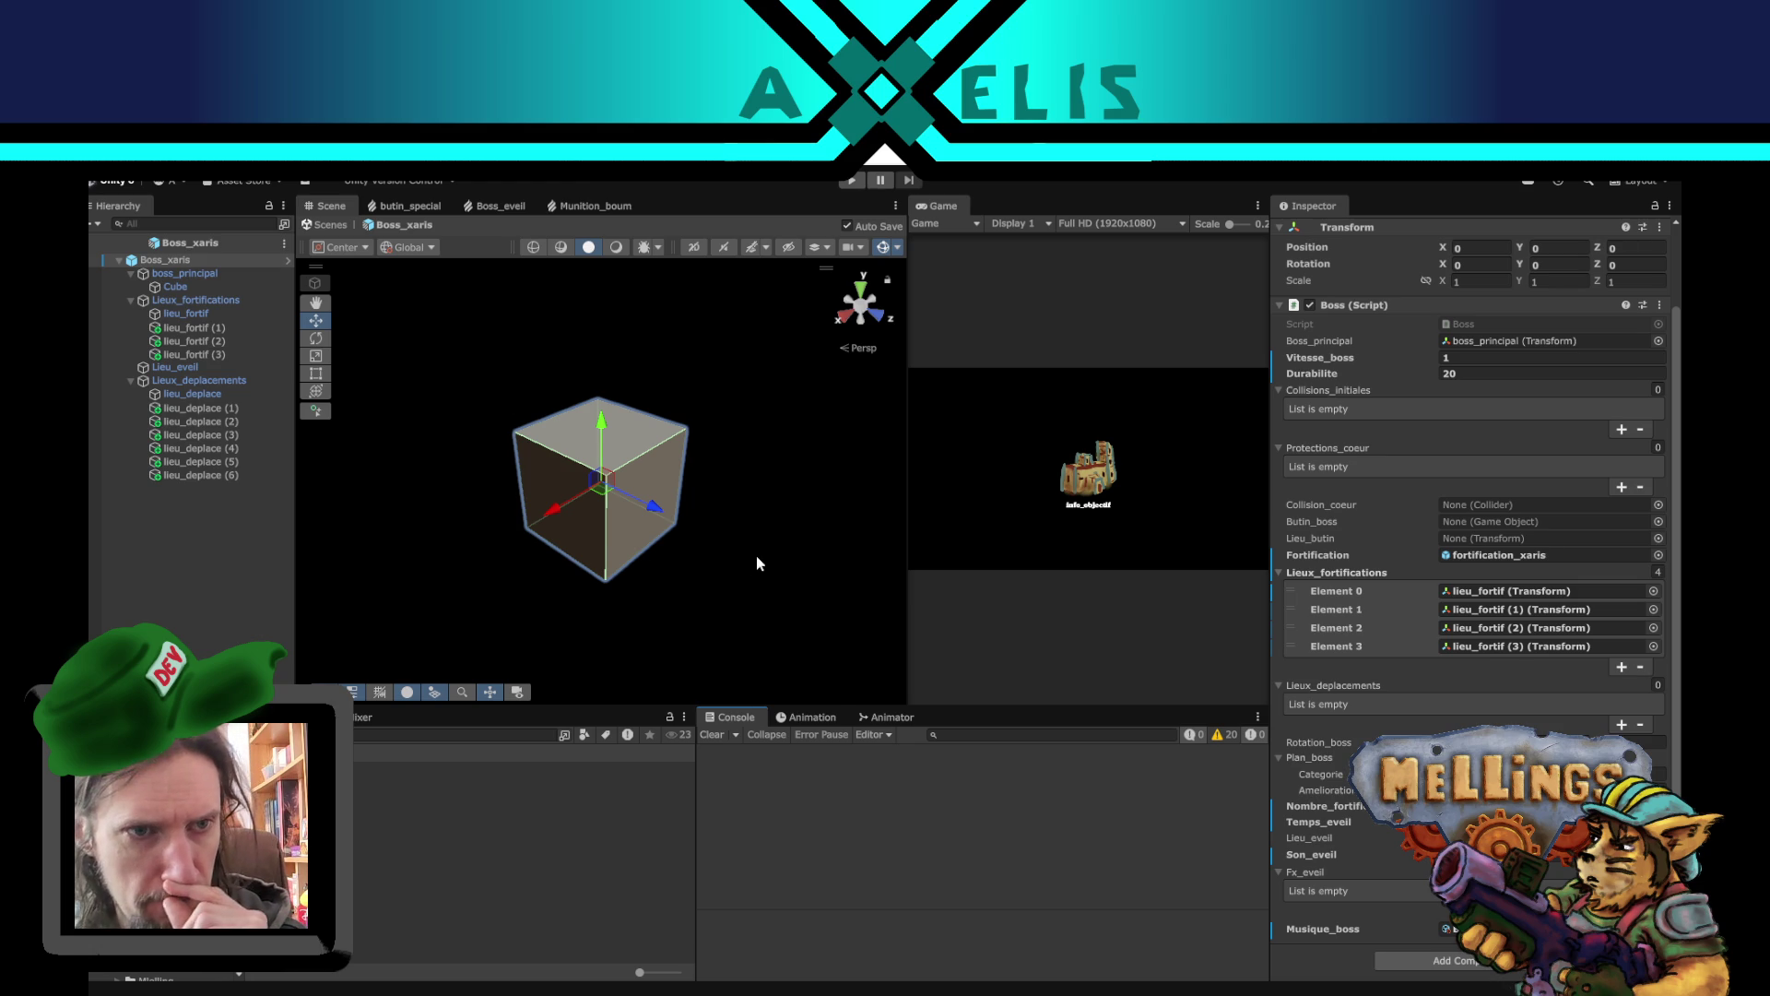
# - Leave the Boss_xaris prefab for the Bataille scene and drop a Boss prefab into it
pyautogui.scroll(-1, 752, 557)
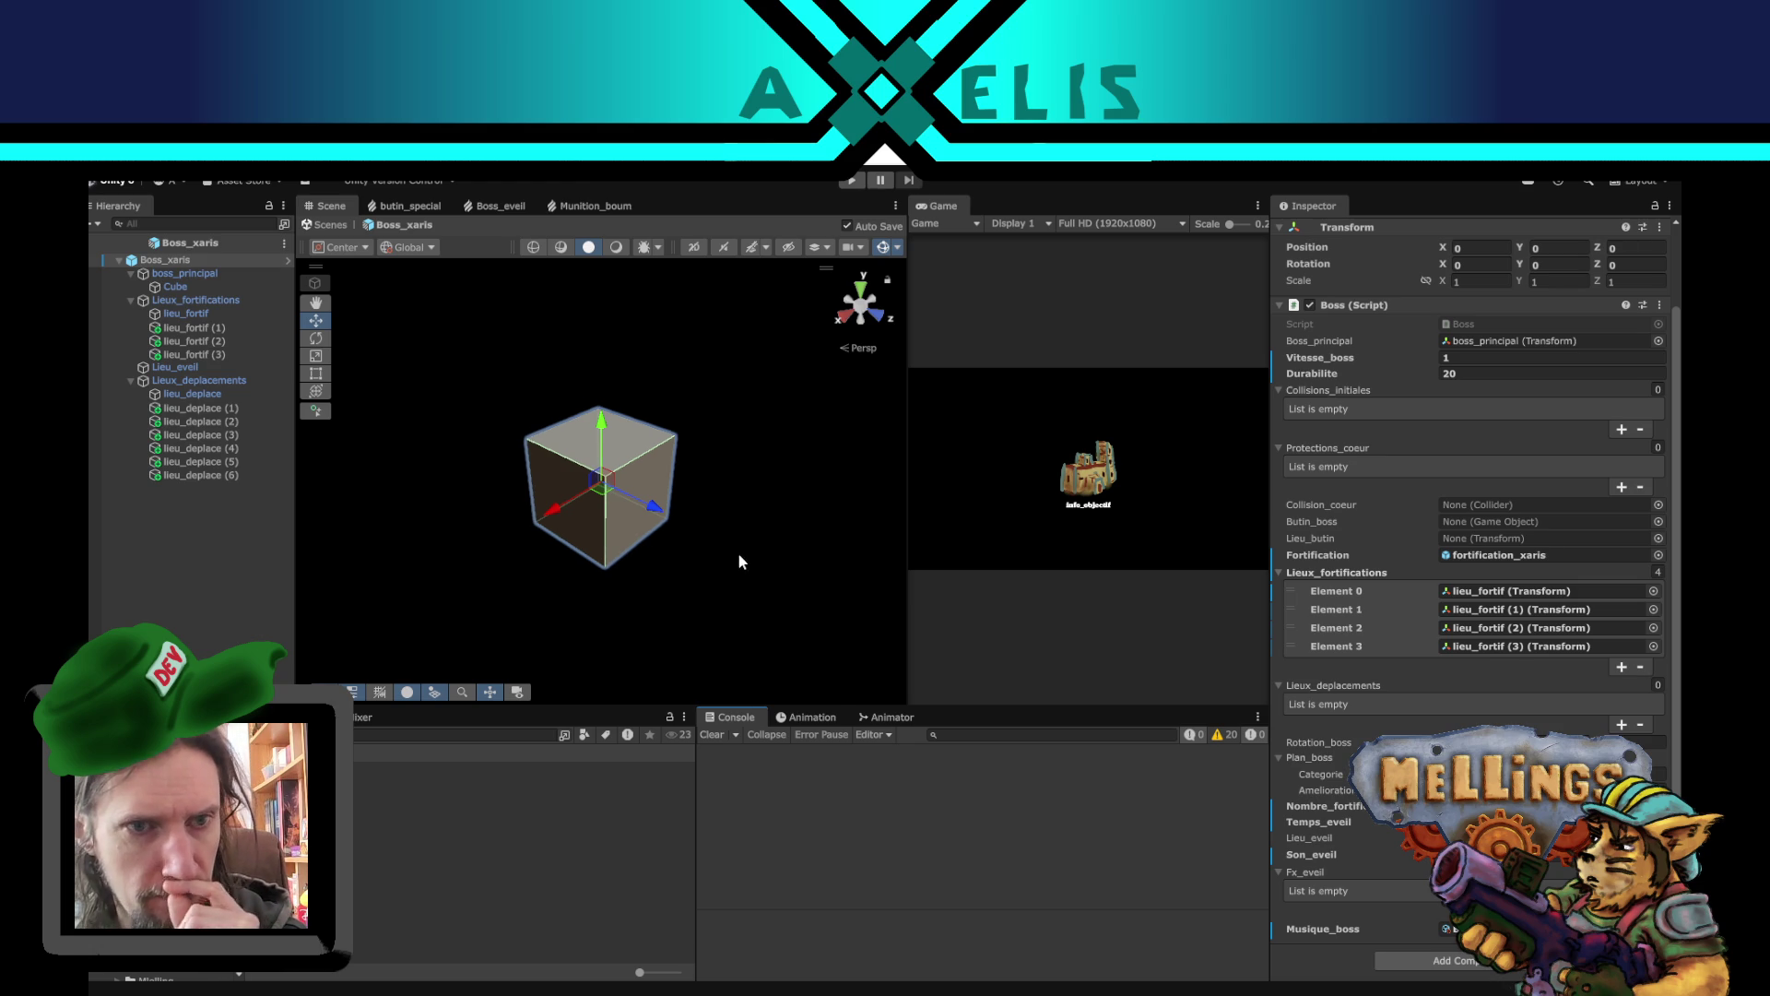
pyautogui.click(94, 242)
pyautogui.moveTo(816, 632)
pyautogui.mouseDown()
pyautogui.moveTo(711, 588)
pyautogui.moveTo(600, 583)
pyautogui.moveTo(570, 486)
pyautogui.moveTo(467, 397)
pyautogui.moveTo(750, 619)
pyautogui.moveTo(683, 532)
pyautogui.moveTo(691, 545)
pyautogui.mouseUp()
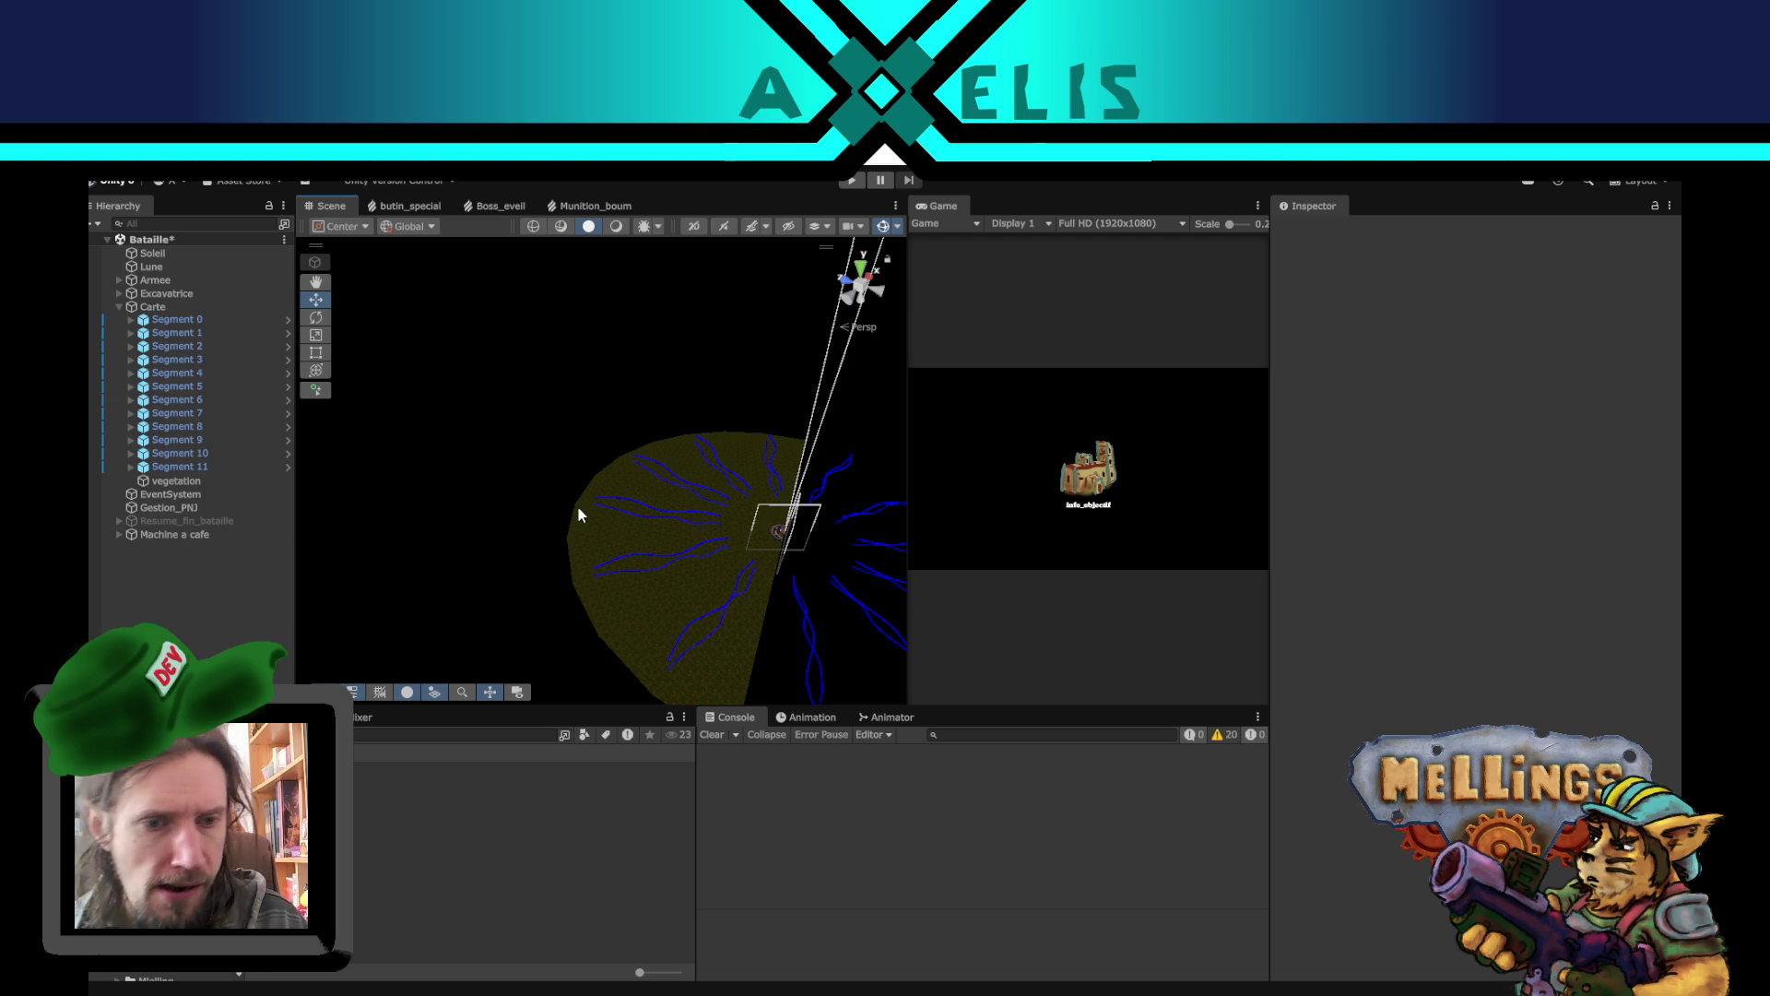
pyautogui.click(356, 737)
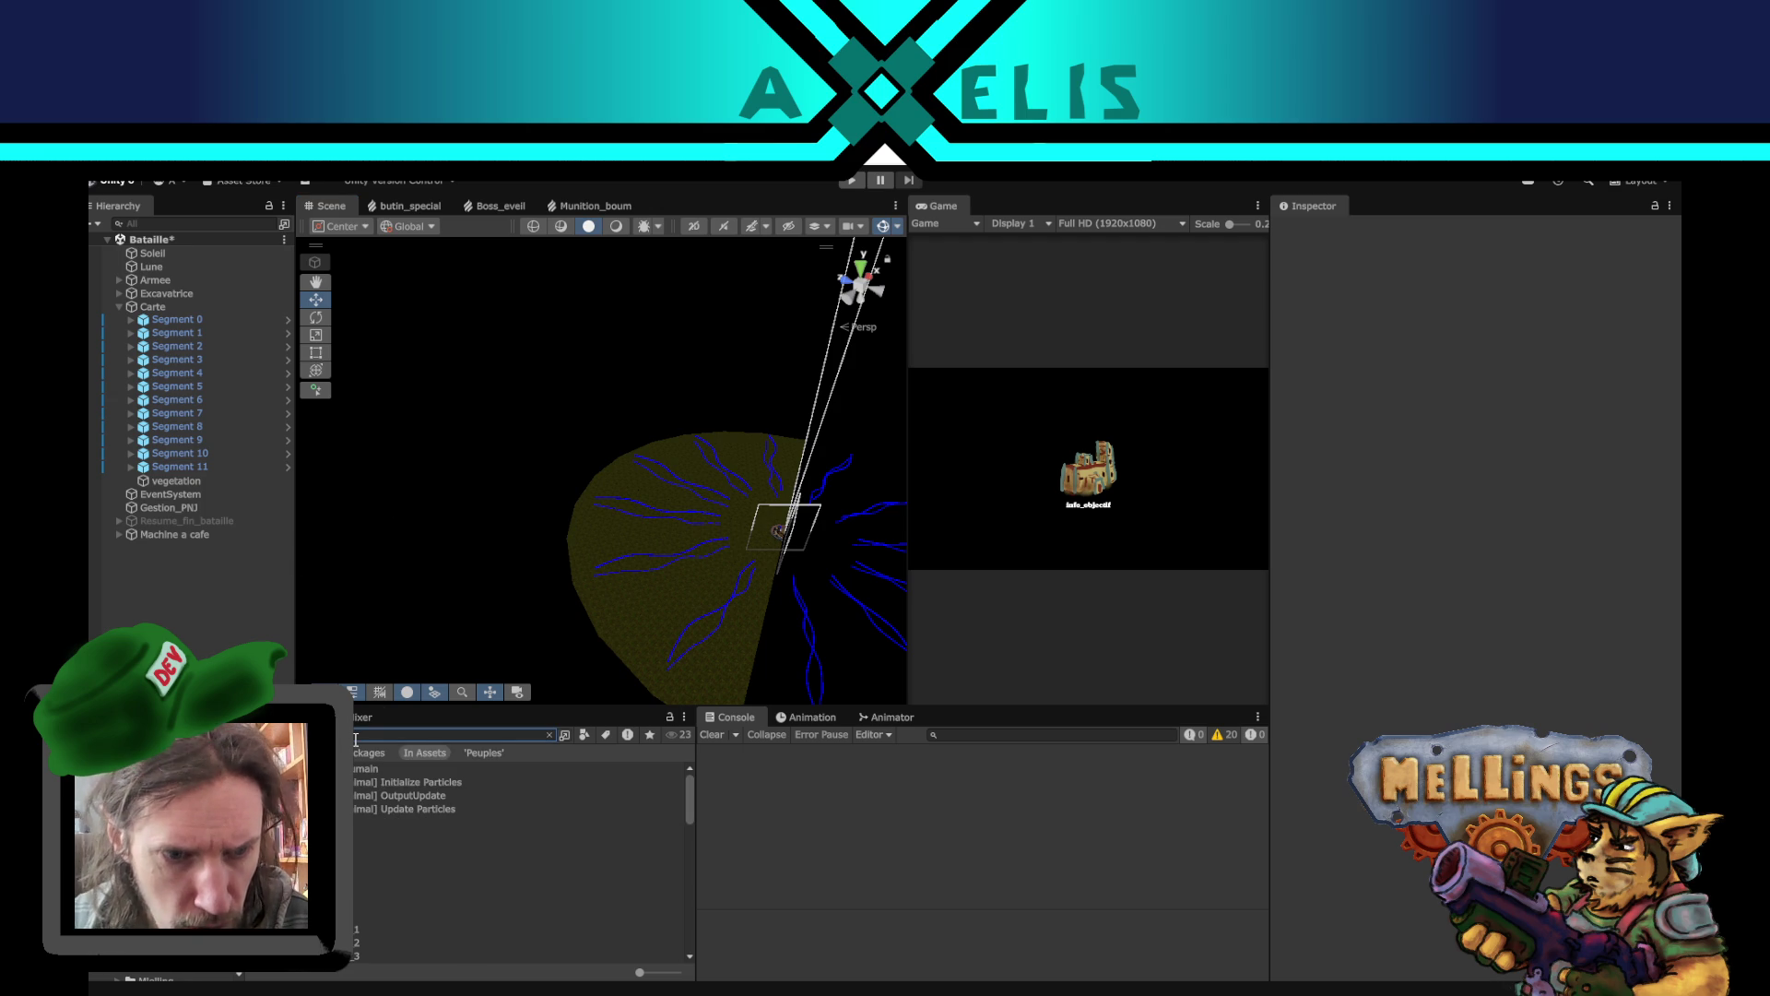
pyautogui.moveTo(415, 835)
pyautogui.mouseDown()
pyautogui.moveTo(480, 793)
pyautogui.moveTo(639, 560)
pyautogui.mouseUp()
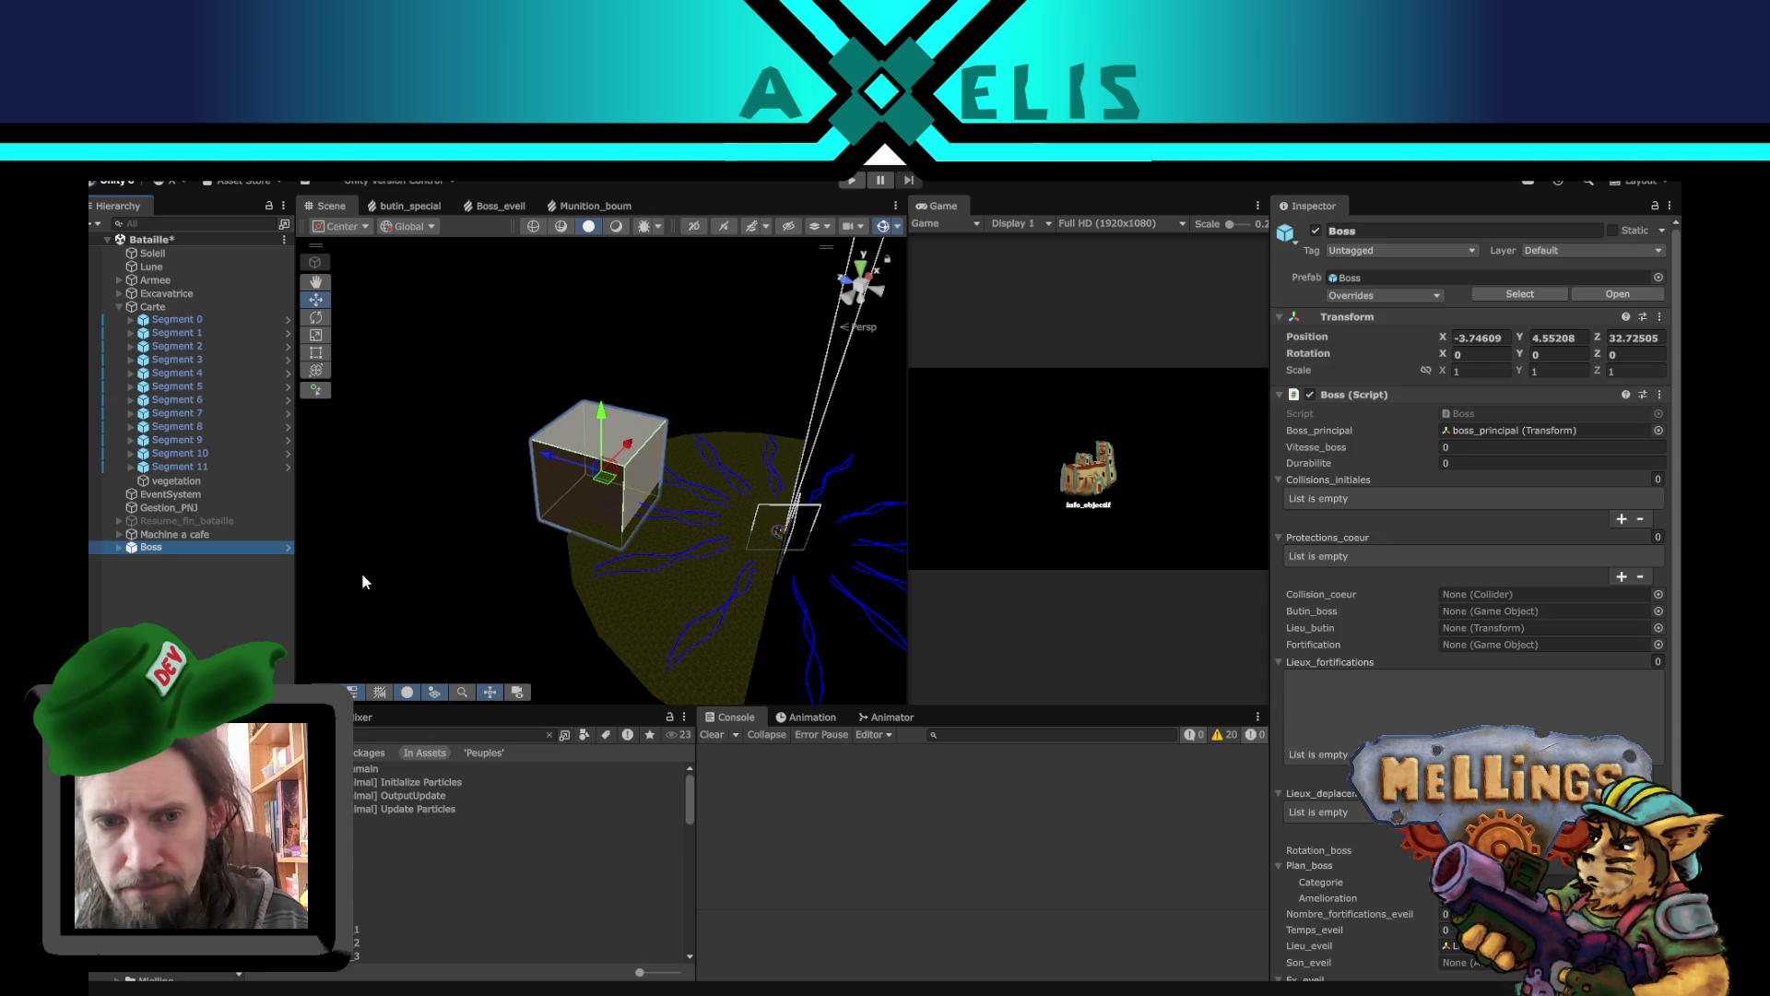
# - Expand the Boss instance and give its Boss script Vitesse_boss 1 and Durabilite 20
pyautogui.click(119, 550)
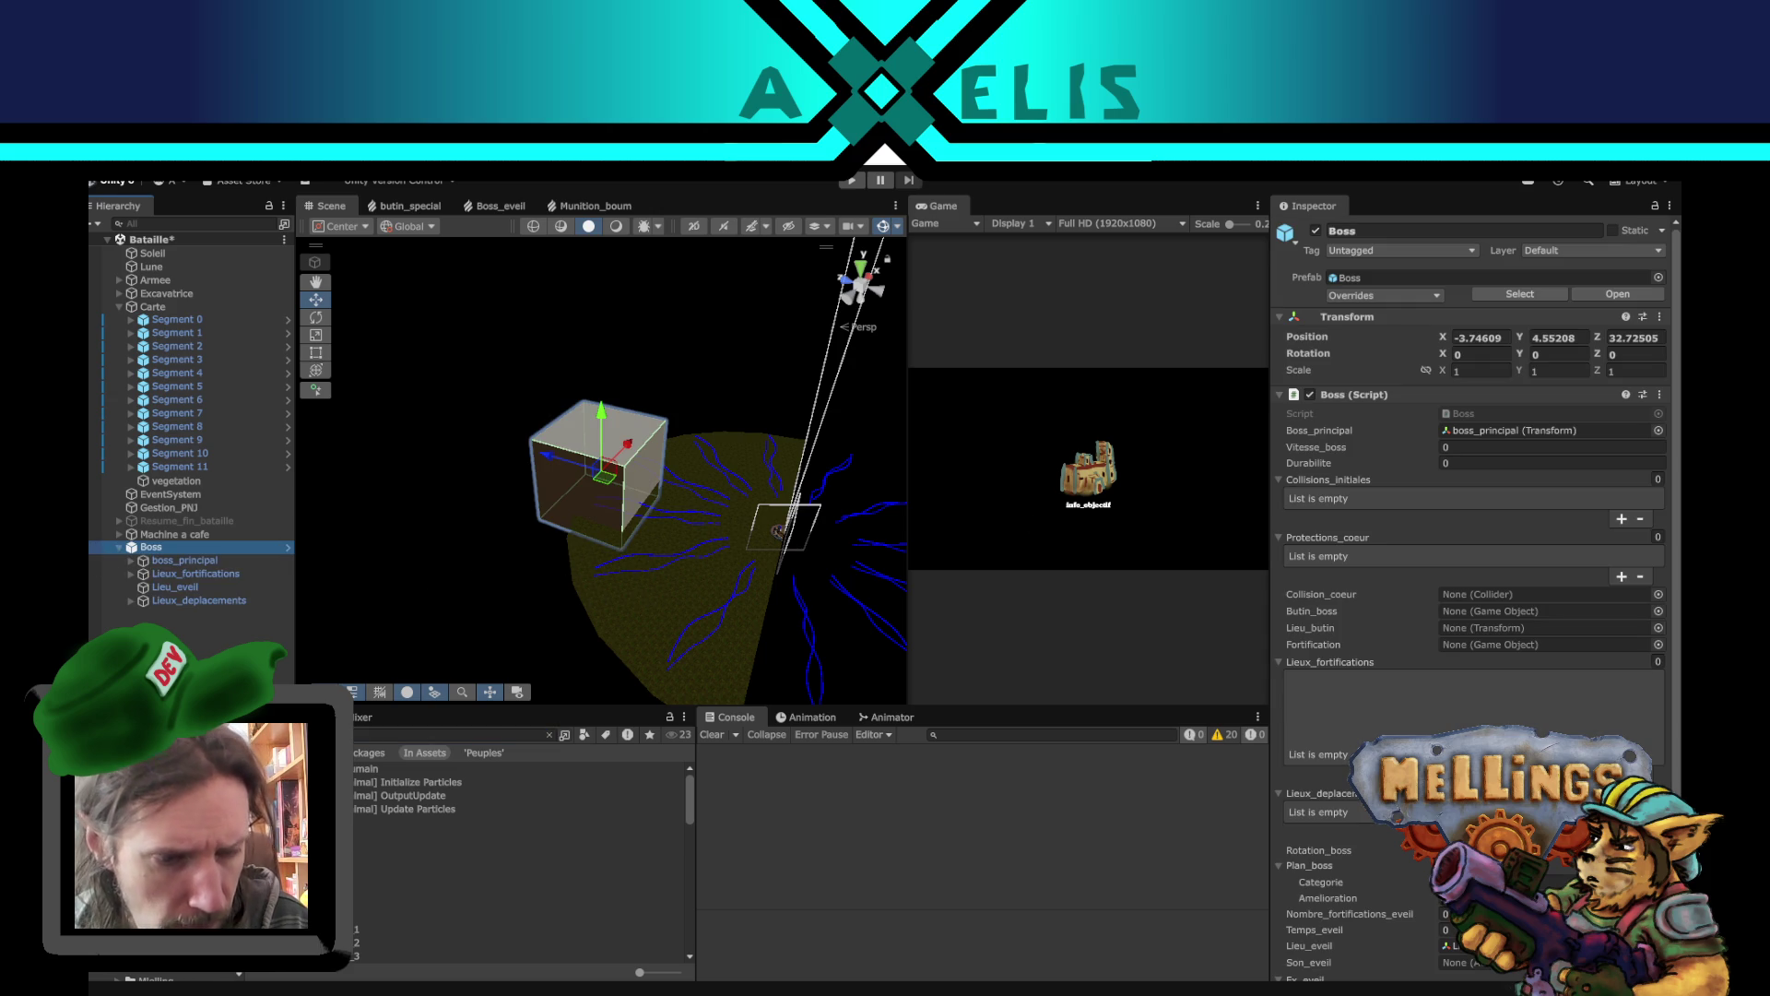
pyautogui.click(358, 823)
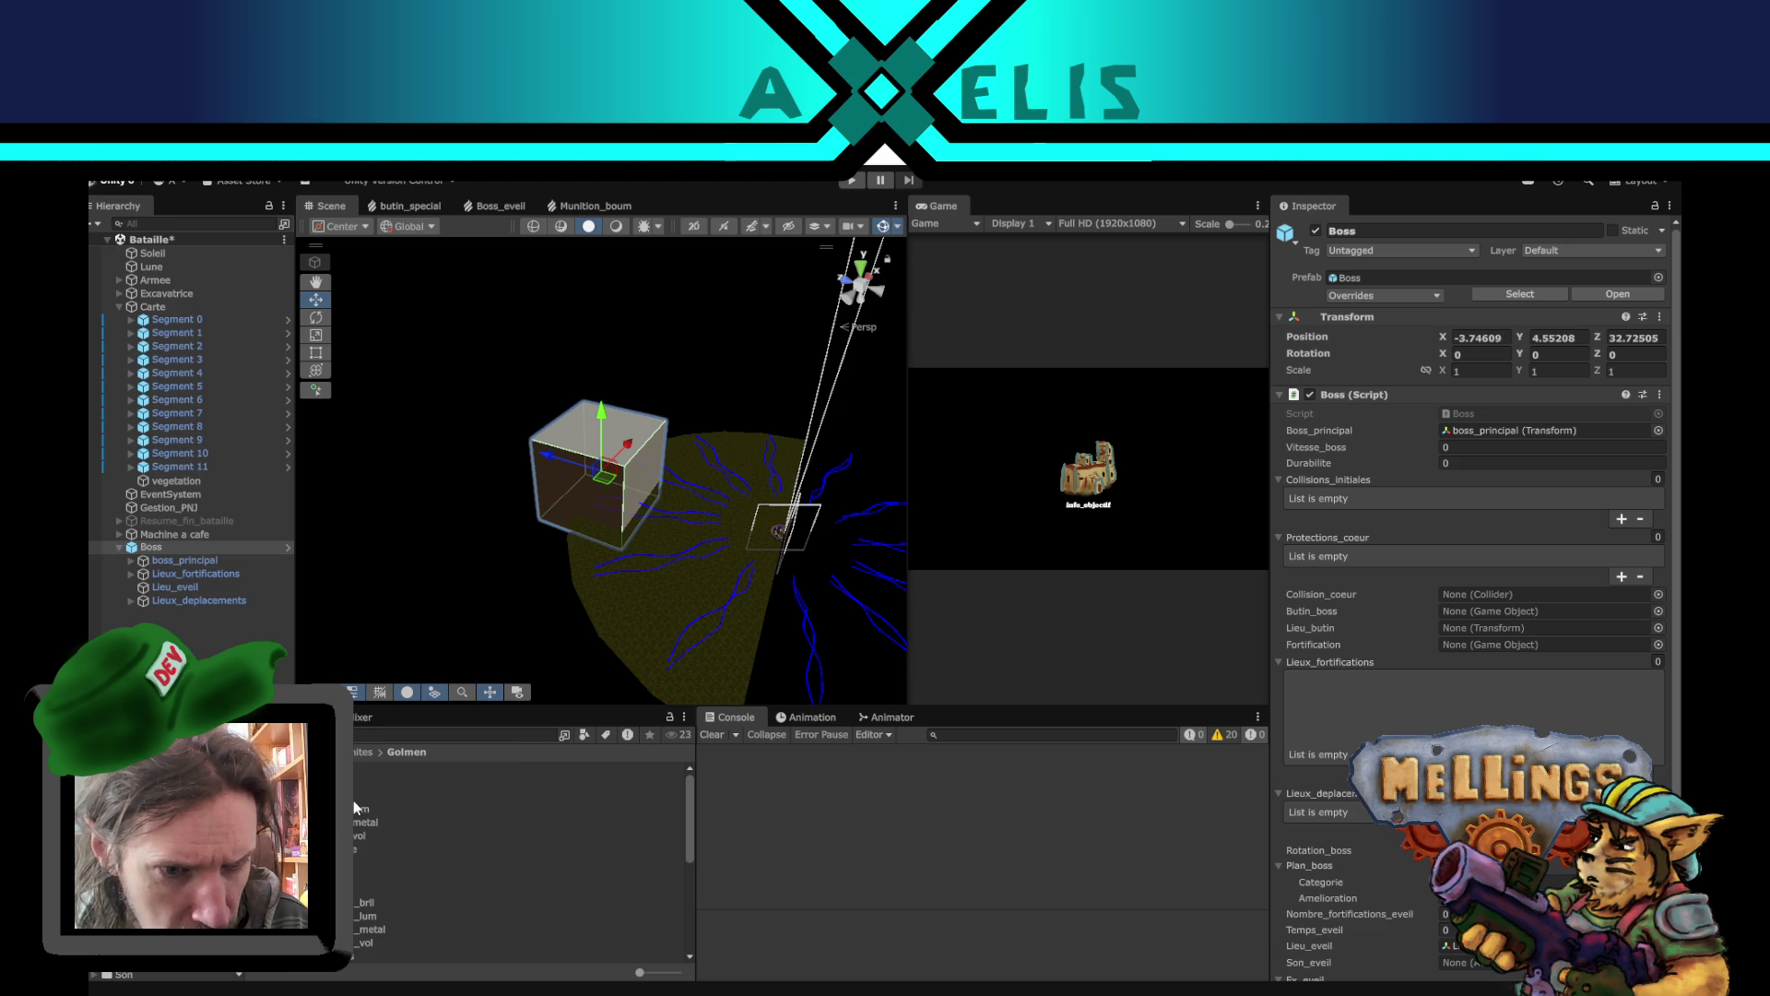
pyautogui.scroll(-5, 353, 816)
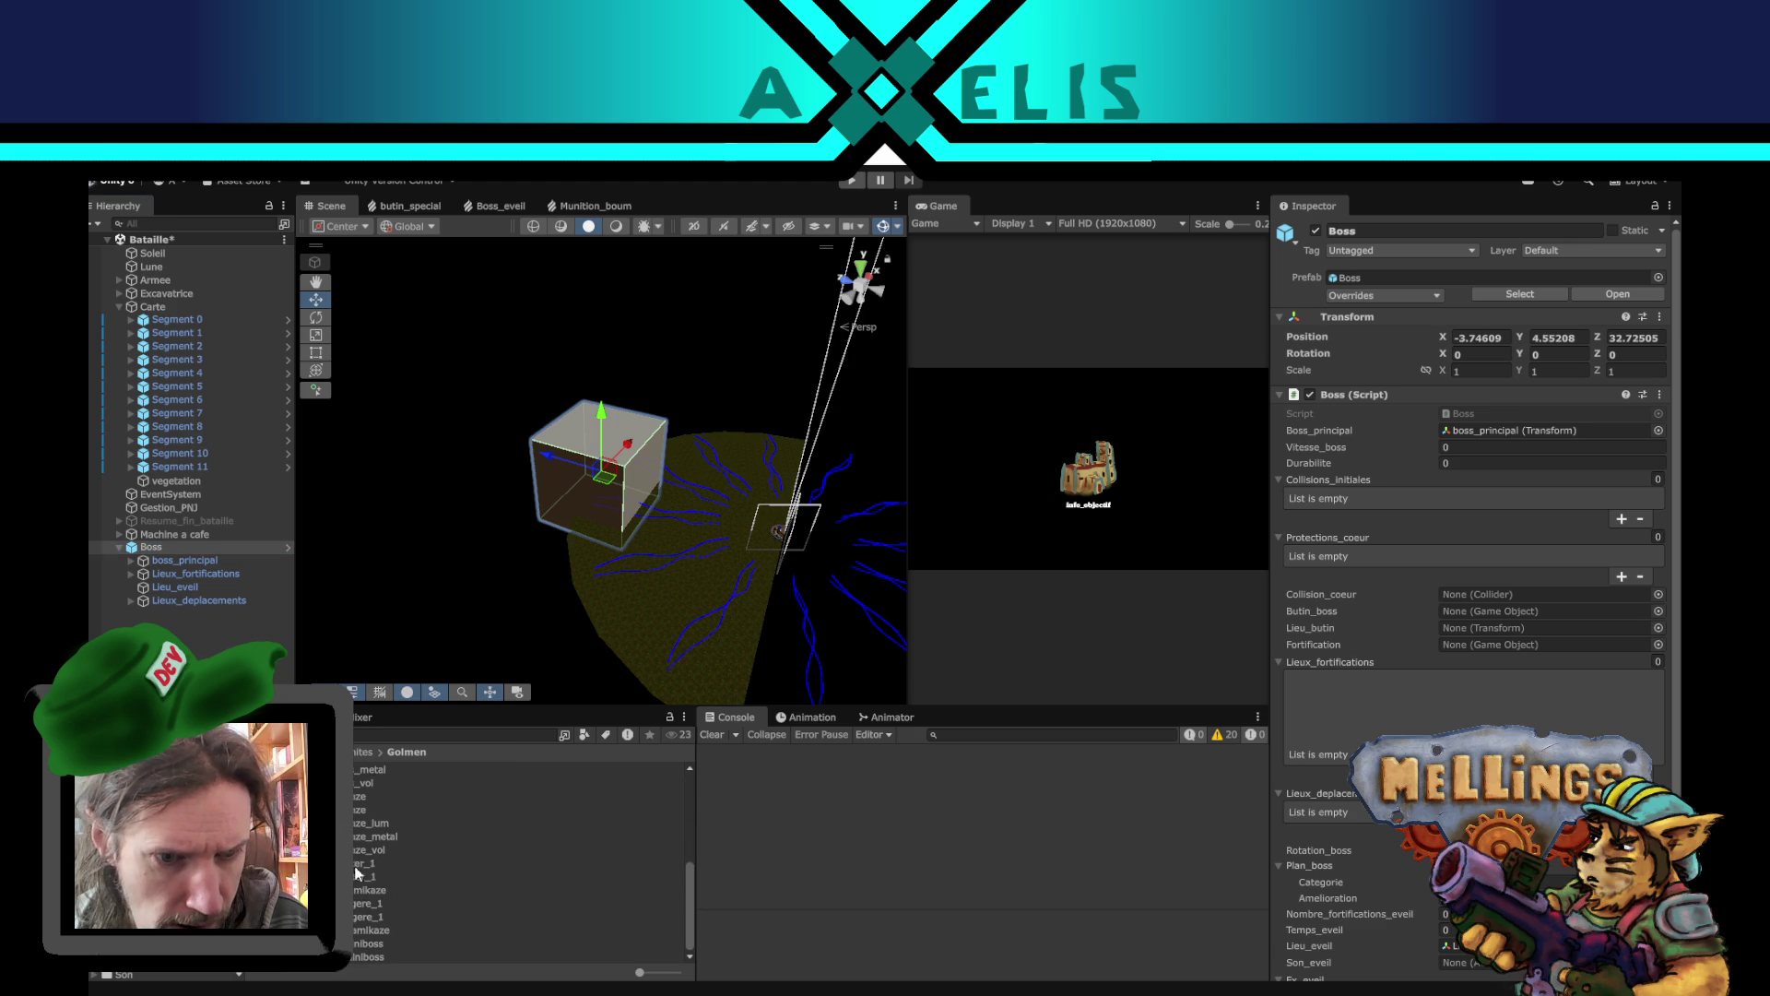
pyautogui.scroll(5, 388, 926)
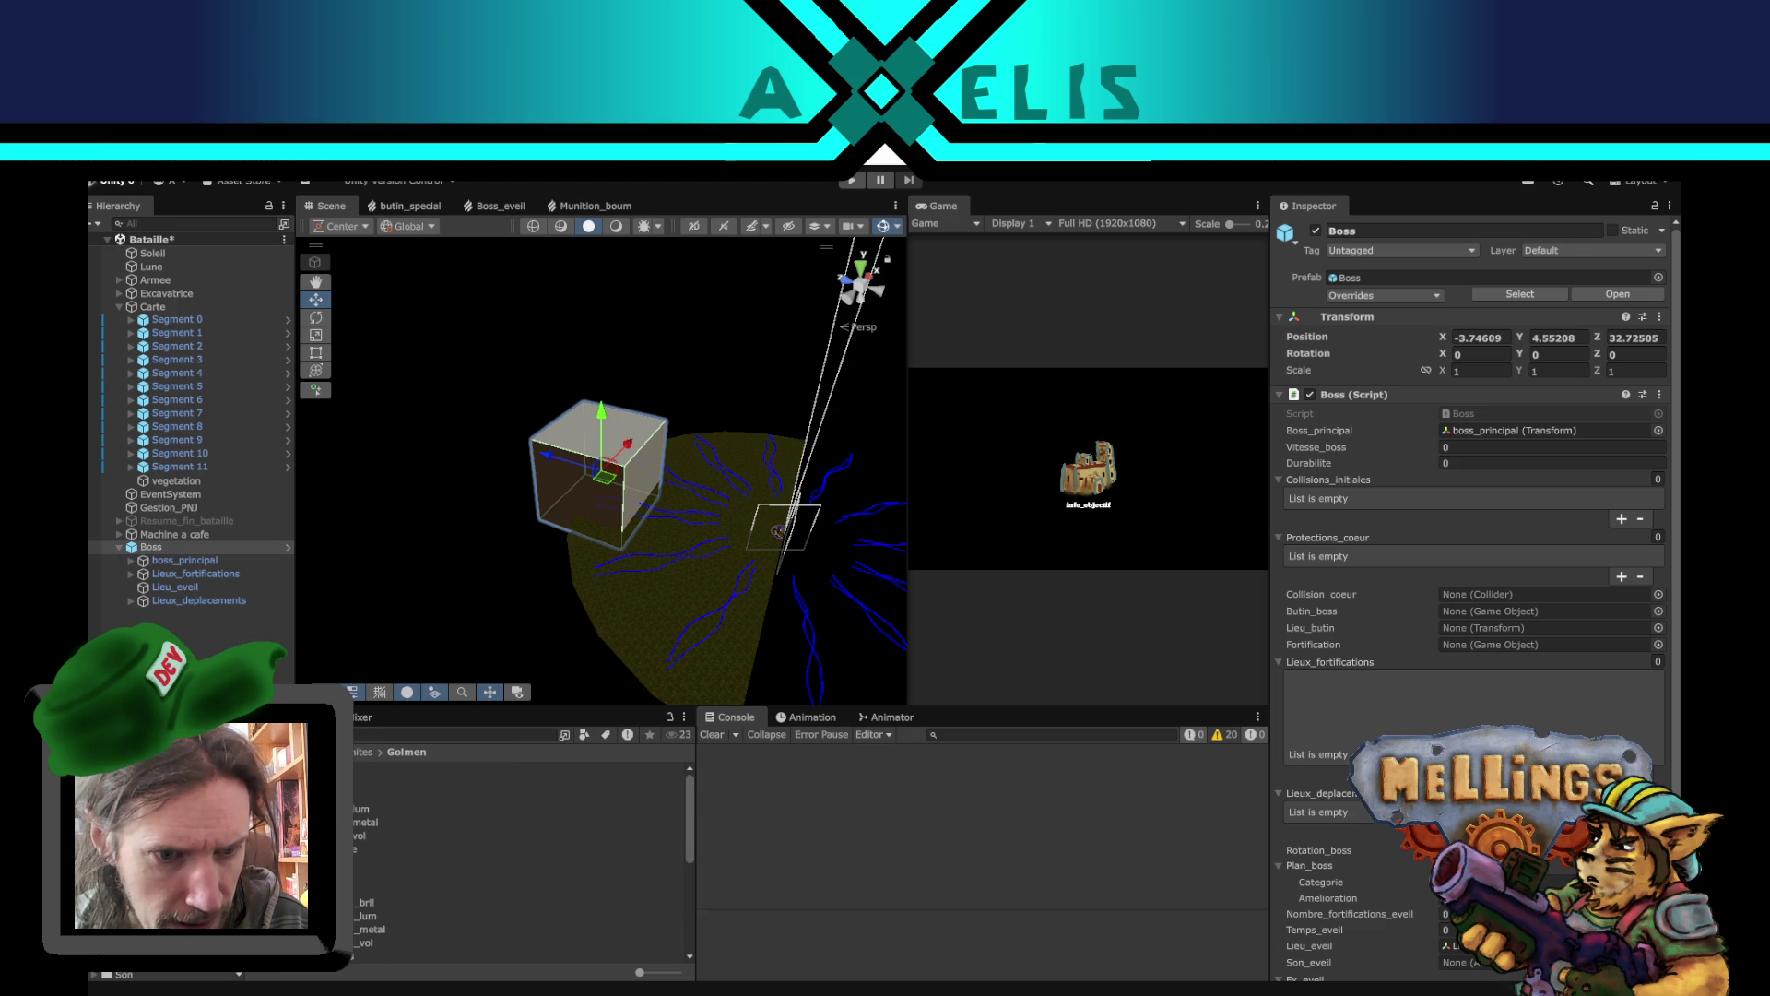
pyautogui.click(185, 596)
pyautogui.click(163, 547)
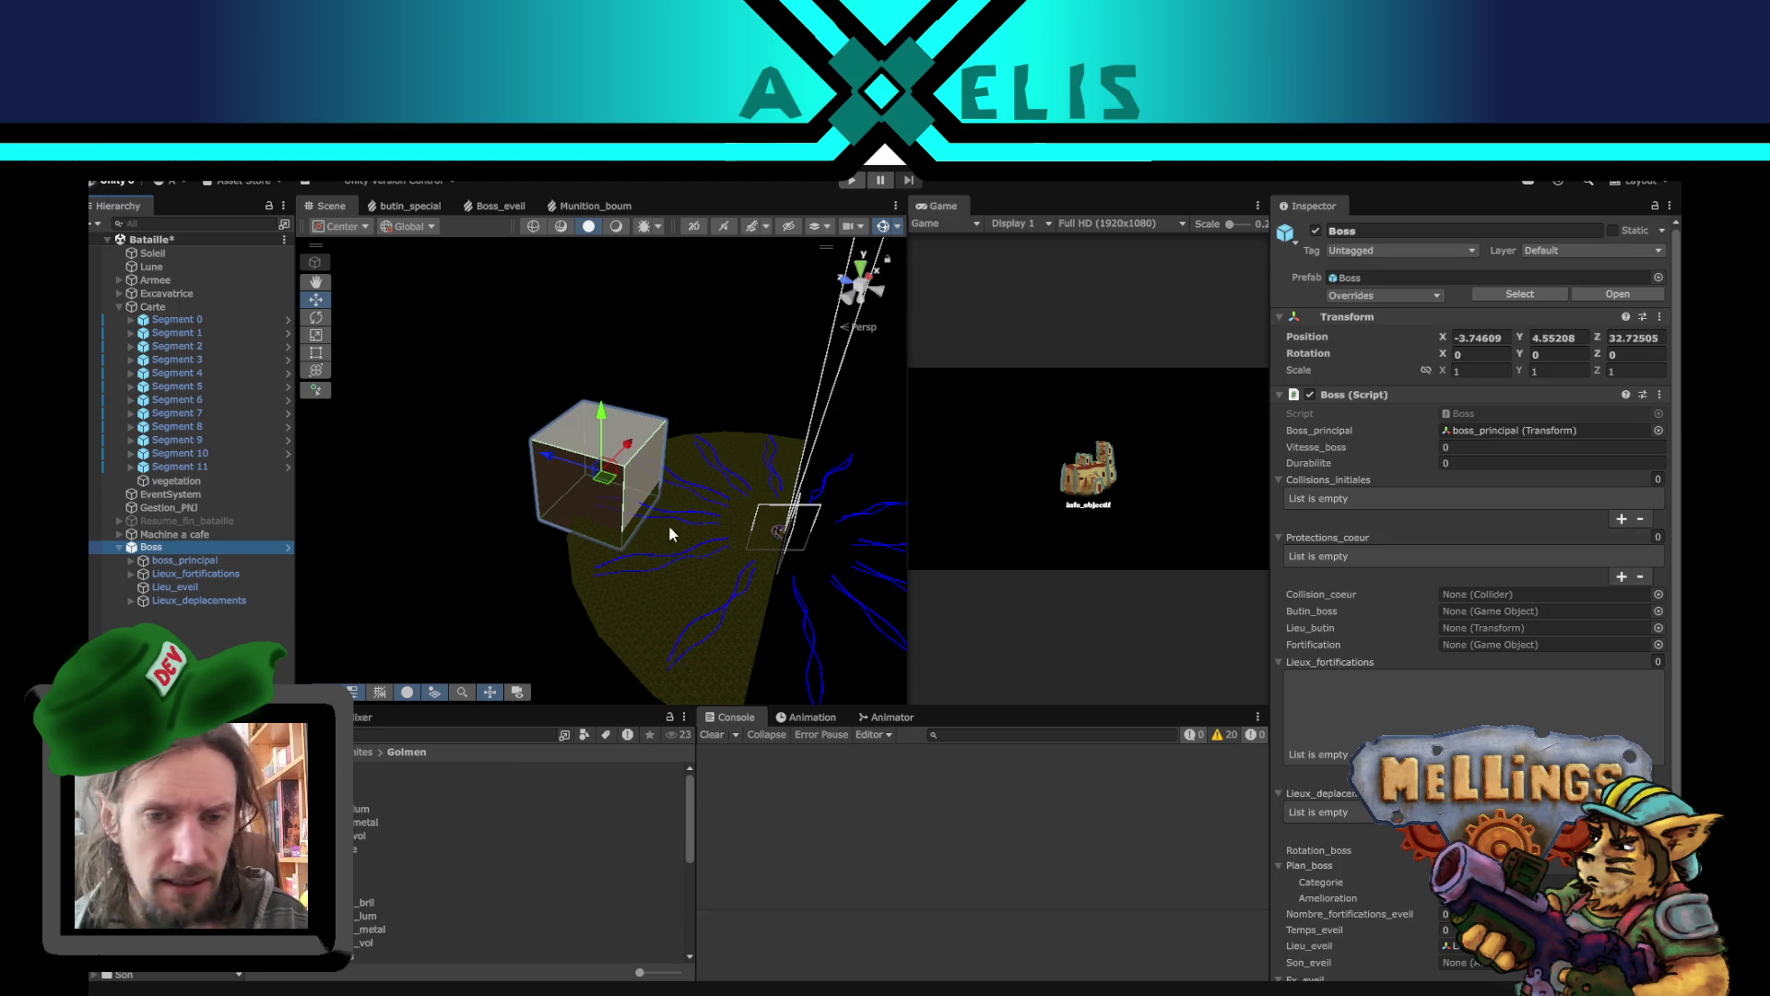
pyautogui.click(1460, 463)
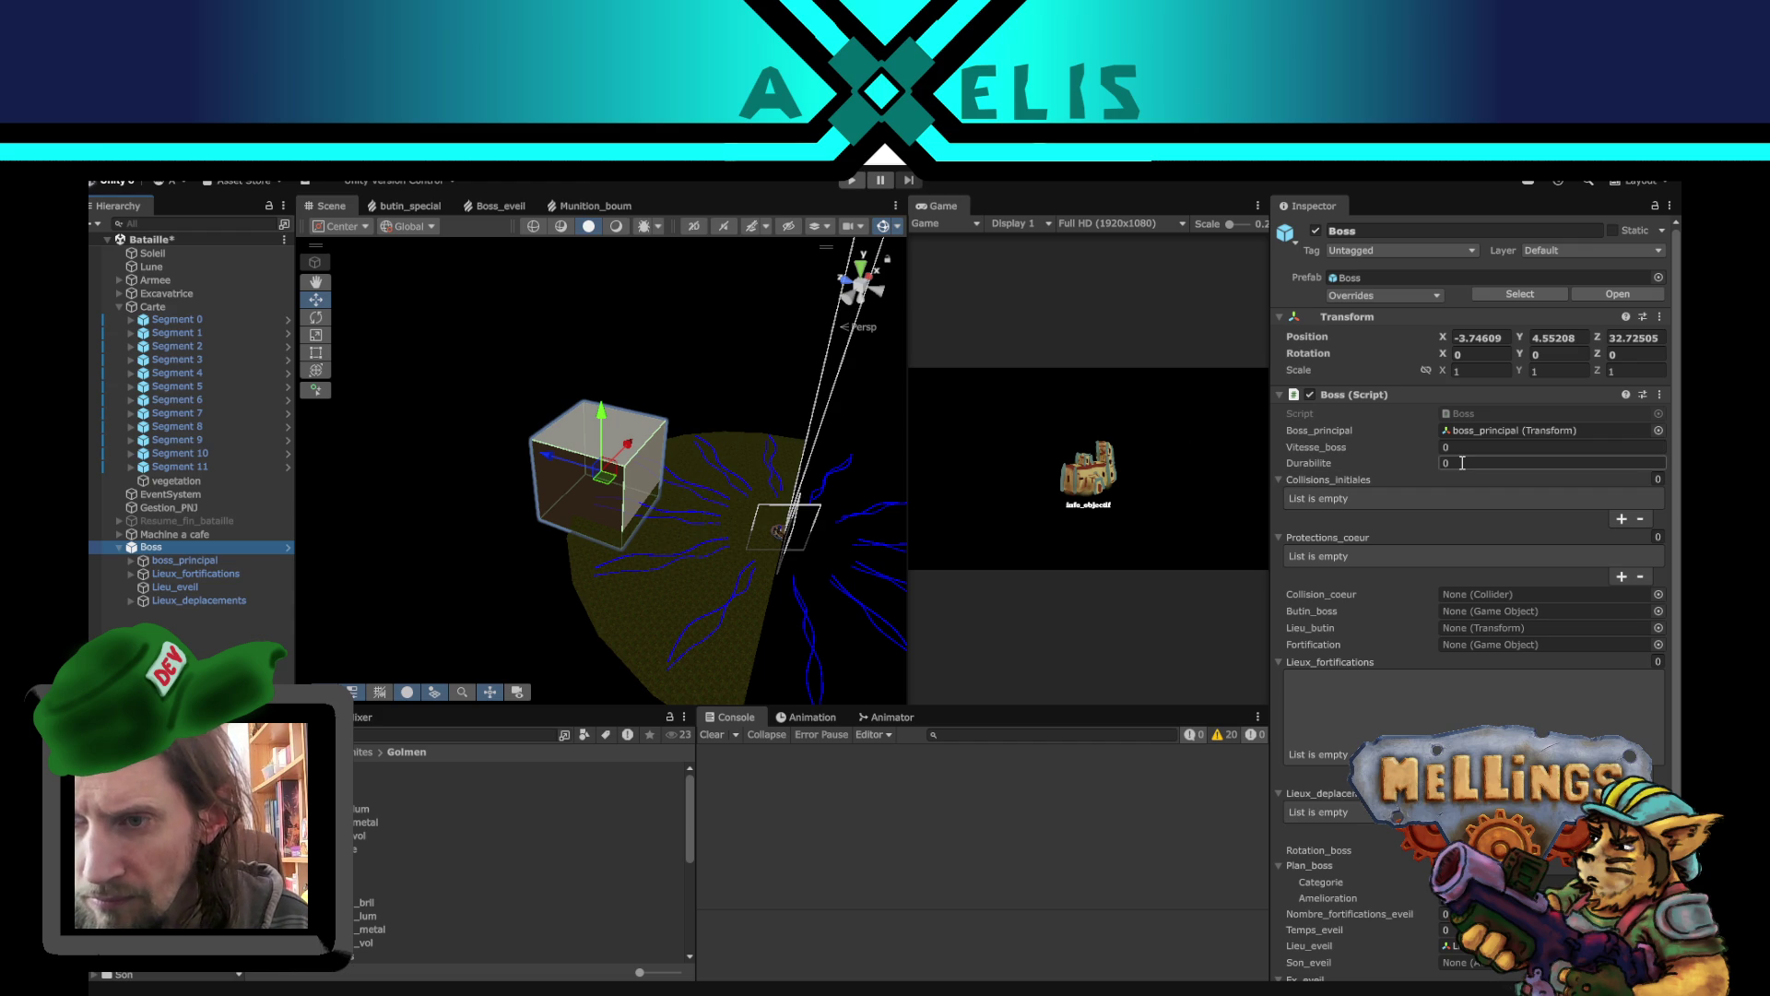
pyautogui.click(1465, 446)
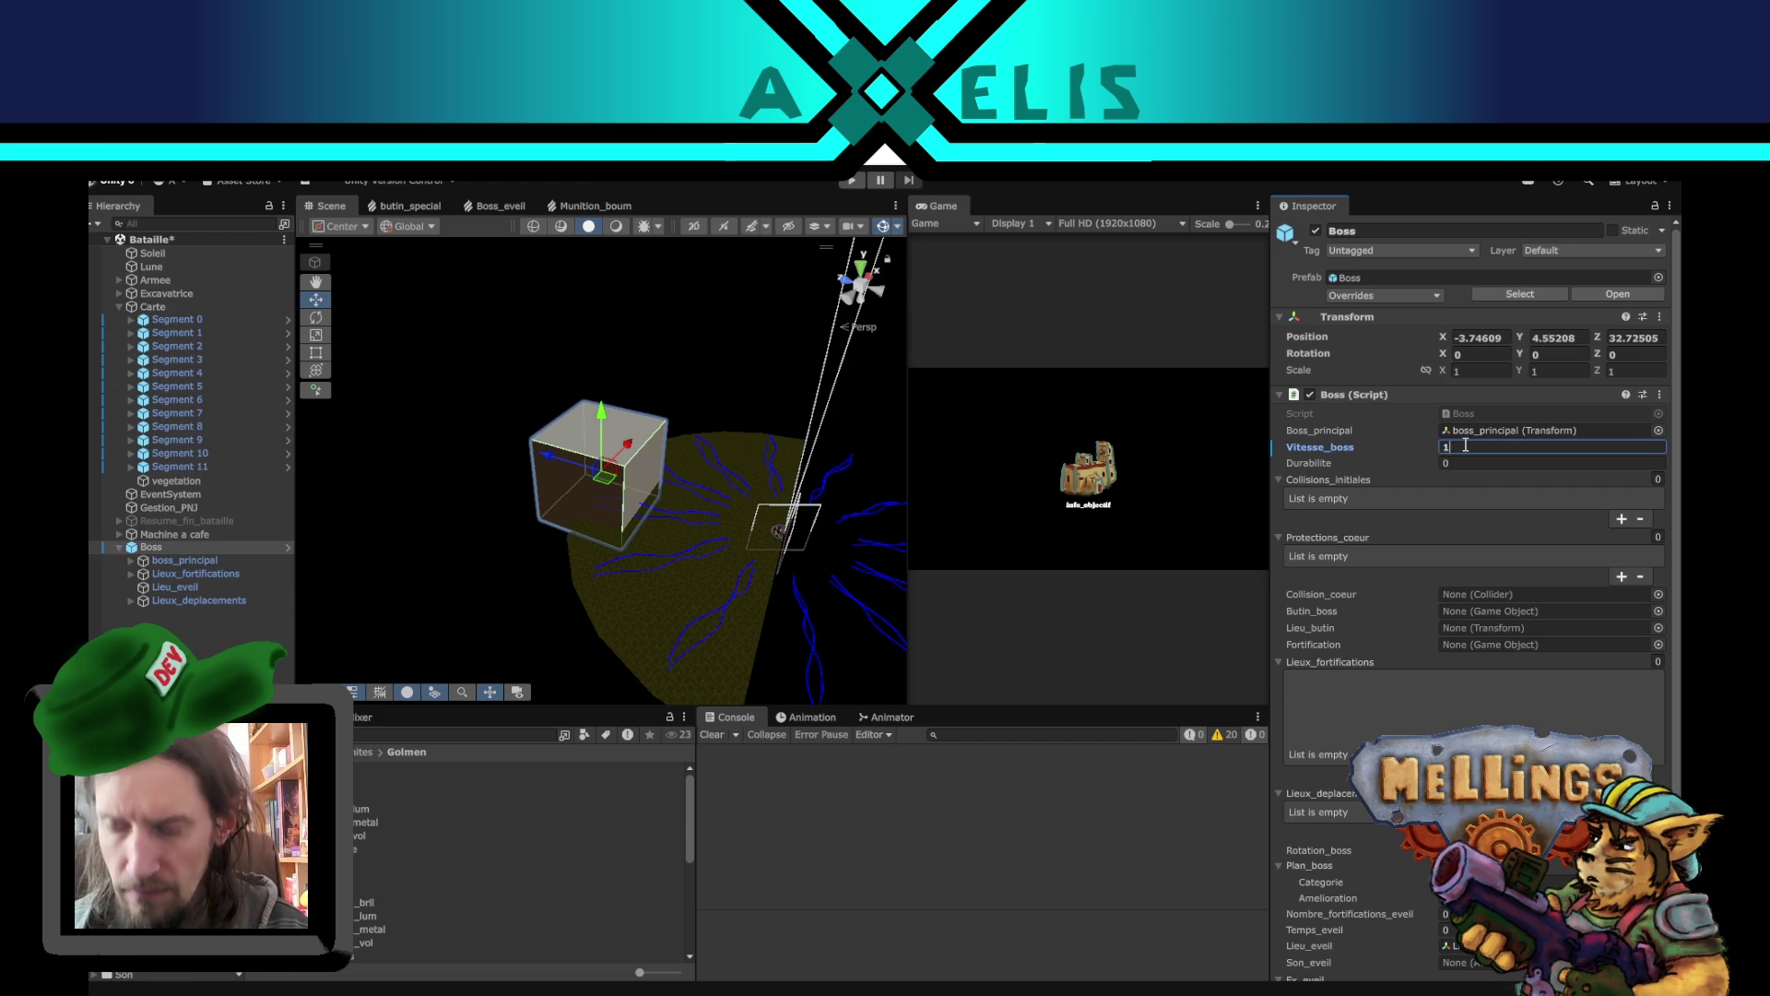
pyautogui.write('1')
pyautogui.press('Return')
pyautogui.click(1466, 460)
pyautogui.write('20')
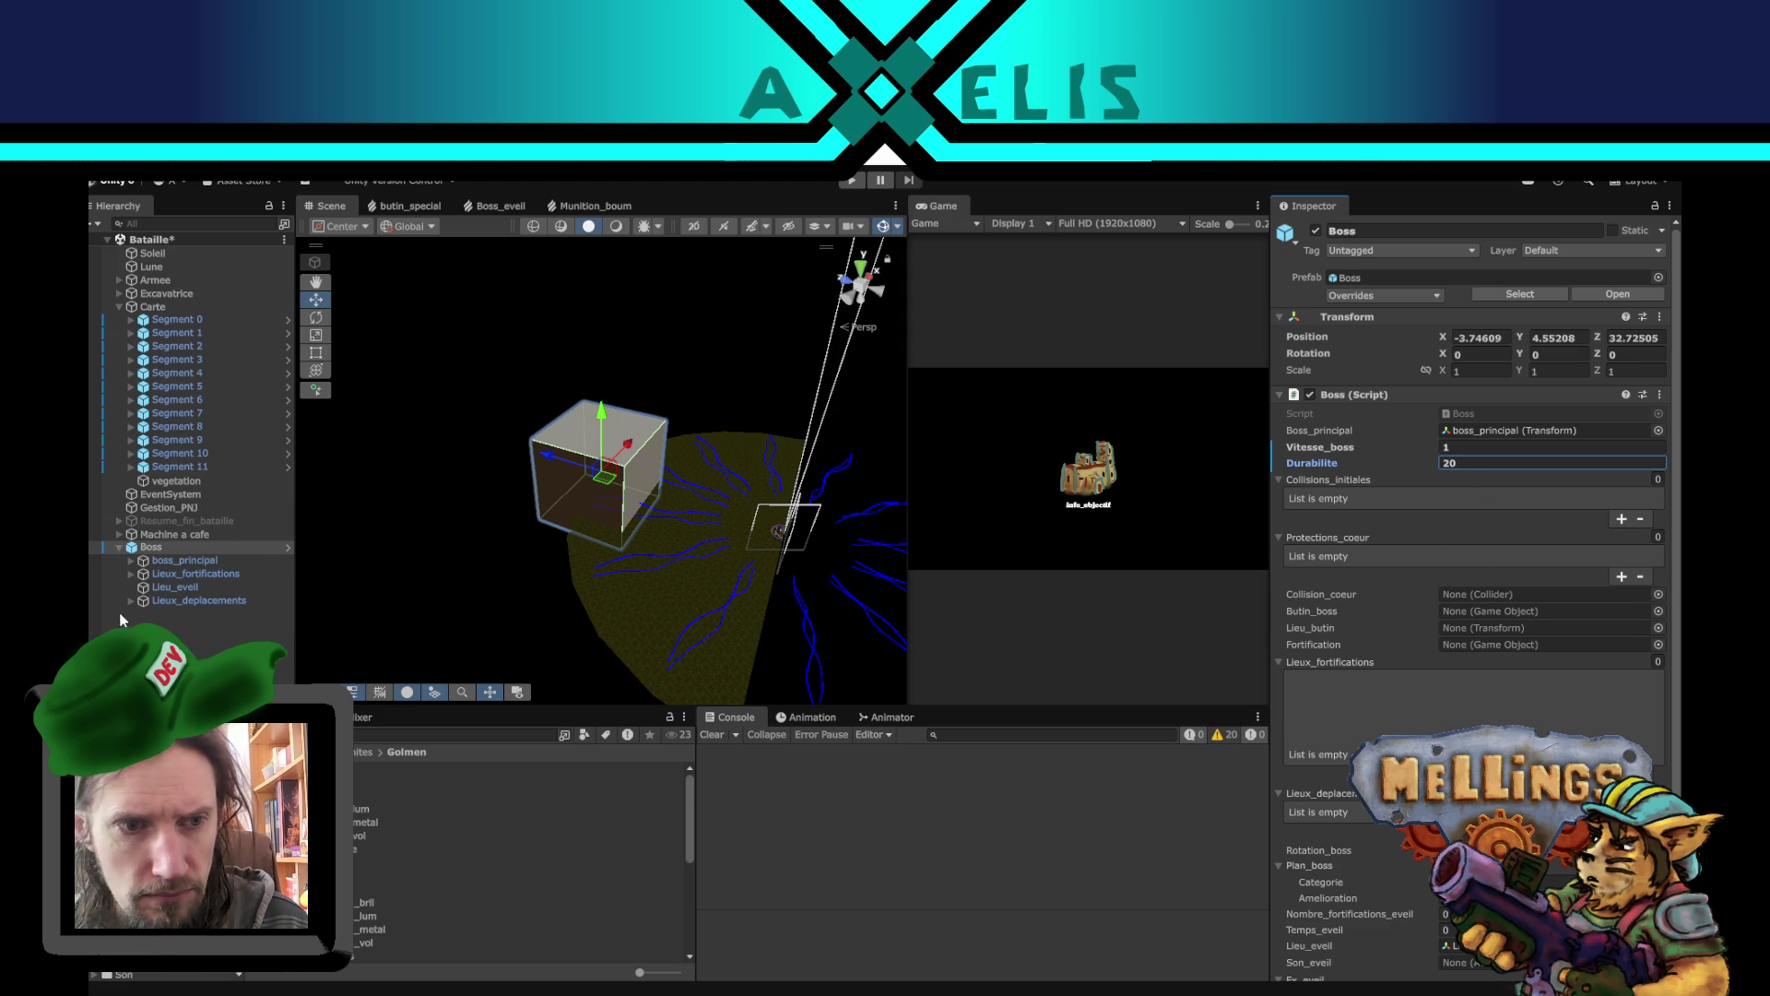
# - Move the original lieu_fortif marker to X -5, Z -5
pyautogui.click(131, 574)
pyautogui.click(184, 587)
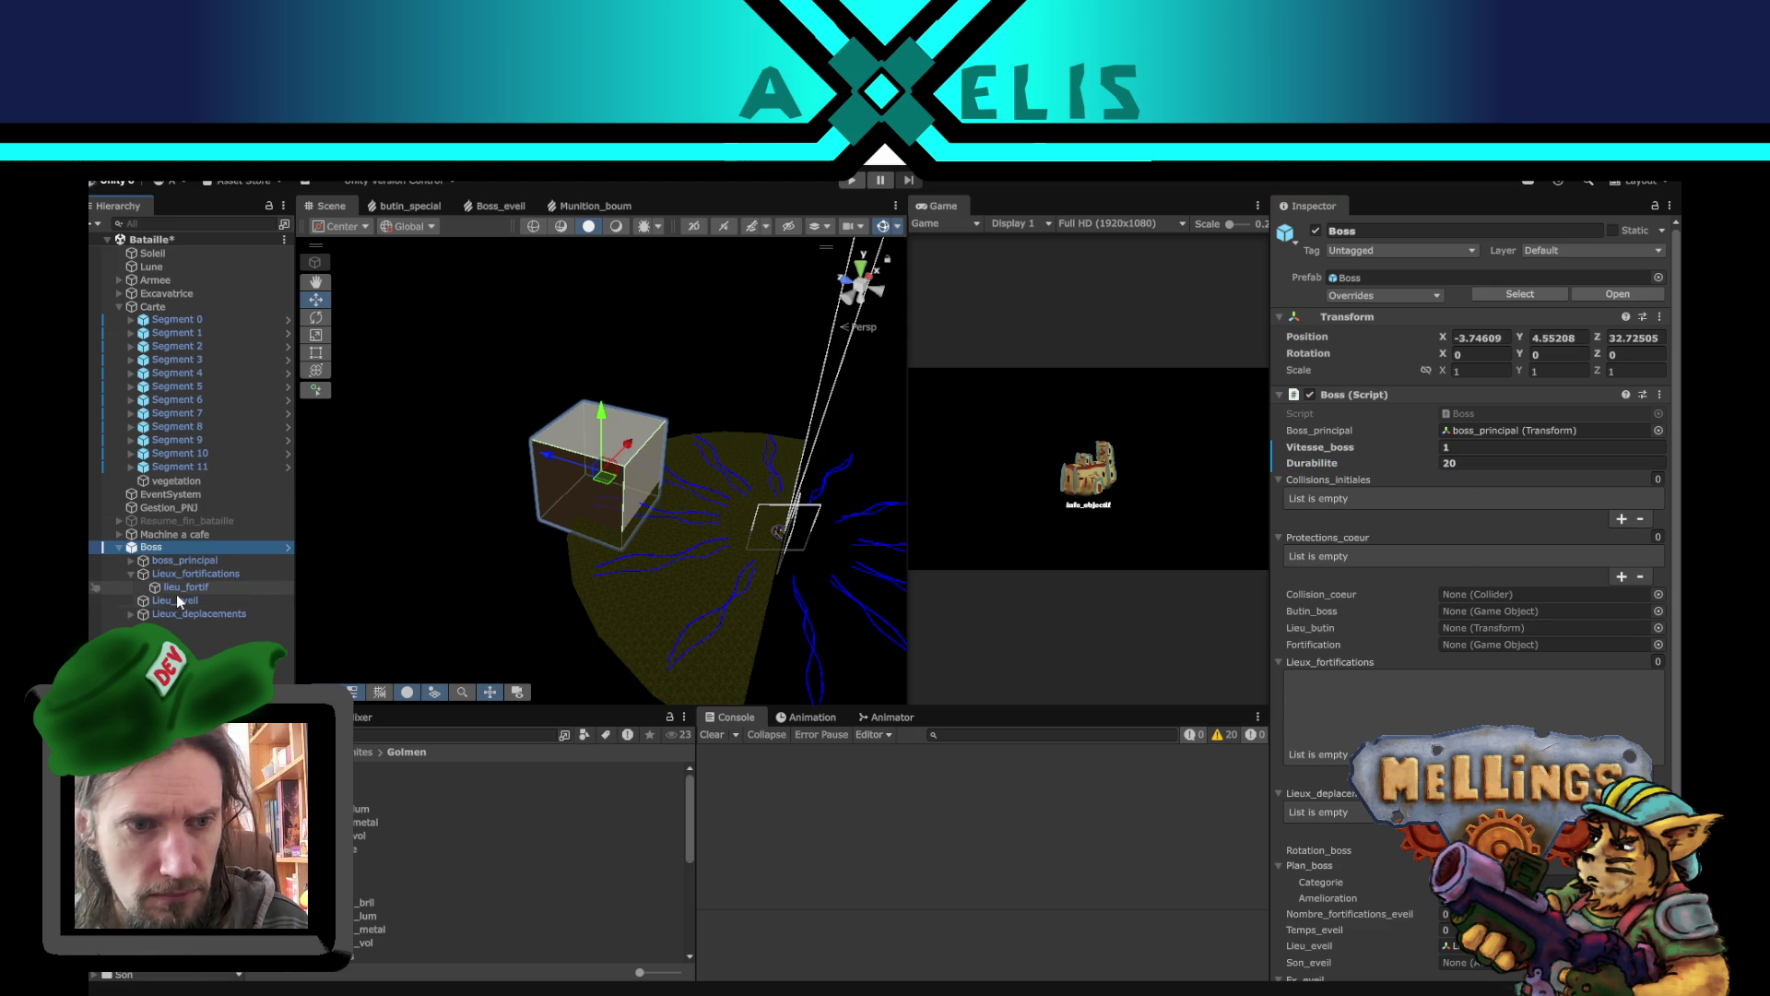
pyautogui.moveTo(628, 485)
pyautogui.mouseDown()
pyautogui.moveTo(632, 433)
pyautogui.moveTo(645, 544)
pyautogui.moveTo(487, 542)
pyautogui.mouseUp()
pyautogui.moveTo(592, 521); pyautogui.dragTo(601, 645)
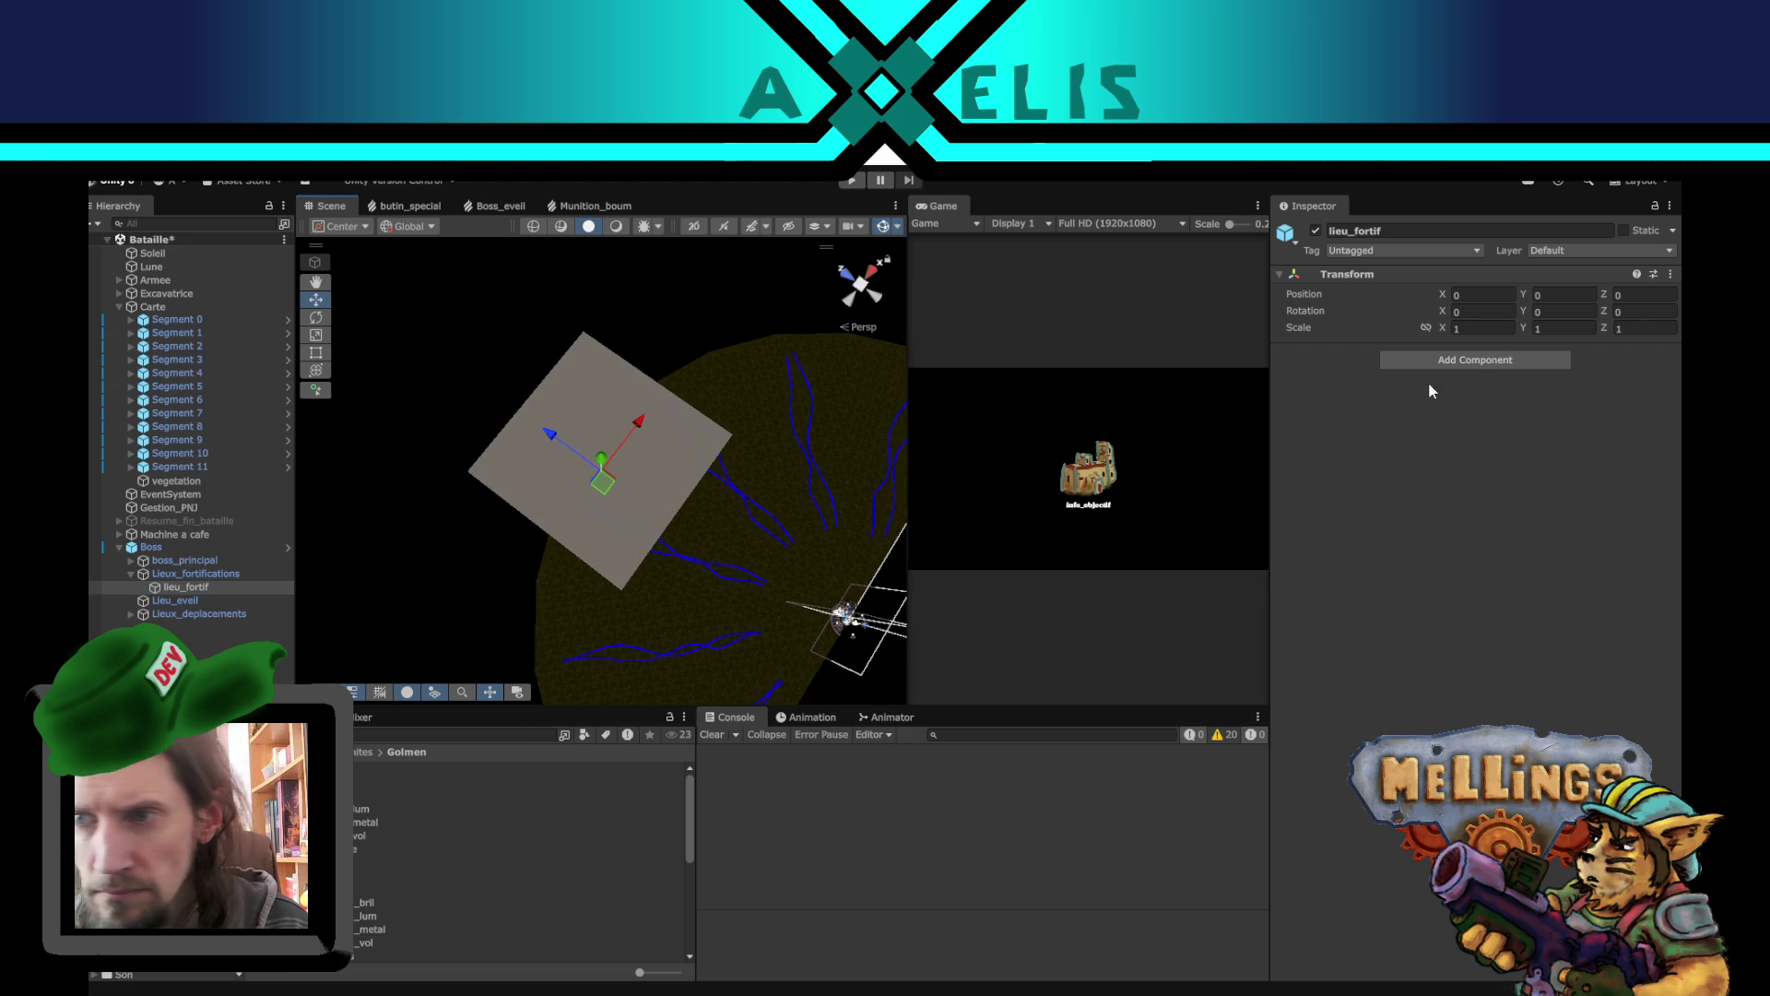
pyautogui.moveTo(609, 496); pyautogui.dragTo(612, 555)
pyautogui.click(1494, 299)
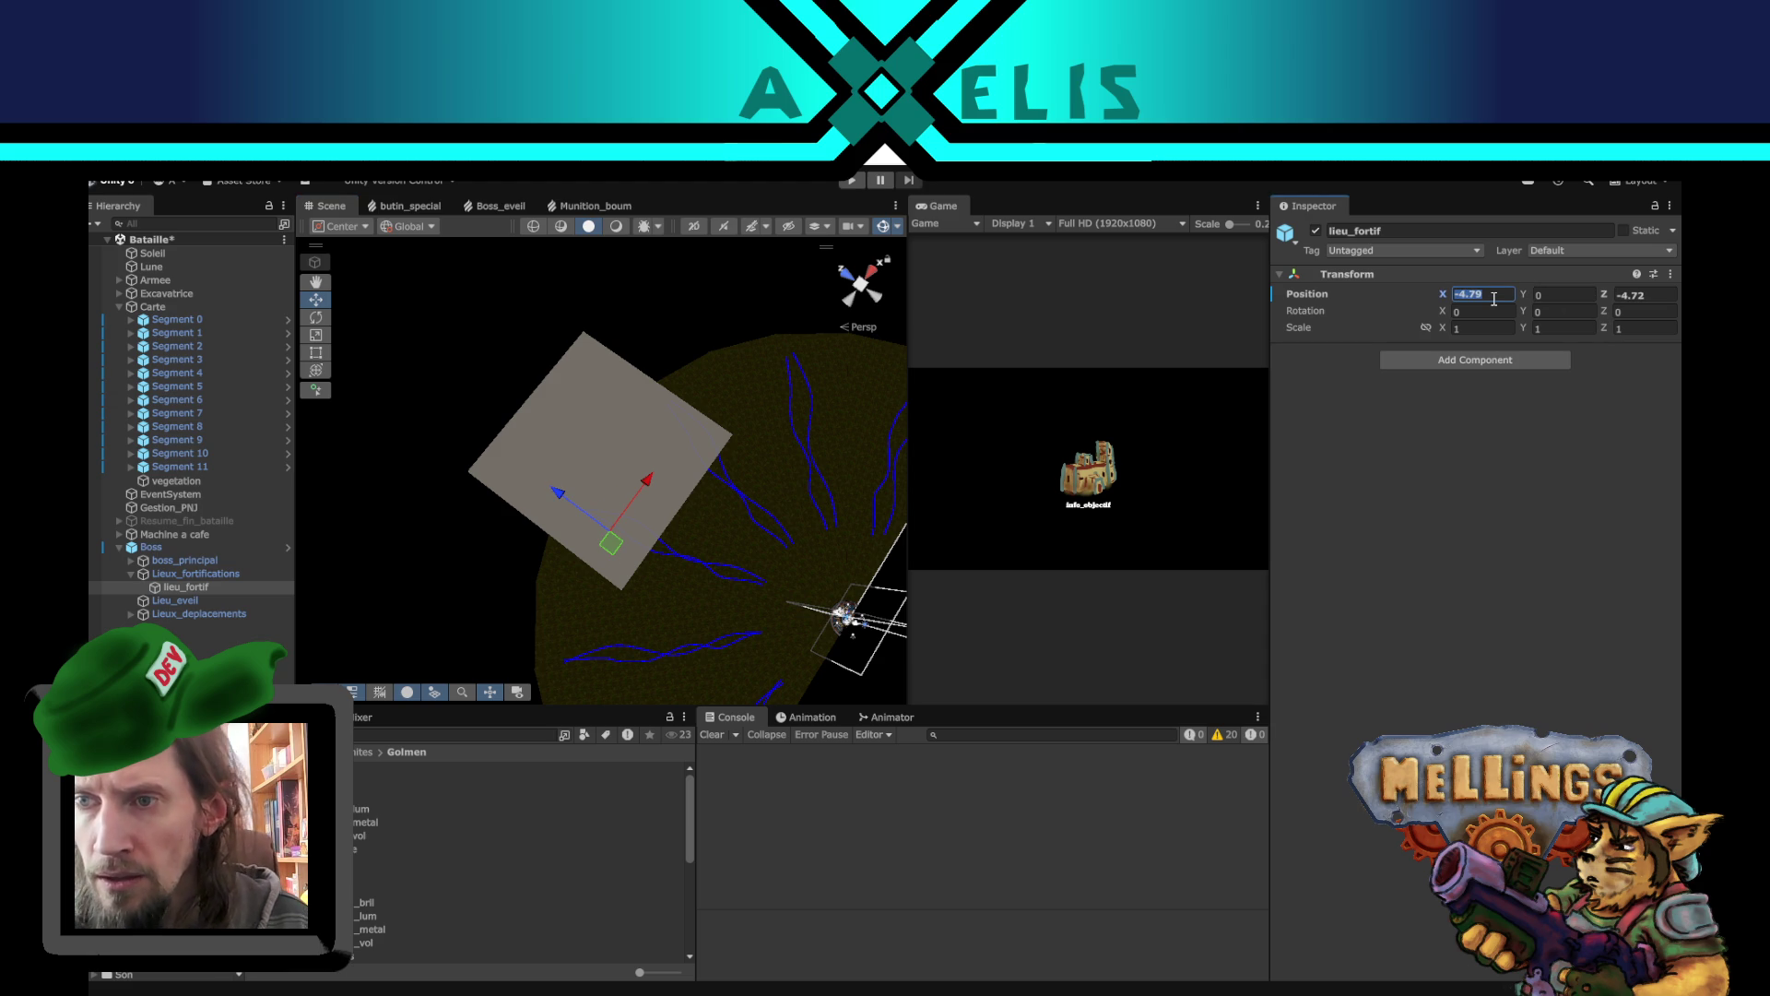
pyautogui.write('-')
pyautogui.press('Tab')
pyautogui.press('Tab')
pyautogui.write('-5')
pyautogui.press('Return')
# - Duplicate lieu_fortif into lieu_fortif (1) at Z 5 and lieu_fortif (2) at X 5
pyautogui.click(195, 575)
pyautogui.click(198, 588)
pyautogui.hotkey('ctrl', 'd')
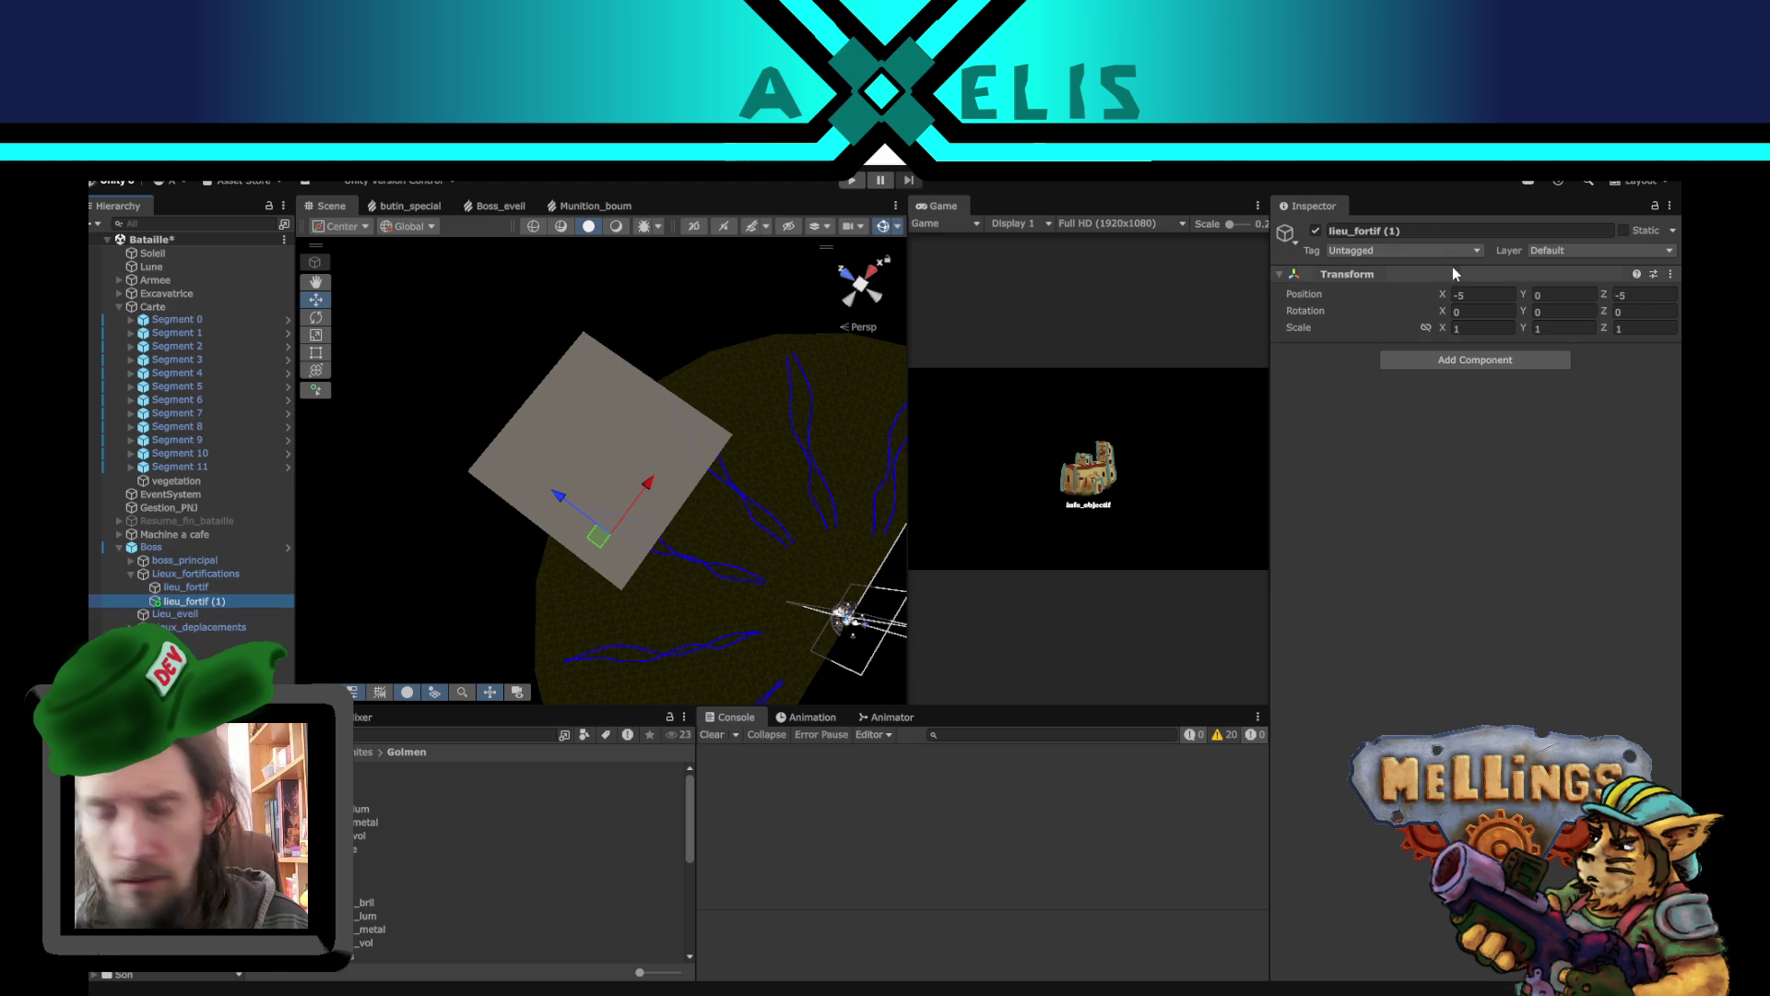
pyautogui.click(1643, 295)
pyautogui.write('5')
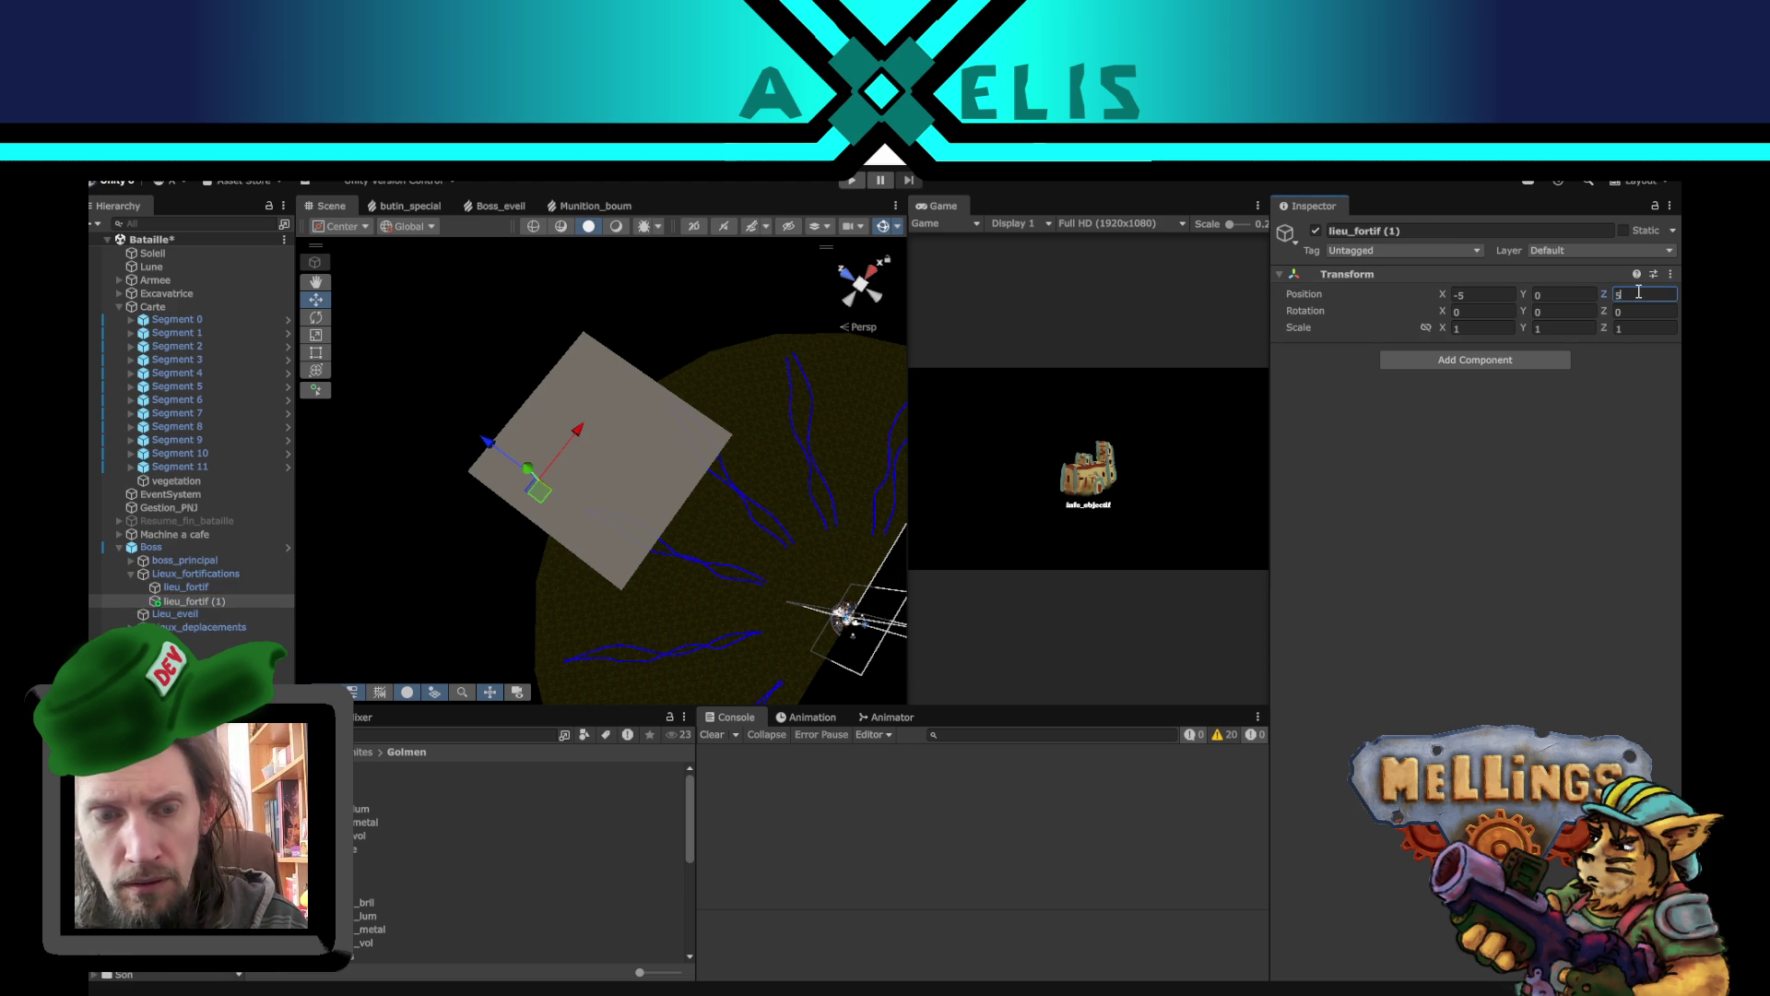
pyautogui.click(183, 602)
pyautogui.hotkey('ctrl', 'd')
pyautogui.click(1466, 295)
pyautogui.click(1468, 295)
pyautogui.write('5')
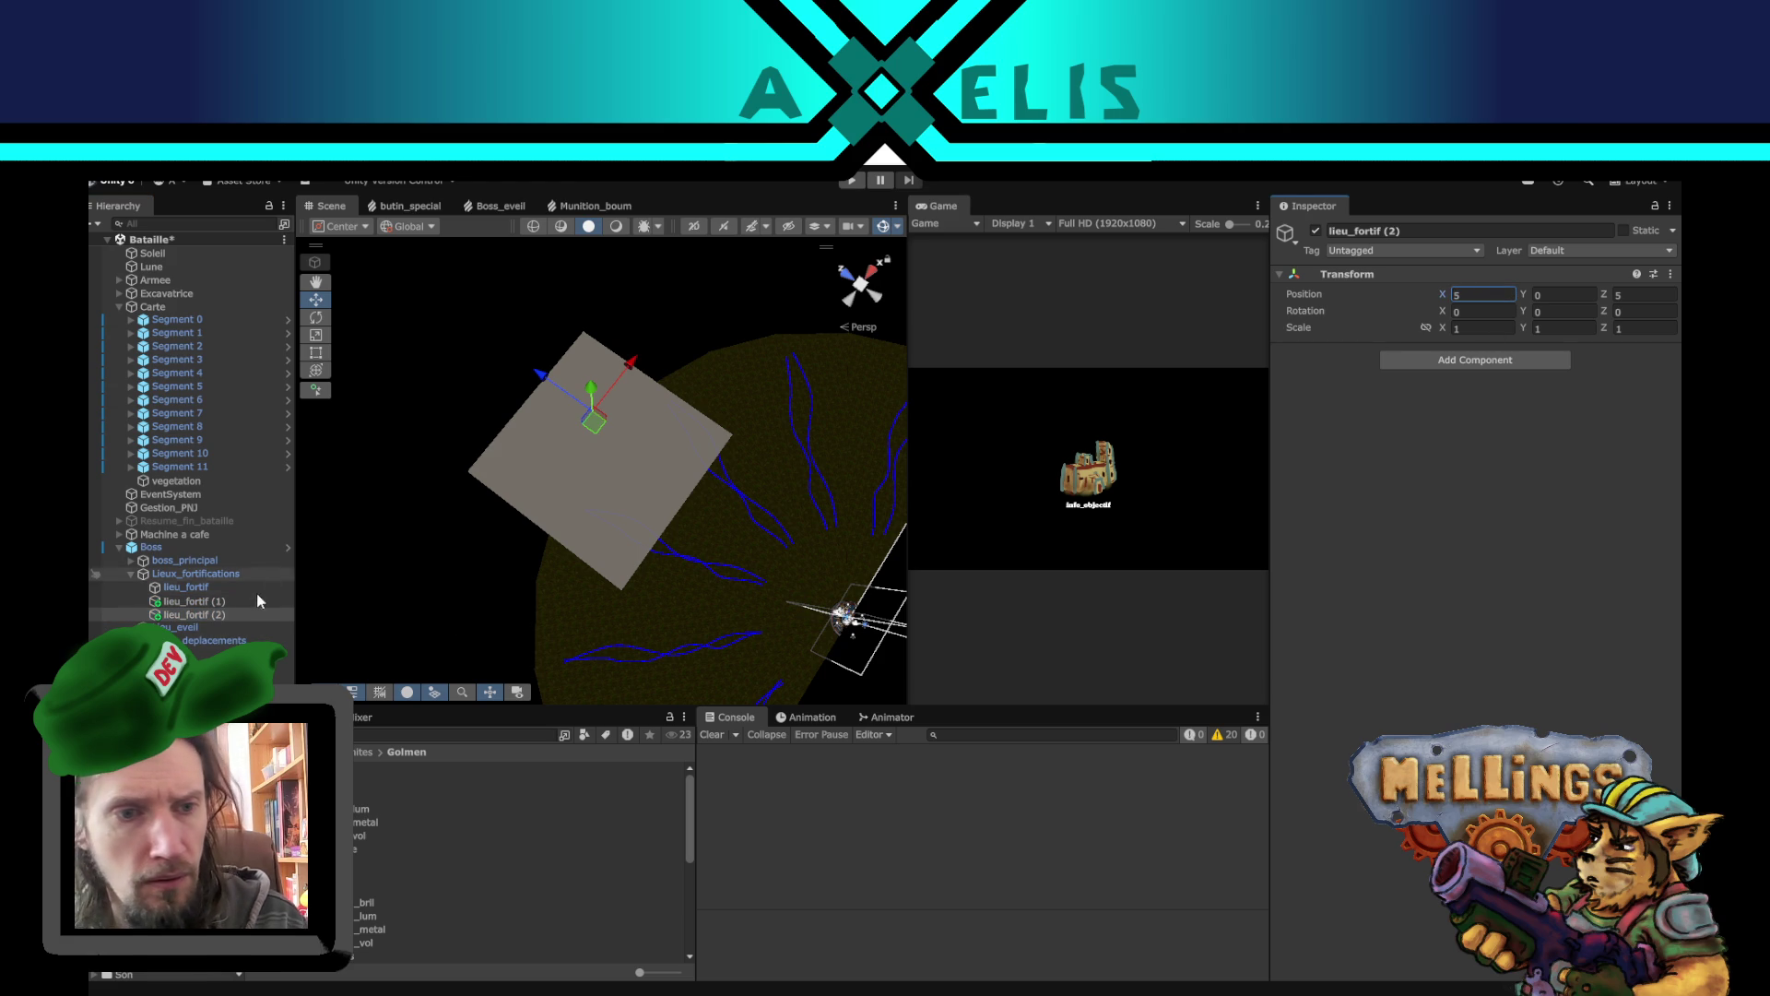
# - Duplicate again to create lieu_fortif (3) at position 5, 0, -5
pyautogui.click(206, 615)
pyautogui.hotkey('ctrl', 'd')
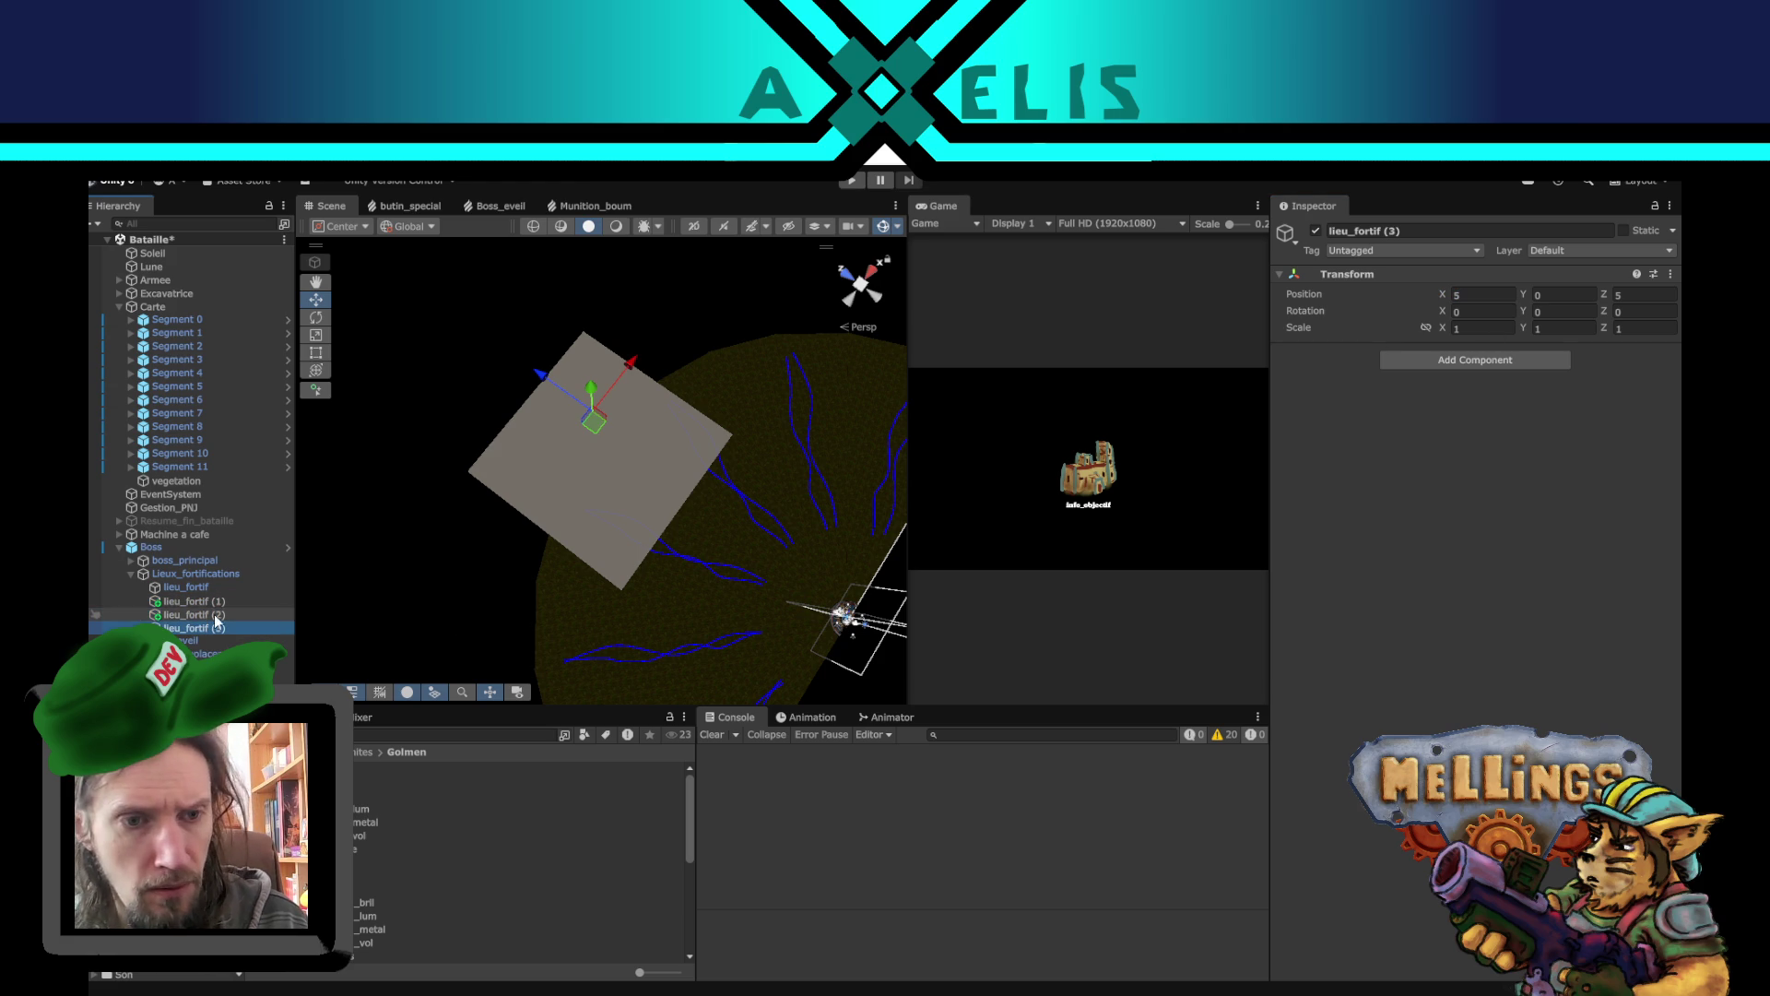
pyautogui.click(1481, 296)
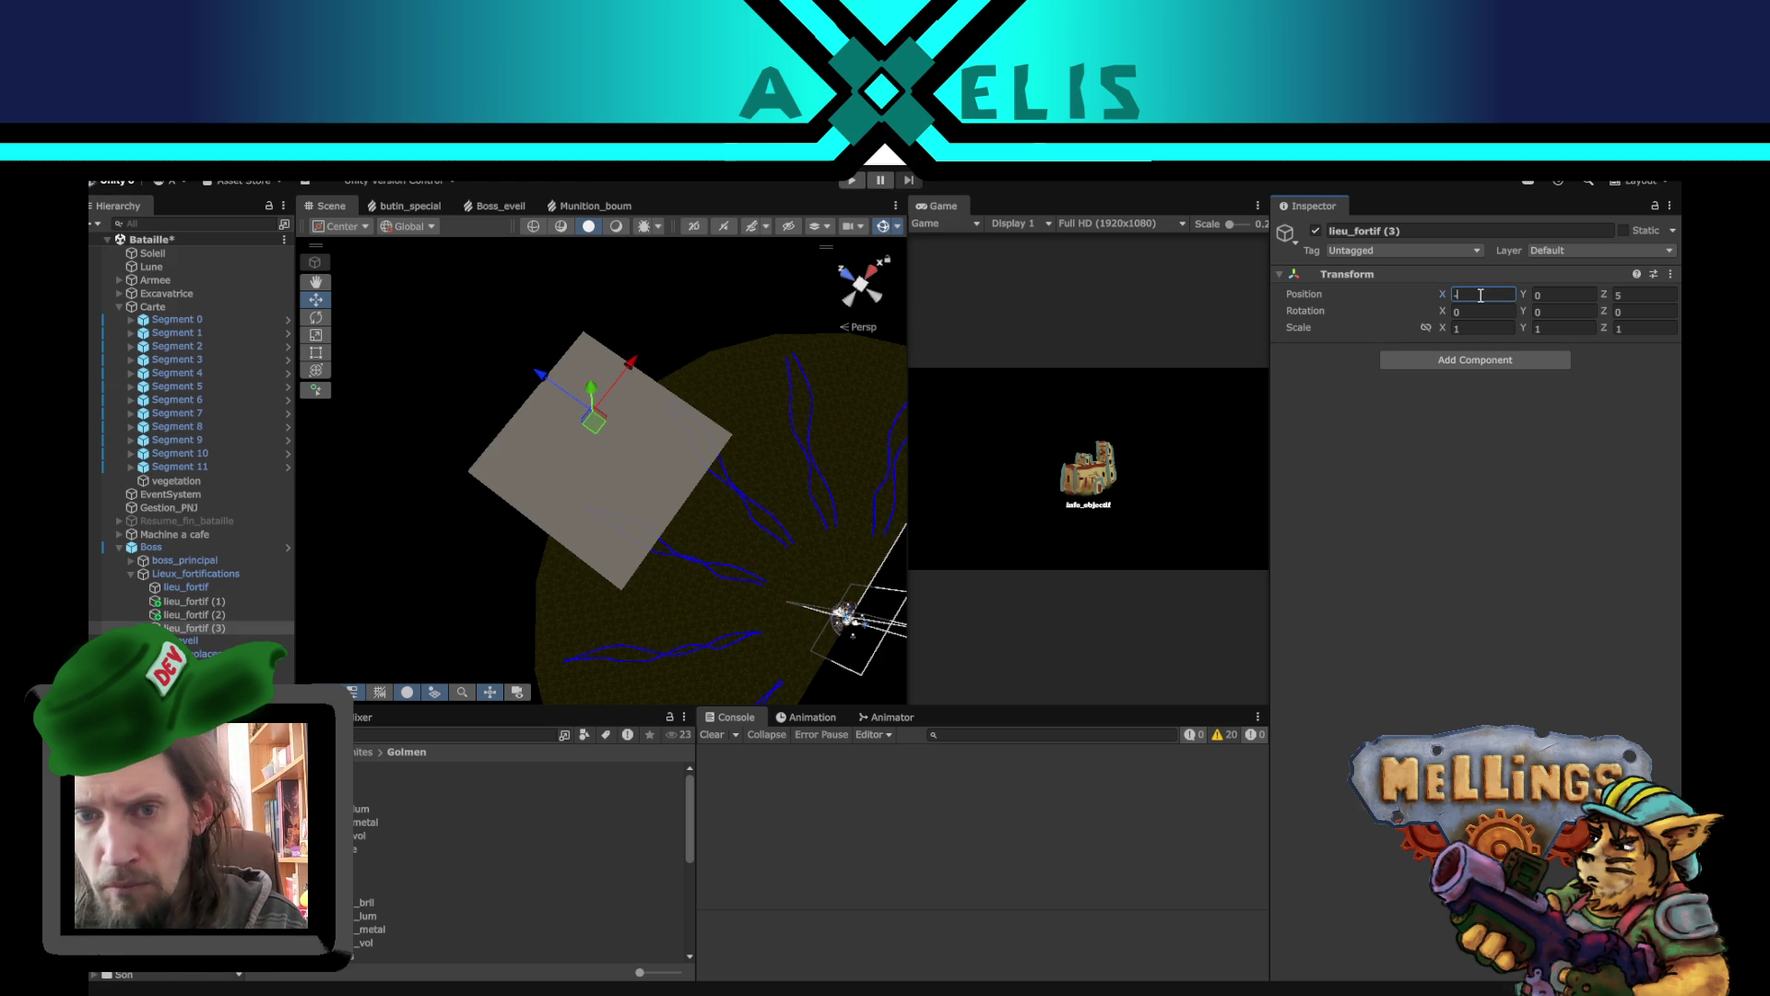
pyautogui.write('5')
pyautogui.click(1636, 297)
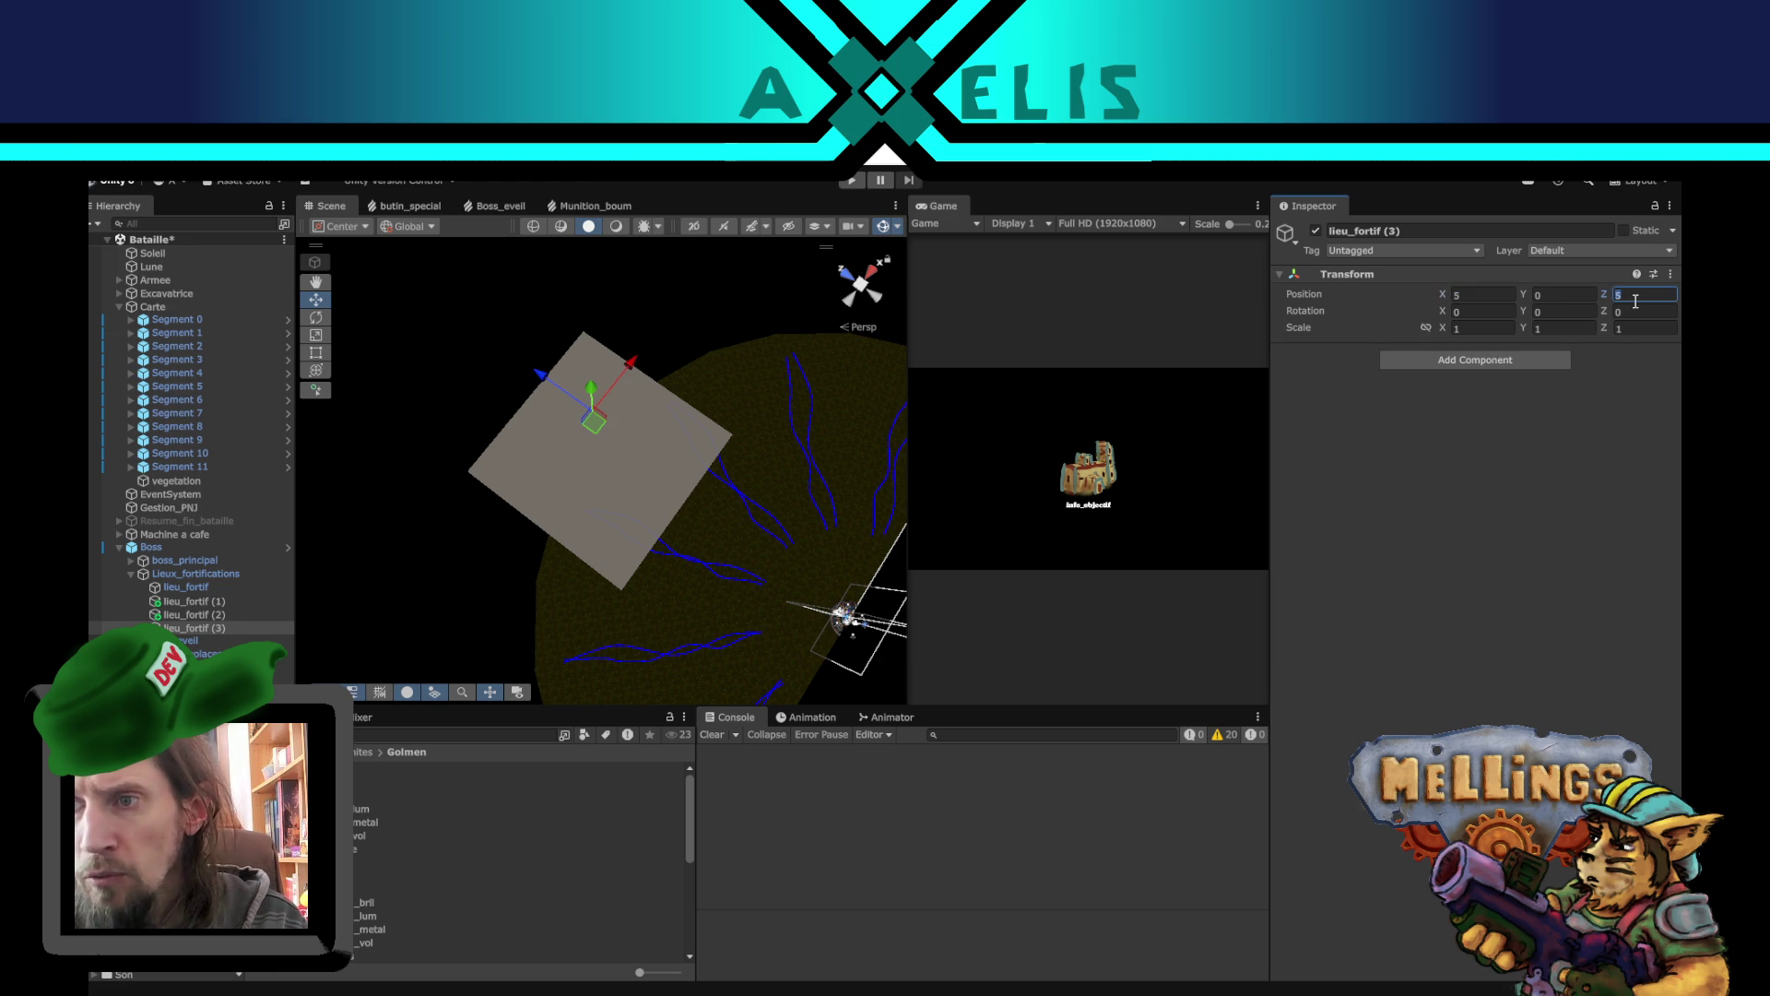
pyautogui.write('5')
# - Reset lieu_fortif (1)'s Y rotation, then turn it to 75 degrees with the Rotate tool
pyautogui.moveTo(553, 461)
pyautogui.mouseDown()
pyautogui.moveTo(581, 470)
pyautogui.moveTo(440, 589)
pyautogui.mouseUp()
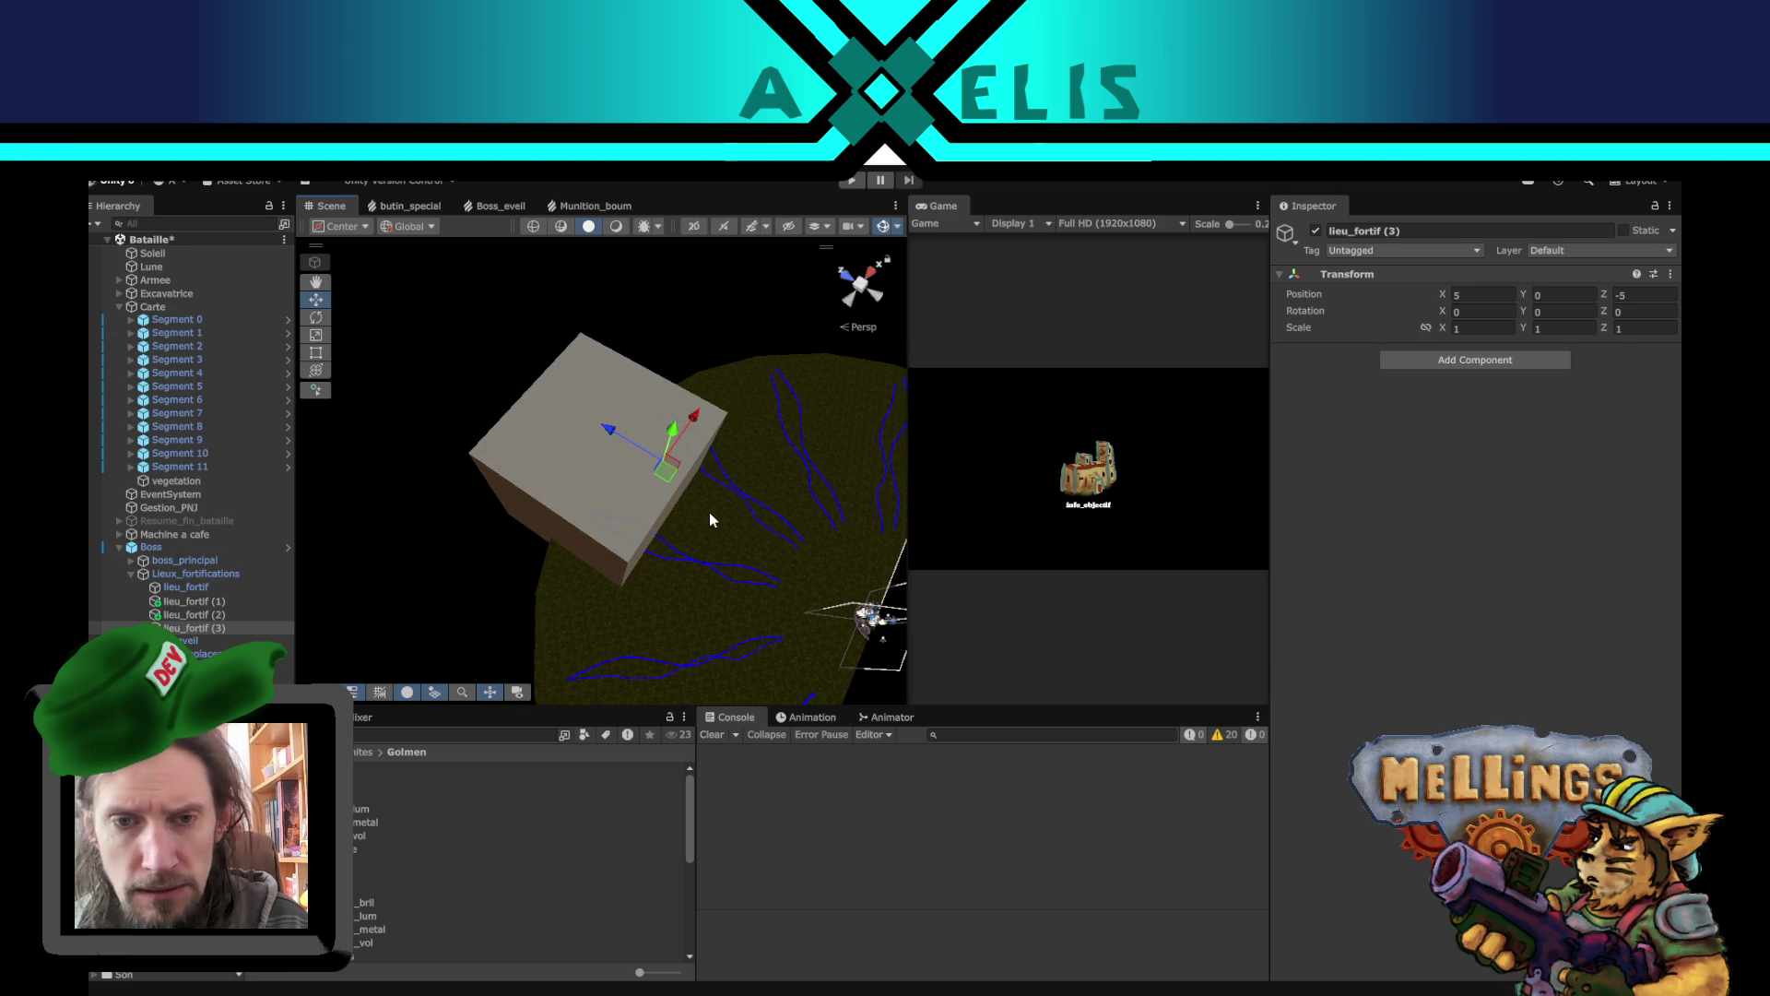
pyautogui.click(208, 588)
pyautogui.moveTo(642, 578); pyautogui.dragTo(687, 442)
pyautogui.click(209, 602)
pyautogui.click(1558, 312)
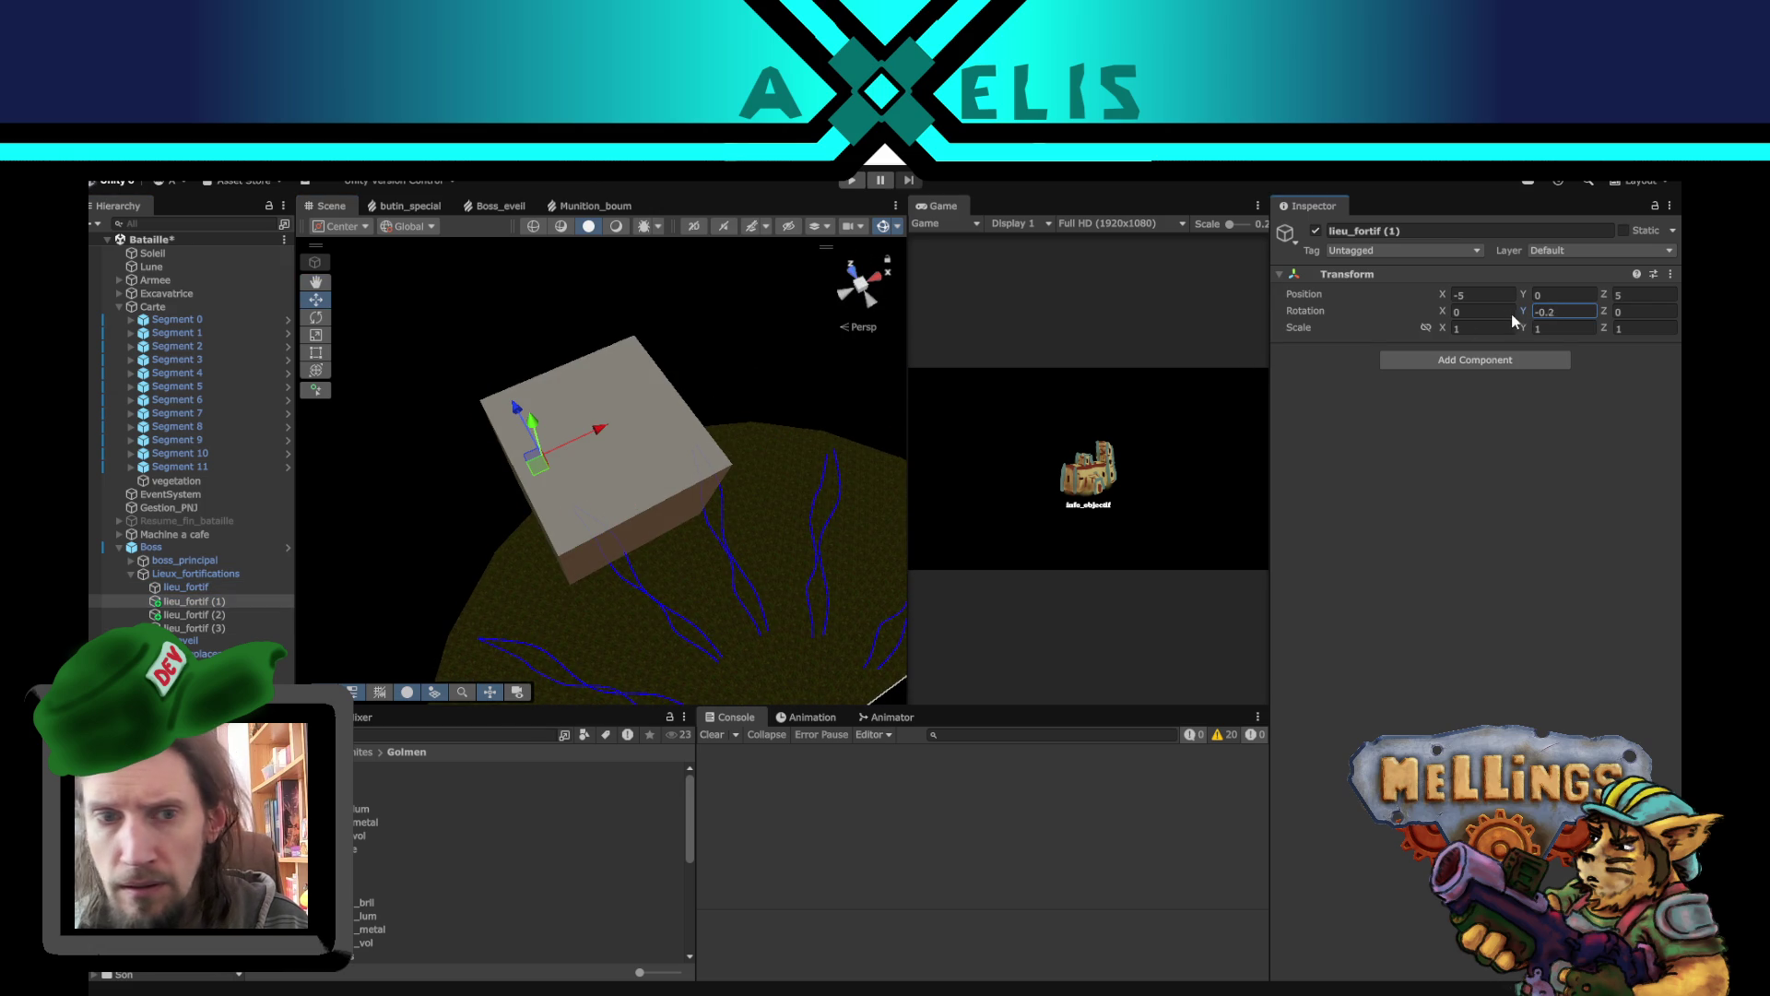
pyautogui.write('55.93')
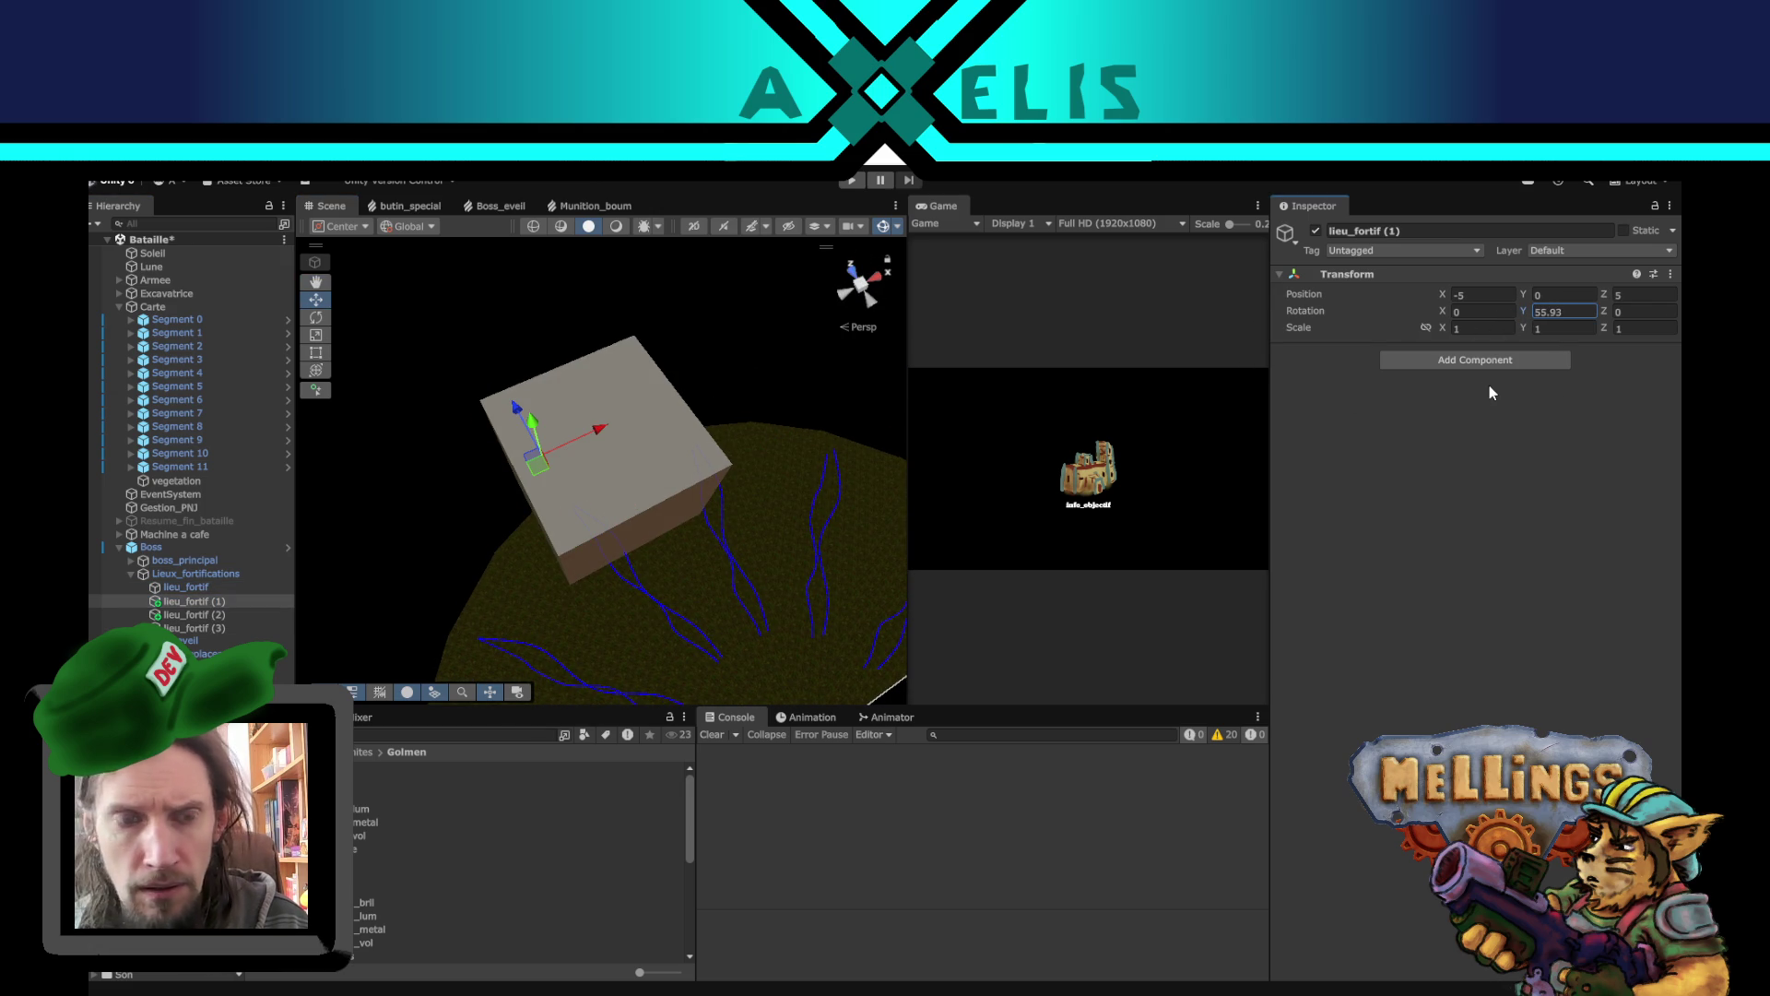
pyautogui.press('BackSpace')
pyautogui.press('BackSpace')
pyautogui.press('BackSpace')
pyautogui.write('0')
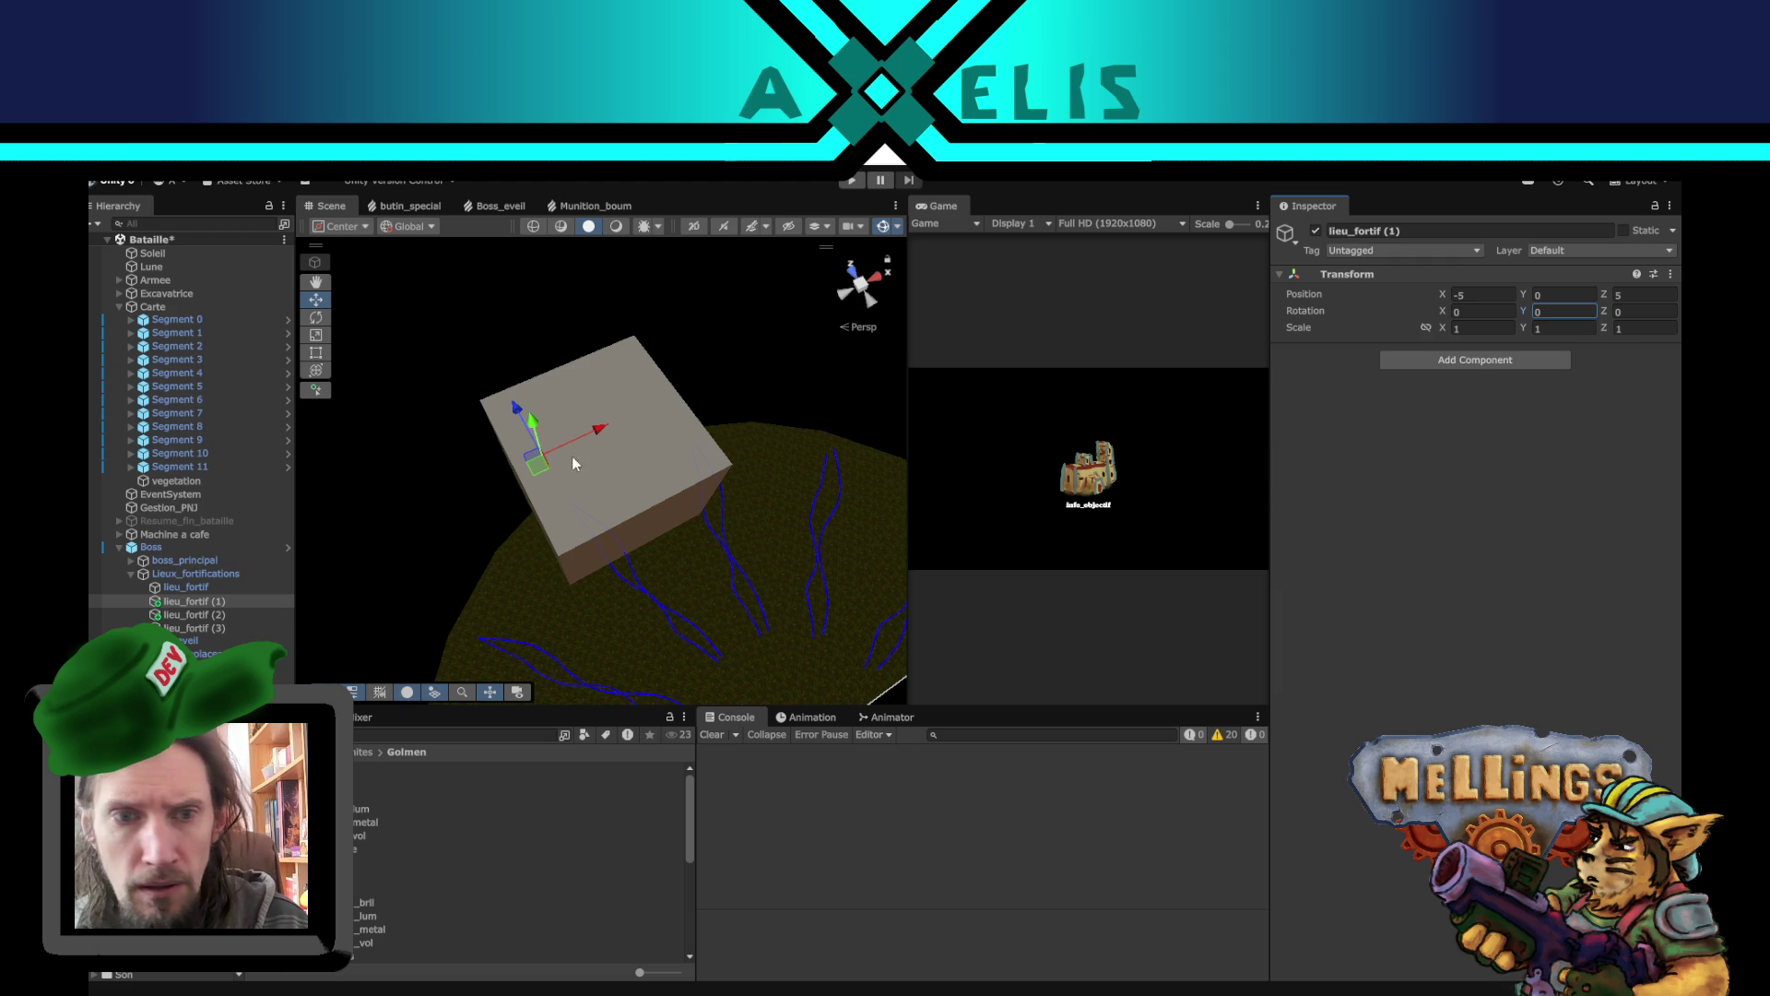
pyautogui.click(316, 318)
pyautogui.moveTo(529, 522)
pyautogui.mouseDown()
pyautogui.moveTo(407, 493)
pyautogui.moveTo(372, 403)
pyautogui.moveTo(407, 317)
pyautogui.moveTo(387, 435)
pyautogui.moveTo(246, 535)
pyautogui.moveTo(311, 523)
pyautogui.mouseUp()
# - Turn lieu_fortif (2) to 15 degrees and lieu_fortif (3) to 270 degrees around Y
pyautogui.click(194, 614)
pyautogui.moveTo(568, 503)
pyautogui.mouseDown()
pyautogui.moveTo(568, 485)
pyautogui.moveTo(185, 363)
pyautogui.mouseUp()
pyautogui.click(214, 627)
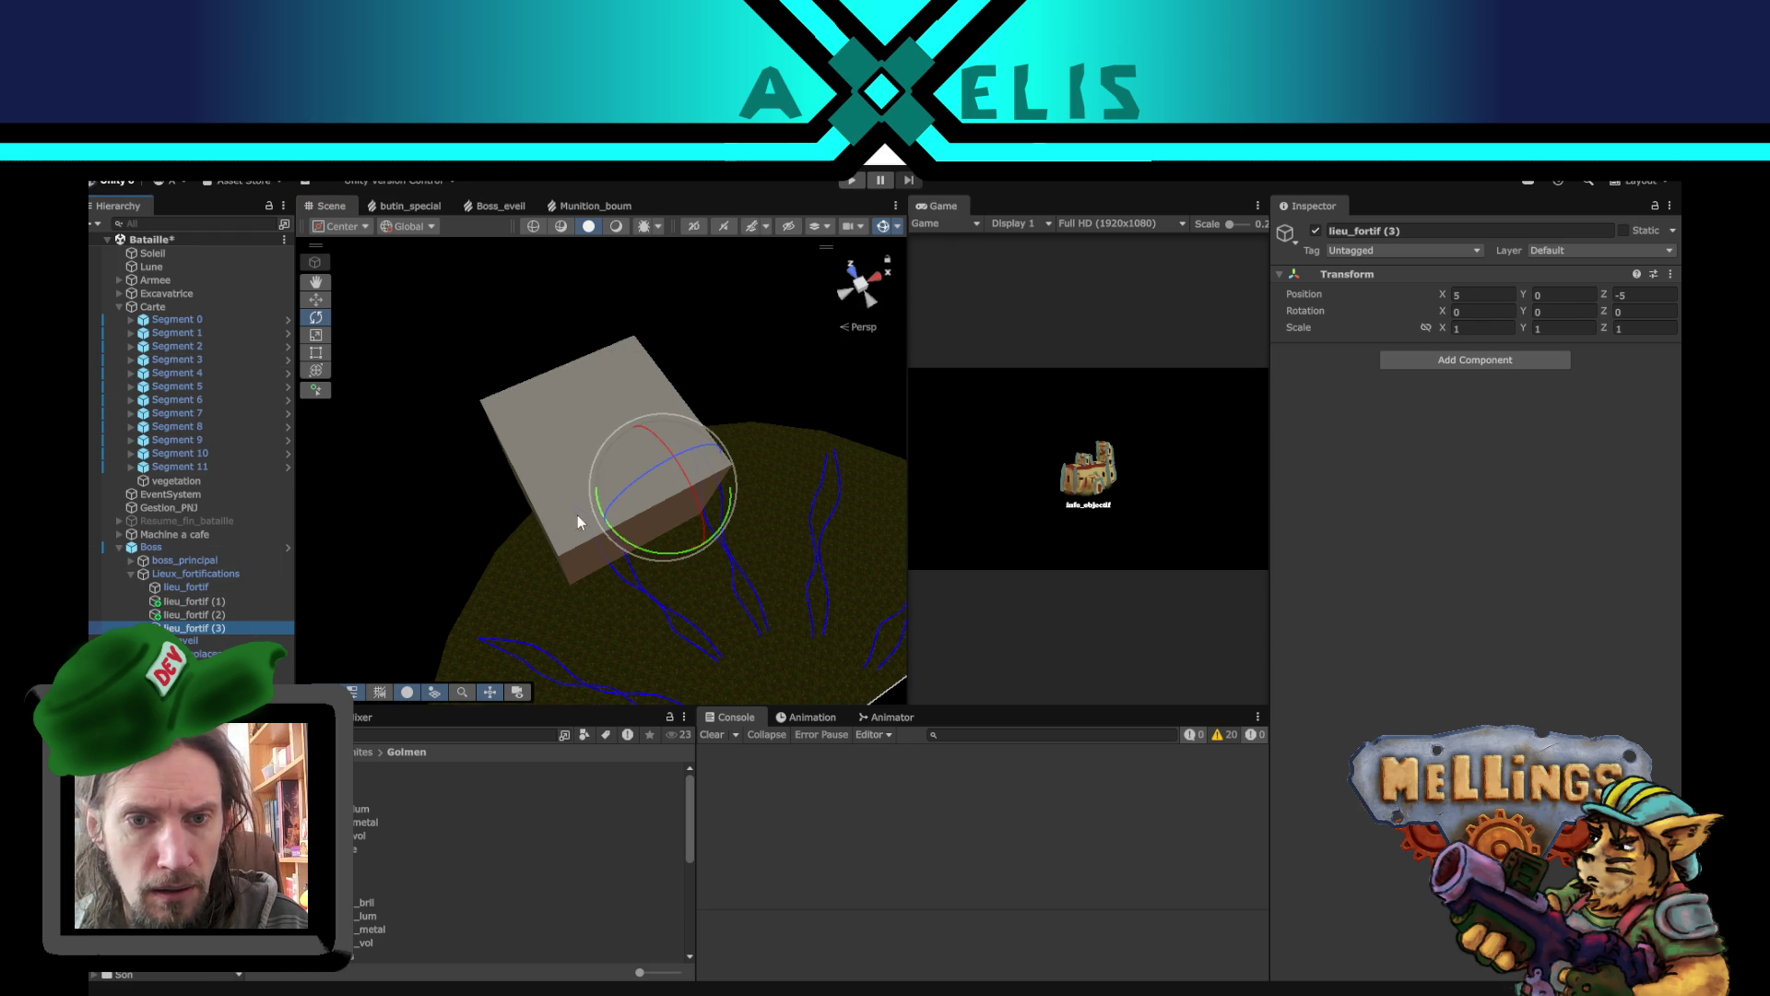
pyautogui.moveTo(639, 542)
pyautogui.mouseDown()
pyautogui.moveTo(342, 428)
pyautogui.moveTo(90, 384)
pyautogui.moveTo(1608, 385)
pyautogui.moveTo(1566, 394)
pyautogui.mouseUp()
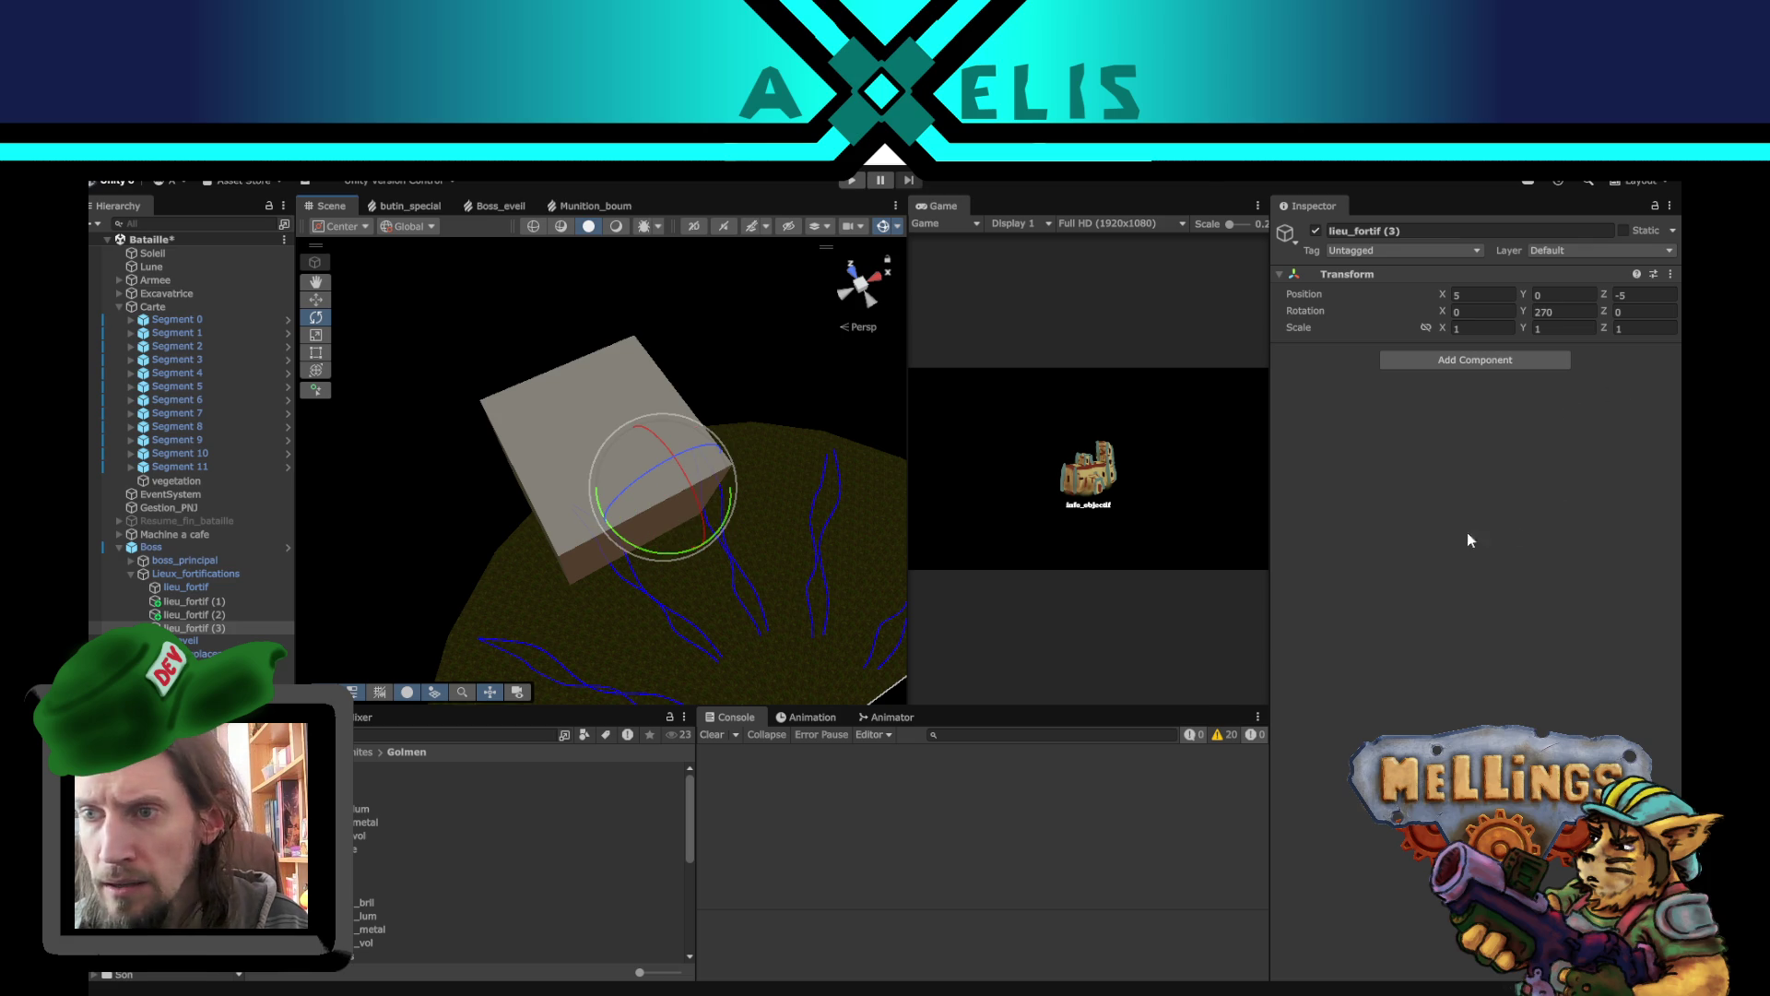
pyautogui.moveTo(649, 509); pyautogui.dragTo(314, 576)
pyautogui.moveTo(594, 502)
pyautogui.mouseDown()
pyautogui.moveTo(423, 534)
pyautogui.moveTo(486, 533)
pyautogui.moveTo(599, 586)
pyautogui.mouseUp()
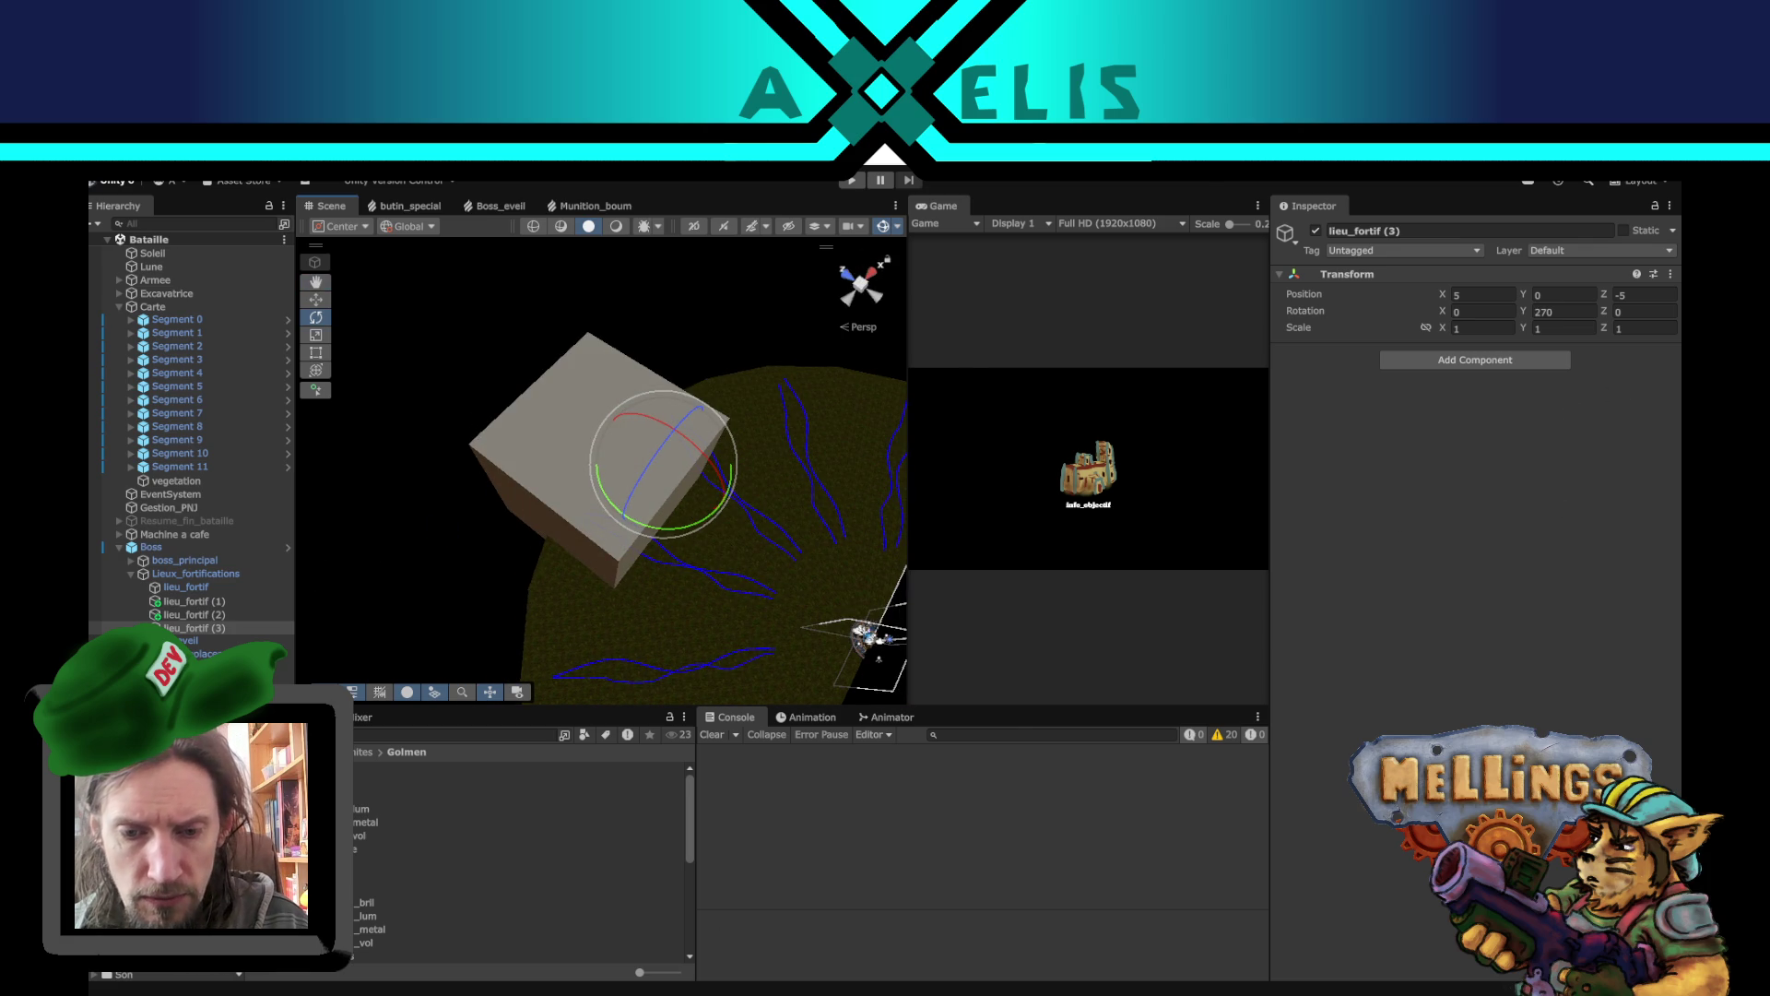
pyautogui.hotkey('alt', 'Tab')
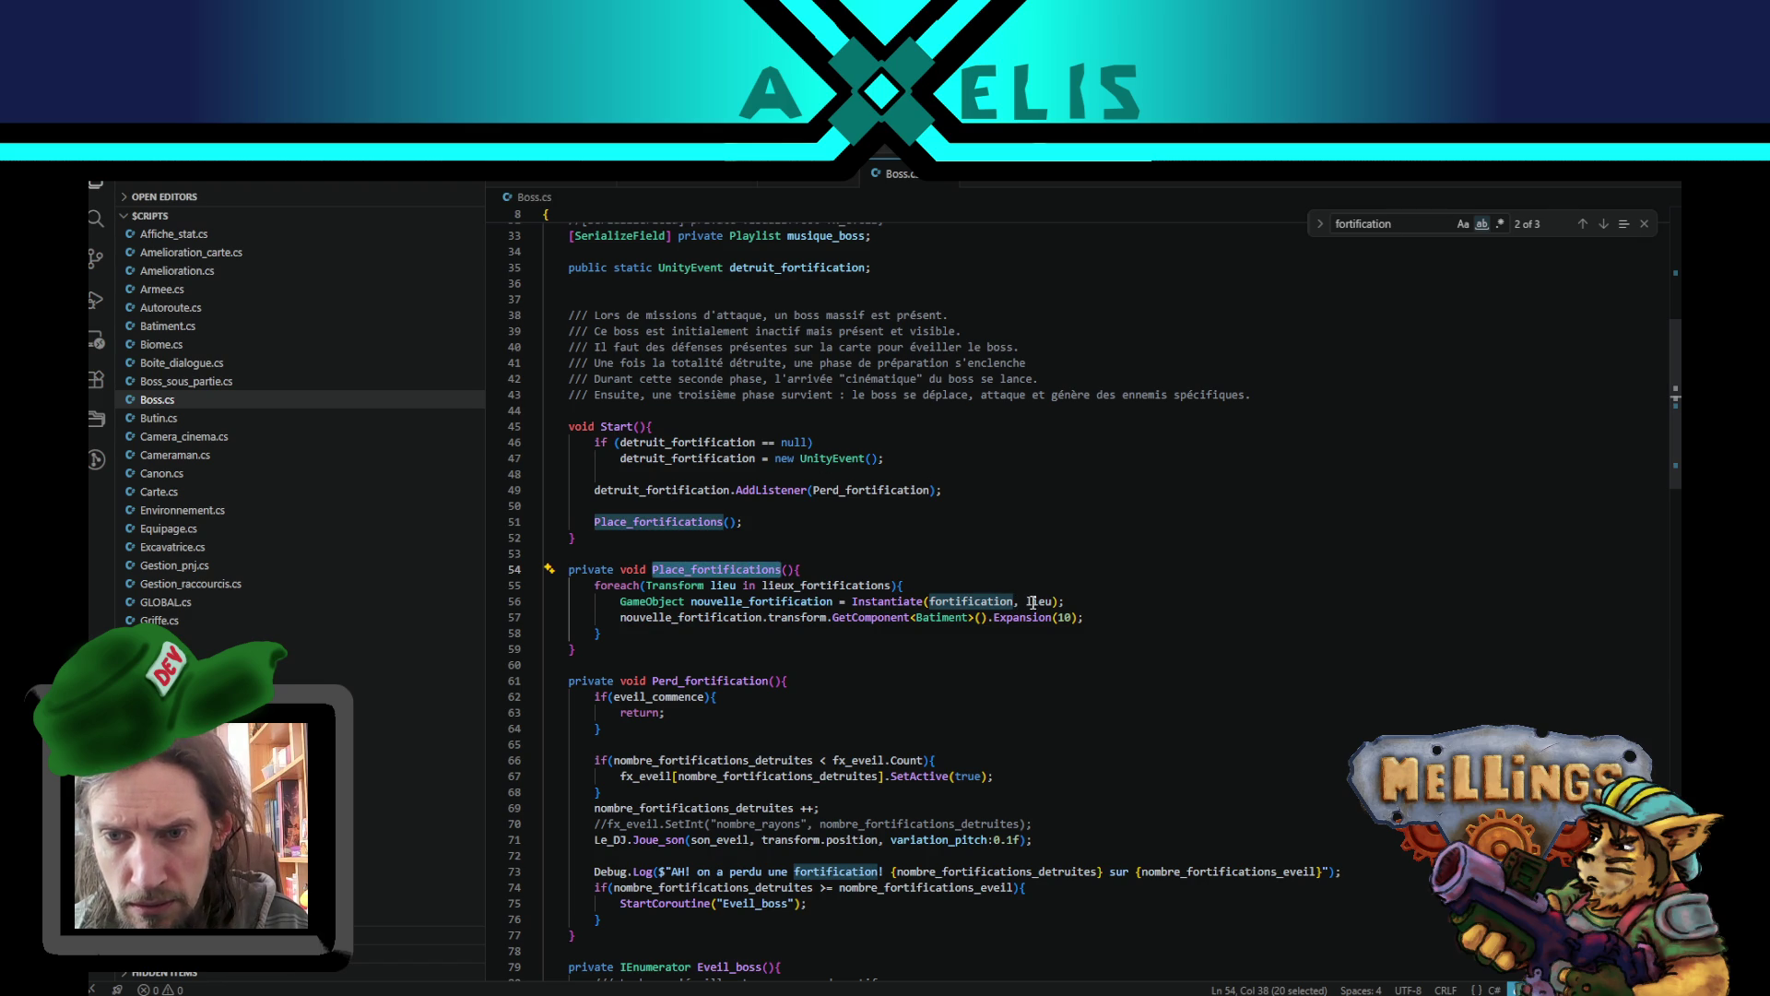
# - Check the lieu variable in Boss.cs's Place_fortifications loop, then return to Unity
pyautogui.doubleClick(1039, 601)
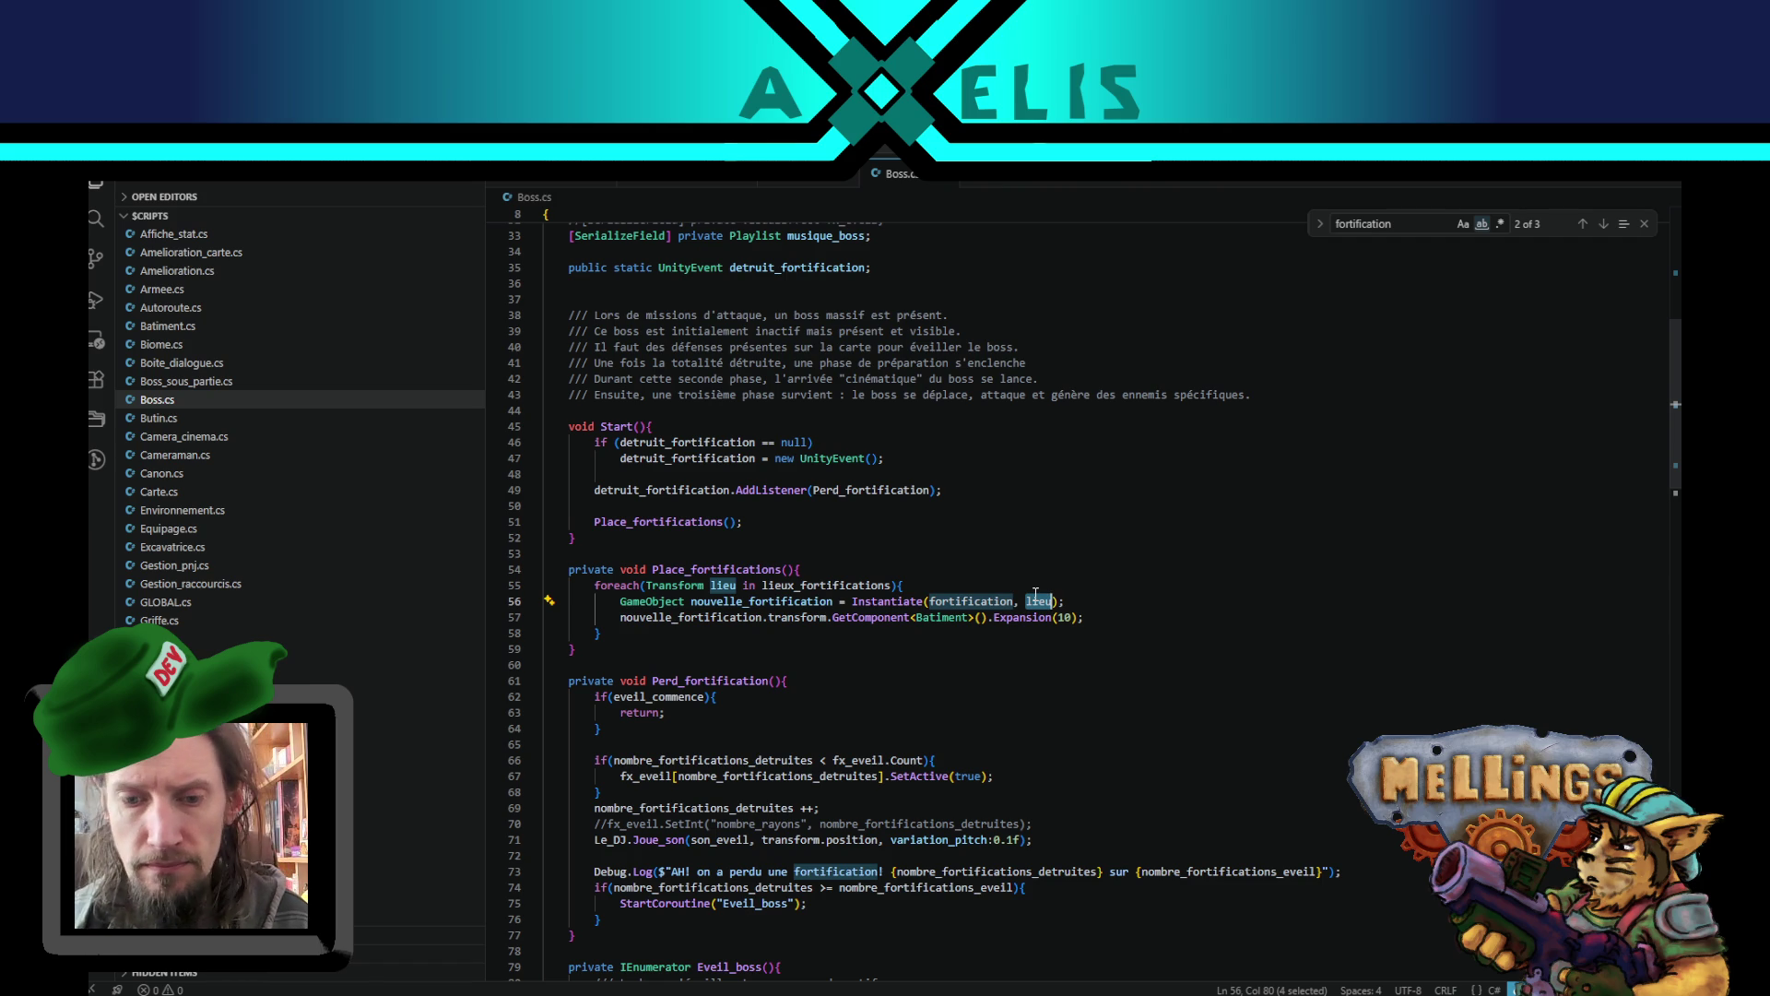
pyautogui.hotkey('alt', 'Tab')
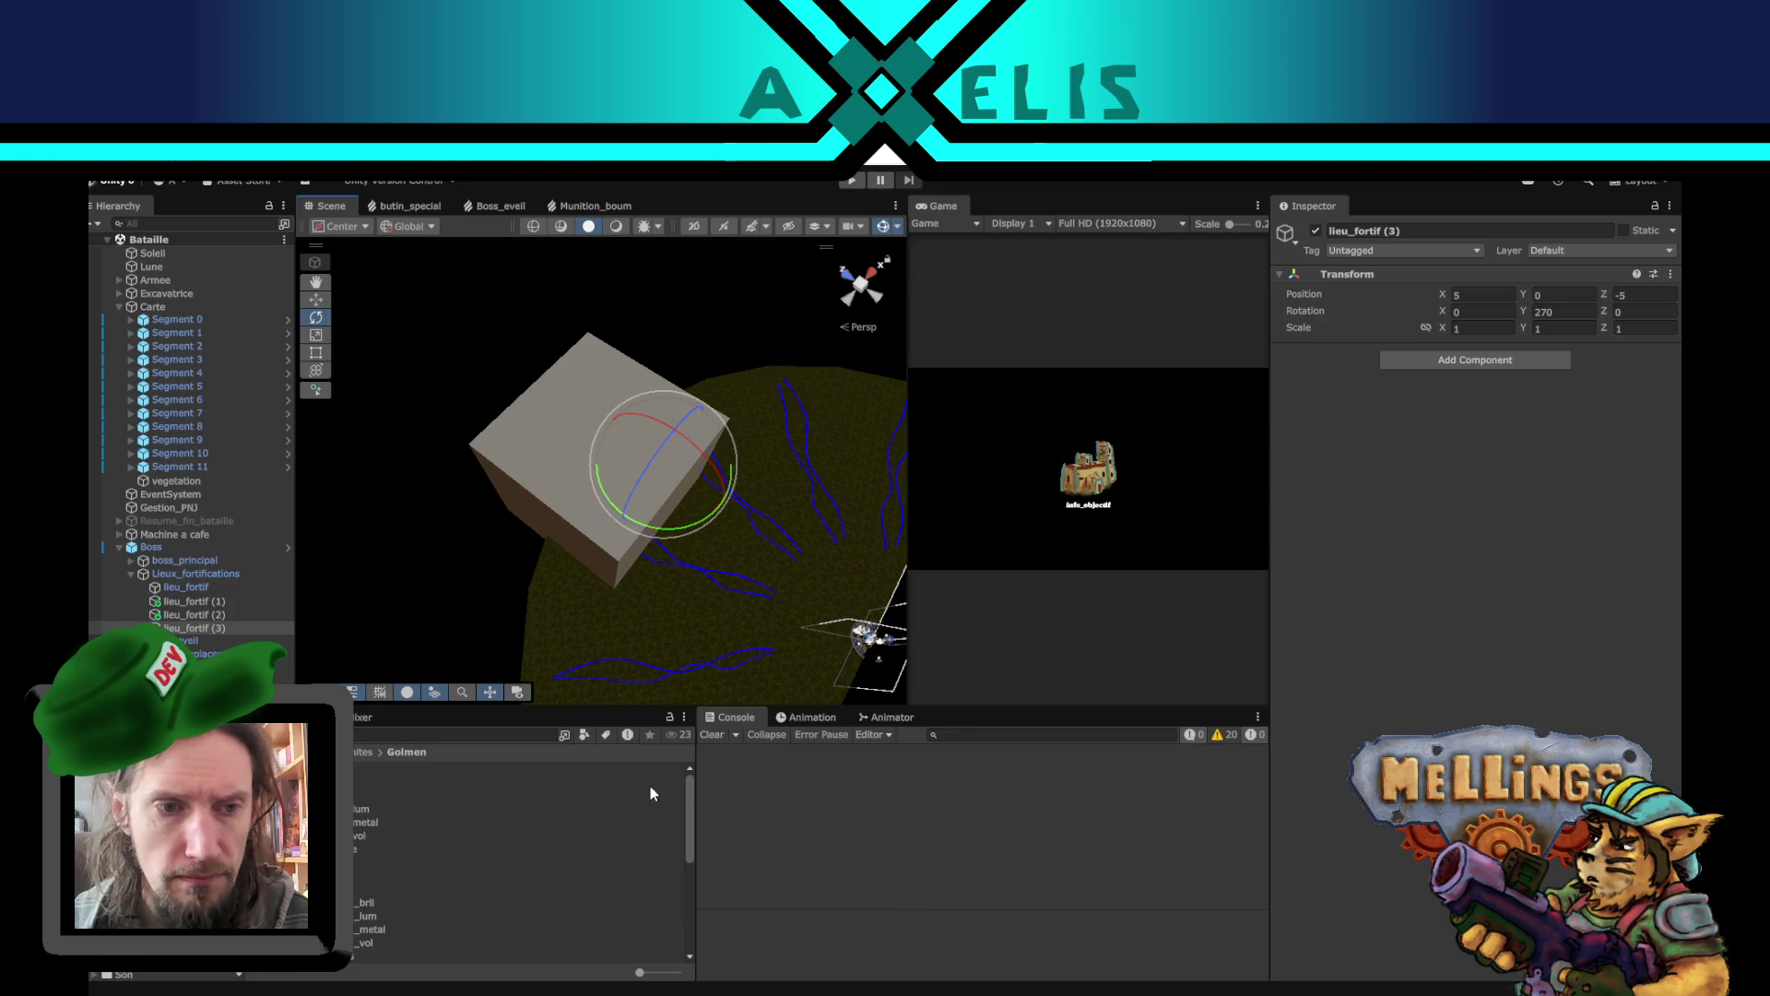
pyautogui.click(189, 573)
pyautogui.click(433, 346)
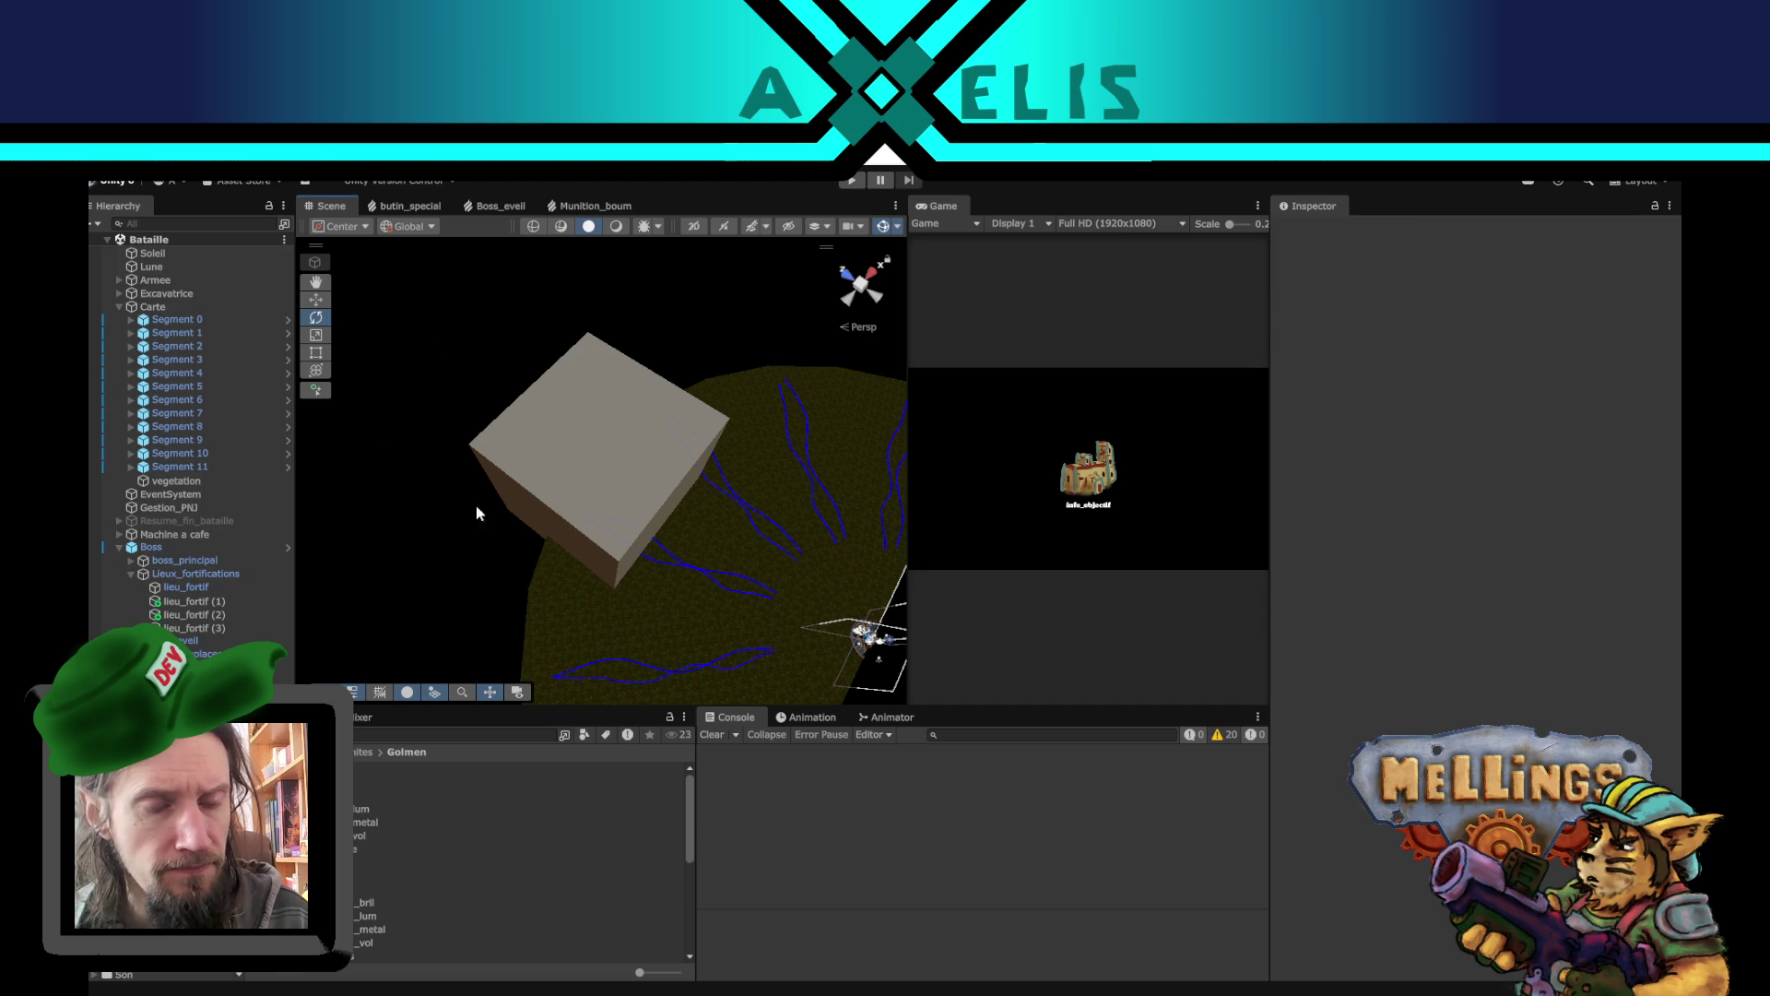
pyautogui.click(194, 574)
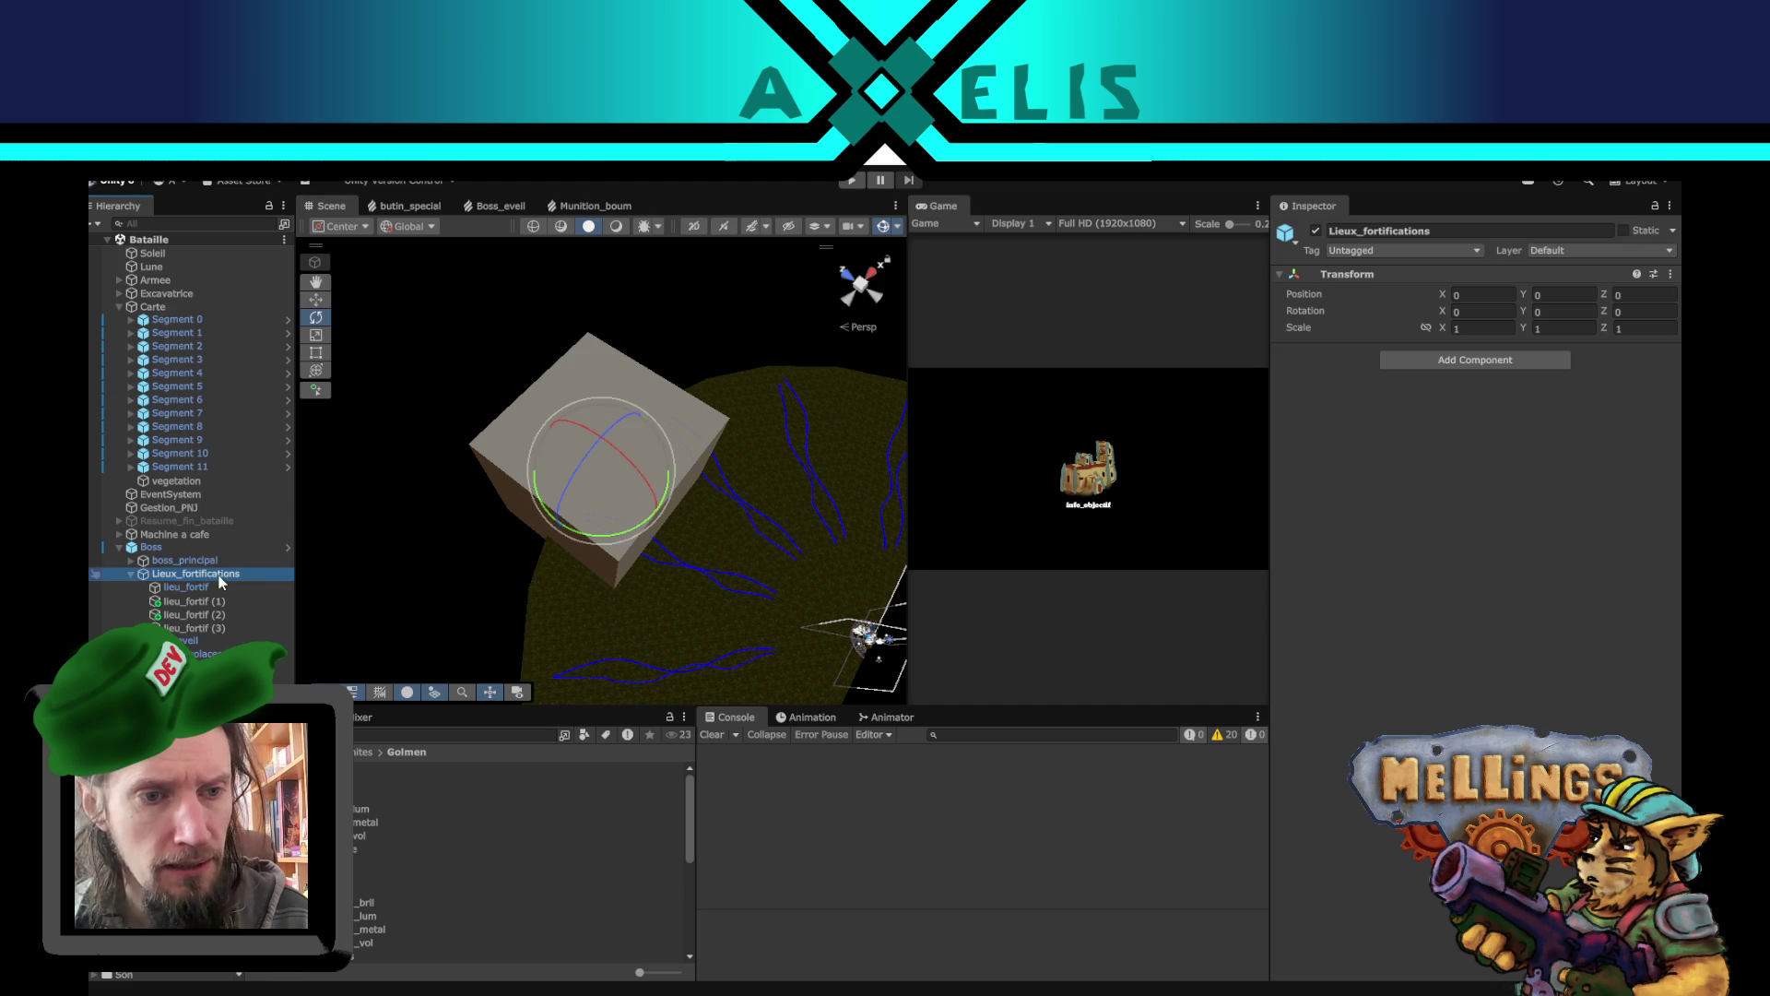
pyautogui.moveTo(662, 524)
pyautogui.mouseDown()
pyautogui.moveTo(686, 367)
pyautogui.moveTo(656, 364)
pyautogui.moveTo(692, 474)
pyautogui.mouseUp()
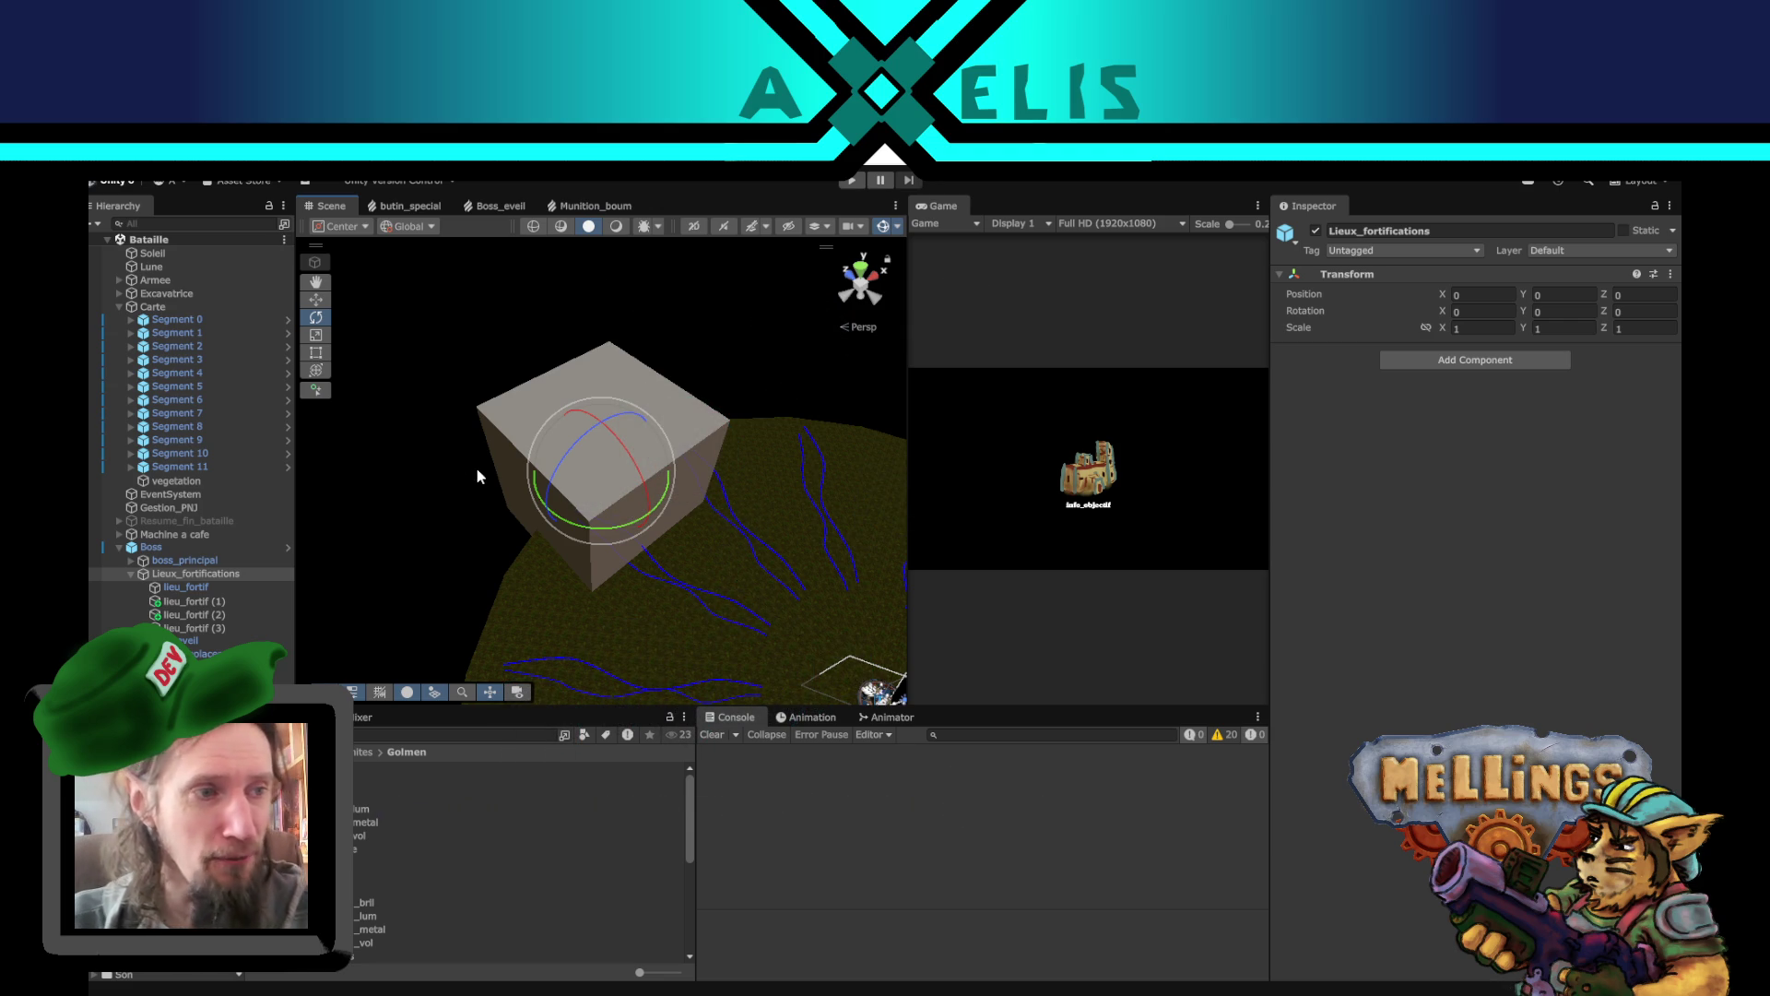
# - Orbit and pan the Scene view around the cube and terrain, ending on the Rotate tool
pyautogui.click(389, 474)
pyautogui.moveTo(771, 610)
pyautogui.mouseDown()
pyautogui.moveTo(700, 573)
pyautogui.moveTo(767, 548)
pyautogui.mouseUp()
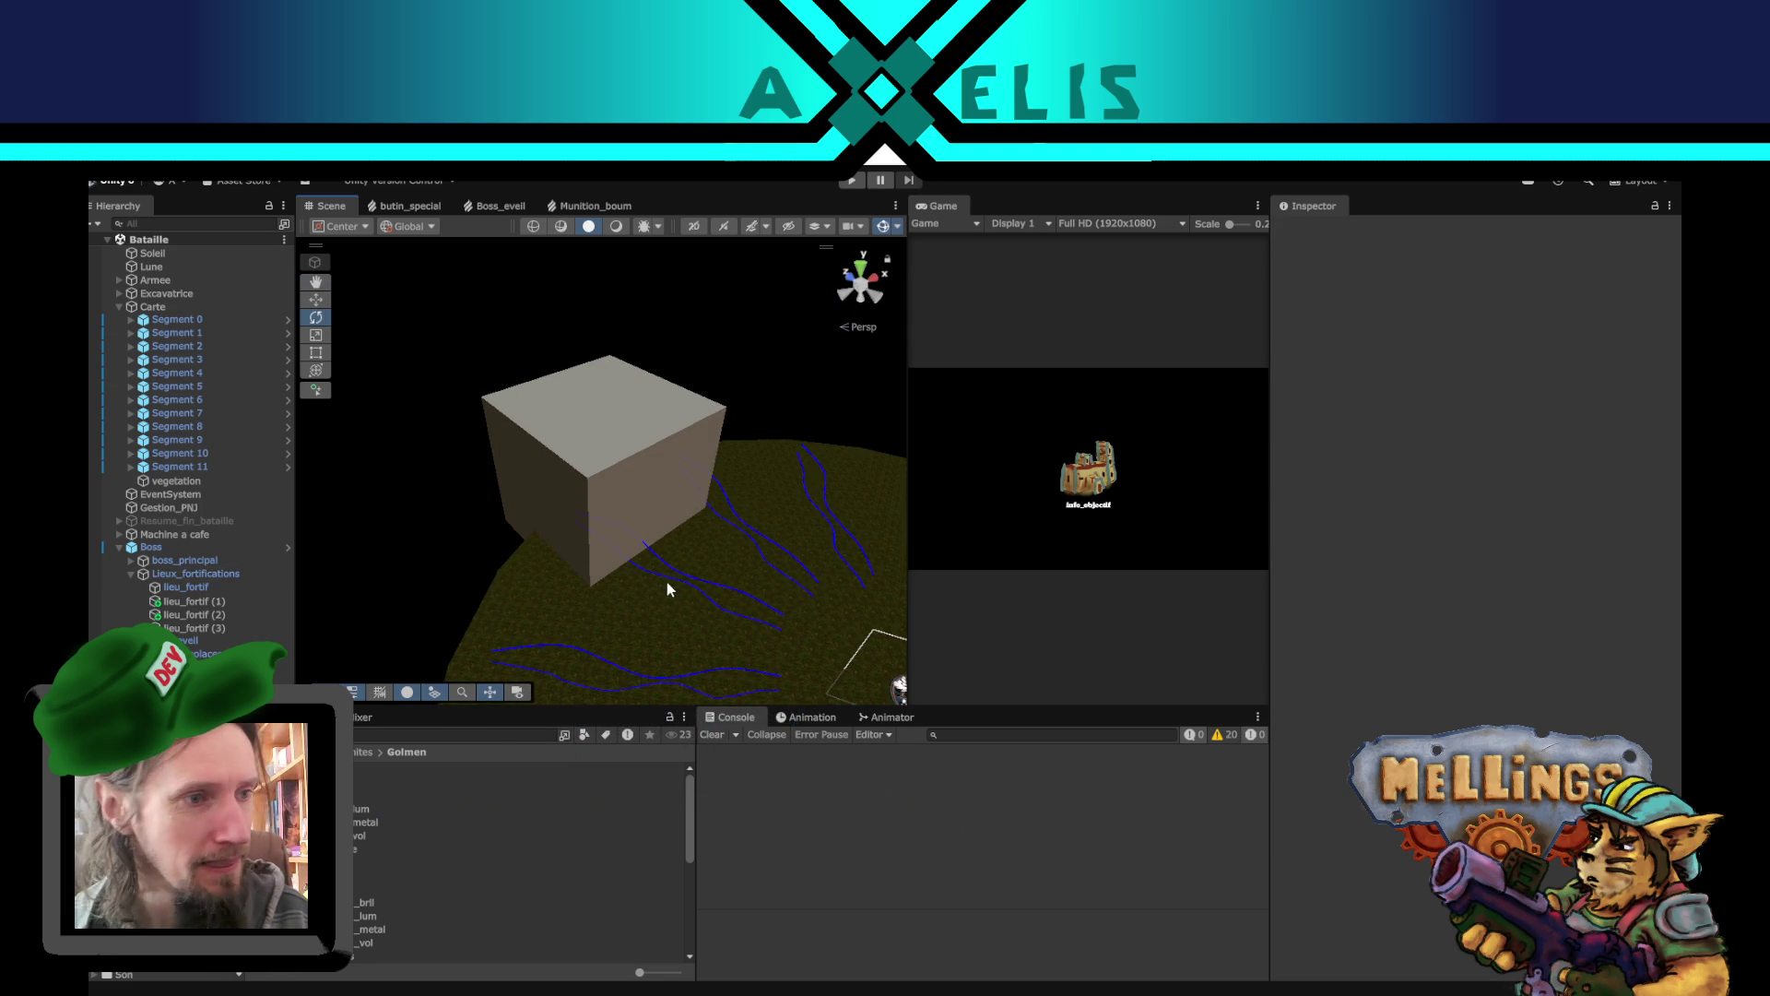
pyautogui.moveTo(512, 556)
pyautogui.mouseDown()
pyautogui.moveTo(542, 442)
pyautogui.moveTo(558, 520)
pyautogui.mouseUp()
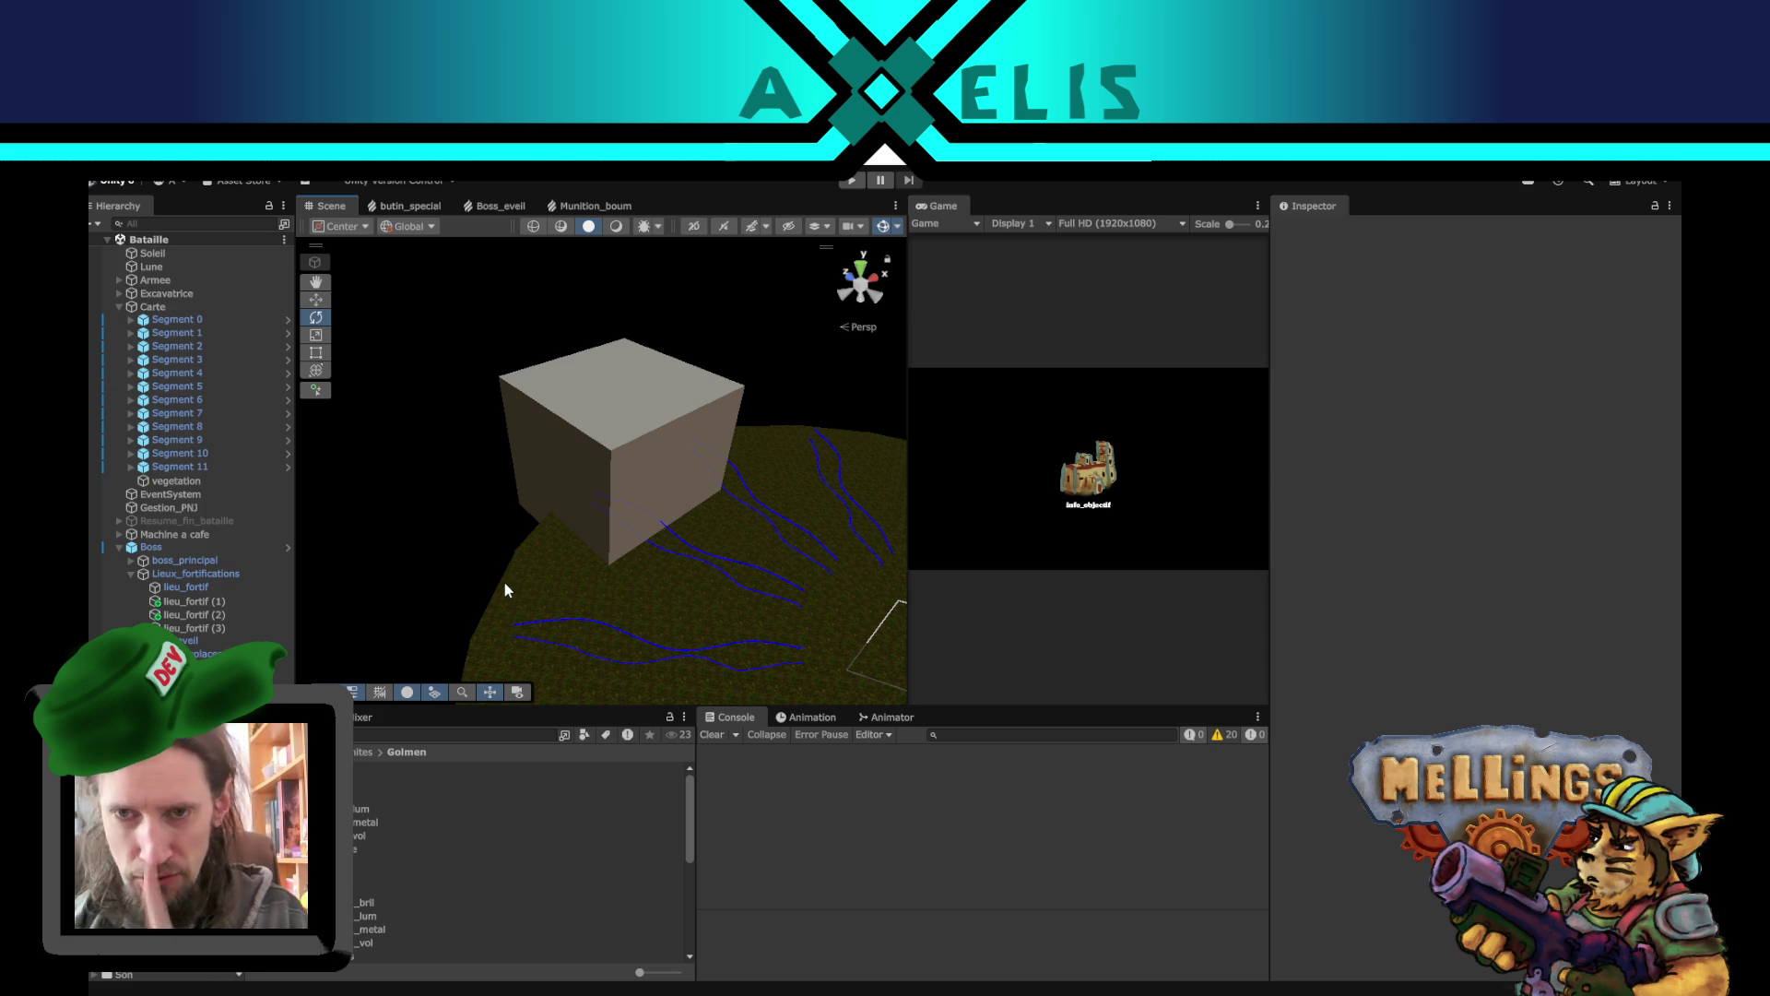
pyautogui.moveTo(595, 544)
pyautogui.mouseDown()
pyautogui.moveTo(557, 517)
pyautogui.moveTo(546, 571)
pyautogui.mouseUp()
pyautogui.moveTo(572, 602)
pyautogui.mouseDown()
pyautogui.moveTo(535, 542)
pyautogui.moveTo(593, 570)
pyautogui.moveTo(646, 549)
pyautogui.moveTo(544, 555)
pyautogui.mouseUp()
pyautogui.press('e')
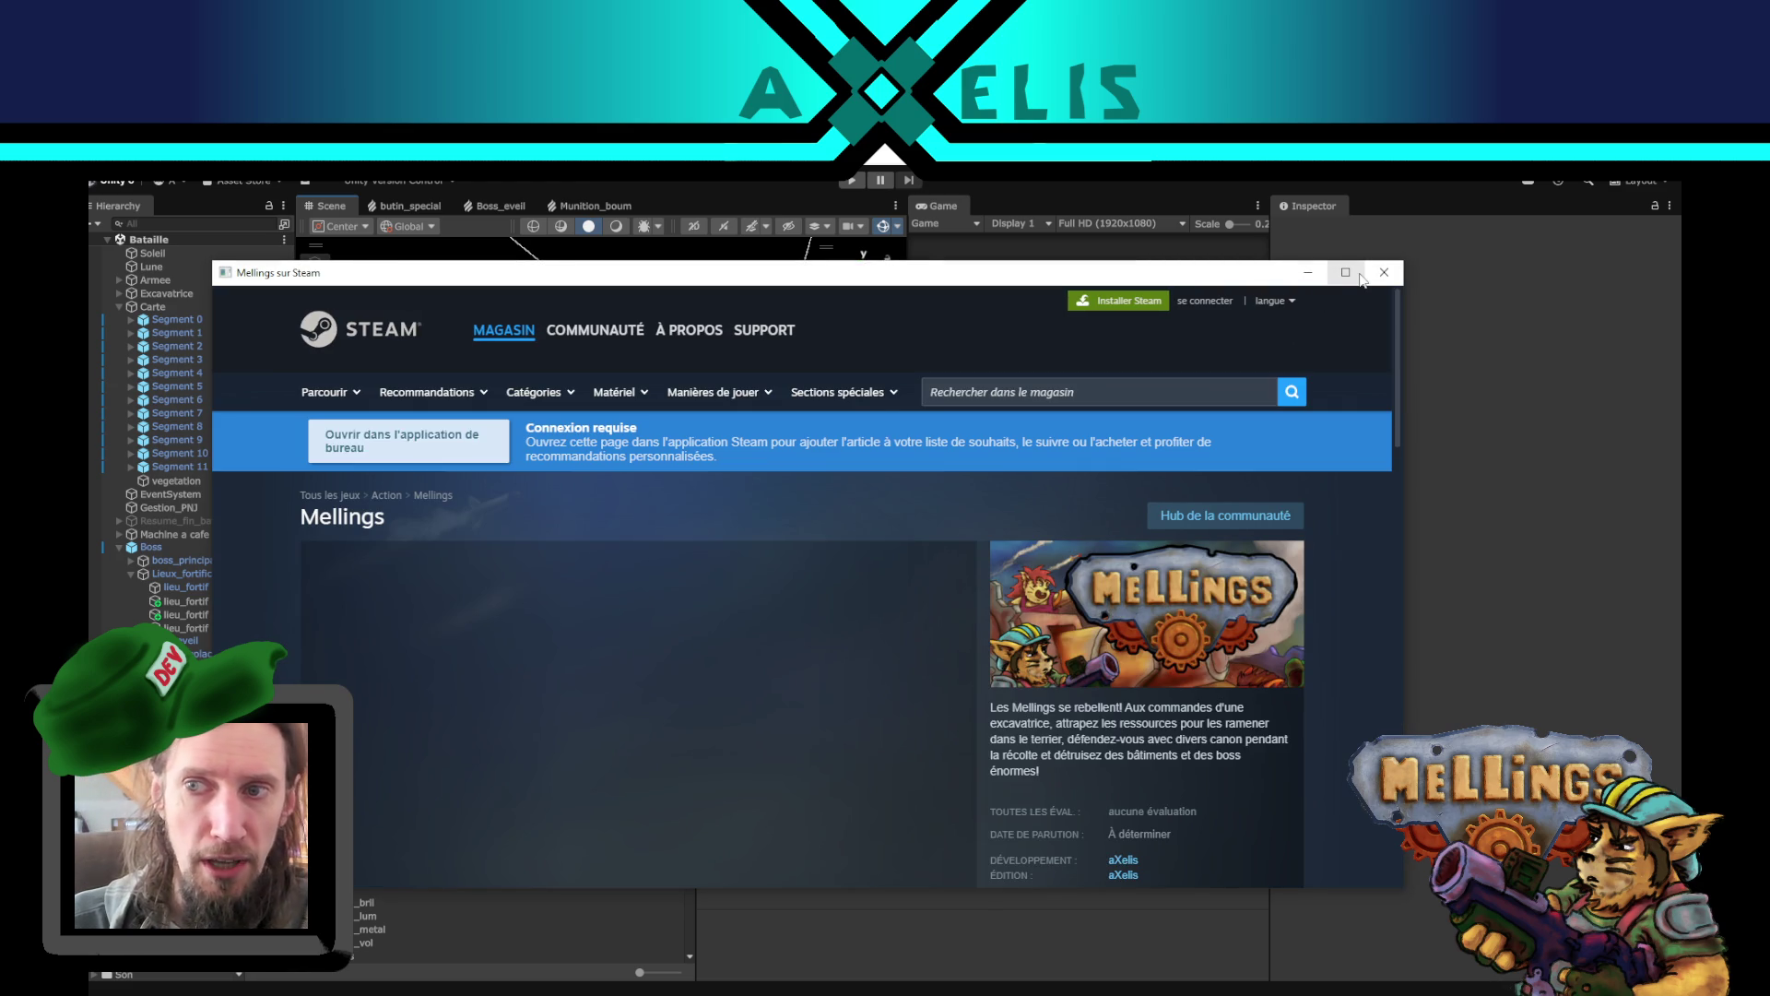
# - Maximize the Mellings Steam page and show its trailer fullscreen, paused and rewound to 0:00
pyautogui.click(1349, 274)
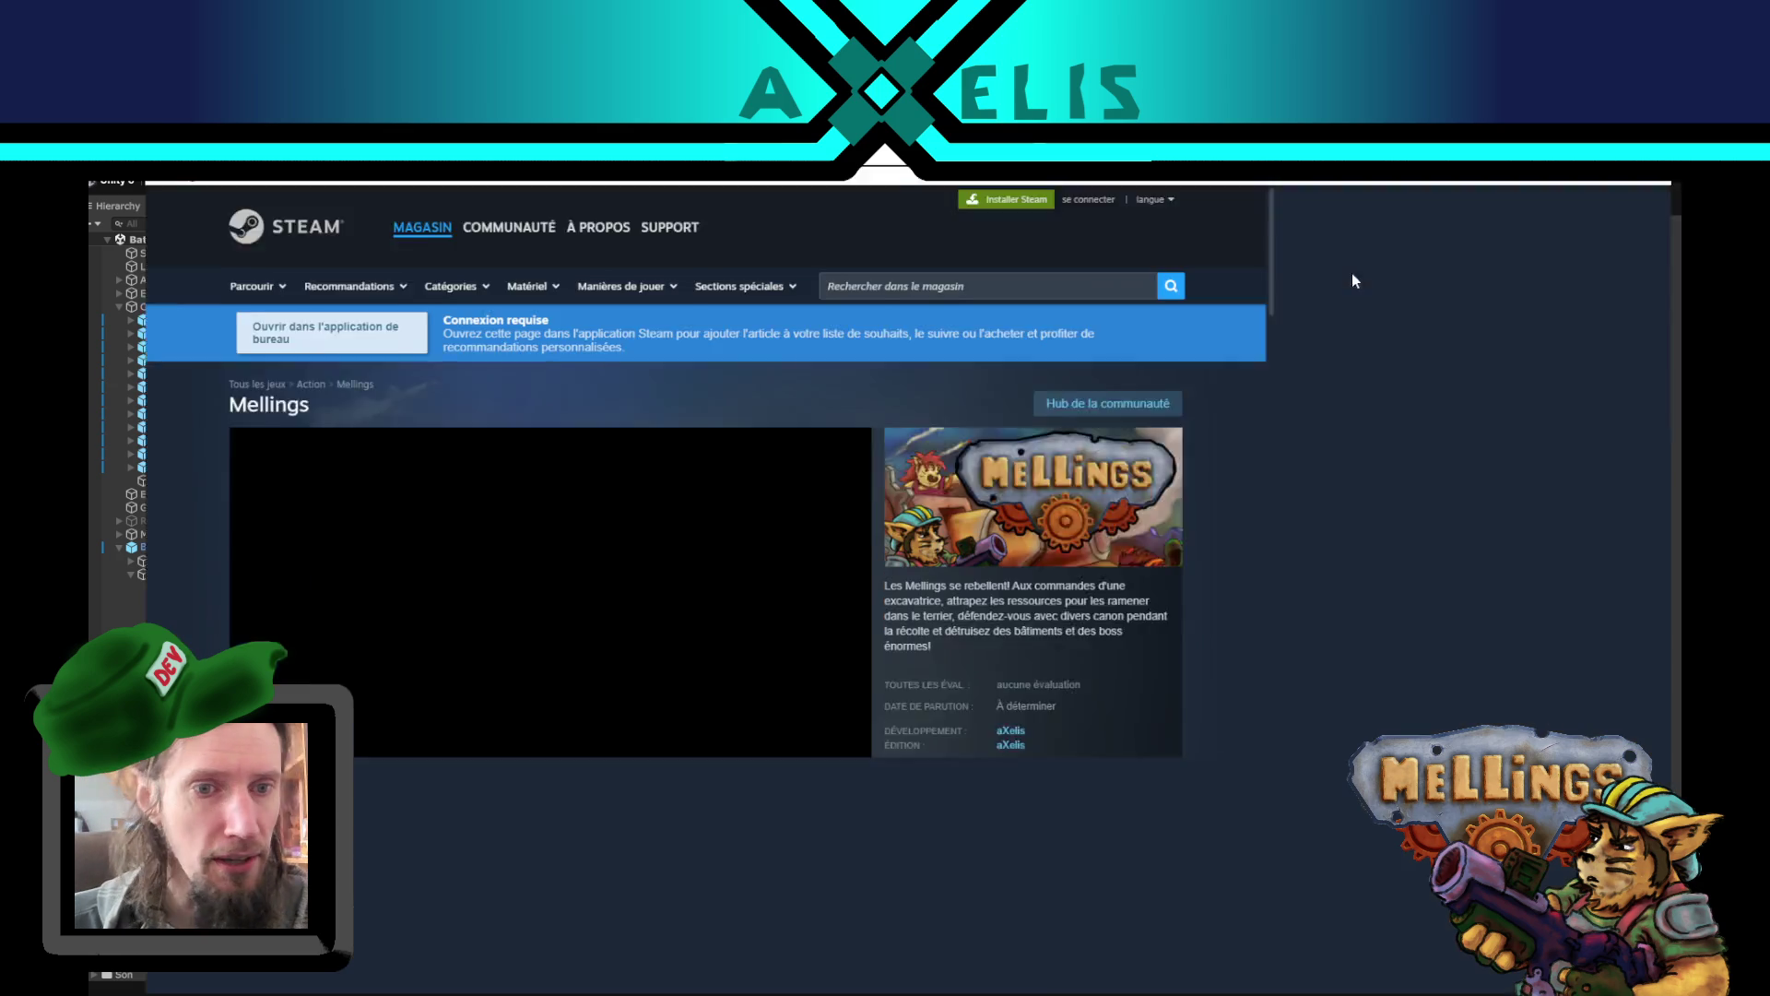
pyautogui.click(411, 816)
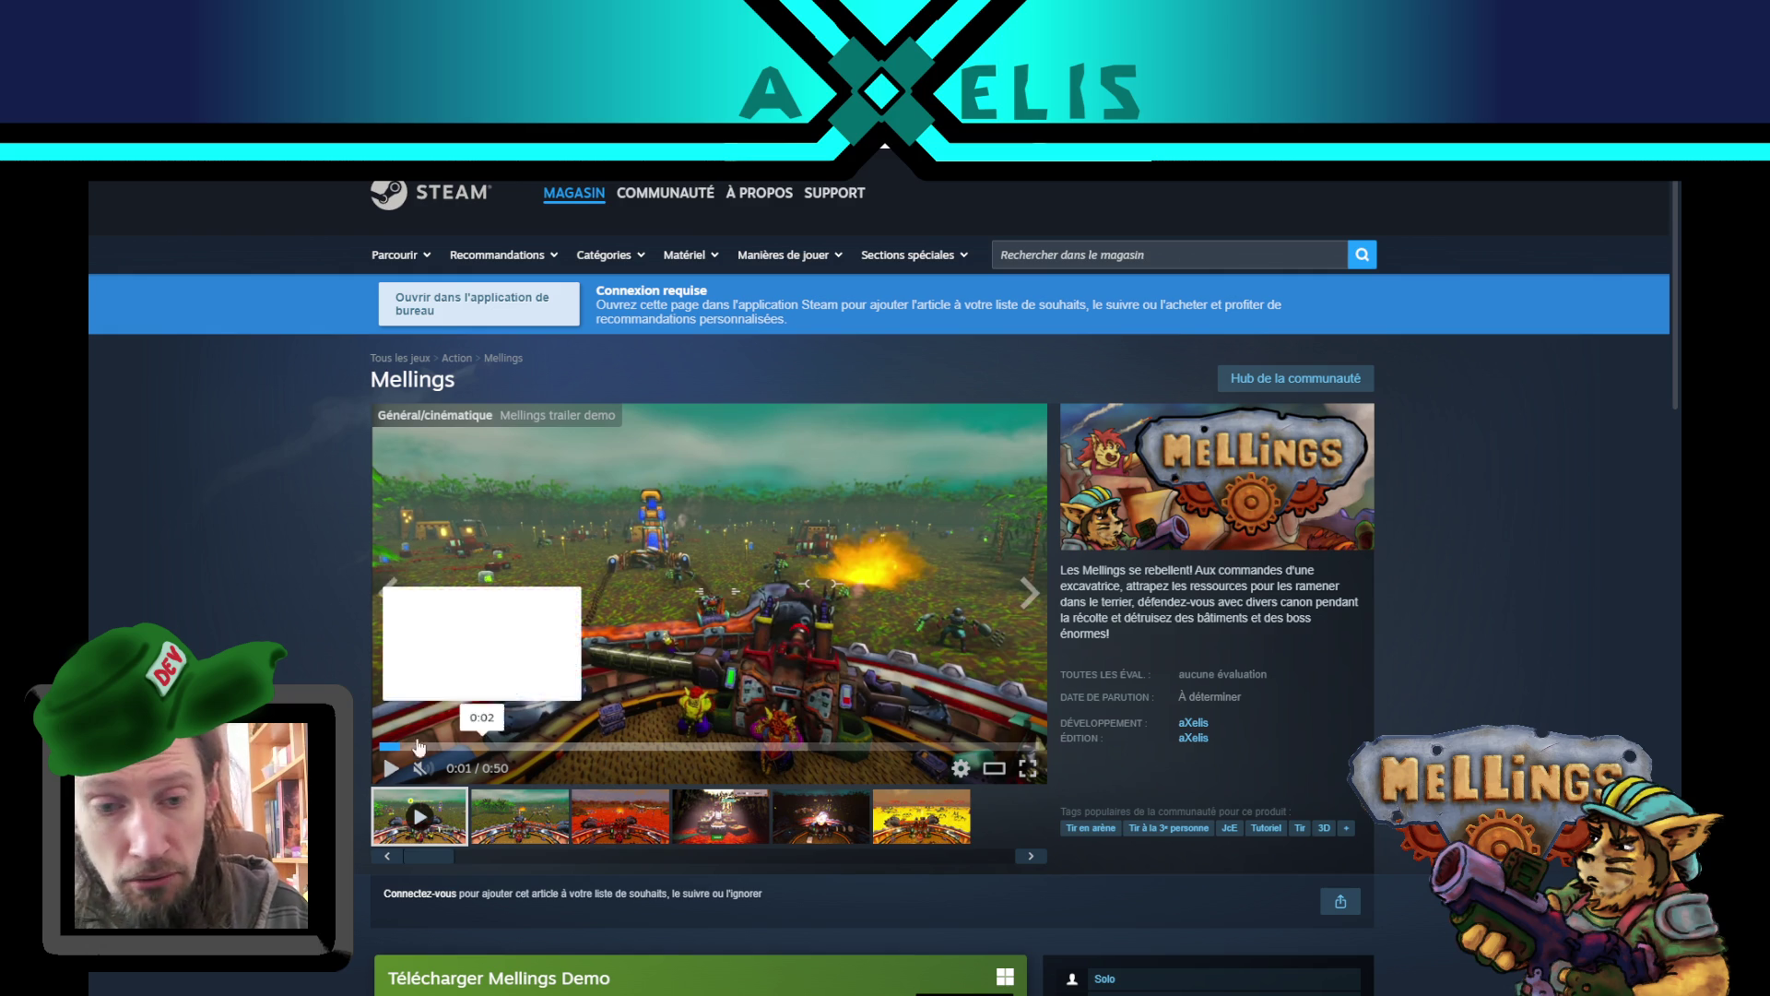
pyautogui.click(379, 747)
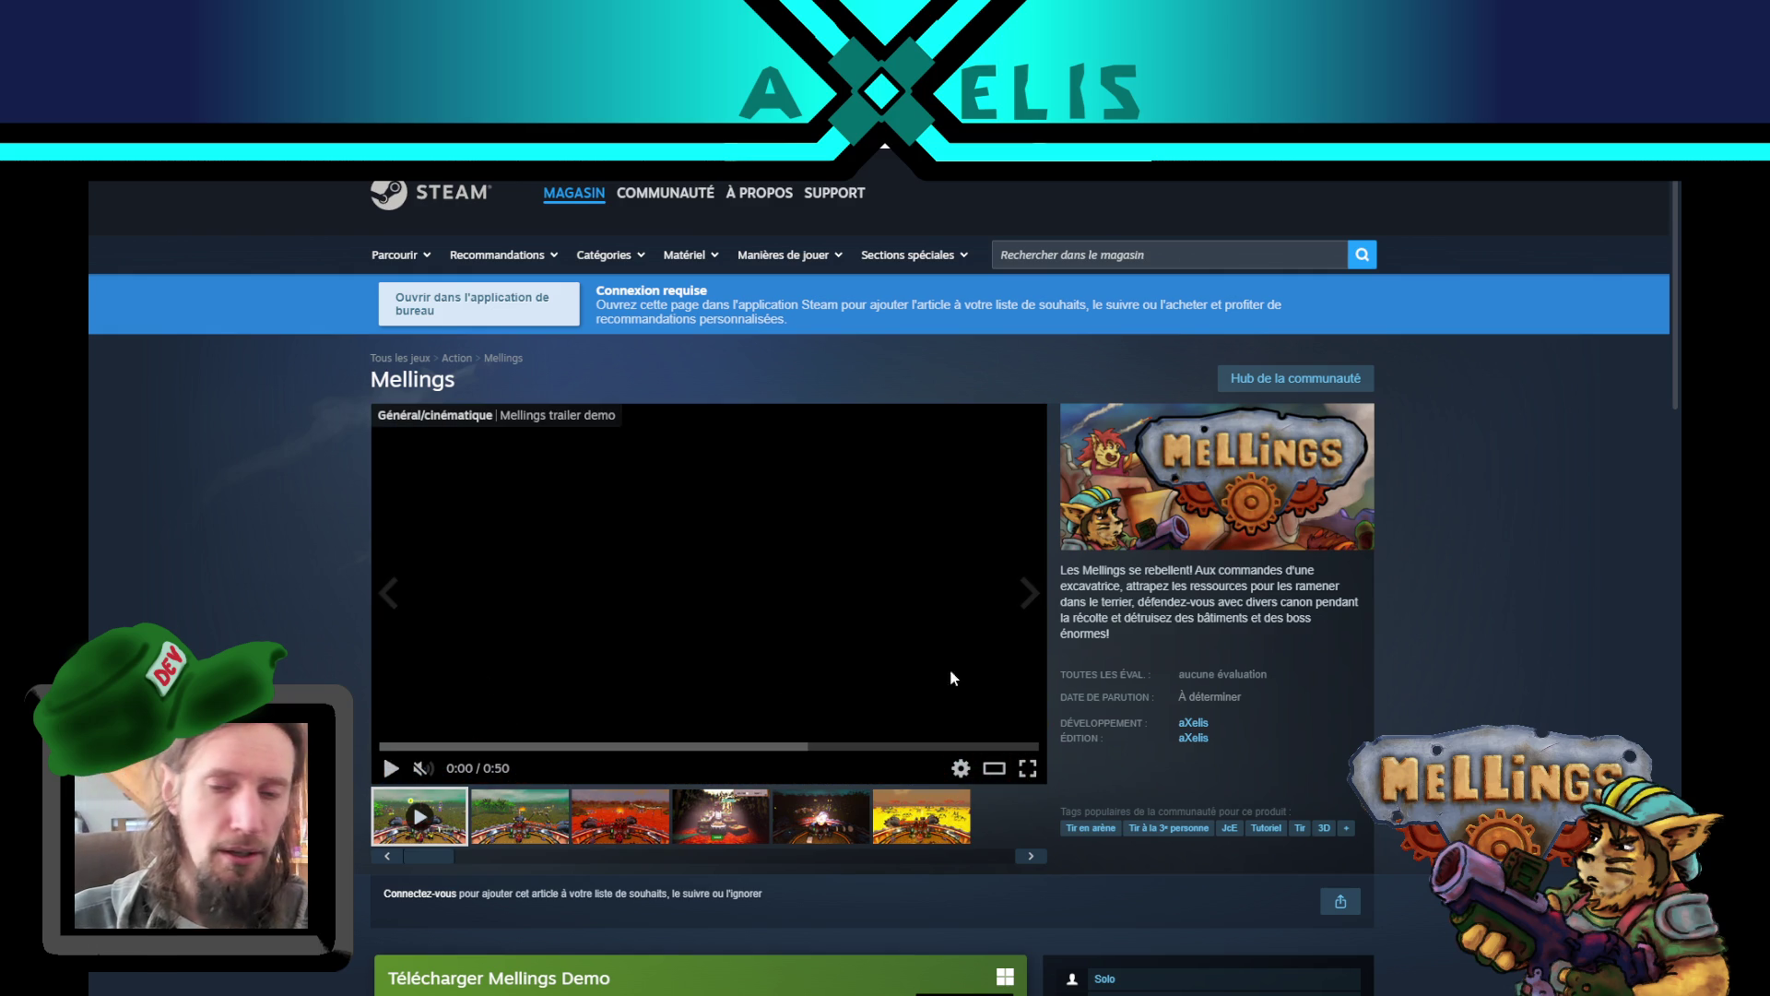
pyautogui.click(1027, 768)
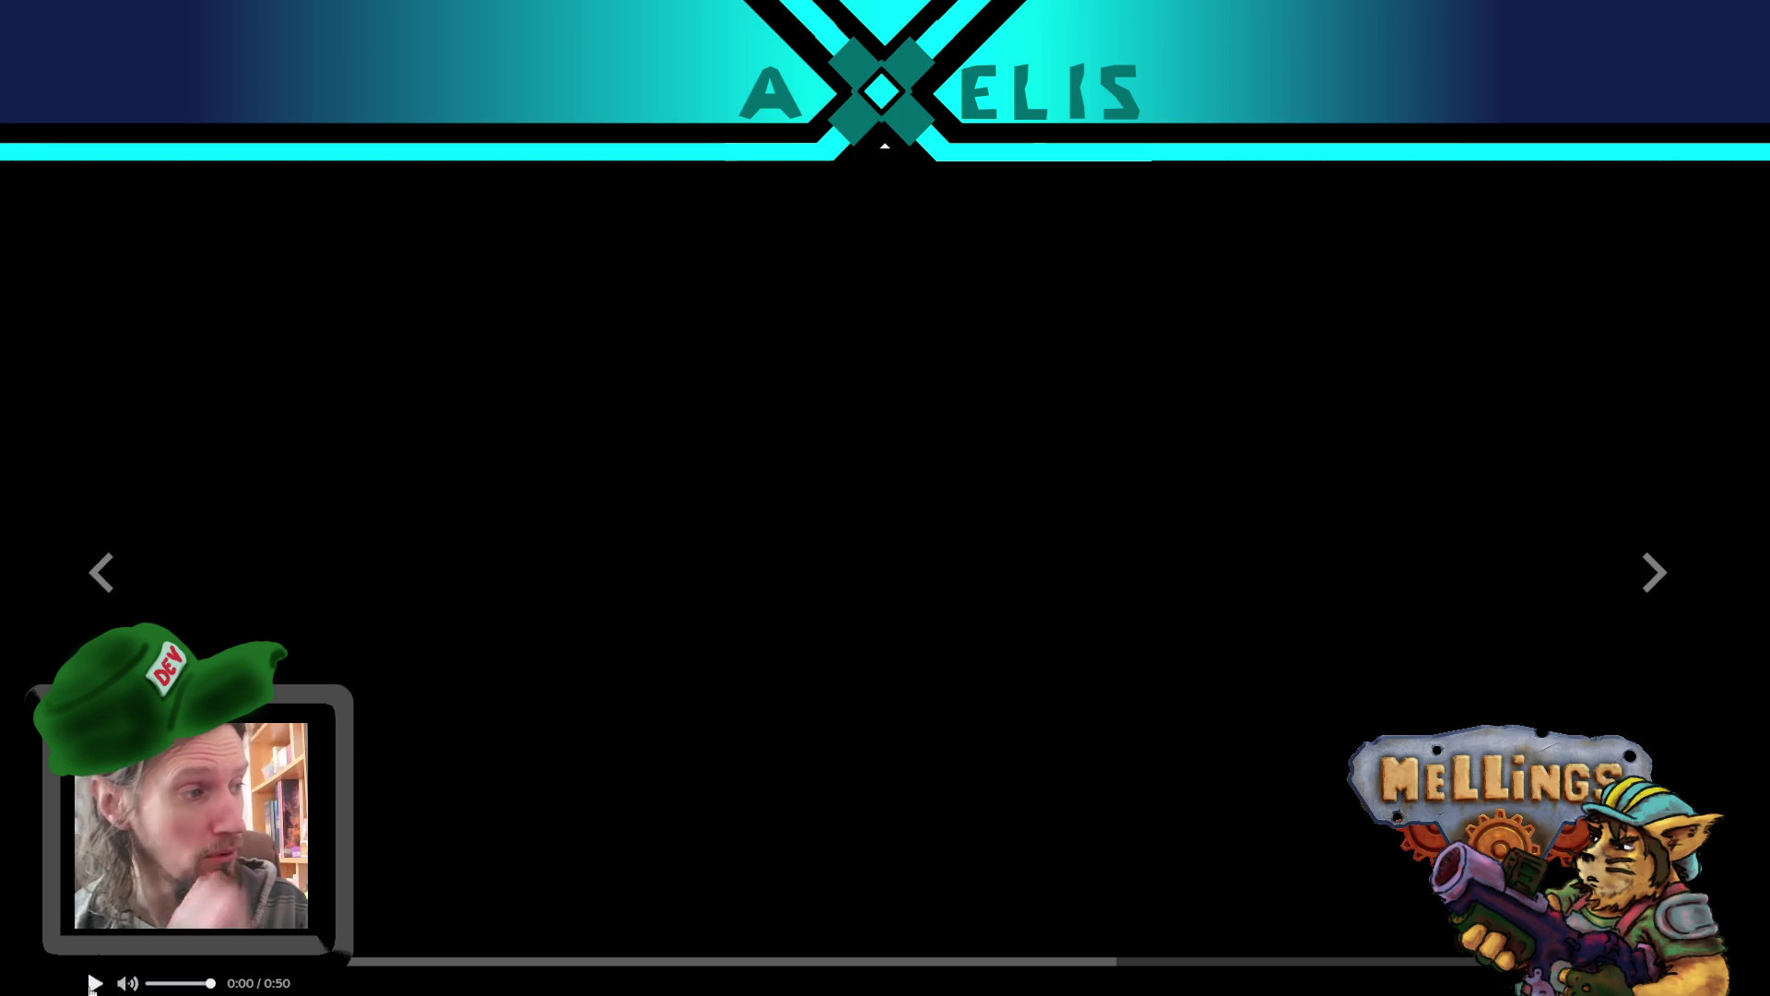
# - Play the Mellings trailer fullscreen through to its closing title artwork
pyautogui.click(93, 983)
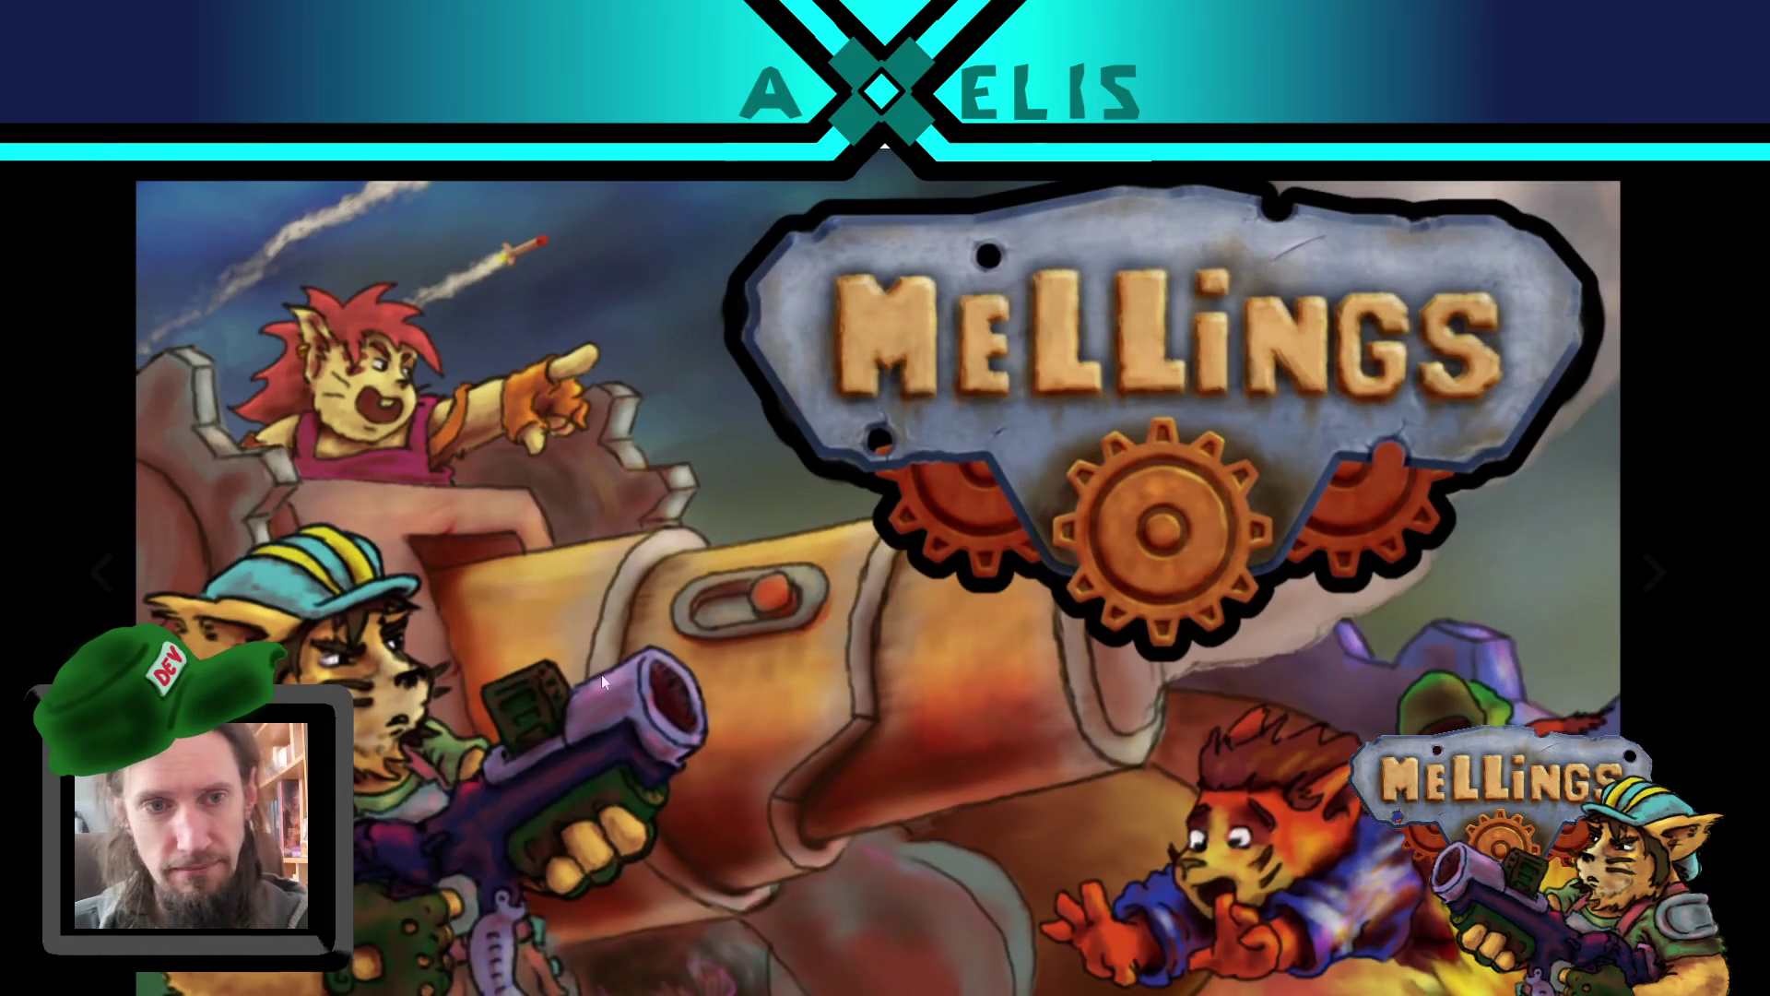
pyautogui.moveTo(701, 742)
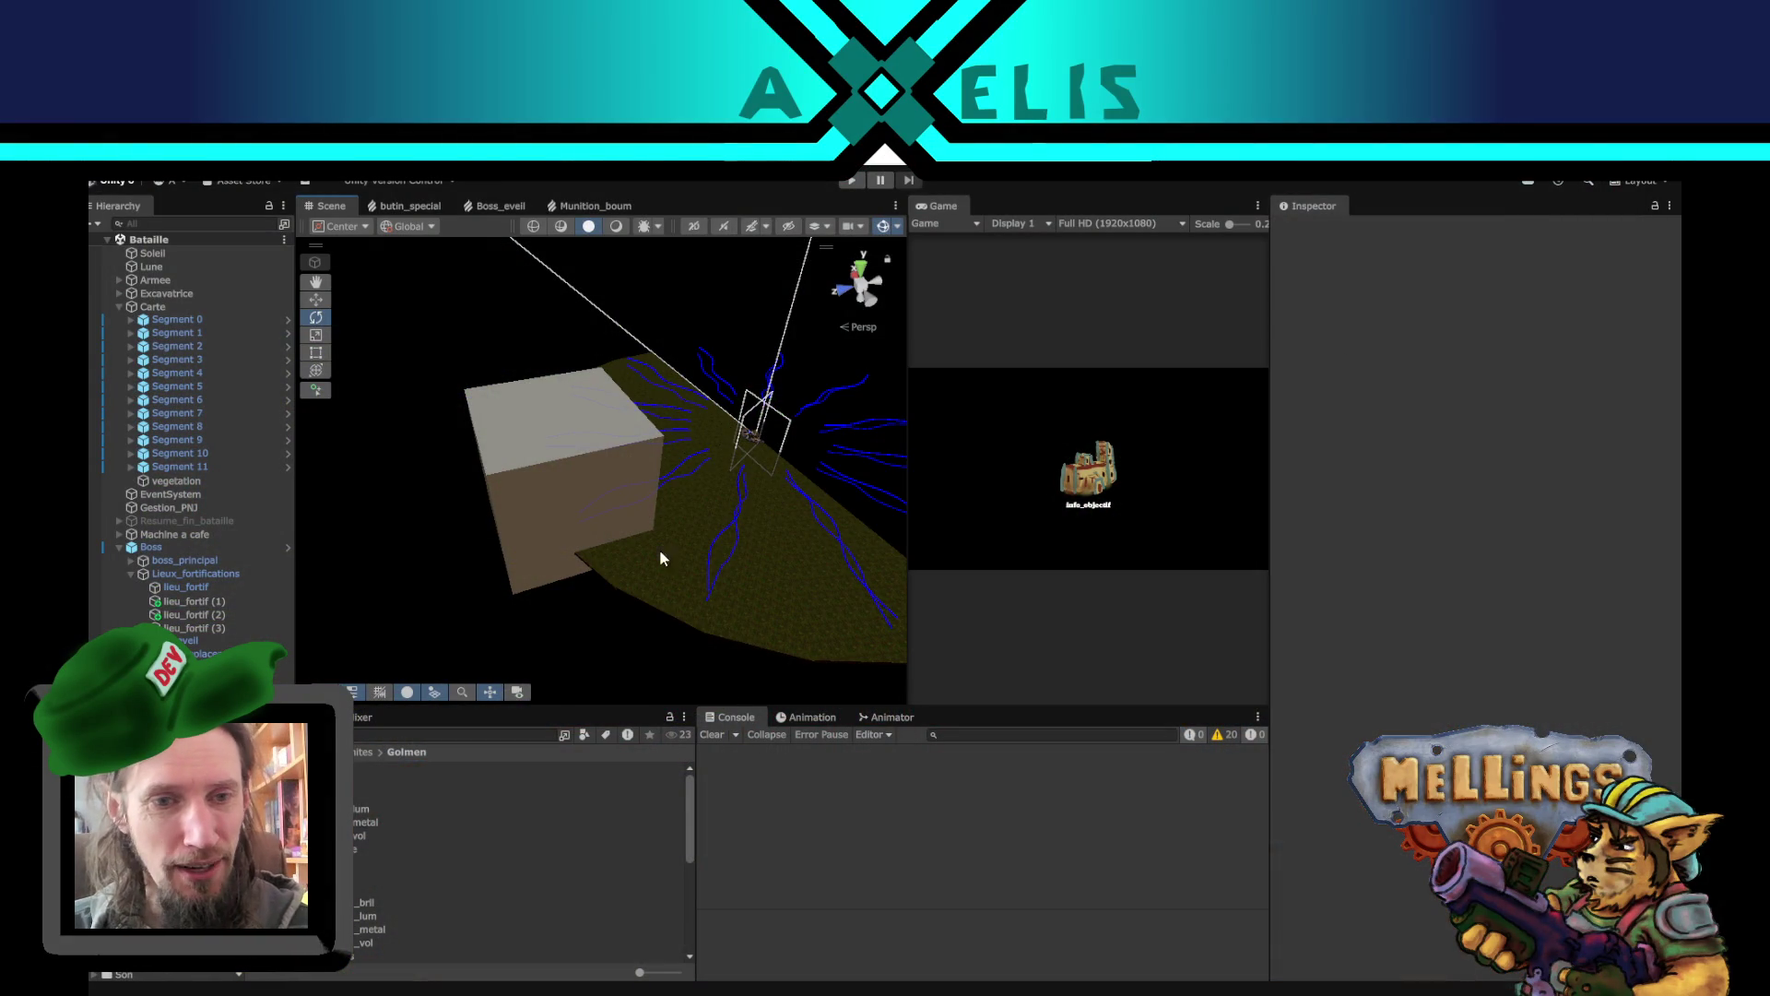
# - Toggle the Boss selection with the Move tool active, then bring Boss.cs up in VS Code
pyautogui.moveTo(677, 490)
pyautogui.mouseDown()
pyautogui.moveTo(645, 553)
pyautogui.moveTo(439, 479)
pyautogui.moveTo(517, 420)
pyautogui.mouseUp()
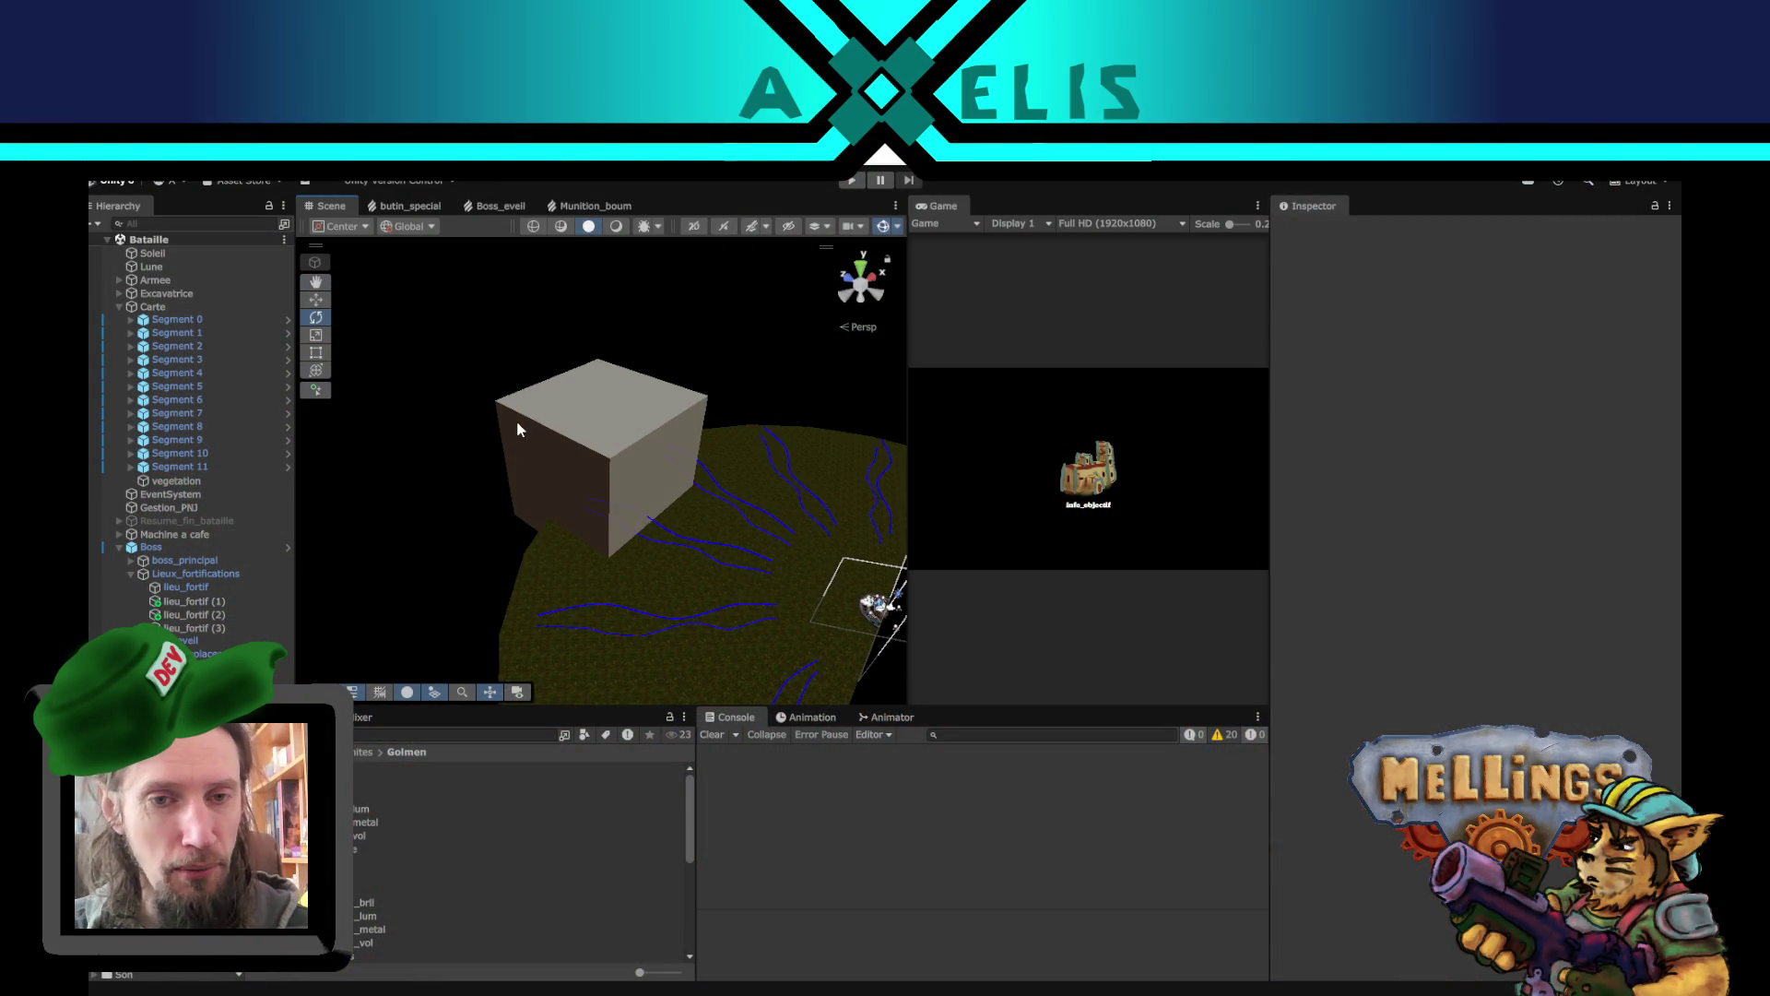
pyautogui.click(518, 424)
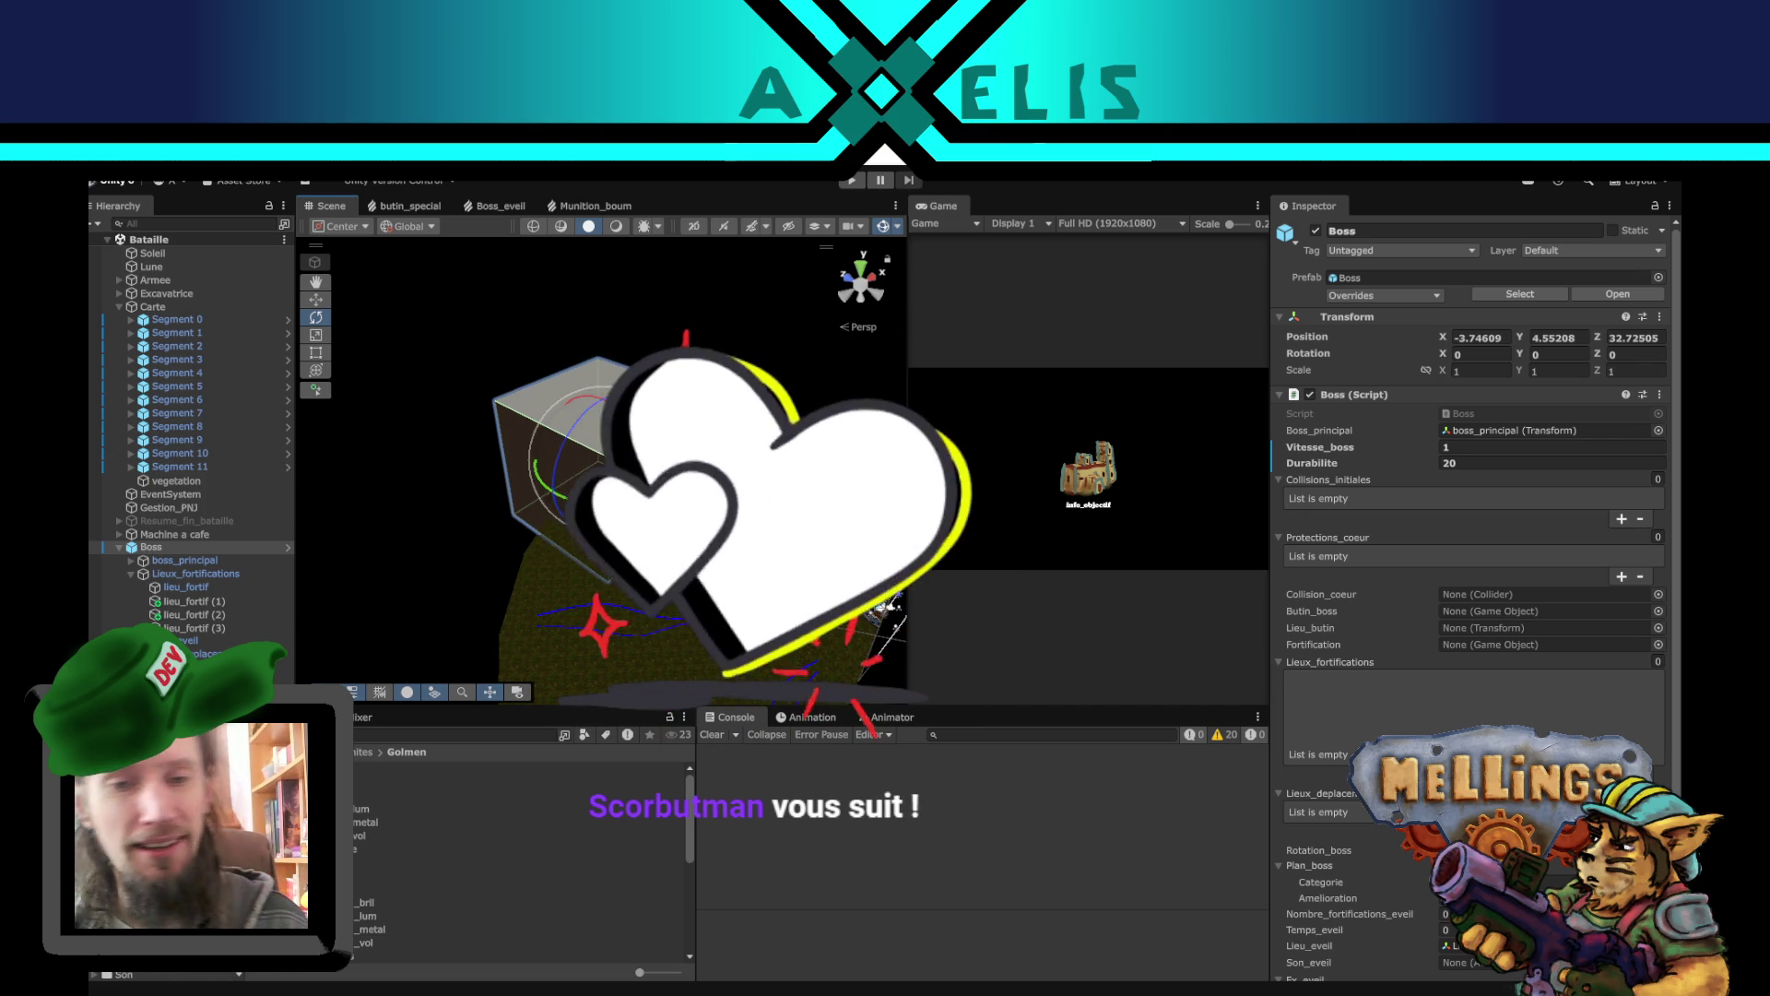
pyautogui.press('q')
pyautogui.press('e')
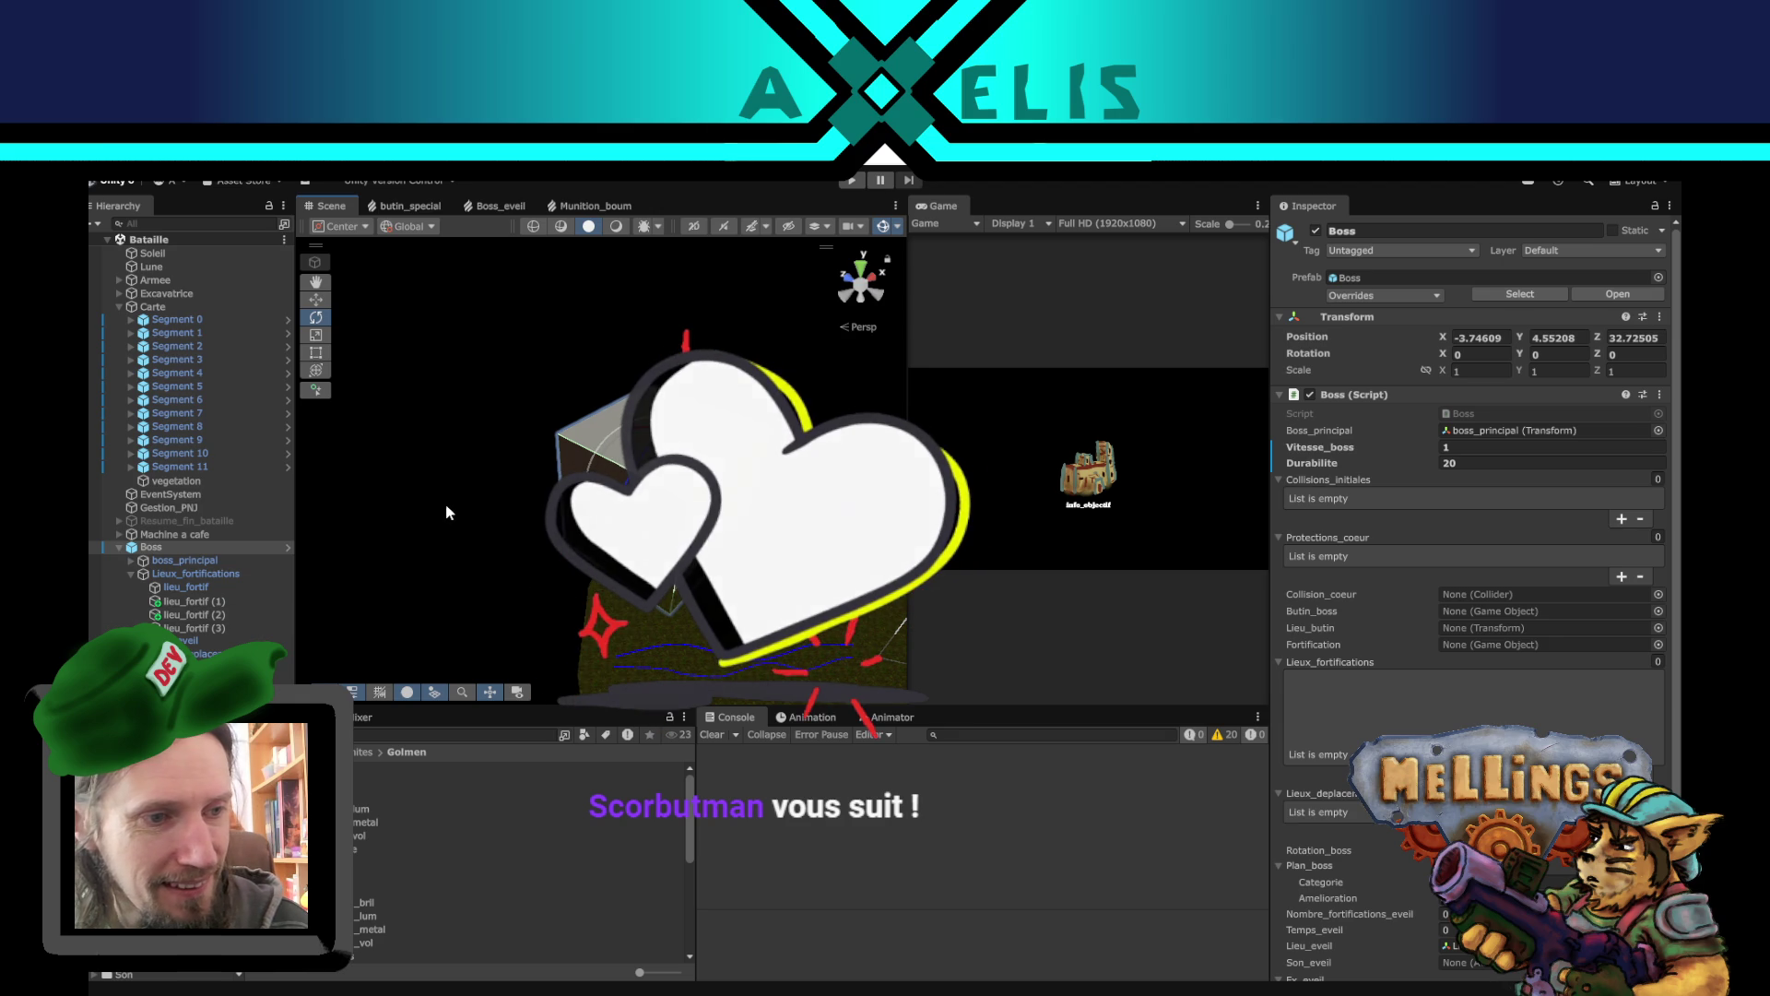
pyautogui.moveTo(529, 529)
pyautogui.mouseDown()
pyautogui.moveTo(600, 544)
pyautogui.moveTo(555, 467)
pyautogui.mouseUp()
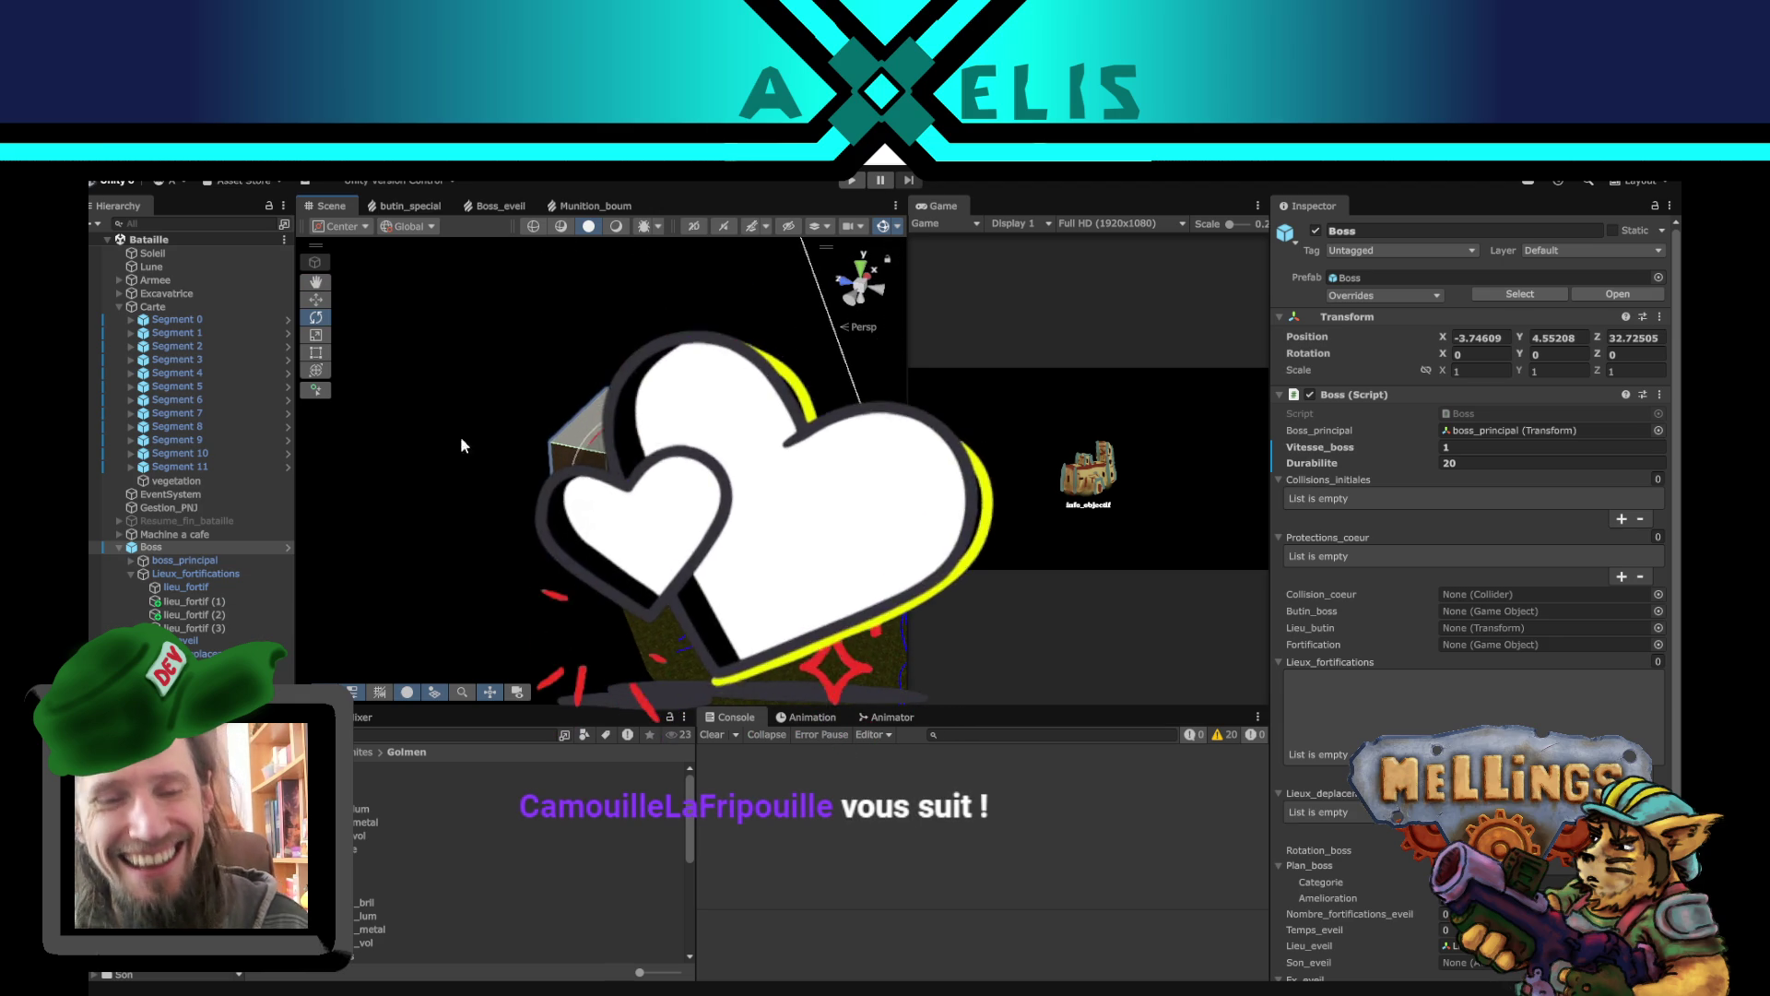
pyautogui.click(455, 466)
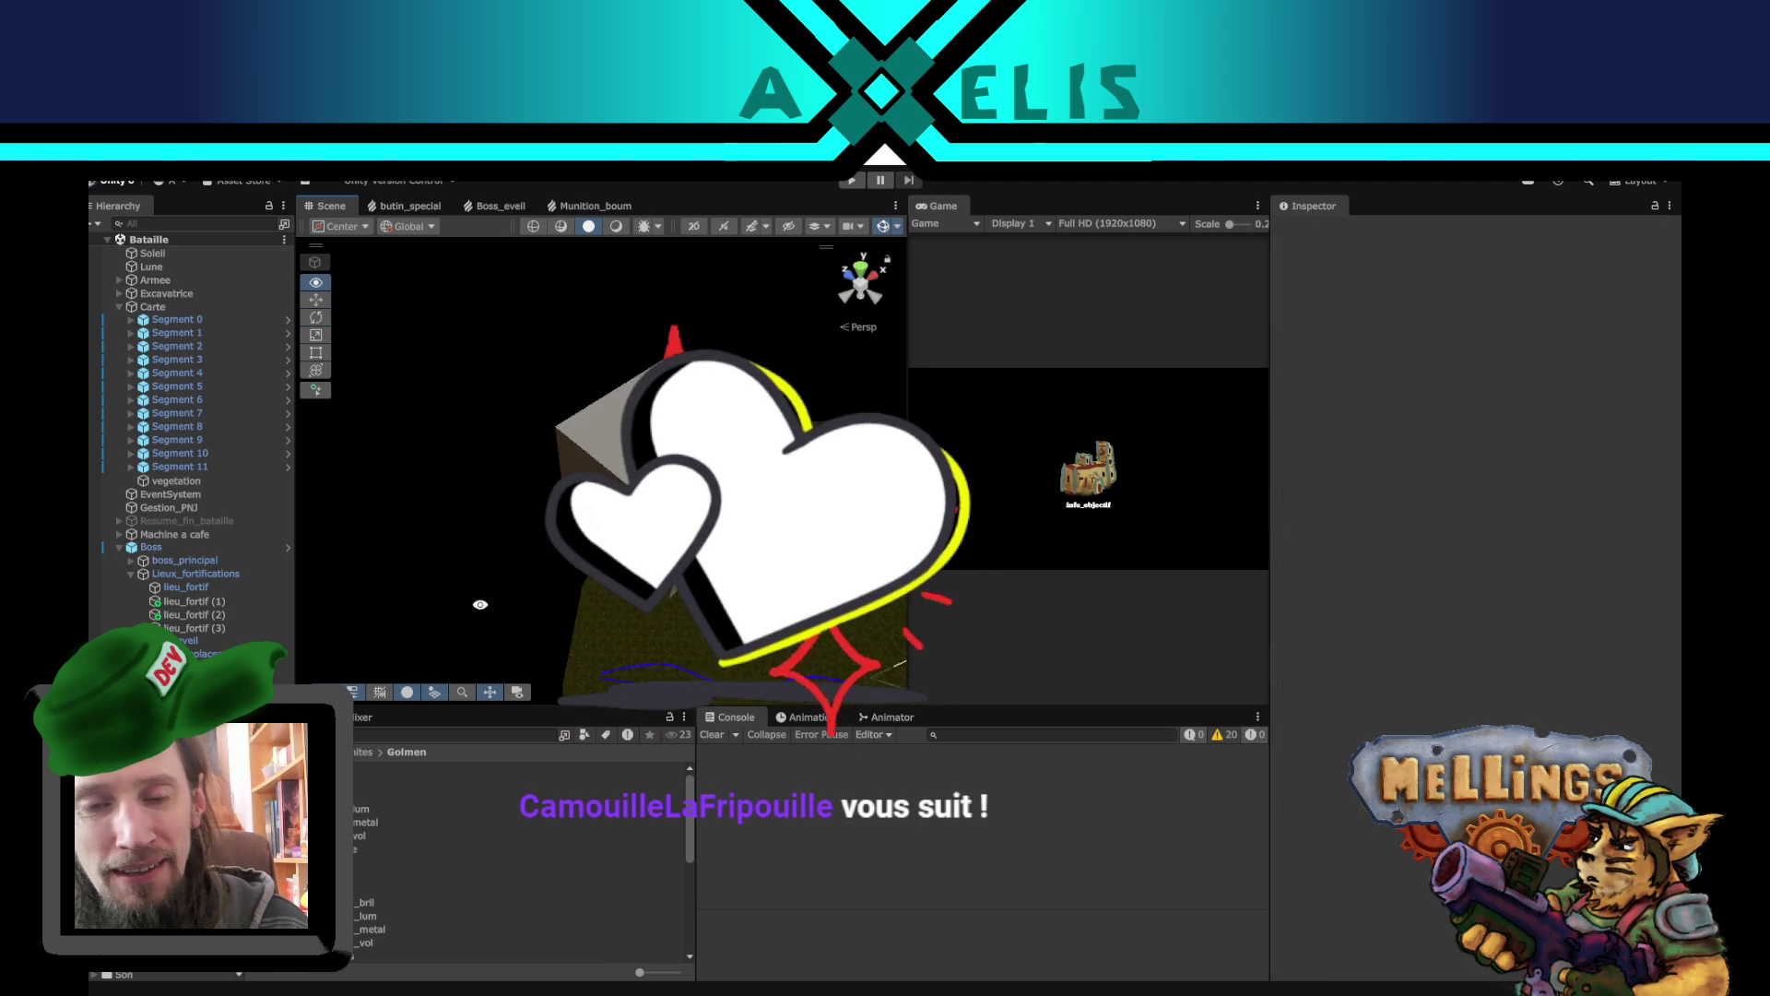
pyautogui.hotkey('ctrl', 'z')
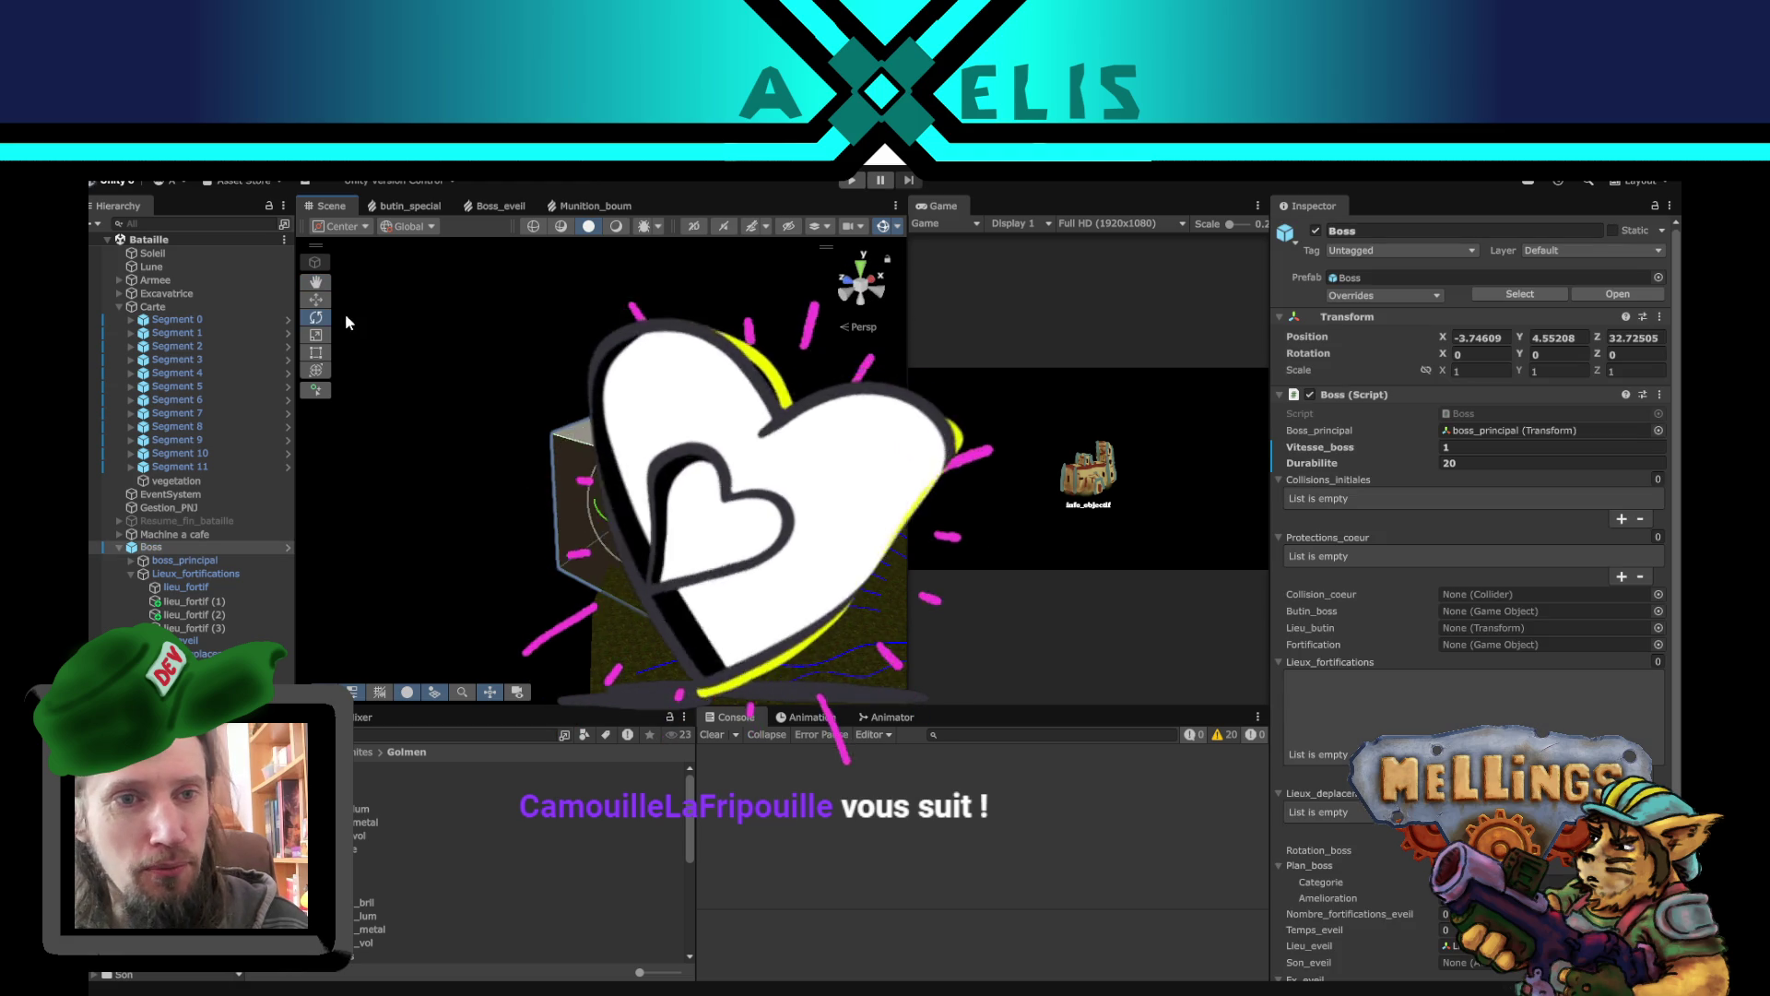
pyautogui.press('w')
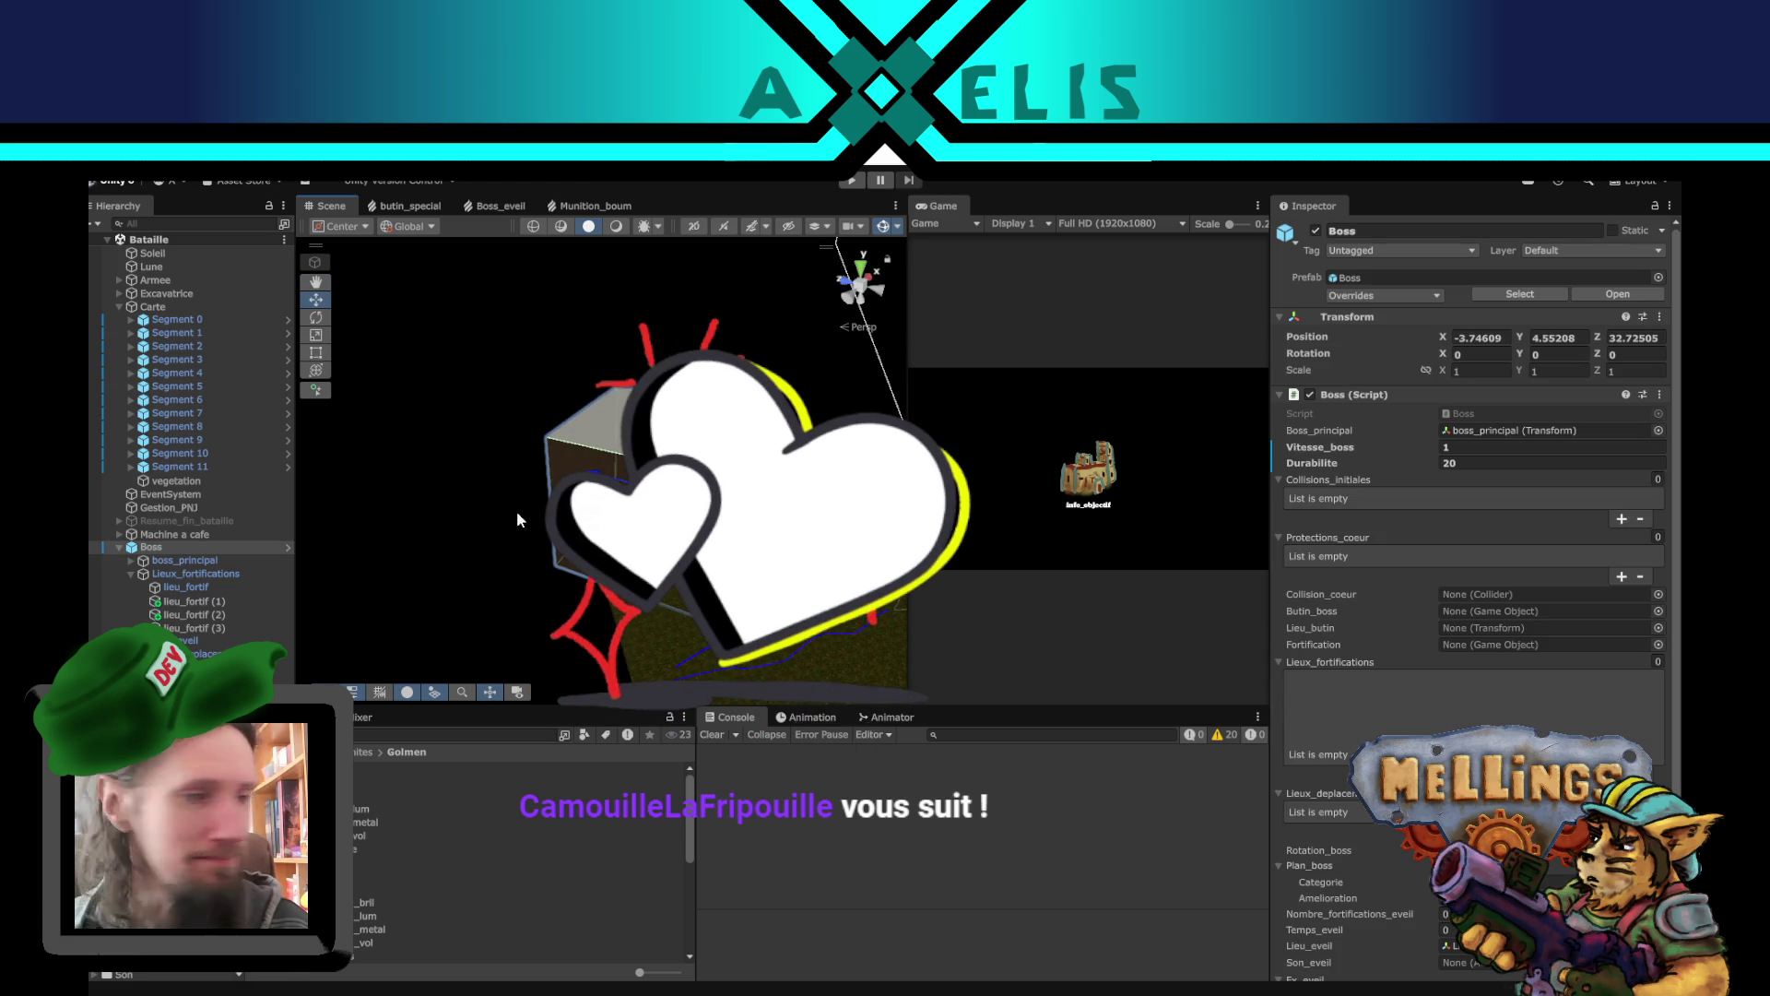
pyautogui.click(492, 494)
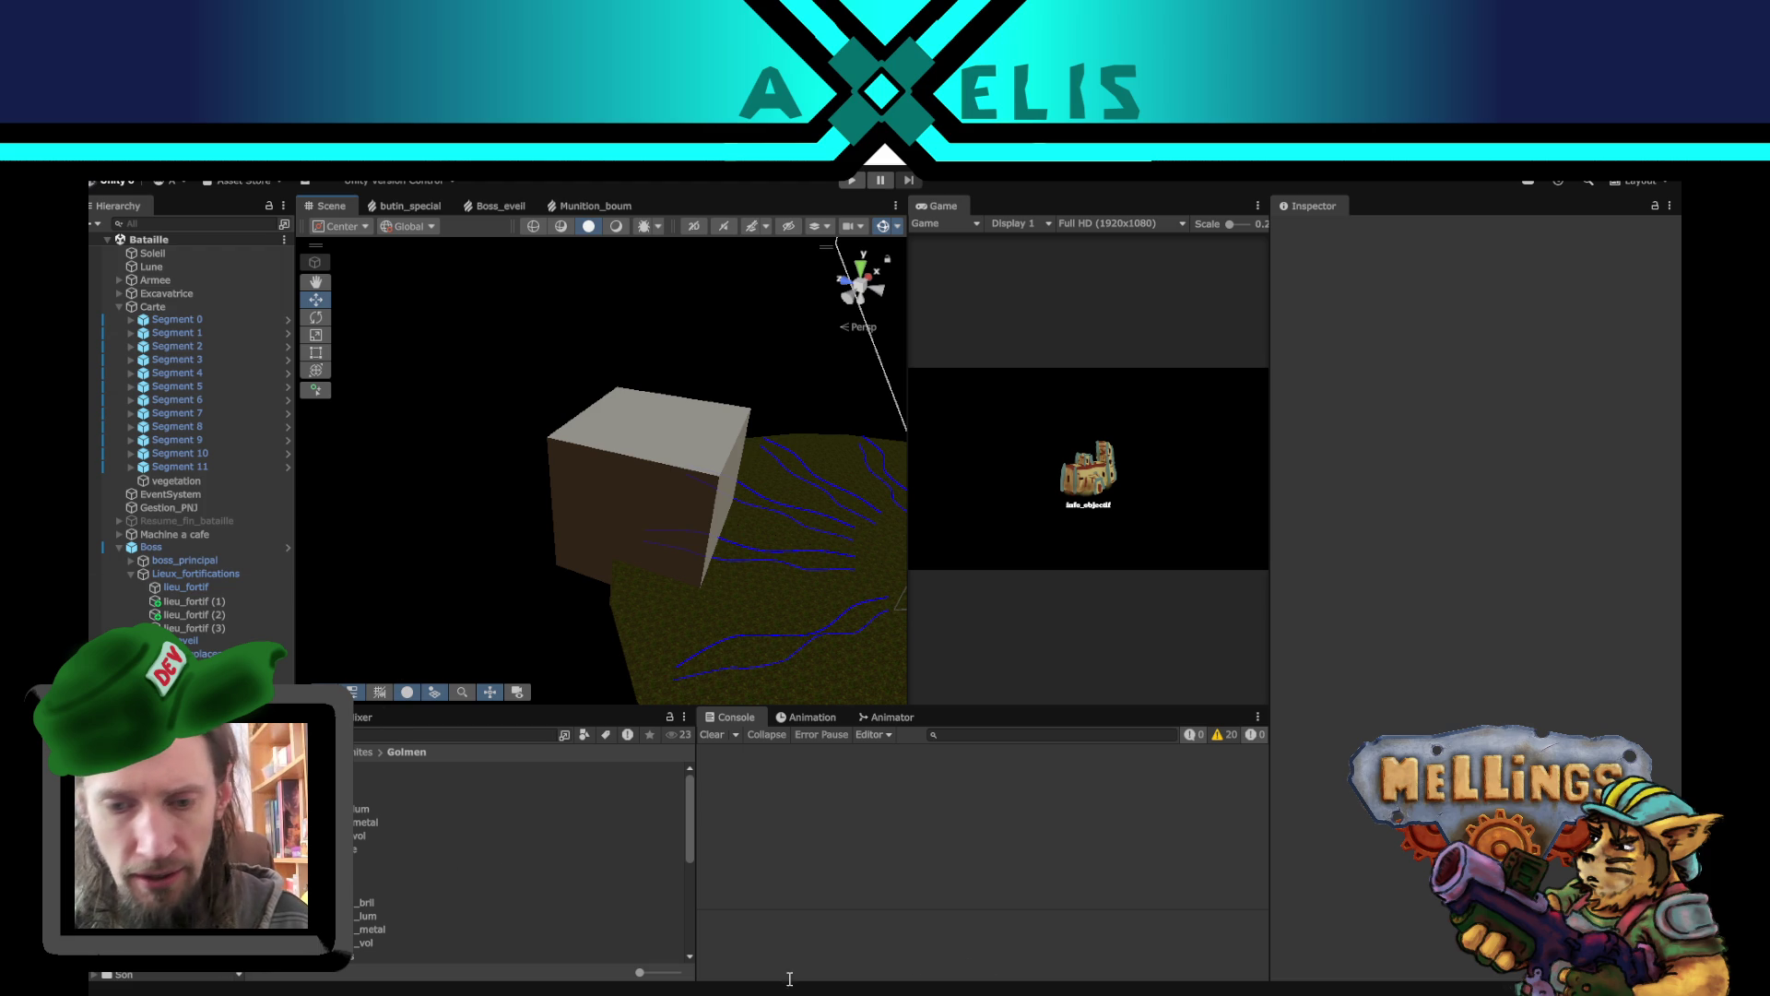
pyautogui.hotkey('alt', 'Tab')
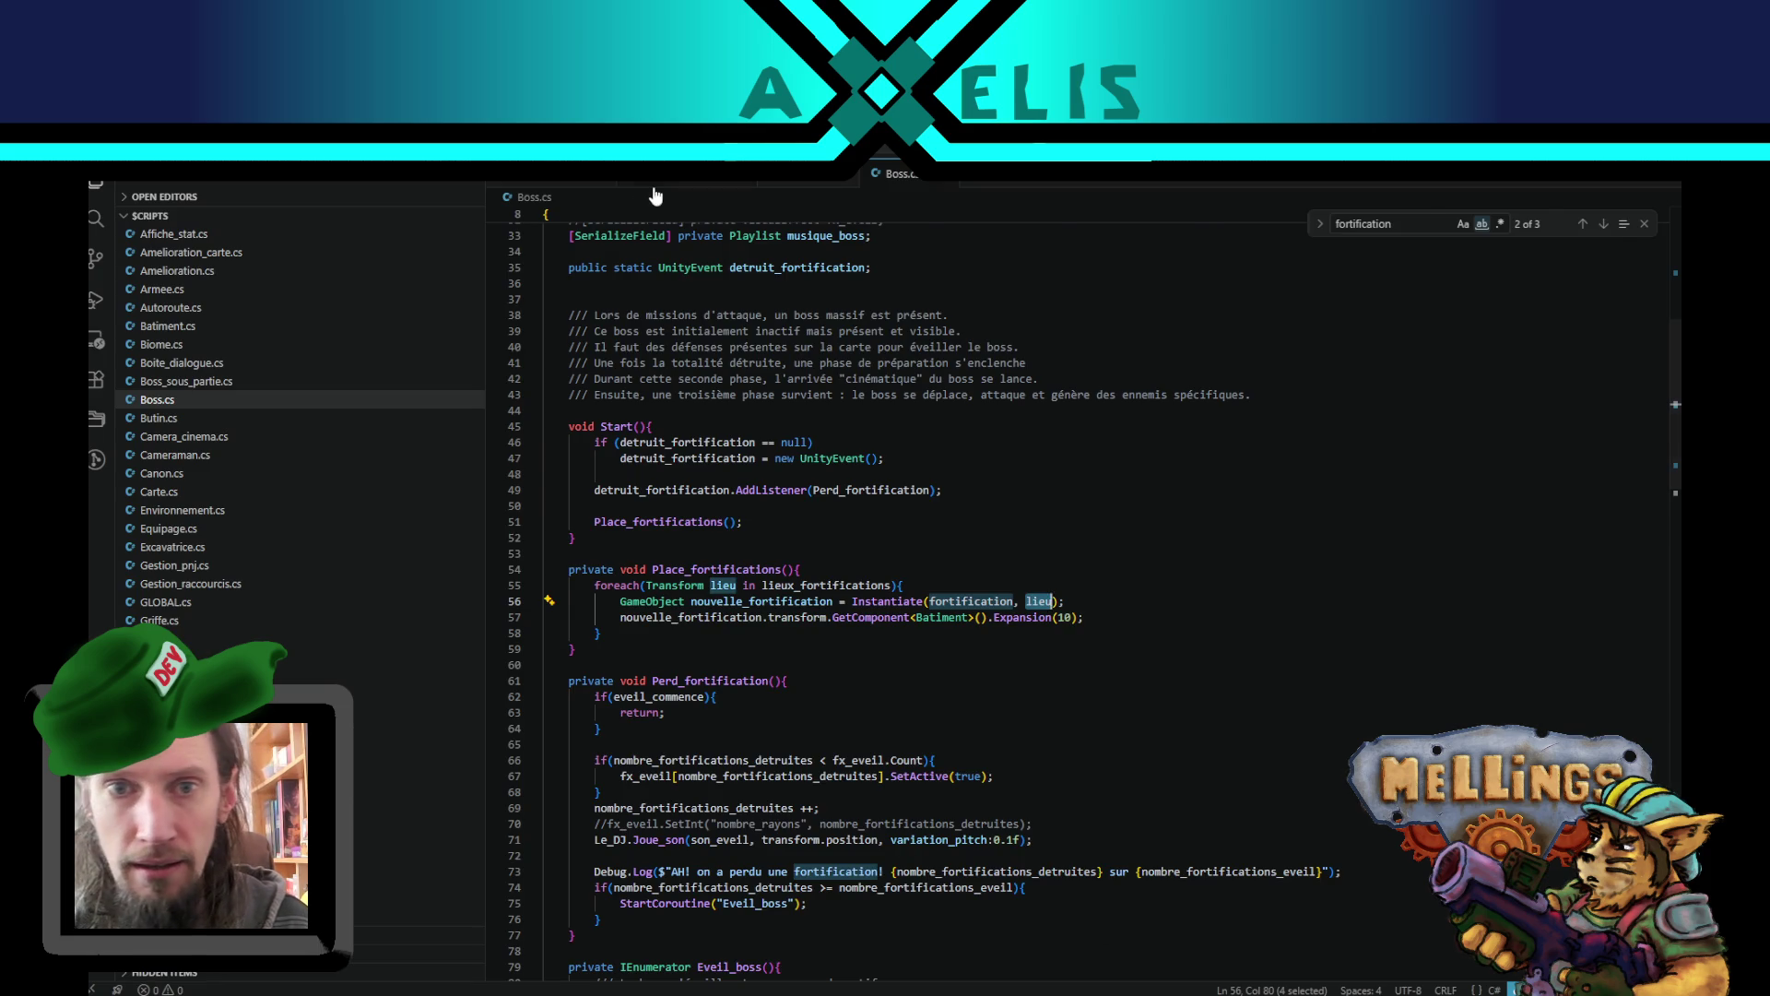
# - In melling_profil.sav, change mission_boss_xaris to mission_boss_humain, then return to Unity
pyautogui.click(654, 195)
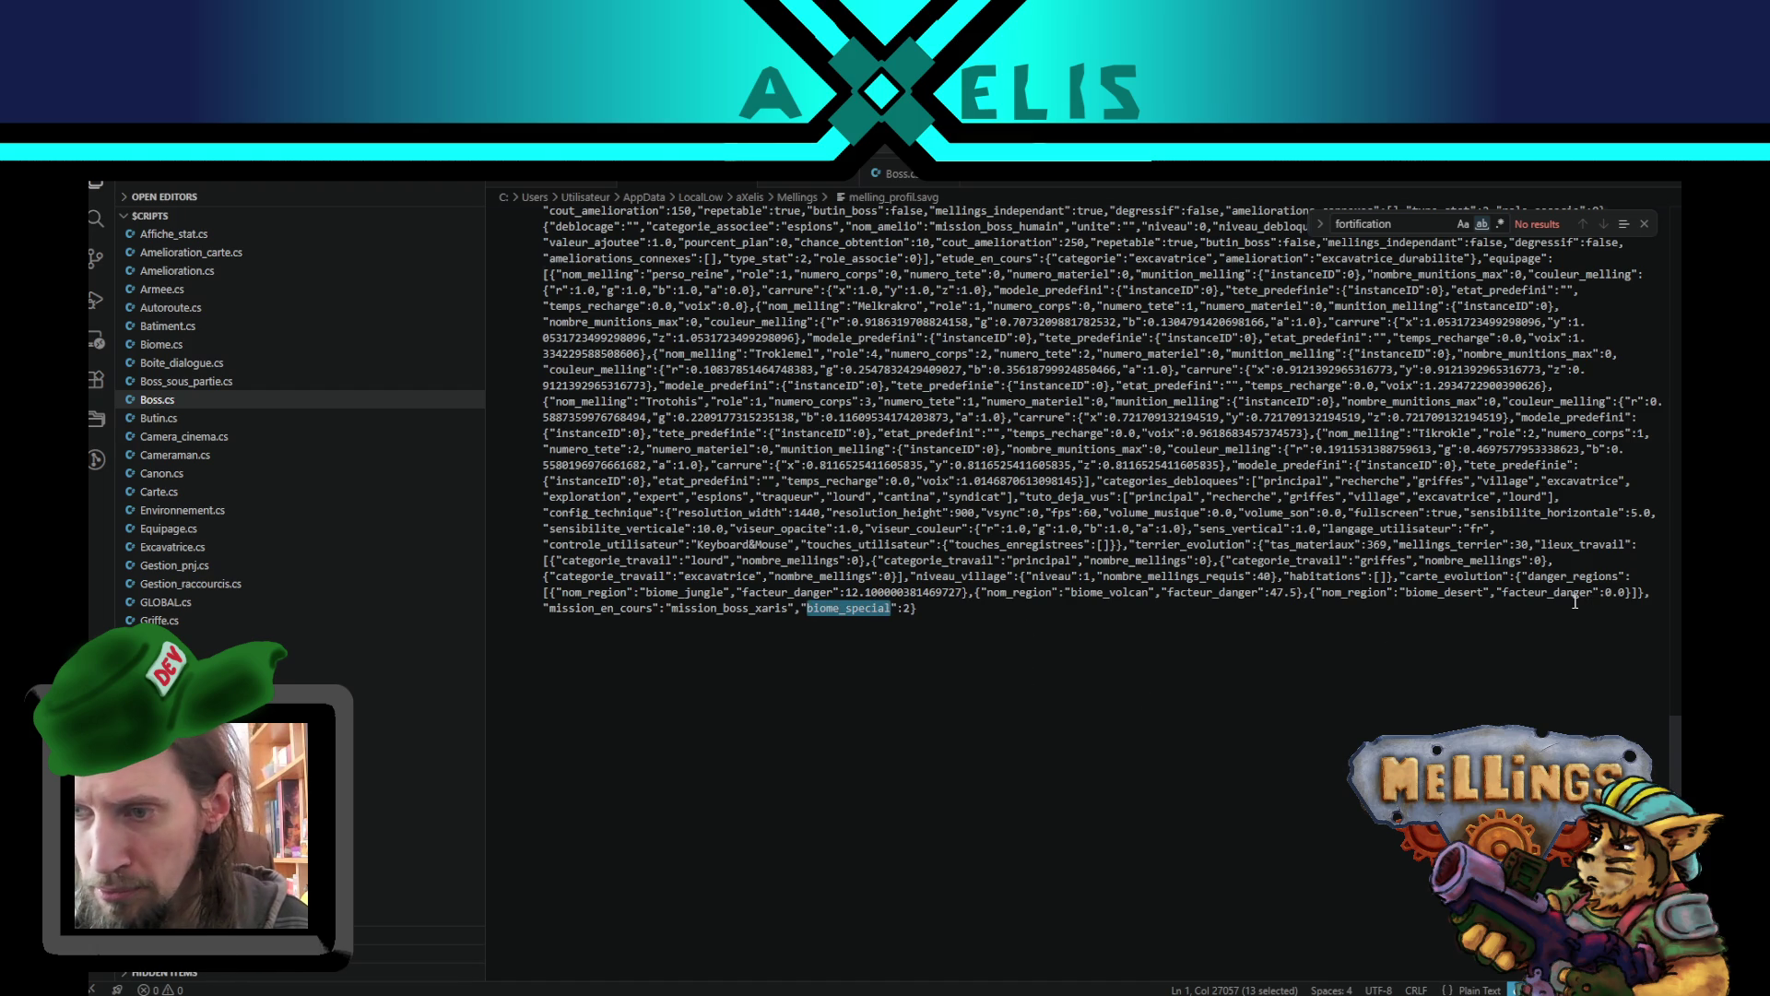
pyautogui.click(1482, 593)
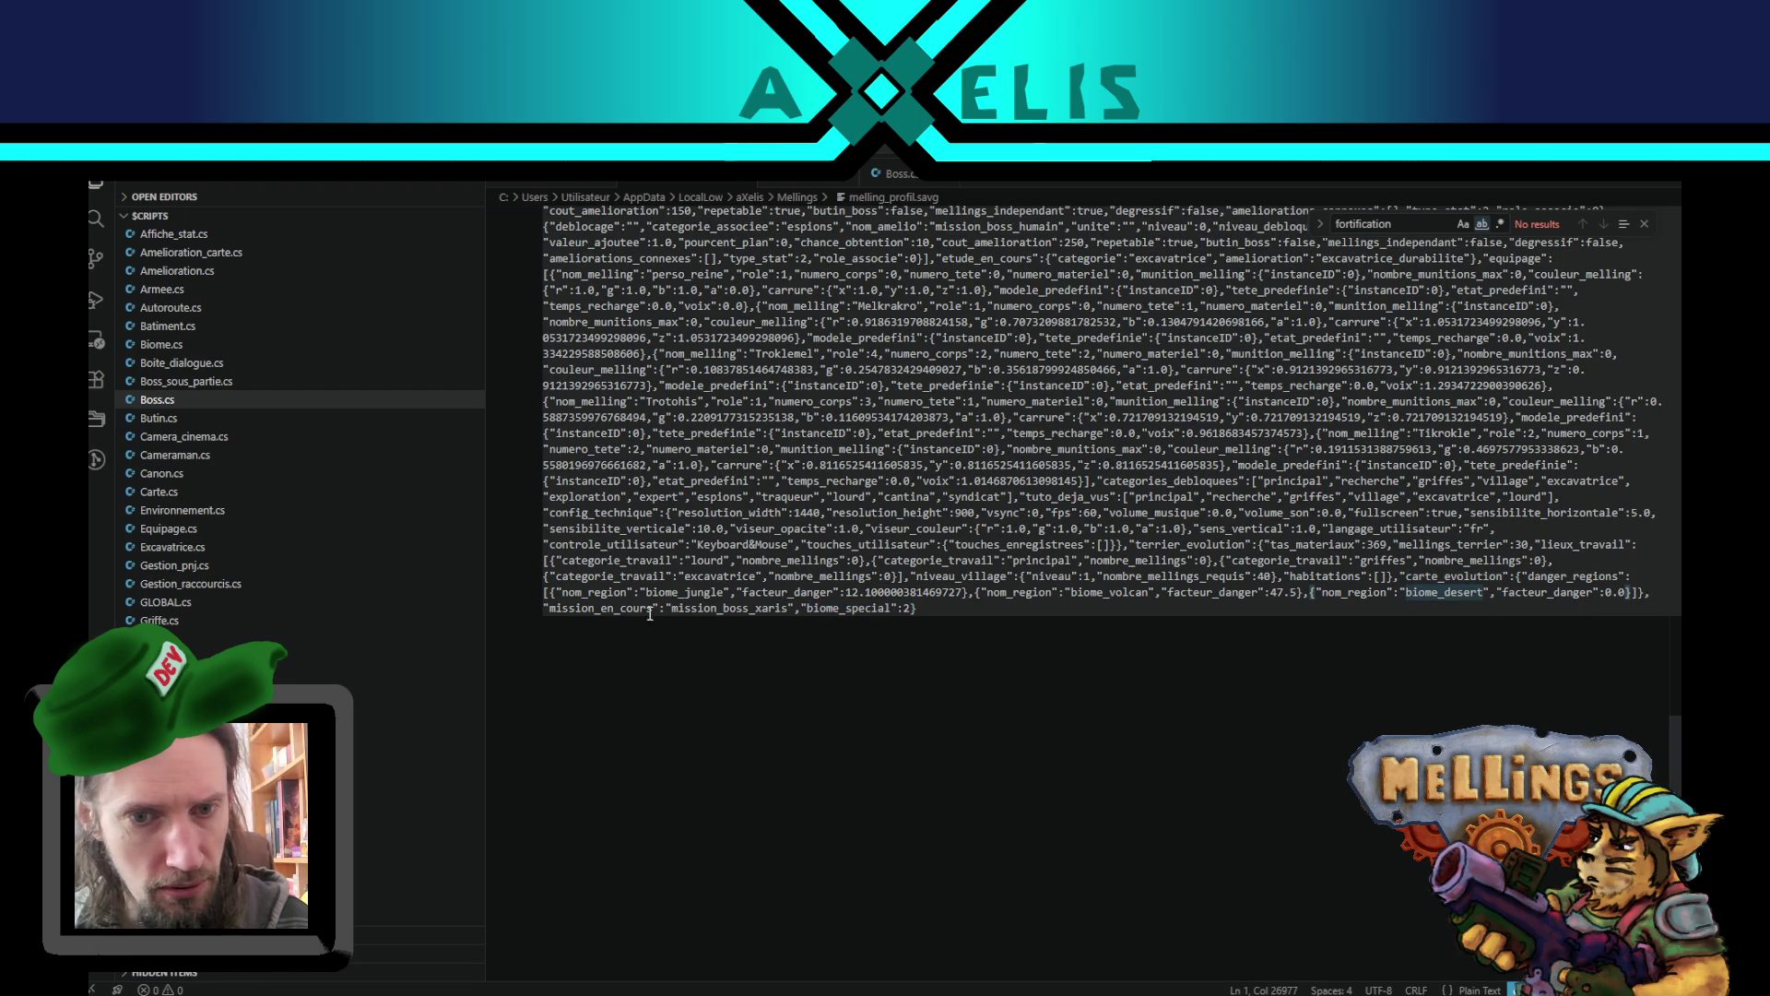
pyautogui.doubleClick(792, 601)
pyautogui.write('mission_boss_')
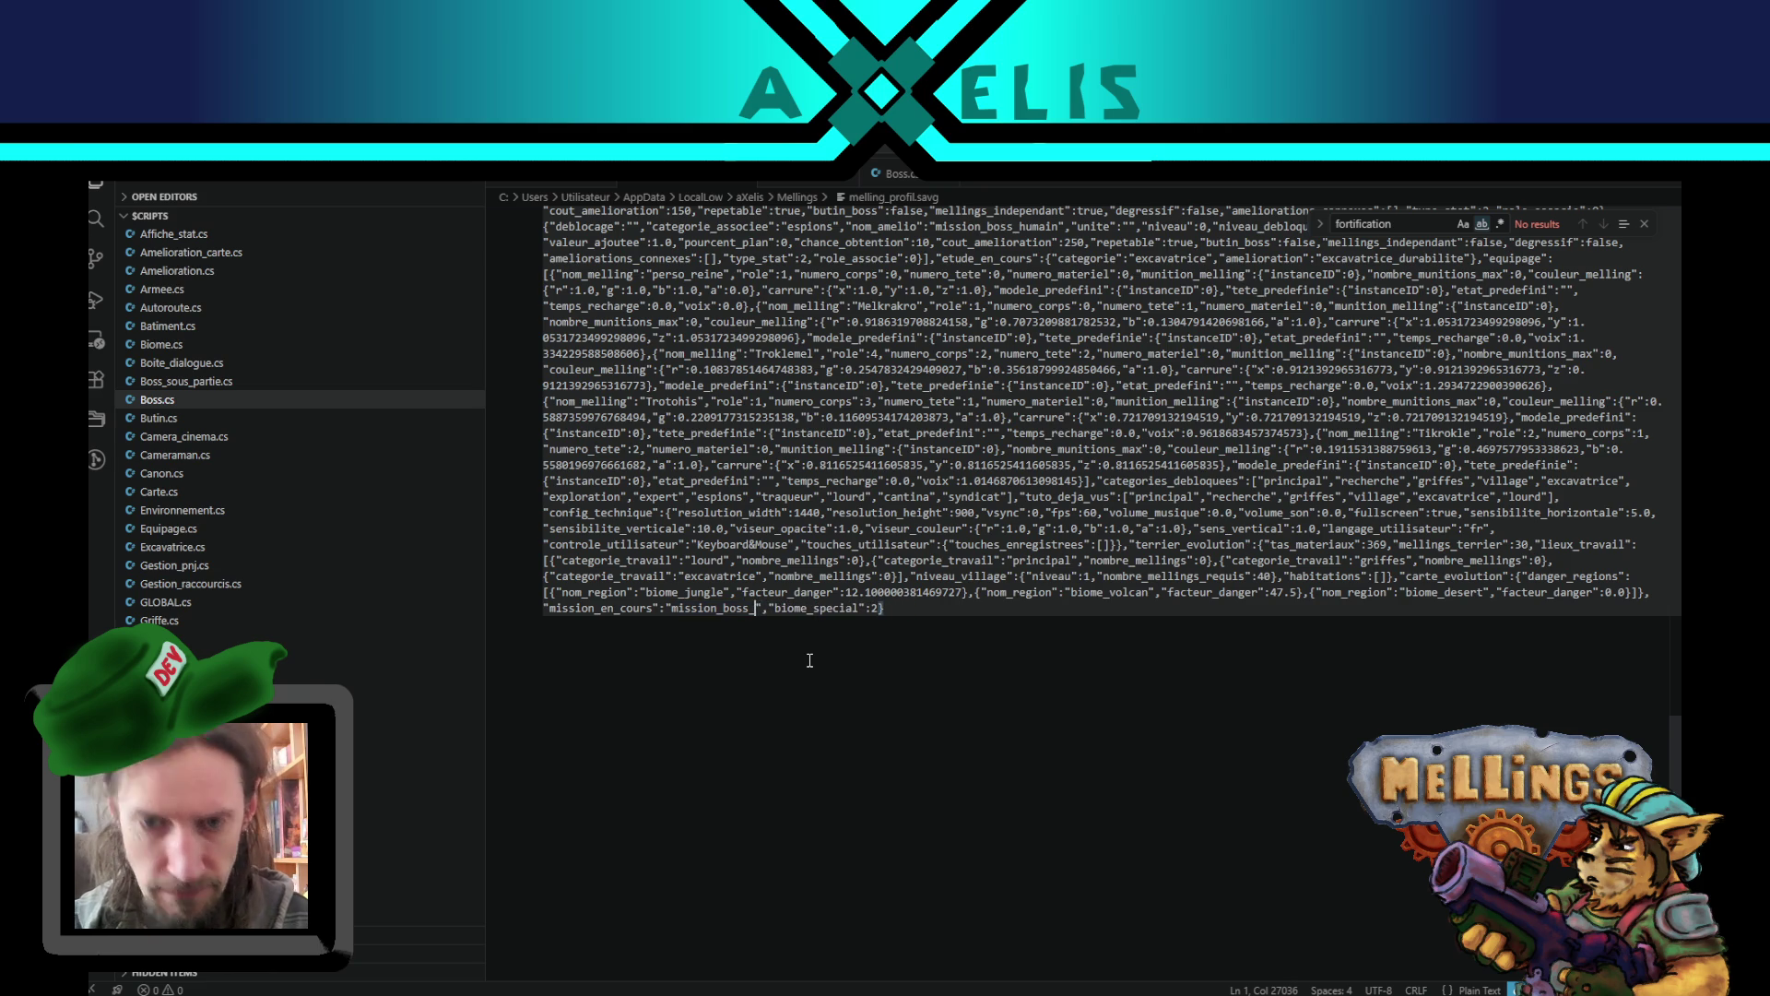
pyautogui.write('humain')
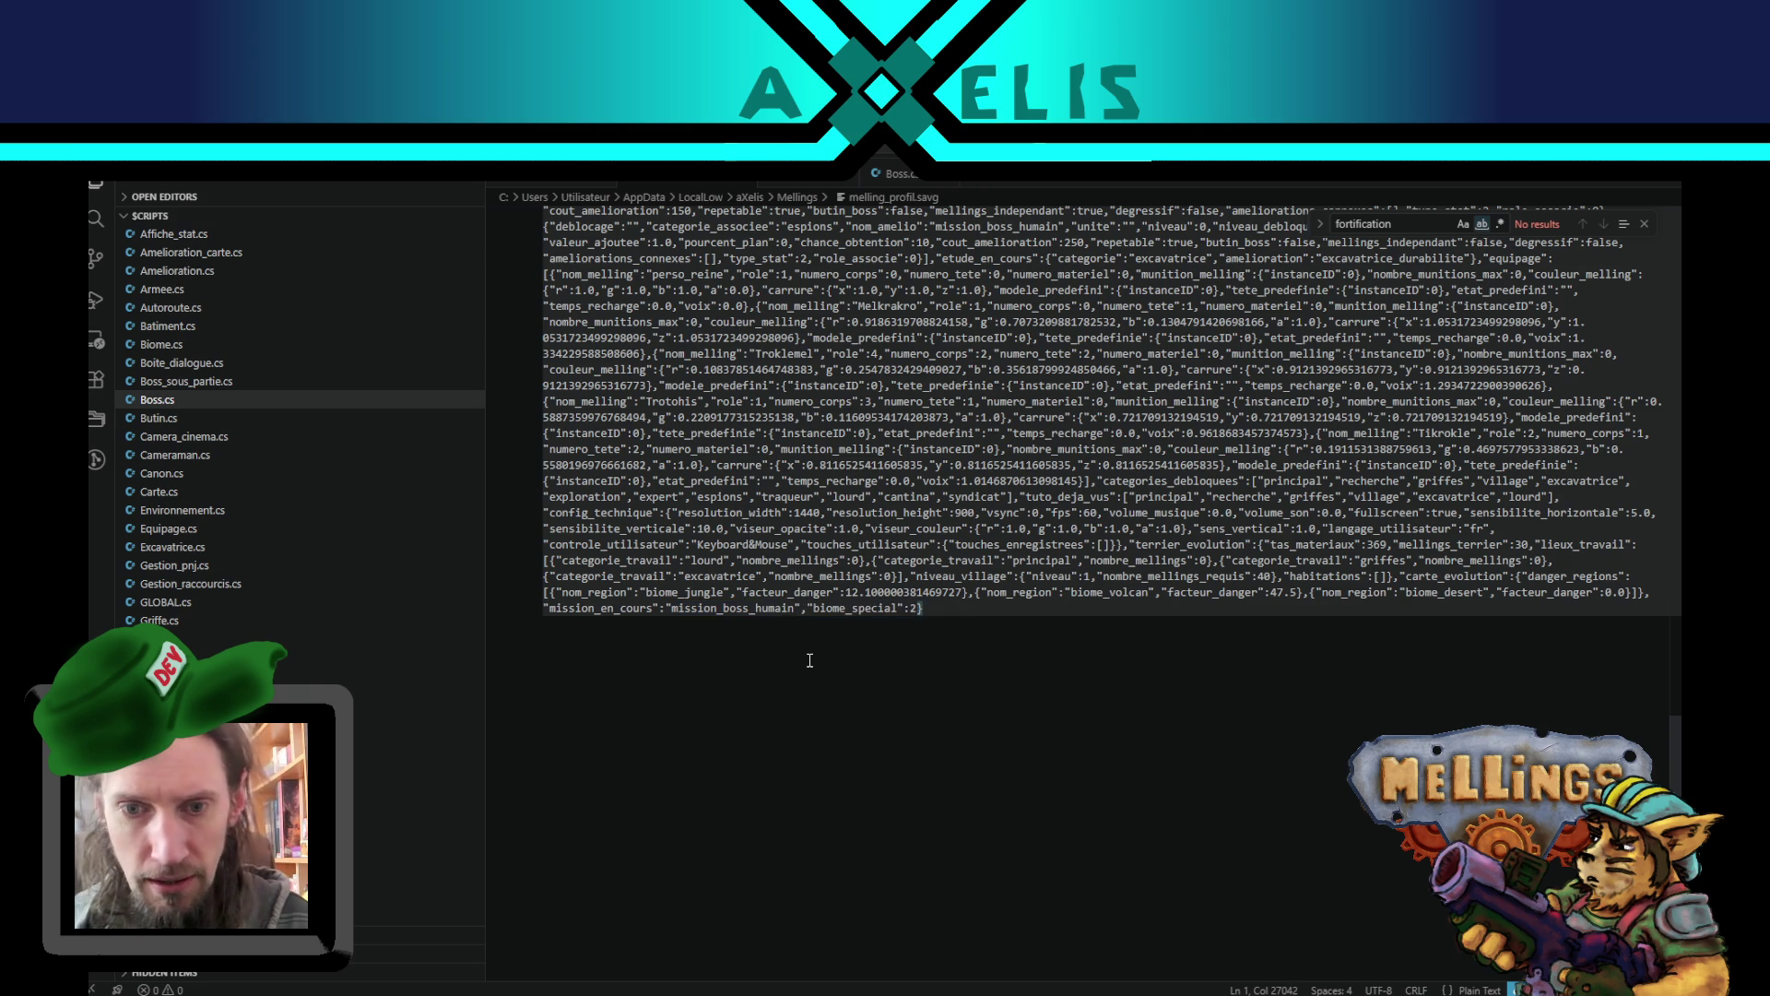
pyautogui.hotkey('alt', 'Tab')
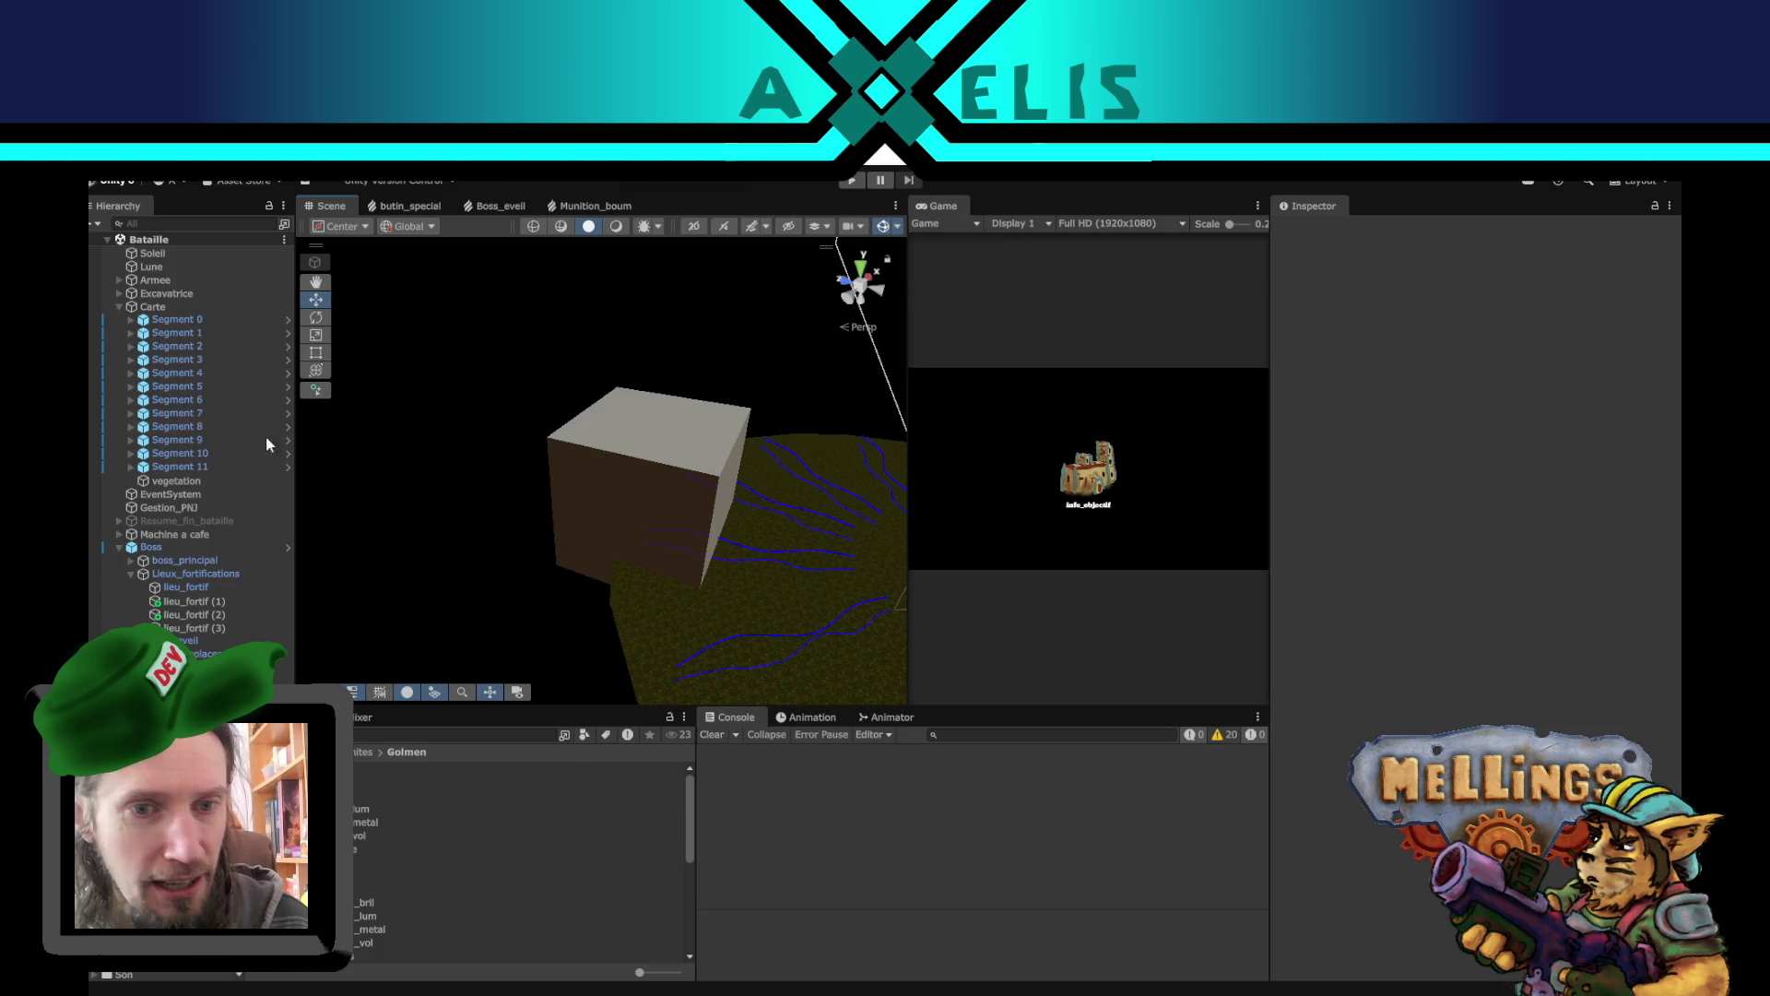
# - Deactivate the Boss object in the Bataille scene
pyautogui.click(184, 547)
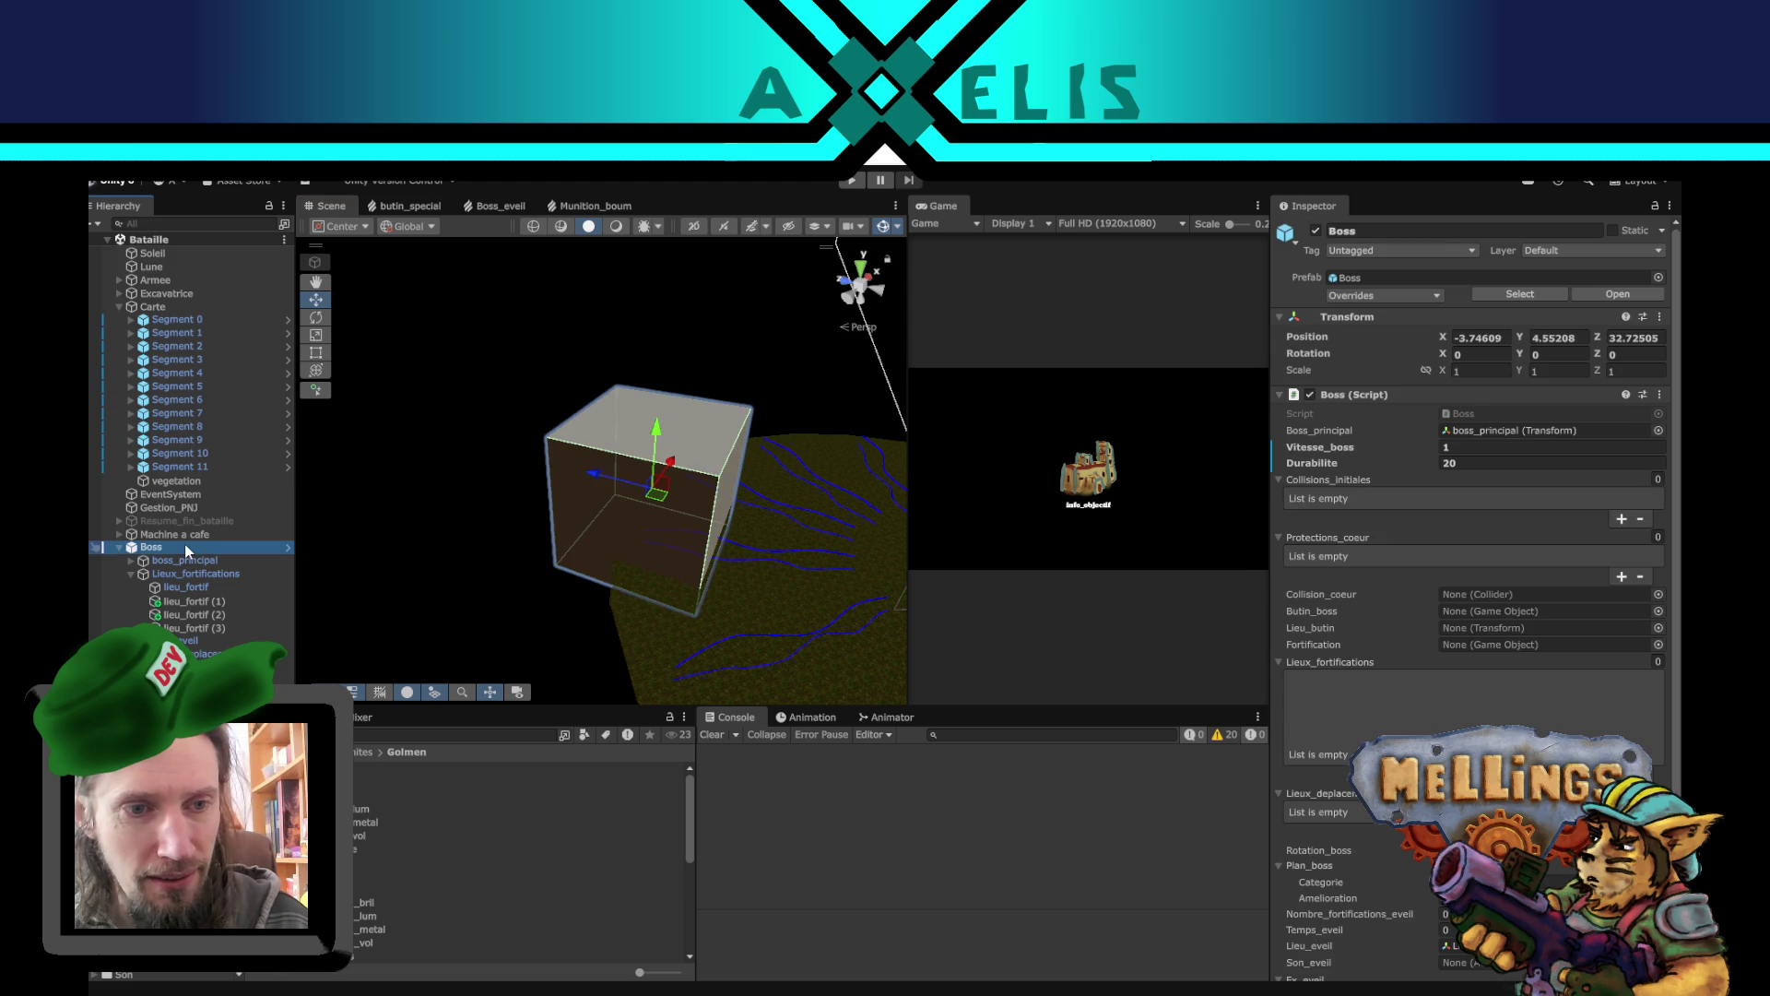
pyautogui.click(1318, 232)
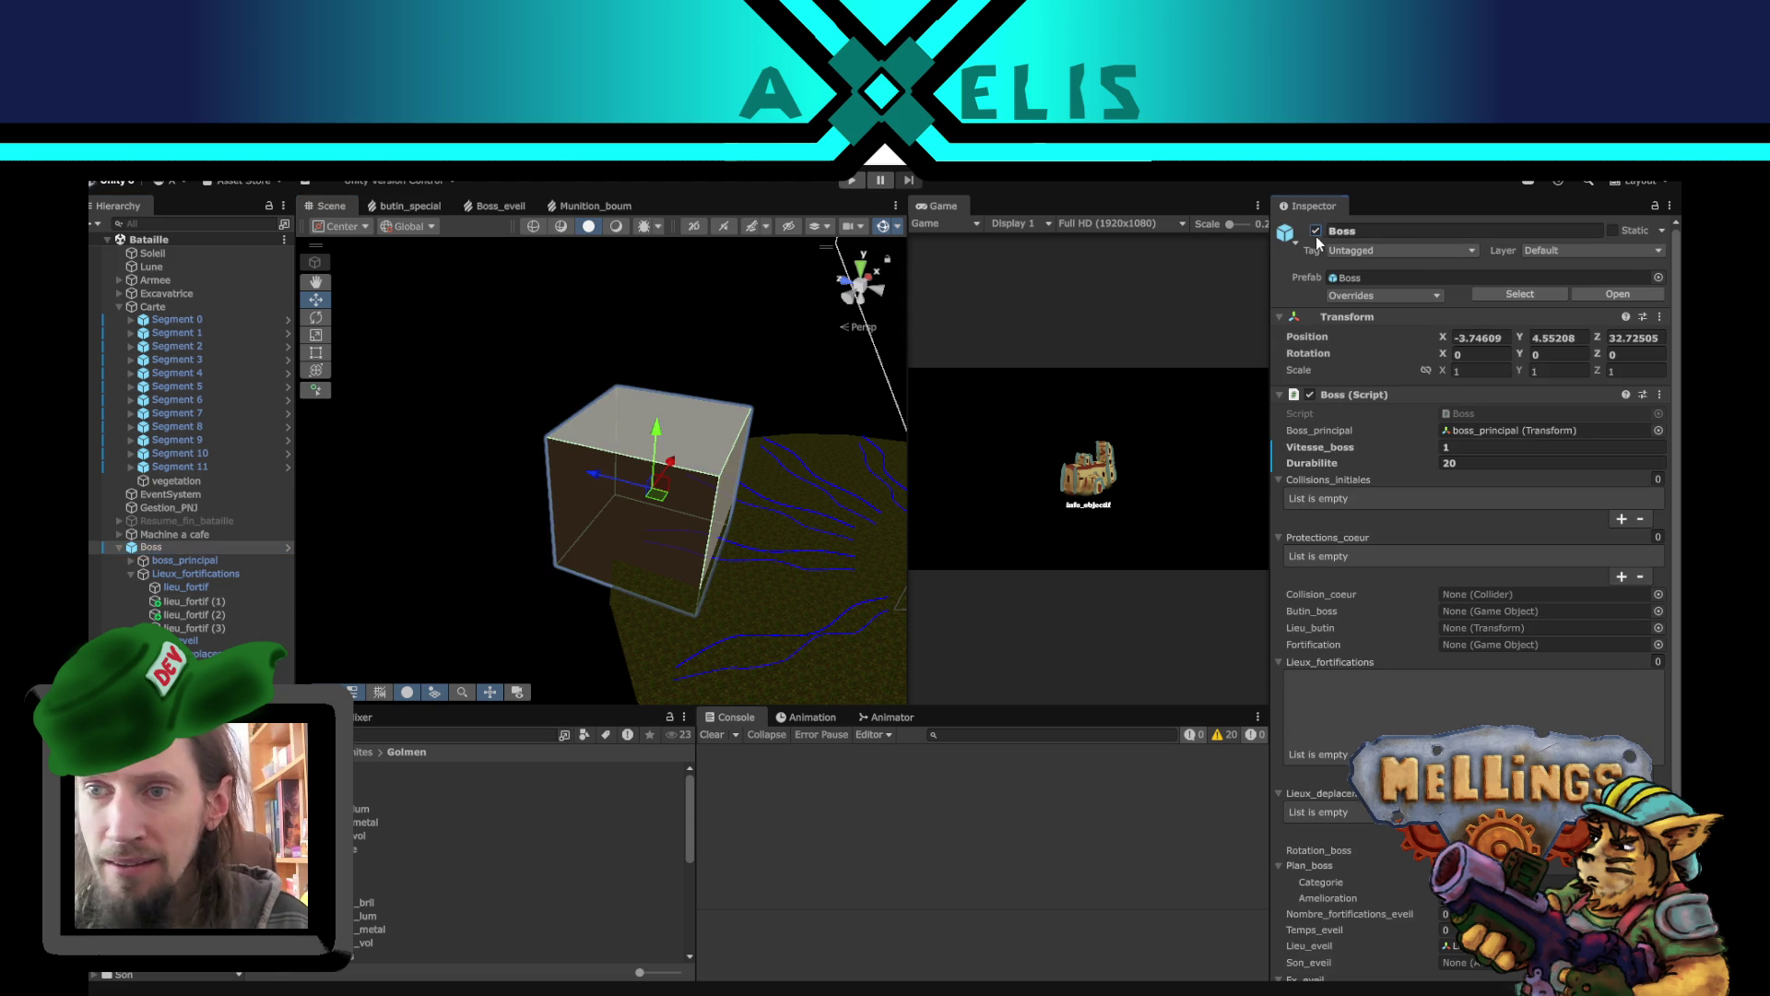
pyautogui.click(451, 465)
# - Open the Intro scene and widen the Game view beside the Scene view
pyautogui.moveTo(817, 590)
pyautogui.mouseDown()
pyautogui.moveTo(771, 553)
pyautogui.moveTo(628, 511)
pyautogui.moveTo(739, 632)
pyautogui.moveTo(964, 606)
pyautogui.moveTo(786, 539)
pyautogui.mouseUp()
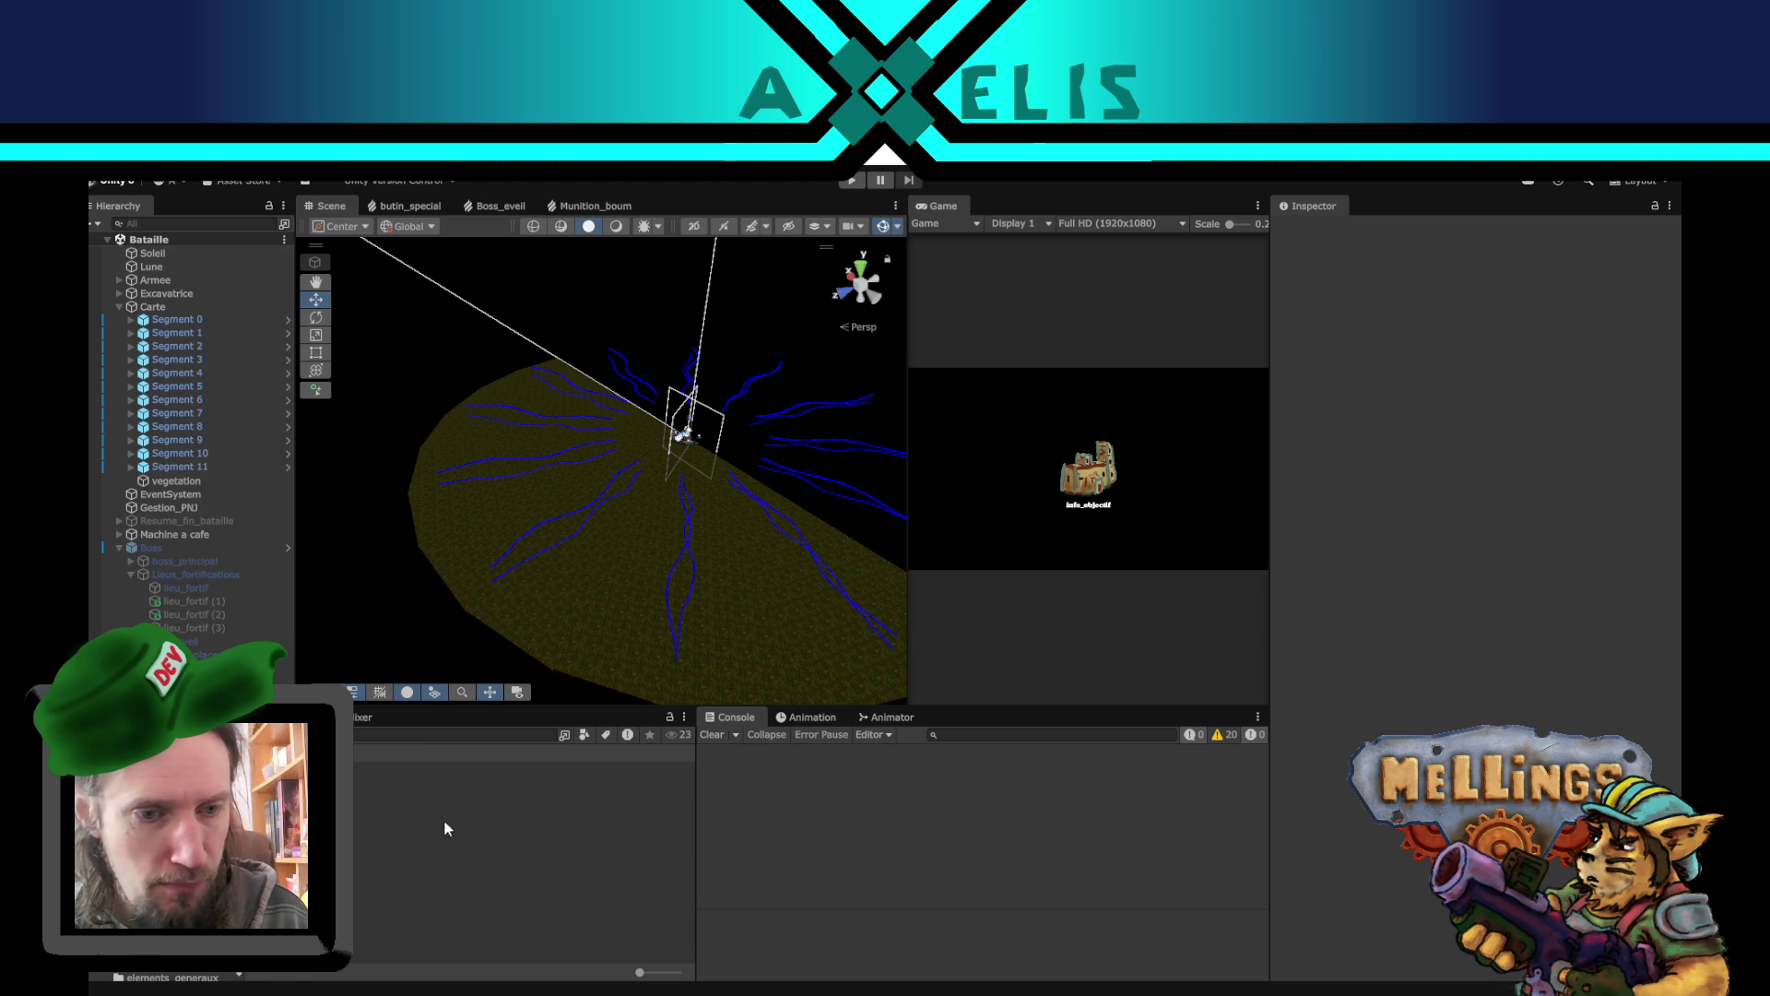
pyautogui.doubleClick(415, 822)
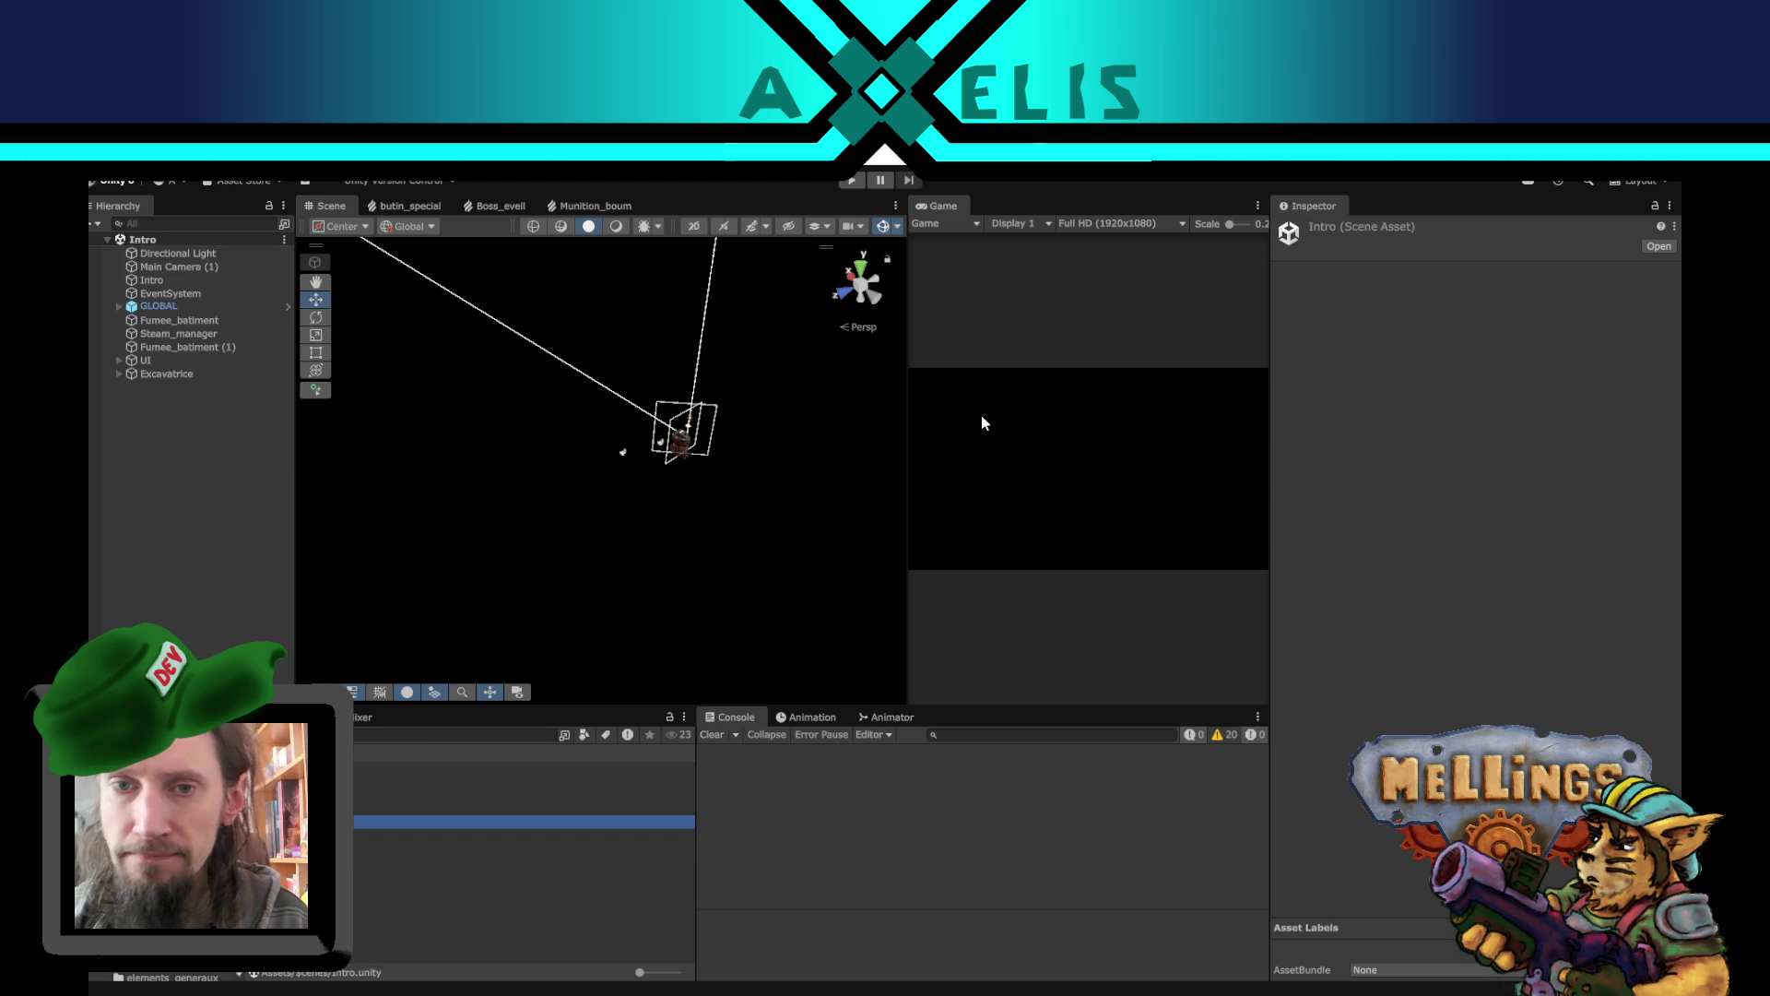
pyautogui.moveTo(908, 334); pyautogui.dragTo(784, 337)
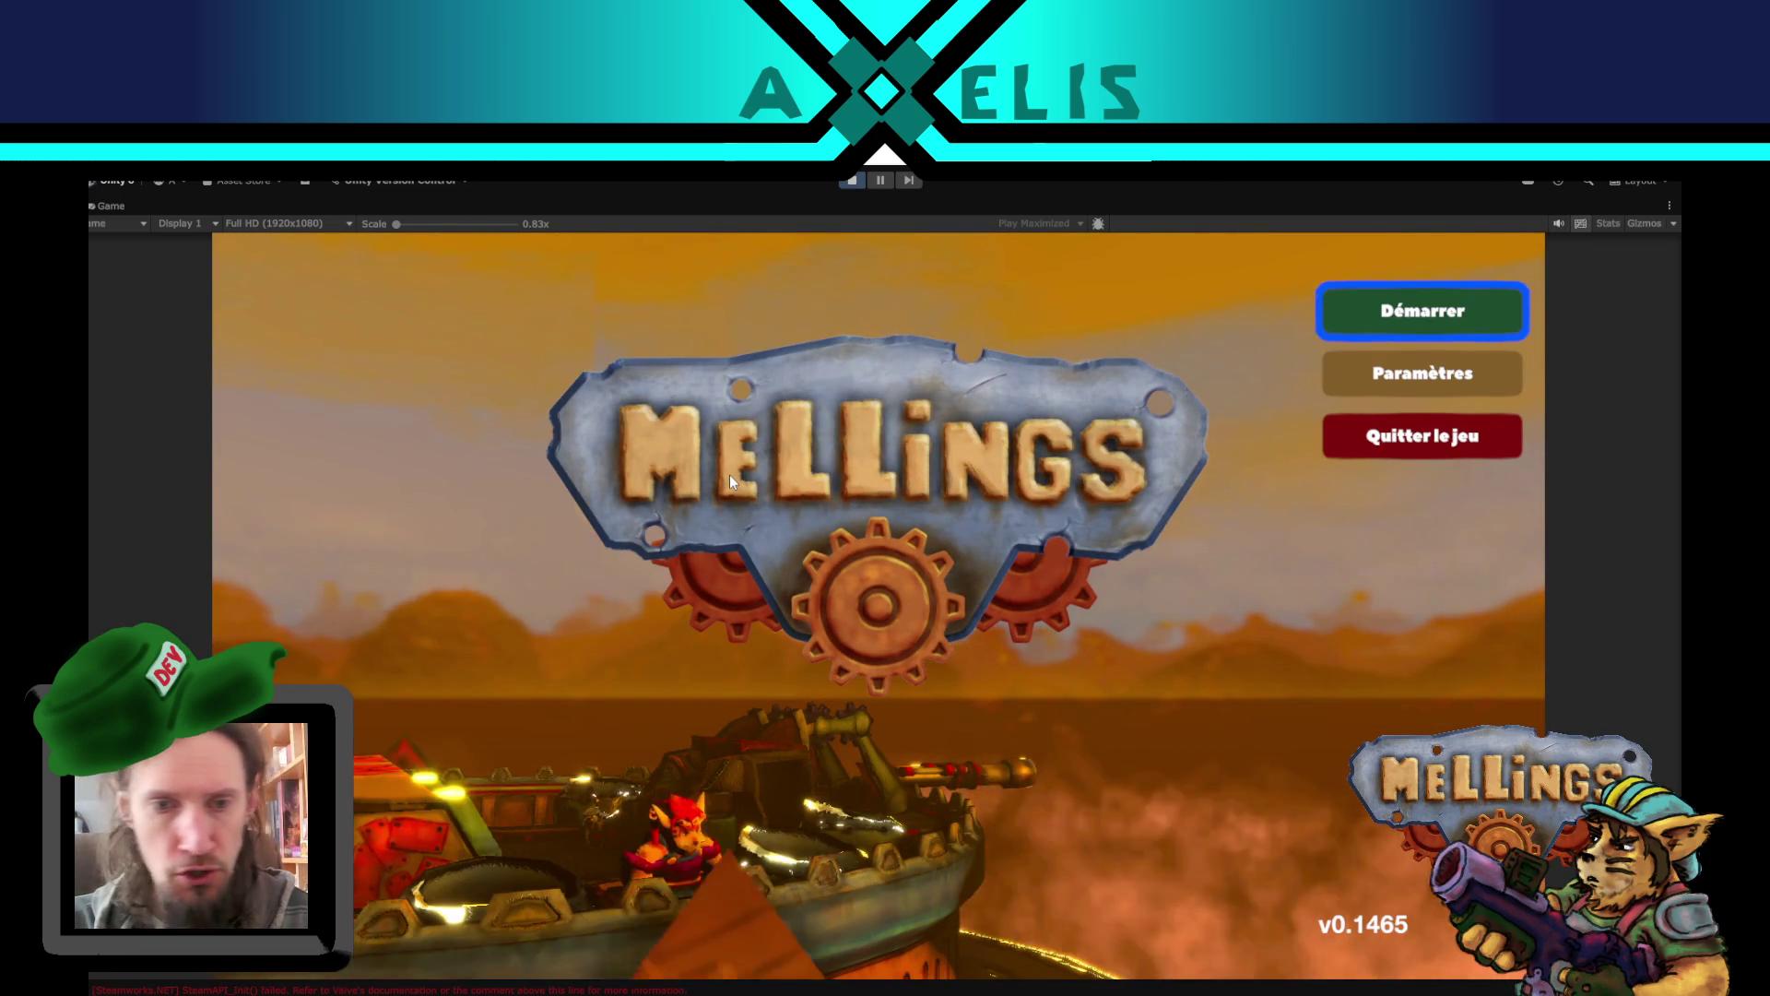
# - Start the game, view and close the Excavatrice upgrade book, then open mission launch
pyautogui.click(1431, 324)
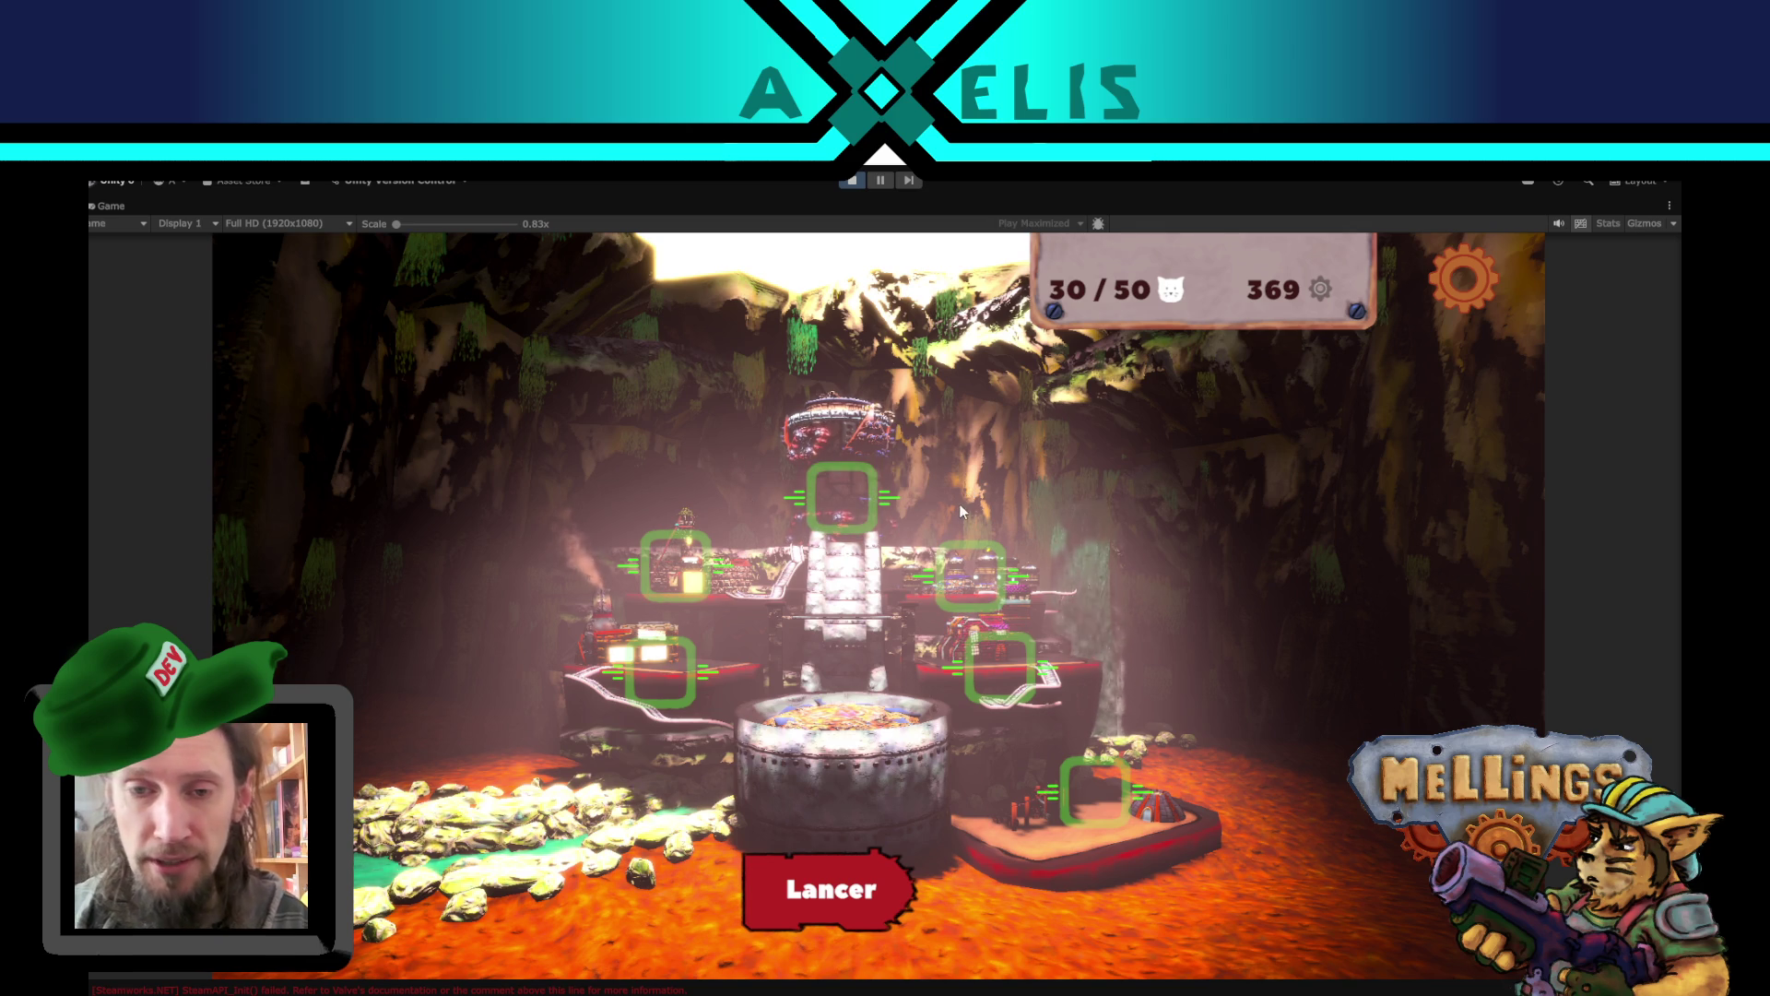
pyautogui.click(852, 481)
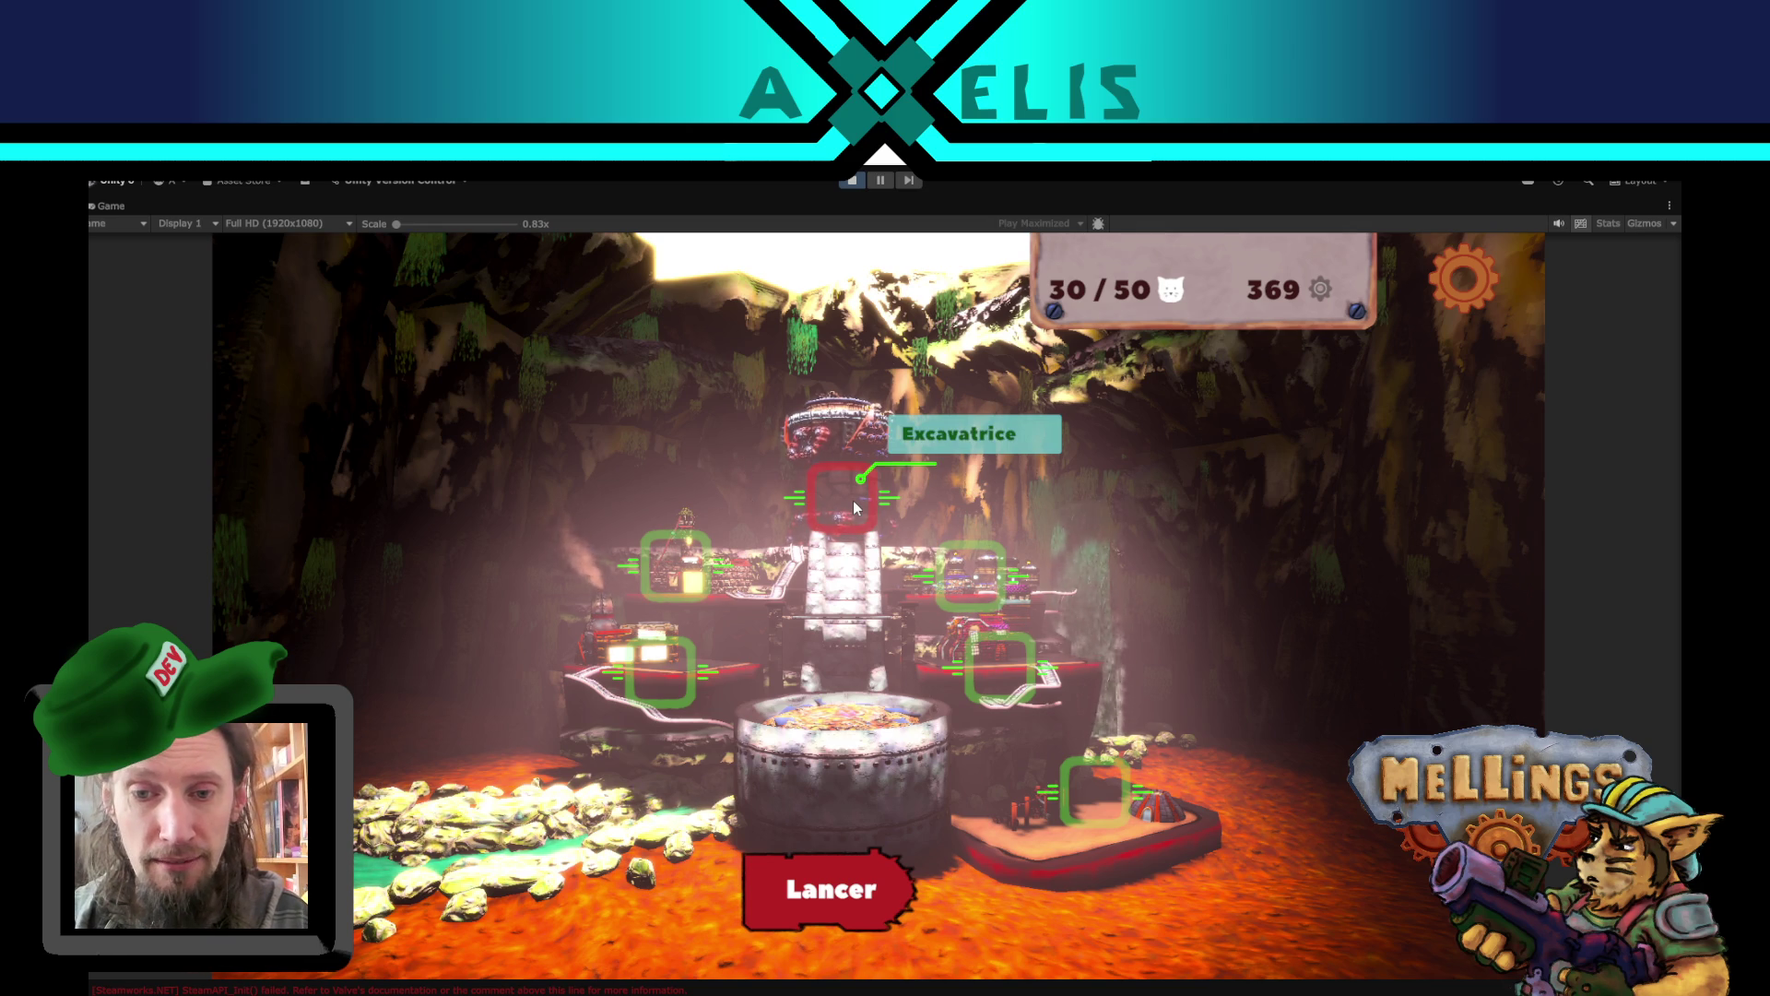
pyautogui.click(854, 500)
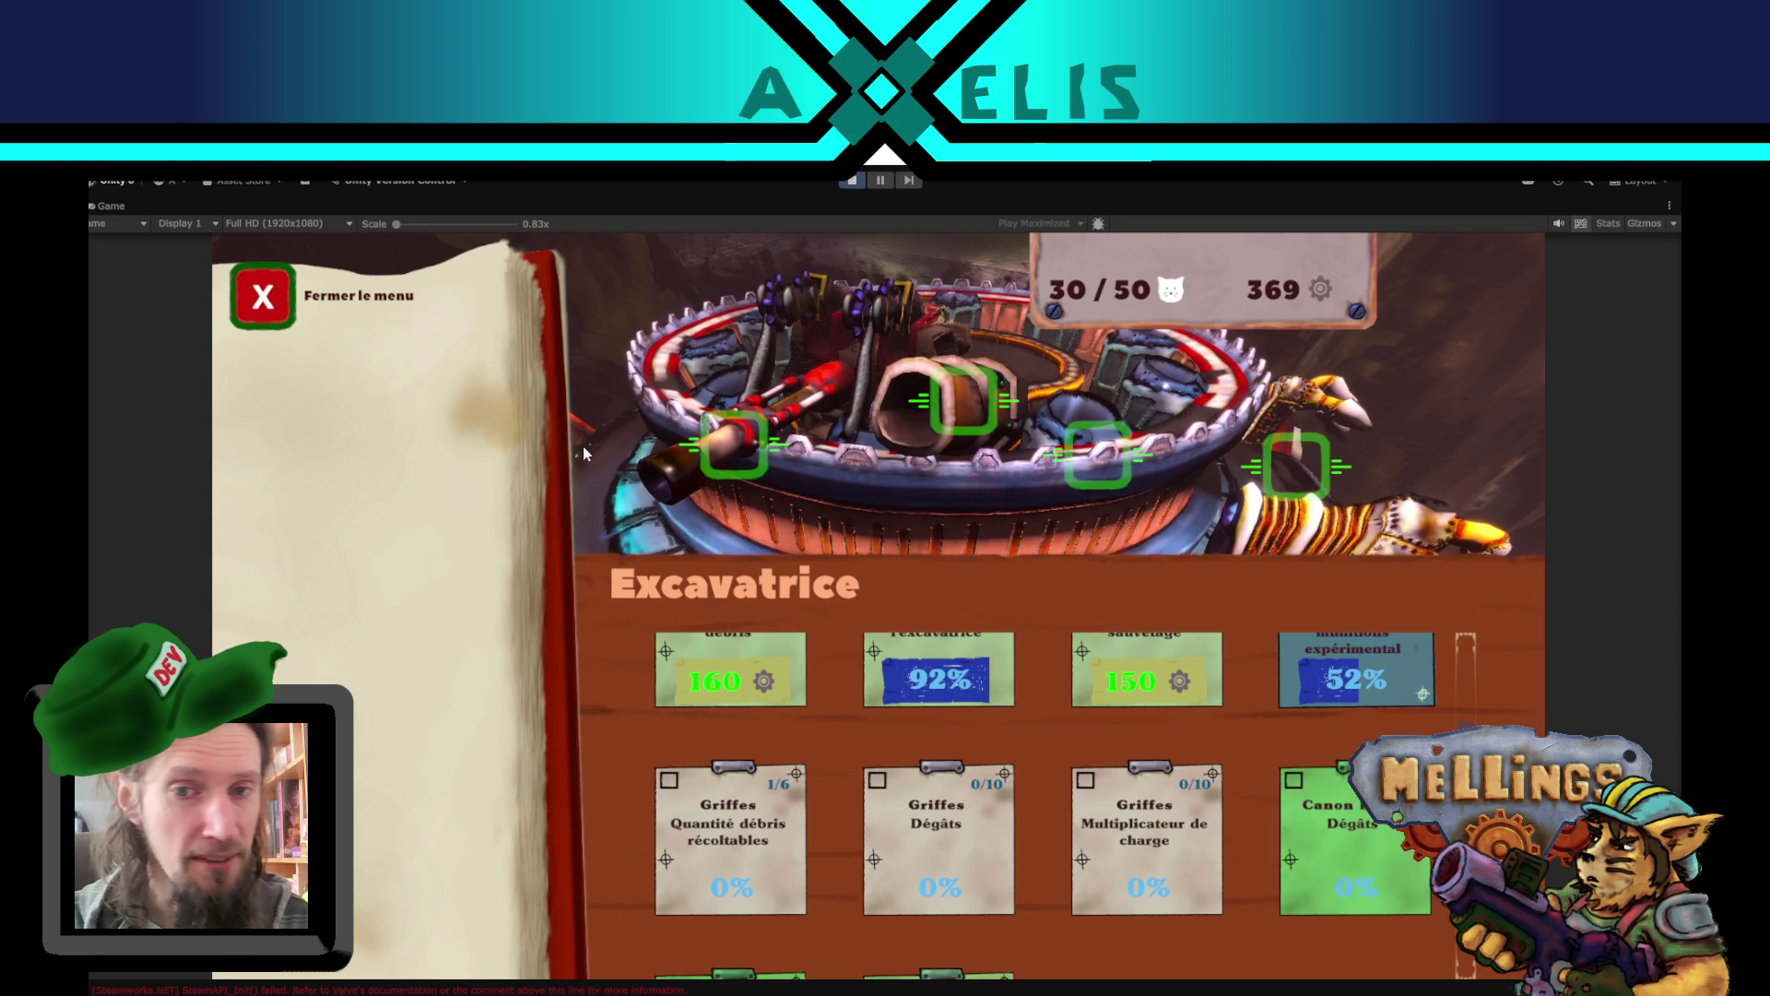
pyautogui.click(248, 308)
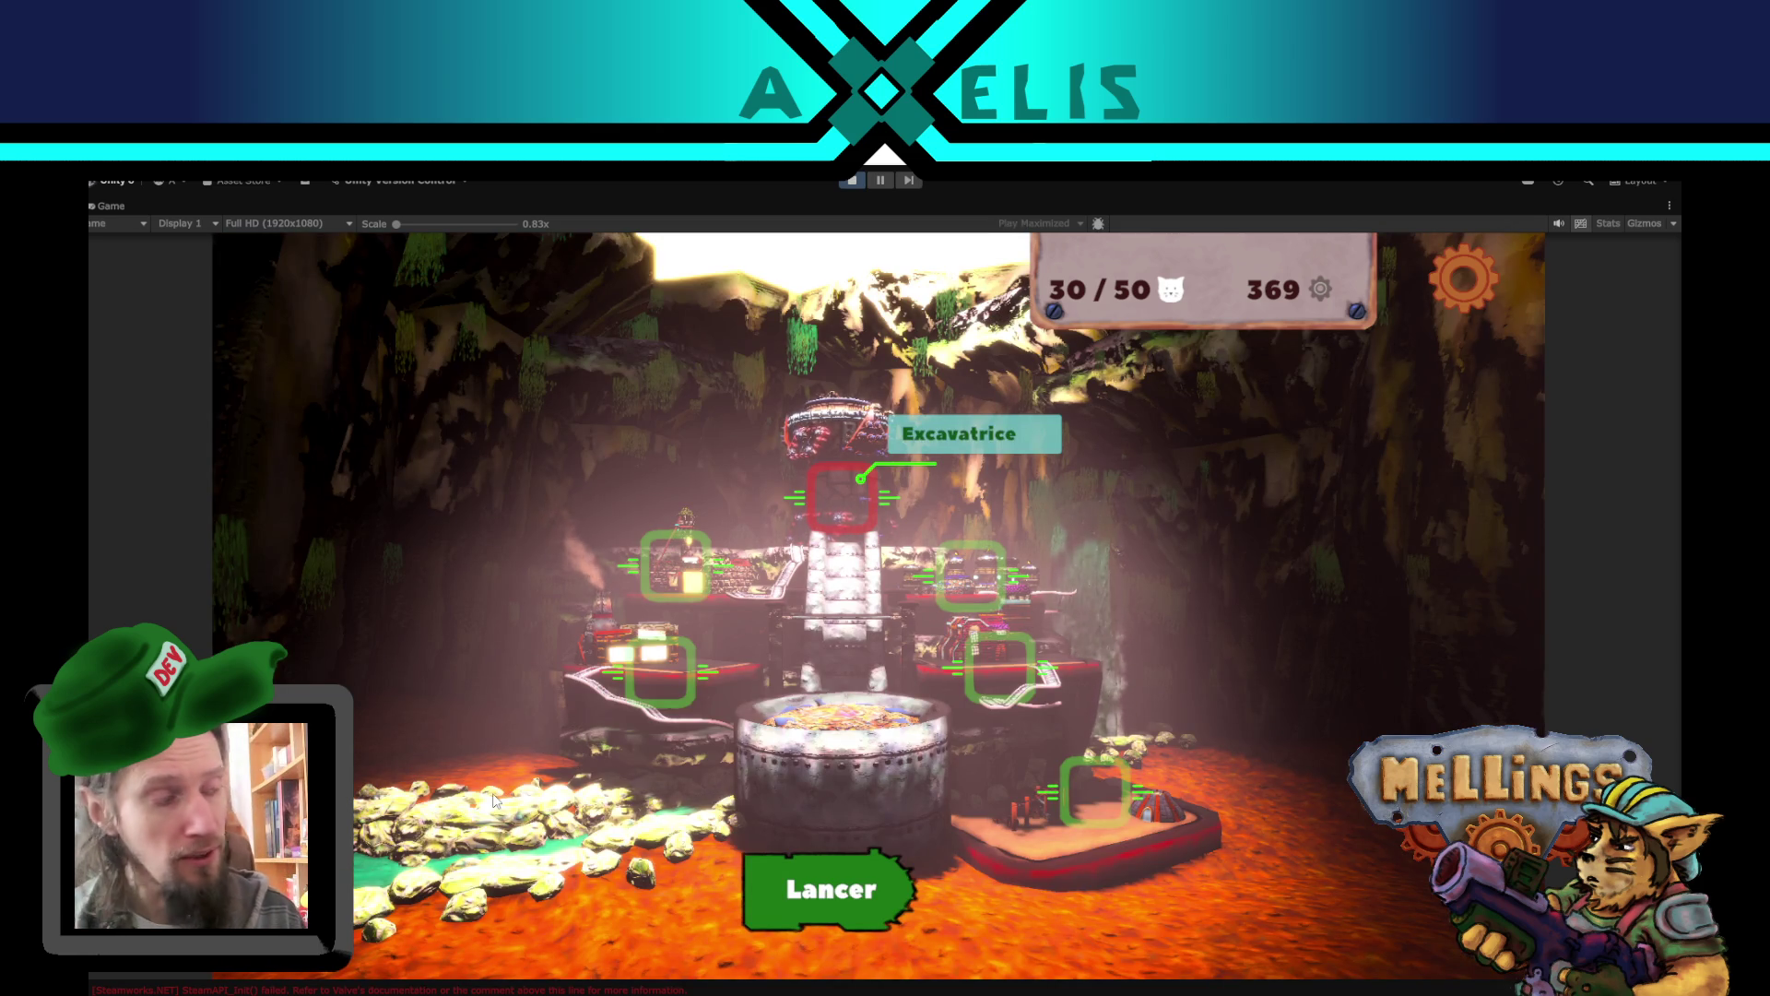
pyautogui.click(839, 889)
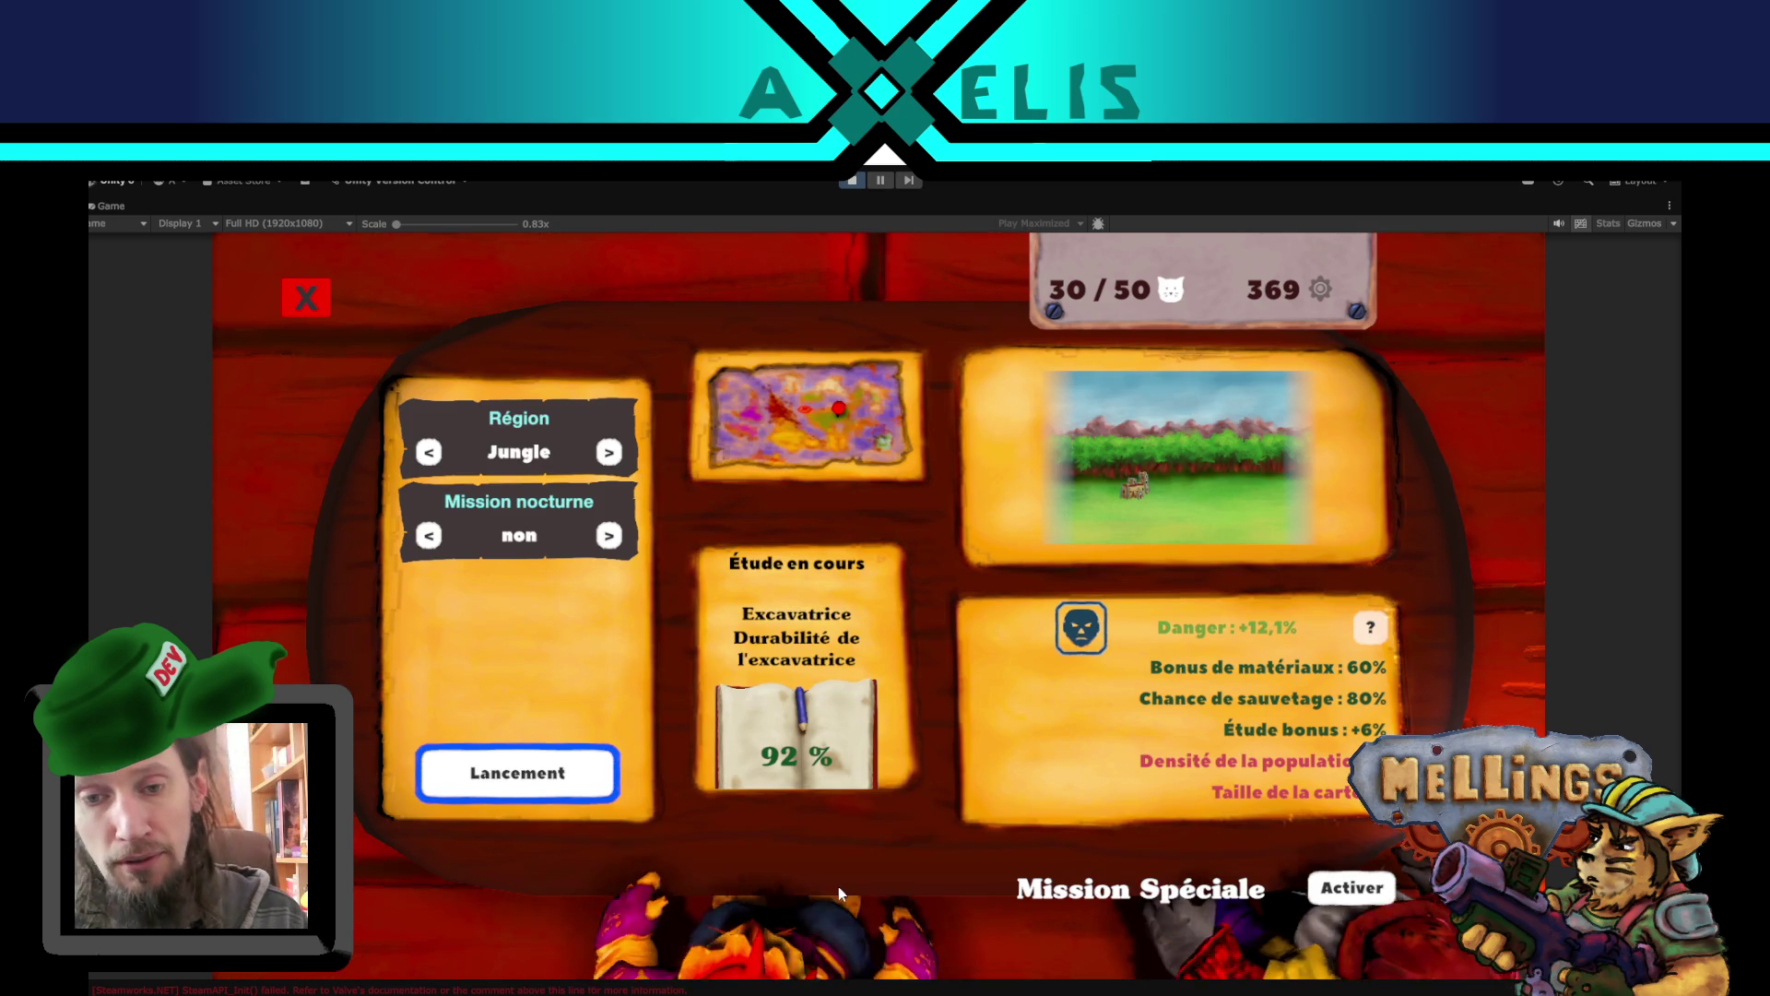
# - Try the special human capital mission, revert to the normal Jungle mission, and launch it
pyautogui.click(1379, 890)
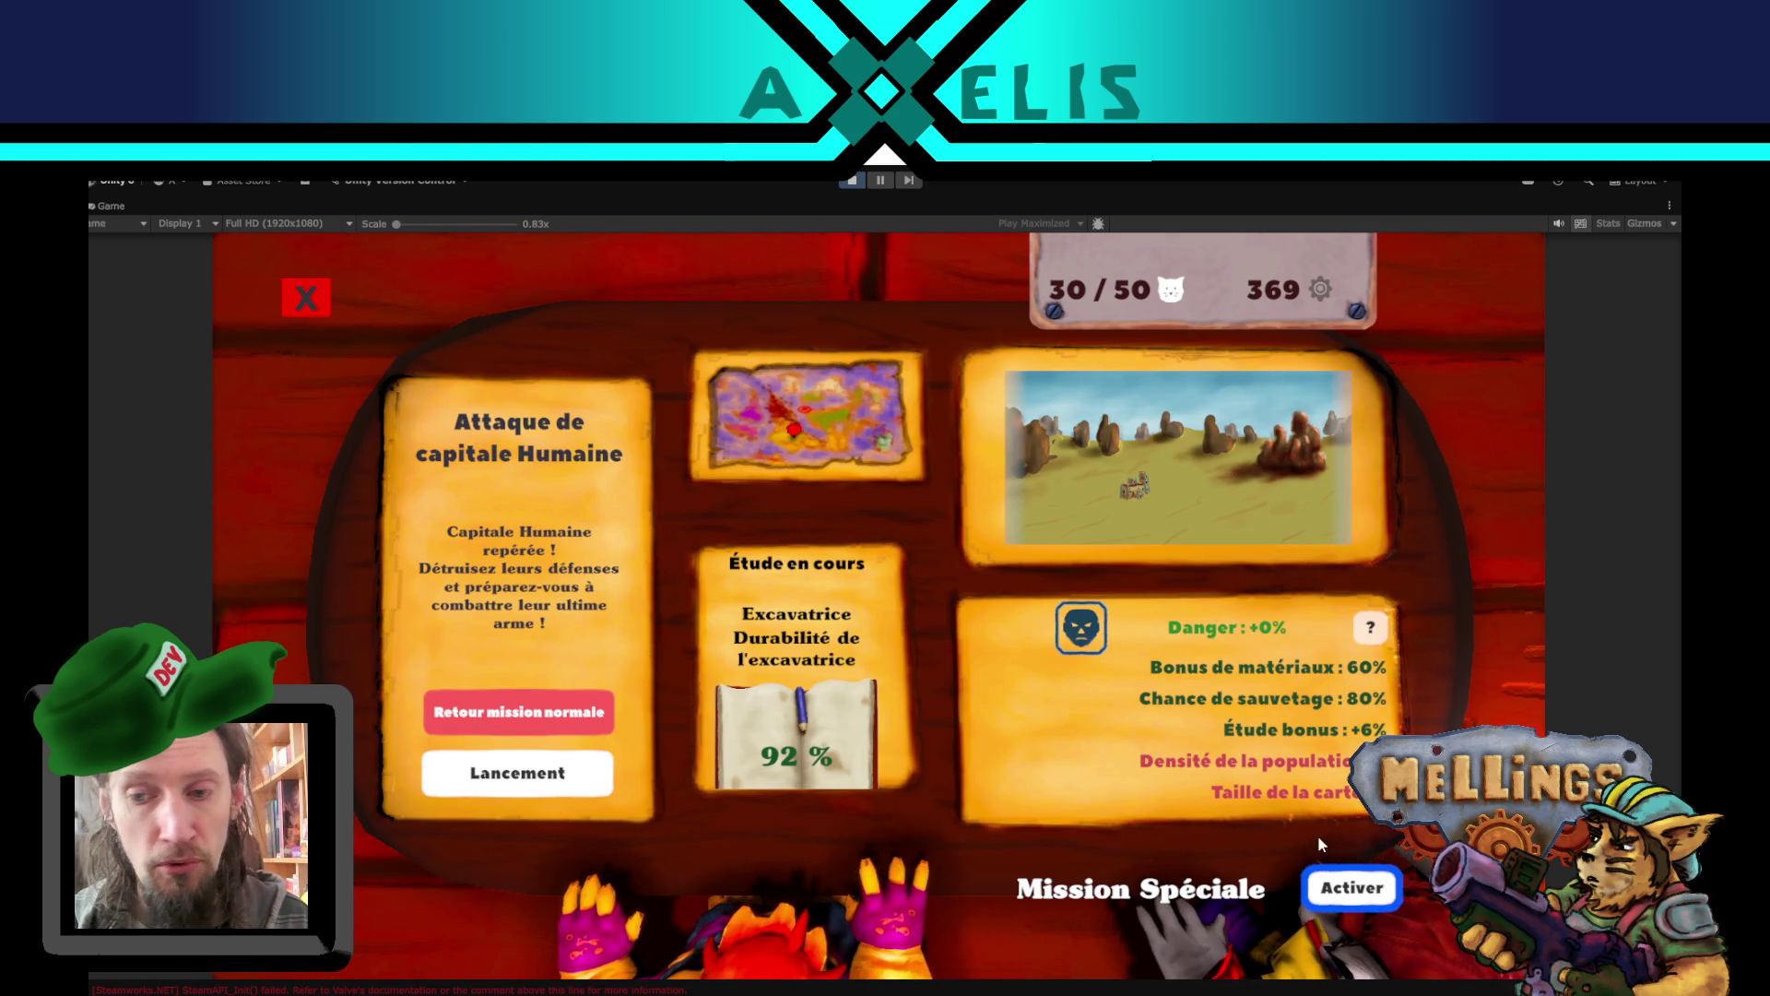
pyautogui.click(519, 712)
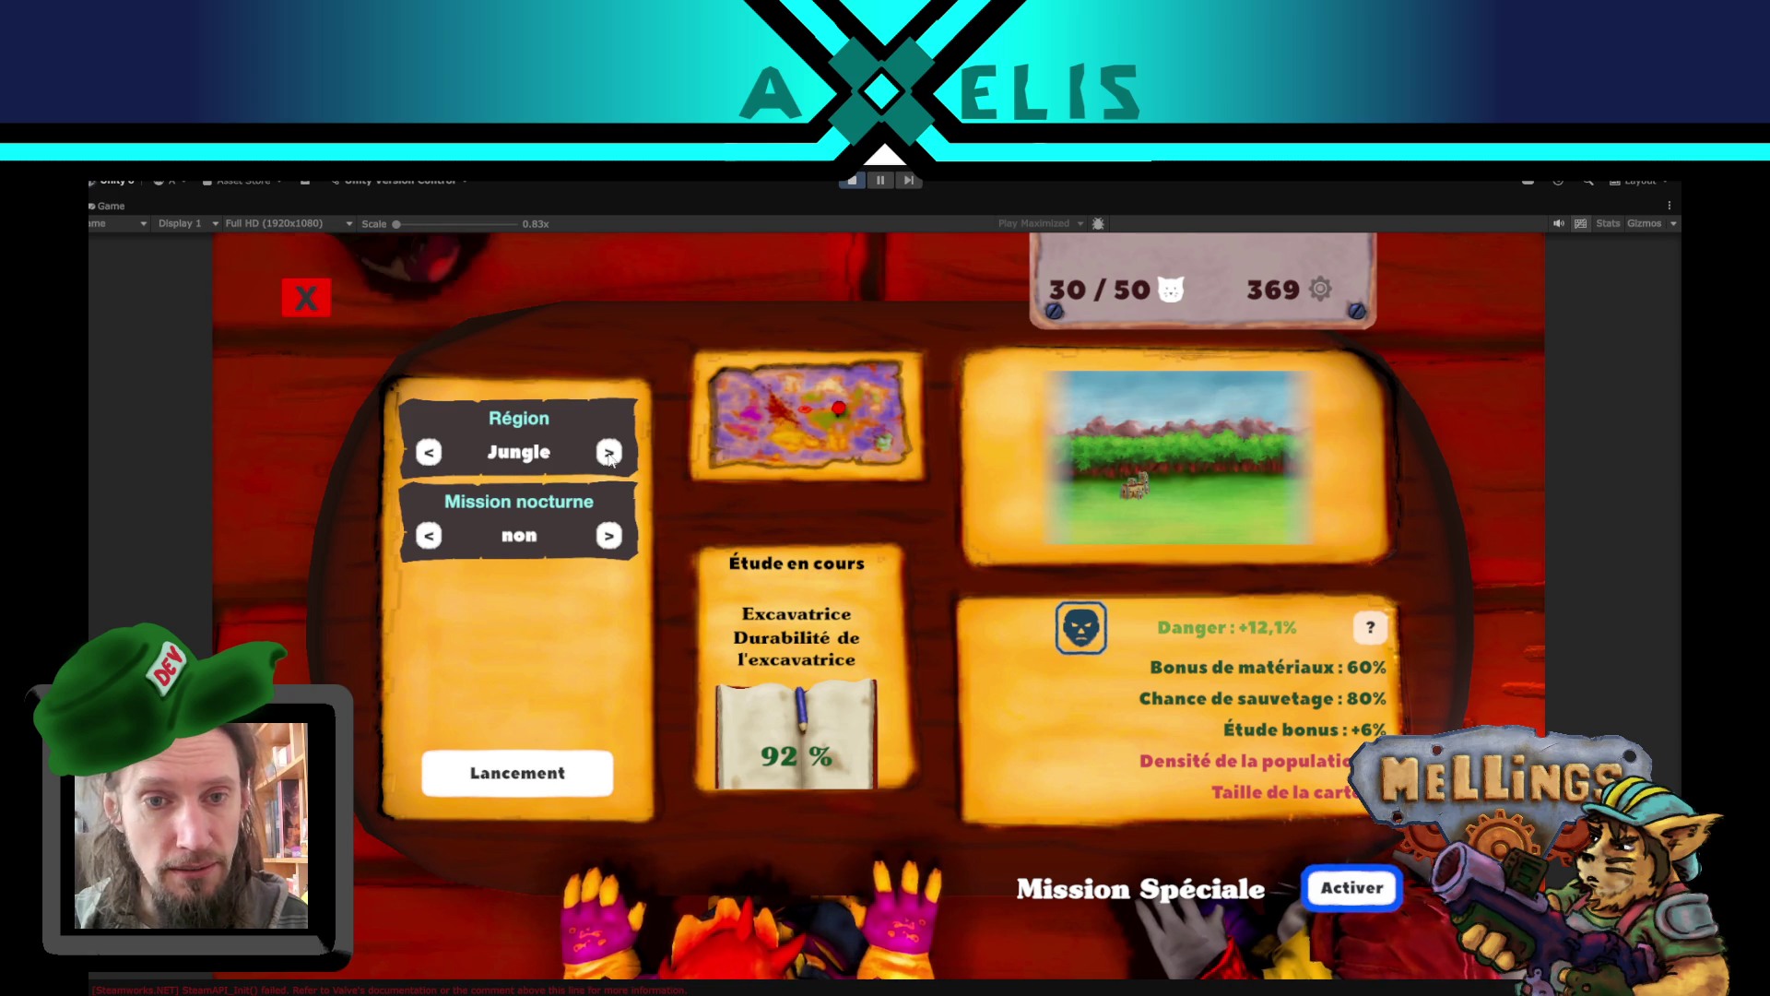
pyautogui.click(553, 773)
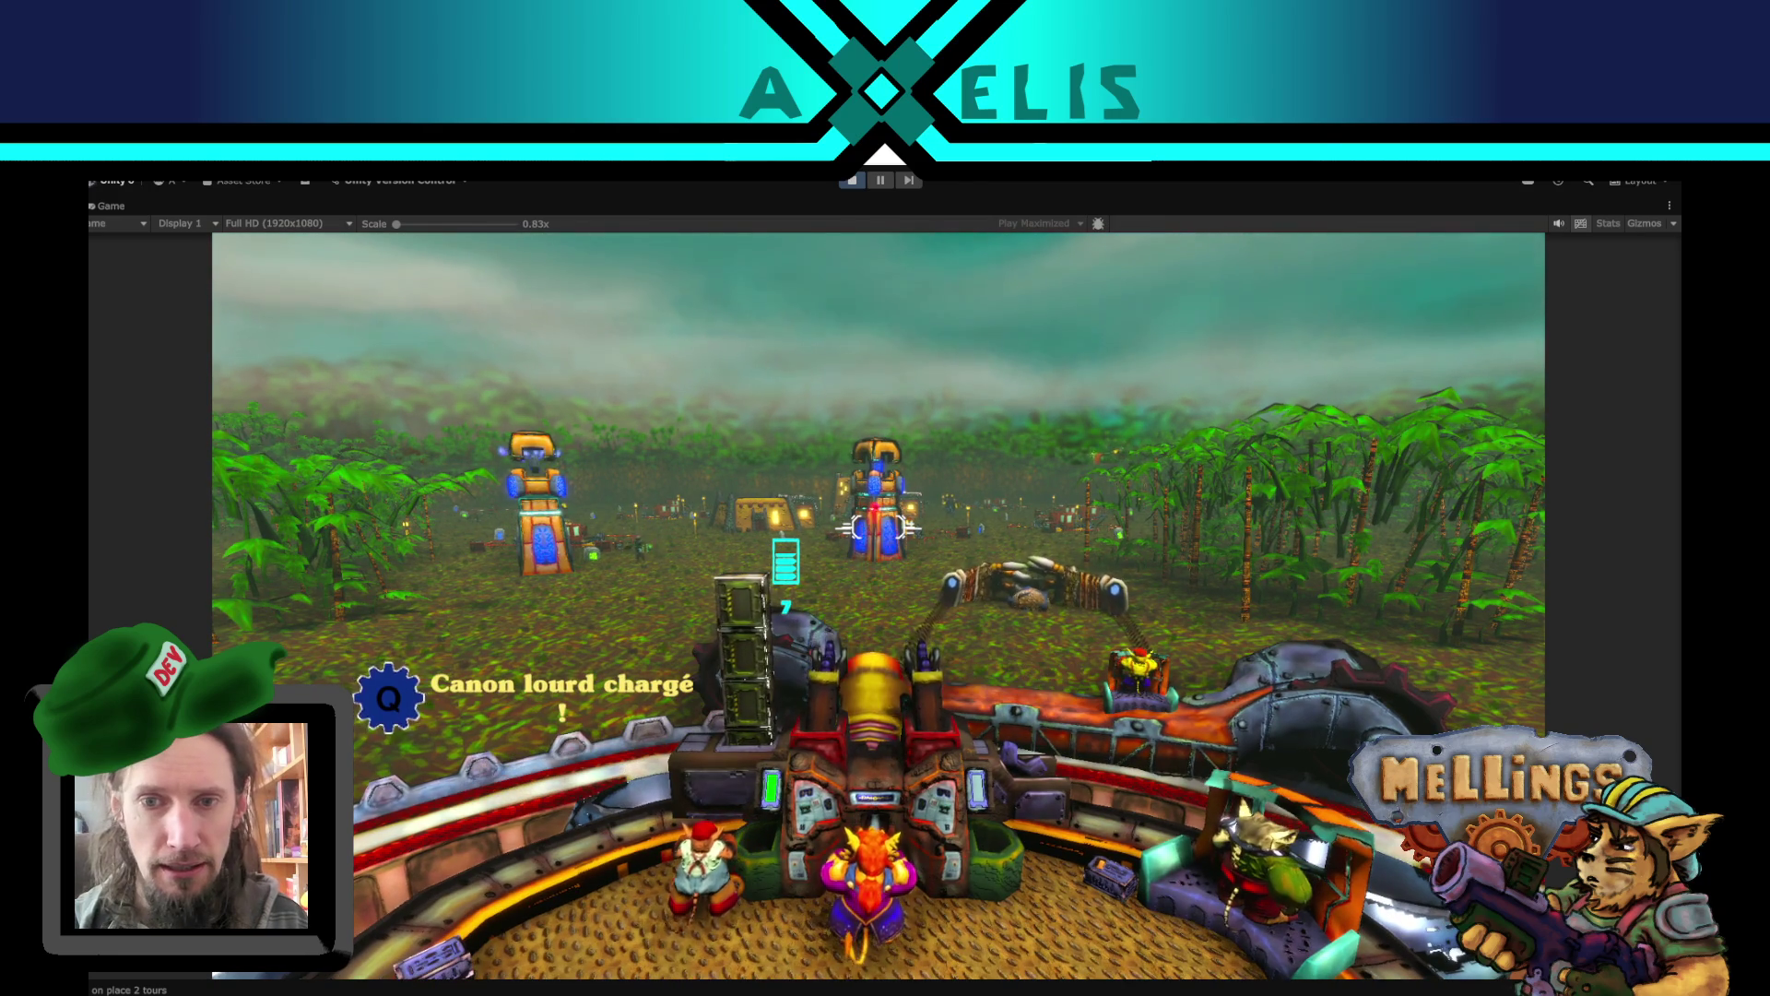
# - Fire the cannon at the towers, sweeping the turret left and right and using the claws attack
pyautogui.press('space')
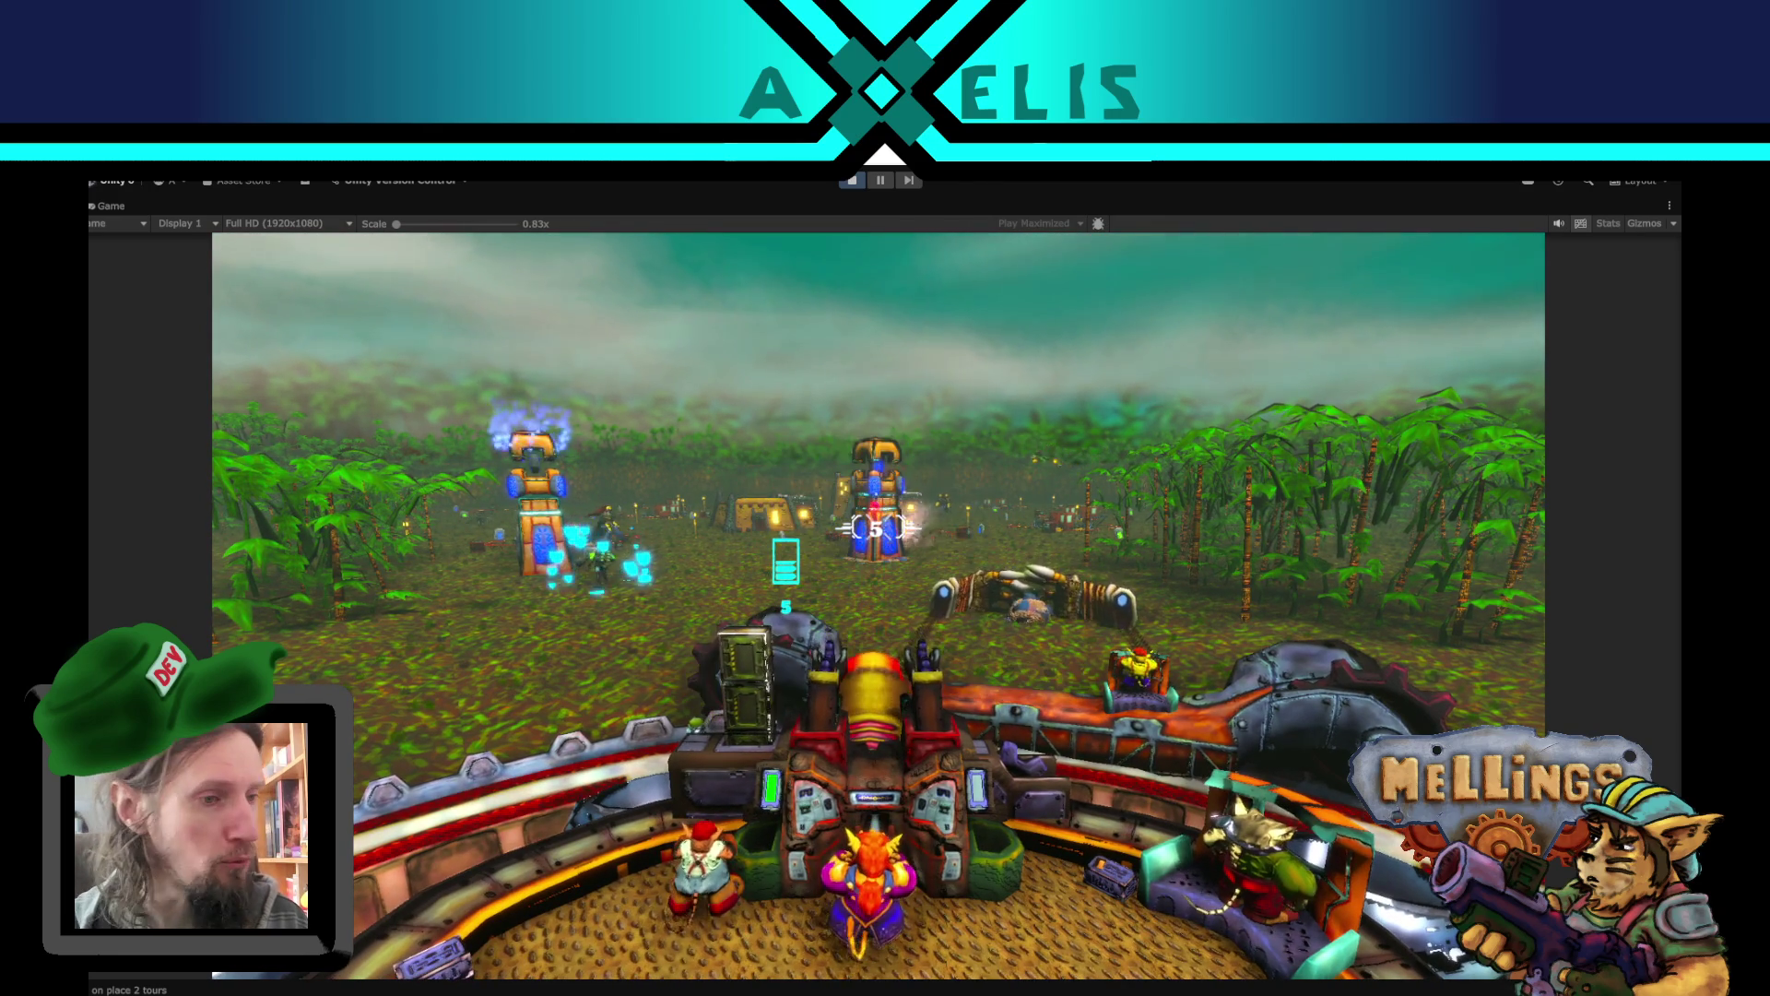
pyautogui.press('space')
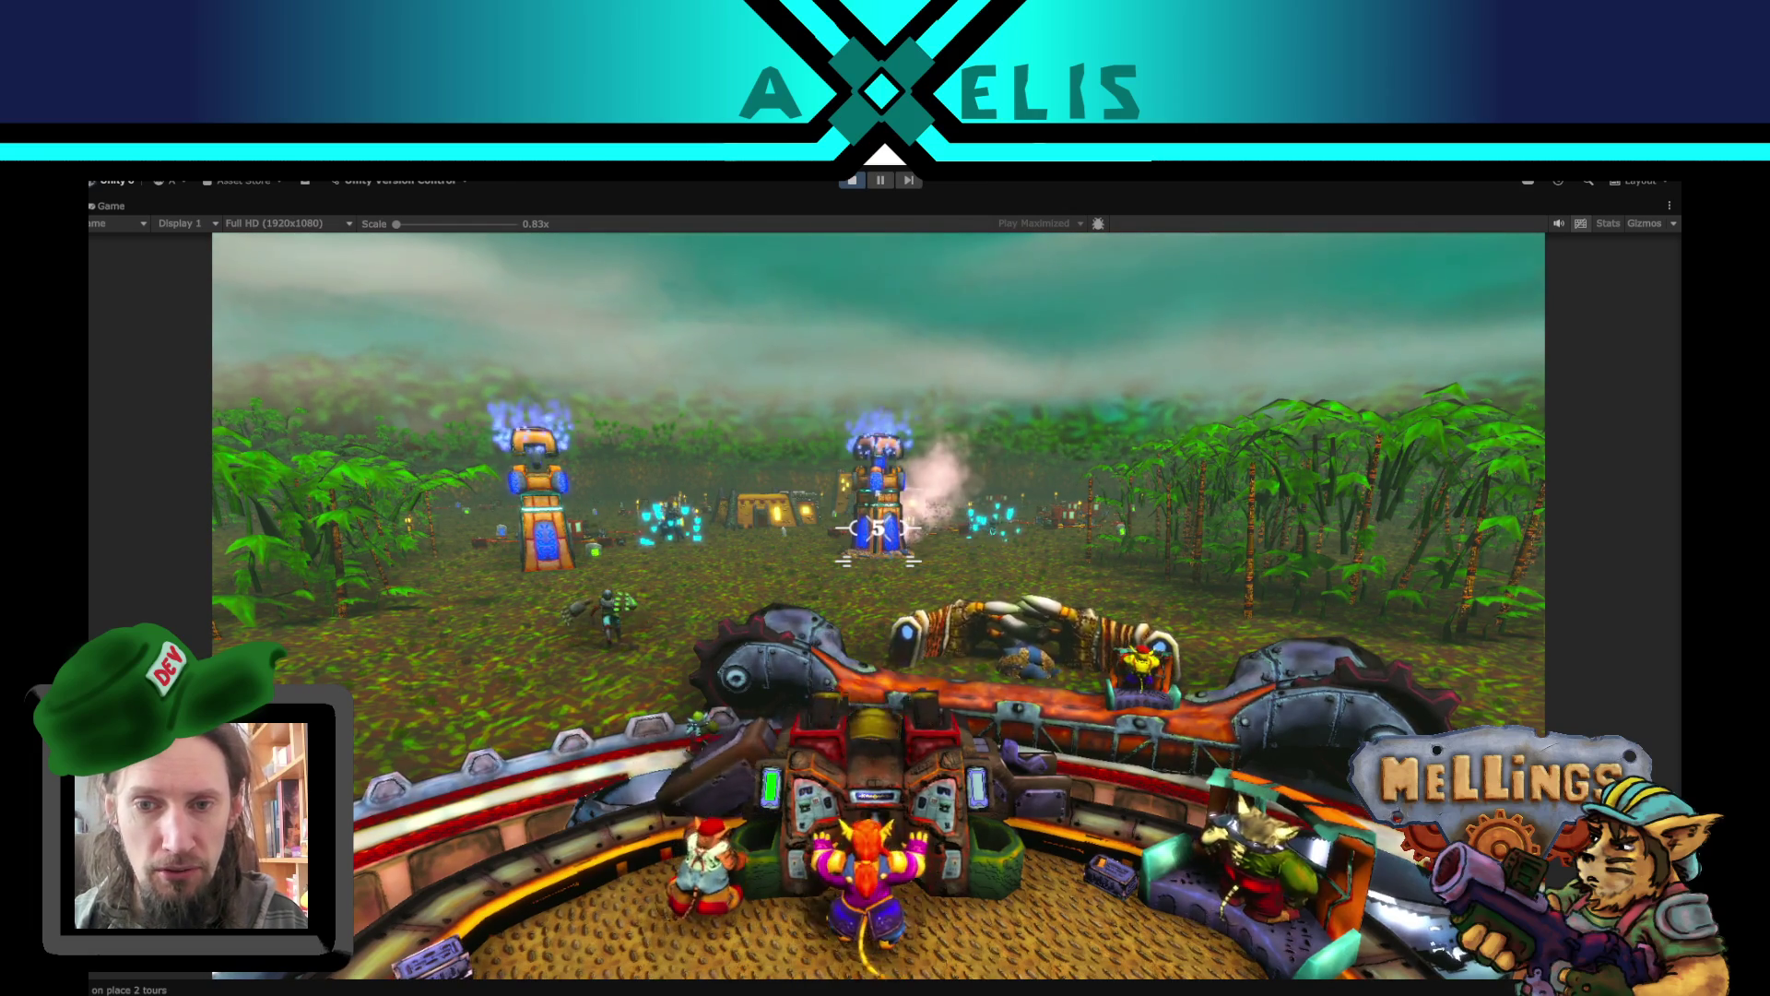
pyautogui.press('a')
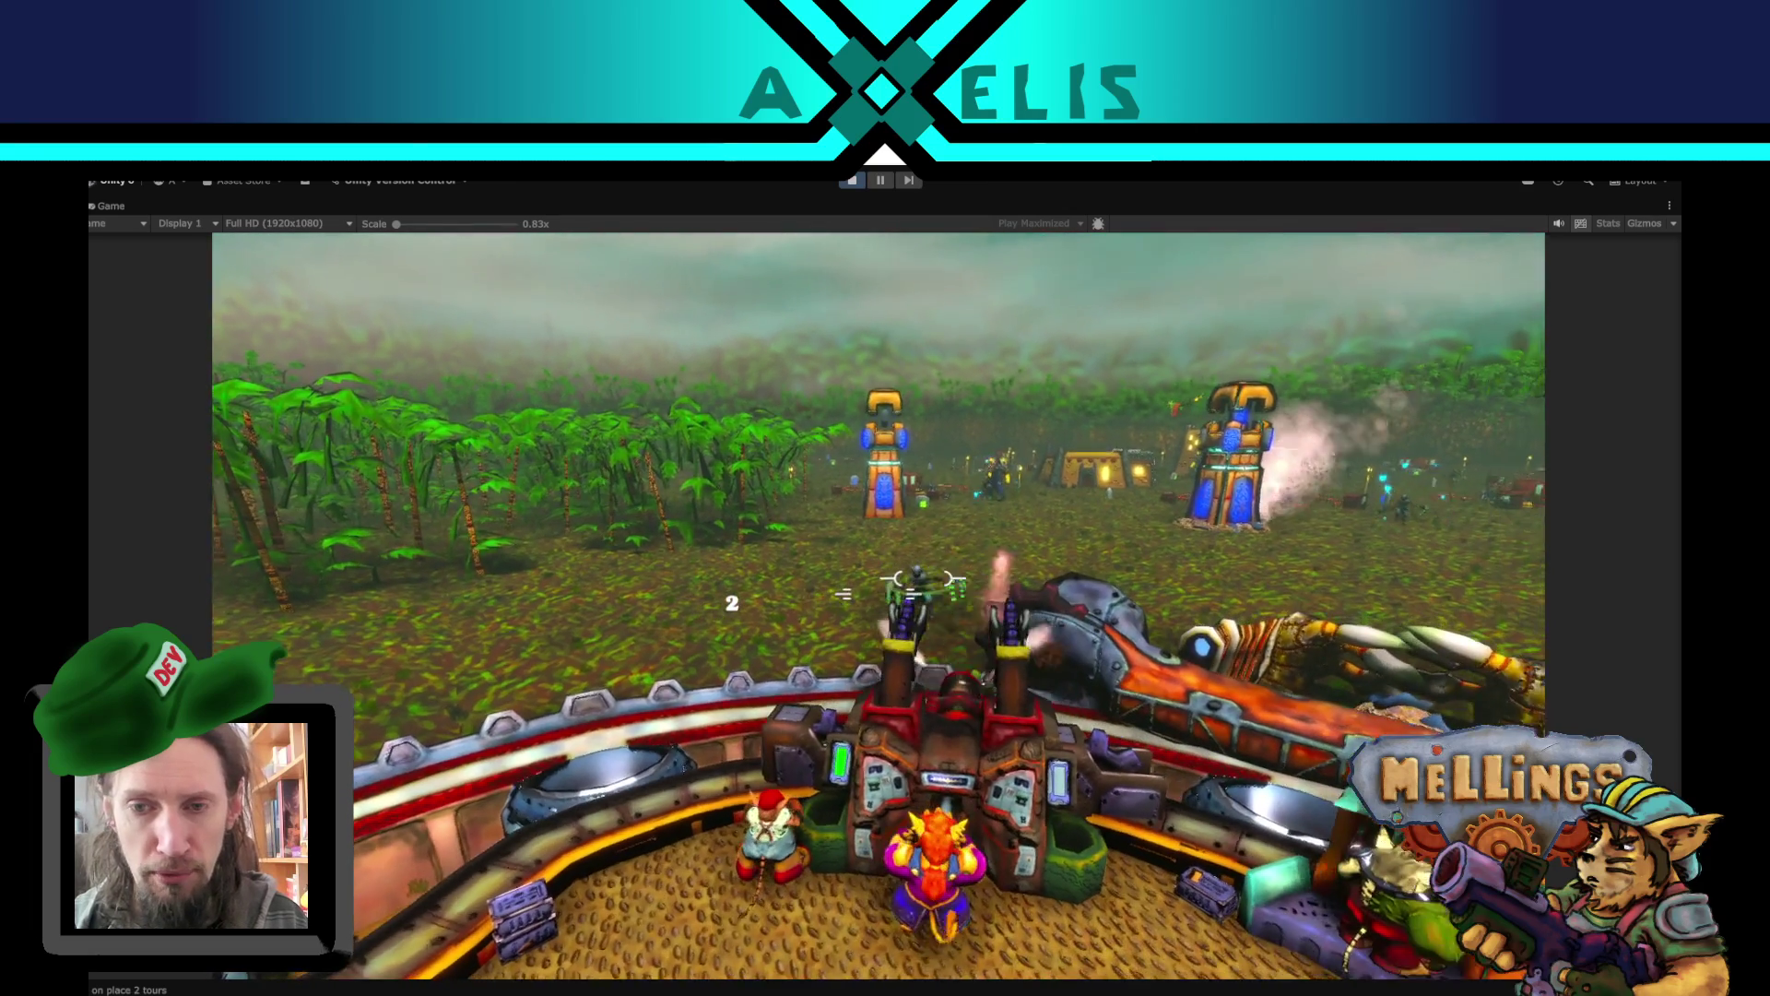
pyautogui.press('d')
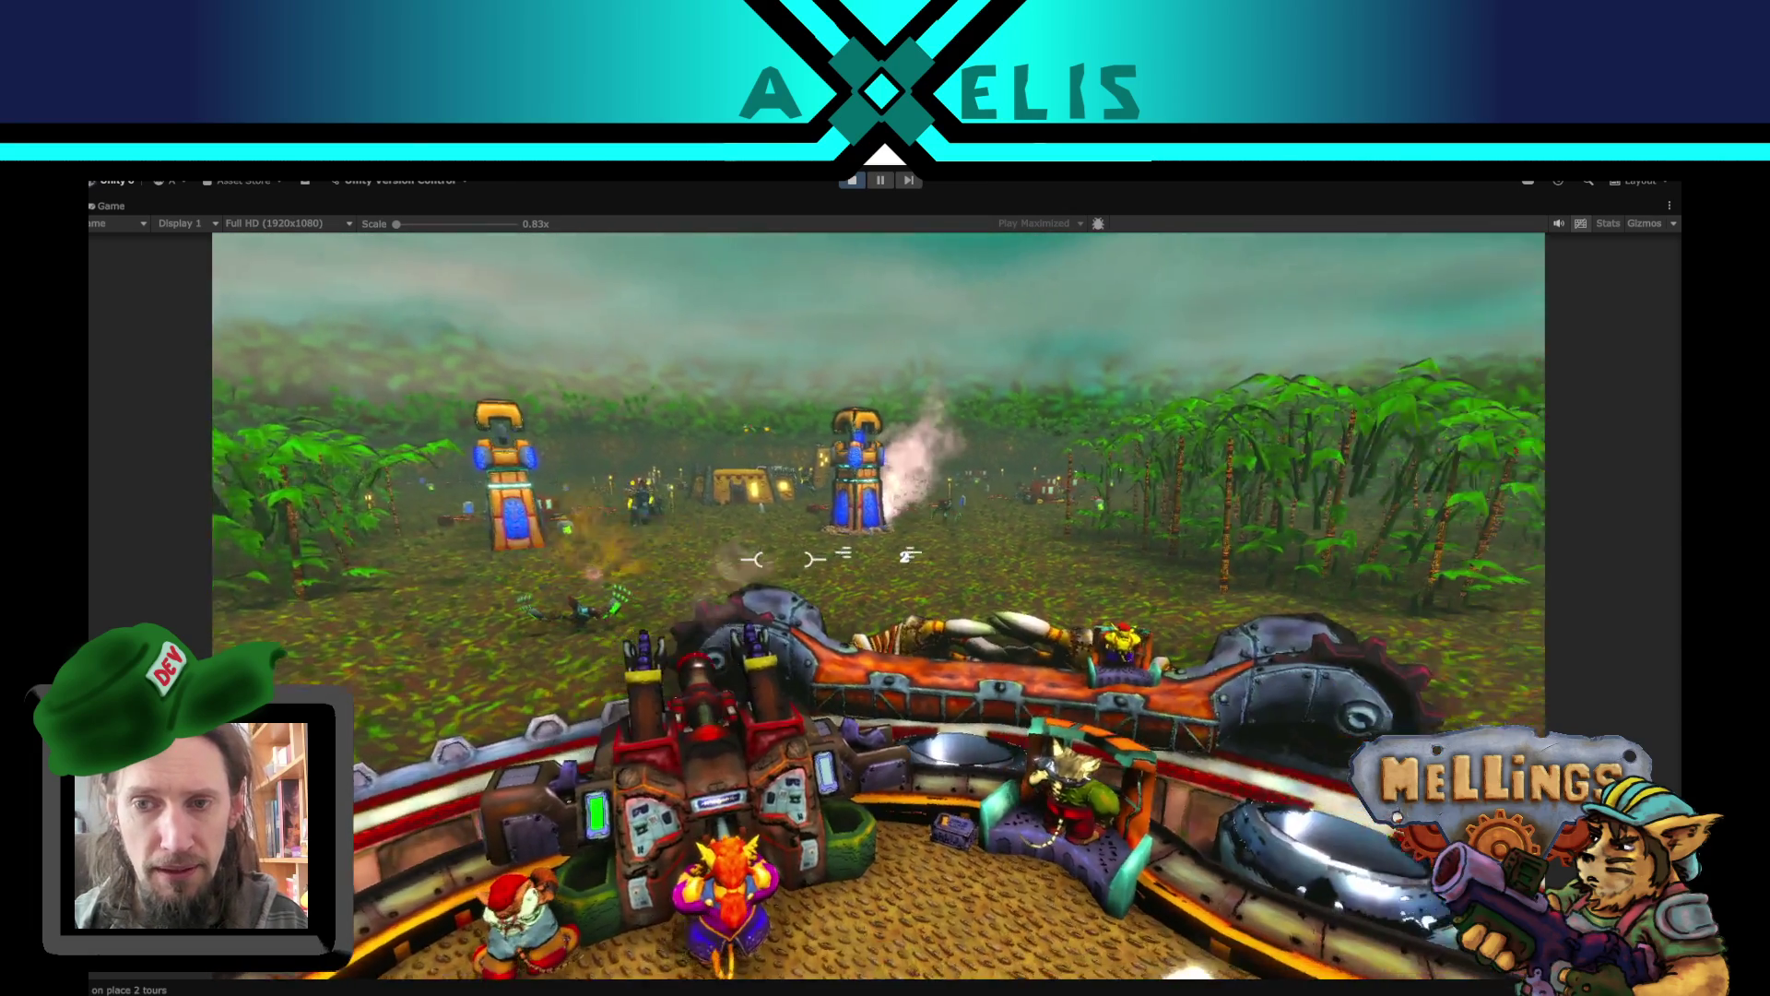
pyautogui.press('d')
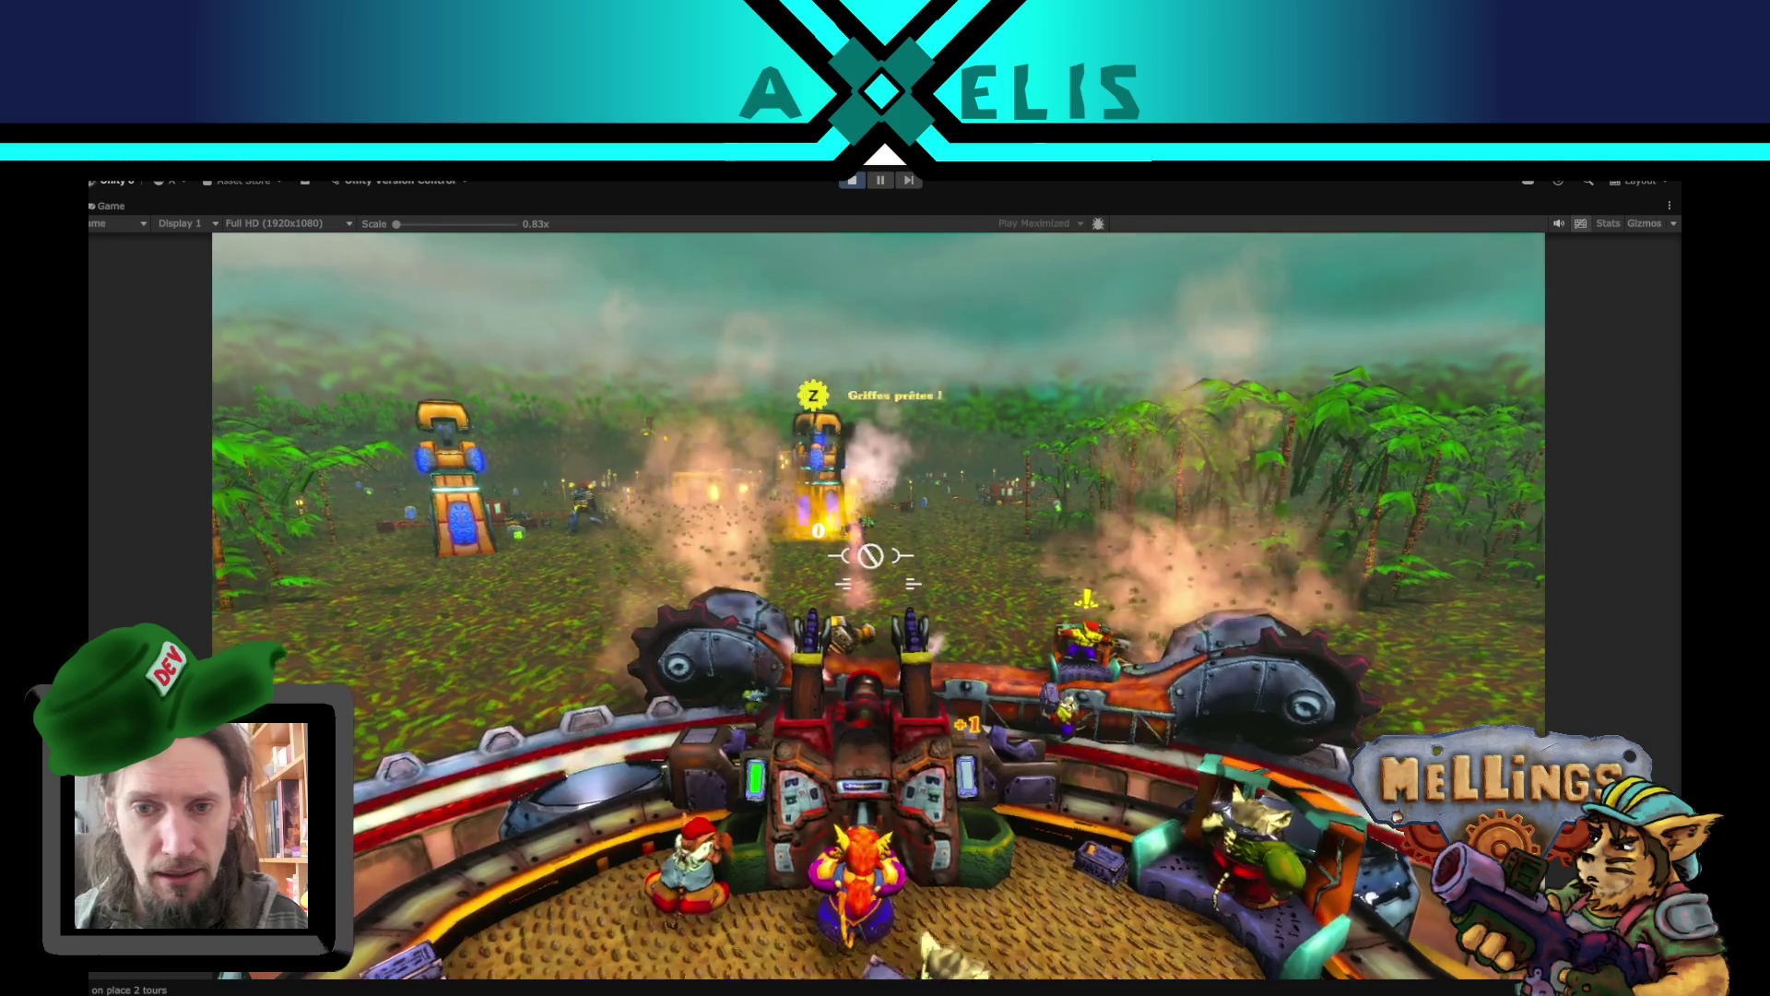
pyautogui.press('z')
pyautogui.press('q')
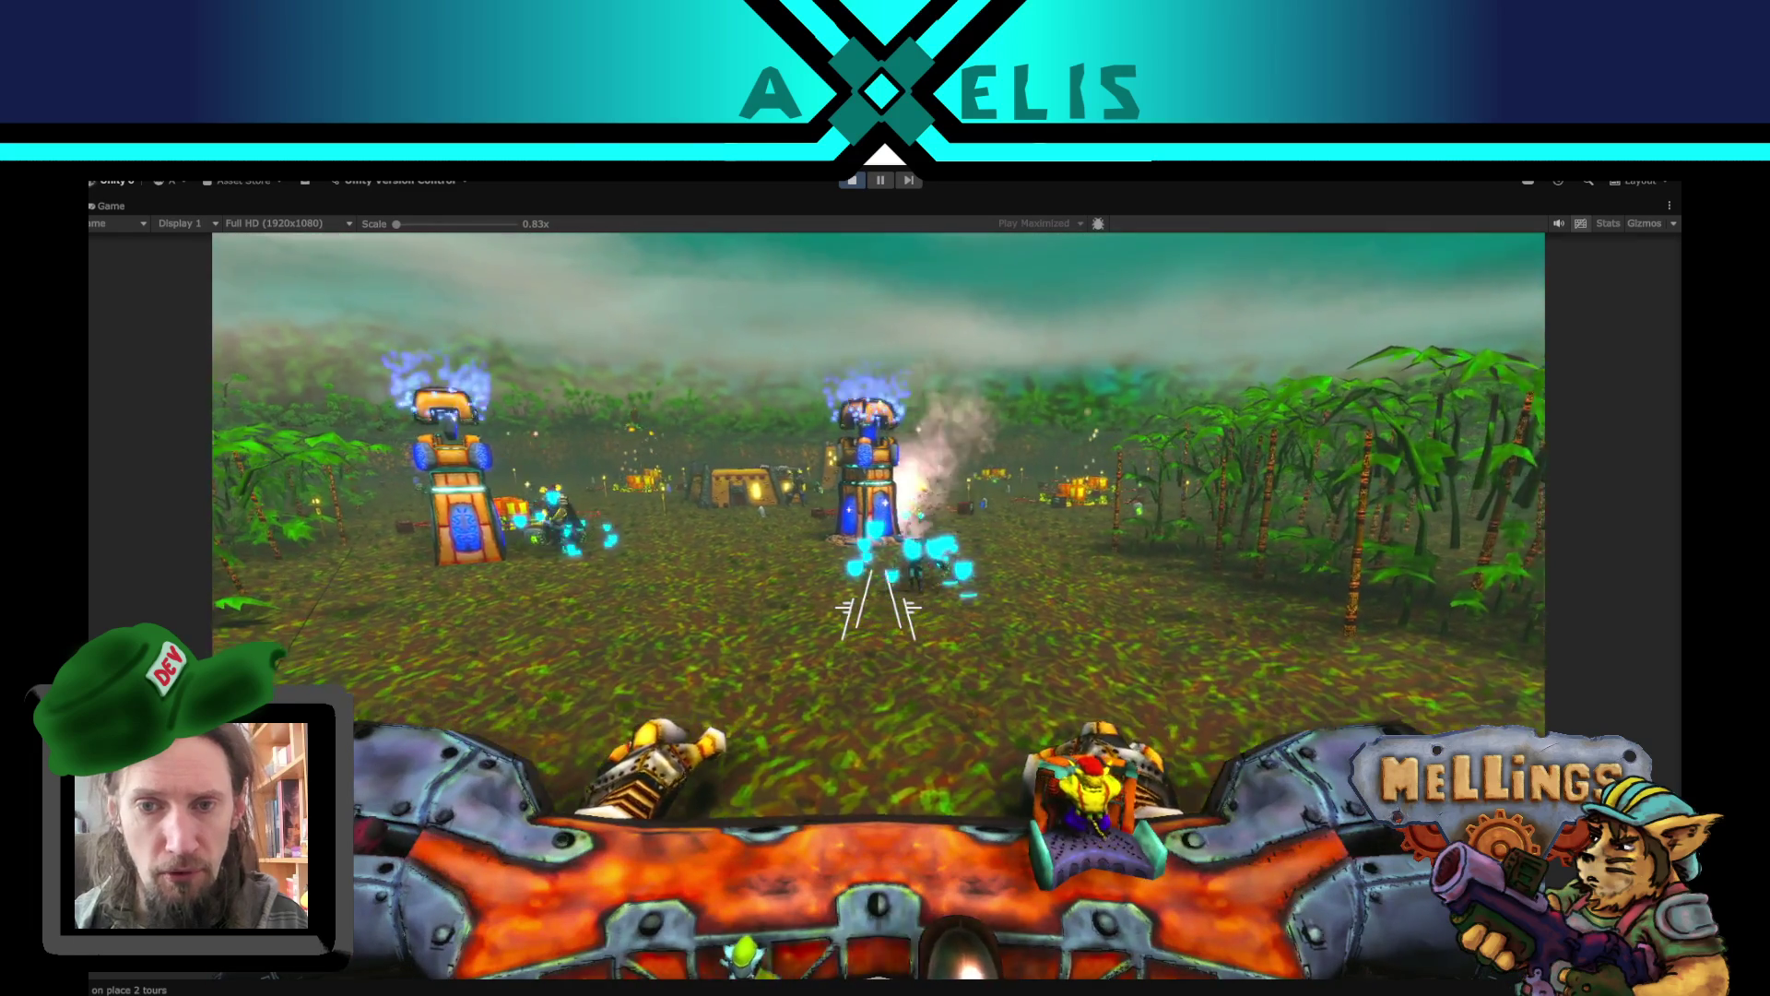
pyautogui.press('q')
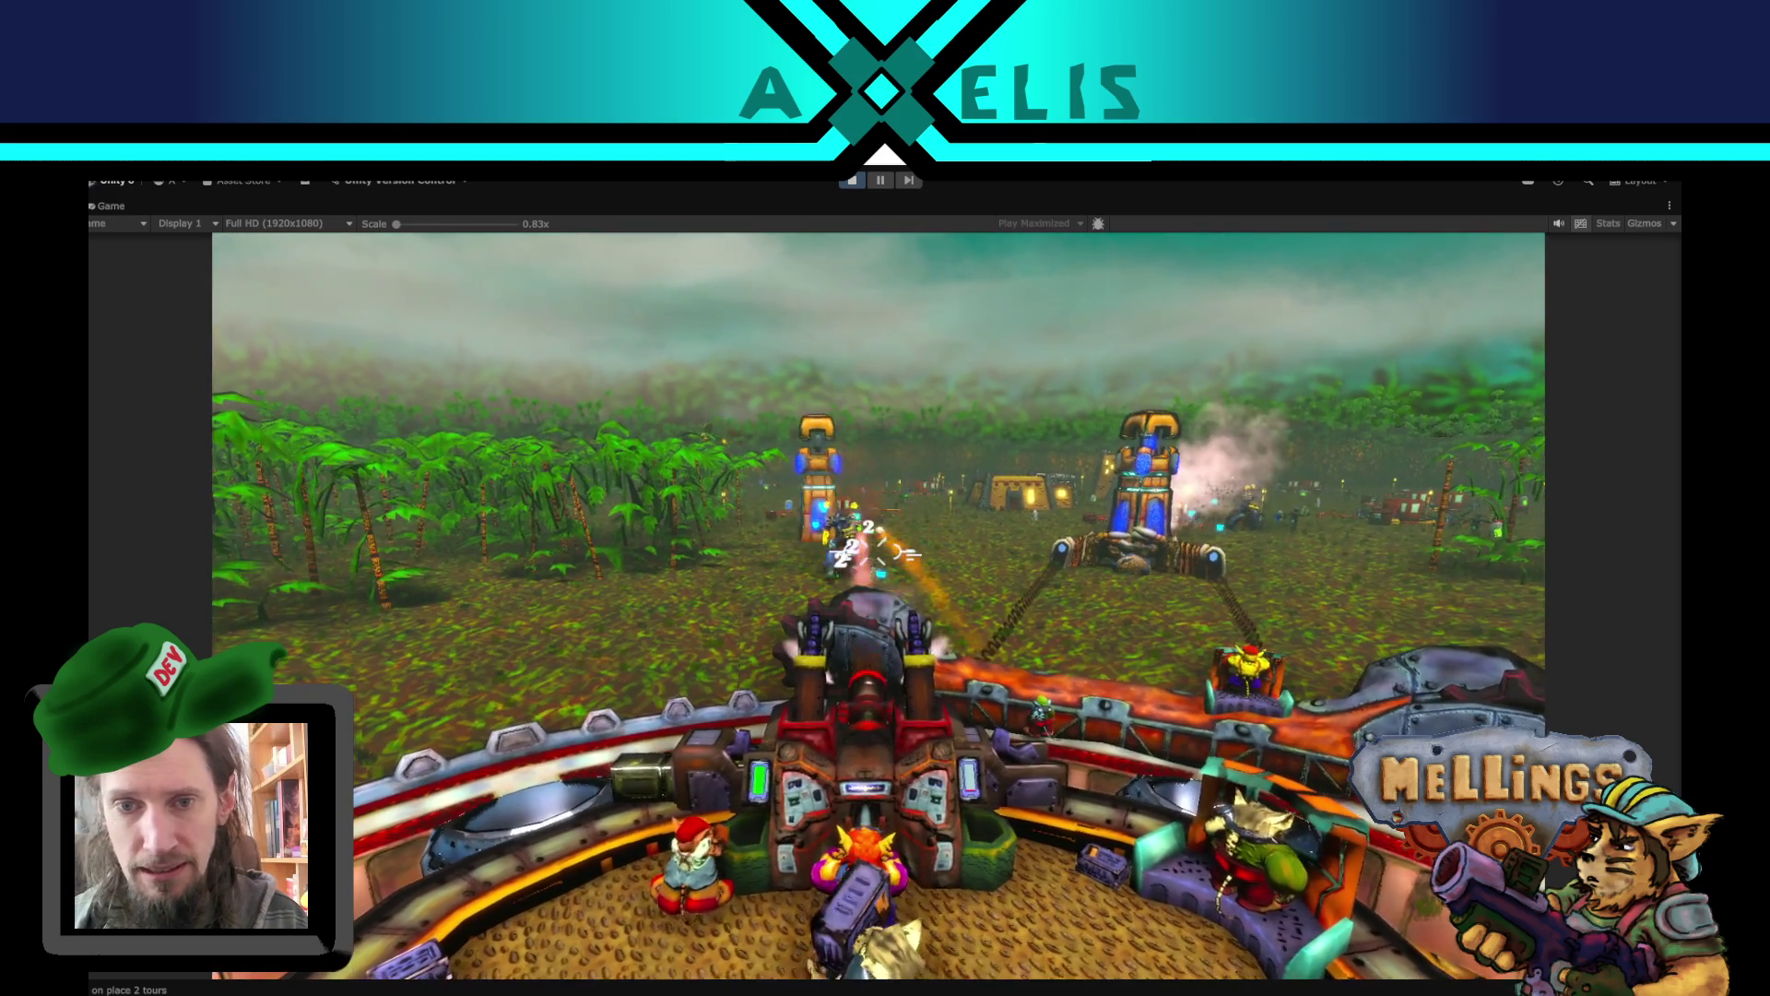
pyautogui.press('q')
pyautogui.press('q')
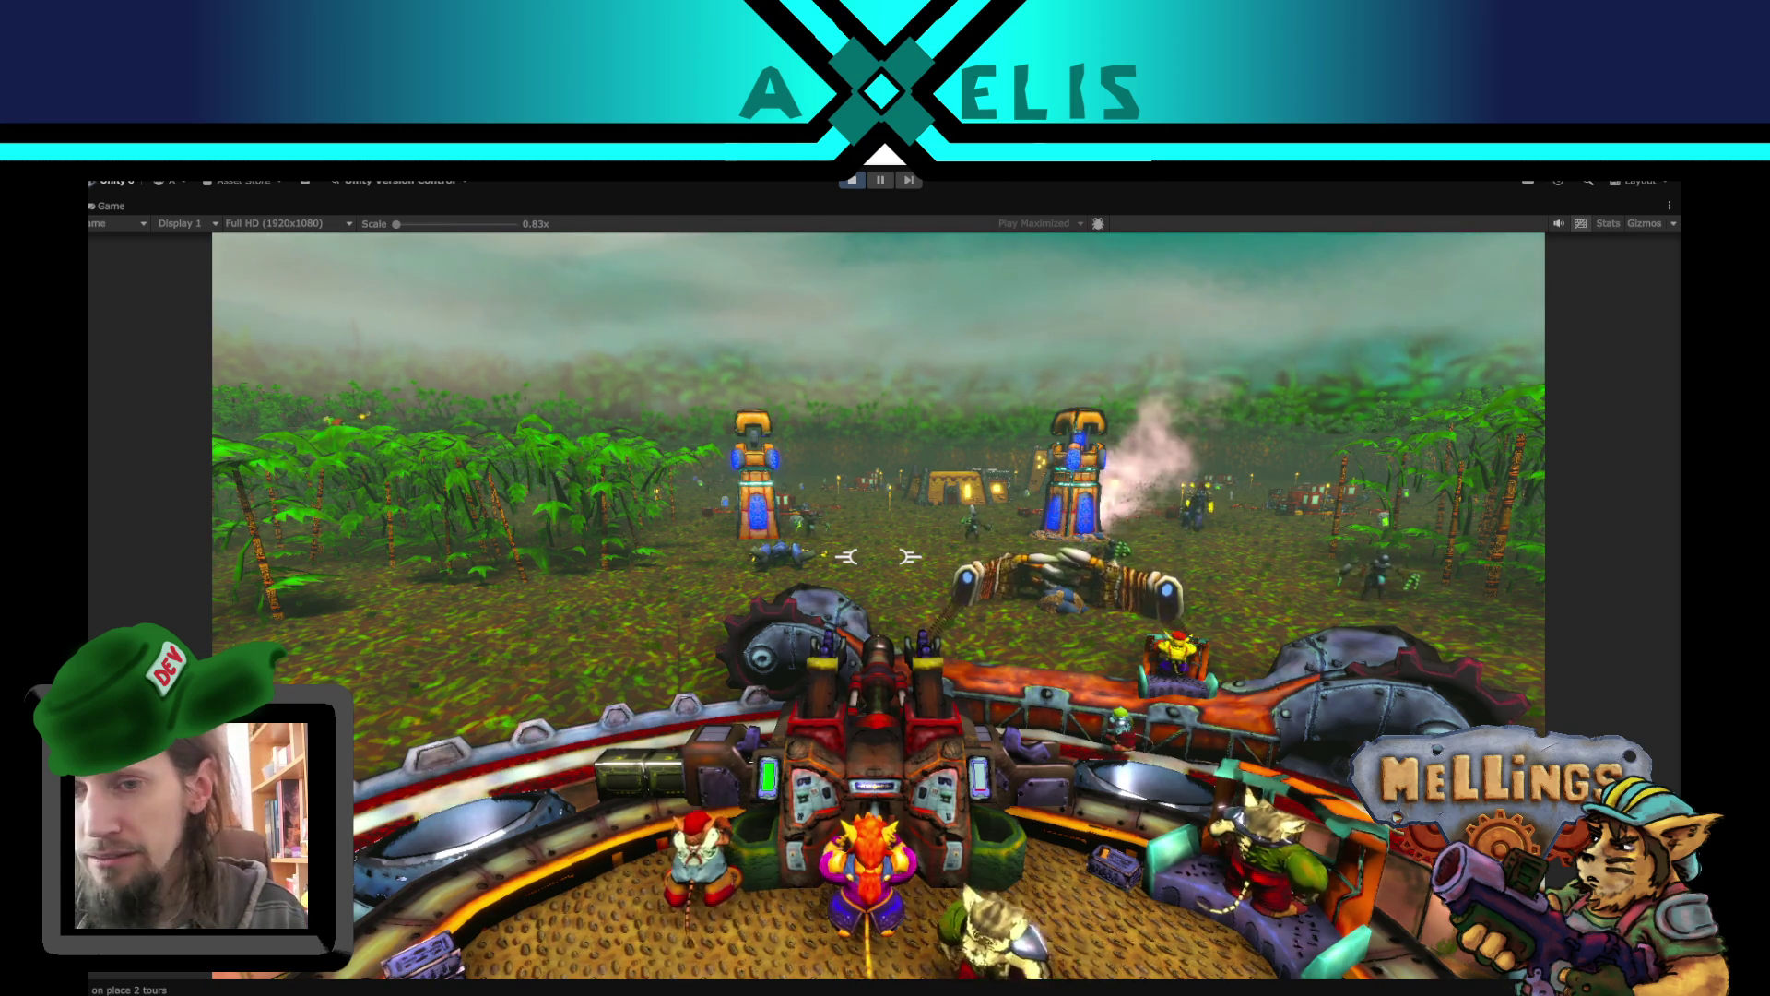
pyautogui.press('e')
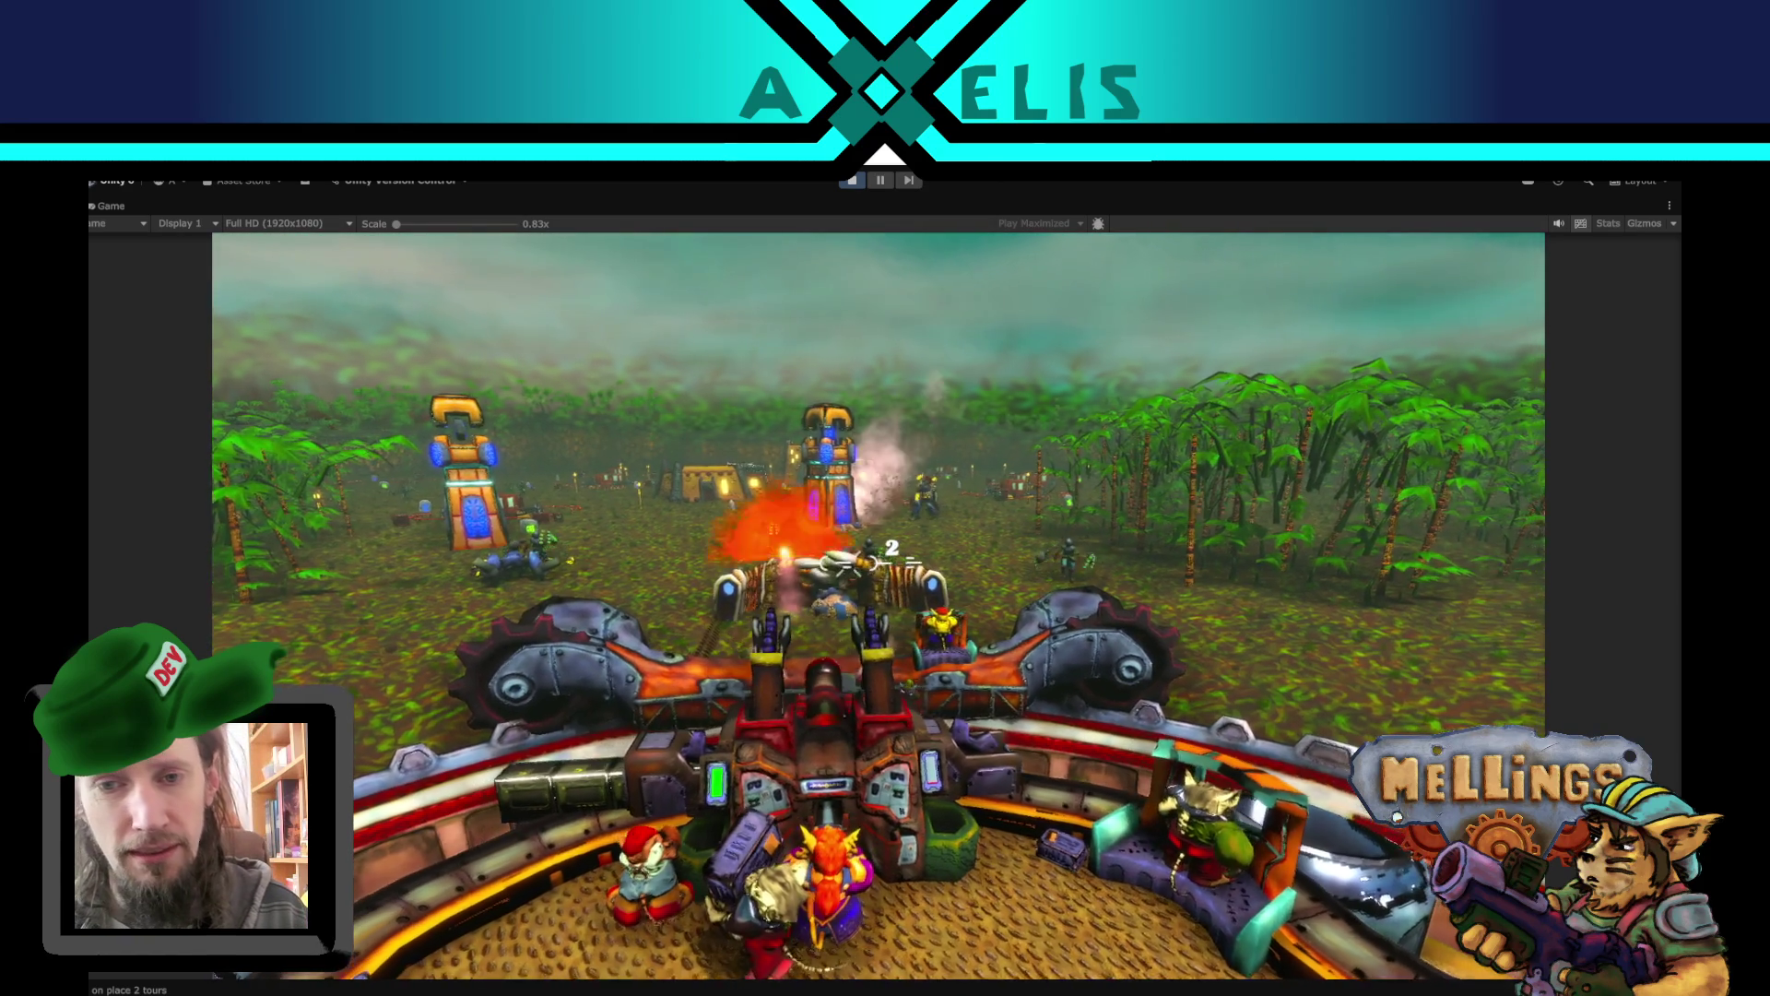
pyautogui.press('e')
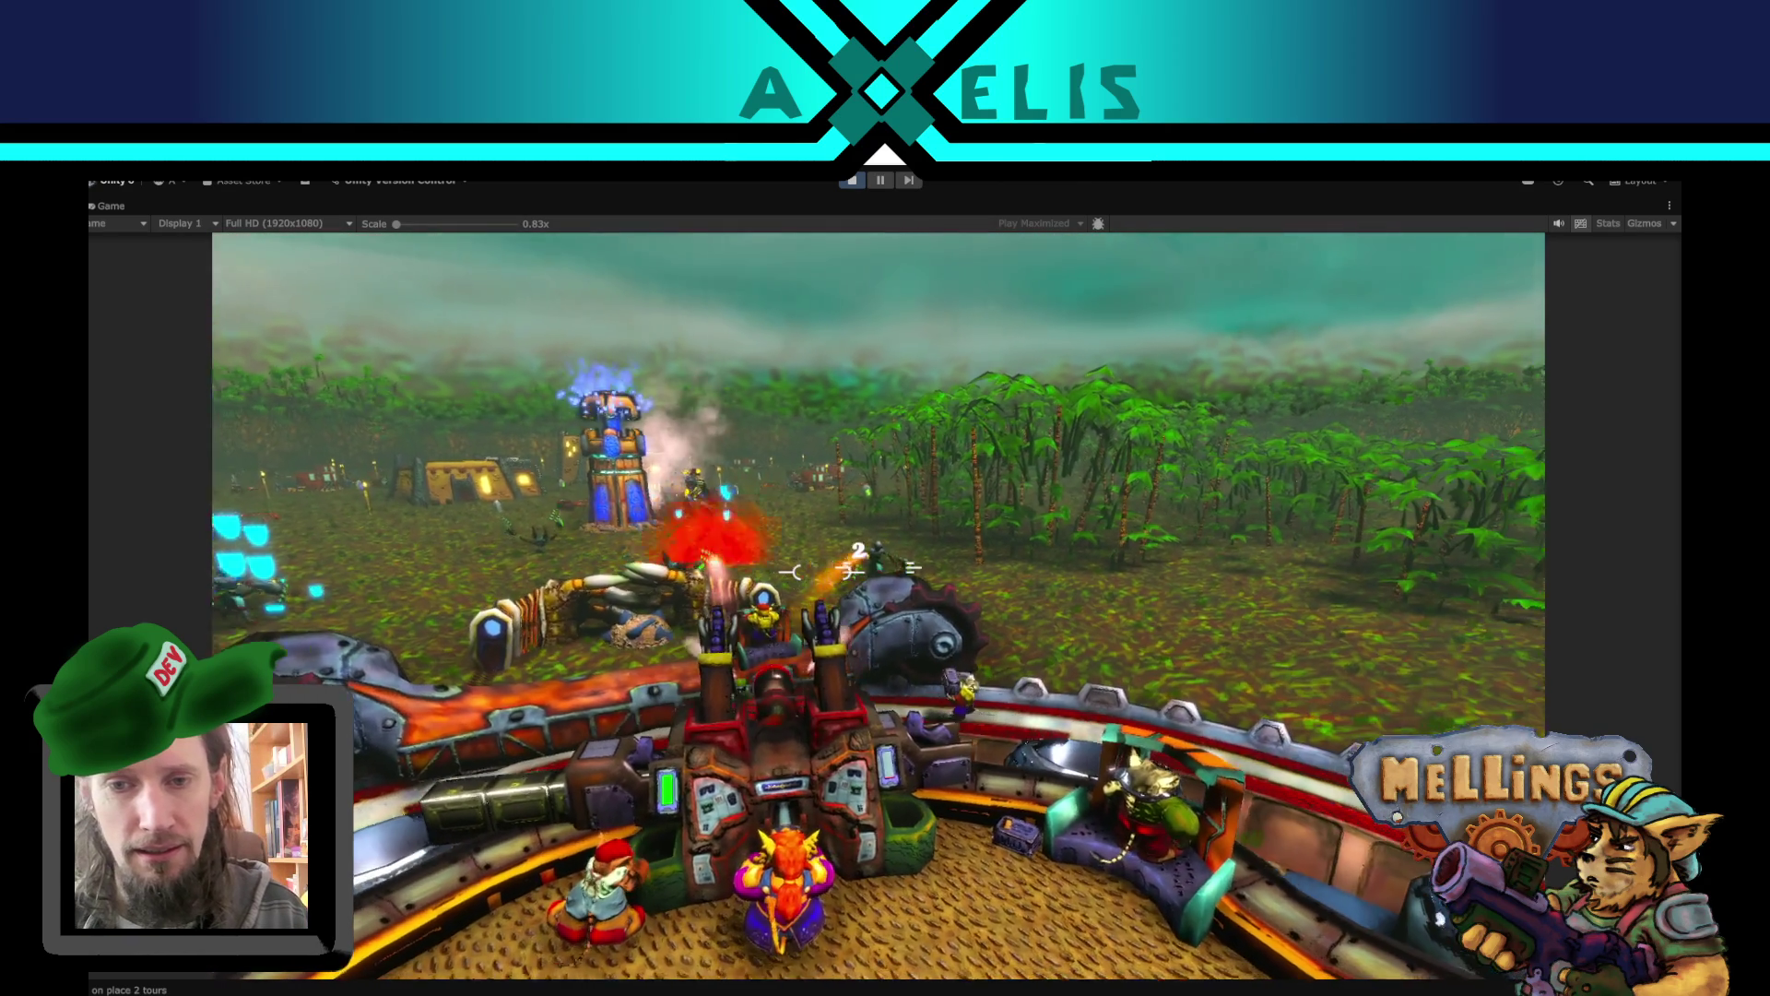
# - Keep swinging the turret at the towers, firing lasers, guns and the charged heavy cannon
pyautogui.press('q')
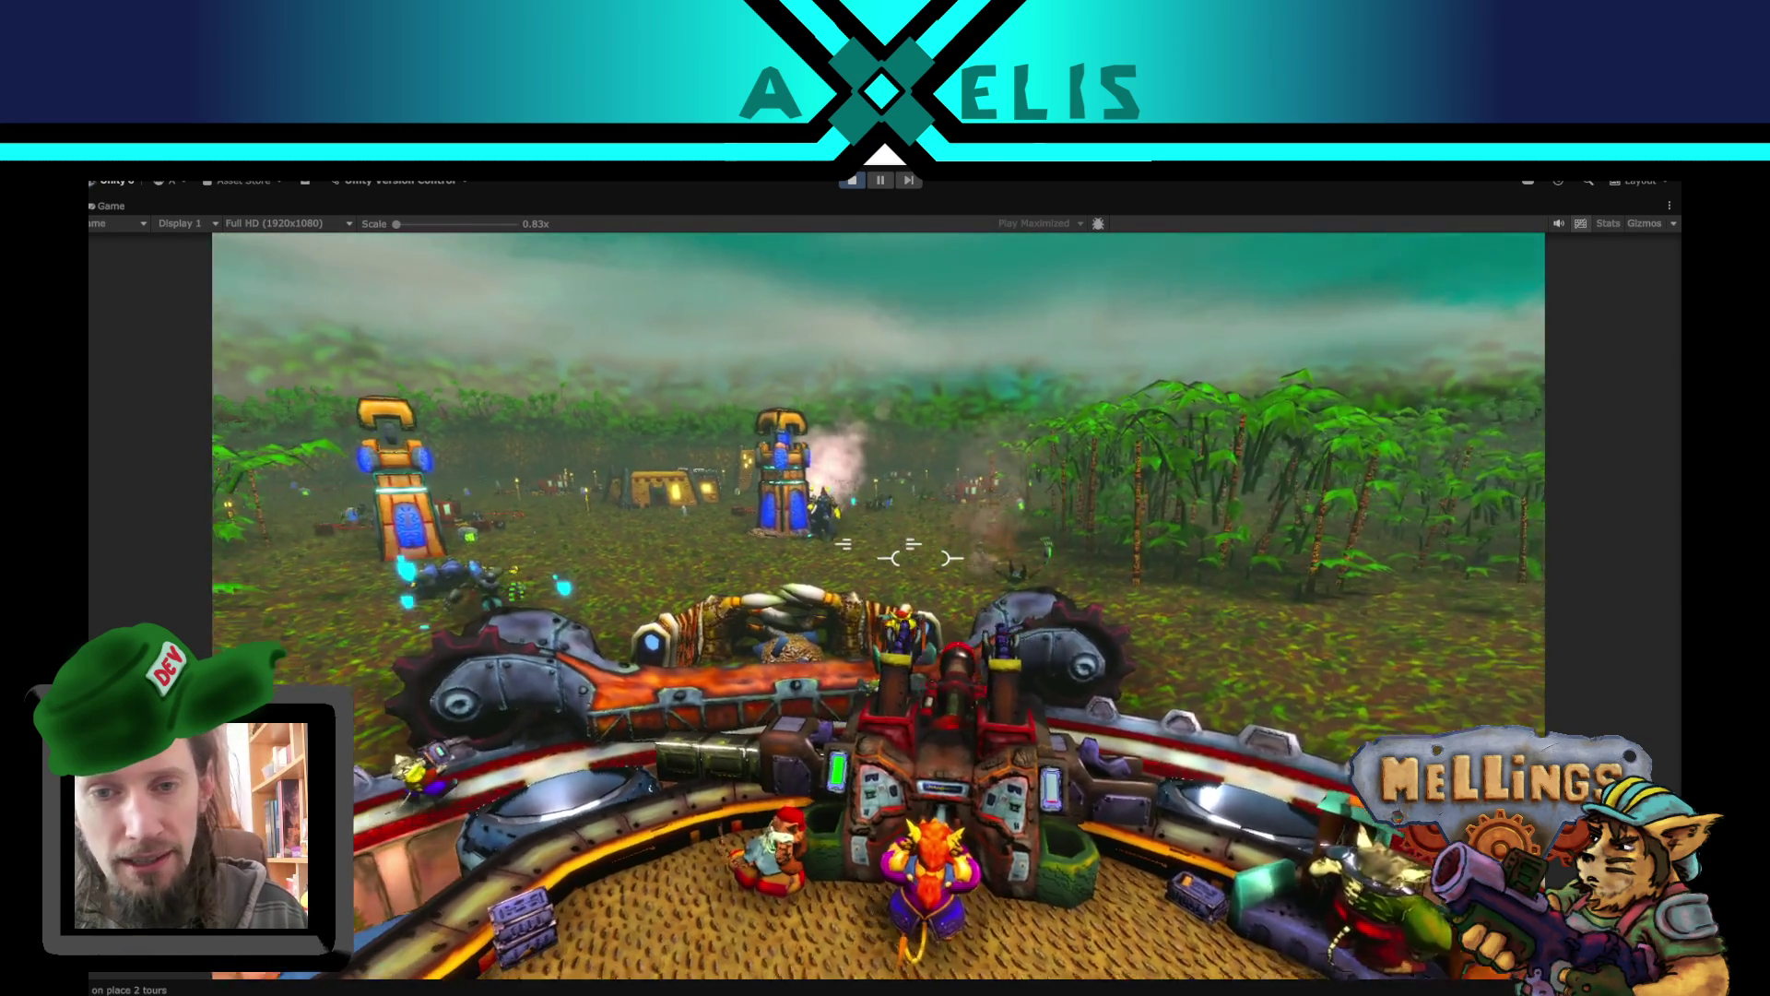
pyautogui.press('e')
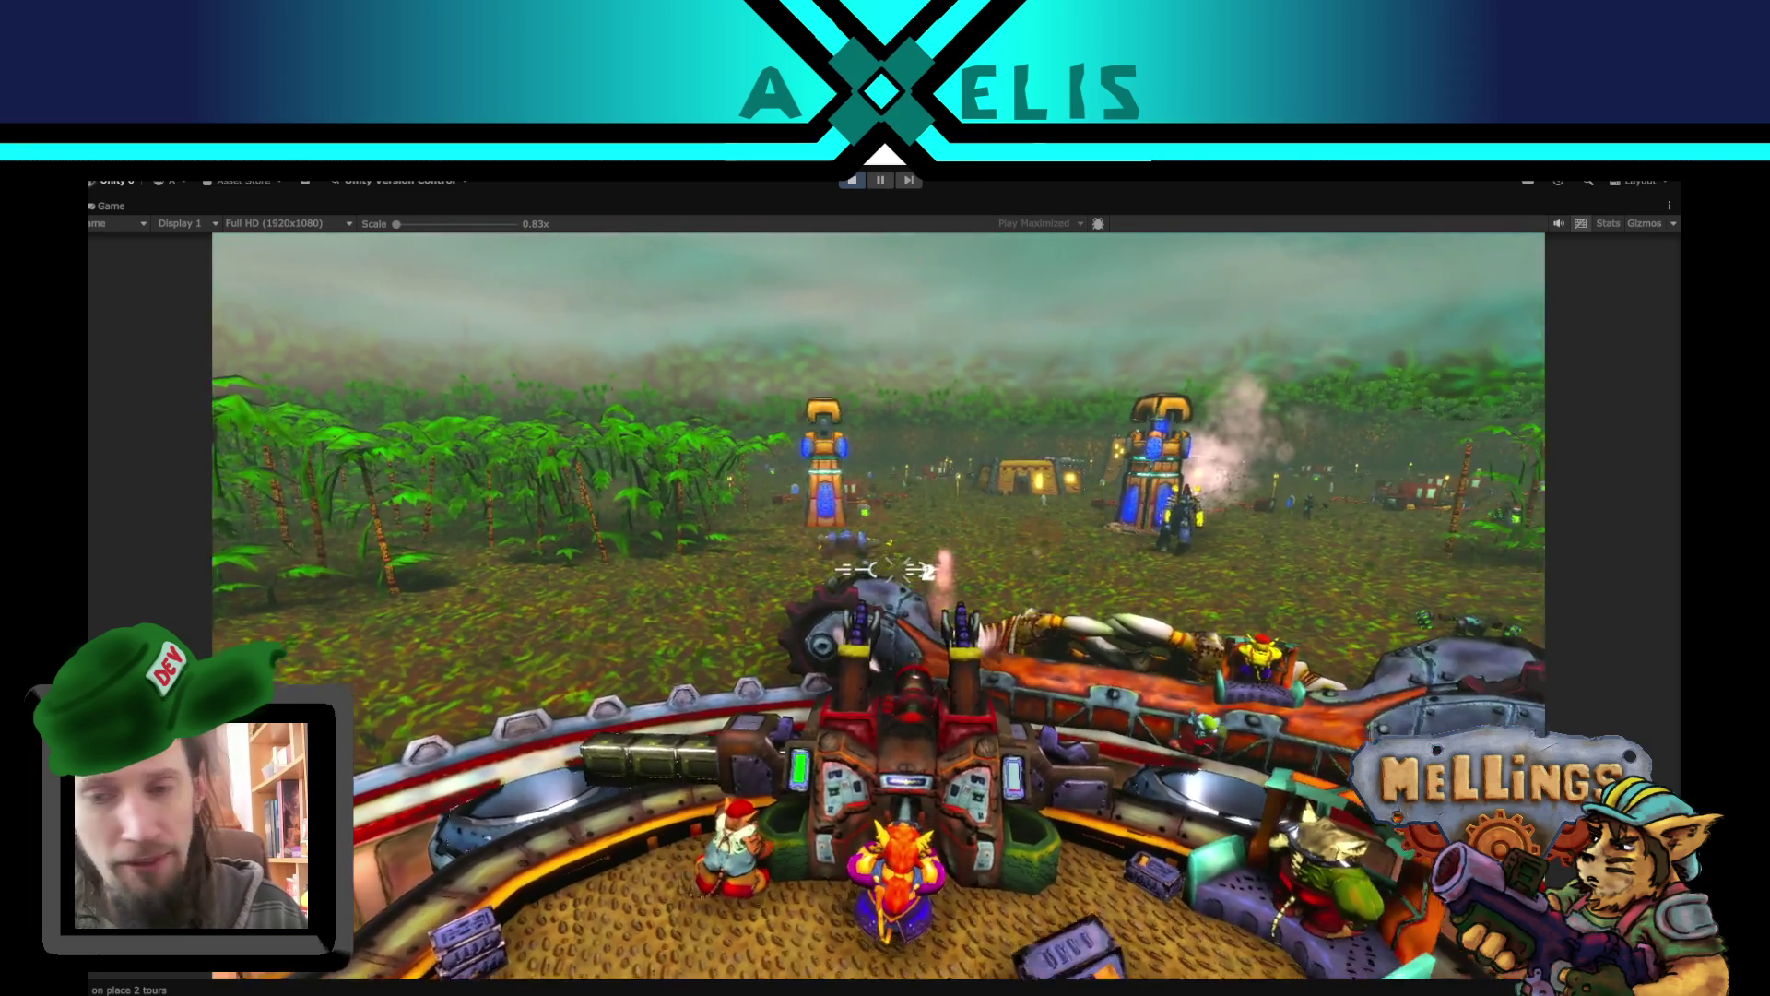
pyautogui.press('e')
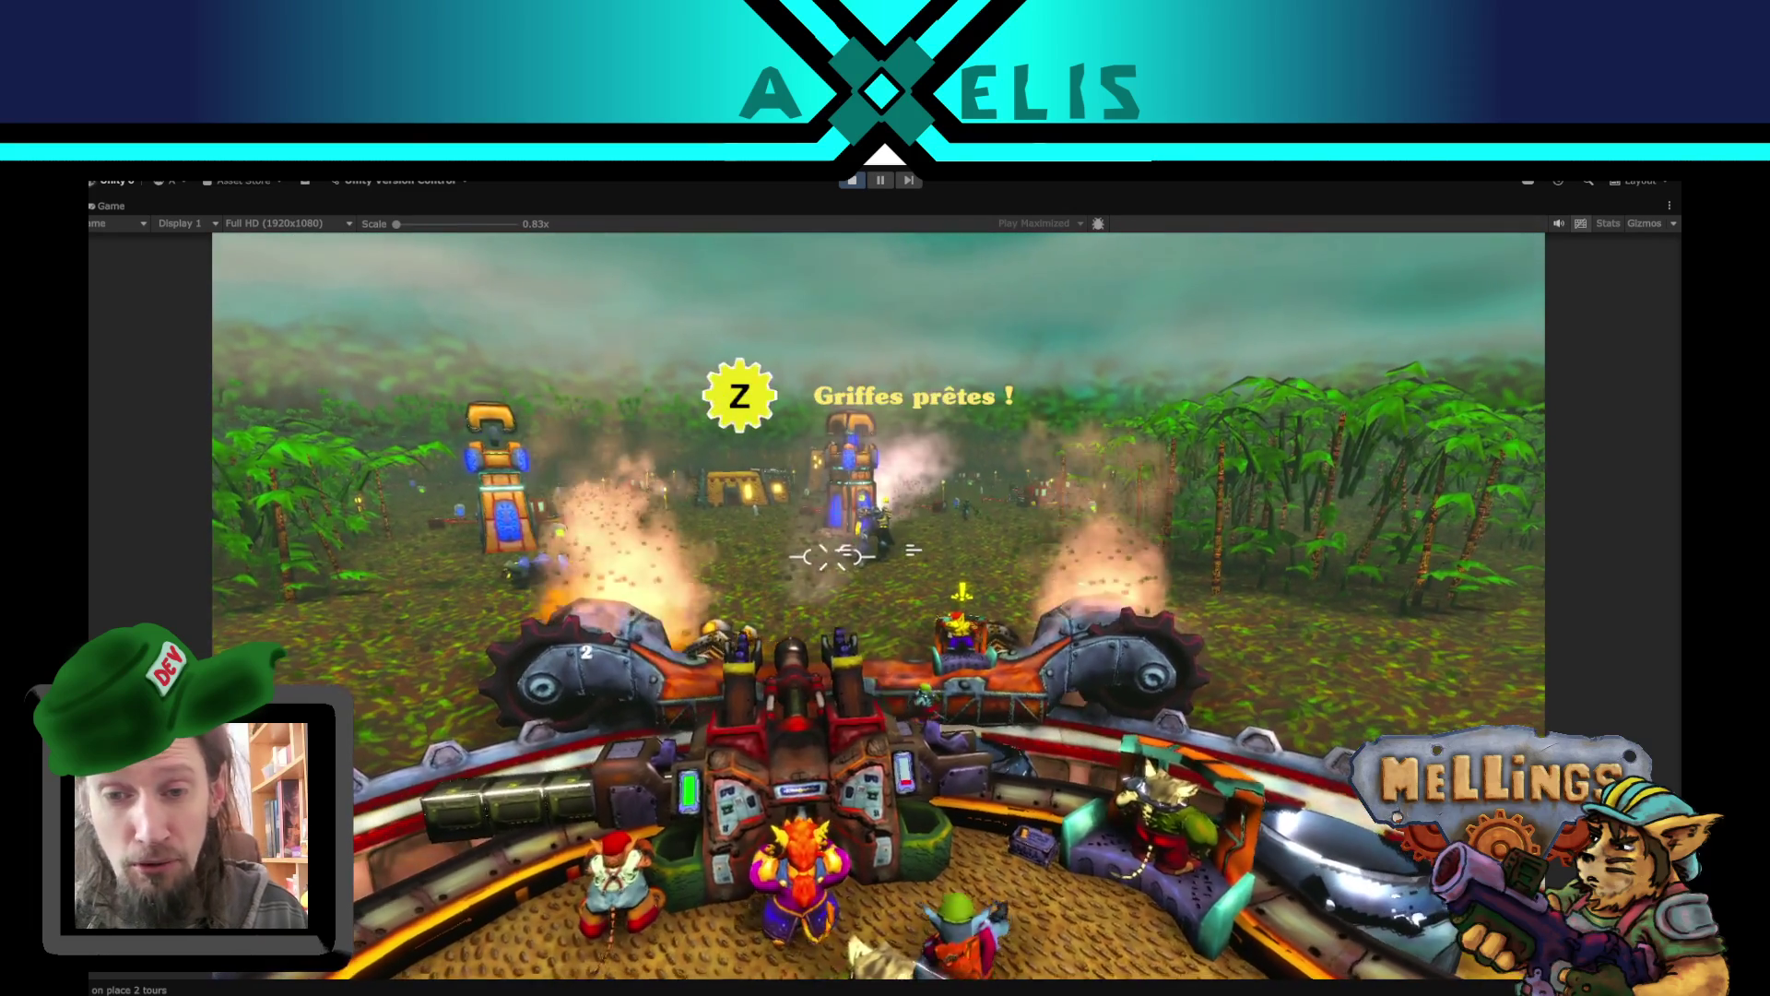
pyautogui.press('z')
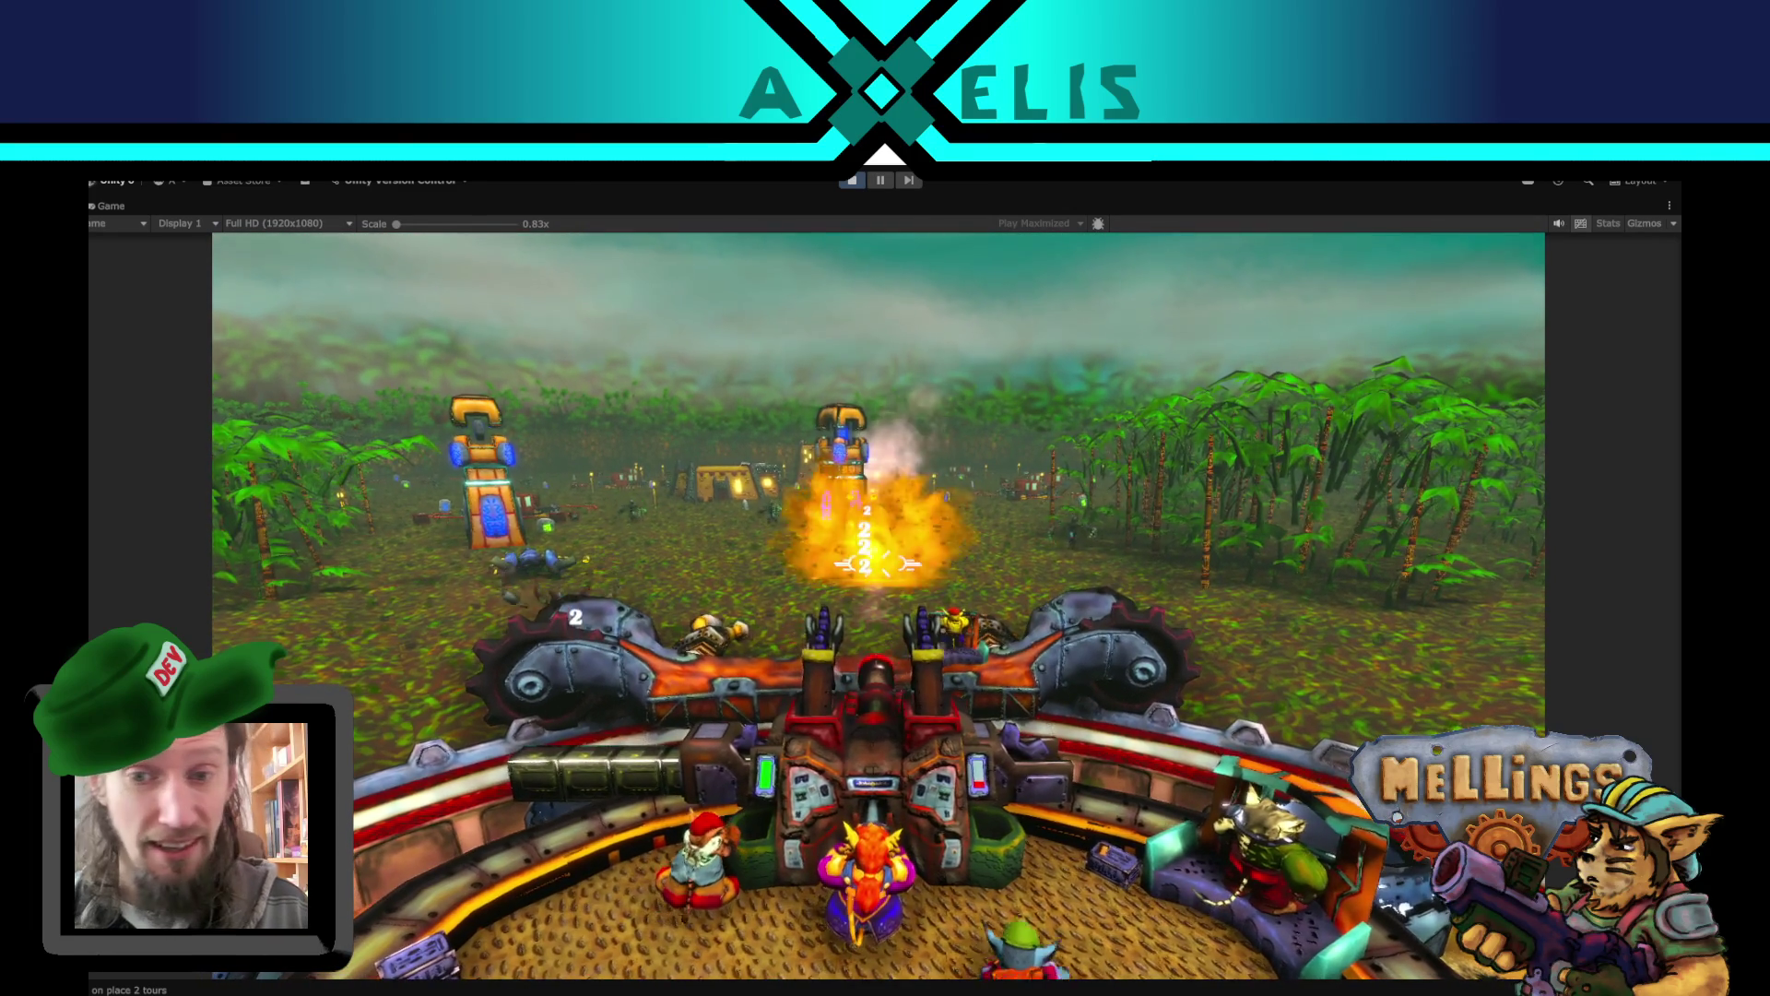
pyautogui.press('e')
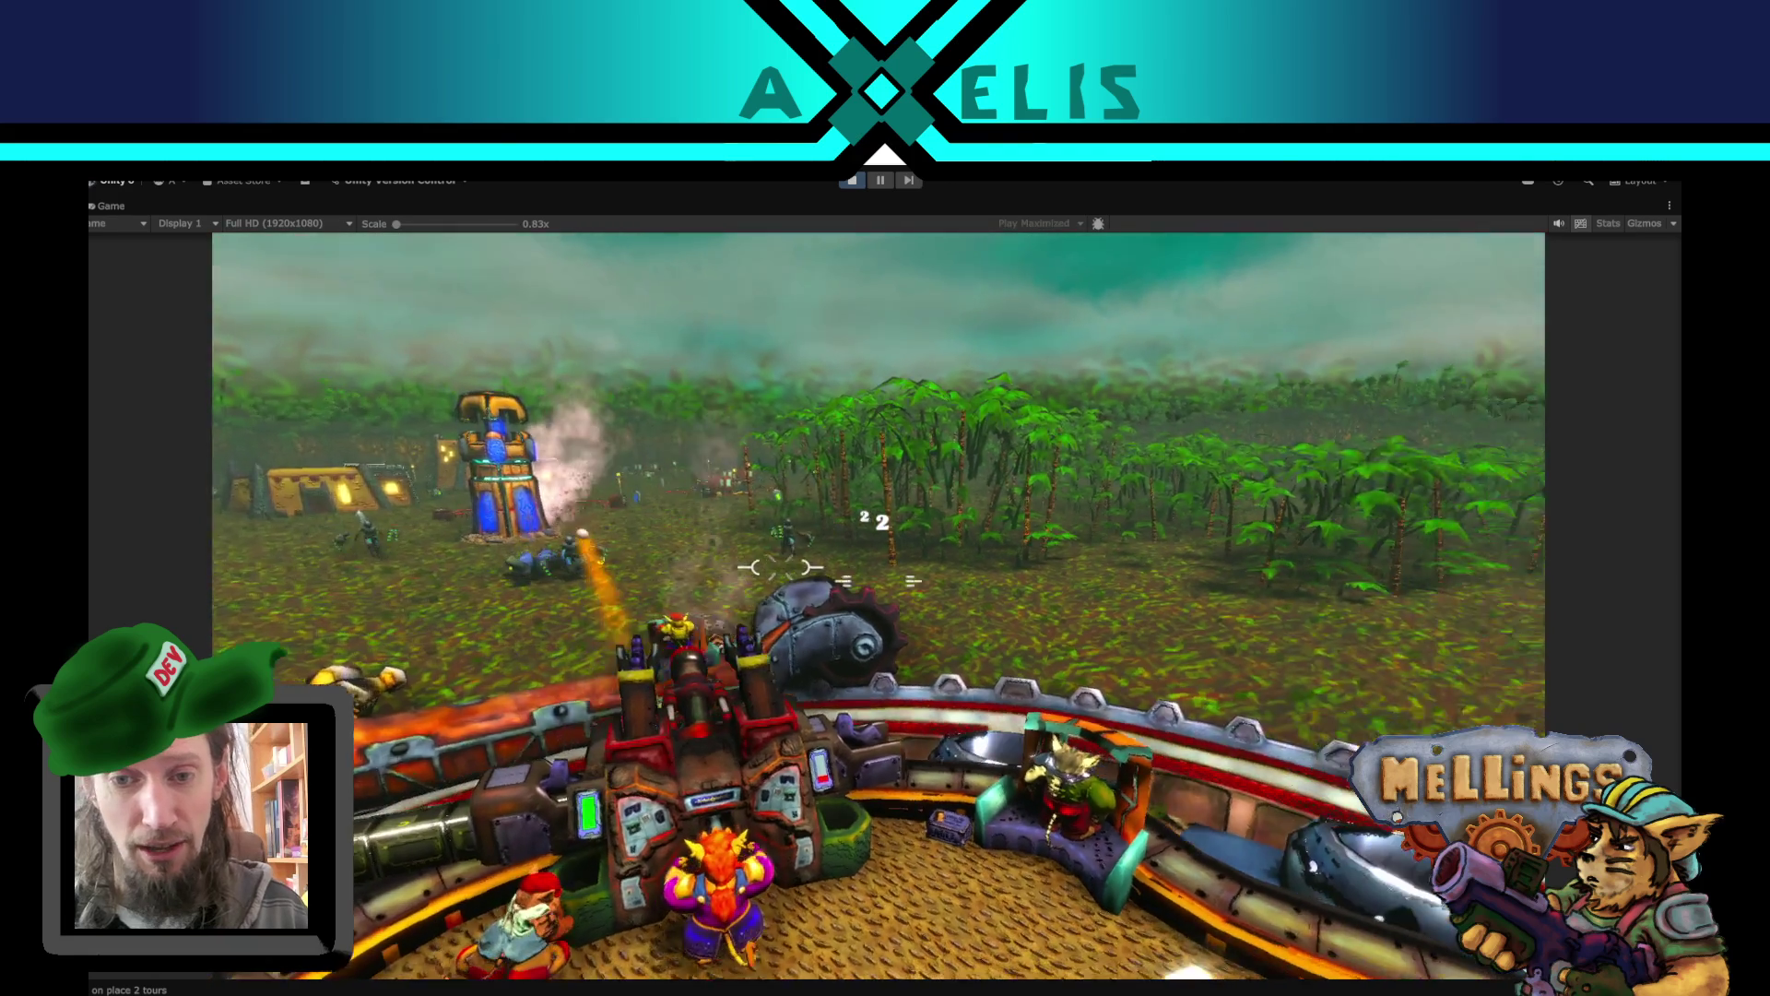
pyautogui.press('a')
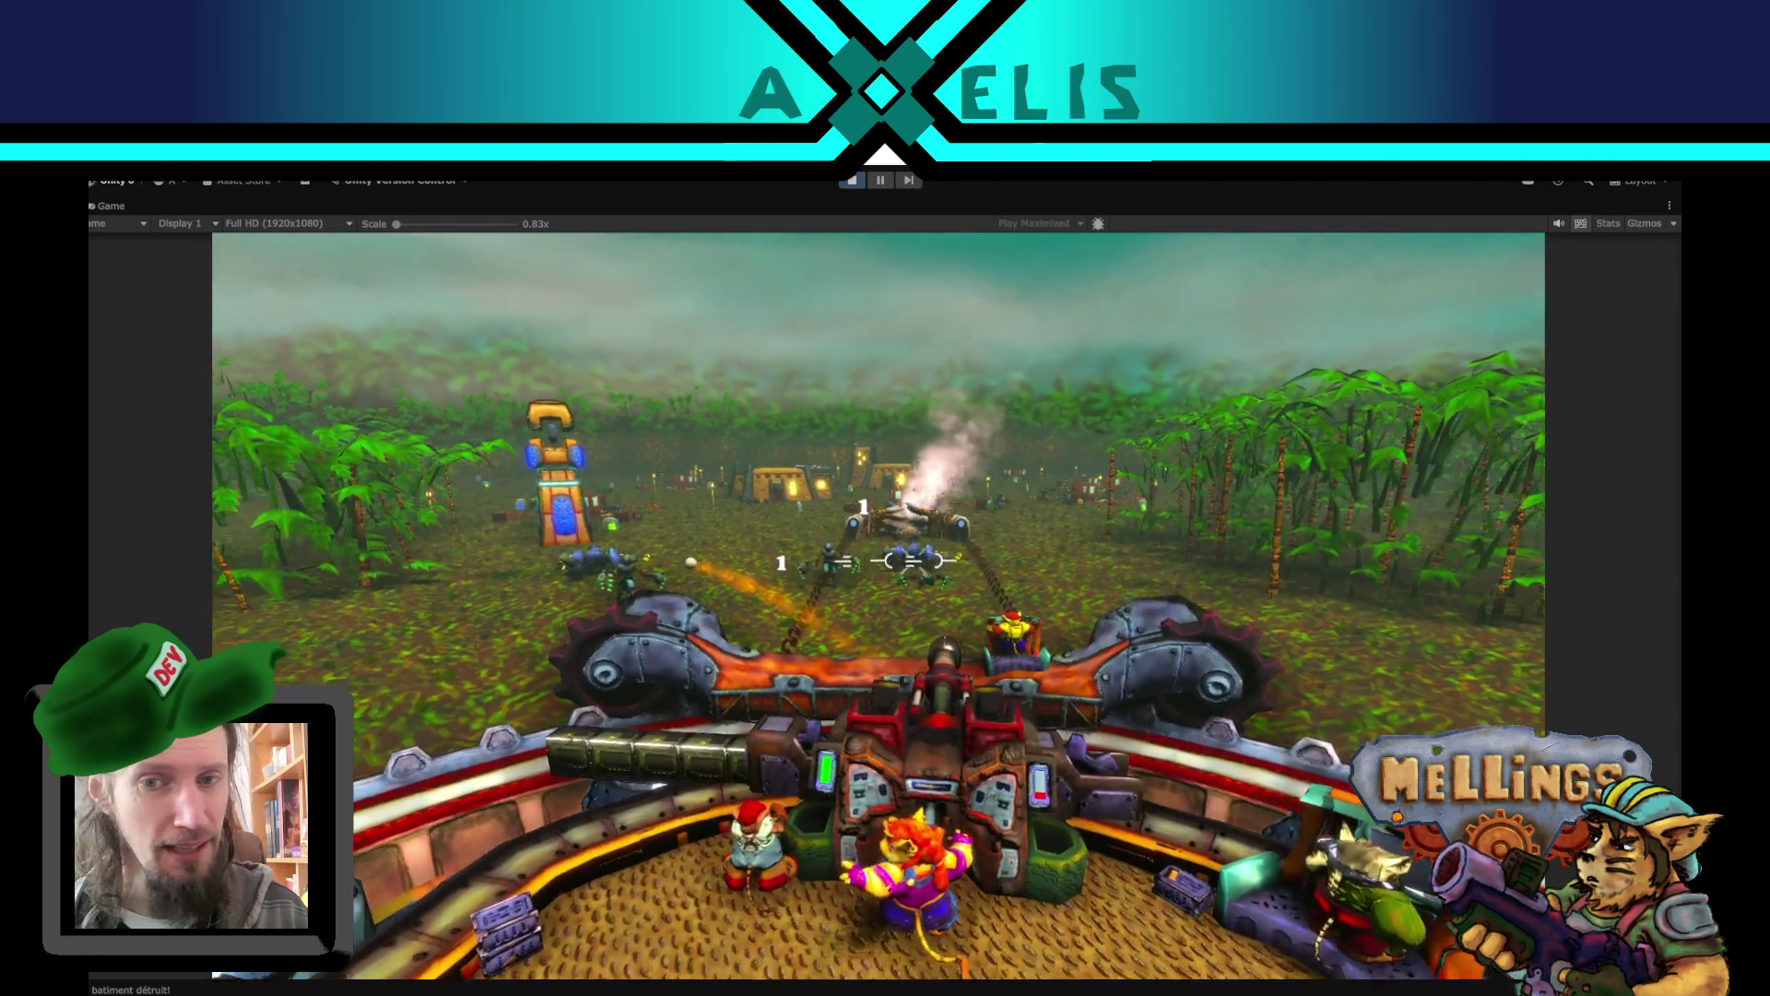
pyautogui.press('a')
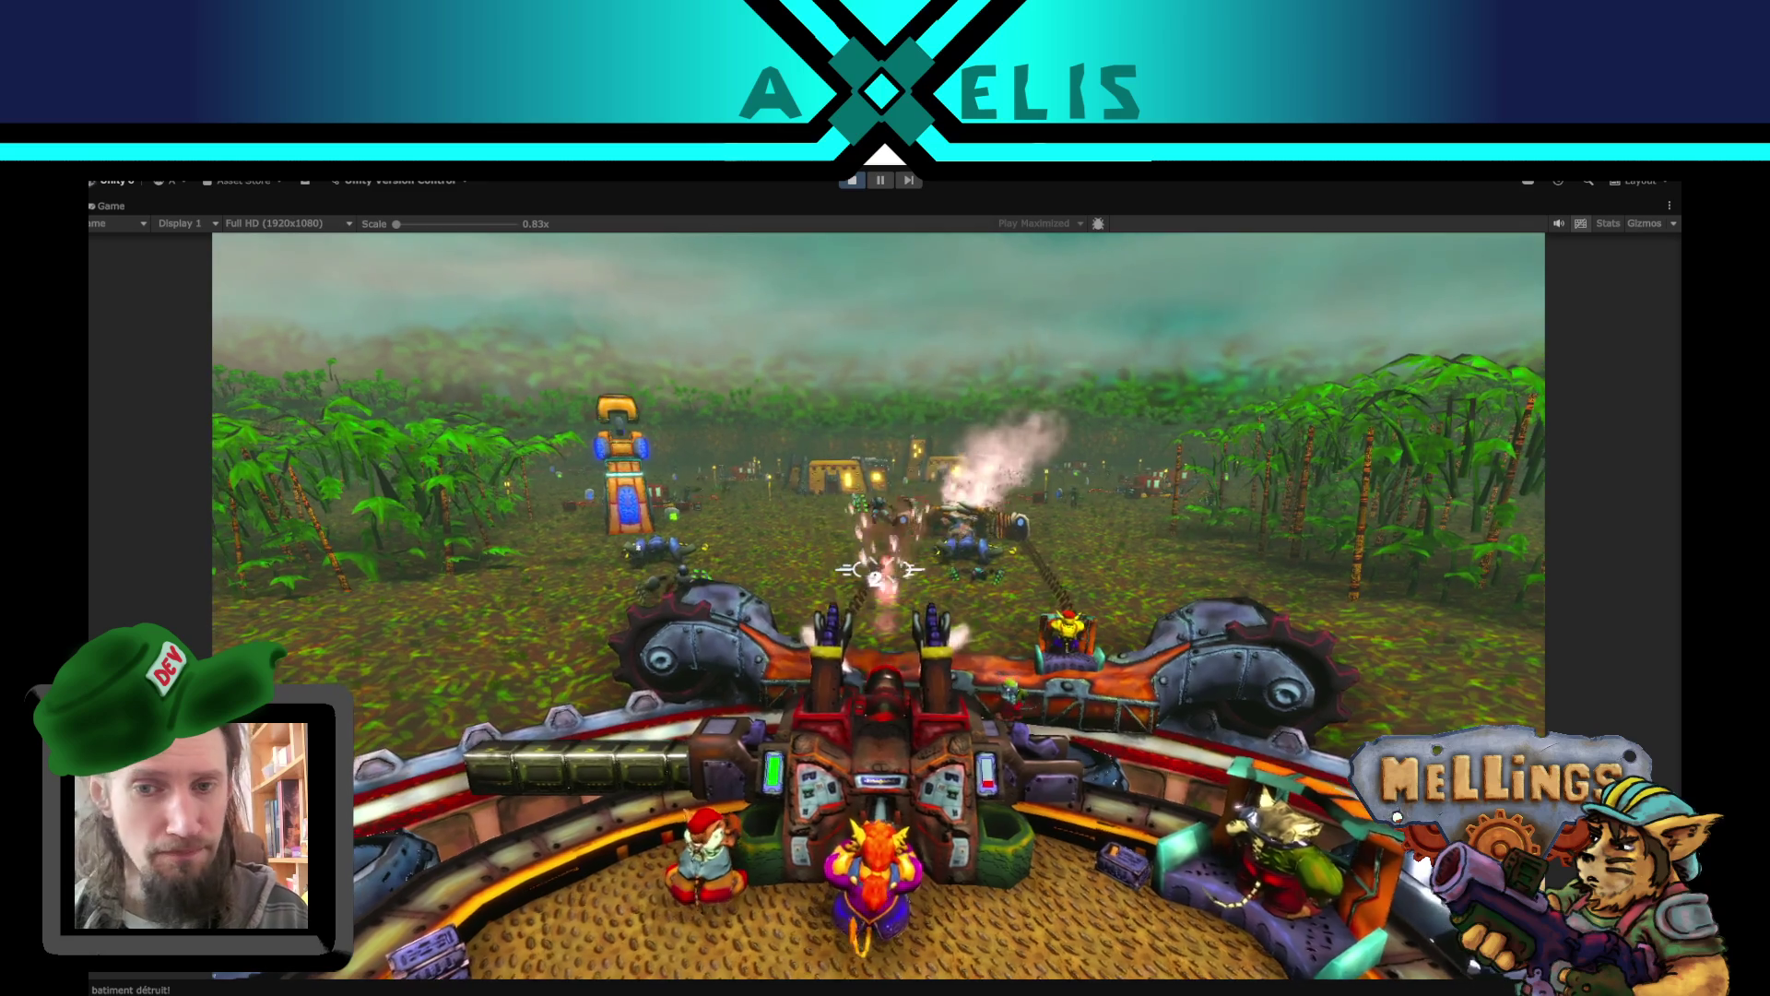
pyautogui.press('a')
pyautogui.press('d')
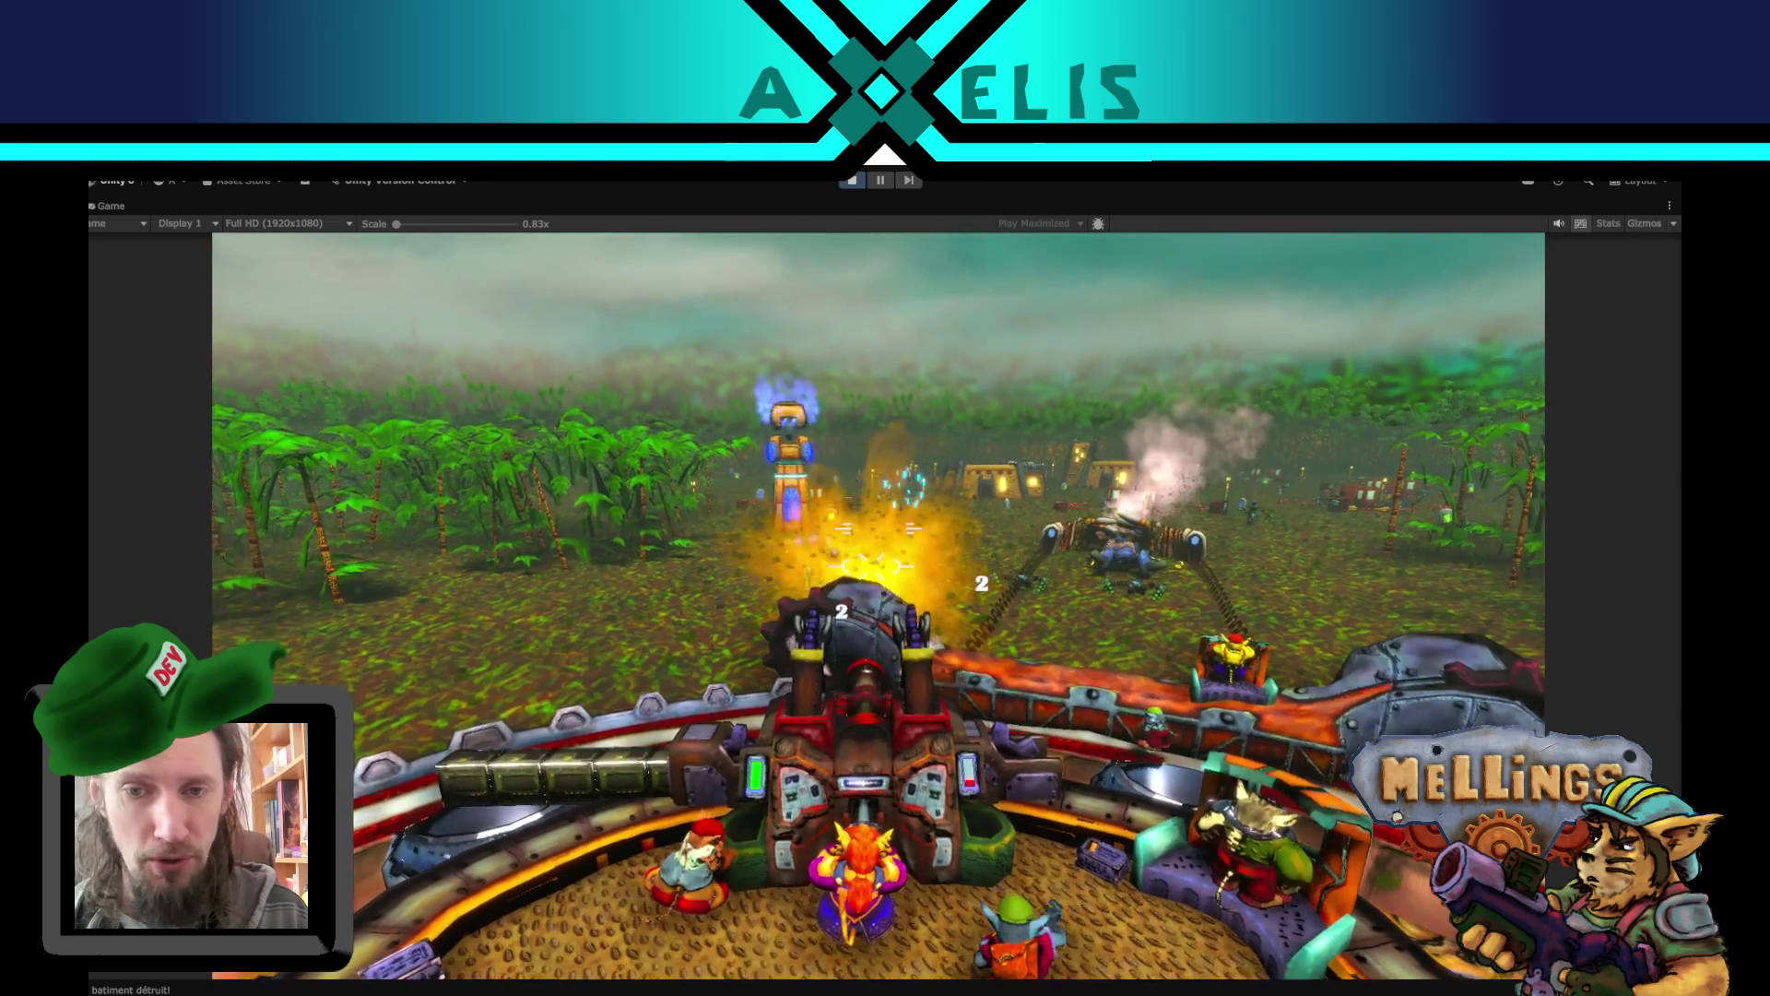
pyautogui.press('q')
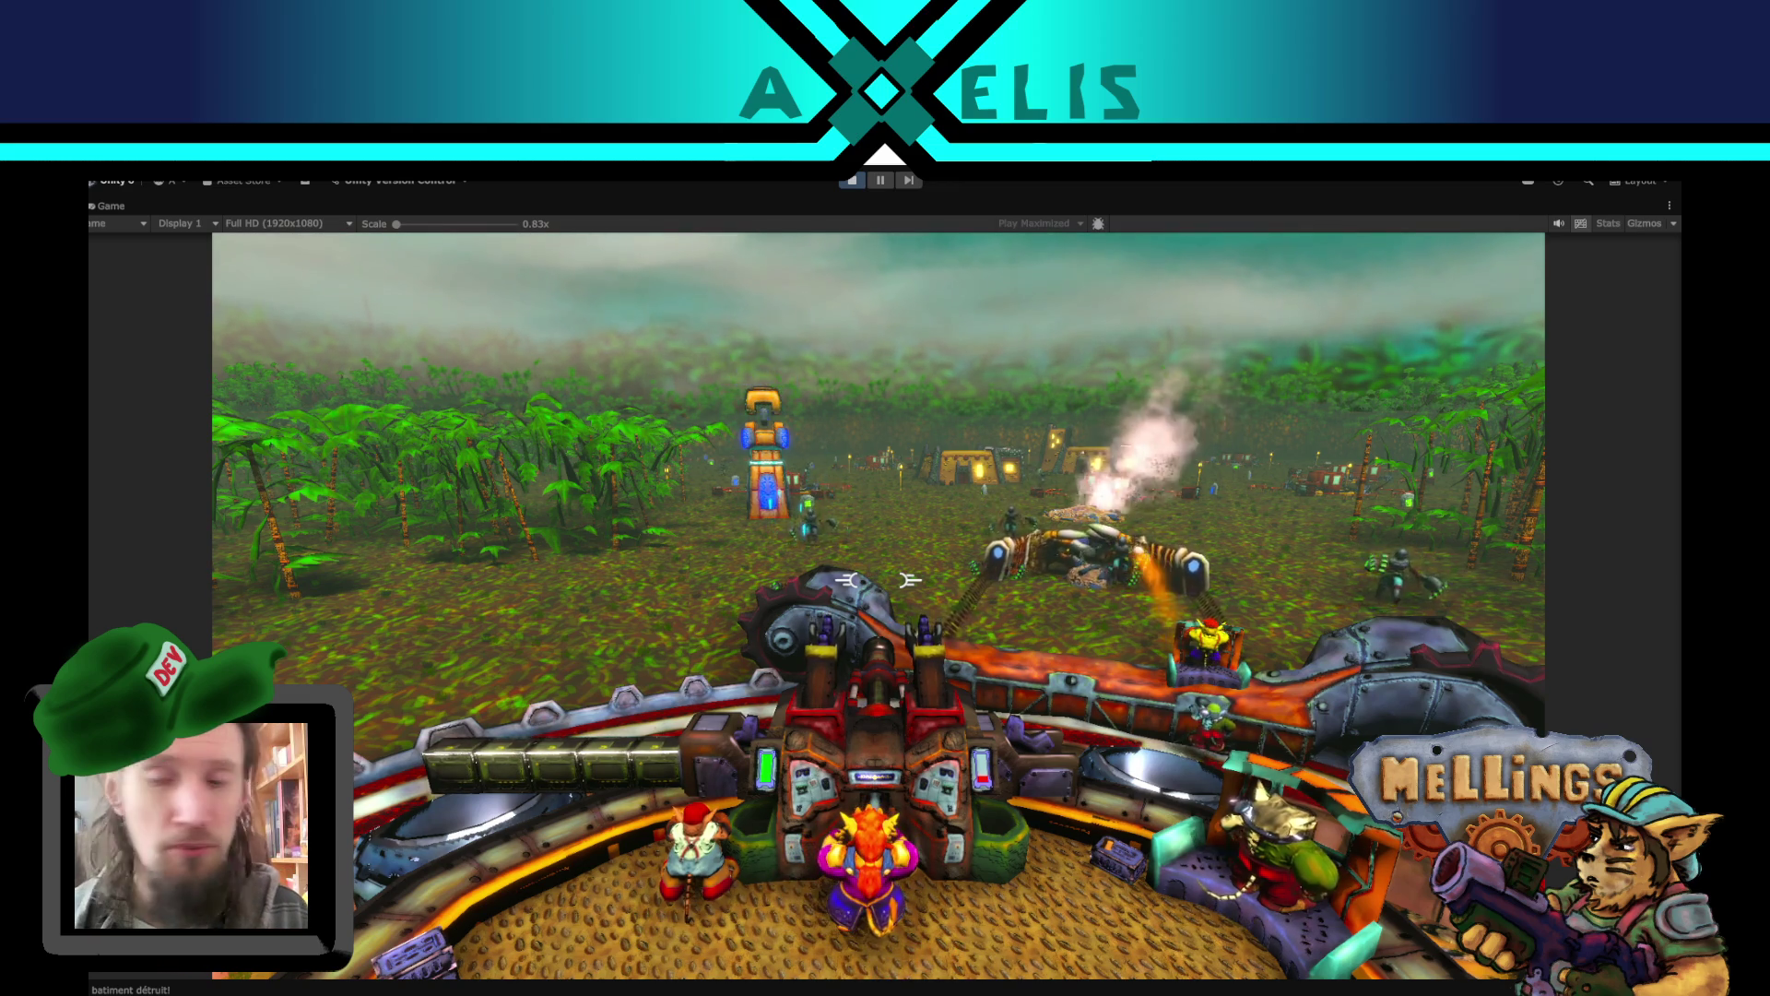
pyautogui.press('d')
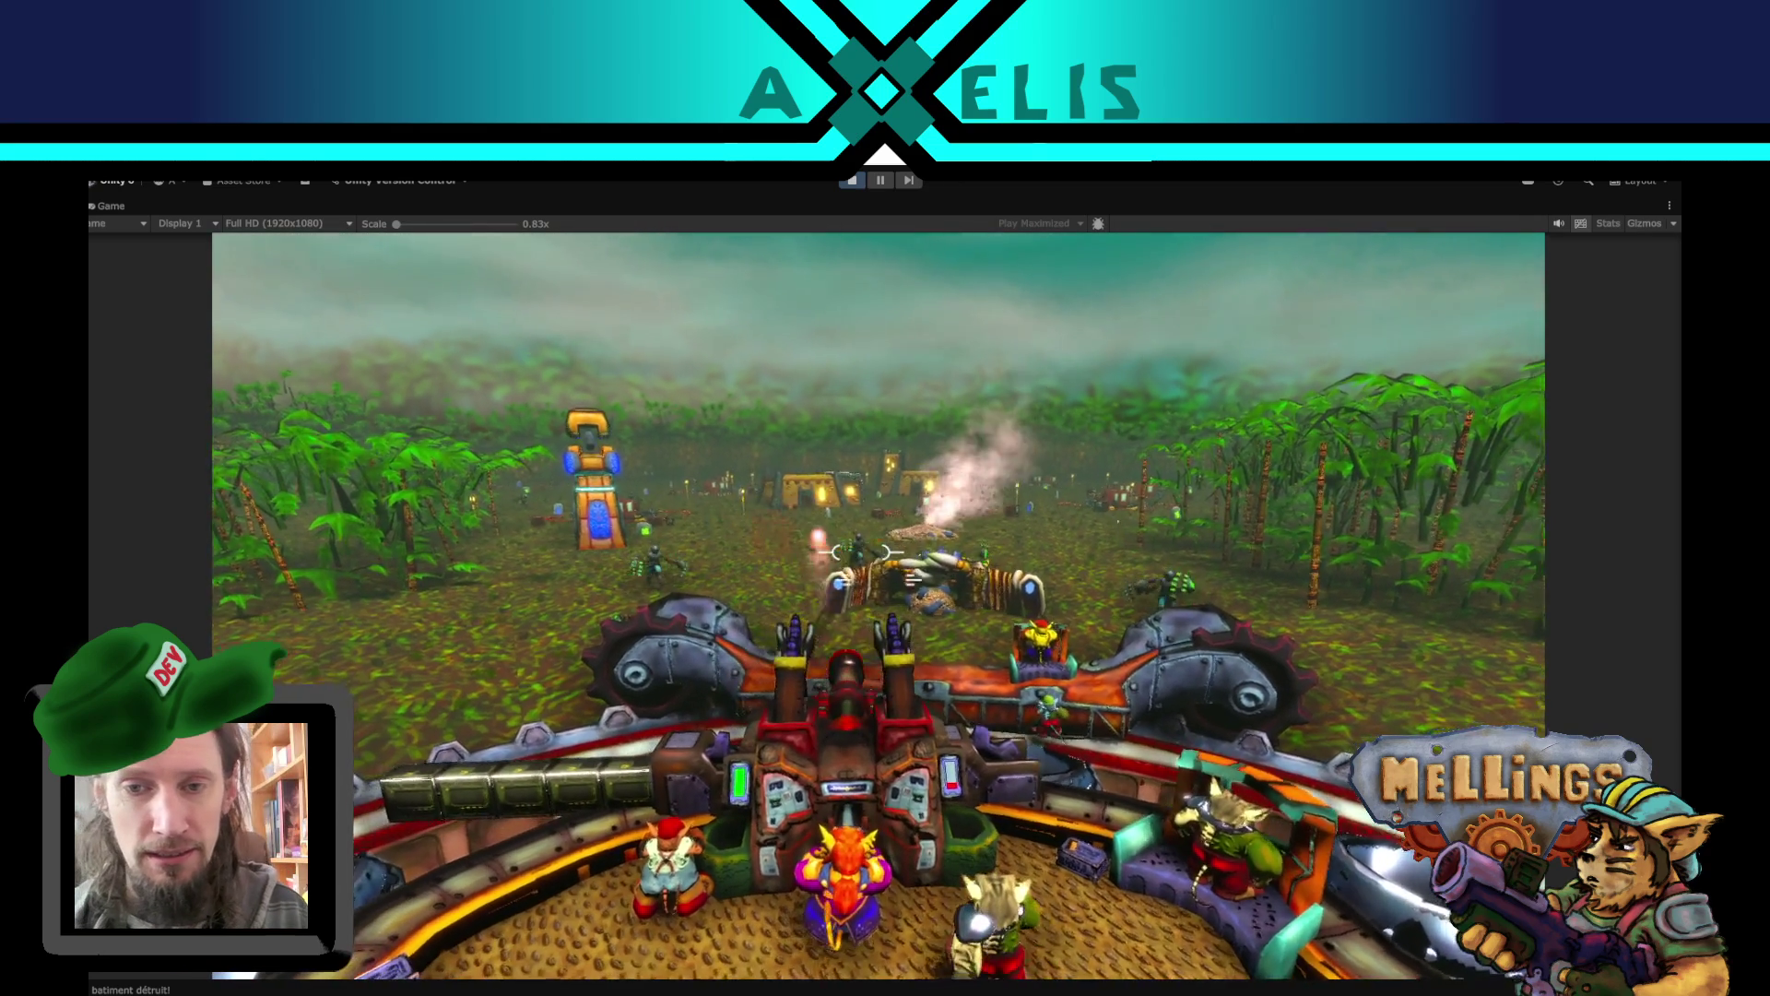
pyautogui.press('d')
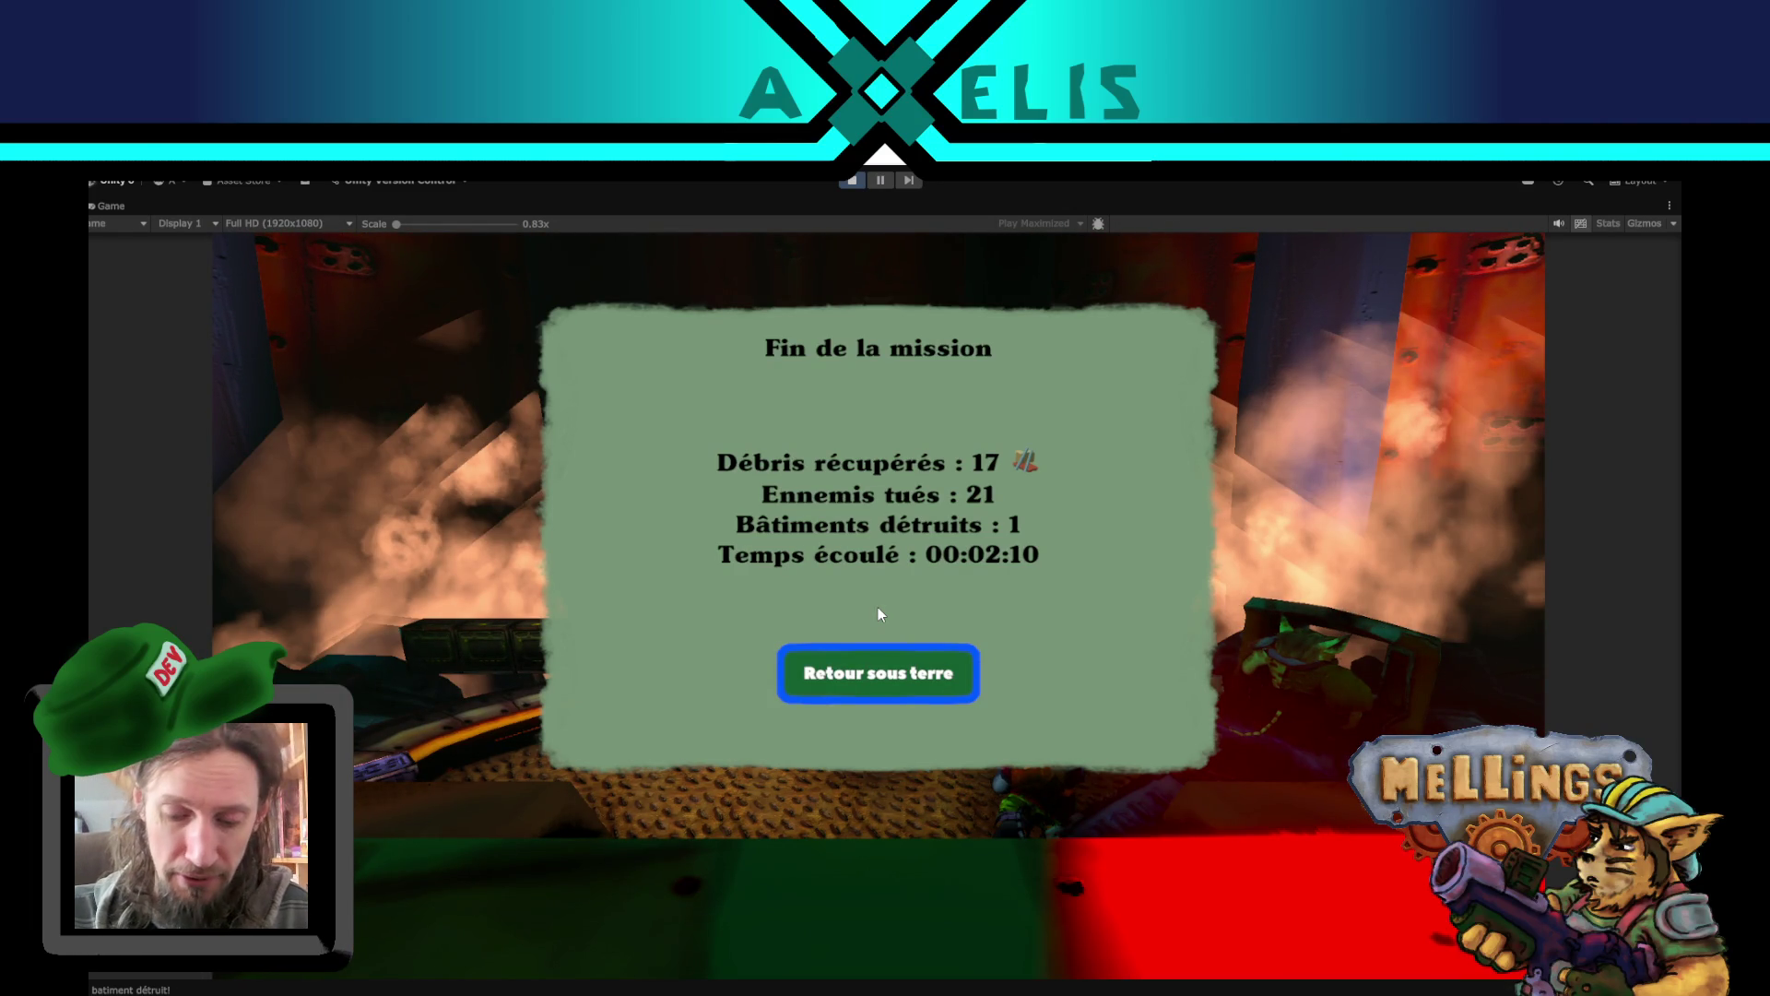
# - Return underground from the mission results, review the study progress list and confirm it
pyautogui.press('Return')
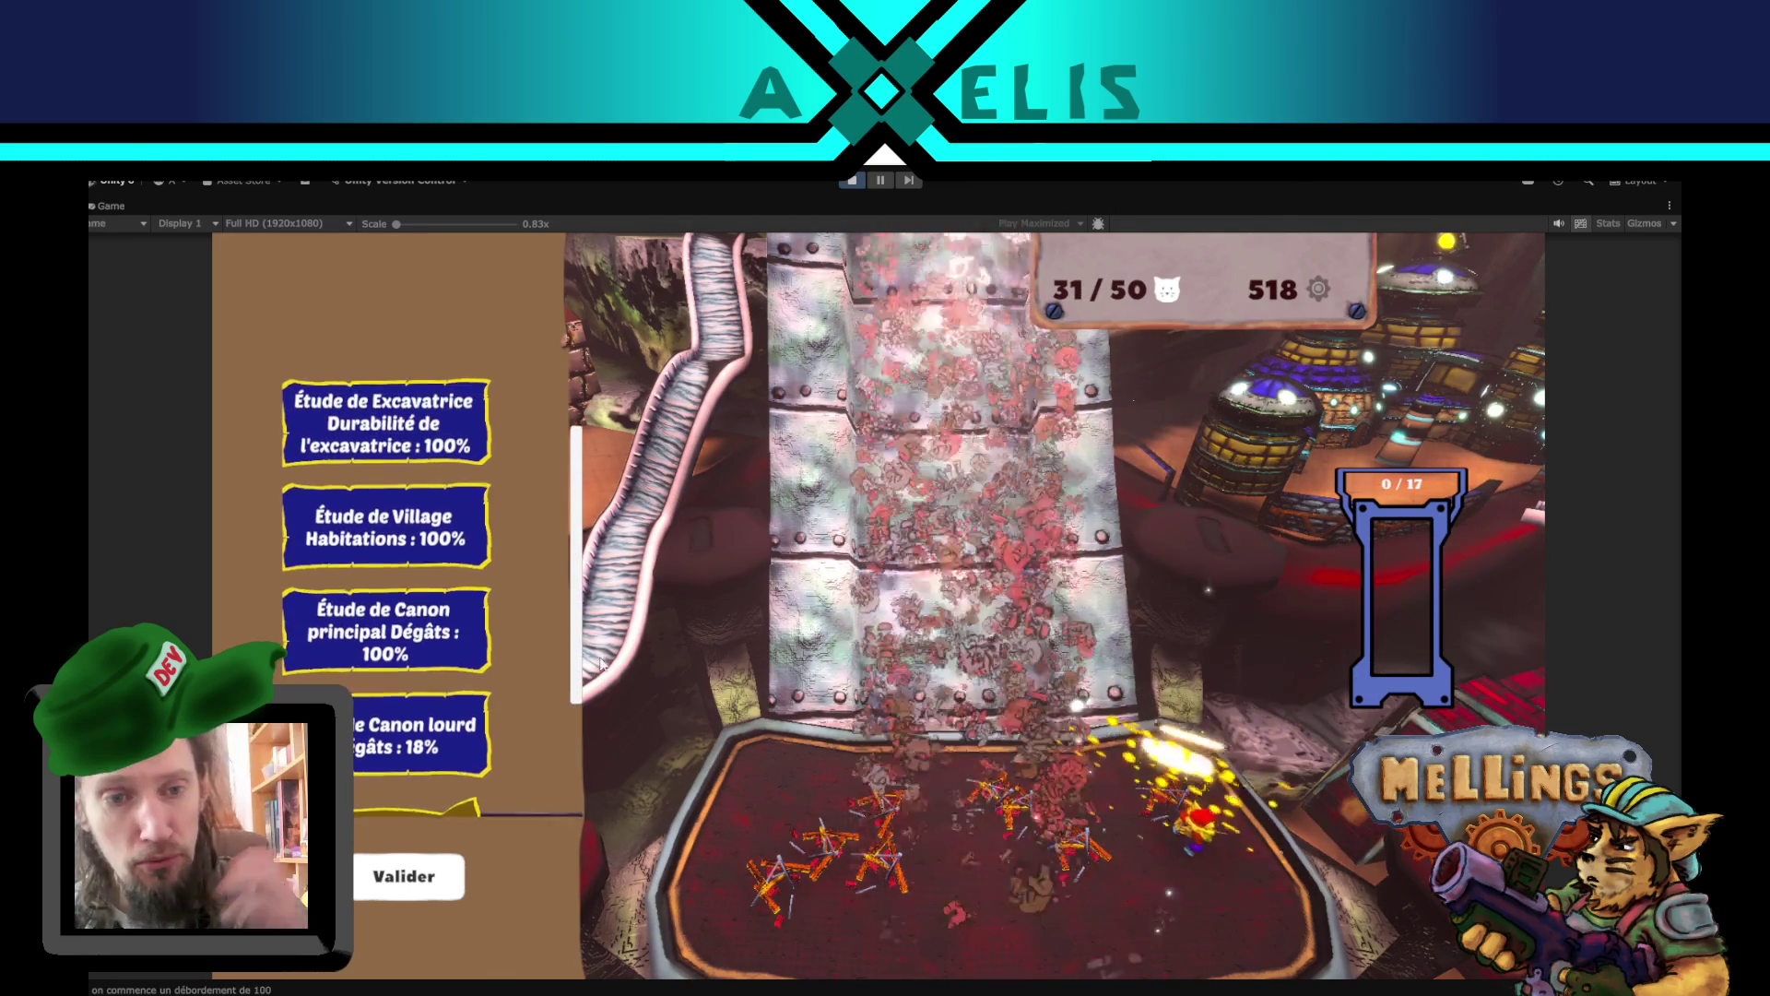
pyautogui.scroll(-2, 507, 560)
pyautogui.scroll(3, 507, 560)
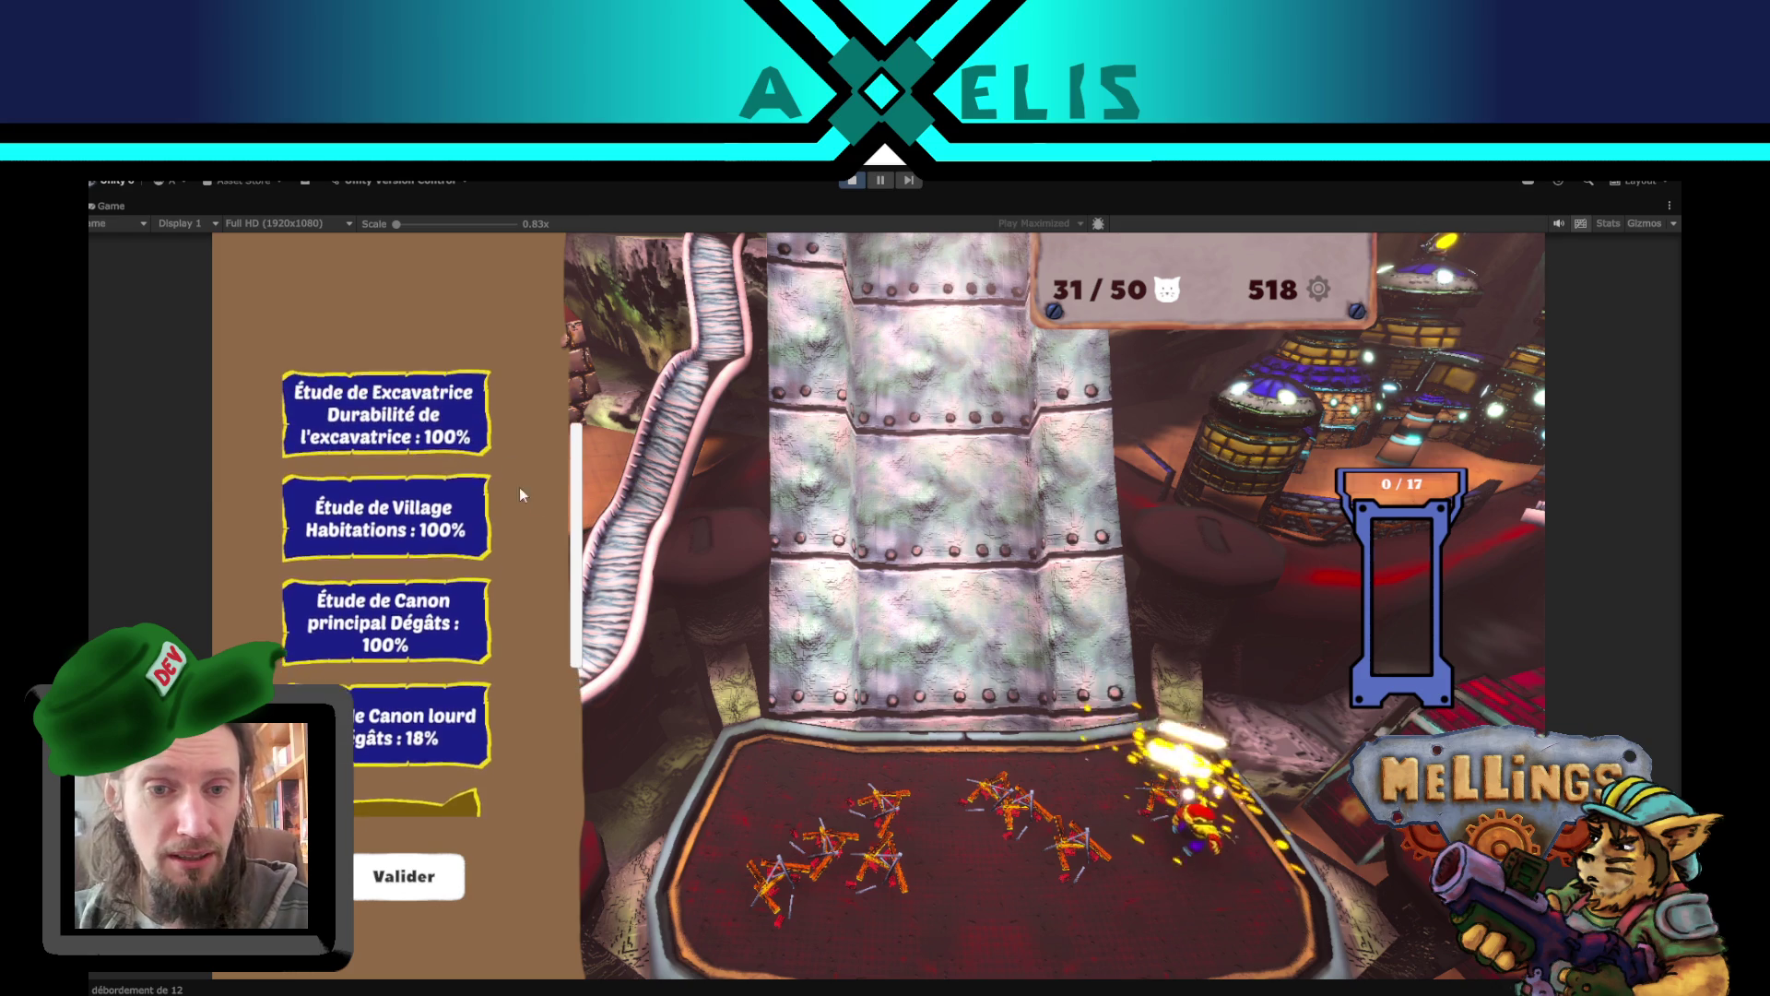
pyautogui.scroll(-3, 572, 646)
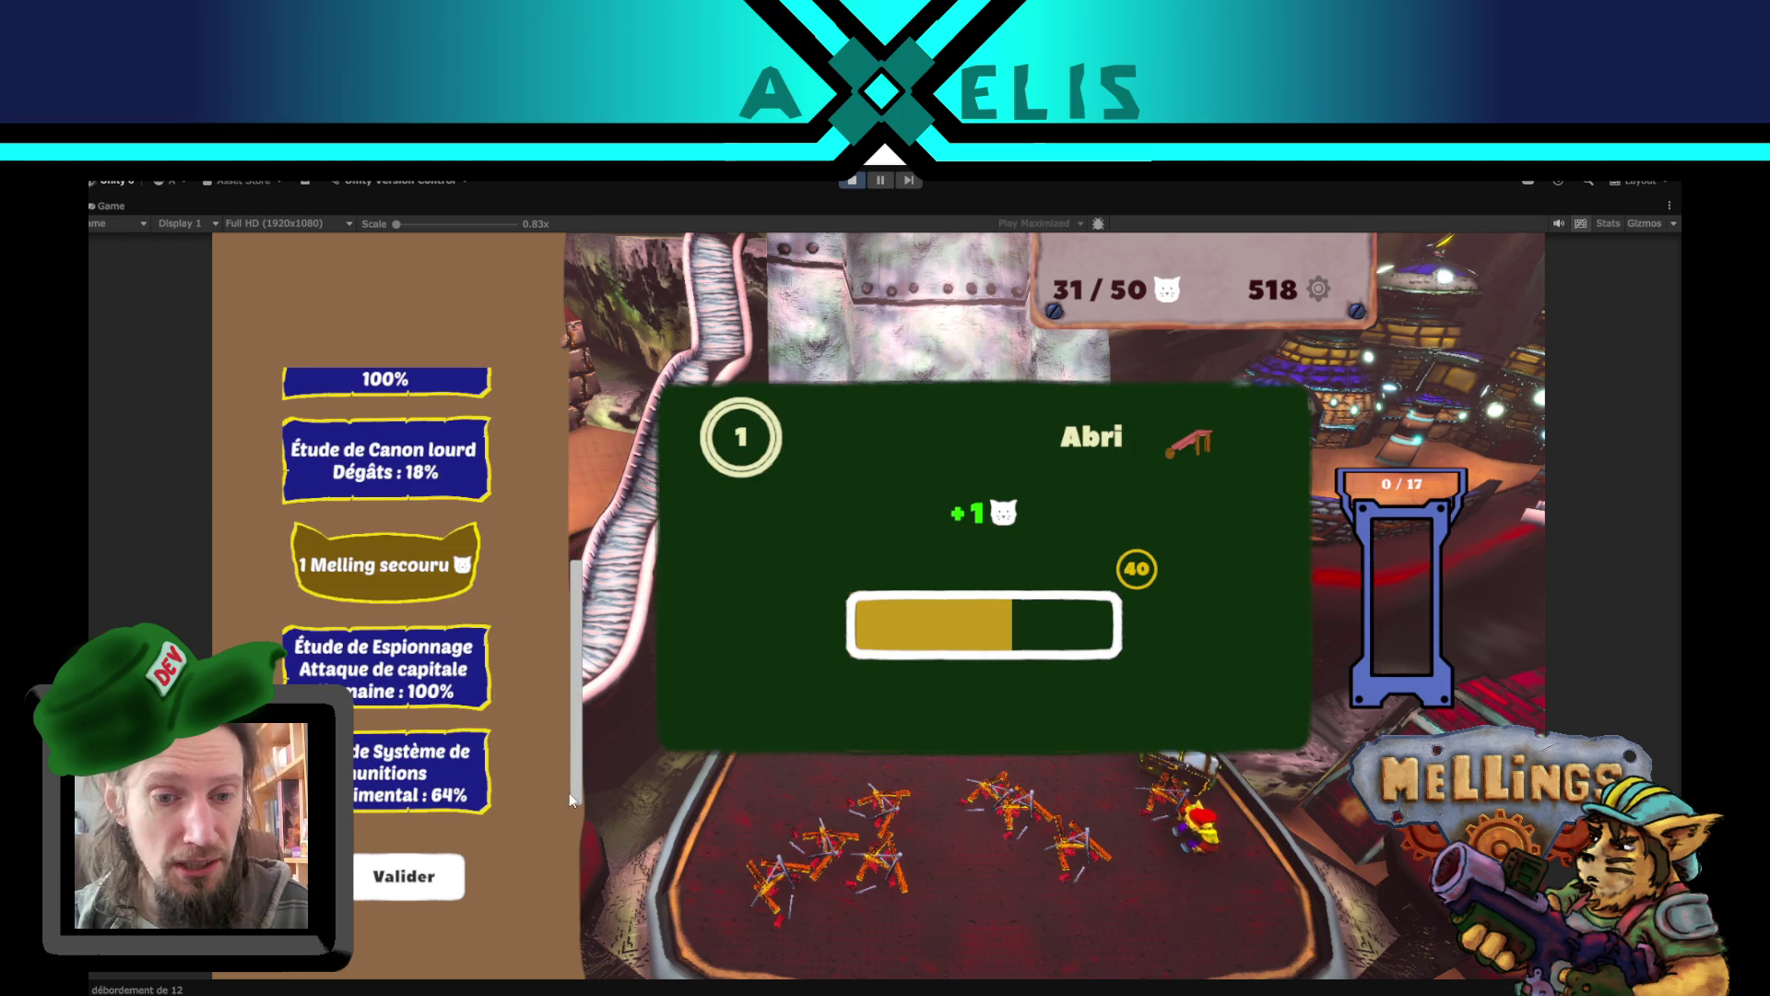
pyautogui.click(405, 883)
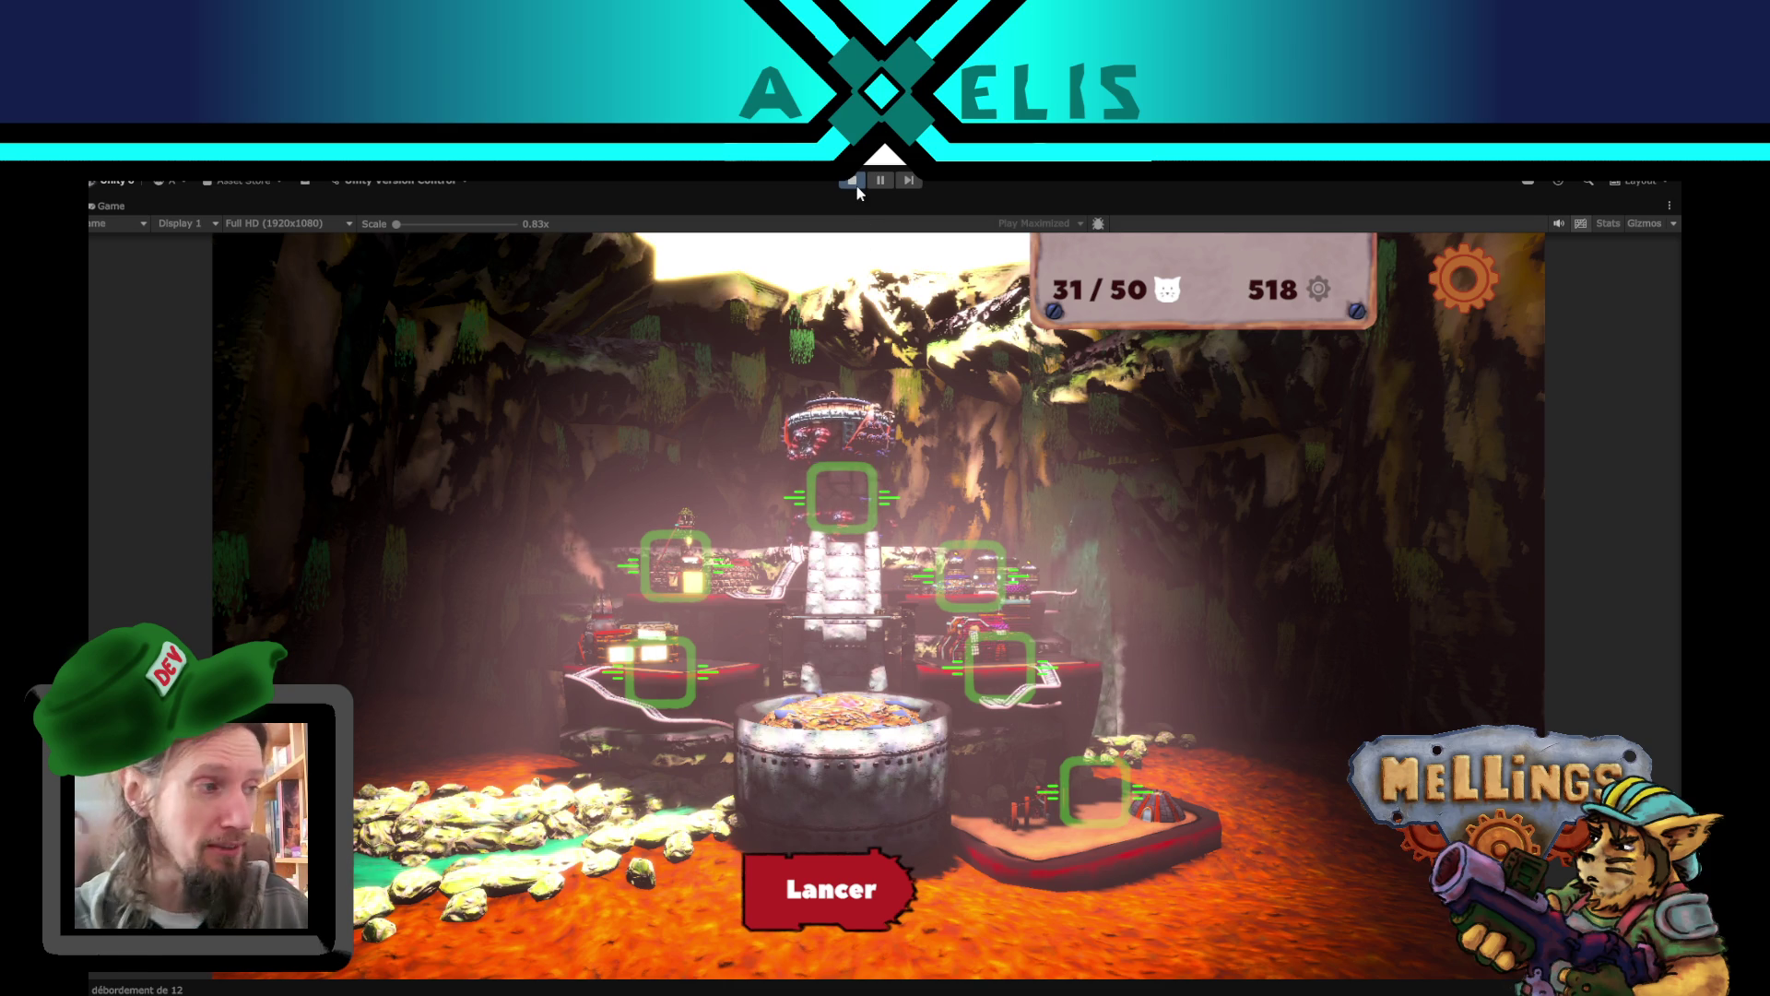
# - Switch the mission region to Désert, launch it, and dismiss the loading tip
pyautogui.click(842, 869)
pyautogui.click(611, 453)
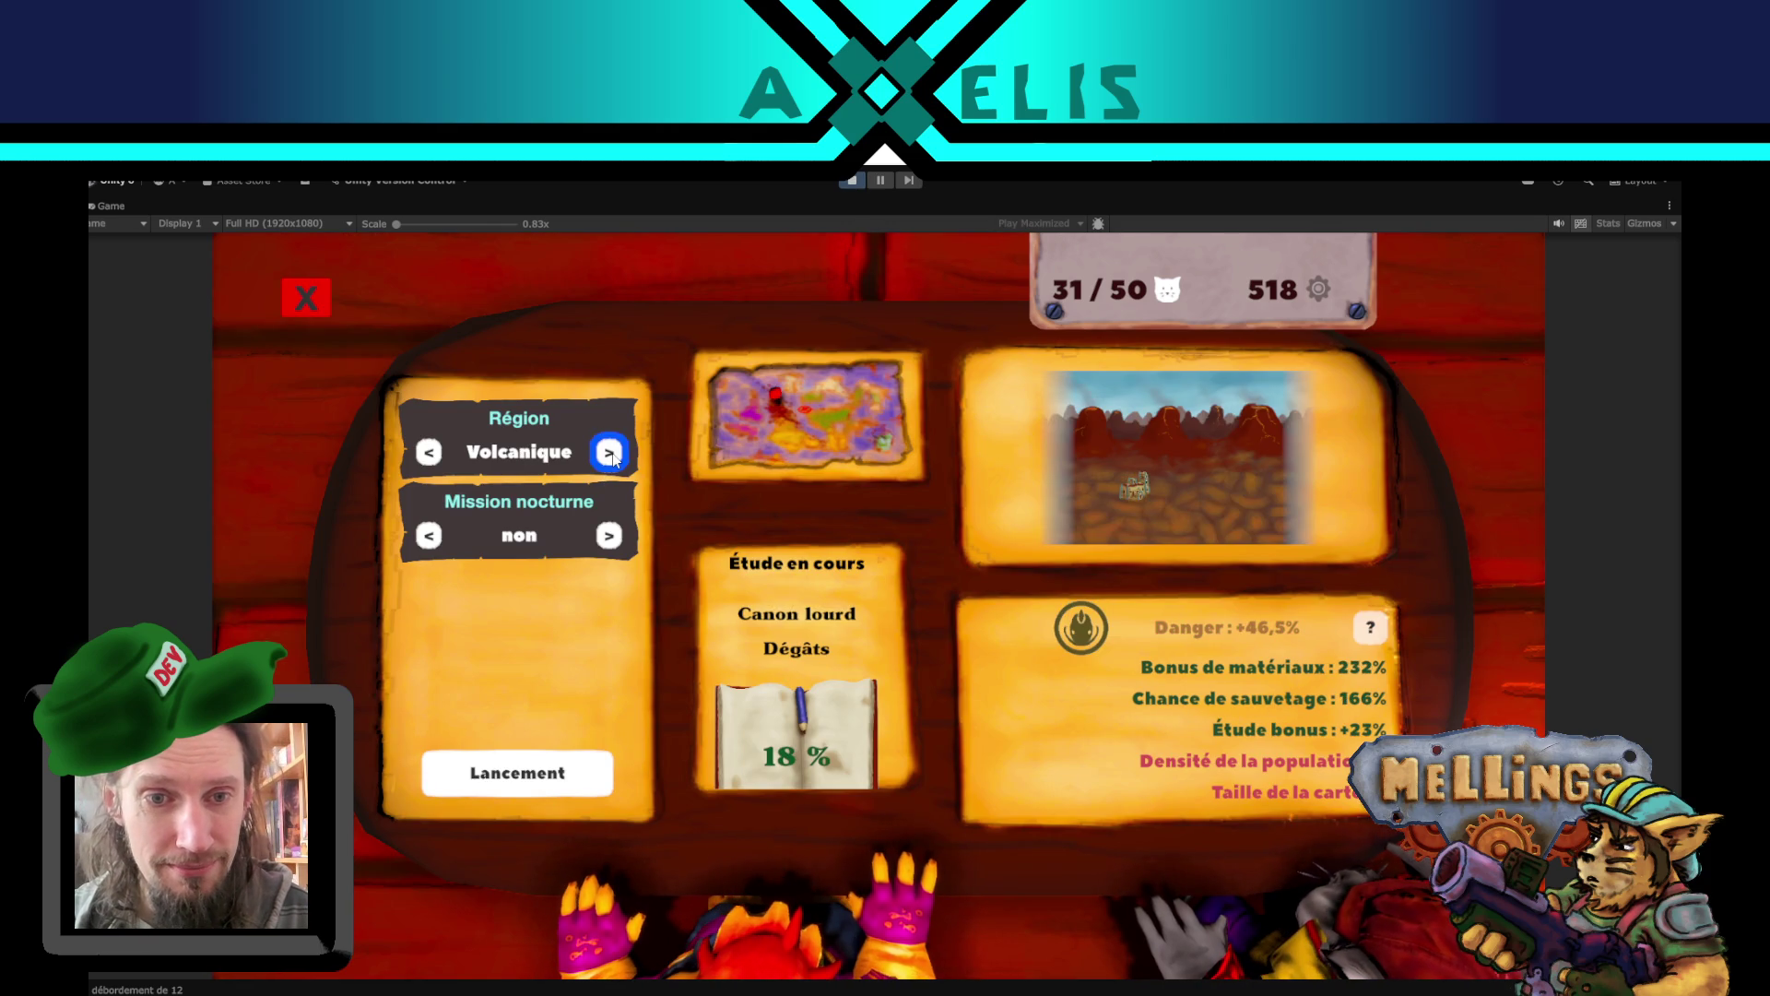
pyautogui.click(611, 453)
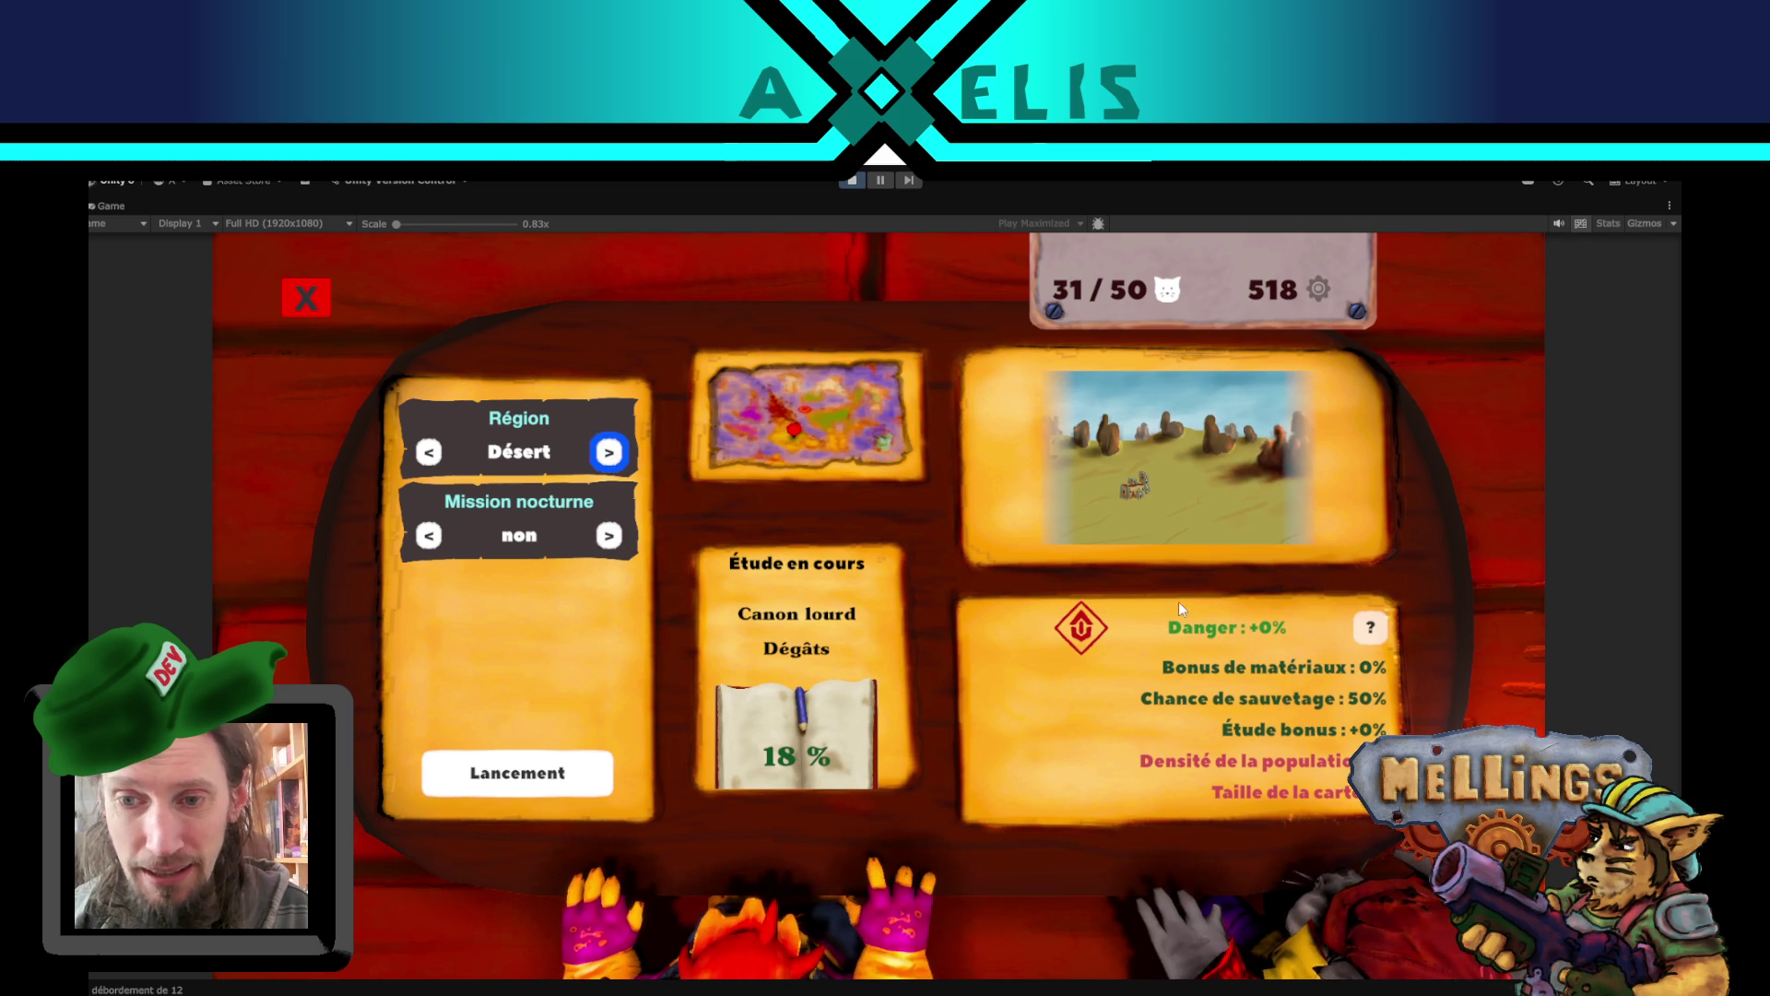
pyautogui.moveTo(1085, 642)
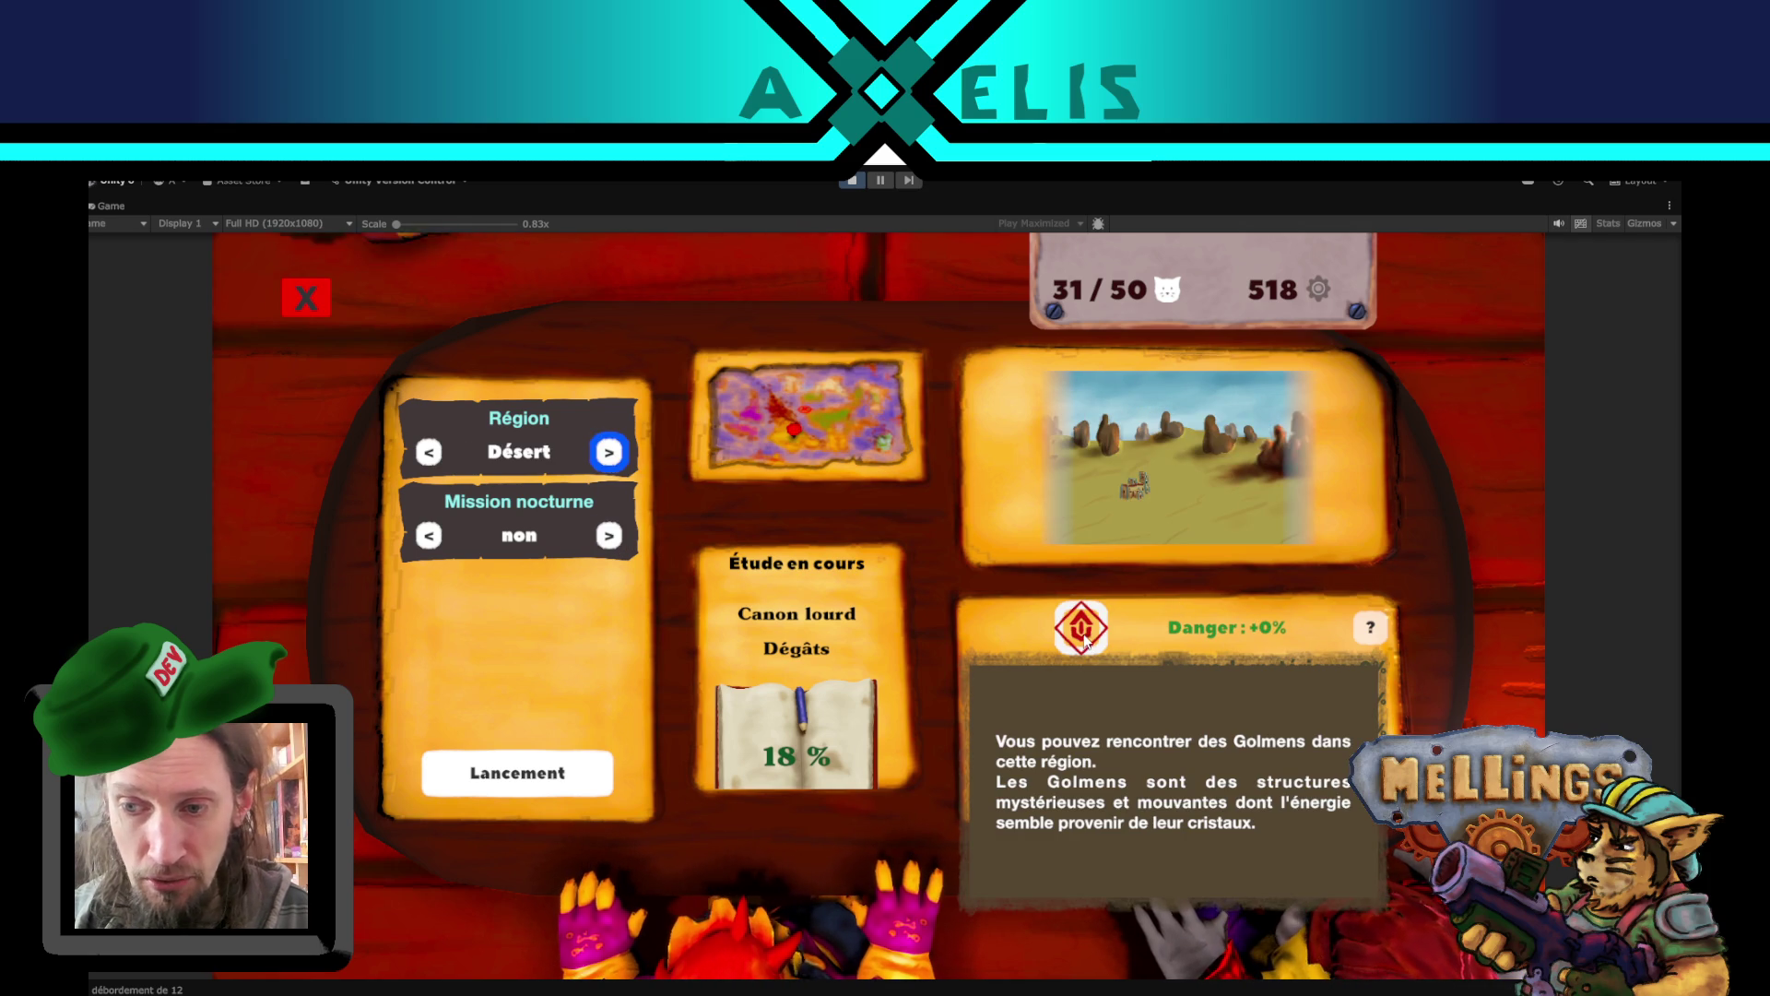
pyautogui.click(546, 778)
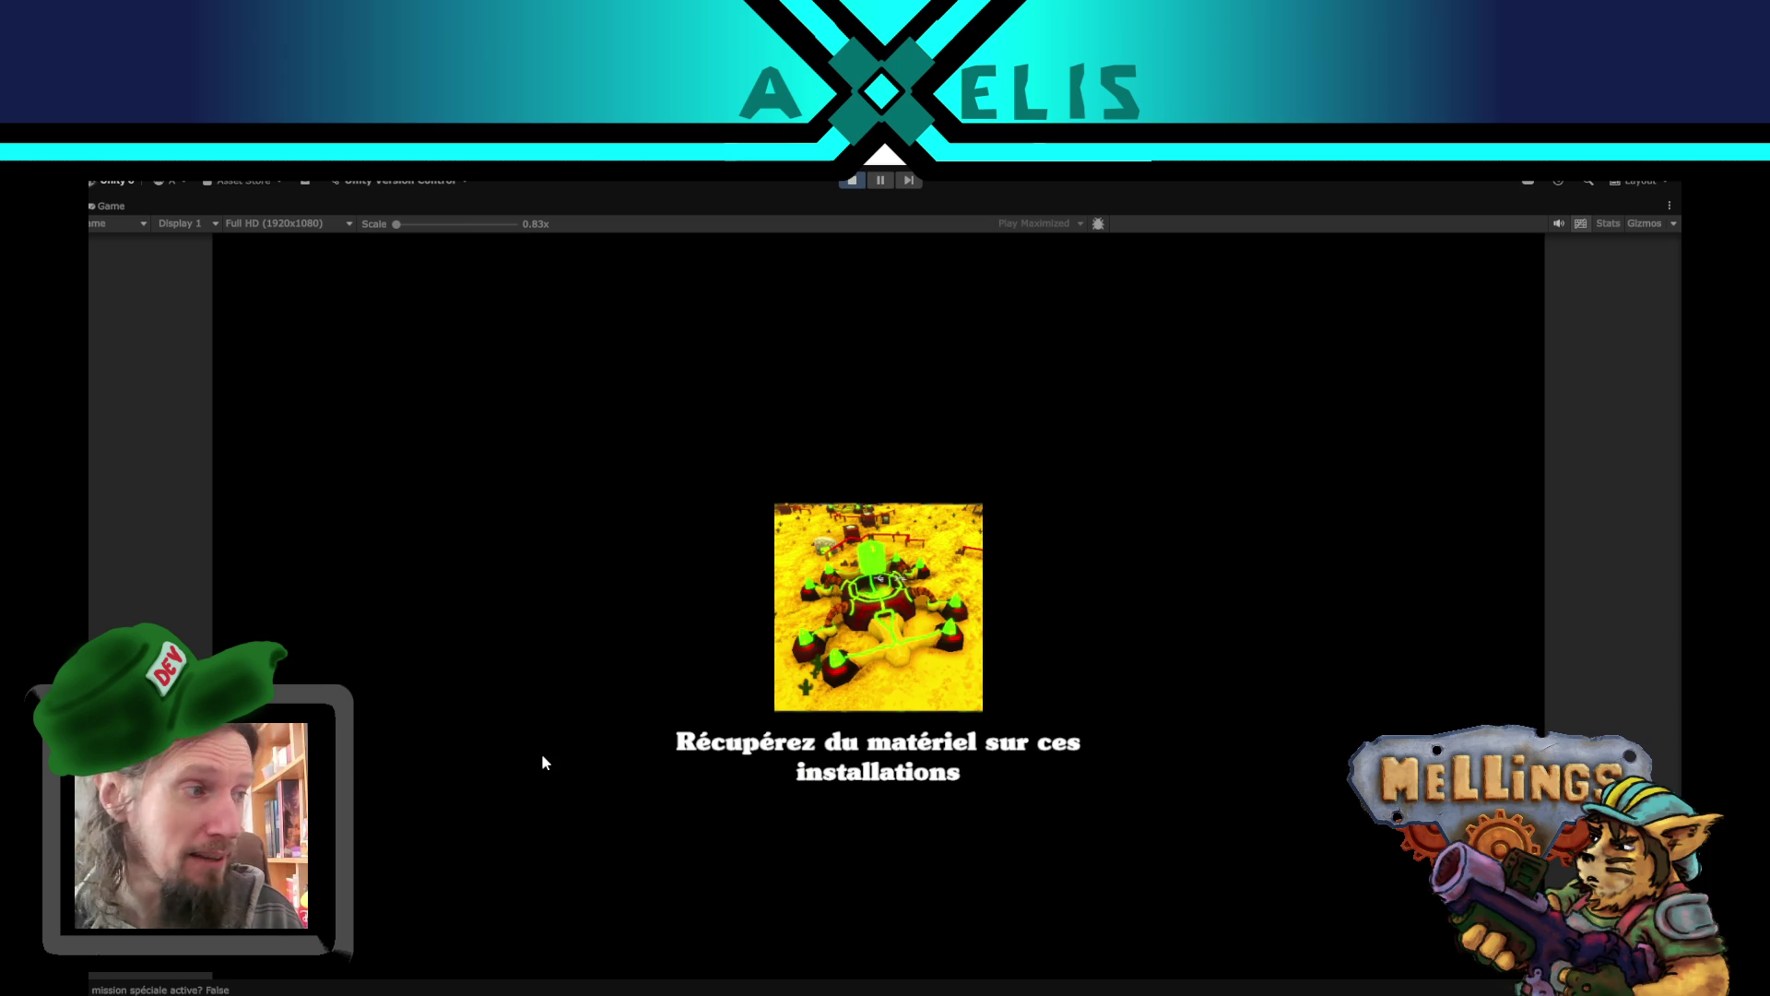
pyautogui.click(828, 680)
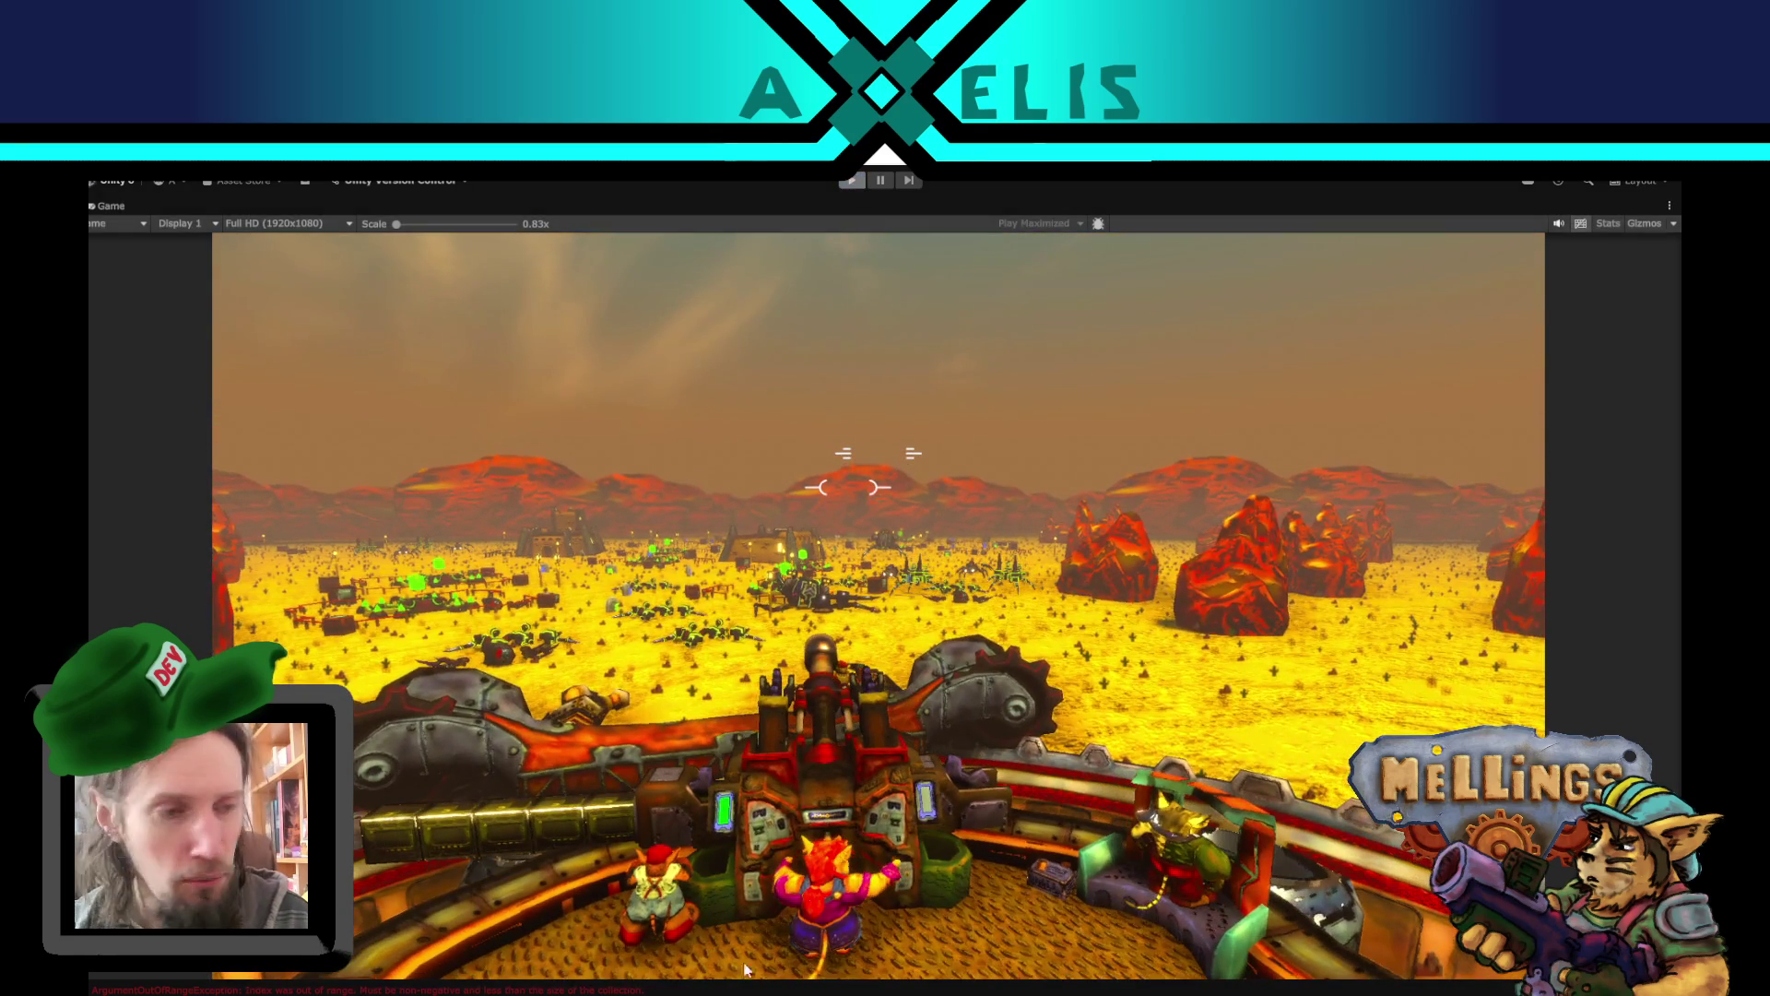
# - Stop Play mode with Ctrl+P after playing the desert mission
pyautogui.hotkey('ctrl', 'p')
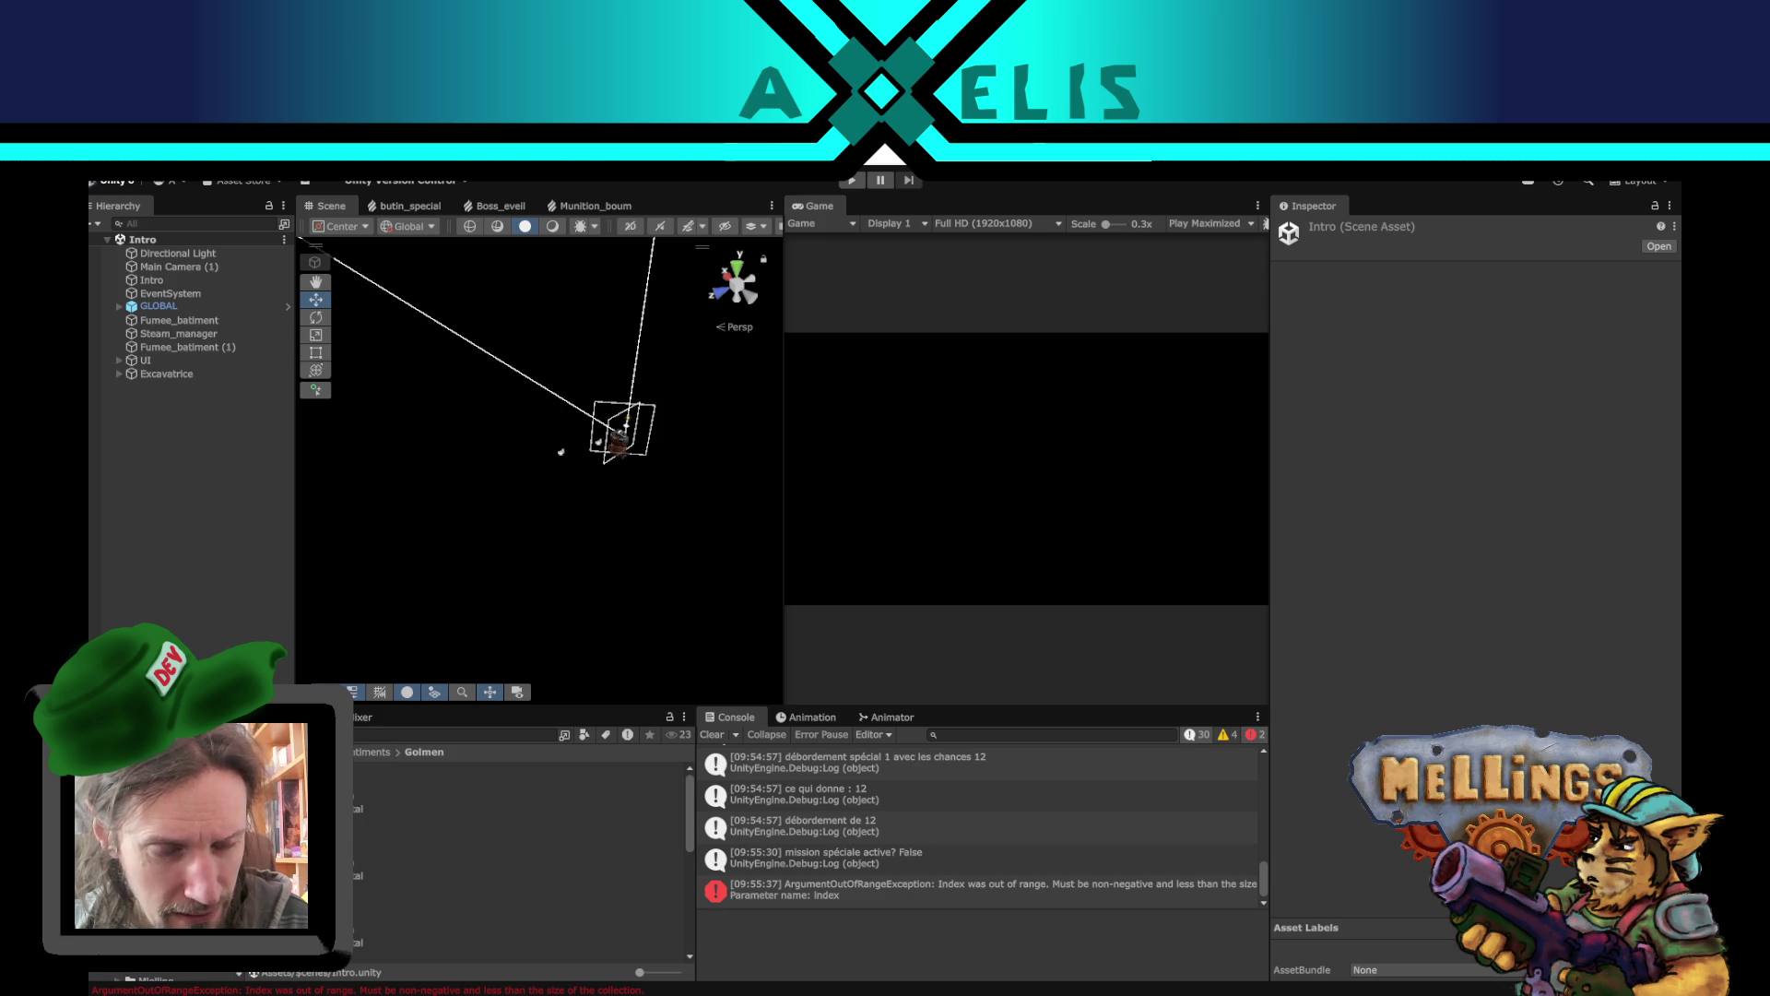
# - Select bat_gol_1_1.fbx in the Golmen folder and scroll through its import settings
pyautogui.click(369, 767)
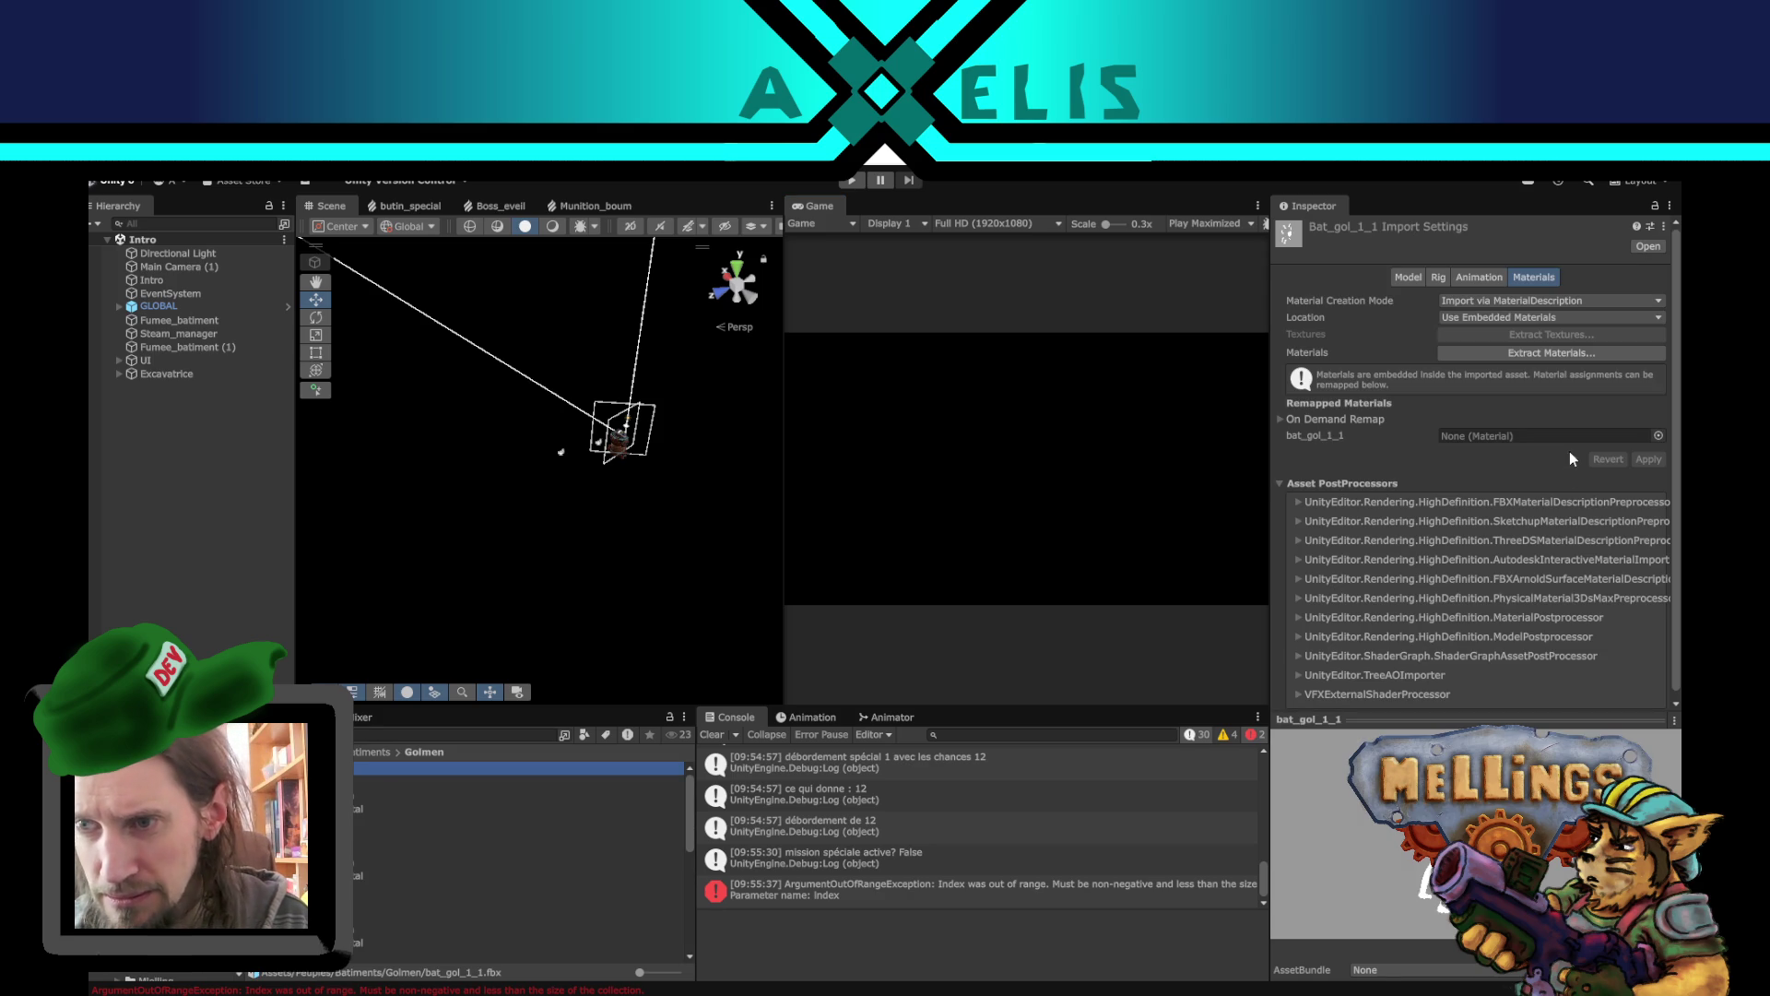
pyautogui.scroll(-5, 365, 833)
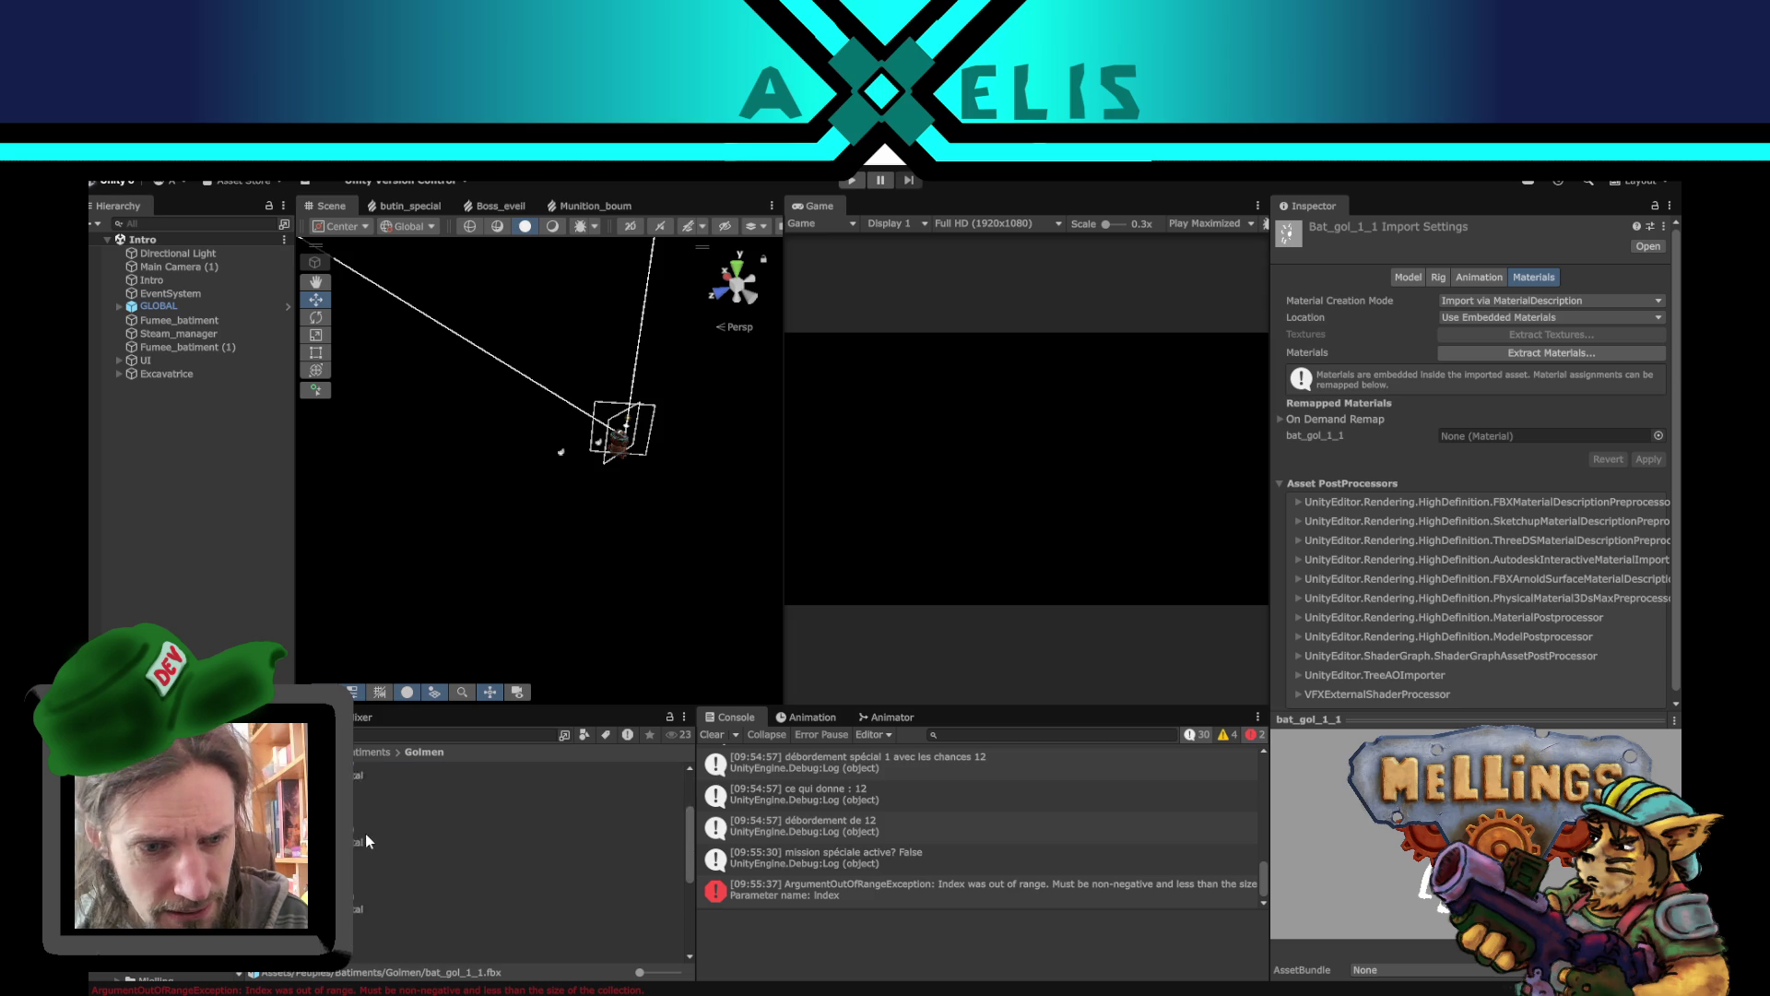
pyautogui.scroll(5, 371, 854)
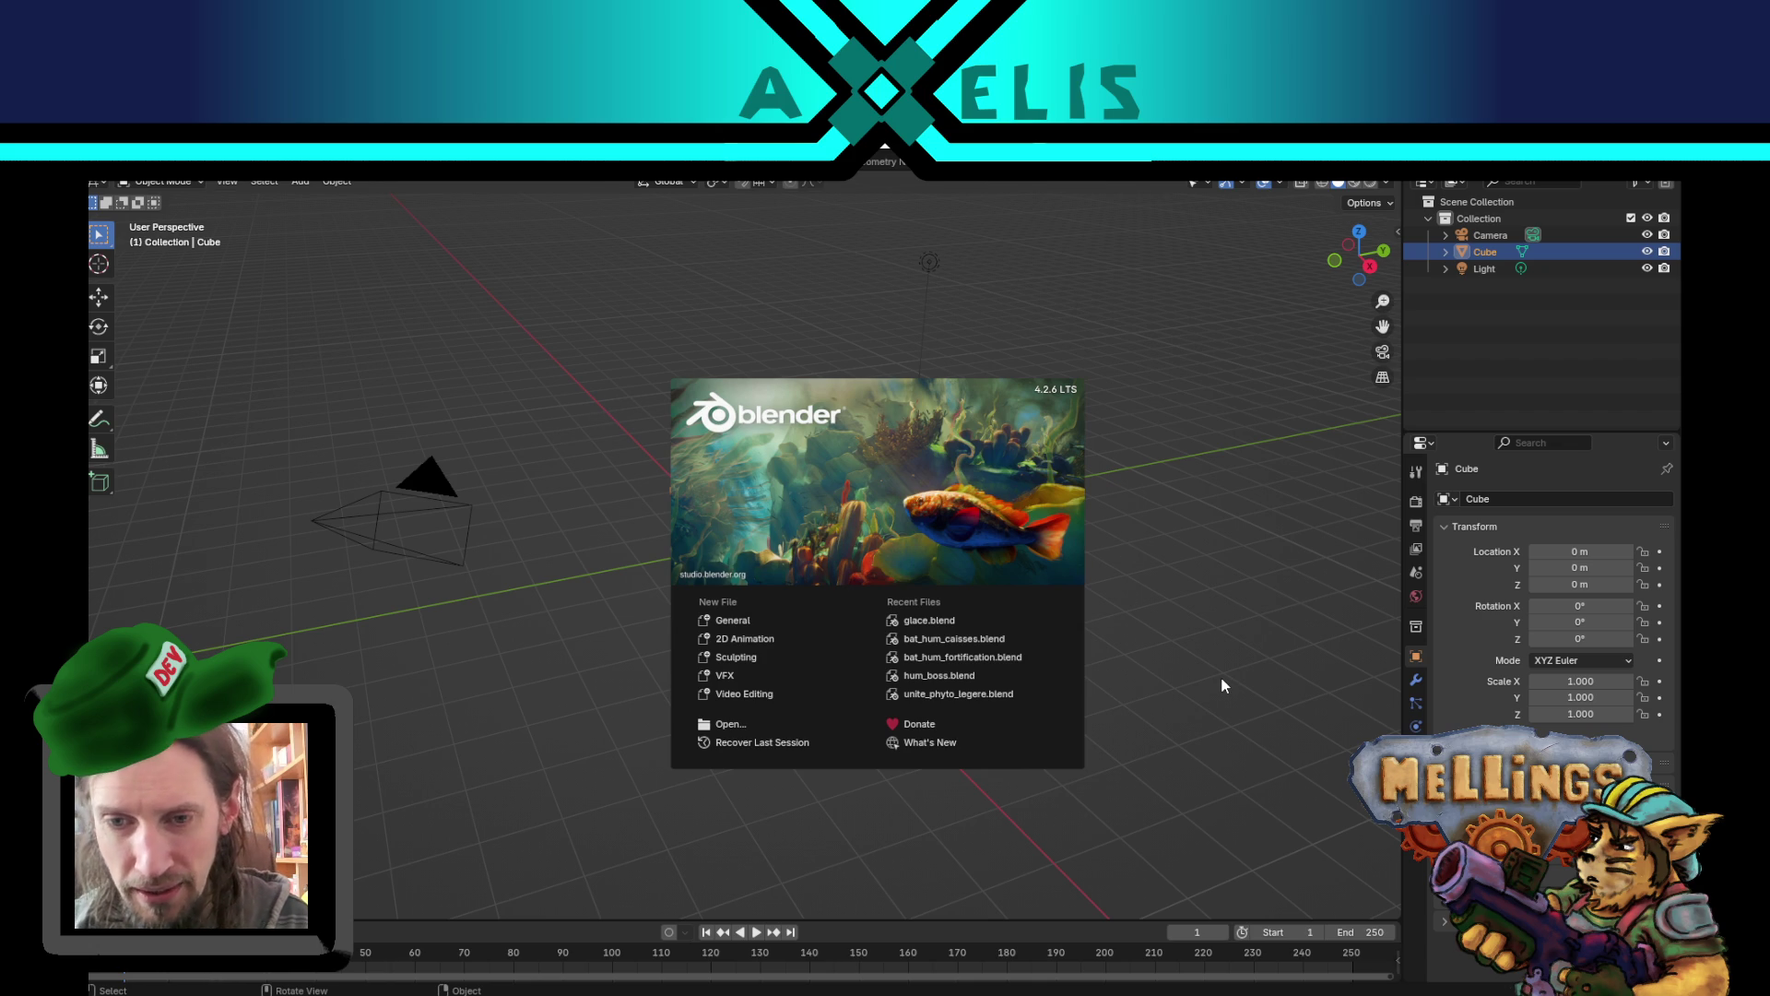
# - Close the splash screen and browse the open dialog to Assets/Peuples/Batiments/Golmen
pyautogui.click(1227, 676)
pyautogui.hotkey('ctrl', 'o')
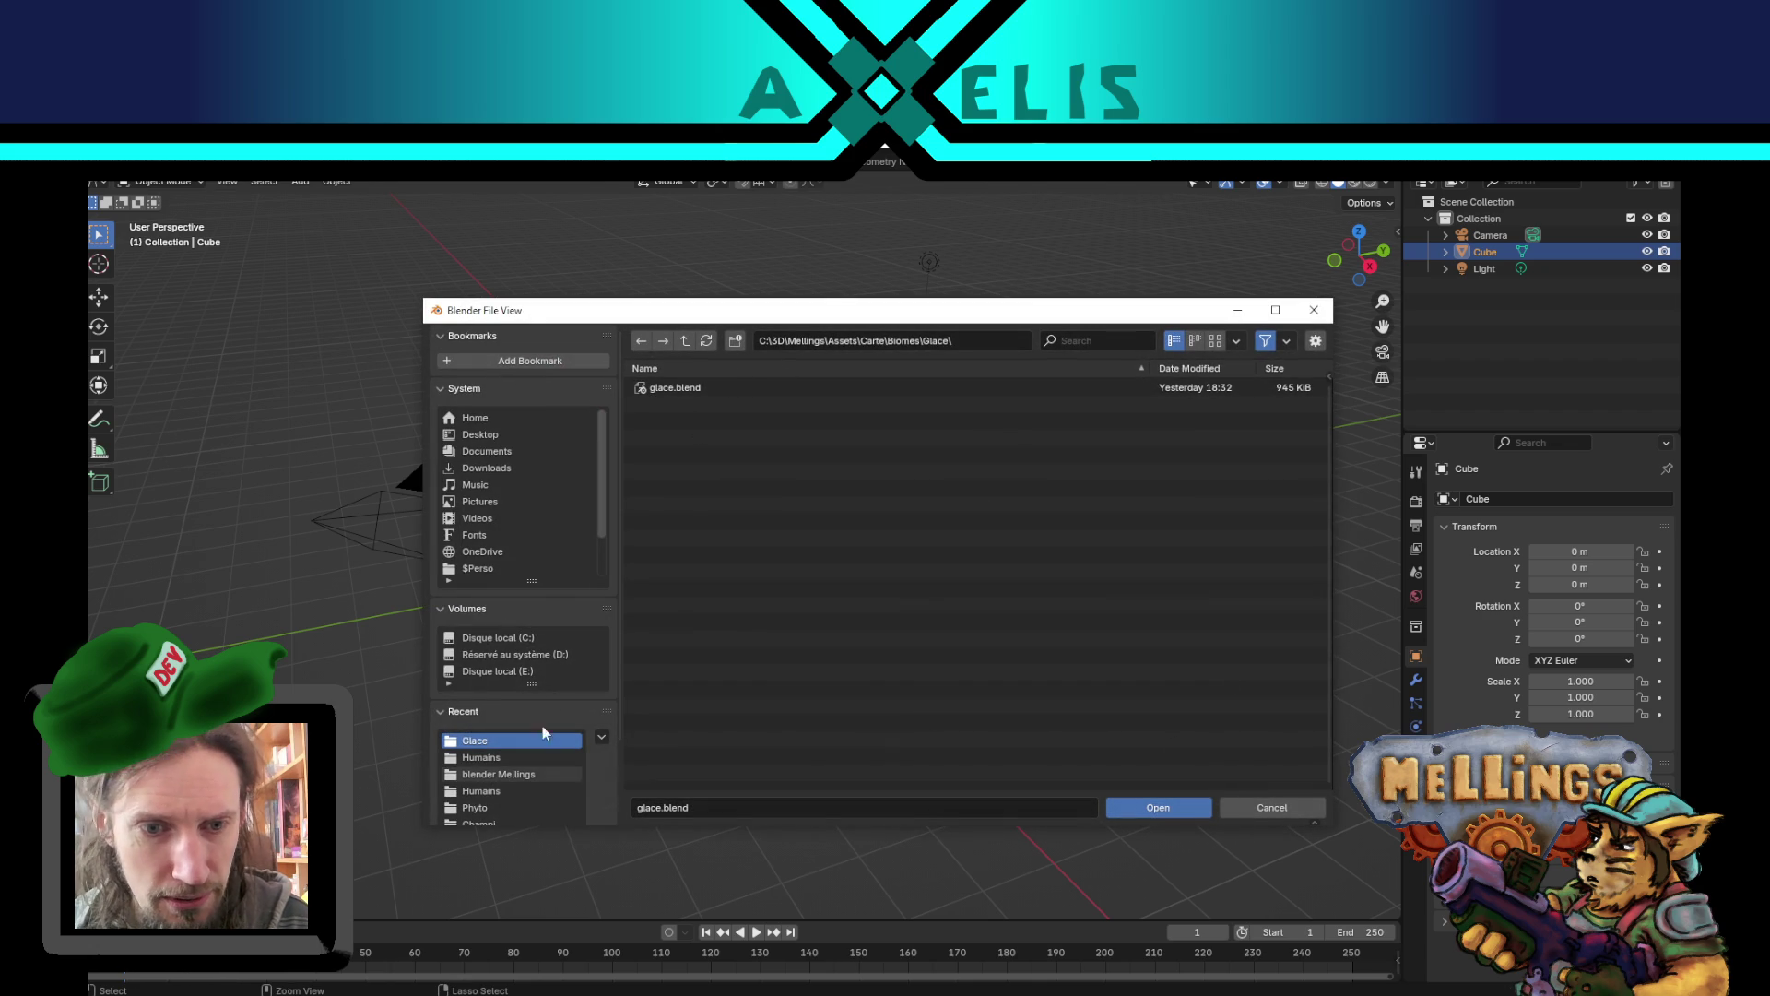
pyautogui.click(687, 341)
pyautogui.click(687, 341)
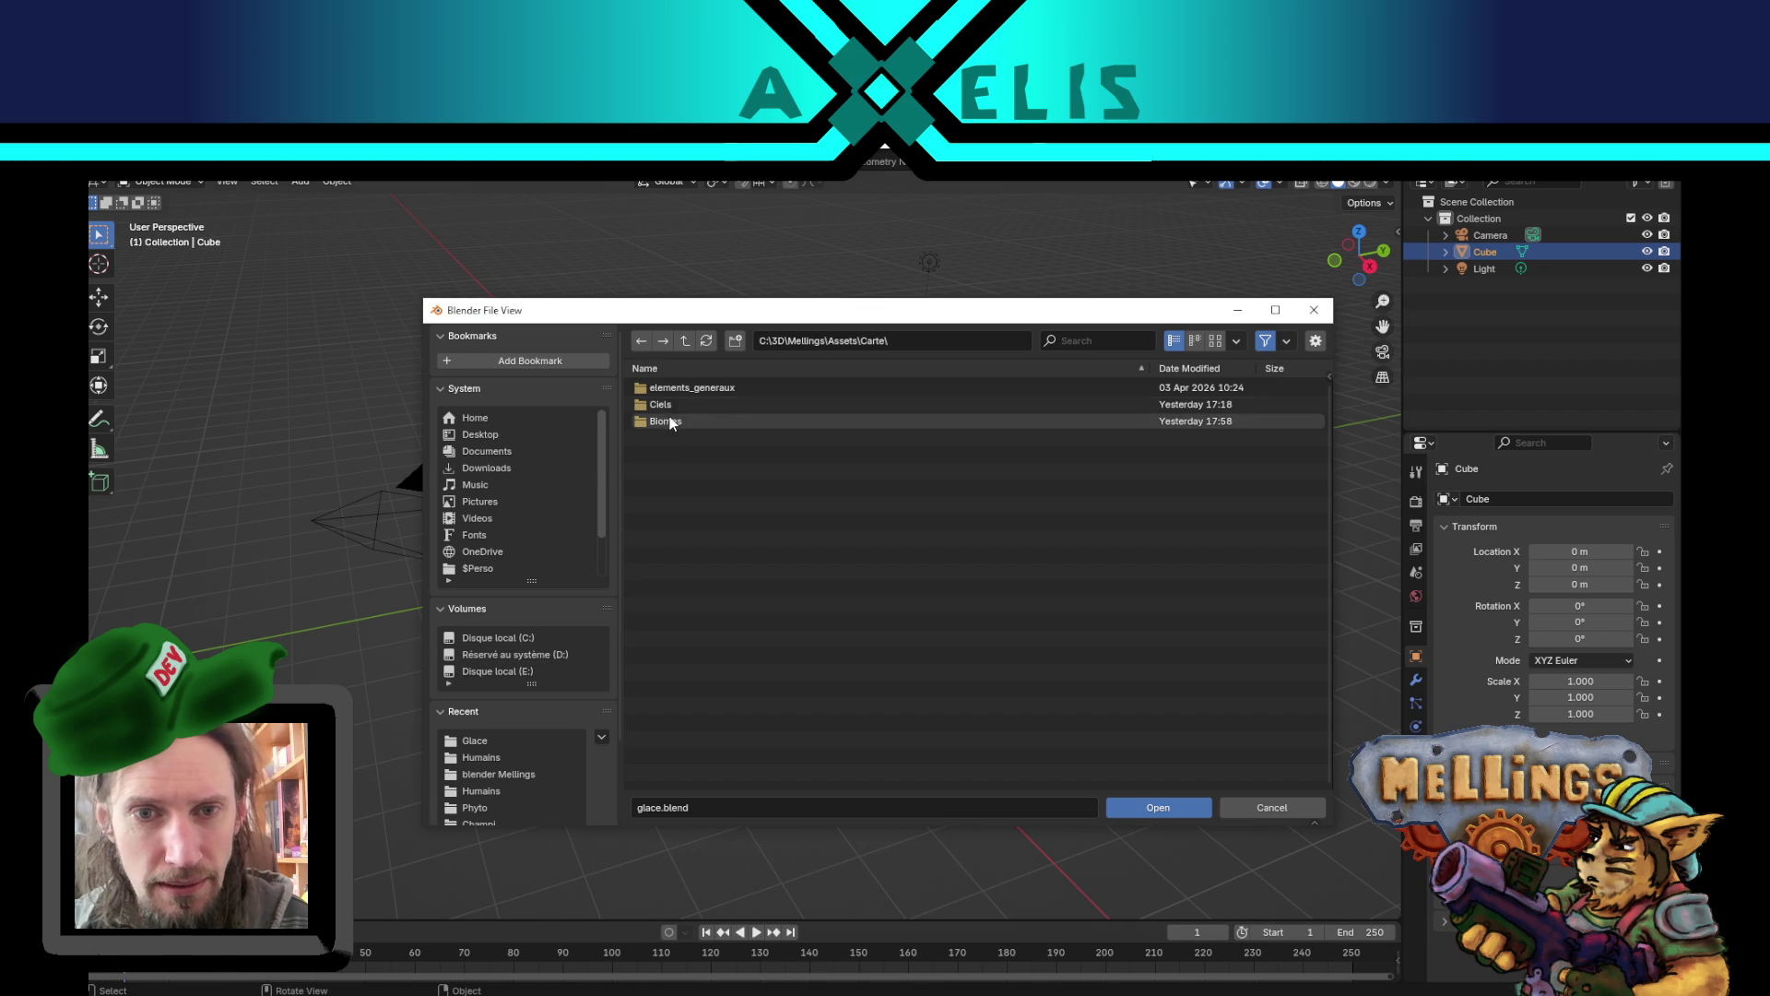
pyautogui.click(684, 343)
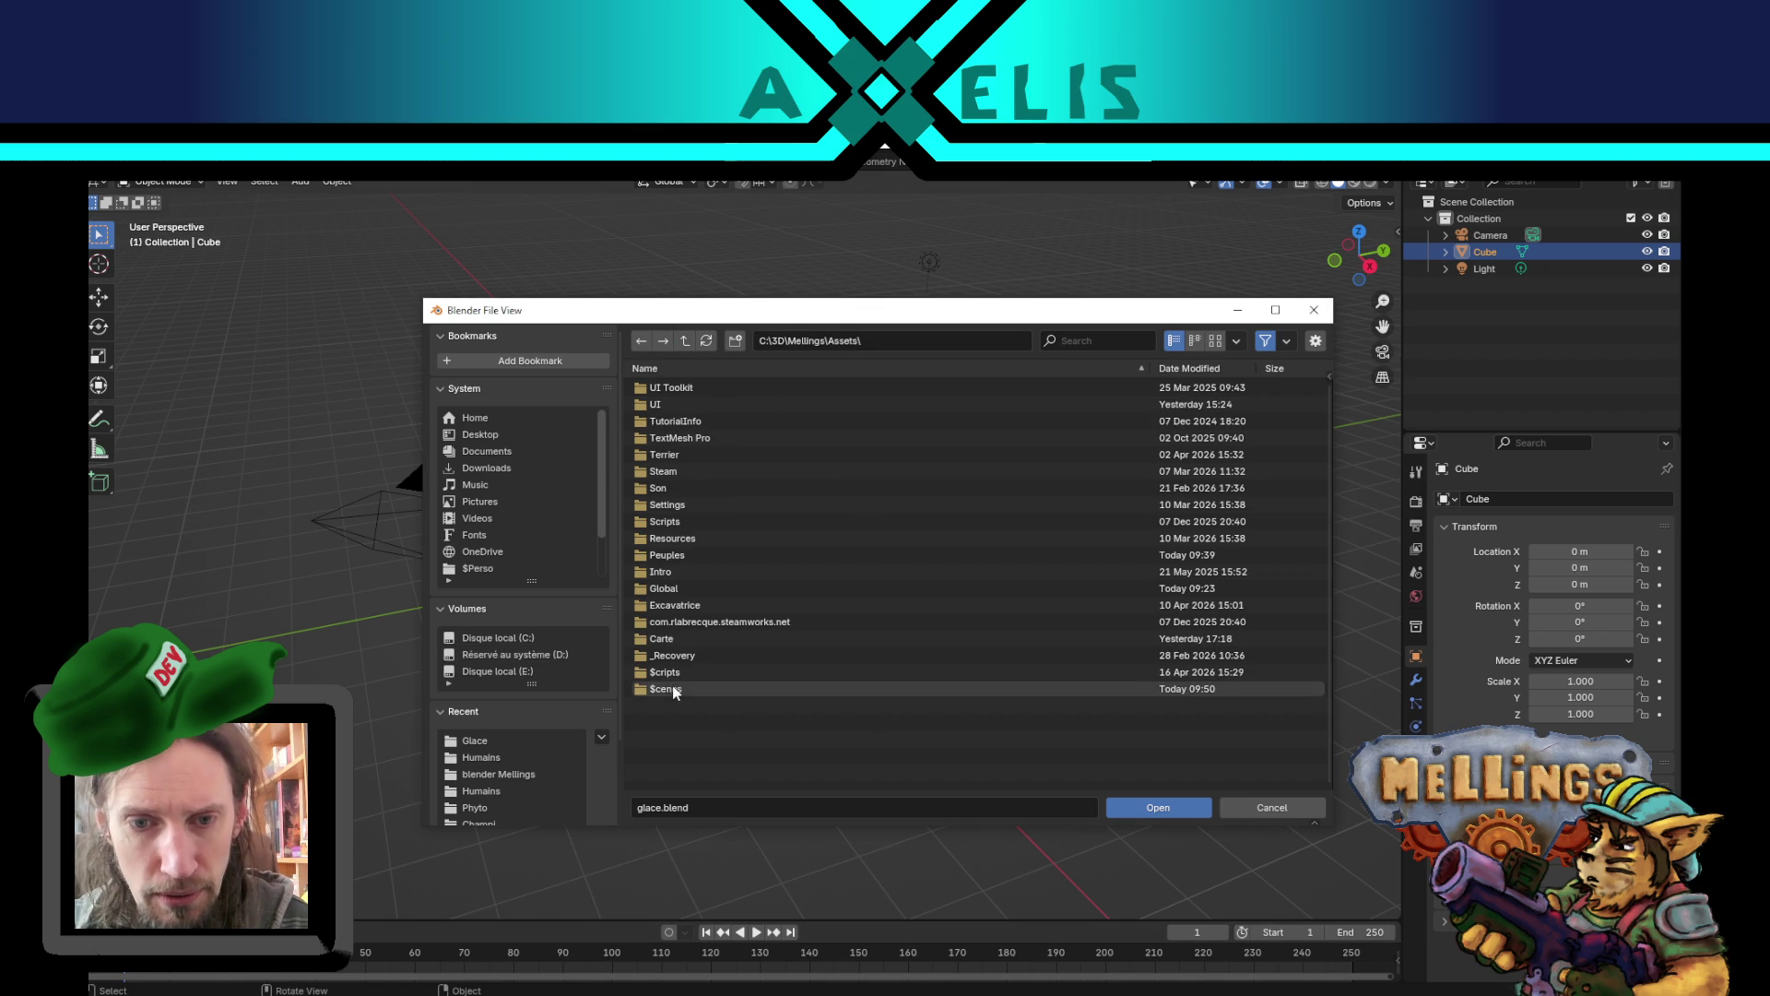
pyautogui.doubleClick(665, 554)
pyautogui.doubleClick(650, 399)
pyautogui.doubleClick(656, 437)
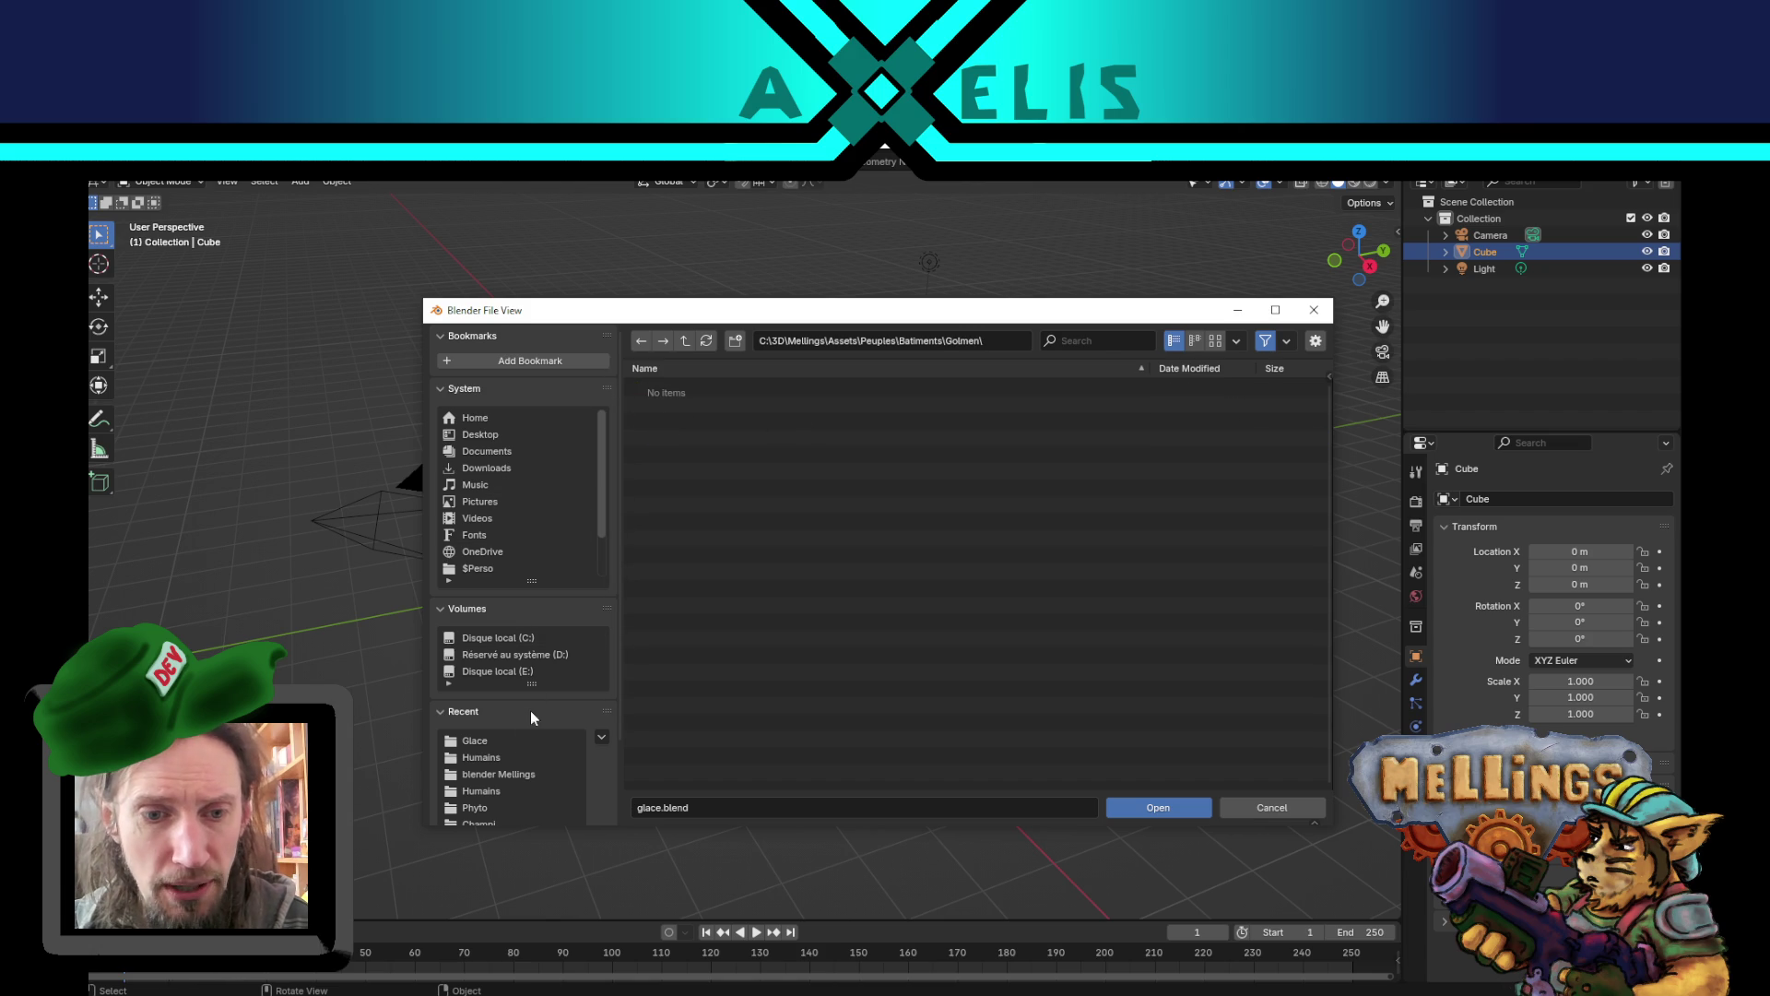
# - Open bat_gol_1.blend from the blender Mellings folder
pyautogui.click(502, 775)
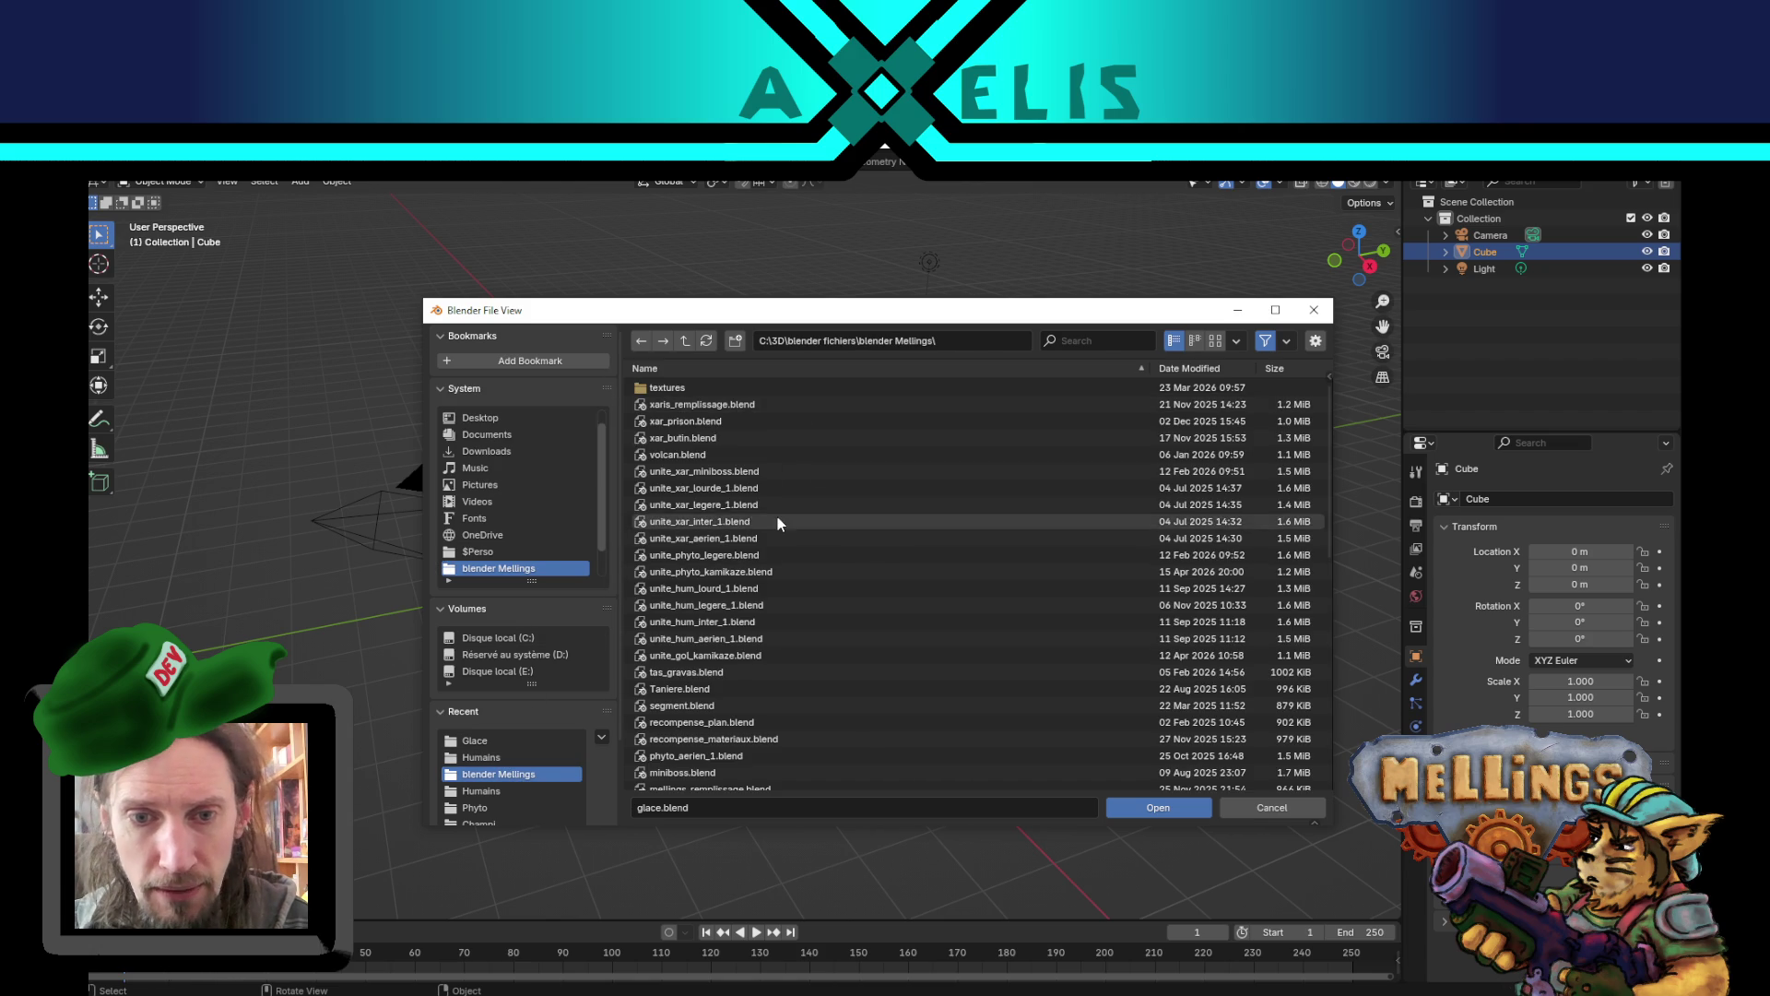
pyautogui.scroll(-10, 776, 705)
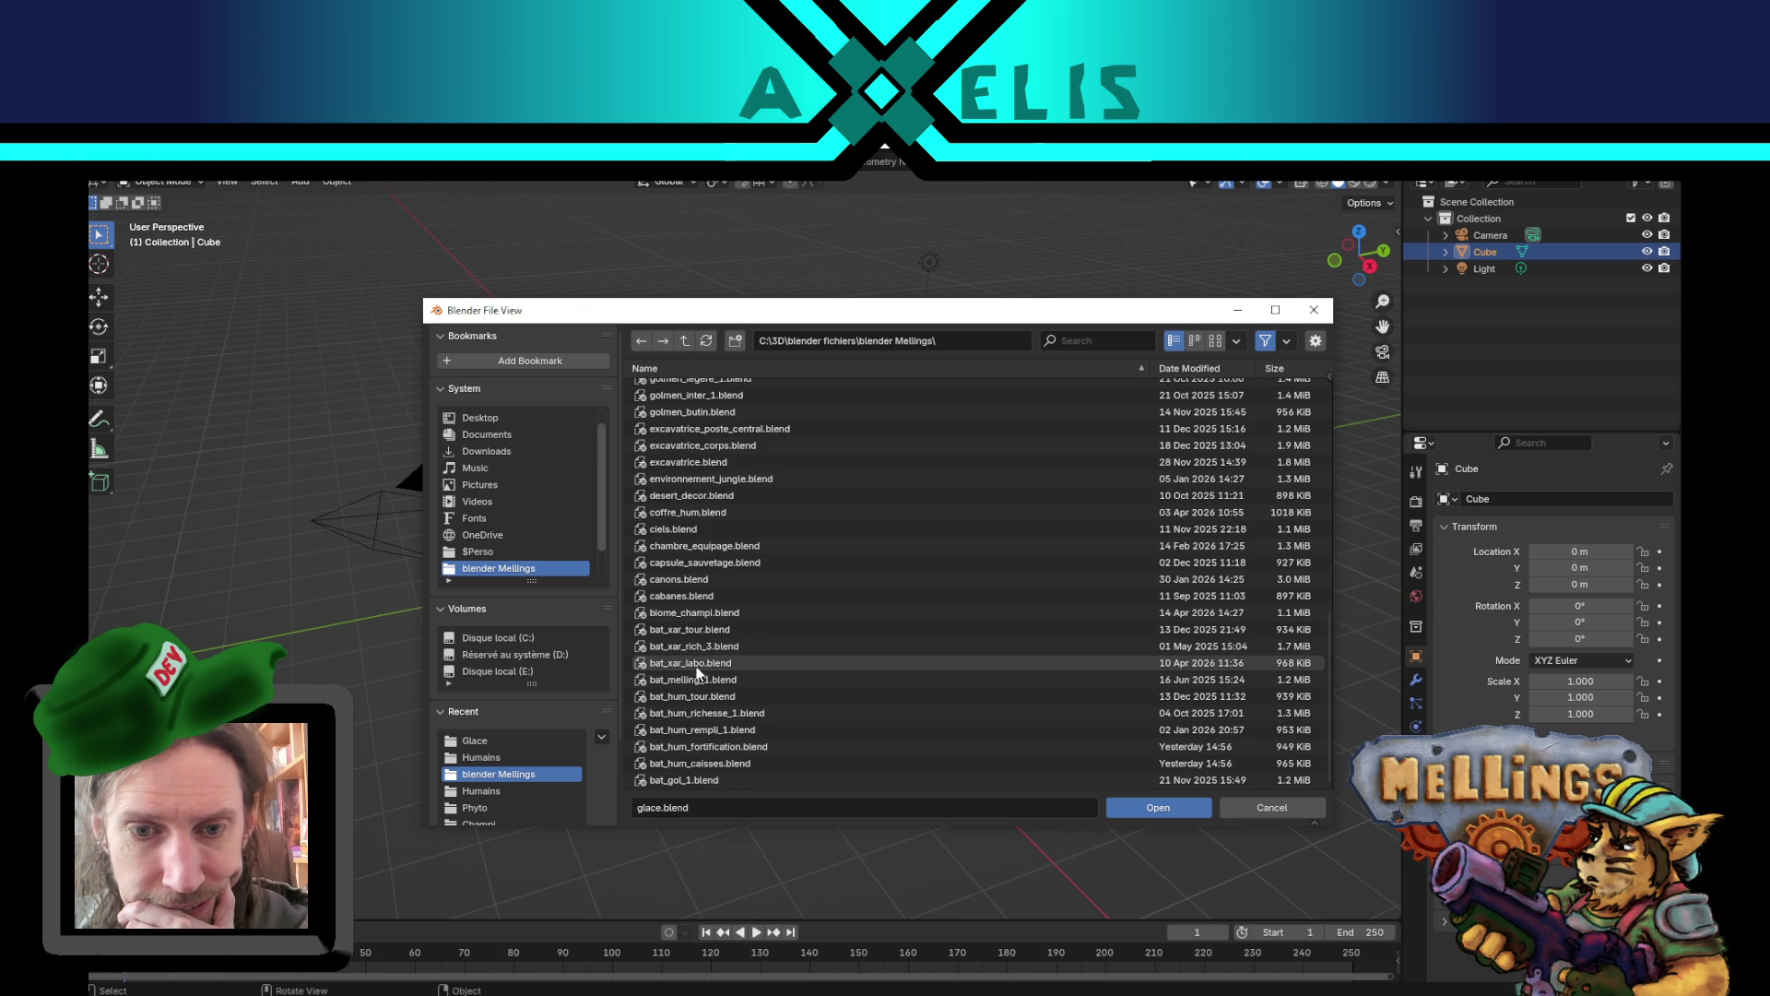
pyautogui.doubleClick(699, 778)
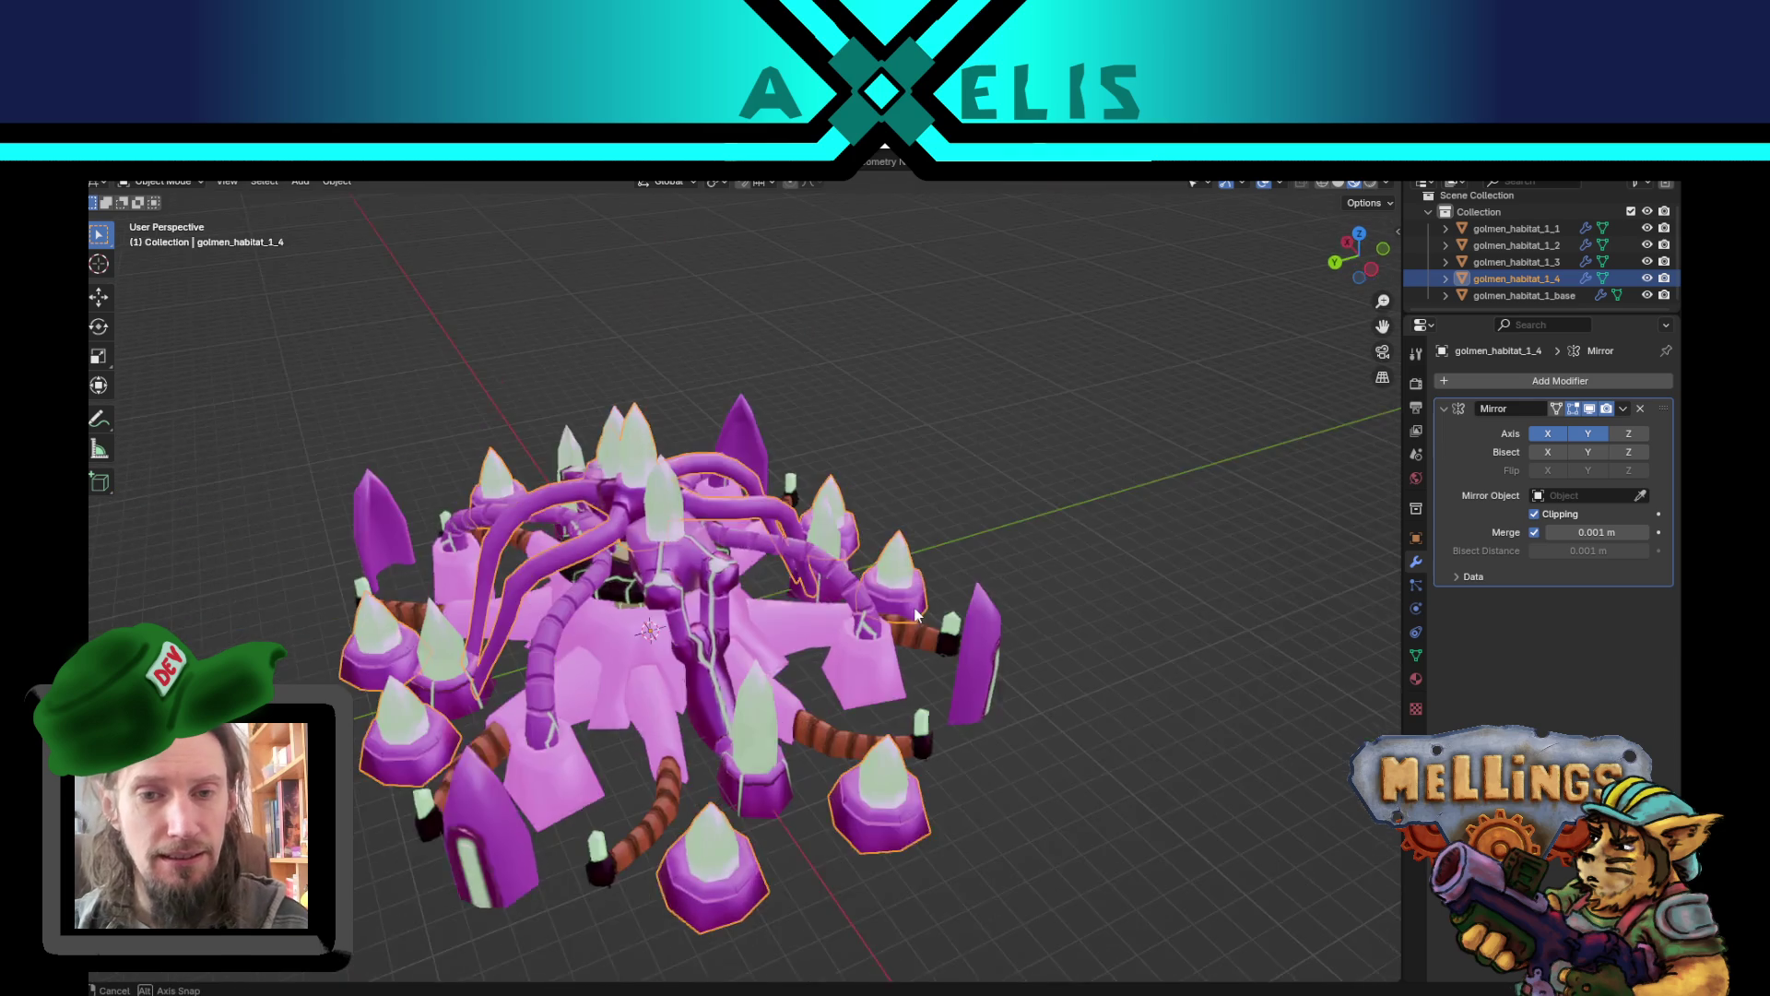
# - Switch to the Shading workspace and select golmen_habitat_1_base
pyautogui.click(938, 584)
pyautogui.scroll(-3, 799, 599)
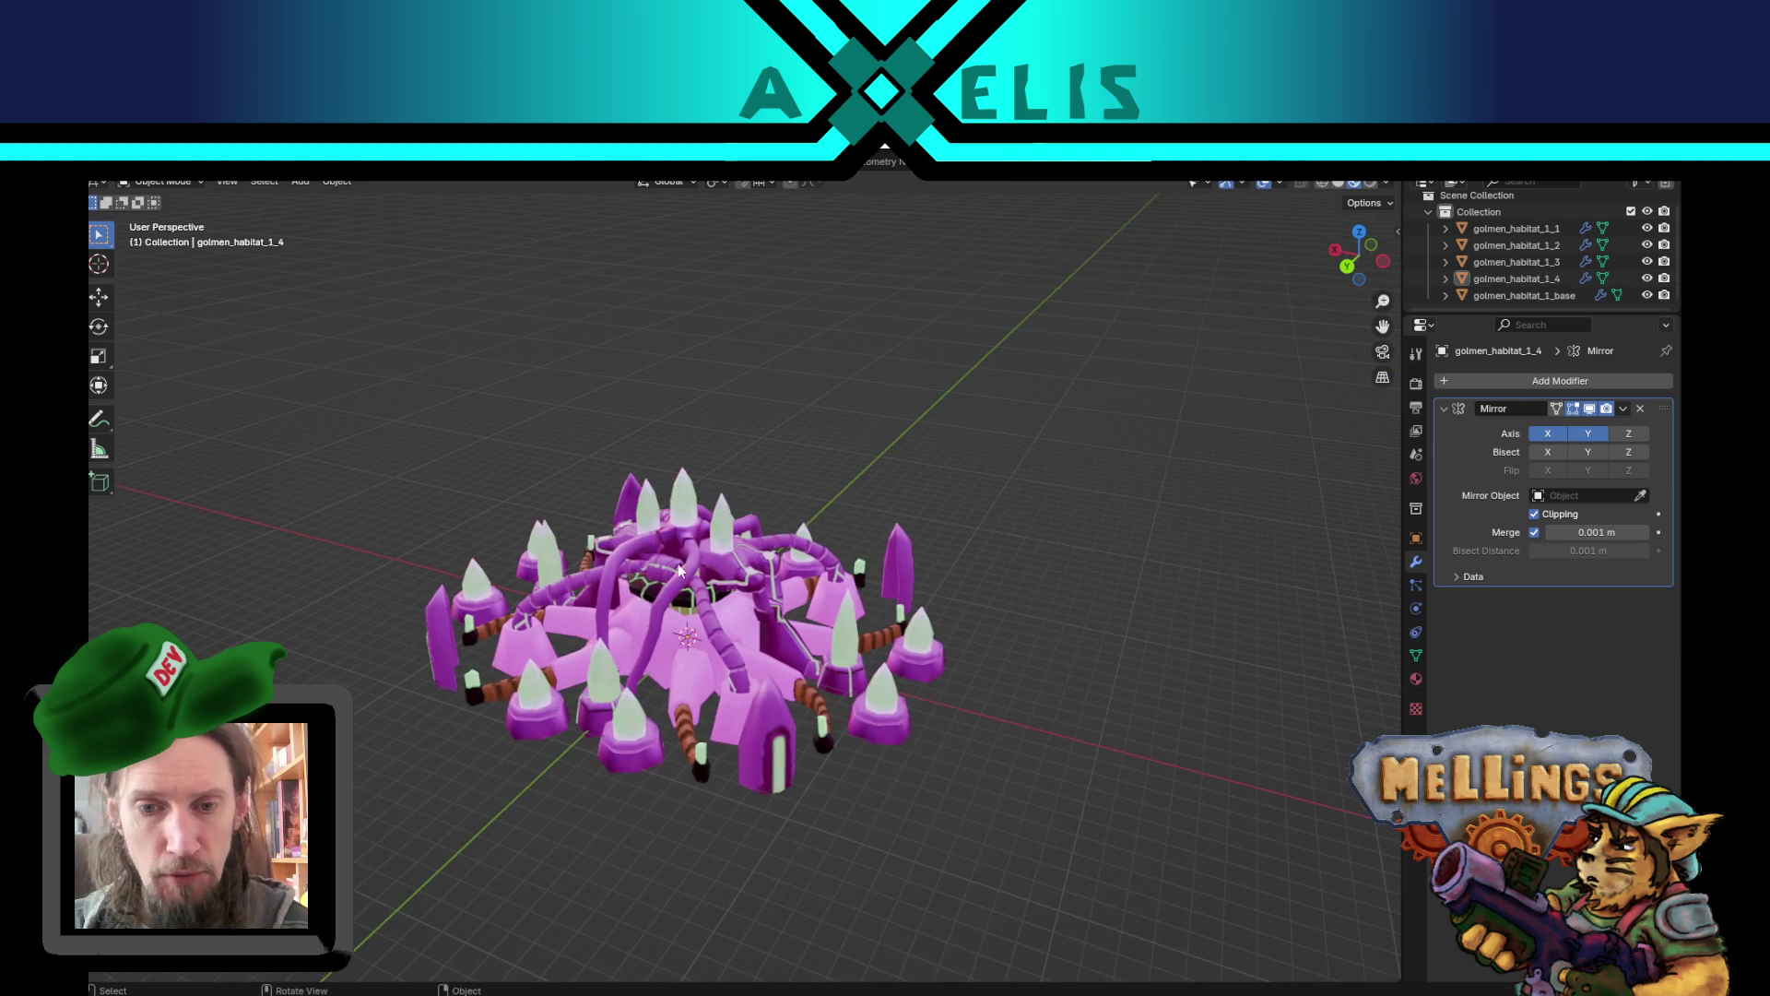
pyautogui.moveTo(750, 552); pyautogui.dragTo(720, 516)
pyautogui.click(645, 162)
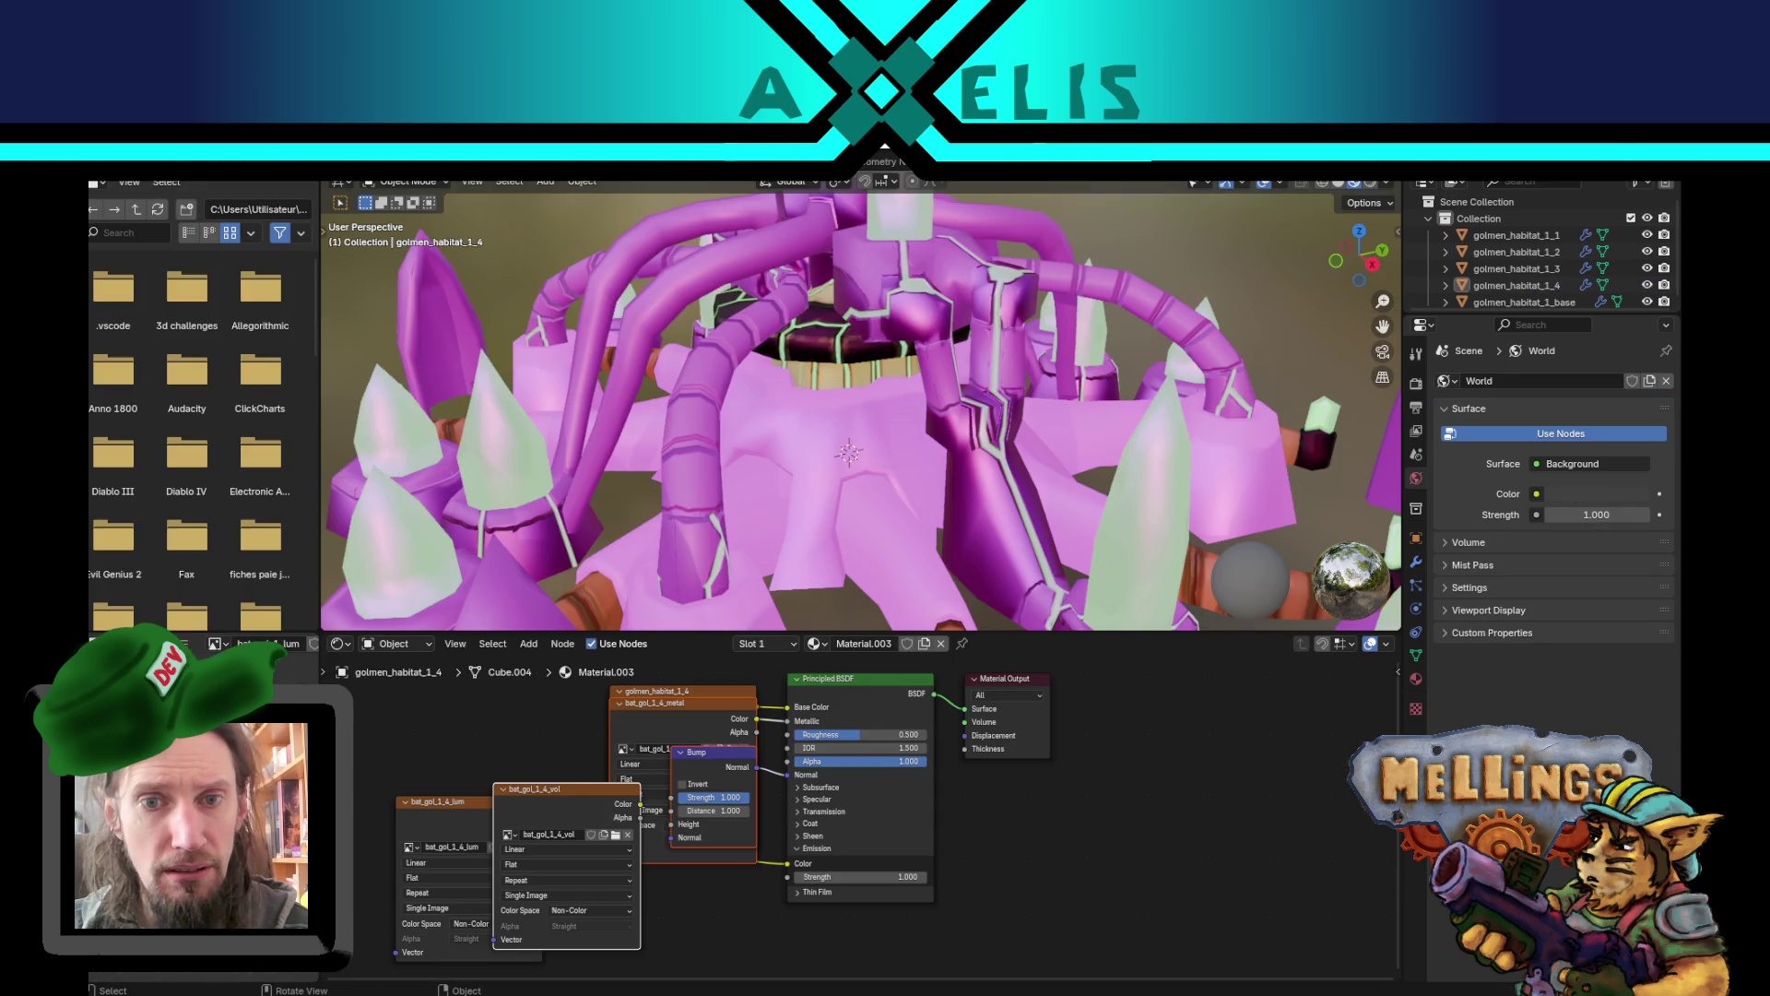
pyautogui.click(780, 460)
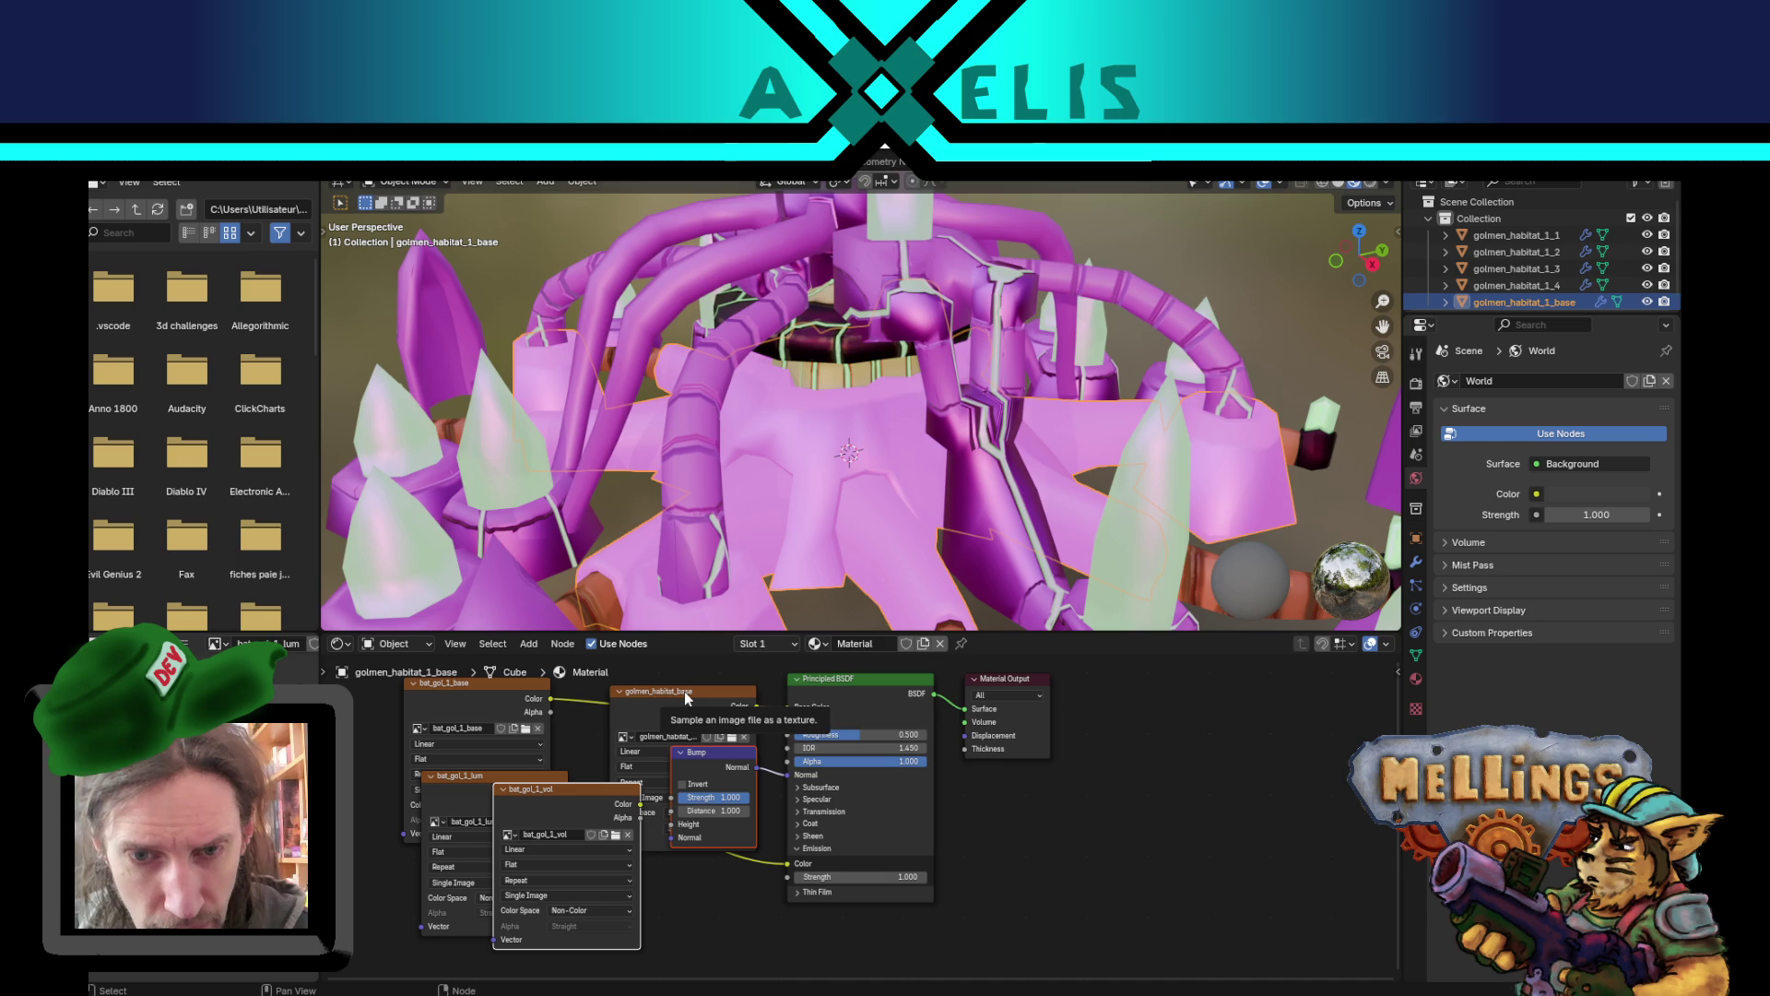
# - Inspect the base's golmen_habitat_base image texture without replacing it, then enter Edit Mode
pyautogui.scroll(-3, 904, 458)
pyautogui.scroll(2, 872, 448)
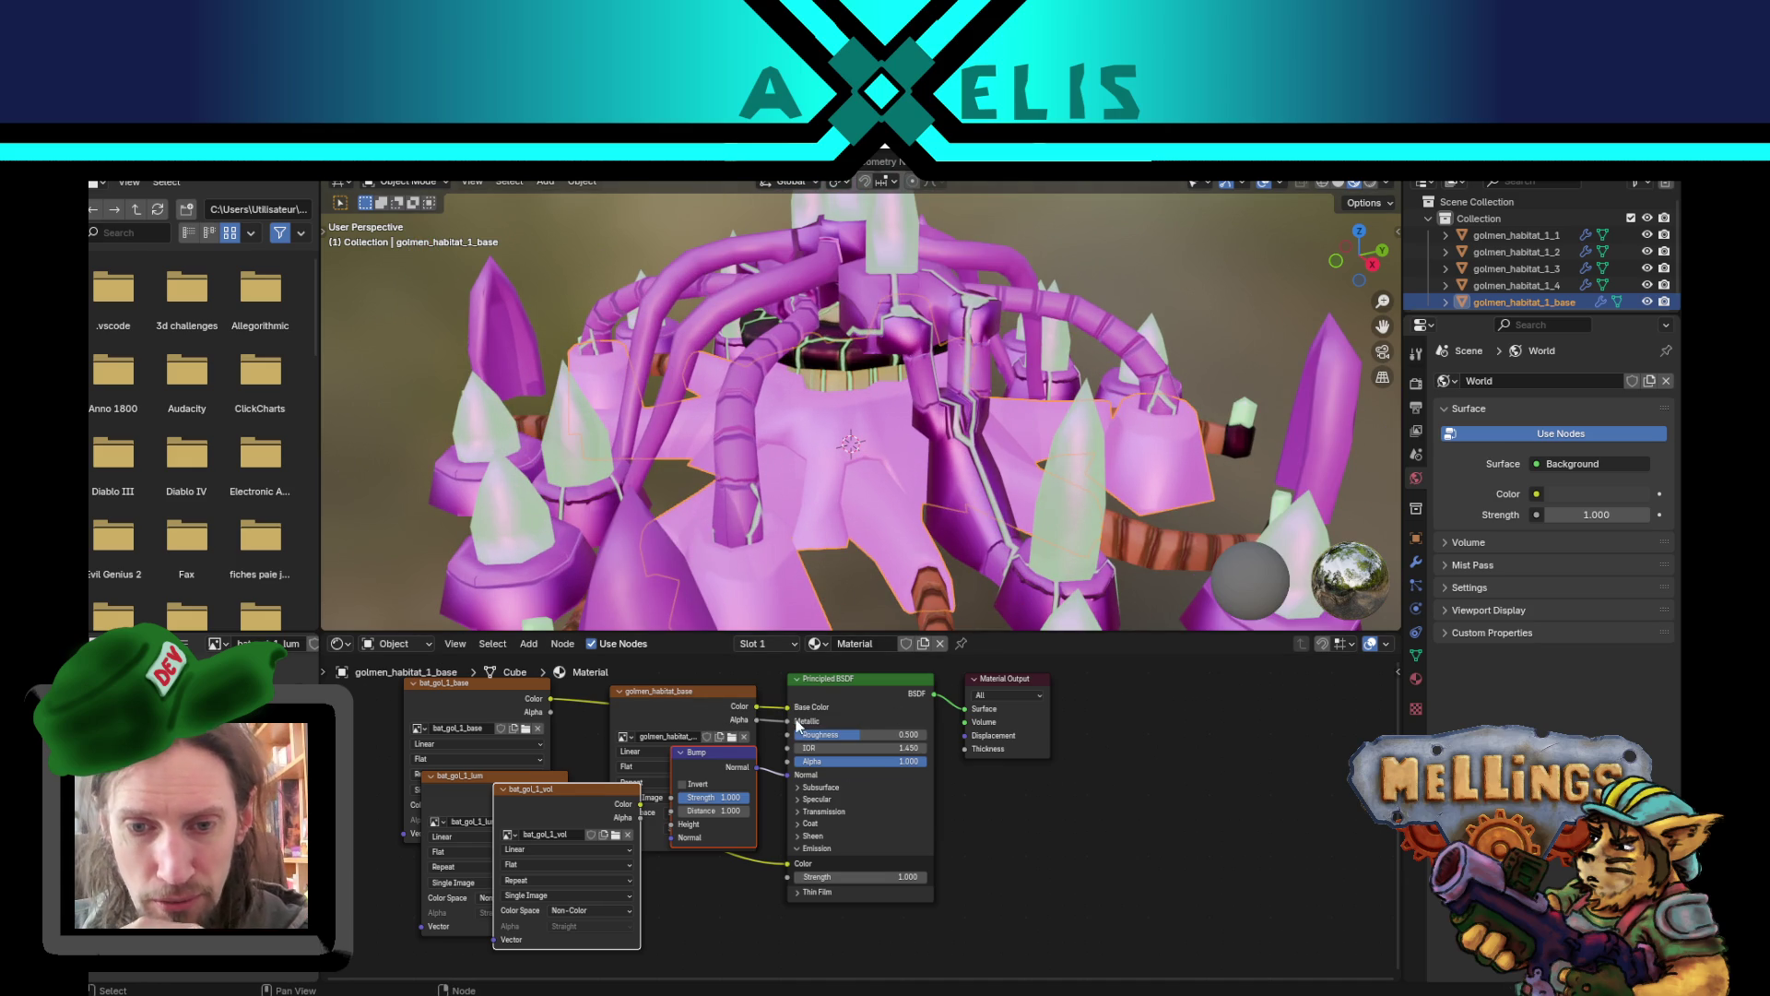
pyautogui.moveTo(710, 698); pyautogui.dragTo(701, 699)
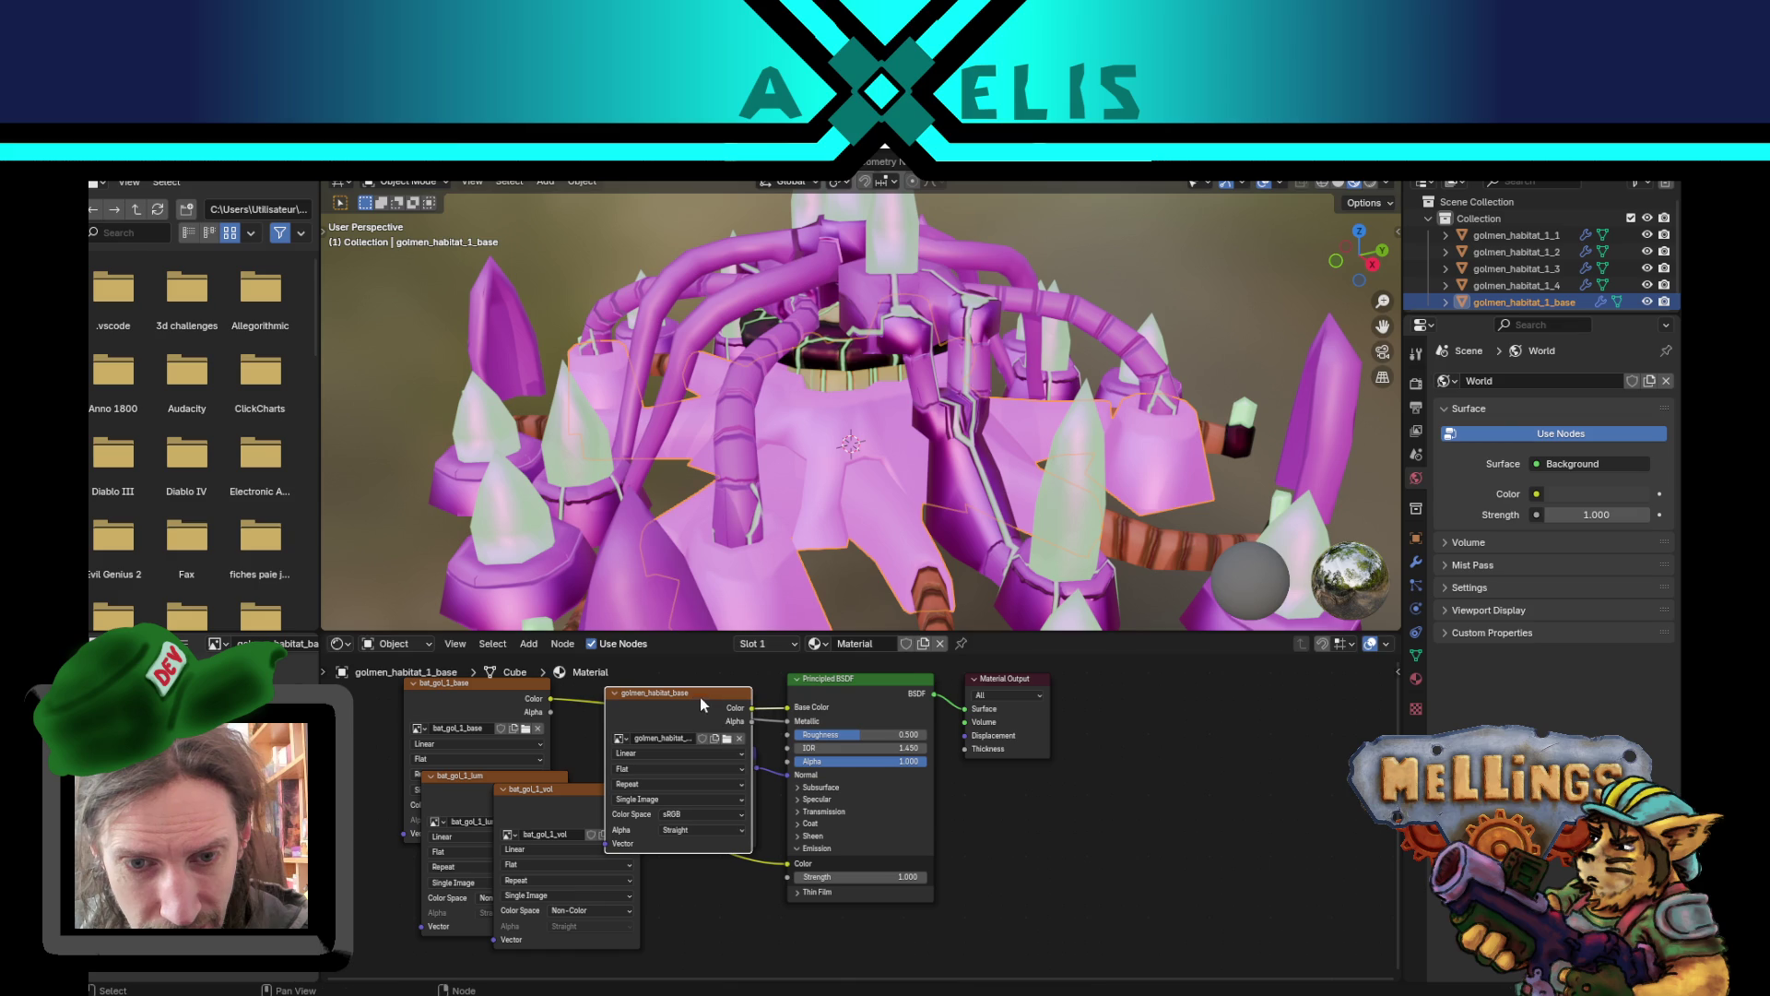
pyautogui.click(728, 739)
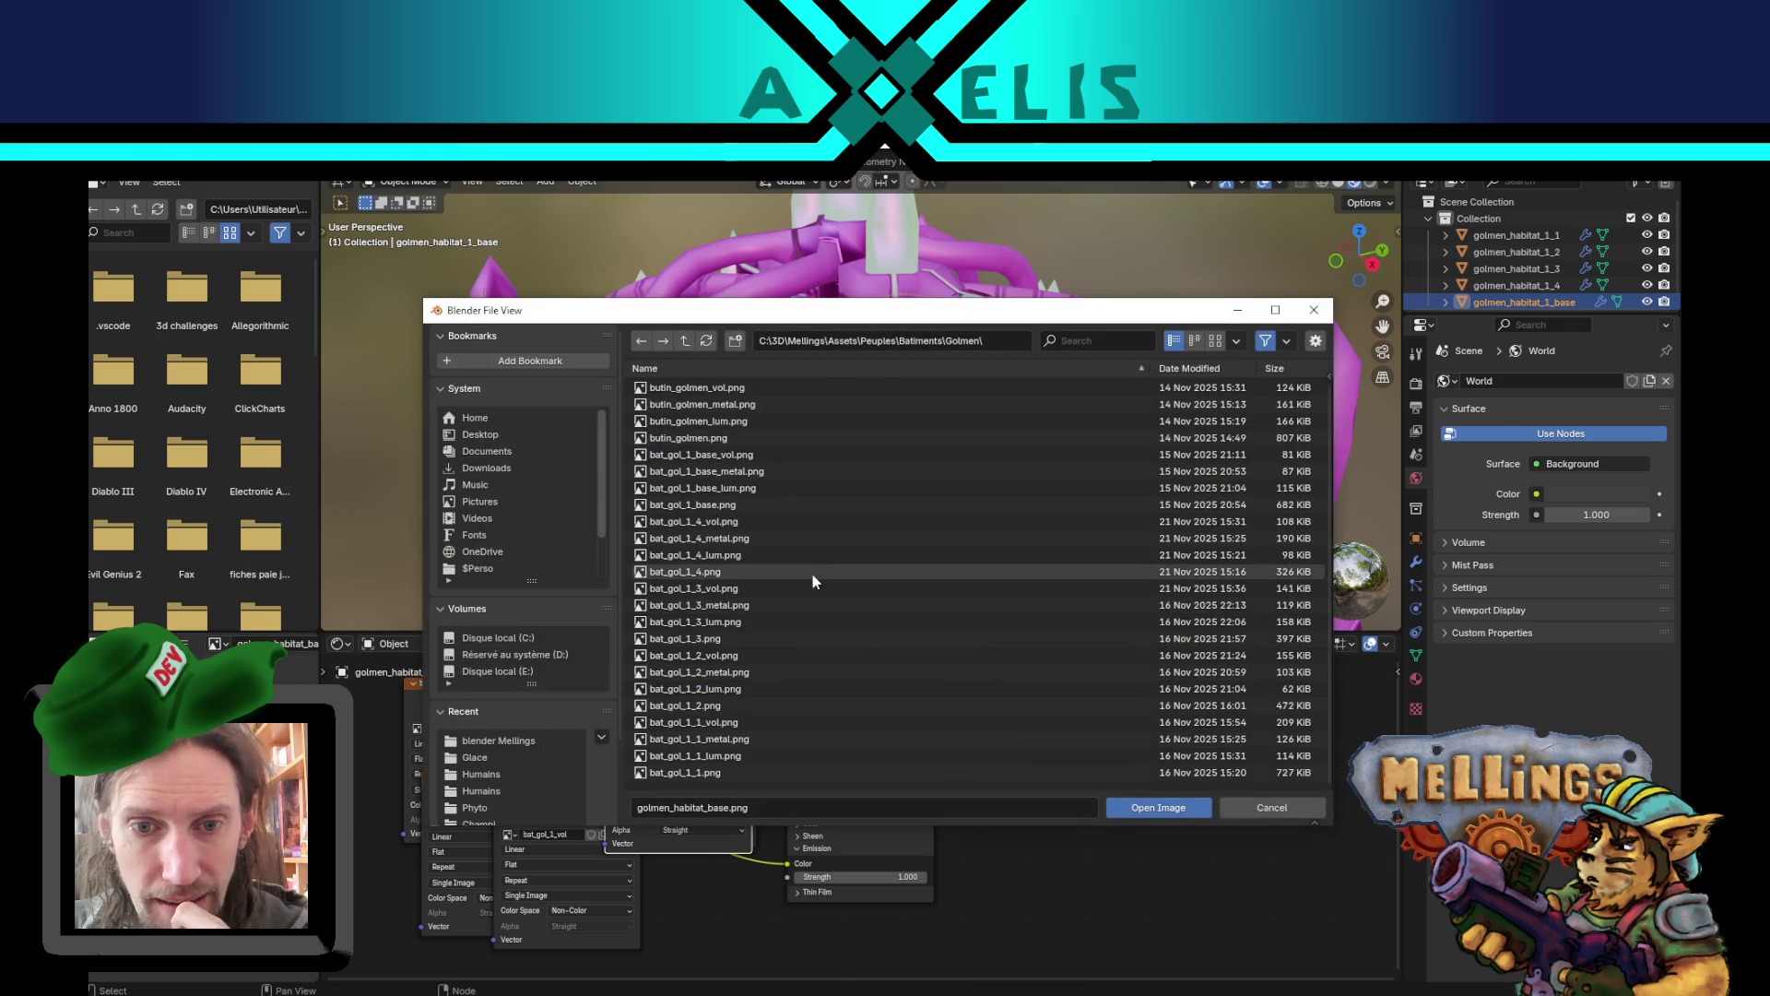
pyautogui.scroll(-3, 502, 769)
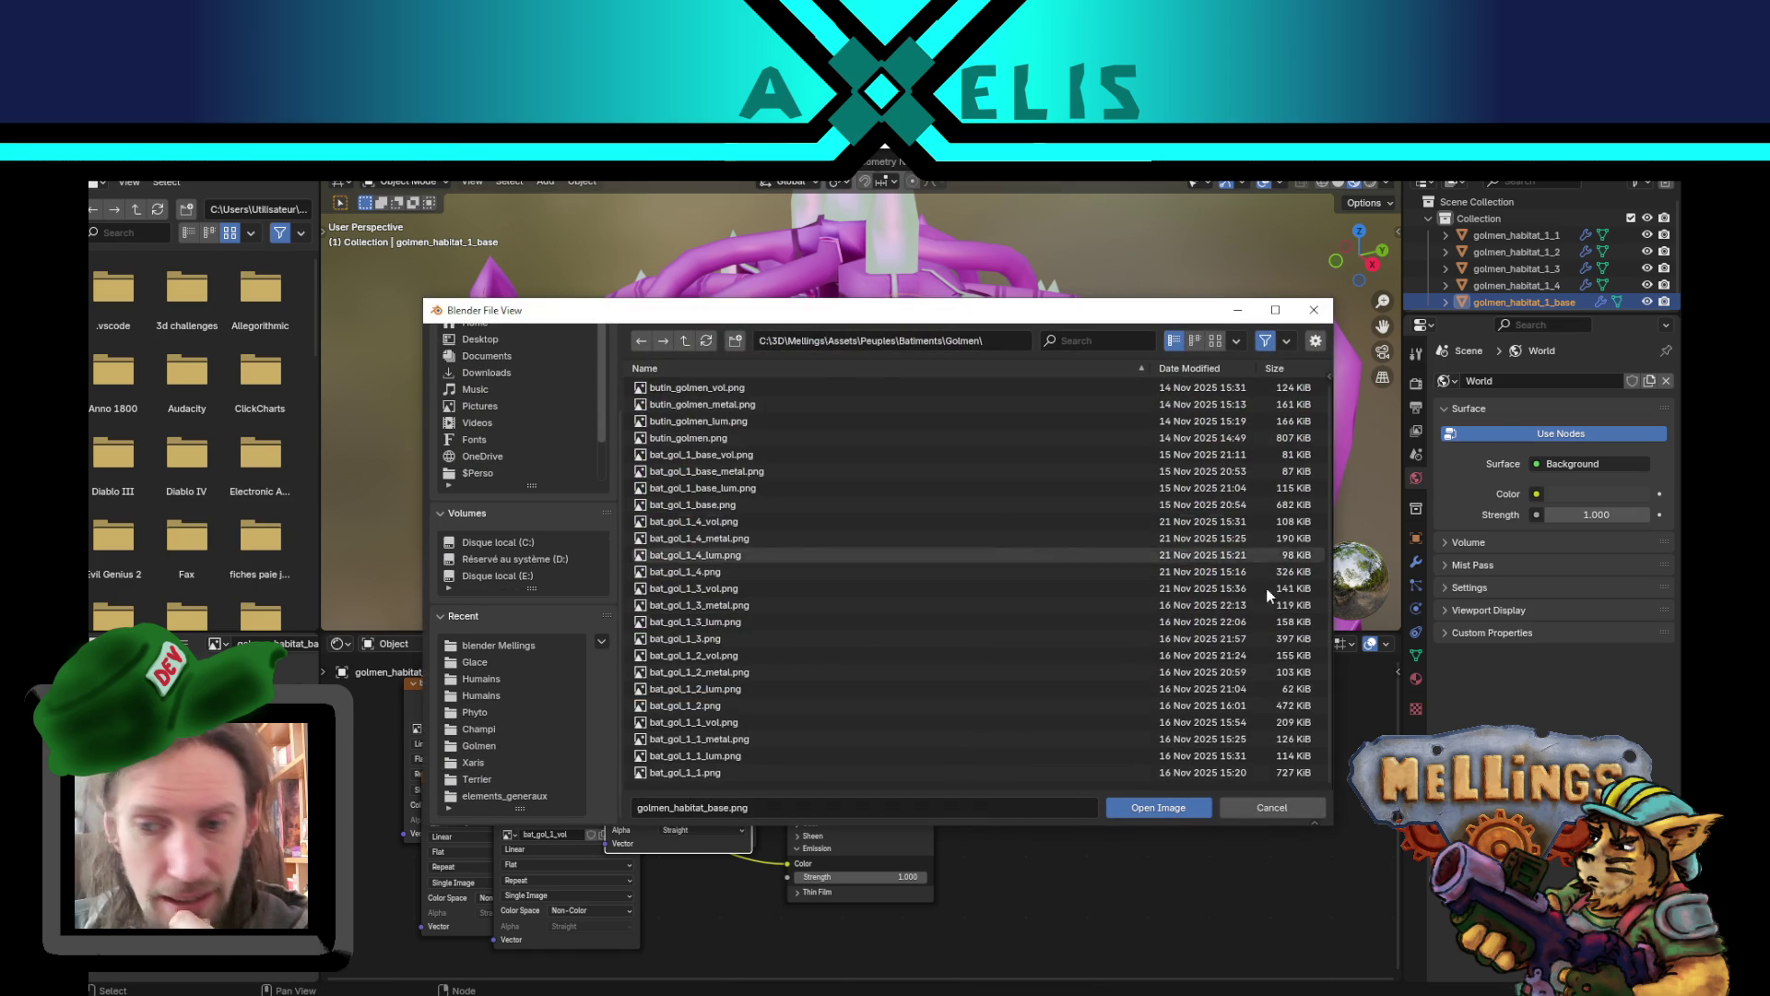
pyautogui.click(1278, 811)
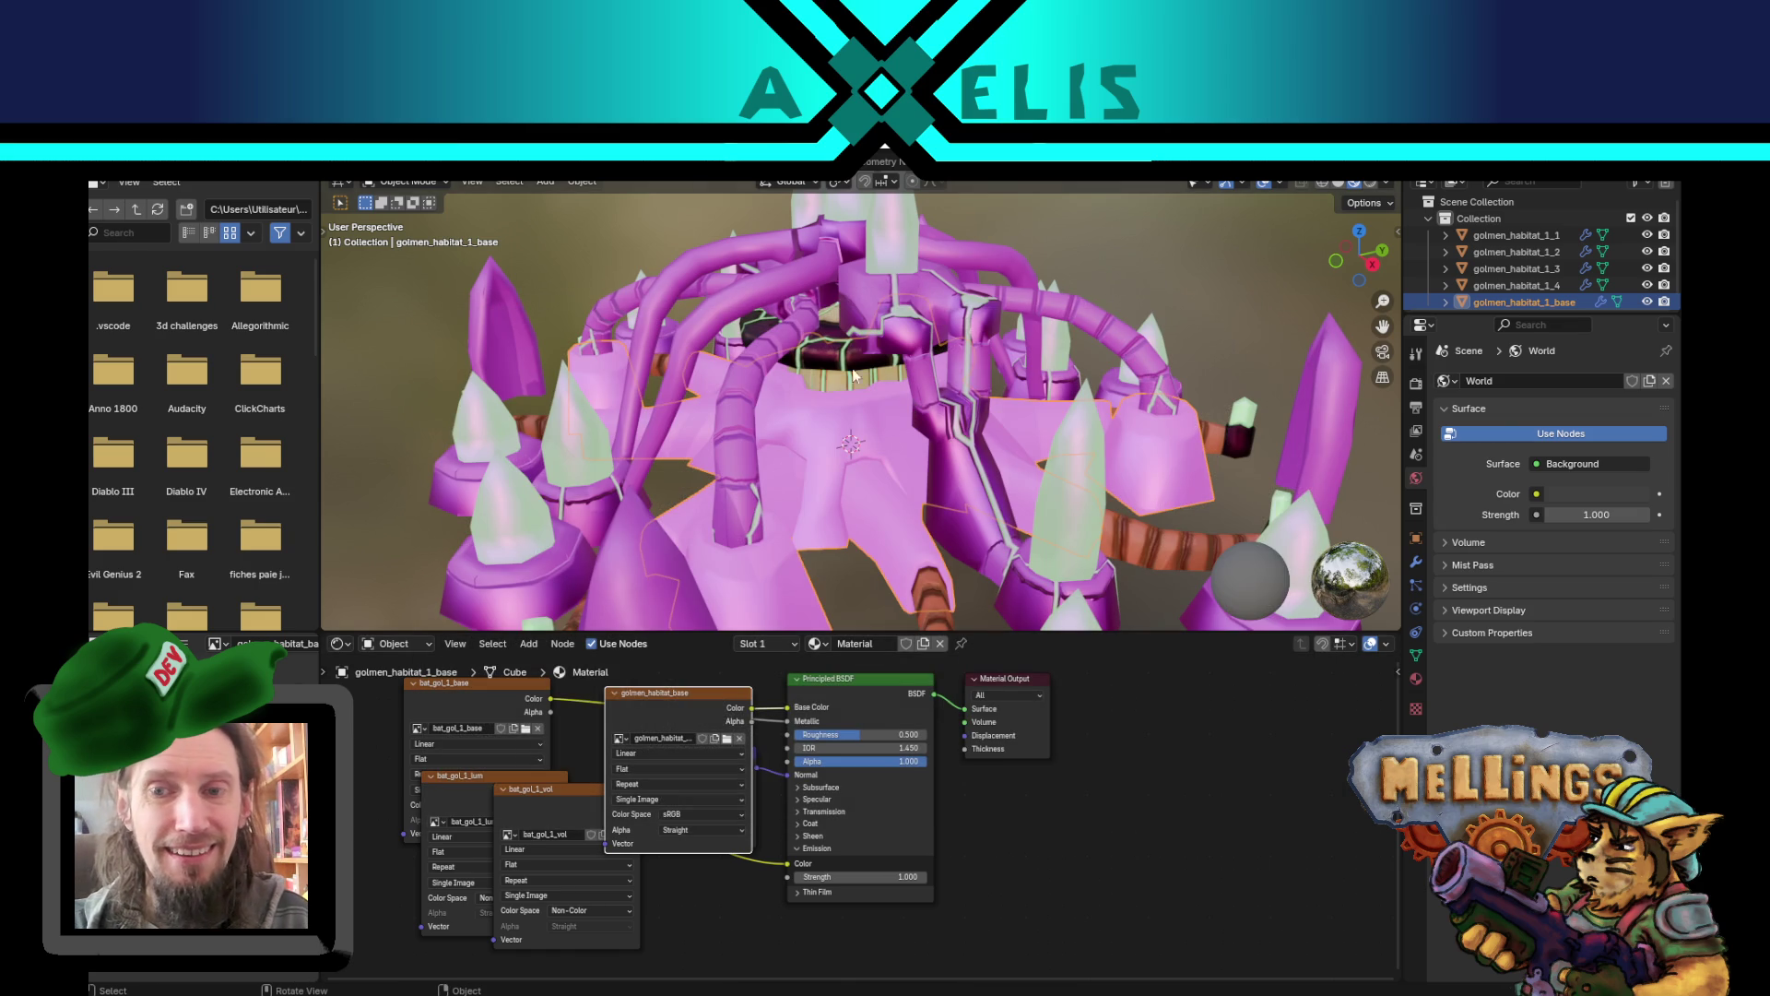
pyautogui.hotkey('ctrl', 'pageup')
pyautogui.scroll(-3, 1137, 636)
pyautogui.scroll(5, 1092, 630)
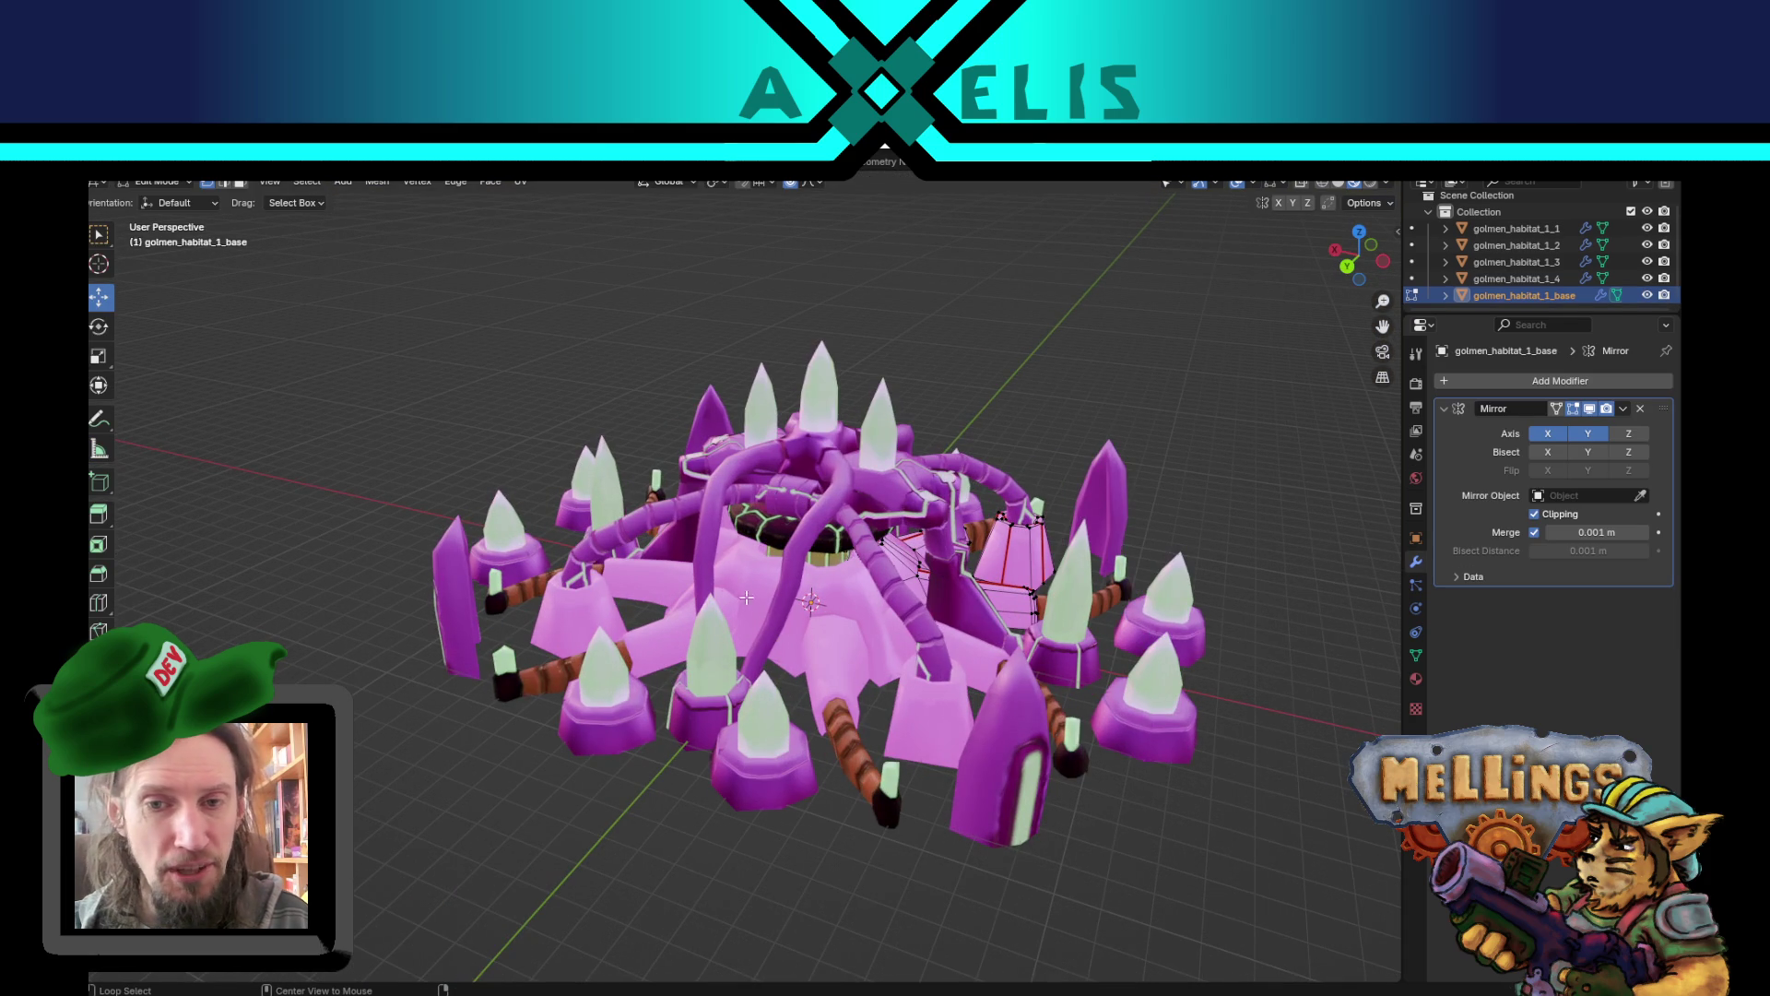
# - Back in Object Mode, isolate golmen_habitat_1_1 and orbit around it
pyautogui.moveTo(785, 547); pyautogui.dragTo(836, 533)
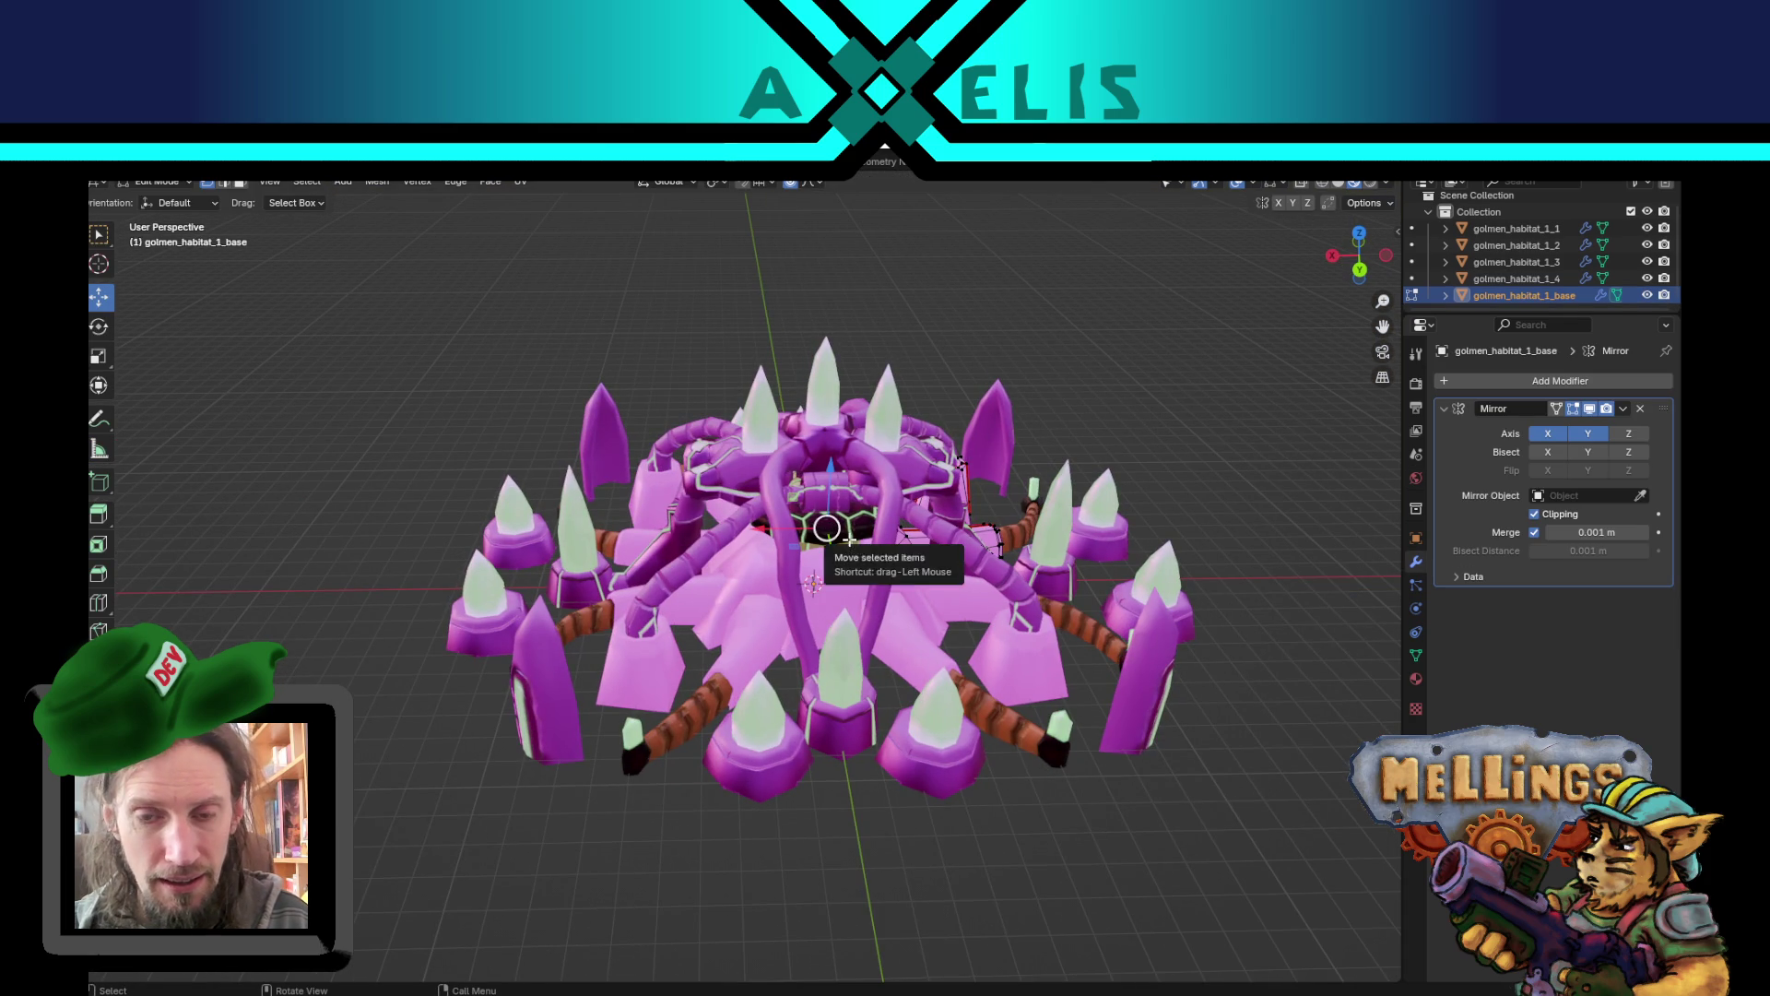
pyautogui.press('Tab')
pyautogui.click(1021, 734)
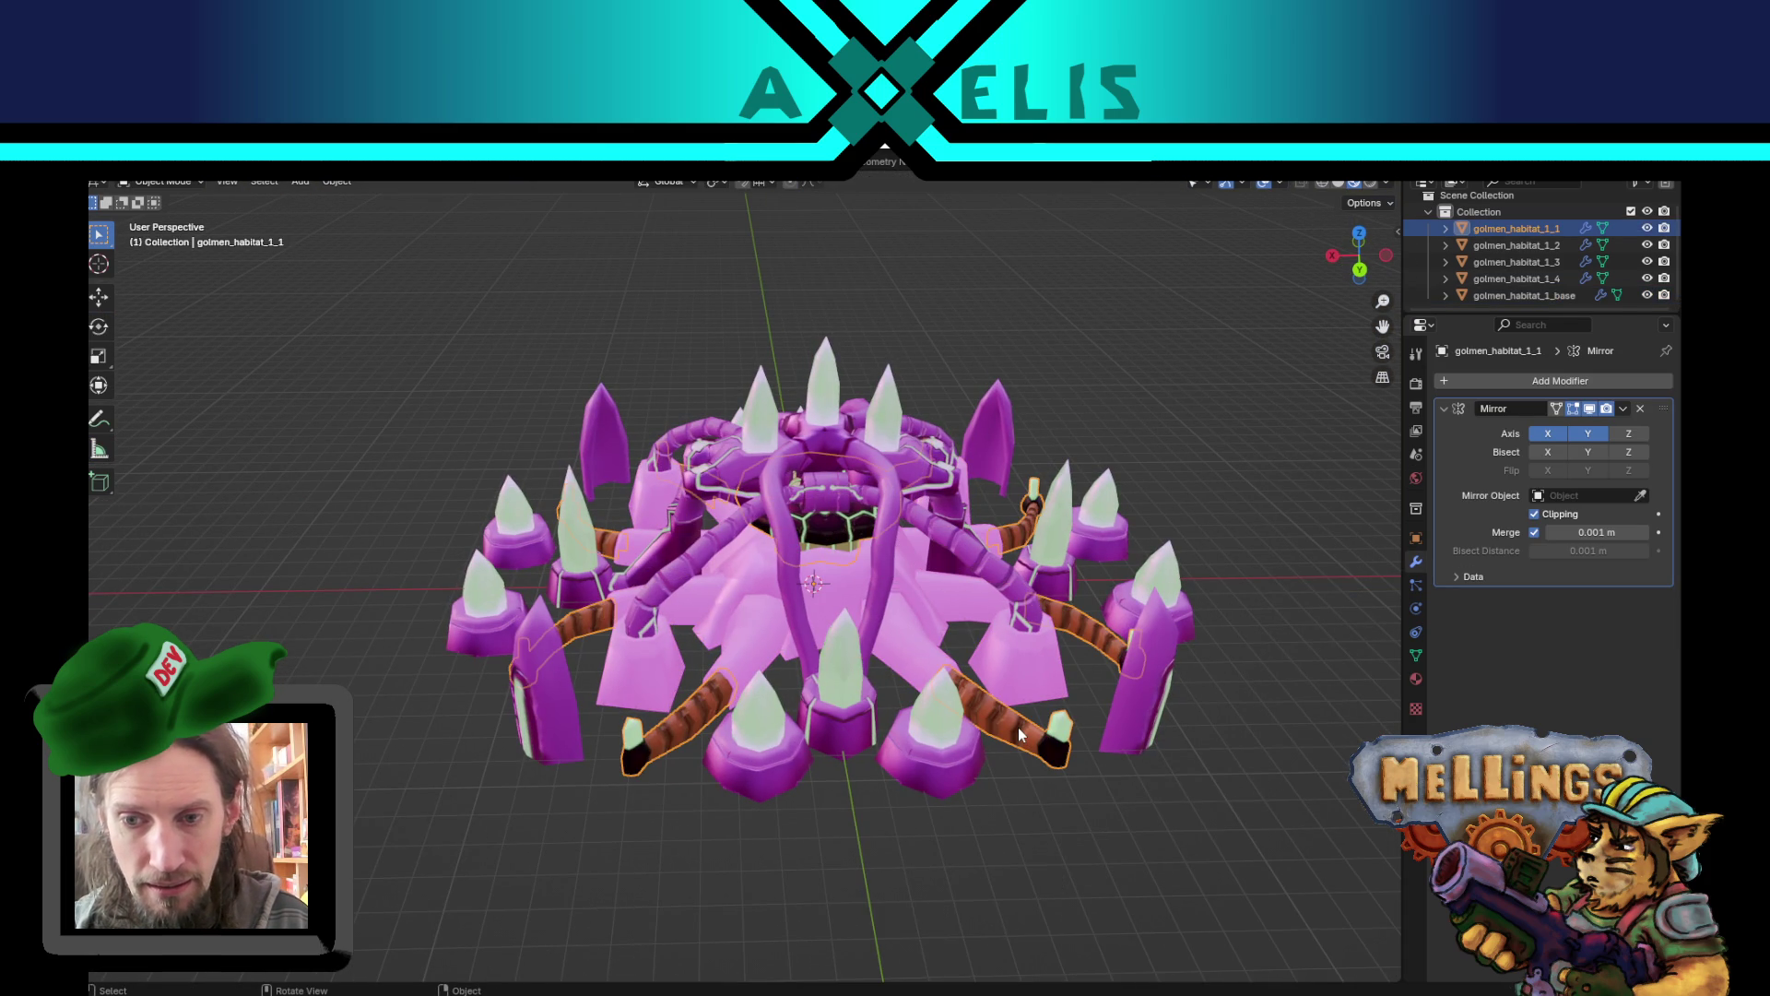
pyautogui.hotkey('shift', 'h')
pyautogui.moveTo(856, 645)
pyautogui.mouseDown()
pyautogui.moveTo(961, 667)
pyautogui.moveTo(920, 500)
pyautogui.moveTo(994, 529)
pyautogui.moveTo(904, 605)
pyautogui.moveTo(775, 516)
pyautogui.moveTo(856, 479)
pyautogui.mouseUp()
pyautogui.moveTo(986, 644)
pyautogui.mouseDown()
pyautogui.moveTo(890, 565)
pyautogui.moveTo(817, 552)
pyautogui.moveTo(833, 594)
pyautogui.moveTo(903, 621)
pyautogui.moveTo(817, 614)
pyautogui.mouseUp()
# - Unhide all habitat parts, deselect everything and switch to Unity
pyautogui.hotkey('alt', 'h')
pyautogui.scroll(-5, 814, 613)
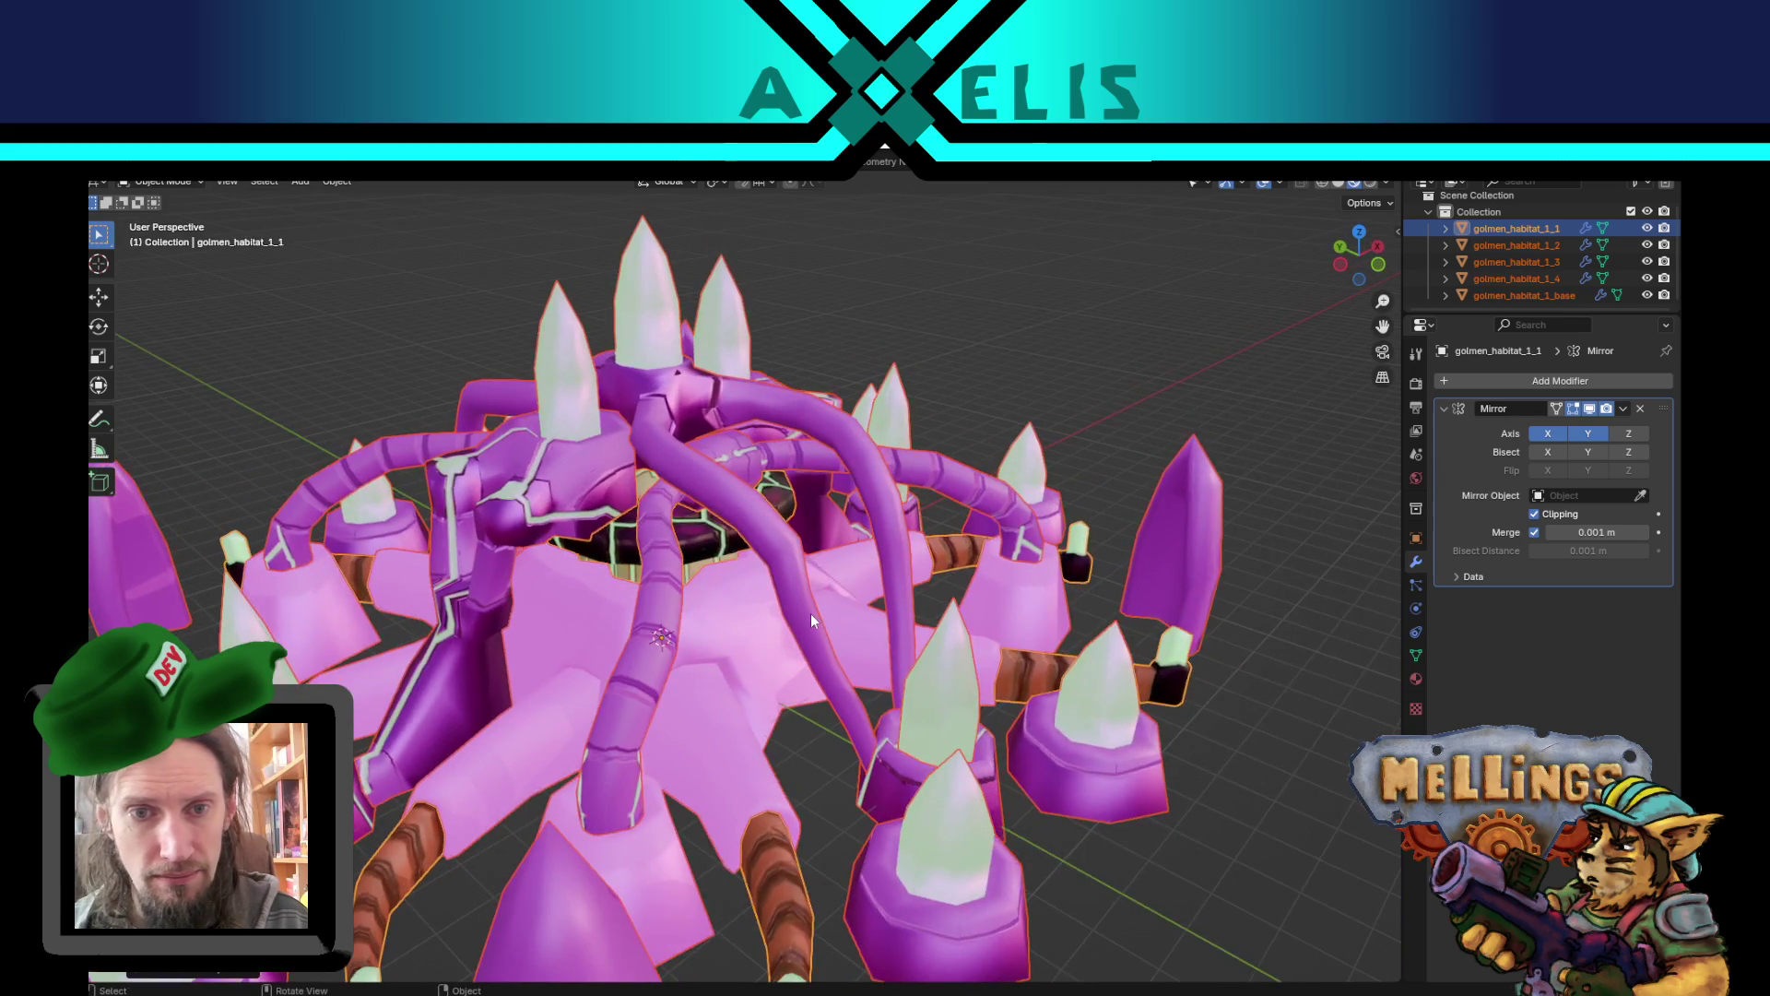
pyautogui.click(797, 698)
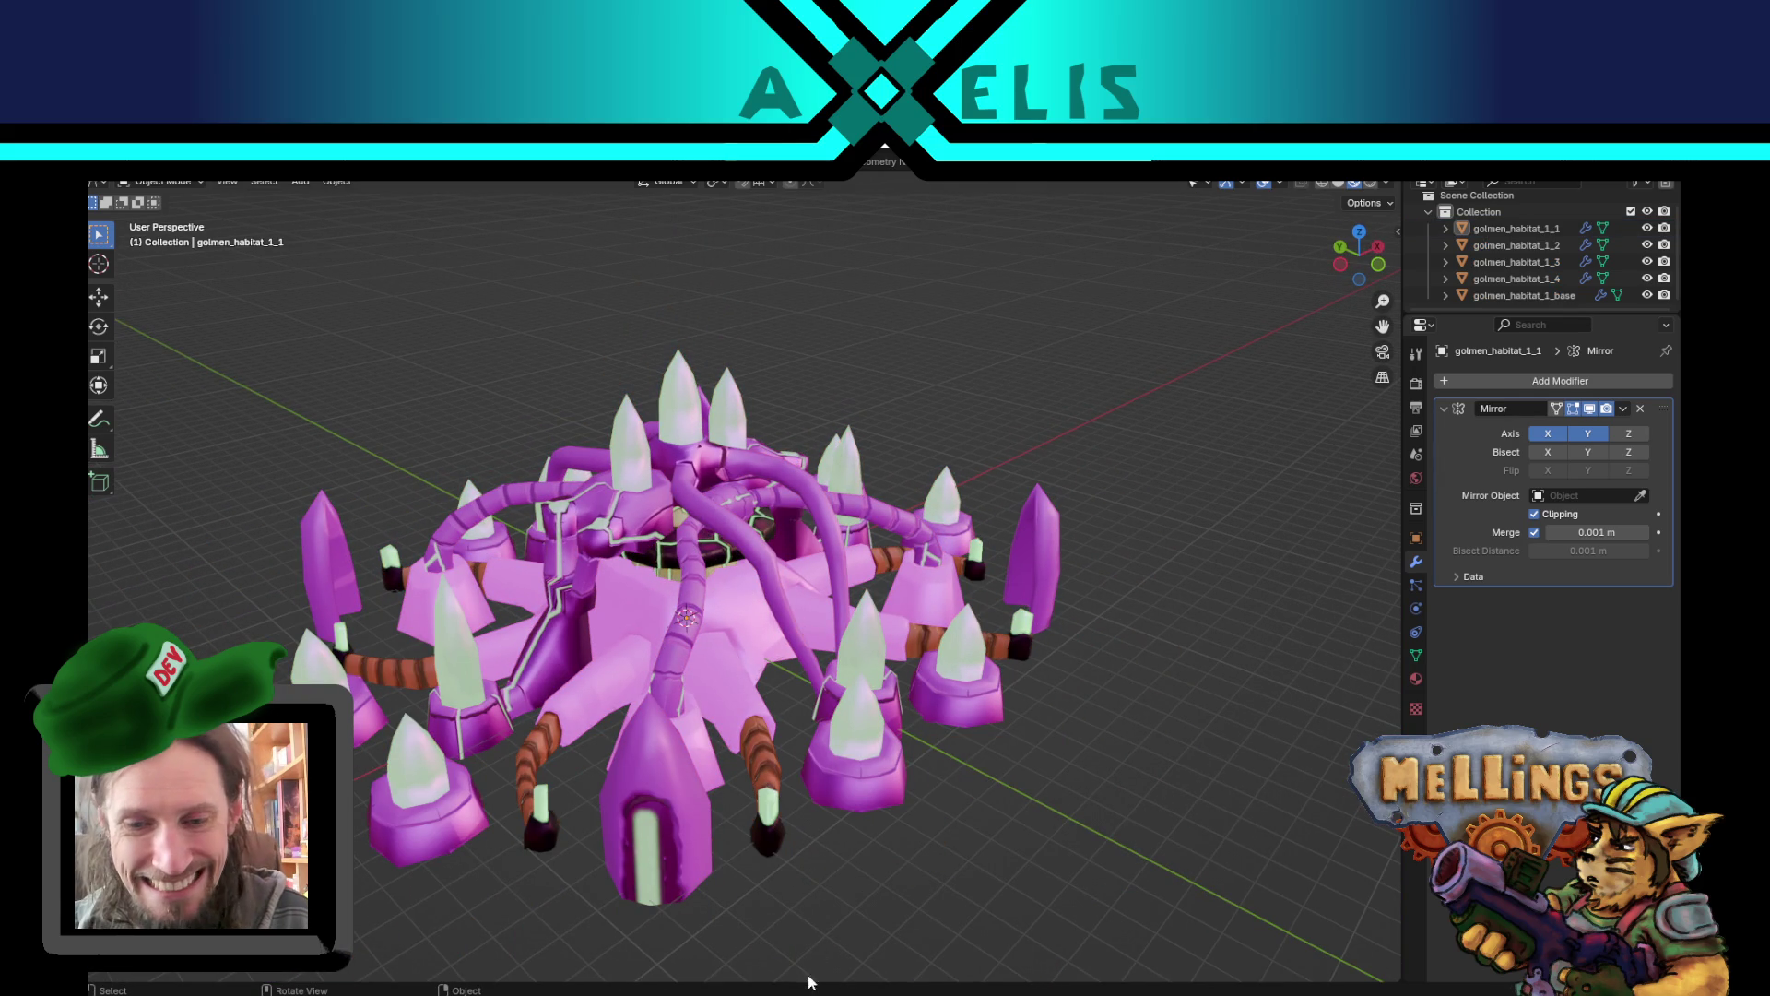
pyautogui.hotkey('alt', 'Tab')
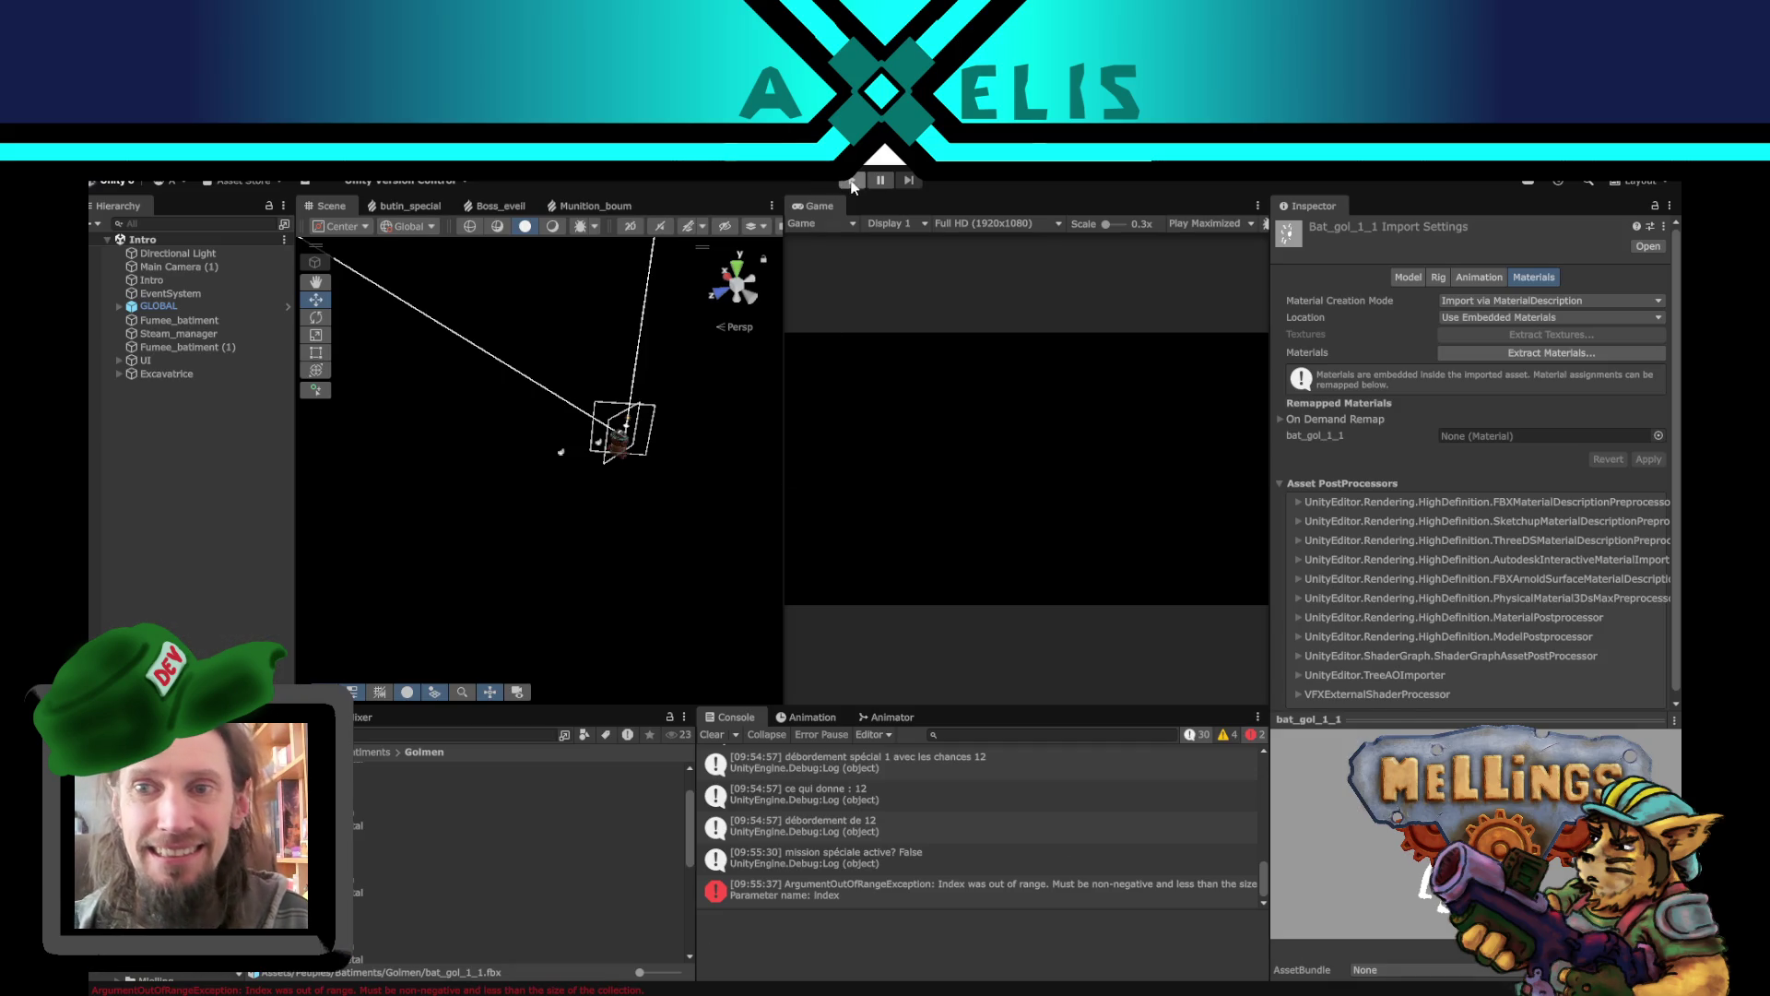
# - Run Mellings in play mode, press Démarrer to reach the cave hub, and open the mission panel
pyautogui.click(848, 180)
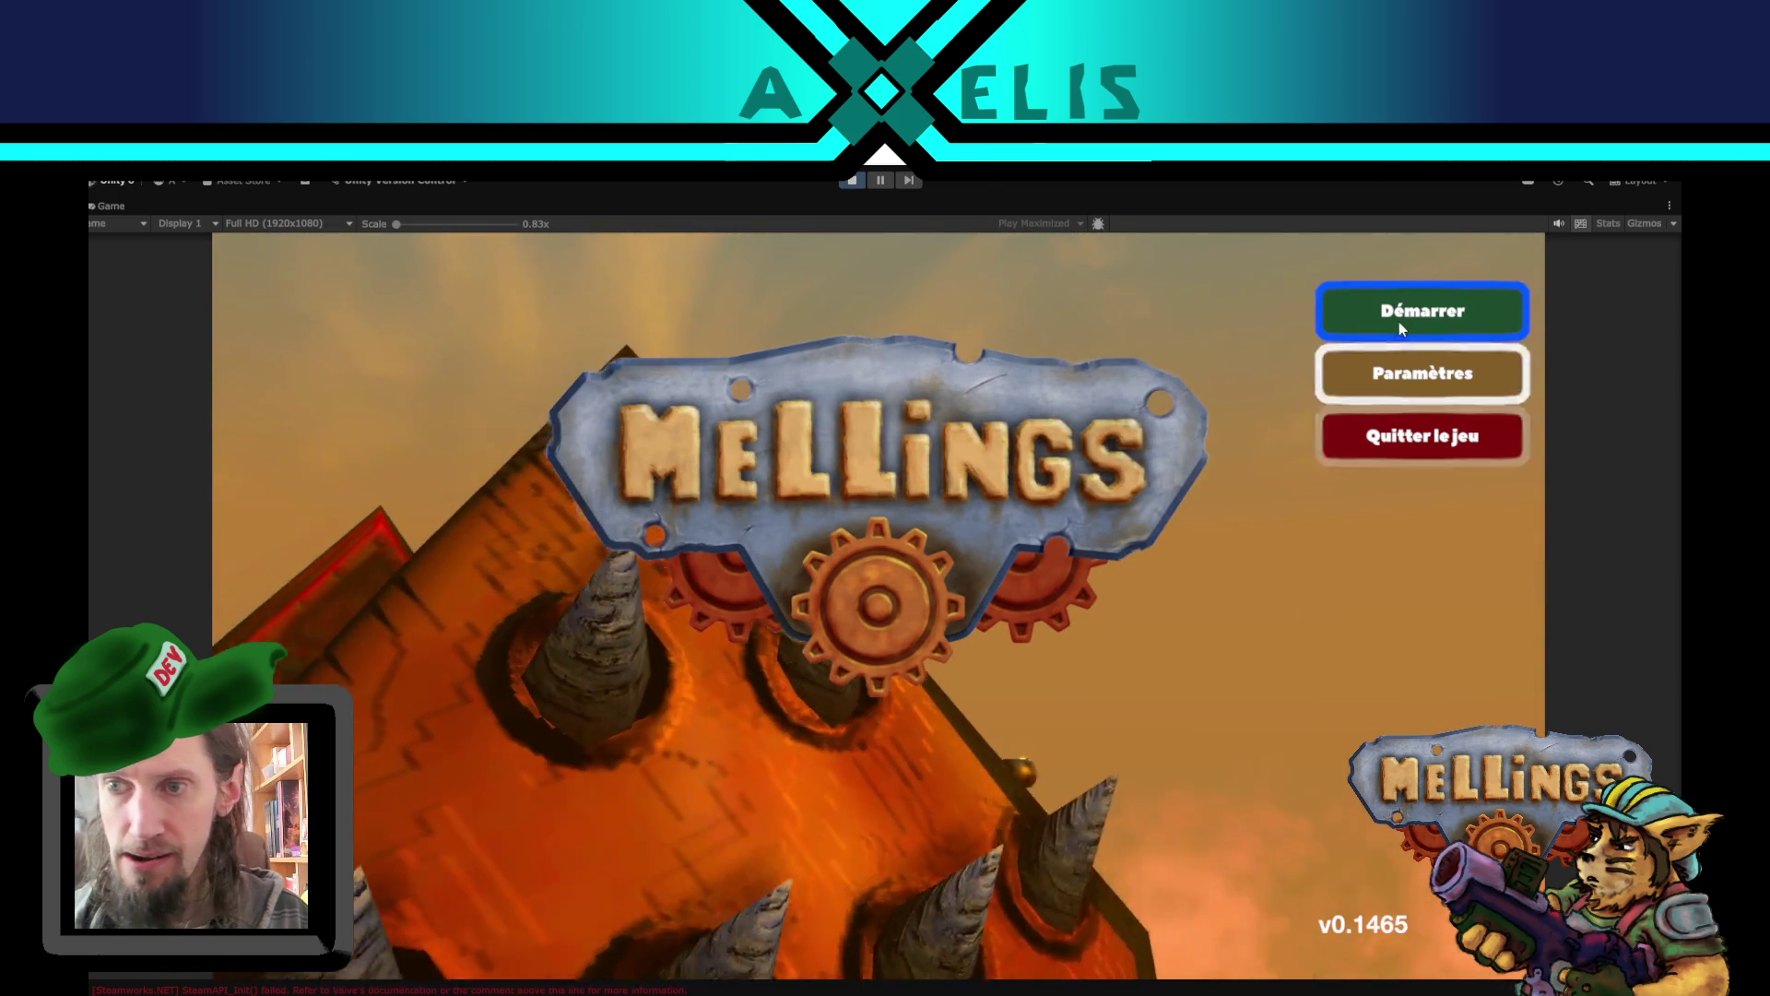
pyautogui.click(1398, 313)
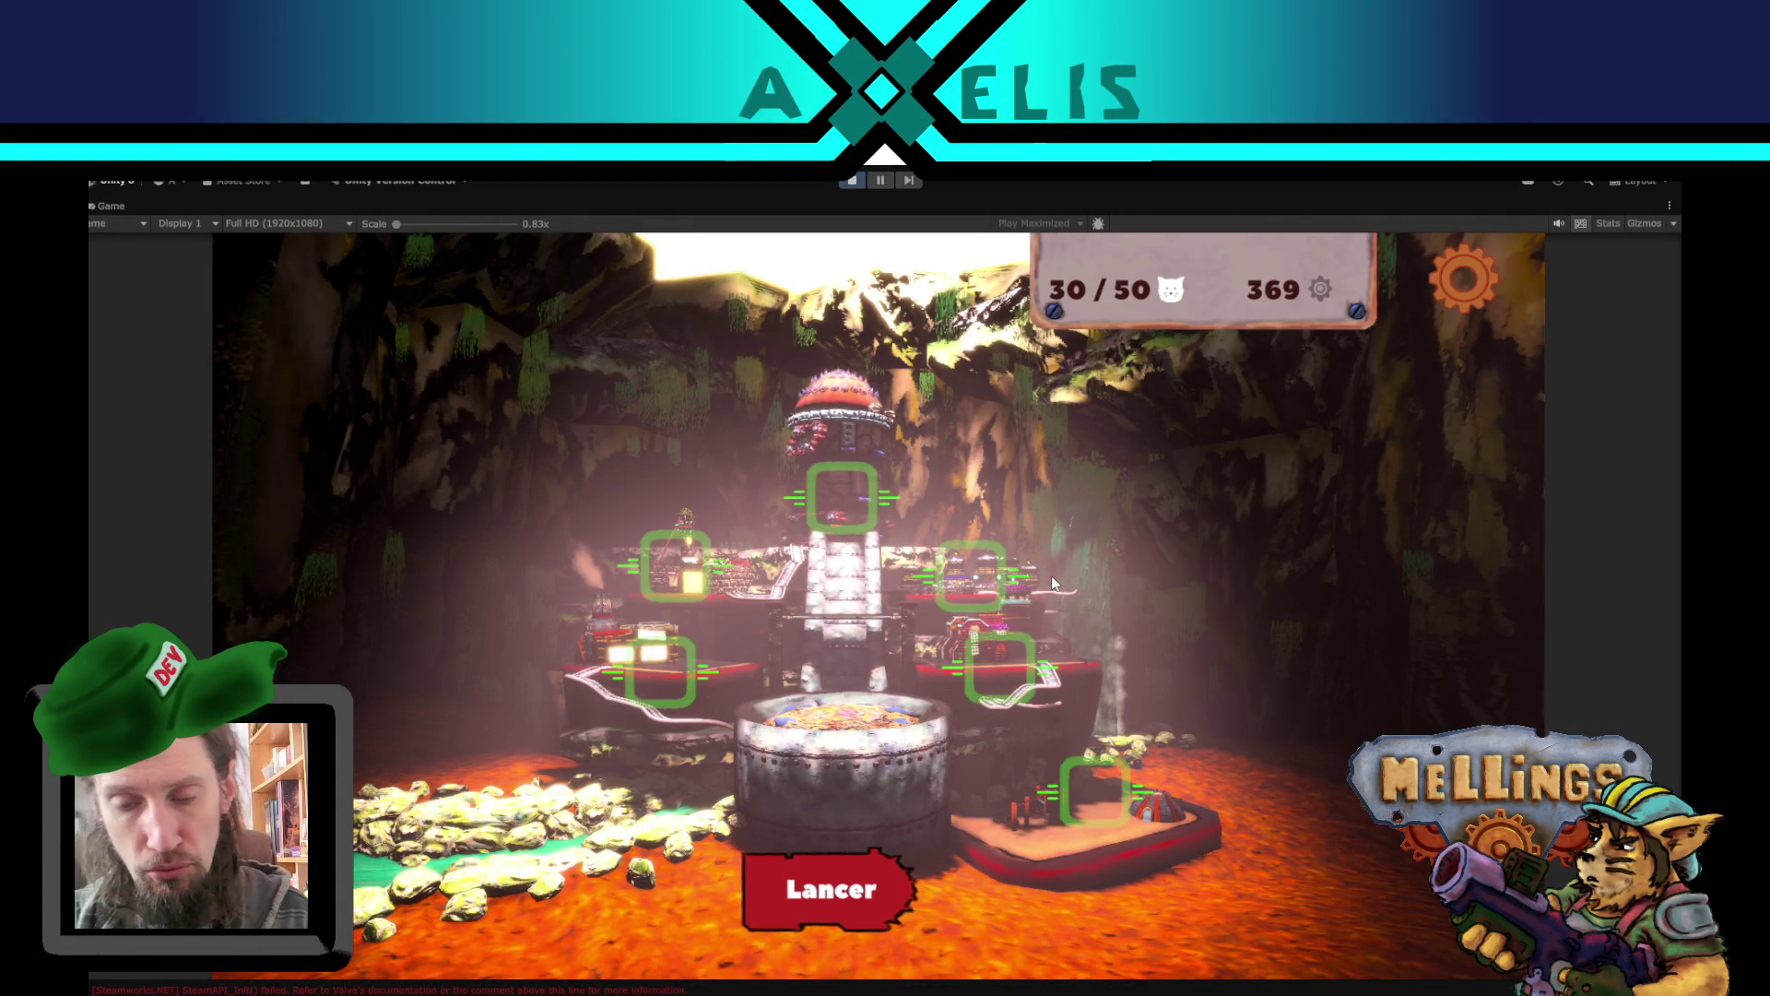
pyautogui.click(833, 895)
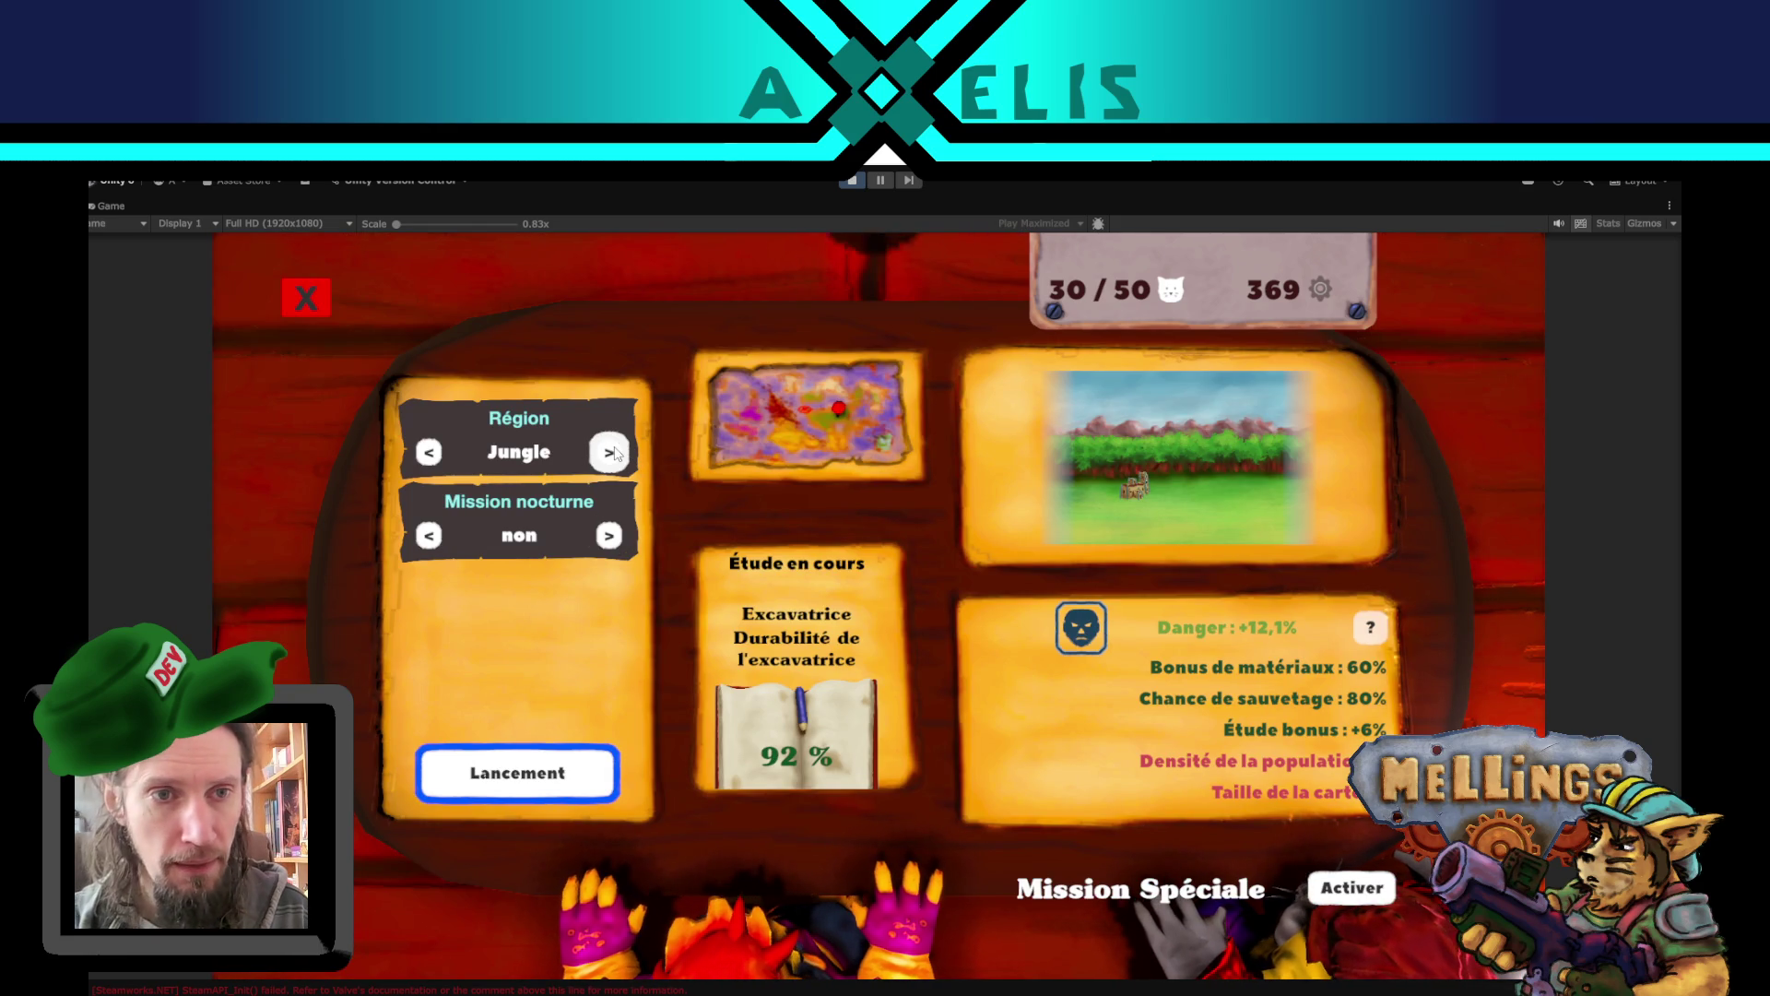
# - Look through the Loge des espions and Loge d'Exploration building menus
pyautogui.click(320, 307)
pyautogui.click(1003, 593)
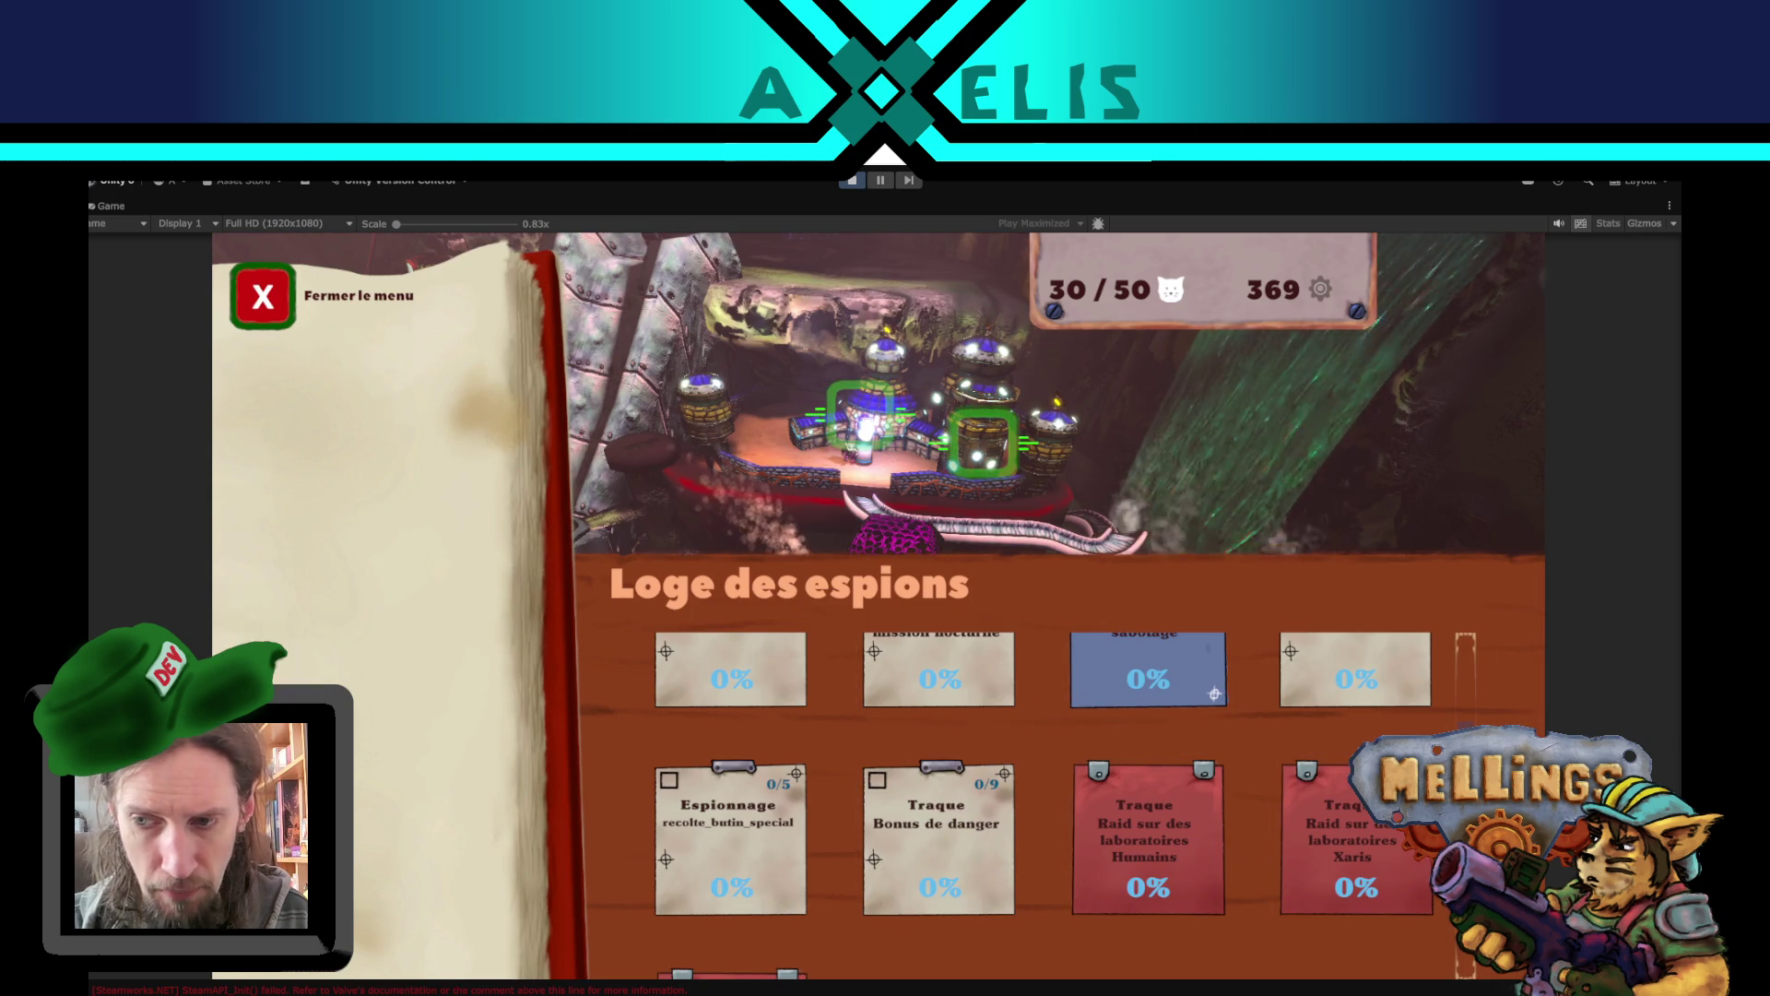
pyautogui.scroll(2, 1106, 793)
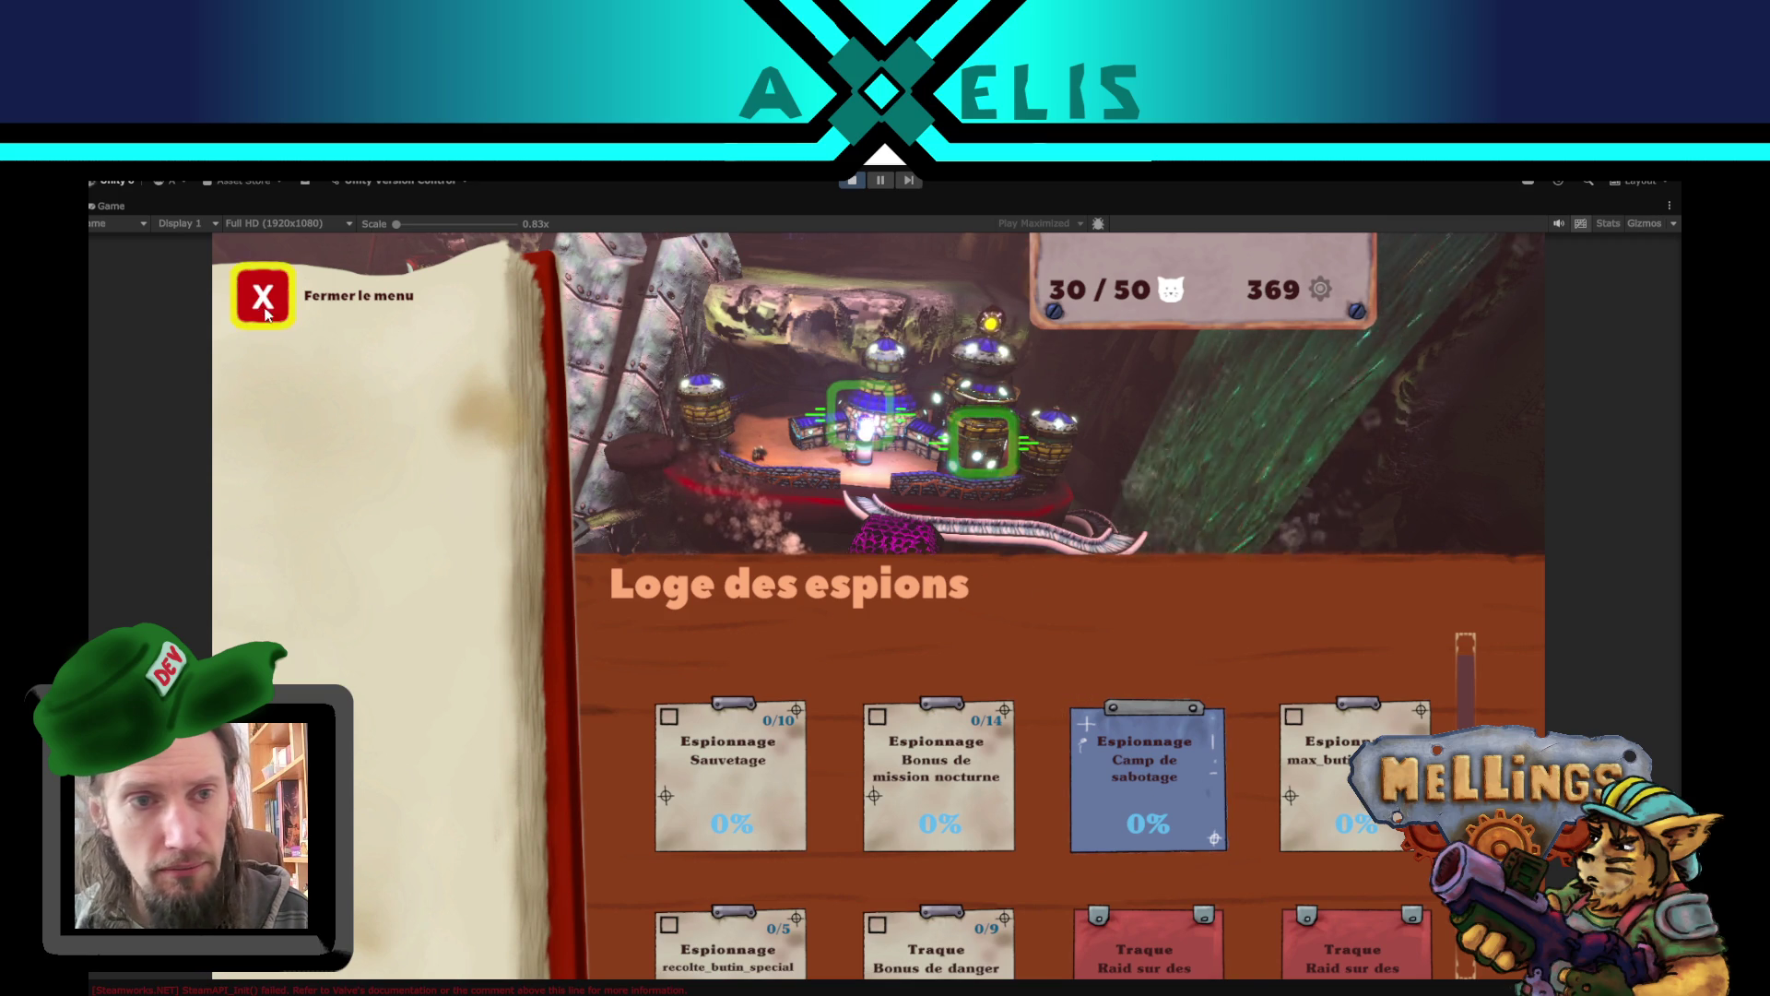
pyautogui.press('Escape')
pyautogui.click(693, 582)
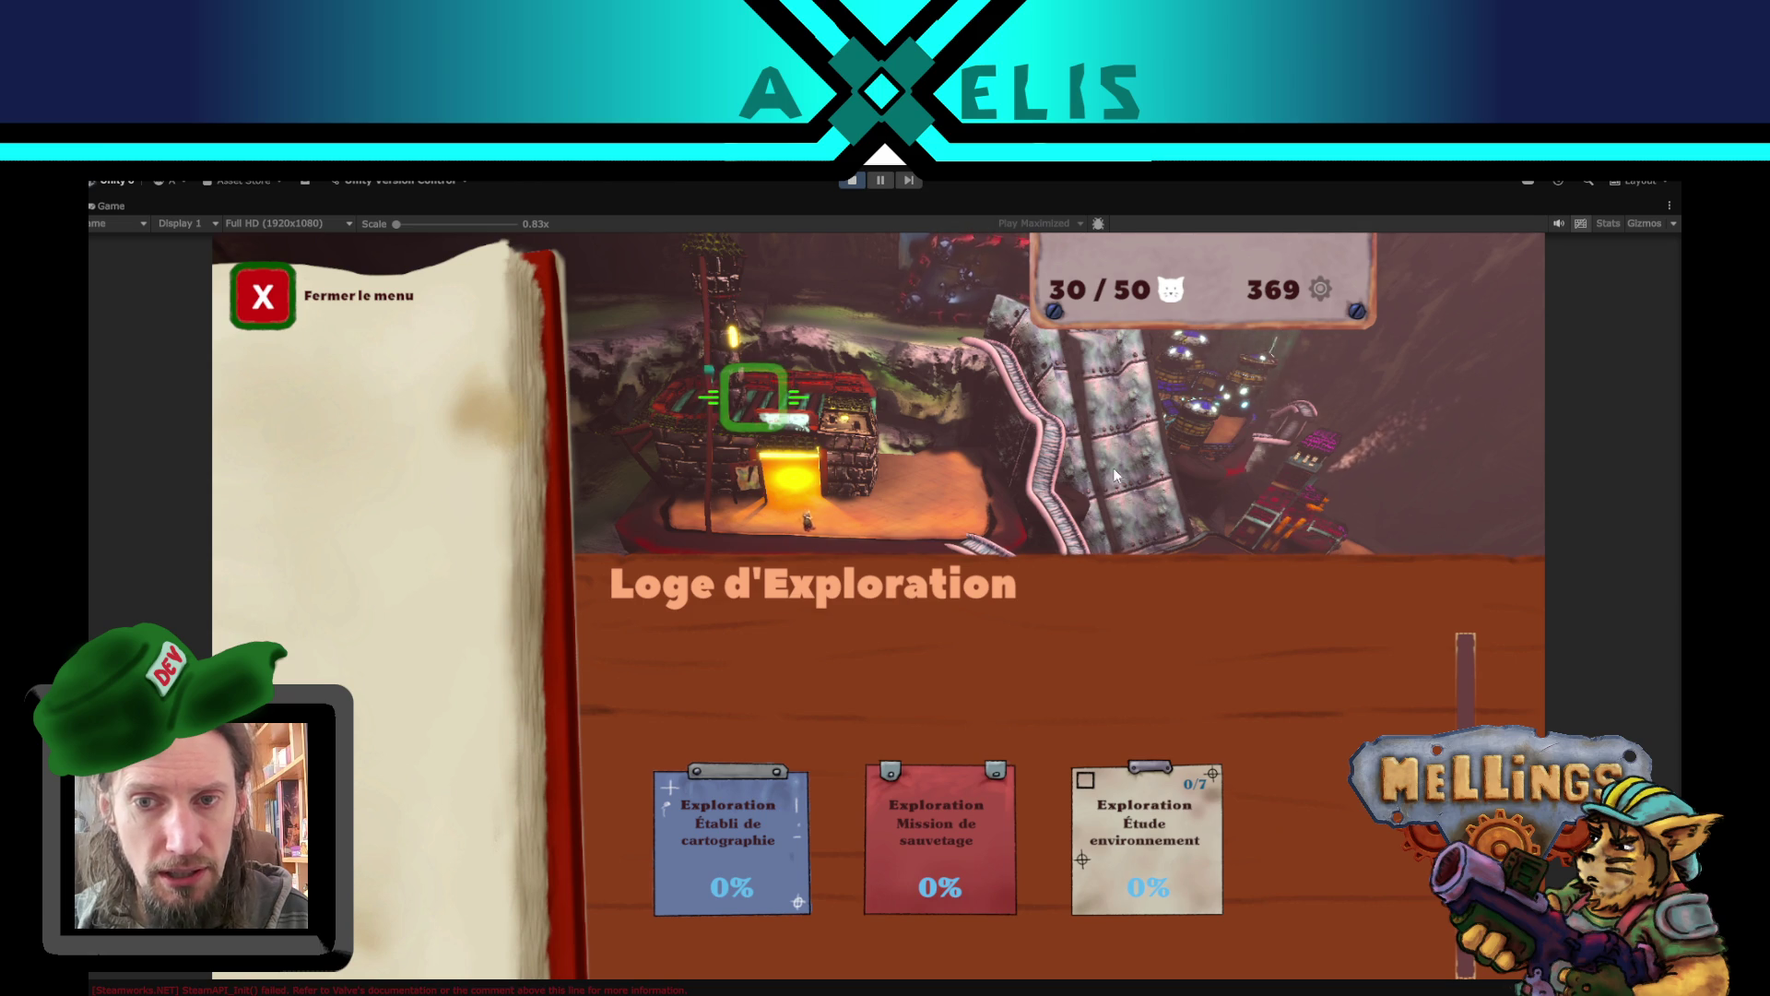
pyautogui.click(269, 297)
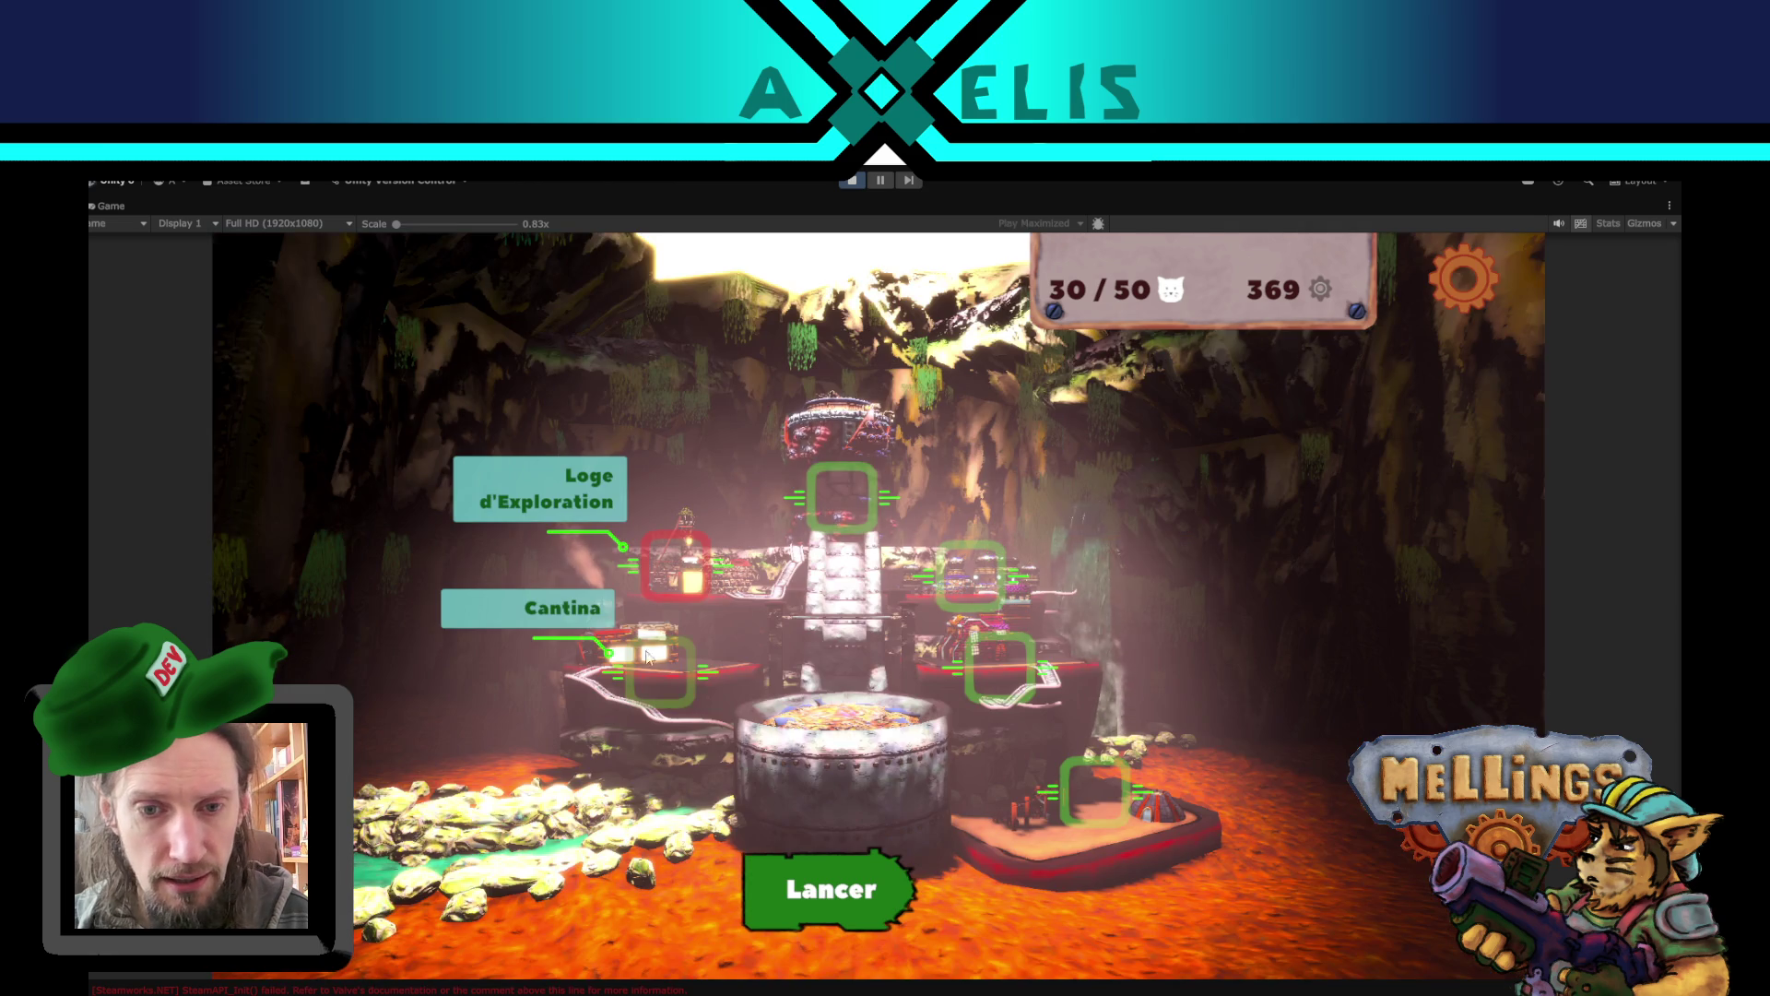
pyautogui.click(690, 550)
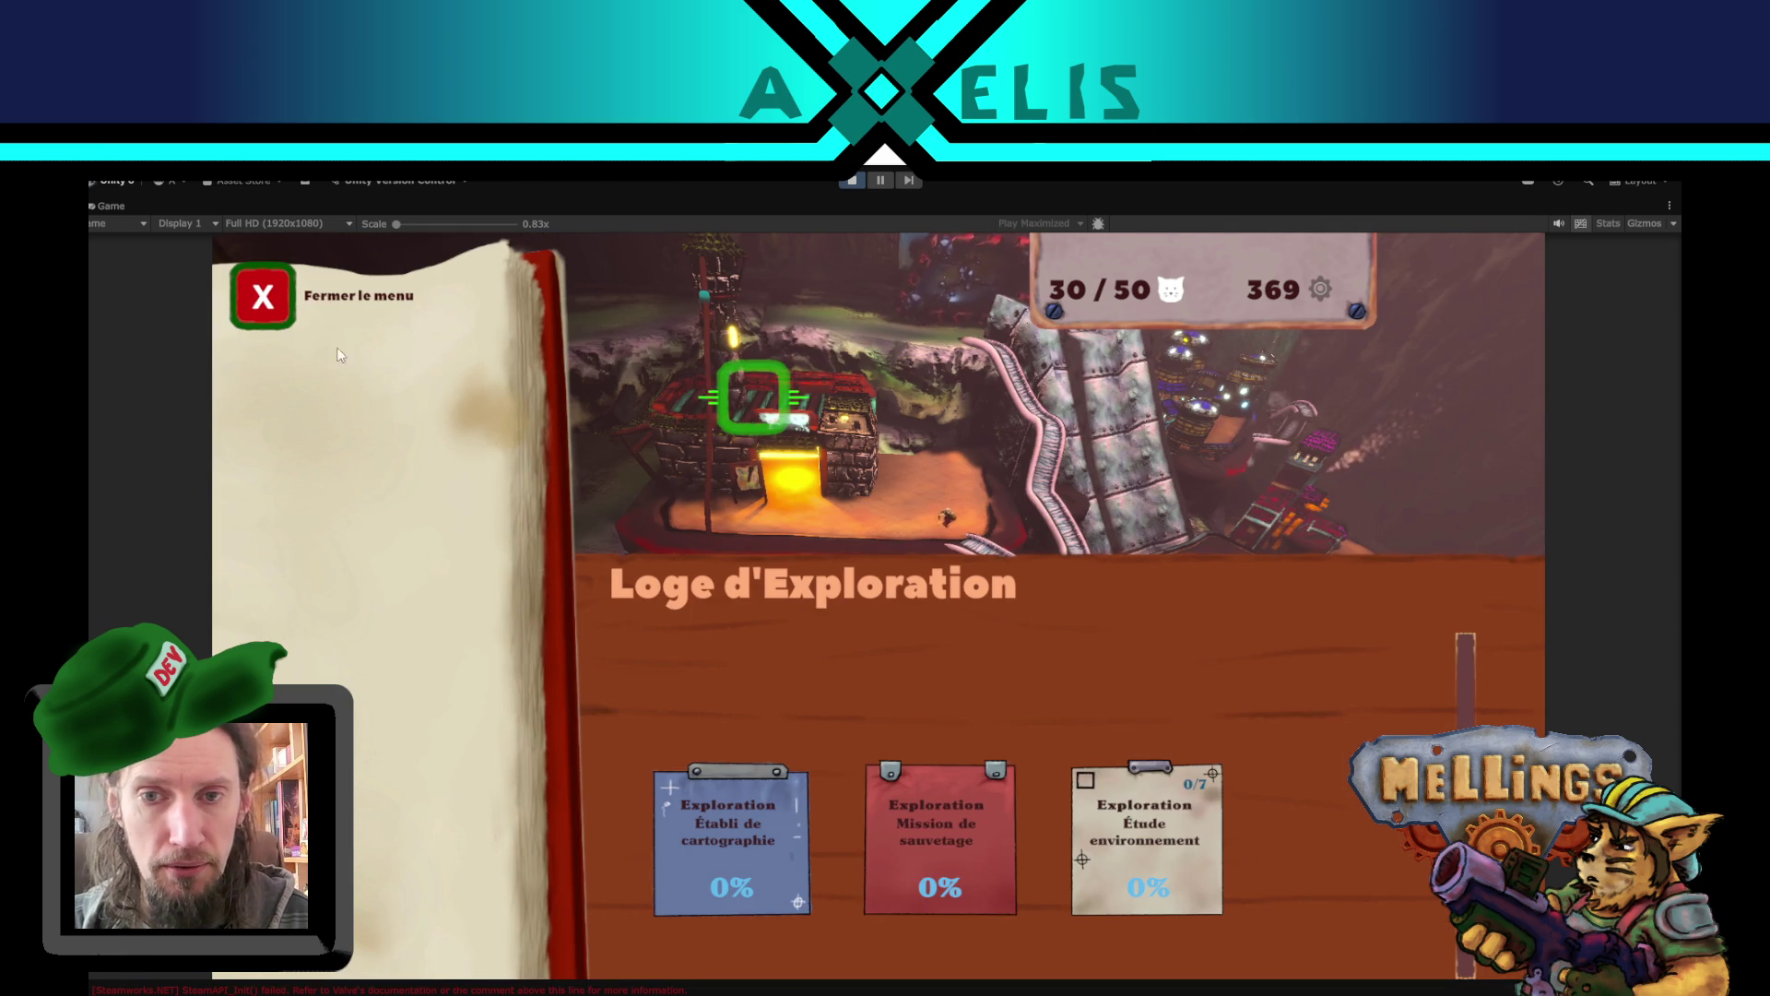
pyautogui.click(243, 308)
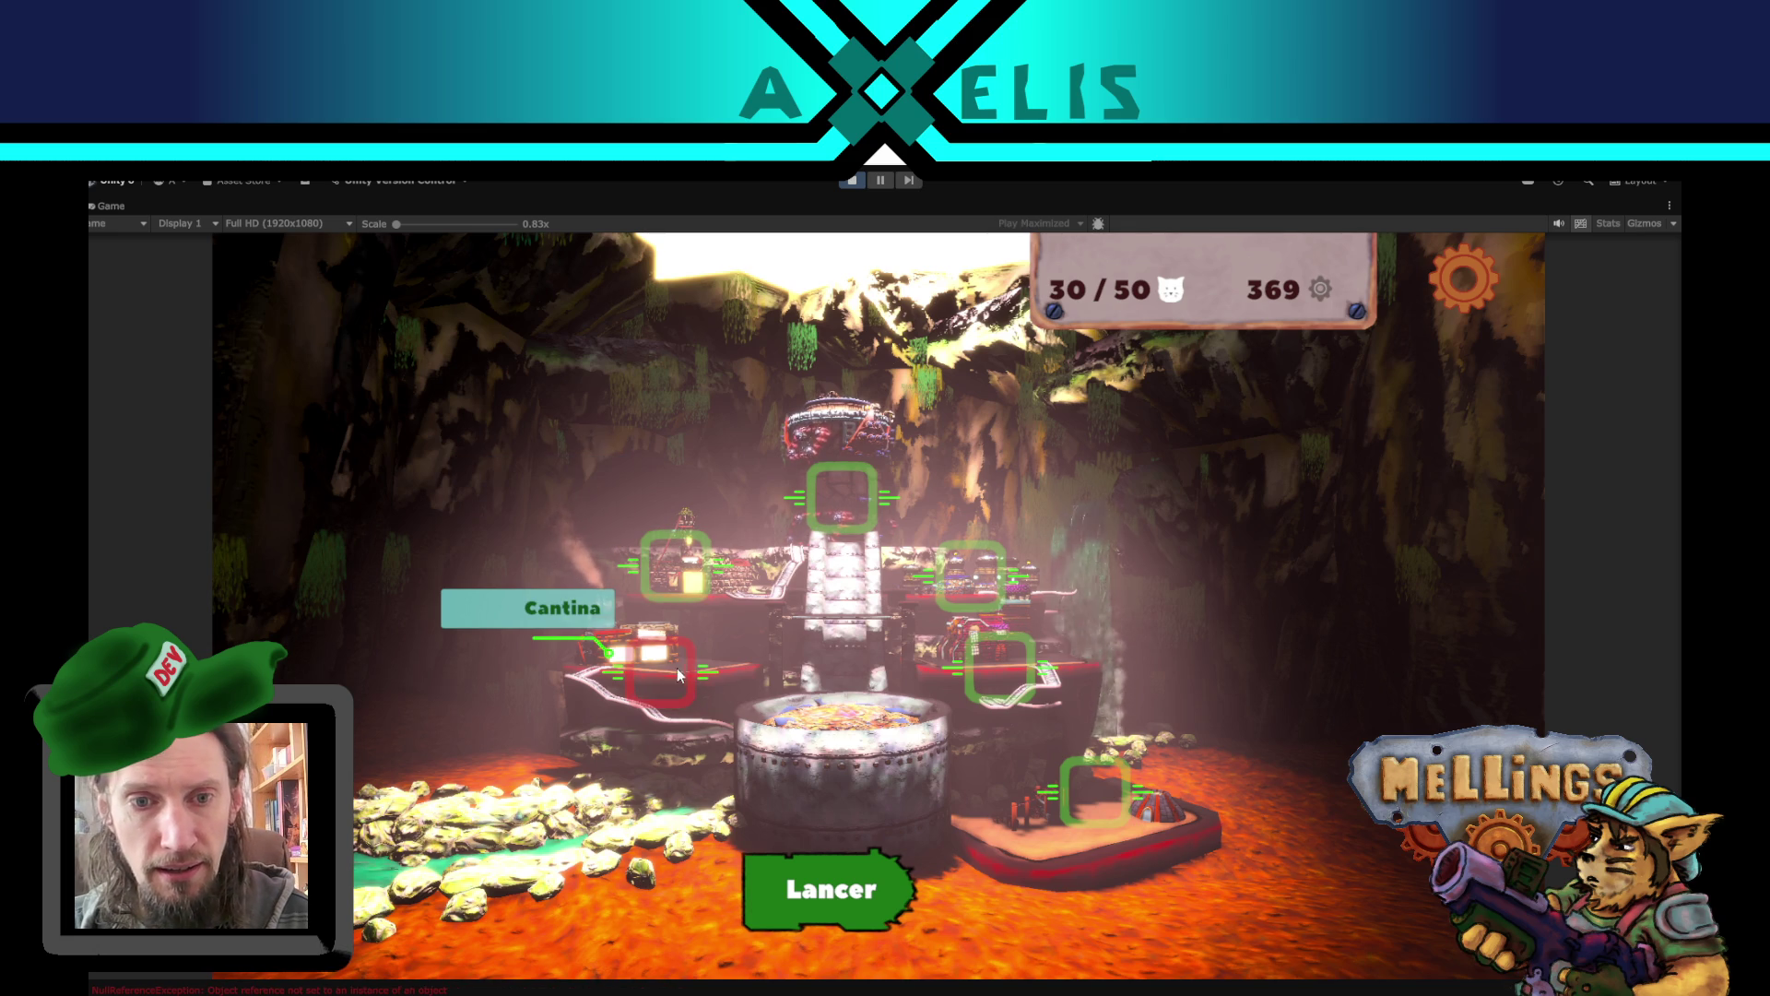
# - Assign then remove cats at the level 1 spy lodge, and open the mission launch screen
pyautogui.click(980, 579)
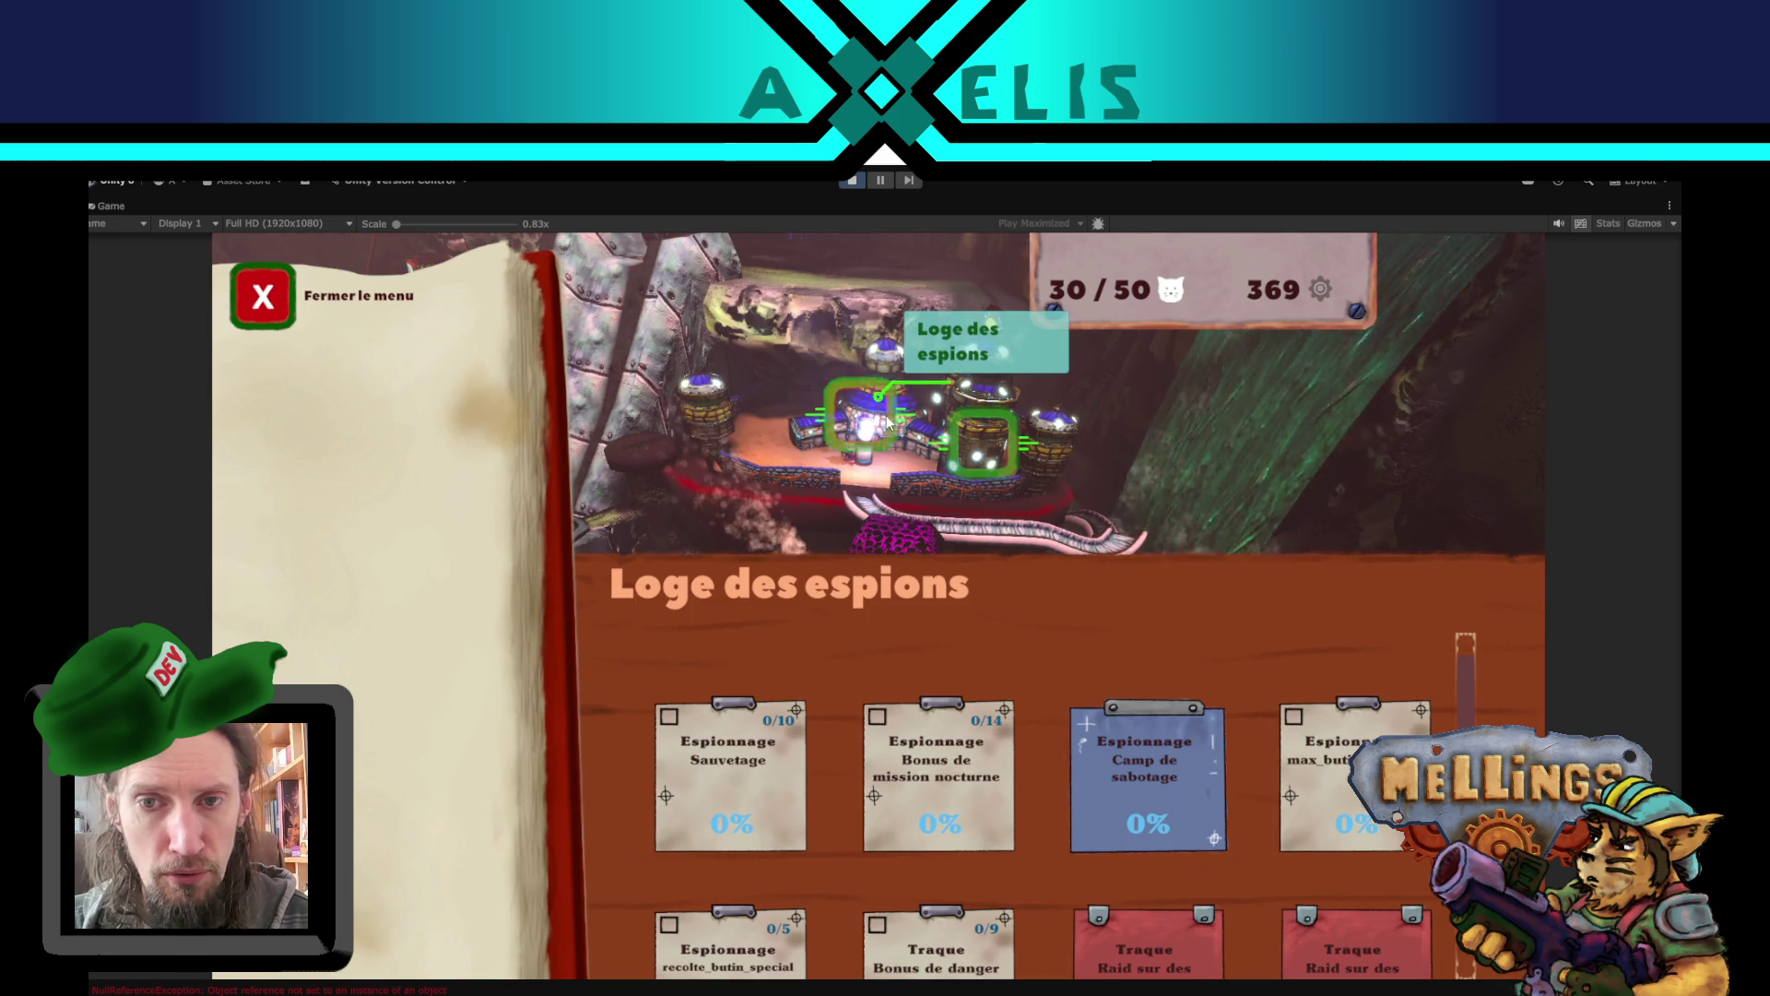
pyautogui.click(985, 437)
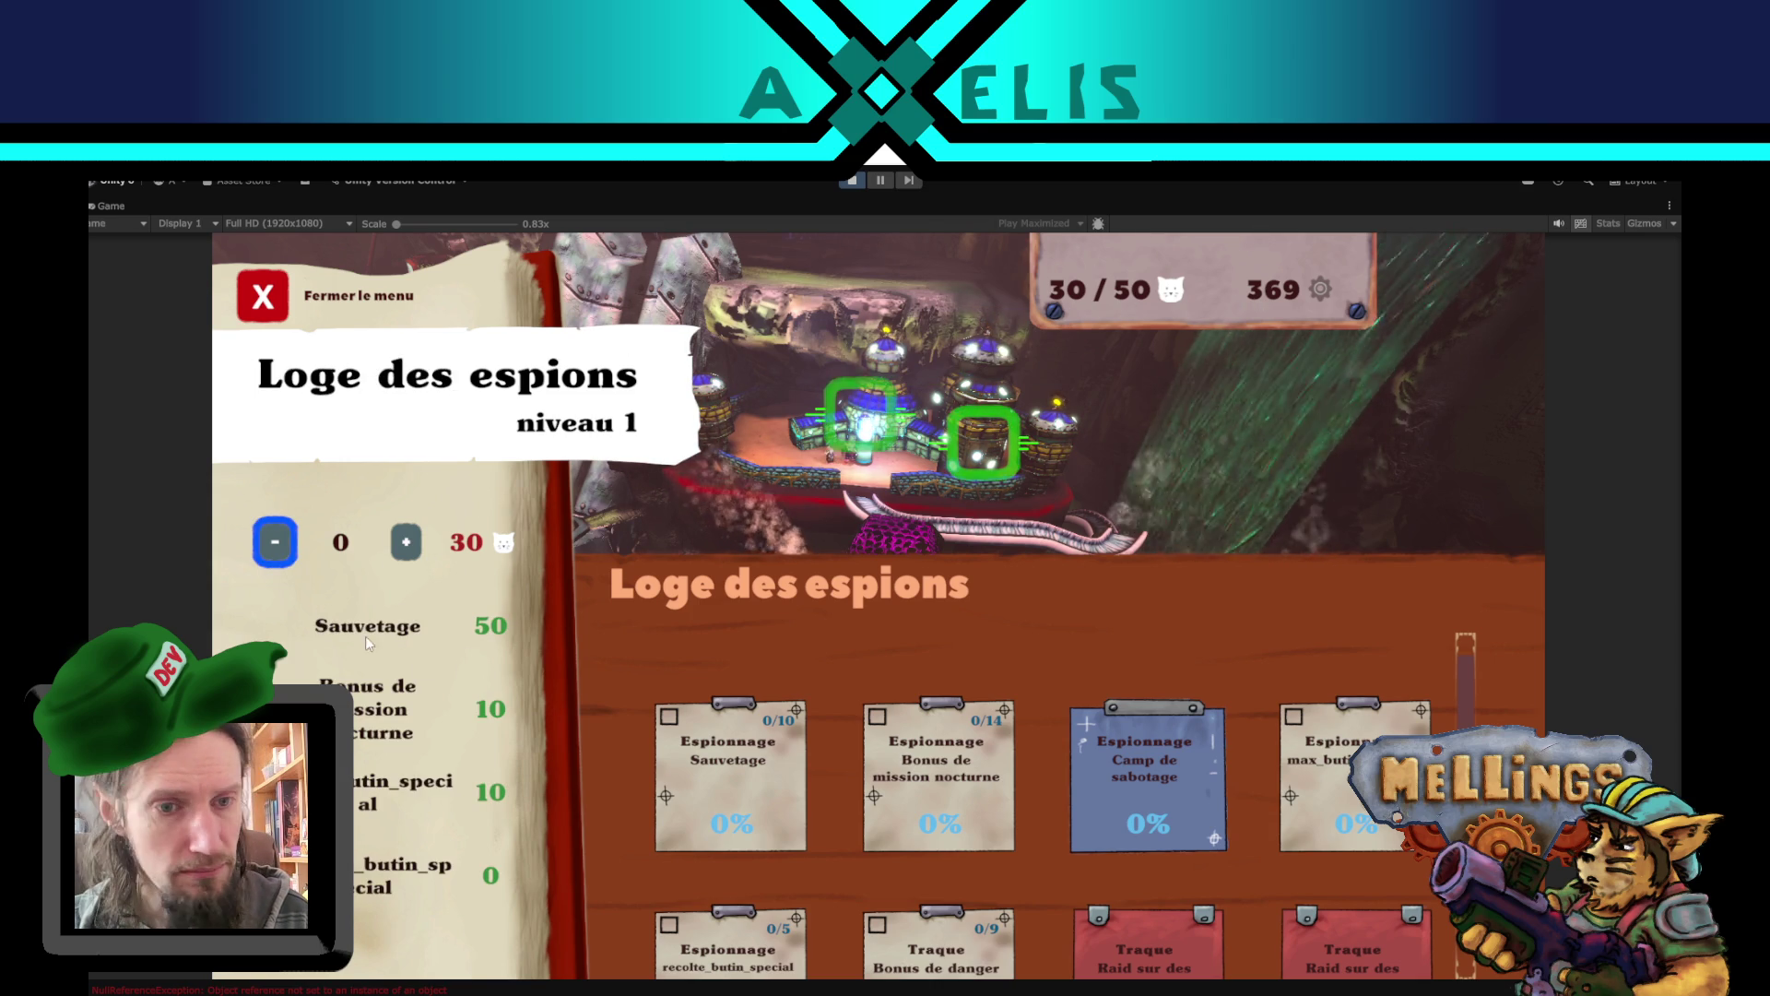
pyautogui.click(411, 549)
pyautogui.click(406, 544)
pyautogui.click(407, 544)
pyautogui.click(406, 544)
pyautogui.click(407, 544)
pyautogui.click(279, 545)
pyautogui.click(278, 546)
pyautogui.click(279, 546)
pyautogui.click(278, 546)
pyautogui.click(279, 546)
pyautogui.click(269, 309)
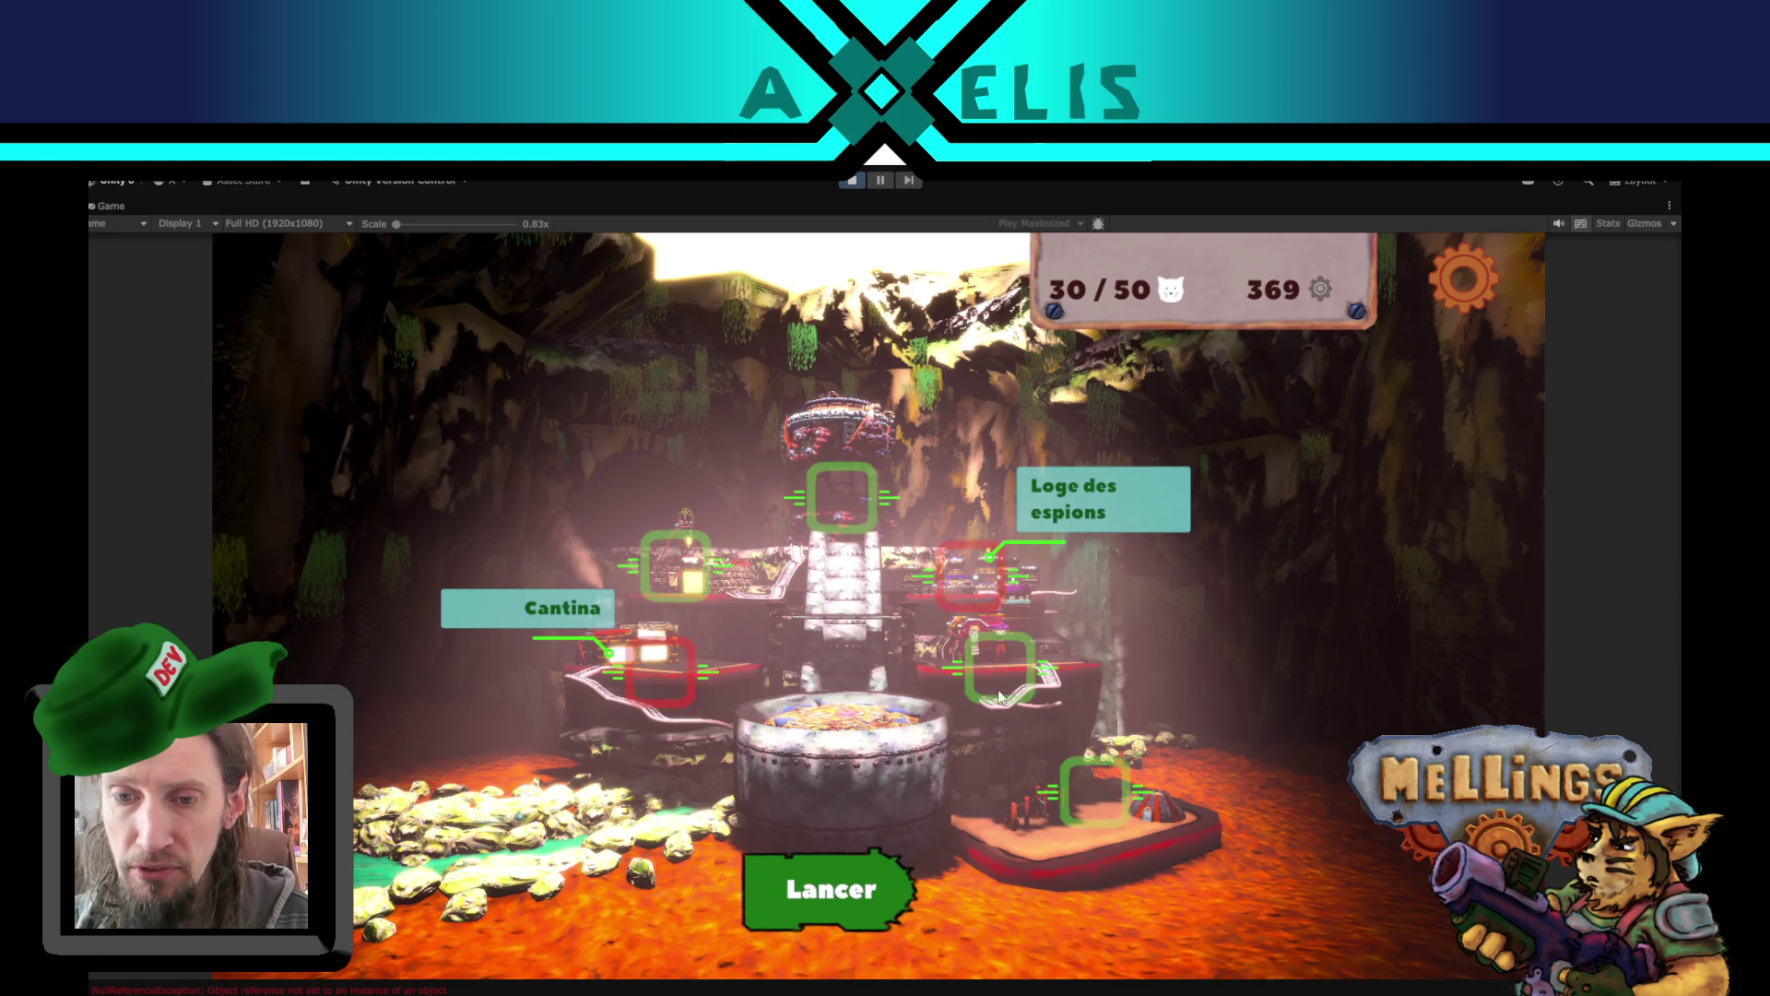
pyautogui.click(867, 865)
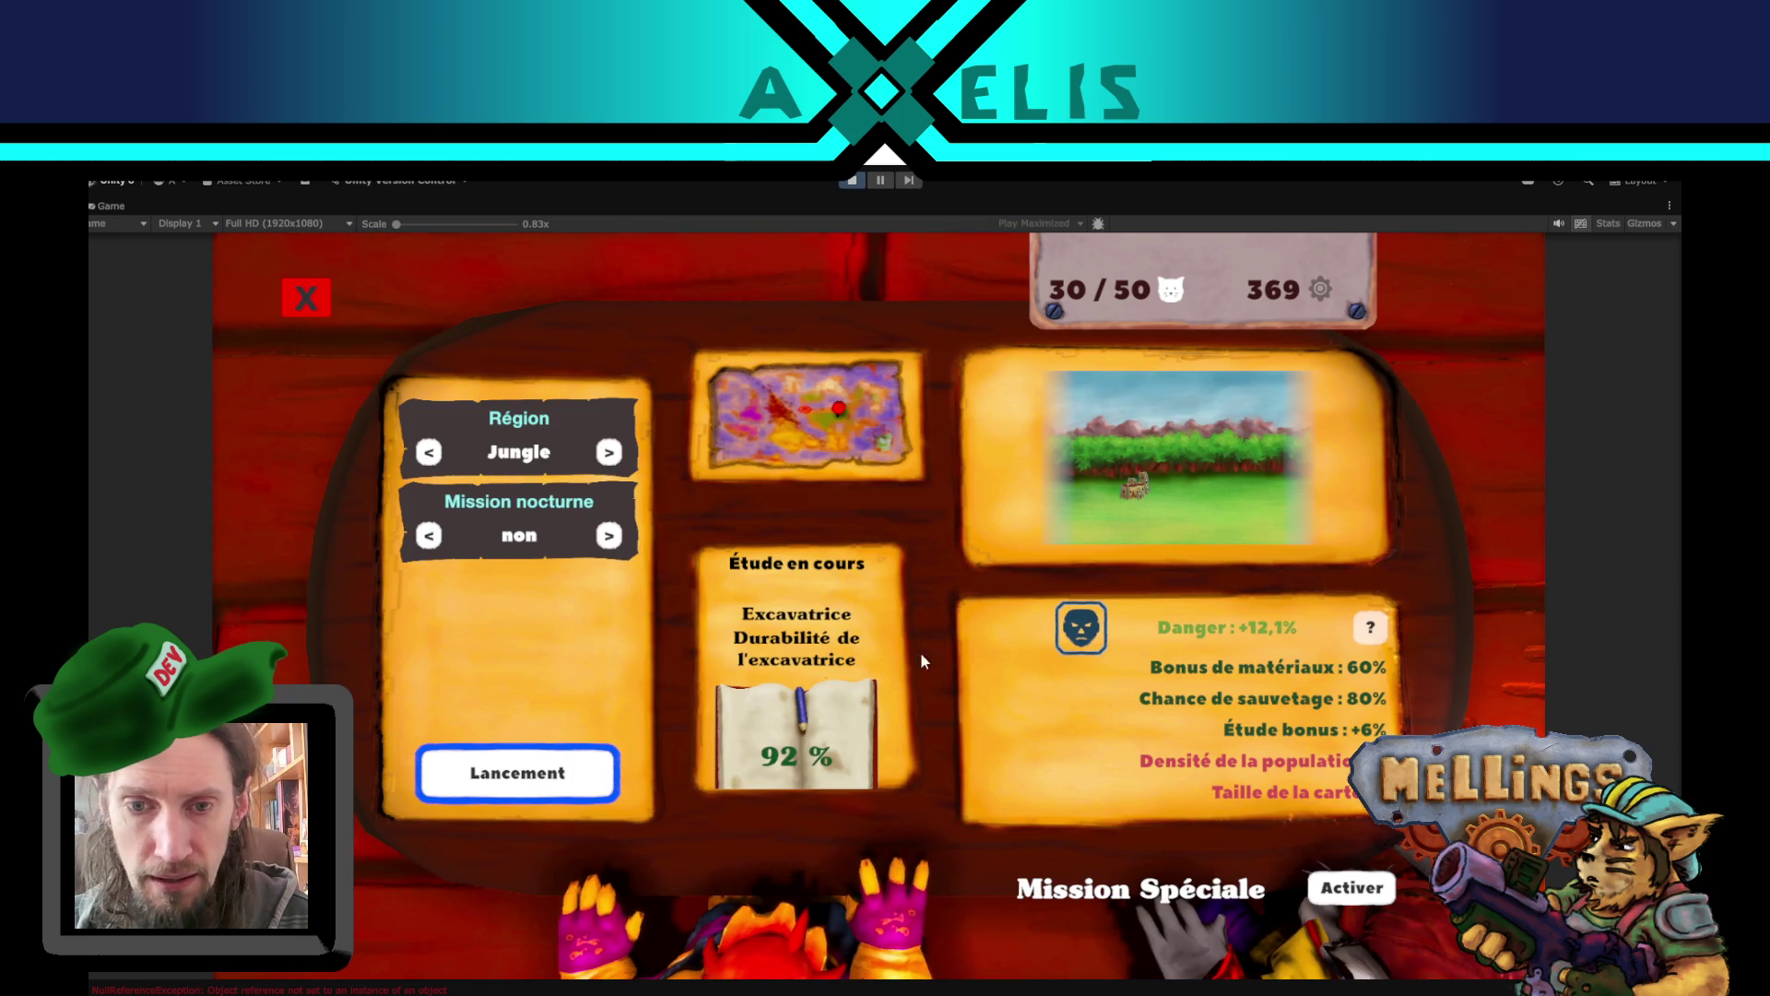
# - Activate the Attaque de capitale Humaine special mission, launch it and dismiss the hint
pyautogui.click(1361, 885)
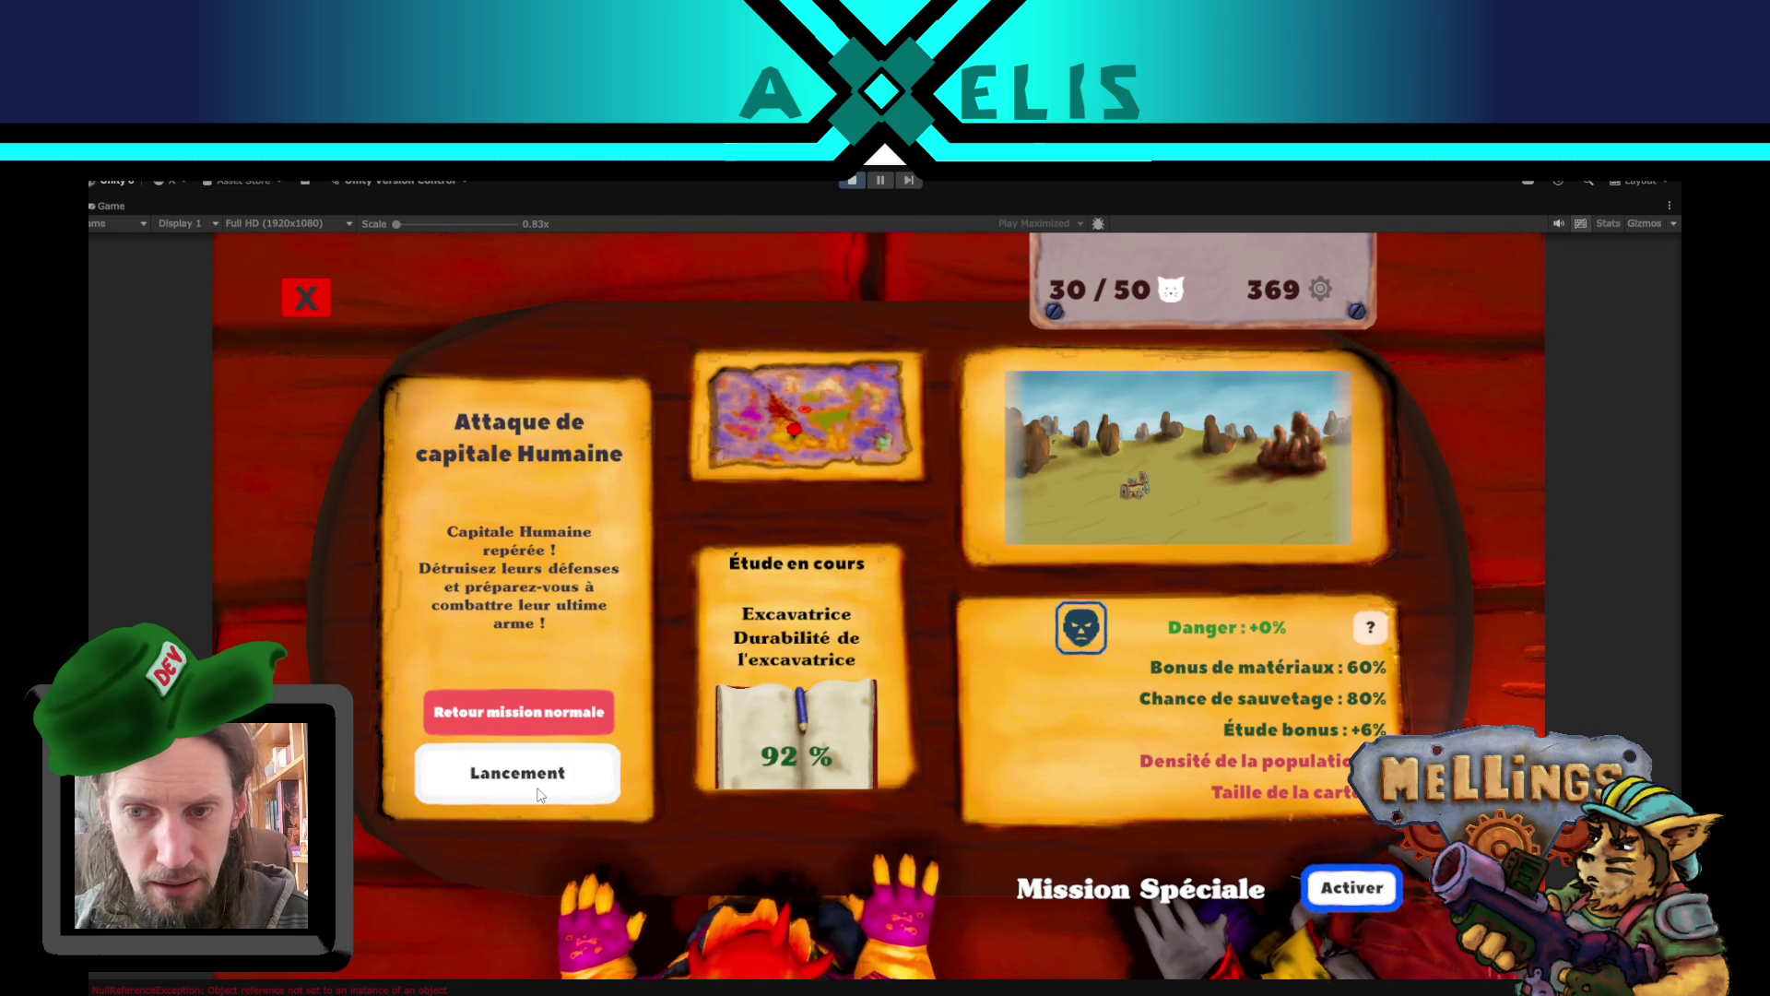
pyautogui.click(536, 788)
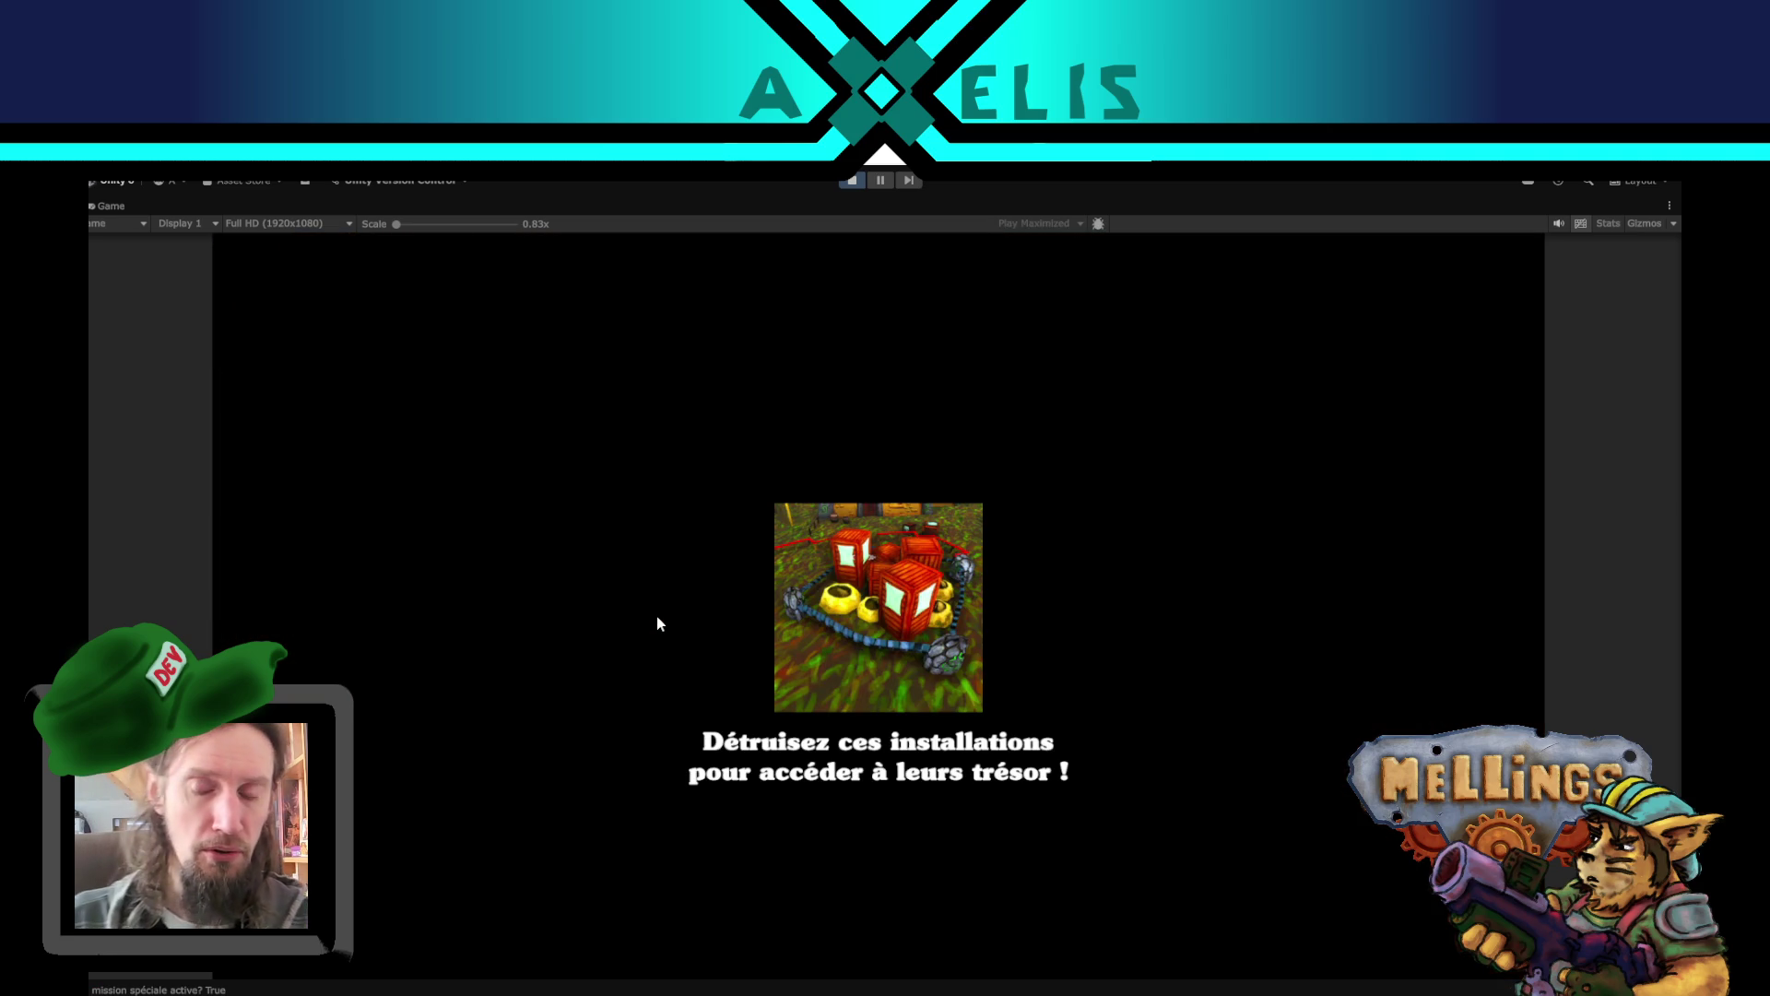
pyautogui.click(657, 616)
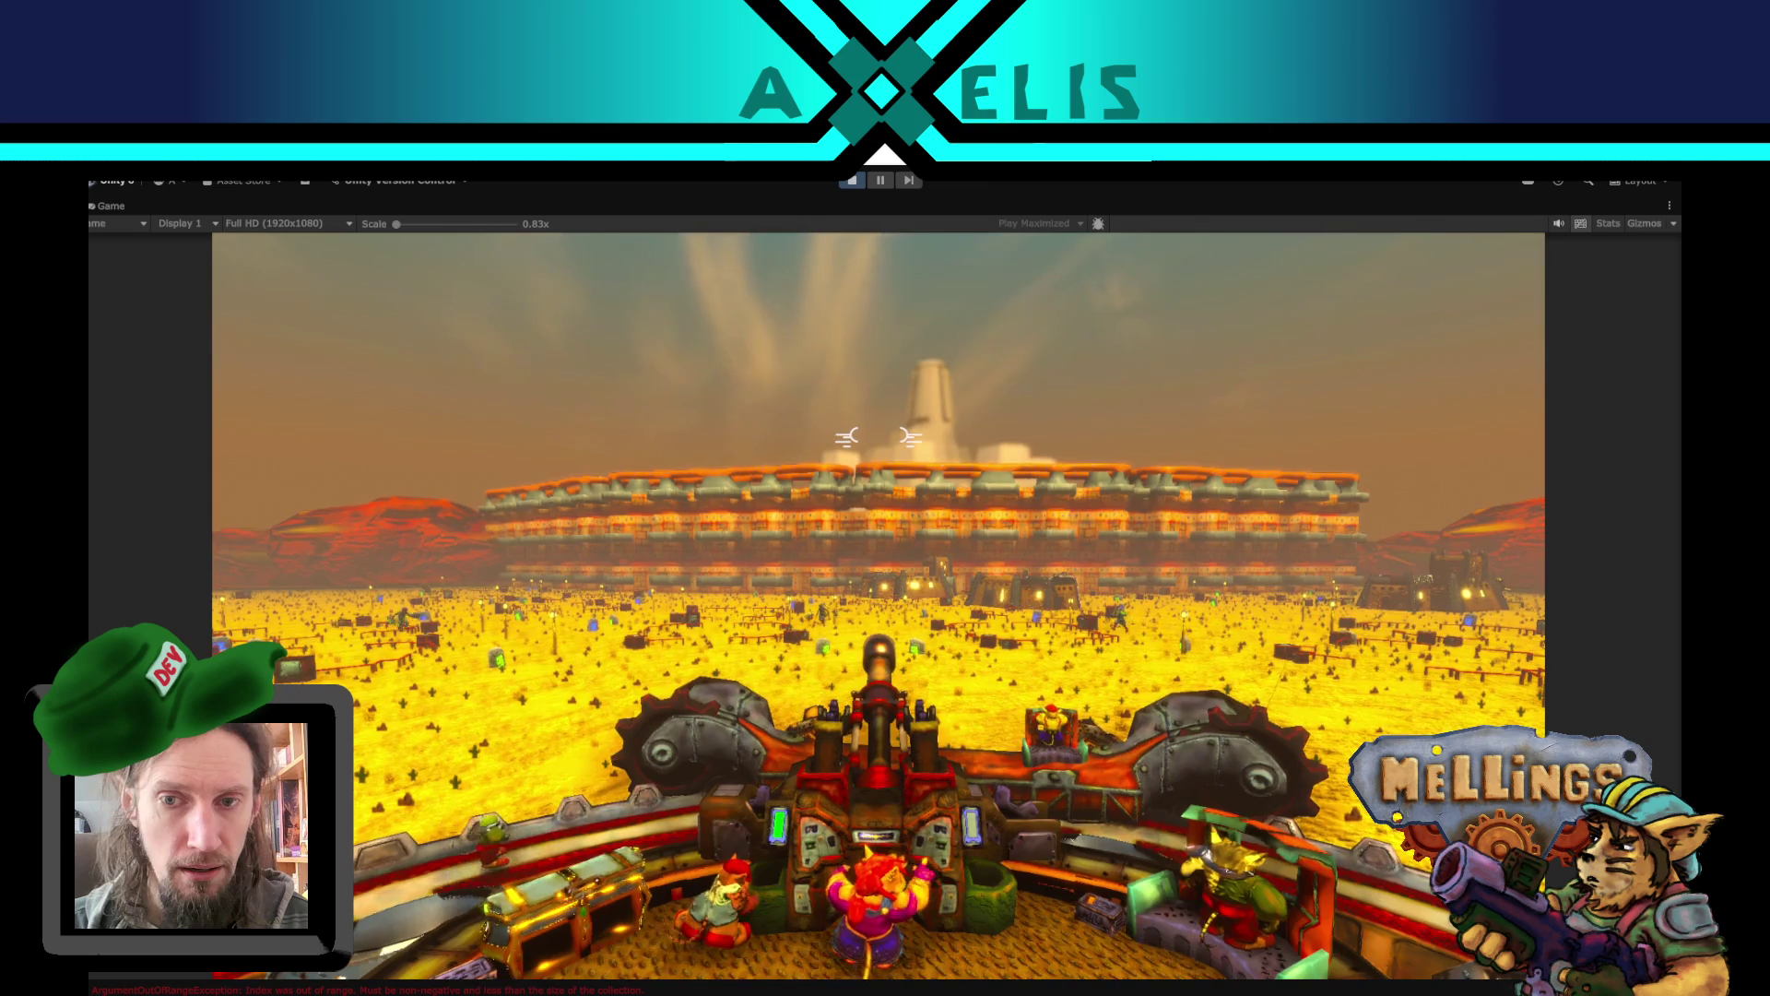
# - Play the desert battle, toggling the pause menu twice, then pause Unity's play mode
pyautogui.press('Escape')
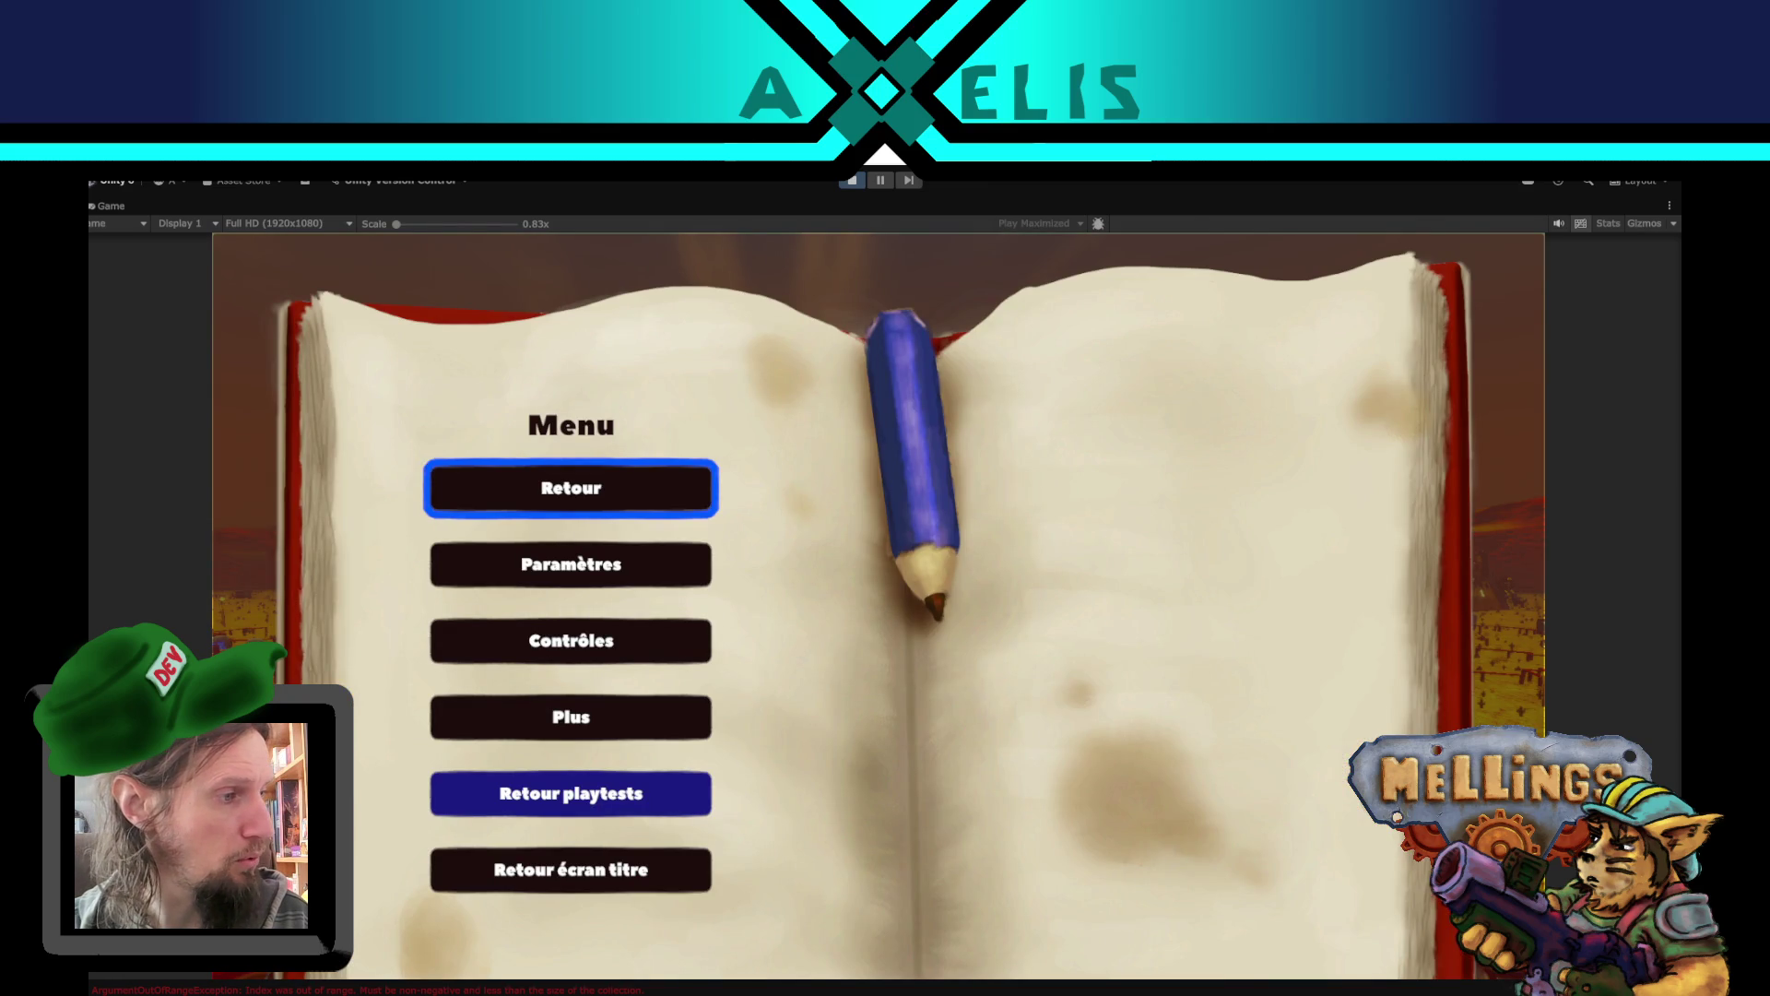
pyautogui.press('Escape')
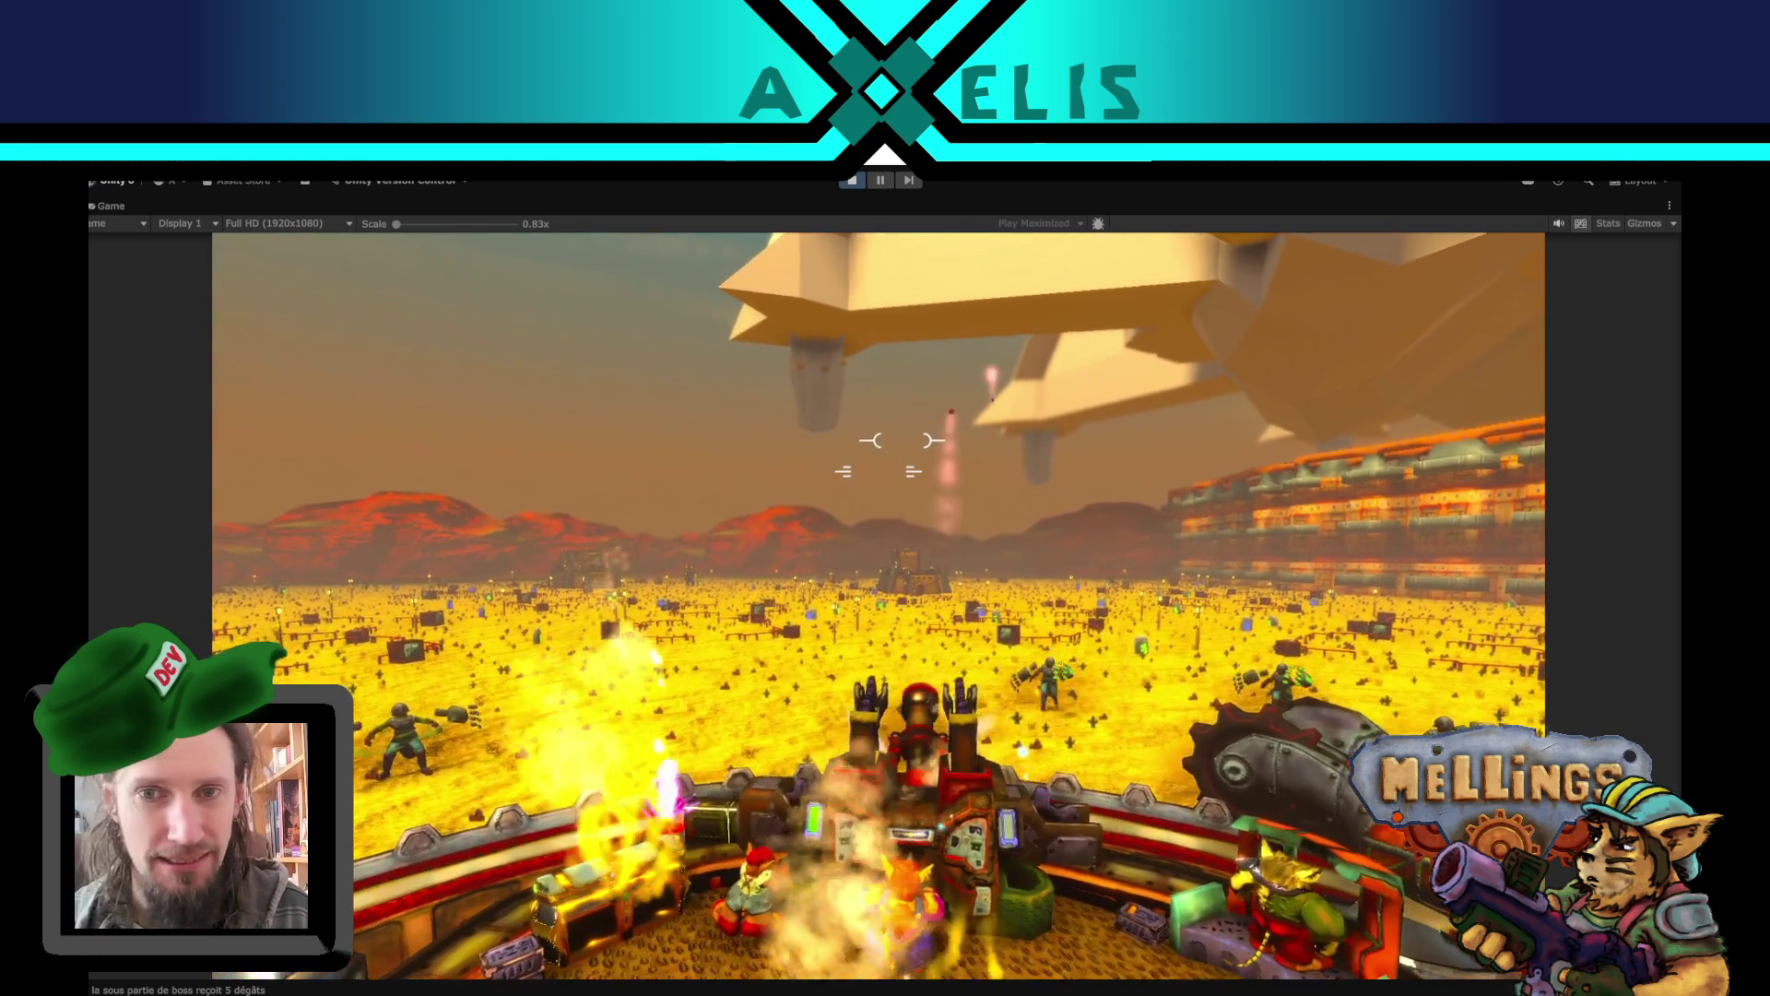
pyautogui.press('Escape')
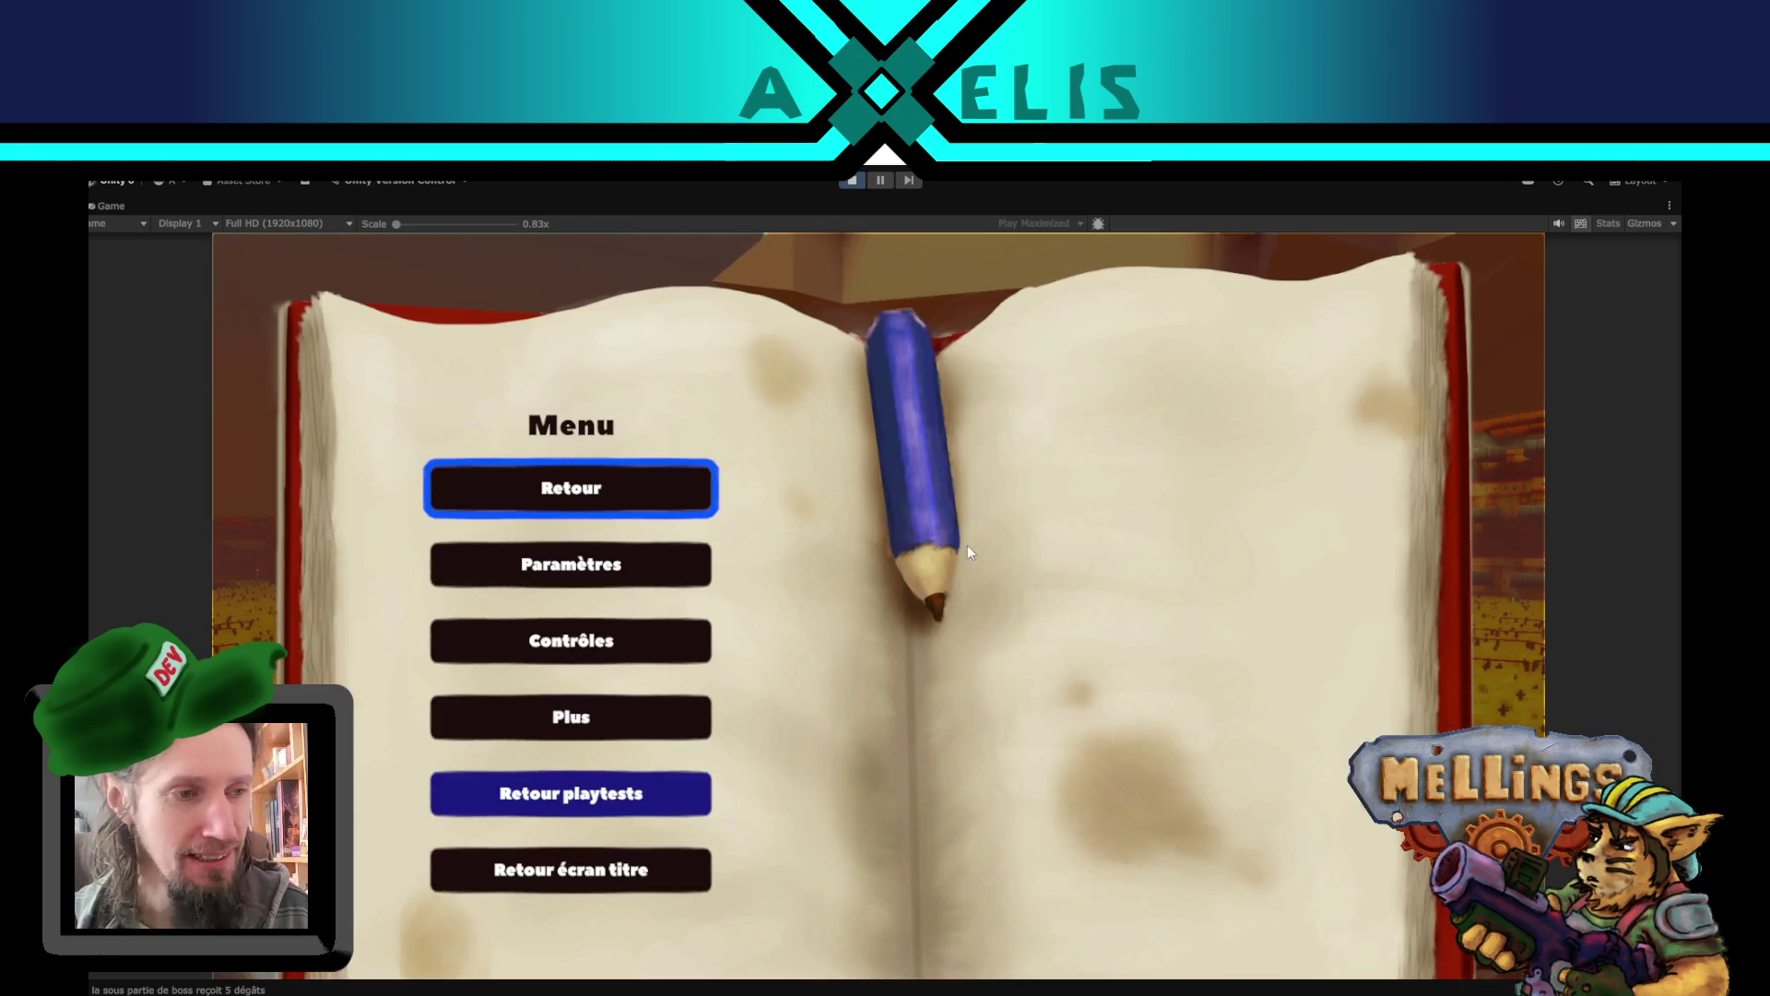
pyautogui.press('Escape')
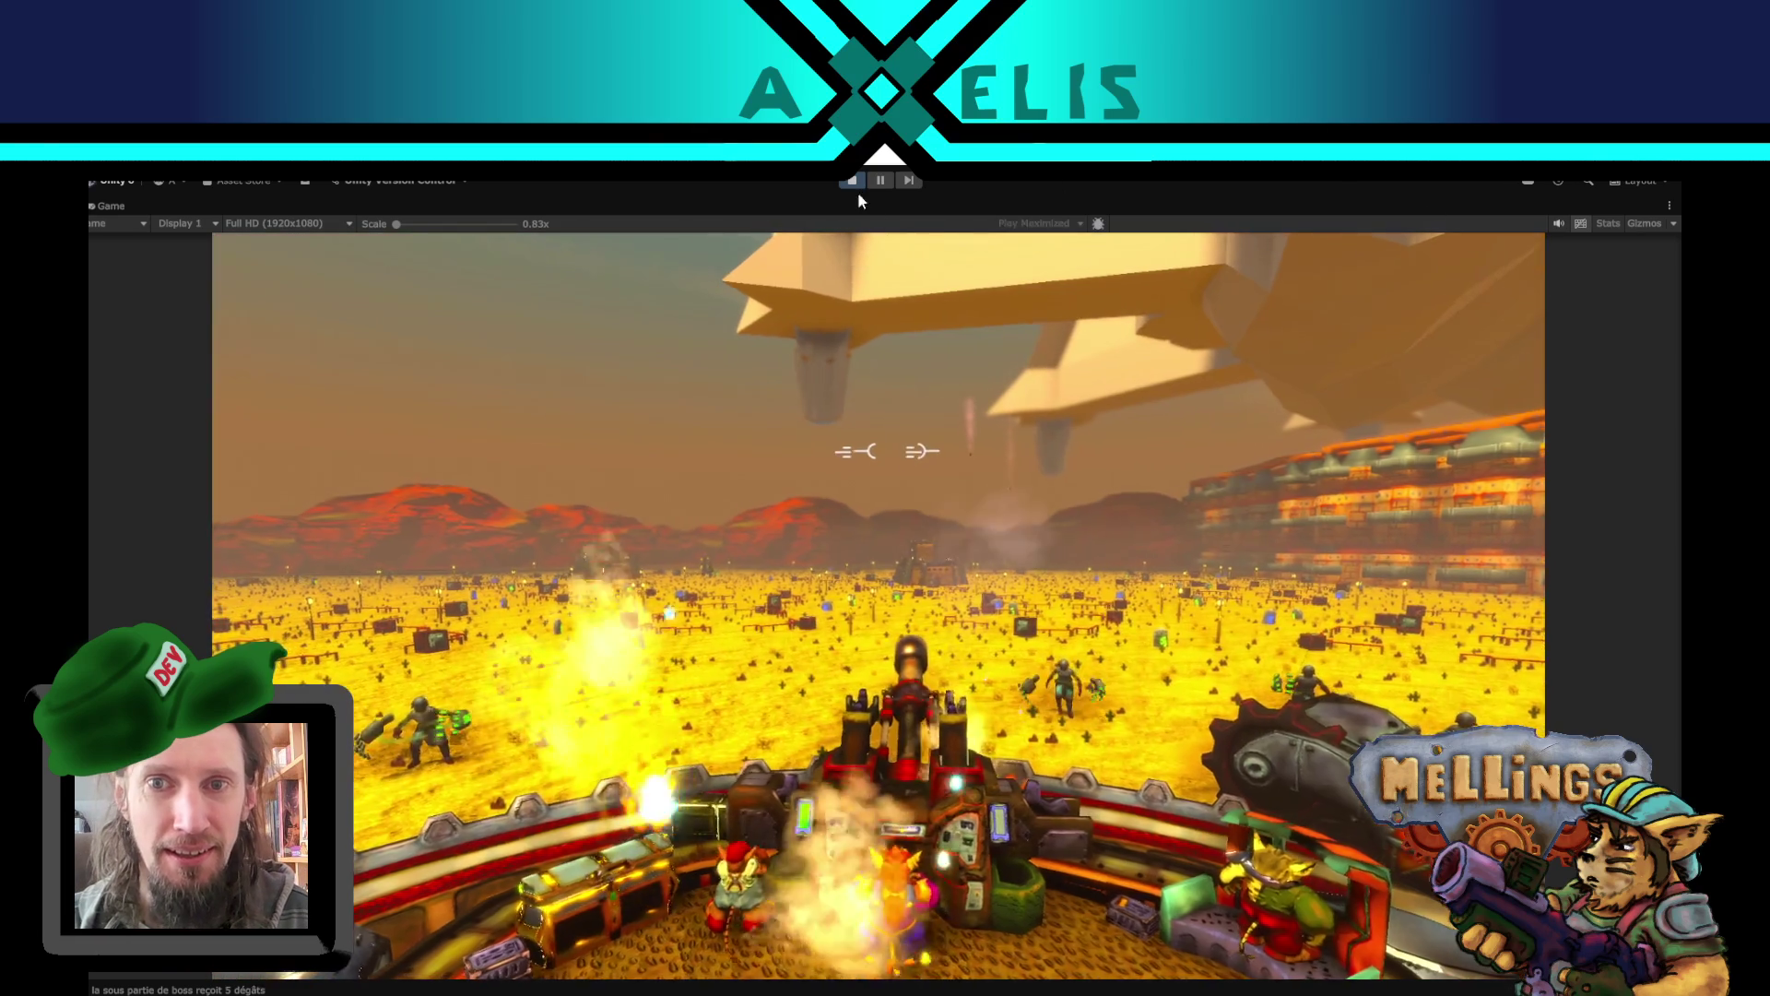
pyautogui.click(880, 179)
# - Inspect the boss cube and Transition UI objects in the Scene view, then stop play mode
pyautogui.moveTo(583, 524)
pyautogui.mouseDown()
pyautogui.moveTo(628, 492)
pyautogui.moveTo(611, 672)
pyautogui.moveTo(606, 426)
pyautogui.mouseUp()
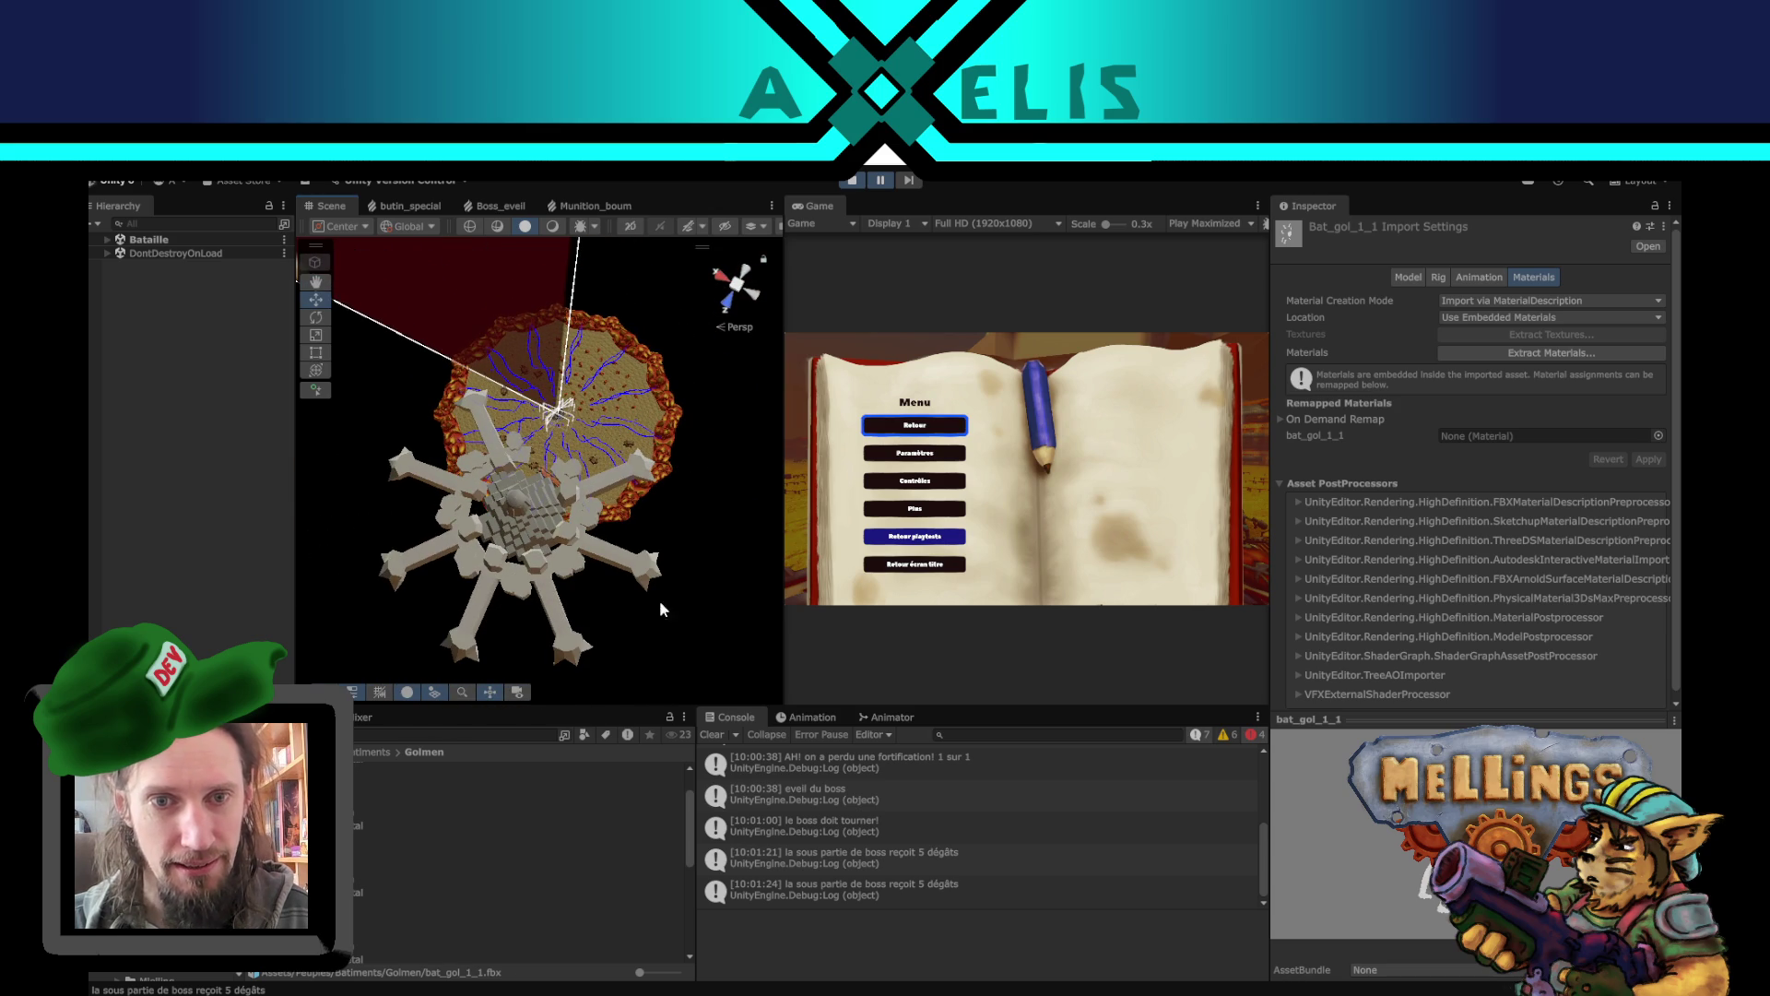
pyautogui.click(519, 532)
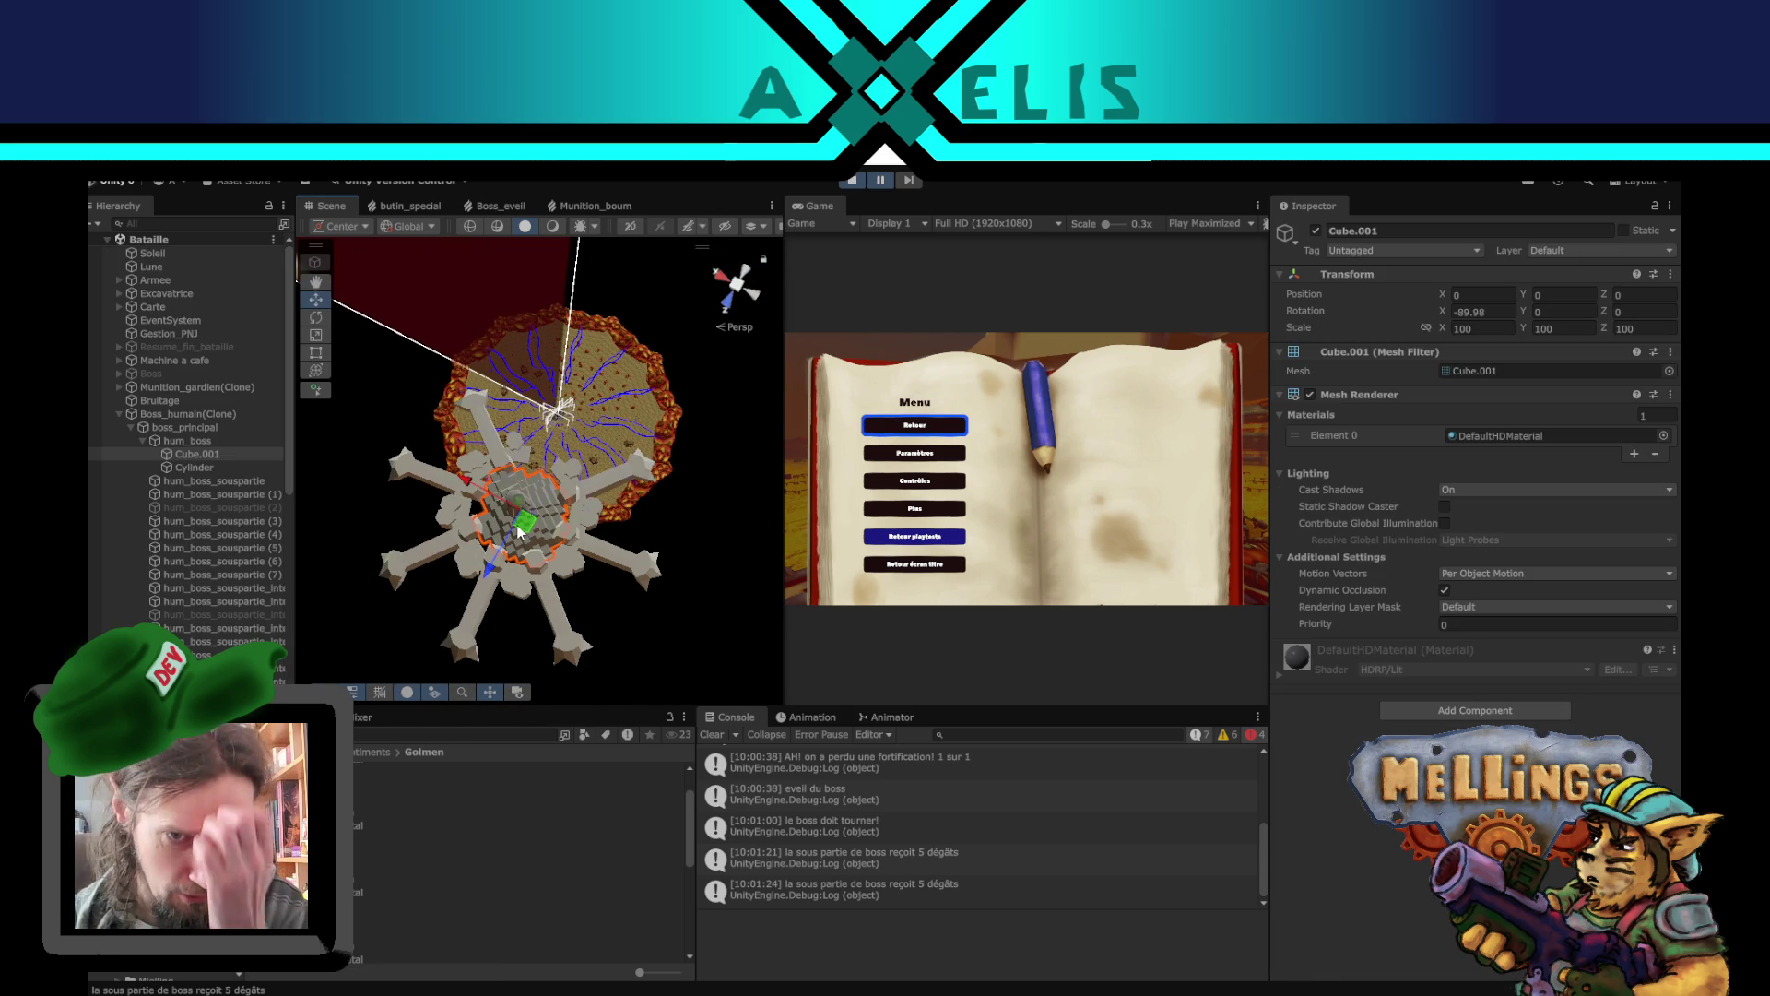
pyautogui.click(677, 613)
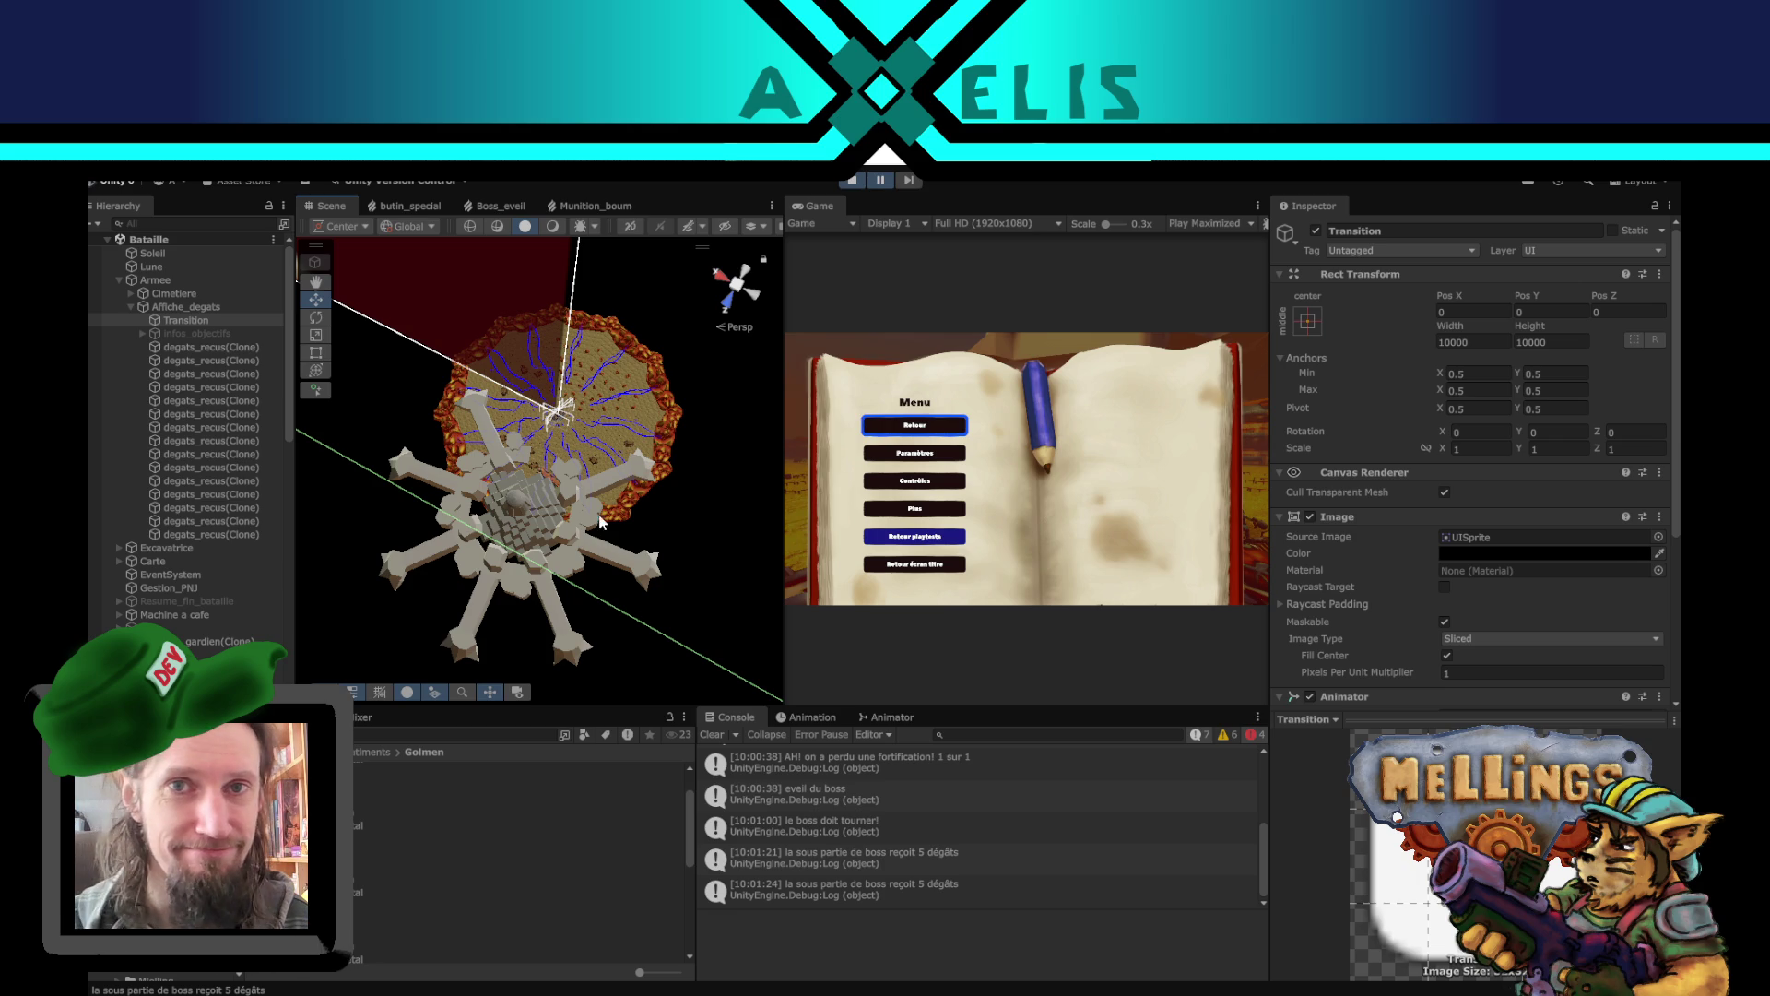
pyautogui.moveTo(619, 568); pyautogui.dragTo(692, 467)
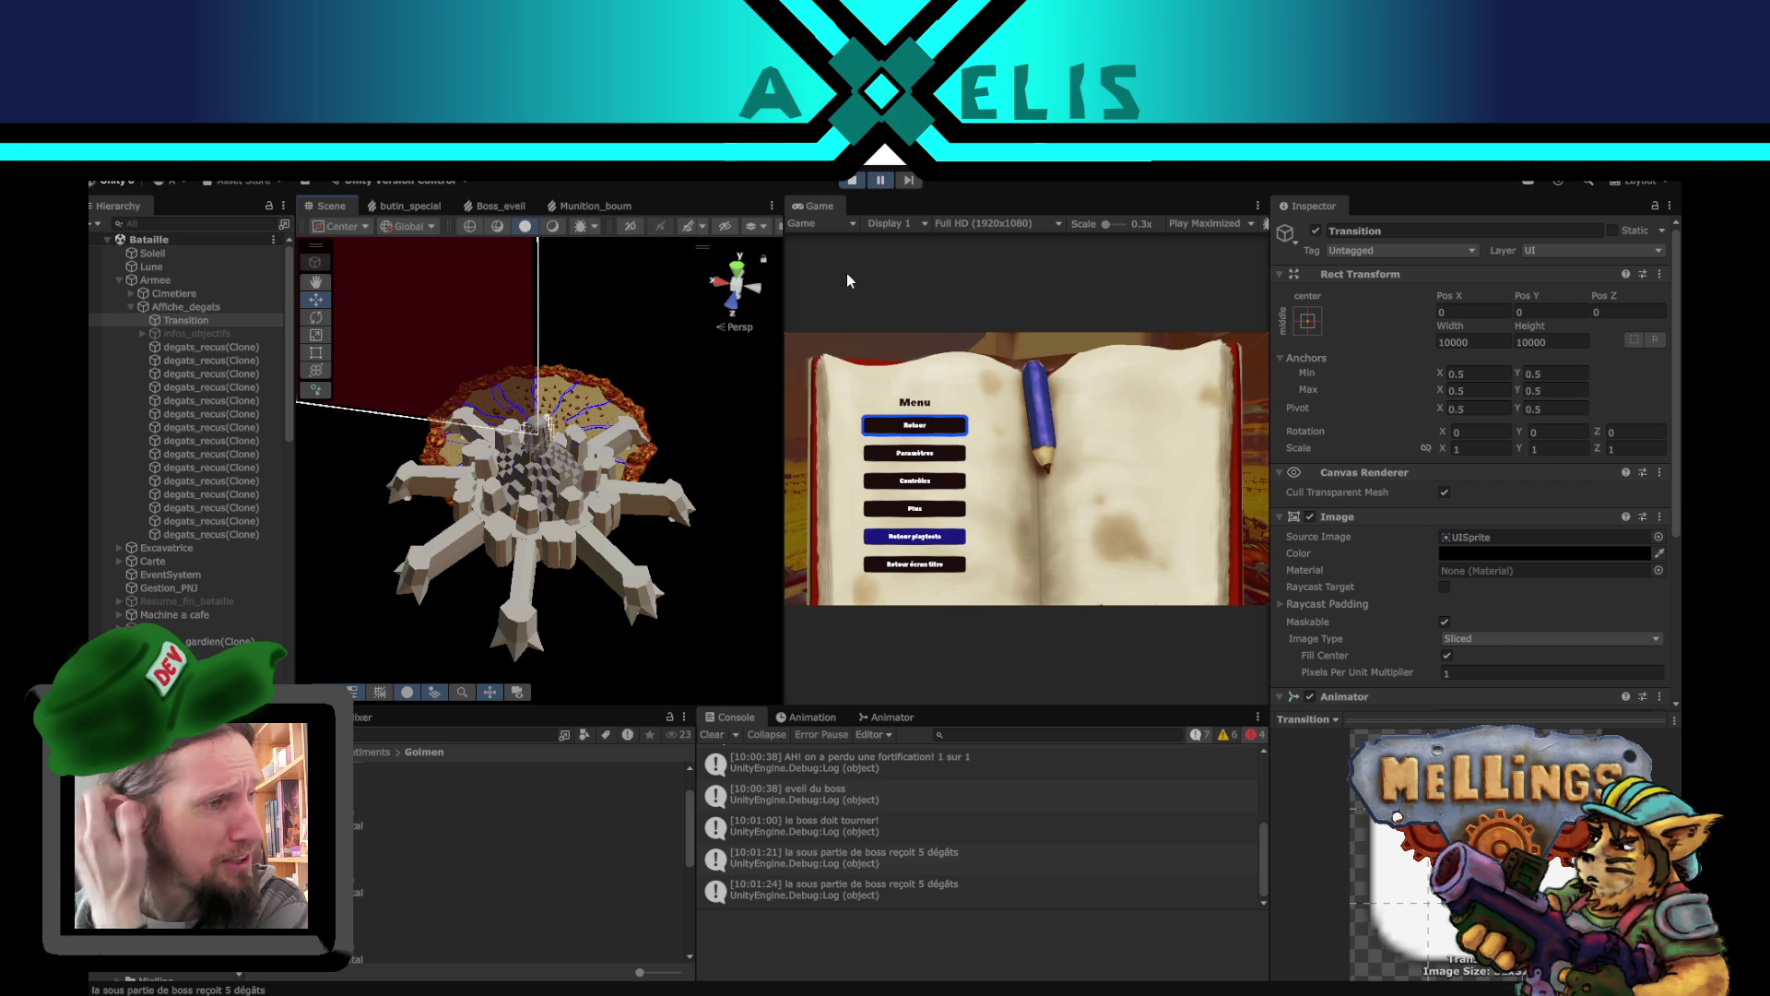
pyautogui.click(855, 180)
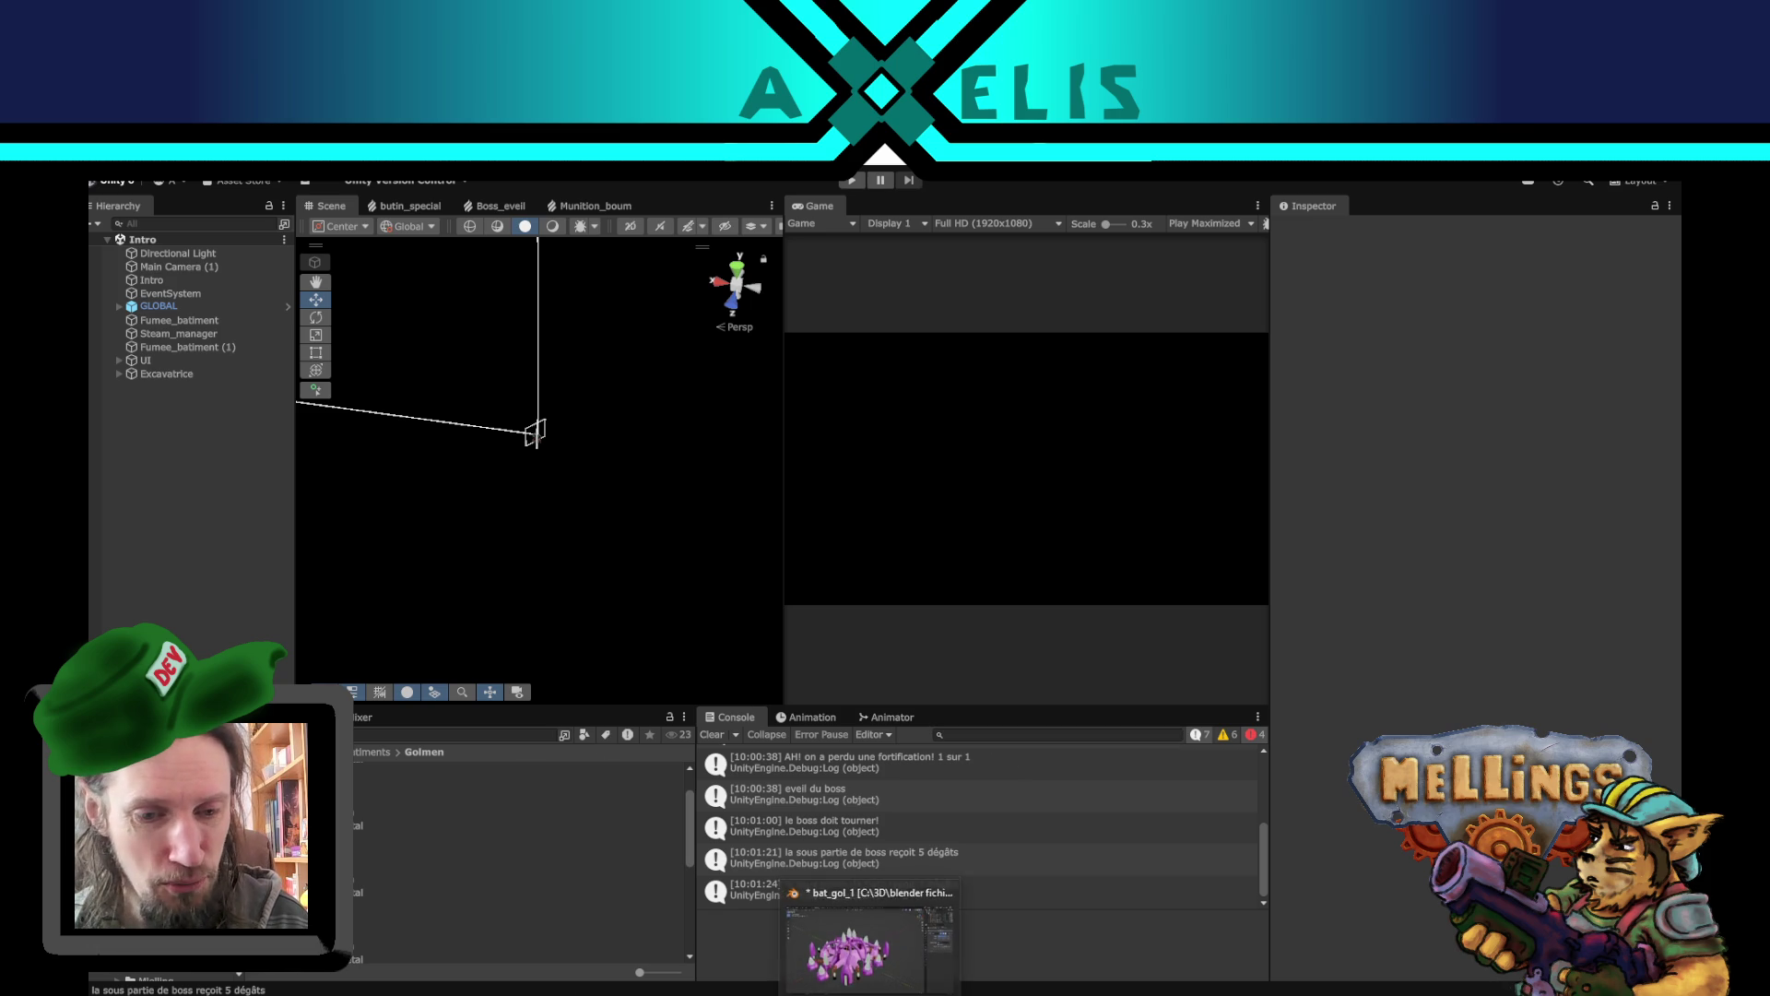
# - Browse the Golmen then Humains unit folders and open the Unite_hum_inter prefab
pyautogui.moveTo(459, 994)
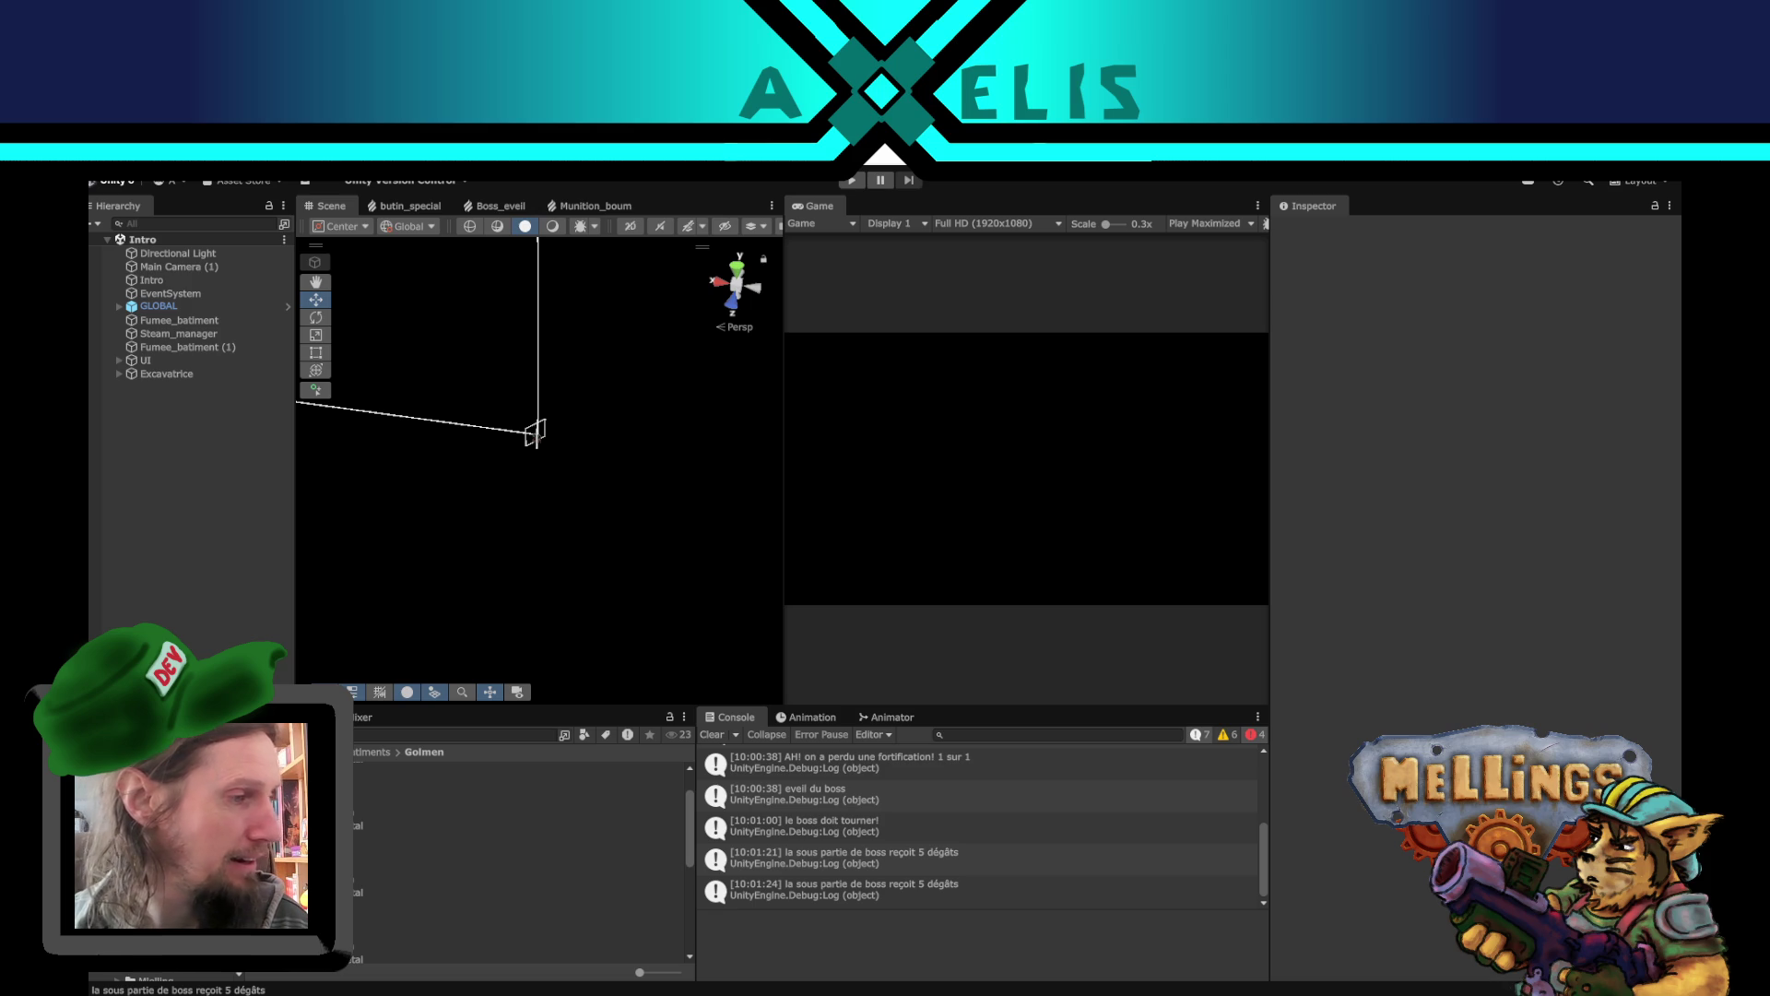
pyautogui.scroll(-2, 184, 876)
pyautogui.click(185, 876)
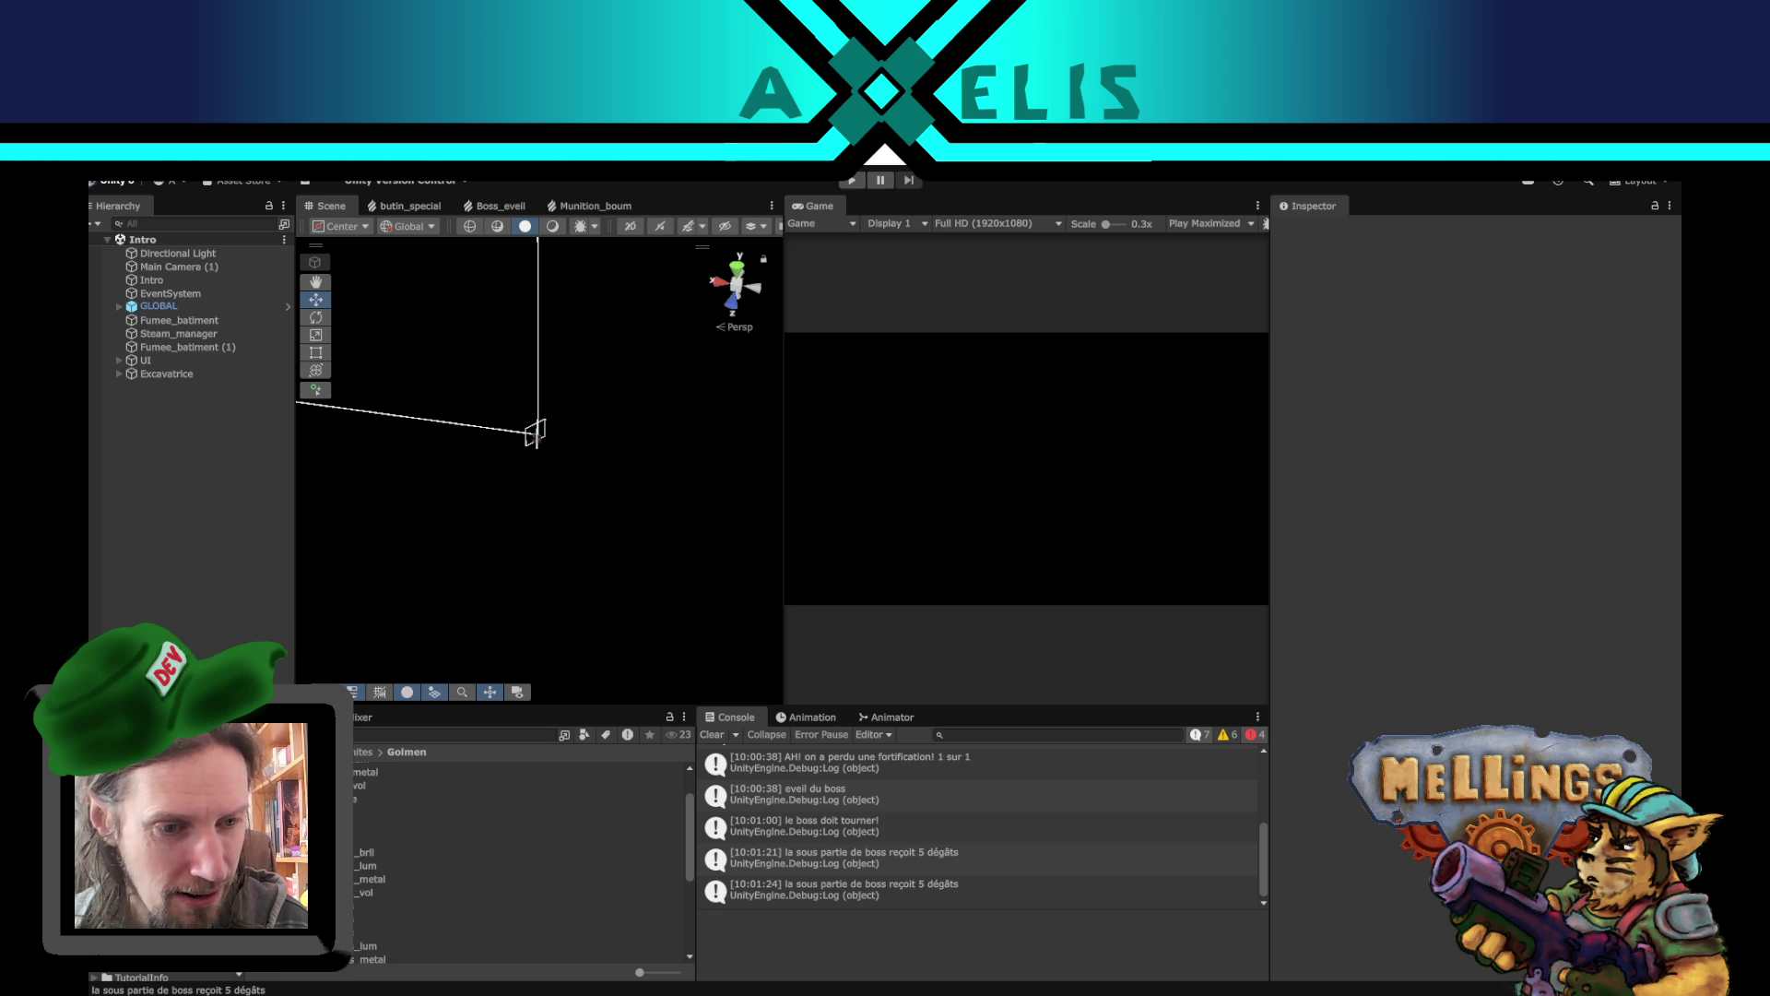
pyautogui.click(184, 890)
pyautogui.scroll(2, 374, 845)
pyautogui.scroll(-5, 361, 813)
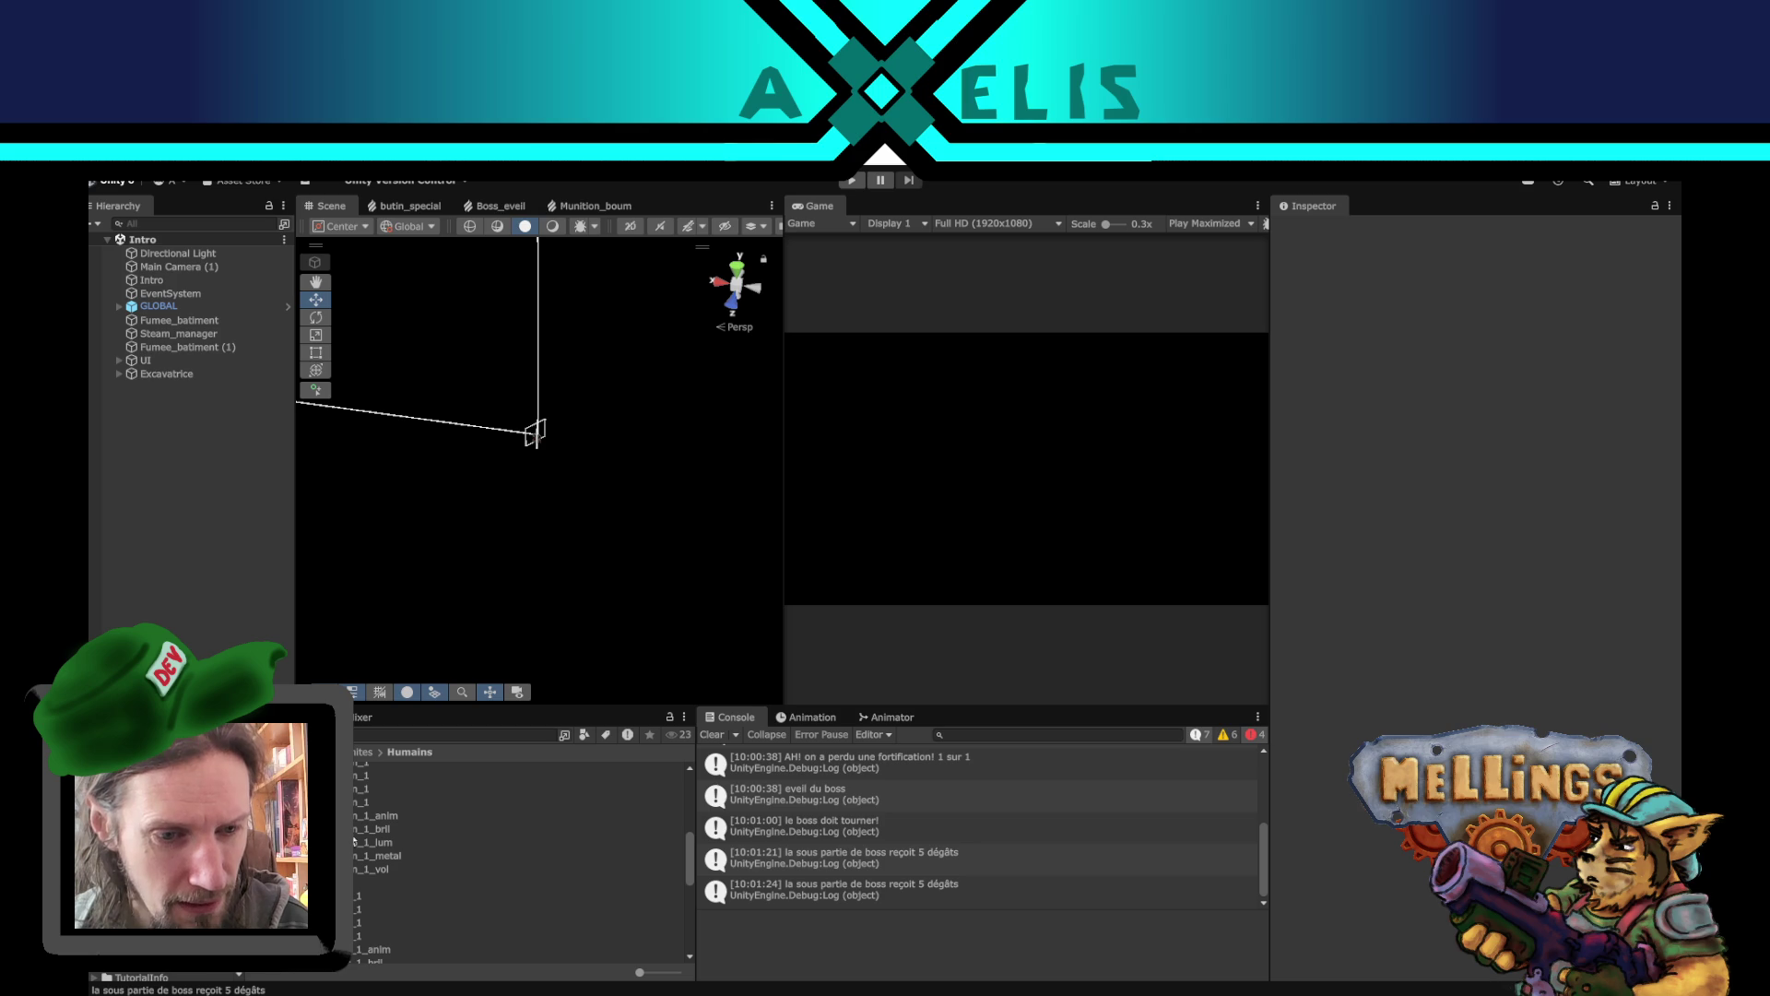
pyautogui.doubleClick(387, 882)
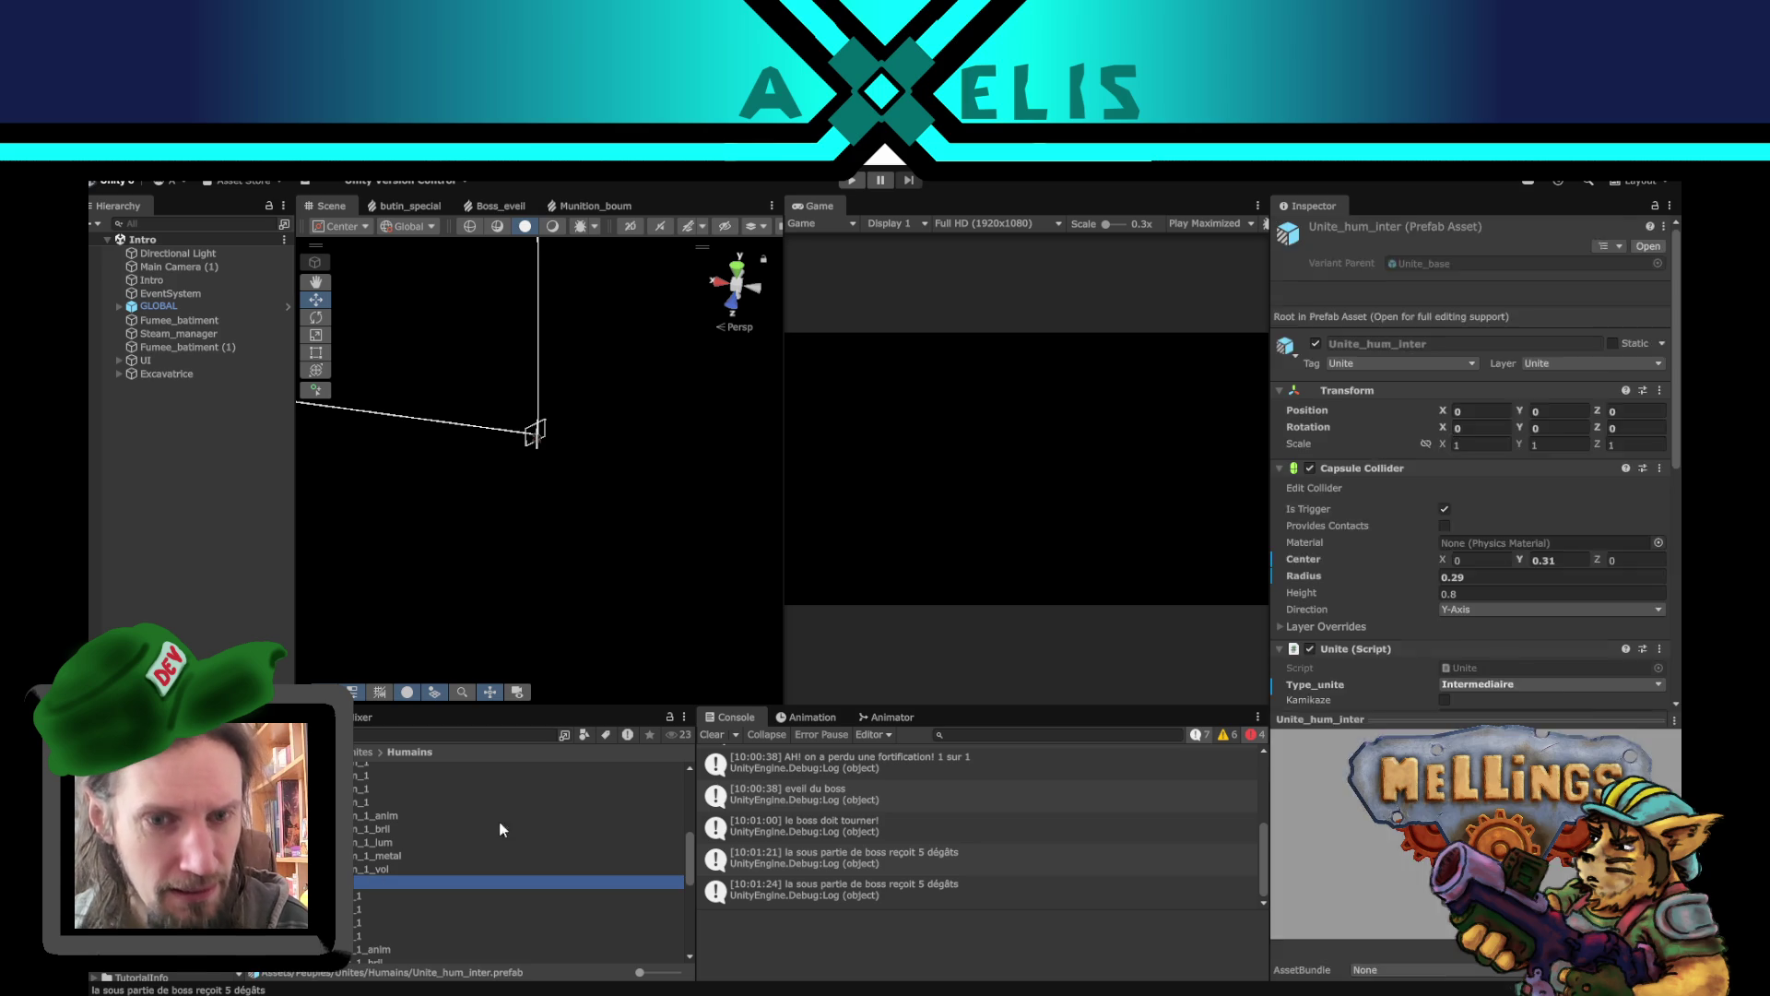
# - Orbit around and select the Unite_hum_inter character model
pyautogui.moveTo(686, 515)
pyautogui.keyDown('alt'); pyautogui.mouseDown()
pyautogui.moveTo(600, 578)
pyautogui.moveTo(359, 542)
pyautogui.moveTo(581, 545)
pyautogui.moveTo(568, 464)
pyautogui.moveTo(826, 541)
pyautogui.moveTo(813, 589)
pyautogui.moveTo(436, 576)
pyautogui.moveTo(389, 539)
pyautogui.moveTo(514, 545)
pyautogui.moveTo(533, 489)
pyautogui.moveTo(712, 514)
pyautogui.moveTo(502, 384)
pyautogui.mouseUp(); pyautogui.keyUp('alt')
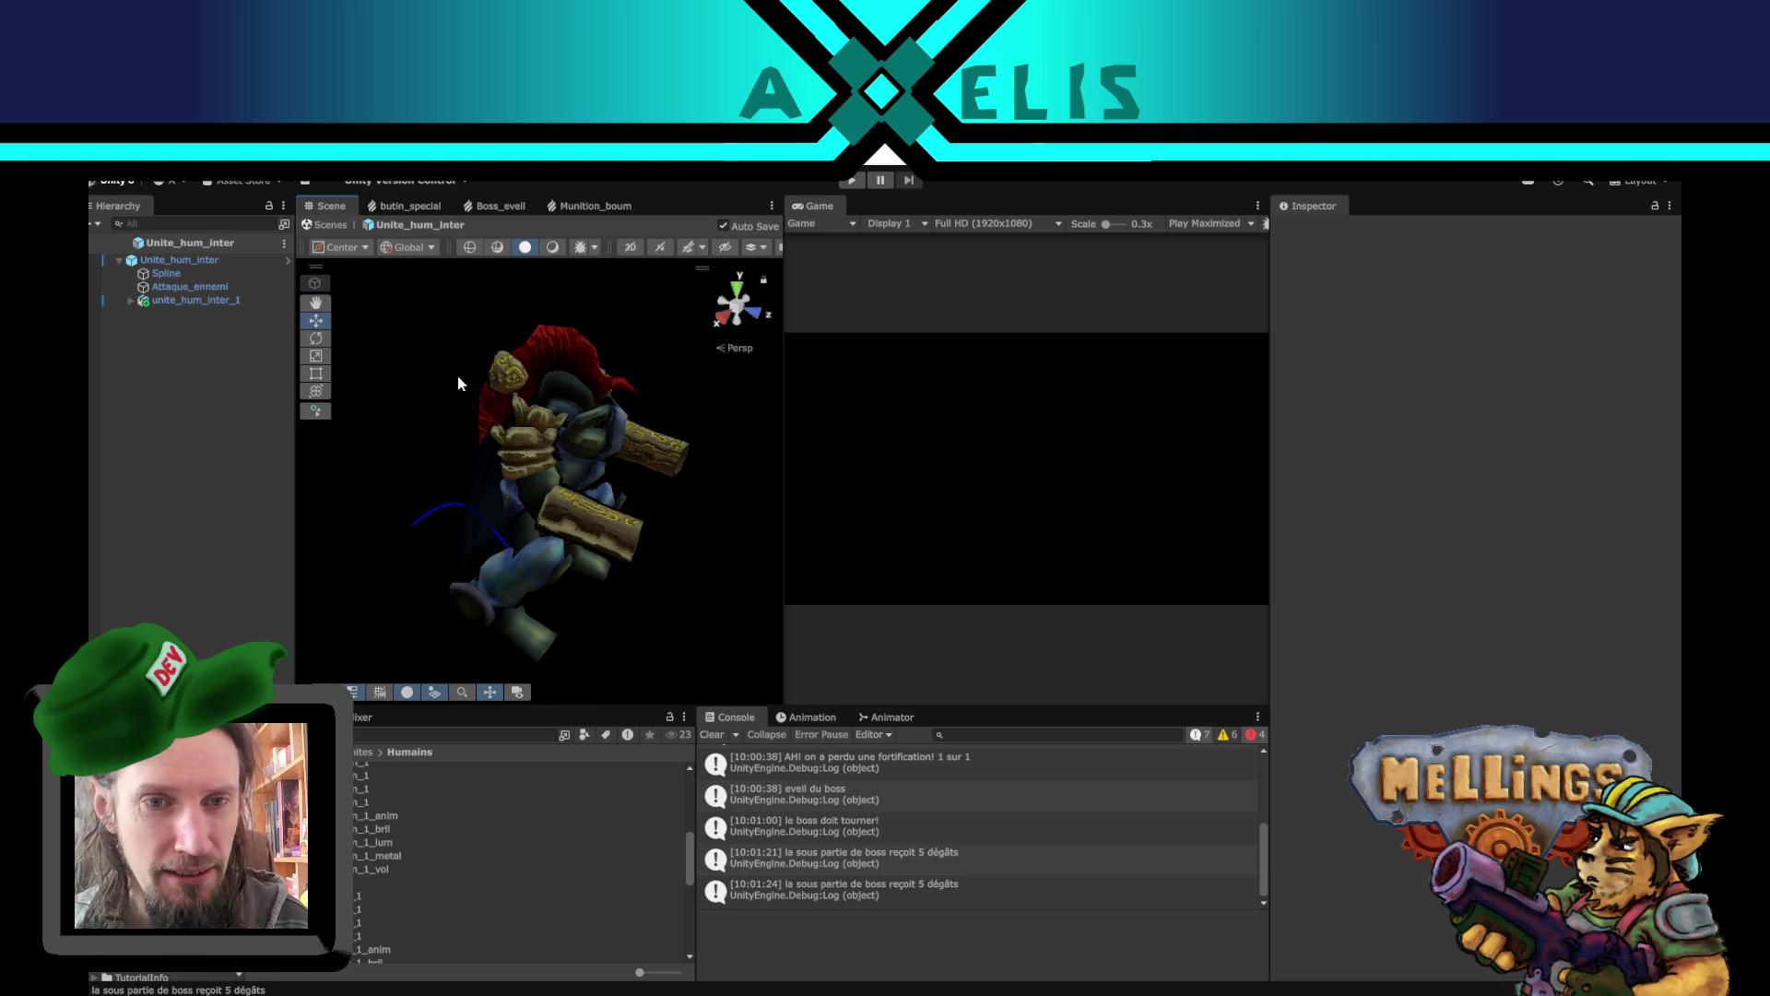
pyautogui.scroll(2, 544, 462)
pyautogui.scroll(-3, 550, 463)
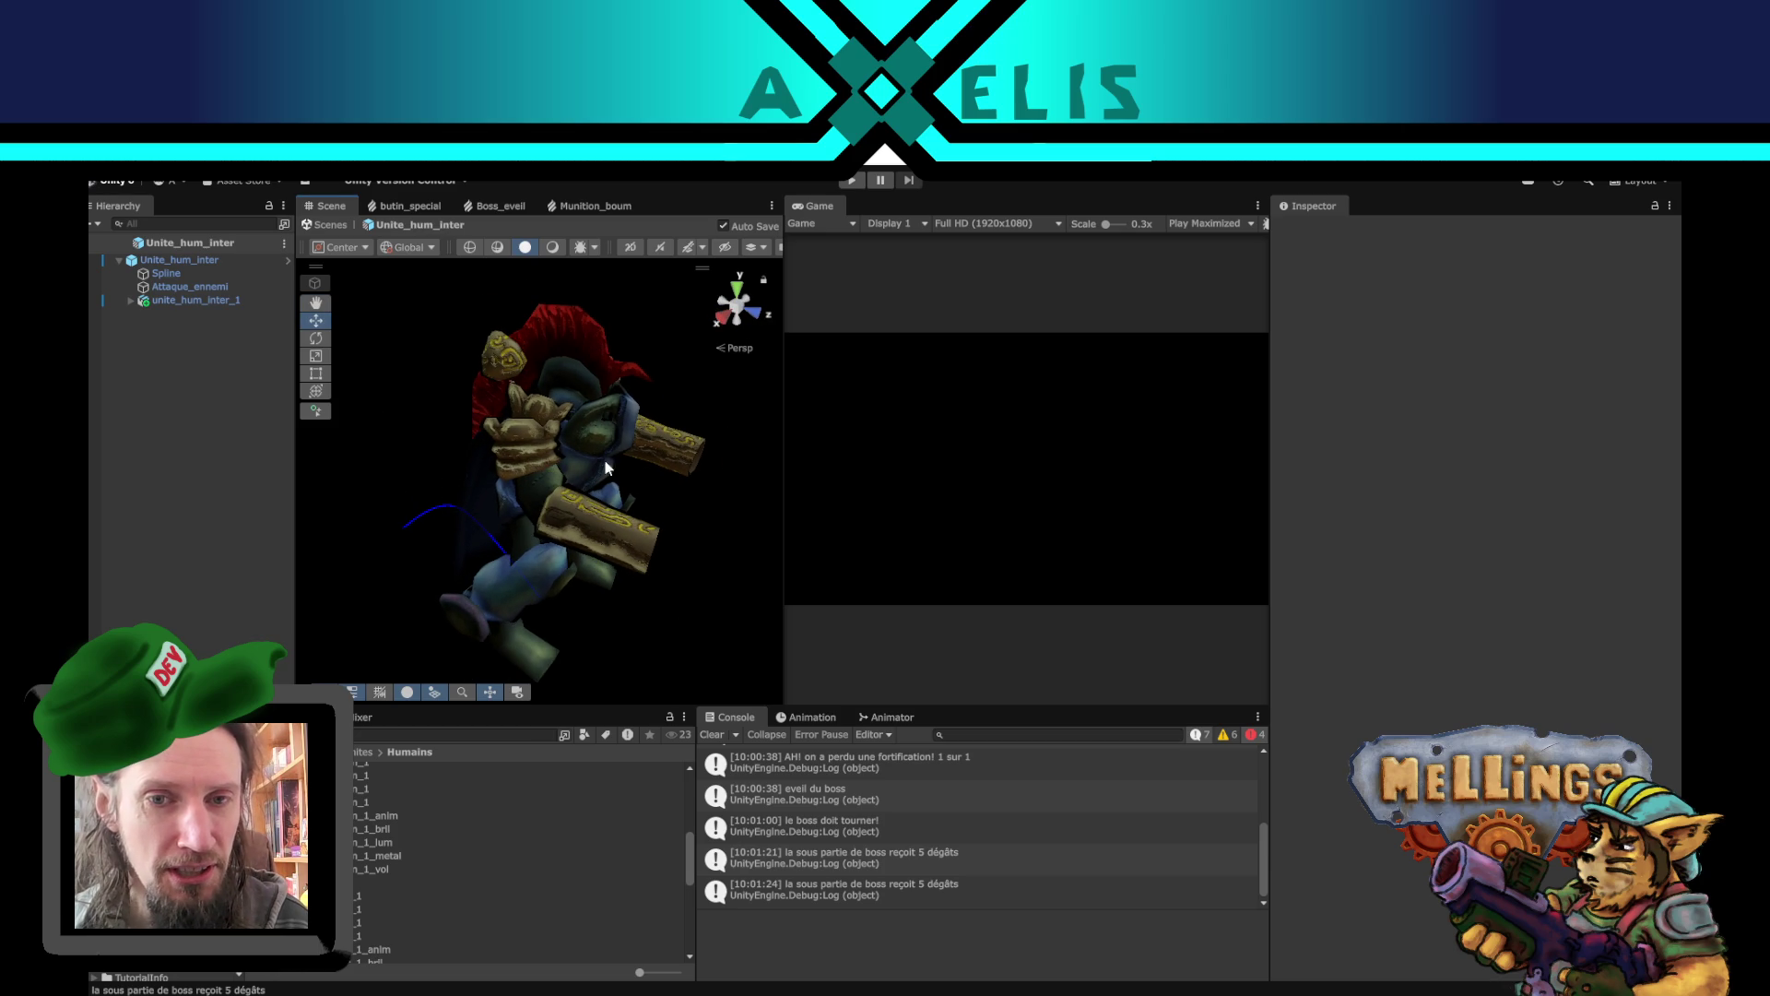
pyautogui.click(628, 542)
pyautogui.moveTo(696, 603)
pyautogui.keyDown('alt'); pyautogui.mouseDown()
pyautogui.moveTo(197, 541)
pyautogui.moveTo(628, 539)
pyautogui.moveTo(590, 553)
pyautogui.mouseUp(); pyautogui.keyUp('alt')
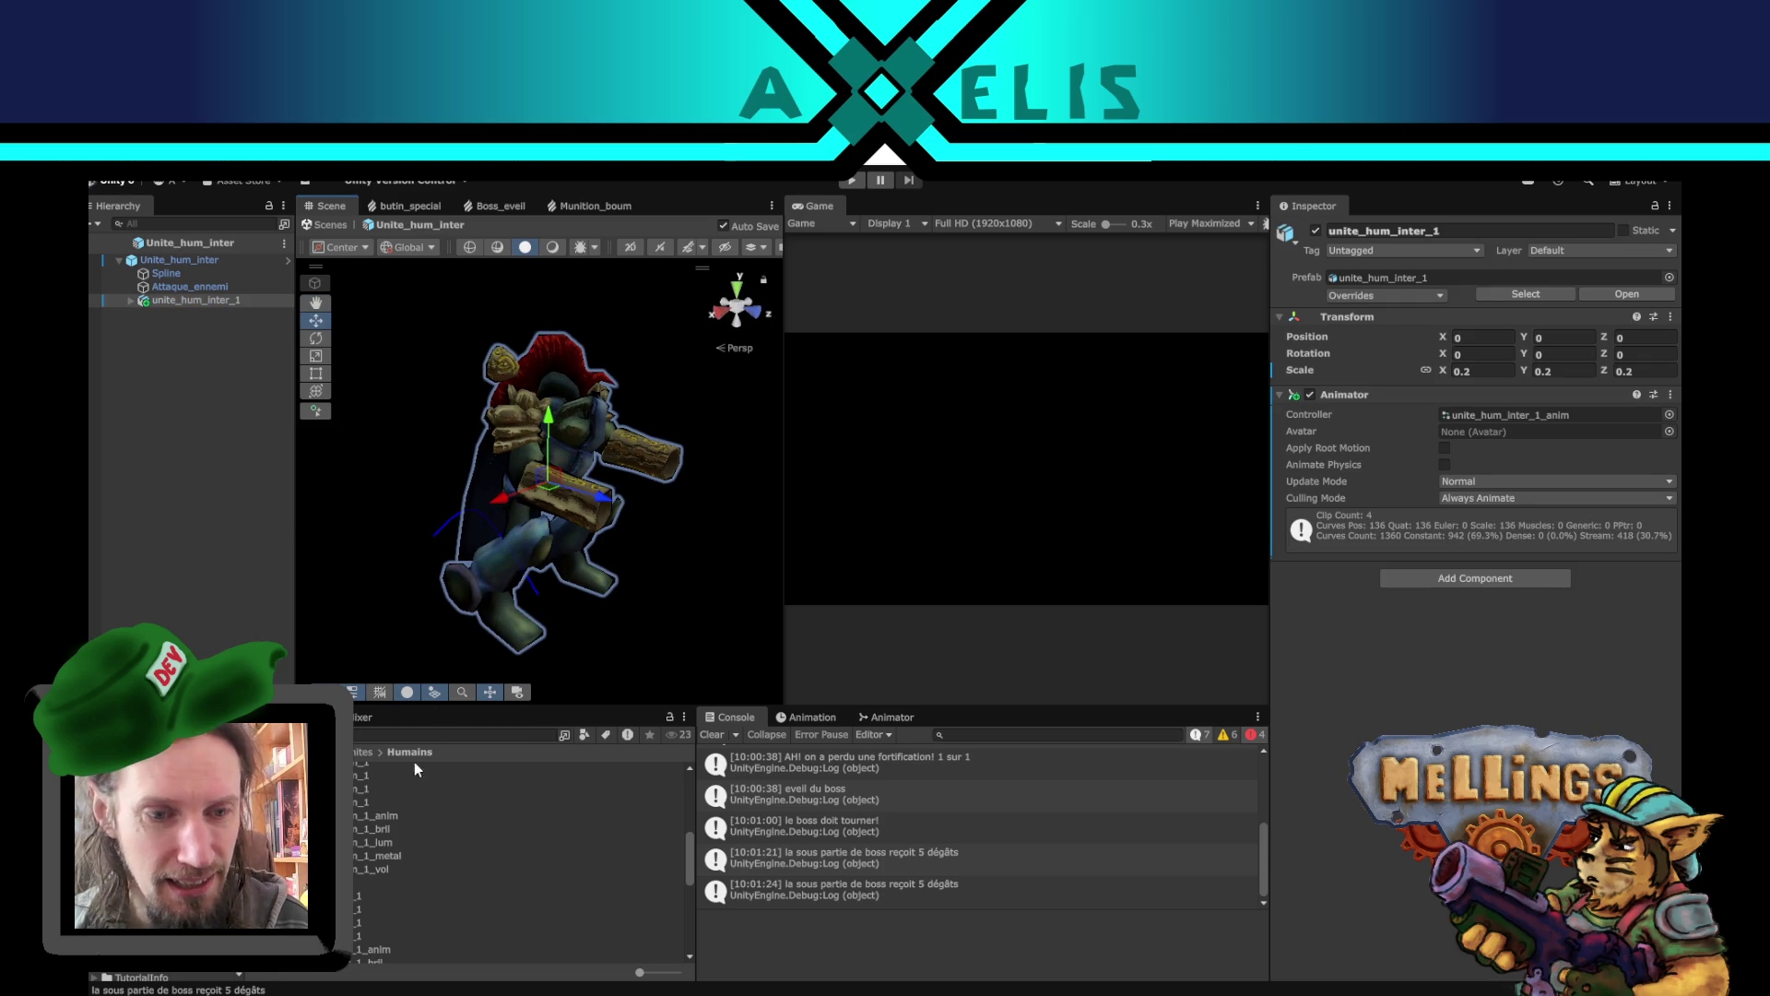
pyautogui.scroll(-1, 373, 922)
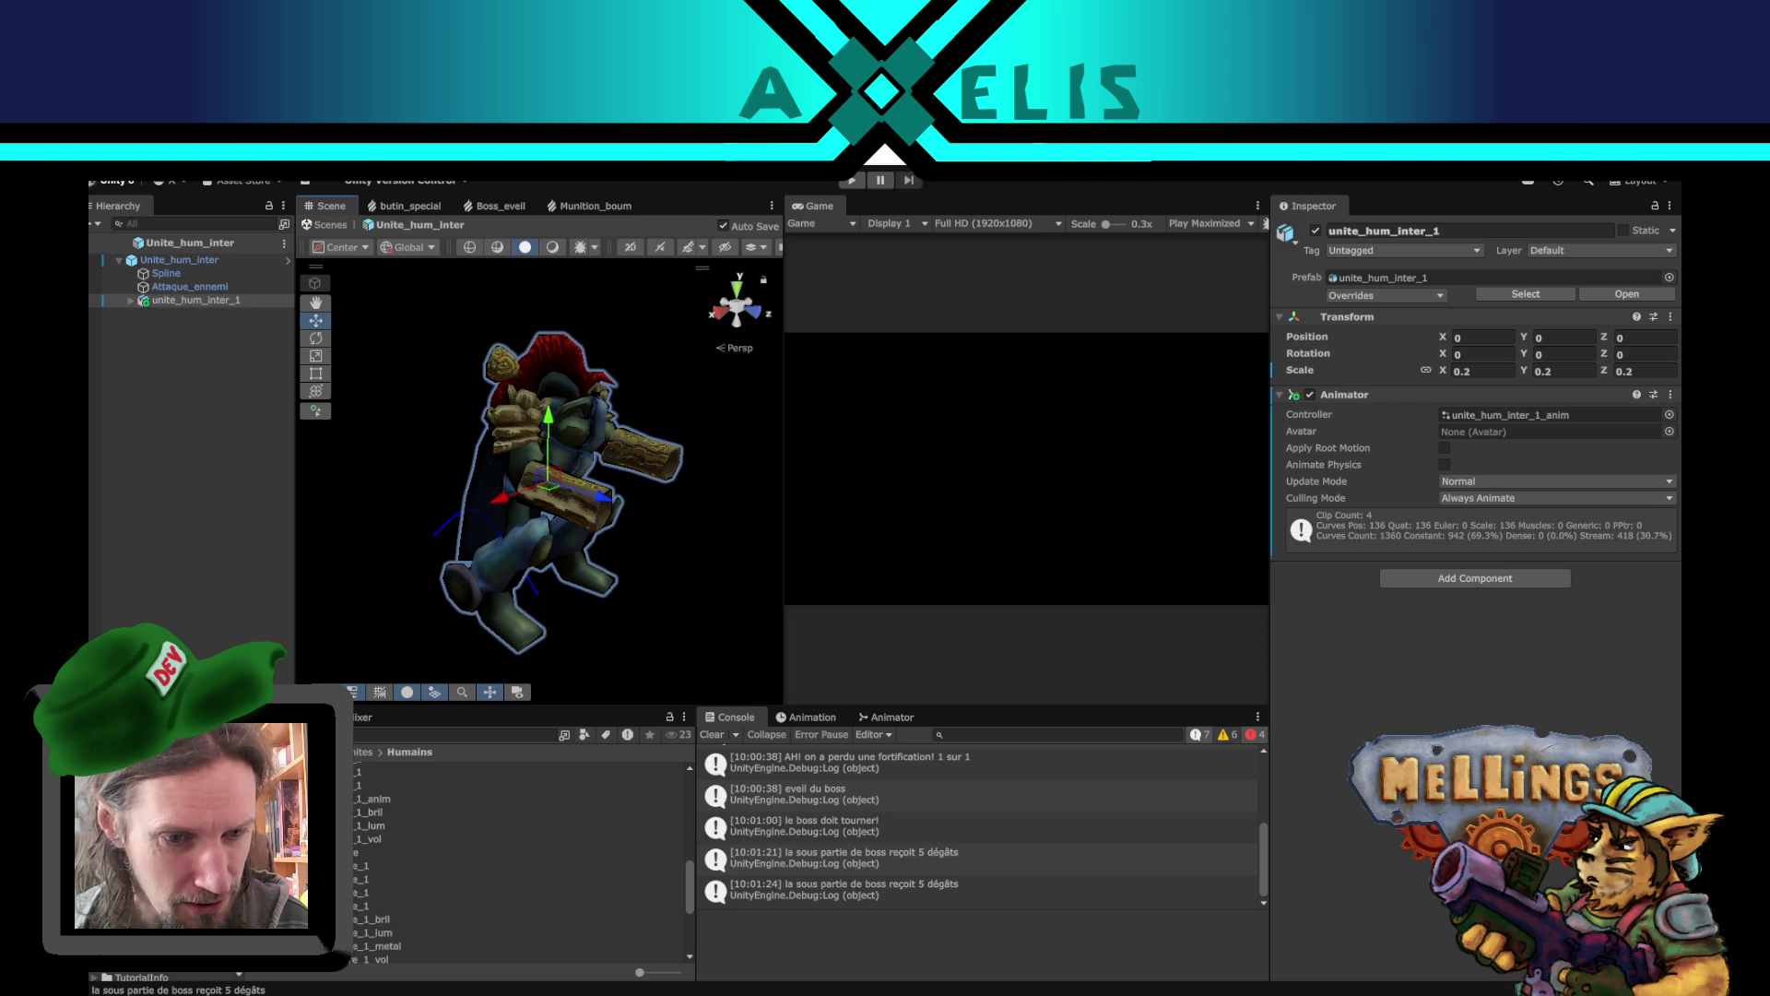
# - Open Unite_hum_legere and cycle the Scene view through Unlit, Shaded Wireframe and Shaded
pyautogui.doubleClick(369, 852)
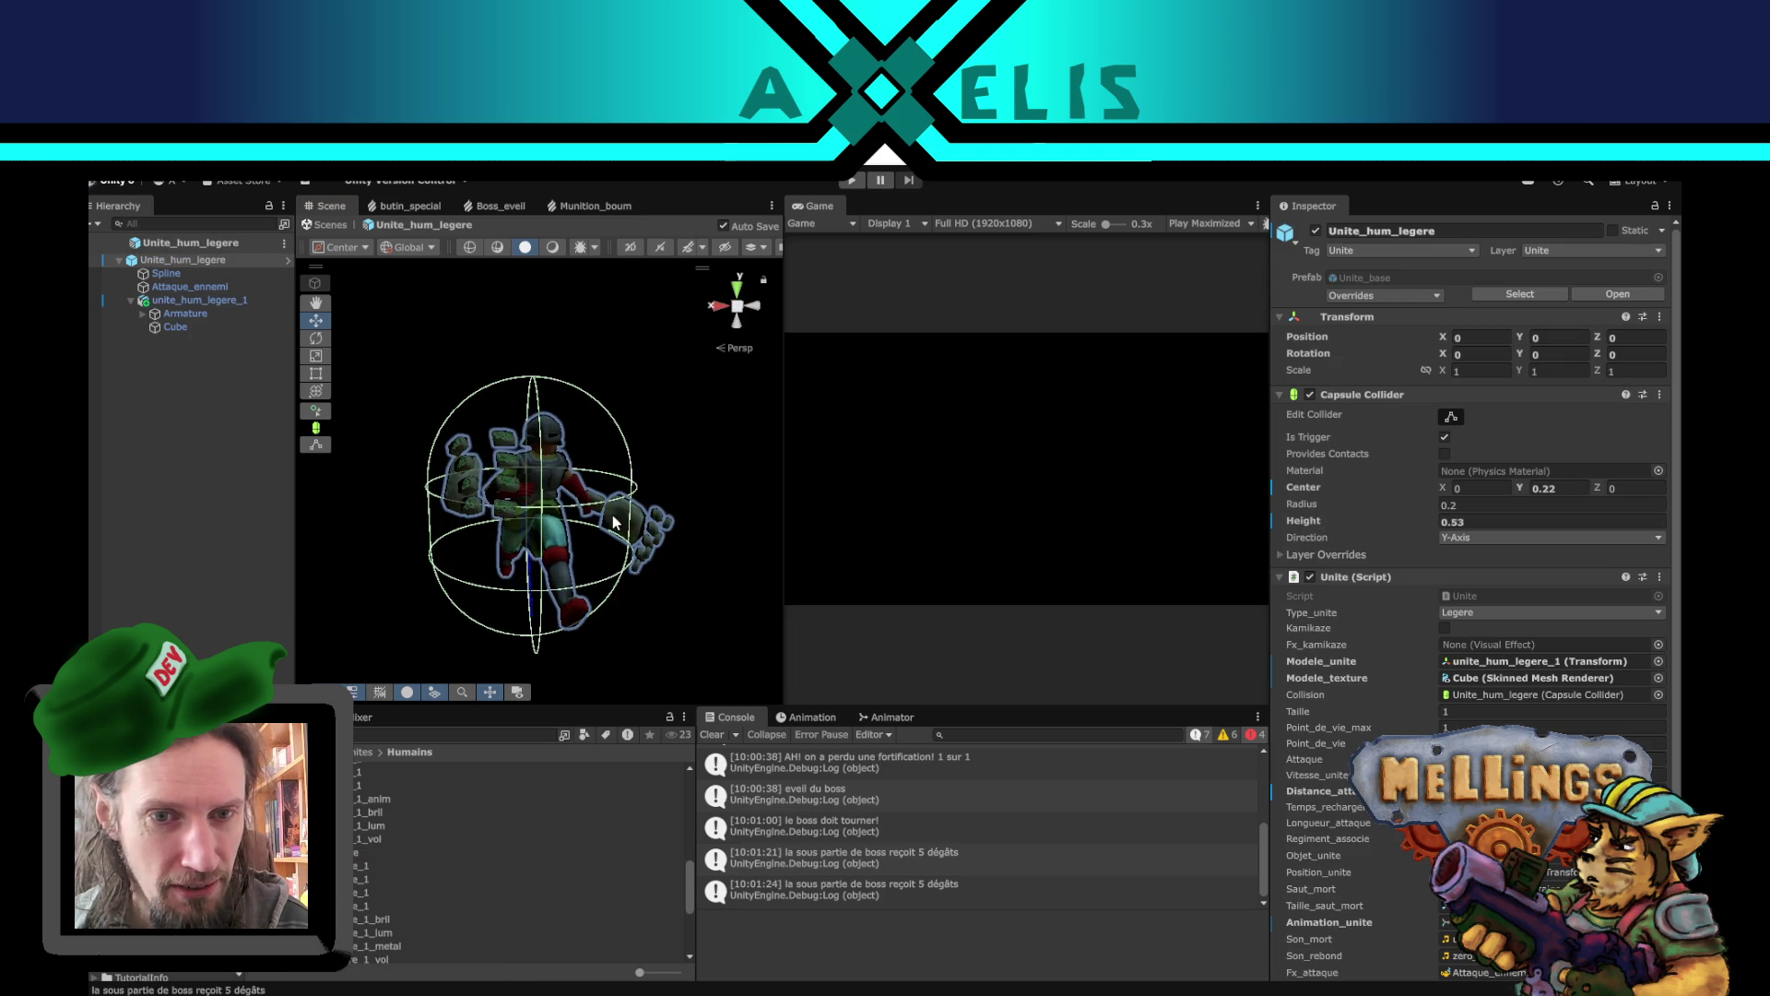
pyautogui.click(412, 353)
pyautogui.click(553, 247)
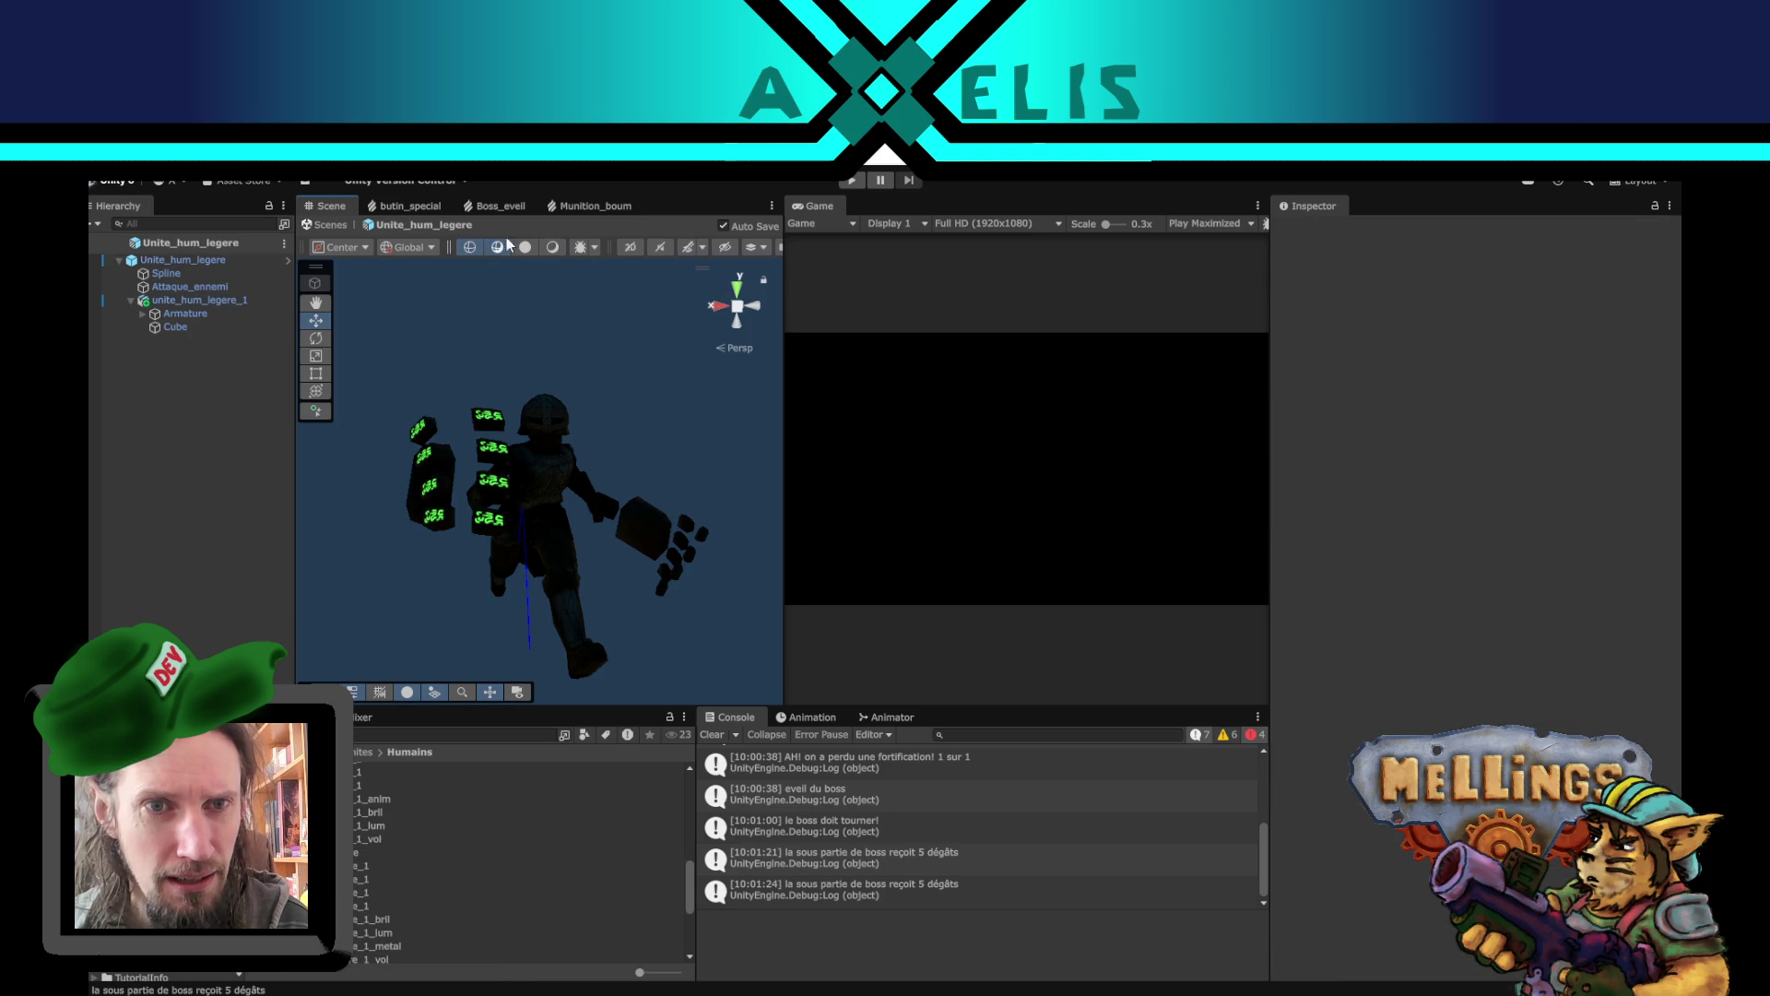
pyautogui.click(497, 247)
pyautogui.click(526, 247)
# - View the character from another angle, then open the Golmen folder's Unite_golmen_inter_1 prefab
pyautogui.moveTo(523, 329)
pyautogui.mouseDown()
pyautogui.moveTo(673, 541)
pyautogui.moveTo(842, 526)
pyautogui.moveTo(934, 470)
pyautogui.moveTo(936, 450)
pyautogui.moveTo(917, 482)
pyautogui.moveTo(285, 482)
pyautogui.moveTo(428, 446)
pyautogui.moveTo(870, 462)
pyautogui.moveTo(668, 482)
pyautogui.moveTo(346, 450)
pyautogui.moveTo(952, 490)
pyautogui.moveTo(720, 477)
pyautogui.mouseUp()
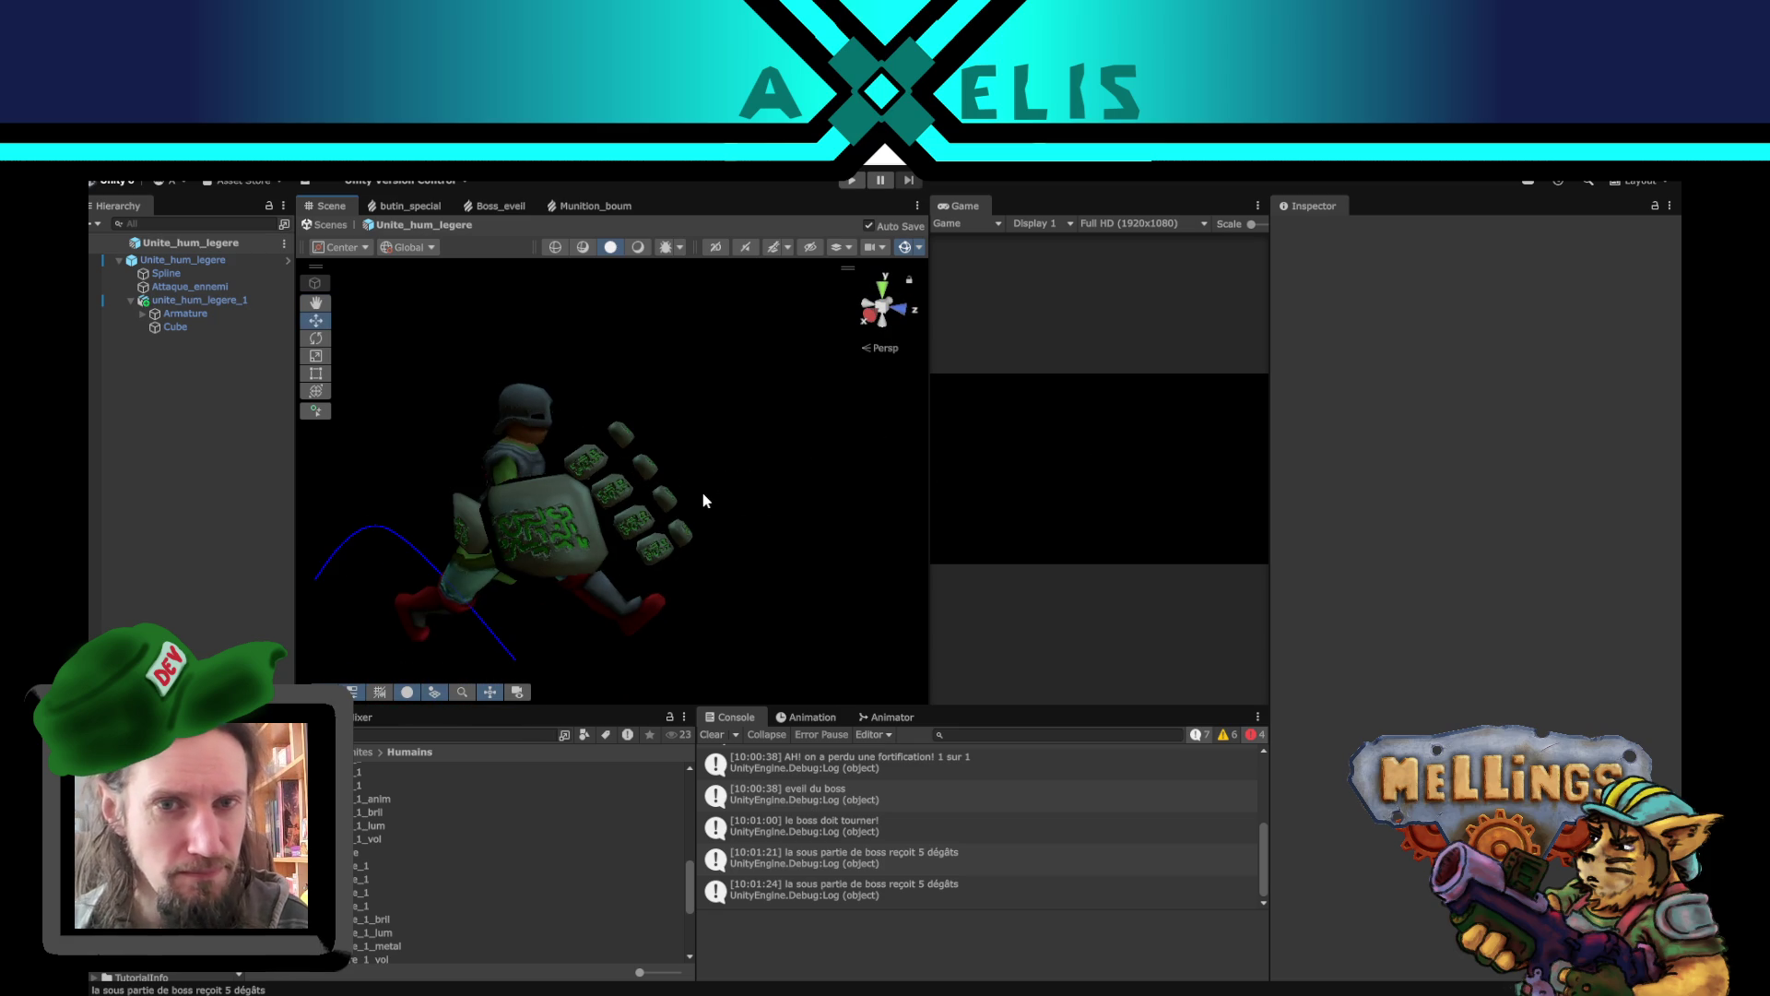
pyautogui.scroll(-2, 704, 501)
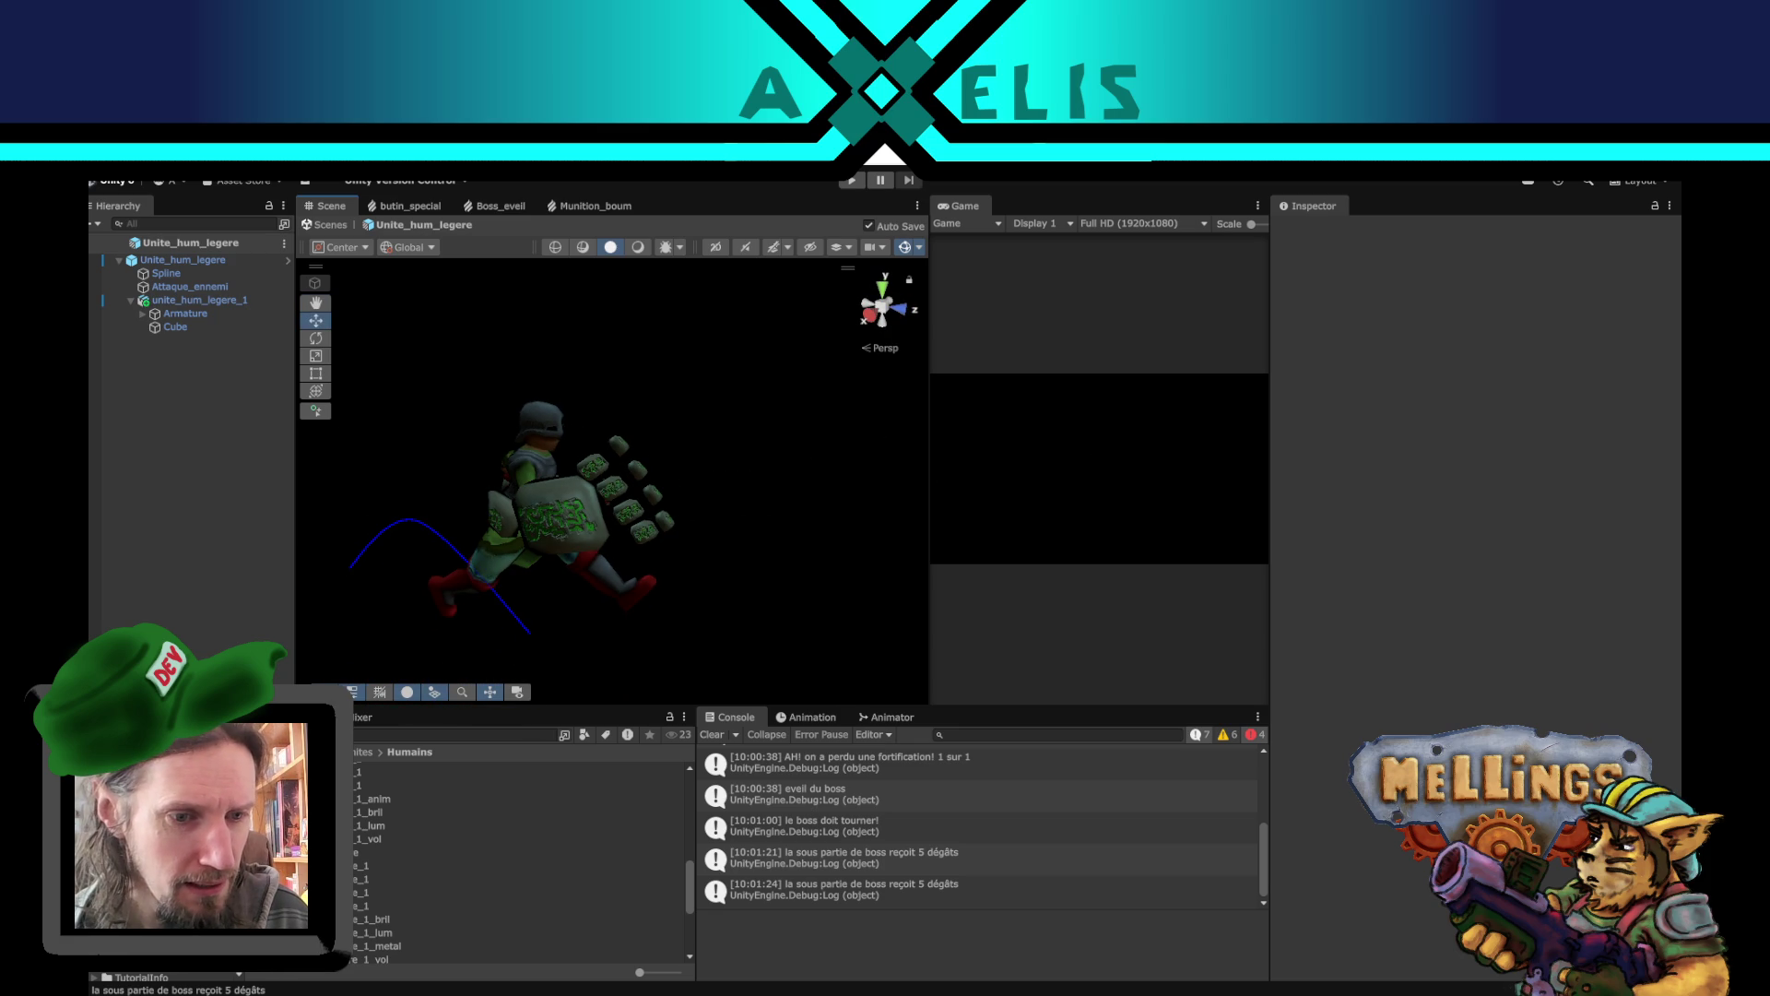
pyautogui.click(184, 811)
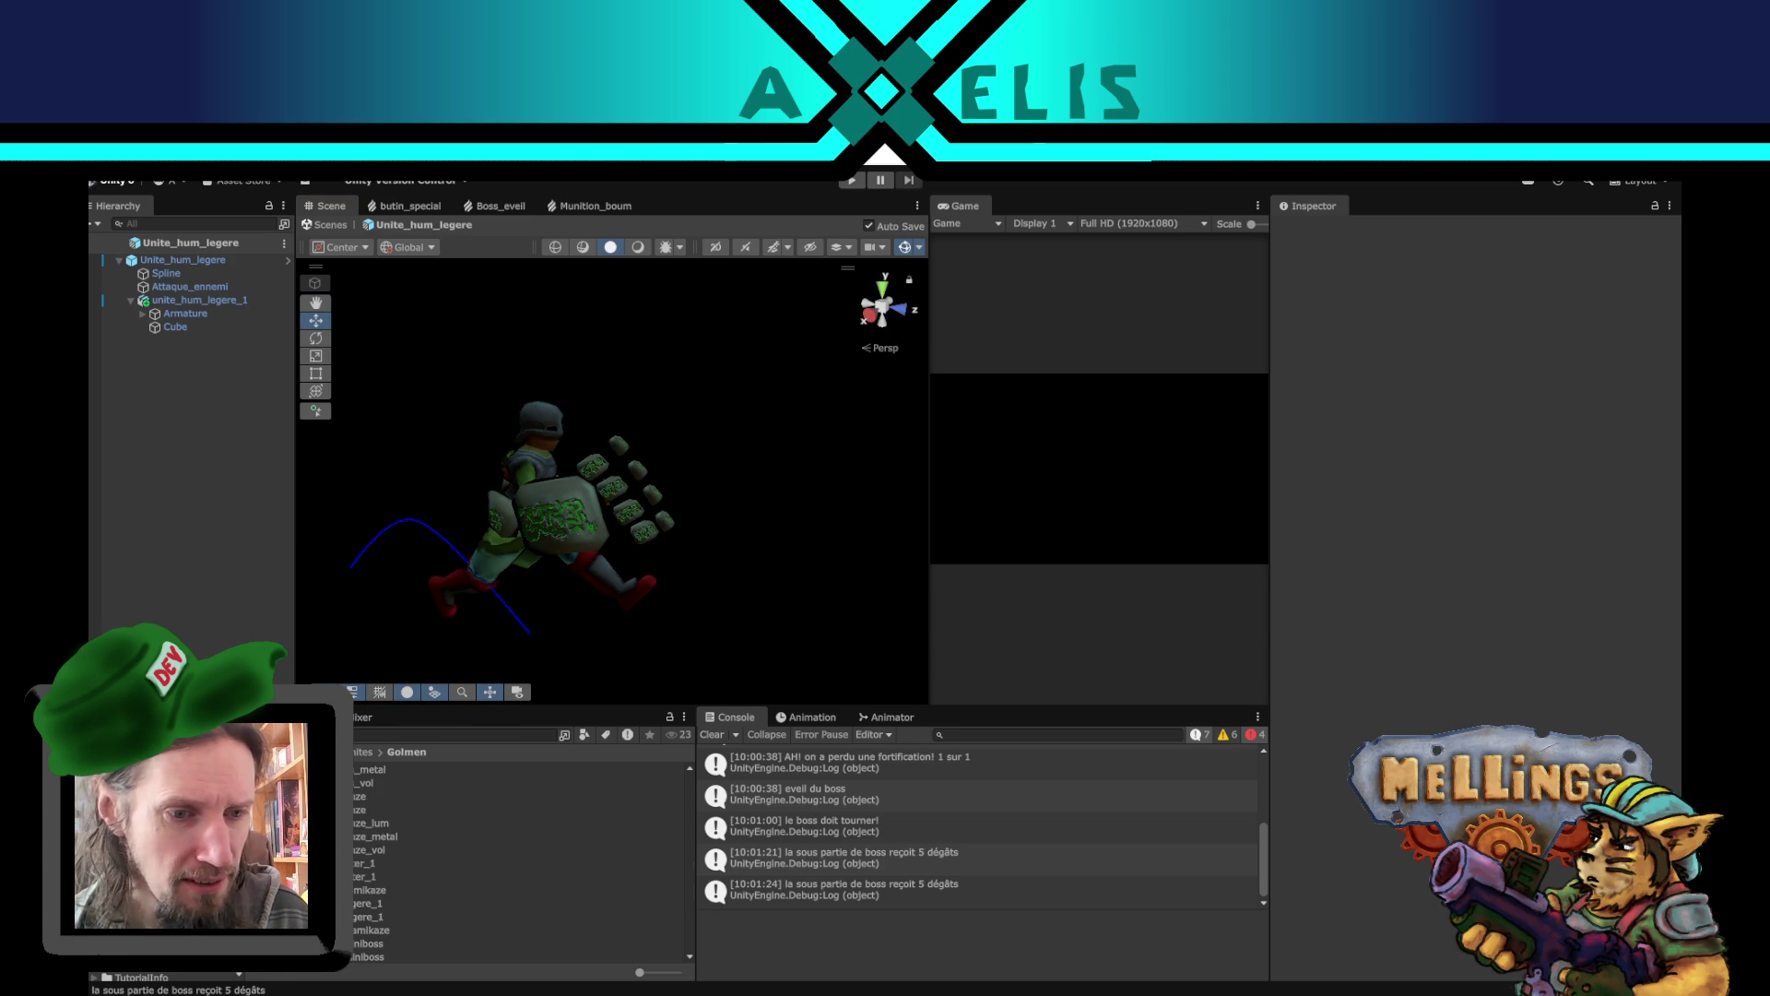
pyautogui.doubleClick(384, 876)
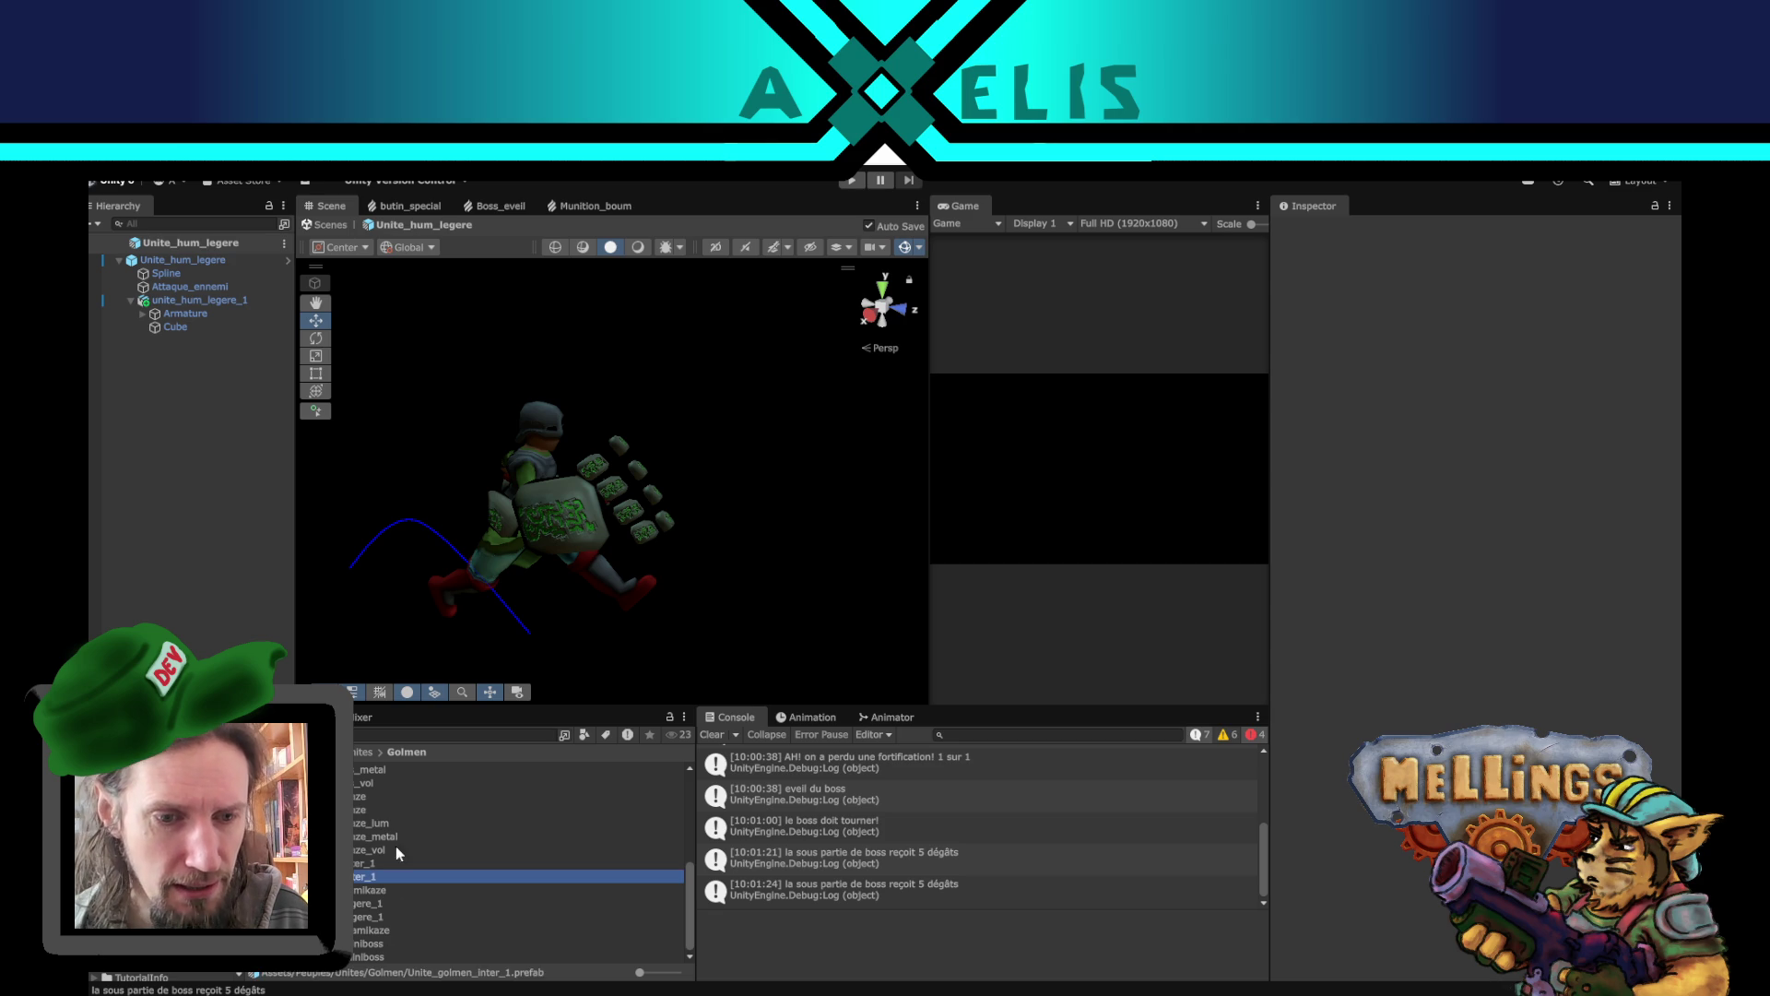
# - Light the golem scene with scene lighting, hide all gizmos, pick the Hand tool, and switch to Blender
pyautogui.moveTo(699, 587); pyautogui.dragTo(838, 535)
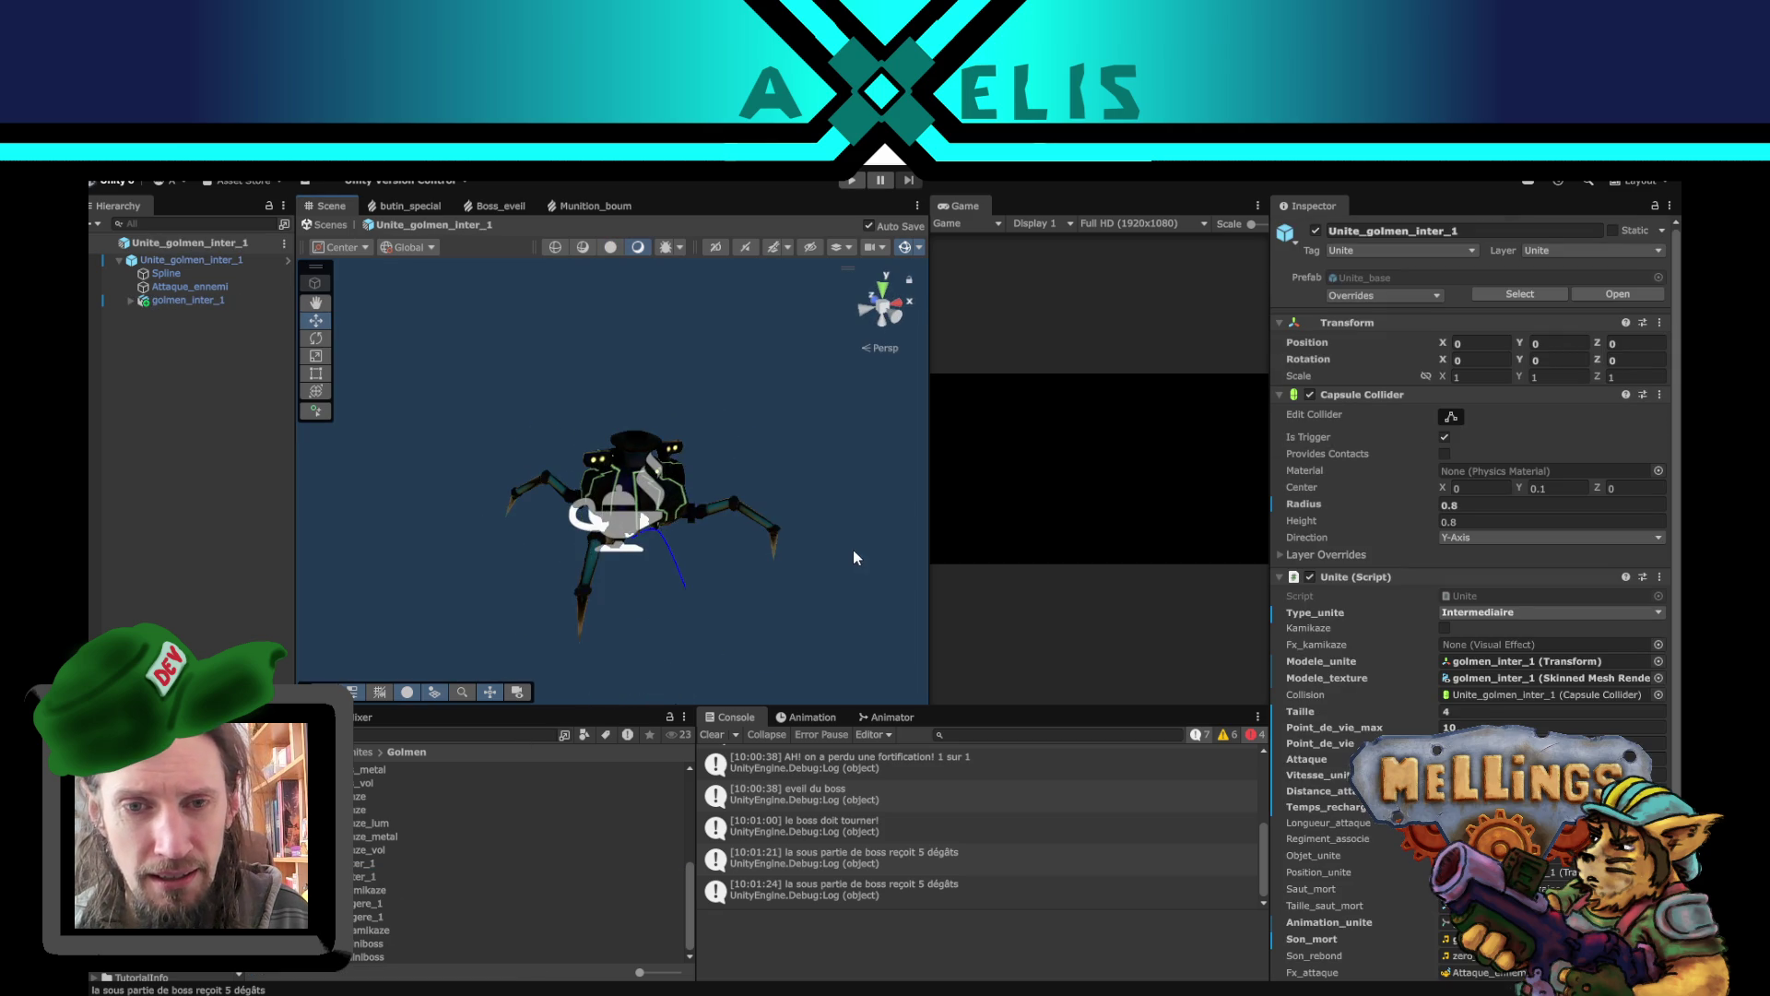
pyautogui.click(682, 539)
pyautogui.scroll(5, 682, 538)
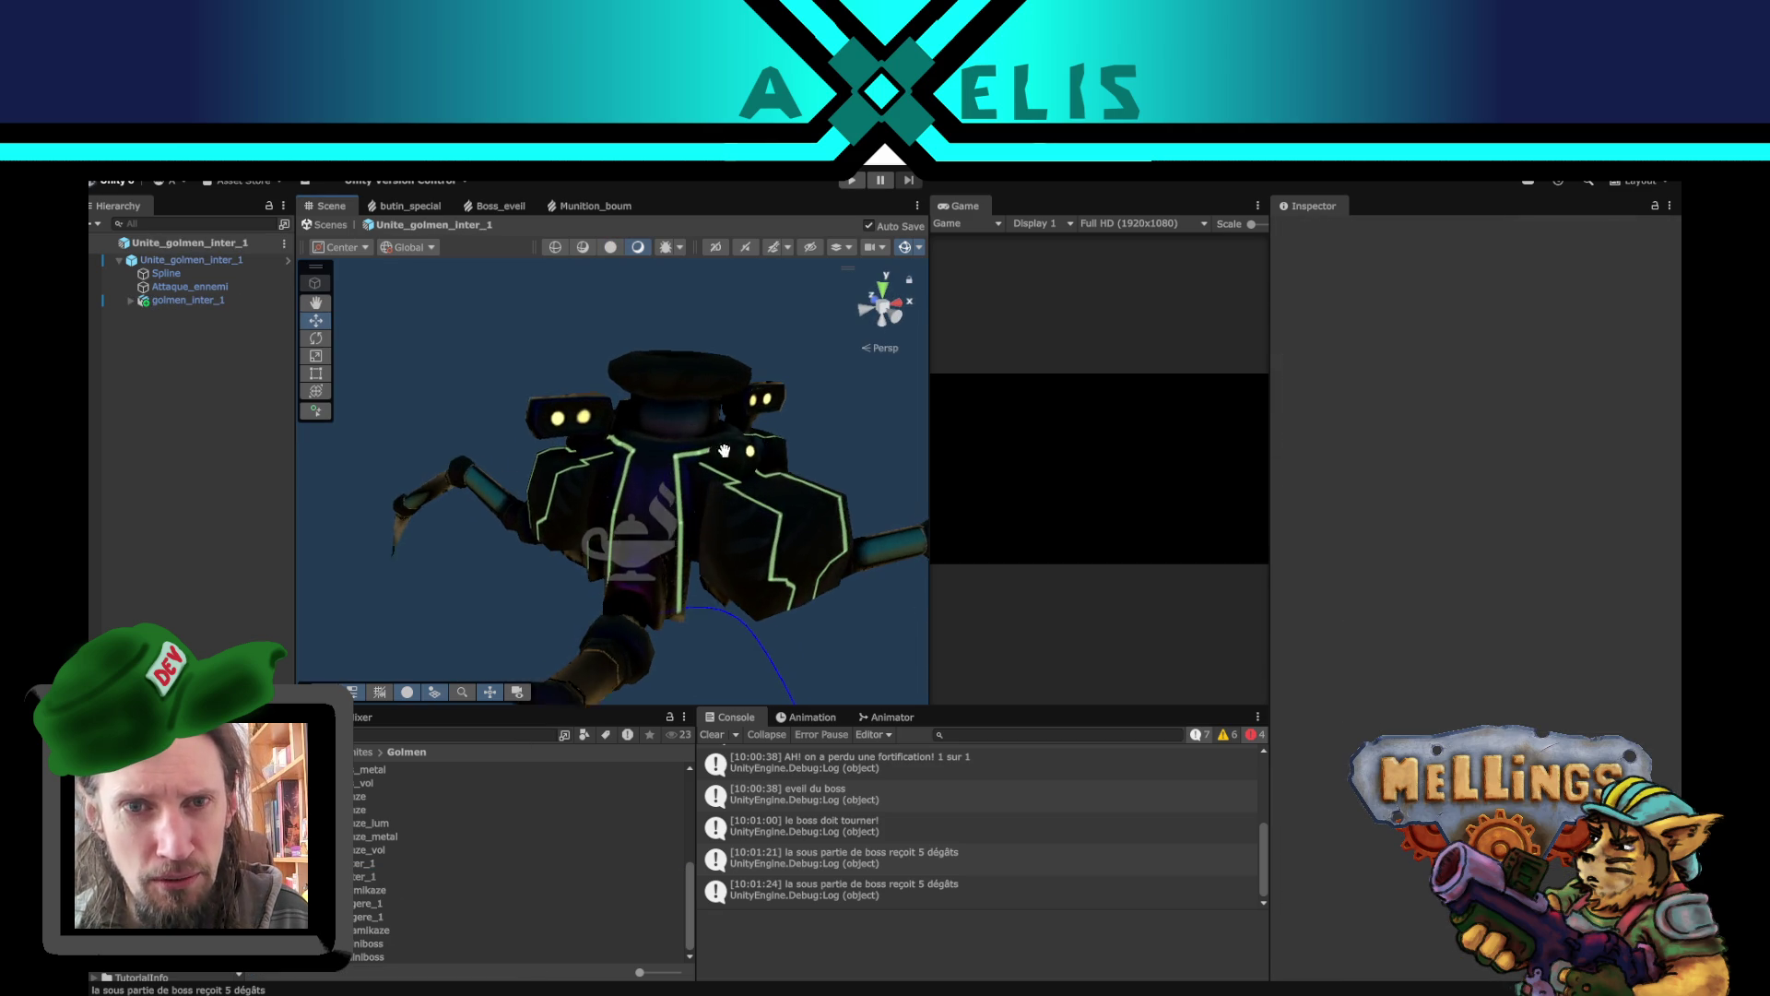
pyautogui.click(613, 248)
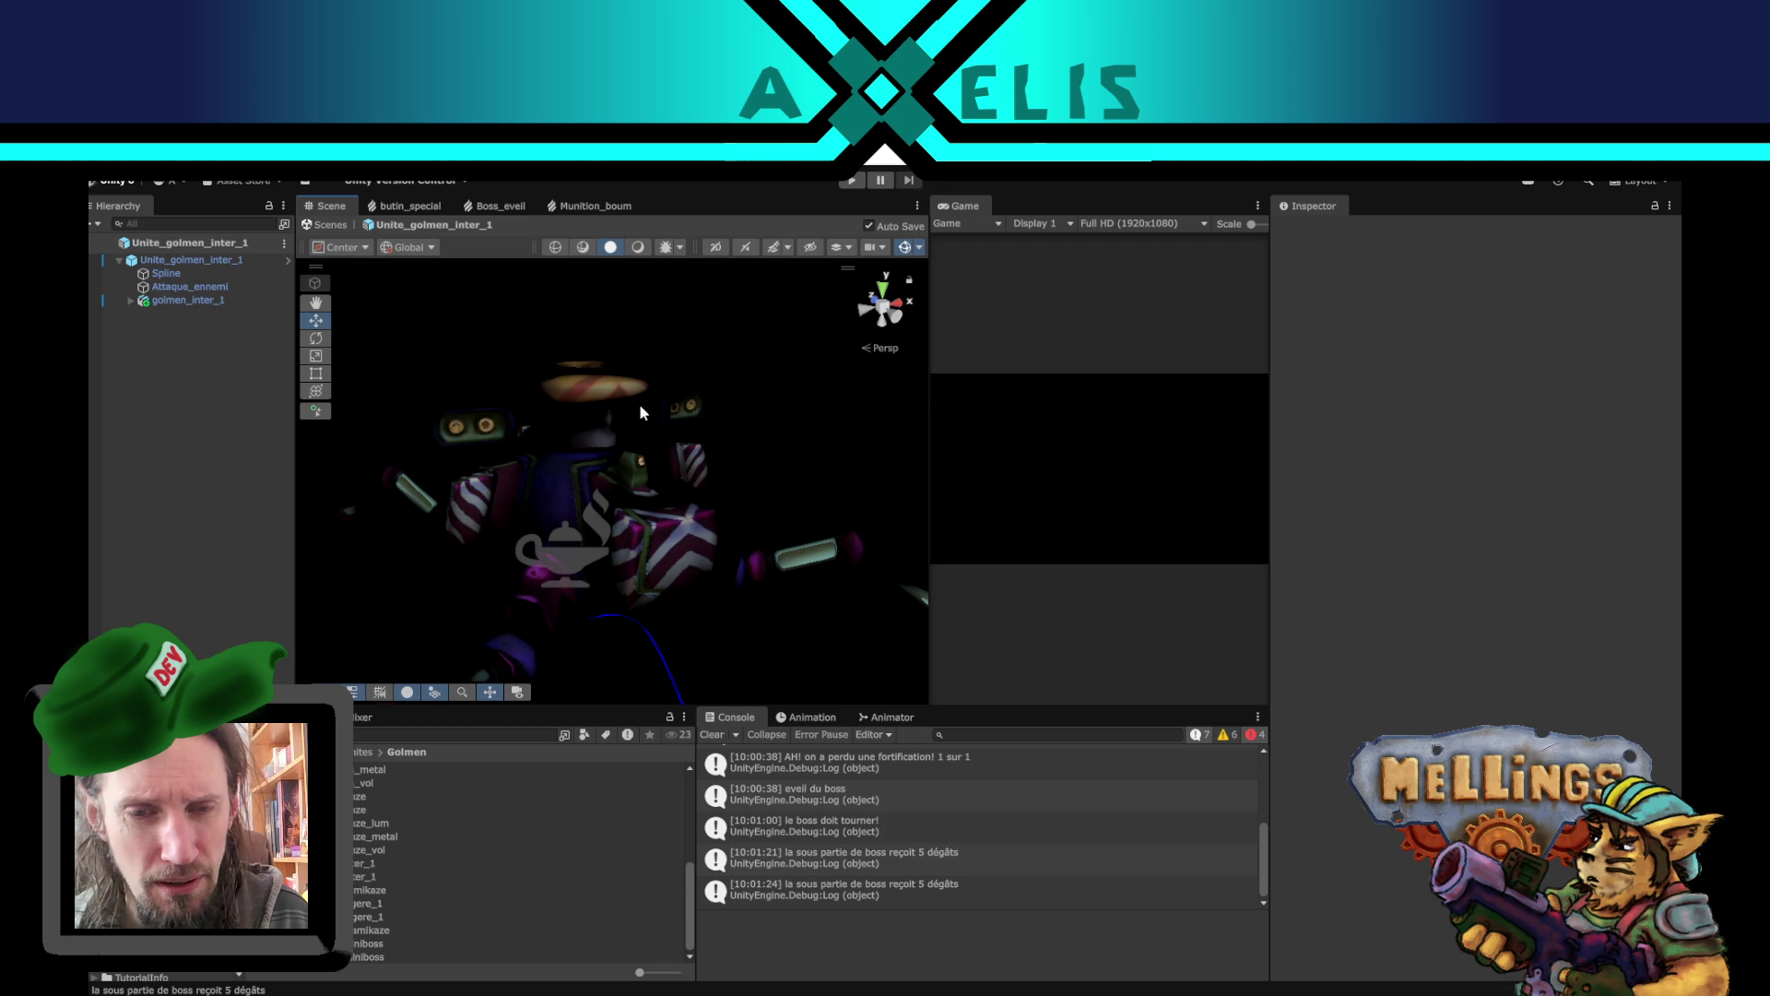
pyautogui.scroll(-5, 646, 415)
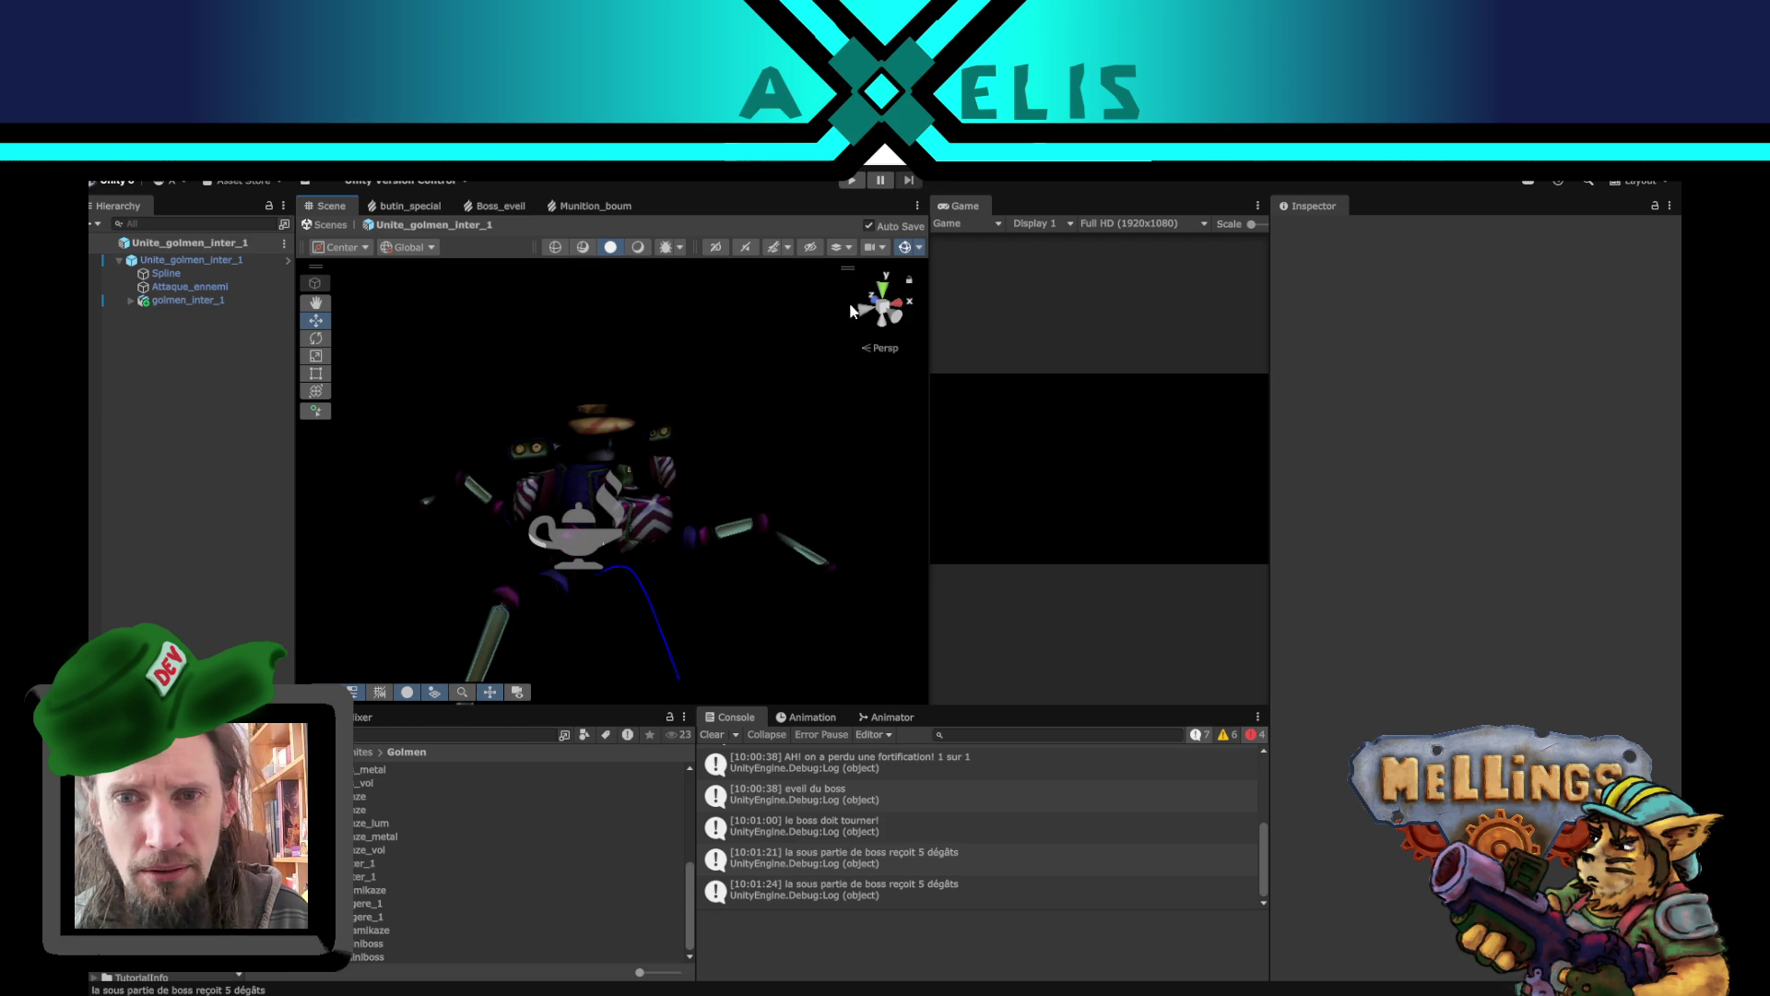
pyautogui.click(910, 255)
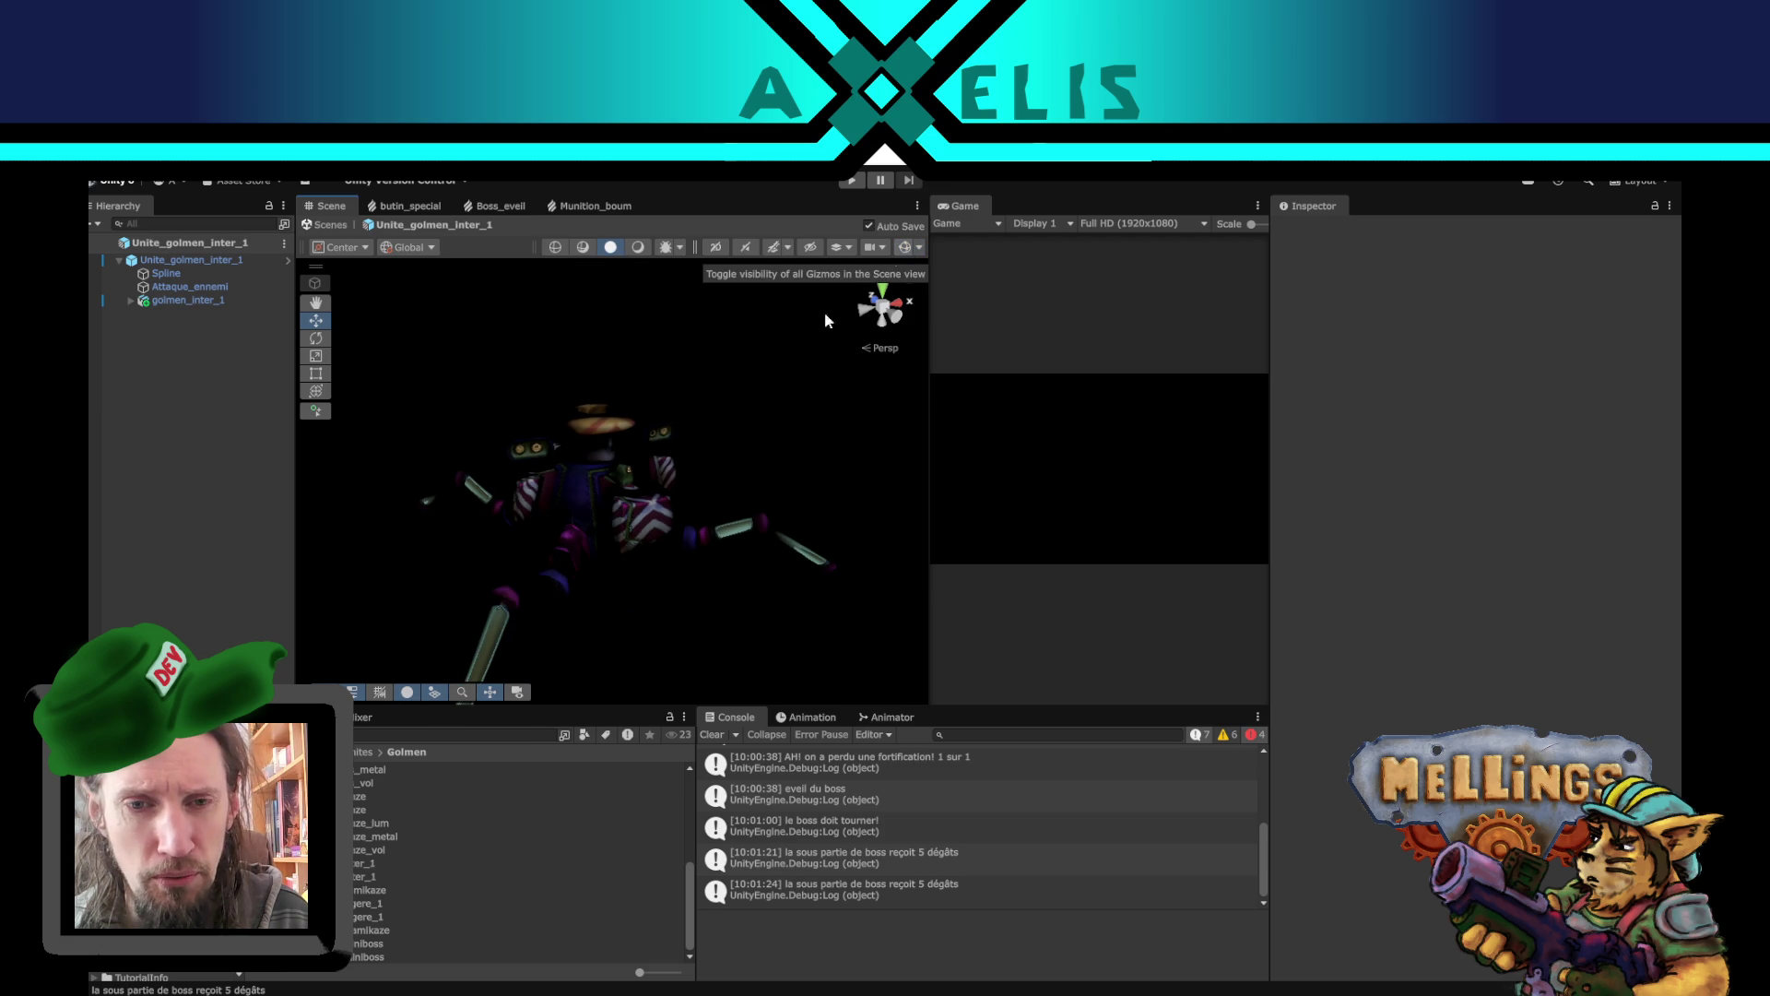
pyautogui.press('q')
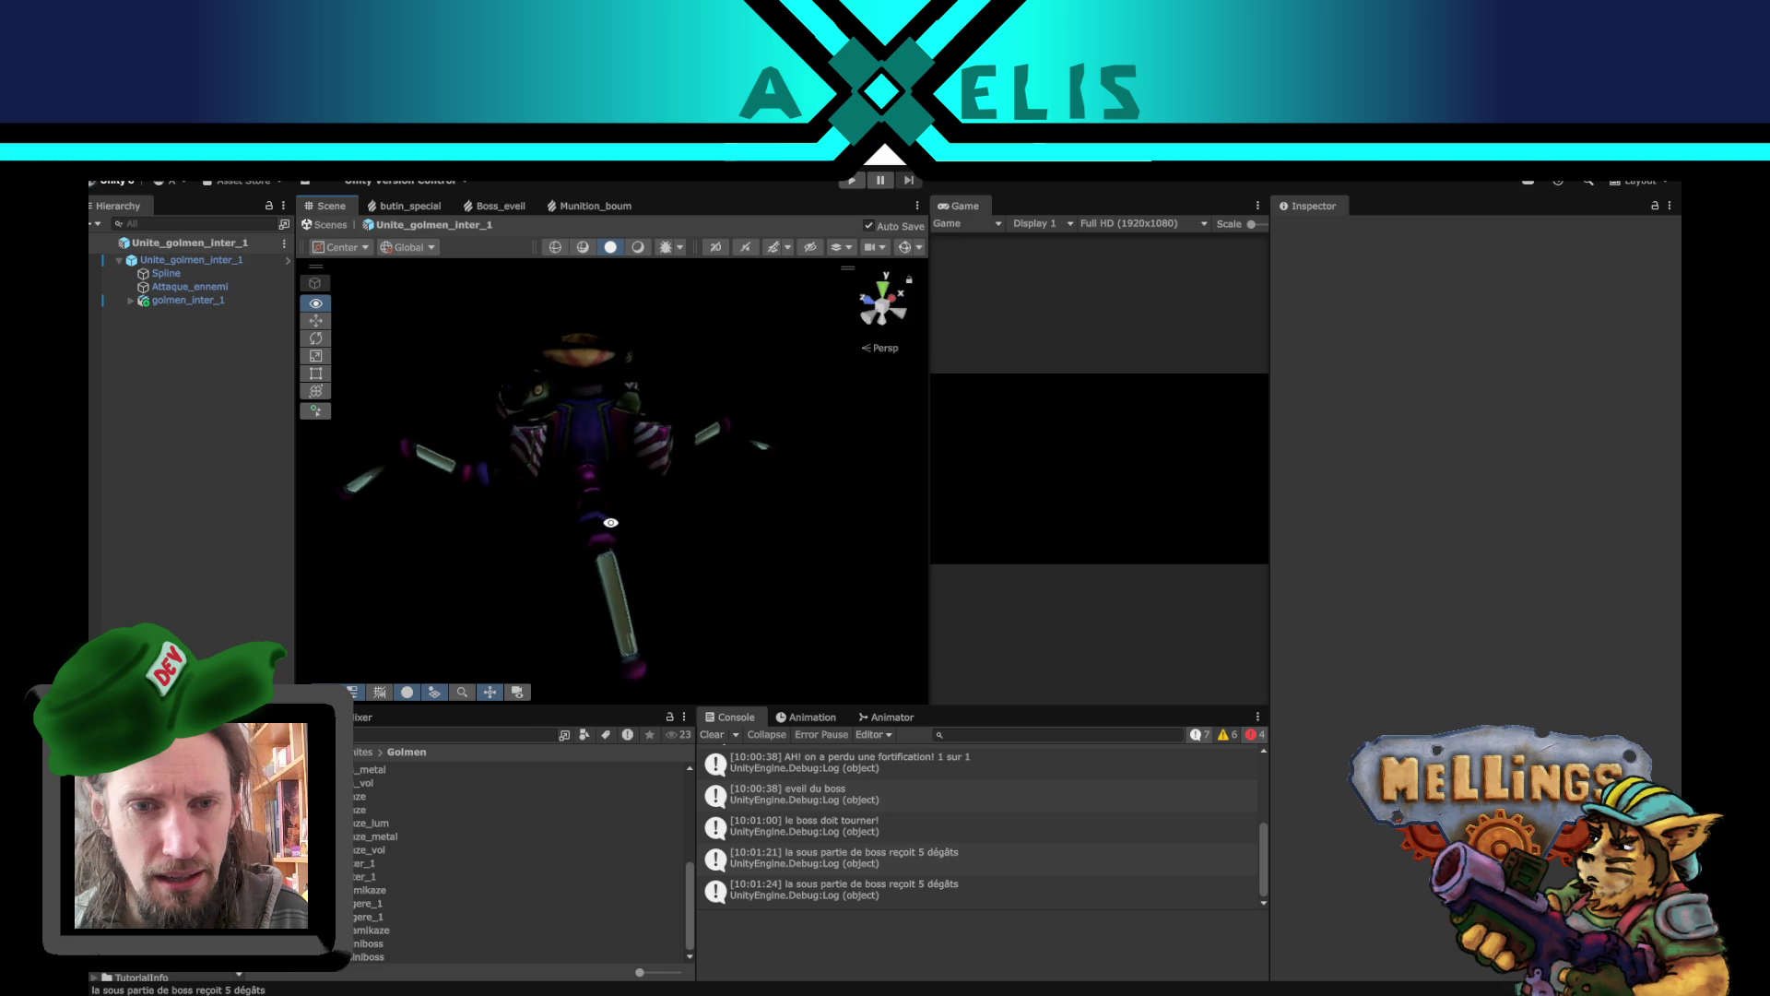
pyautogui.press('super+Tab')
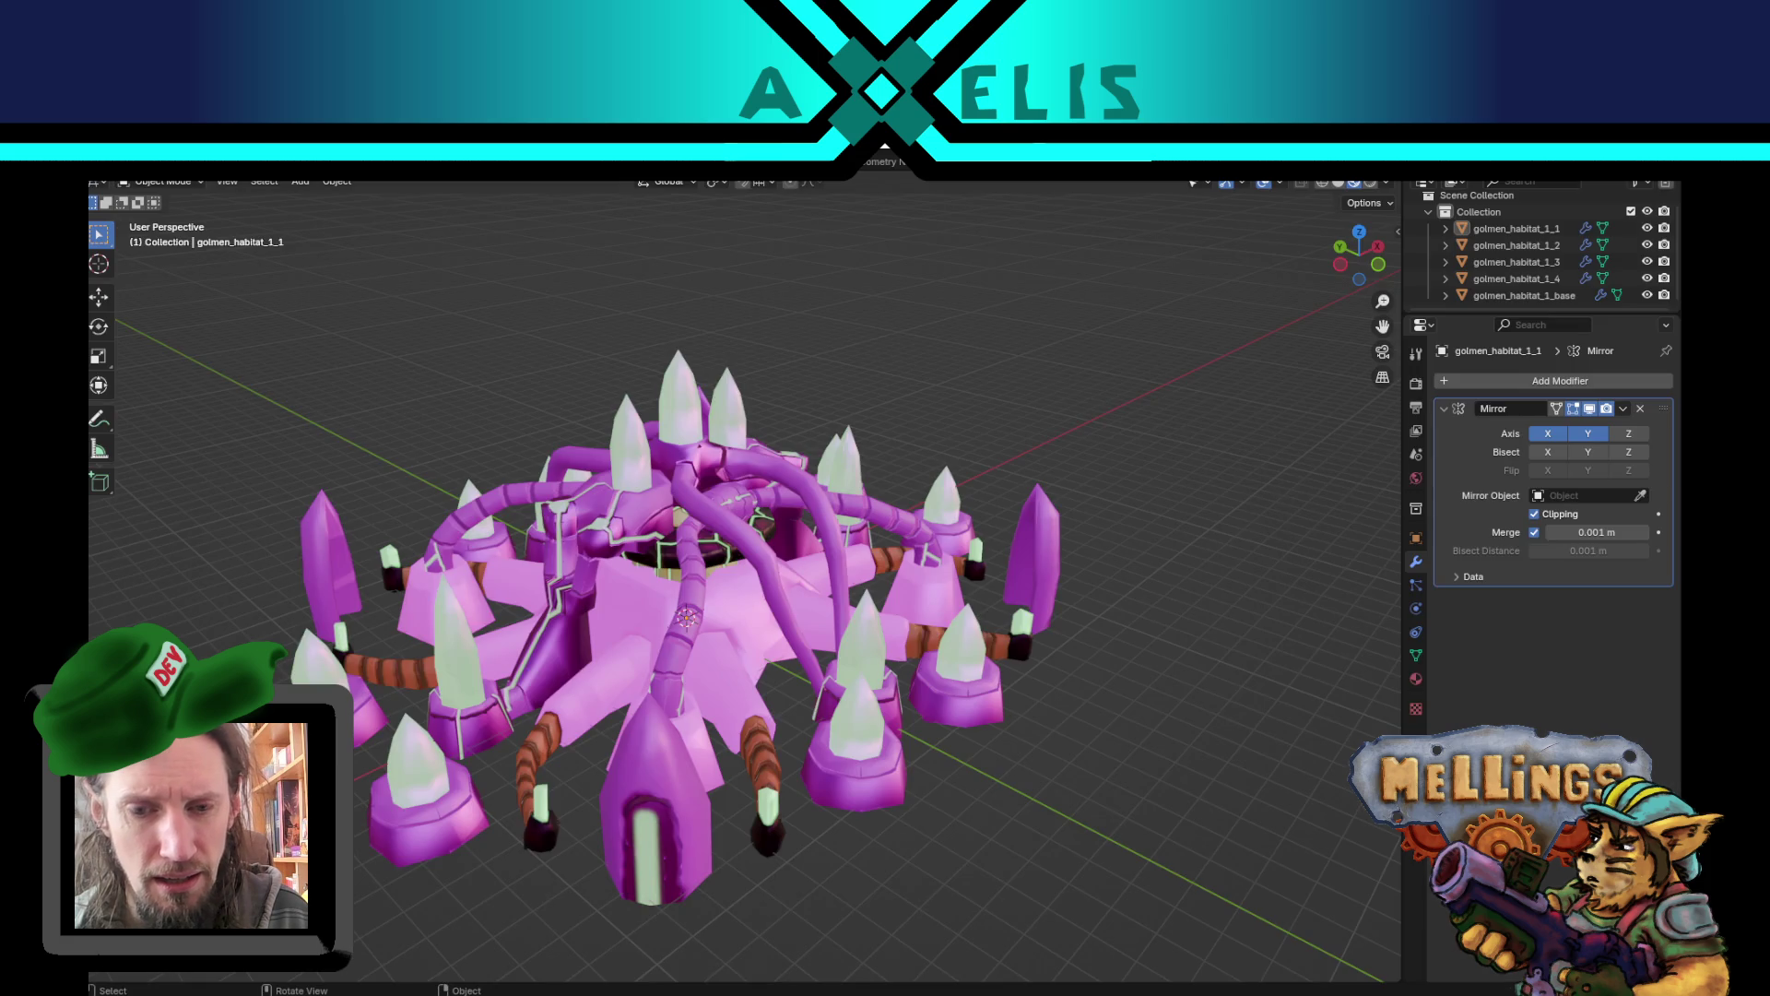
# - Discard changes to bat_gol_1.blend and open unite_hum_legere_1.blend
pyautogui.hotkey('ctrl', 'q')
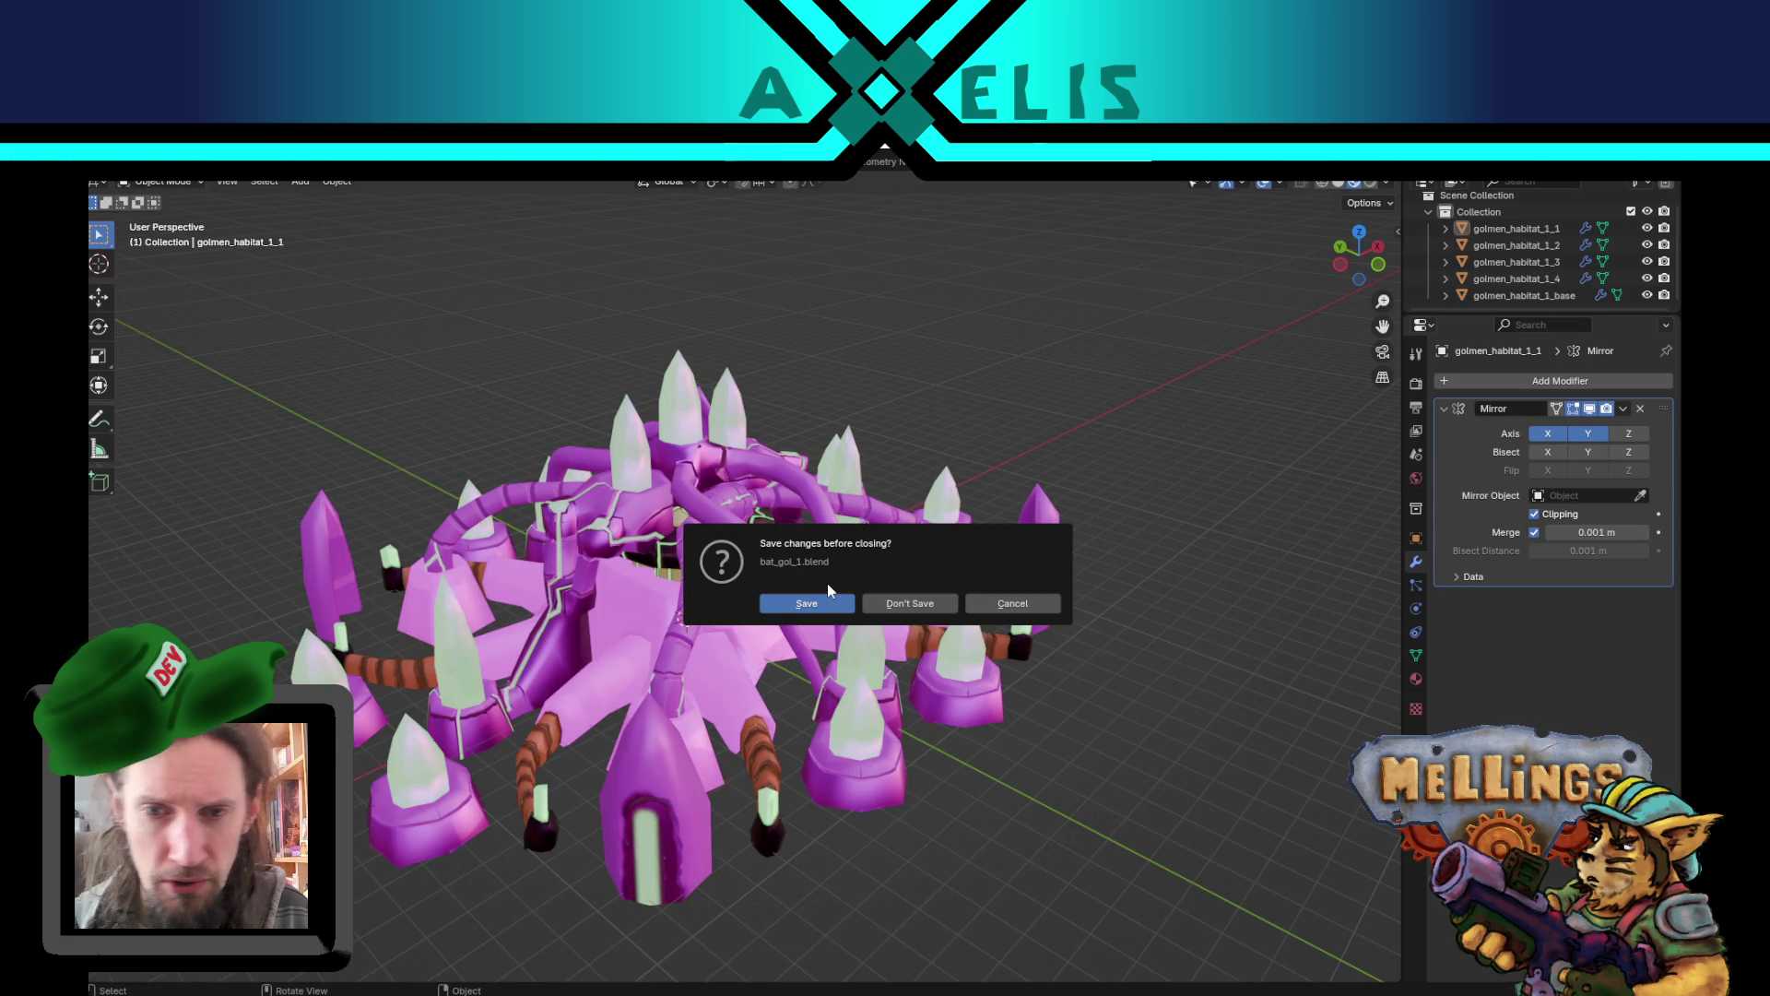
pyautogui.click(950, 609)
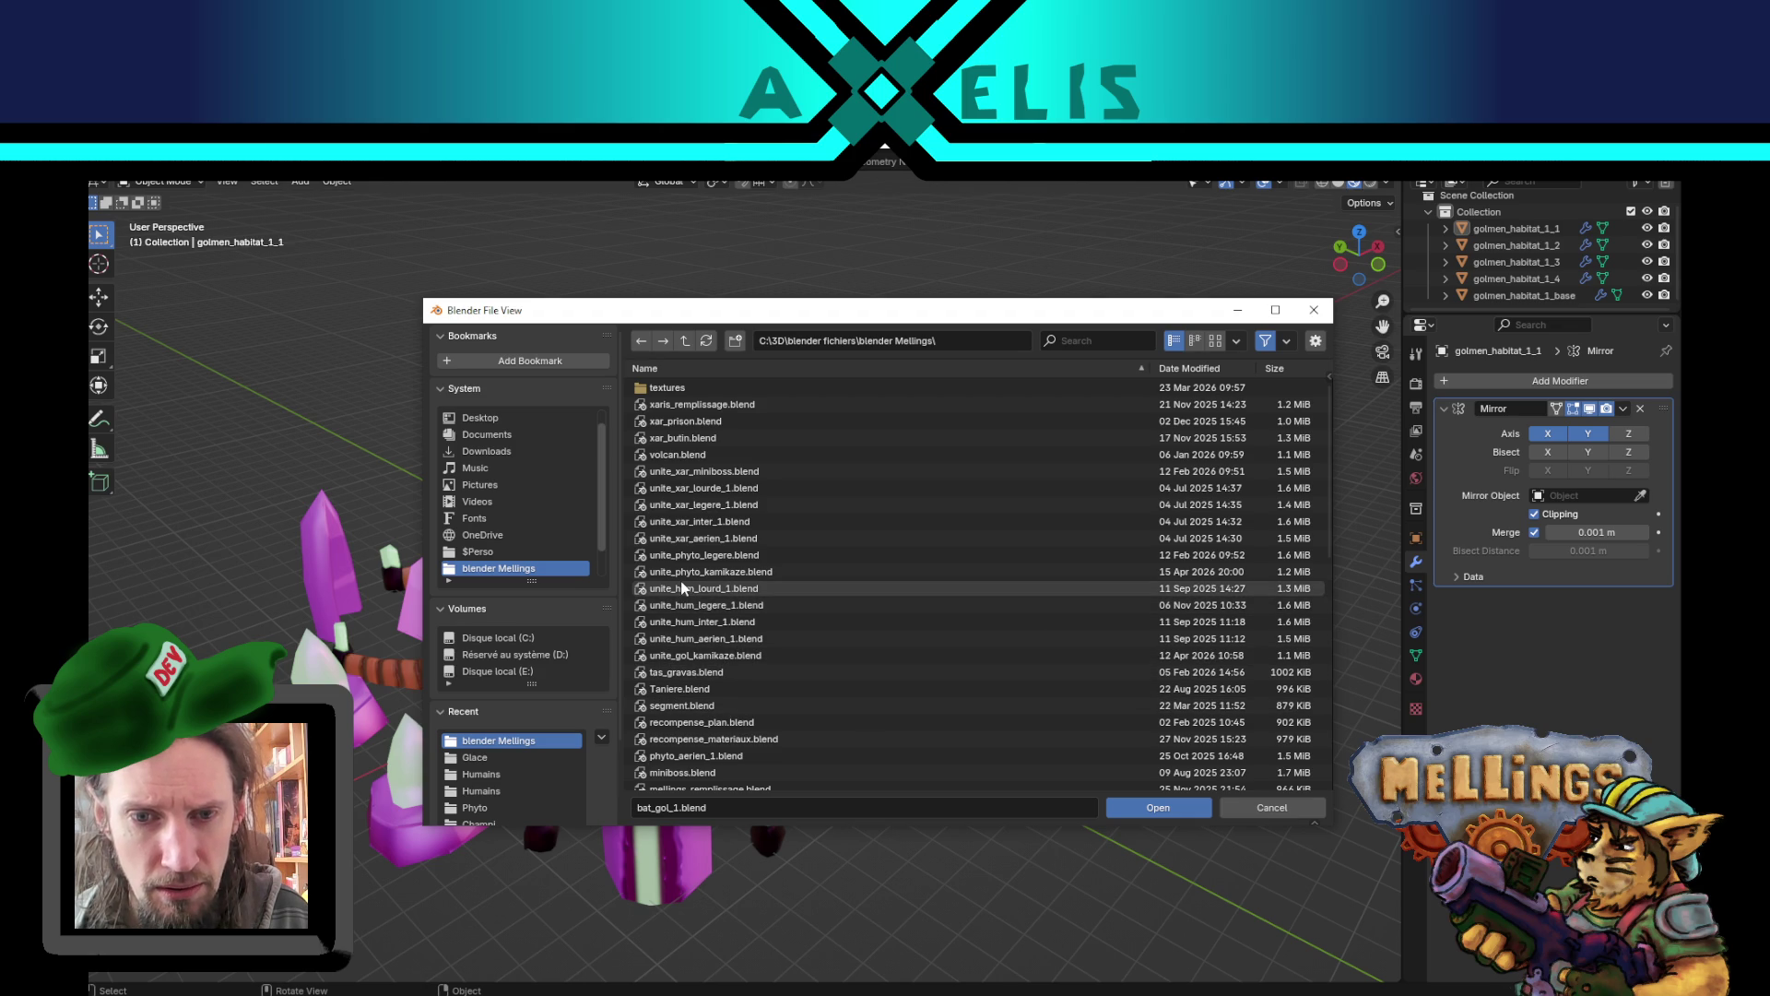
pyautogui.click(677, 607)
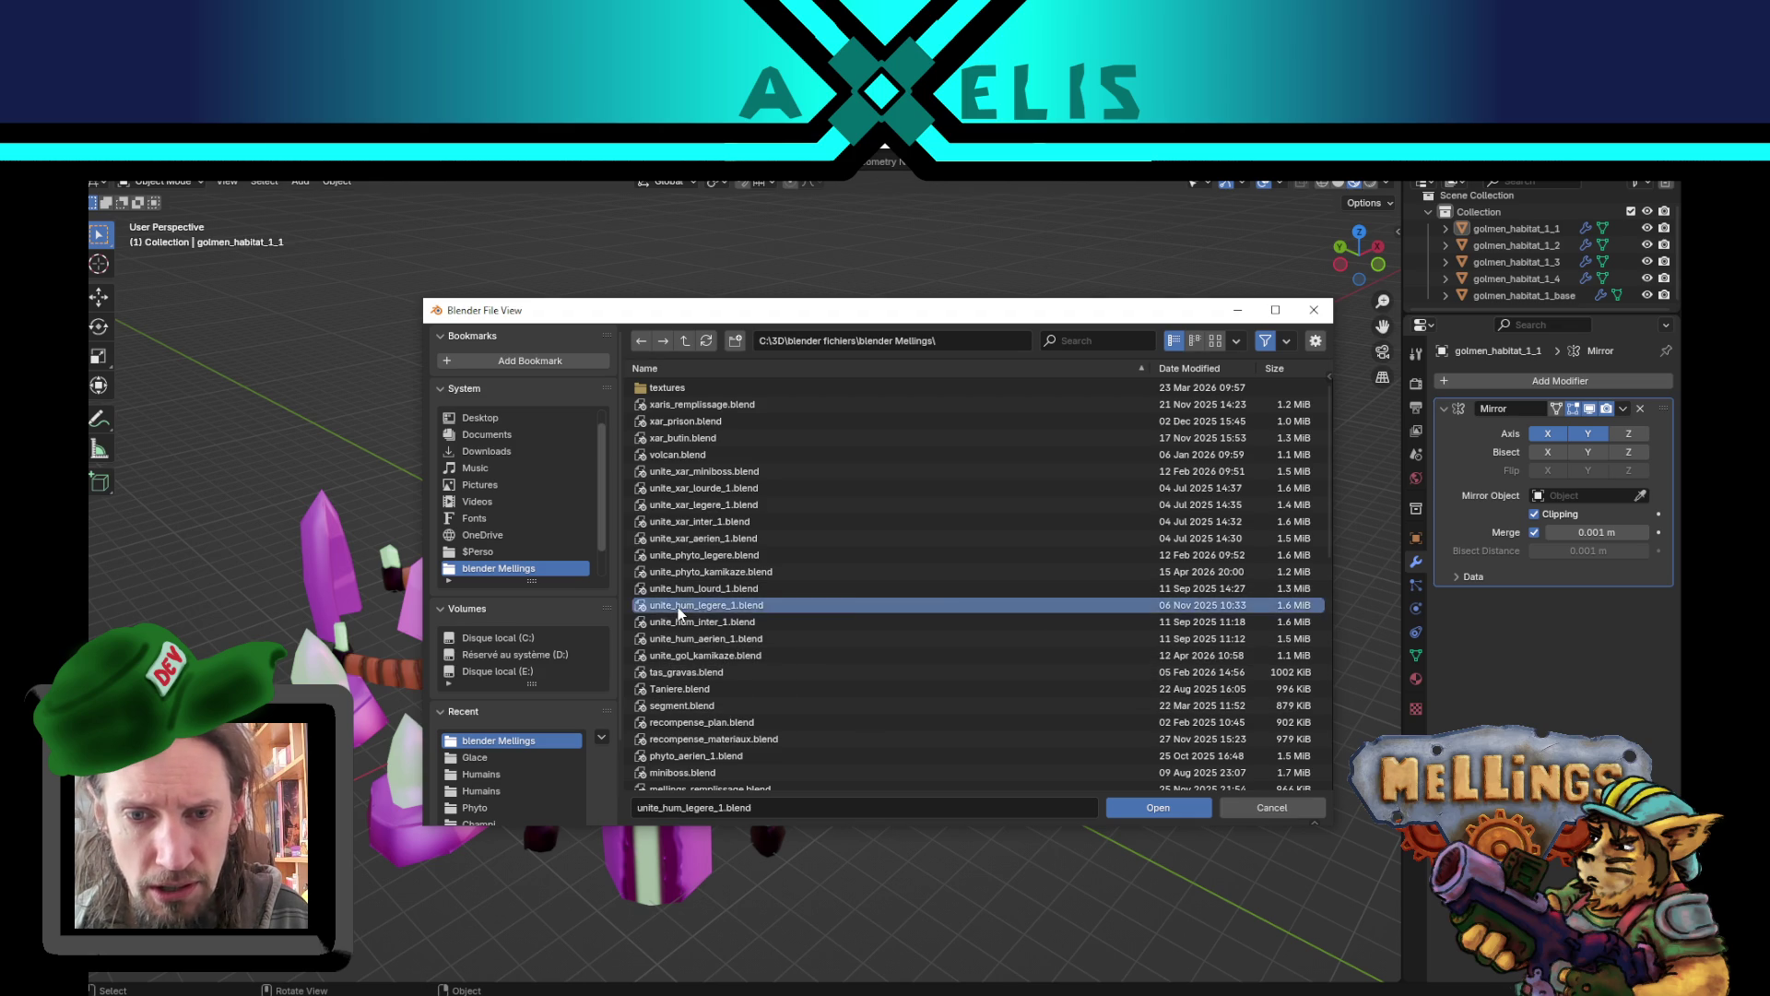
pyautogui.doubleClick(677, 607)
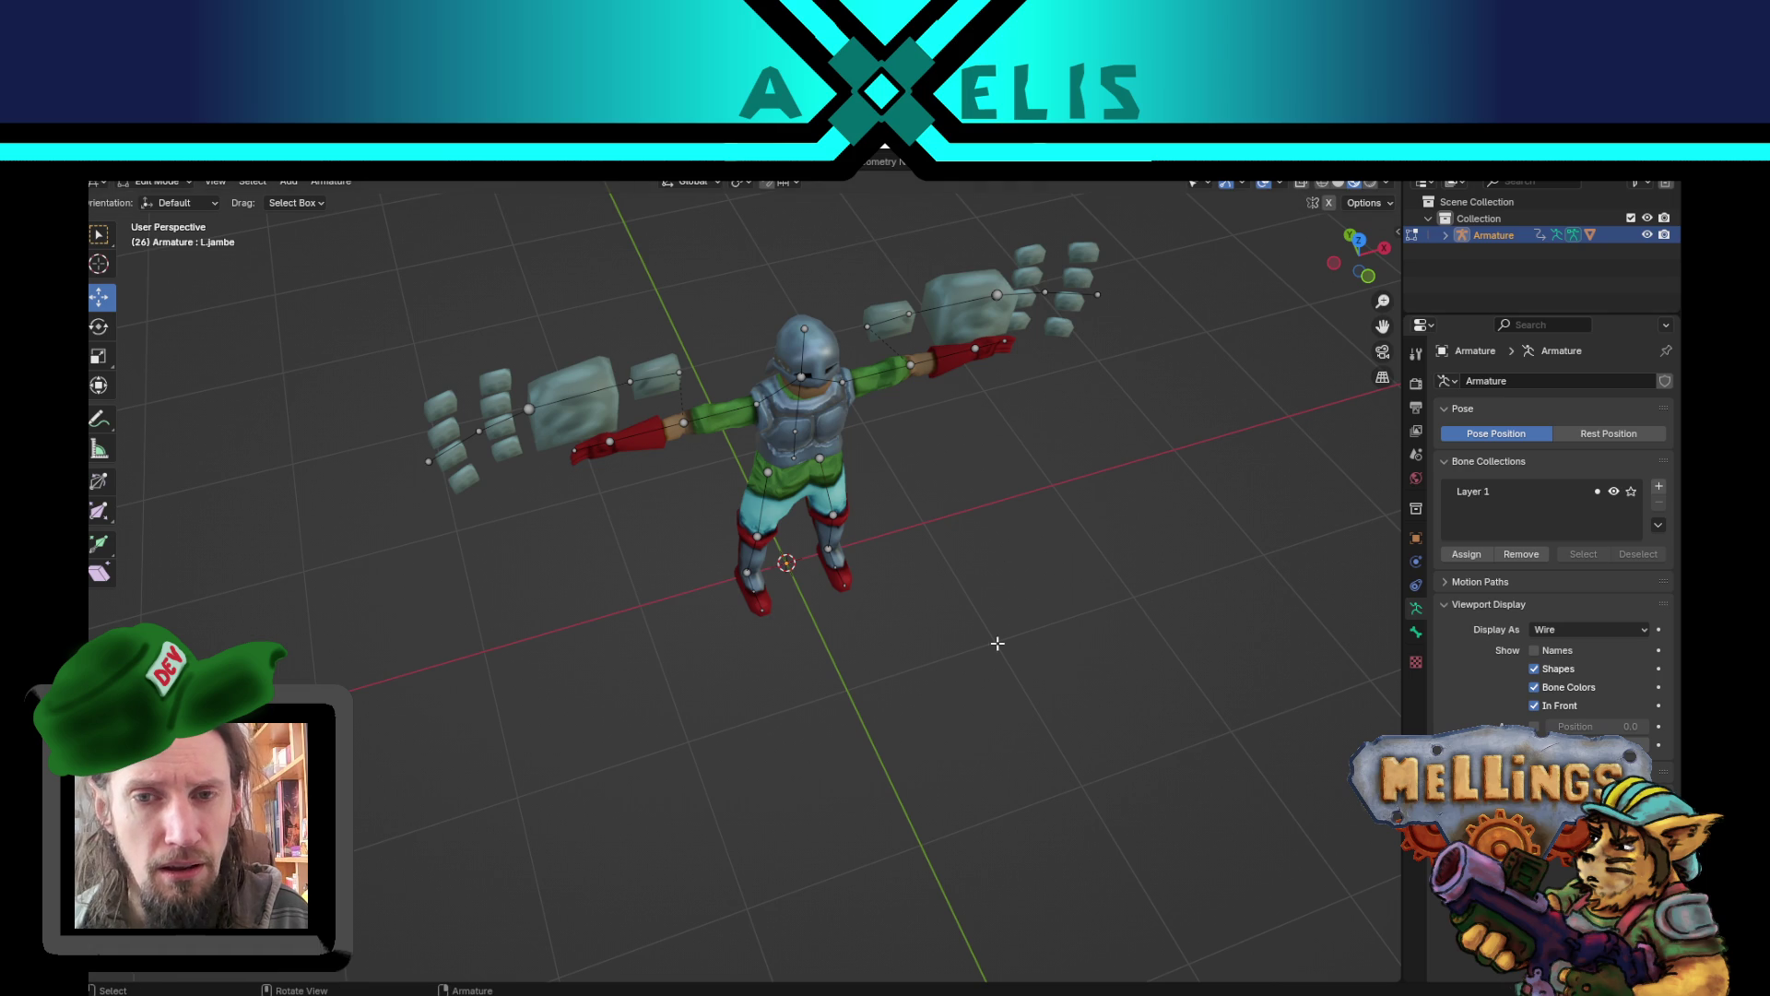
# - Play back the unite_hum_legere_1 armature animation in Object Mode, then close it without saving
pyautogui.moveTo(997, 643)
pyautogui.mouseDown()
pyautogui.moveTo(917, 534)
pyautogui.moveTo(1016, 534)
pyautogui.moveTo(900, 540)
pyautogui.moveTo(969, 550)
pyautogui.moveTo(751, 613)
pyautogui.moveTo(1006, 605)
pyautogui.mouseUp()
pyautogui.press('Tab')
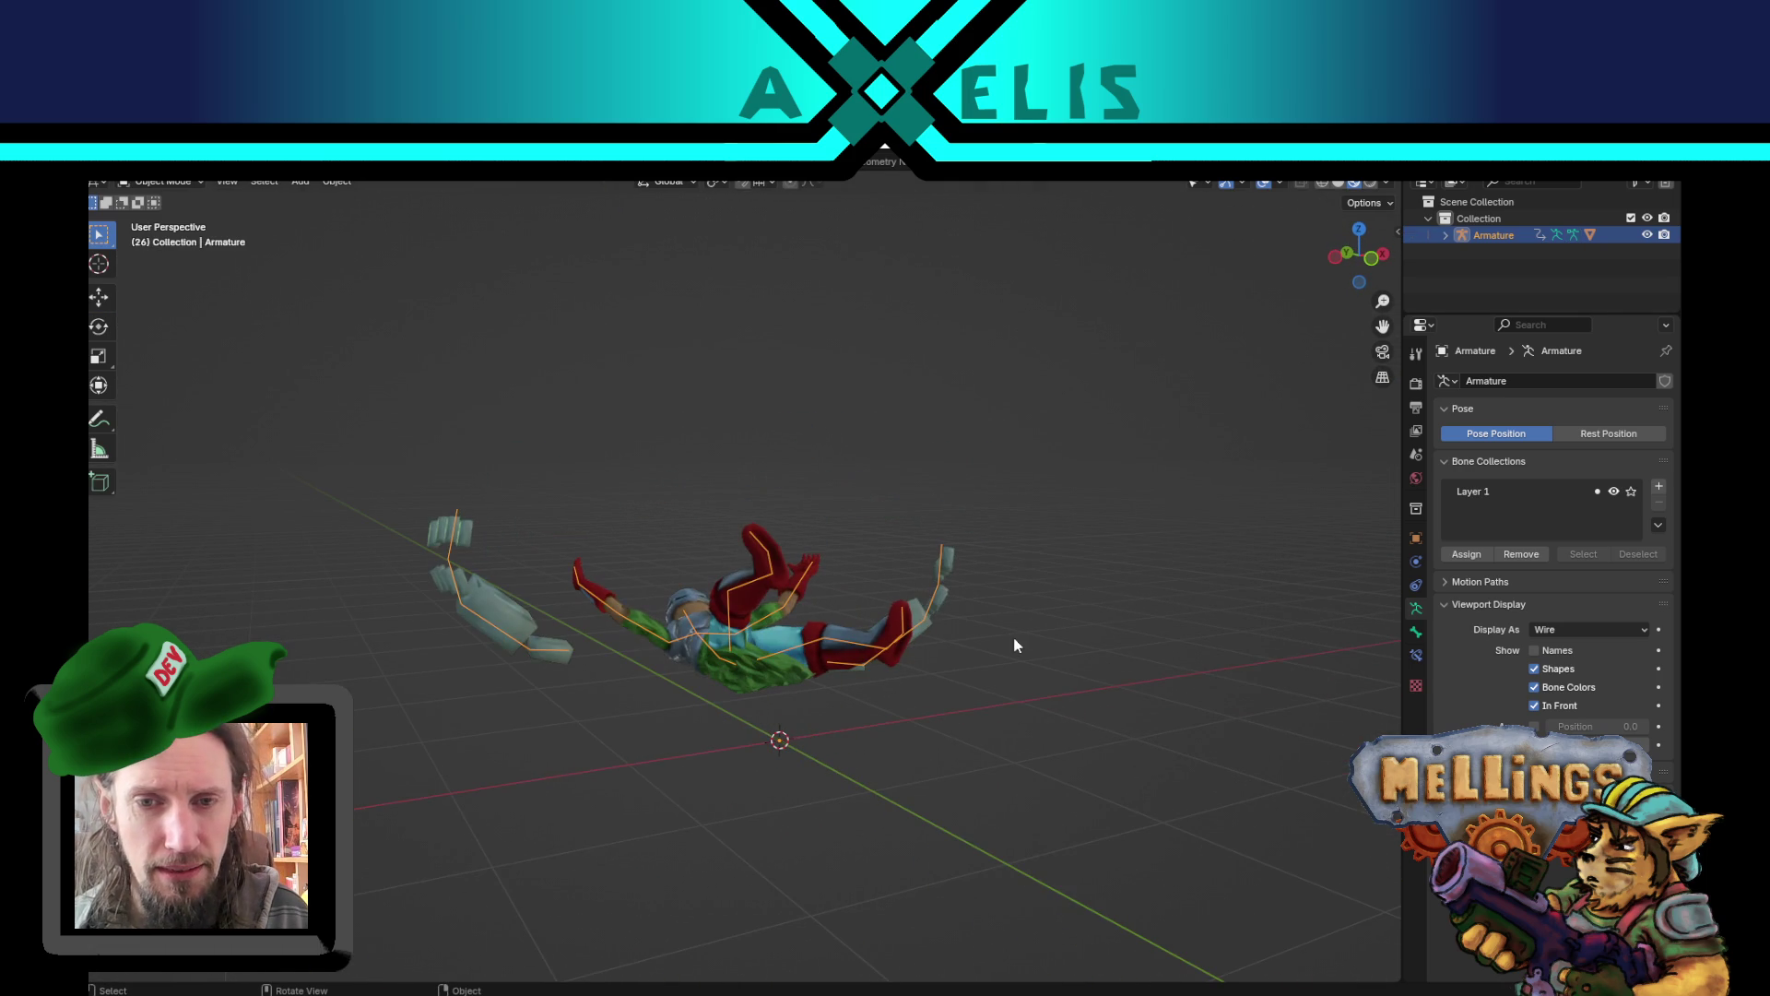
pyautogui.press('space')
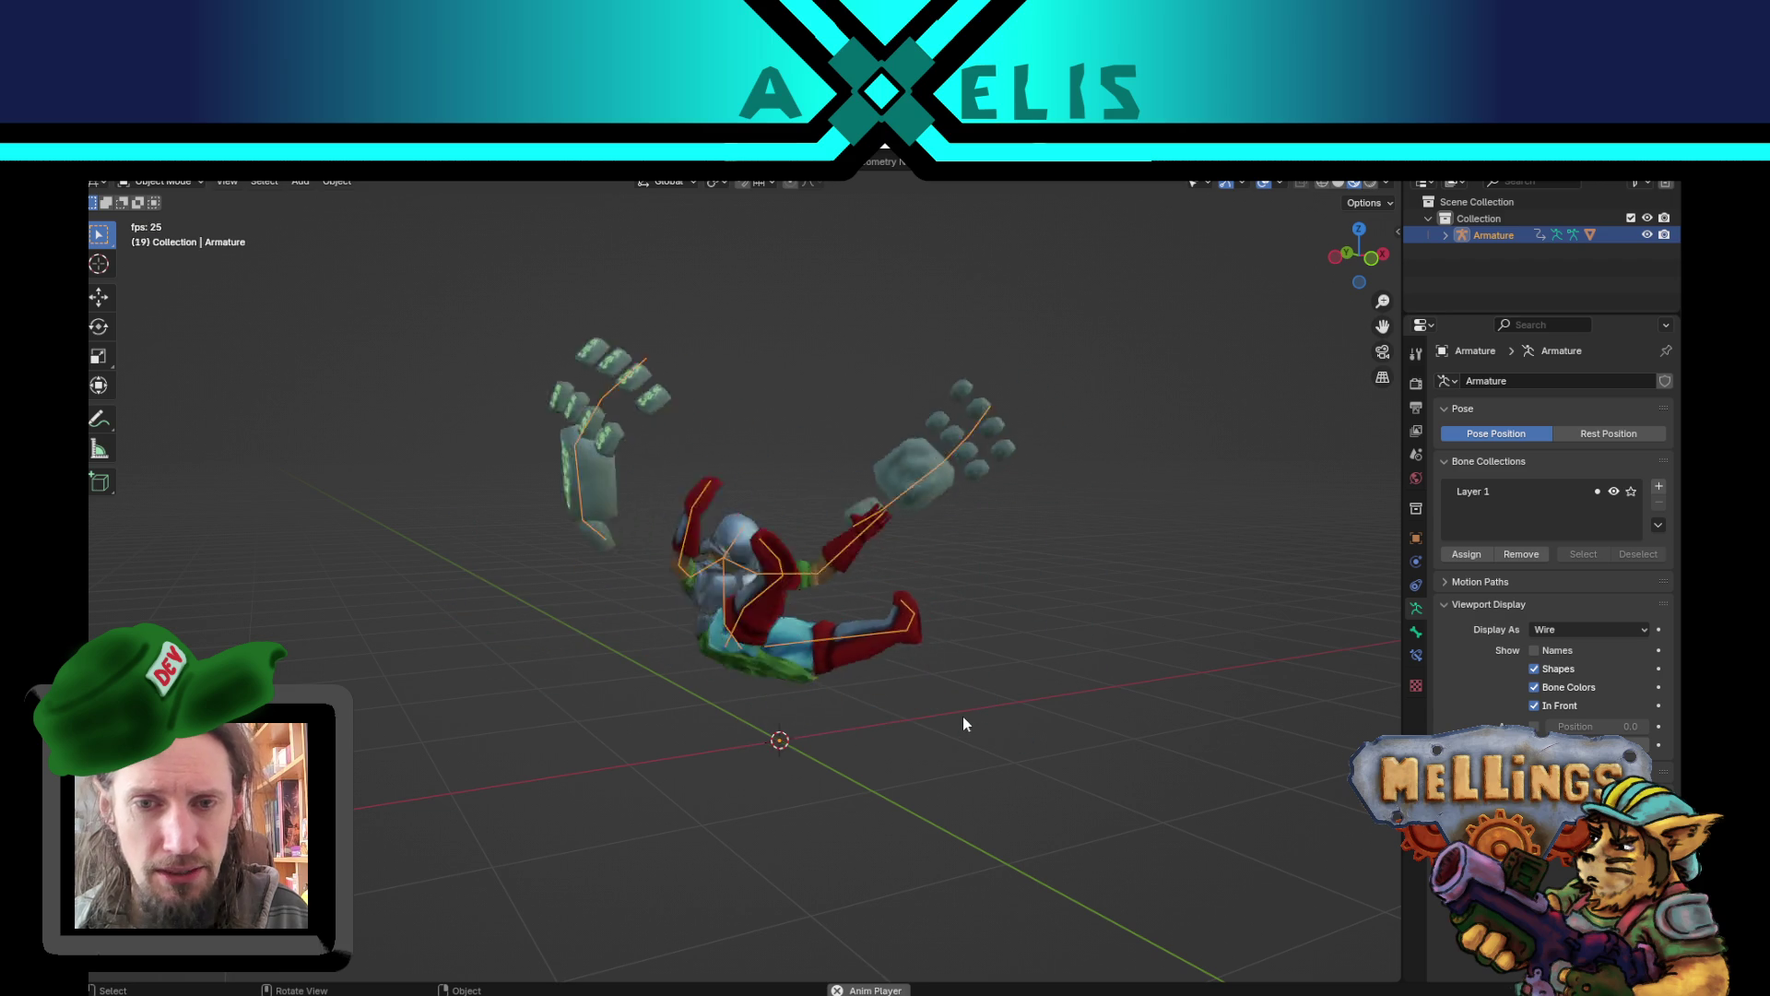
pyautogui.moveTo(924, 685)
pyautogui.mouseDown()
pyautogui.moveTo(852, 738)
pyautogui.moveTo(913, 704)
pyautogui.moveTo(766, 677)
pyautogui.mouseUp()
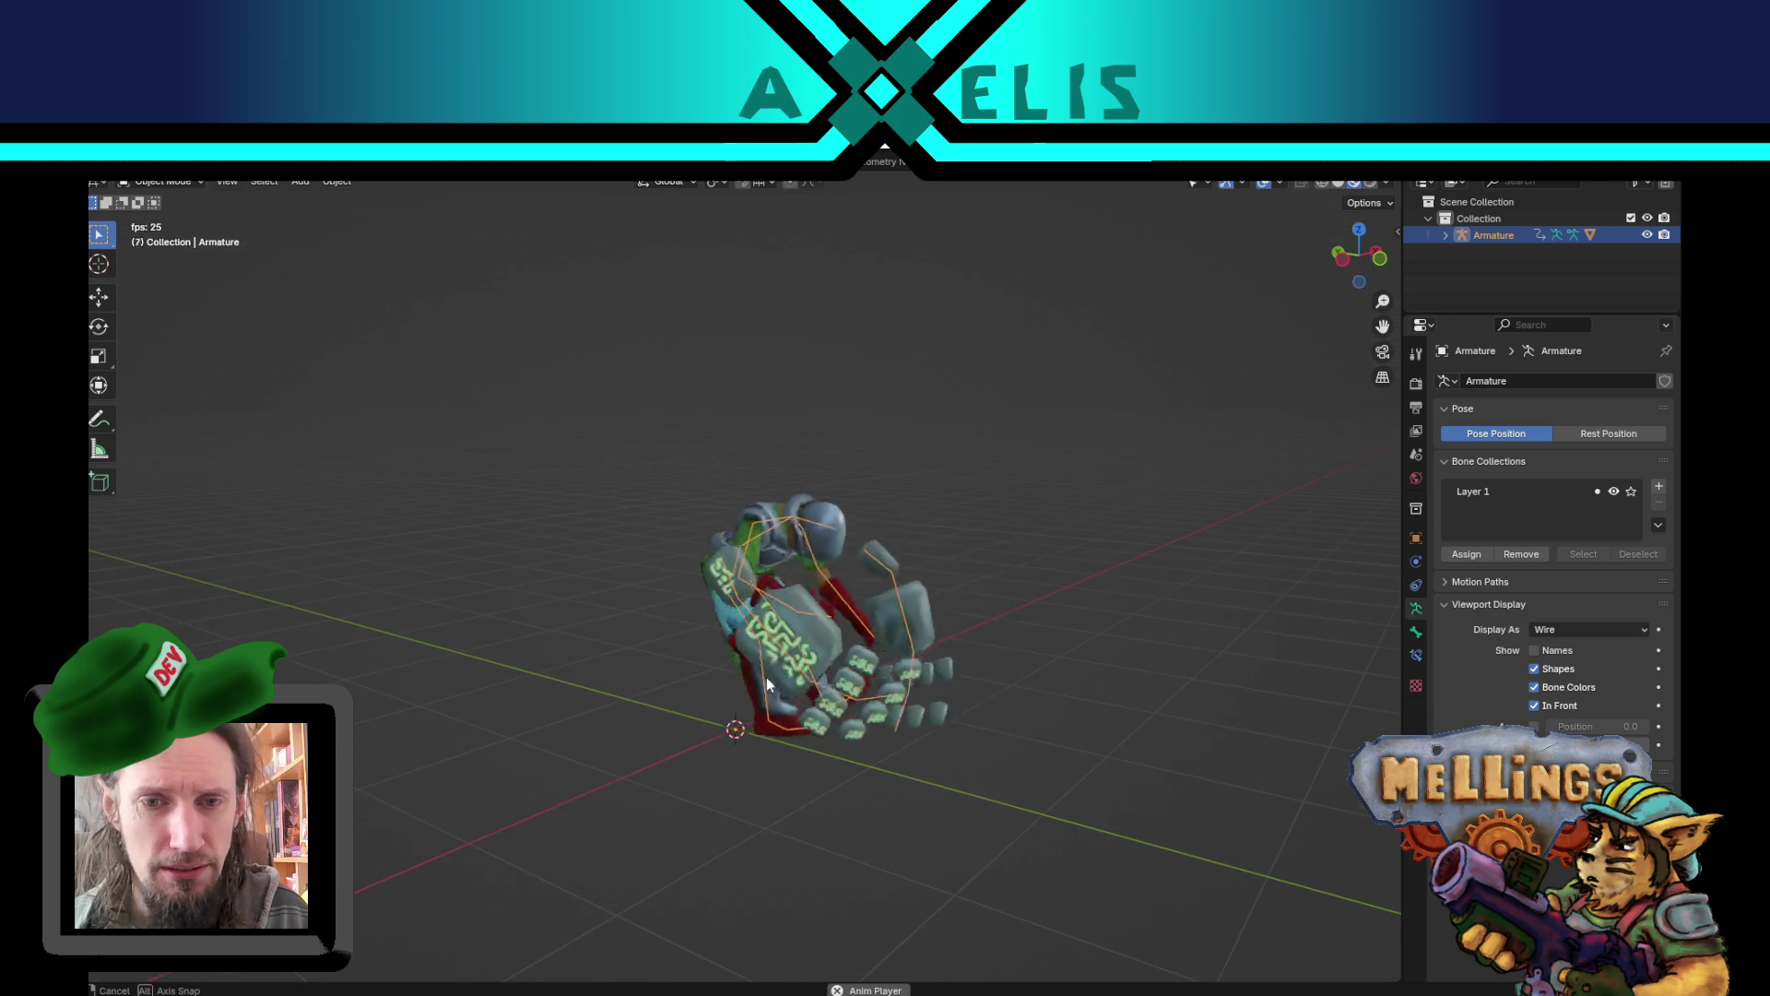
pyautogui.press('space')
pyautogui.press('space')
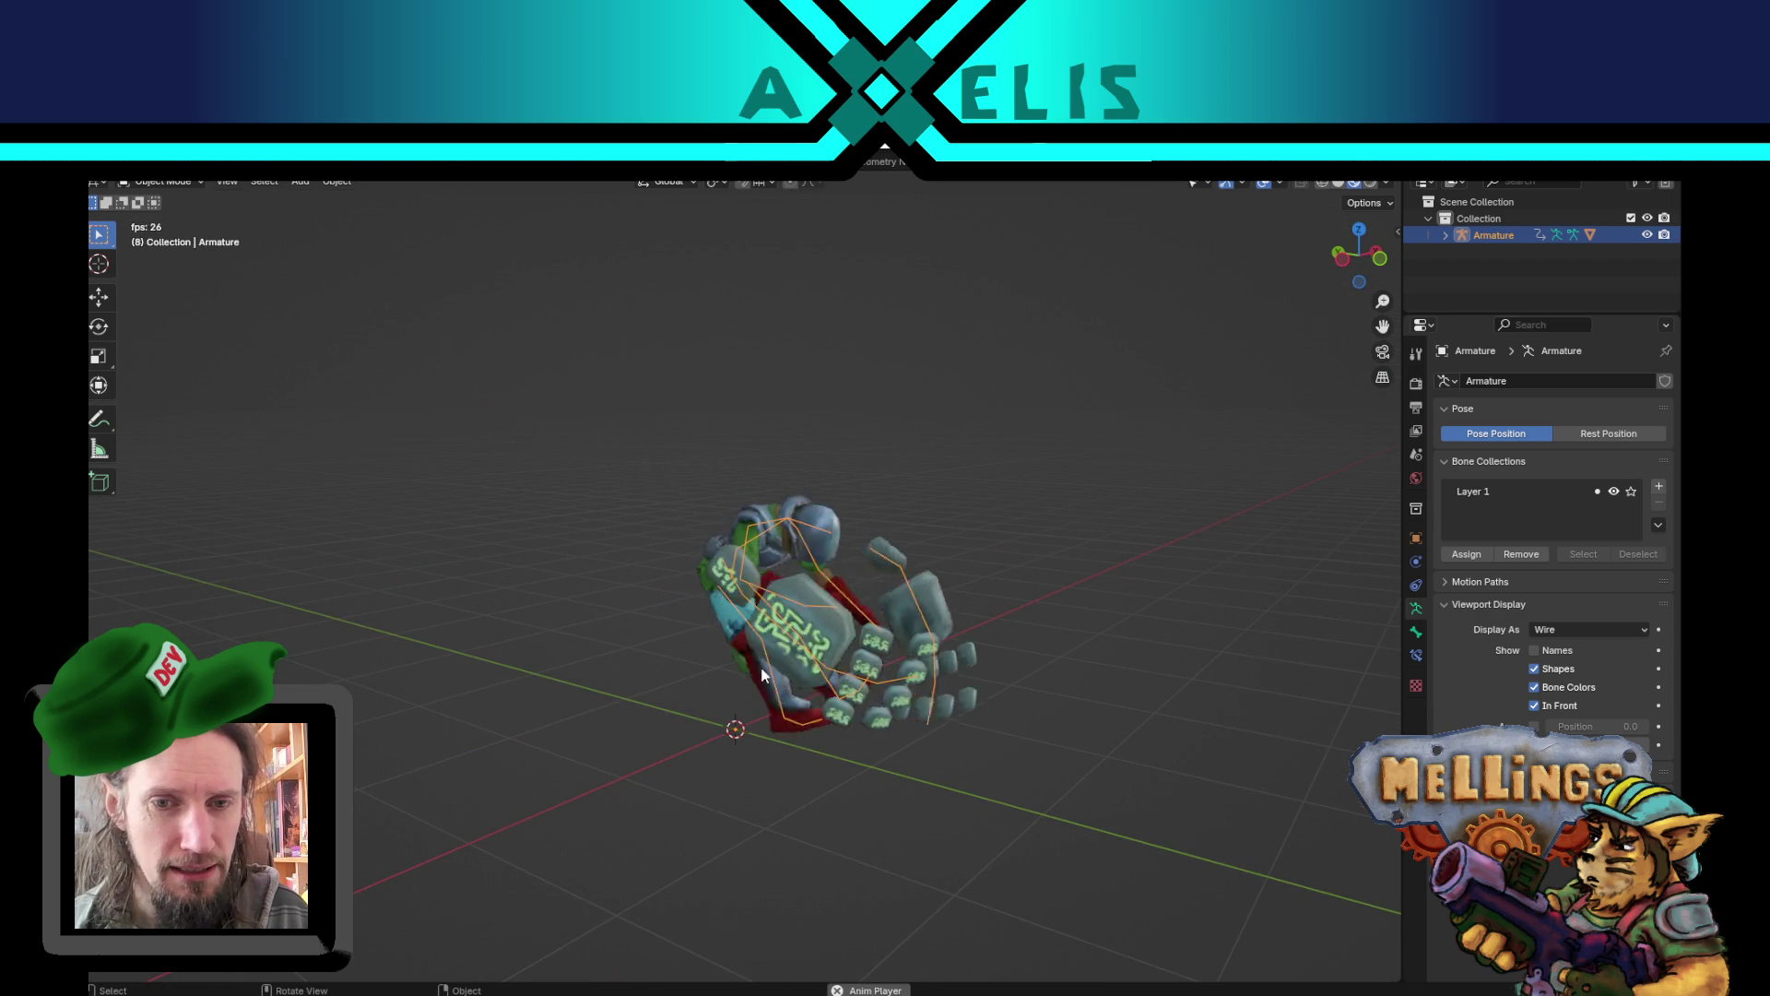
pyautogui.press('space')
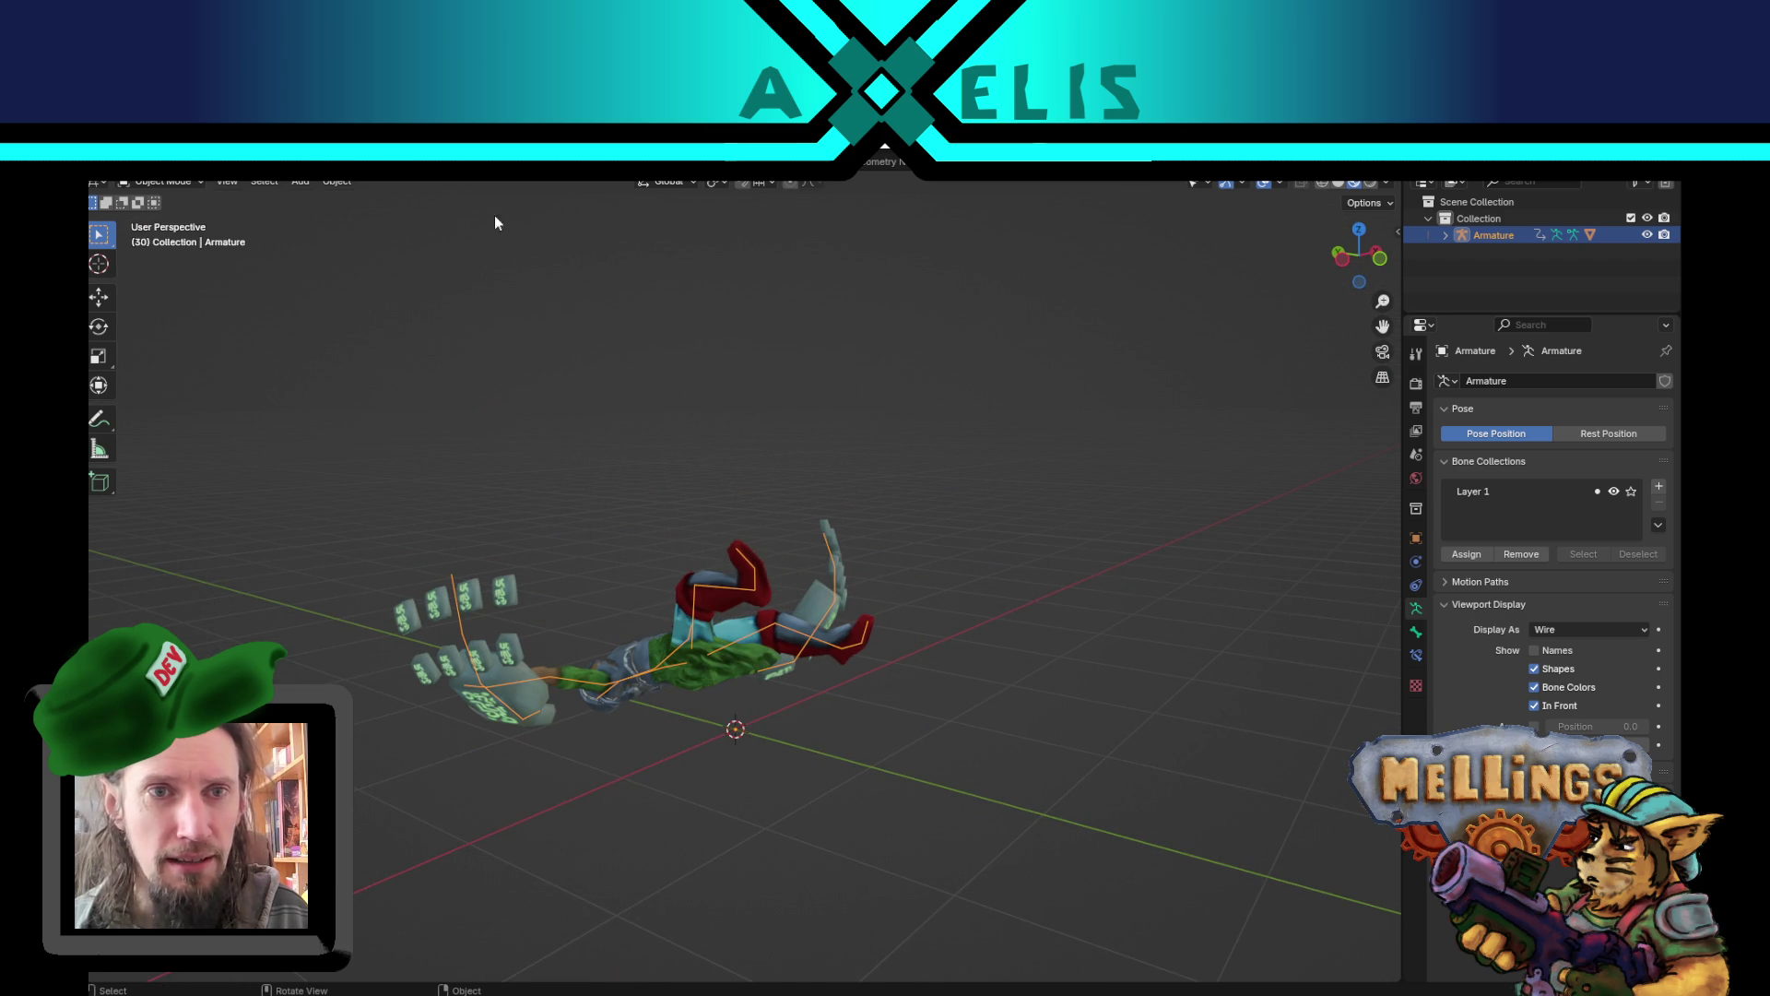
pyautogui.hotkey('ctrl', 'q')
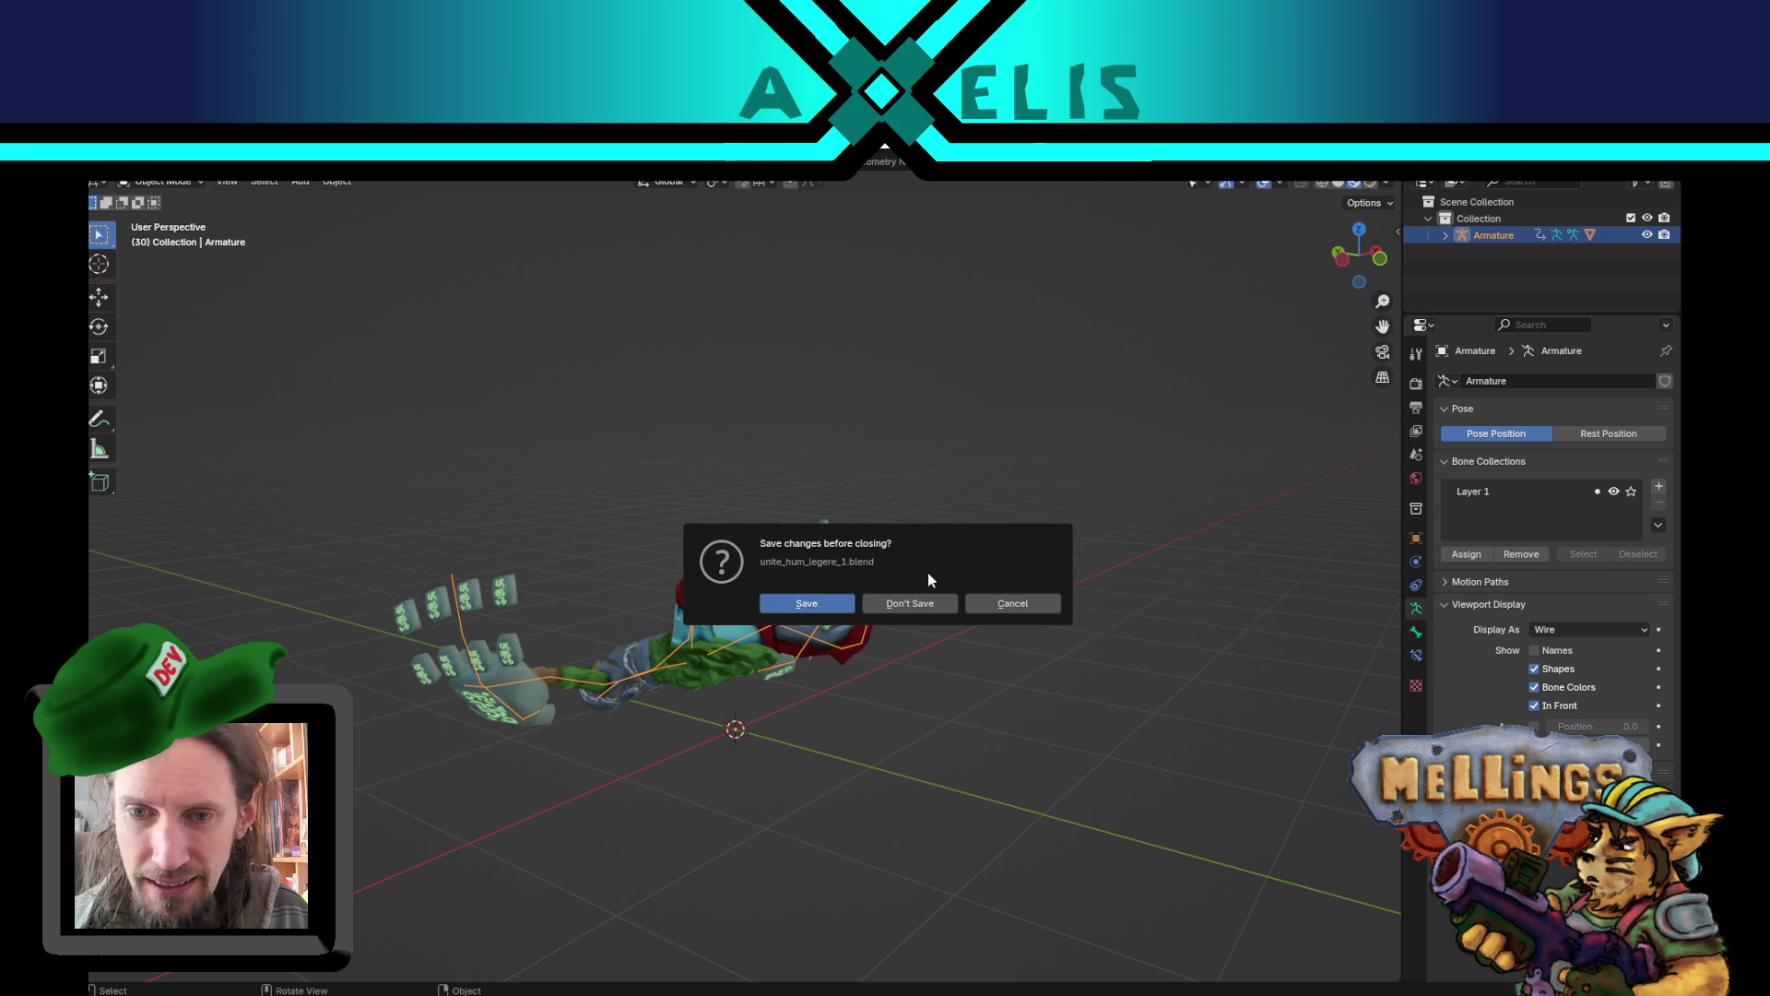
pyautogui.click(935, 600)
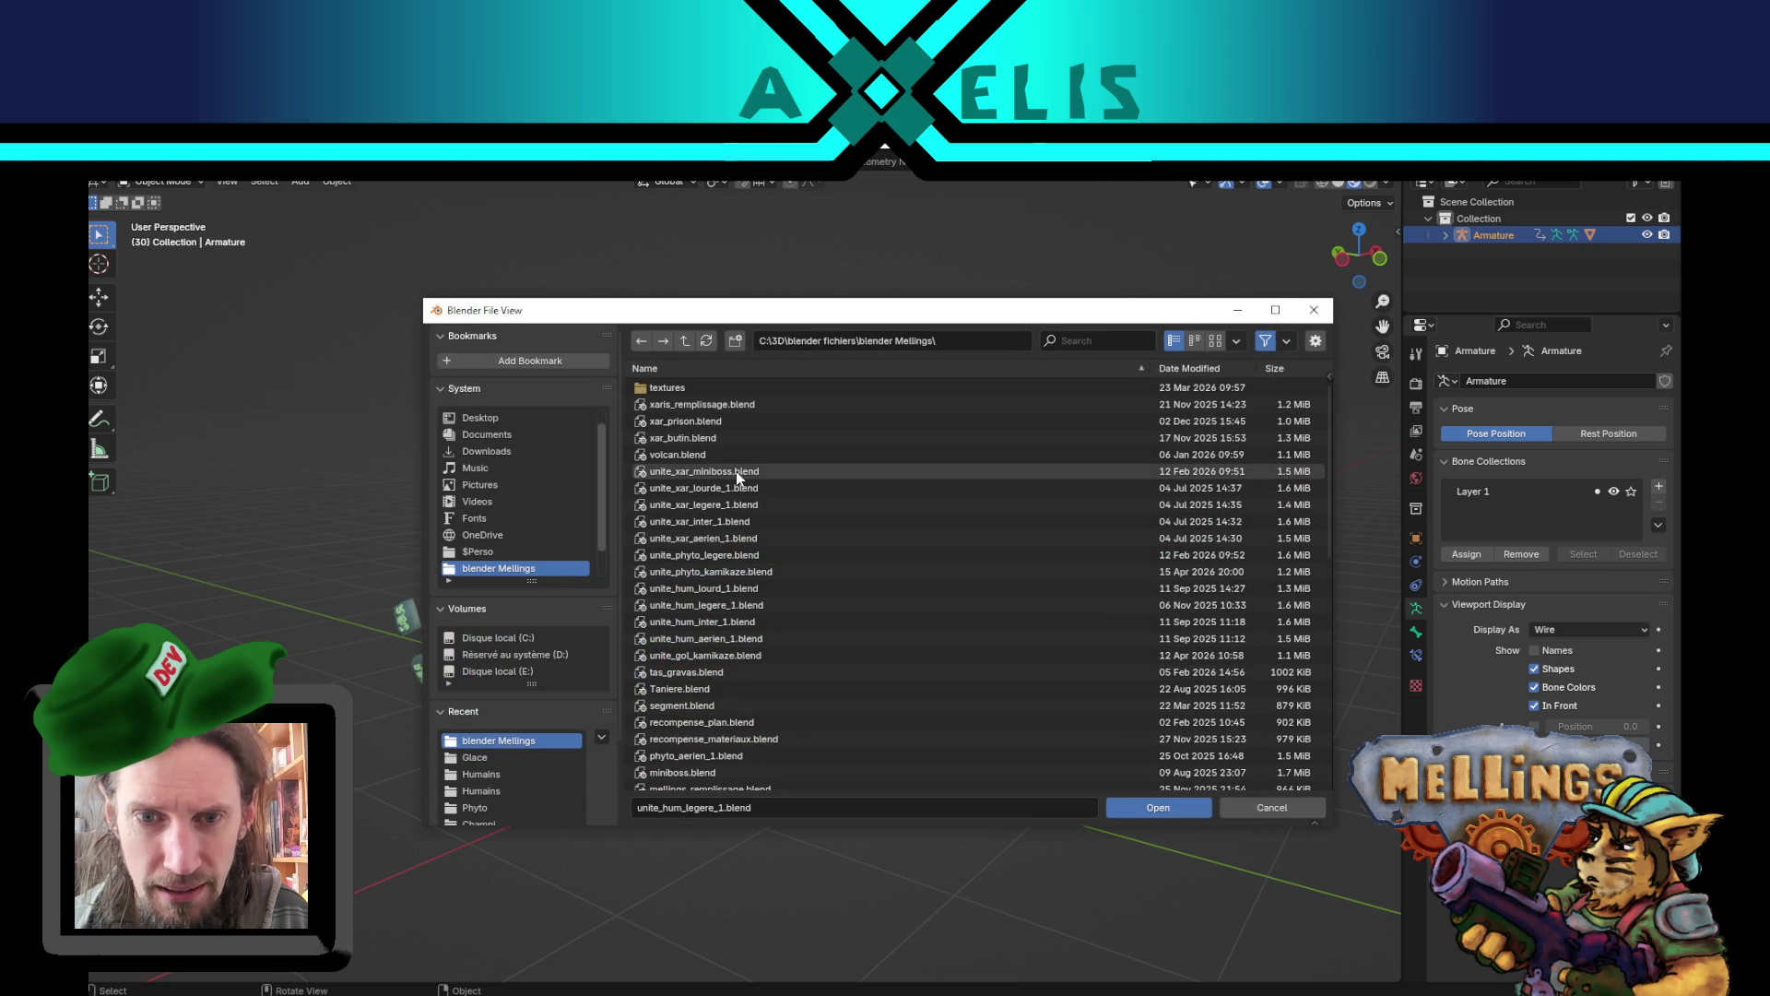
# - Open unite_gol_kamikaze.blend from the Mellings folder
pyautogui.click(731, 658)
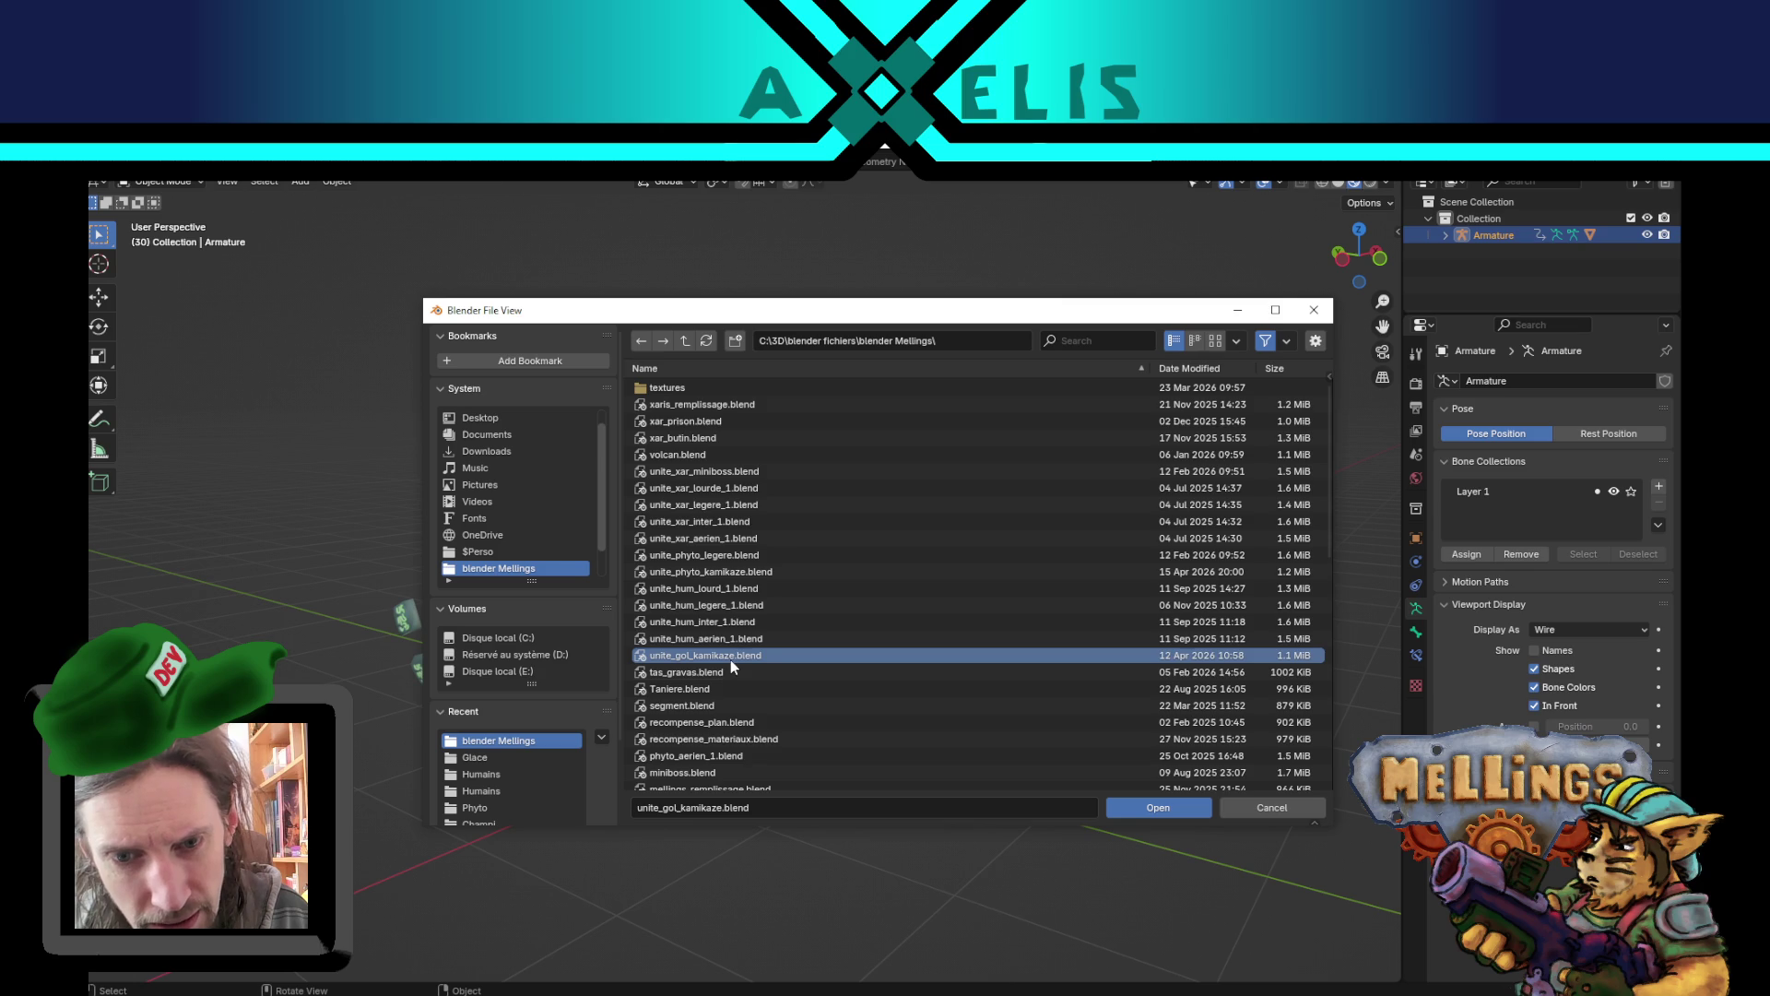
pyautogui.scroll(-4, 730, 660)
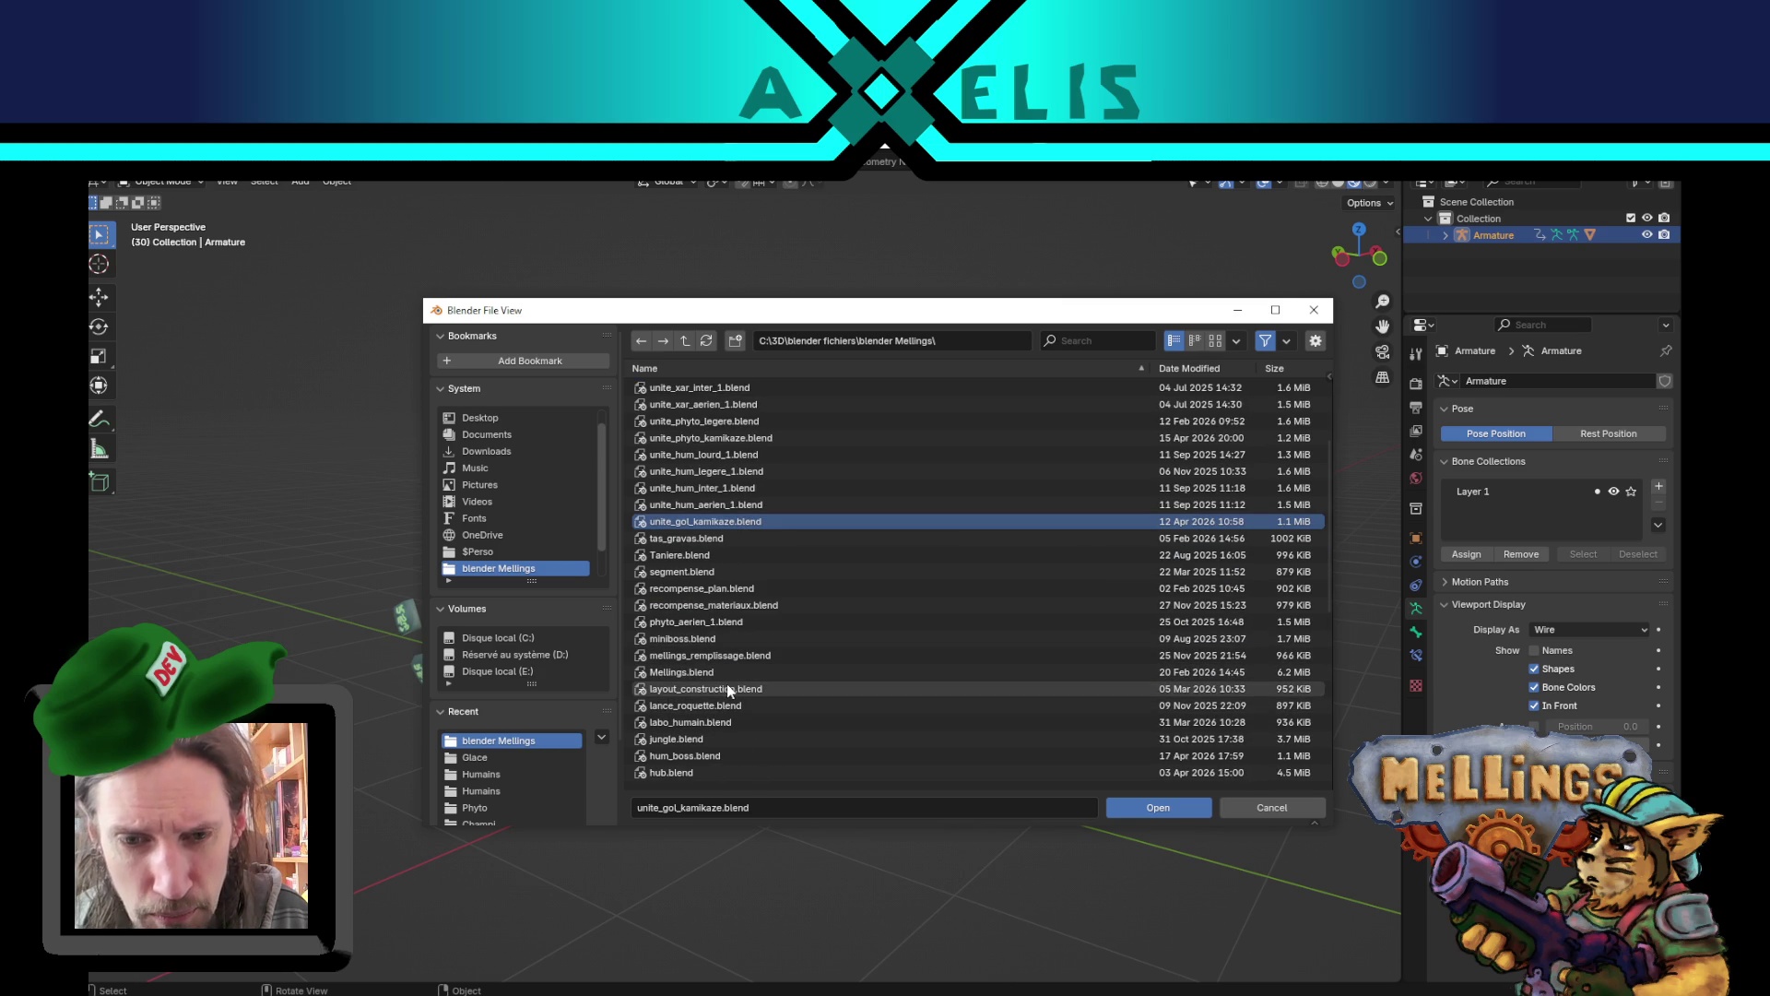
pyautogui.scroll(3, 725, 553)
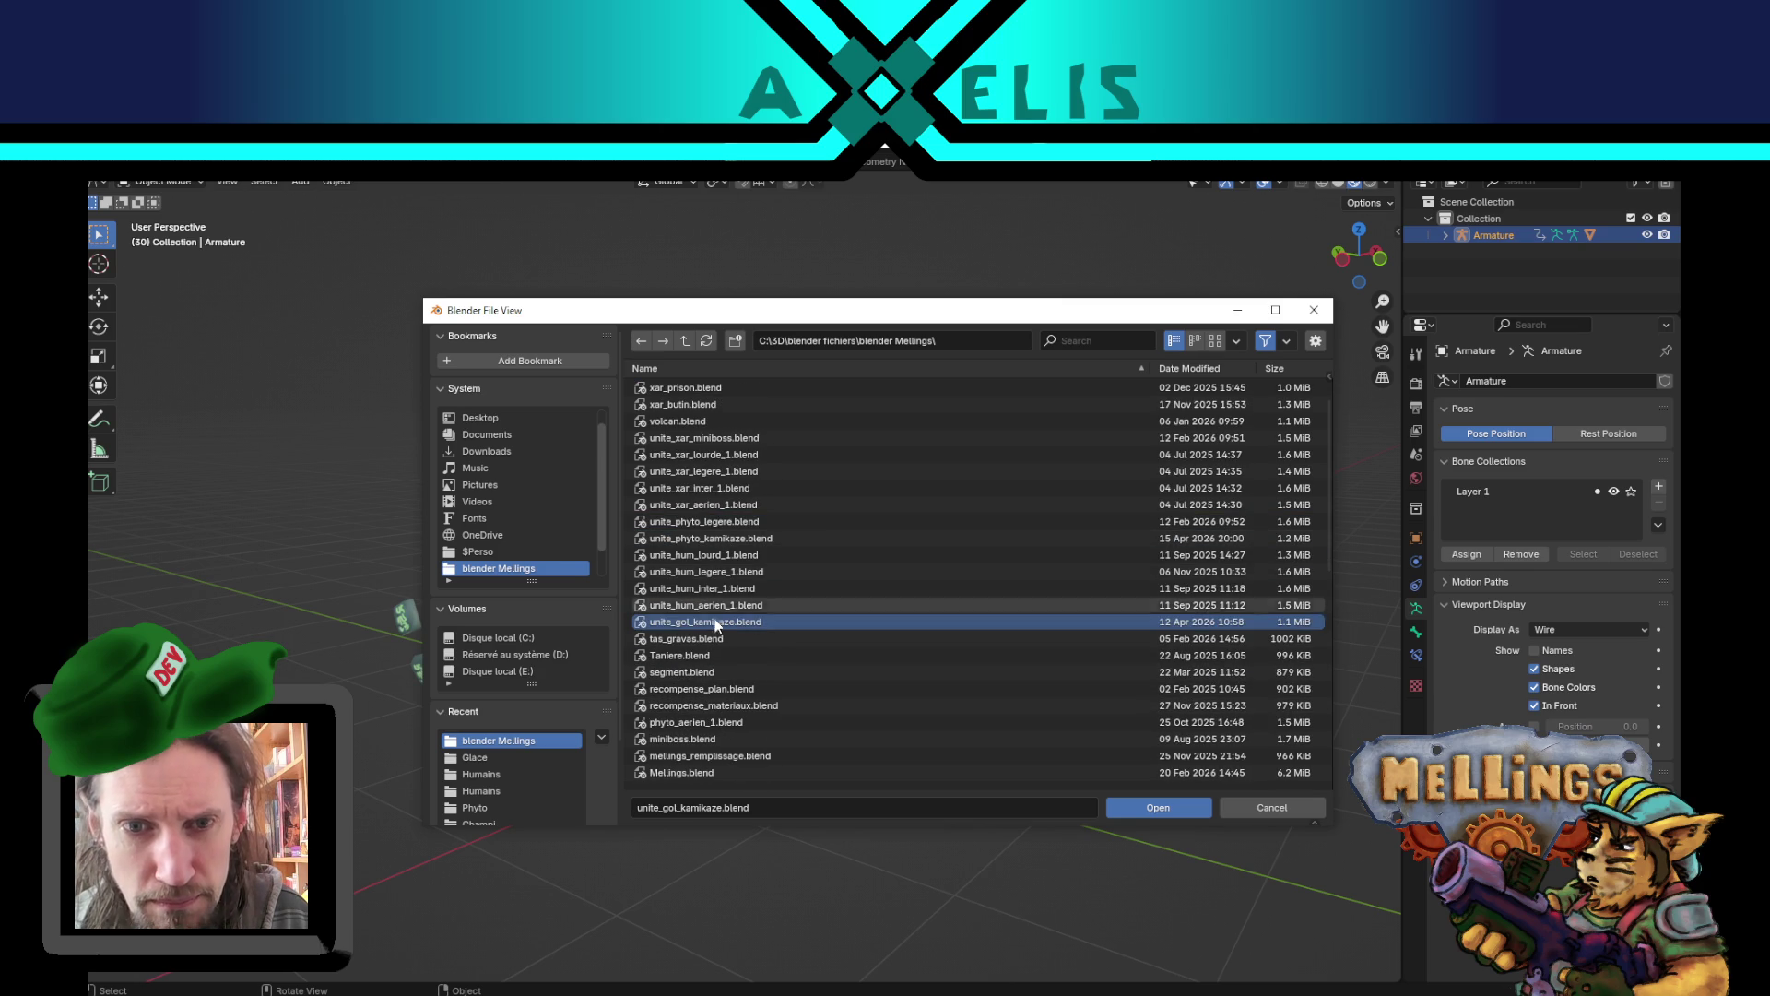
pyautogui.scroll(1, 715, 627)
pyautogui.doubleClick(715, 627)
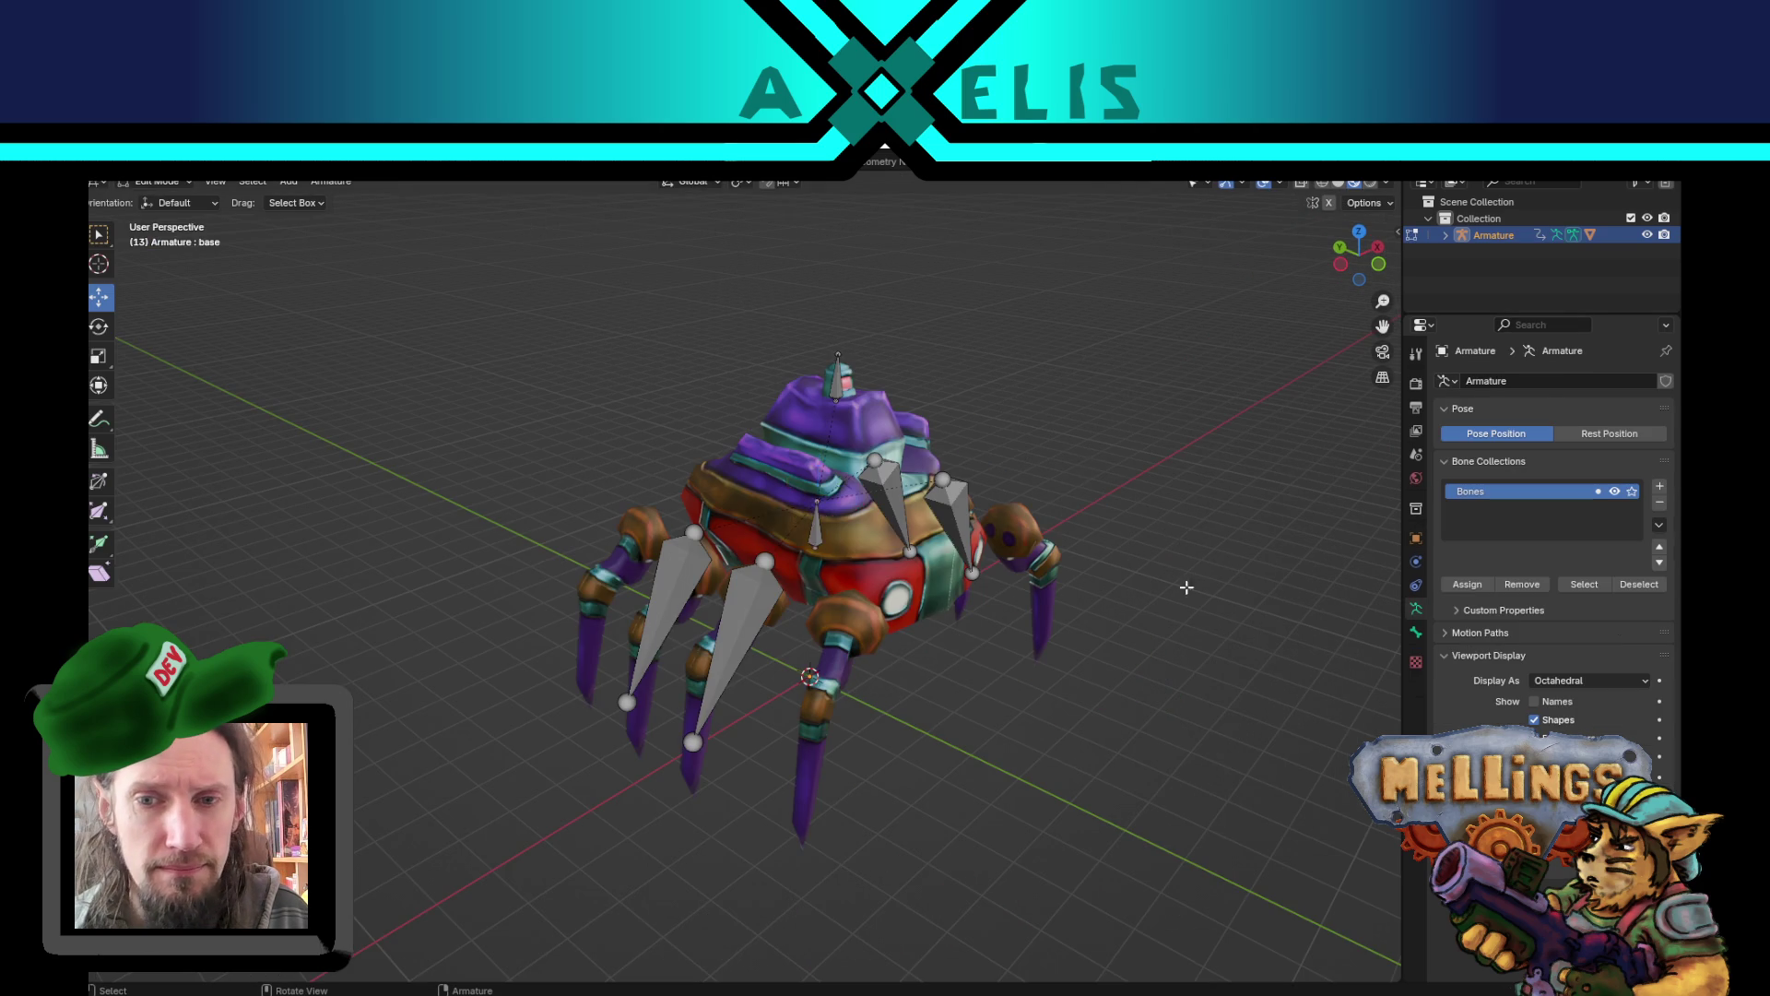
# - Play the spider rig's animation and view it from several angles, ending at the front
pyautogui.moveTo(1186, 585); pyautogui.dragTo(1075, 624)
pyautogui.press('space')
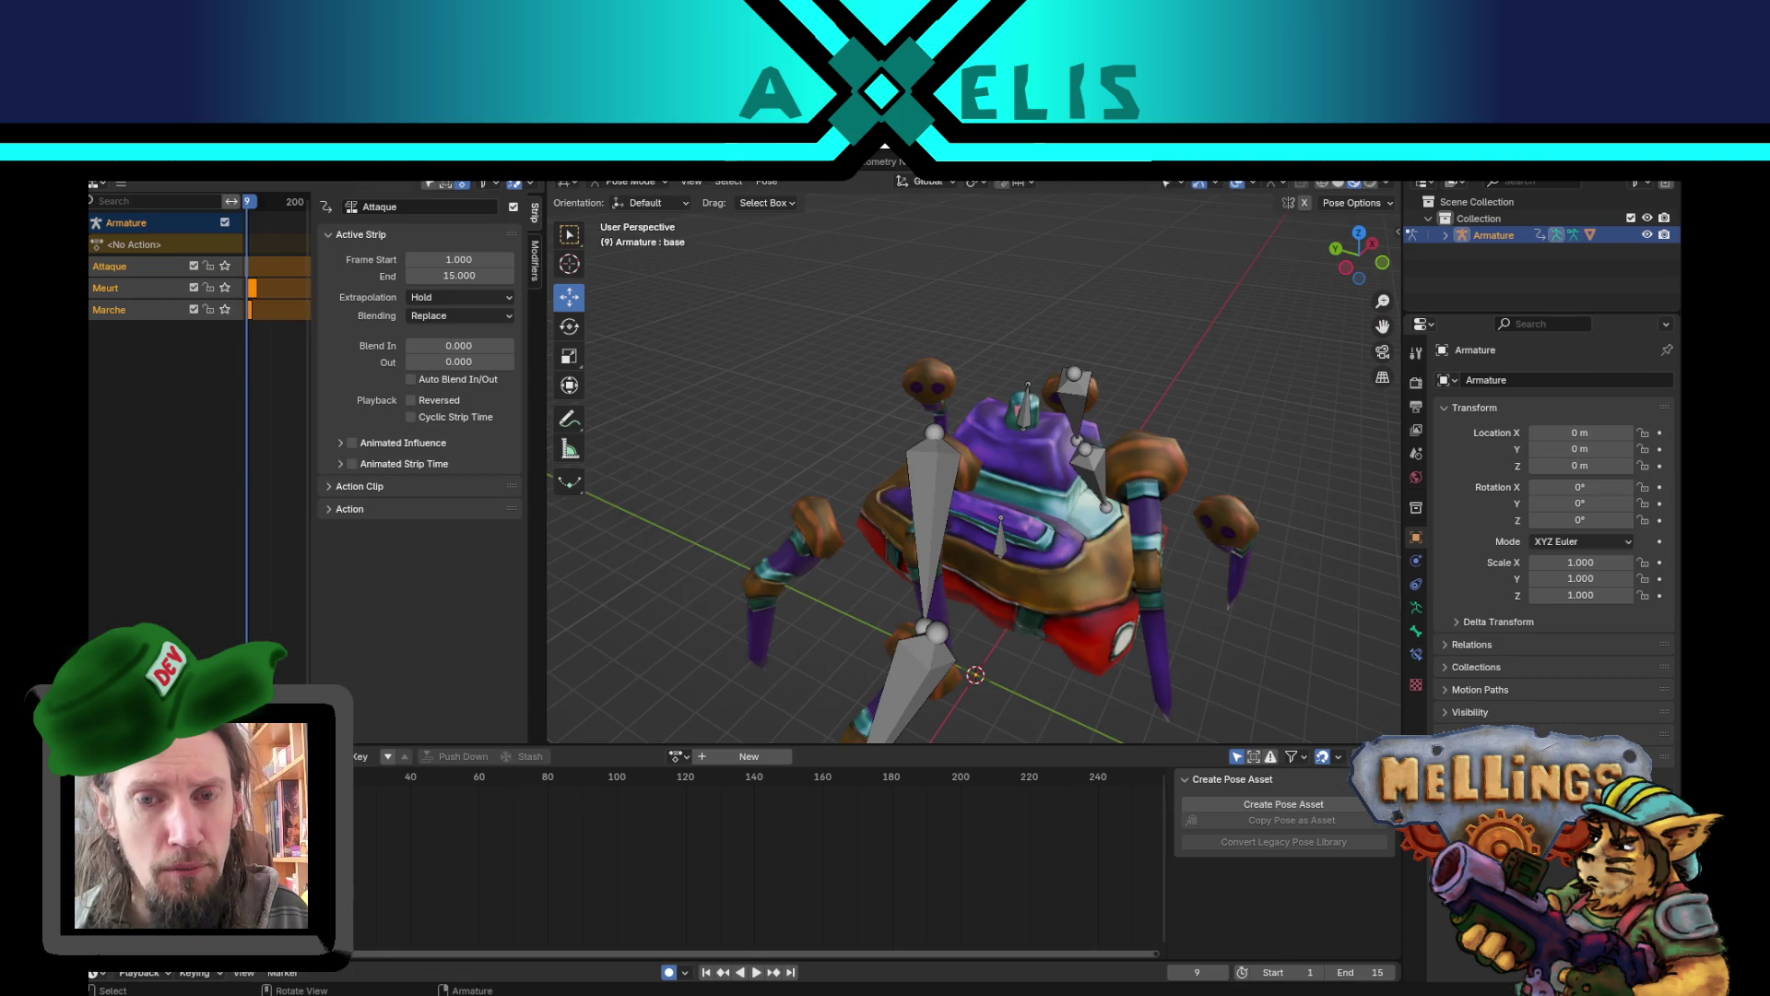
pyautogui.press('space')
pyautogui.moveTo(1015, 516); pyautogui.dragTo(1064, 509)
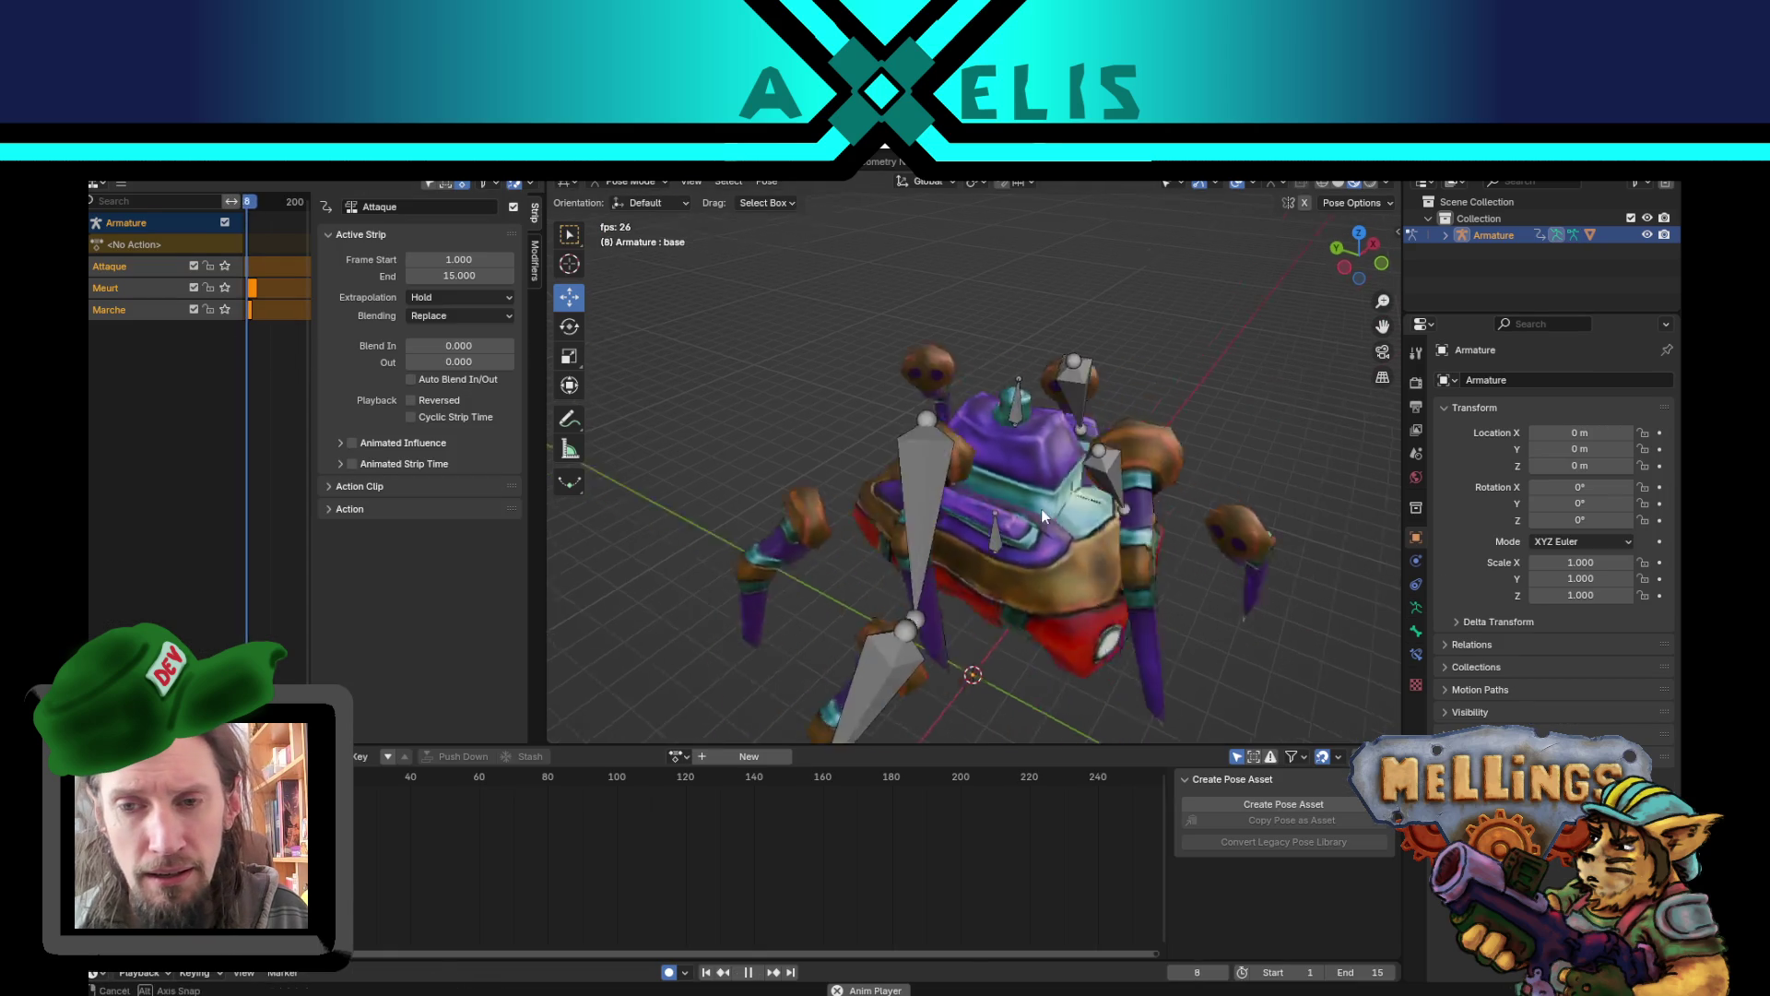
pyautogui.moveTo(1013, 419)
pyautogui.mouseDown()
pyautogui.moveTo(1138, 550)
pyautogui.moveTo(1043, 533)
pyautogui.moveTo(1061, 521)
pyautogui.moveTo(1047, 511)
pyautogui.moveTo(908, 536)
pyautogui.moveTo(1080, 545)
pyautogui.moveTo(1170, 522)
pyautogui.moveTo(1035, 528)
pyautogui.moveTo(1066, 551)
pyautogui.moveTo(1143, 541)
pyautogui.moveTo(927, 409)
pyautogui.moveTo(909, 540)
pyautogui.mouseUp()
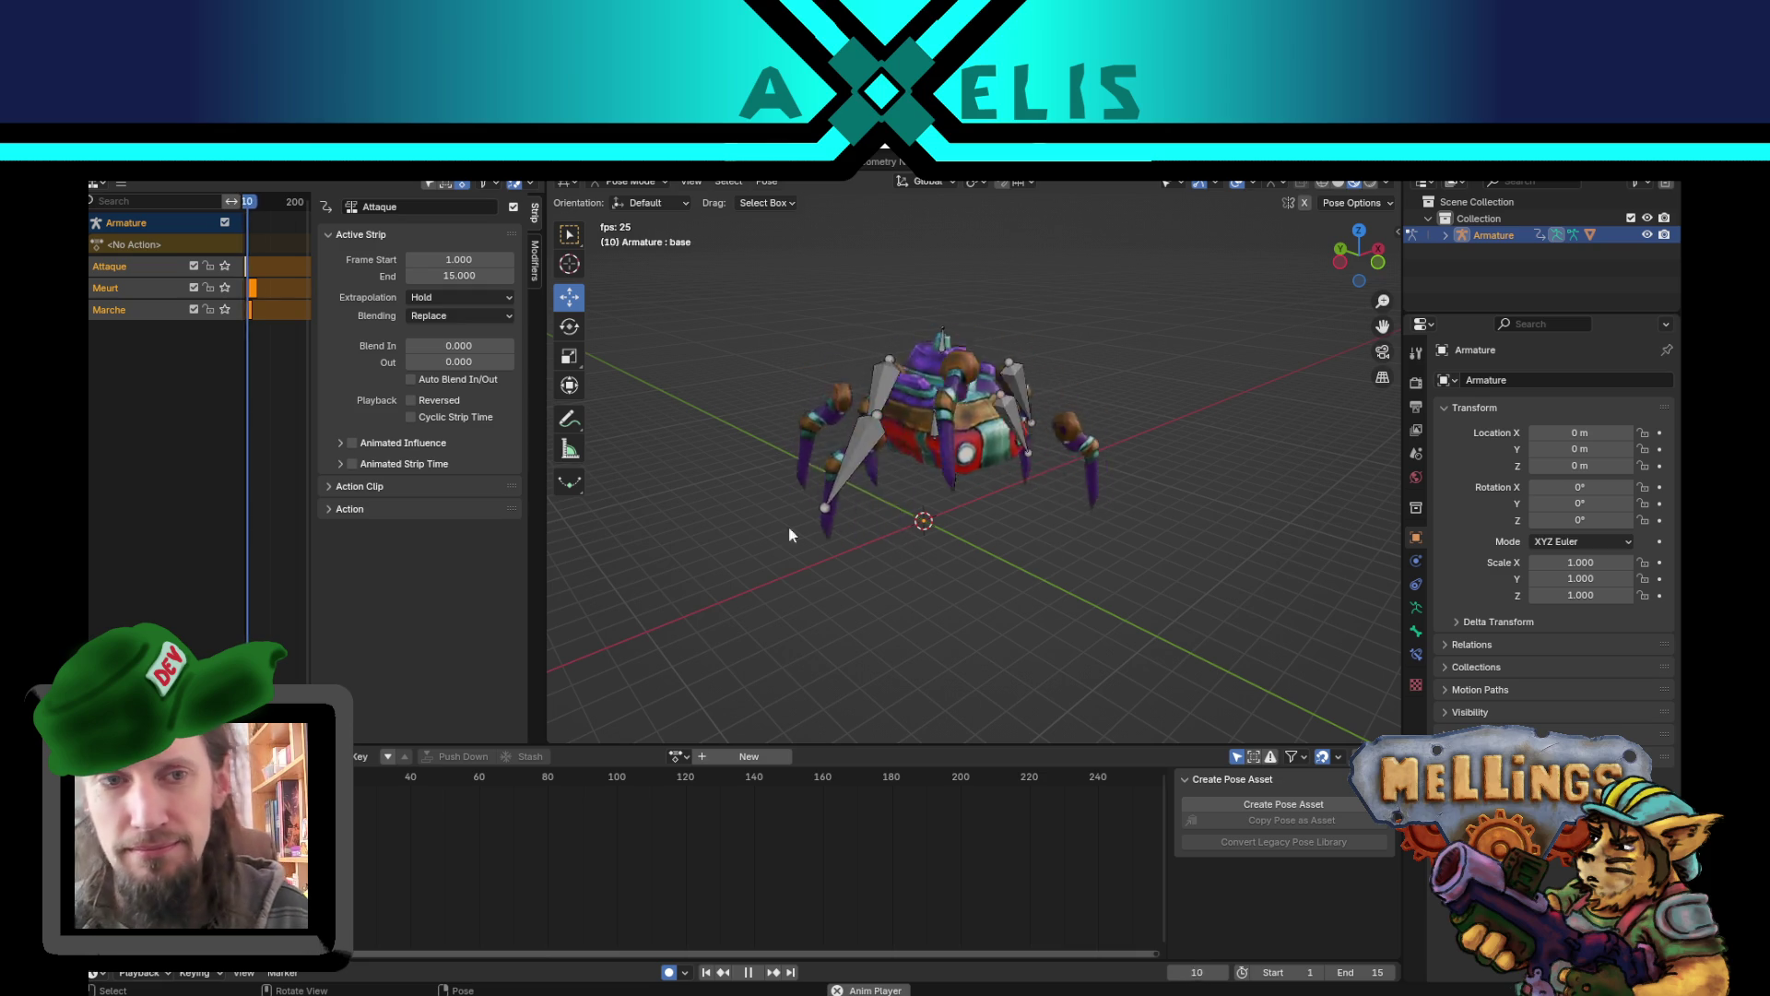
# - Solo the Meurt NLA track, then restore all tracks and stop playback
pyautogui.click(224, 286)
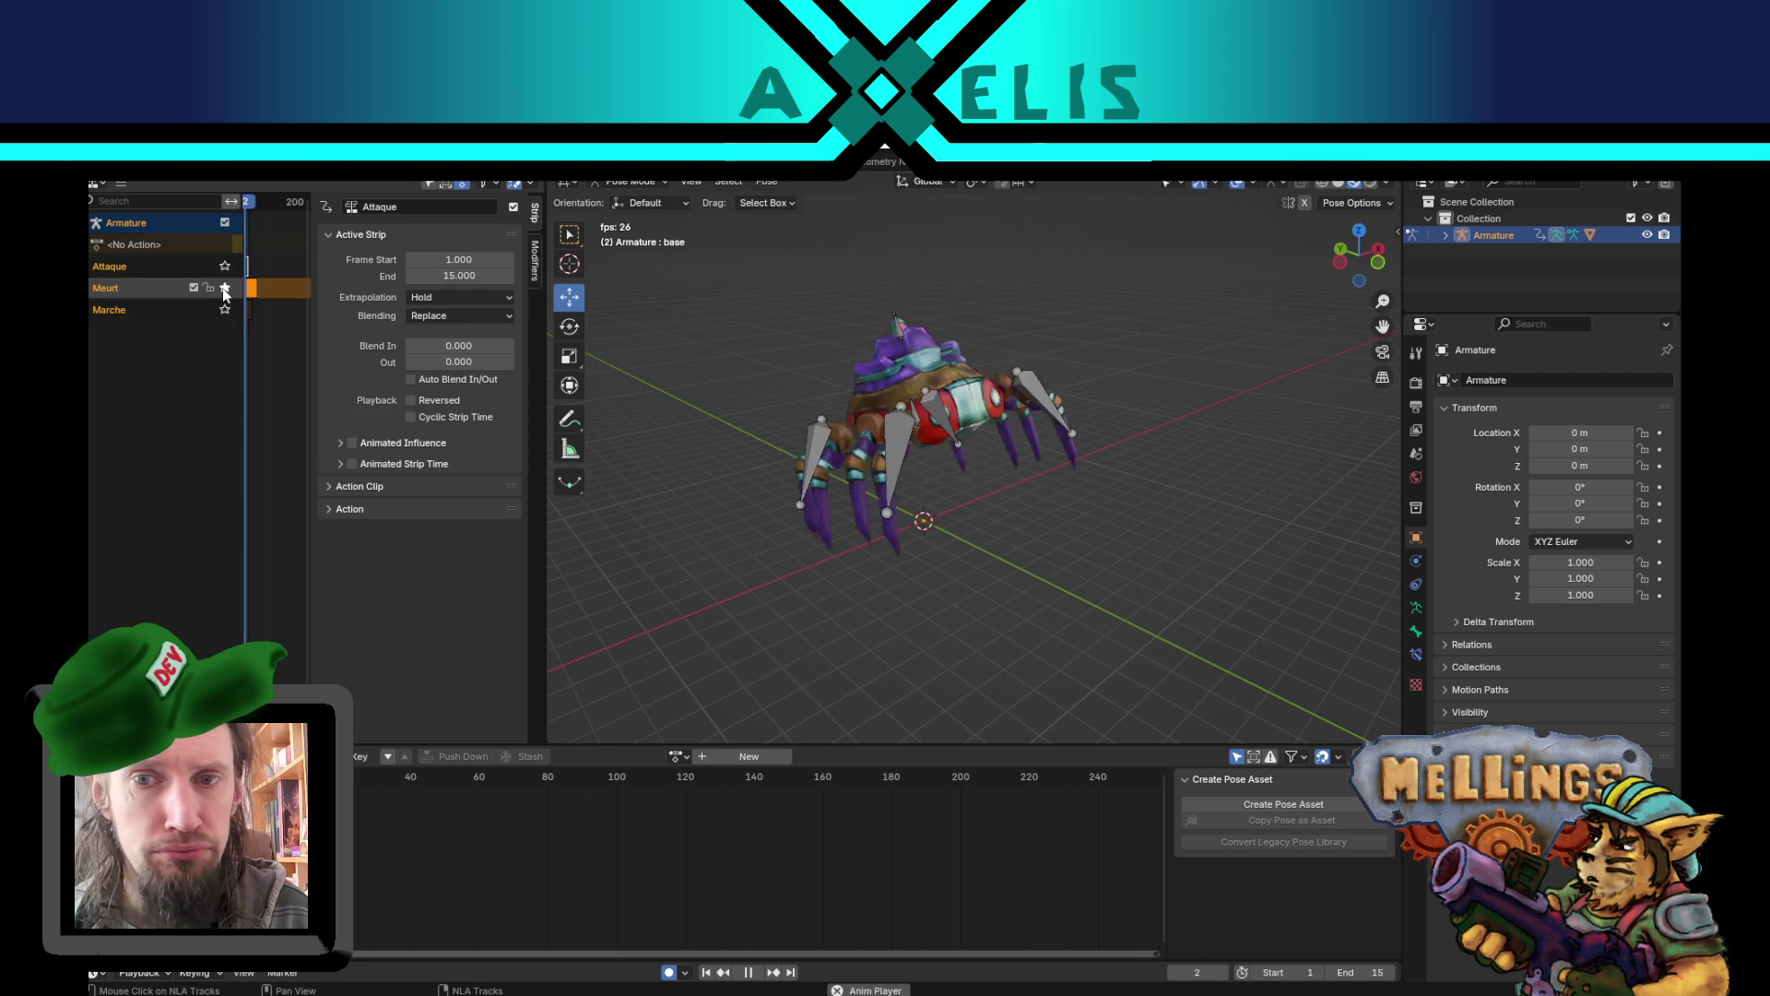
pyautogui.click(224, 288)
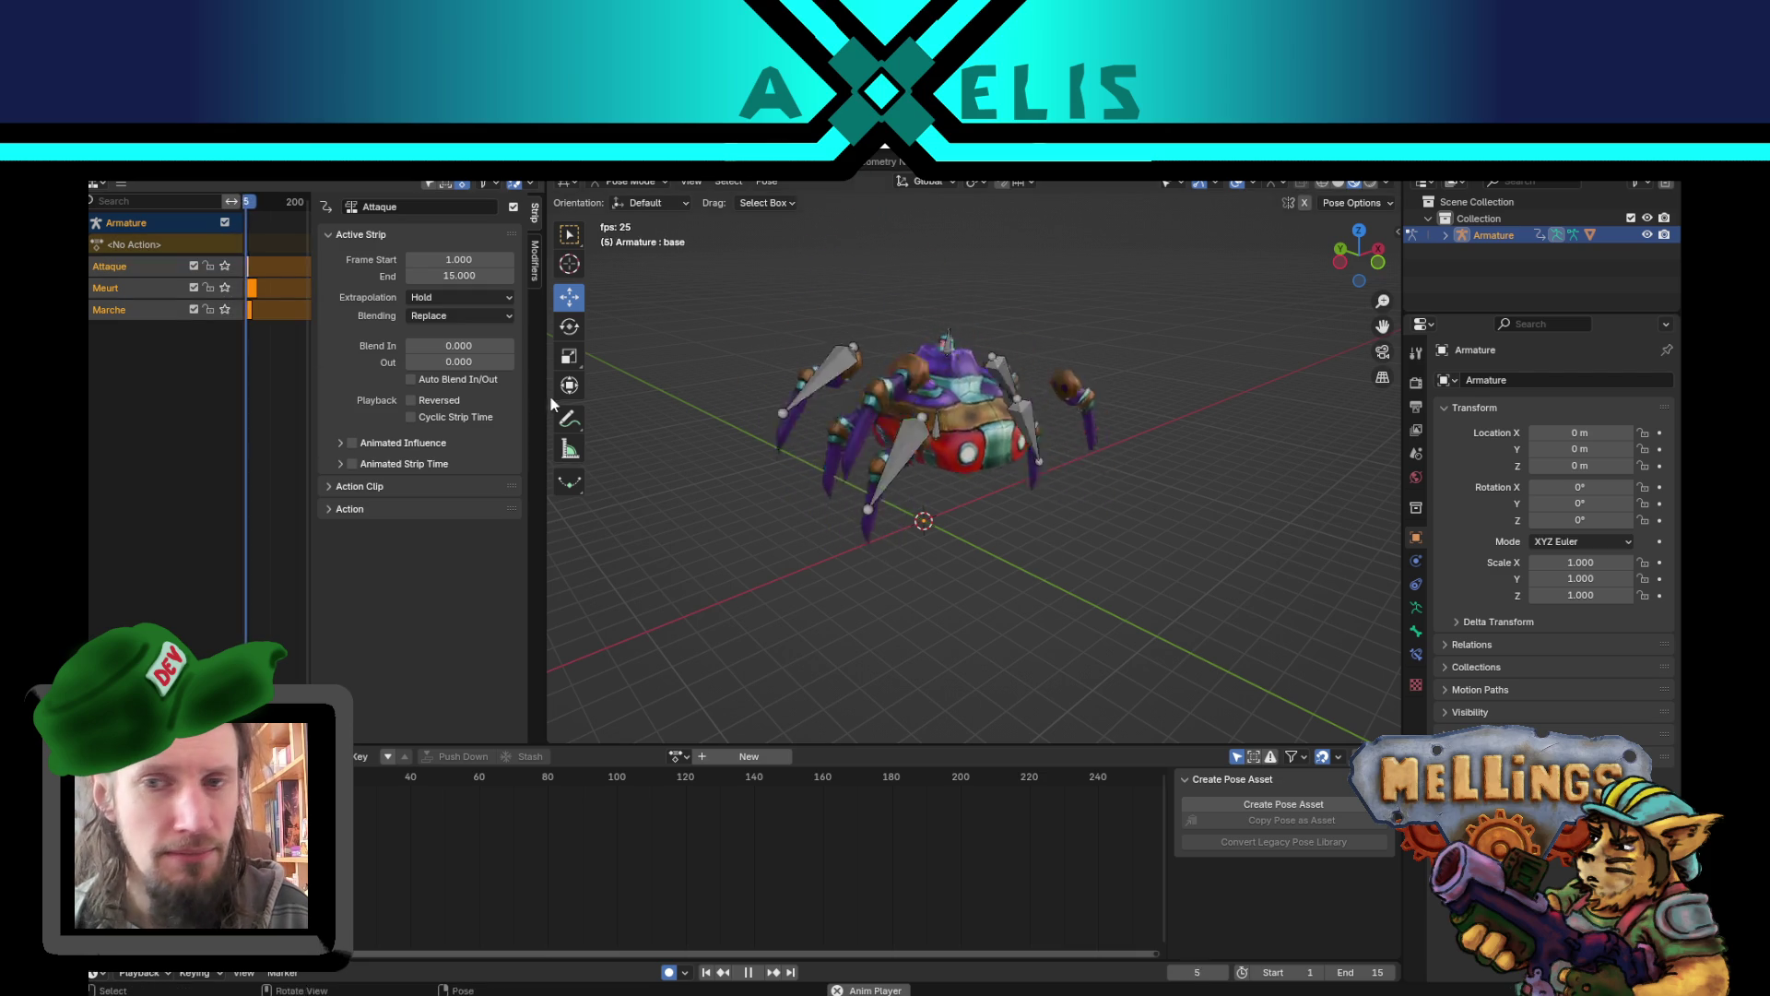
pyautogui.press('space')
pyautogui.hotkey('ctrl', 'q')
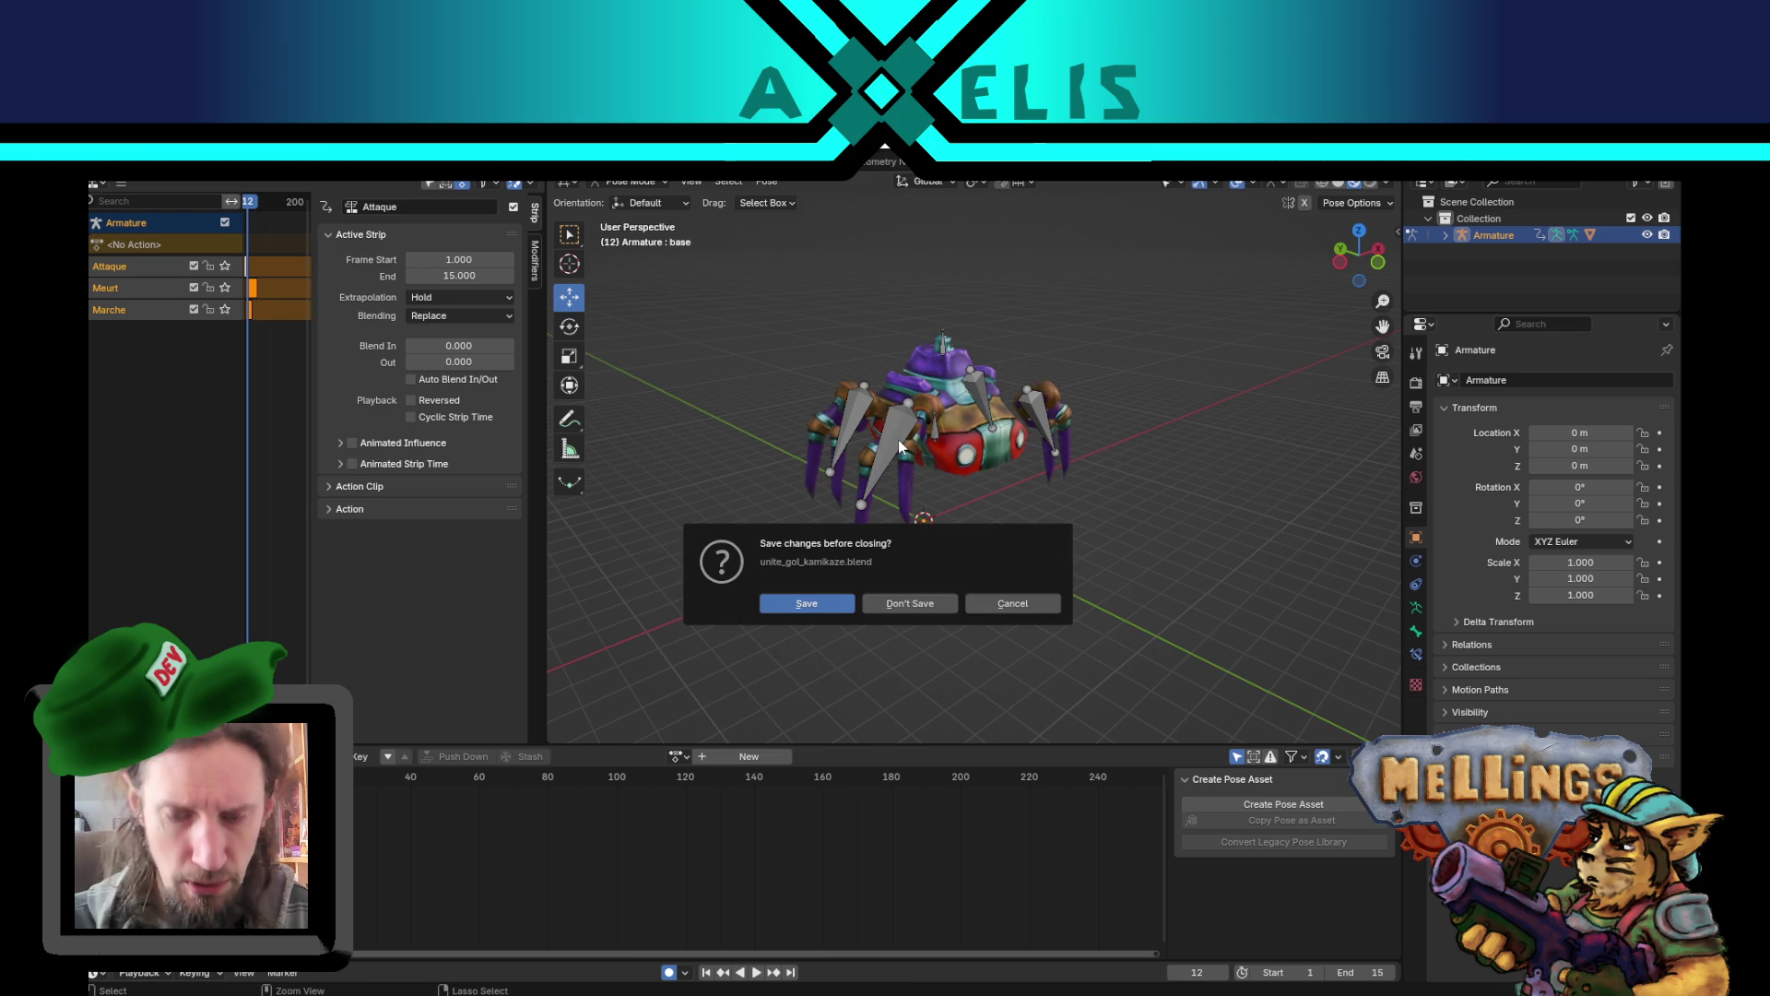
# - Discard kamikaze changes, open unite_xar_legere_1.blend, and switch to the shading layout
pyautogui.click(887, 608)
pyautogui.scroll(-10, 759, 725)
pyautogui.scroll(5, 701, 557)
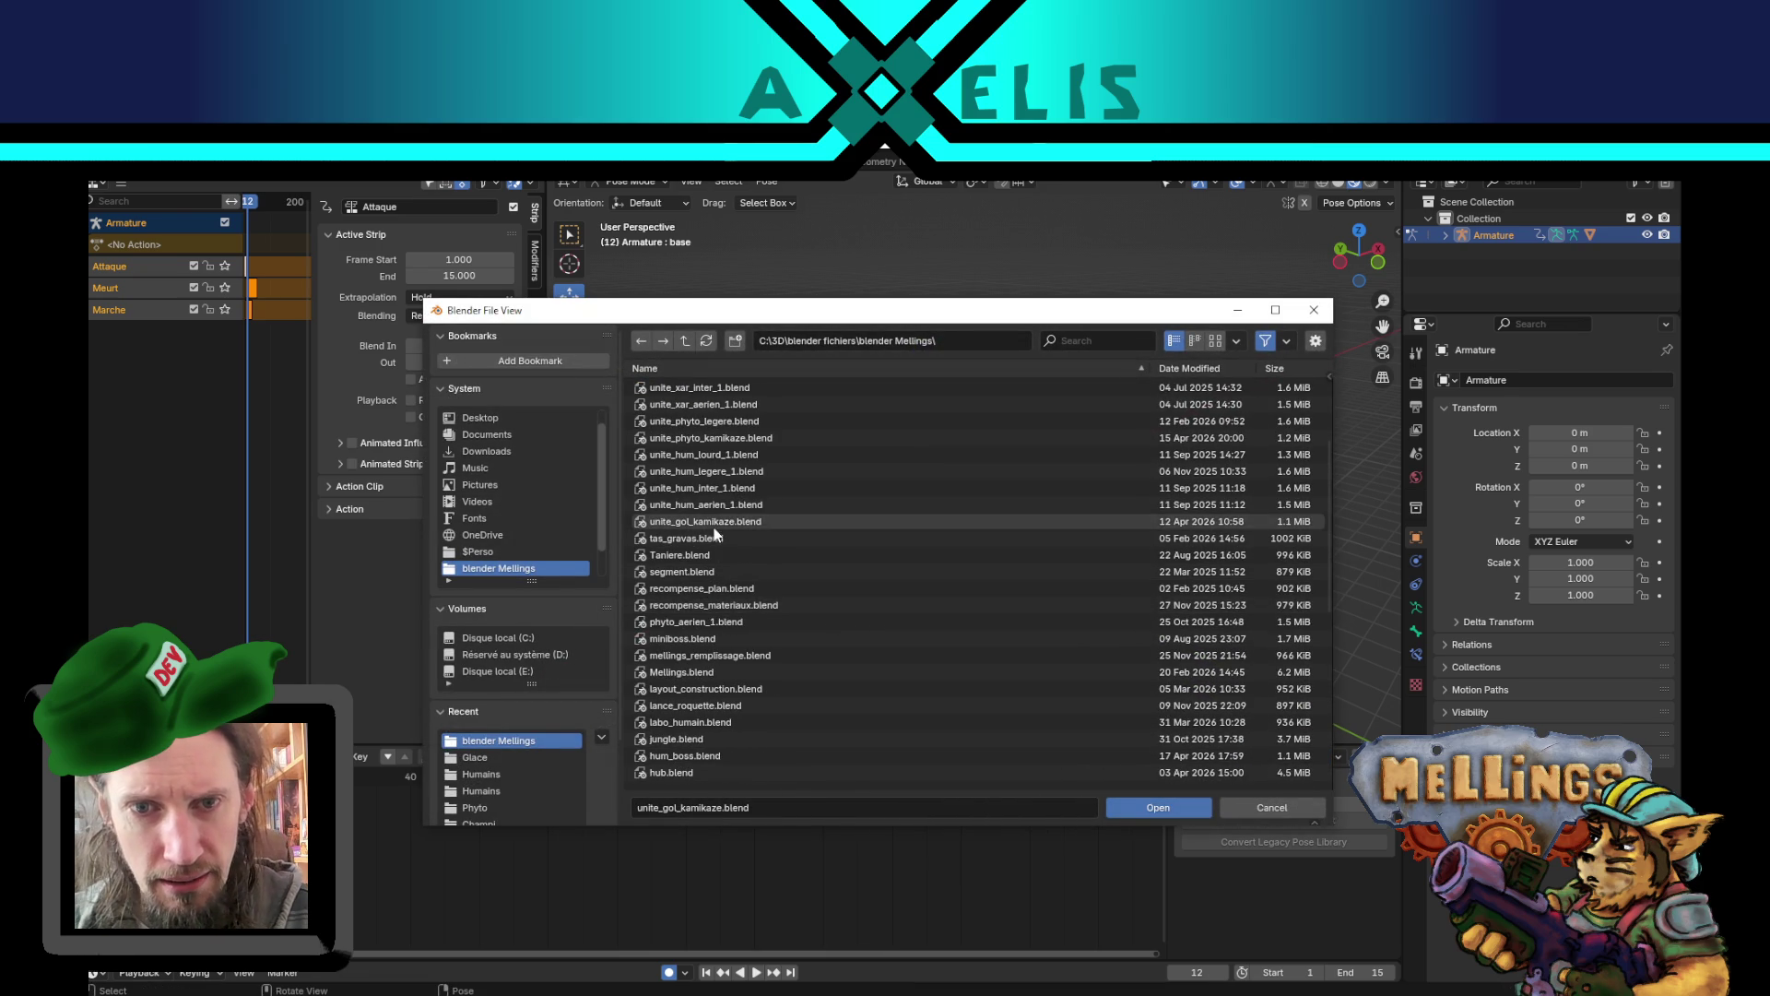
pyautogui.scroll(2, 747, 488)
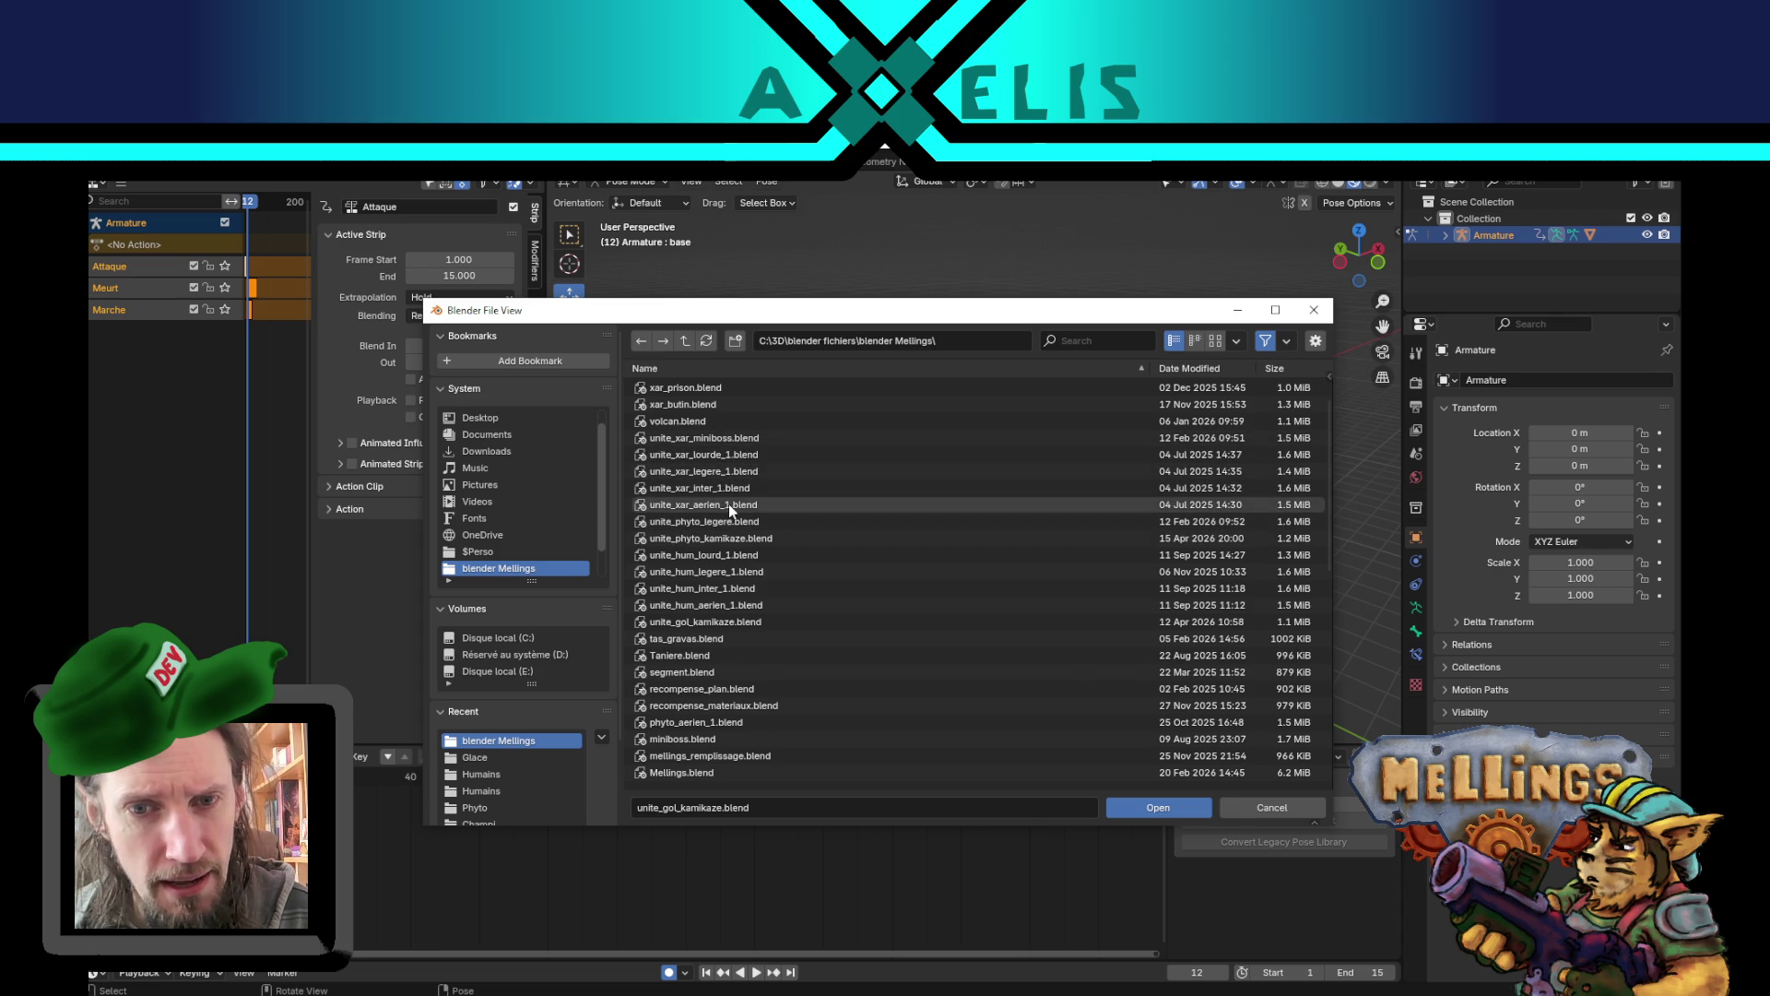
pyautogui.doubleClick(727, 470)
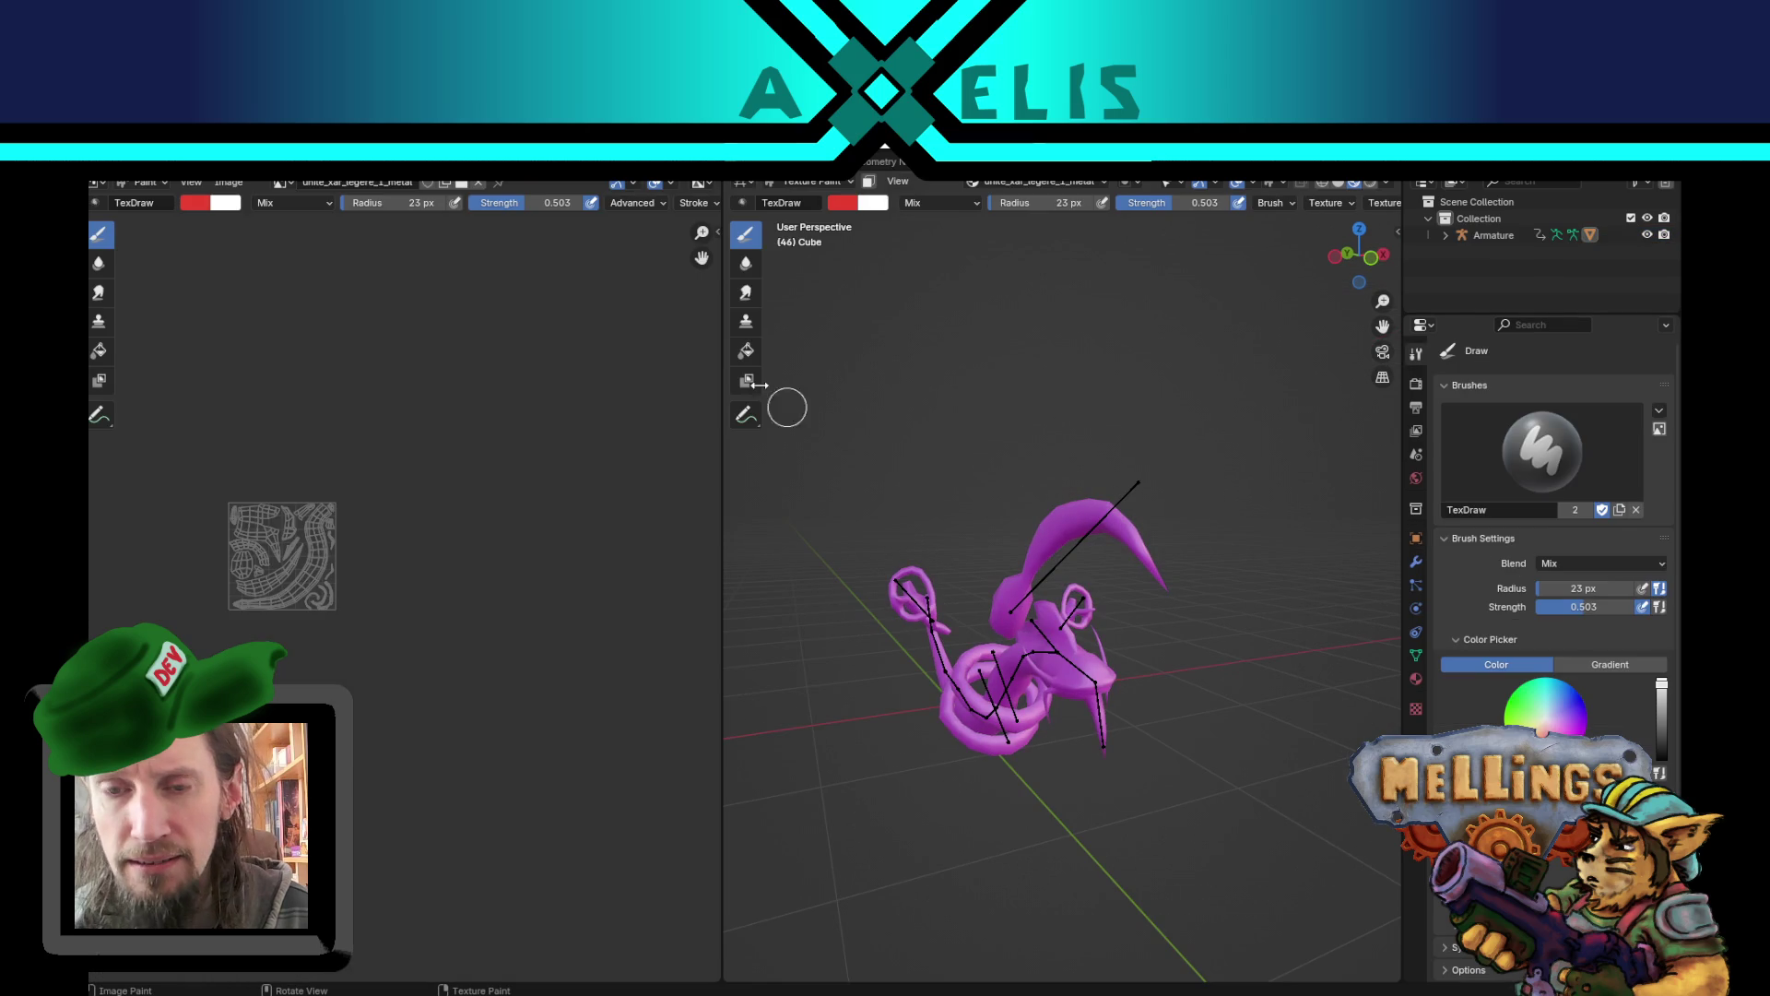
pyautogui.hotkey('ctrl', 'pagedown')
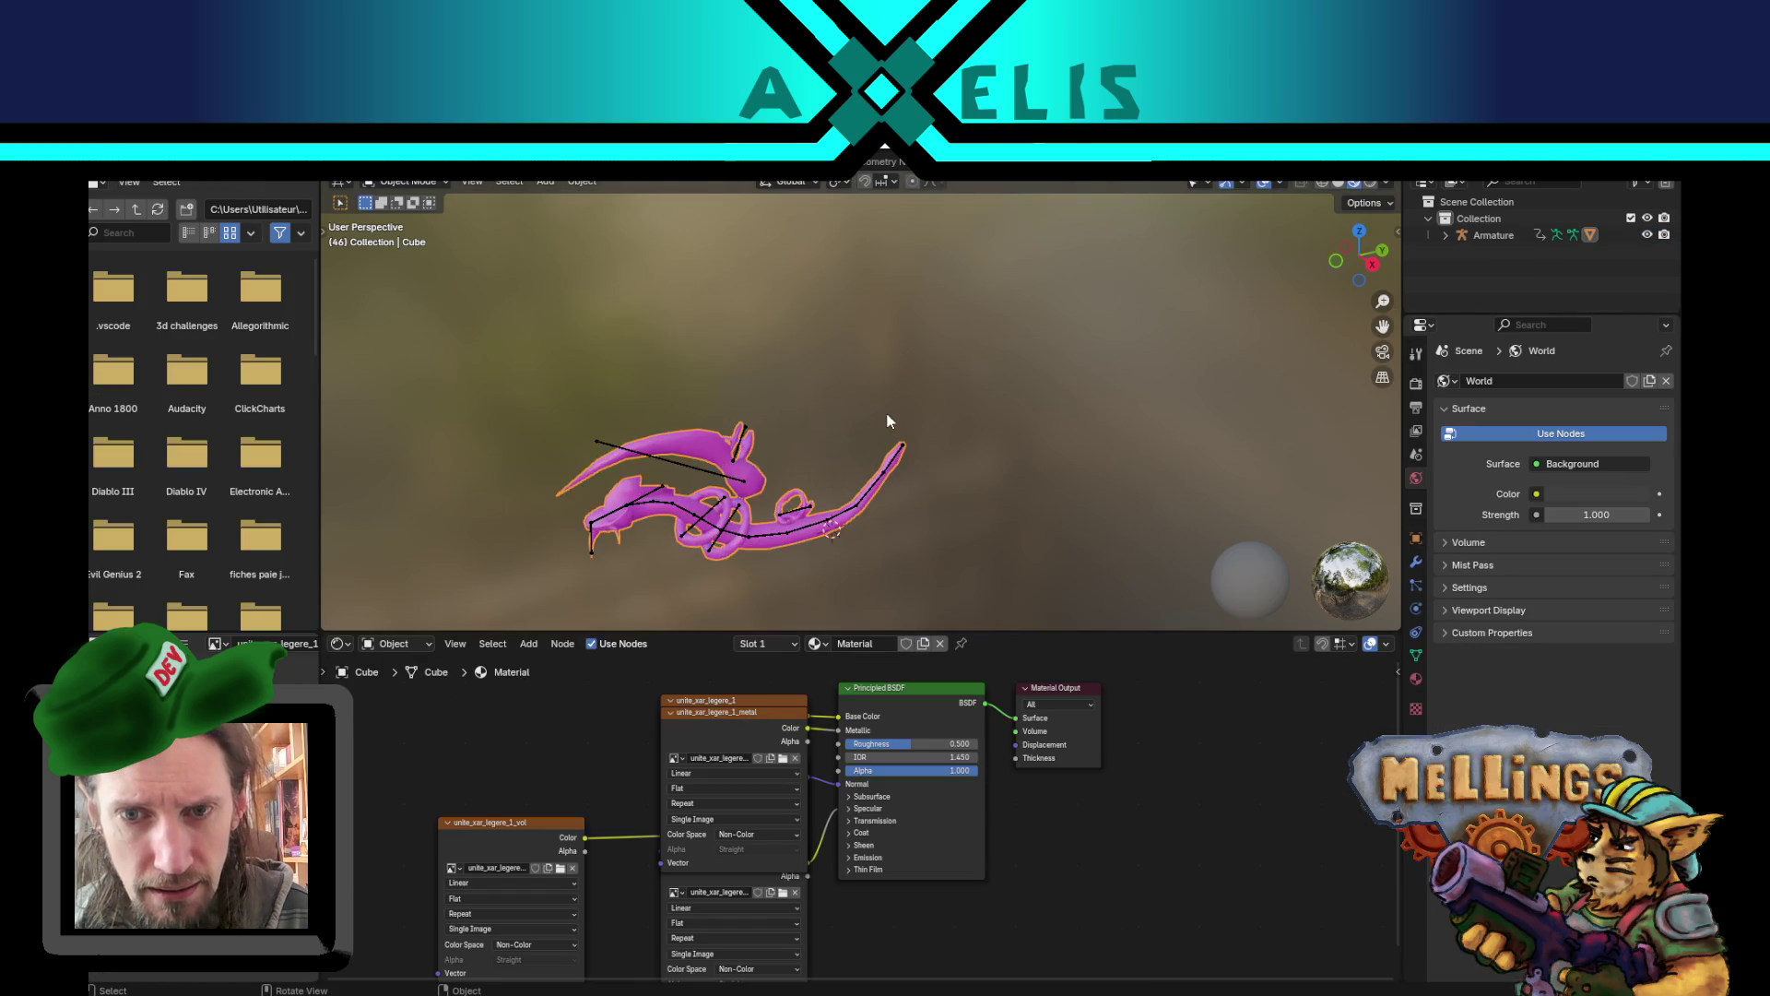
# - Load unite_xar_legere_1.png from Unites\Xaris into the Image Texture node
pyautogui.moveTo(747, 716); pyautogui.dragTo(524, 706)
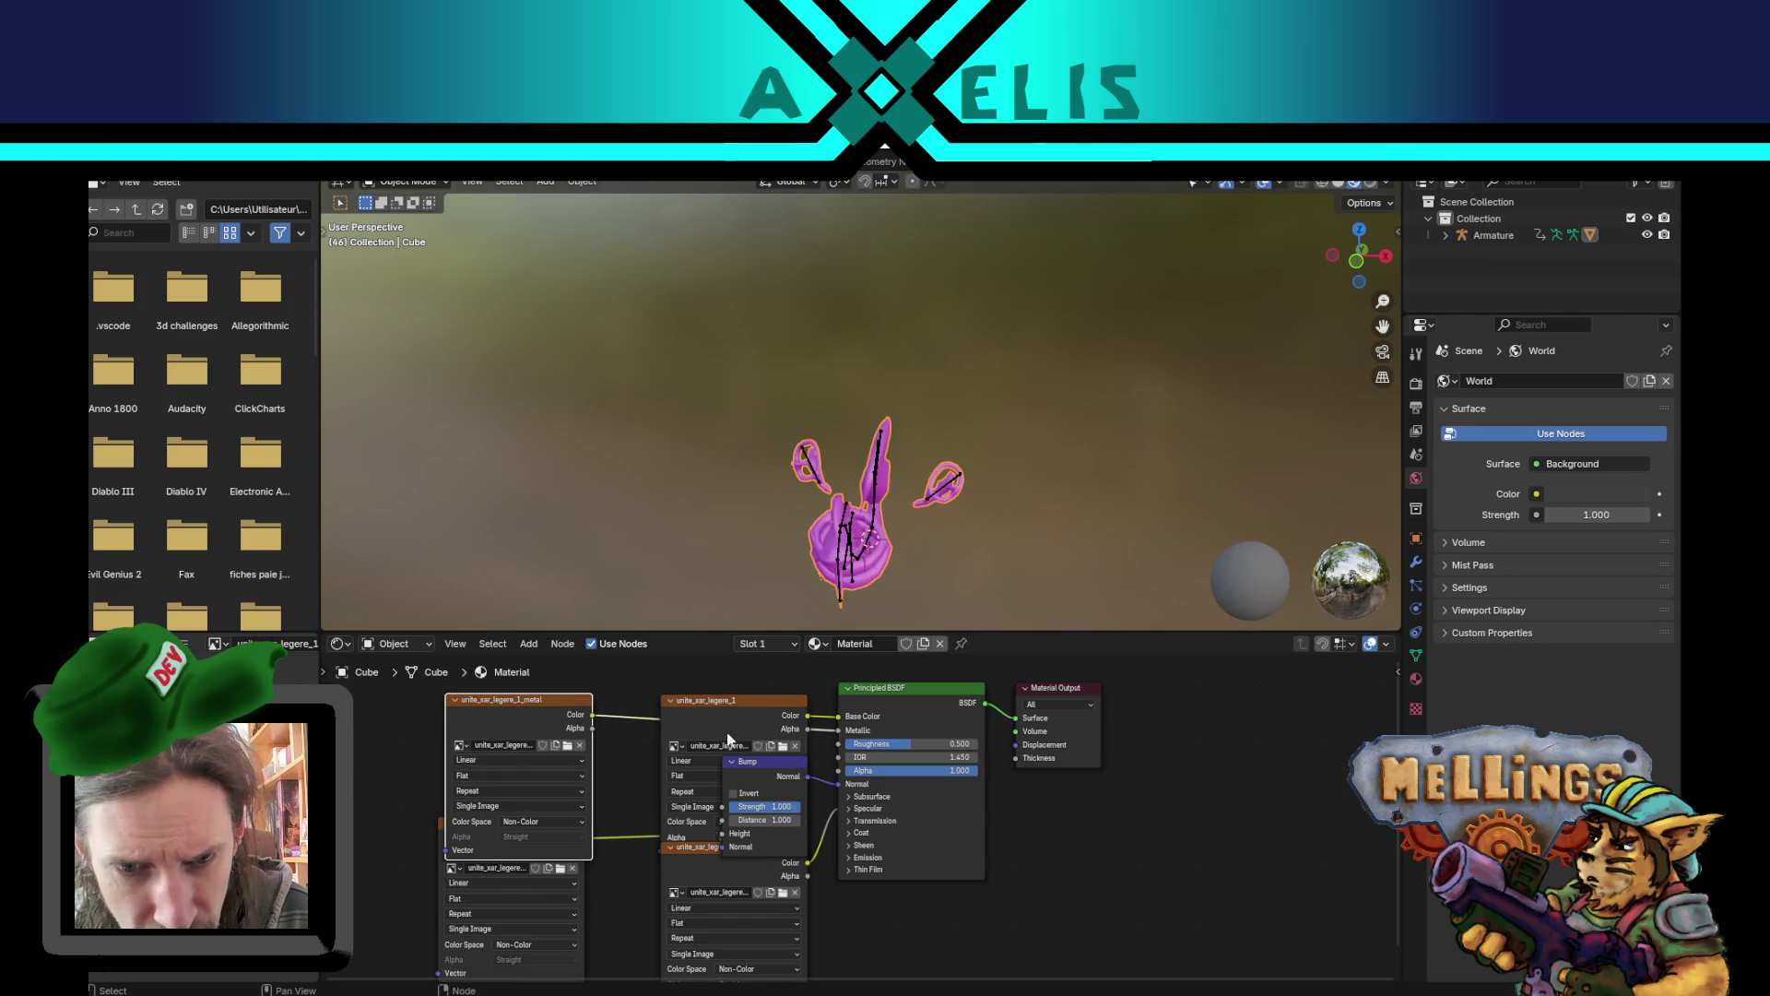
pyautogui.click(783, 746)
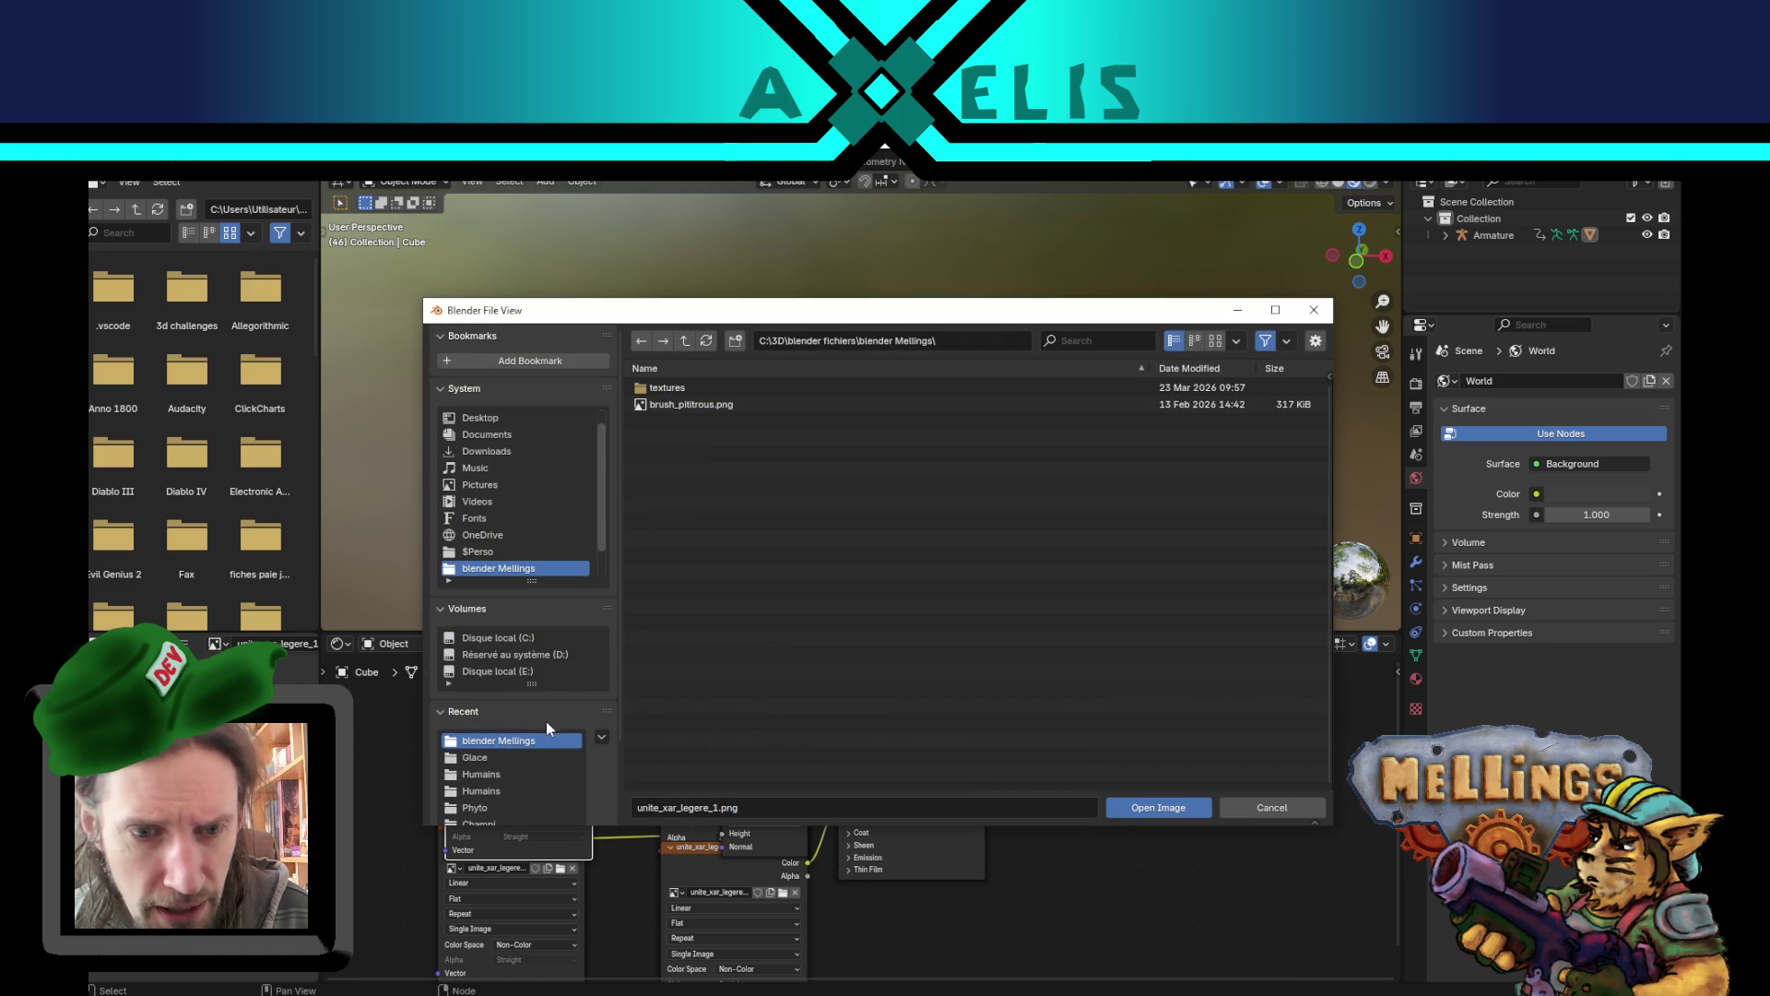
pyautogui.scroll(-2, 517, 784)
pyautogui.scroll(-1, 499, 784)
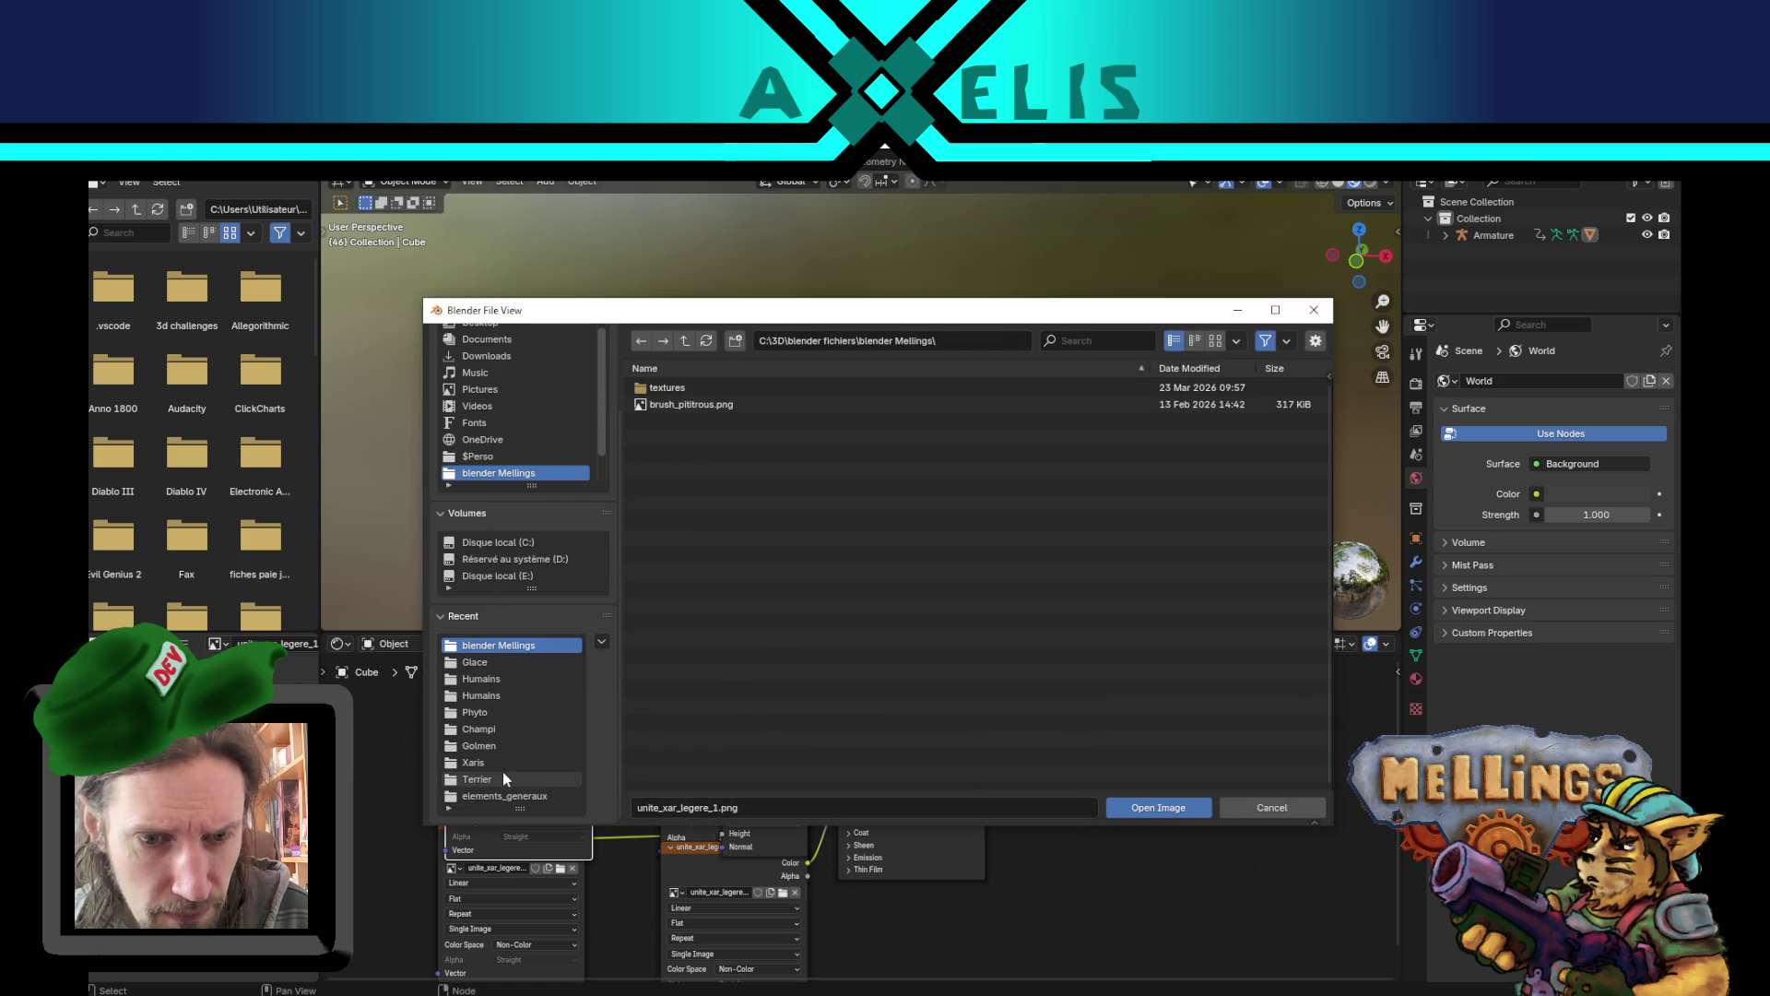
pyautogui.click(493, 763)
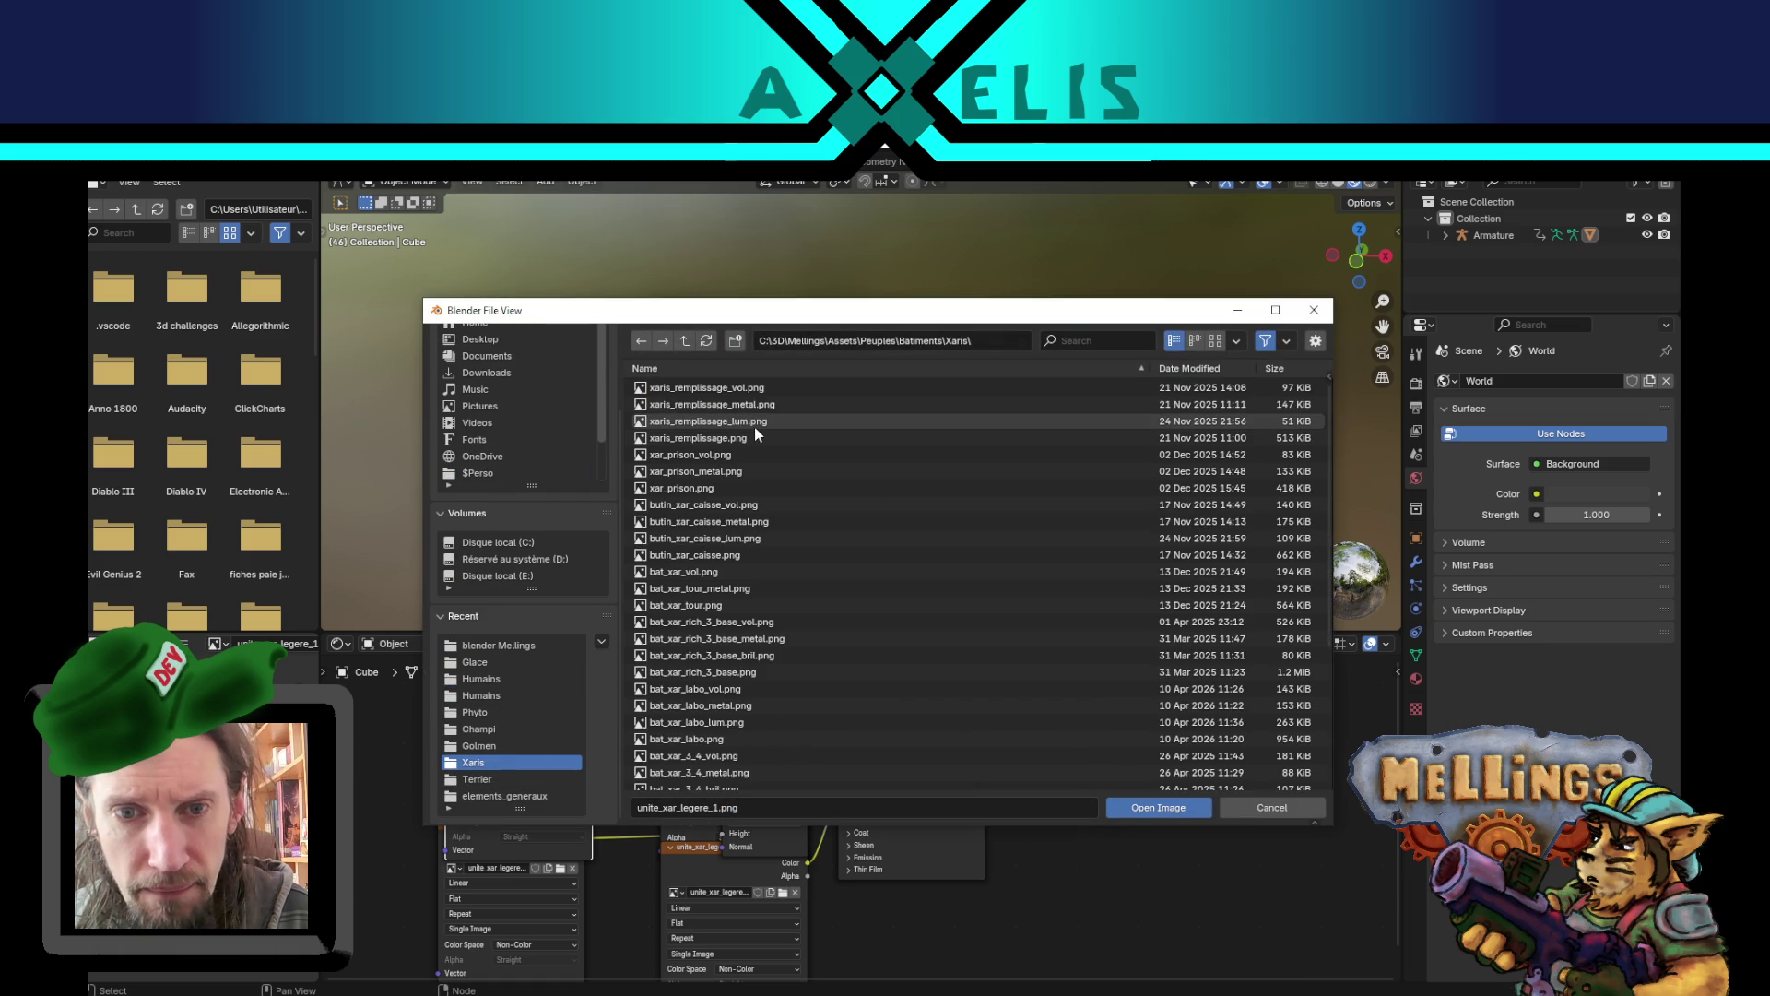
pyautogui.click(687, 339)
pyautogui.click(687, 340)
pyautogui.click(670, 404)
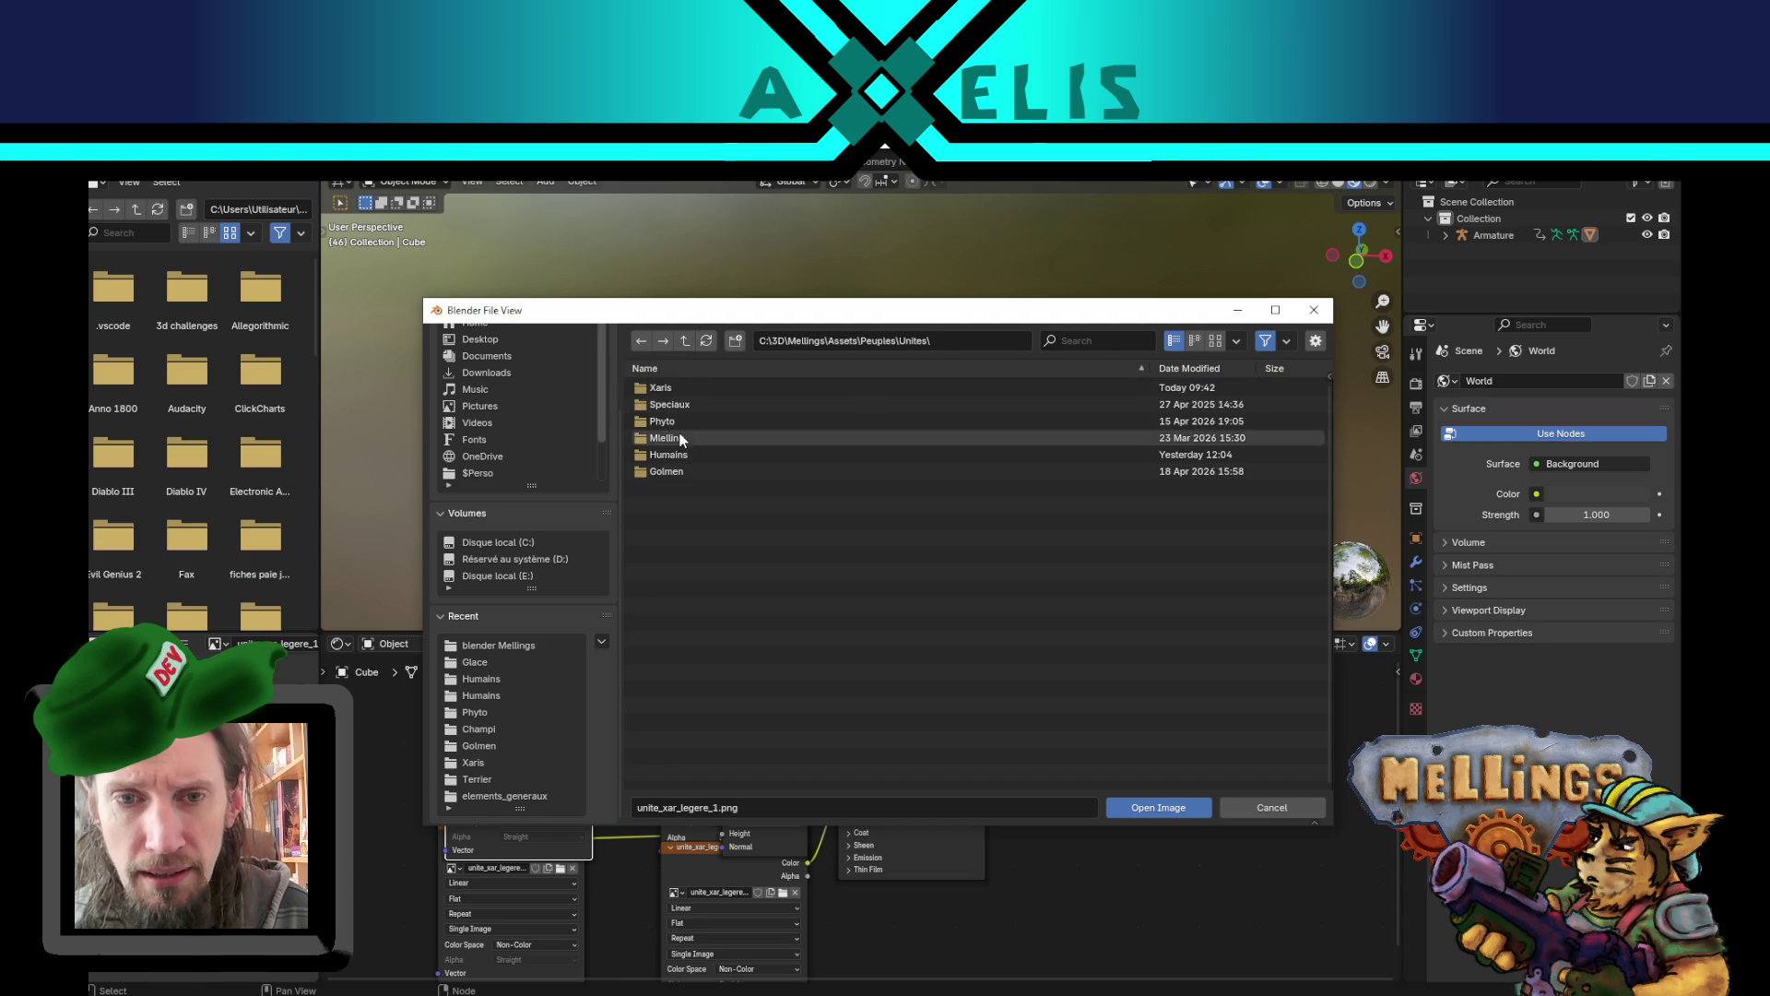
pyautogui.click(684, 391)
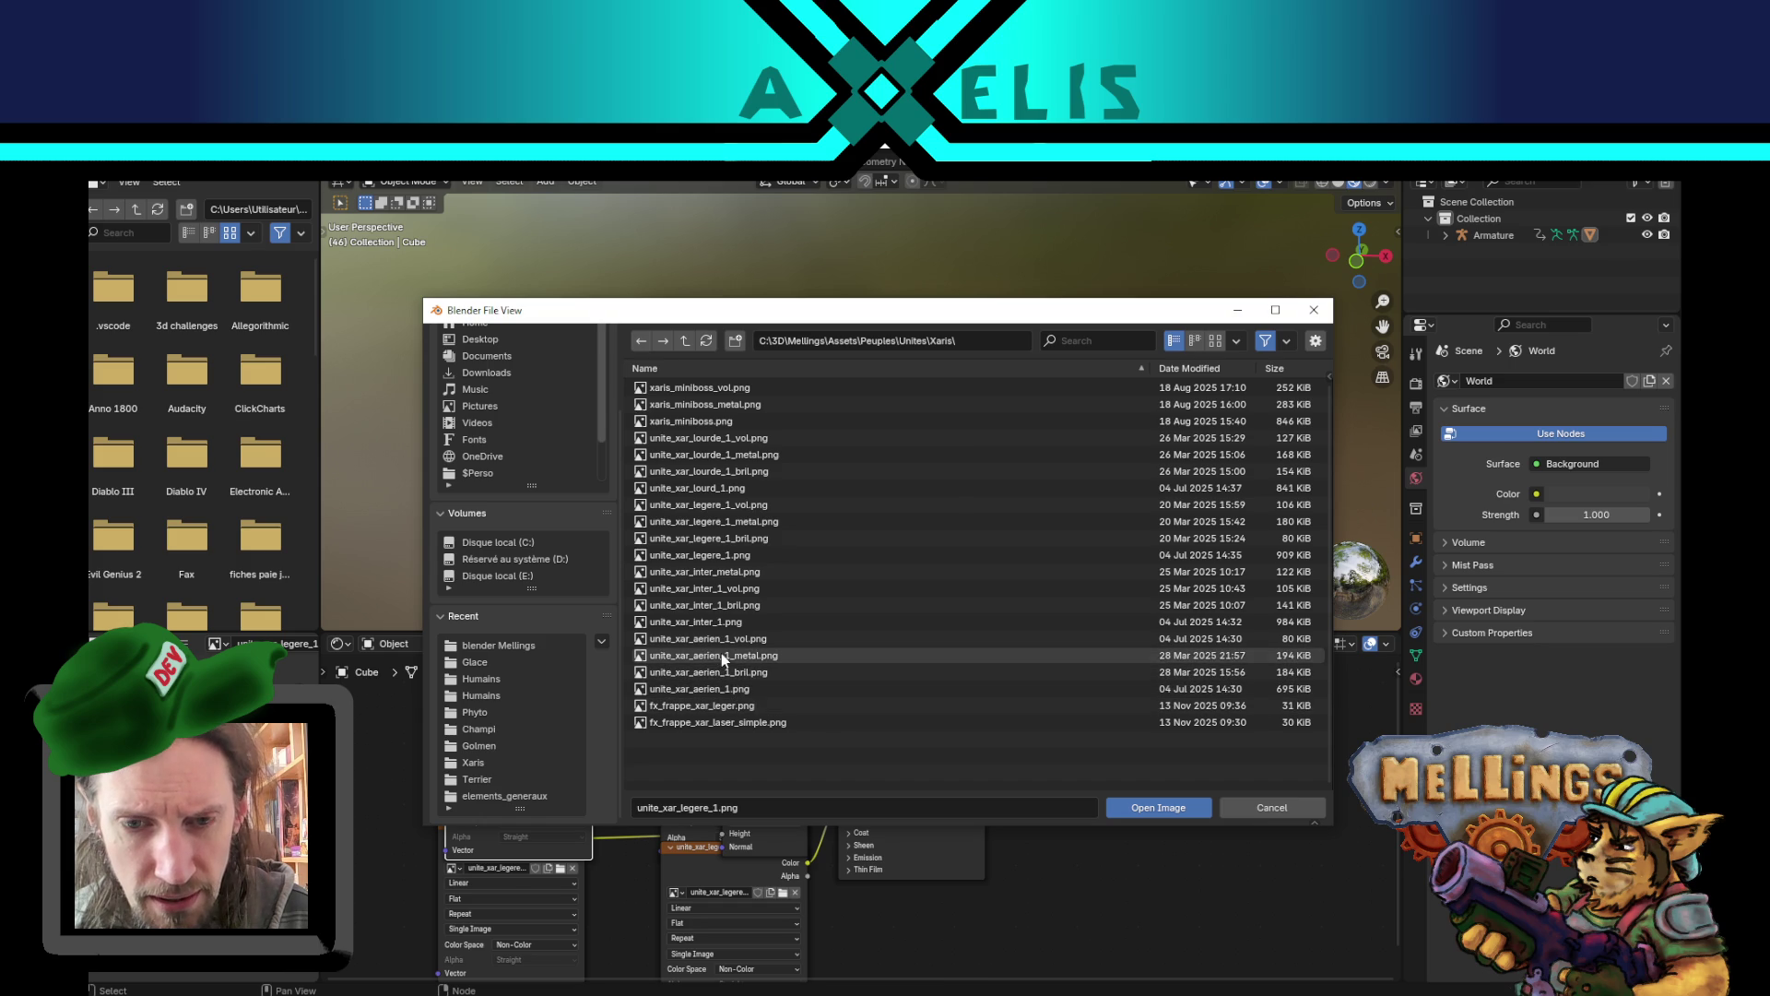
pyautogui.doubleClick(687, 554)
# - Check the newly textured model, tidy the node graph, and return to the modelling workspace
pyautogui.moveTo(846, 539); pyautogui.dragTo(802, 580)
pyautogui.scroll(1, 655, 691)
pyautogui.moveTo(1054, 808); pyautogui.dragTo(1079, 858)
pyautogui.moveTo(738, 729)
pyautogui.mouseDown()
pyautogui.moveTo(719, 656)
pyautogui.moveTo(771, 669)
pyautogui.mouseUp()
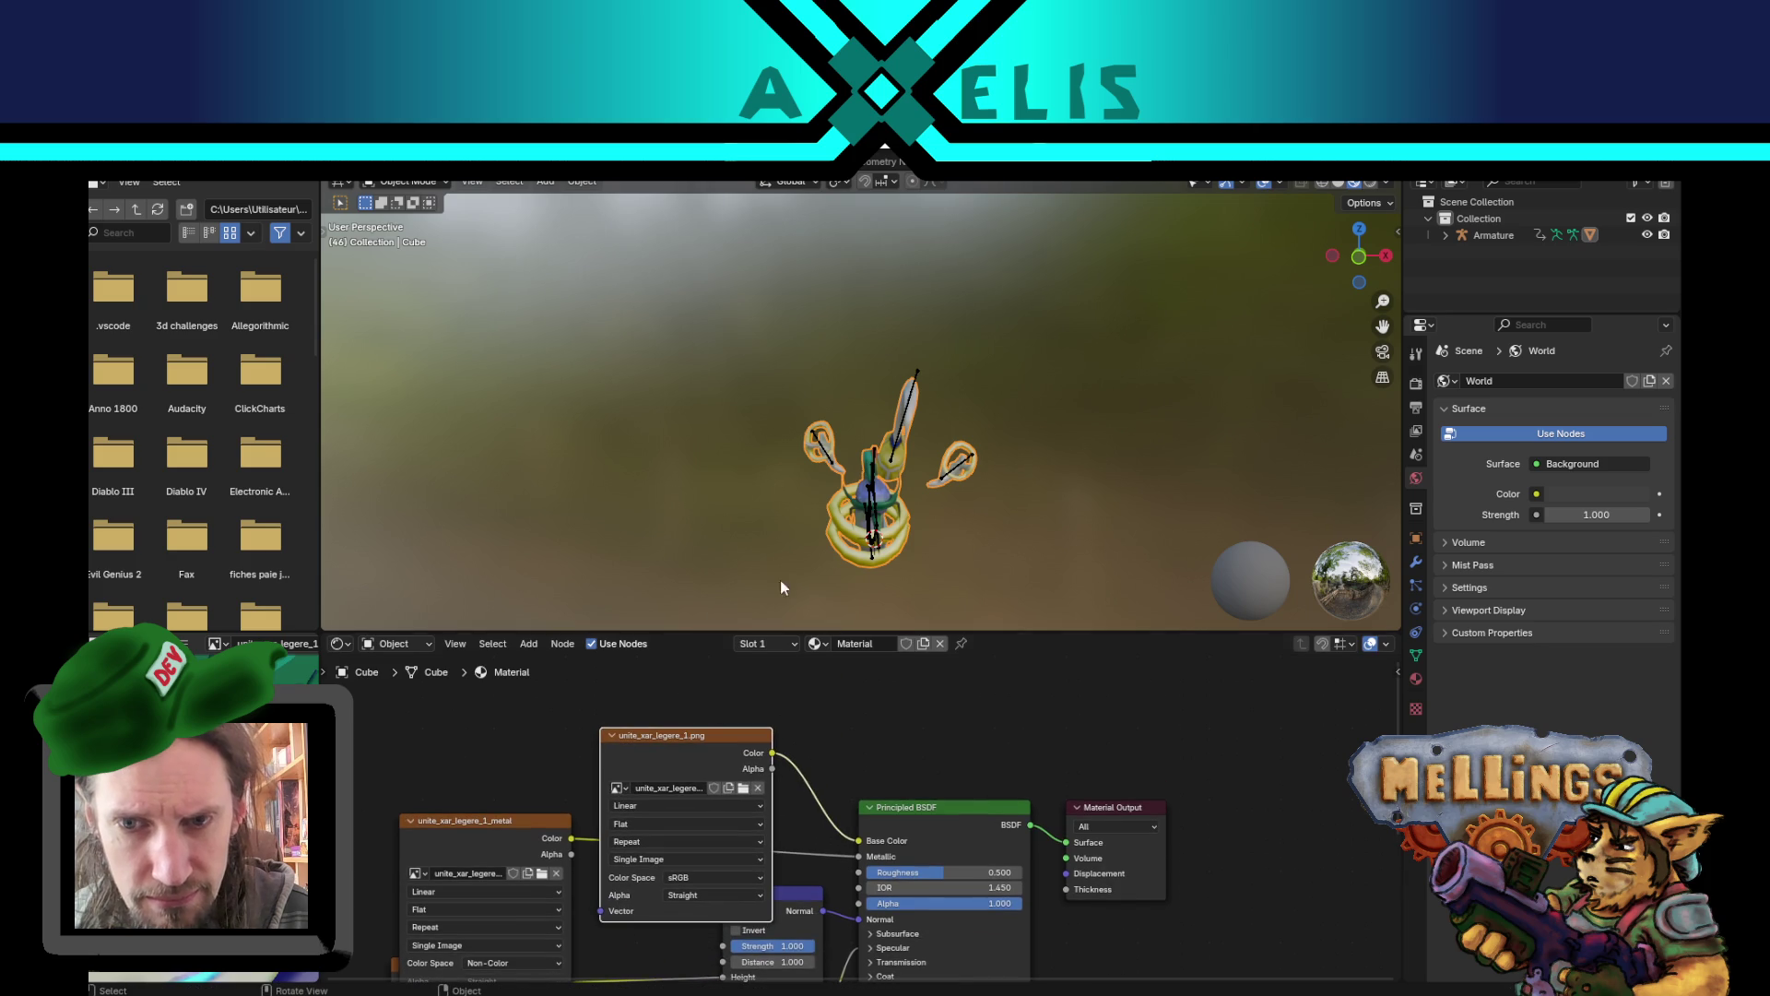
pyautogui.hotkey('ctrl', 'pageup')
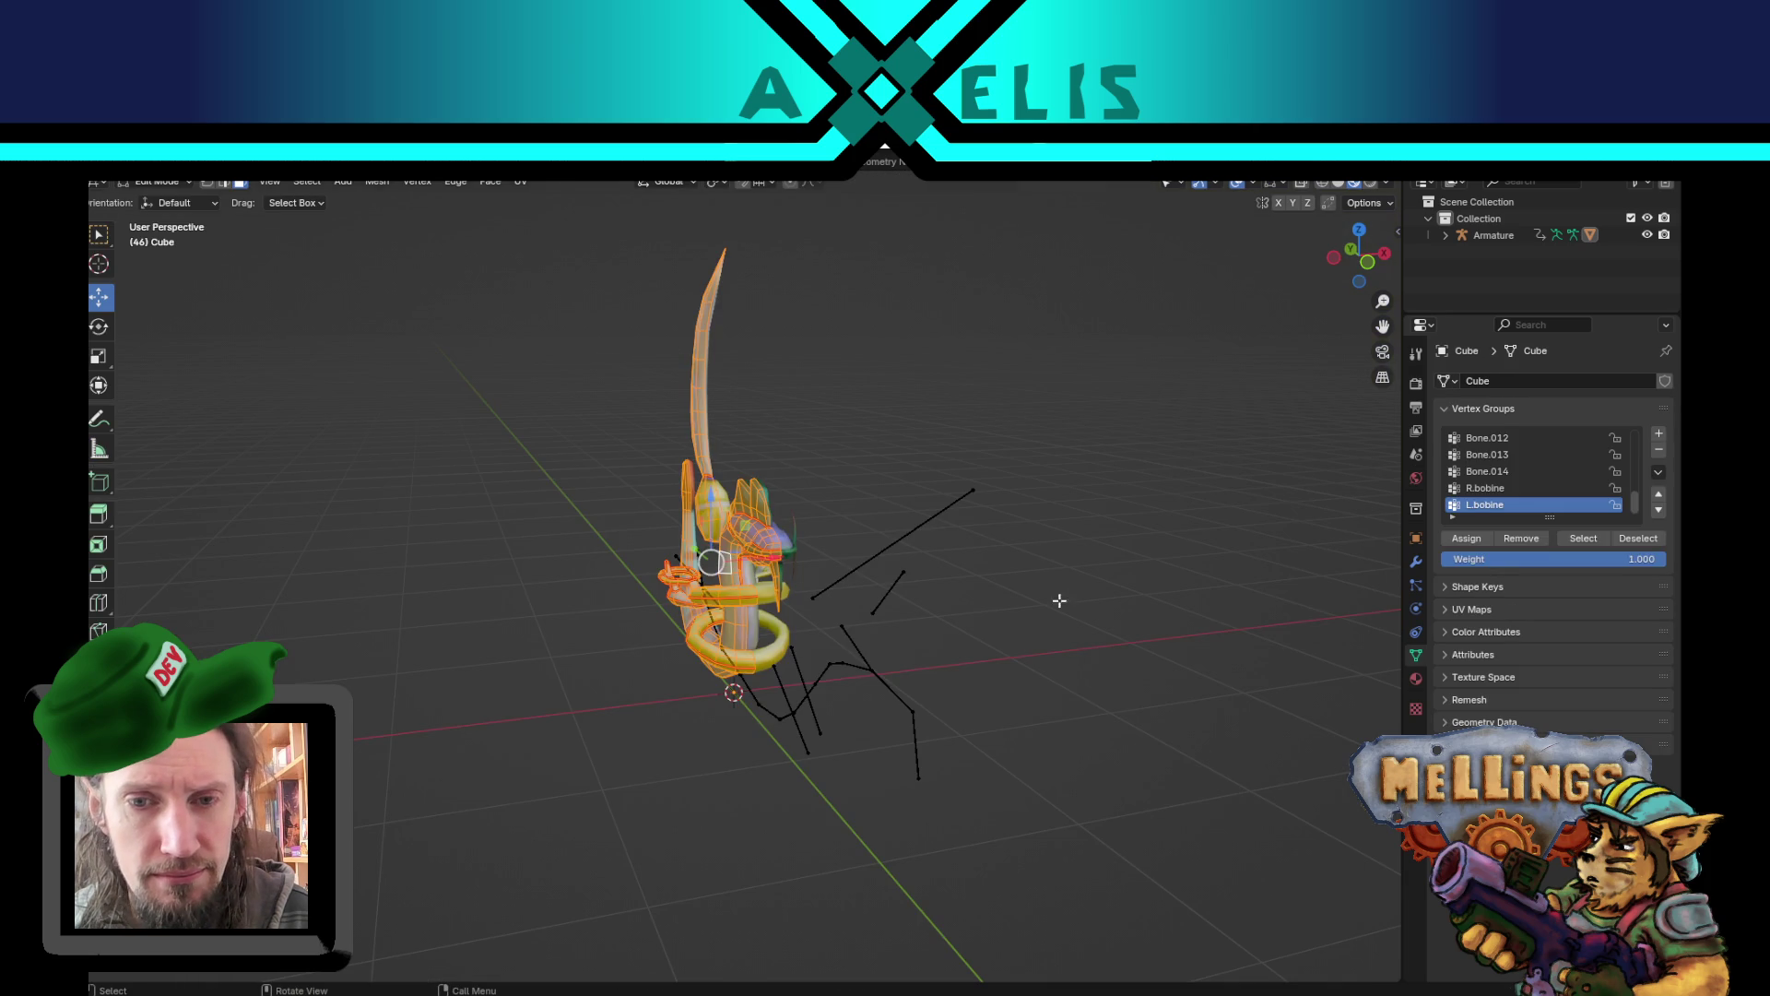
# - Inspect the textured Xar model in Object Mode and framed on its selected face in Edit Mode
pyautogui.press('Tab')
pyautogui.moveTo(680, 618); pyautogui.dragTo(581, 595)
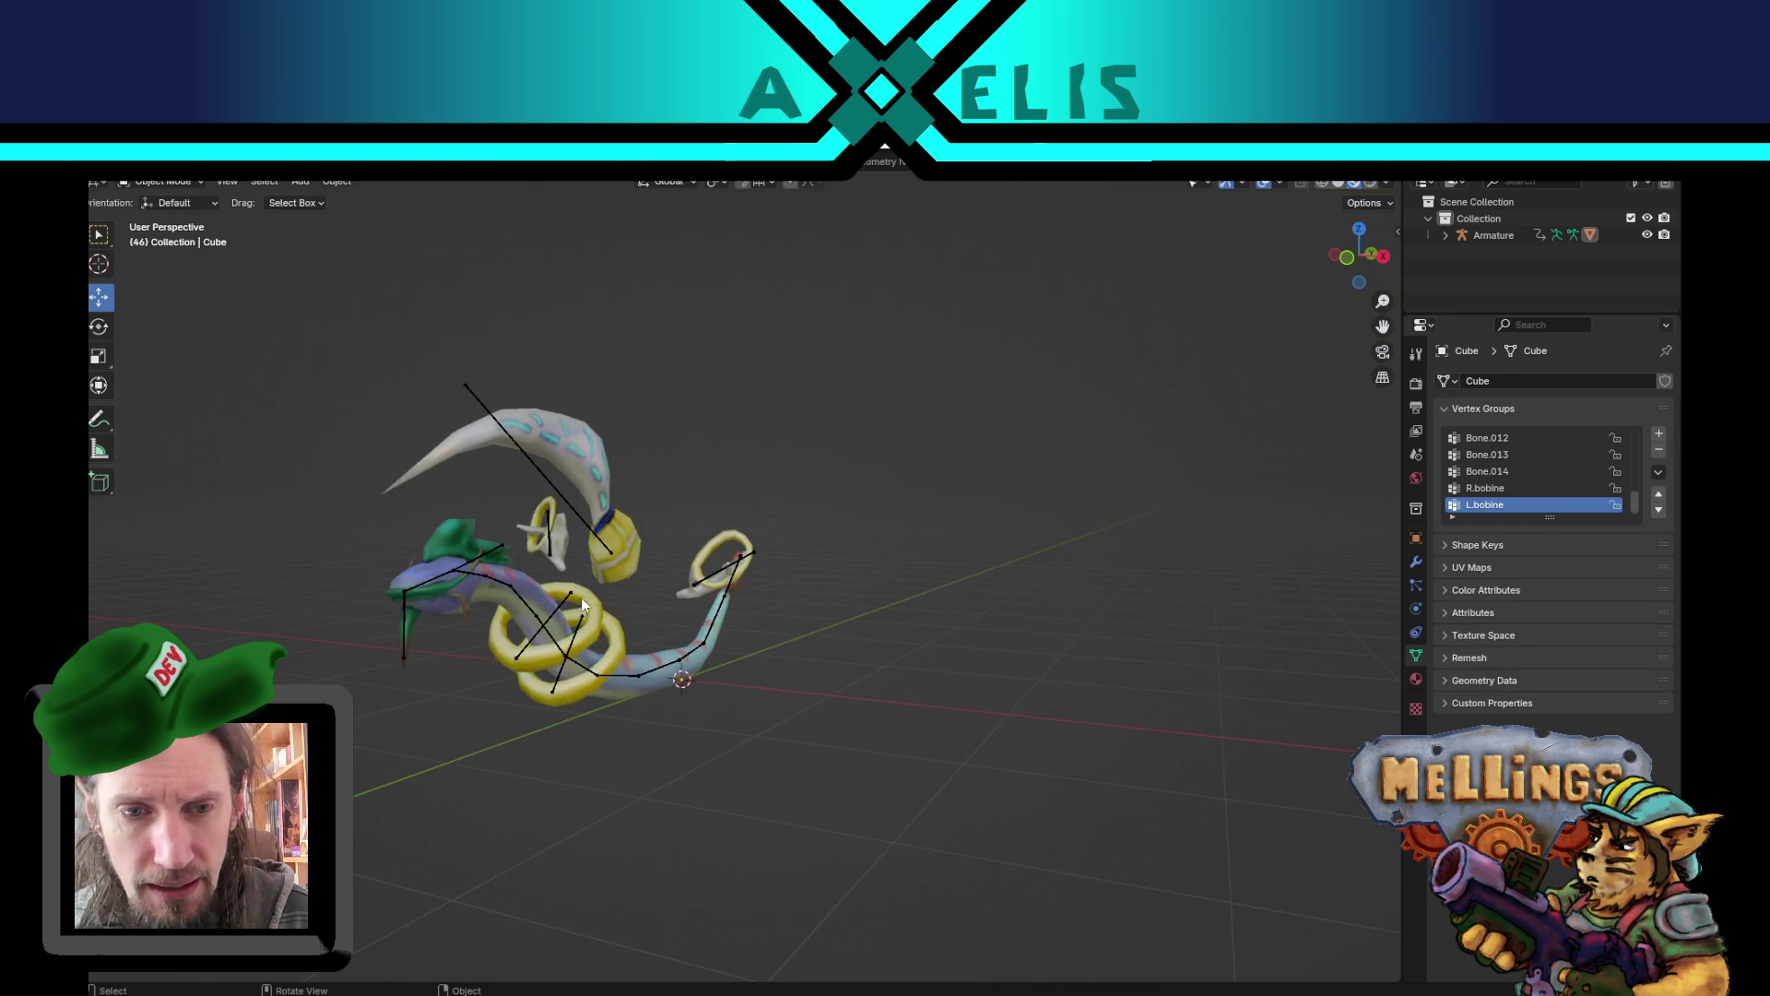
pyautogui.scroll(3, 581, 595)
pyautogui.moveTo(627, 660); pyautogui.dragTo(621, 695)
pyautogui.press('Tab')
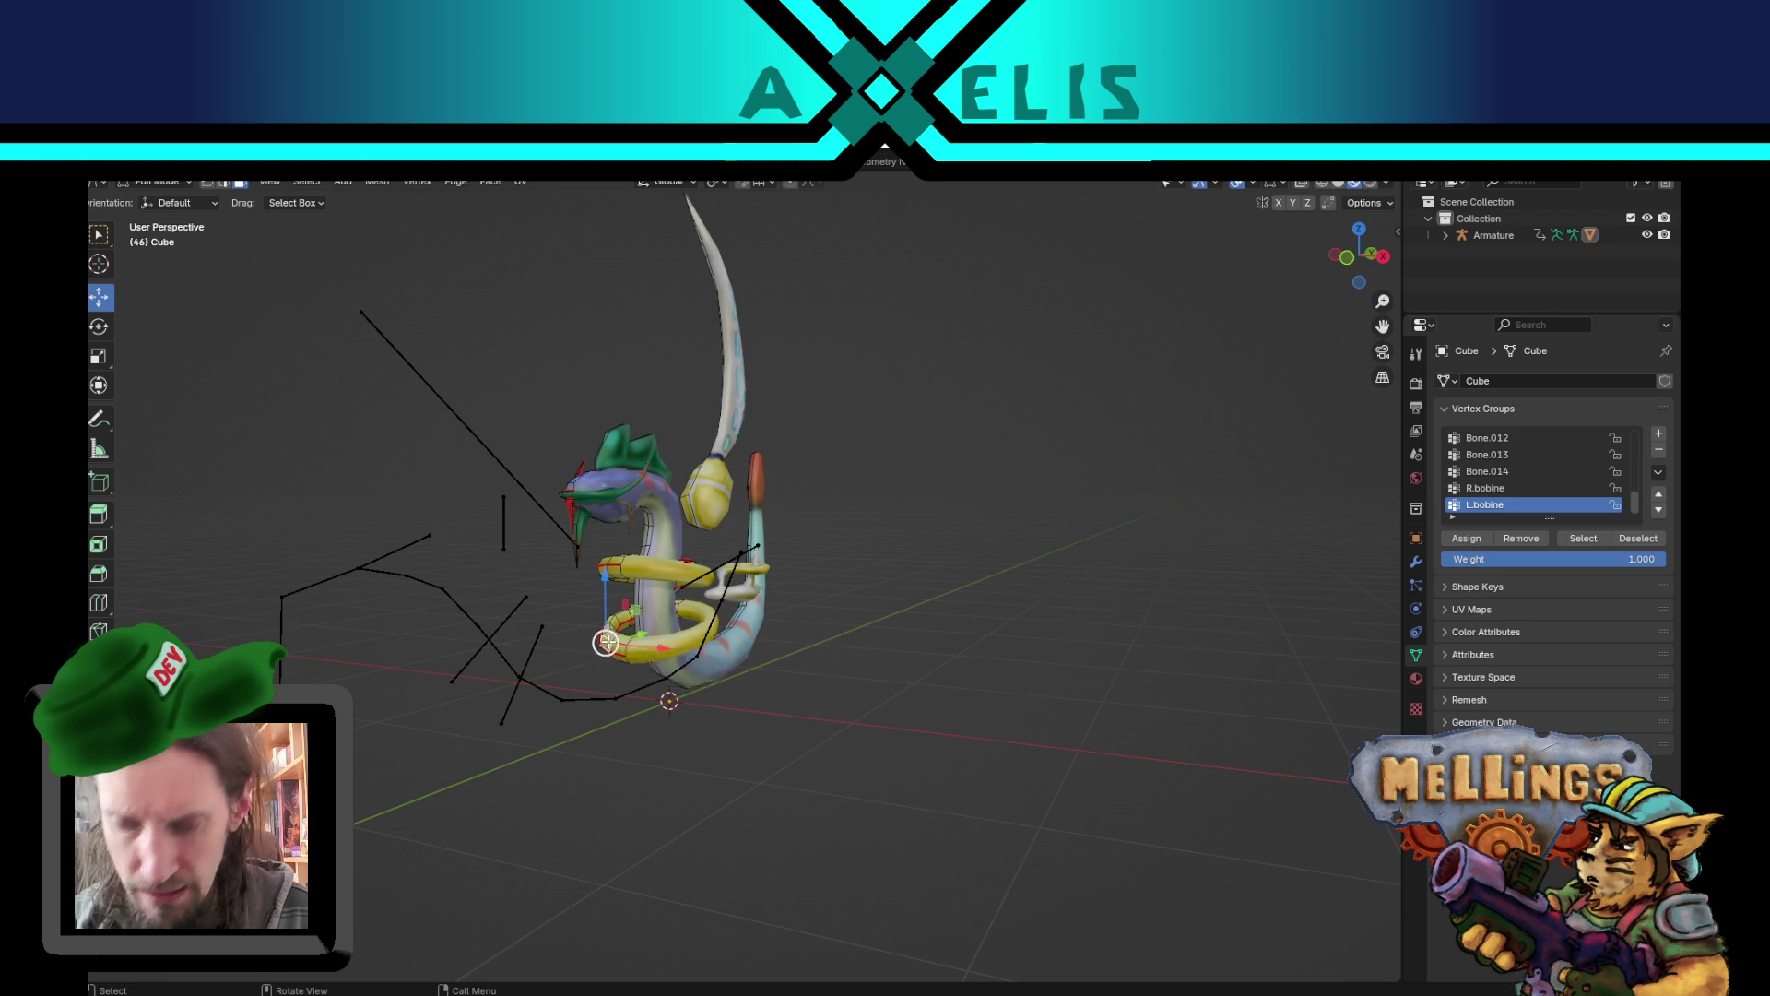
pyautogui.press('KP_Decimal')
pyautogui.scroll(-2, 660, 708)
pyautogui.scroll(-5, 630, 731)
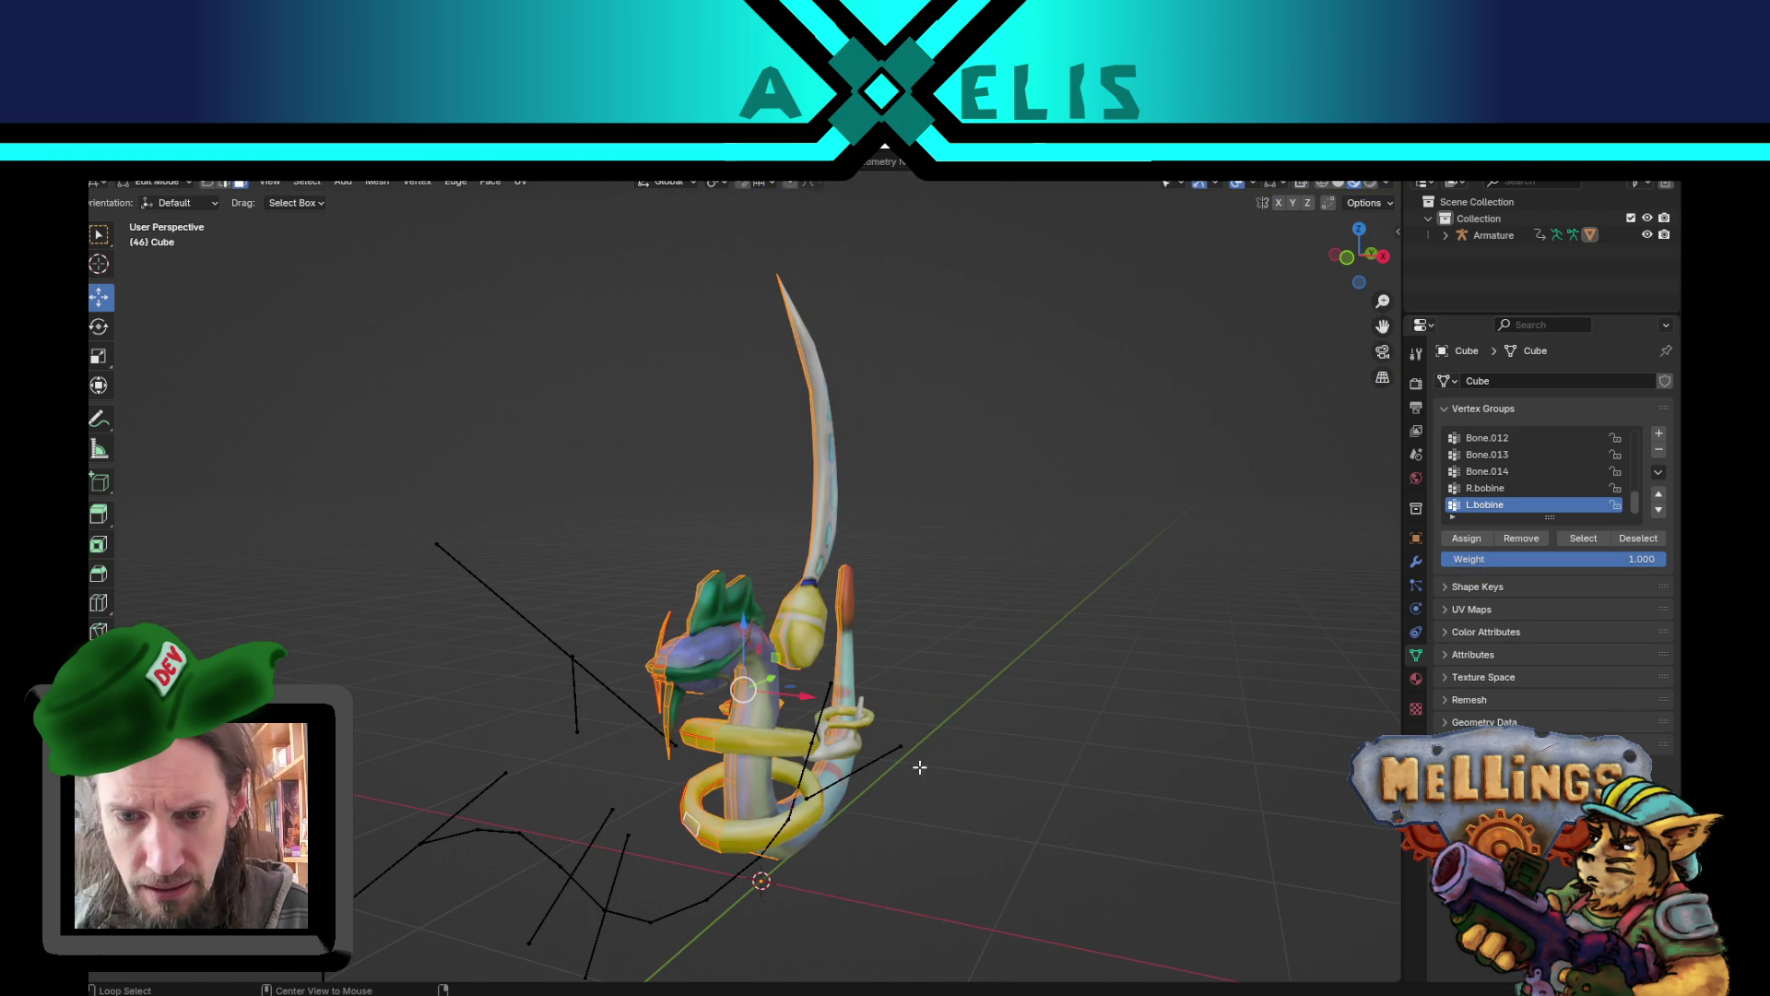
pyautogui.press('Tab')
# - Play the Xar unit's animation, check it from several angles, and save unite_xar_legere_1.blend
pyautogui.press('space')
pyautogui.moveTo(912, 698)
pyautogui.mouseDown()
pyautogui.moveTo(1081, 727)
pyautogui.moveTo(701, 678)
pyautogui.moveTo(410, 763)
pyautogui.mouseUp()
pyautogui.scroll(5, 753, 667)
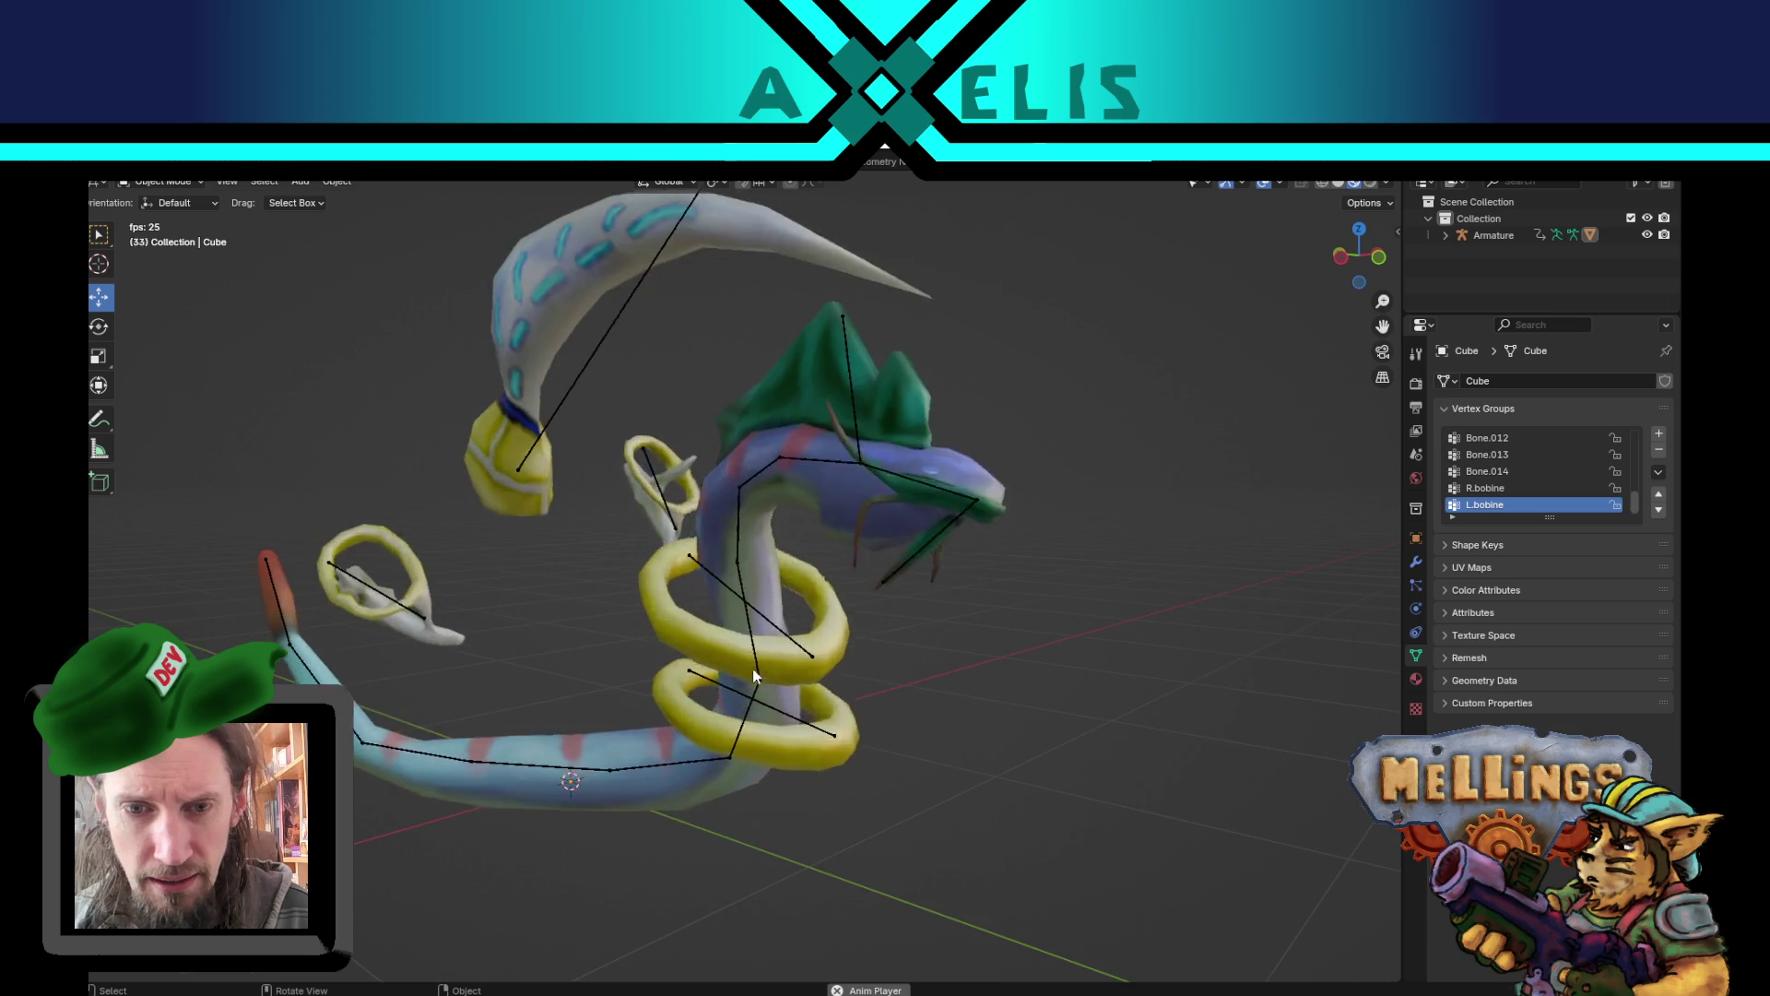
pyautogui.moveTo(761, 670)
pyautogui.mouseDown()
pyautogui.moveTo(711, 695)
pyautogui.moveTo(702, 732)
pyautogui.moveTo(614, 738)
pyautogui.moveTo(804, 767)
pyautogui.moveTo(739, 755)
pyautogui.moveTo(751, 686)
pyautogui.moveTo(707, 620)
pyautogui.mouseUp()
pyautogui.scroll(-5, 745, 676)
pyautogui.scroll(2, 717, 686)
pyautogui.scroll(2, 715, 613)
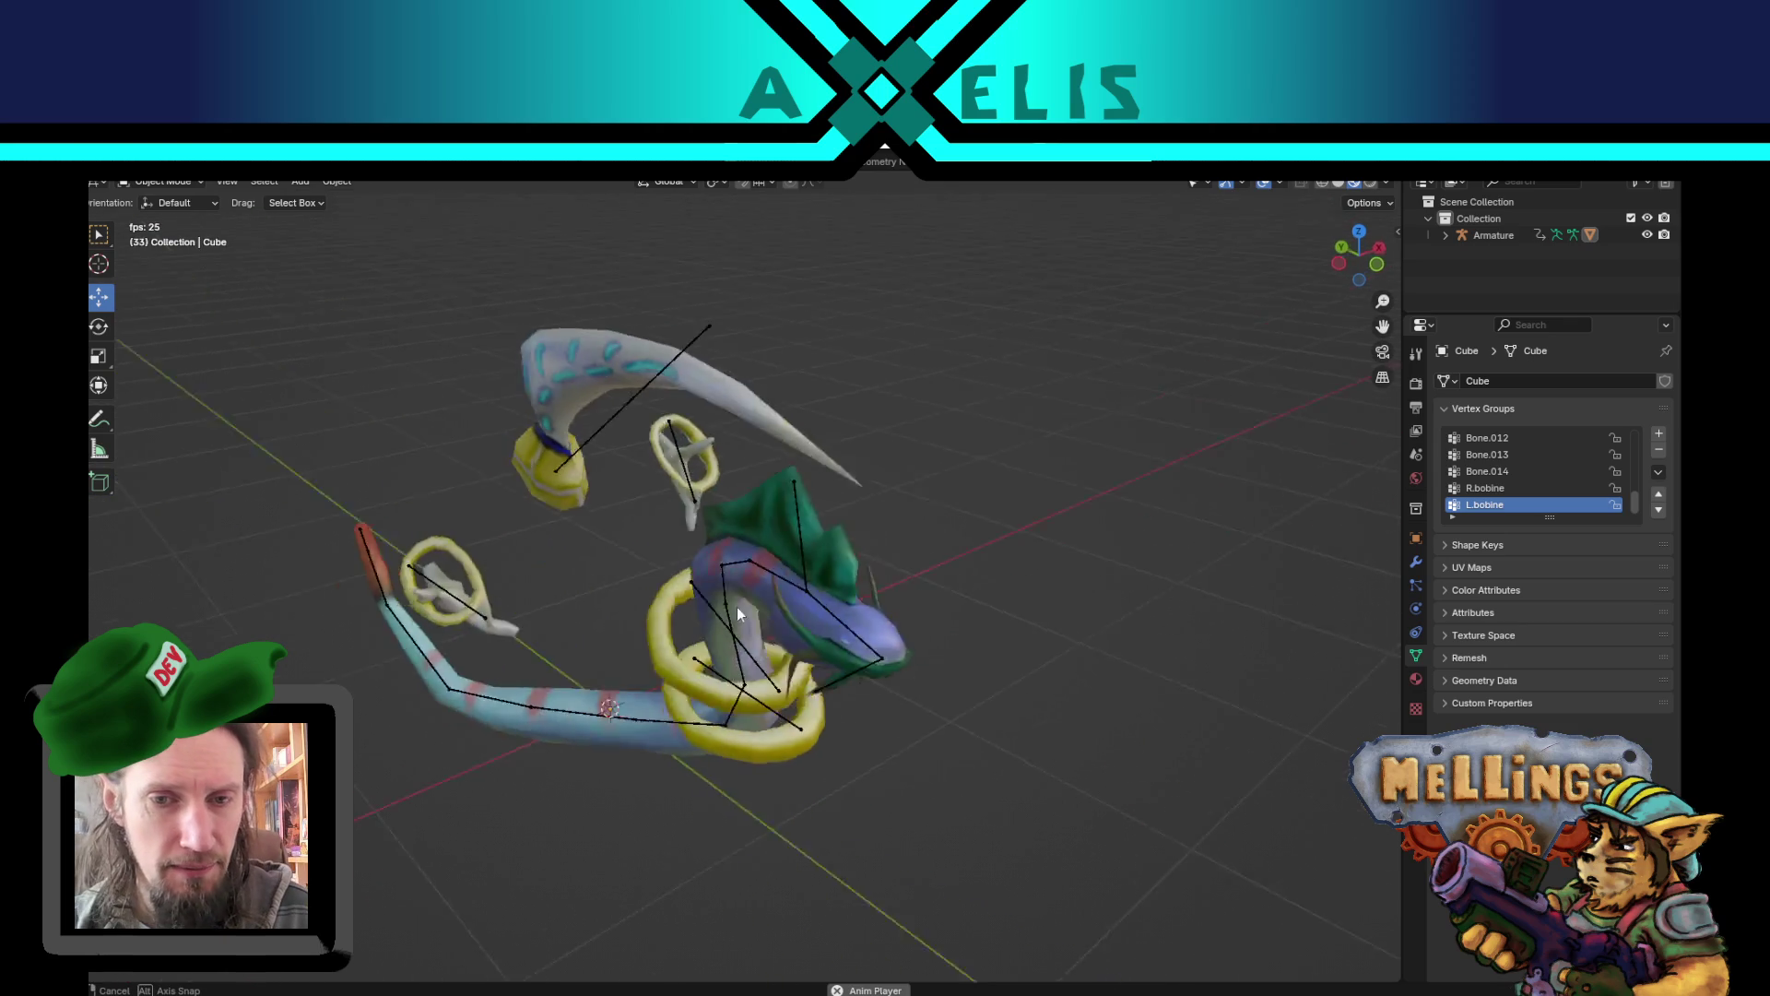
pyautogui.moveTo(828, 611)
pyautogui.mouseDown()
pyautogui.moveTo(867, 656)
pyautogui.moveTo(702, 605)
pyautogui.moveTo(812, 592)
pyautogui.moveTo(754, 650)
pyautogui.moveTo(988, 688)
pyautogui.moveTo(1008, 649)
pyautogui.moveTo(848, 625)
pyautogui.moveTo(677, 683)
pyautogui.moveTo(961, 635)
pyautogui.moveTo(653, 461)
pyautogui.moveTo(938, 767)
pyautogui.moveTo(722, 645)
pyautogui.moveTo(904, 662)
pyautogui.moveTo(823, 632)
pyautogui.moveTo(773, 655)
pyautogui.moveTo(753, 509)
pyautogui.moveTo(671, 658)
pyautogui.moveTo(933, 657)
pyautogui.moveTo(1004, 633)
pyautogui.moveTo(755, 610)
pyautogui.mouseUp()
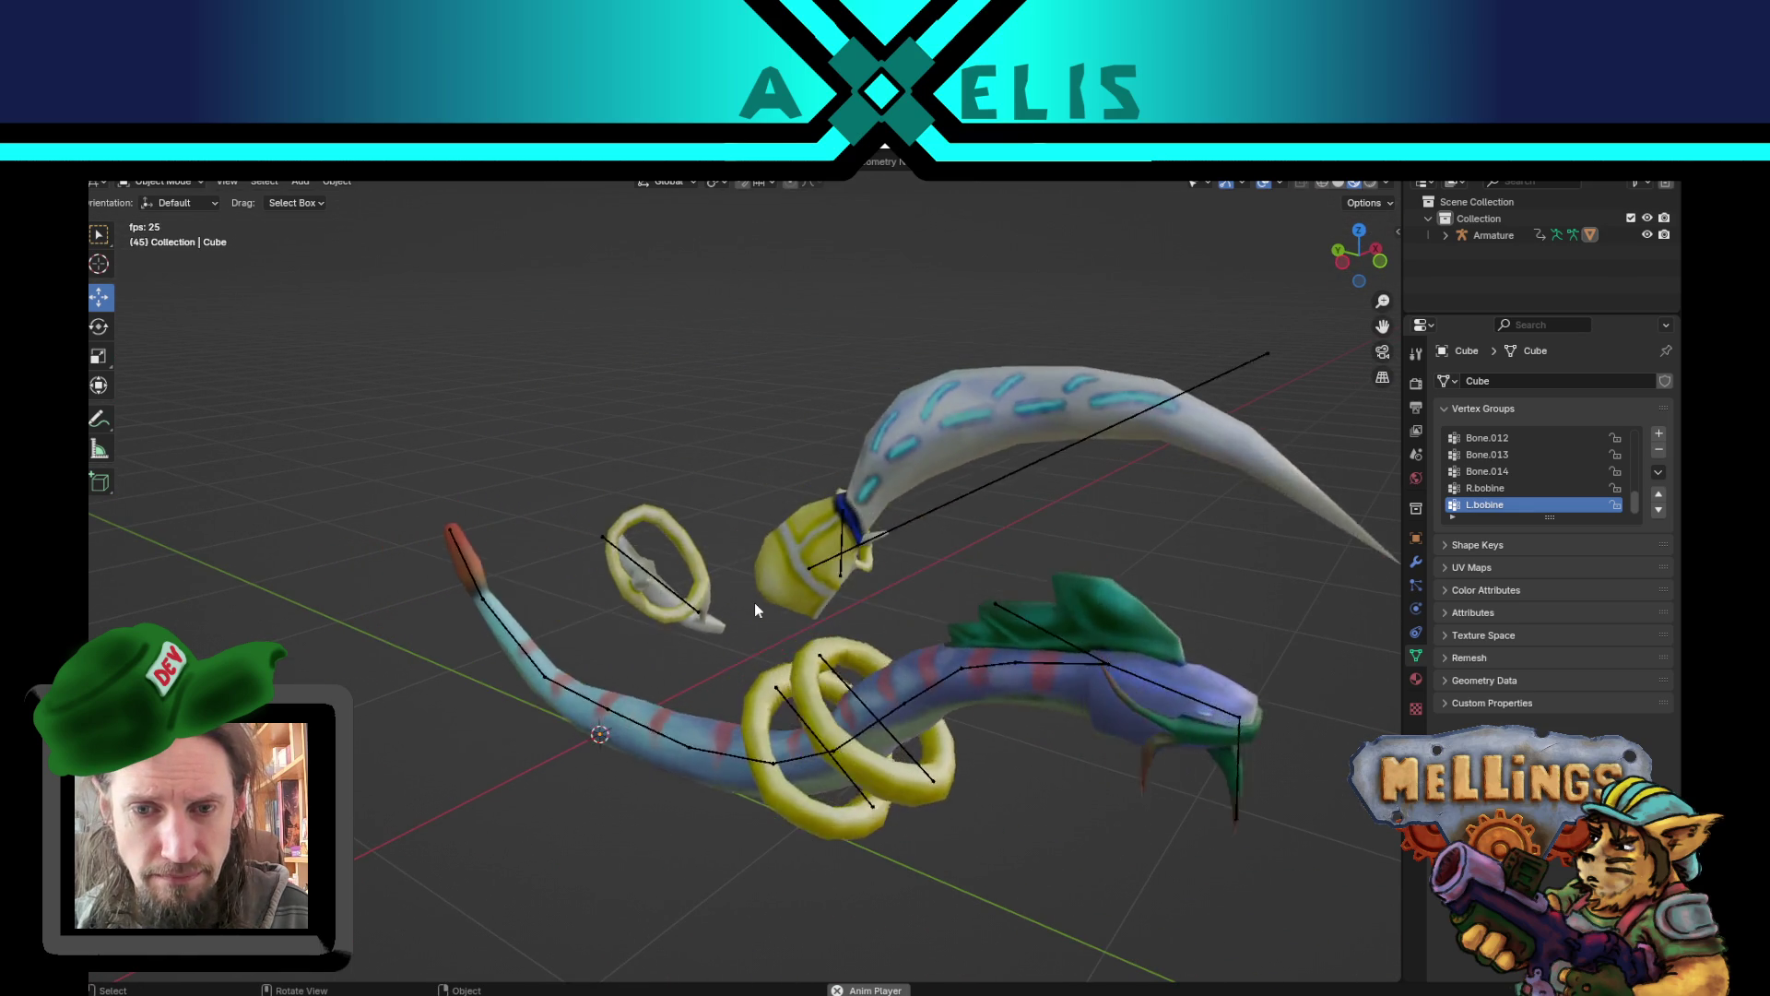
pyautogui.press('Escape')
pyautogui.hotkey('ctrl', 's')
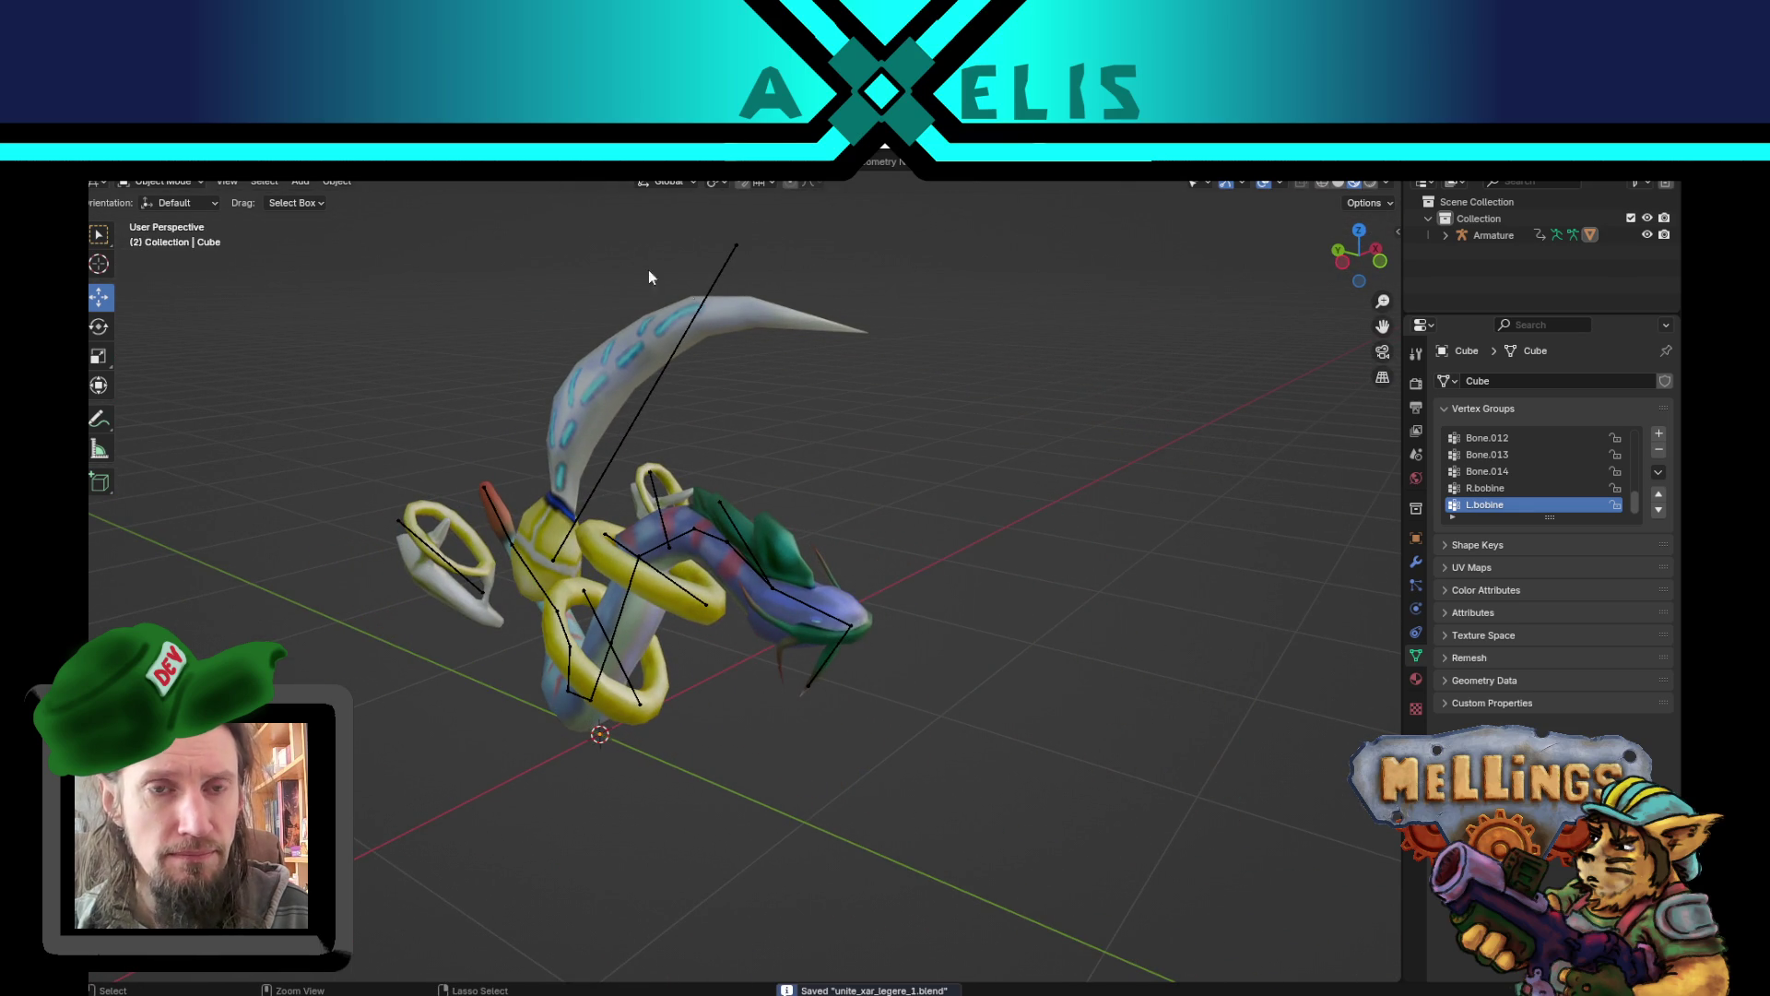
pyautogui.hotkey('ctrl', 'o')
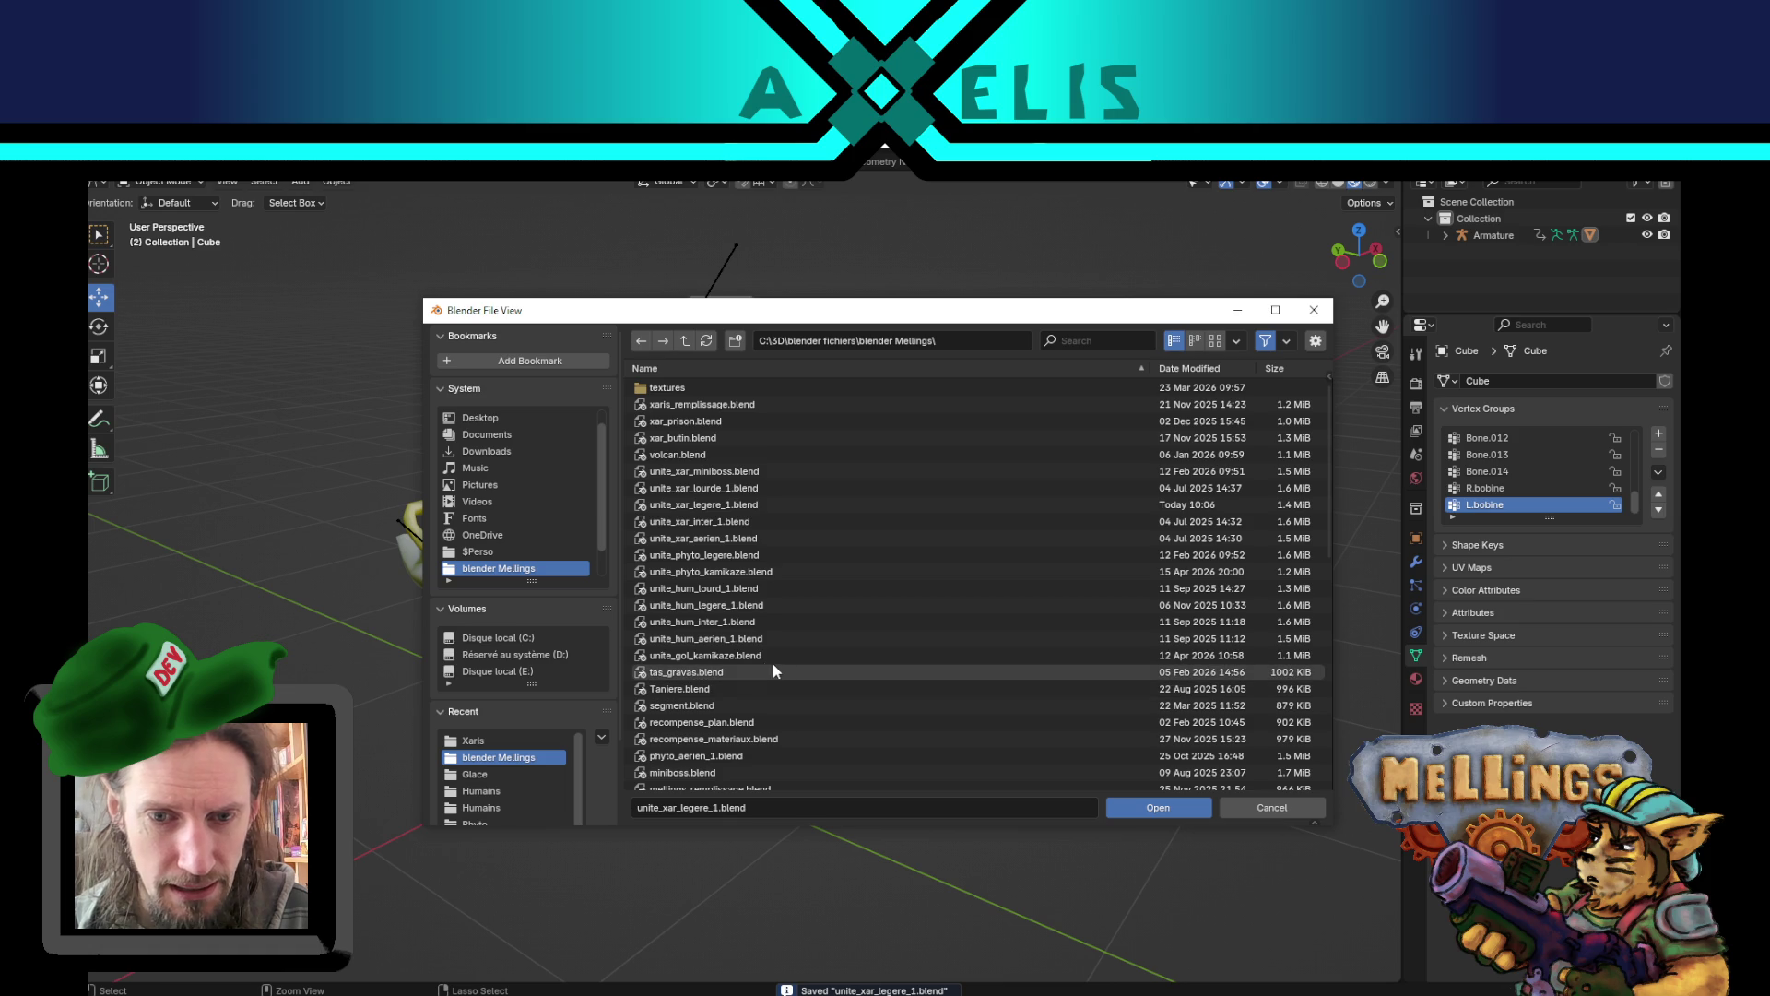
# - Open phyto_legere.blend and play the leaf-headed spider unit's animation, viewing it from above
pyautogui.doubleClick(688, 555)
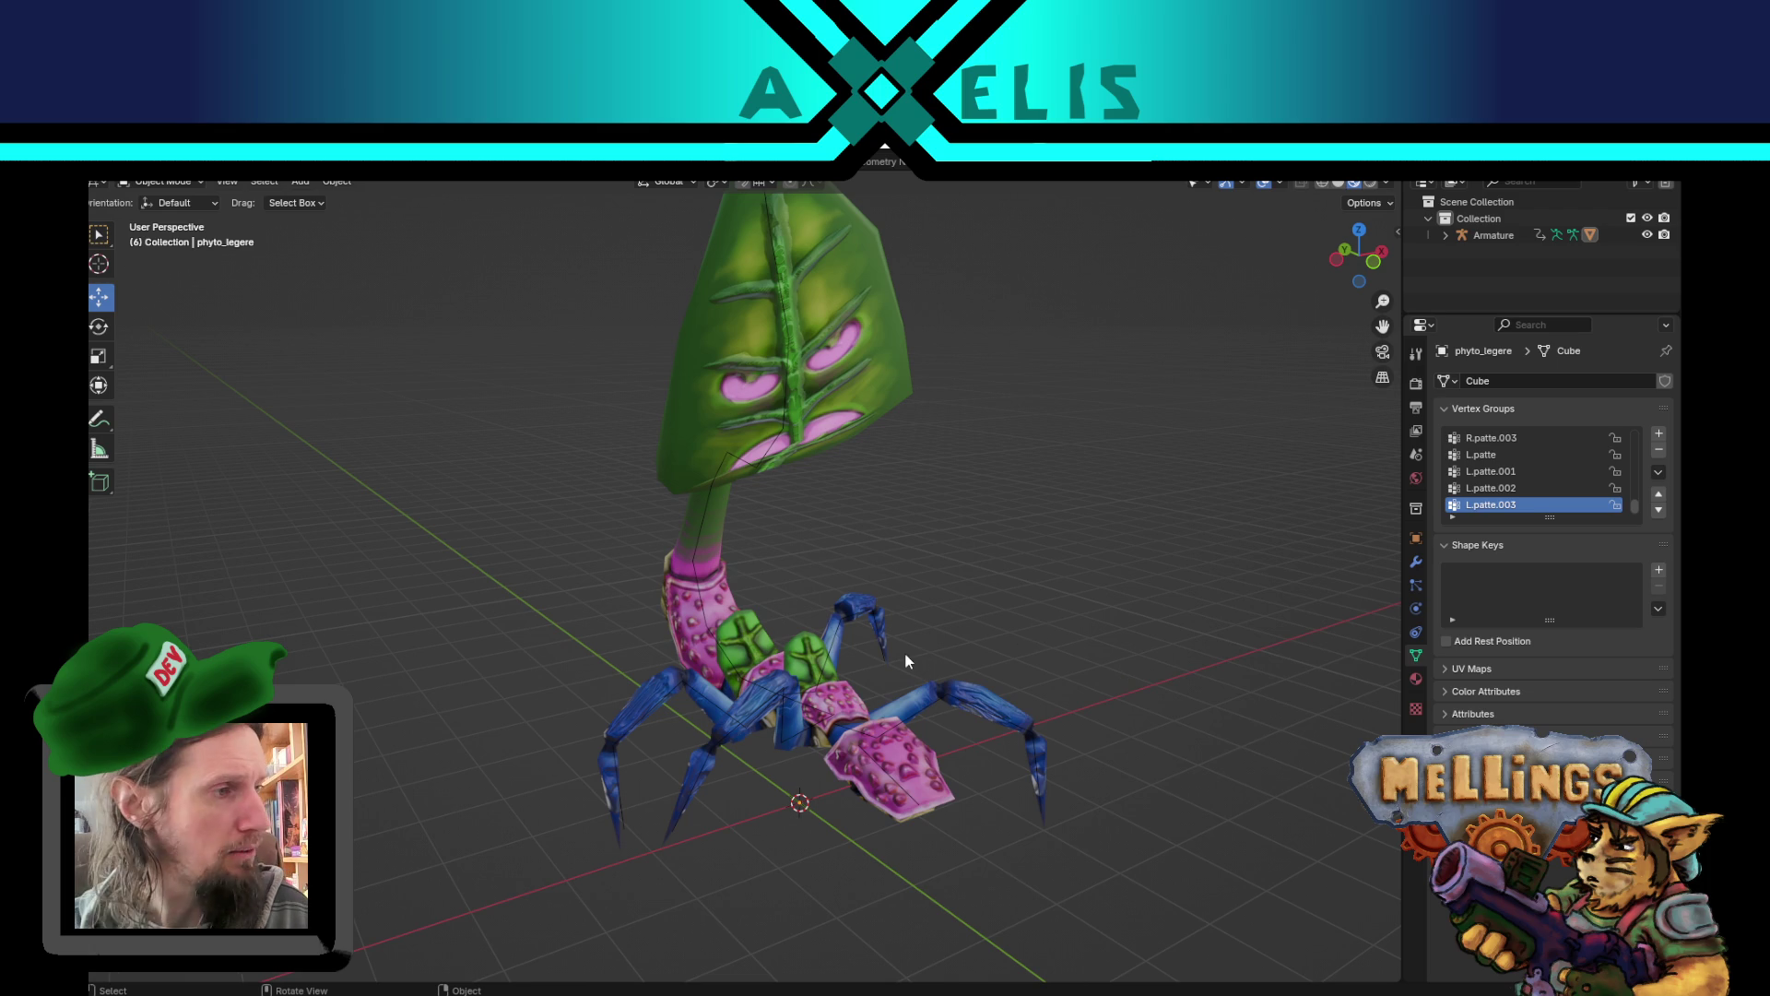
pyautogui.scroll(-2, 904, 660)
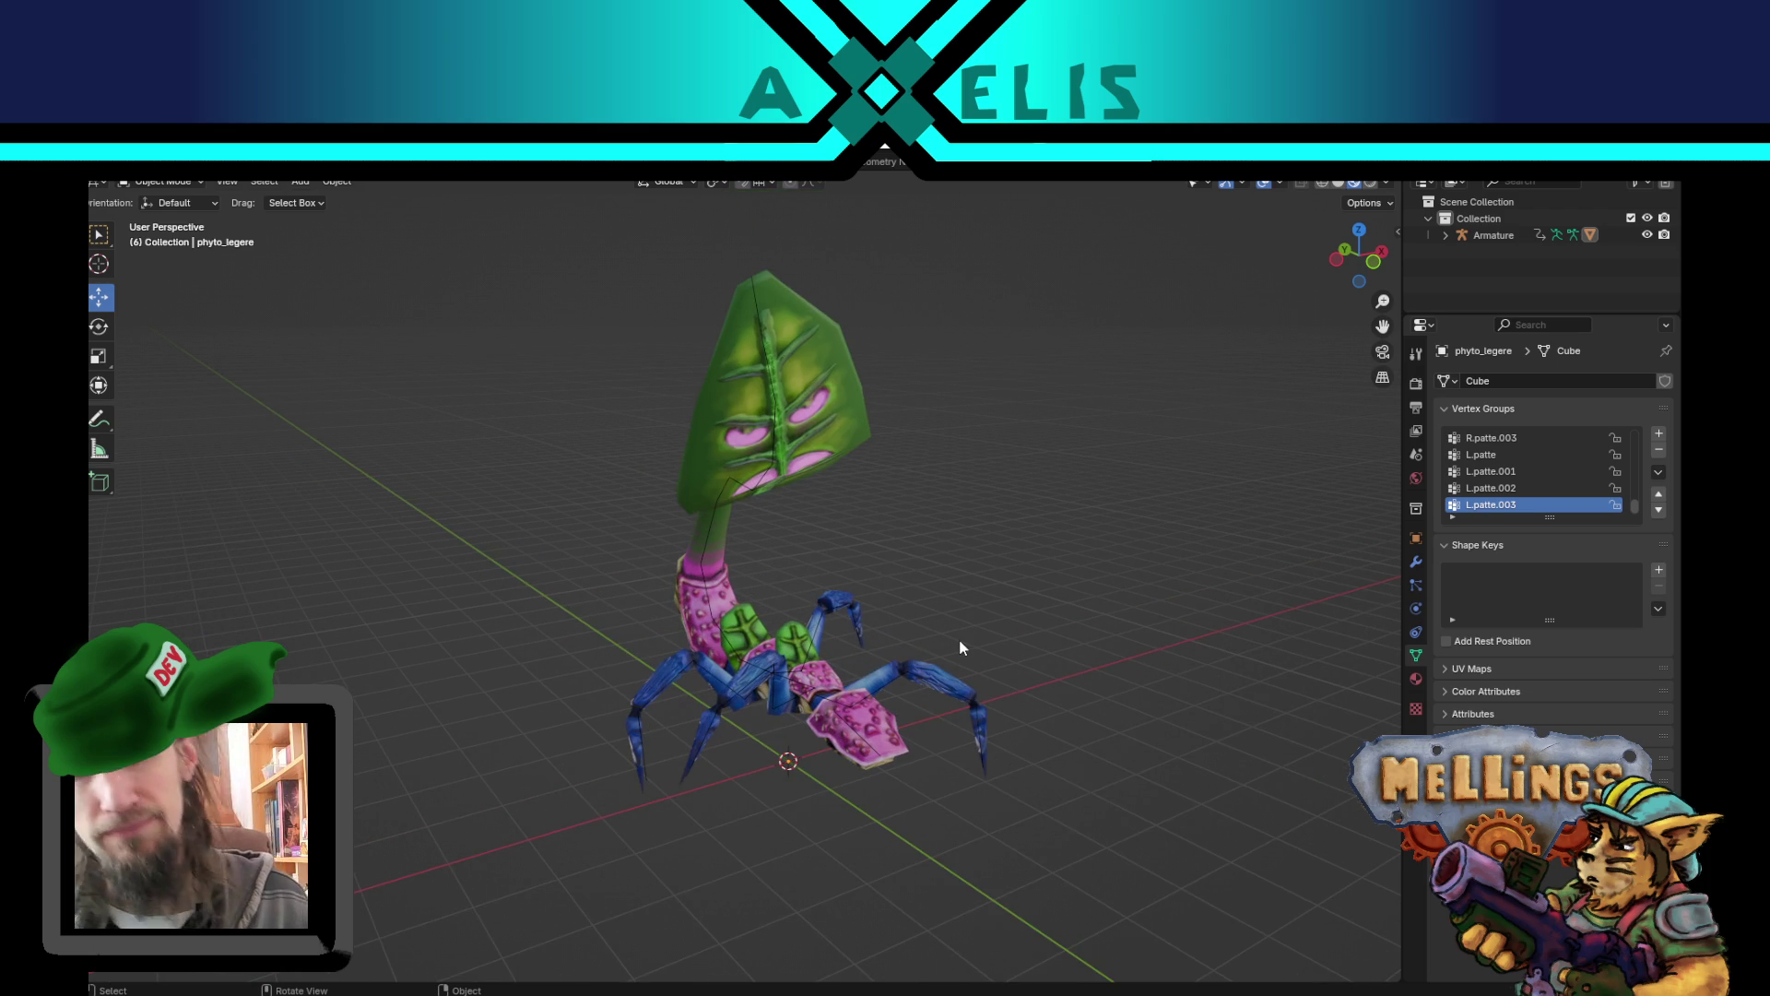
pyautogui.press('space')
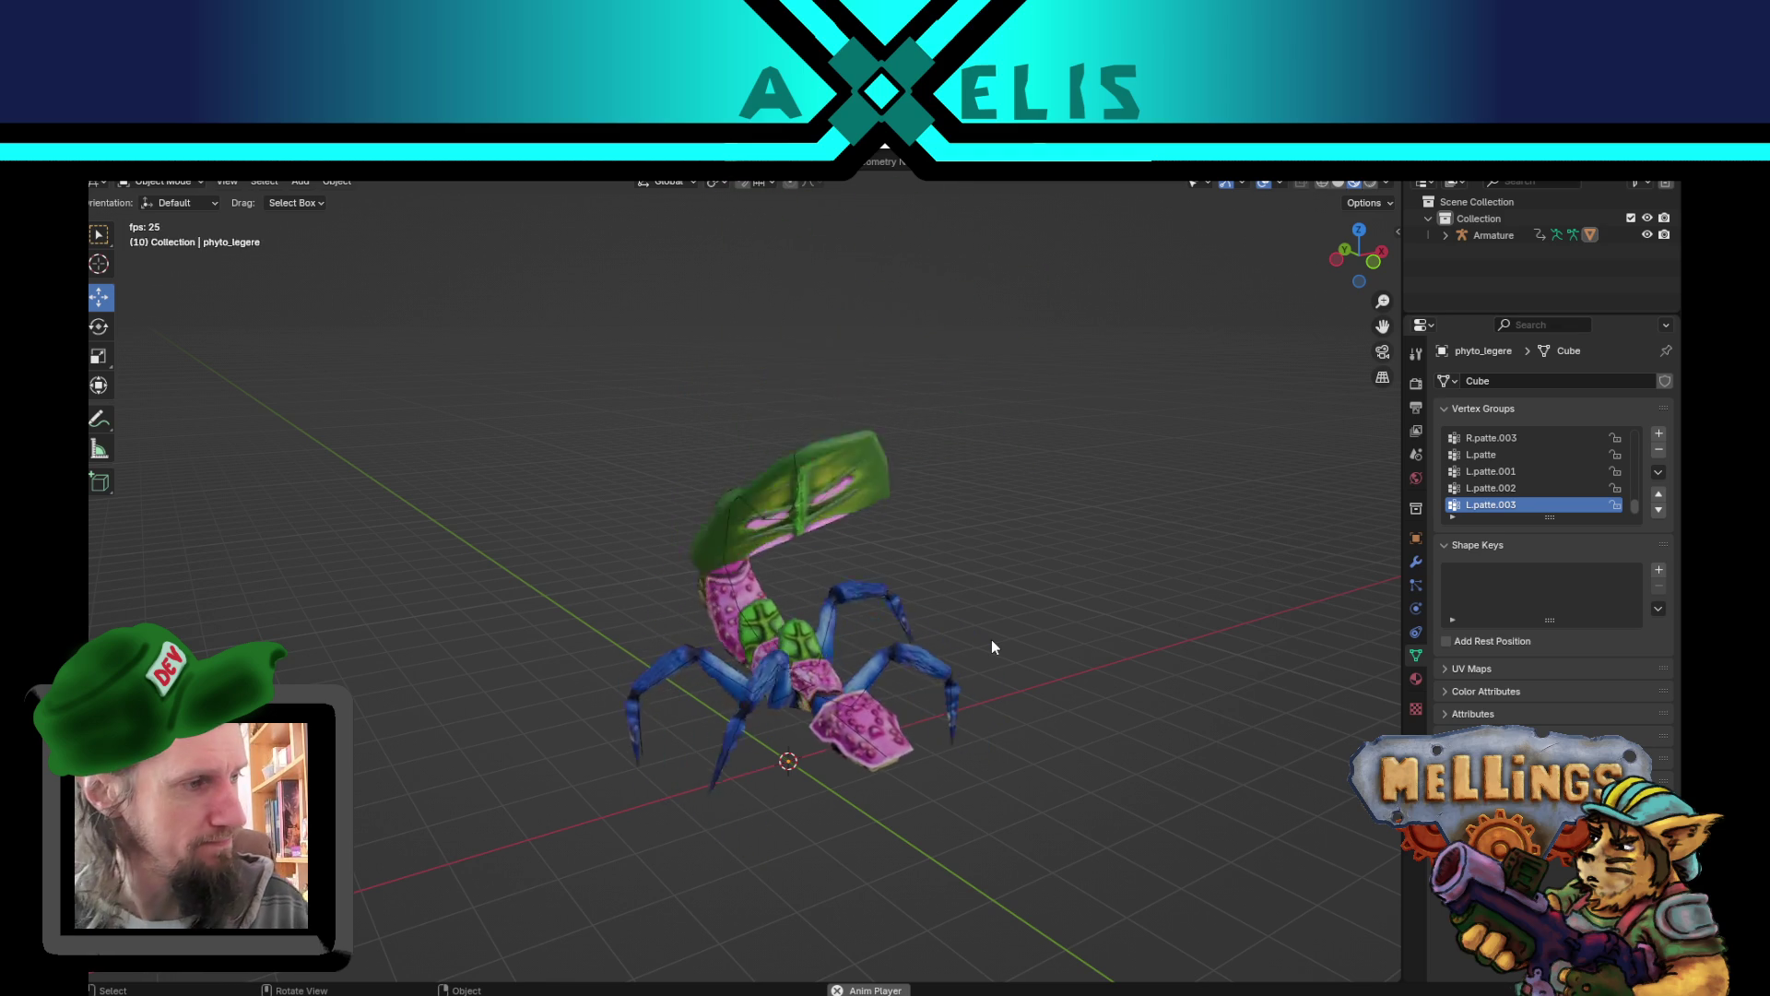
pyautogui.moveTo(1079, 566)
pyautogui.mouseDown()
pyautogui.moveTo(1119, 526)
pyautogui.moveTo(1087, 553)
pyautogui.moveTo(1074, 451)
pyautogui.moveTo(1081, 618)
pyautogui.mouseUp()
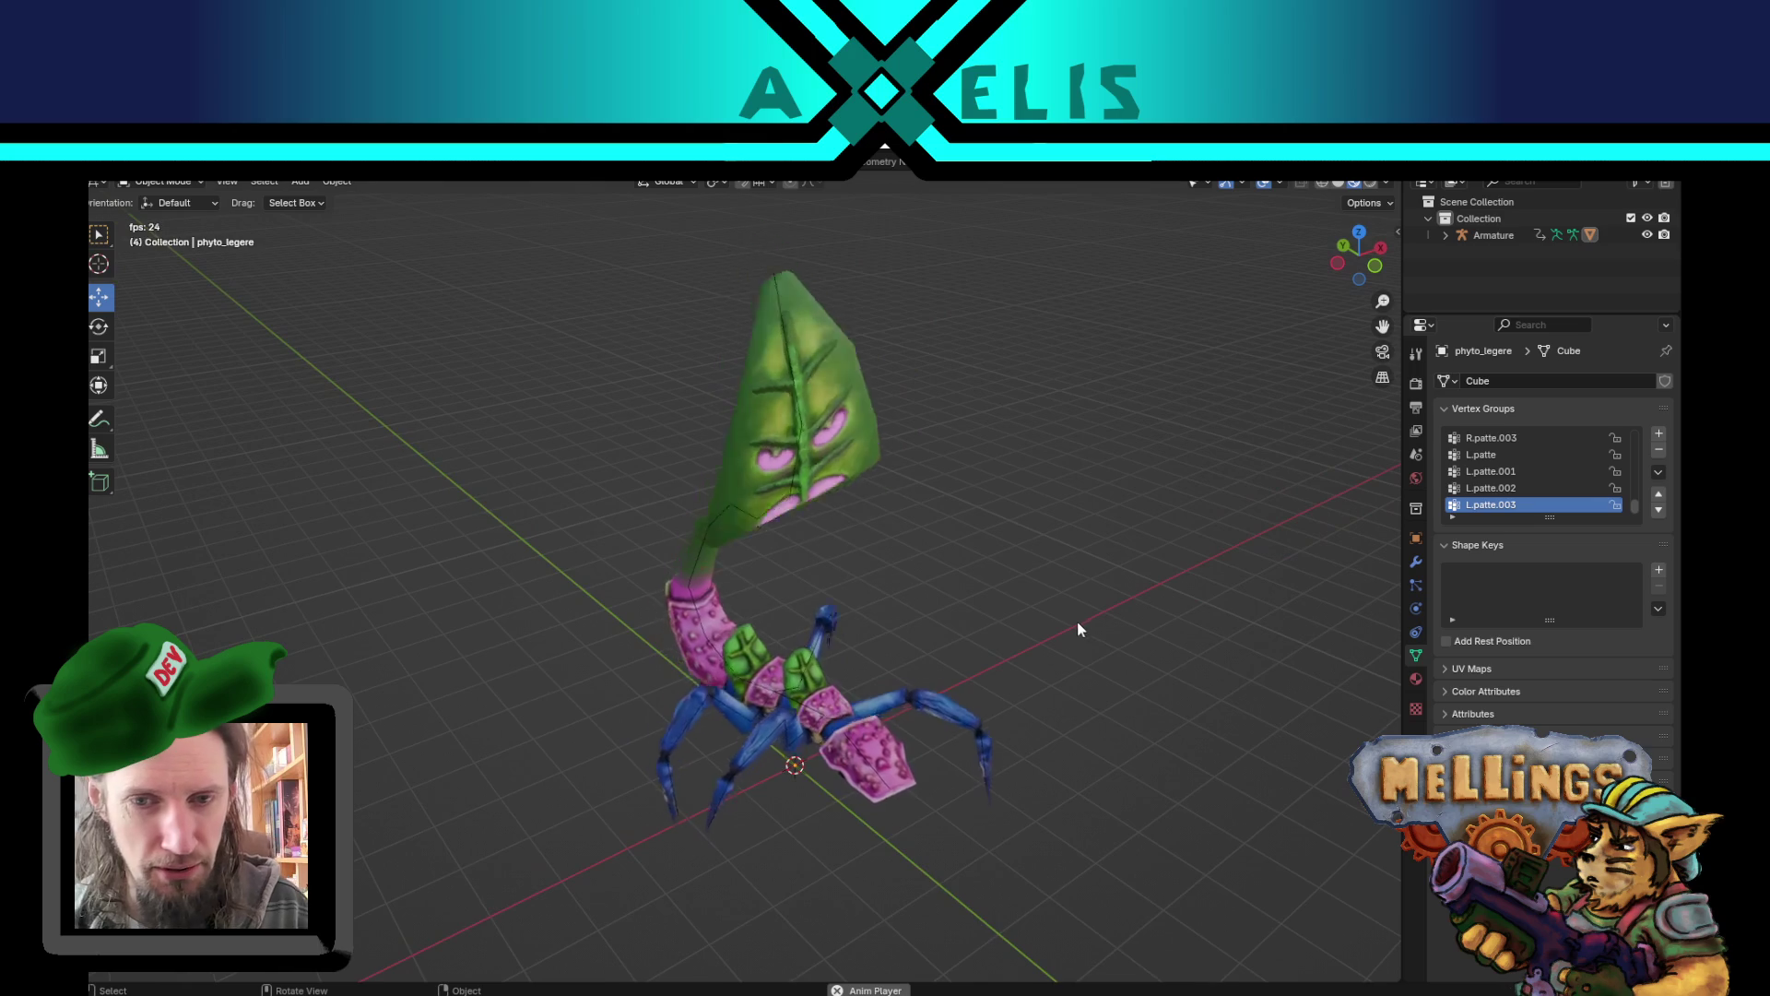
pyautogui.moveTo(950, 724)
pyautogui.mouseDown()
pyautogui.moveTo(863, 730)
pyautogui.moveTo(869, 688)
pyautogui.moveTo(764, 704)
pyautogui.moveTo(987, 708)
pyautogui.moveTo(913, 646)
pyautogui.moveTo(842, 660)
pyautogui.moveTo(876, 595)
pyautogui.mouseUp()
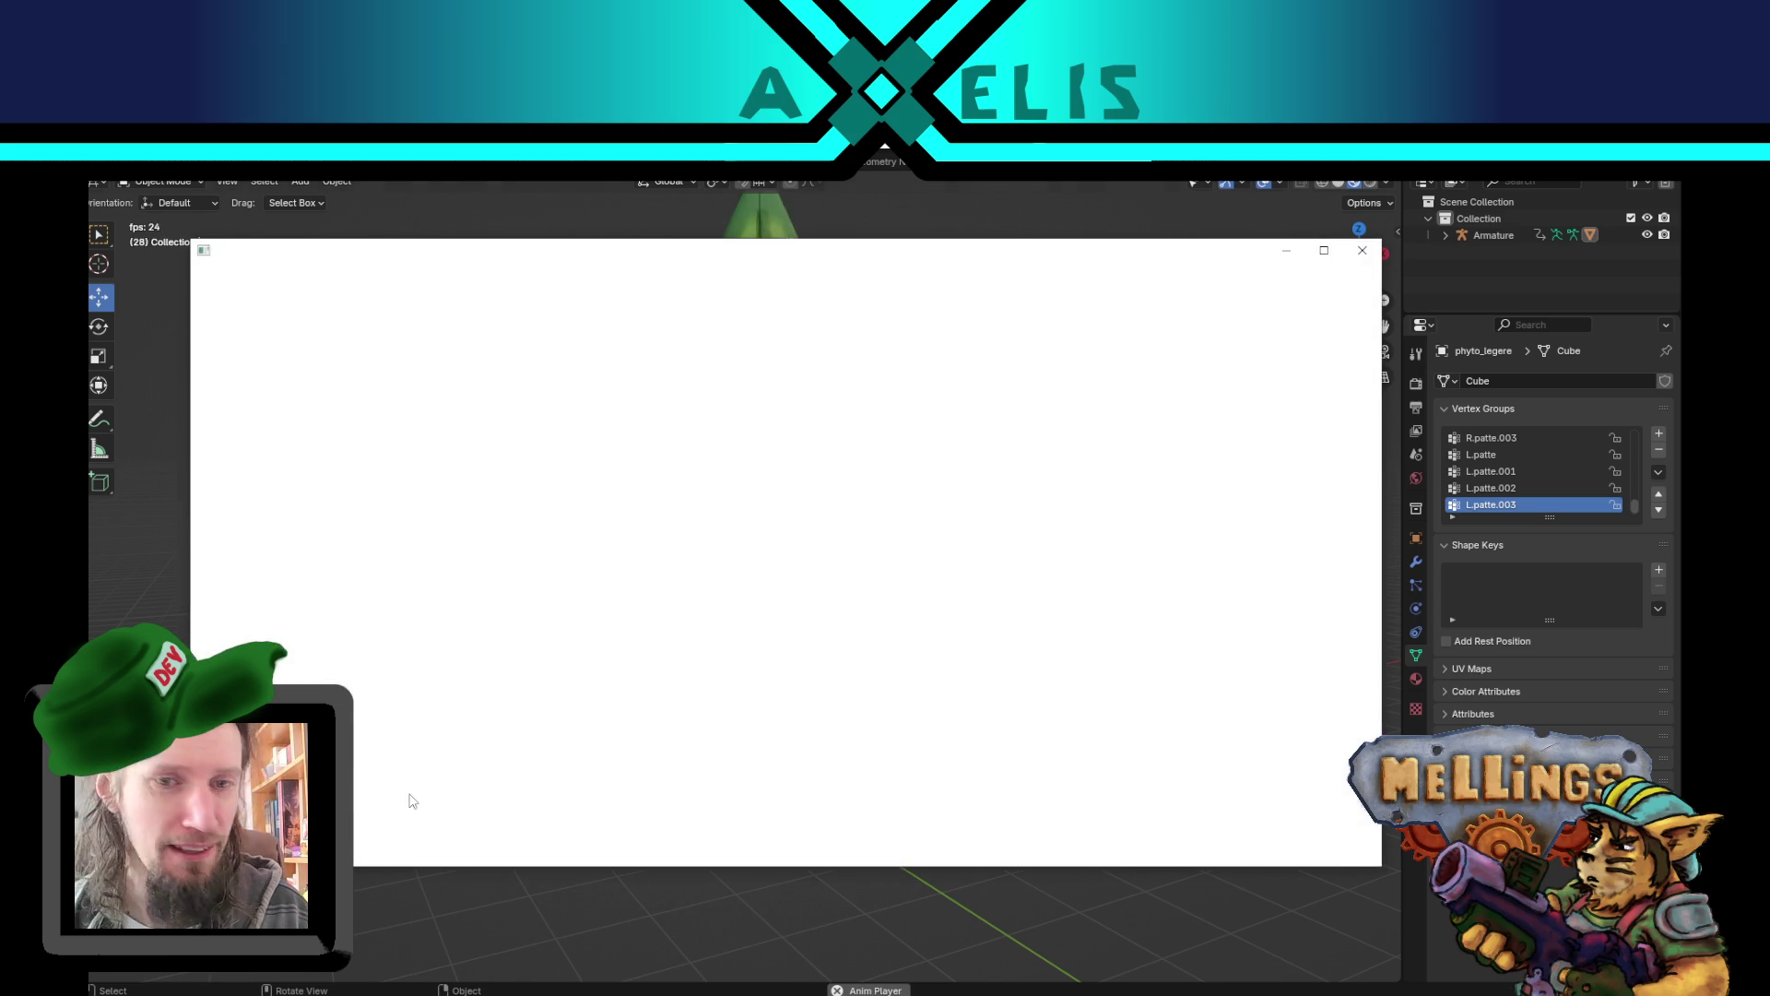
# - Maximize the Phyto Steam store window and play its 0:56 trailer fullscreen
pyautogui.scroll(-2, 1306, 608)
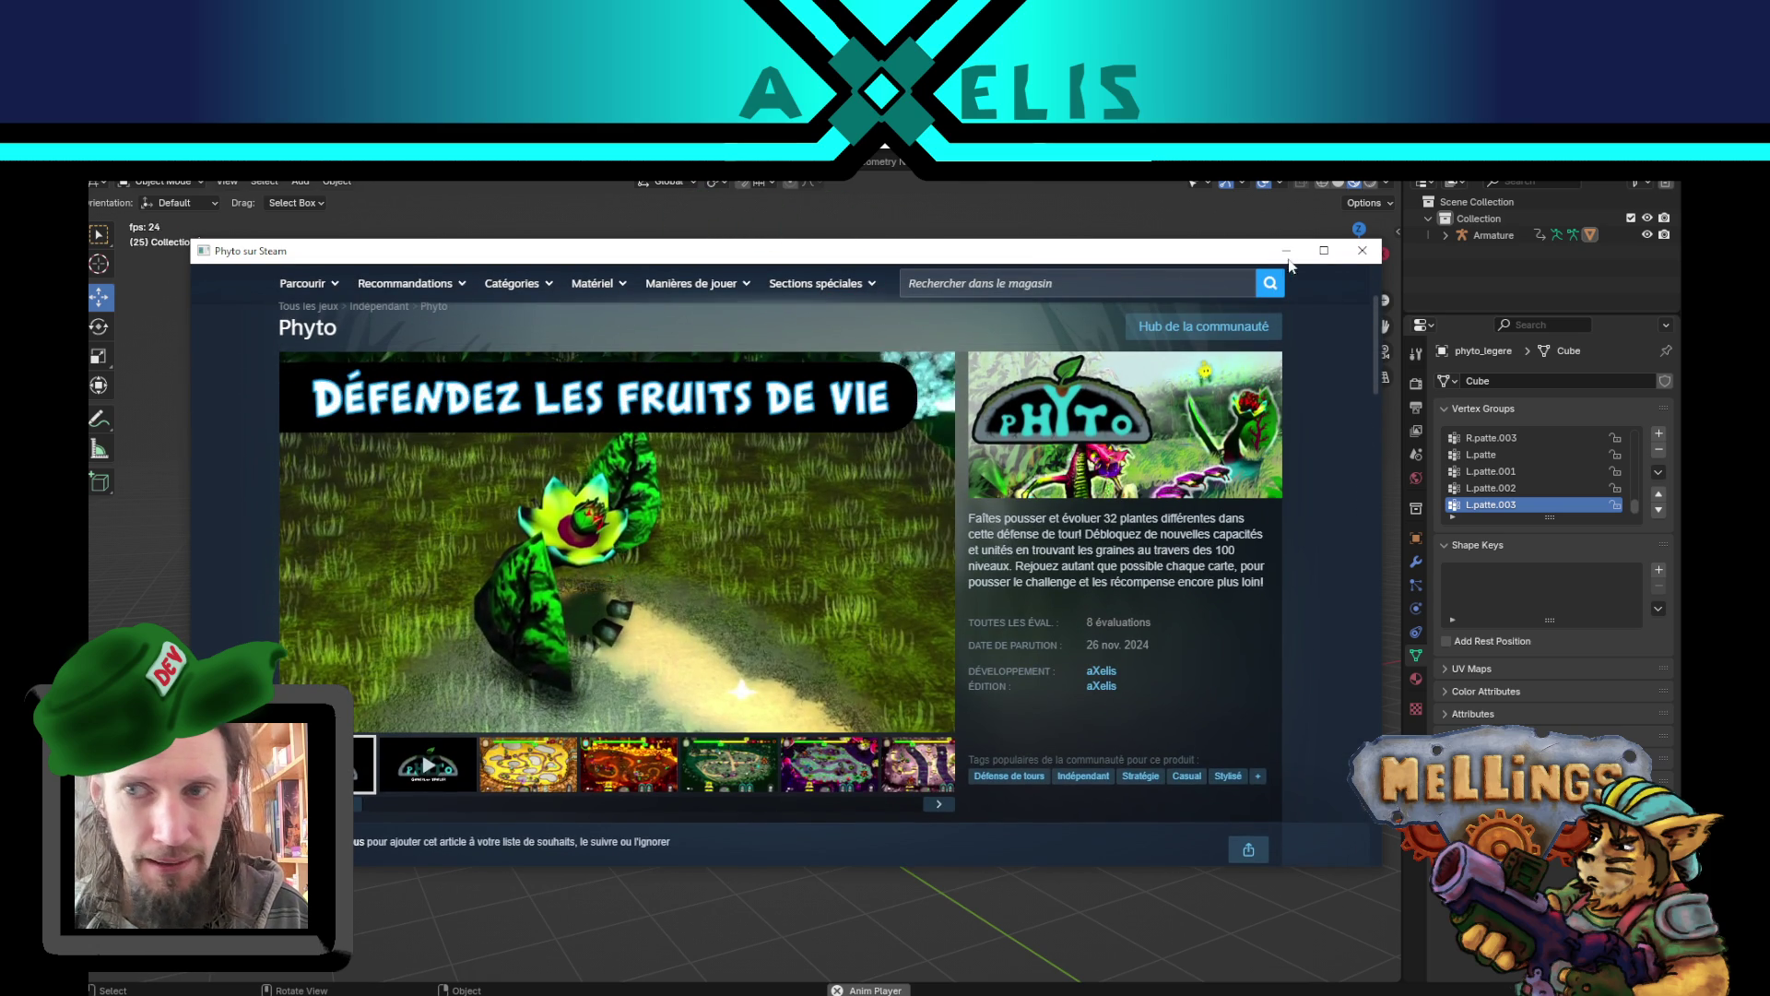
pyautogui.click(1324, 250)
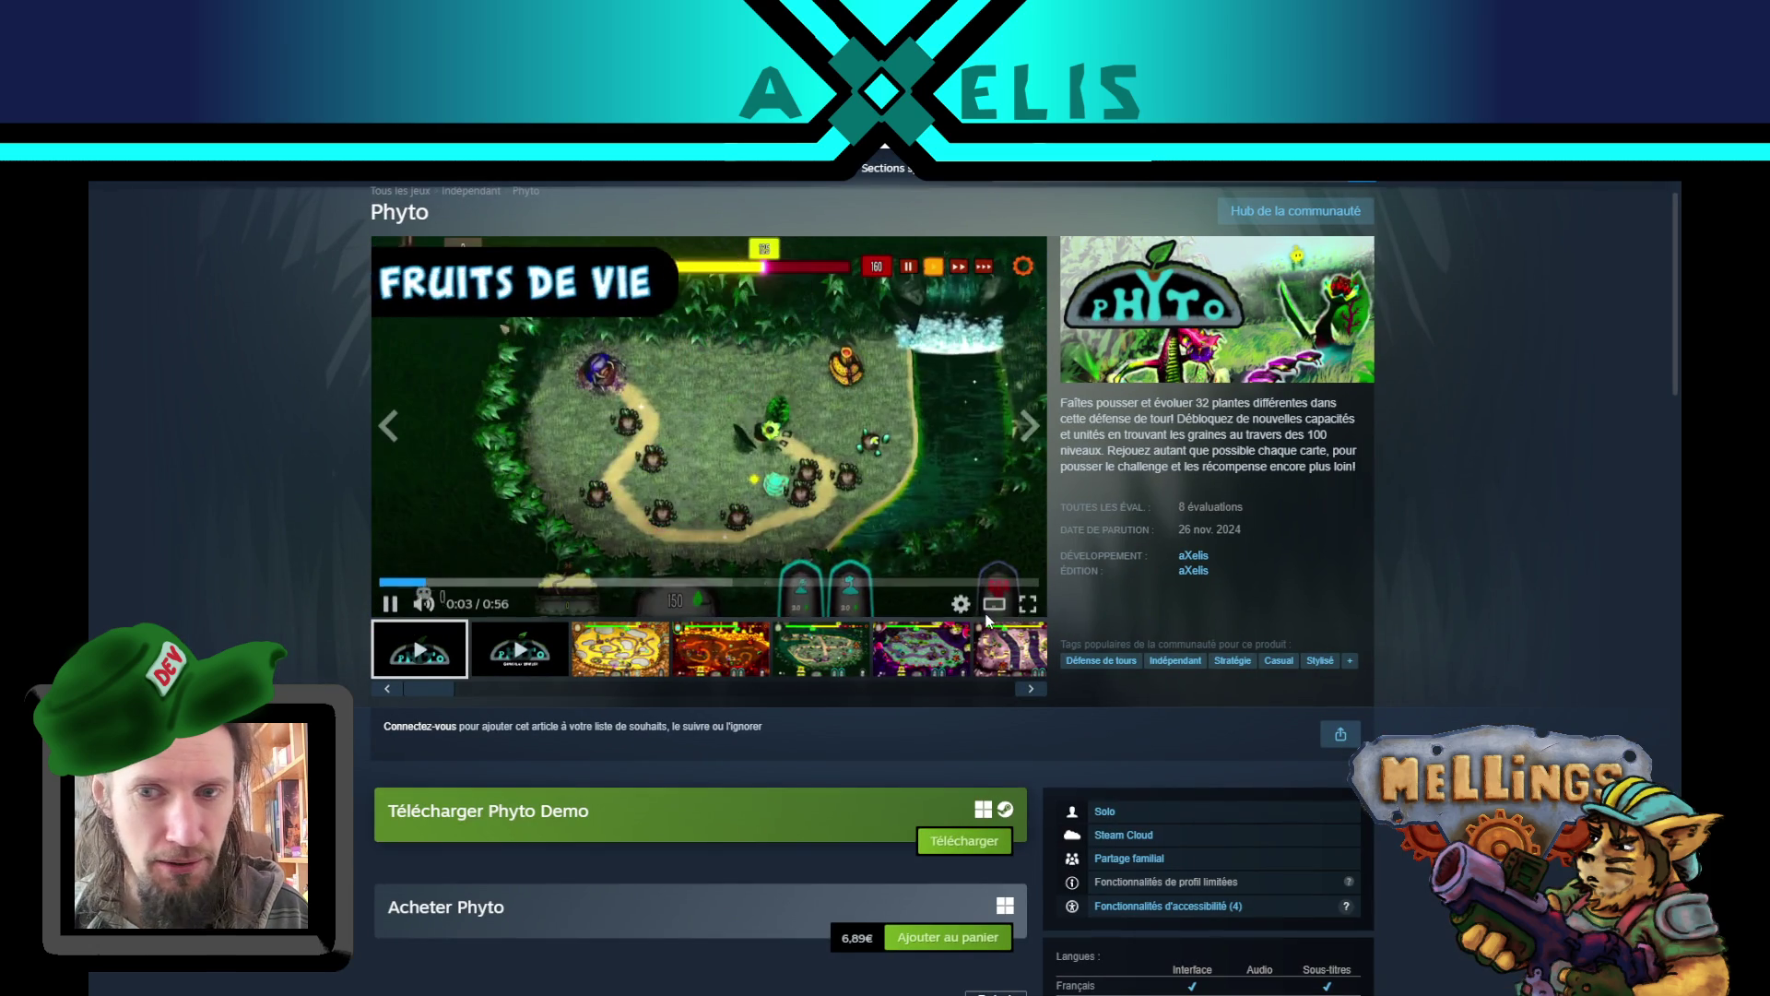
pyautogui.click(1028, 604)
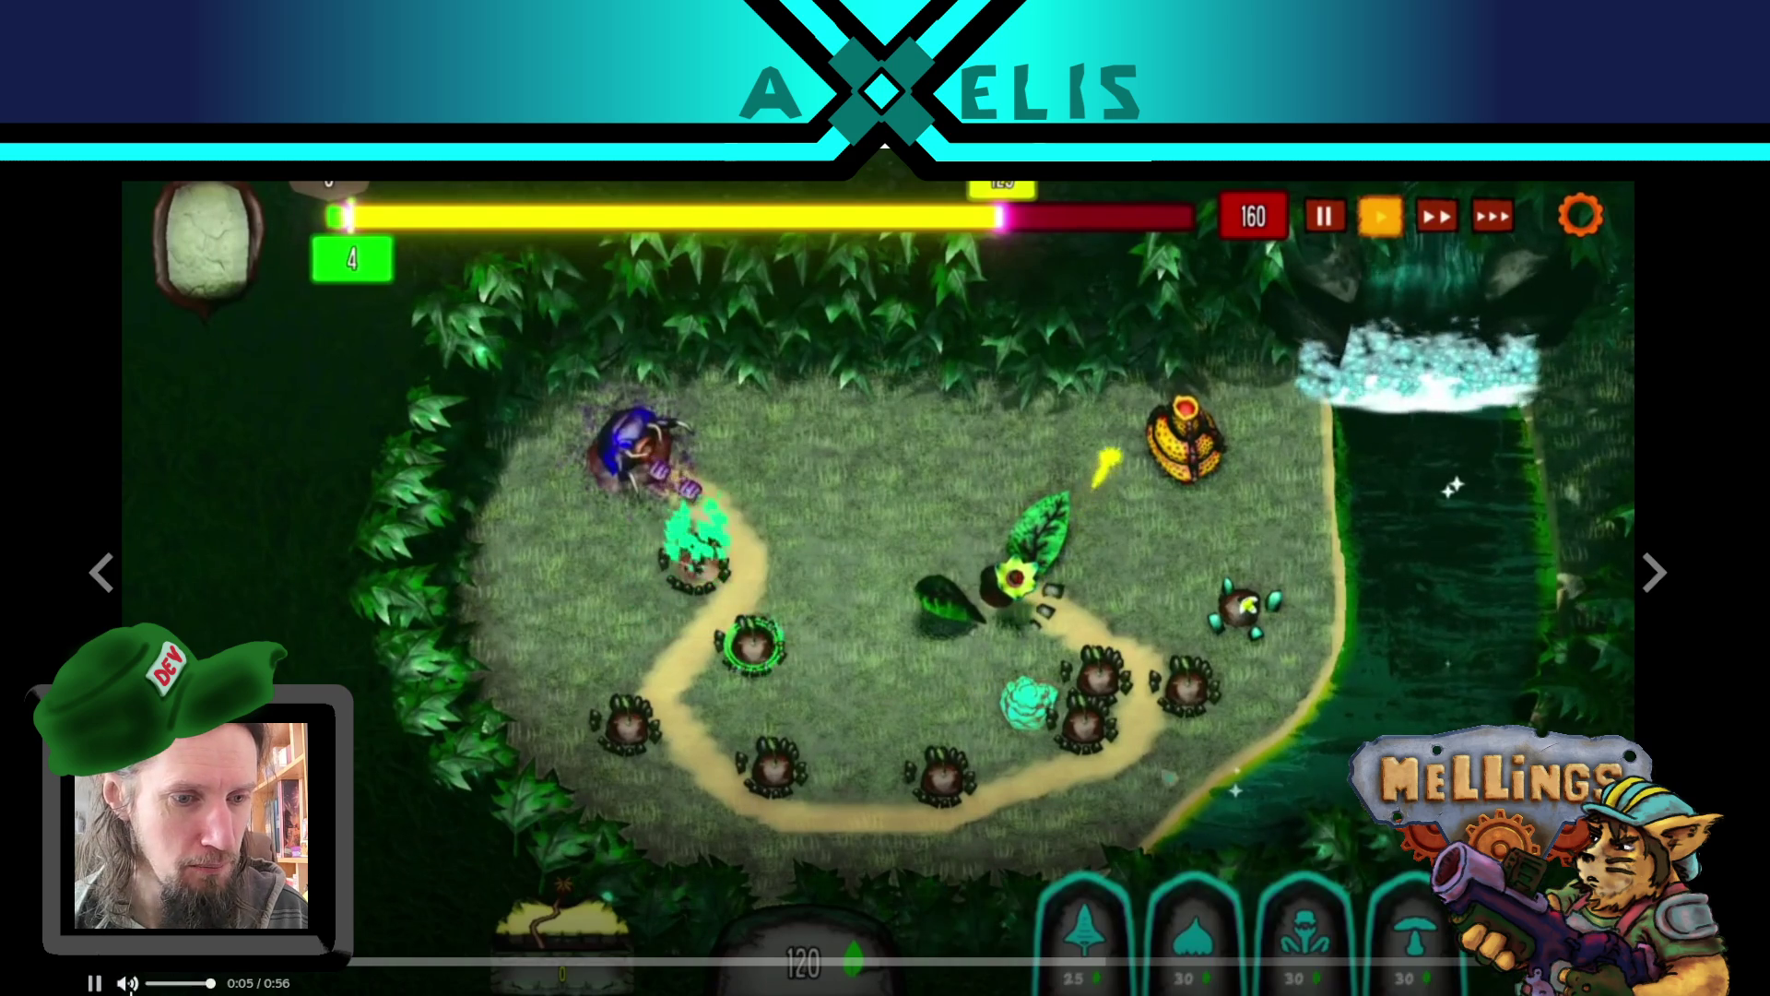
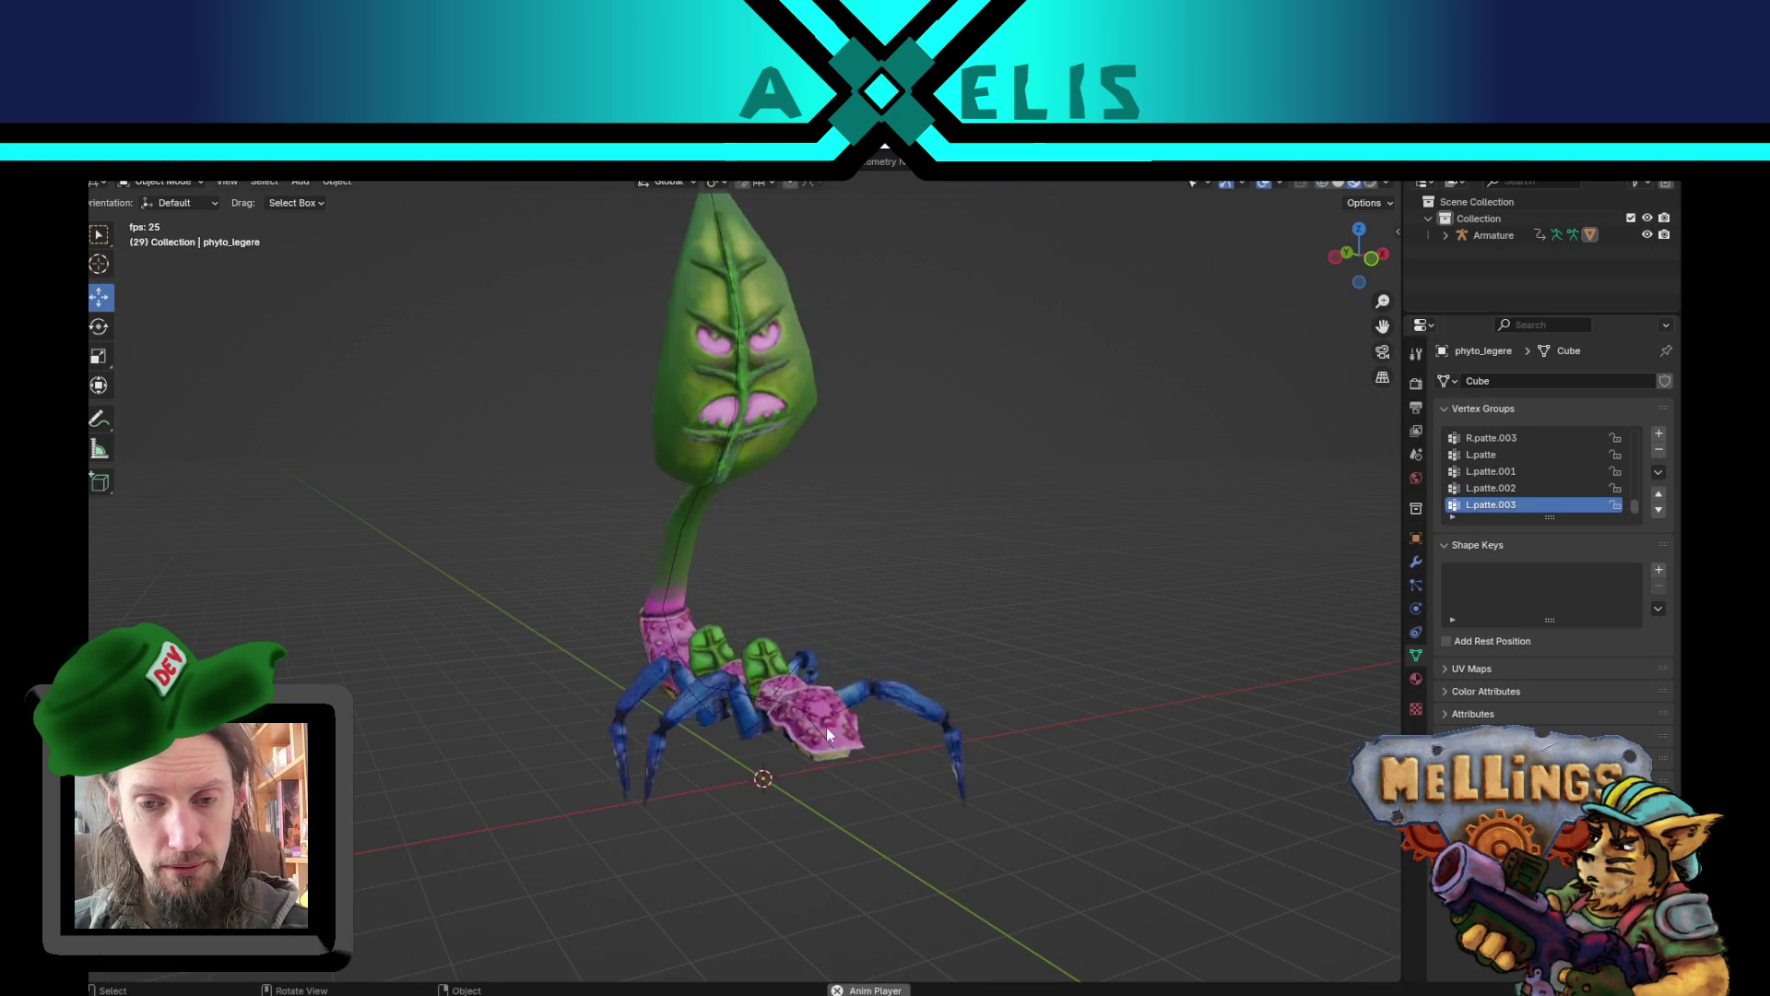
# - Stop playback and quit Blender, discarding the unsaved changes to unite_phyto_legere
pyautogui.press('space')
pyautogui.hotkey('ctrl', 'q')
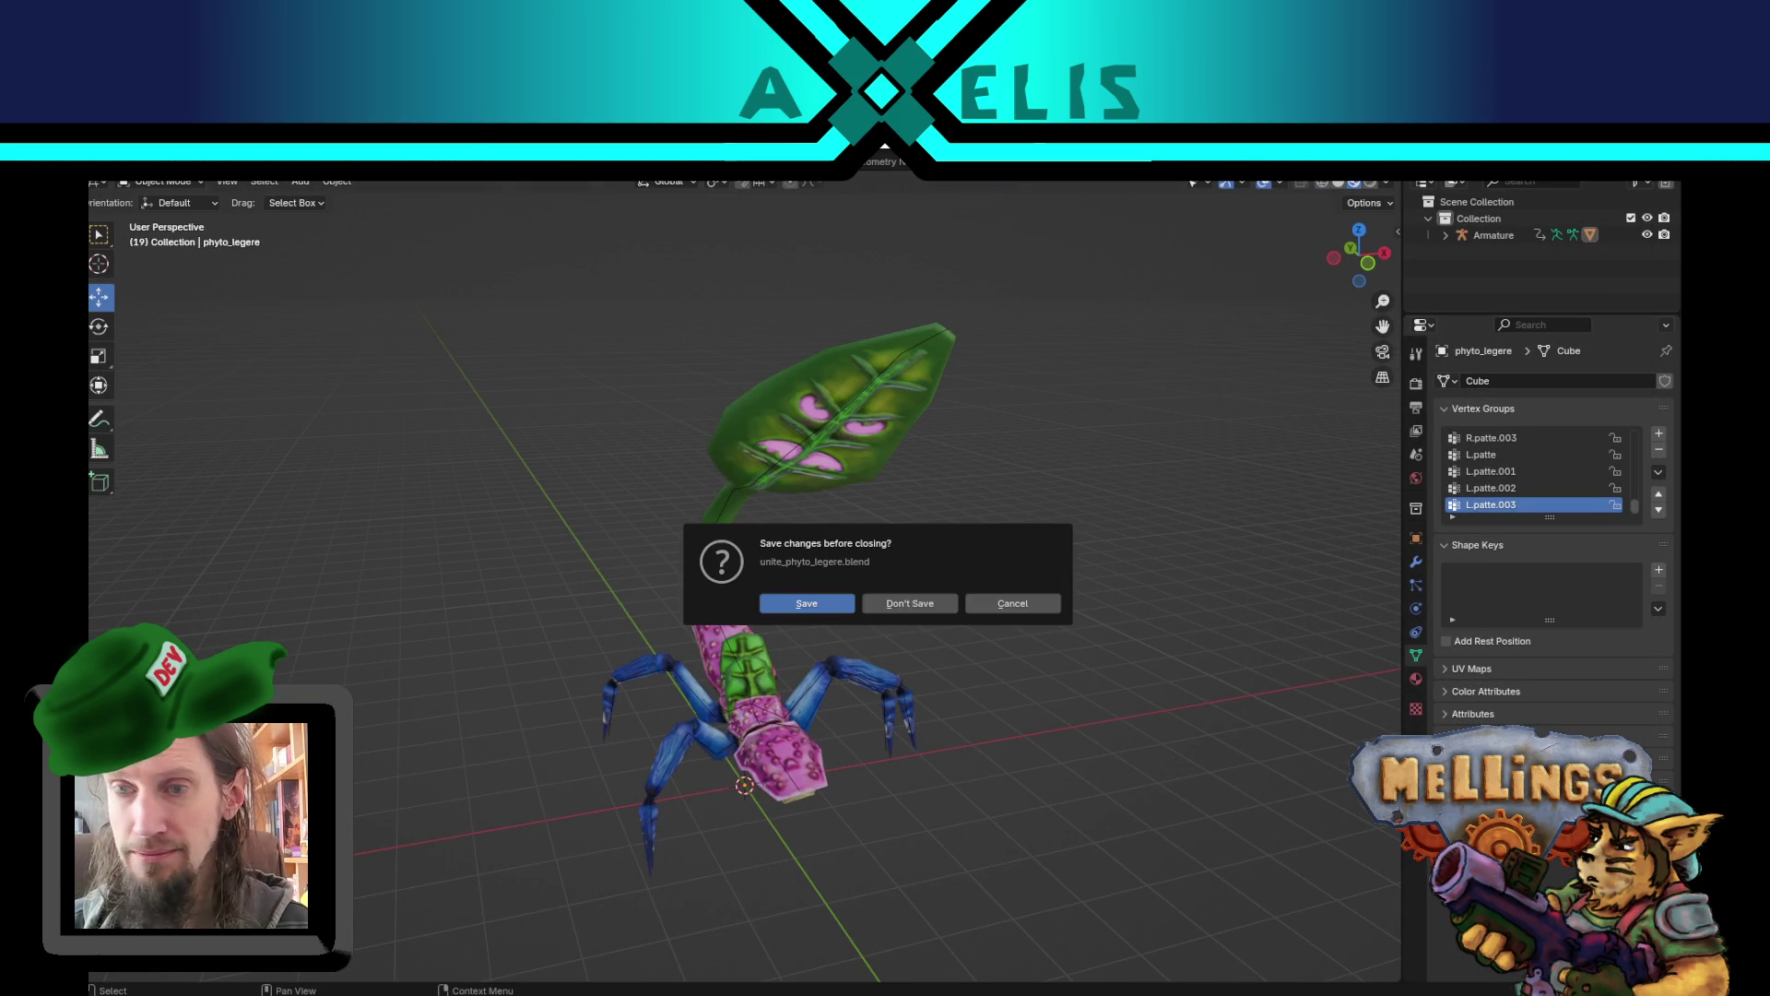
pyautogui.click(909, 610)
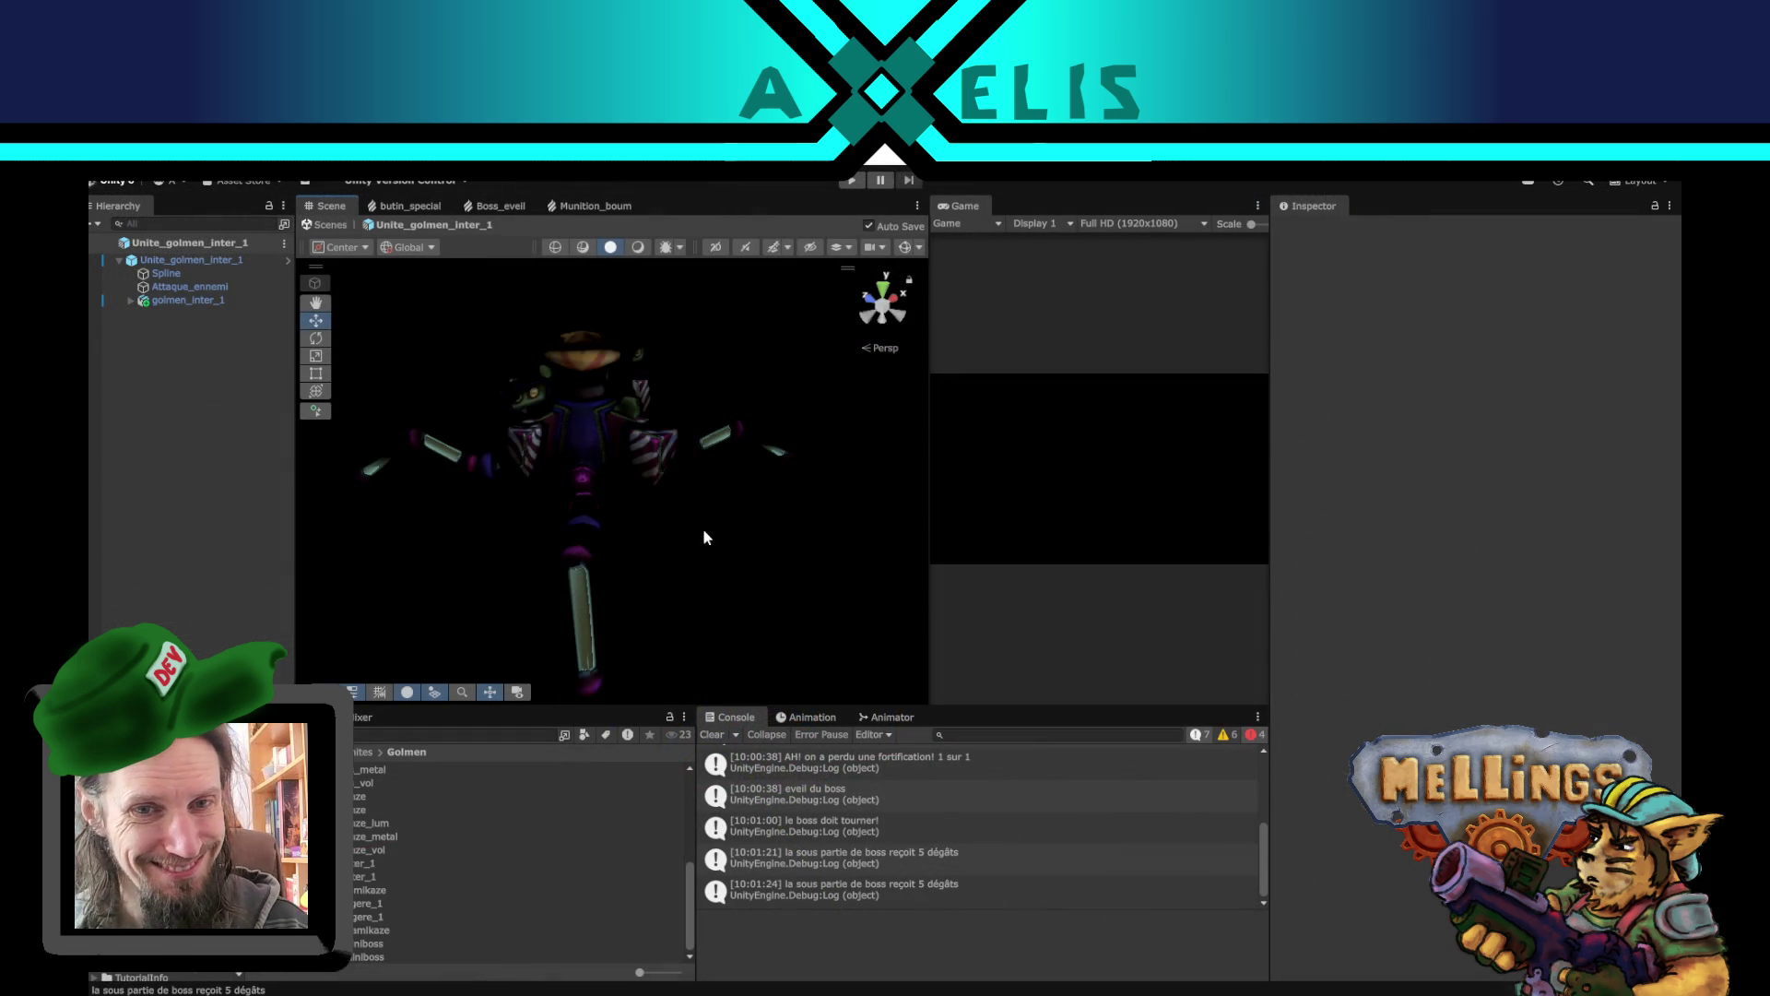
# - Exit the Unite_golmen_inter_1 prefab back to the scene and clear the Console messages
pyautogui.click(97, 242)
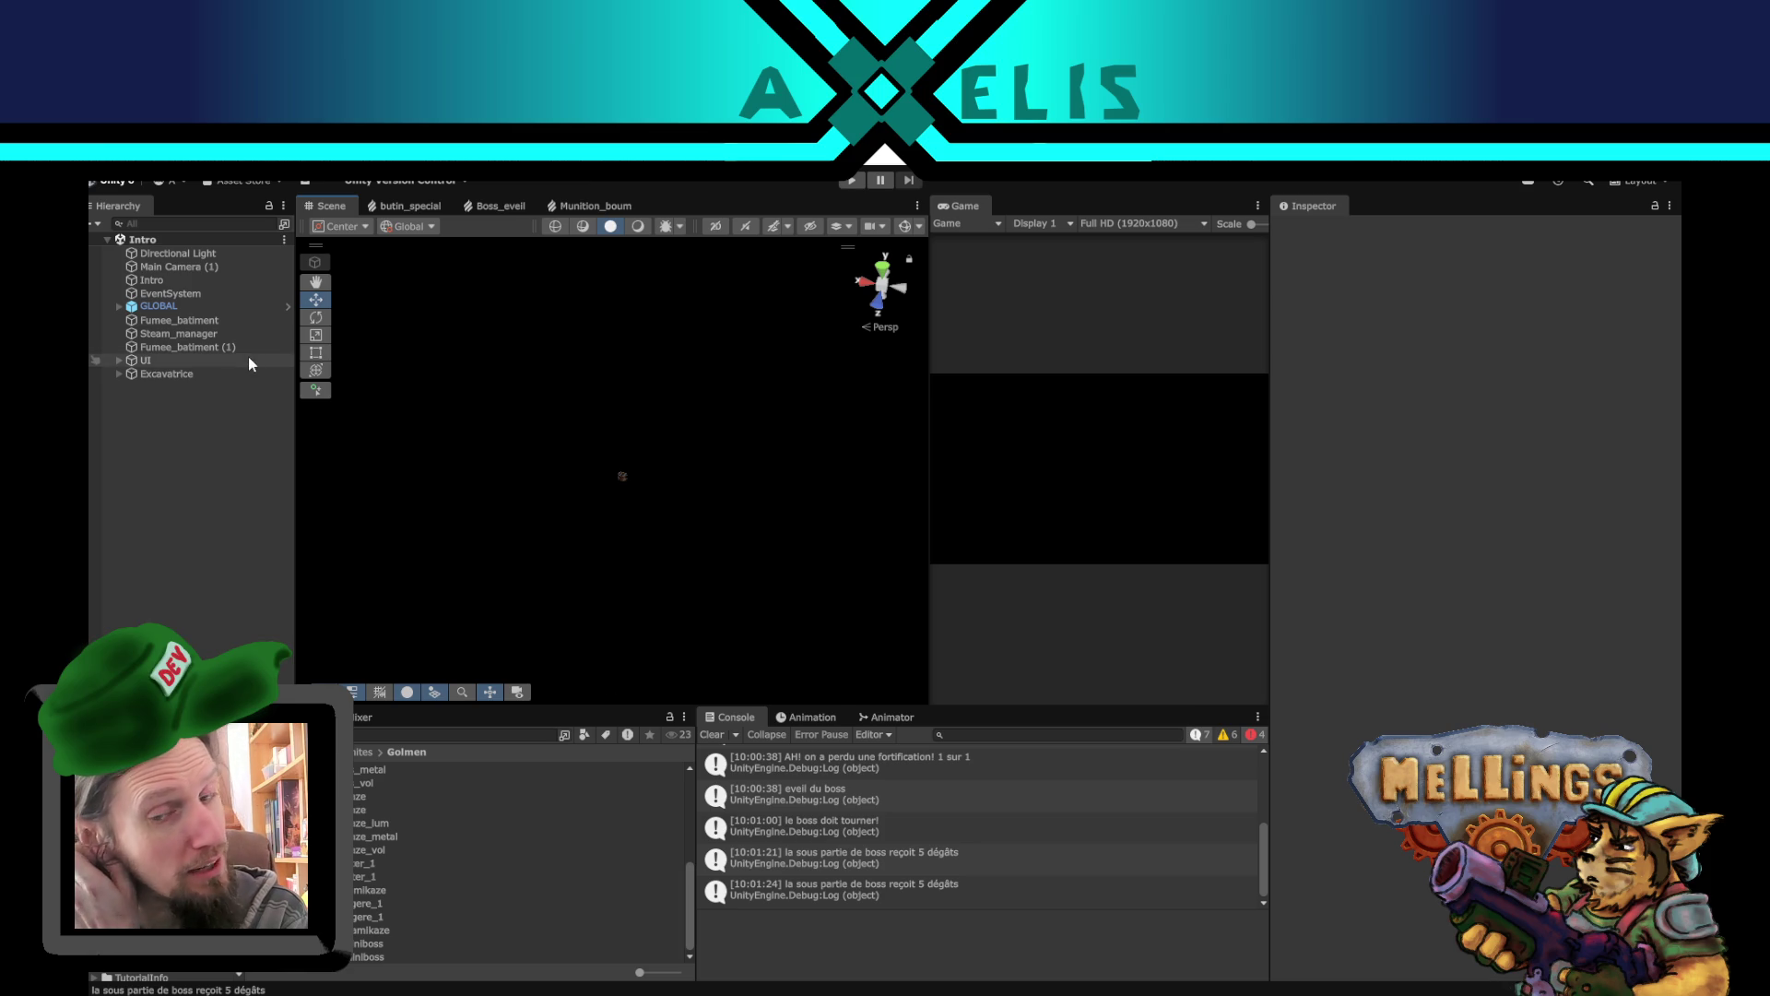
pyautogui.click(712, 738)
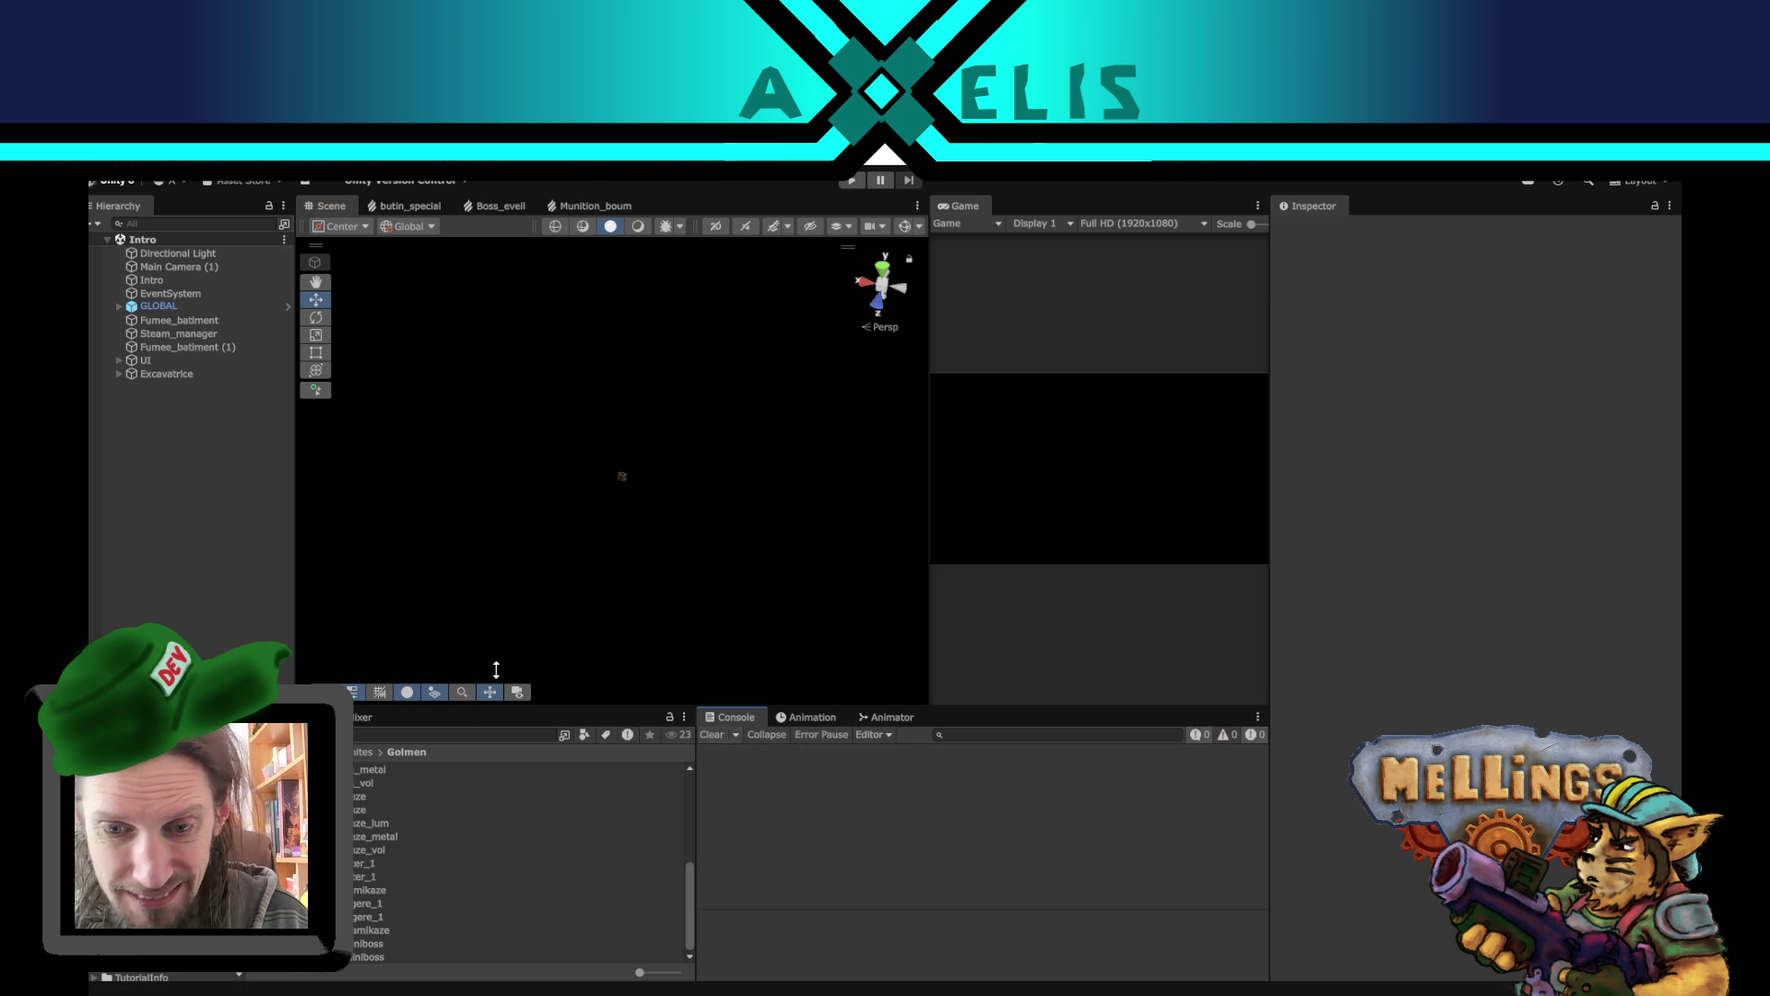
# - Select excavatrice, turn on Gizmos and orbit the Scene view around it
pyautogui.click(635, 495)
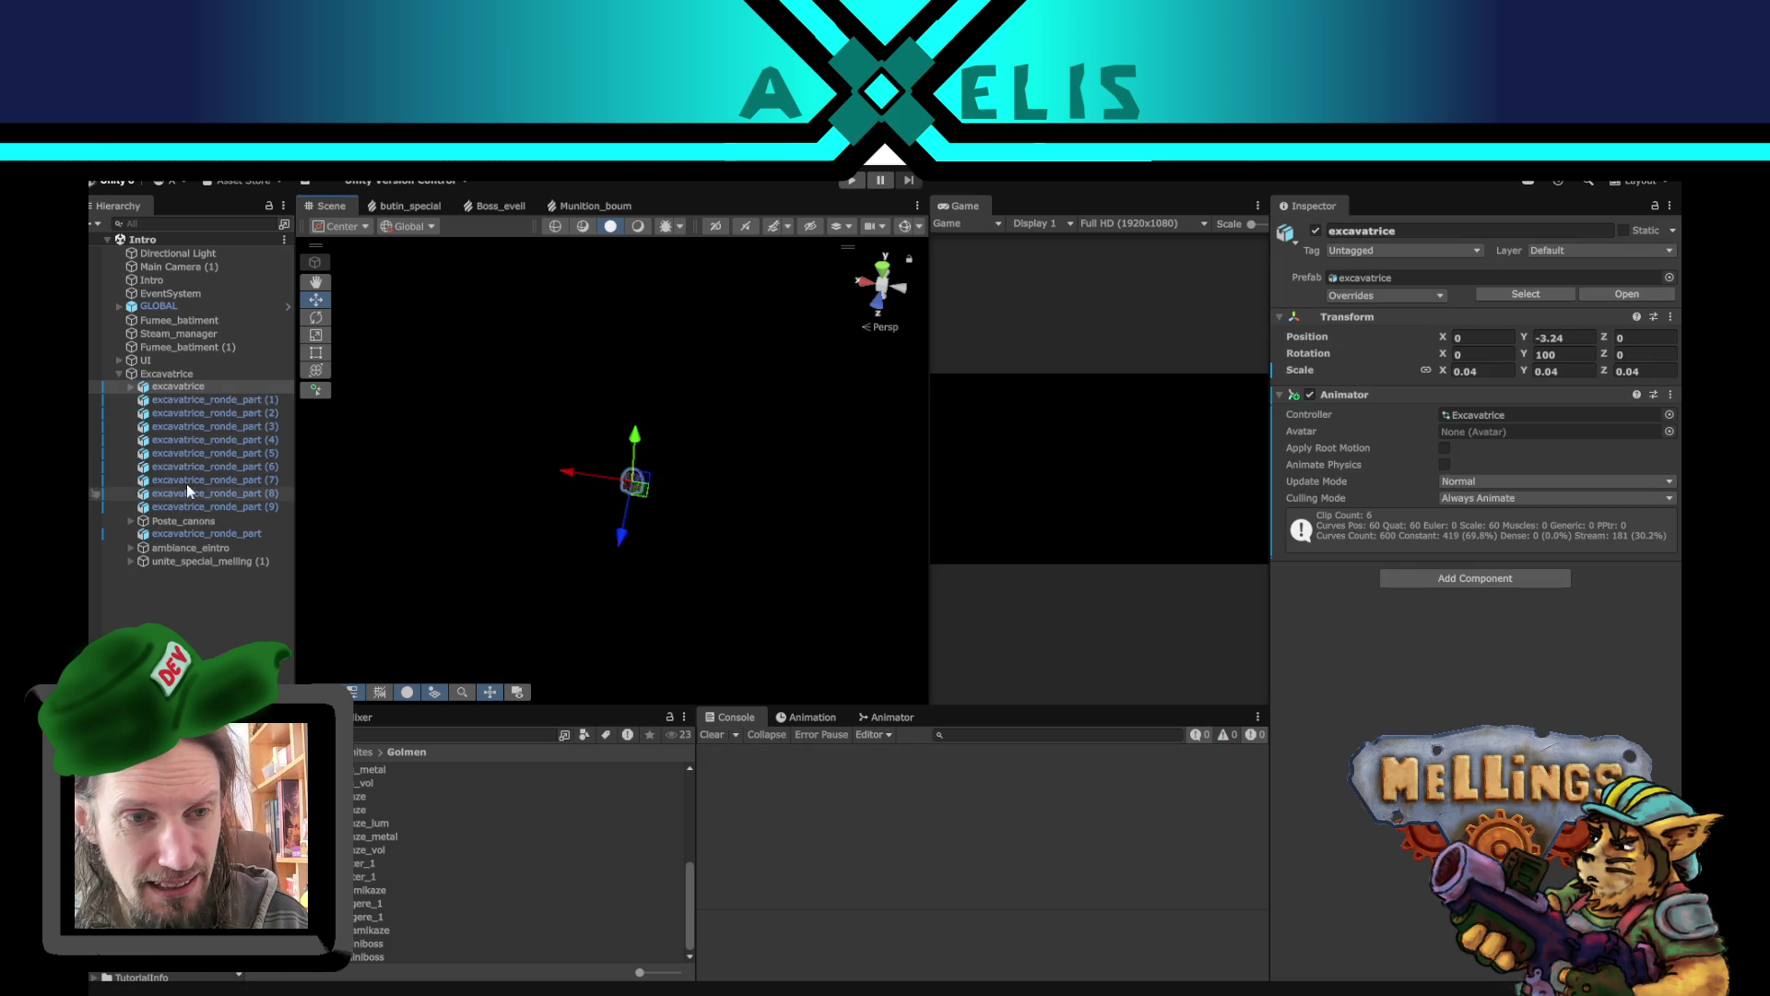
pyautogui.click(905, 226)
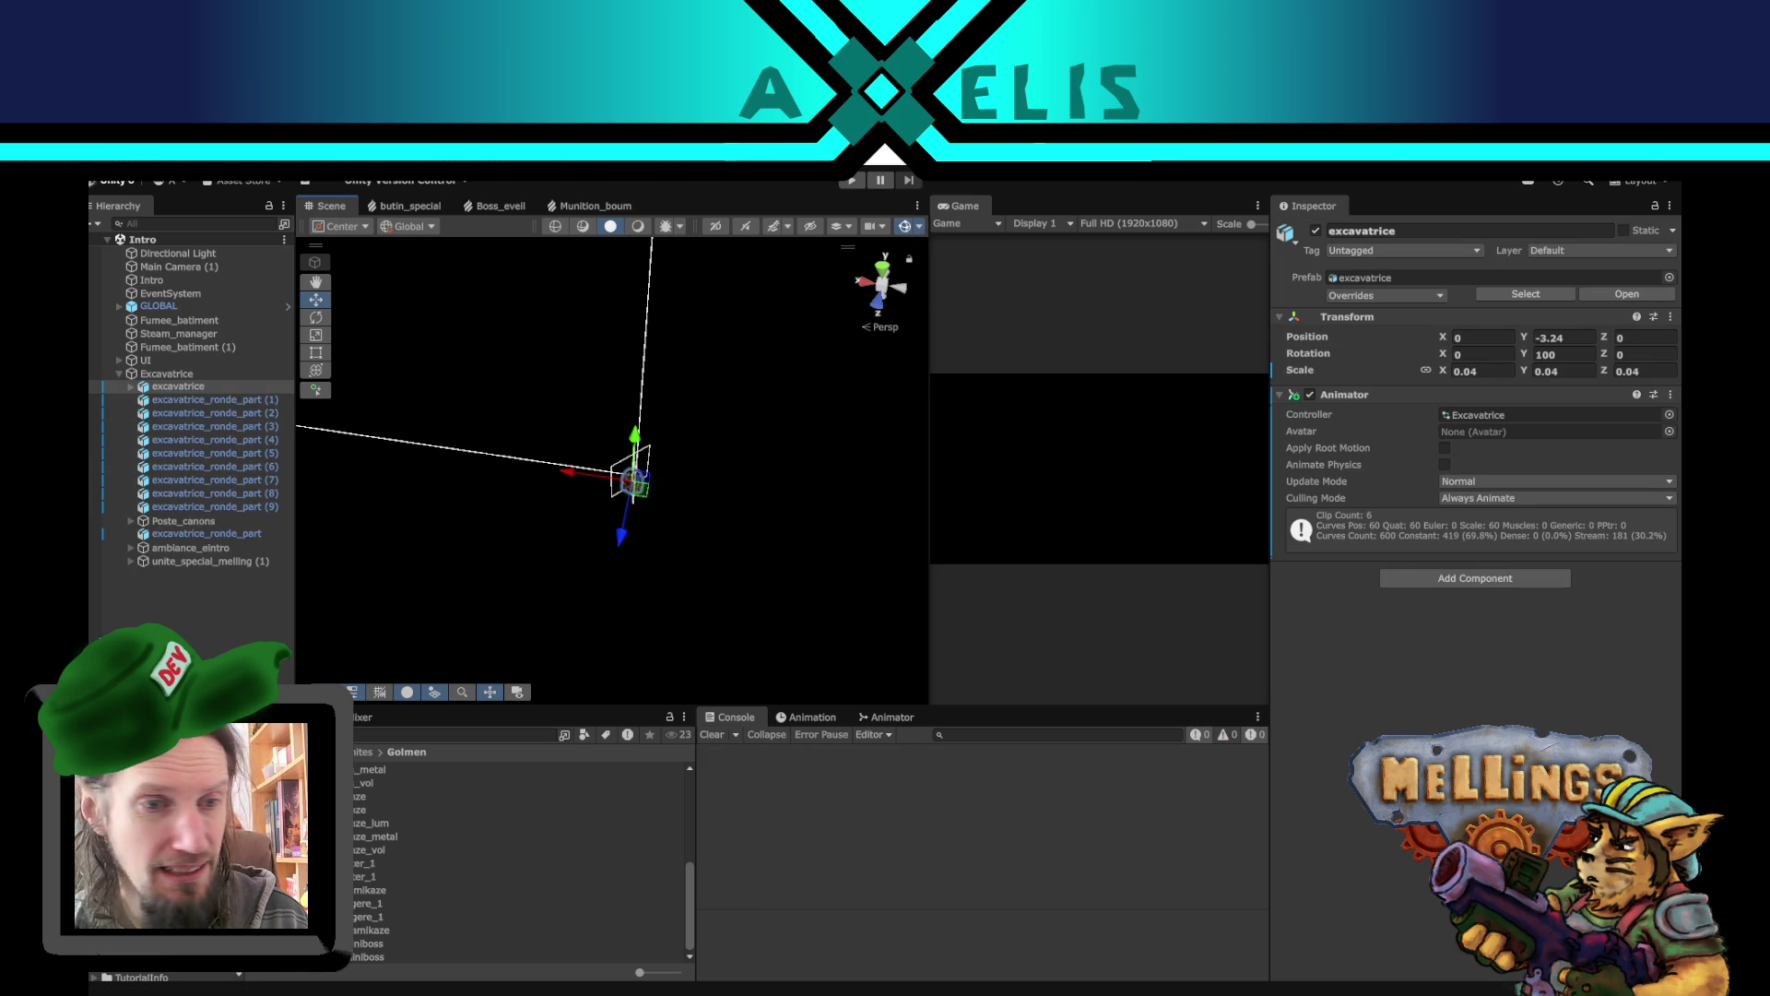
pyautogui.click(356, 513)
pyautogui.press('q')
pyautogui.moveTo(560, 514)
pyautogui.mouseDown()
pyautogui.moveTo(506, 467)
pyautogui.moveTo(528, 530)
pyautogui.mouseUp()
pyautogui.press('w')
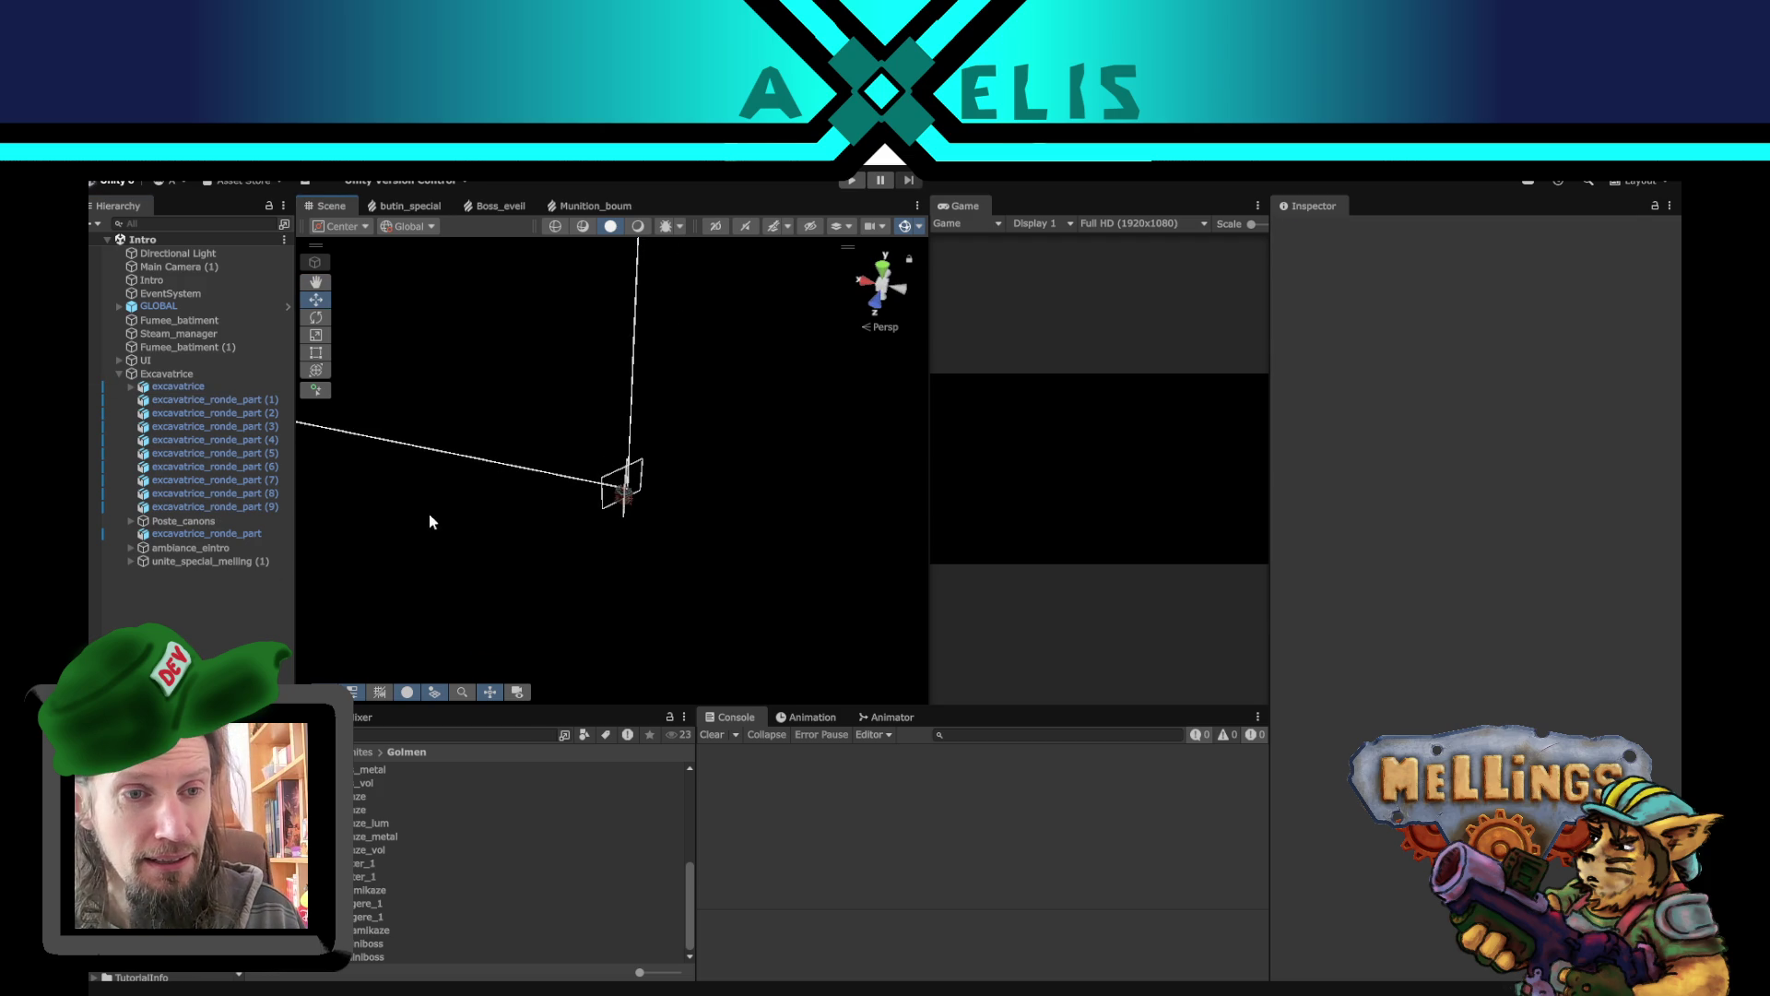
# - Collapse Excavatrice in the Hierarchy and open a different Project folder instead of Golmen
pyautogui.click(118, 372)
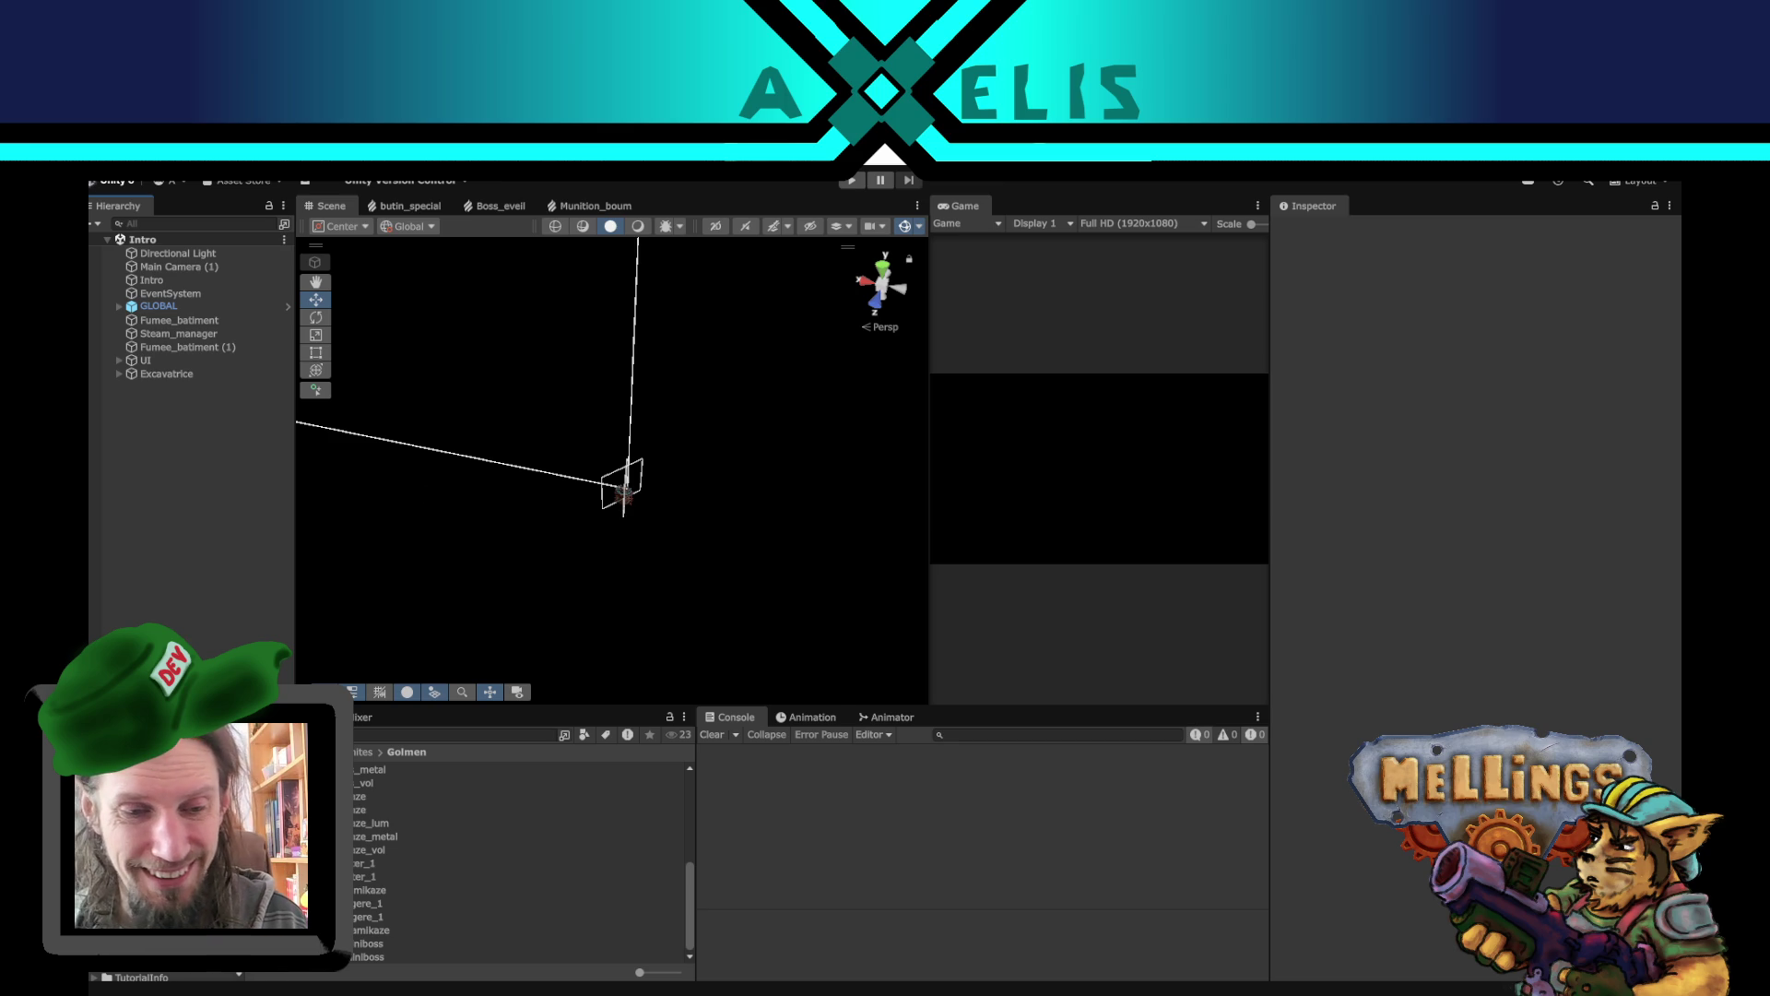
pyautogui.scroll(3, 221, 922)
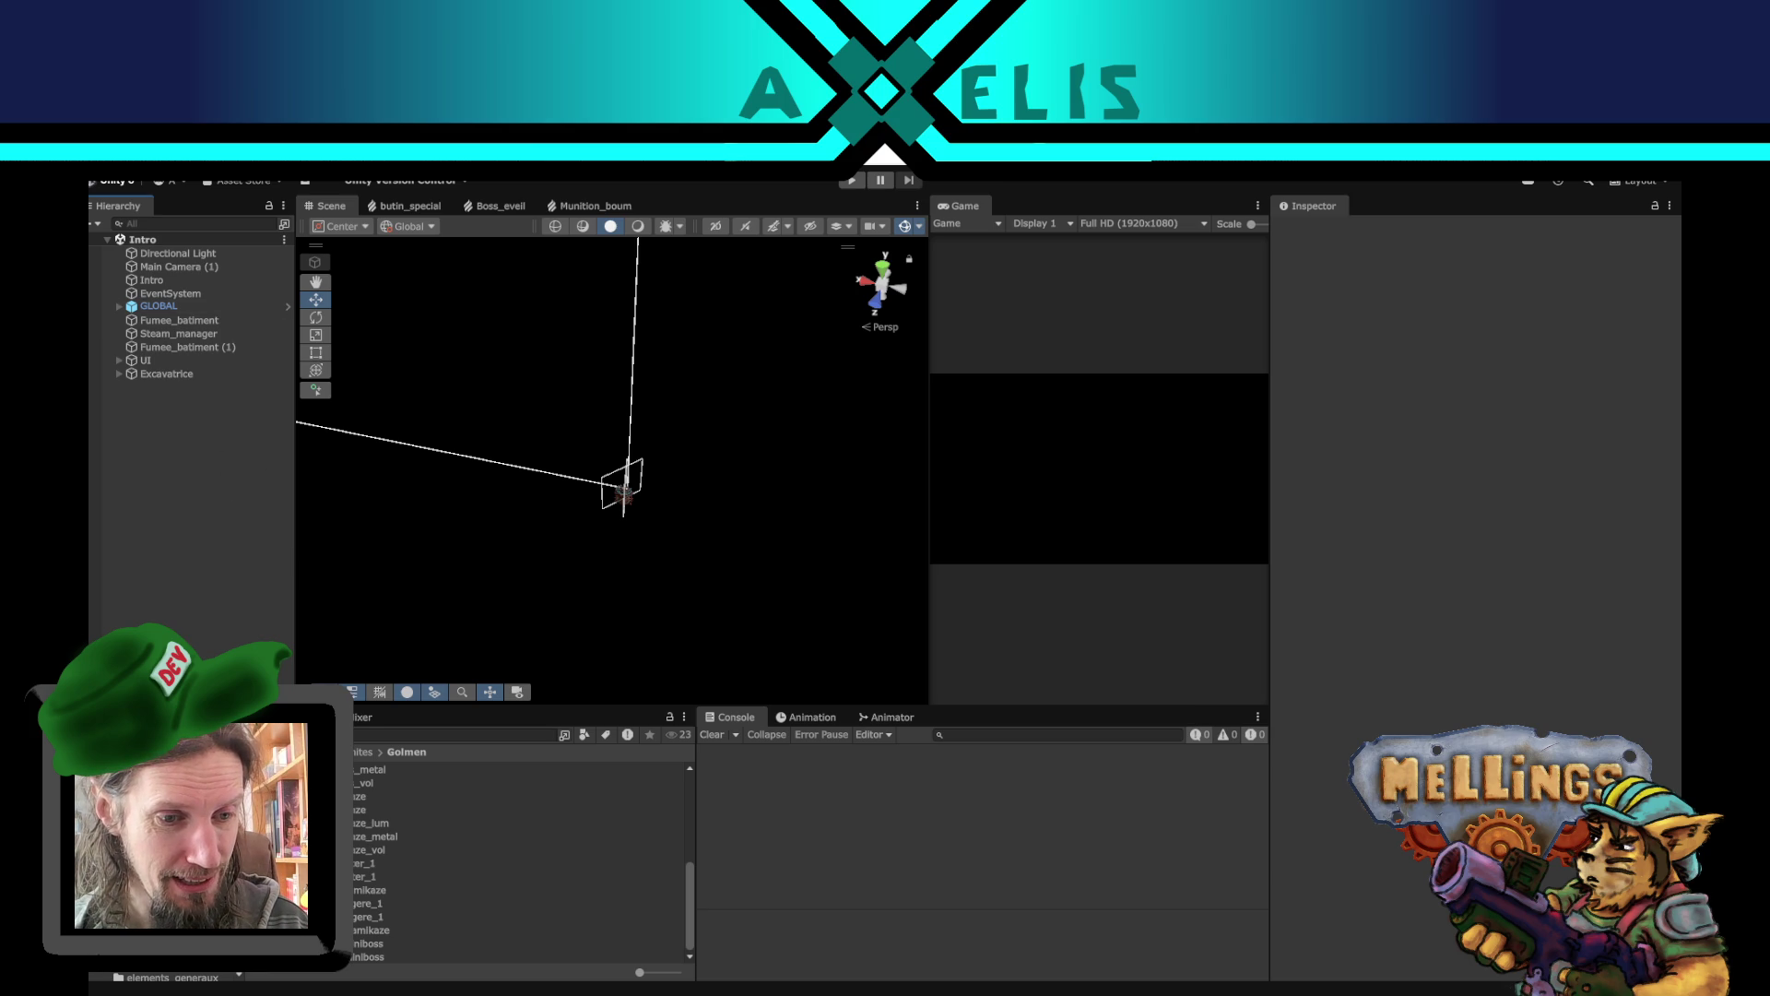
pyautogui.click(230, 830)
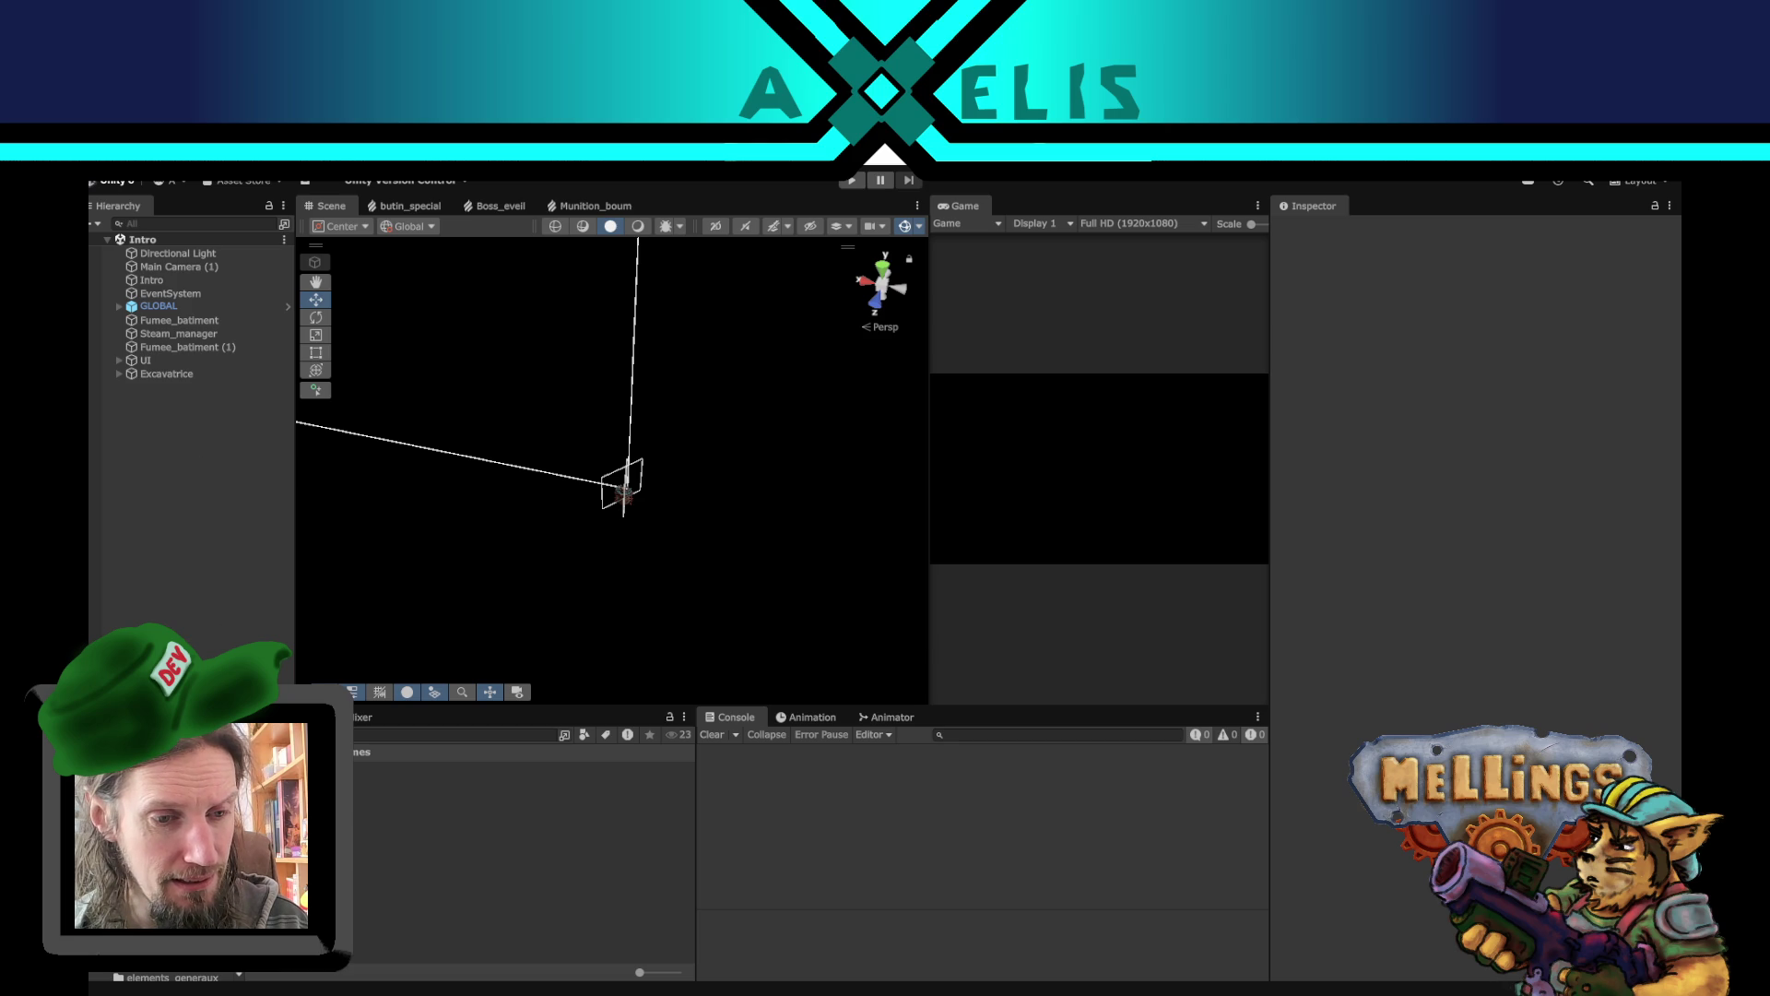
# - In melling_profil.savg, change mission_boss_humain to mission_boss_golmen, then return to Unity
pyautogui.hotkey('alt', 'Tab')
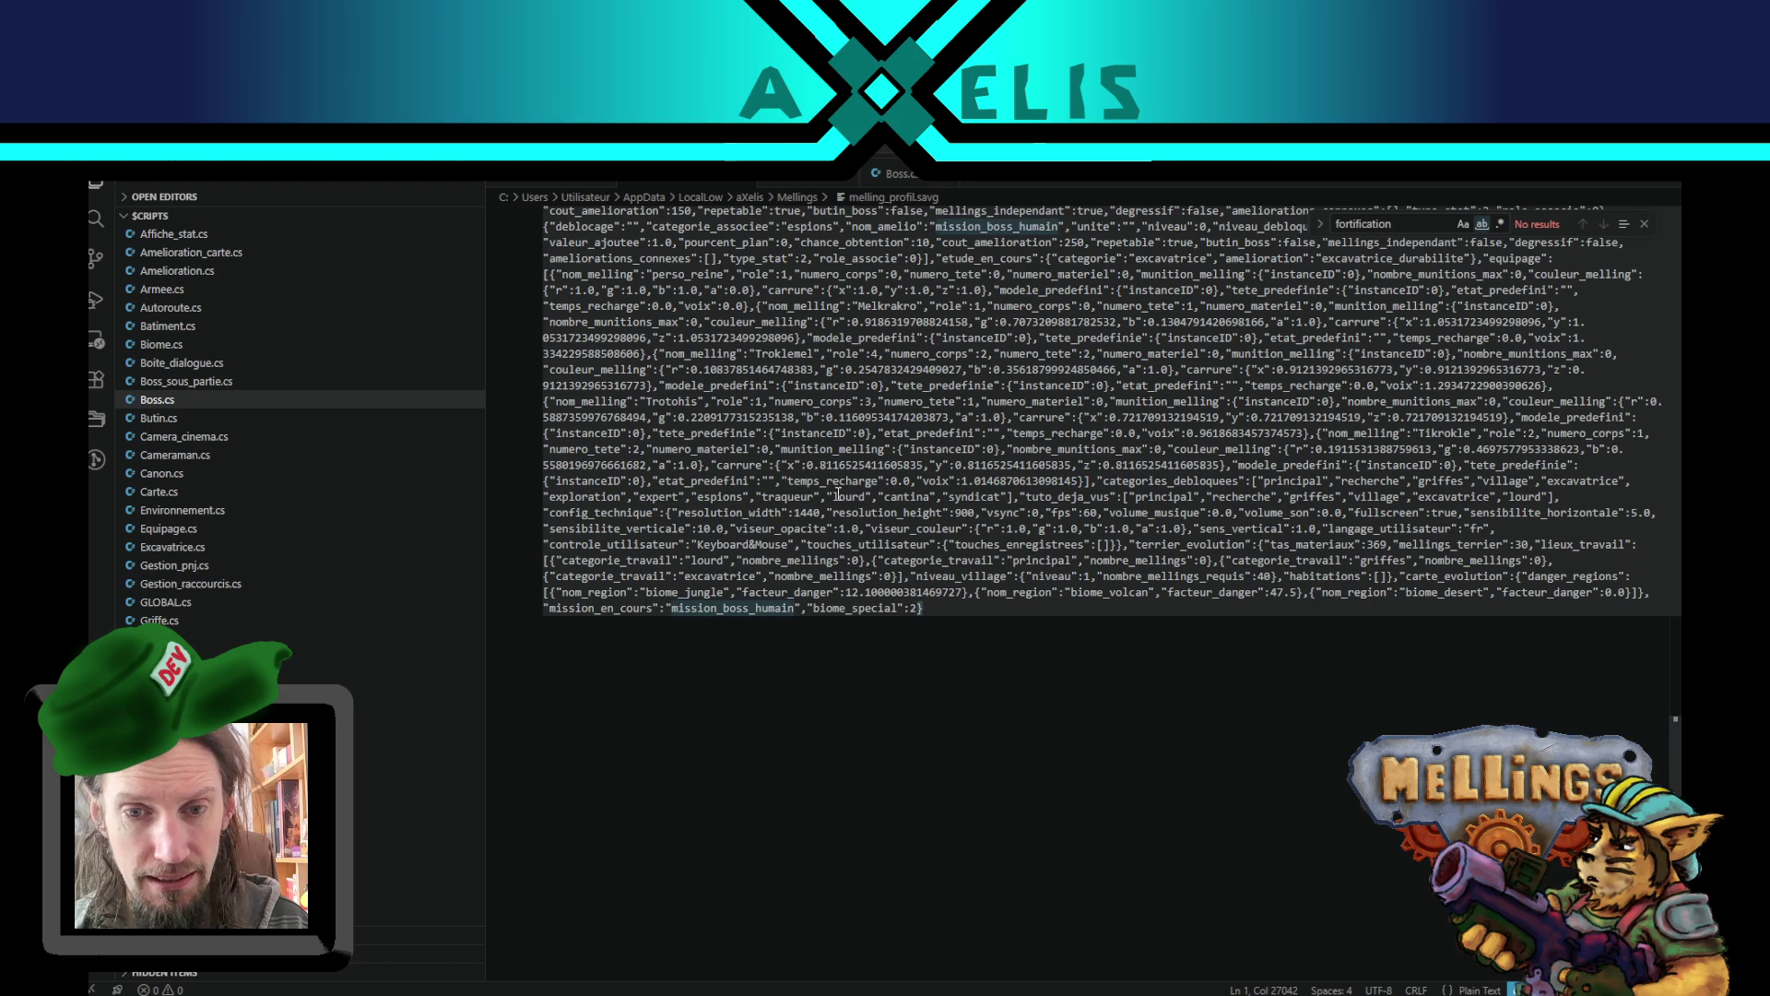
pyautogui.click(795, 609)
pyautogui.press('BackSpace')
pyautogui.press('BackSpace')
pyautogui.press('BackSpace')
pyautogui.press('BackSpace')
pyautogui.press('BackSpace')
pyautogui.press('BackSpace')
pyautogui.write('golmen')
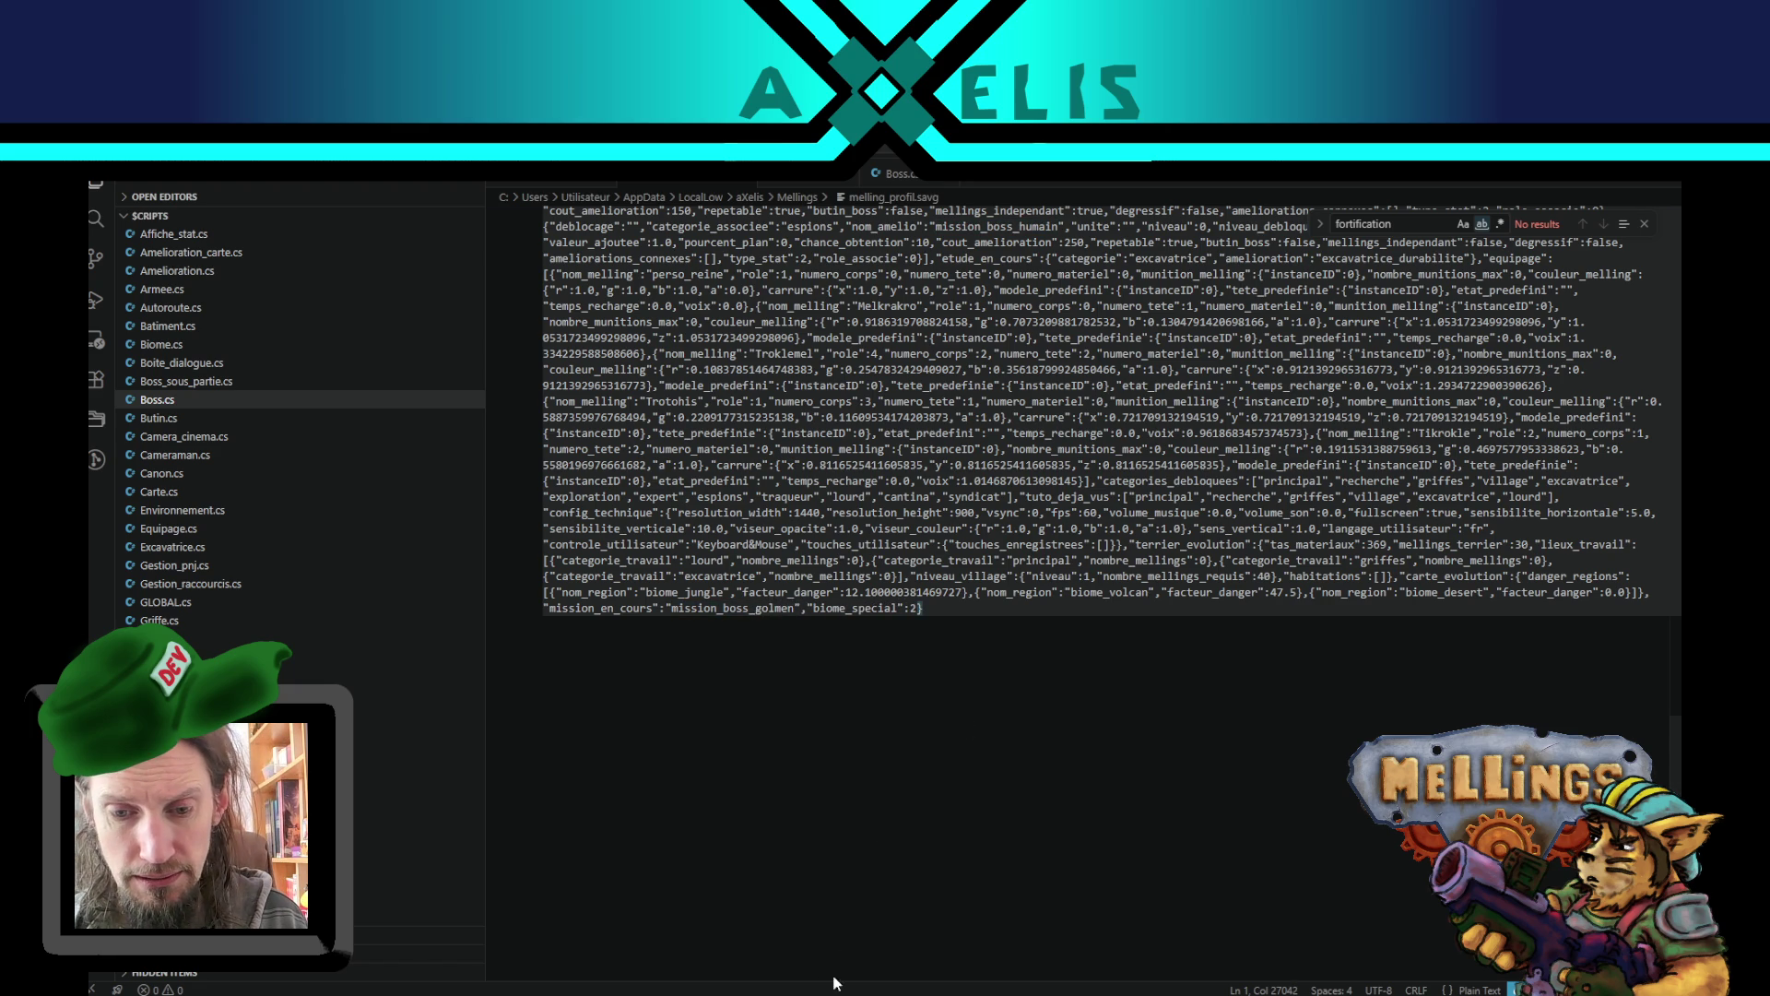
pyautogui.hotkey('alt', 'Tab')
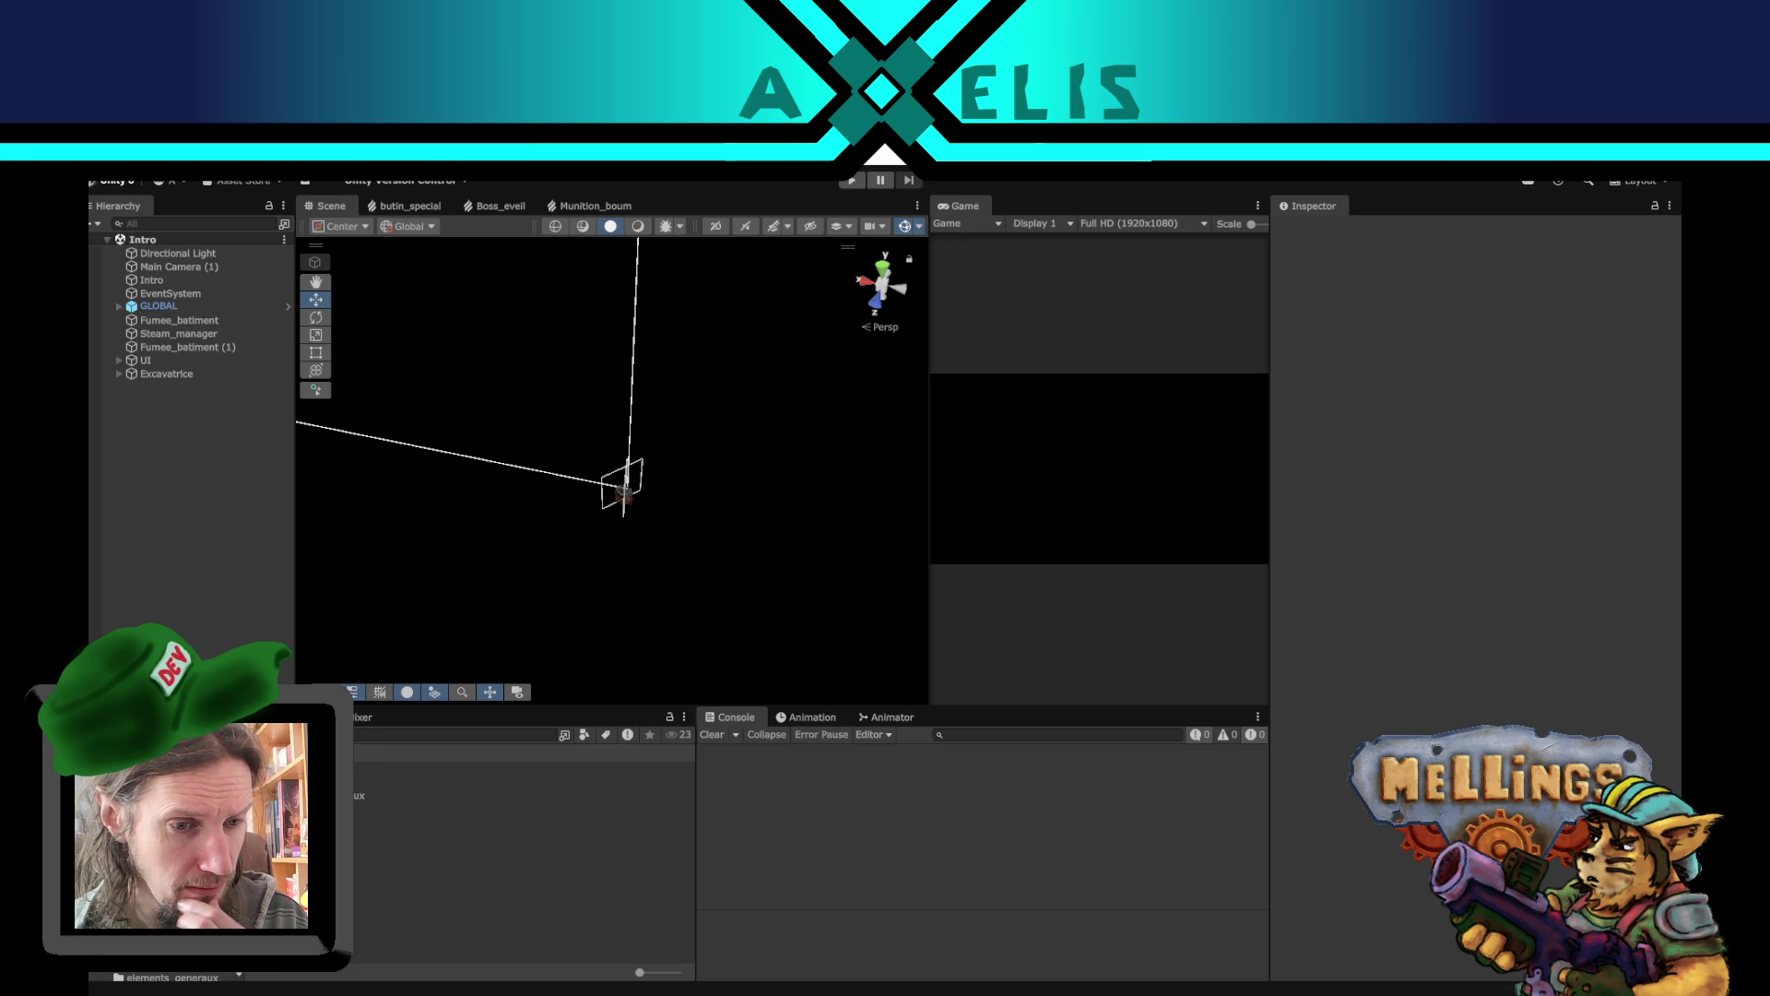
# - Open the Bataille scene from elements_generaux and activate its Boss object
pyautogui.scroll(-3, 212, 867)
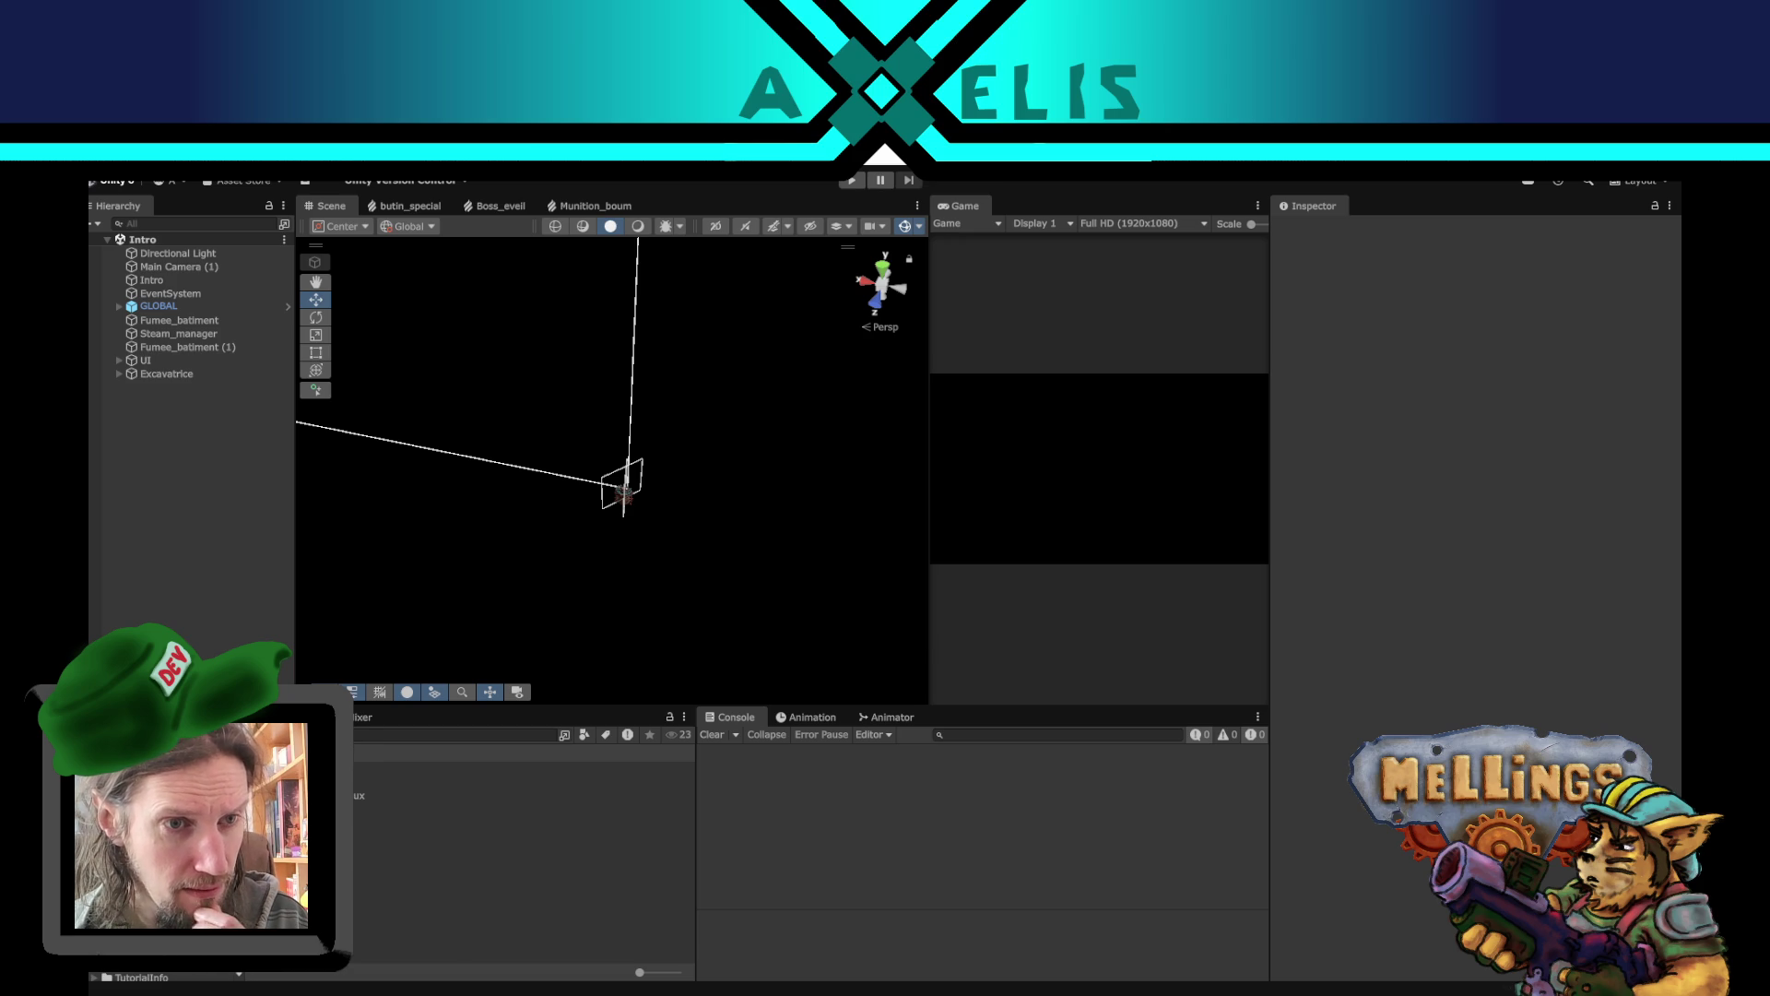
pyautogui.click(277, 794)
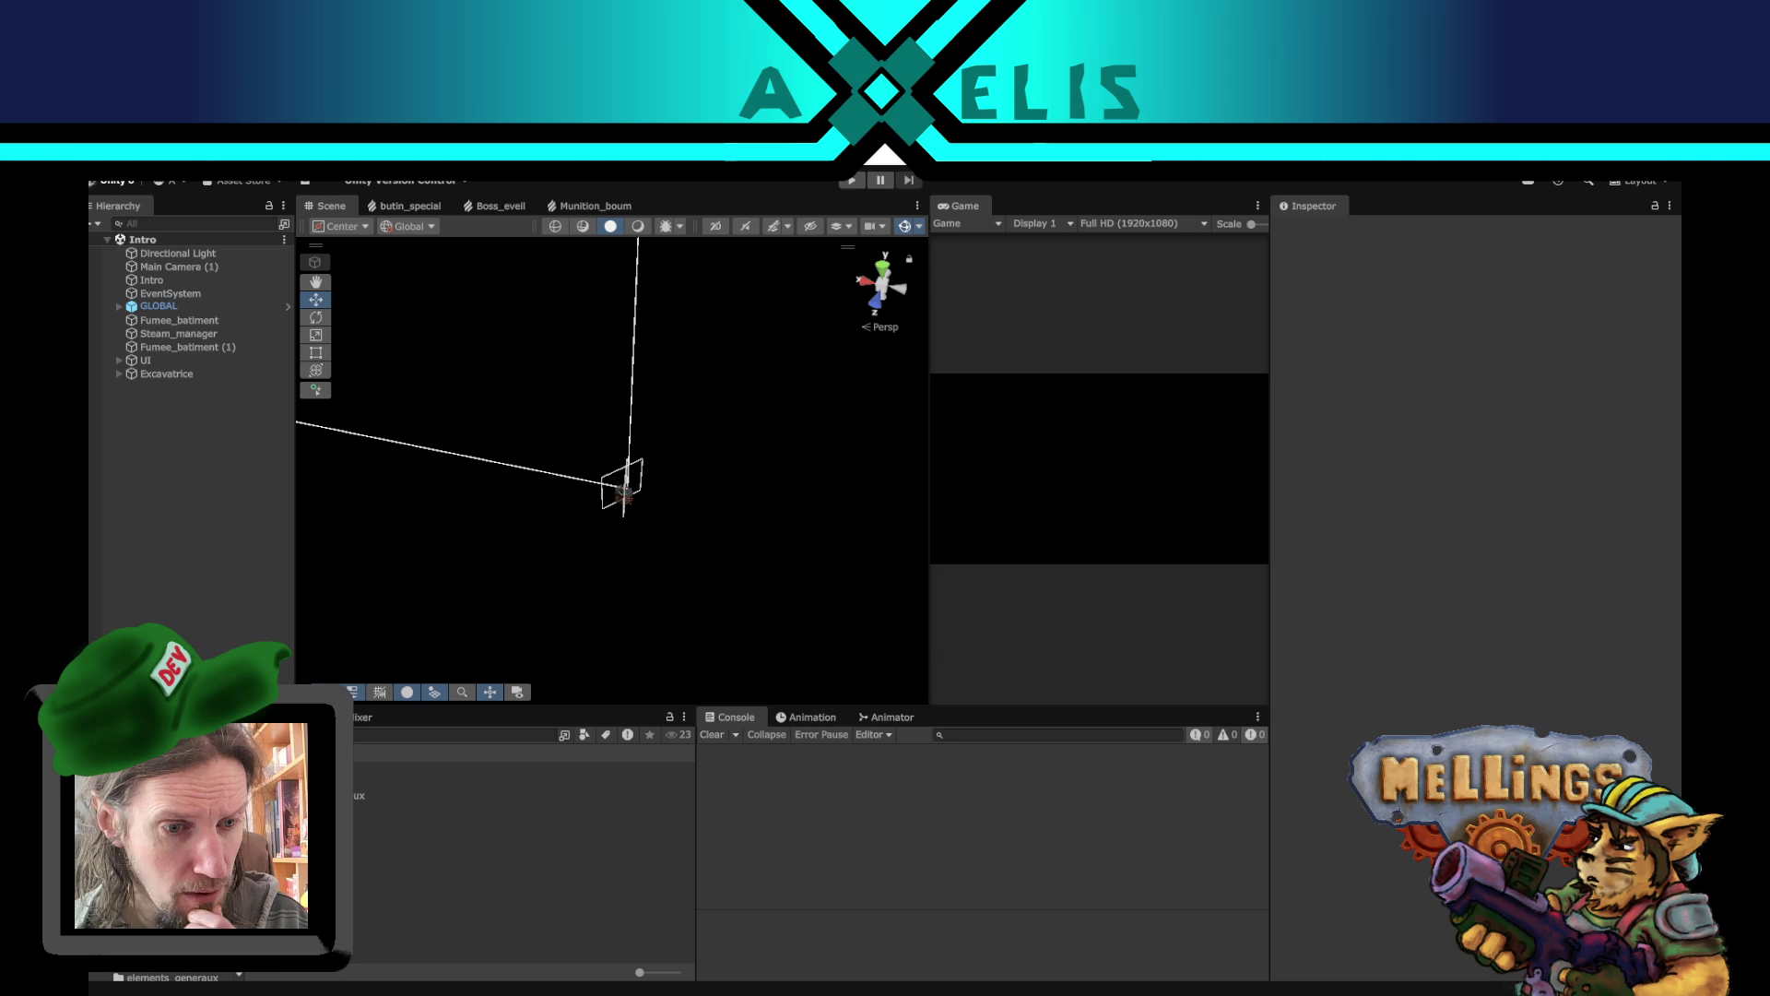
pyautogui.doubleClick(277, 809)
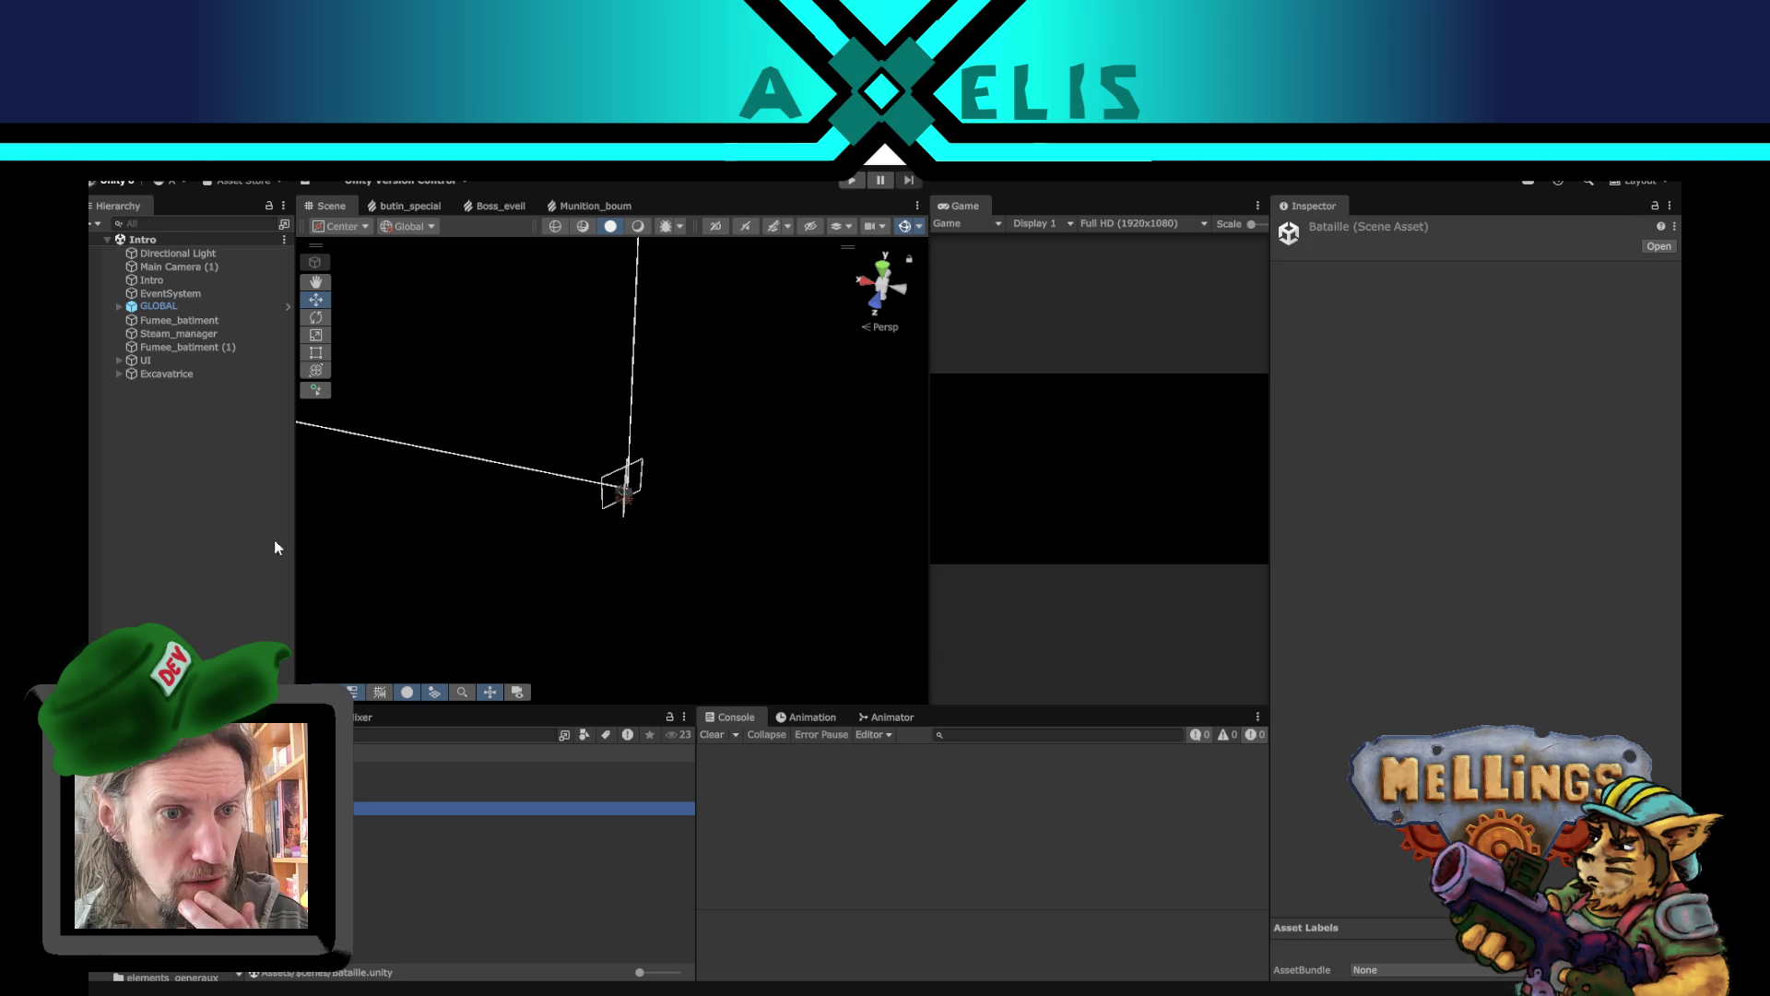
pyautogui.click(218, 375)
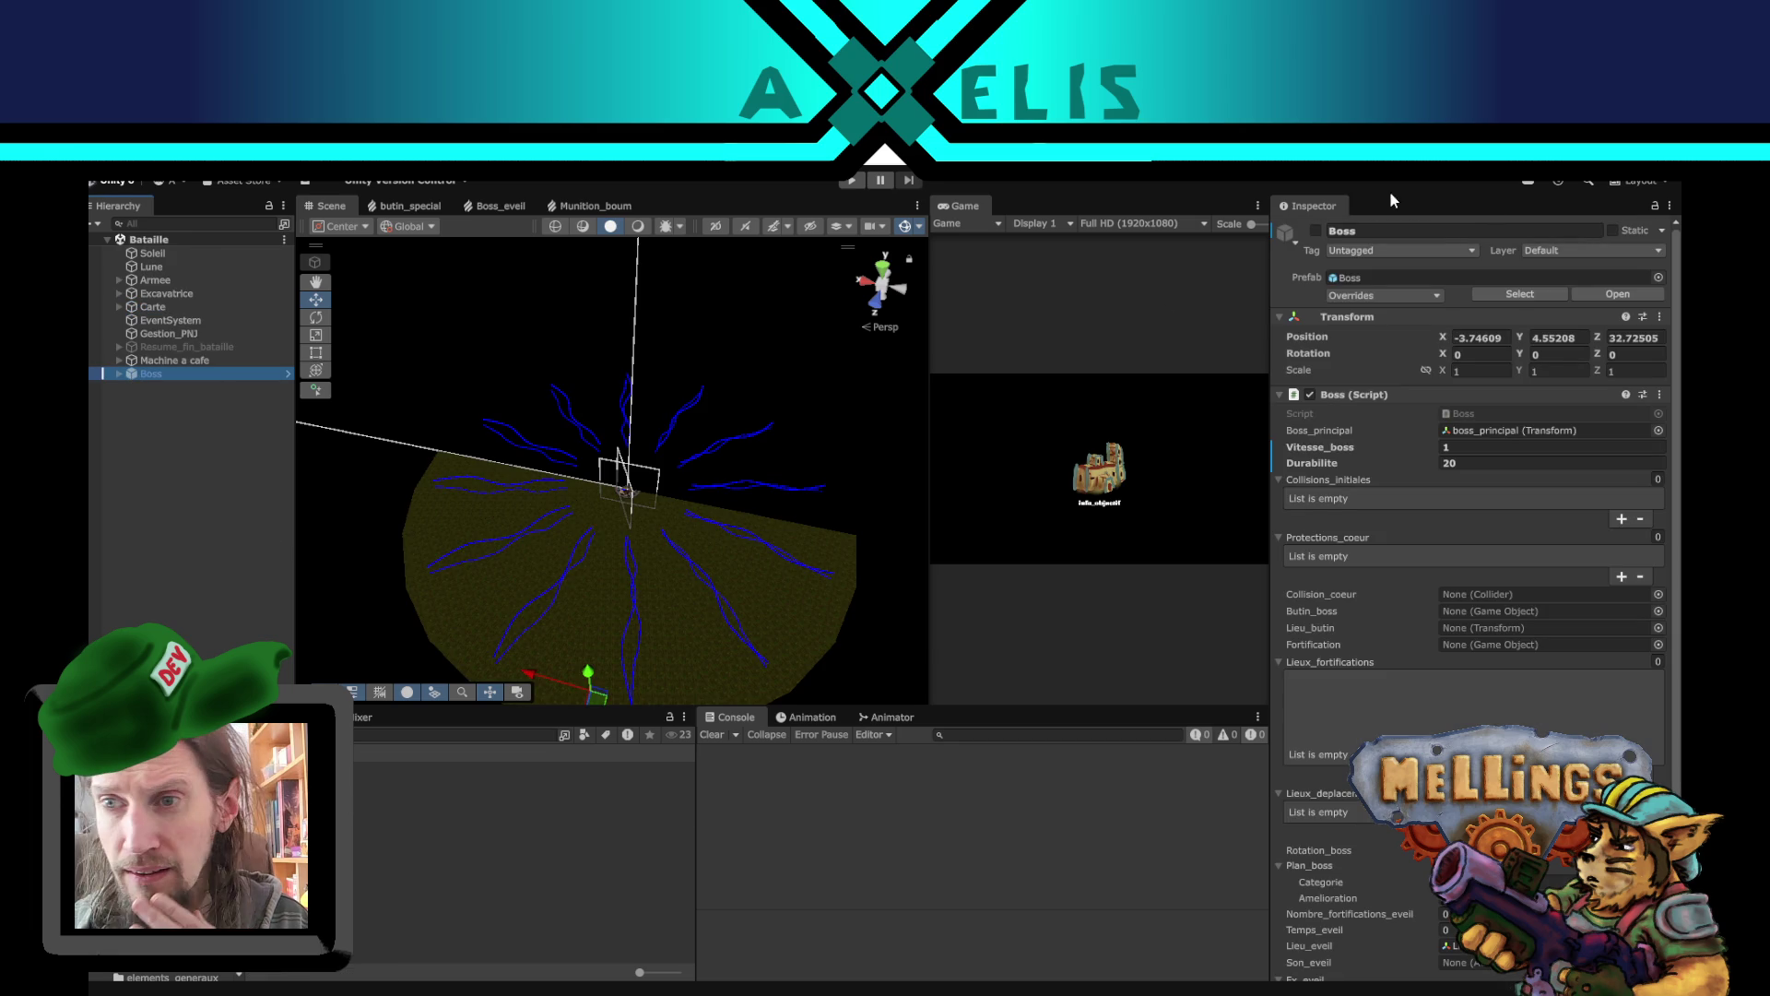
pyautogui.click(1316, 231)
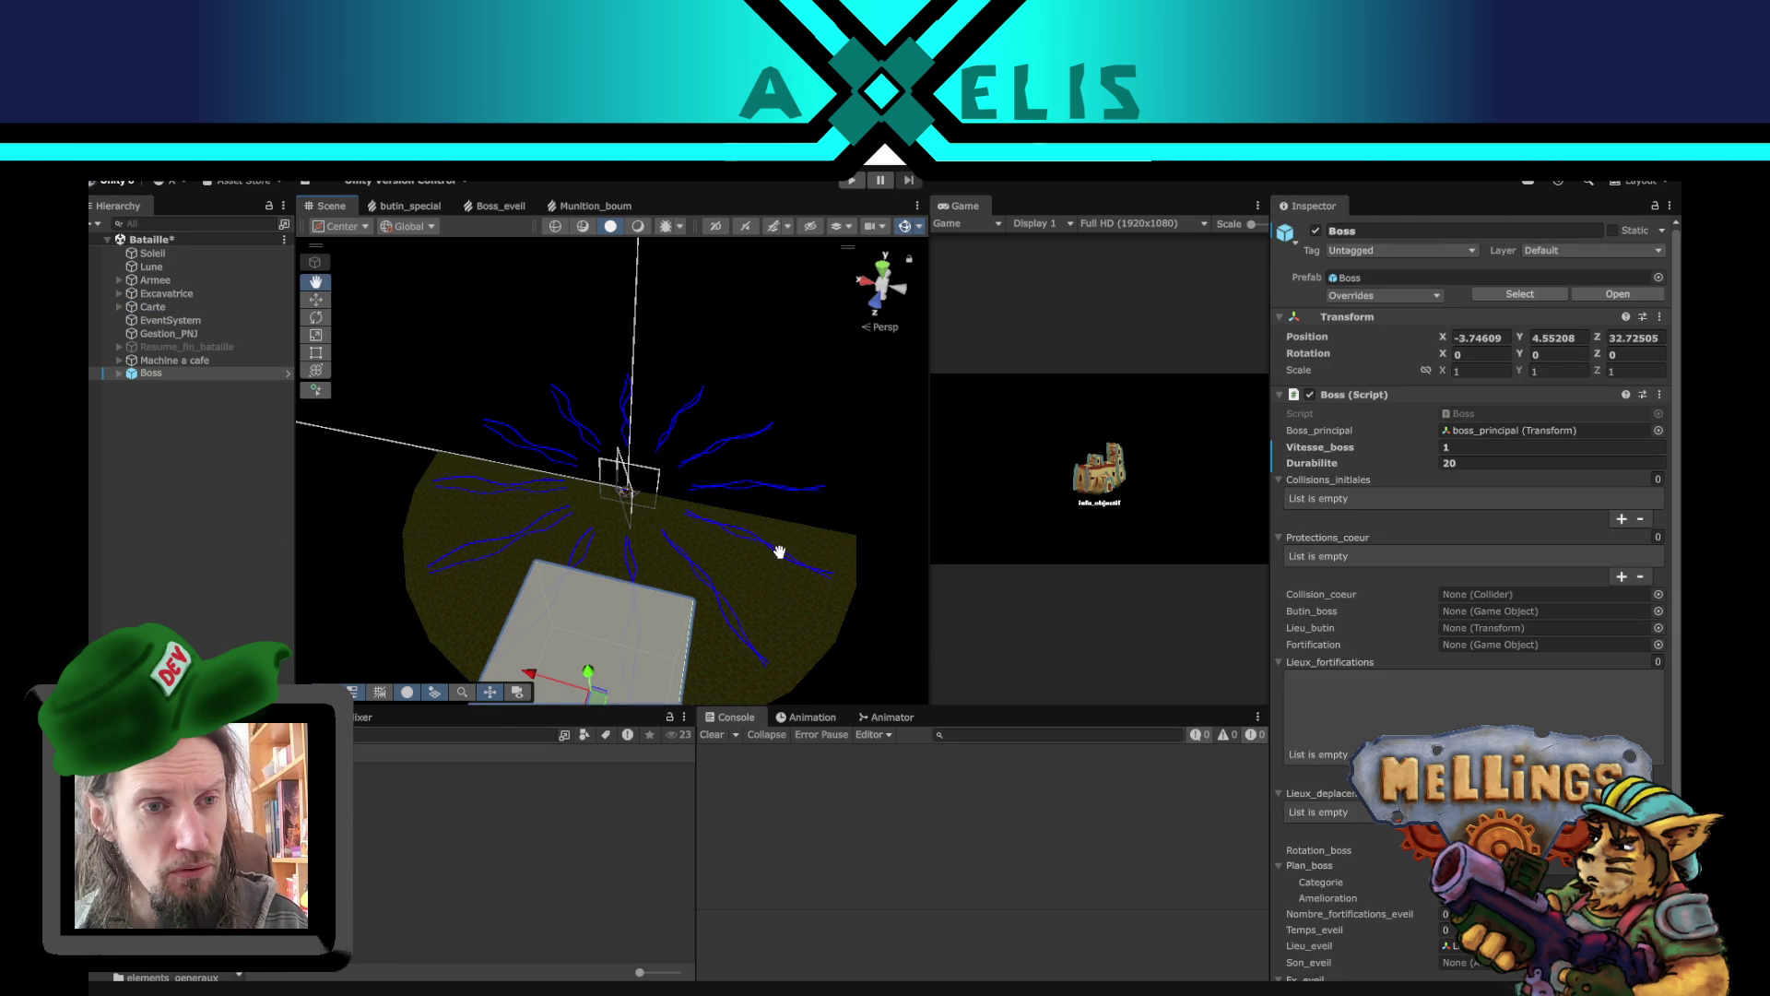
pyautogui.moveTo(819, 506)
pyautogui.mouseDown()
pyautogui.moveTo(597, 515)
pyautogui.moveTo(616, 566)
pyautogui.moveTo(723, 446)
pyautogui.mouseUp()
pyautogui.click(125, 376)
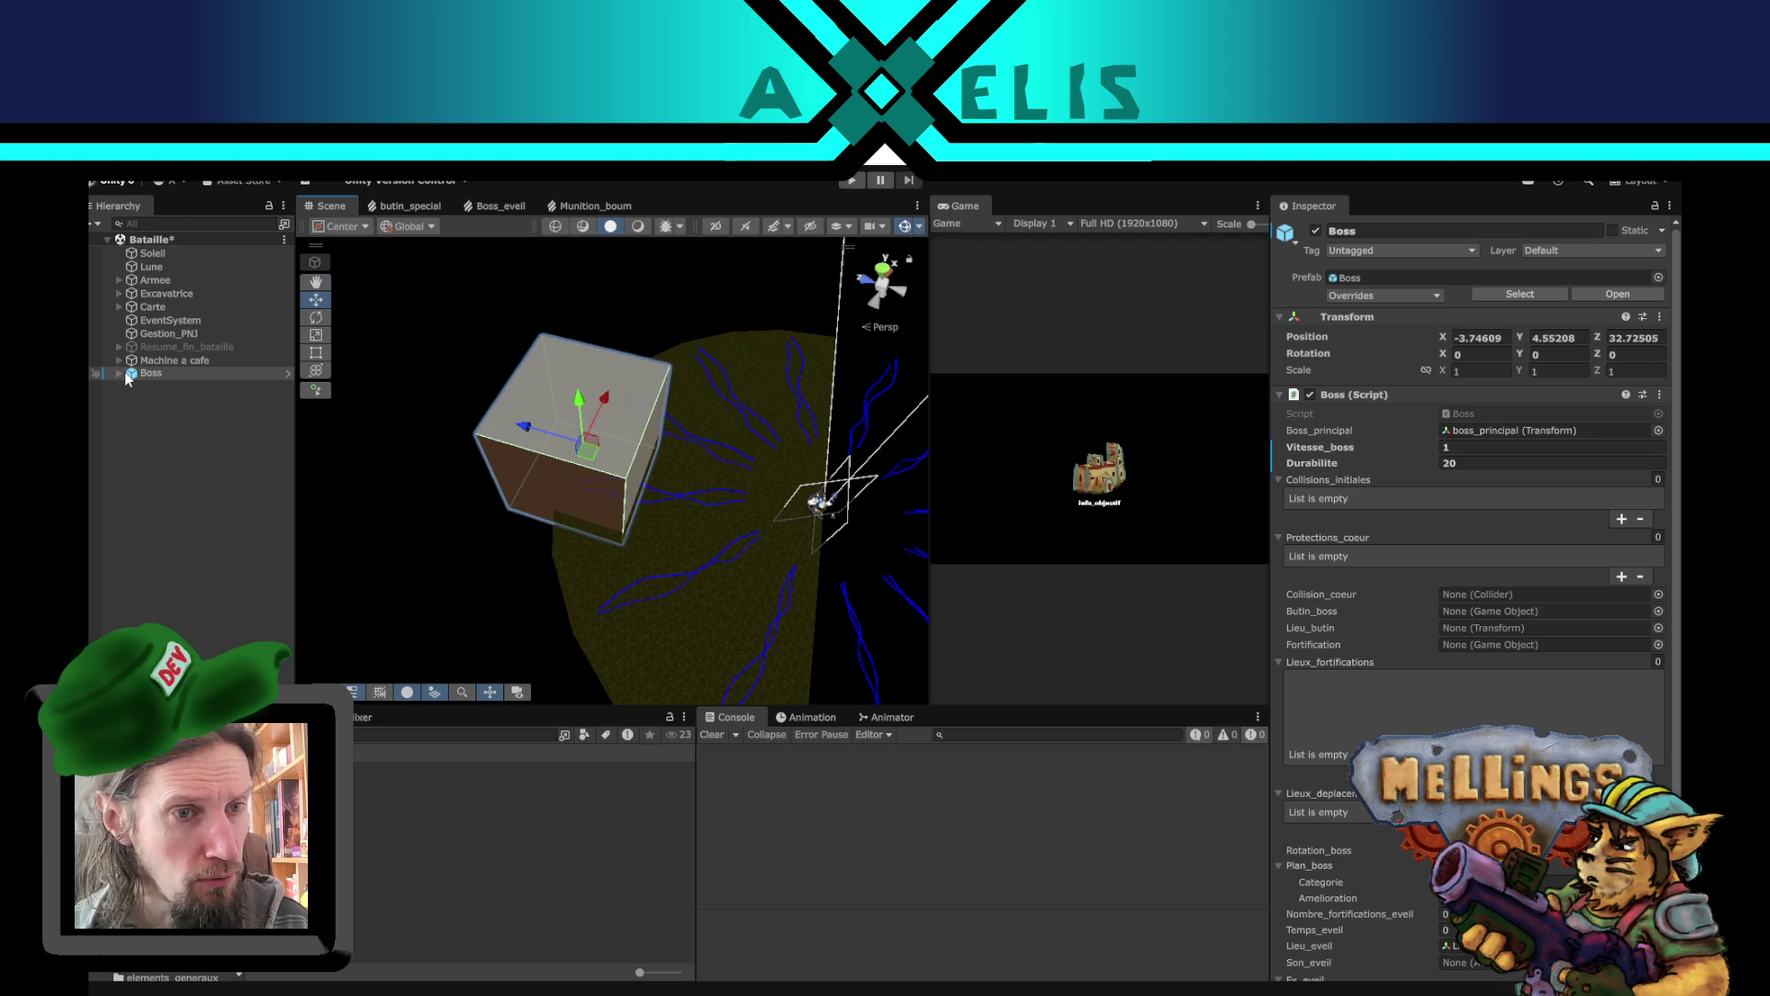
# - Lock the Inspector on Boss and add lieu_fortif through lieu_fortif (3) to Lieux_fortifications
pyautogui.click(118, 373)
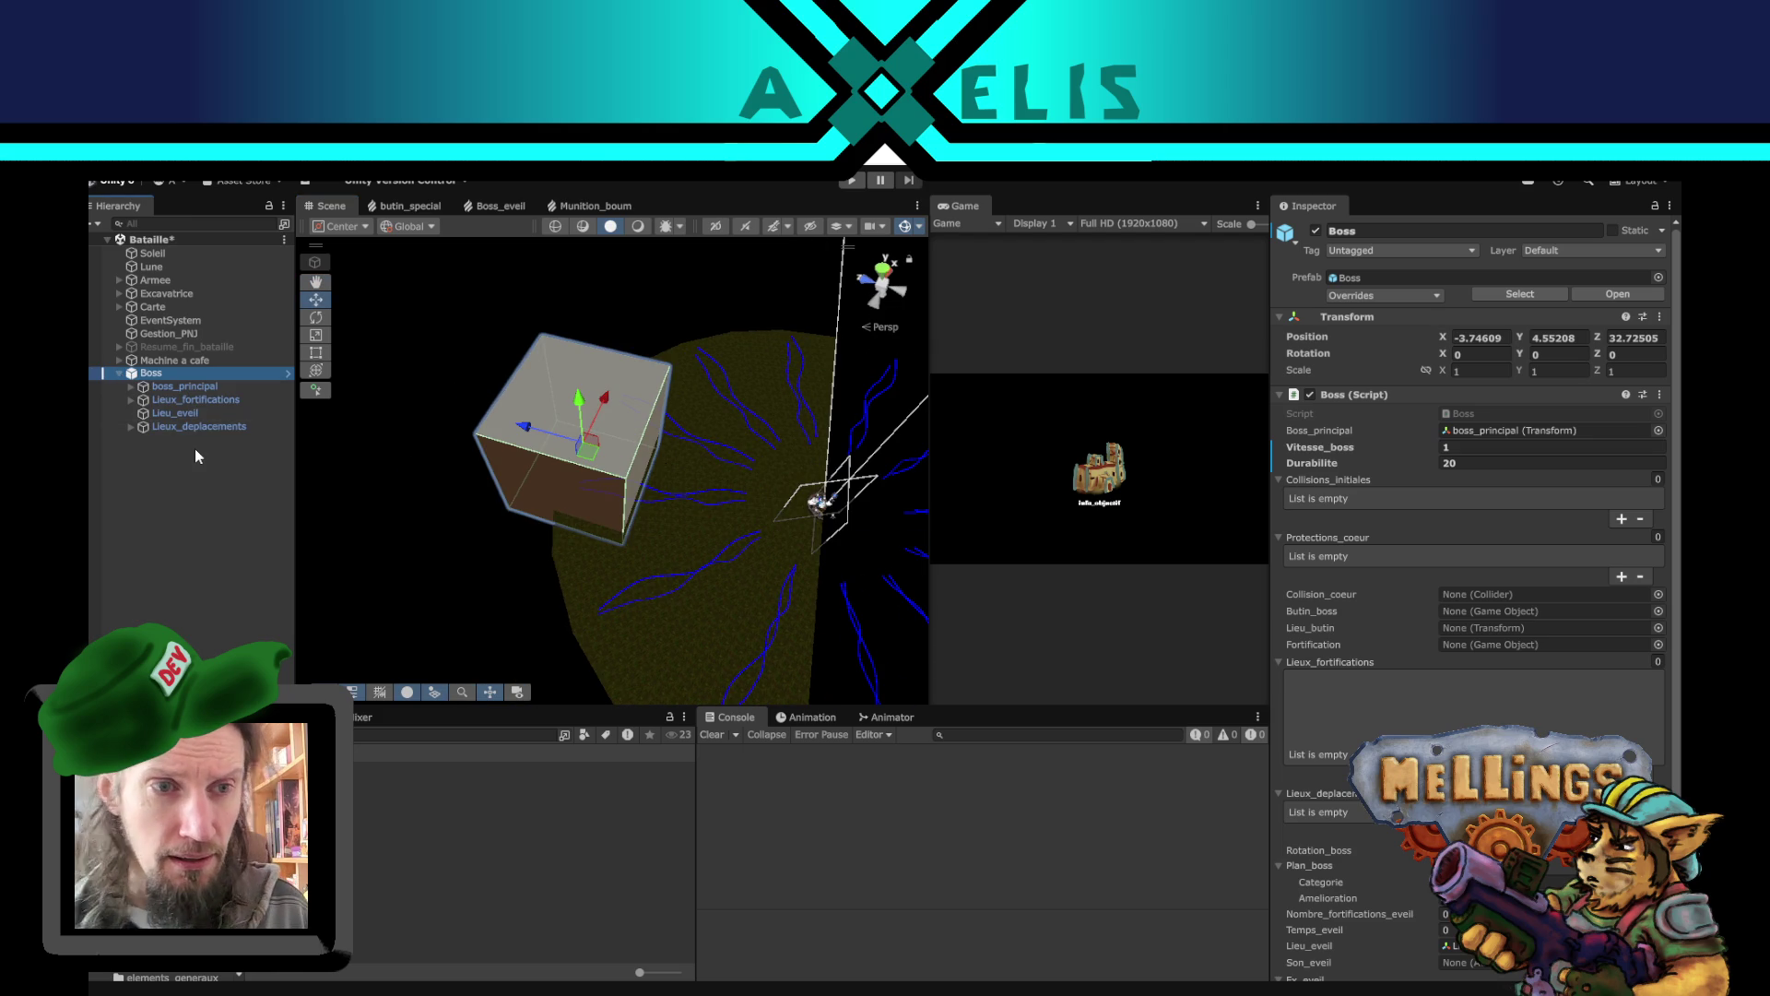
pyautogui.click(184, 387)
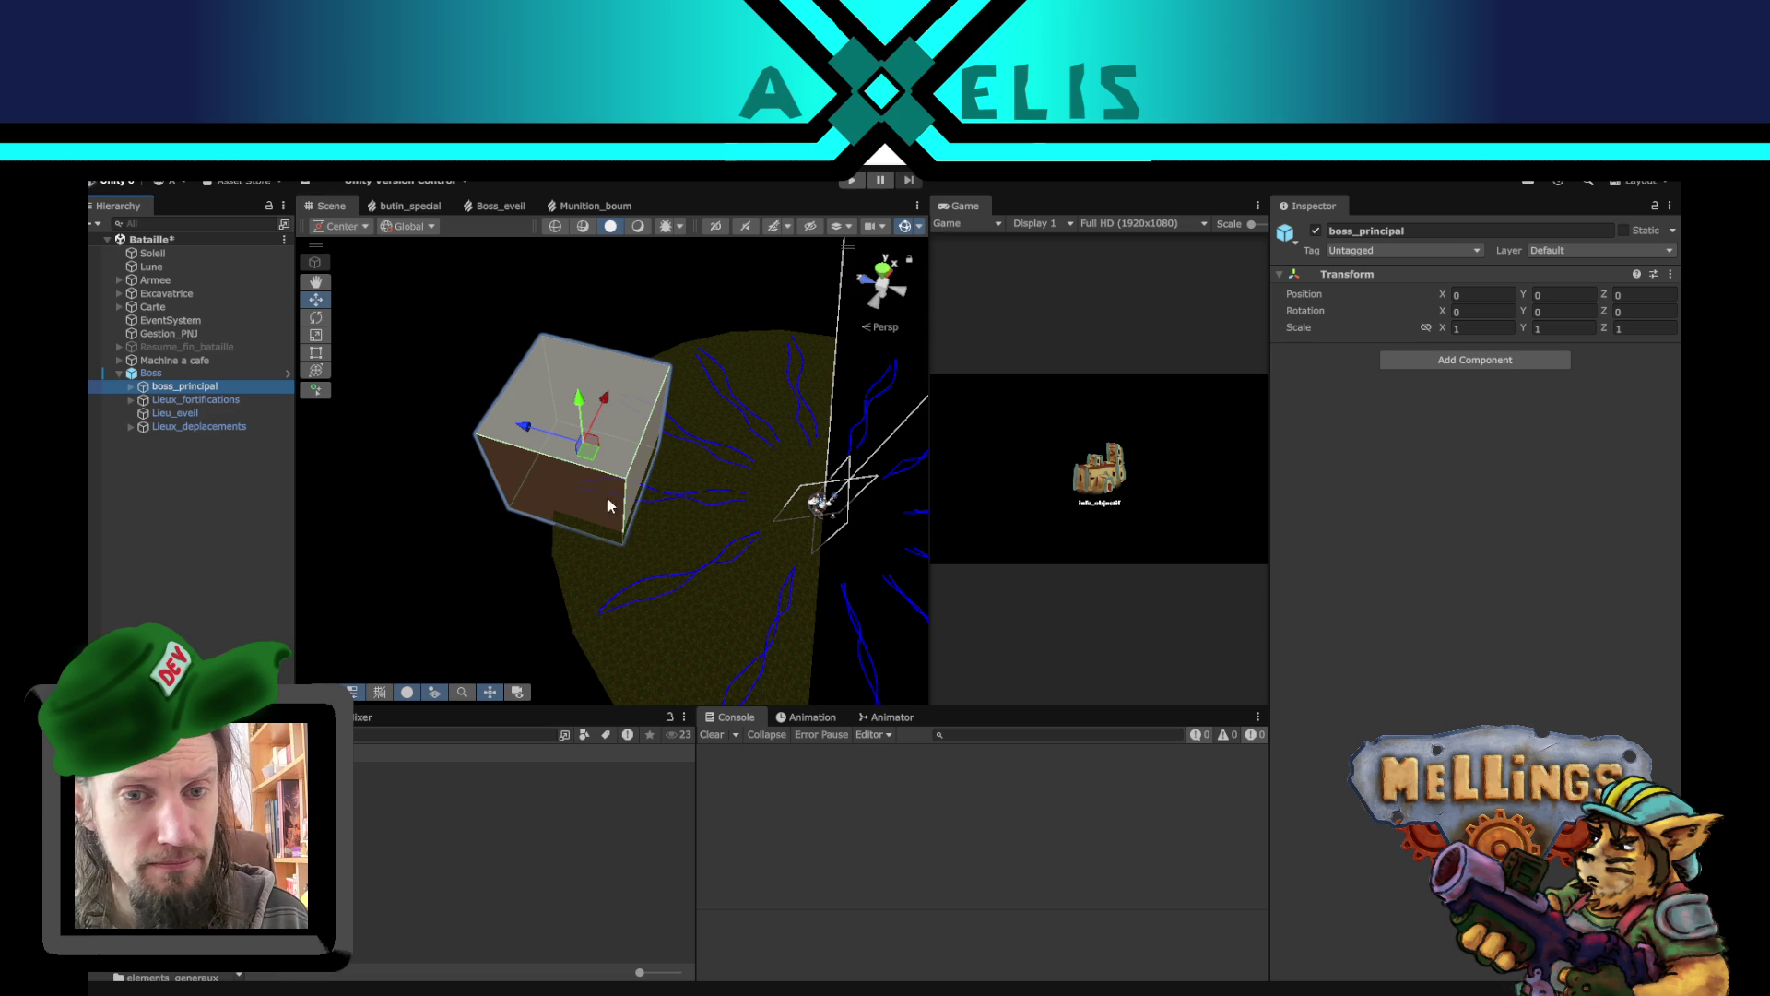
pyautogui.click(130, 400)
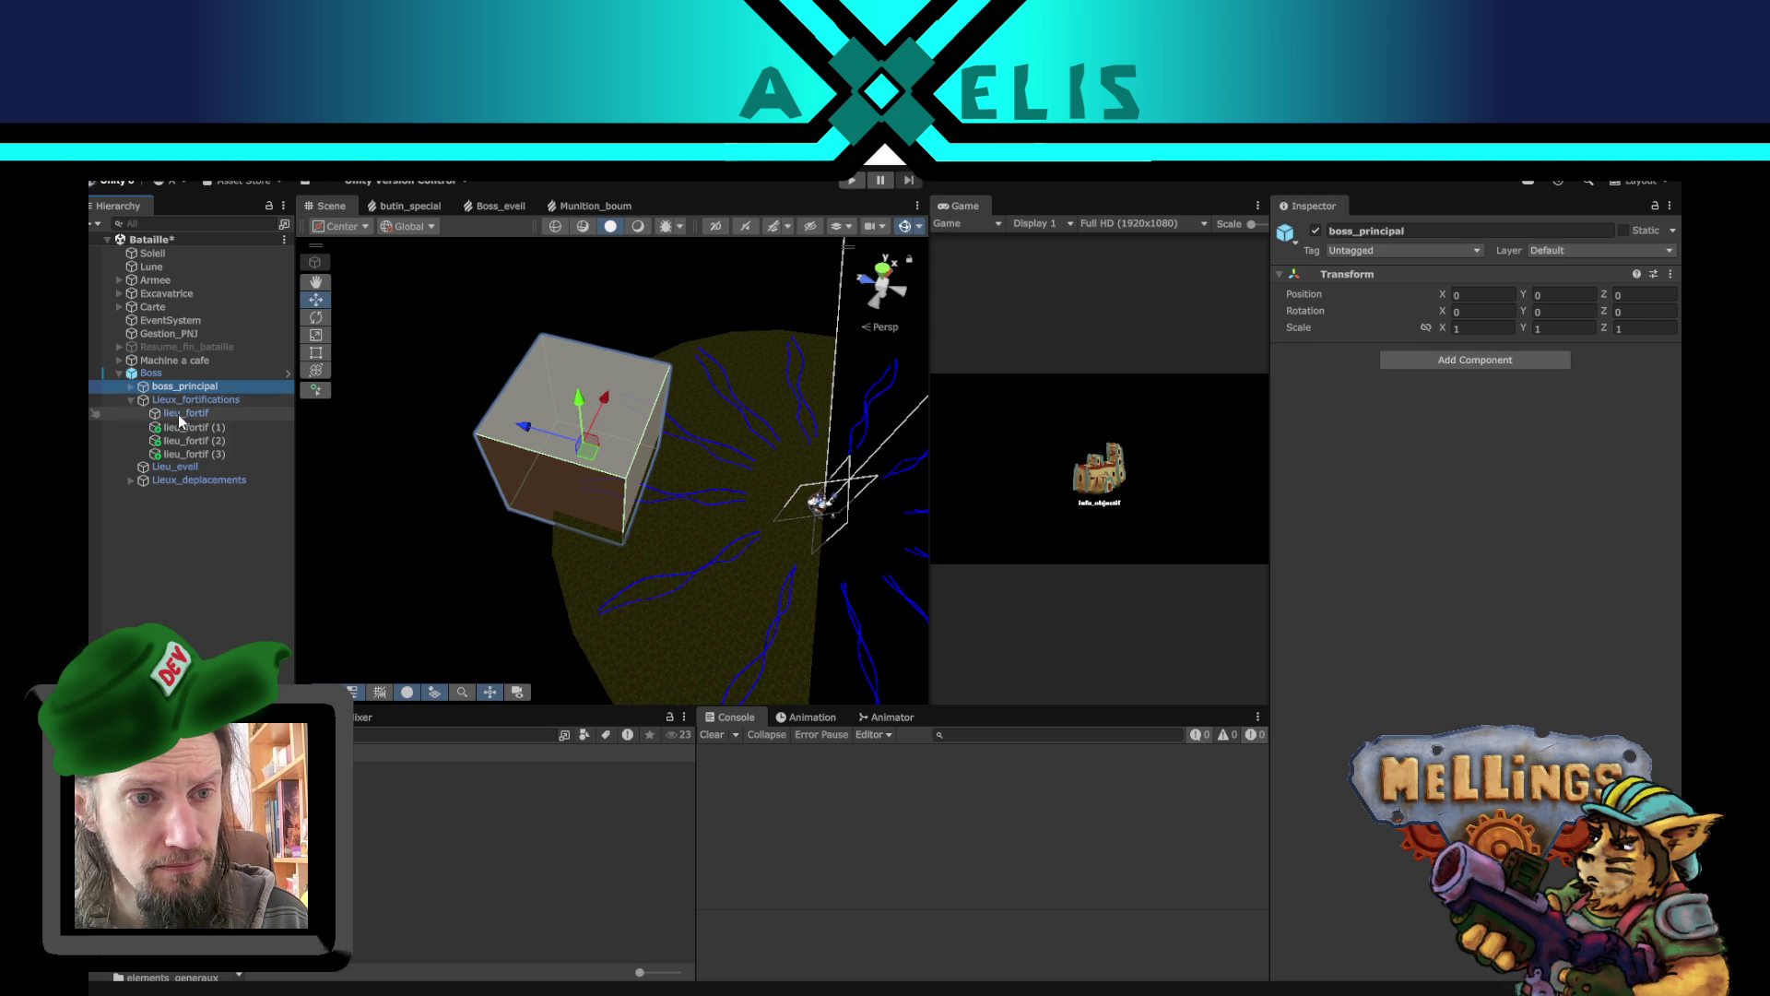
pyautogui.click(153, 374)
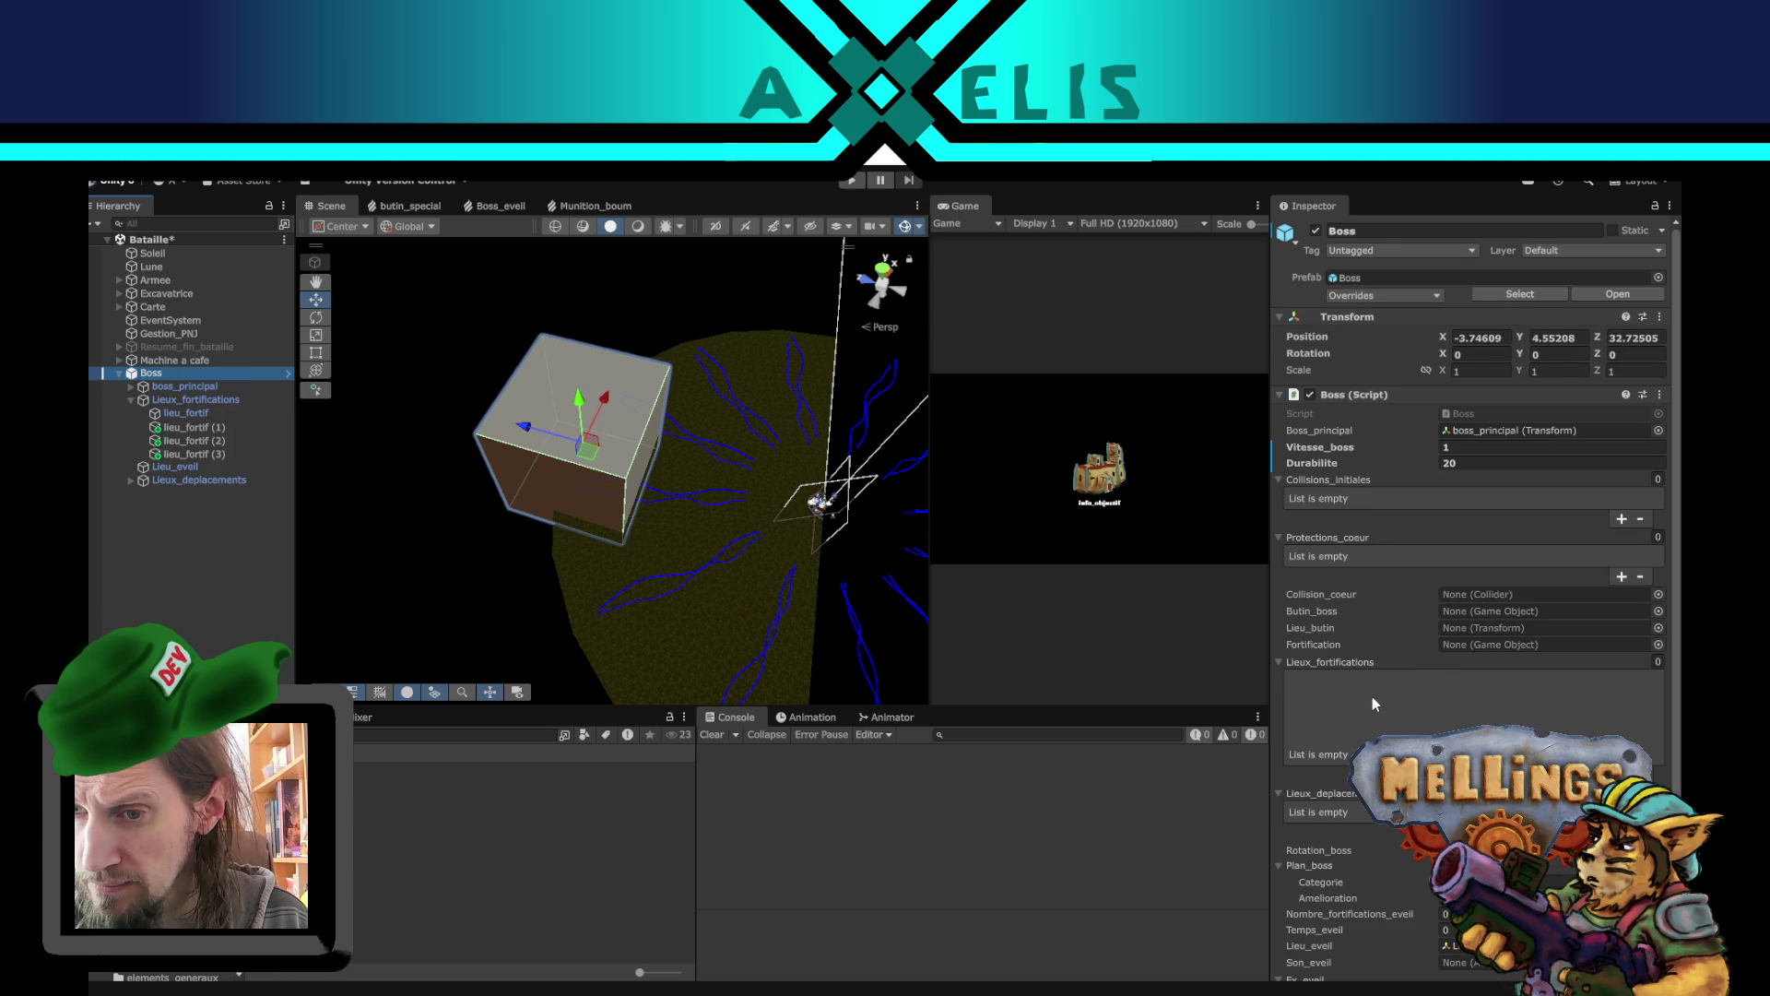
pyautogui.click(1656, 206)
pyautogui.click(185, 413)
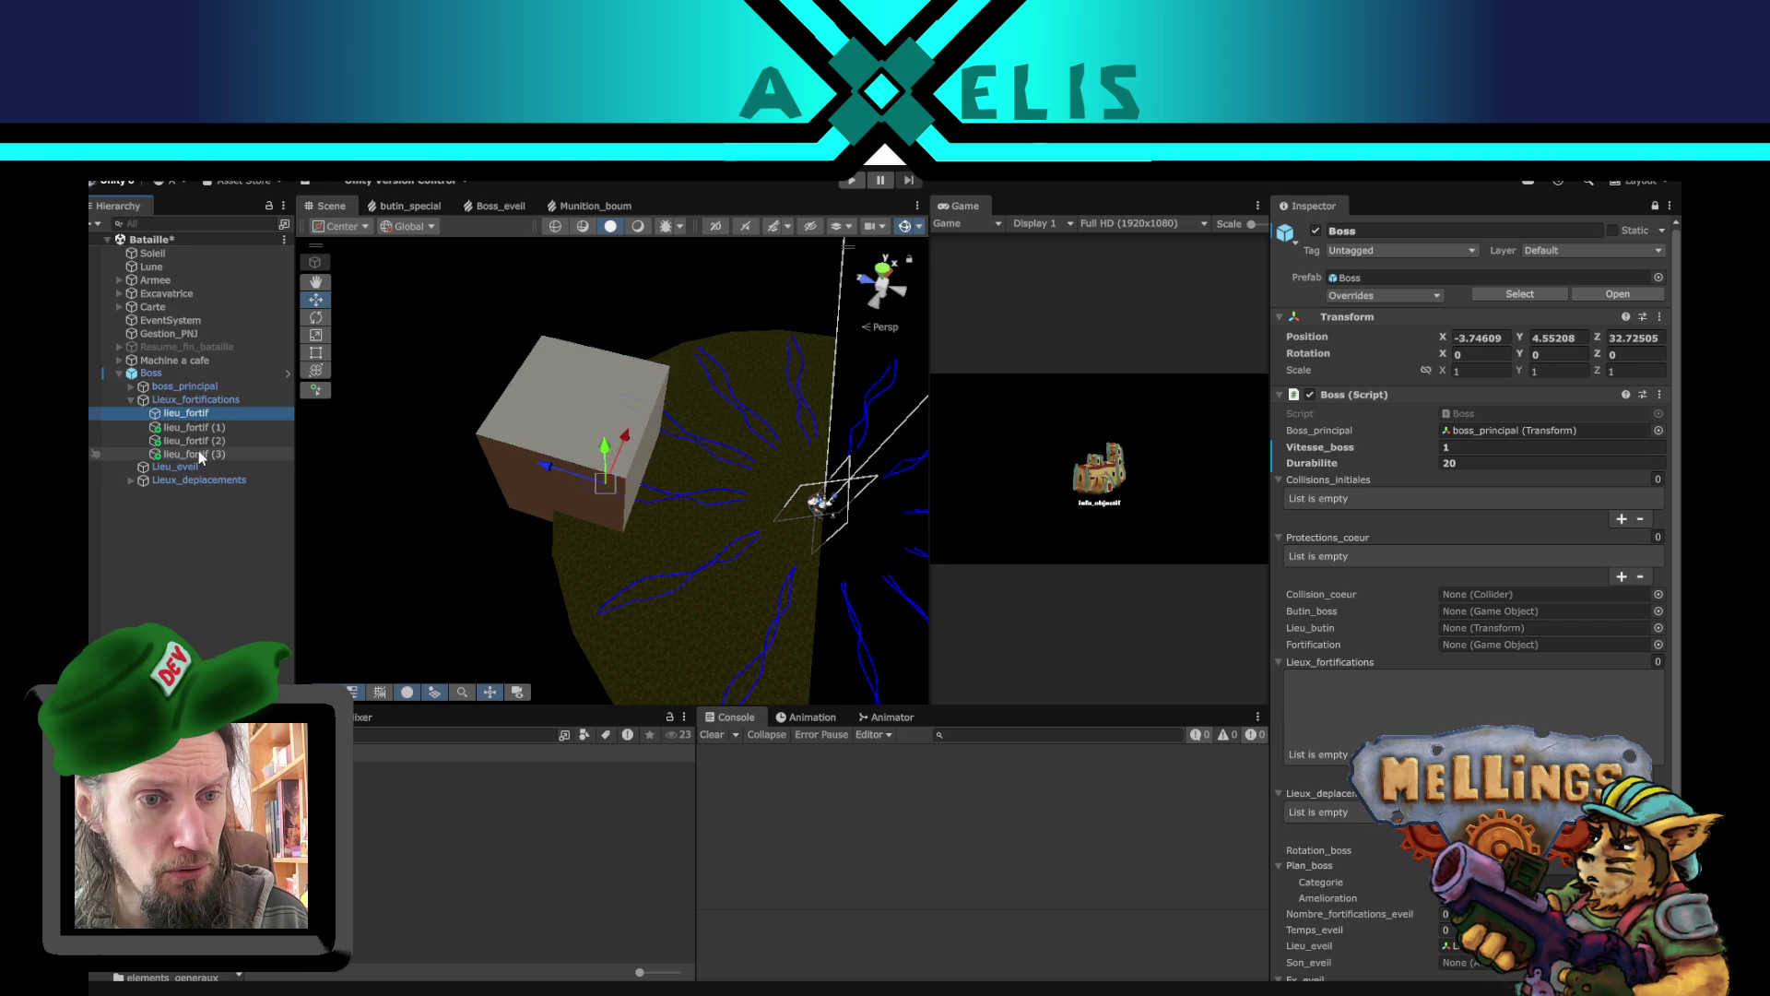
pyautogui.keyDown('shift'); pyautogui.click(194, 454); pyautogui.keyUp('shift')
pyautogui.moveTo(201, 419)
pyautogui.mouseDown()
pyautogui.moveTo(1422, 696)
pyautogui.moveTo(1304, 673)
pyautogui.moveTo(1335, 658)
pyautogui.mouseUp()
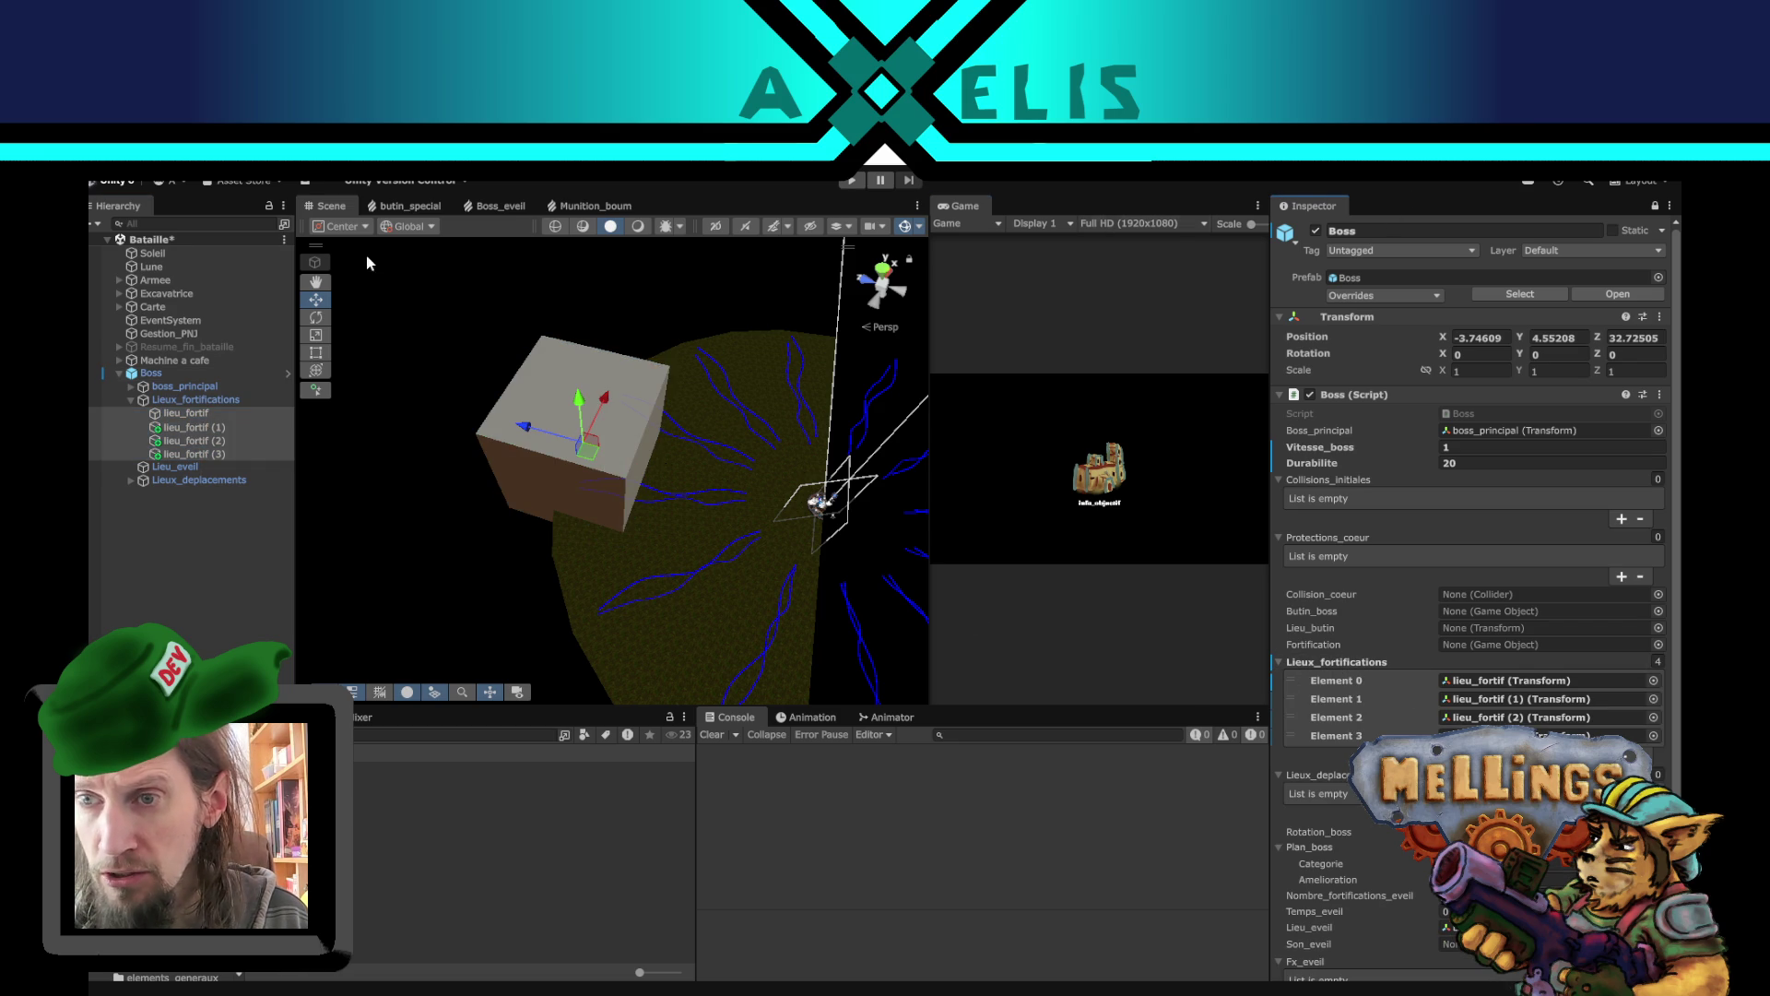
# - Move the Lieu_eveil point up and back to about X 1.29, Y 8.96, Z -9.18
pyautogui.click(1656, 206)
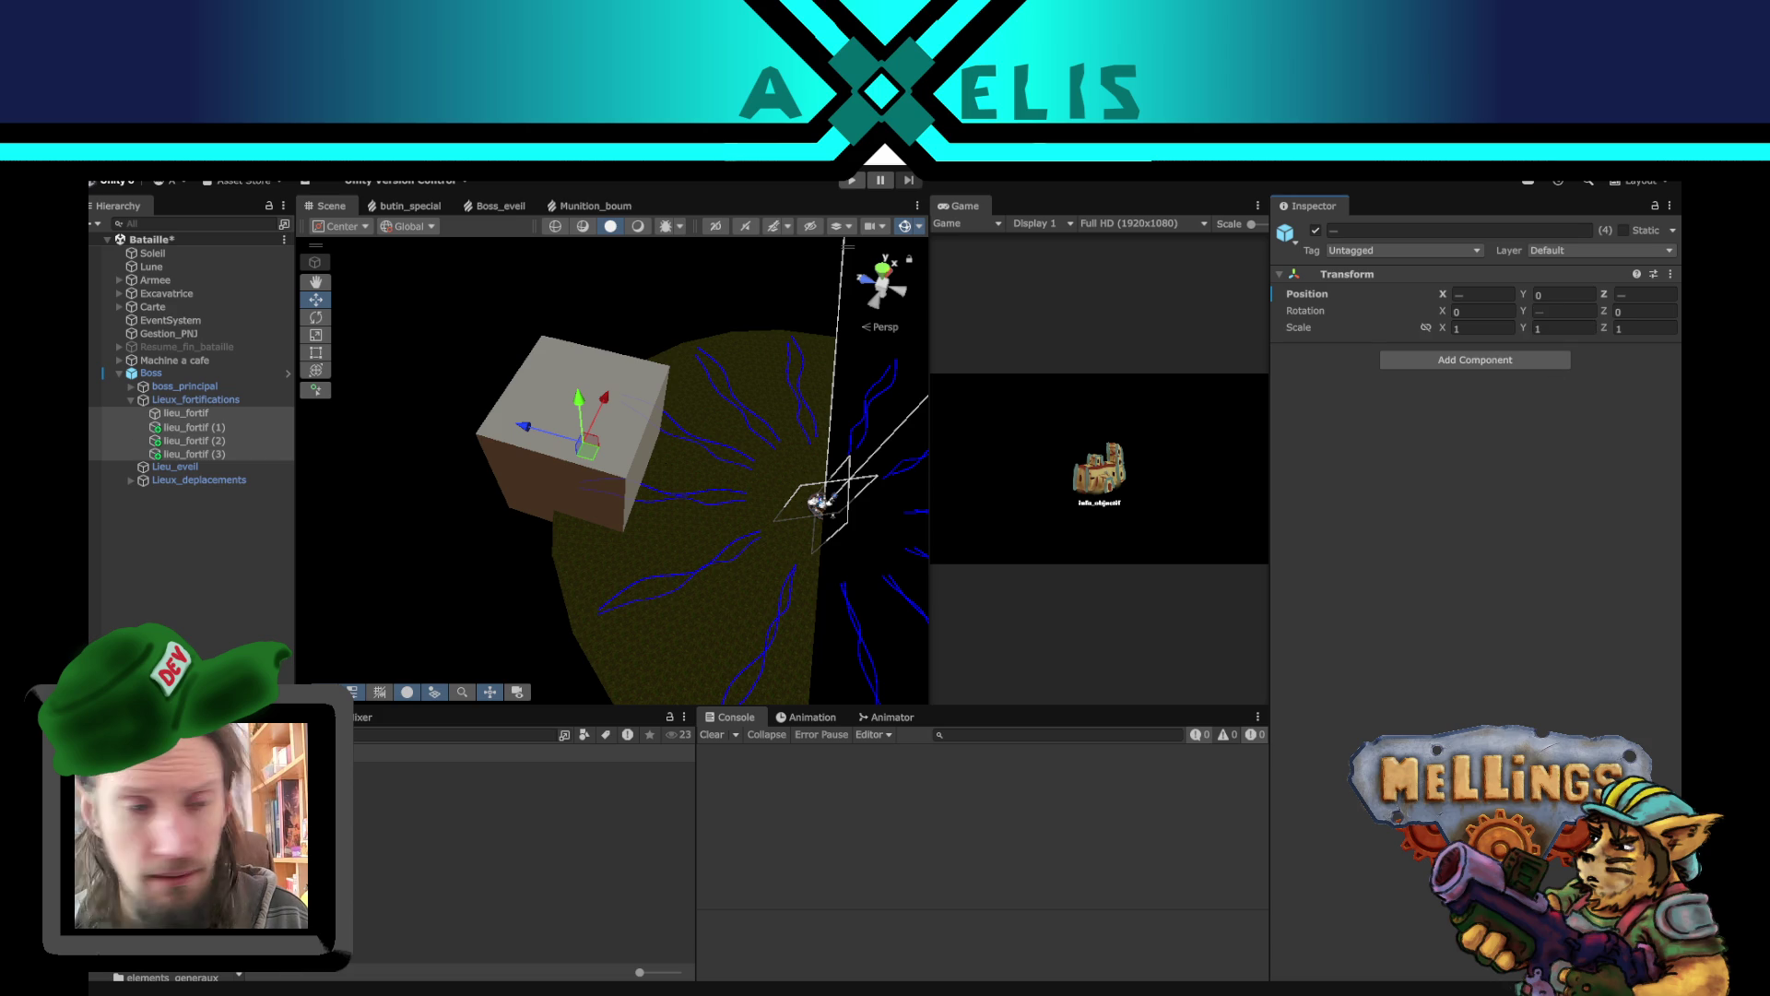
pyautogui.click(151, 372)
pyautogui.scroll(-1, 1432, 699)
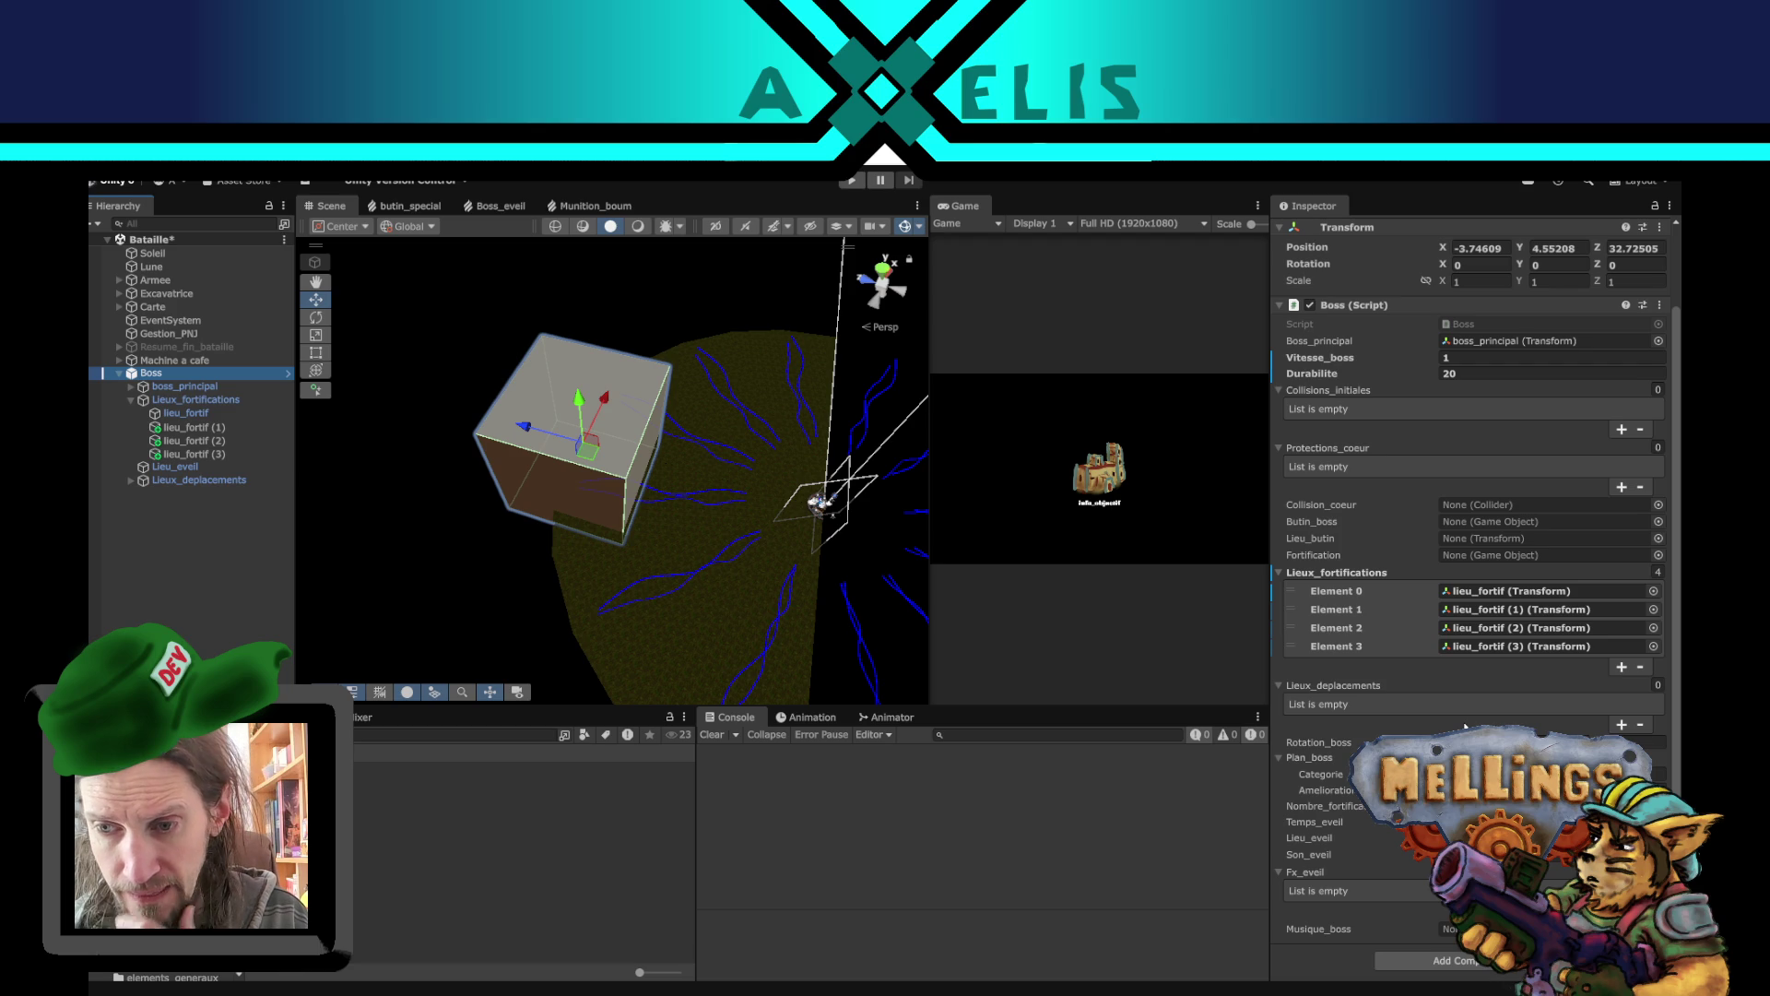
pyautogui.moveTo(658, 566)
pyautogui.mouseDown()
pyautogui.moveTo(590, 605)
pyautogui.moveTo(618, 489)
pyautogui.mouseUp()
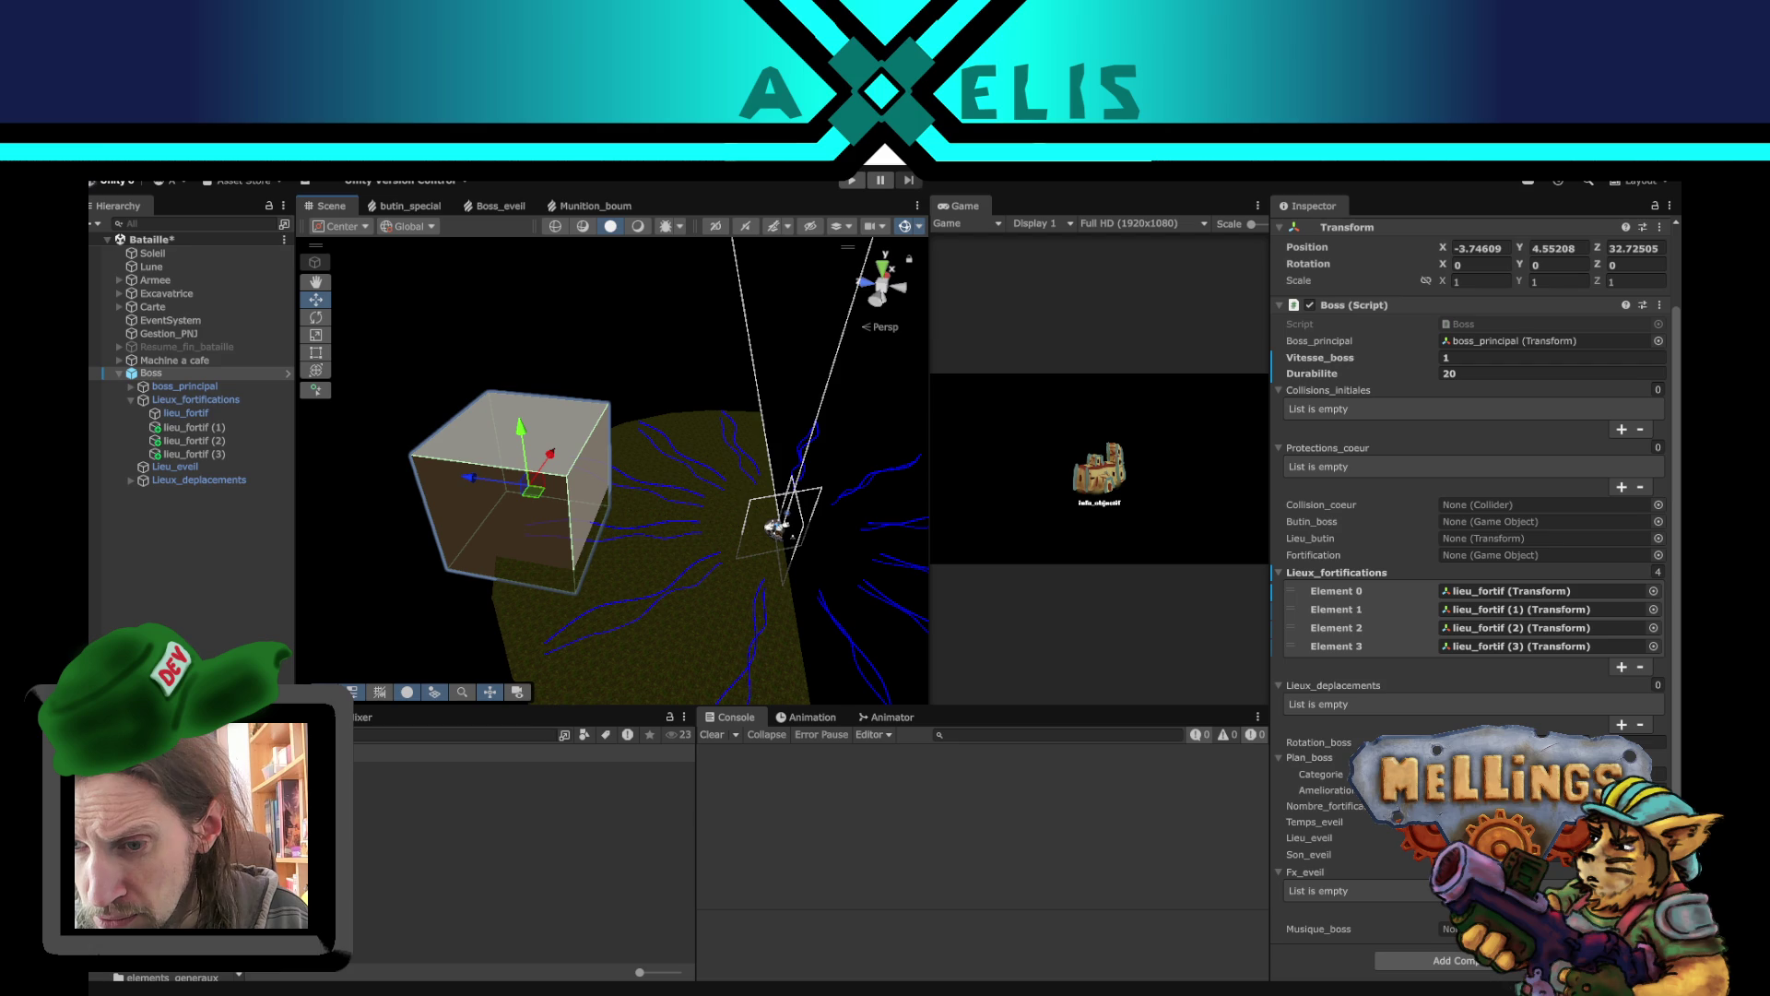
pyautogui.click(194, 466)
pyautogui.moveTo(565, 526)
pyautogui.mouseDown()
pyautogui.moveTo(423, 534)
pyautogui.moveTo(413, 670)
pyautogui.moveTo(620, 644)
pyautogui.moveTo(644, 593)
pyautogui.mouseUp()
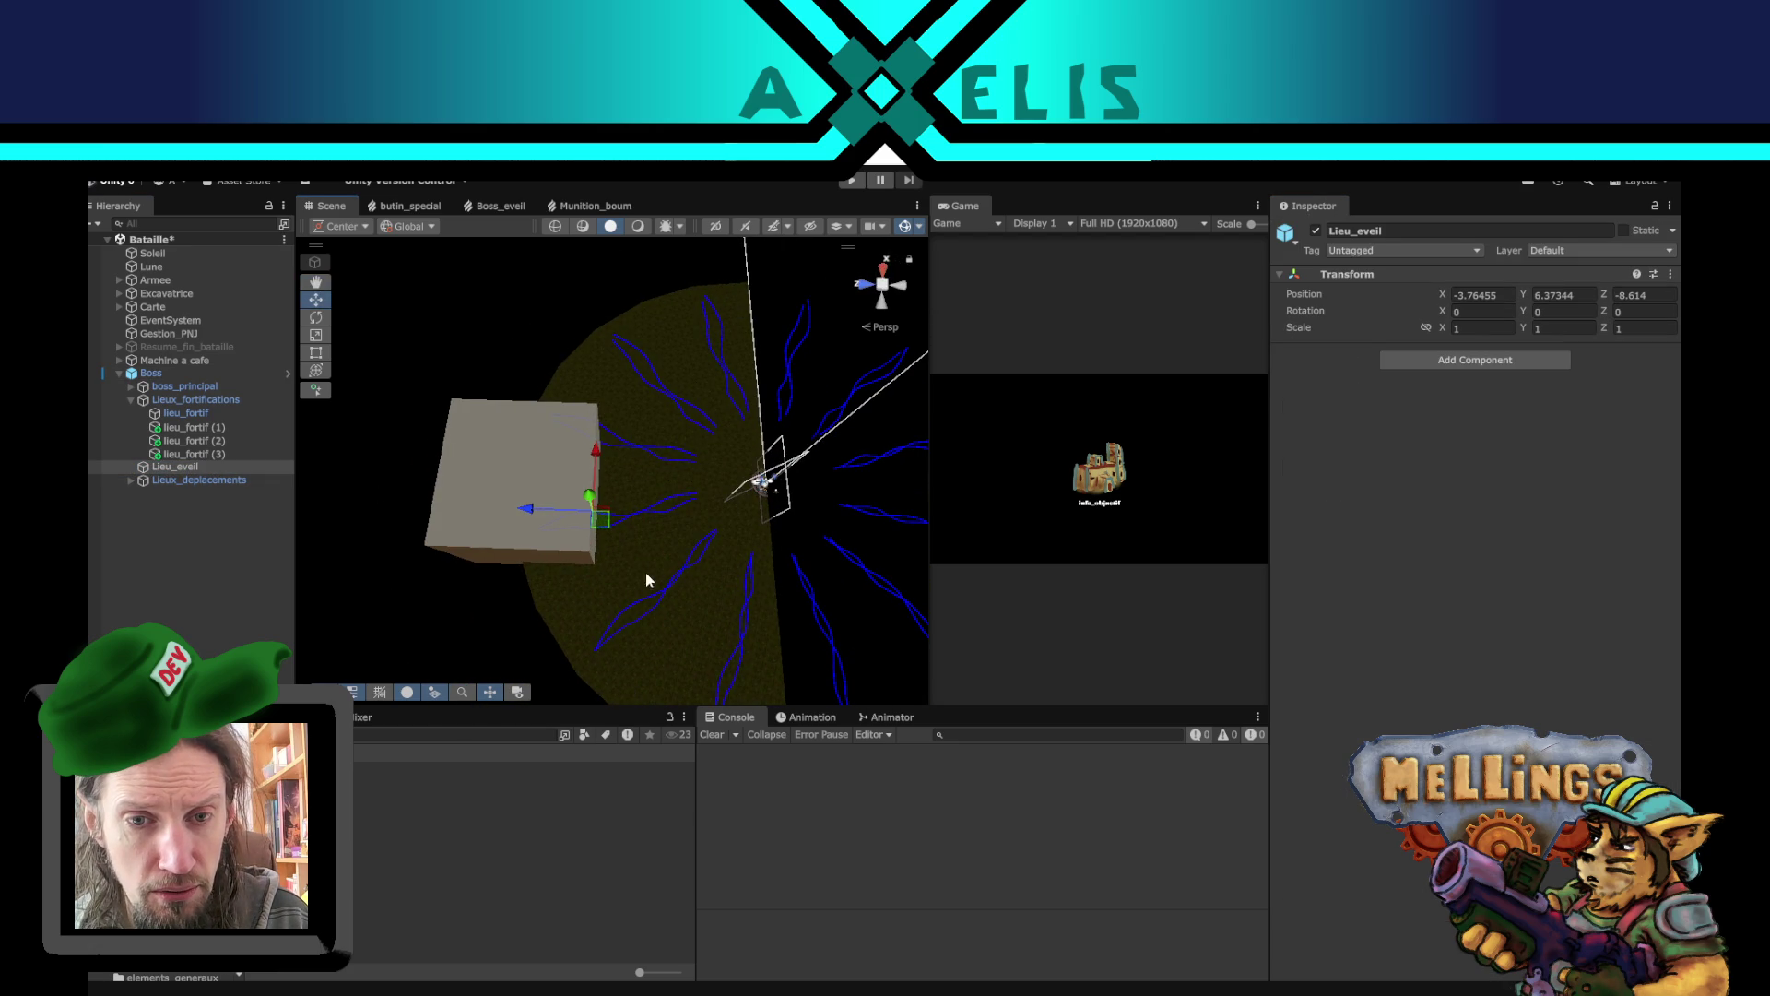
pyautogui.moveTo(610, 527)
pyautogui.mouseDown()
pyautogui.moveTo(605, 474)
pyautogui.moveTo(616, 485)
pyautogui.moveTo(530, 486)
pyautogui.moveTo(588, 350)
pyautogui.moveTo(632, 328)
pyautogui.moveTo(563, 378)
pyautogui.mouseUp()
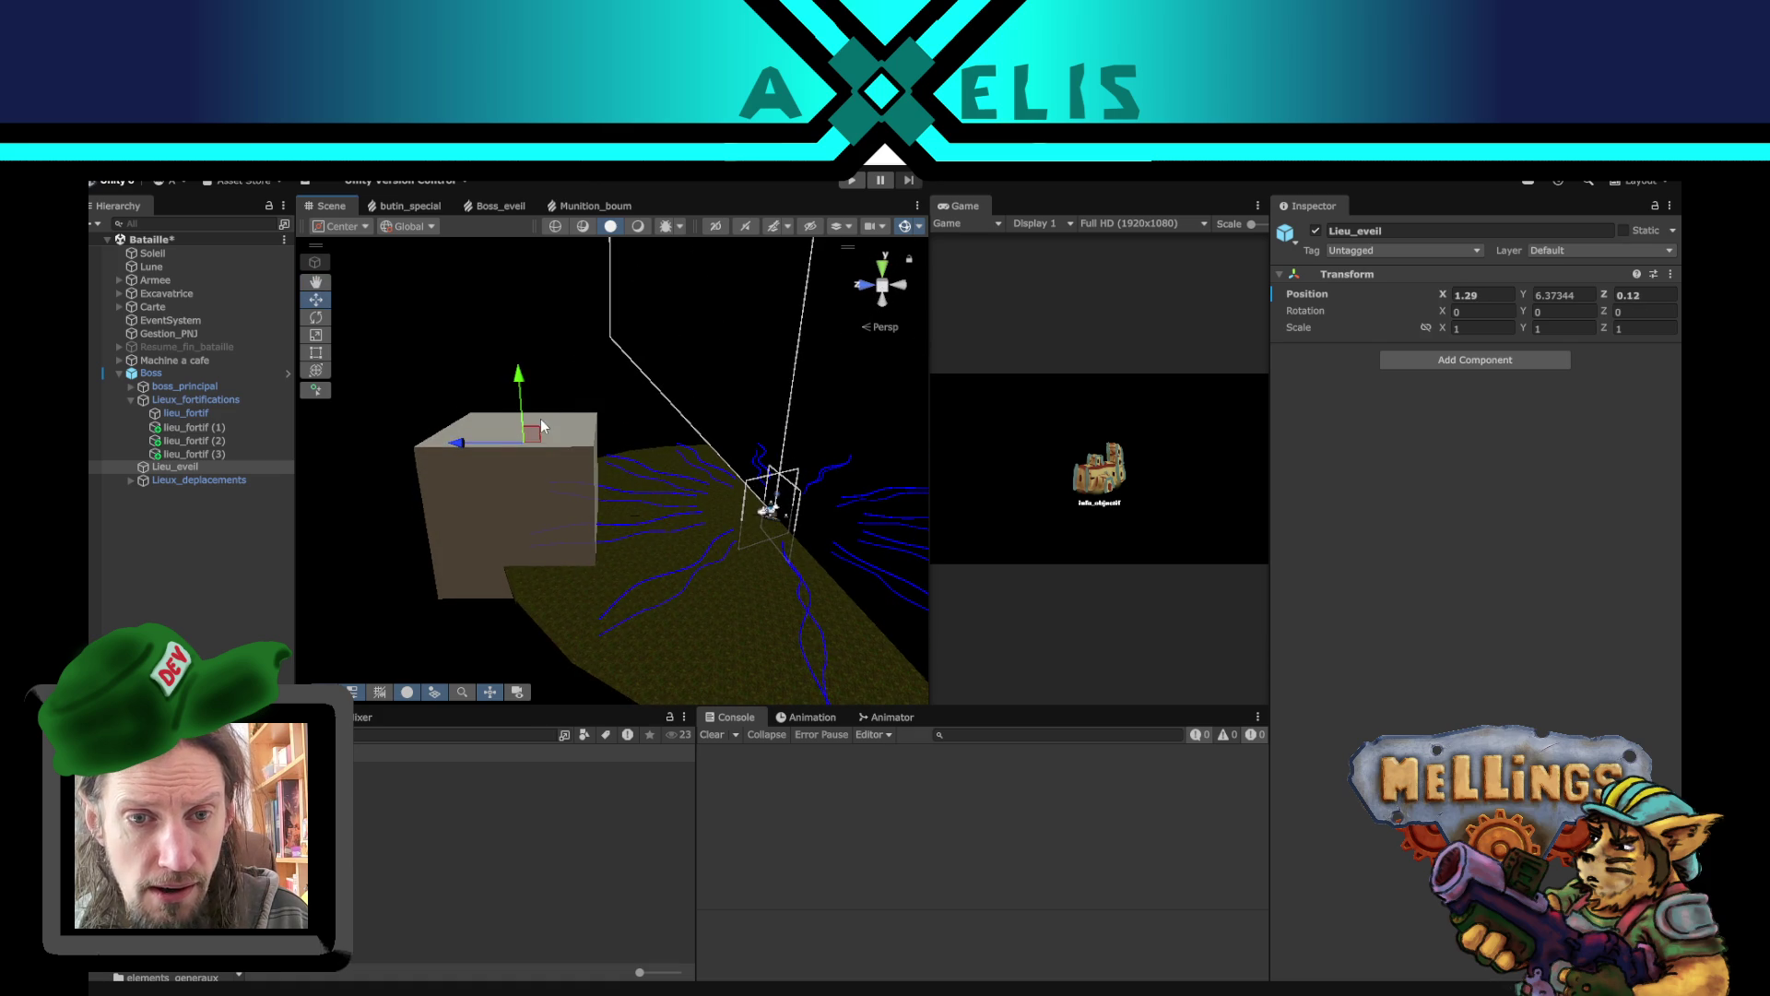
pyautogui.moveTo(542, 437)
pyautogui.mouseDown()
pyautogui.moveTo(627, 403)
pyautogui.moveTo(610, 417)
pyautogui.moveTo(609, 489)
pyautogui.moveTo(771, 501)
pyautogui.moveTo(735, 517)
pyautogui.moveTo(820, 566)
pyautogui.moveTo(661, 406)
pyautogui.mouseUp()
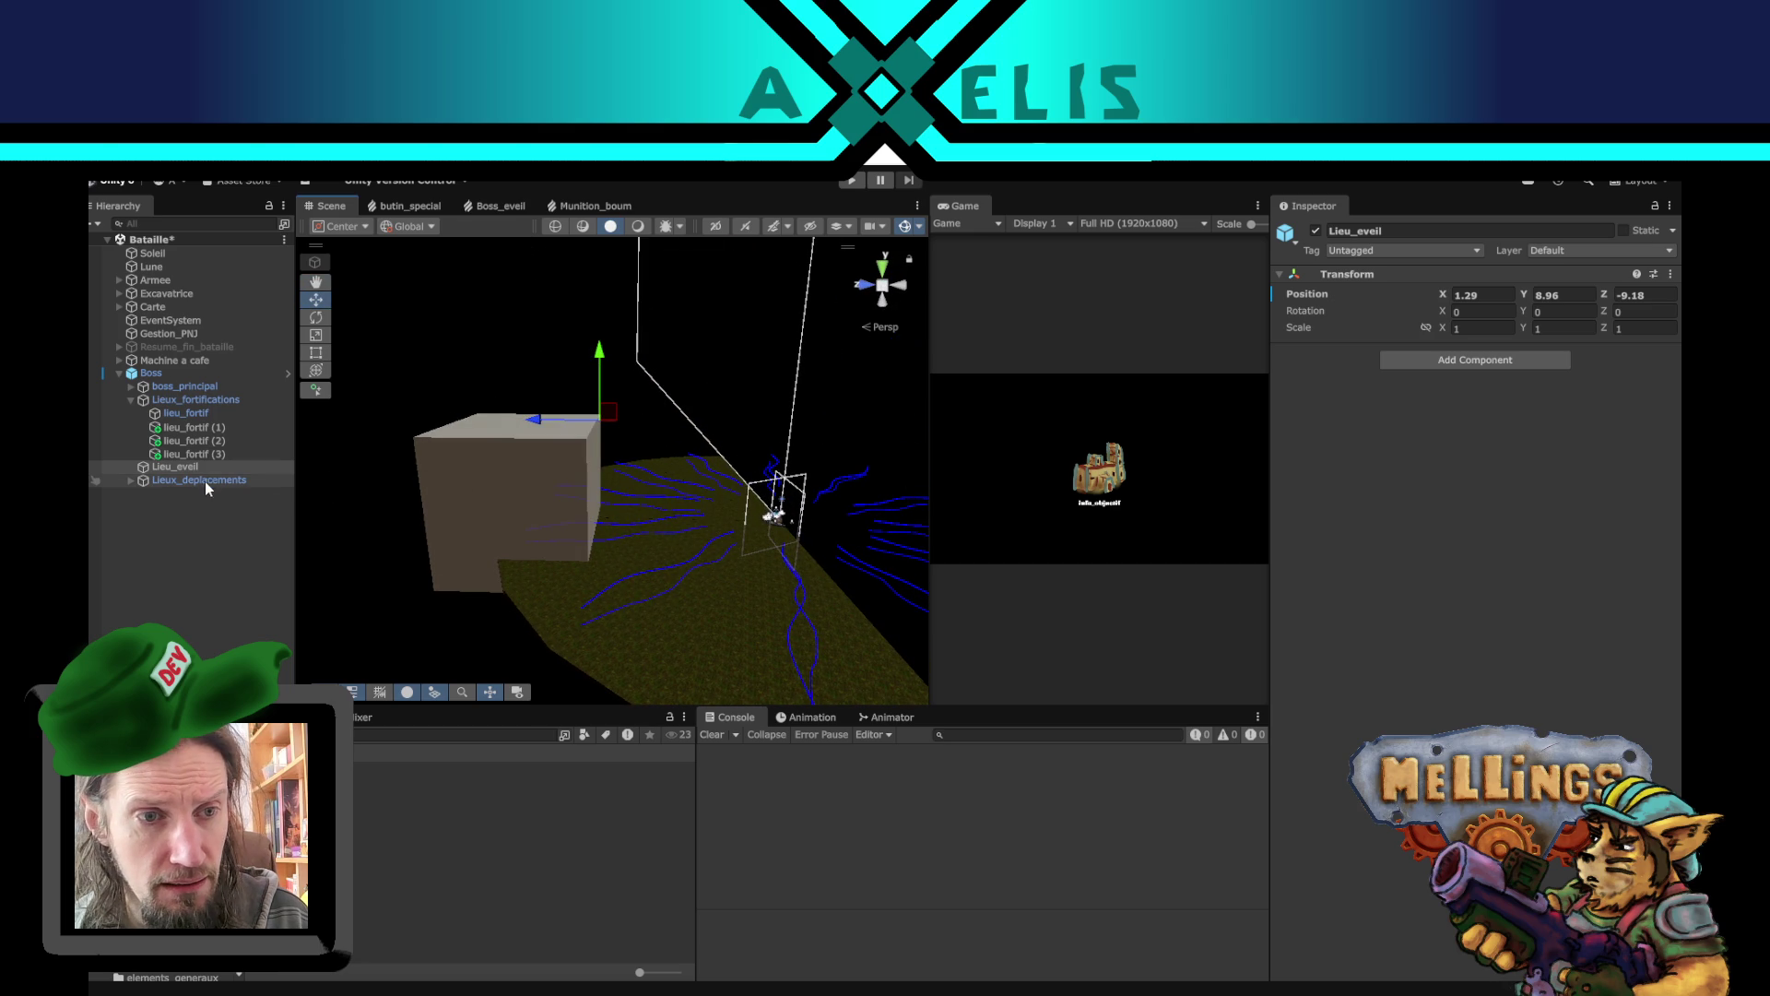
# - Move lieu_deplace out onto the ground disc and duplicate it
pyautogui.click(129, 480)
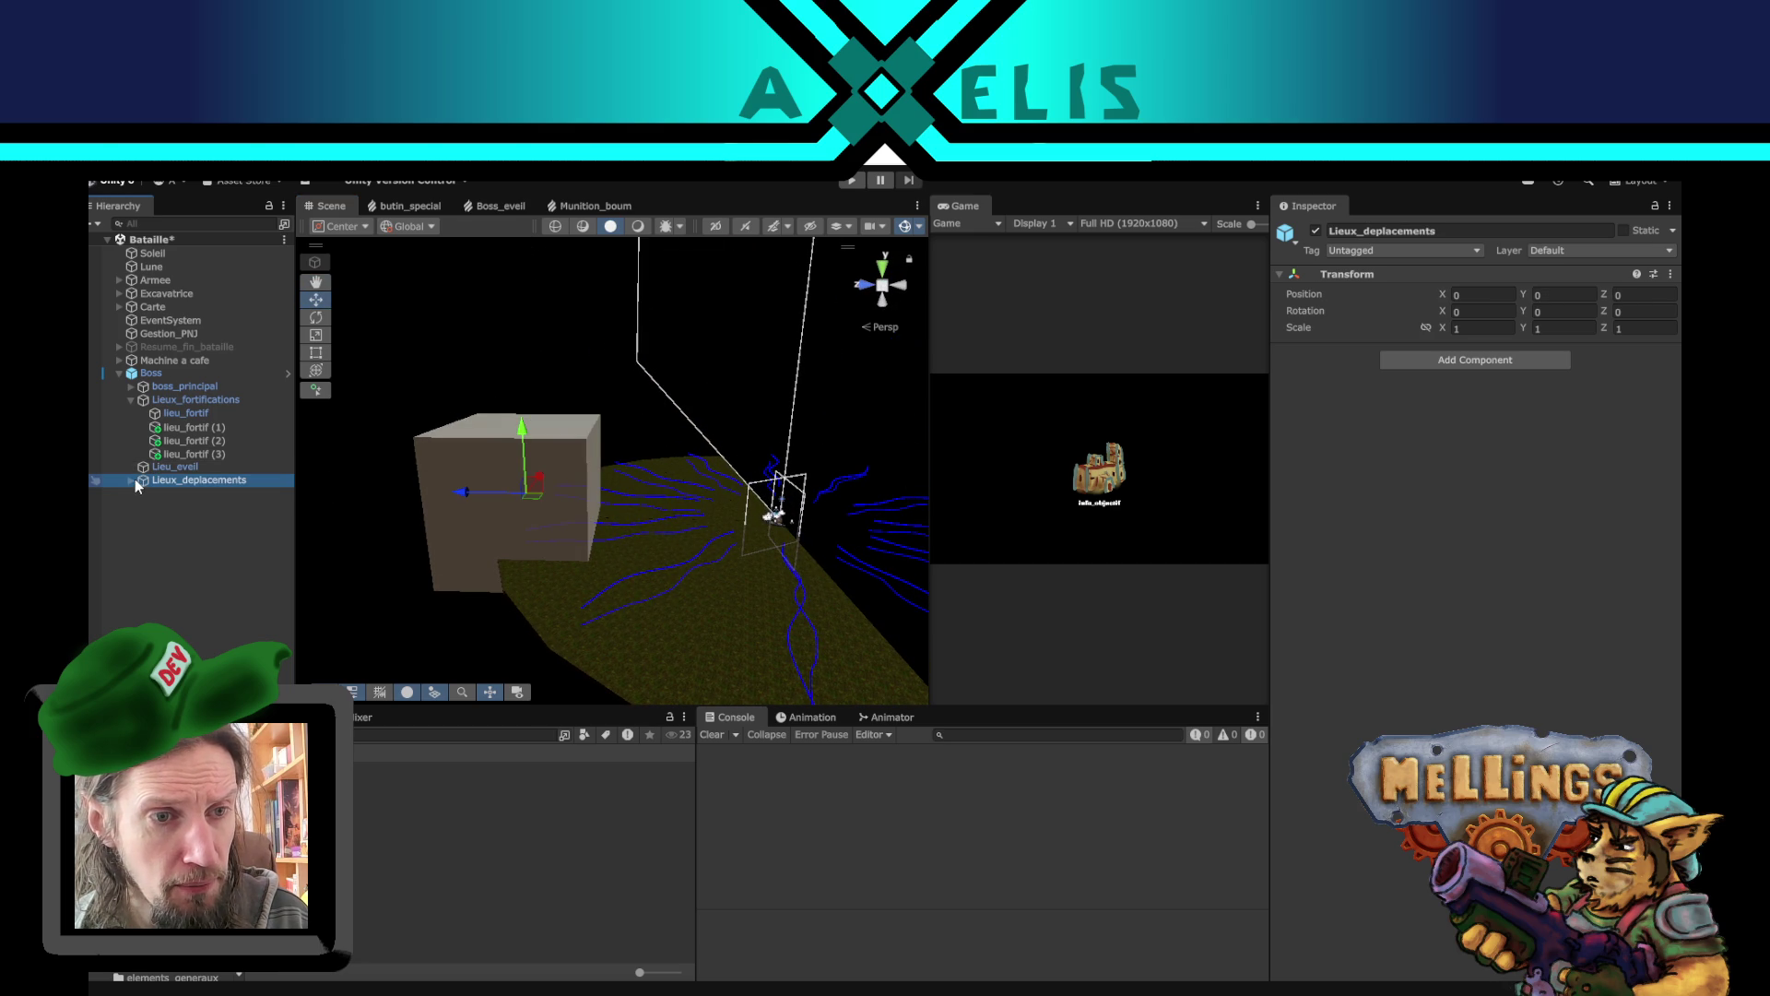
pyautogui.click(131, 481)
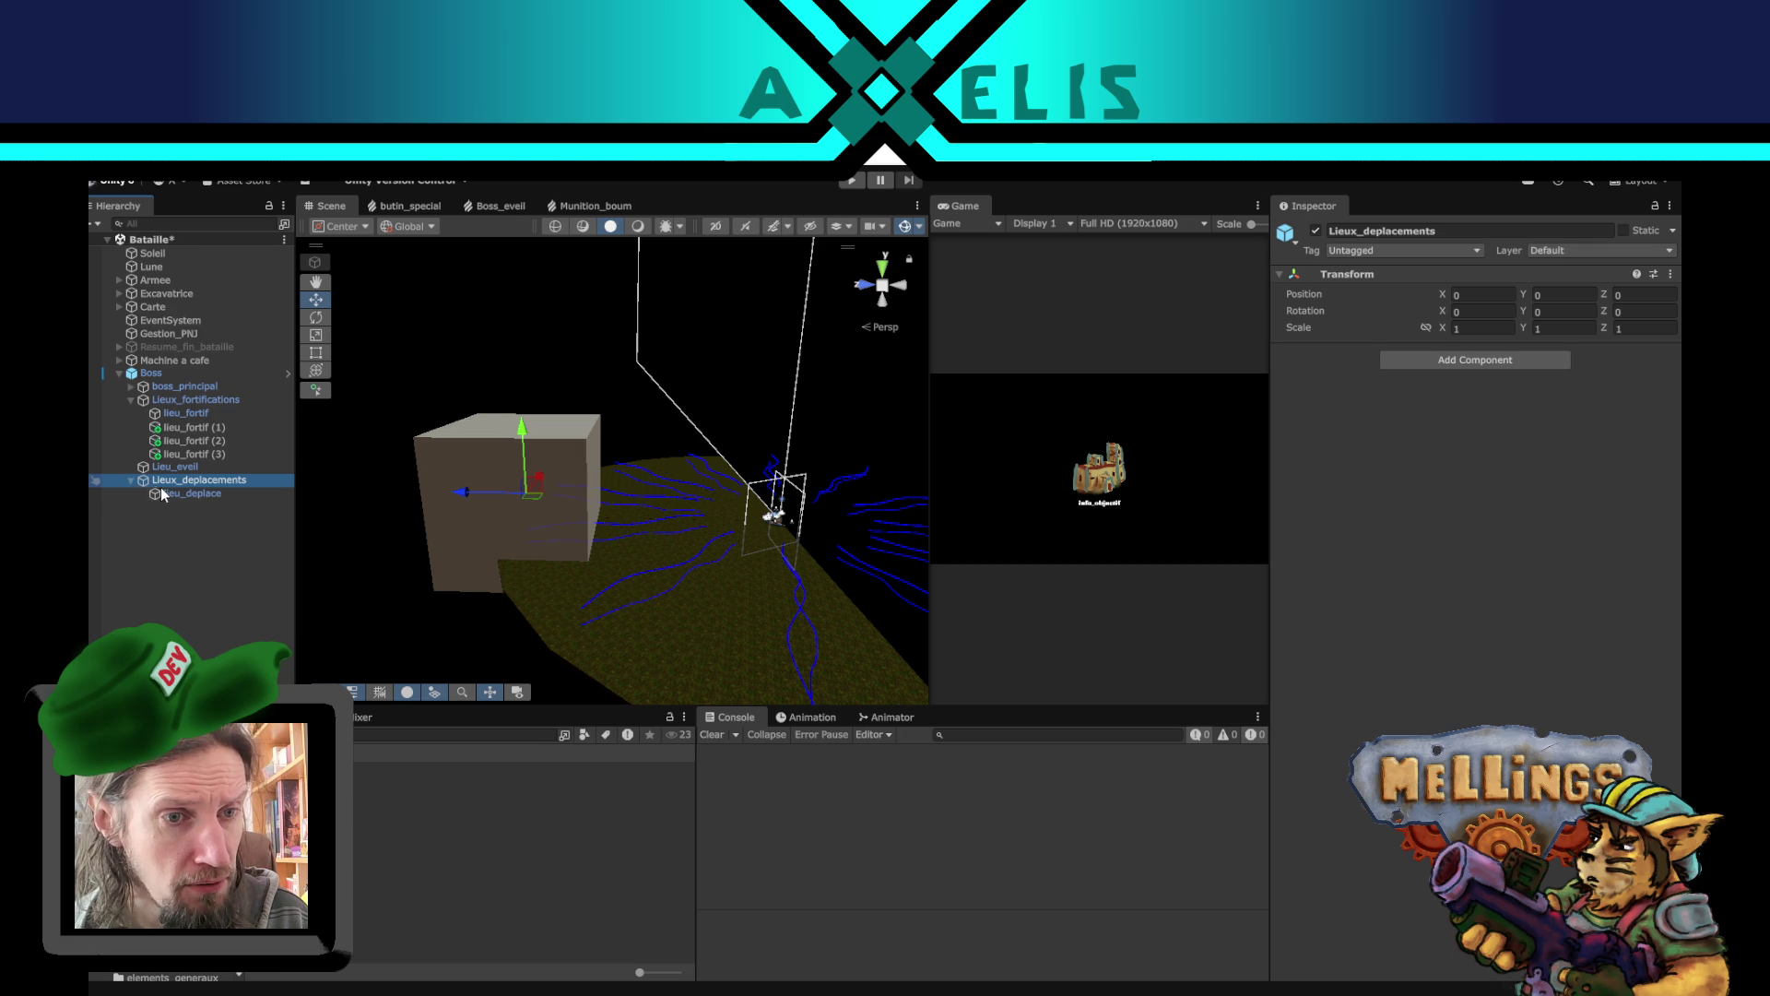
pyautogui.click(192, 493)
pyautogui.moveTo(622, 444)
pyautogui.mouseDown()
pyautogui.moveTo(672, 526)
pyautogui.moveTo(632, 717)
pyautogui.mouseUp()
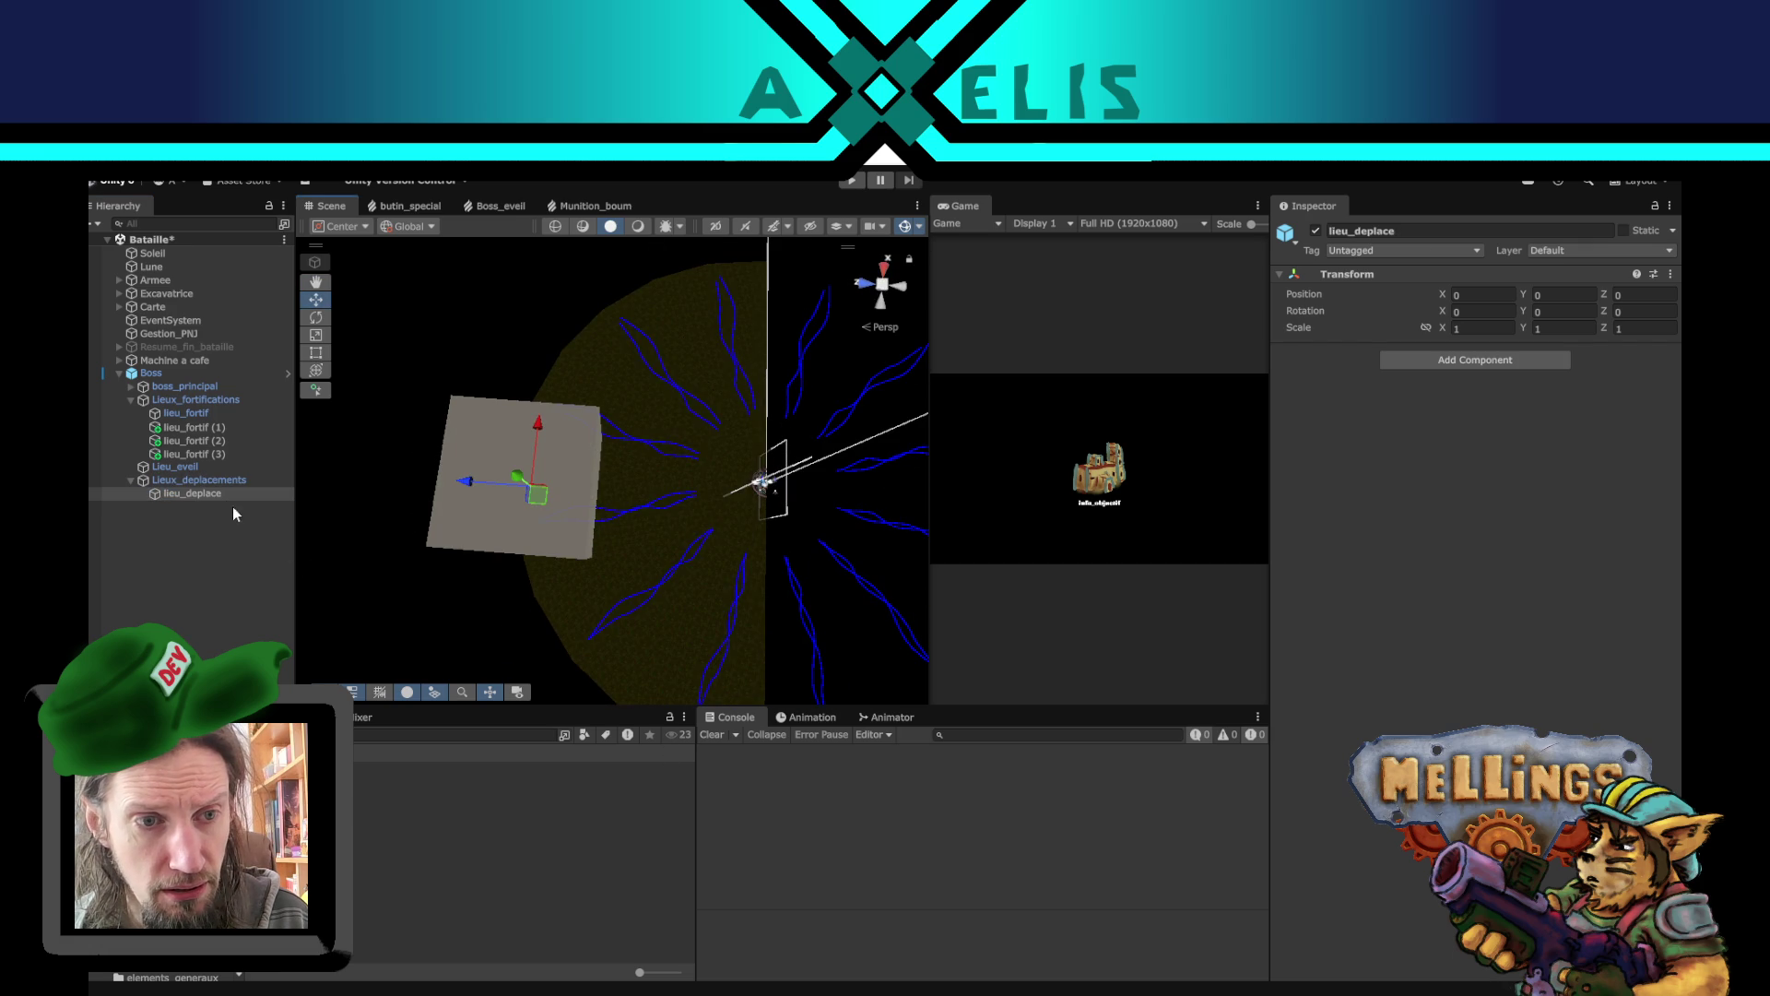
pyautogui.moveTo(542, 492)
pyautogui.mouseDown()
pyautogui.moveTo(657, 429)
pyautogui.moveTo(700, 427)
pyautogui.moveTo(688, 488)
pyautogui.moveTo(715, 541)
pyautogui.moveTo(695, 585)
pyautogui.moveTo(616, 549)
pyautogui.moveTo(356, 539)
pyautogui.mouseUp()
pyautogui.hotkey('ctrl', 'd')
pyautogui.hotkey('ctrl', 'd')
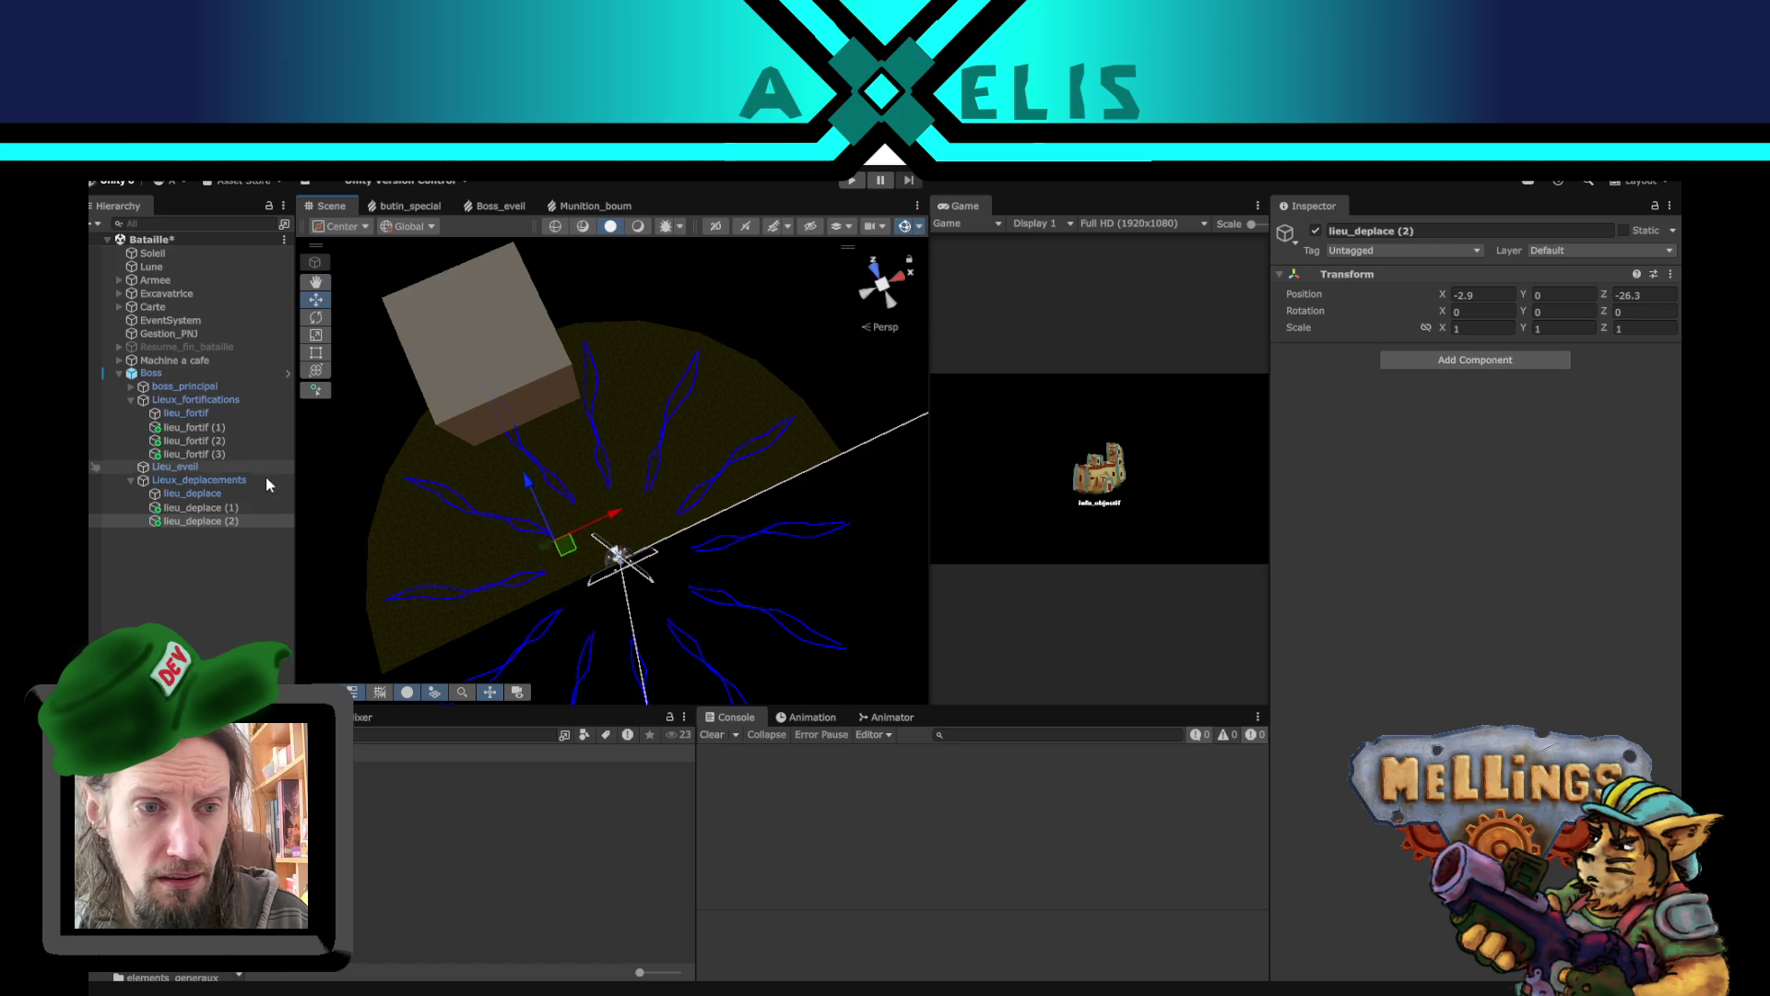
# - Spread lieu_deplace, lieu_deplace (1) and lieu_deplace (2) to separate spots on the ground disc
pyautogui.click(230, 495)
pyautogui.moveTo(634, 479); pyautogui.dragTo(662, 483)
pyautogui.click(258, 508)
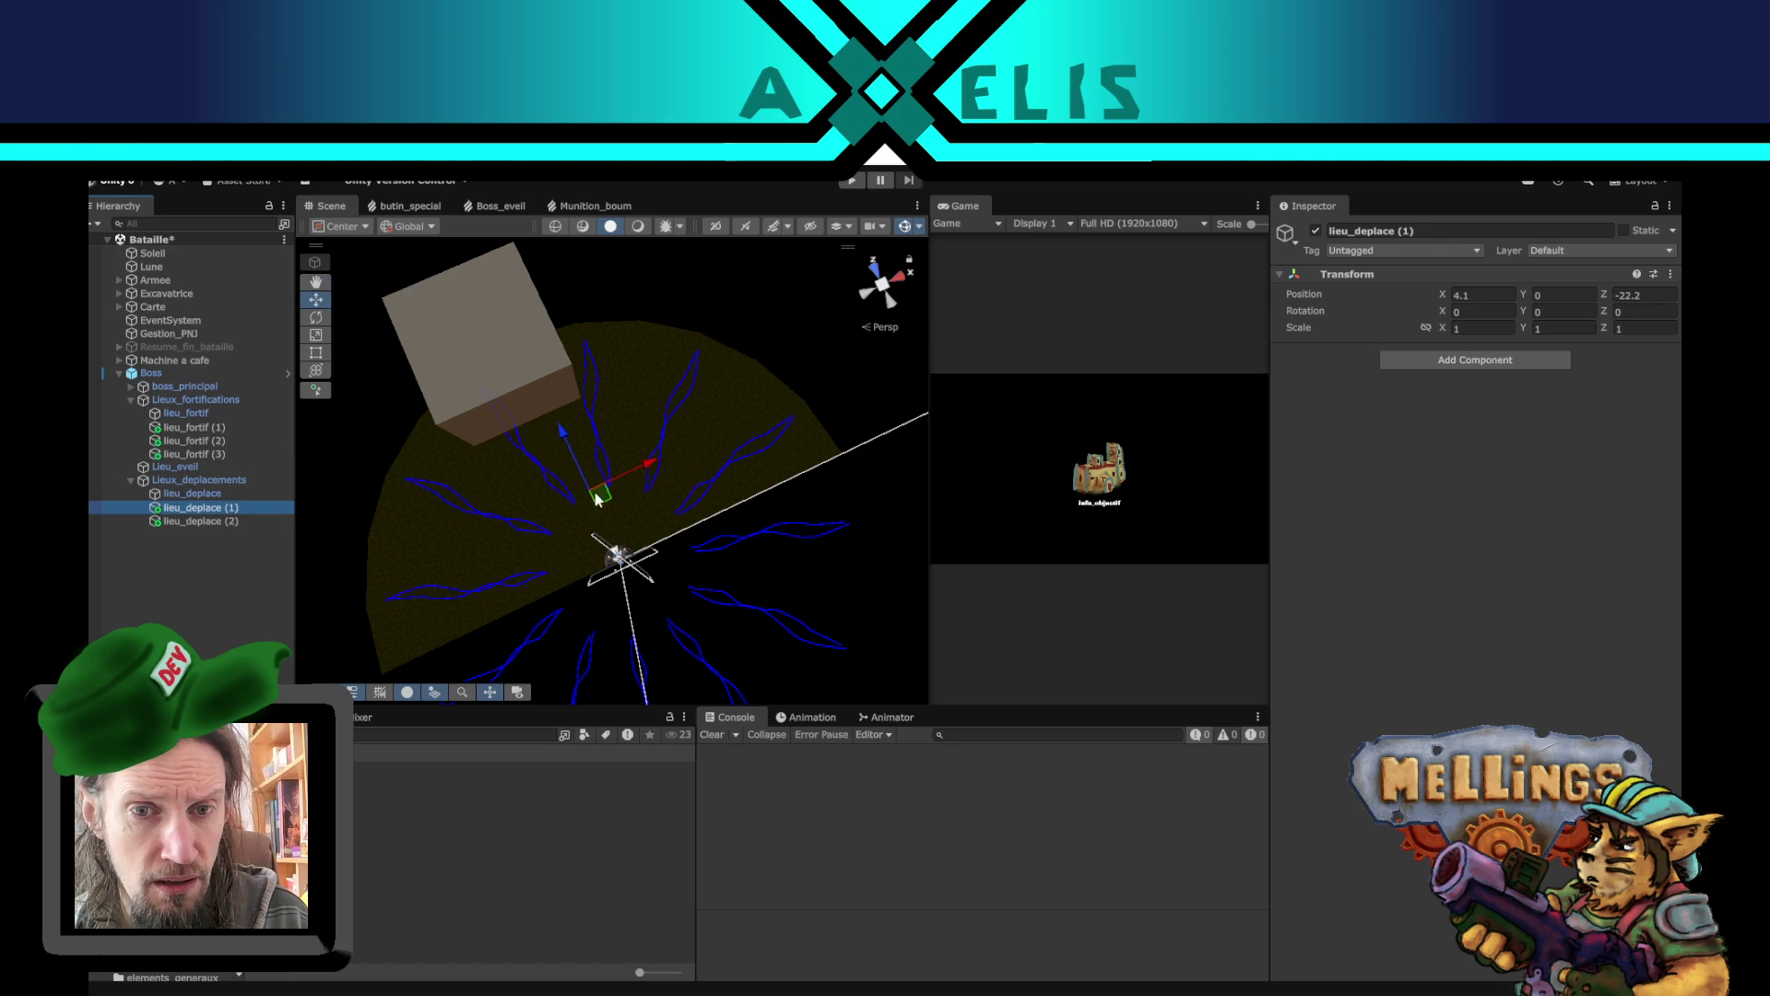
pyautogui.click(226, 521)
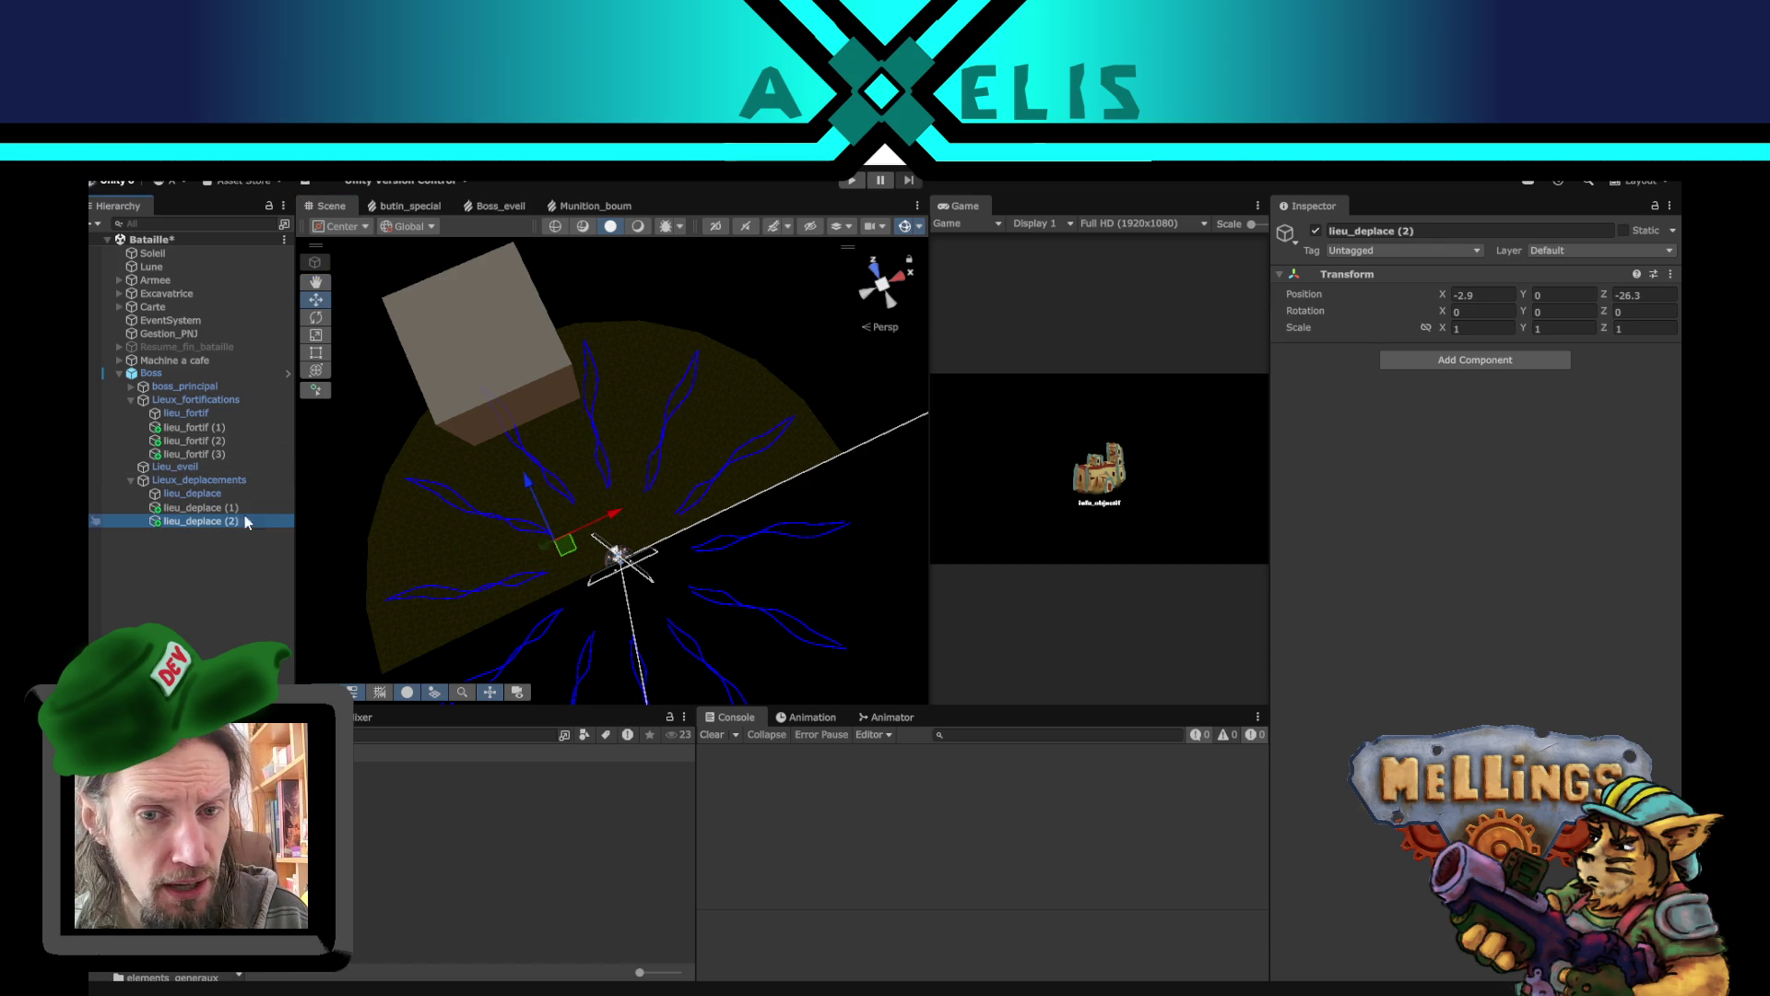
pyautogui.moveTo(573, 558); pyautogui.dragTo(565, 523)
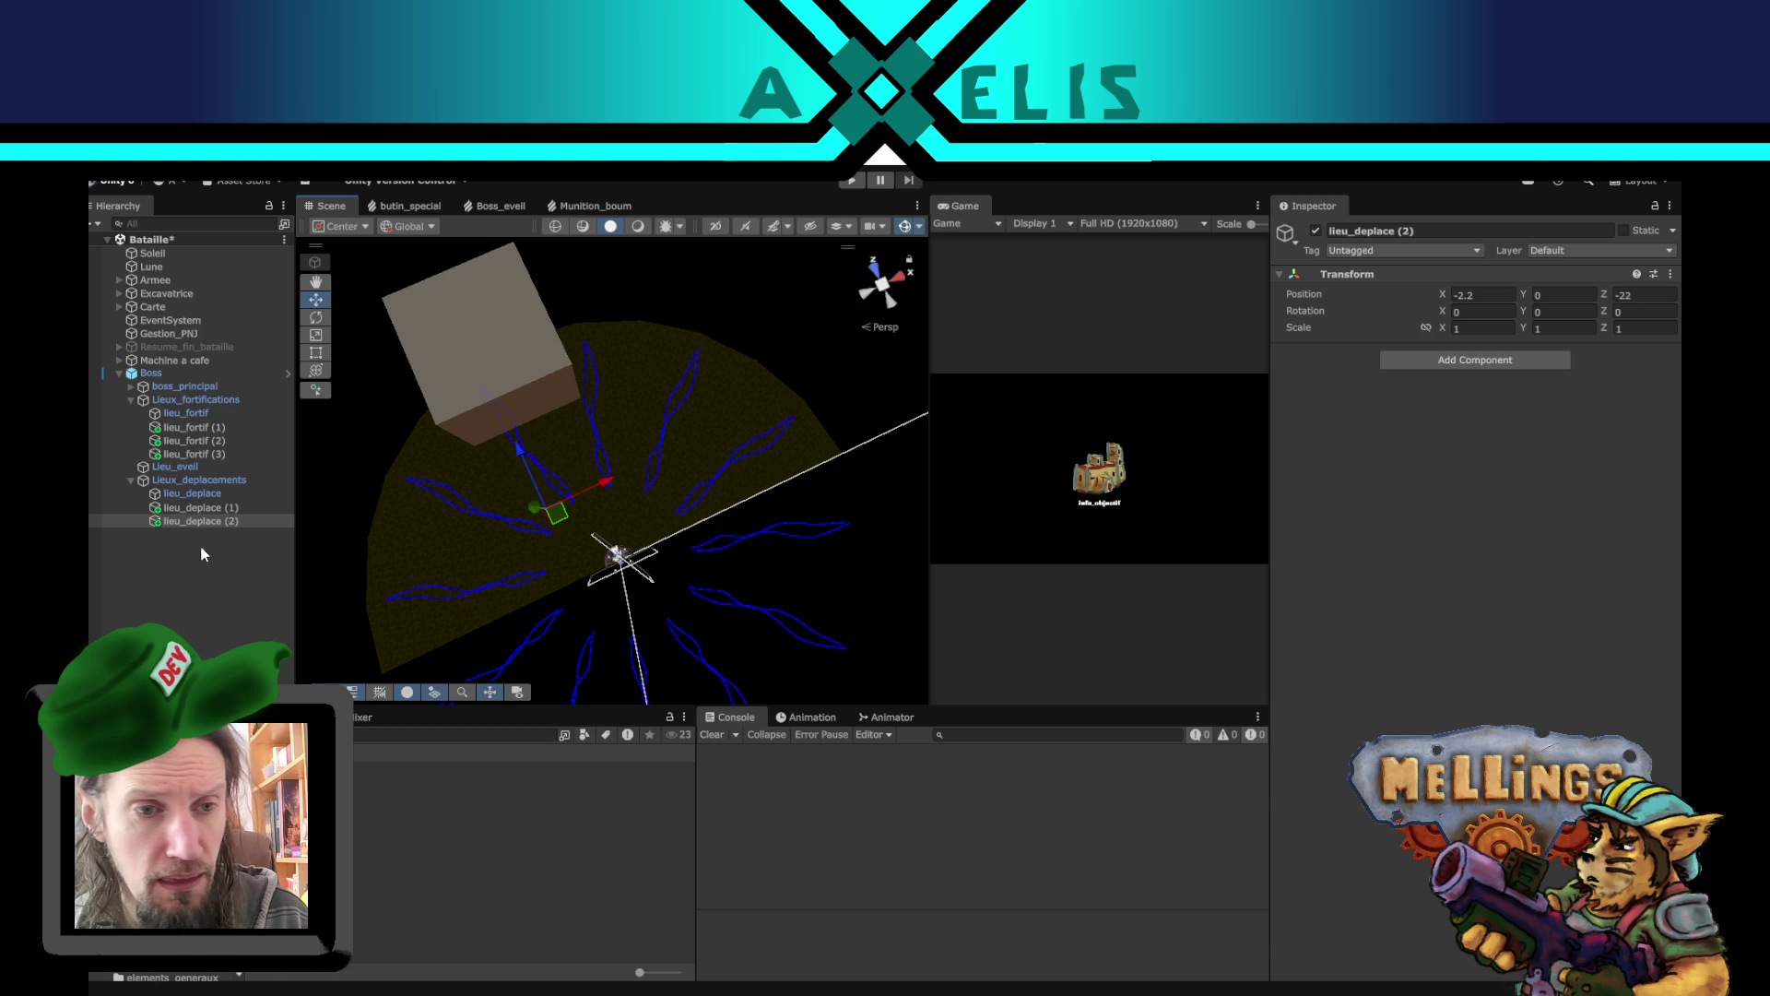
pyautogui.click(203, 490)
pyautogui.click(213, 529)
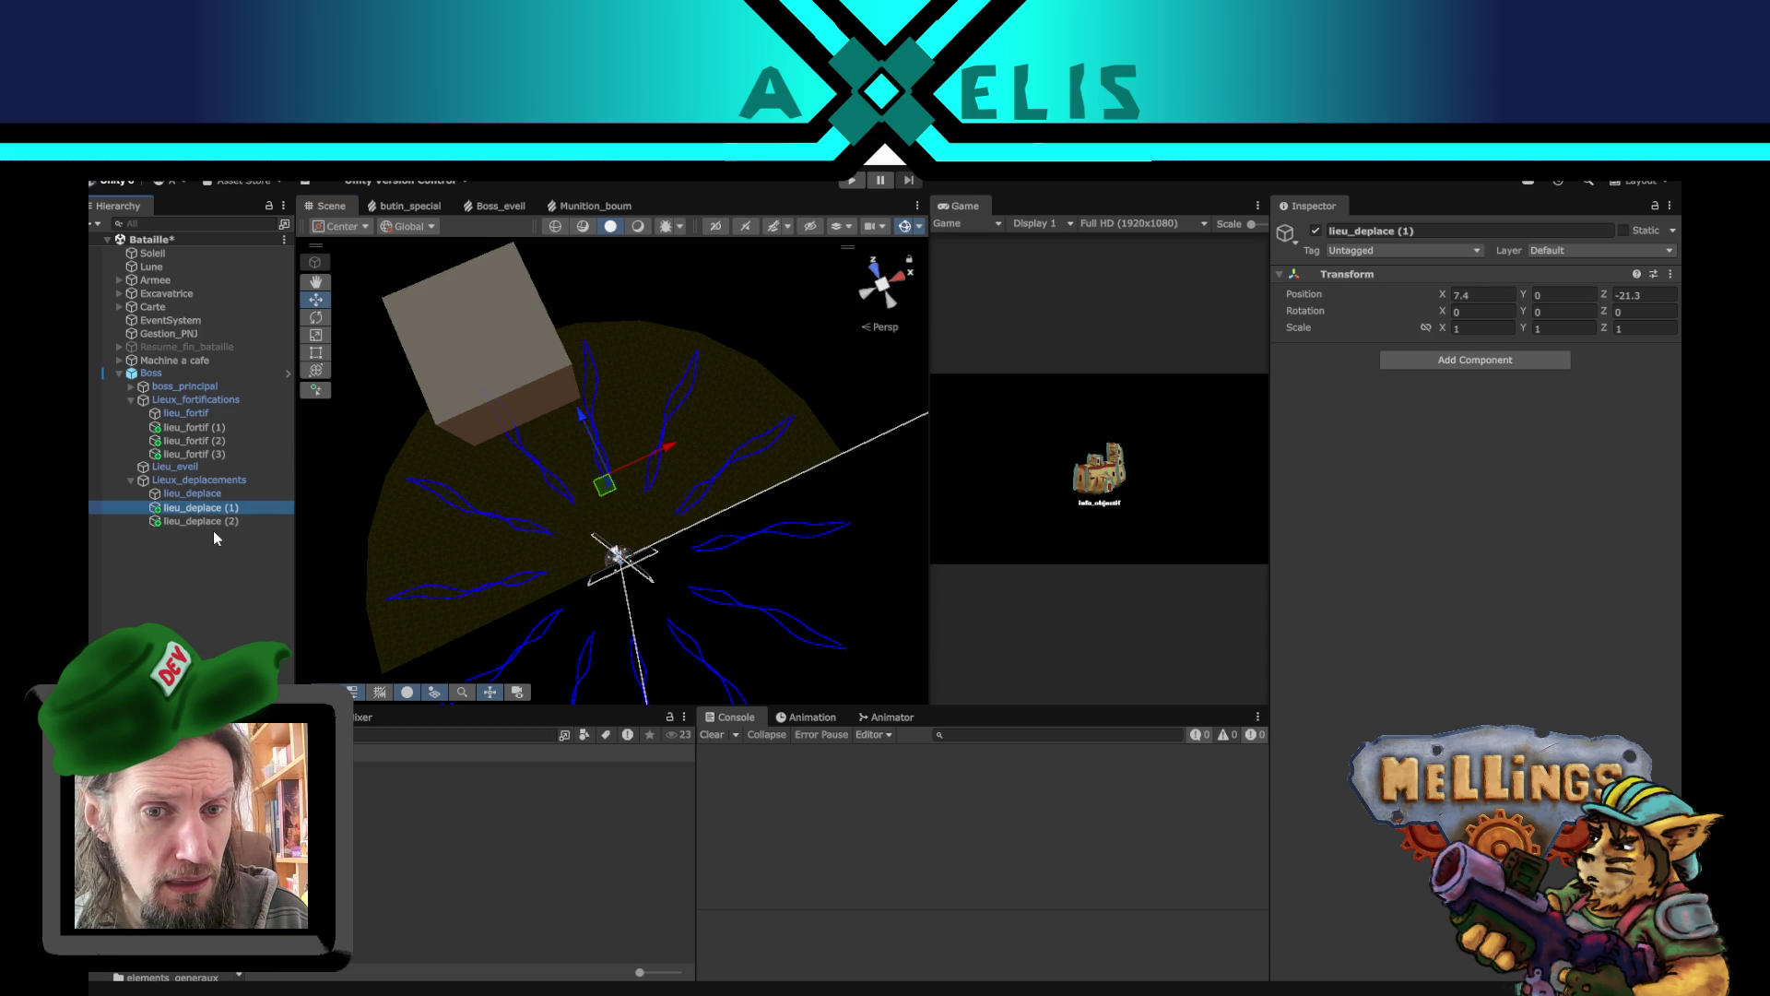
pyautogui.click(214, 524)
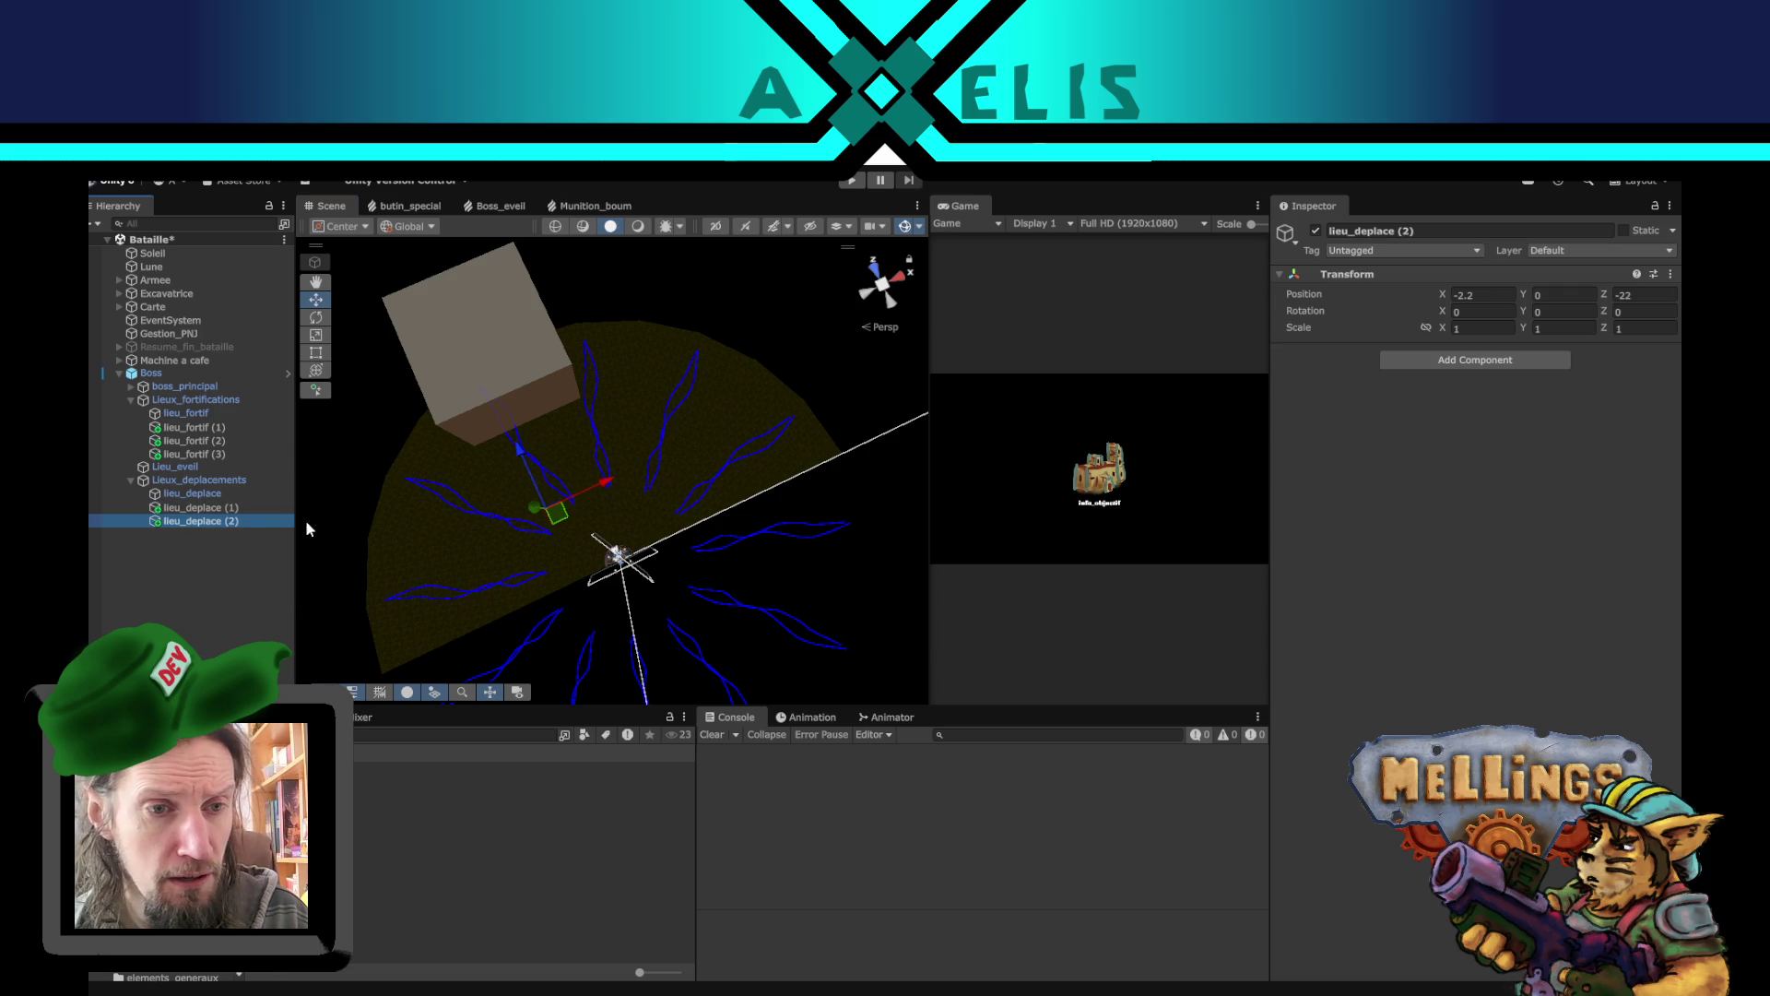
pyautogui.moveTo(553, 532)
pyautogui.mouseDown()
pyautogui.moveTo(521, 527)
pyautogui.moveTo(531, 560)
pyautogui.mouseUp()
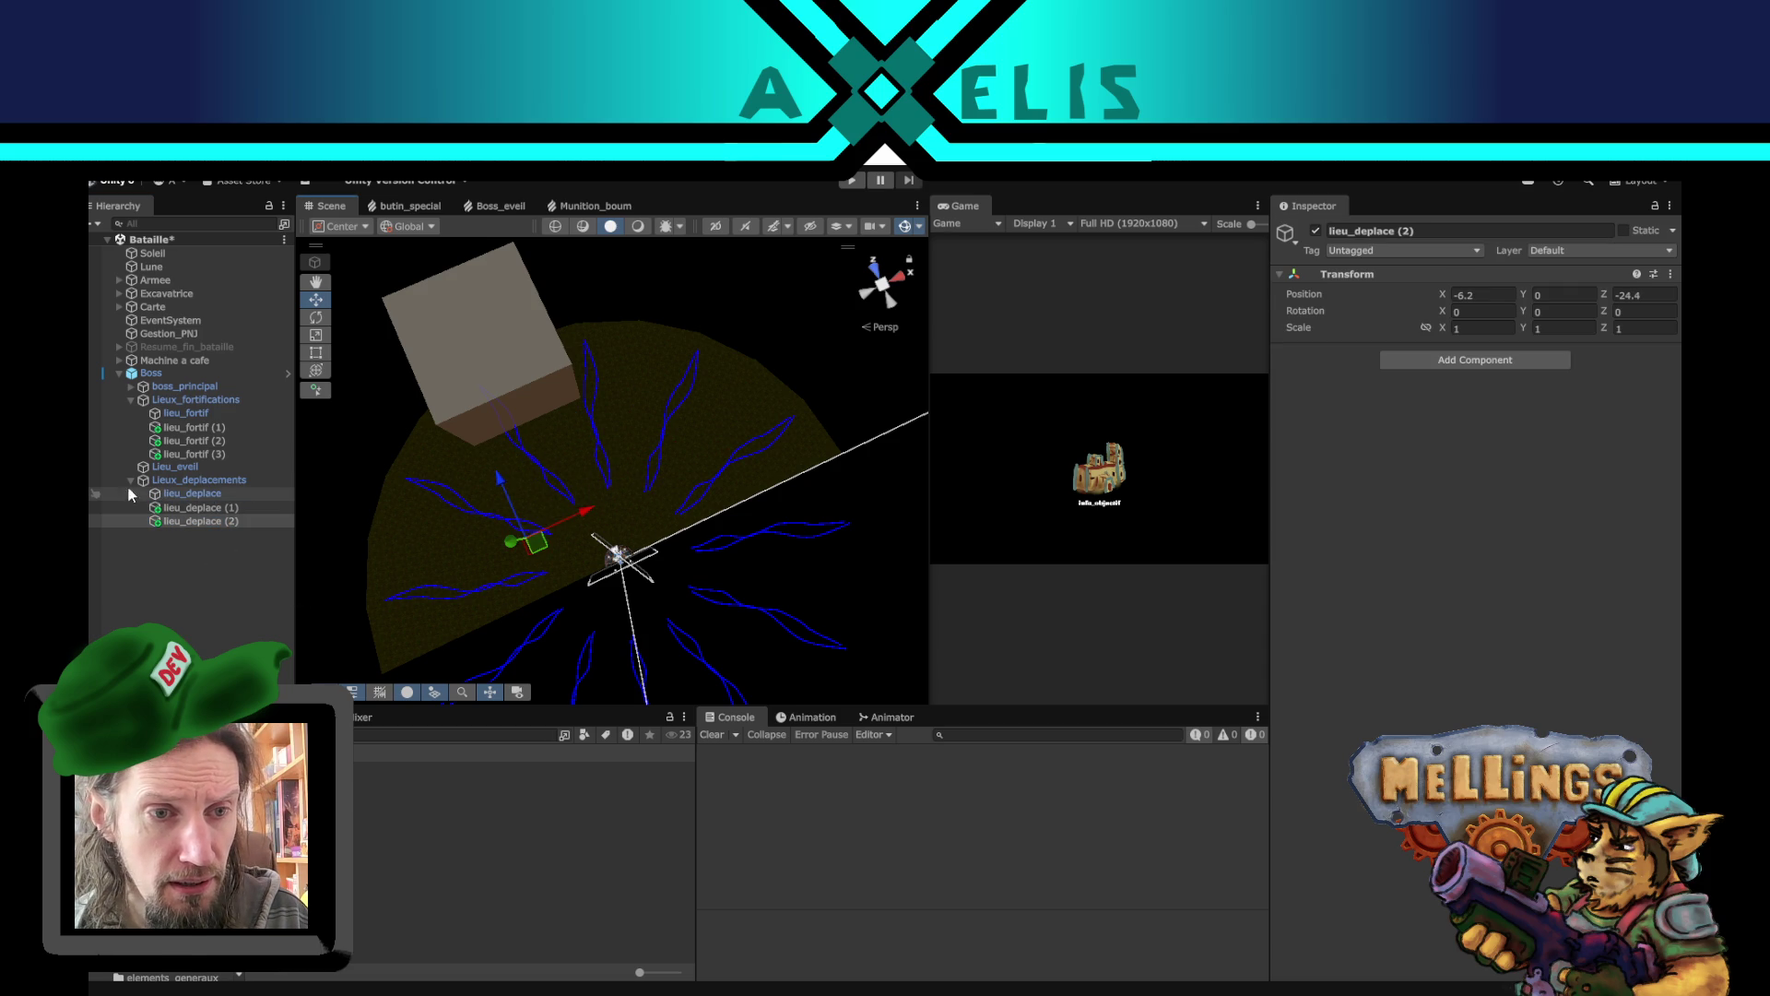
pyautogui.click(171, 508)
pyautogui.click(189, 496)
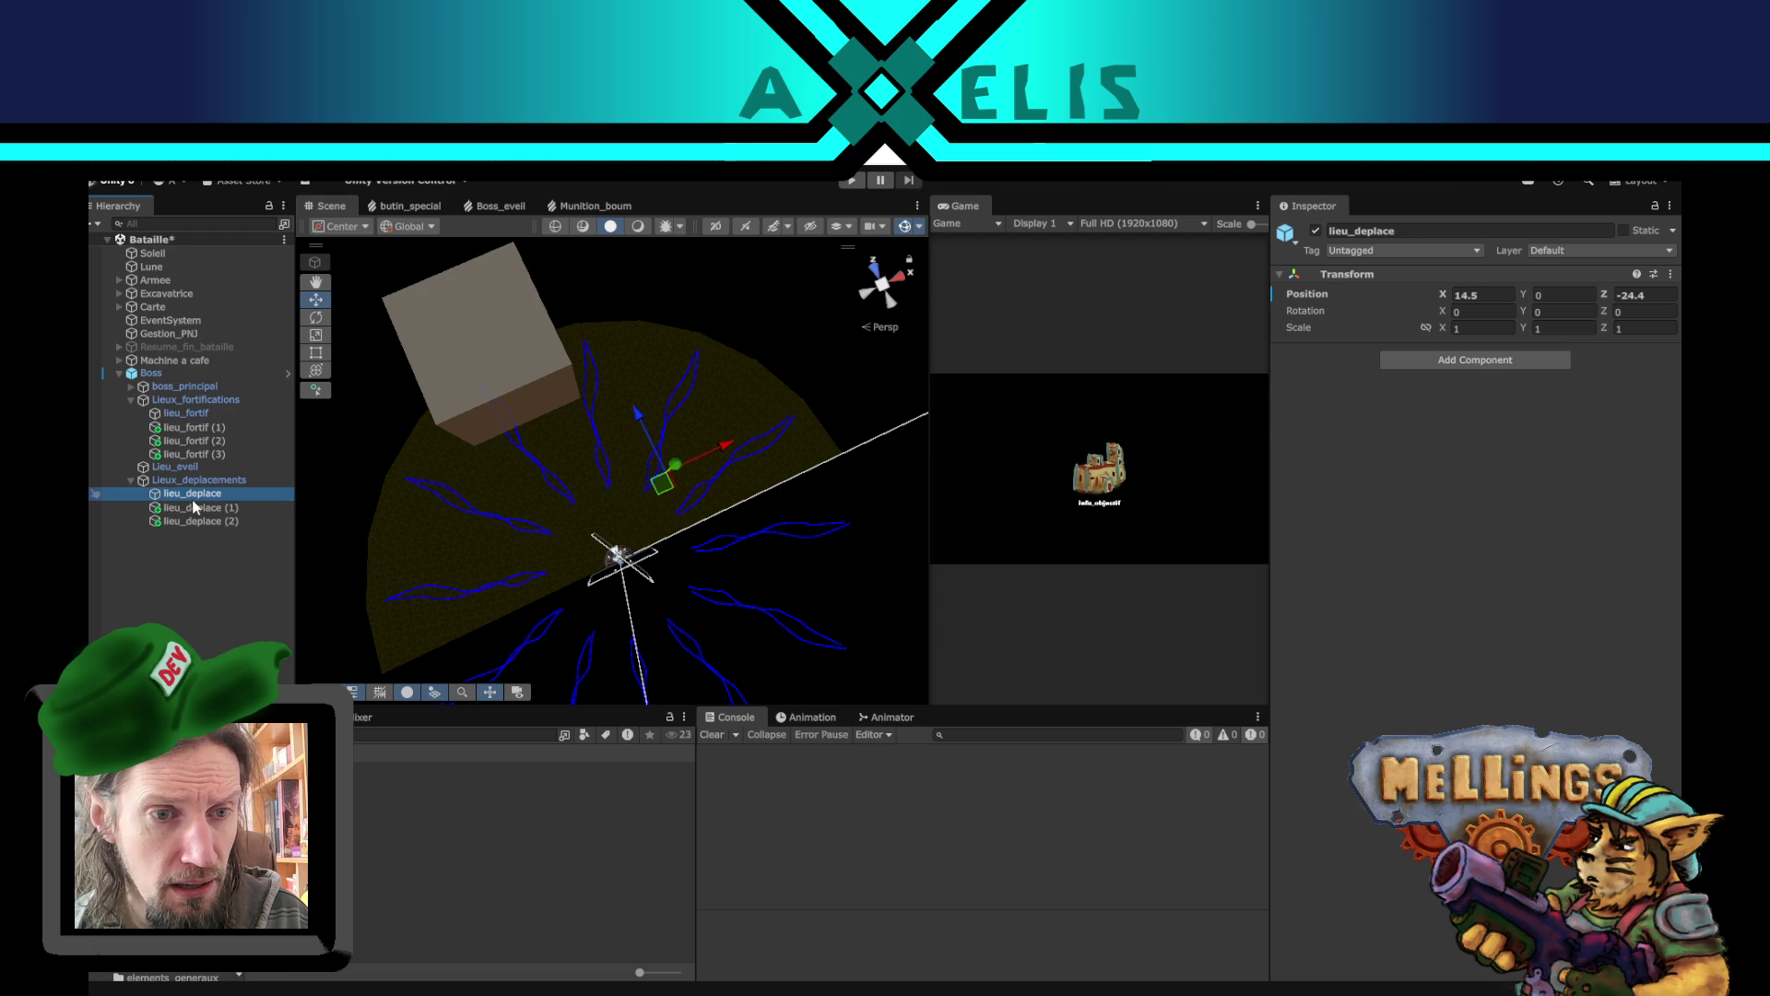
pyautogui.click(199, 508)
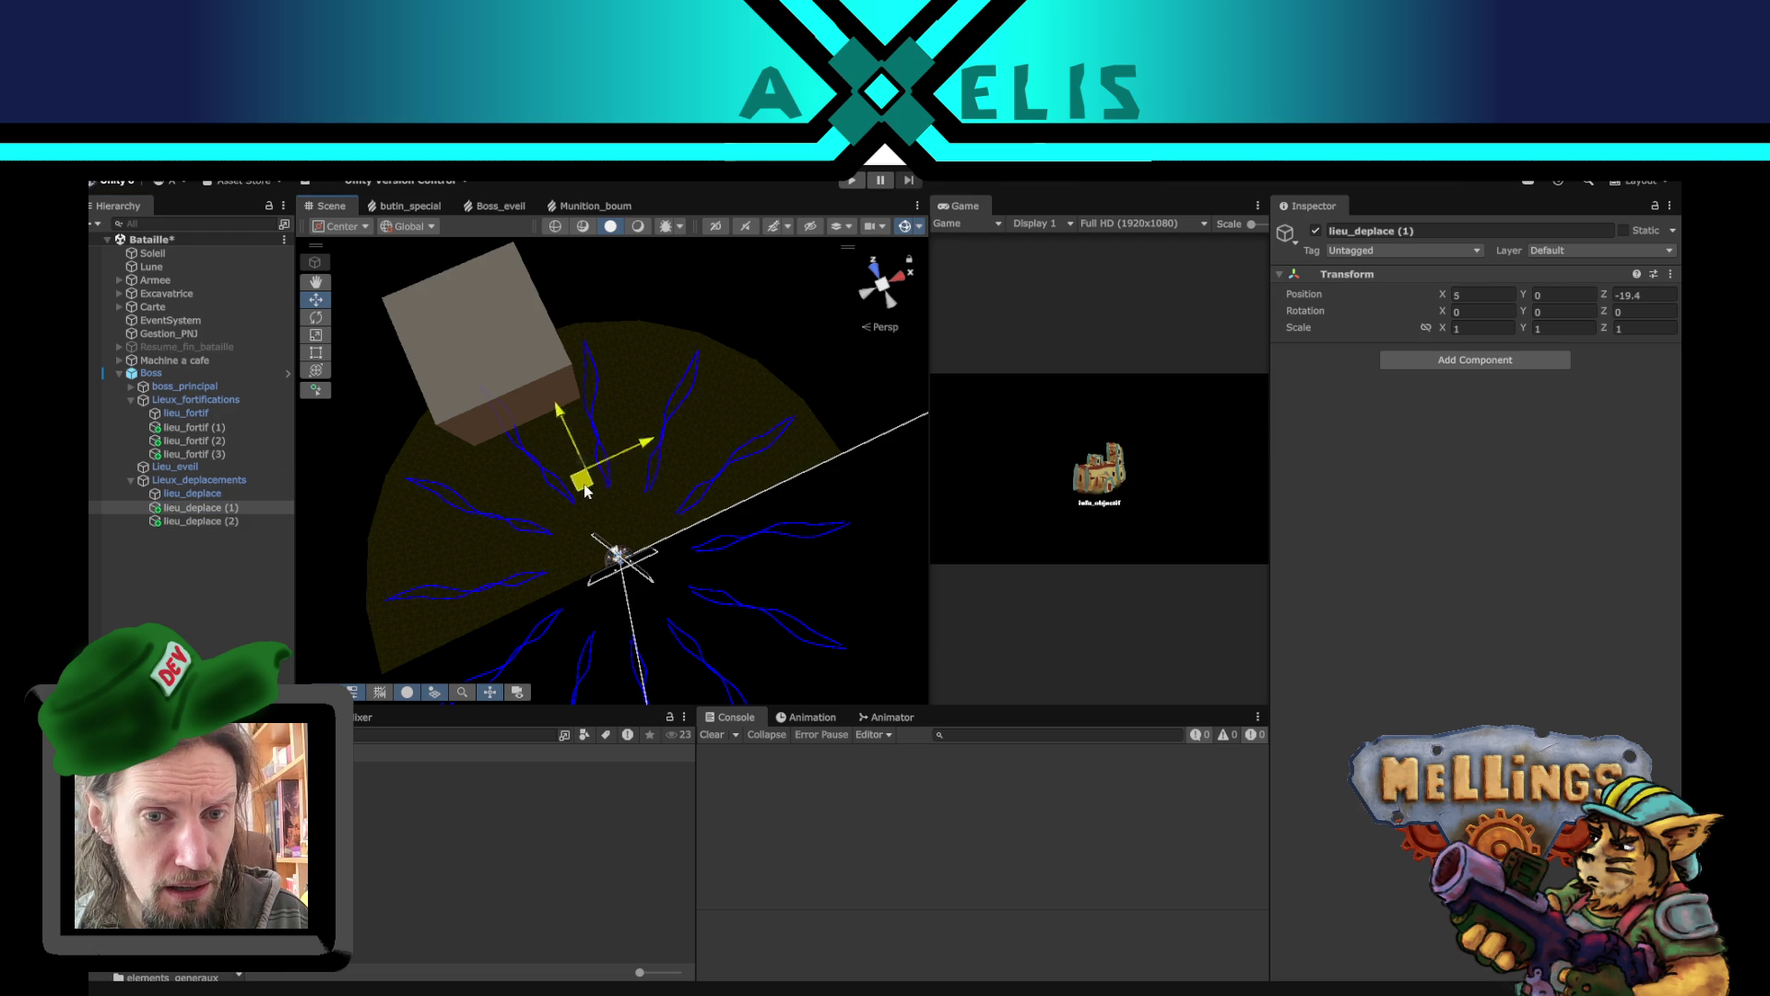
# - Fill Boss's Lieux_deplacements list with the three lieu_deplace points as Elements 0–2
pyautogui.click(185, 374)
pyautogui.click(1655, 211)
pyautogui.click(191, 495)
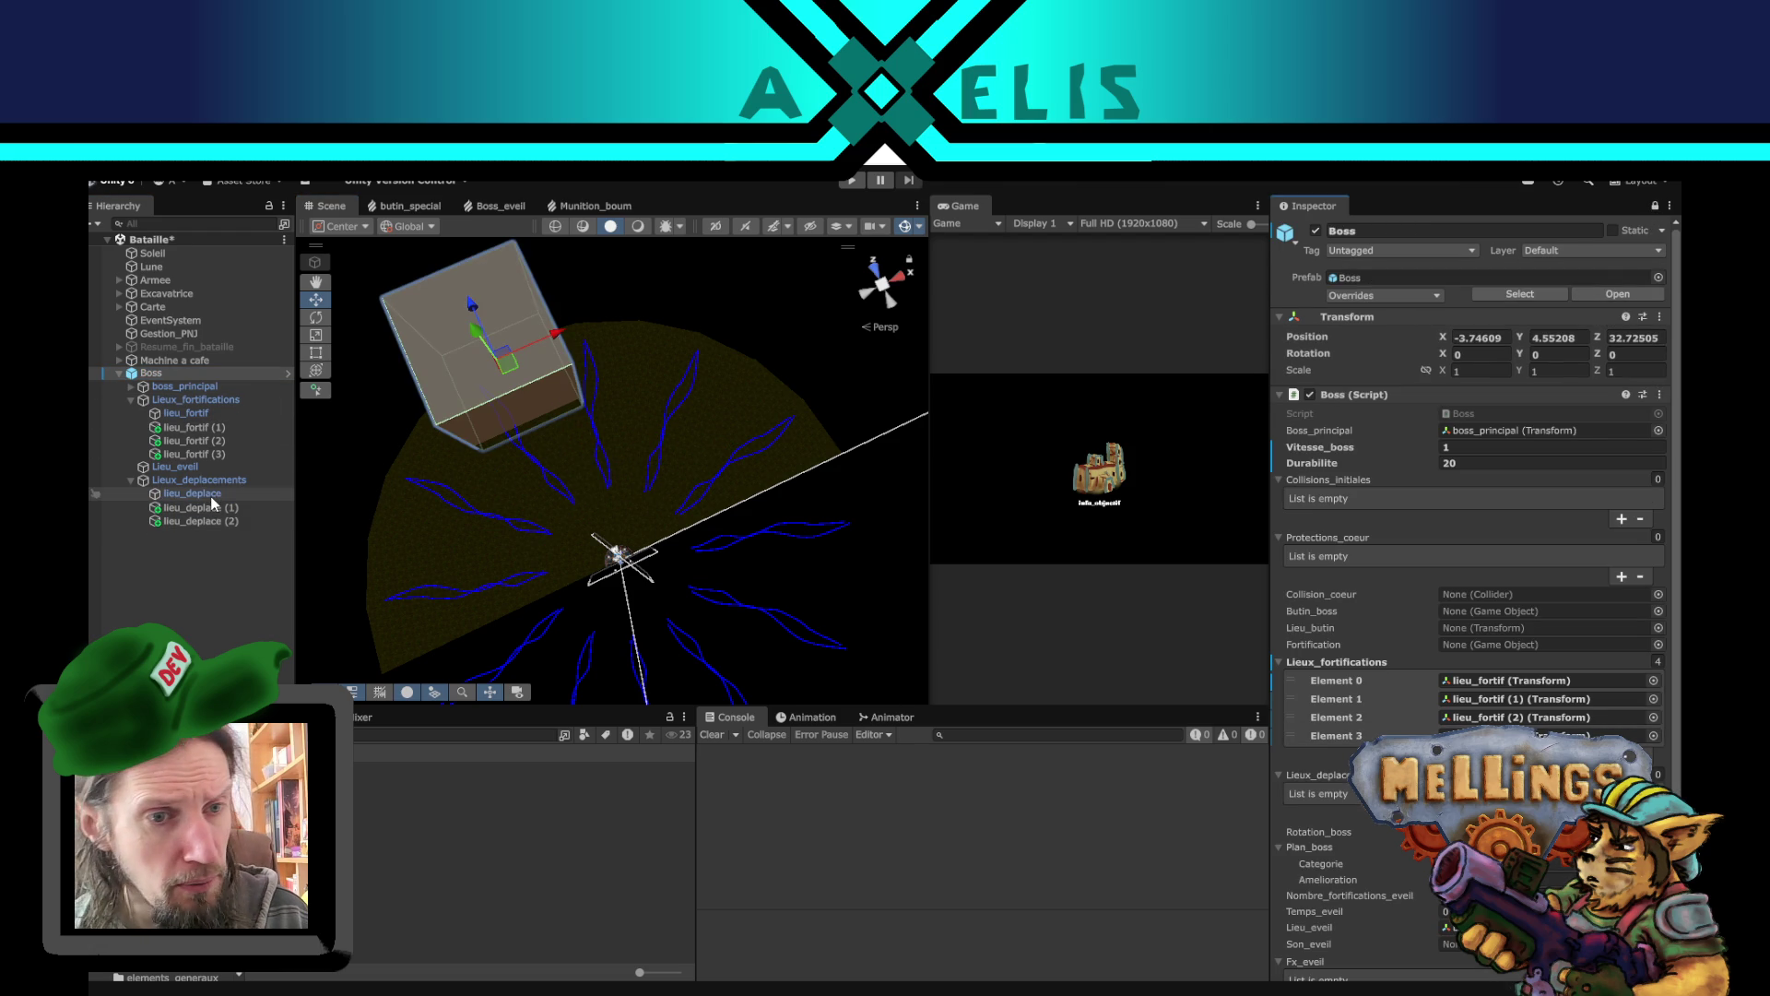
pyautogui.keyDown('shift'); pyautogui.click(212, 520); pyautogui.keyUp('shift')
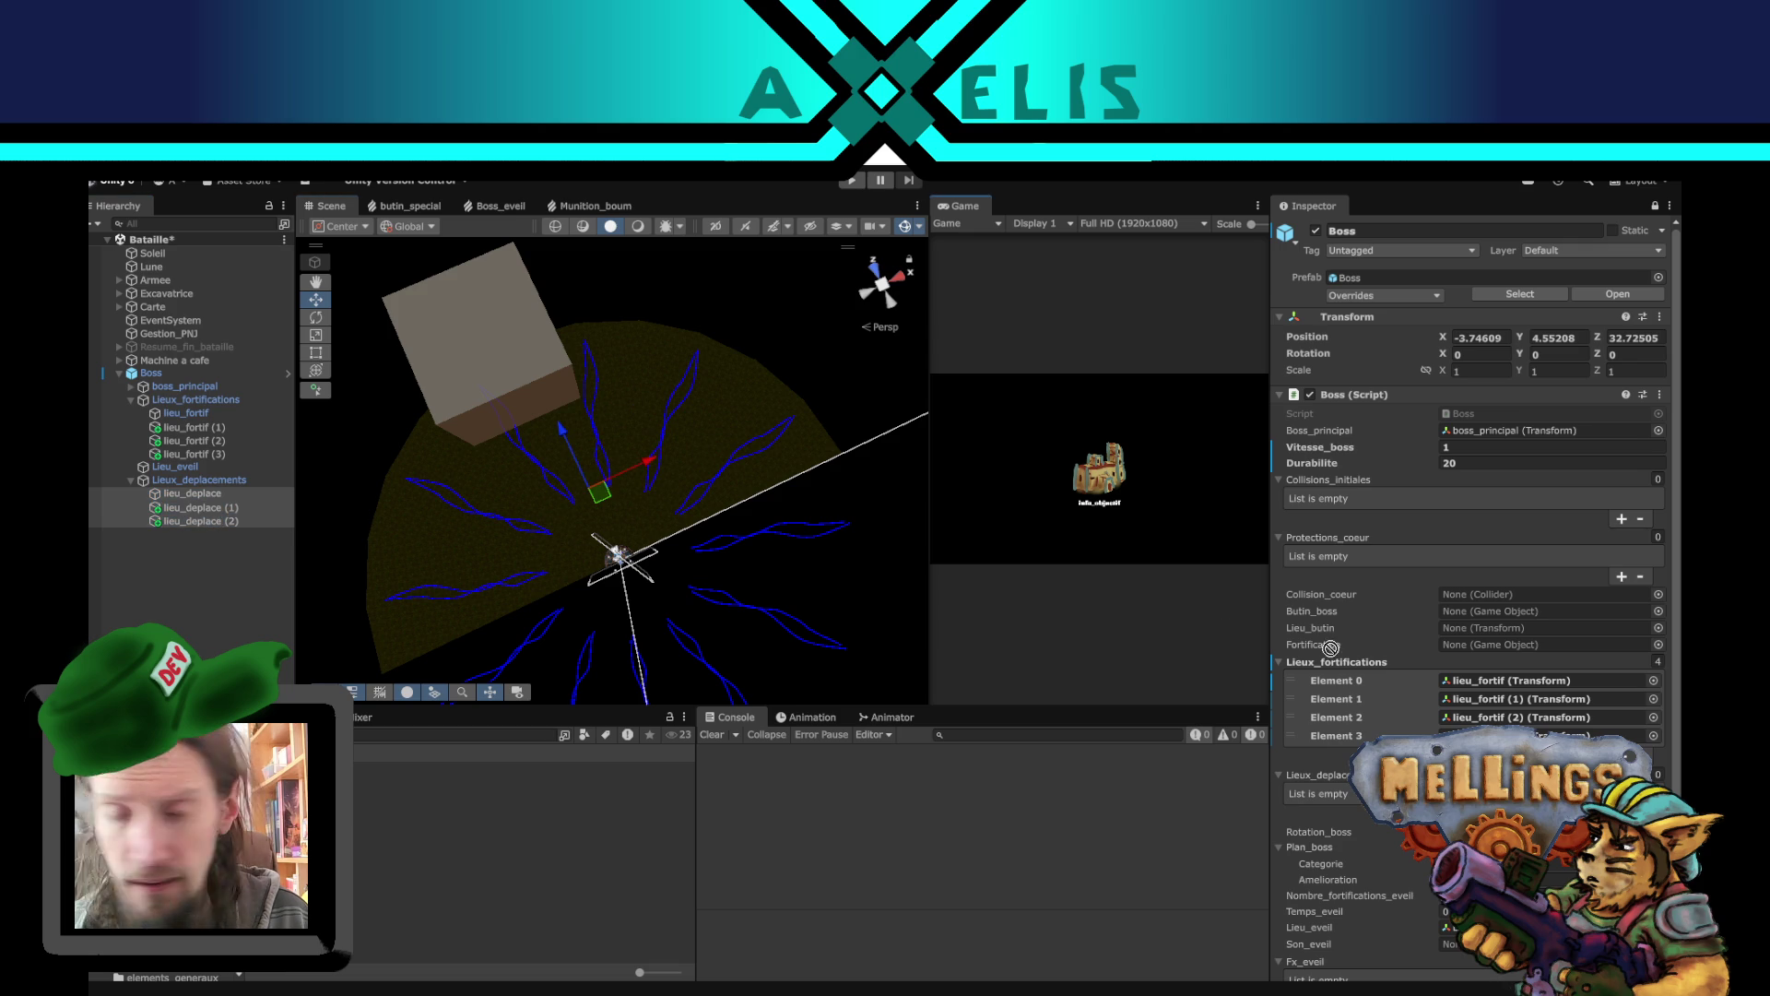
pyautogui.moveTo(1402, 737); pyautogui.dragTo(1319, 774)
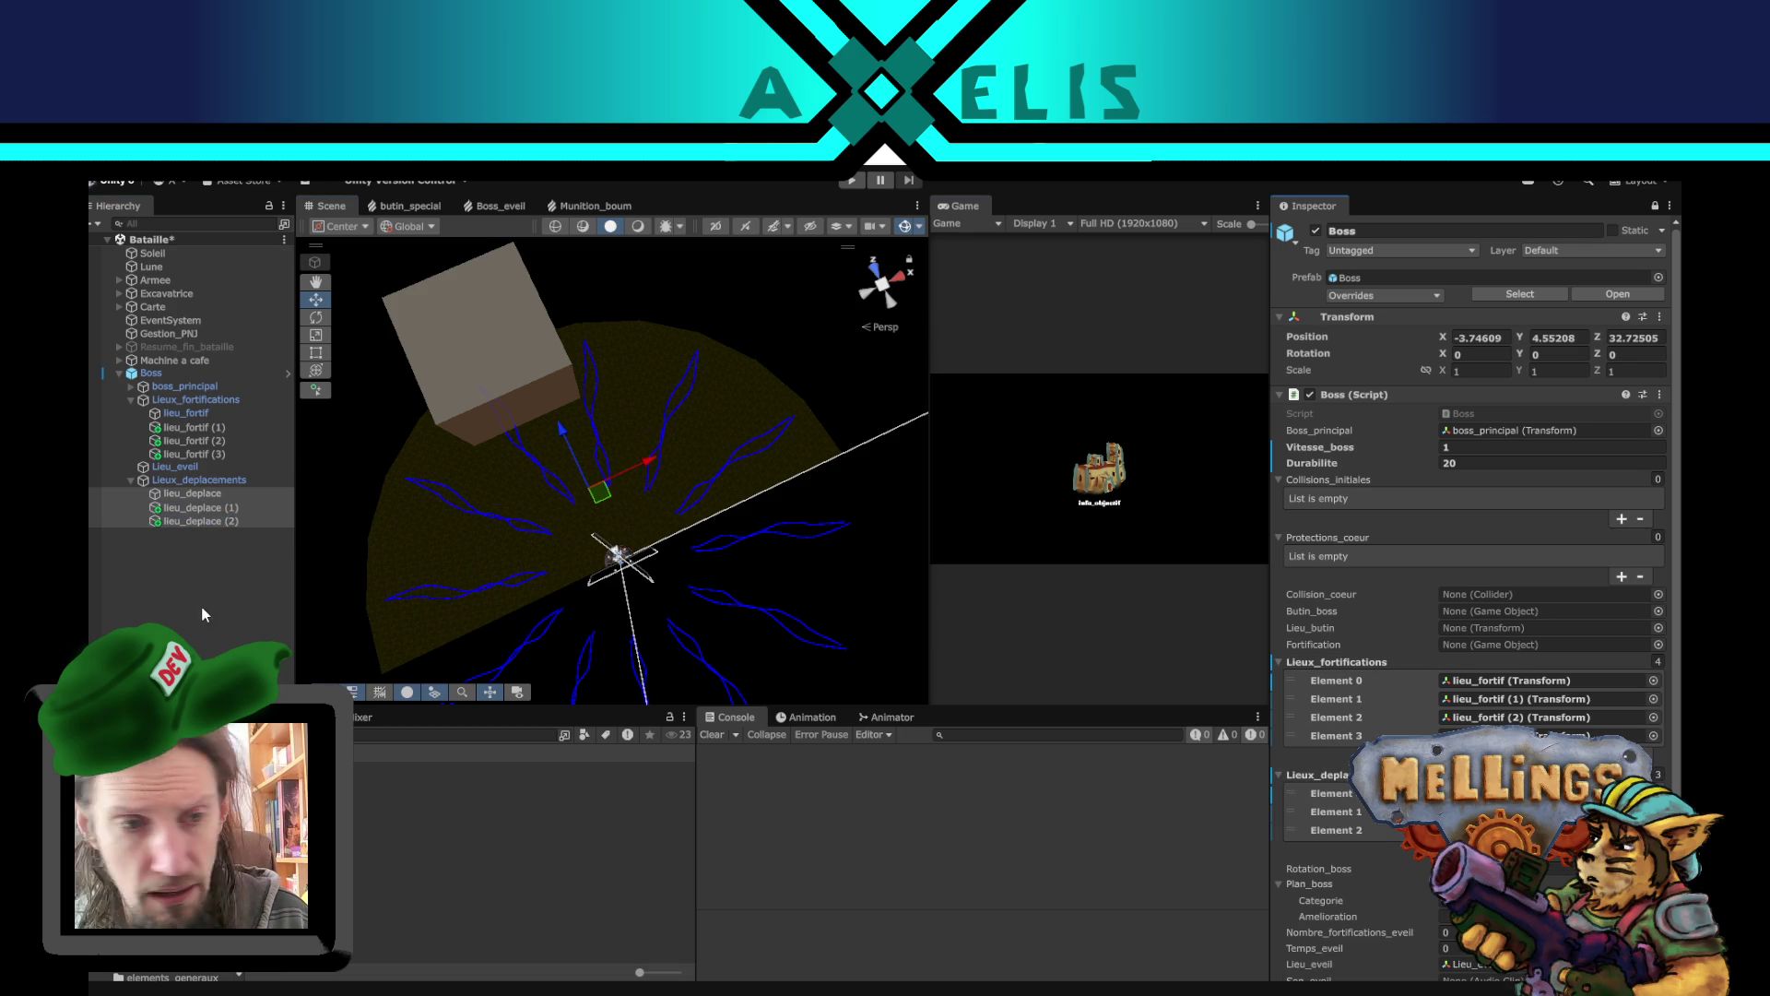
pyautogui.click(1654, 206)
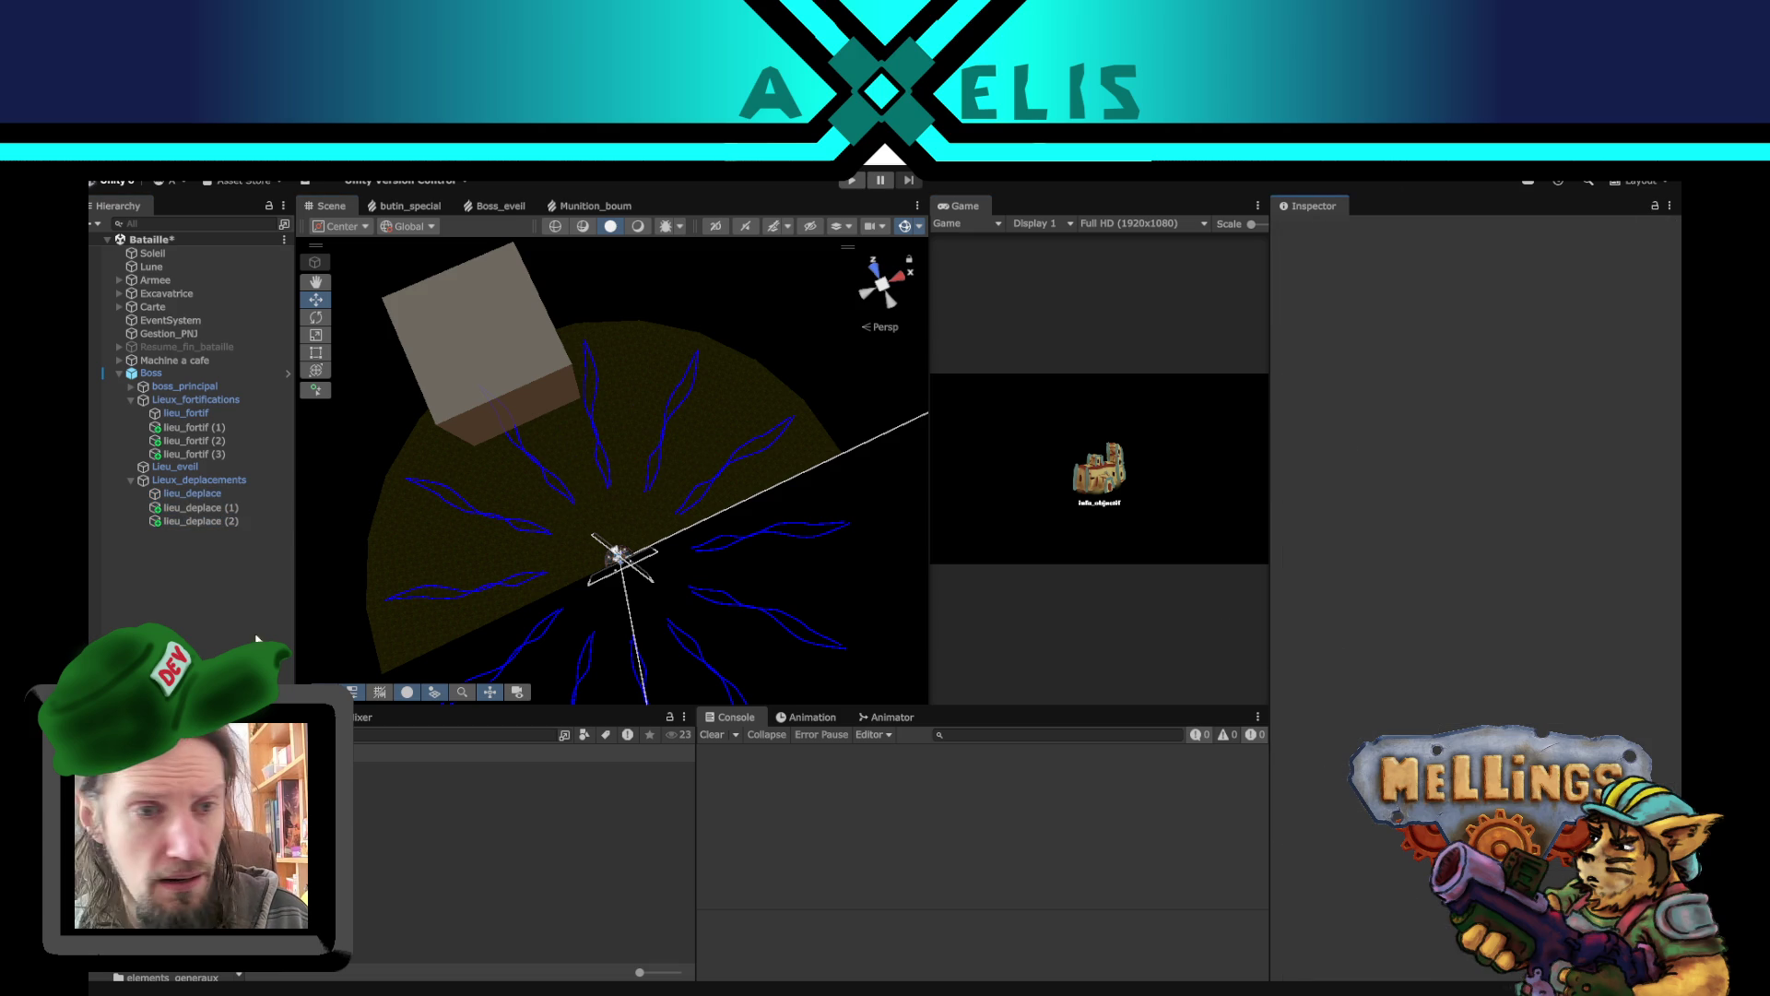
# - Orbit the Scene view to the Boss cube and reselect Boss to show its script settings
pyautogui.moveTo(538, 517)
pyautogui.mouseDown()
pyautogui.moveTo(623, 548)
pyautogui.moveTo(652, 383)
pyautogui.moveTo(505, 514)
pyautogui.moveTo(593, 423)
pyautogui.moveTo(612, 373)
pyautogui.mouseUp()
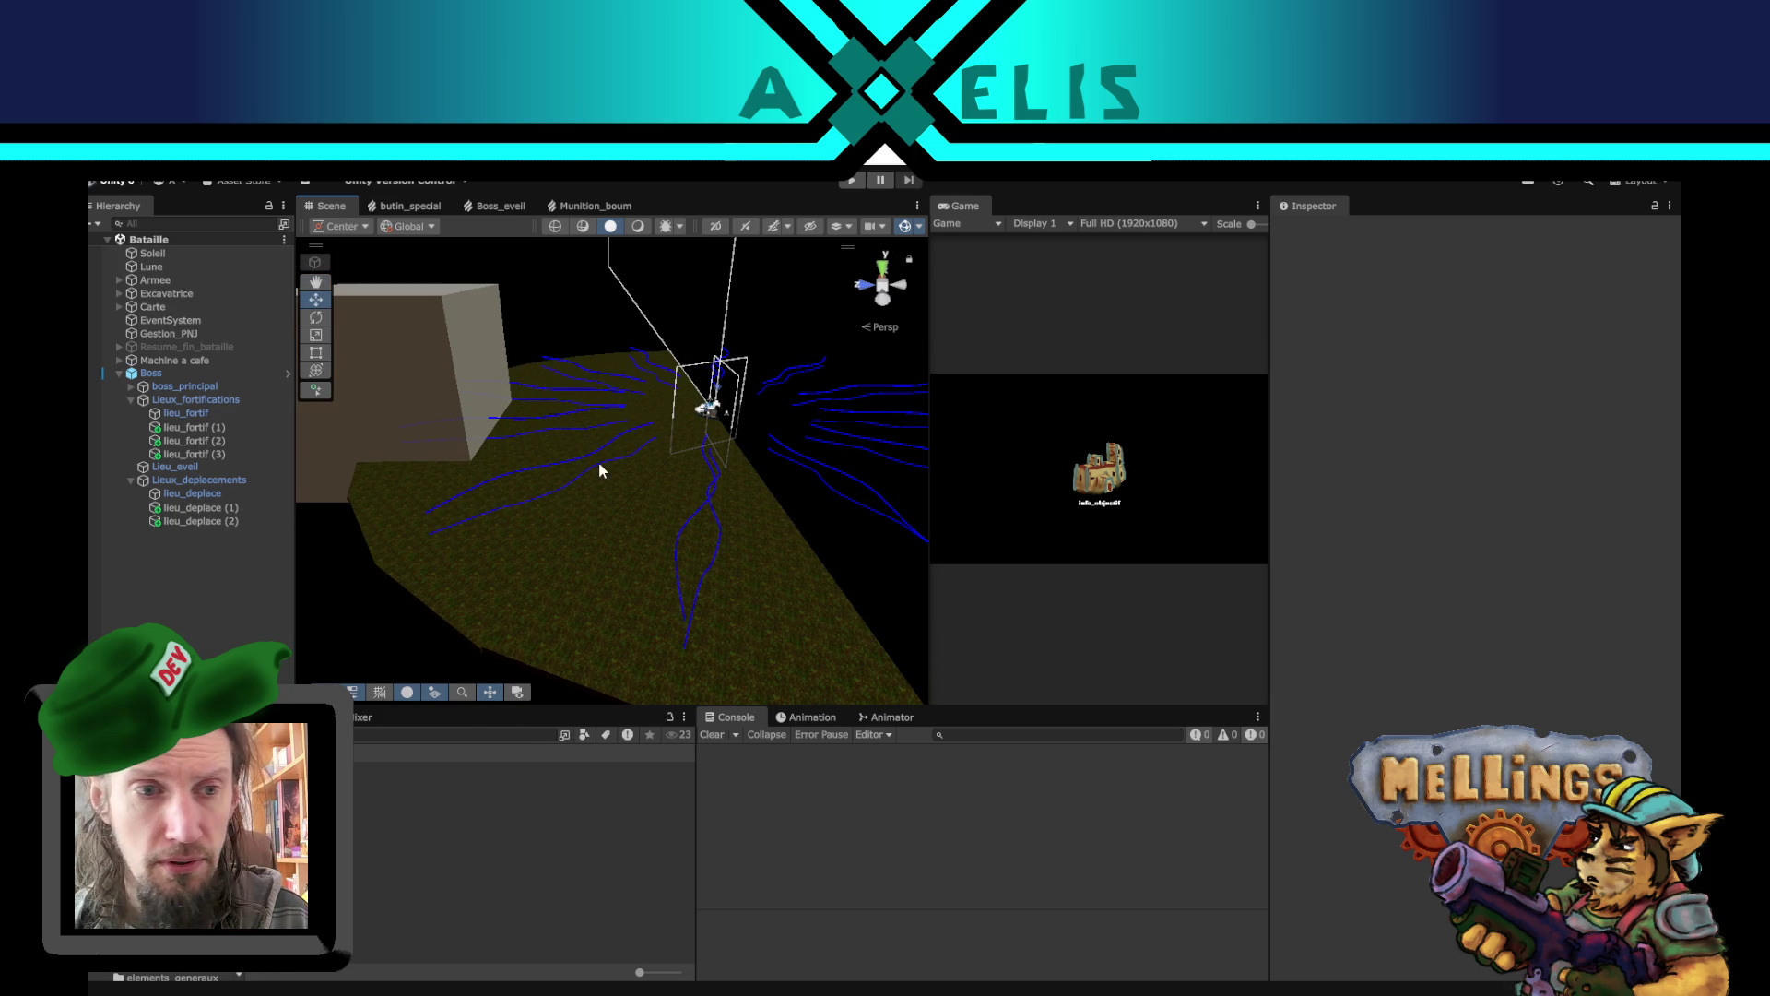
pyautogui.moveTo(658, 380)
pyautogui.mouseDown()
pyautogui.moveTo(652, 573)
pyautogui.moveTo(629, 530)
pyautogui.moveTo(735, 597)
pyautogui.moveTo(632, 502)
pyautogui.mouseUp()
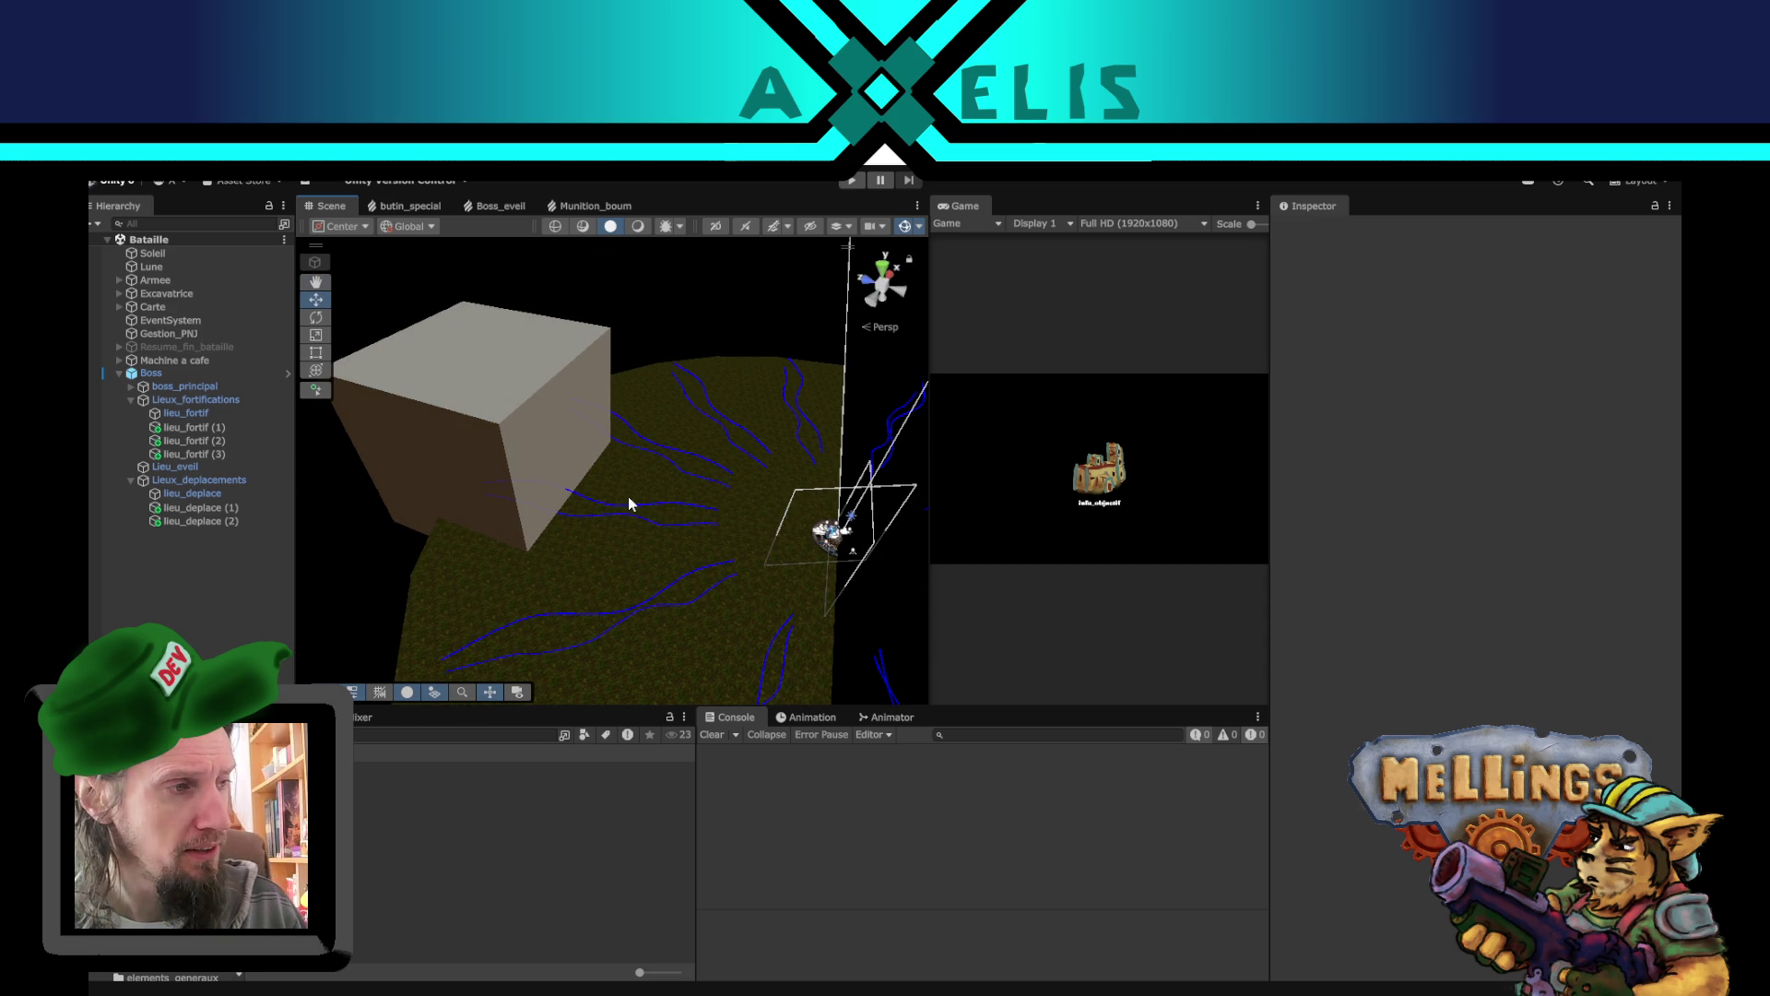
pyautogui.moveTo(513, 440); pyautogui.dragTo(567, 445)
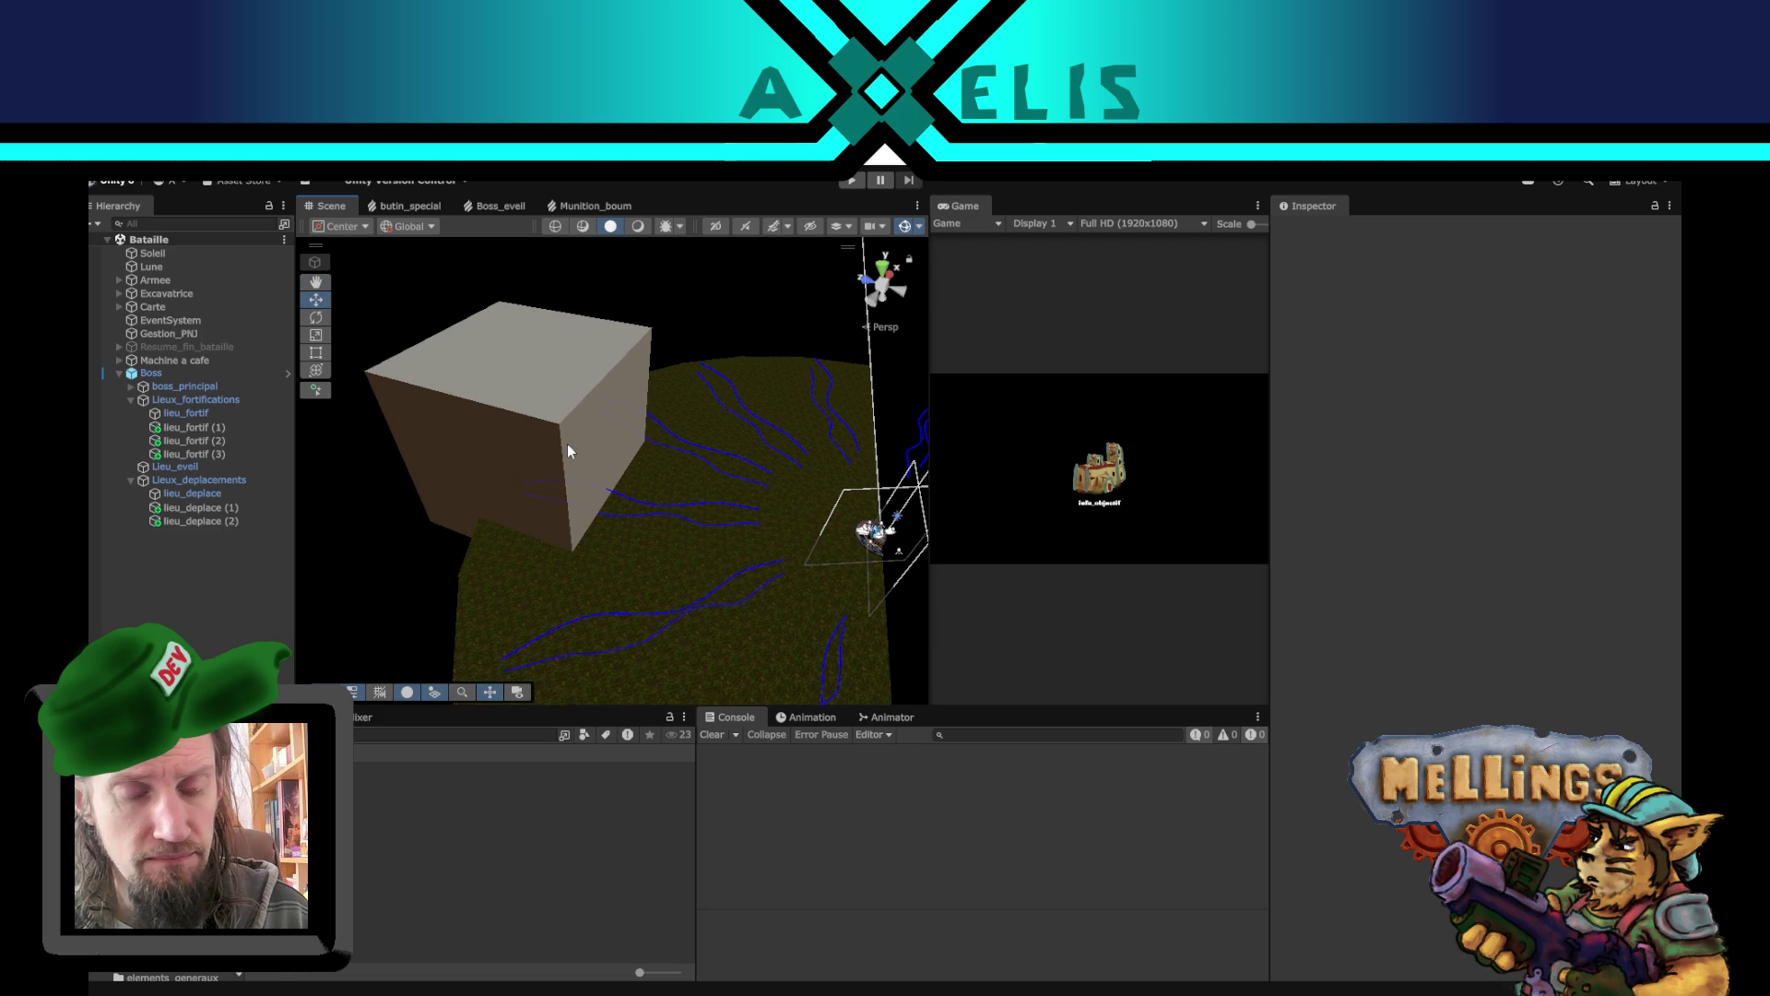
pyautogui.click(157, 374)
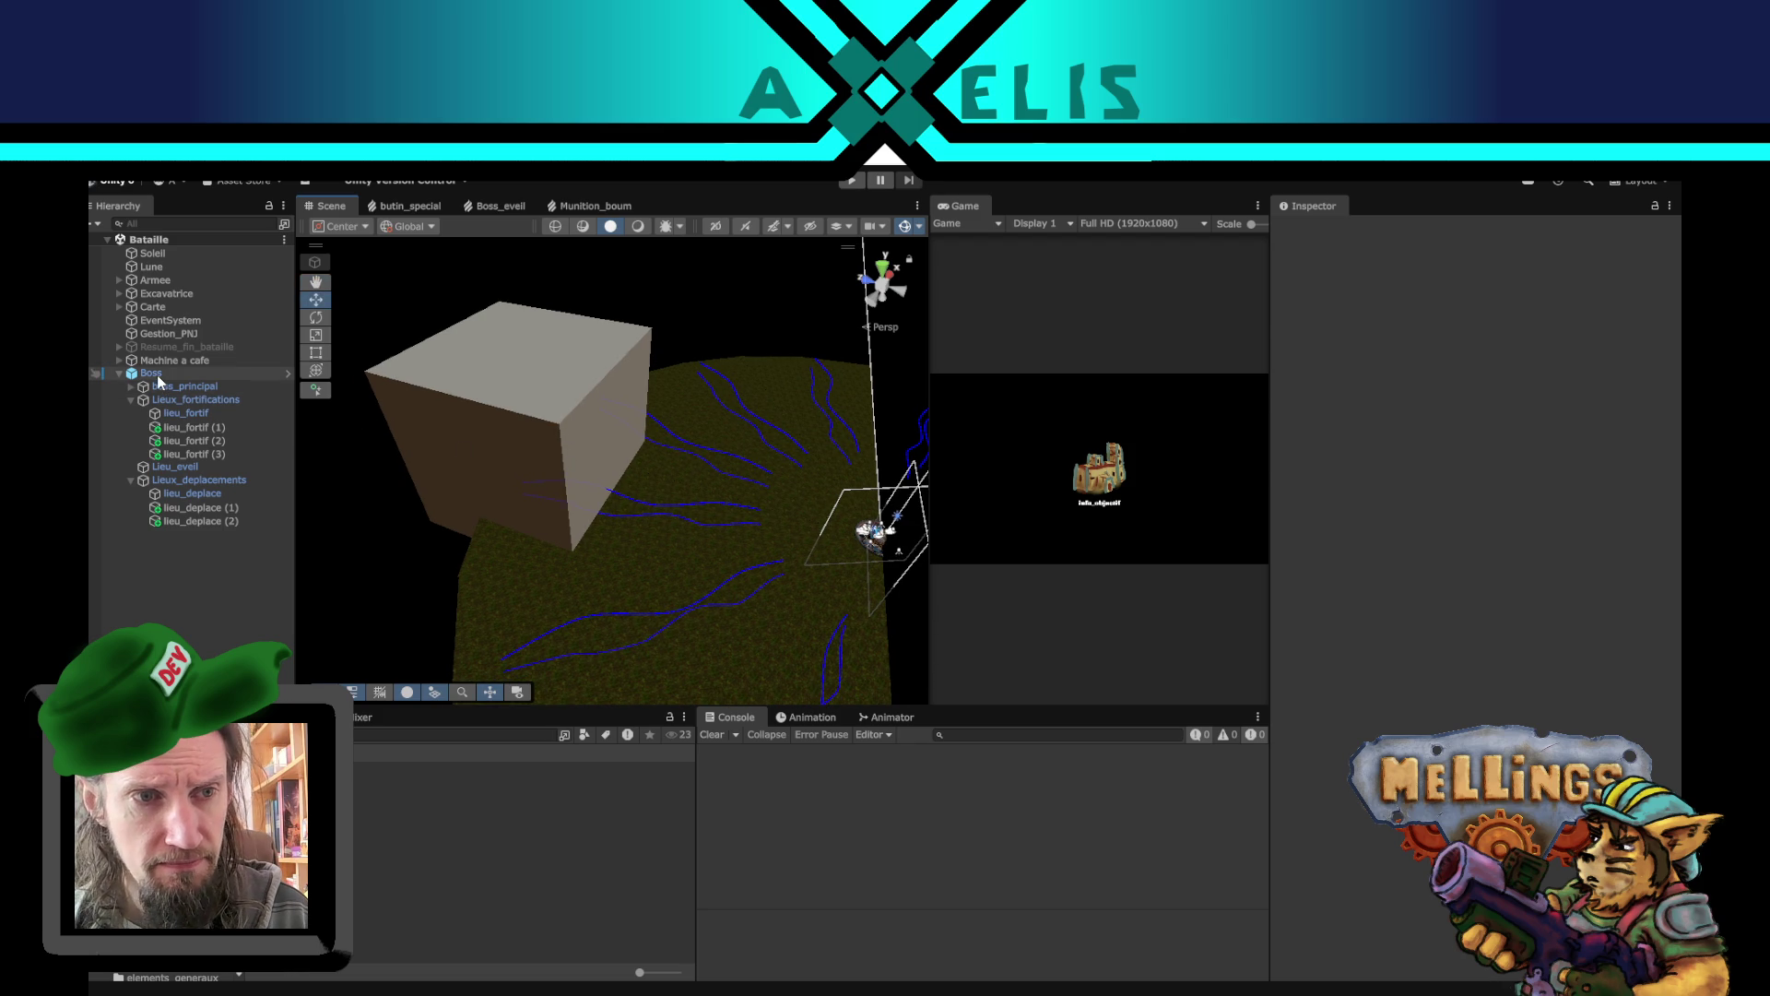
pyautogui.moveTo(704, 478)
pyautogui.mouseDown()
pyautogui.moveTo(550, 537)
pyautogui.moveTo(557, 502)
pyautogui.moveTo(592, 507)
pyautogui.mouseUp()
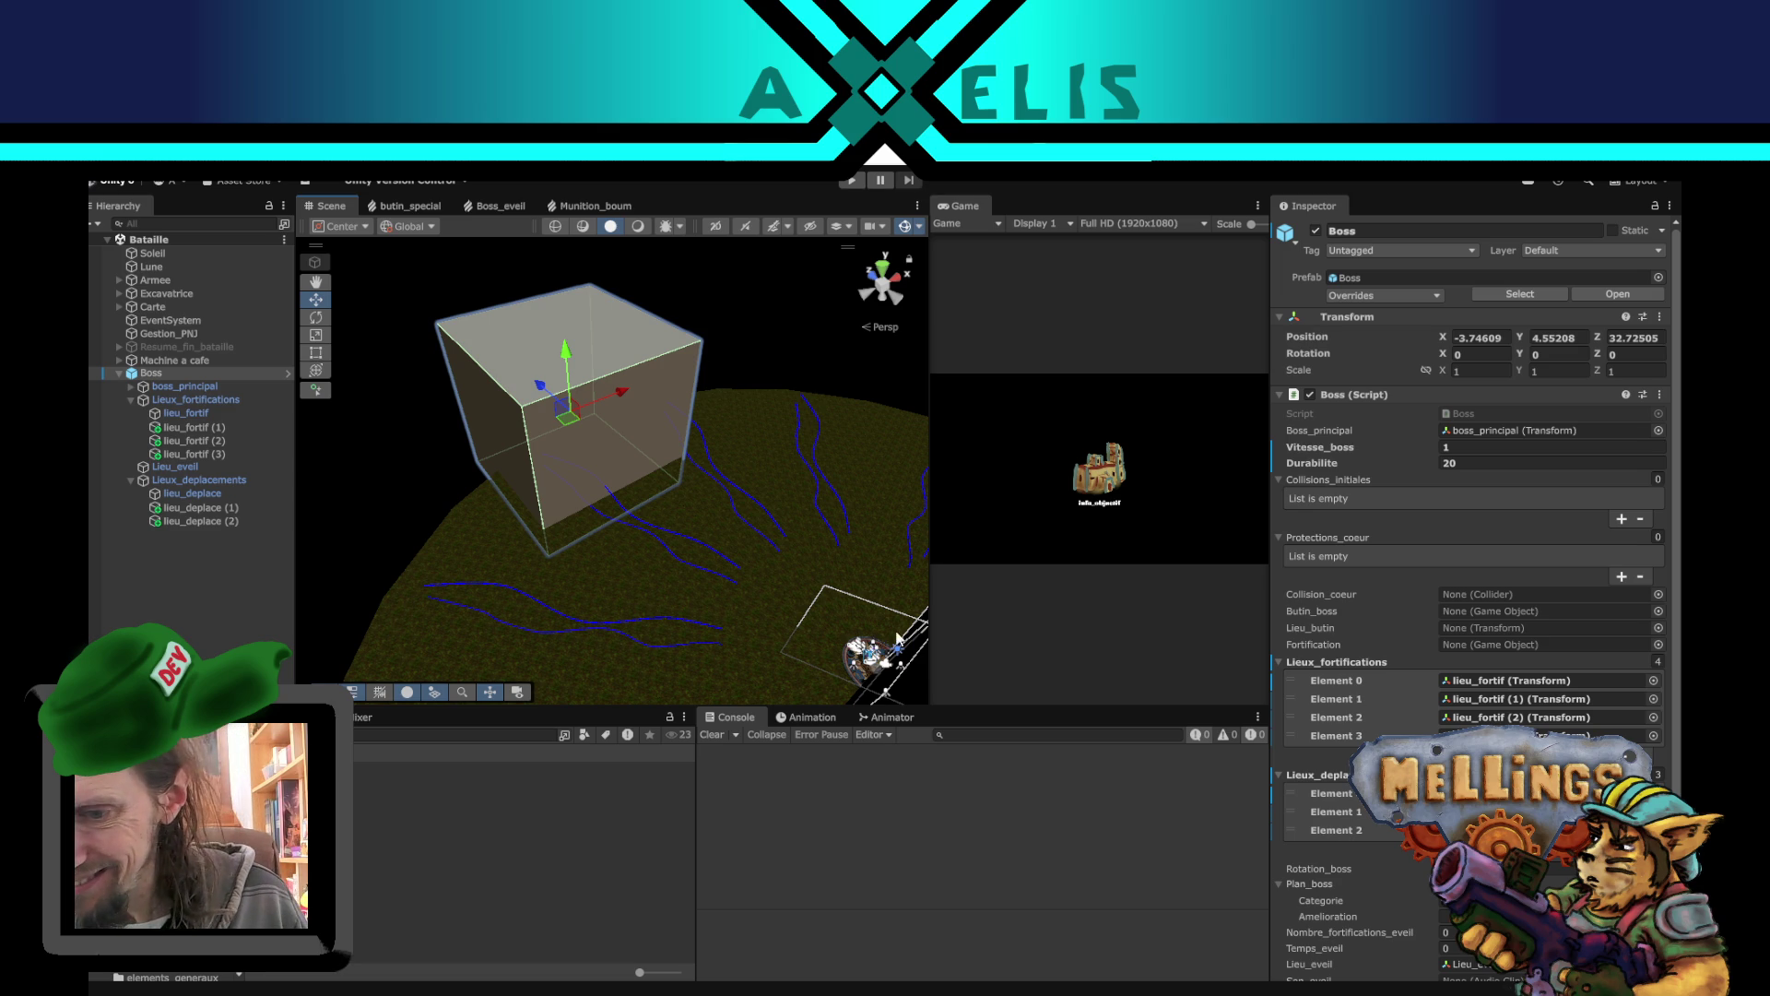
# - Assign the boss_eveil audio clip to the Boss's Son_eveil field
pyautogui.scroll(-3, 1429, 724)
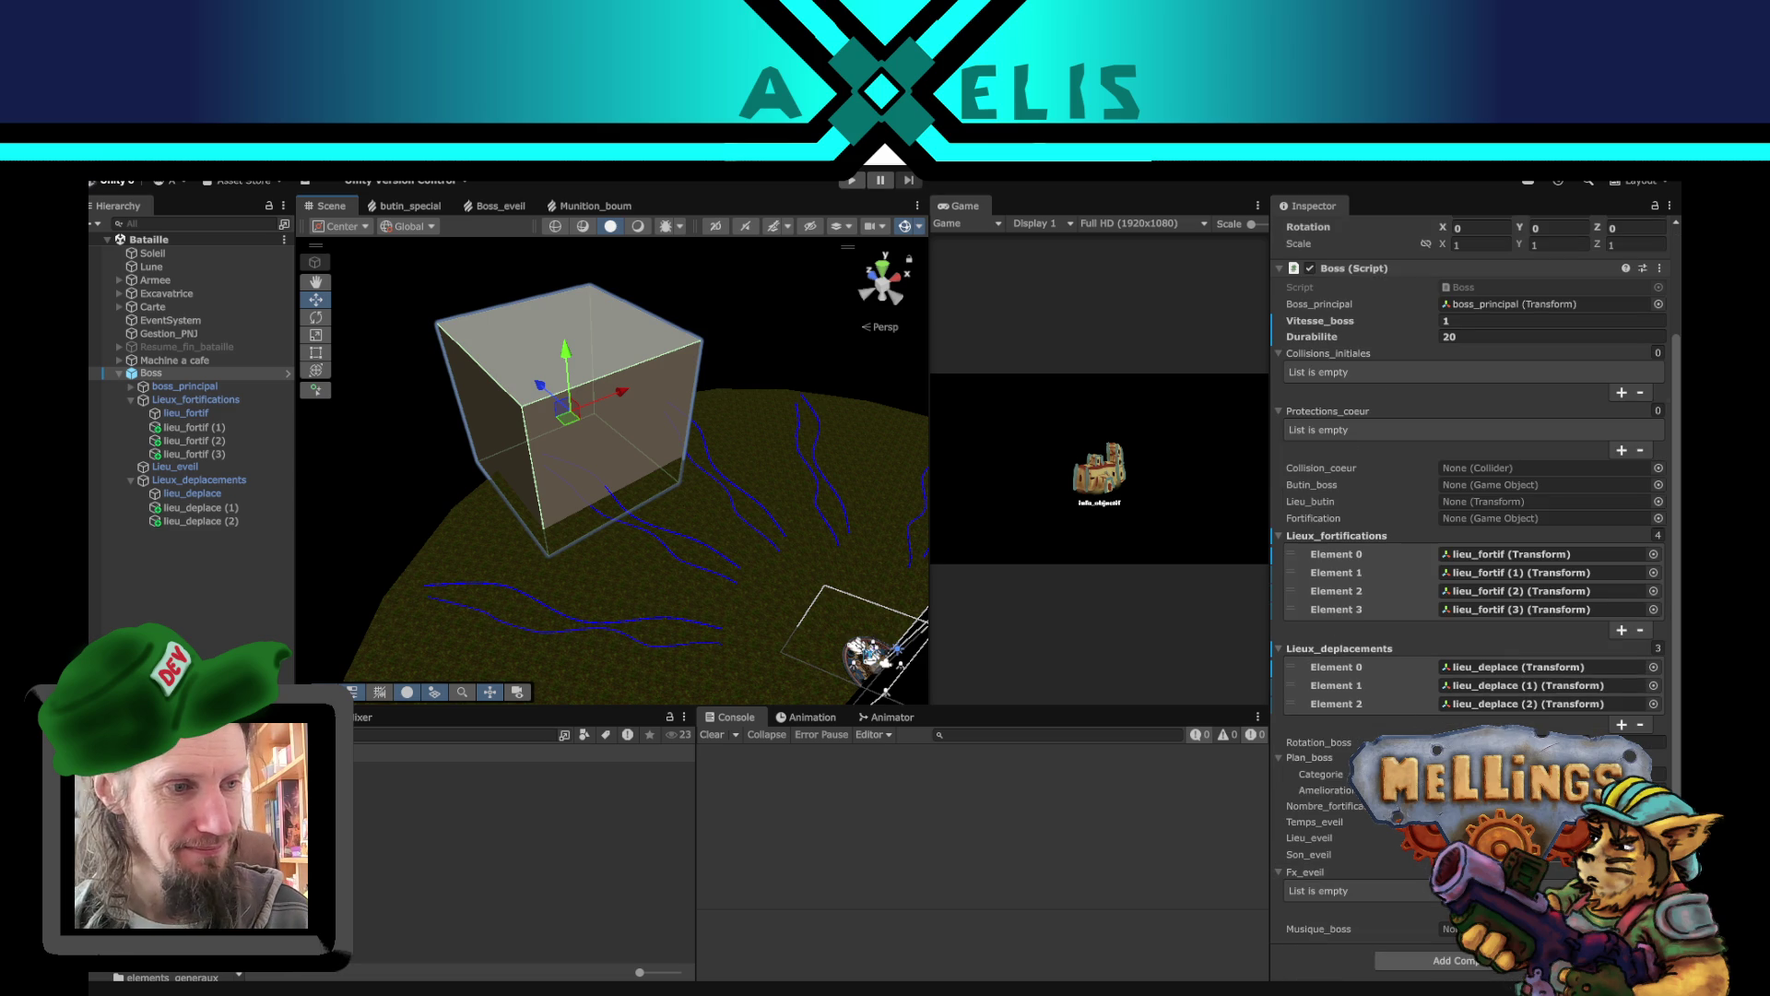
pyautogui.click(1549, 855)
pyautogui.click(1658, 855)
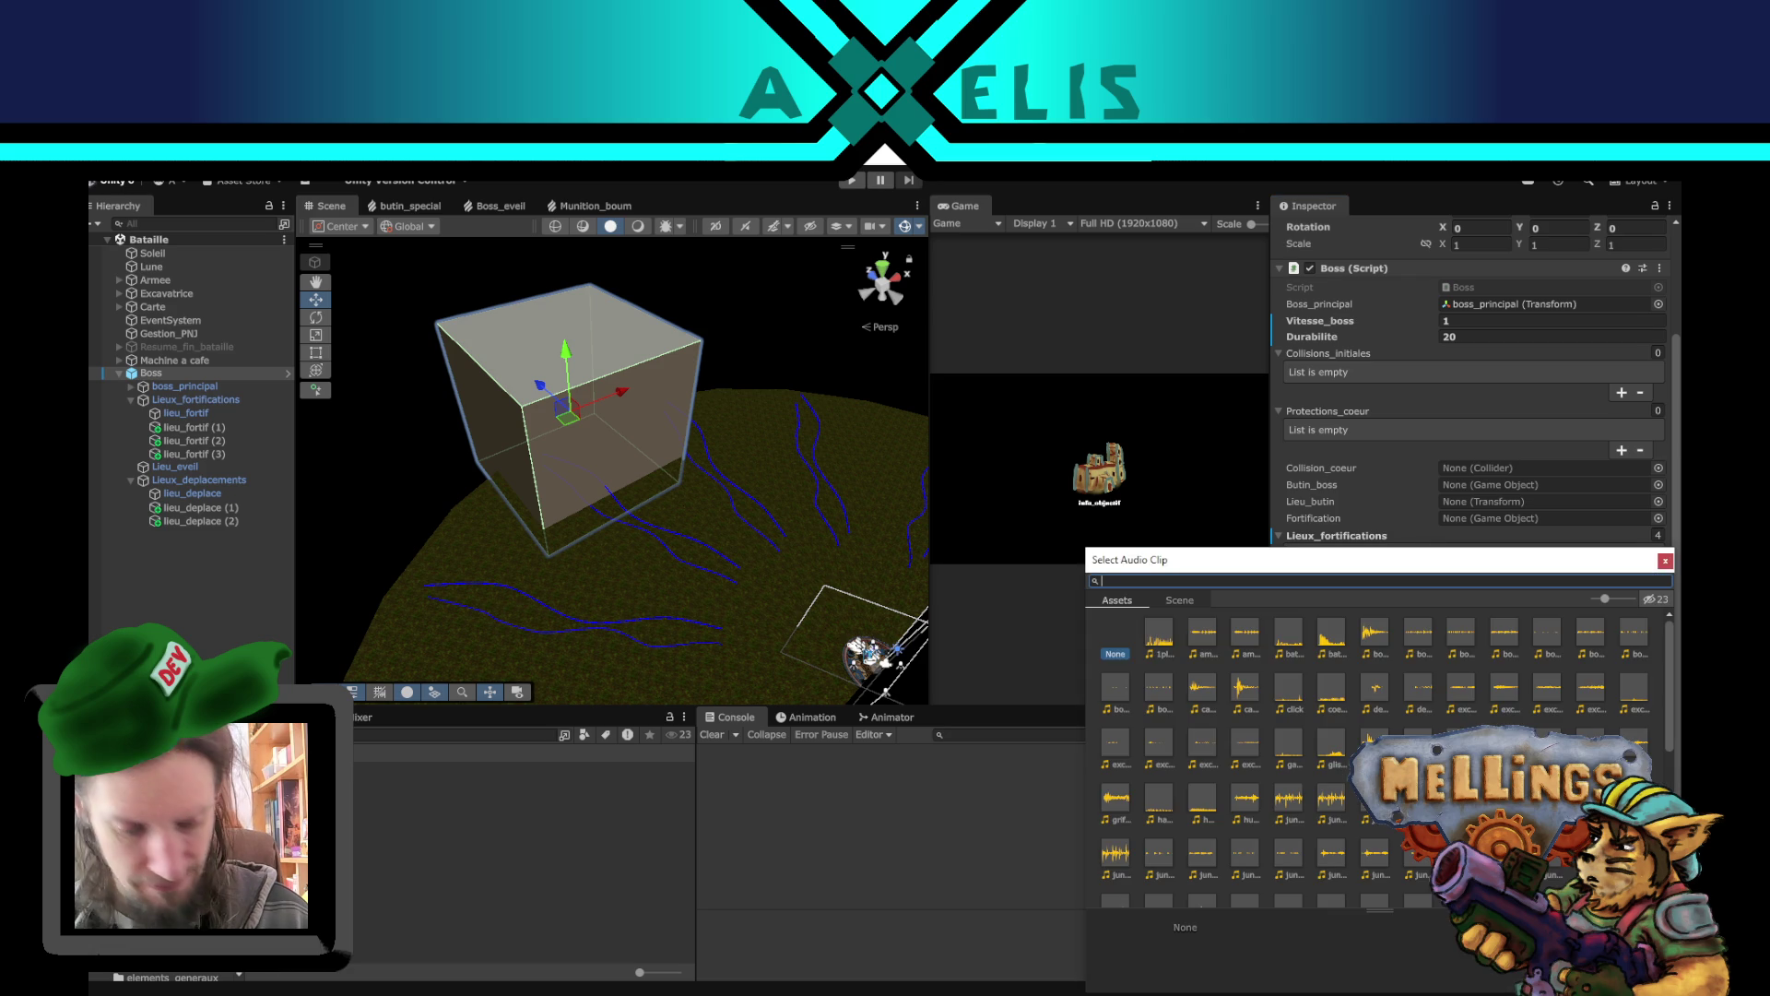
pyautogui.write('boss')
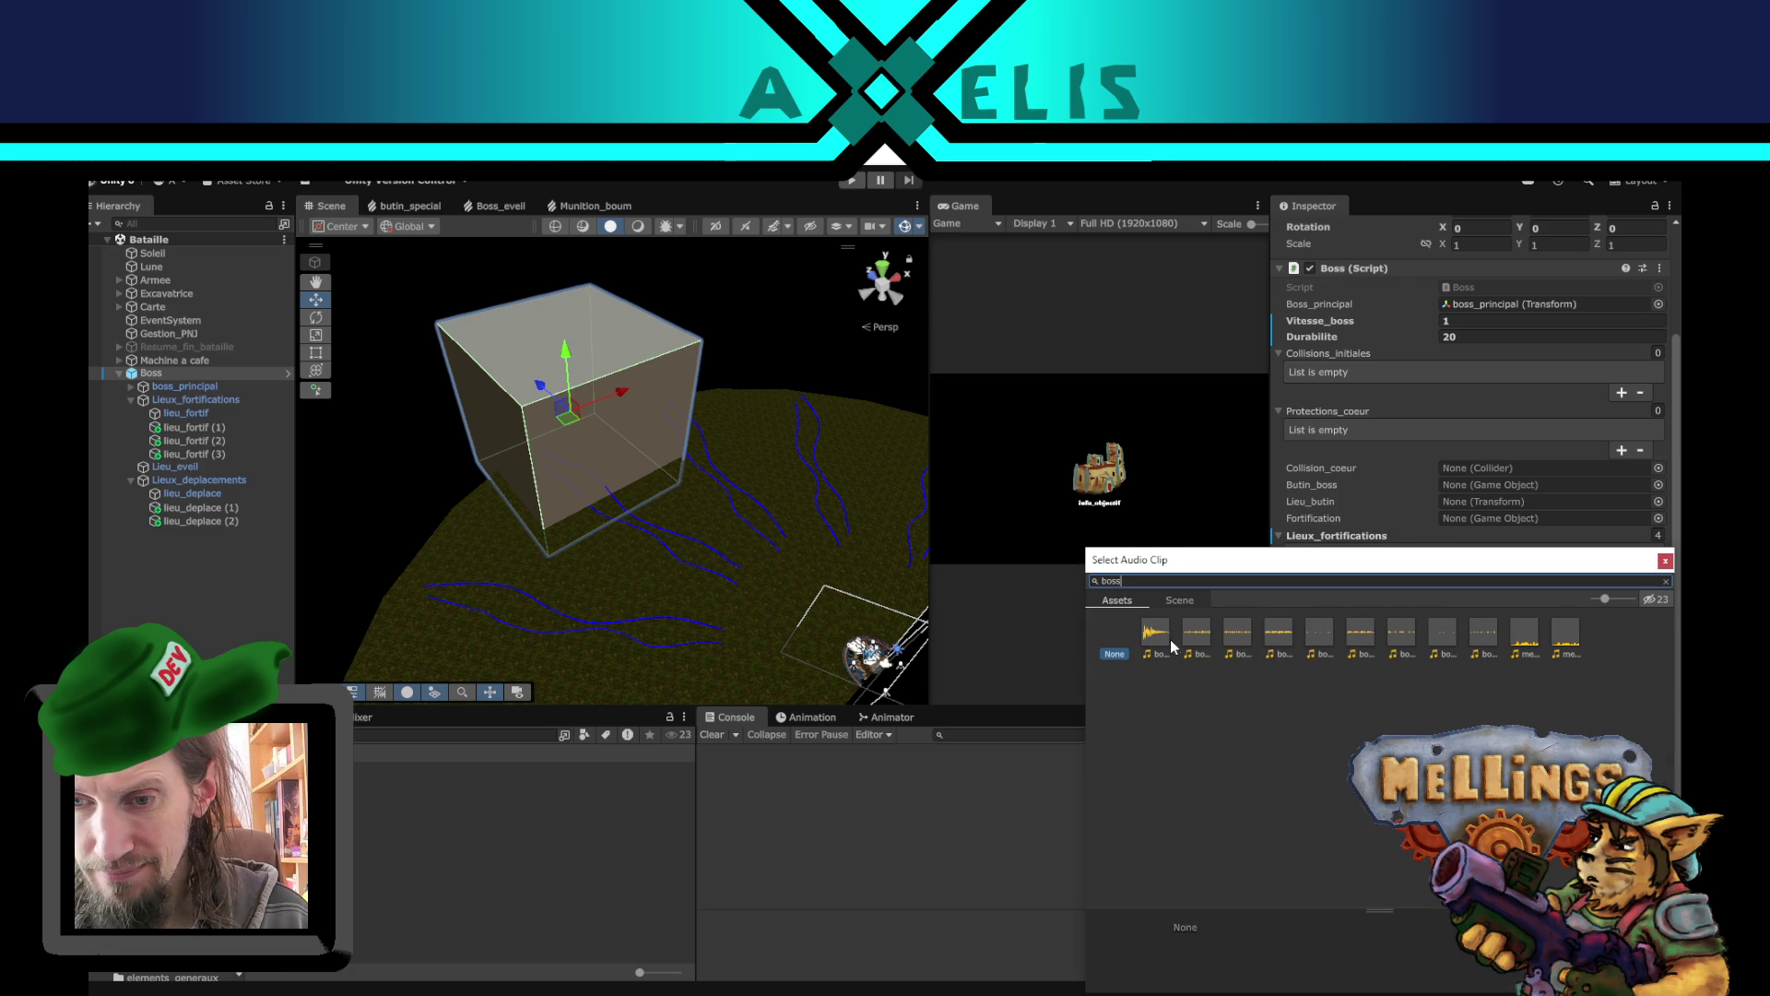
pyautogui.click(1167, 636)
pyautogui.doubleClick(1166, 633)
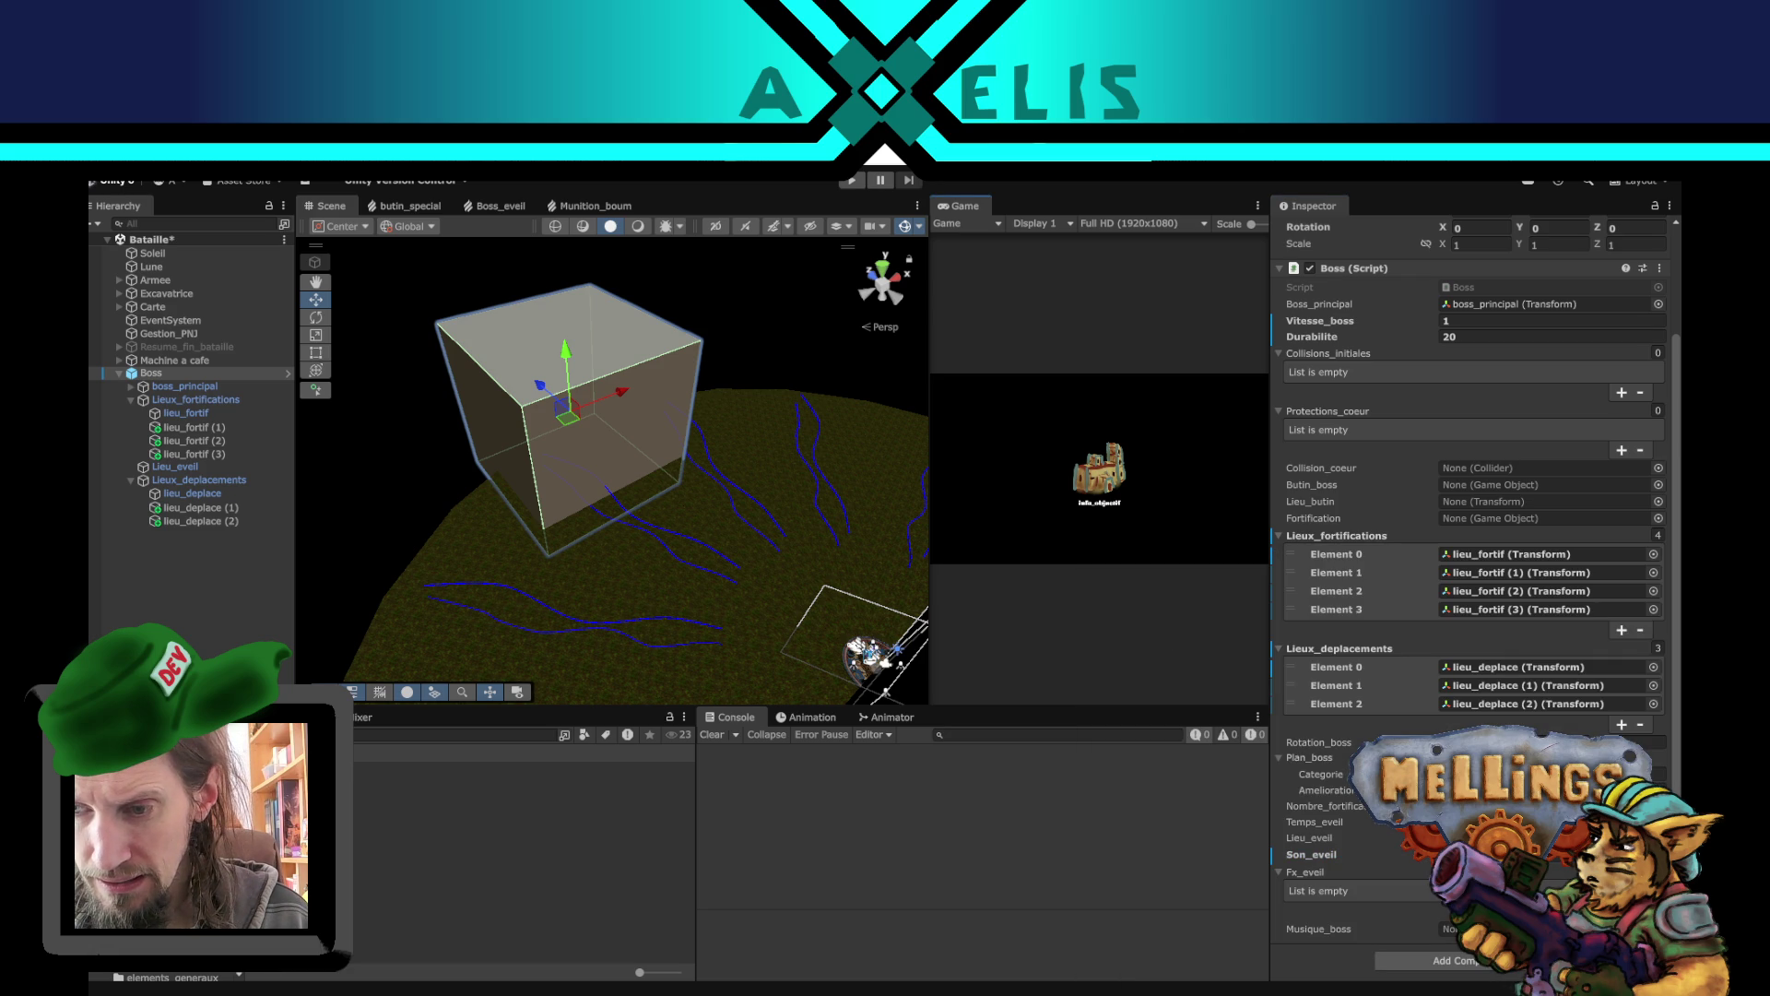
# - Edit the Temps_eveil value and open the Boss script as Boss.cs in Visual Studio Code
pyautogui.click(1549, 822)
pyautogui.write('5')
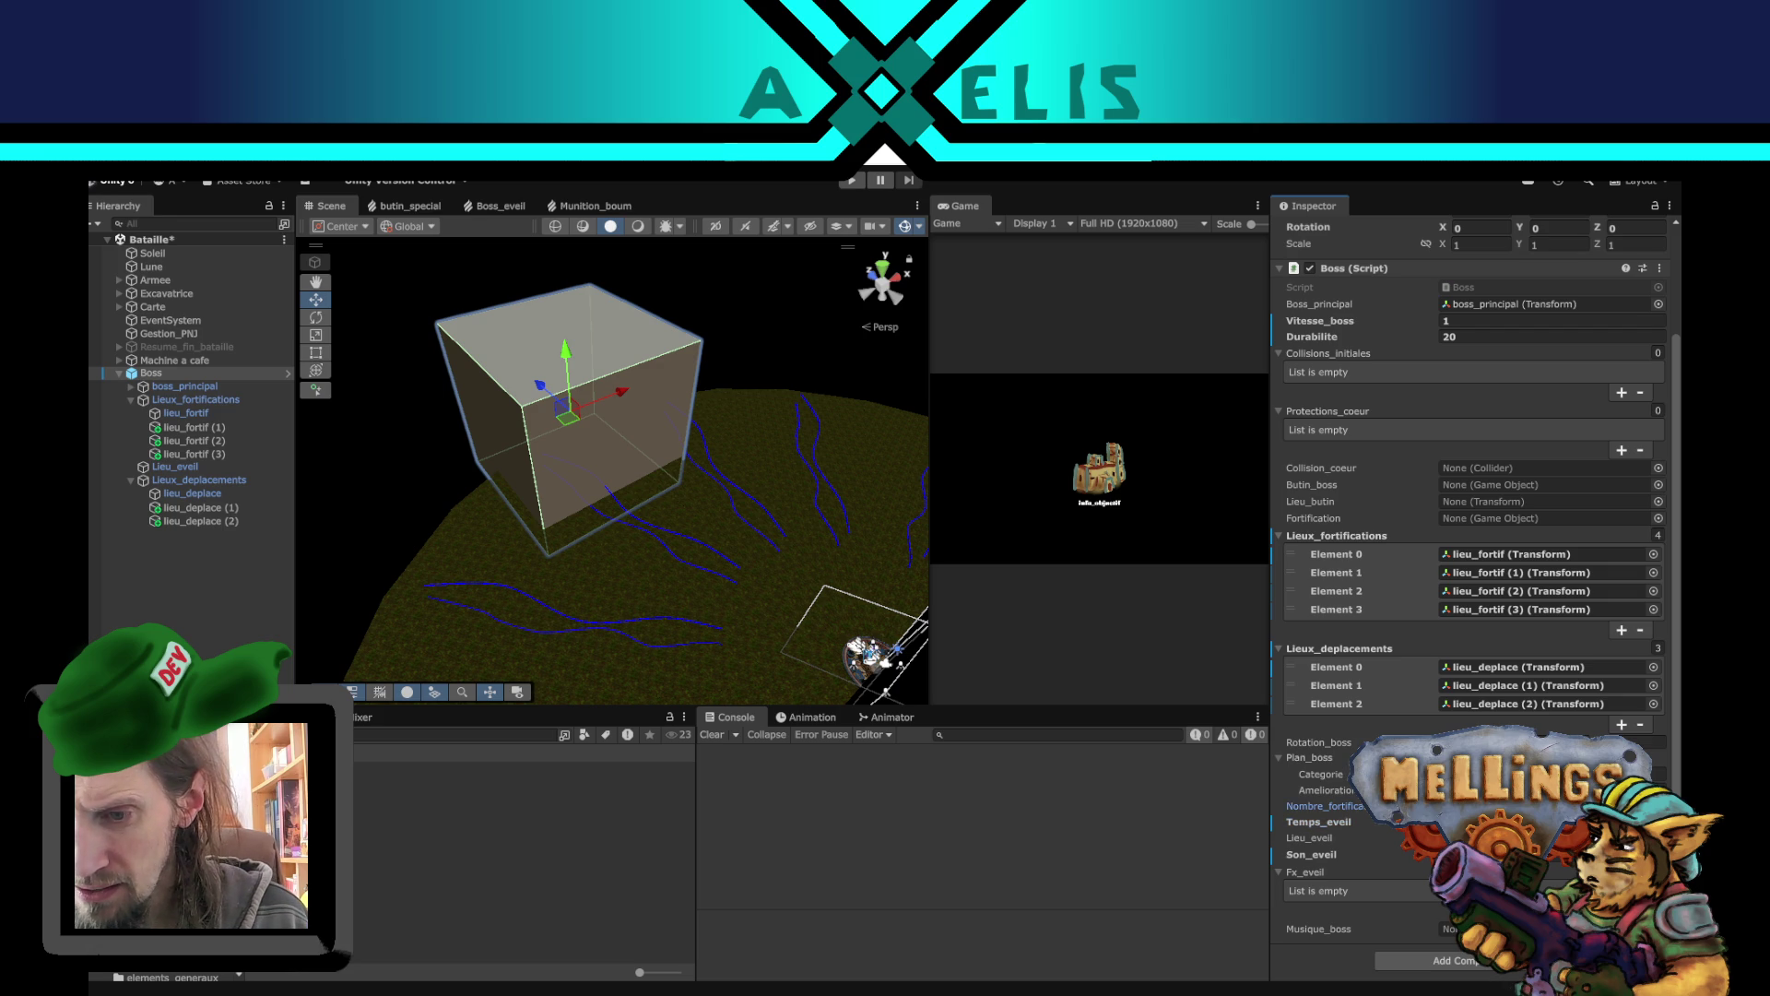
pyautogui.write('4')
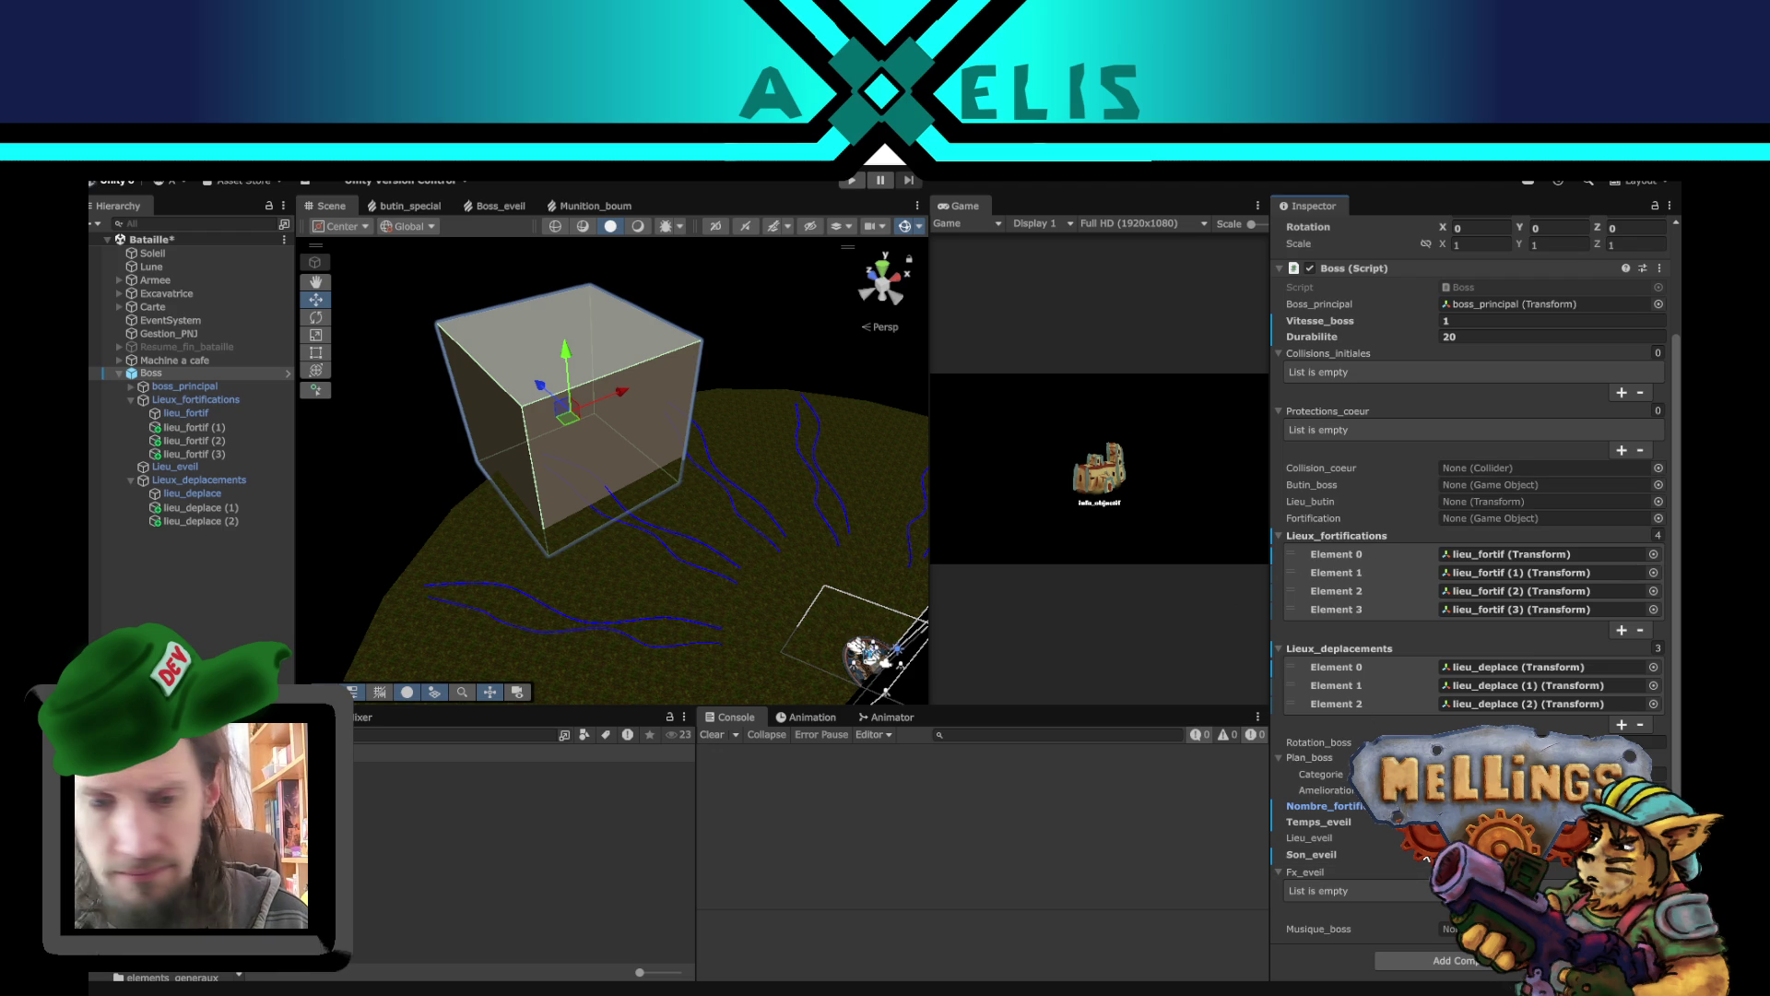
pyautogui.scroll(3, 1498, 450)
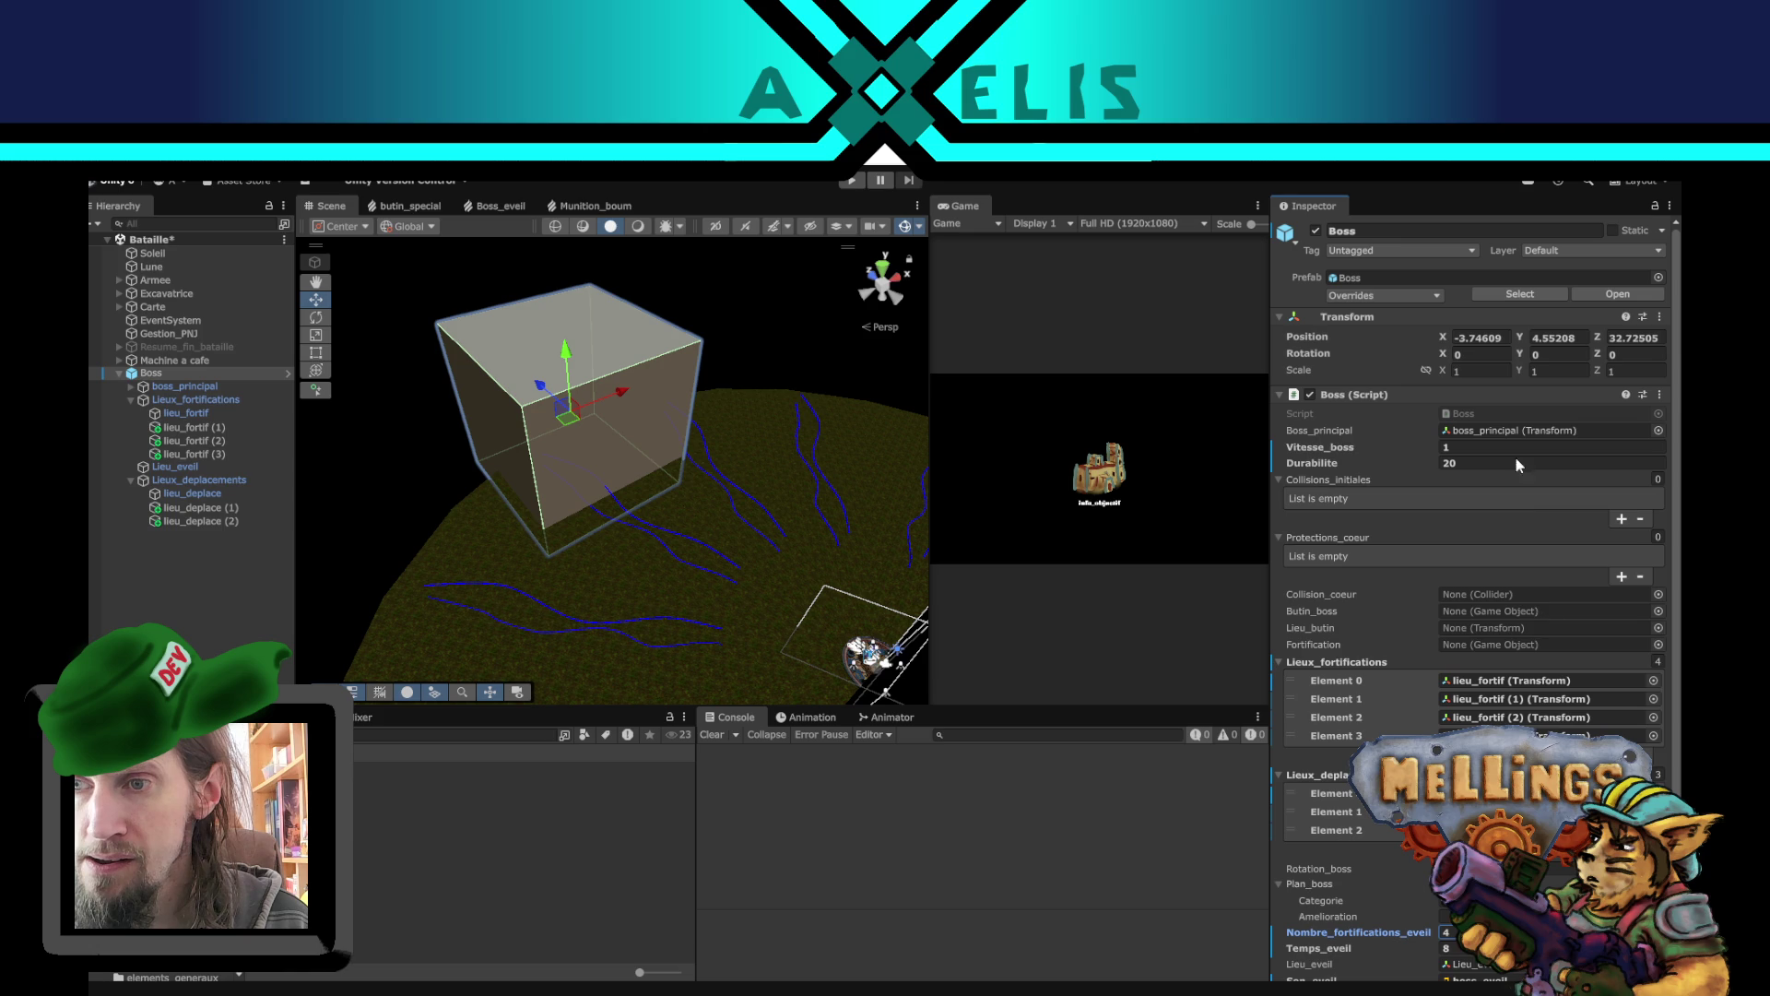
pyautogui.doubleClick(1480, 413)
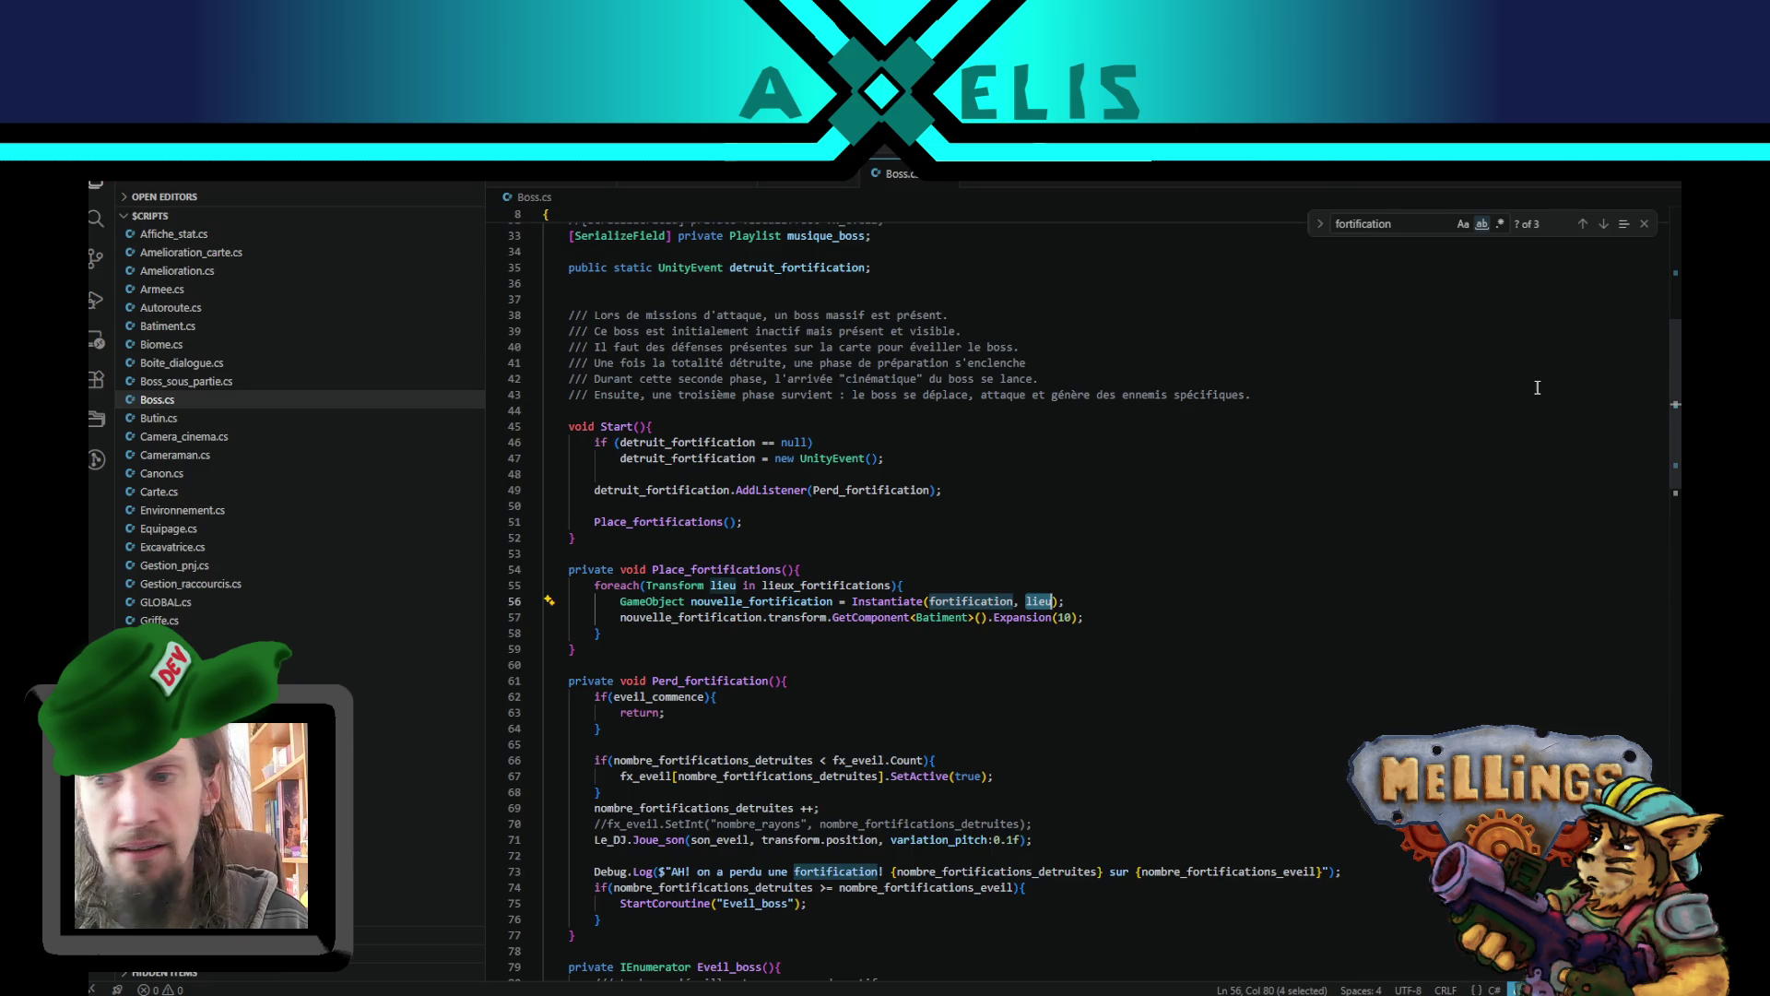
pyautogui.moveTo(1675, 424); pyautogui.dragTo(1660, 252)
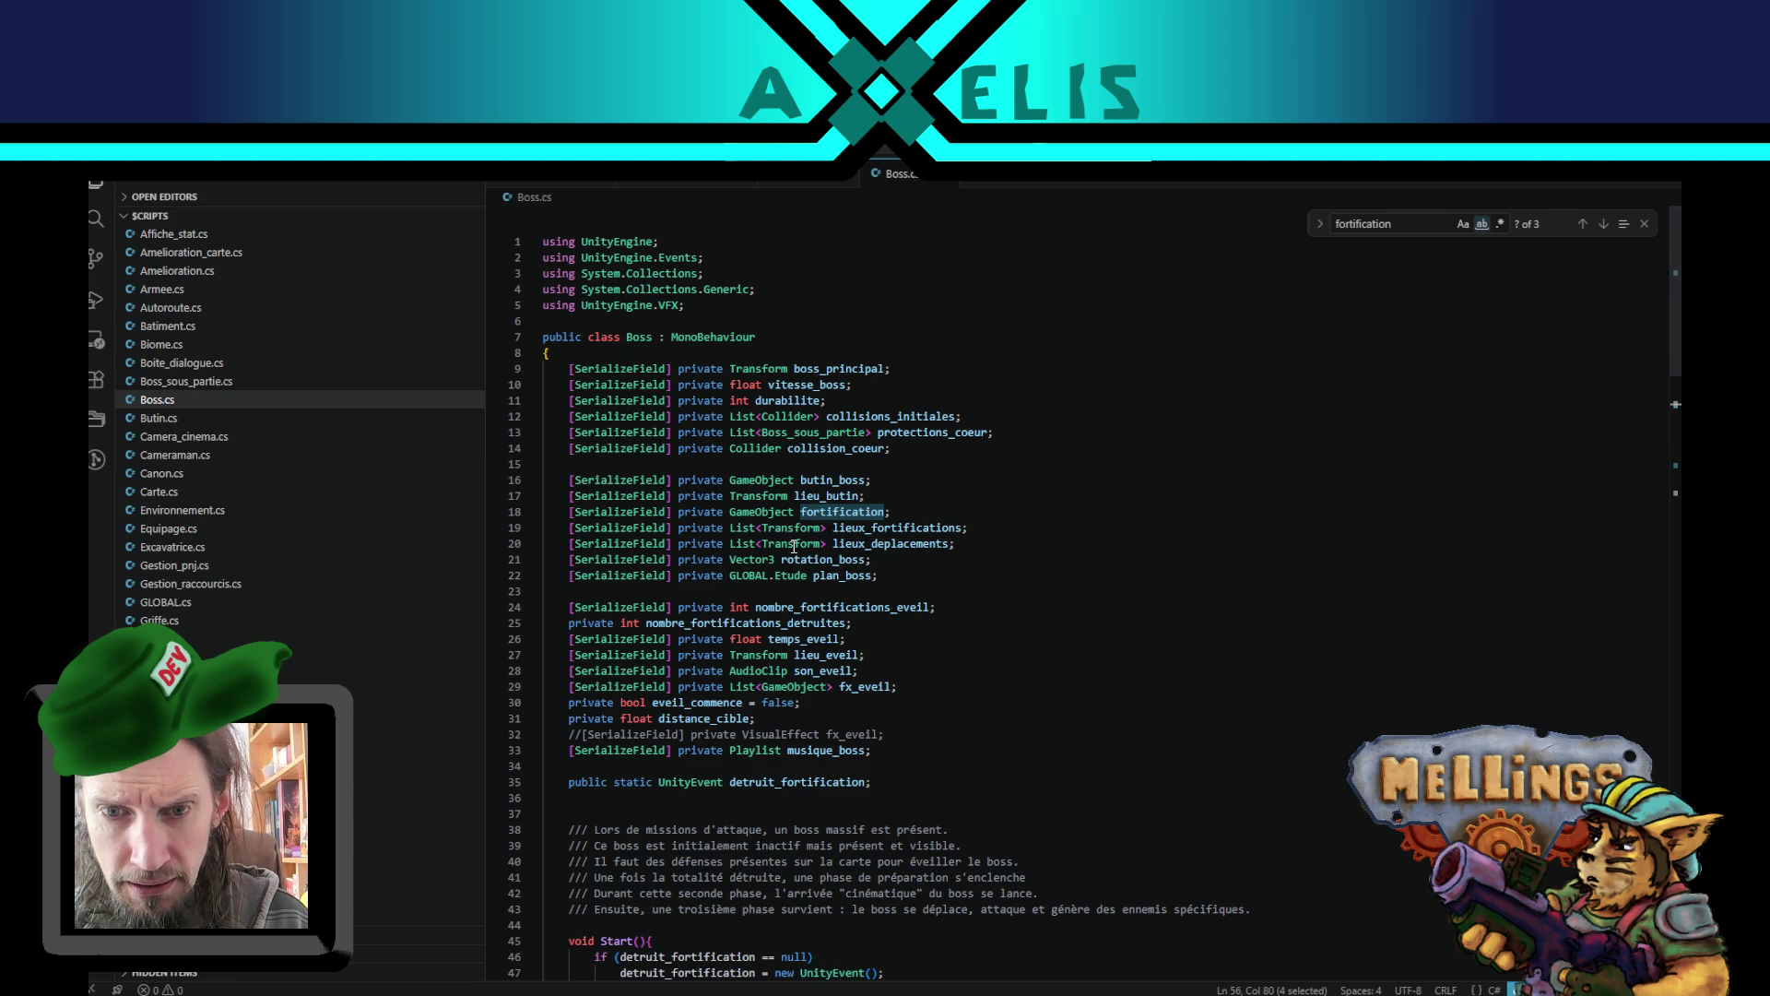
pyautogui.click(905, 562)
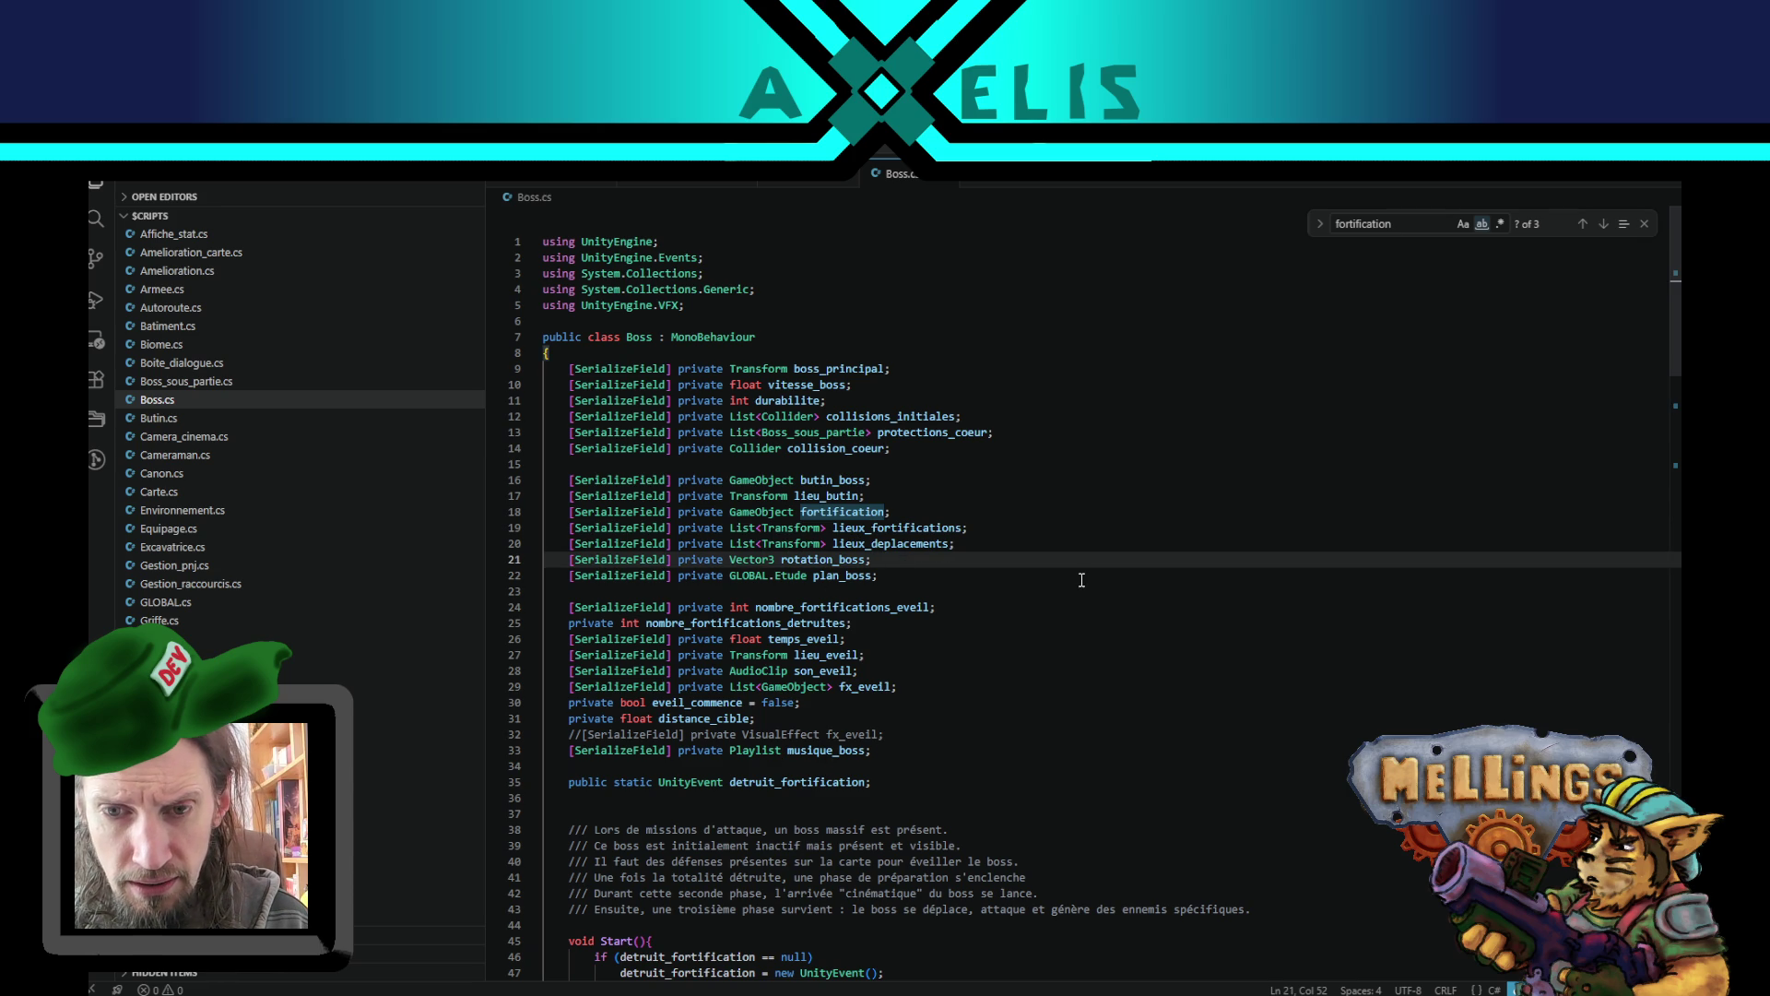
pyautogui.click(894, 531)
pyautogui.click(957, 544)
pyautogui.click(982, 542)
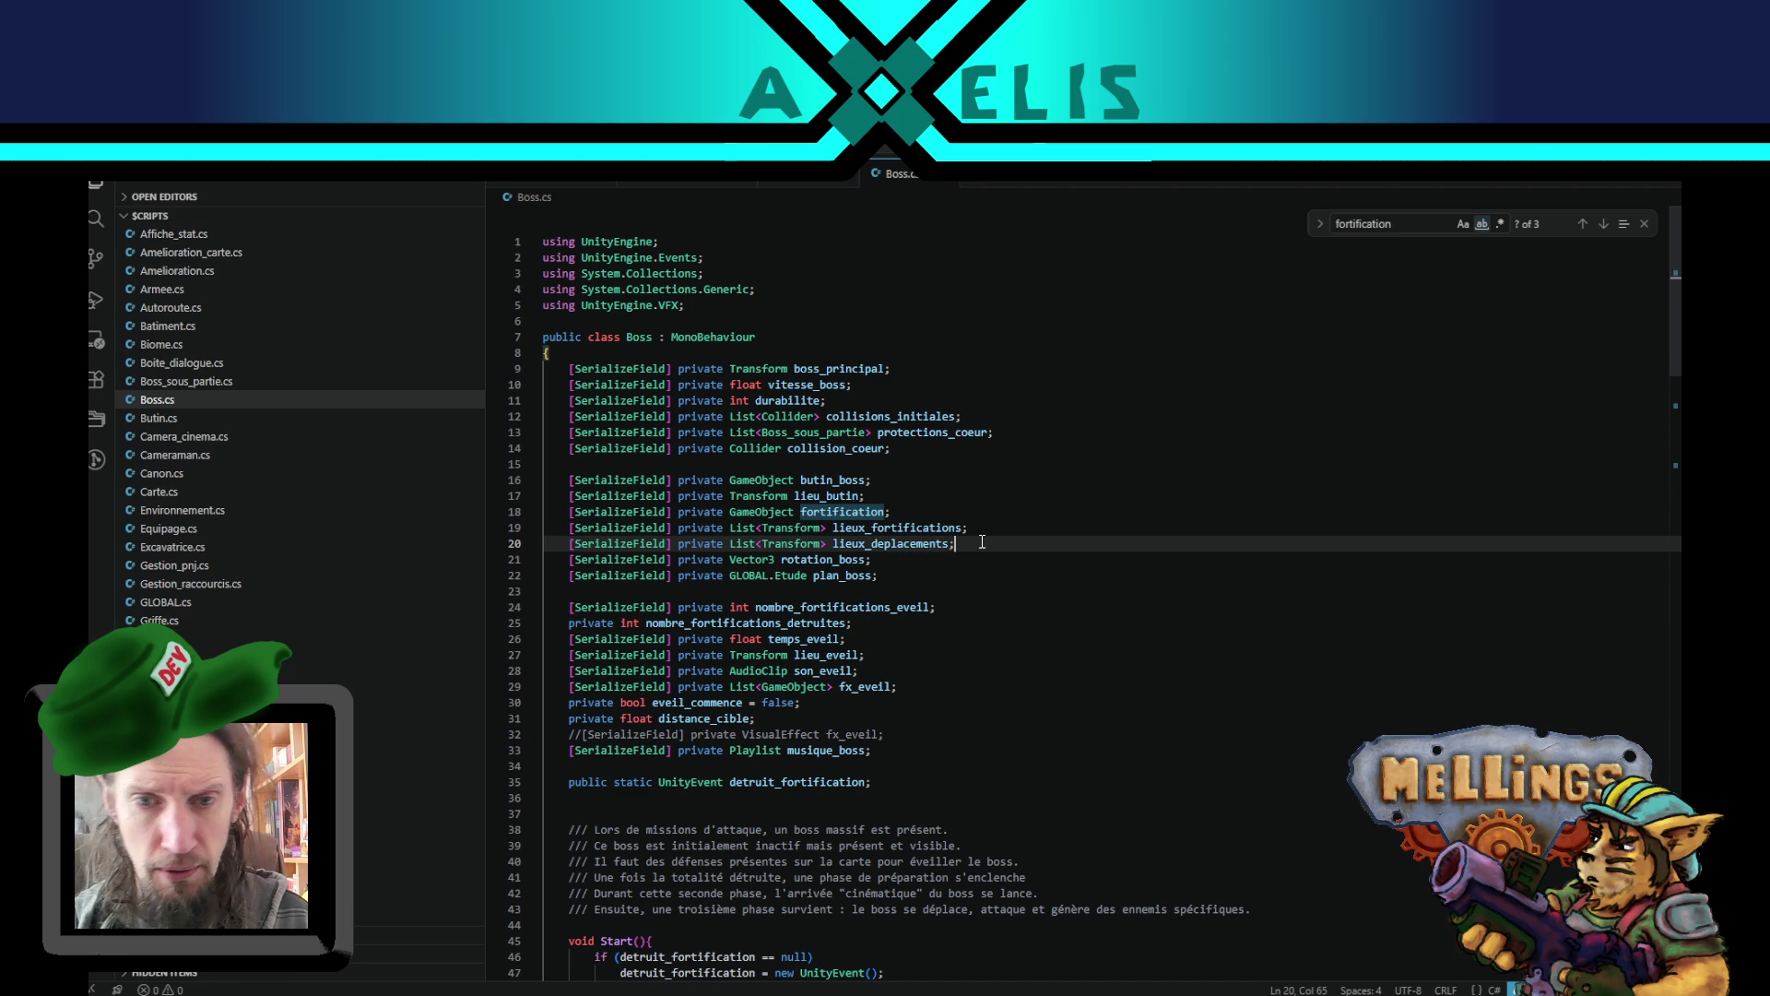
pyautogui.hotkey('shift', 'alt', 'Down')
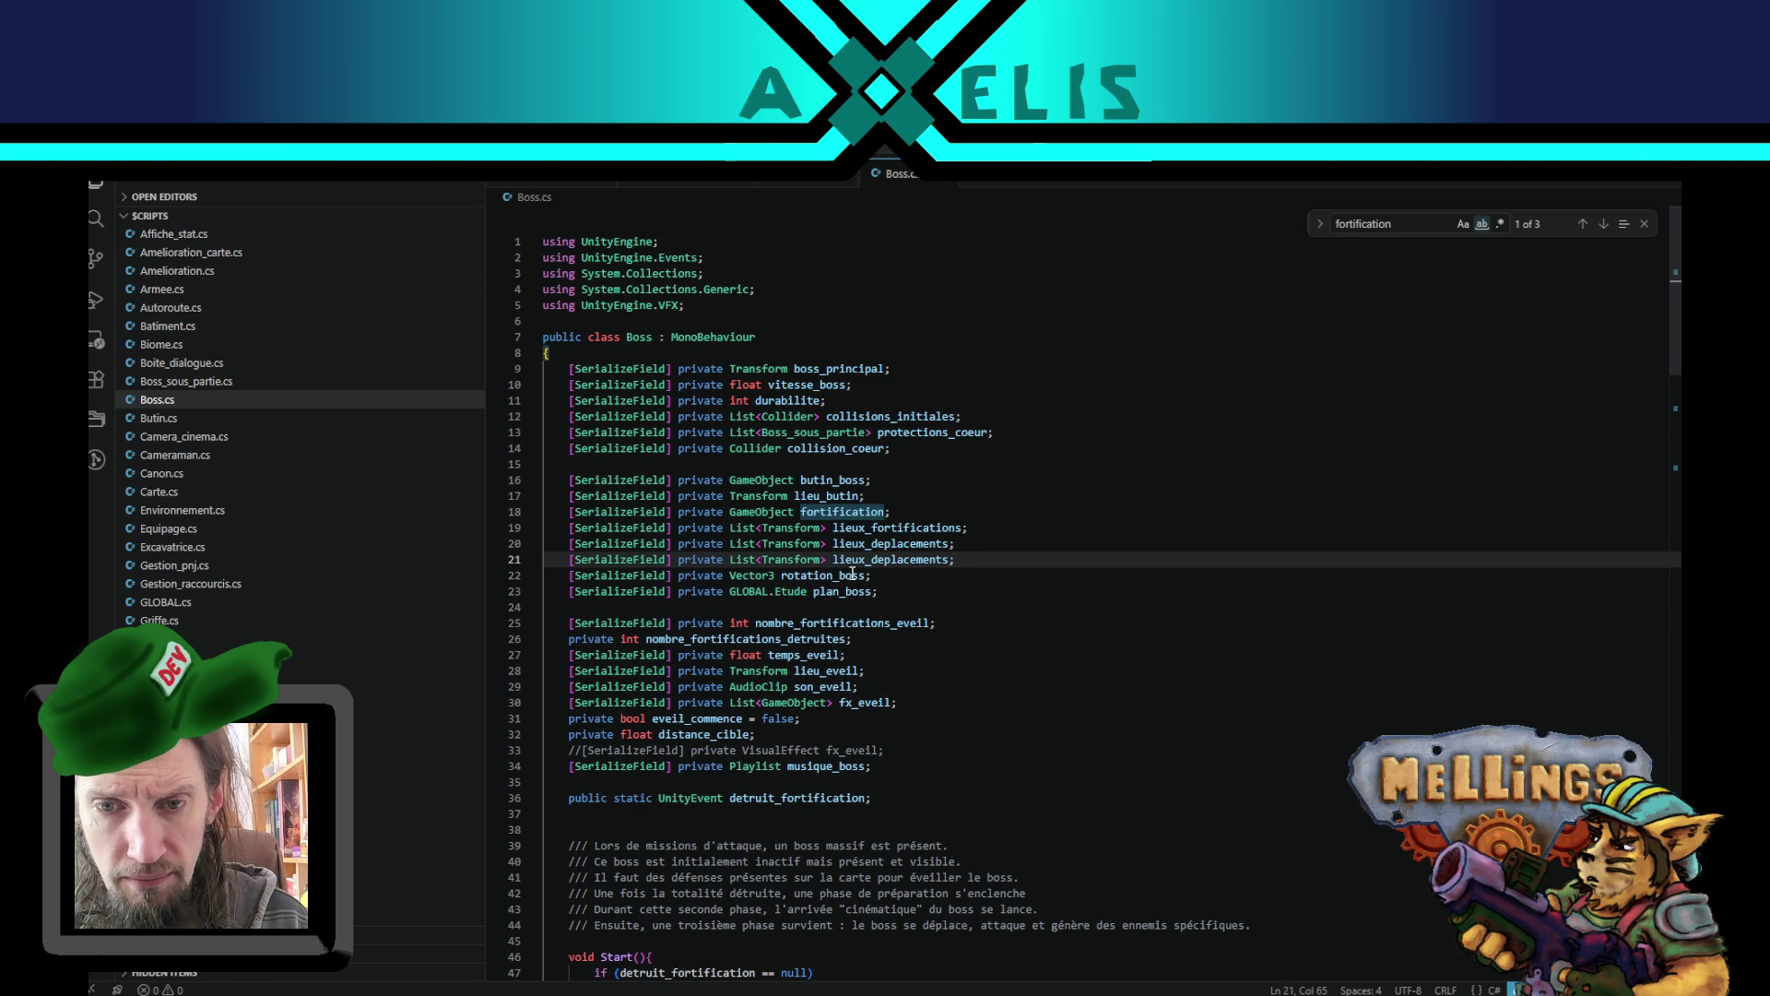
pyautogui.moveTo(950, 559)
pyautogui.mouseDown()
pyautogui.moveTo(554, 563)
pyautogui.moveTo(735, 564)
pyautogui.mouseUp()
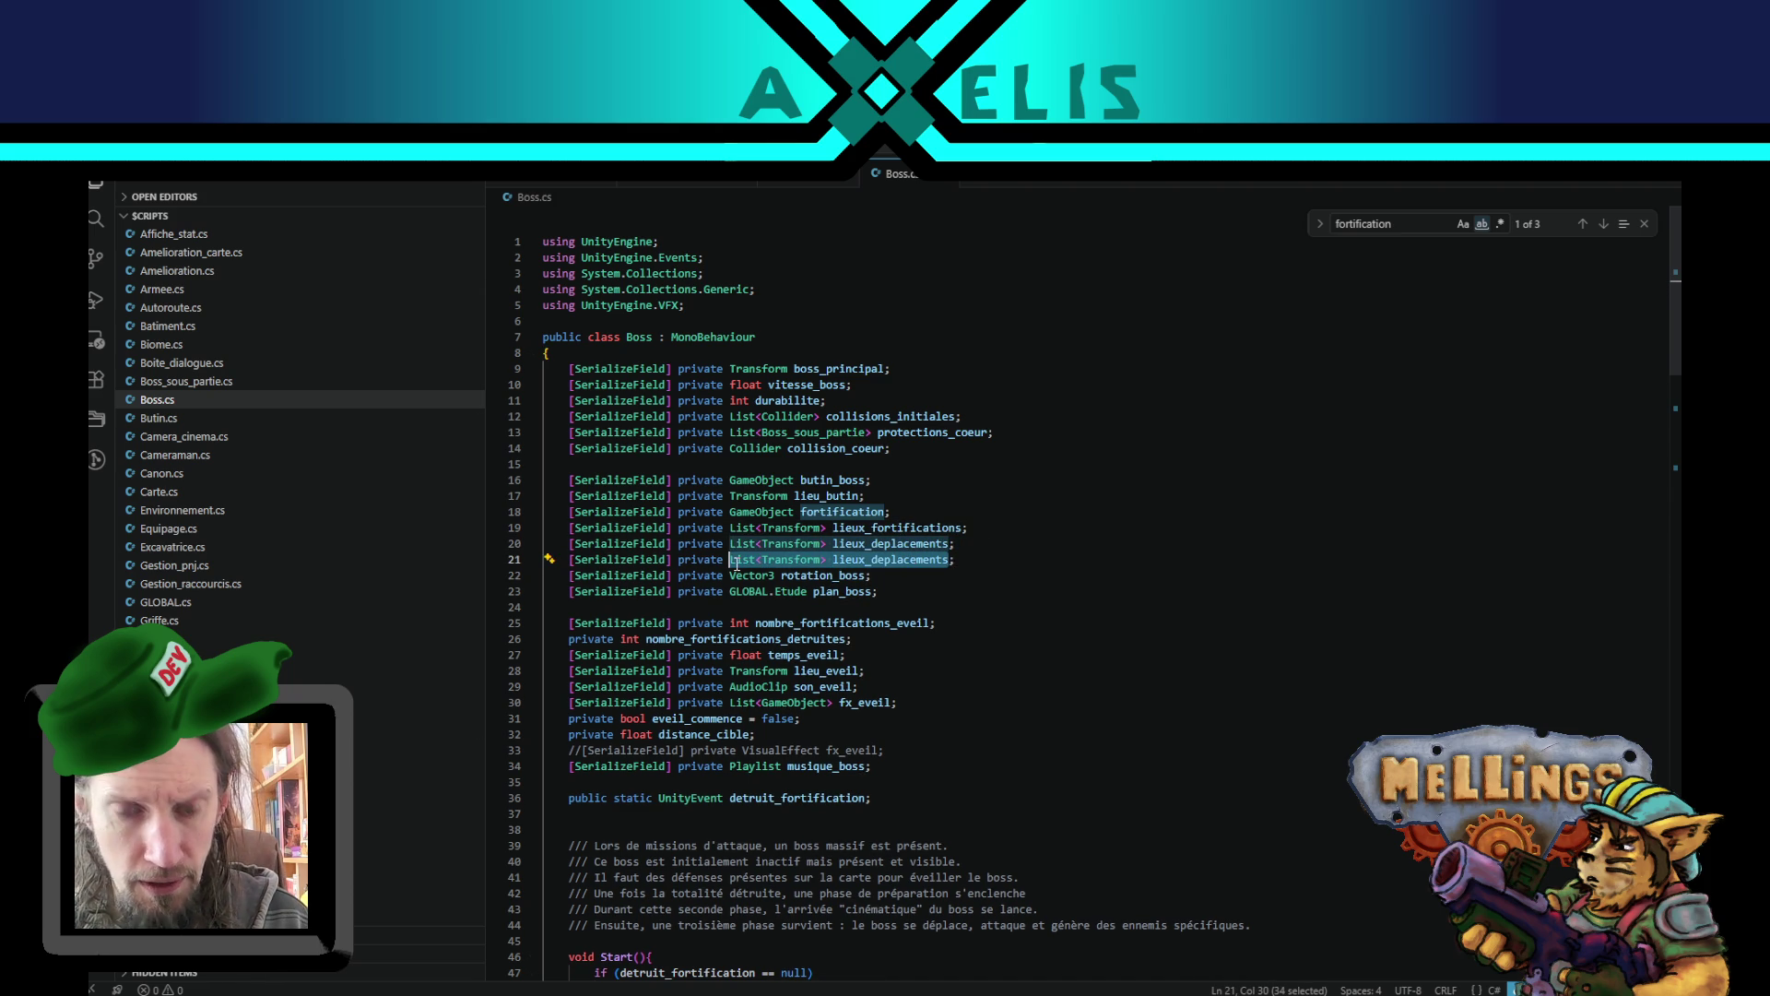
pyautogui.write('bool ')
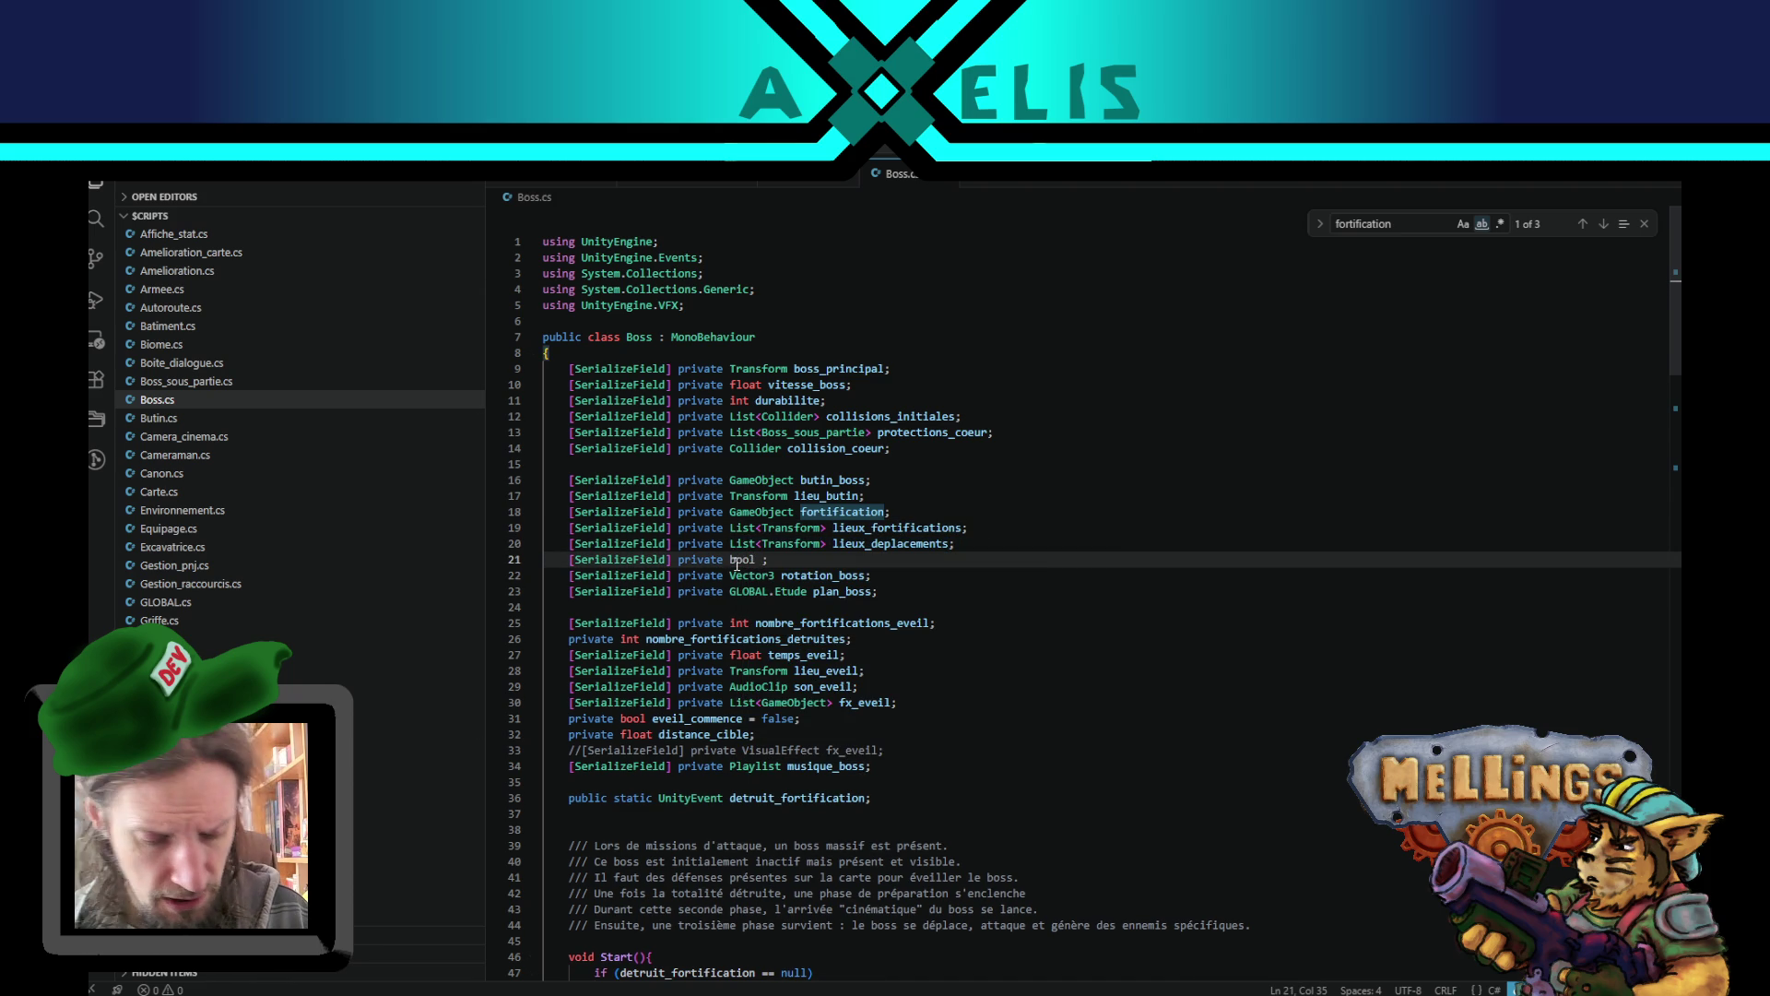
pyautogui.write('teleporta')
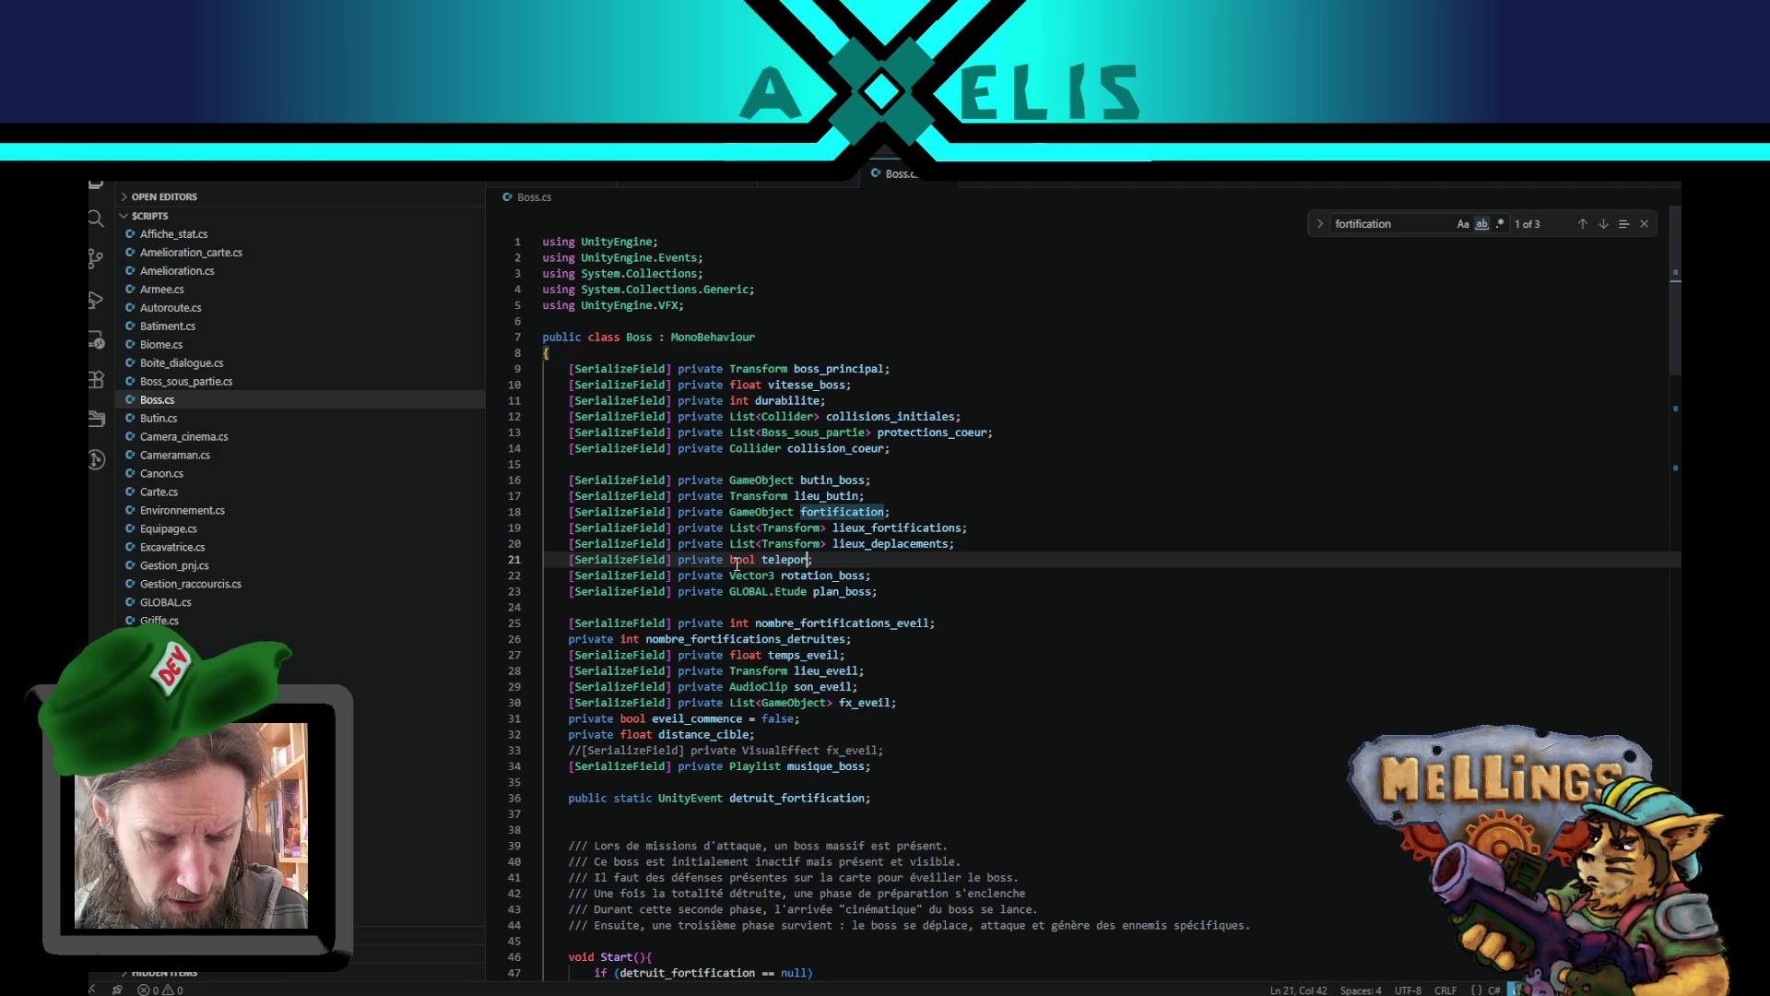
pyautogui.write('tion')
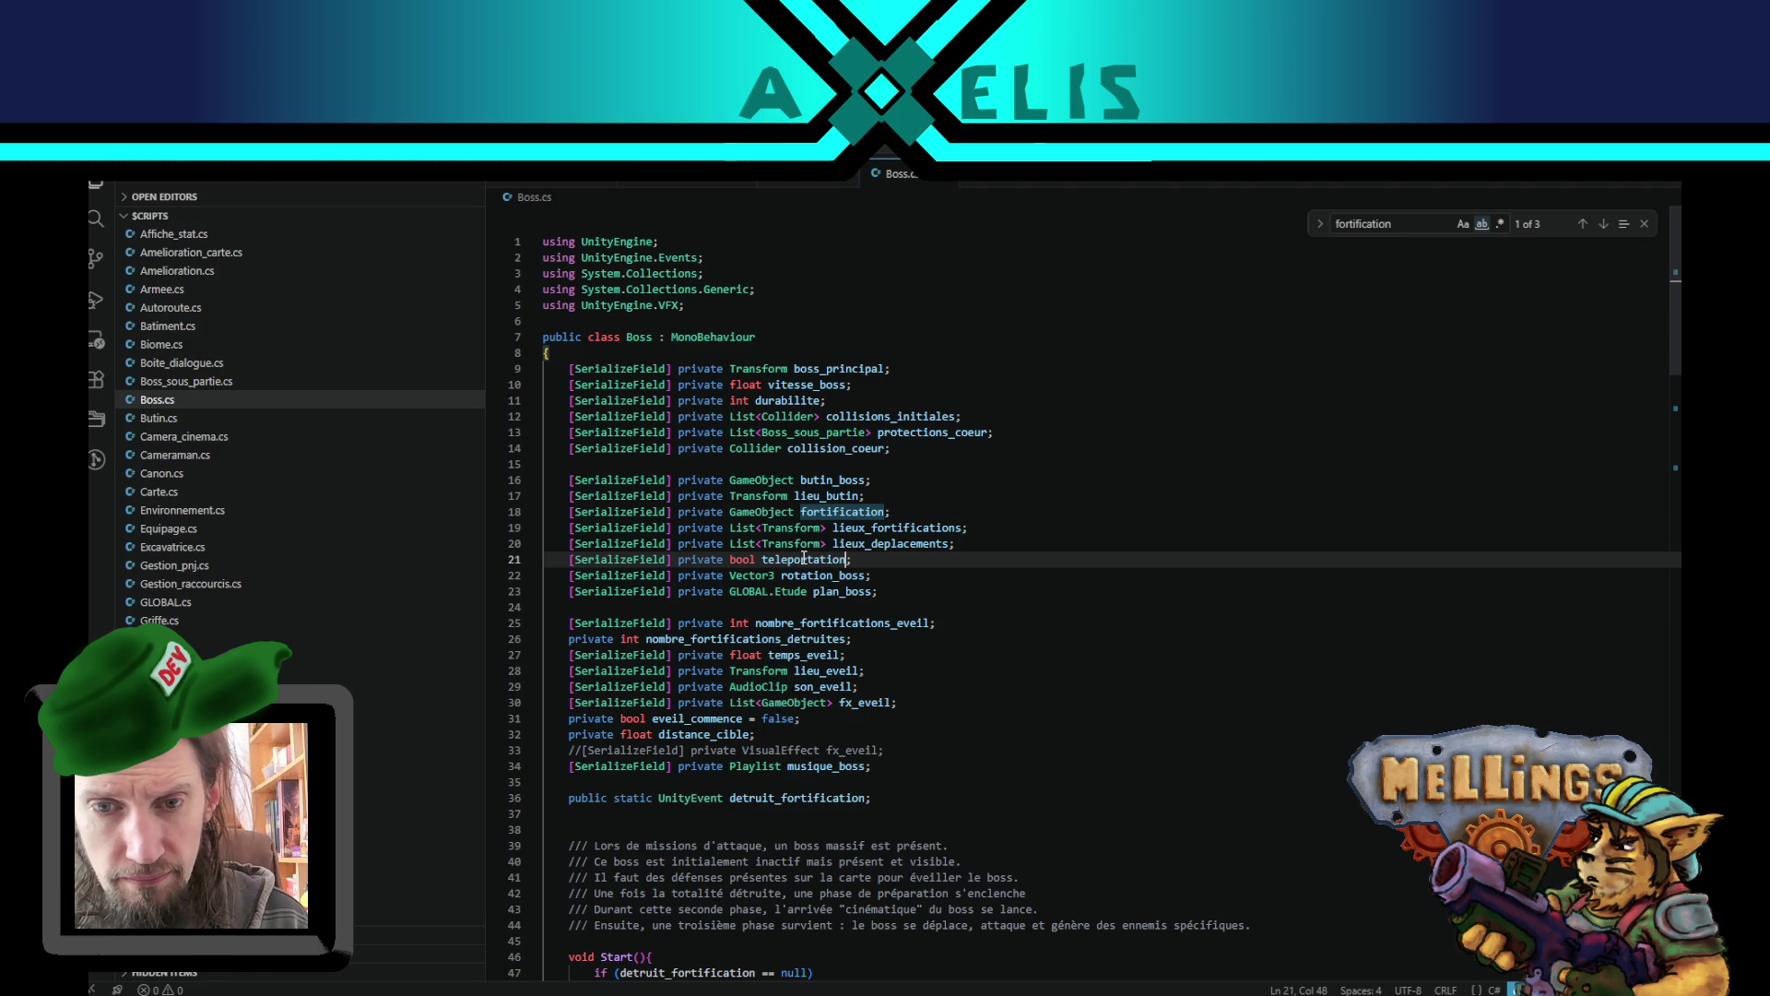
pyautogui.doubleClick(804, 559)
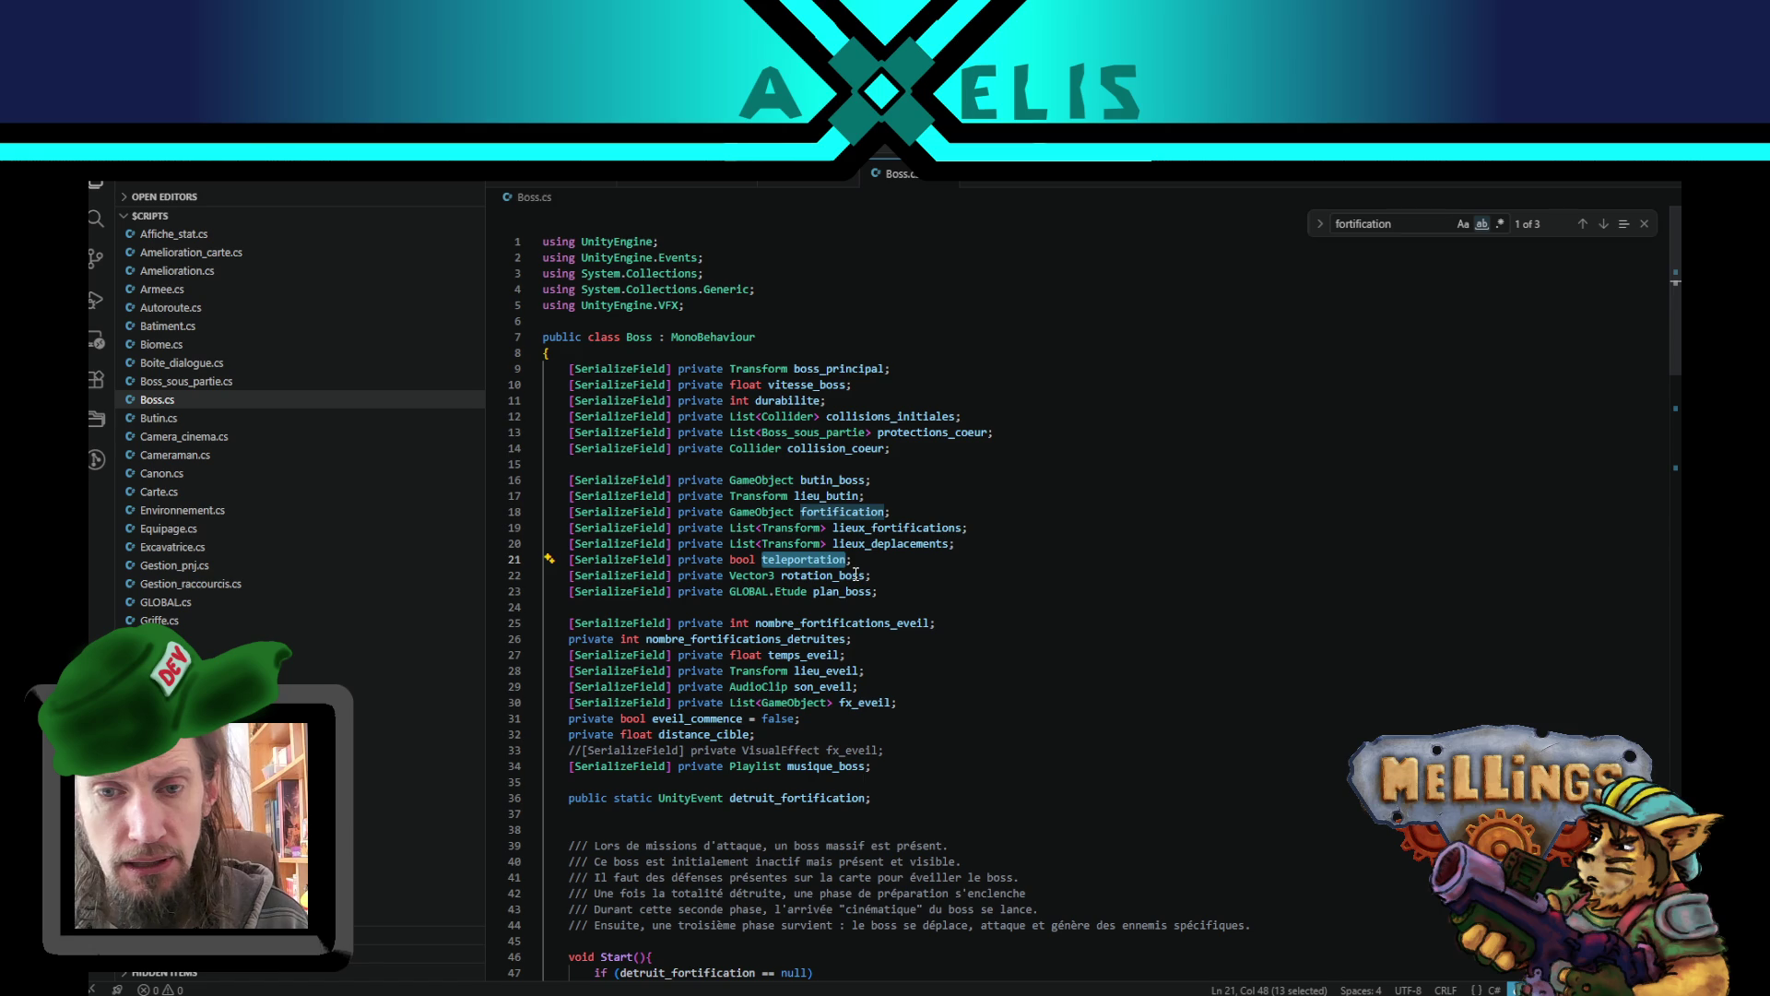
pyautogui.write('teleportai')
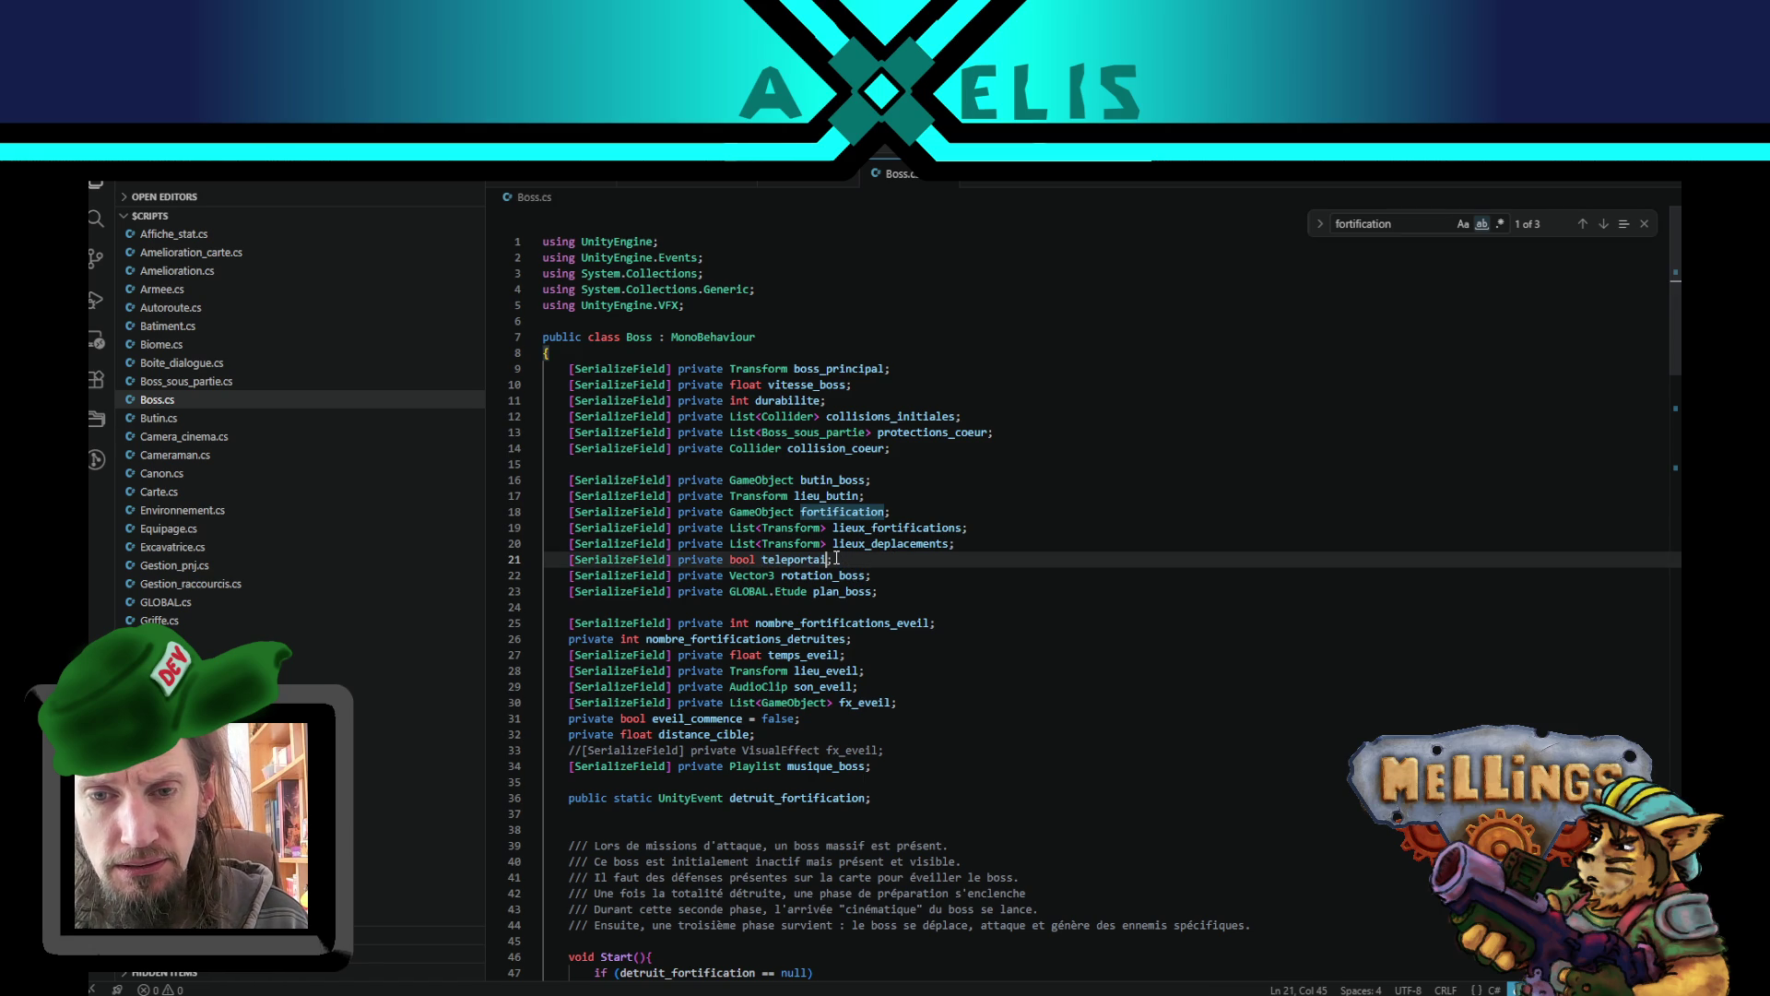
pyautogui.moveTo(880, 553); pyautogui.dragTo(971, 537)
pyautogui.press('BackSpace')
pyautogui.scroll(-4, 922, 507)
pyautogui.scroll(4, 870, 469)
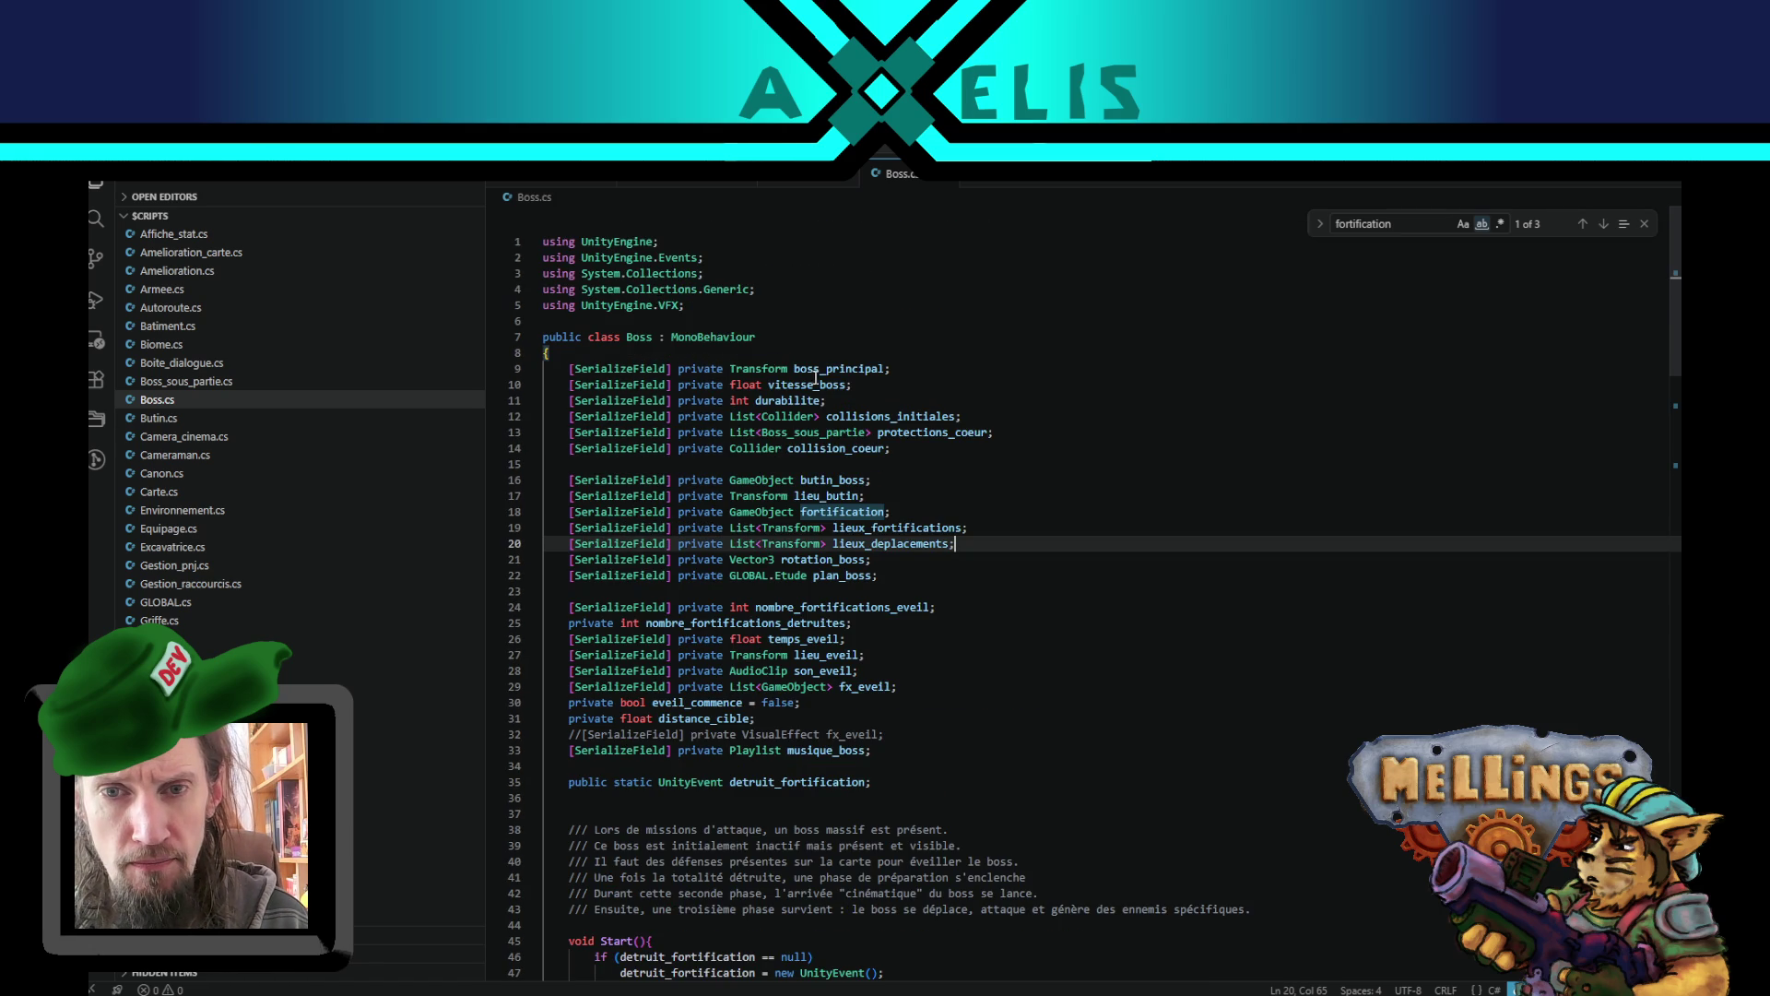
# - Highlight the uses of collision_coeur and scroll through Boss.cs to review them
pyautogui.doubleClick(855, 448)
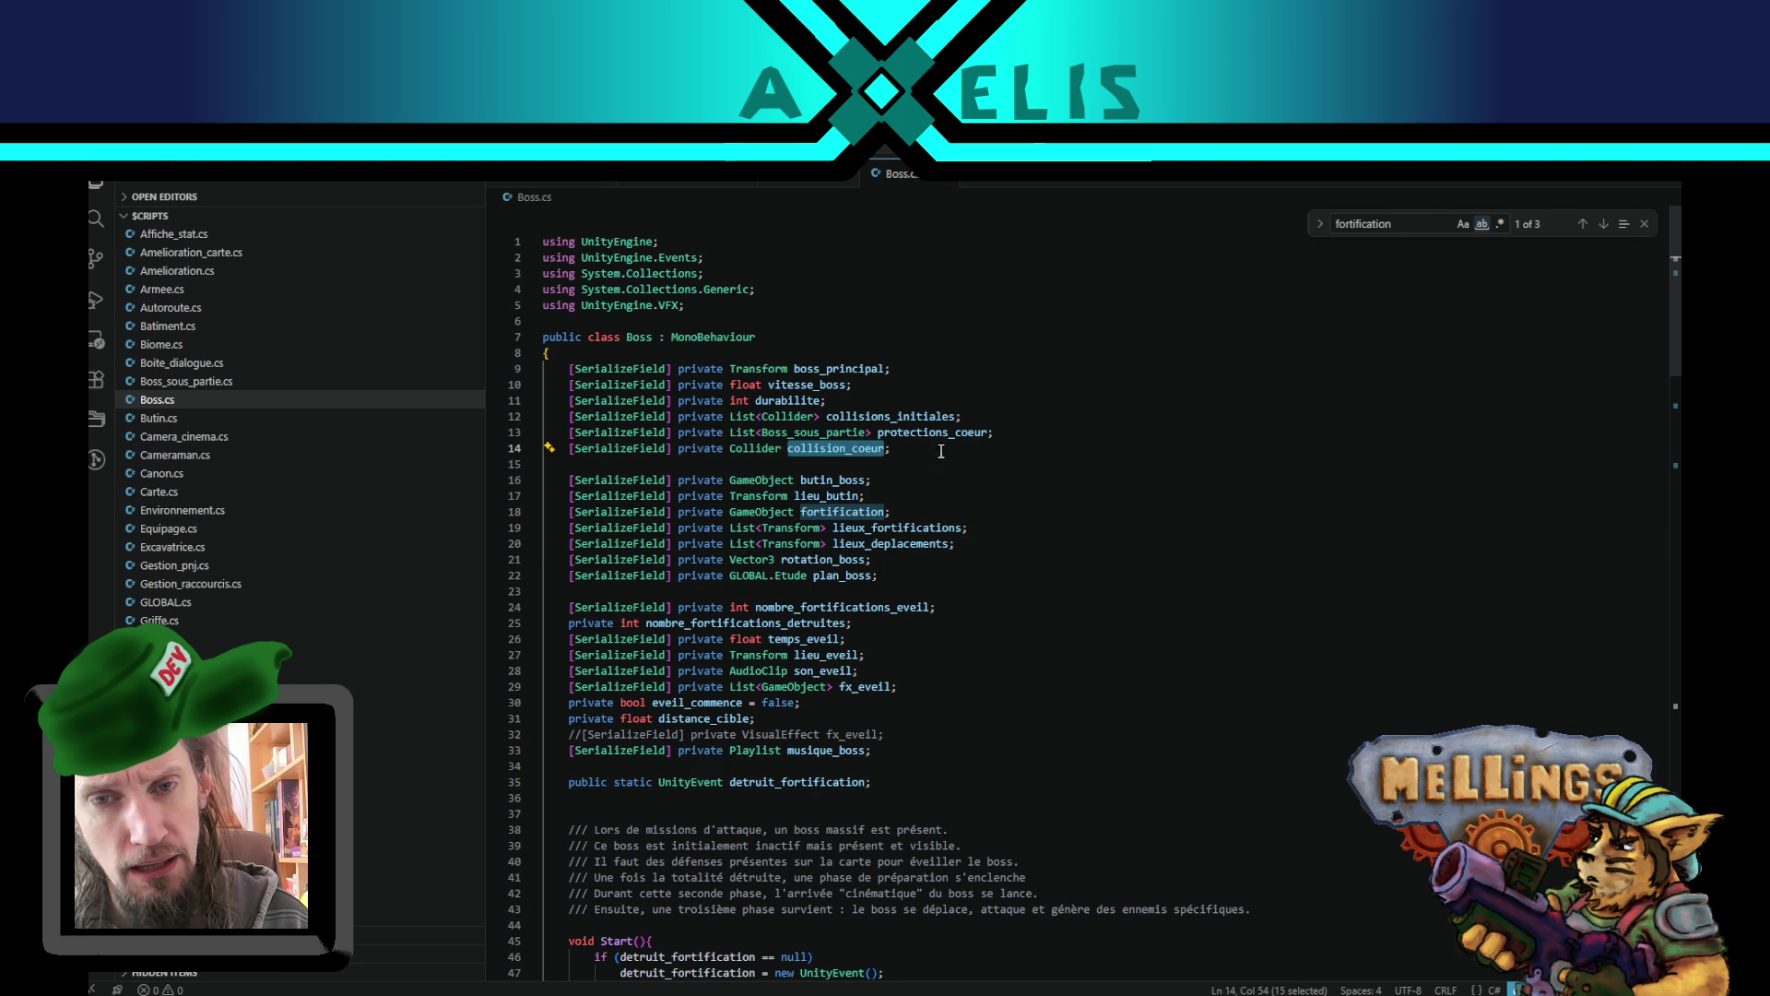
pyautogui.scroll(3, 185, 510)
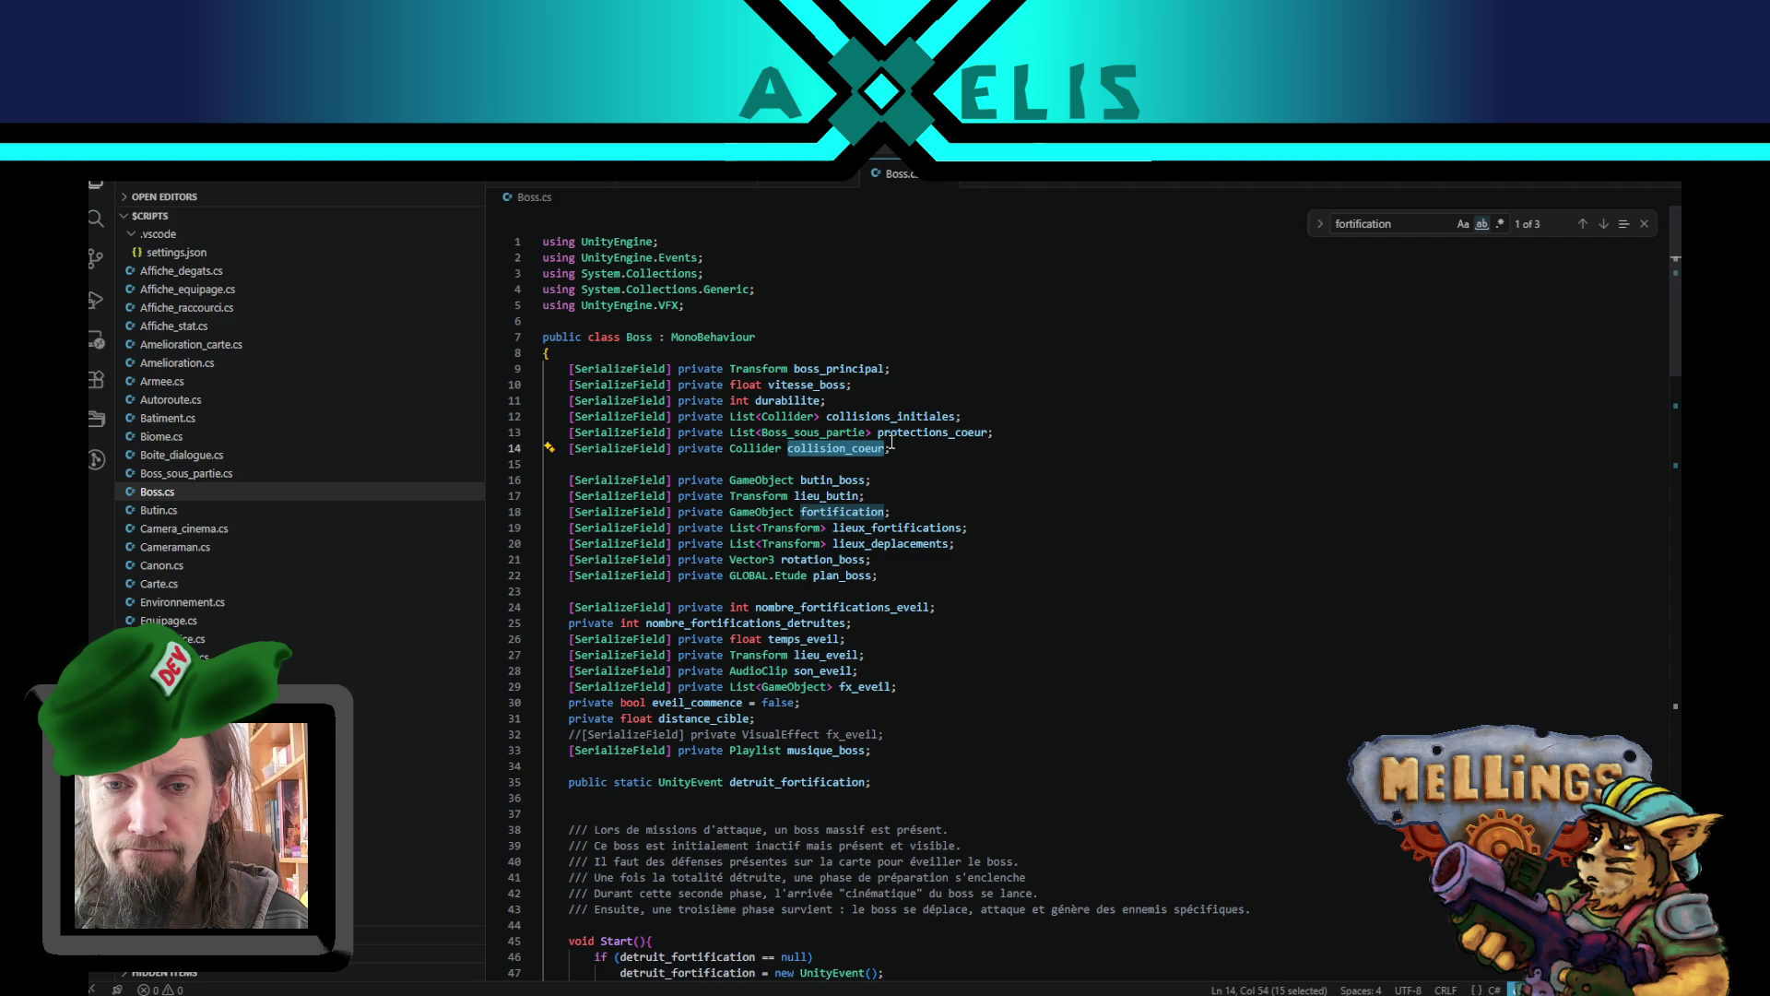
pyautogui.scroll(-3, 892, 444)
pyautogui.scroll(2, 892, 446)
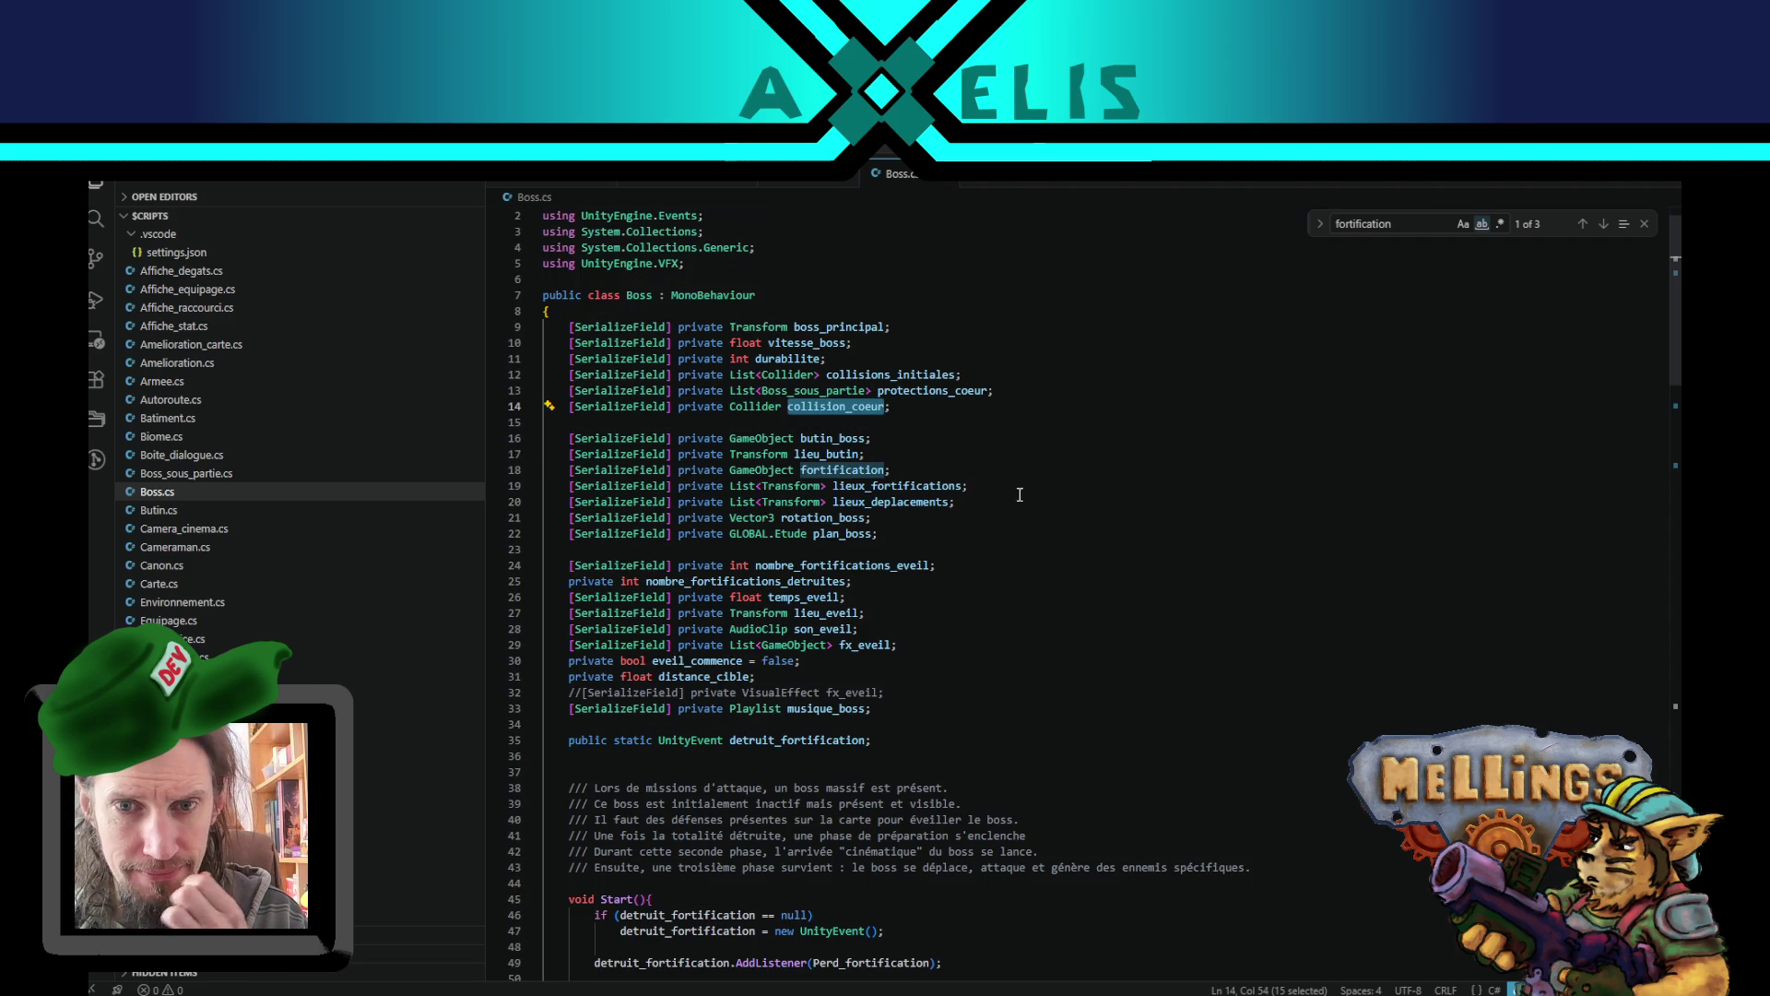
pyautogui.scroll(1, 1027, 501)
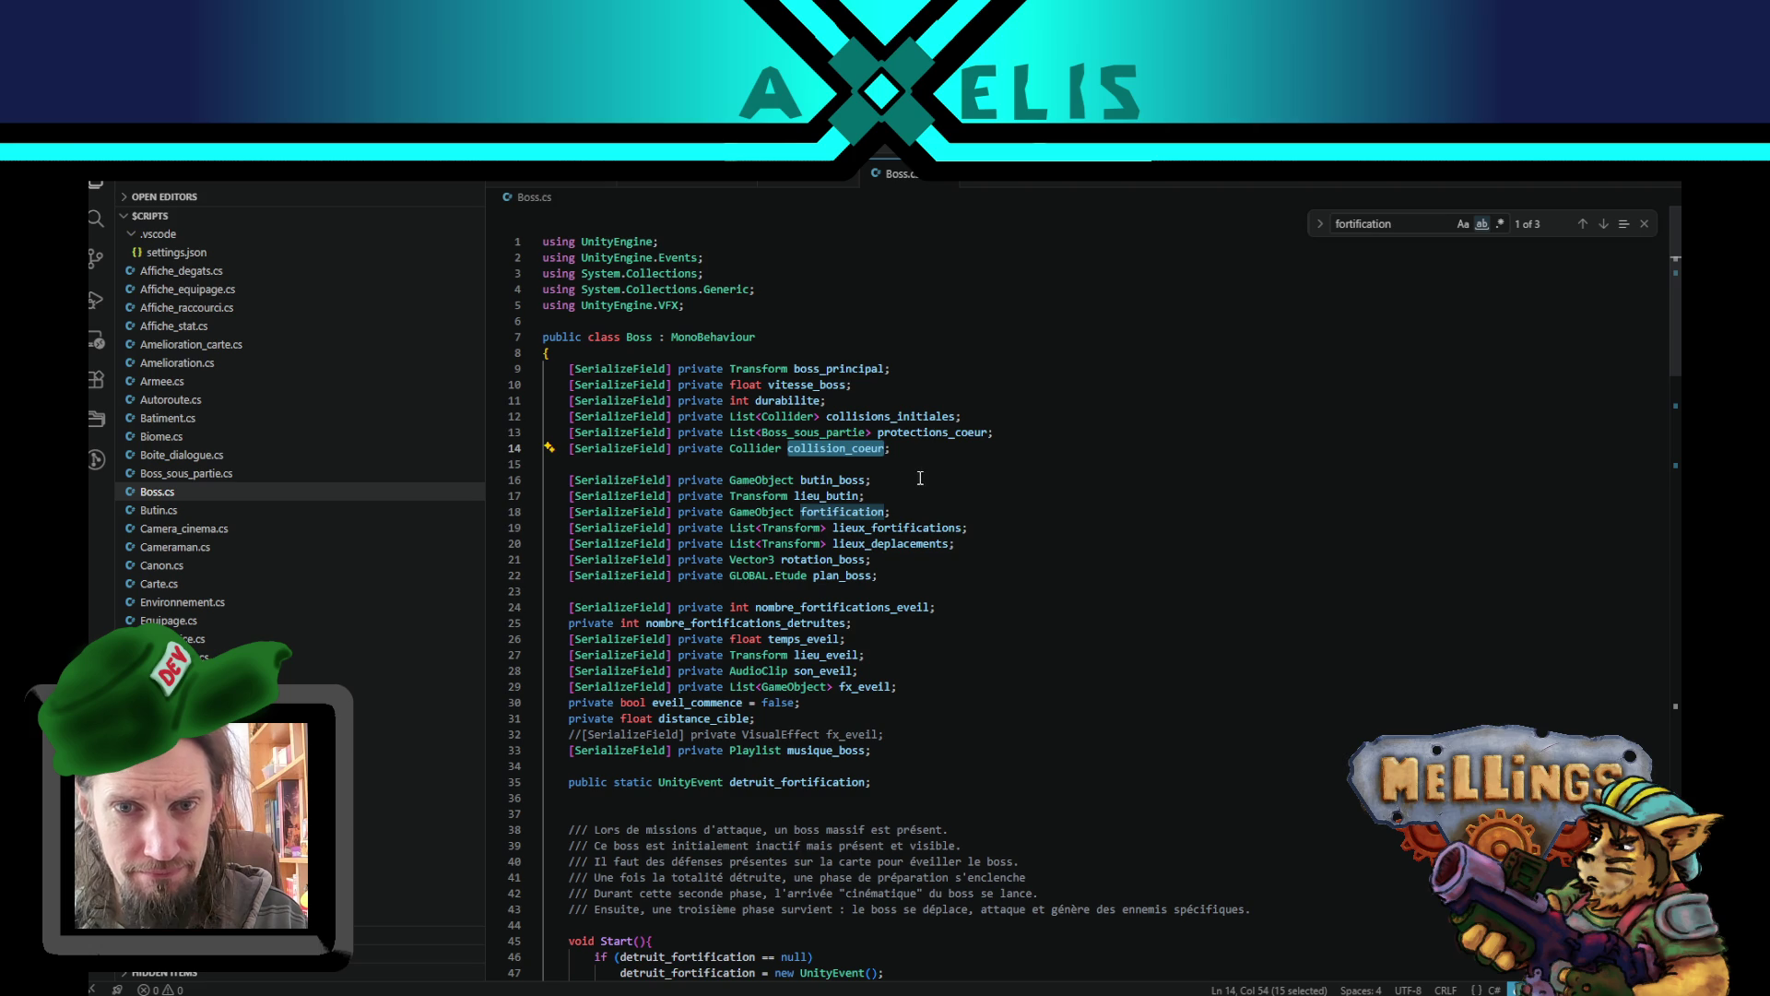
# - Duplicate the boss_principal declaration and rename the upper copy to 'Peuple peuple_boss'
pyautogui.click(902, 369)
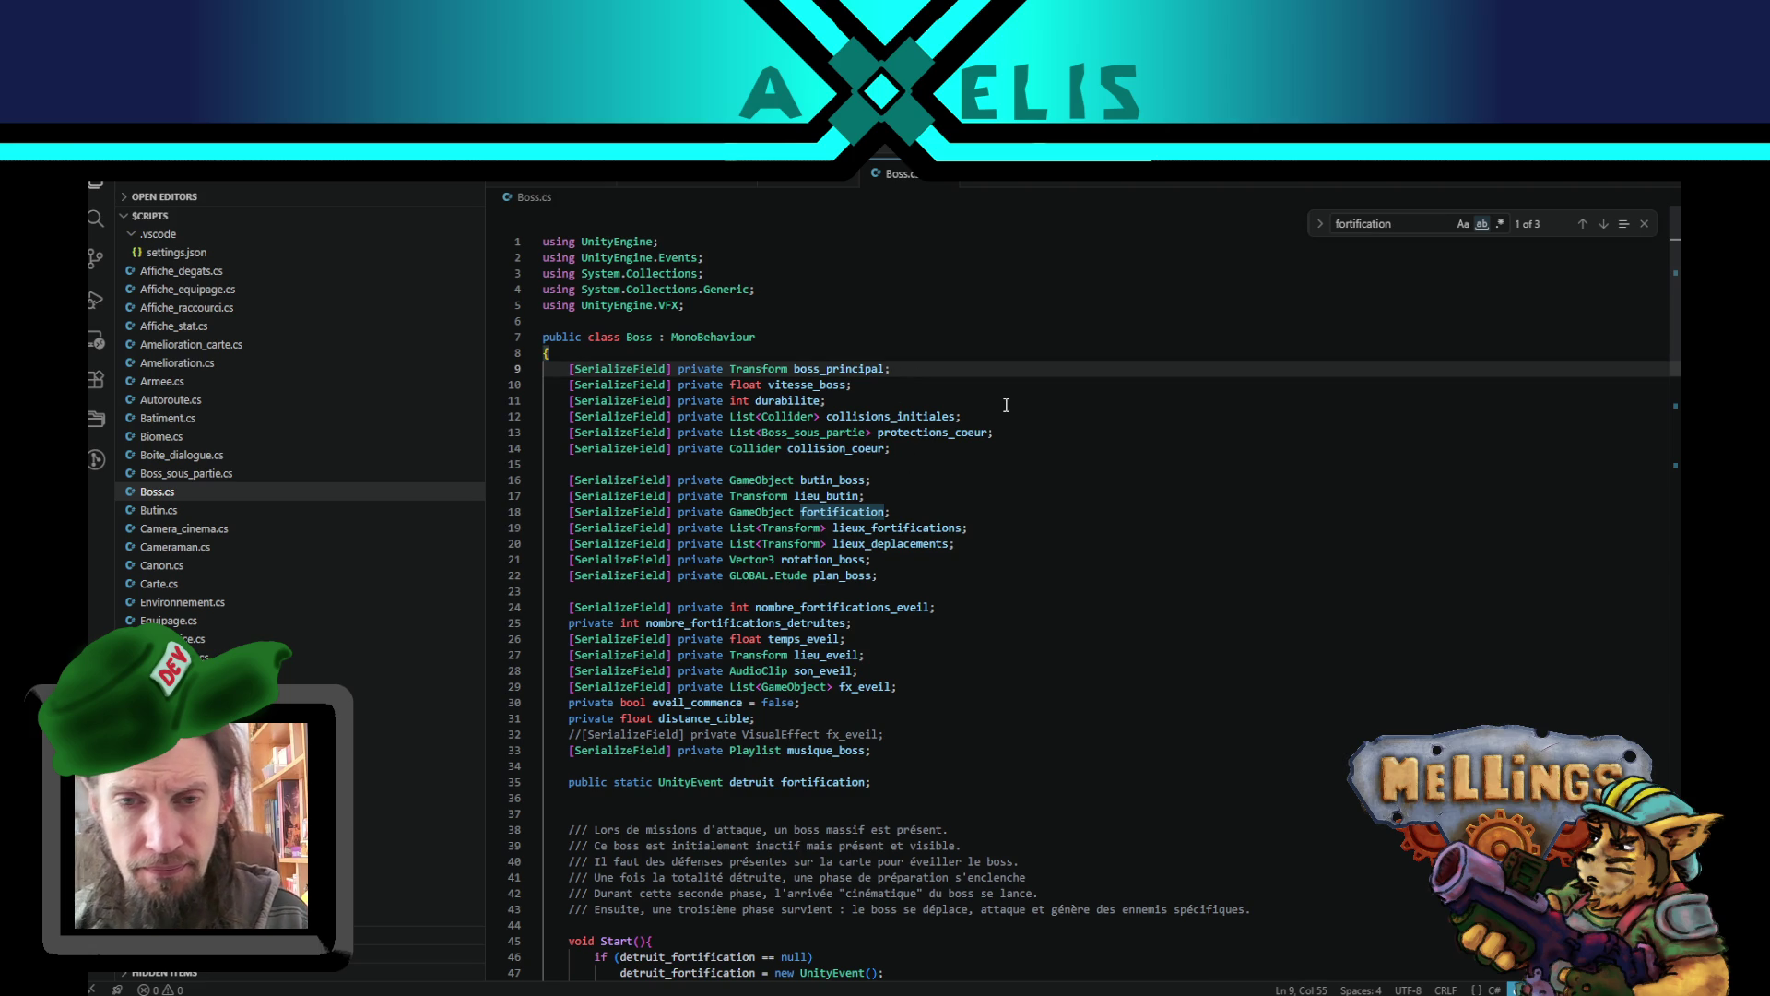
pyautogui.hotkey('shift', 'alt', 'Down')
pyautogui.press('Up')
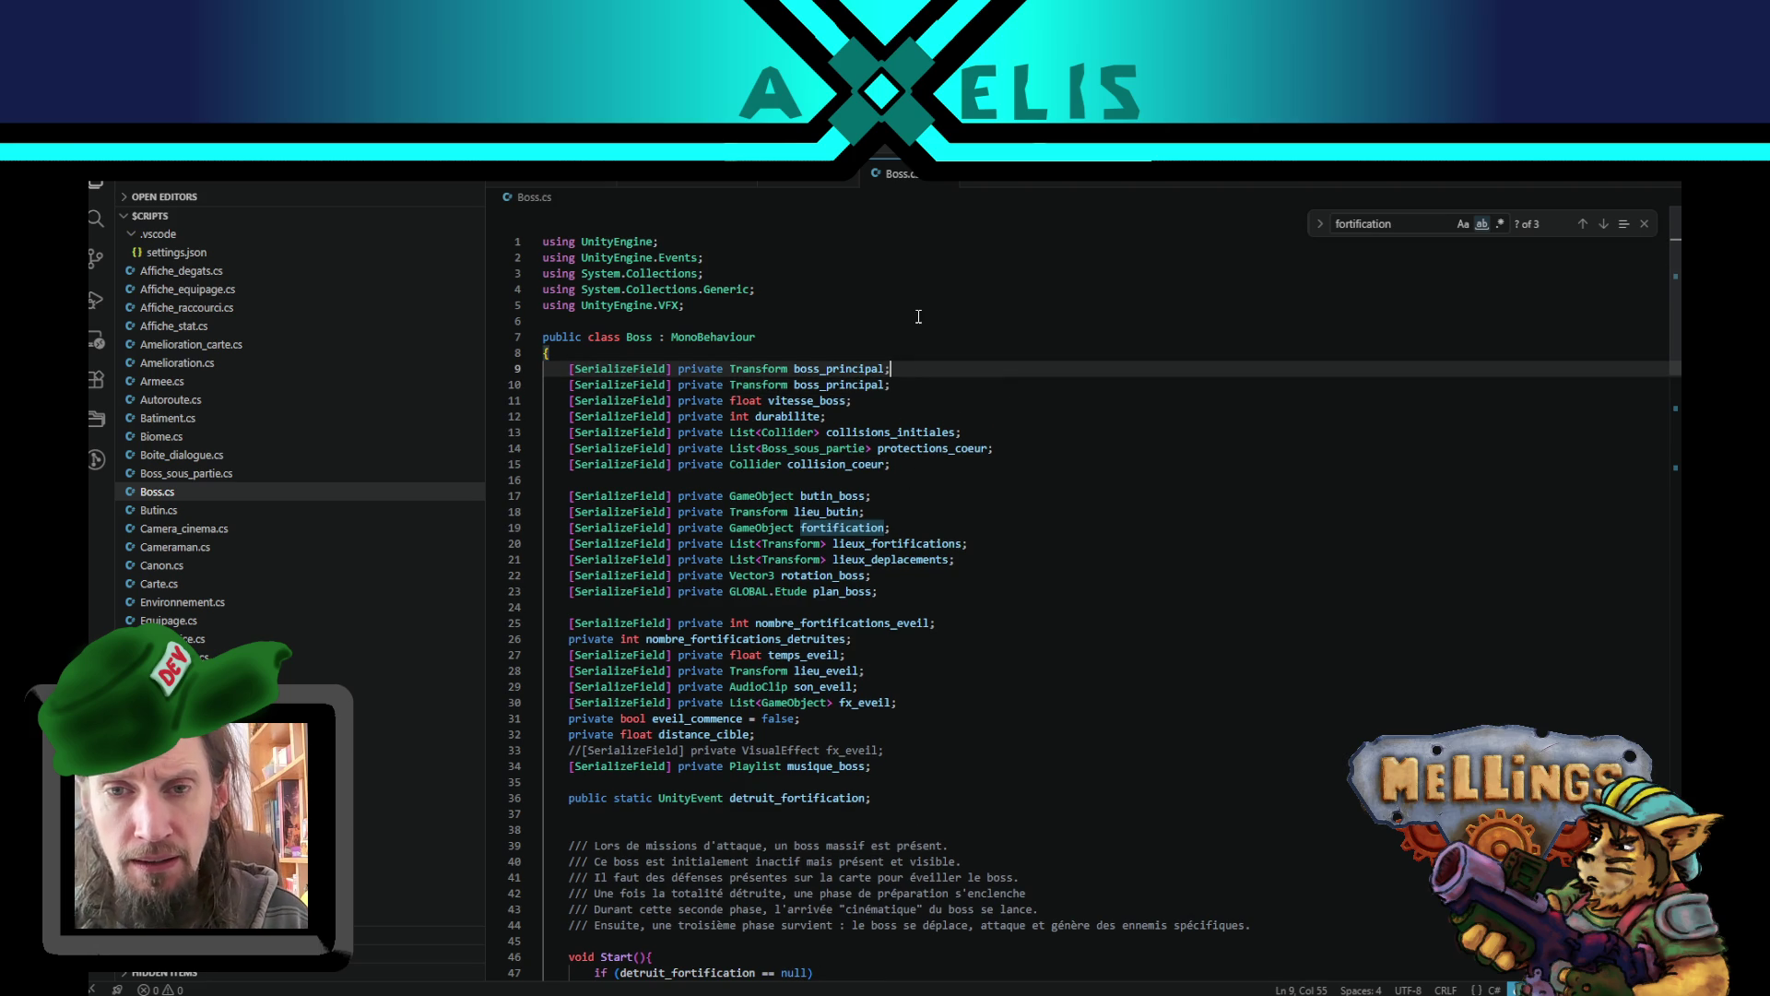
pyautogui.doubleClick(825, 369)
pyautogui.hotkey('shift', 'alt', 'Right')
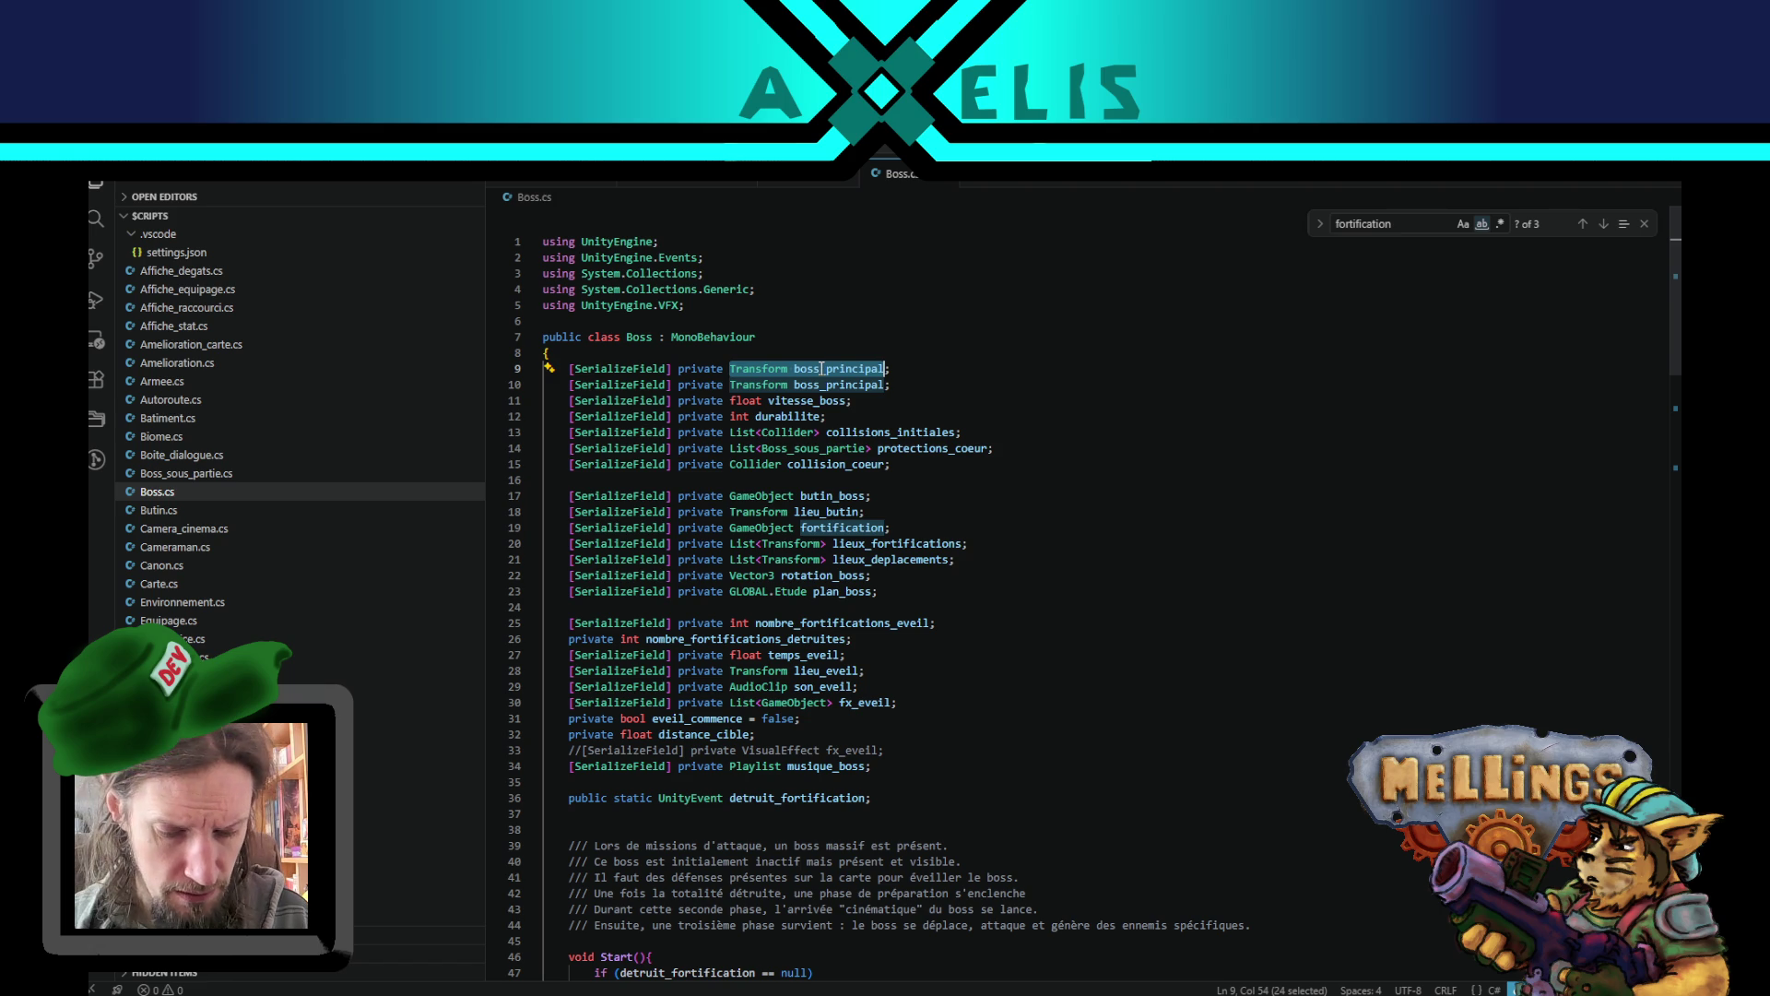
pyautogui.write('Peuple peuple')
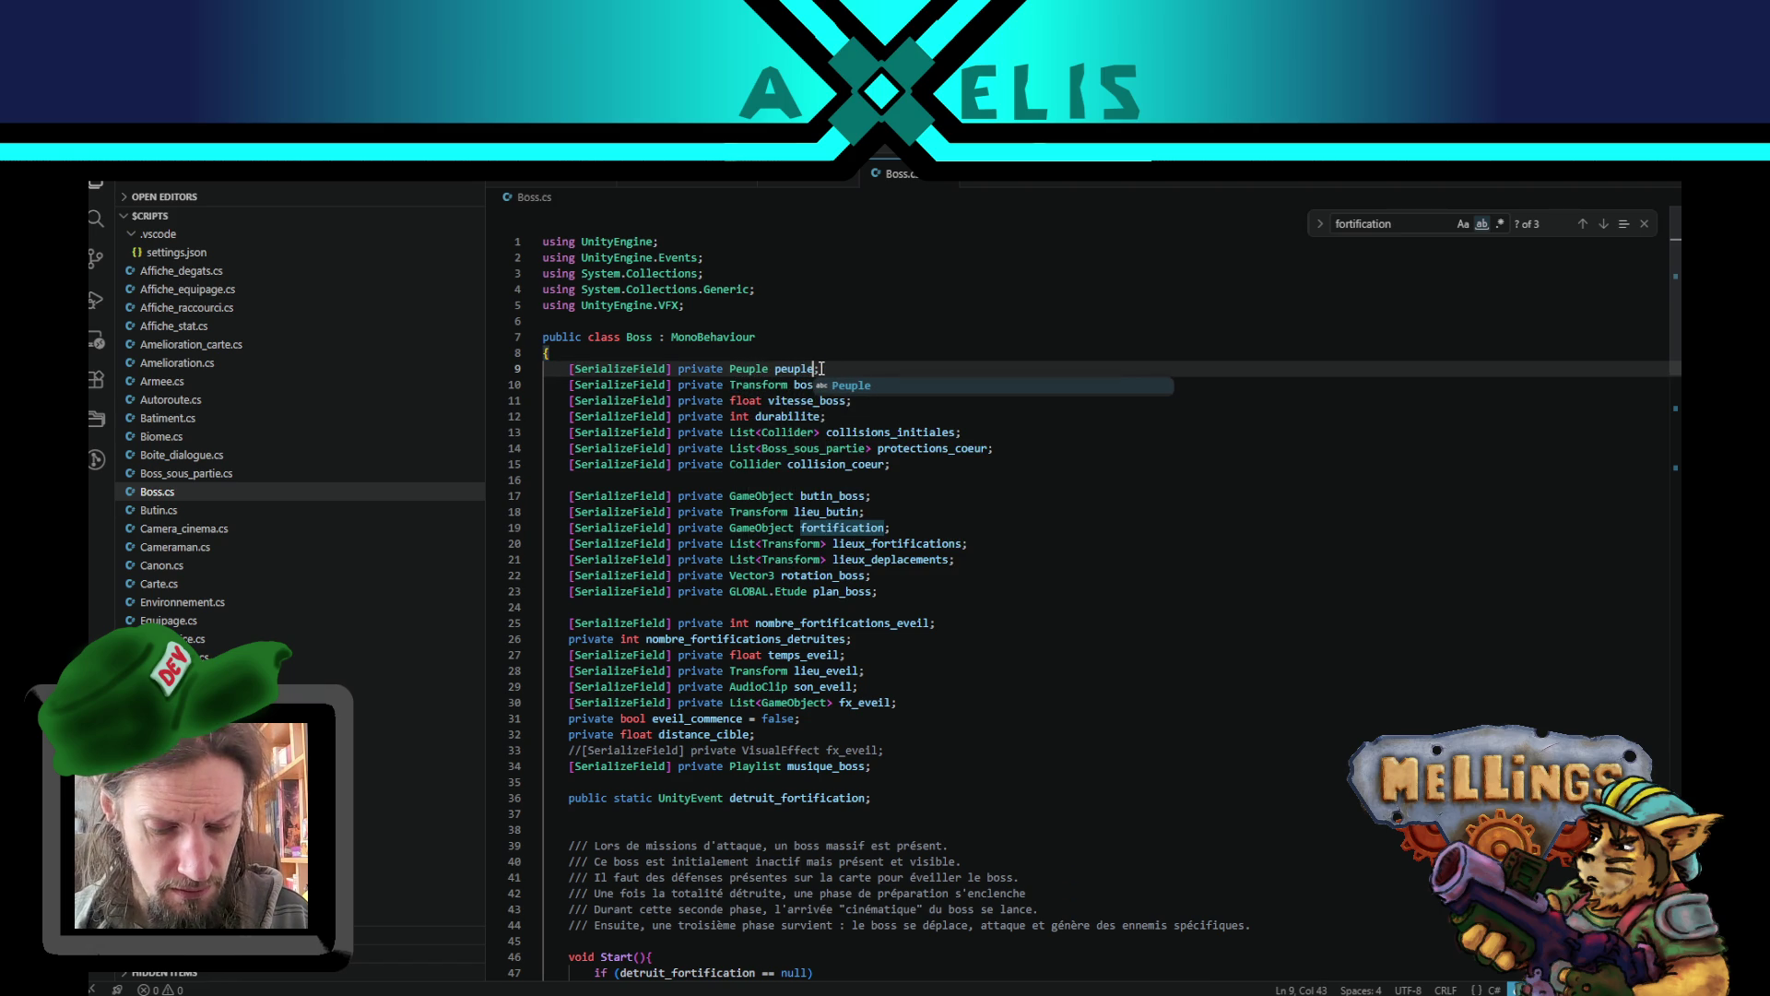
pyautogui.write('_boss')
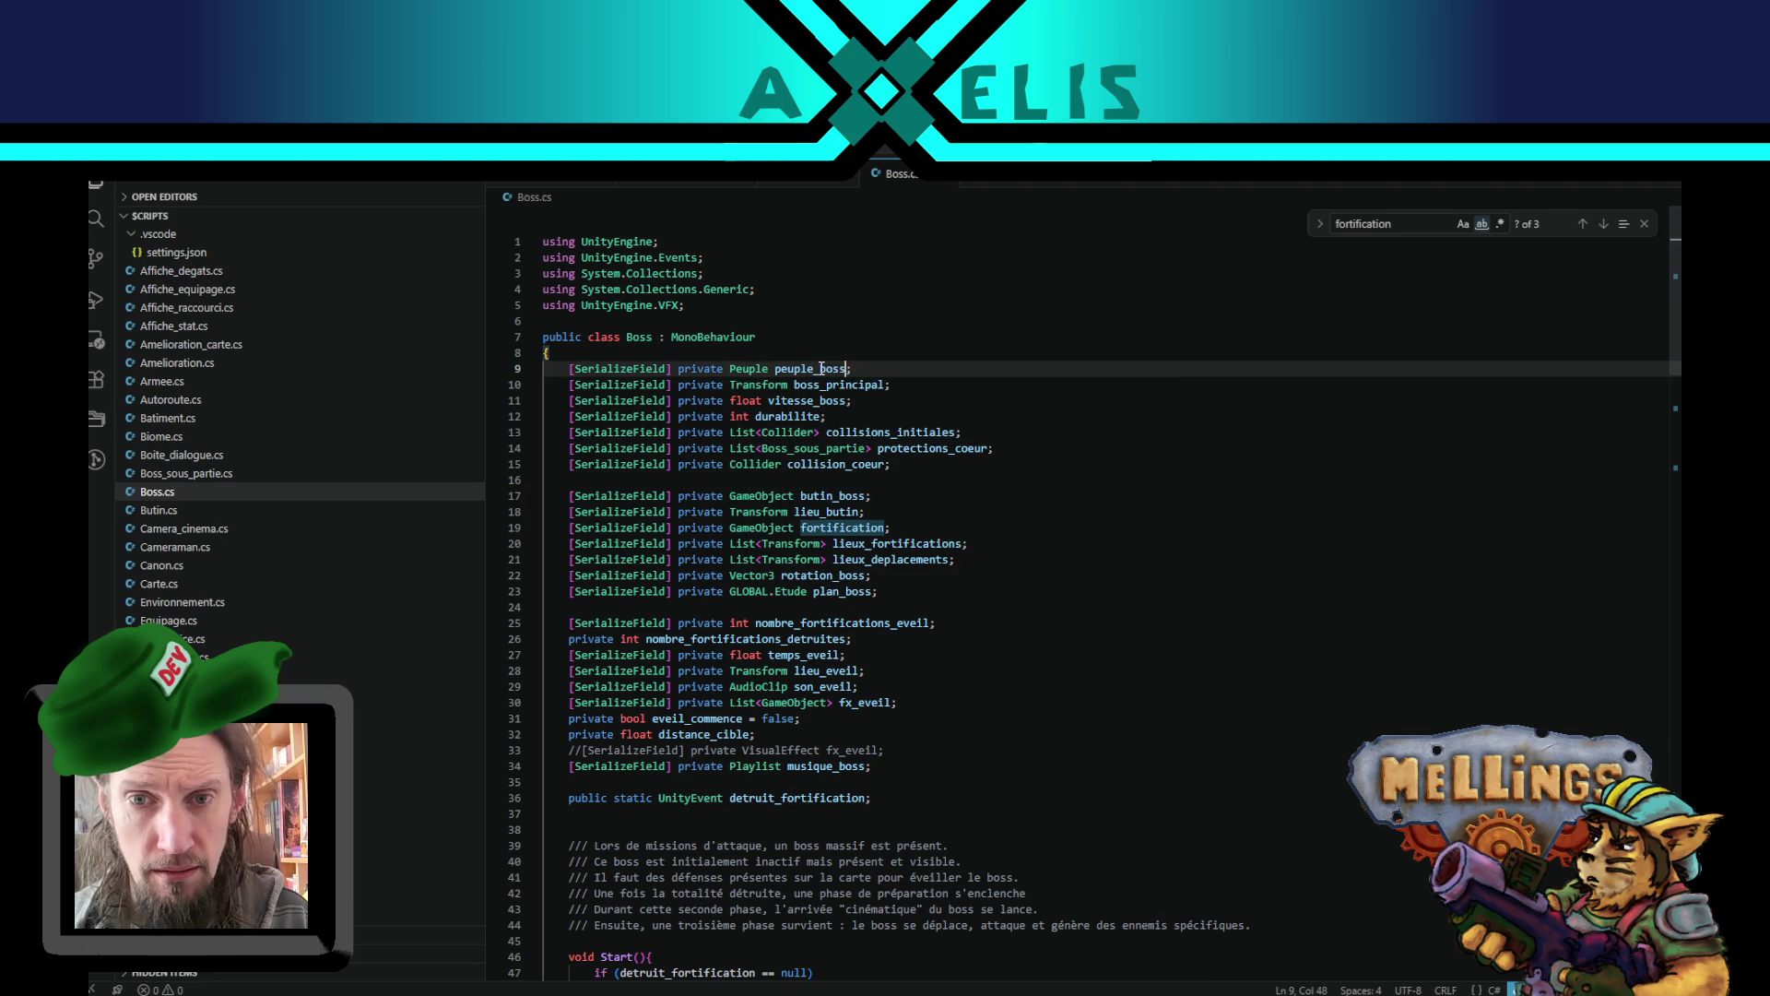
pyautogui.doubleClick(821, 368)
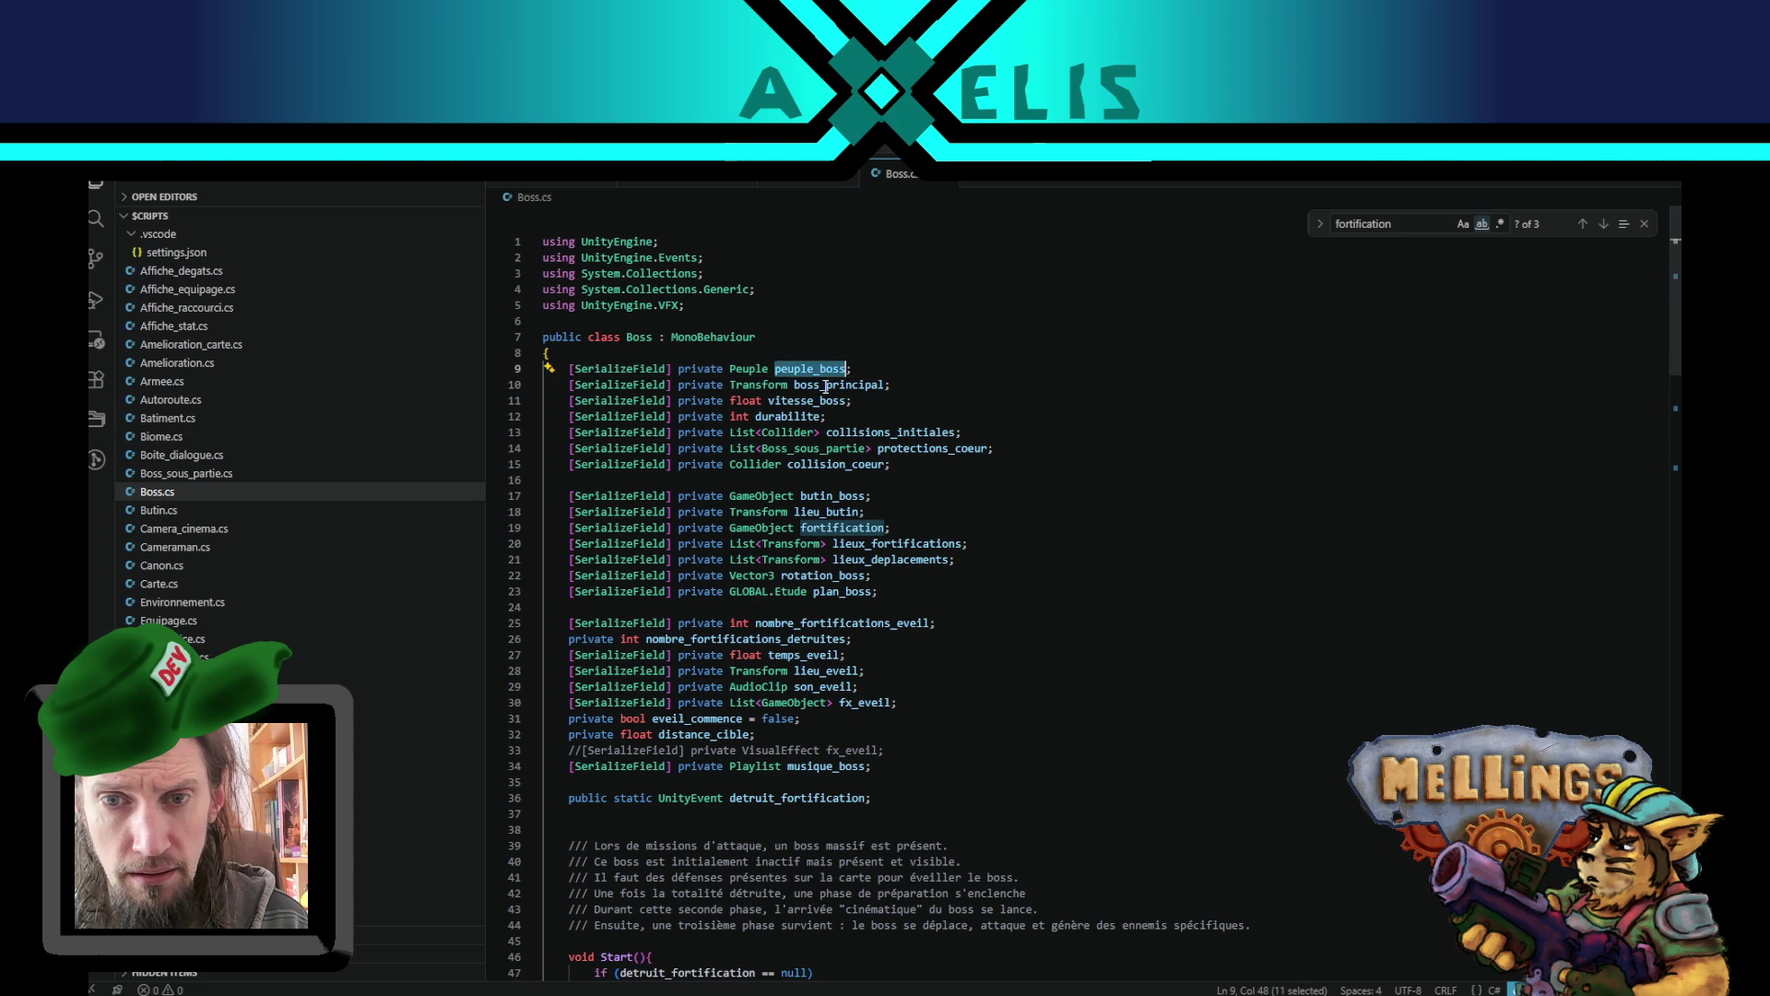
pyautogui.scroll(-4, 920, 699)
pyautogui.scroll(-7, 919, 699)
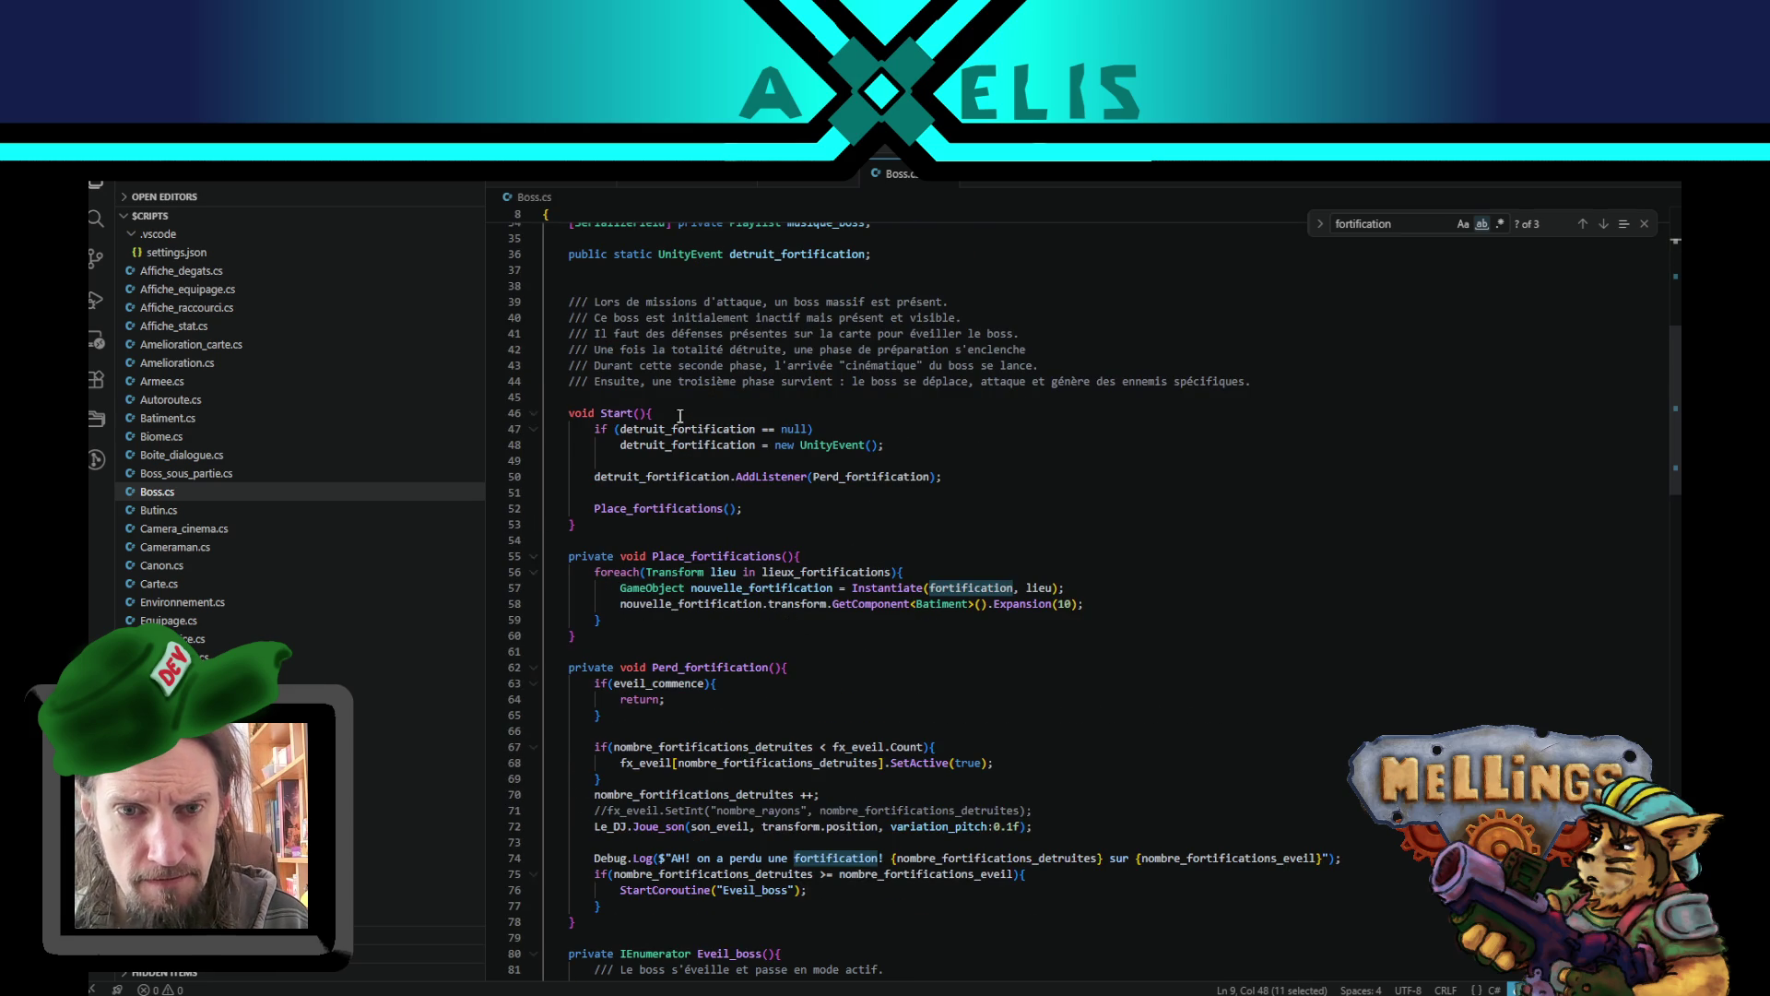
pyautogui.doubleClick(648, 509)
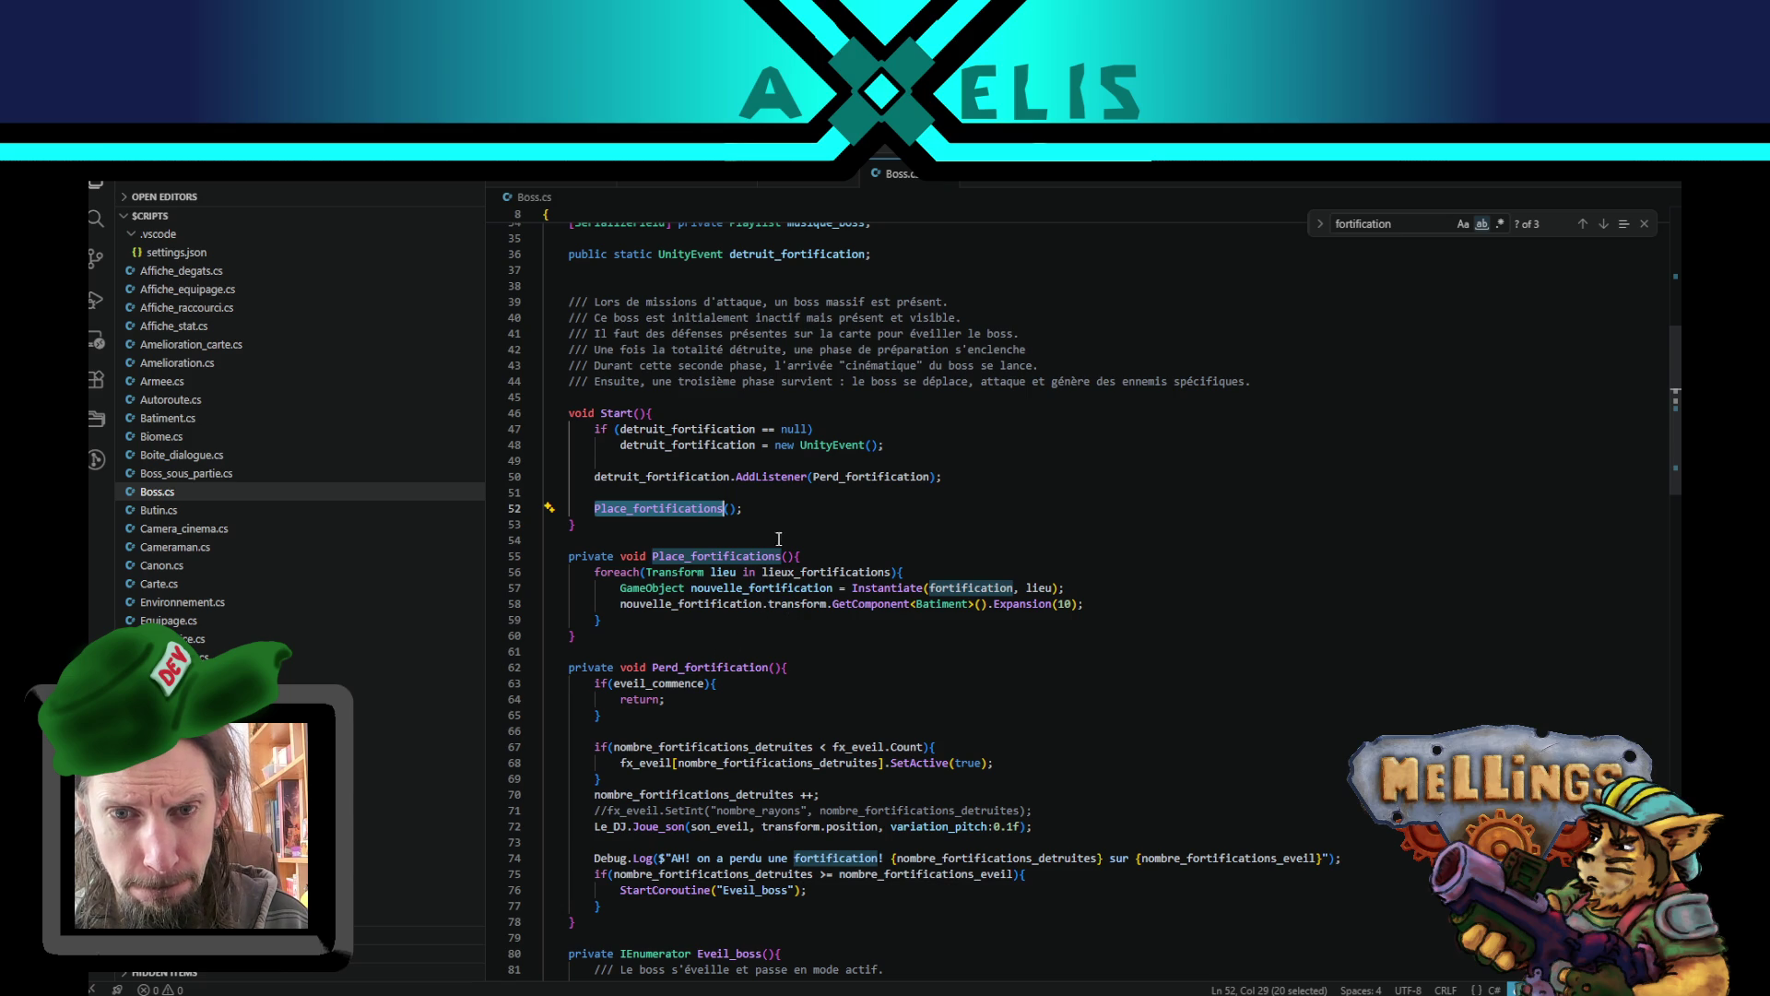
pyautogui.doubleClick(652, 480)
pyautogui.scroll(4, 760, 489)
pyautogui.scroll(-5, 761, 488)
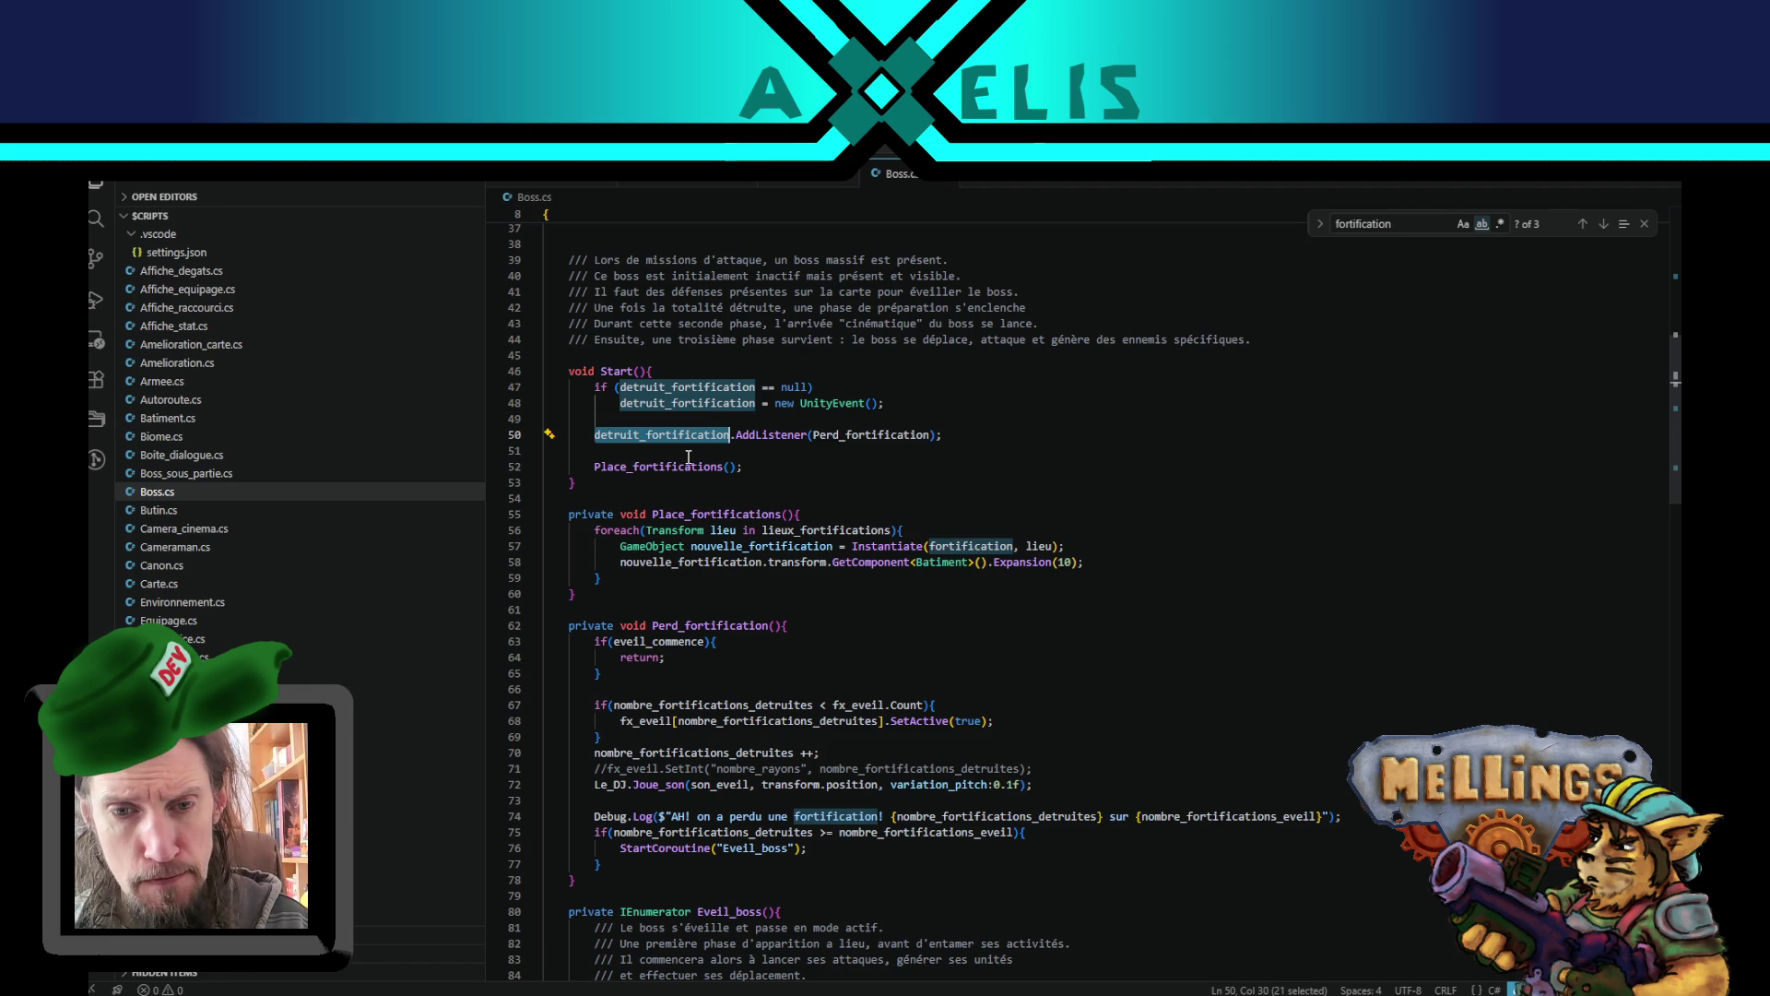
pyautogui.scroll(-3, 689, 457)
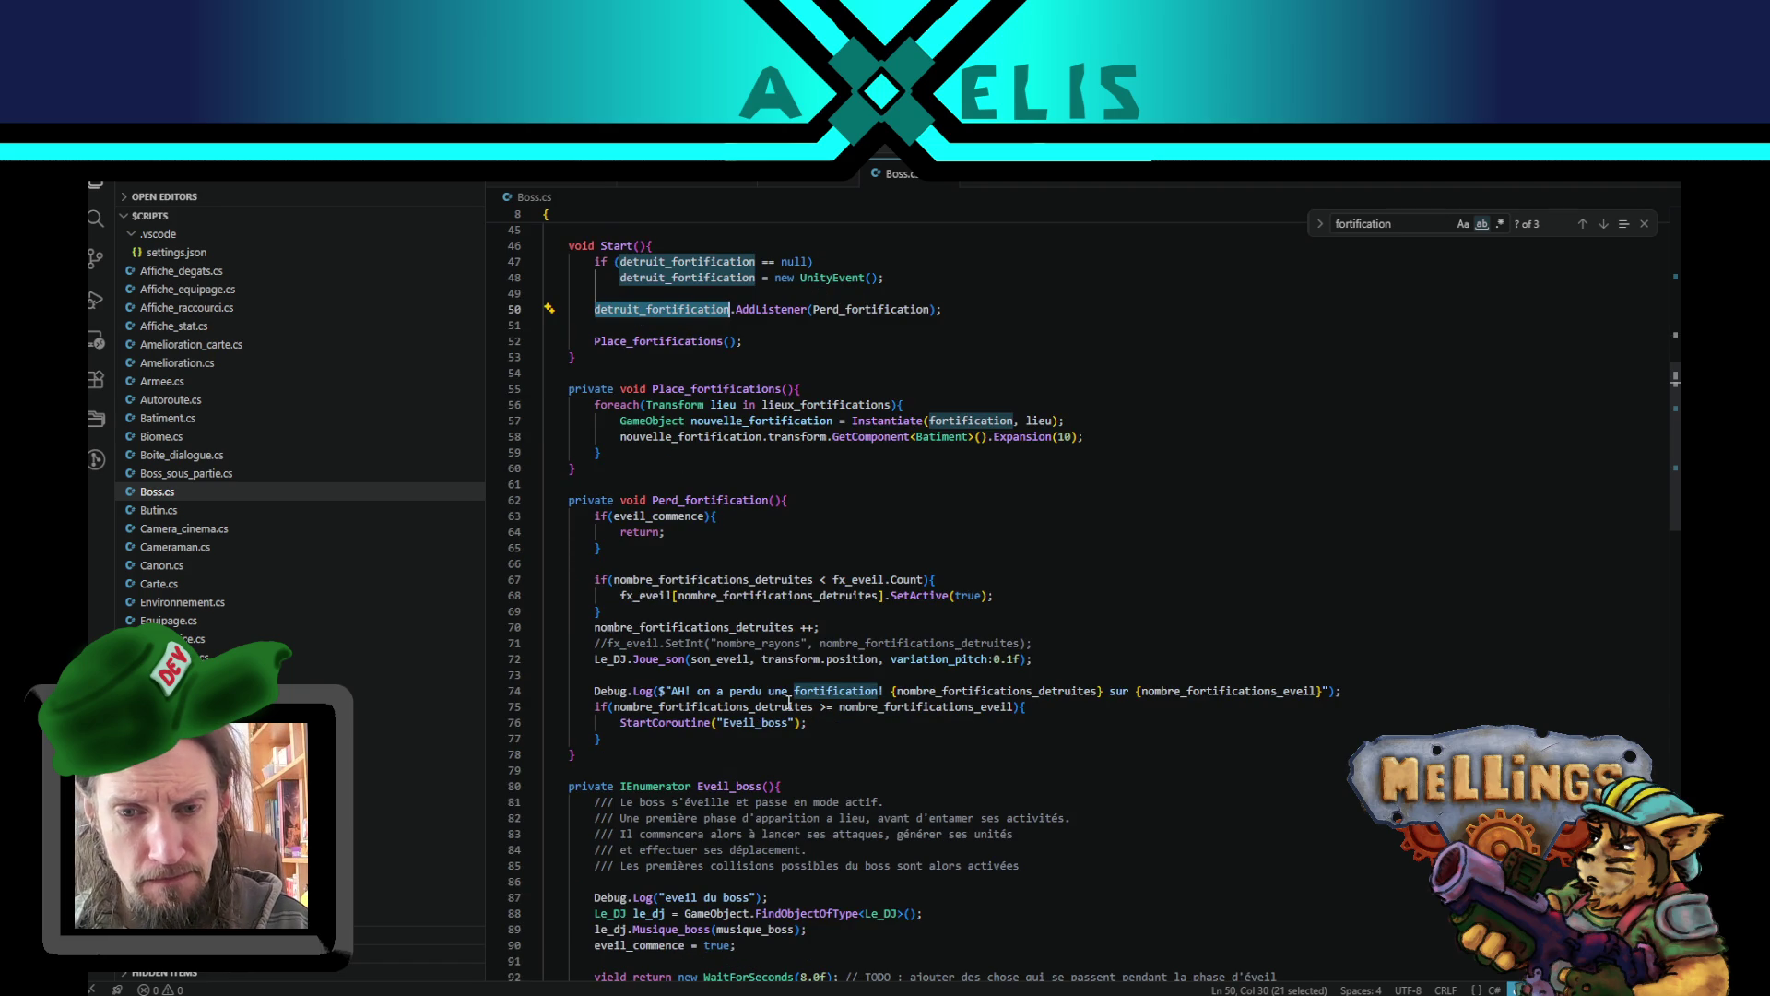
pyautogui.doubleClick(749, 723)
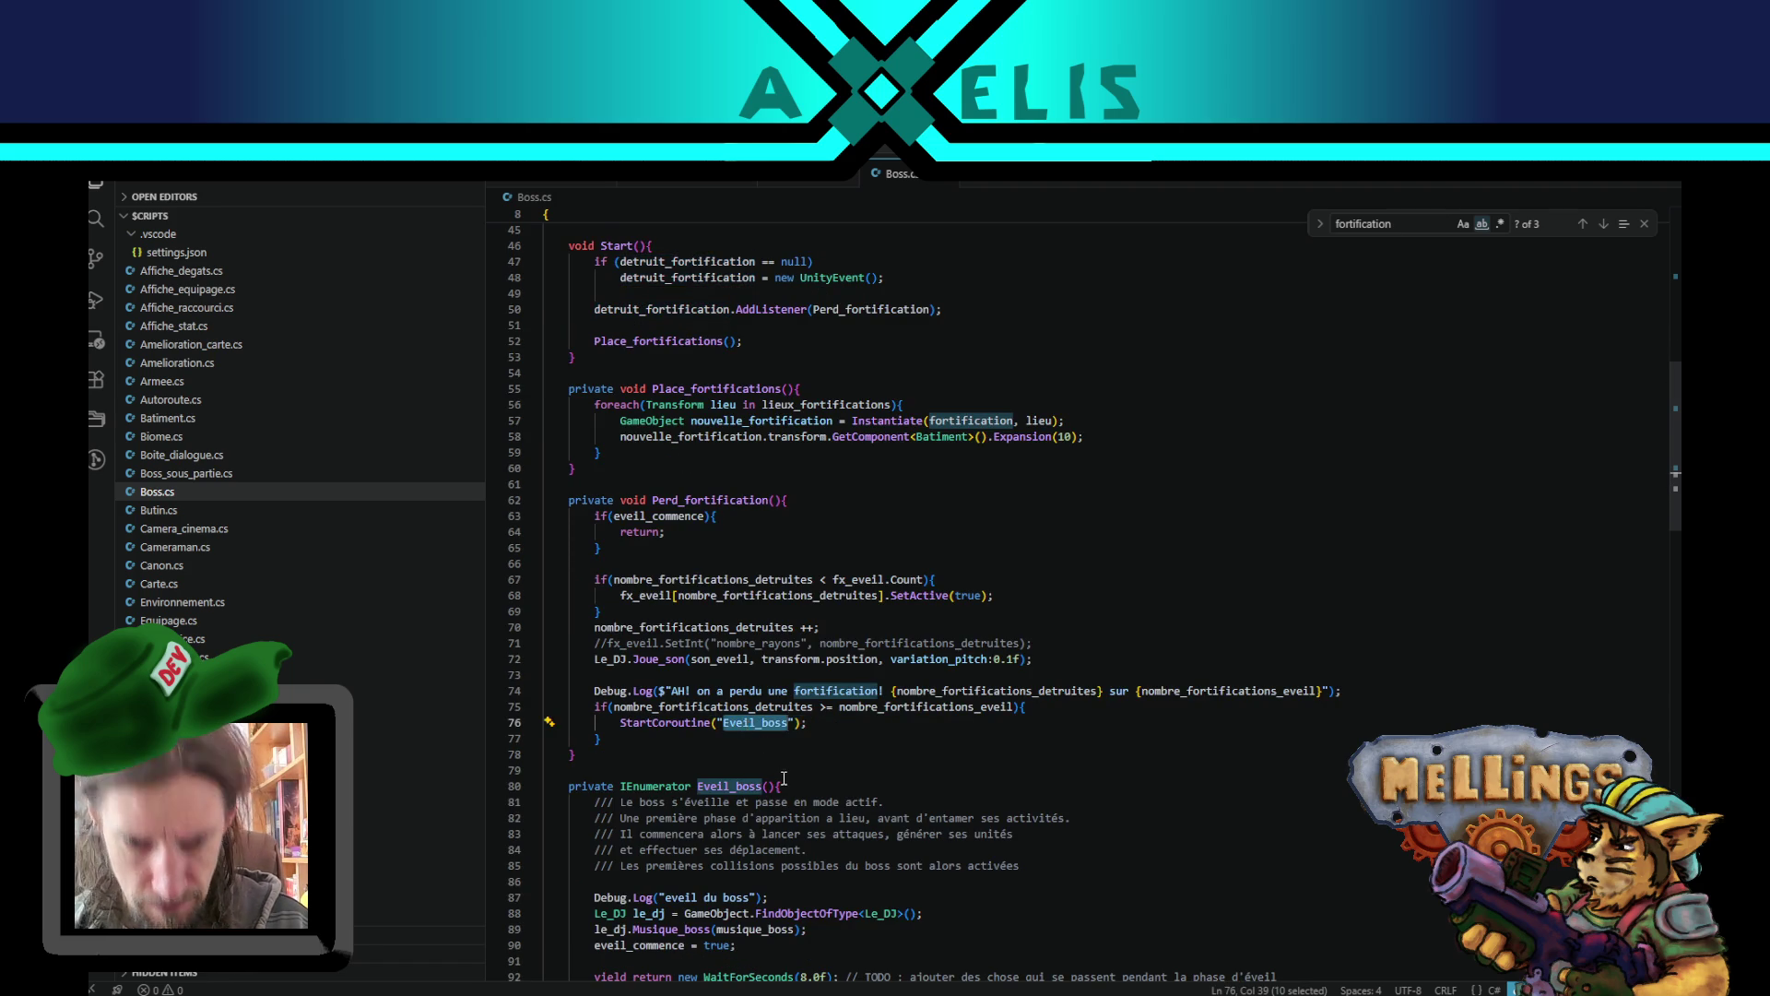
pyautogui.scroll(-7, 779, 789)
pyautogui.scroll(-4, 775, 788)
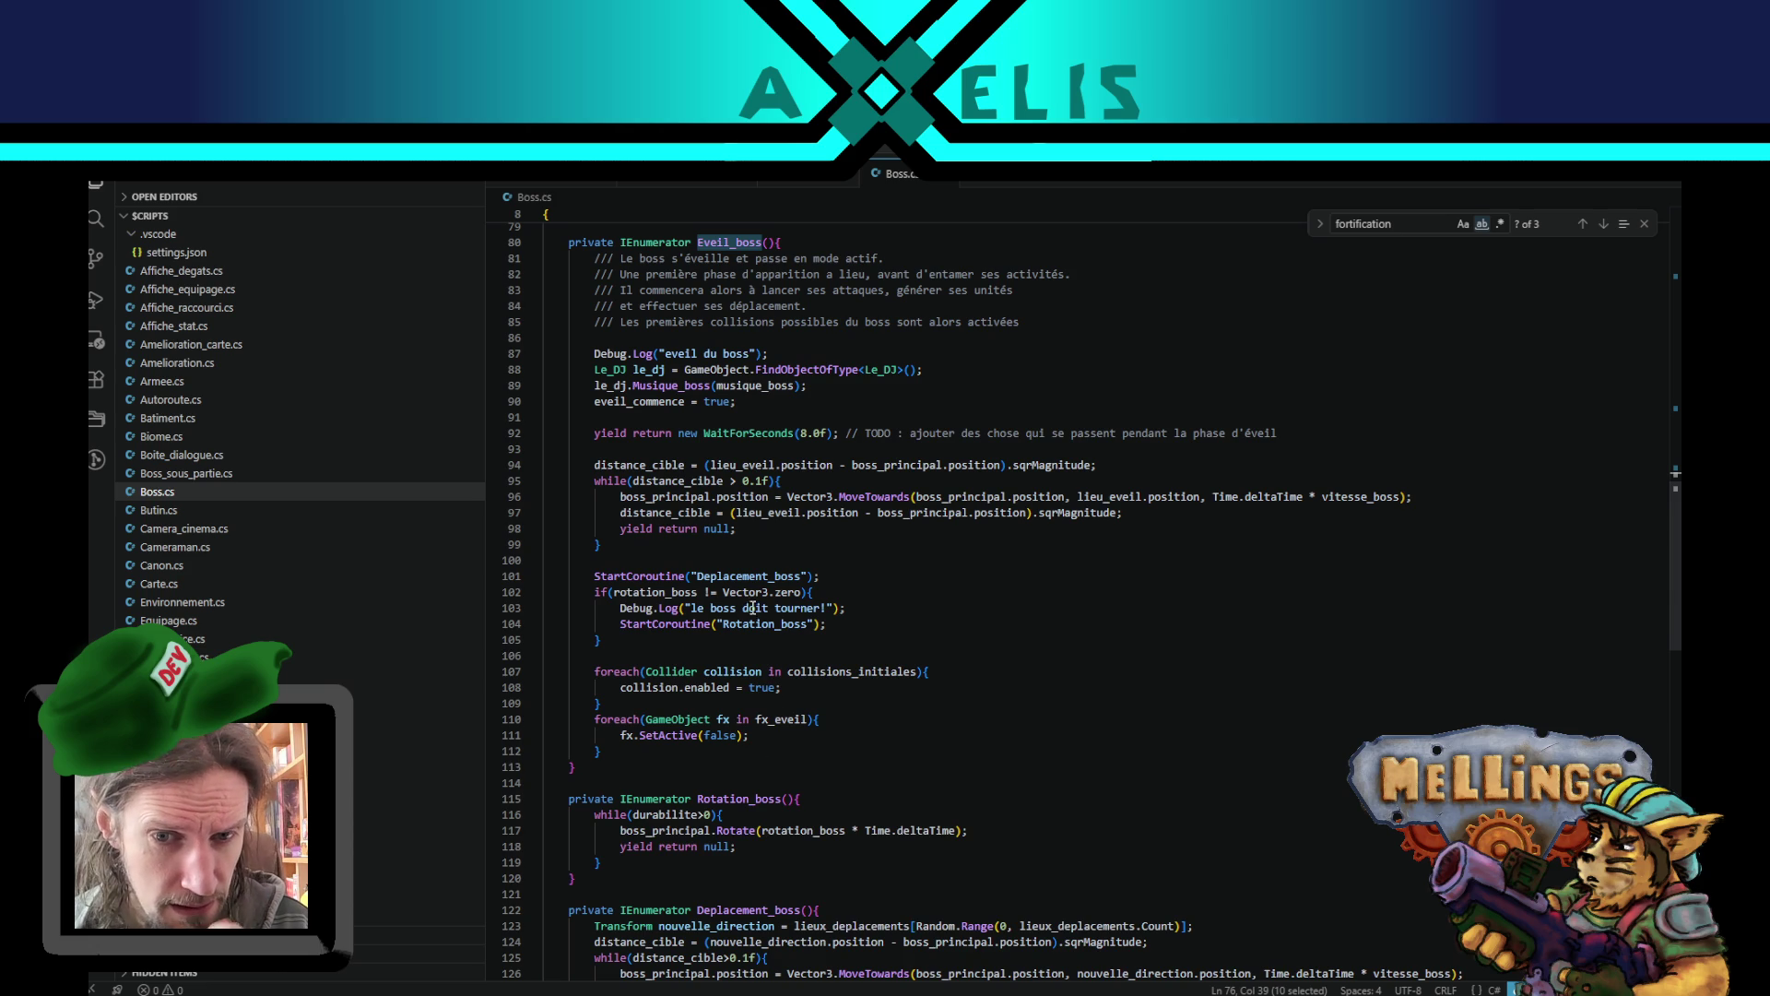
pyautogui.doubleClick(776, 608)
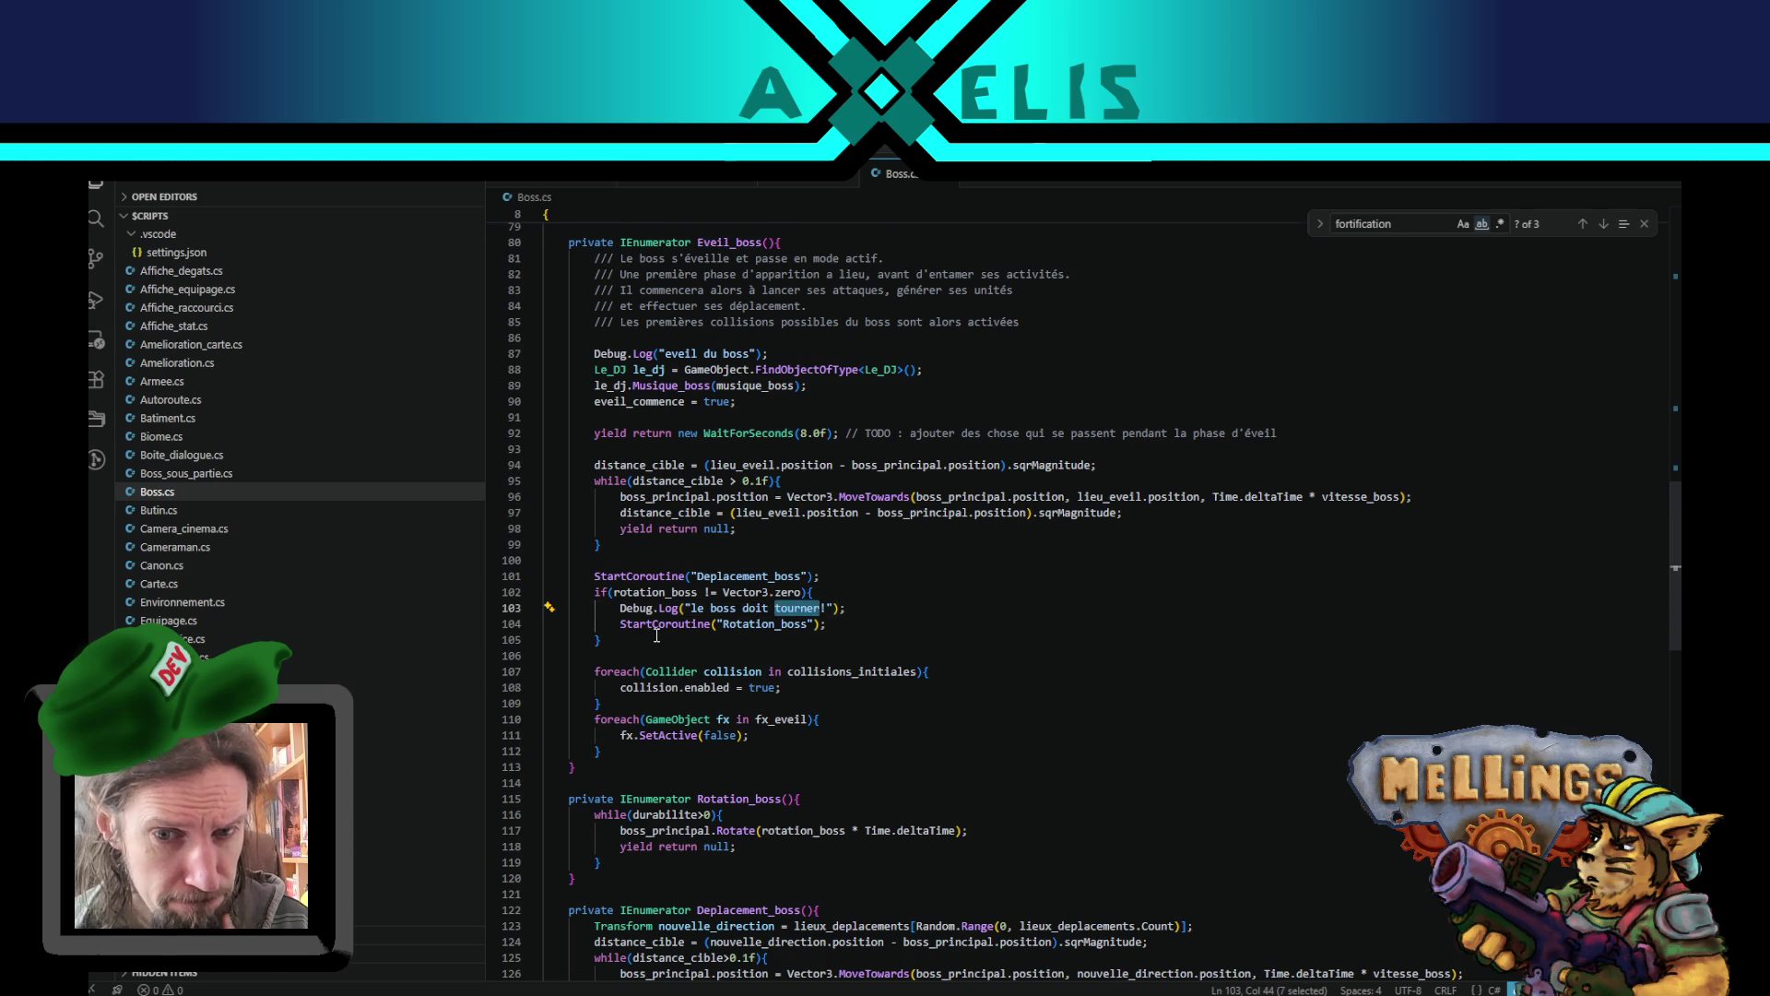
pyautogui.scroll(2, 657, 636)
pyautogui.click(749, 660)
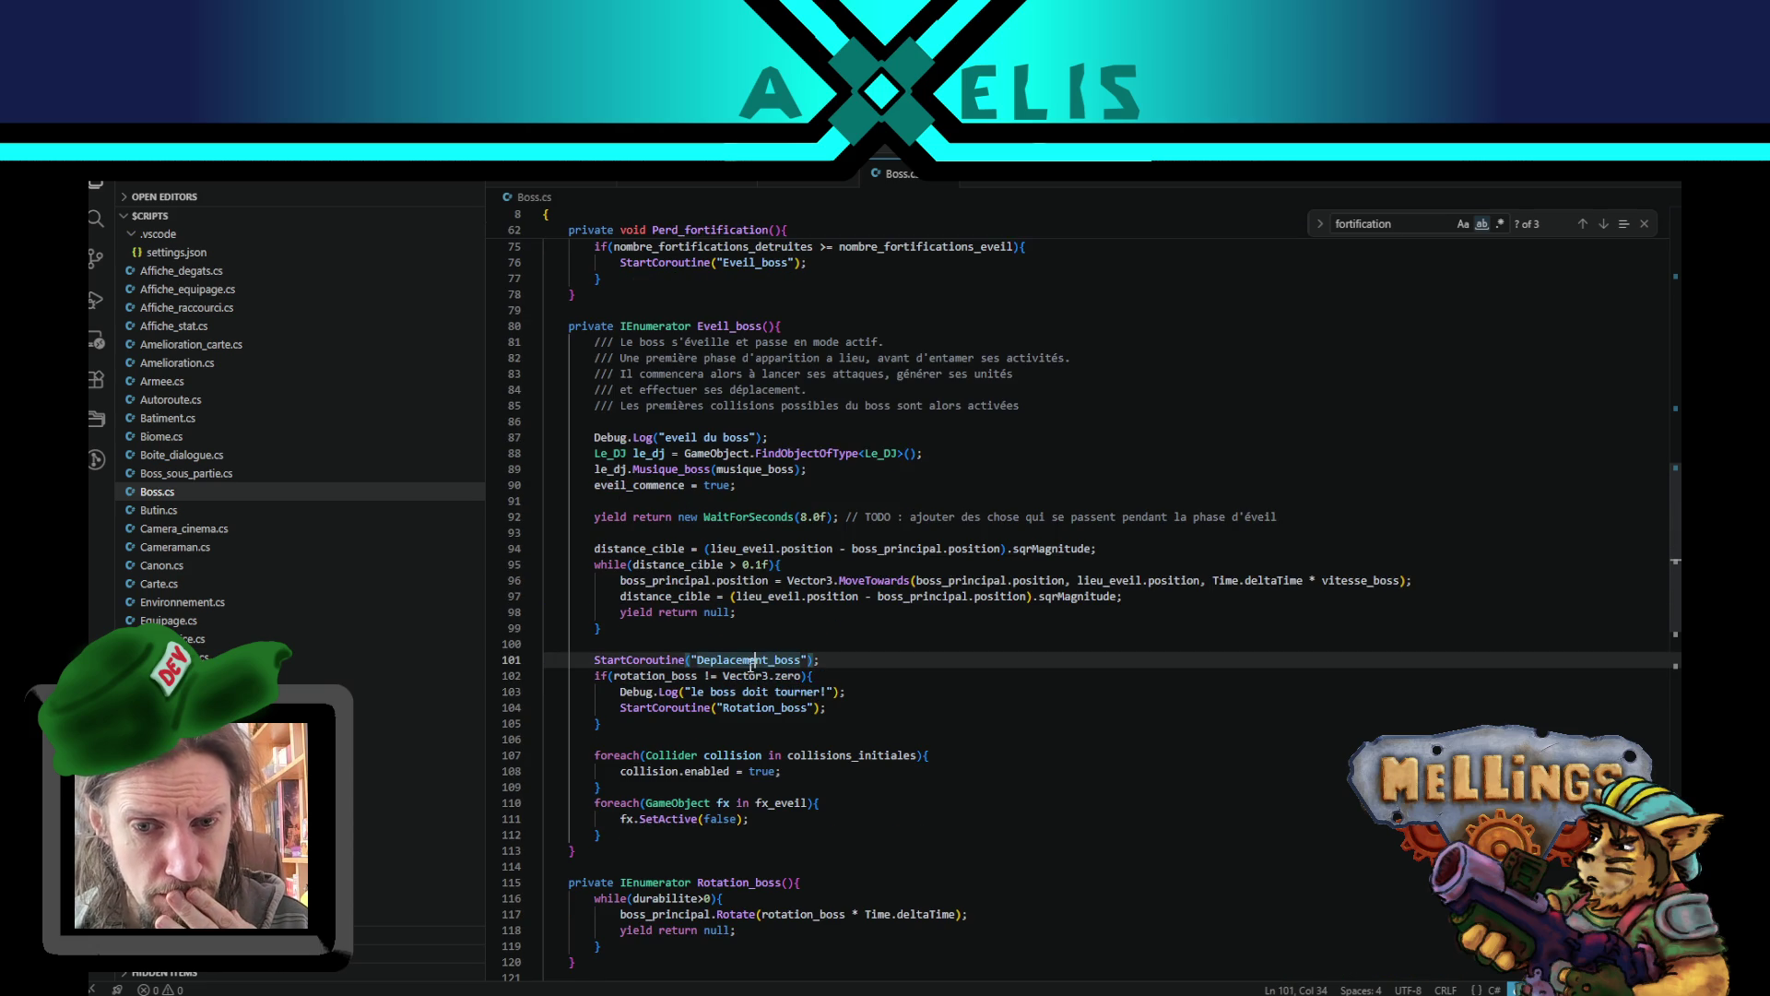
pyautogui.doubleClick(749, 661)
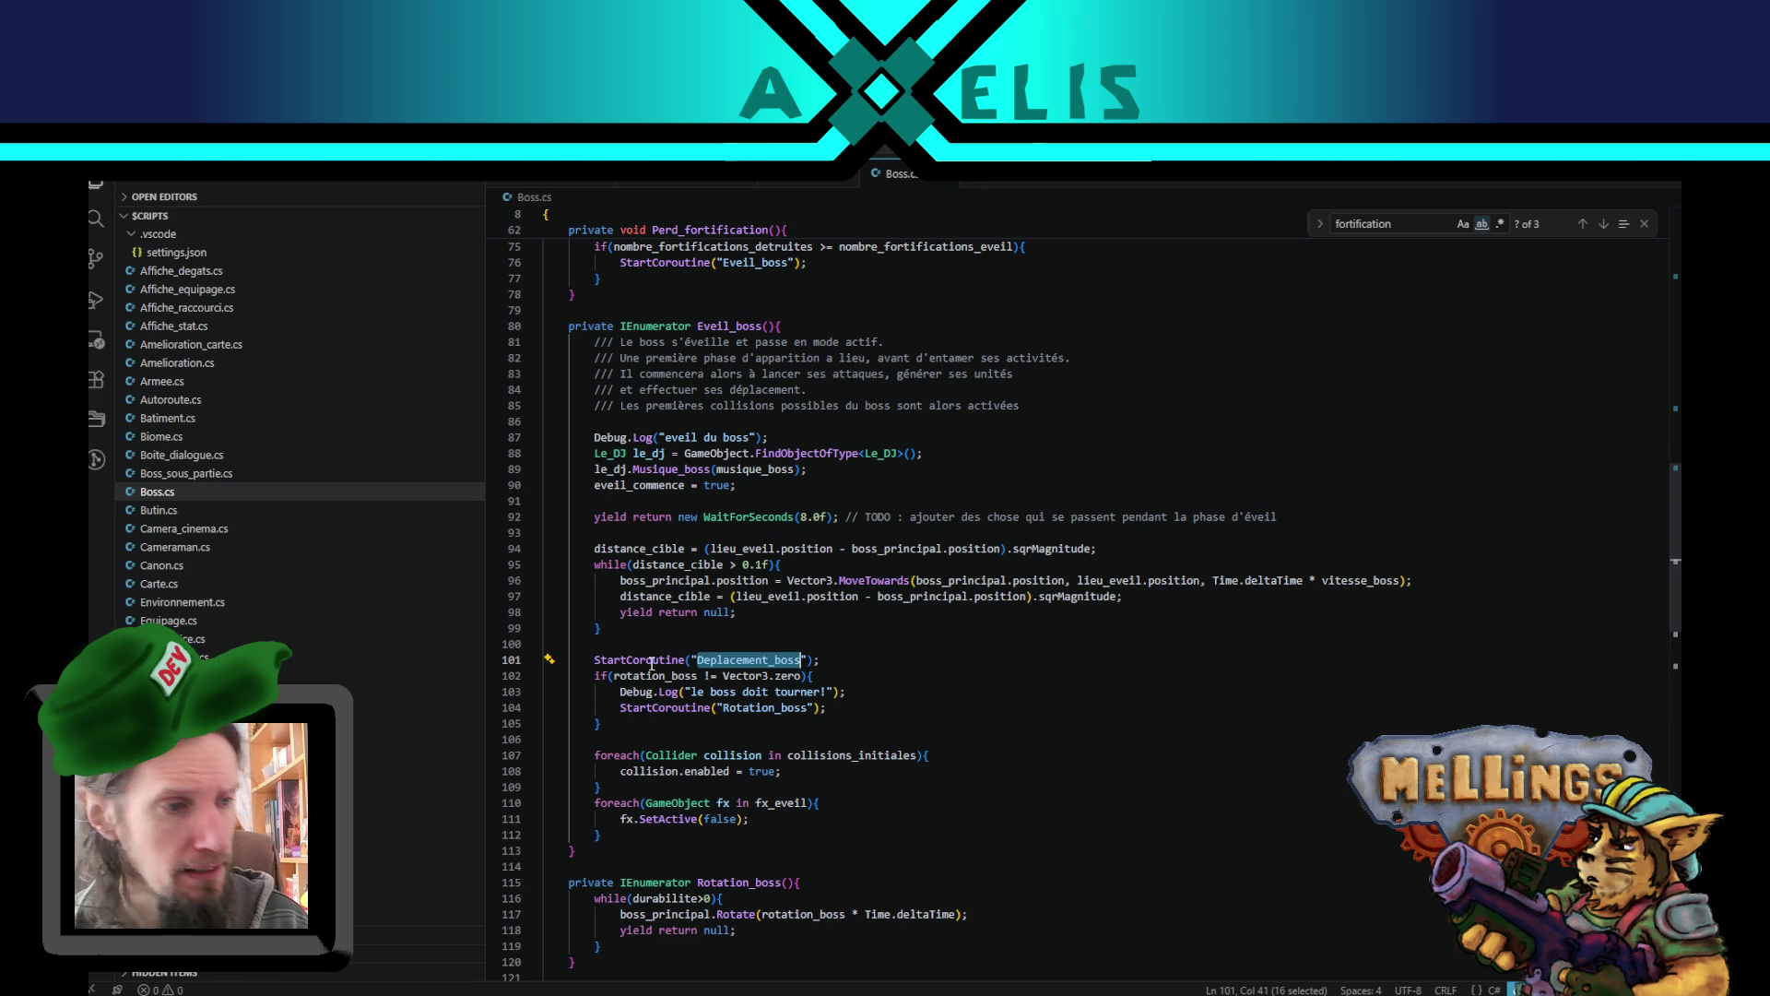
pyautogui.scroll(-3, 652, 662)
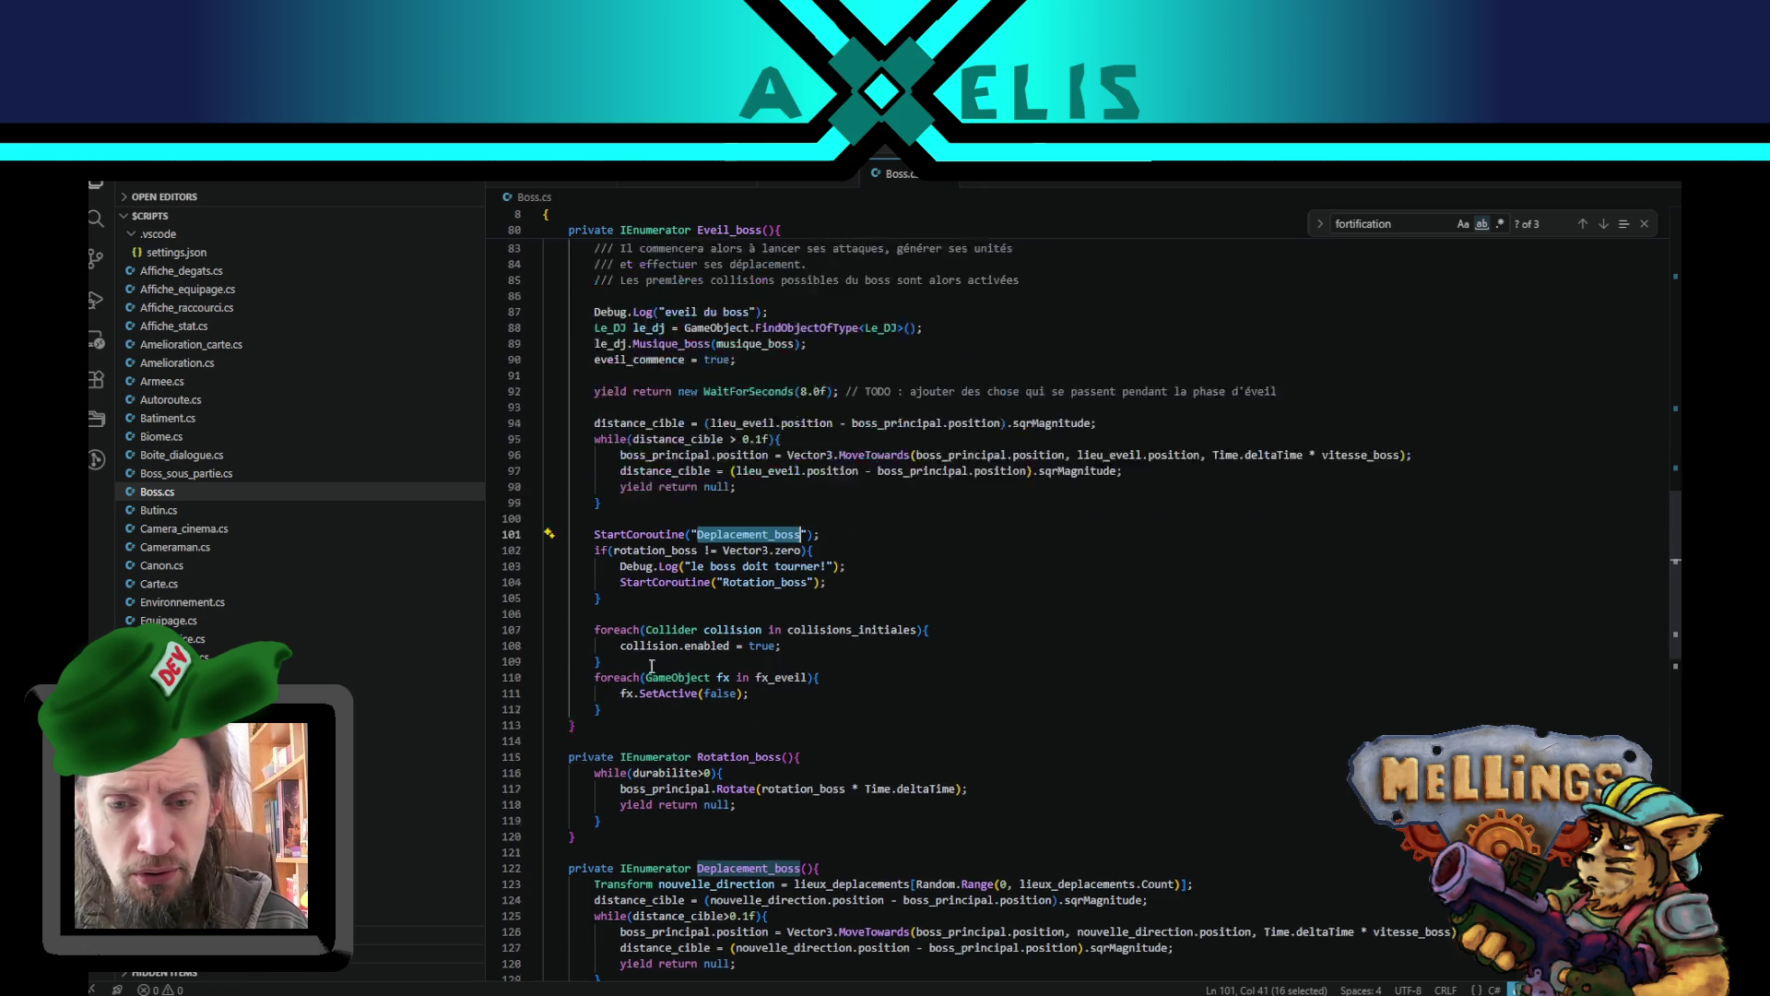
pyautogui.scroll(2, 636, 576)
pyautogui.scroll(-3, 632, 581)
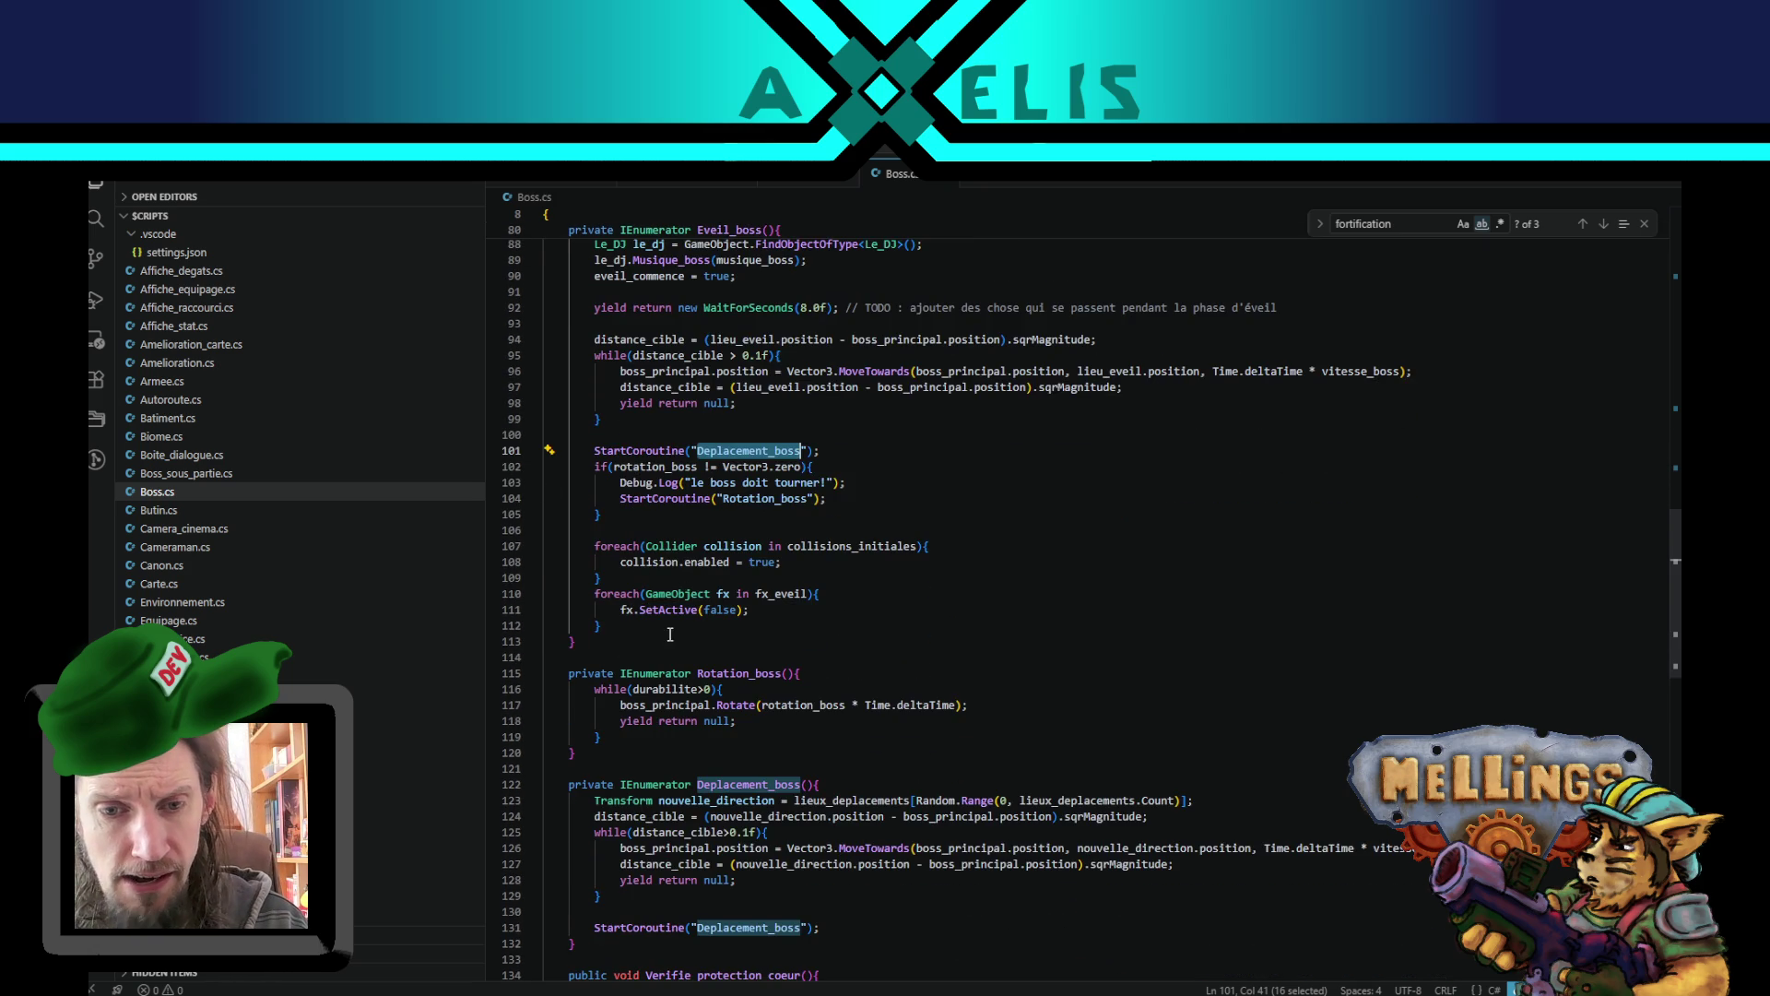
pyautogui.click(622, 420)
pyautogui.press('Return')
pyautogui.press('Return')
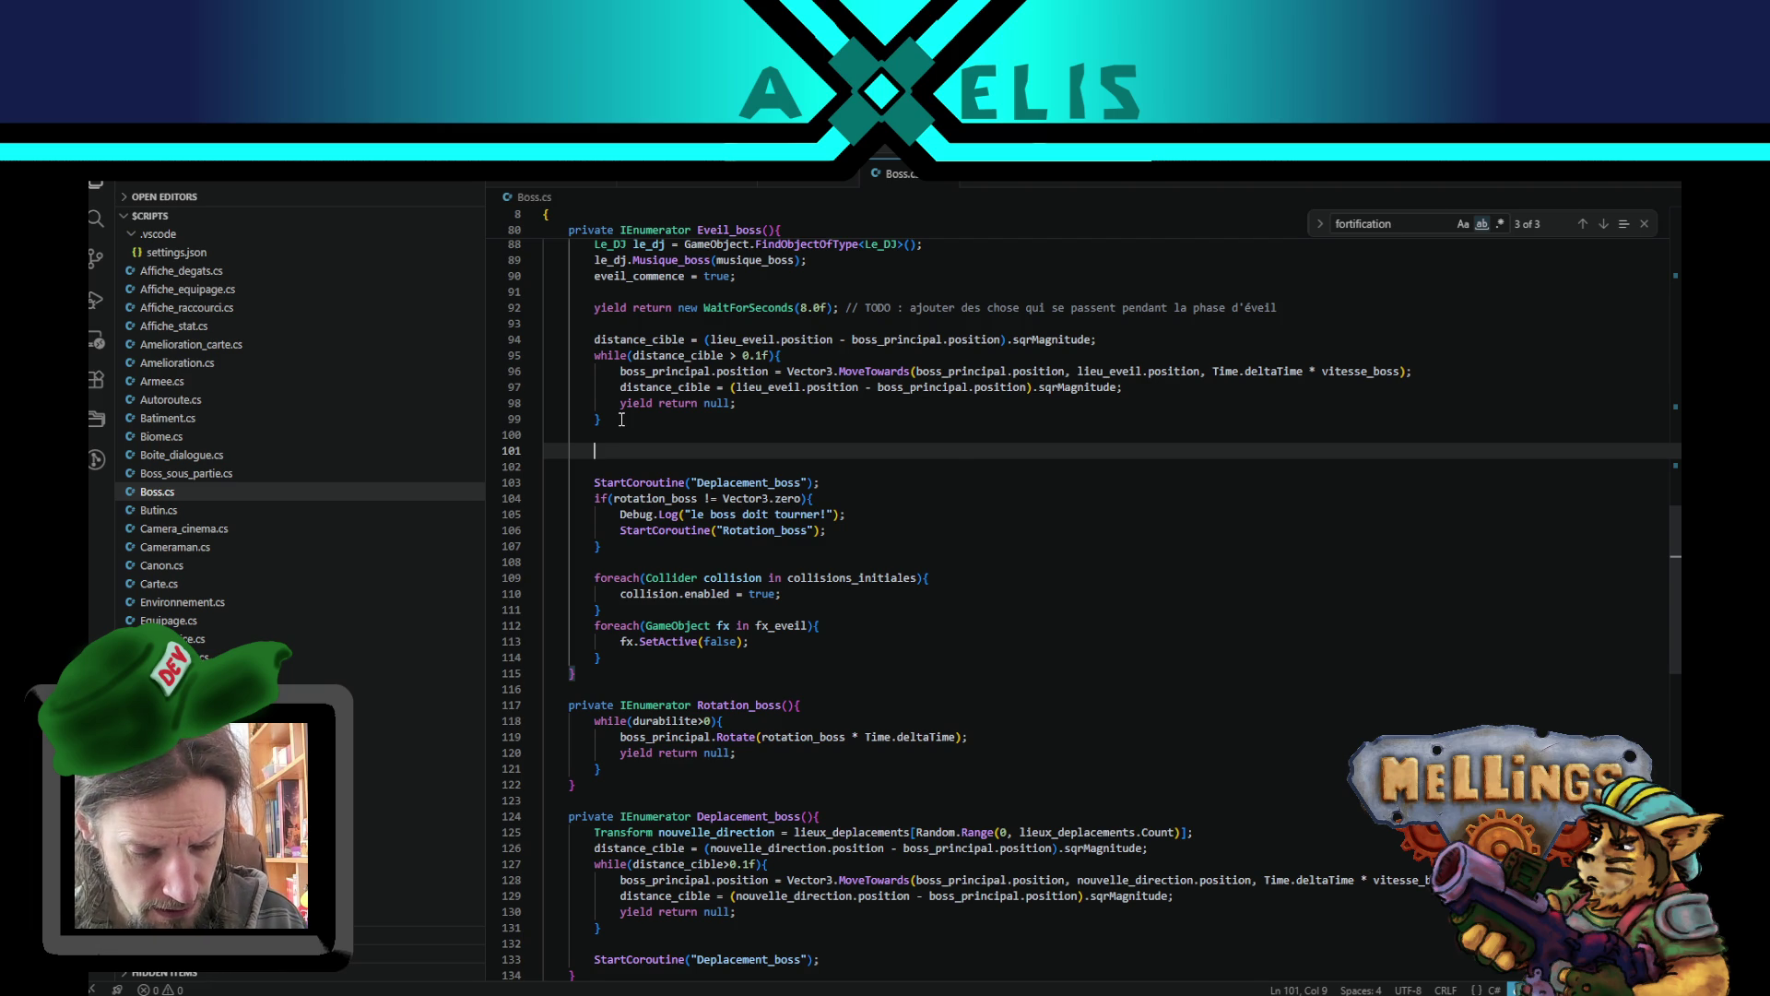
# - Insert a switch (peuple_boss) block after line 99 with an unfinished 'case' line inside
pyautogui.write('Swit')
pyautogui.press('Return')
pyautogui.write('(')
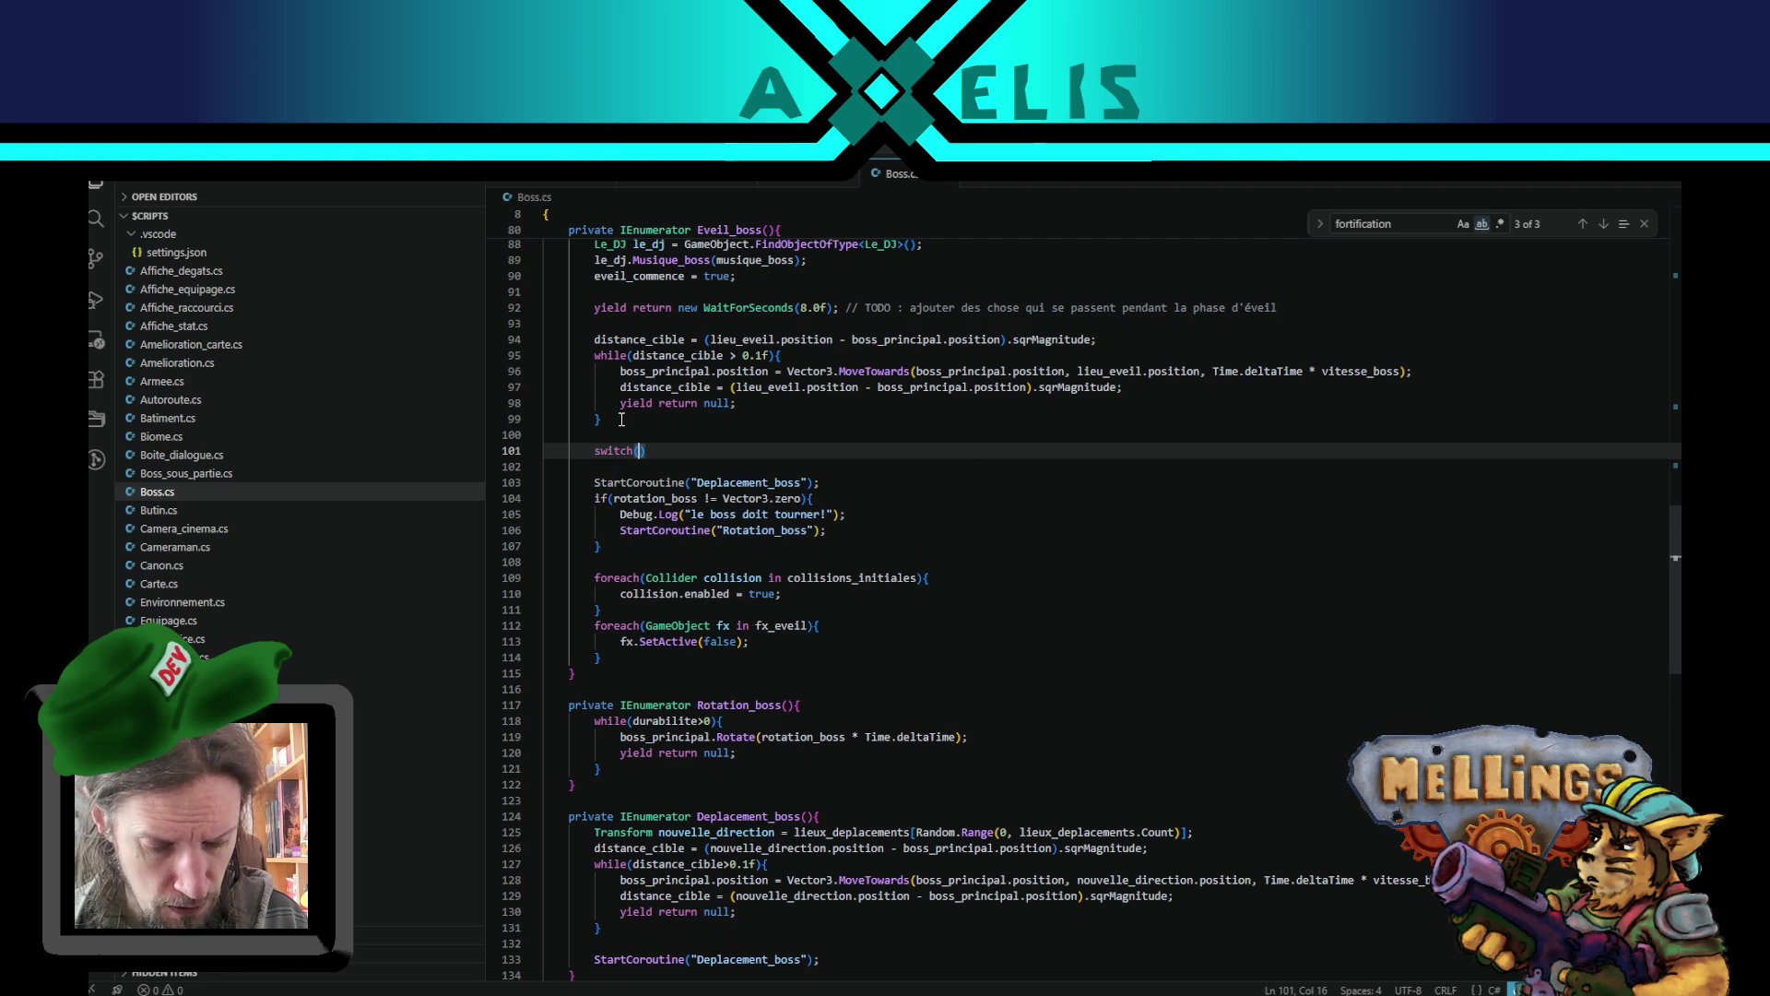
pyautogui.write('peuple_boss)')
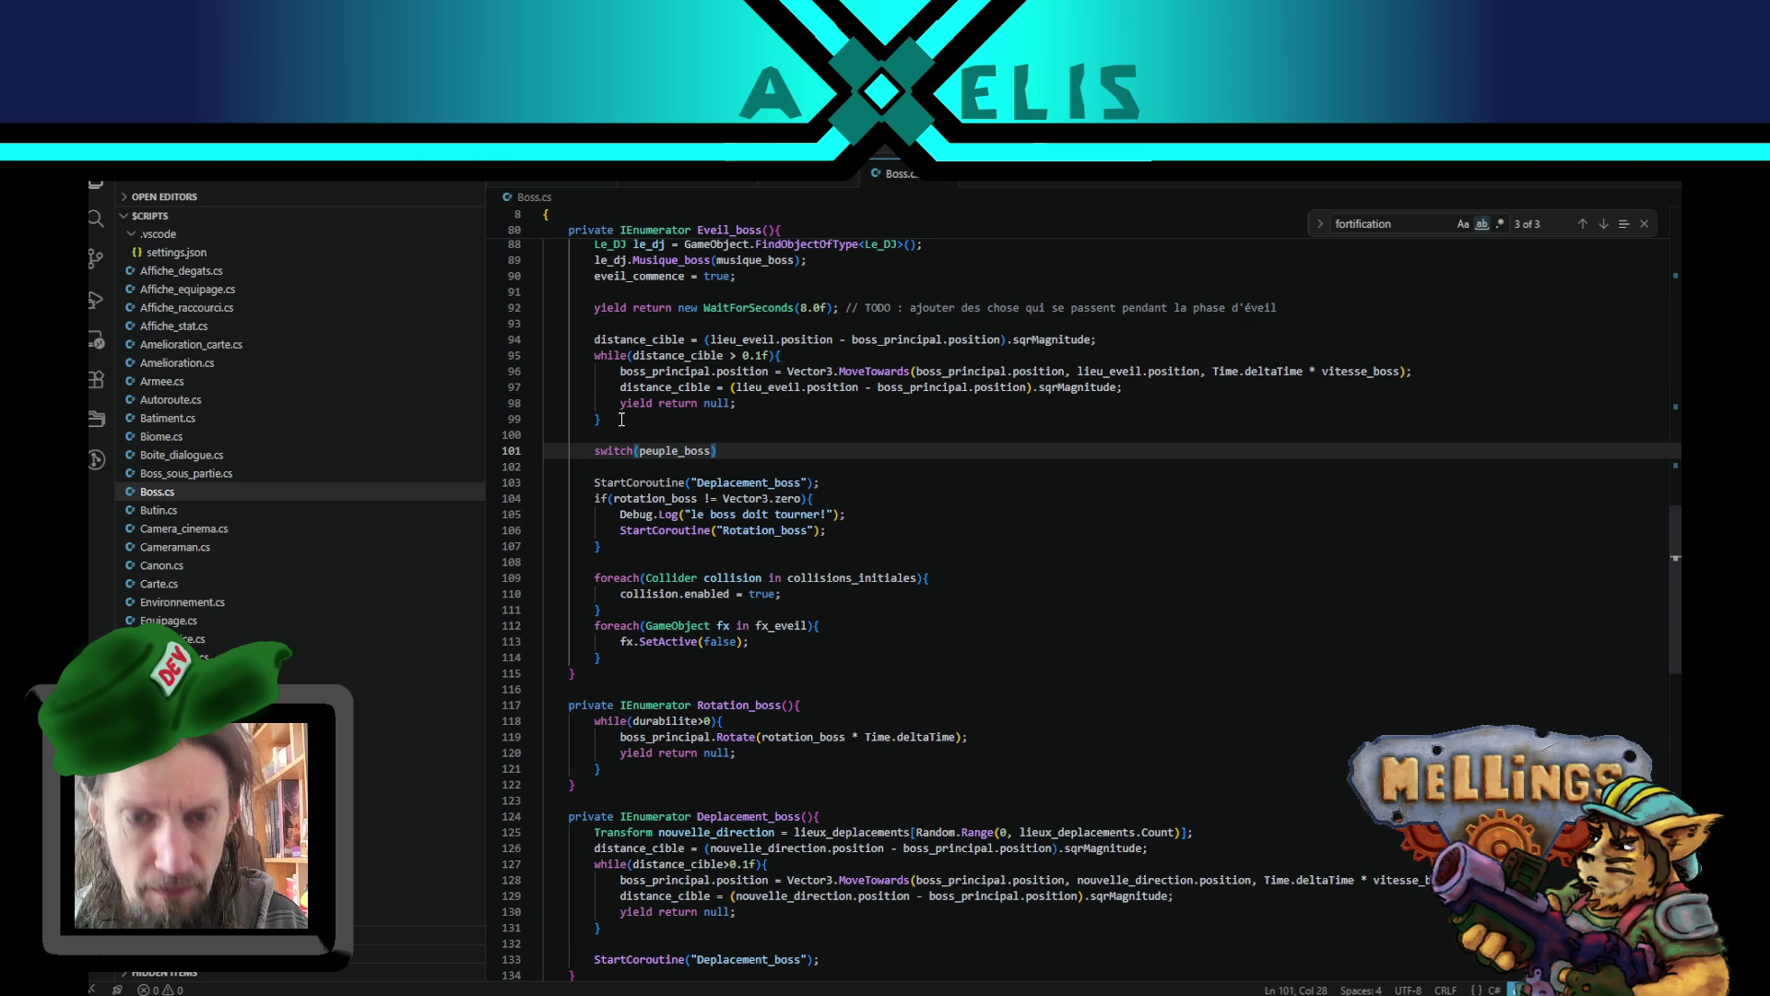
pyautogui.write('{')
pyautogui.press('Return')
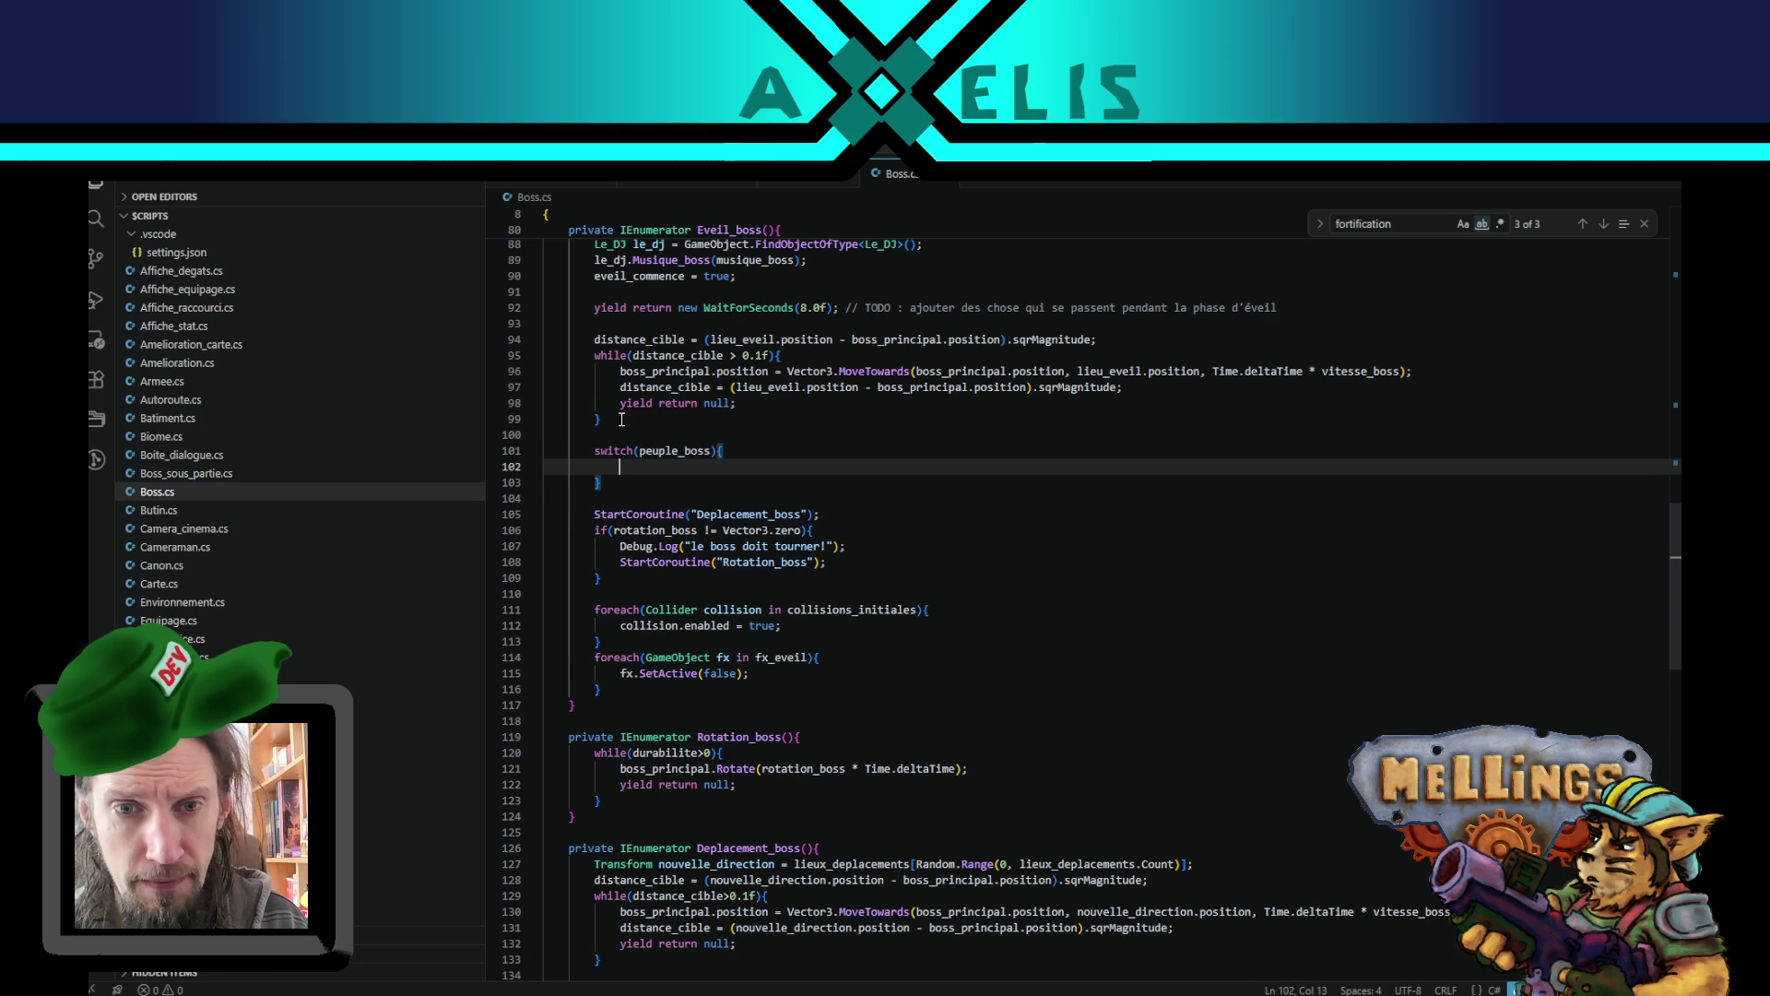
pyautogui.write('case')
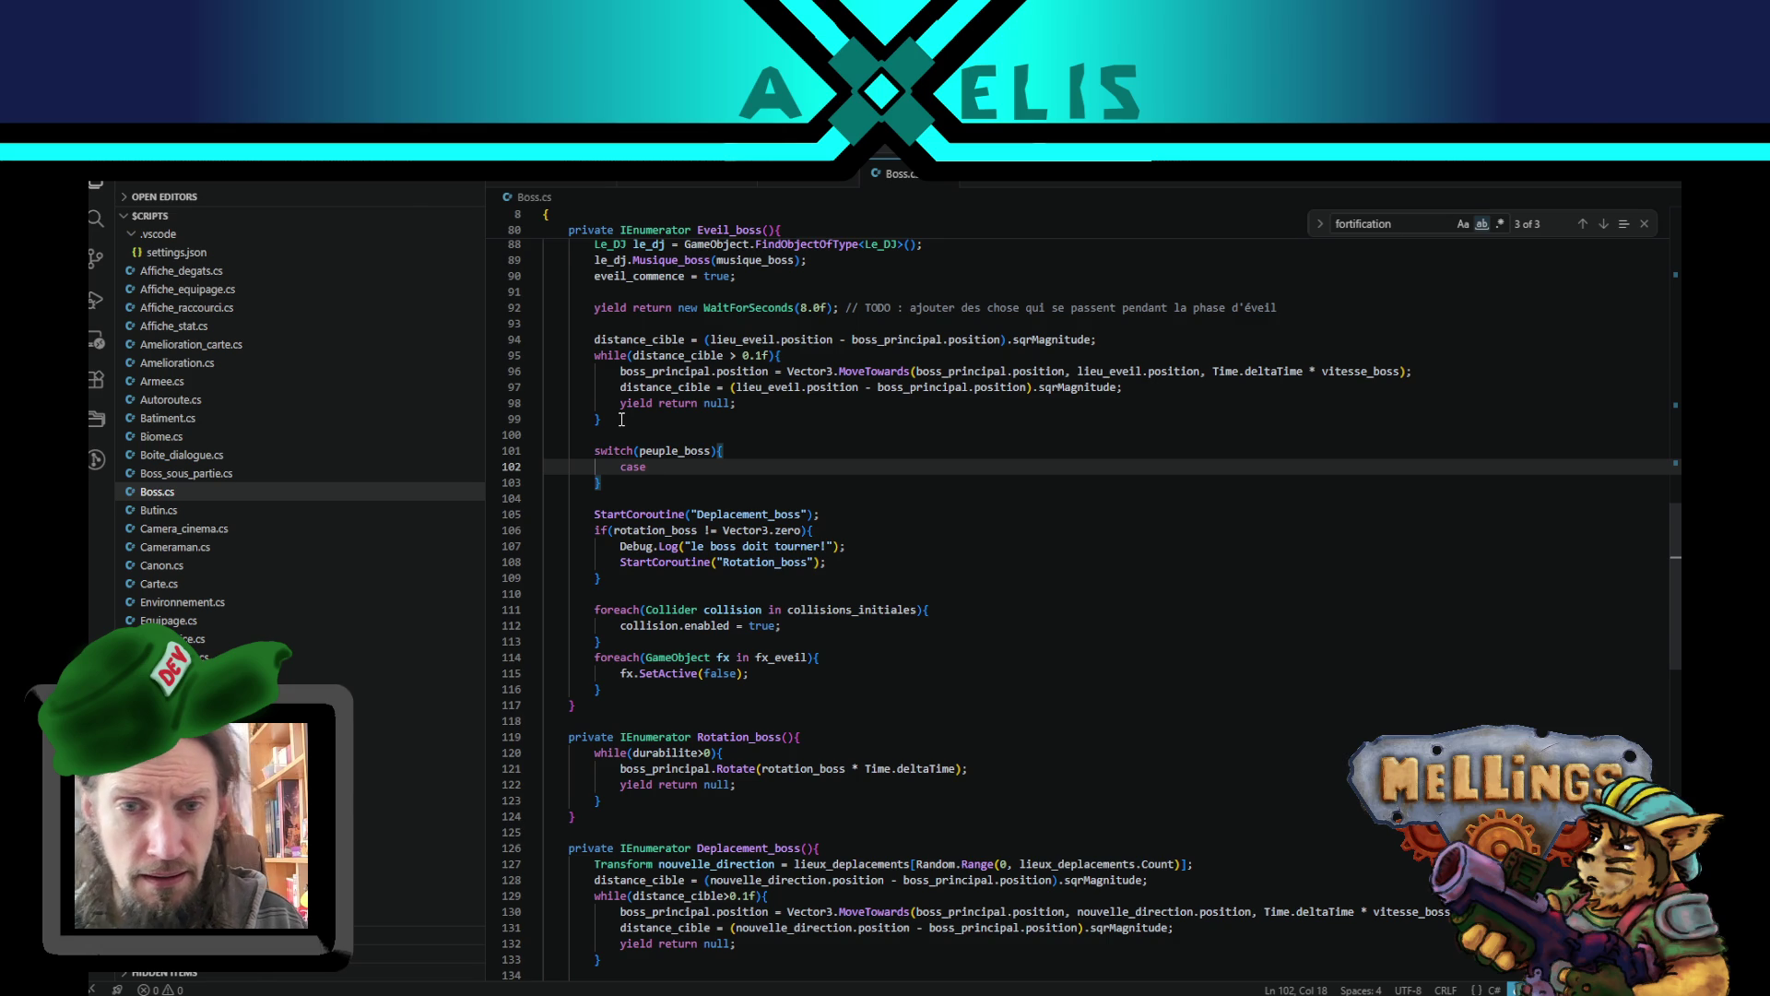
pyautogui.scroll(5, 621, 420)
pyautogui.scroll(4, 846, 624)
pyautogui.scroll(-4, 845, 623)
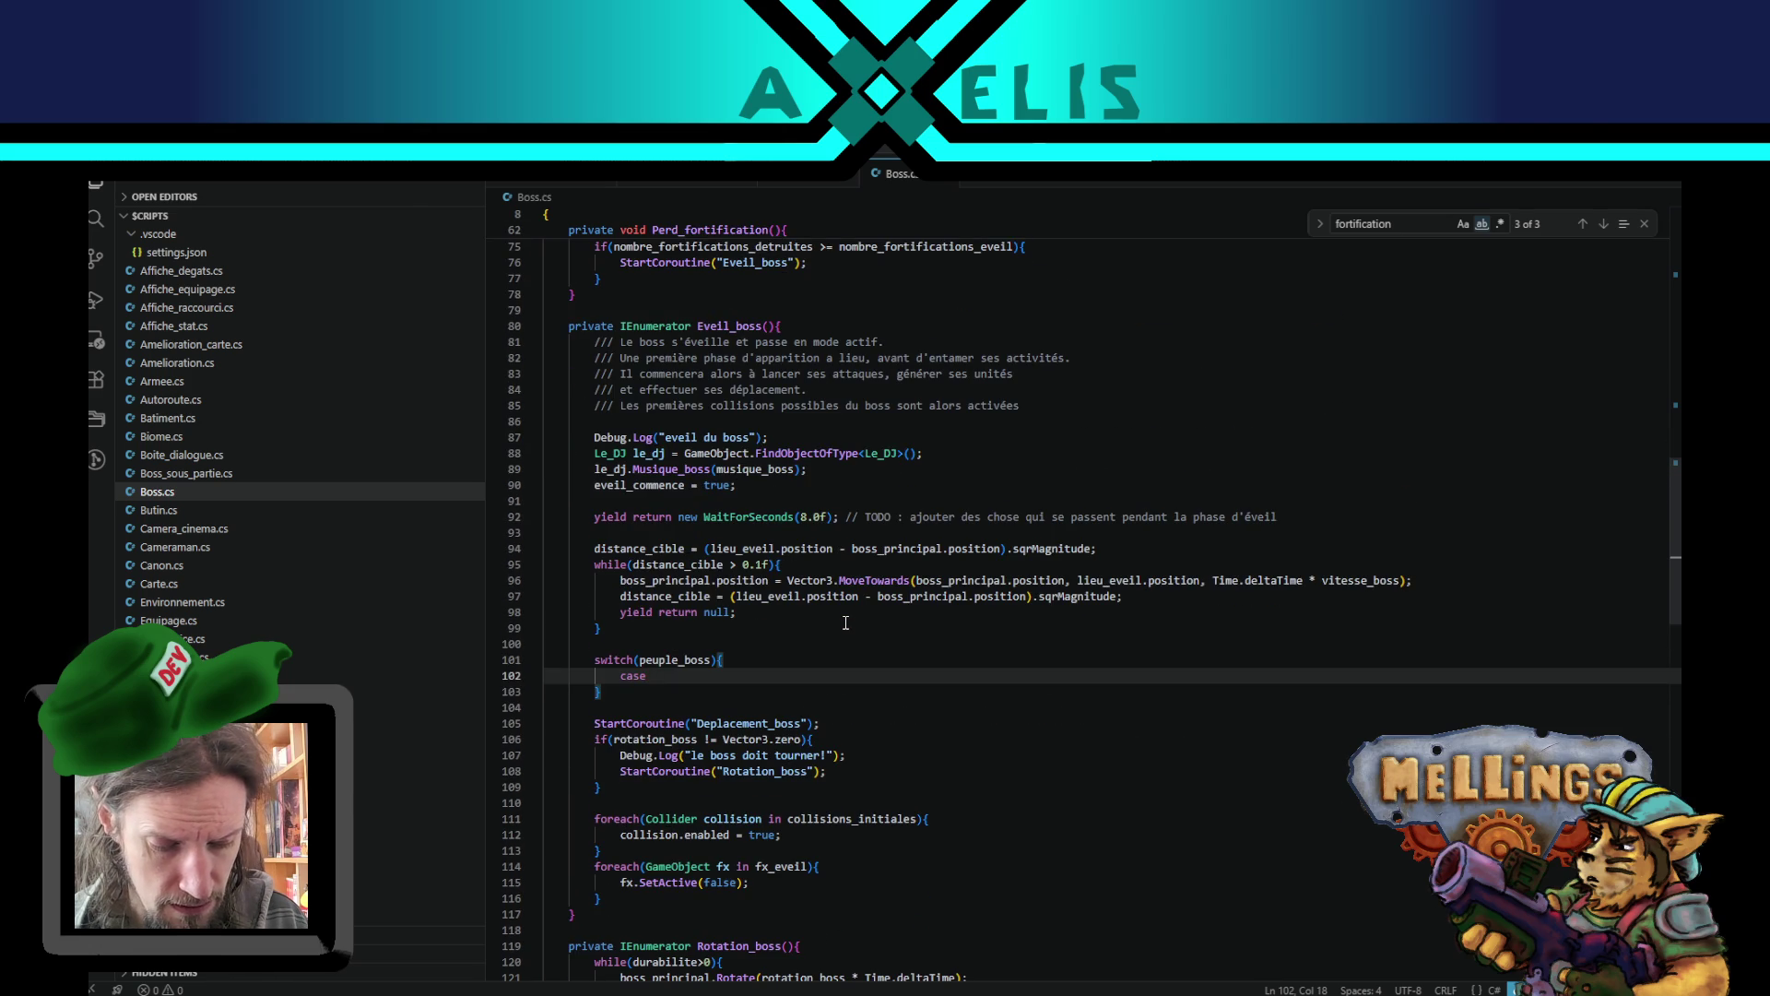
pyautogui.click(711, 660)
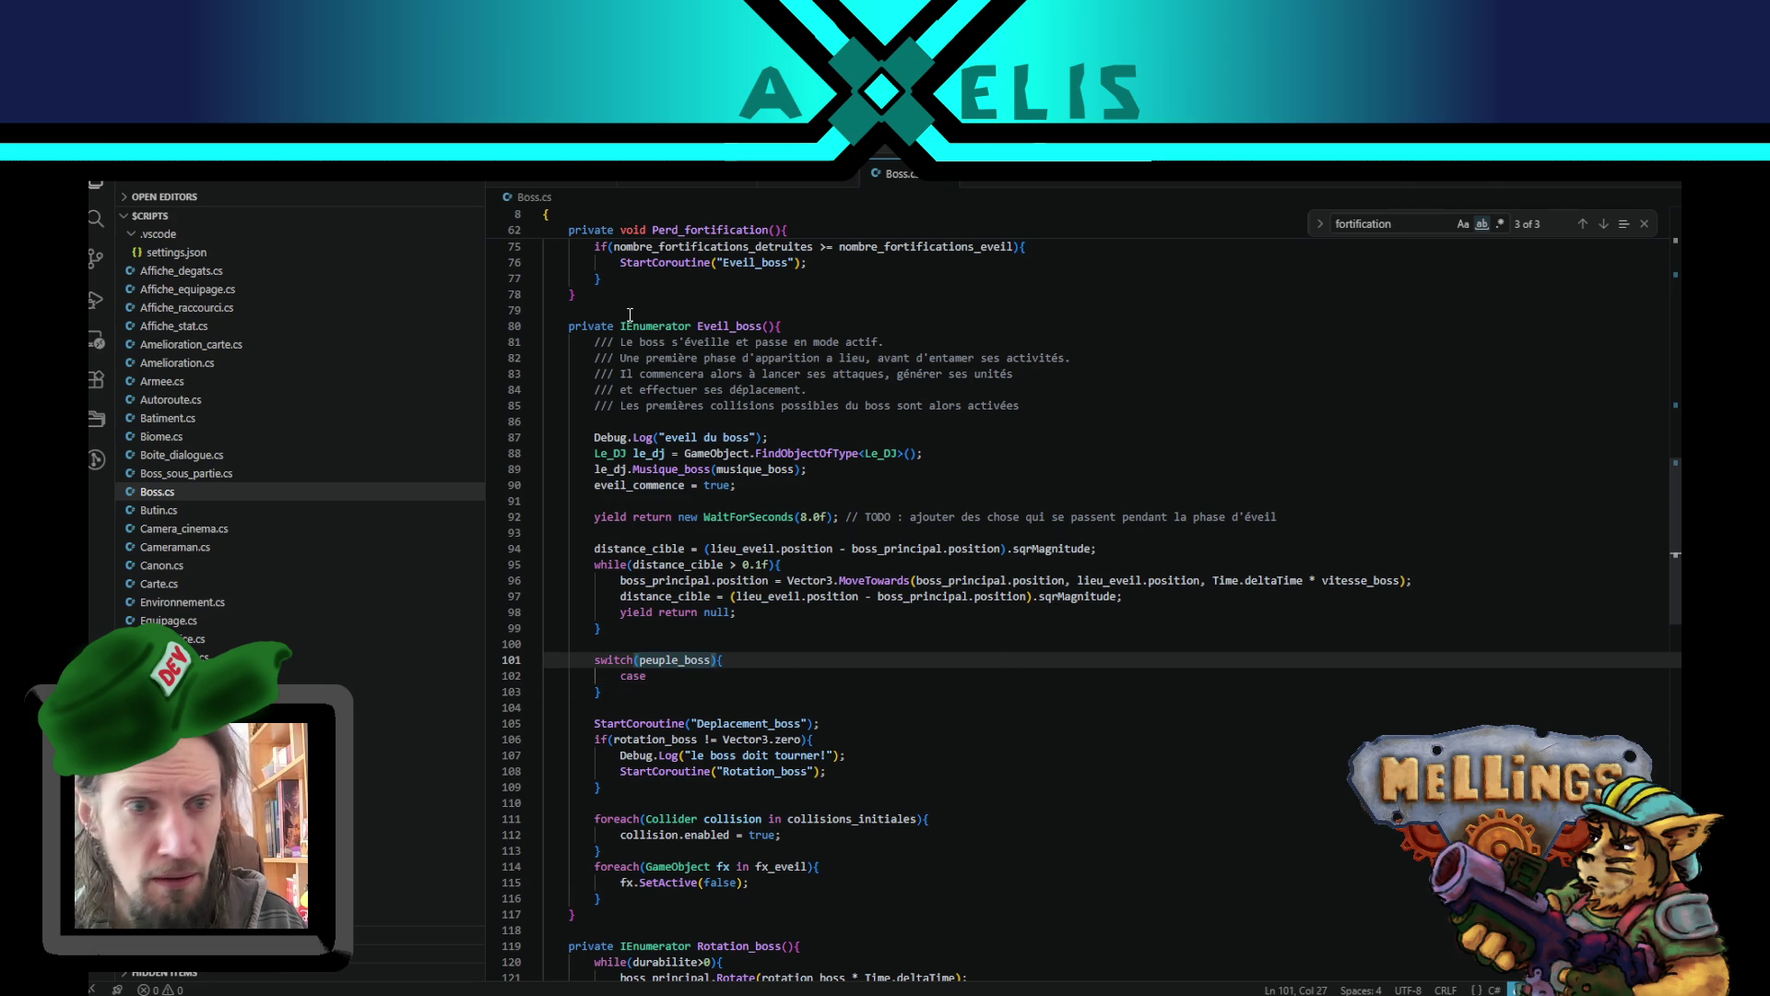
pyautogui.scroll(-3, 206, 539)
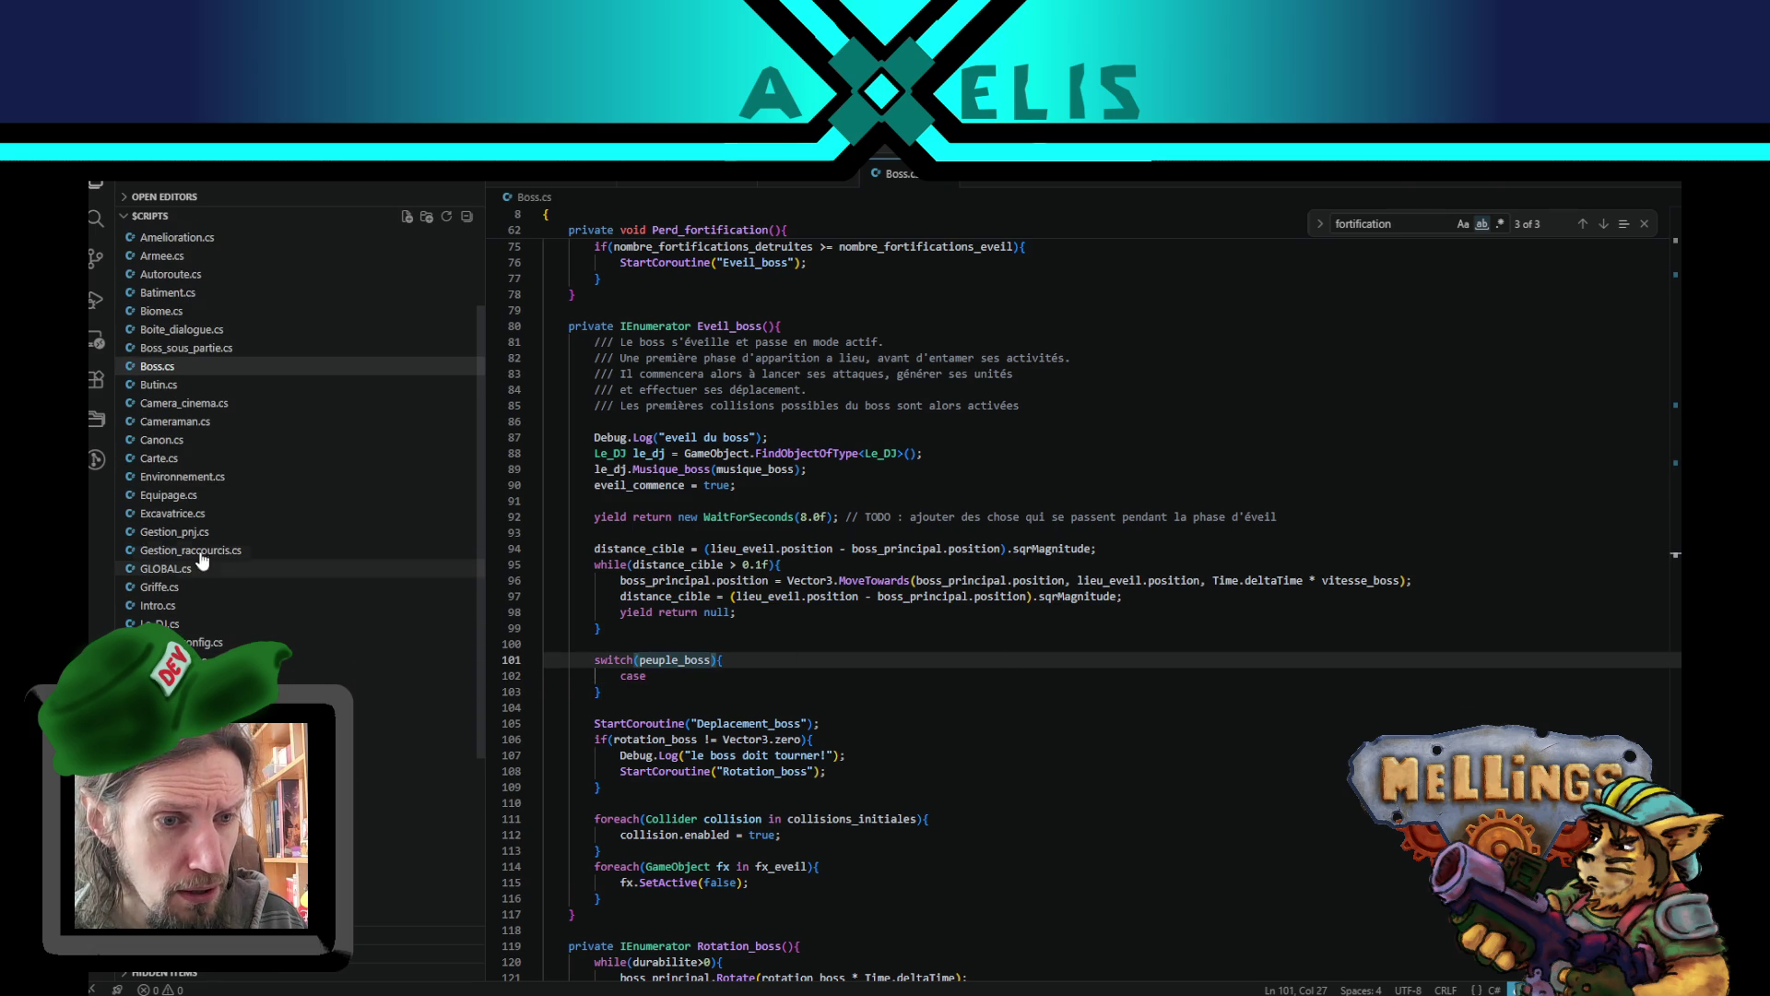
# - Check the people enum in Peuple.cs, then return to Boss.cs
pyautogui.click(276, 808)
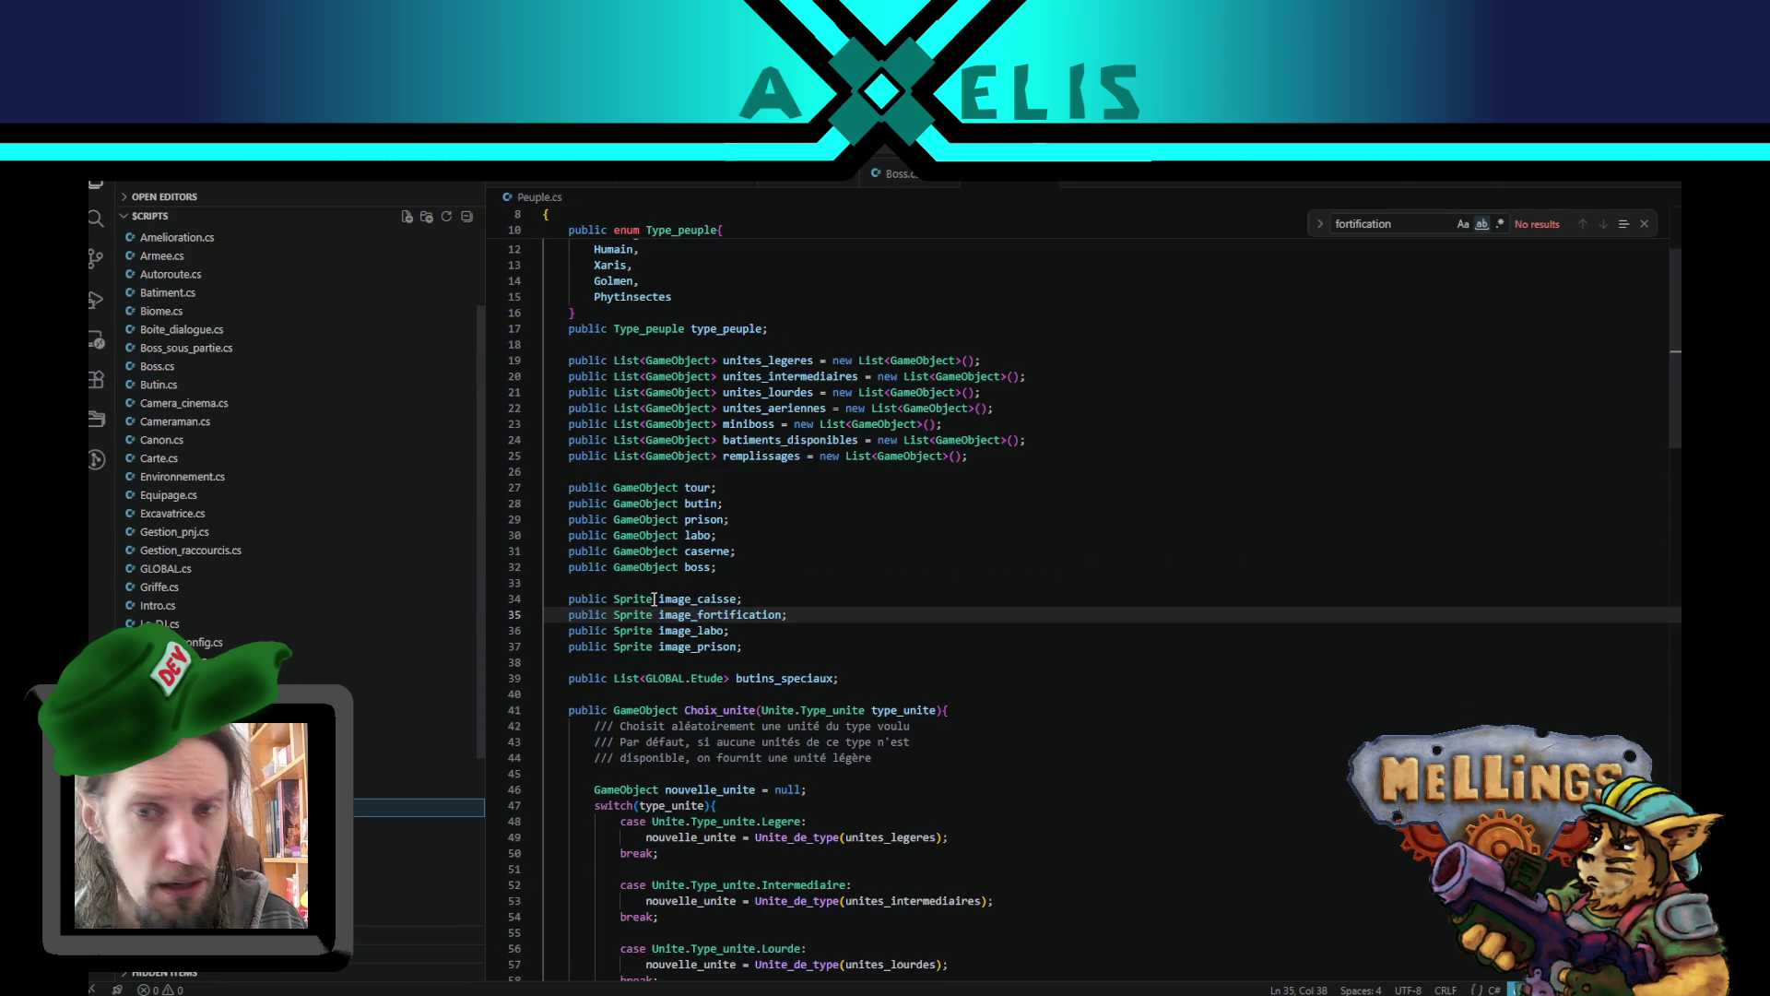
pyautogui.scroll(1, 858, 487)
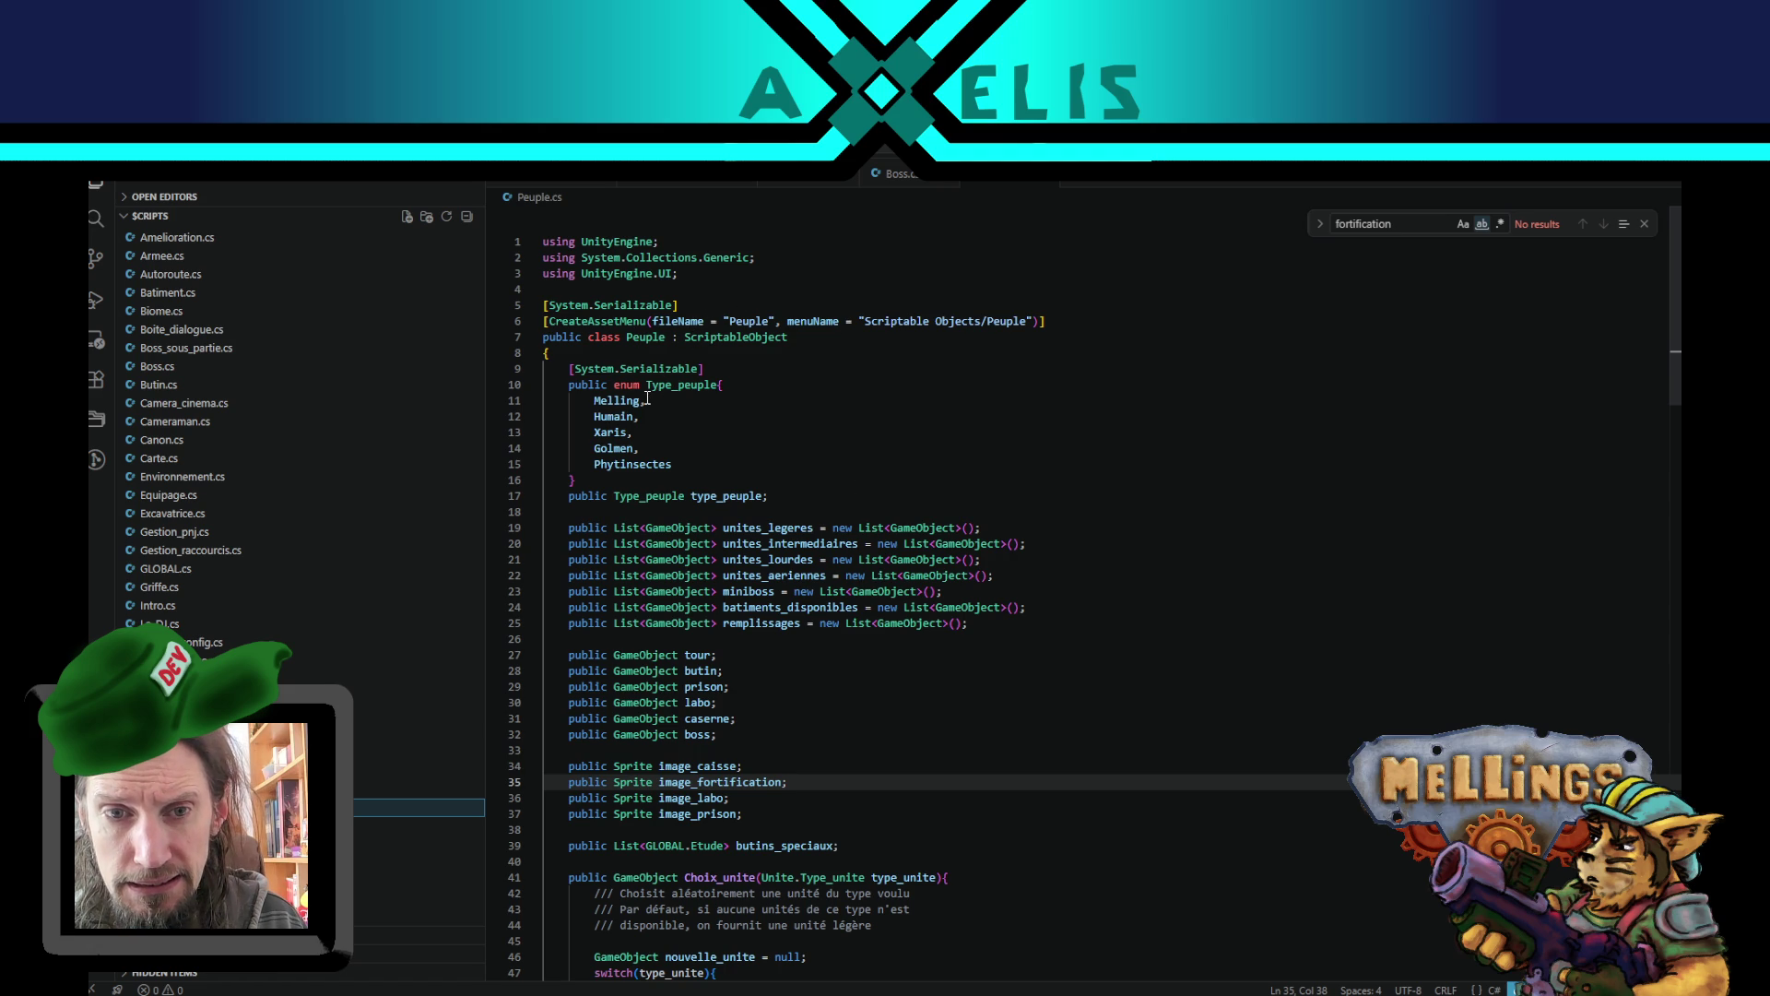
pyautogui.click(892, 175)
pyautogui.scroll(20, 1106, 590)
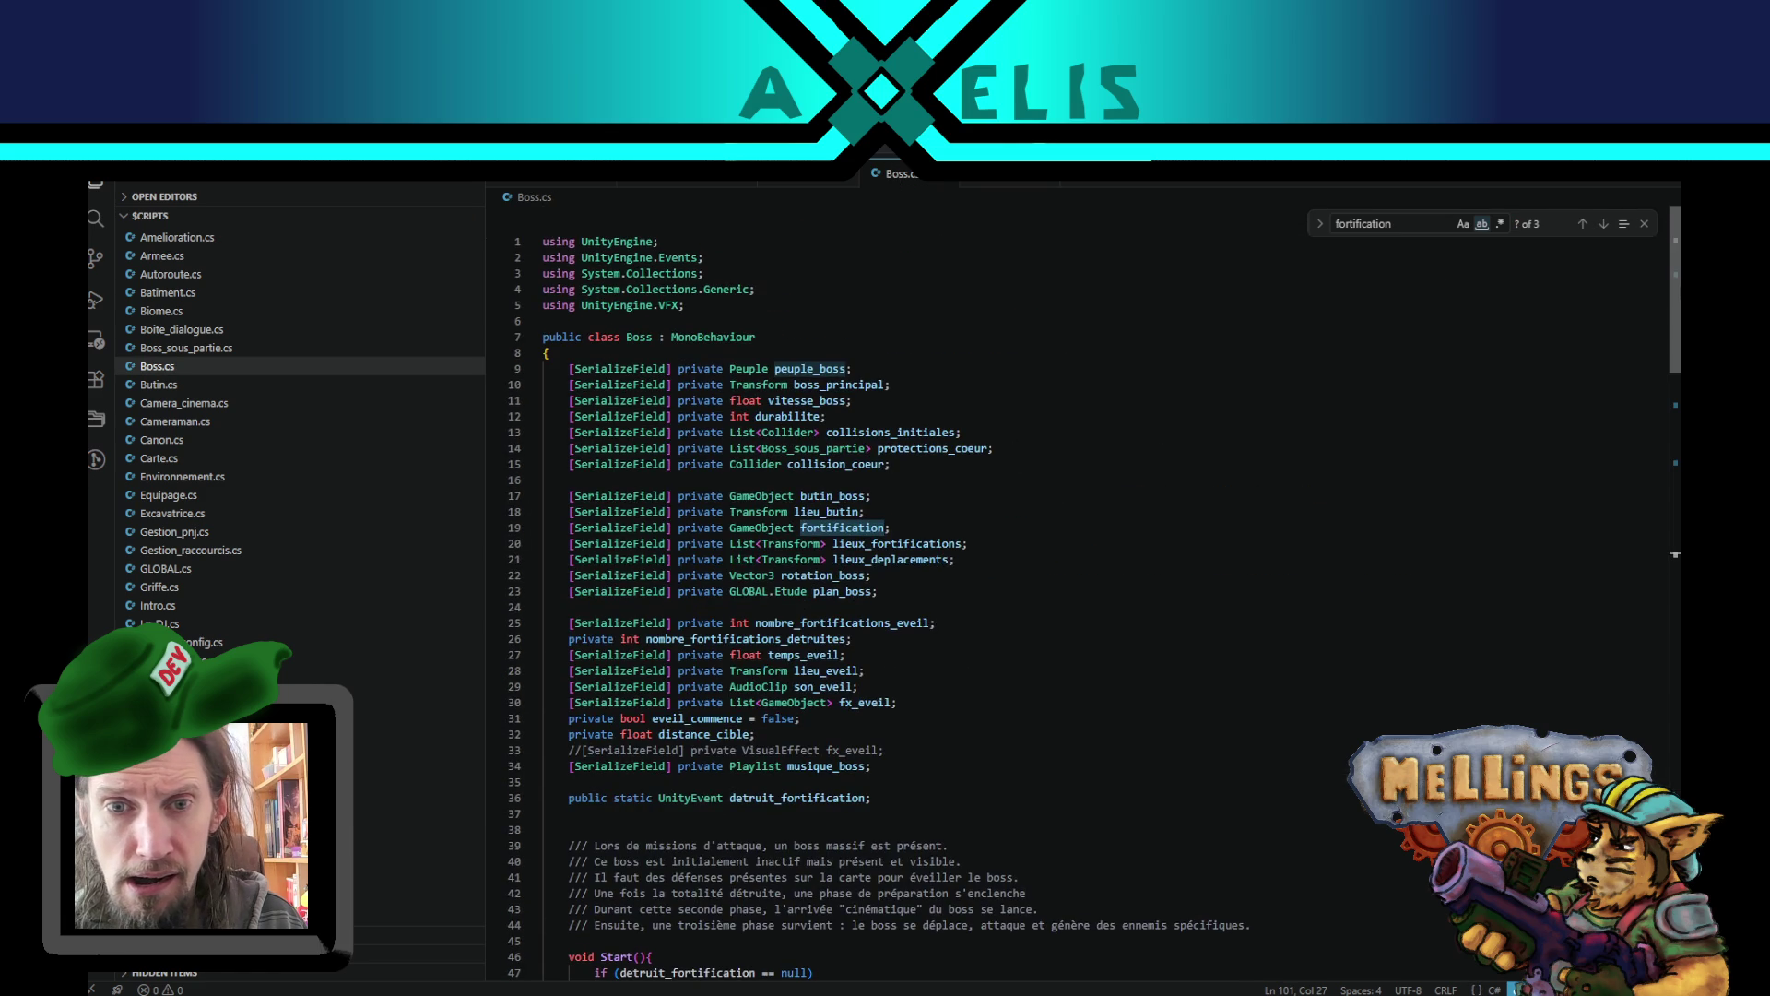
# - Change the peuple_boss field's type on line 9 from Peuple to Peuple.Type_peuple
pyautogui.click(766, 371)
pyautogui.write('Ty')
pyautogui.press('BackSpace')
pyautogui.press('BackSpace')
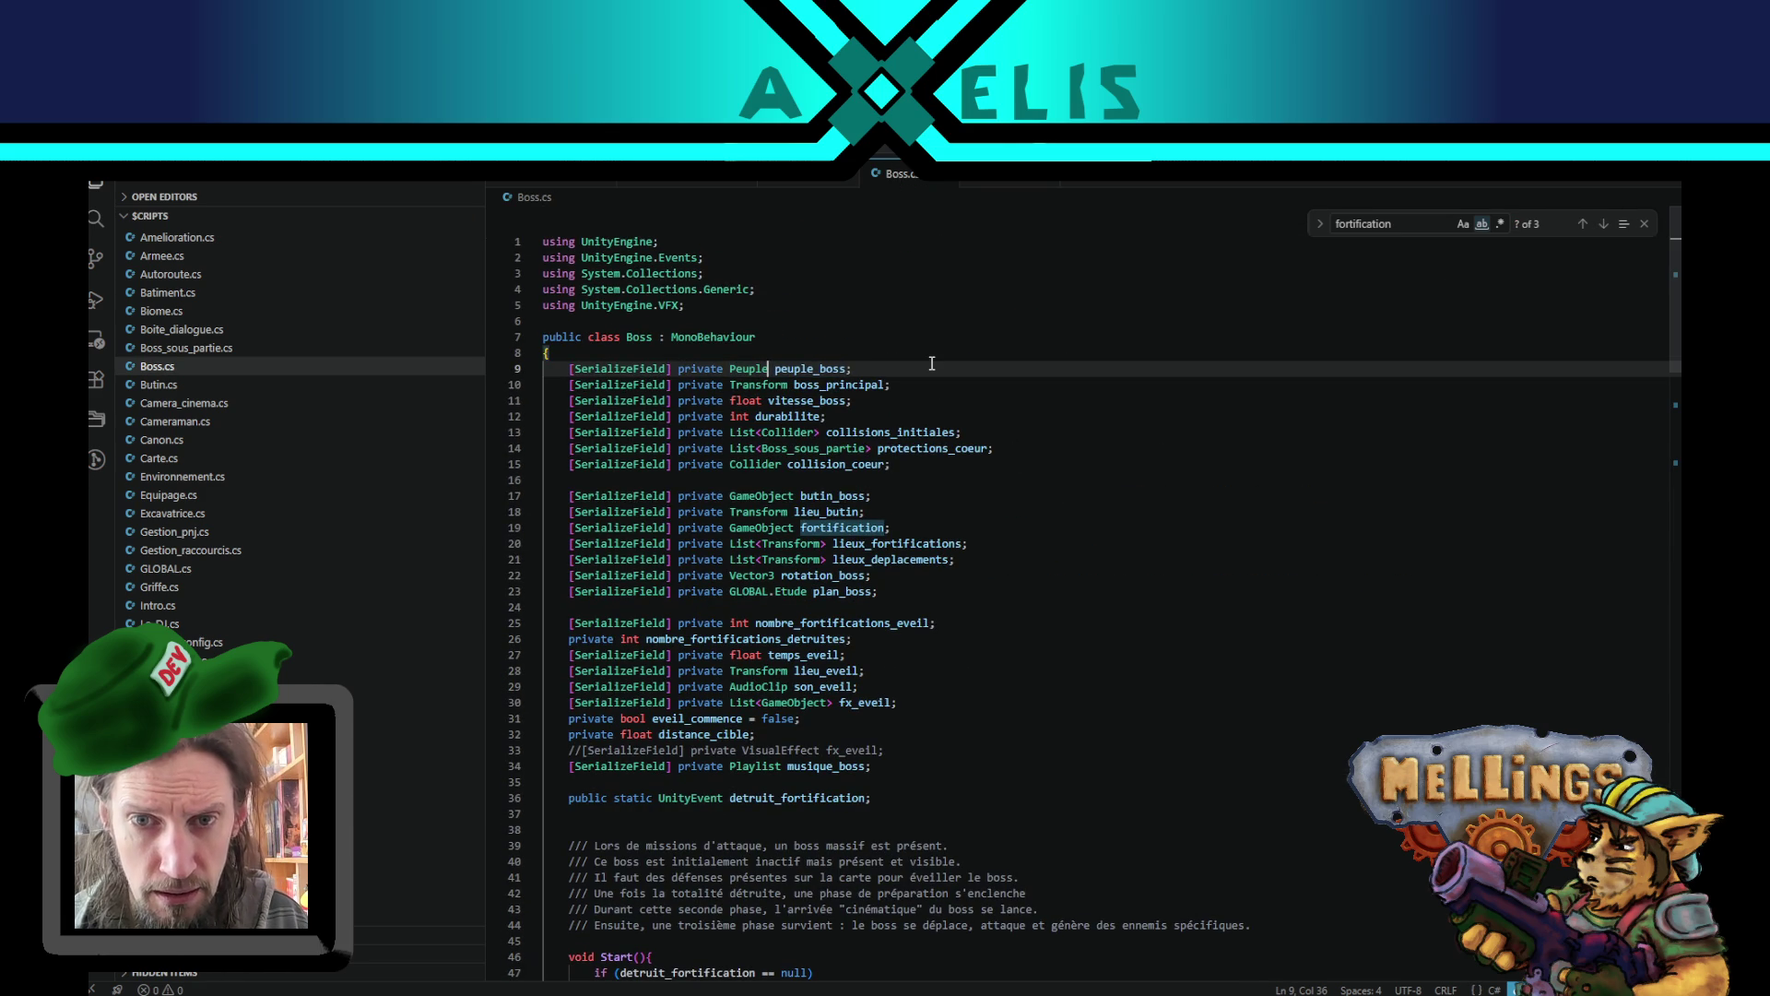
pyautogui.write('.type')
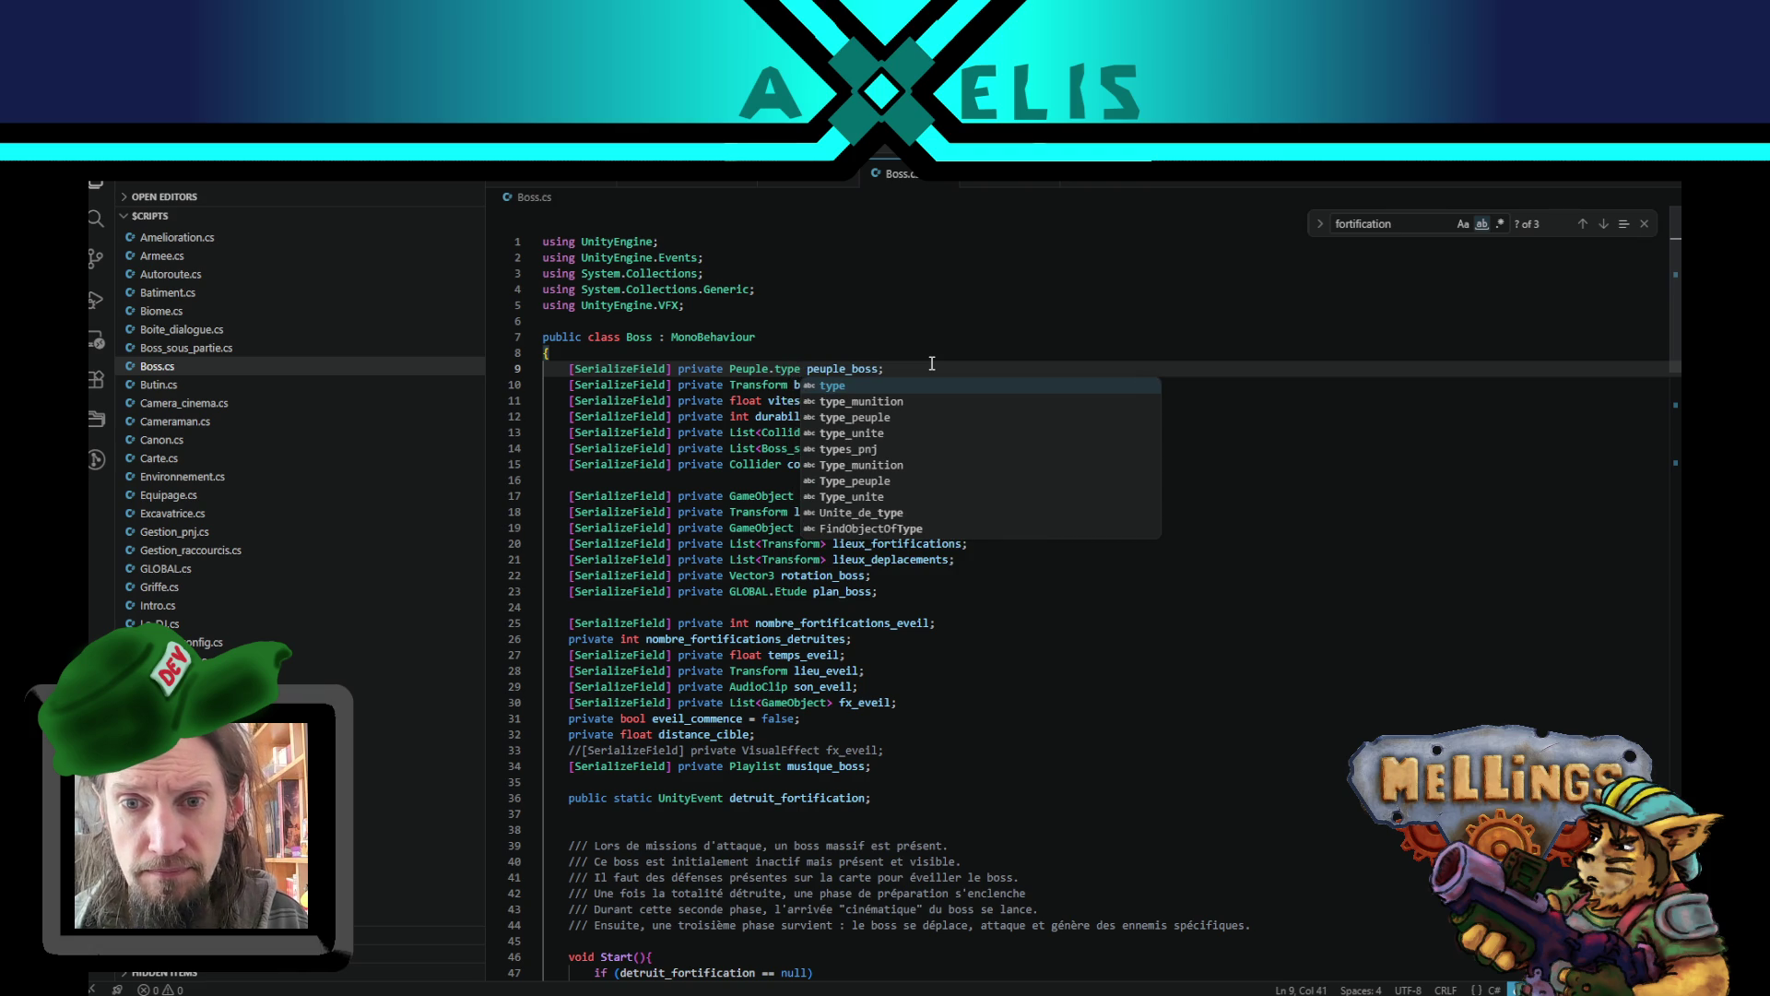
pyautogui.press('Down')
pyautogui.press('Down')
pyautogui.press('Down')
pyautogui.press('Return')
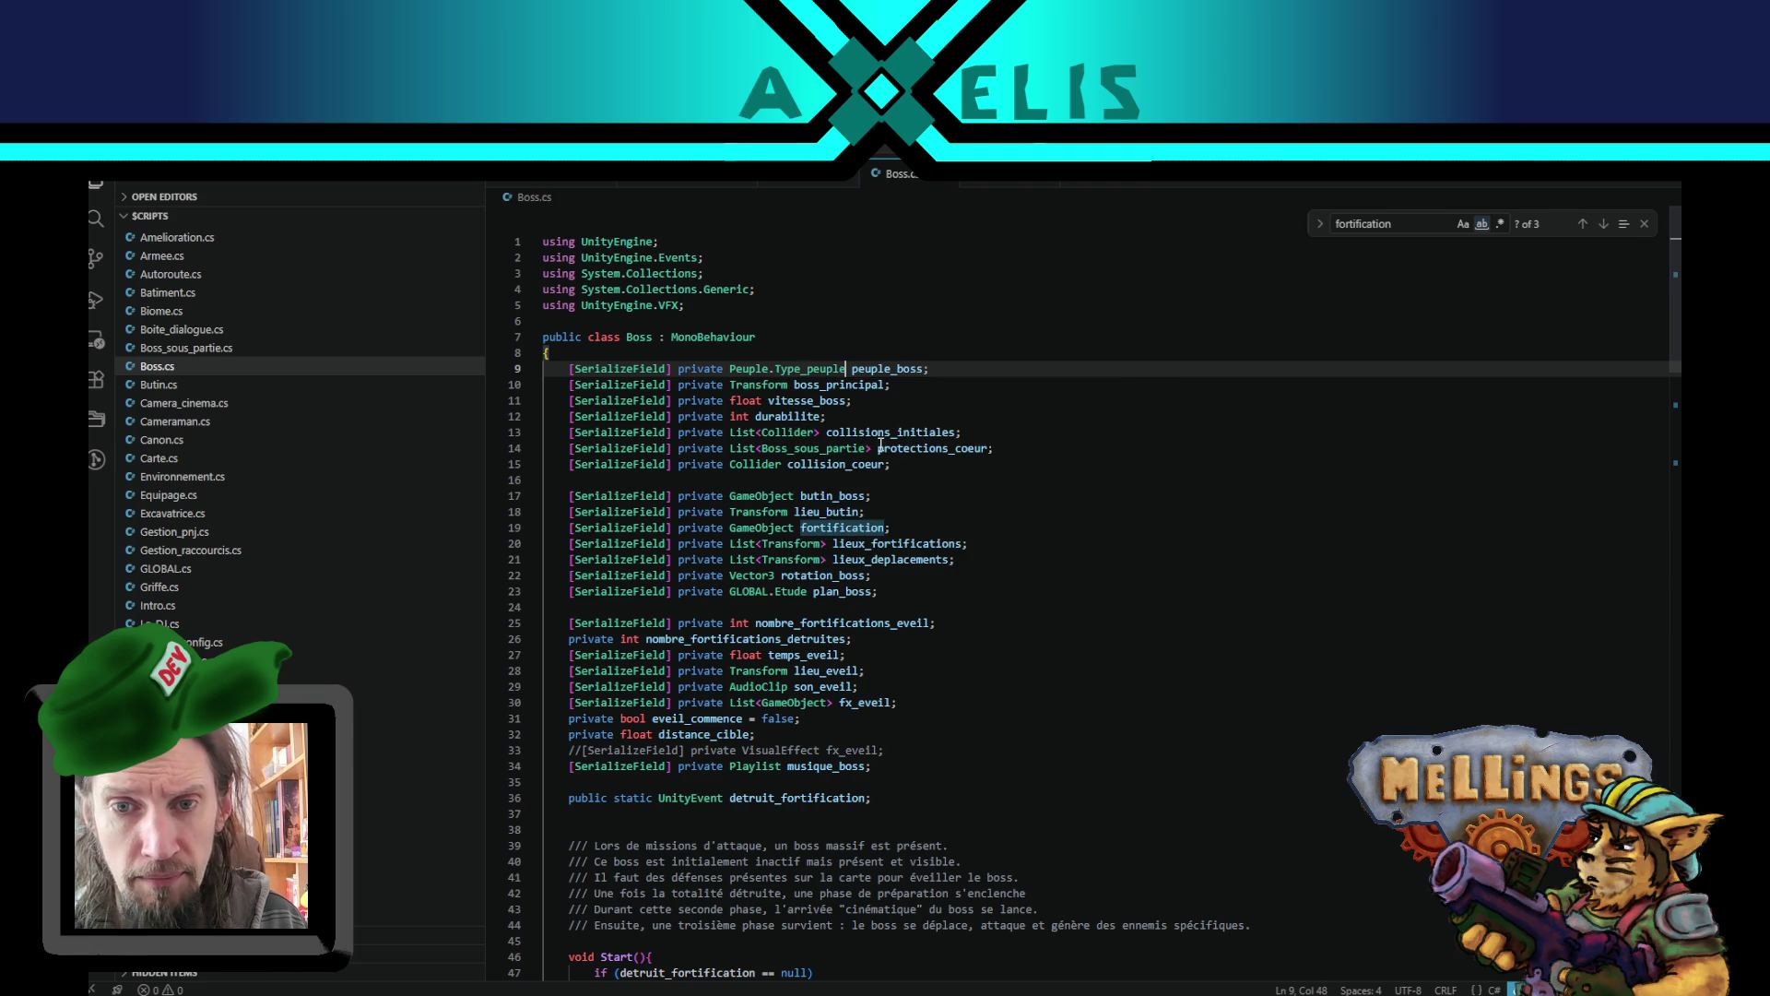
pyautogui.doubleClick(896, 368)
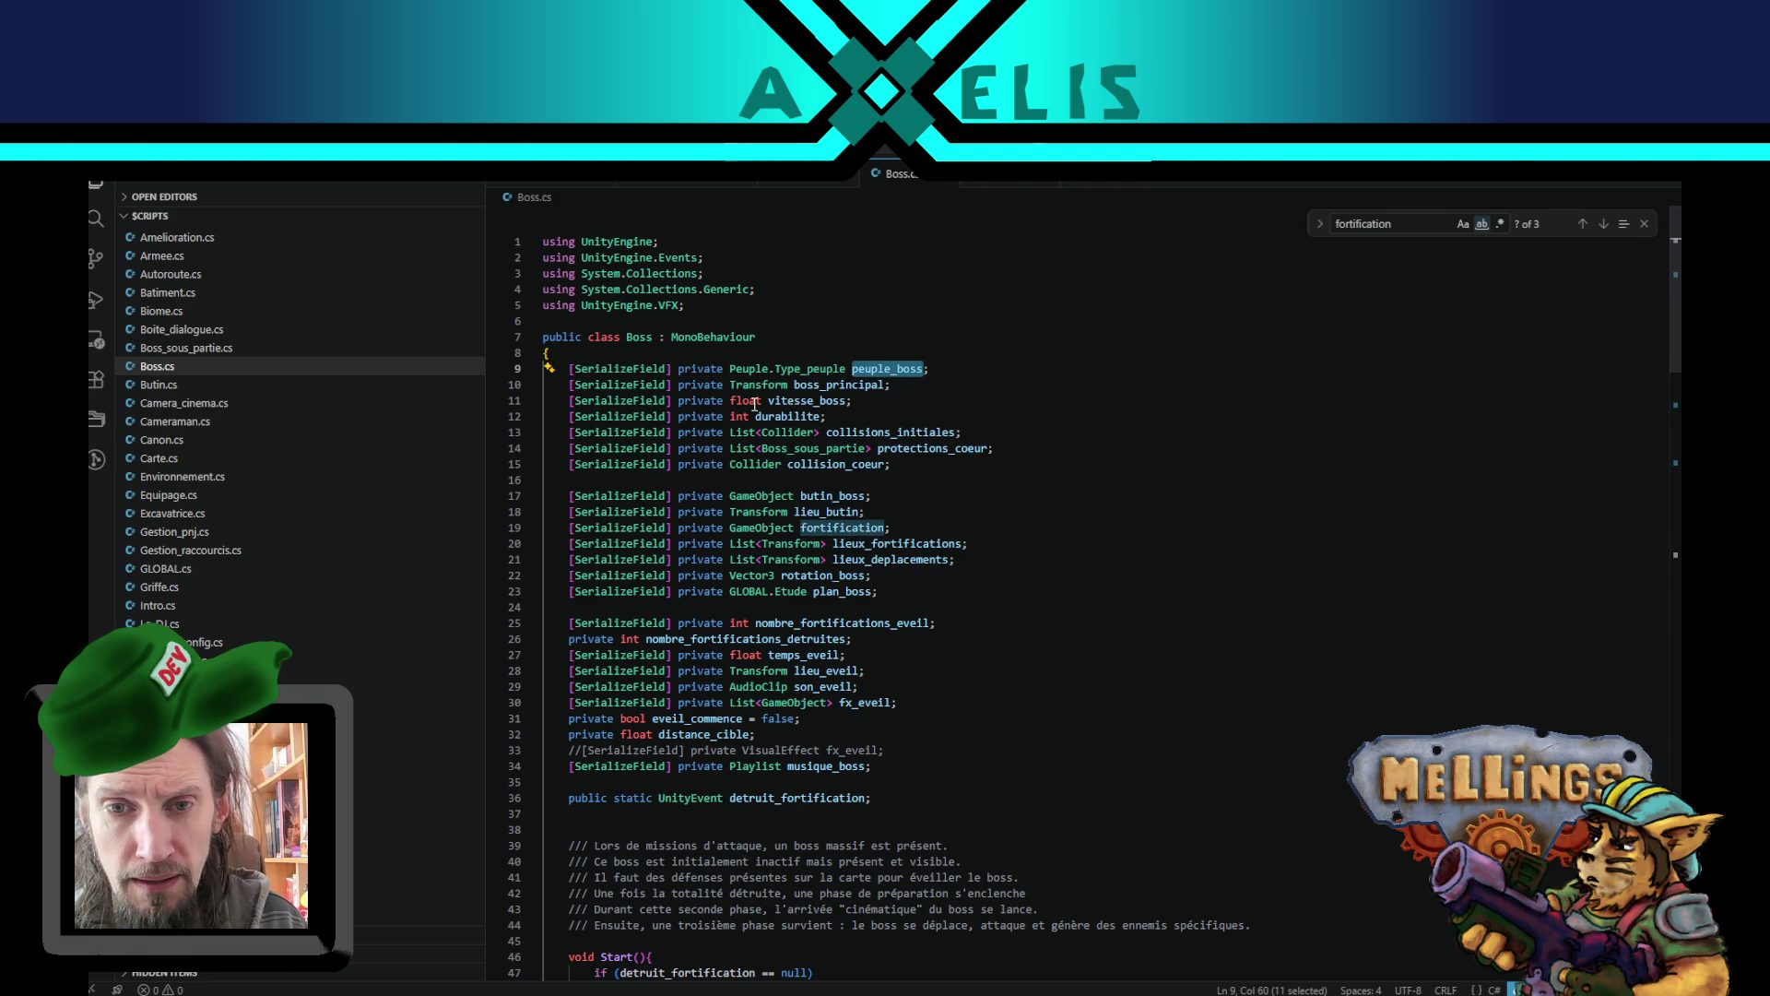
pyautogui.doubleClick(825, 368)
pyautogui.moveTo(826, 369); pyautogui.dragTo(751, 372)
pyautogui.hotkey('ctrl', 'c')
pyautogui.scroll(-6, 756, 650)
pyautogui.scroll(-12, 743, 666)
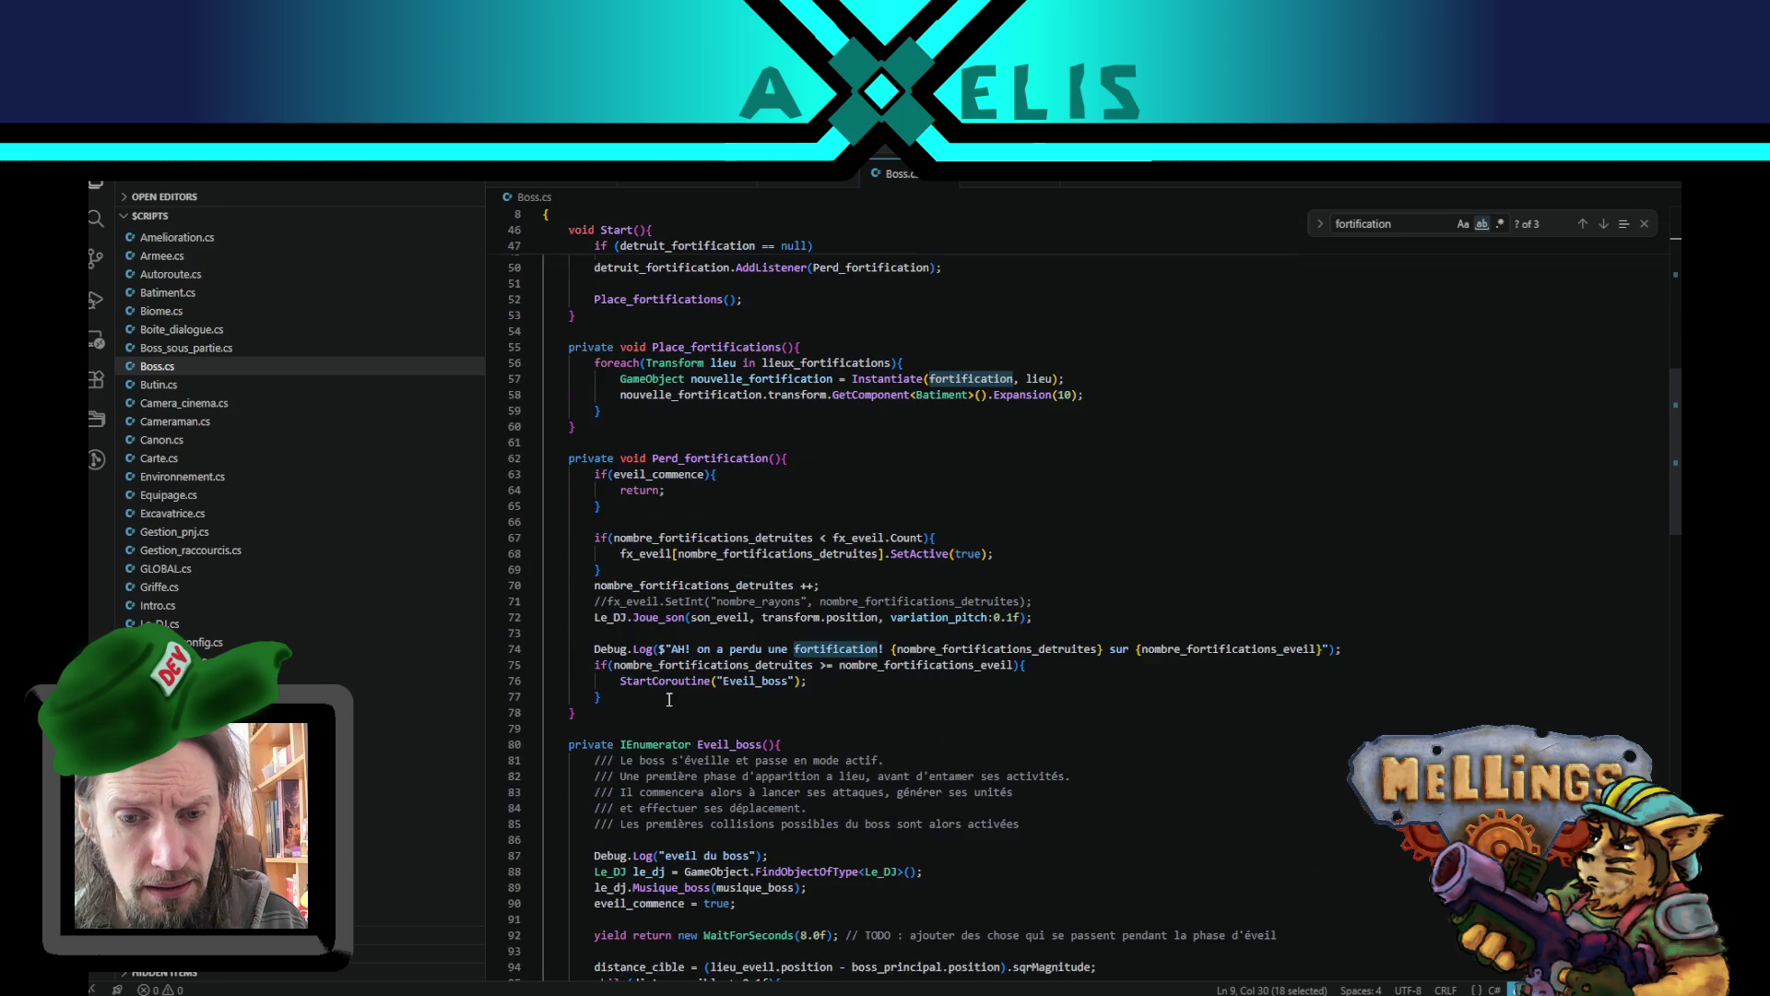
pyautogui.click(670, 810)
# - Write 'case Peuple.Type_peuple.Humain:' with an indented empty line and 'break;'
pyautogui.hotkey('ctrl', 'v')
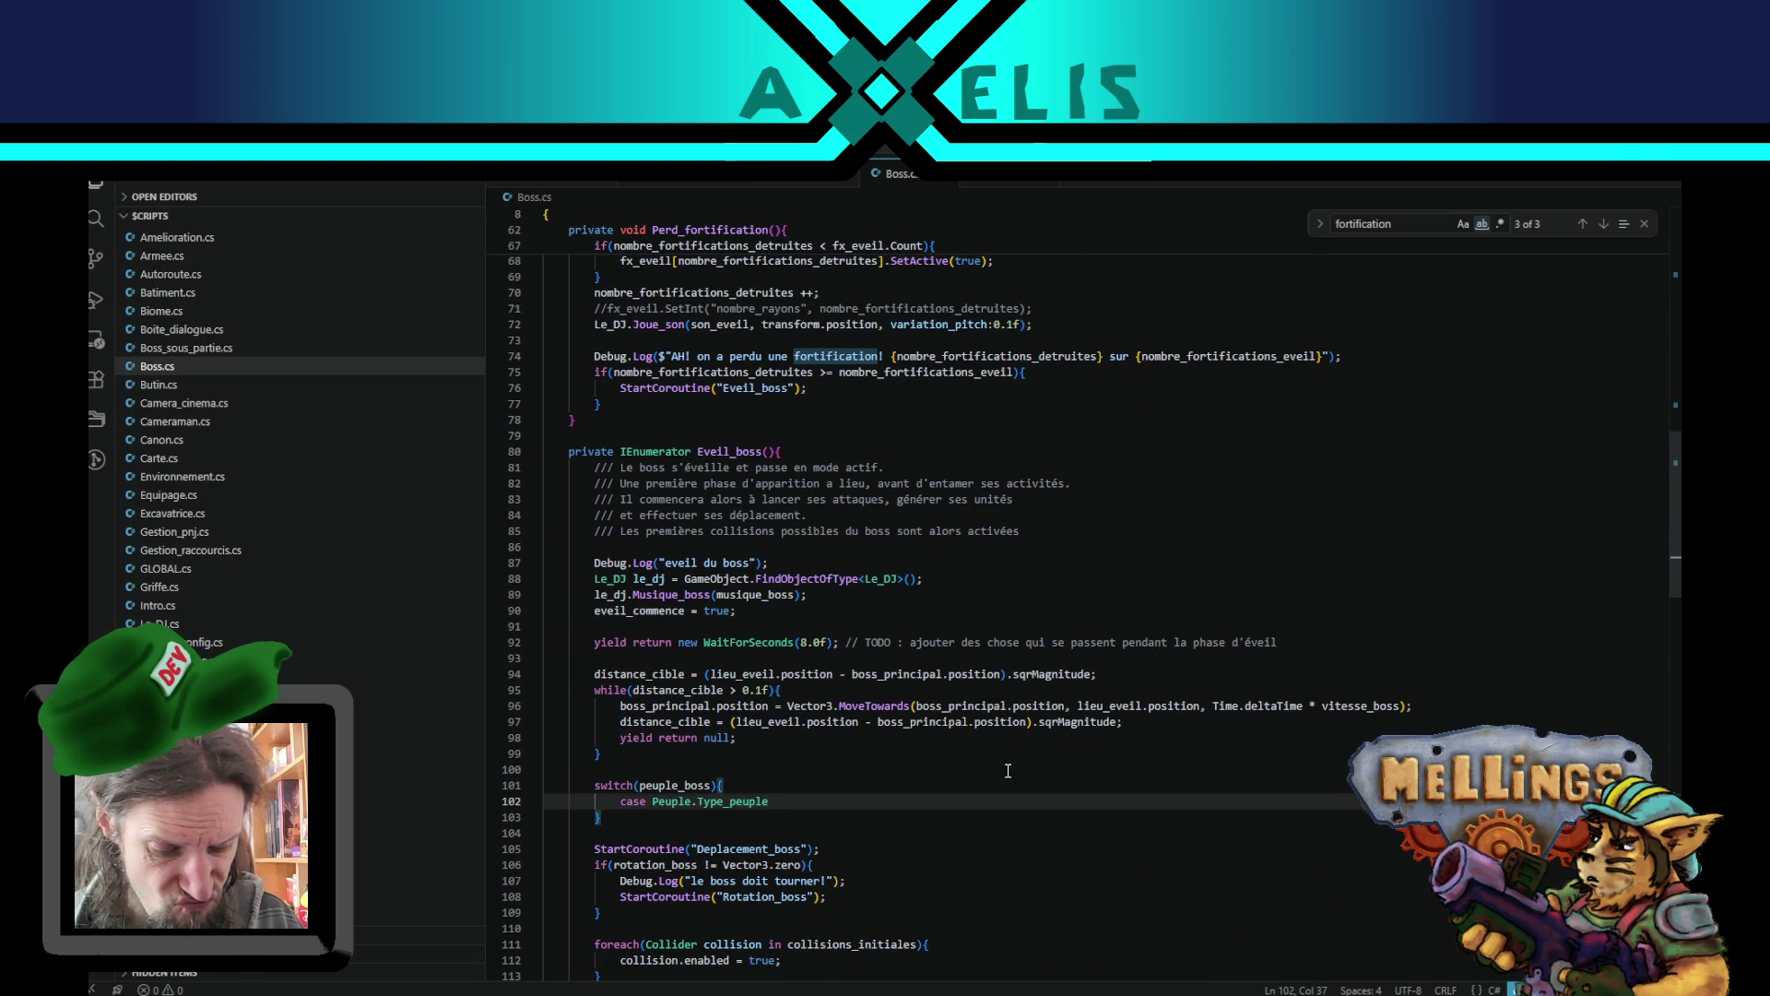
pyautogui.write('.Hu')
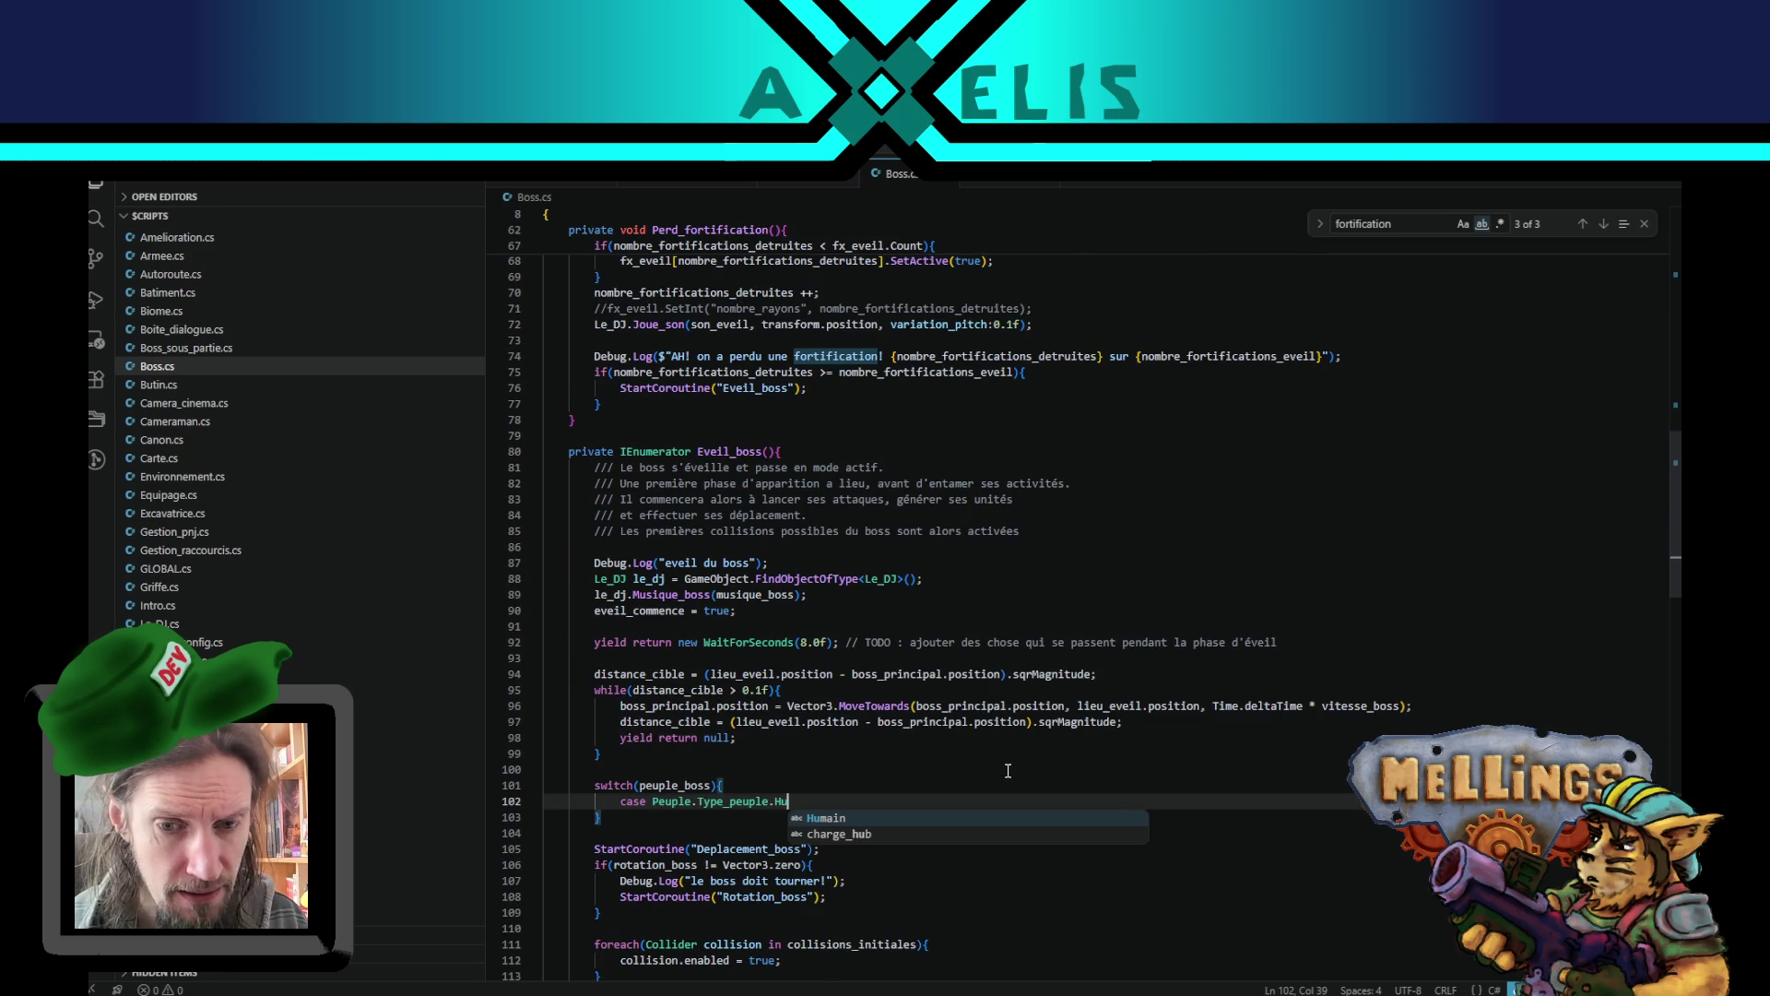
pyautogui.press('Return')
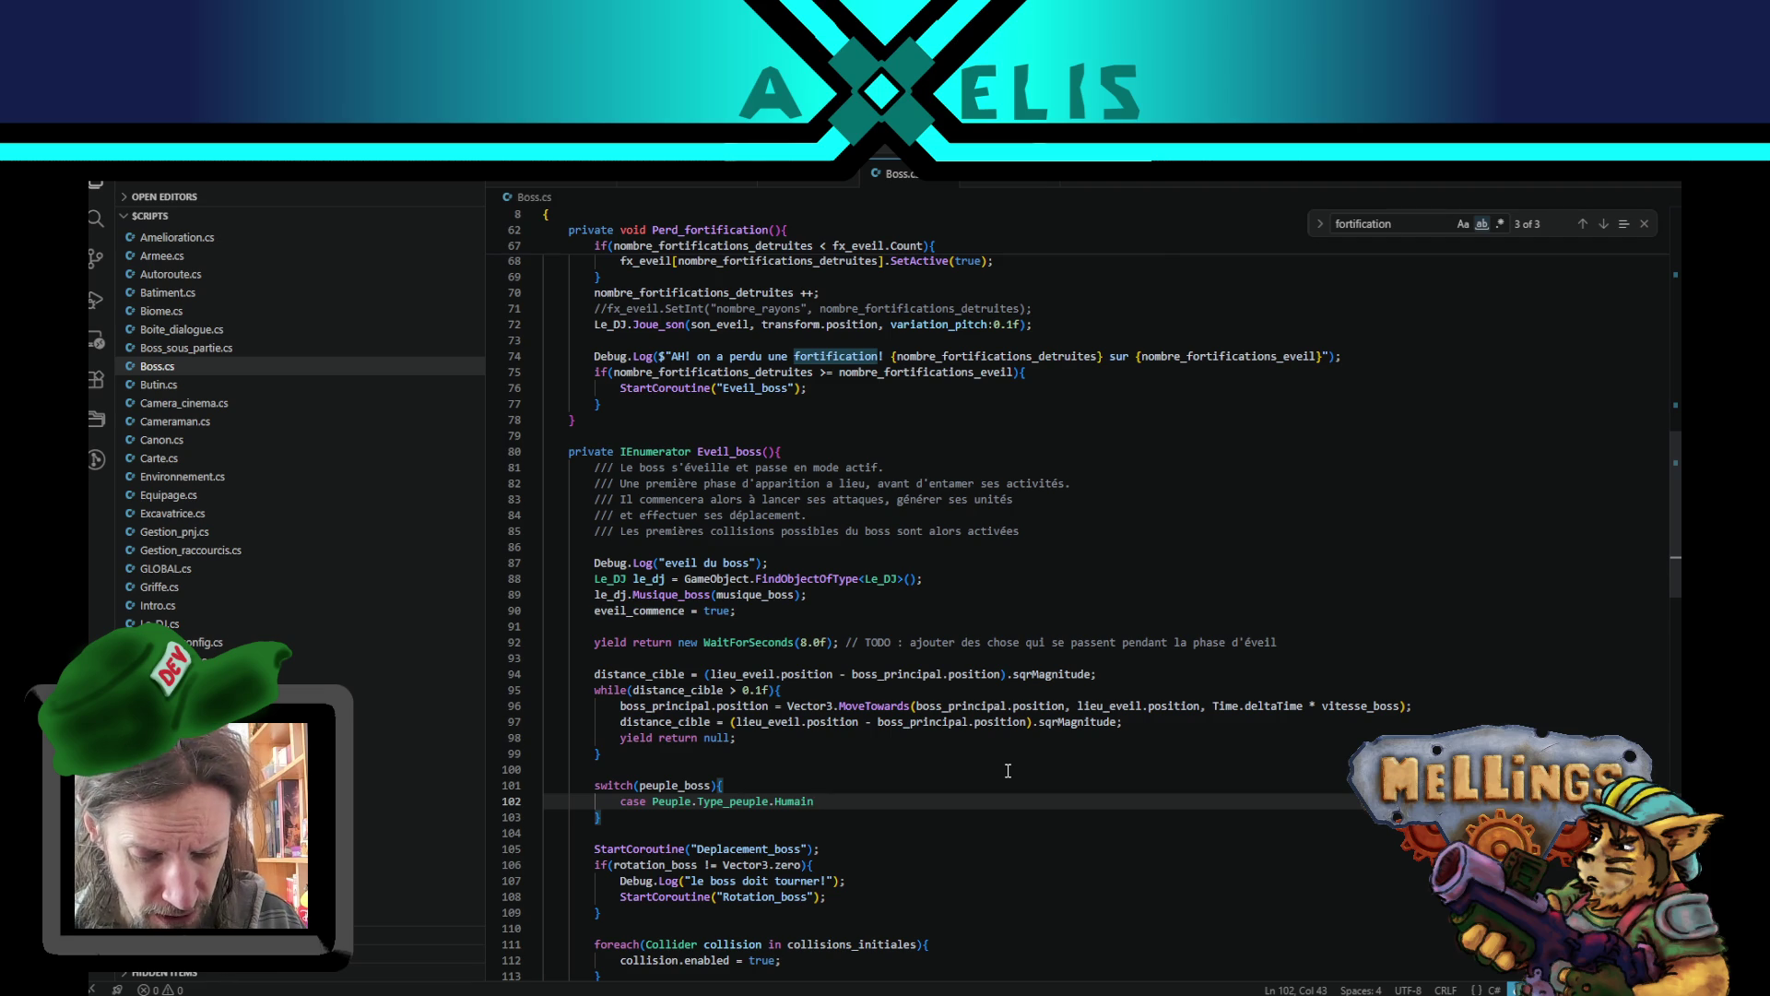
pyautogui.write(':')
pyautogui.press('Return')
pyautogui.press('Return')
pyautogui.write('break;')
pyautogui.press('Escape')
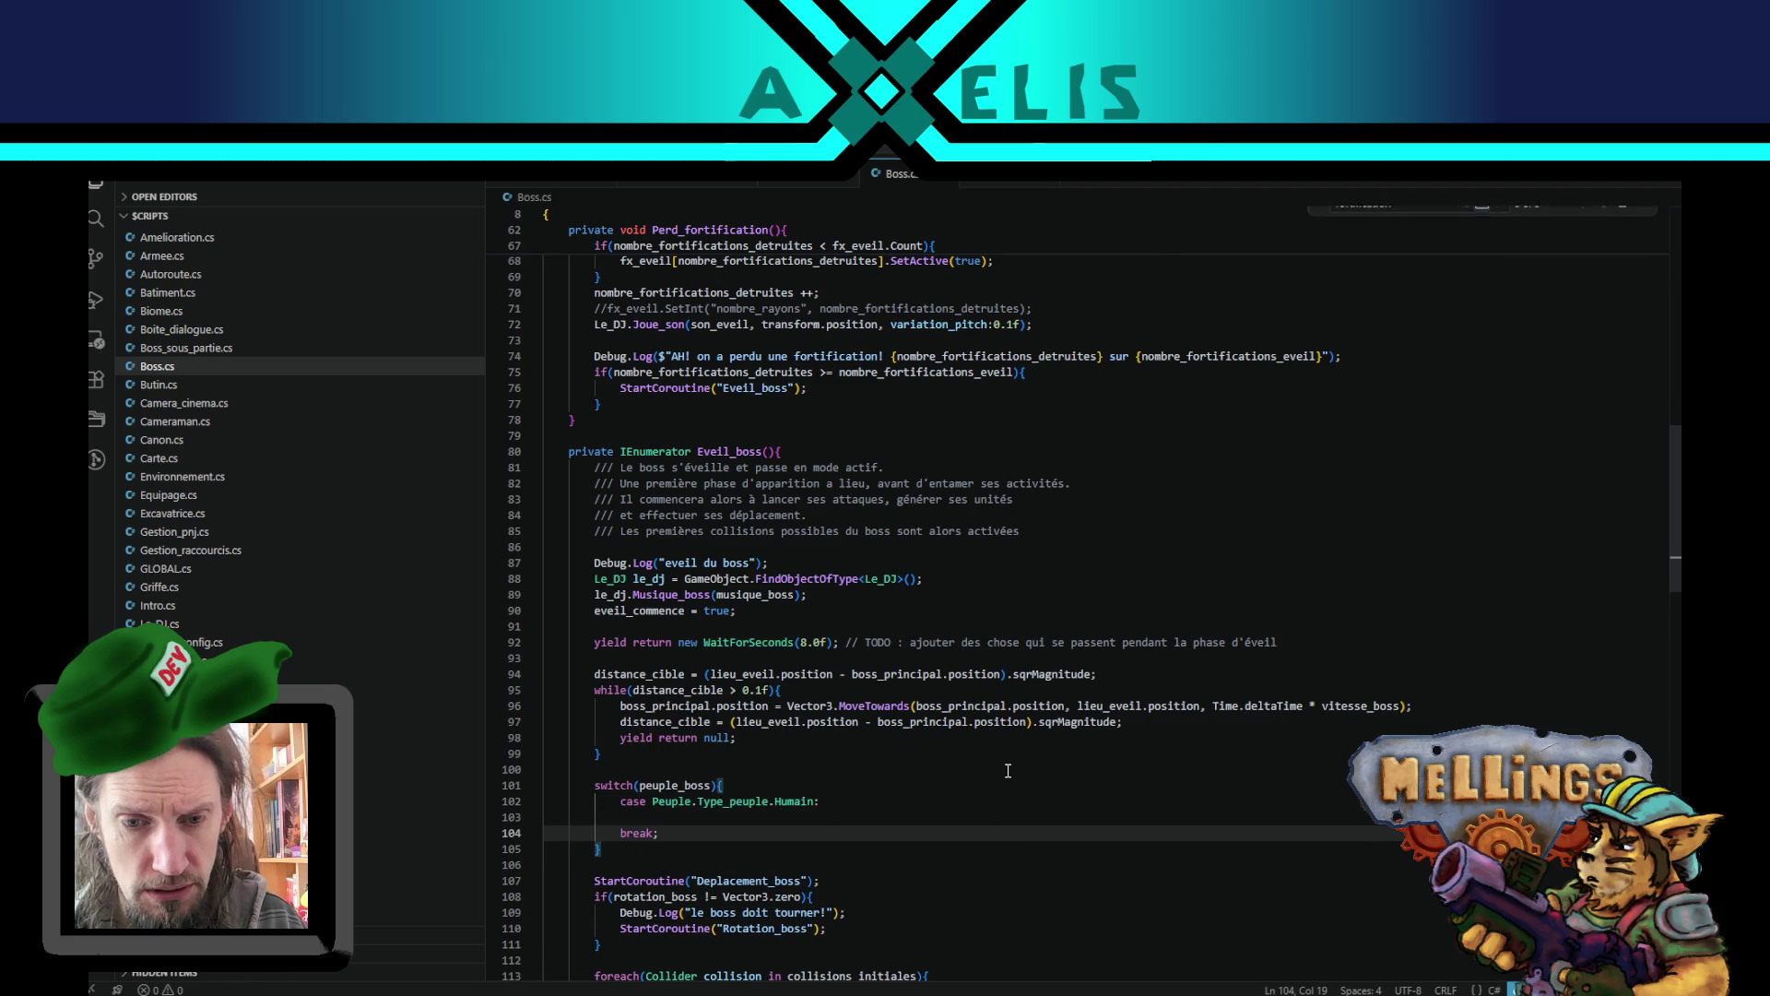
pyautogui.press('Up')
pyautogui.press('Tab')
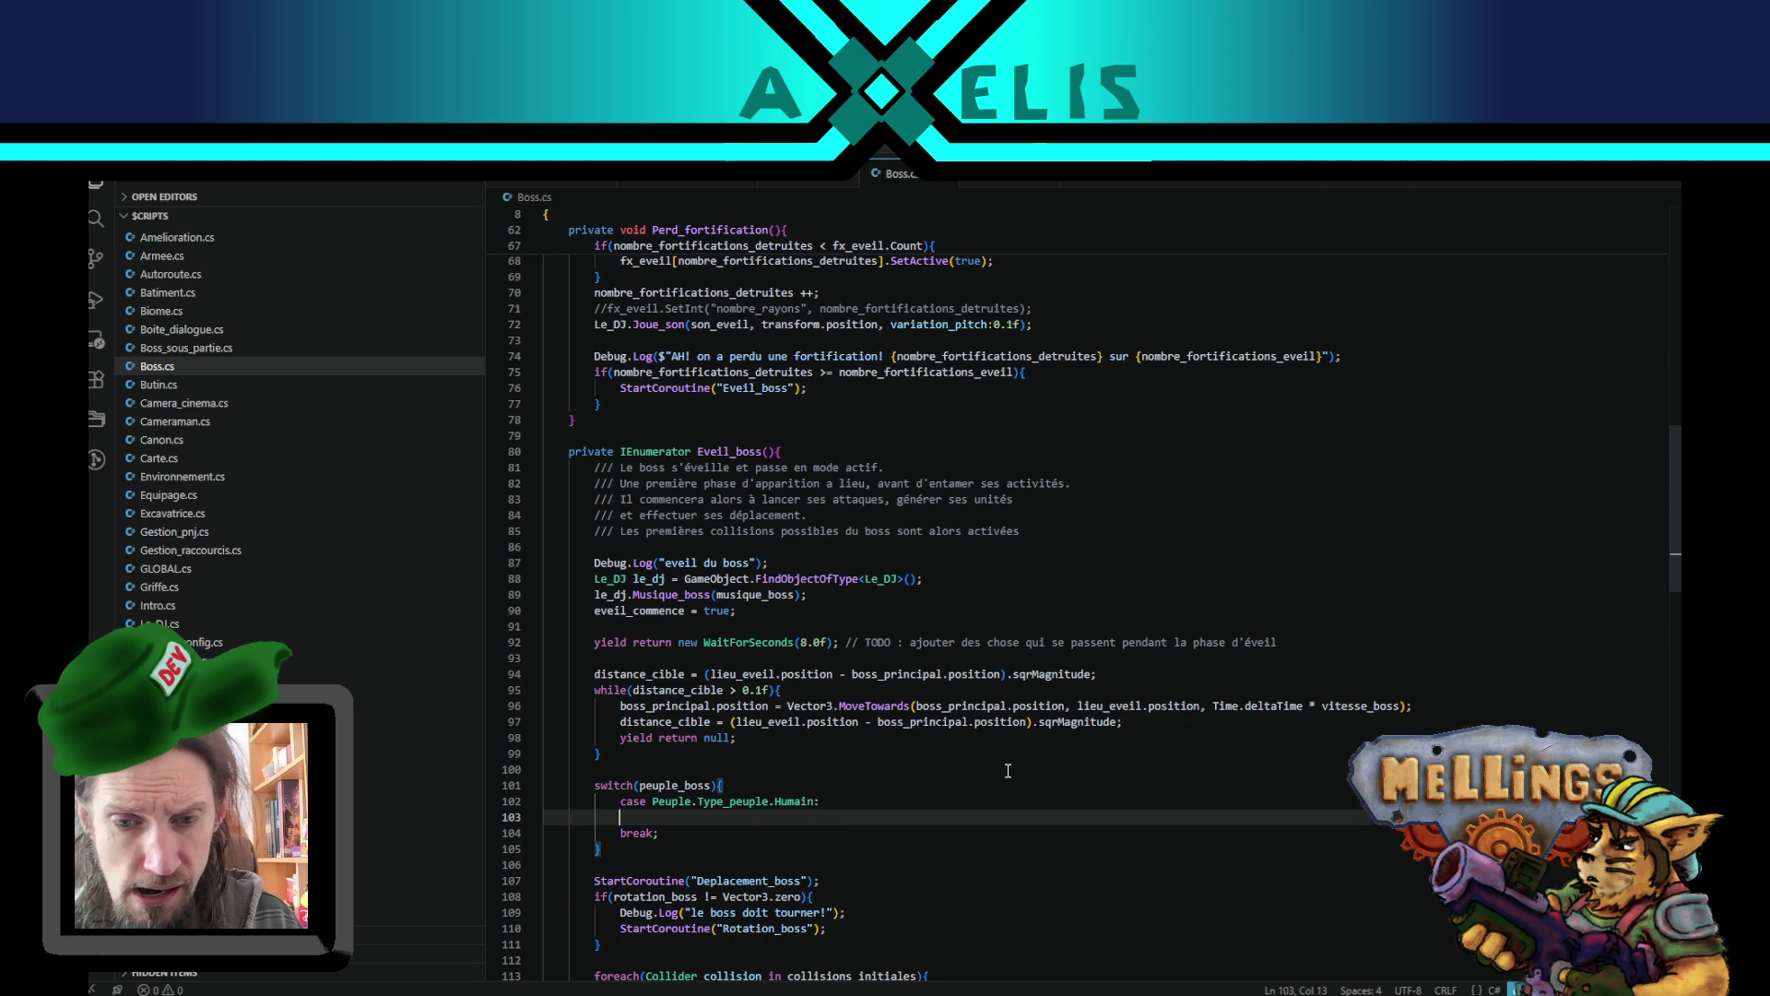
# - Move the StartCoroutine line into the Humain case and make it start 'Boss_humain'
pyautogui.scroll(-4, 1008, 770)
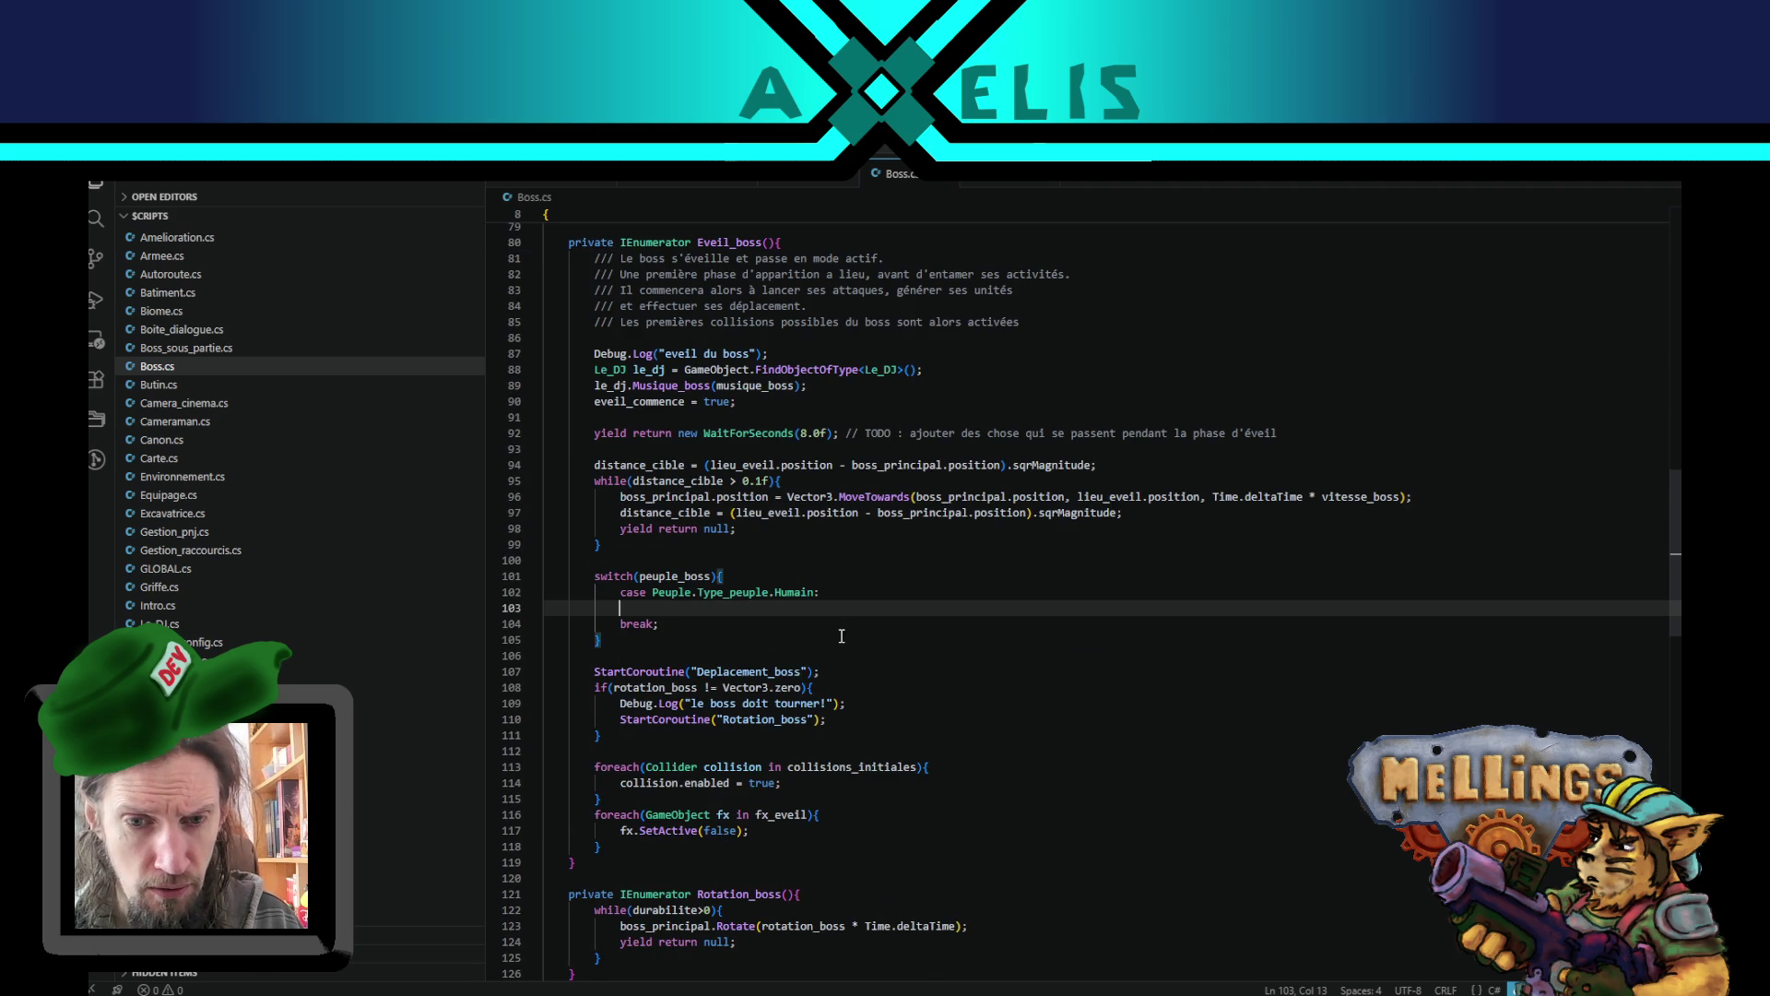
pyautogui.click(713, 674)
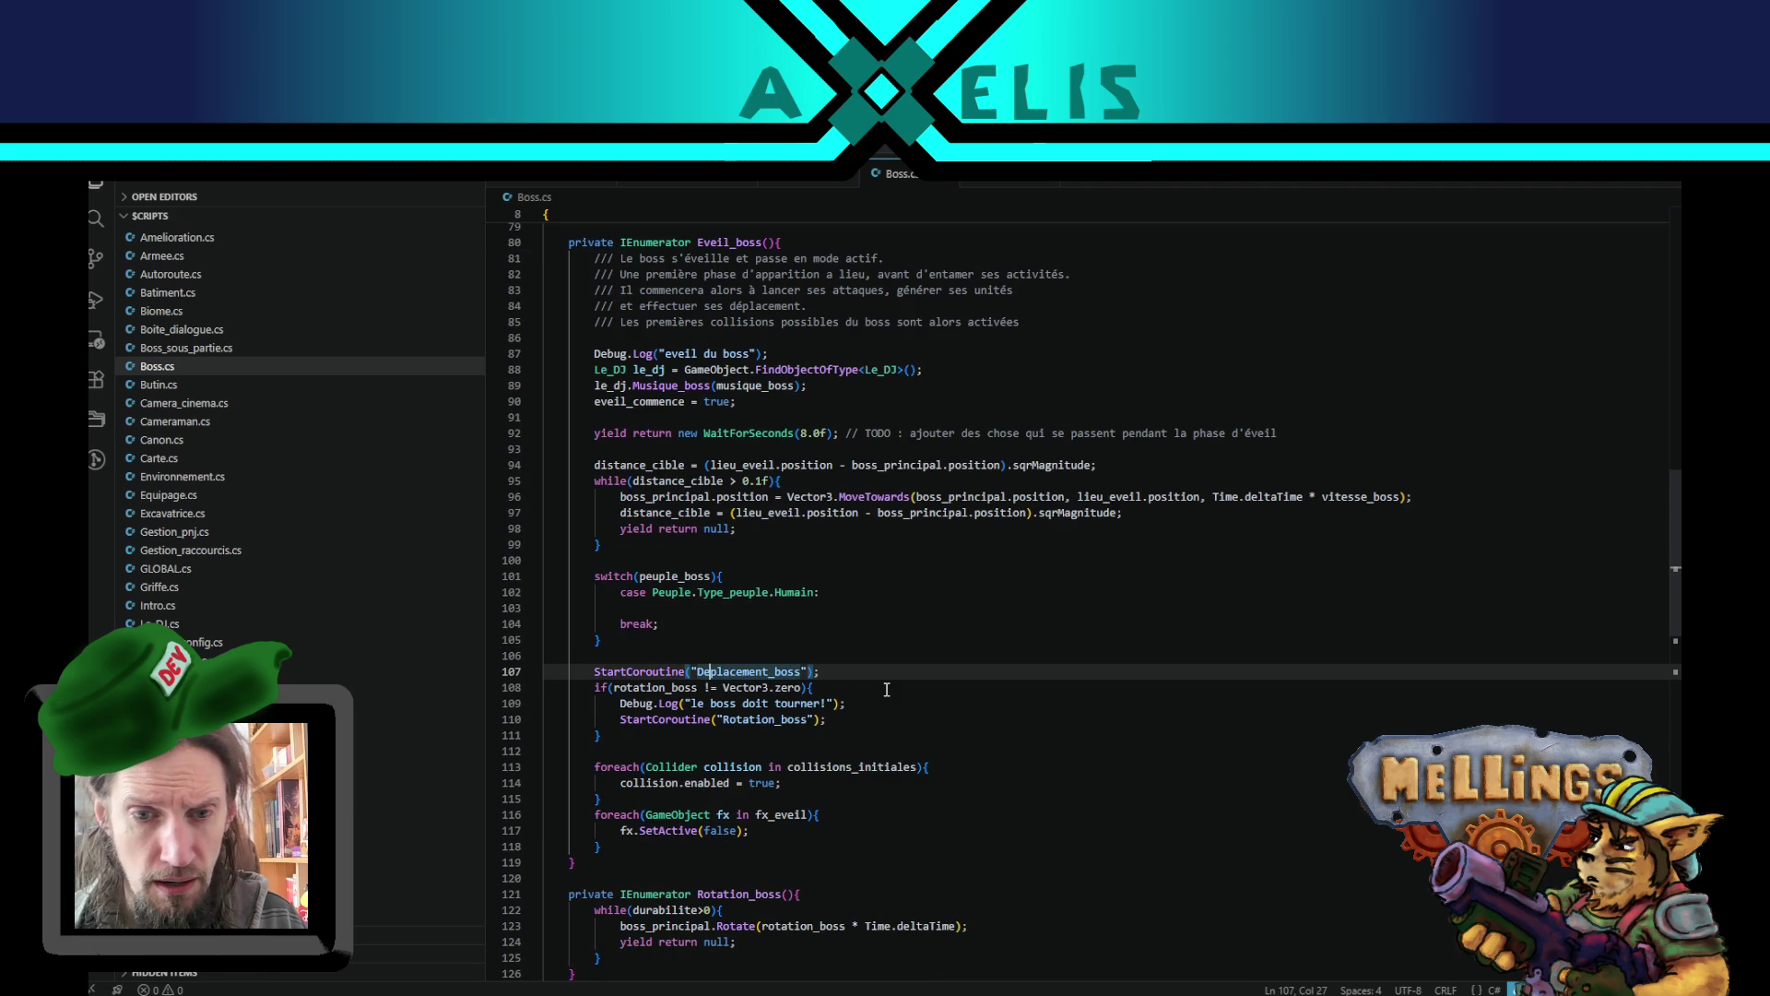
pyautogui.hotkey('alt', 'Up')
pyautogui.hotkey('alt', 'Up')
pyautogui.hotkey('alt', 'Up')
pyautogui.press('Home')
pyautogui.press('Tab')
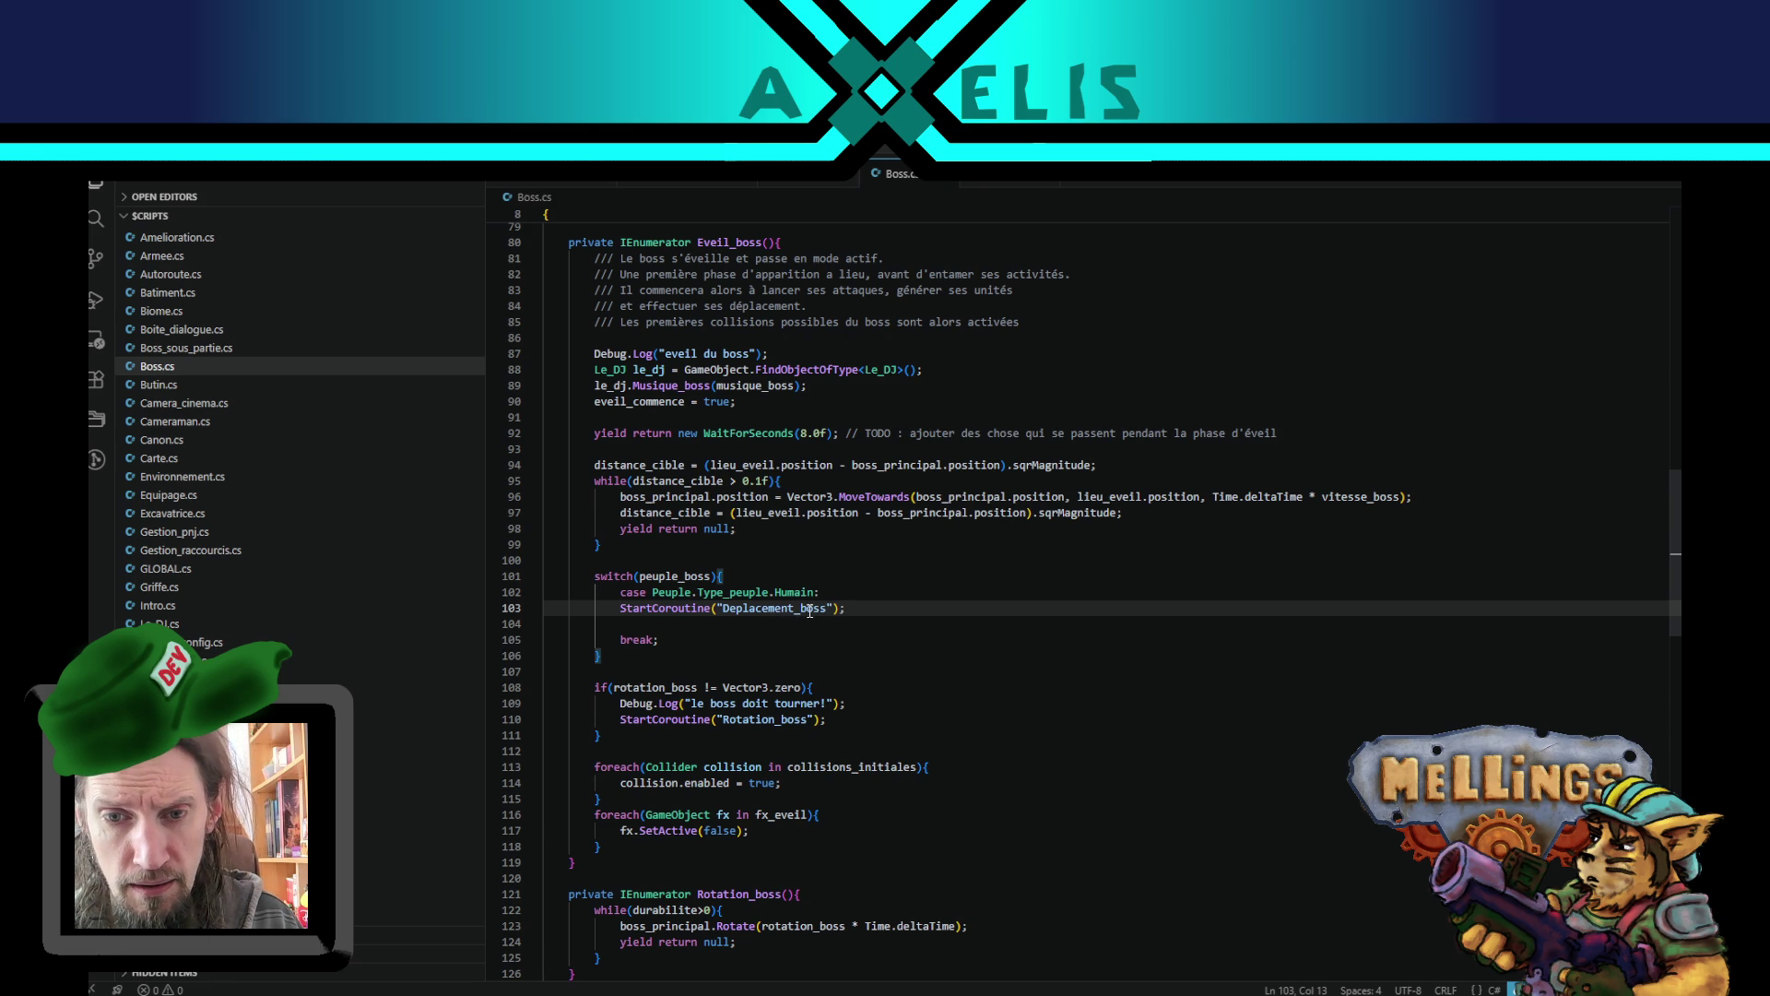
pyautogui.doubleClick(798, 608)
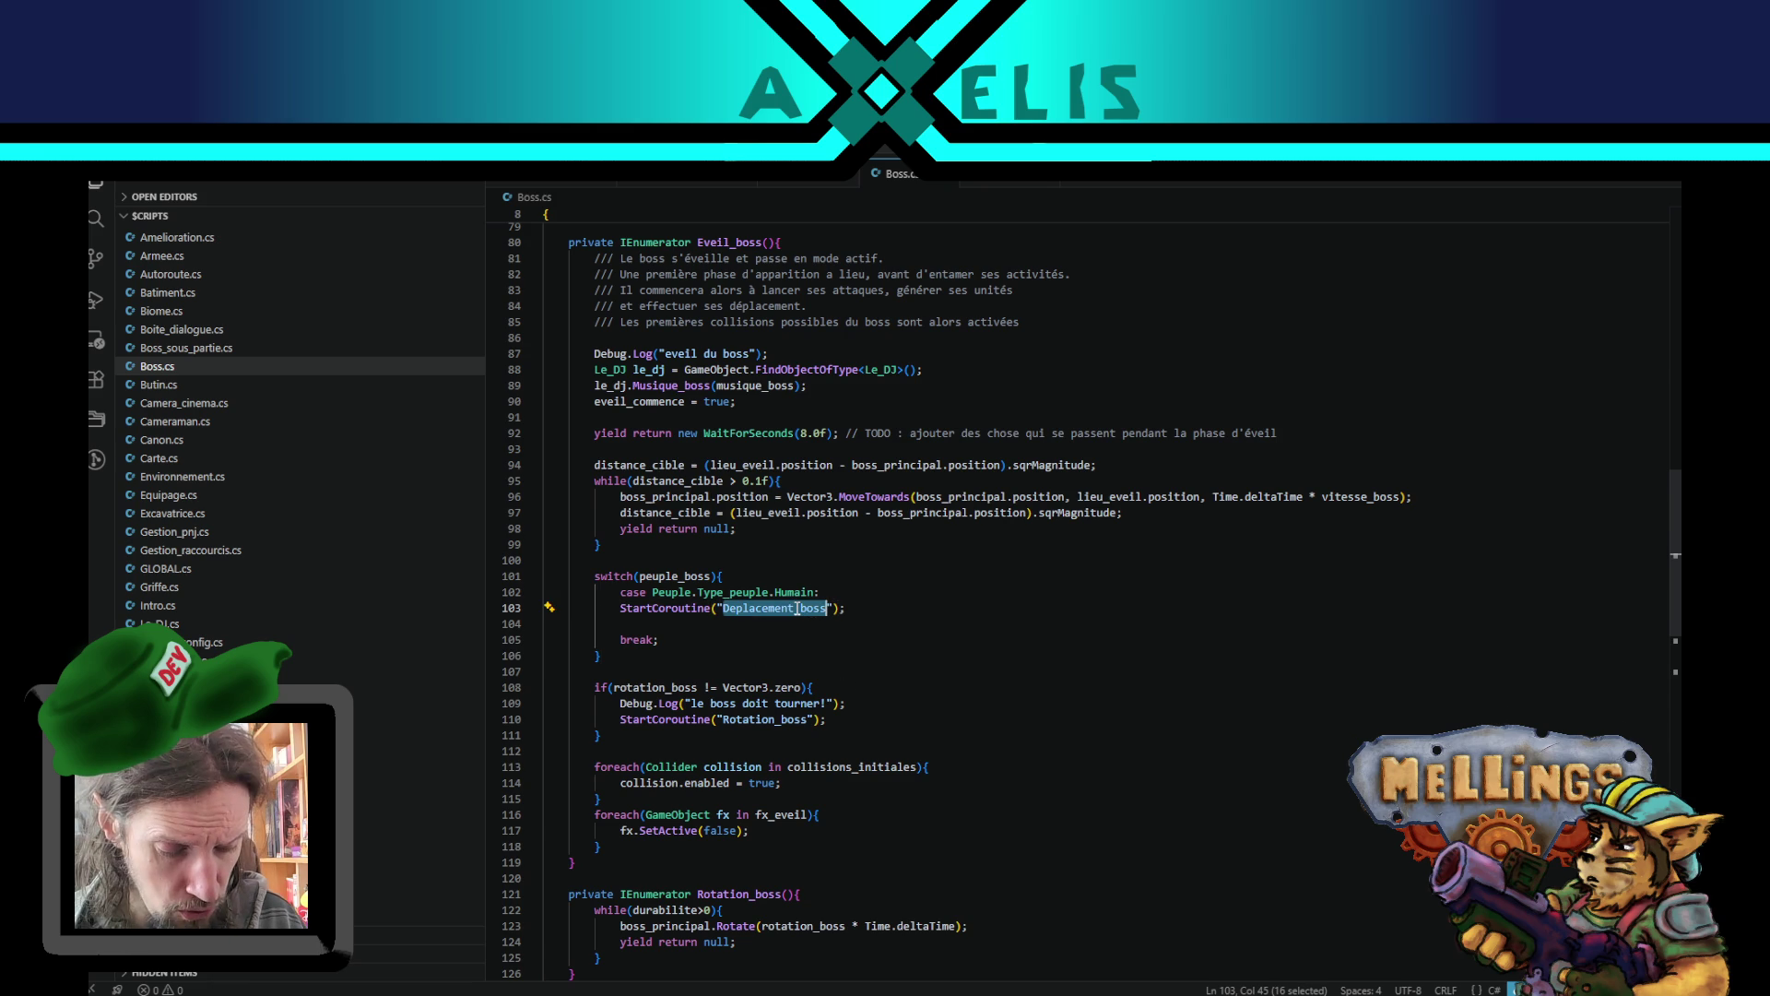
pyautogui.write('Boss_humain')
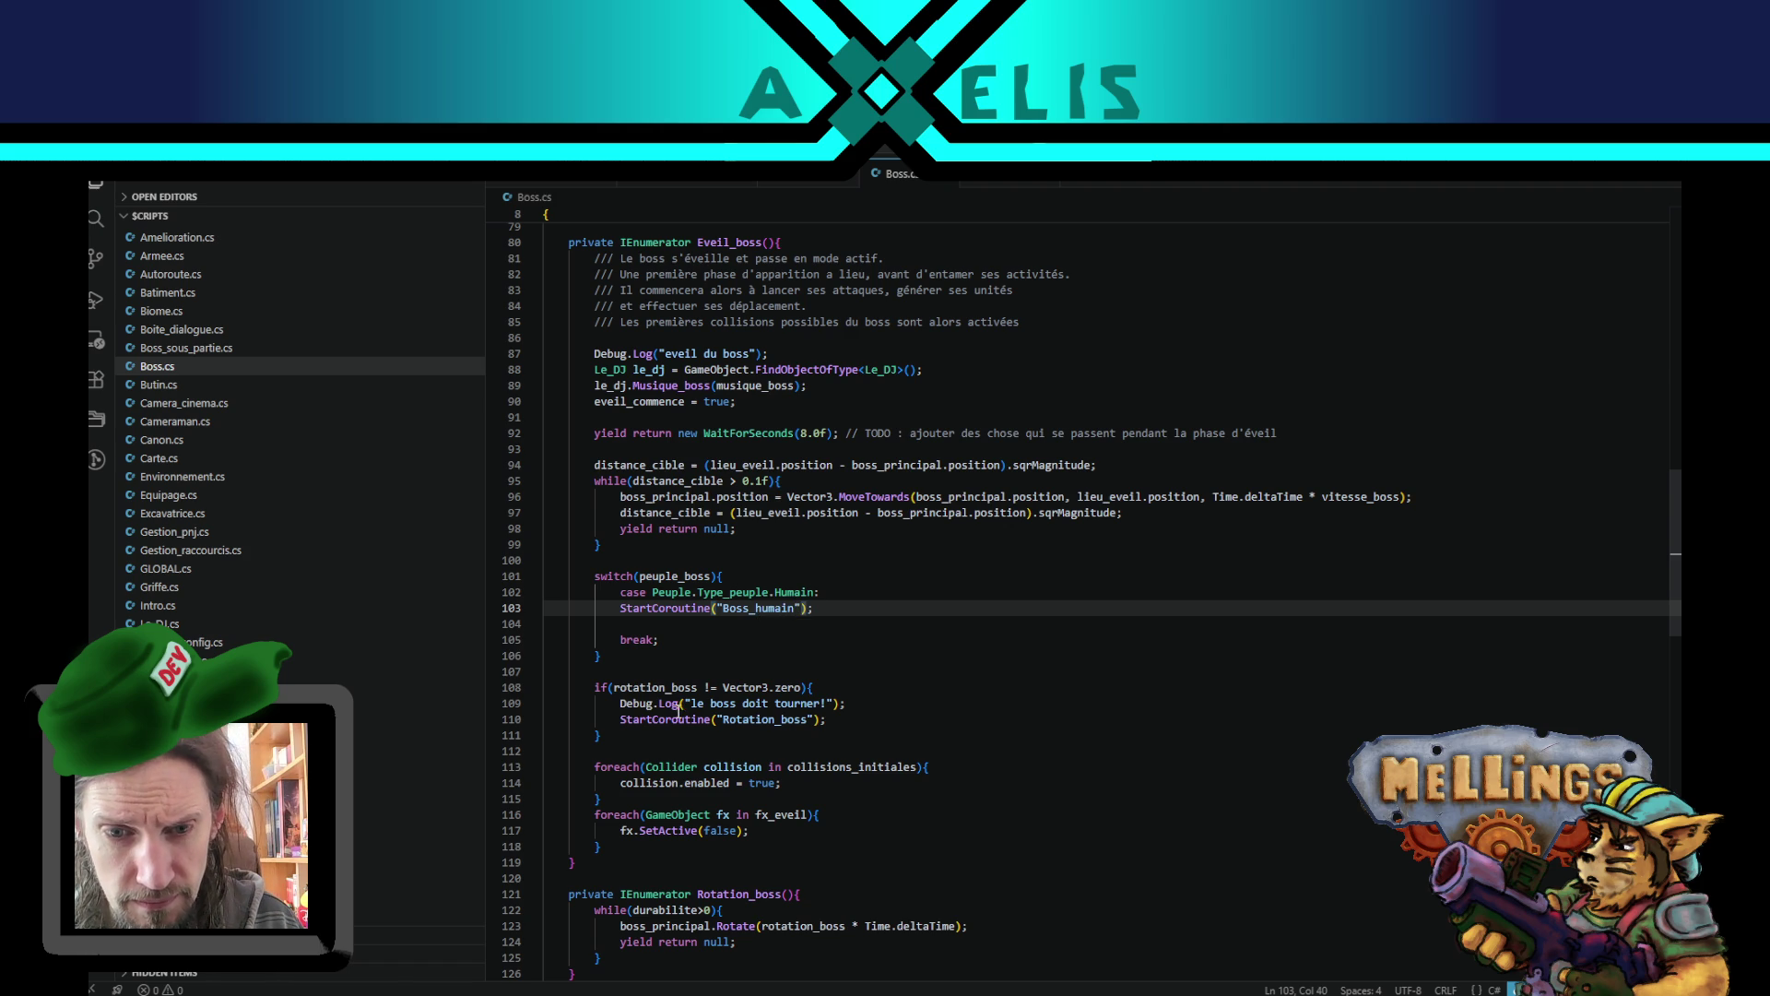
# - Move the Rotation_boss StartCoroutine line down into the Deplacement_boss coroutine
pyautogui.click(639, 723)
pyautogui.scroll(-10, 1041, 669)
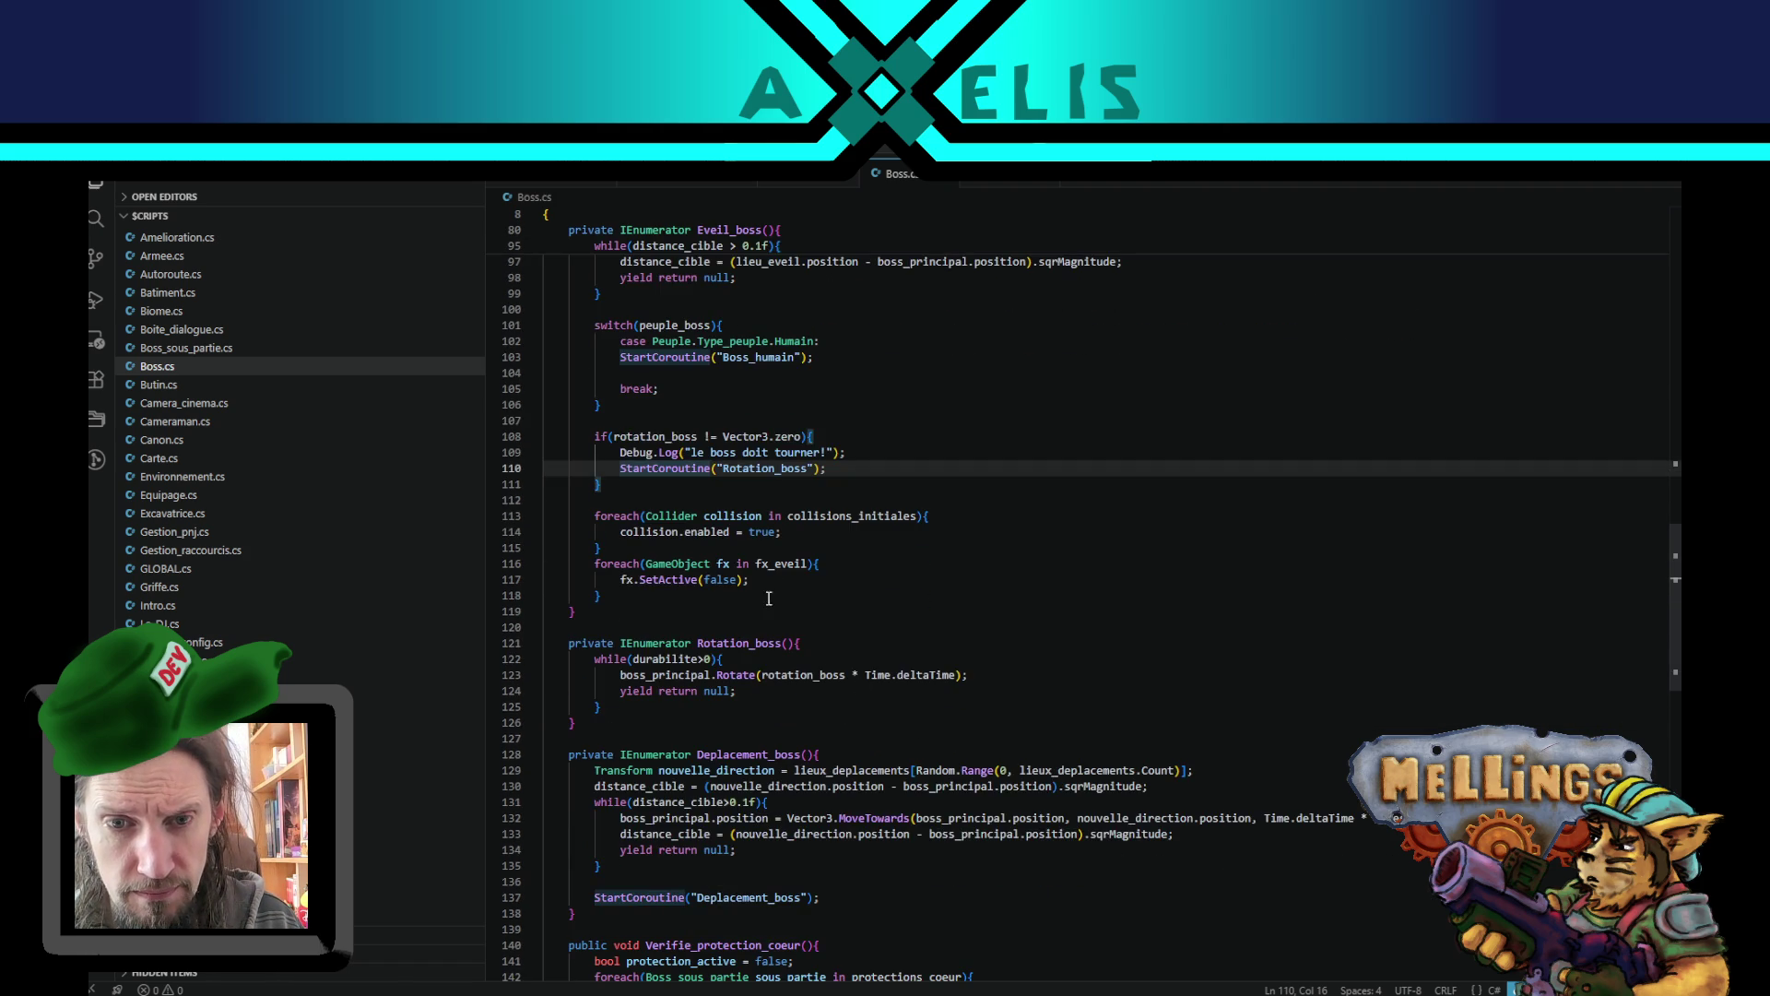
pyautogui.hotkey('alt', 'Down')
pyautogui.hotkey('alt', 'Down')
pyautogui.hotkey('alt', 'Down')
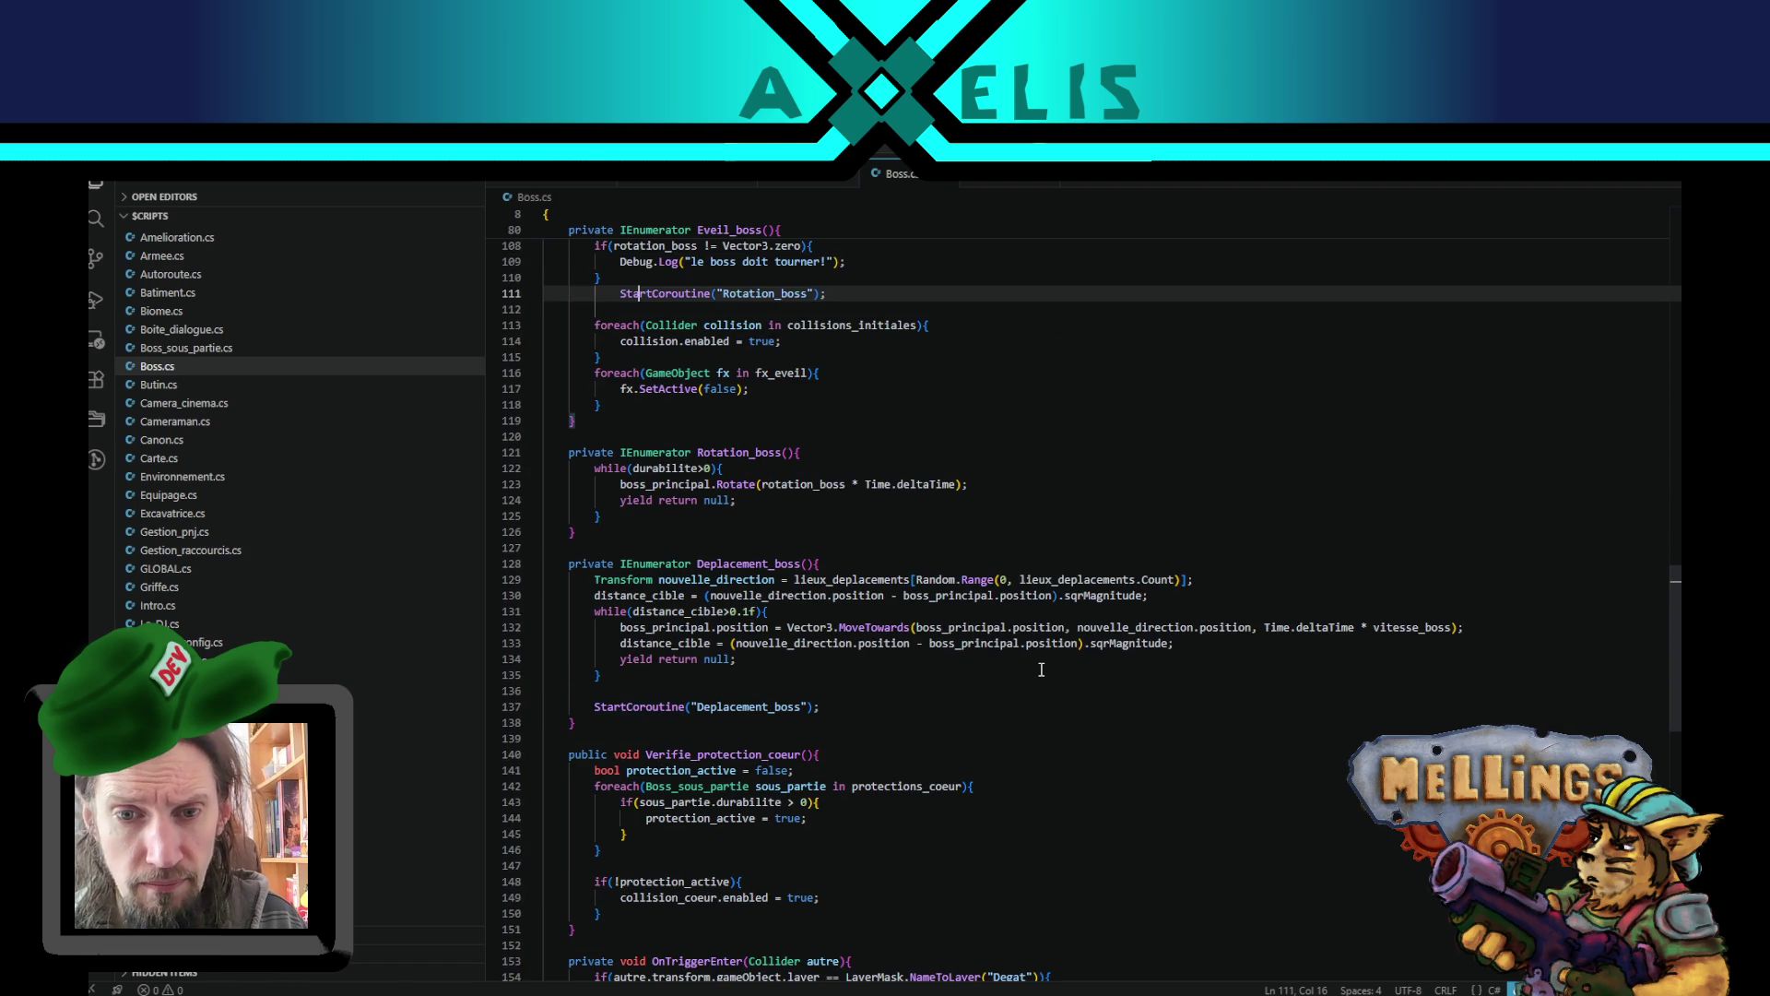
pyautogui.hotkey('alt', 'Down')
pyautogui.hotkey('alt', 'Down')
pyautogui.hotkey('alt', 'Down')
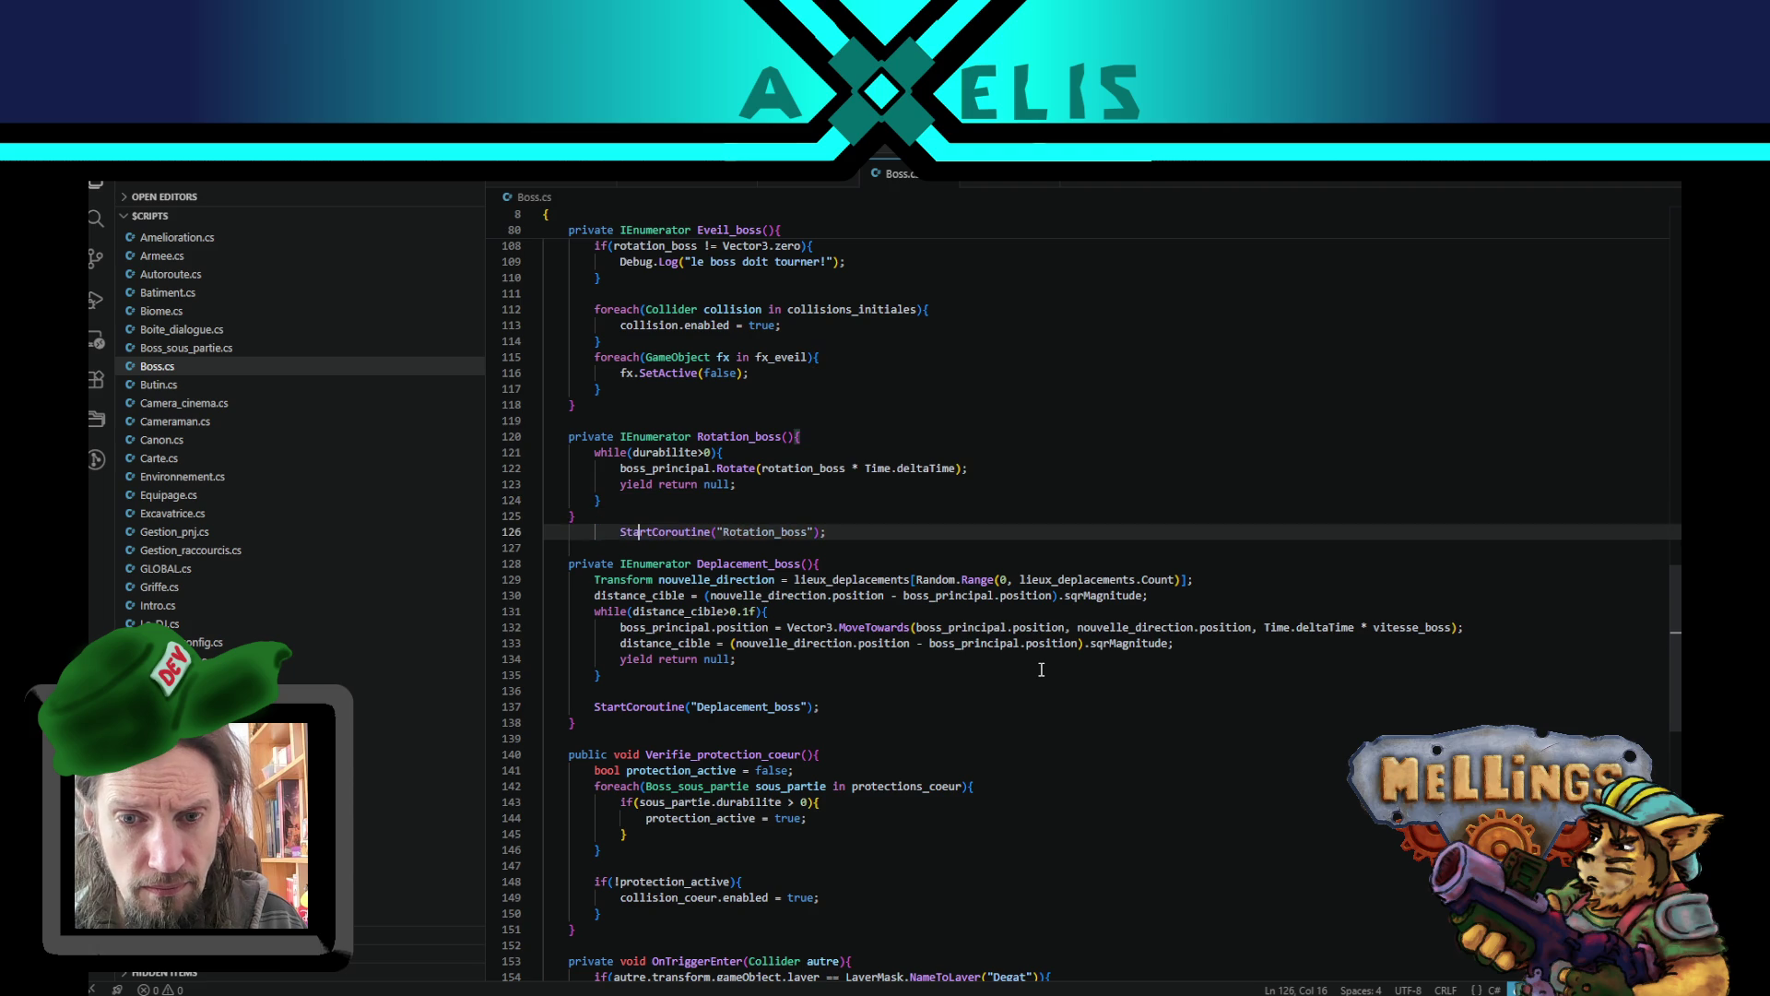
pyautogui.hotkey('shift', 'Tab')
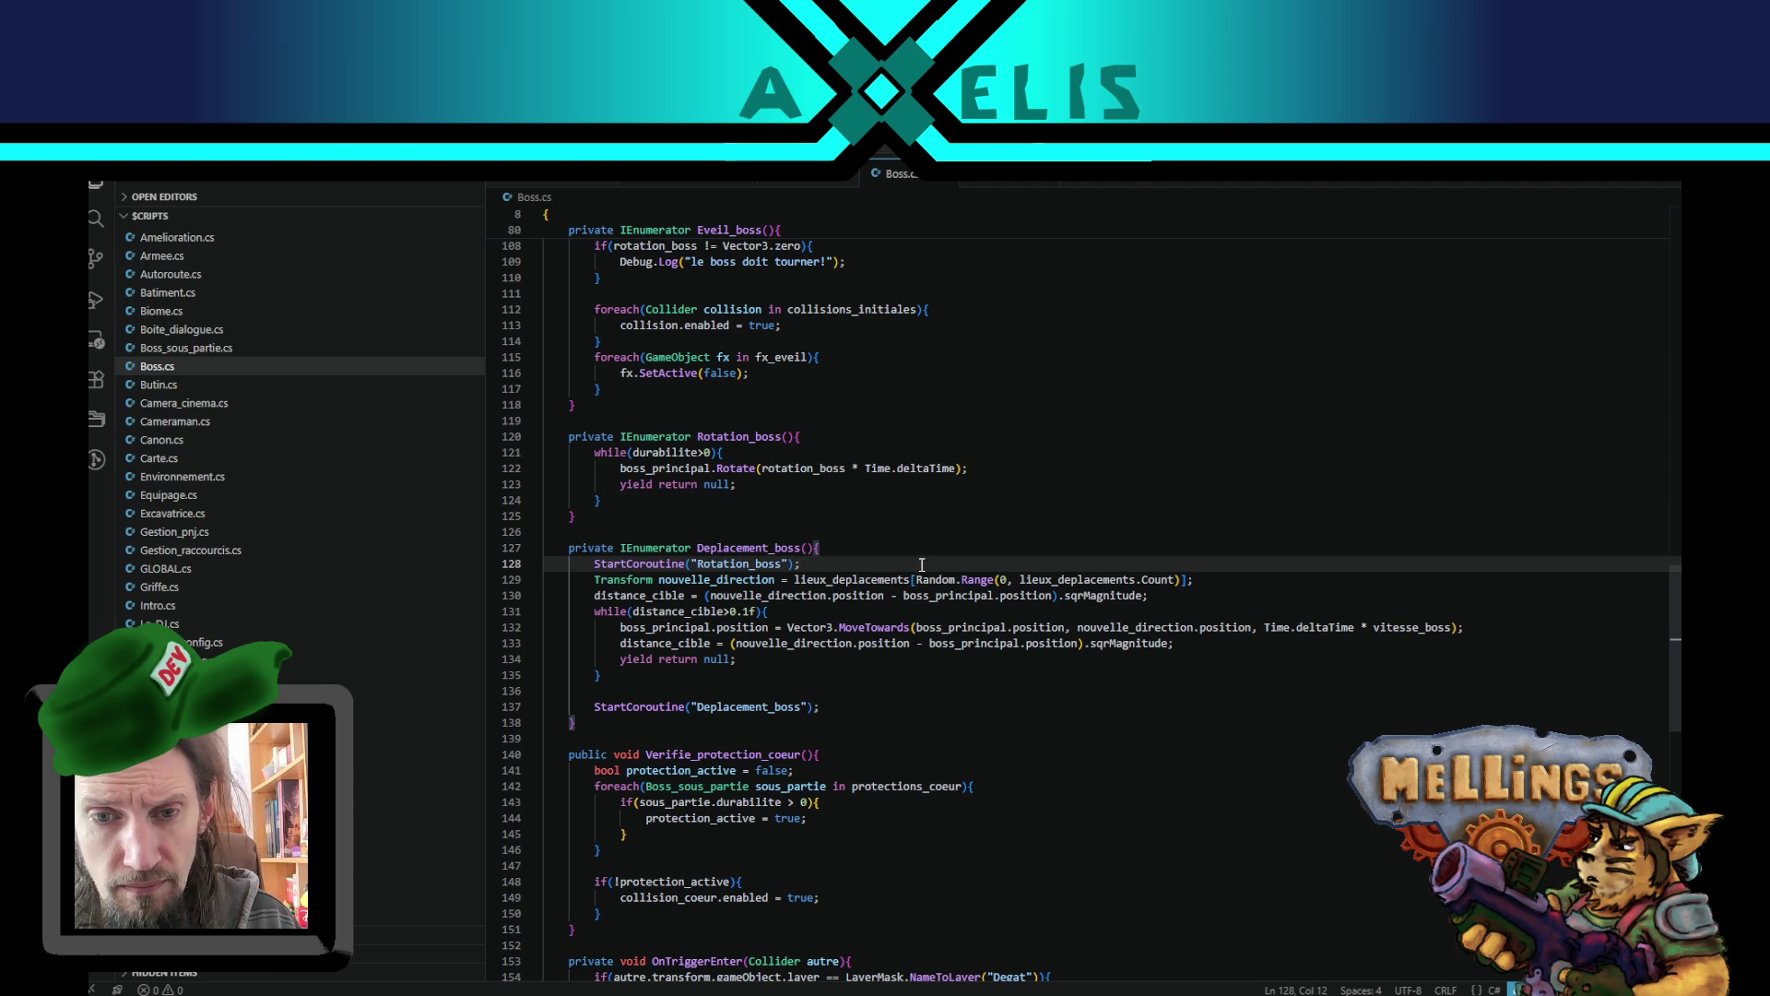
# - Rename the Deplacement_boss coroutine and its recursive call to Boss_humain
pyautogui.click(770, 548)
pyautogui.doubleClick(771, 547)
pyautogui.scroll(6, 752, 524)
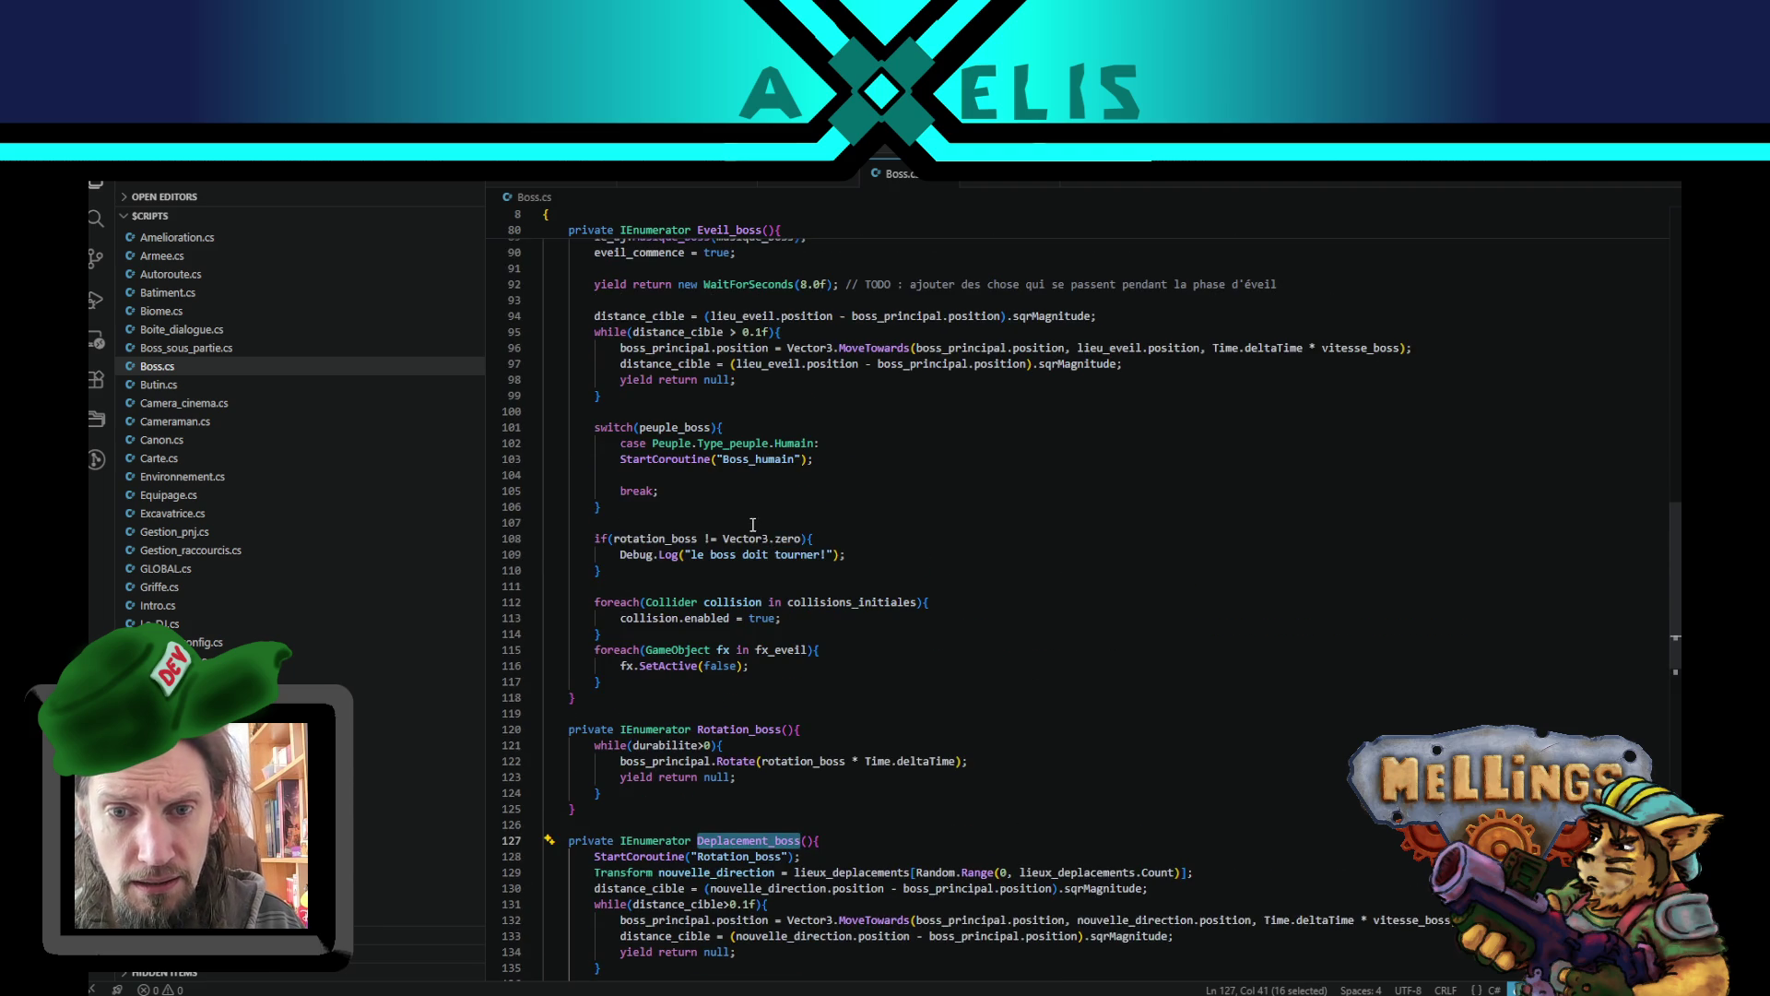
pyautogui.scroll(-6, 922, 746)
pyautogui.scroll(4, 885, 760)
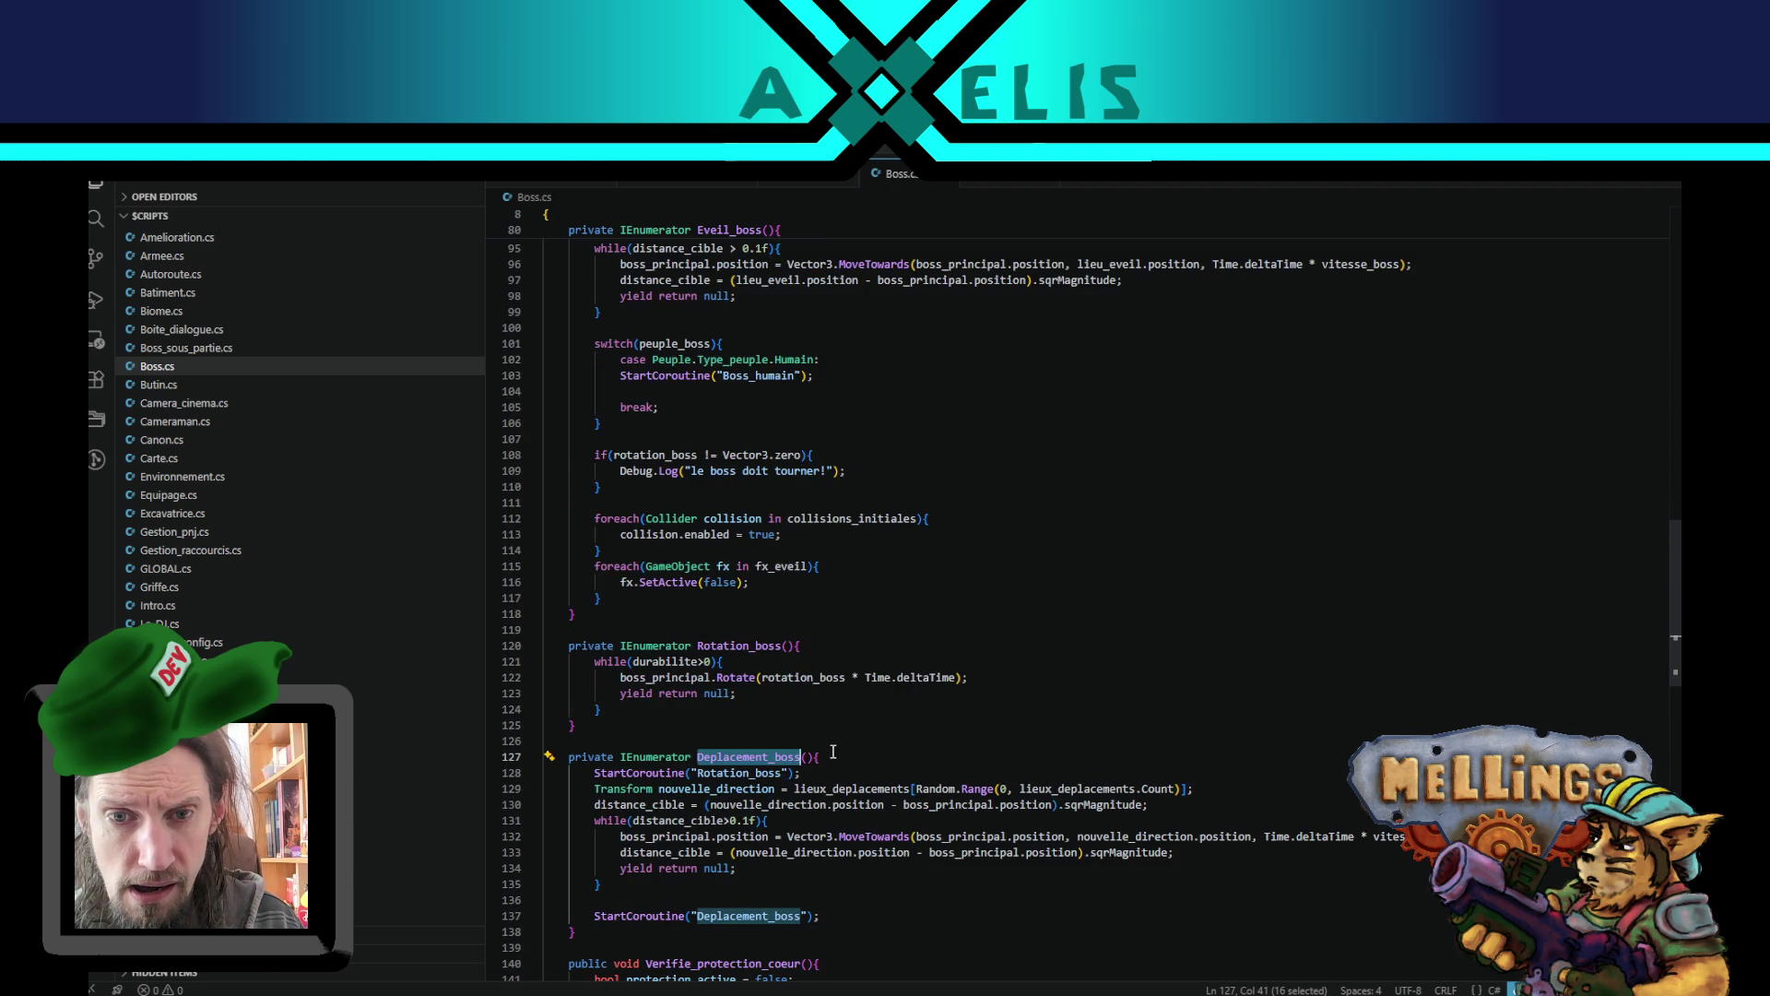
pyautogui.scroll(3, 799, 492)
pyautogui.doubleClick(758, 500)
pyautogui.hotkey('ctrl', 'c')
pyautogui.scroll(-6, 761, 503)
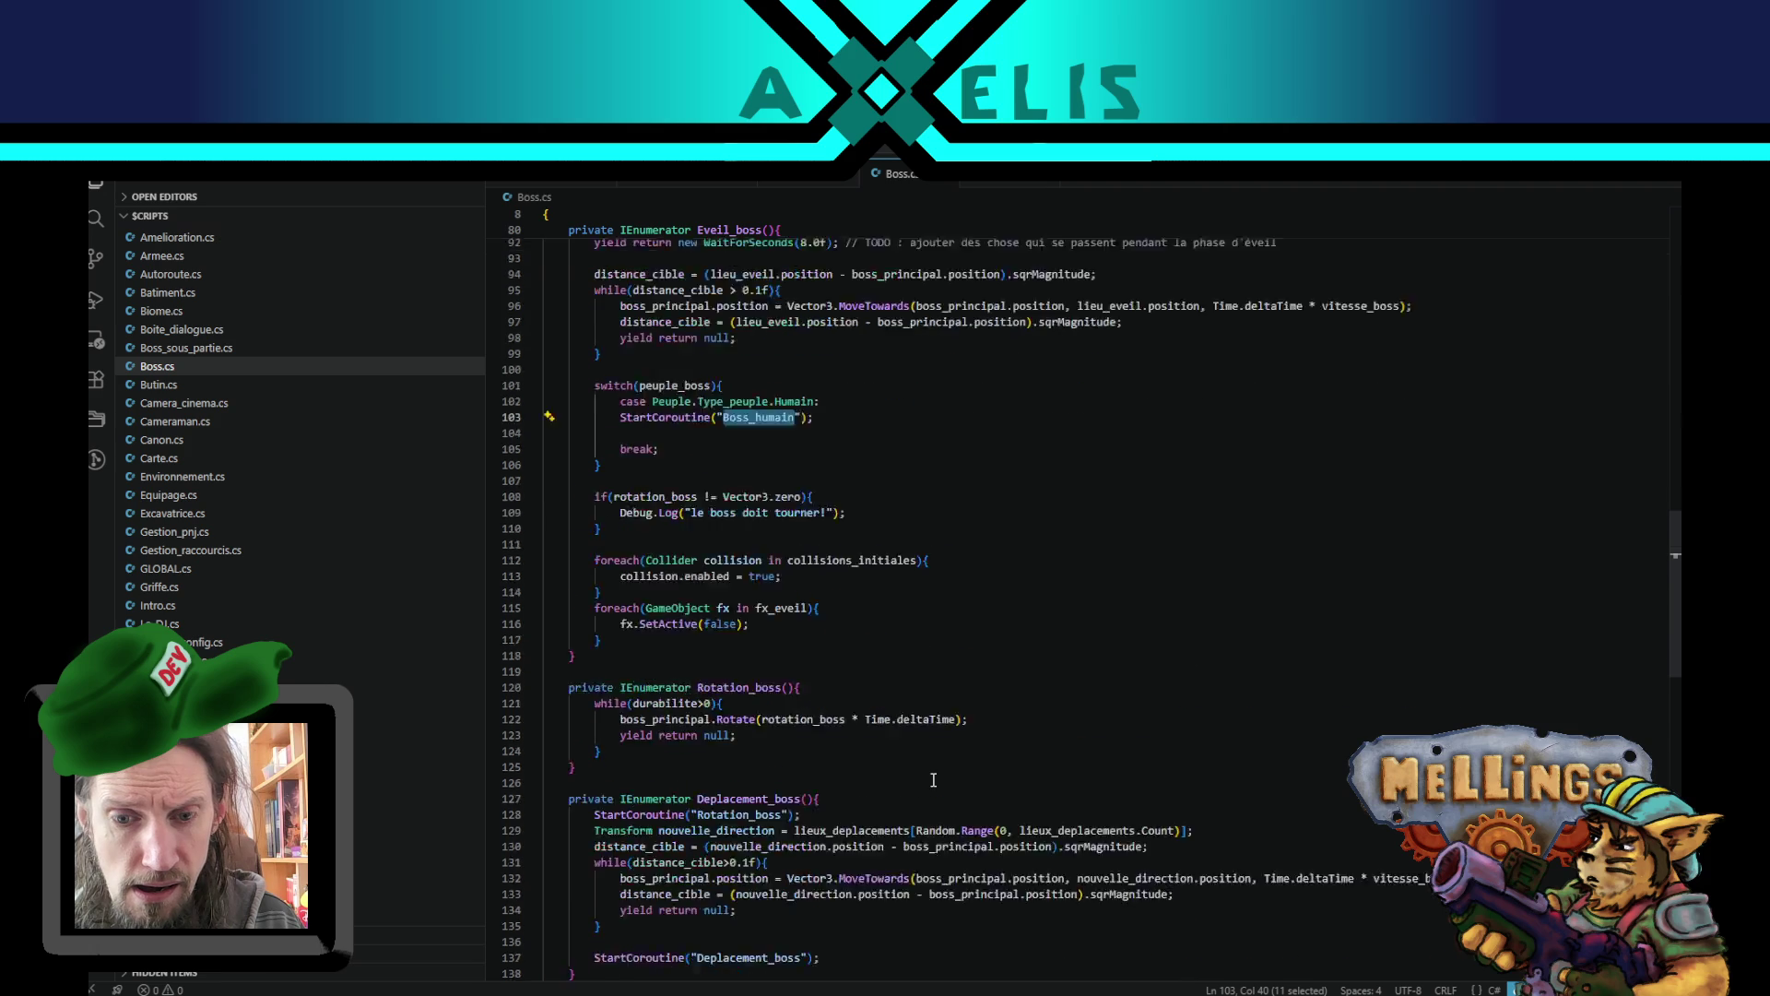
pyautogui.doubleClick(756, 590)
pyautogui.hotkey('ctrl', 'v')
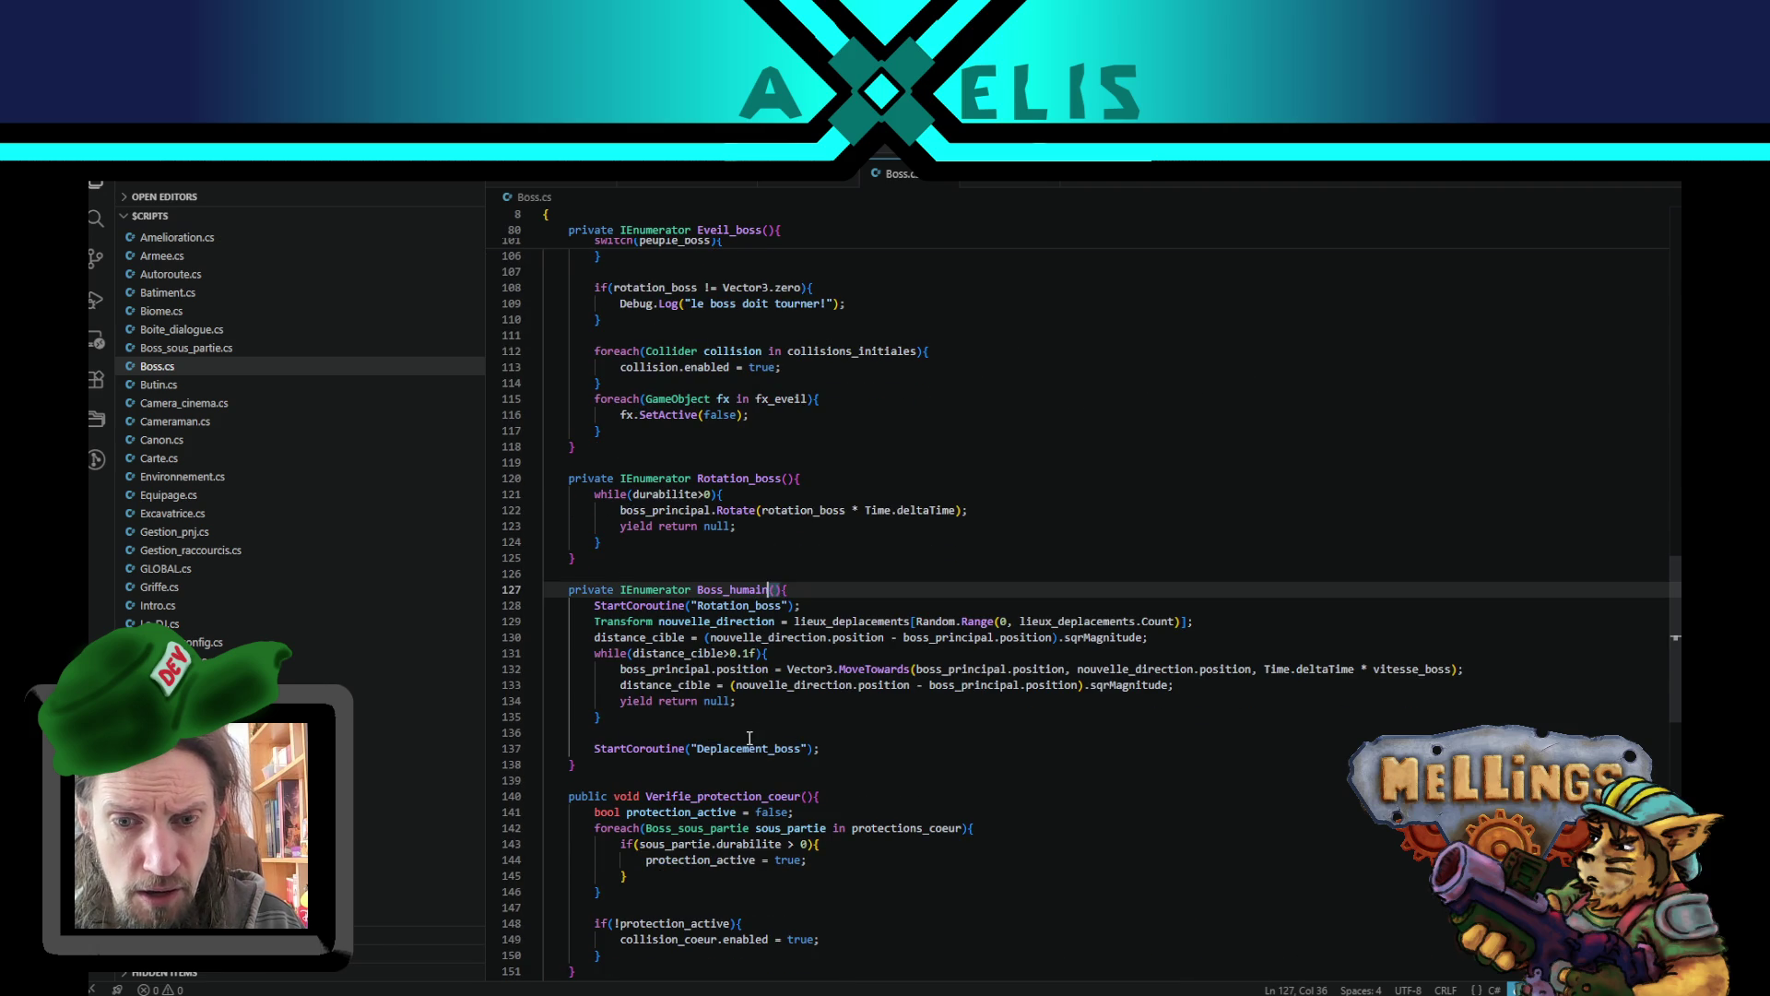
pyautogui.click(750, 748)
pyautogui.doubleClick(750, 748)
pyautogui.hotkey('ctrl', 'v')
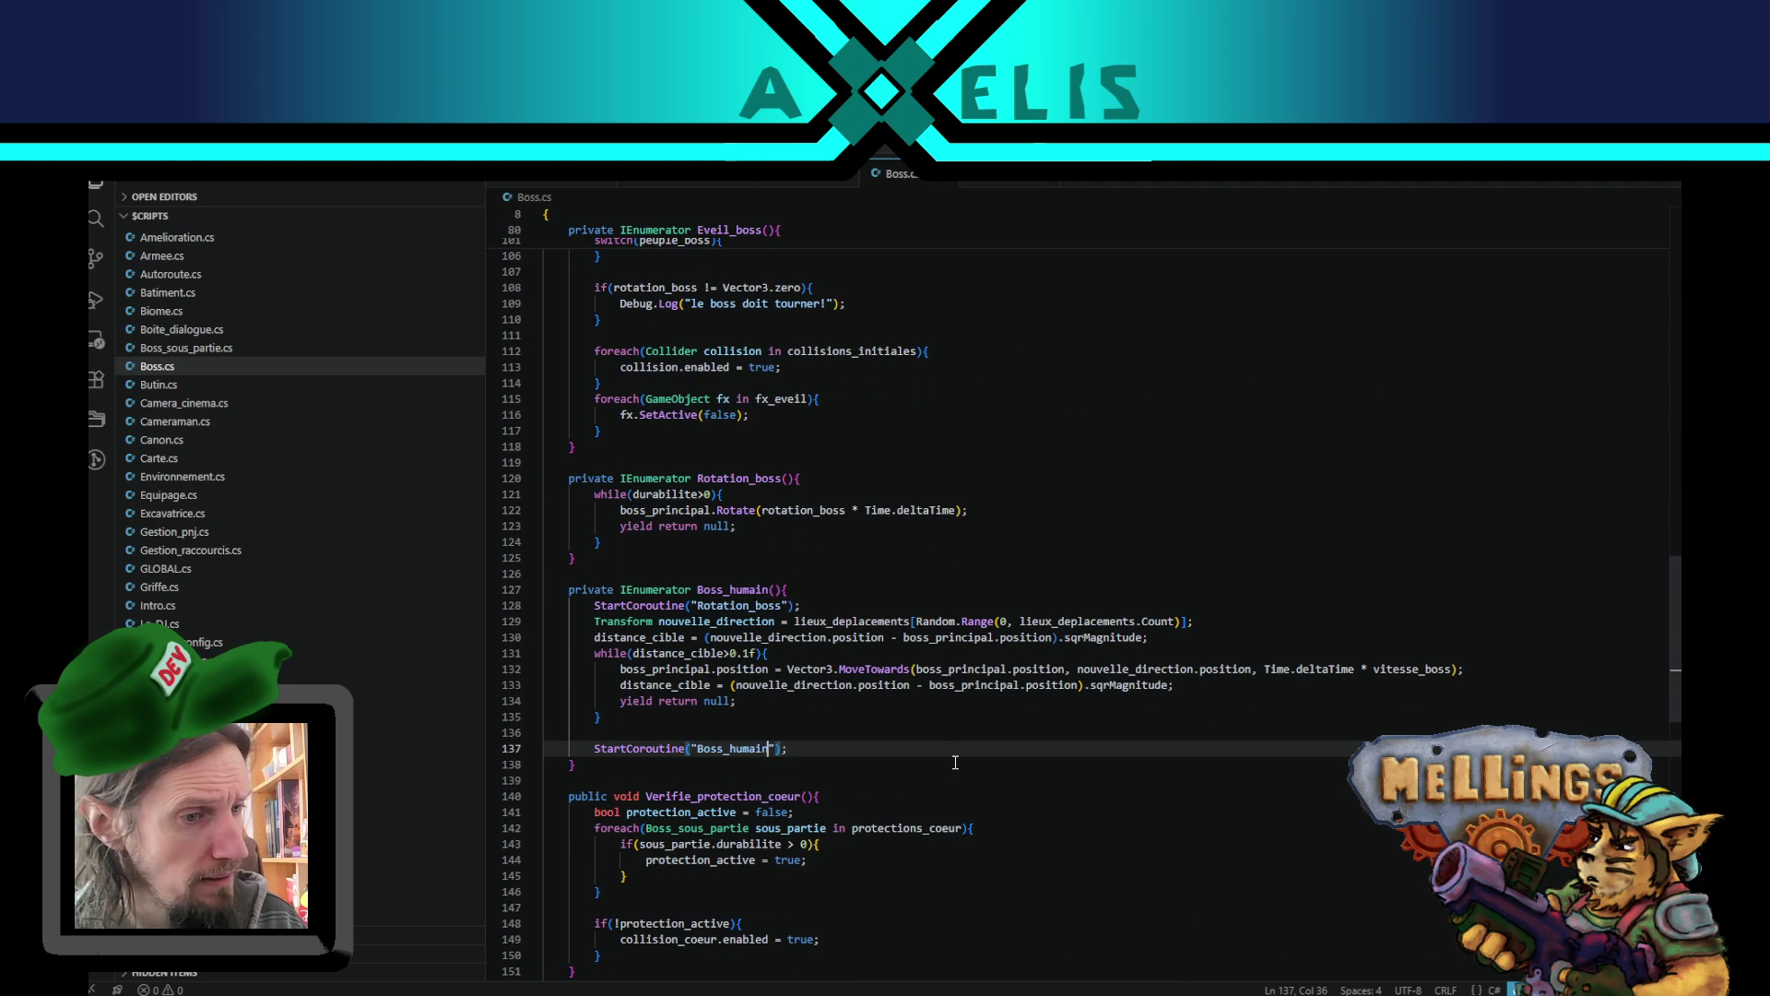
# - Remove the blank line in the Humain case and indent its call and break
pyautogui.scroll(8, 830, 728)
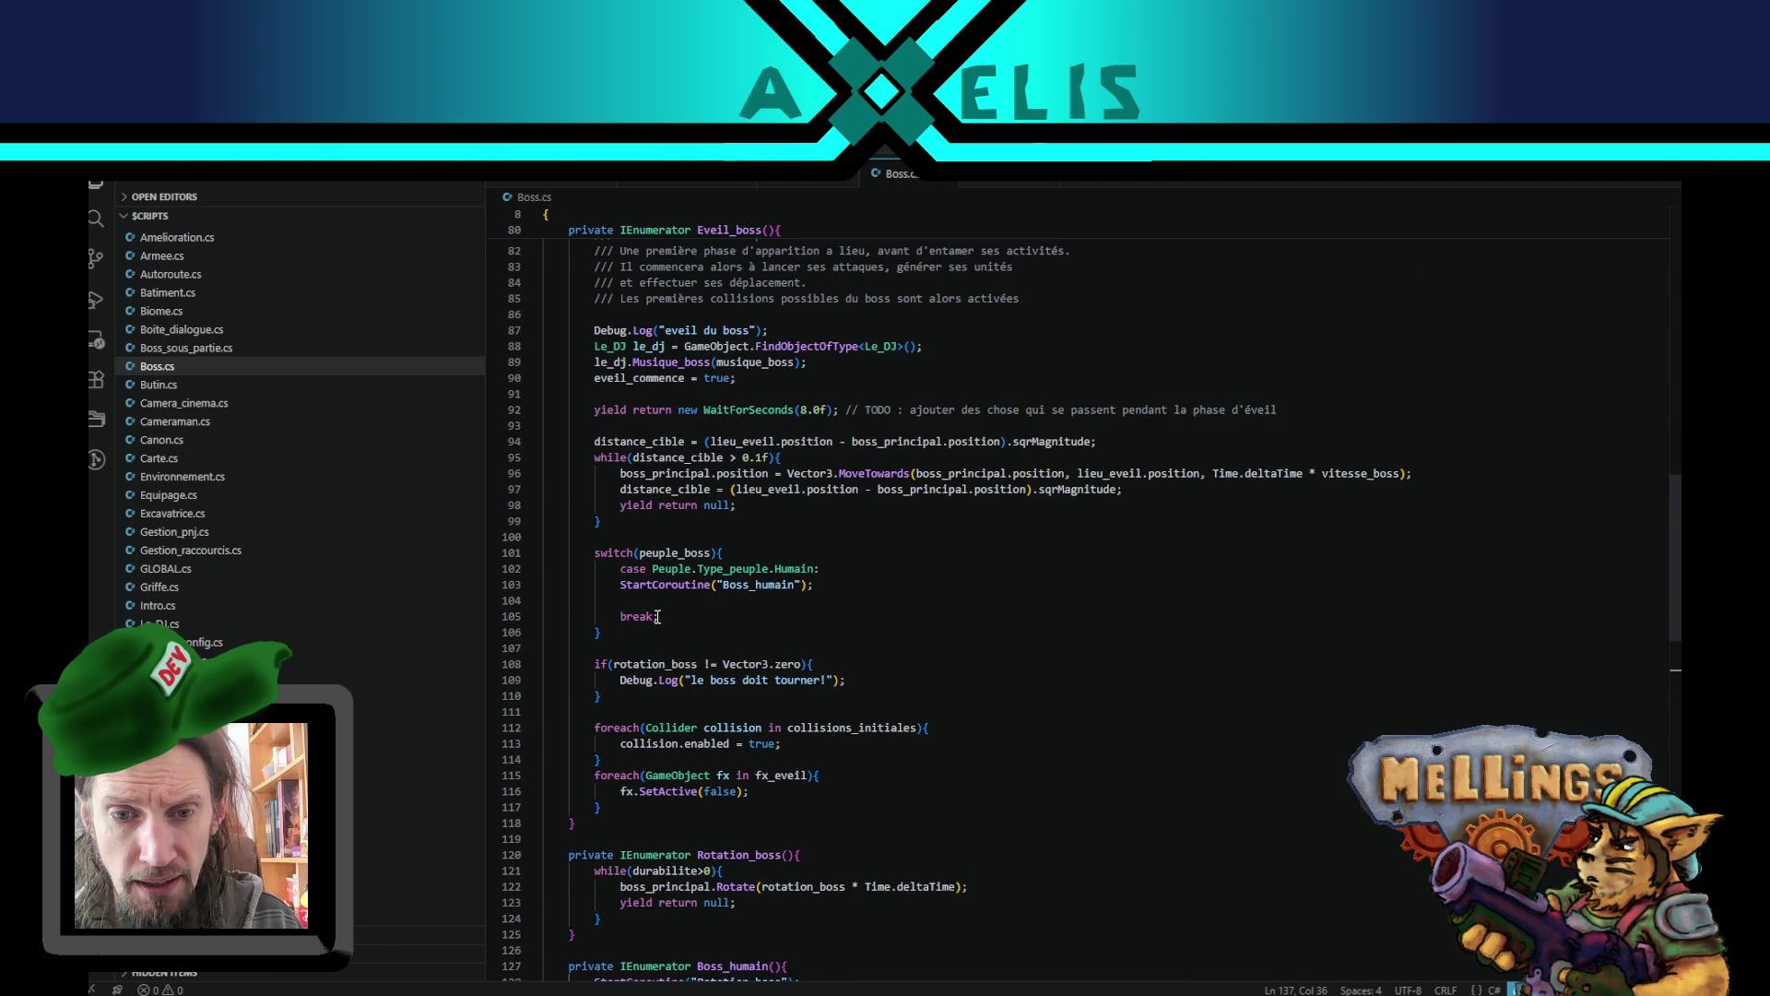
pyautogui.click(661, 617)
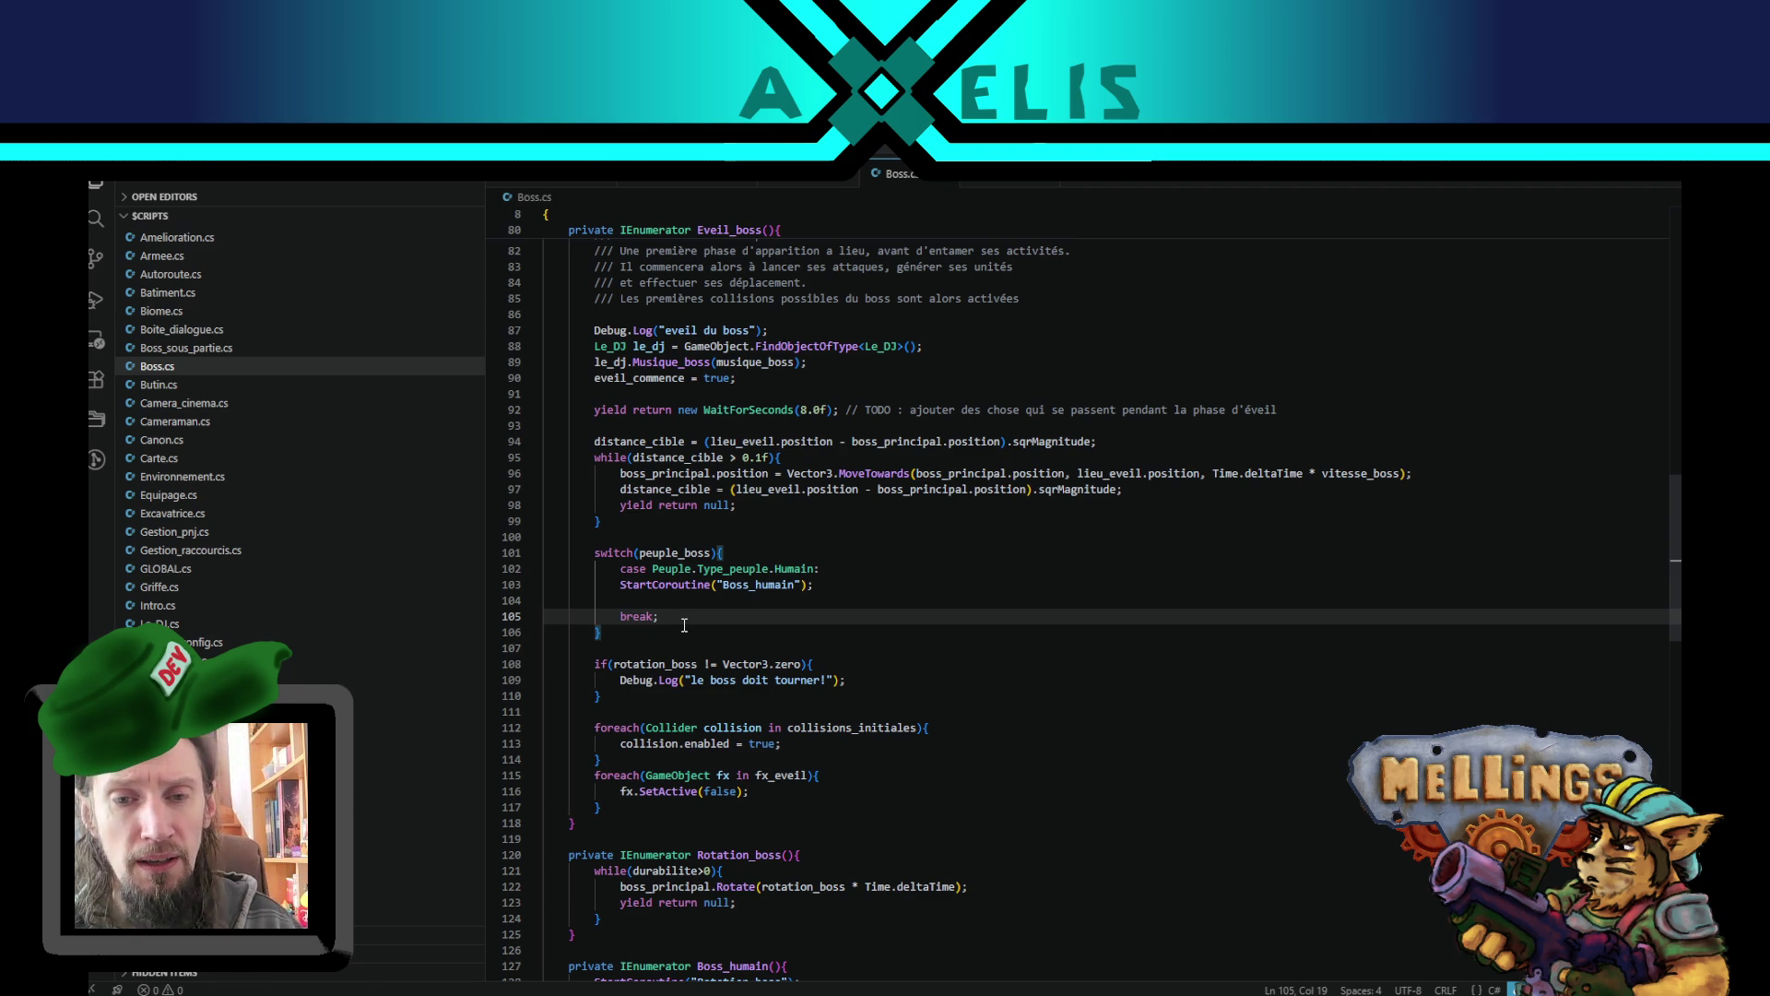
pyautogui.click(821, 586)
pyautogui.press('Delete')
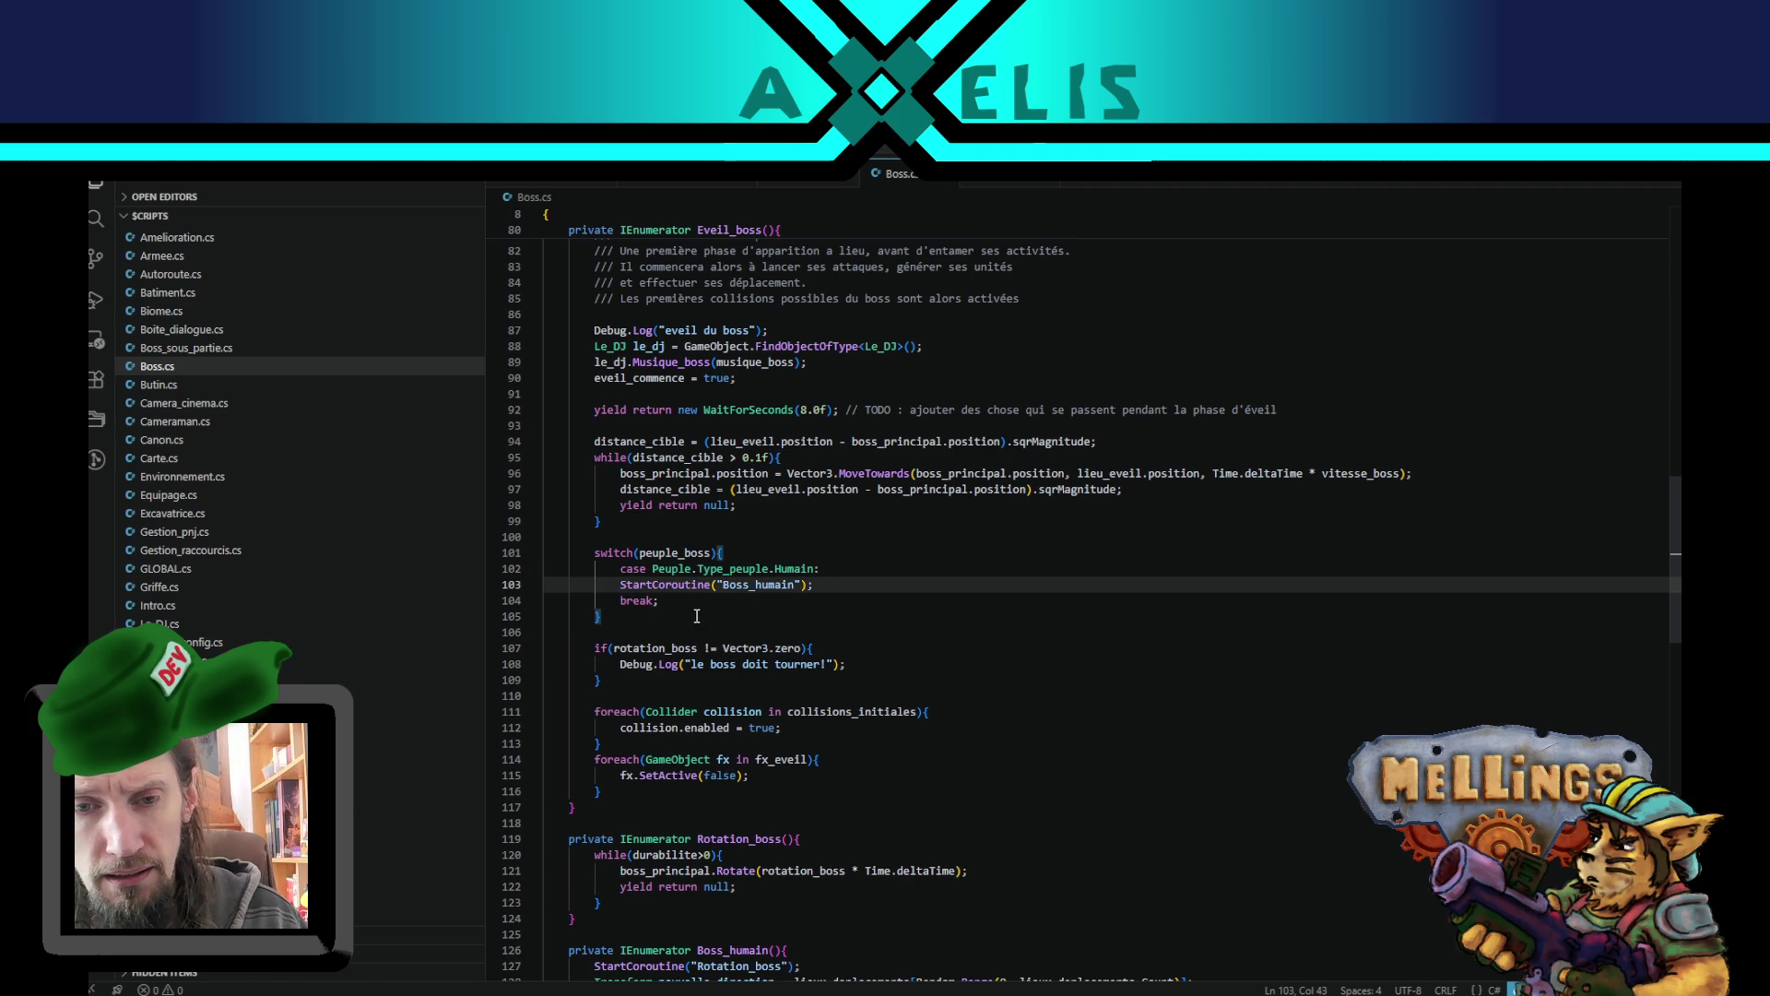
pyautogui.press('Down')
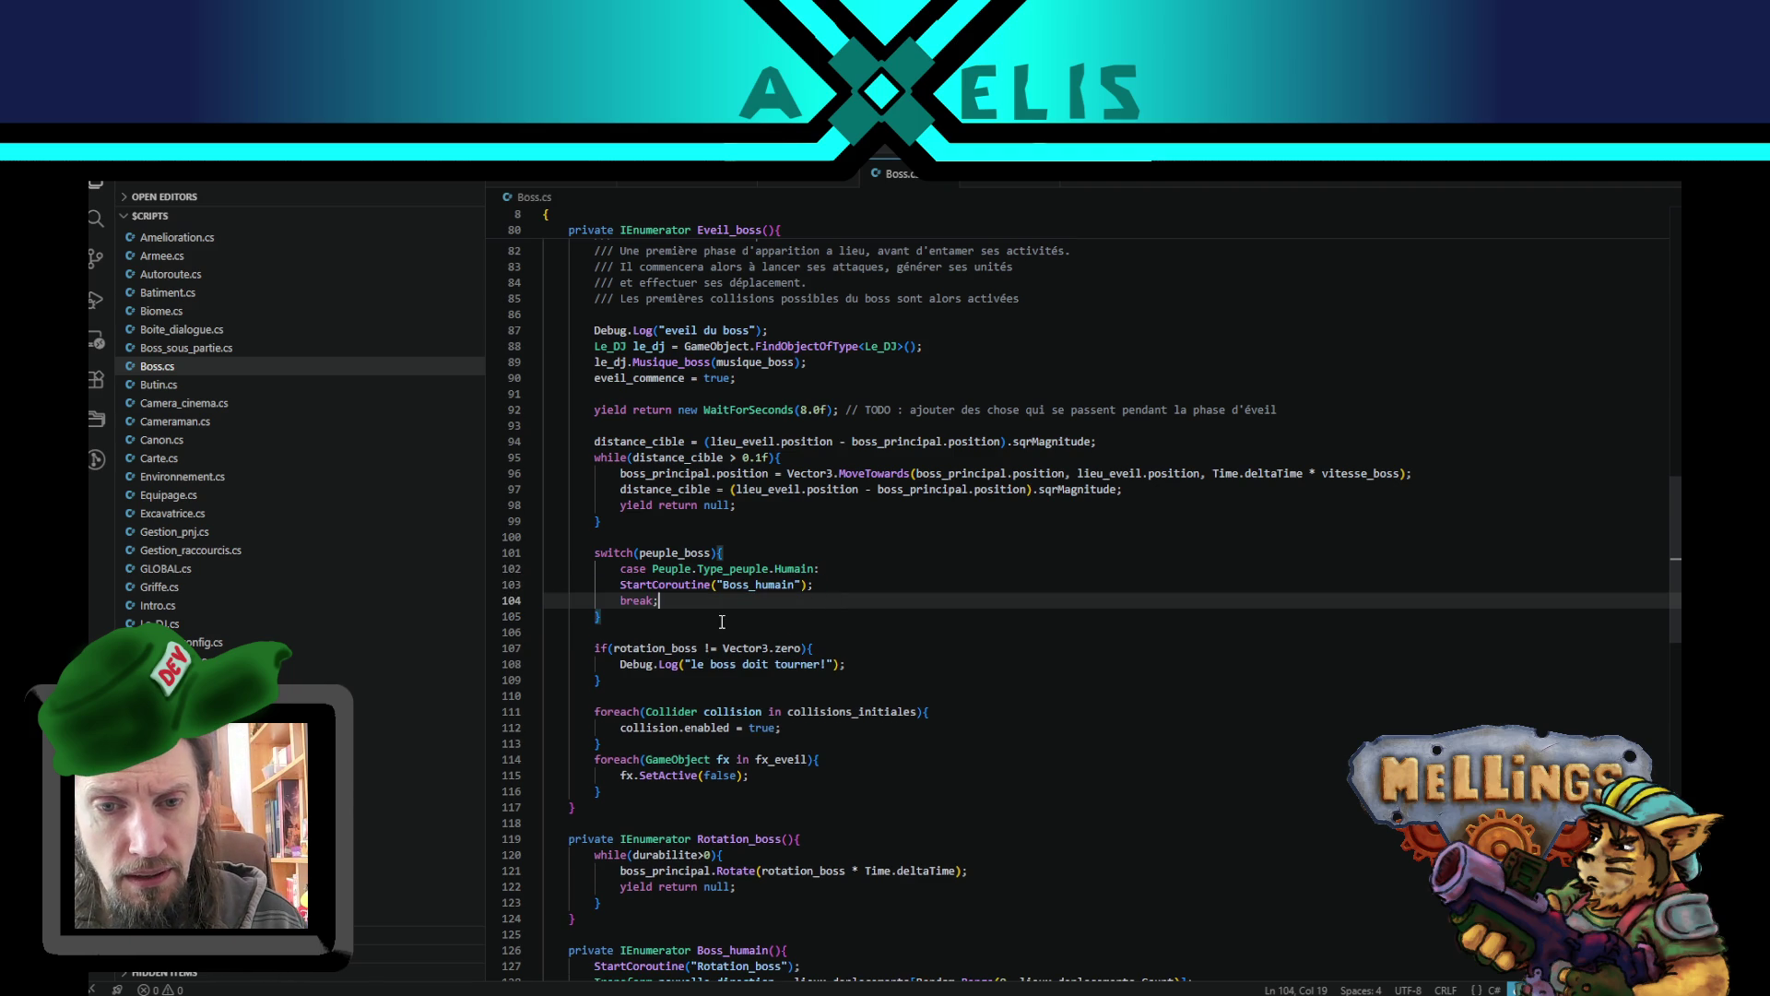
pyautogui.keyDown('shift'); pyautogui.click(704, 585); pyautogui.keyUp('shift')
pyautogui.press('Tab')
# - Duplicate the Humain case as a Xaris case that starts Boss_xaris
pyautogui.moveTo(715, 611)
pyautogui.mouseDown()
pyautogui.moveTo(710, 553)
pyautogui.moveTo(710, 569)
pyautogui.mouseUp()
pyautogui.hotkey('shift', 'alt', 'Down')
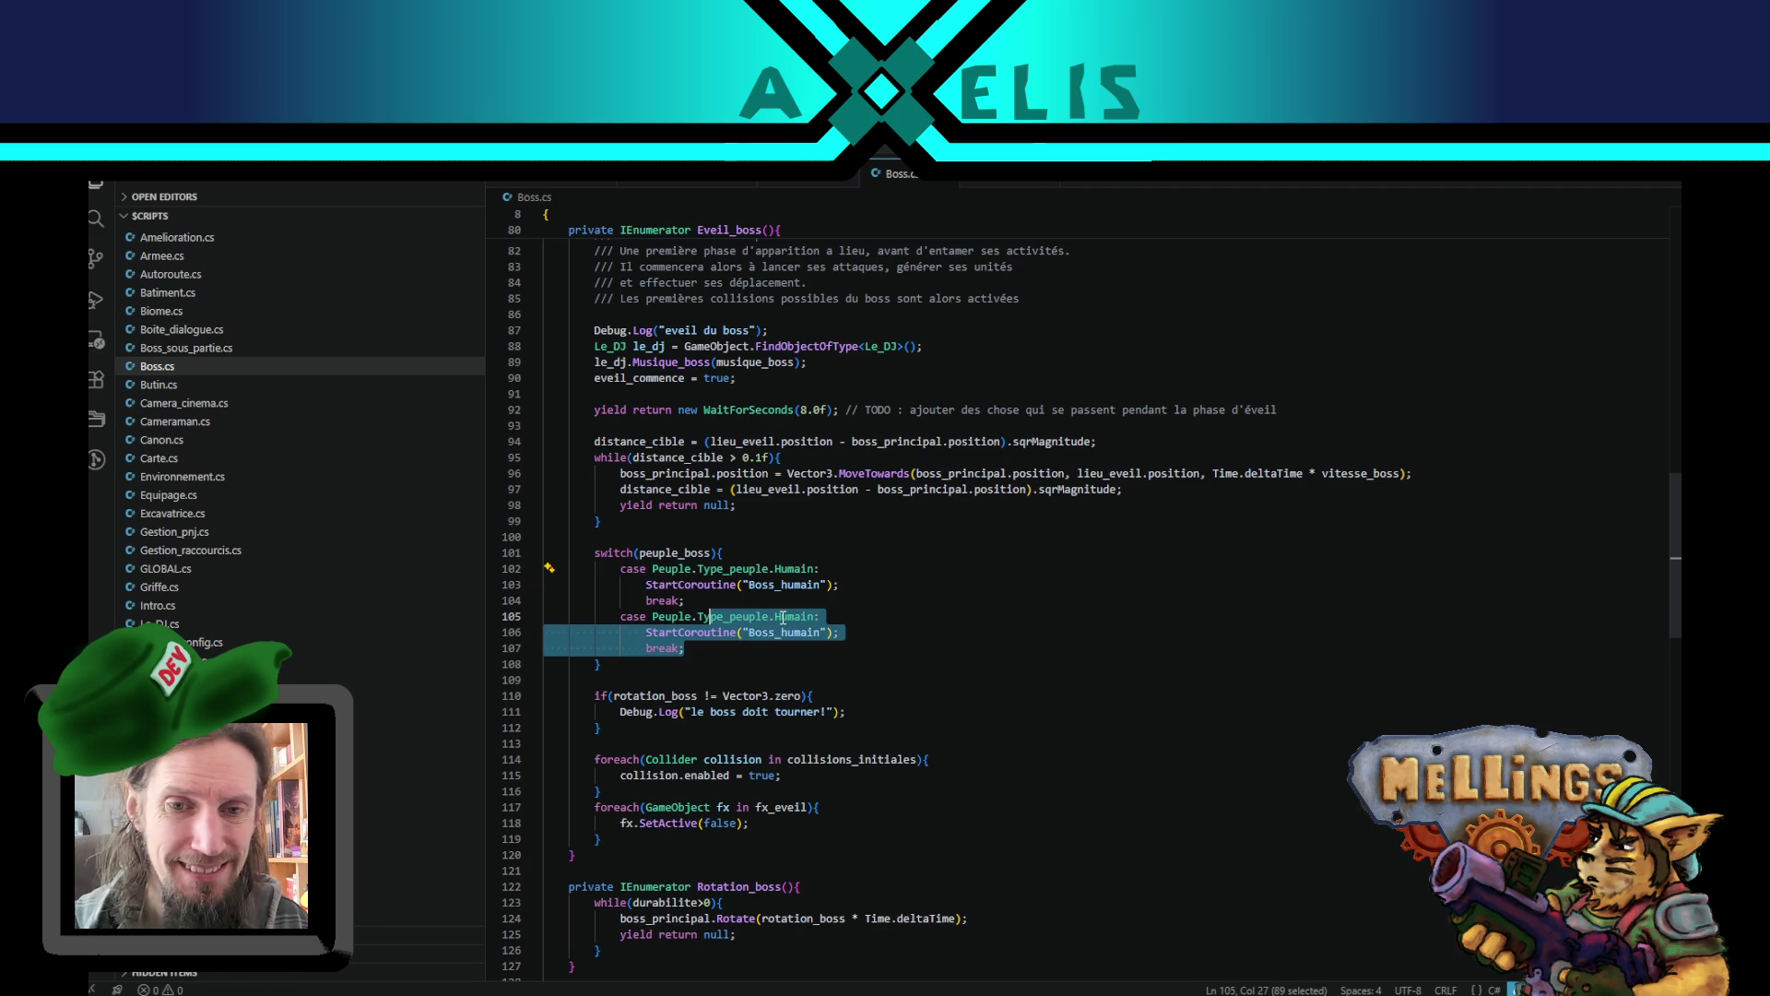
pyautogui.doubleClick(783, 616)
pyautogui.write('Xeris')
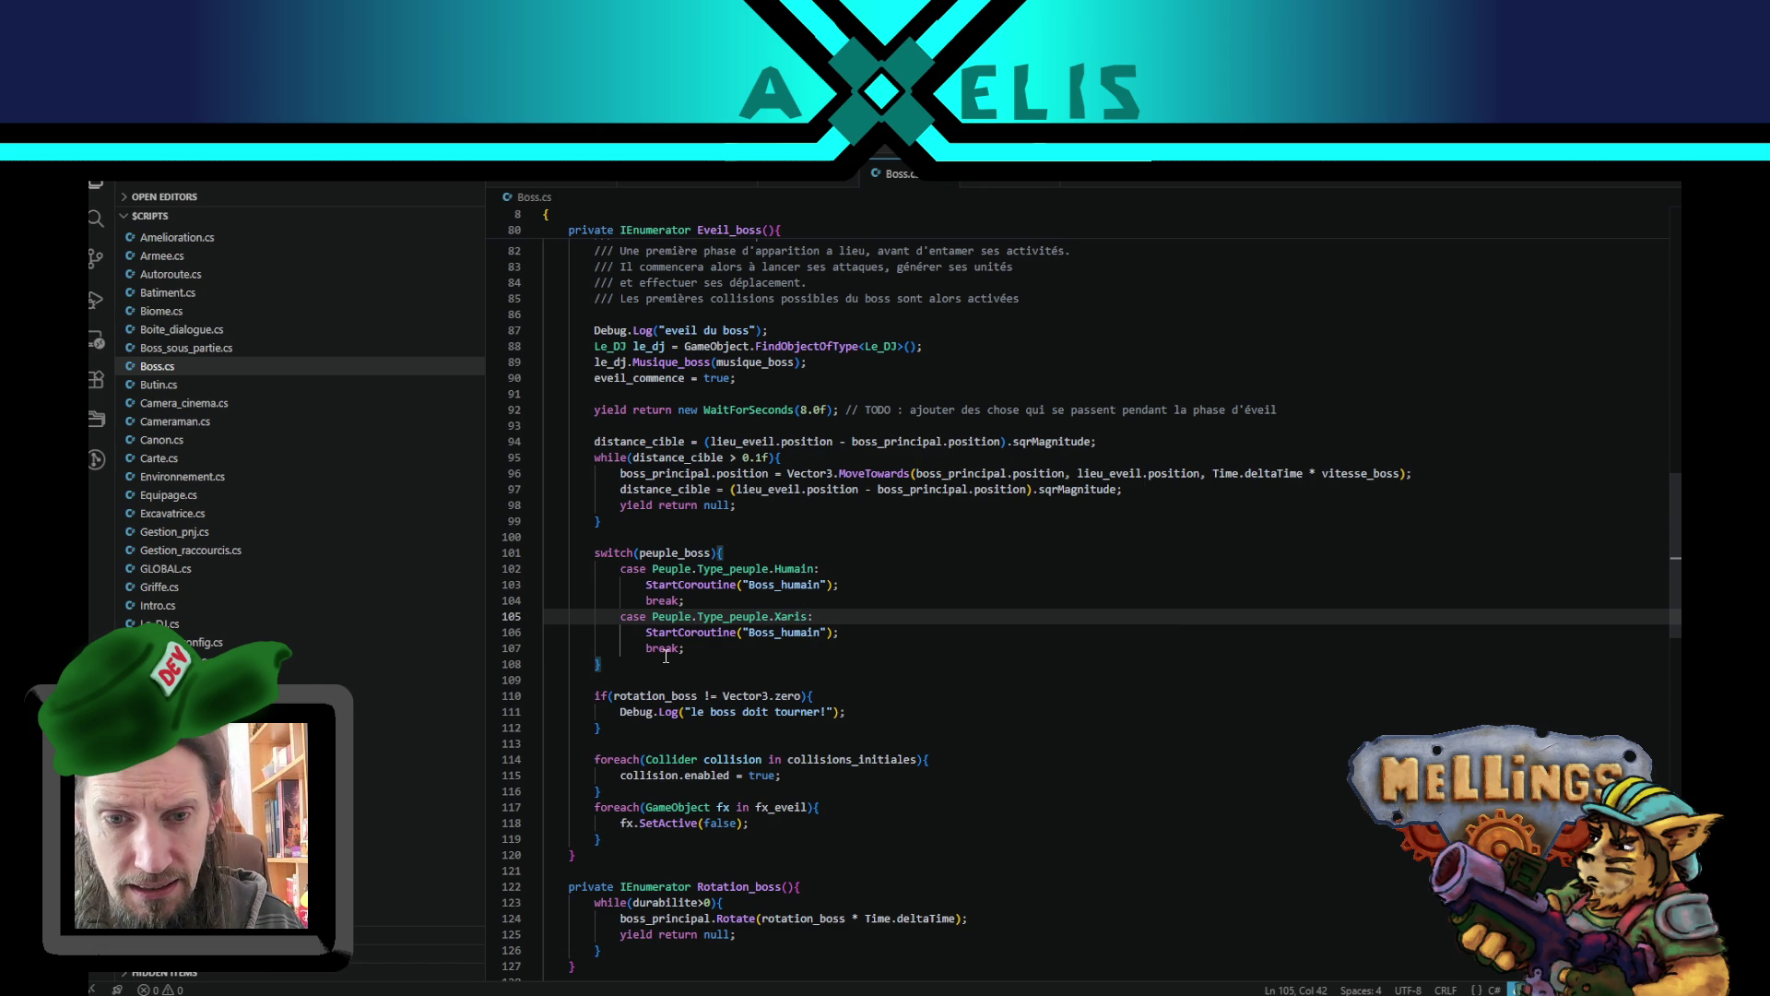
pyautogui.click(822, 633)
pyautogui.moveTo(822, 634); pyautogui.dragTo(784, 636)
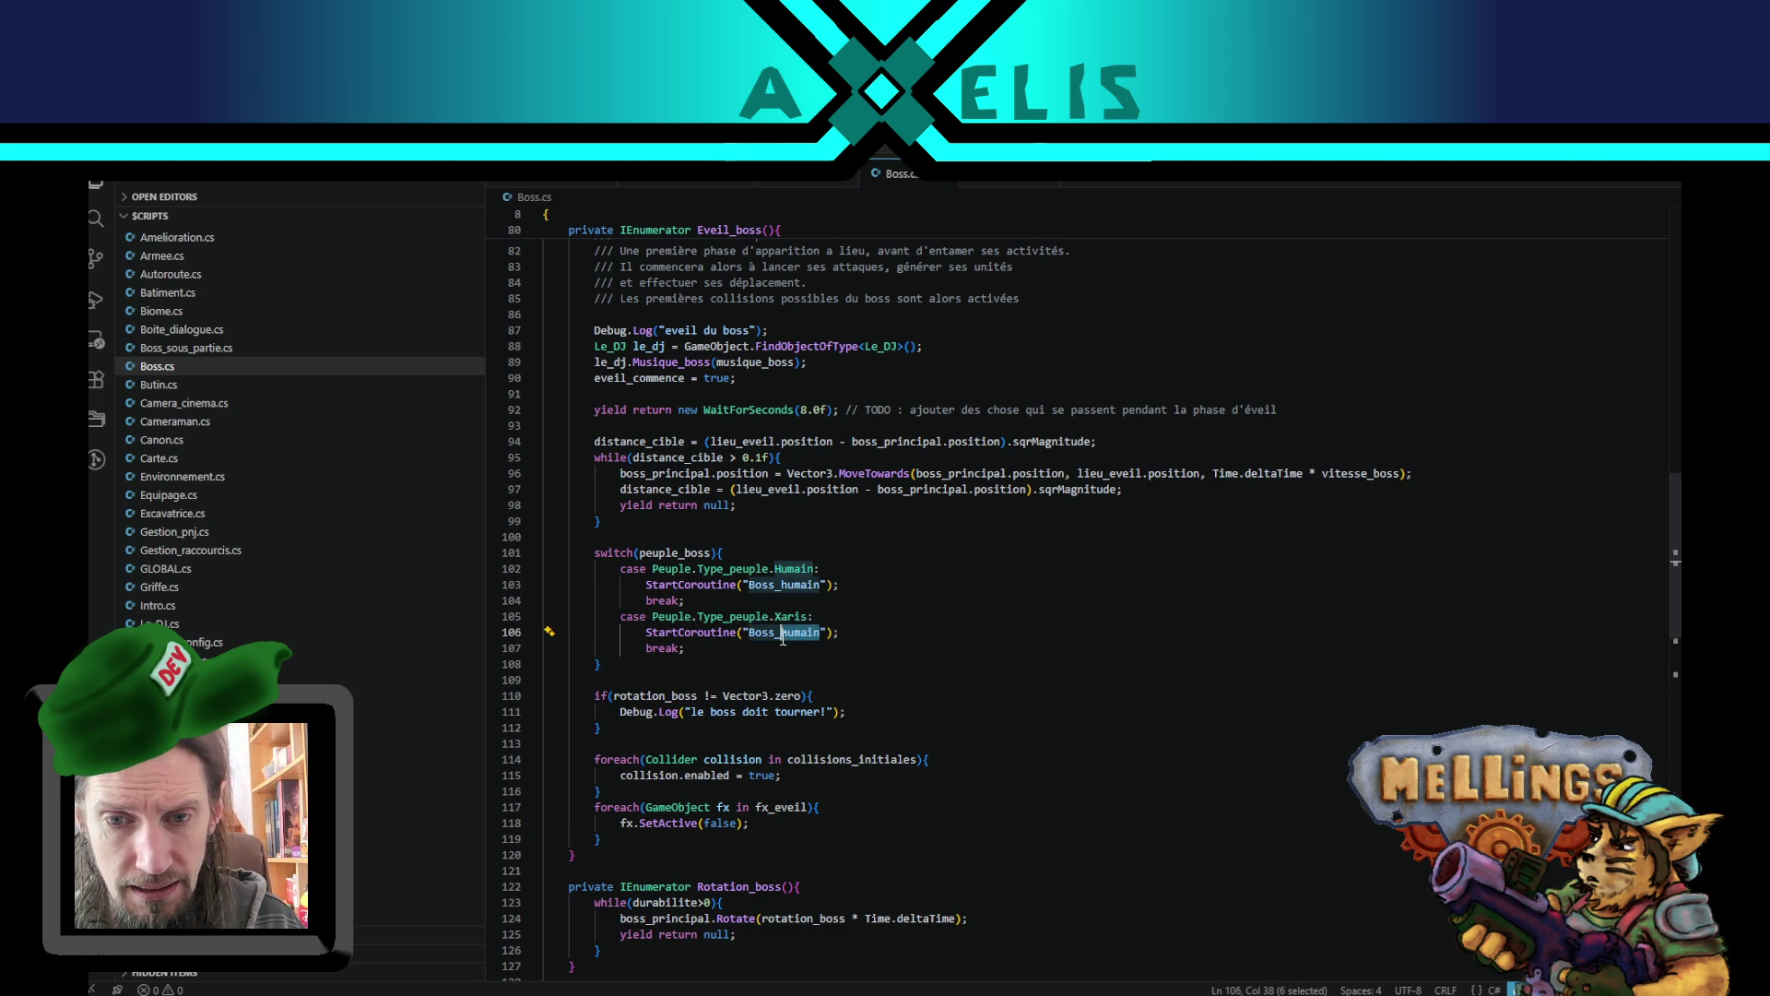
pyautogui.write('Xa')
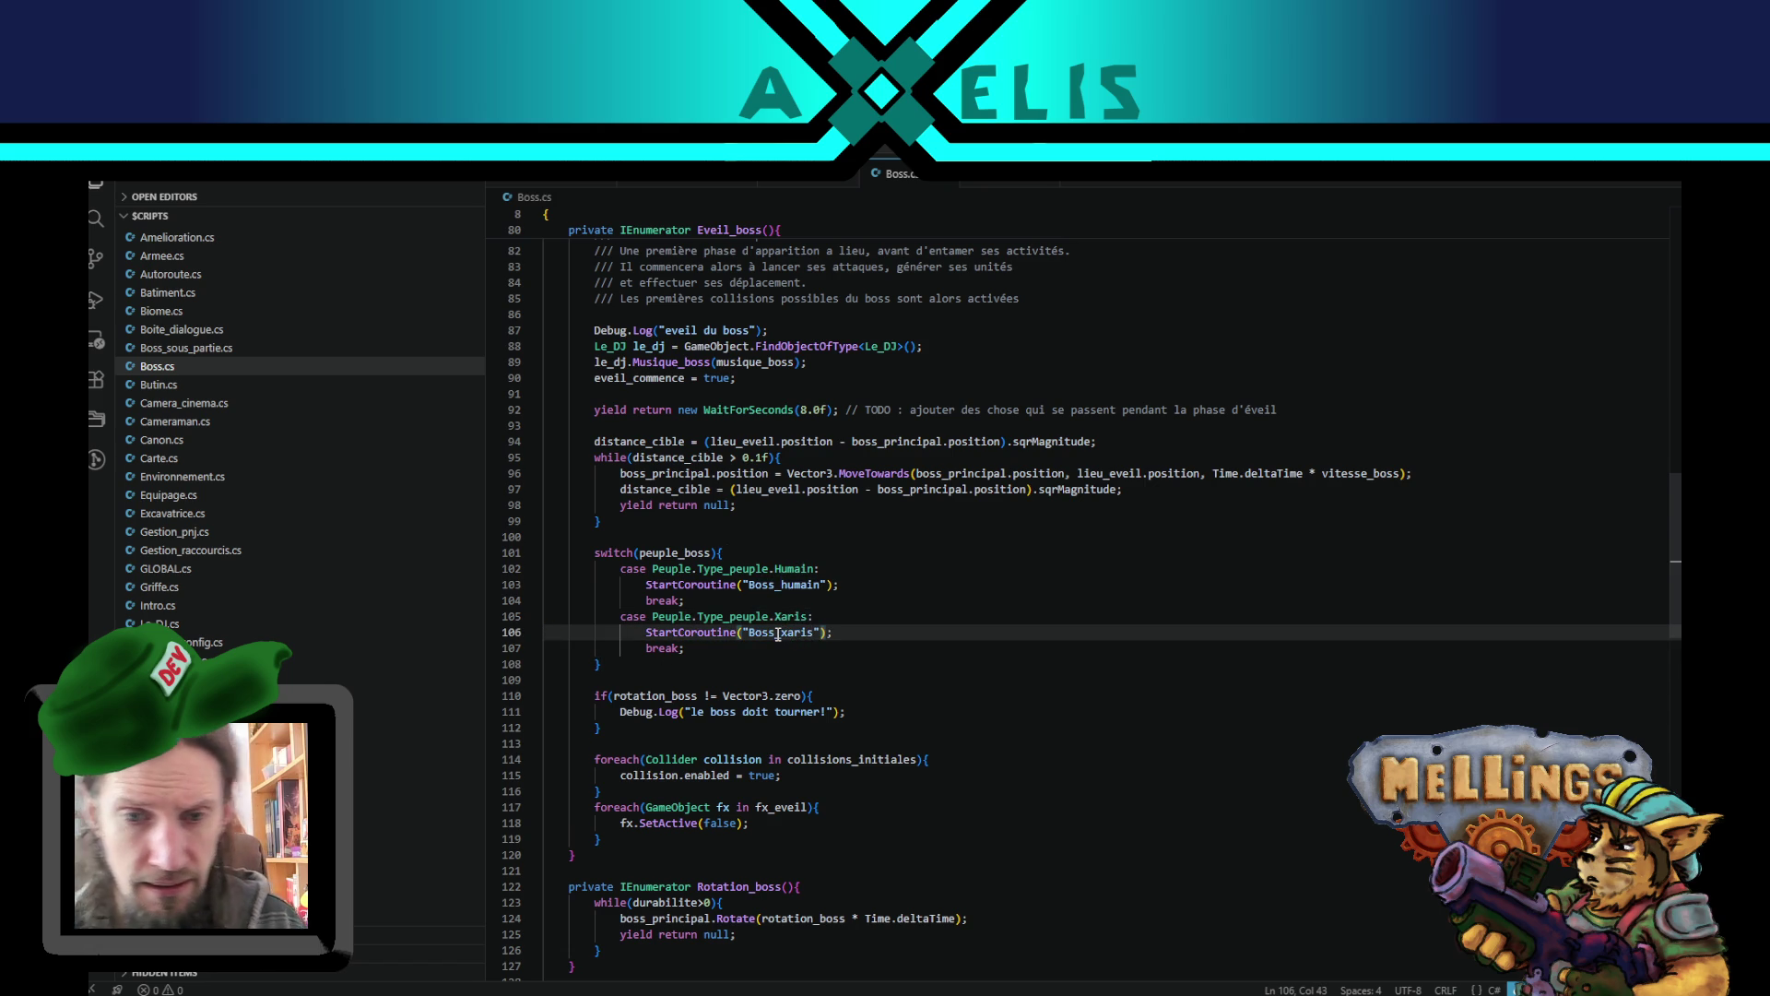
# - Delete the rotation_boss if block
pyautogui.scroll(-2, 649, 608)
pyautogui.click(649, 611)
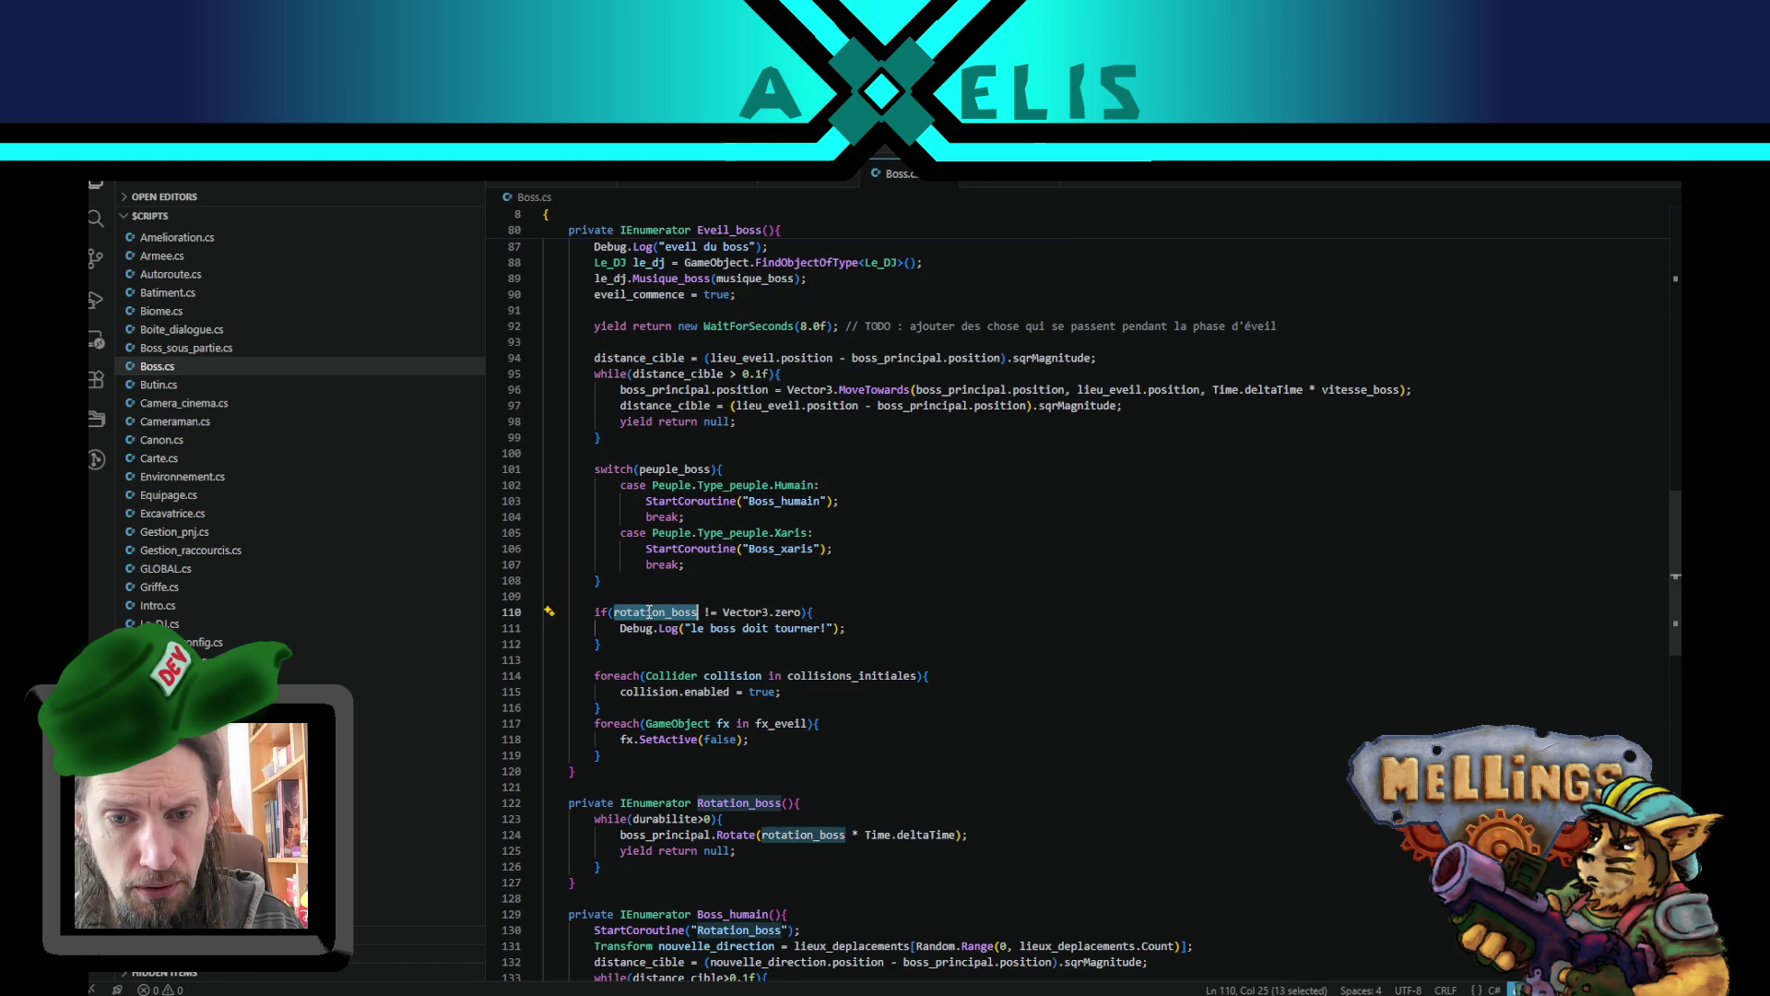
pyautogui.moveTo(627, 643)
pyautogui.mouseDown()
pyautogui.moveTo(590, 613)
pyautogui.moveTo(617, 583)
pyautogui.mouseUp()
pyautogui.press('Delete')
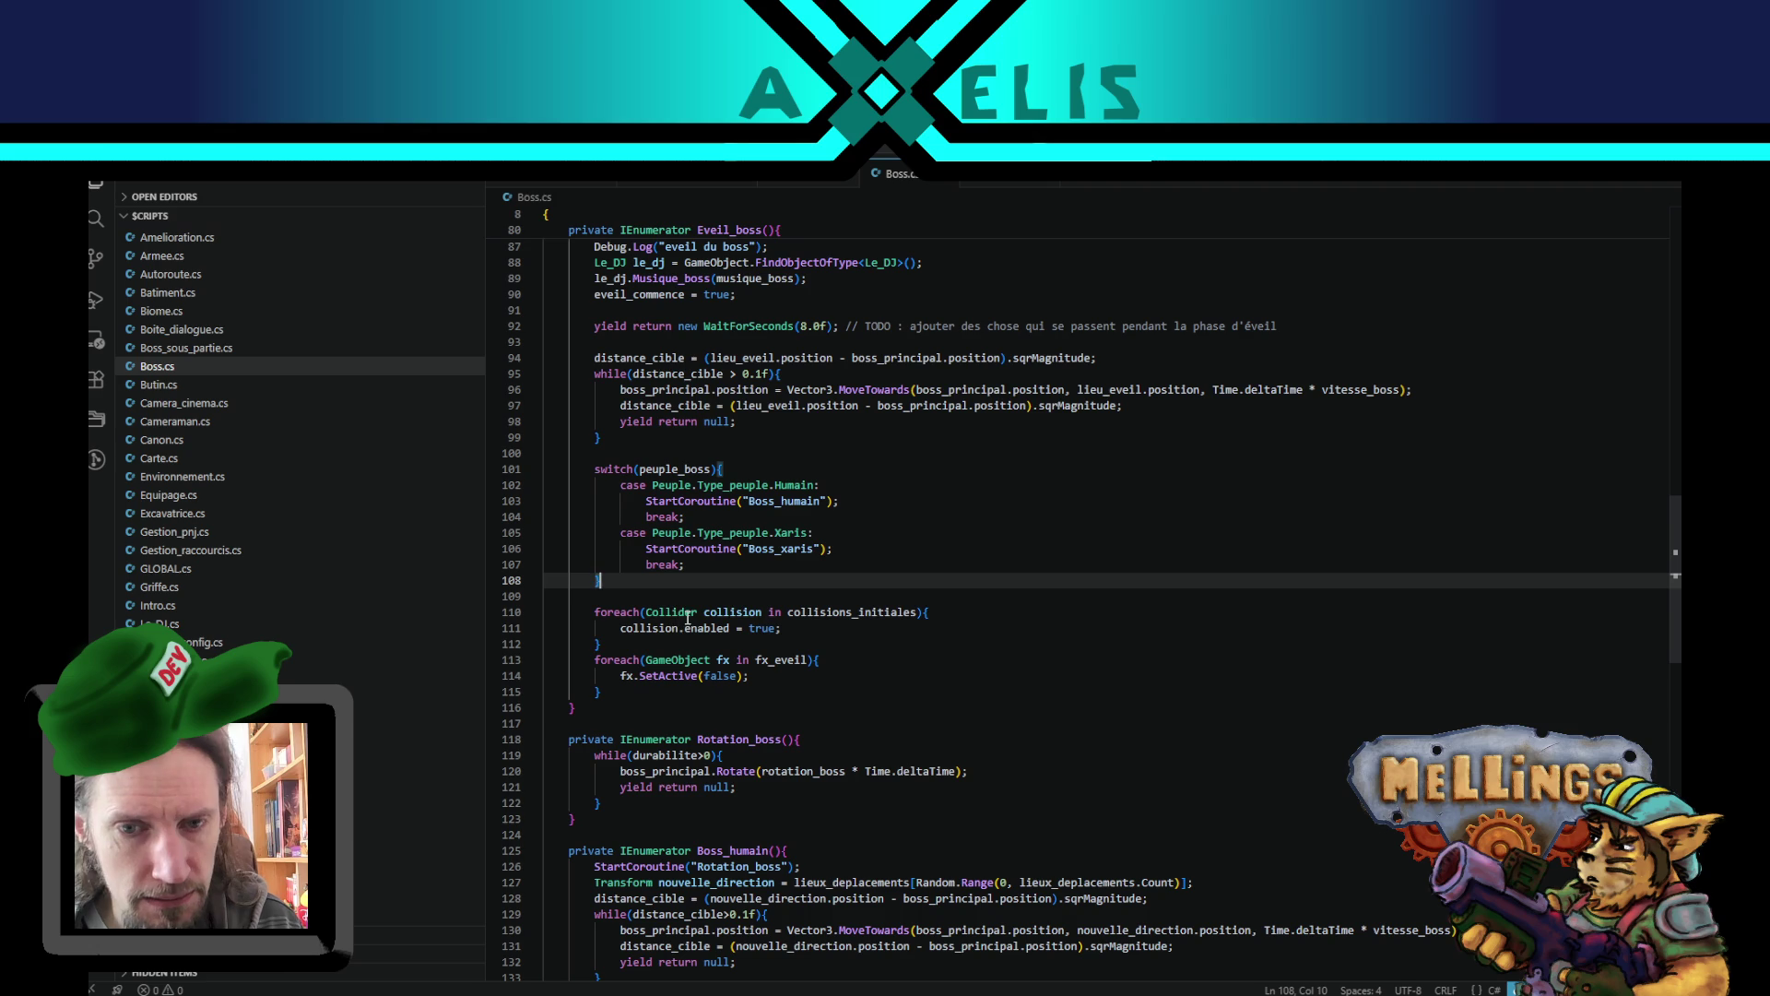
# - Highlight Boss_xaris, collision and fx_eveil to check where each is used
pyautogui.doubleClick(777, 549)
pyautogui.scroll(-5, 663, 535)
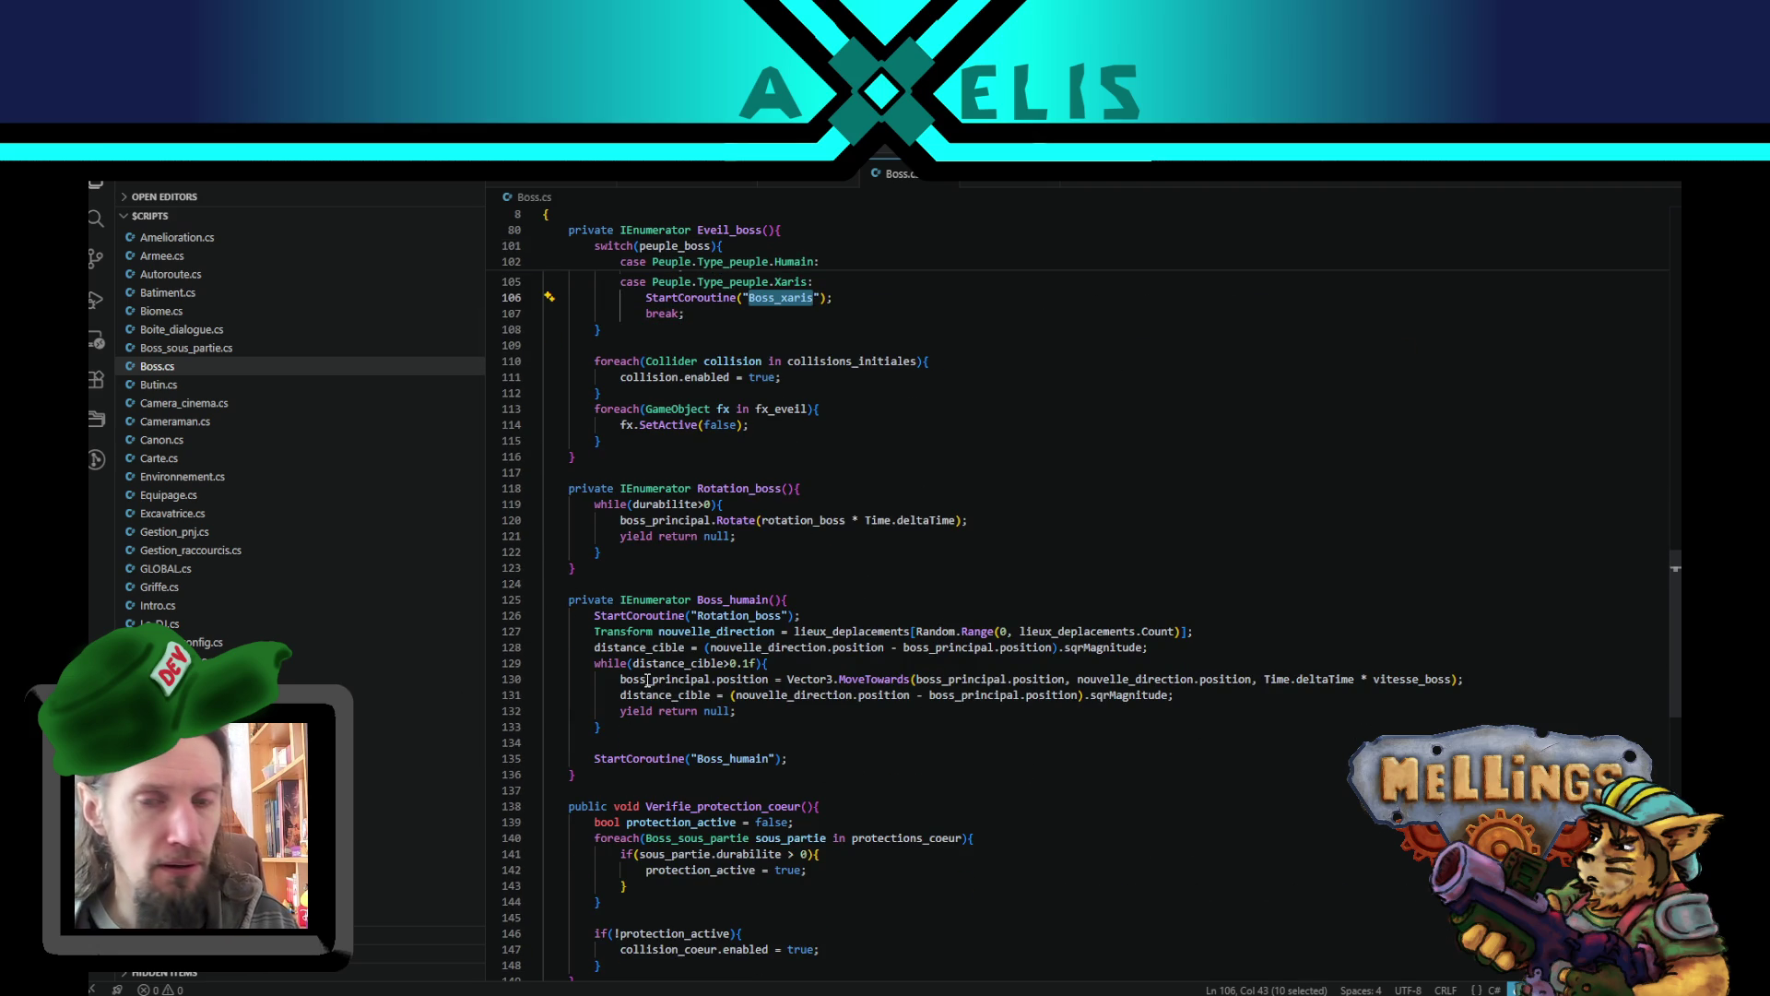
pyautogui.scroll(3, 693, 627)
pyautogui.scroll(1, 782, 449)
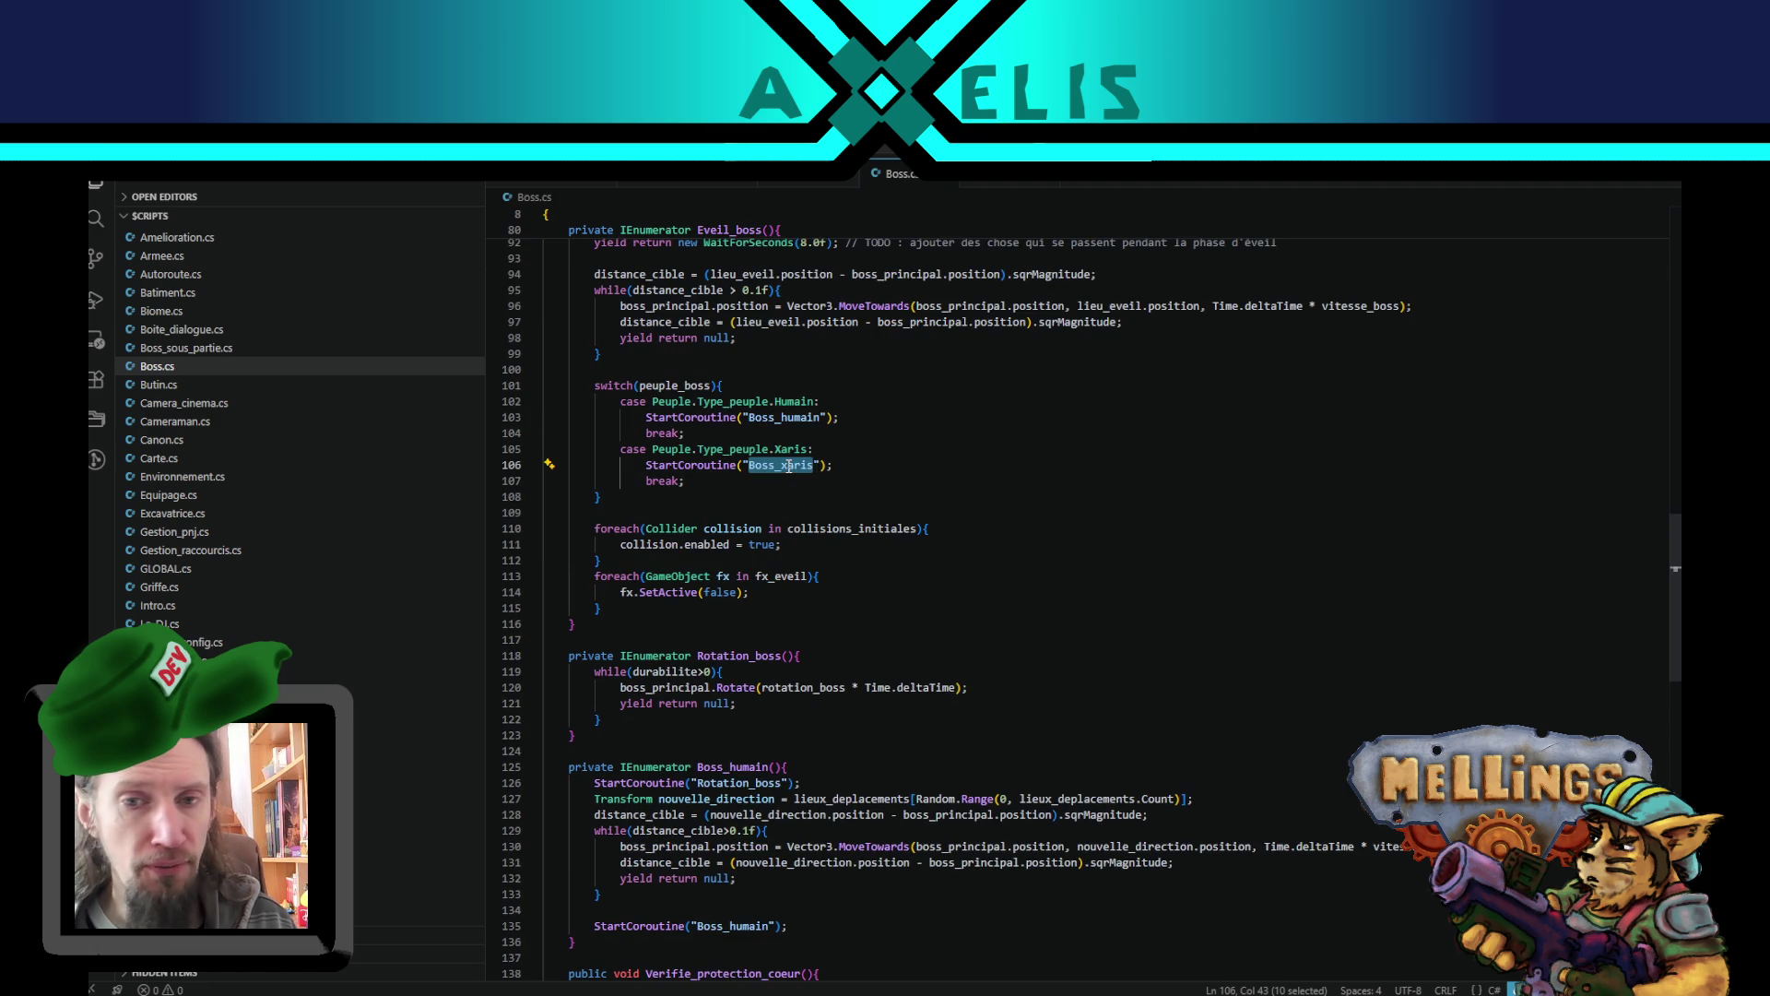
pyautogui.doubleClick(750, 523)
pyautogui.scroll(2, 720, 636)
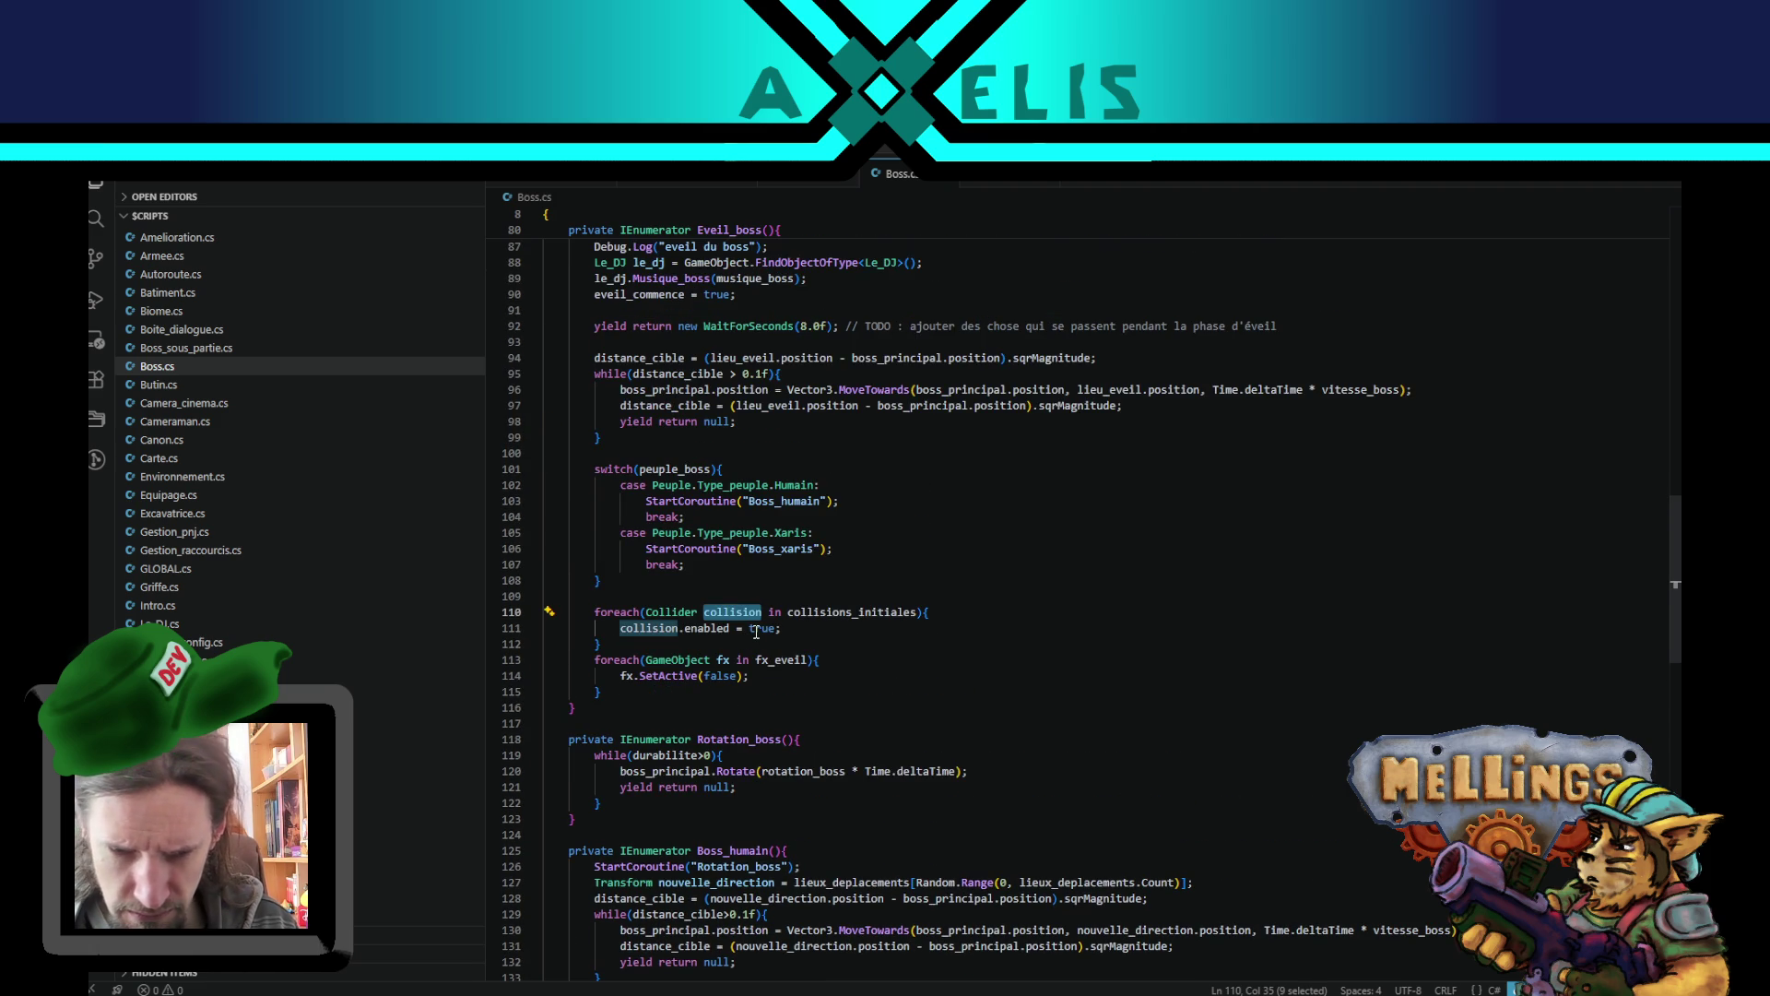
pyautogui.doubleClick(777, 658)
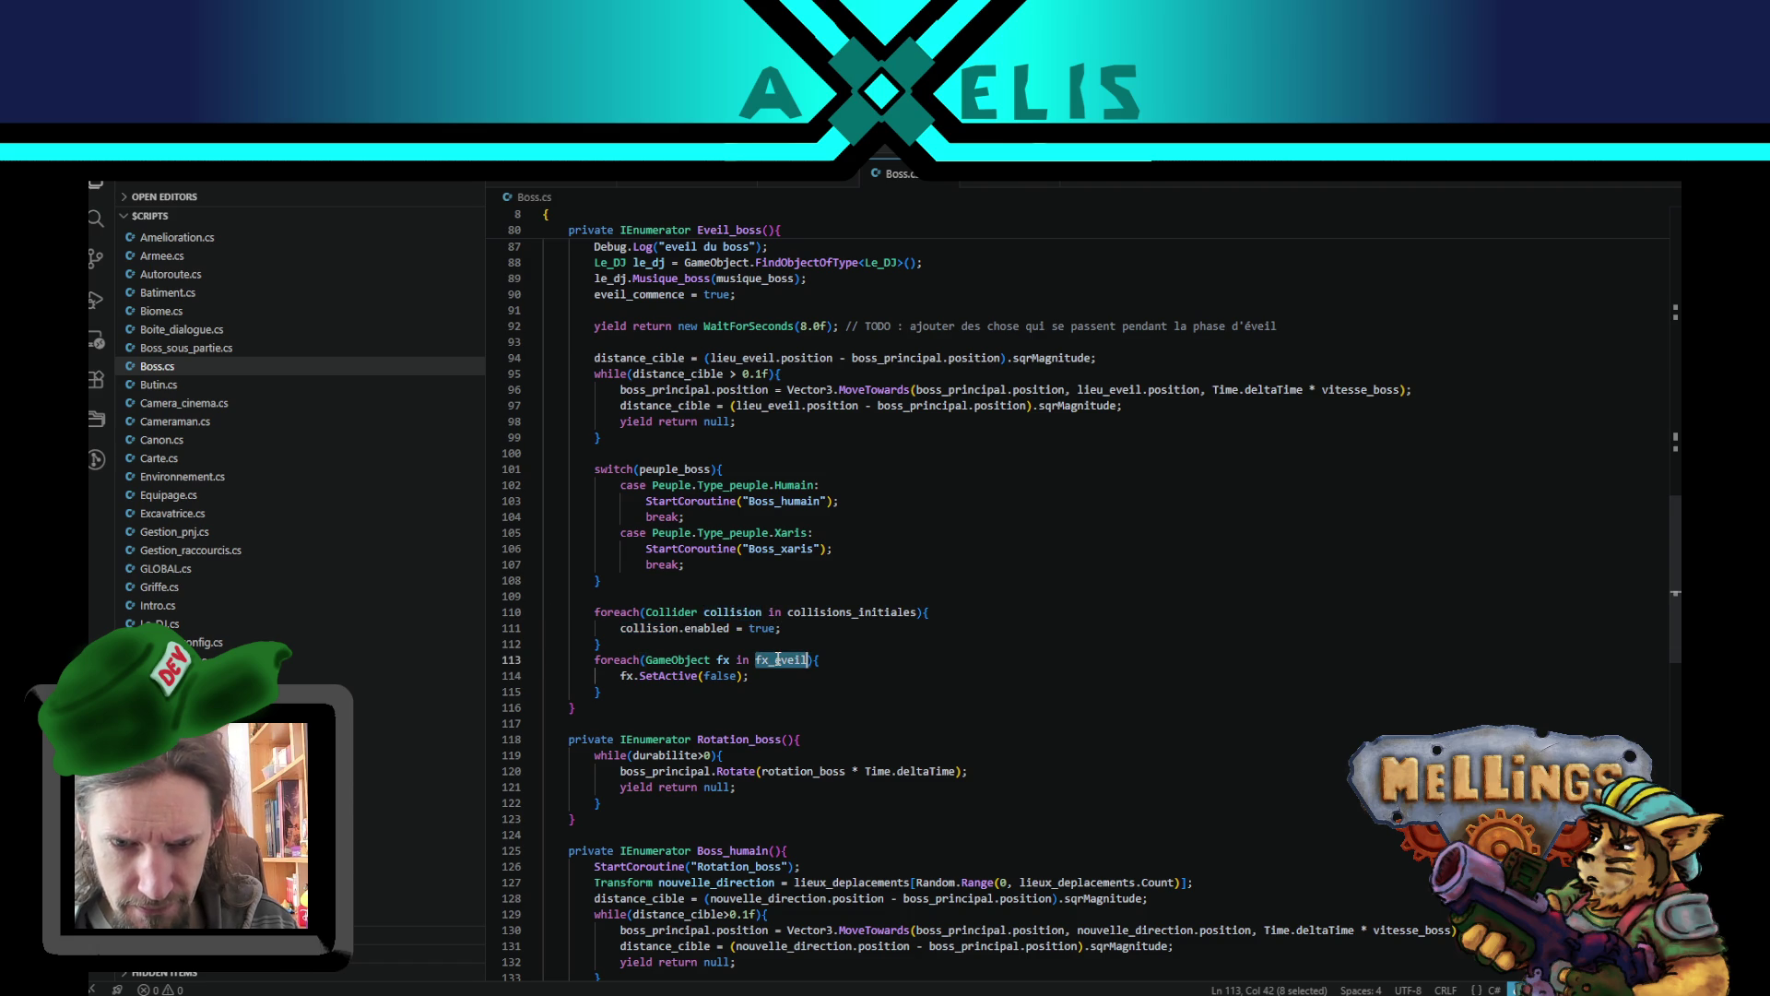
# - Move the switch below the foreach loops, with a blank line before it
pyautogui.moveTo(621, 471); pyautogui.dragTo(646, 579)
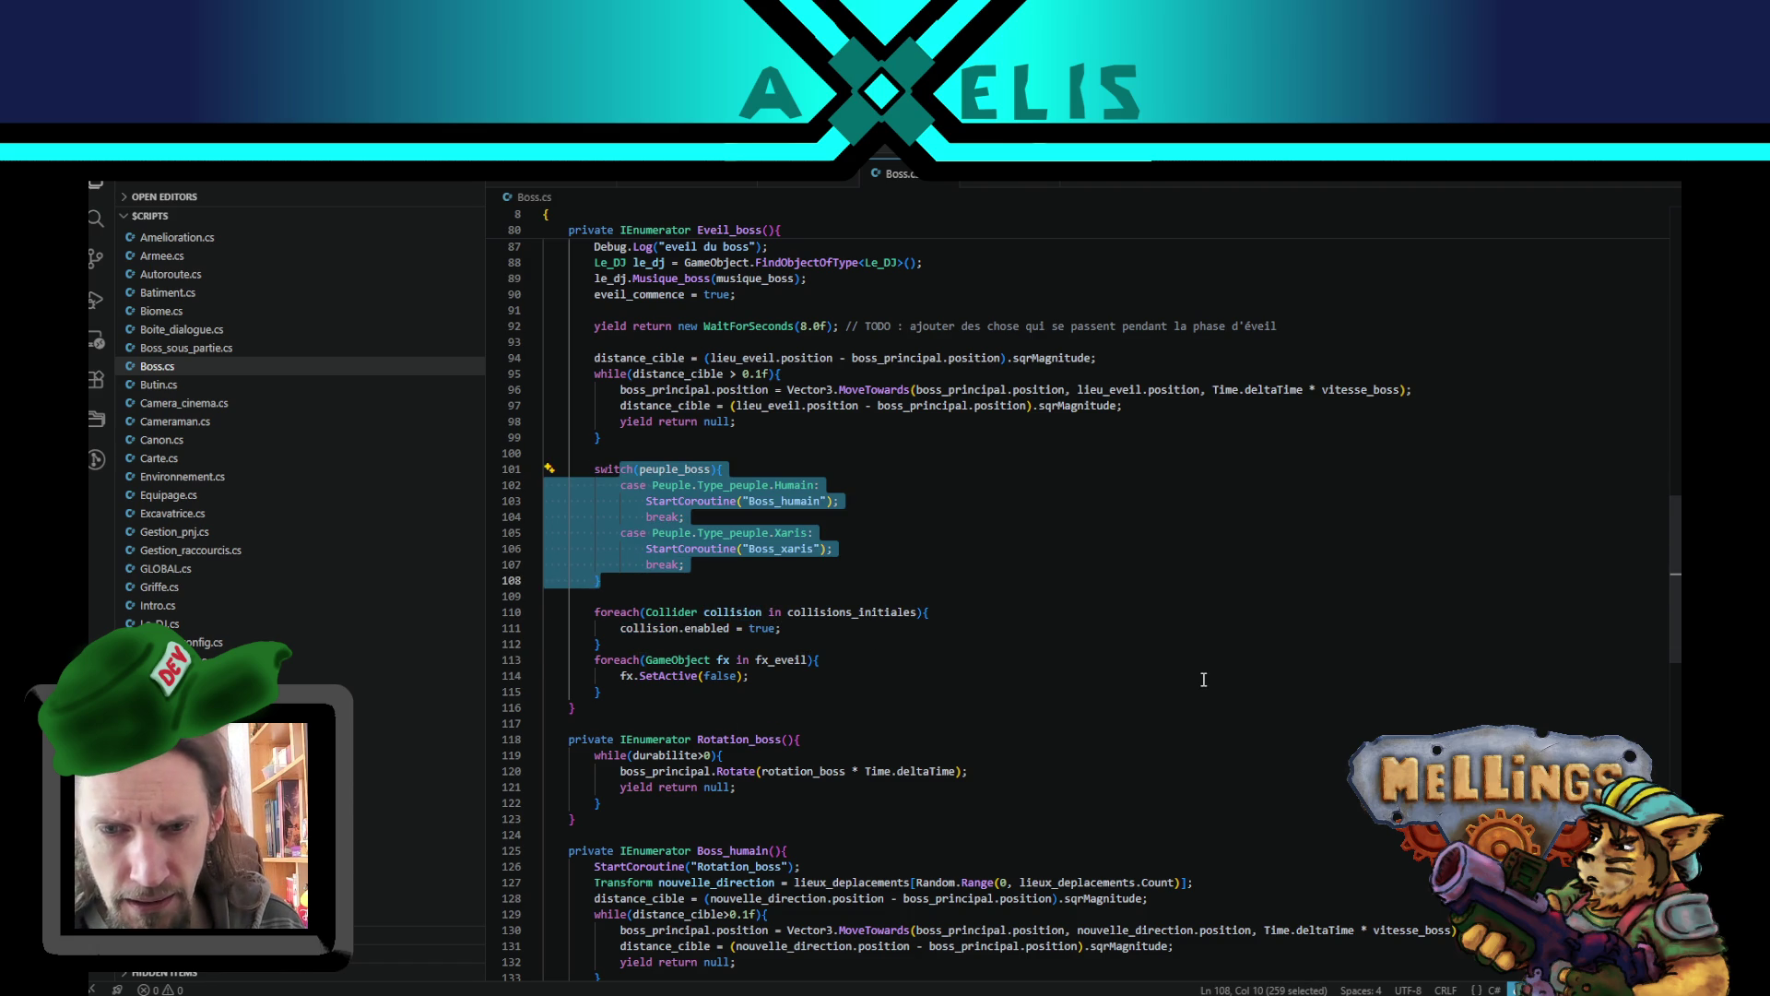
pyautogui.hotkey('alt', 'Down')
pyautogui.hotkey('alt', 'Down')
pyautogui.hotkey('alt', 'Down')
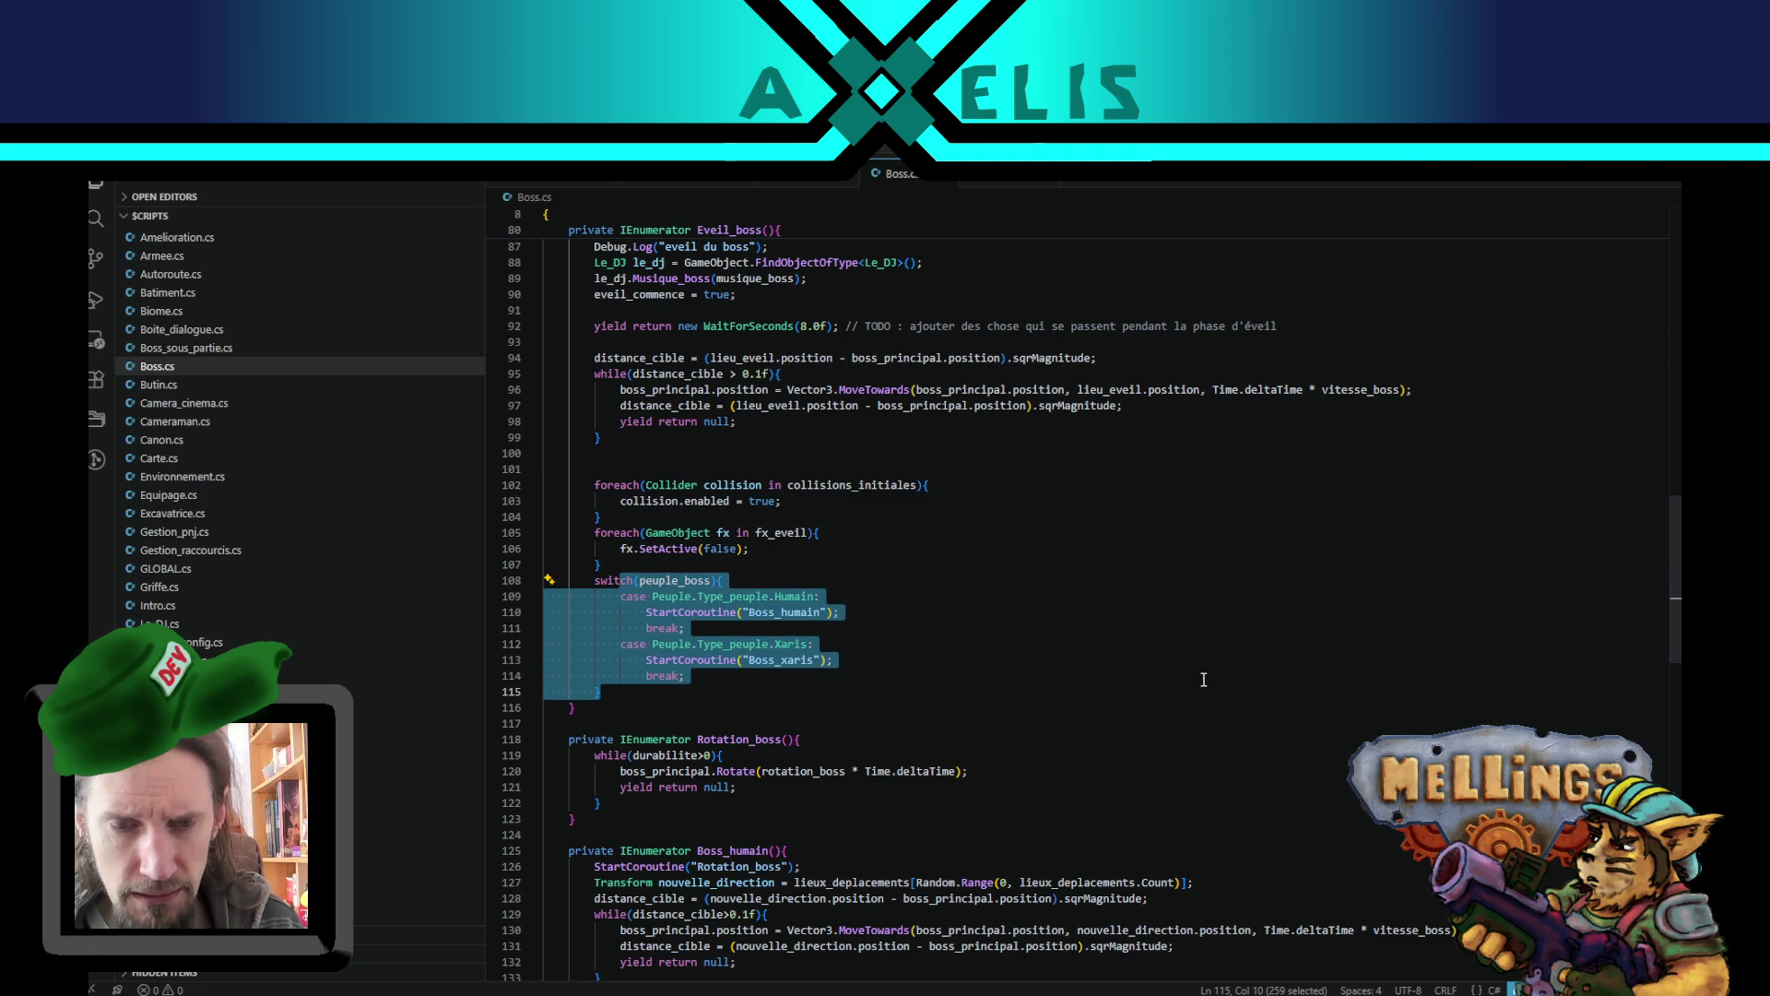
pyautogui.click(664, 565)
pyautogui.press('Return')
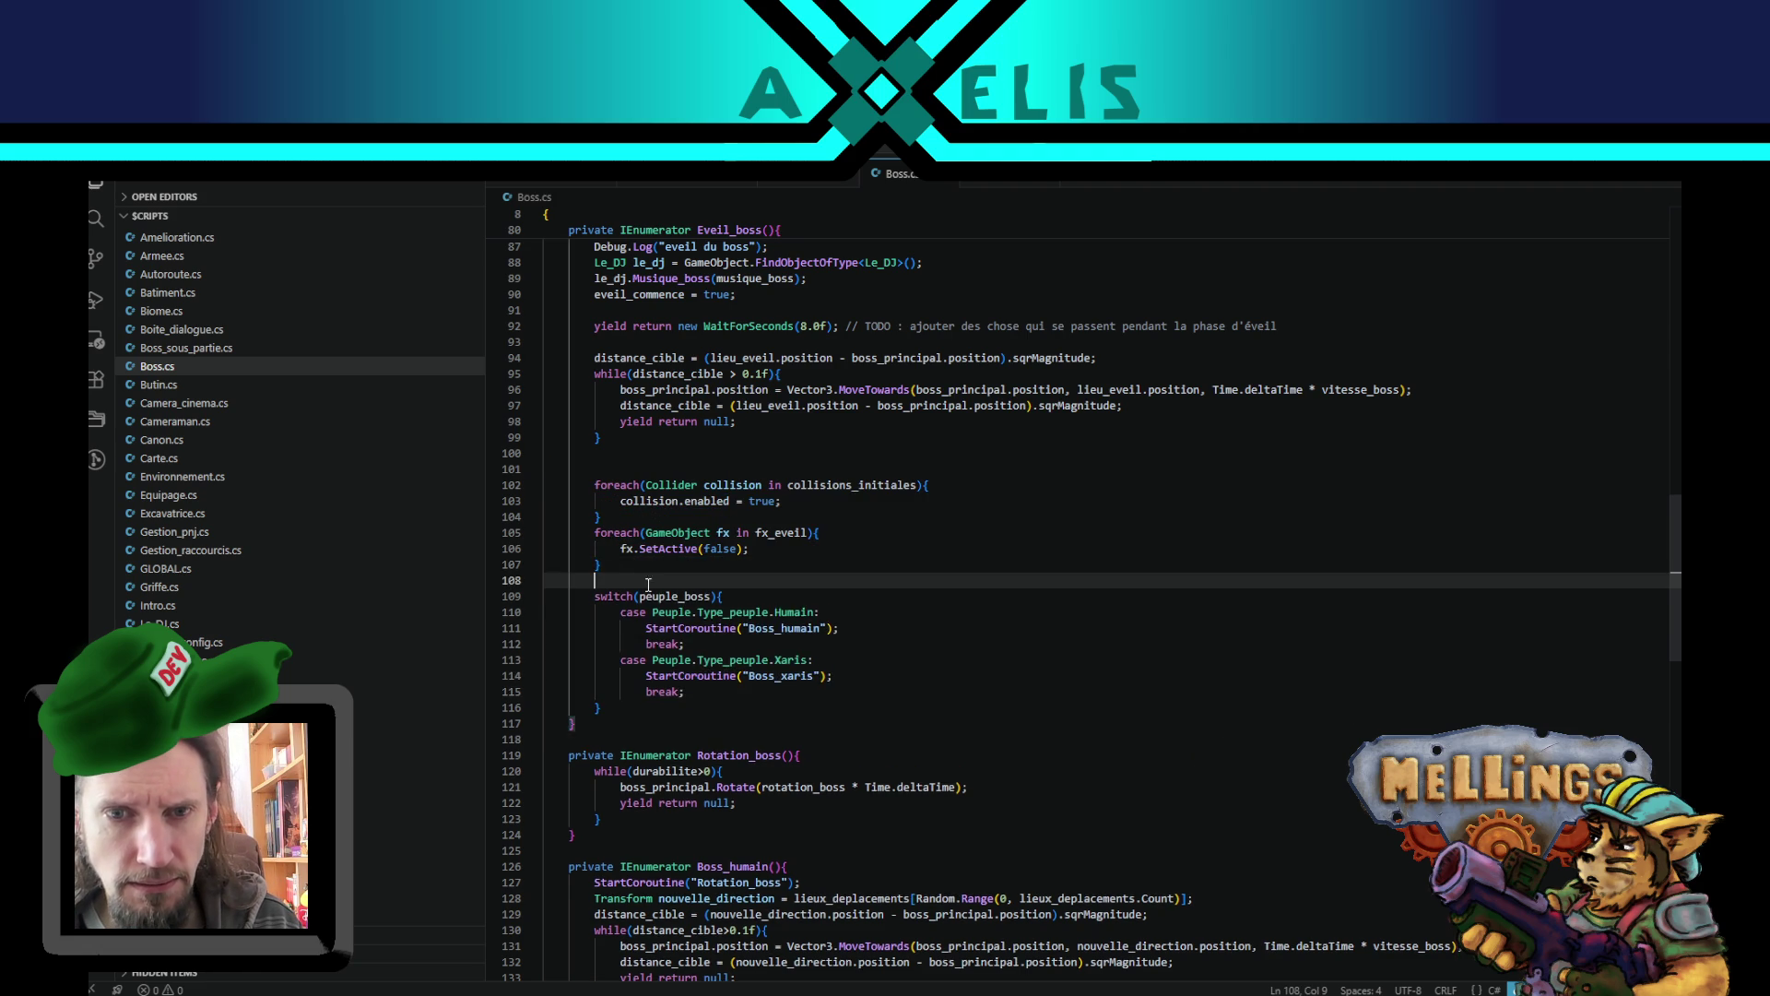
# - Duplicate the Xaris case and rename the copies' cases to Golmen and Phytinsectes
pyautogui.scroll(3, 720, 615)
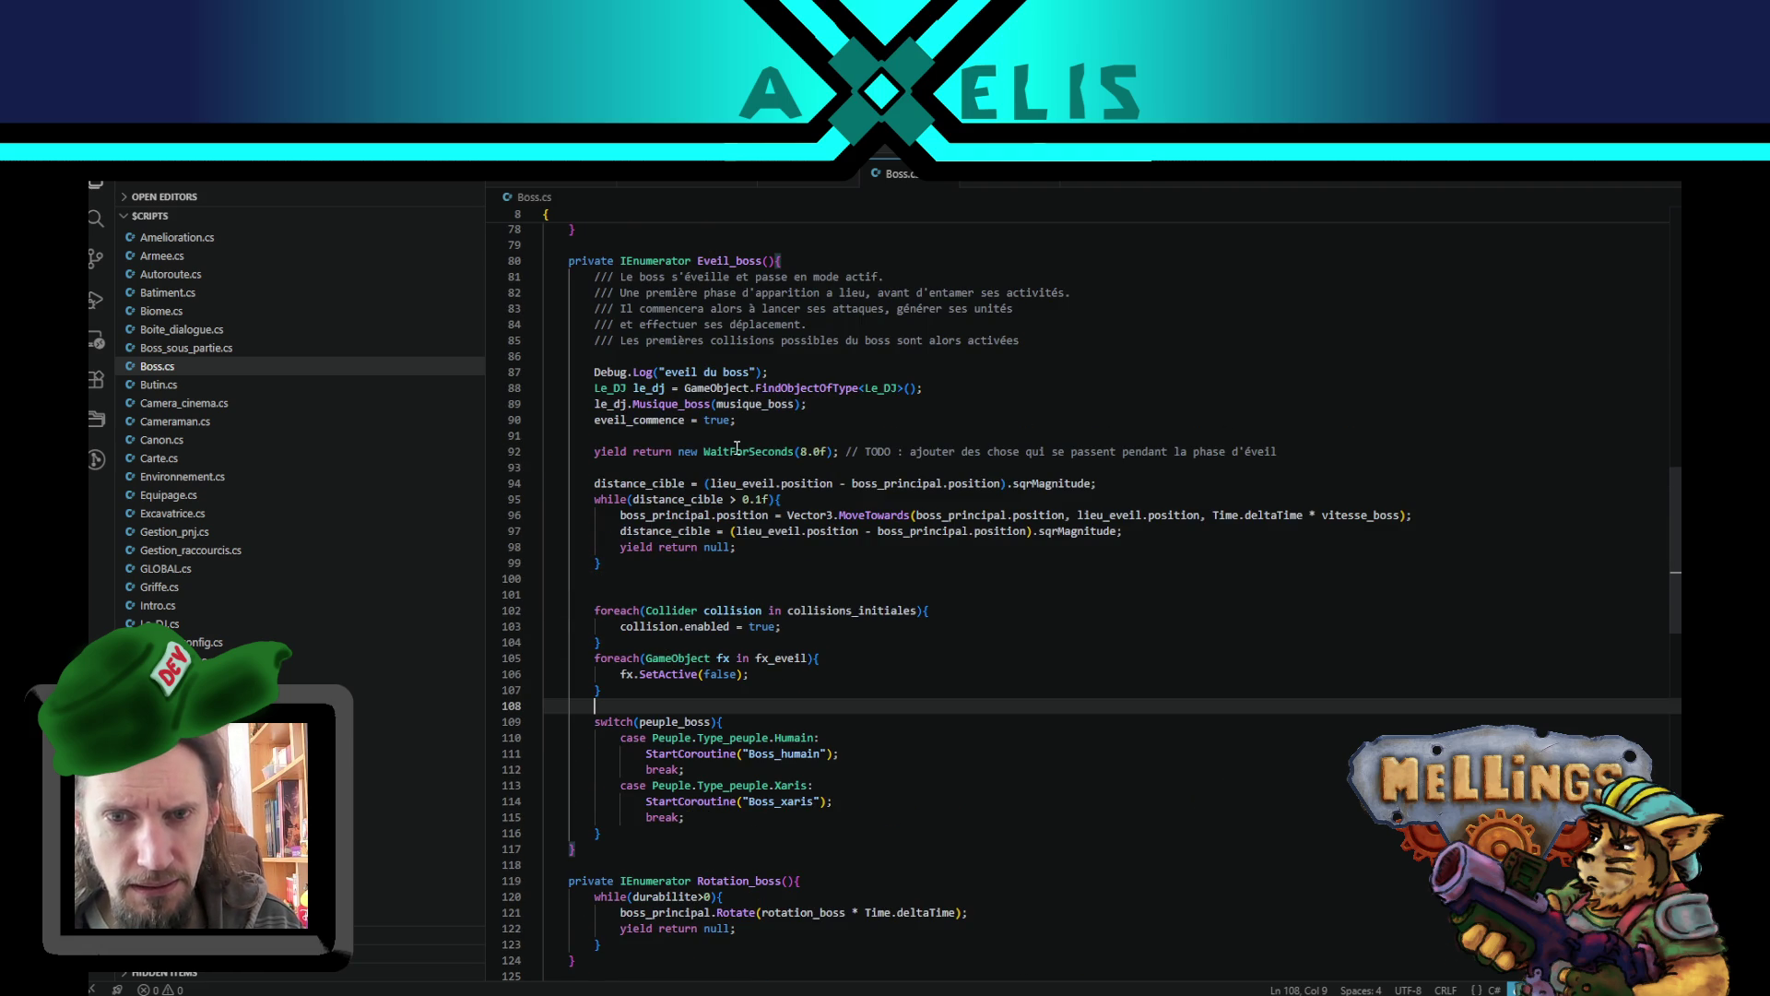
pyautogui.doubleClick(737, 451)
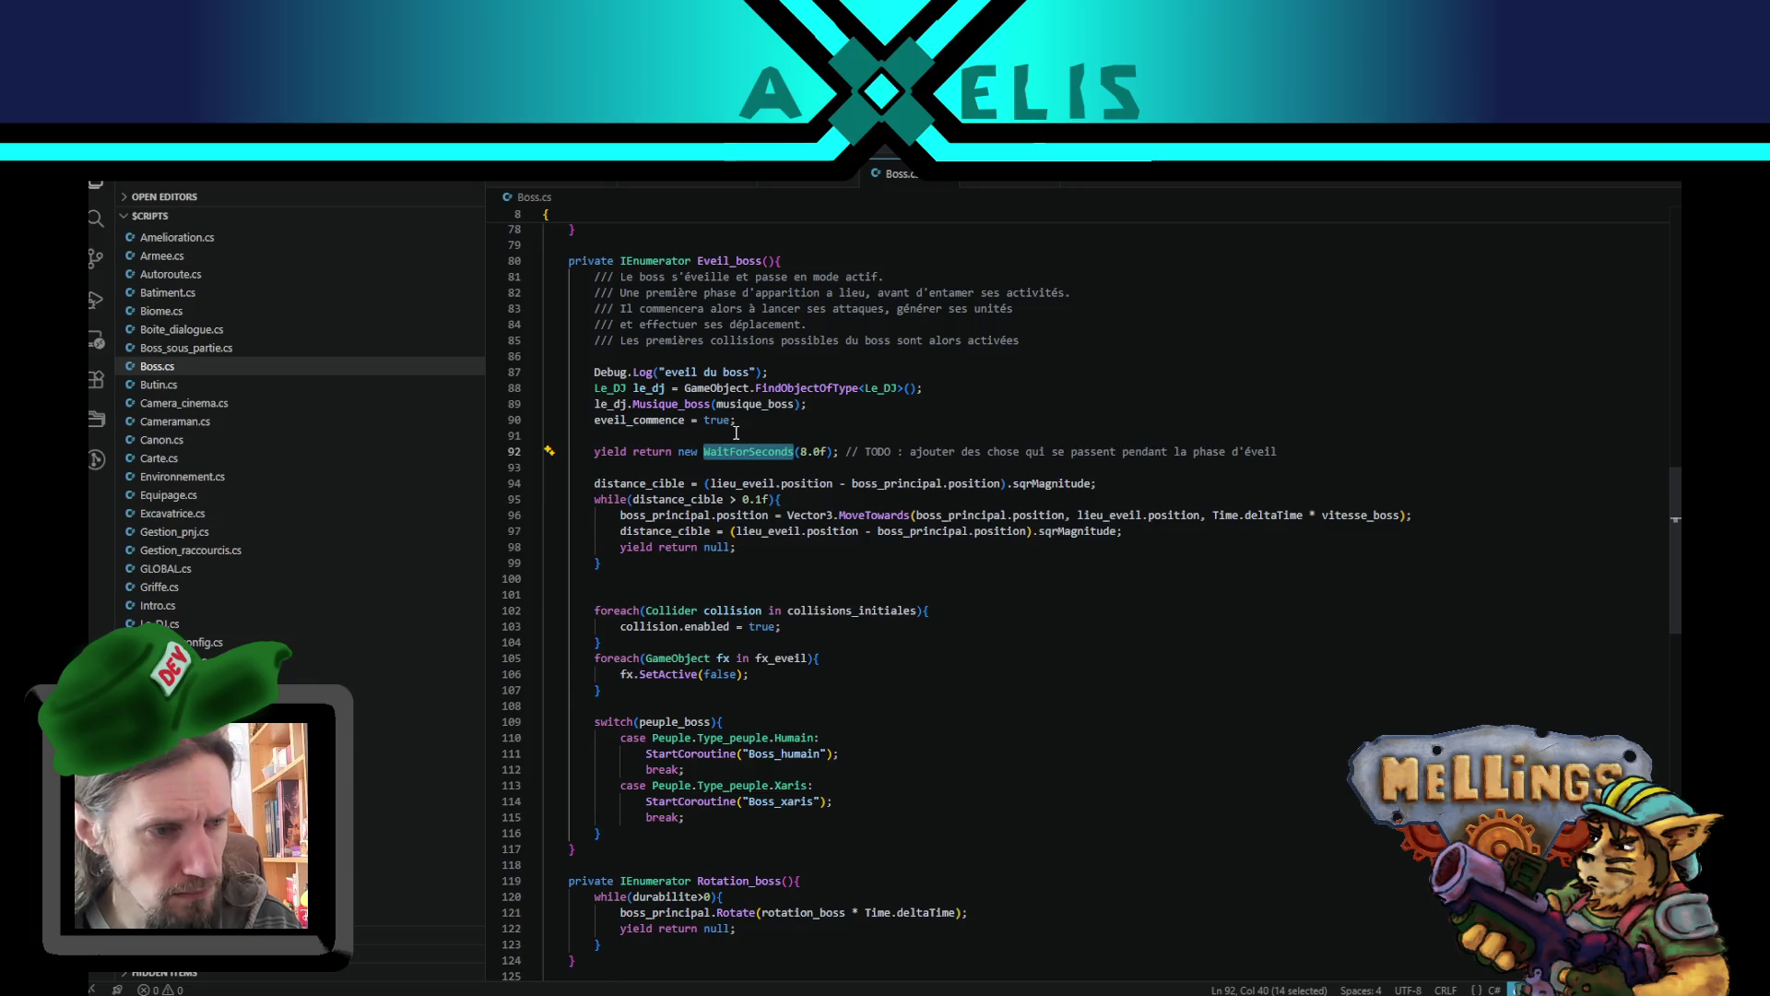
pyautogui.scroll(-3, 777, 470)
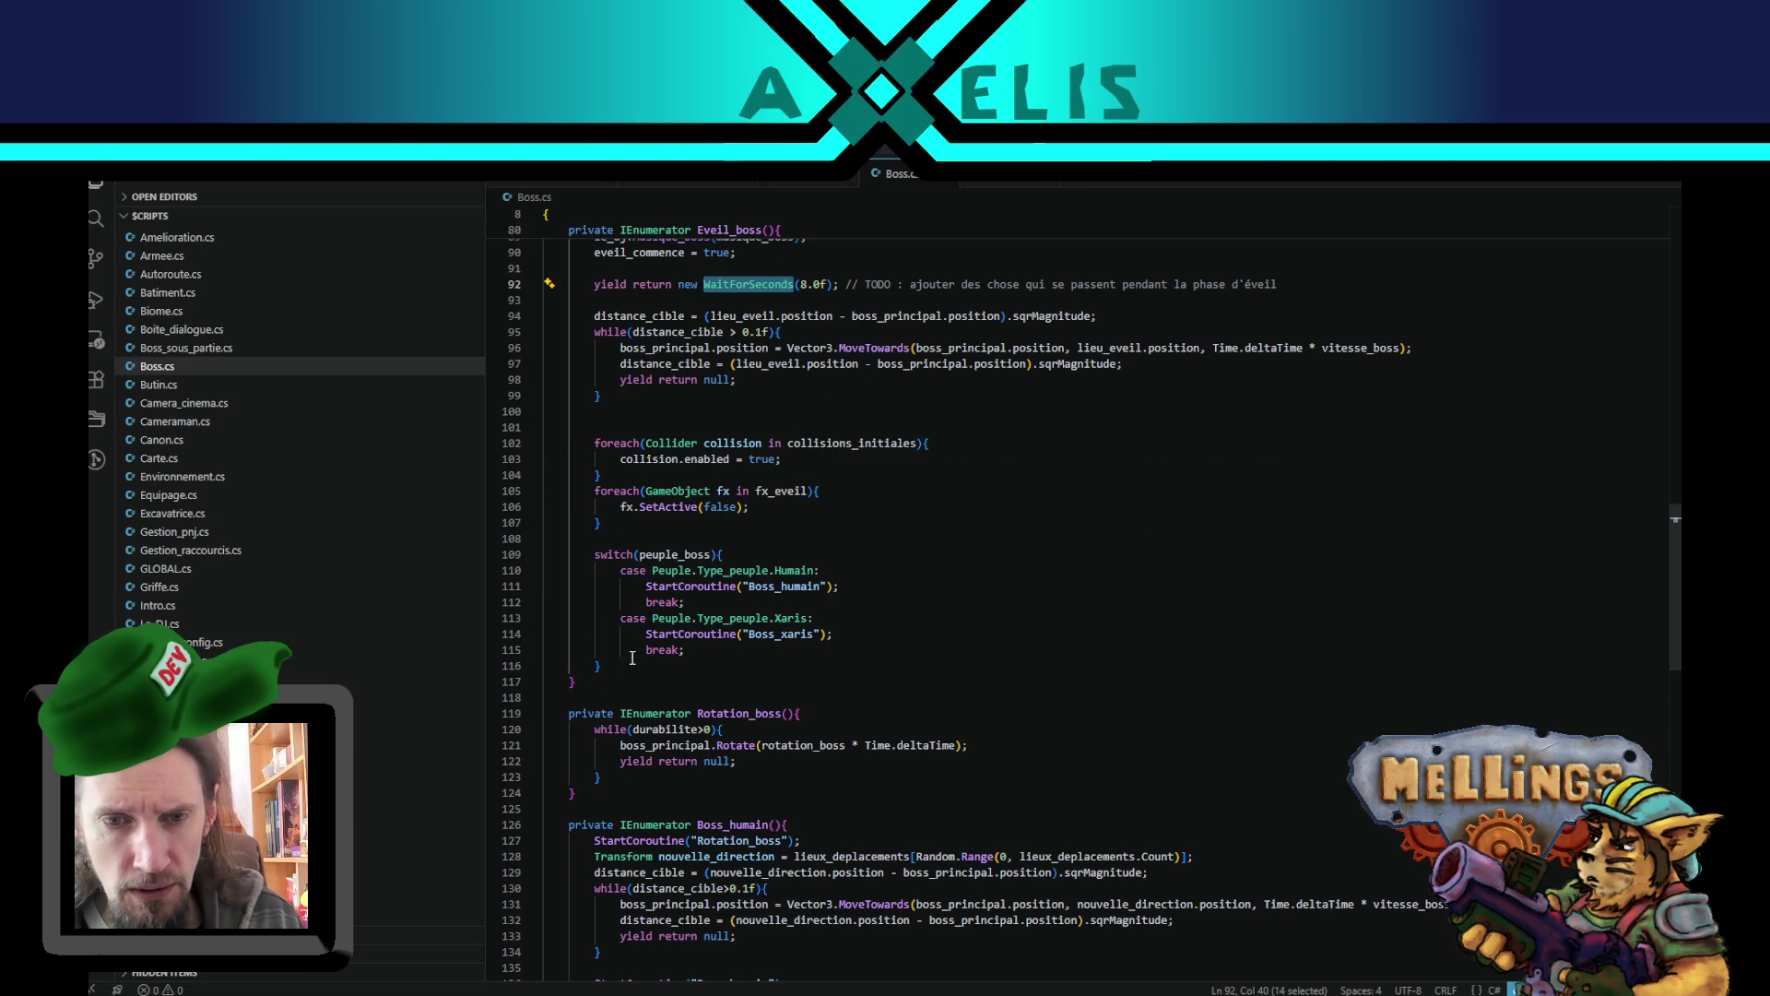
pyautogui.moveTo(686, 650); pyautogui.dragTo(698, 618)
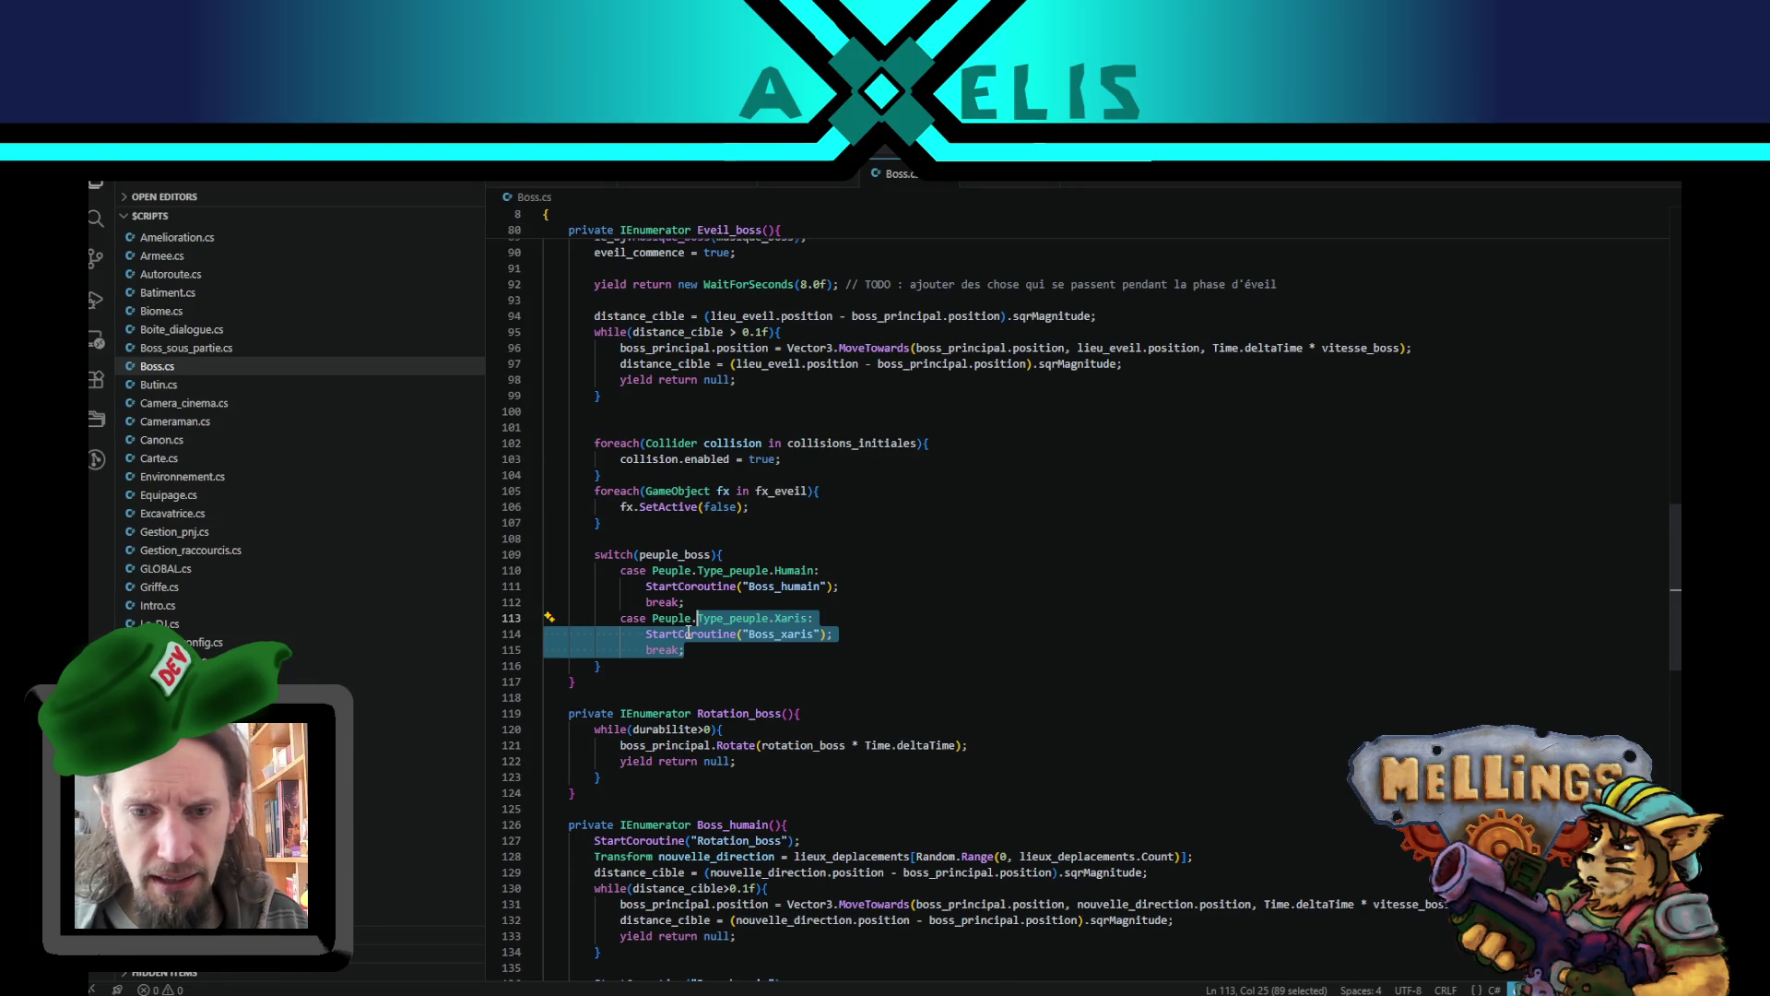
pyautogui.hotkey('shift', 'alt', 'Down')
pyautogui.hotkey('shift', 'alt', 'Down')
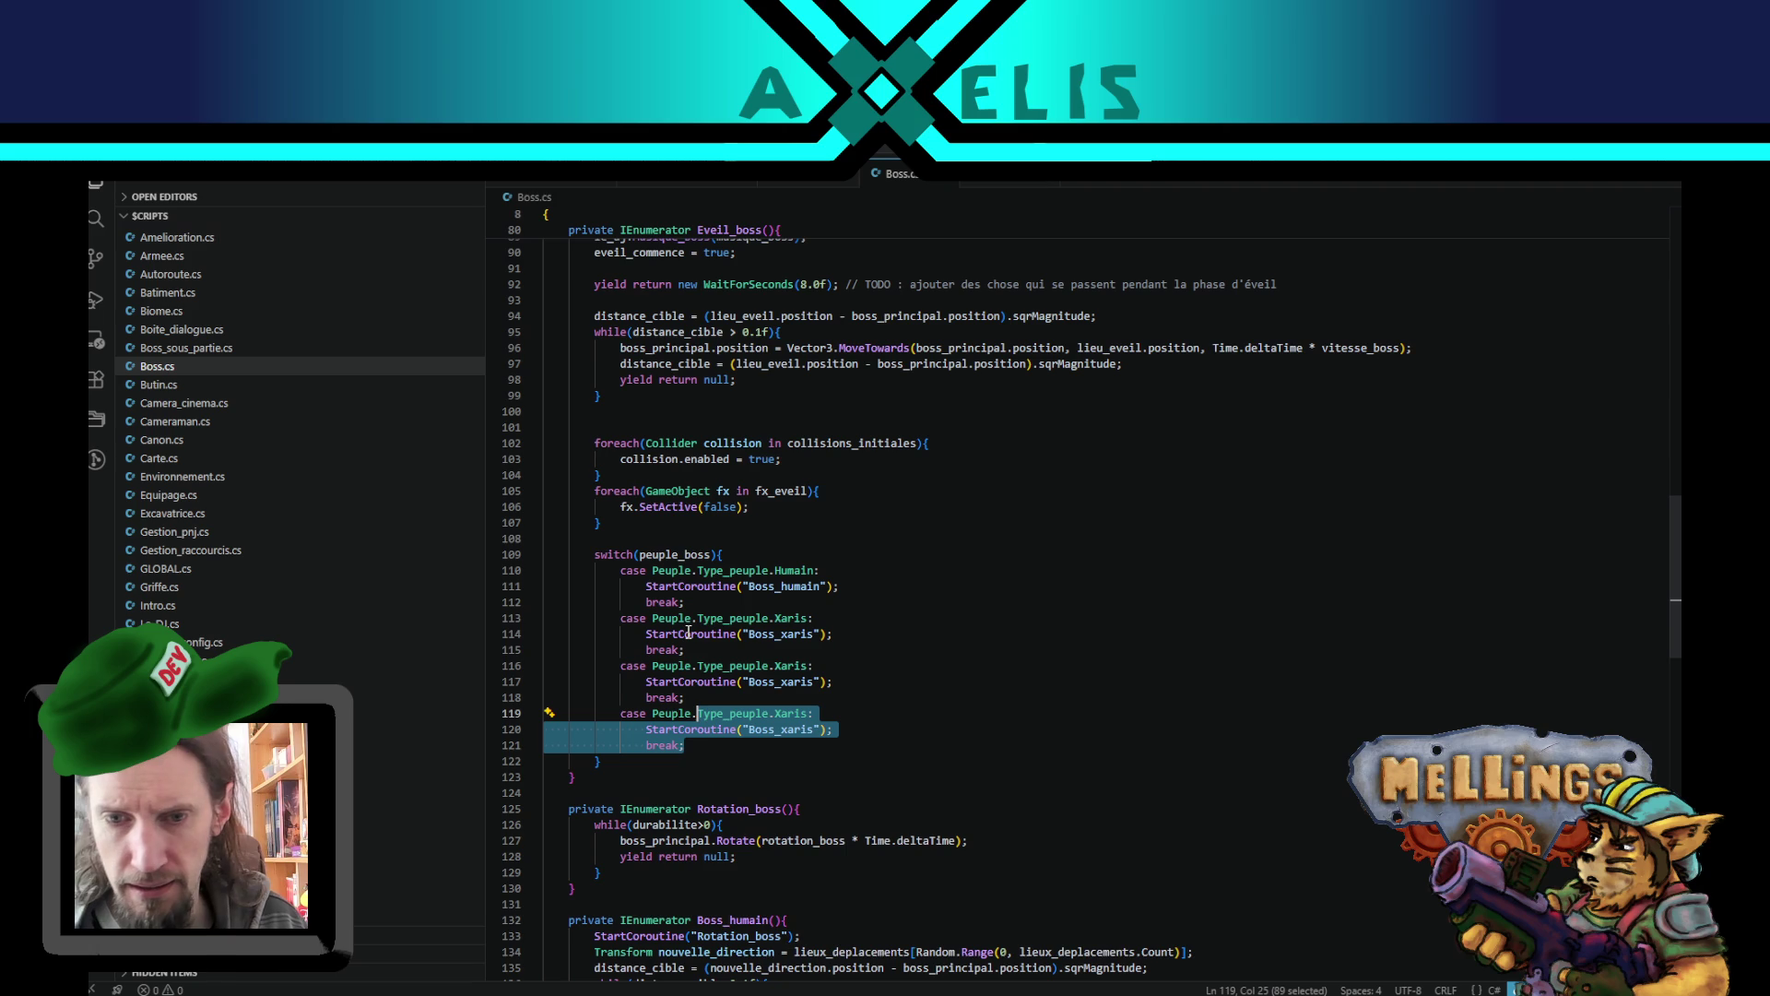
pyautogui.doubleClick(803, 665)
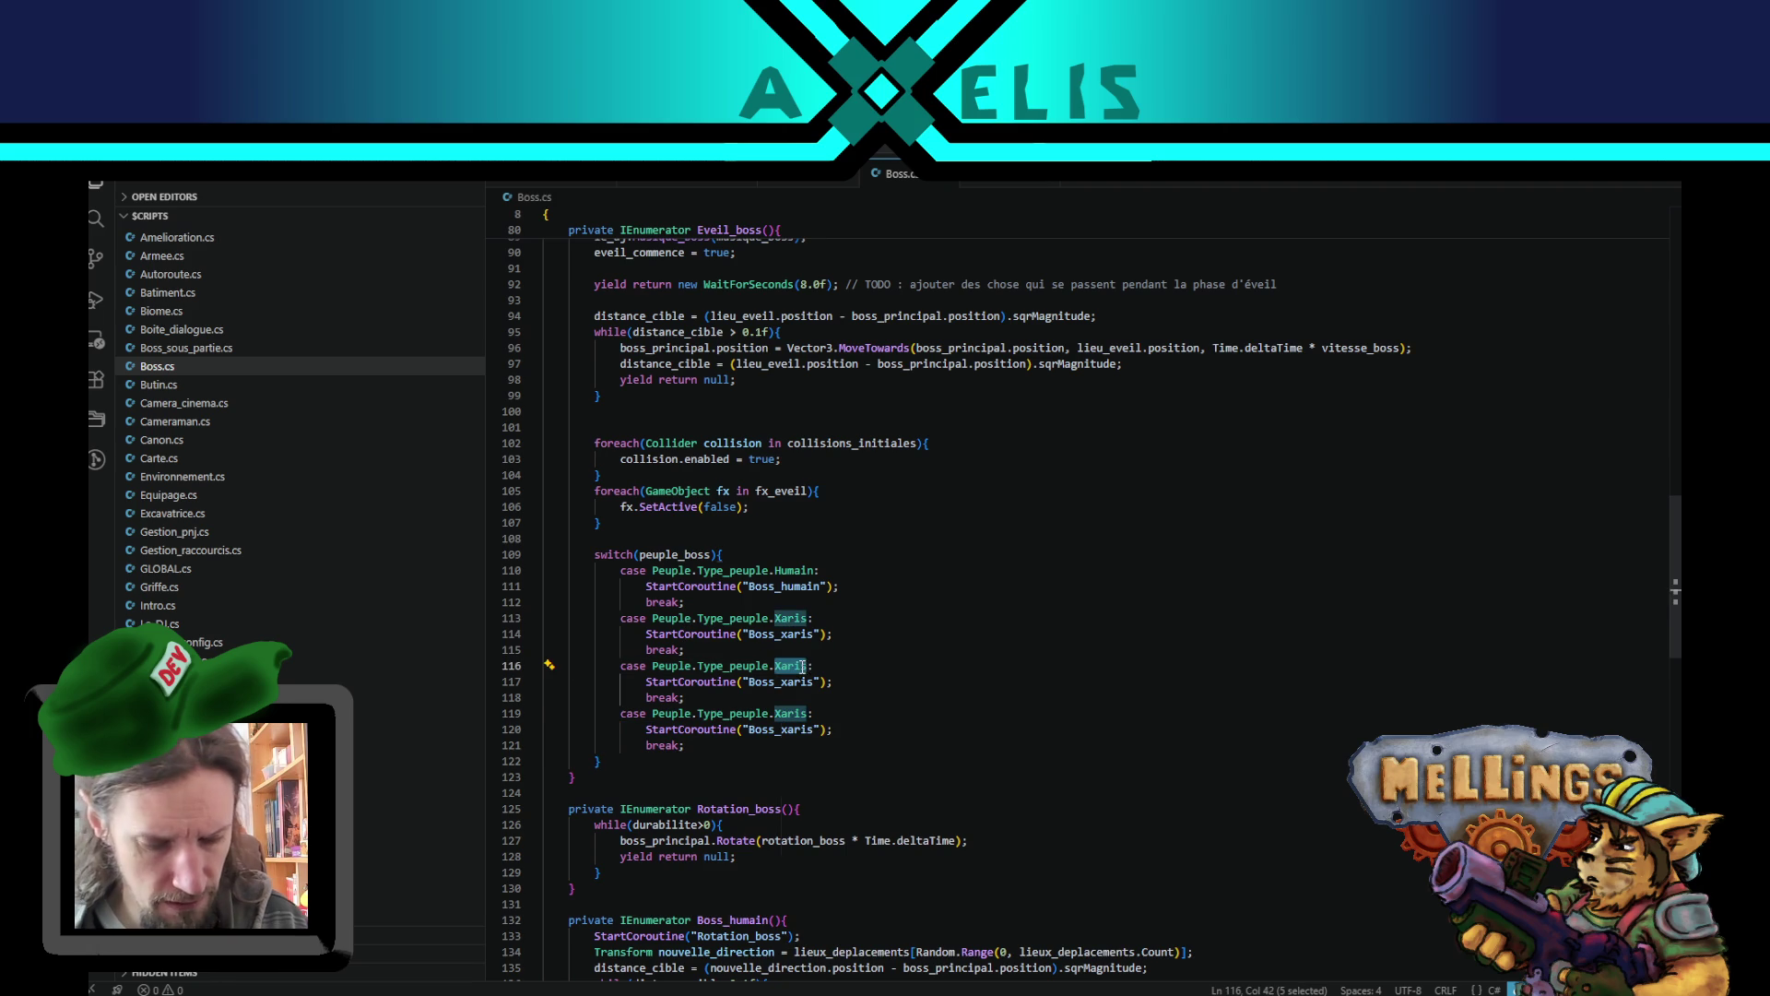
pyautogui.write('Golmen')
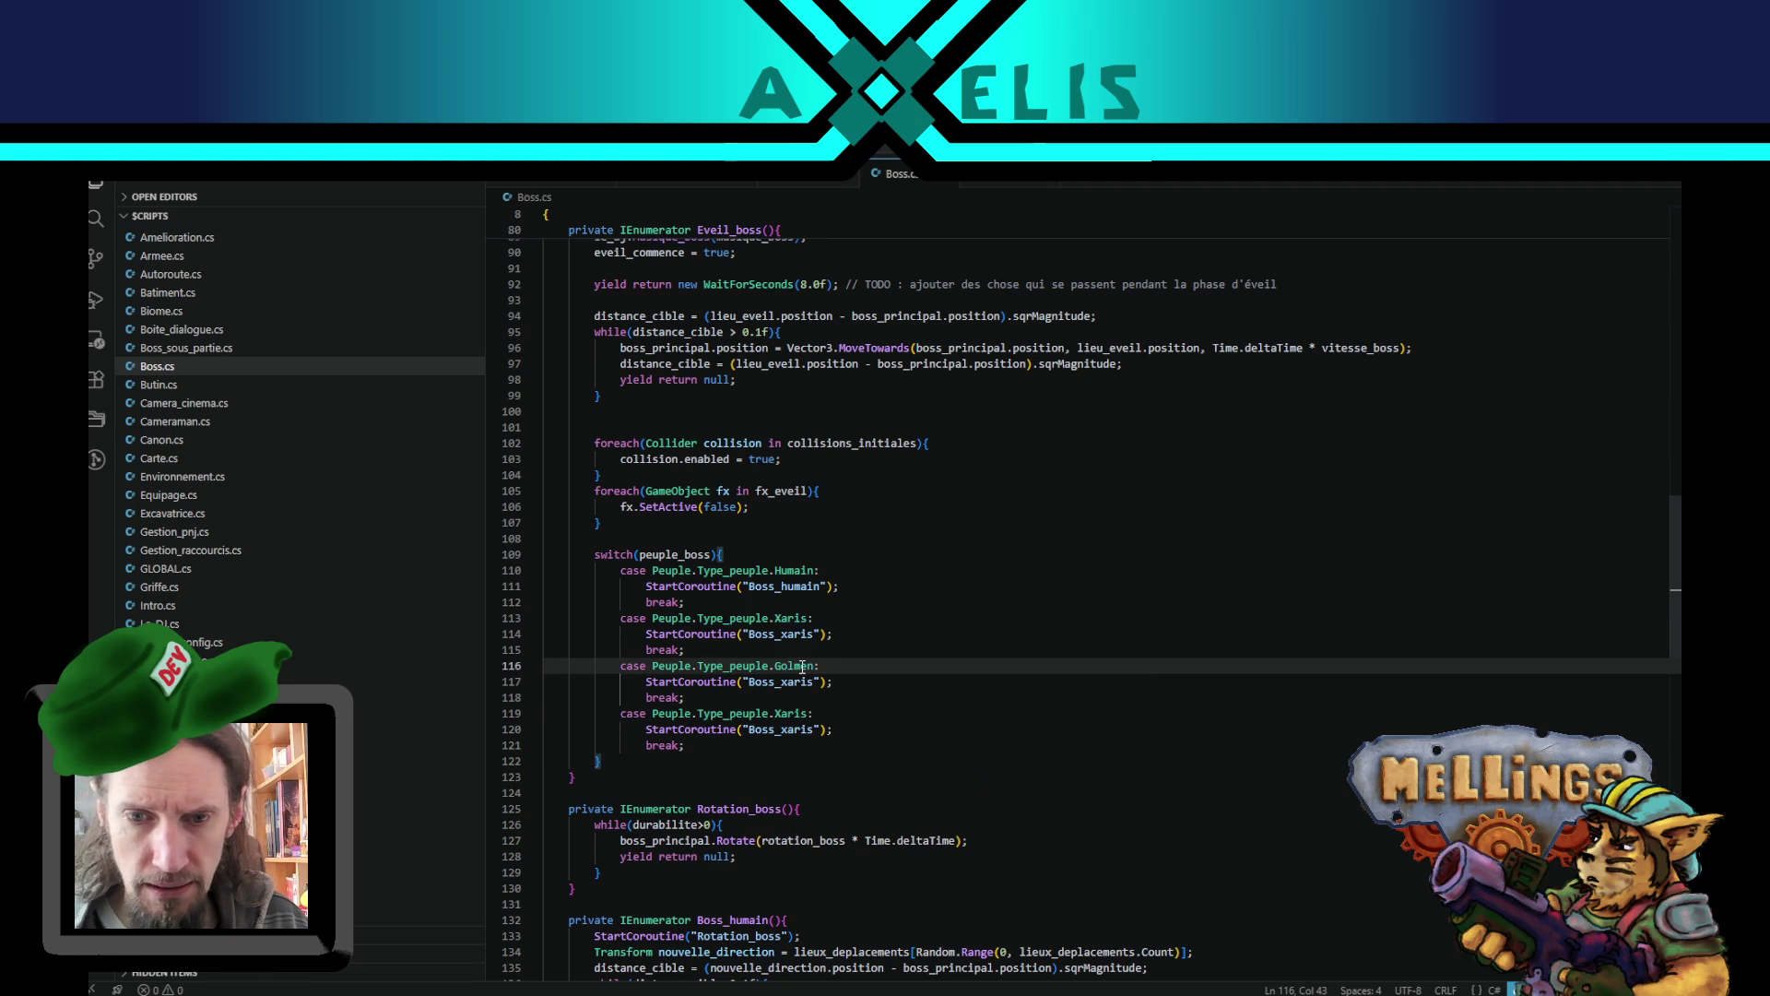
pyautogui.doubleClick(792, 713)
pyautogui.write('Phyt')
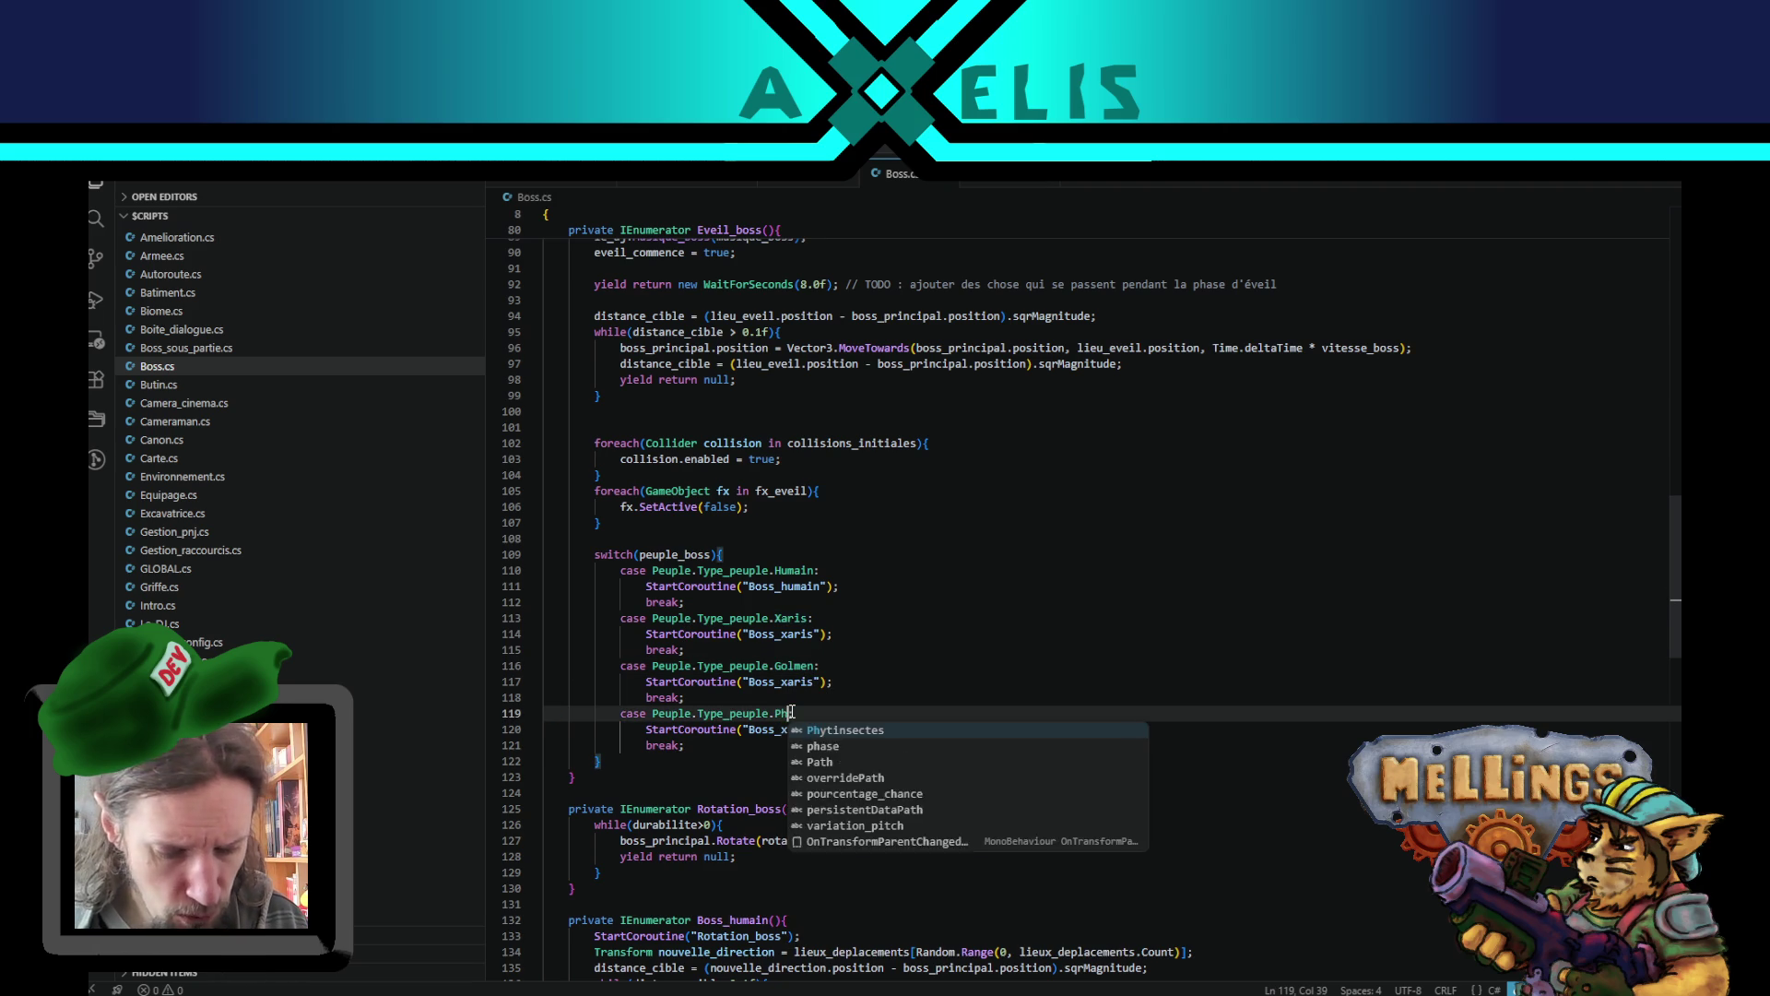
pyautogui.click(934, 730)
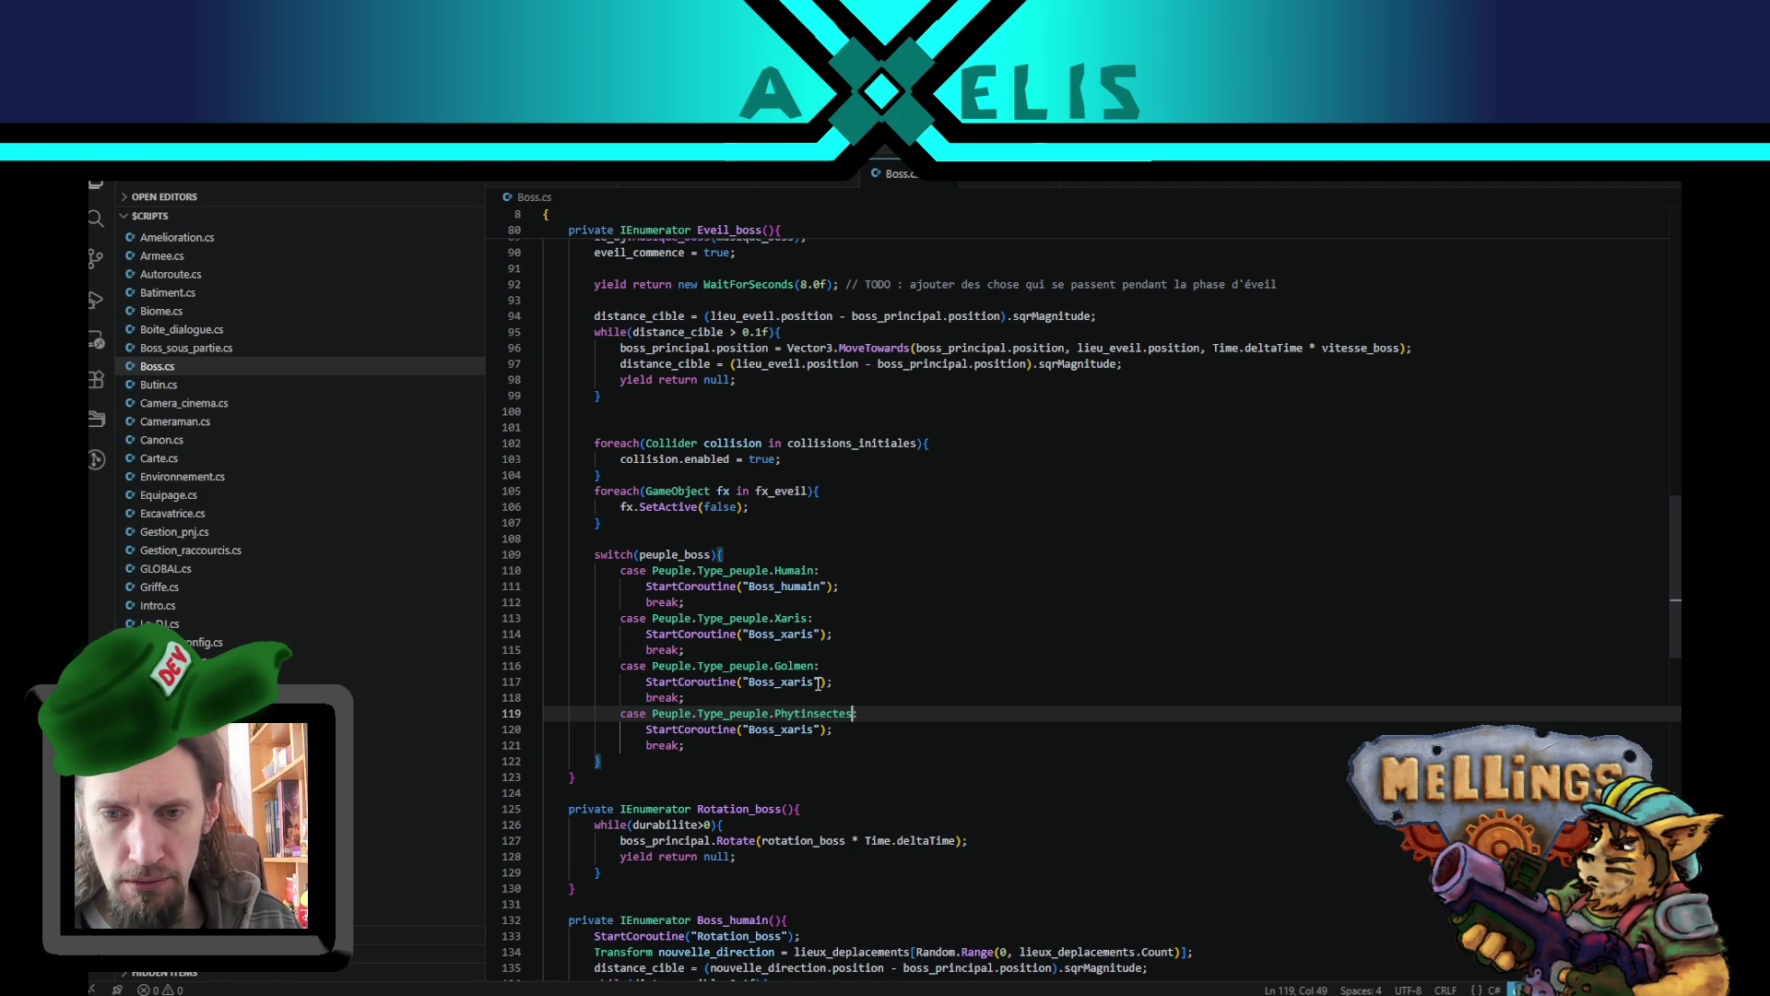
# - Change the copied coroutine strings to Boss_golmen and Boss_phyto
pyautogui.moveTo(814, 682); pyautogui.dragTo(782, 682)
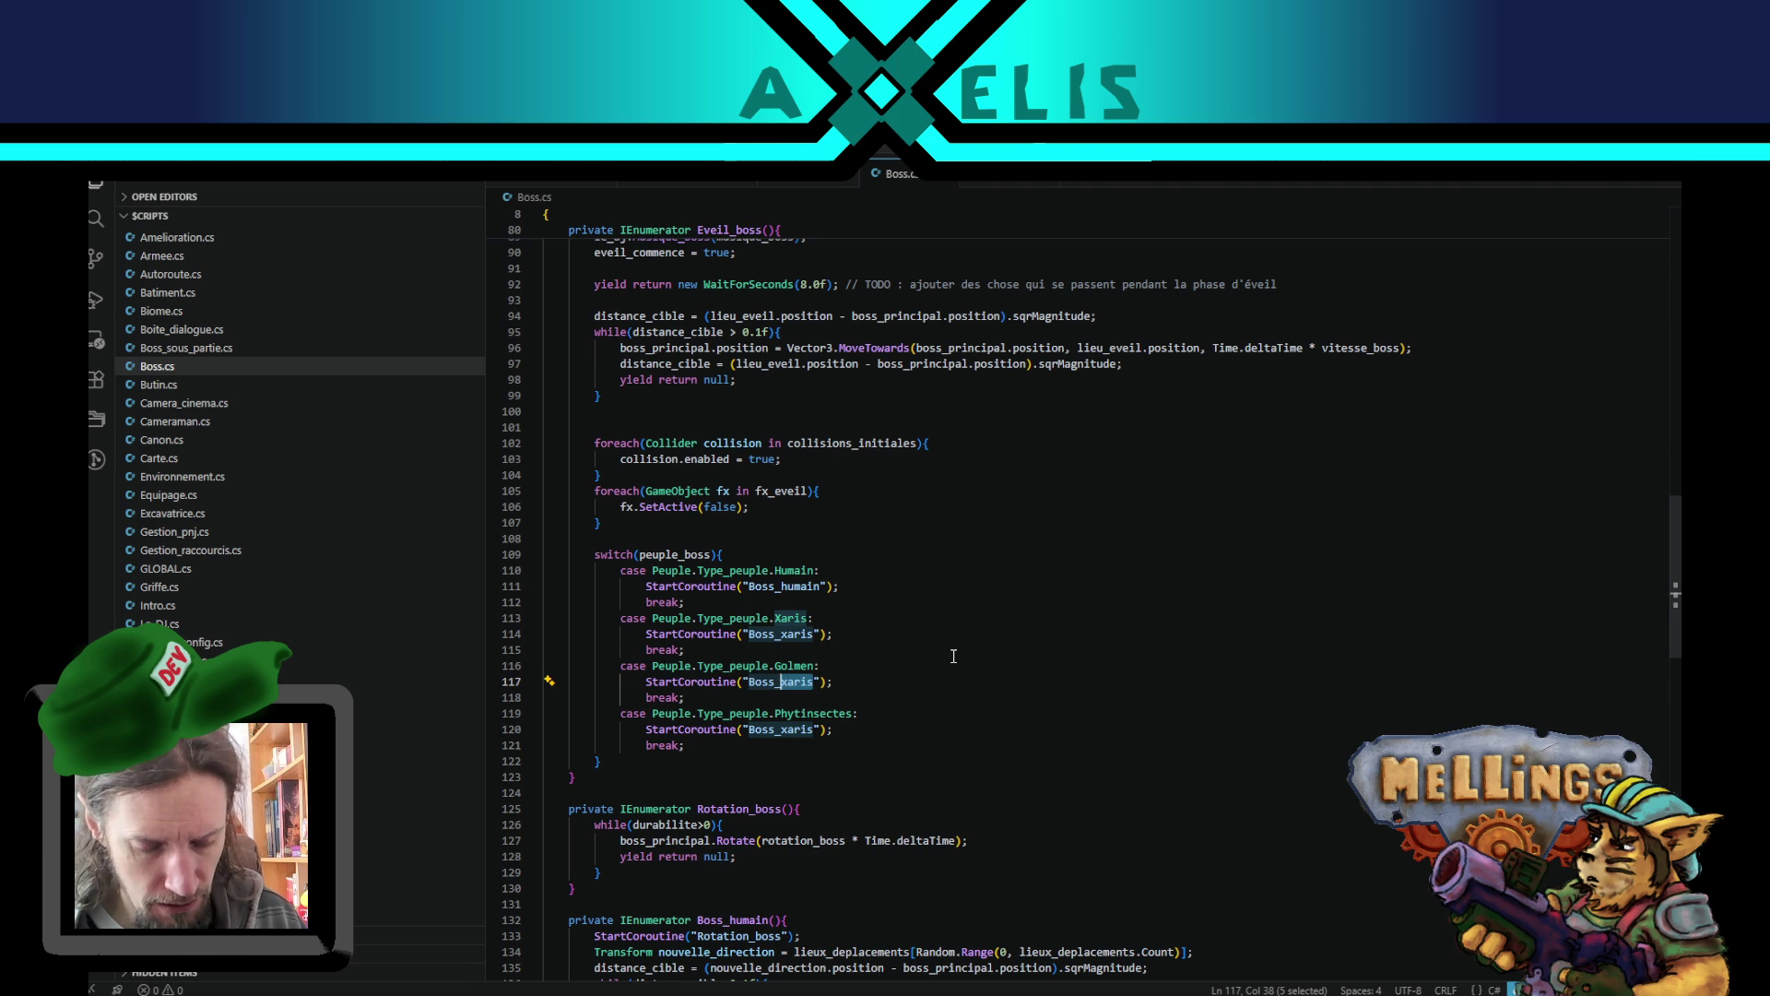
pyautogui.write('golmen')
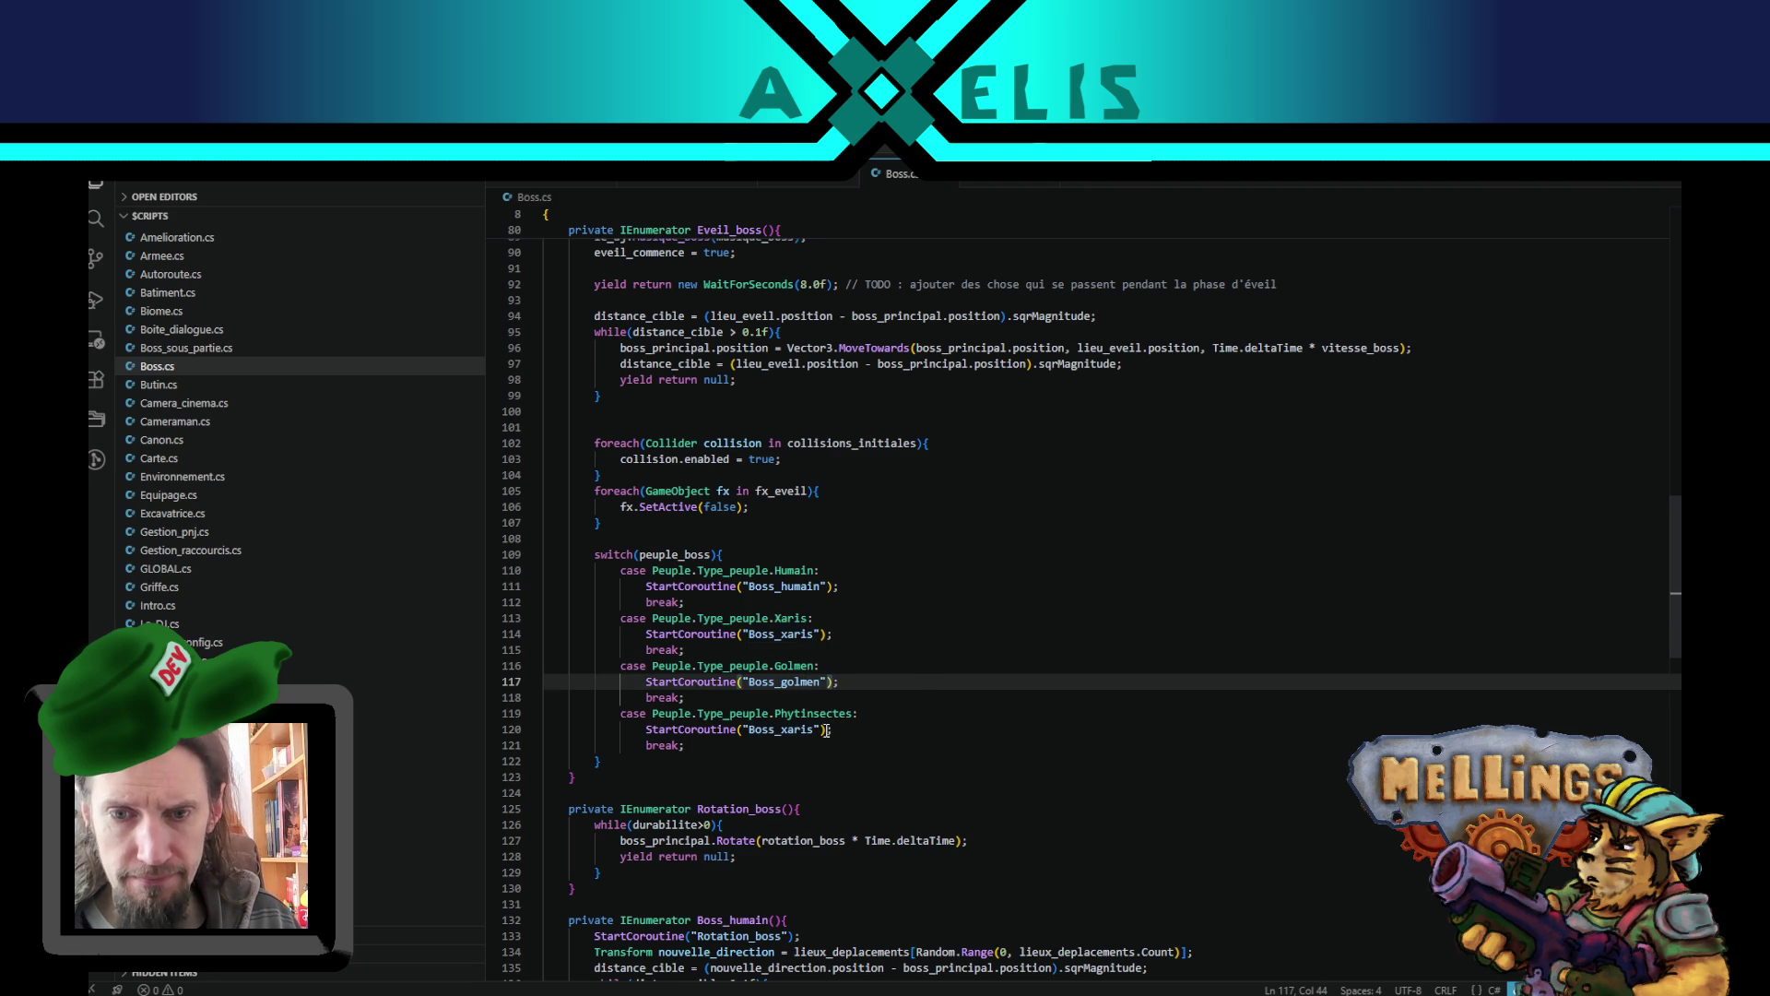
pyautogui.moveTo(817, 730); pyautogui.dragTo(782, 731)
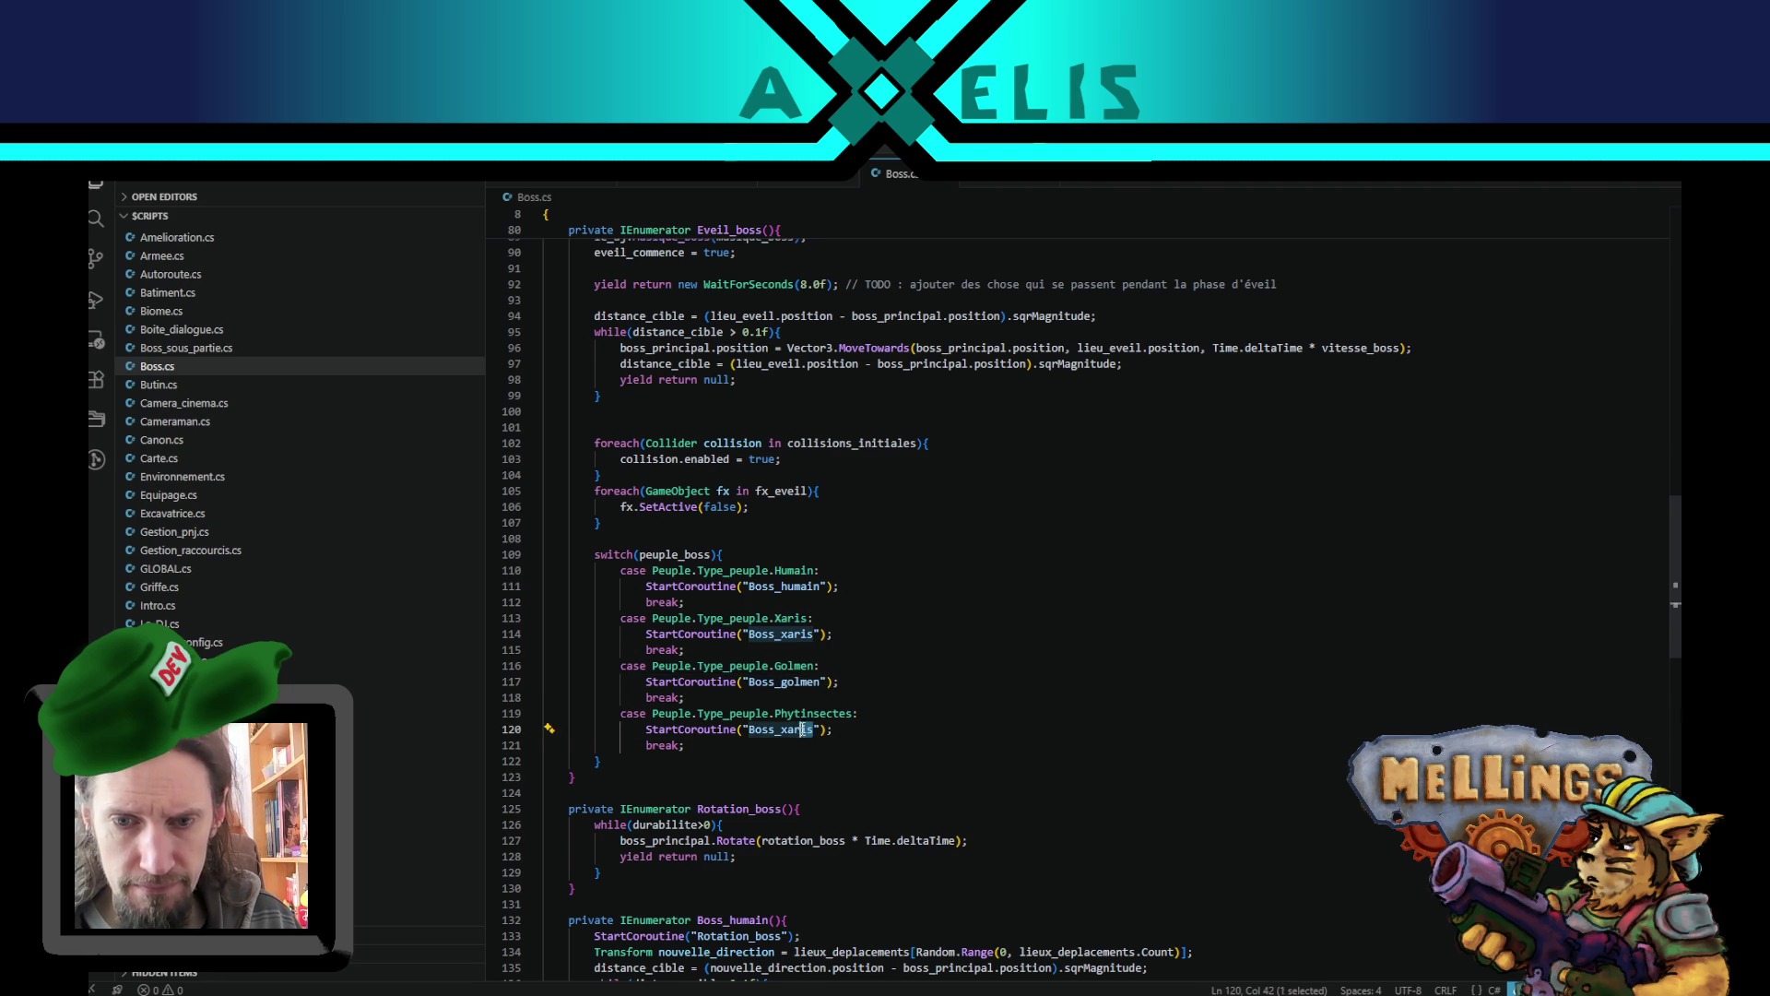
pyautogui.write('phyto')
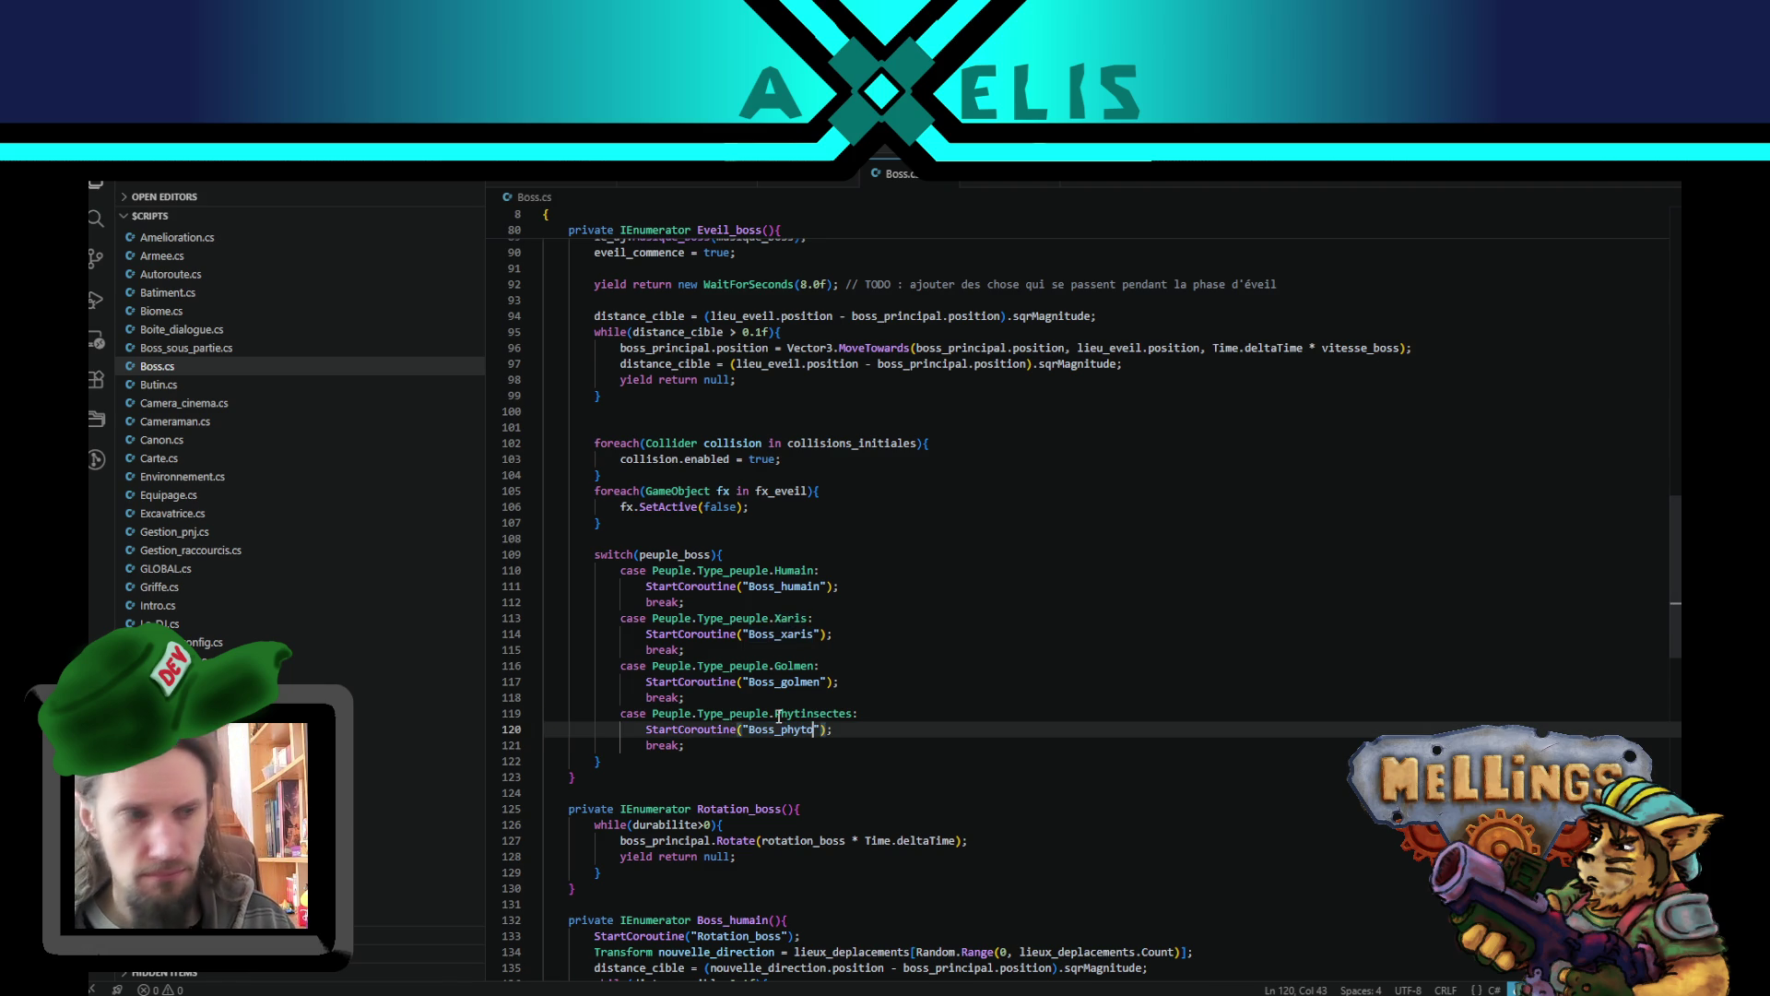
pyautogui.click(790, 731)
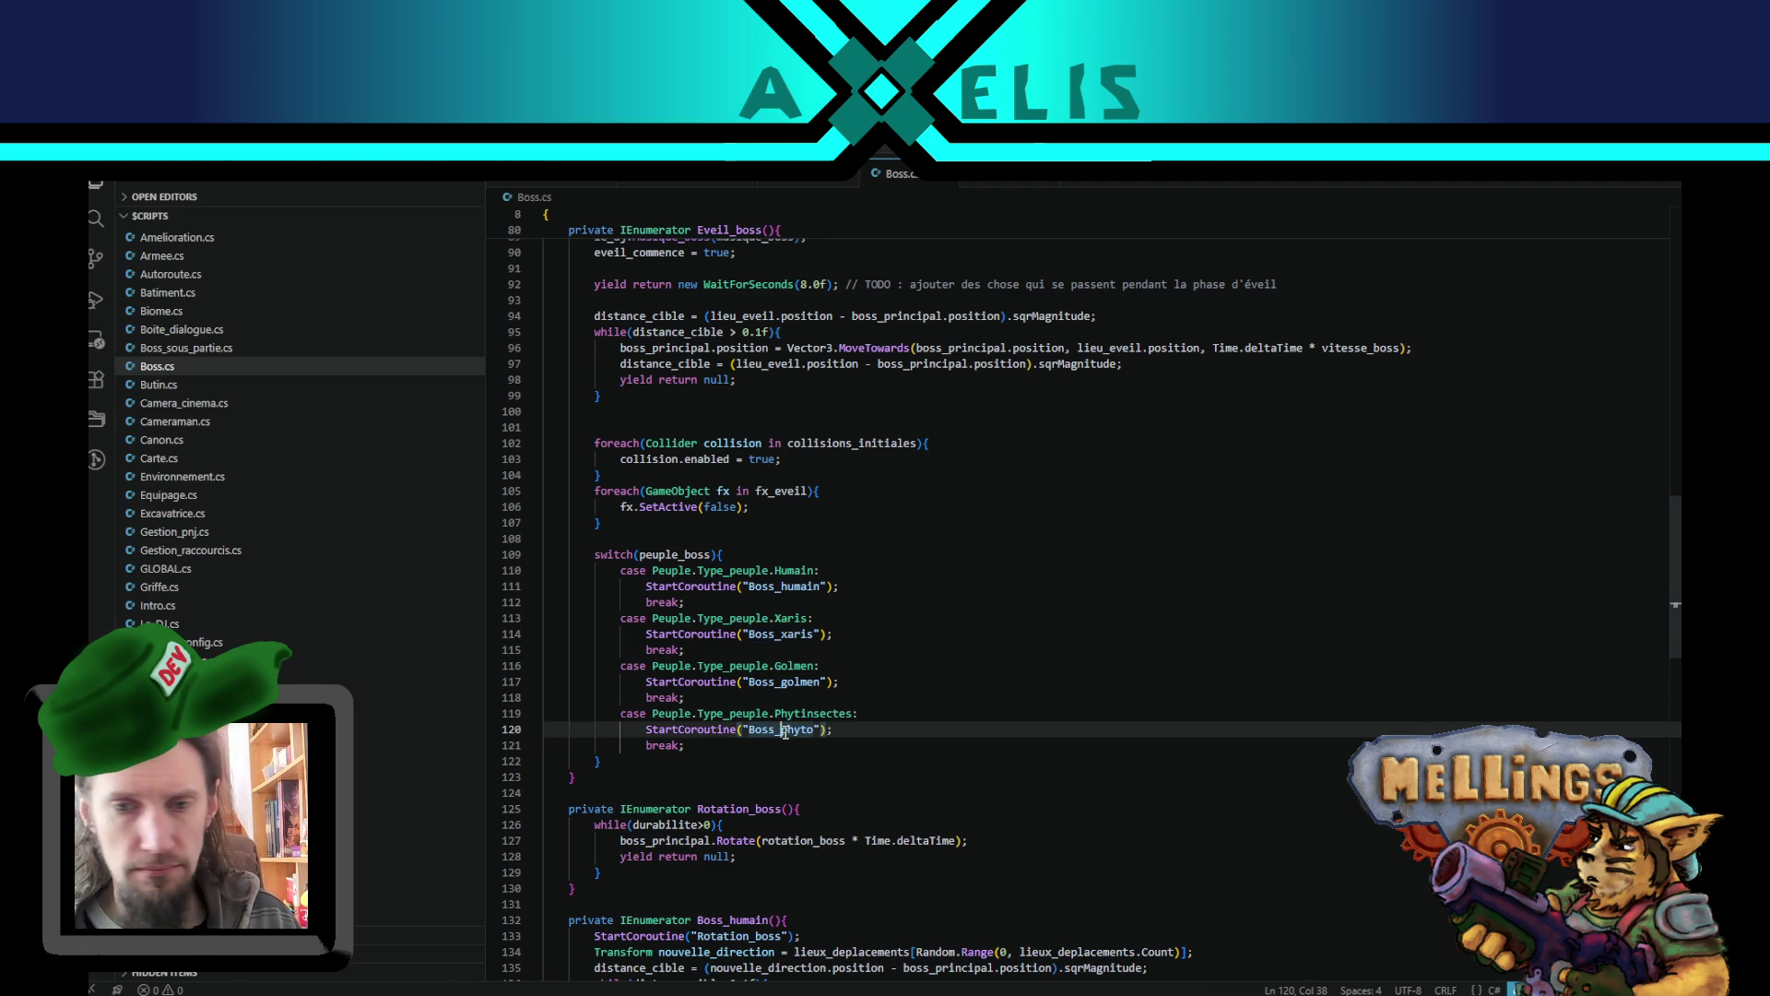
pyautogui.doubleClick(792, 731)
pyautogui.scroll(-7, 812, 701)
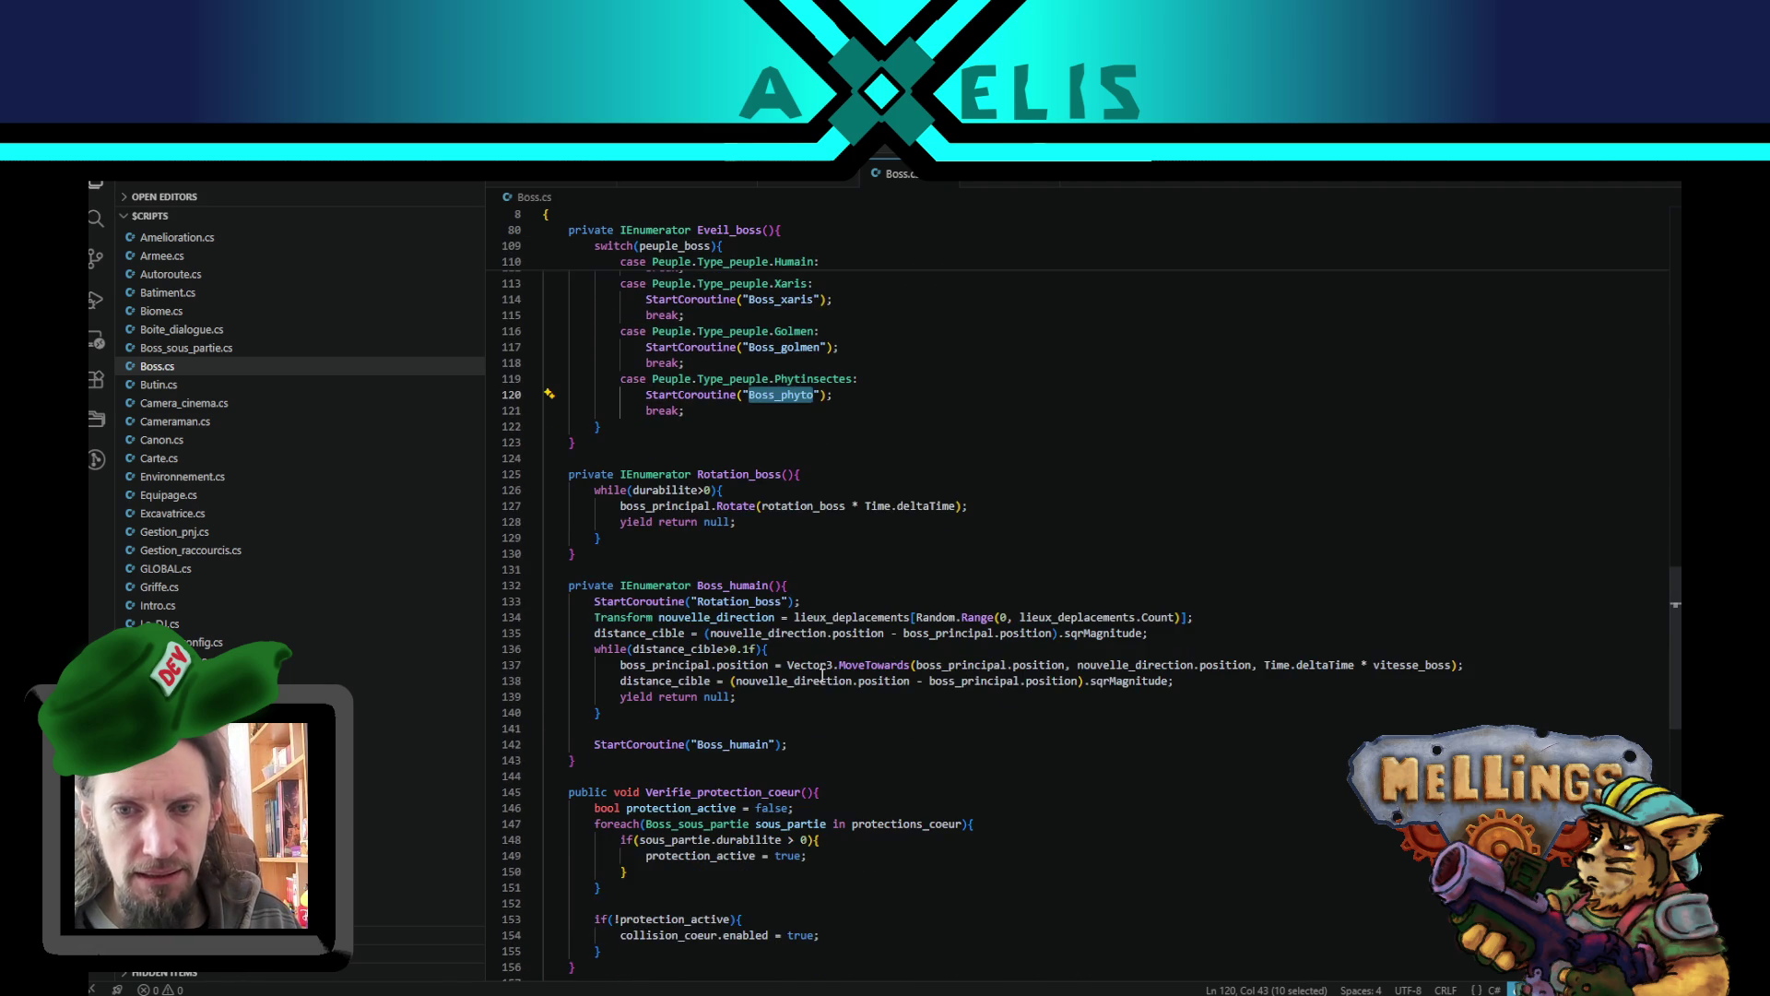
# - Add an empty copy of the Boss_humain declaration with braces below the Boss_humain function
pyautogui.scroll(3, 806, 593)
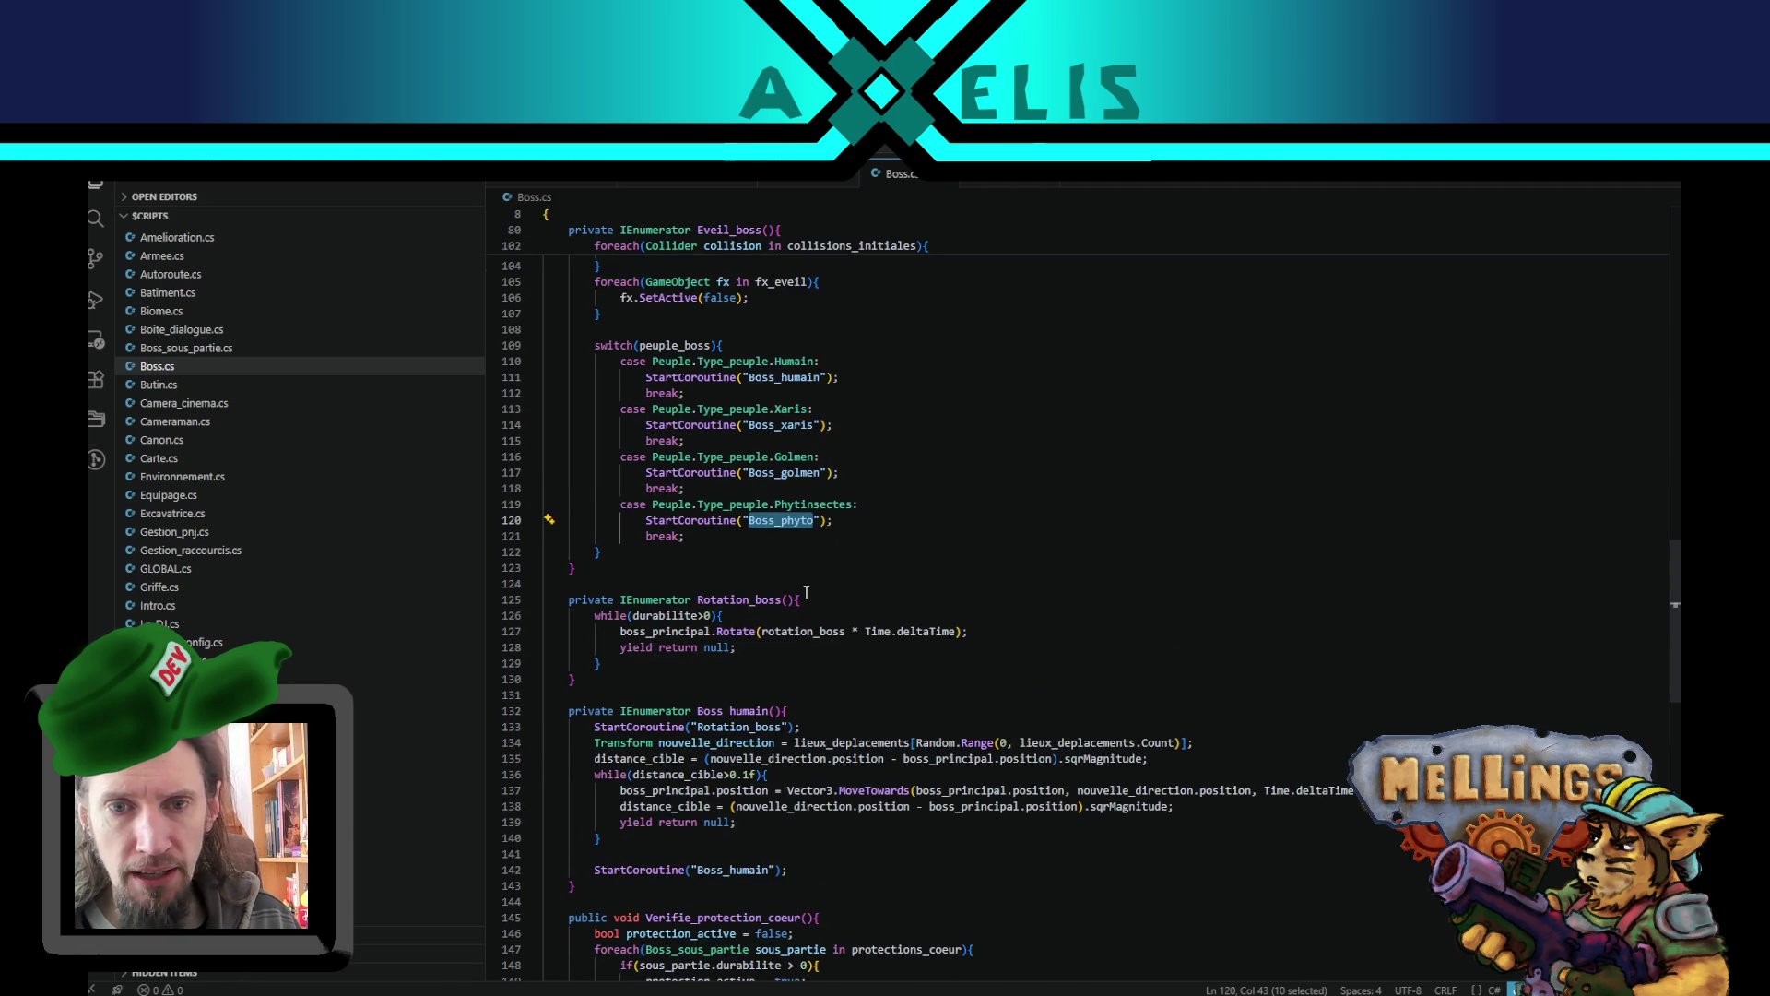
pyautogui.doubleClick(749, 599)
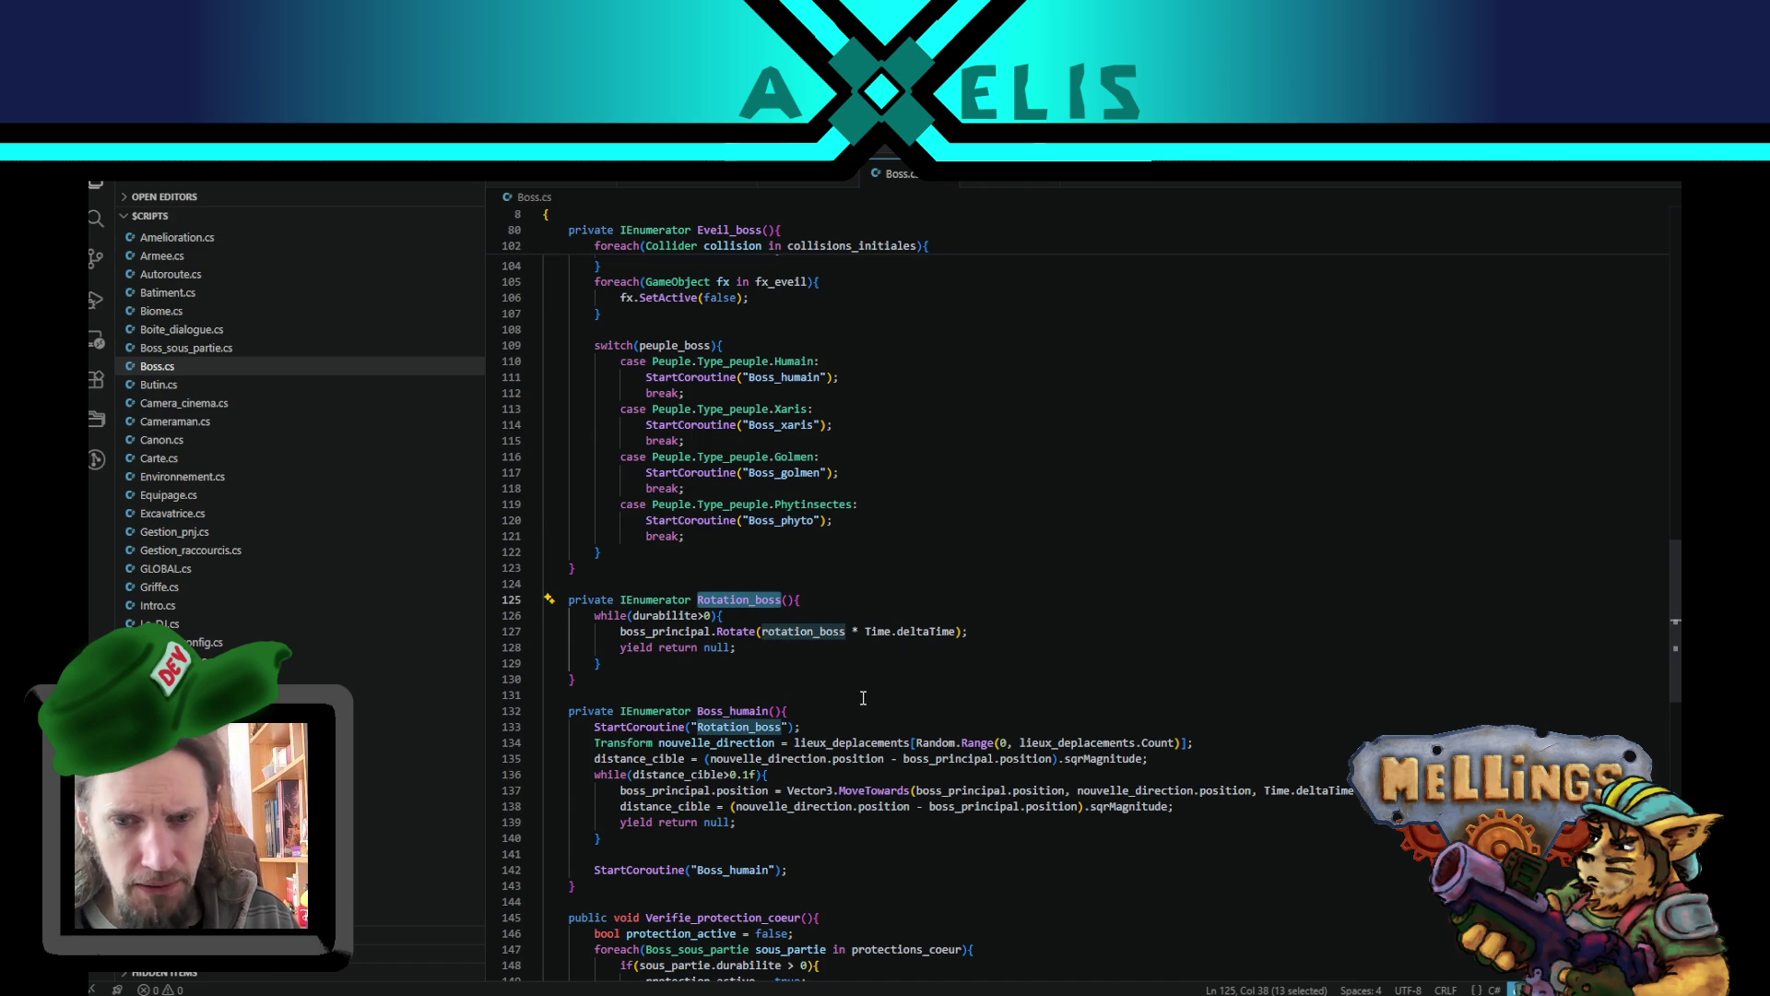
pyautogui.scroll(-2, 864, 697)
pyautogui.click(615, 631)
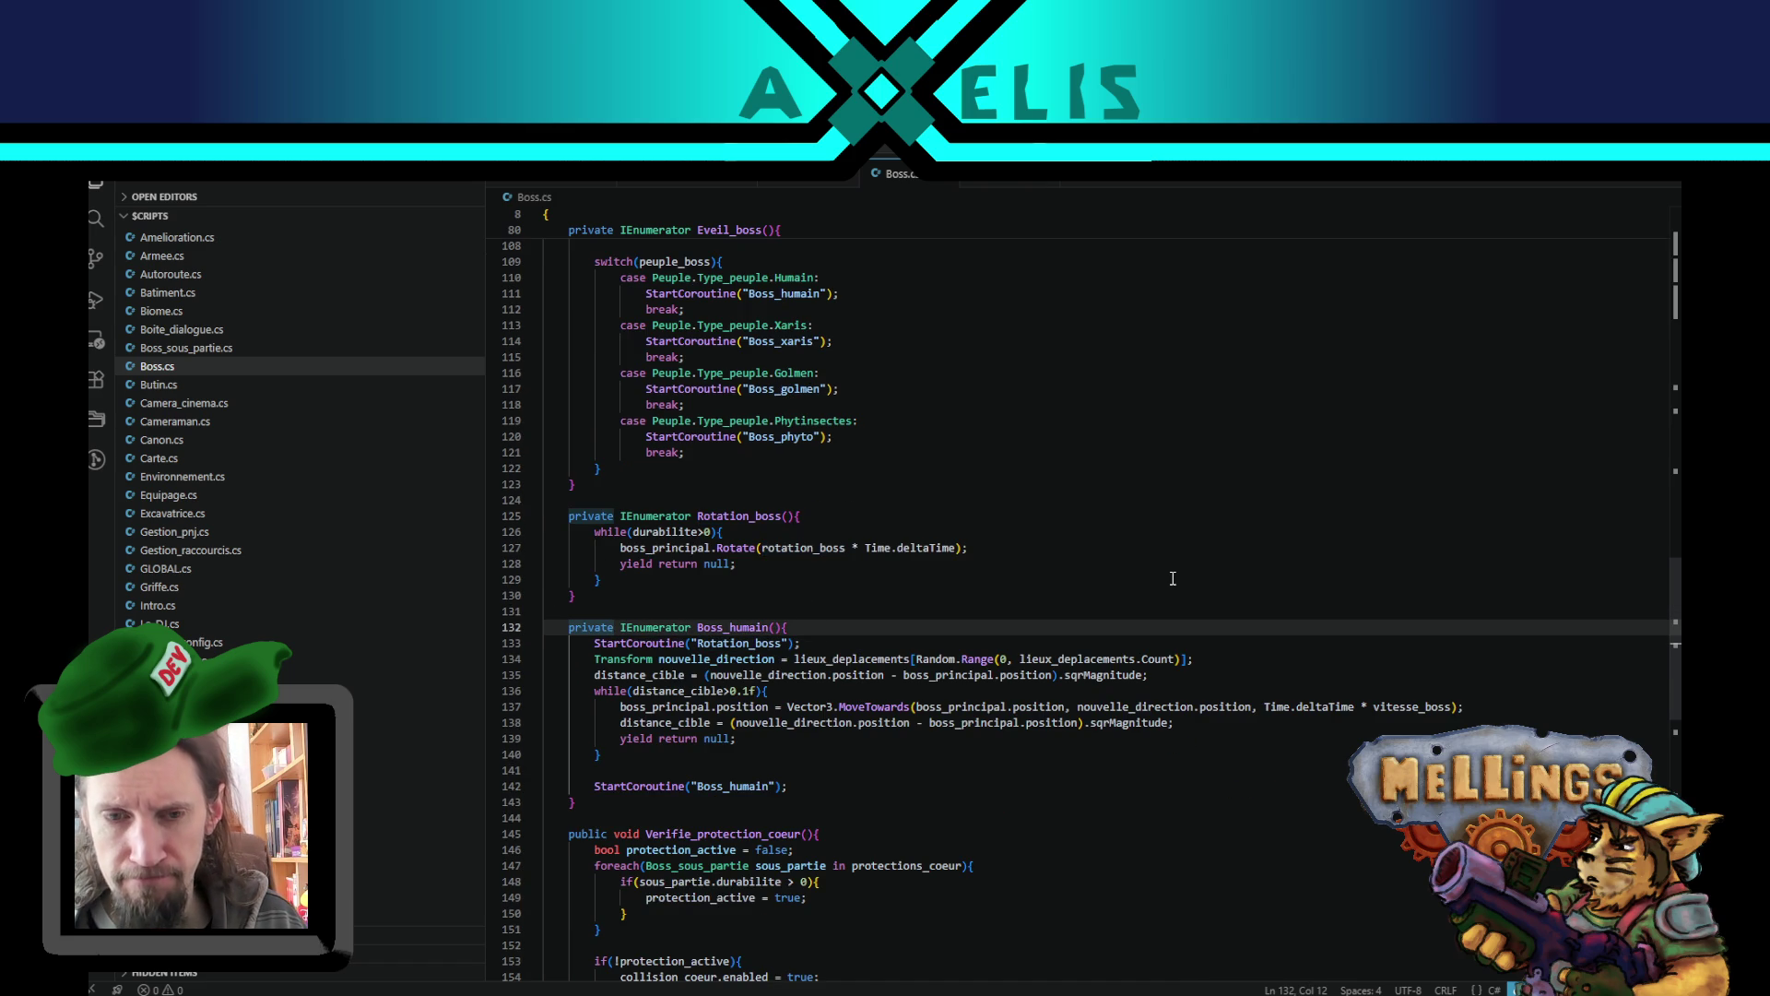
pyautogui.hotkey('shift', 'alt', 'Up')
pyautogui.press('End')
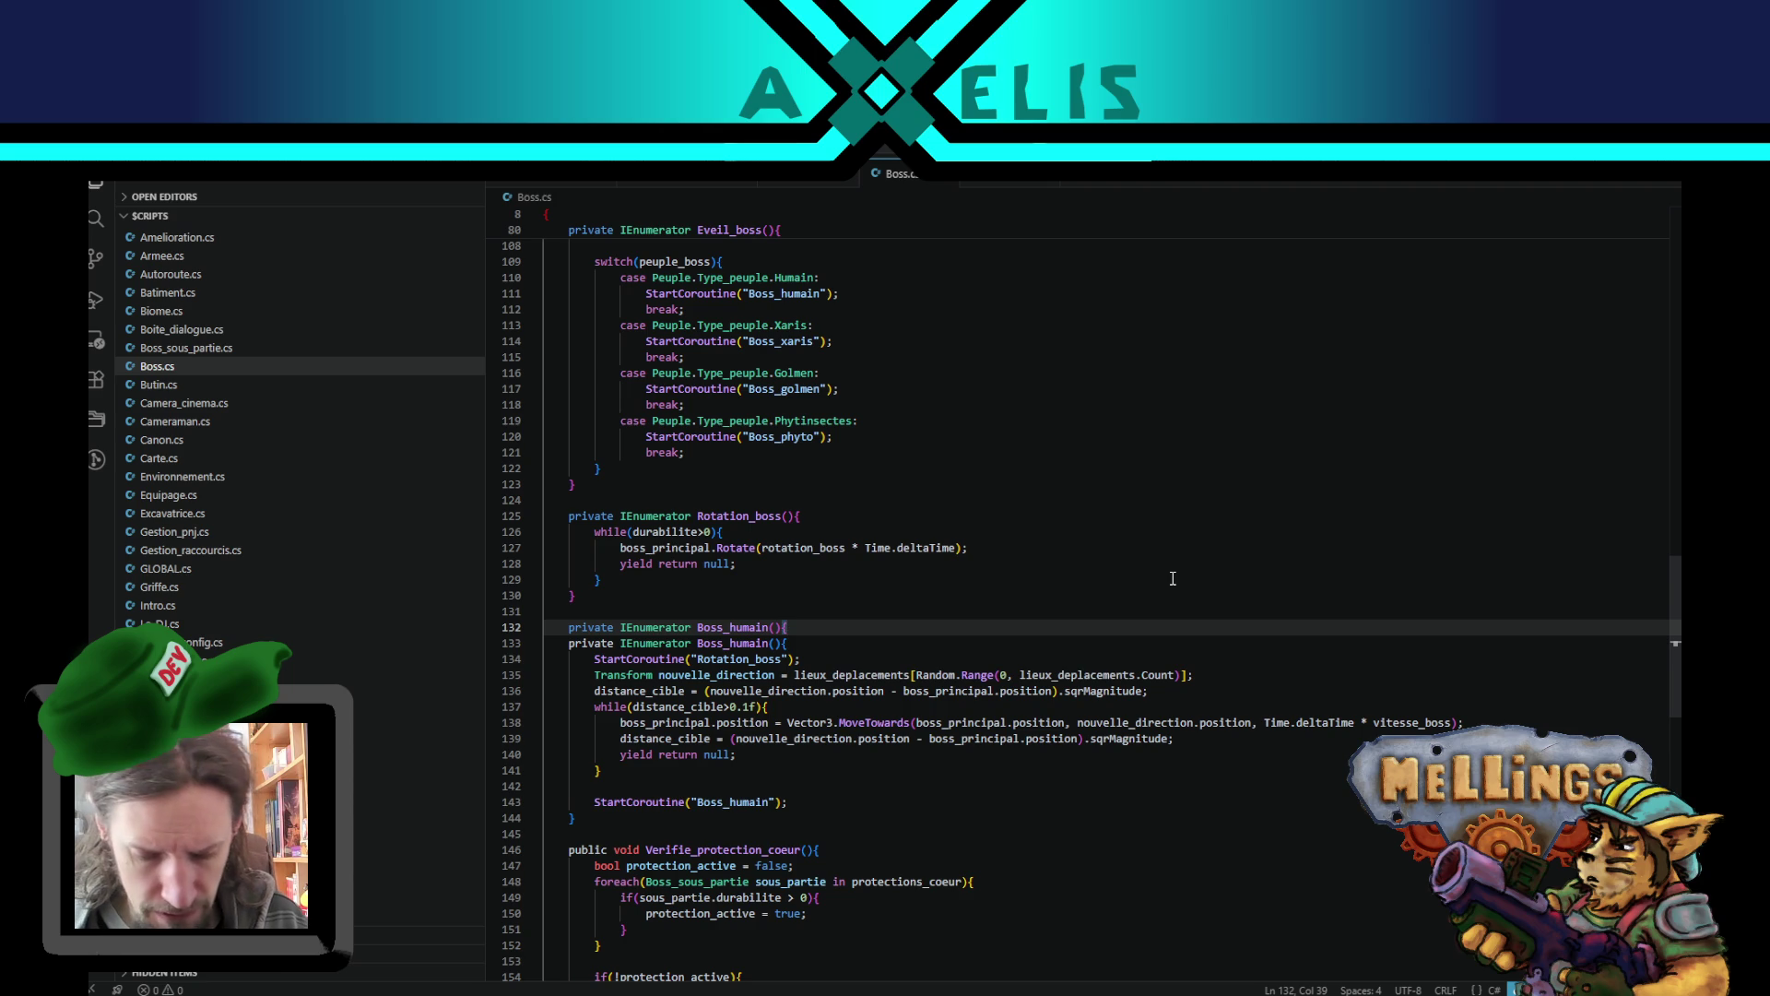
pyautogui.press('Return')
pyautogui.press('Return')
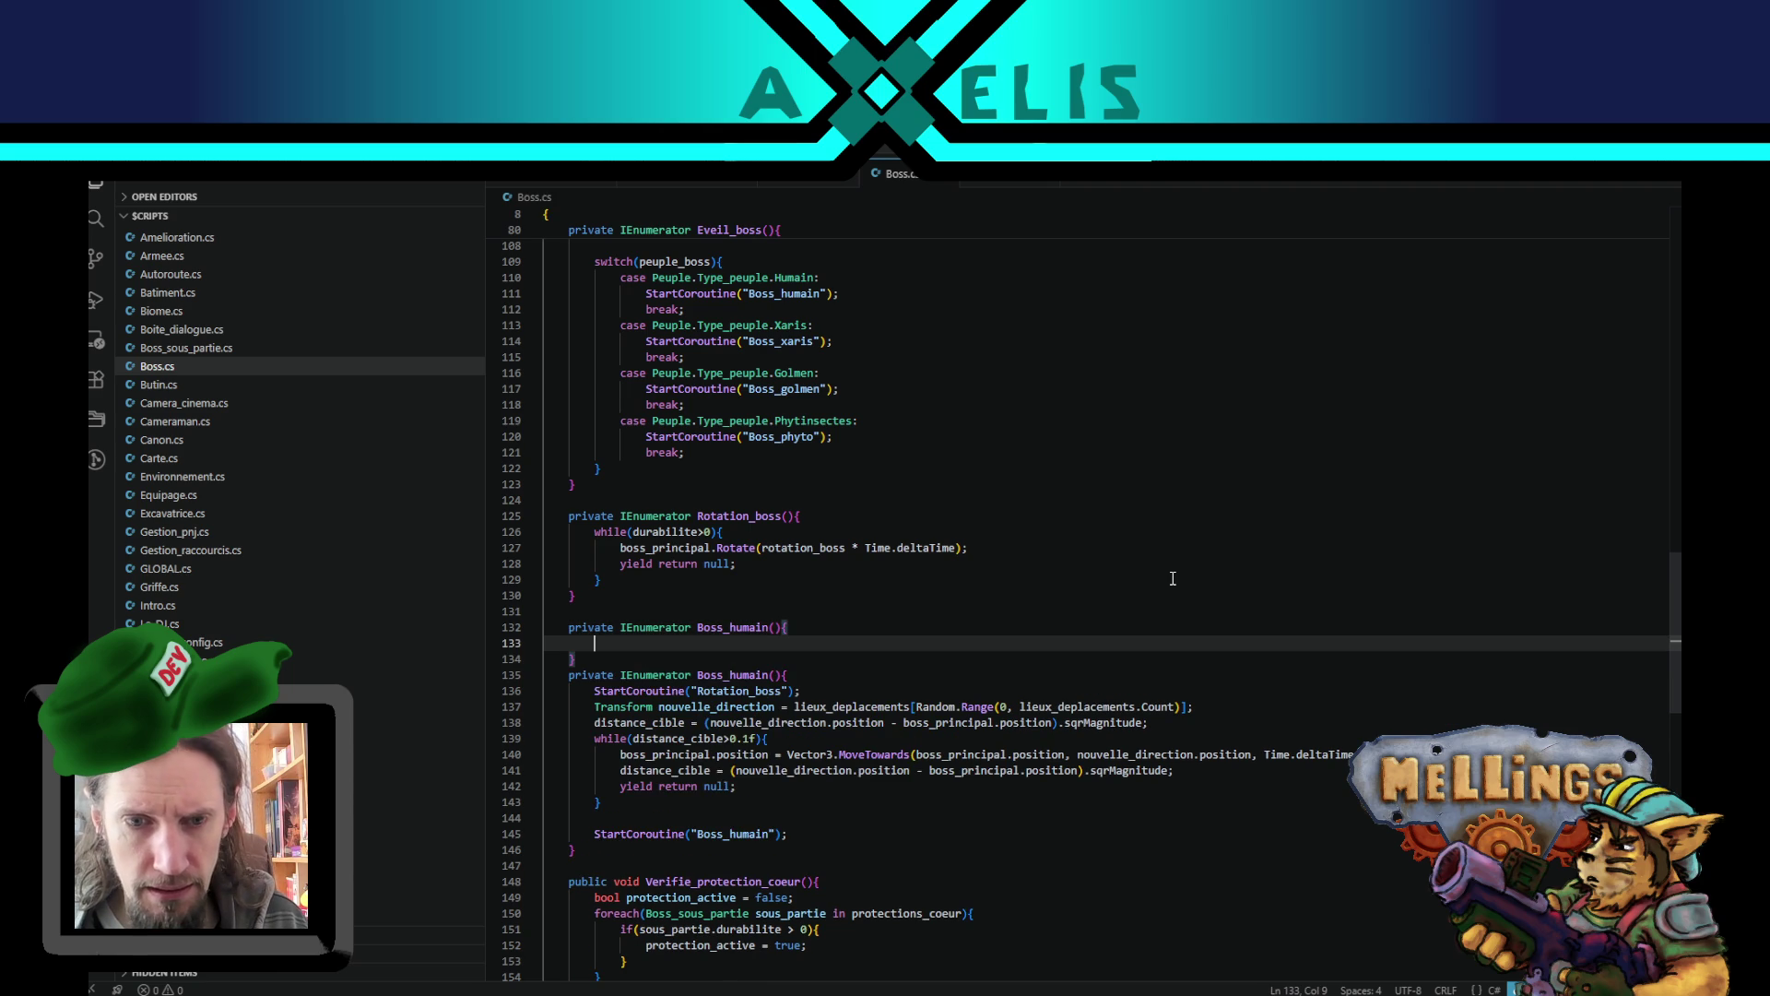
pyautogui.press('Down')
pyautogui.hotkey('shift', 'Up')
pyautogui.hotkey('shift', 'Up')
pyautogui.hotkey('alt', 'Down')
pyautogui.hotkey('alt', 'Down')
pyautogui.hotkey('alt', 'Down')
pyautogui.press('Home')
pyautogui.press('Return')
pyautogui.press('Up')
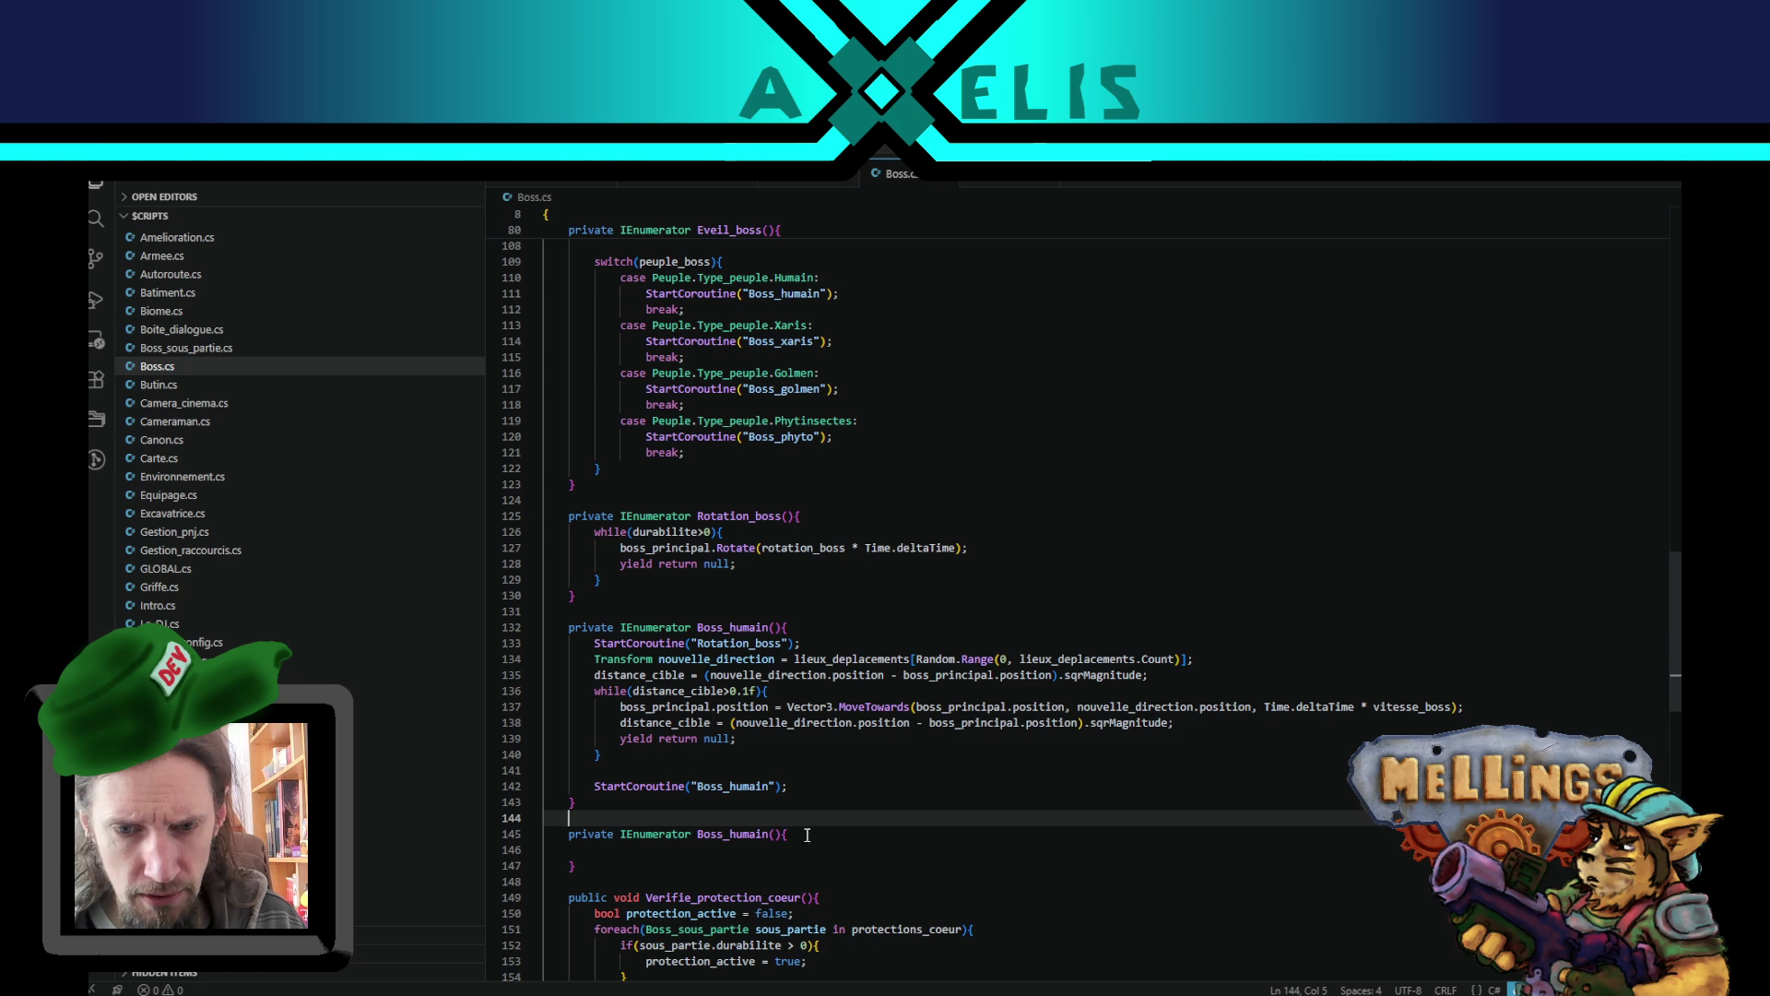
# - Rename the empty stub to Boss_xaris, copying the name from the switch
pyautogui.doubleClick(779, 341)
pyautogui.hotkey('ctrl', 'c')
pyautogui.doubleClick(750, 834)
pyautogui.hotkey('ctrl', 'v')
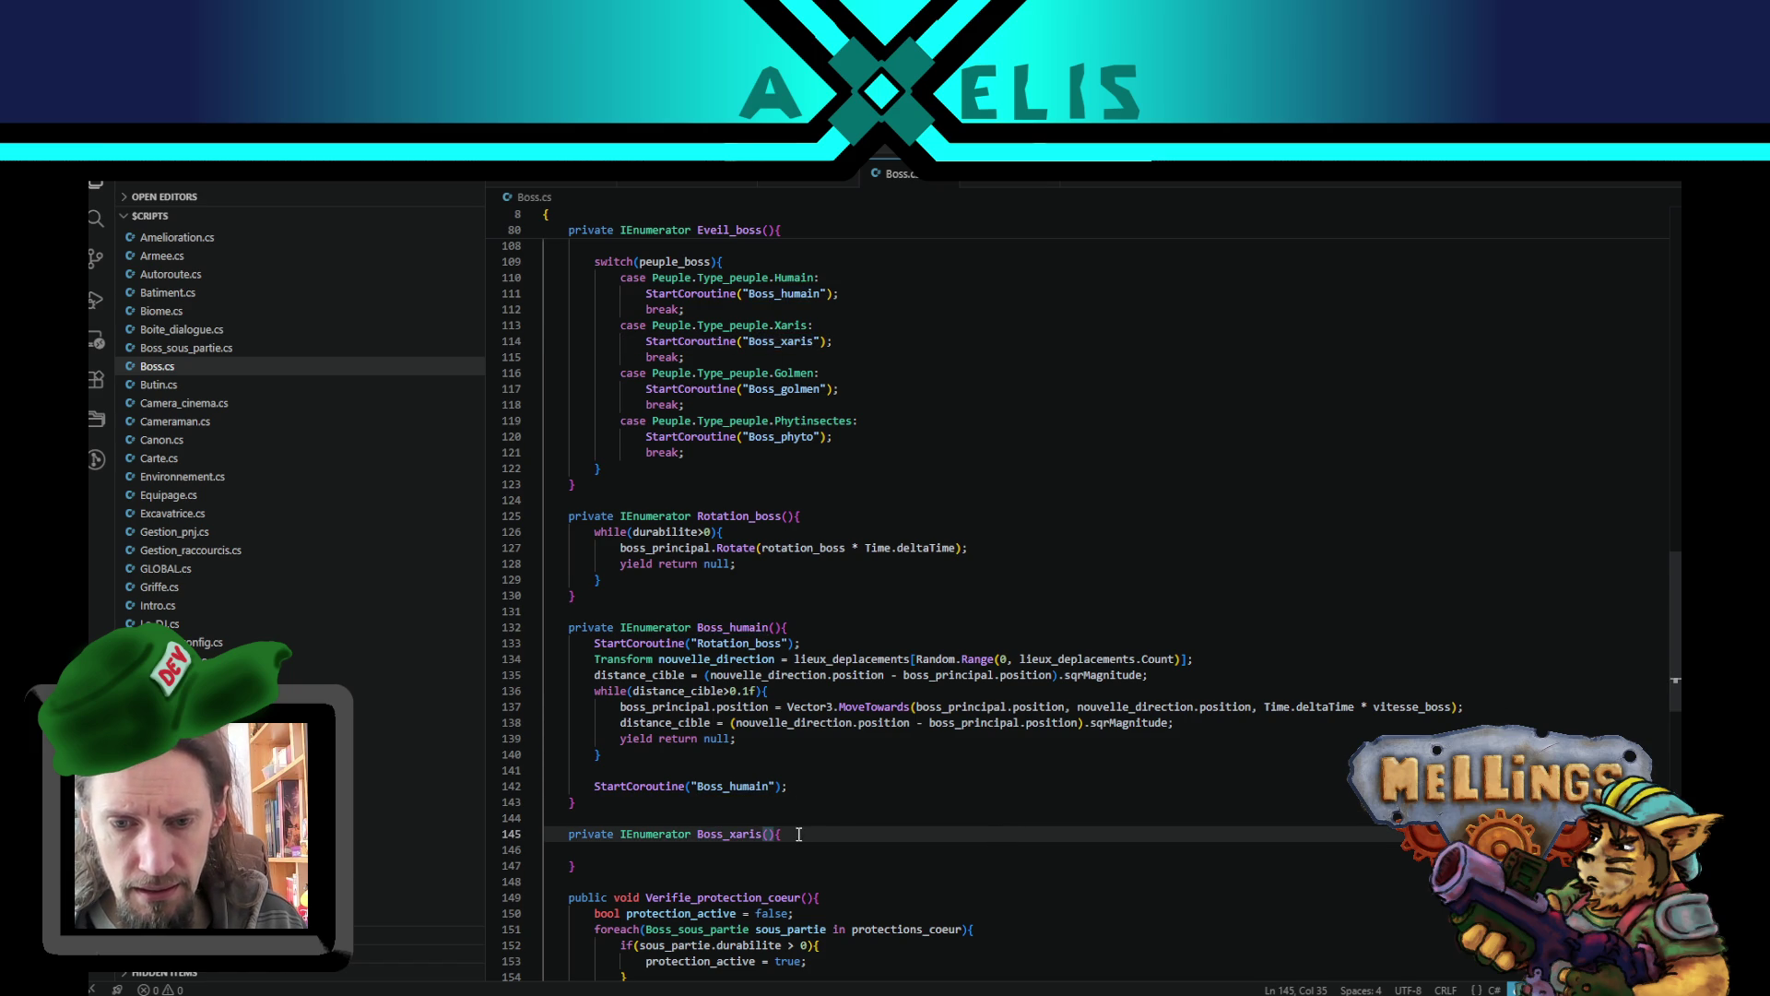
pyautogui.scroll(-3, 784, 784)
pyautogui.click(627, 725)
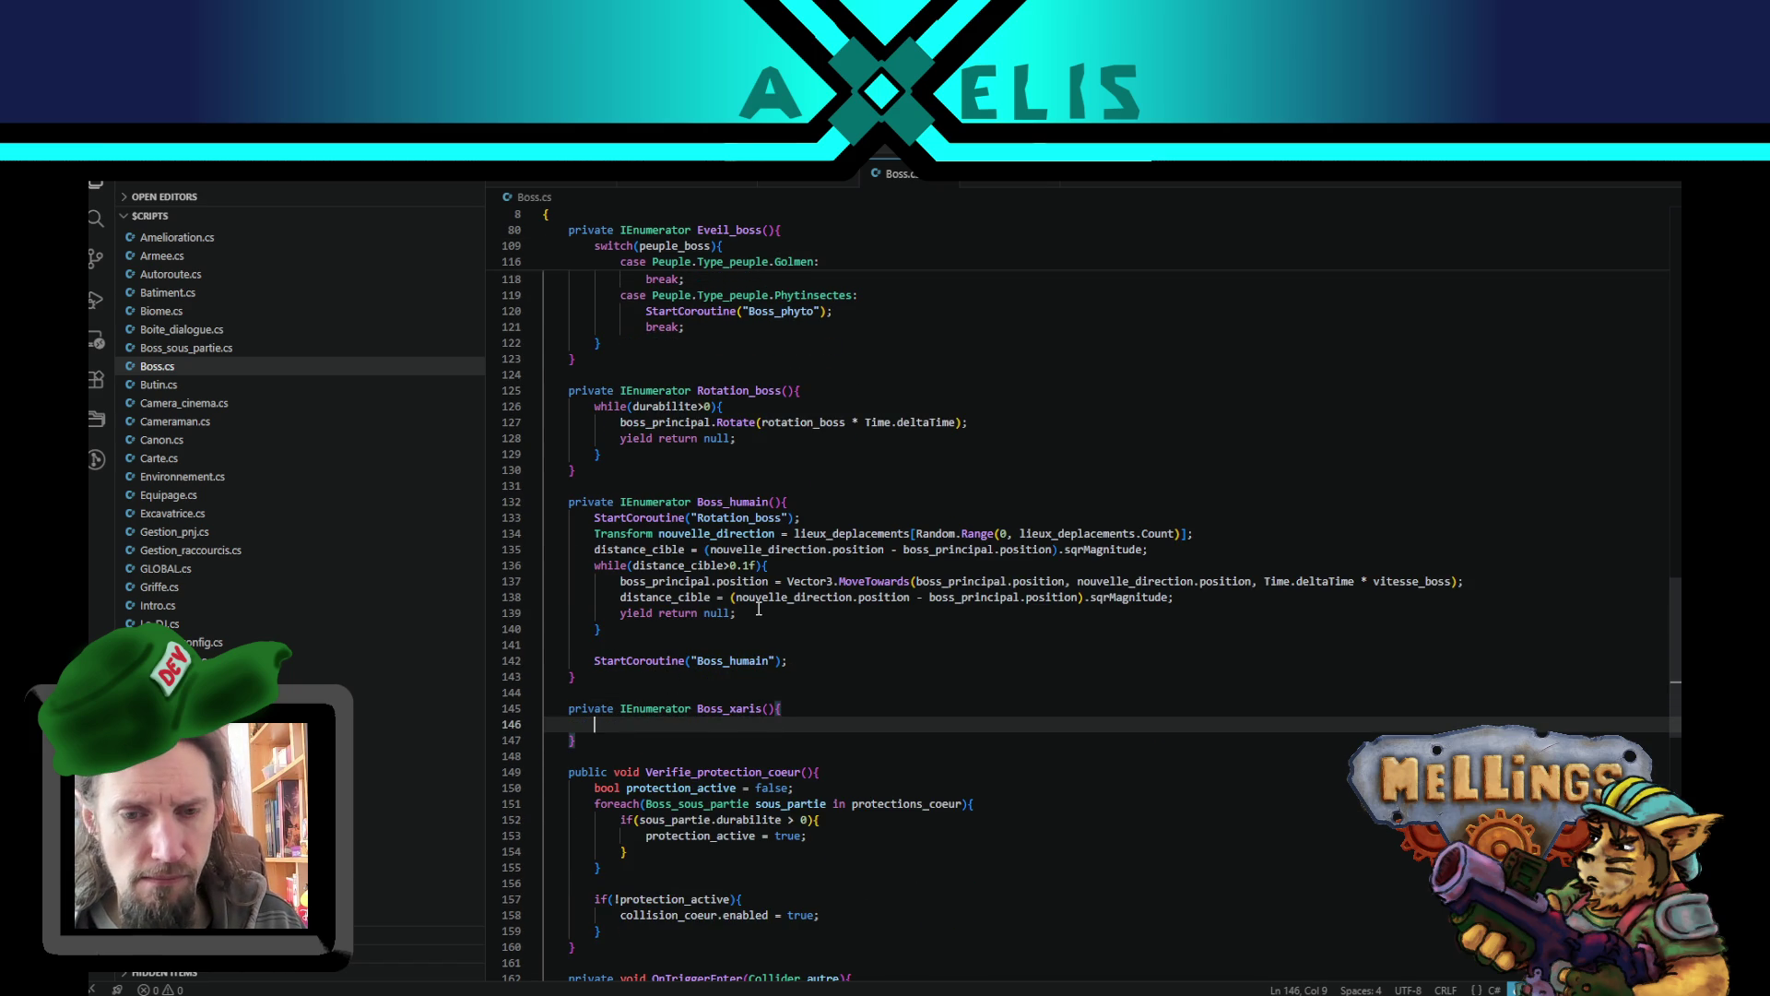
# - Start the Boss_xaris line with a copied 'boss_principal.position =' assignment
pyautogui.scroll(9, 758, 609)
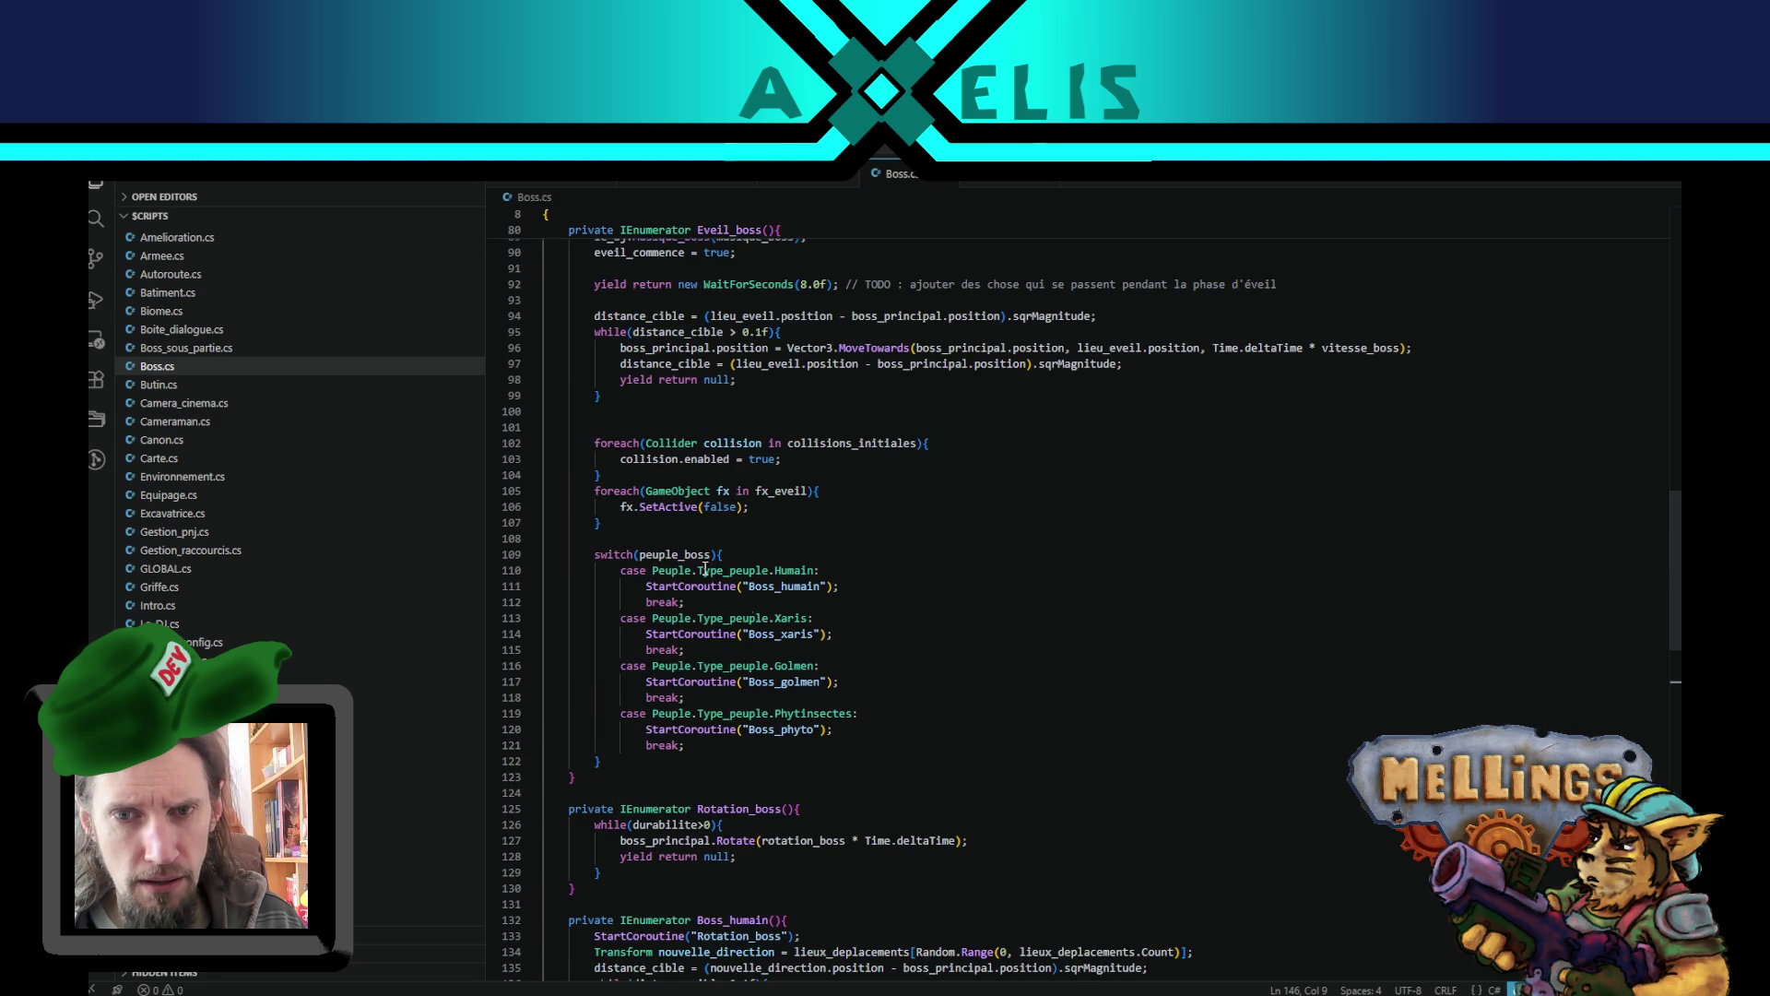
pyautogui.scroll(1, 653, 352)
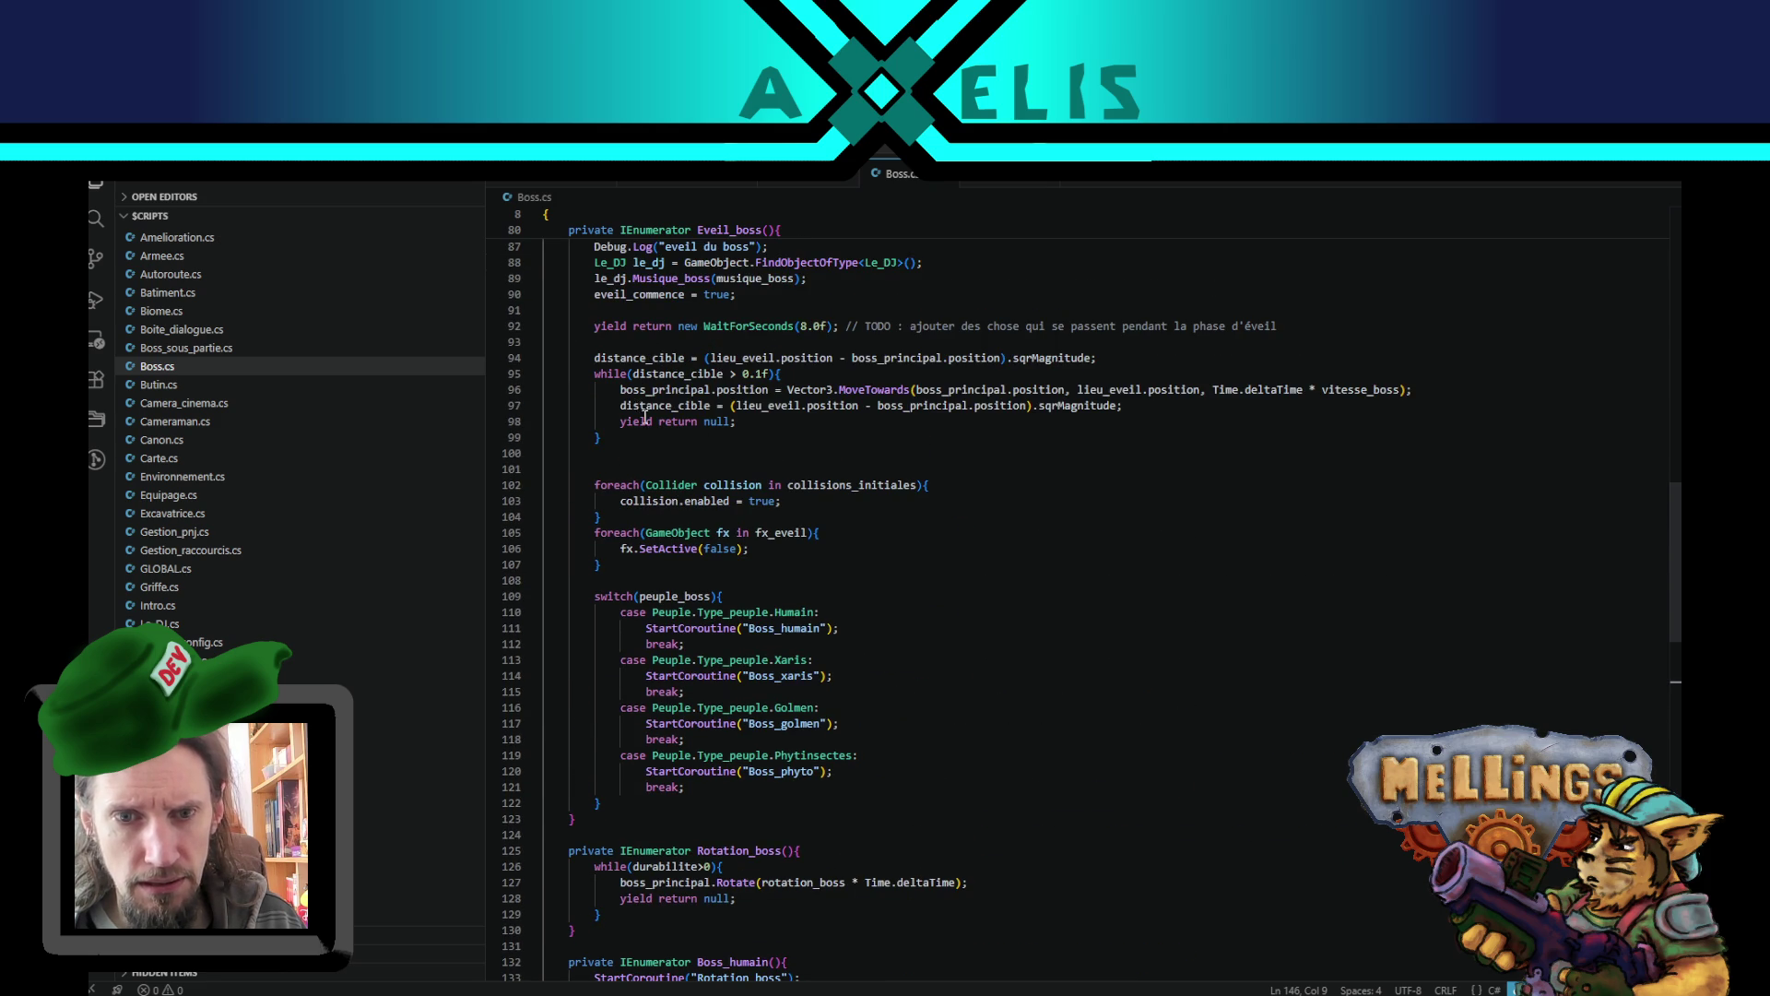
pyautogui.scroll(-5, 637, 406)
pyautogui.scroll(-5, 756, 671)
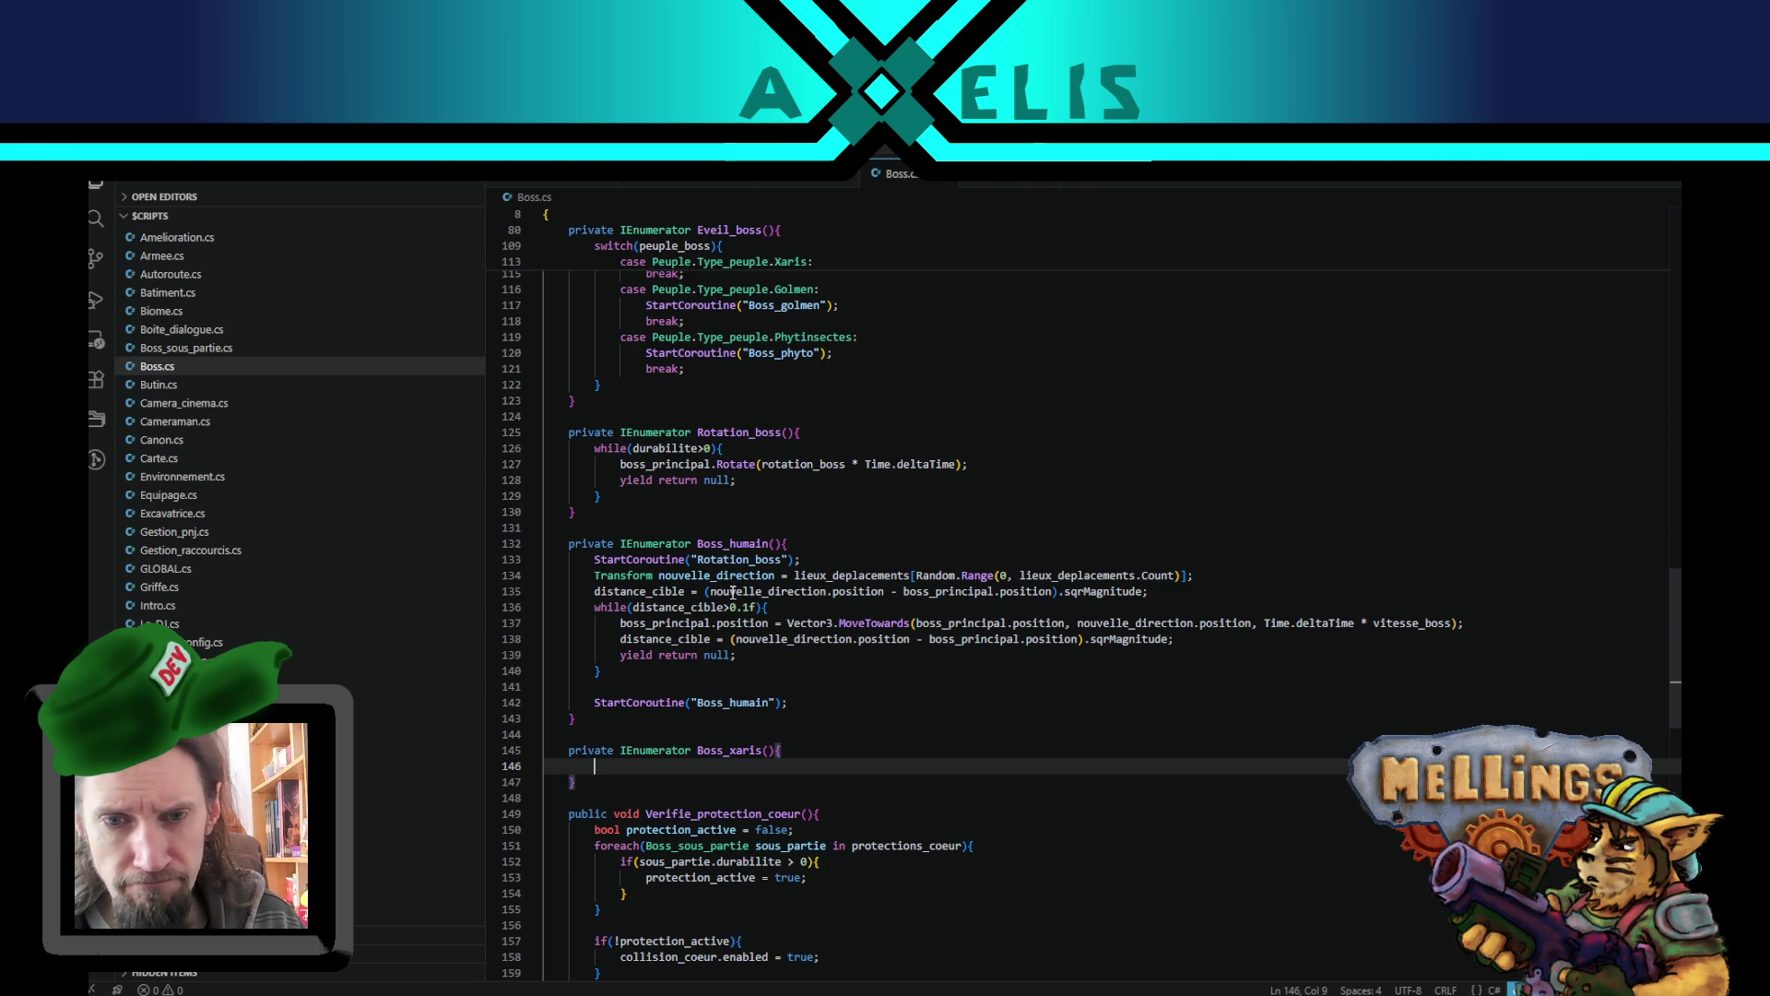
pyautogui.click(652, 624)
pyautogui.moveTo(620, 624); pyautogui.dragTo(768, 624)
pyautogui.hotkey('ctrl', 'c')
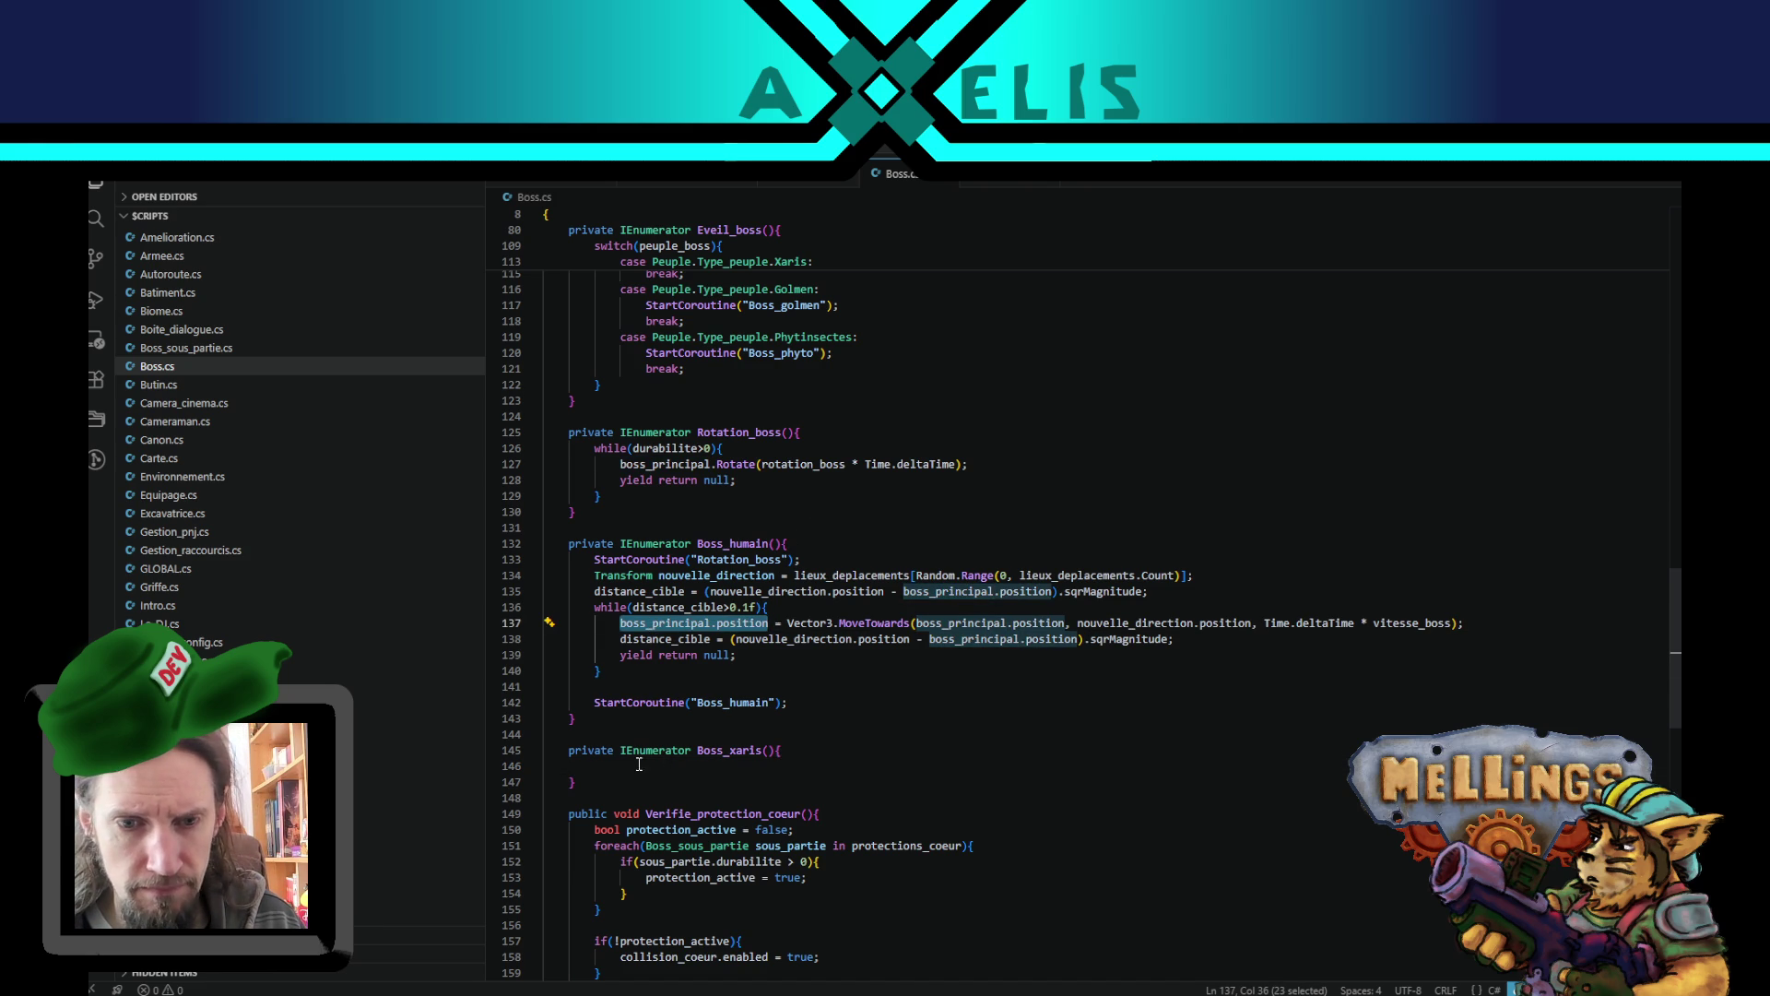
pyautogui.click(617, 769)
pyautogui.hotkey('ctrl', 'v')
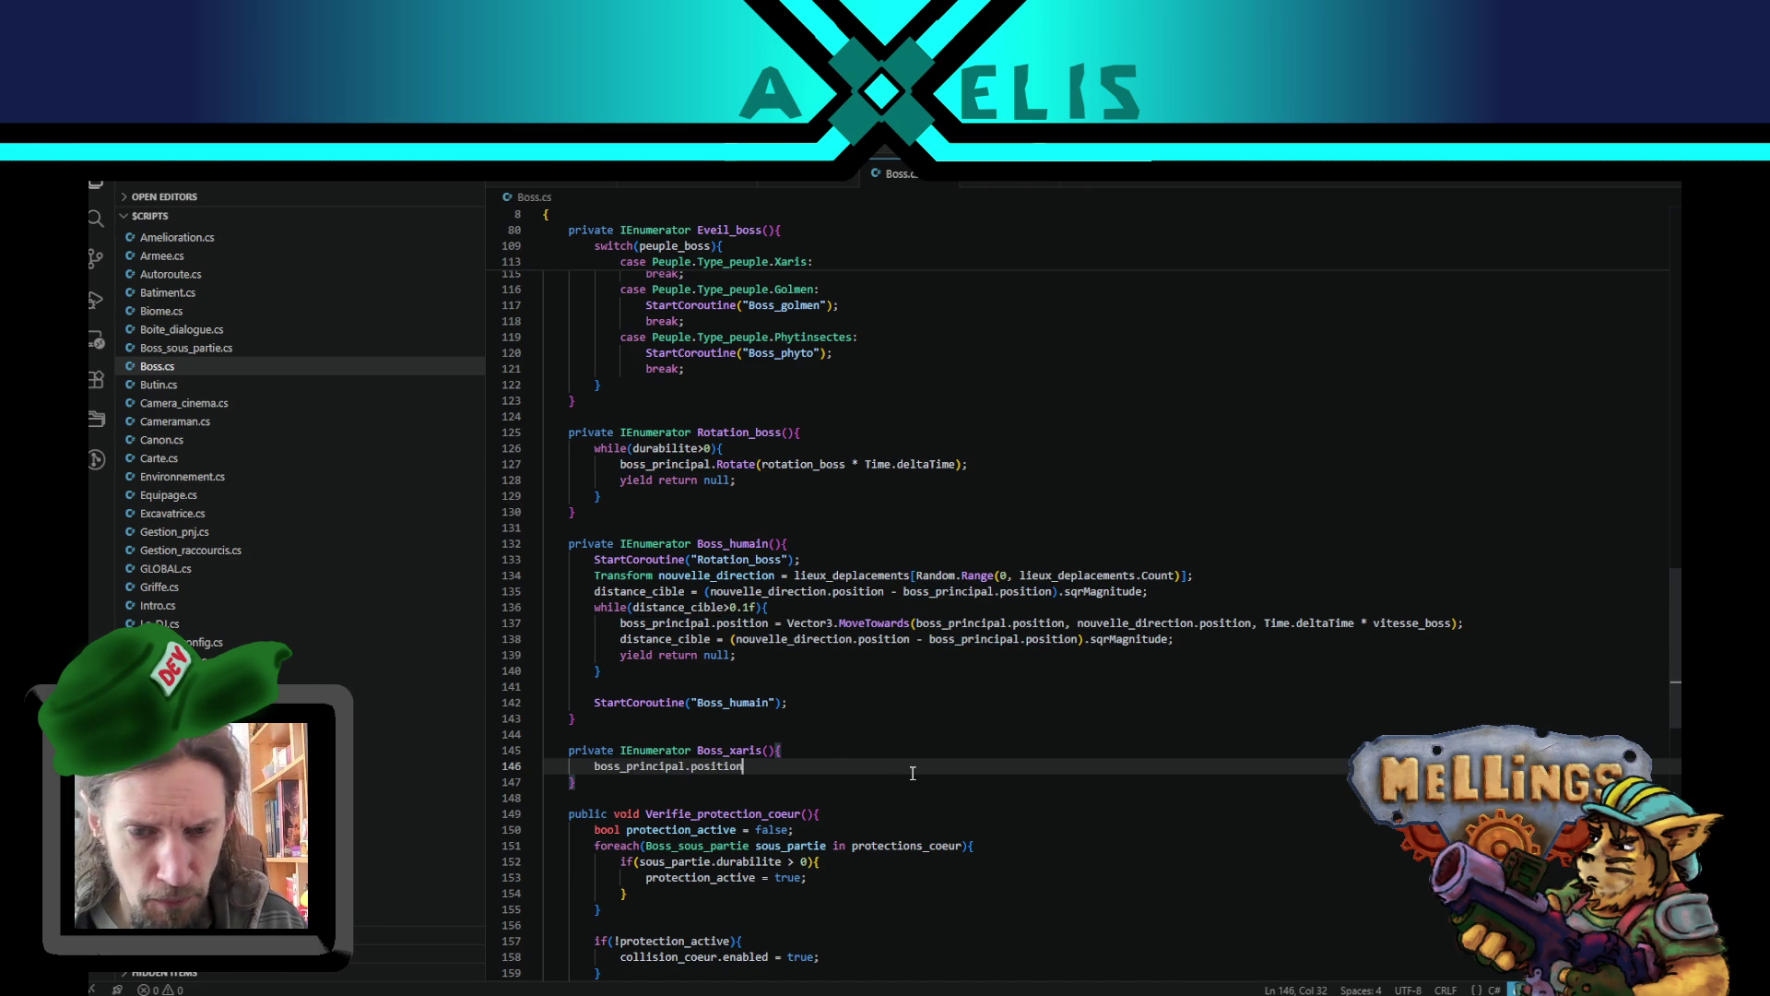
pyautogui.write(' =')
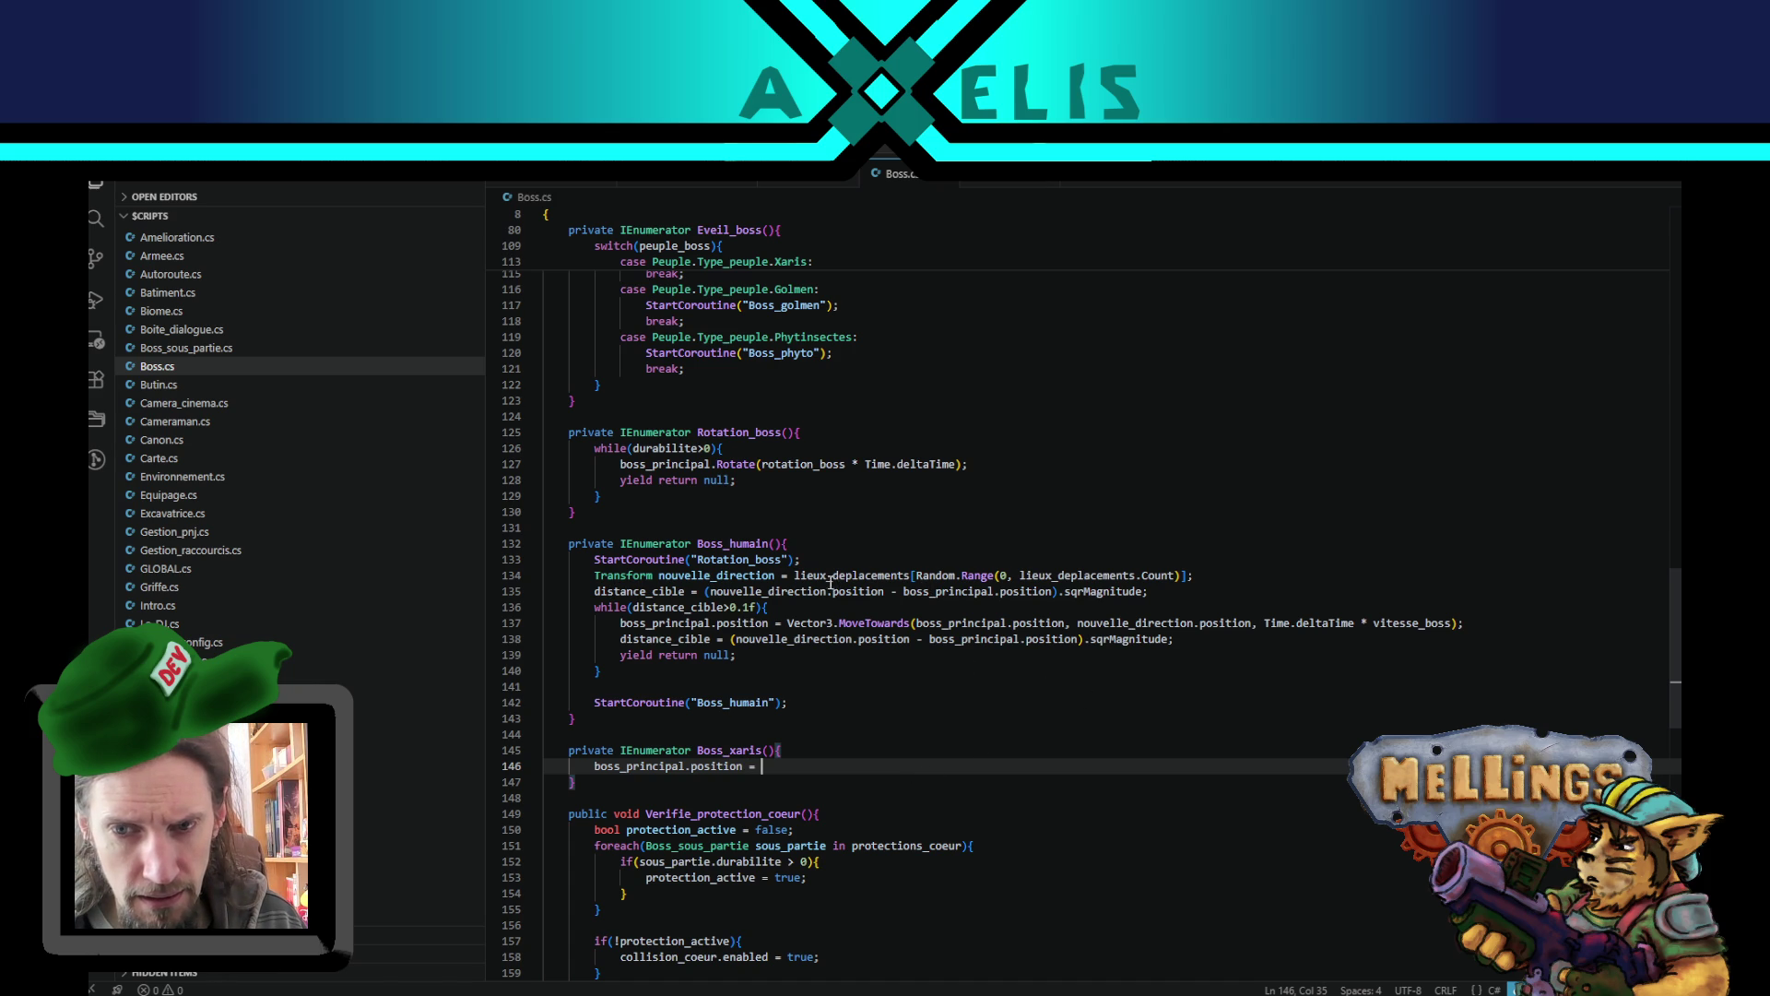
# - Assign it the copied random lieux_deplacements lookup, completed with .position
pyautogui.moveTo(794, 575); pyautogui.dragTo(1213, 574)
pyautogui.hotkey('ctrl', 'c')
pyautogui.click(802, 767)
pyautogui.hotkey('ctrl', 'v')
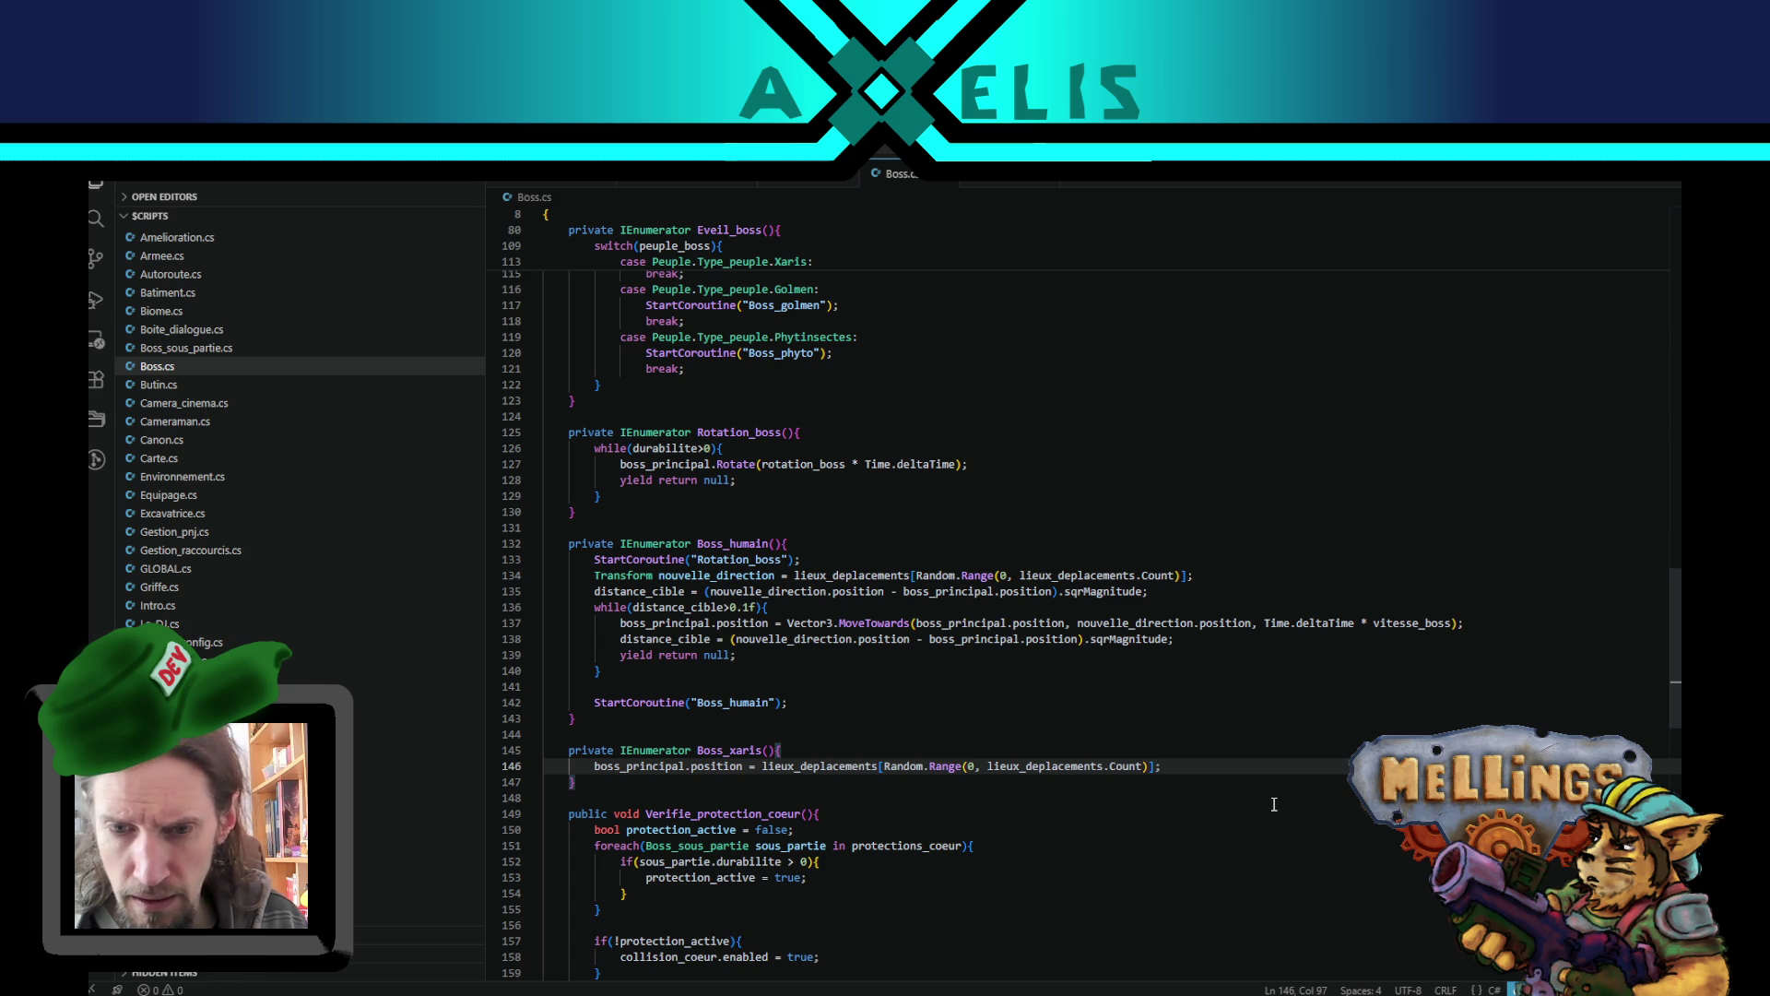
pyautogui.press('Left')
pyautogui.write('.pos')
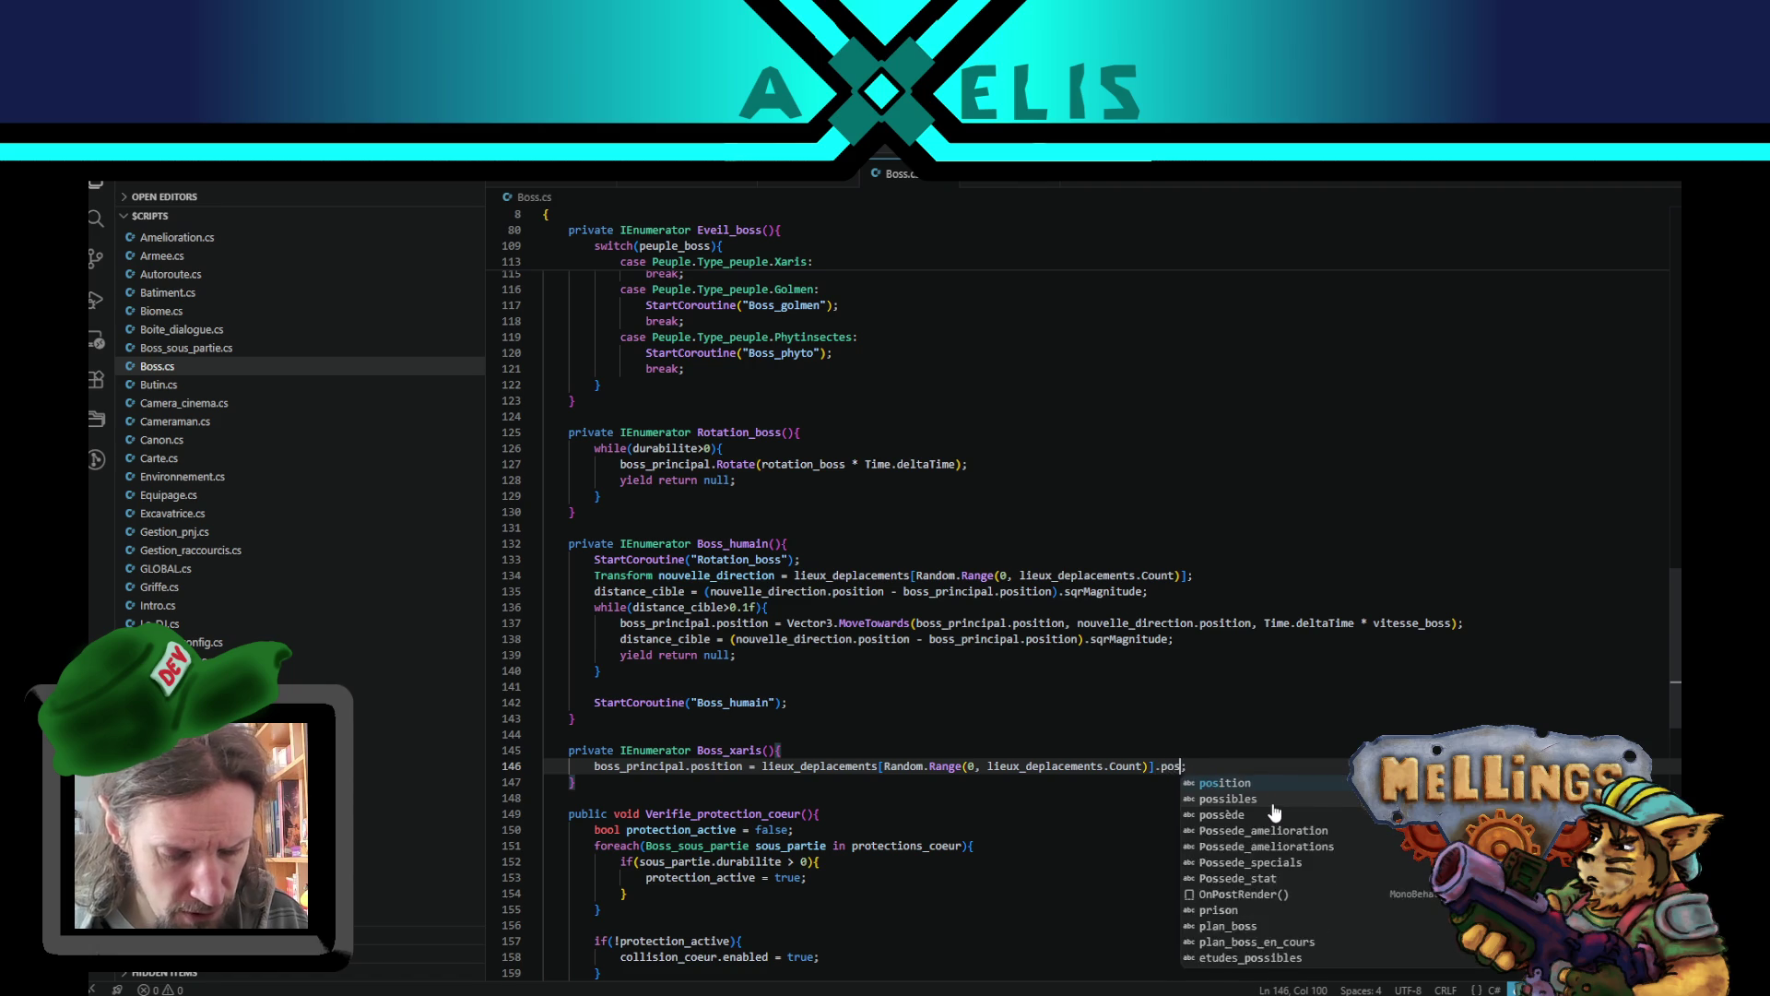
pyautogui.press('Return')
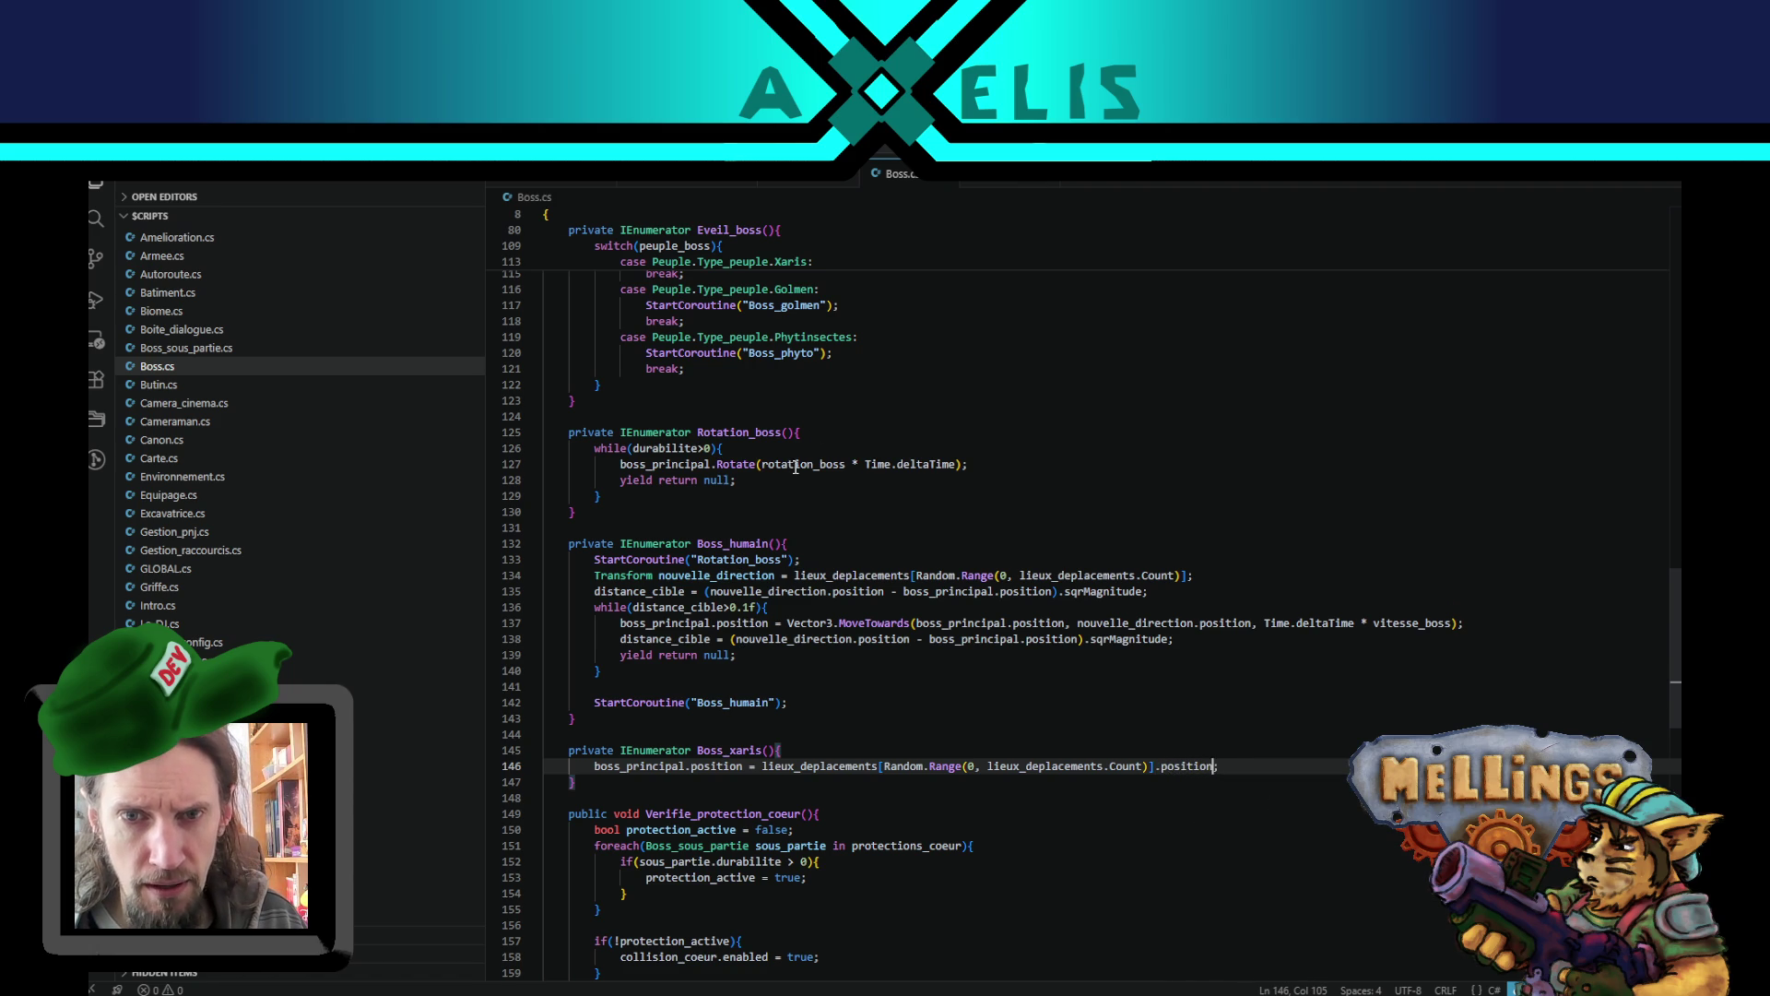
# - Add a 'yield return new WaitForSeconds(10.0f);' line below the position assignment
pyautogui.scroll(10, 796, 459)
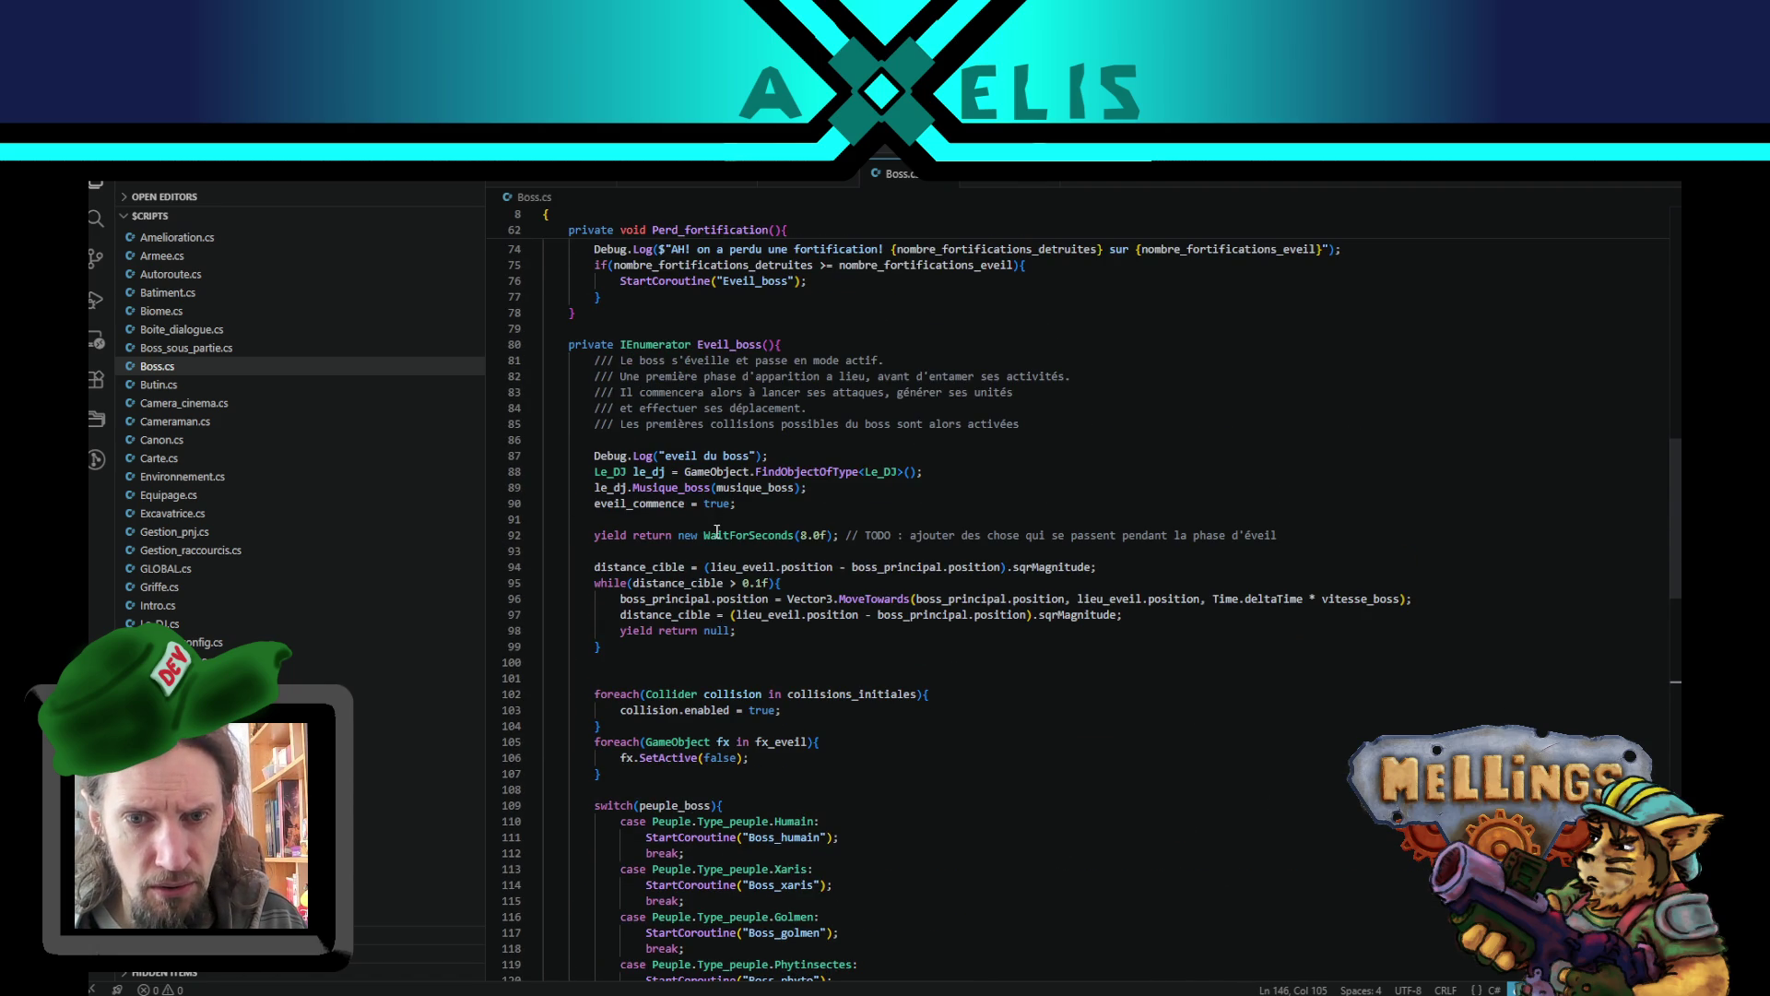
pyautogui.click(717, 535)
pyautogui.moveTo(840, 535); pyautogui.dragTo(595, 538)
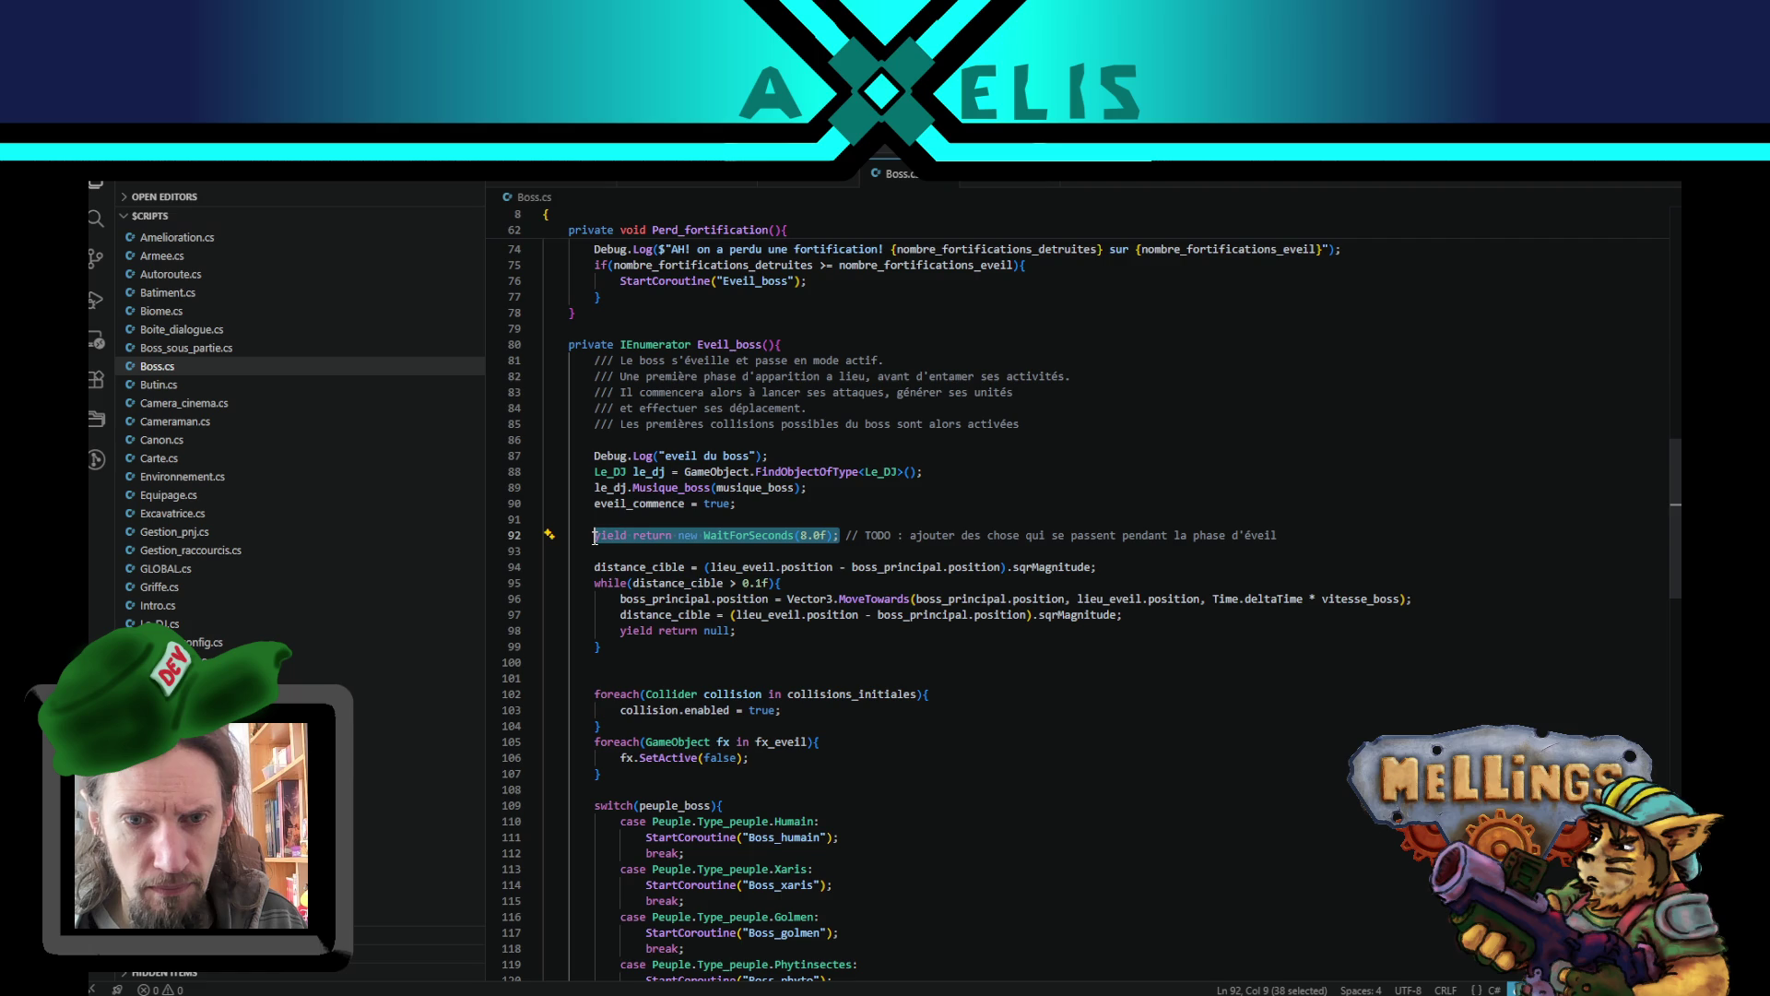
pyautogui.scroll(-8, 805, 731)
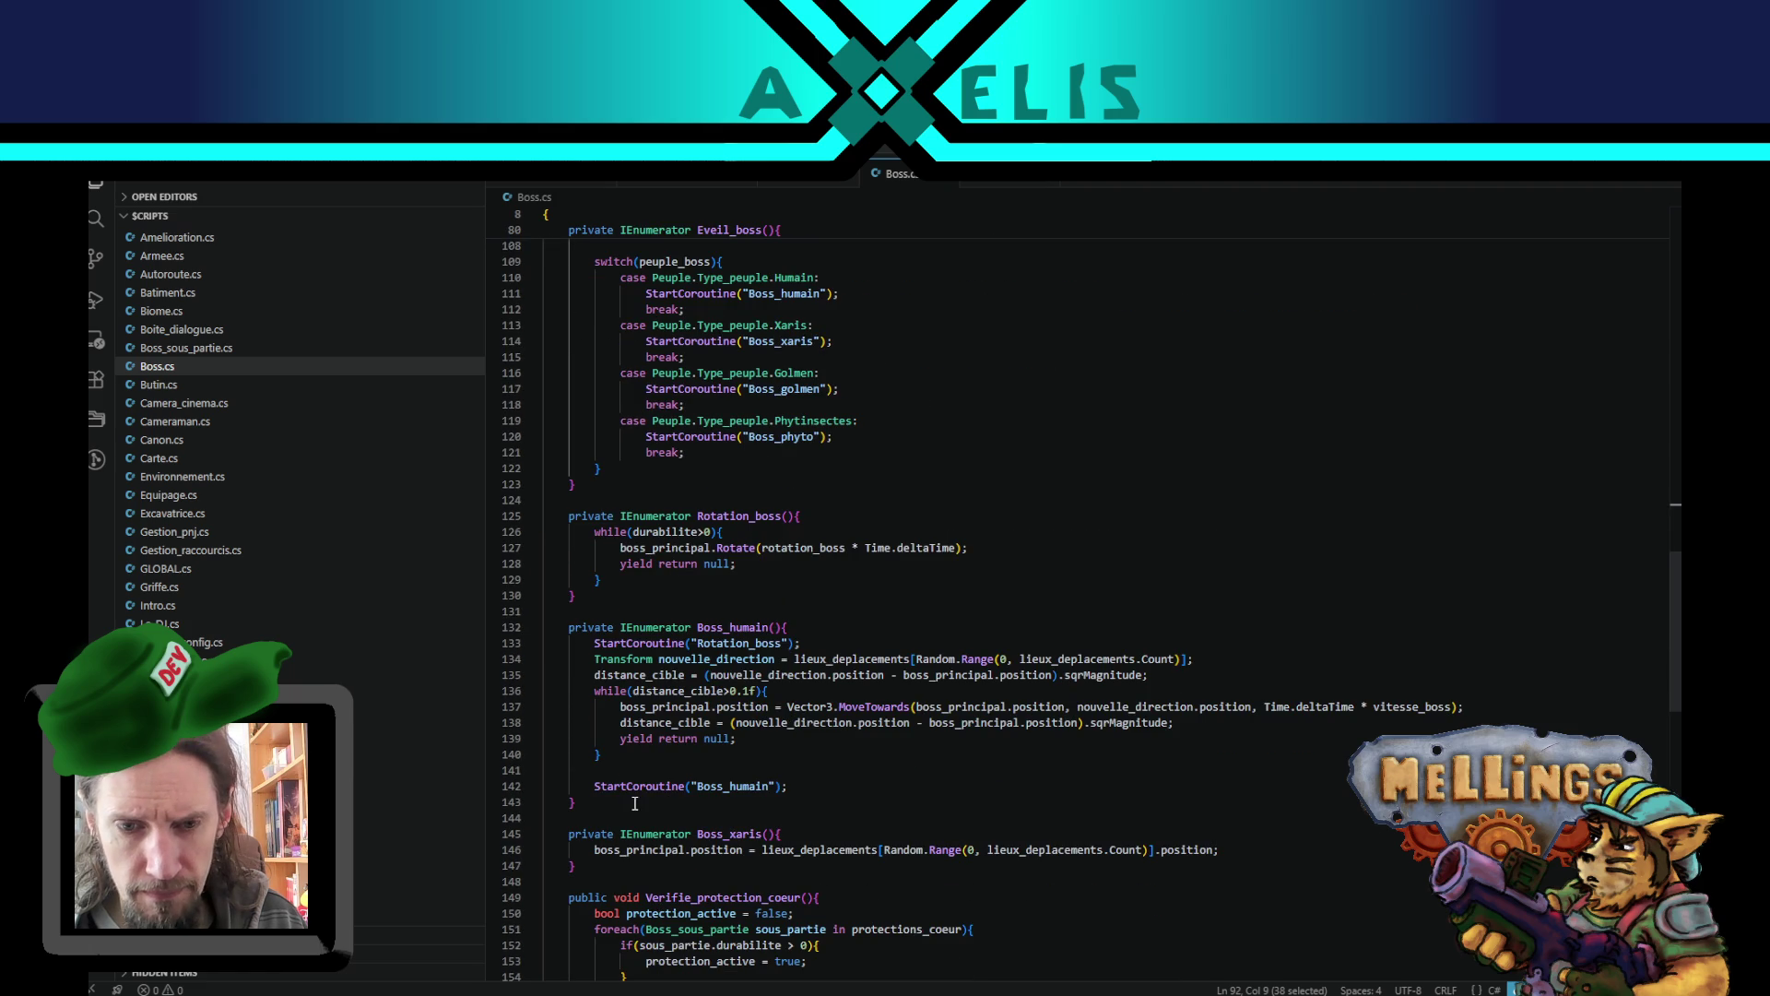
pyautogui.click(650, 754)
pyautogui.scroll(-3, 1107, 756)
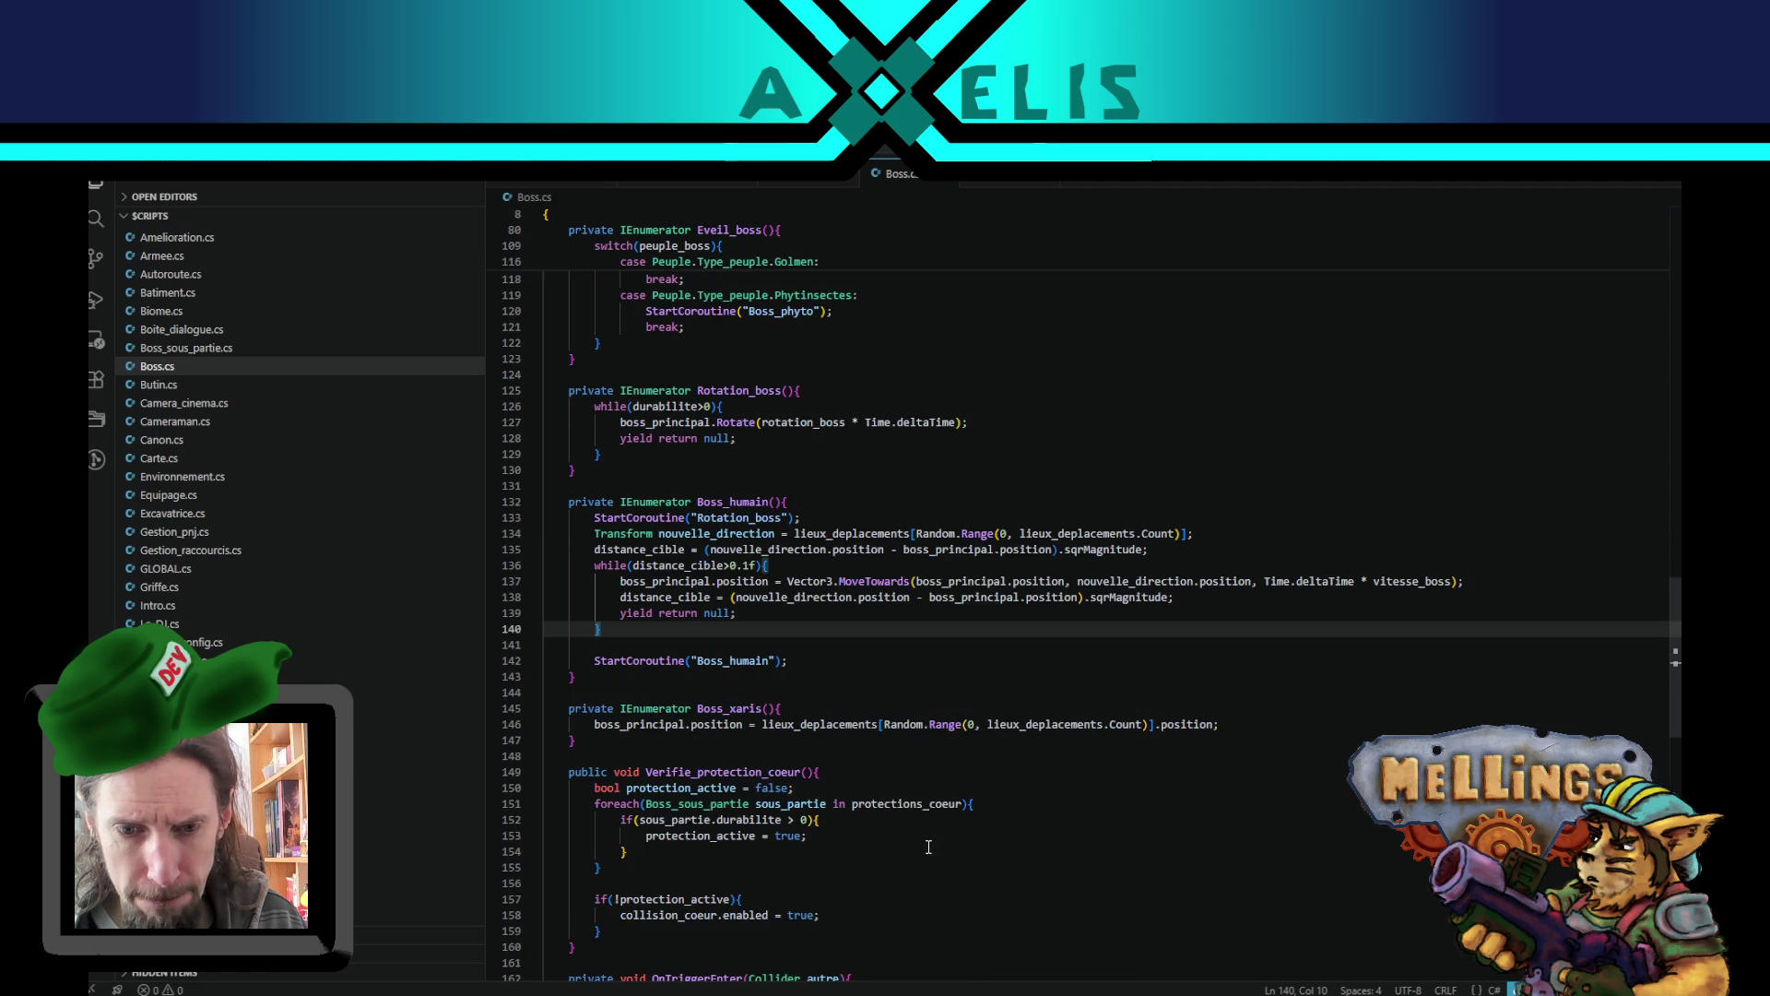
pyautogui.click(1249, 721)
pyautogui.press('Return')
pyautogui.write('yield return new WaitForSeconds(8.0f);')
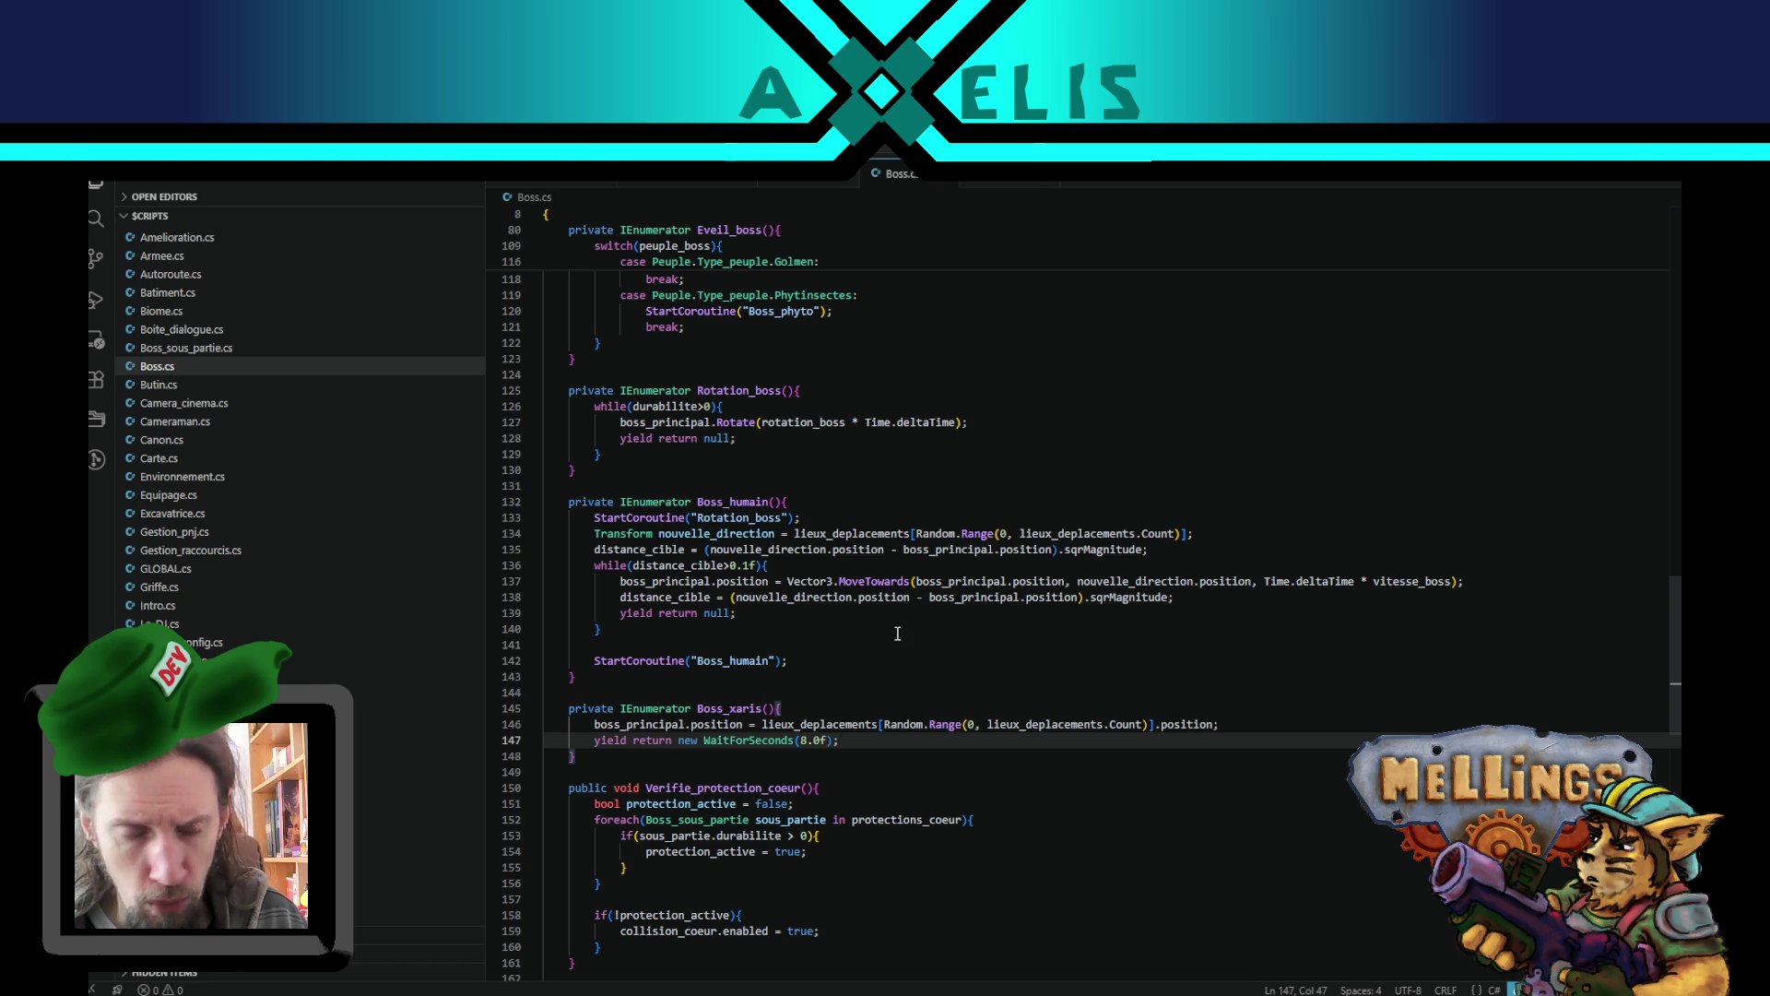
pyautogui.press('Left')
pyautogui.press('Left')
pyautogui.press('Left')
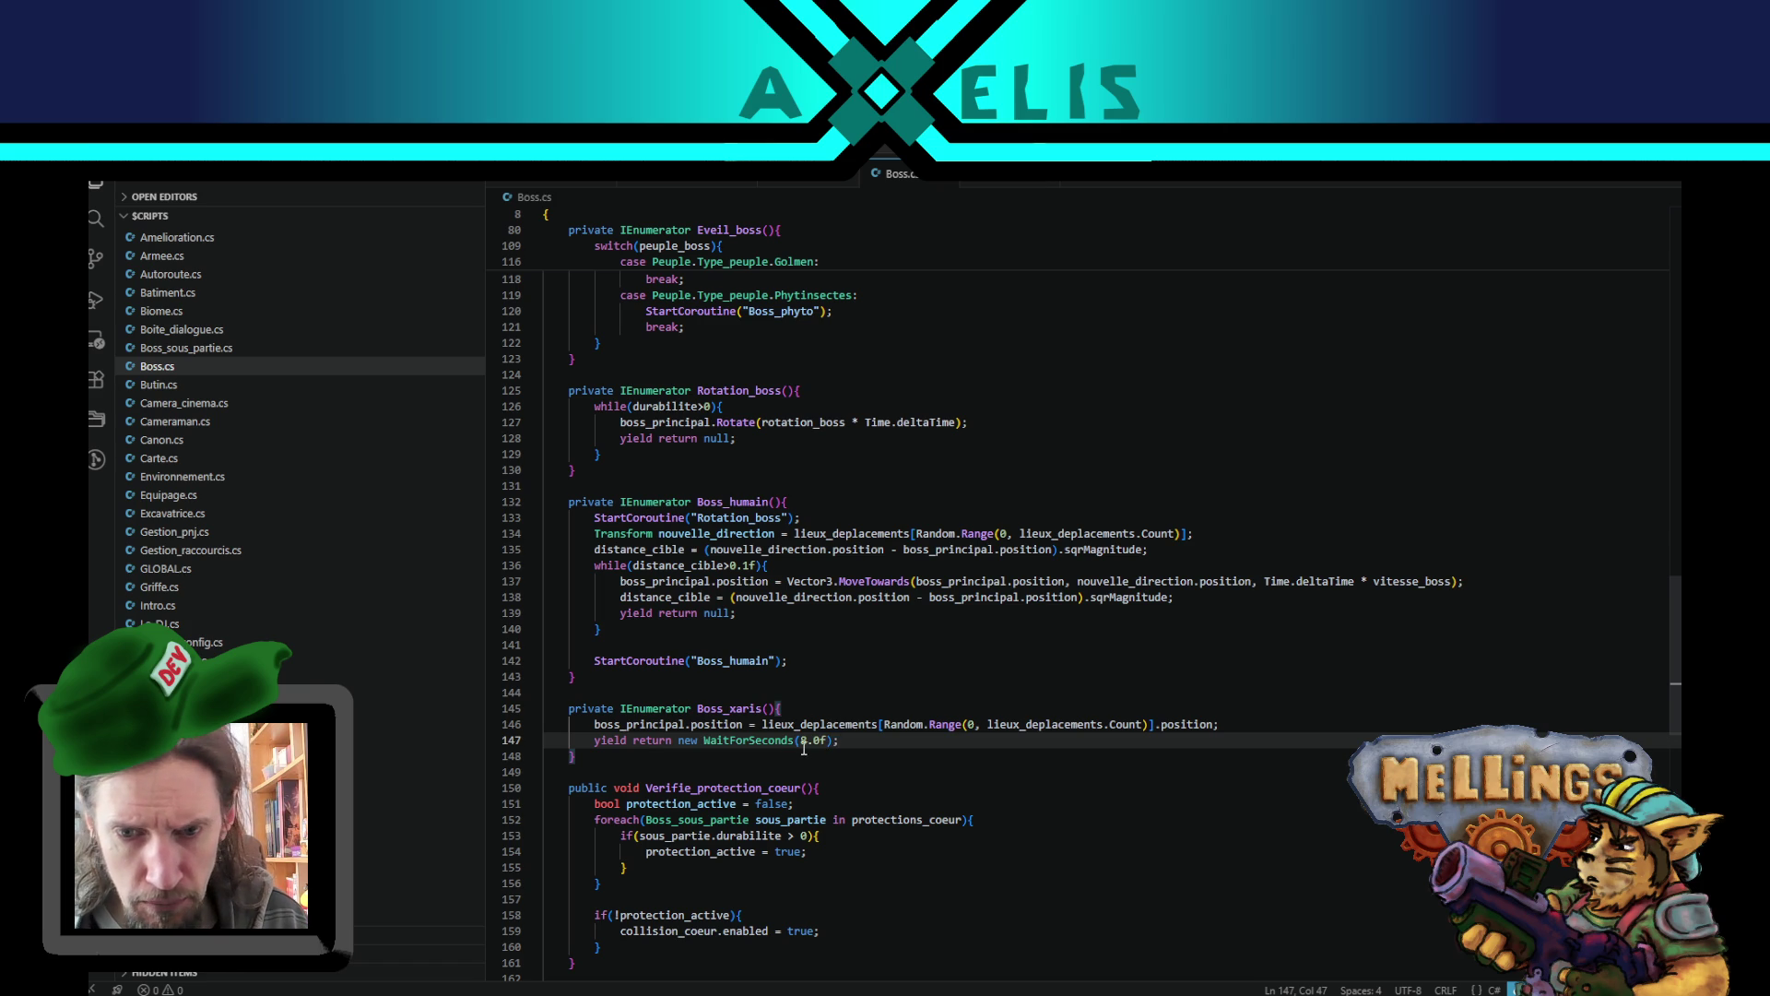
pyautogui.press('BackSpace')
pyautogui.write('10')
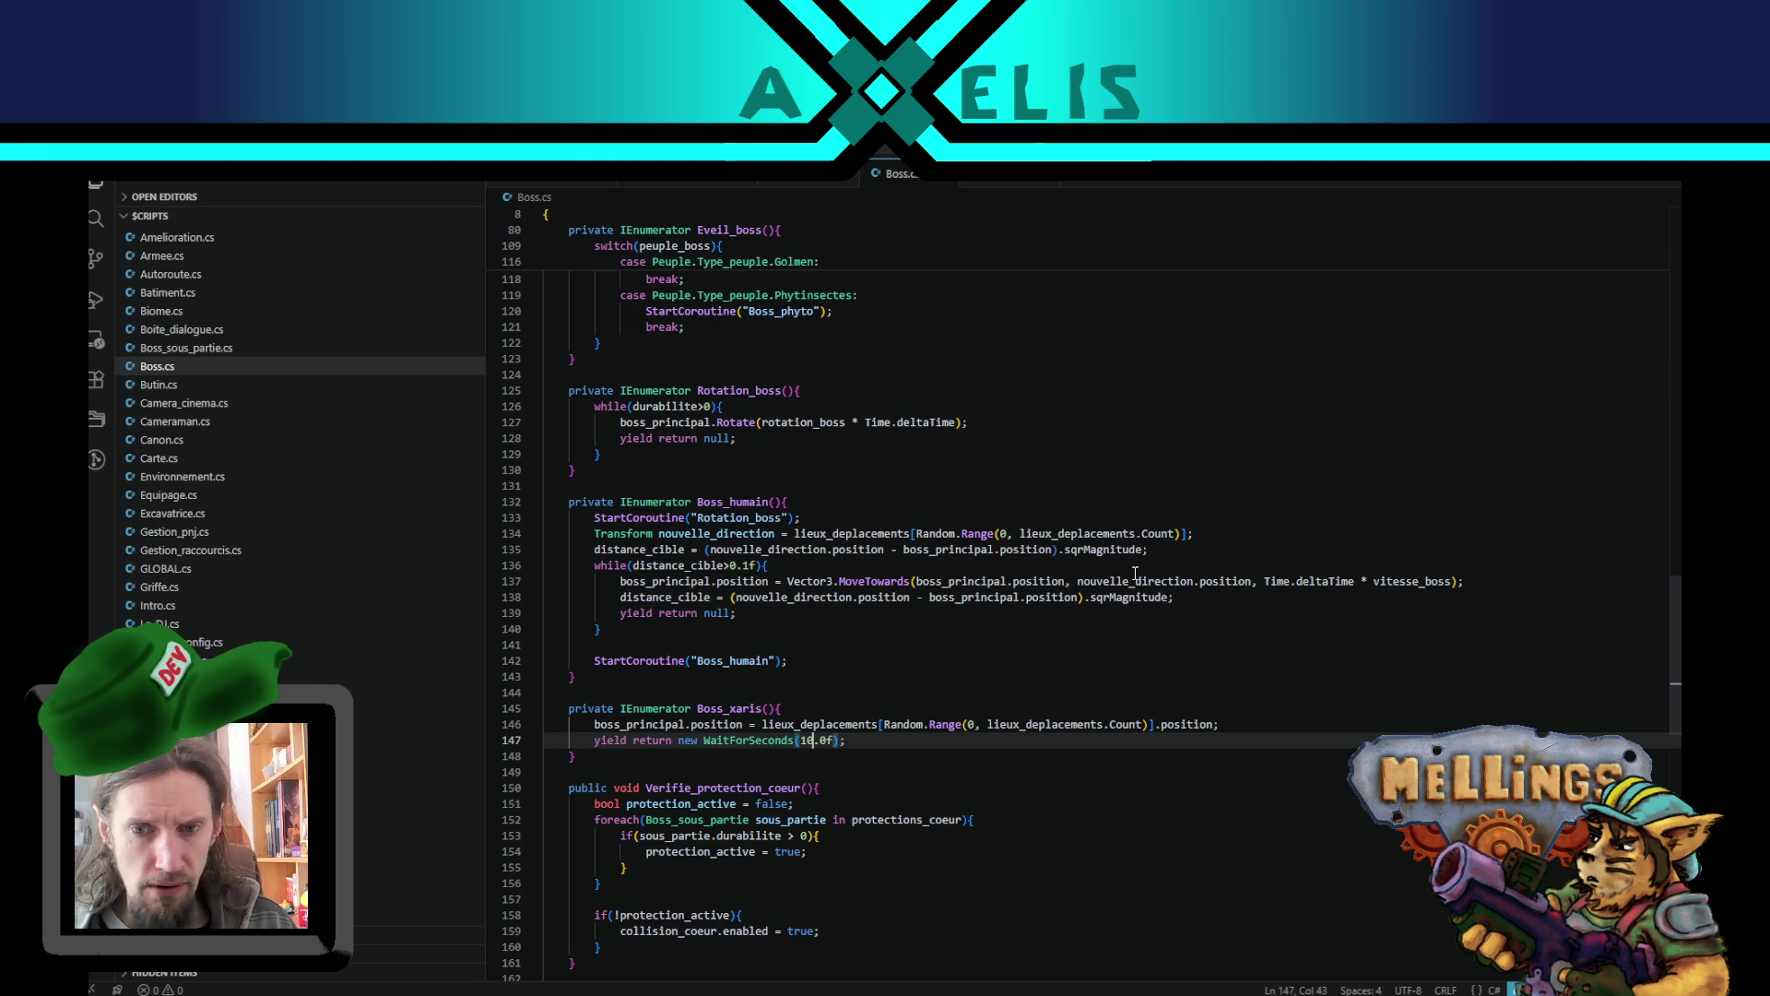
pyautogui.click(862, 742)
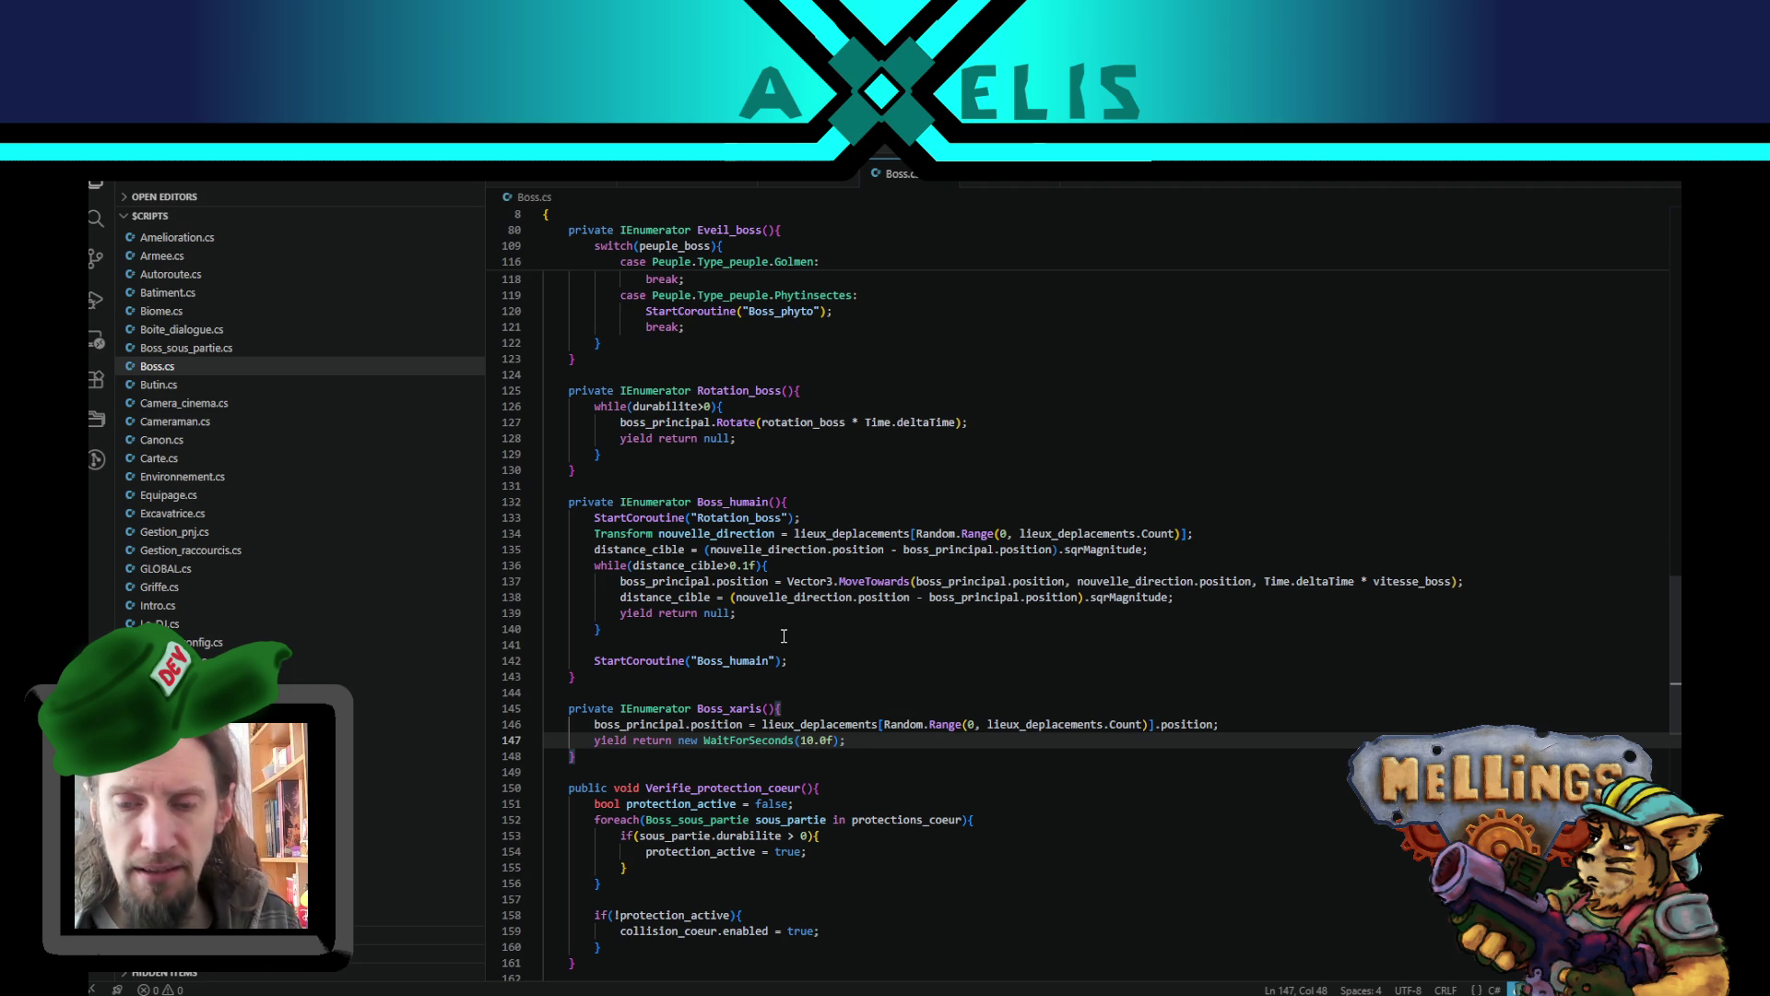
# - Duplicate the wait line above the move and erase its 10 duration
pyautogui.doubleClick(808, 724)
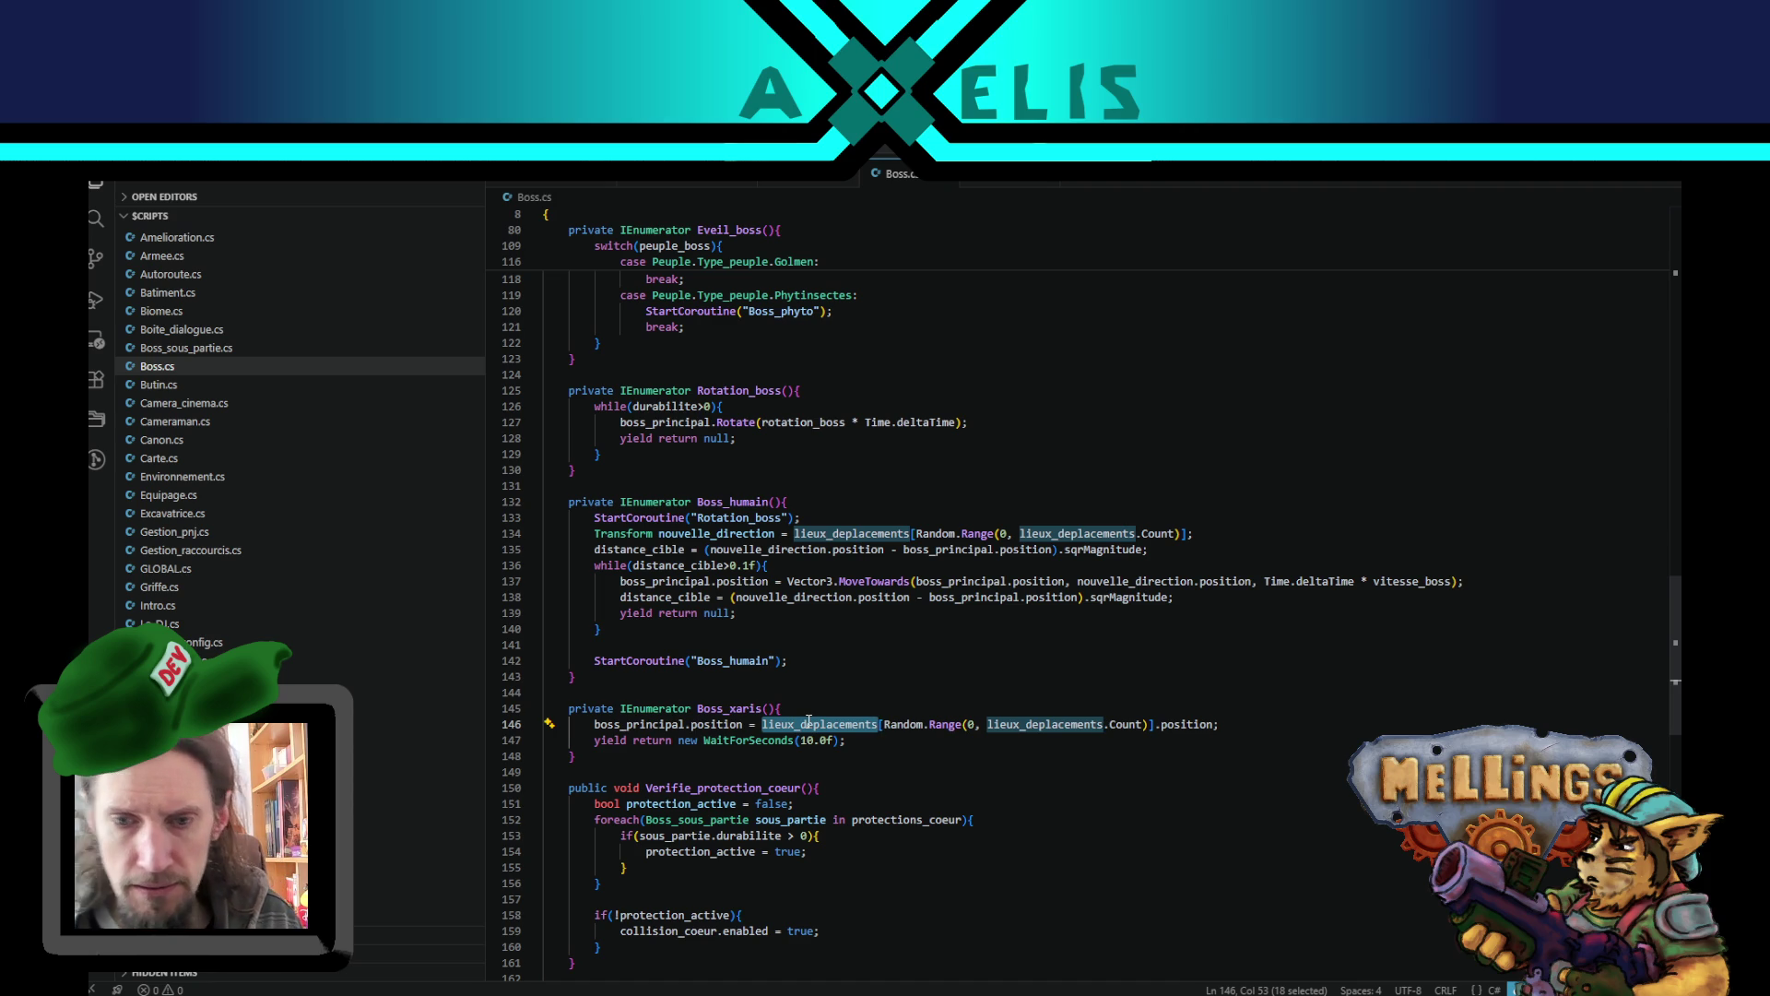
pyautogui.click(833, 740)
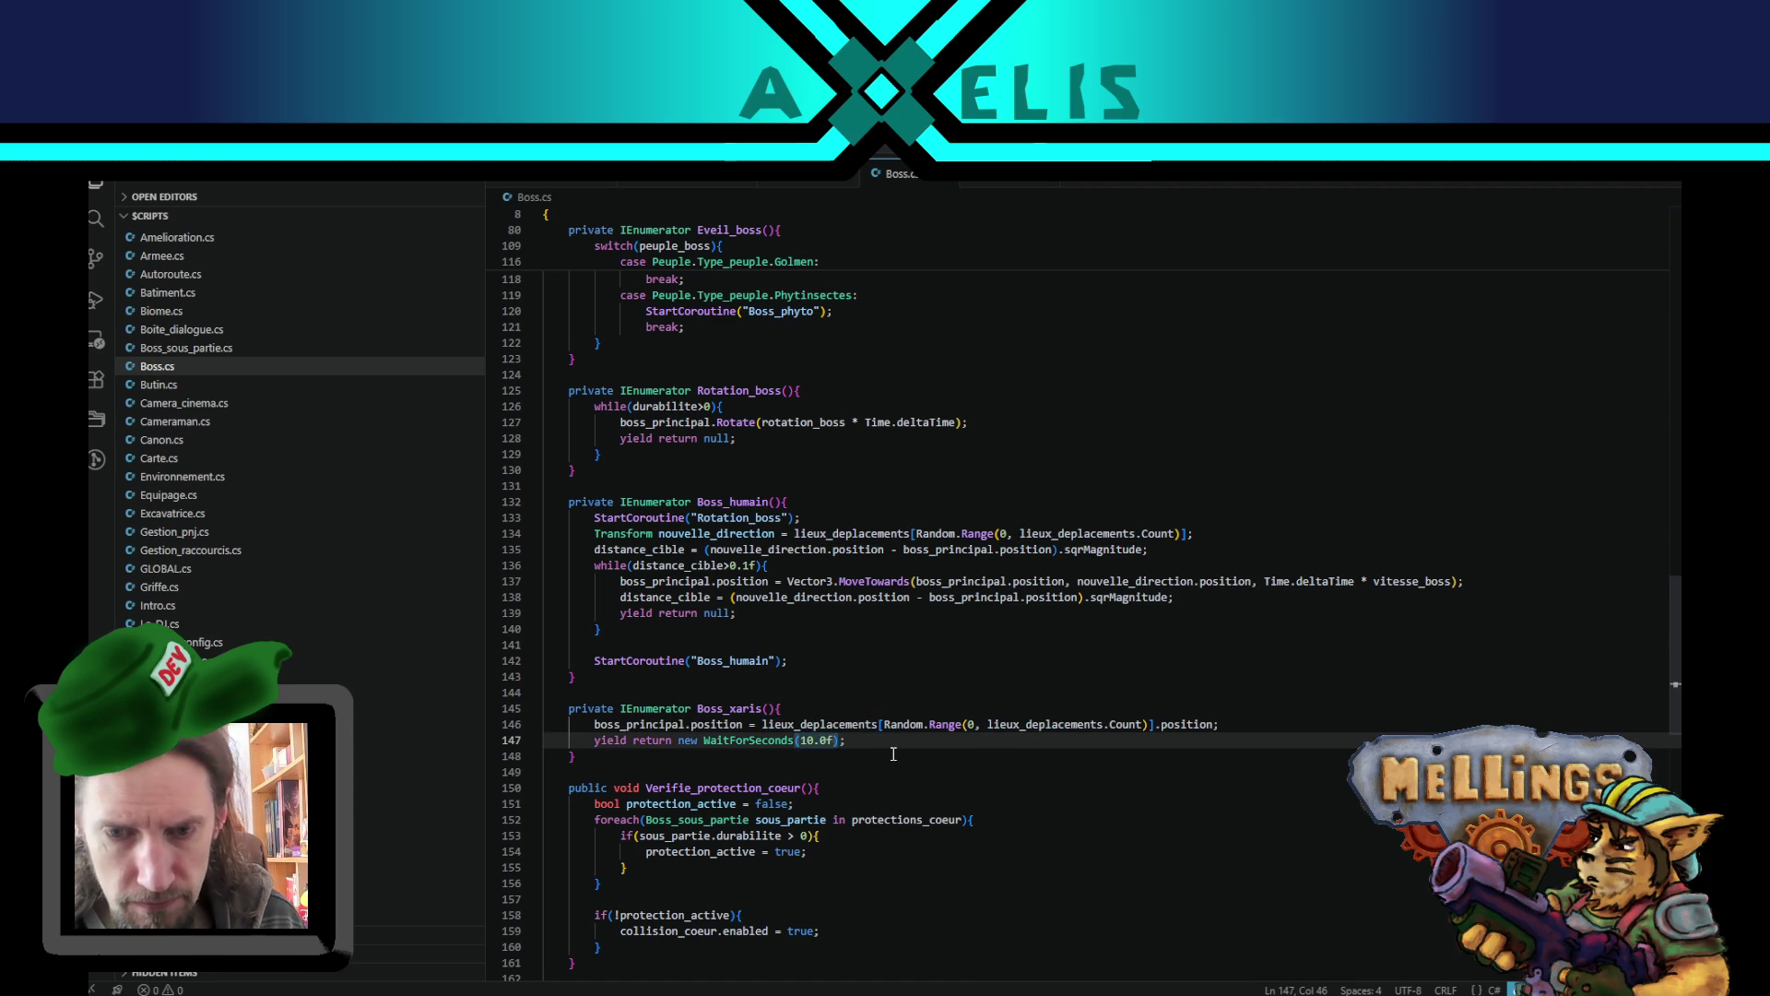
pyautogui.hotkey('shift', 'alt', 'Up')
pyautogui.hotkey('alt', 'Up')
pyautogui.press('Left')
pyautogui.press('Left')
pyautogui.press('BackSpace')
pyautogui.press('BackSpace')
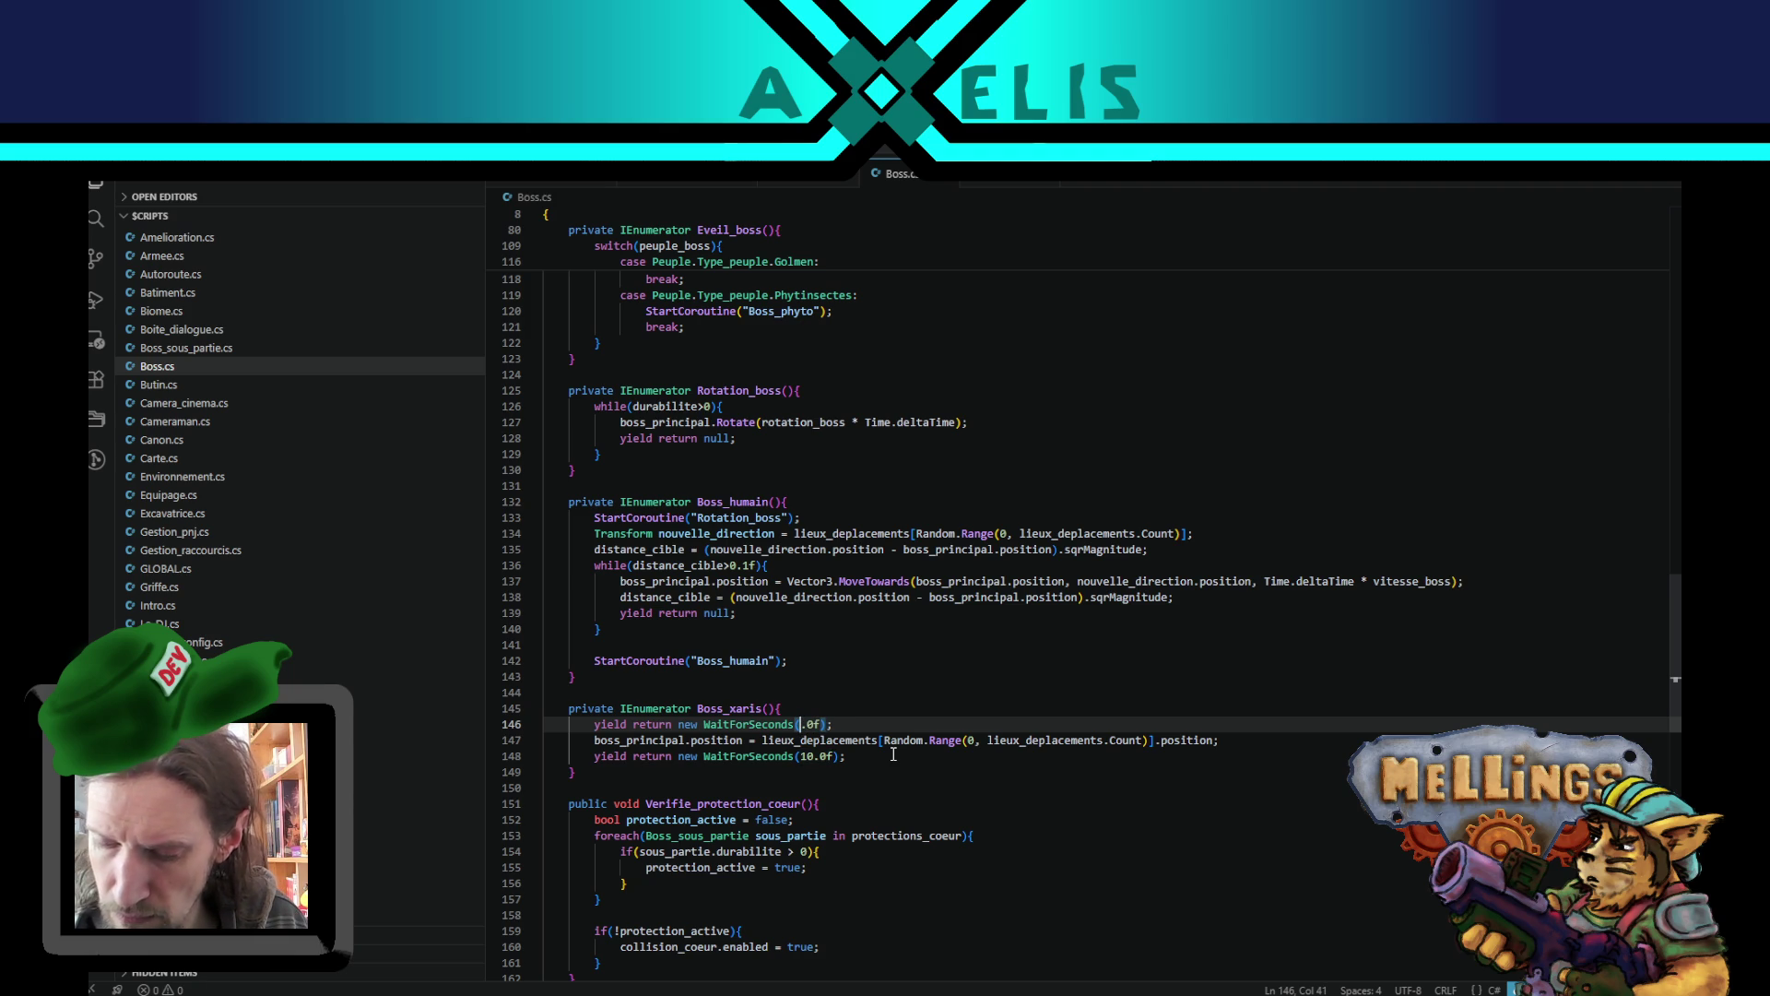
# - Set the upper wait in Boss_xaris to 3.0f
pyautogui.write('3')
pyautogui.press('Down')
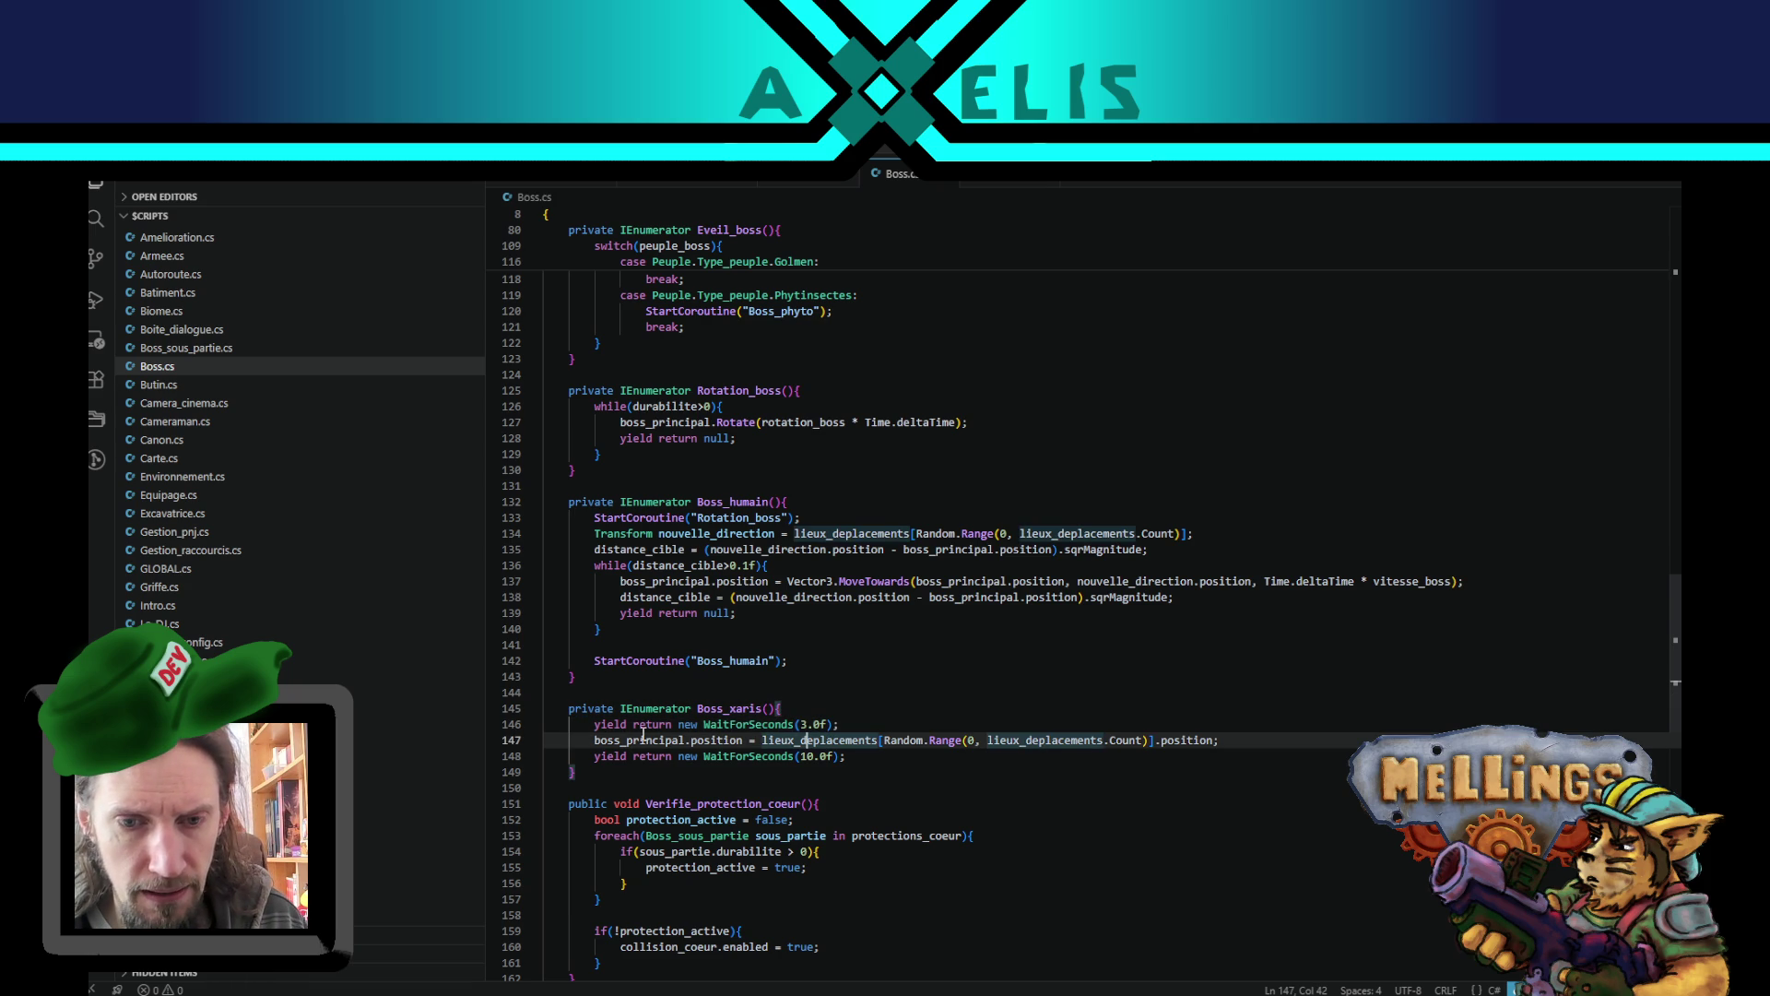
pyautogui.doubleClick(649, 735)
# - Insert 'boss_principal.position = new Vector3(0, -1000, 0);' as Boss_xaris's first line
pyautogui.click(838, 705)
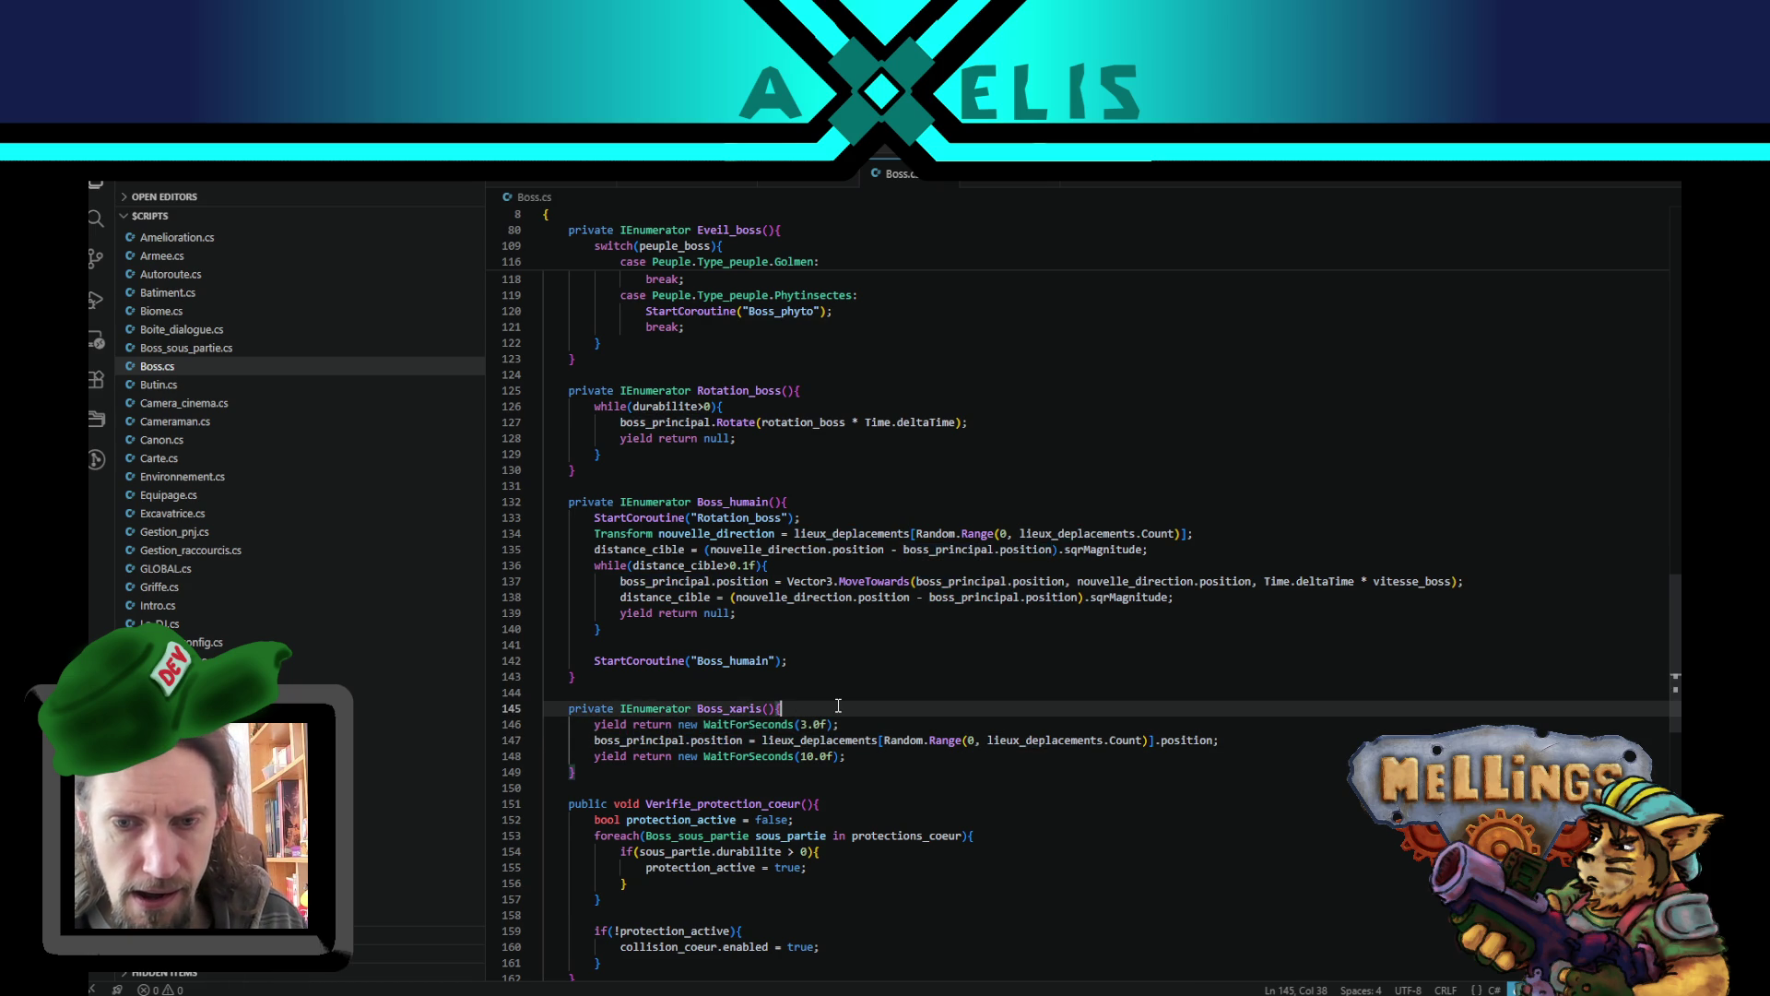
pyautogui.press('Return')
pyautogui.write('boss_principal.position = new ')
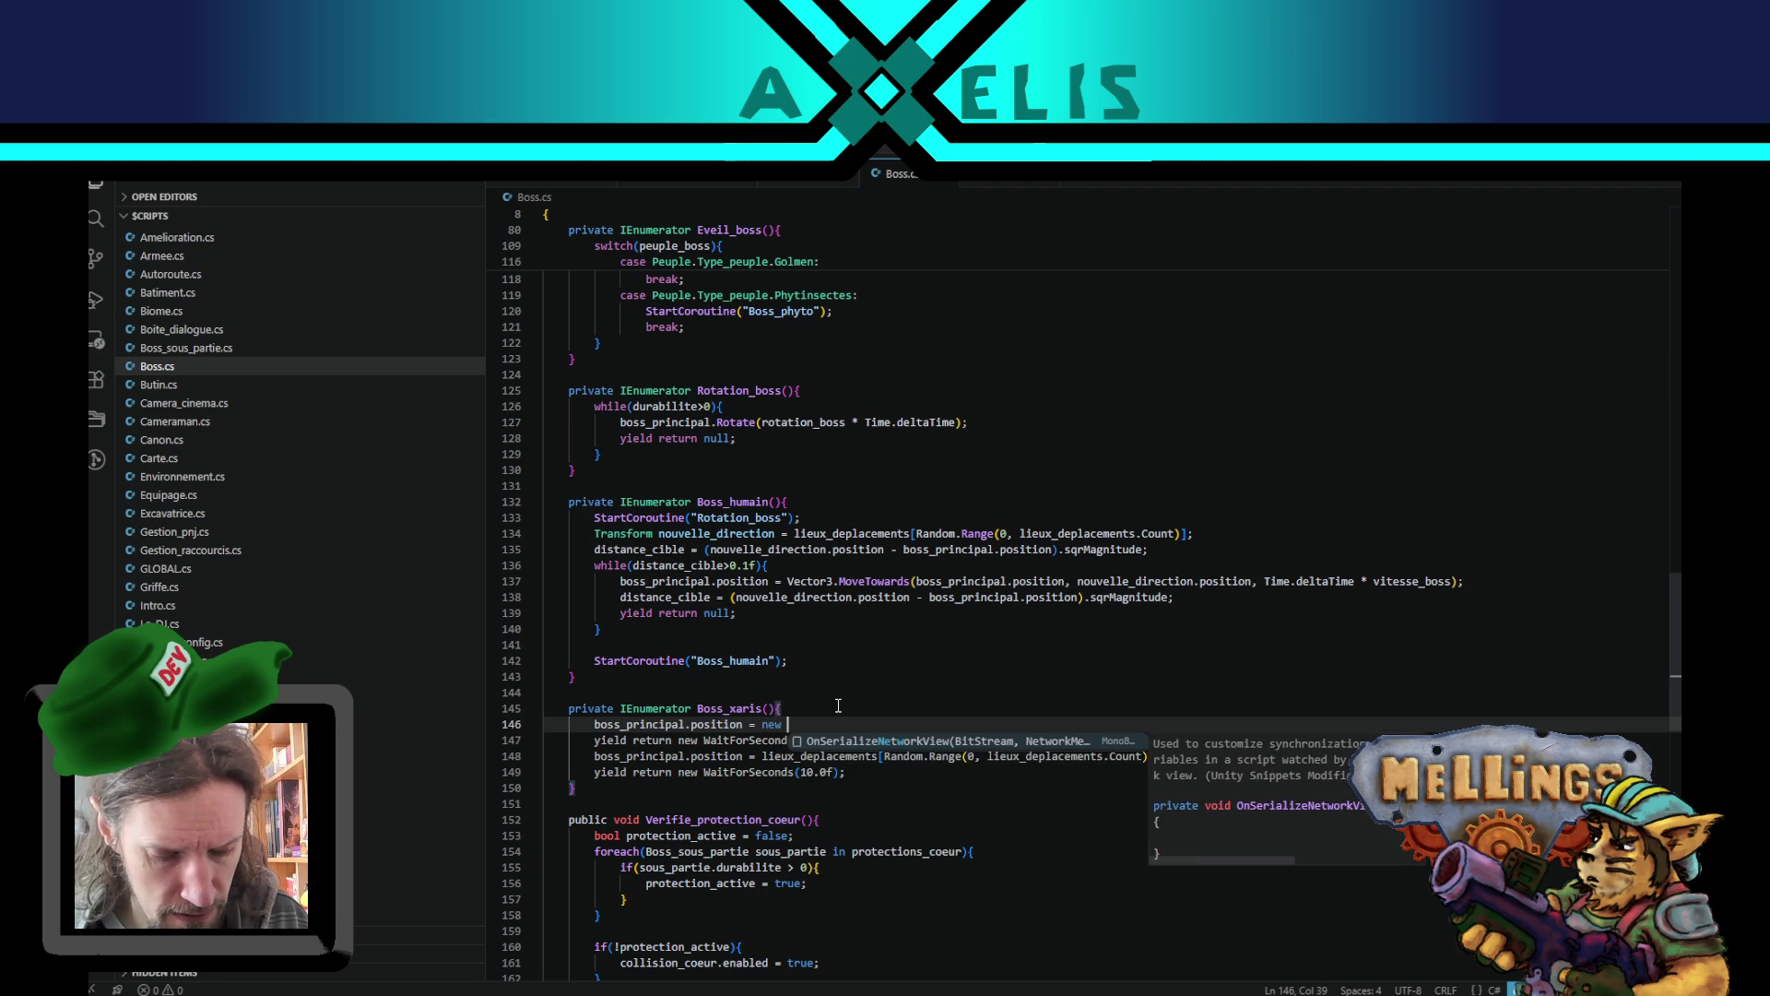
pyautogui.write('V')
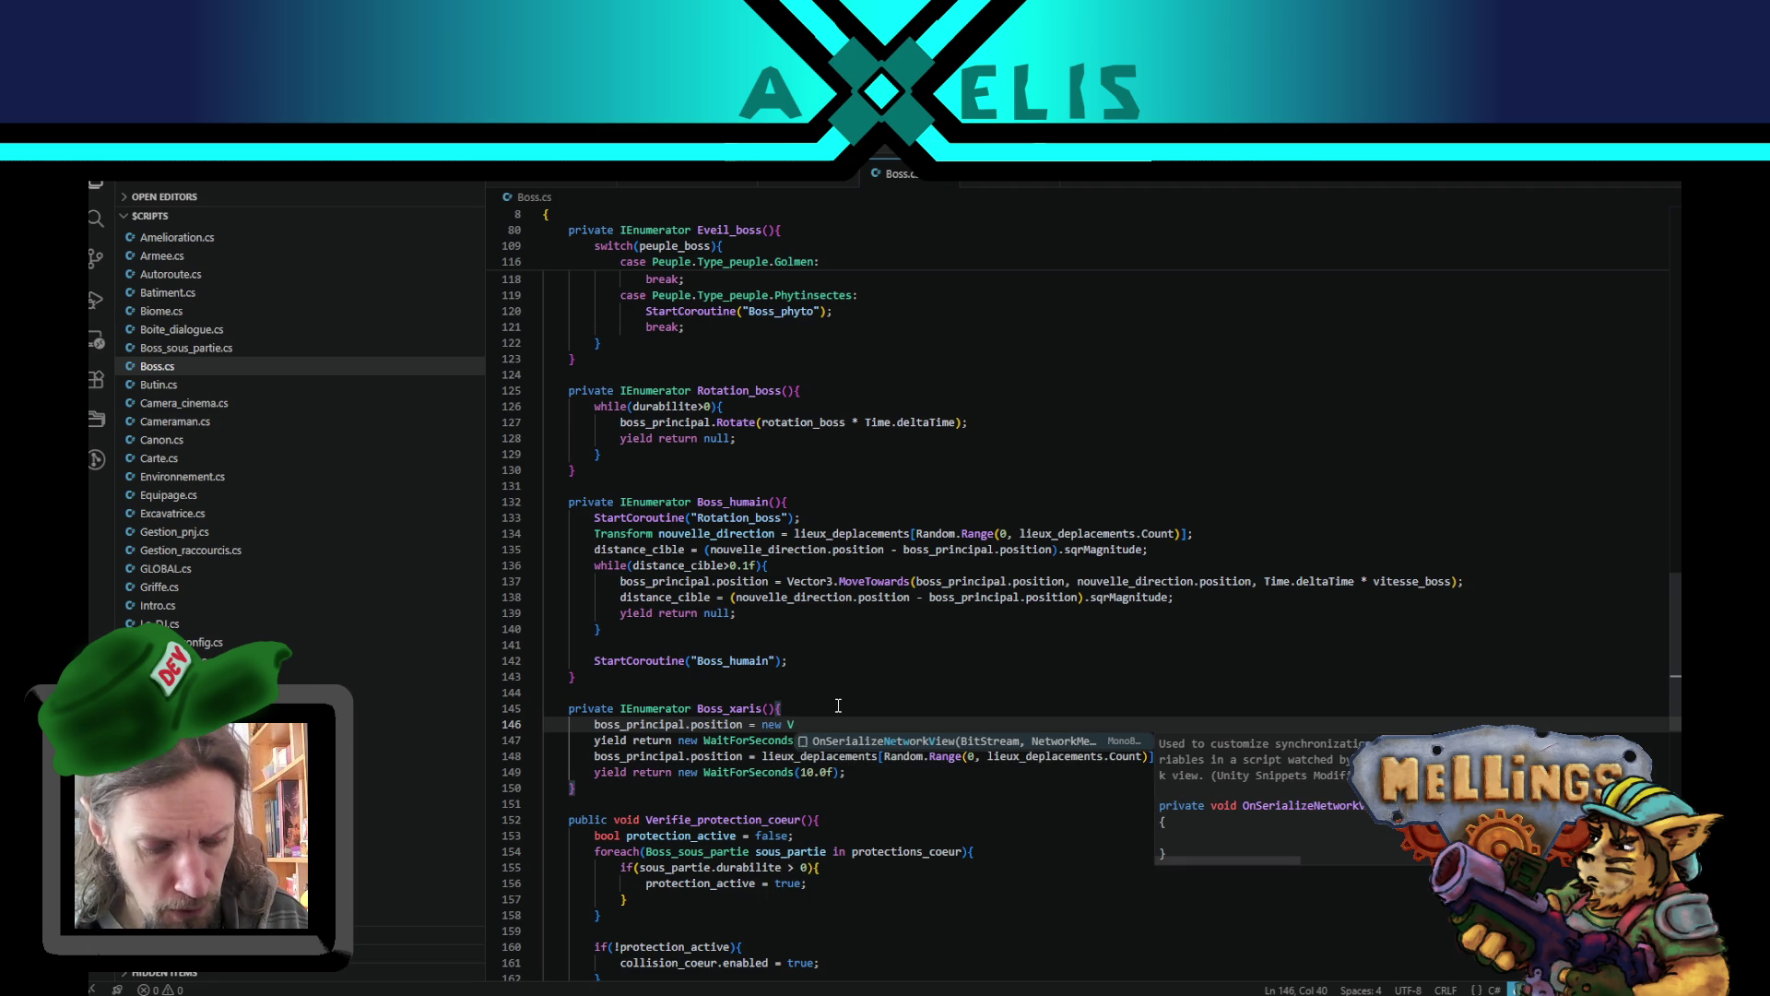
pyautogui.write('ecto')
pyautogui.press('Tab')
pyautogui.write('(')
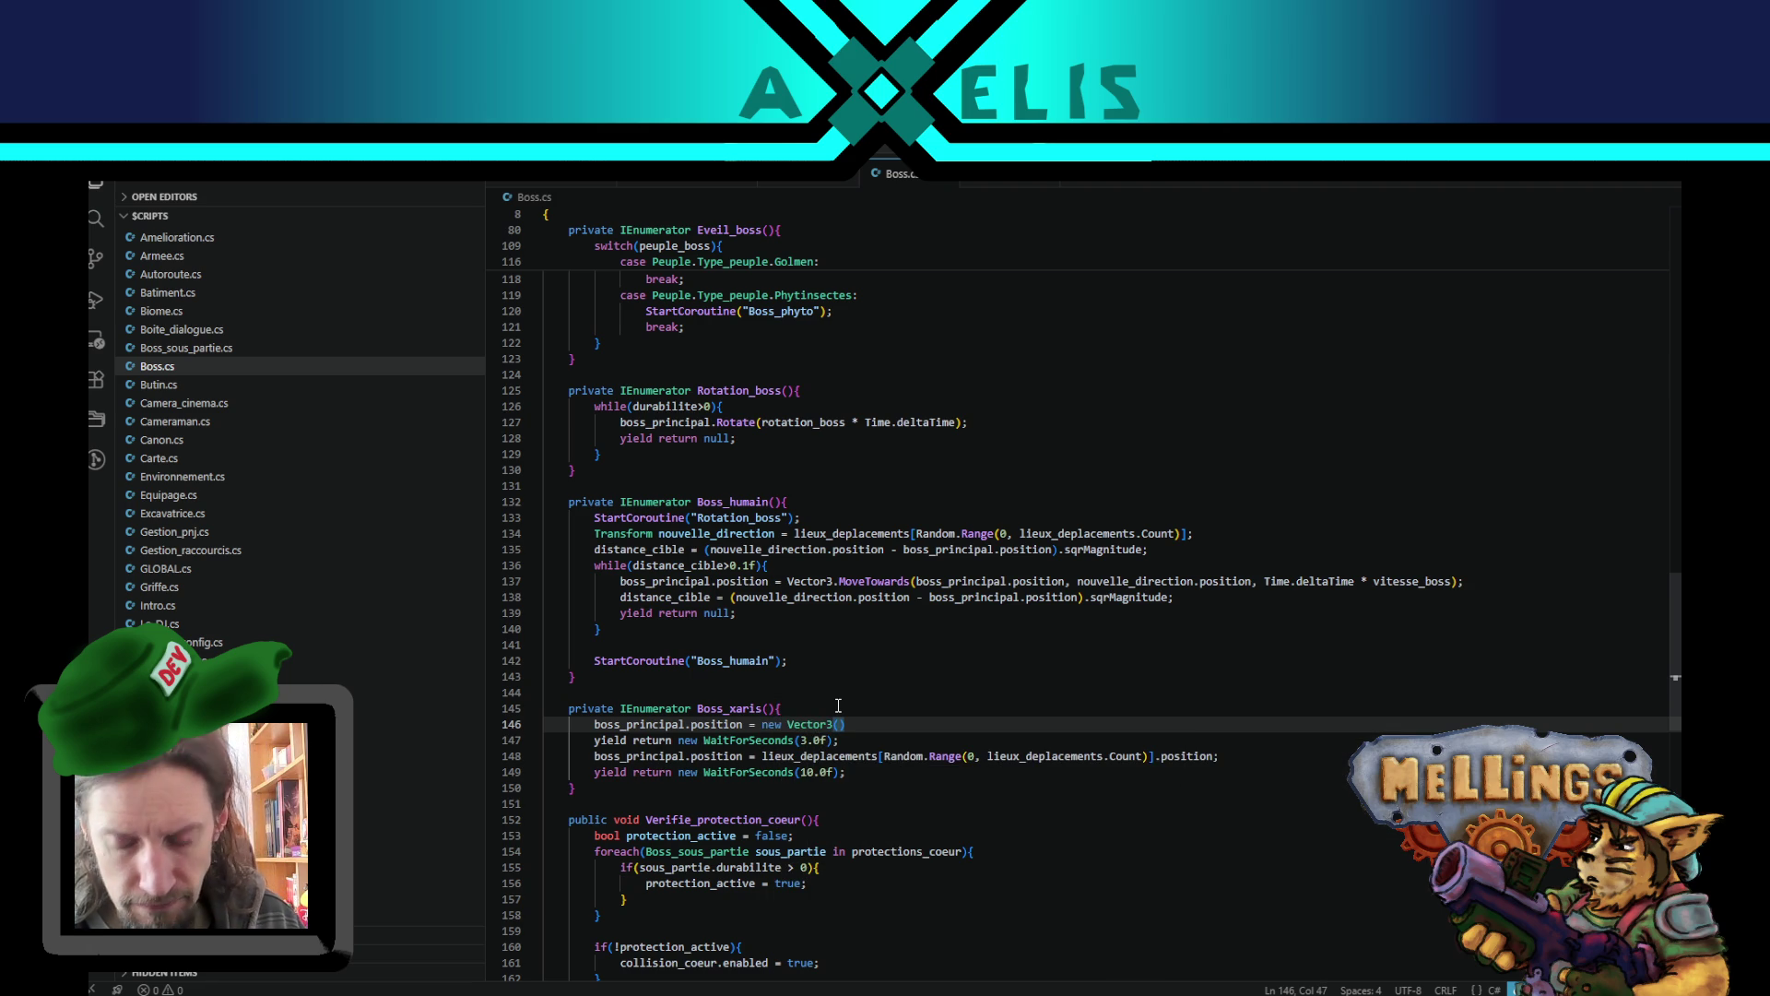
pyautogui.write('0-1')
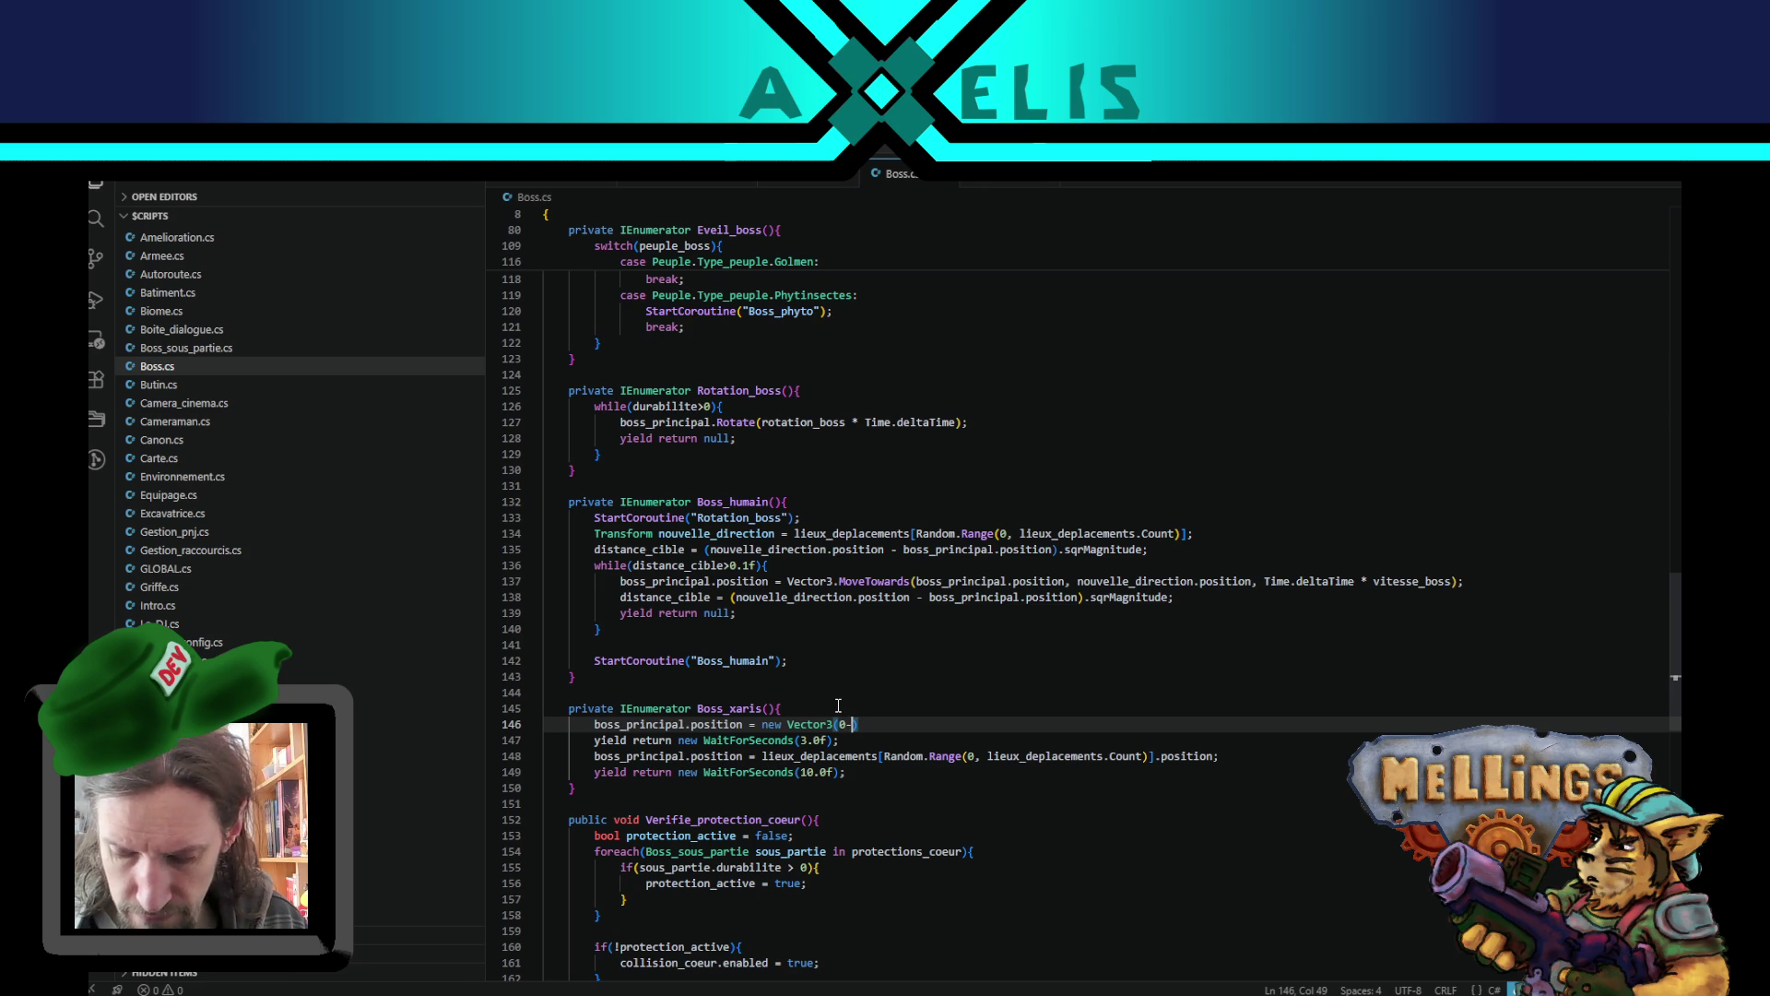
pyautogui.press('BackSpace')
pyautogui.press('BackSpace')
pyautogui.write(', -1000')
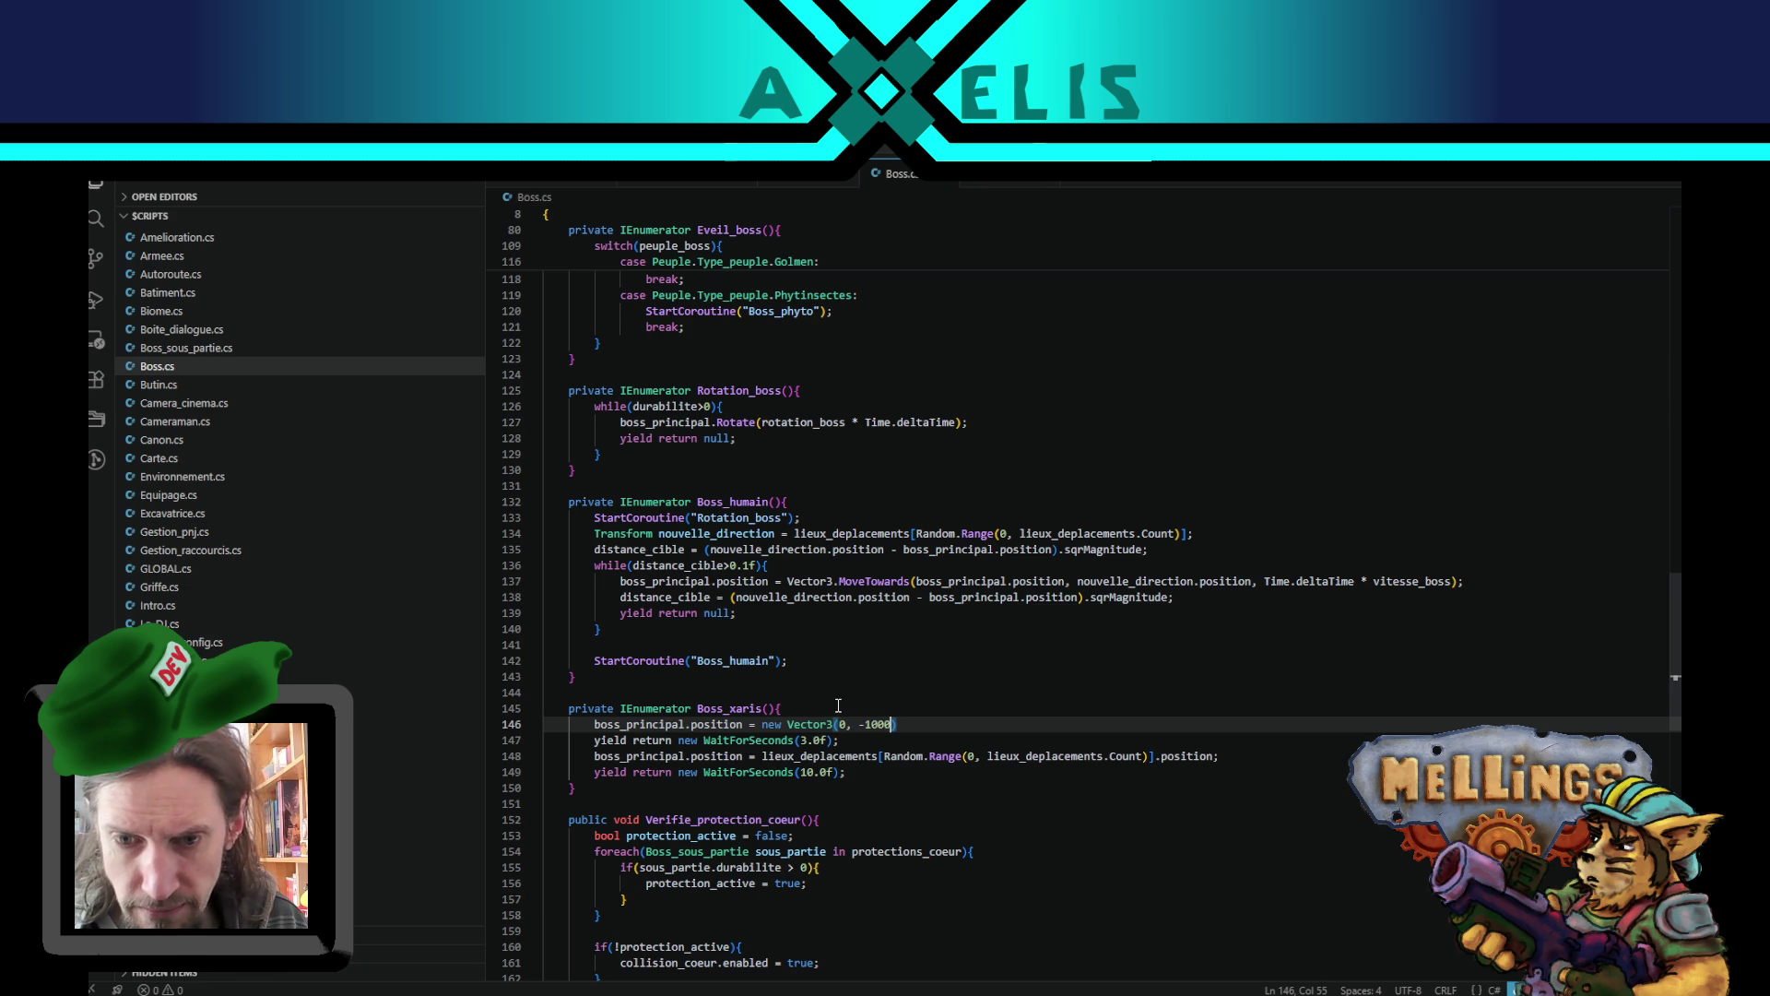
pyautogui.write(', 0);')
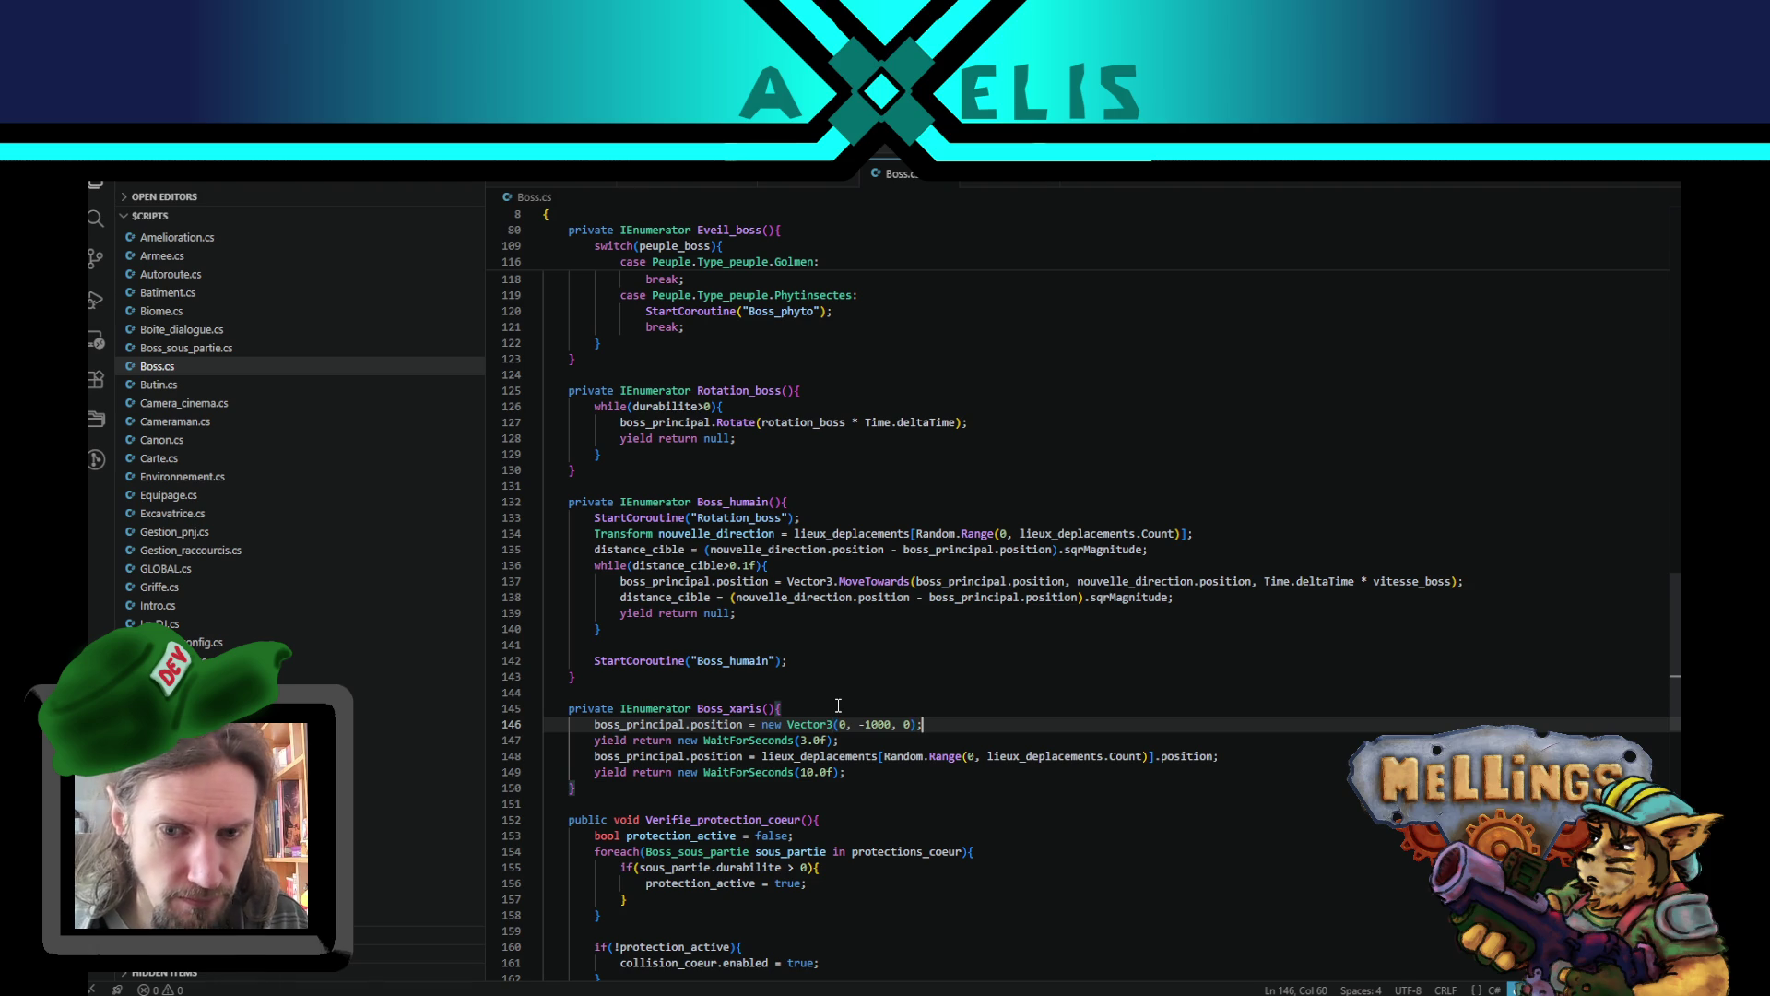
# - Review the Vector3 values, WaitForSeconds calls and boss_principal.position usages in Boss.cs
pyautogui.doubleClick(889, 724)
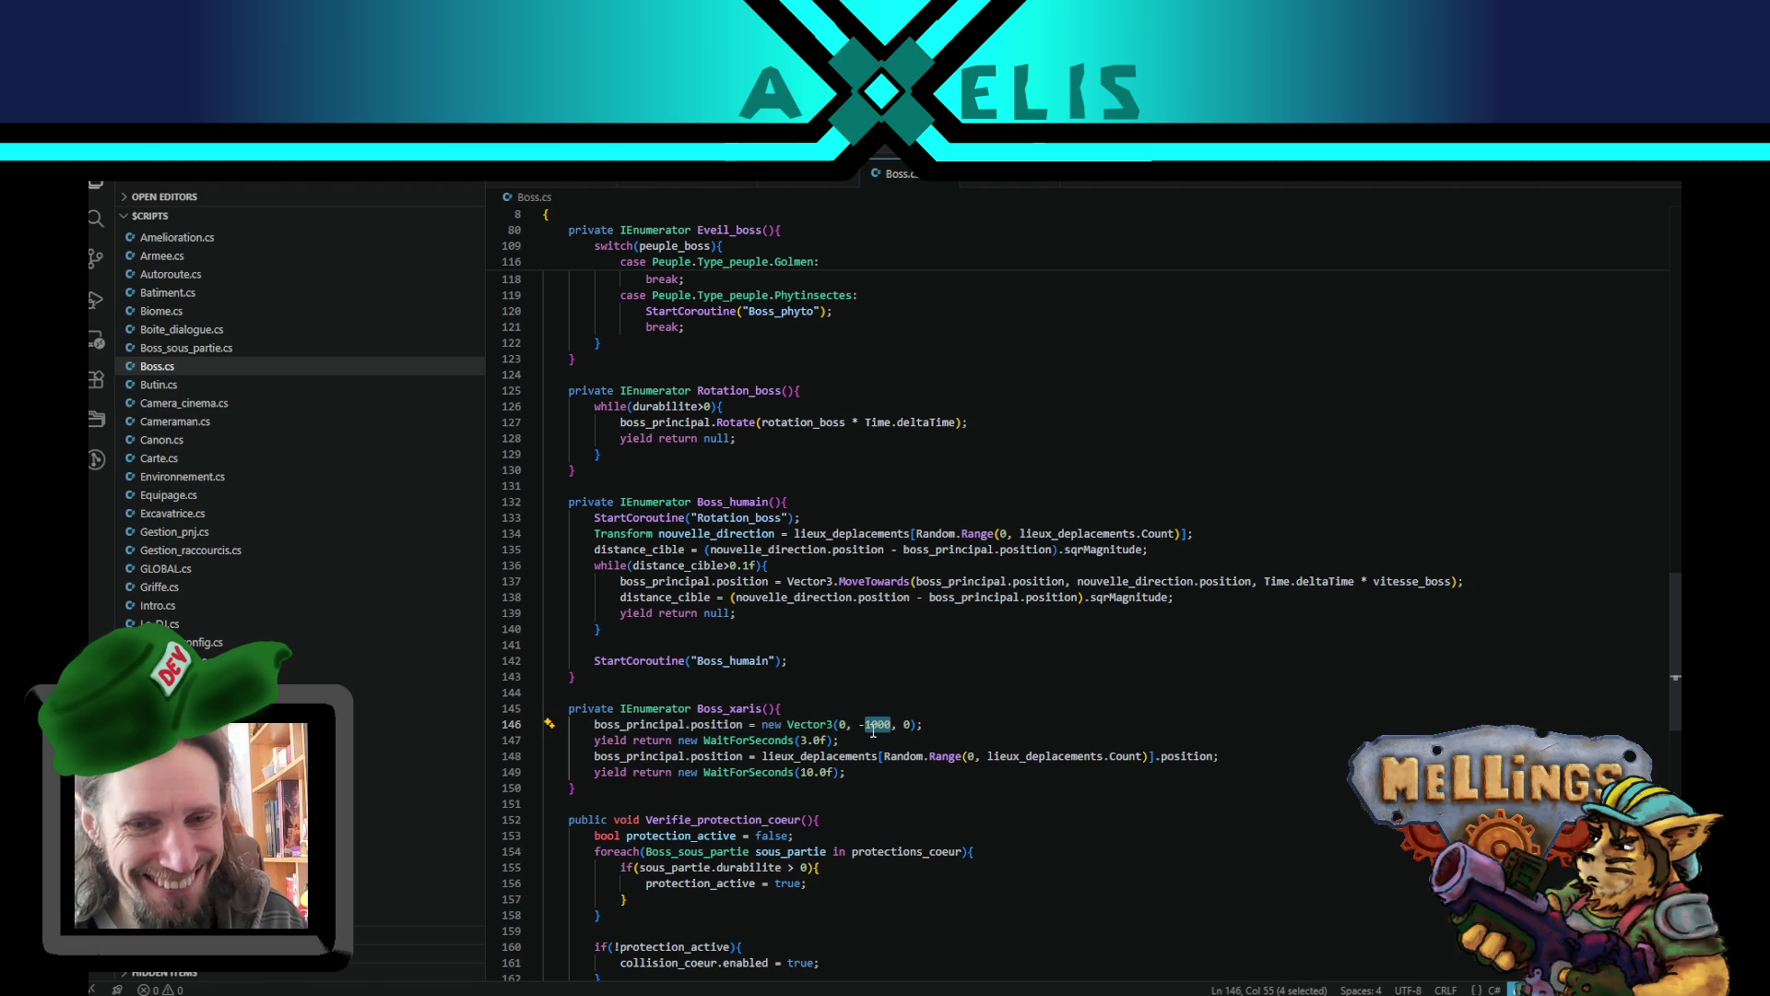
pyautogui.click(840, 739)
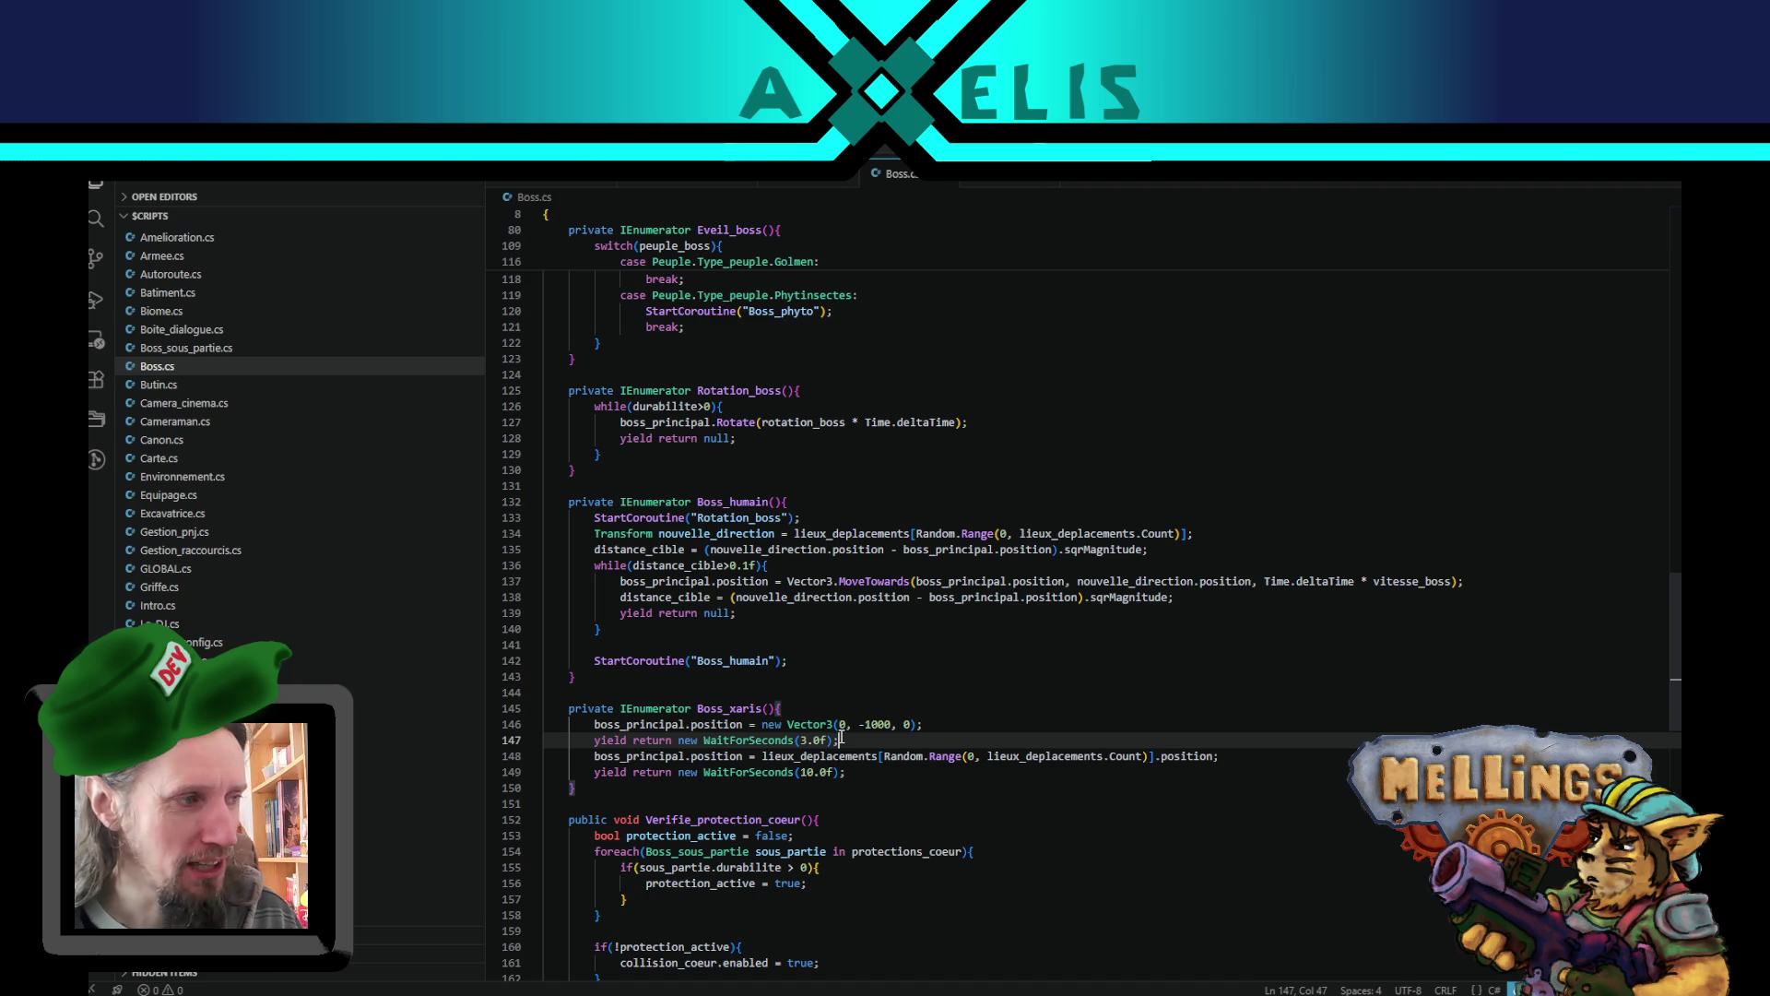
pyautogui.doubleClick(885, 725)
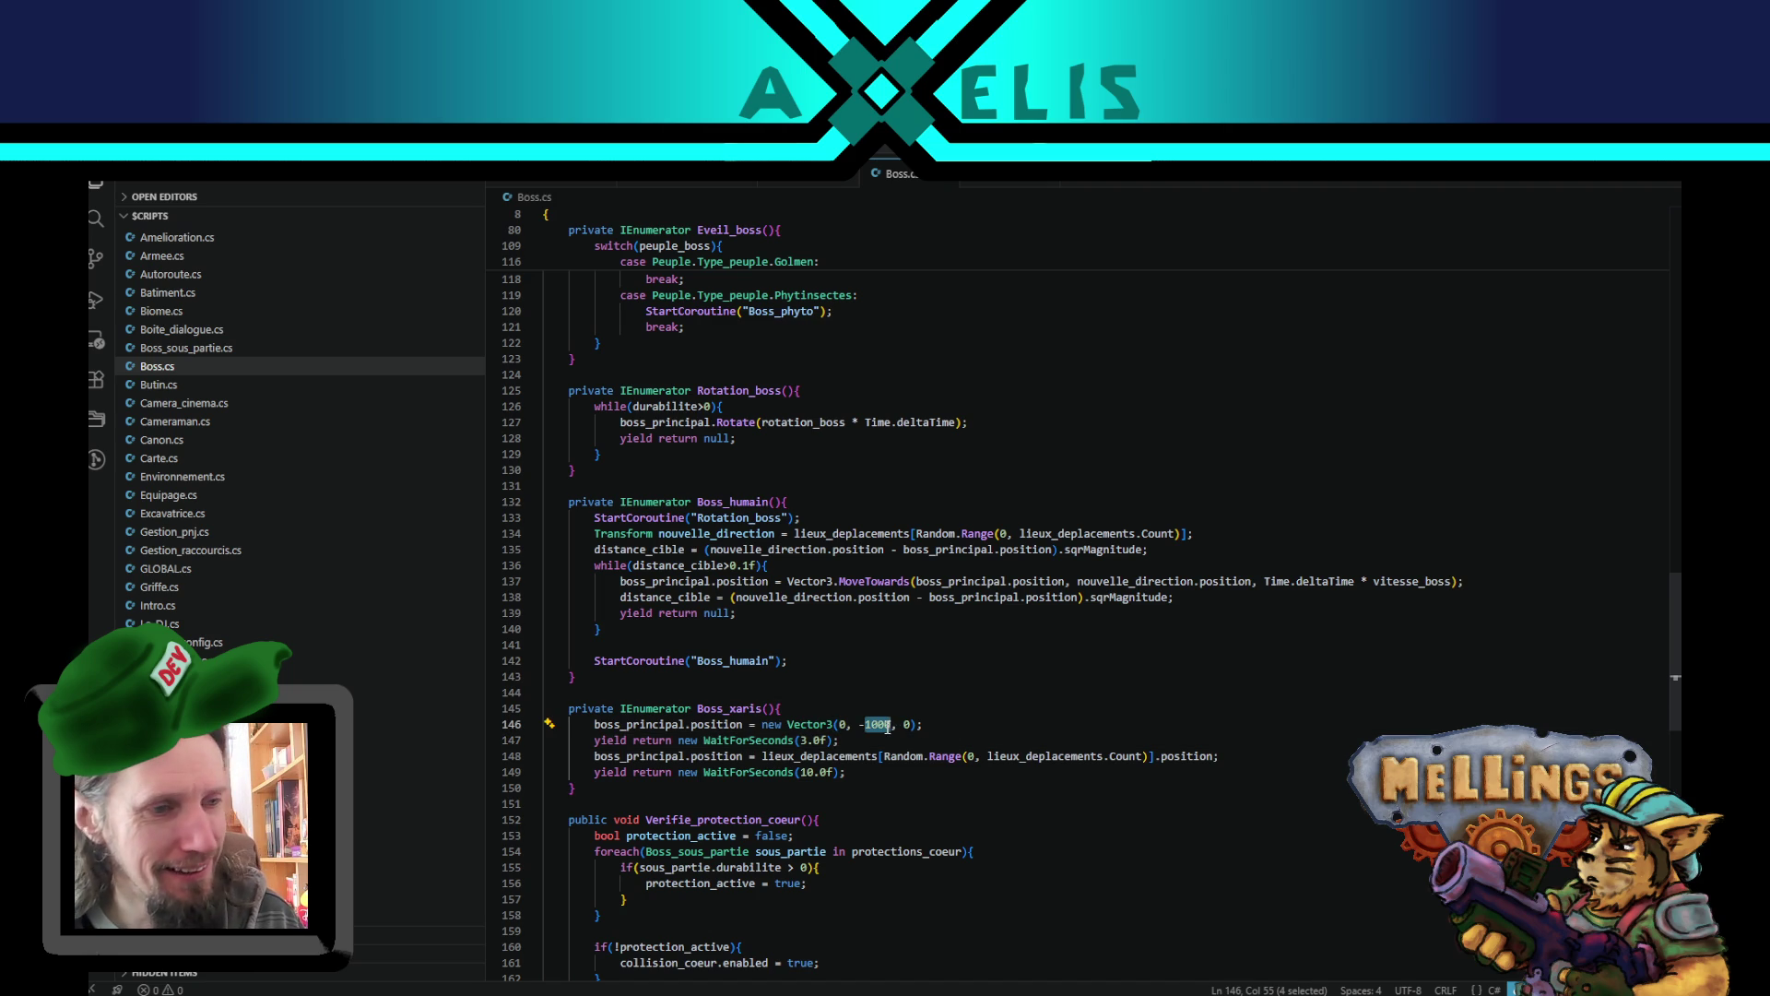
pyautogui.doubleClick(764, 737)
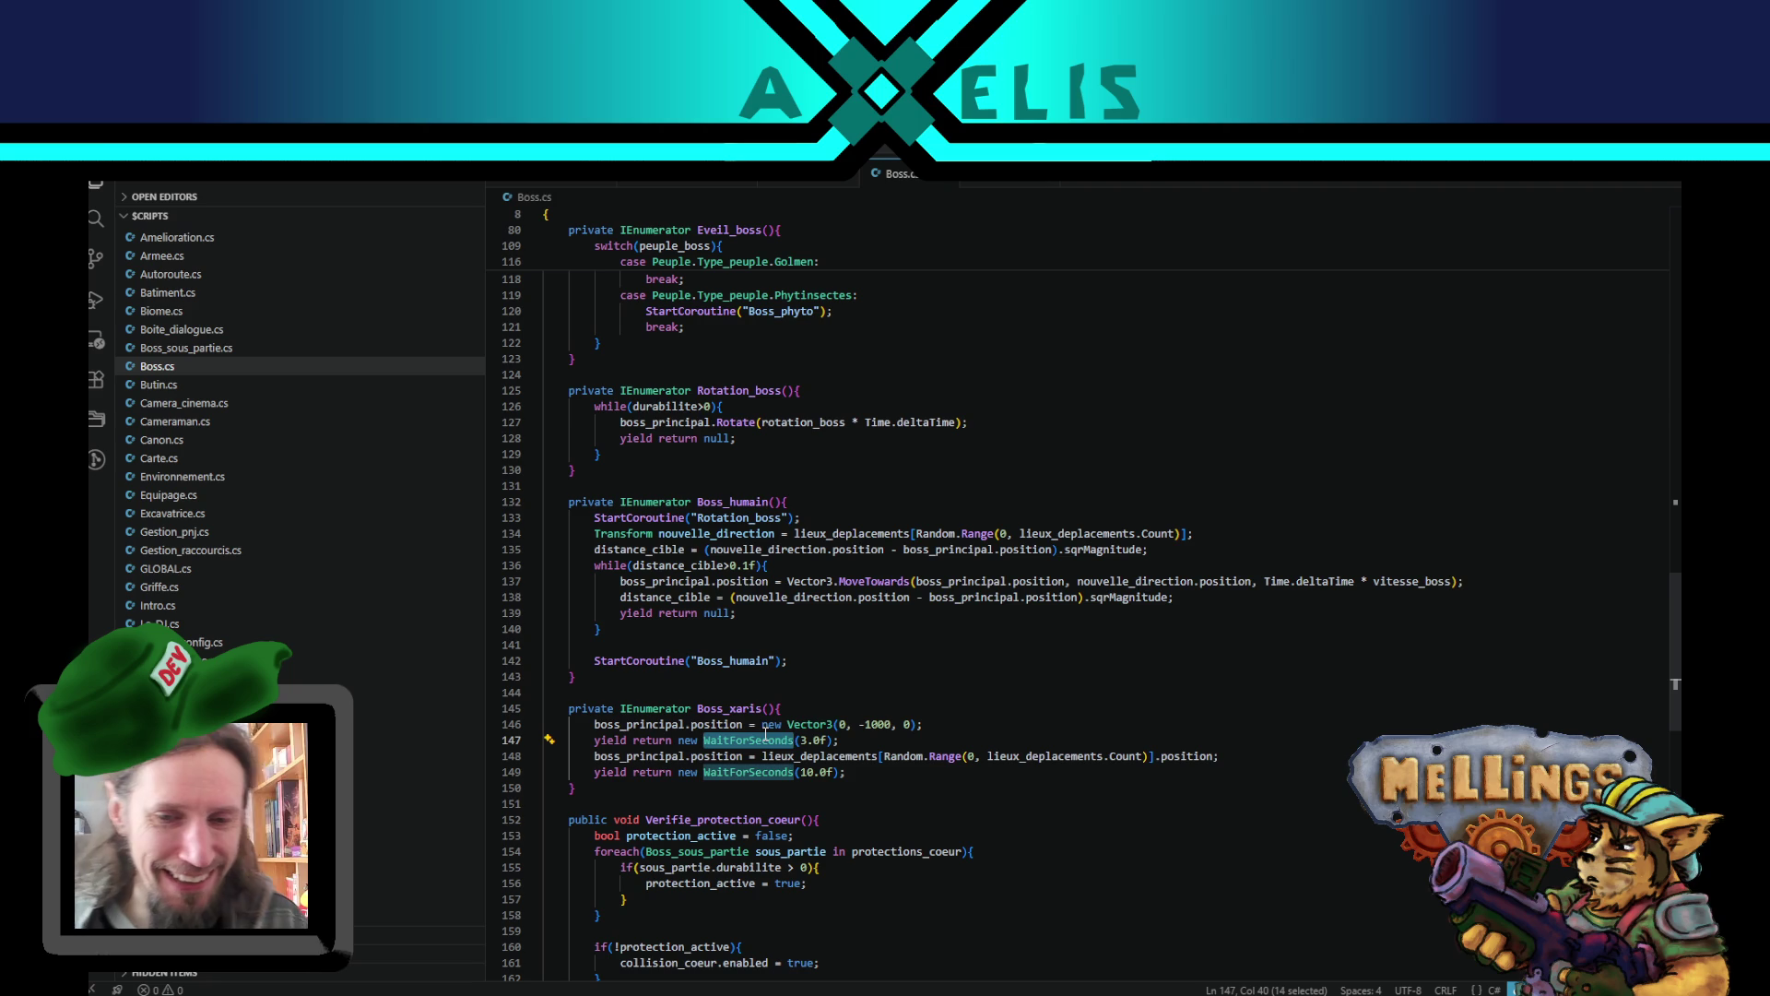
pyautogui.click(852, 725)
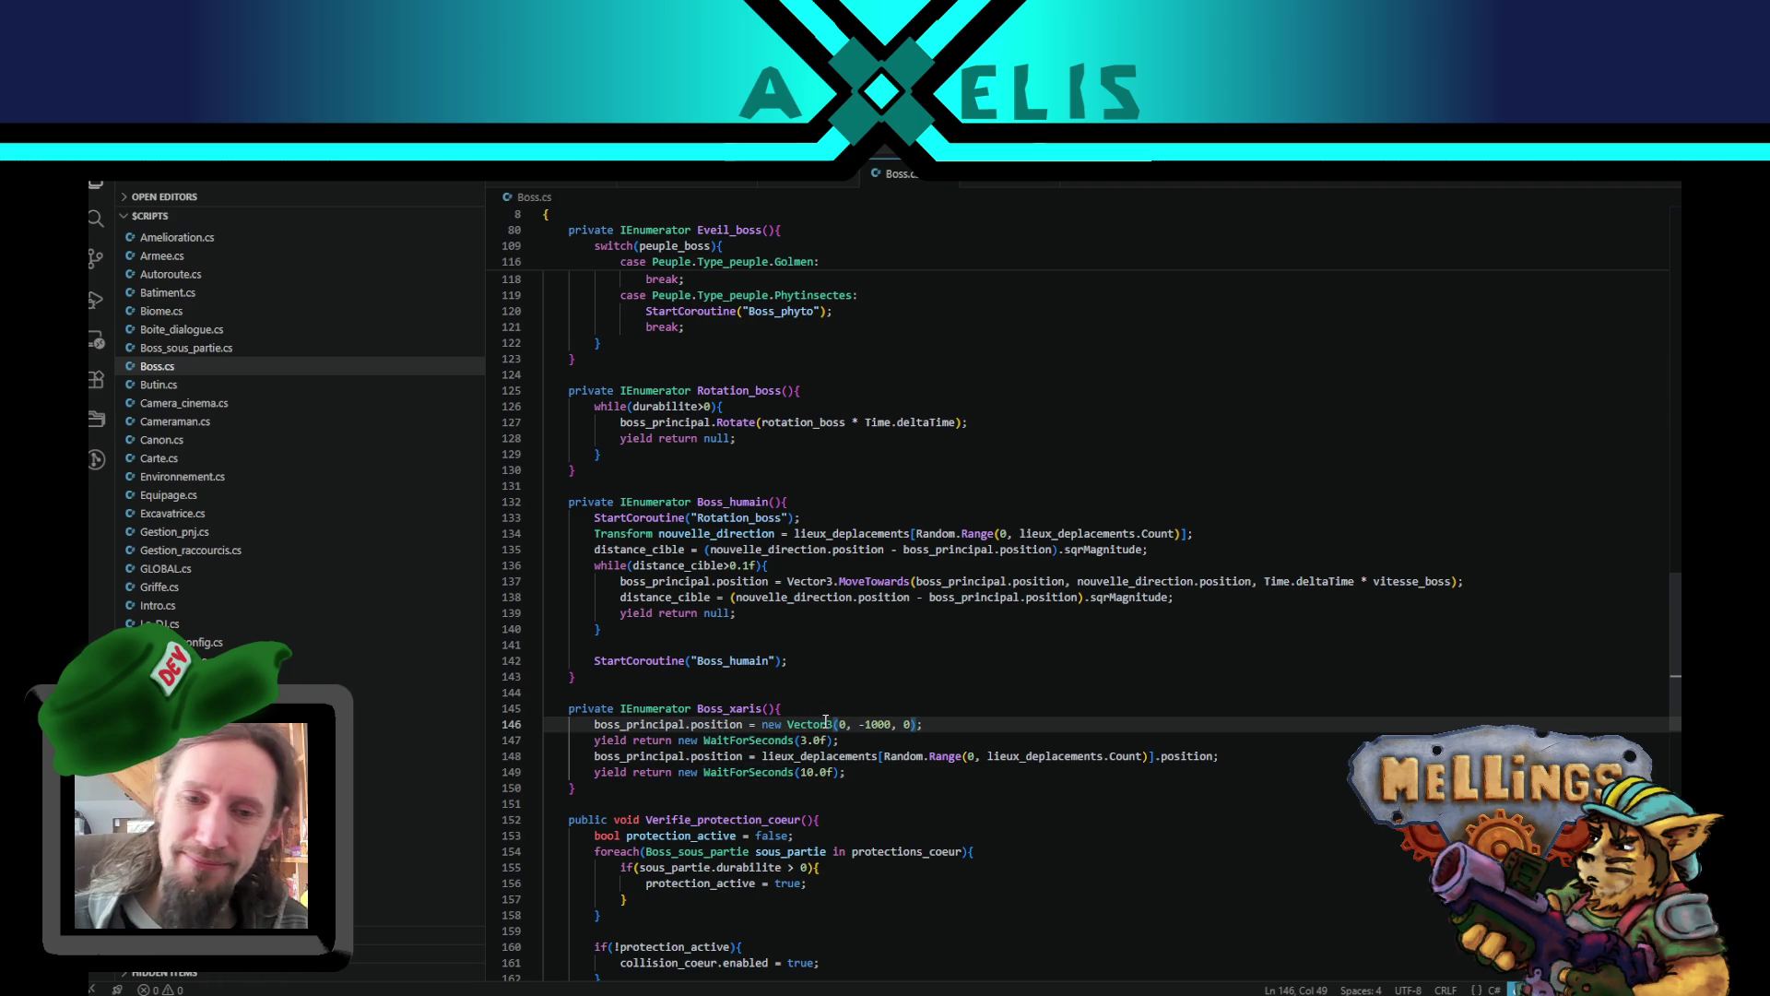
pyautogui.doubleClick(645, 750)
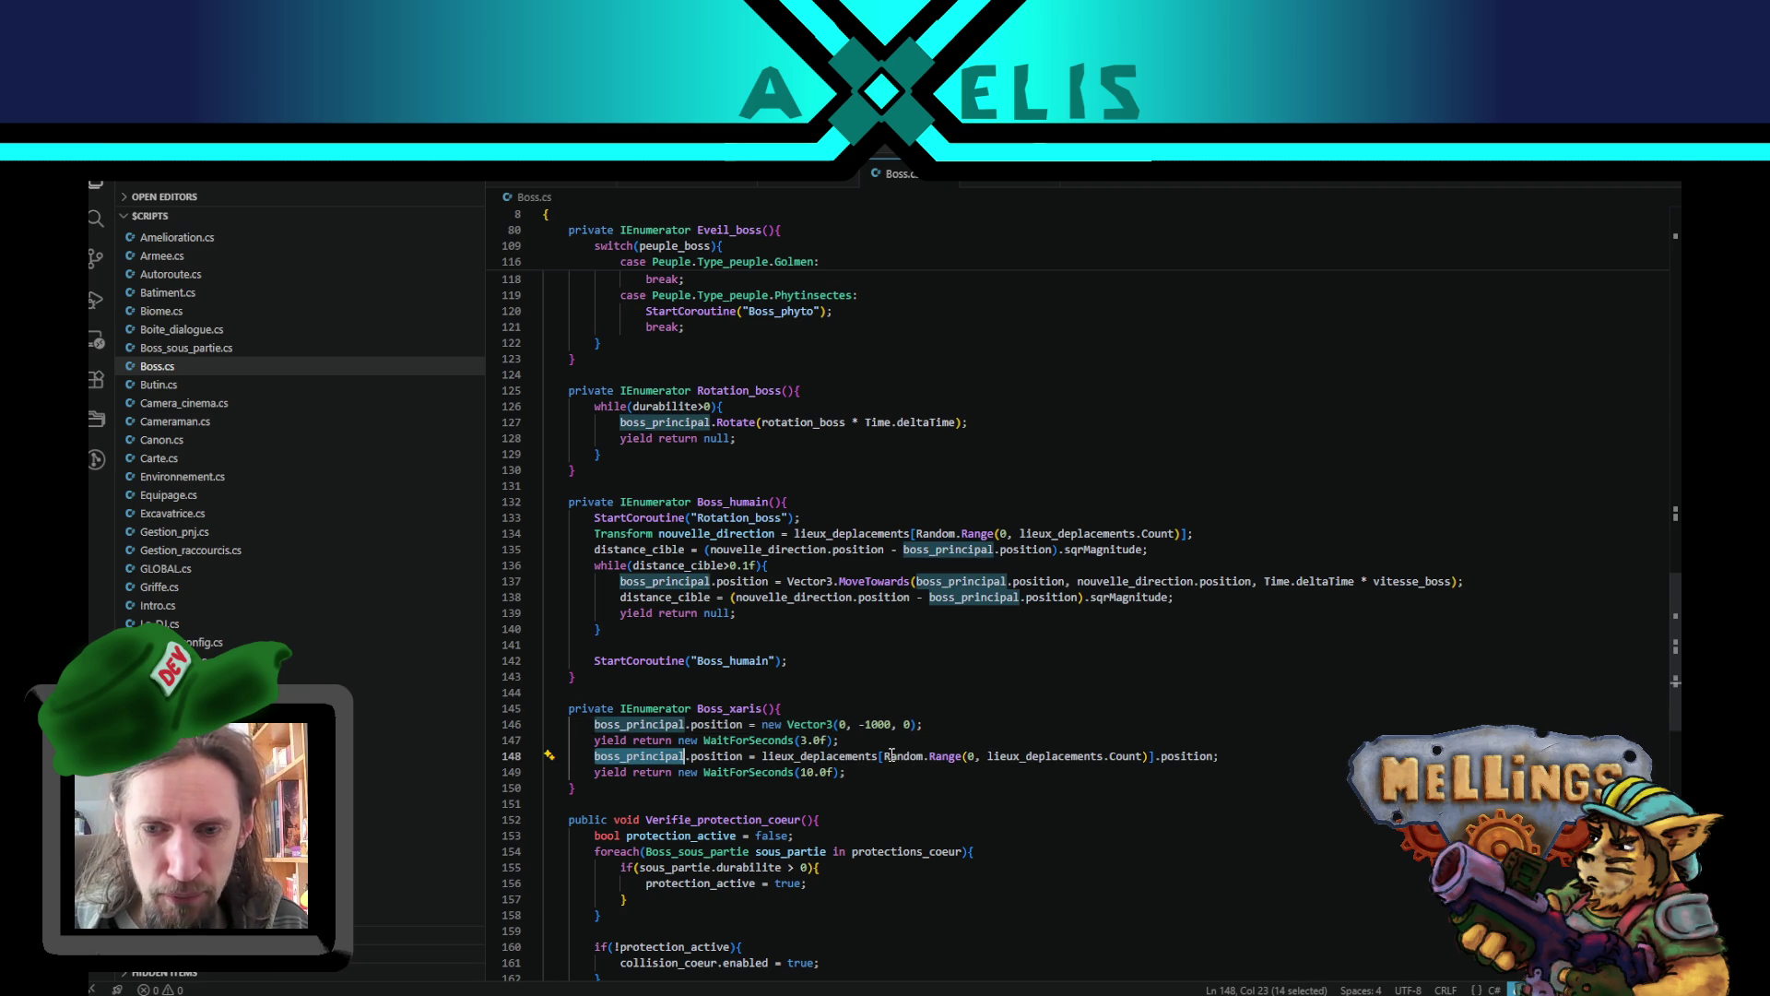
pyautogui.doubleClick(1188, 754)
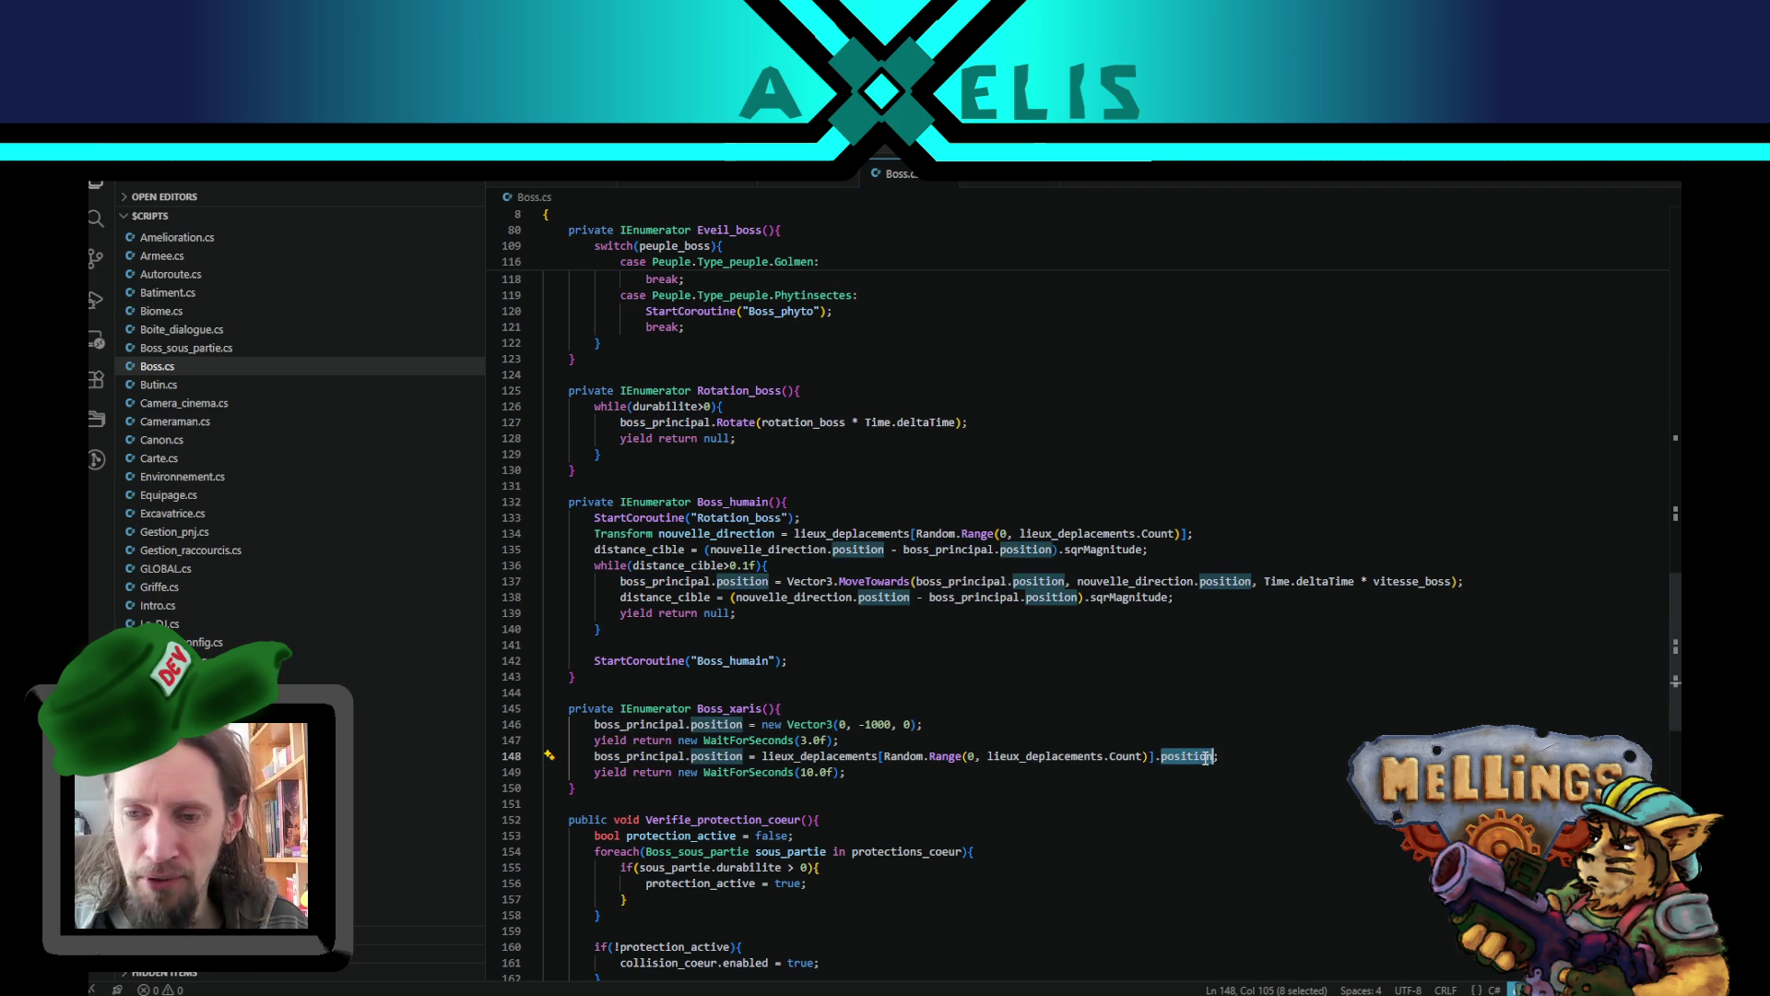
pyautogui.click(836, 739)
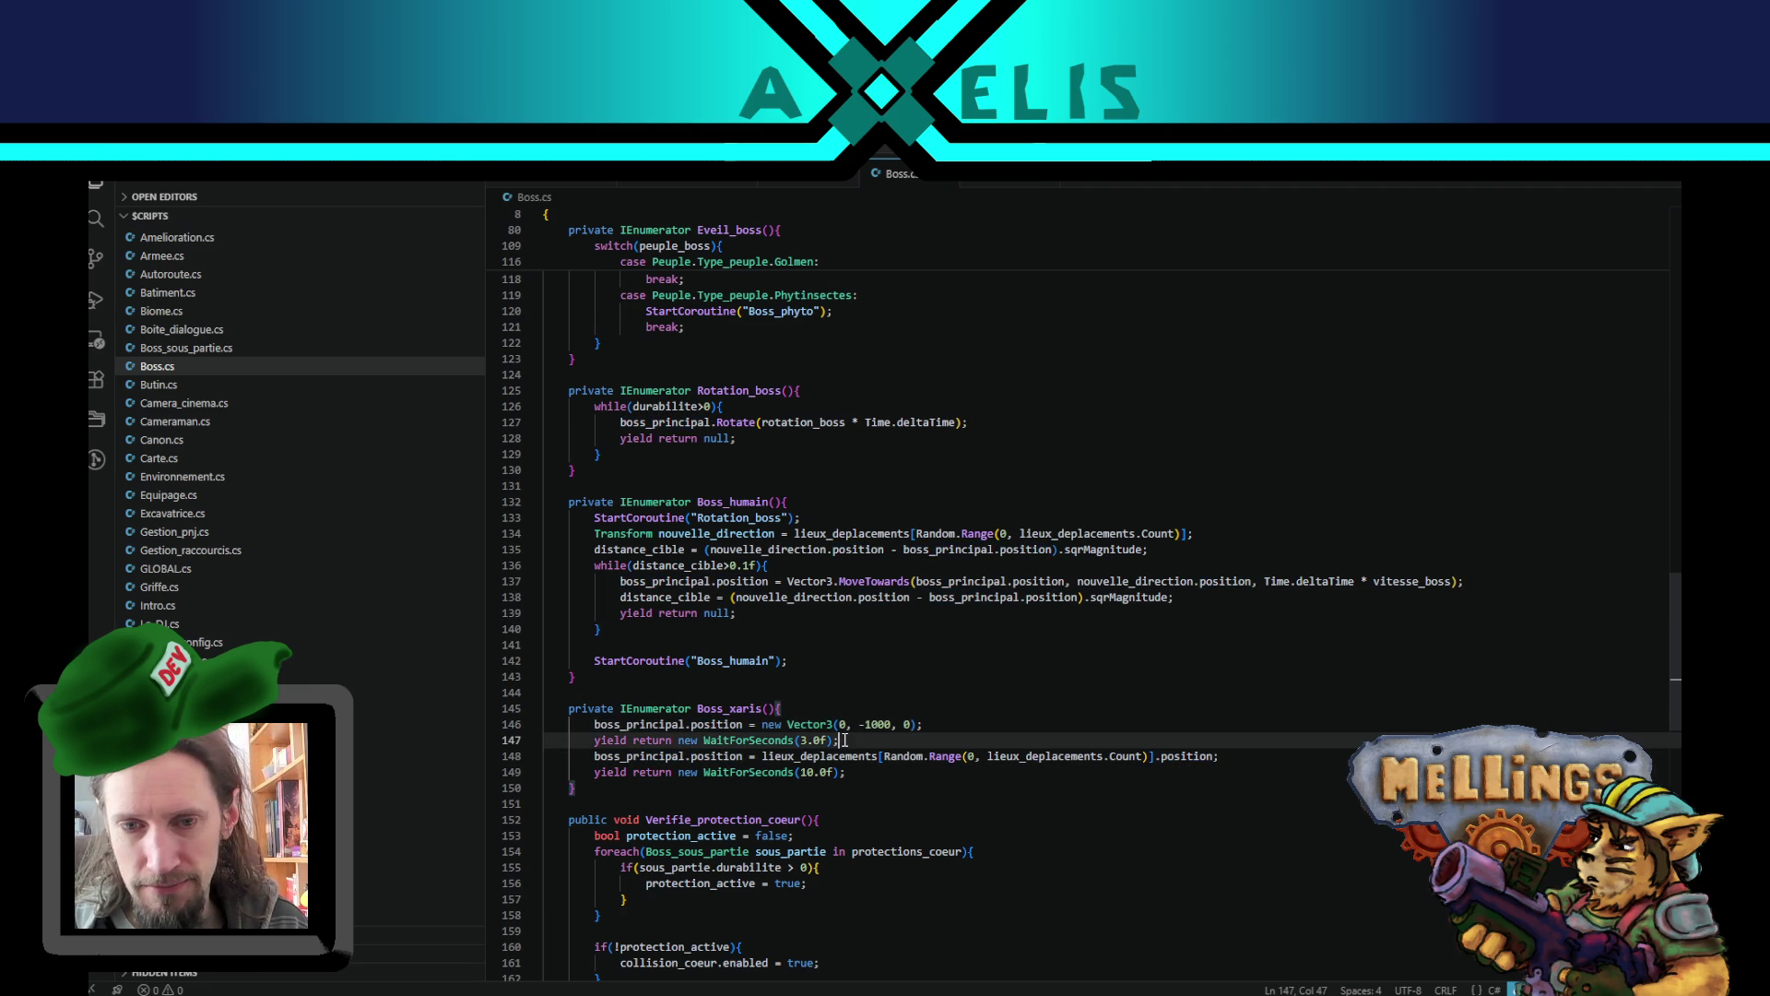
pyautogui.click(753, 616)
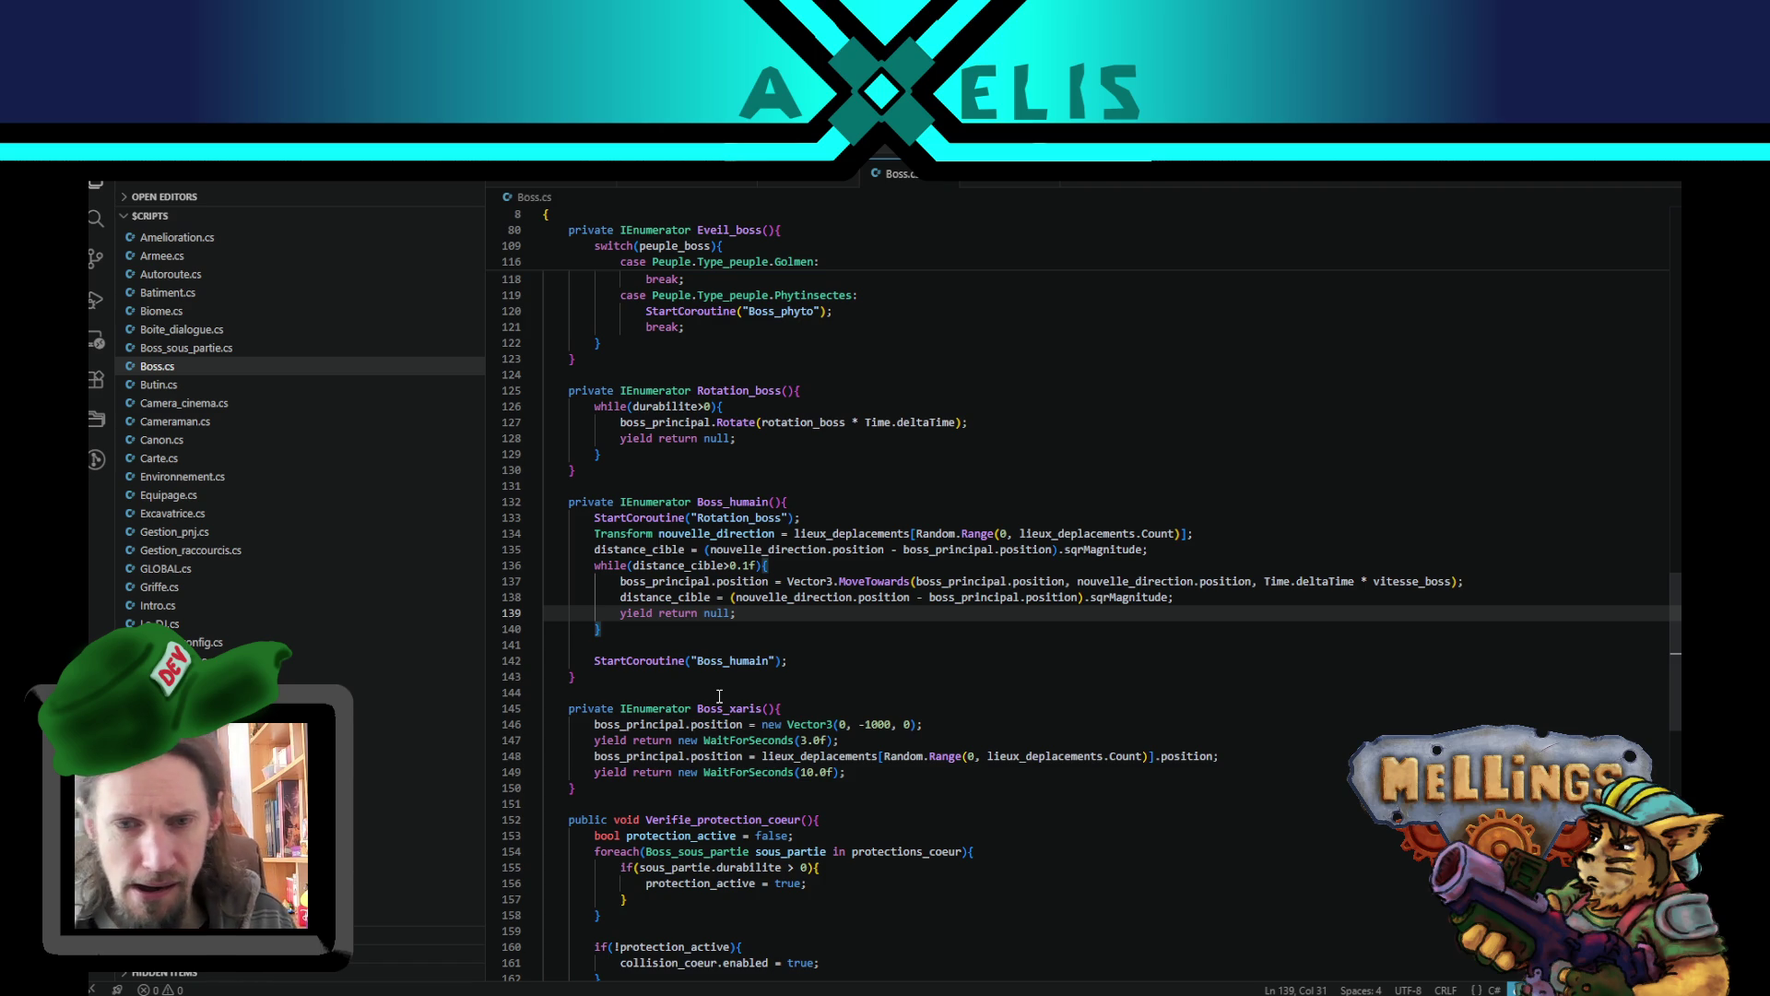
# - Check the Boss_xaris and Boss_humain coroutines, then switch back to Unity to recompile
pyautogui.scroll(-3, 733, 671)
pyautogui.click(802, 583)
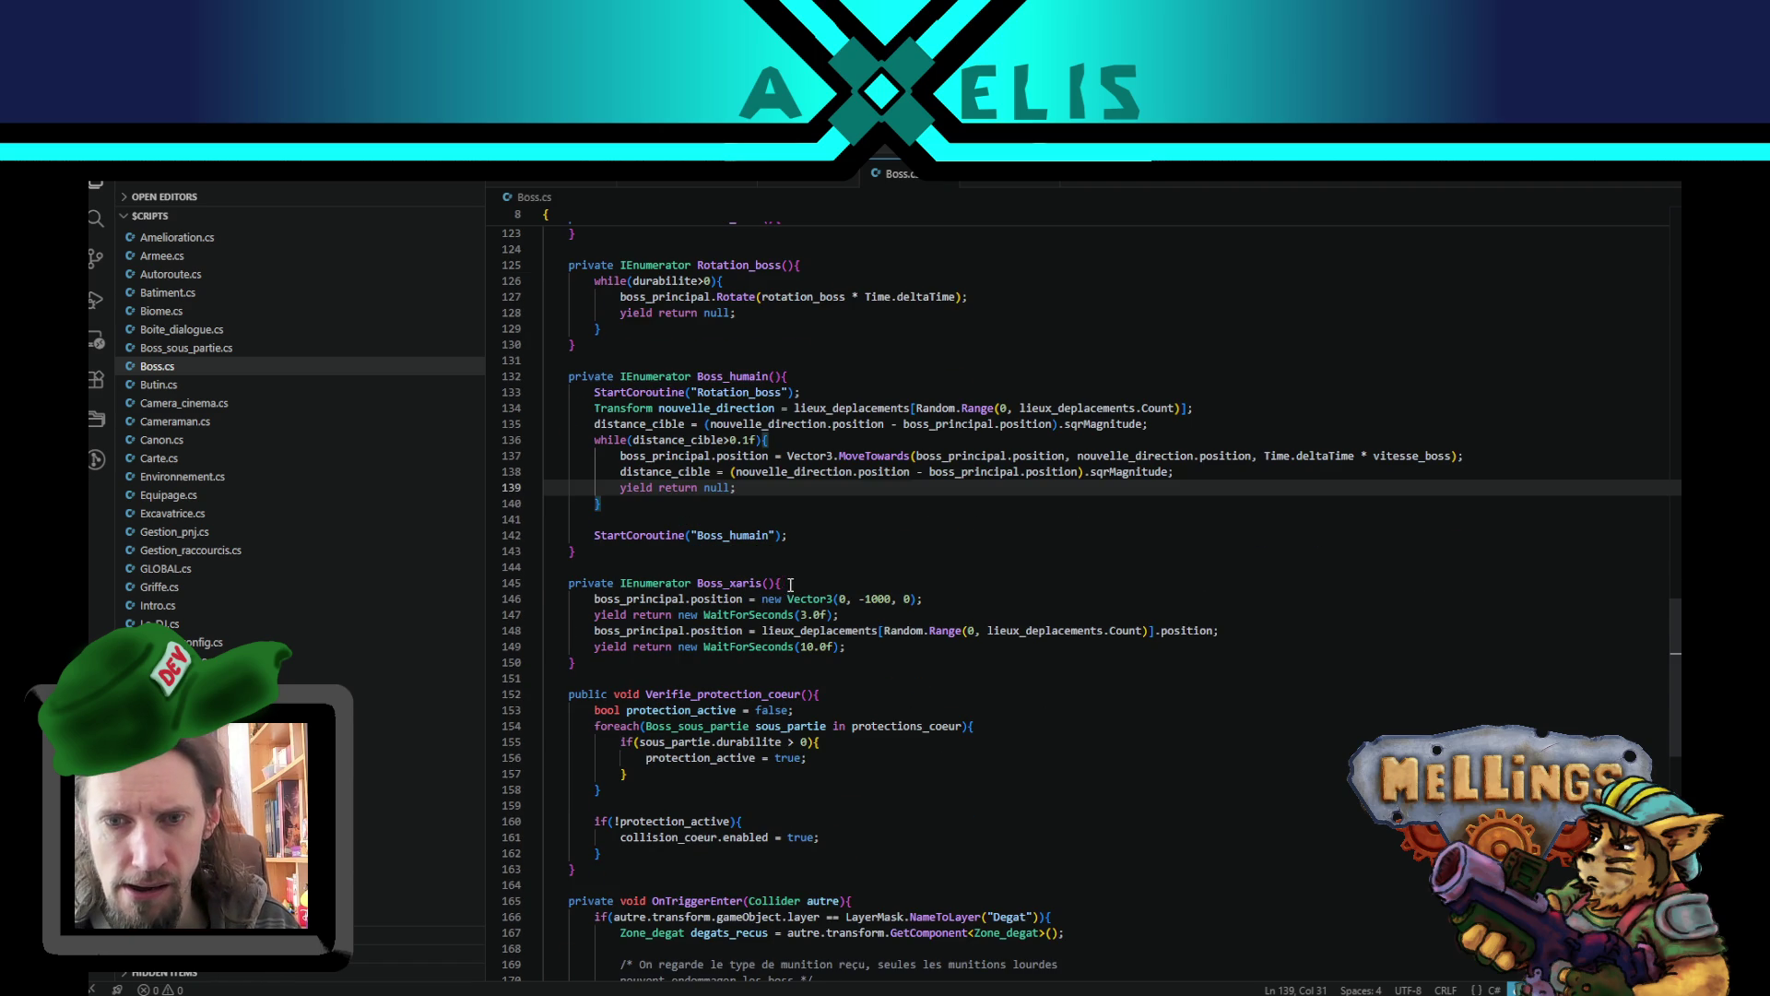
pyautogui.scroll(4, 633, 674)
pyautogui.click(633, 674)
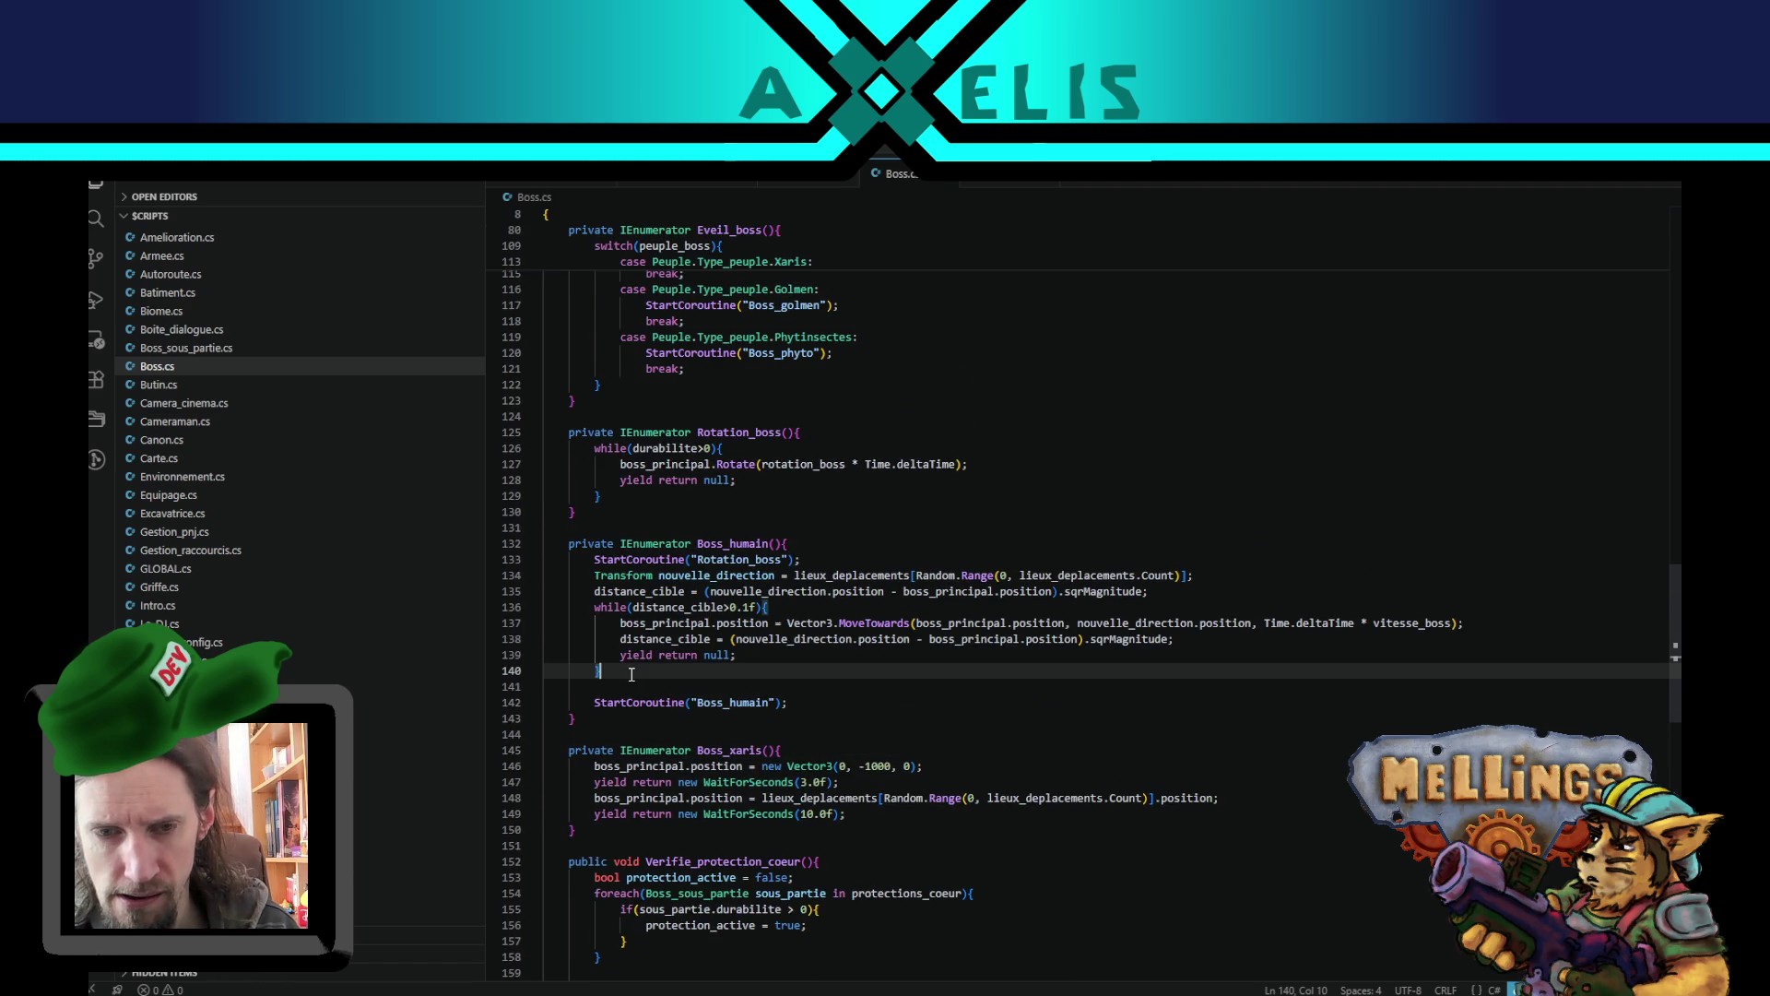
pyautogui.hotkey('alt', 'Tab')
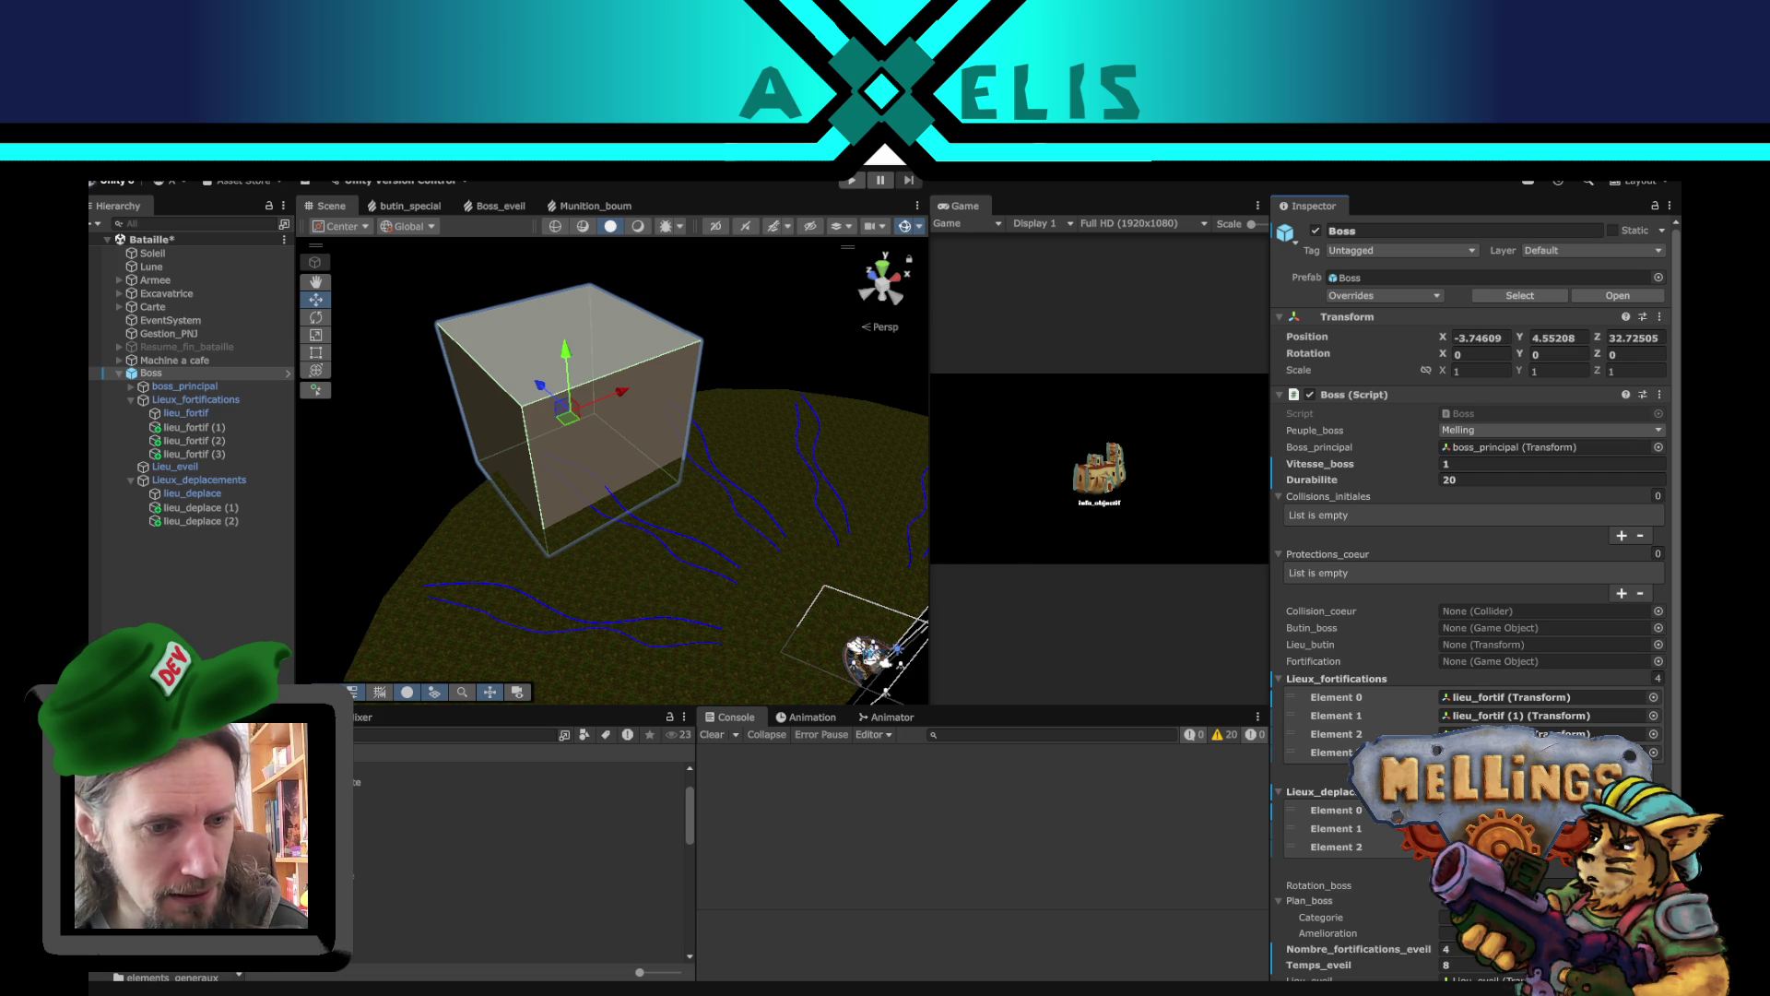
# - Turn off the Box Collider on the Cube under Boss > boss_principal
pyautogui.click(184, 830)
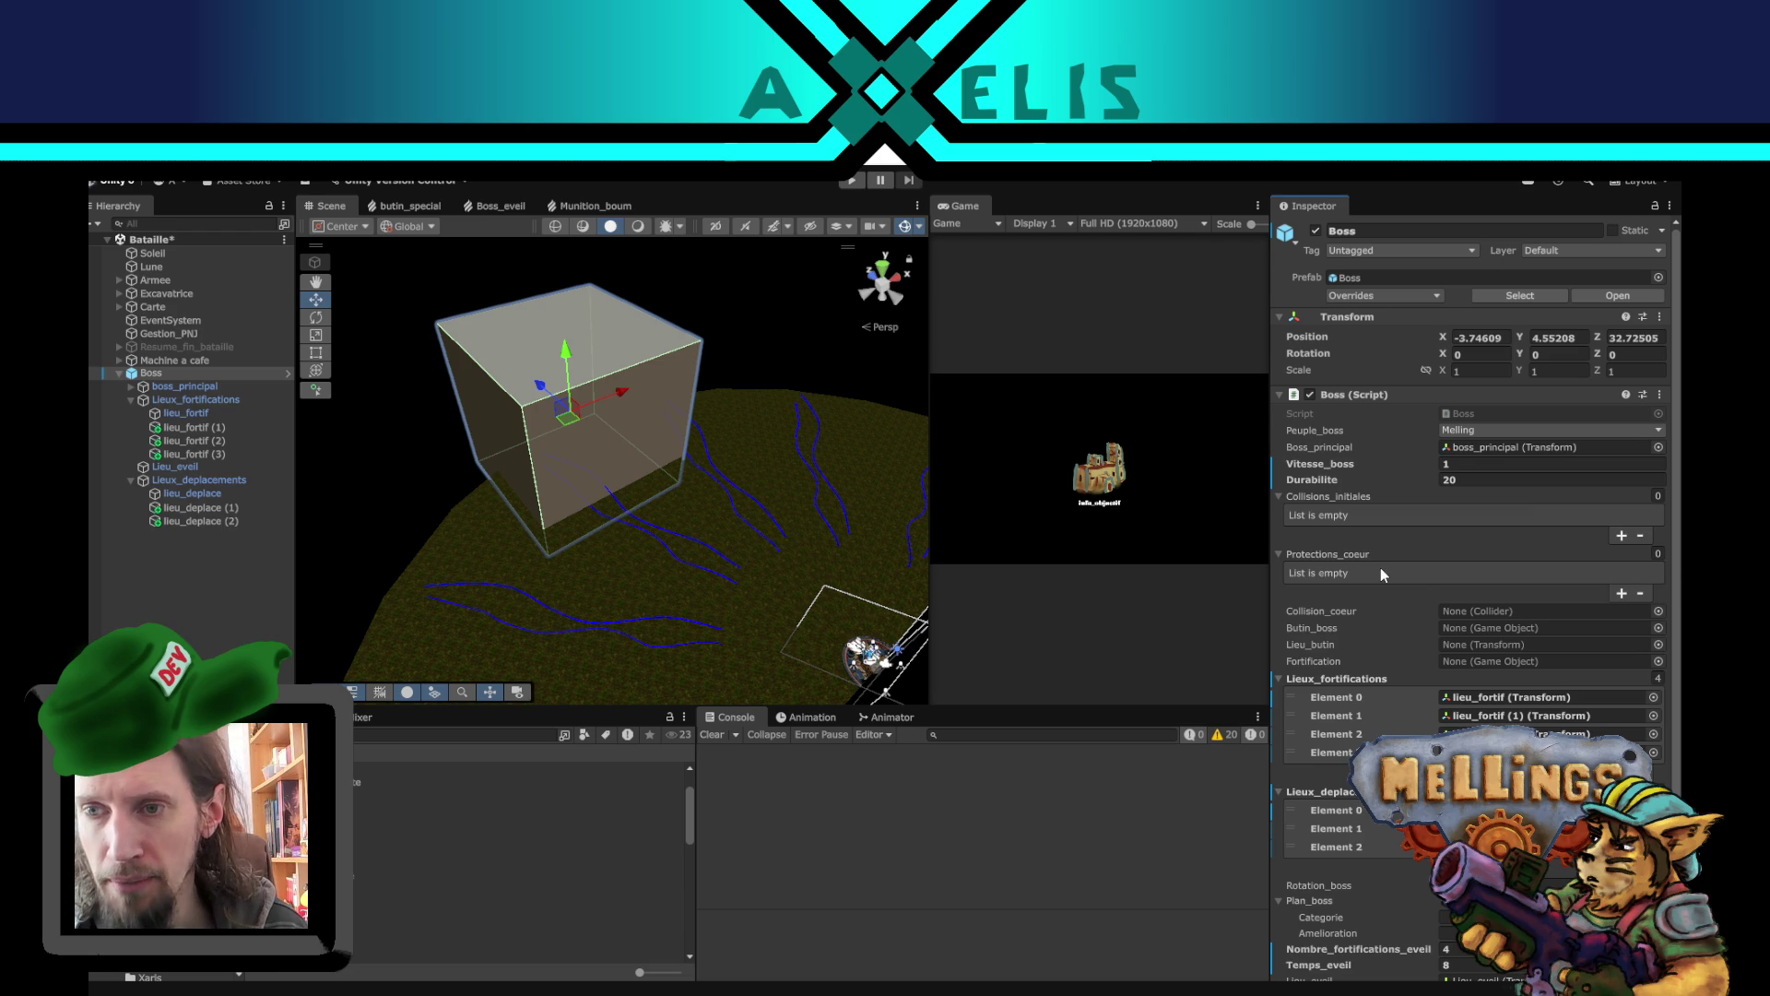
pyautogui.scroll(-3, 1381, 610)
pyautogui.scroll(3, 1389, 724)
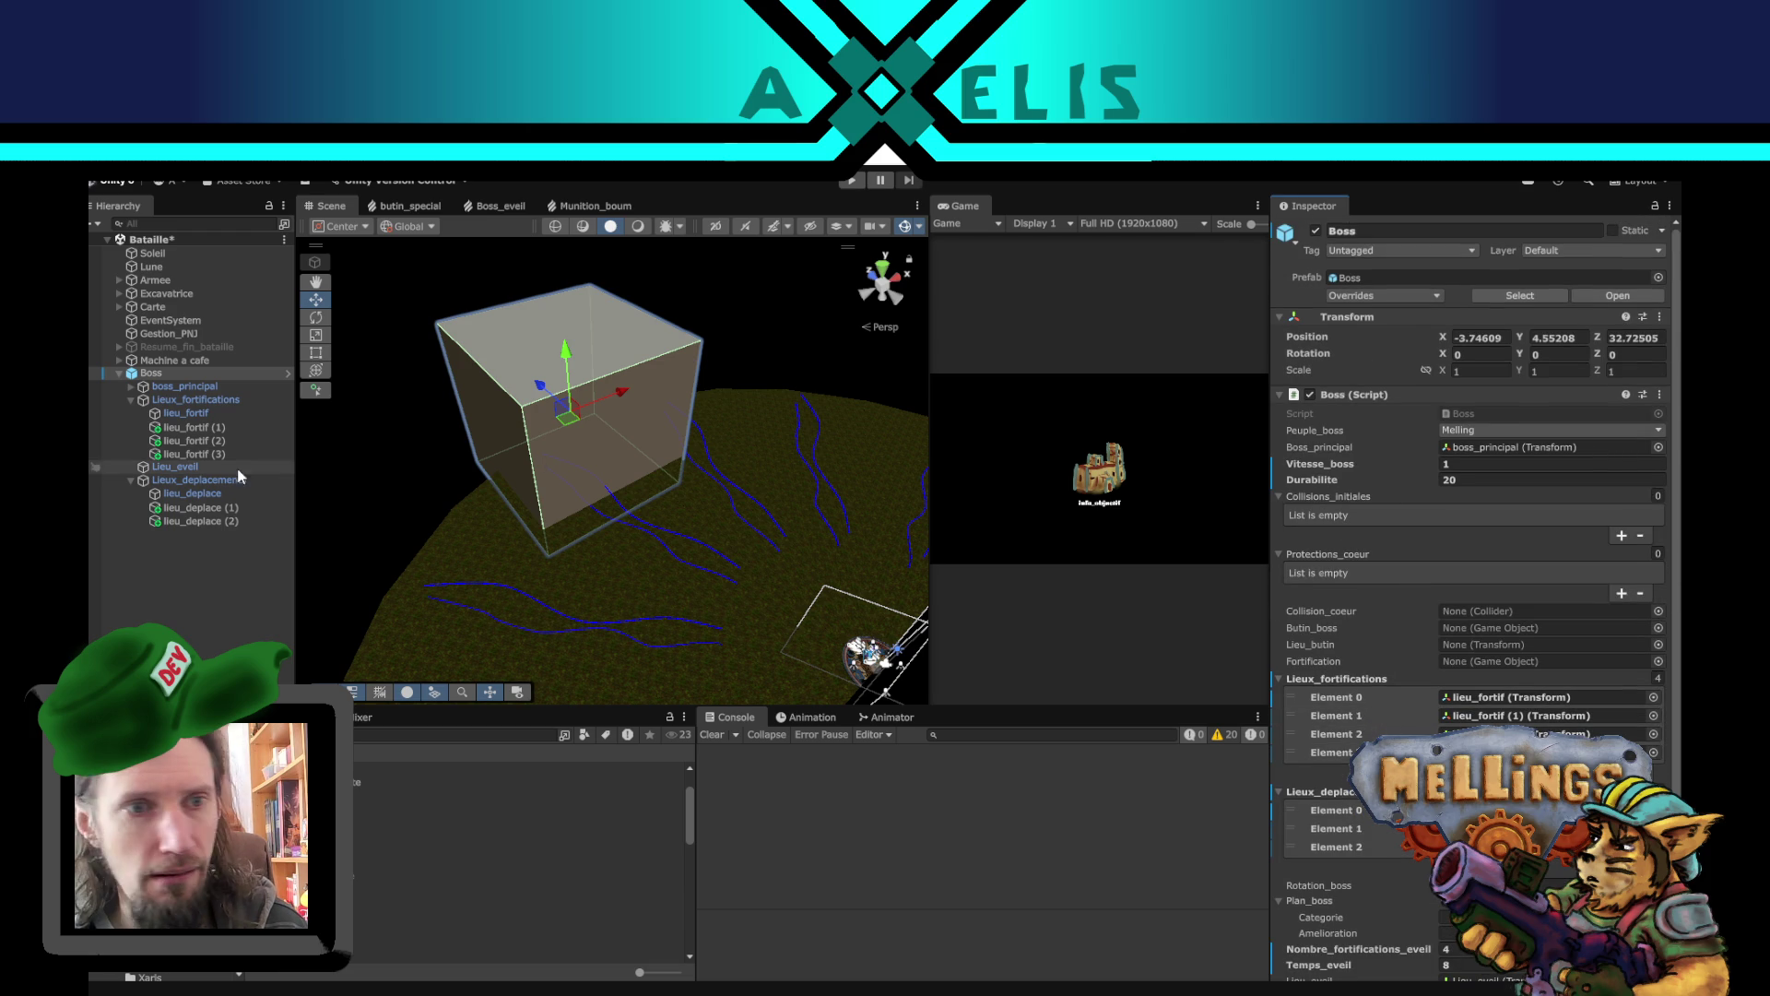
pyautogui.click(181, 388)
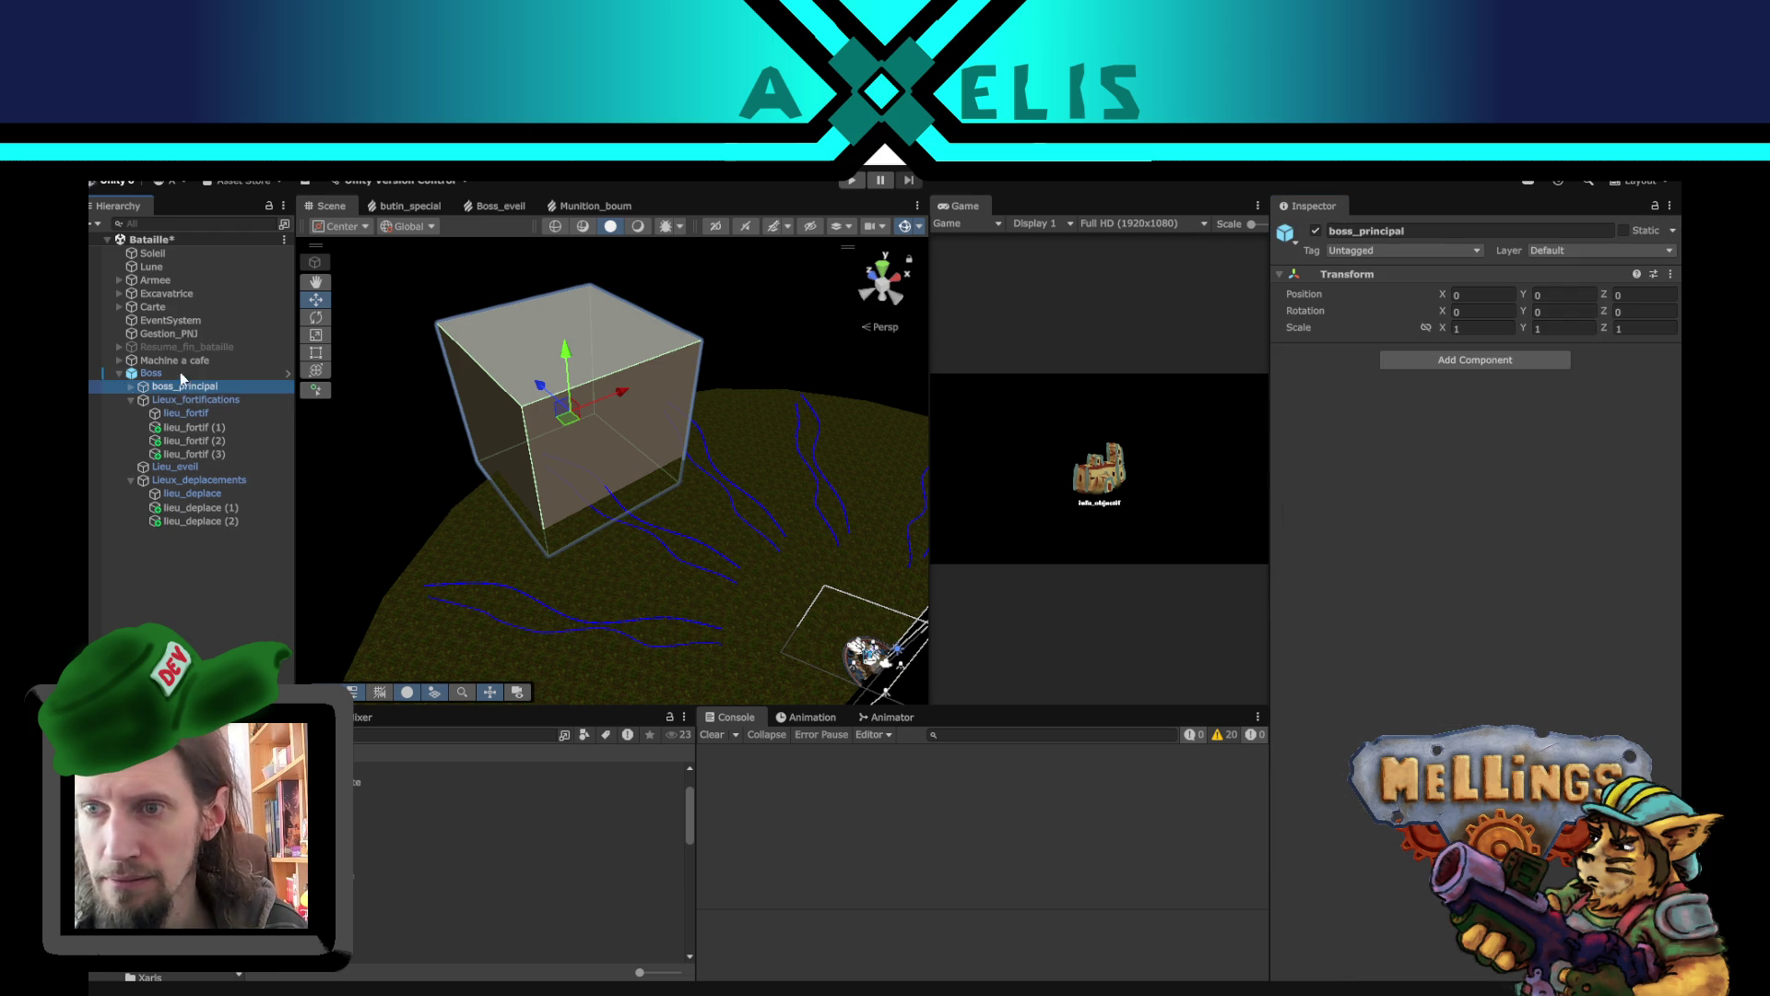
pyautogui.click(129, 387)
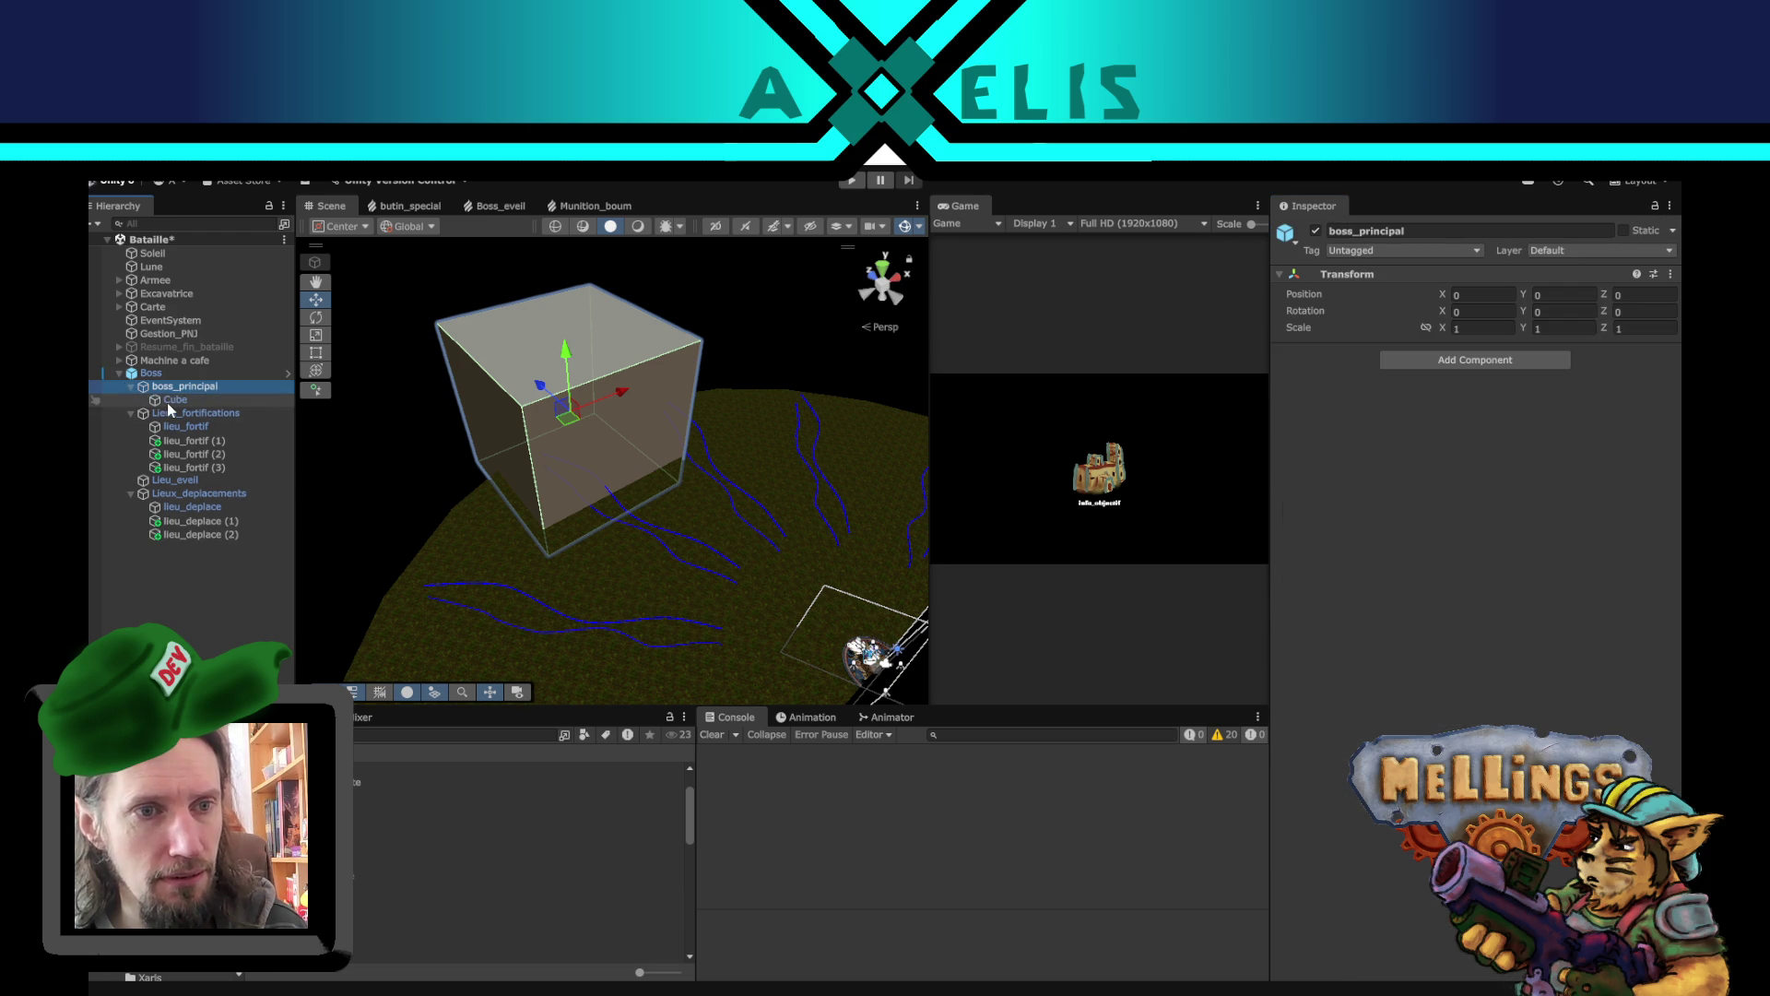
pyautogui.click(168, 402)
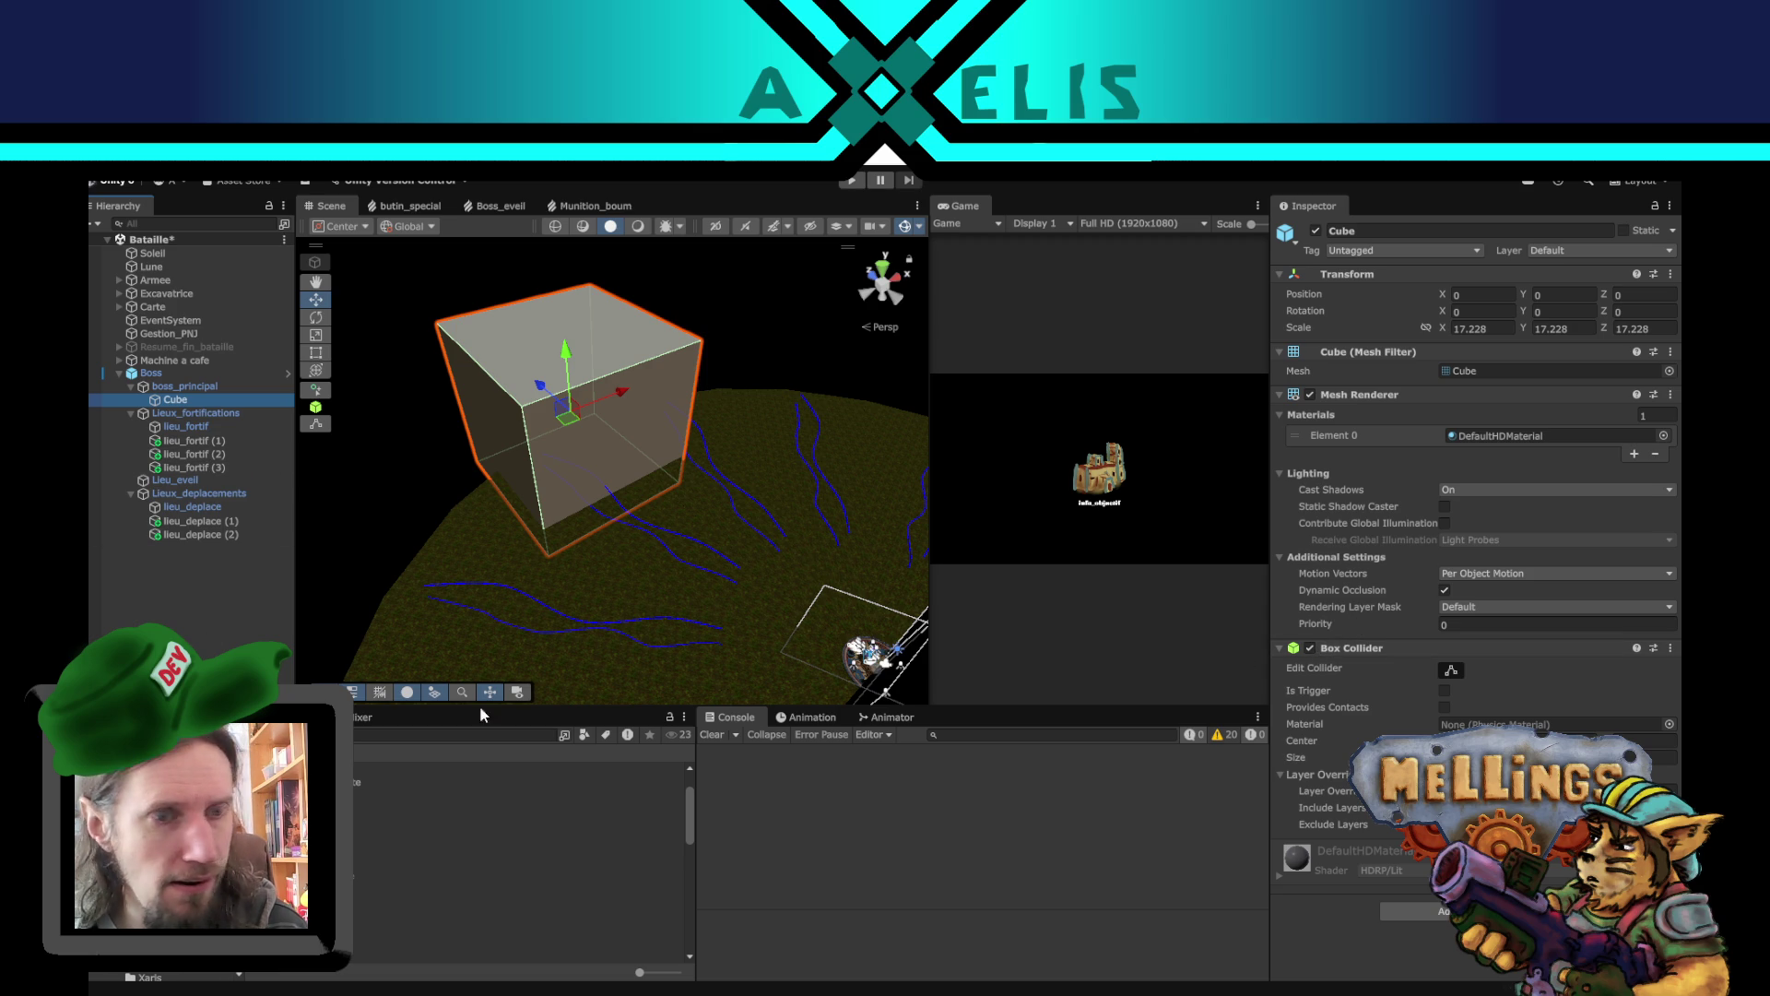
pyautogui.click(1310, 648)
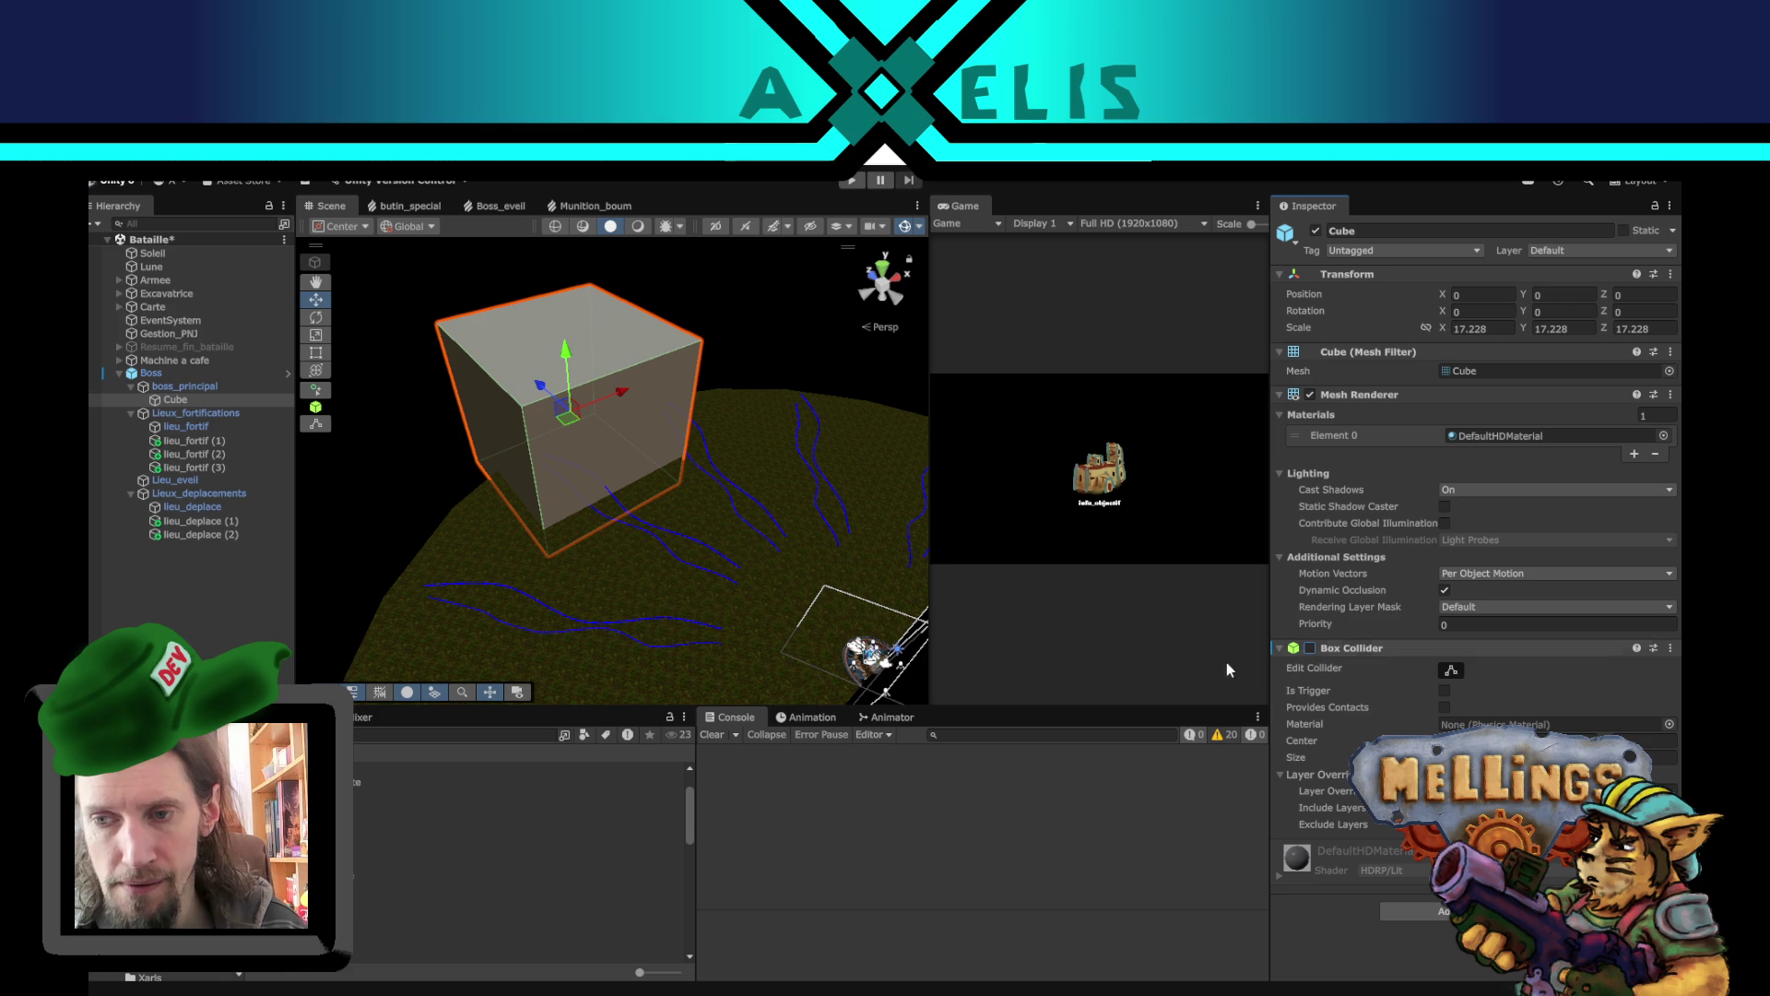
pyautogui.click(200, 606)
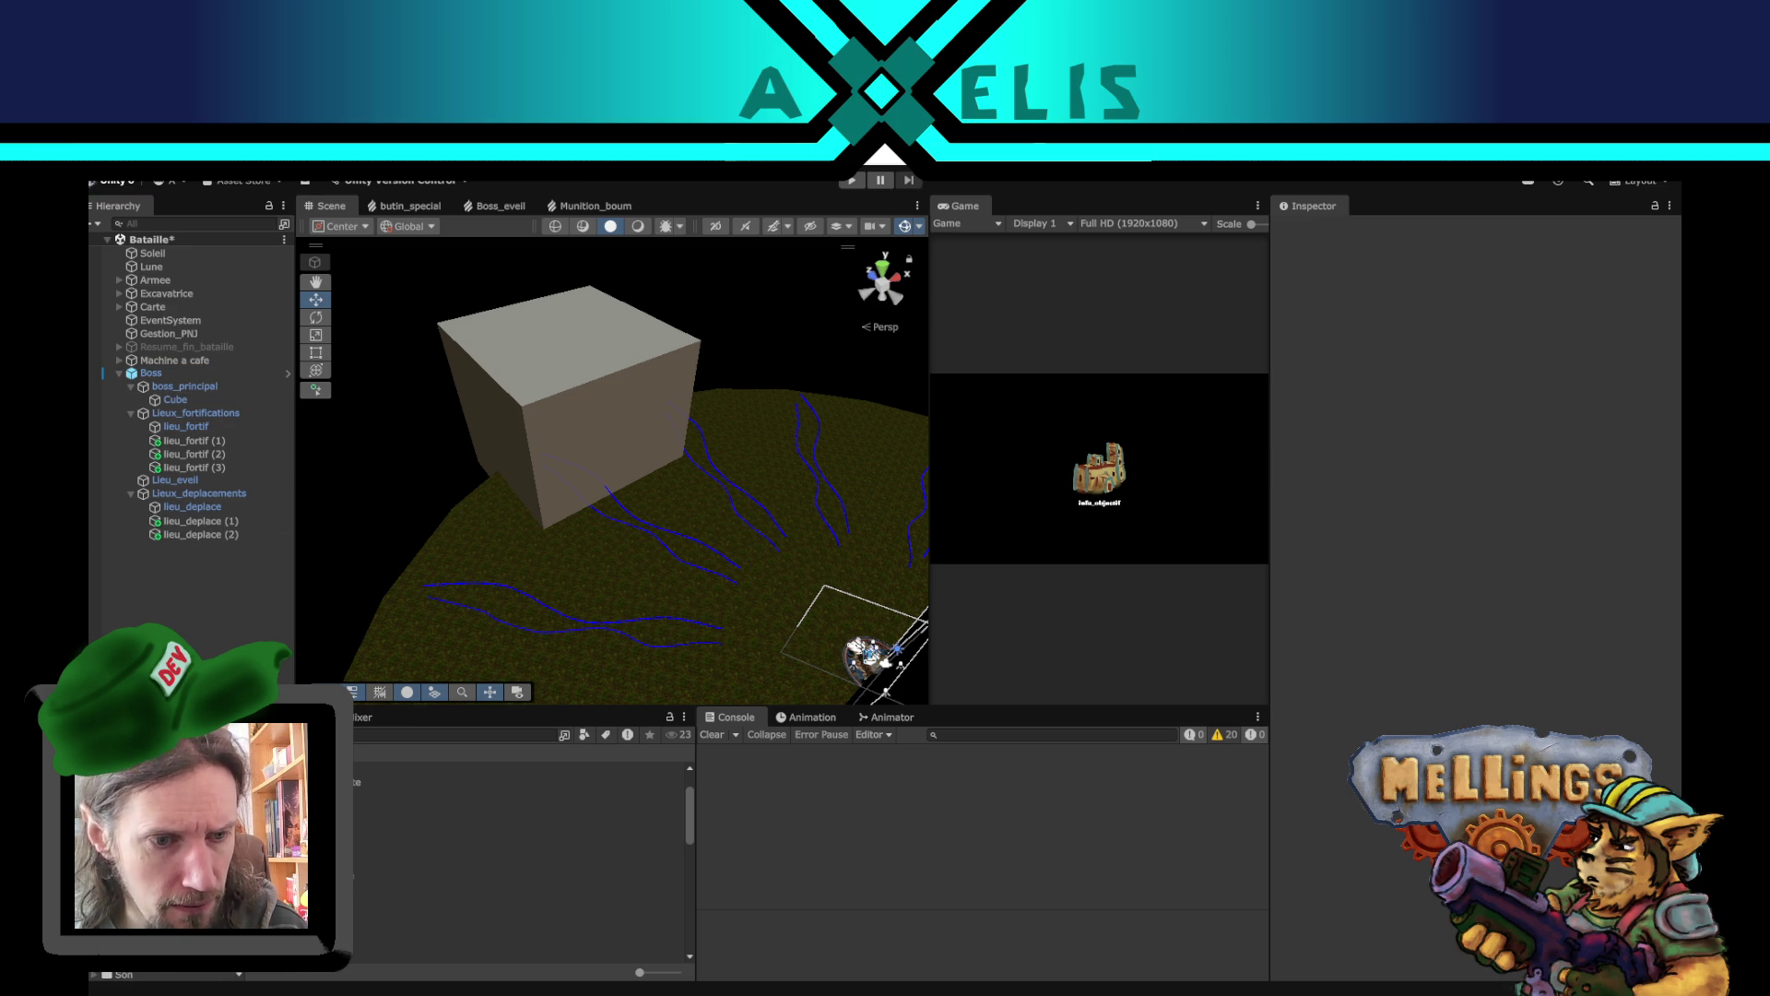
# - Save Boss as a Prefab Variant in the Golmen folder and delete it from the scene
pyautogui.moveTo(150, 373); pyautogui.dragTo(517, 812)
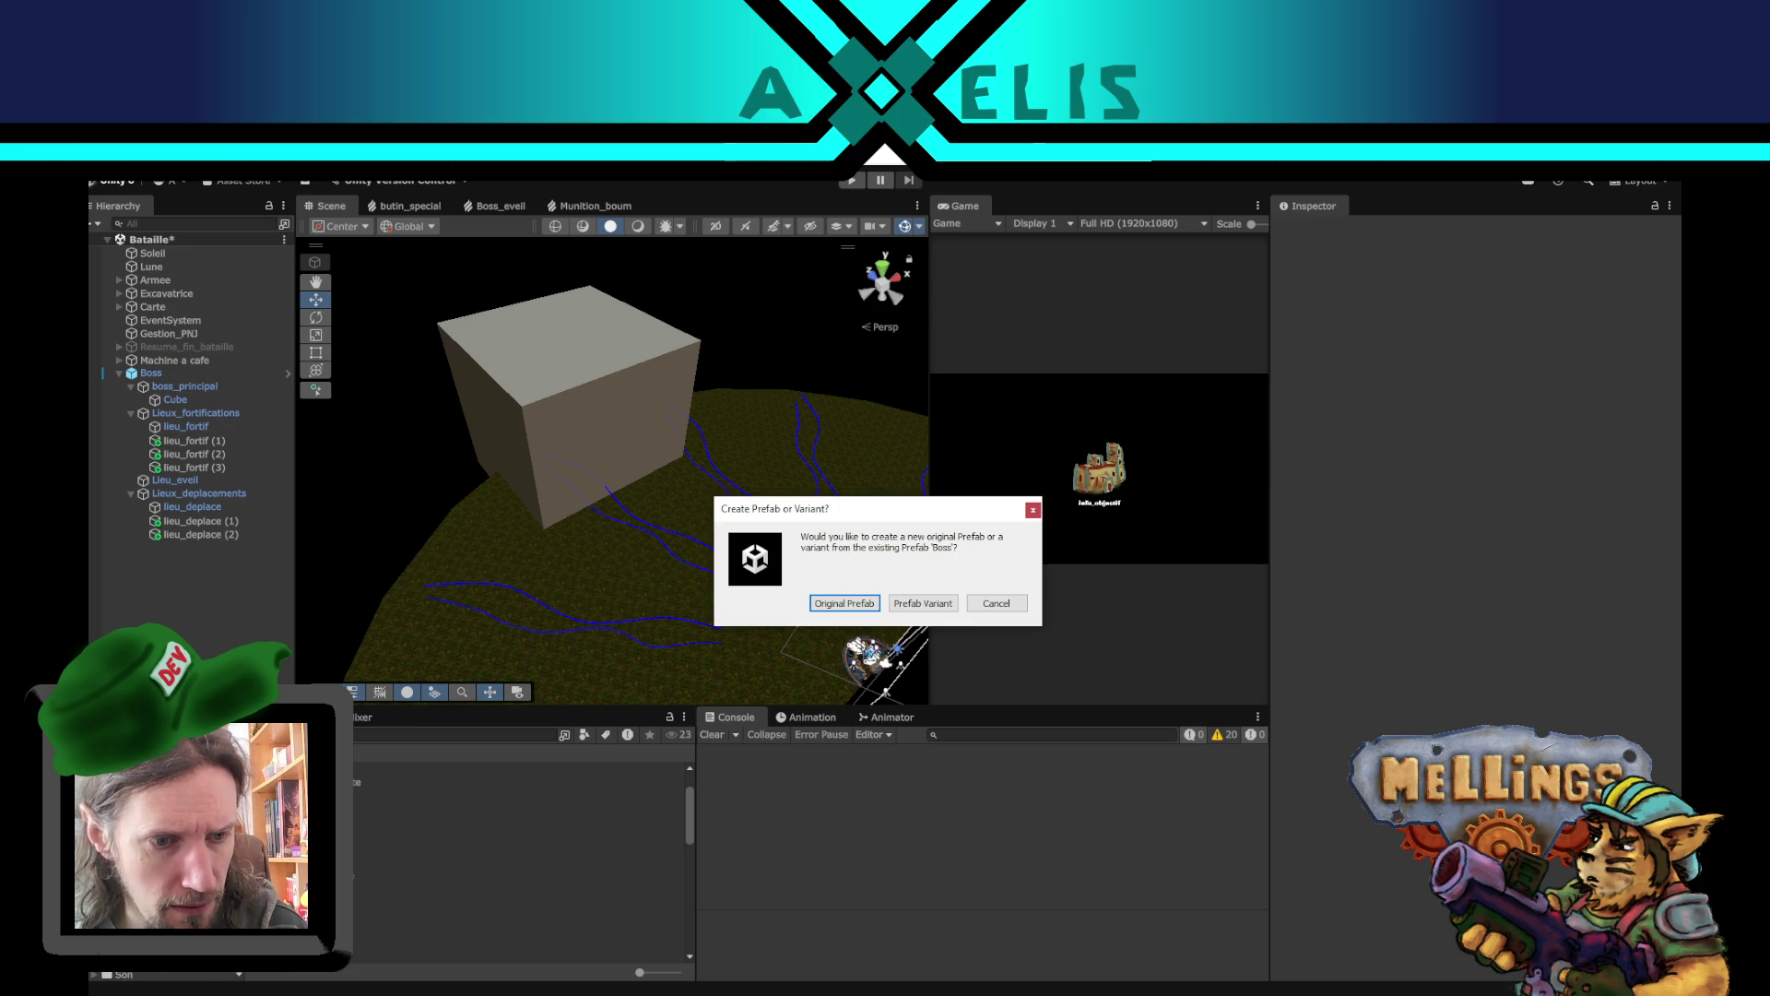
pyautogui.click(950, 605)
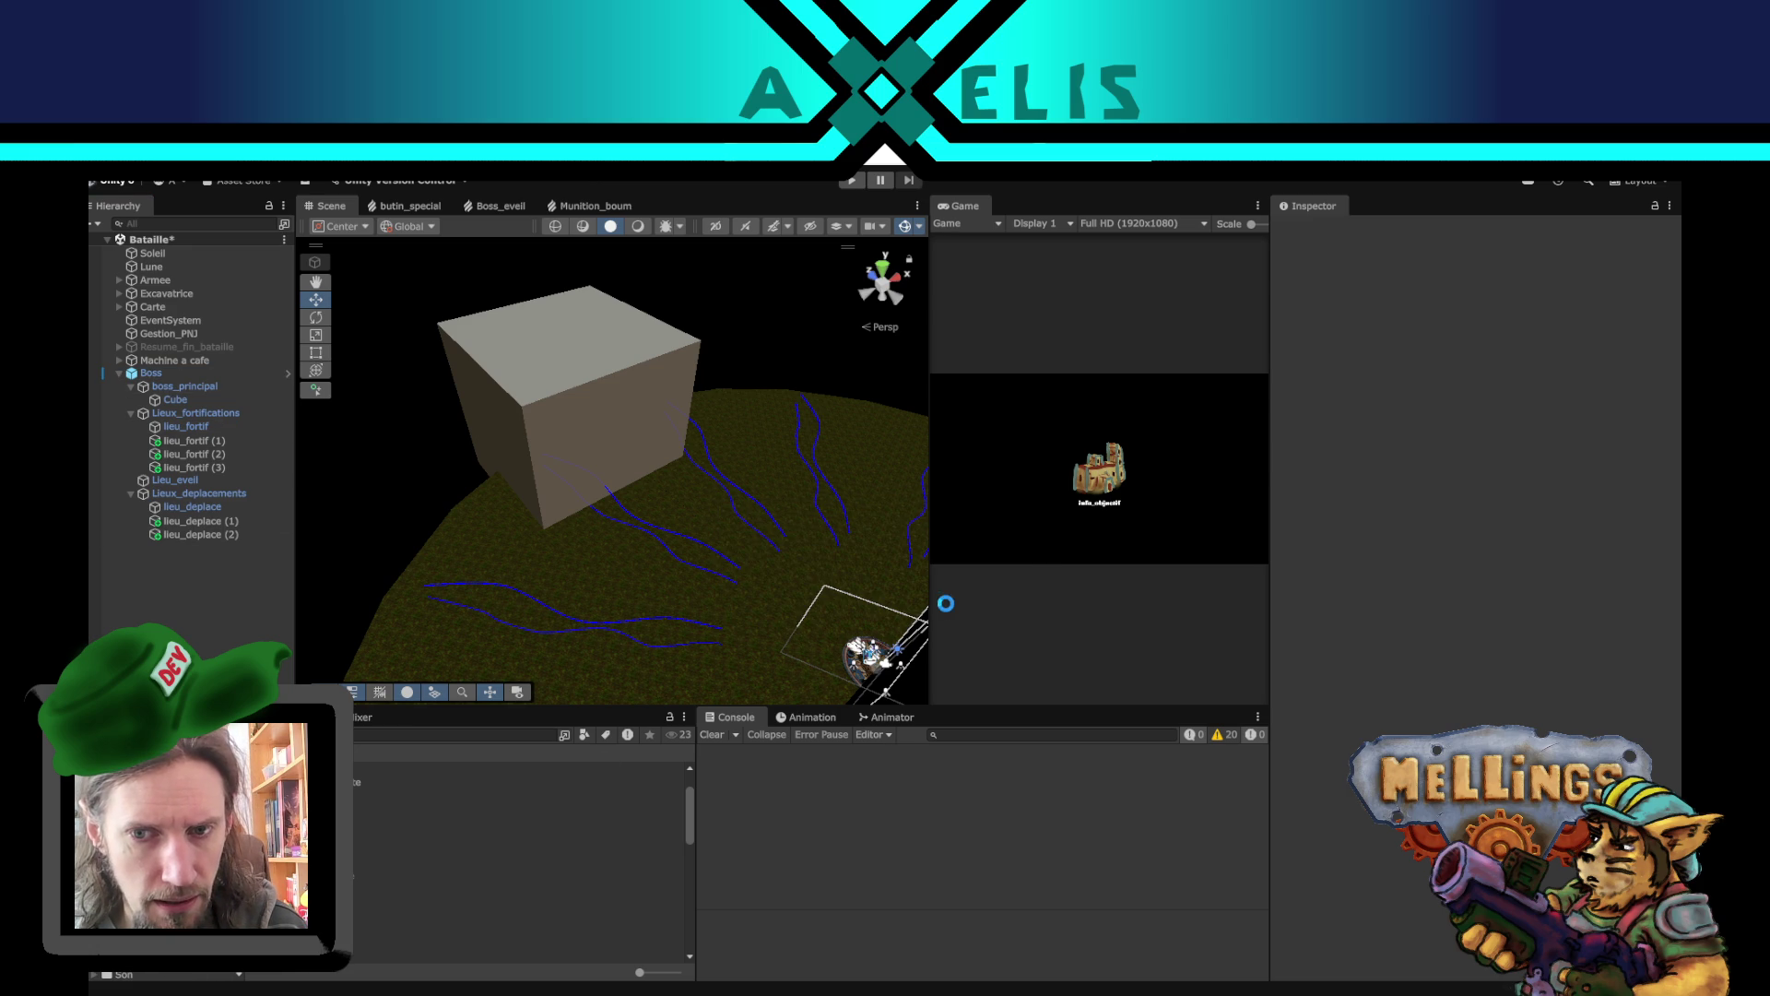
pyautogui.click(175, 375)
pyautogui.press('Delete')
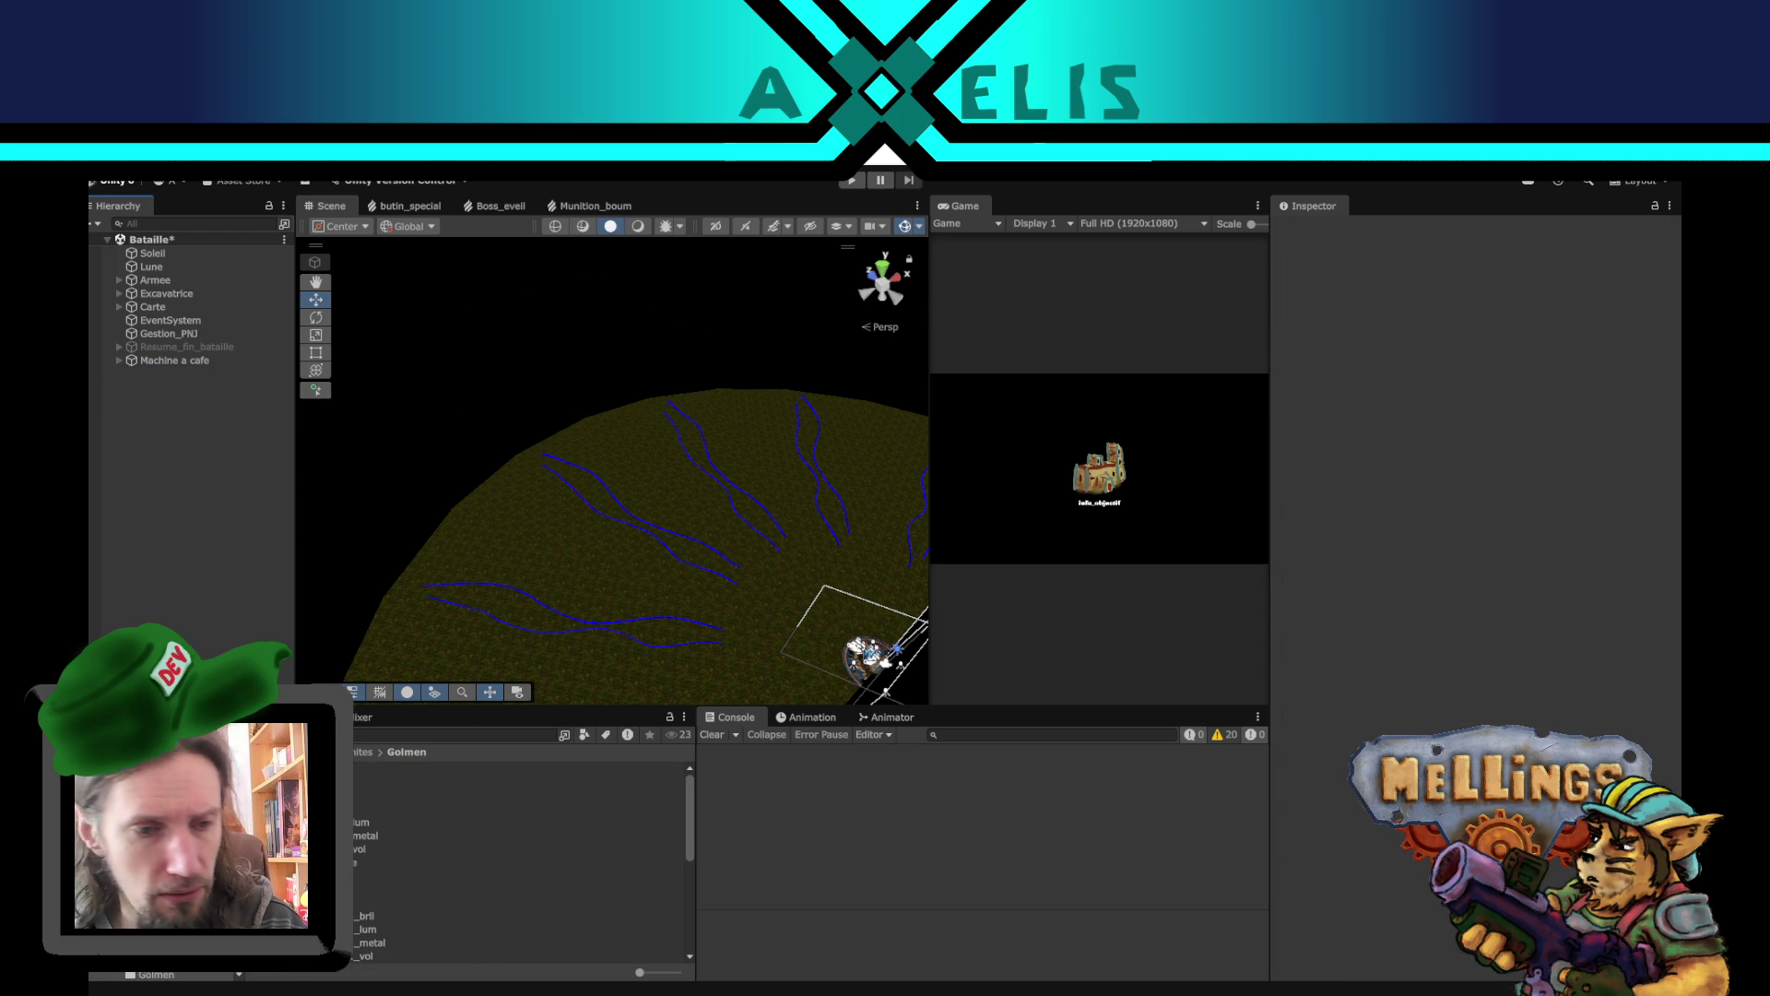
# - Rename the new Boss Variant prefab to Boss_golmen
pyautogui.click(157, 829)
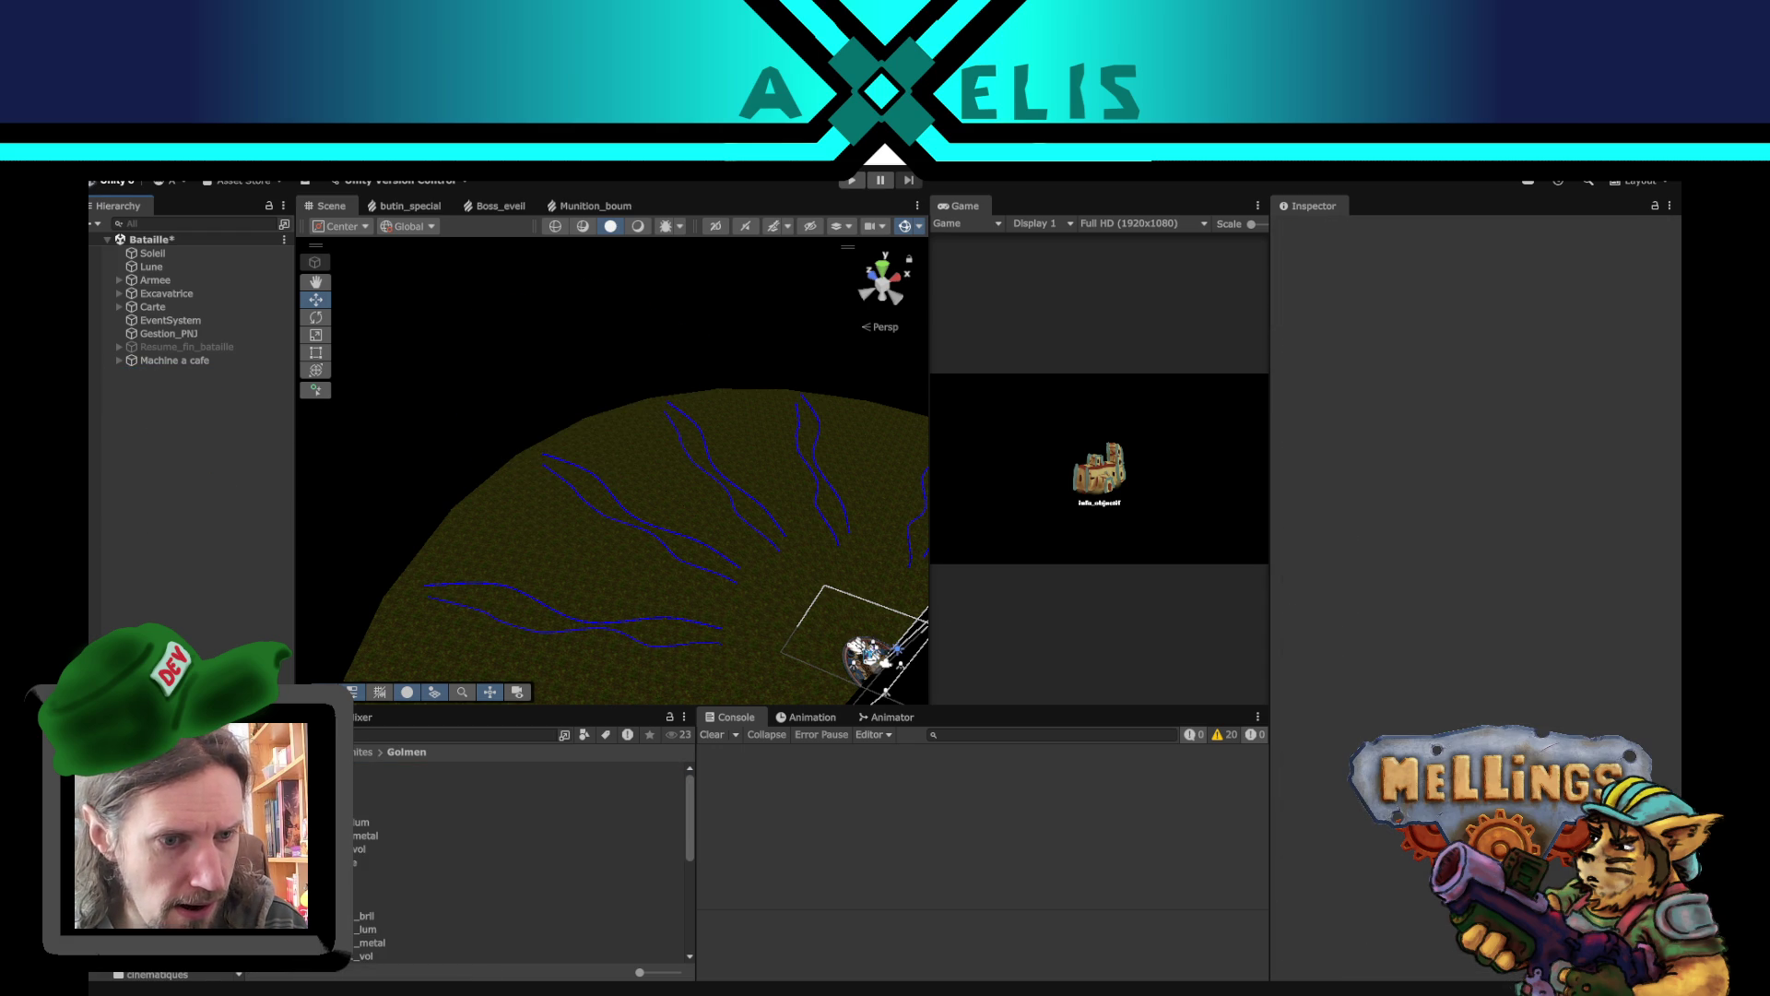
pyautogui.click(415, 767)
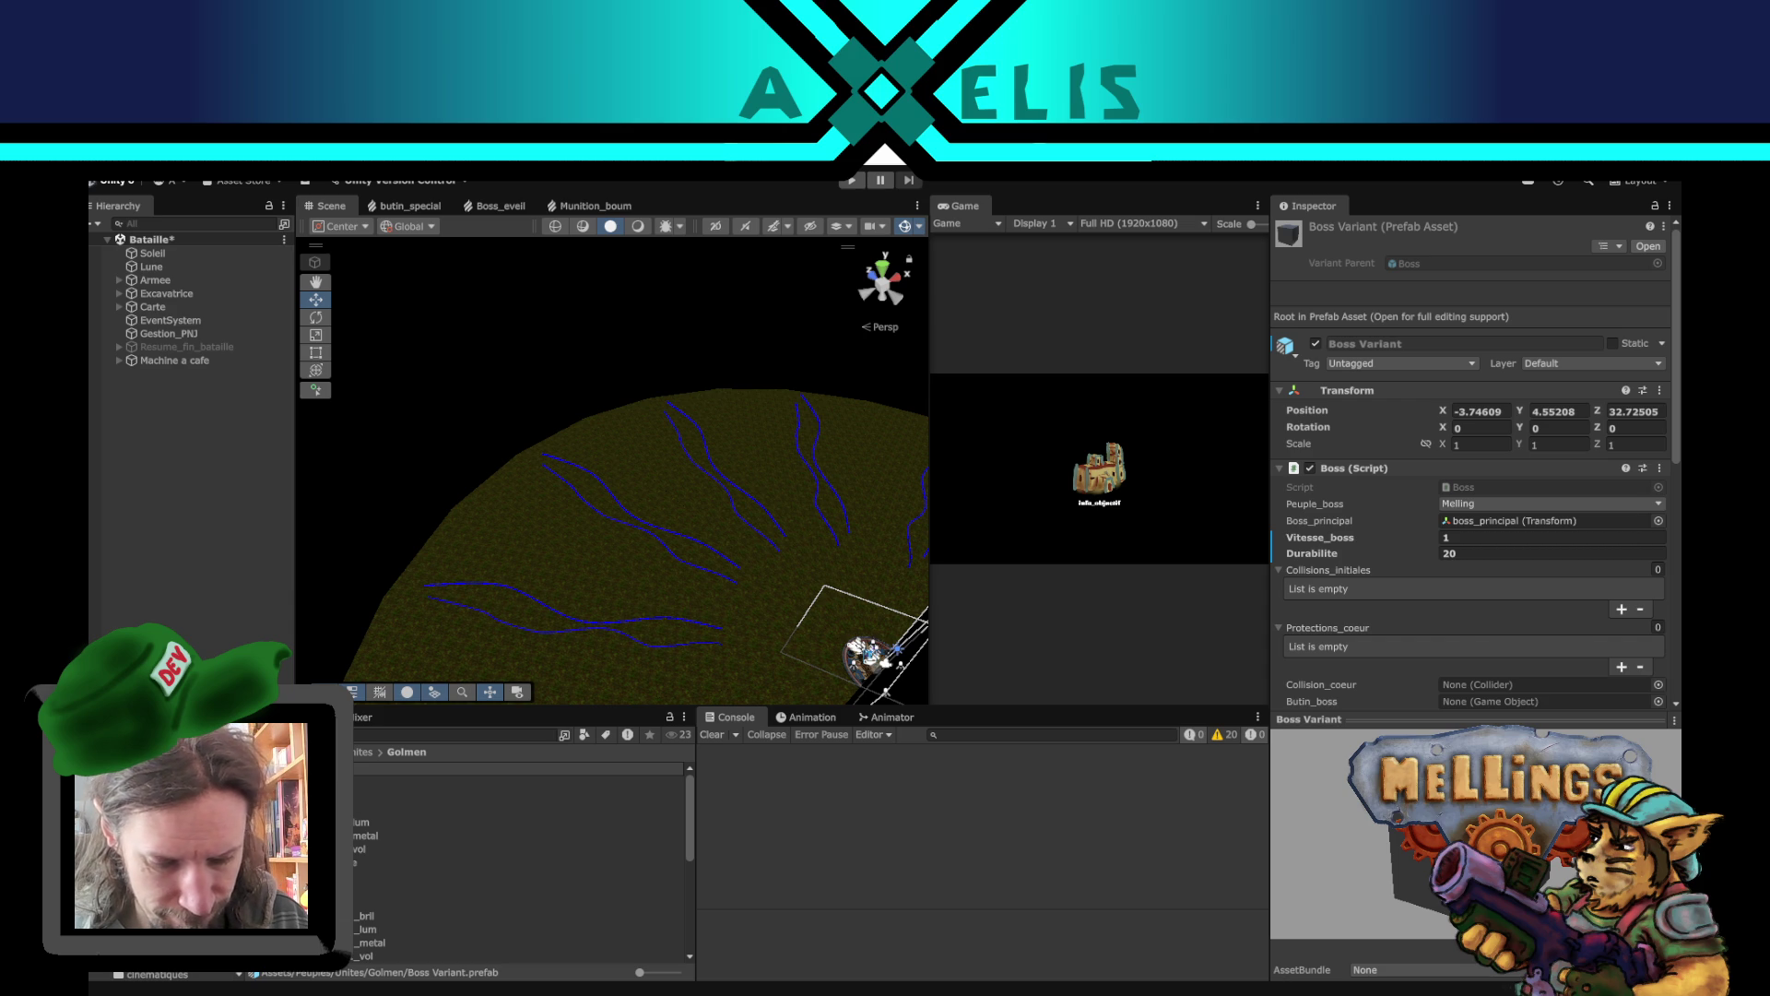
pyautogui.press('Return')
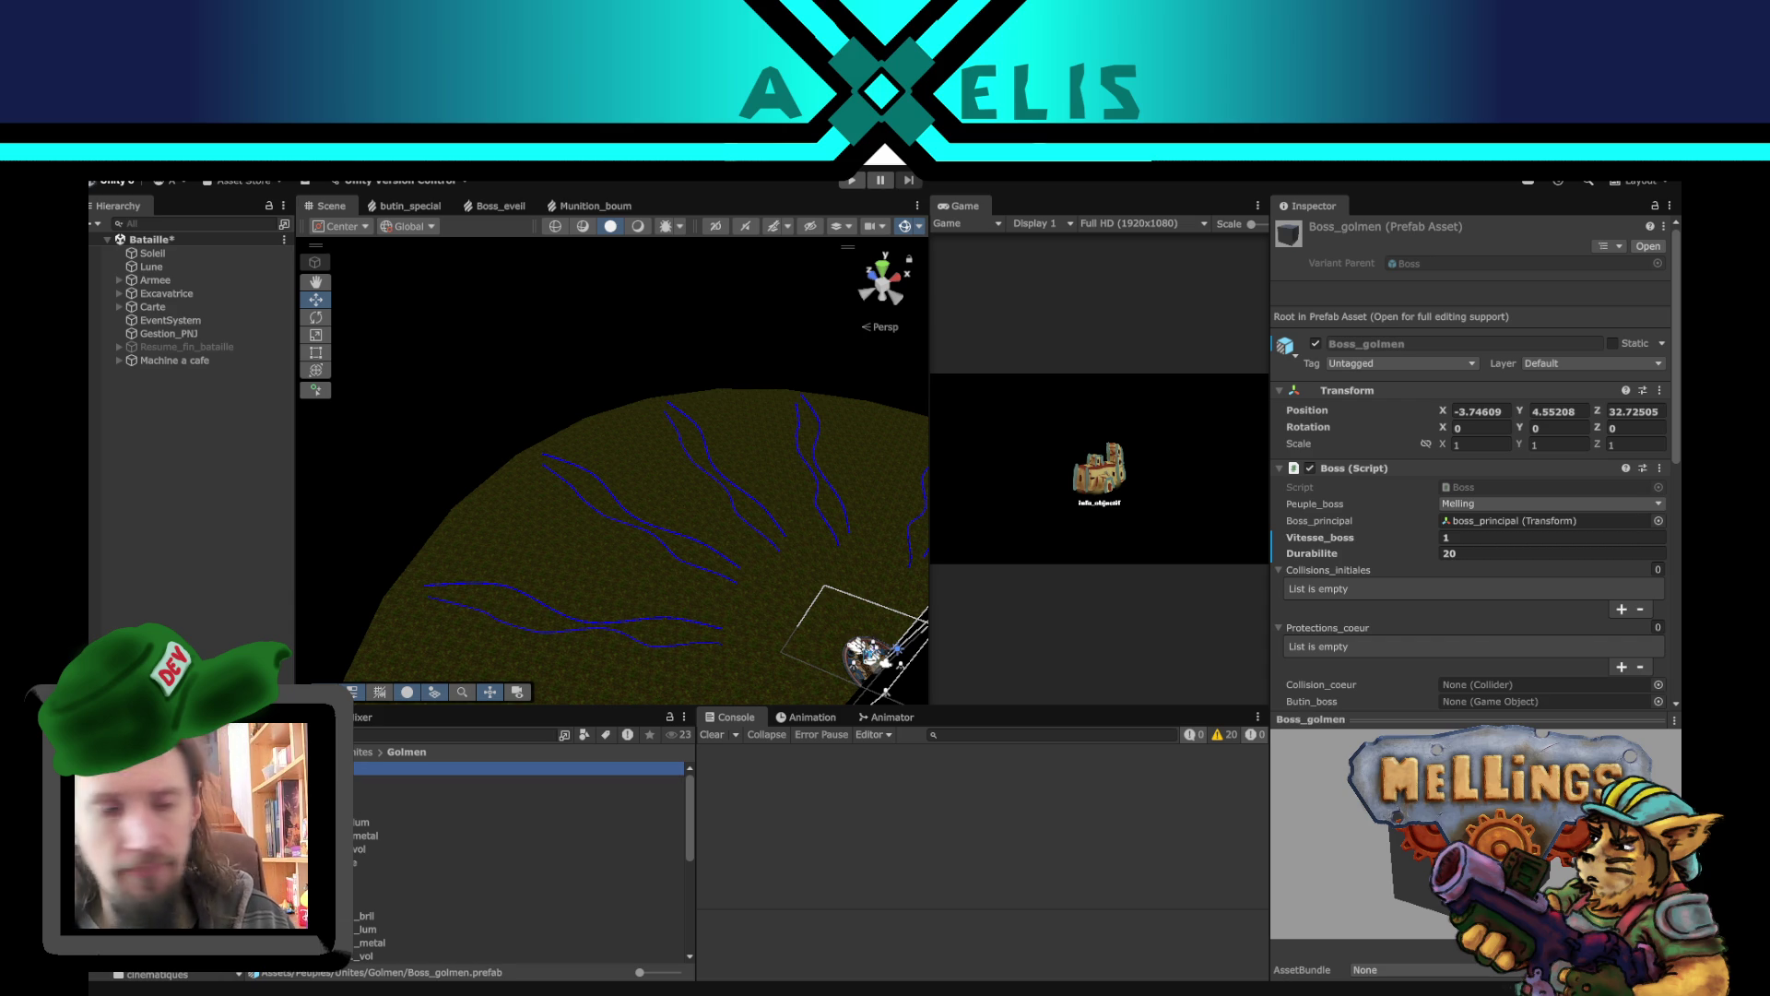
pyautogui.scroll(-2, 175, 922)
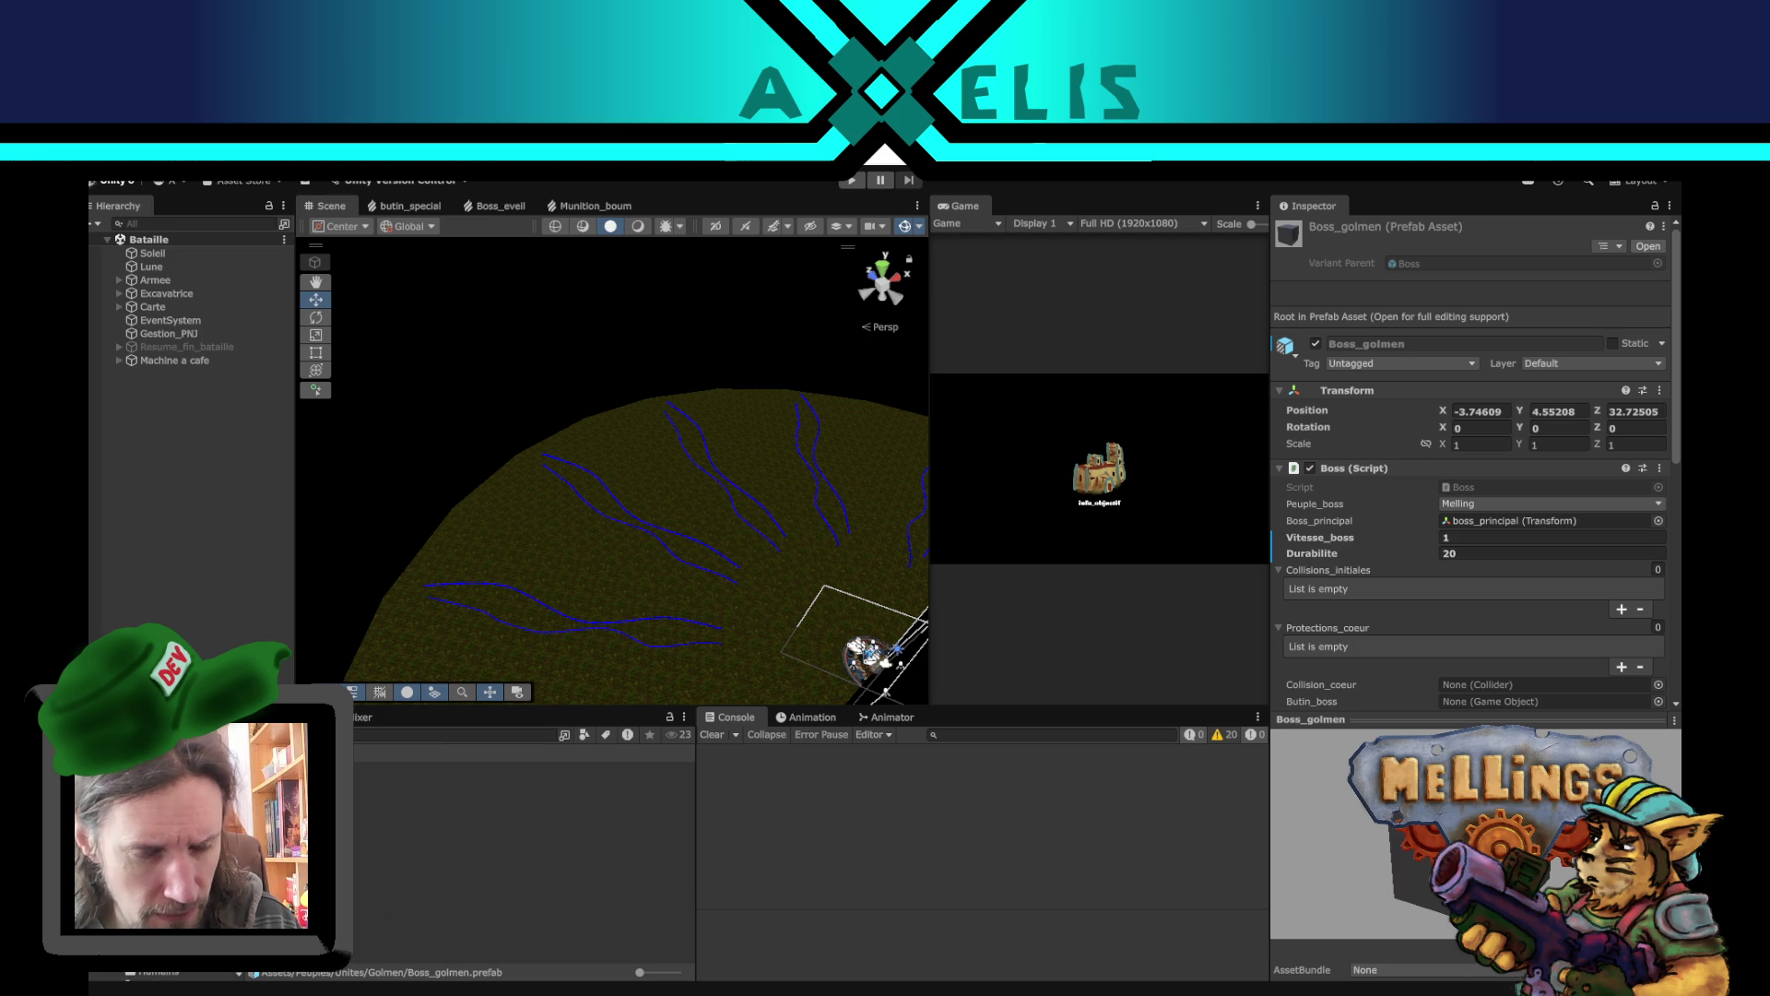
pyautogui.click(479, 848)
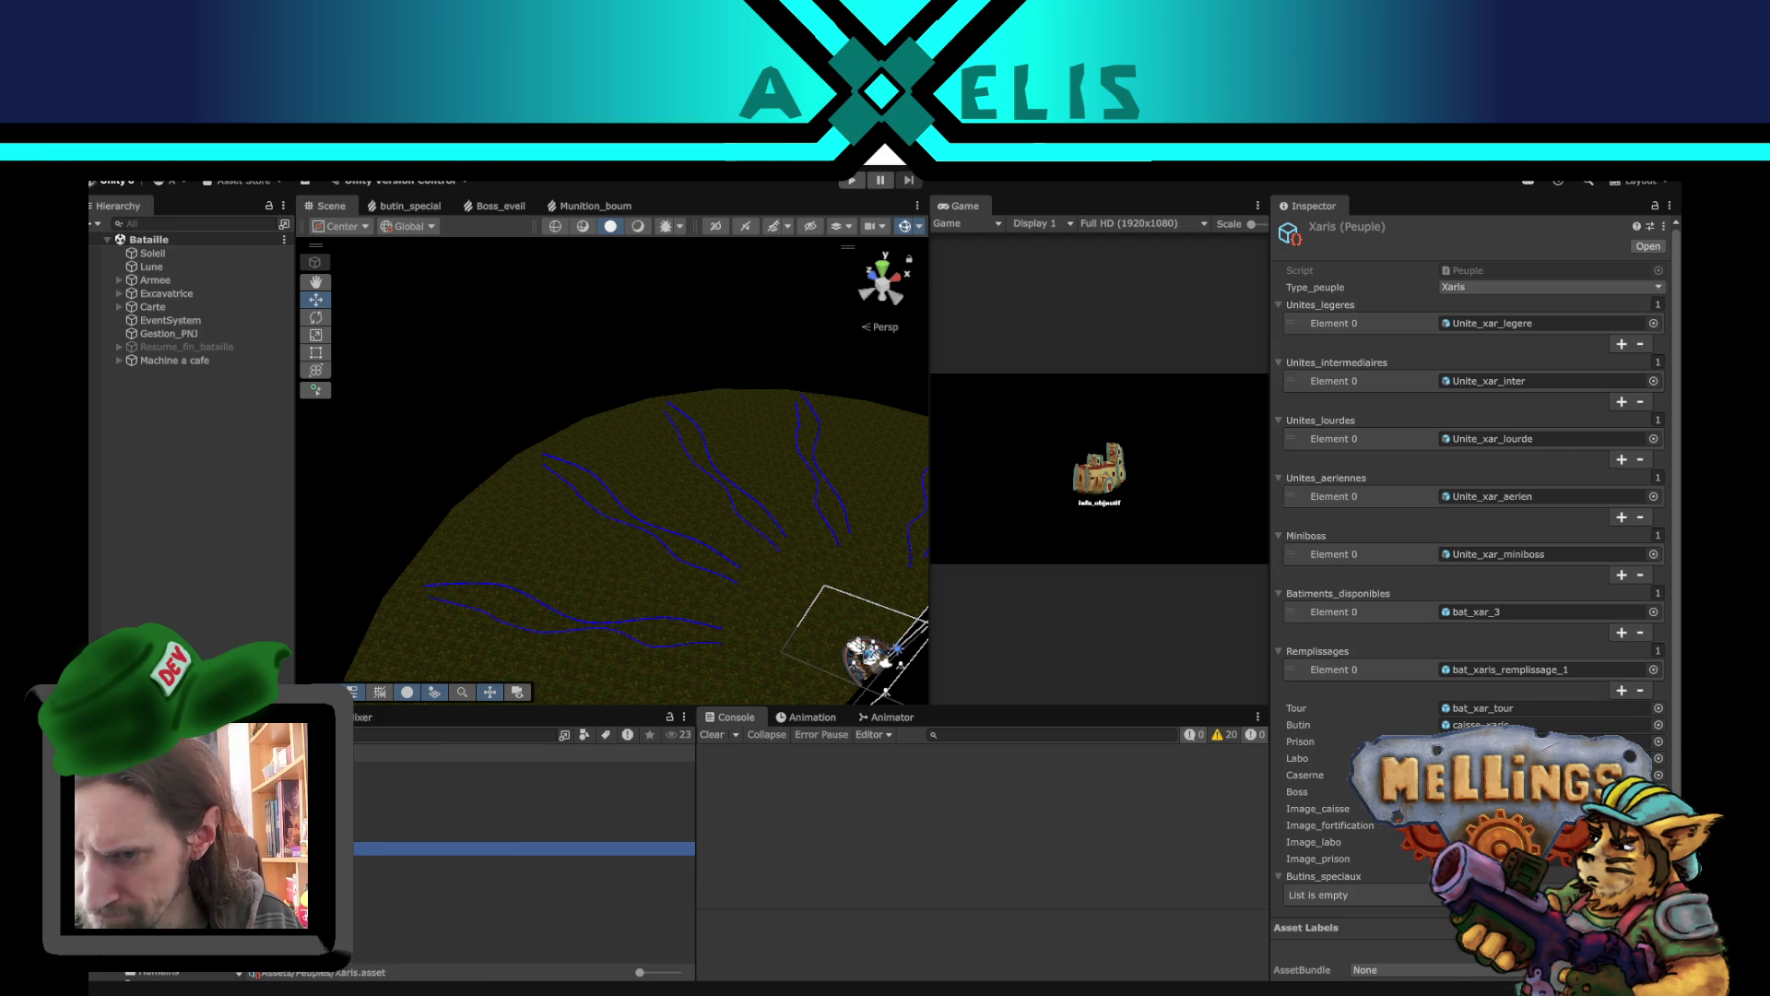
pyautogui.click(210, 604)
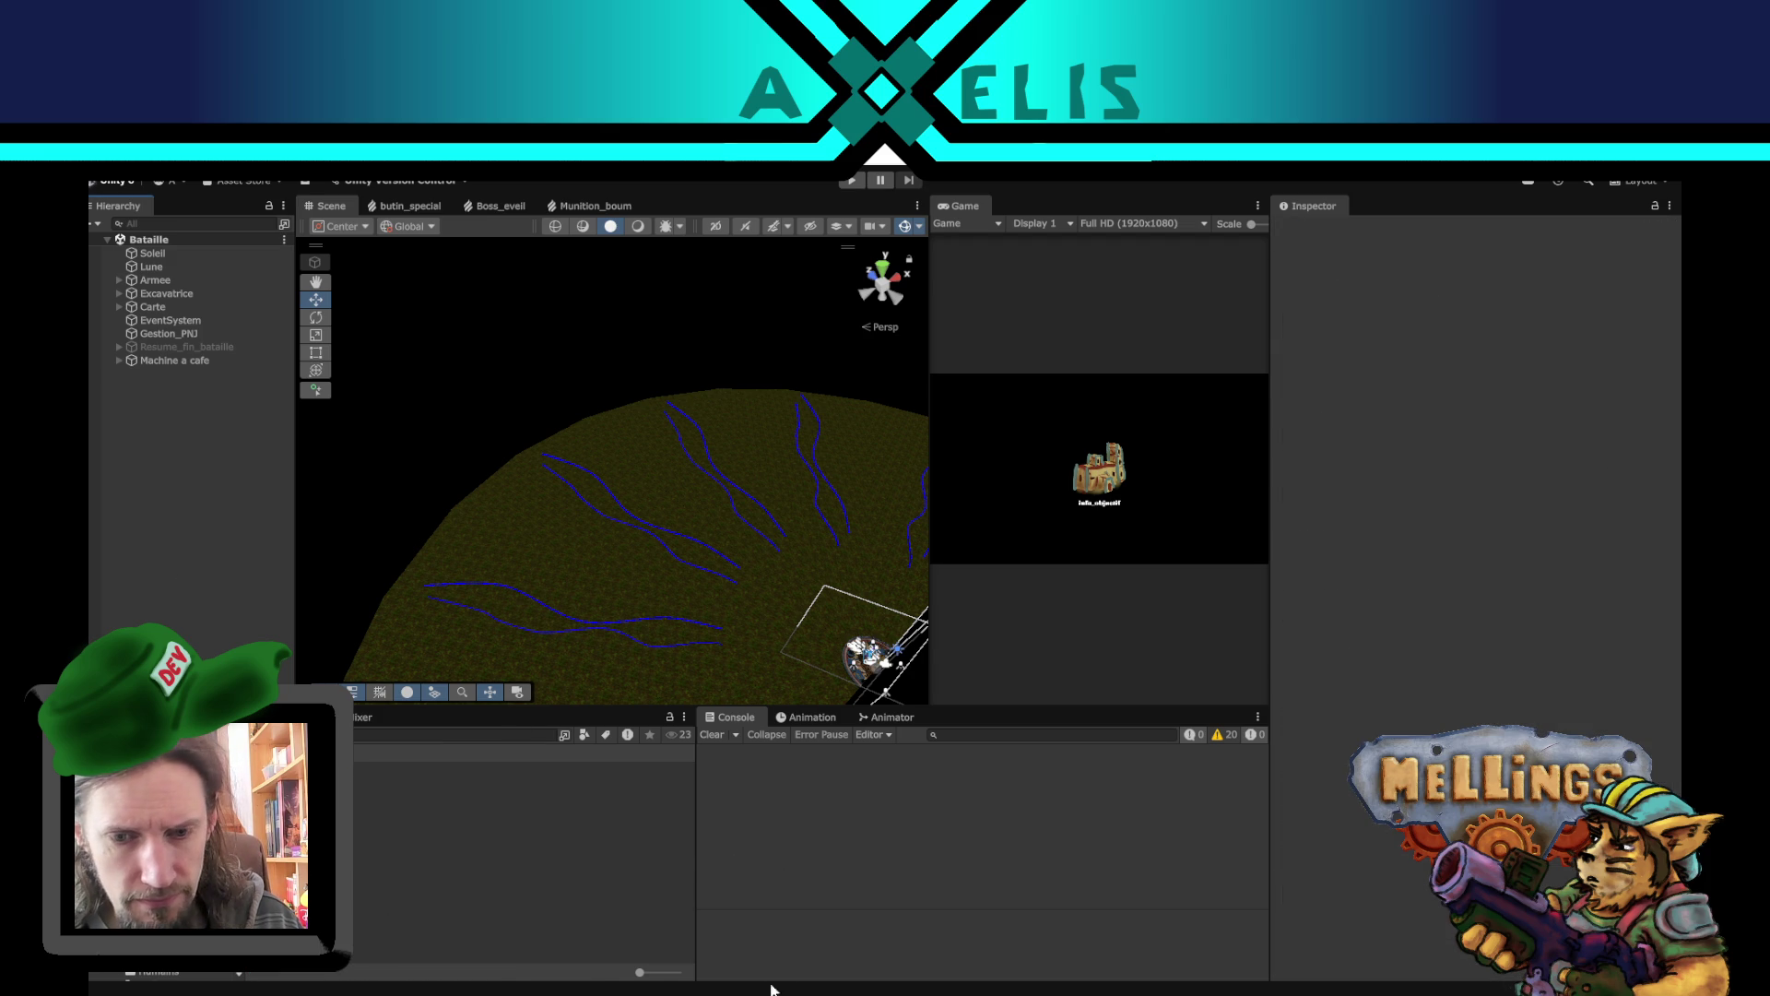
# - Change mission_en_cours in melling_profil.savg to mission_boss_xaris, then return to Unity
pyautogui.hotkey('alt', 'Tab')
pyautogui.click(645, 185)
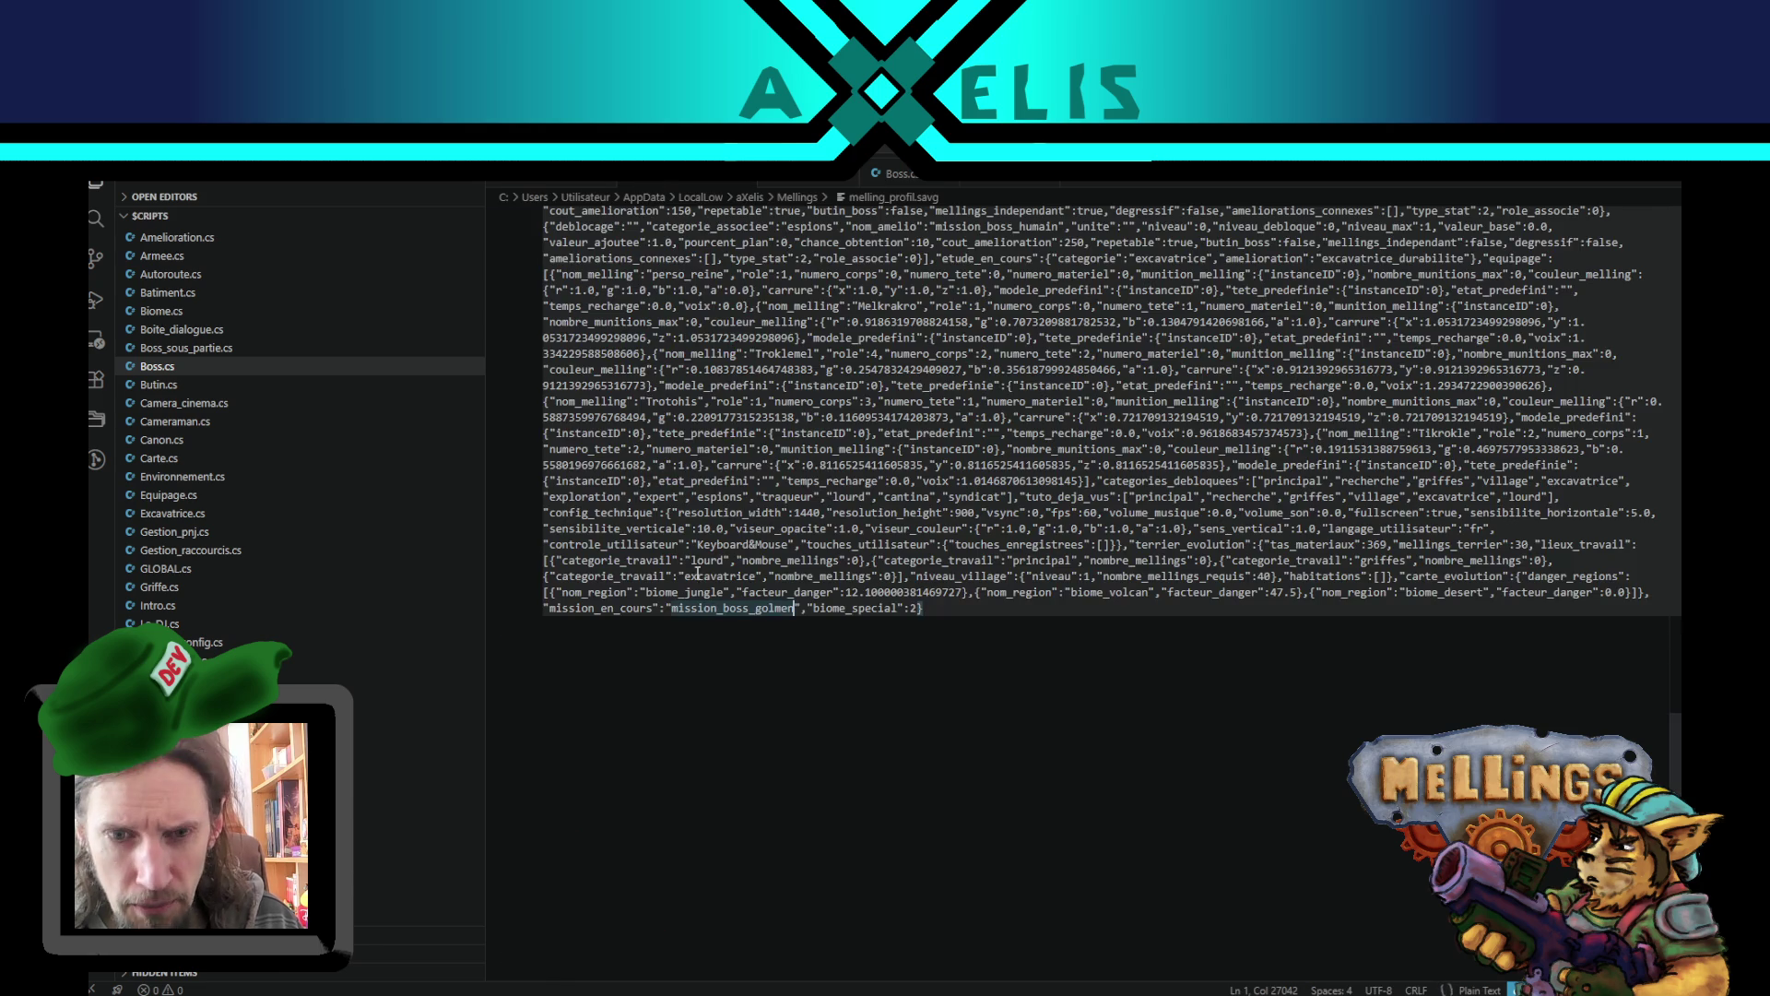
pyautogui.press('BackSpace')
pyautogui.press('BackSpace')
pyautogui.press('BackSpace')
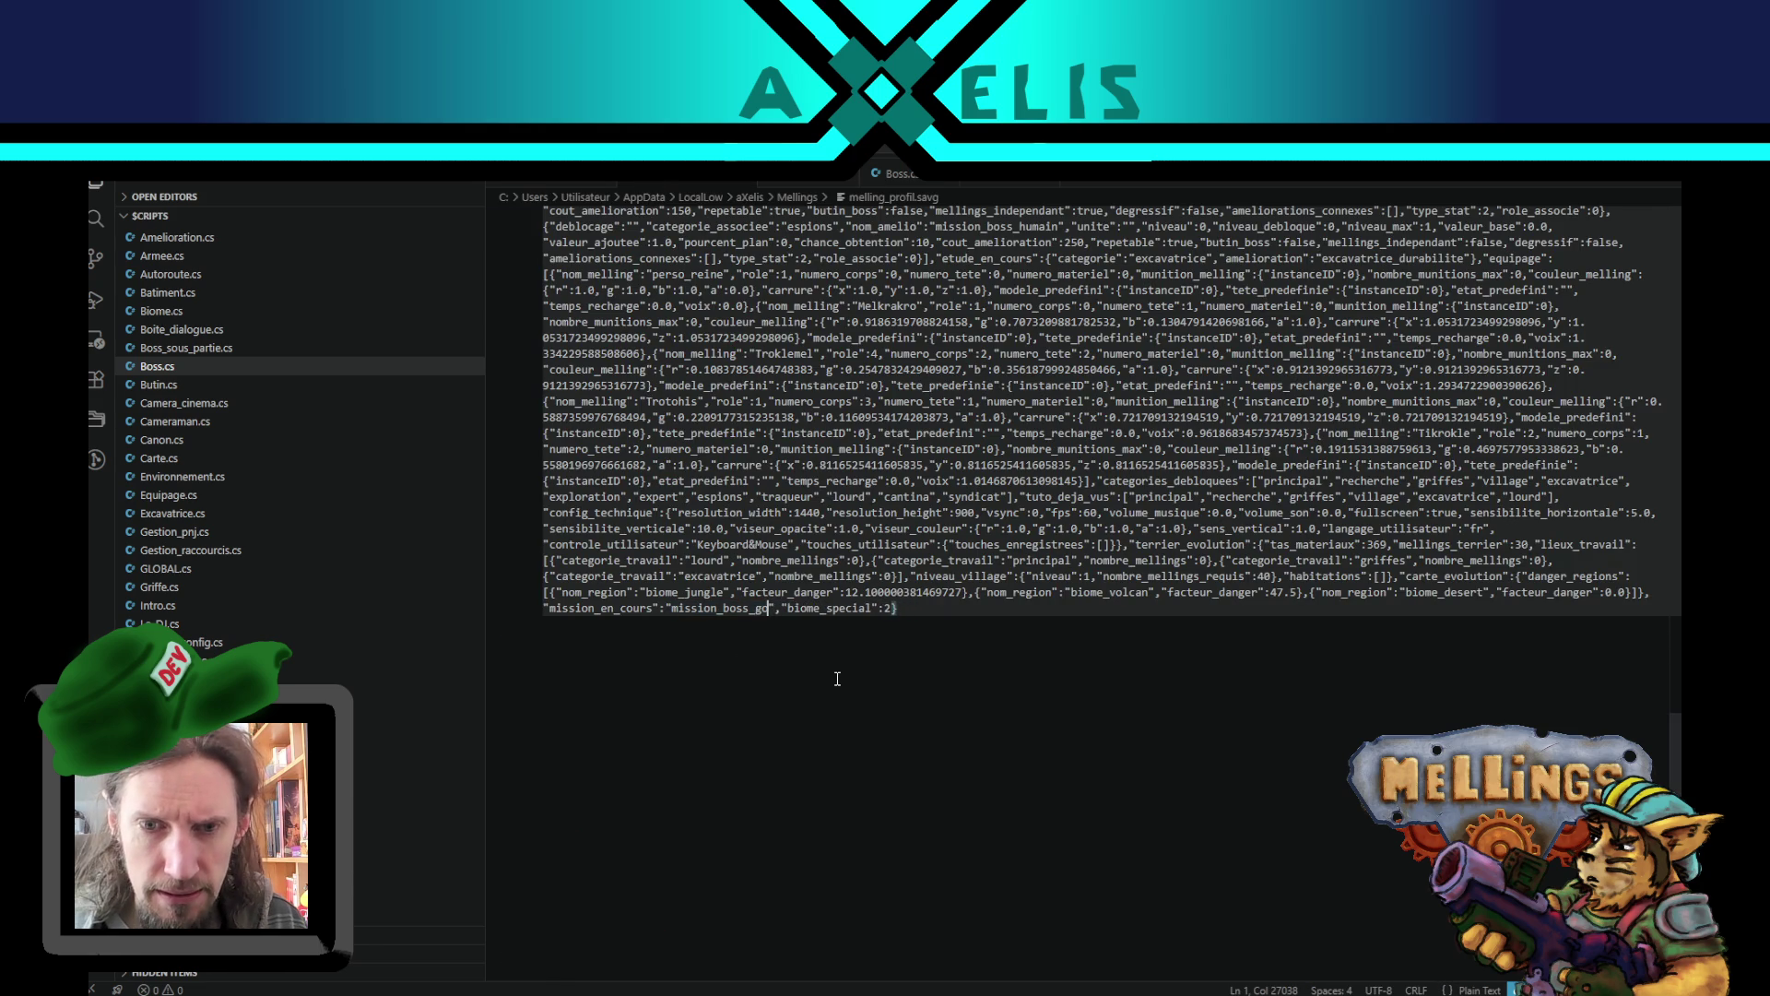
pyautogui.write('xaris')
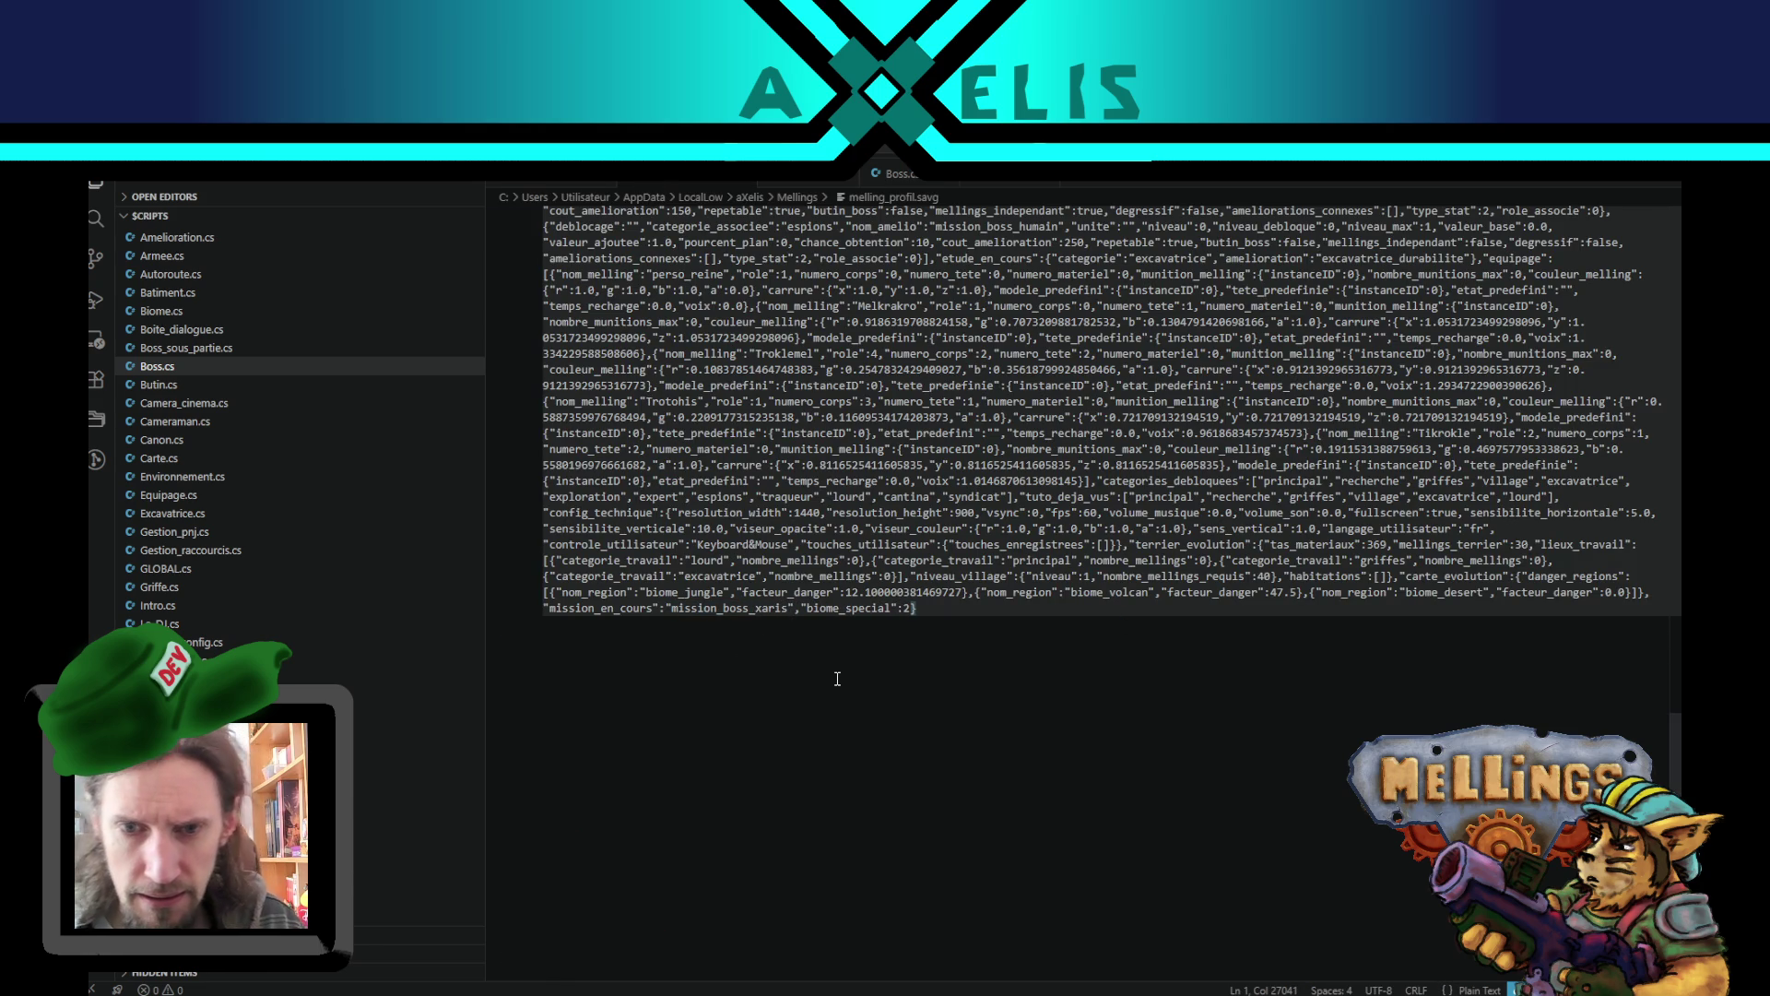
pyautogui.click(849, 976)
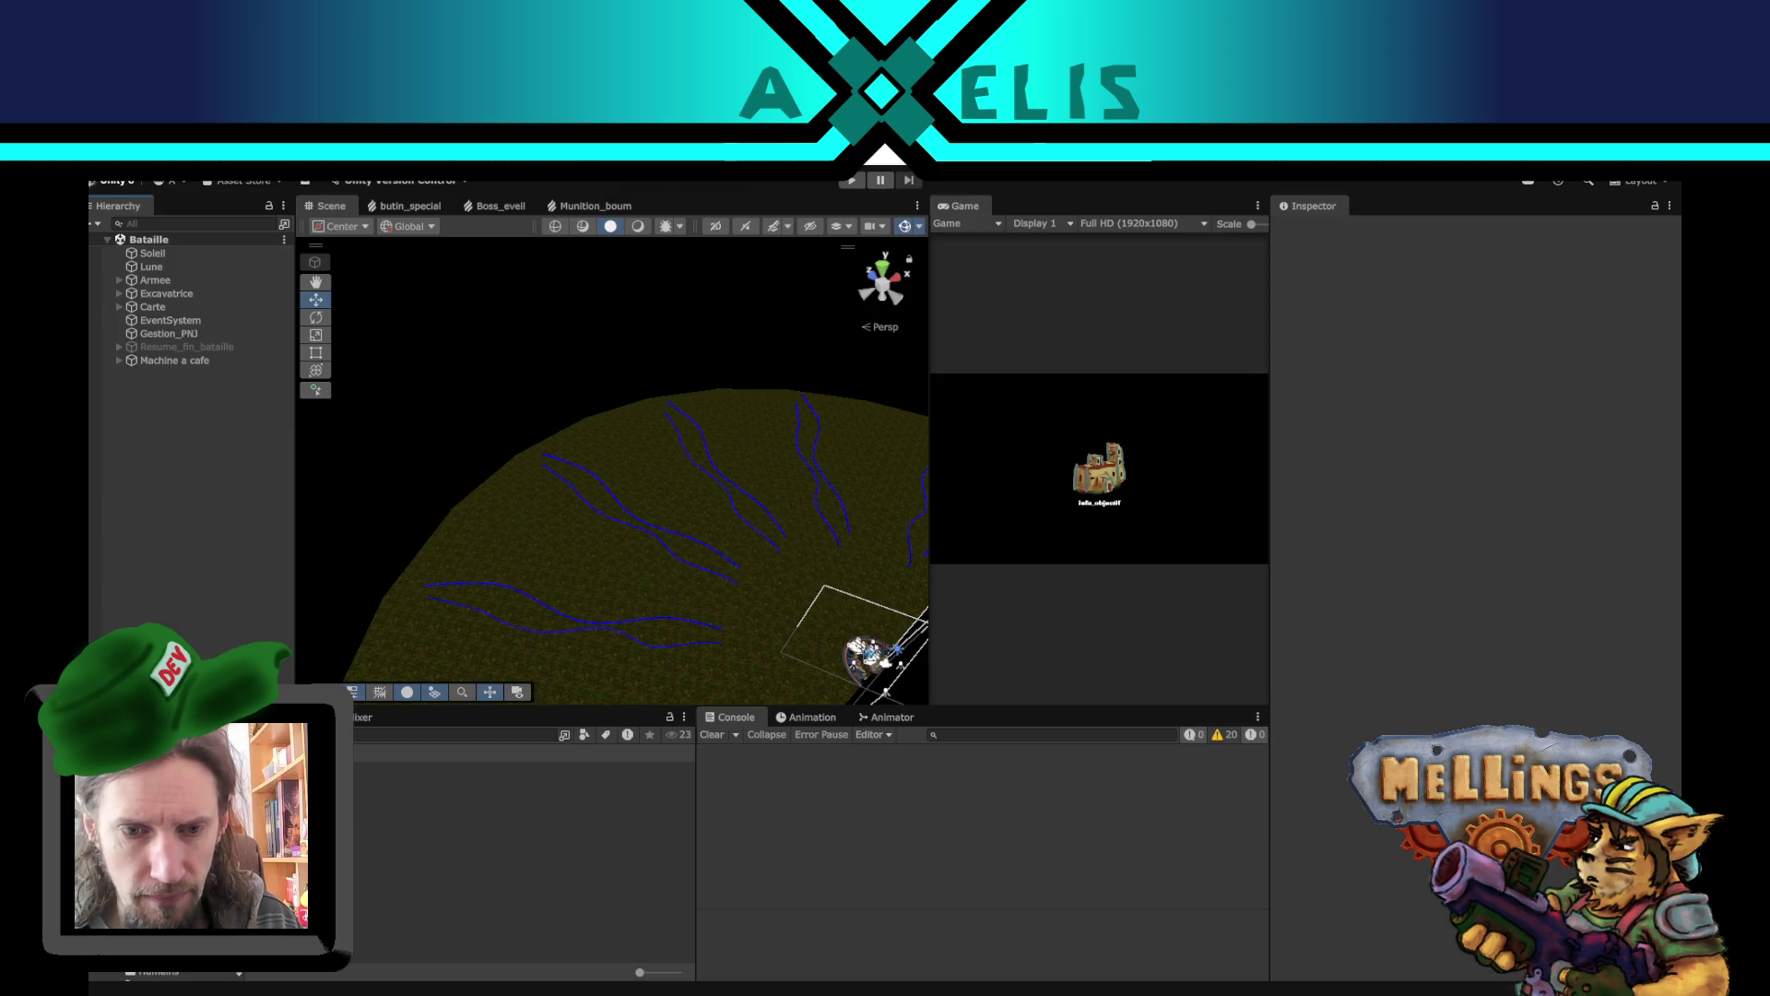
# - Pan the Scene view, then open the Intro scene from the elements_generaux folder
pyautogui.moveTo(727, 550)
pyautogui.mouseDown()
pyautogui.moveTo(676, 399)
pyautogui.moveTo(695, 439)
pyautogui.moveTo(671, 544)
pyautogui.moveTo(762, 554)
pyautogui.moveTo(812, 480)
pyautogui.mouseUp()
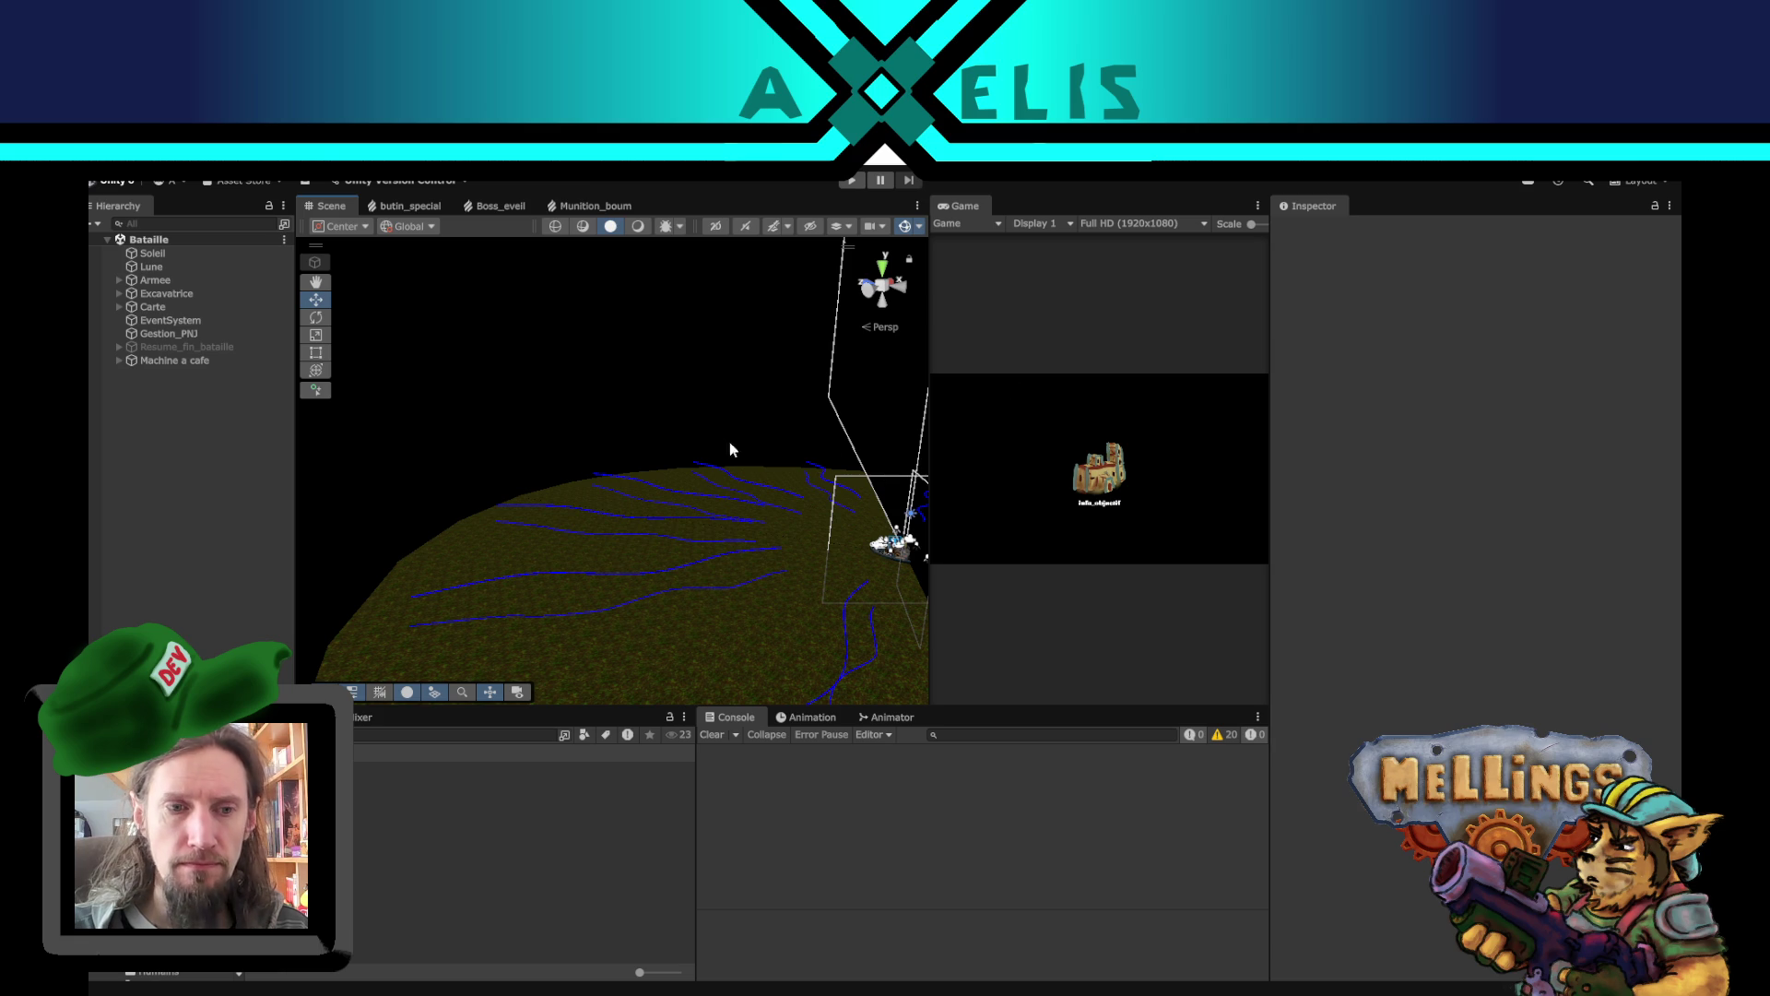
pyautogui.click(166, 812)
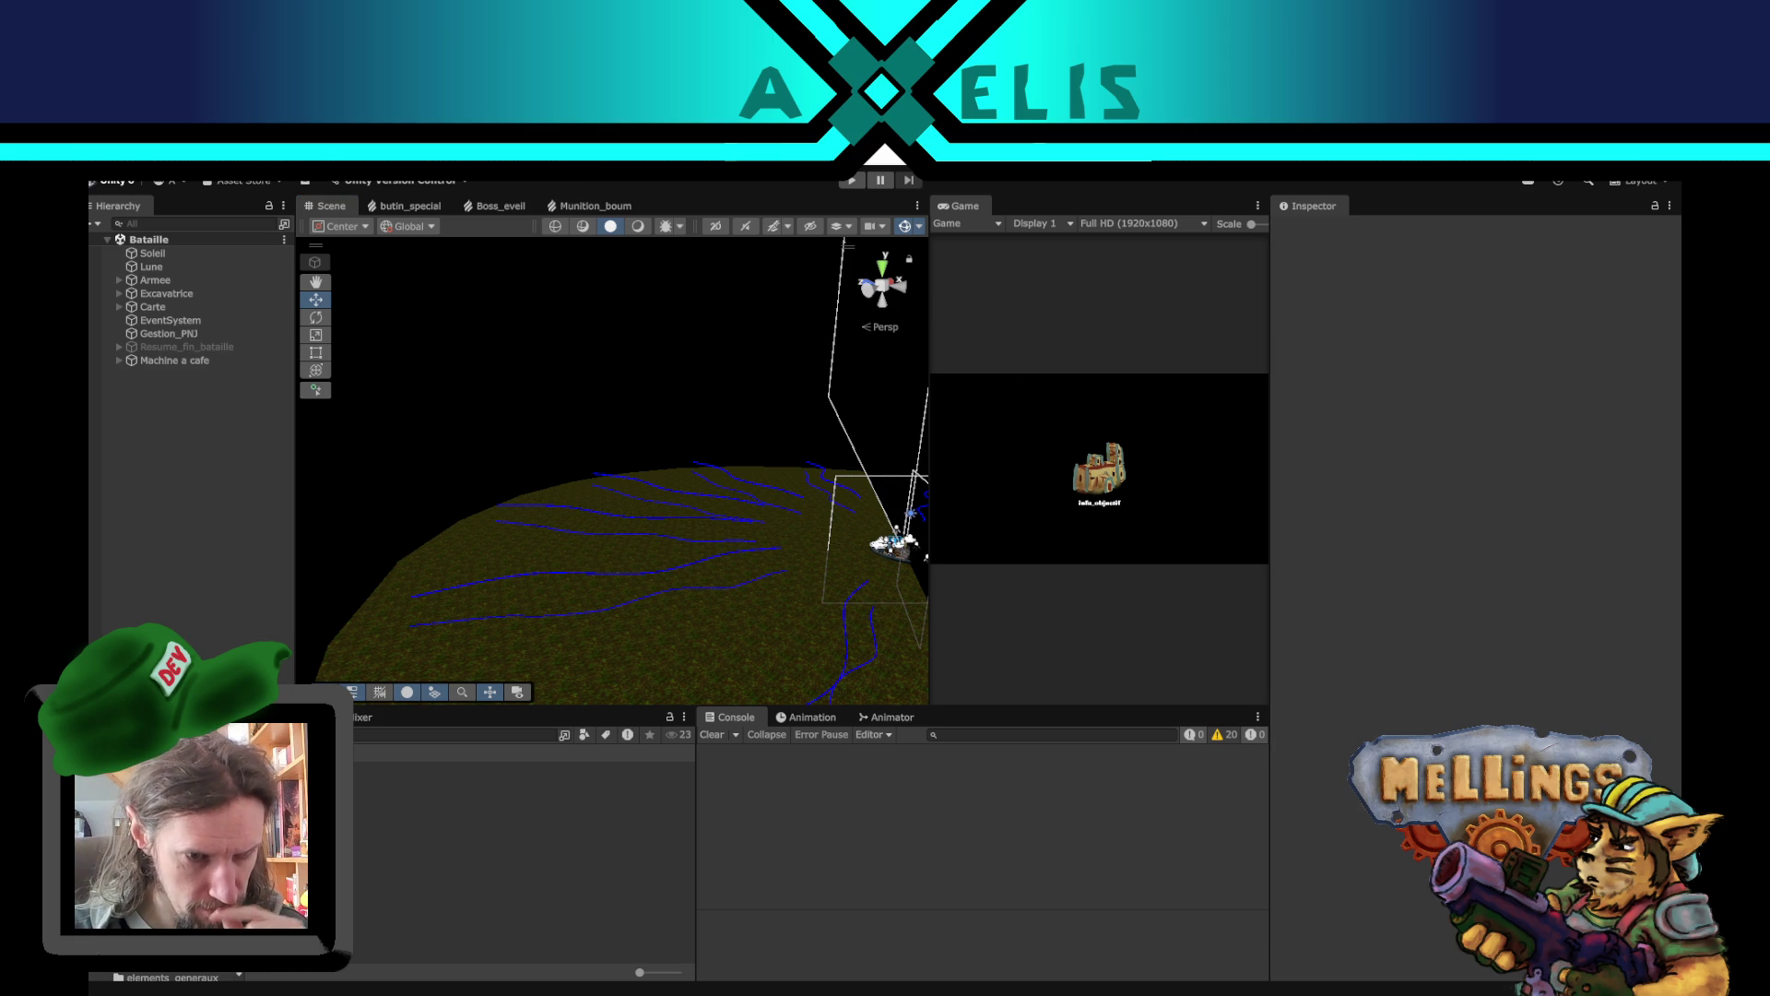
pyautogui.doubleClick(415, 821)
# - Set the Boss_humain prefab's Peuple_boss to Humain
pyautogui.press('Down')
pyautogui.press('Down')
pyautogui.press('Down')
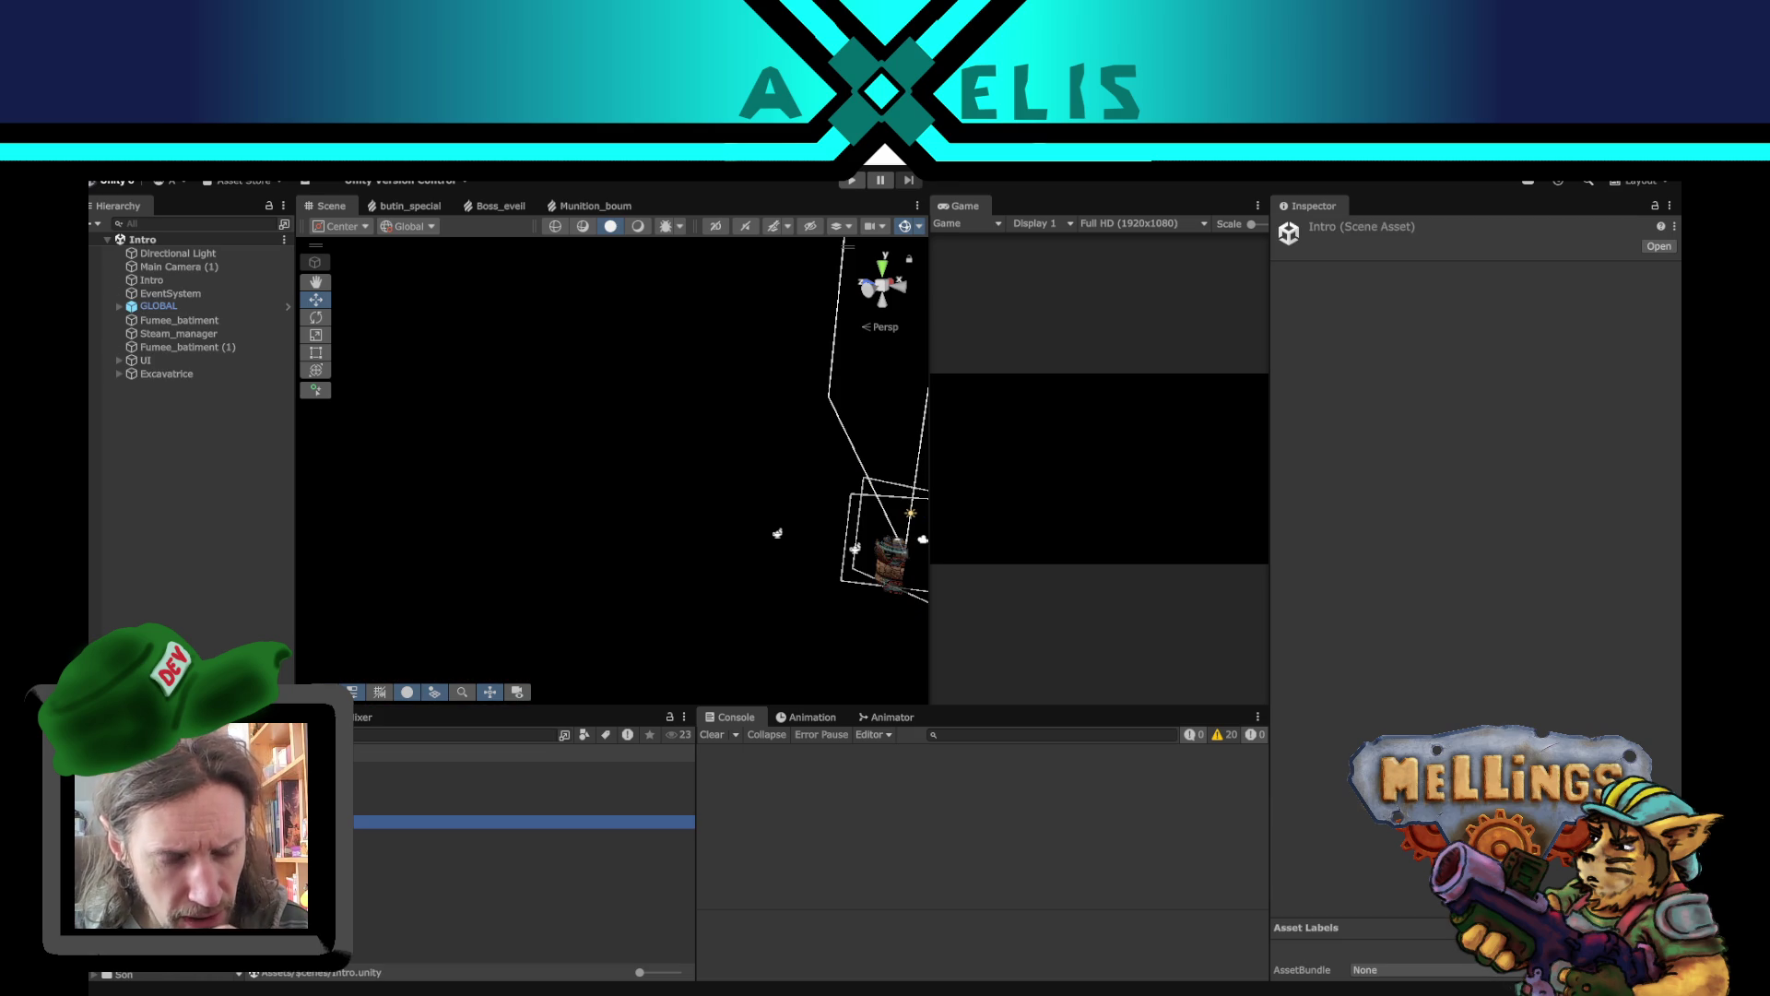
pyautogui.press('Down')
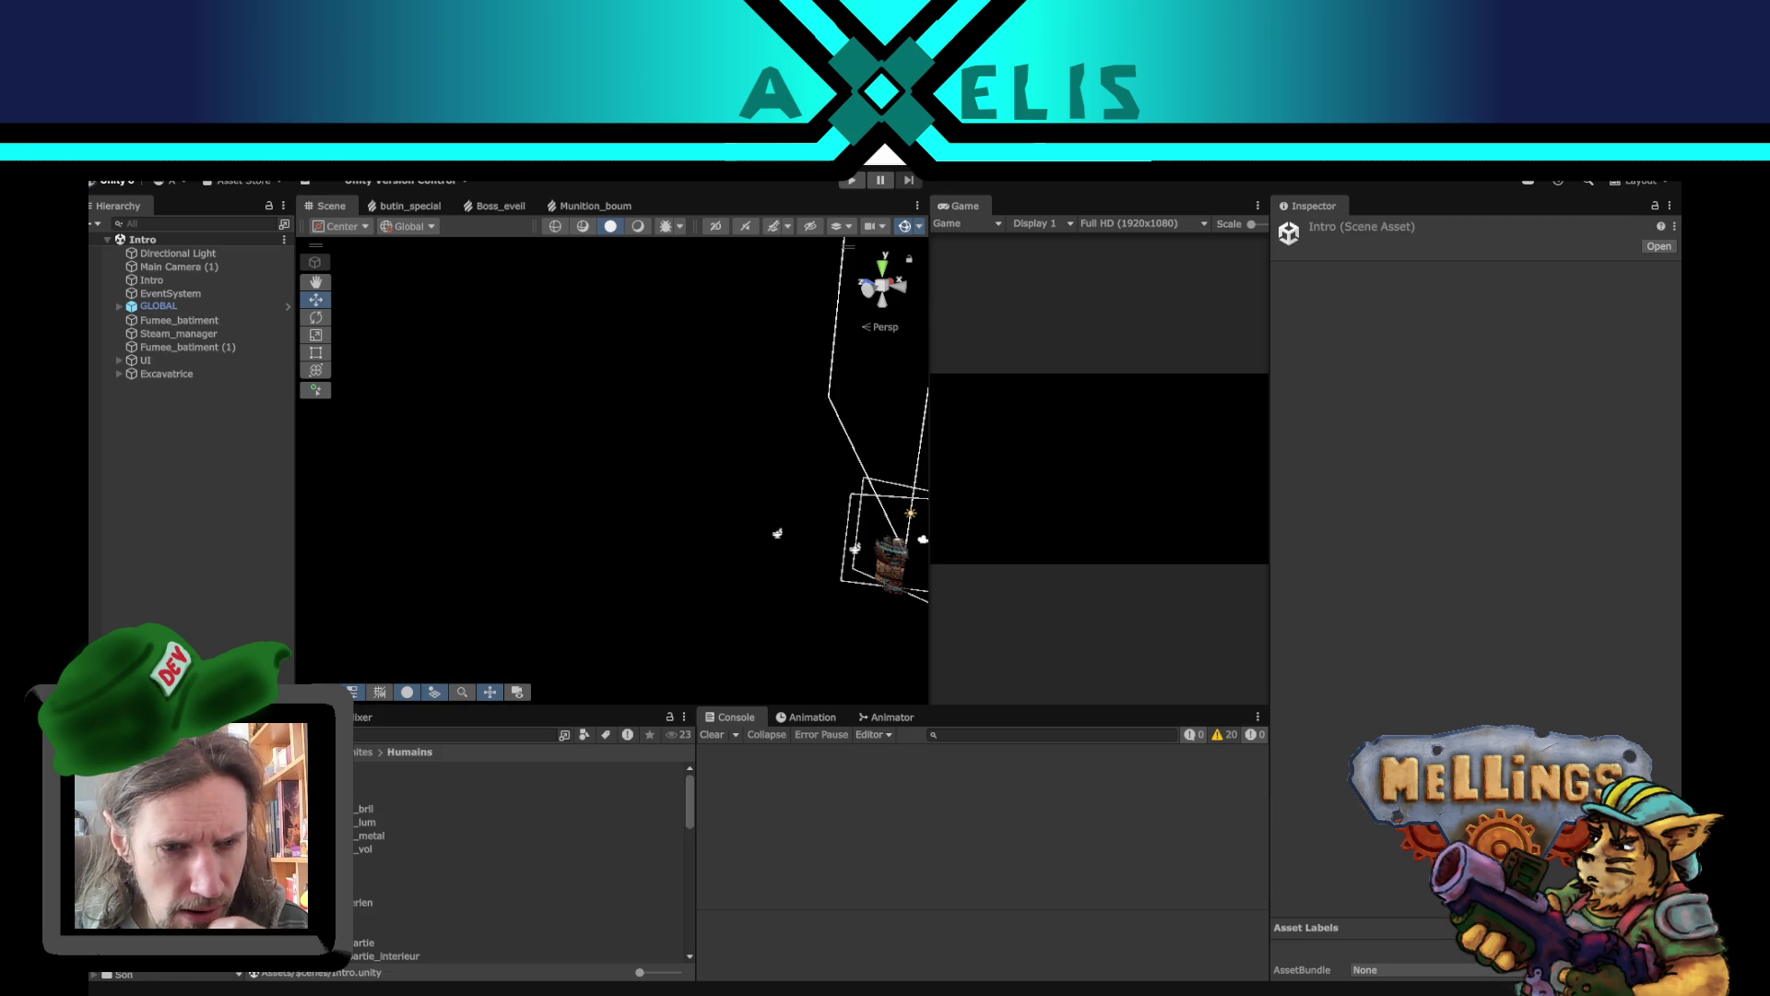
pyautogui.press('Down')
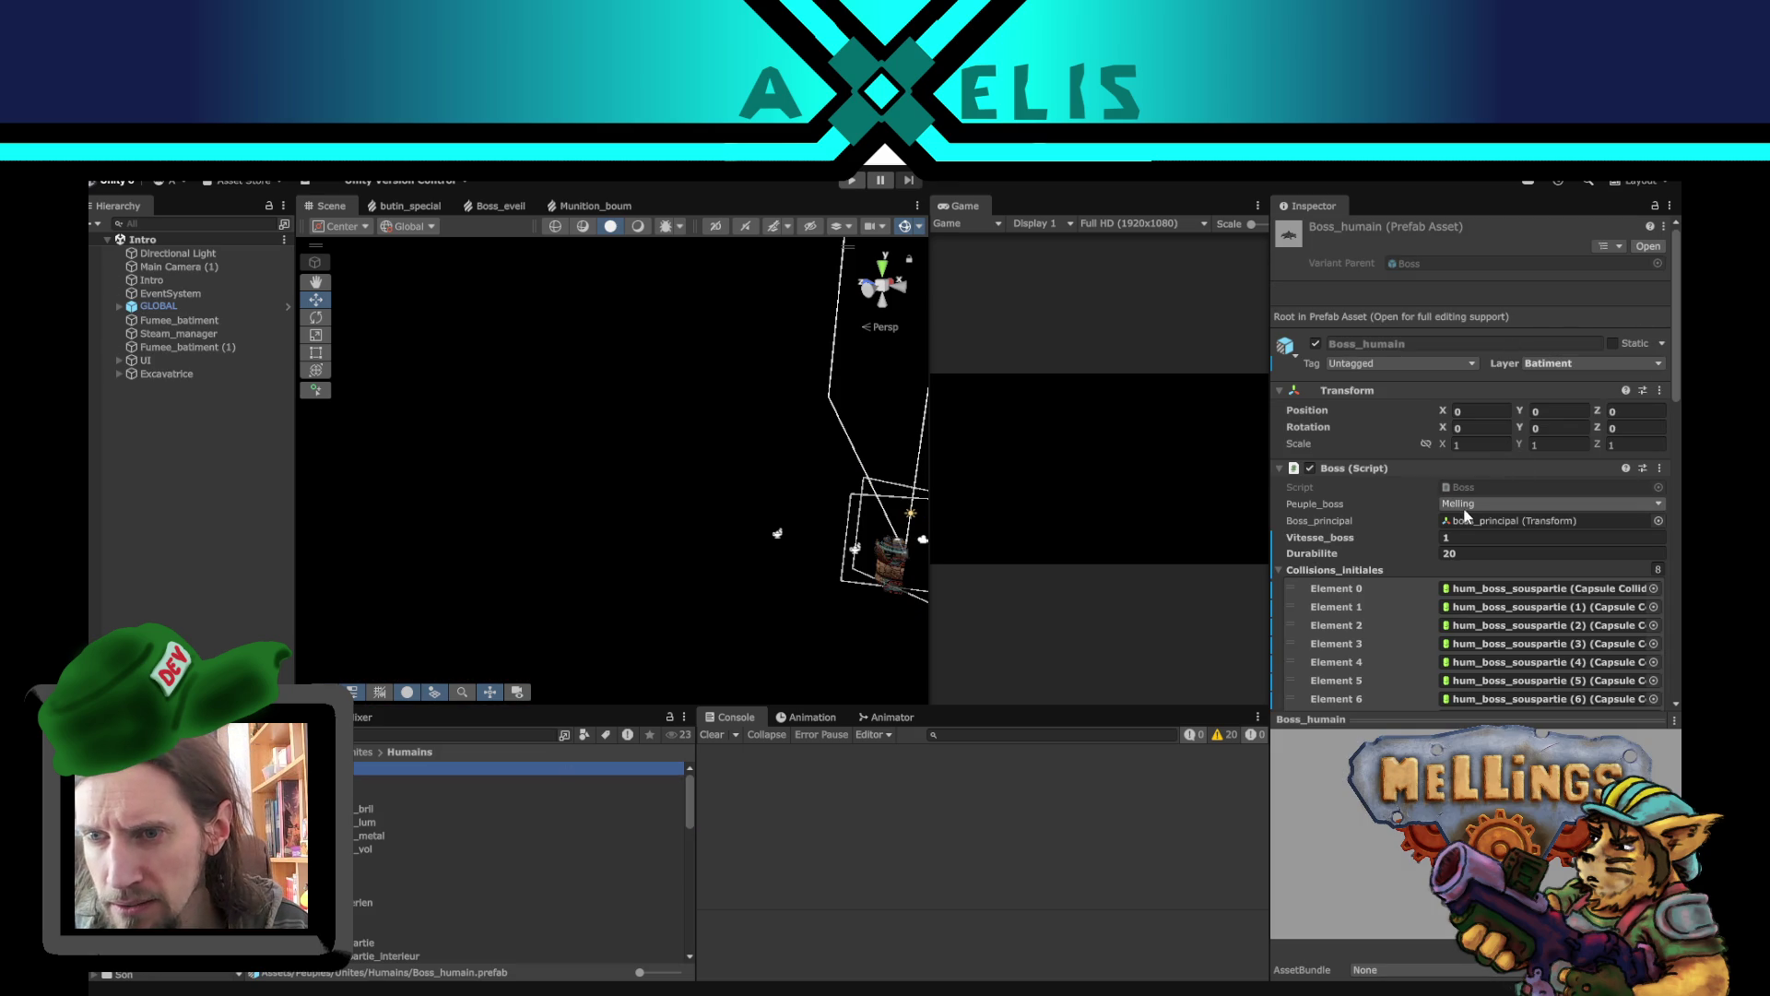
pyautogui.click(1469, 509)
pyautogui.click(1512, 548)
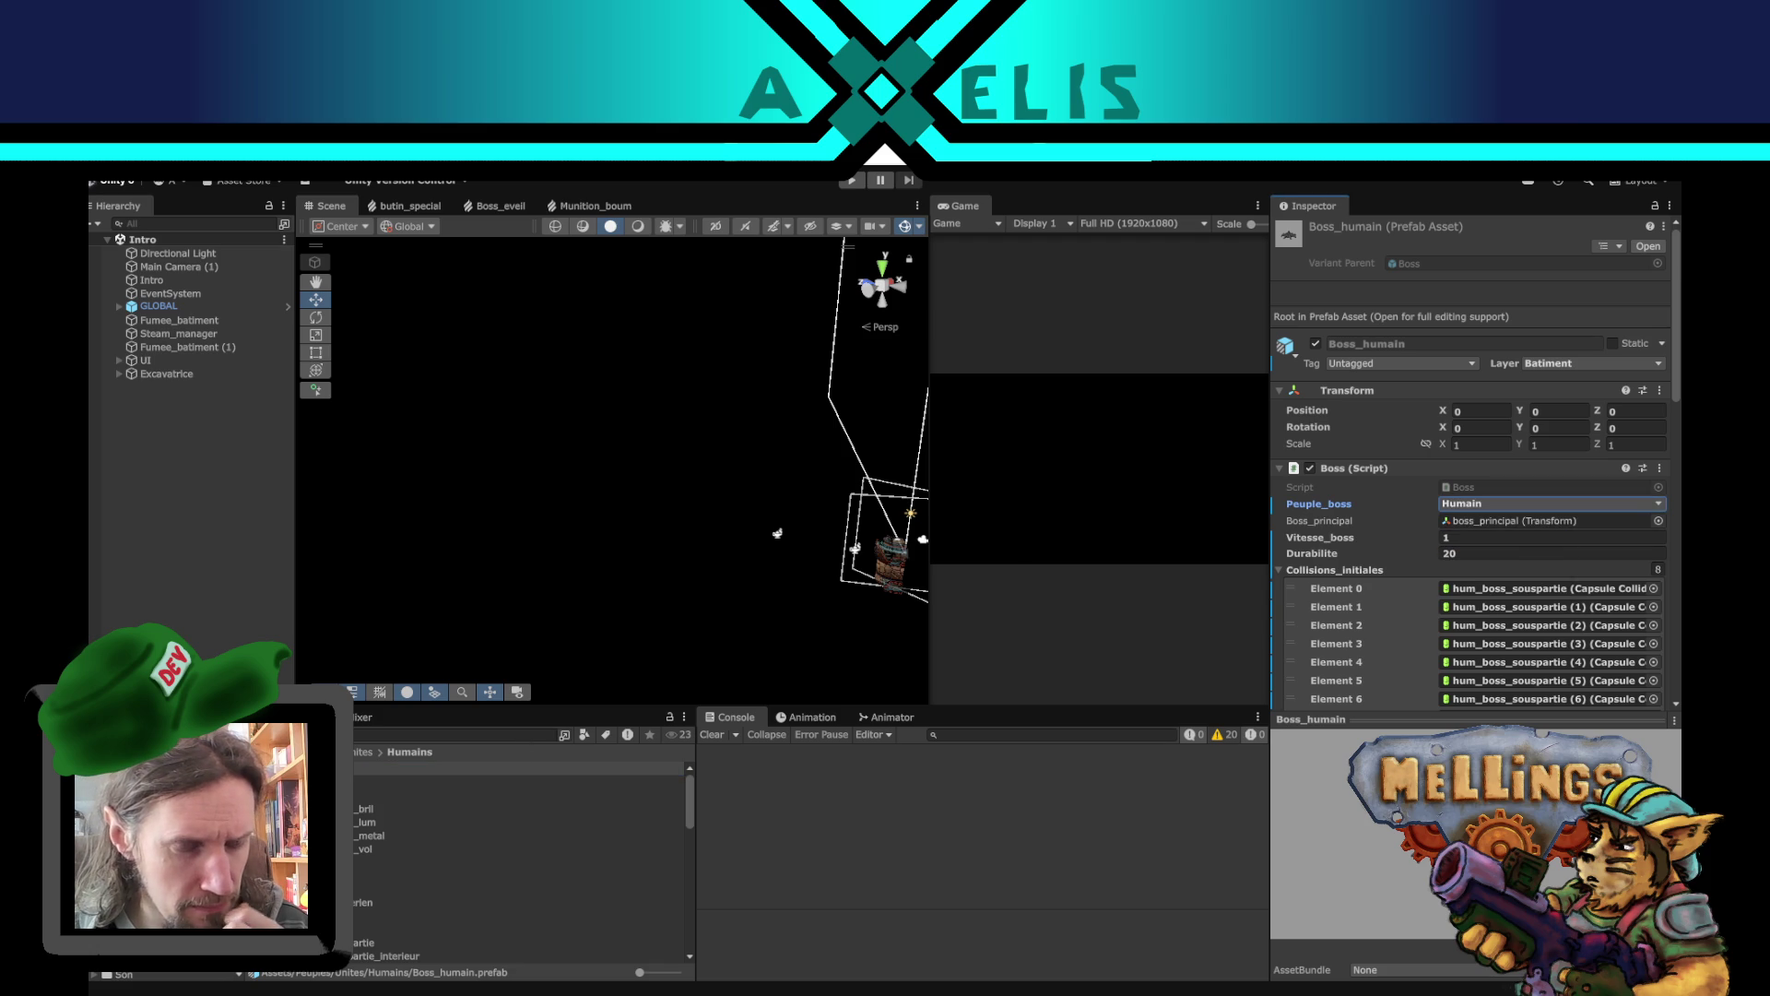
# - Set the Boss_golmen prefab's Peuple_boss to Golmen
pyautogui.click(148, 803)
pyautogui.click(425, 767)
pyautogui.click(1484, 505)
pyautogui.click(1503, 581)
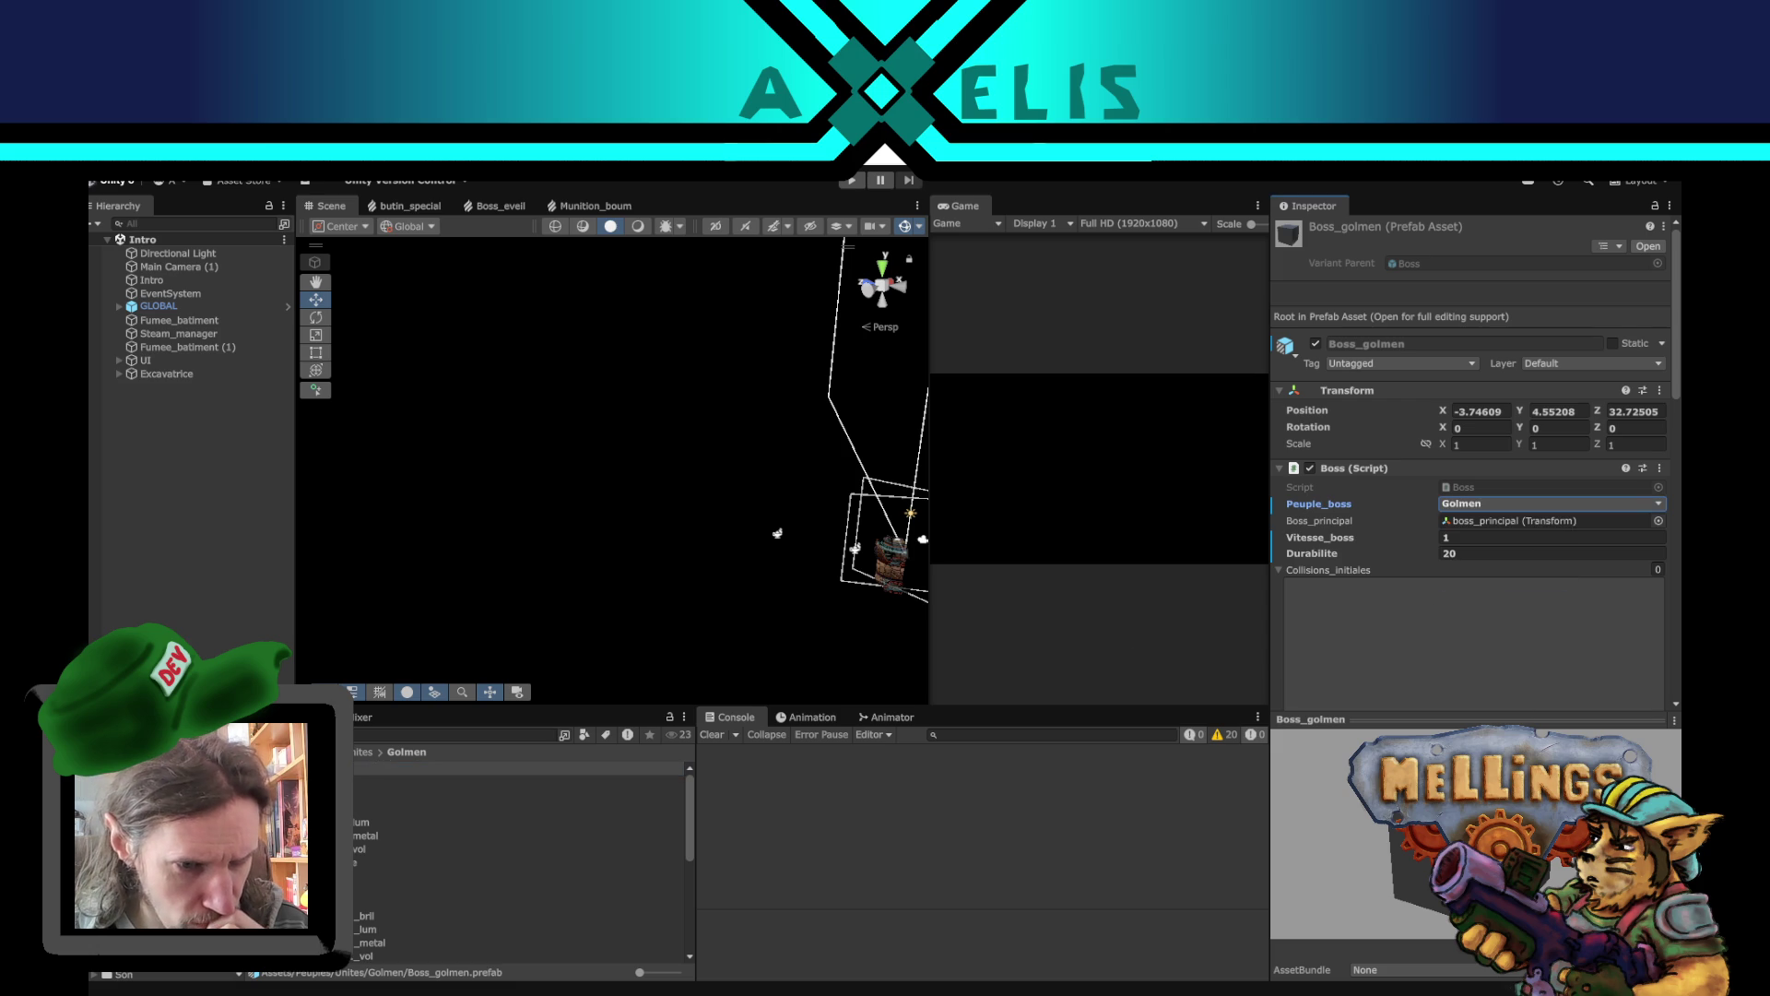
# - Set Boss_xaris's Peuple_boss to Xaris, then open the Boss_humain prefab
pyautogui.click(148, 857)
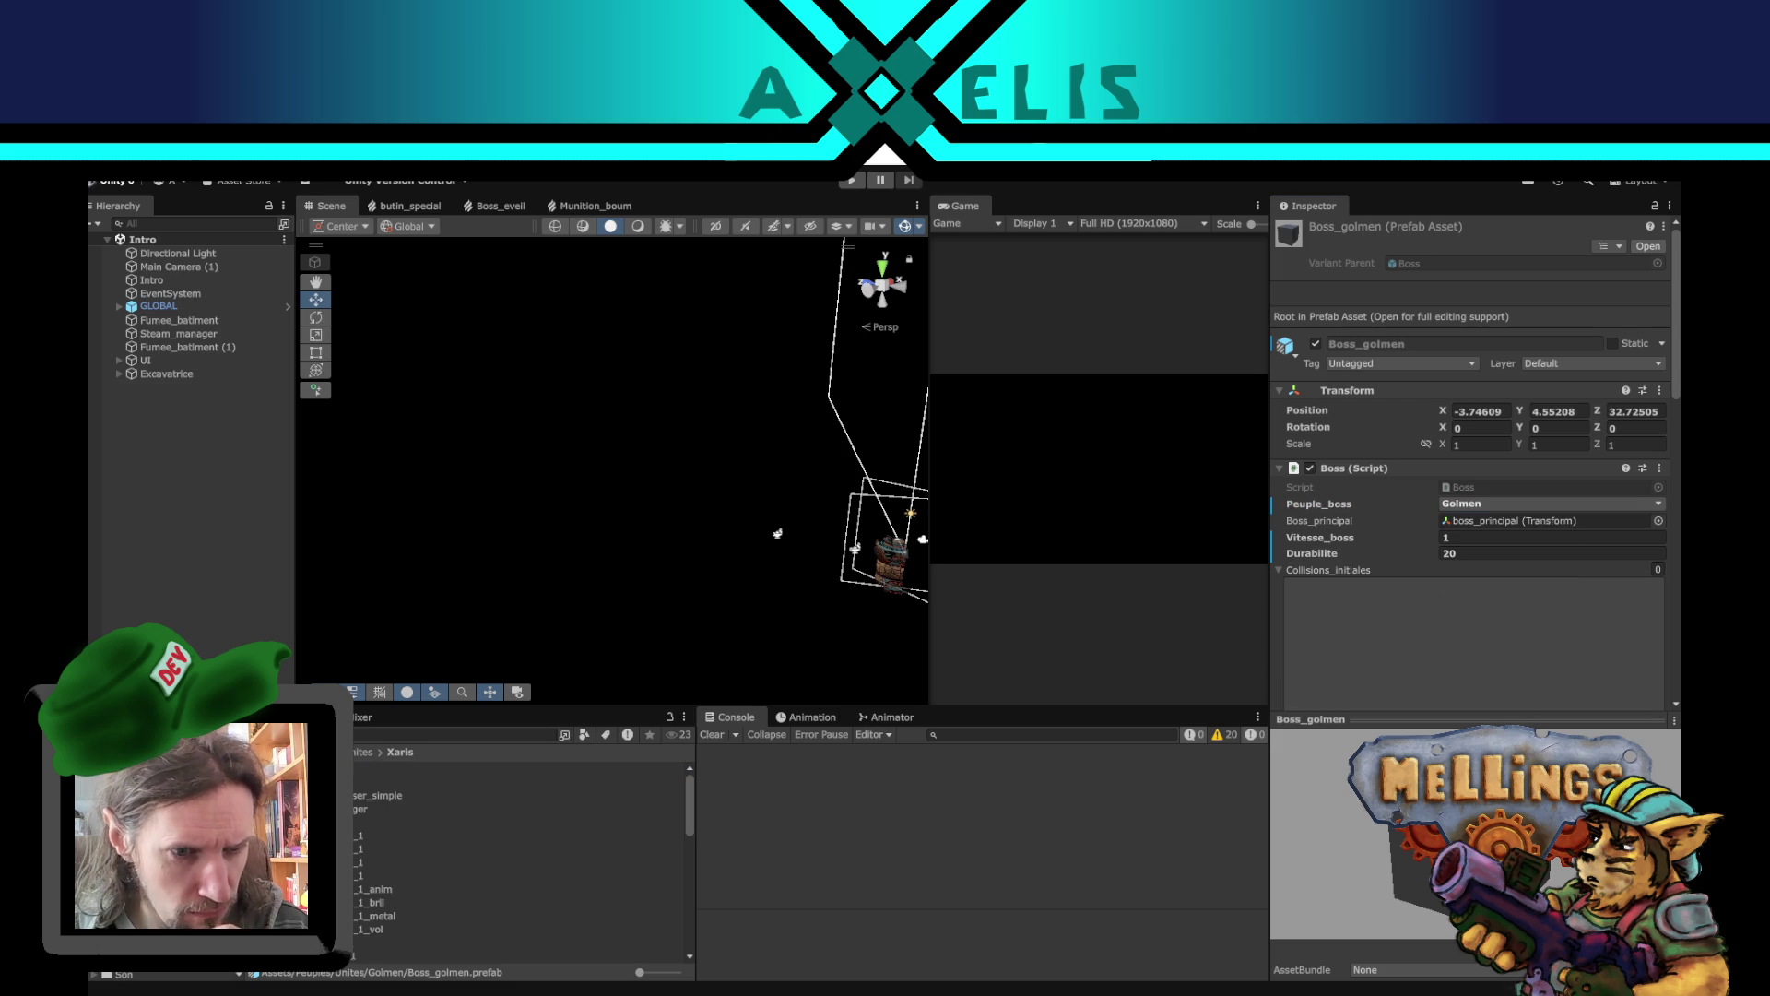
pyautogui.click(387, 781)
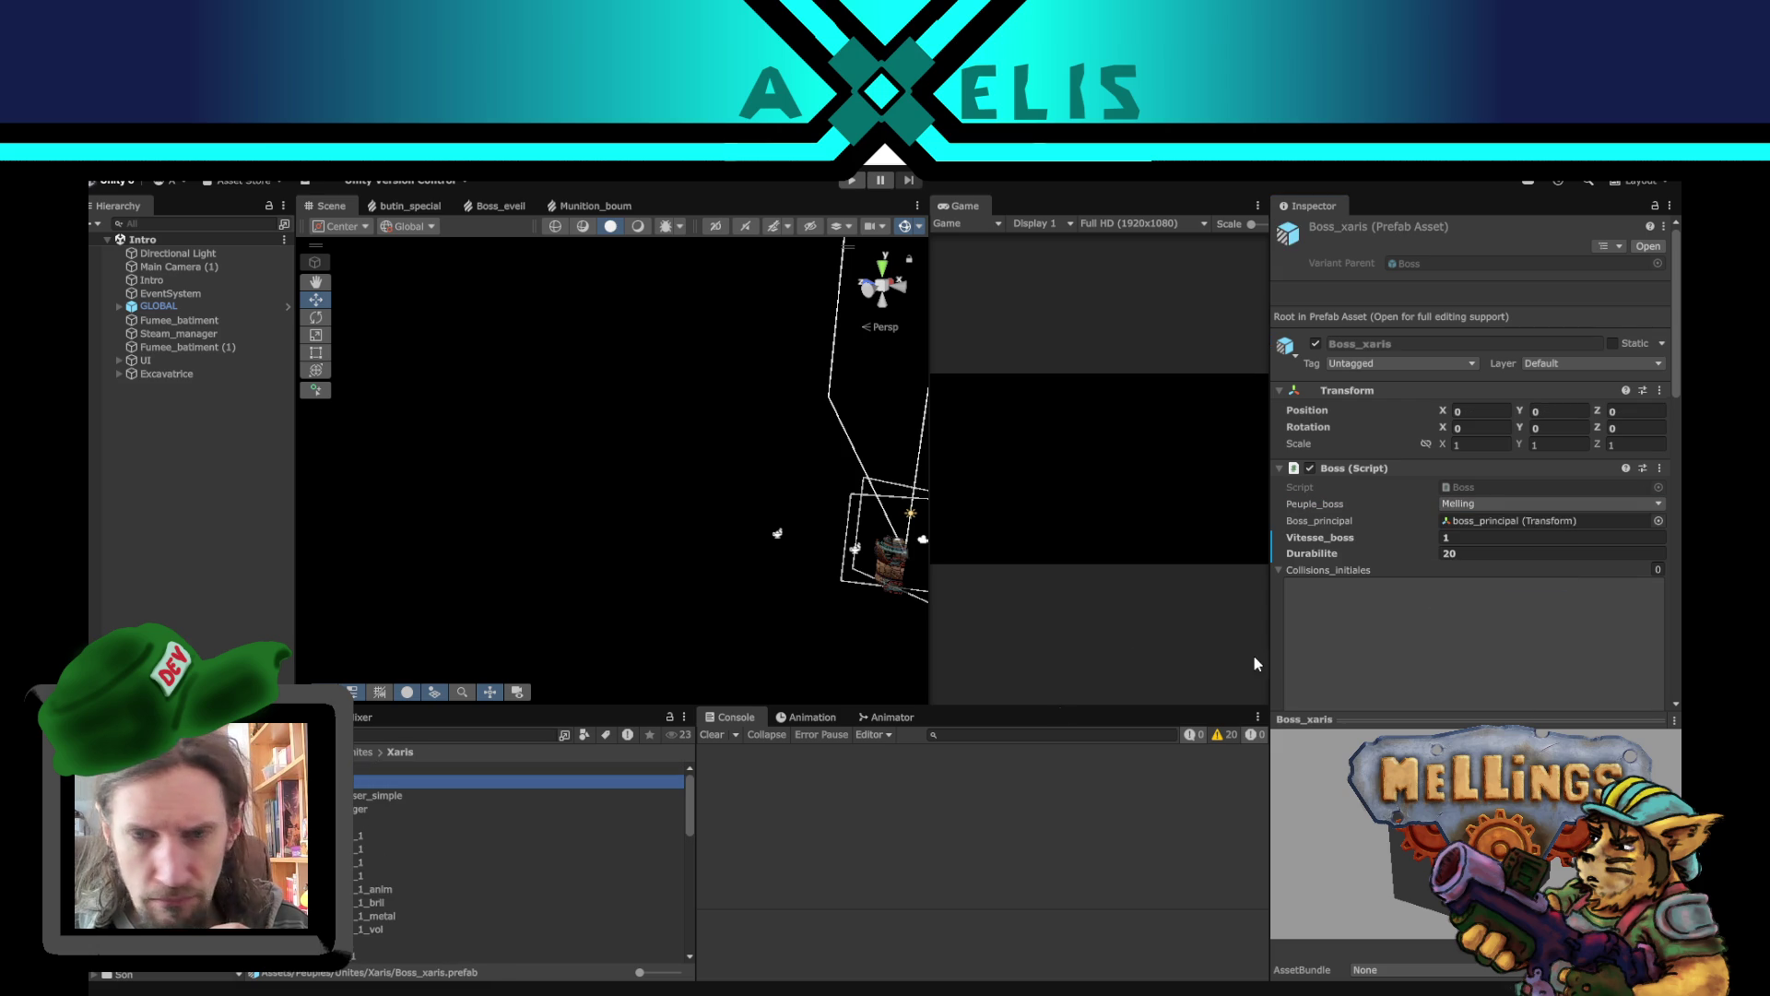
pyautogui.click(1506, 505)
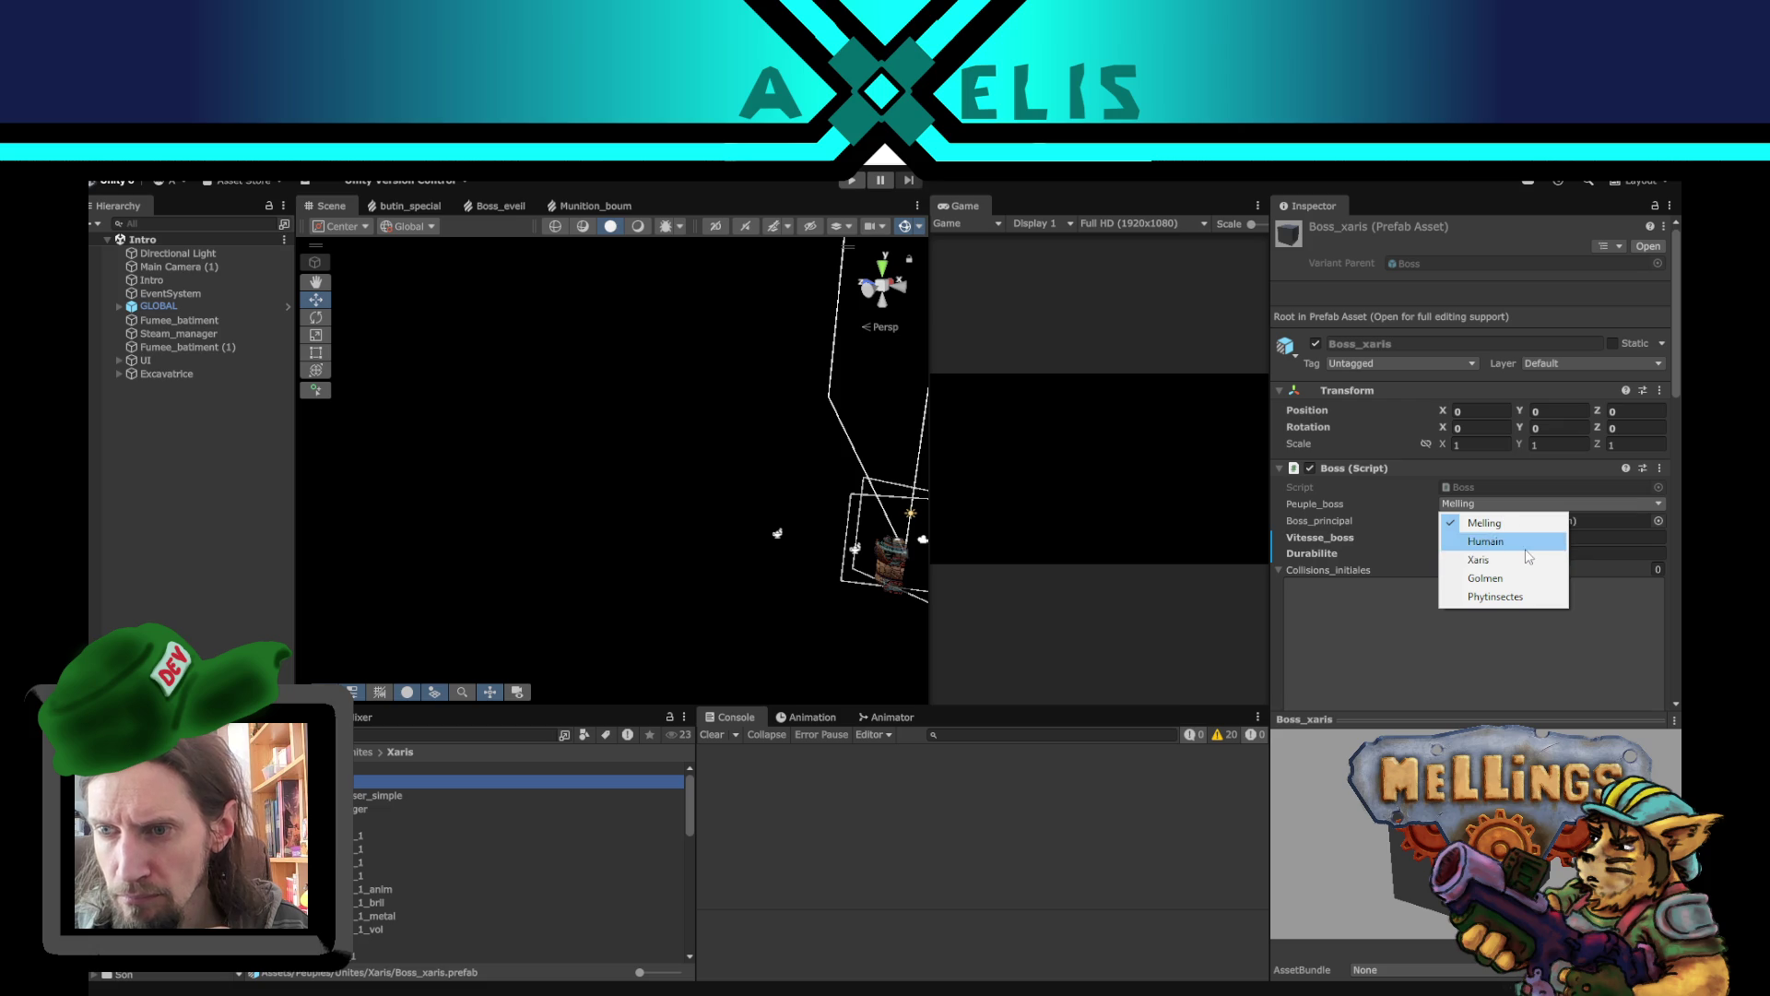
pyautogui.click(1526, 561)
pyautogui.click(148, 831)
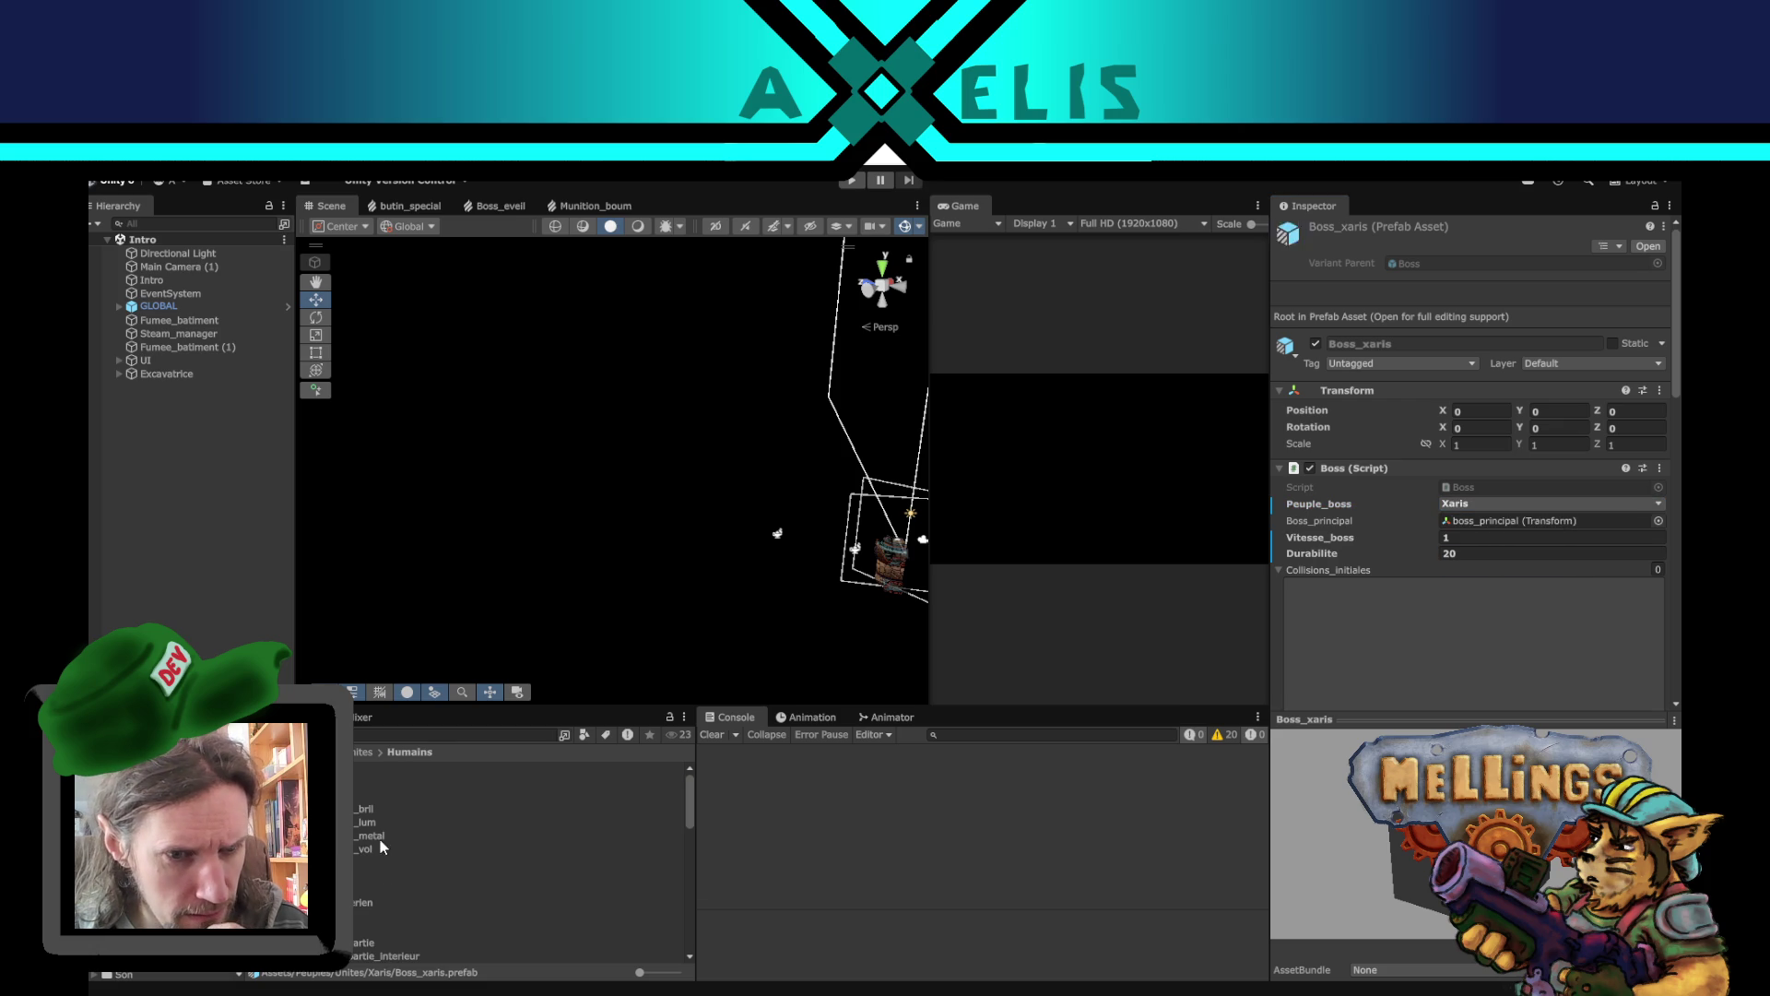
pyautogui.doubleClick(415, 767)
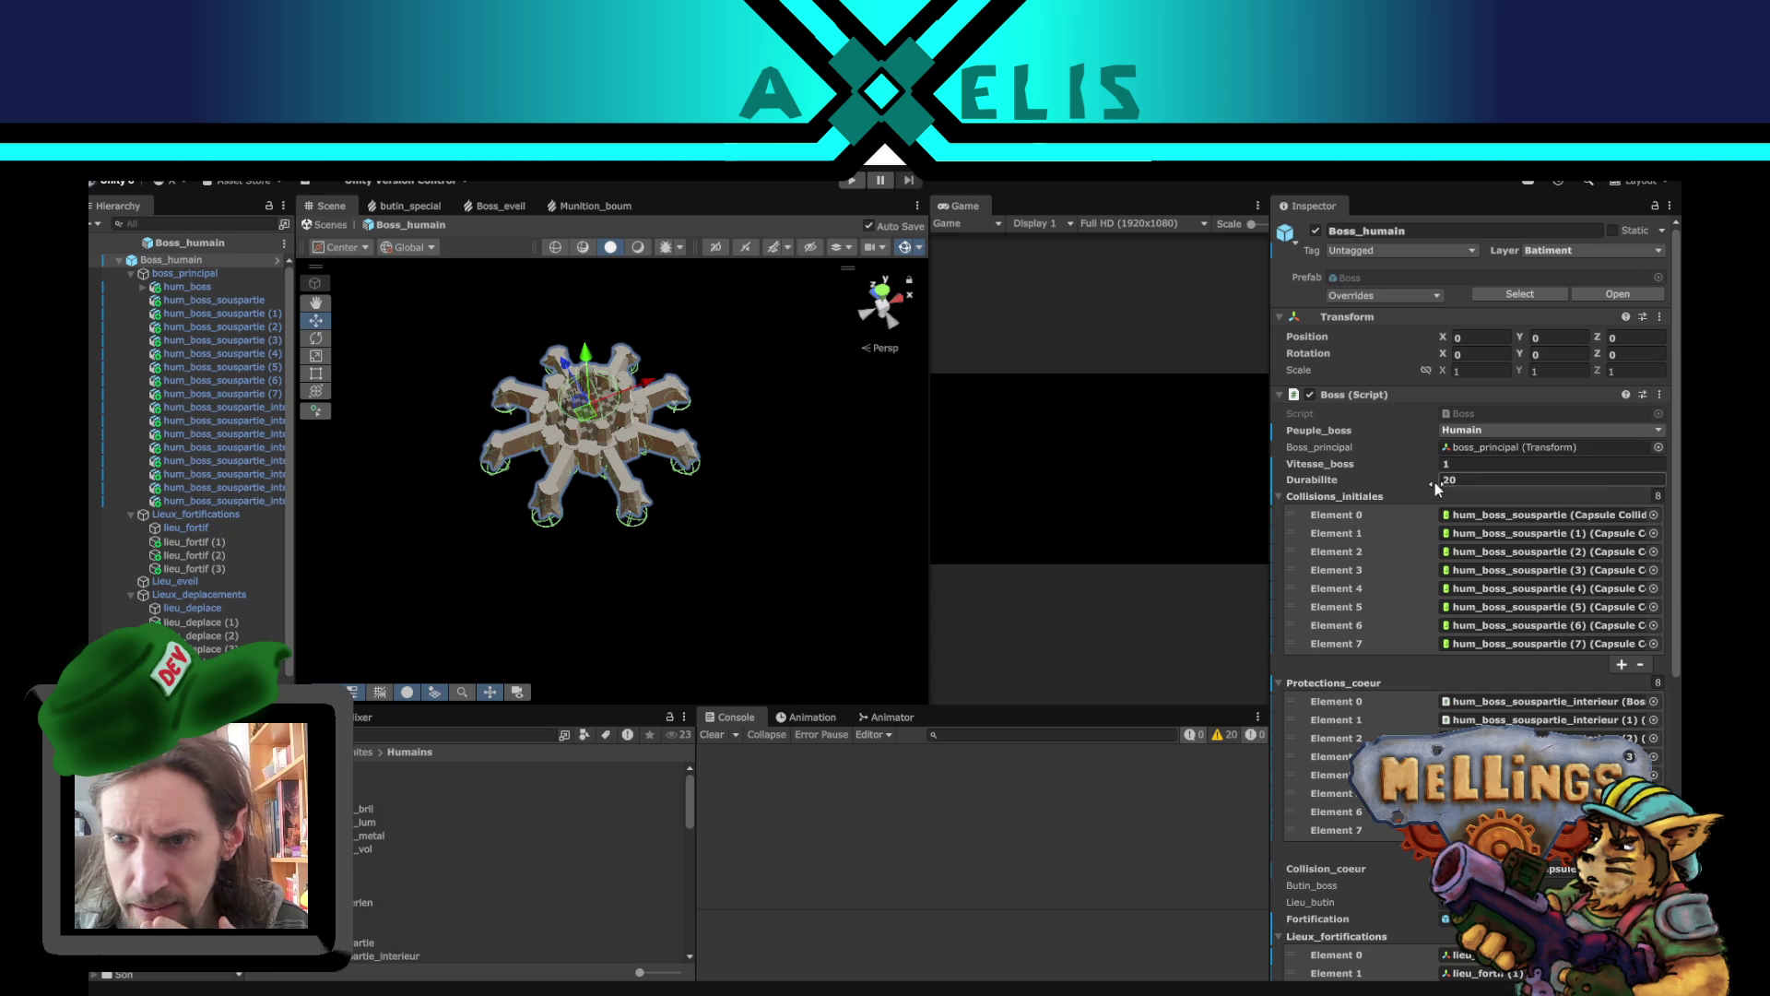
pyautogui.click(1507, 523)
pyautogui.click(1470, 533)
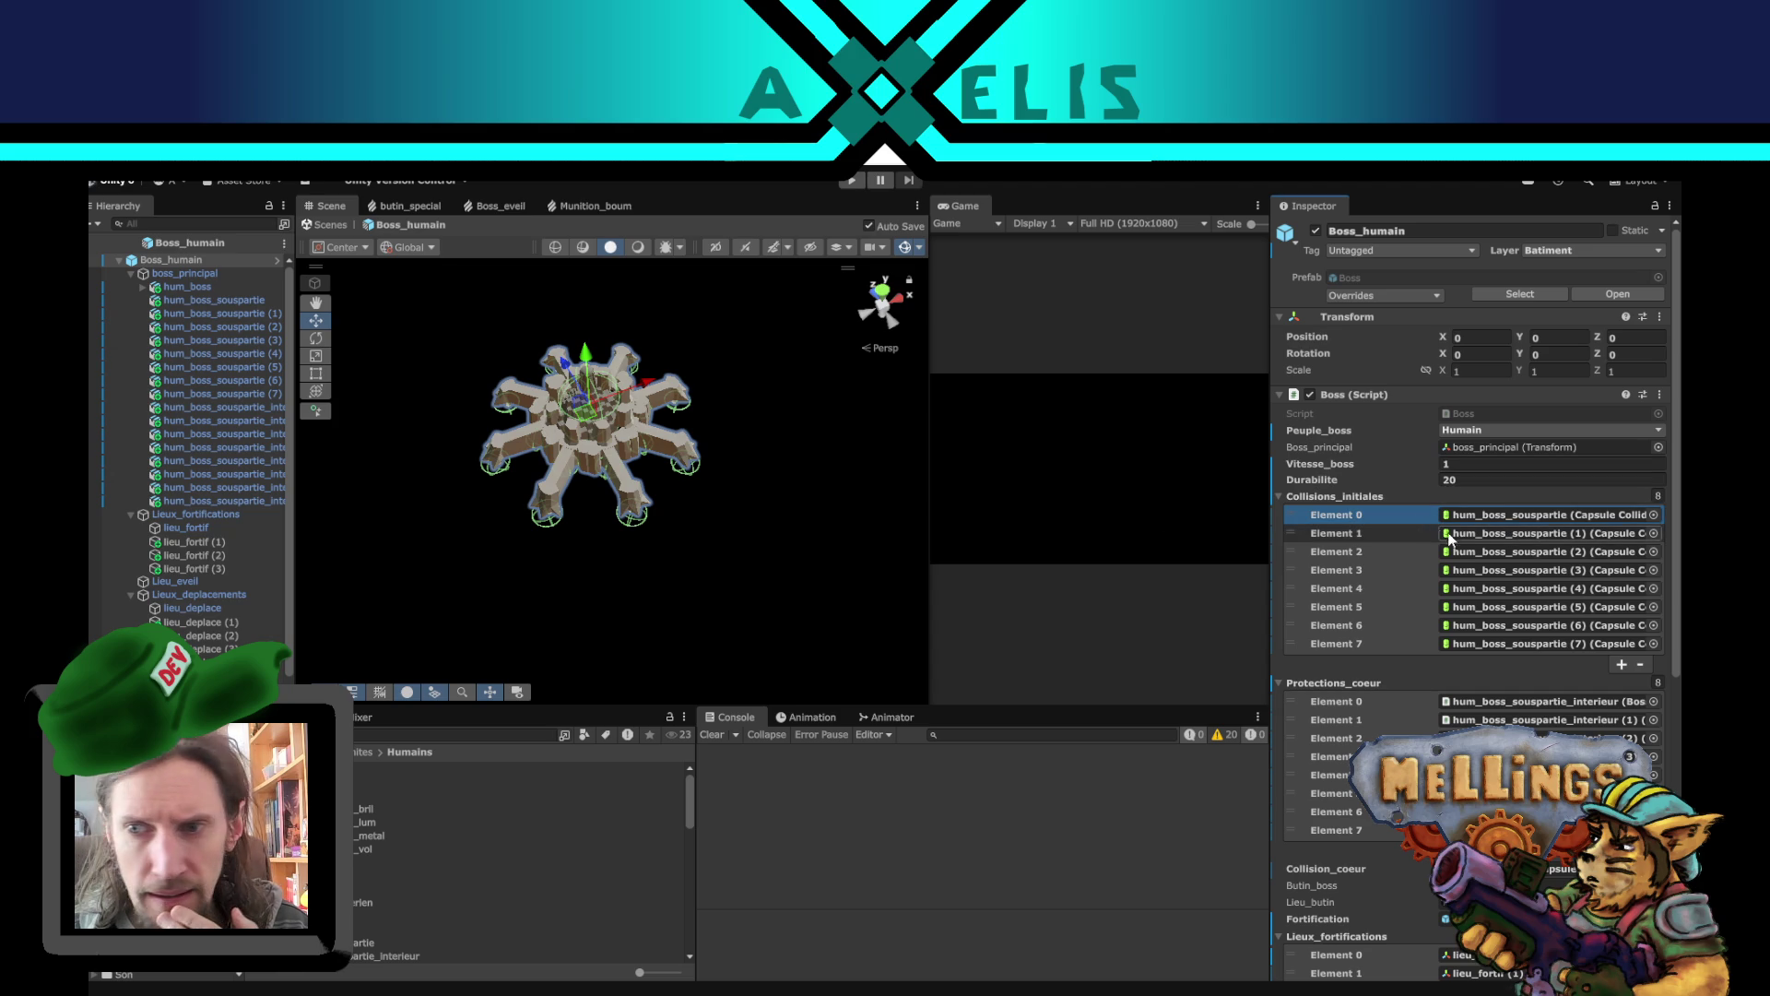
pyautogui.click(212, 314)
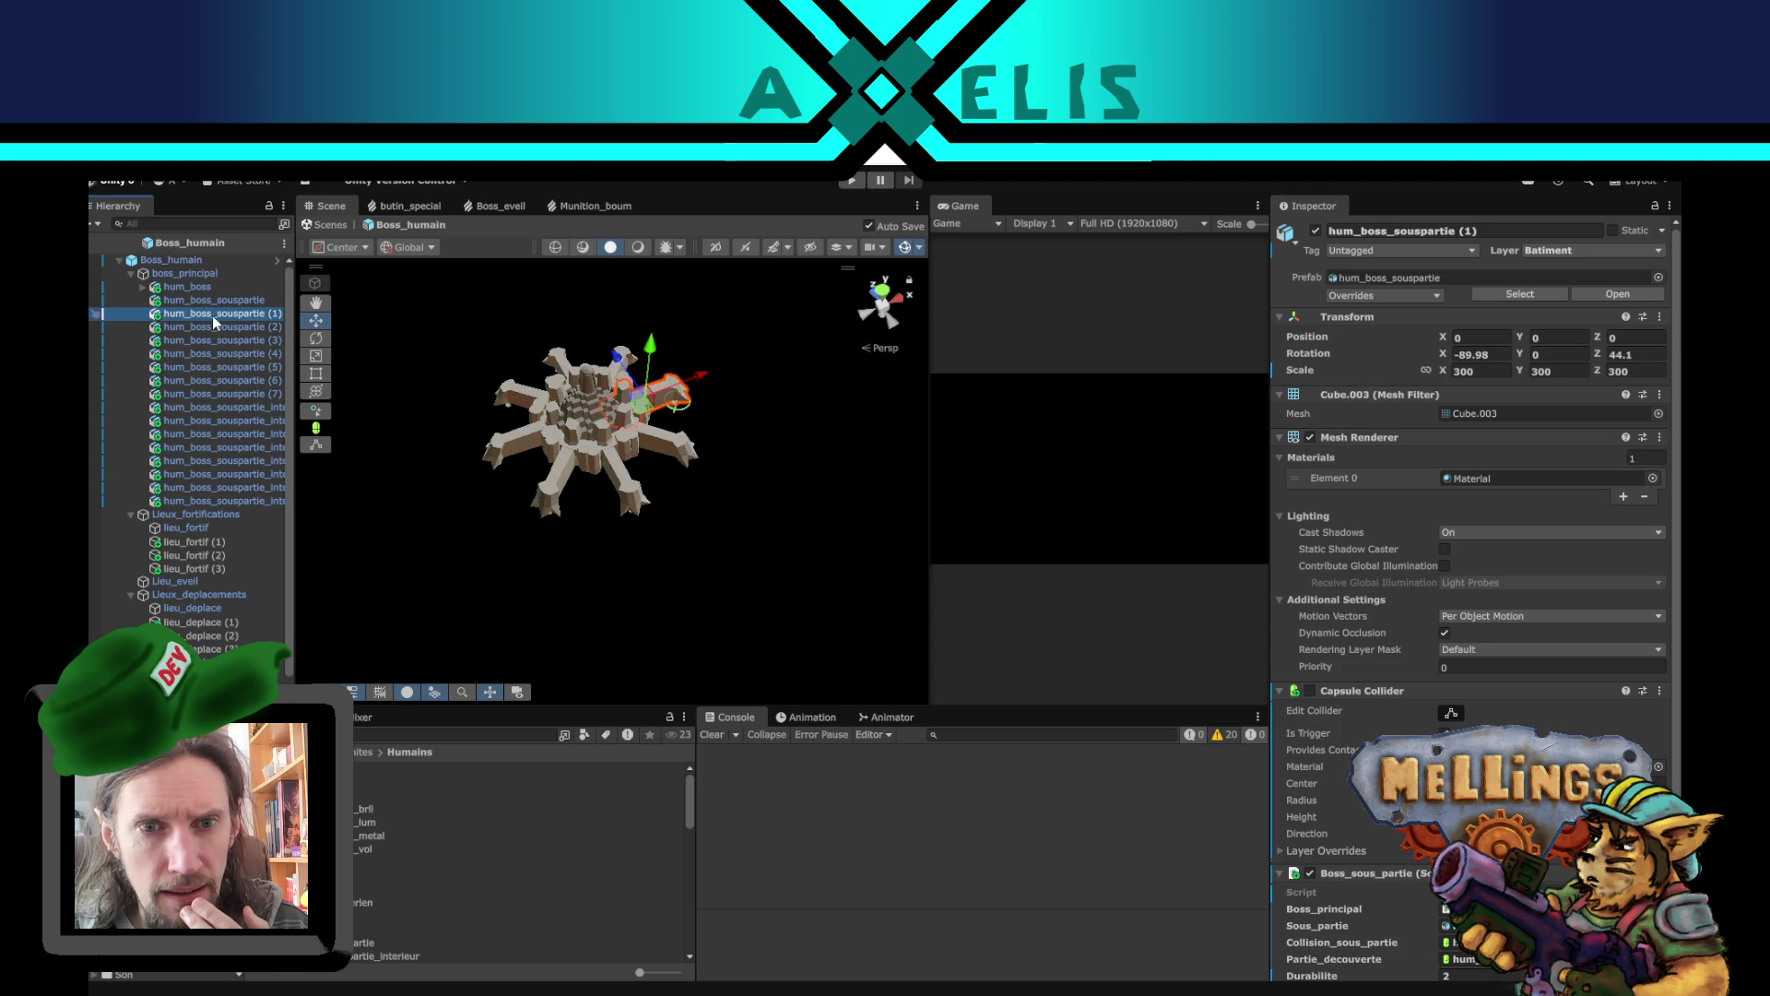
pyautogui.moveTo(791, 490)
pyautogui.mouseDown()
pyautogui.moveTo(457, 321)
pyautogui.moveTo(782, 401)
pyautogui.moveTo(738, 413)
pyautogui.moveTo(752, 395)
pyautogui.mouseUp()
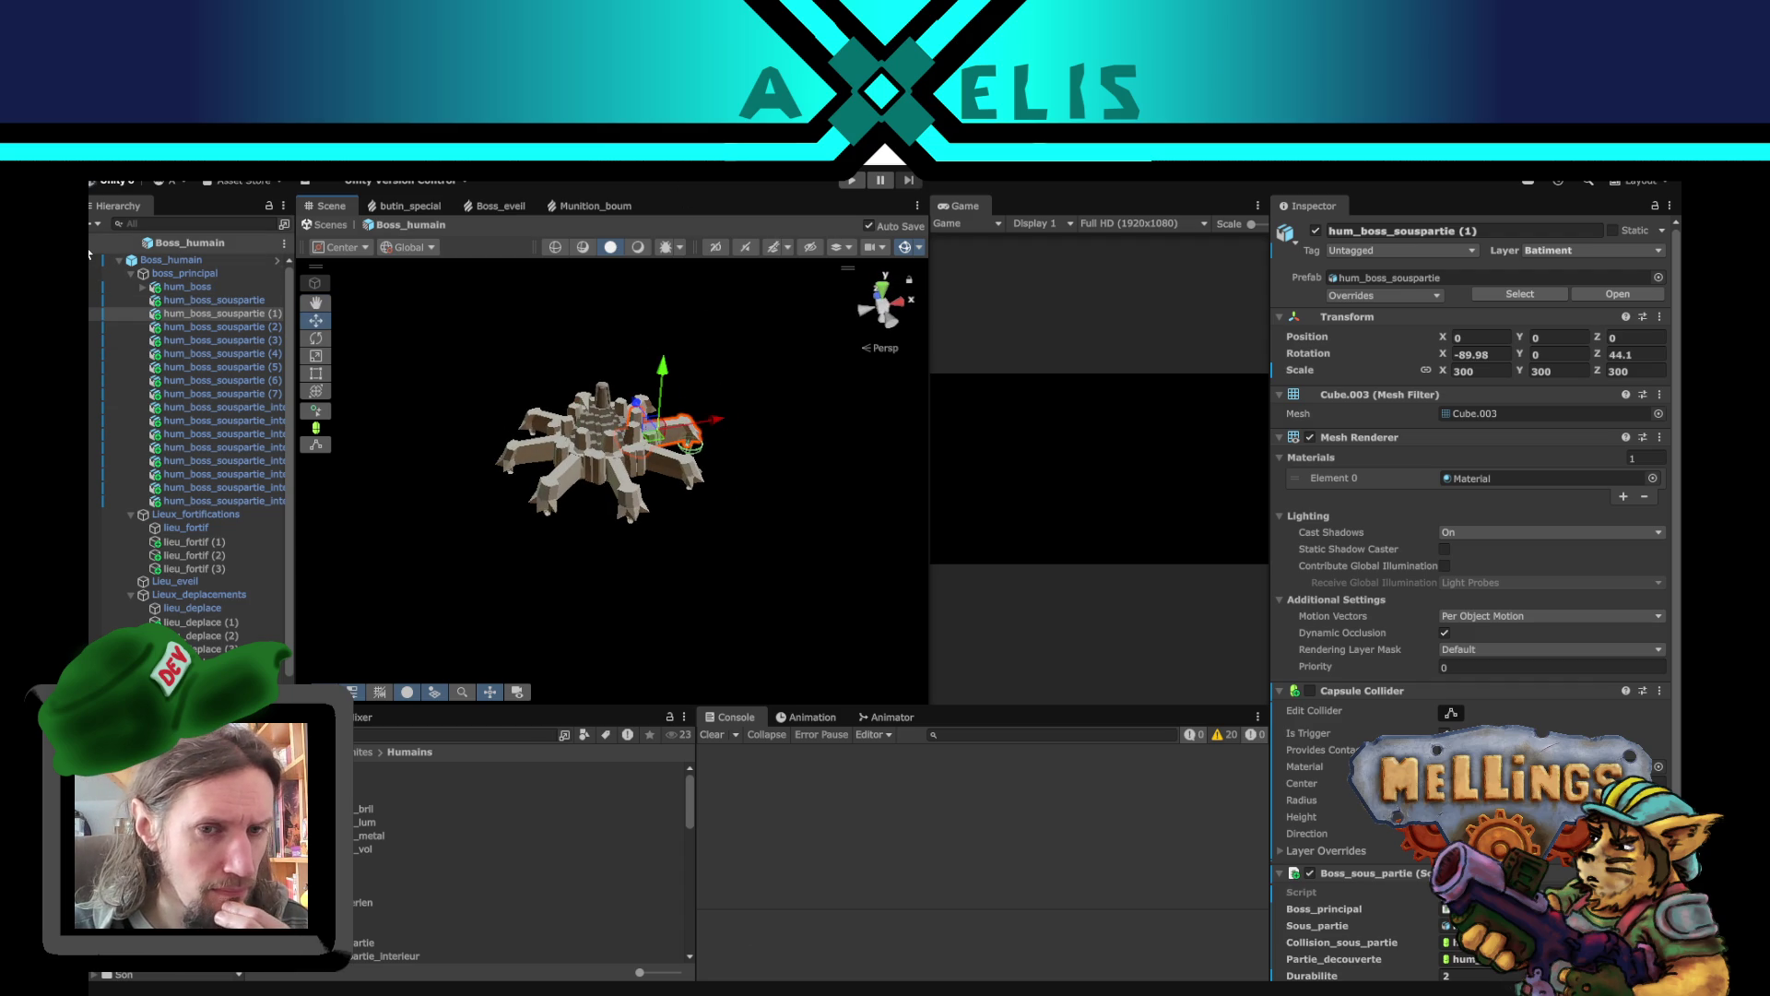
pyautogui.click(90, 246)
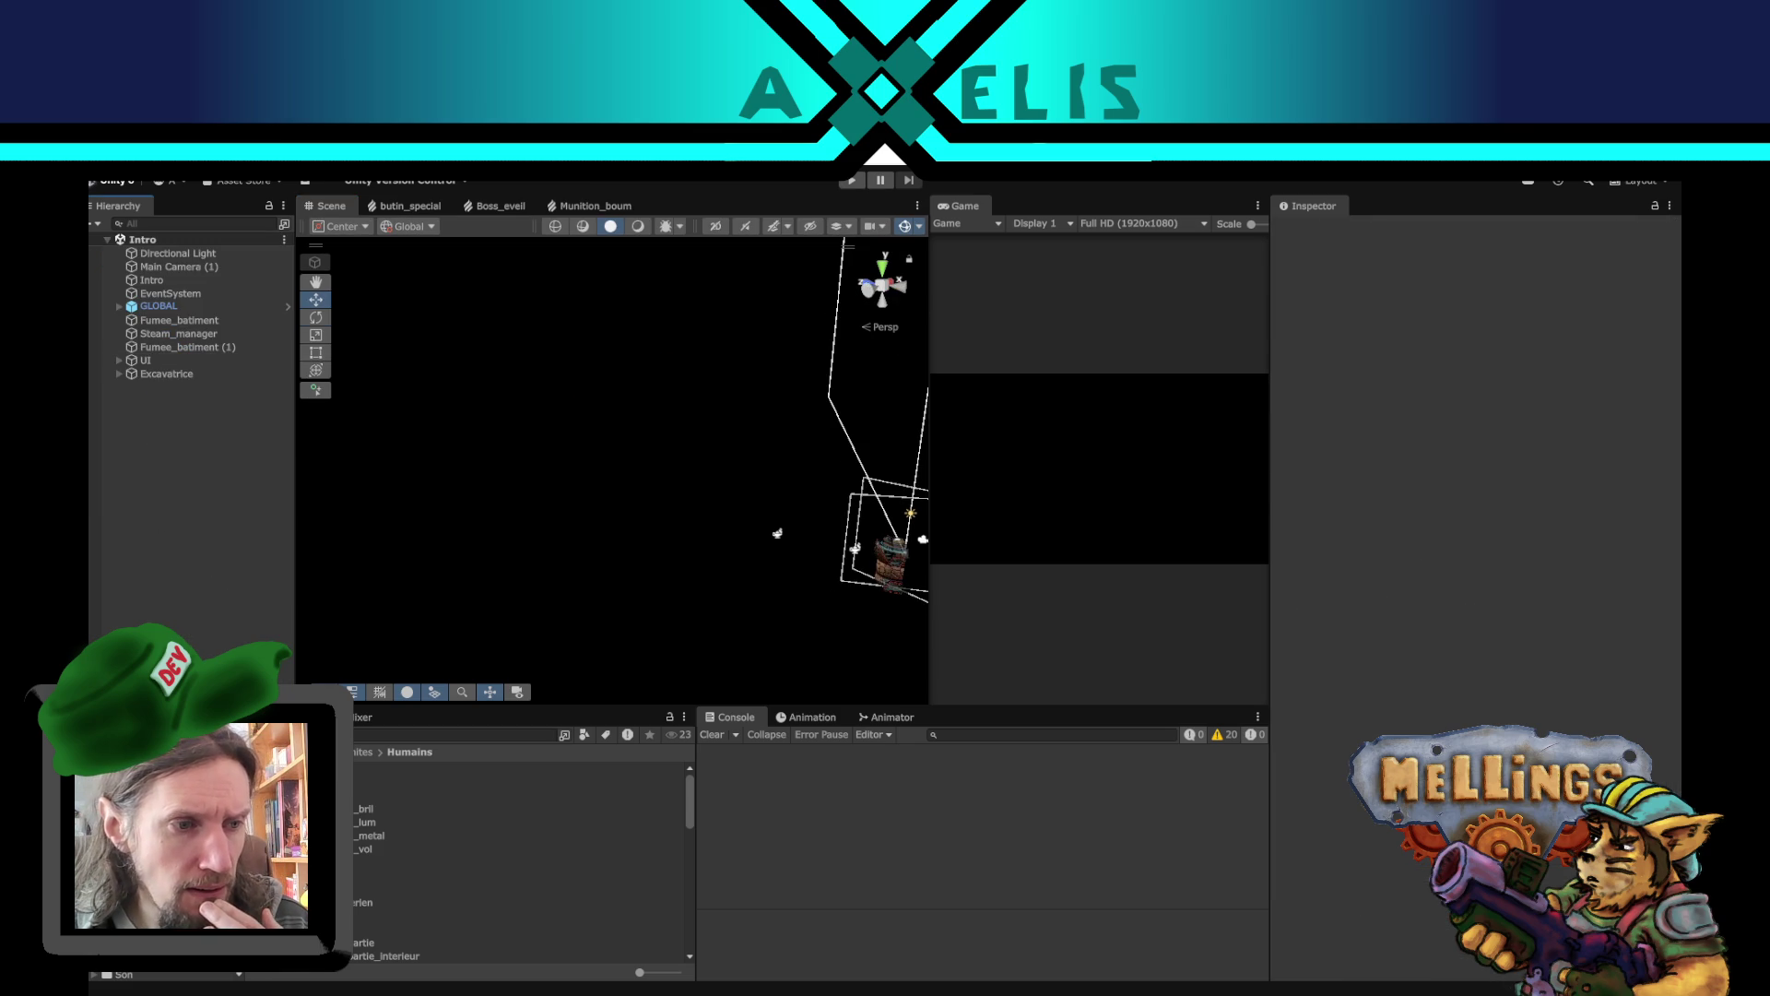
# - Pan the Scene view and show the Xaris boss folder's contents
pyautogui.moveTo(749, 561)
pyautogui.mouseDown()
pyautogui.moveTo(520, 522)
pyautogui.moveTo(564, 553)
pyautogui.moveTo(572, 537)
pyautogui.mouseUp()
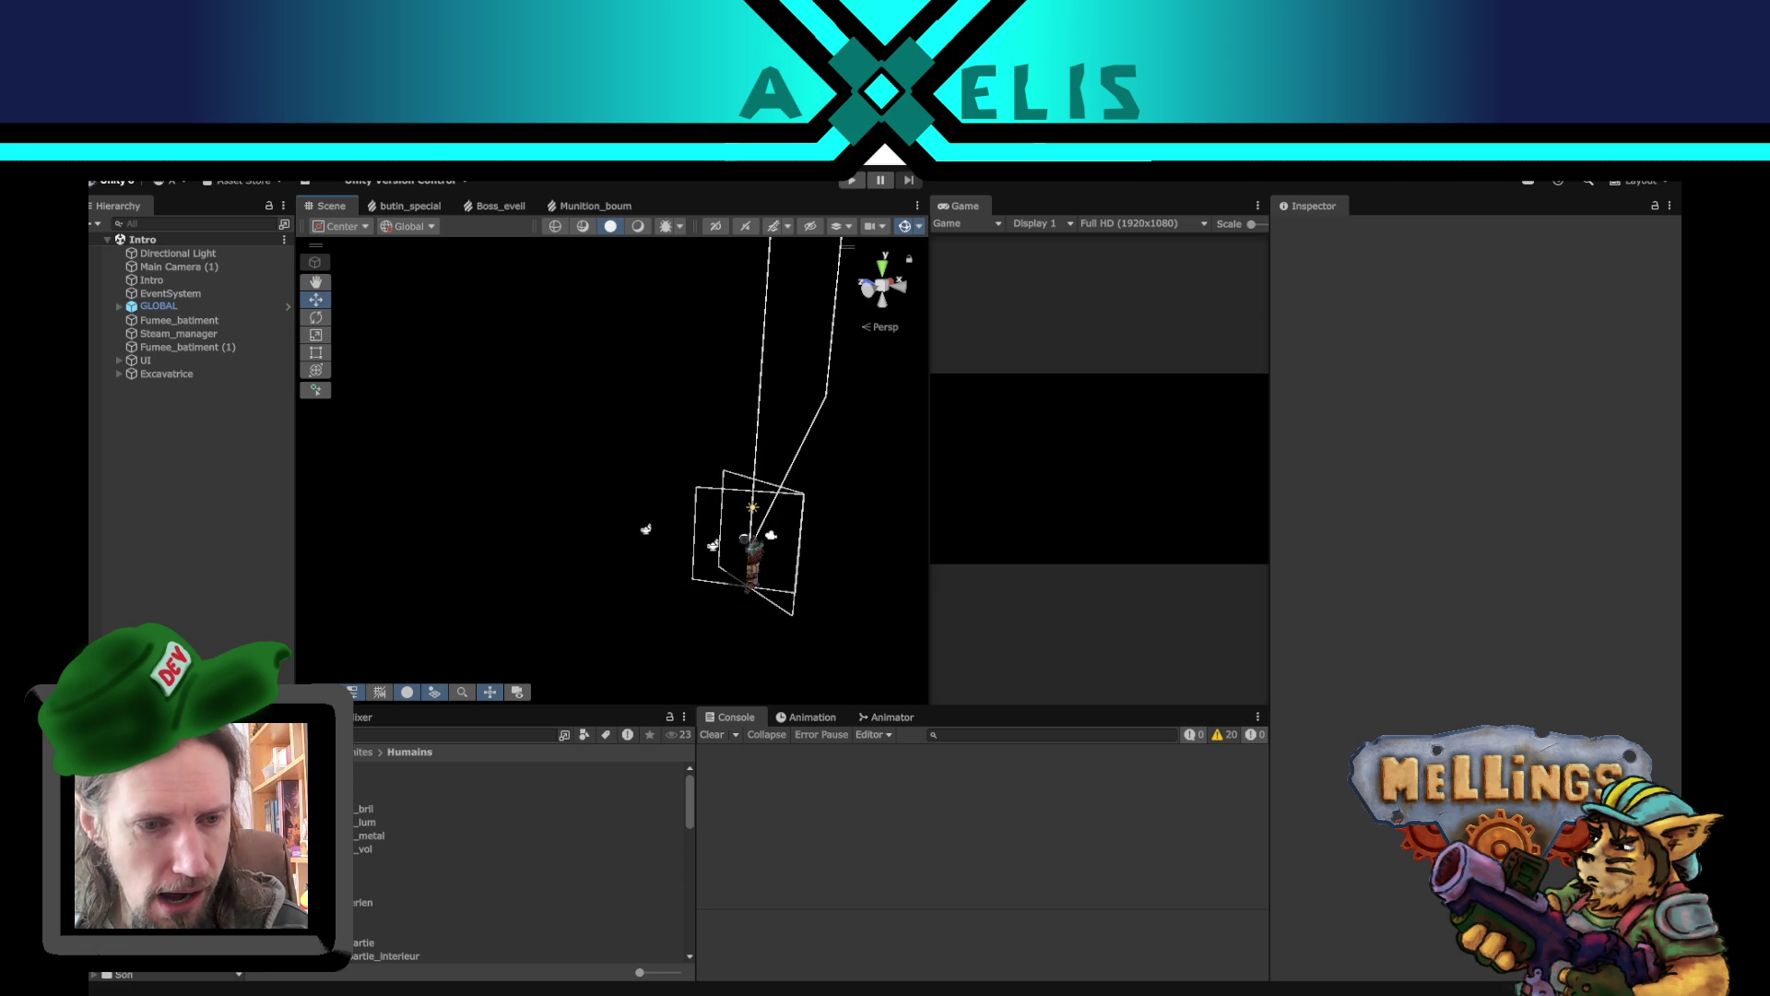
pyautogui.click(212, 830)
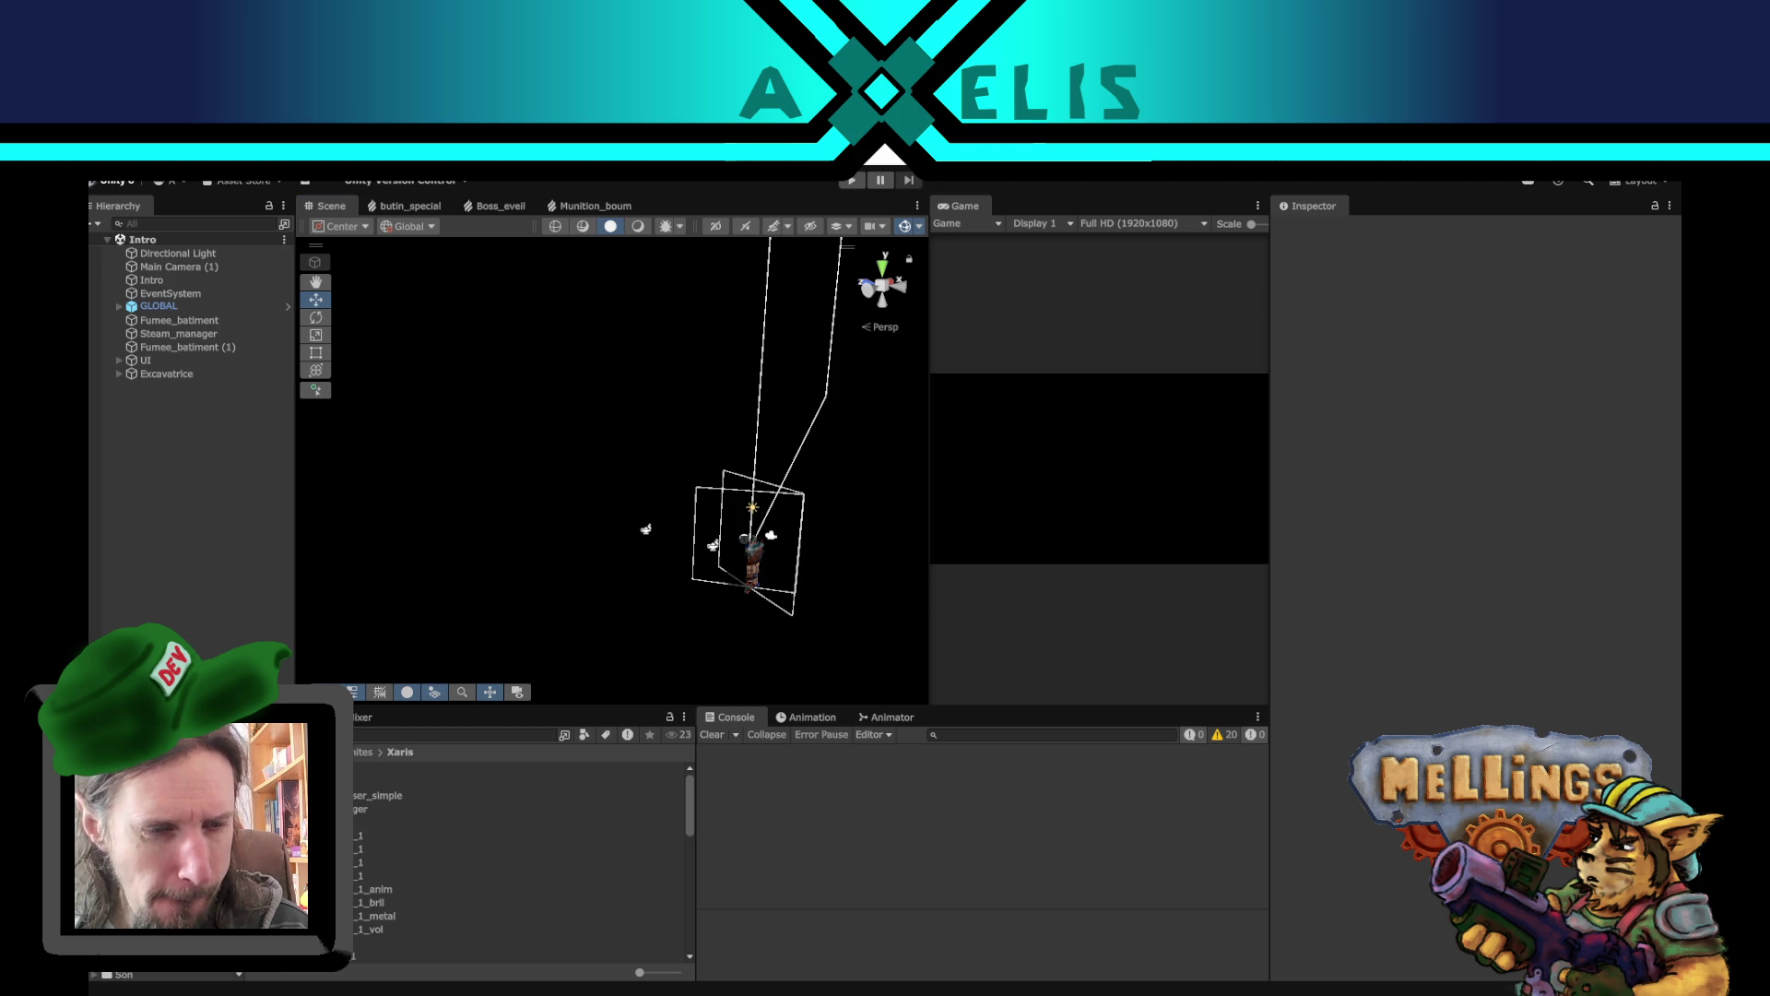
# - Open the Boss_xaris prefab and select the Cube under boss_principal
pyautogui.doubleClick(212, 782)
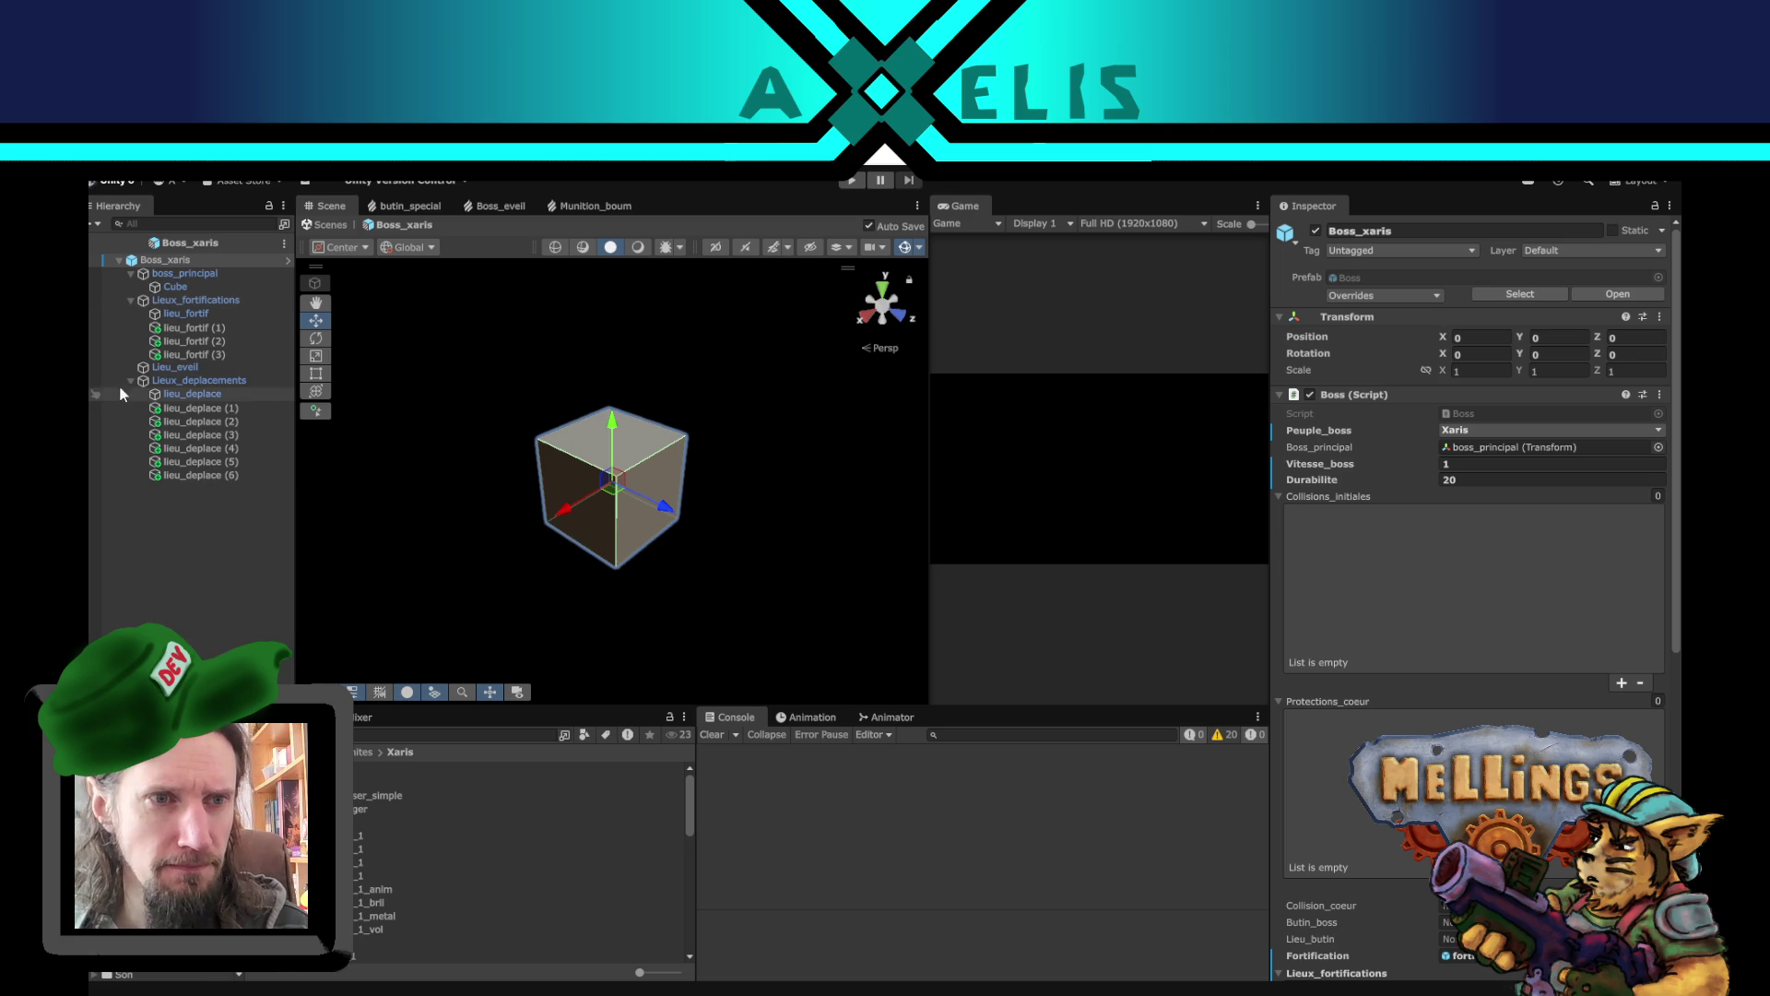
pyautogui.click(130, 274)
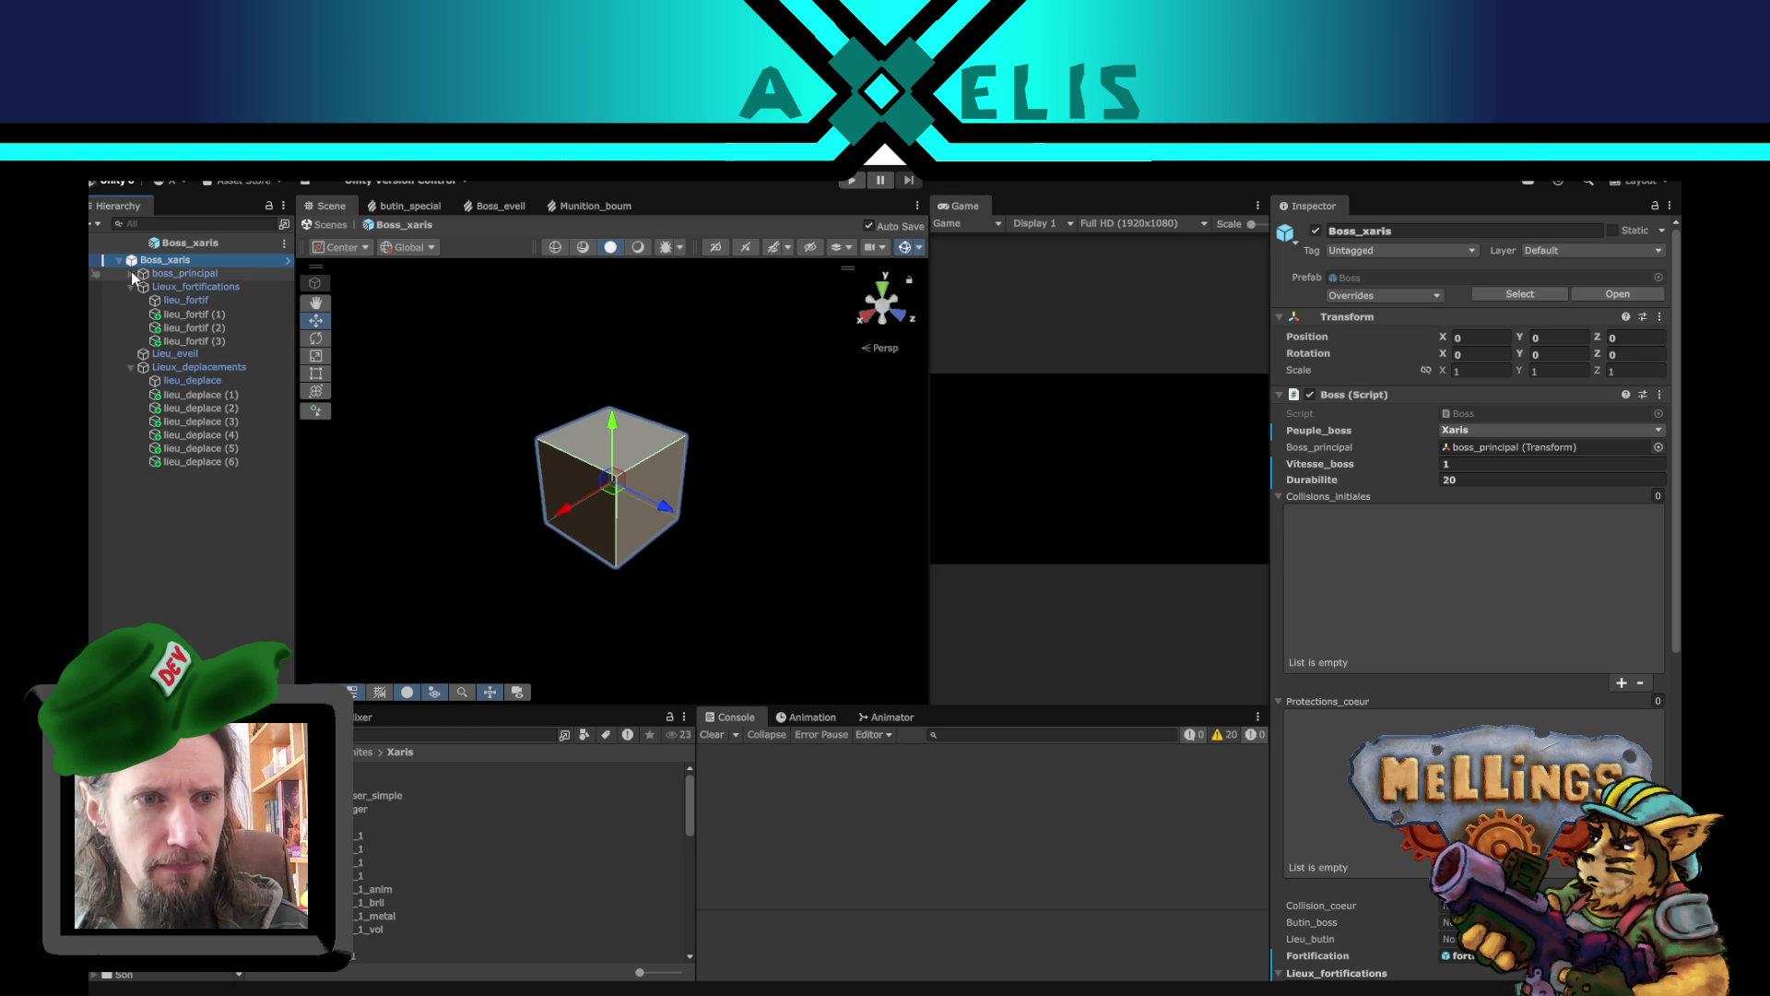
pyautogui.click(131, 273)
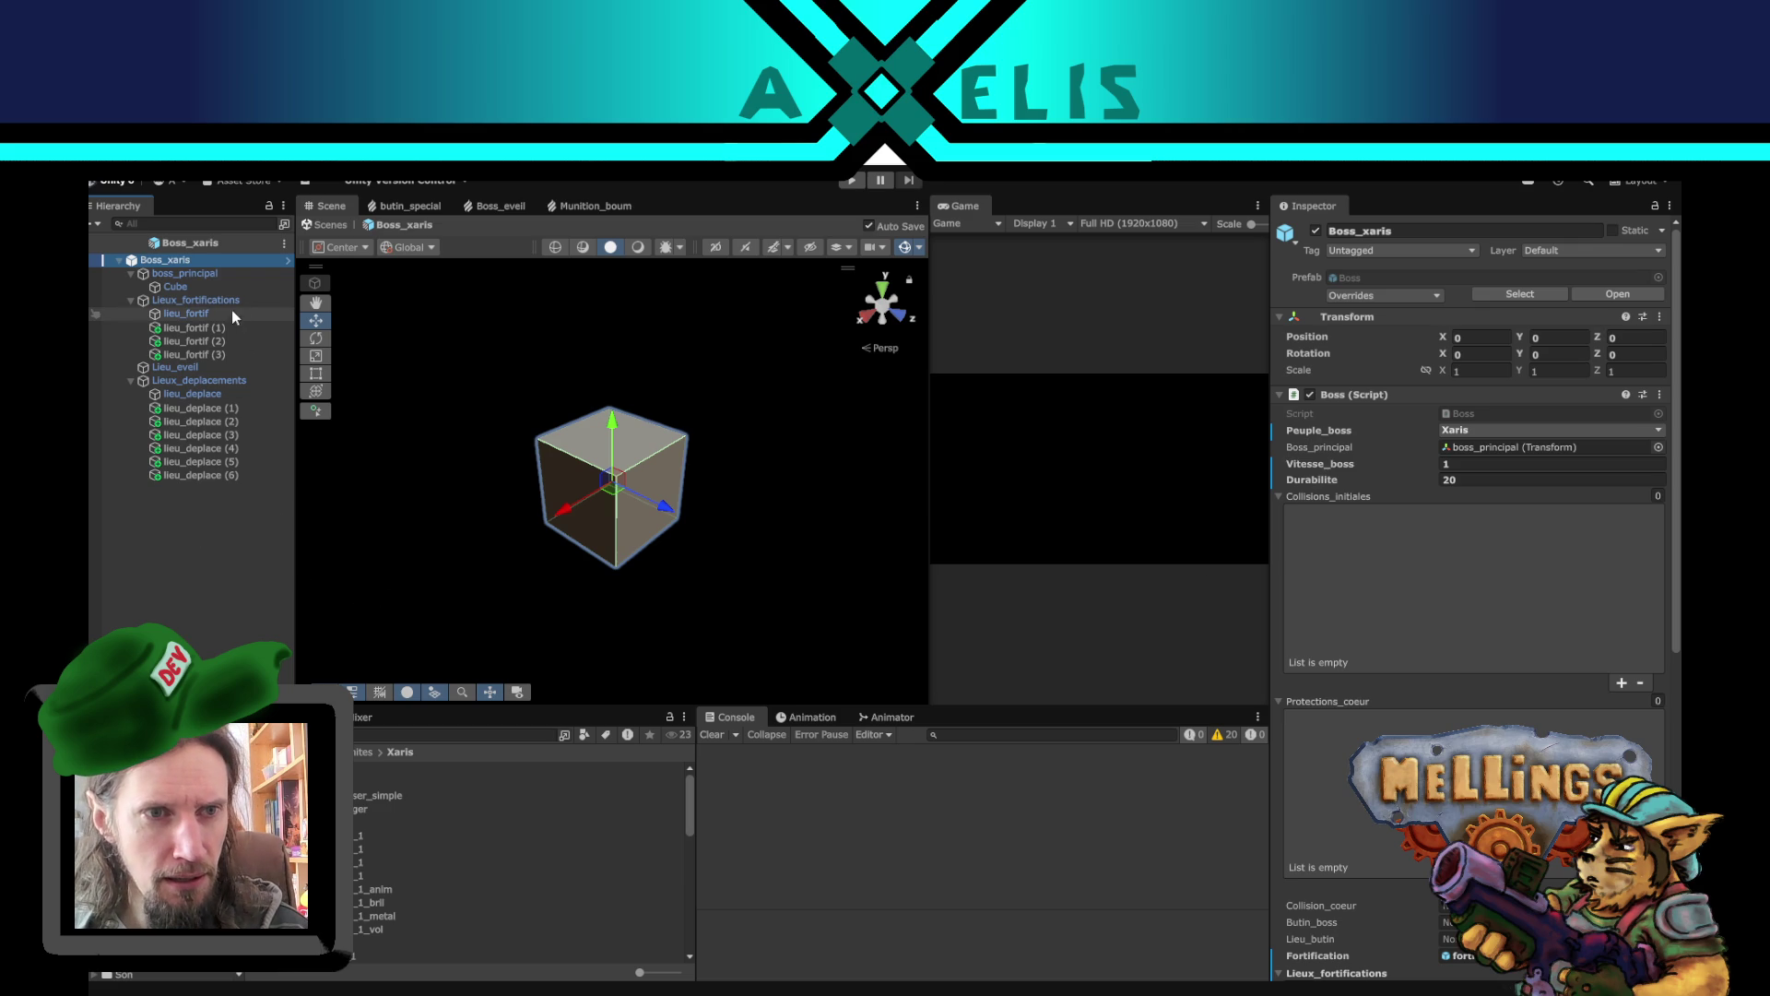
pyautogui.click(195, 286)
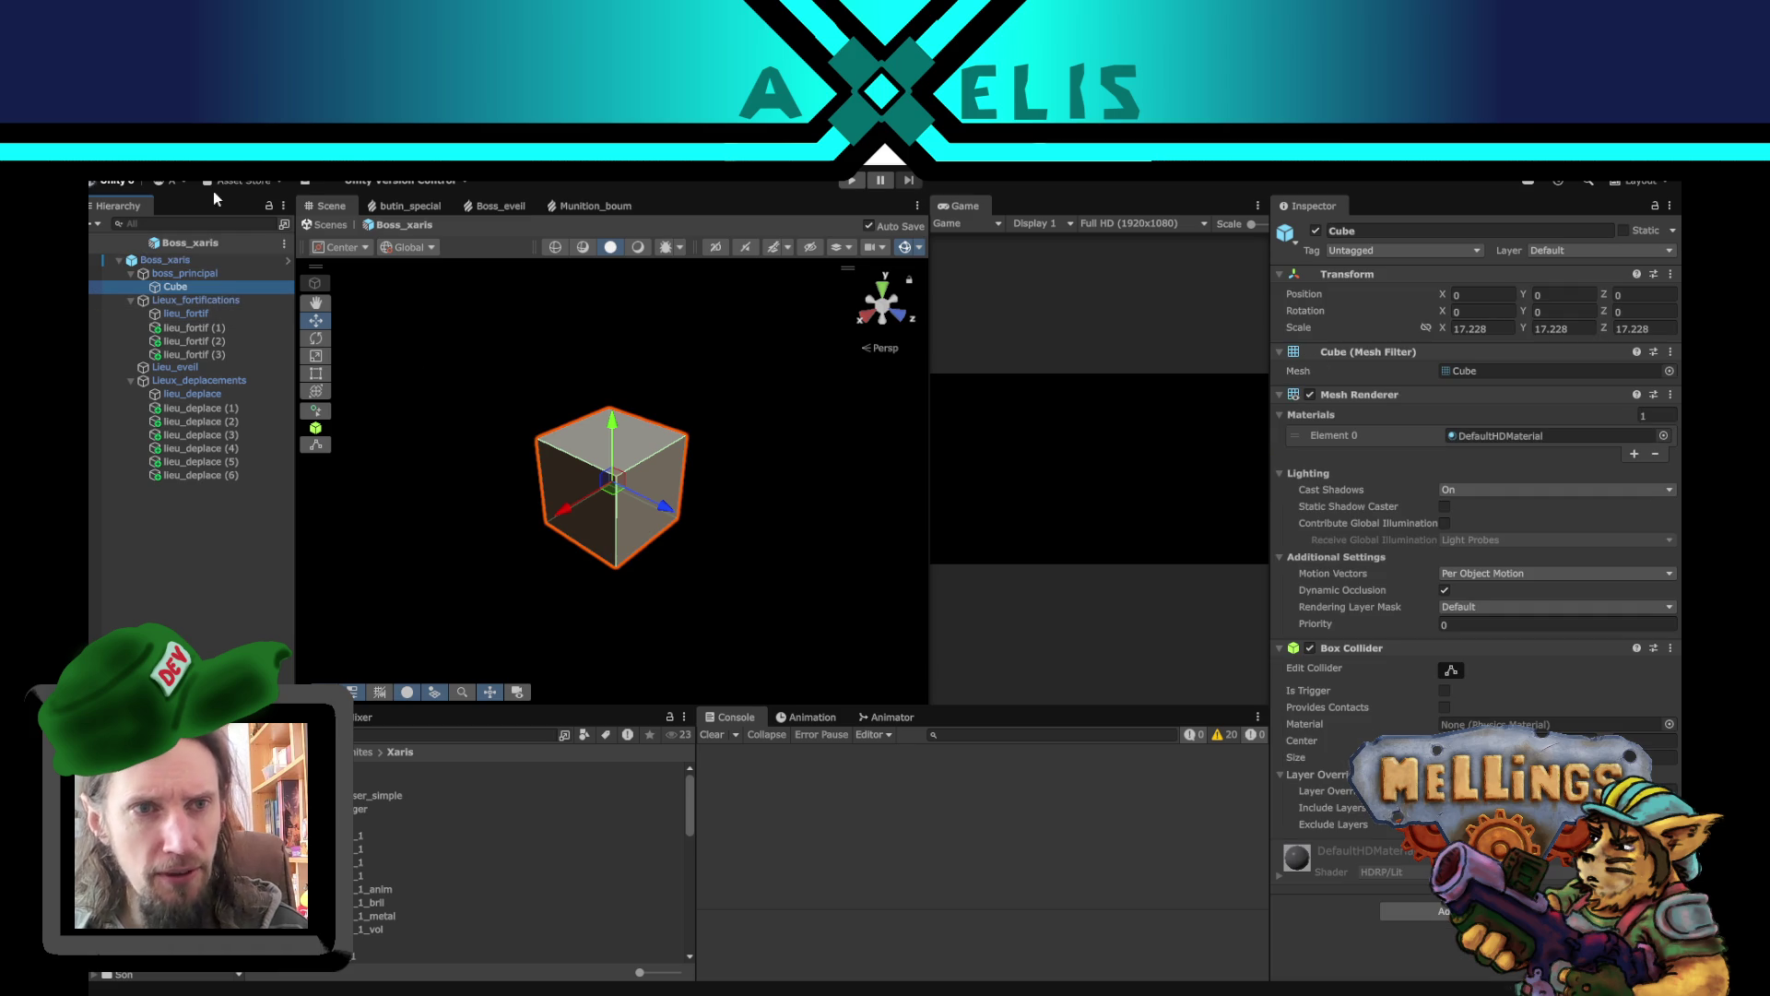
# - Add a Cylinder under boss_principal and delete the old Cube body
pyautogui.click(186, 273)
pyautogui.rightClick(185, 273)
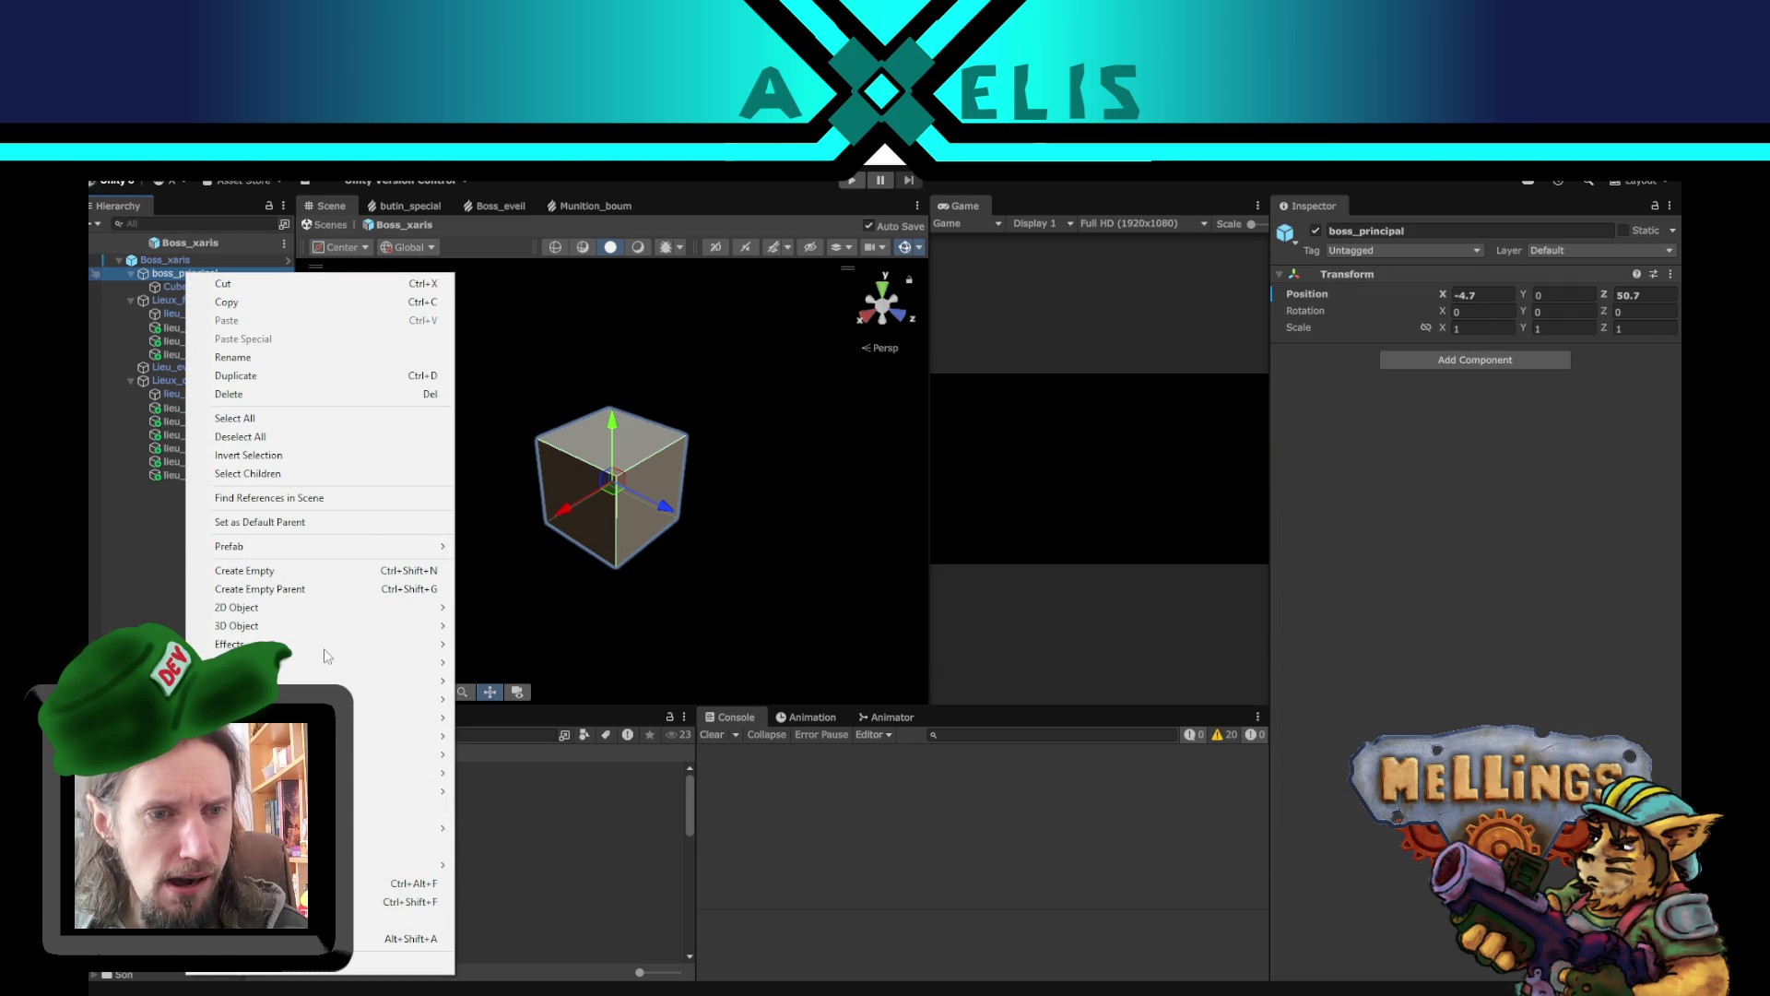
pyautogui.moveTo(354, 625)
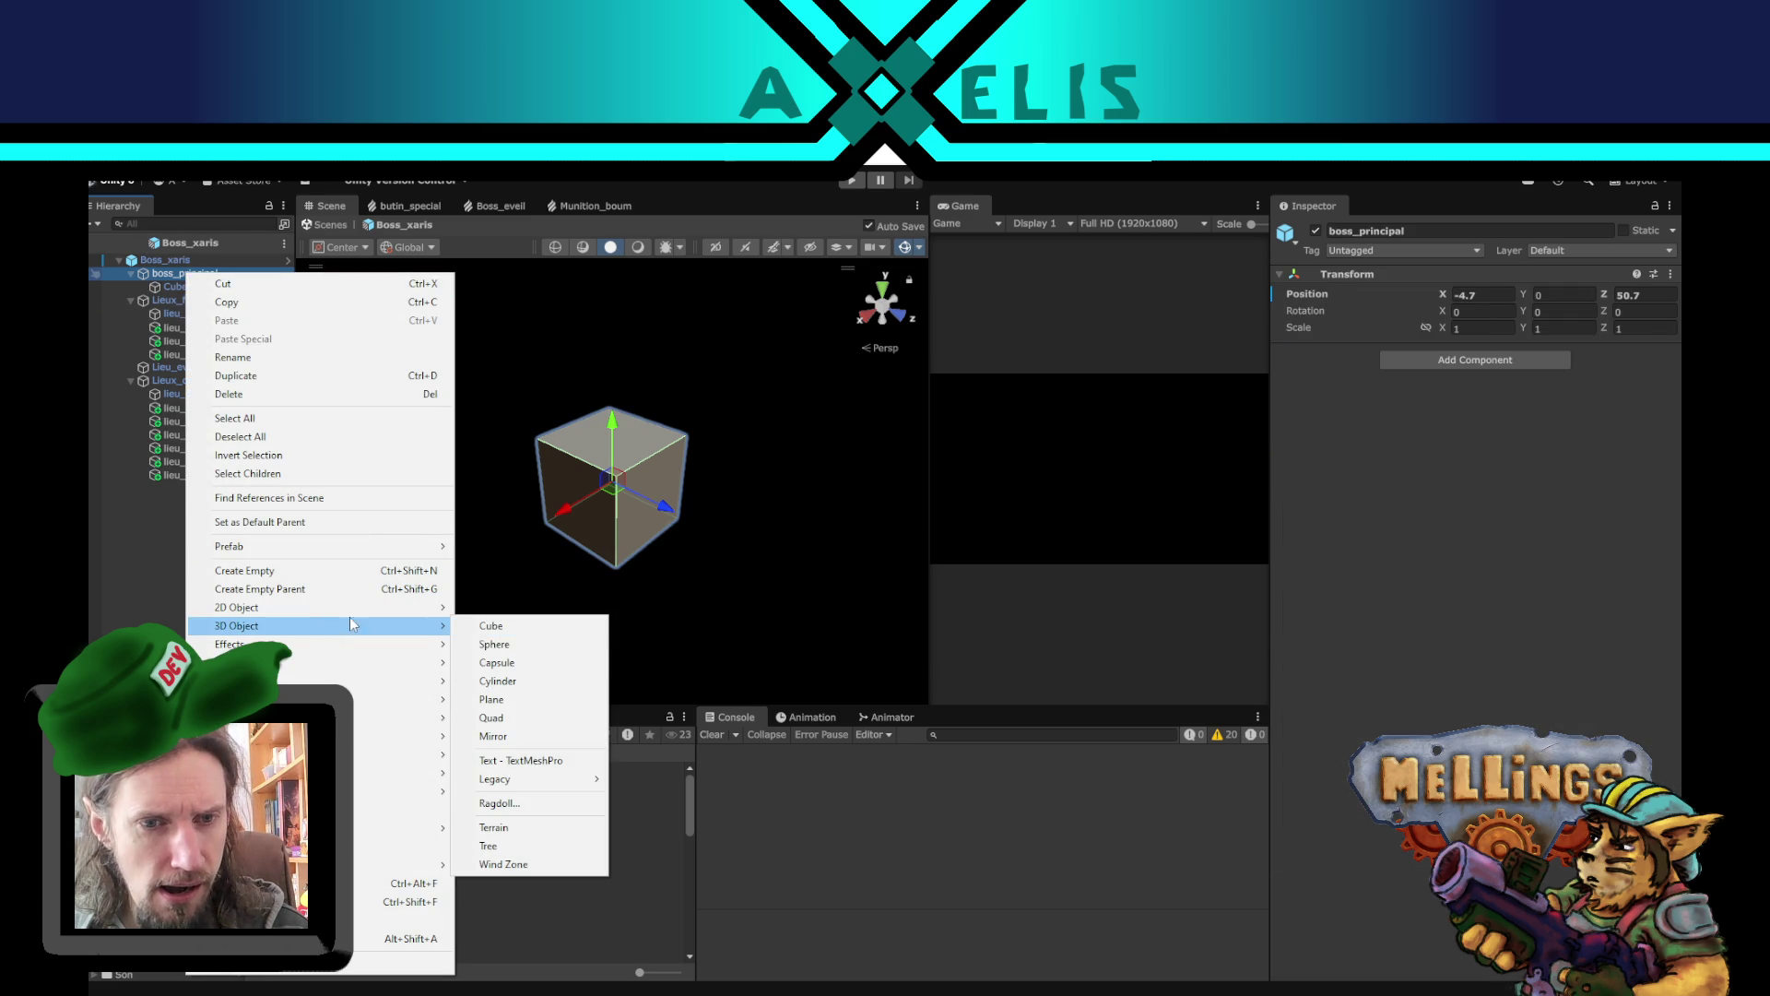
pyautogui.click(550, 681)
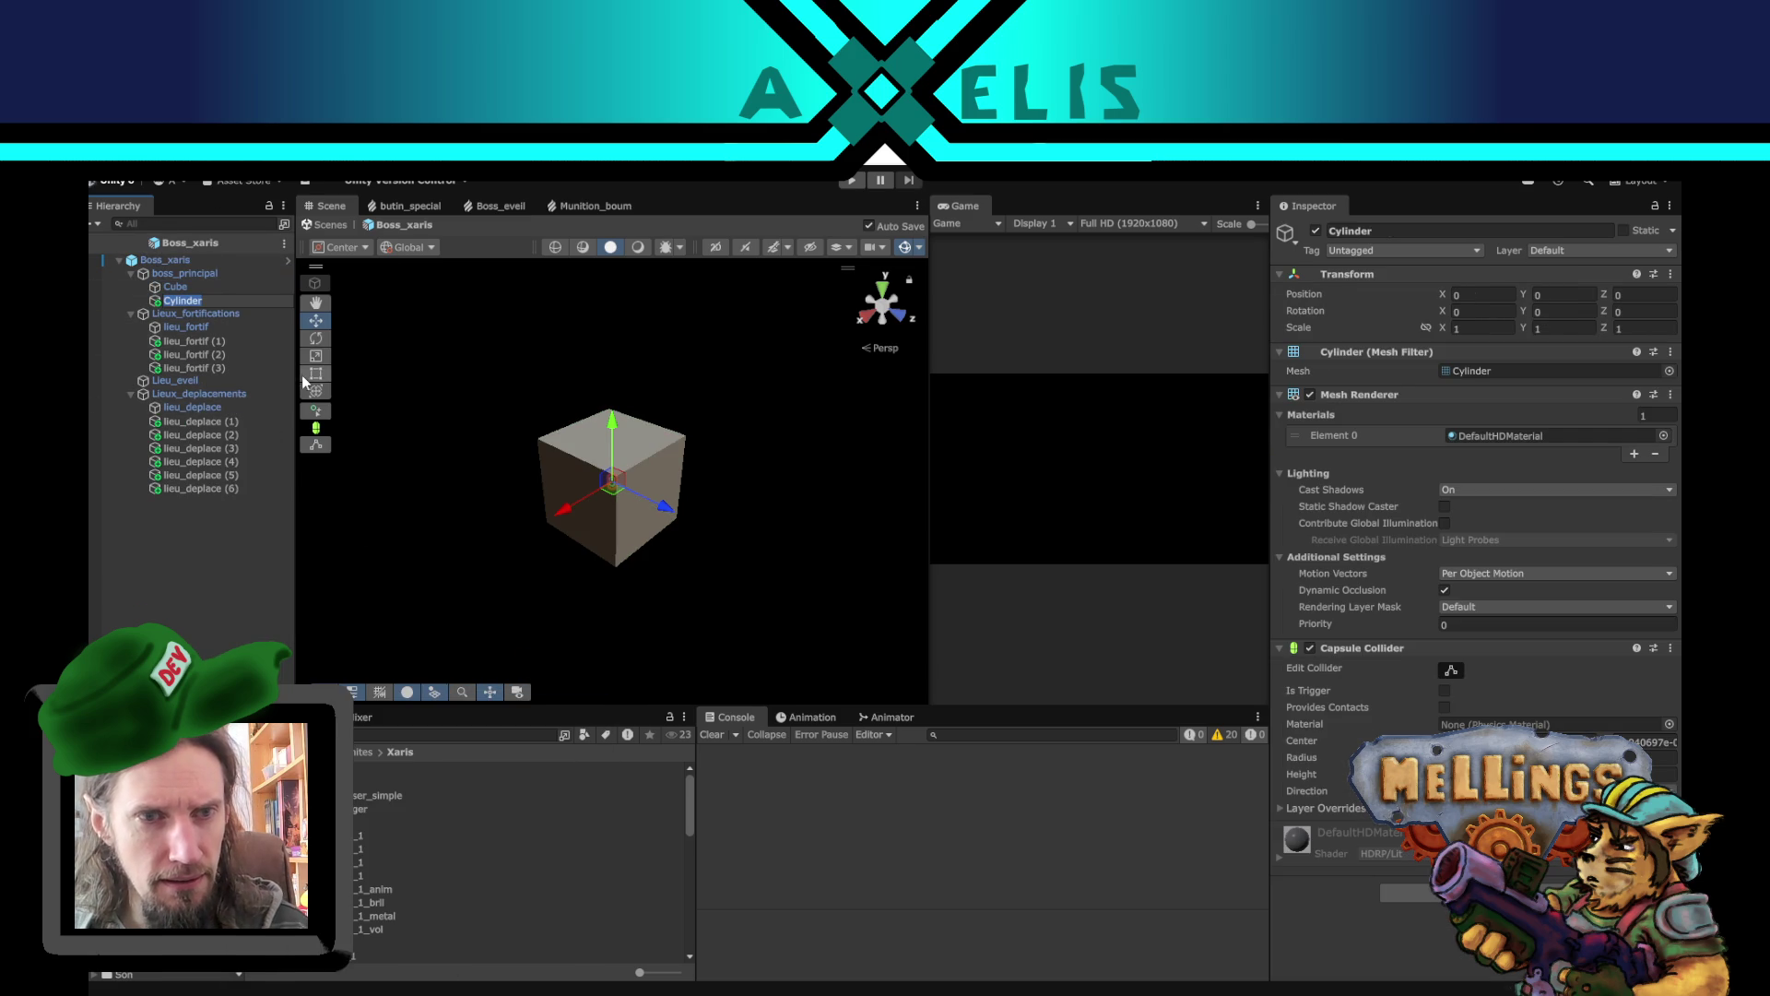
pyautogui.click(184, 290)
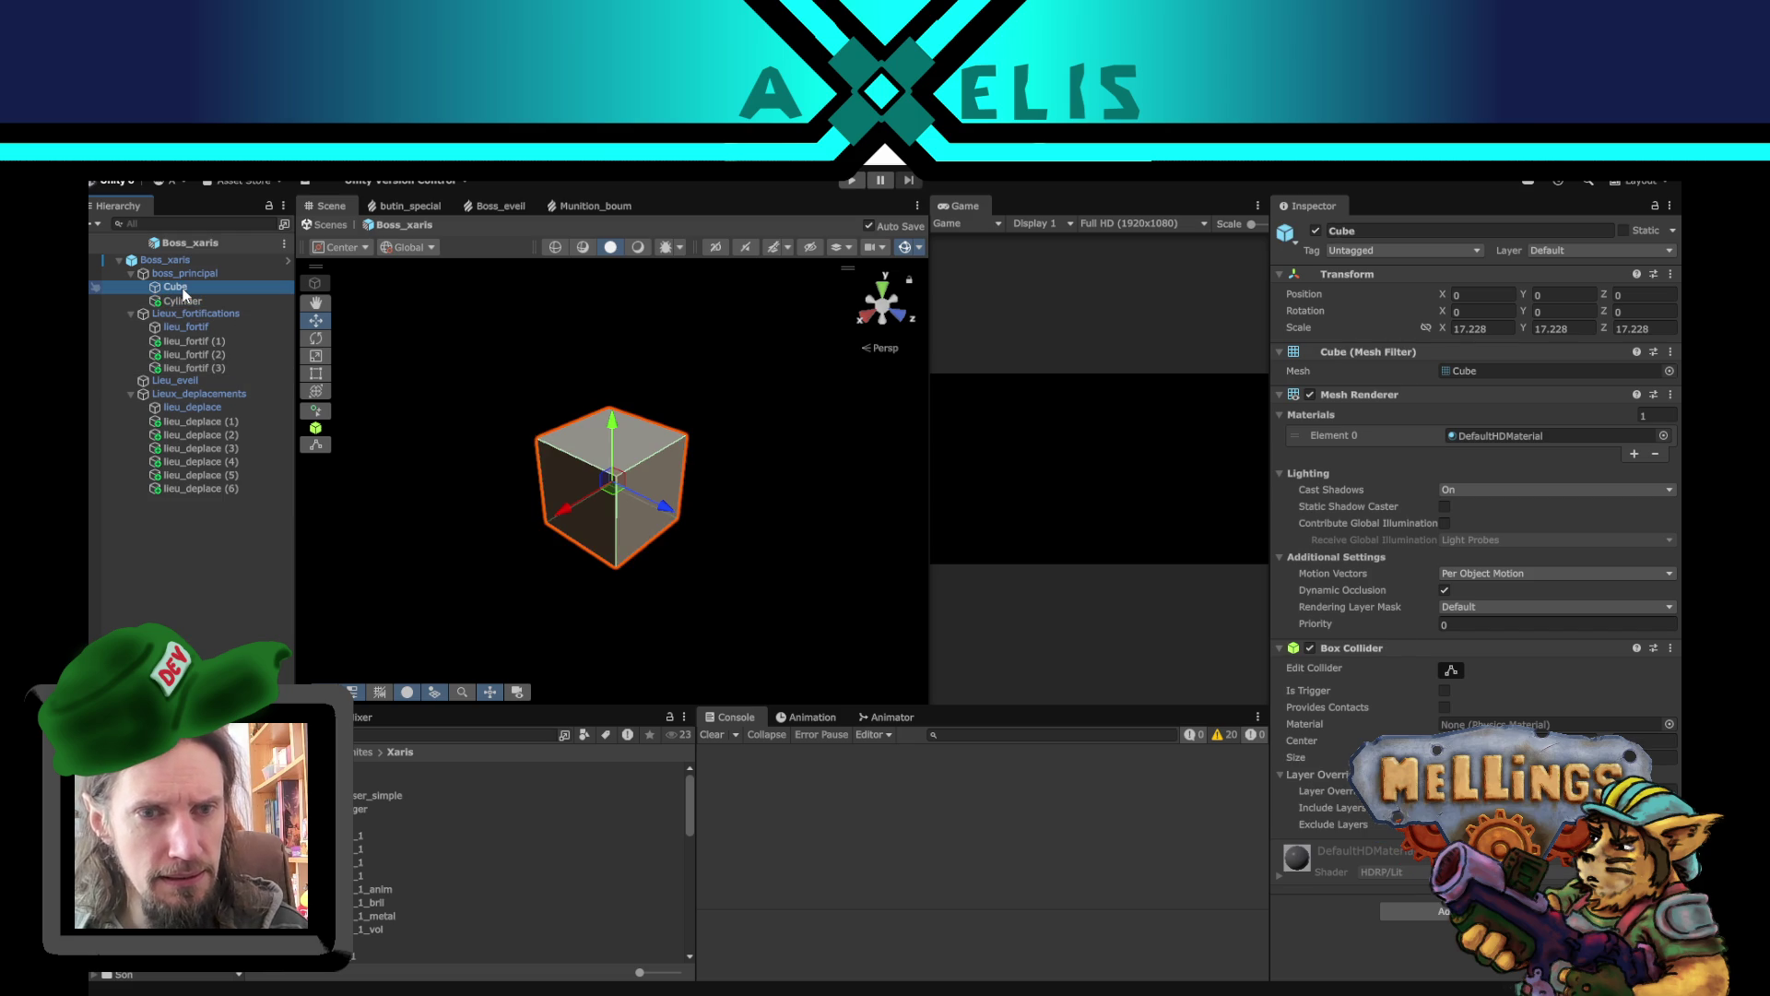
pyautogui.press('Delete')
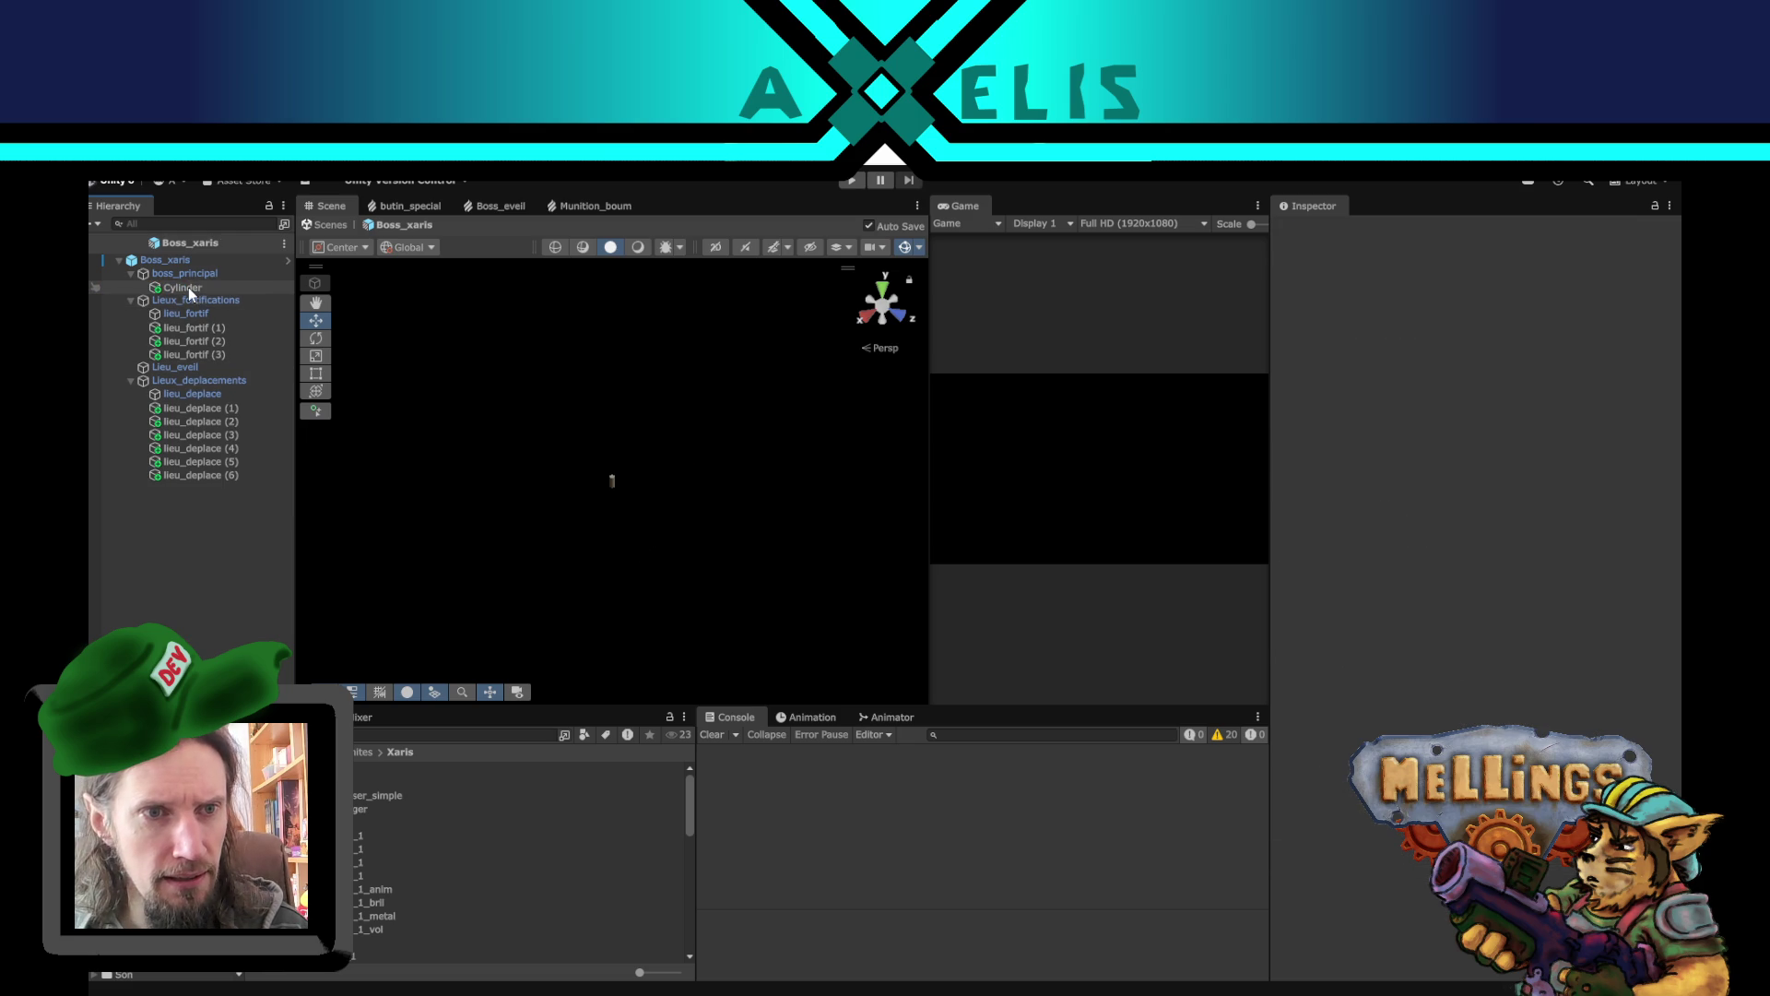
# - Scale the cylinder taller and wider, then raise it to Y 10
pyautogui.click(188, 286)
pyautogui.moveTo(502, 461)
pyautogui.mouseDown()
pyautogui.moveTo(593, 376)
pyautogui.moveTo(579, 365)
pyautogui.moveTo(544, 439)
pyautogui.mouseUp()
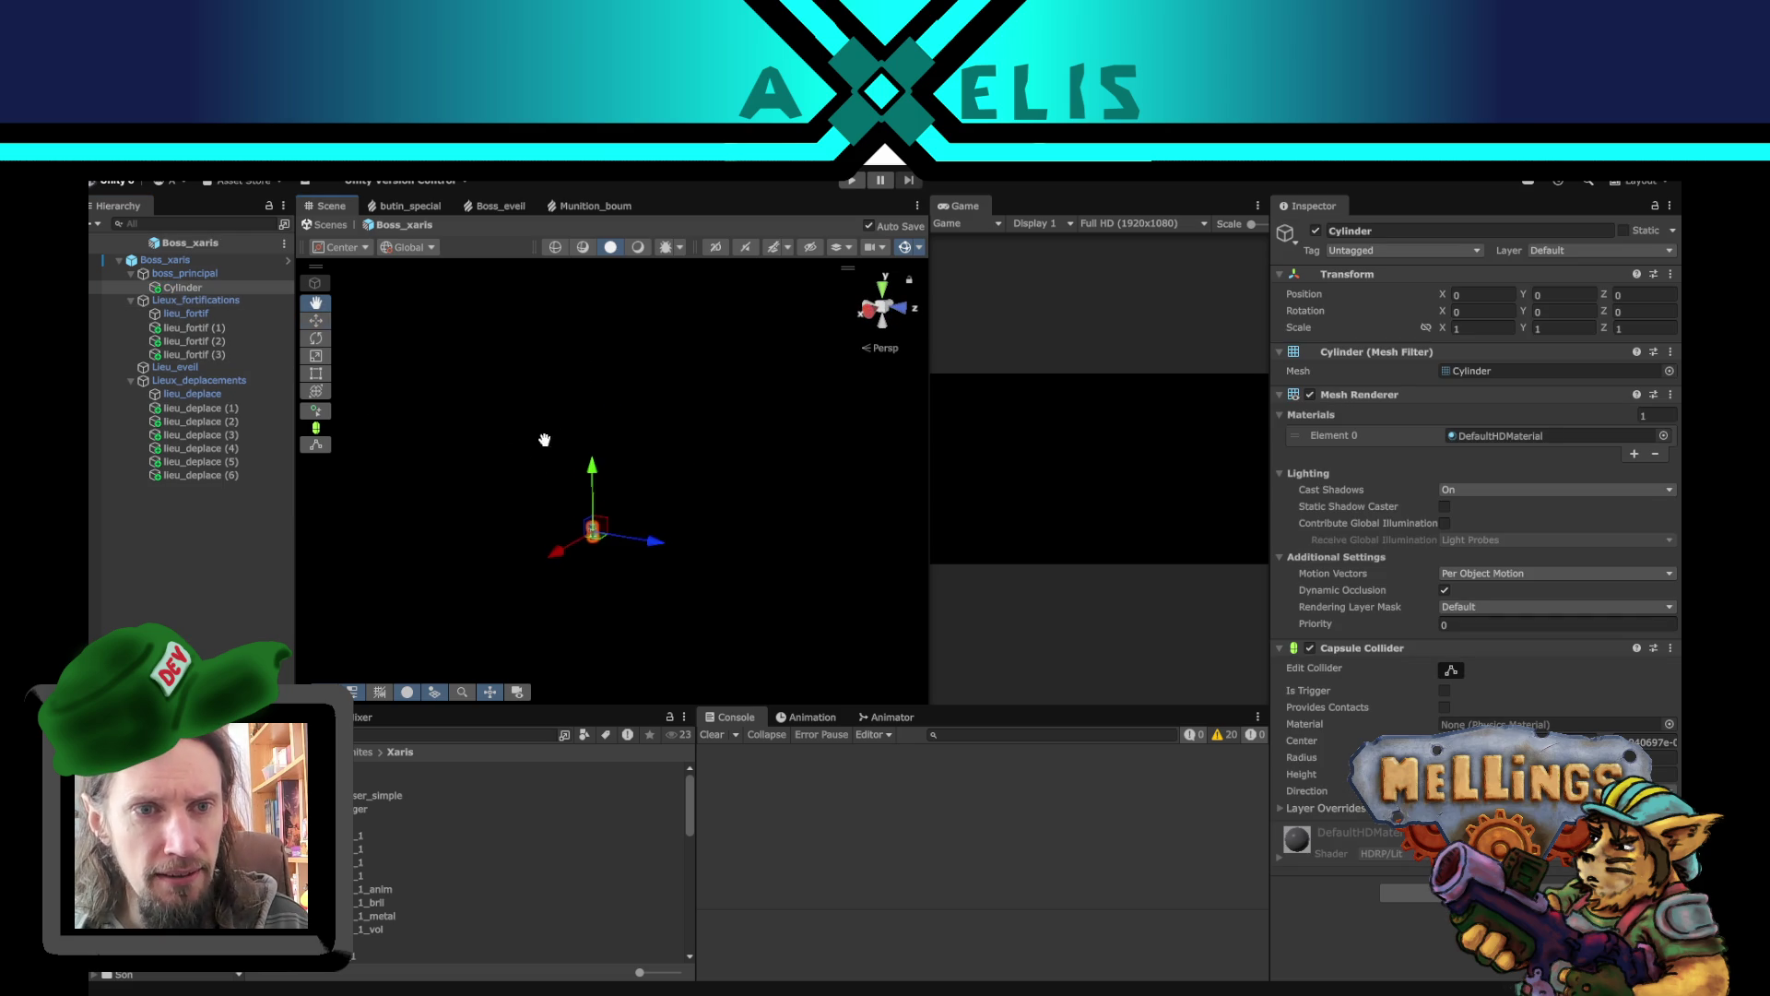
pyautogui.click(316, 356)
pyautogui.moveTo(587, 474); pyautogui.dragTo(588, 416)
pyautogui.moveTo(585, 536); pyautogui.dragTo(937, 519)
pyautogui.click(316, 320)
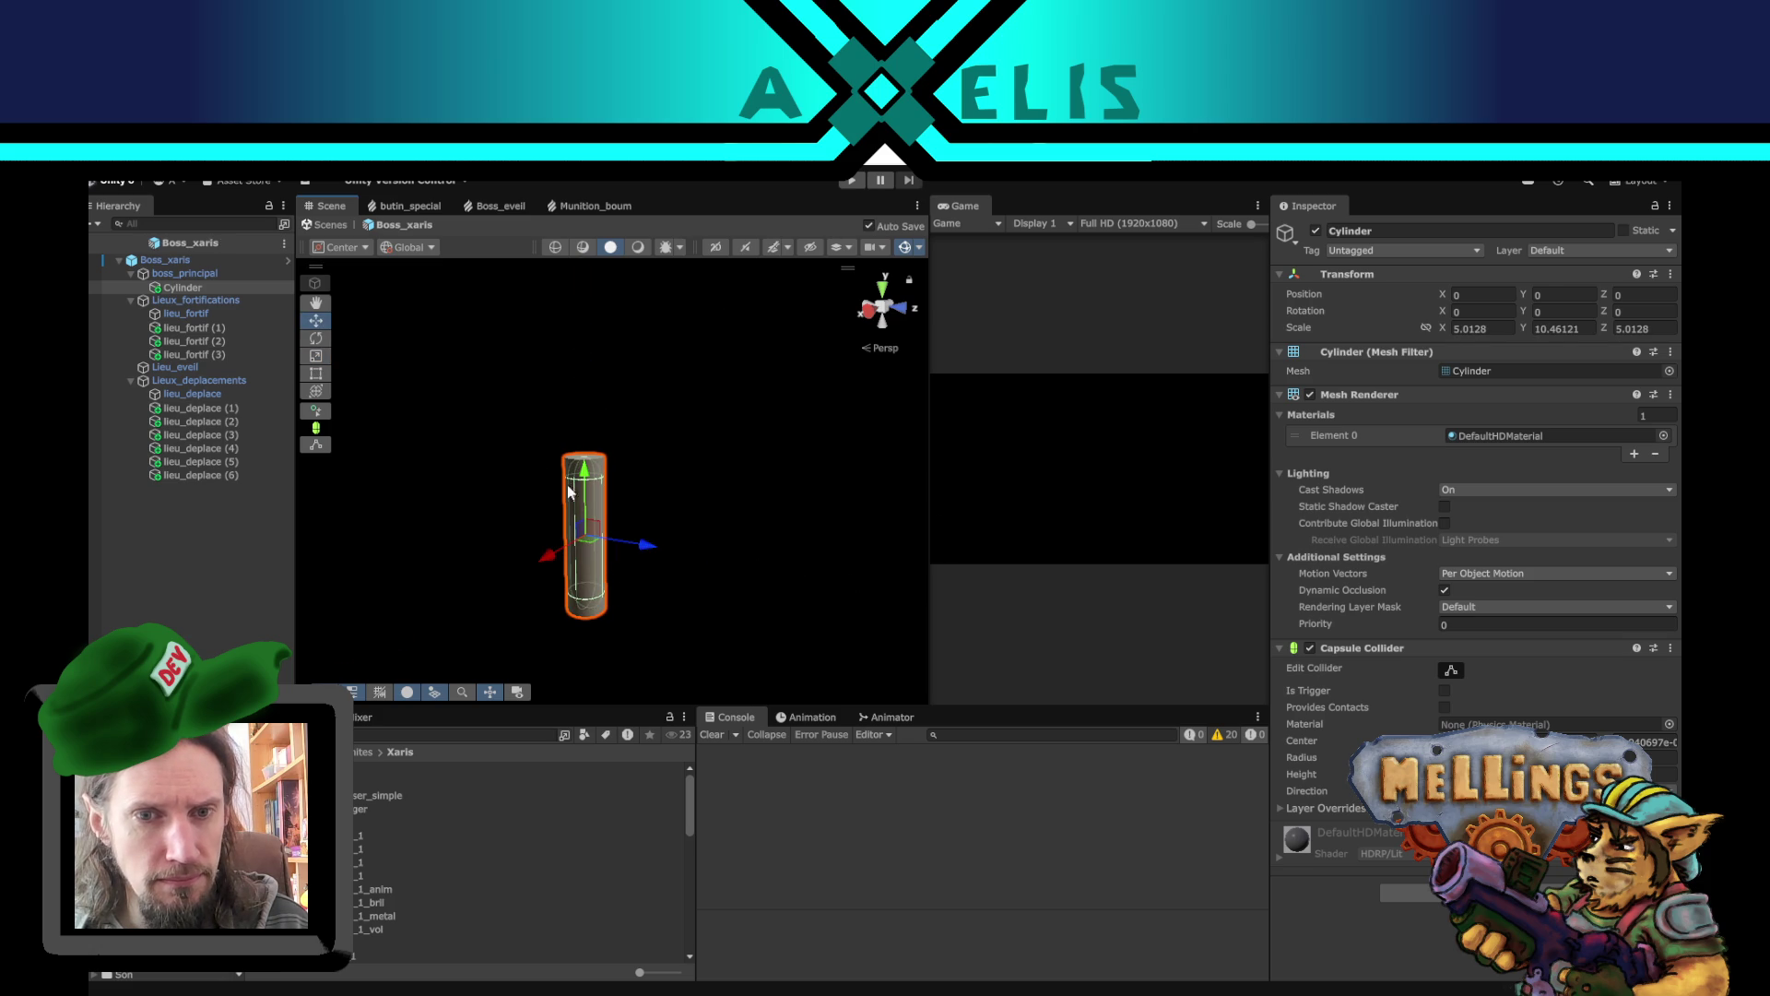
pyautogui.moveTo(584, 473); pyautogui.dragTo(583, 395)
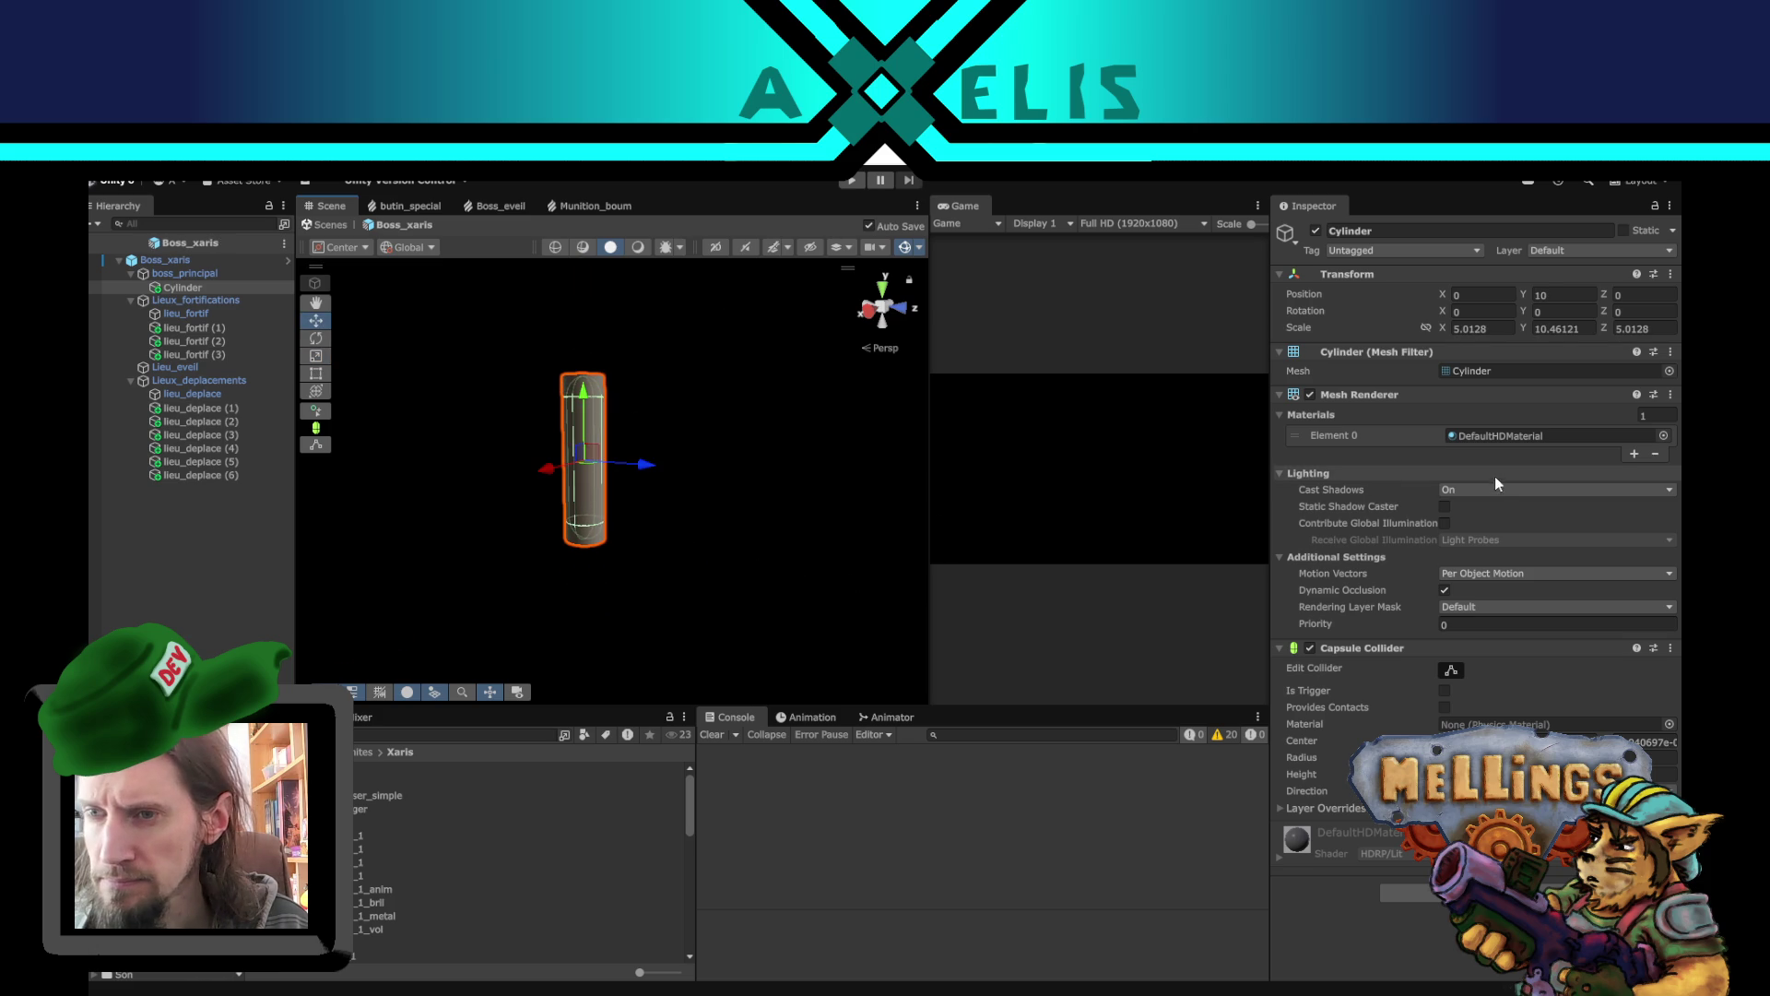
# - Disable the cylinder's Capsule Collider and add it as Element 0 of Boss_xaris's Collisions_initiales
pyautogui.click(1311, 648)
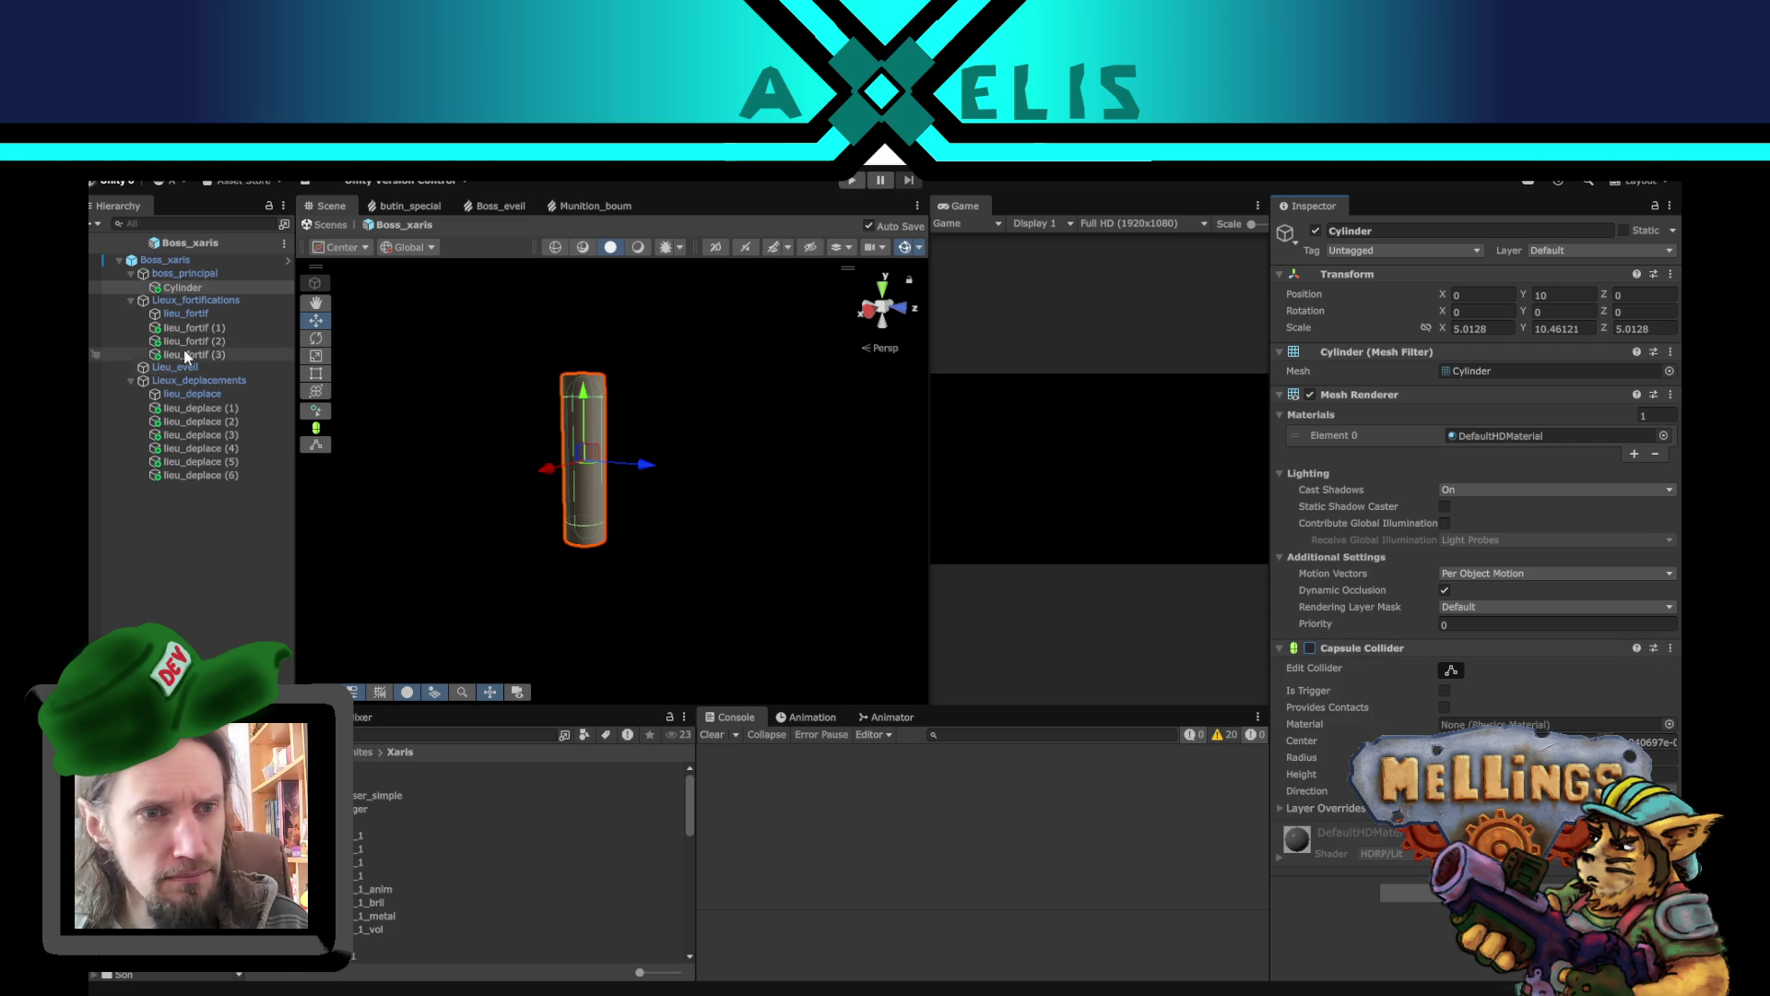
pyautogui.click(175, 262)
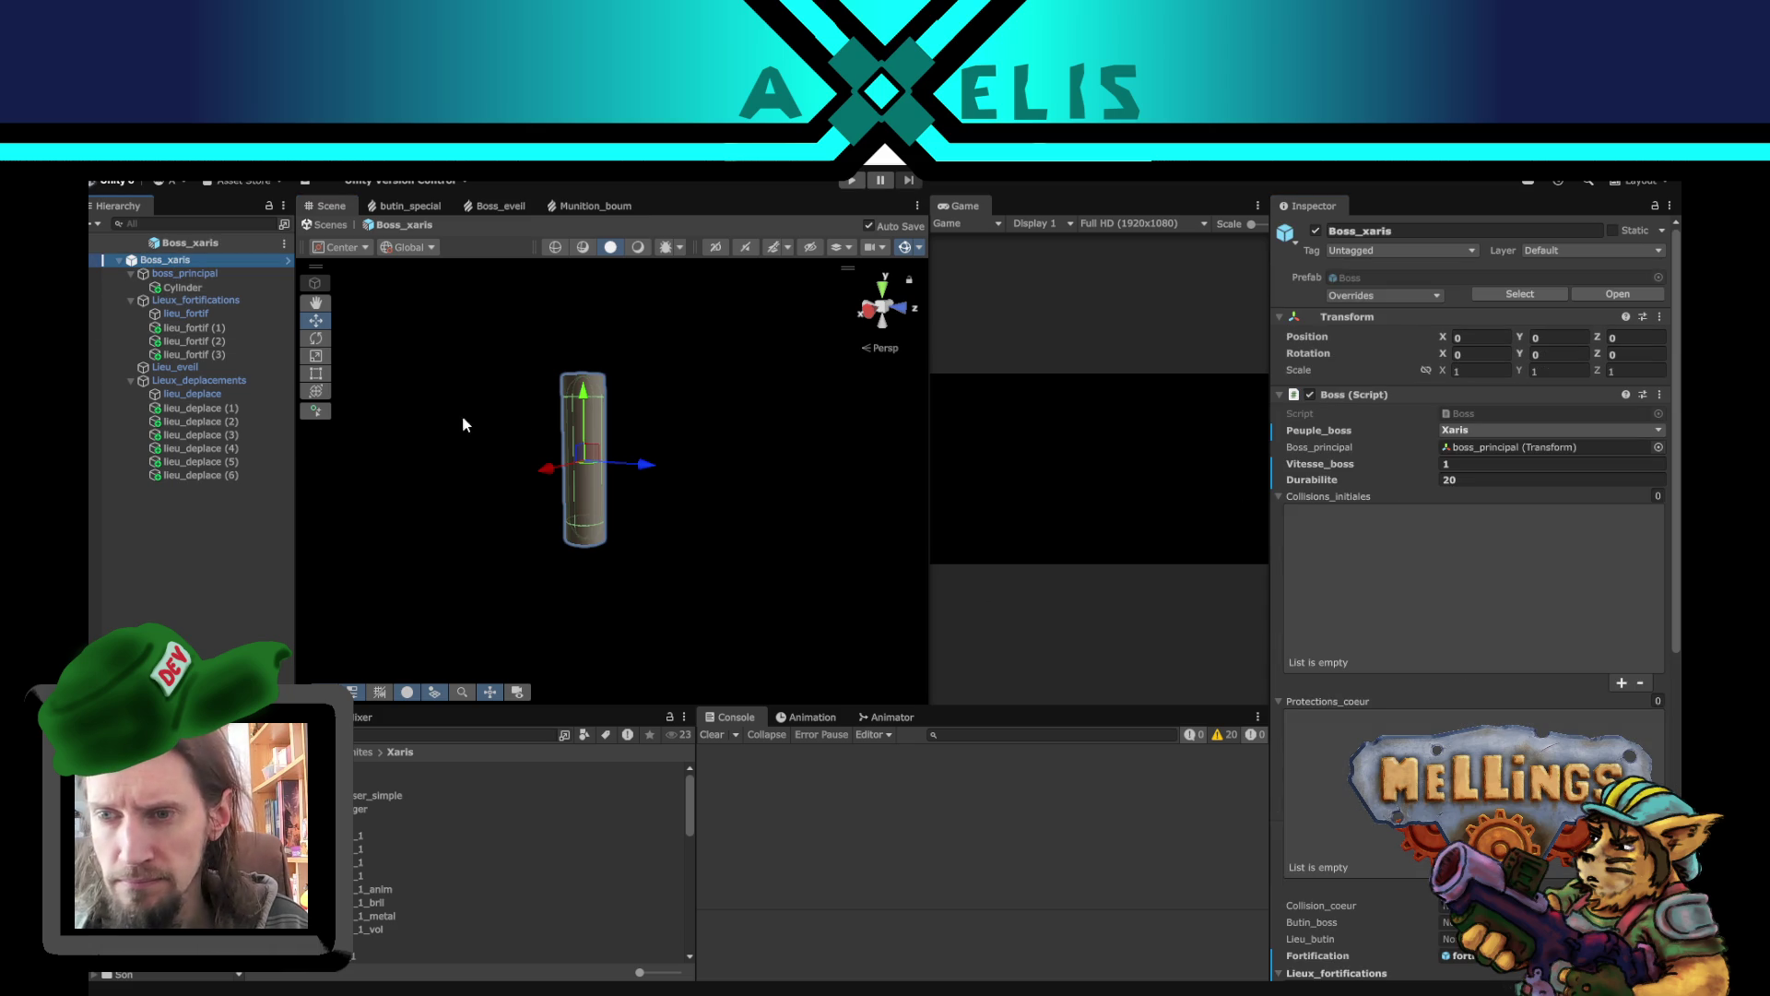
pyautogui.moveTo(1008, 434)
pyautogui.mouseDown()
pyautogui.moveTo(1397, 502)
pyautogui.moveTo(1386, 515)
pyautogui.mouseUp()
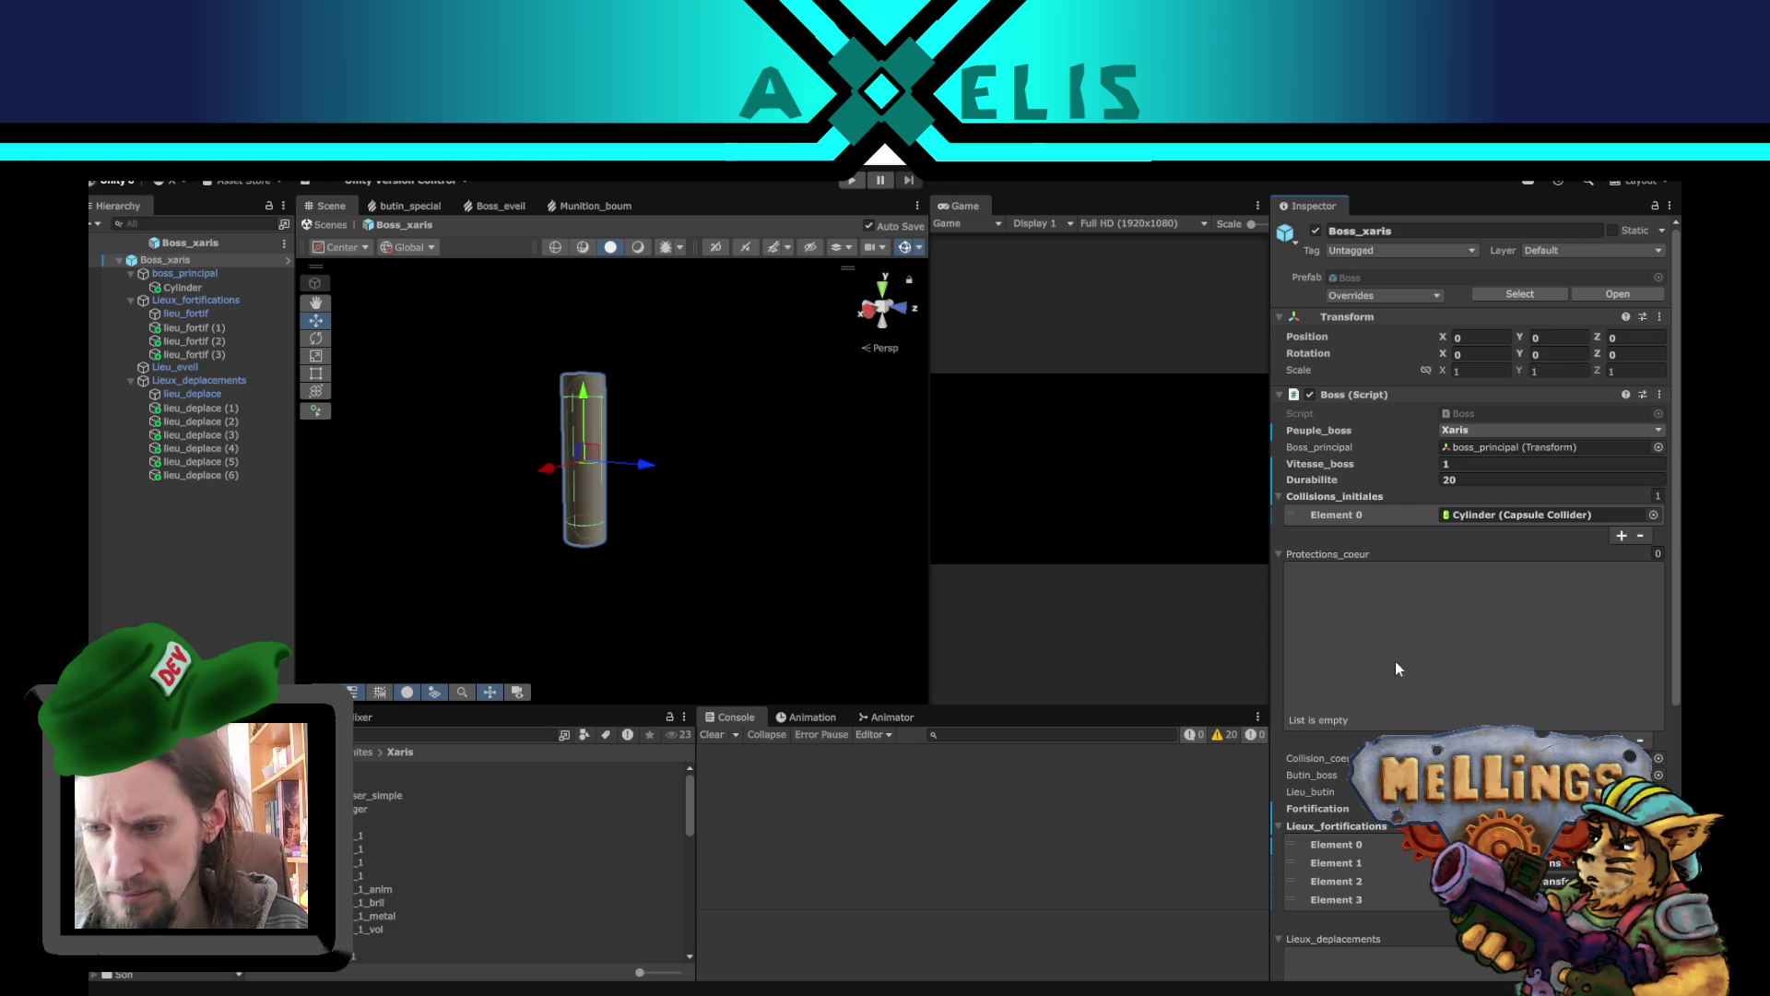
pyautogui.scroll(-3, 1394, 665)
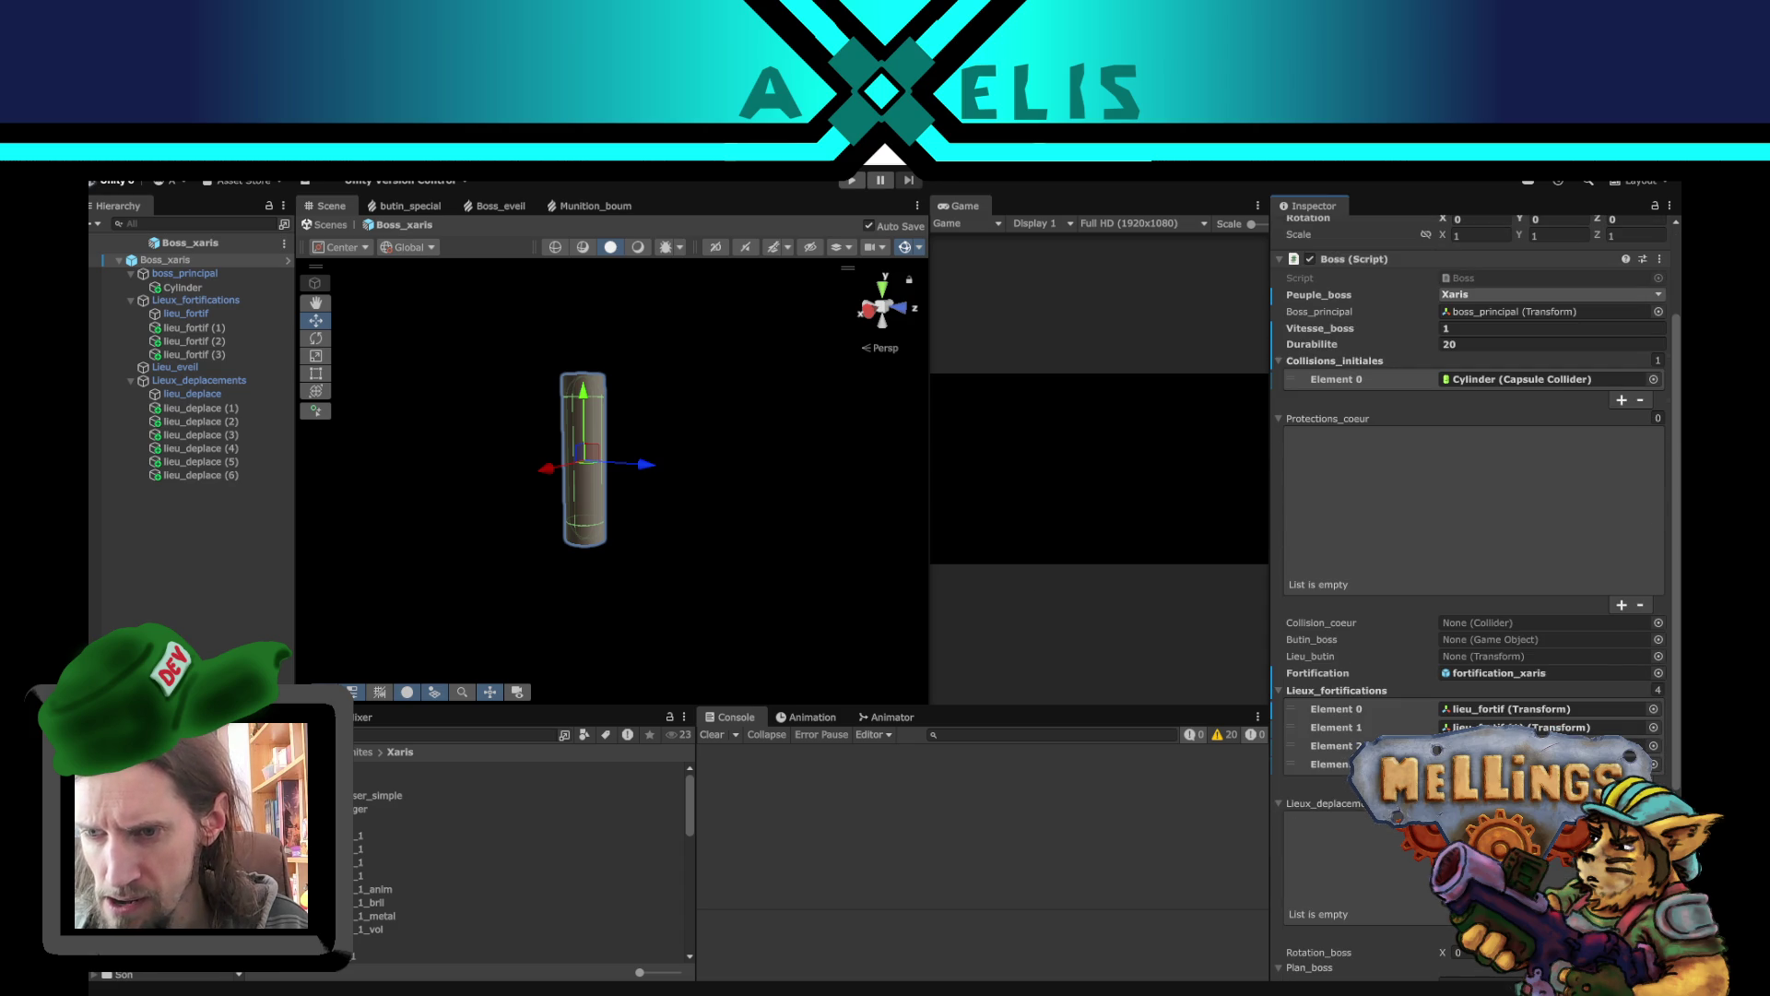
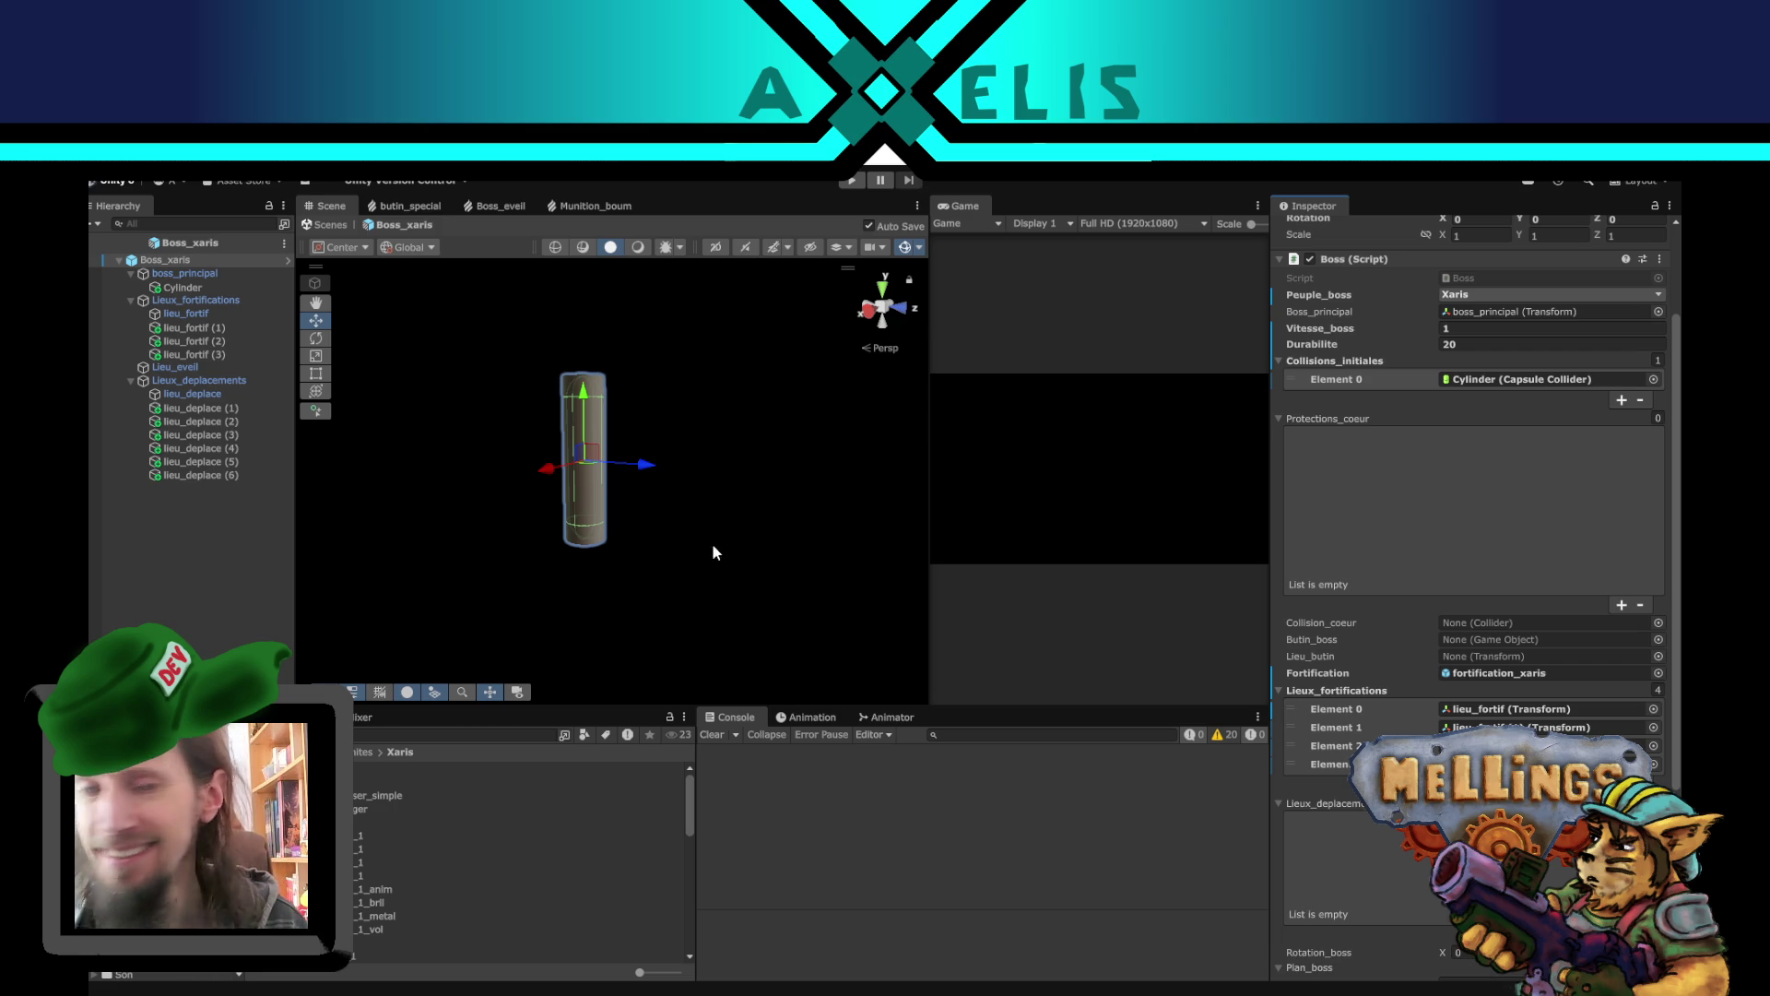
# - Lock the Inspector and drag lieu_deplace through lieu_deplace (6) onto Lieux_deplacements
pyautogui.moveTo(551, 528)
pyautogui.mouseDown()
pyautogui.moveTo(583, 561)
pyautogui.moveTo(585, 660)
pyautogui.moveTo(564, 621)
pyautogui.mouseUp()
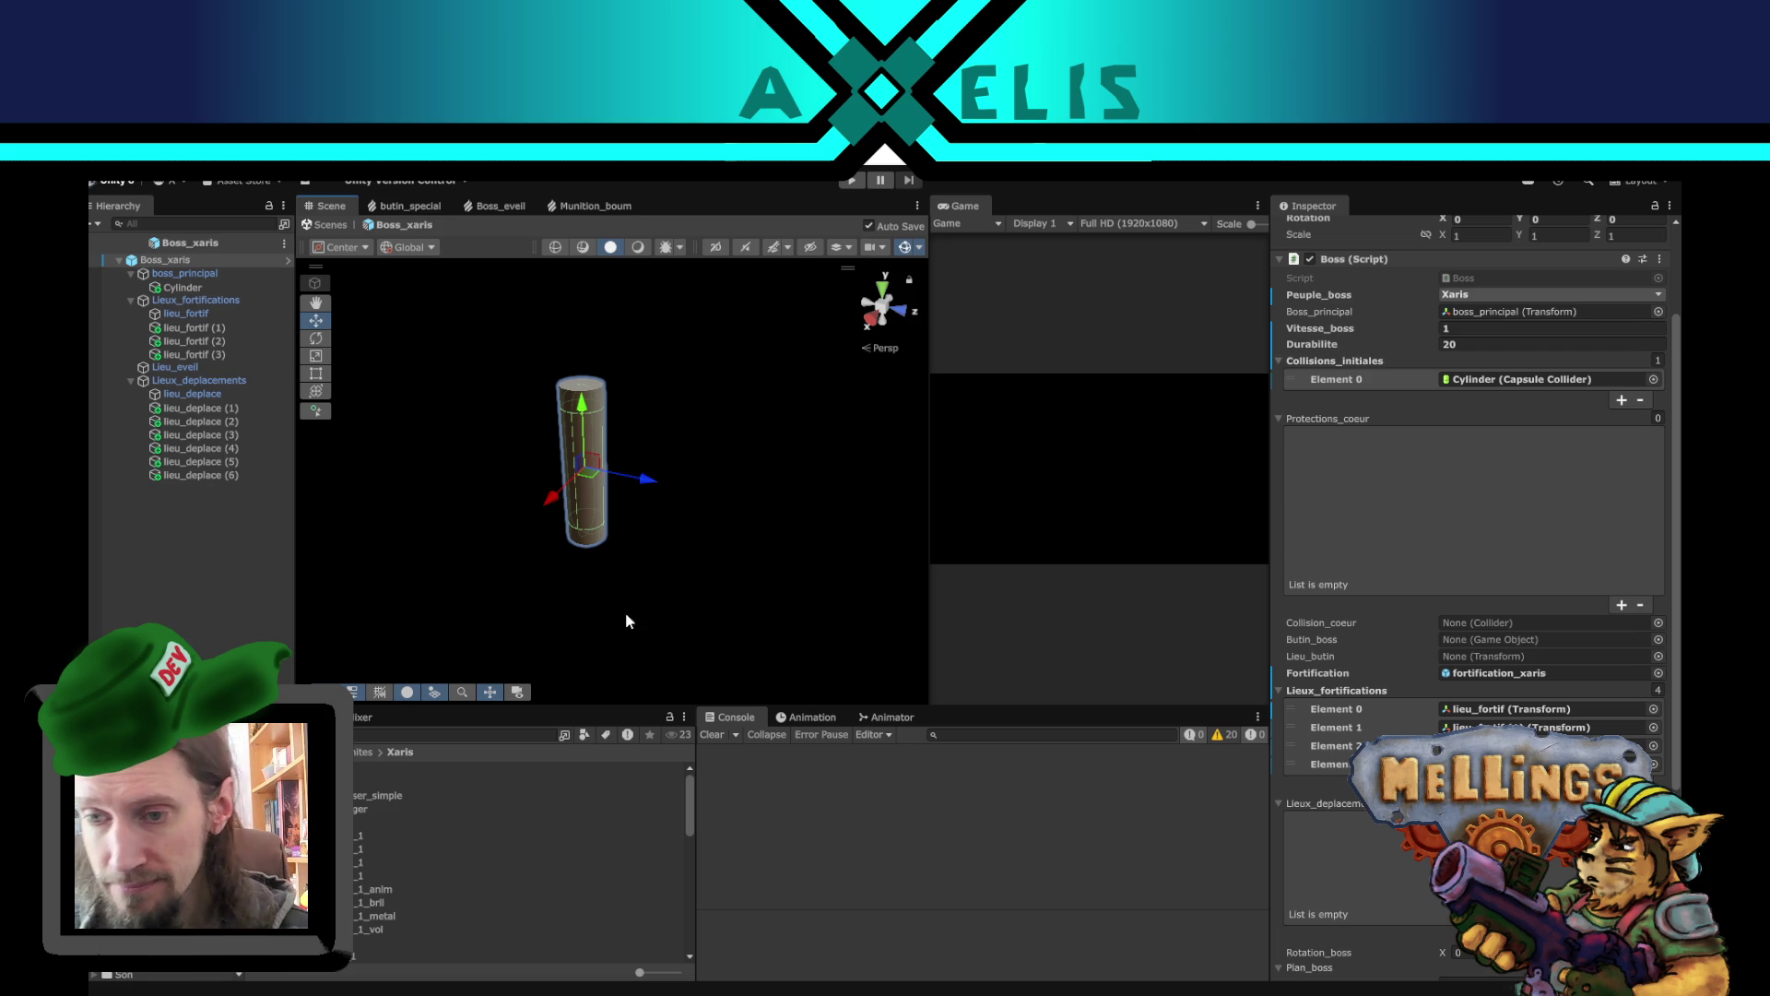
pyautogui.scroll(-3, 1420, 634)
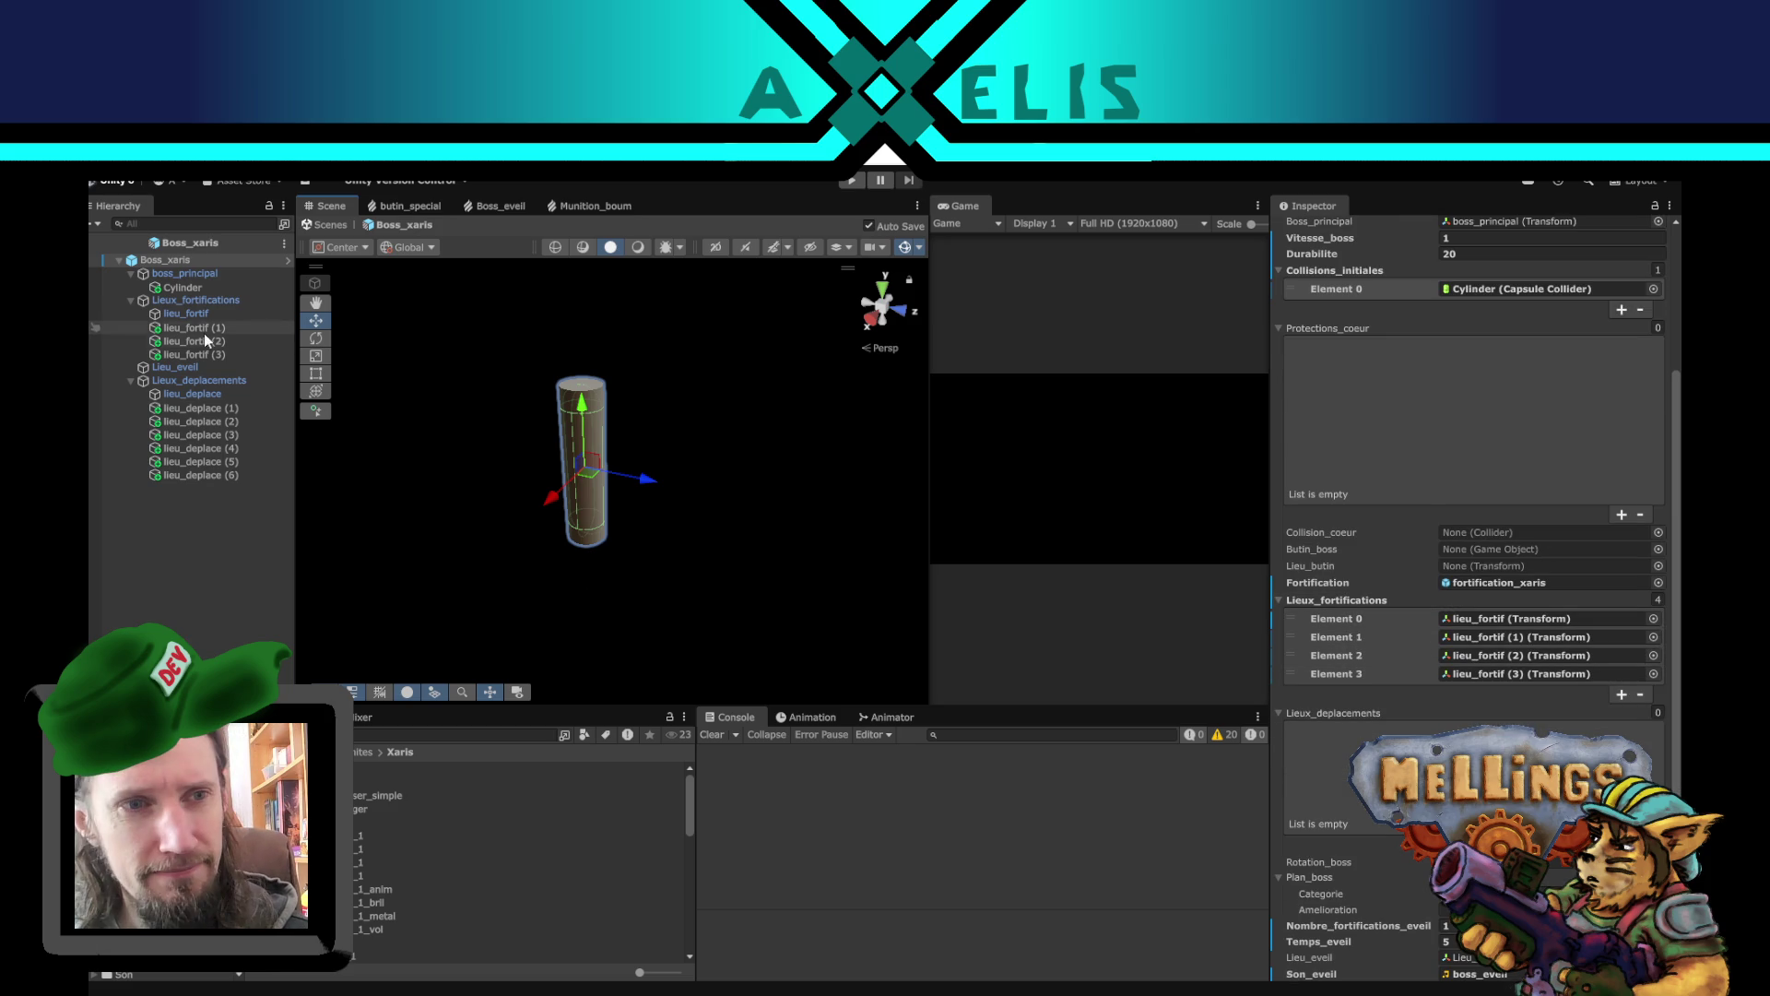
pyautogui.scroll(-4, 1384, 714)
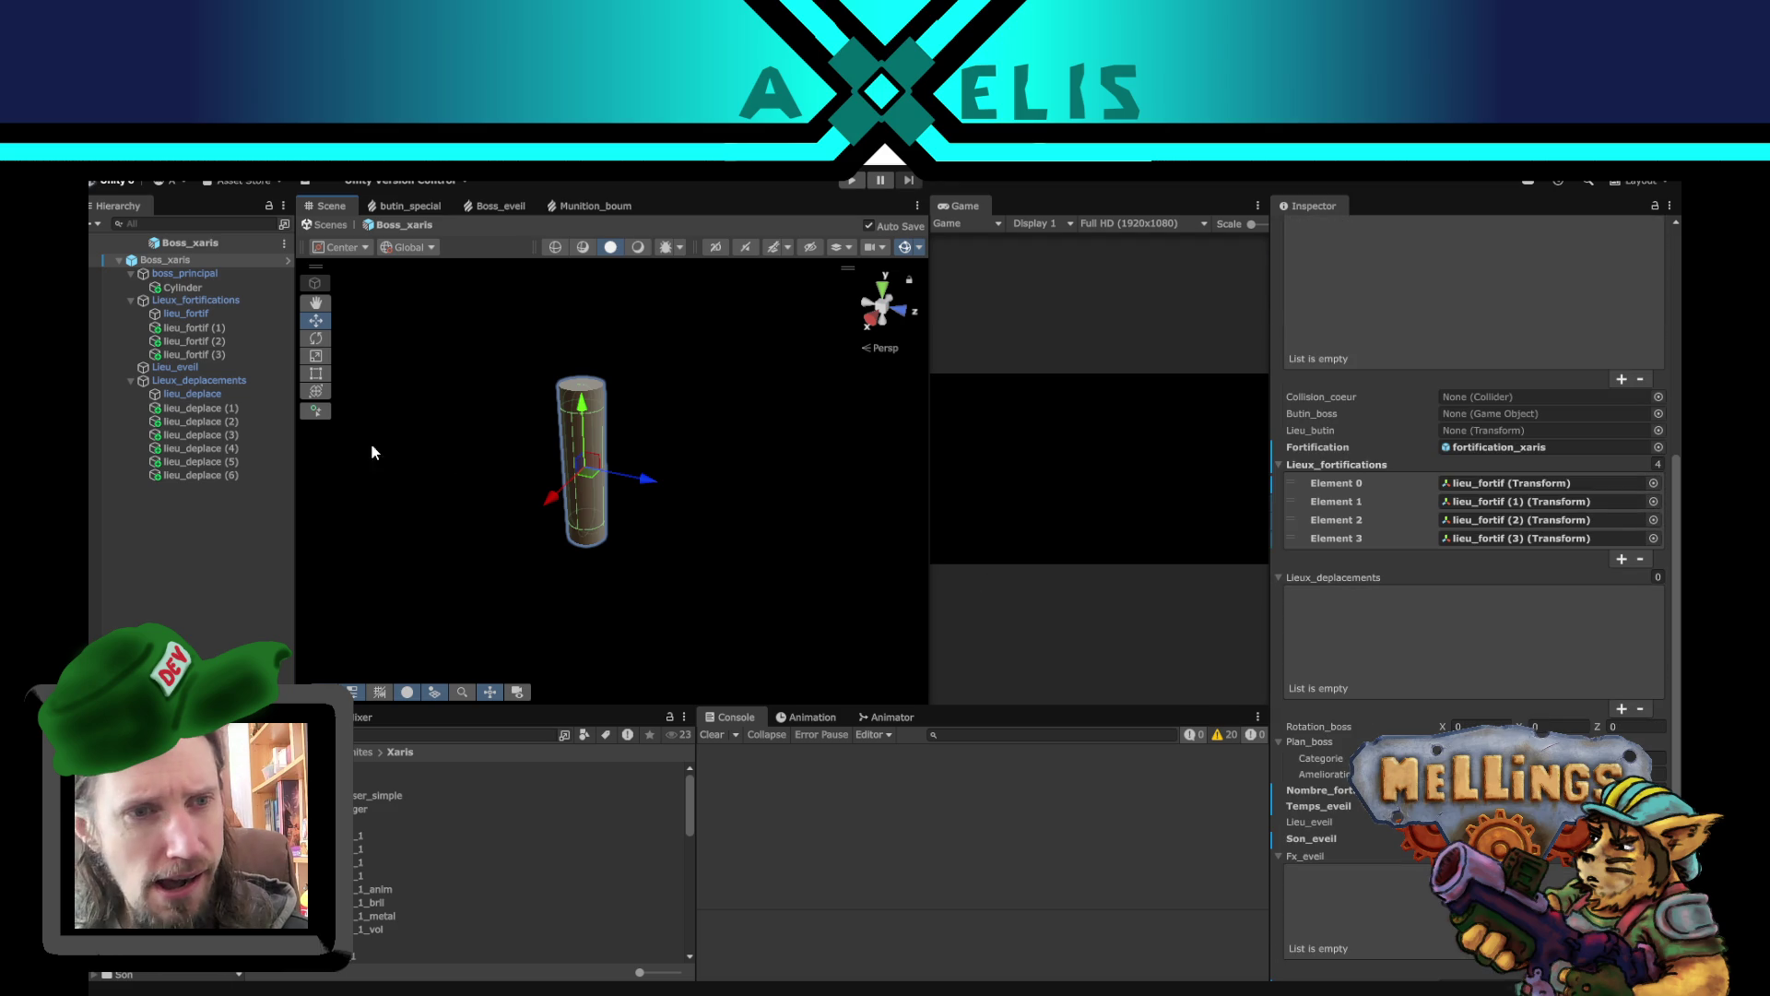
pyautogui.click(1655, 206)
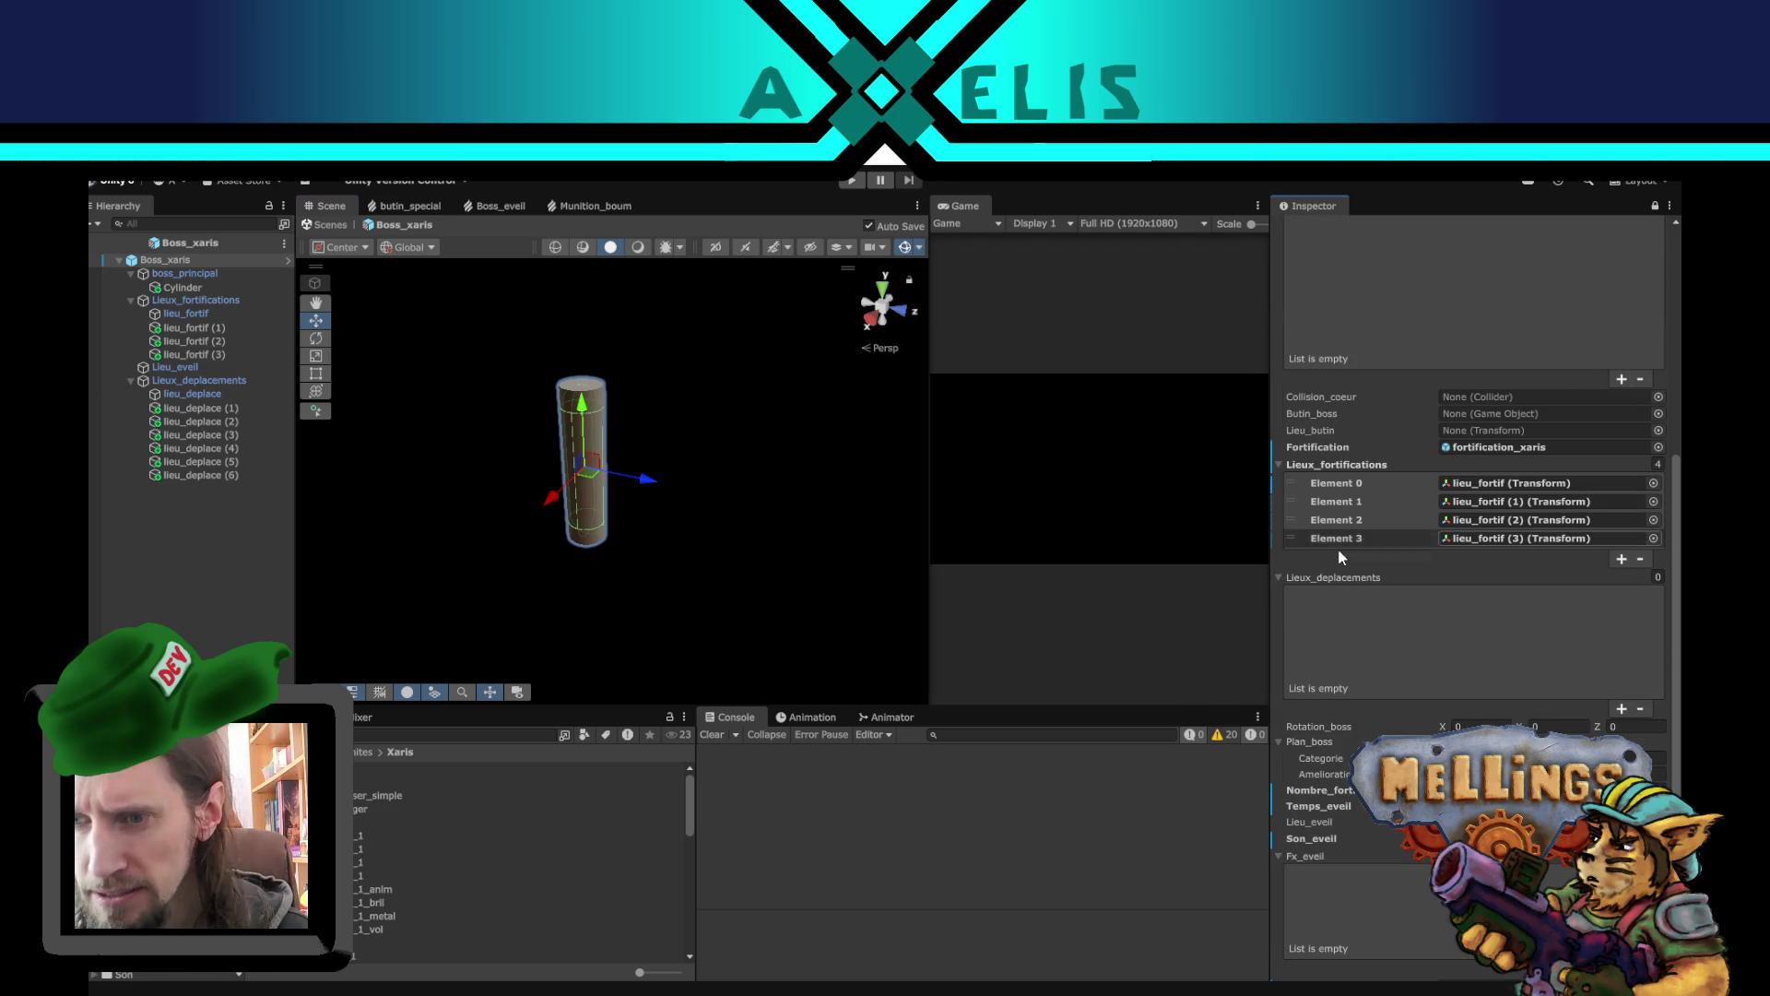
pyautogui.click(197, 394)
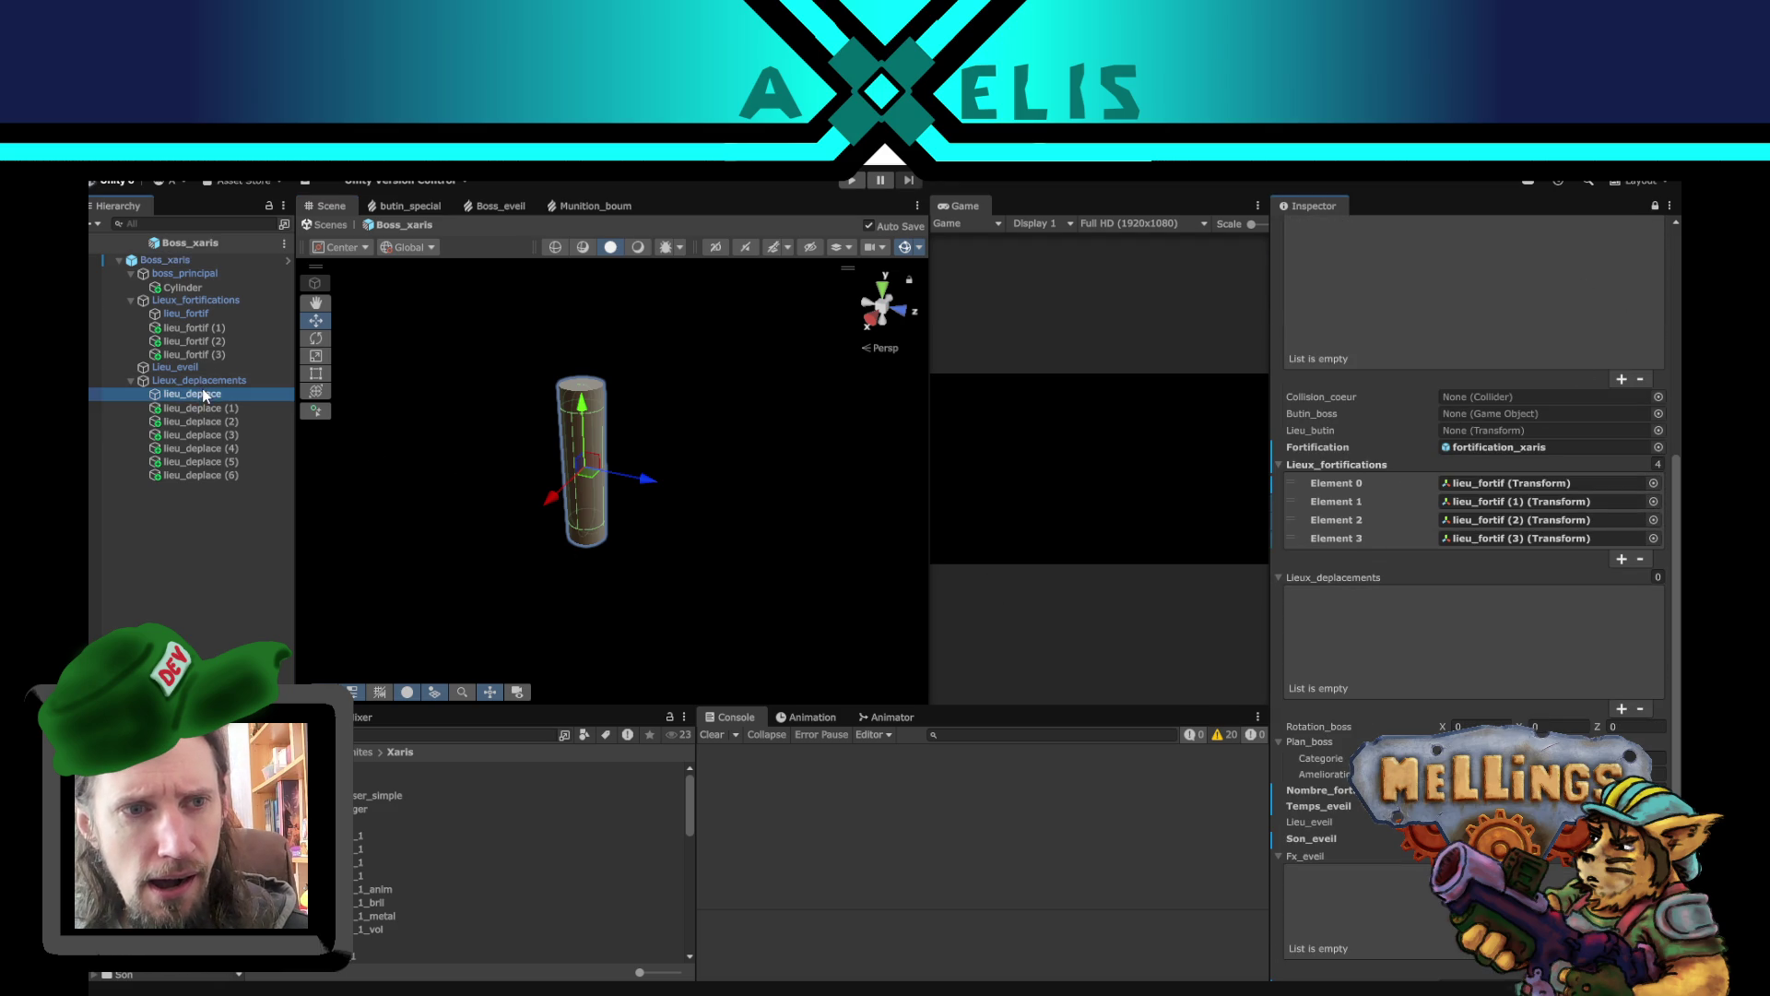
pyautogui.keyDown('shift'); pyautogui.click(208, 481); pyautogui.keyUp('shift')
pyautogui.moveTo(189, 403)
pyautogui.mouseDown()
pyautogui.moveTo(1383, 549)
pyautogui.moveTo(1361, 581)
pyautogui.mouseUp()
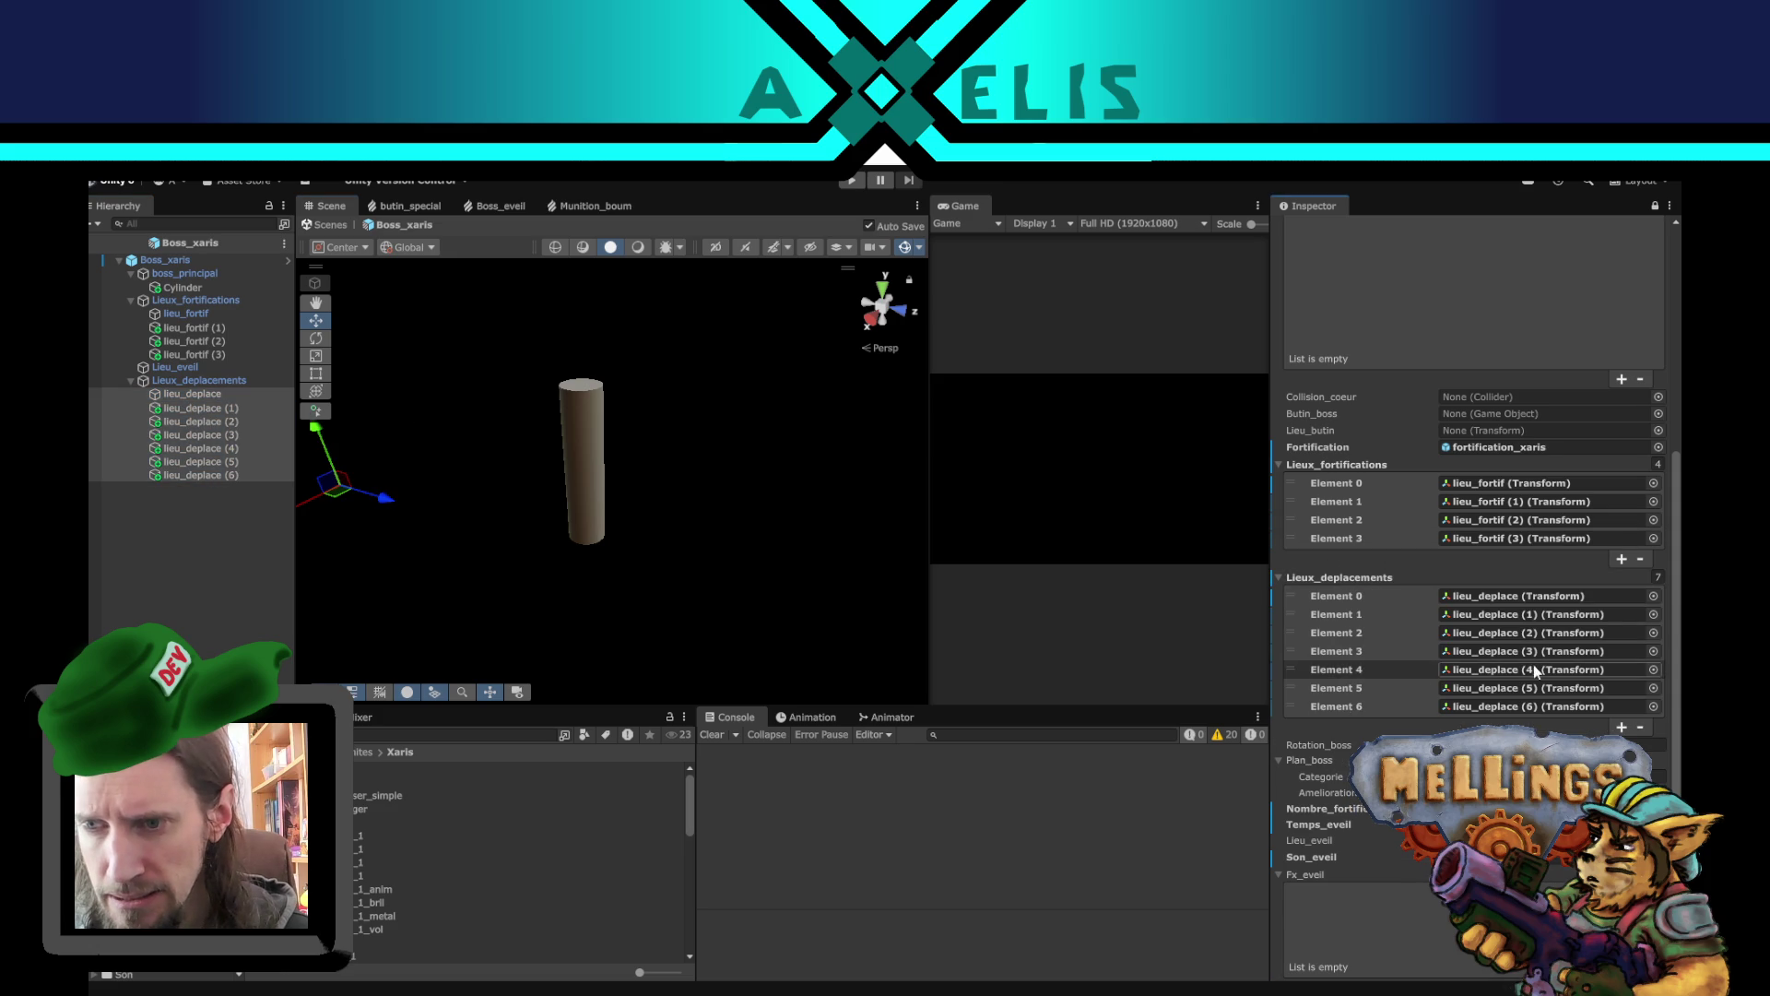
# - Check the Nombre_fortifications_eveil value, clear the selection and unlock the Inspector
pyautogui.scroll(2, 1459, 652)
pyautogui.scroll(4, 1459, 646)
pyautogui.scroll(-4, 1459, 646)
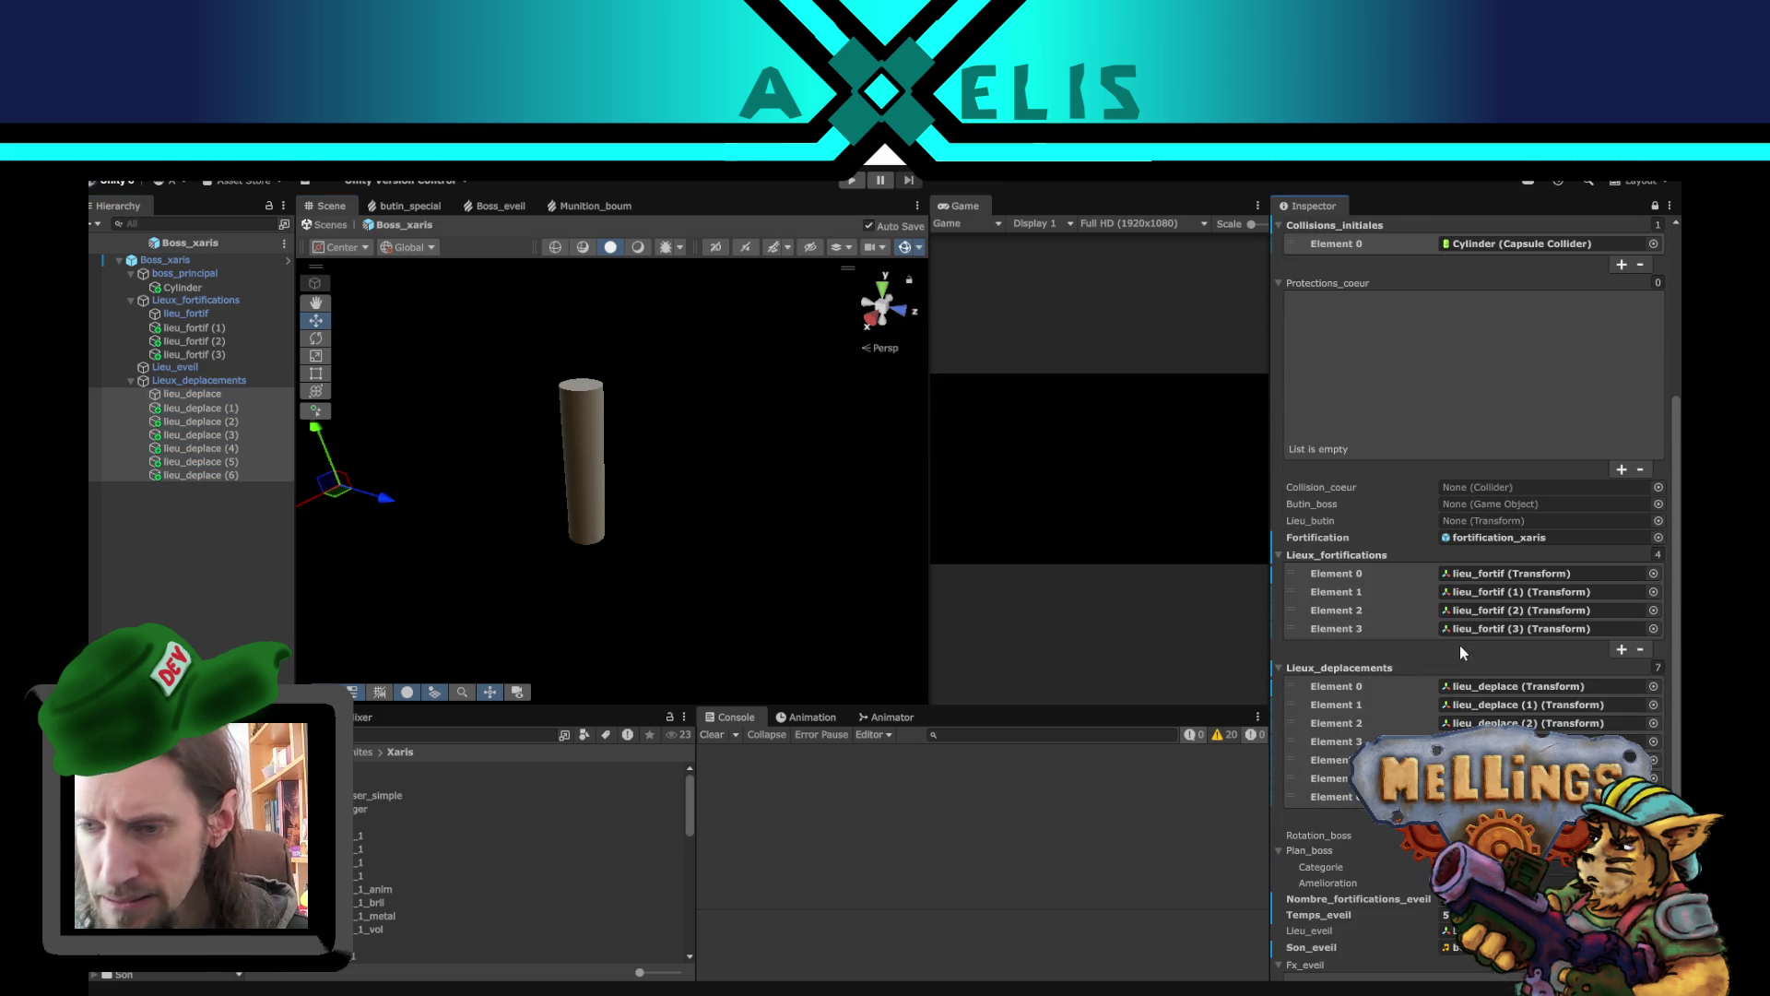
pyautogui.scroll(-3, 1465, 657)
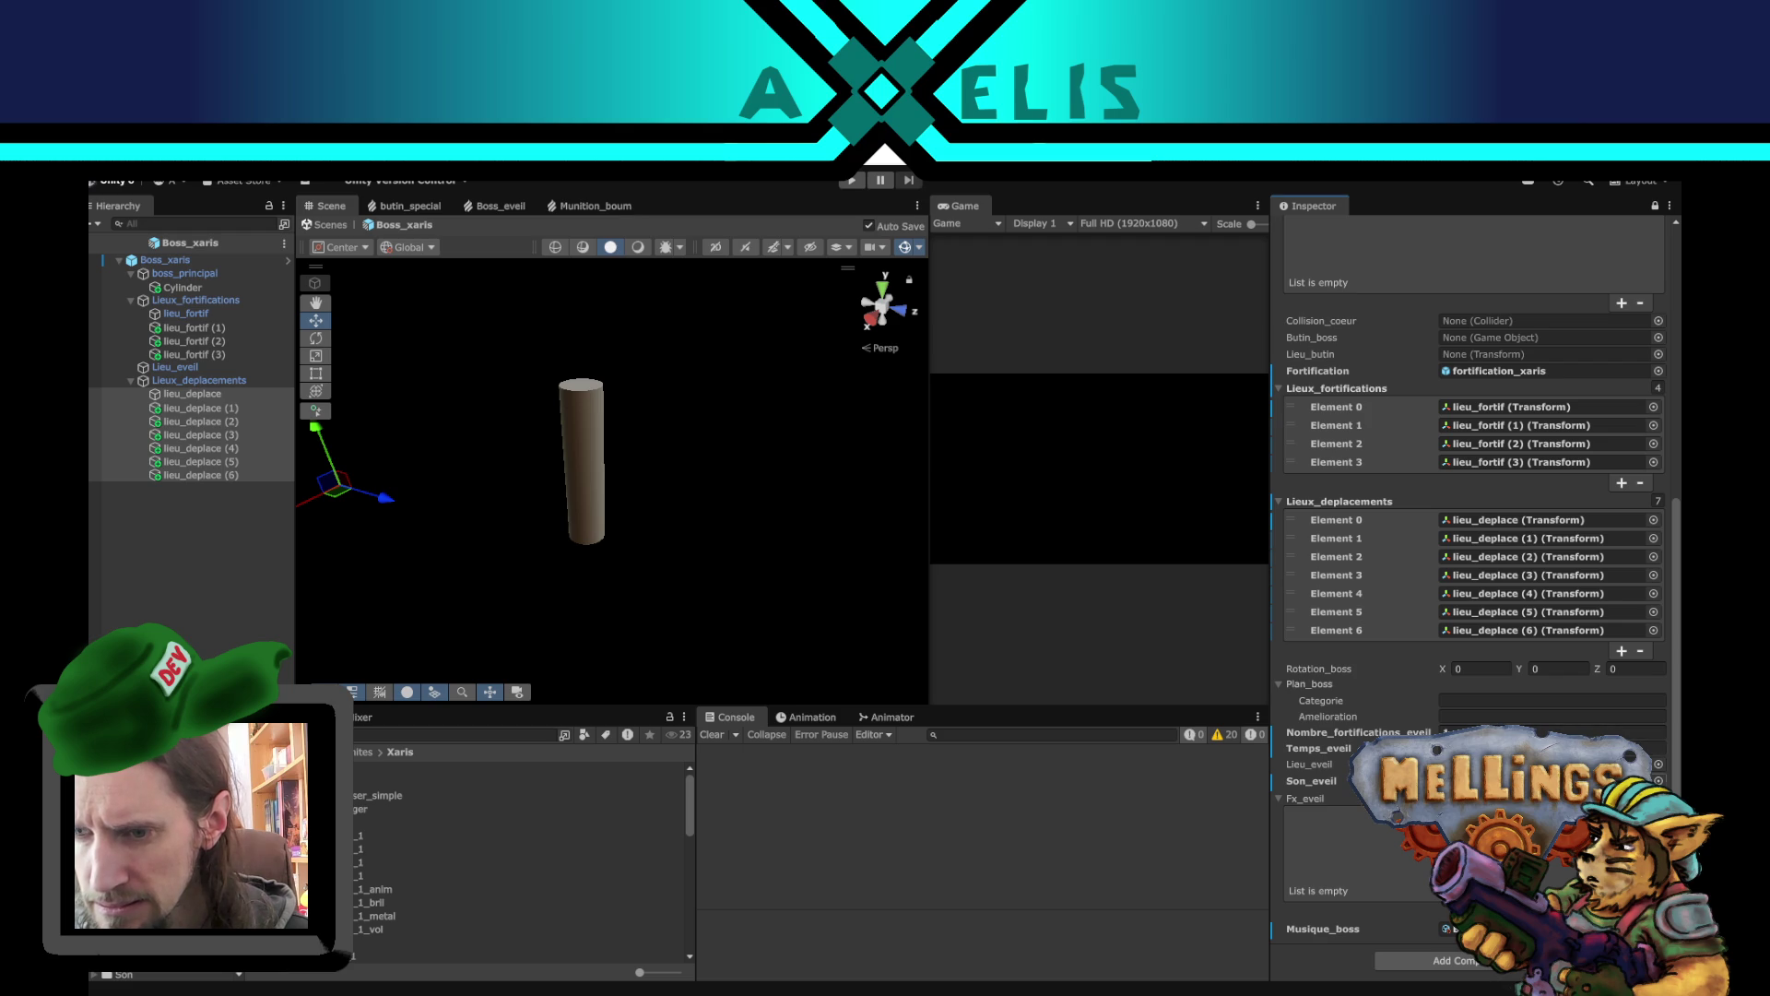
pyautogui.click(1457, 733)
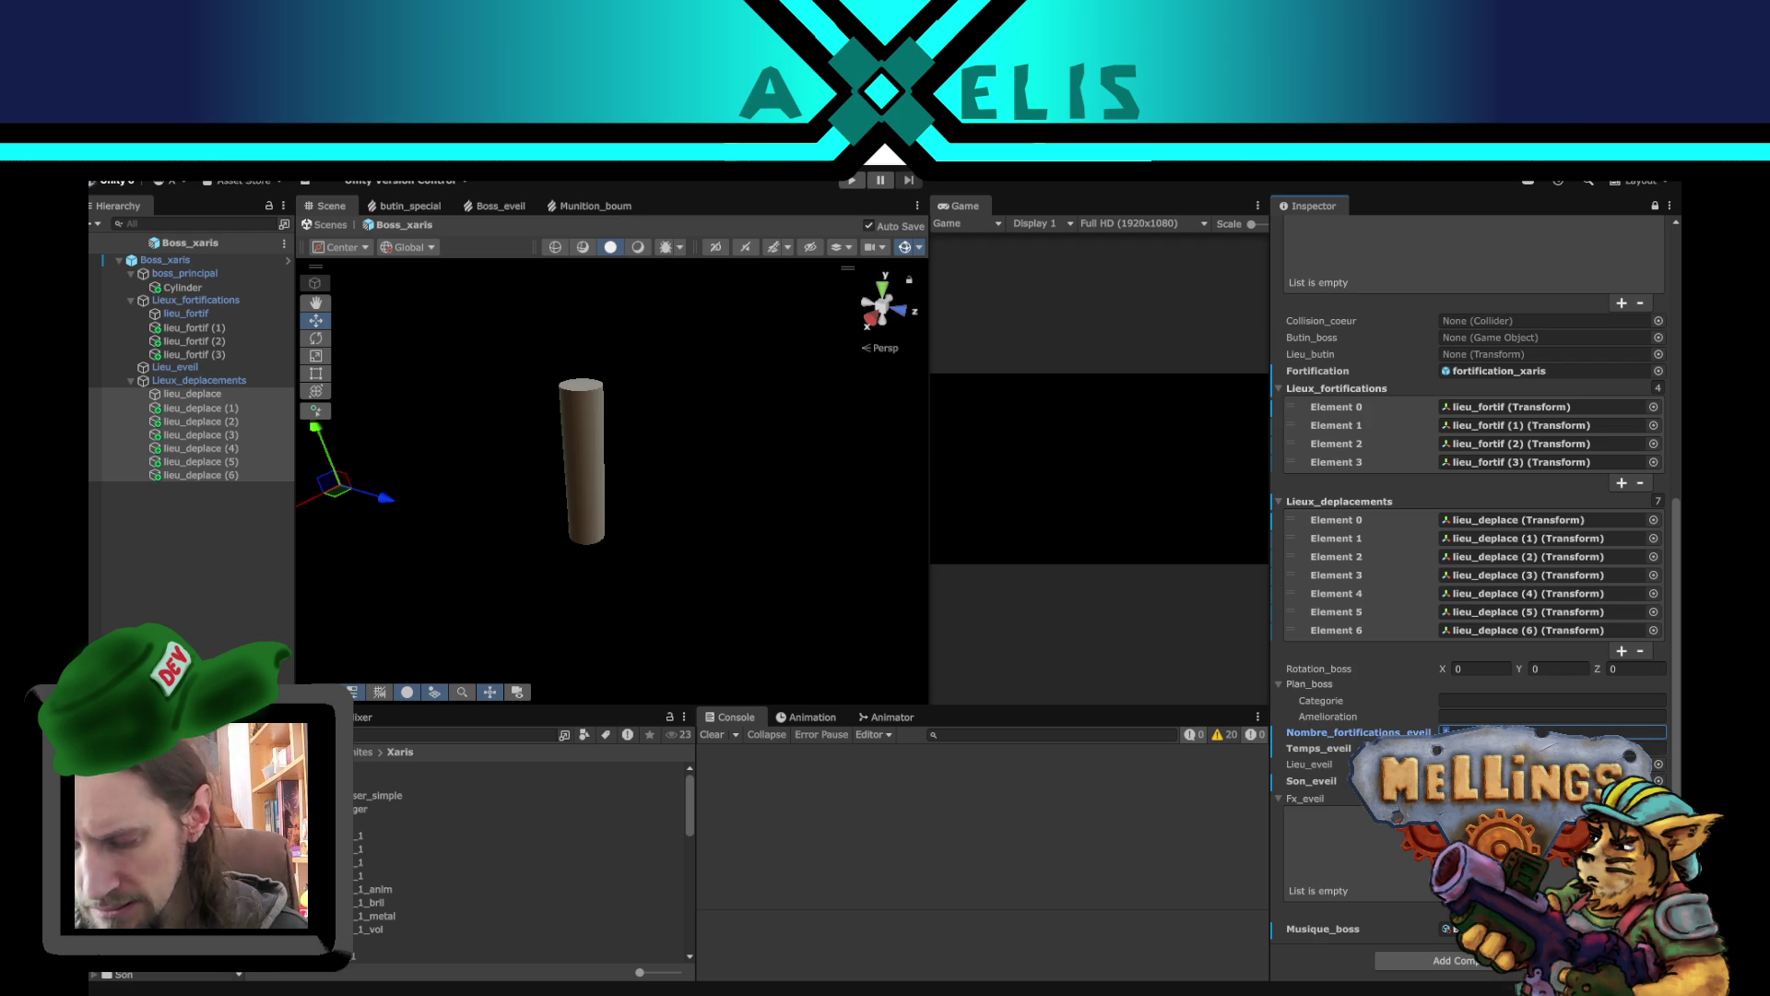
pyautogui.click(186, 599)
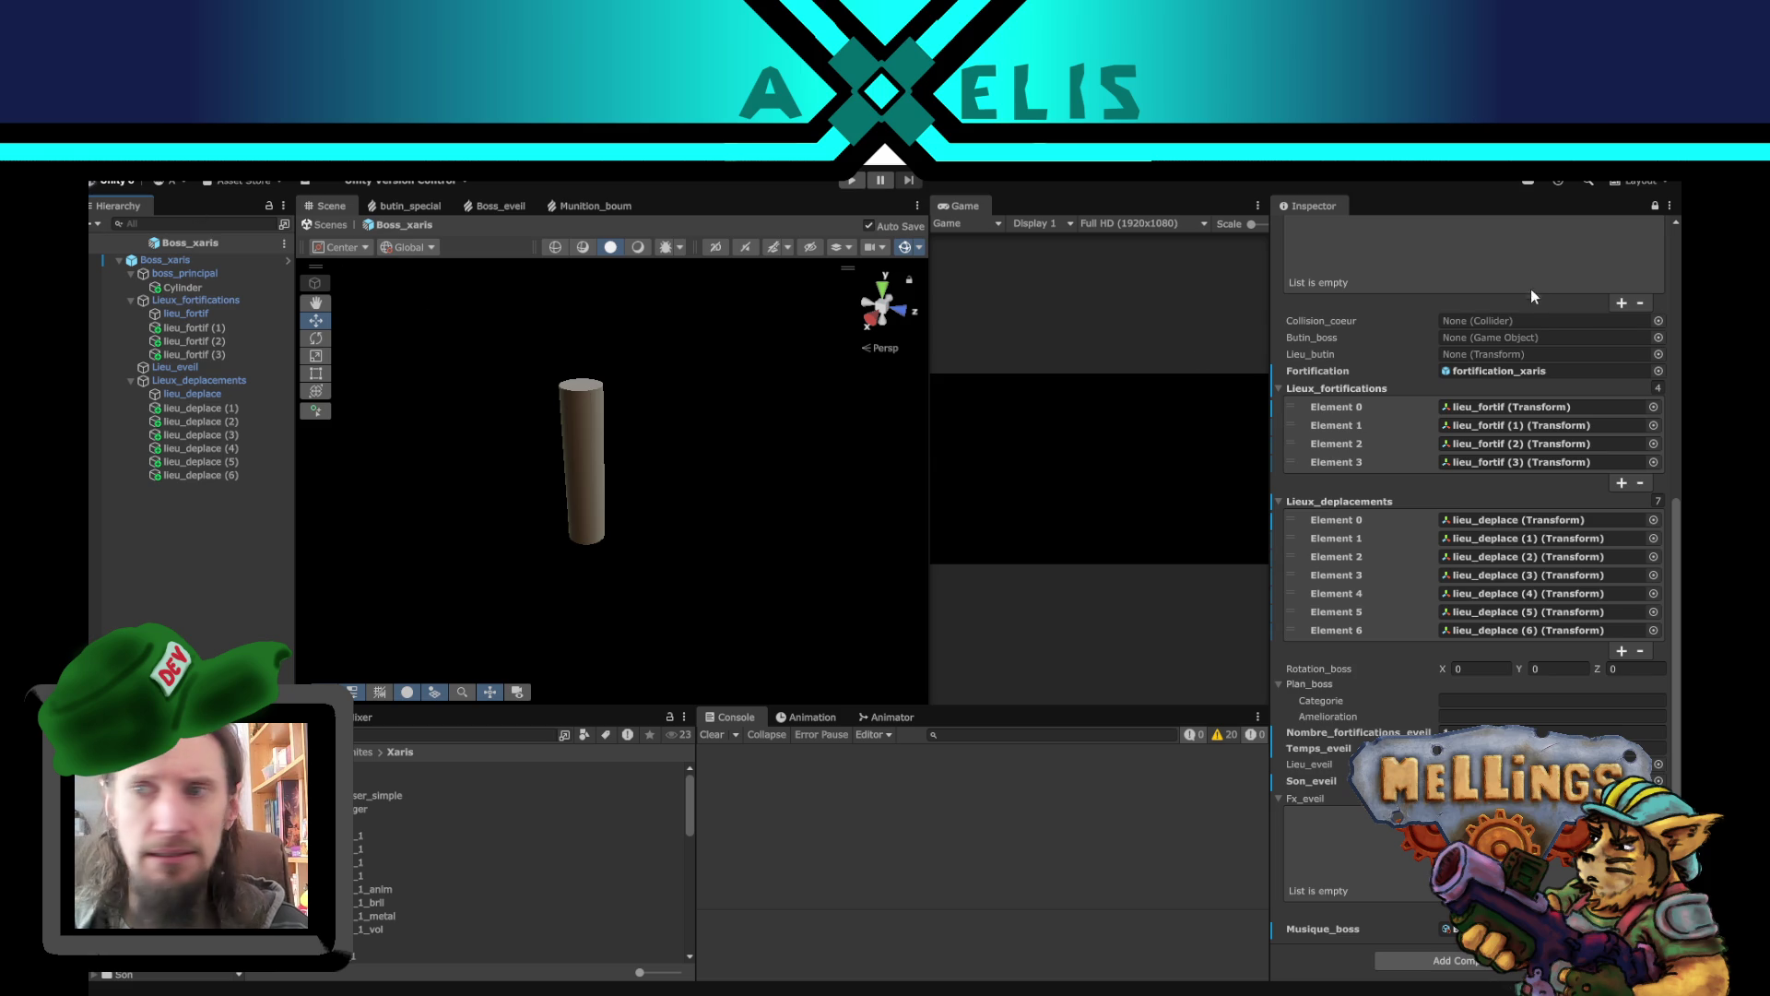
pyautogui.click(1655, 206)
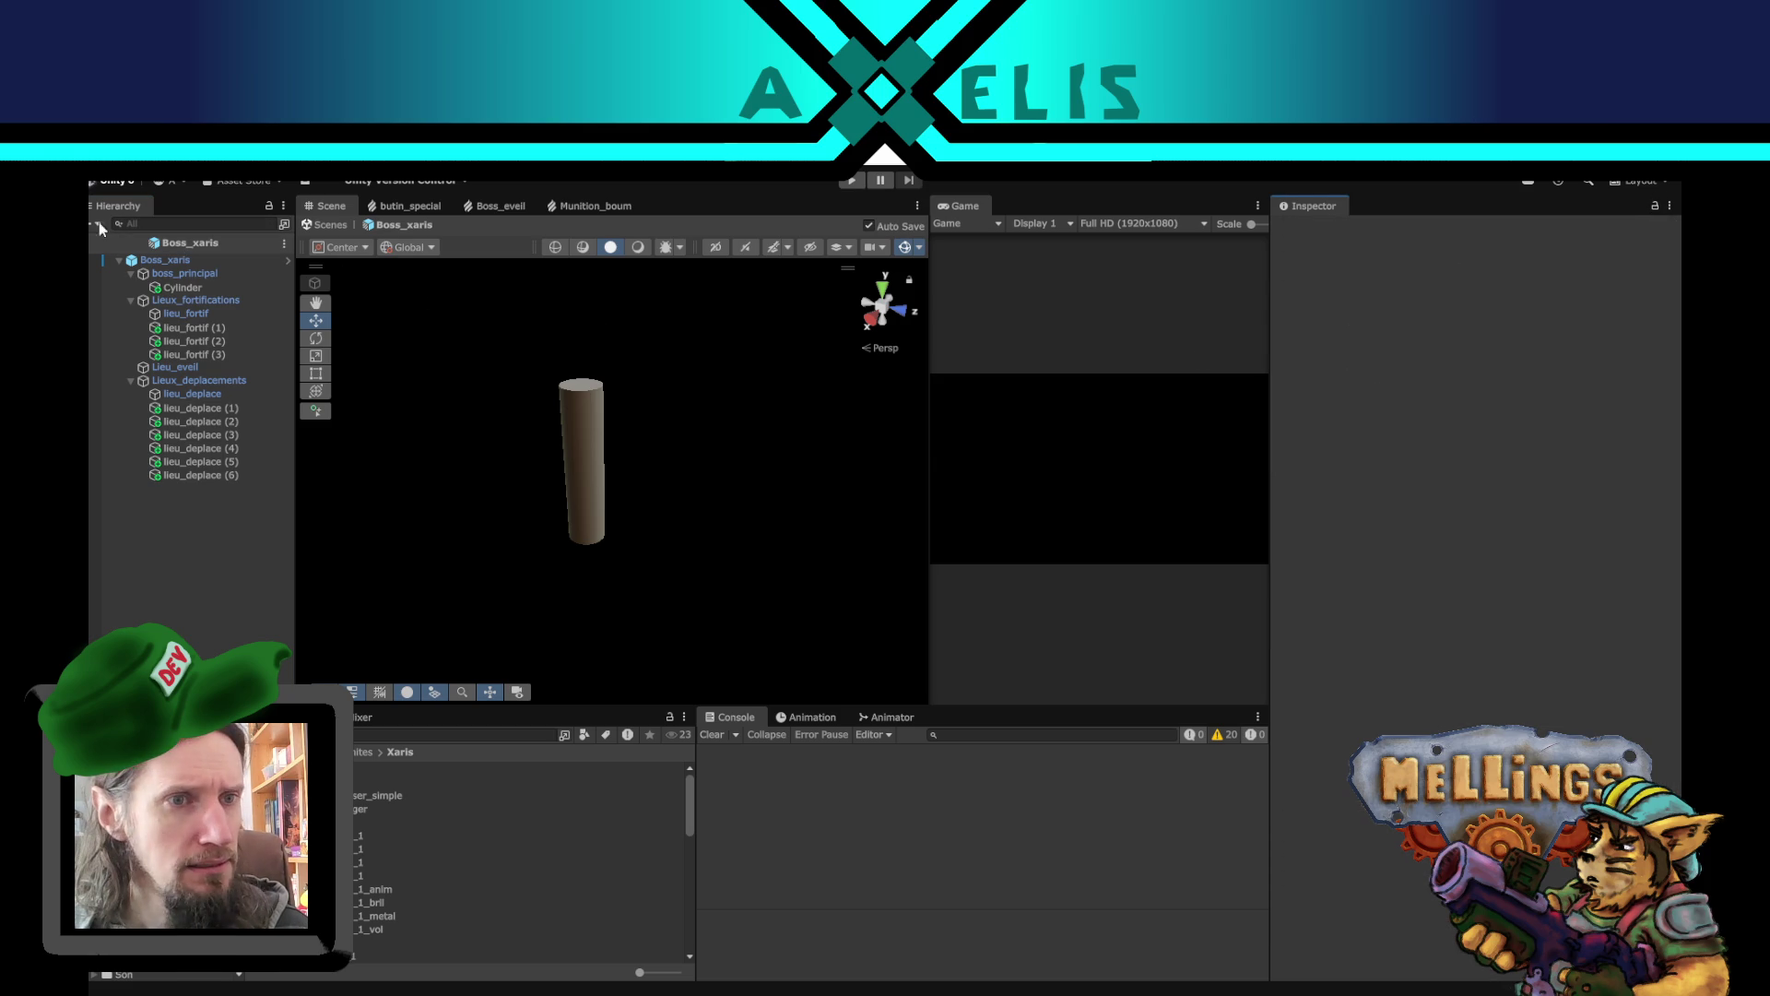
# - Leave the Boss_xaris prefab for the Intro scene and start Play mode
pyautogui.click(328, 224)
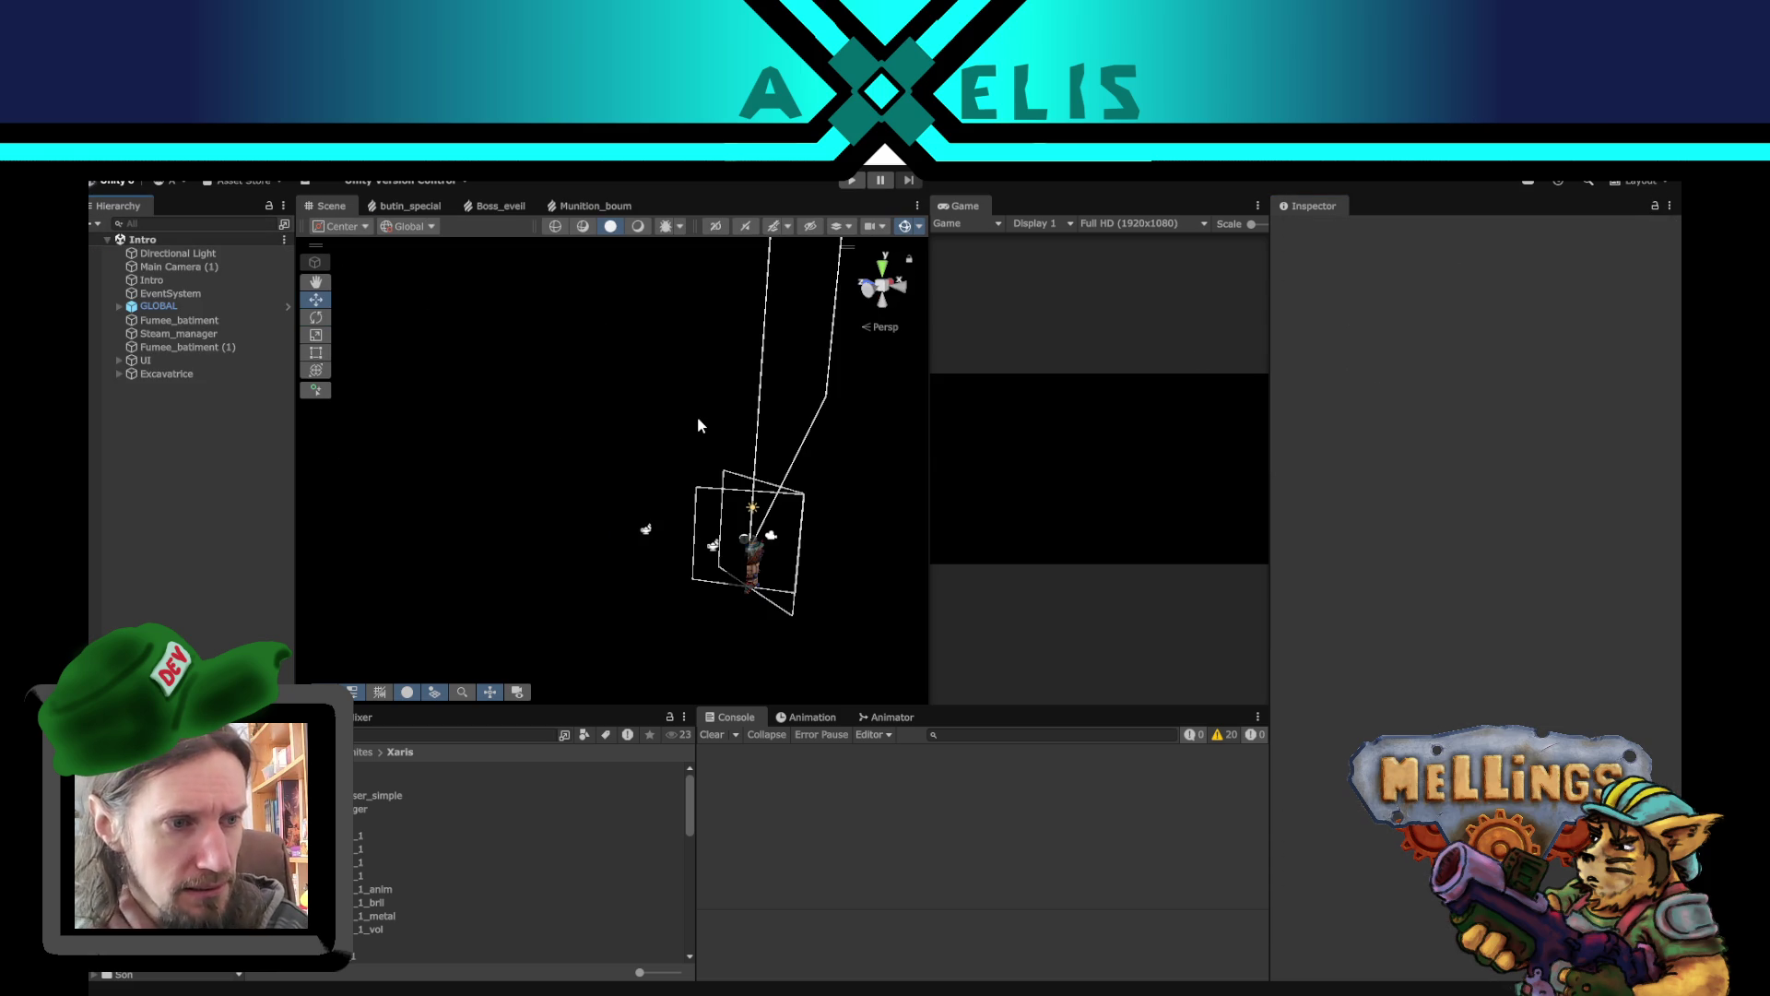
pyautogui.click(850, 179)
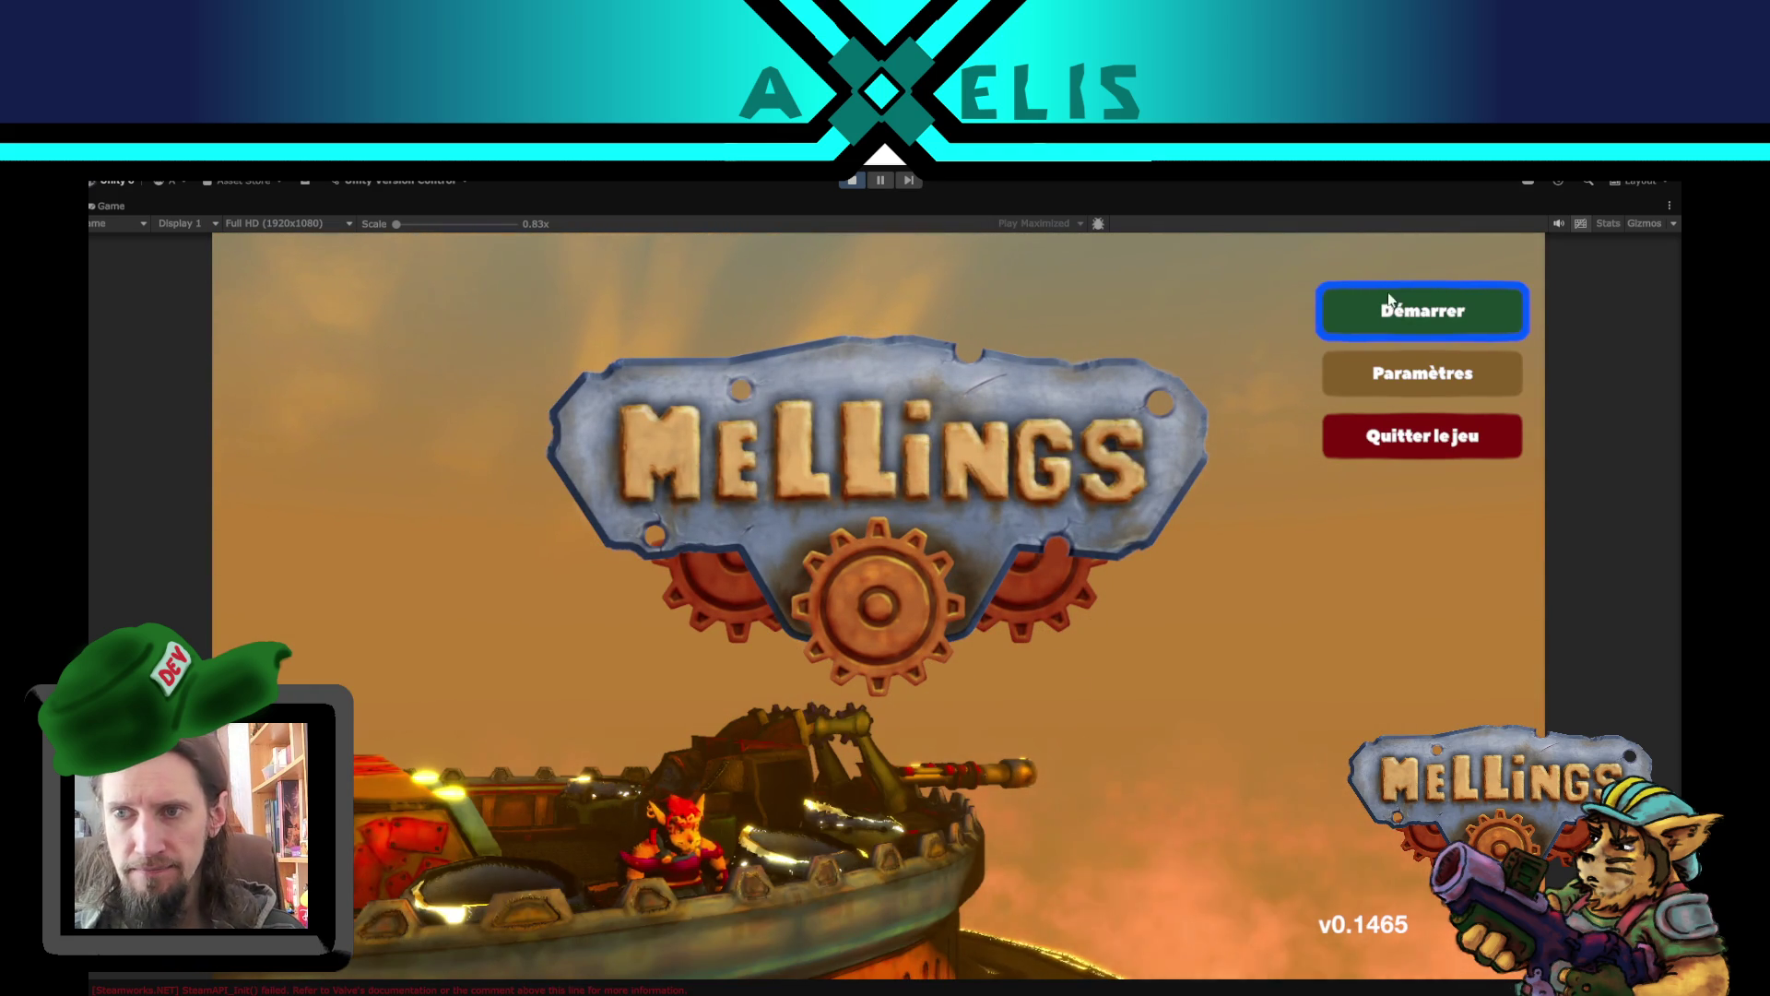
# - Test-run the mission_boss_xaris special mission from a new game, then stop Play mode
pyautogui.click(1393, 324)
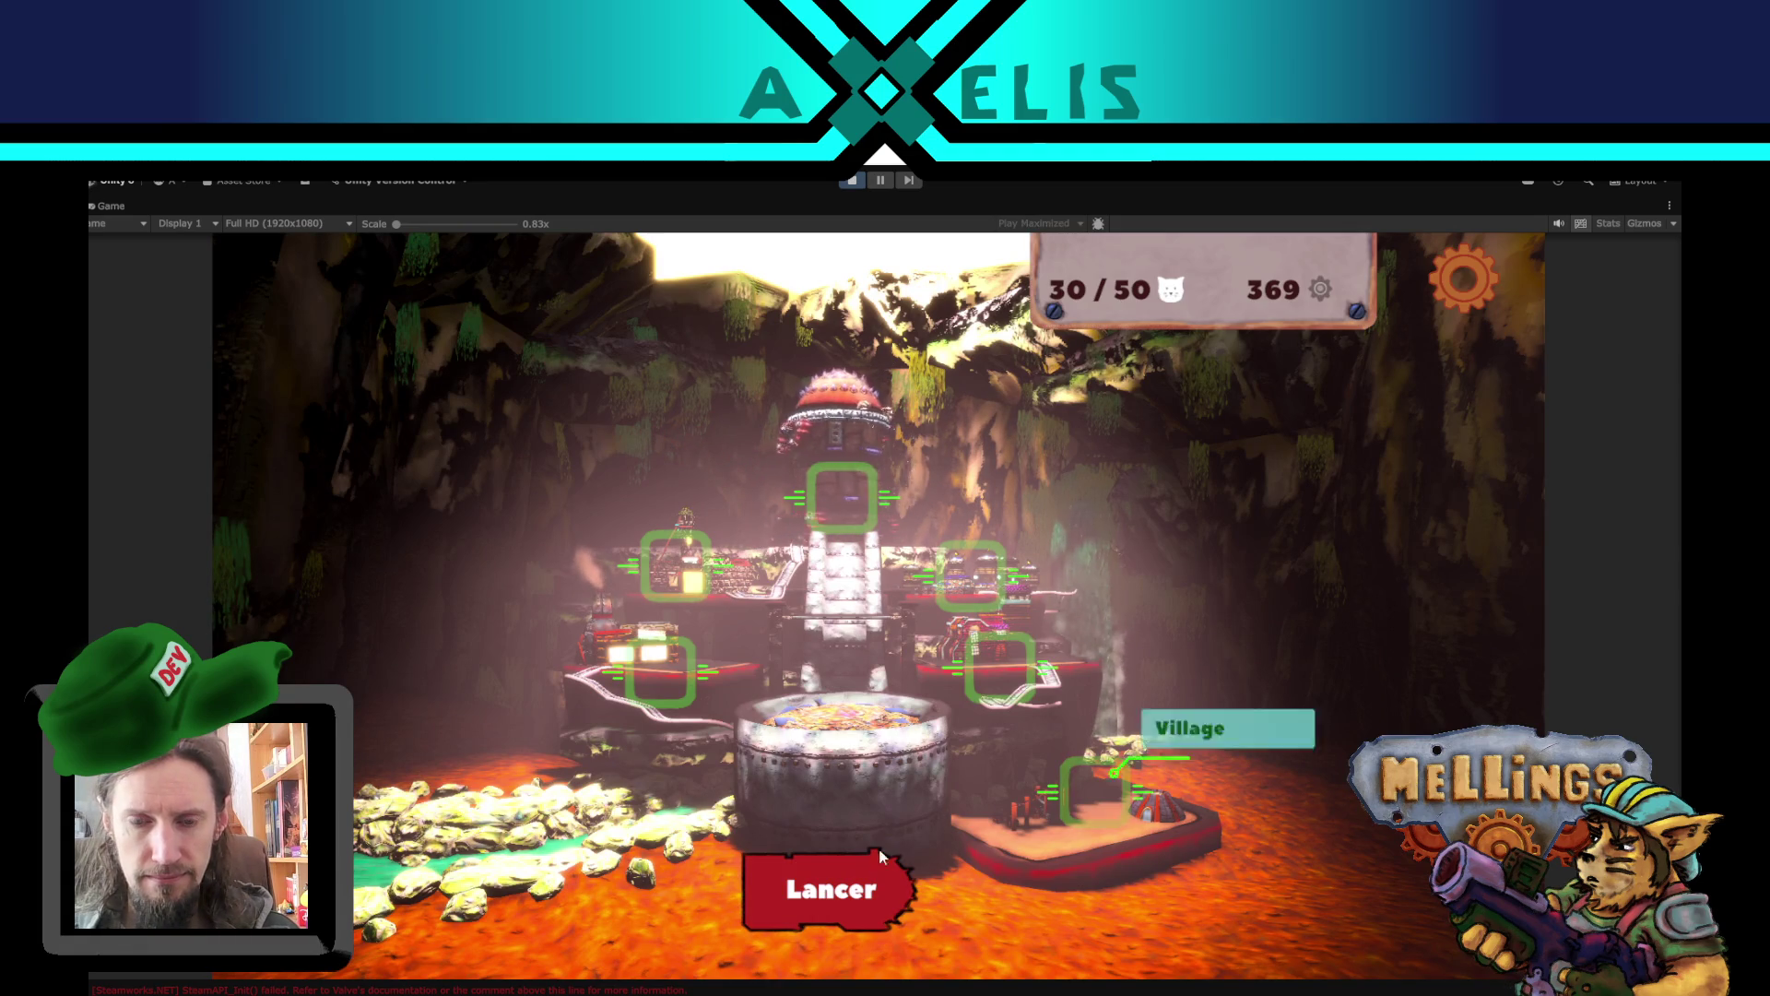
pyautogui.click(864, 883)
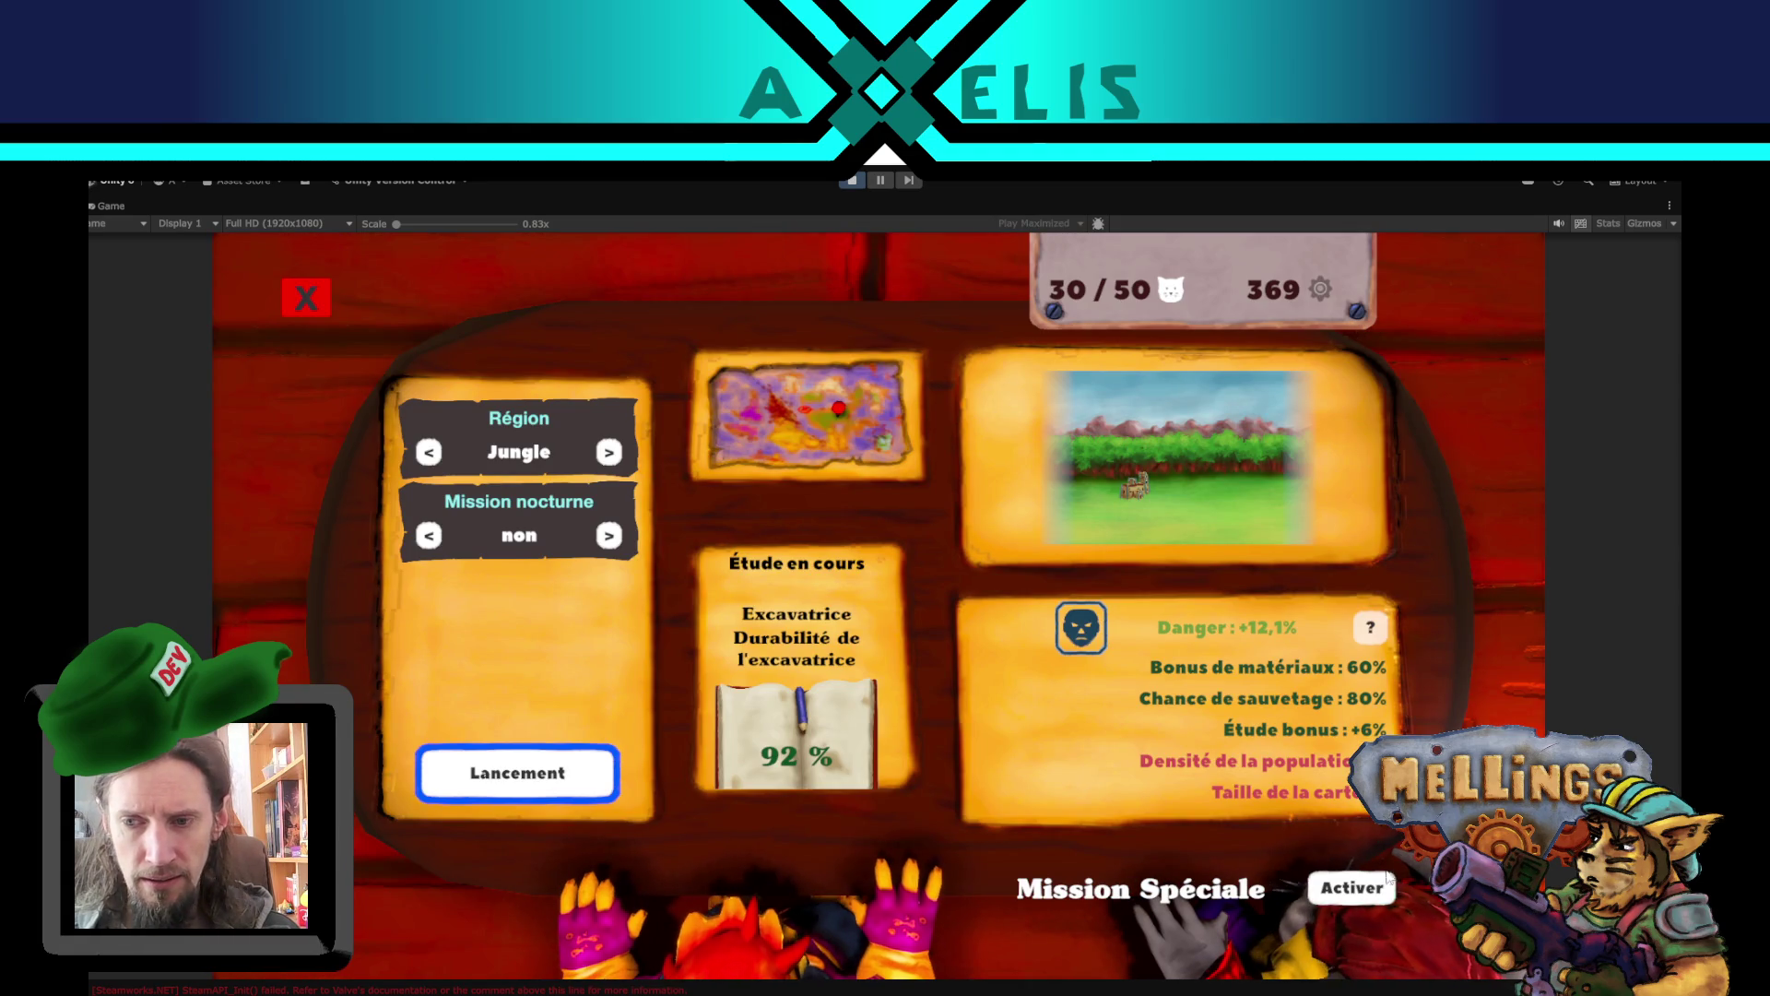
pyautogui.click(1352, 887)
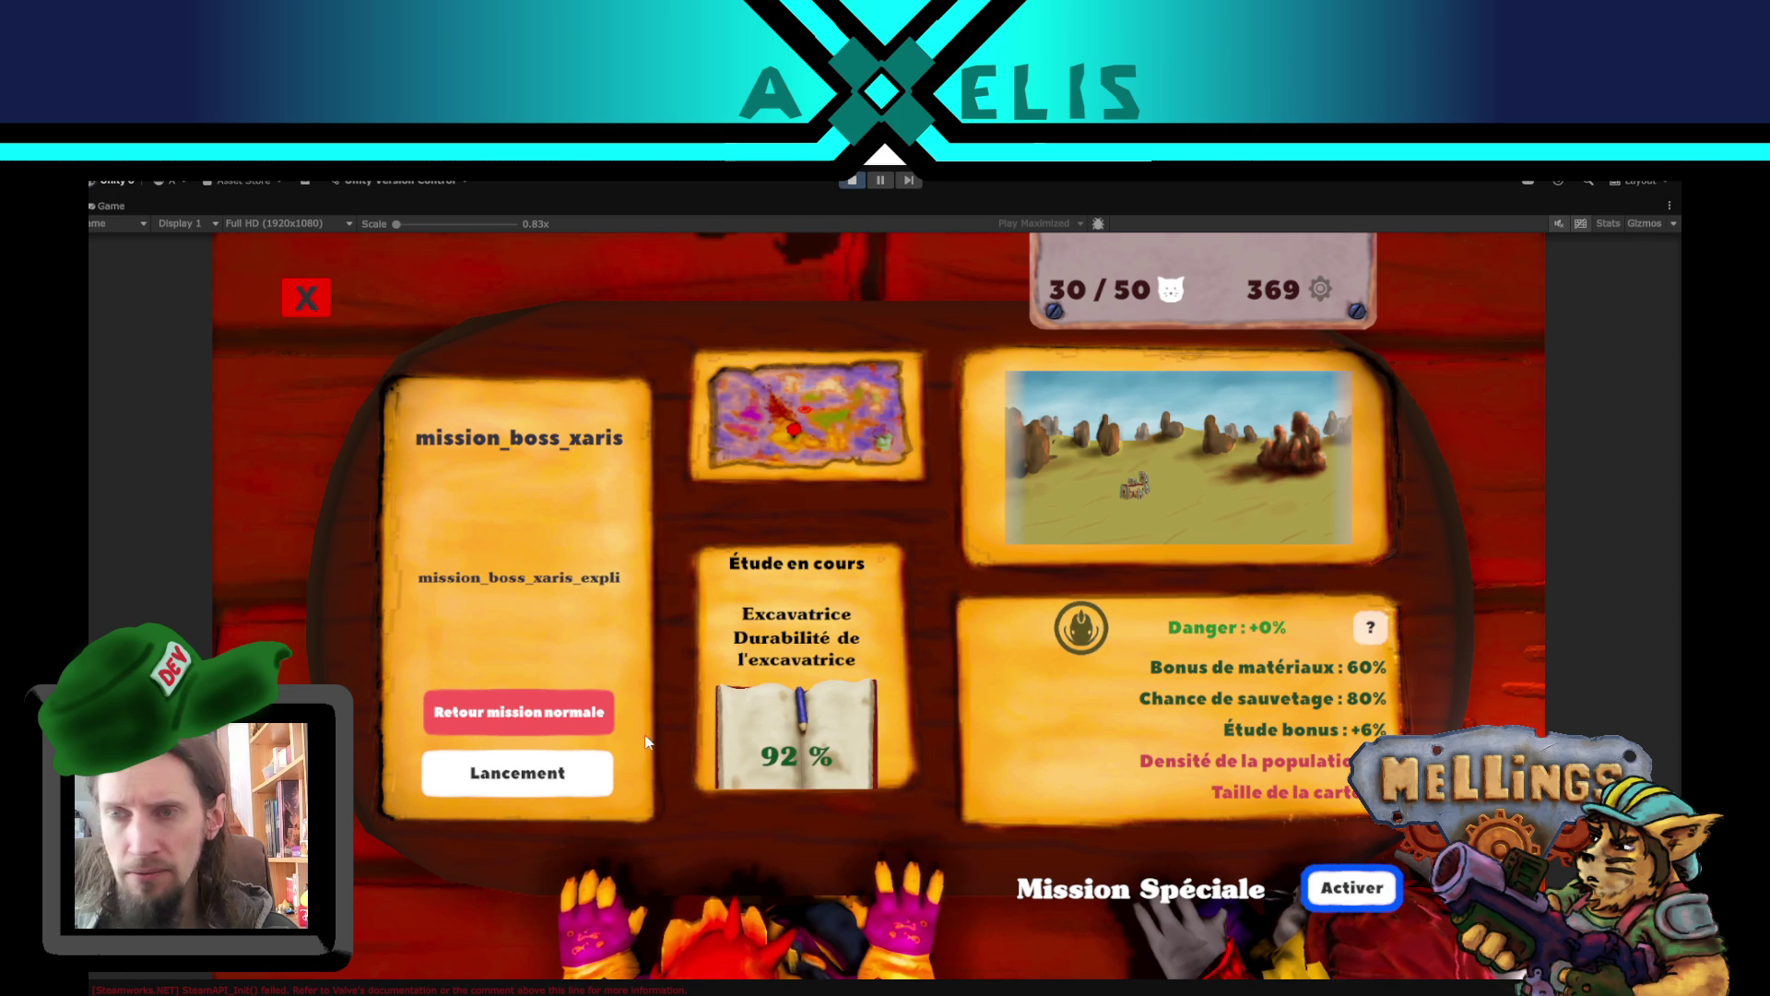
pyautogui.click(485, 776)
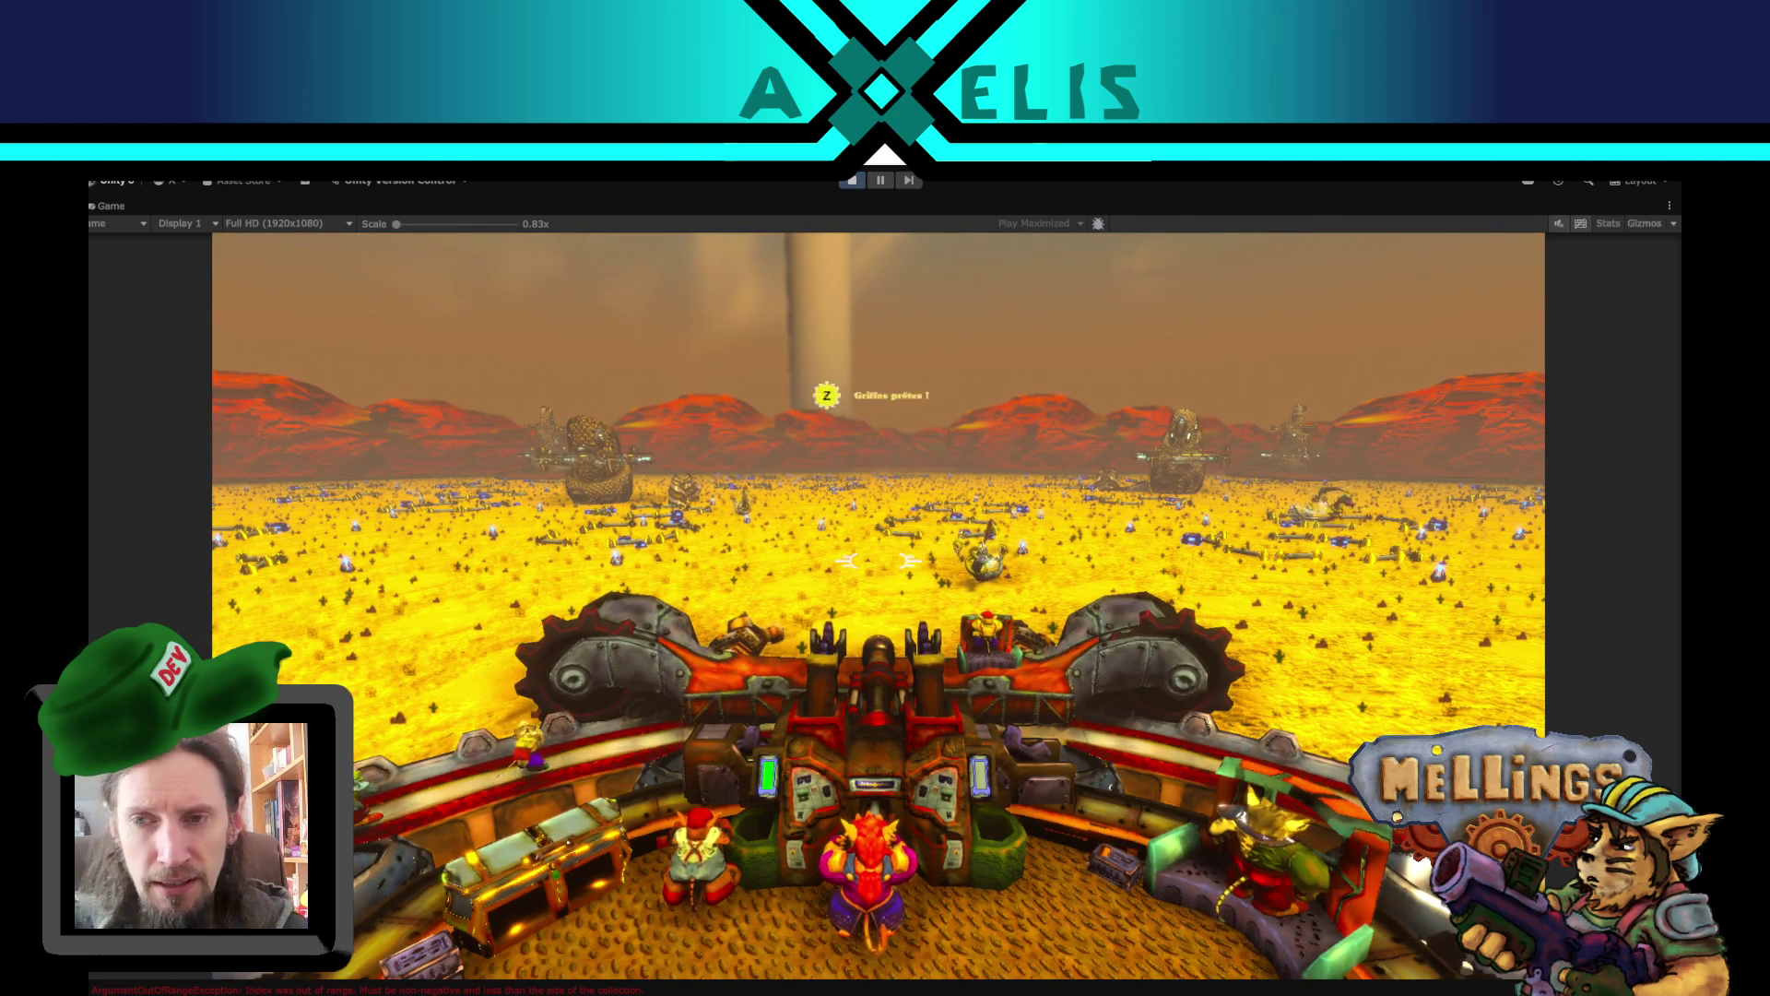
pyautogui.press('Escape')
pyautogui.click(851, 182)
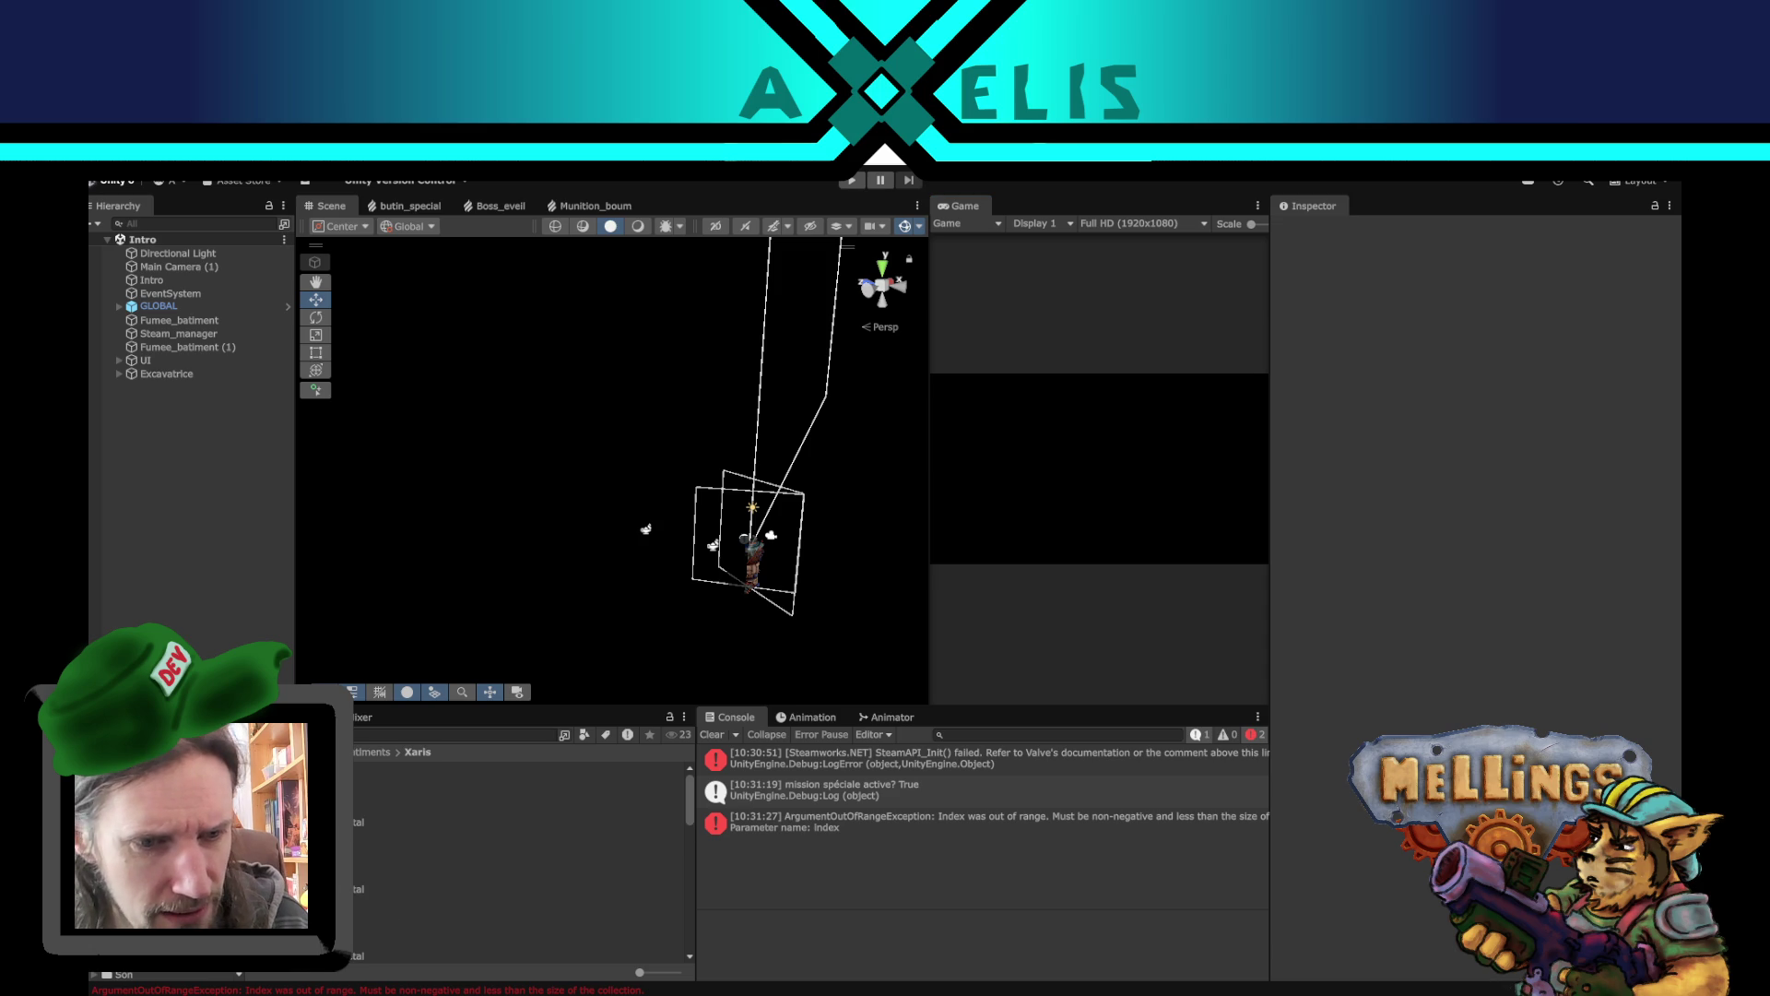
# - Open bat_xar_3.prefab from the Project panel in Prefab Mode and orbit around the building
pyautogui.click(461, 768)
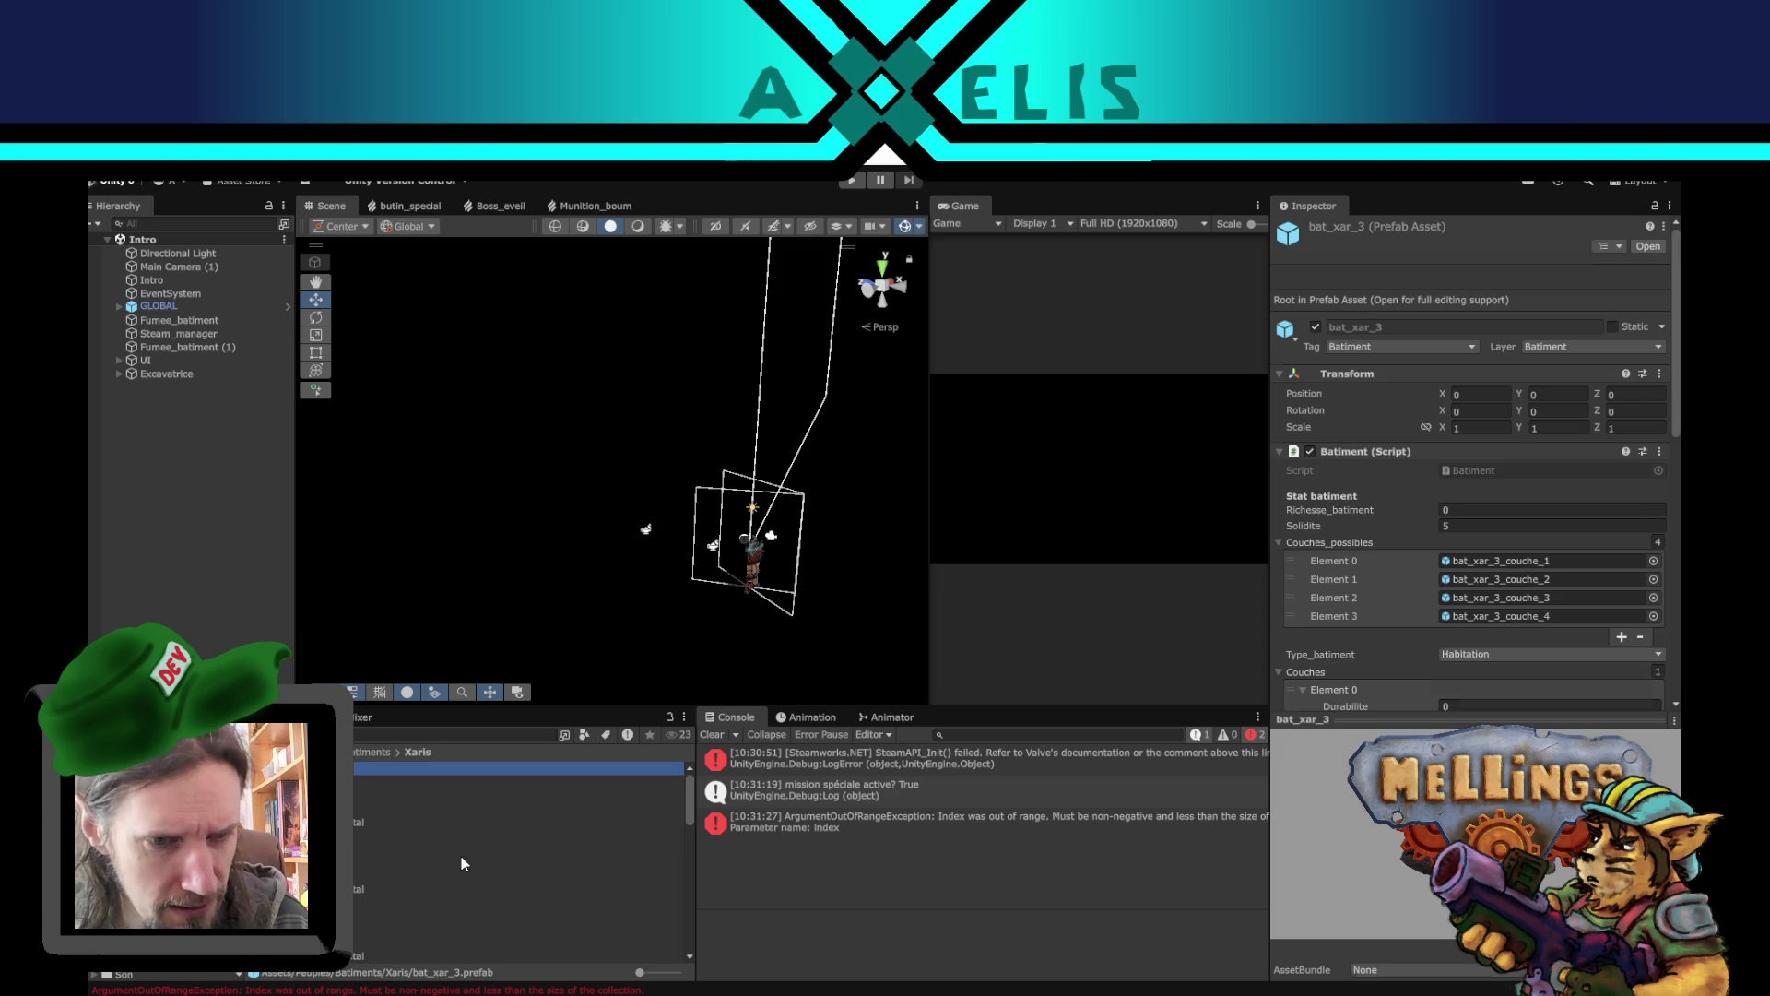
pyautogui.scroll(-3, 415, 874)
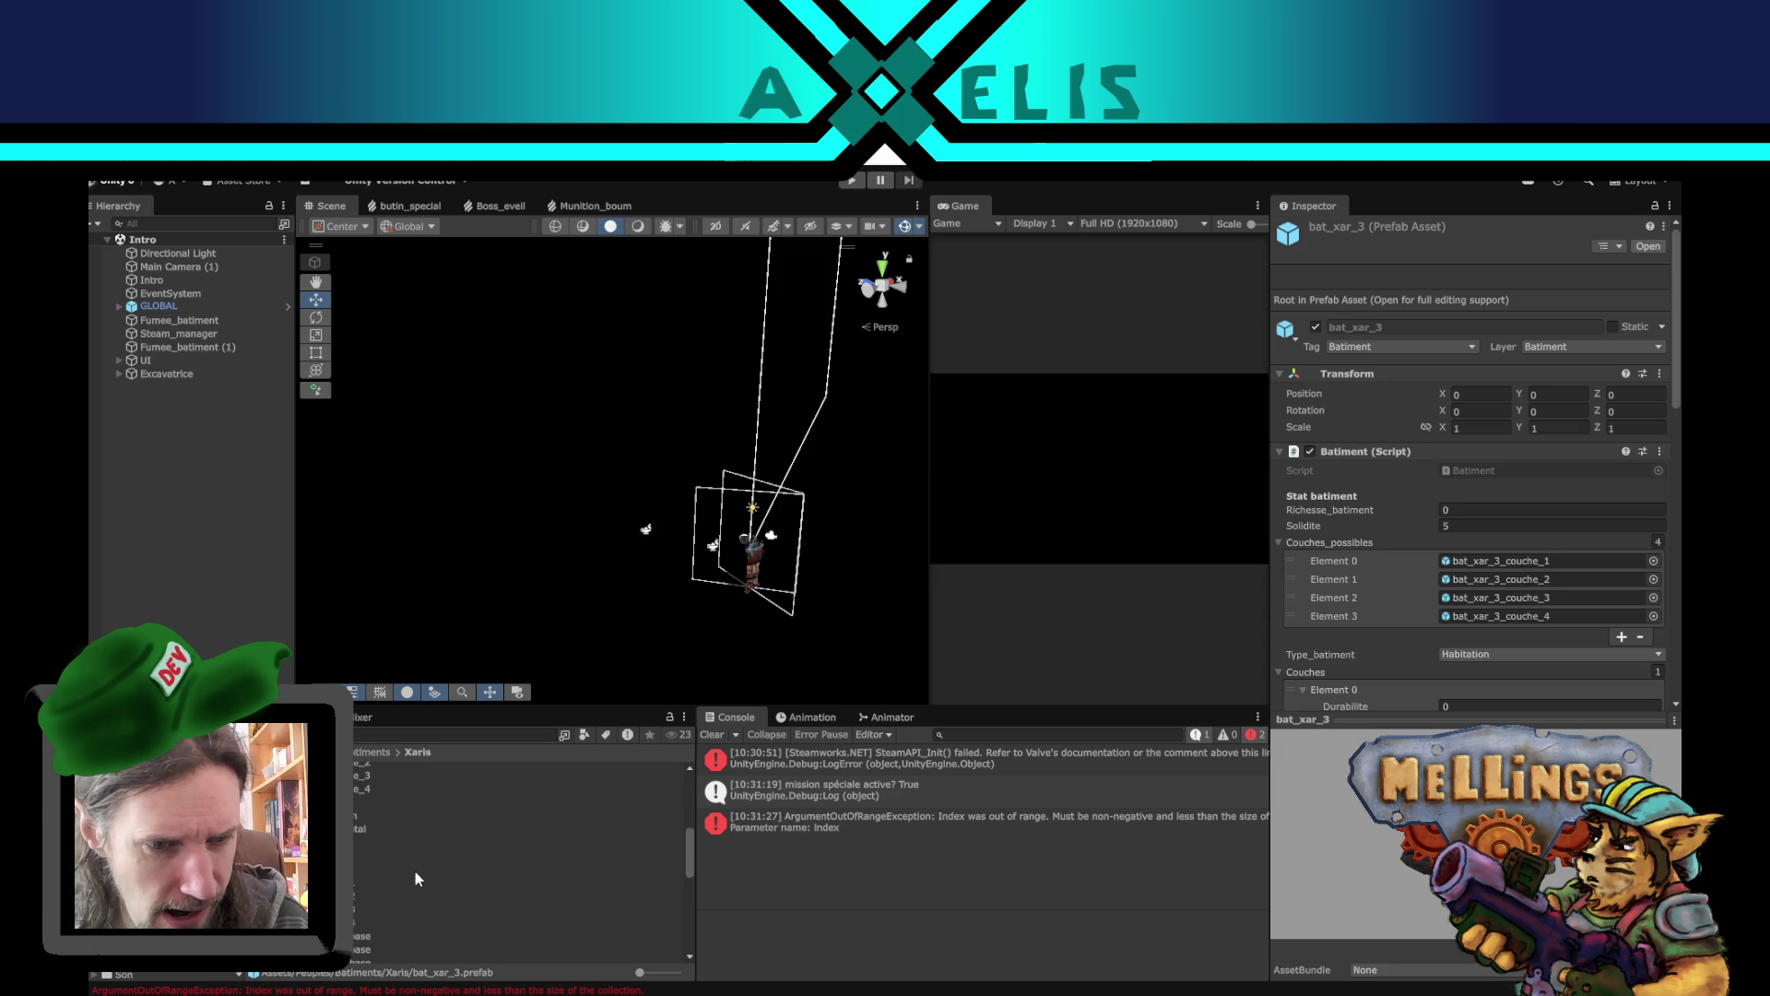
pyautogui.scroll(3, 415, 872)
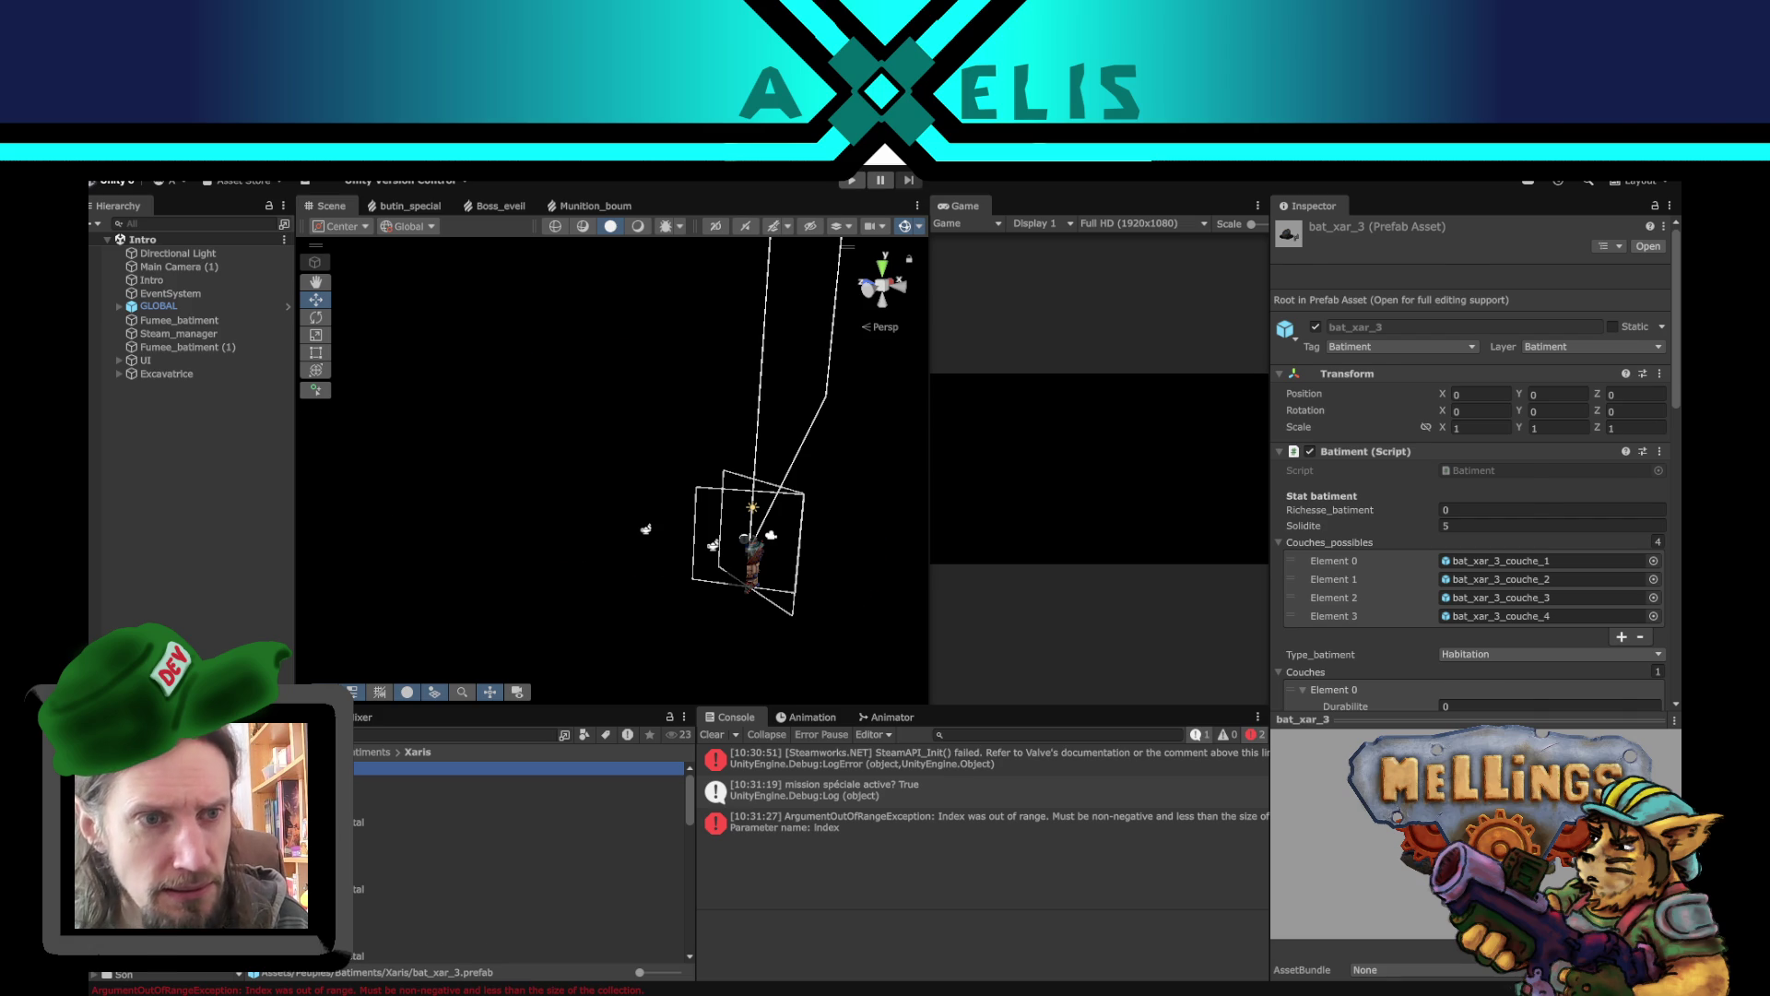
pyautogui.press('Return')
pyautogui.moveTo(708, 532); pyautogui.dragTo(627, 518)
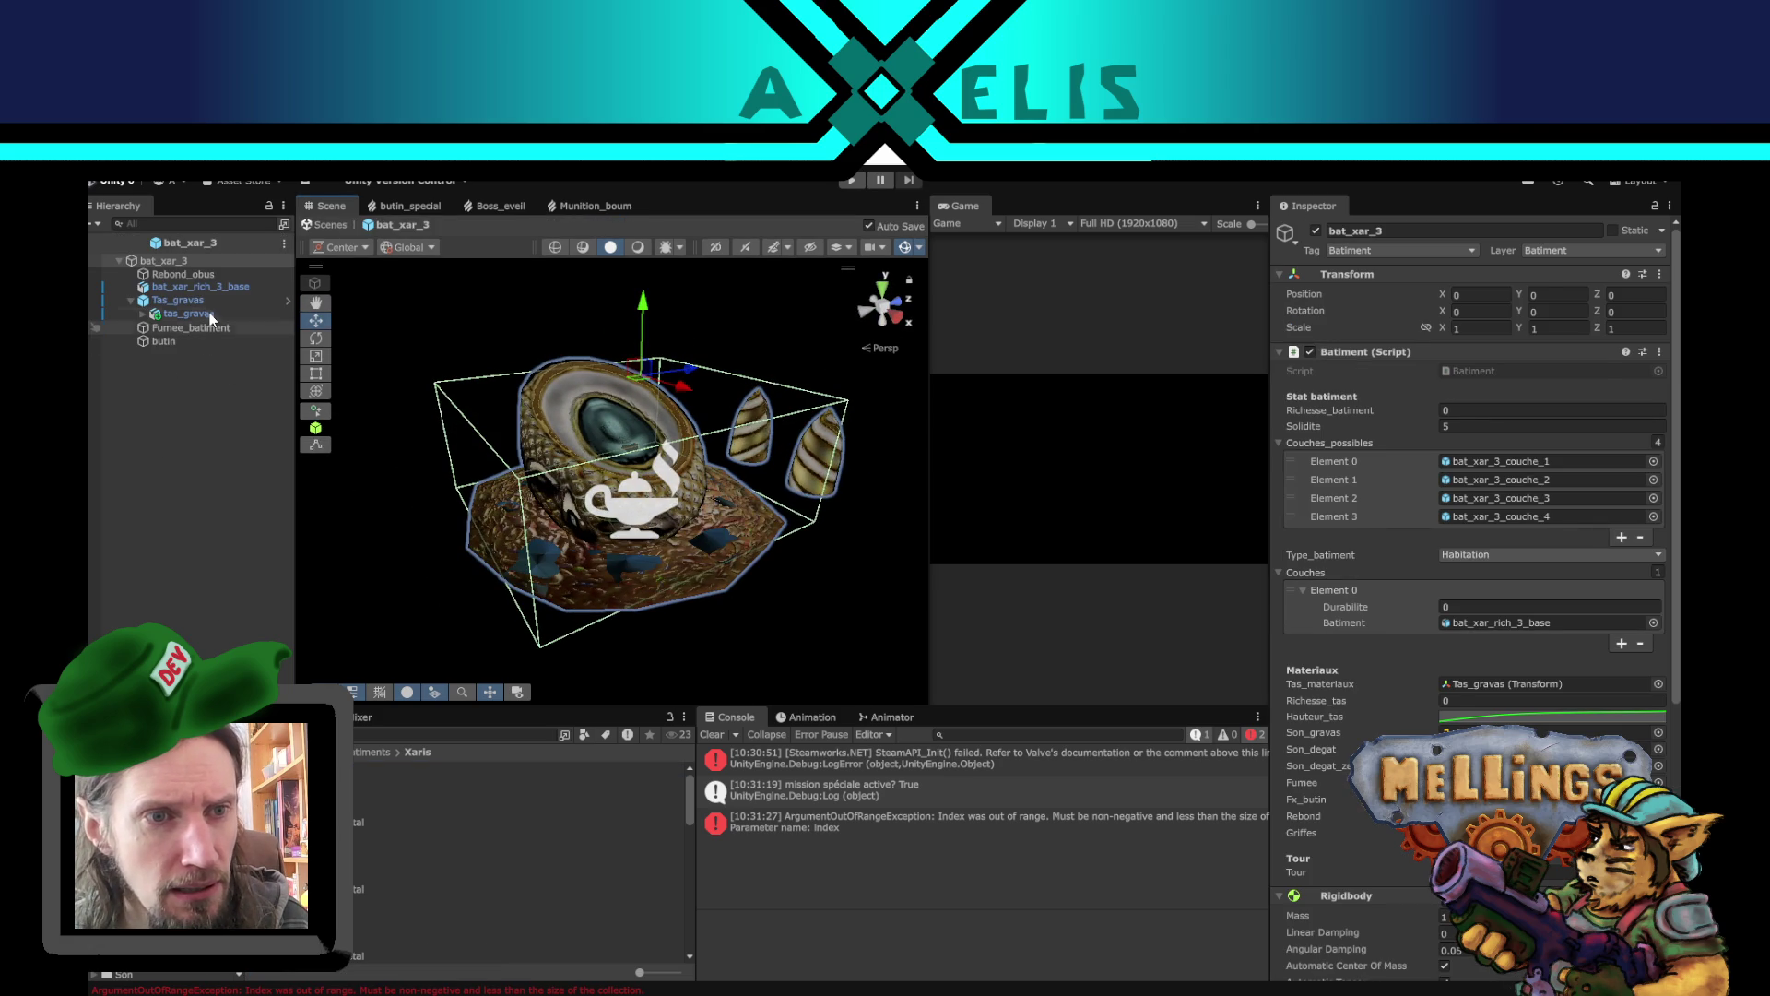
pyautogui.click(210, 315)
pyautogui.click(142, 314)
pyautogui.click(195, 330)
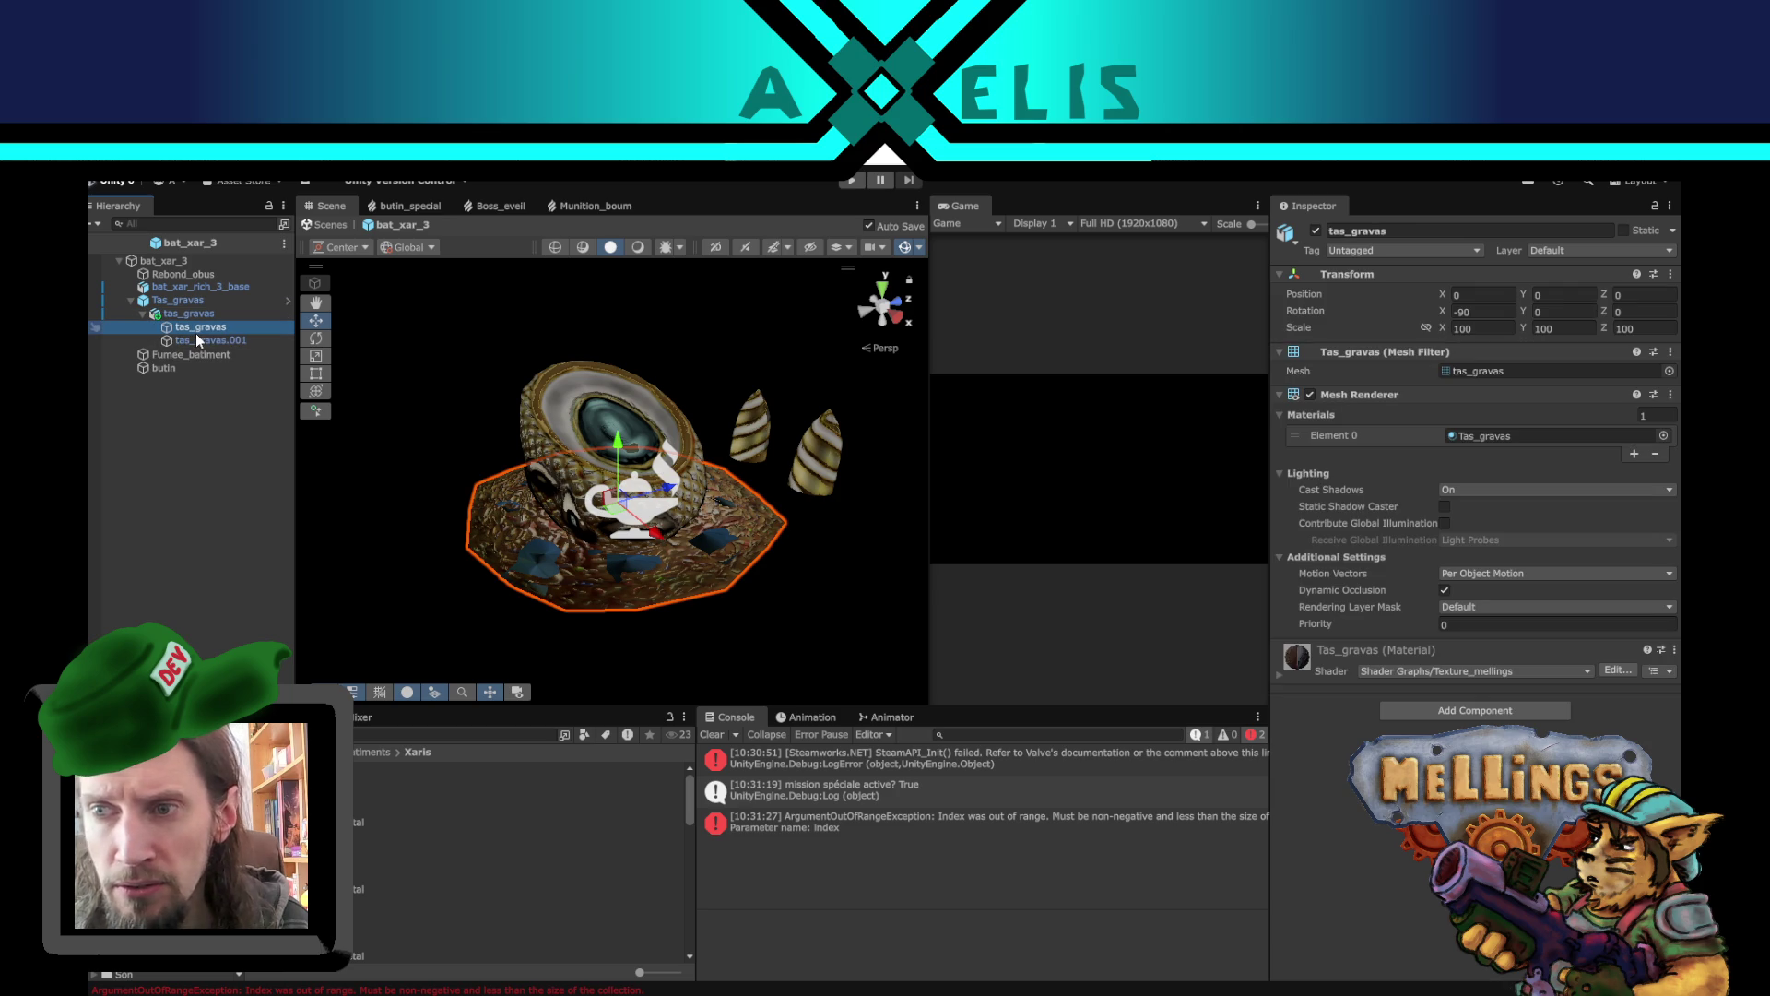
pyautogui.click(198, 312)
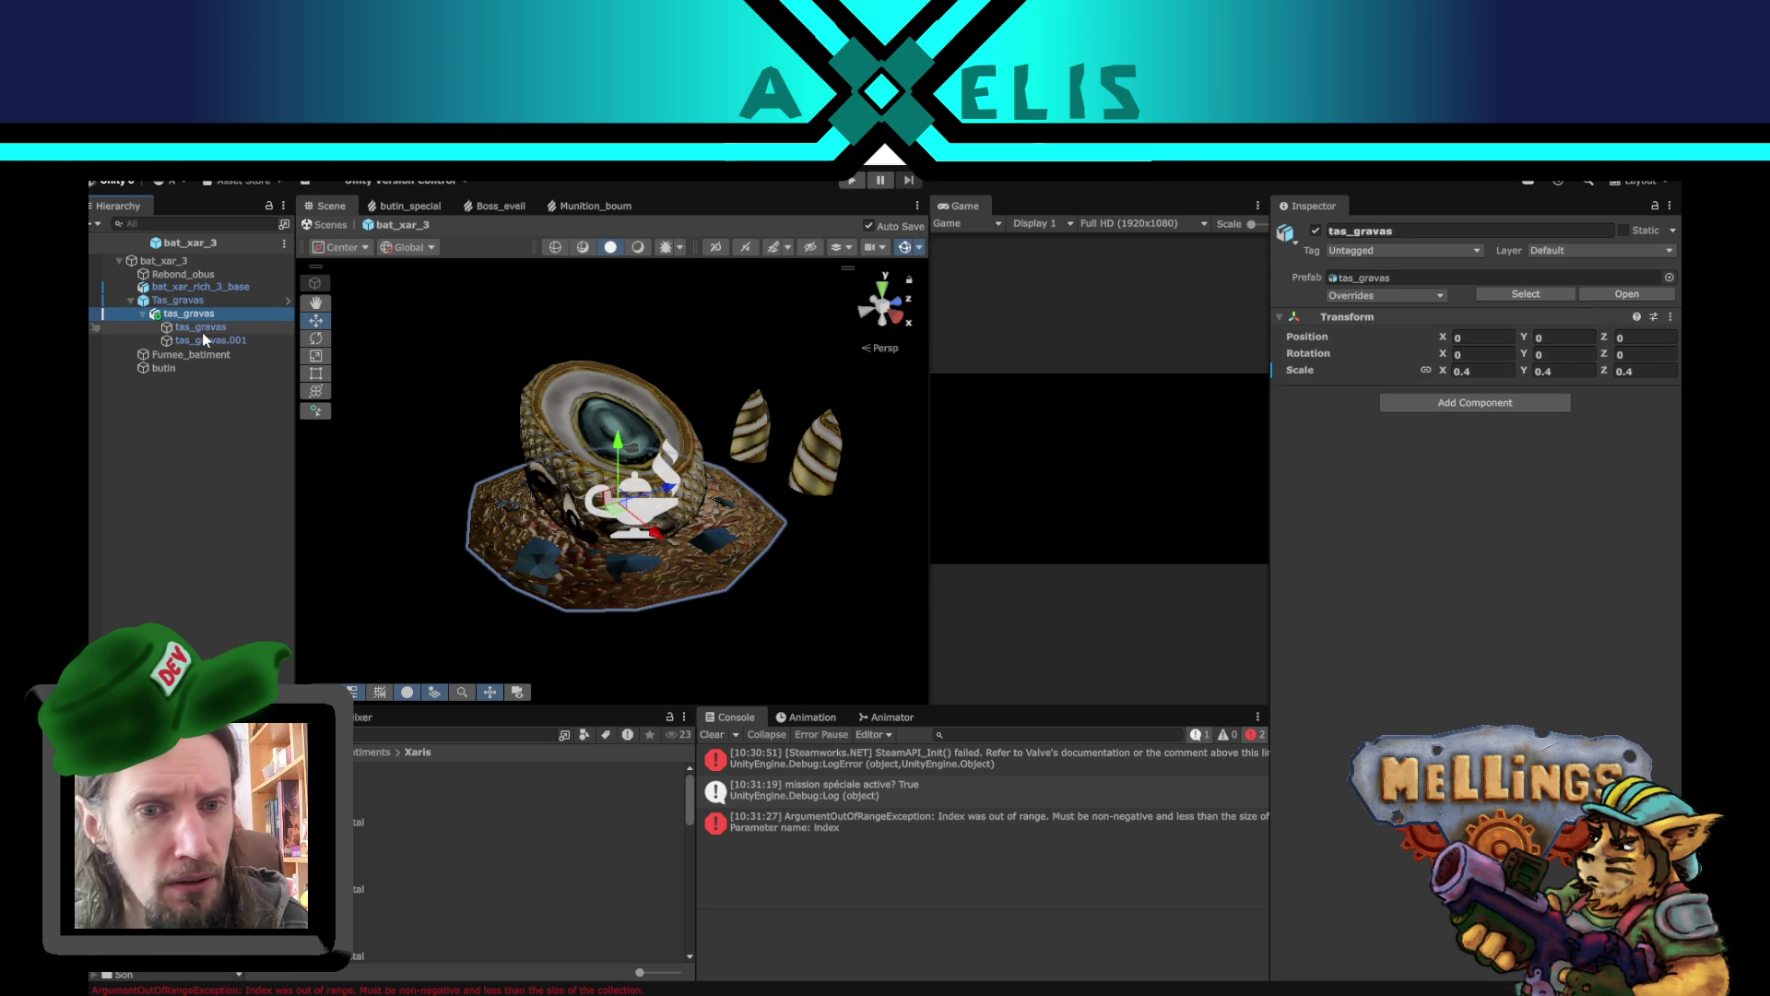
pyautogui.moveTo(636, 461)
pyautogui.mouseDown()
pyautogui.moveTo(642, 395)
pyautogui.moveTo(646, 443)
pyautogui.mouseUp()
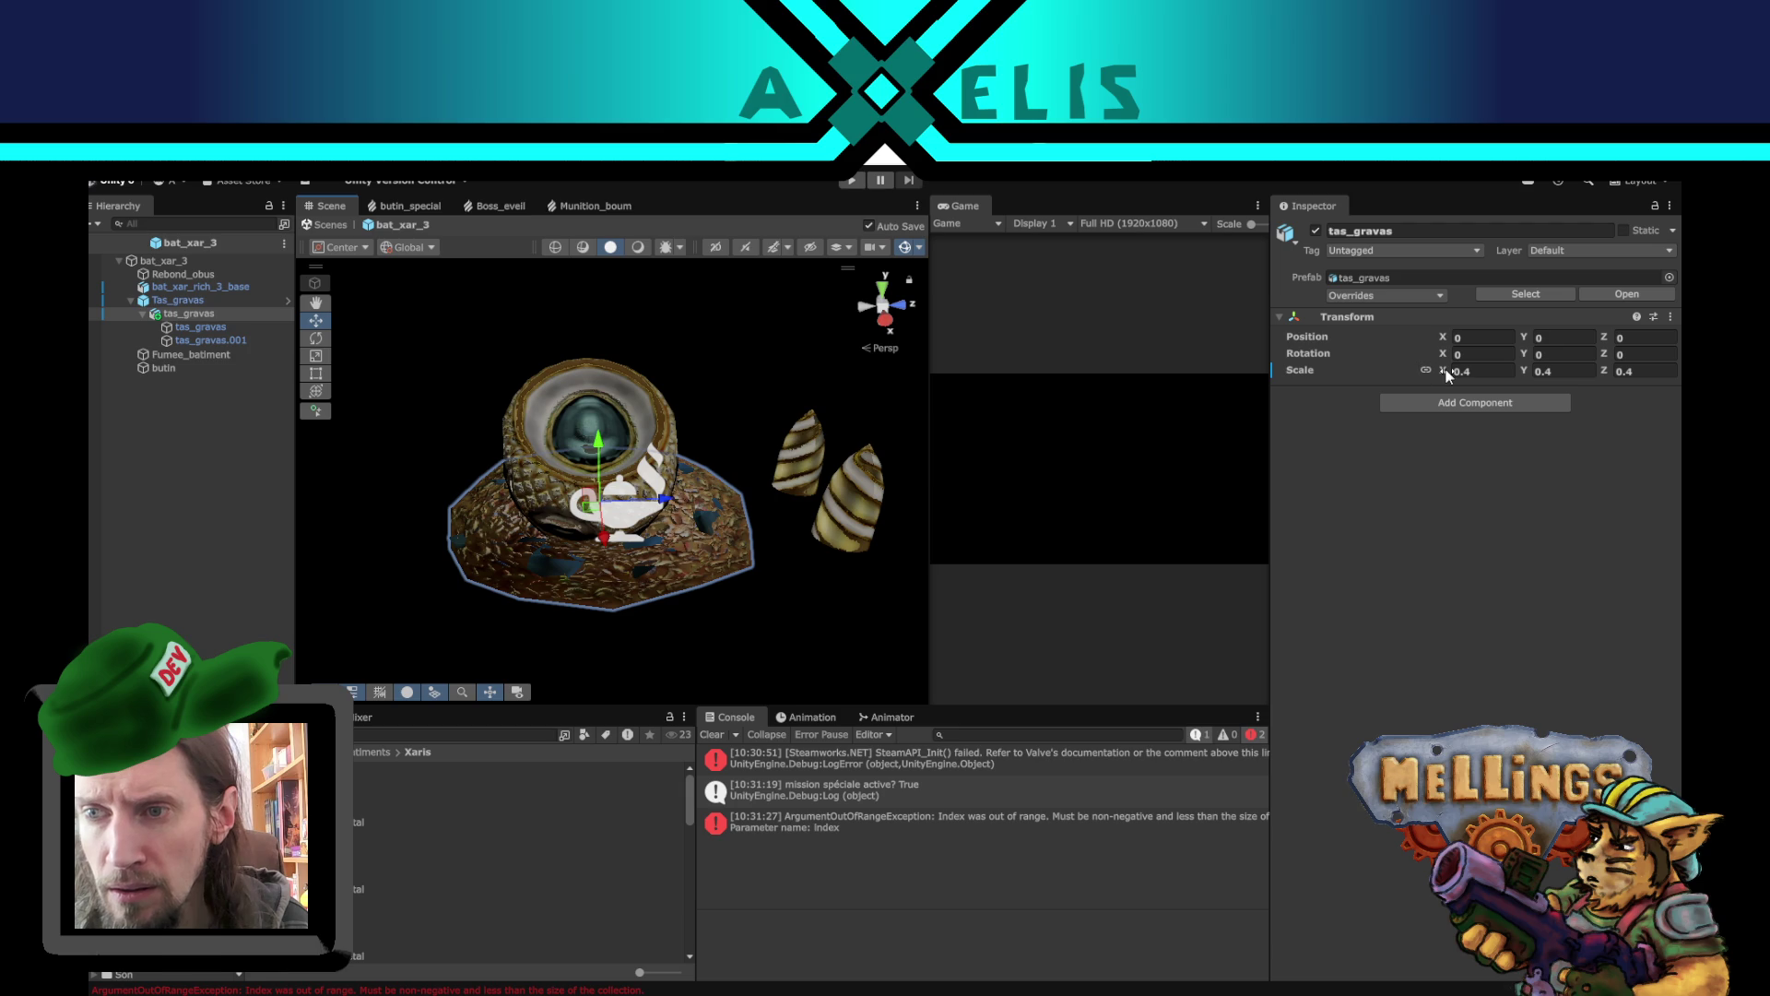
pyautogui.moveTo(1446, 373)
pyautogui.mouseDown()
pyautogui.moveTo(1475, 373)
pyautogui.moveTo(1457, 378)
pyautogui.mouseUp()
pyautogui.hotkey('ctrl', 'z')
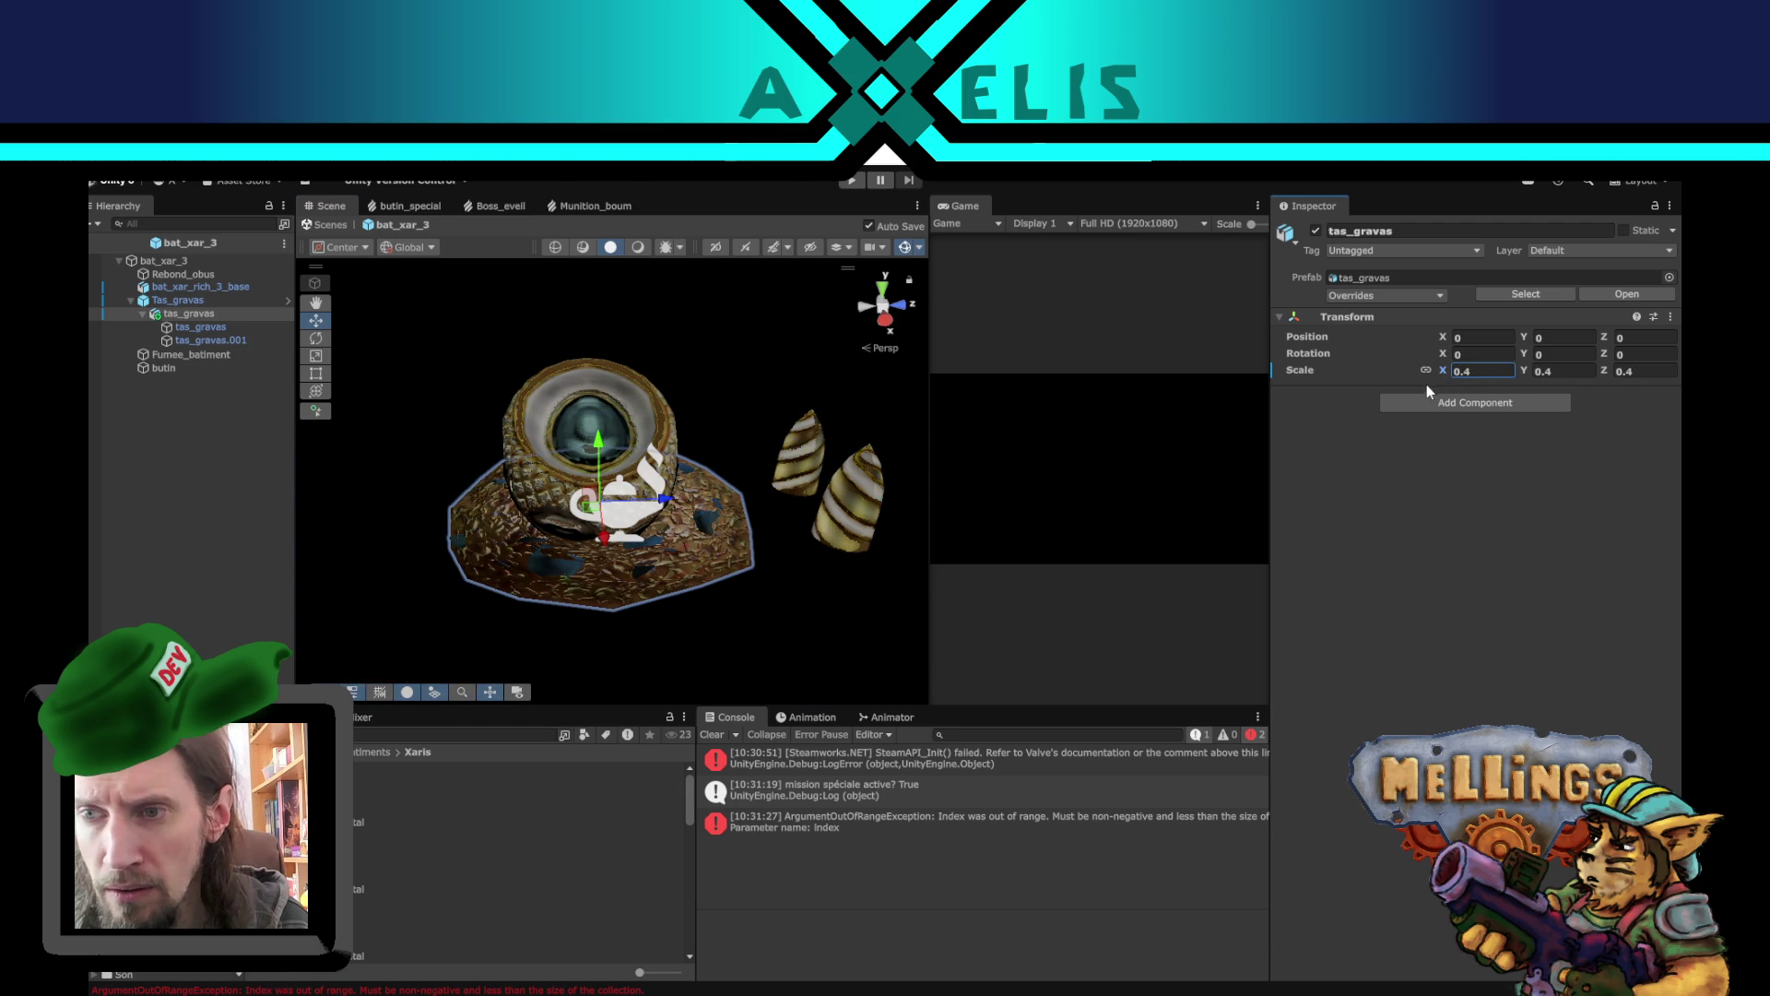
pyautogui.click(1550, 371)
pyautogui.write('0.8')
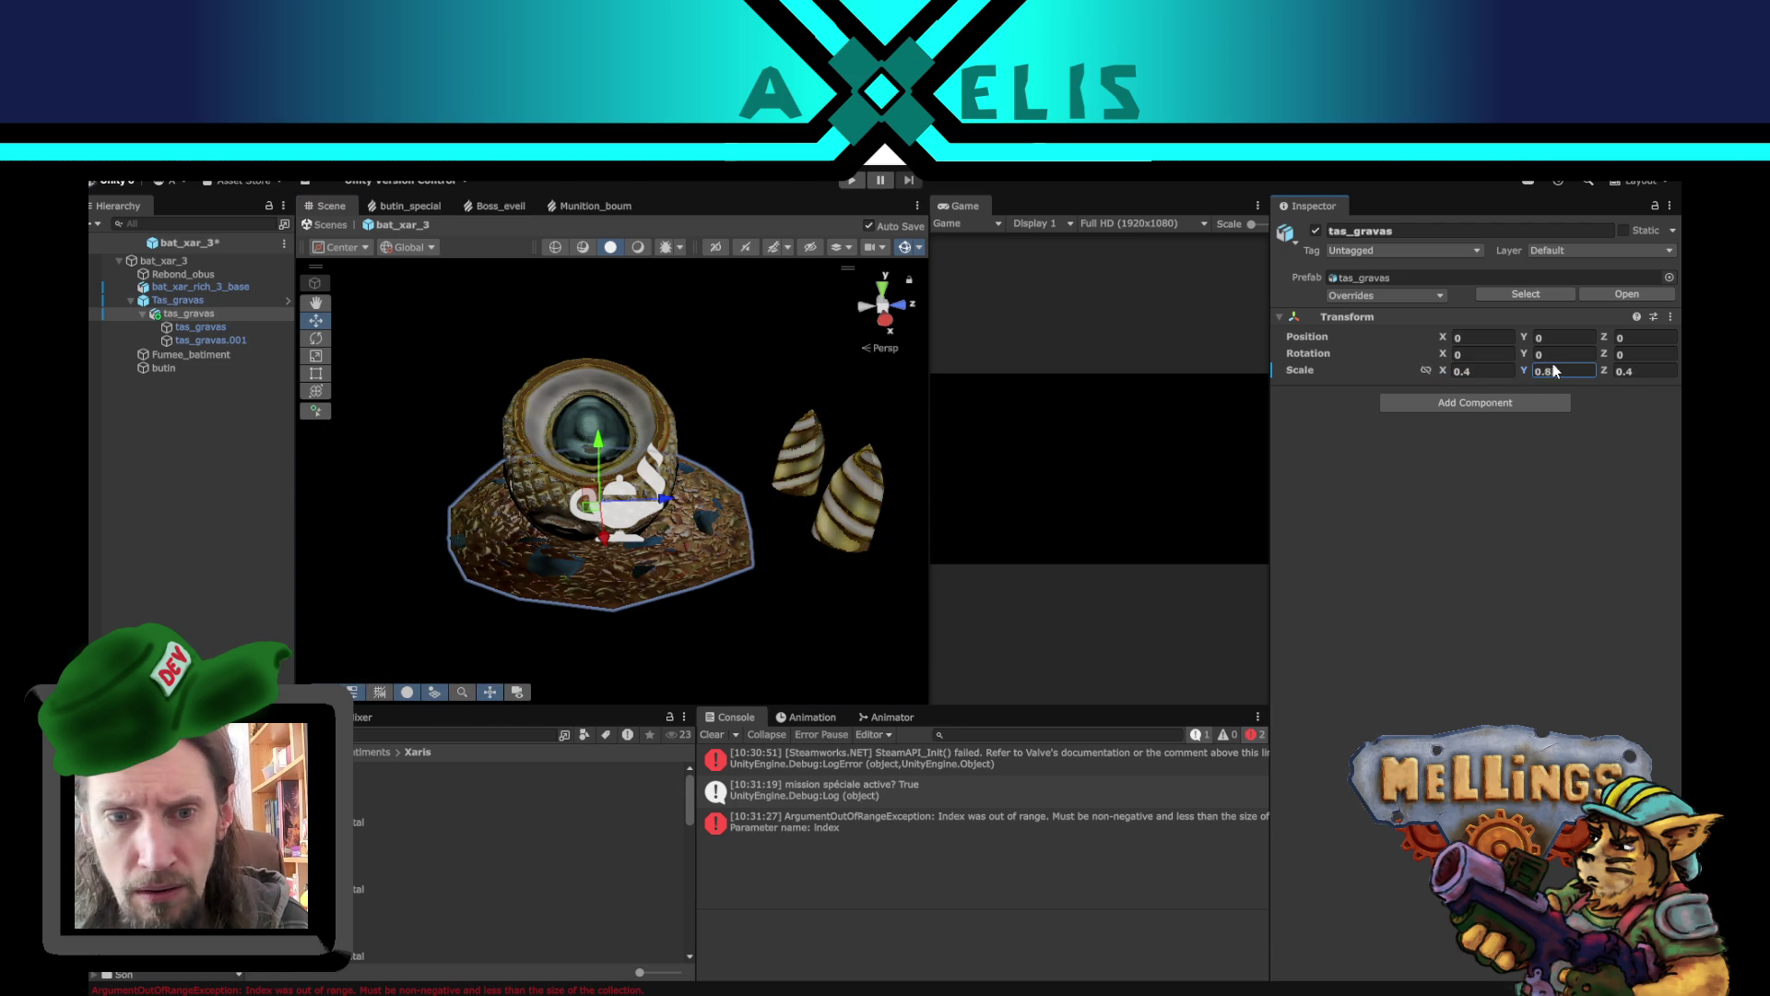
pyautogui.press('BackSpace')
pyautogui.press('BackSpace')
pyautogui.press('BackSpace')
pyautogui.write('69.3')
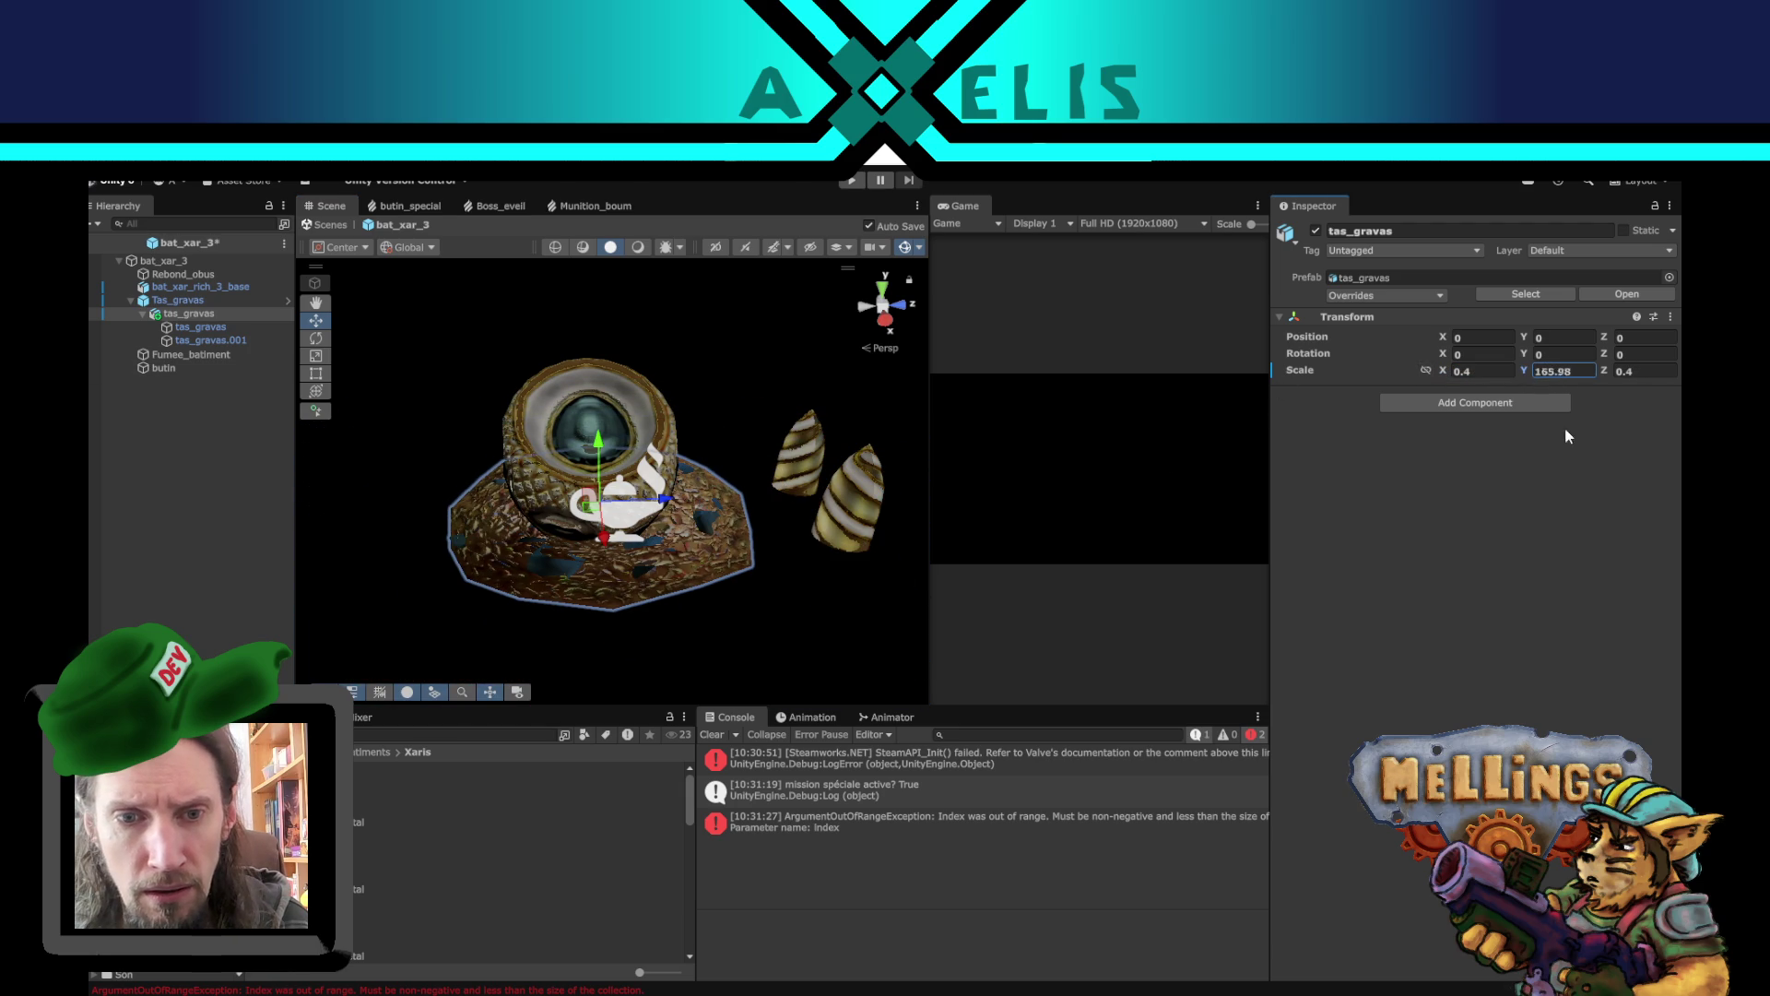
pyautogui.moveTo(1043, 195); pyautogui.dragTo(1065, 226)
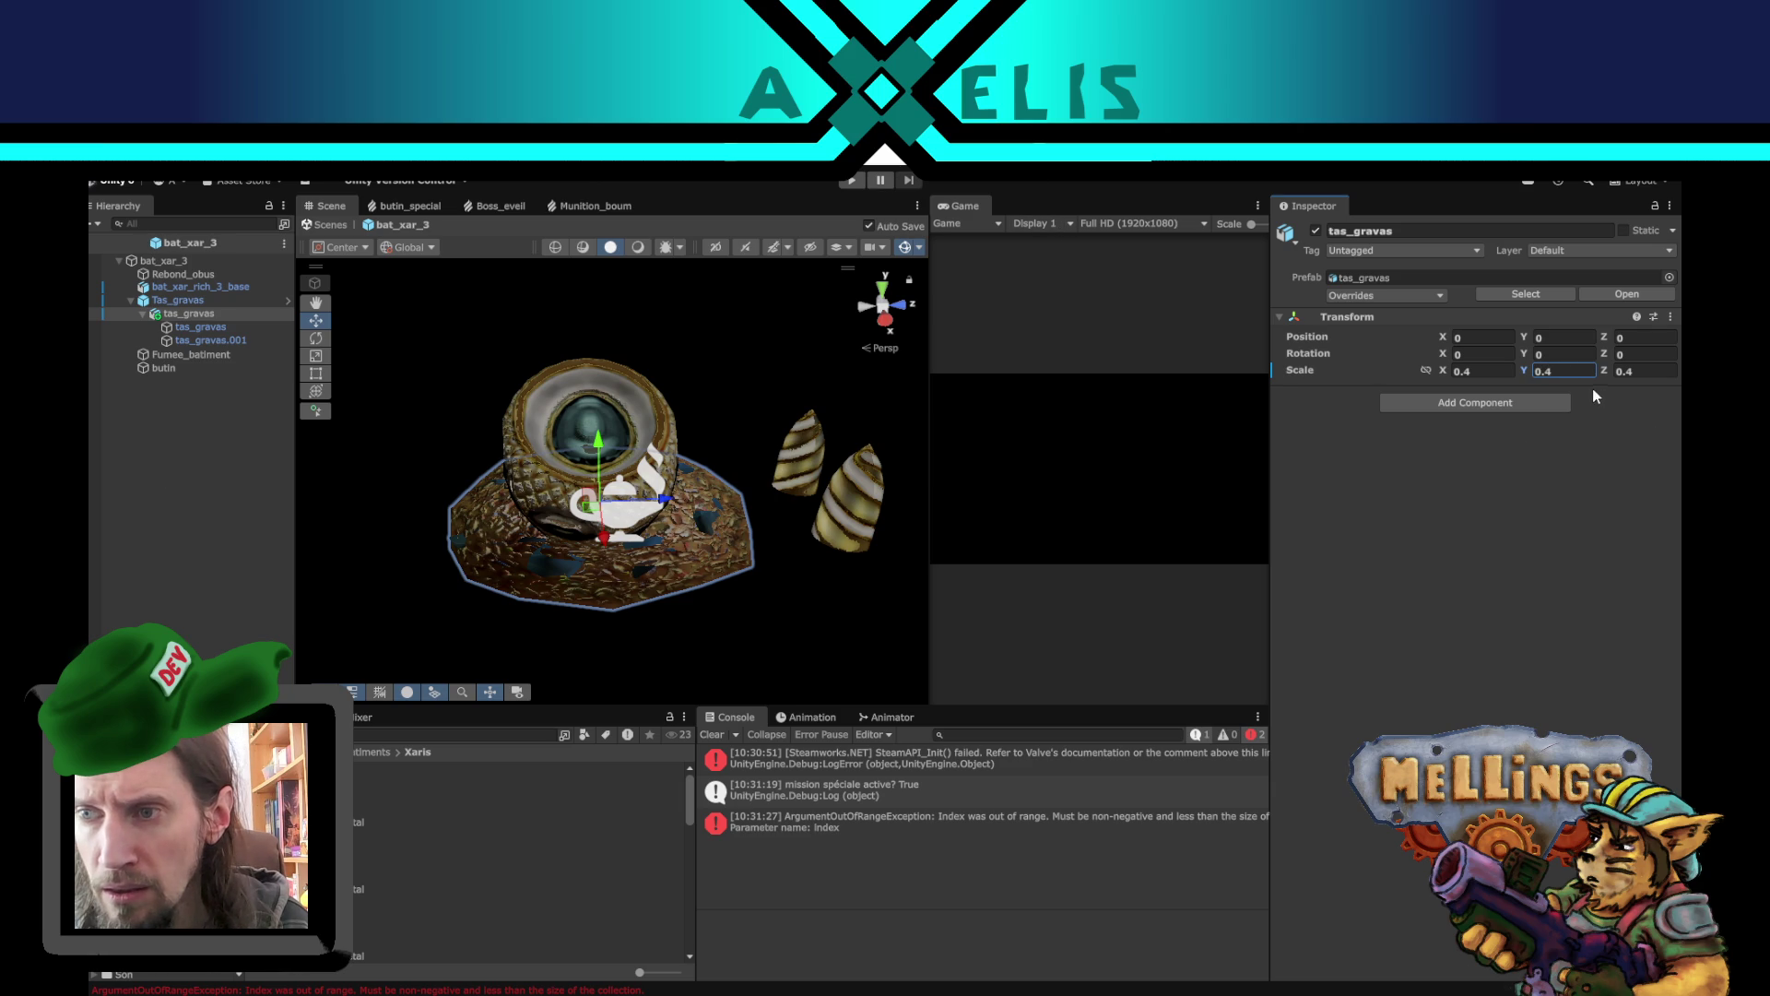
pyautogui.moveTo(1604, 376)
pyautogui.mouseDown()
pyautogui.moveTo(1663, 370)
pyautogui.moveTo(1458, 356)
pyautogui.moveTo(1457, 375)
pyautogui.moveTo(1491, 379)
pyautogui.mouseUp()
pyautogui.hotkey('ctrl', 'z')
pyautogui.hotkey('ctrl', 'z')
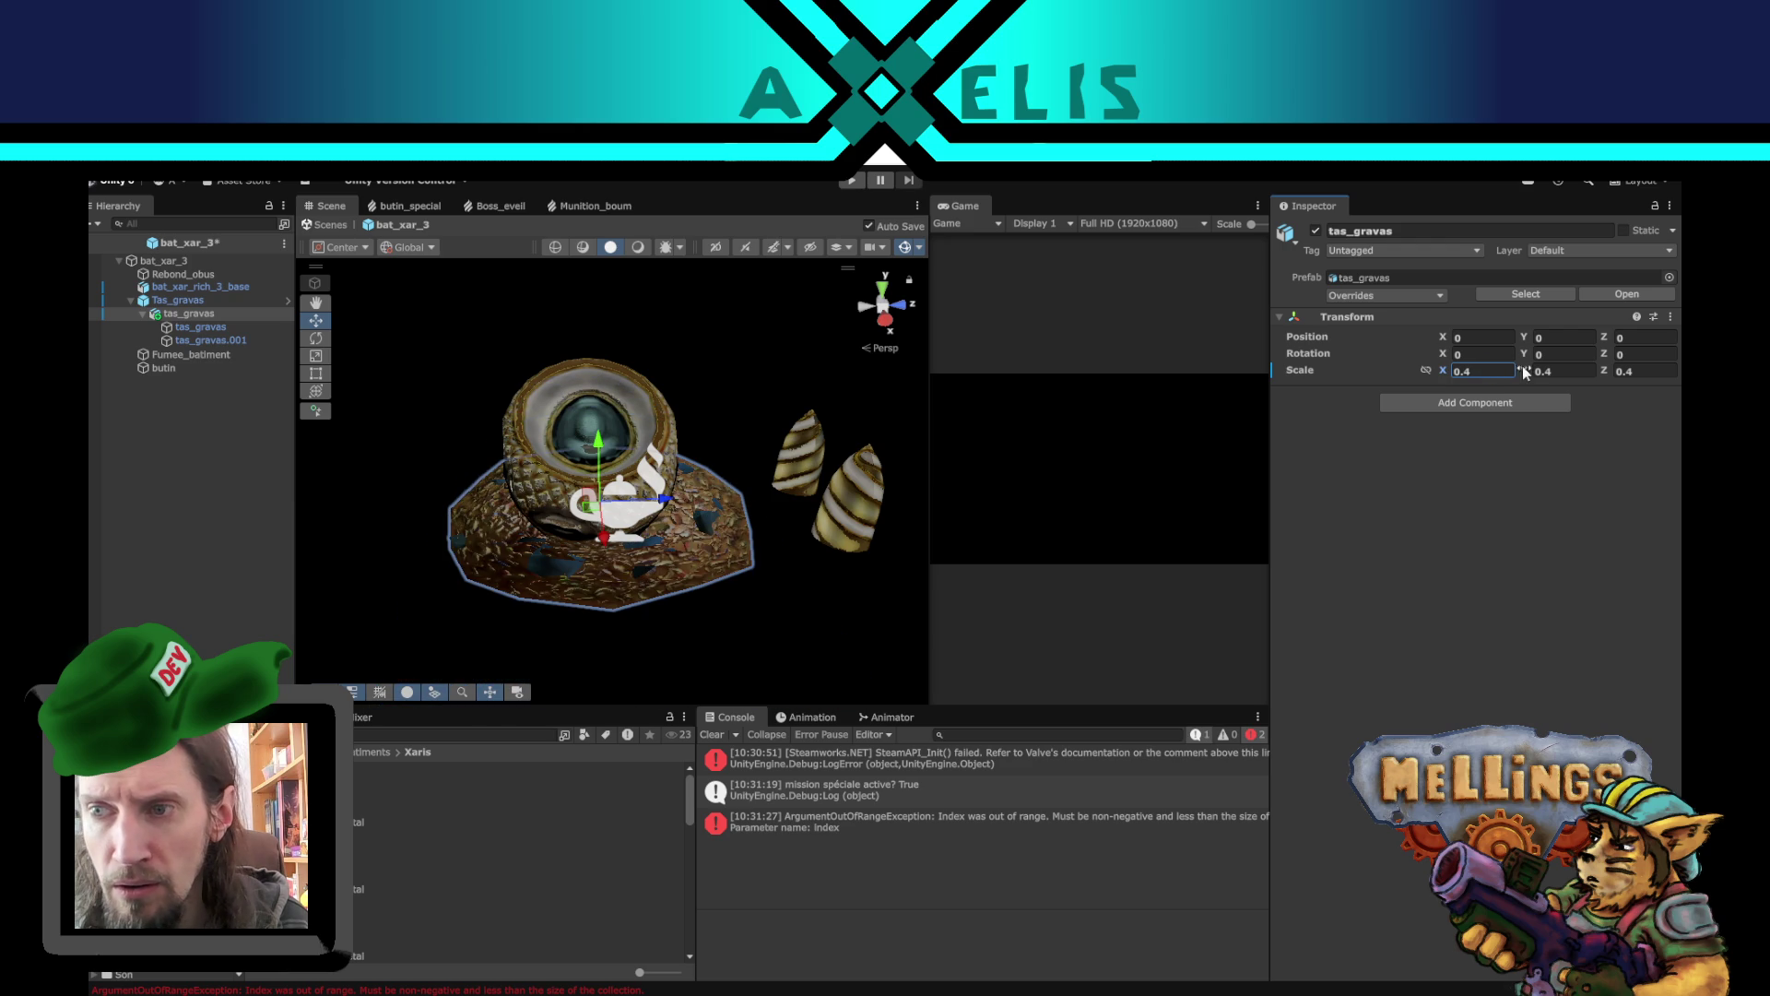
pyautogui.click(200, 327)
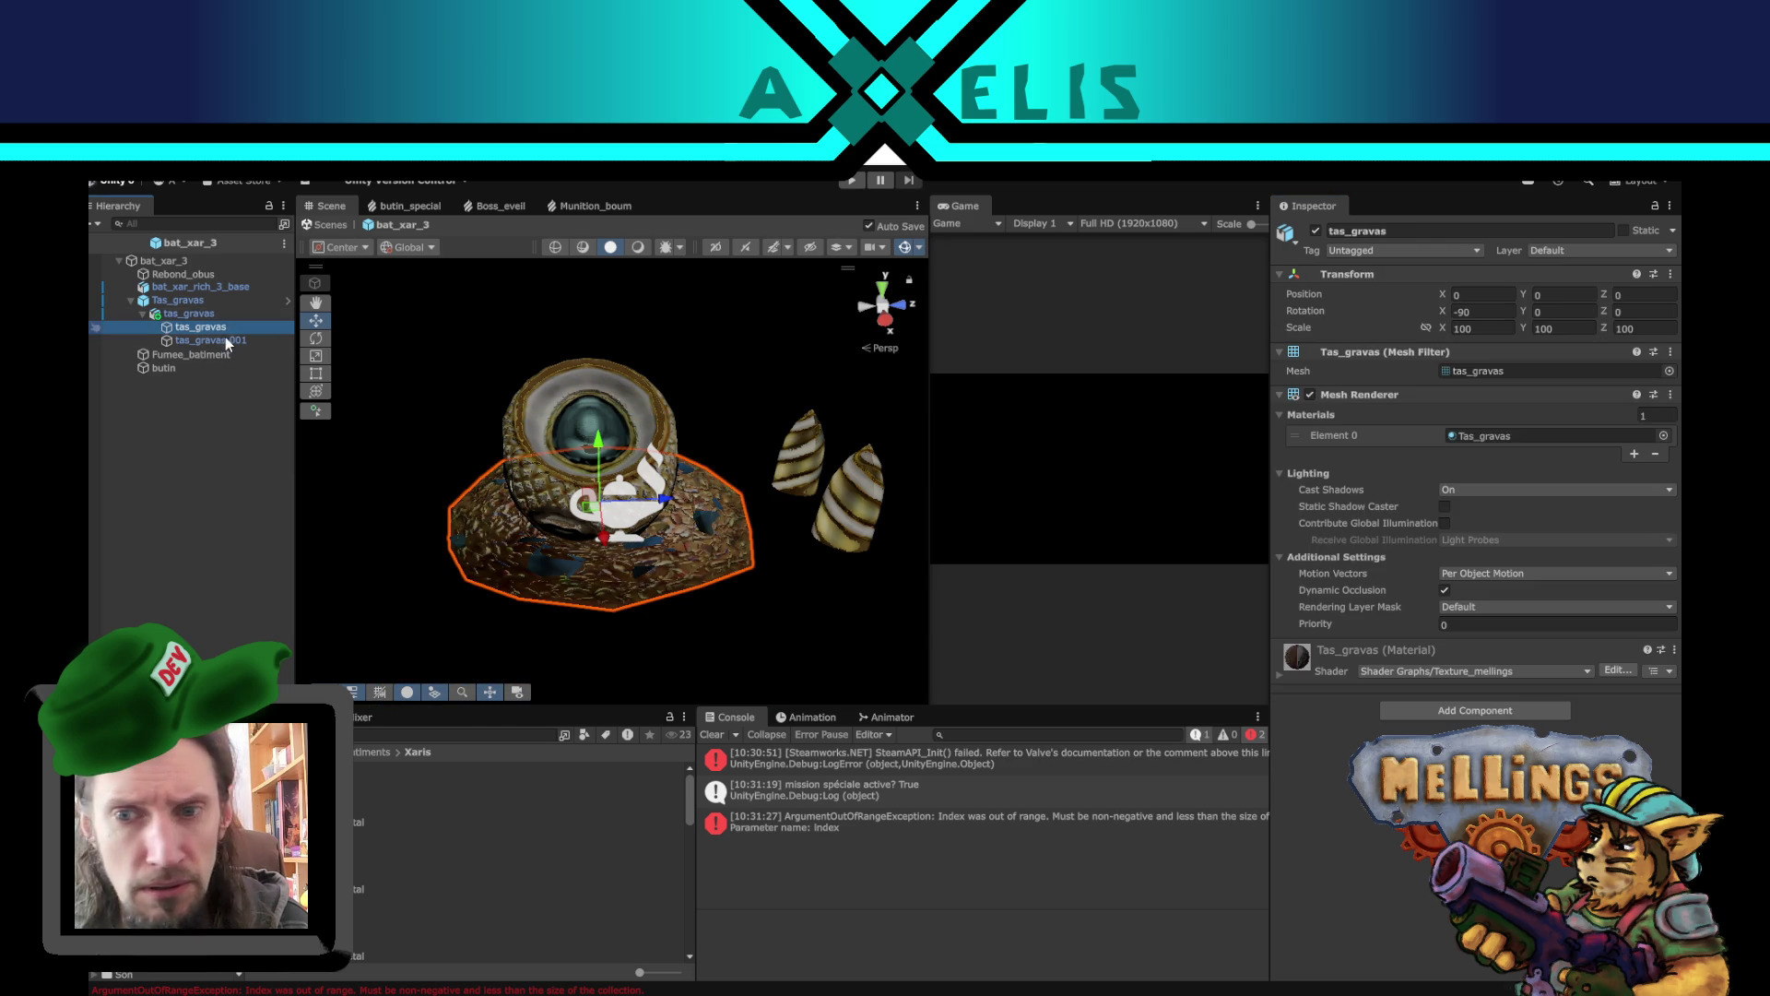
pyautogui.click(217, 341)
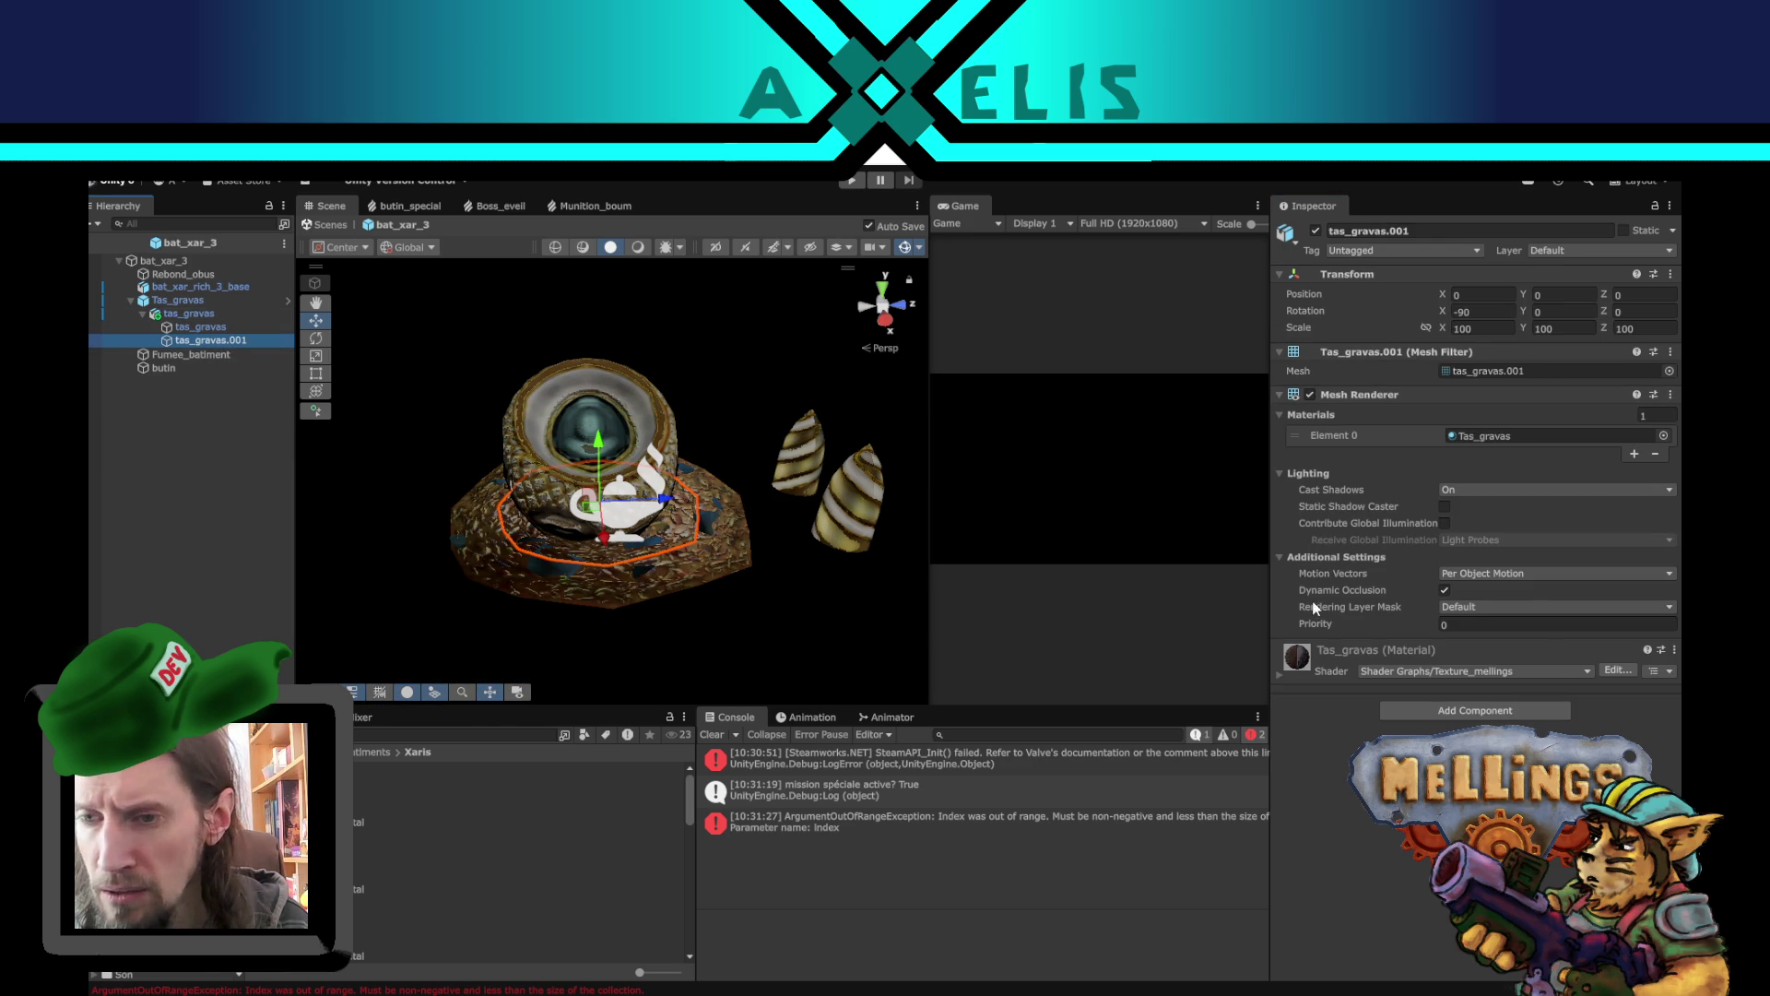
pyautogui.click(198, 314)
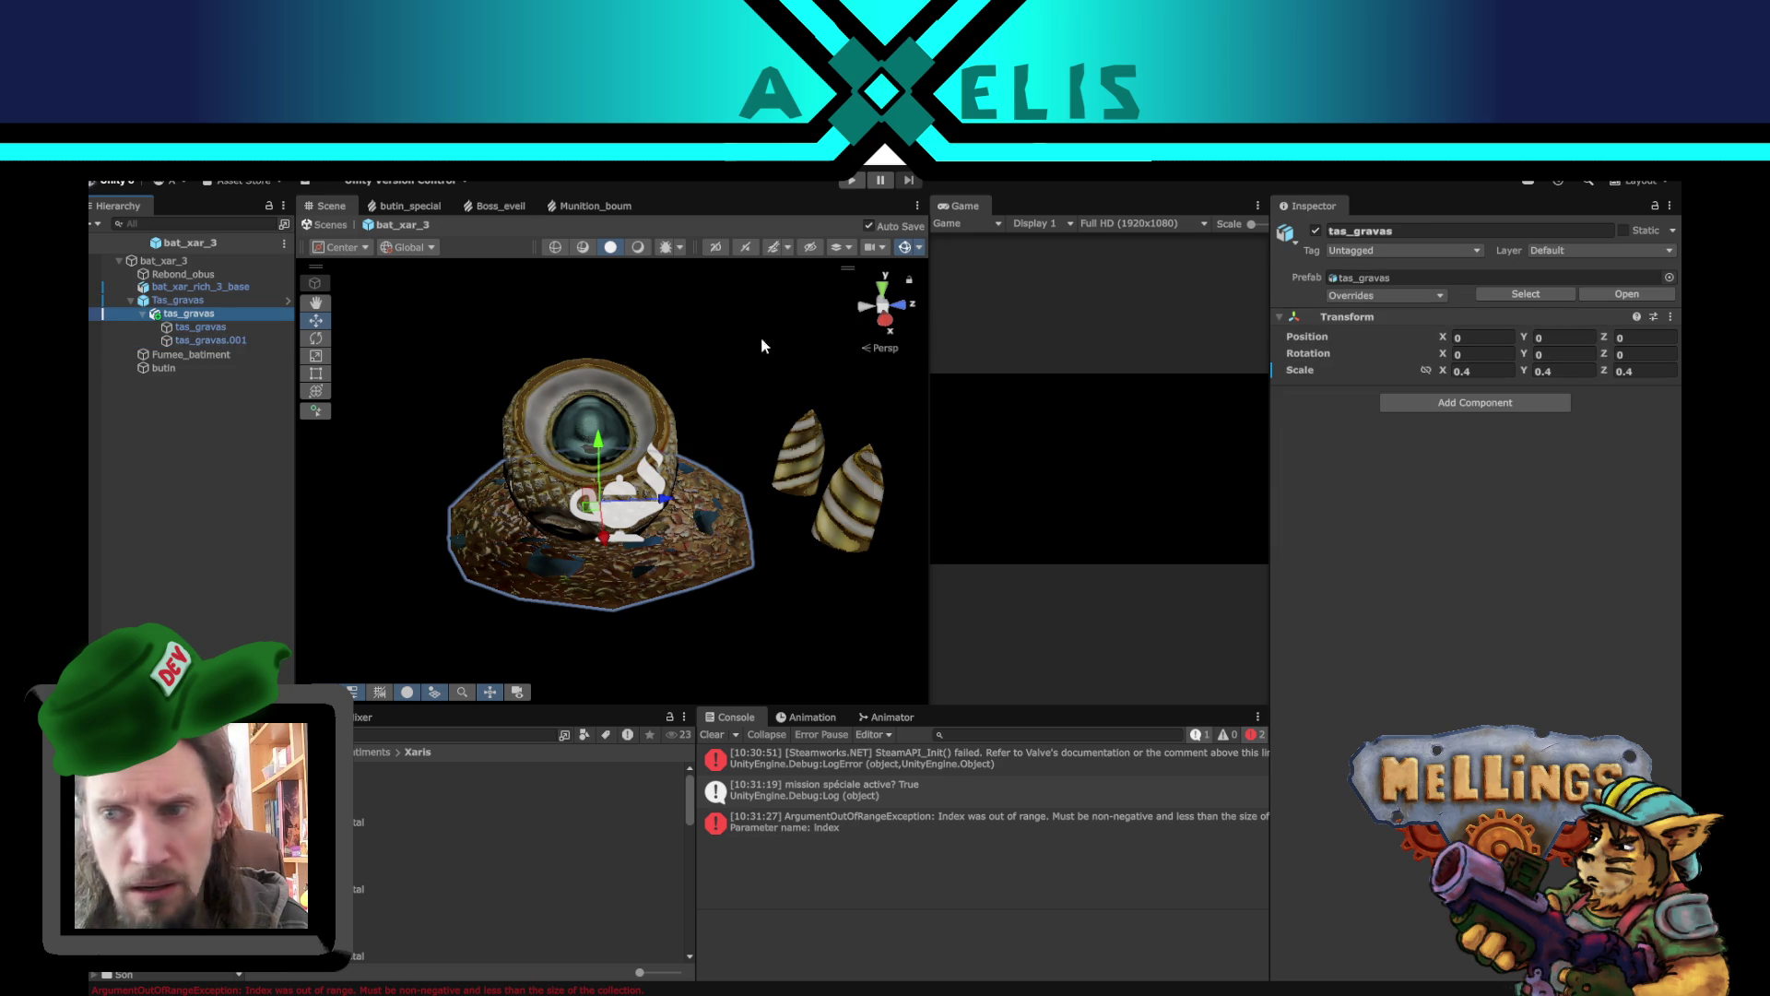
pyautogui.click(214, 328)
pyautogui.keyDown('ctrl'); pyautogui.click(220, 339); pyautogui.keyUp('ctrl')
pyautogui.click(1485, 311)
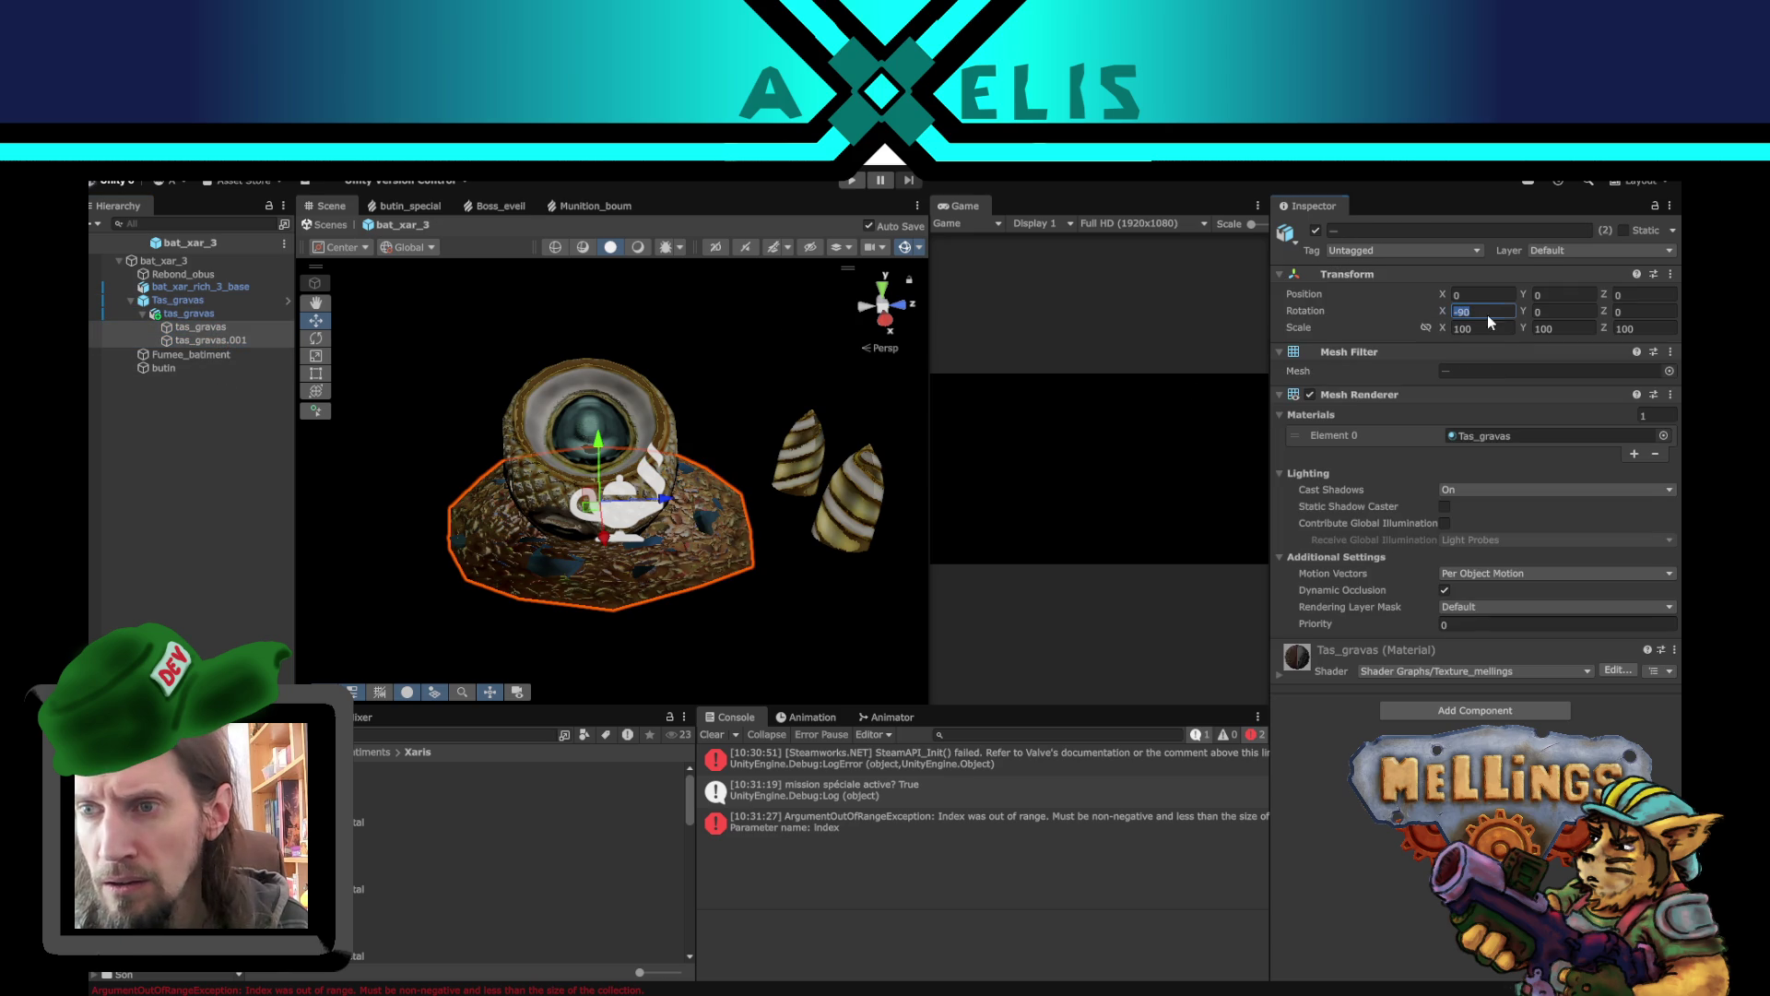
pyautogui.hotkey('ctrl', 's')
pyautogui.click(189, 314)
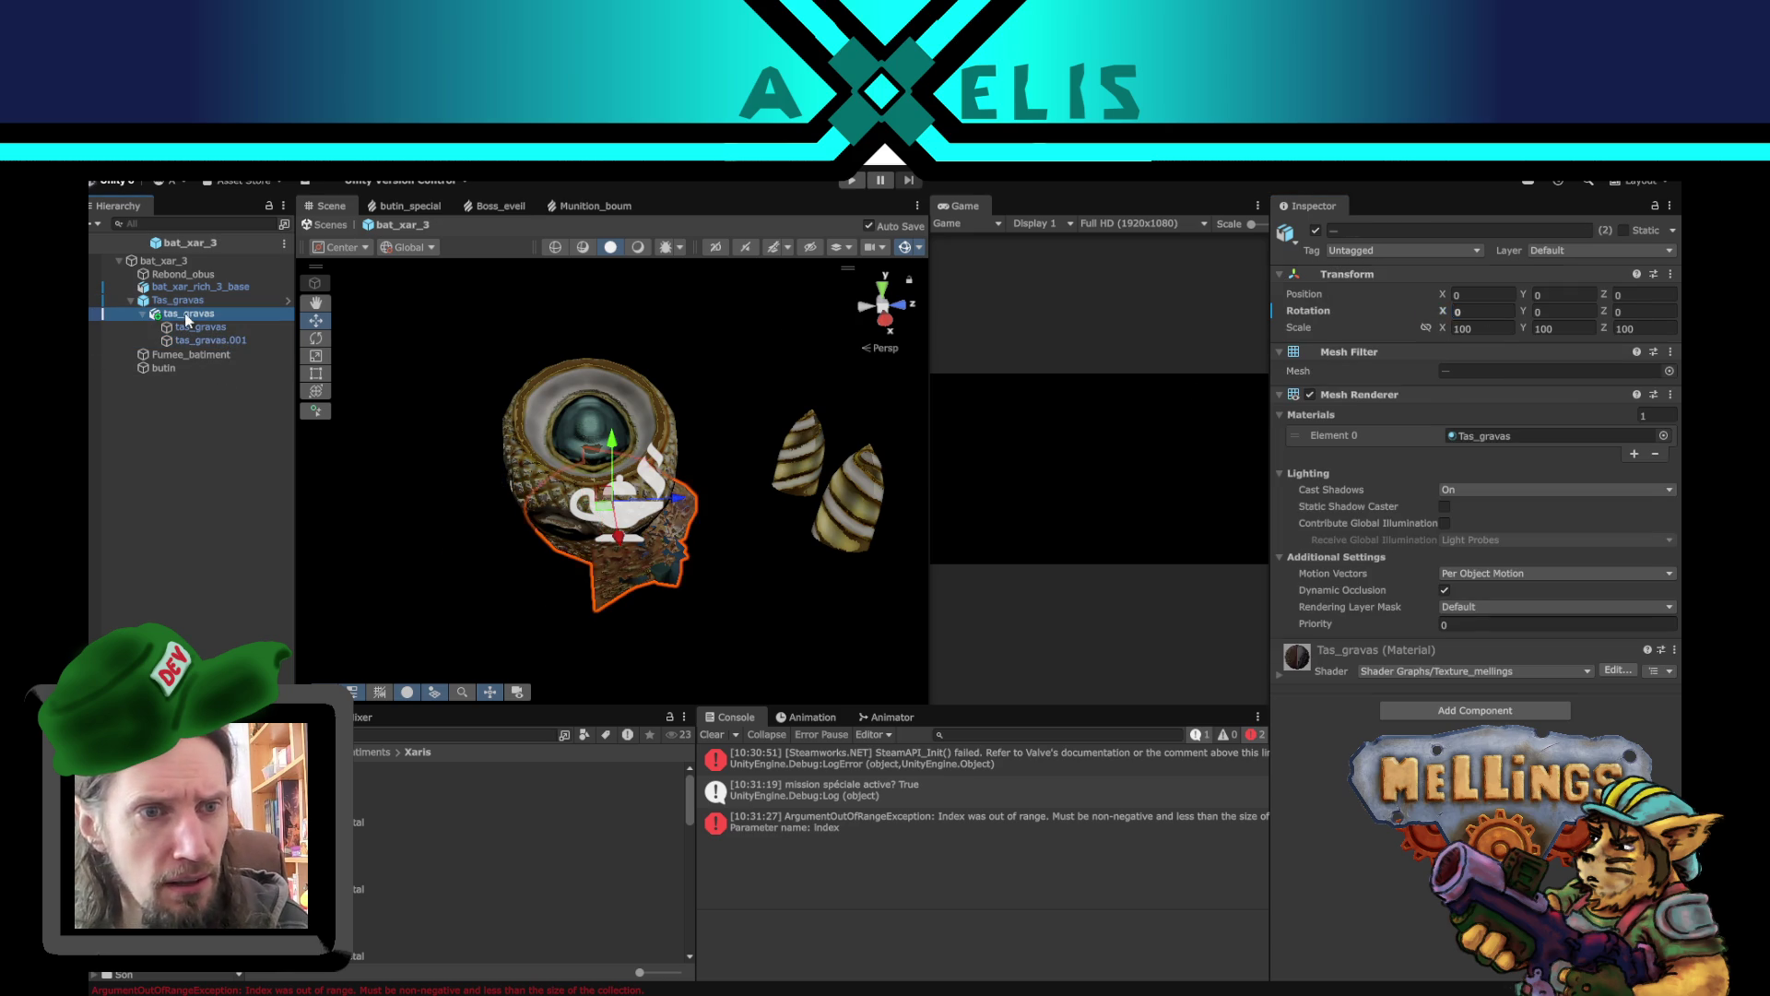
pyautogui.click(1477, 355)
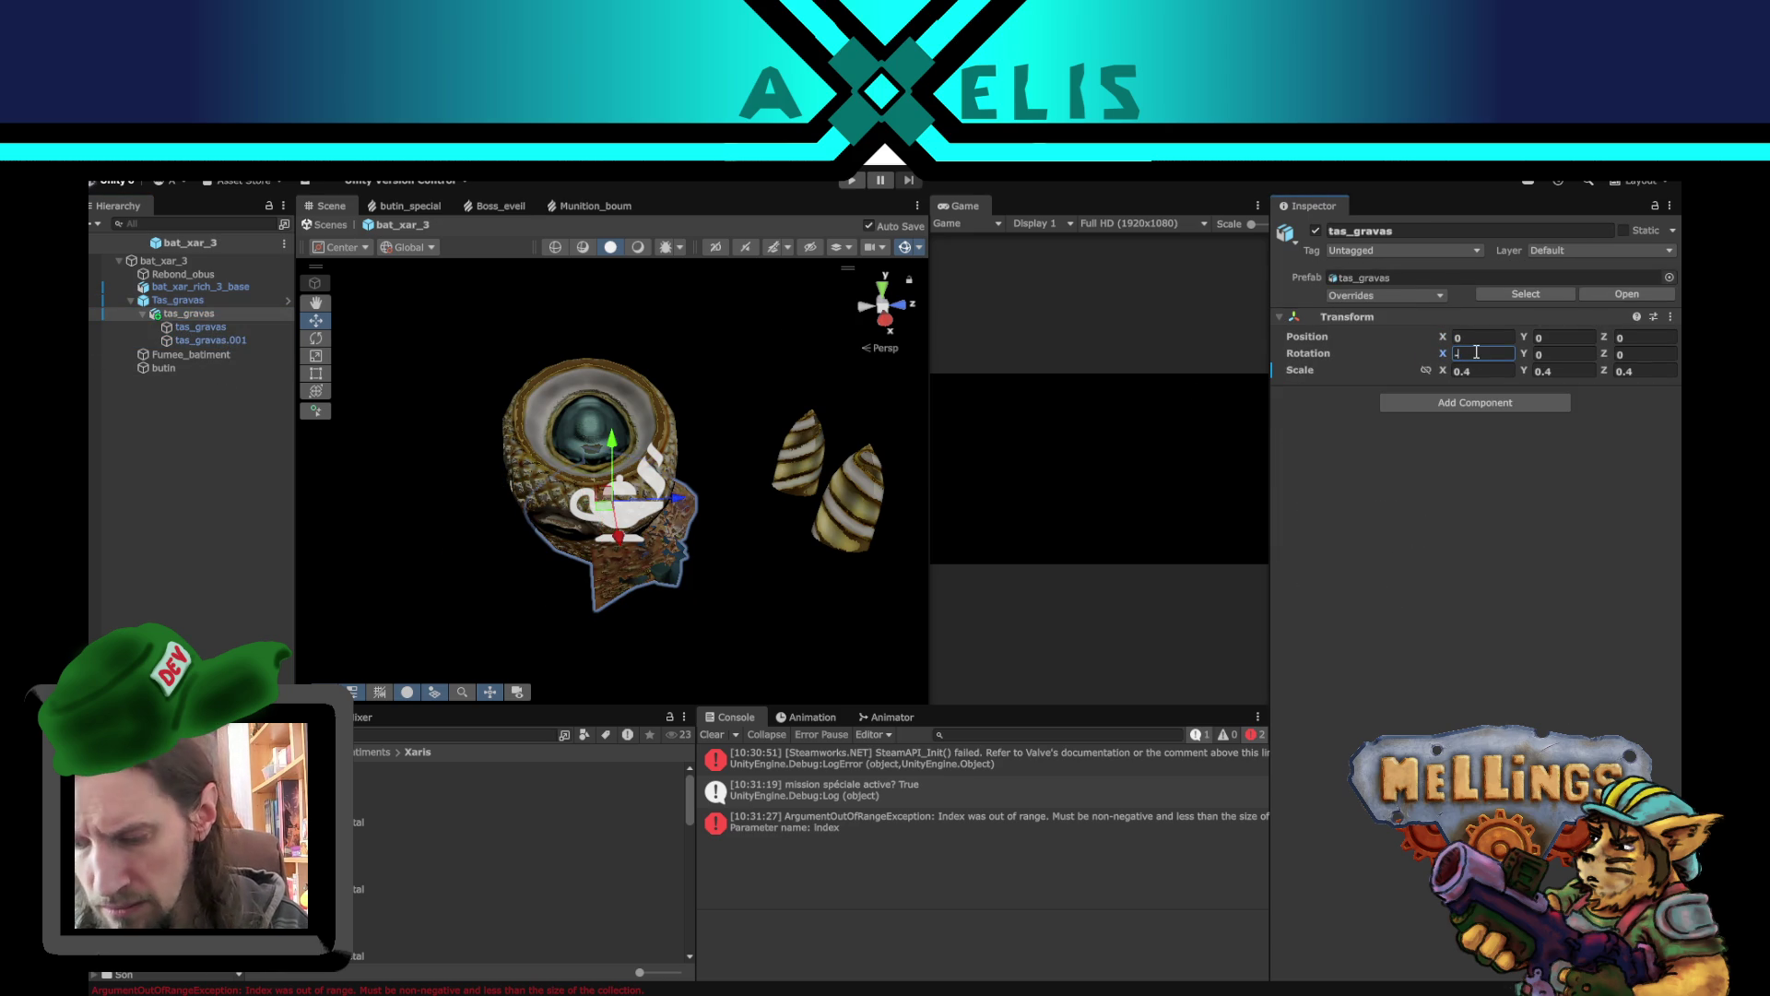
pyautogui.write('90')
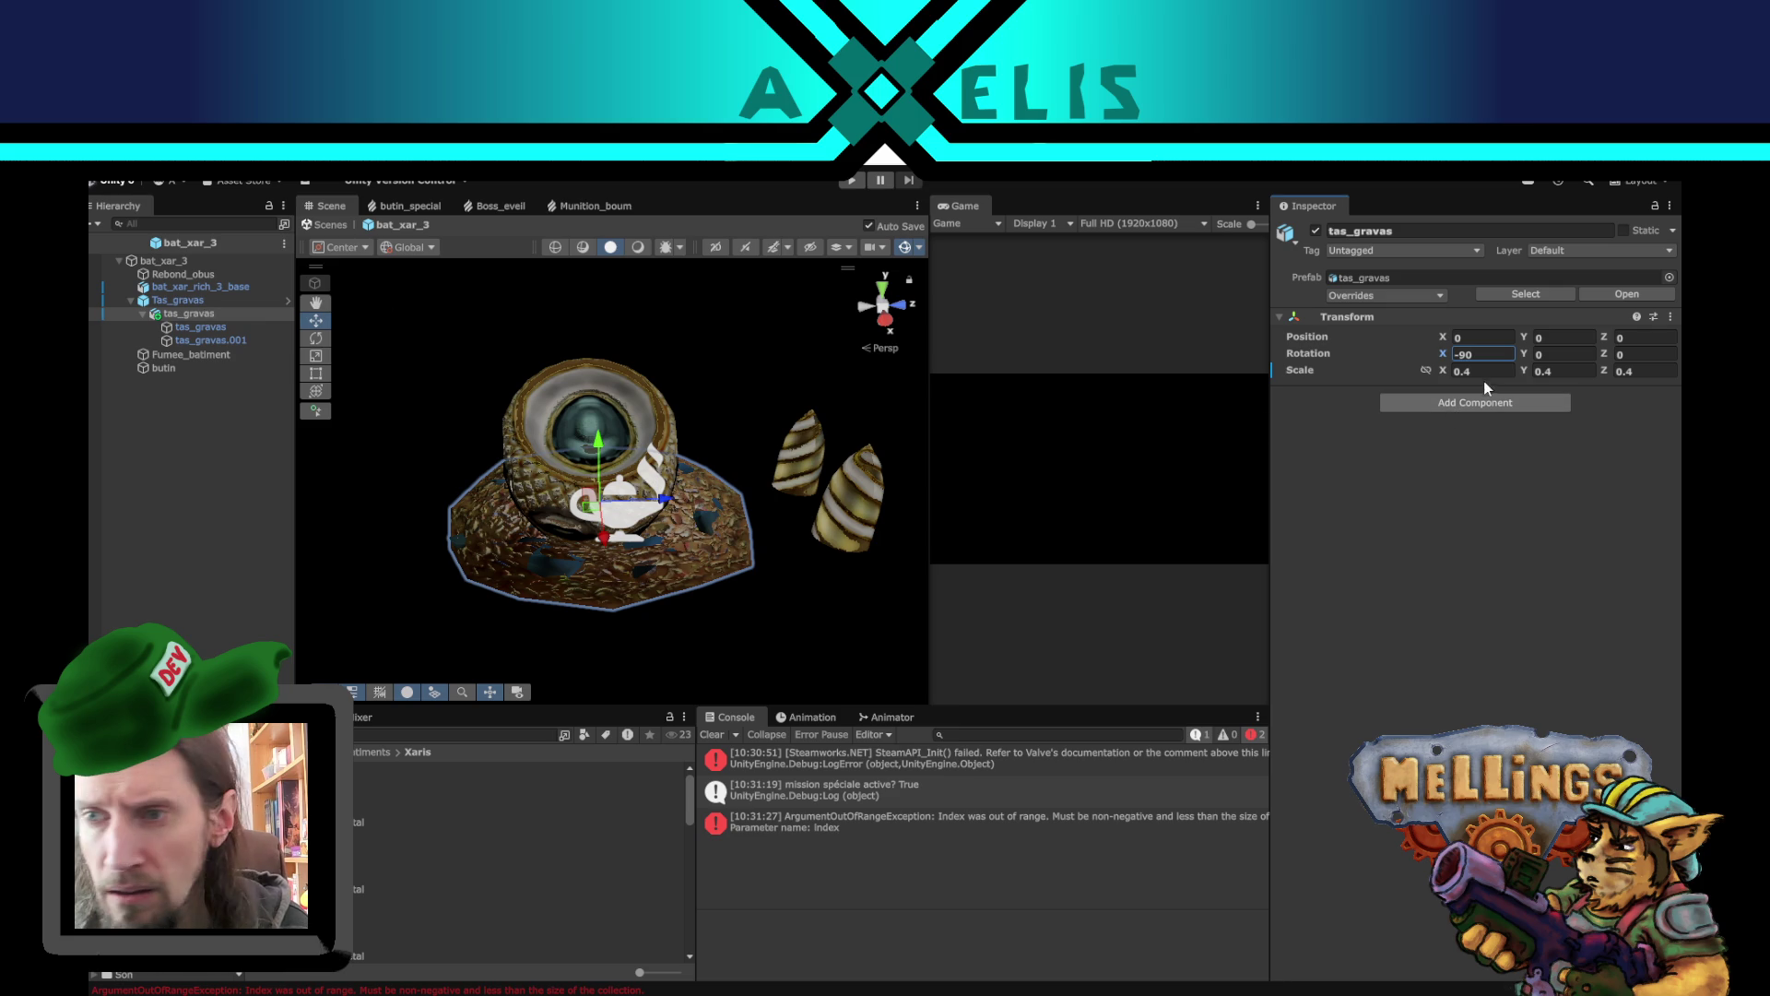
pyautogui.moveTo(1524, 373)
pyautogui.mouseDown()
pyautogui.moveTo(1660, 369)
pyautogui.moveTo(373, 393)
pyautogui.moveTo(815, 446)
pyautogui.mouseUp()
pyautogui.hotkey('ctrl', 'z')
pyautogui.moveTo(1444, 370)
pyautogui.mouseDown()
pyautogui.moveTo(1494, 371)
pyautogui.moveTo(1448, 371)
pyautogui.mouseUp()
pyautogui.click(666, 453)
pyautogui.hotkey('ctrl', 'z')
pyautogui.hotkey('ctrl', 'z')
pyautogui.click(255, 494)
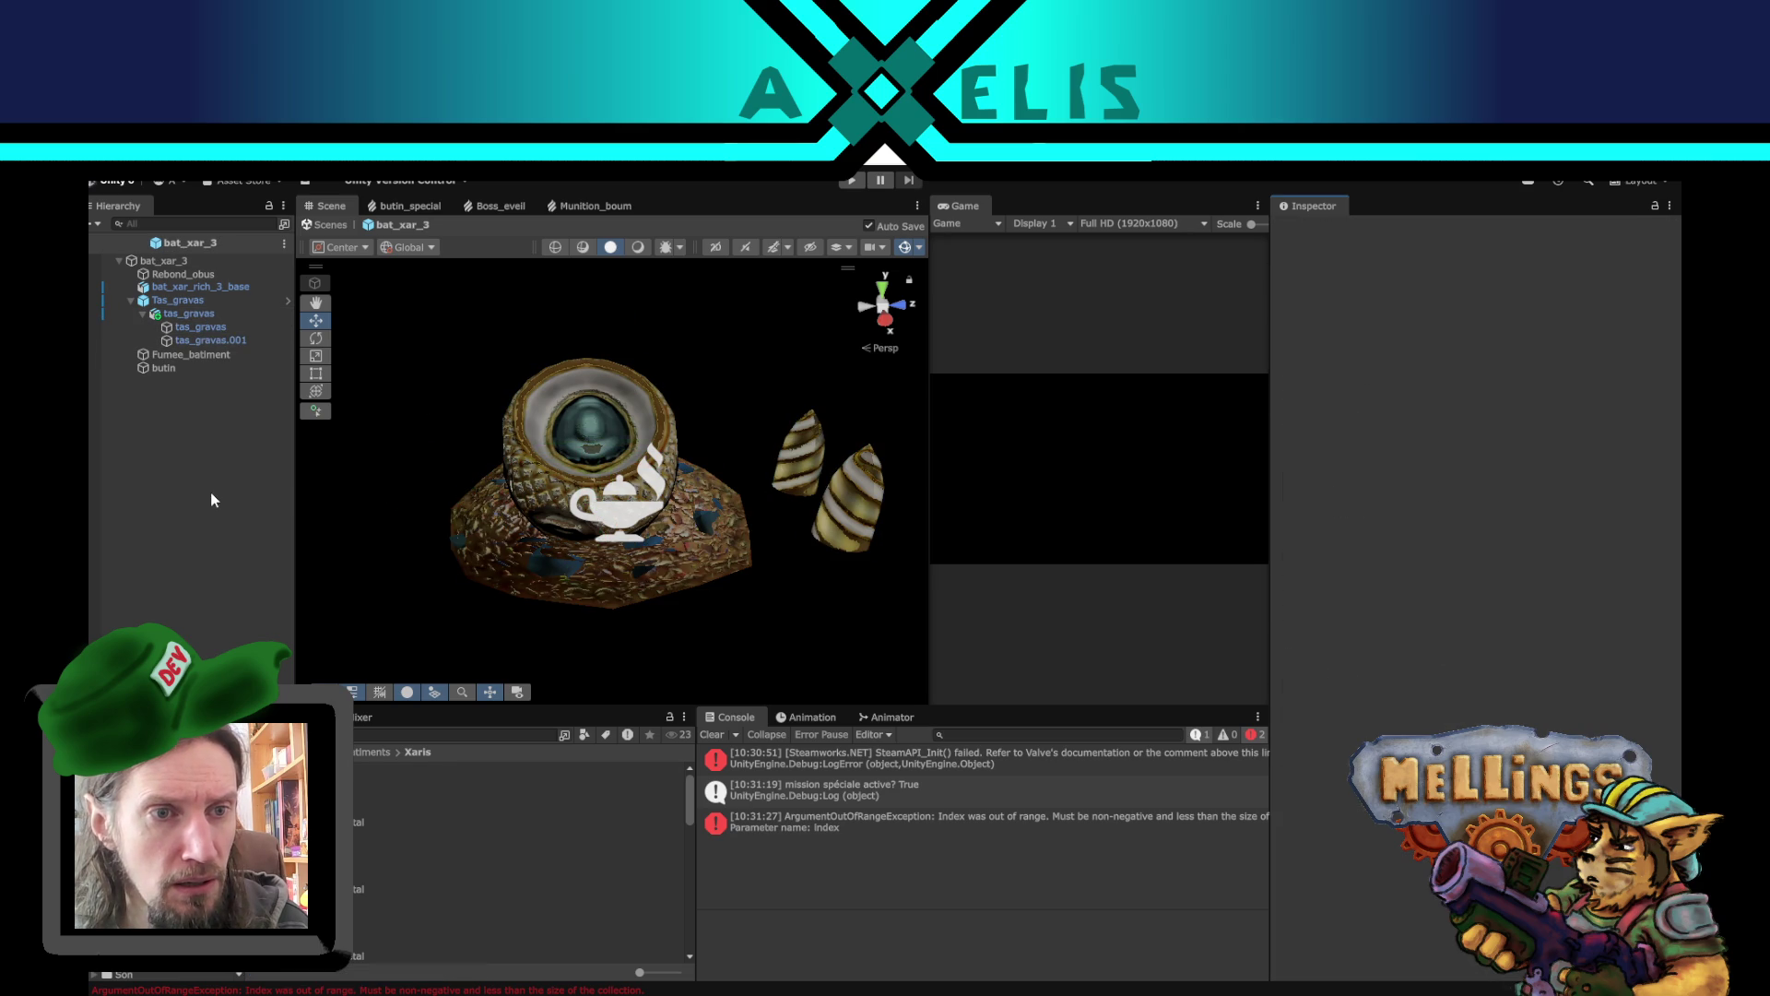
# - Collapse tas_gravas and exit bat_xar_3's Prefab Mode back to the Intro scene
pyautogui.click(196, 314)
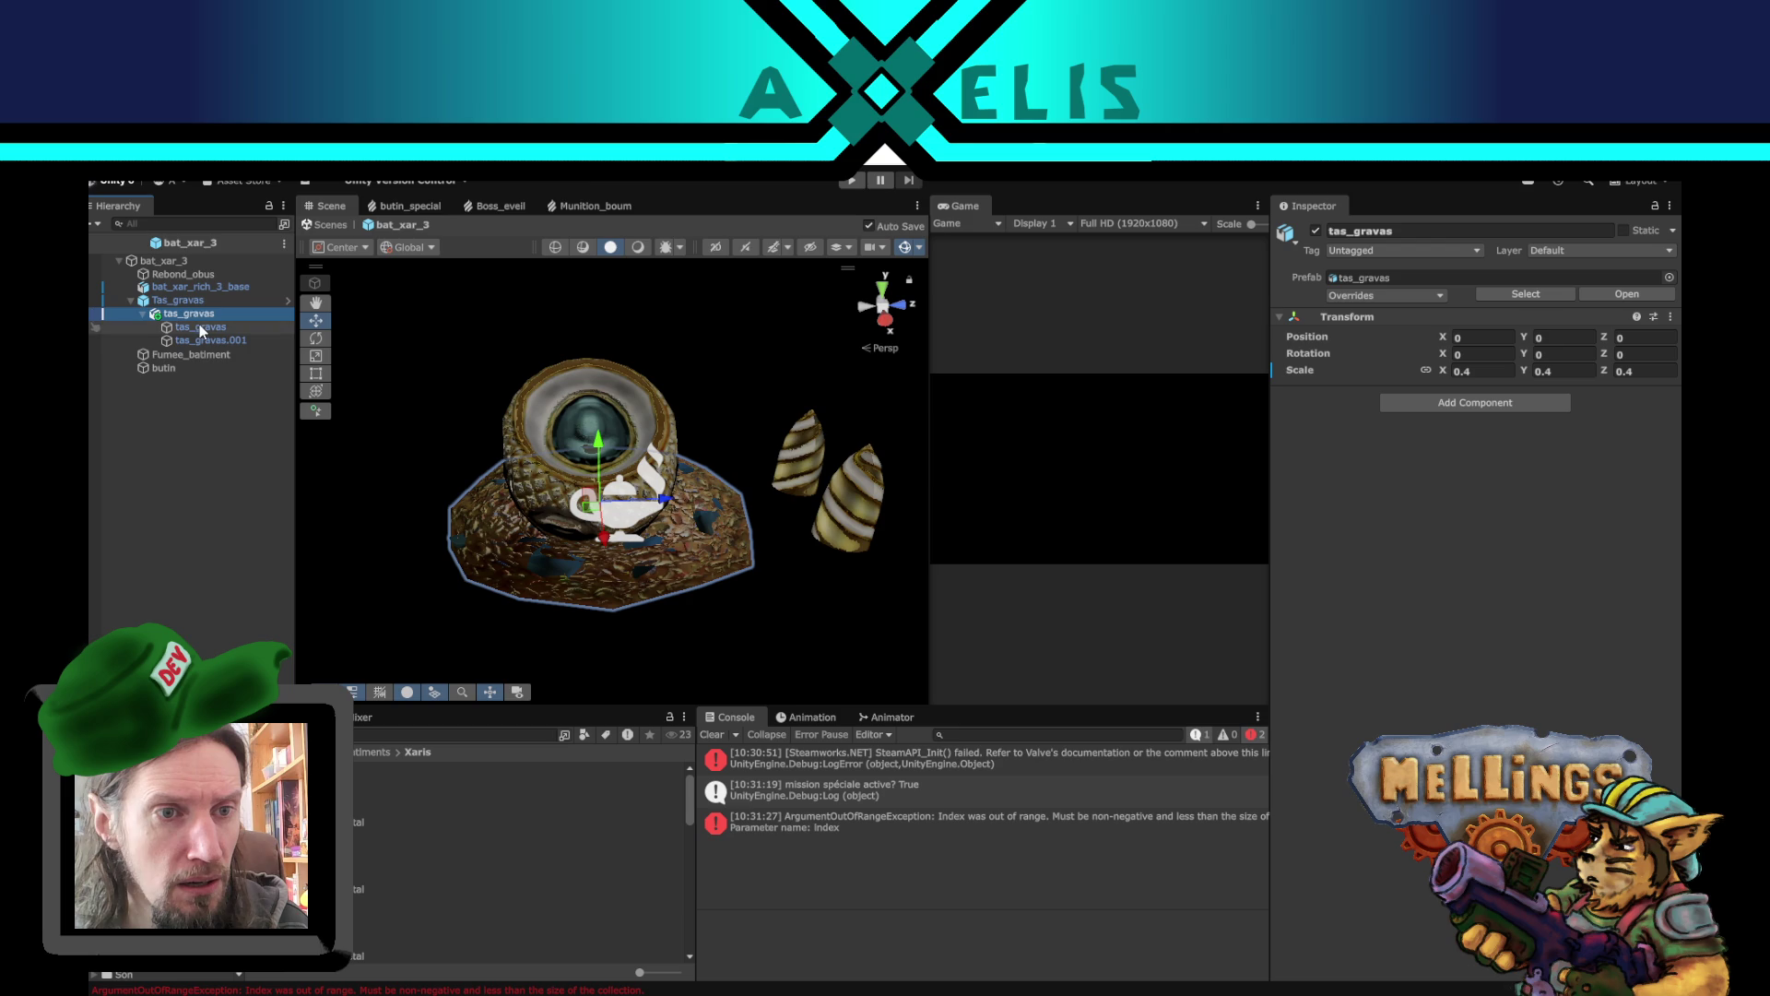
pyautogui.click(143, 314)
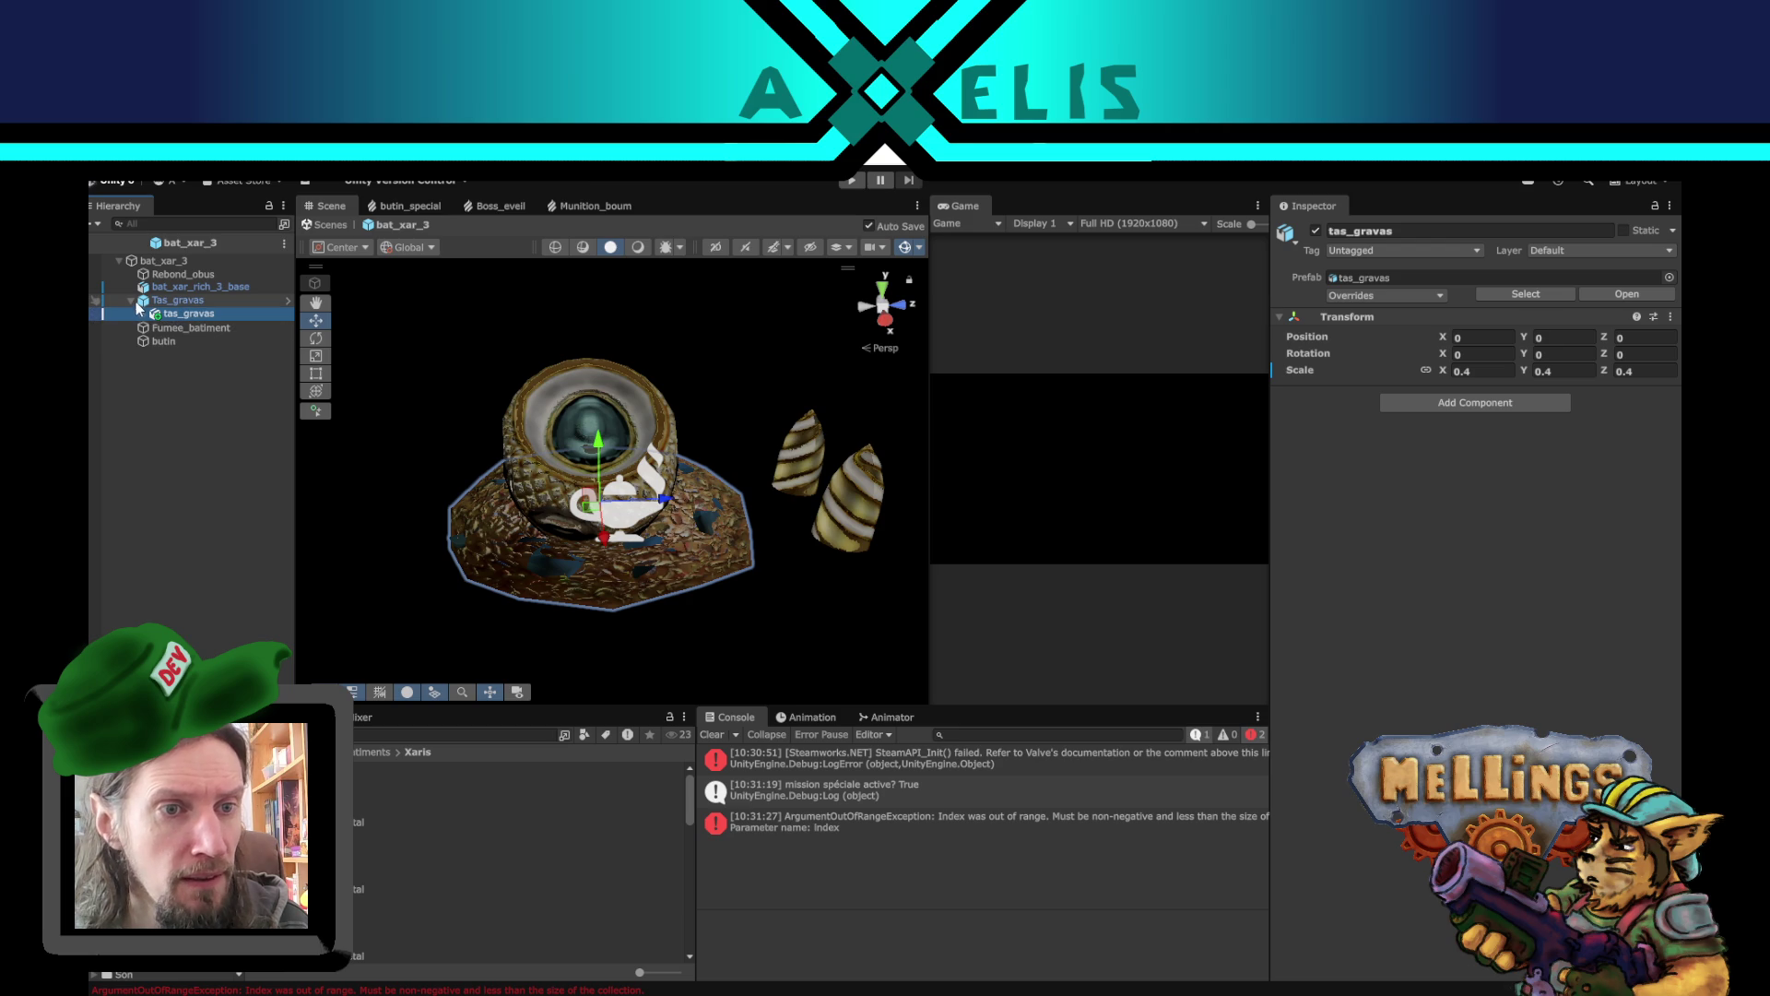
pyautogui.click(240, 494)
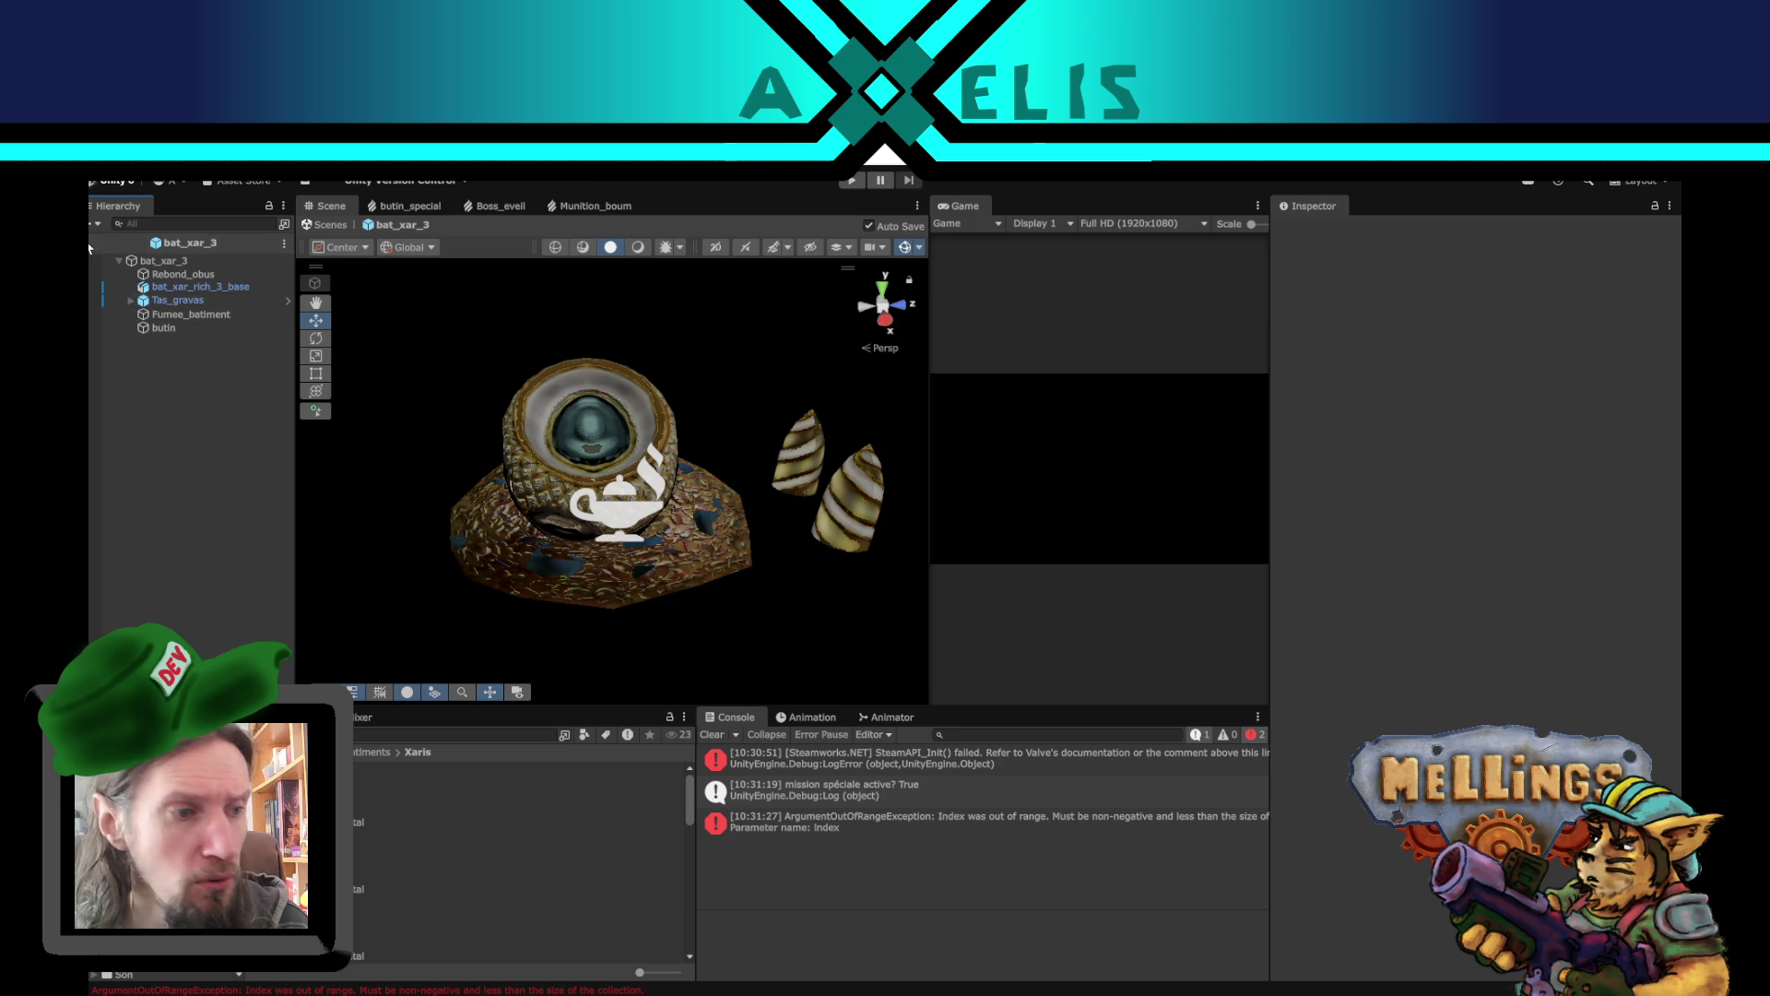
pyautogui.click(100, 243)
pyautogui.moveTo(487, 596)
pyautogui.mouseDown()
pyautogui.moveTo(815, 581)
pyautogui.moveTo(805, 667)
pyautogui.mouseUp()
# - Clear the Console errors, open the bat_hum_1 prefab and select its tas_gravas rubble
pyautogui.click(876, 815)
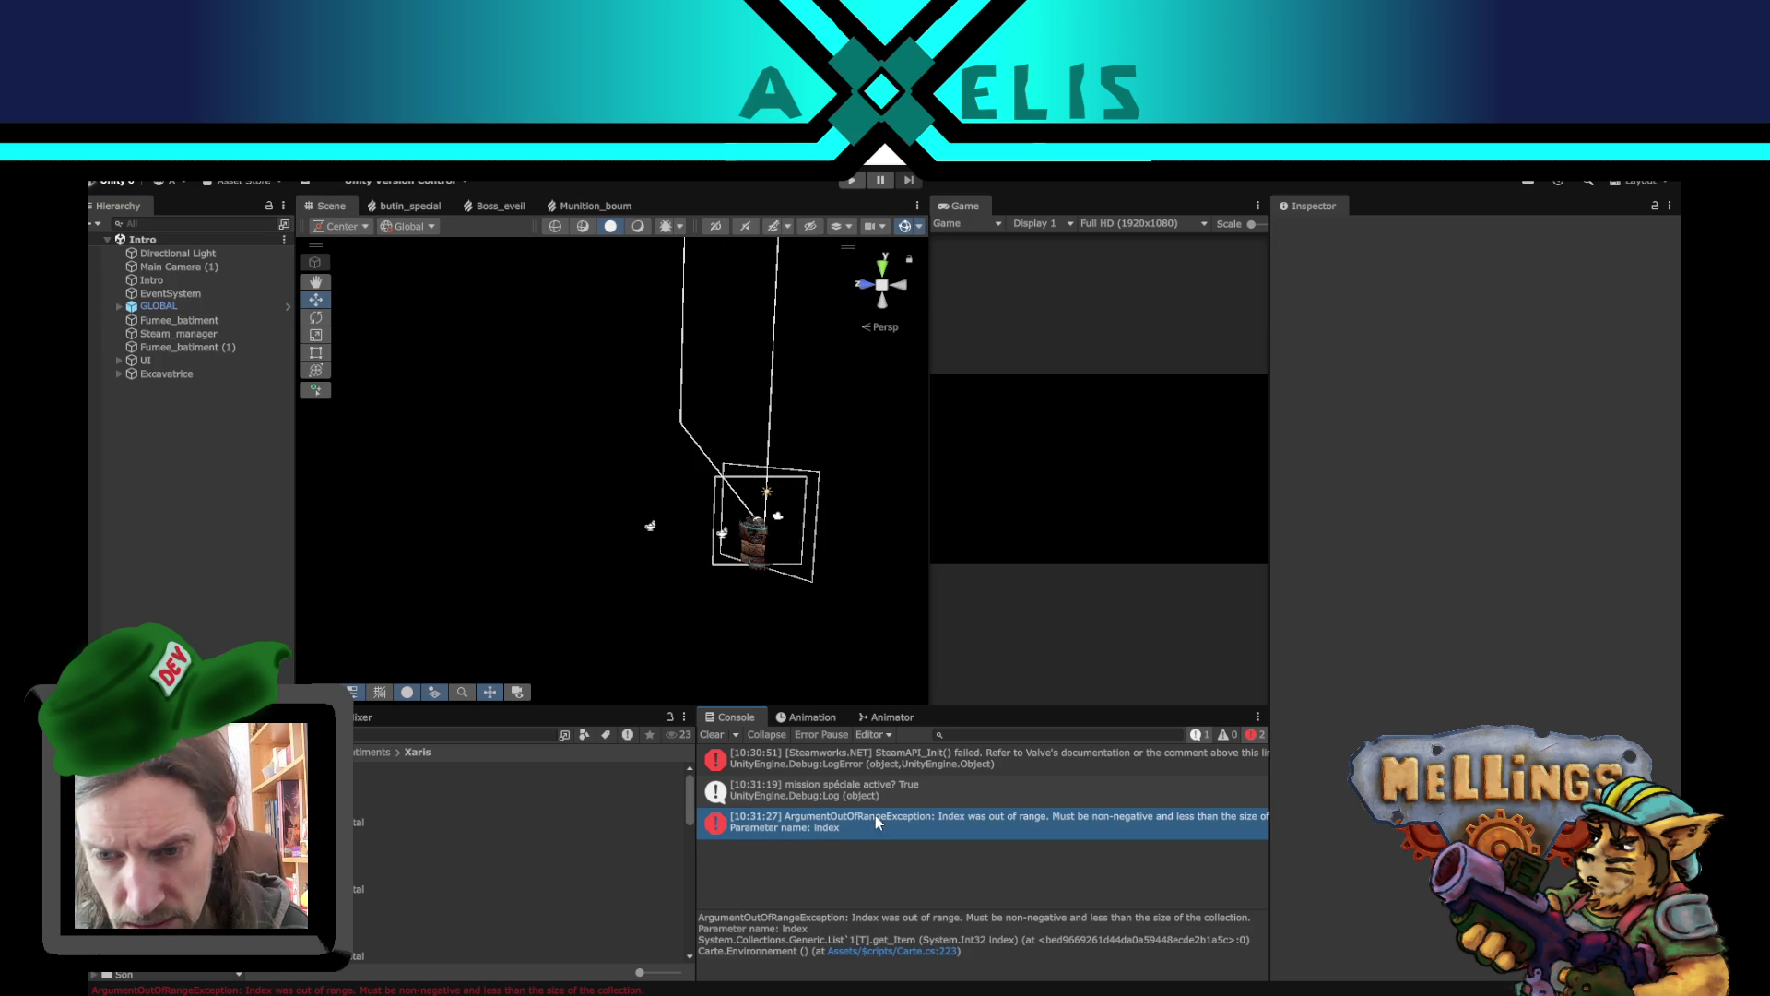
pyautogui.click(711, 735)
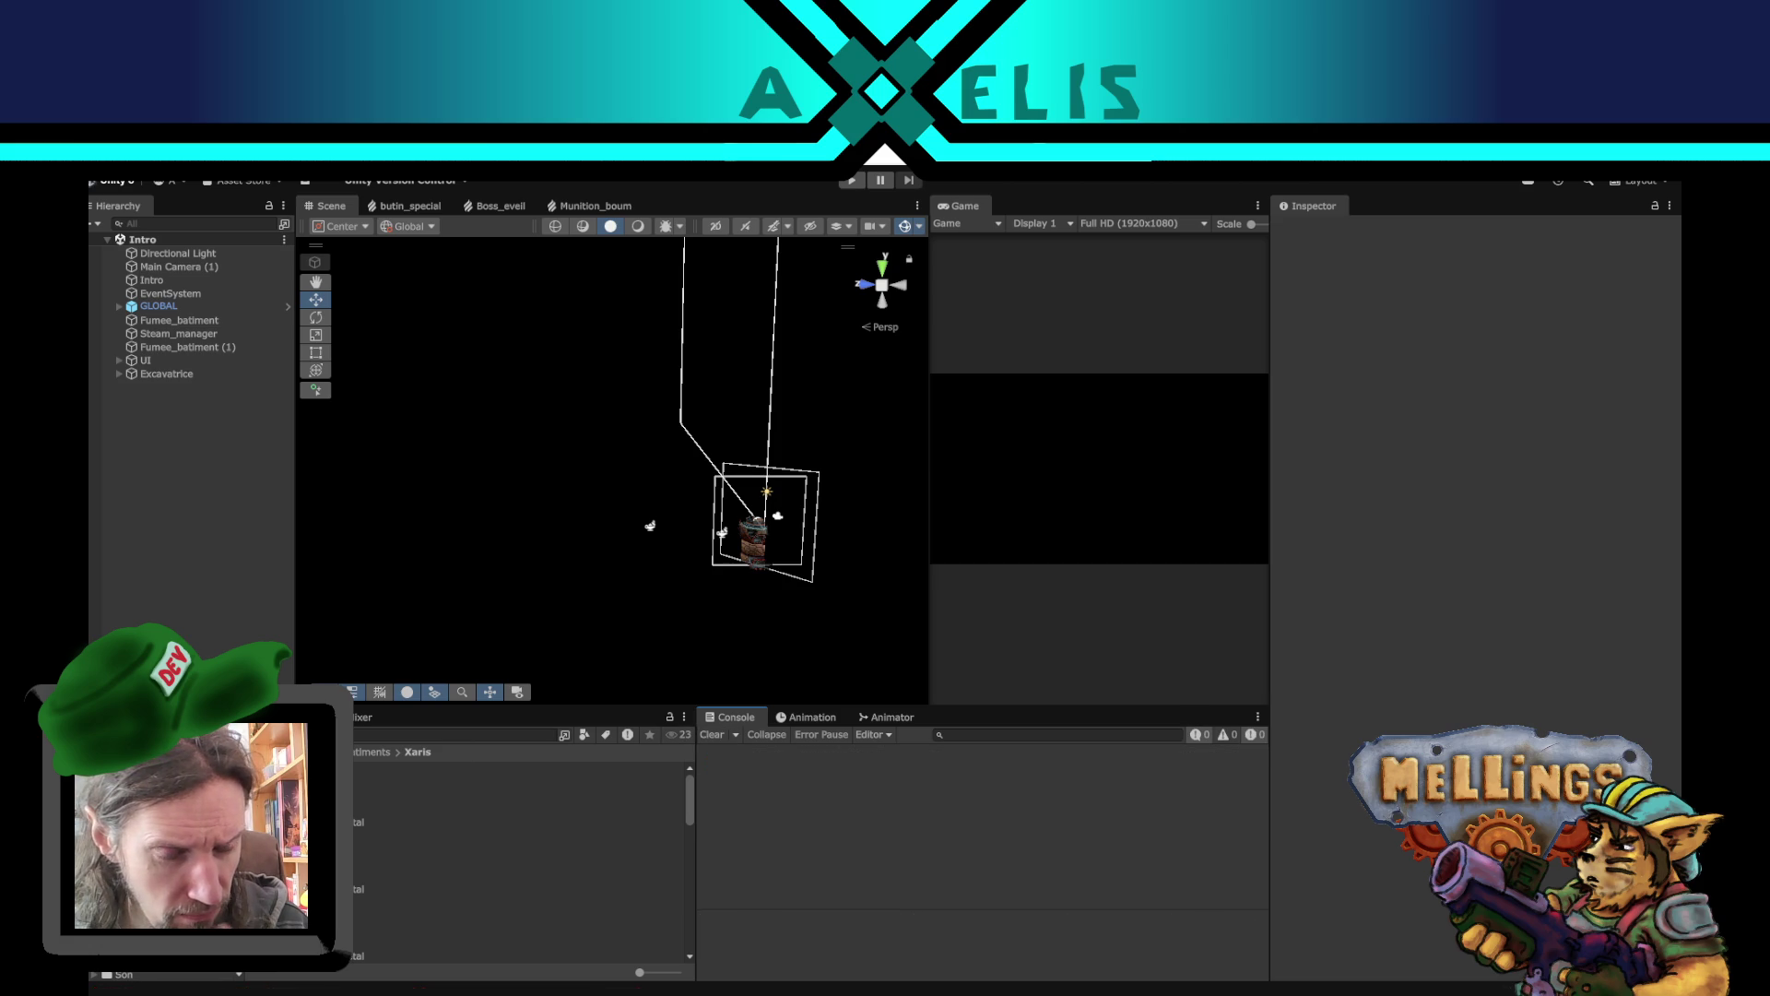
pyautogui.doubleClick(369, 768)
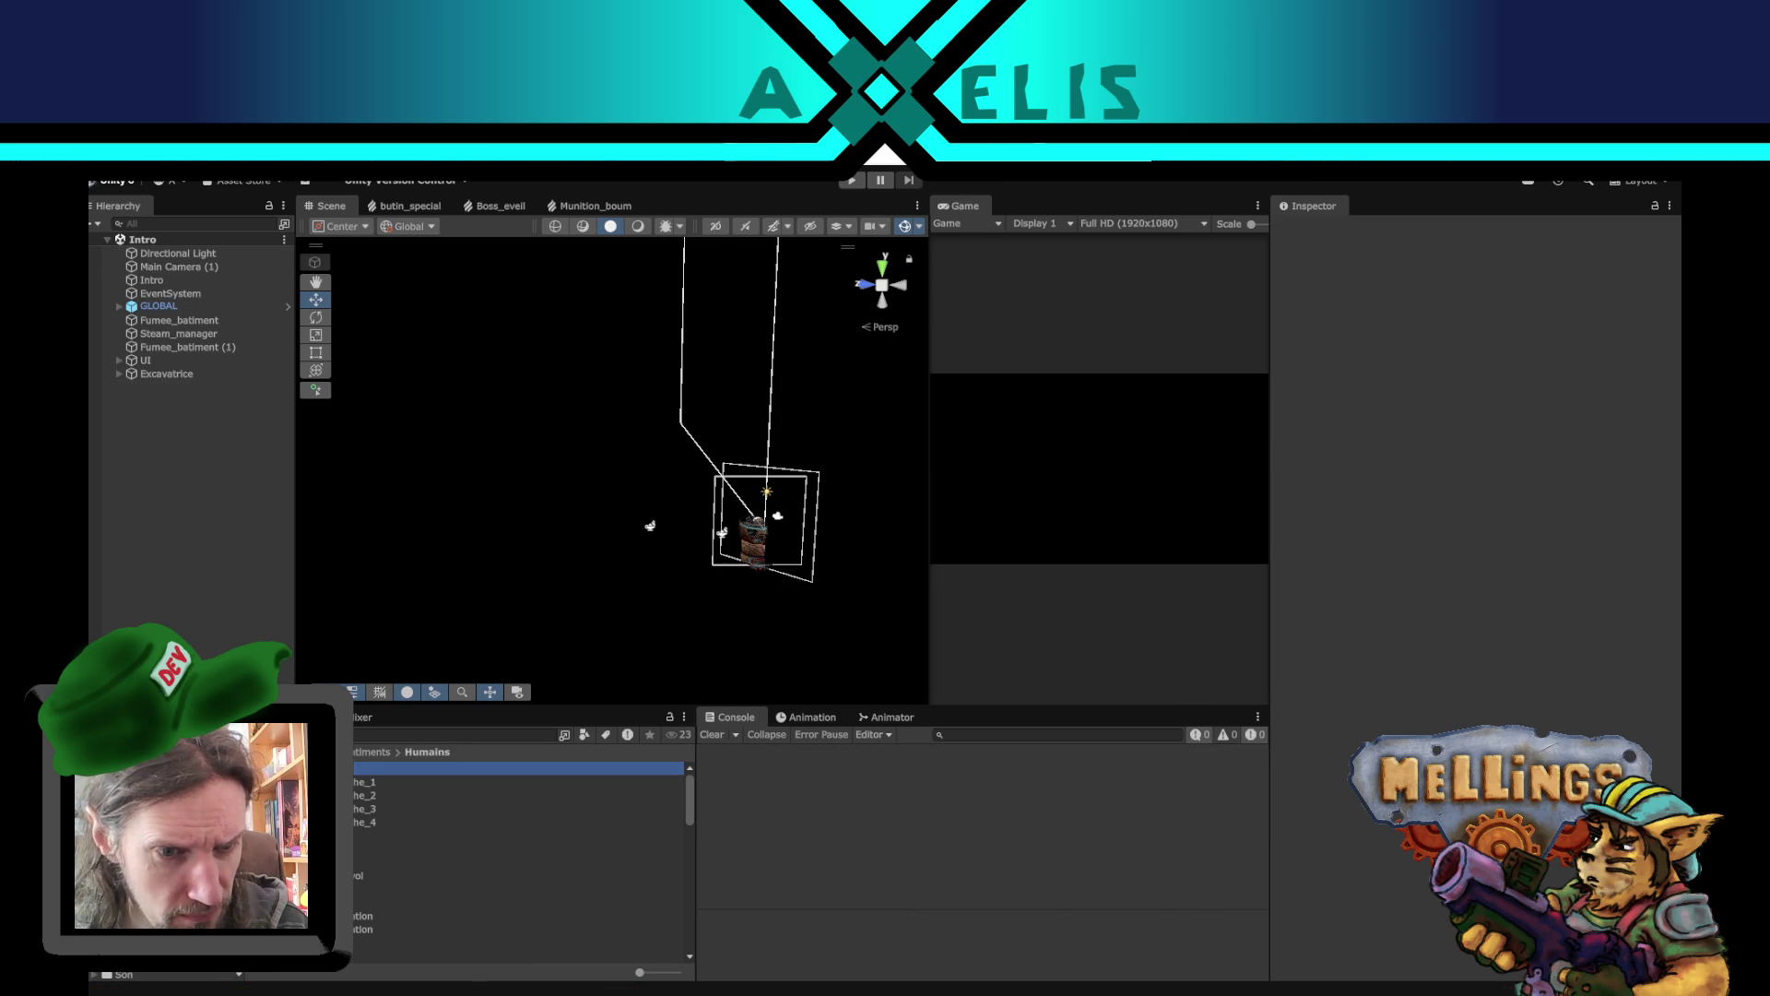
pyautogui.click(189, 301)
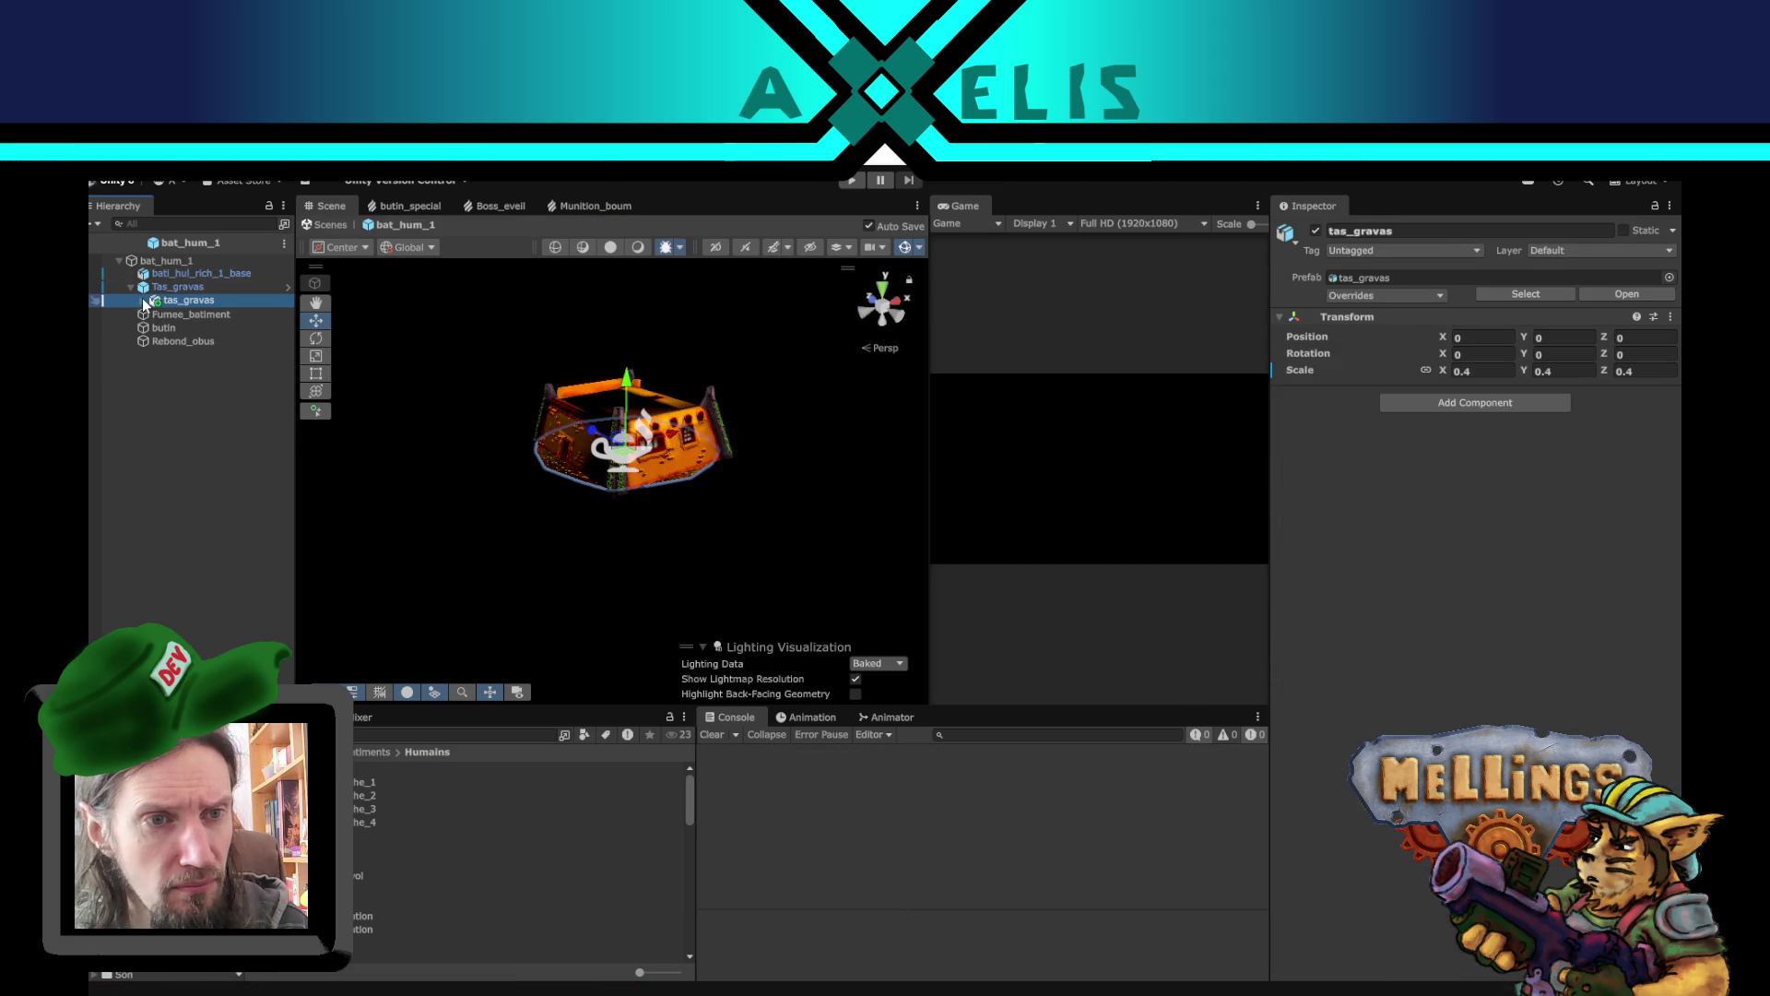
# - Unlink the rubble's scale axes and set its Y scale to 26.81
pyautogui.click(1426, 370)
pyautogui.click(1552, 370)
pyautogui.write('26.81')
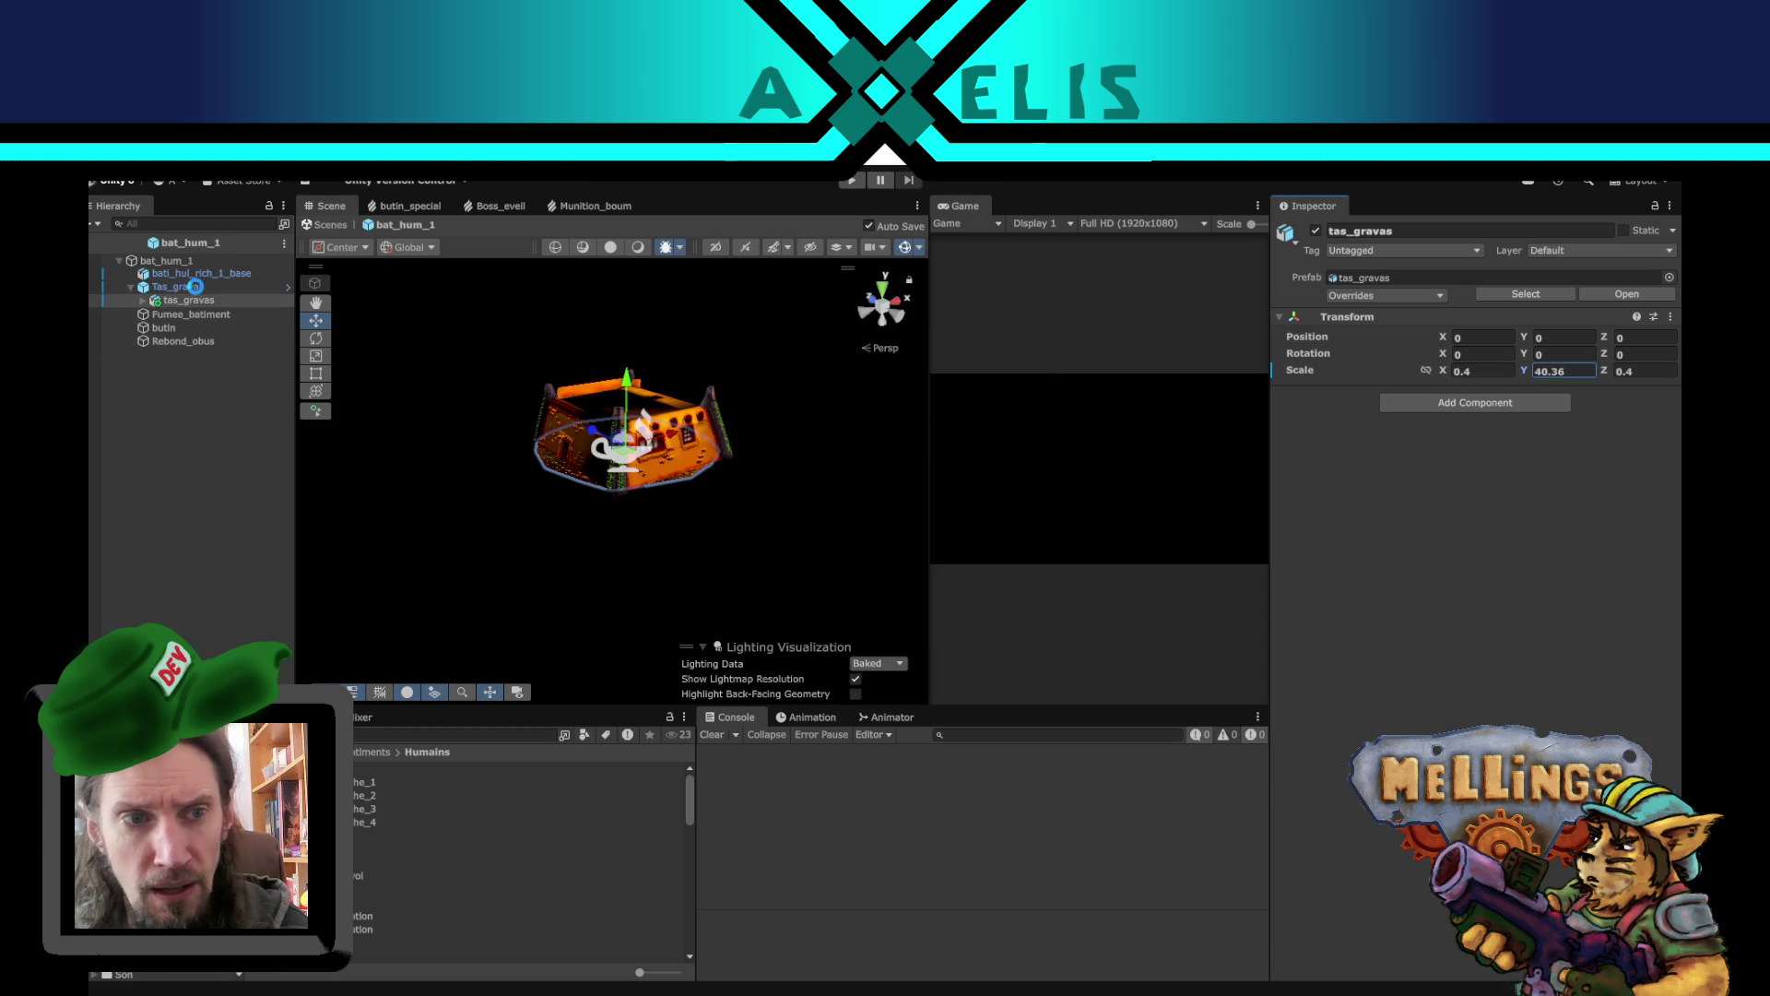
# - Scrub the Tas_gravas root's Y scale and back, then open bat_xar_3 from the Xaris folder
pyautogui.click(195, 287)
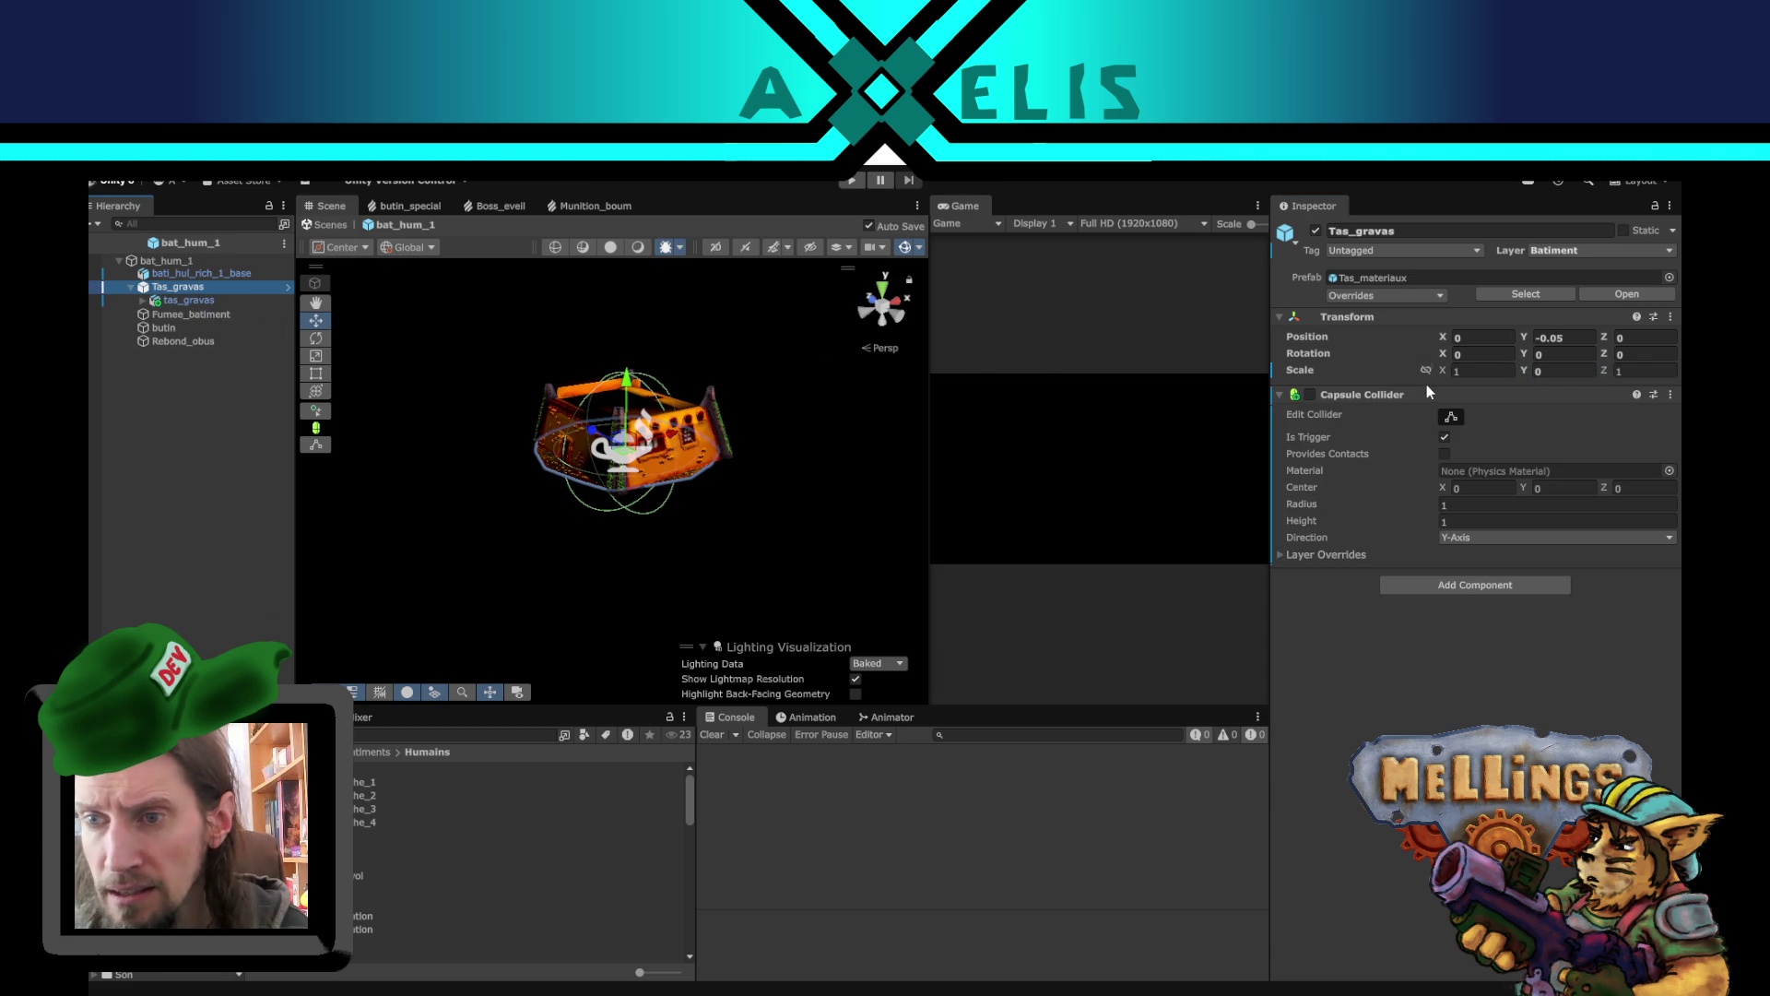
pyautogui.click(1539, 377)
pyautogui.click(1427, 372)
pyautogui.moveTo(1528, 372)
pyautogui.mouseDown()
pyautogui.moveTo(1567, 371)
pyautogui.moveTo(1528, 372)
pyautogui.mouseUp()
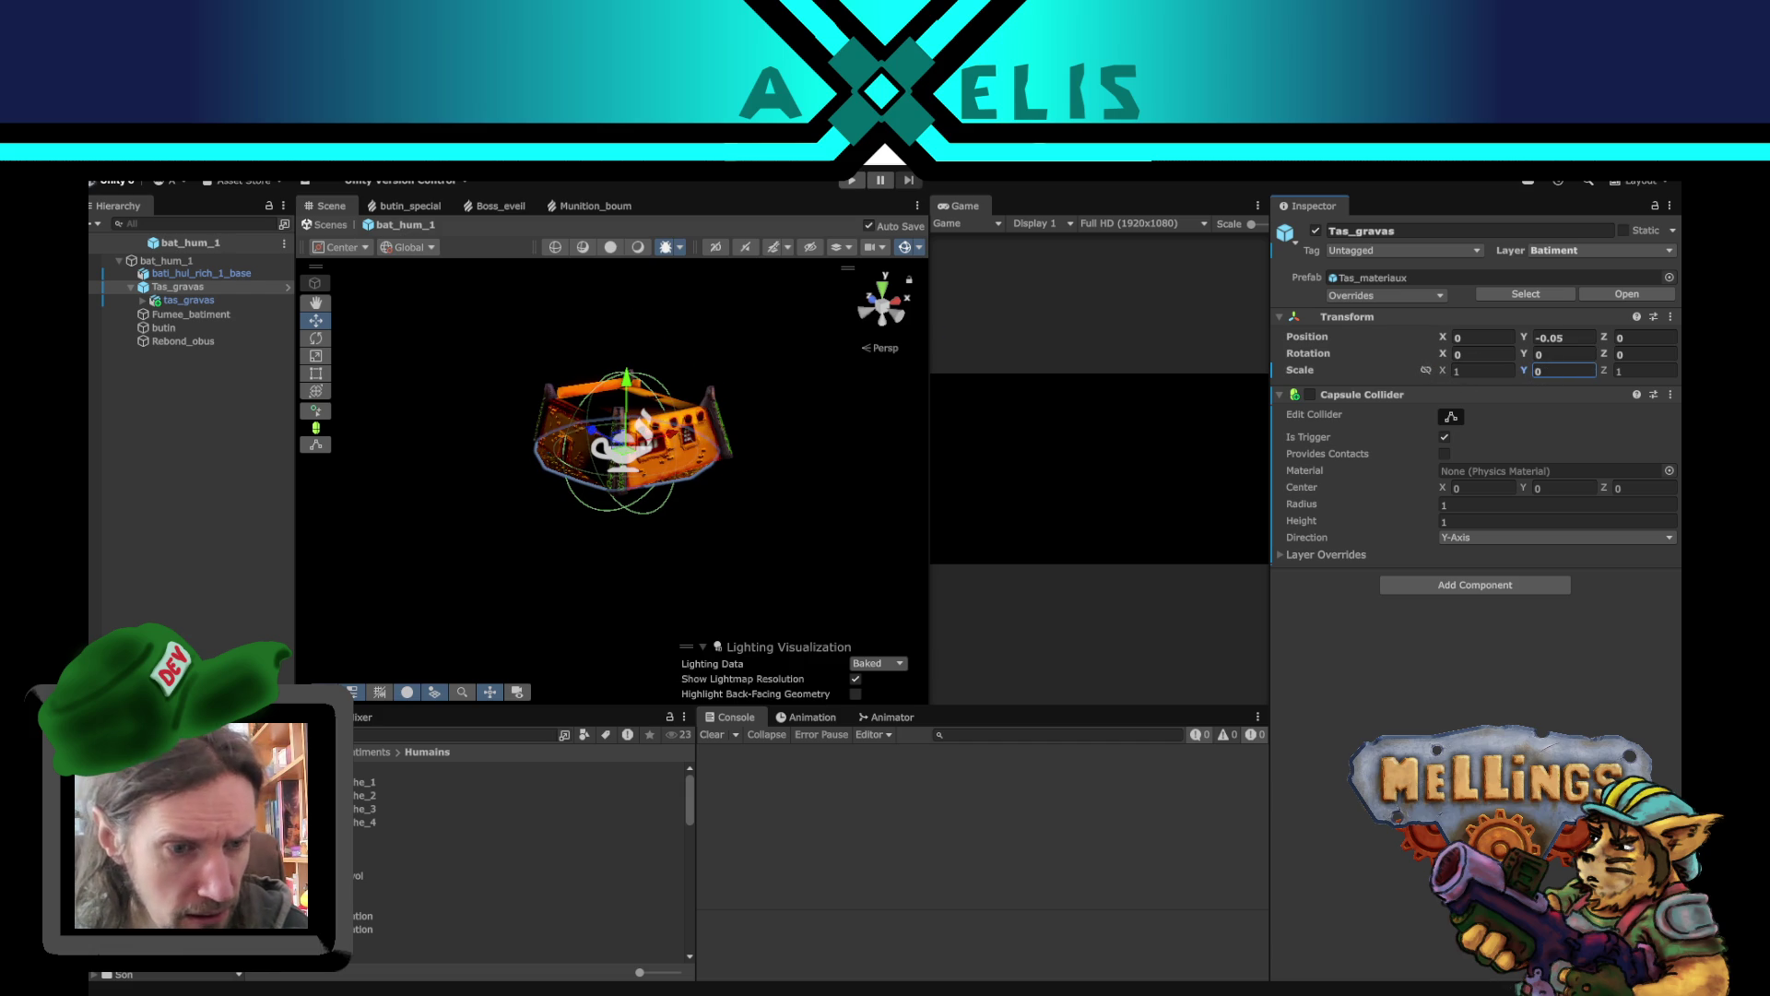
pyautogui.click(230, 811)
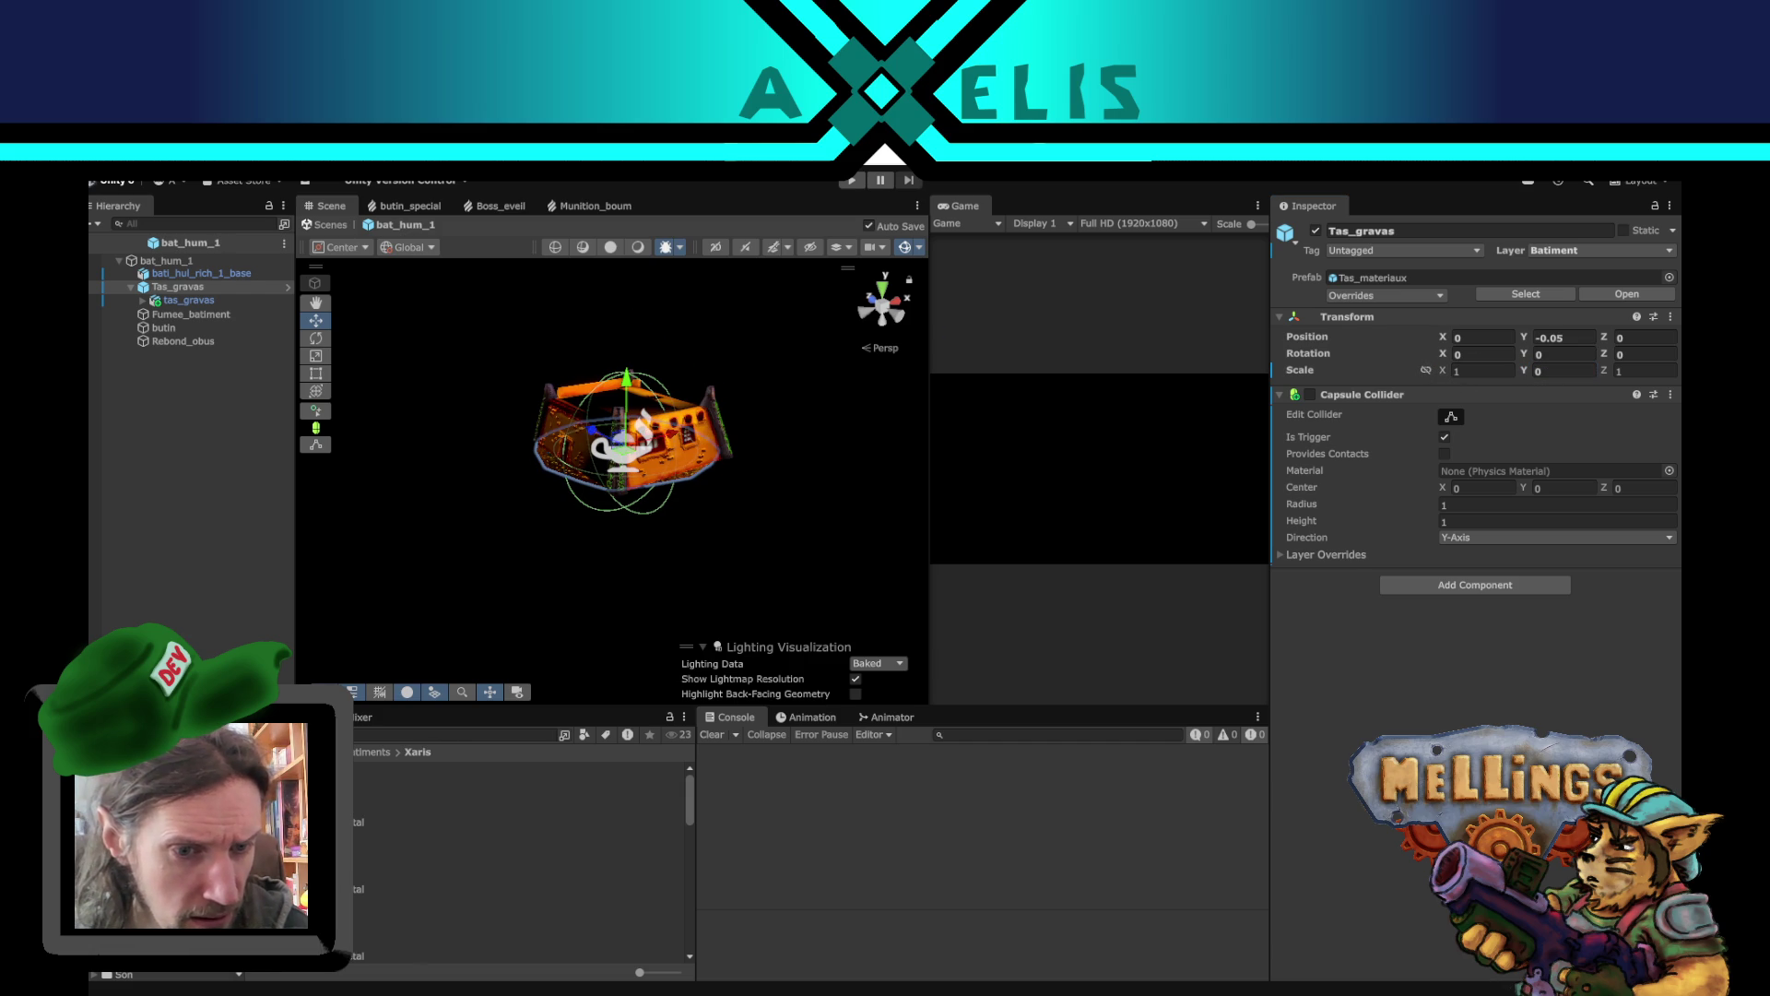
pyautogui.doubleClick(231, 767)
# - Set bat_xar_3's Tas_gravas Y scale to 0, then deselect it
pyautogui.click(202, 300)
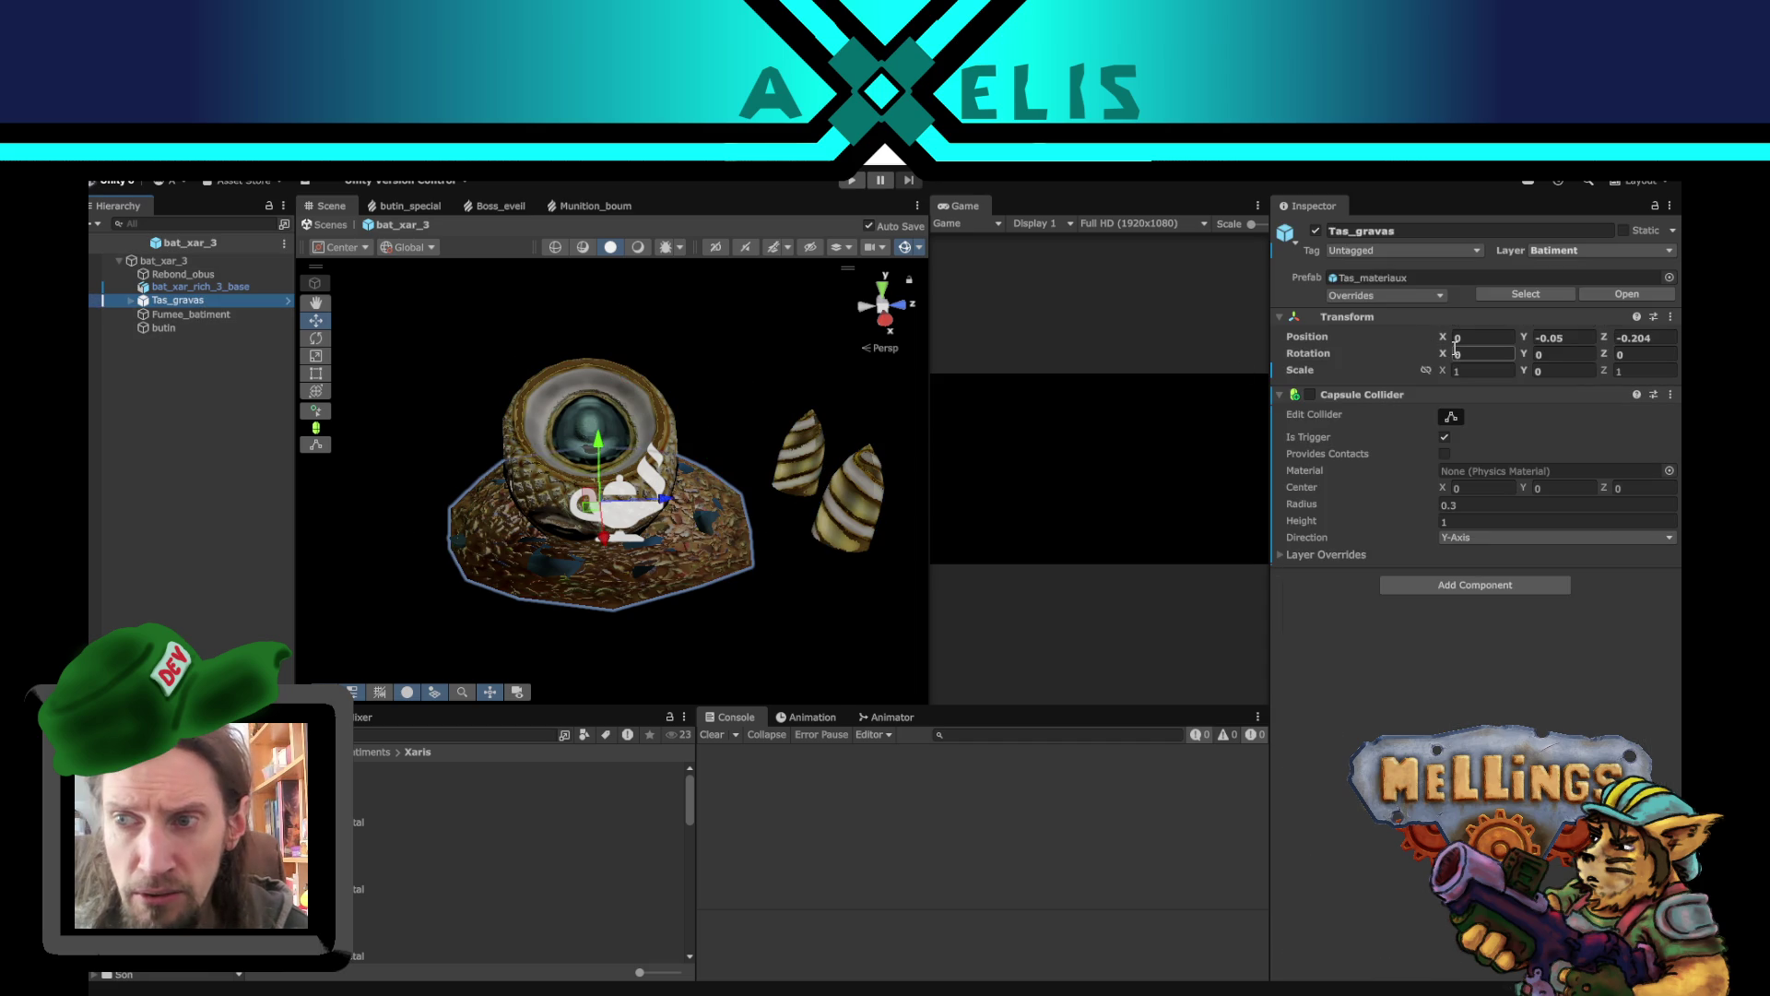
pyautogui.moveTo(1528, 372)
pyautogui.mouseDown()
pyautogui.moveTo(1581, 372)
pyautogui.moveTo(1555, 372)
pyautogui.mouseUp()
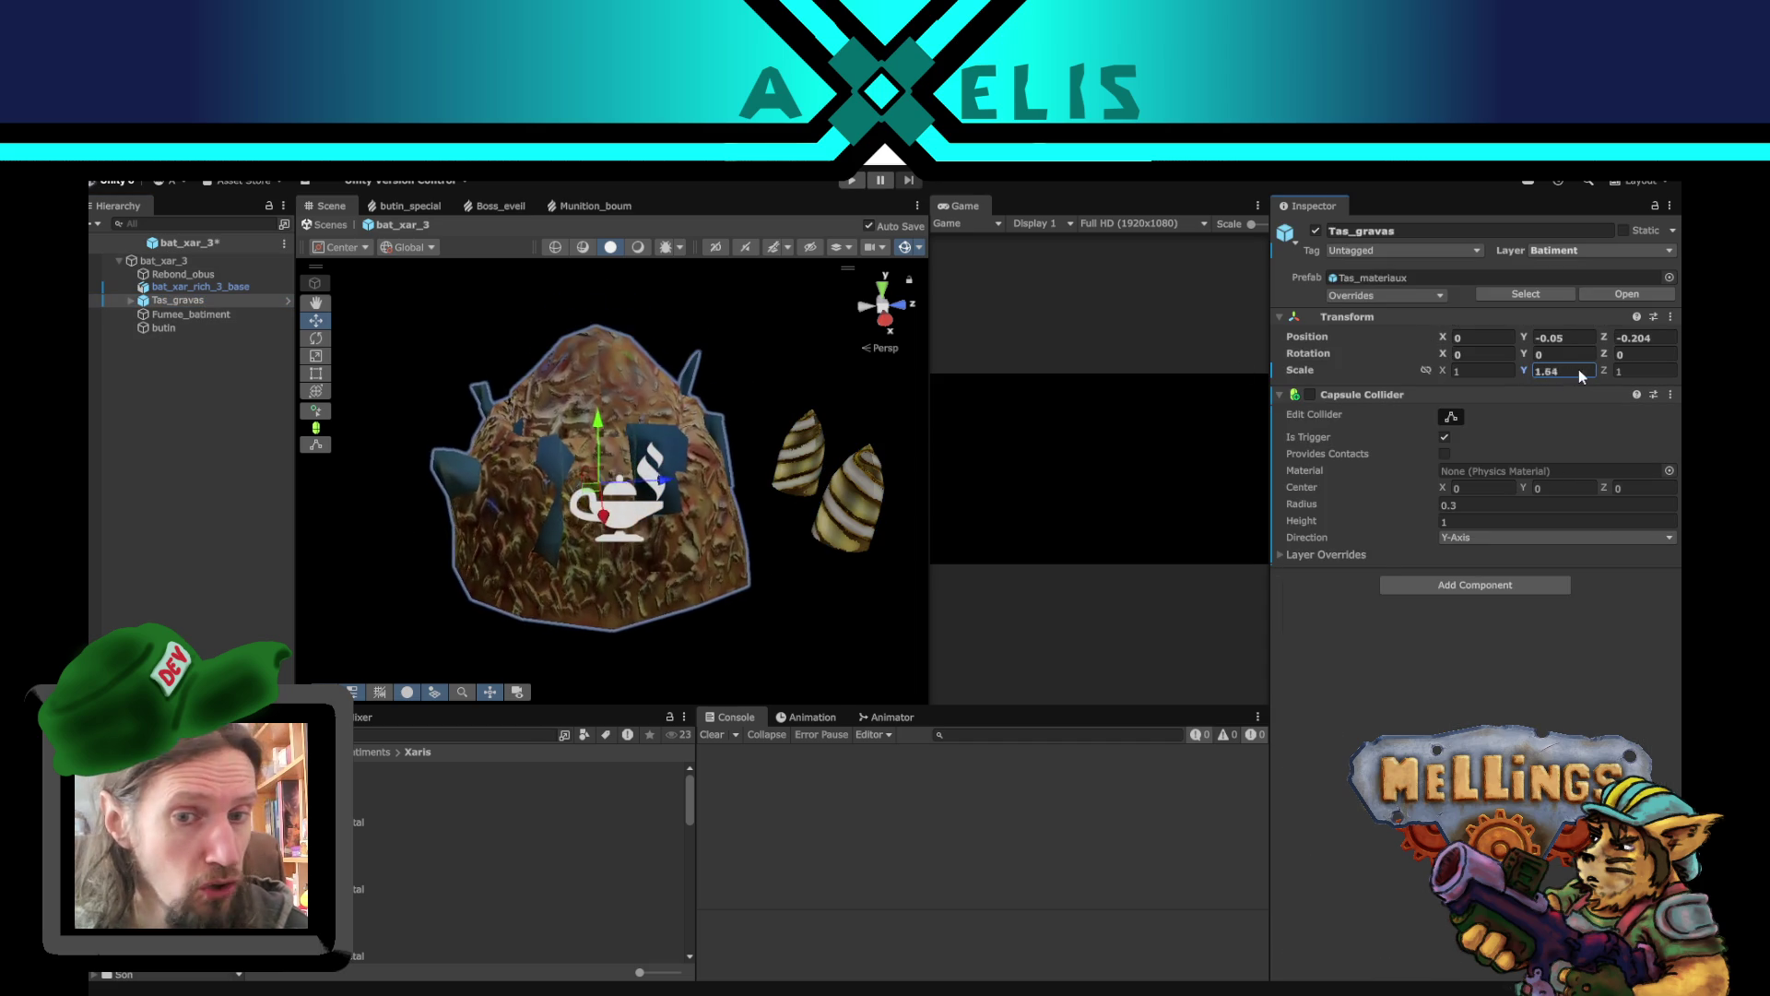
pyautogui.write('0')
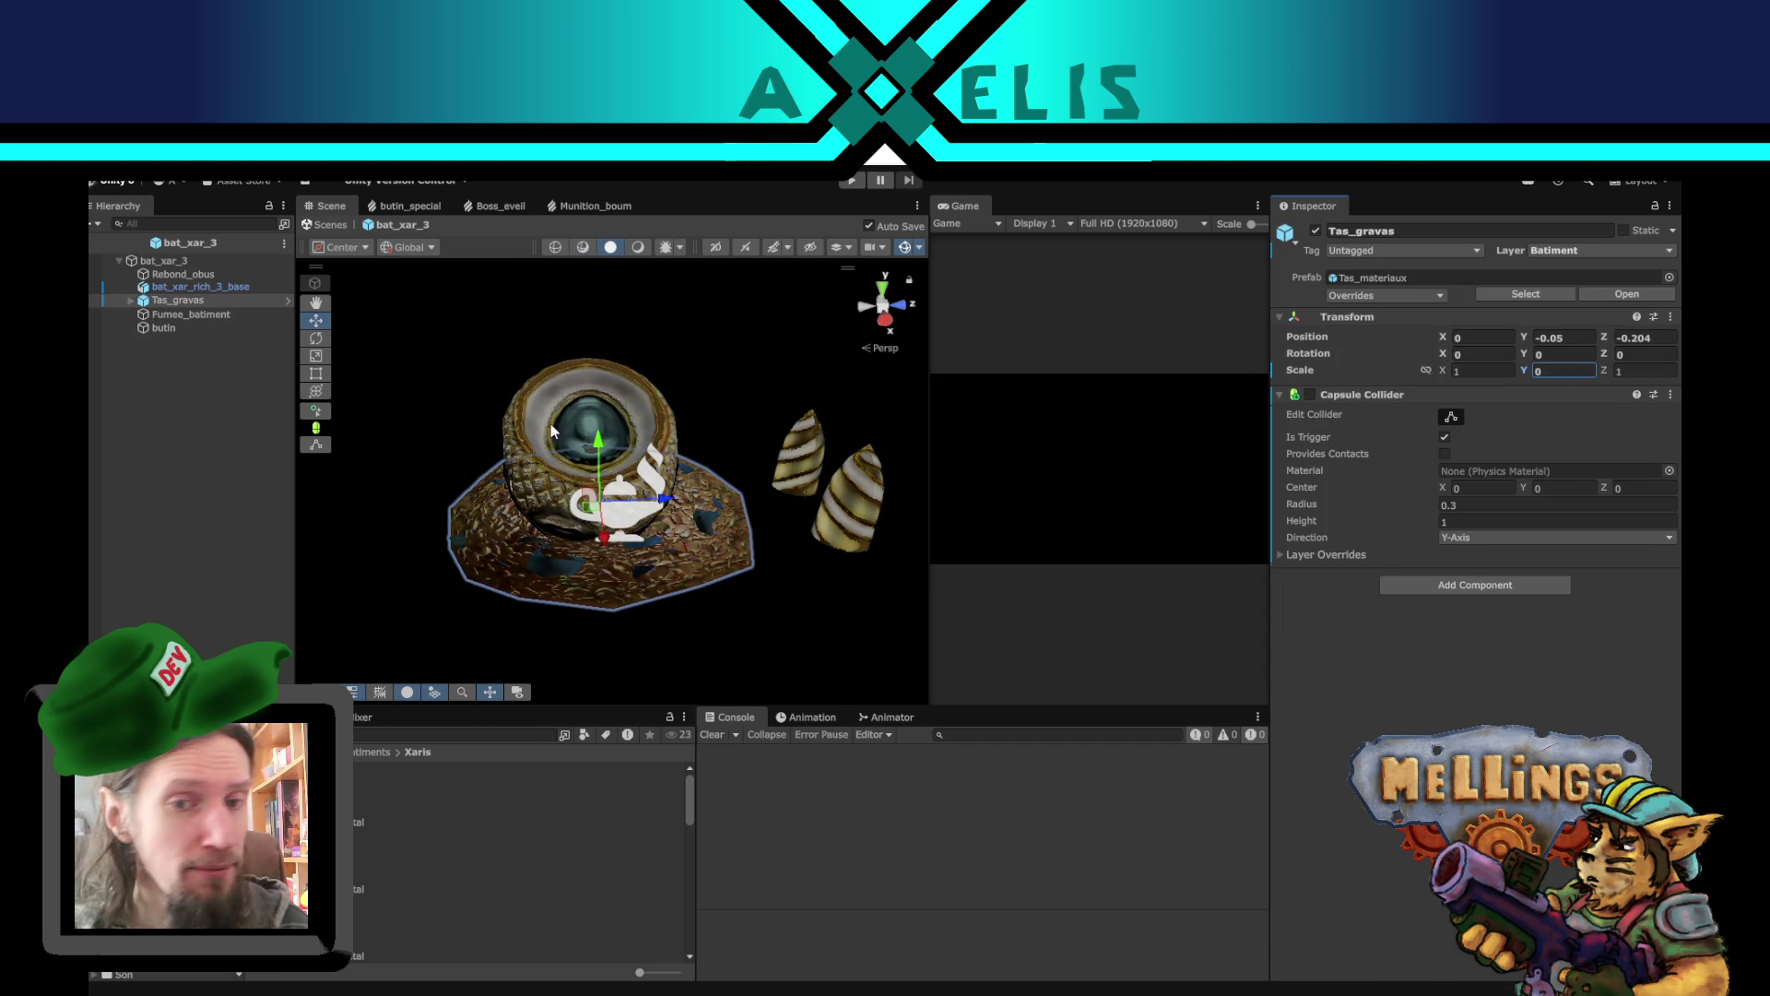
pyautogui.moveTo(738, 618); pyautogui.dragTo(725, 559)
pyautogui.click(102, 566)
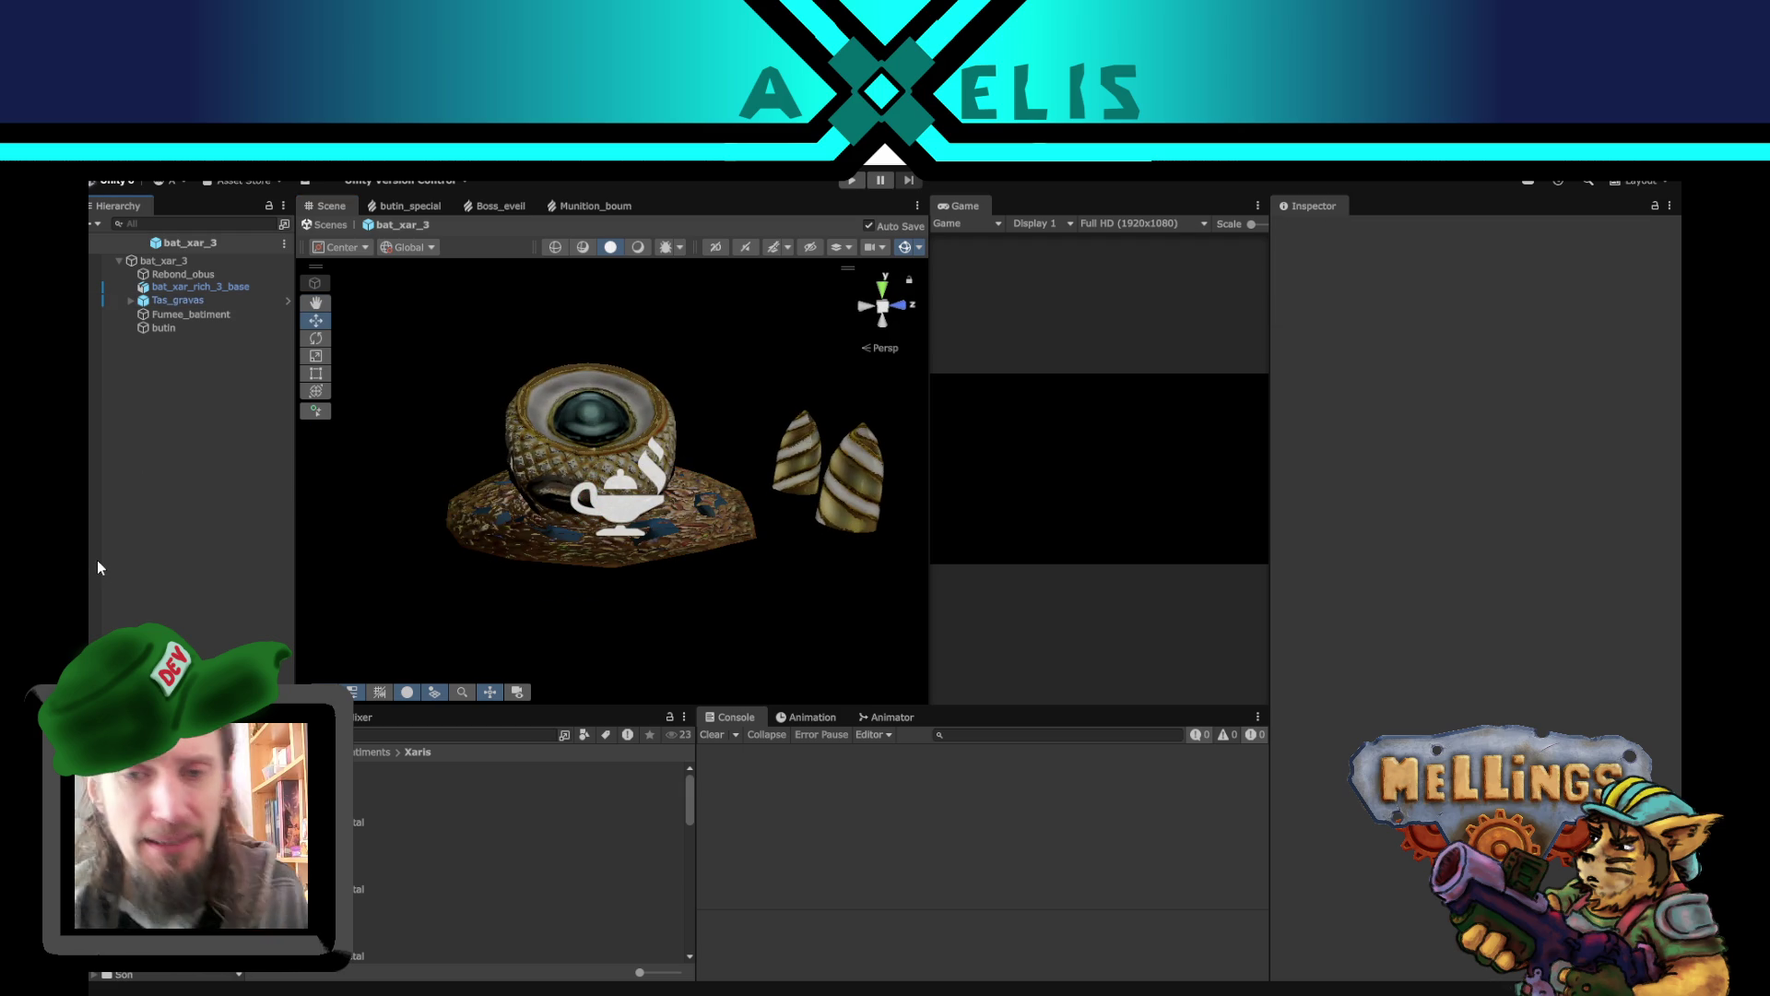
# - Select the building's base model and locate its material's Volume texture, bat_xar_rich_3_base_vol.png
pyautogui.scroll(5, 818, 584)
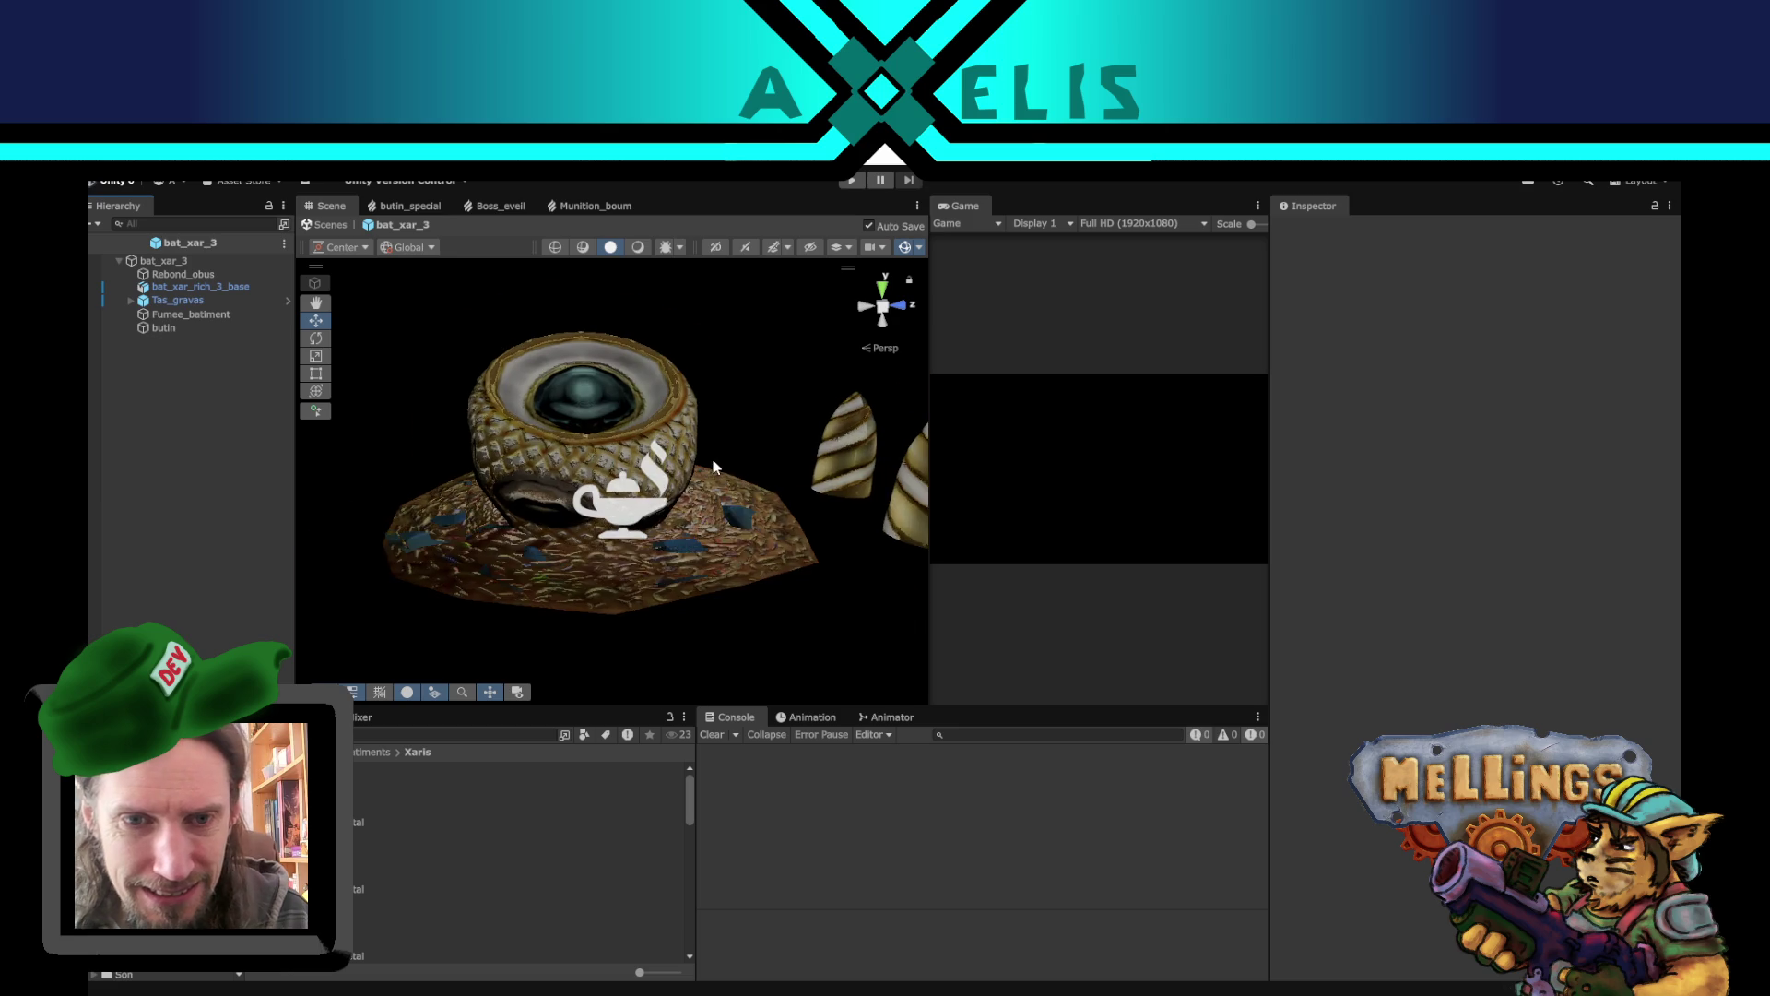
pyautogui.click(561, 449)
pyautogui.moveTo(508, 502); pyautogui.dragTo(959, 609)
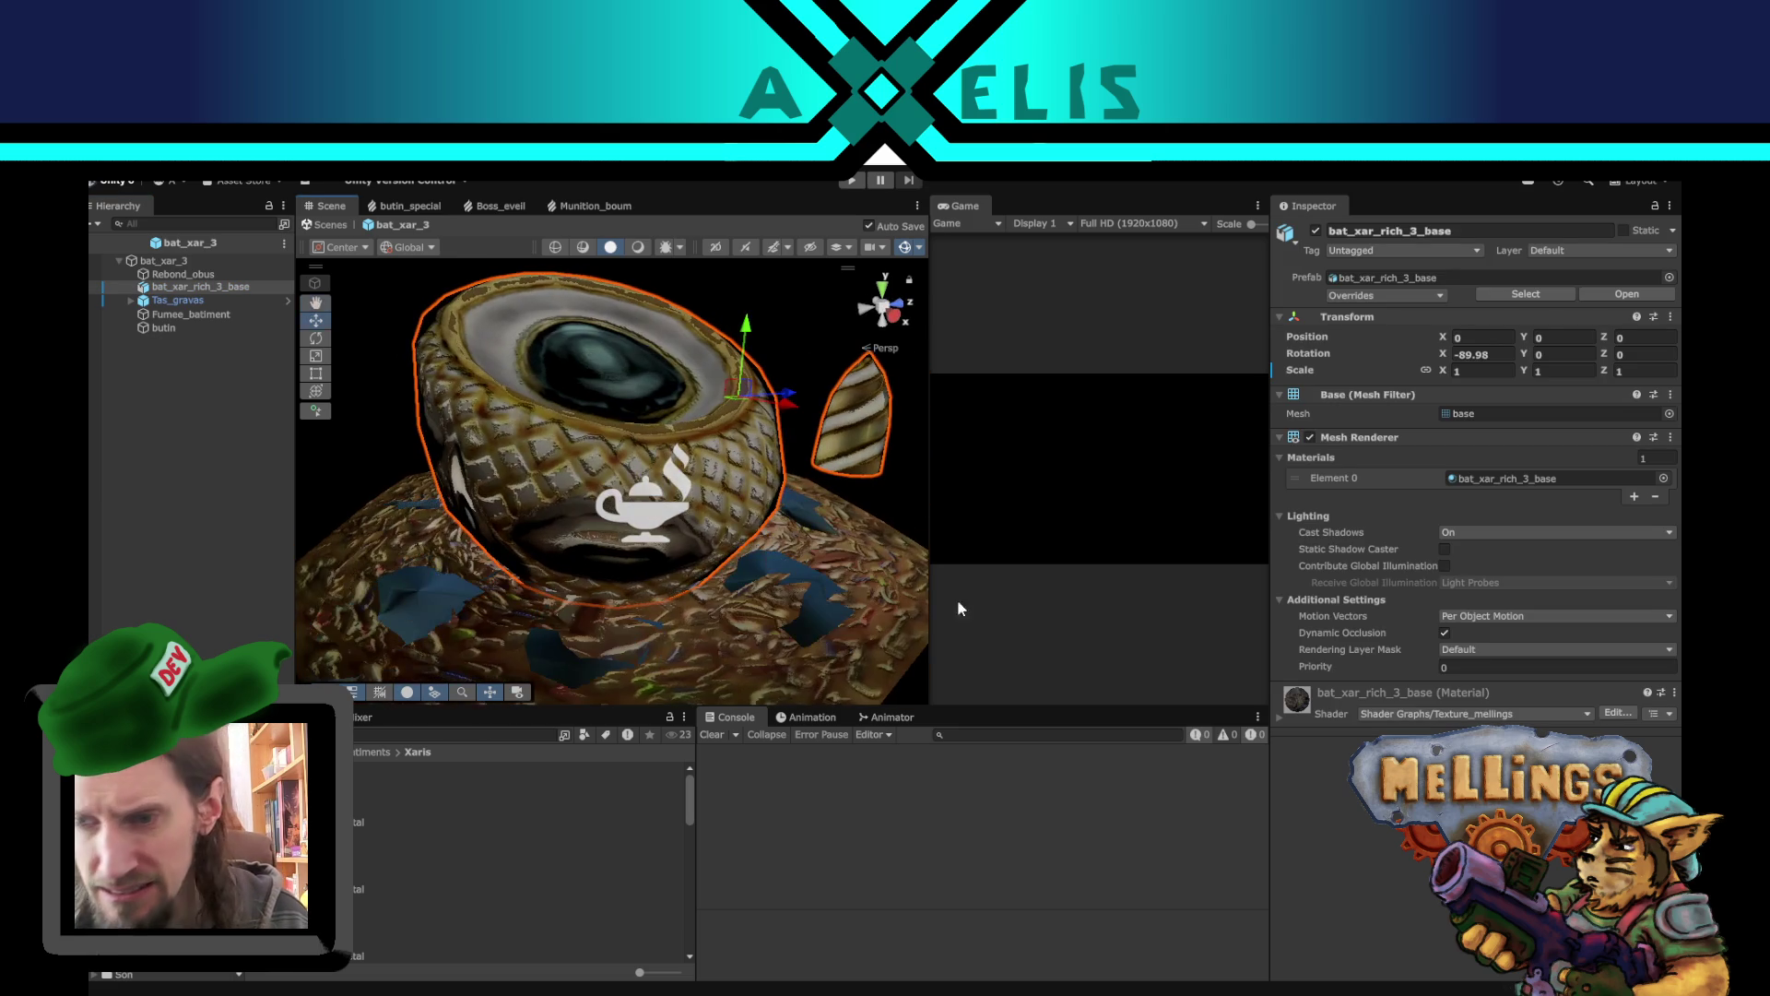
pyautogui.click(1280, 717)
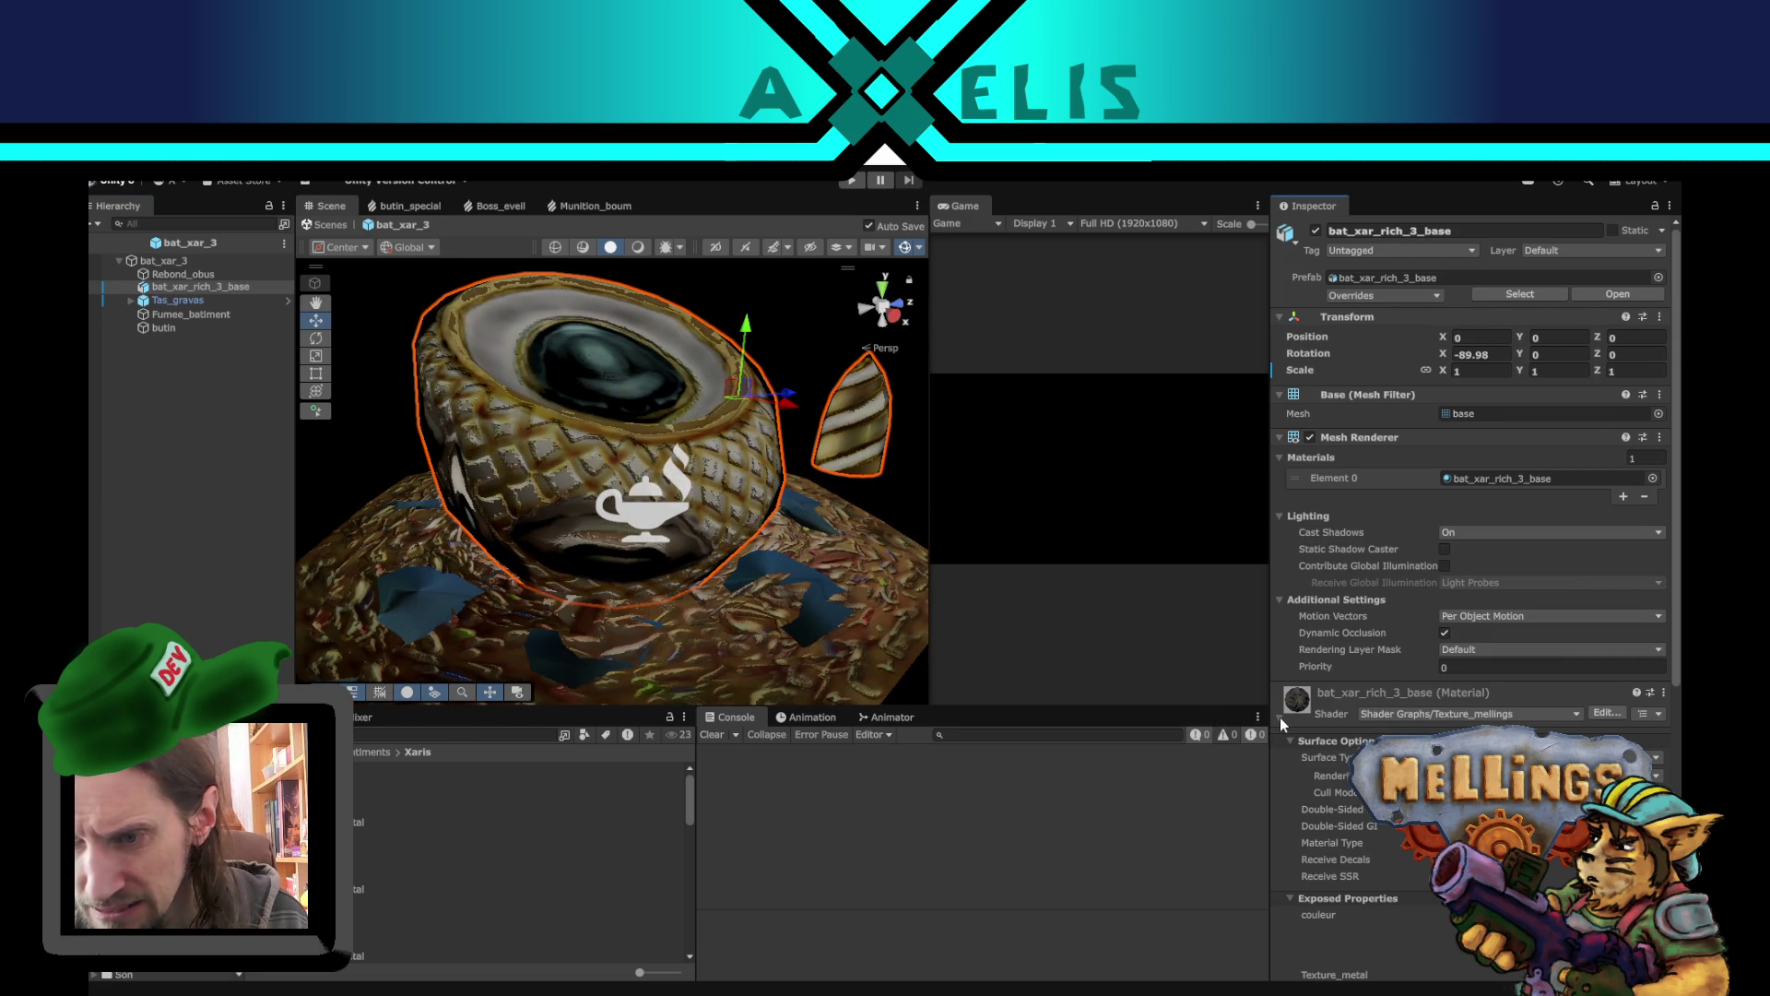
pyautogui.scroll(-10, 1333, 744)
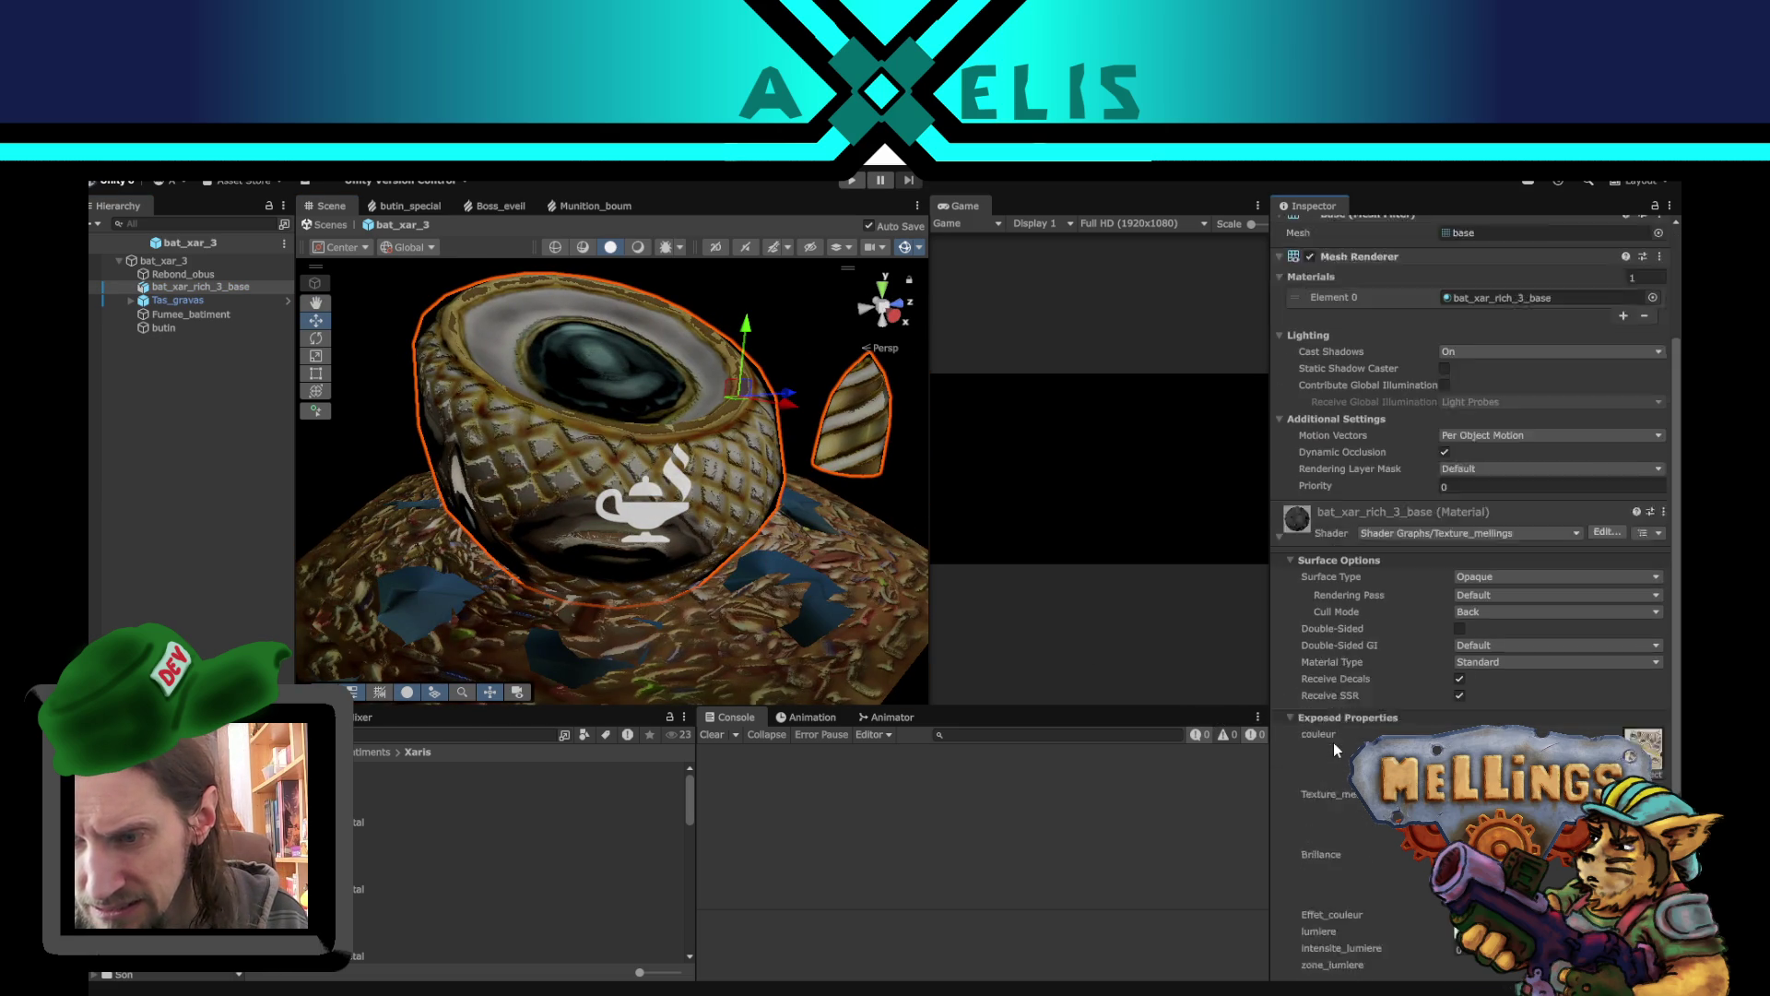
pyautogui.click(1644, 751)
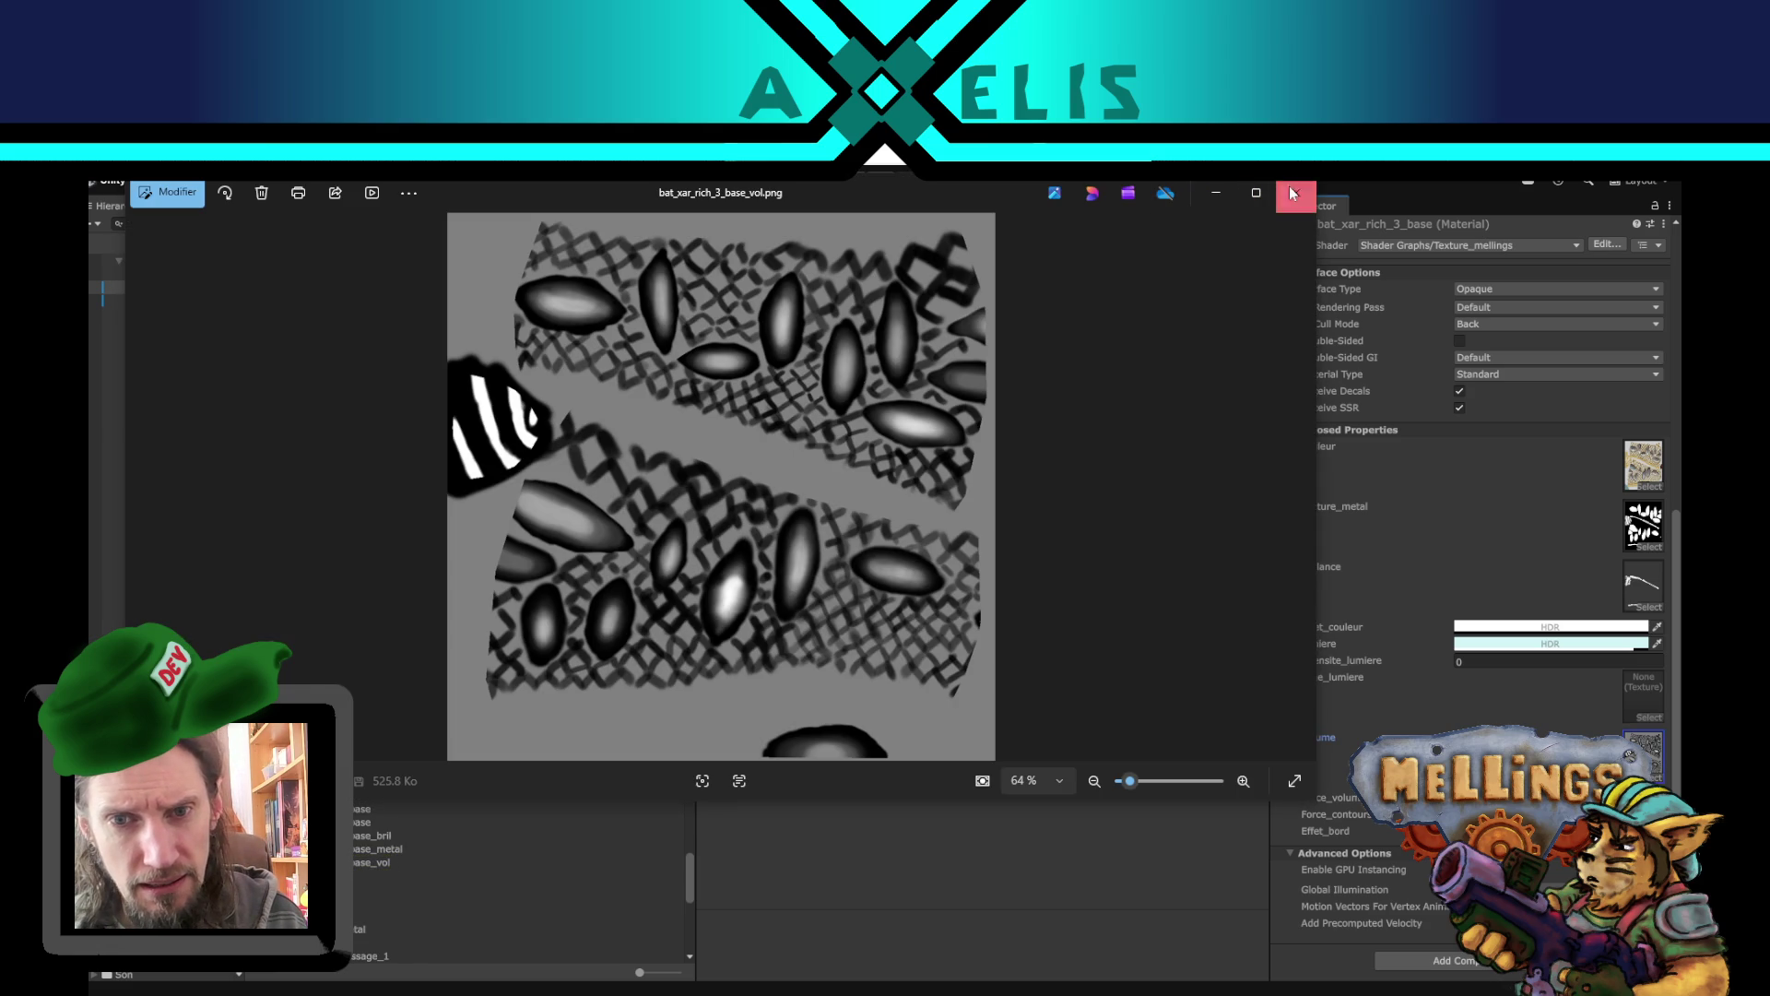
# - Close the volume texture viewer and reframe the bat_xar_3 building in the Scene view
pyautogui.click(1295, 193)
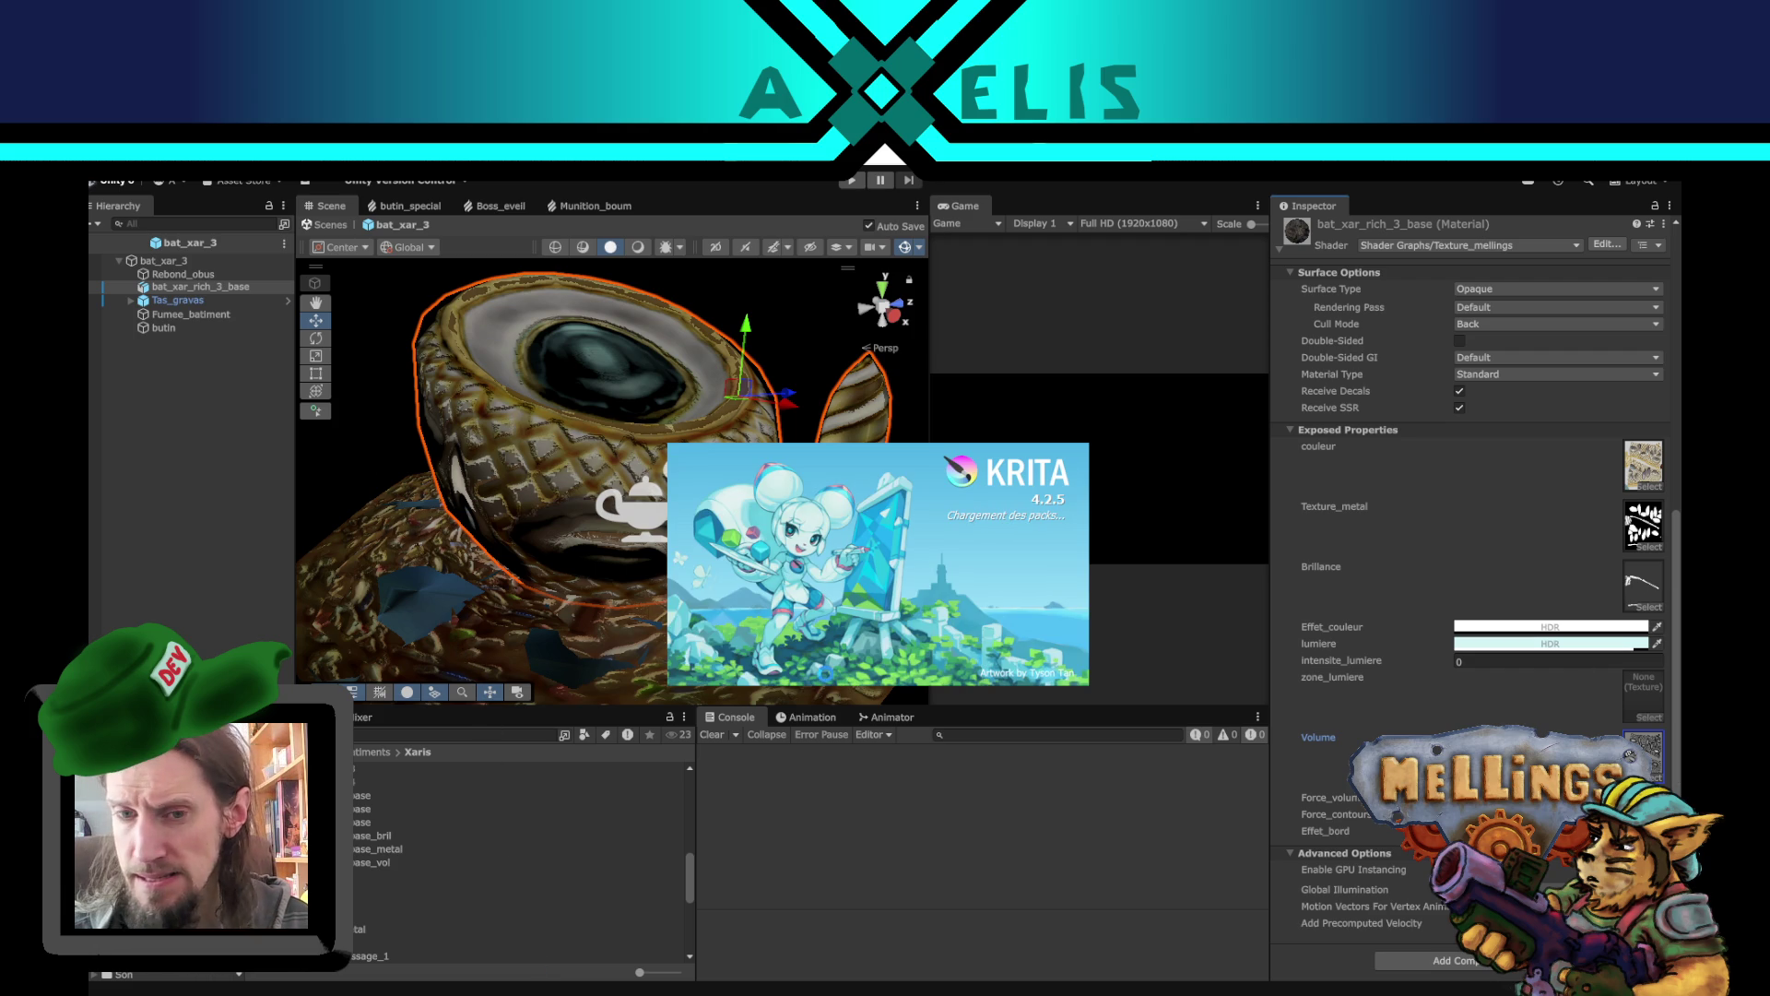
pyautogui.click(208, 579)
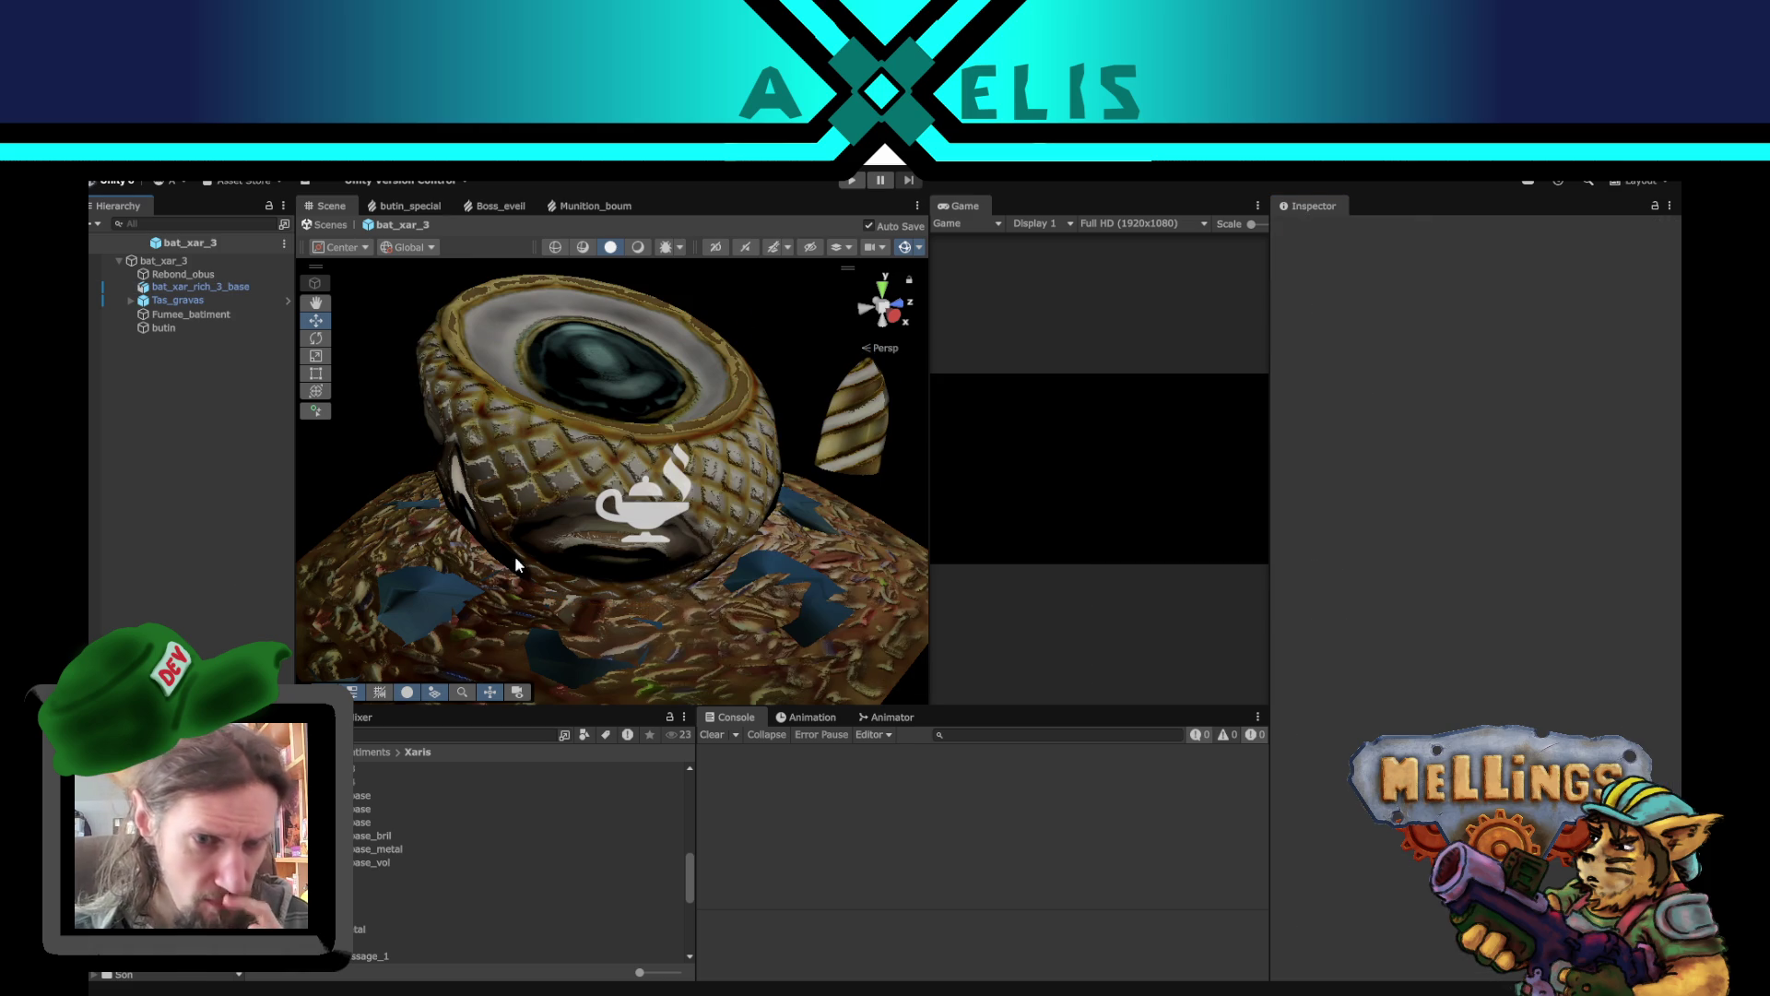
pyautogui.moveTo(556, 543)
pyautogui.mouseDown()
pyautogui.moveTo(611, 575)
pyautogui.moveTo(466, 620)
pyautogui.mouseUp()
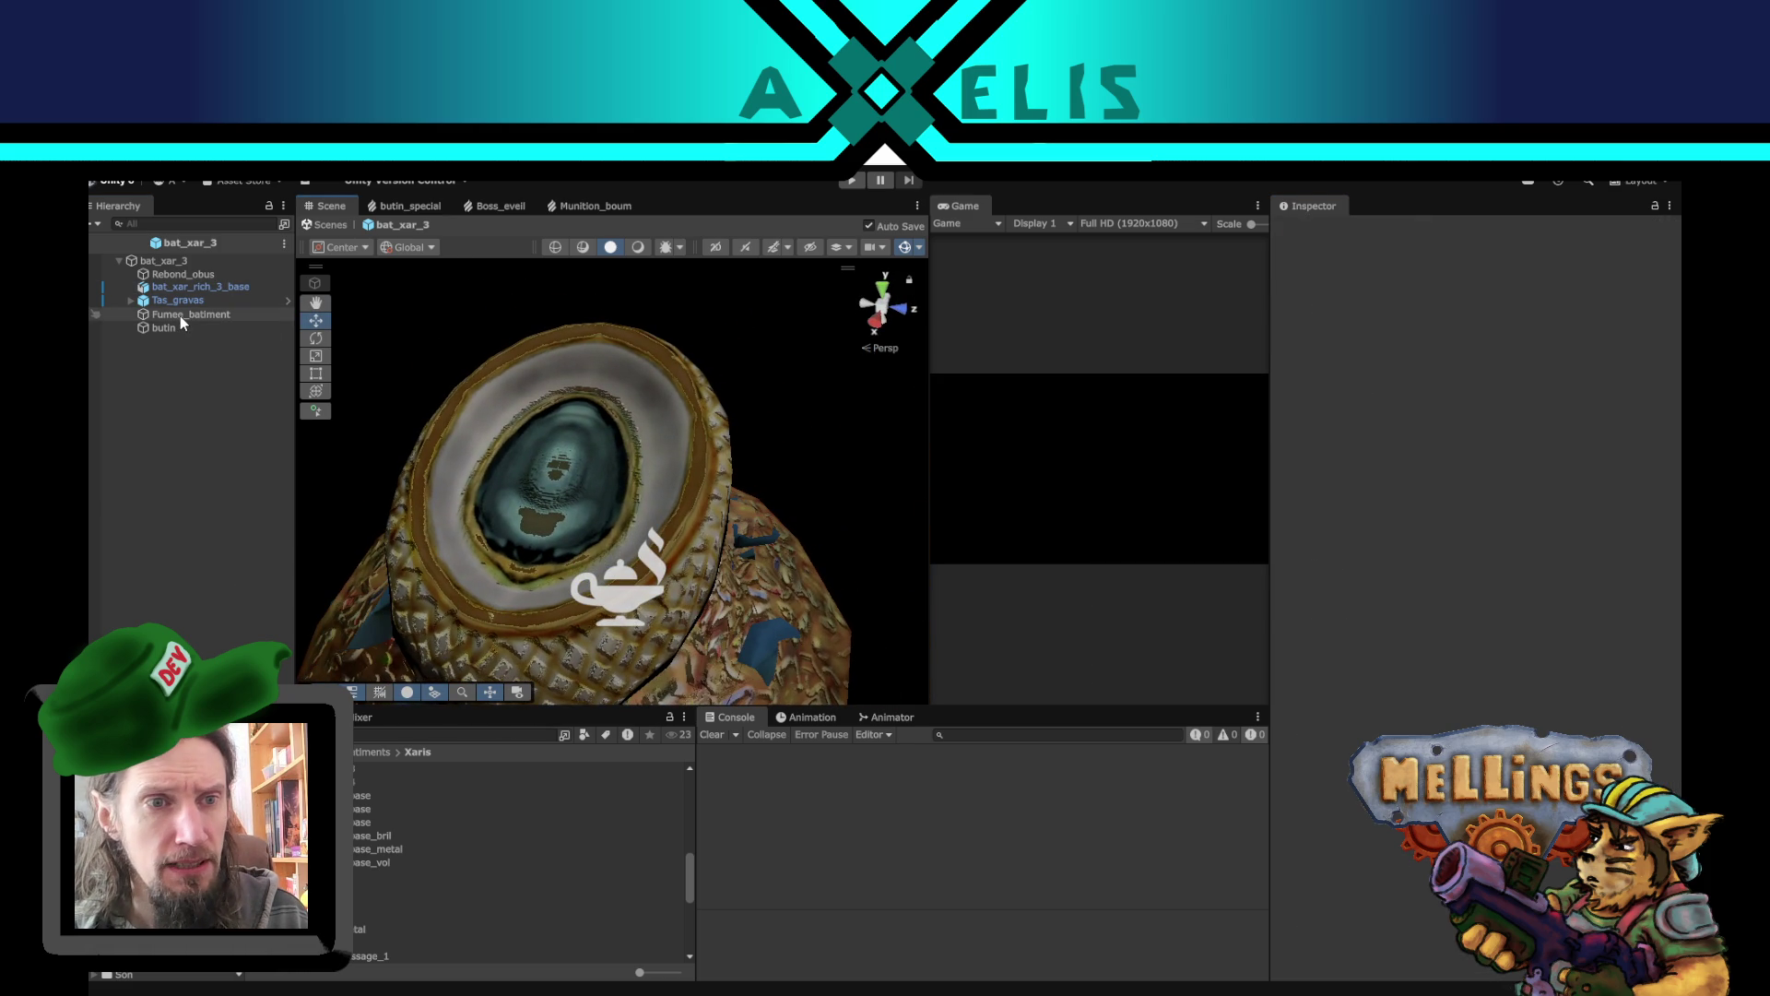
# - Select bat_xar_rich_3_base, locate its Volume texture in the project, and switch to Krita
pyautogui.click(174, 260)
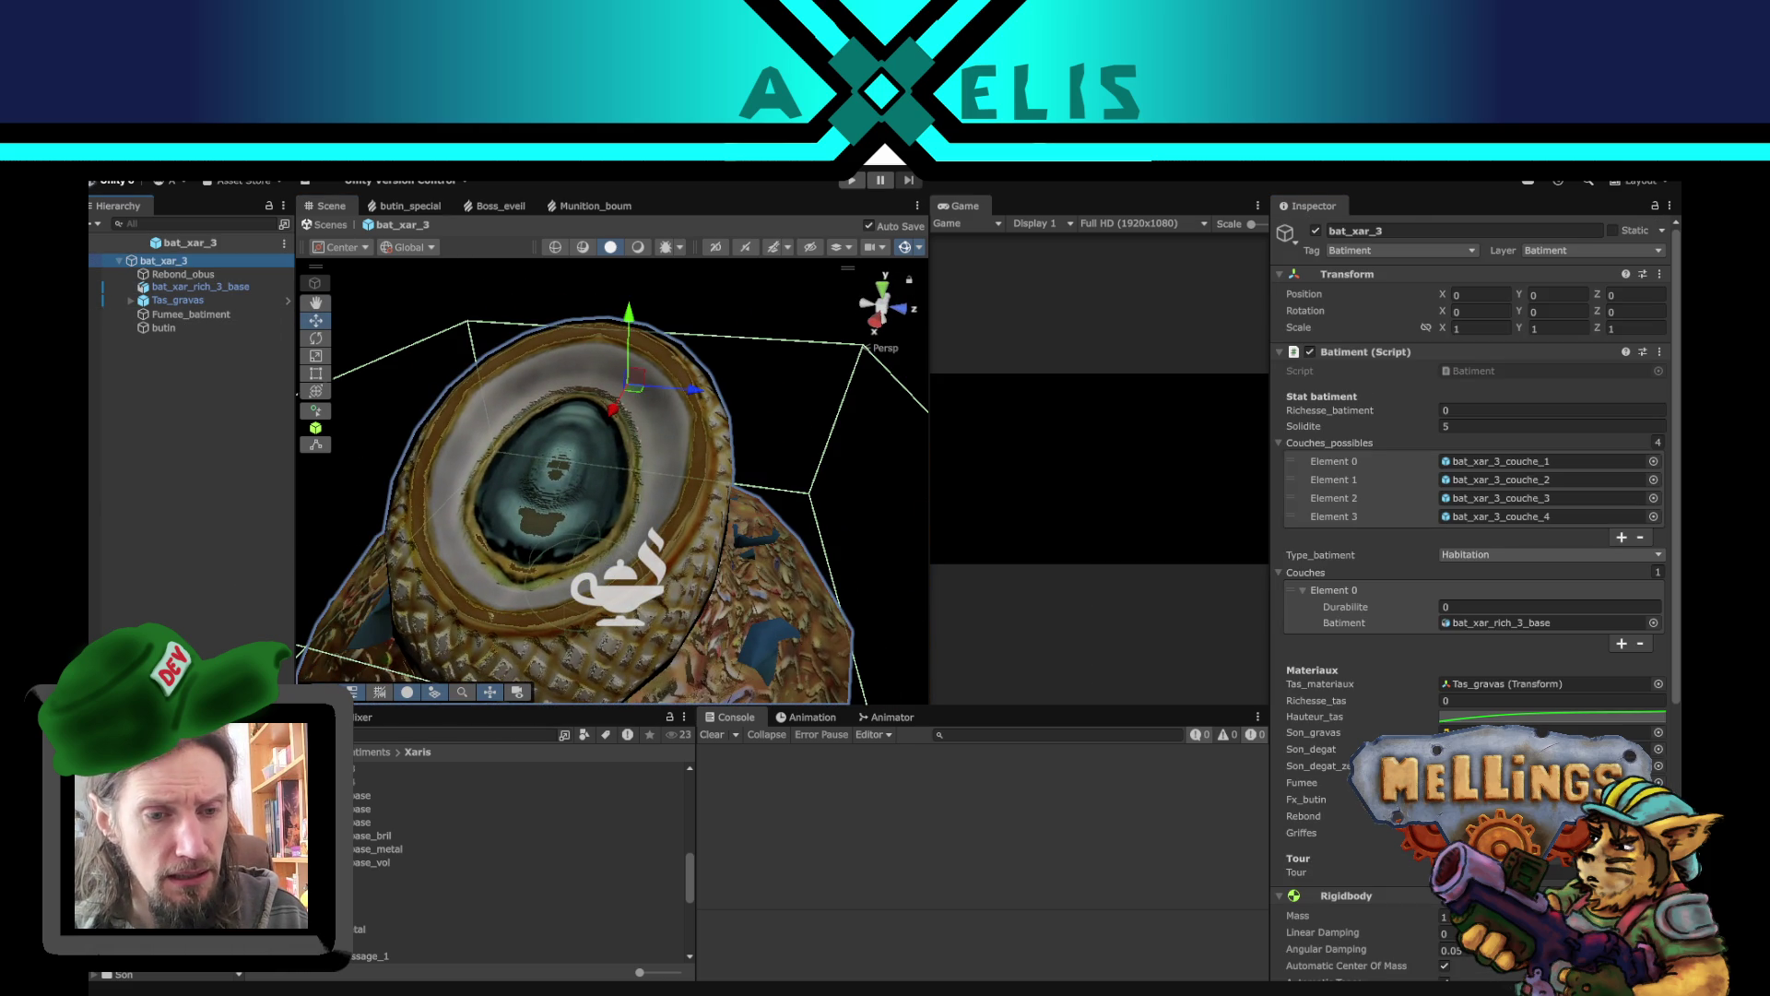
pyautogui.moveTo(539, 559); pyautogui.dragTo(673, 636)
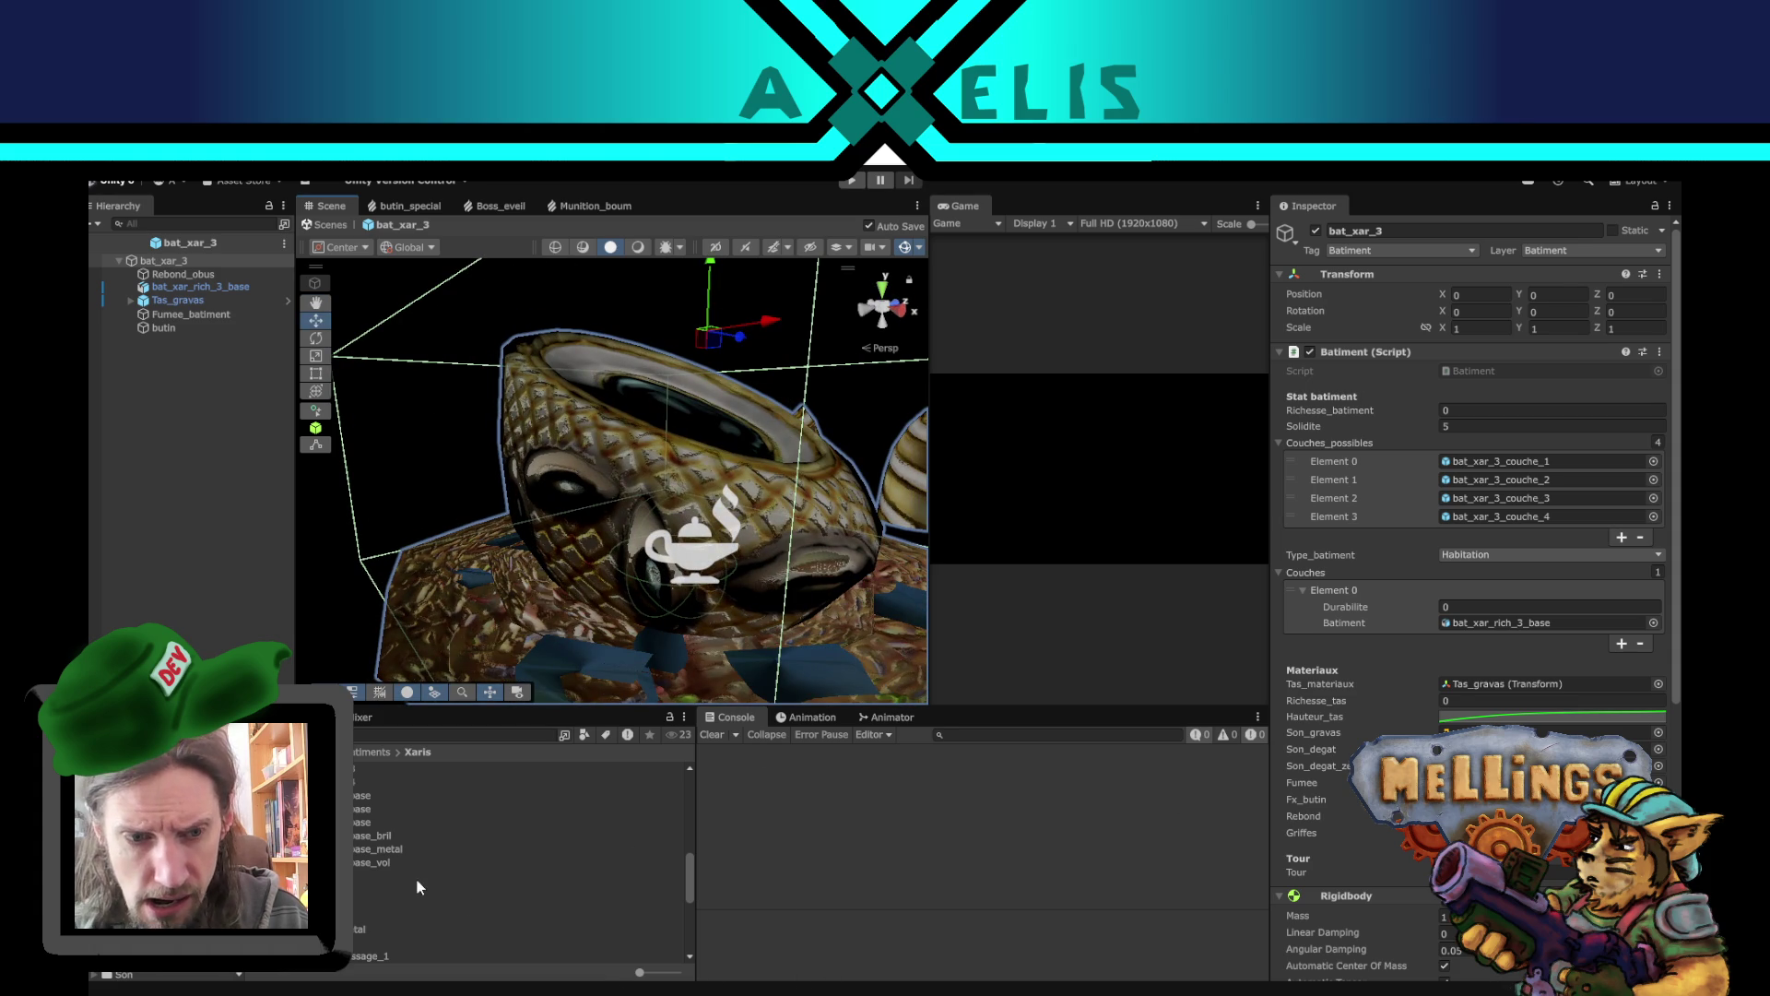
pyautogui.click(616, 438)
pyautogui.scroll(-5, 1471, 600)
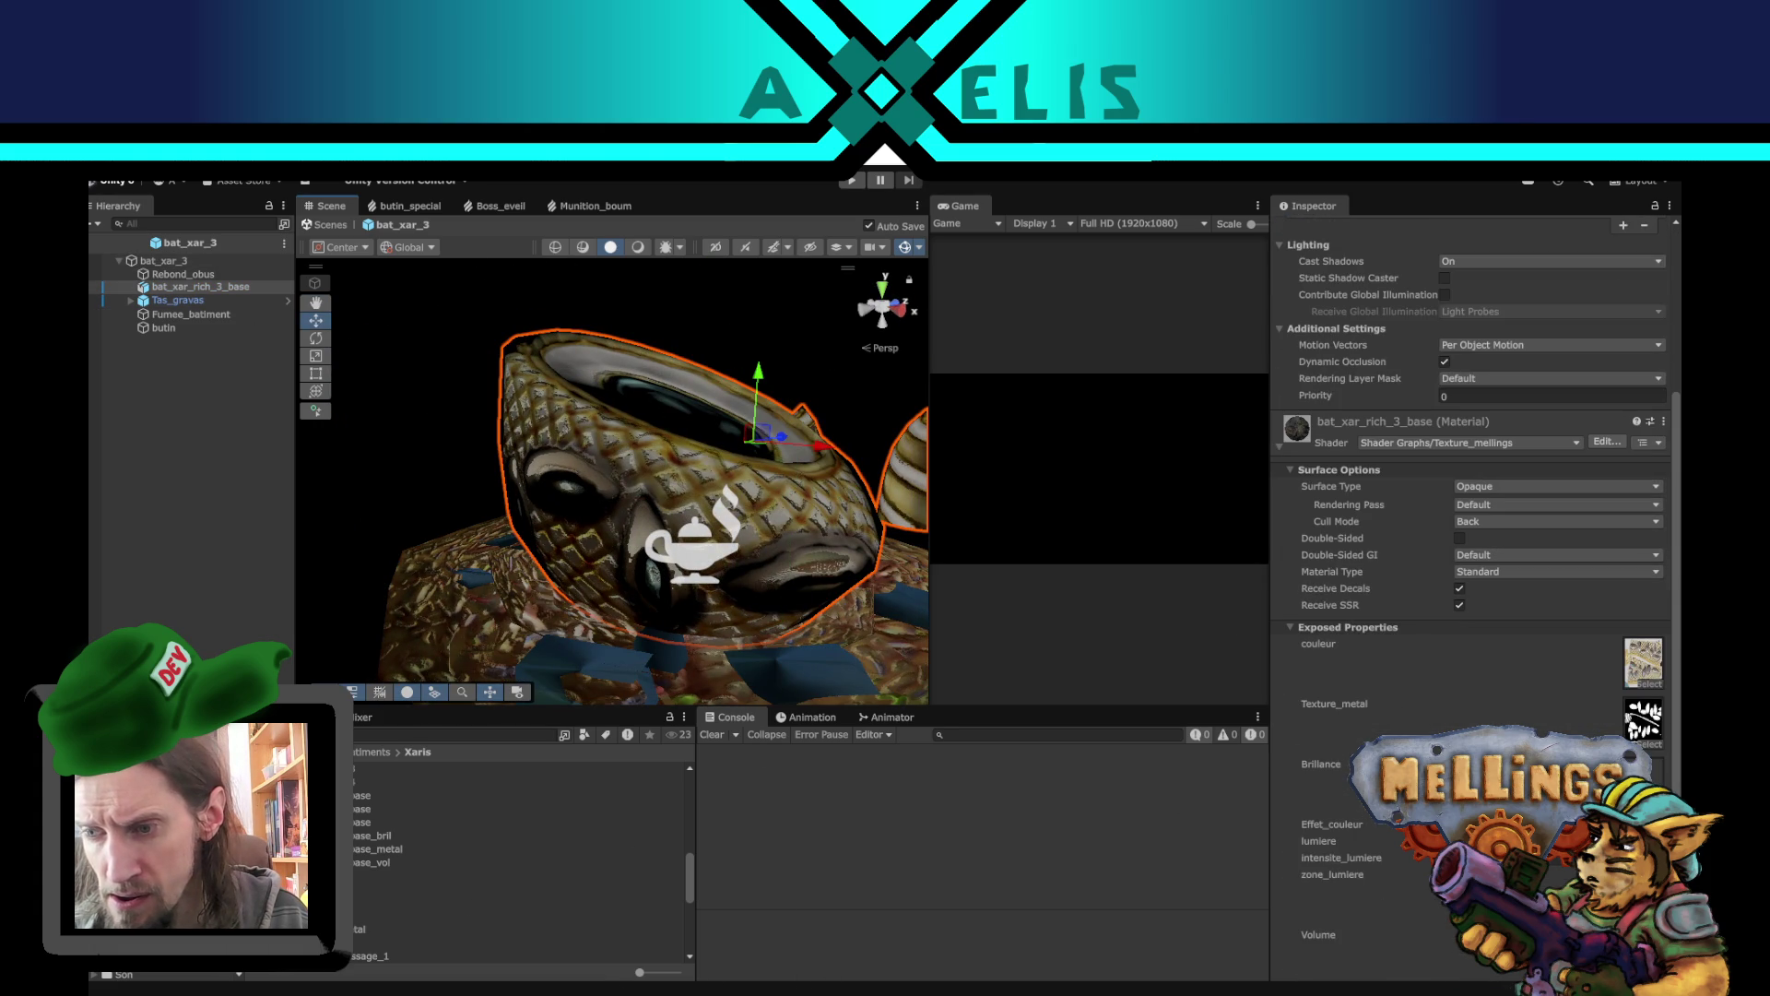
pyautogui.click(1643, 950)
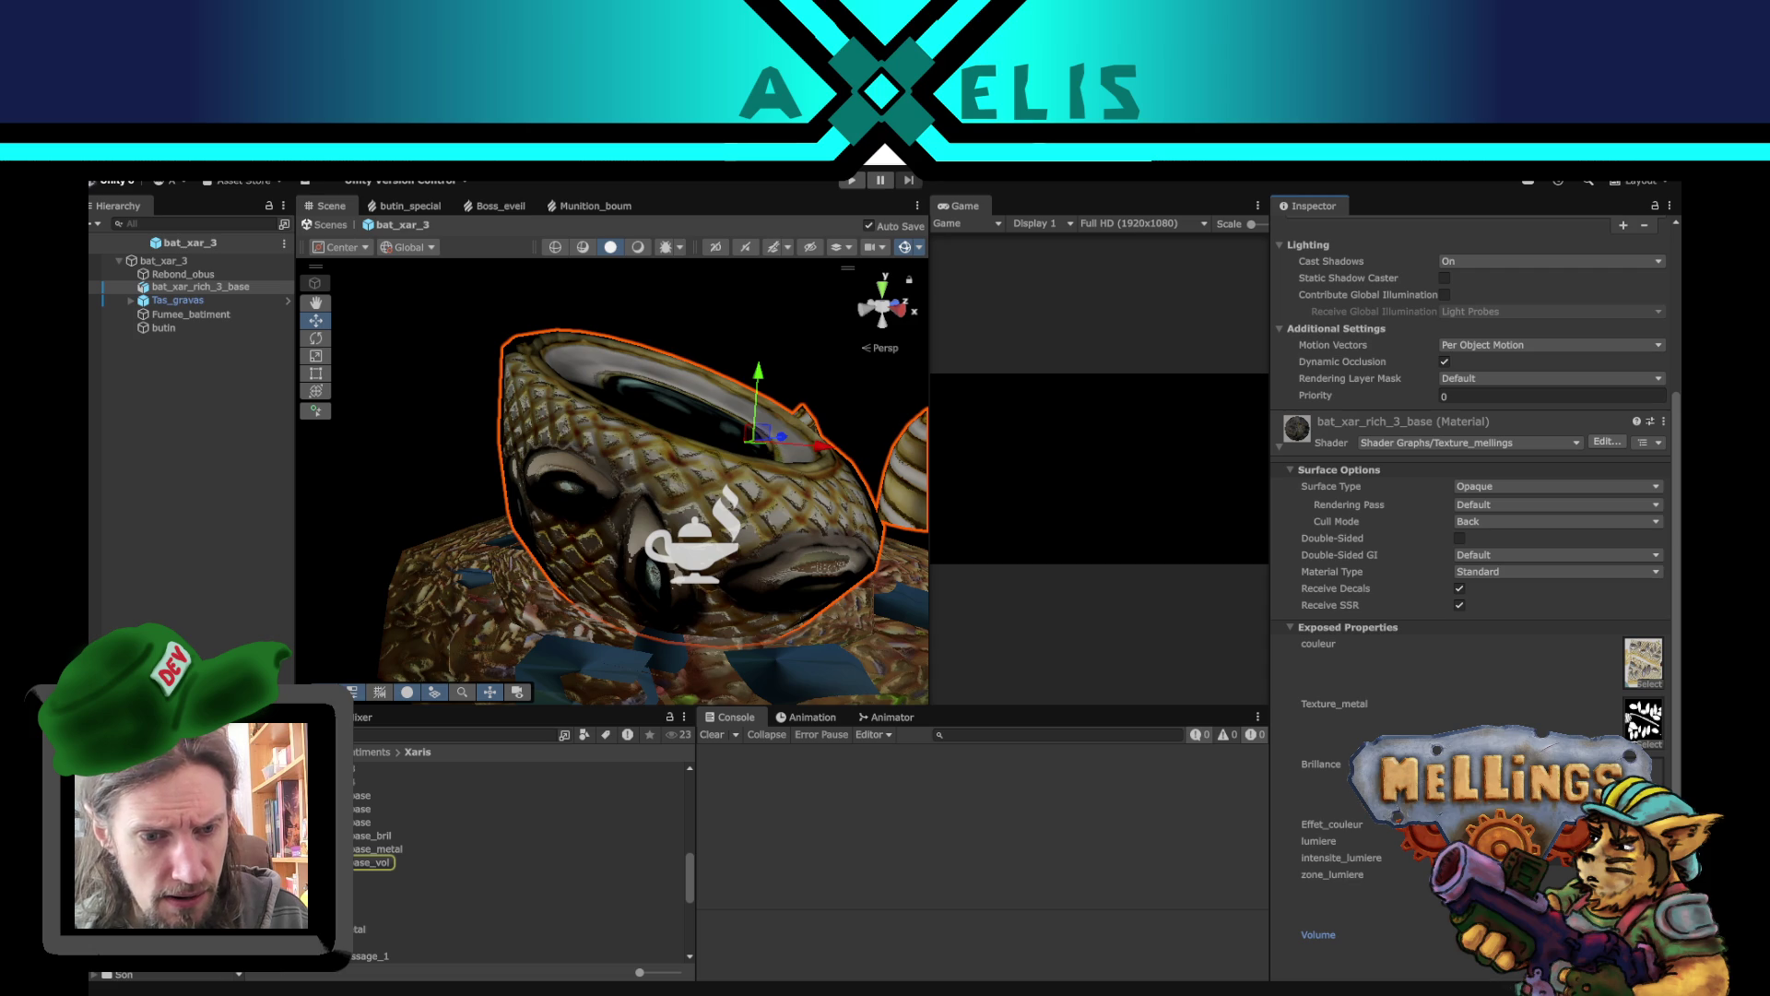
pyautogui.hotkey('alt', 'Tab')
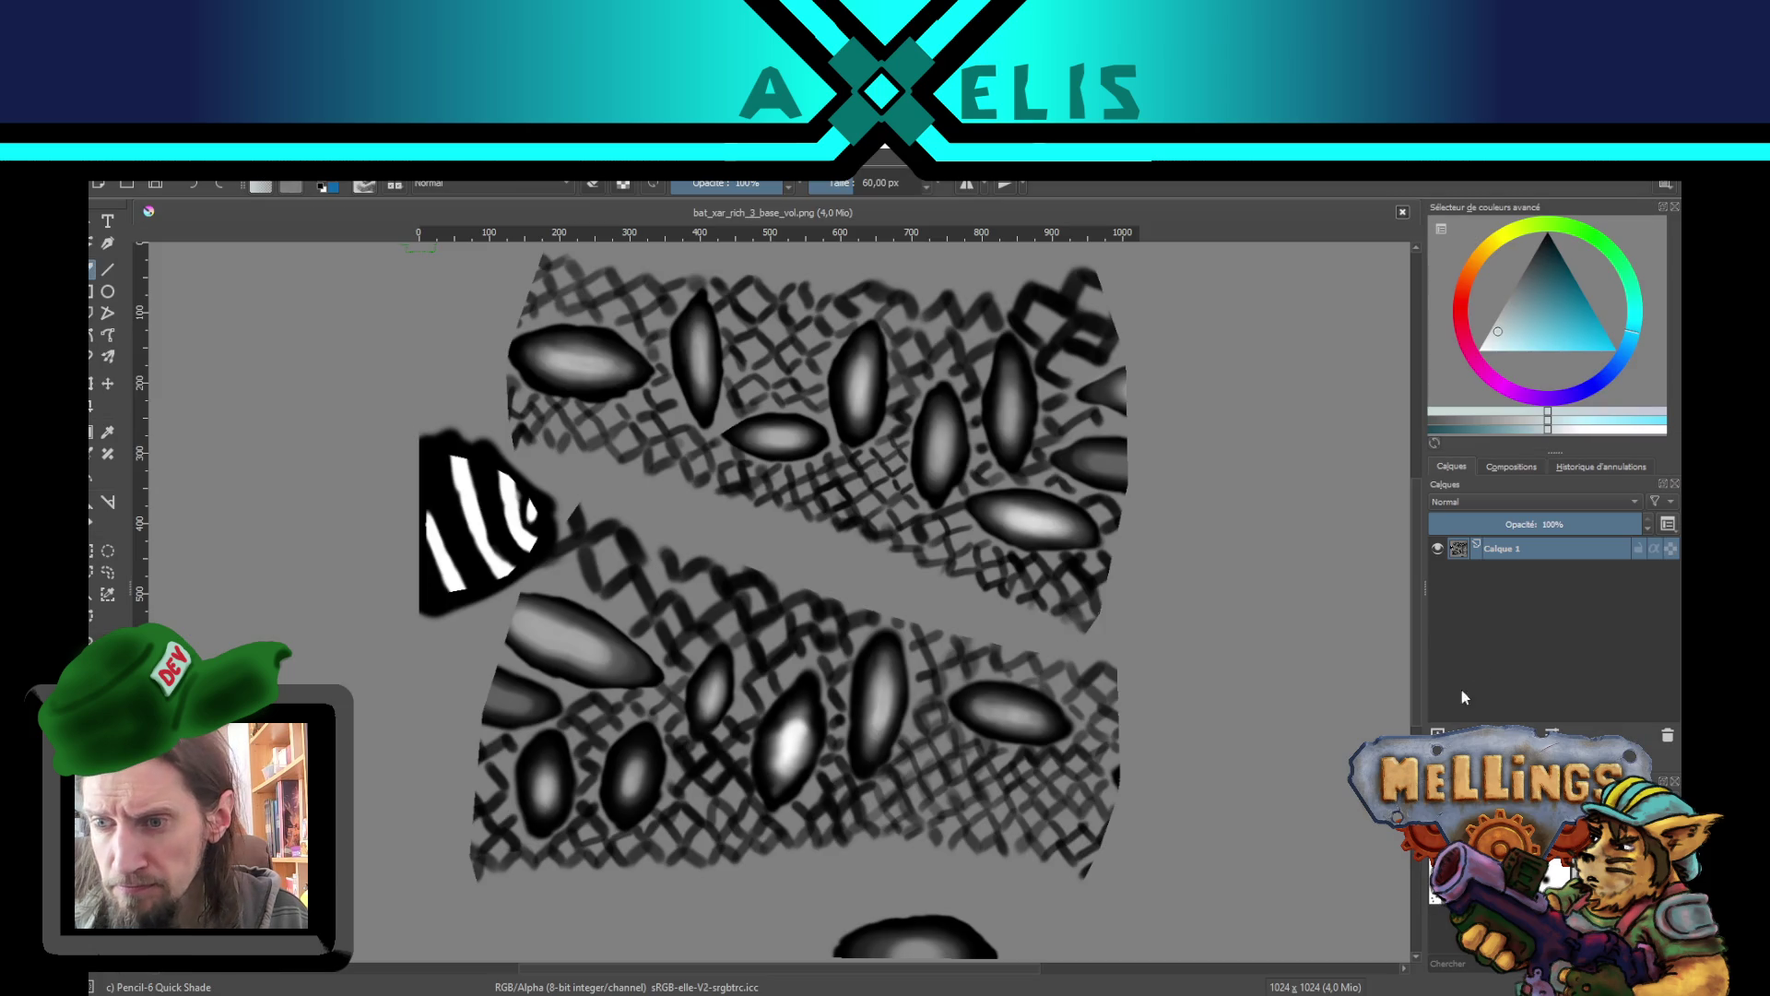
# - Add a new layer above the texture and fill it entirely with light grey picked from the canvas
pyautogui.press('ctrl')
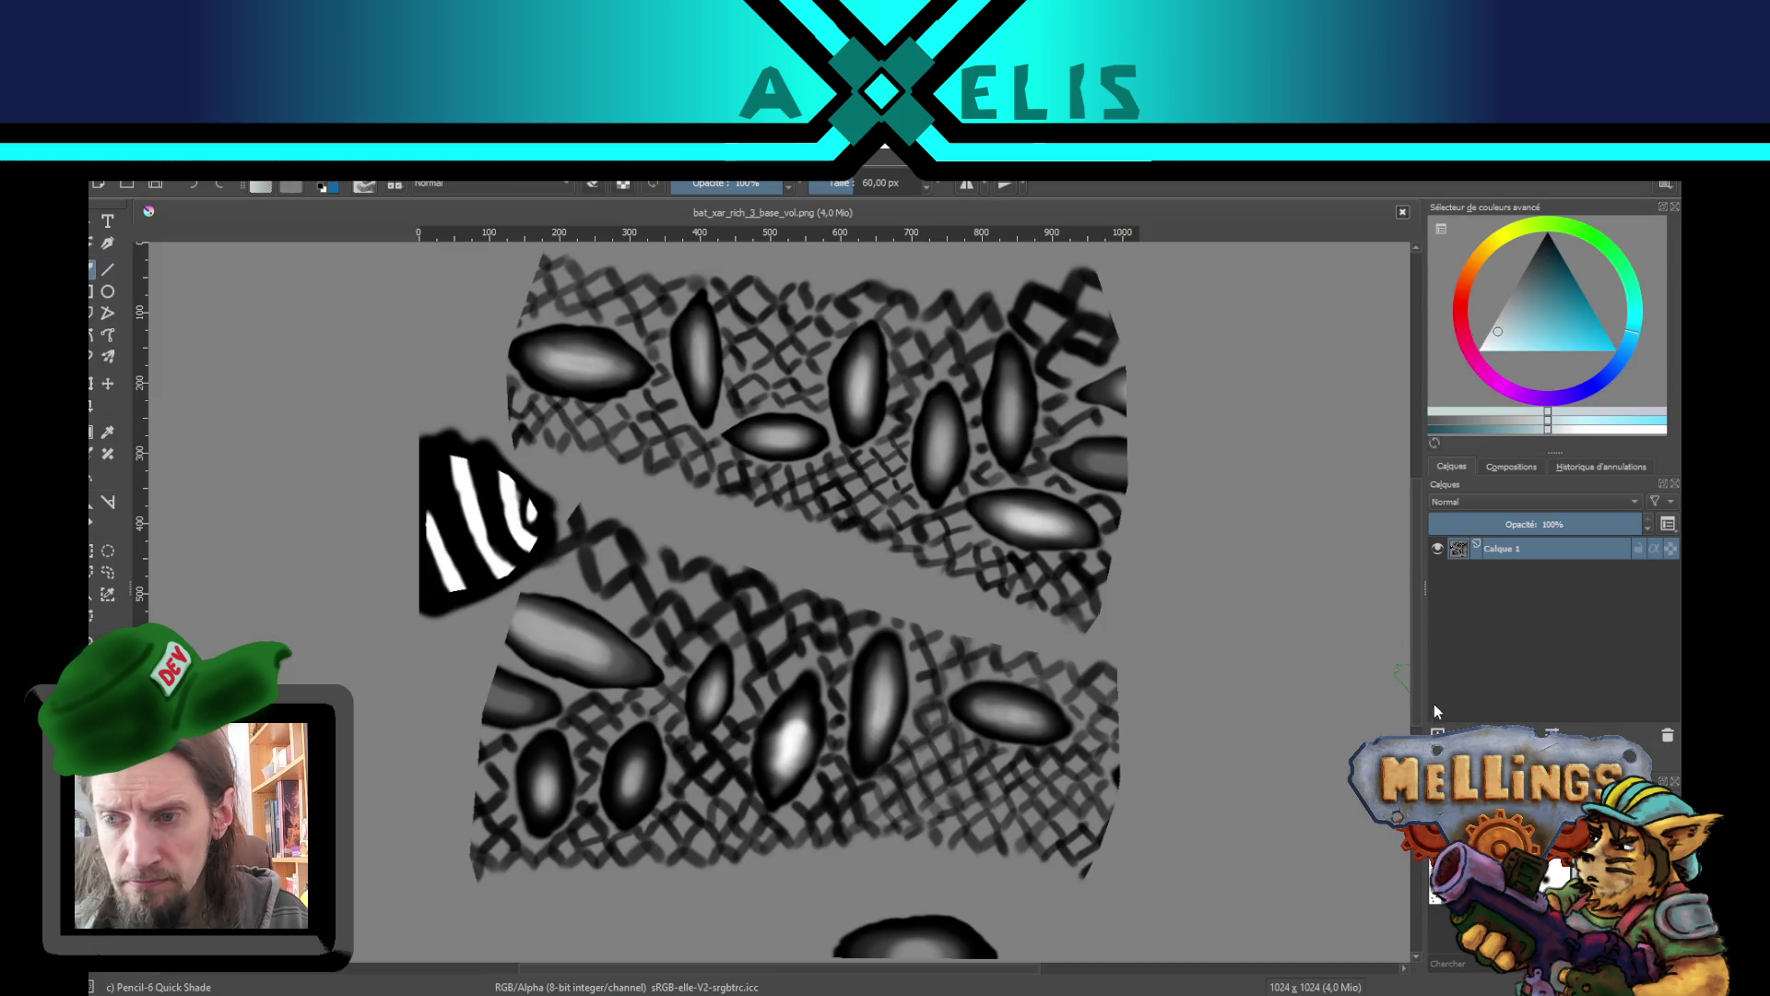
pyautogui.click(1436, 735)
pyautogui.click(1437, 571)
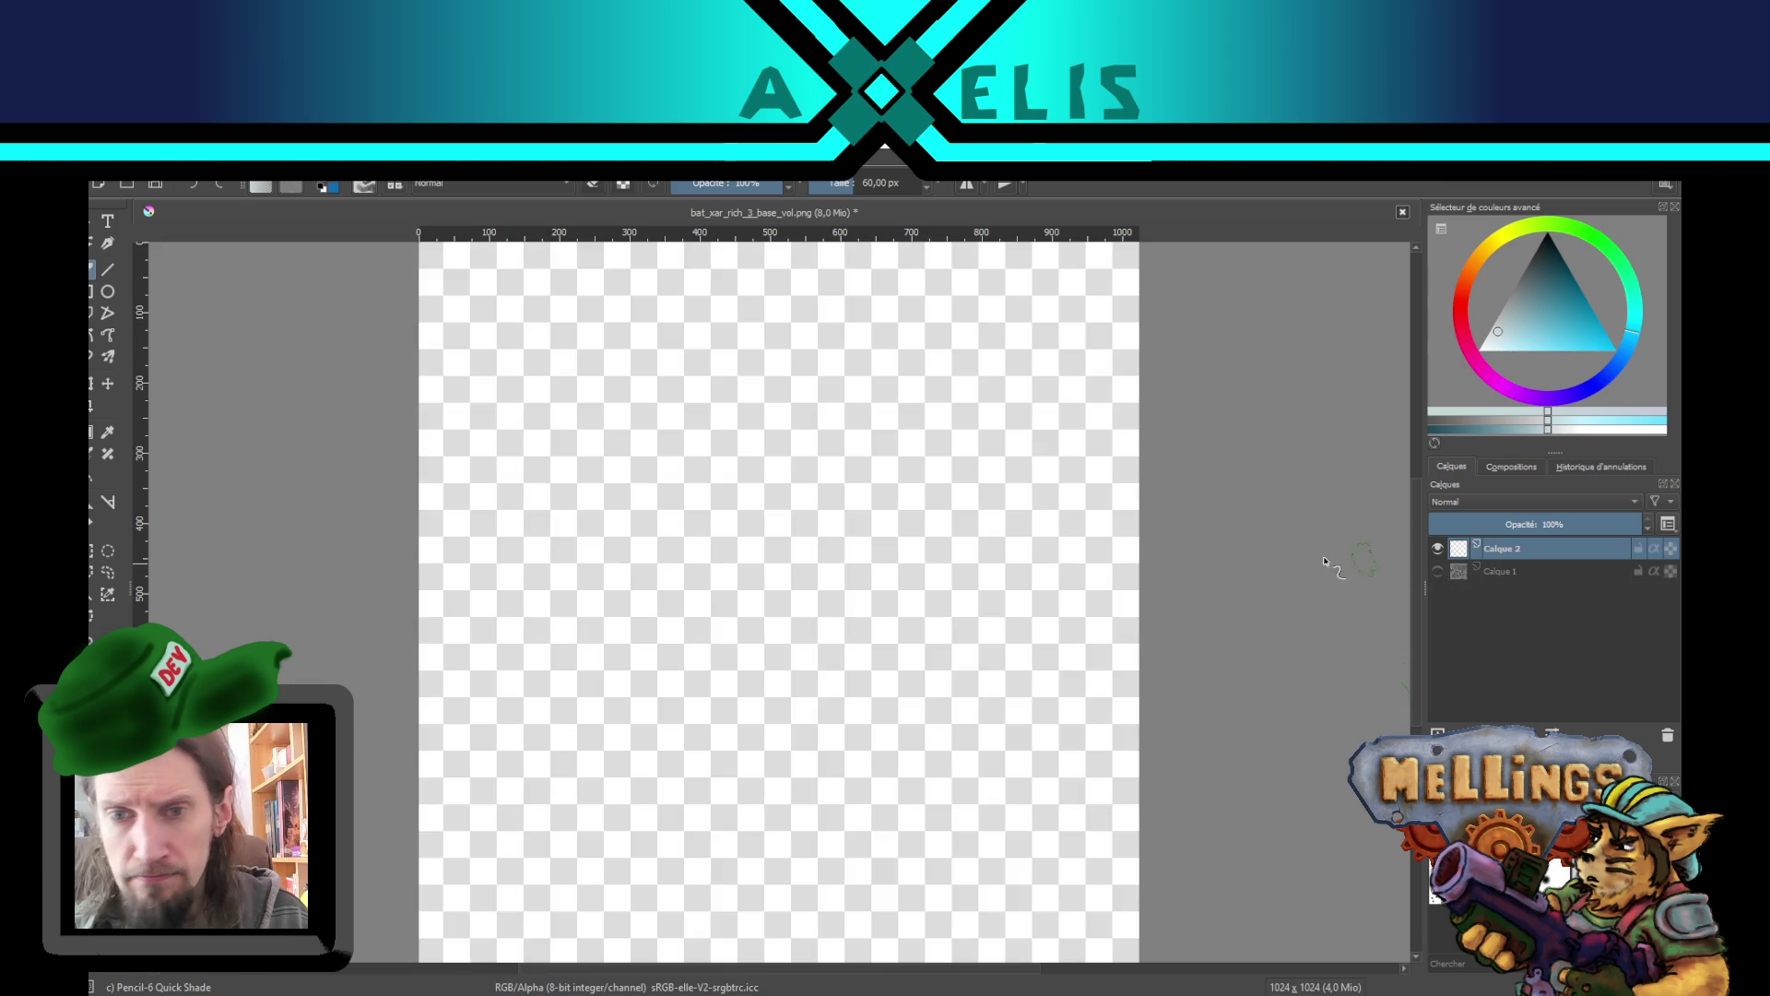
pyautogui.press('-')
pyautogui.press('-')
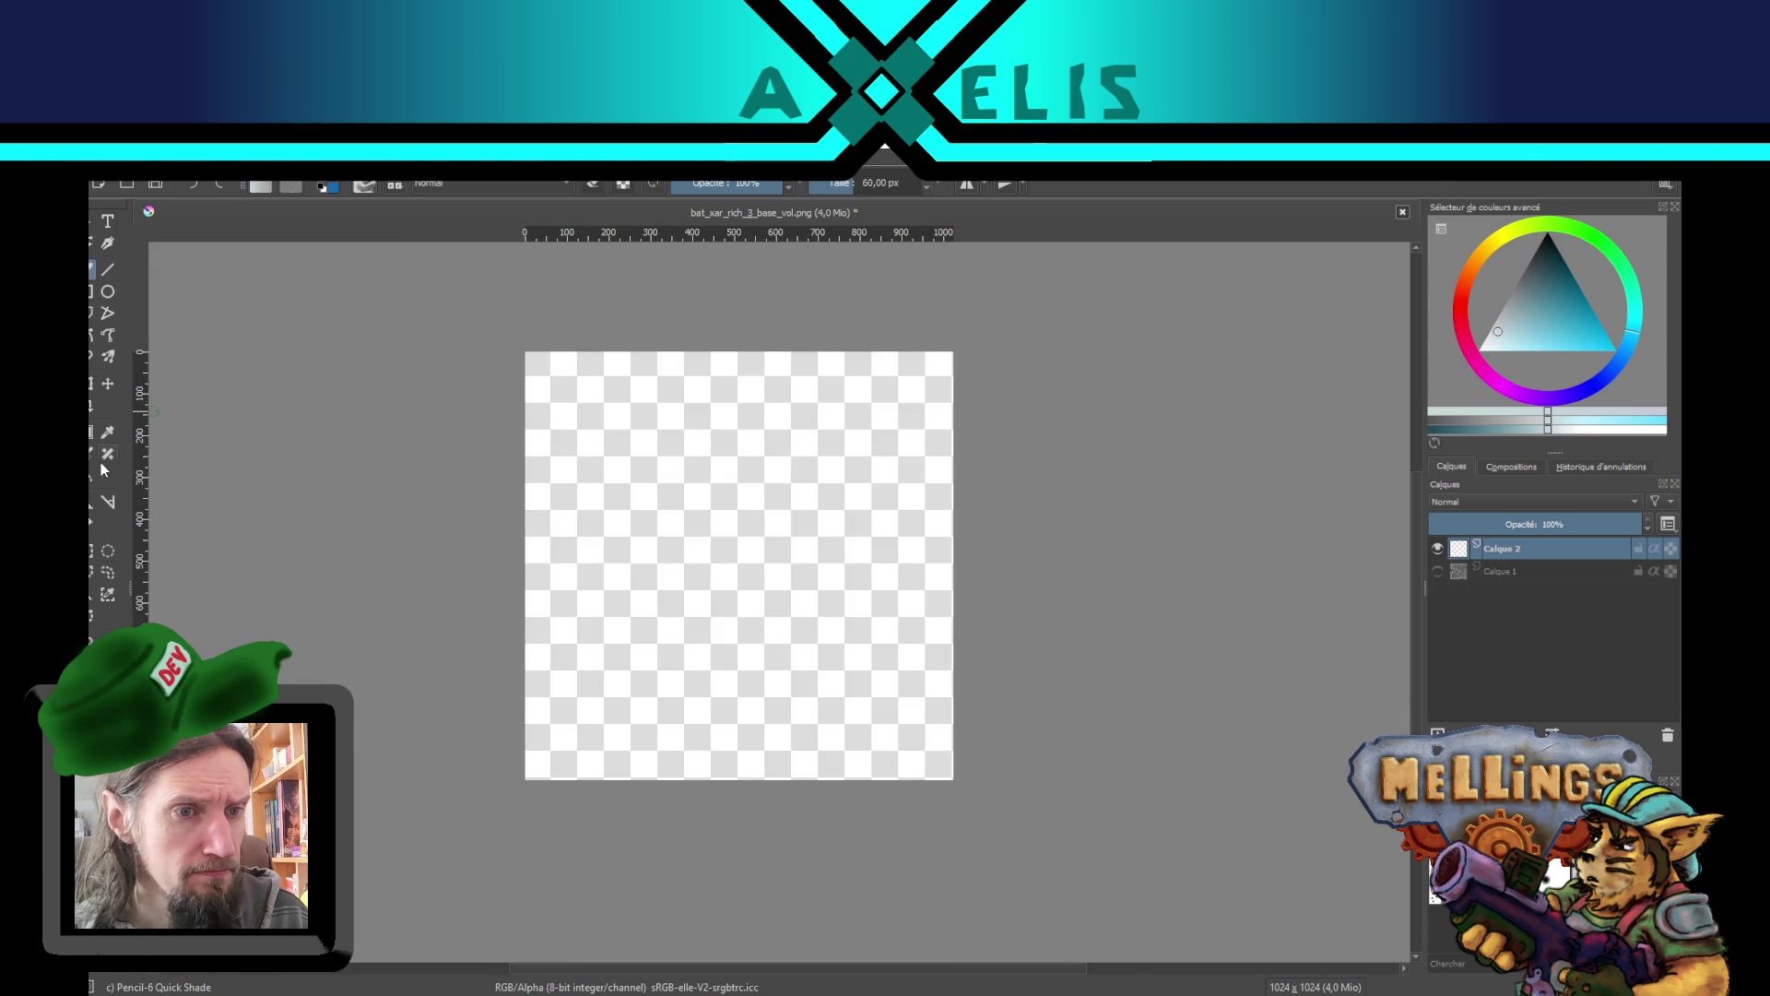
pyautogui.click(93, 477)
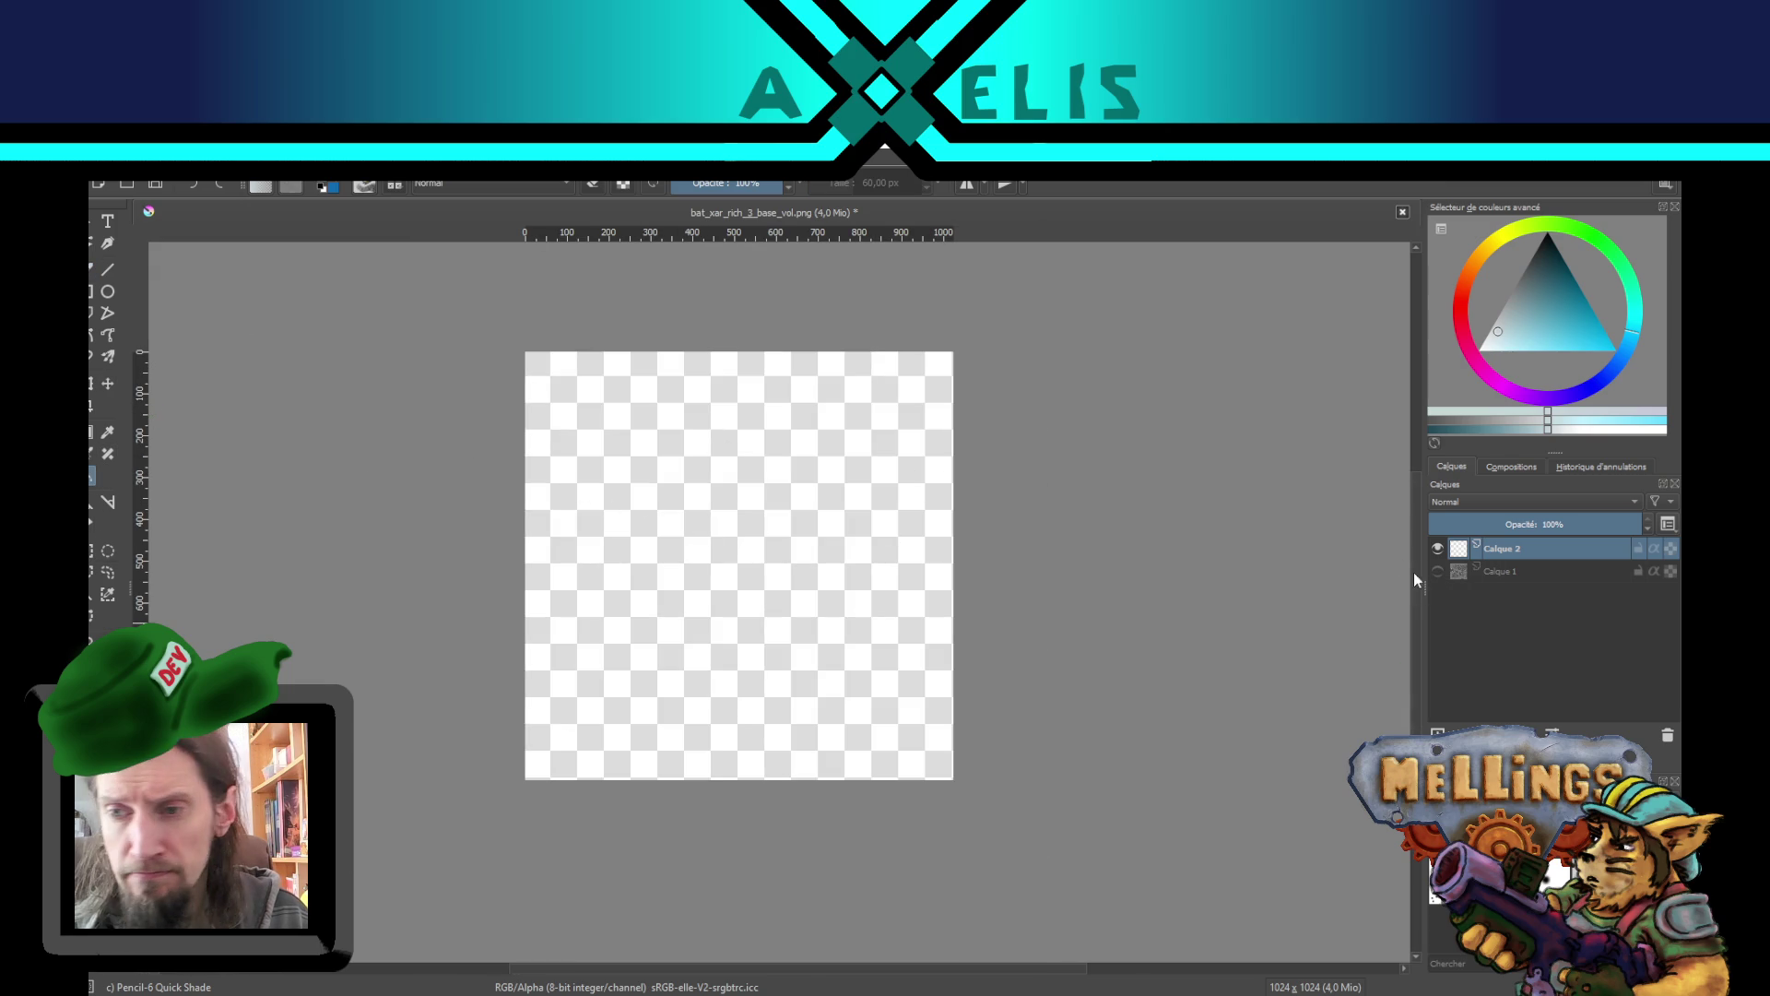
pyautogui.click(1438, 572)
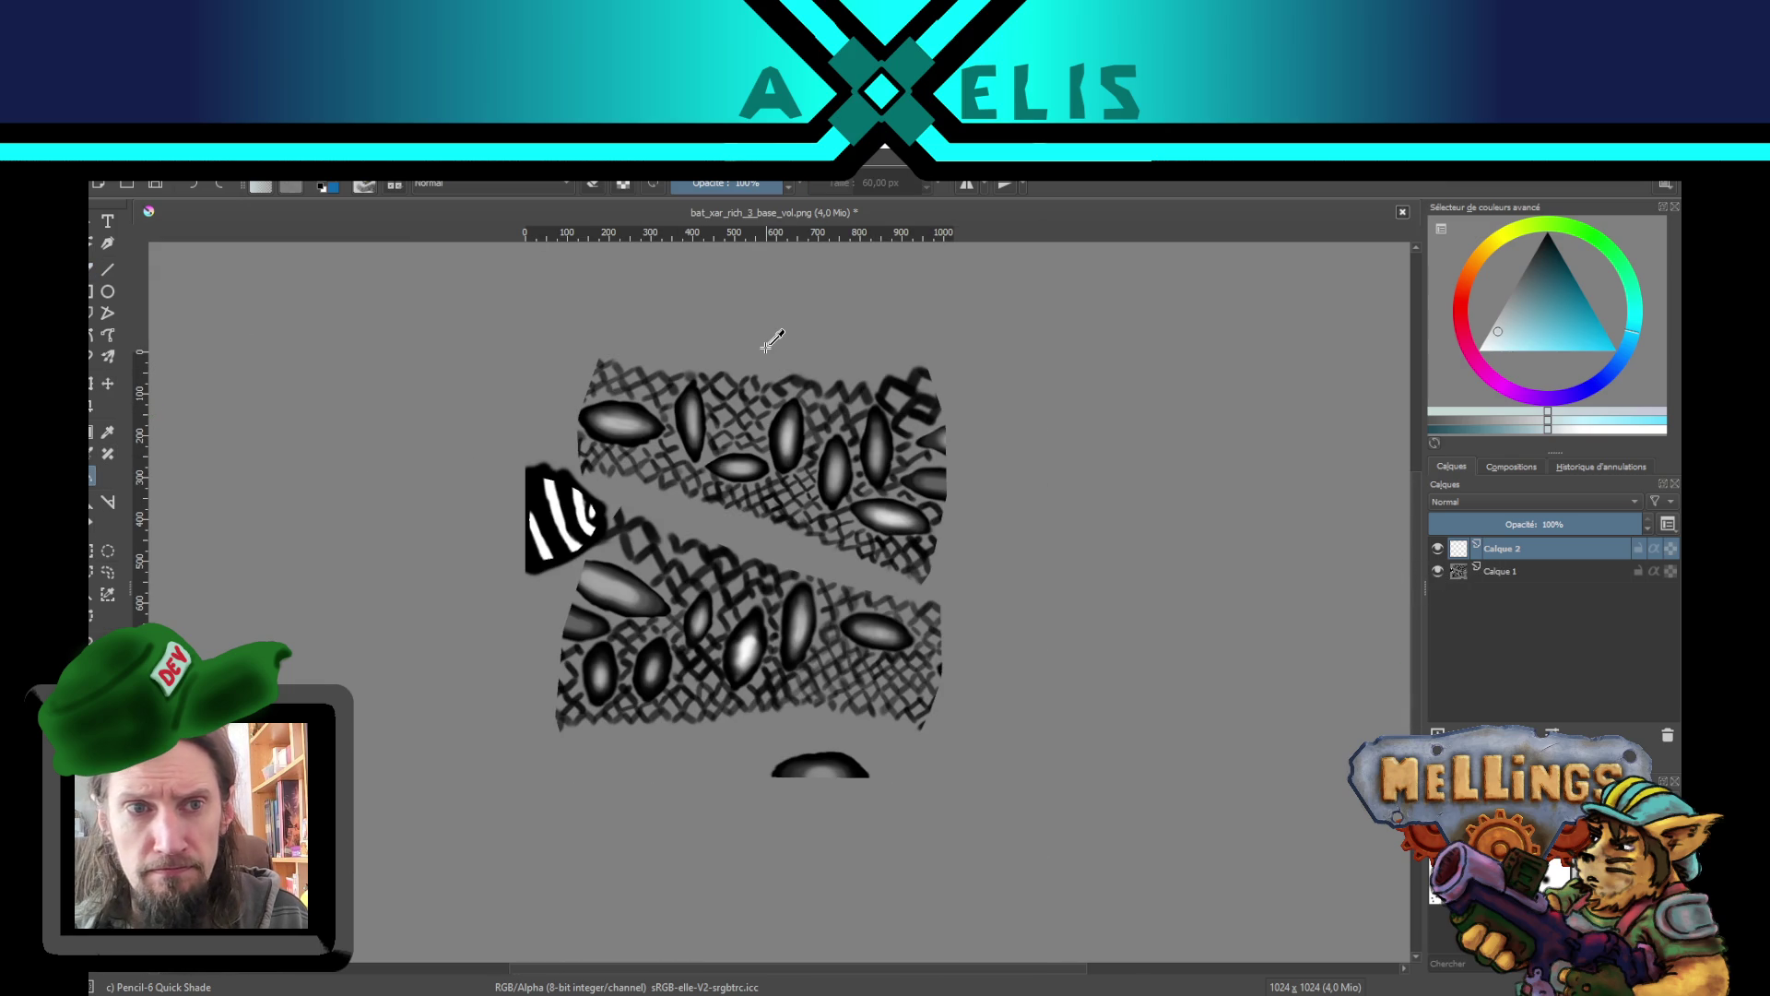
pyautogui.click(92, 270)
pyautogui.keyDown('ctrl'); pyautogui.click(567, 637); pyautogui.keyUp('ctrl')
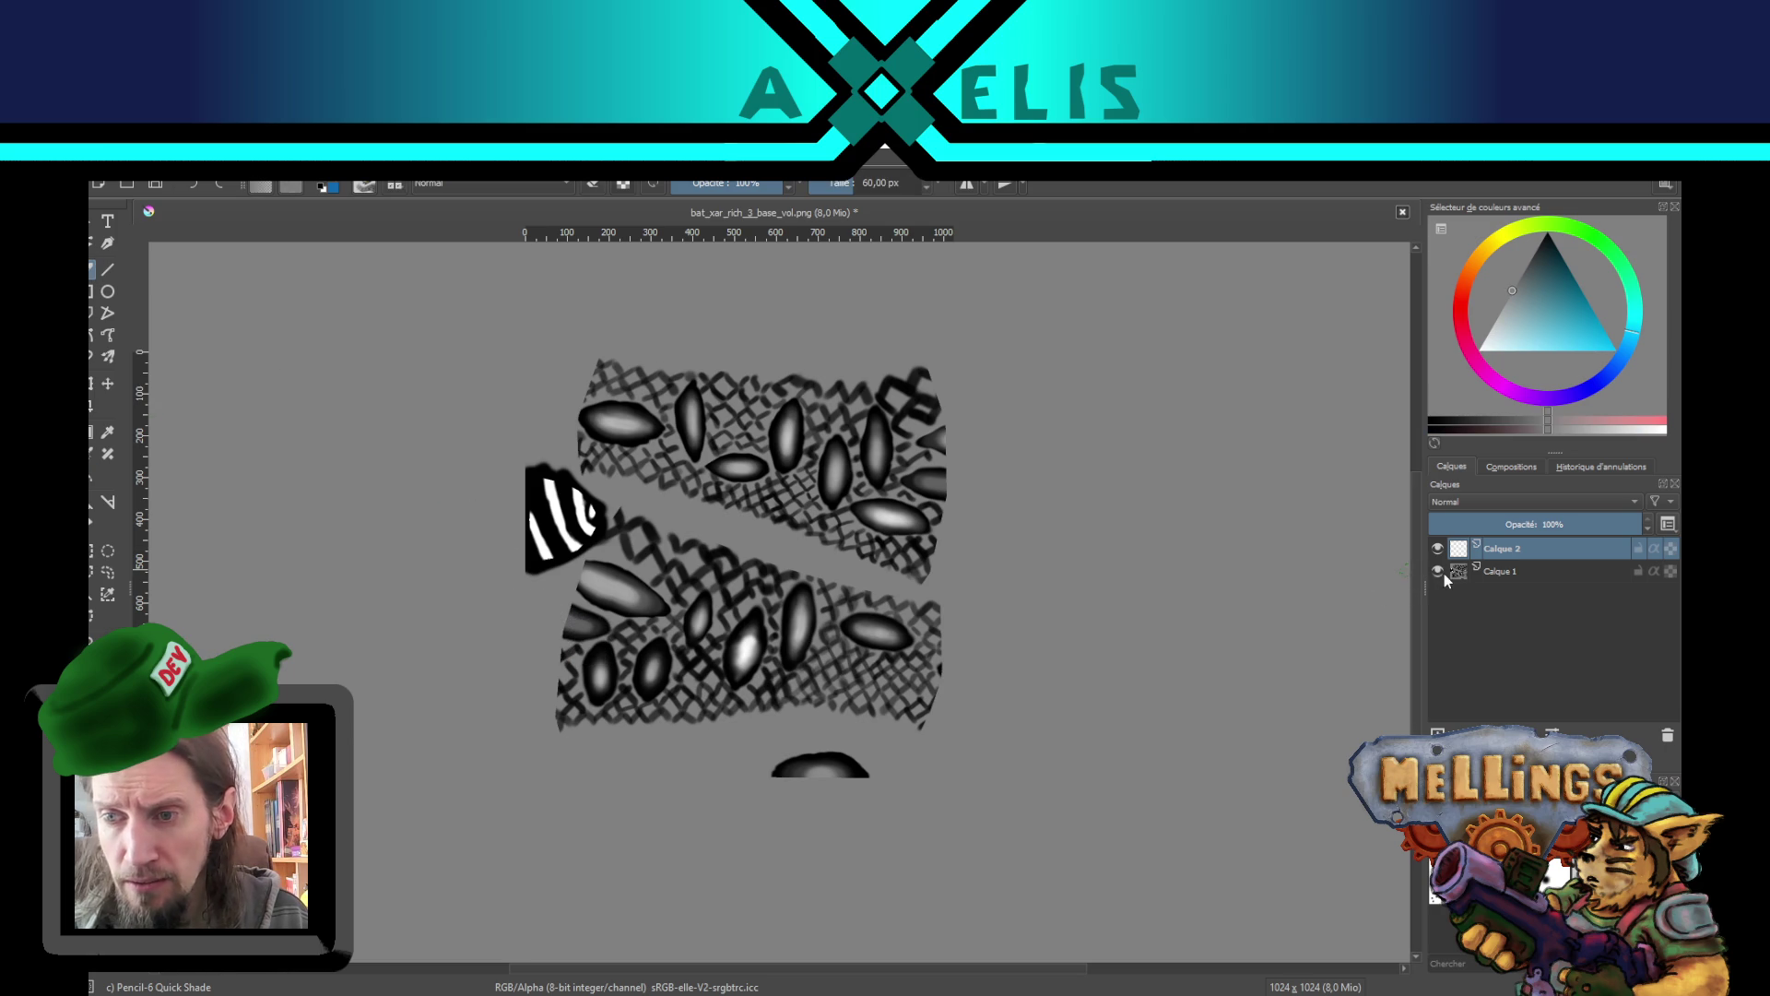
pyautogui.click(1440, 572)
pyautogui.click(92, 476)
pyautogui.click(611, 465)
pyautogui.click(1438, 572)
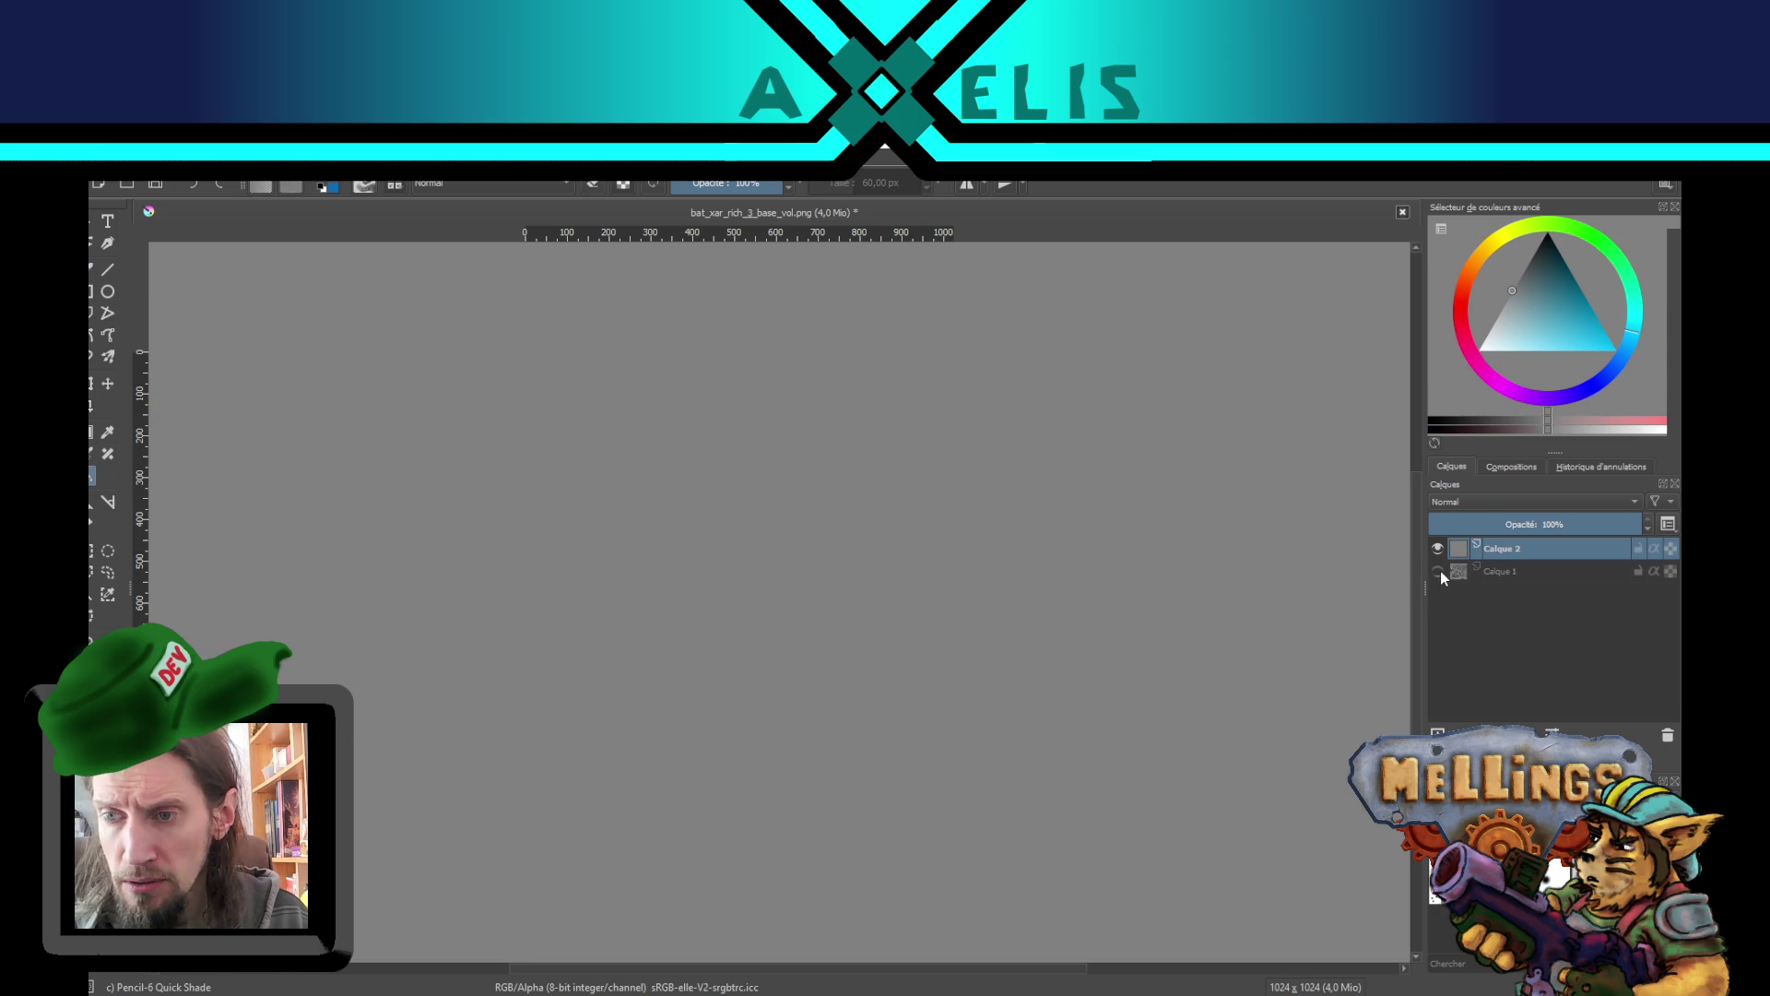
# - Set the grey layer's opacity to 74% and toggle it to compare the result
pyautogui.click(1566, 520)
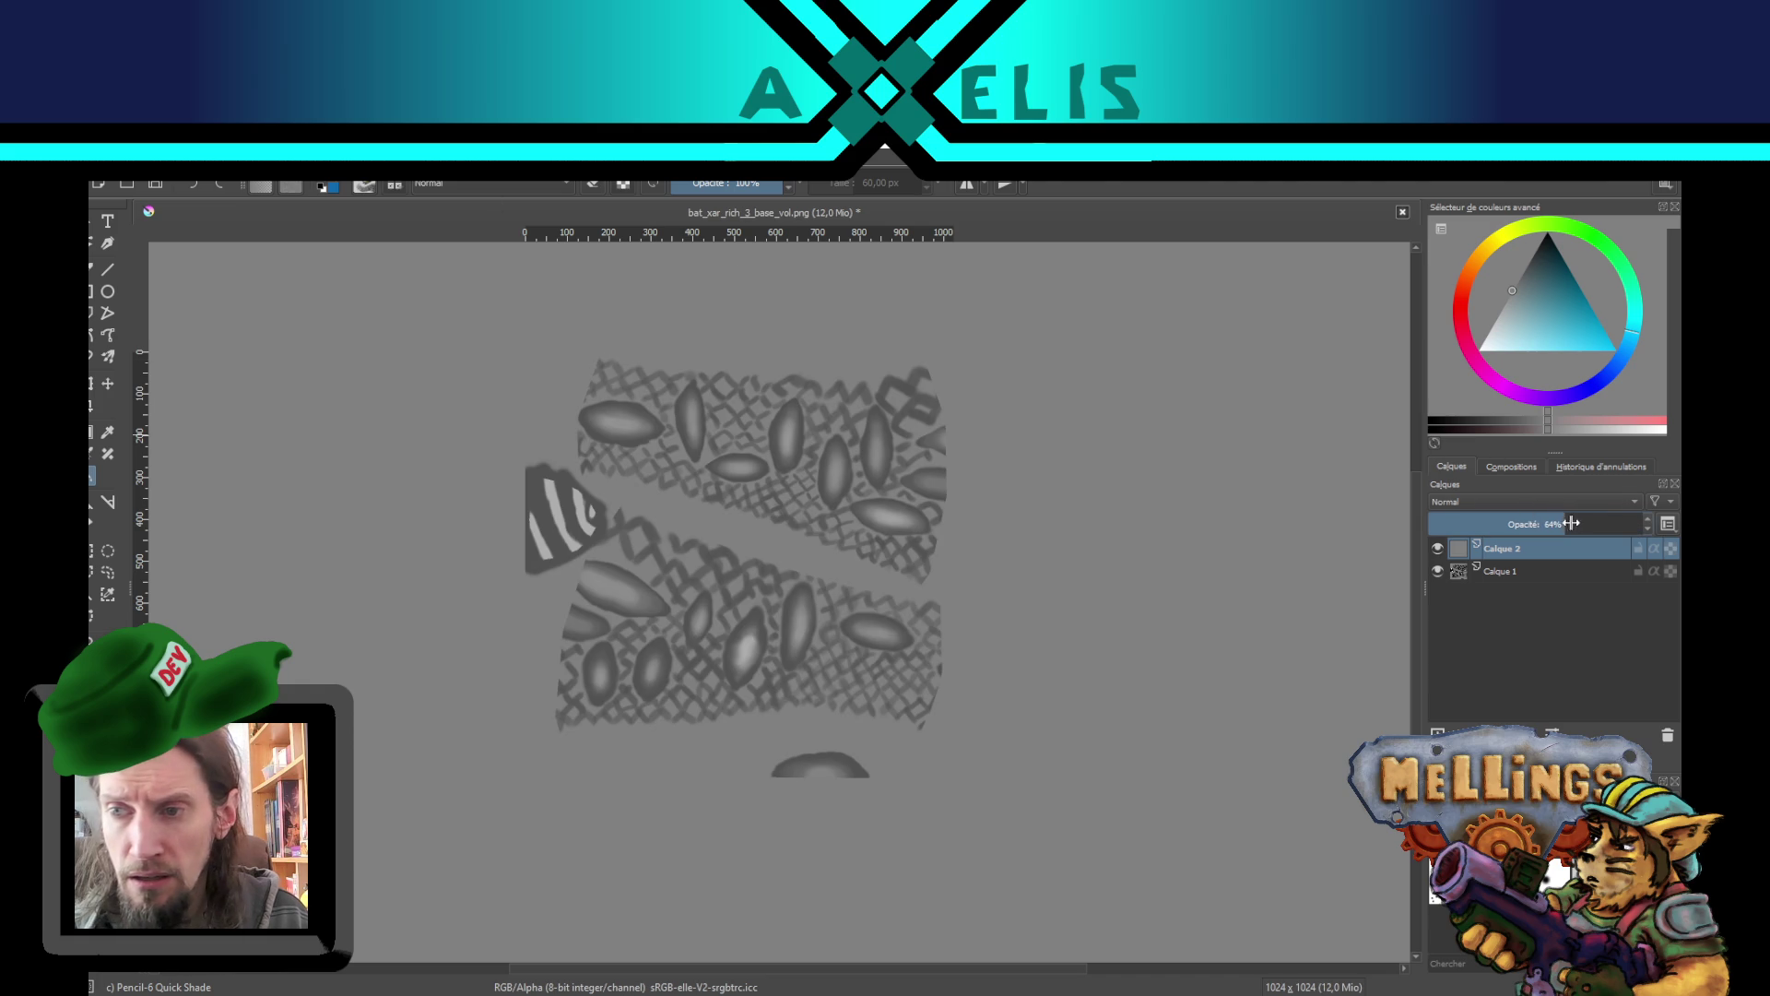
pyautogui.click(1587, 524)
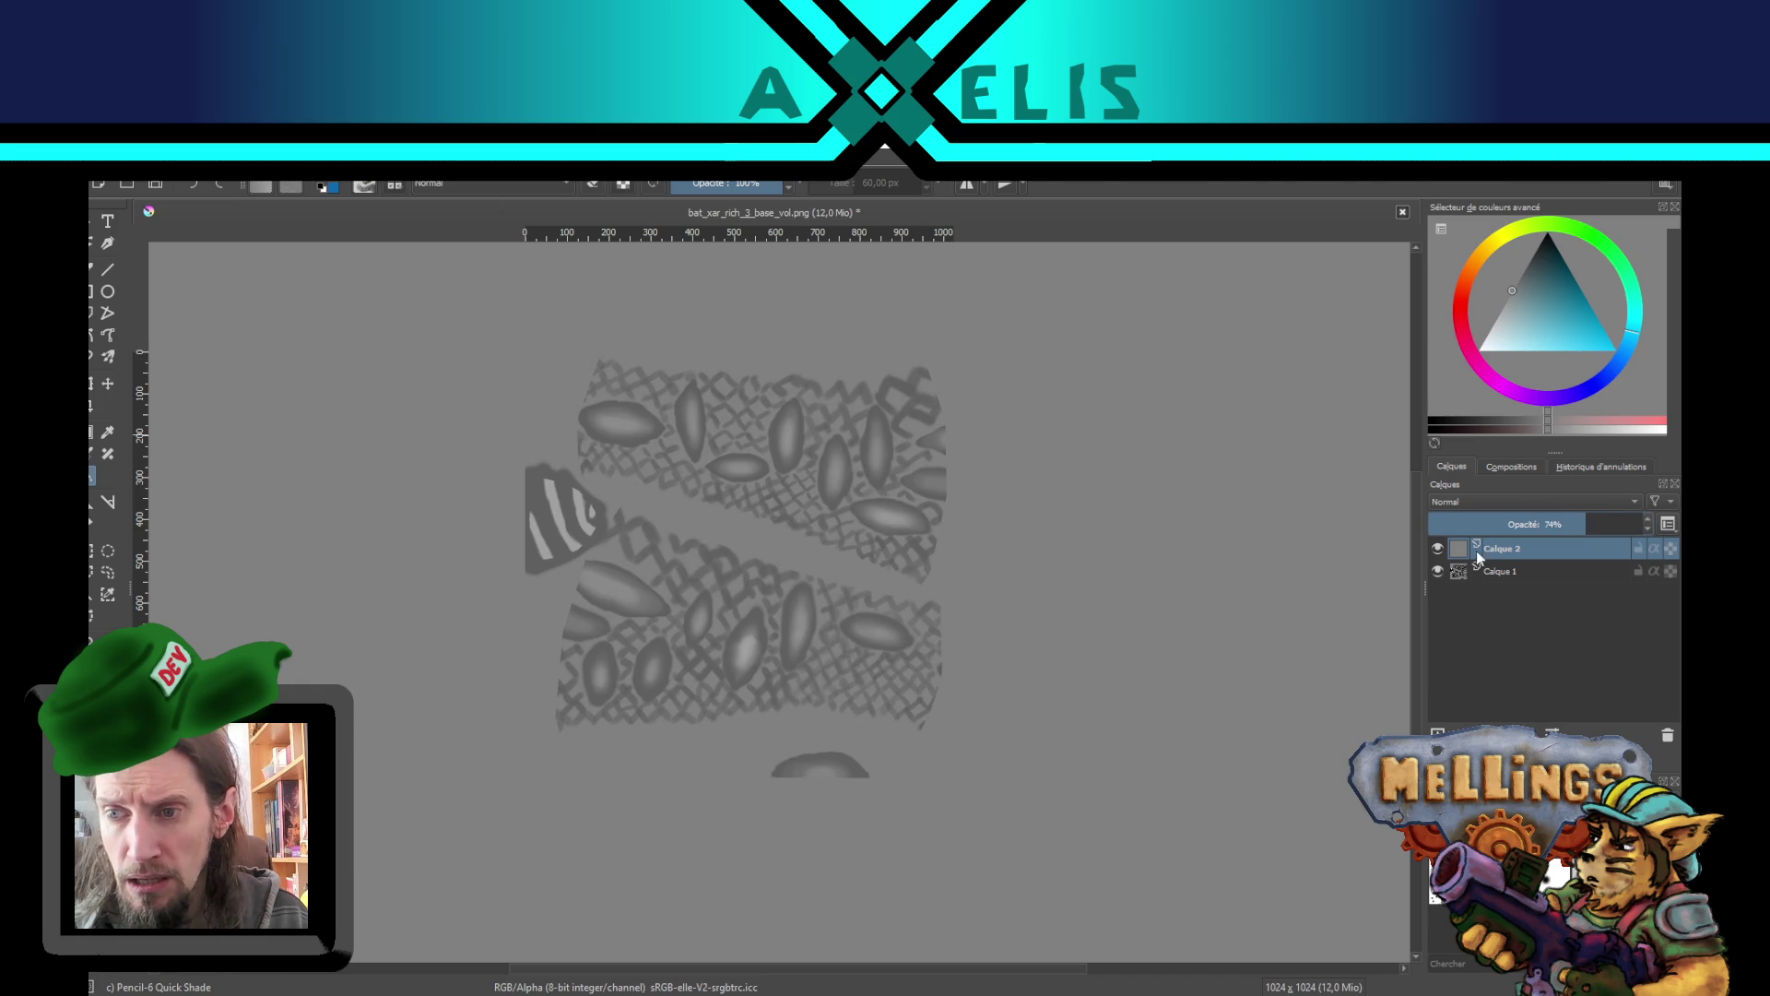
pyautogui.click(1438, 551)
pyautogui.click(1437, 551)
pyautogui.click(1438, 551)
pyautogui.click(1441, 551)
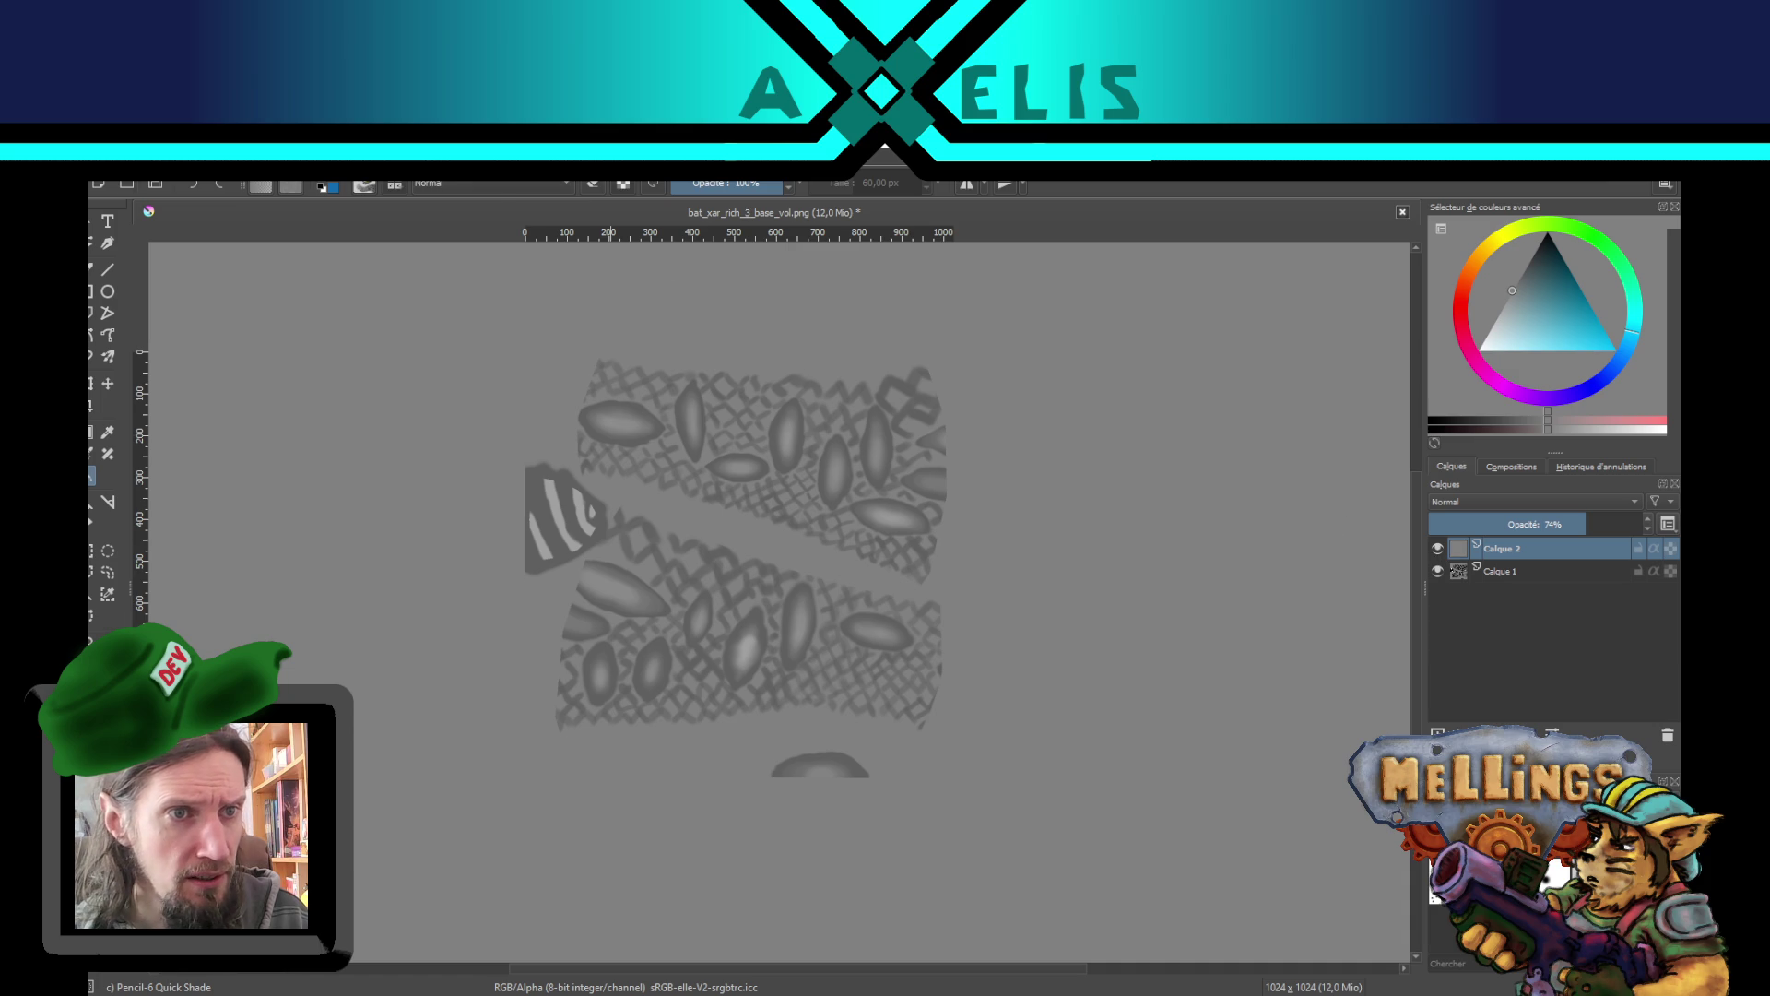
# - Export the image over bat_xar_rich_3_base_vol.png, replacing the existing file
pyautogui.click(103, 171)
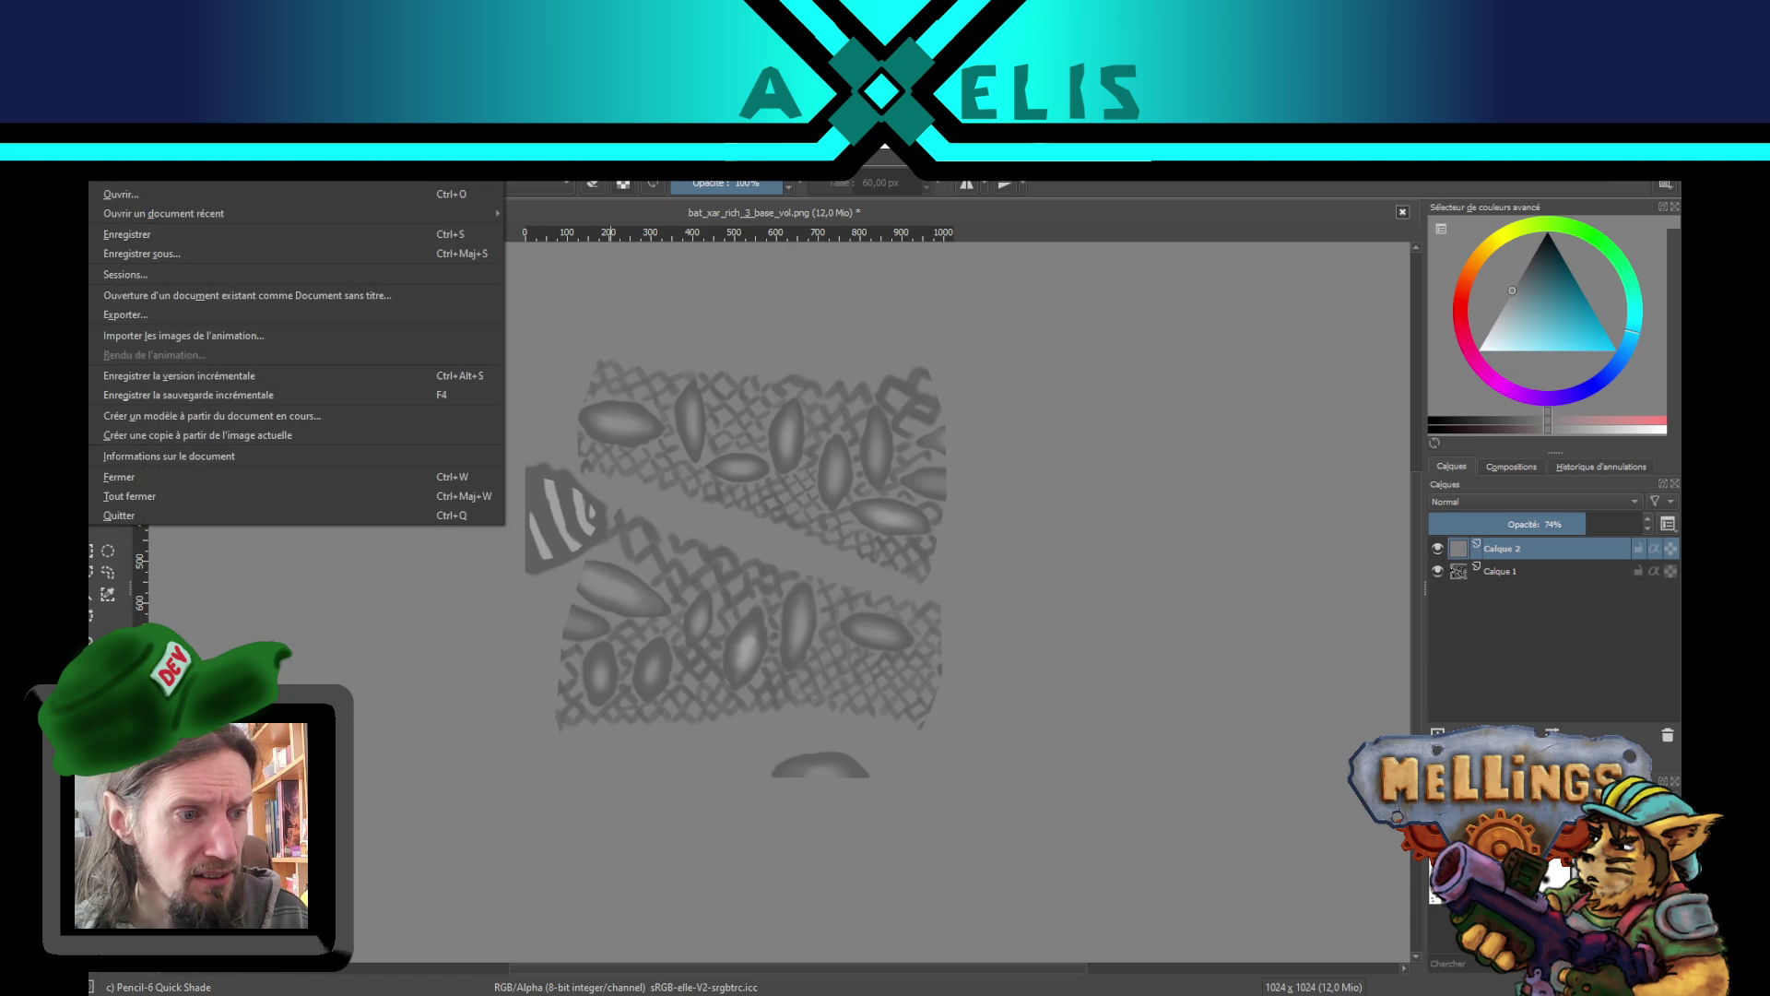
pyautogui.click(204, 319)
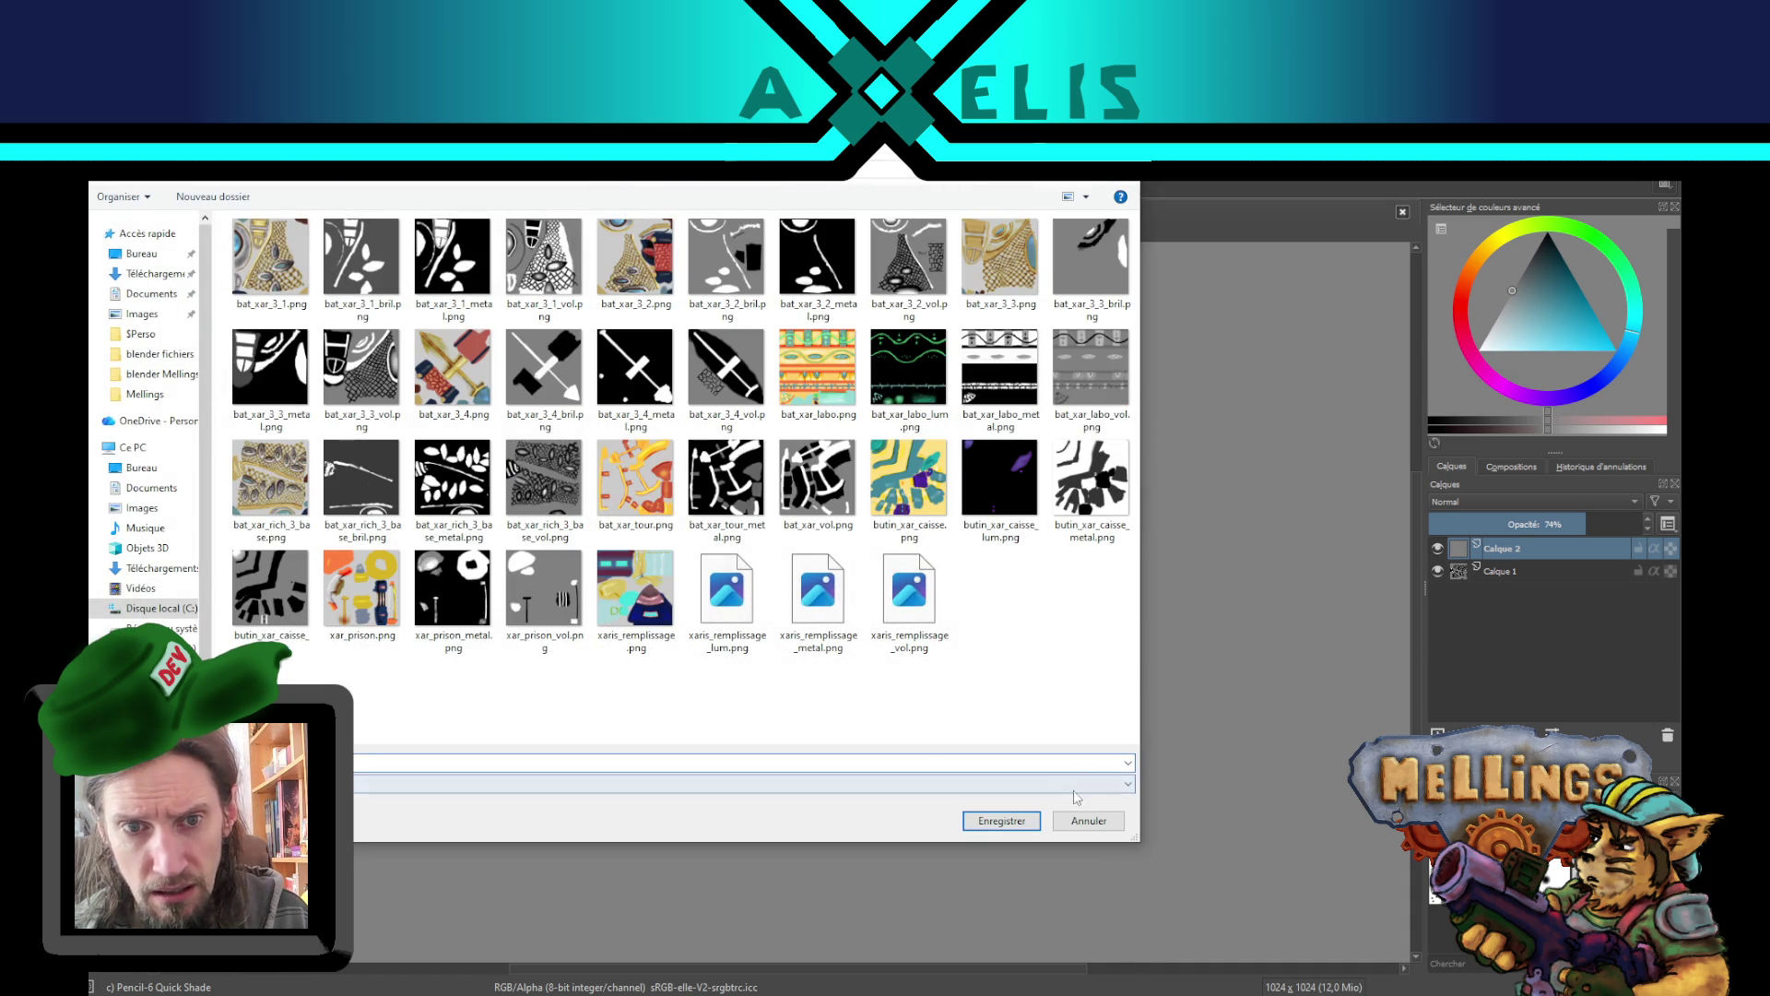
pyautogui.doubleClick(538, 474)
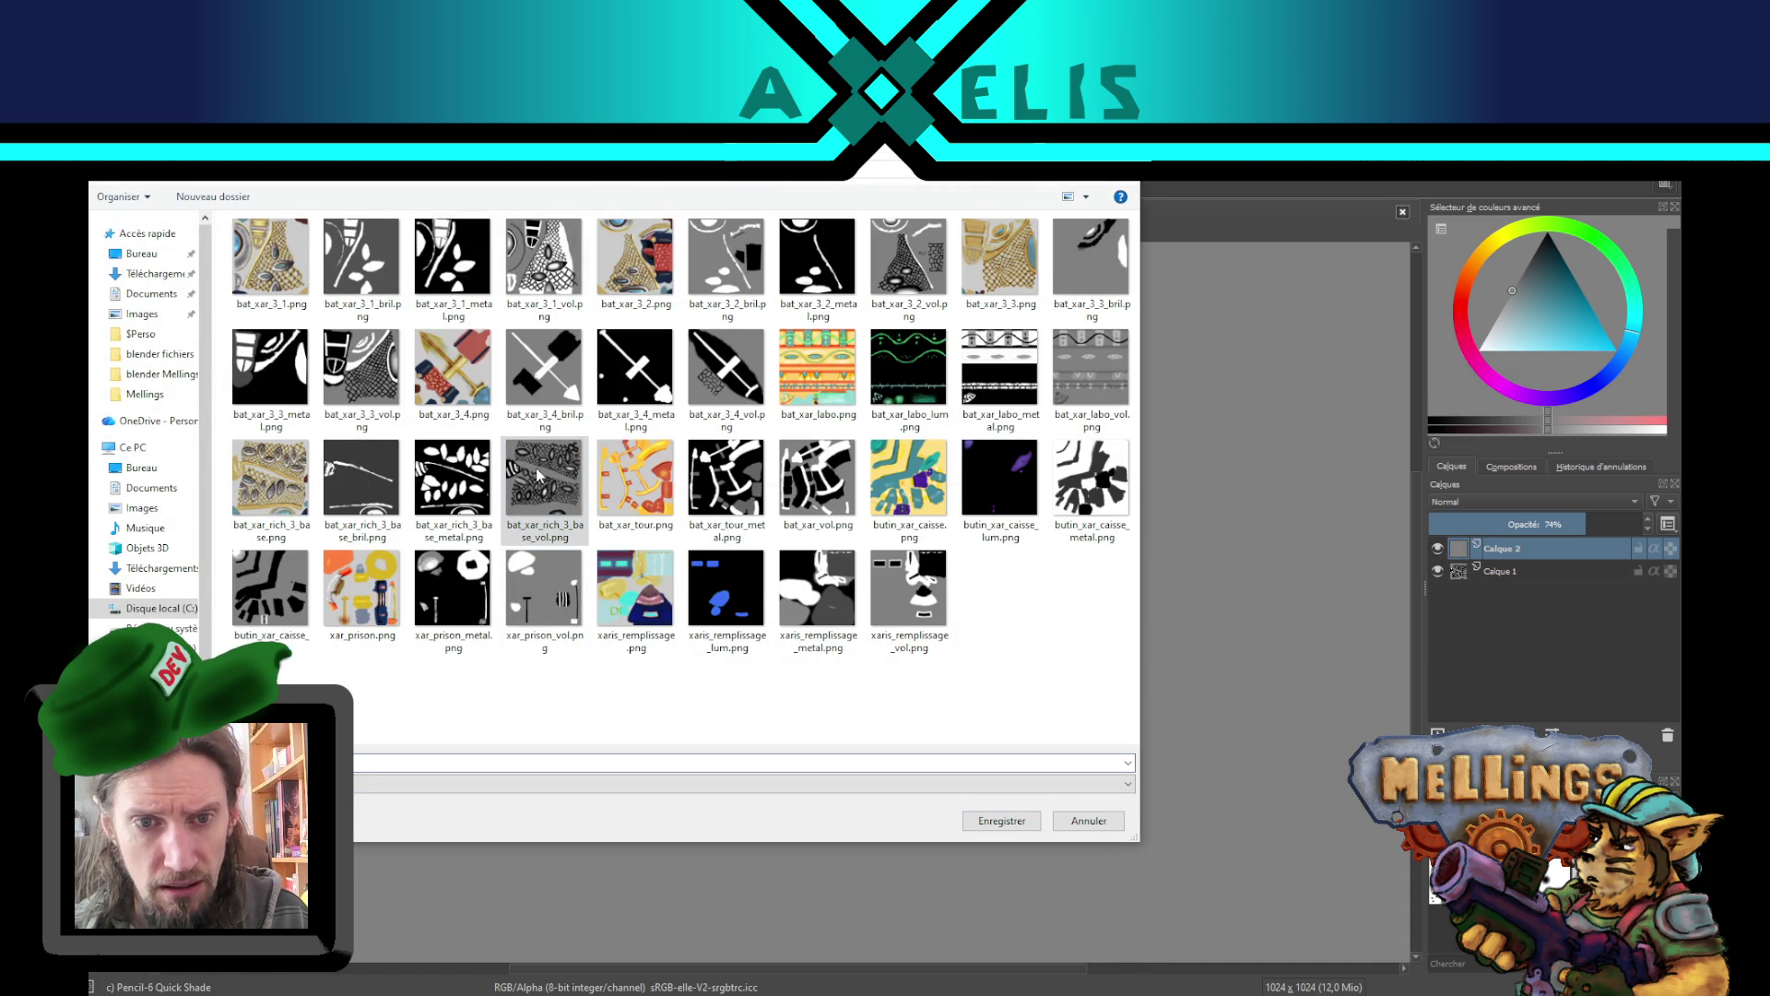
pyautogui.click(922, 582)
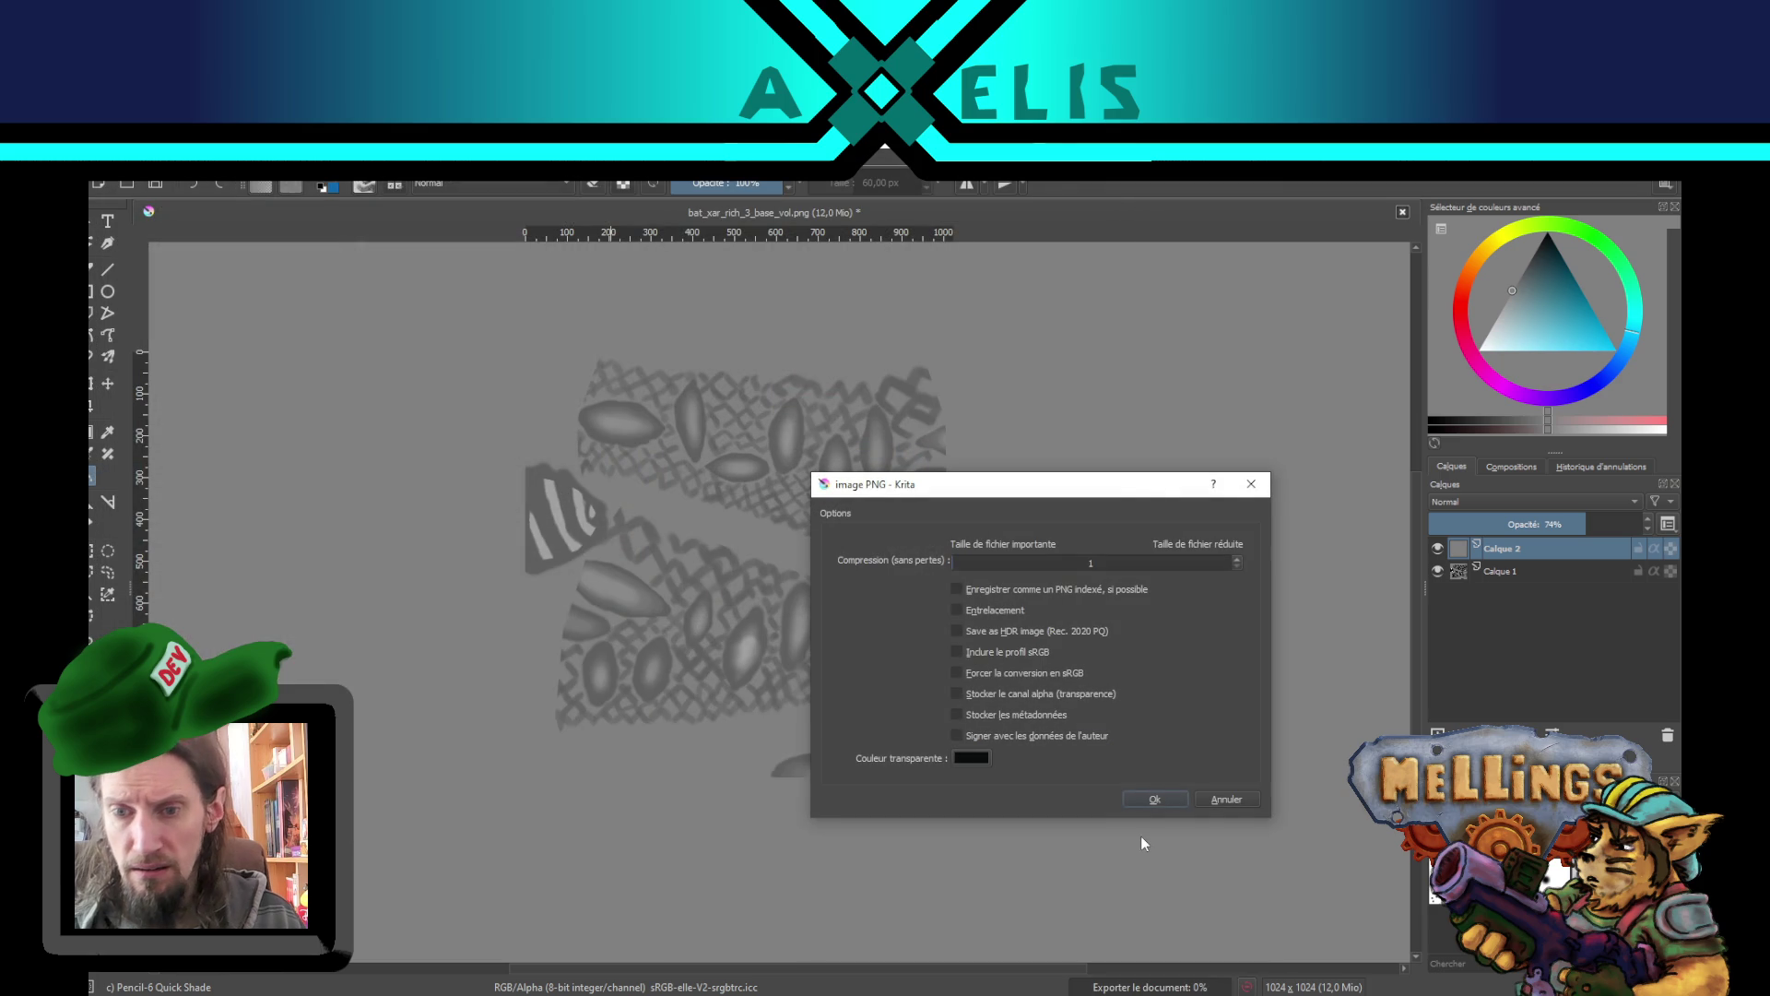
pyautogui.click(1155, 800)
pyautogui.hotkey('alt', 'Tab')
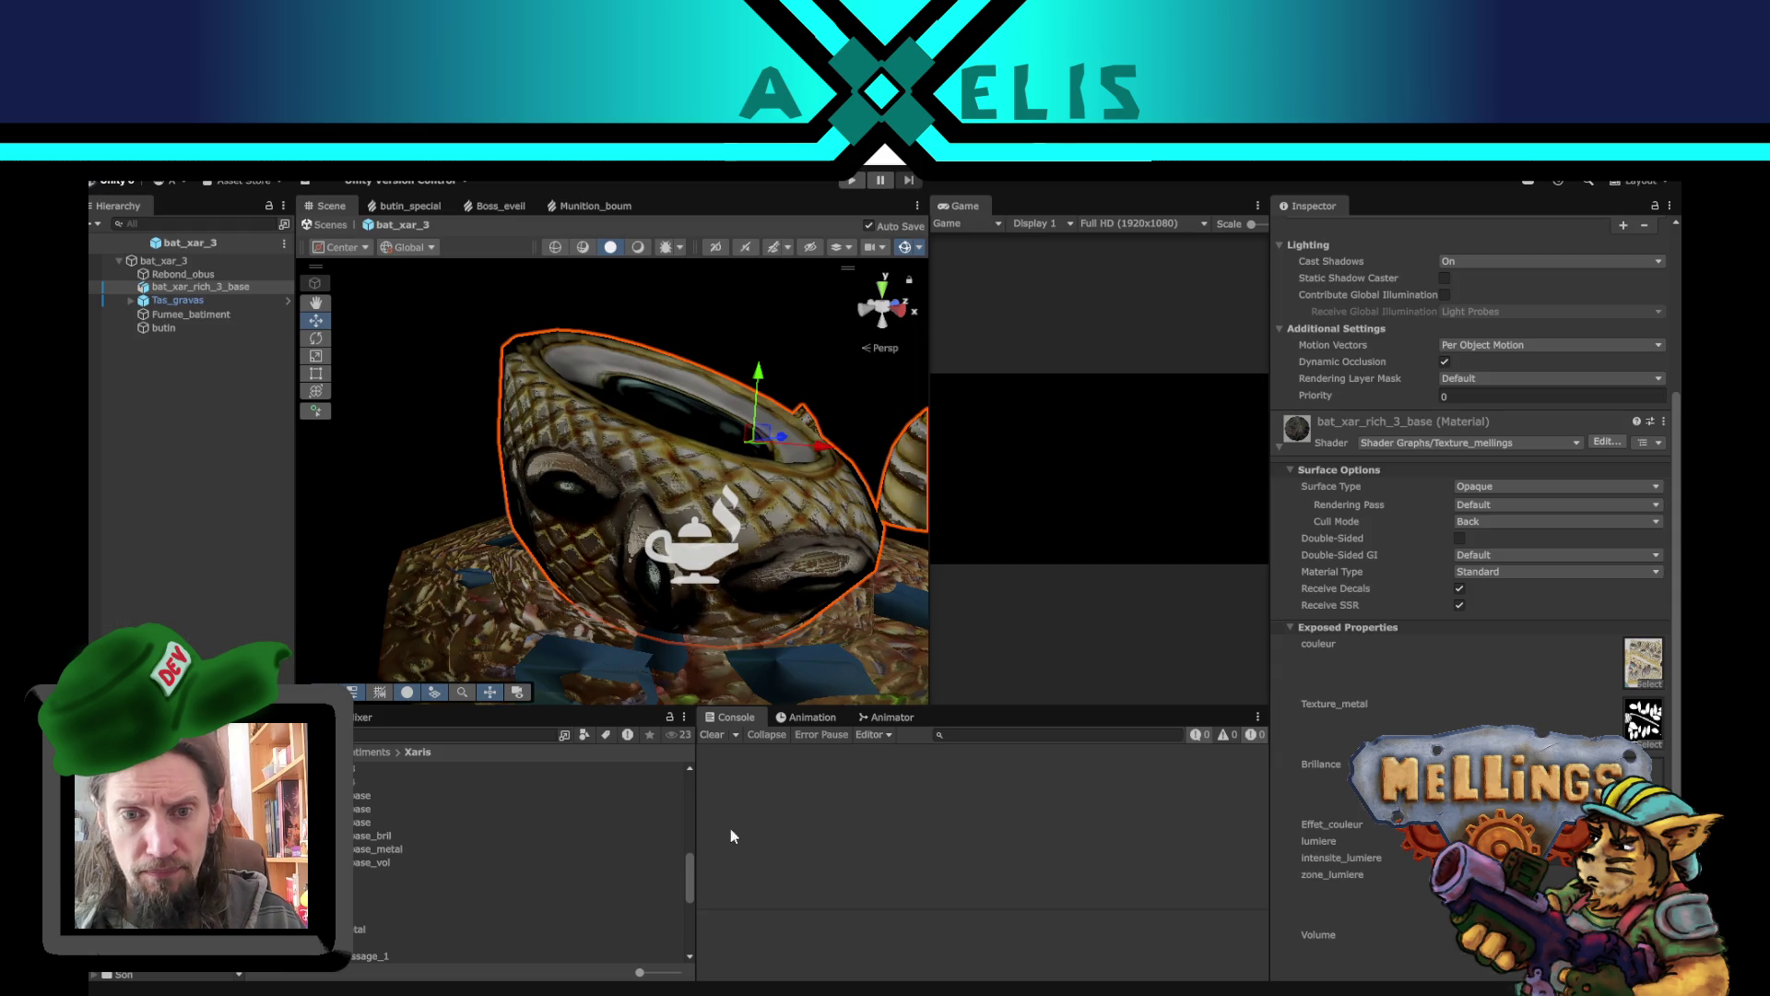
pyautogui.moveTo(782, 546)
pyautogui.mouseDown()
pyautogui.moveTo(622, 566)
pyautogui.moveTo(836, 499)
pyautogui.moveTo(748, 462)
pyautogui.mouseUp()
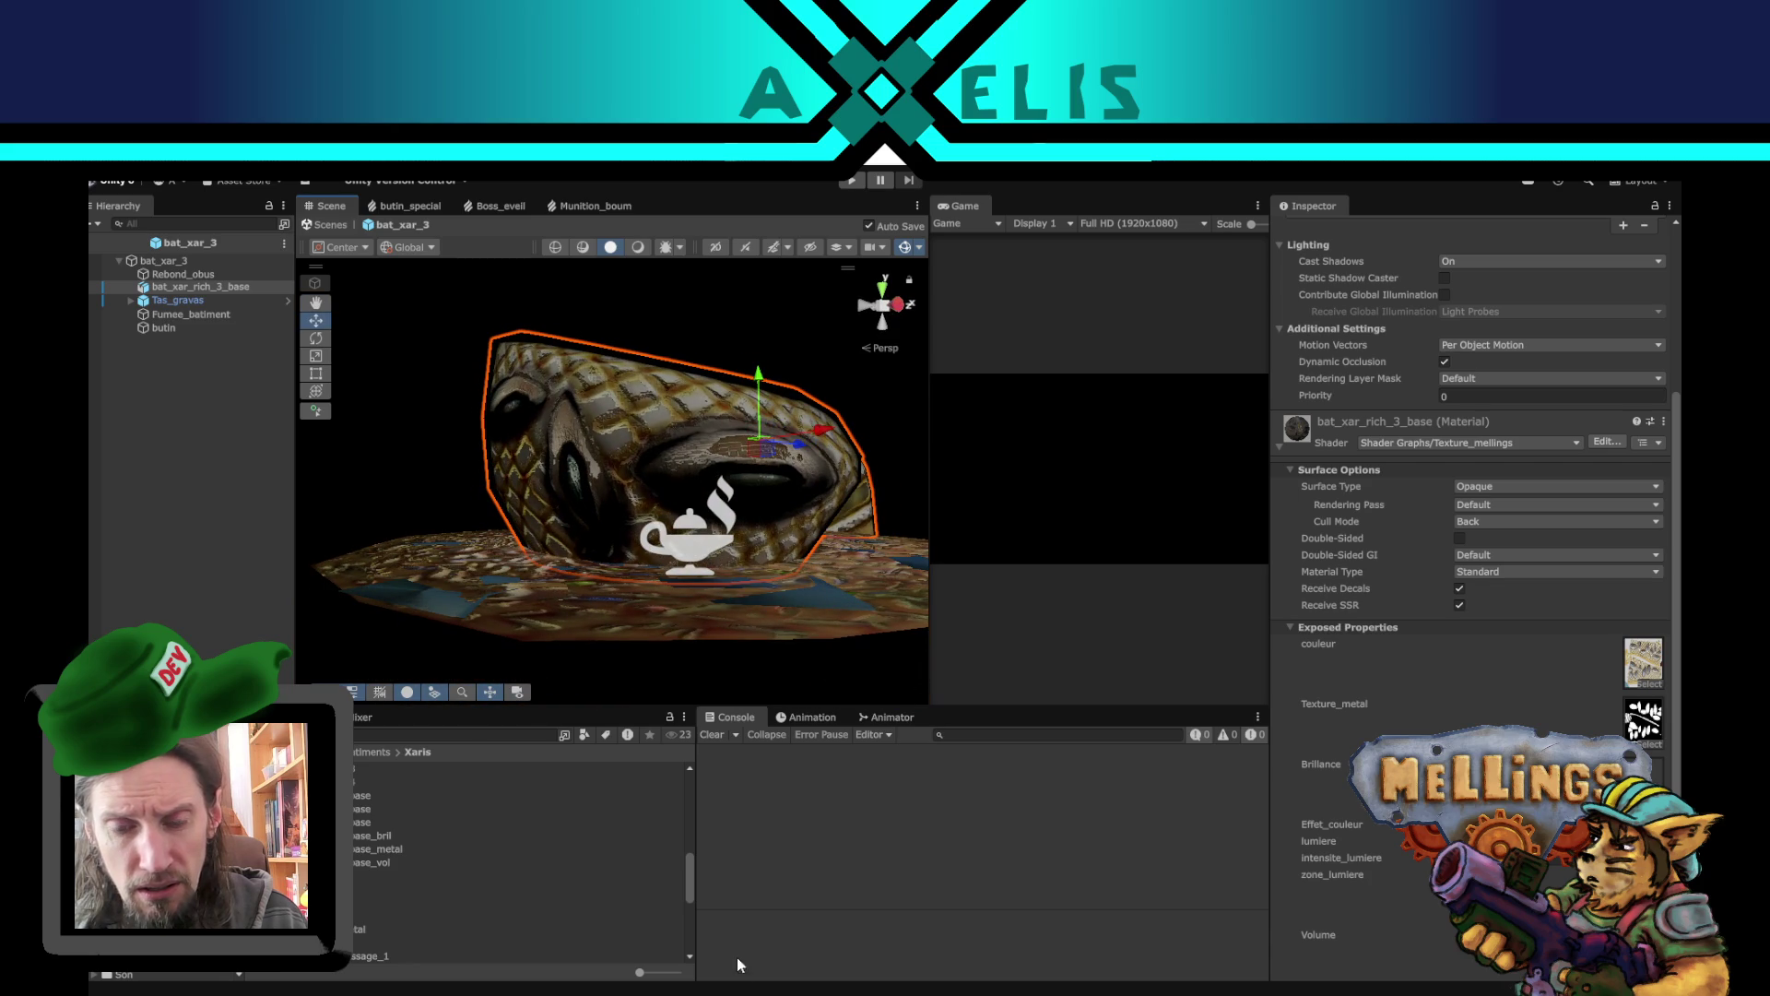
pyautogui.moveTo(605, 525)
pyautogui.mouseDown()
pyautogui.moveTo(662, 530)
pyautogui.moveTo(673, 501)
pyautogui.moveTo(604, 544)
pyautogui.moveTo(529, 518)
pyautogui.moveTo(751, 855)
pyautogui.mouseUp()
# - Hide the grey Calque 2 layer and re-export over bat_xar_rich_3_base_vol.png, then check it in Unity
pyautogui.hotkey('alt', 'Tab')
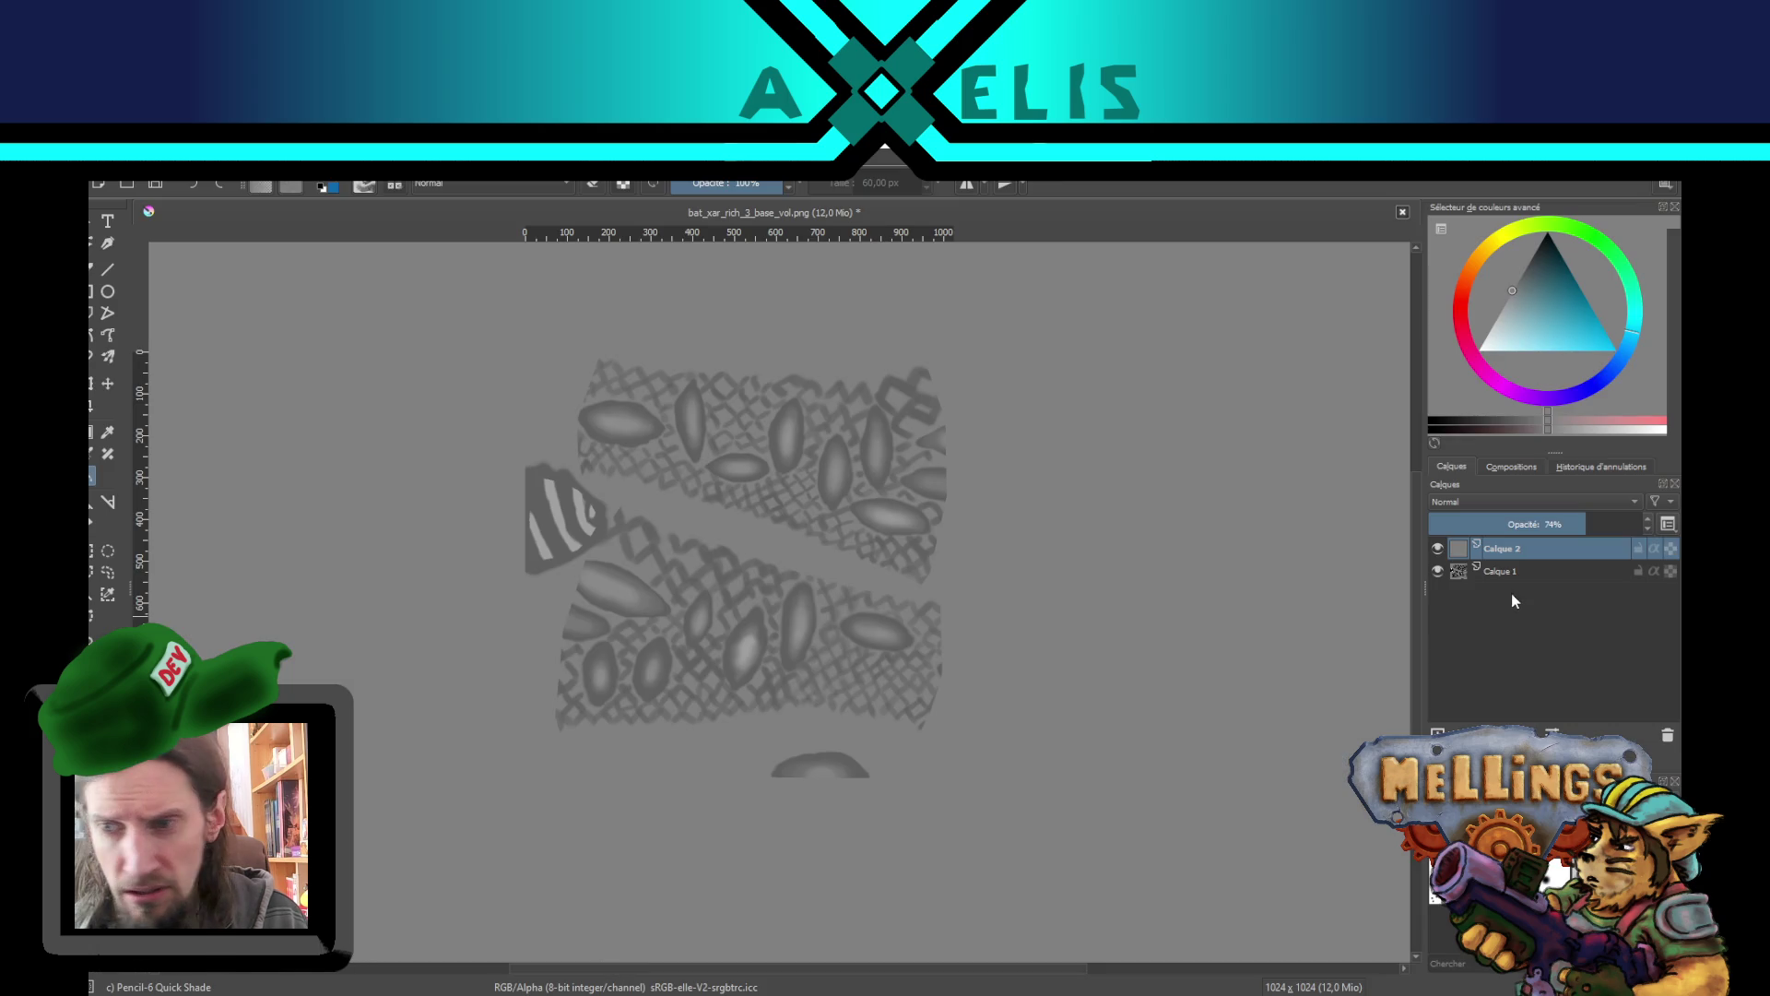
pyautogui.click(1438, 548)
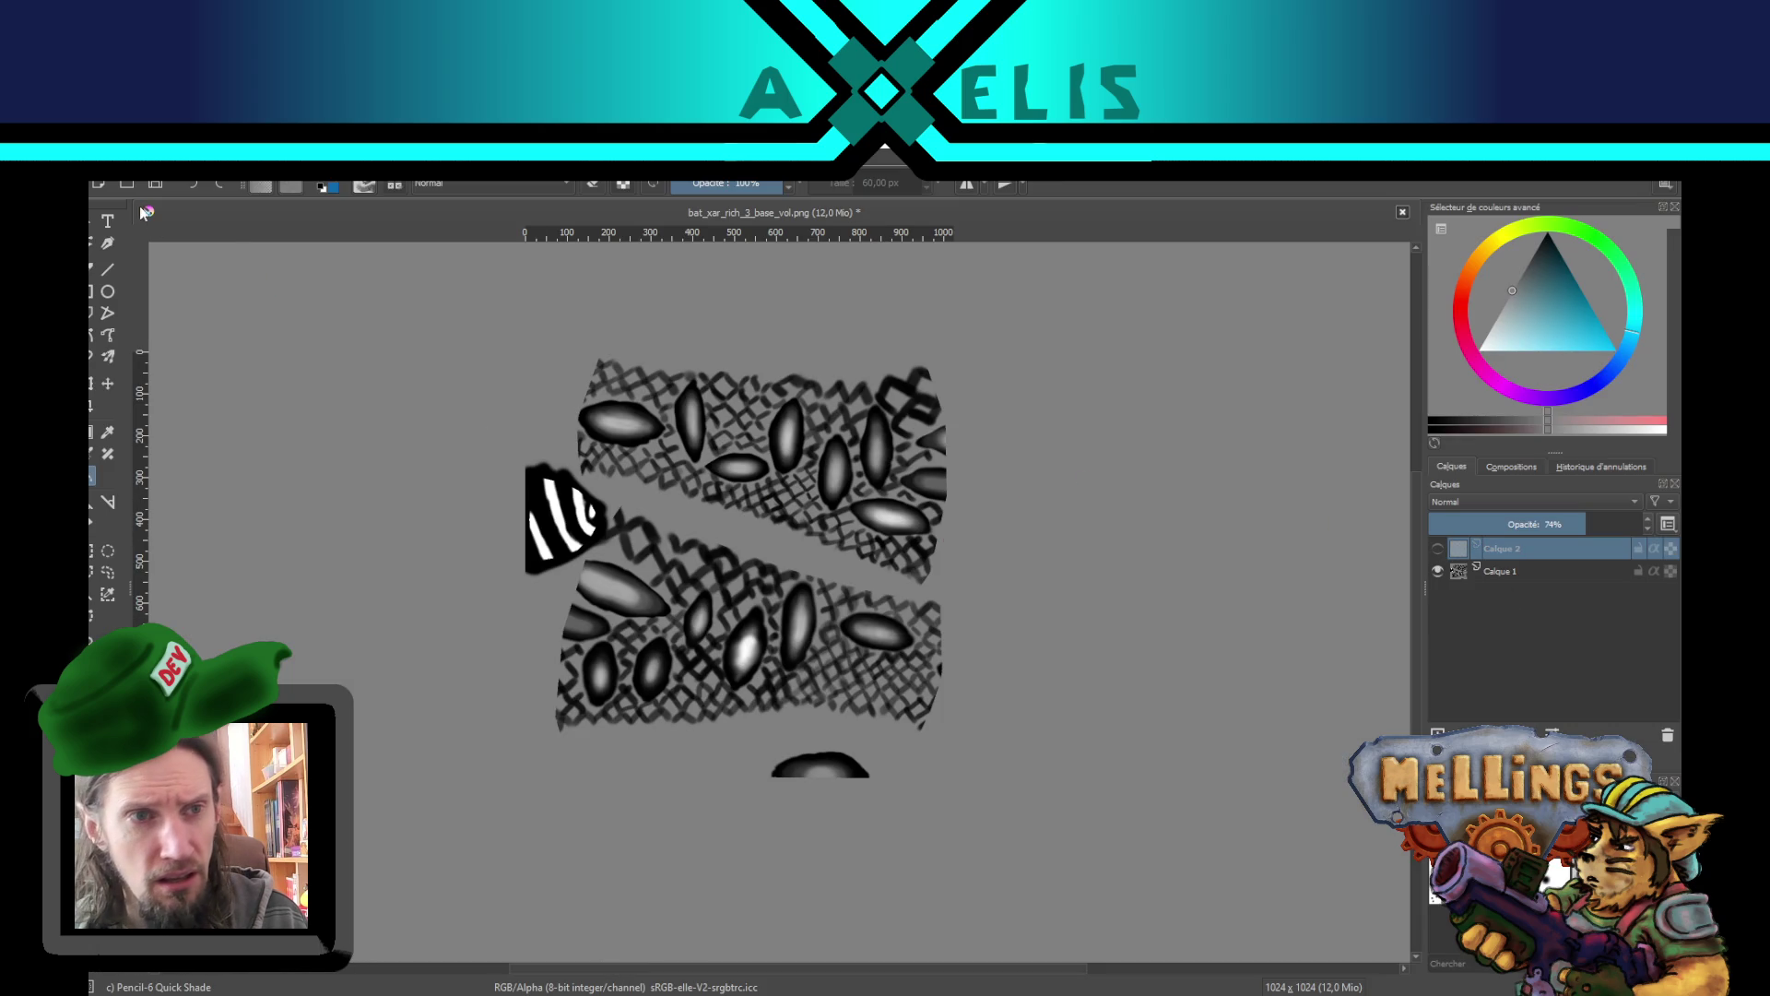
pyautogui.click(102, 171)
pyautogui.click(190, 319)
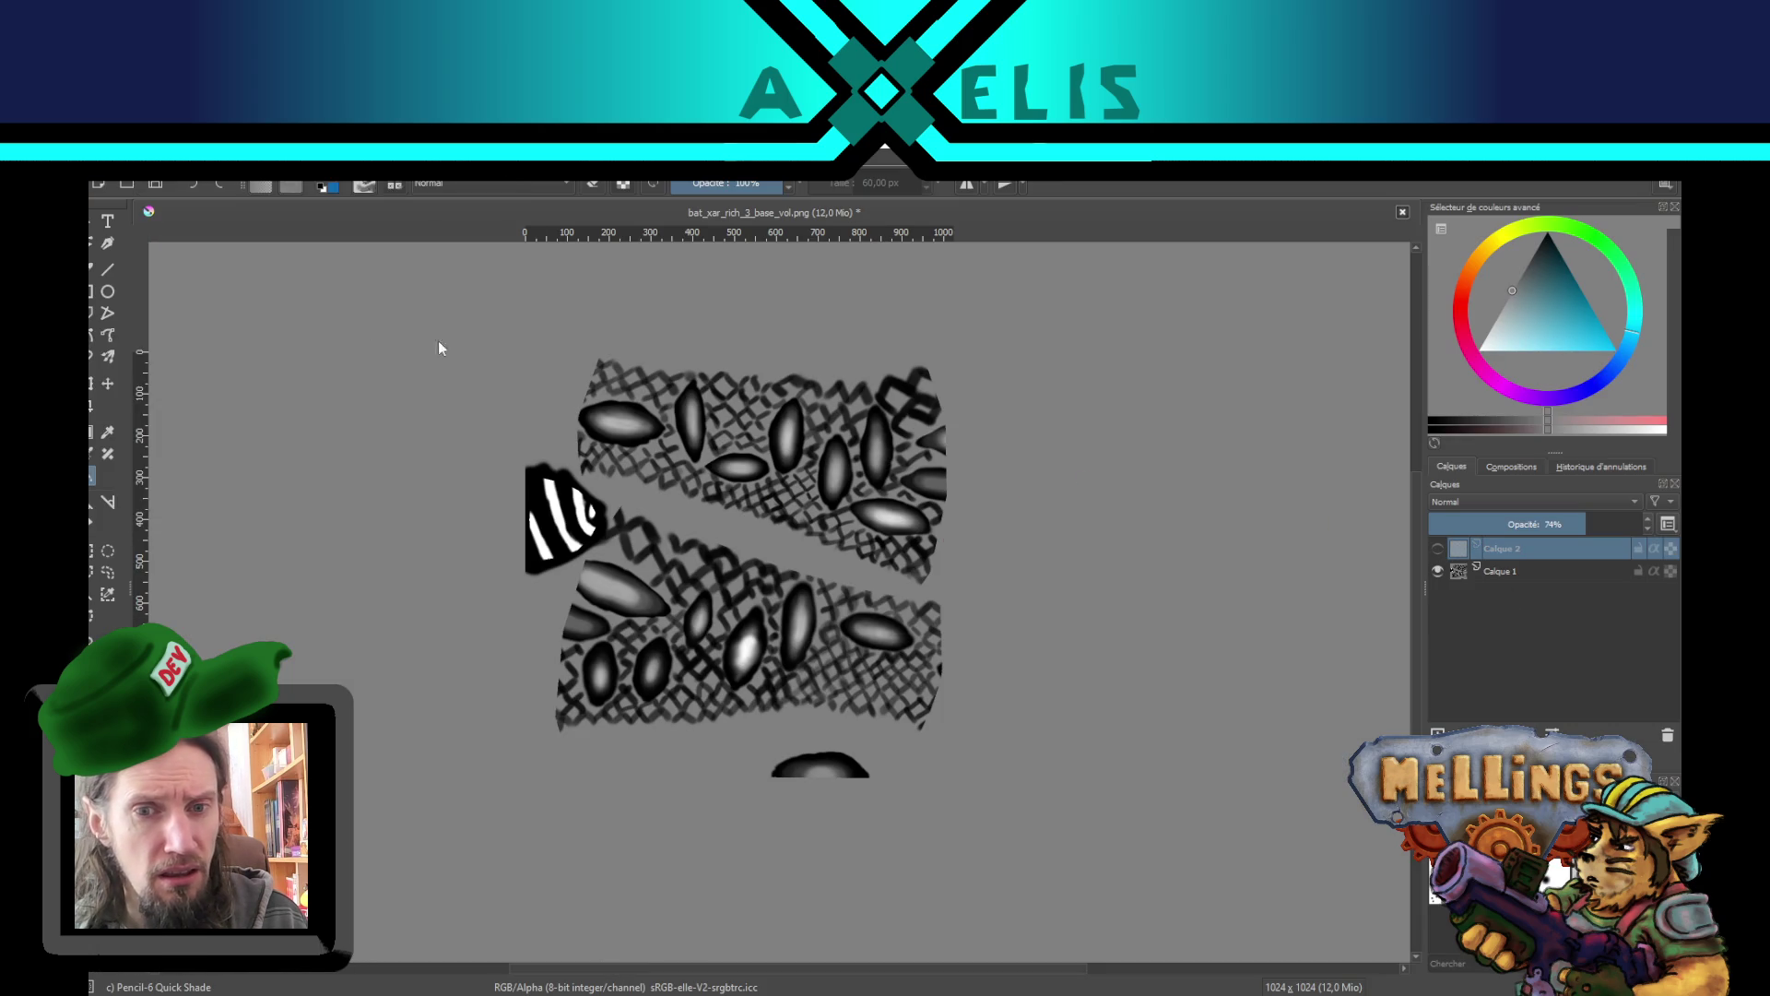
pyautogui.click(558, 495)
pyautogui.doubleClick(558, 496)
pyautogui.click(899, 577)
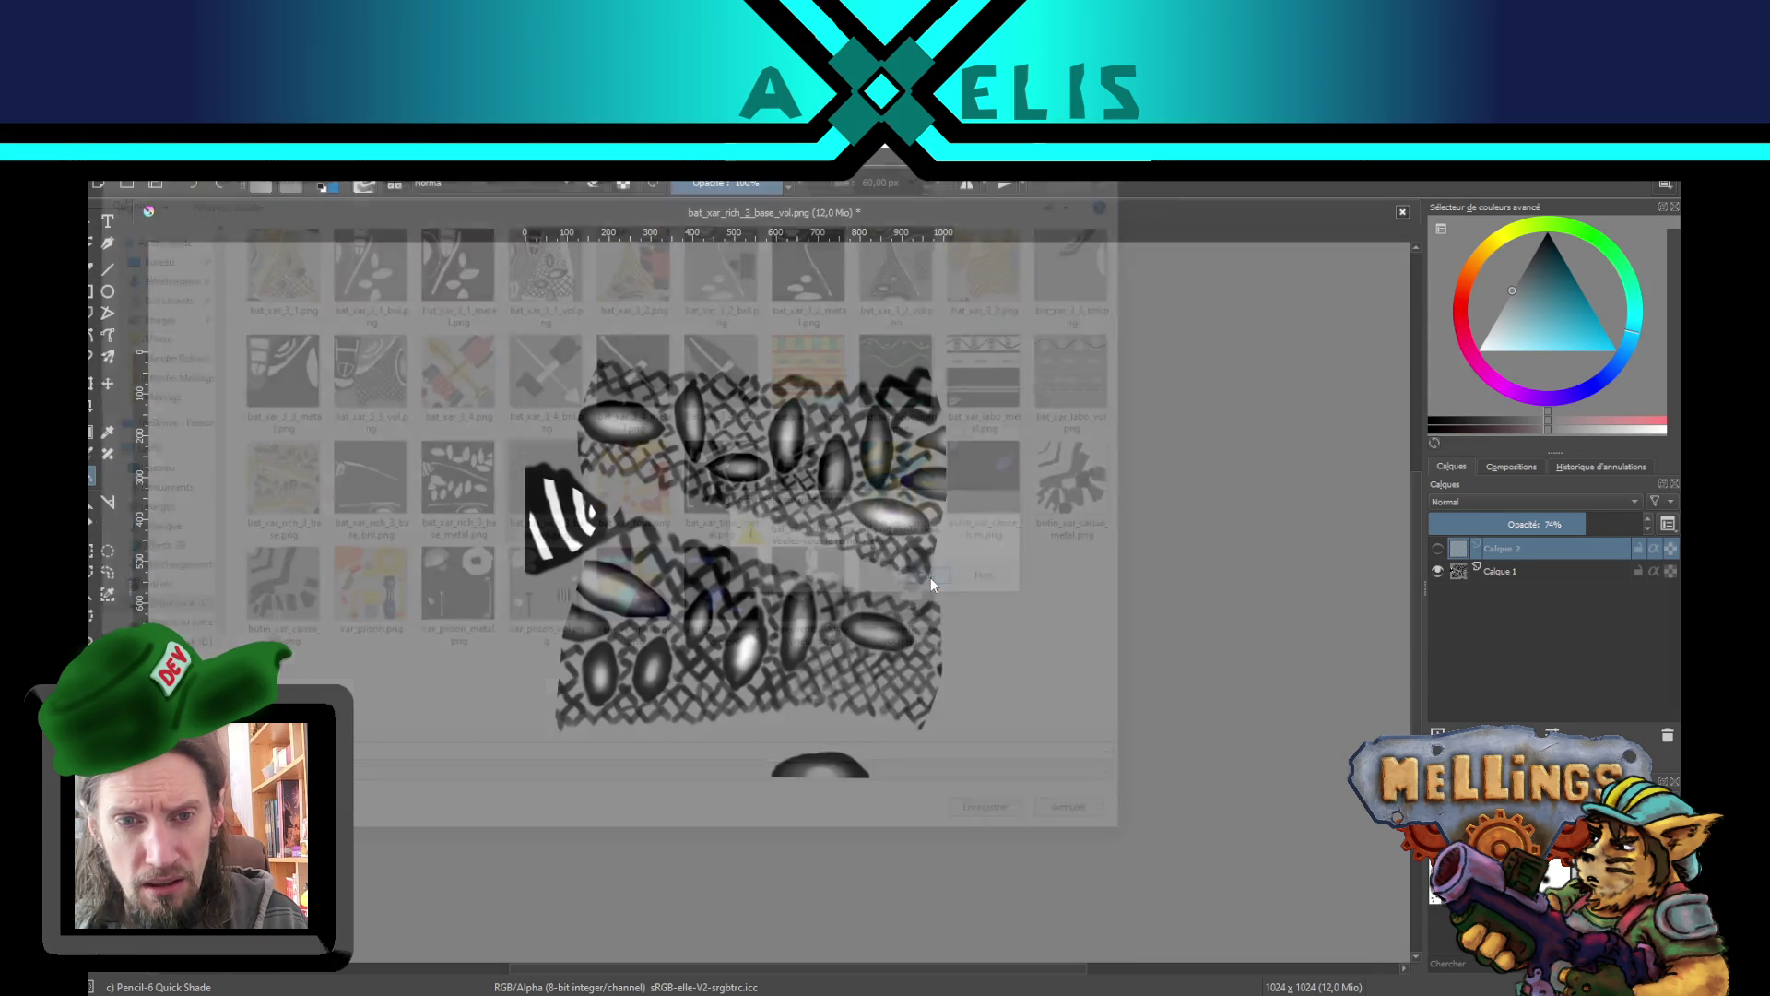
pyautogui.click(1155, 799)
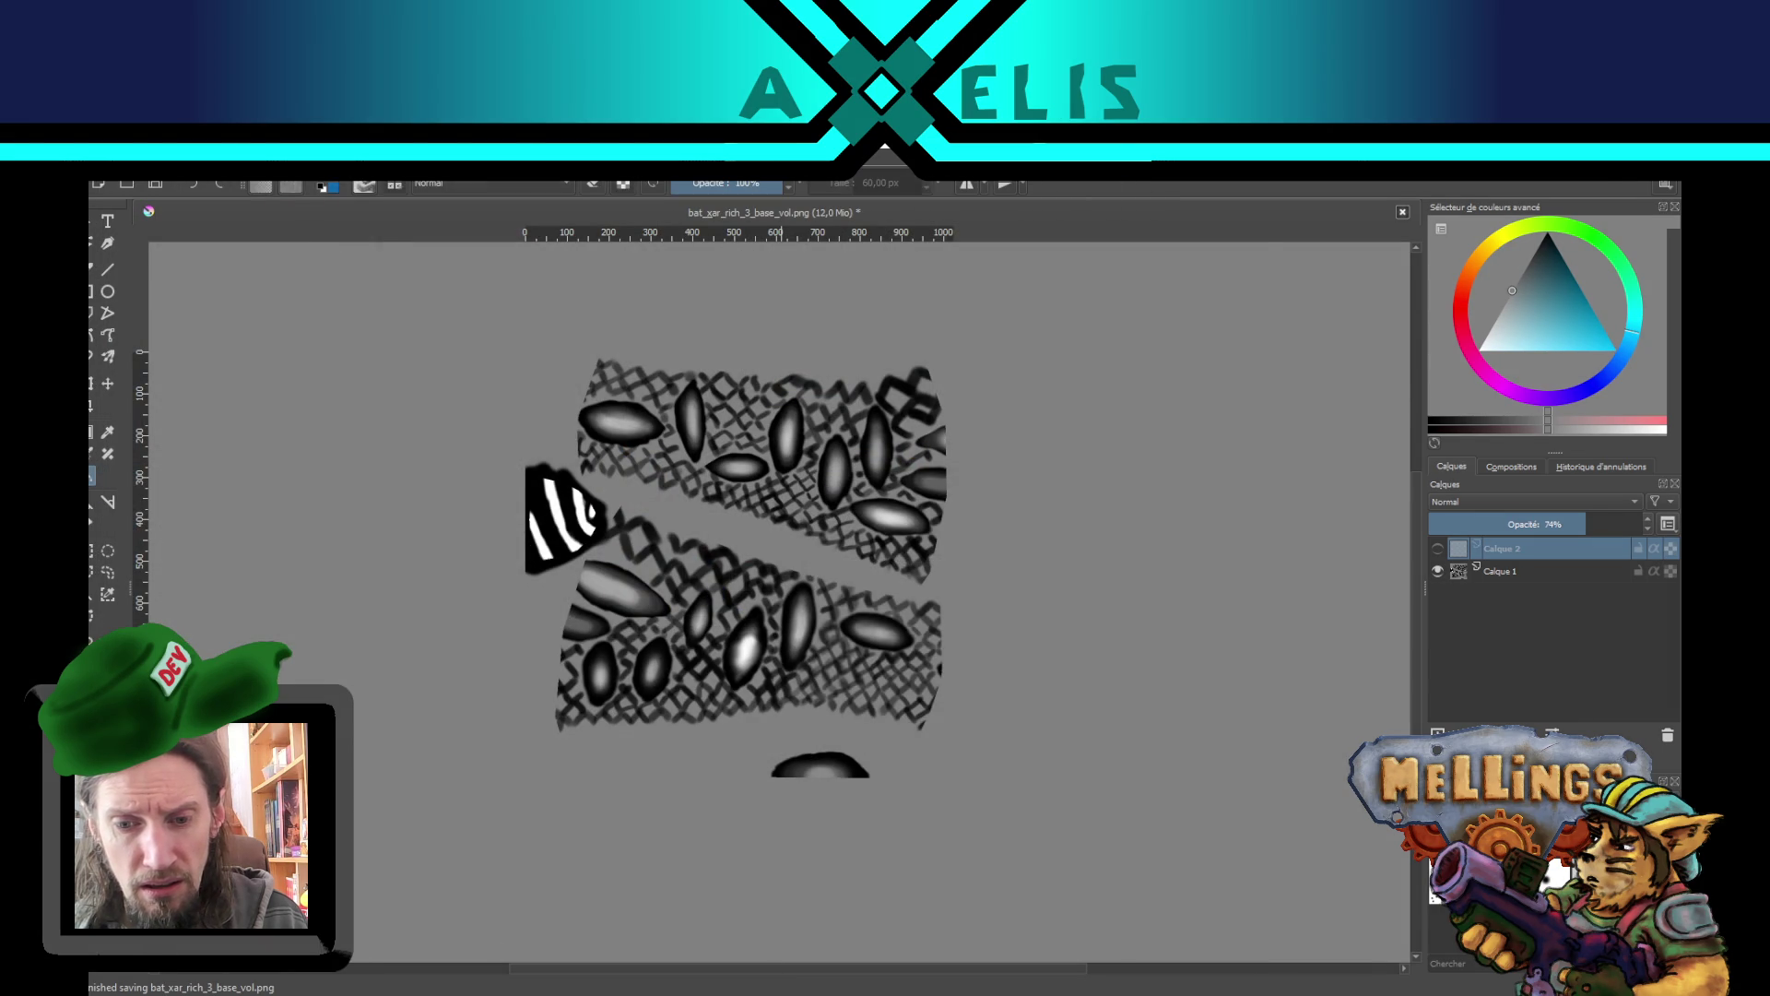
pyautogui.hotkey('alt', 'Tab')
pyautogui.moveTo(598, 550)
pyautogui.mouseDown()
pyautogui.moveTo(891, 636)
pyautogui.moveTo(581, 567)
pyautogui.mouseUp()
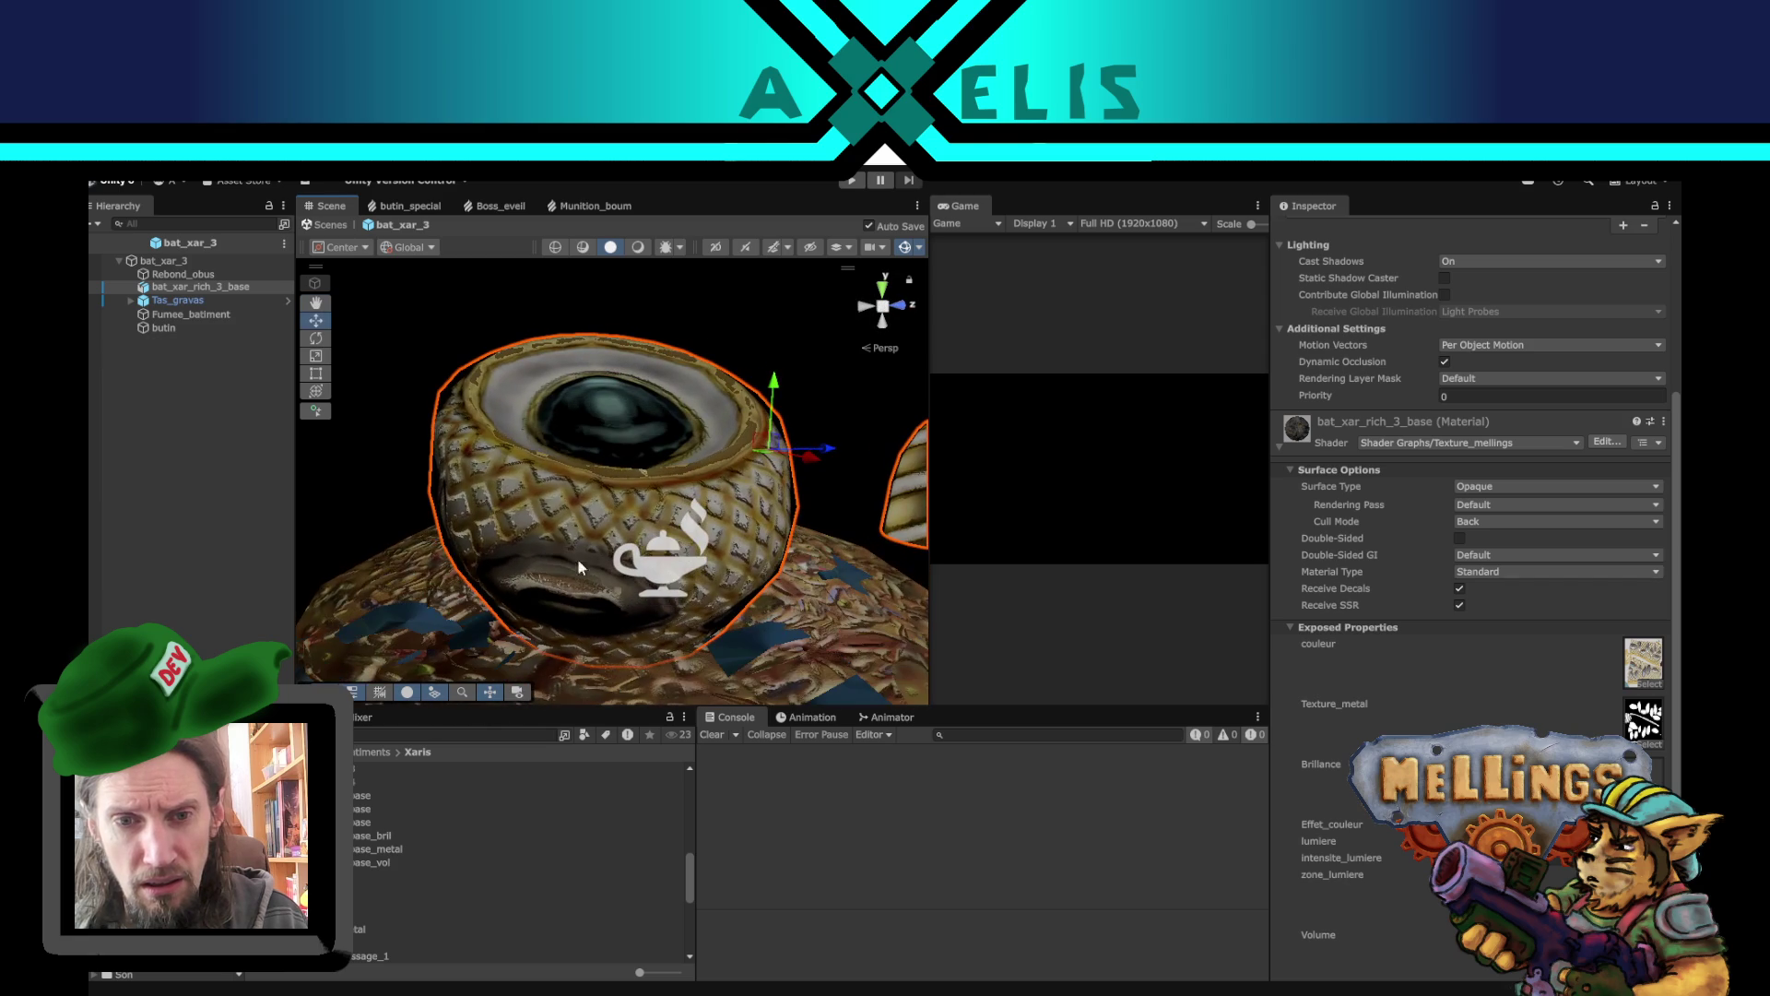
# - Switch the Scene view's draw mode and orbit around the now-dark building base
pyautogui.click(643, 247)
pyautogui.moveTo(664, 443)
pyautogui.mouseDown()
pyautogui.moveTo(734, 461)
pyautogui.moveTo(773, 950)
pyautogui.mouseUp()
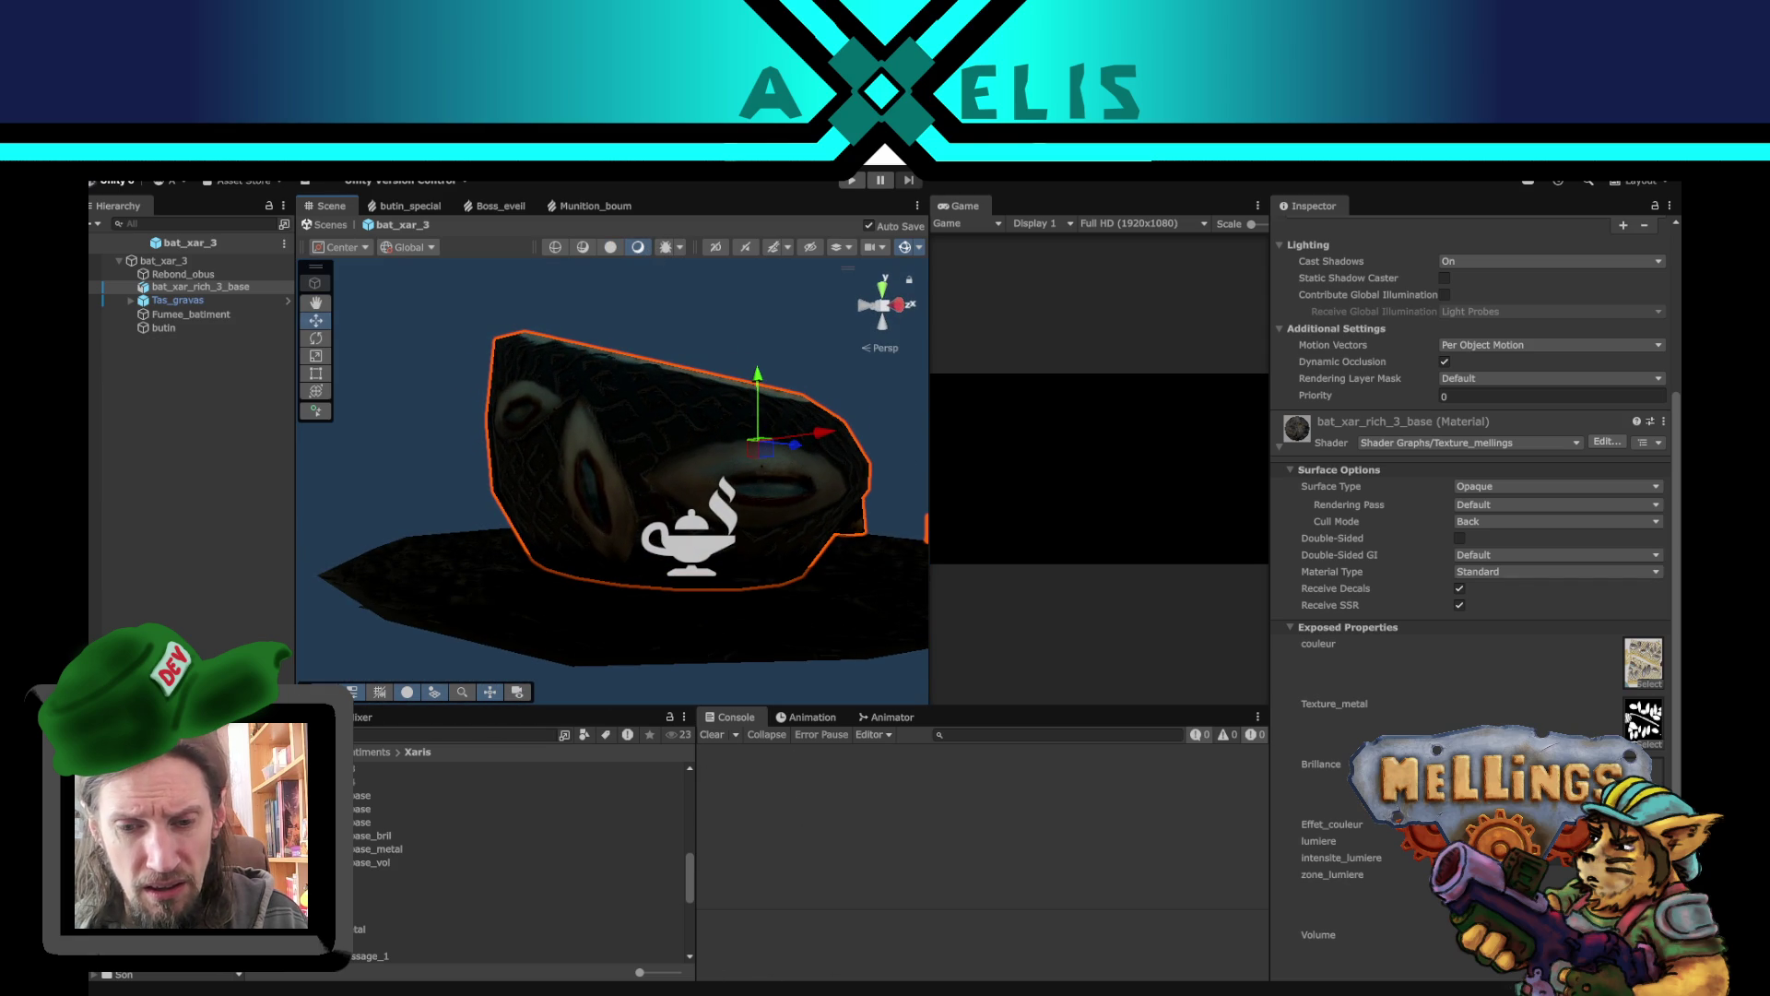
pyautogui.hotkey('alt', 'Tab')
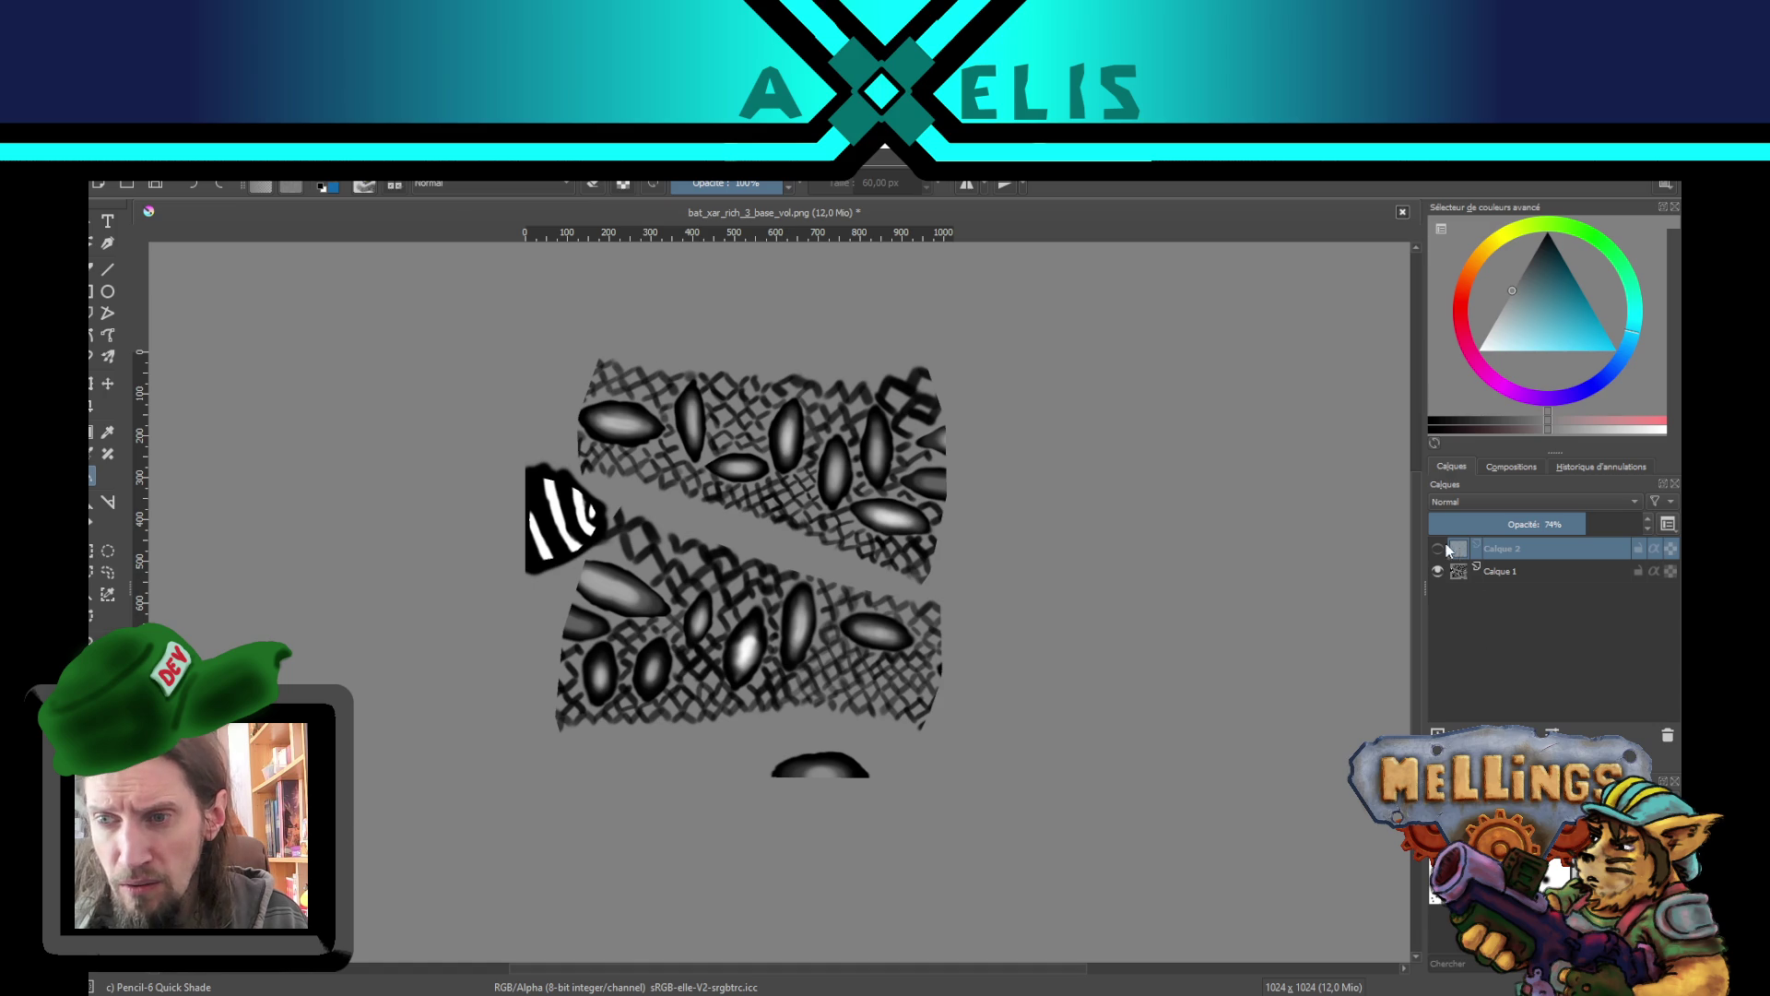
# - Show Calque 2 again, save bat_xar_rich_3_base_vol.png as PNG, and view the base from above
pyautogui.click(1438, 548)
pyautogui.hotkey('ctrl', 's')
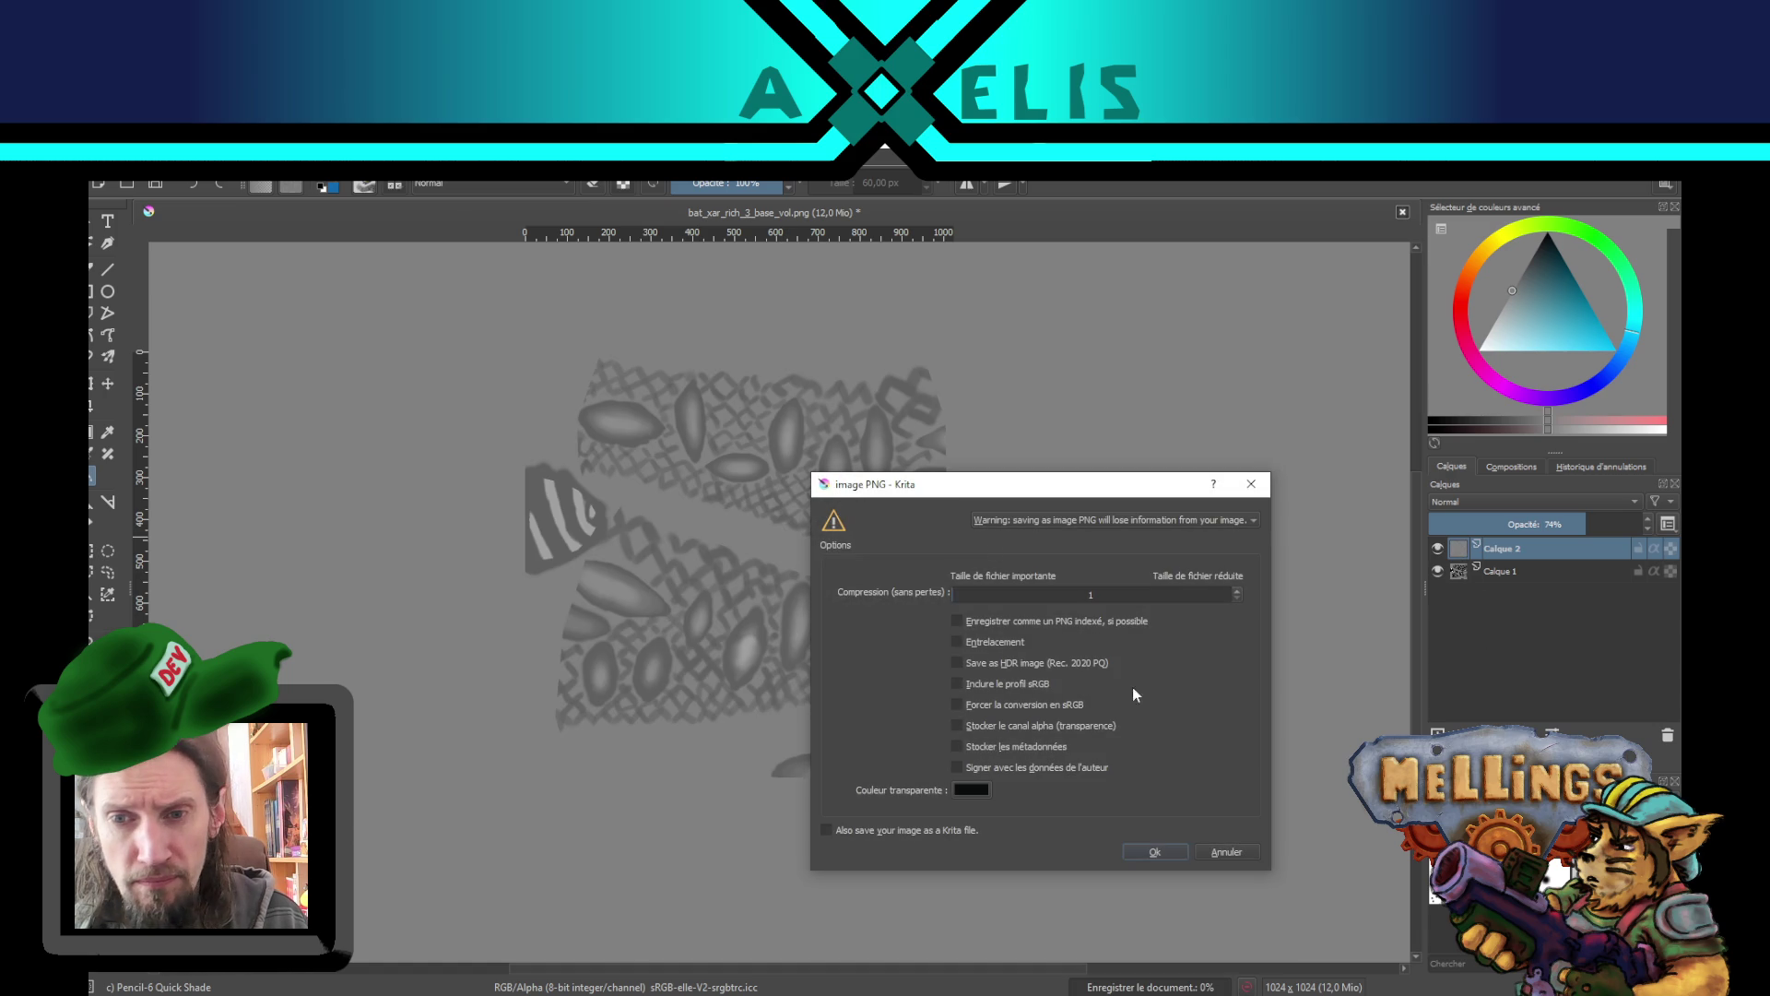
pyautogui.click(1155, 852)
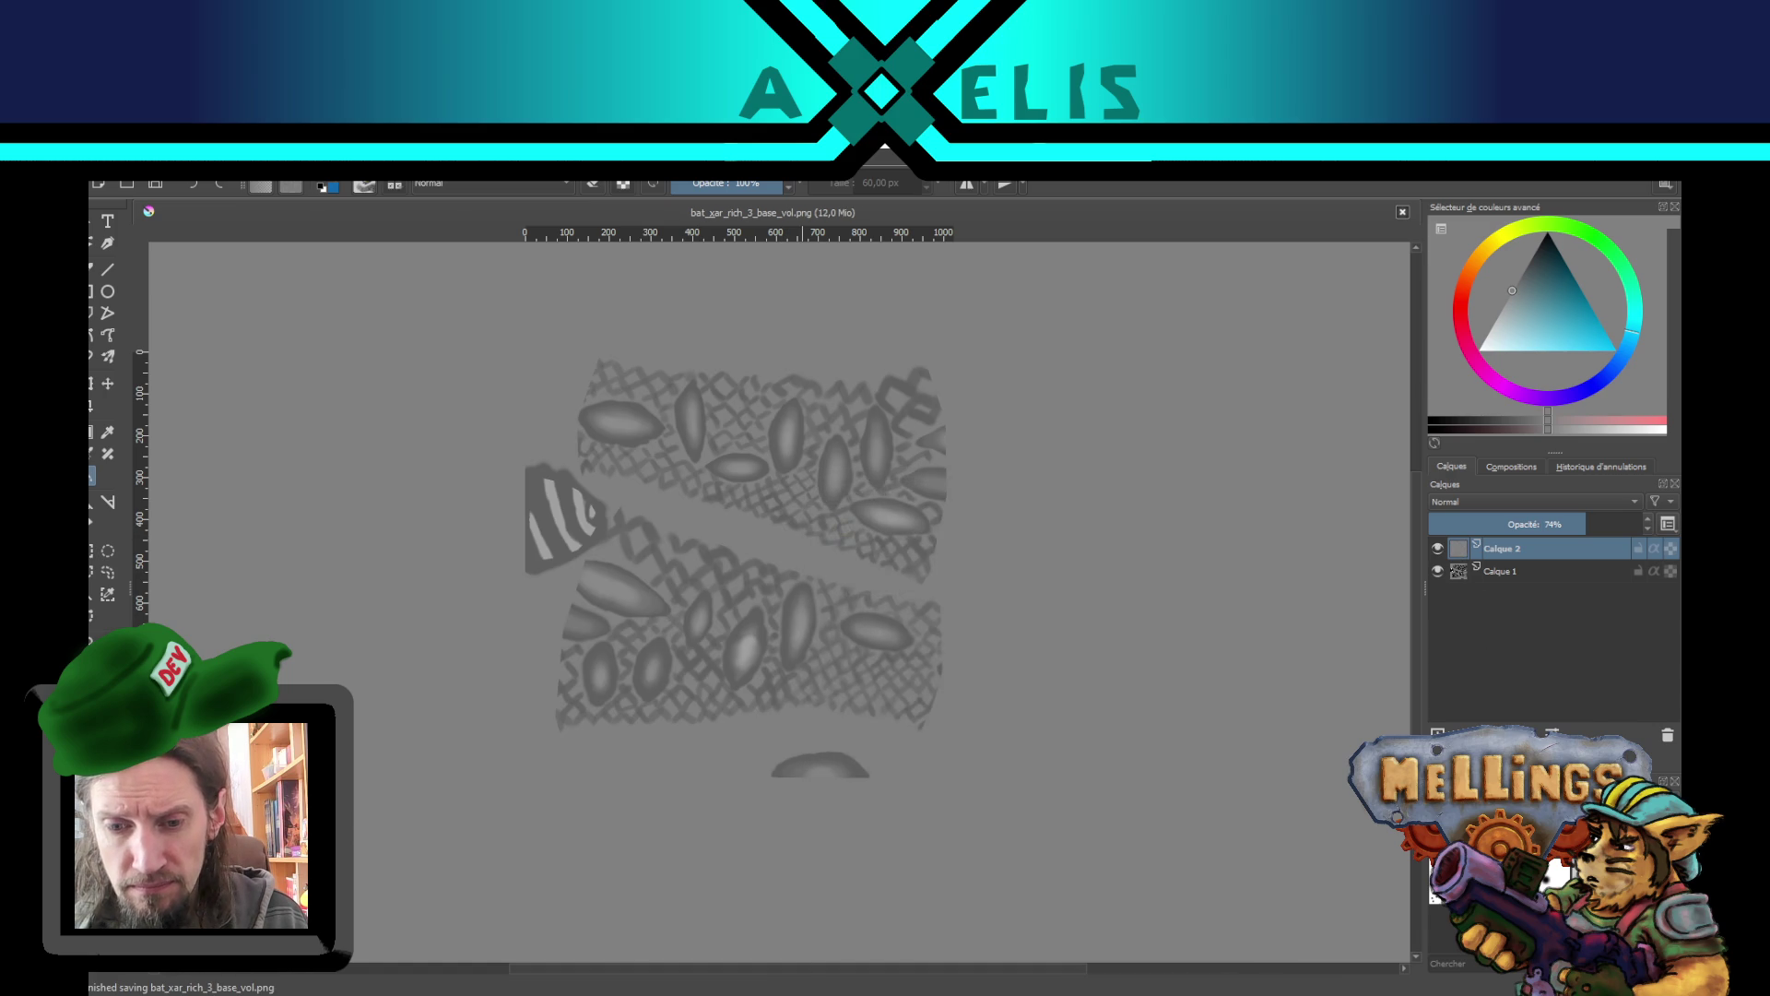
pyautogui.hotkey('alt', 'Tab')
pyautogui.moveTo(757, 538)
pyautogui.mouseDown()
pyautogui.moveTo(731, 664)
pyautogui.moveTo(794, 599)
pyautogui.moveTo(523, 380)
pyautogui.mouseUp()
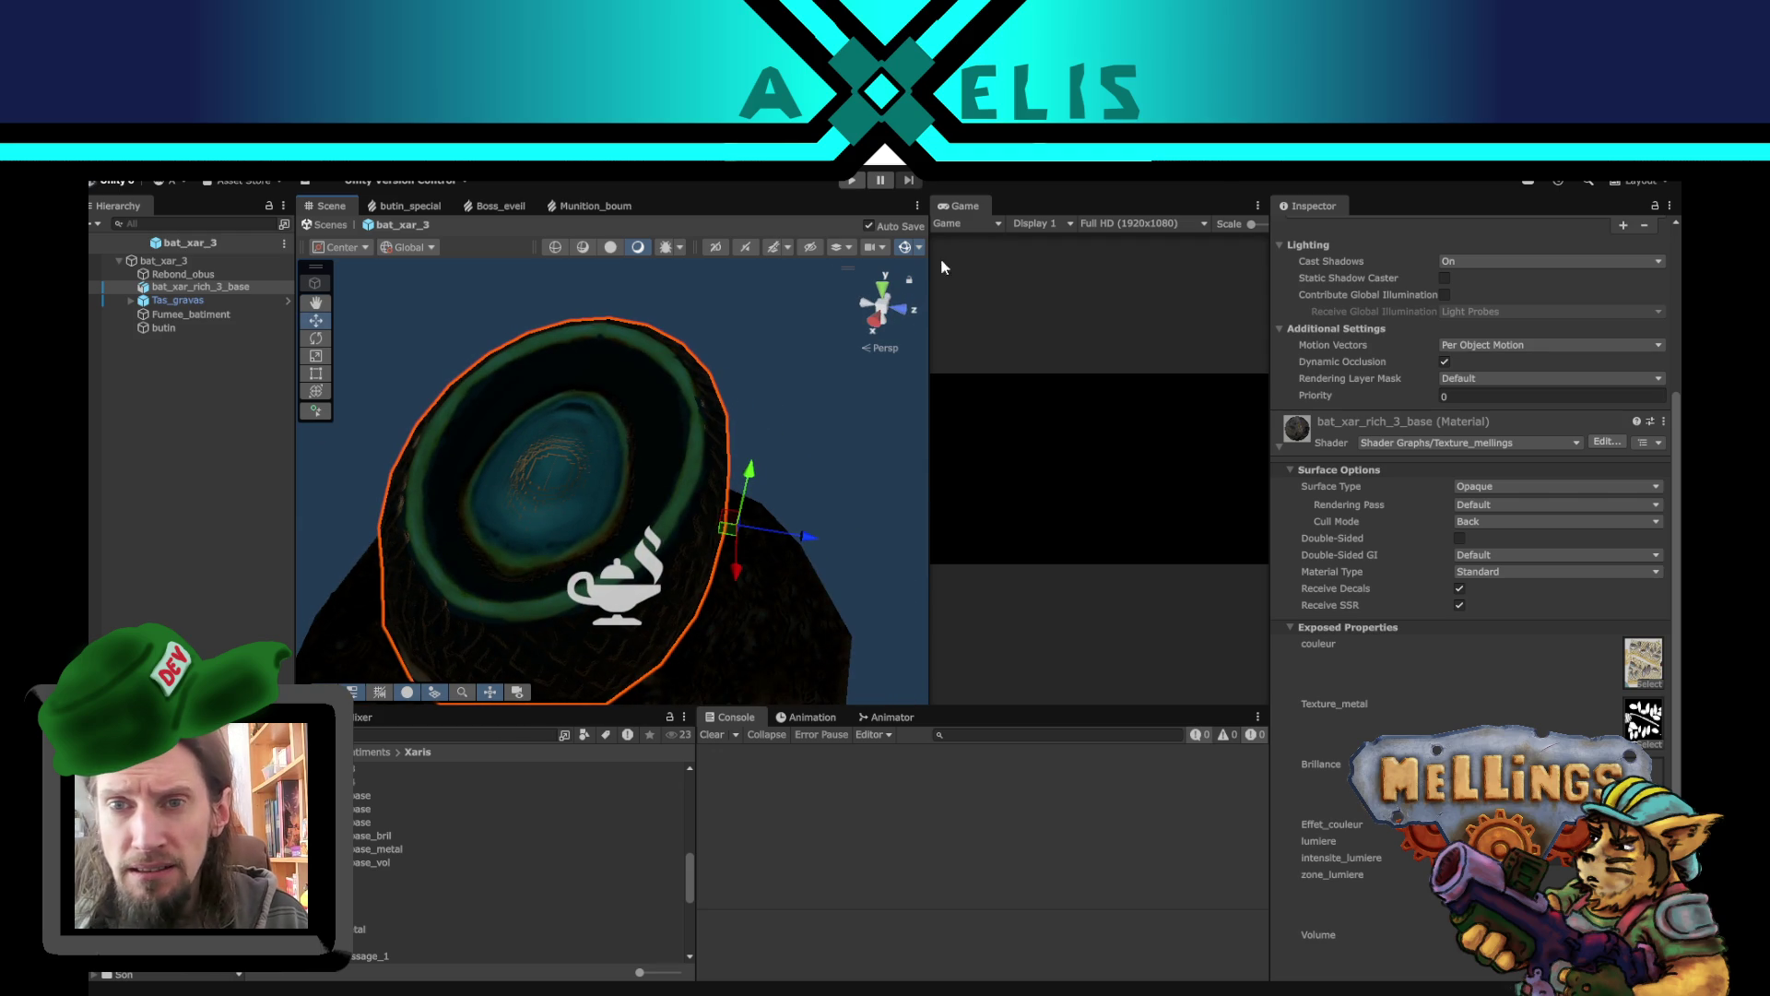
# - Return to Shaded mode, exit Prefab Mode, and open the fortification_xari prefab from the Project panel
pyautogui.click(611, 247)
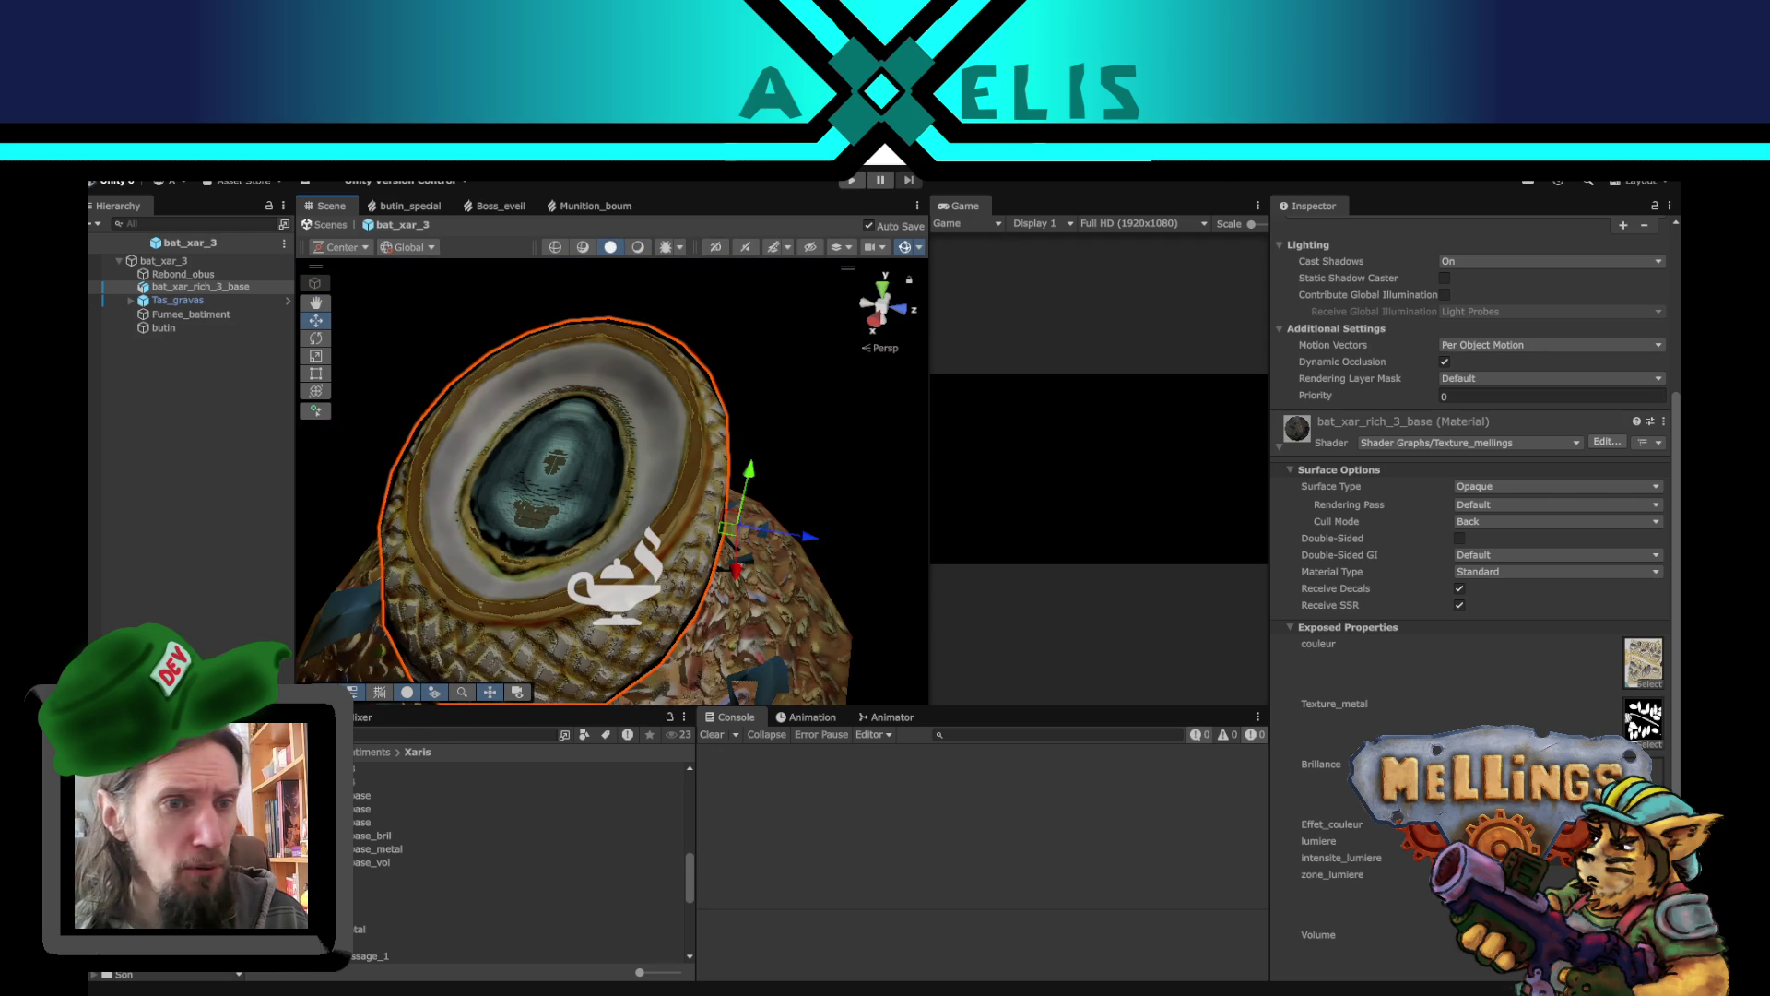
pyautogui.click(88, 241)
pyautogui.scroll(5, 387, 826)
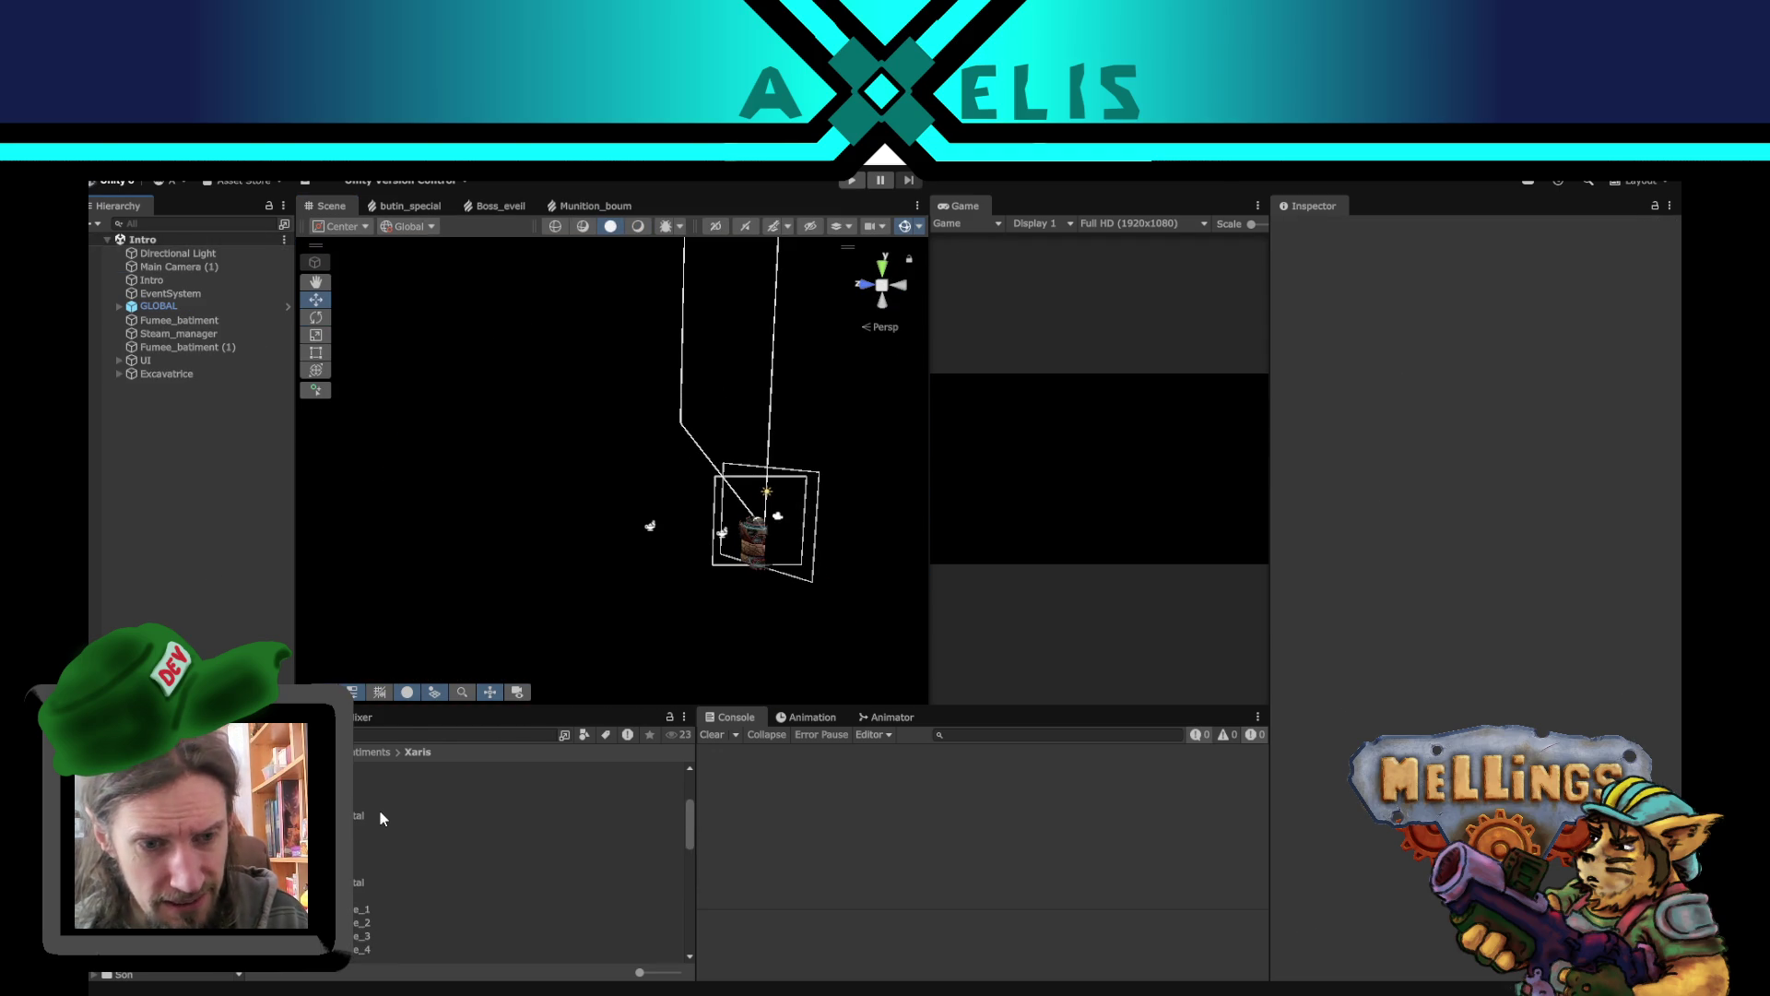
pyautogui.click(388, 768)
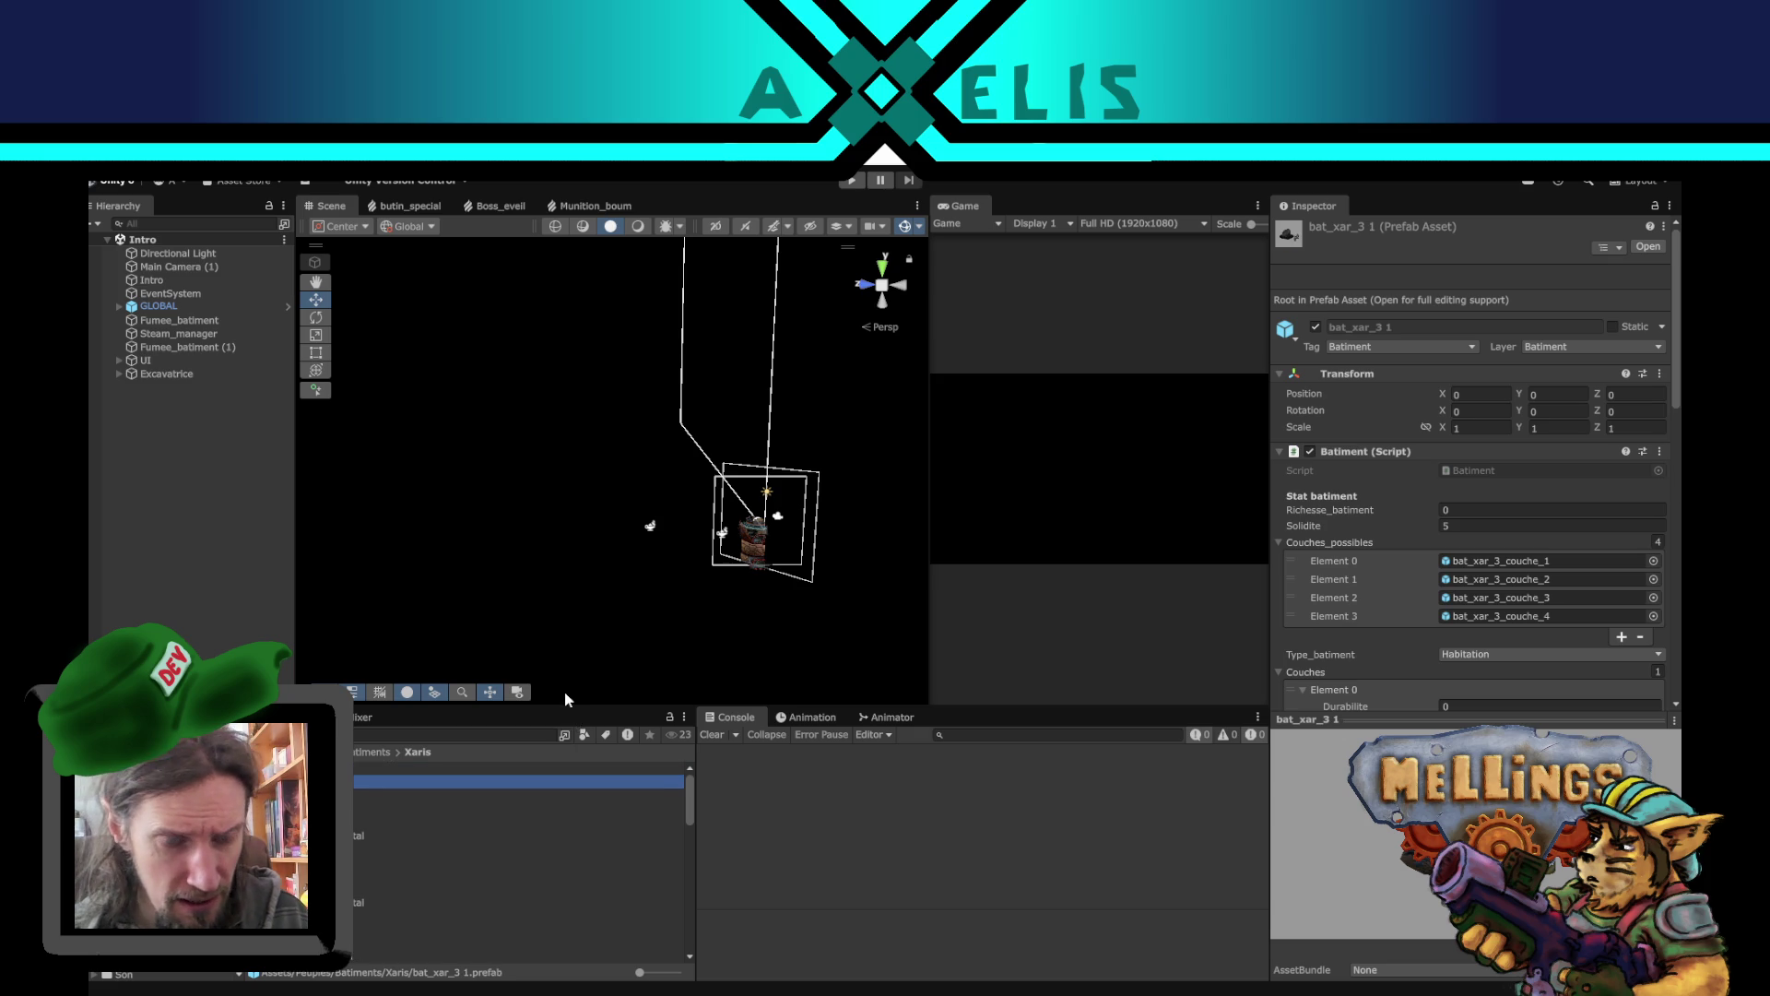
pyautogui.click(387, 768)
pyautogui.click(388, 782)
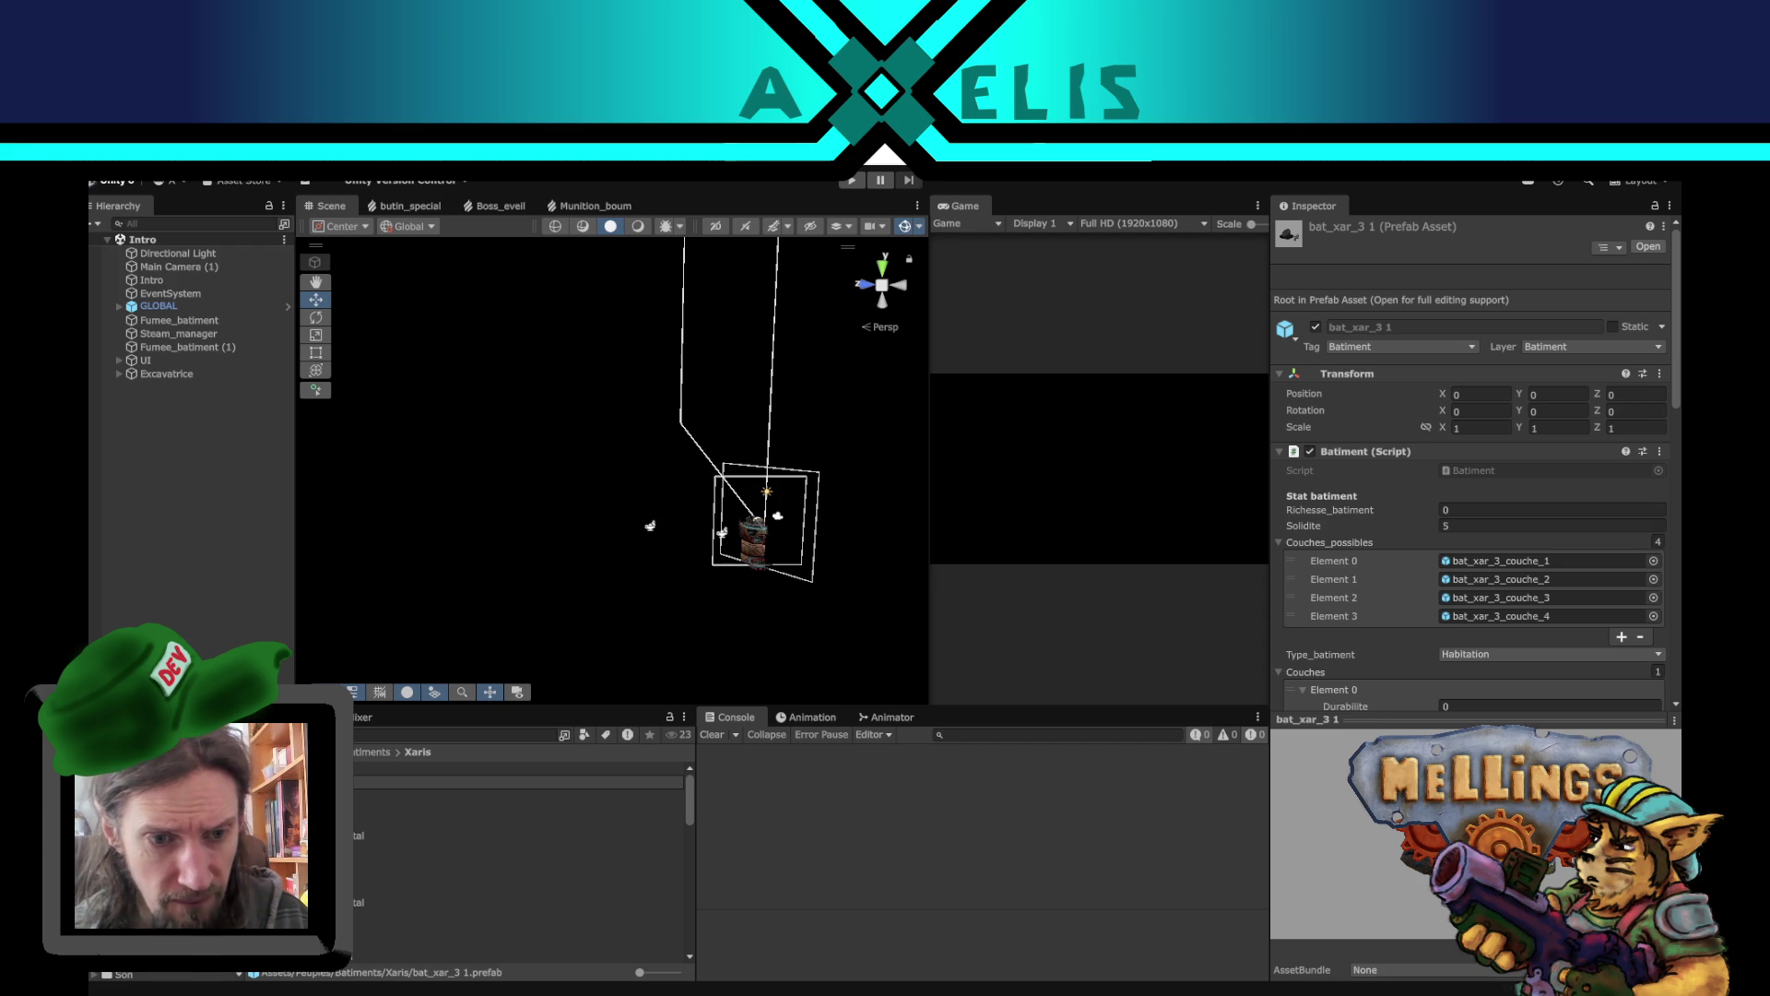
pyautogui.press('End')
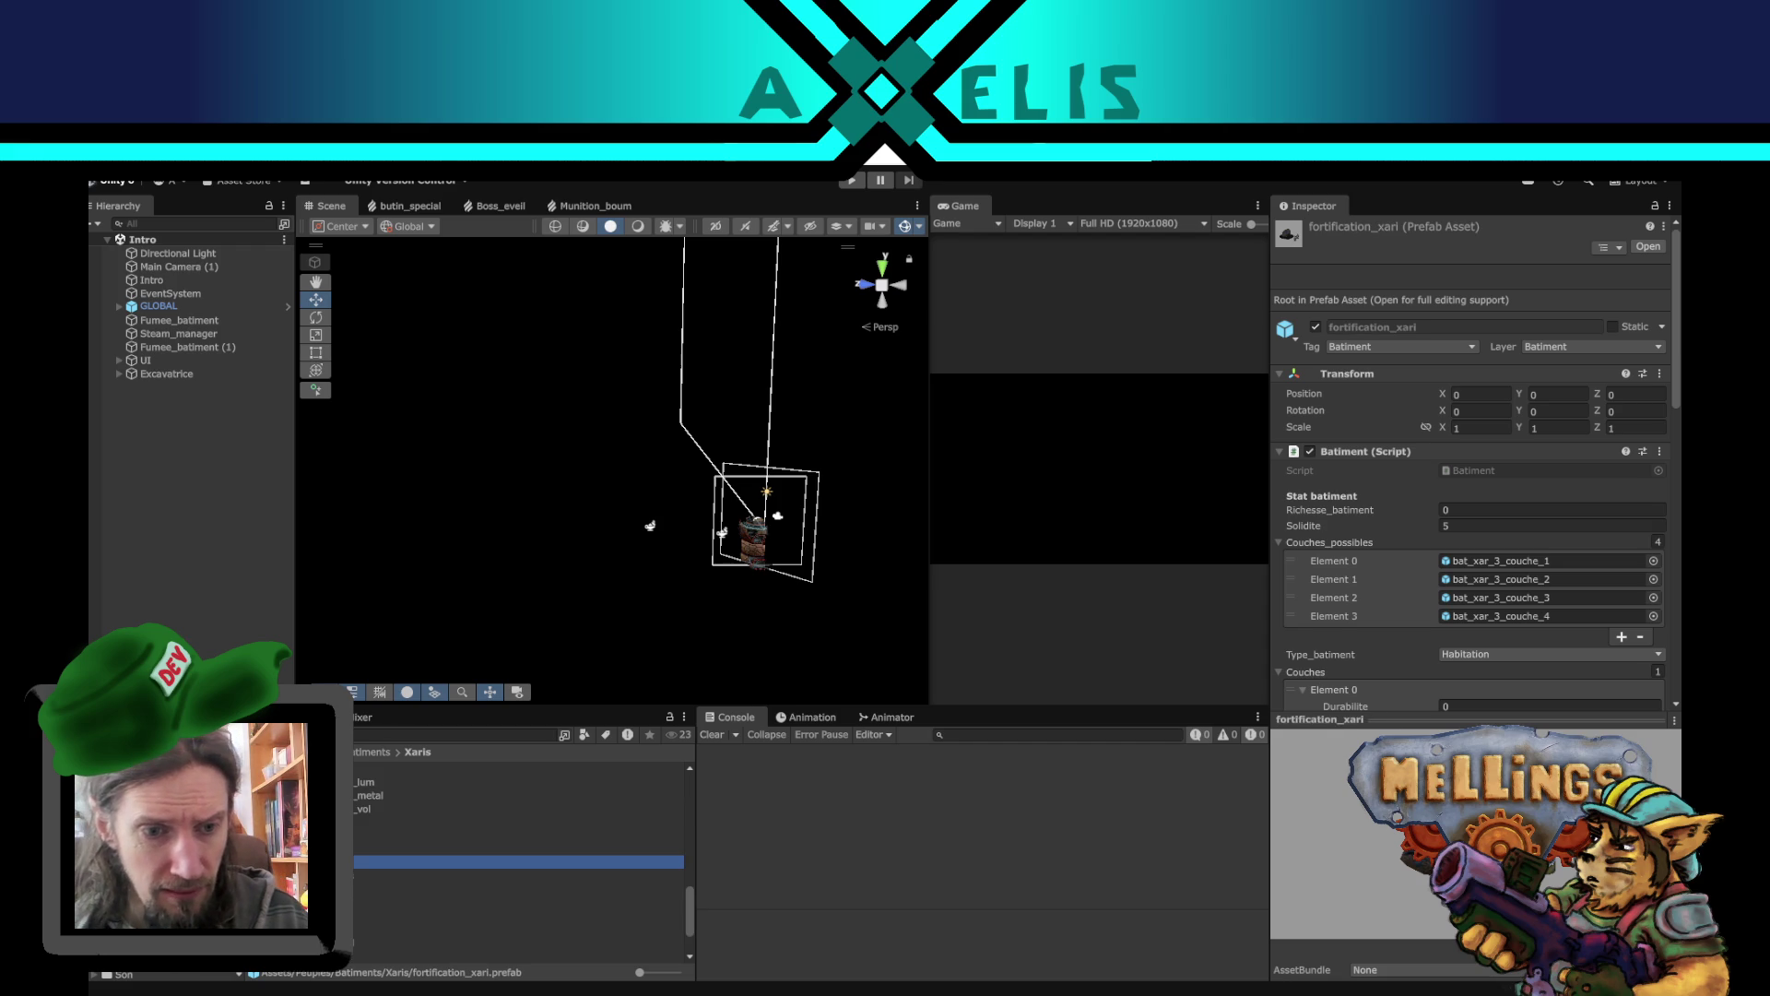
pyautogui.doubleClick(354, 862)
# - Remove every element from fortification_xari's Couches_possibles list
pyautogui.scroll(2, 533, 552)
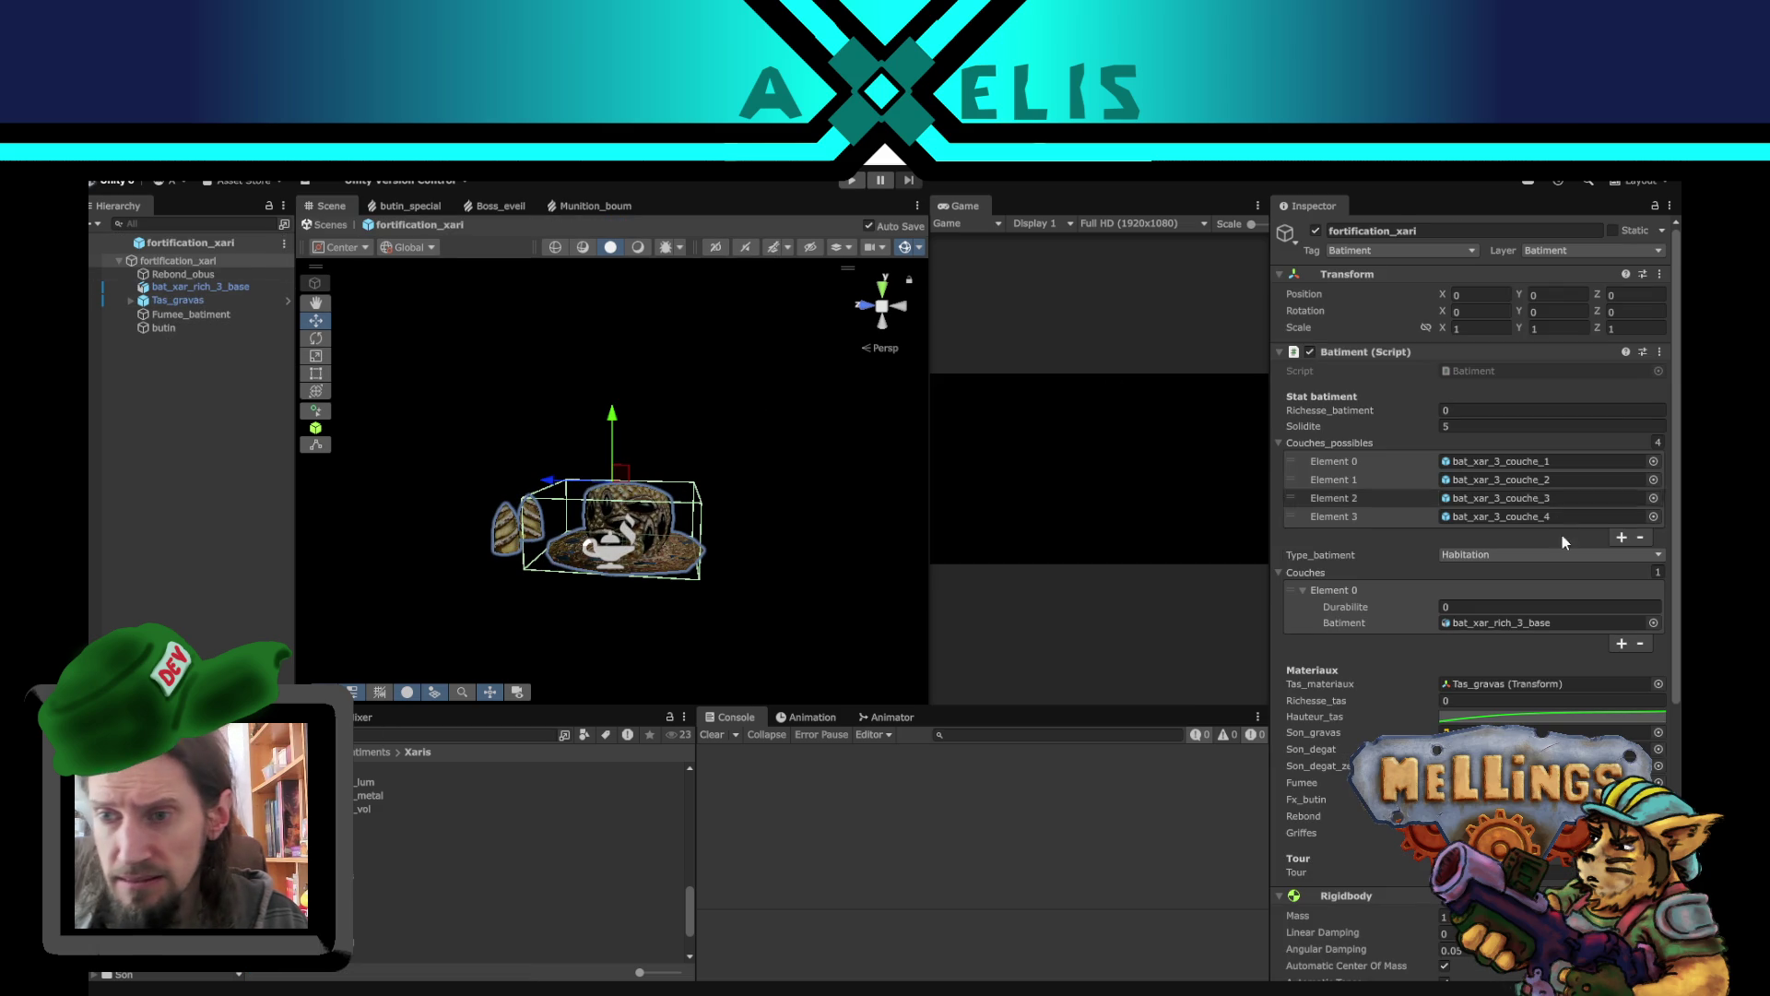
pyautogui.click(1642, 536)
pyautogui.click(1639, 517)
pyautogui.click(1640, 501)
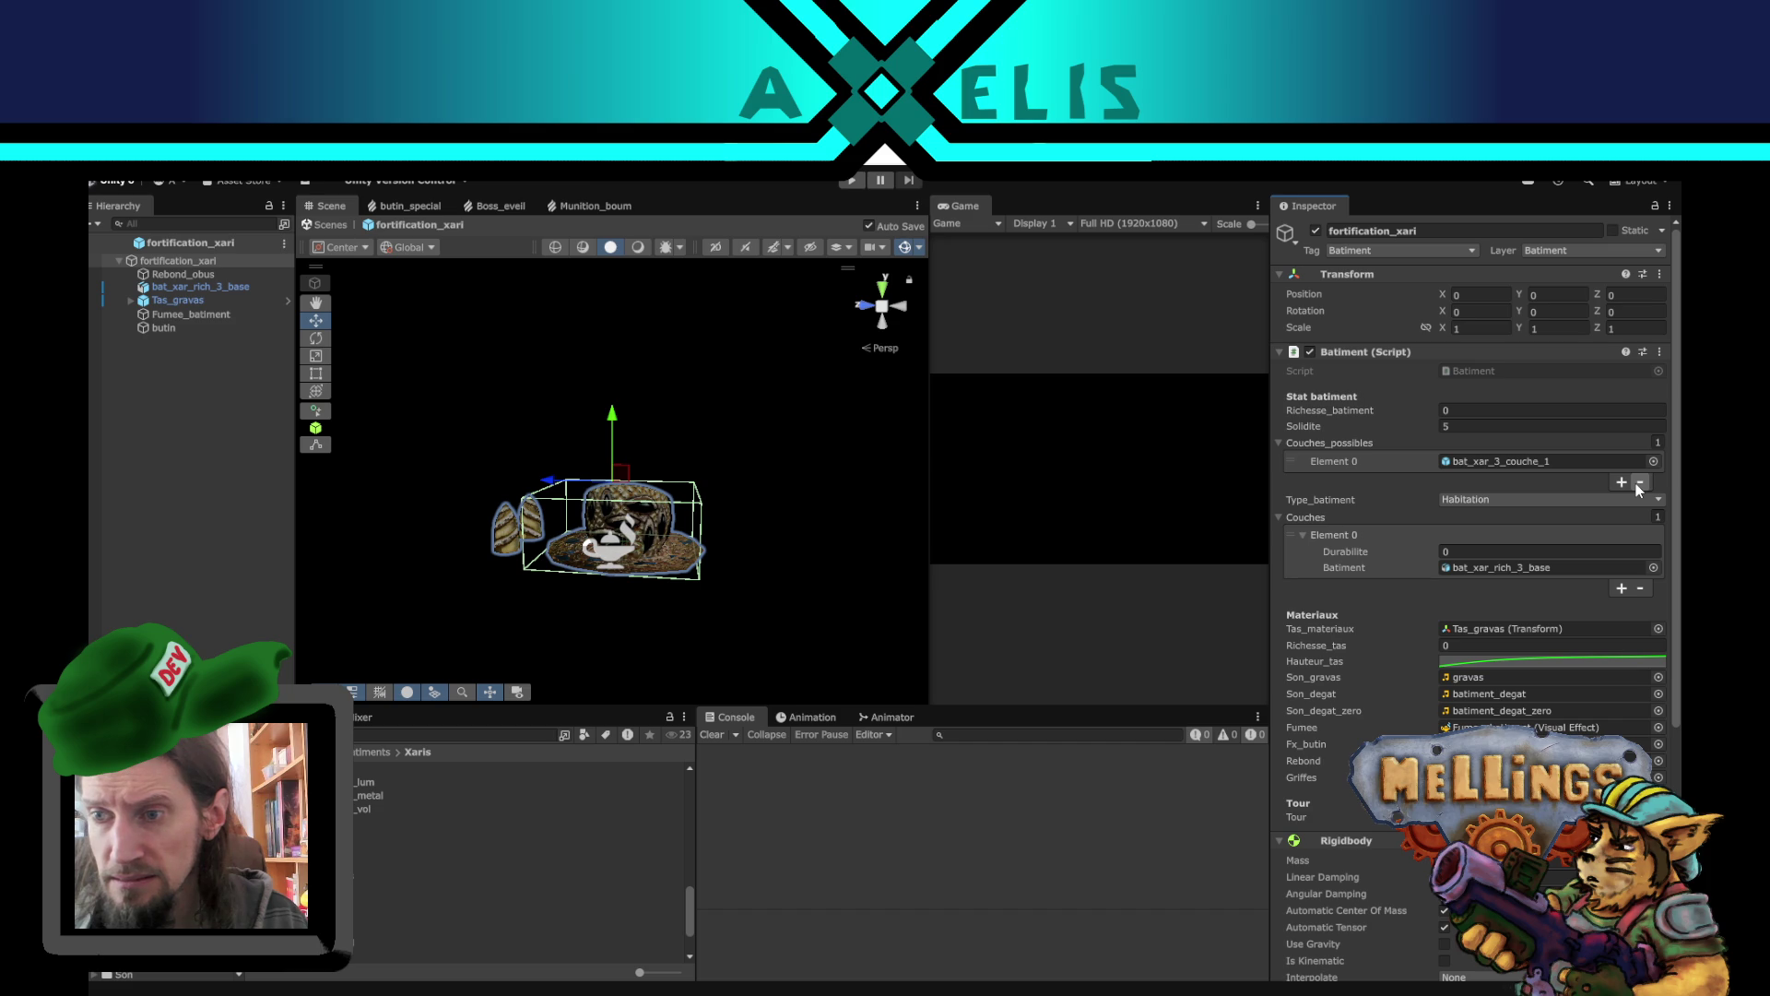
pyautogui.click(1639, 483)
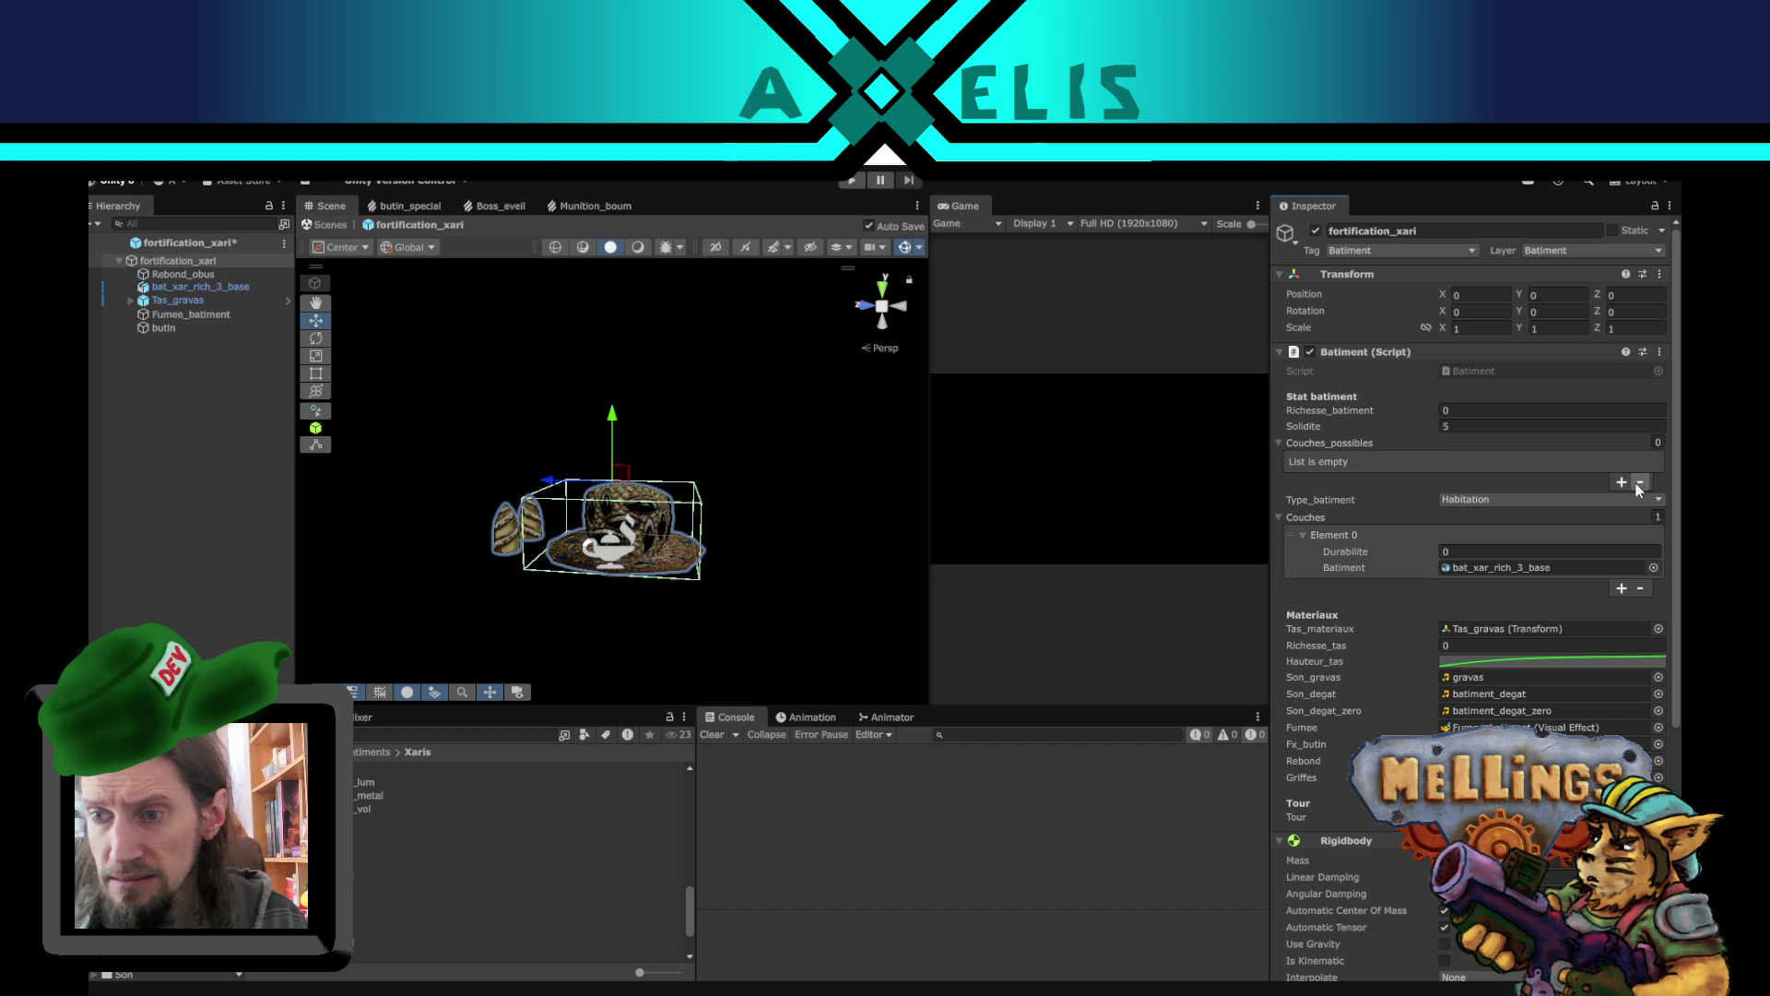
pyautogui.click(1512, 568)
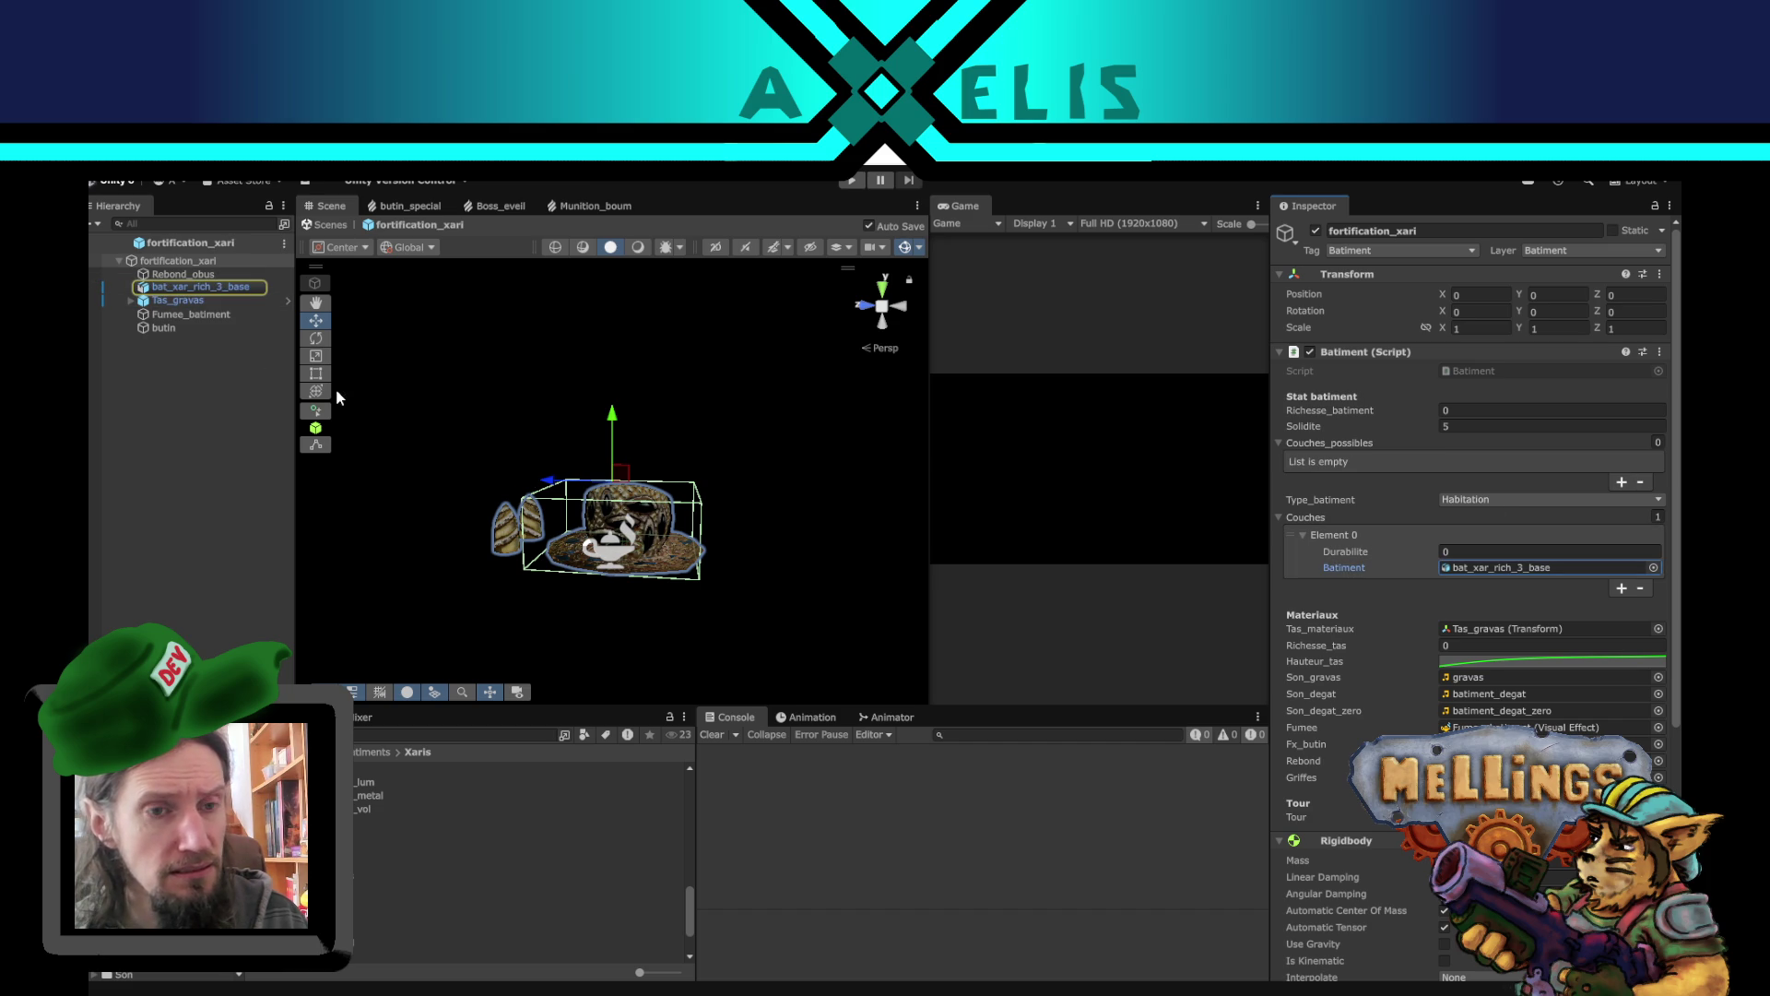
# - Stretch the prefab to Y scale 4.9171 and raise it to Y position 2.35
pyautogui.click(317, 355)
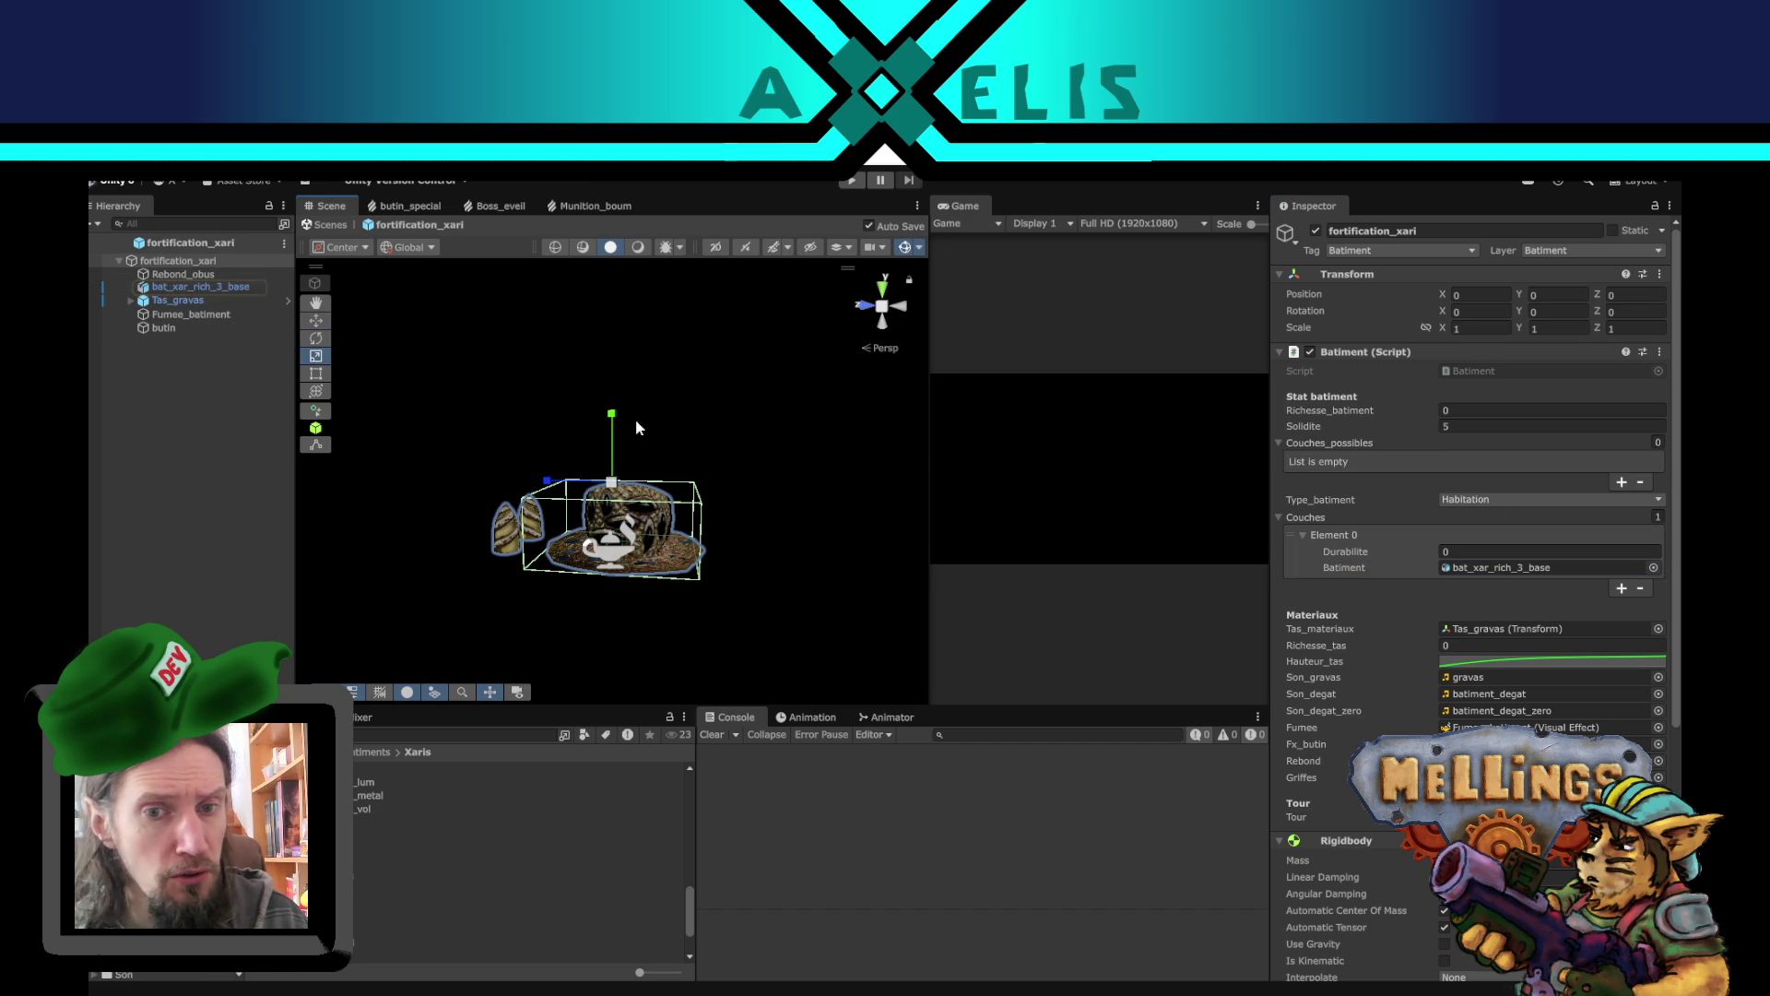
pyautogui.moveTo(613, 429); pyautogui.dragTo(634, 236)
pyautogui.click(316, 320)
pyautogui.scroll(-5, 891, 579)
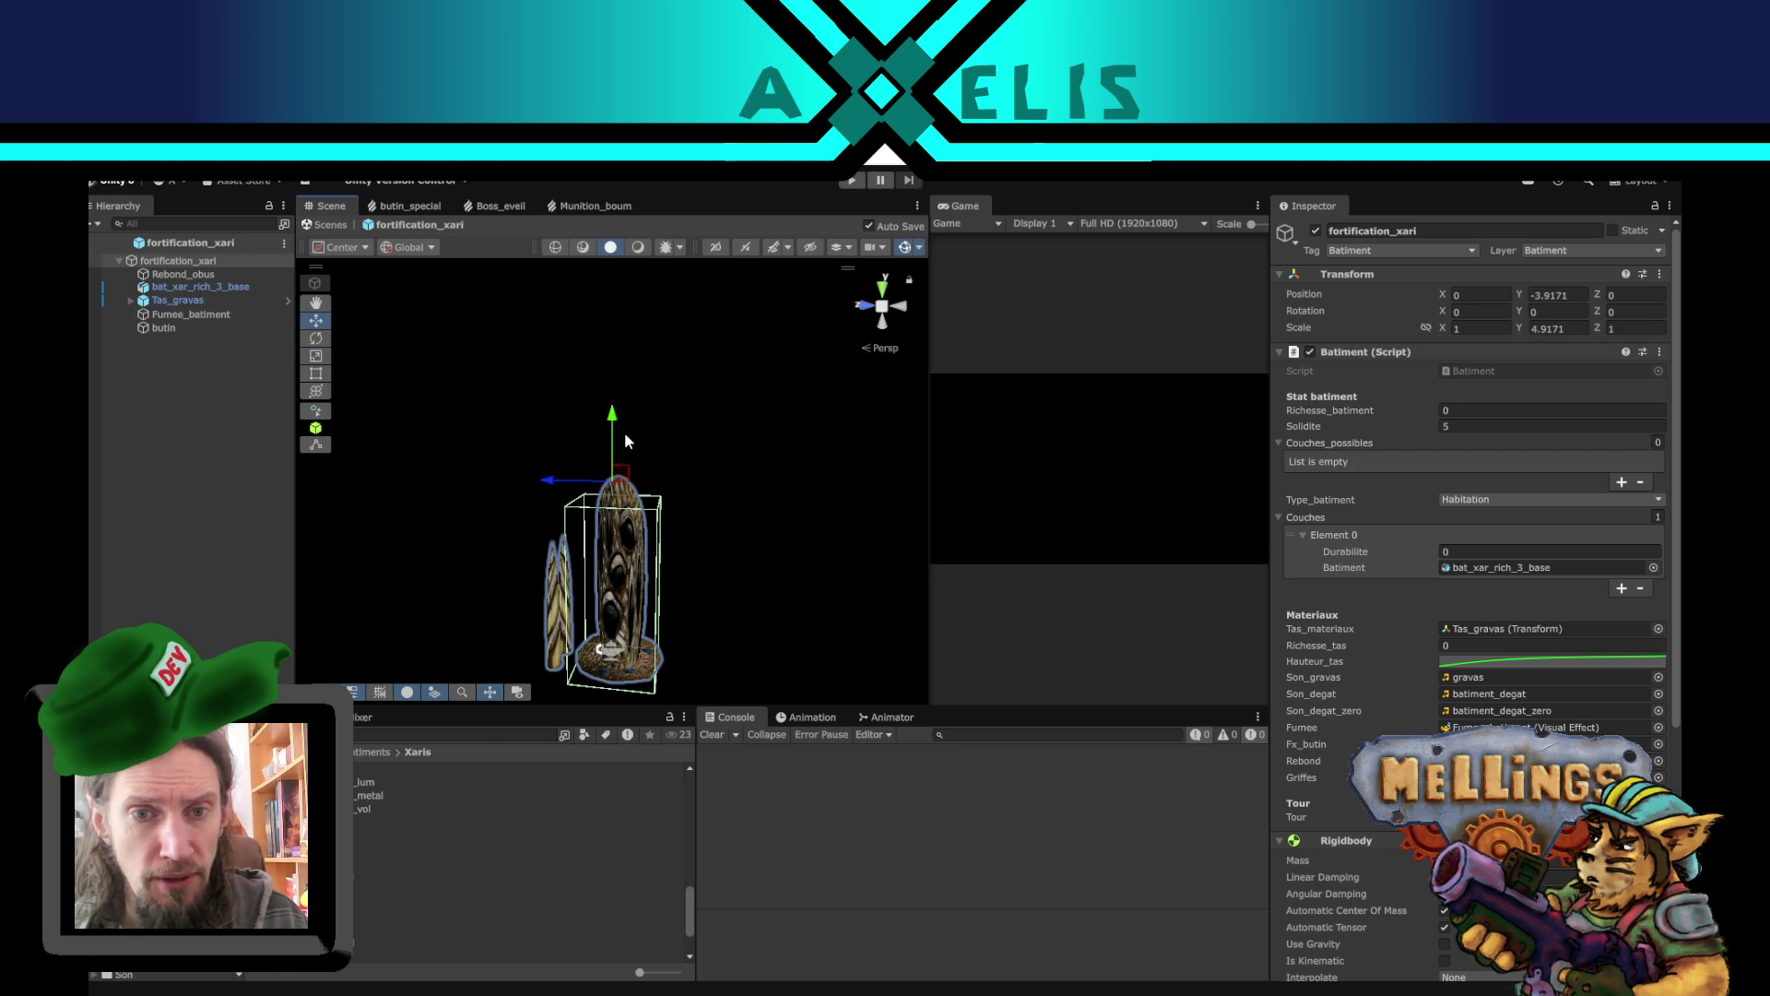
pyautogui.moveTo(616, 442); pyautogui.dragTo(623, 191)
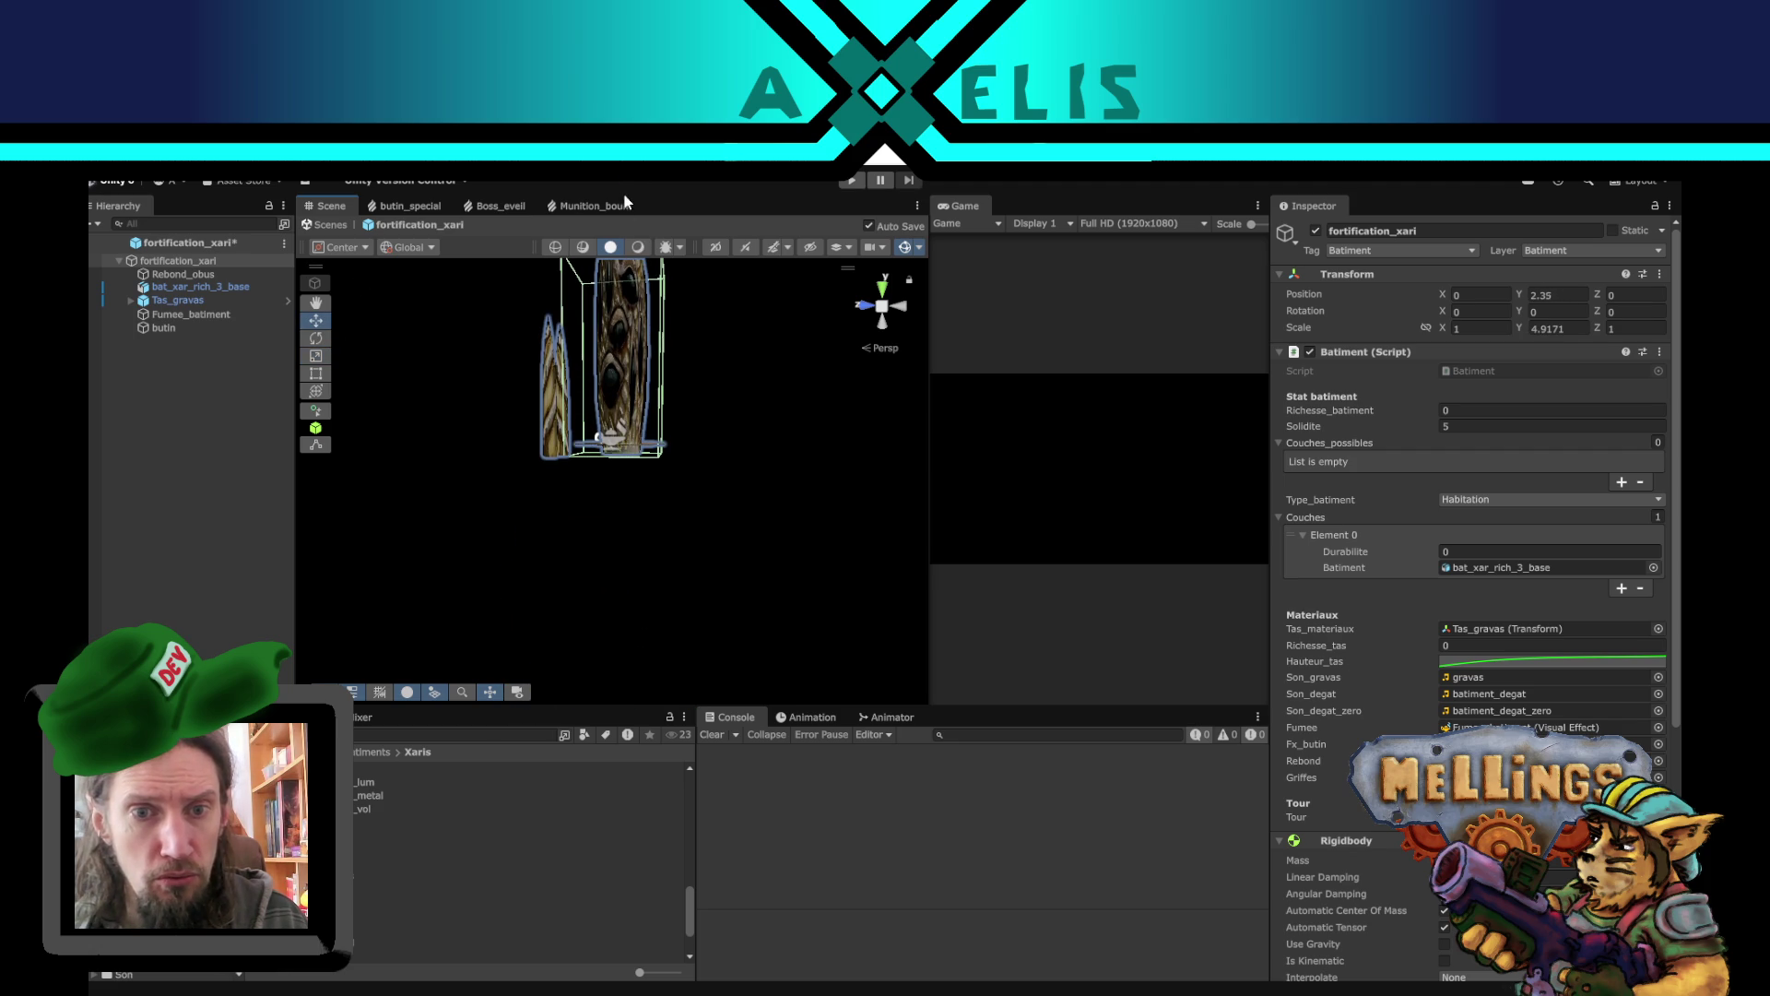
# - Inspect the Rebond_obus effect and bat_xar_rich_3_base mesh around the stretched model
pyautogui.click(184, 274)
pyautogui.moveTo(467, 369)
pyautogui.mouseDown()
pyautogui.moveTo(980, 529)
pyautogui.moveTo(1273, 560)
pyautogui.moveTo(865, 601)
pyautogui.moveTo(599, 516)
pyautogui.mouseUp()
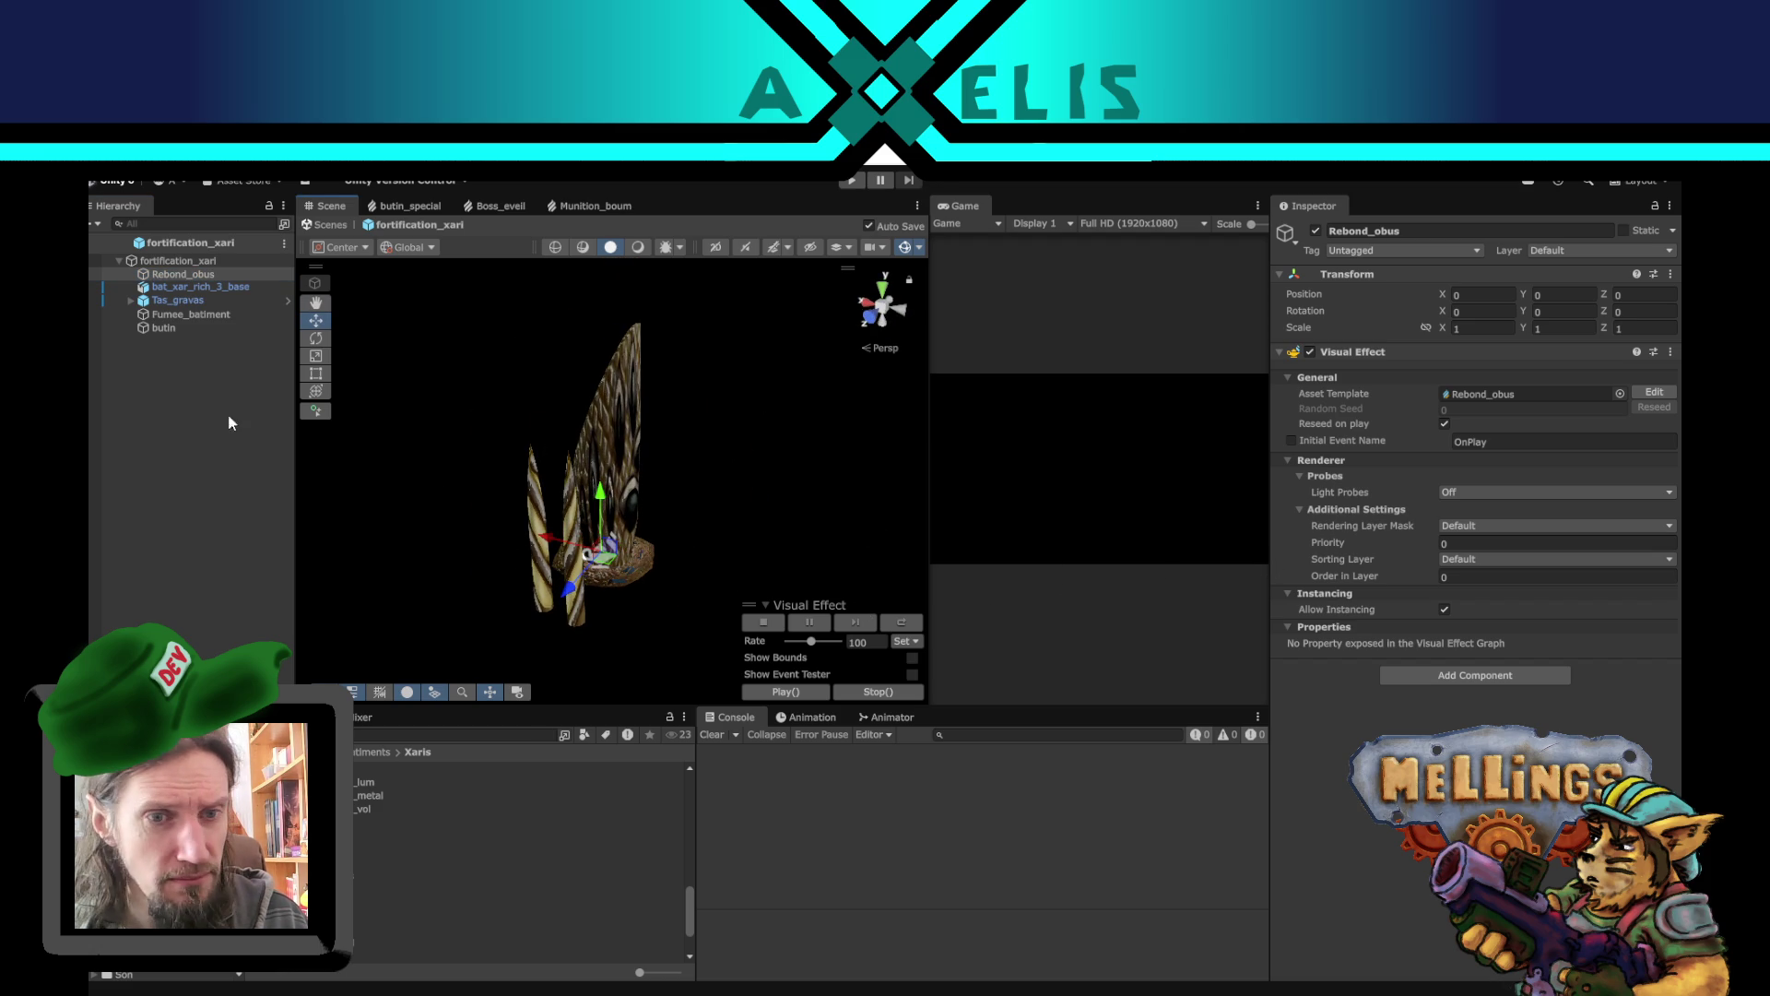
pyautogui.click(197, 287)
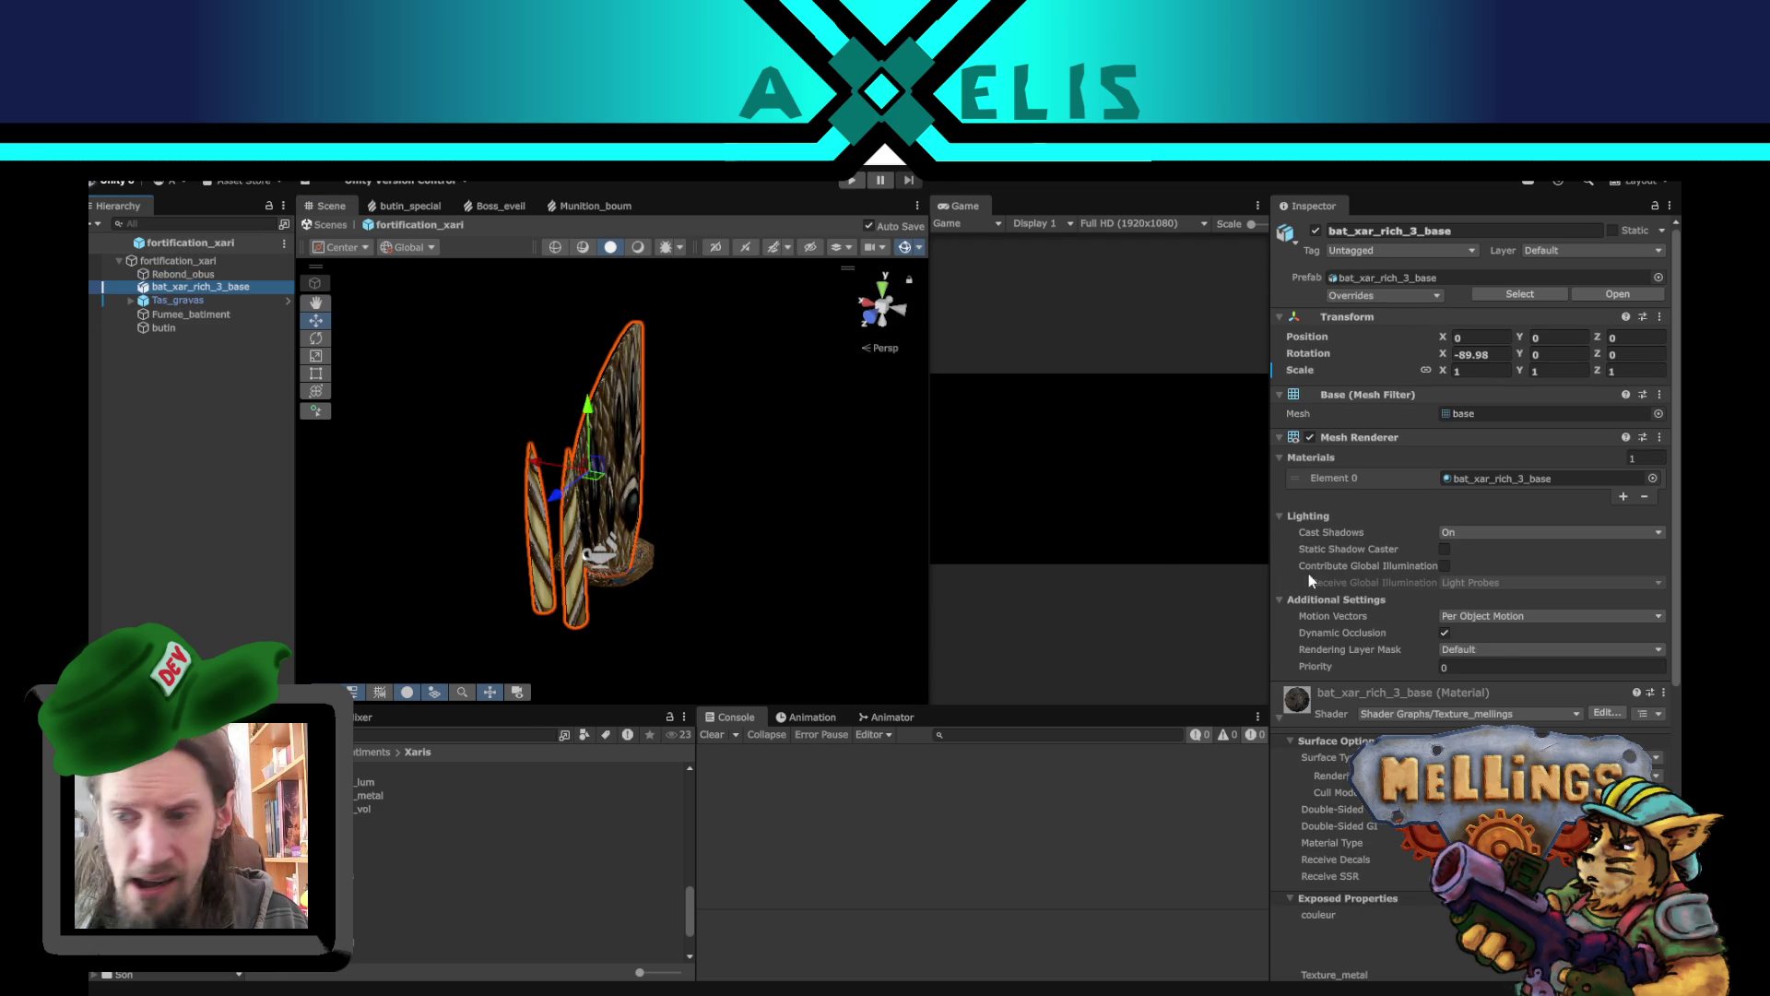
pyautogui.scroll(-5, 1344, 595)
pyautogui.scroll(-5, 1387, 706)
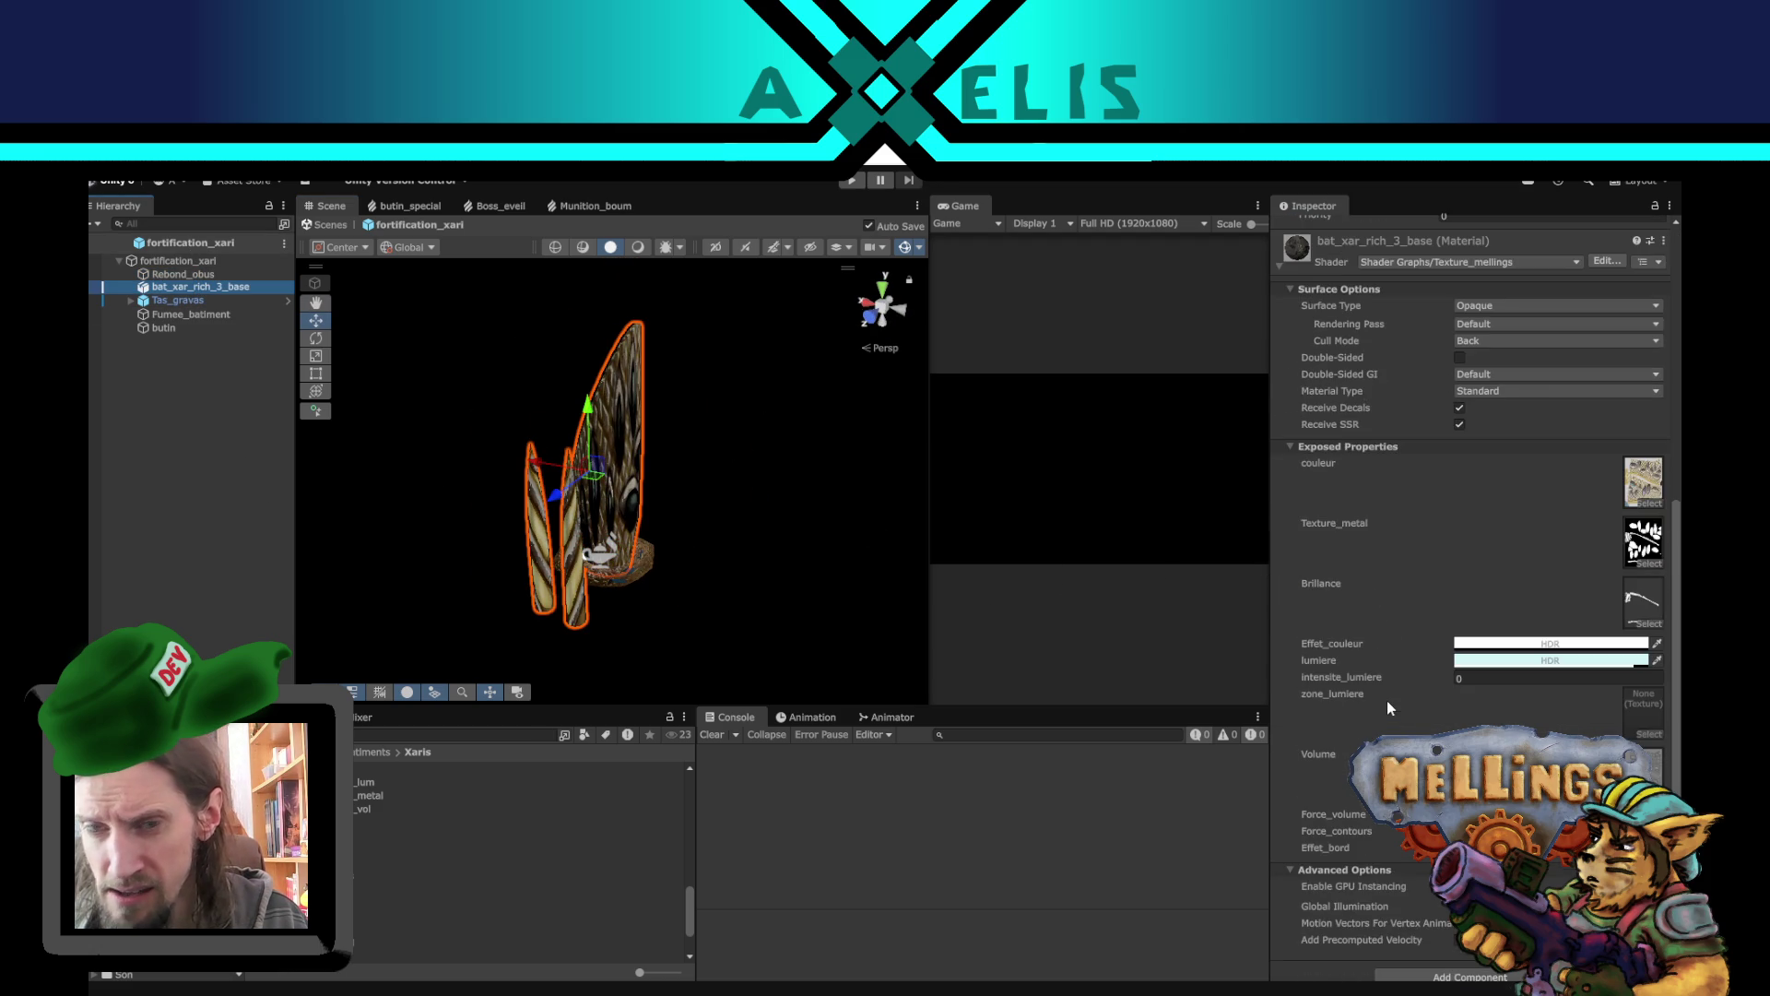
pyautogui.click(235, 529)
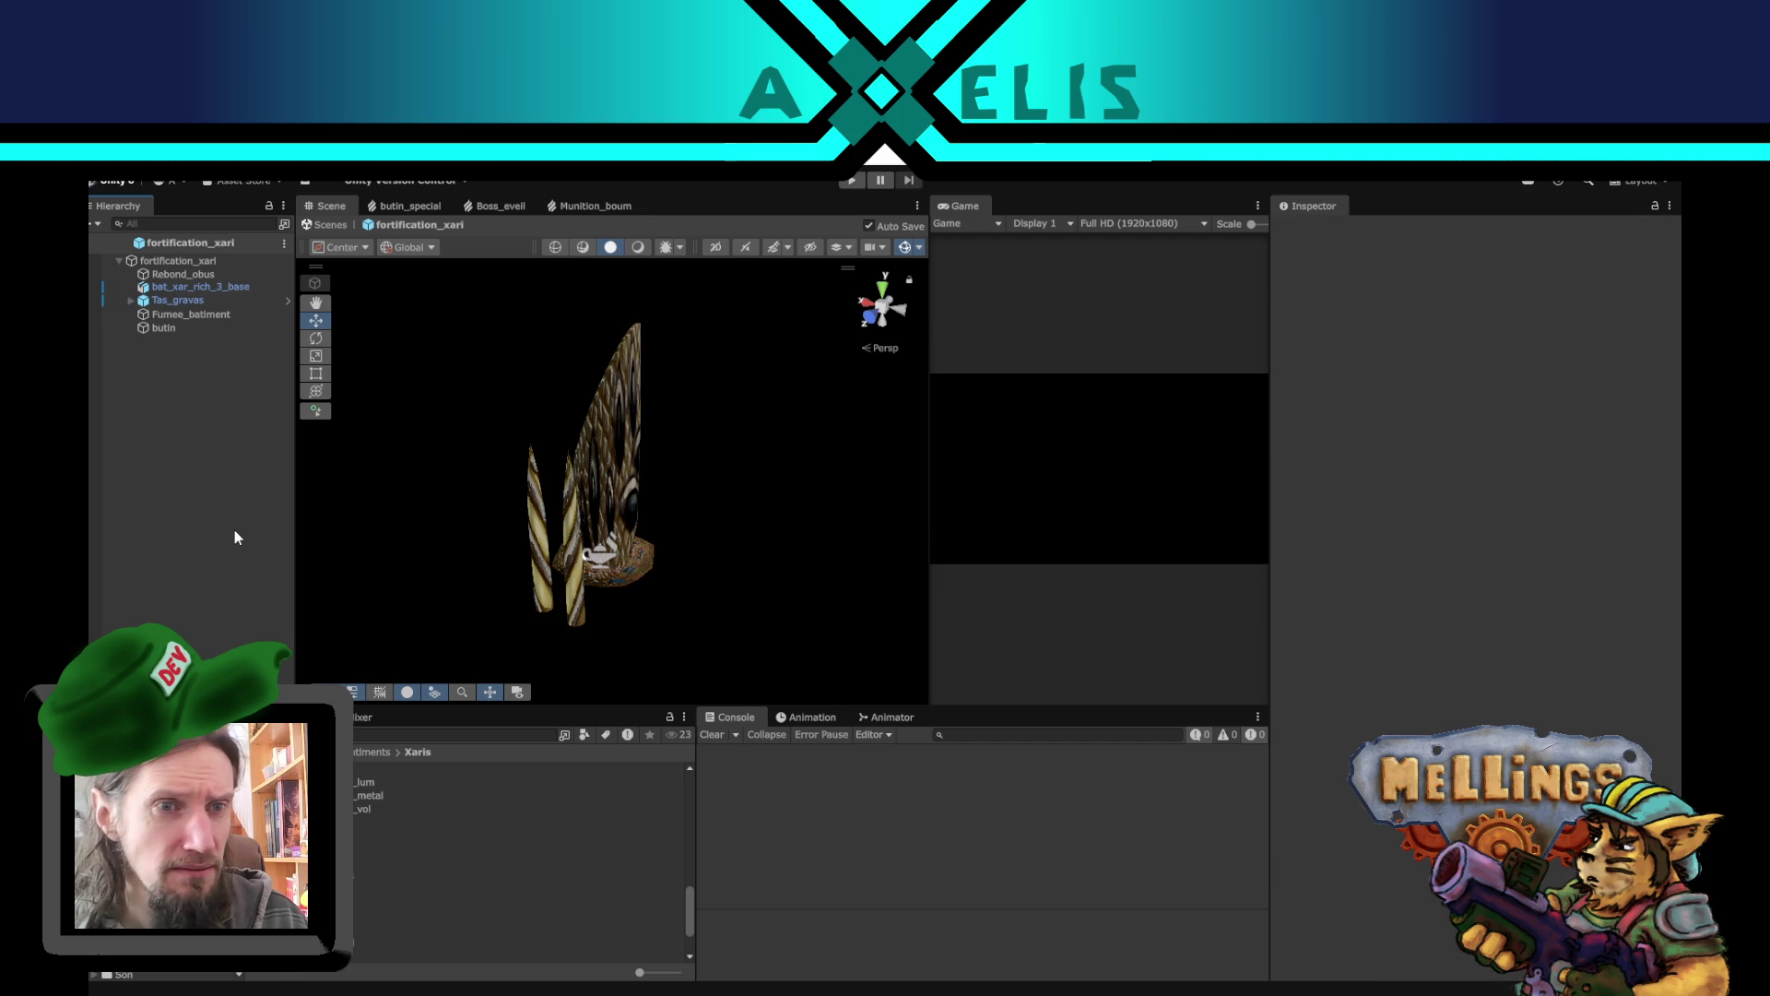
# - Exit Prefab Mode to the Intro scene, browse to the Xaris units folder, and open Unite_xar_miniboss
pyautogui.click(91, 245)
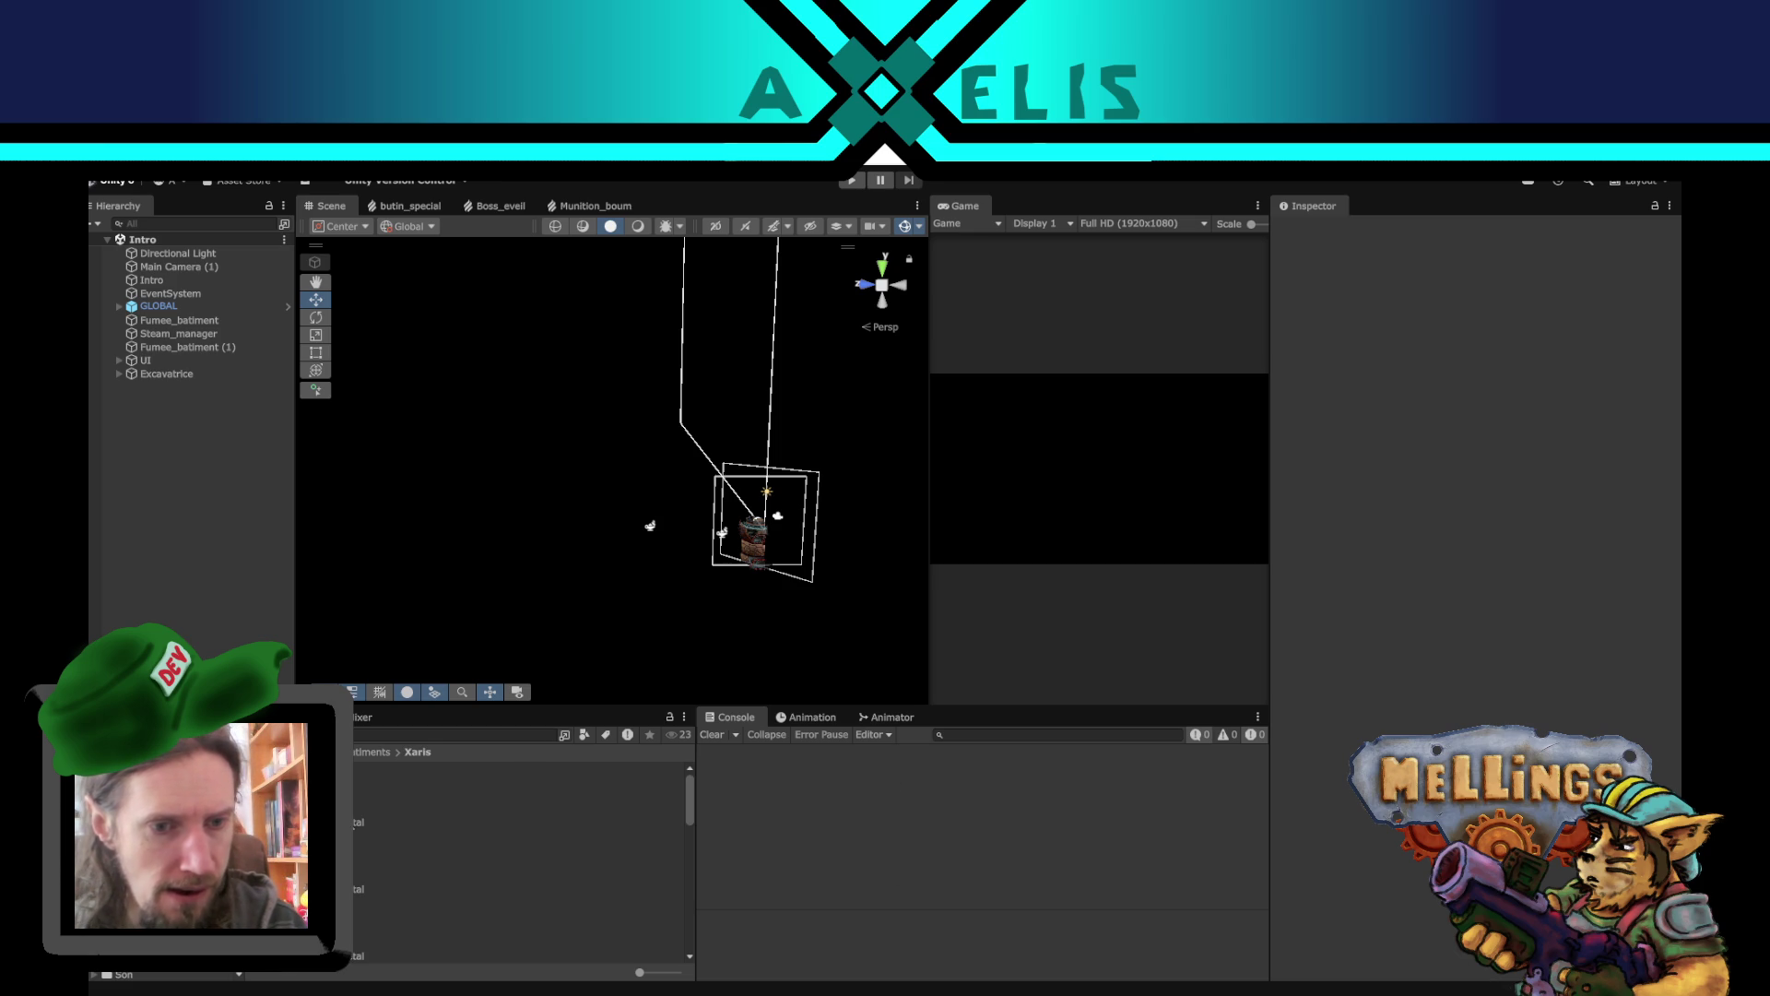
pyautogui.scroll(-5, 357, 880)
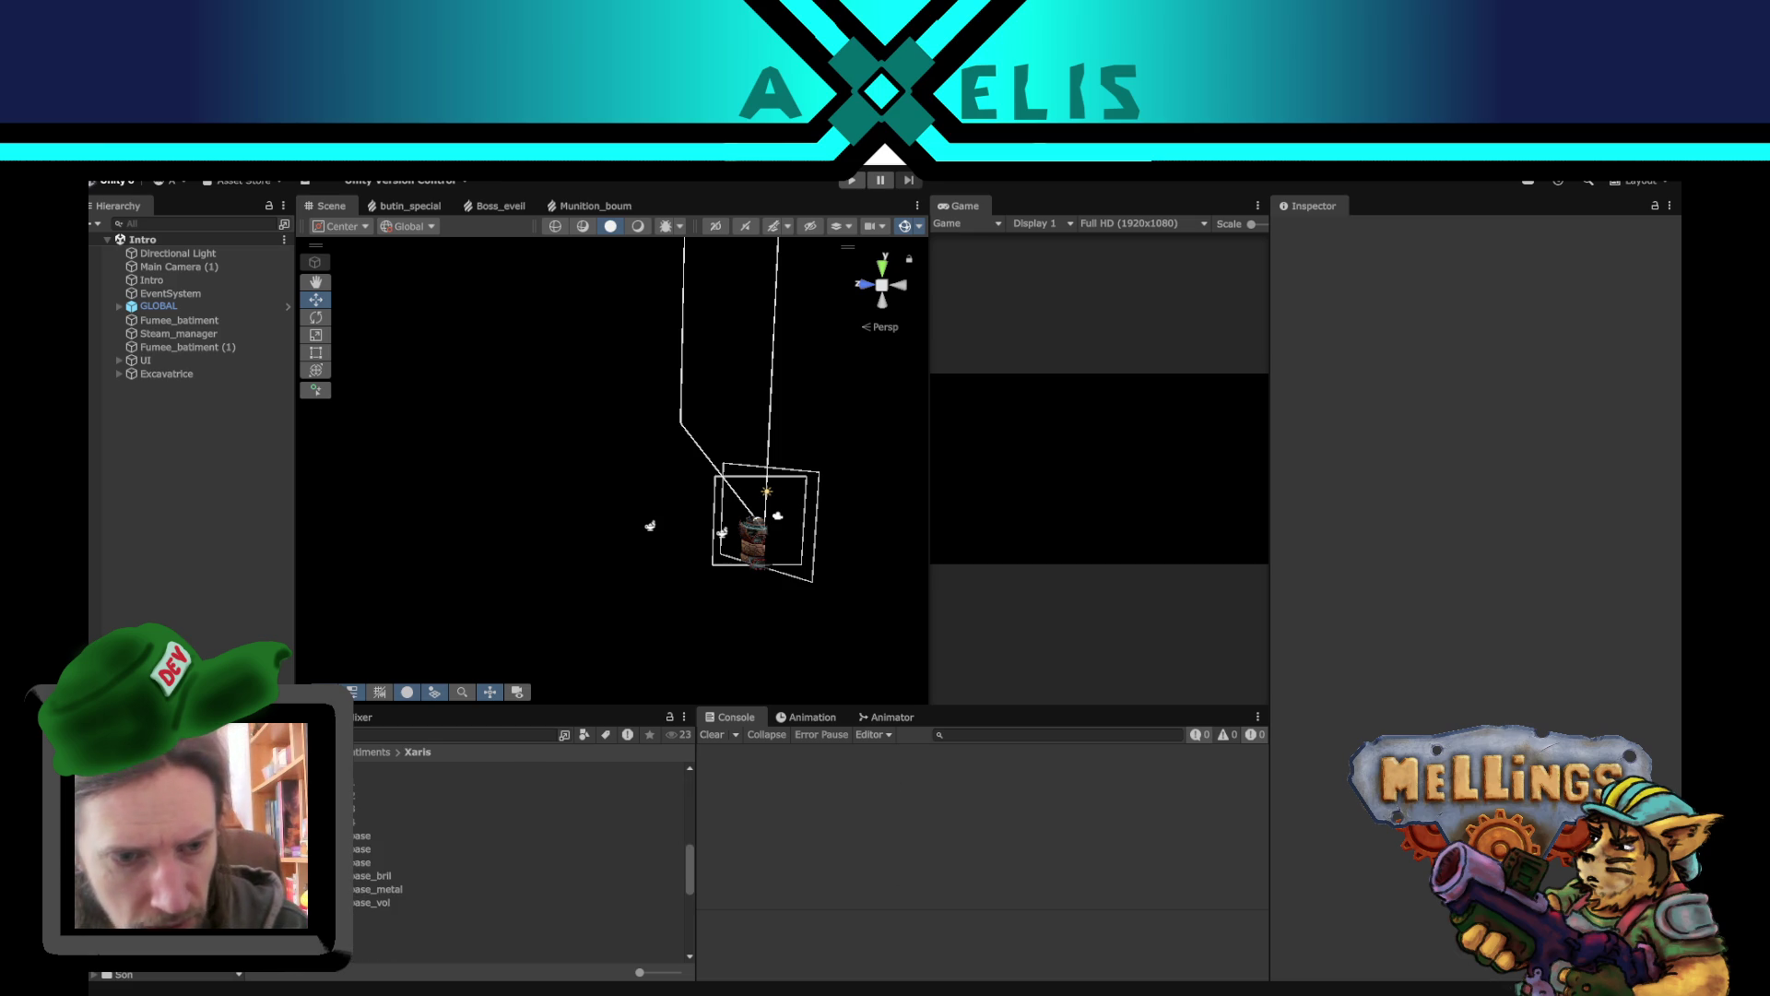
pyautogui.scroll(2, 357, 881)
pyautogui.scroll(-3, 355, 885)
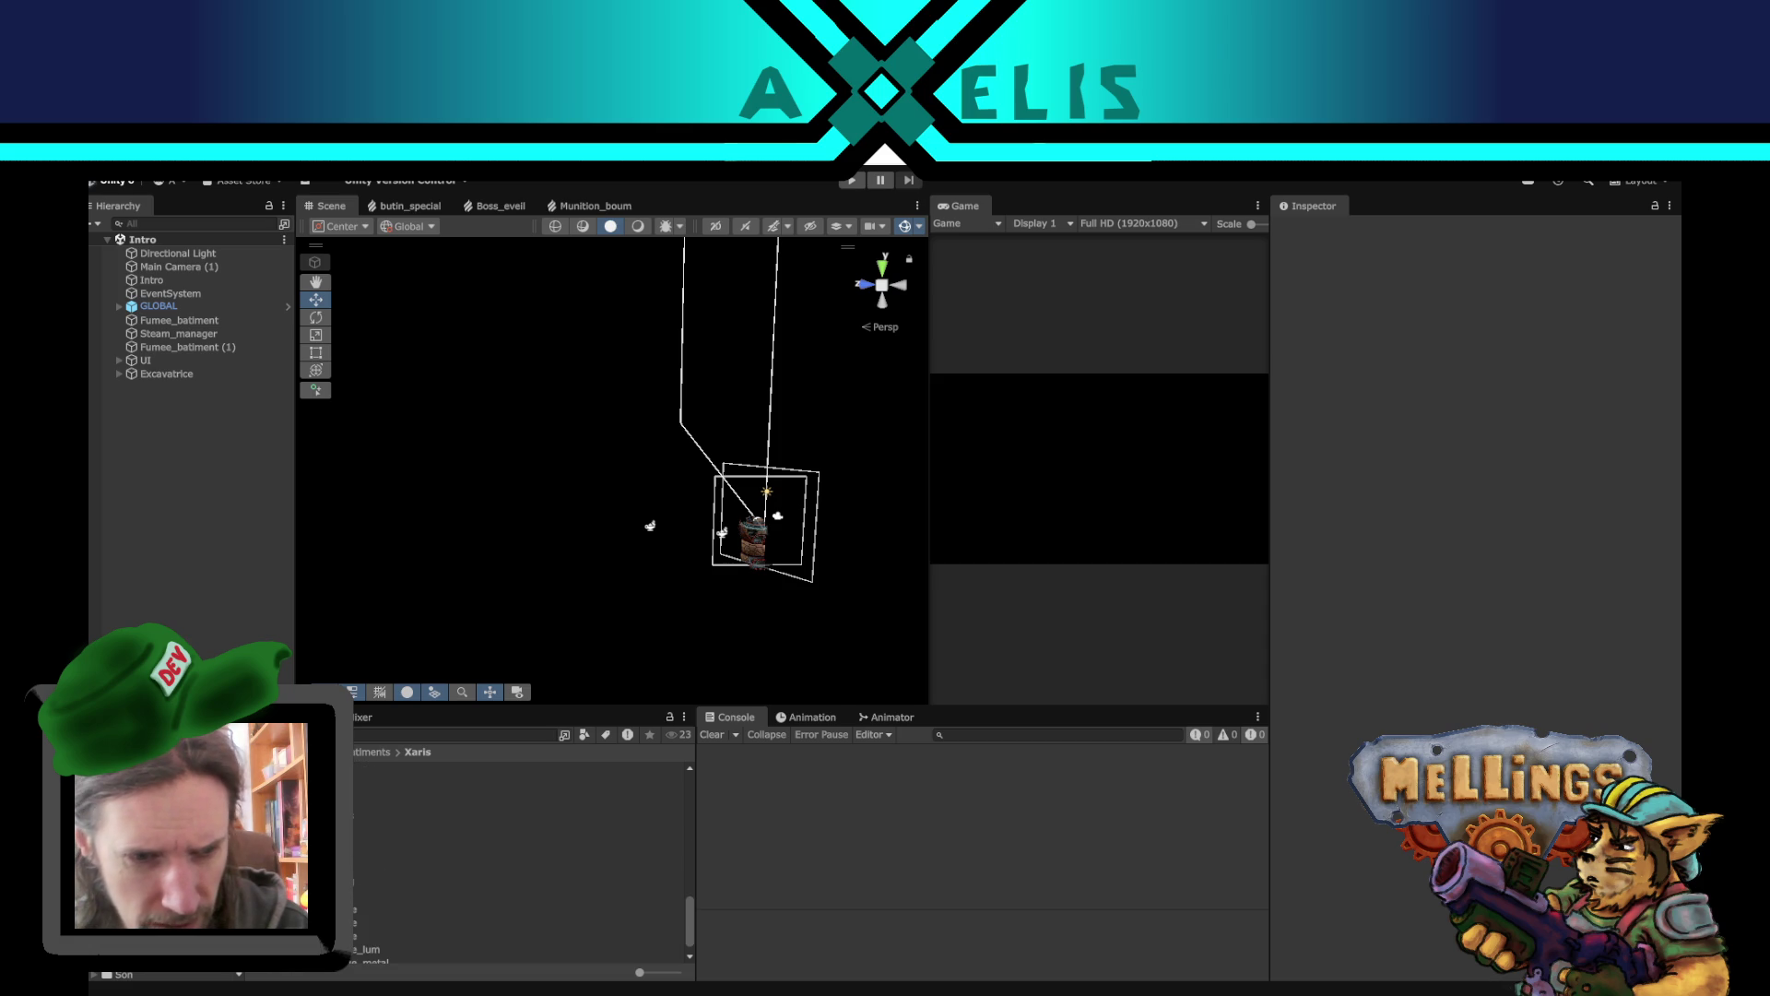
pyautogui.click(276, 867)
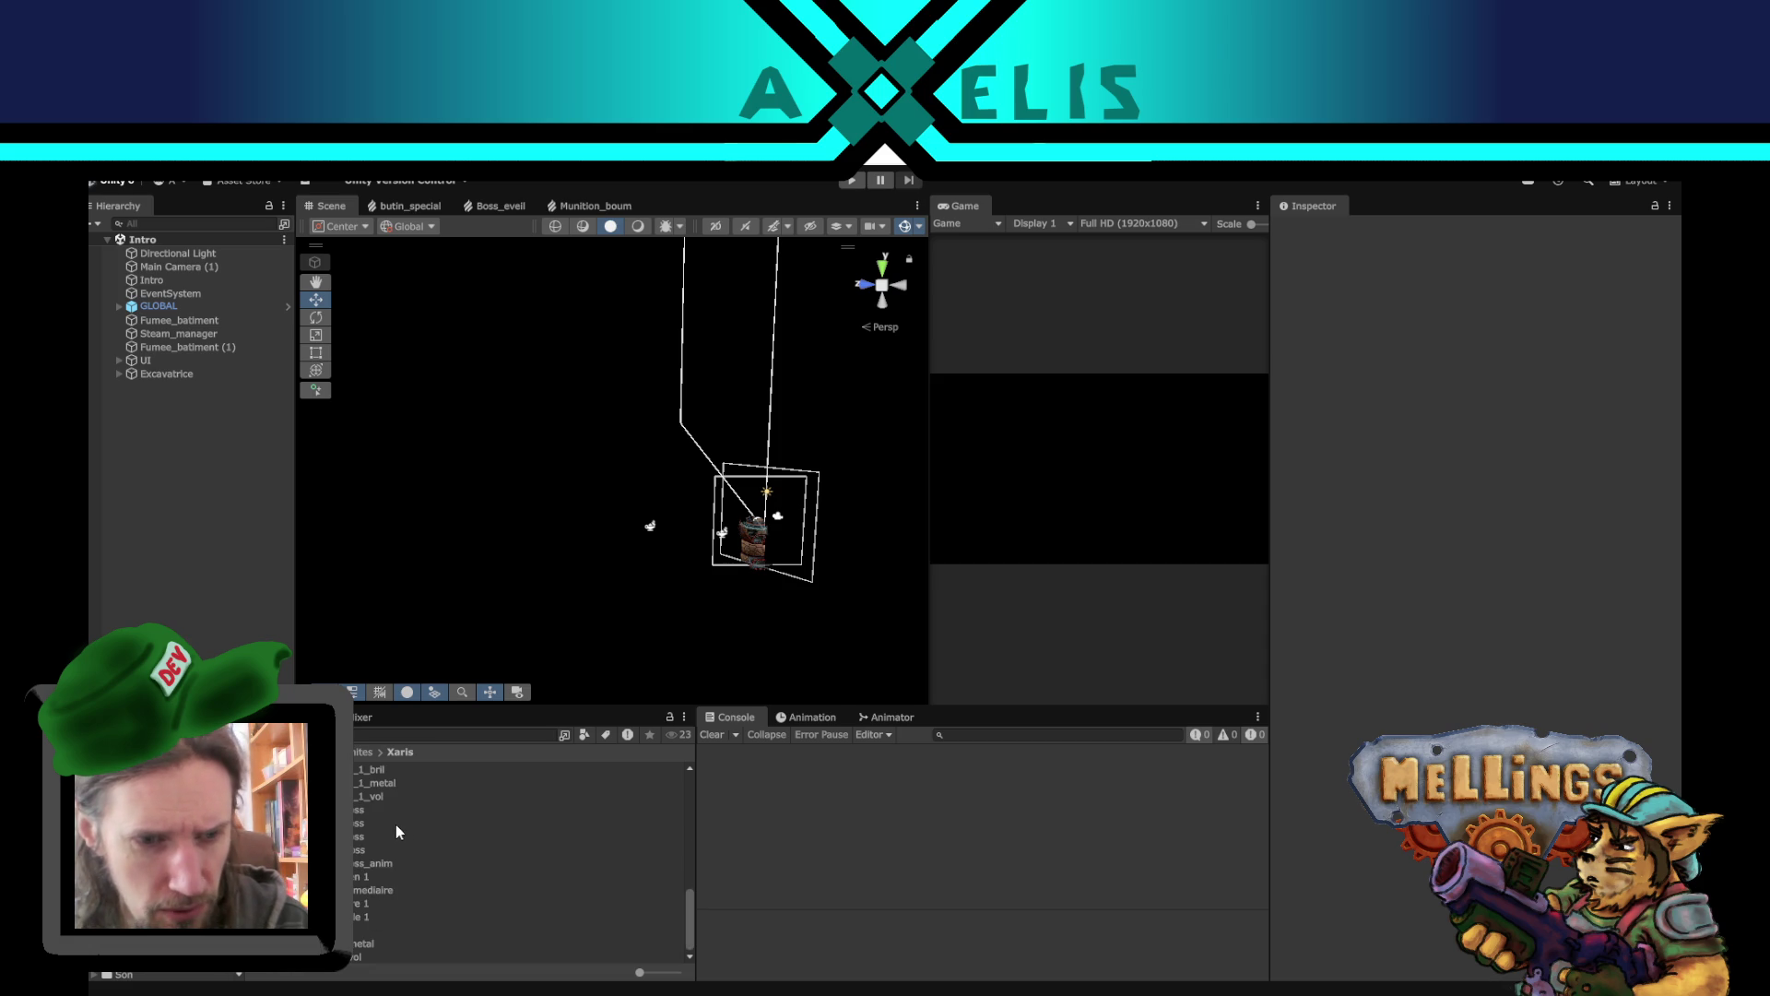
pyautogui.doubleClick(353, 851)
# - Orbit and pan around the miniboss model to a front view, briefly toggling the sky background
pyautogui.moveTo(645, 627)
pyautogui.mouseDown()
pyautogui.moveTo(739, 535)
pyautogui.moveTo(462, 485)
pyautogui.moveTo(390, 525)
pyautogui.moveTo(646, 305)
pyautogui.moveTo(748, 378)
pyautogui.mouseUp()
pyautogui.click(638, 247)
pyautogui.click(610, 247)
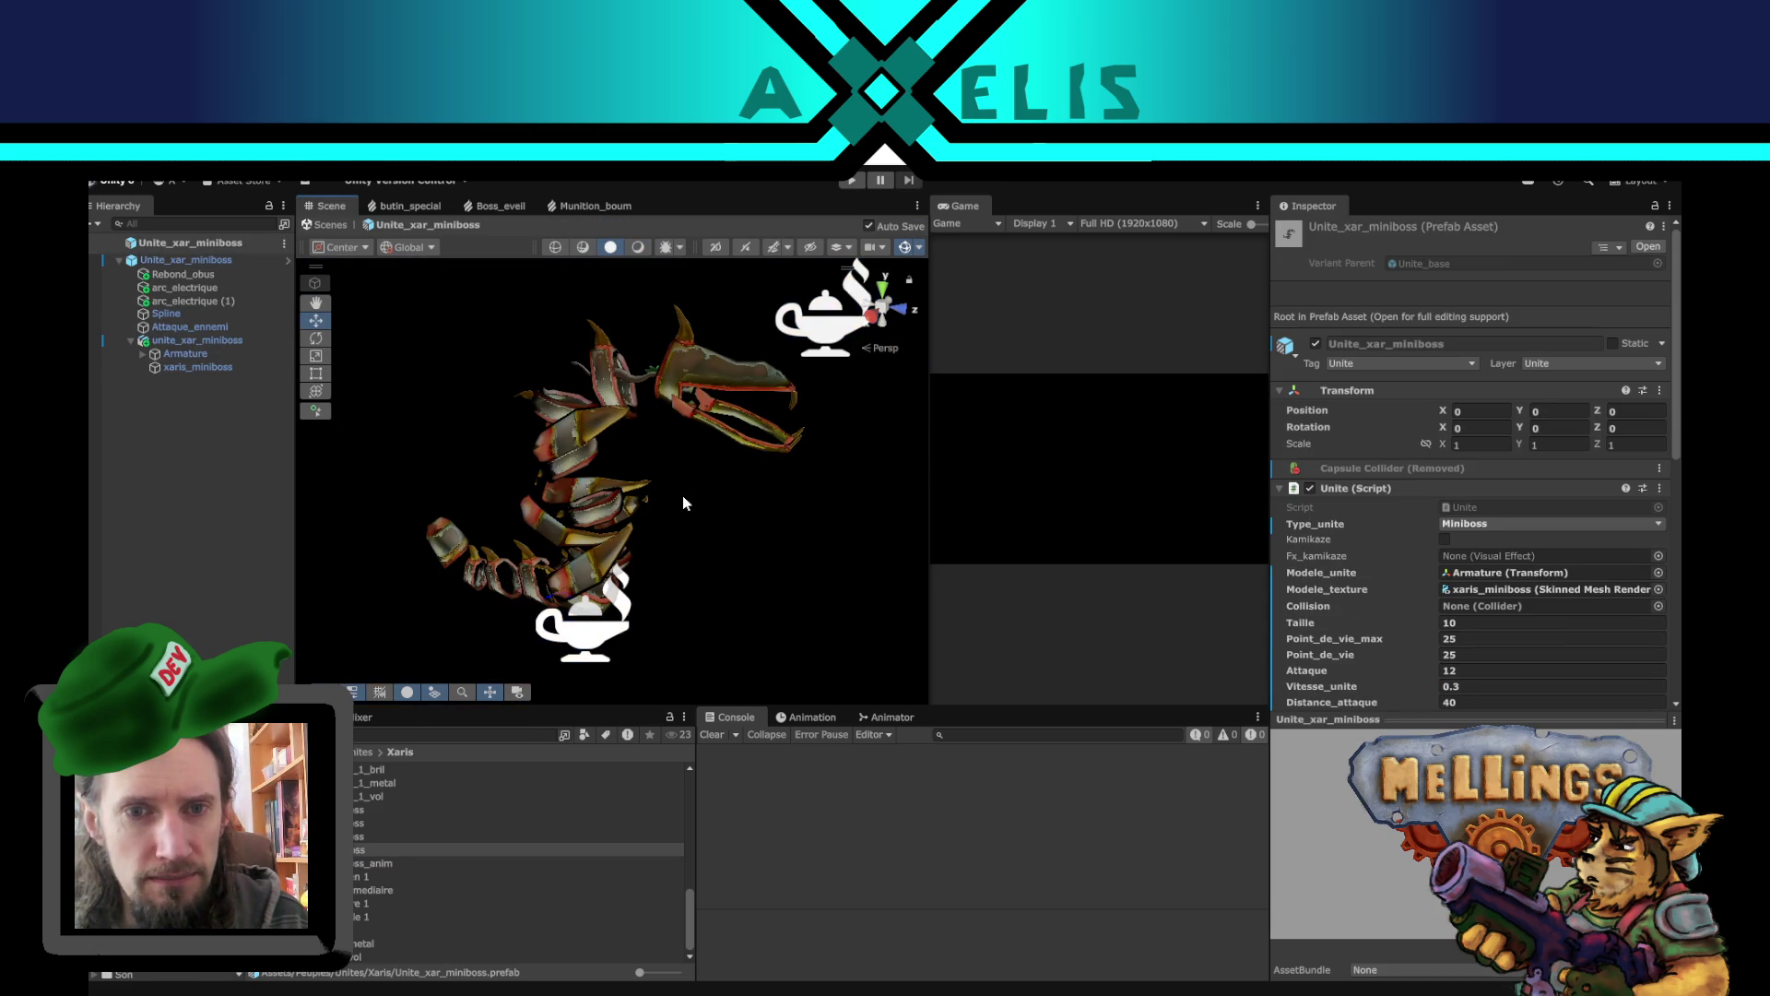
pyautogui.moveTo(697, 496)
pyautogui.mouseDown()
pyautogui.moveTo(711, 483)
pyautogui.moveTo(417, 435)
pyautogui.moveTo(475, 502)
pyautogui.moveTo(842, 522)
pyautogui.moveTo(850, 421)
pyautogui.moveTo(655, 451)
pyautogui.mouseUp()
pyautogui.moveTo(592, 455); pyautogui.dragTo(799, 379)
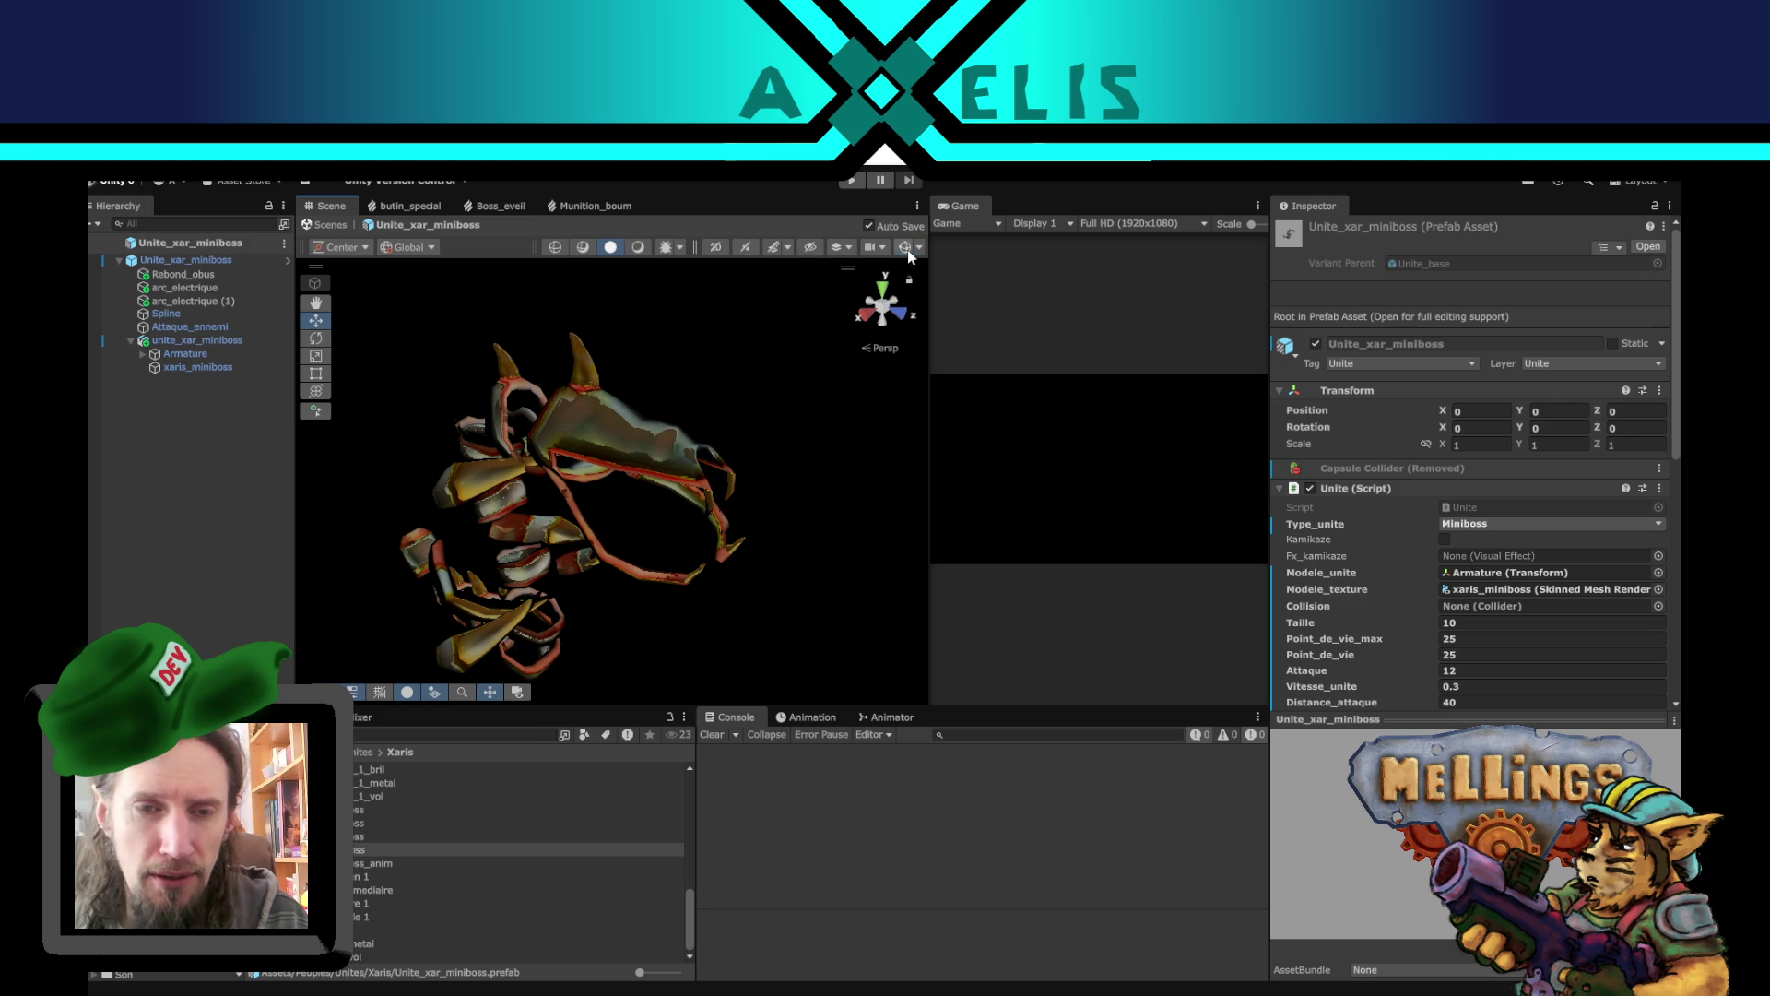
pyautogui.moveTo(765, 505)
pyautogui.mouseDown()
pyautogui.moveTo(576, 460)
pyautogui.moveTo(364, 495)
pyautogui.moveTo(766, 507)
pyautogui.moveTo(648, 493)
pyautogui.mouseUp()
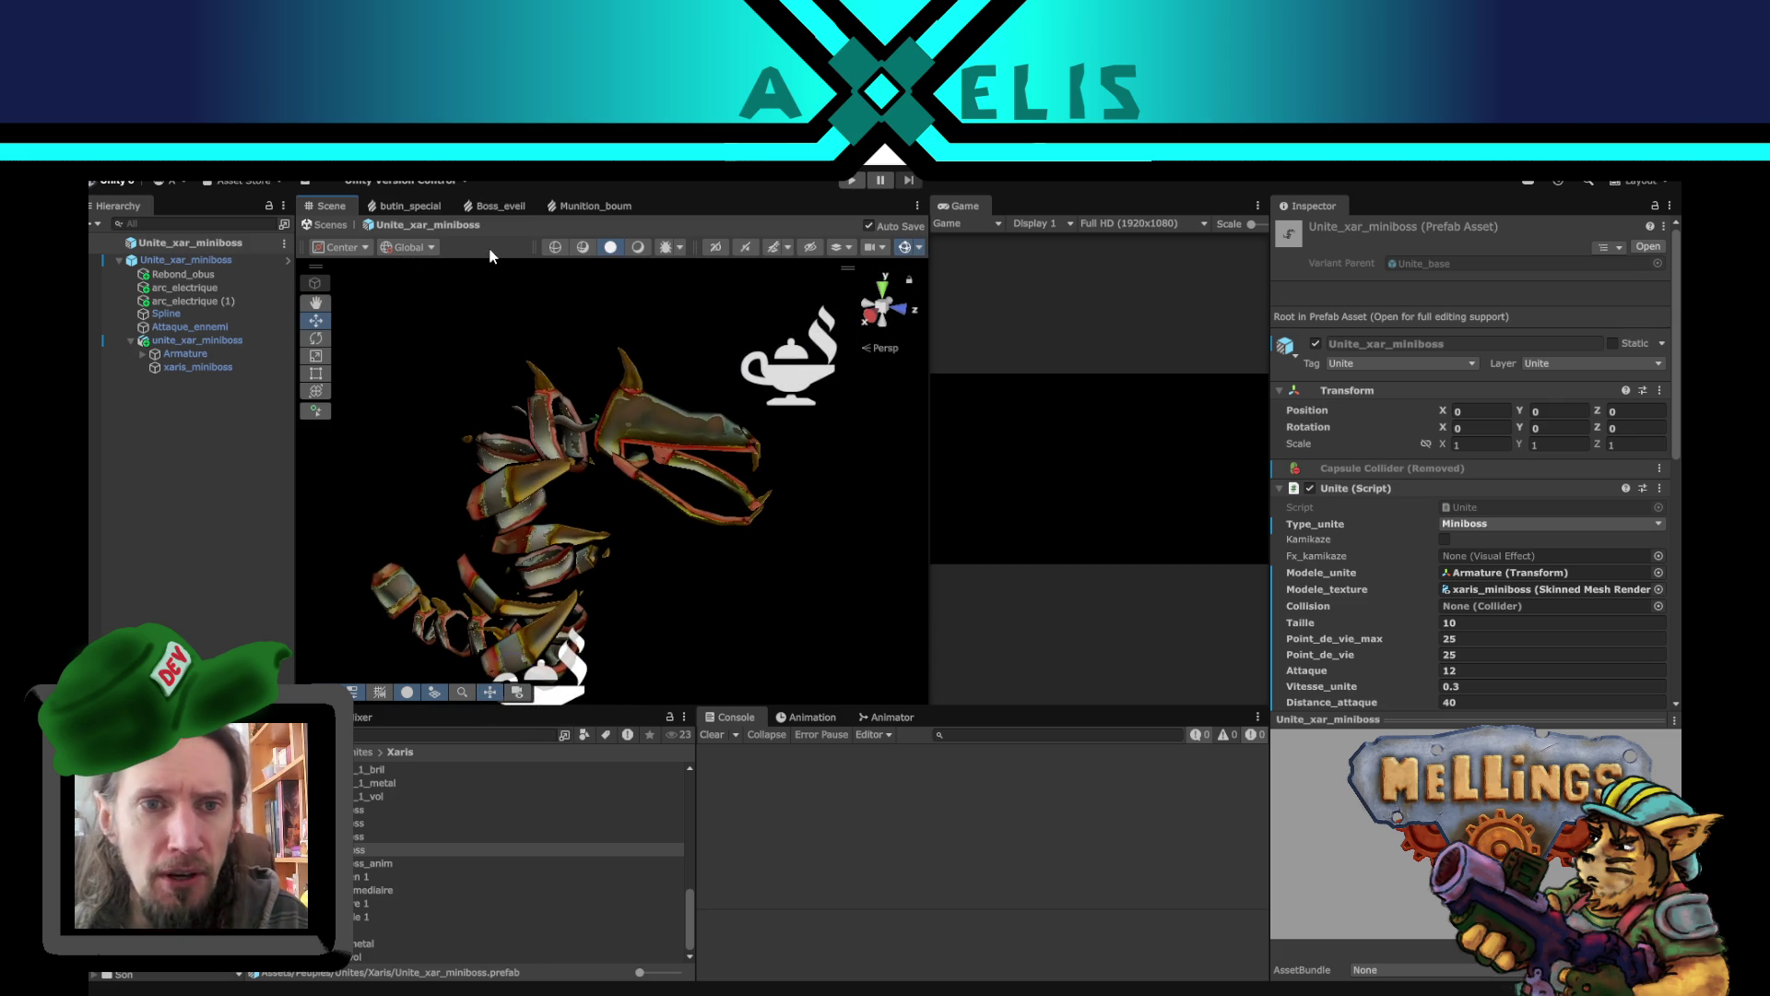
pyautogui.click(316, 302)
pyautogui.moveTo(572, 646)
pyautogui.mouseDown()
pyautogui.moveTo(702, 600)
pyautogui.moveTo(672, 498)
pyautogui.mouseUp()
pyautogui.click(791, 419)
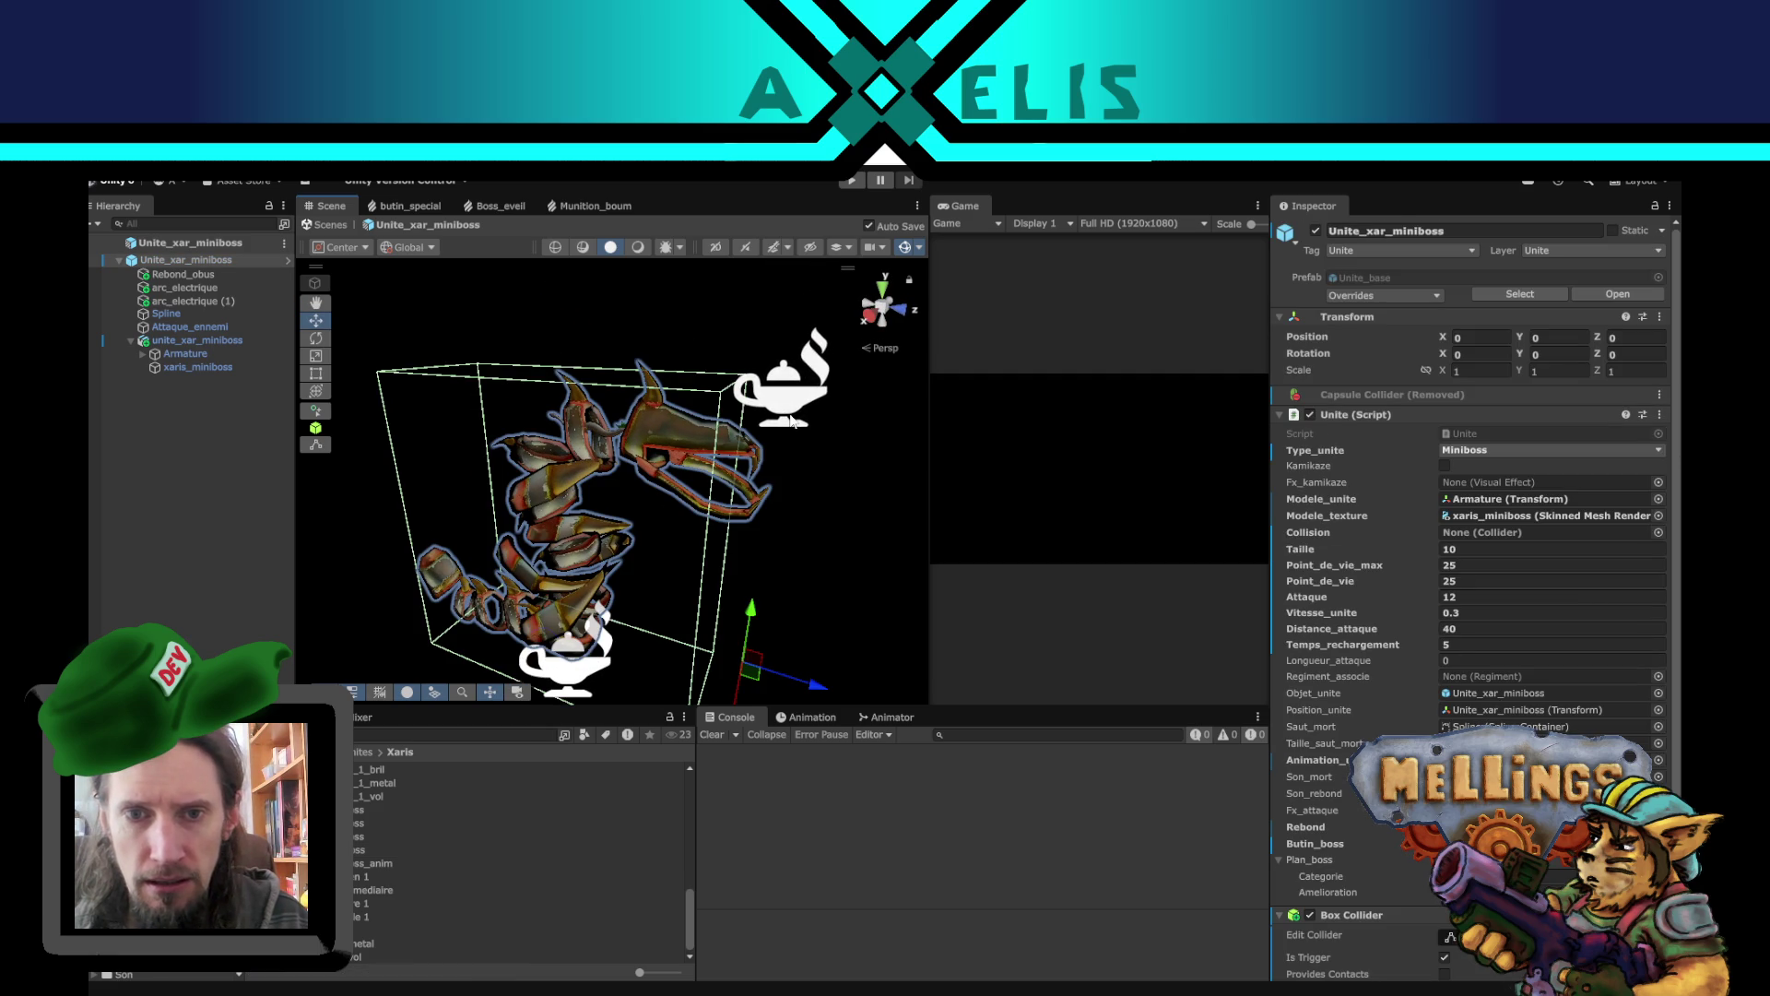
pyautogui.click(385, 584)
pyautogui.moveTo(612, 583)
pyautogui.mouseDown()
pyautogui.moveTo(553, 590)
pyautogui.moveTo(743, 543)
pyautogui.moveTo(906, 426)
pyautogui.mouseUp()
# - Try the scene panel options, 2D mode and scene audio toggles, leaving each as before
pyautogui.click(917, 207)
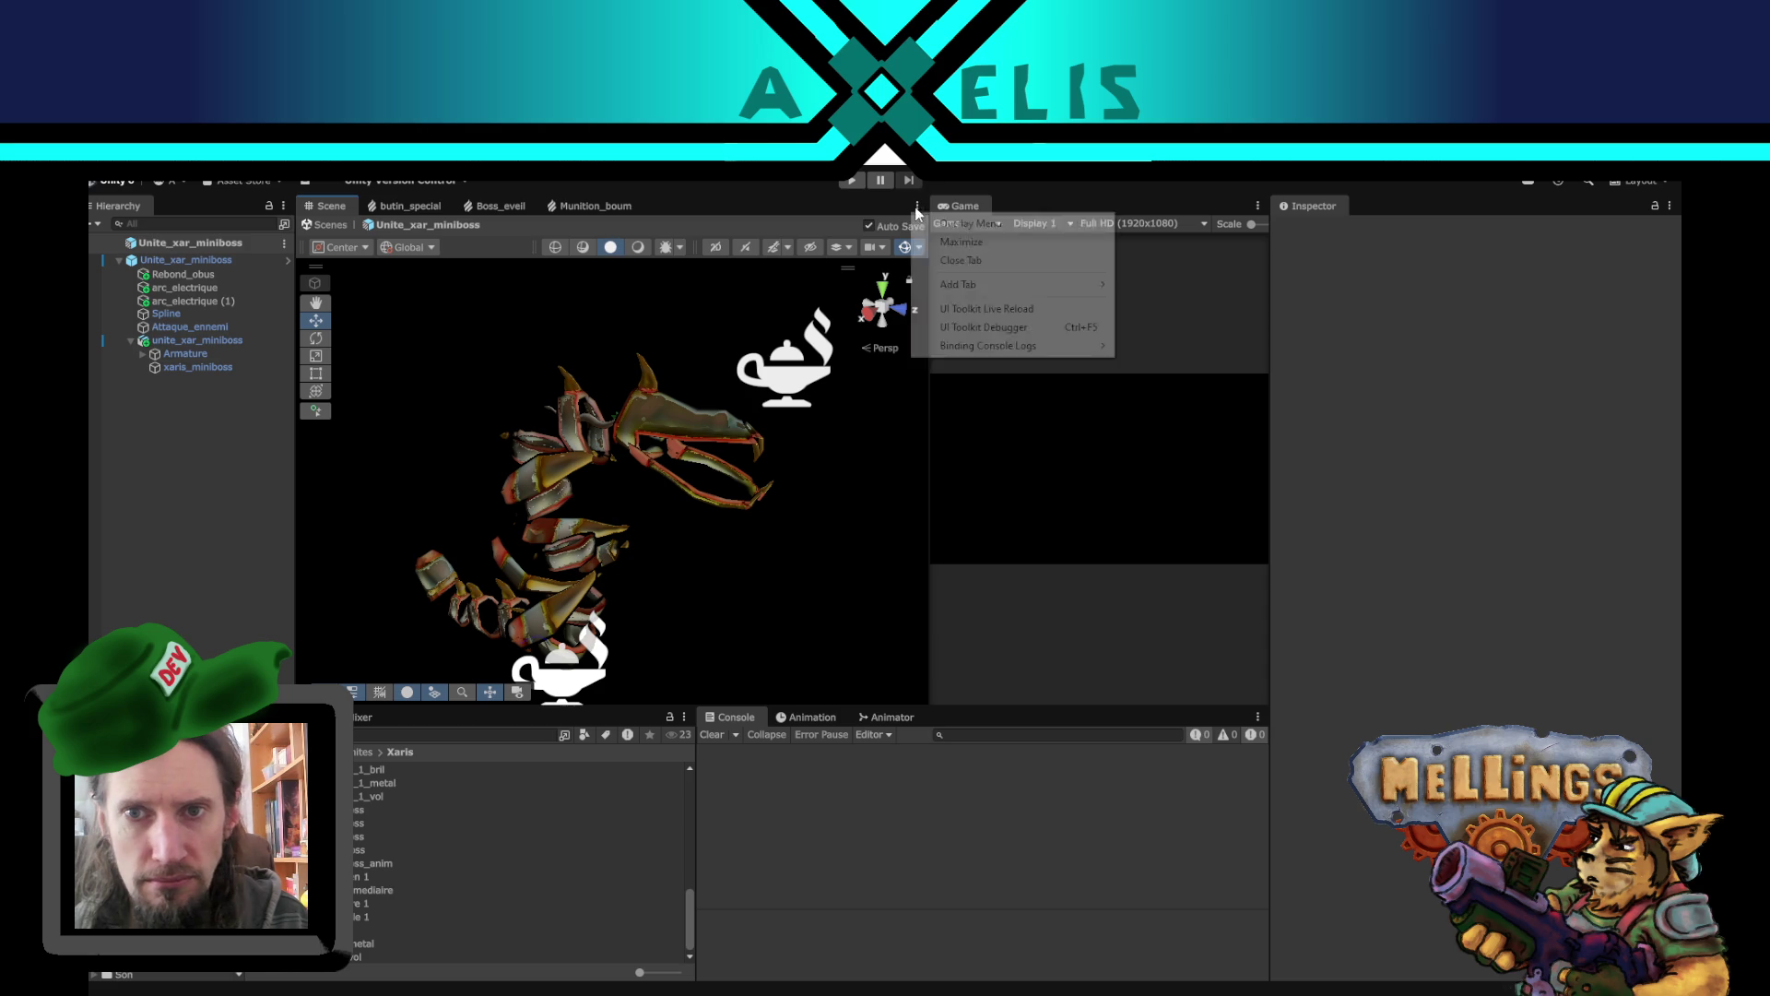
pyautogui.click(955, 245)
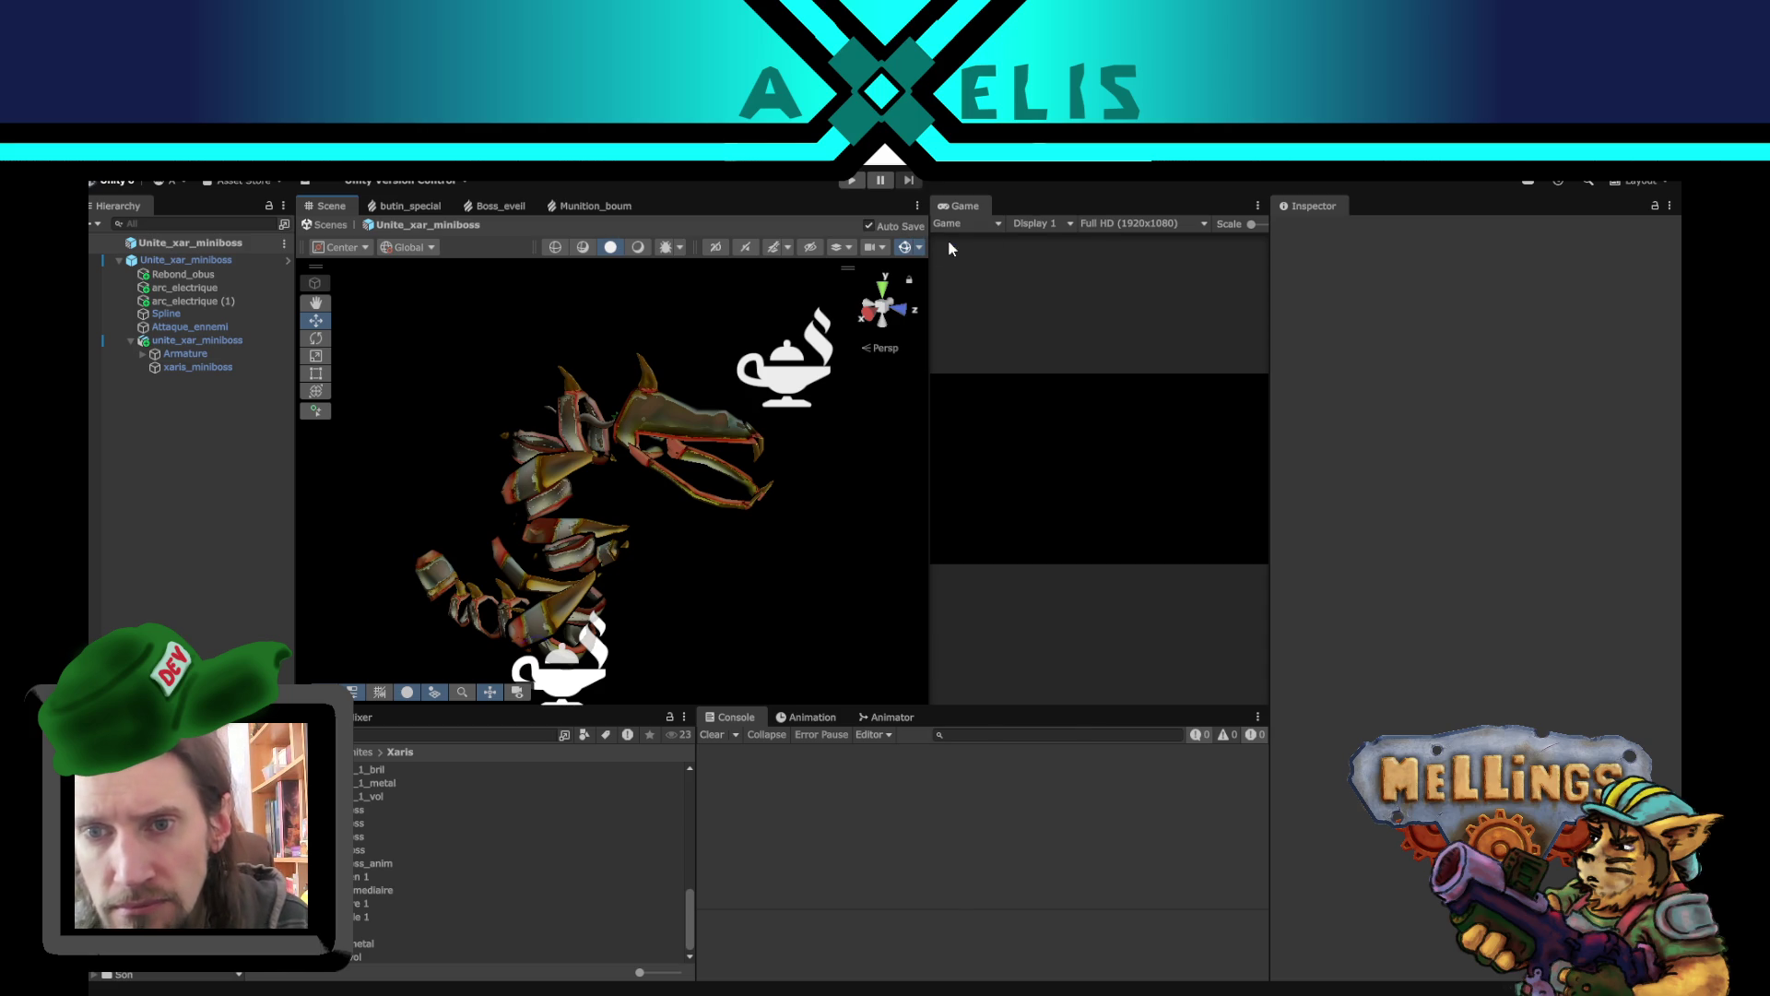
pyautogui.click(717, 250)
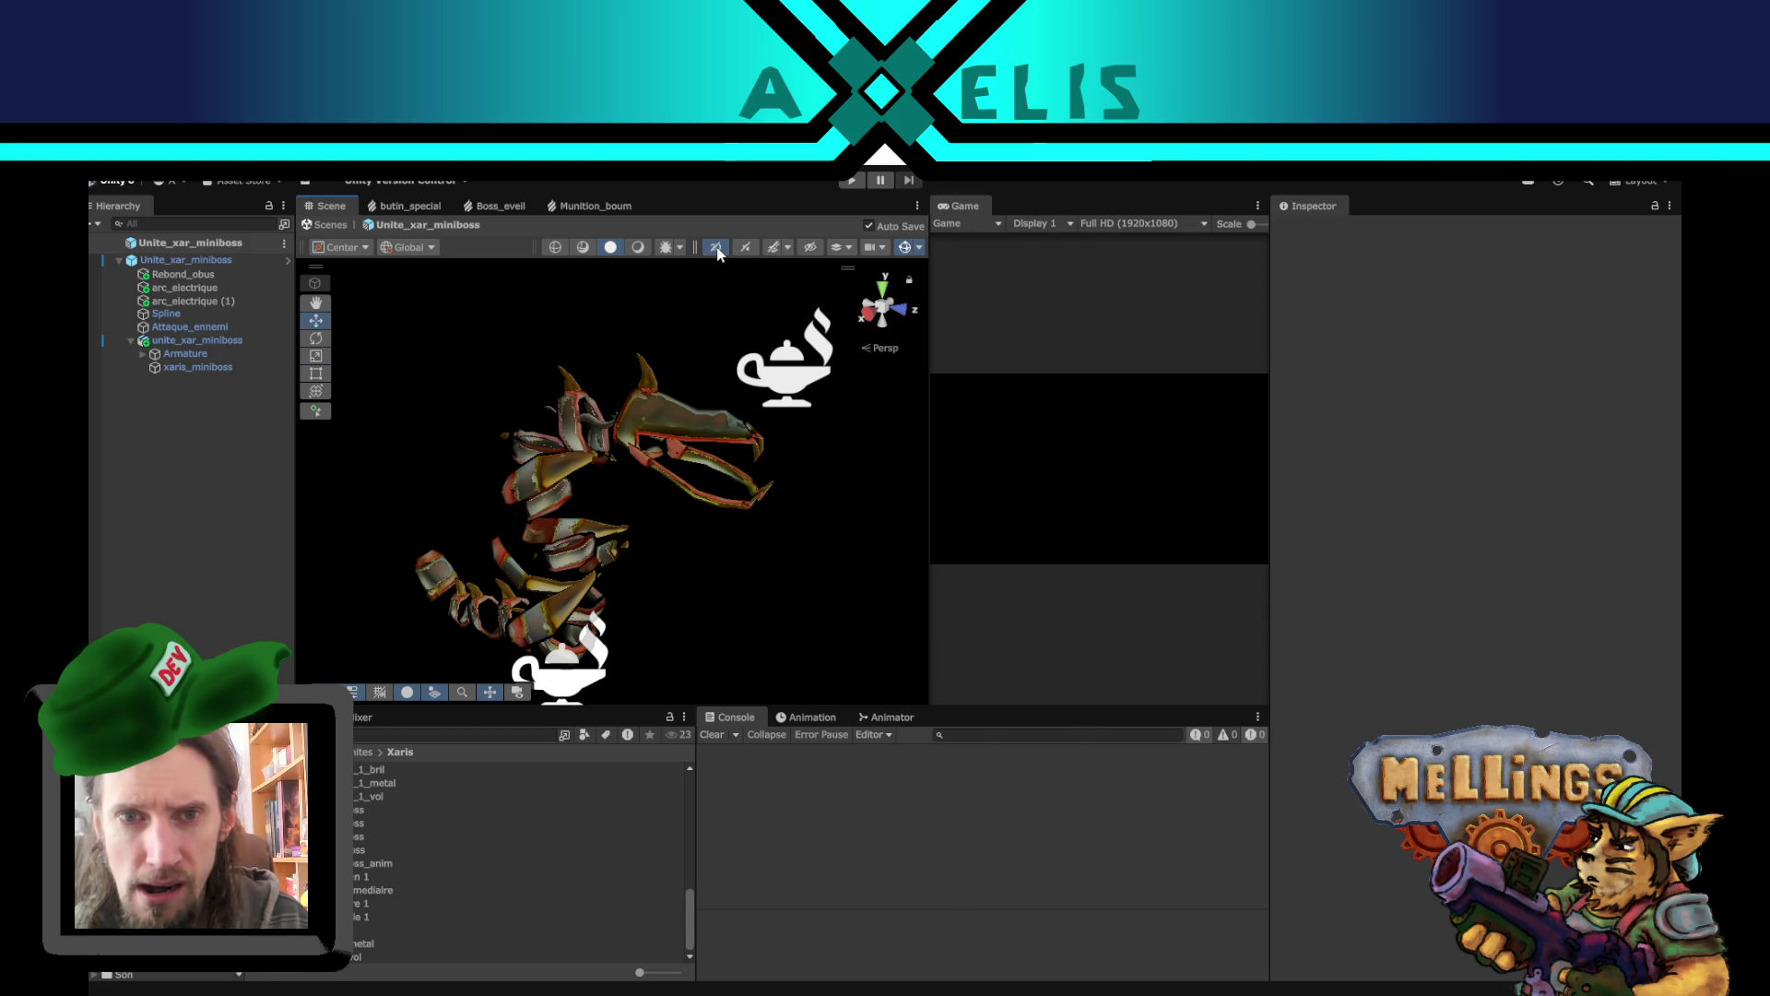
pyautogui.click(718, 252)
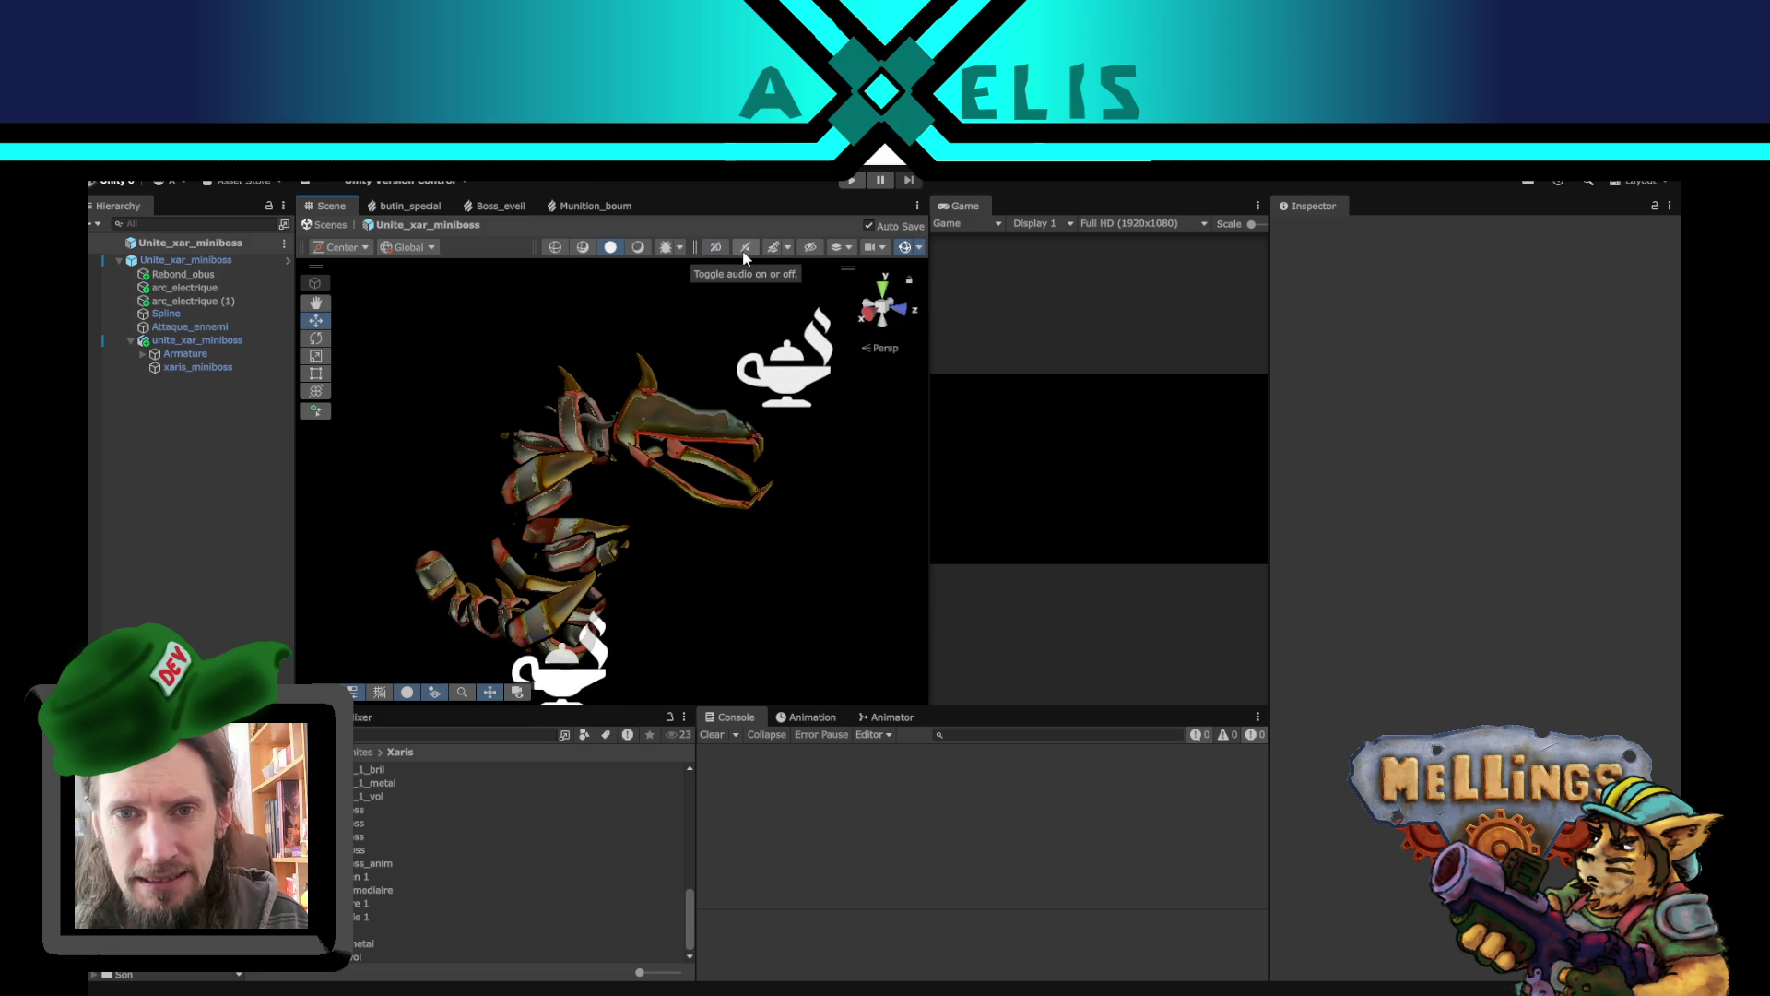
pyautogui.click(745, 250)
pyautogui.click(748, 245)
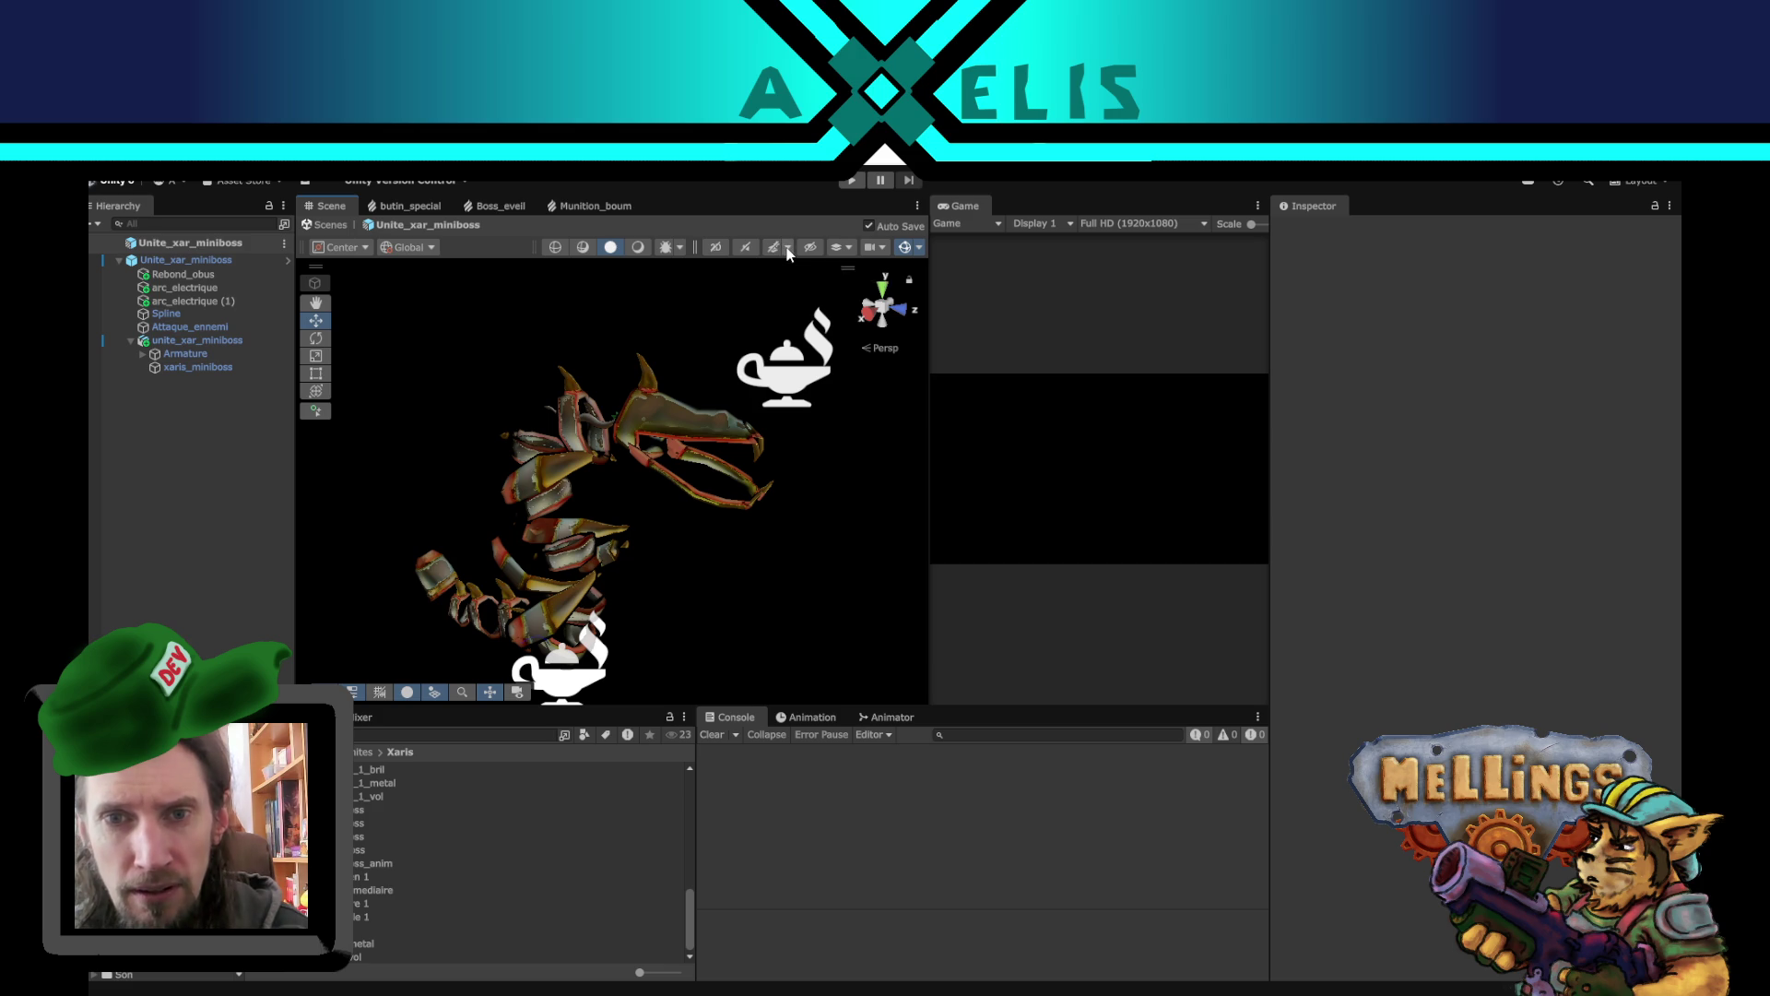
# - Uncheck Skybox in the Effects list and turn scene effects on
pyautogui.click(787, 247)
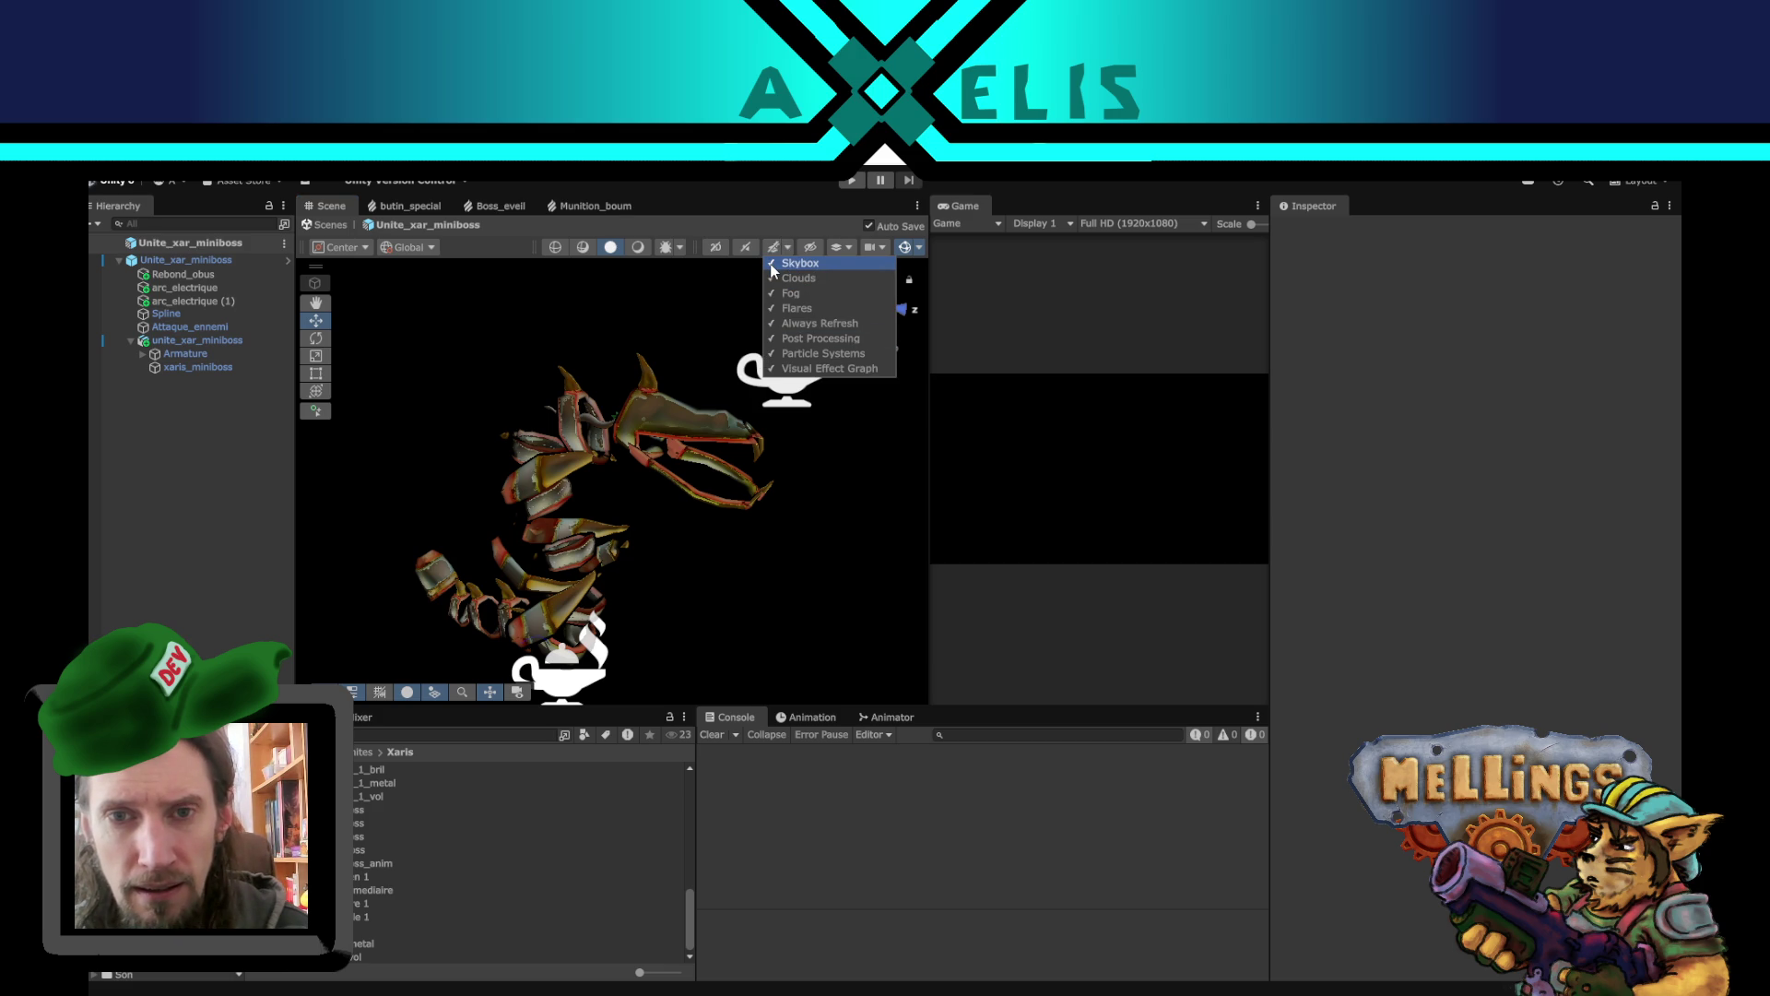
pyautogui.click(782, 263)
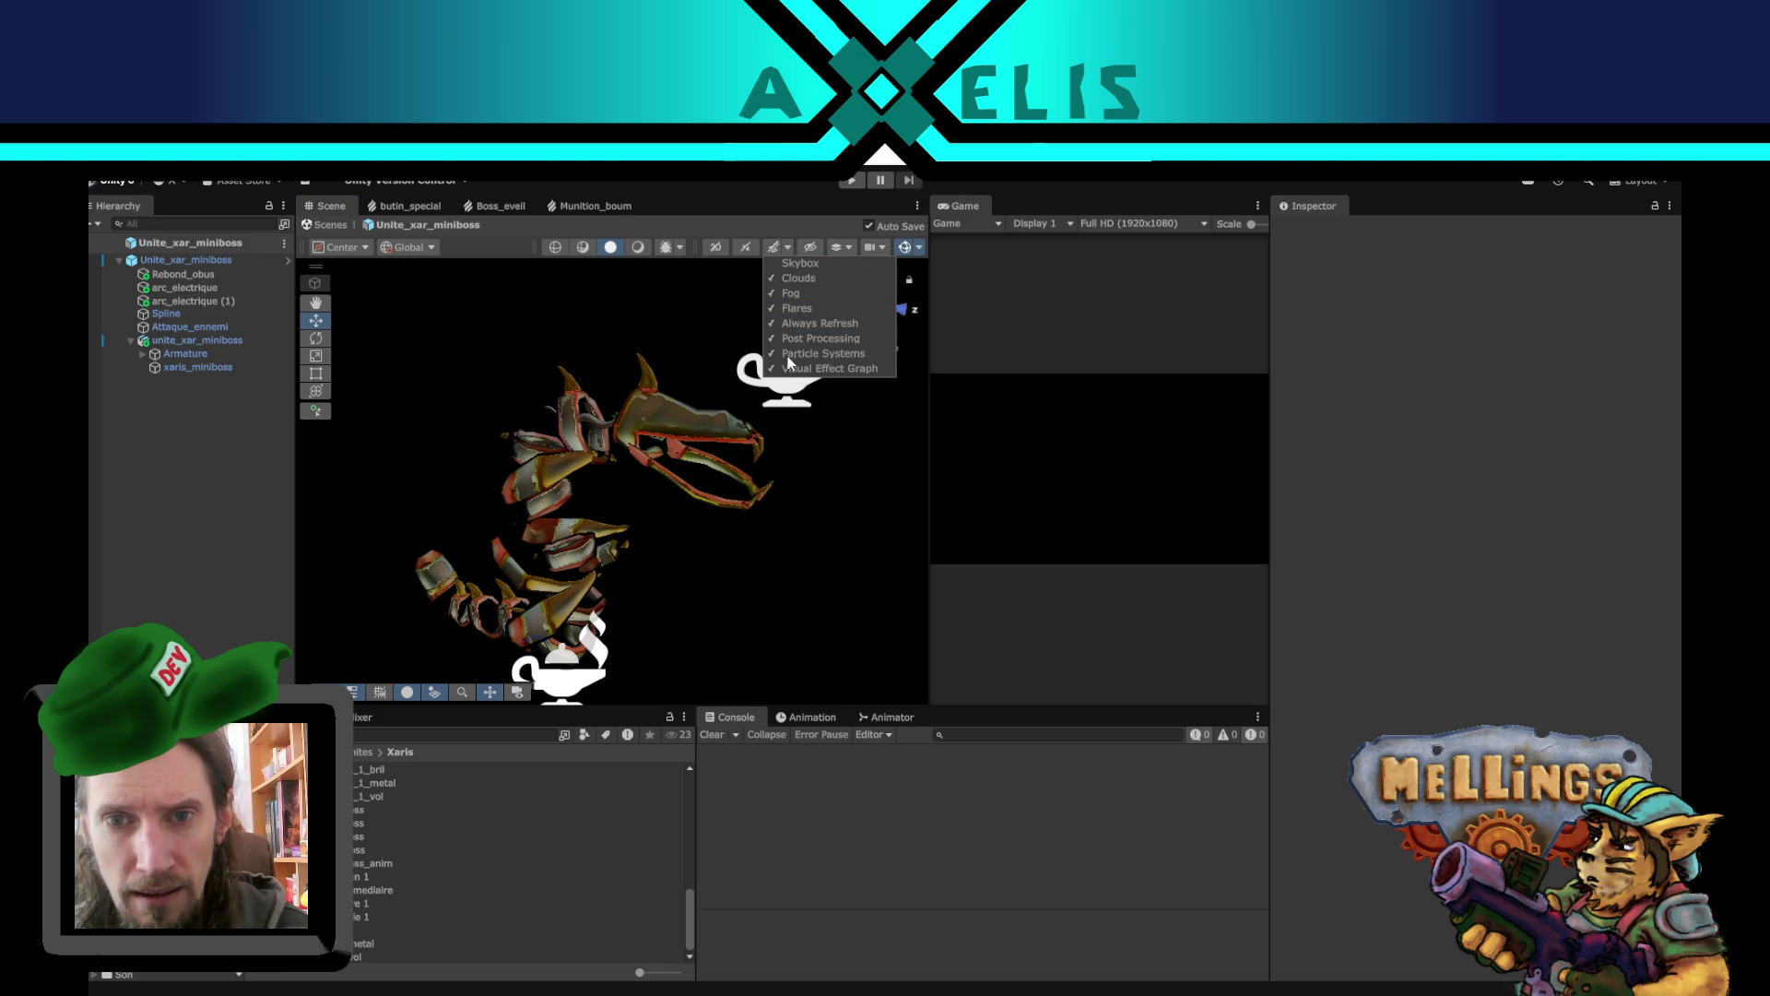
pyautogui.click(767, 235)
pyautogui.click(773, 246)
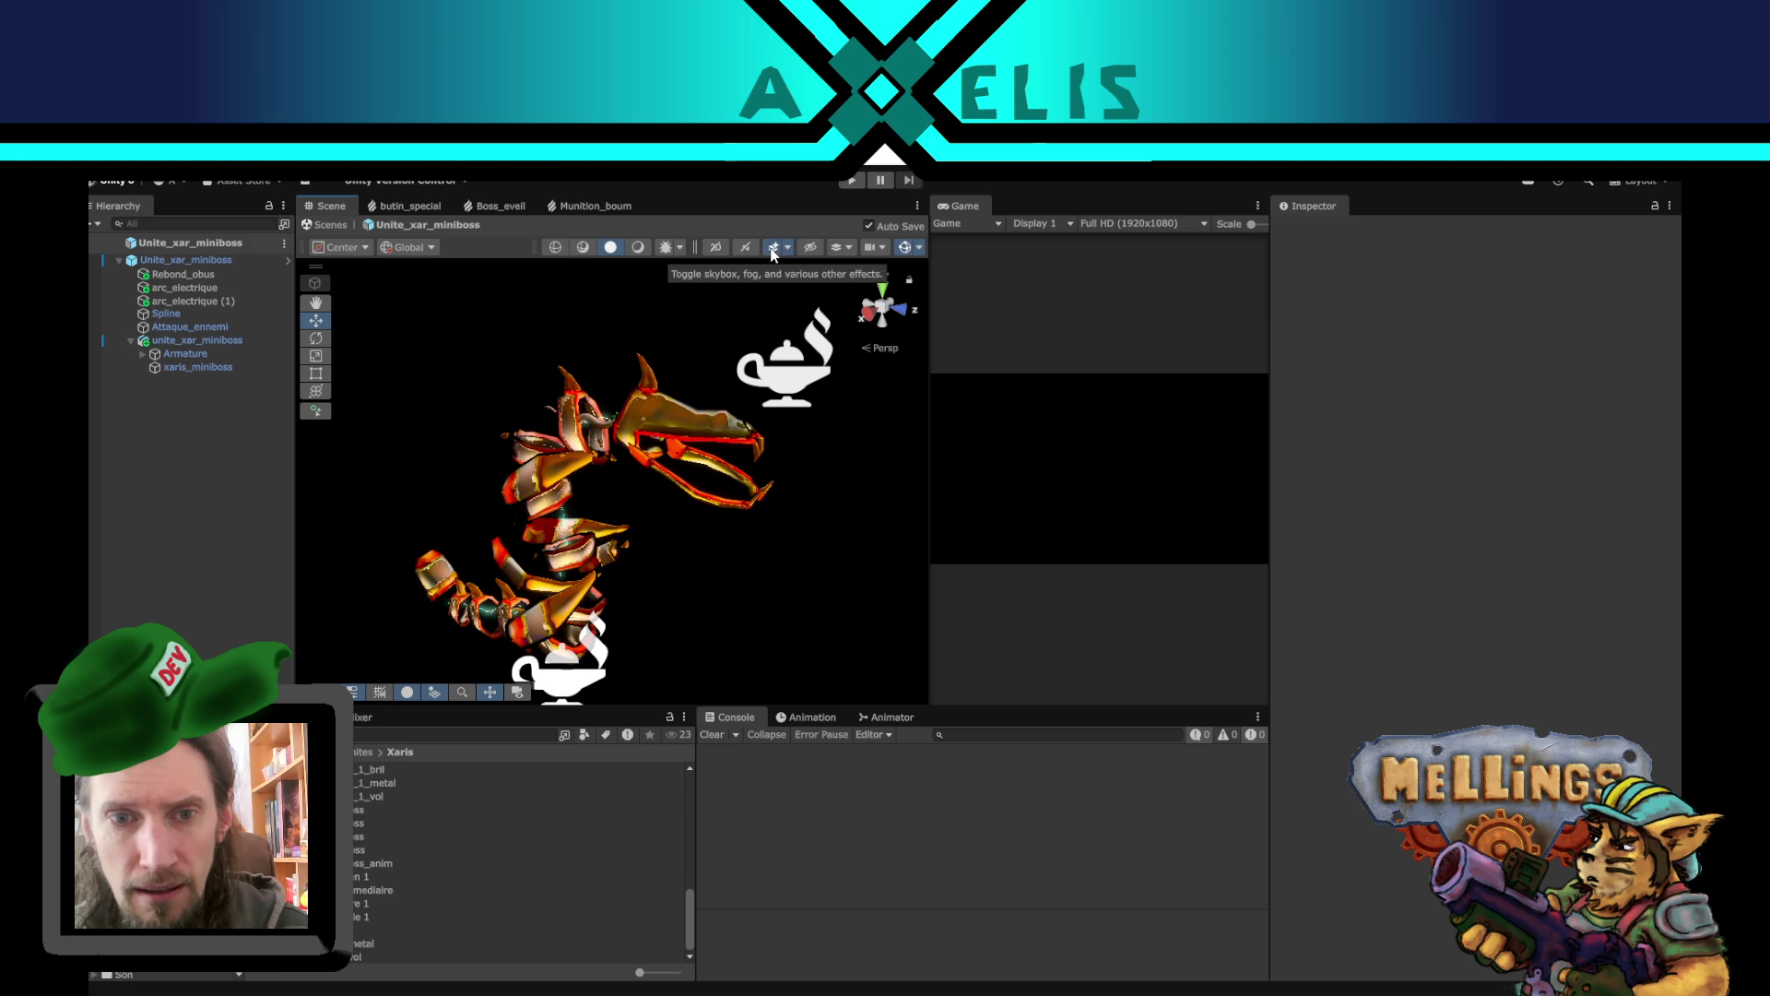
pyautogui.moveTo(754, 326)
pyautogui.mouseDown()
pyautogui.moveTo(743, 445)
pyautogui.moveTo(695, 507)
pyautogui.moveTo(590, 458)
pyautogui.moveTo(814, 502)
pyautogui.moveTo(750, 553)
pyautogui.moveTo(760, 484)
pyautogui.moveTo(723, 547)
pyautogui.moveTo(691, 495)
pyautogui.moveTo(841, 386)
pyautogui.moveTo(595, 556)
pyautogui.moveTo(544, 651)
pyautogui.moveTo(849, 427)
pyautogui.moveTo(791, 387)
pyautogui.moveTo(721, 442)
pyautogui.moveTo(663, 452)
pyautogui.moveTo(646, 428)
pyautogui.moveTo(456, 415)
pyautogui.moveTo(698, 567)
pyautogui.moveTo(498, 557)
pyautogui.mouseUp()
# - Orbit and zoom around the dragon to inspect it from several angles
pyautogui.scroll(6, 751, 547)
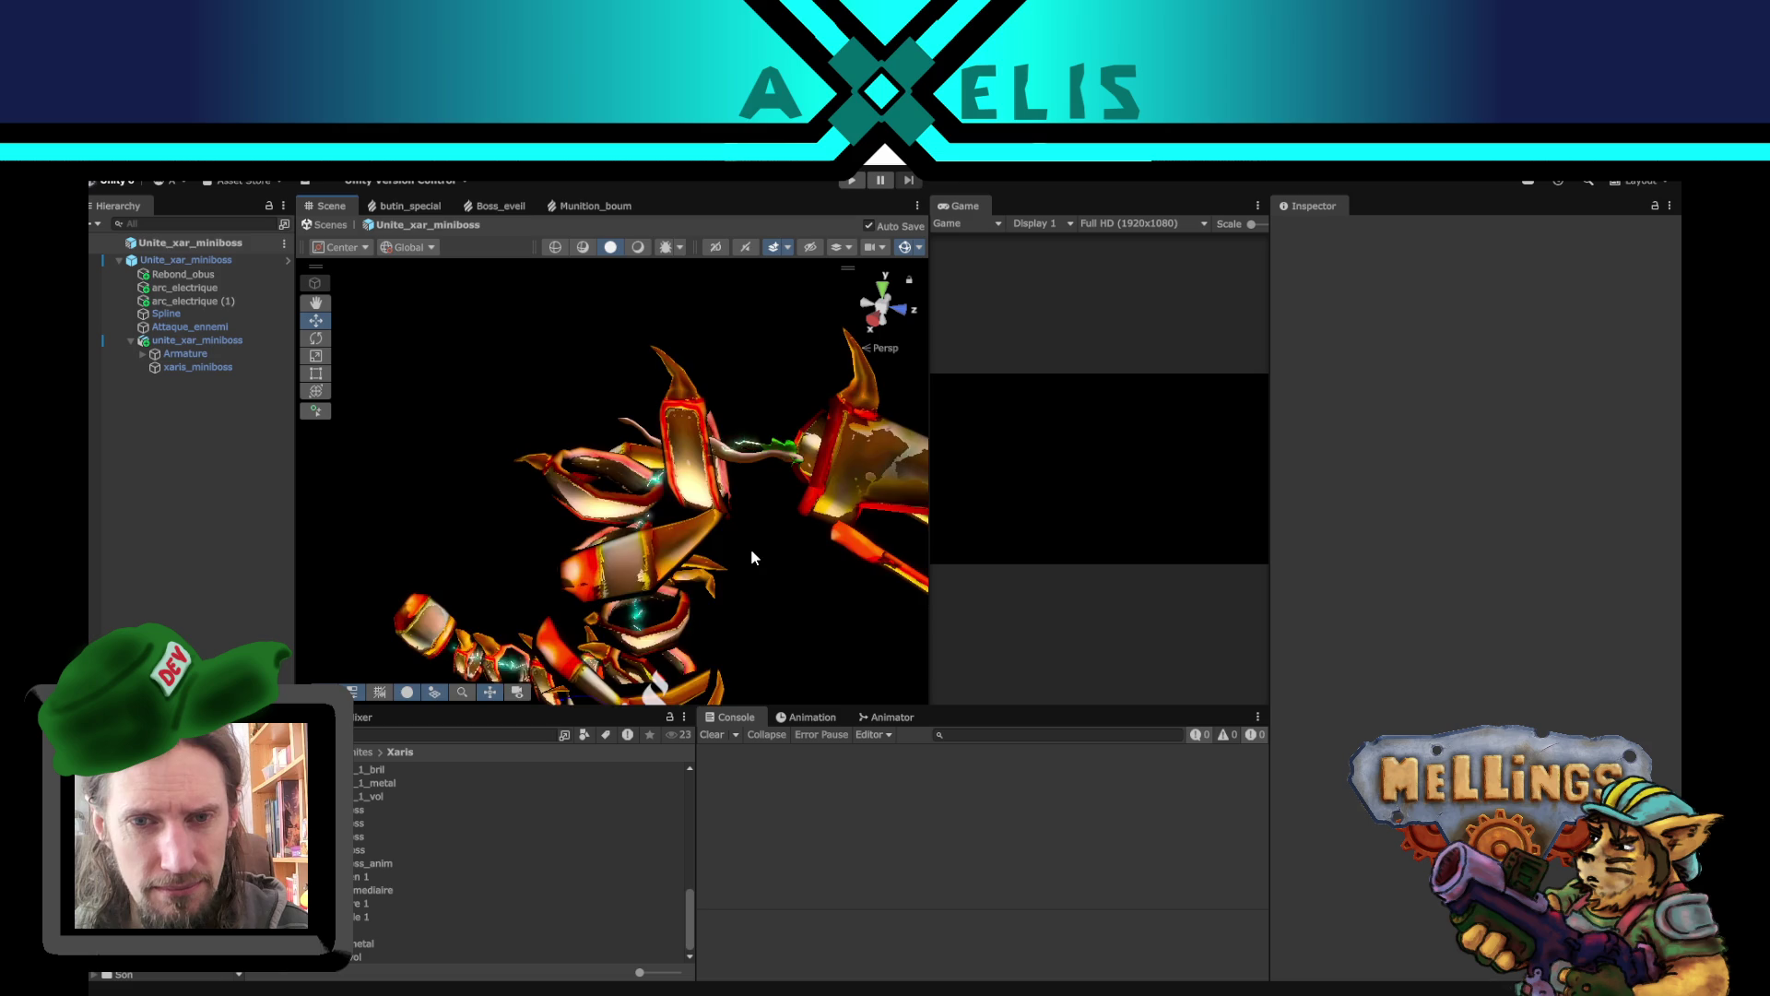
pyautogui.scroll(-5, 785, 566)
pyautogui.moveTo(785, 566)
pyautogui.mouseDown()
pyautogui.moveTo(806, 486)
pyautogui.moveTo(783, 482)
pyautogui.mouseUp()
pyautogui.scroll(2, 708, 478)
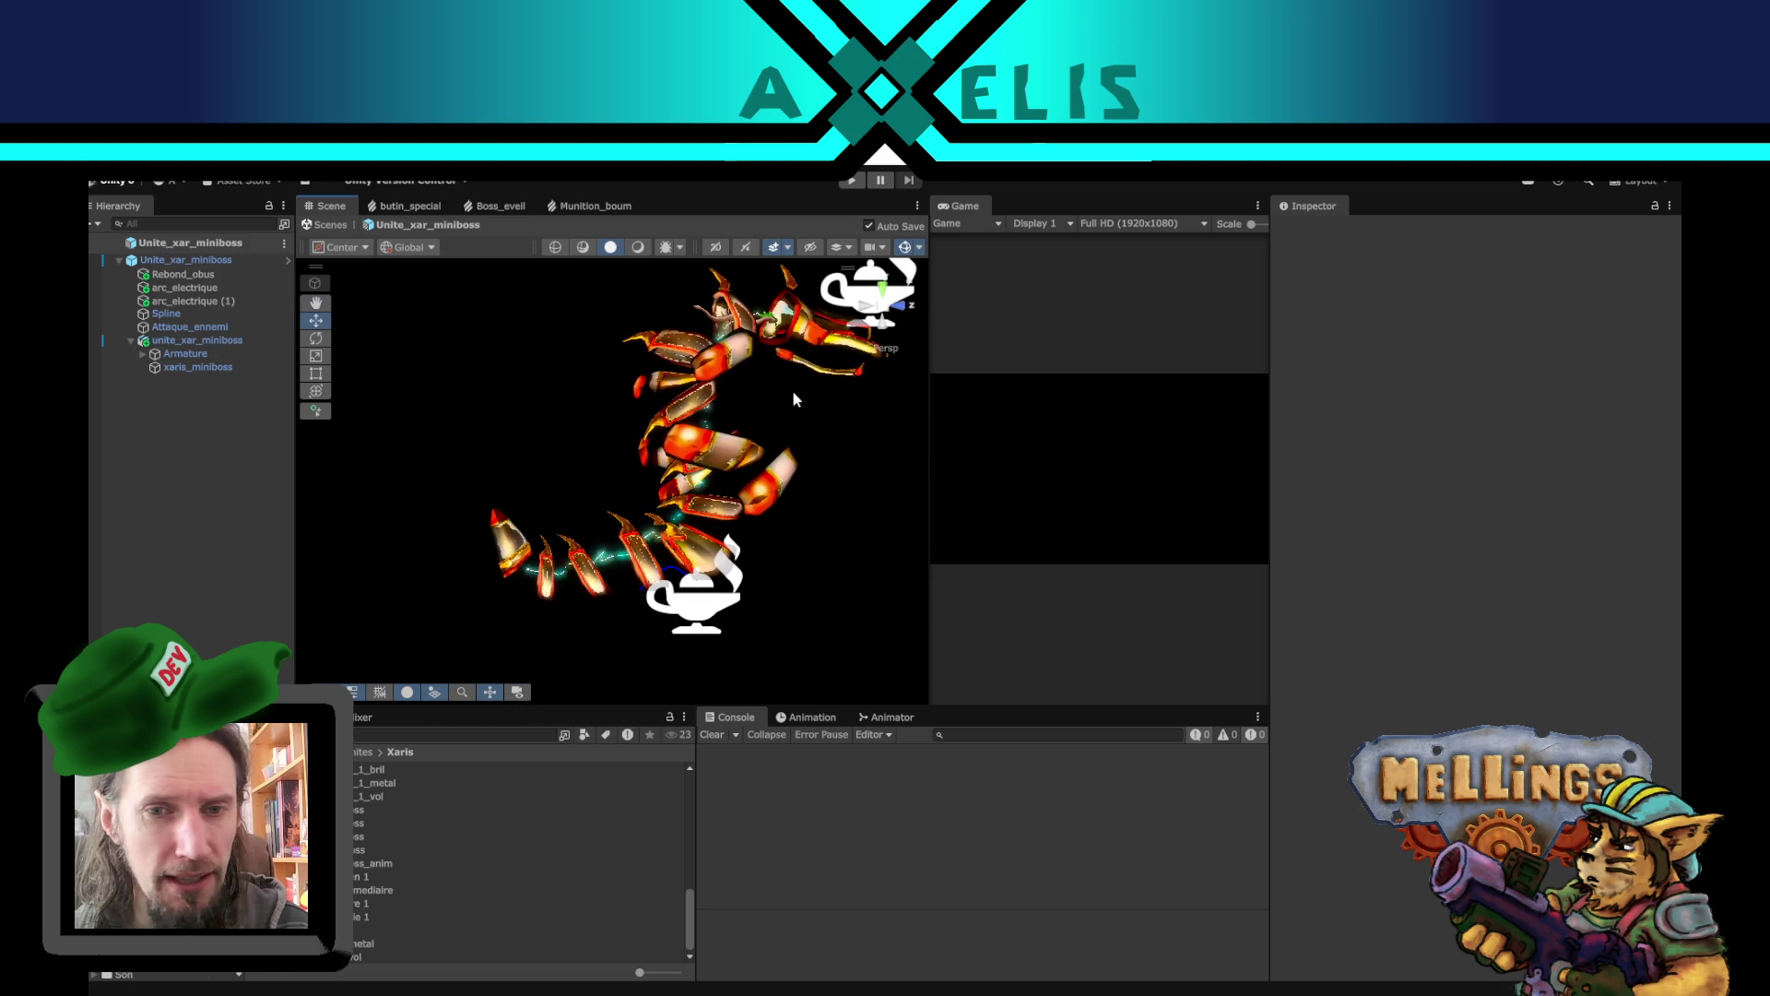
pyautogui.moveTo(708, 478)
pyautogui.mouseDown()
pyautogui.moveTo(550, 514)
pyautogui.moveTo(666, 564)
pyautogui.moveTo(849, 572)
pyautogui.moveTo(756, 590)
pyautogui.mouseUp()
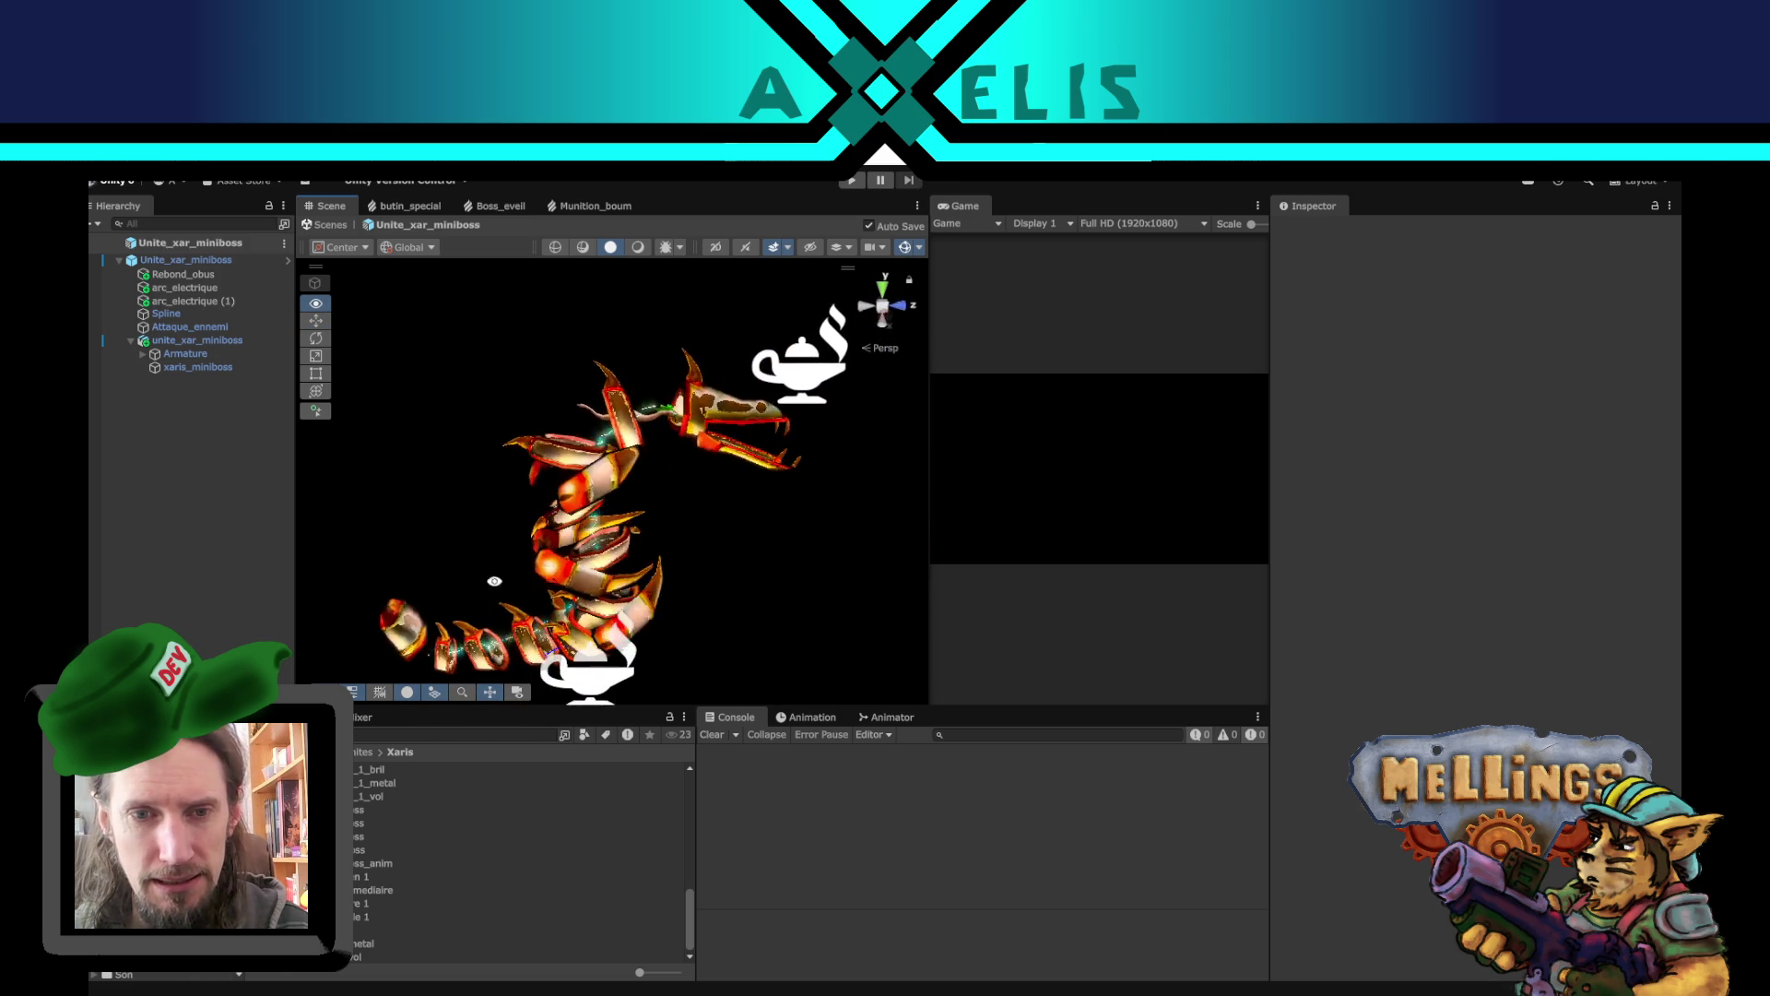
pyautogui.moveTo(590, 554); pyautogui.dragTo(770, 527)
pyautogui.scroll(2, 771, 527)
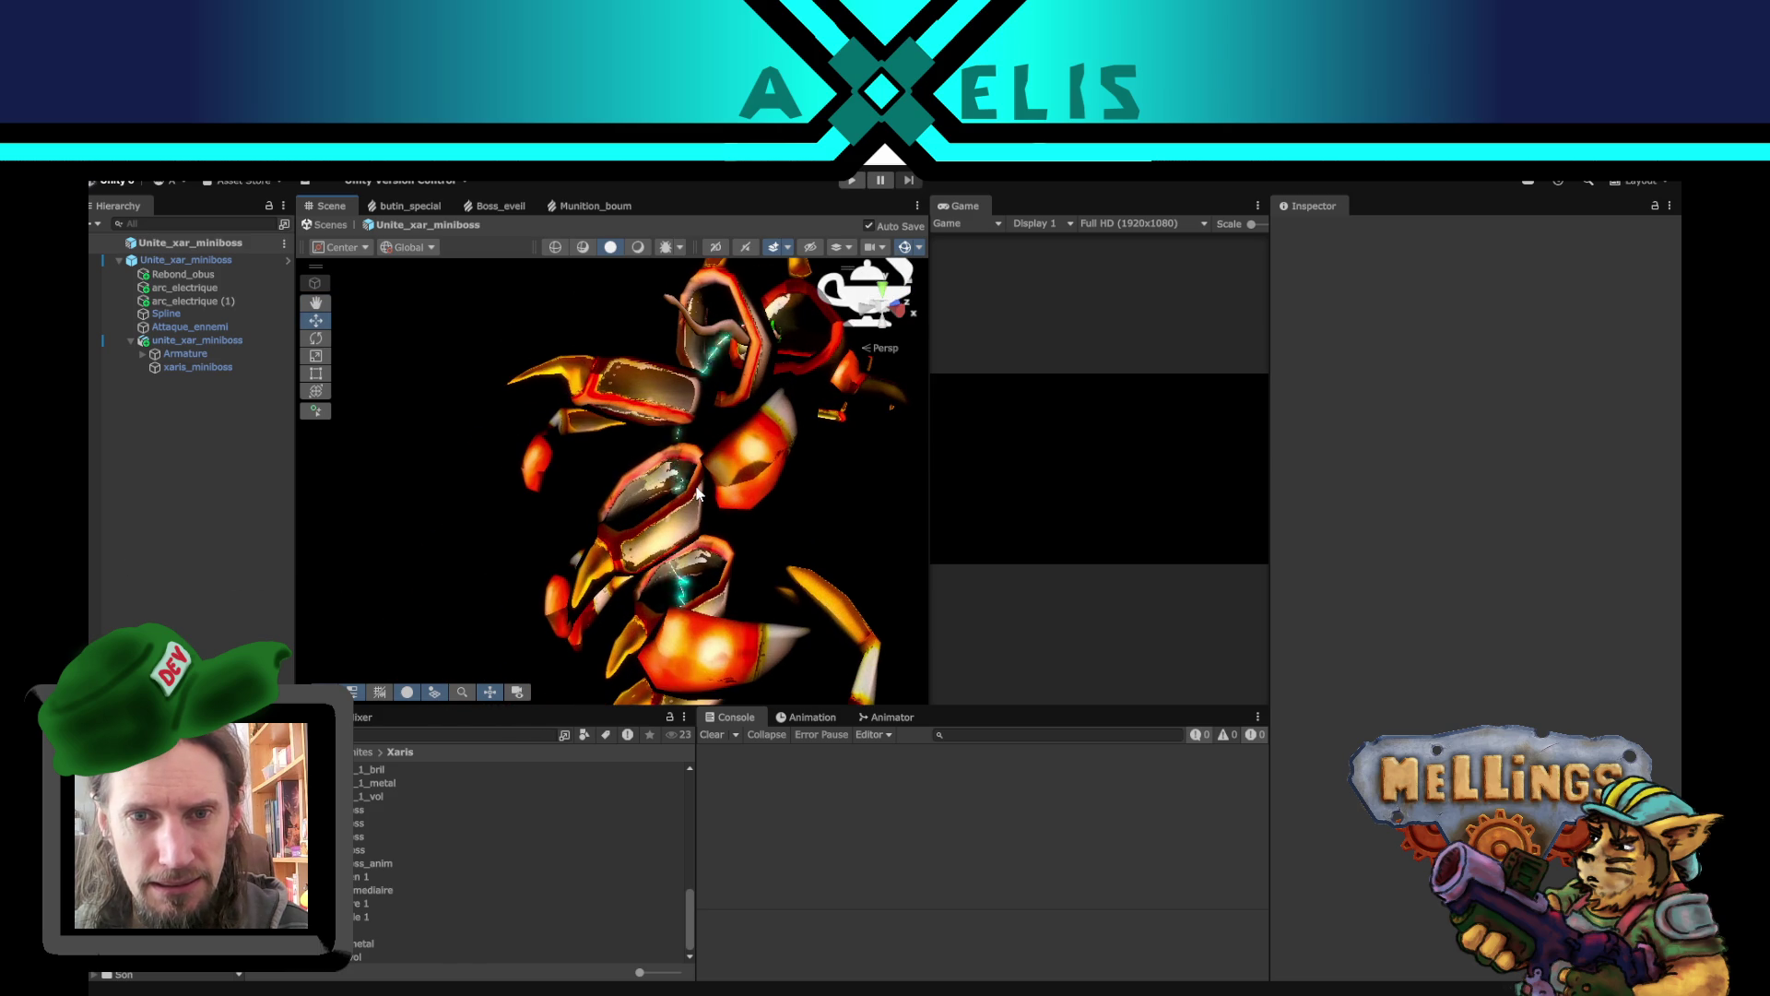
pyautogui.scroll(-3, 697, 491)
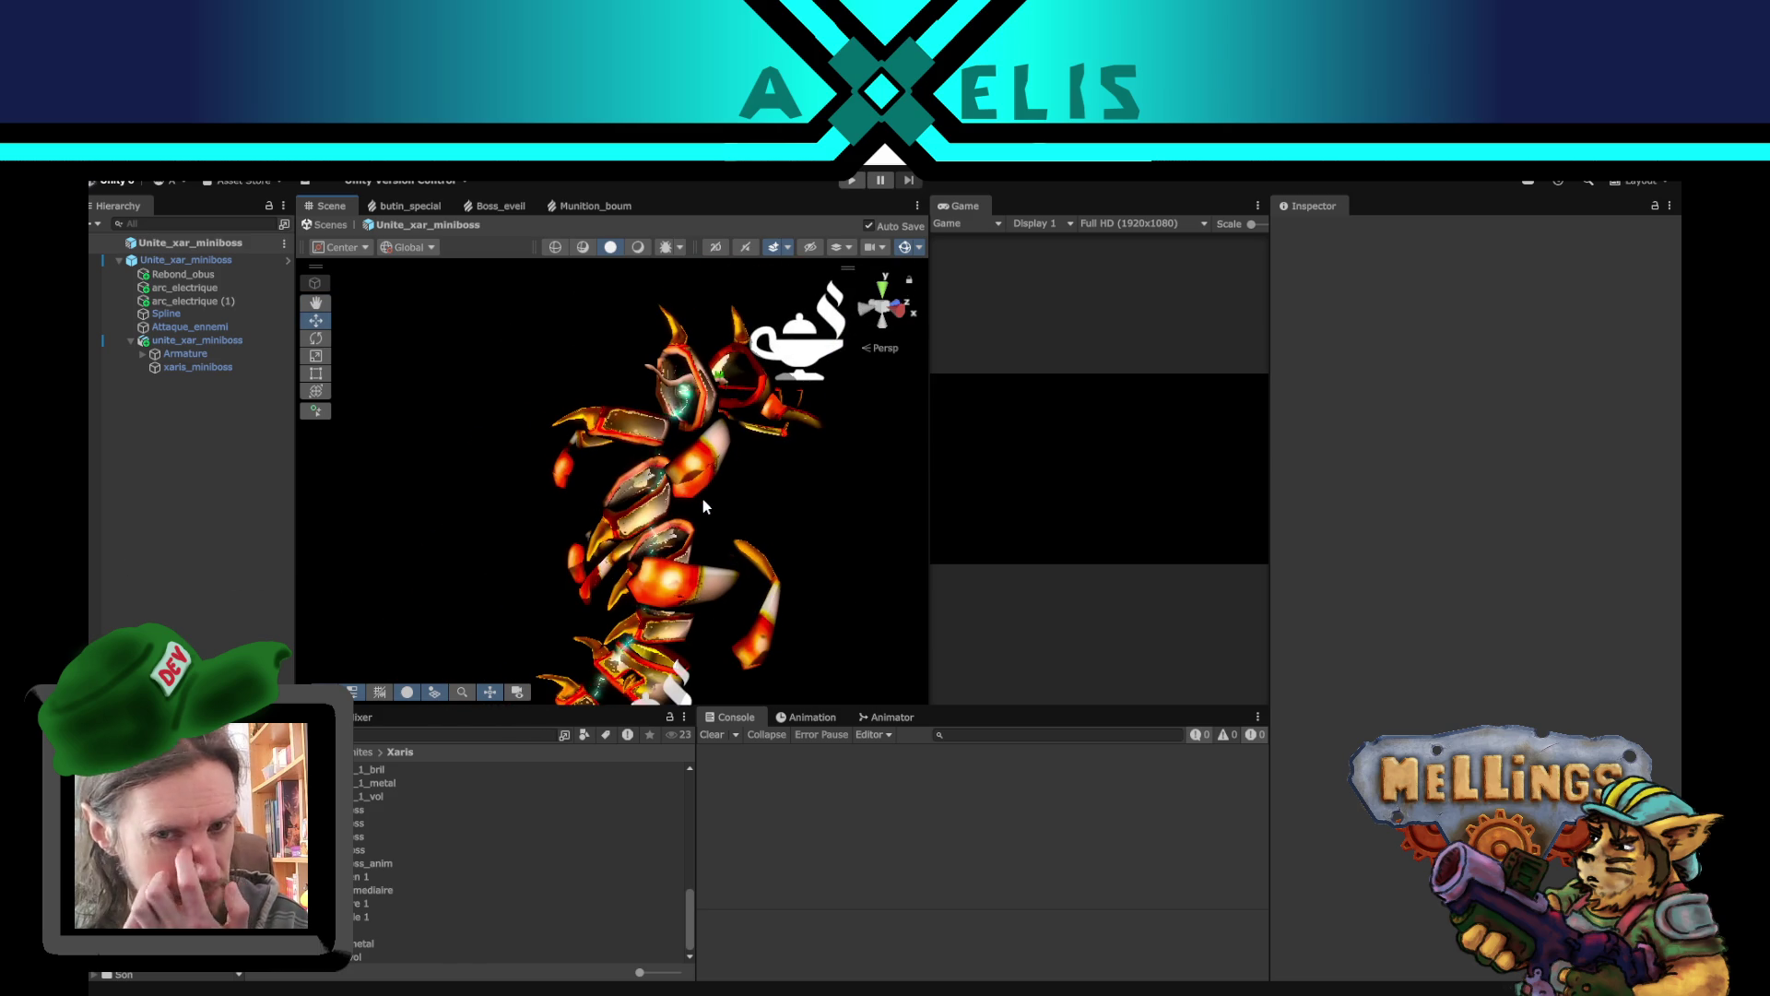
pyautogui.moveTo(765, 507)
pyautogui.mouseDown()
pyautogui.moveTo(613, 515)
pyautogui.moveTo(682, 512)
pyautogui.moveTo(758, 445)
pyautogui.mouseUp()
pyautogui.scroll(2, 720, 512)
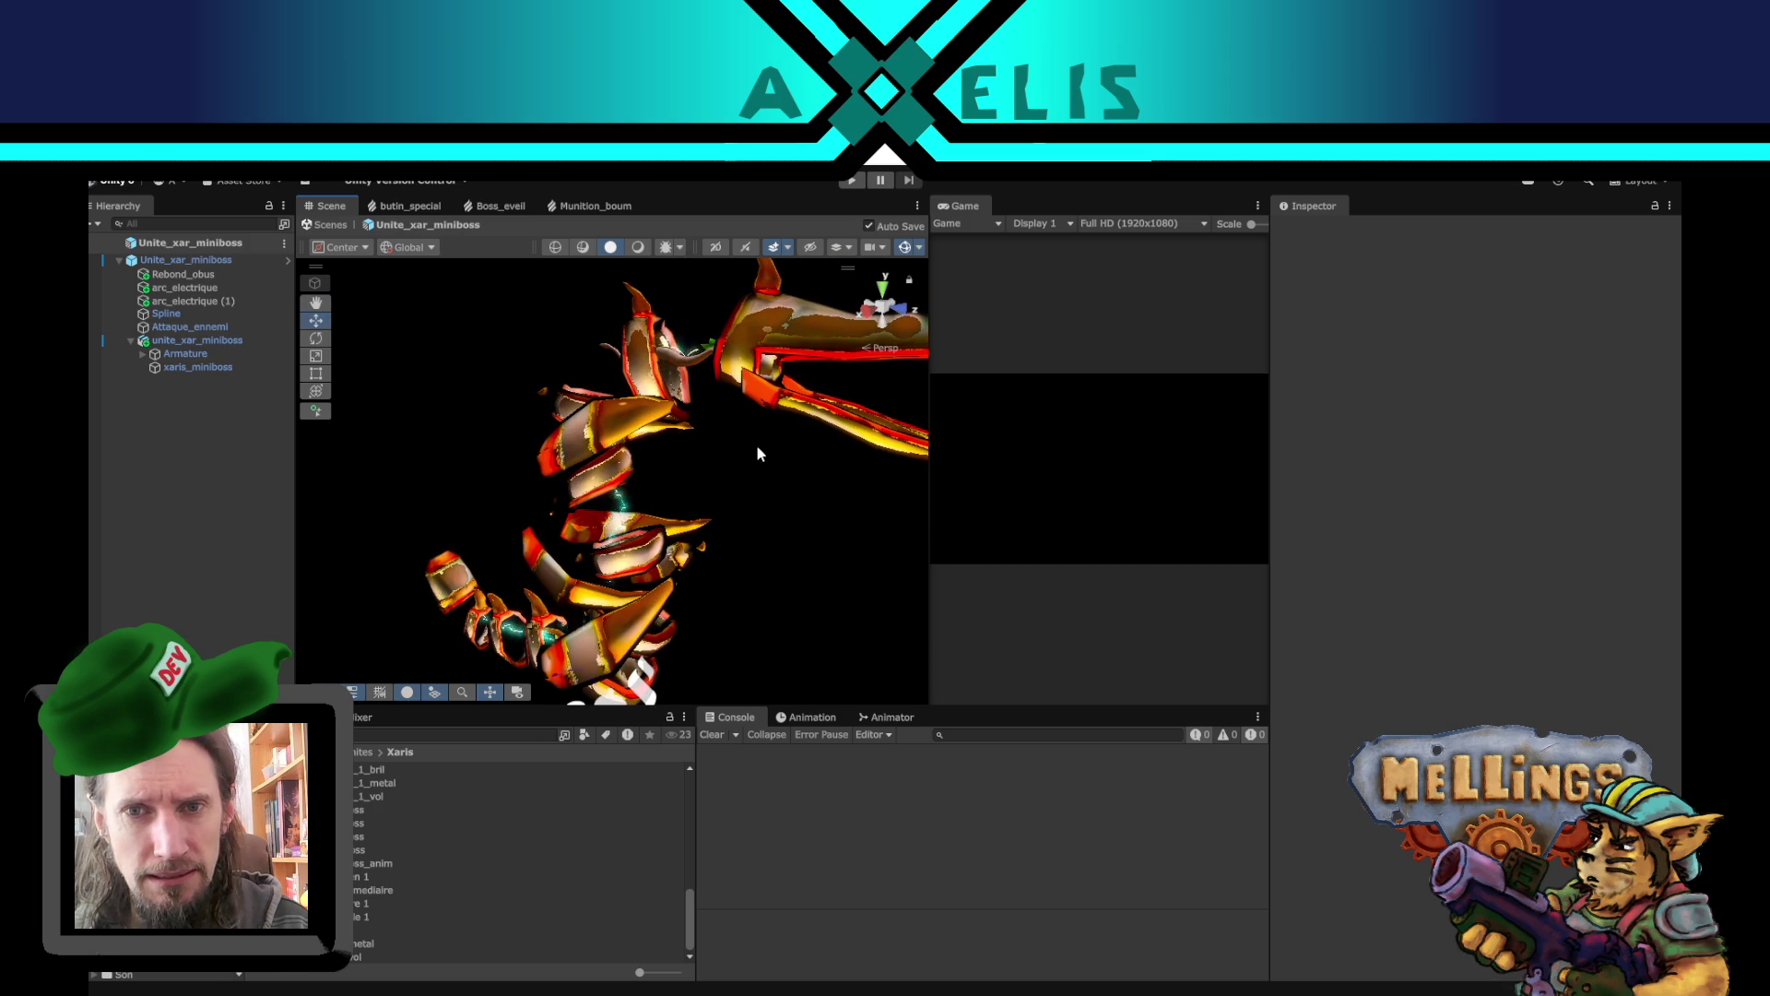
# - Try the hidden-objects and Layers toggles, then exit Prefab Mode back to the Intro scene
pyautogui.click(815, 254)
pyautogui.click(814, 250)
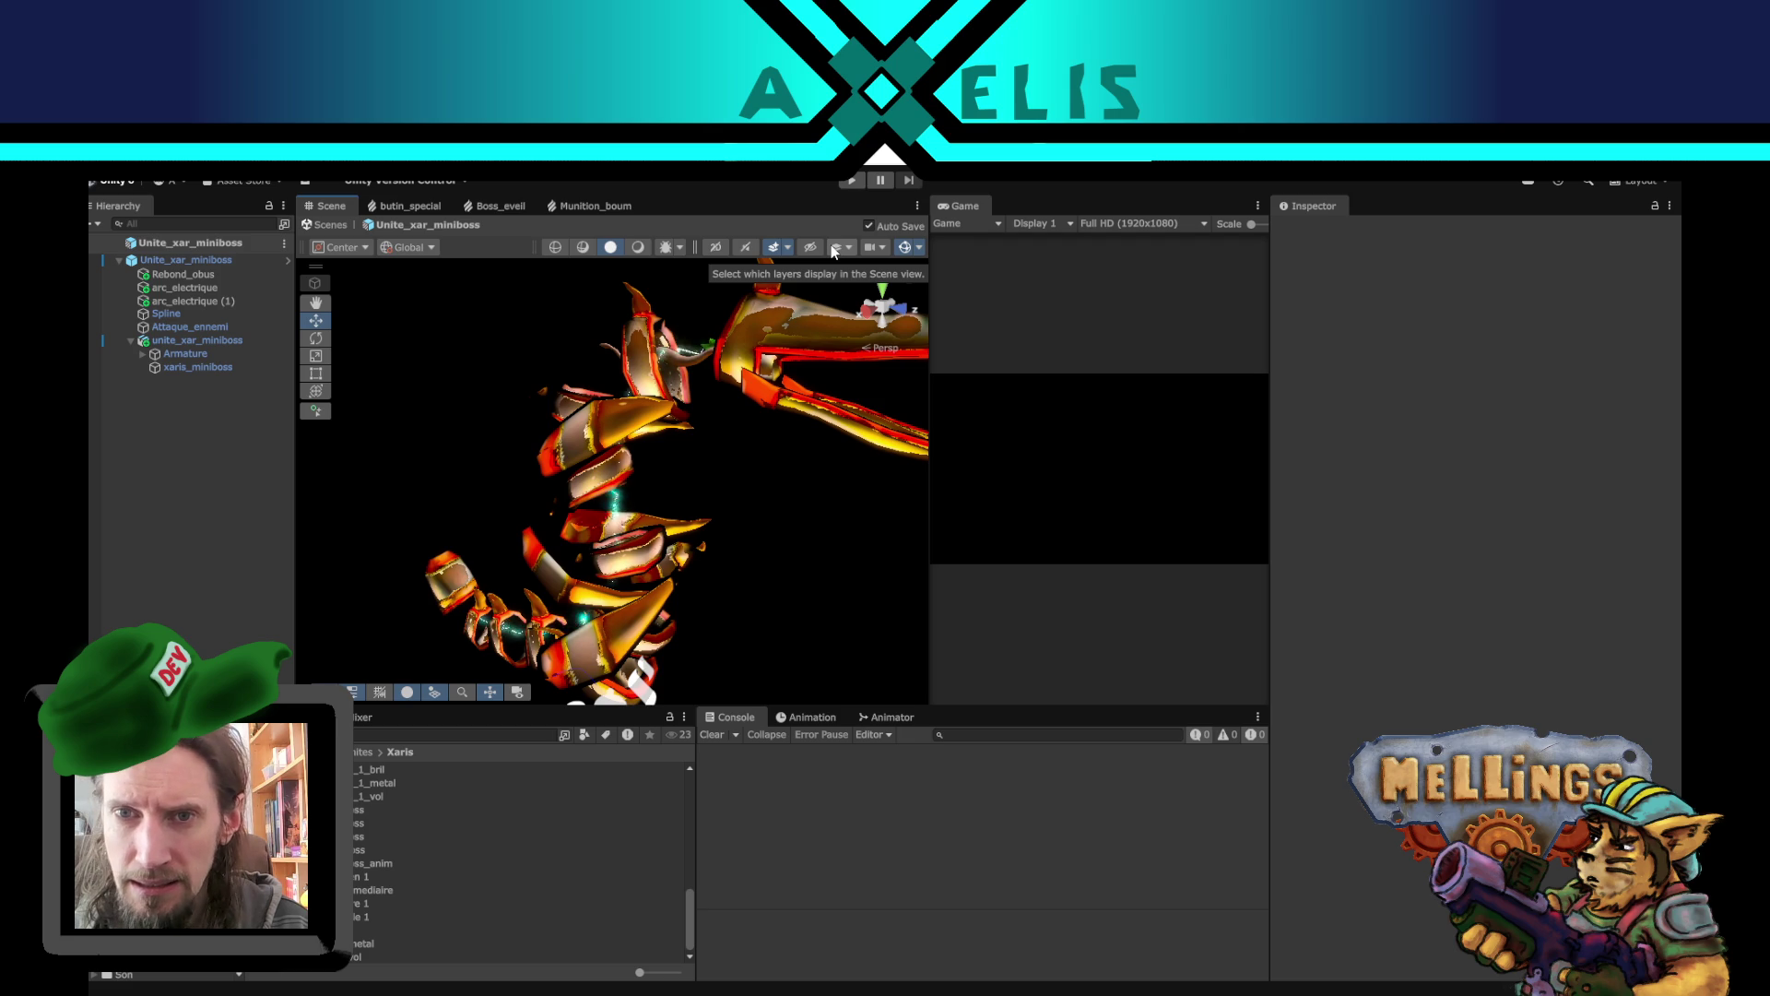
pyautogui.click(834, 248)
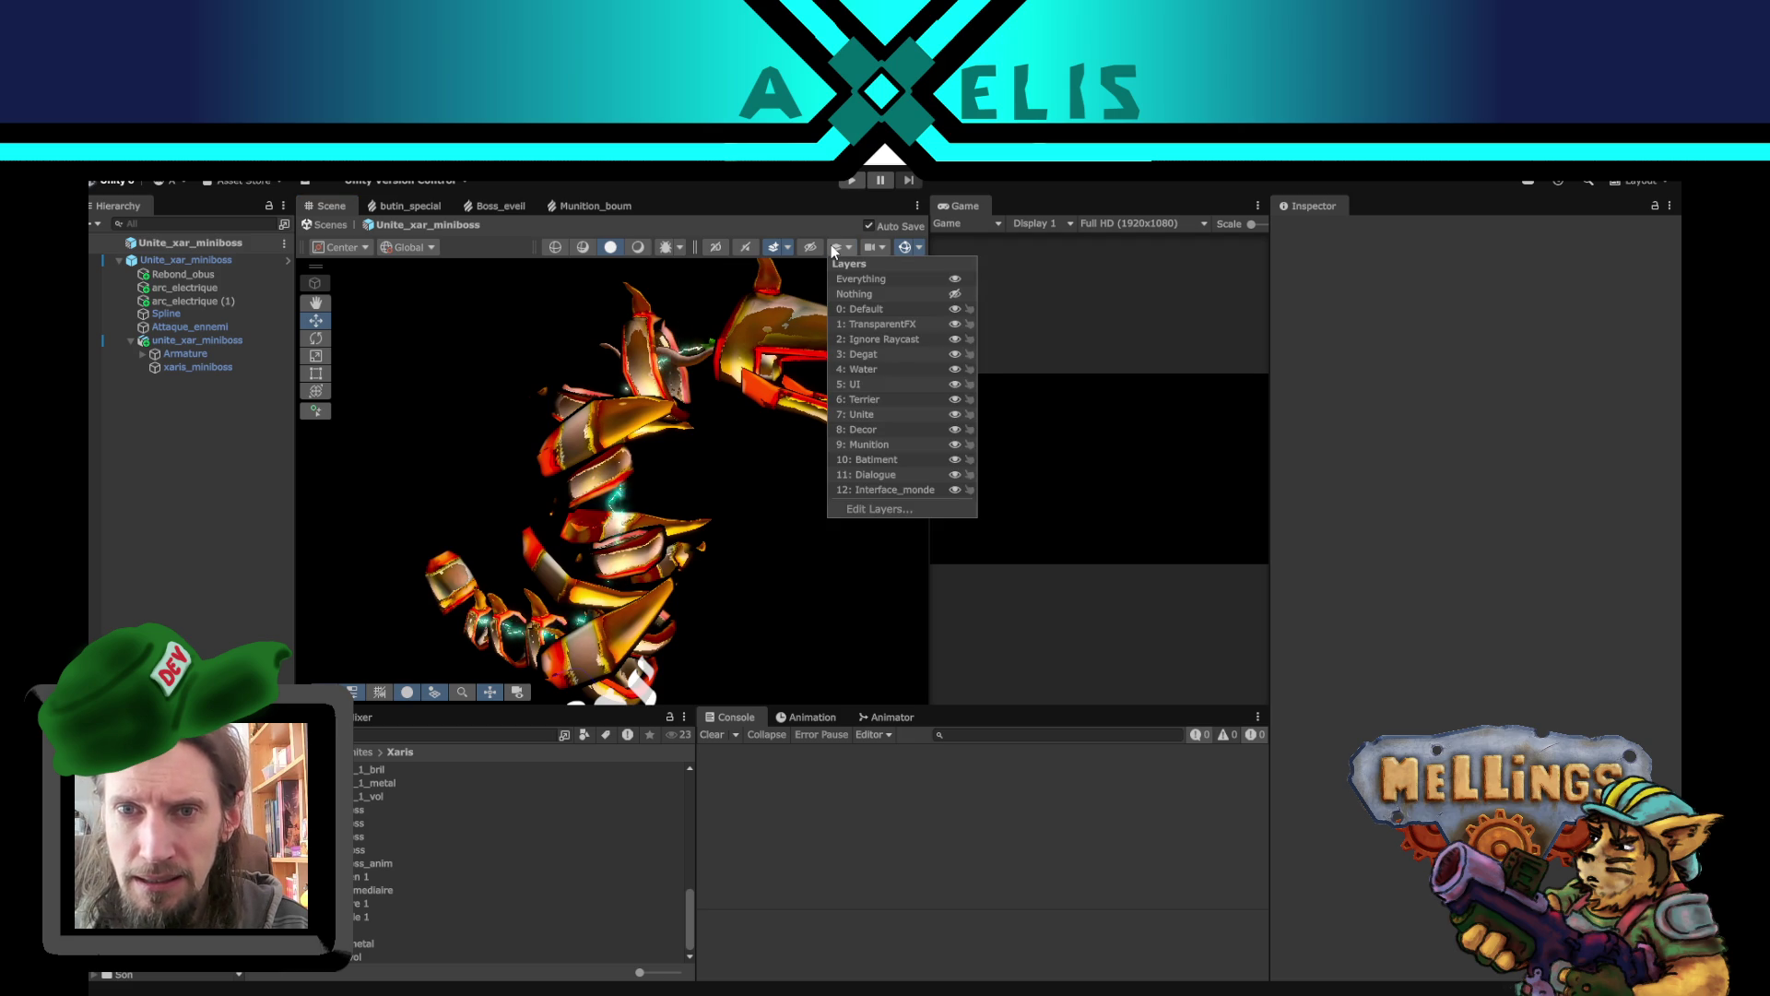
pyautogui.click(845, 256)
pyautogui.moveTo(761, 456)
pyautogui.mouseDown()
pyautogui.moveTo(673, 507)
pyautogui.moveTo(707, 521)
pyautogui.mouseUp()
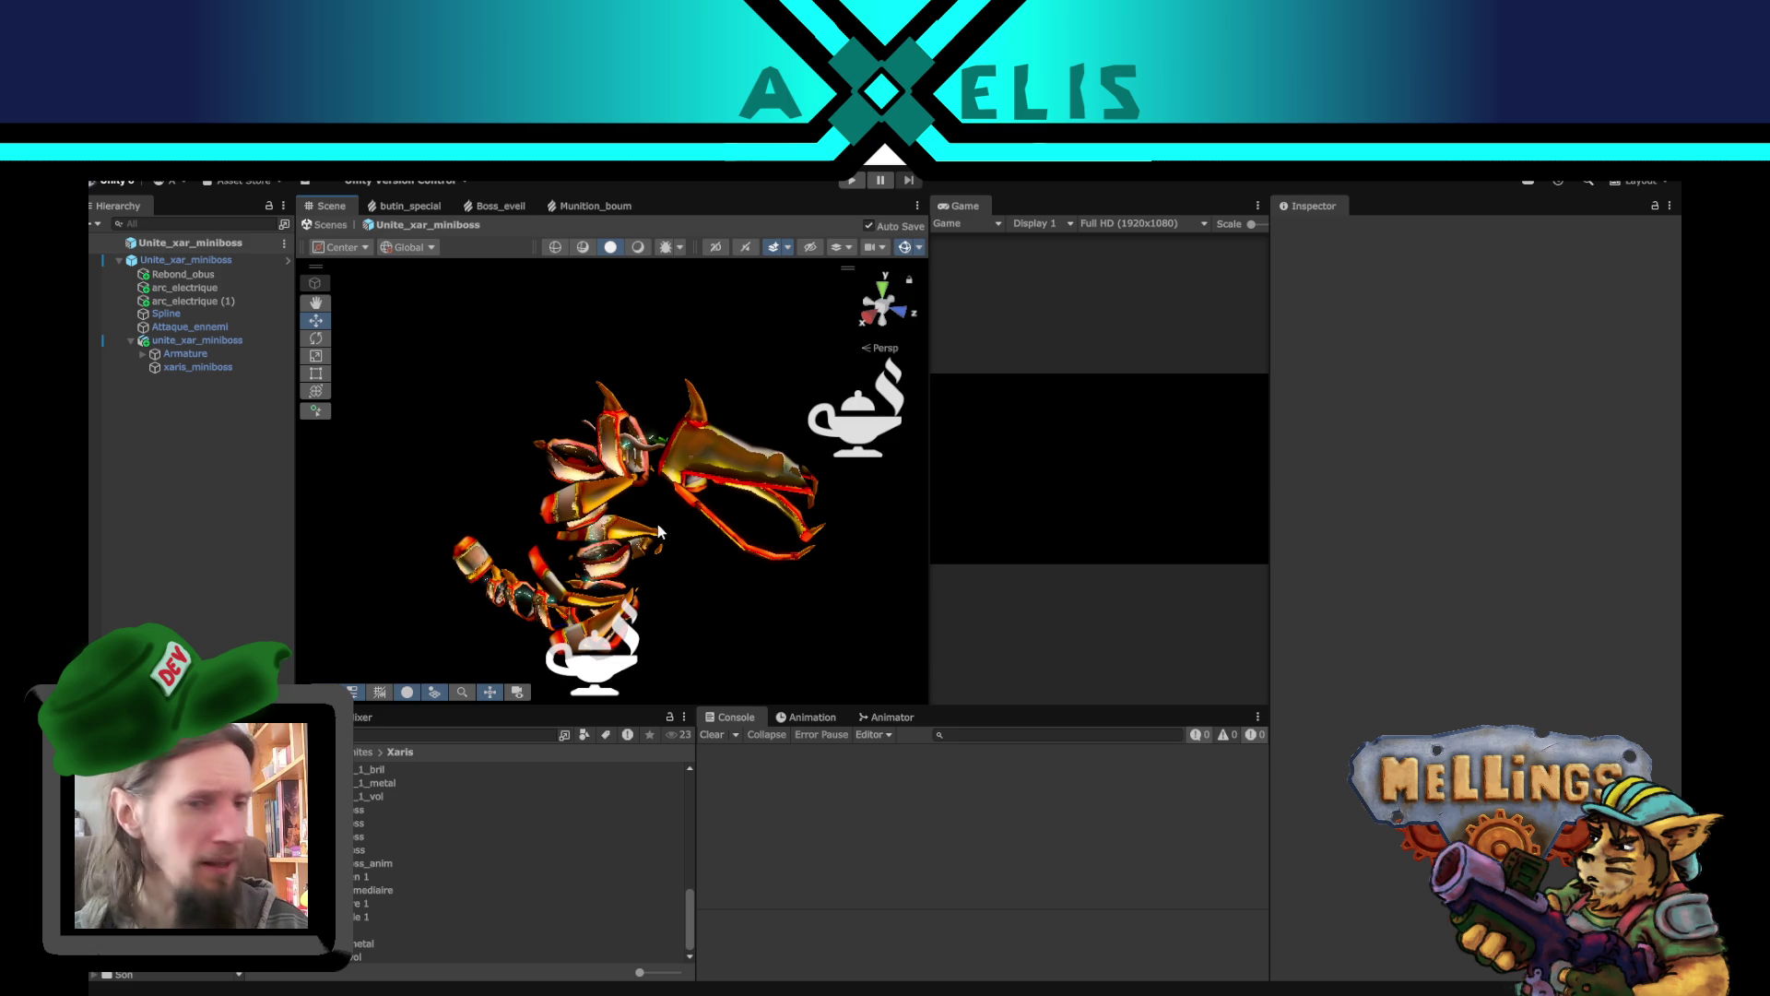
pyautogui.moveTo(634, 571)
pyautogui.mouseDown()
pyautogui.moveTo(607, 522)
pyautogui.moveTo(649, 468)
pyautogui.moveTo(513, 419)
pyautogui.moveTo(679, 451)
pyautogui.mouseUp()
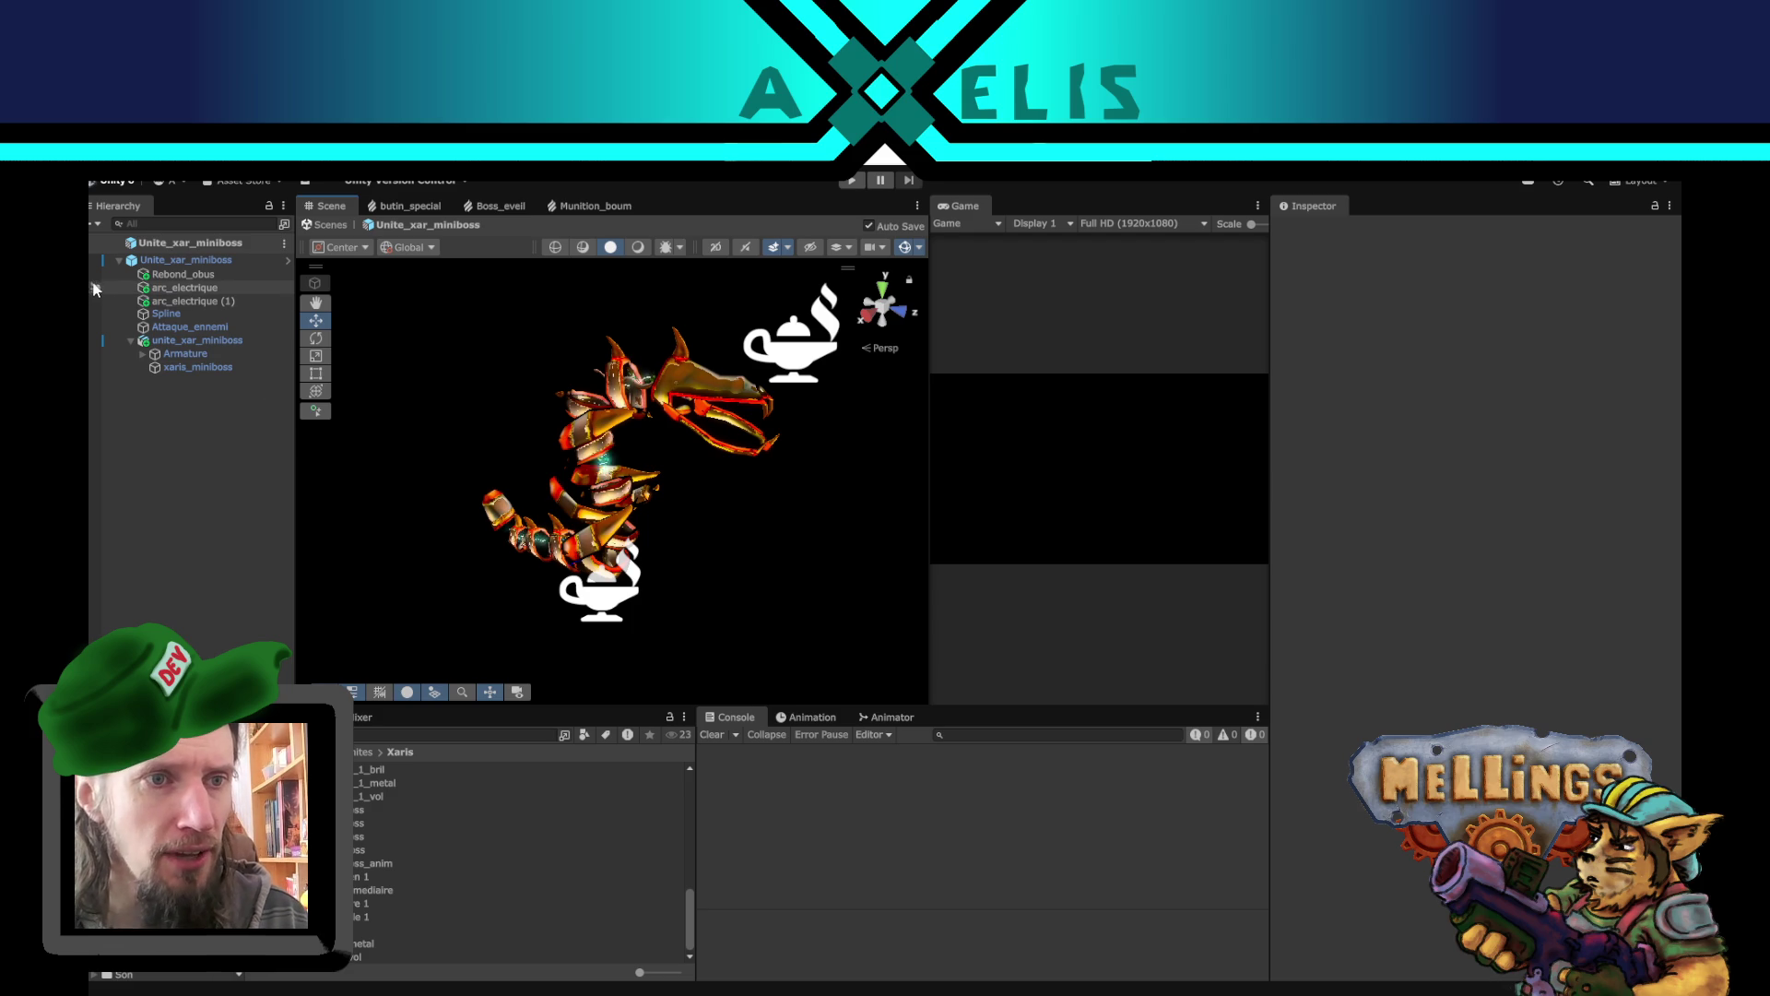
pyautogui.click(288, 260)
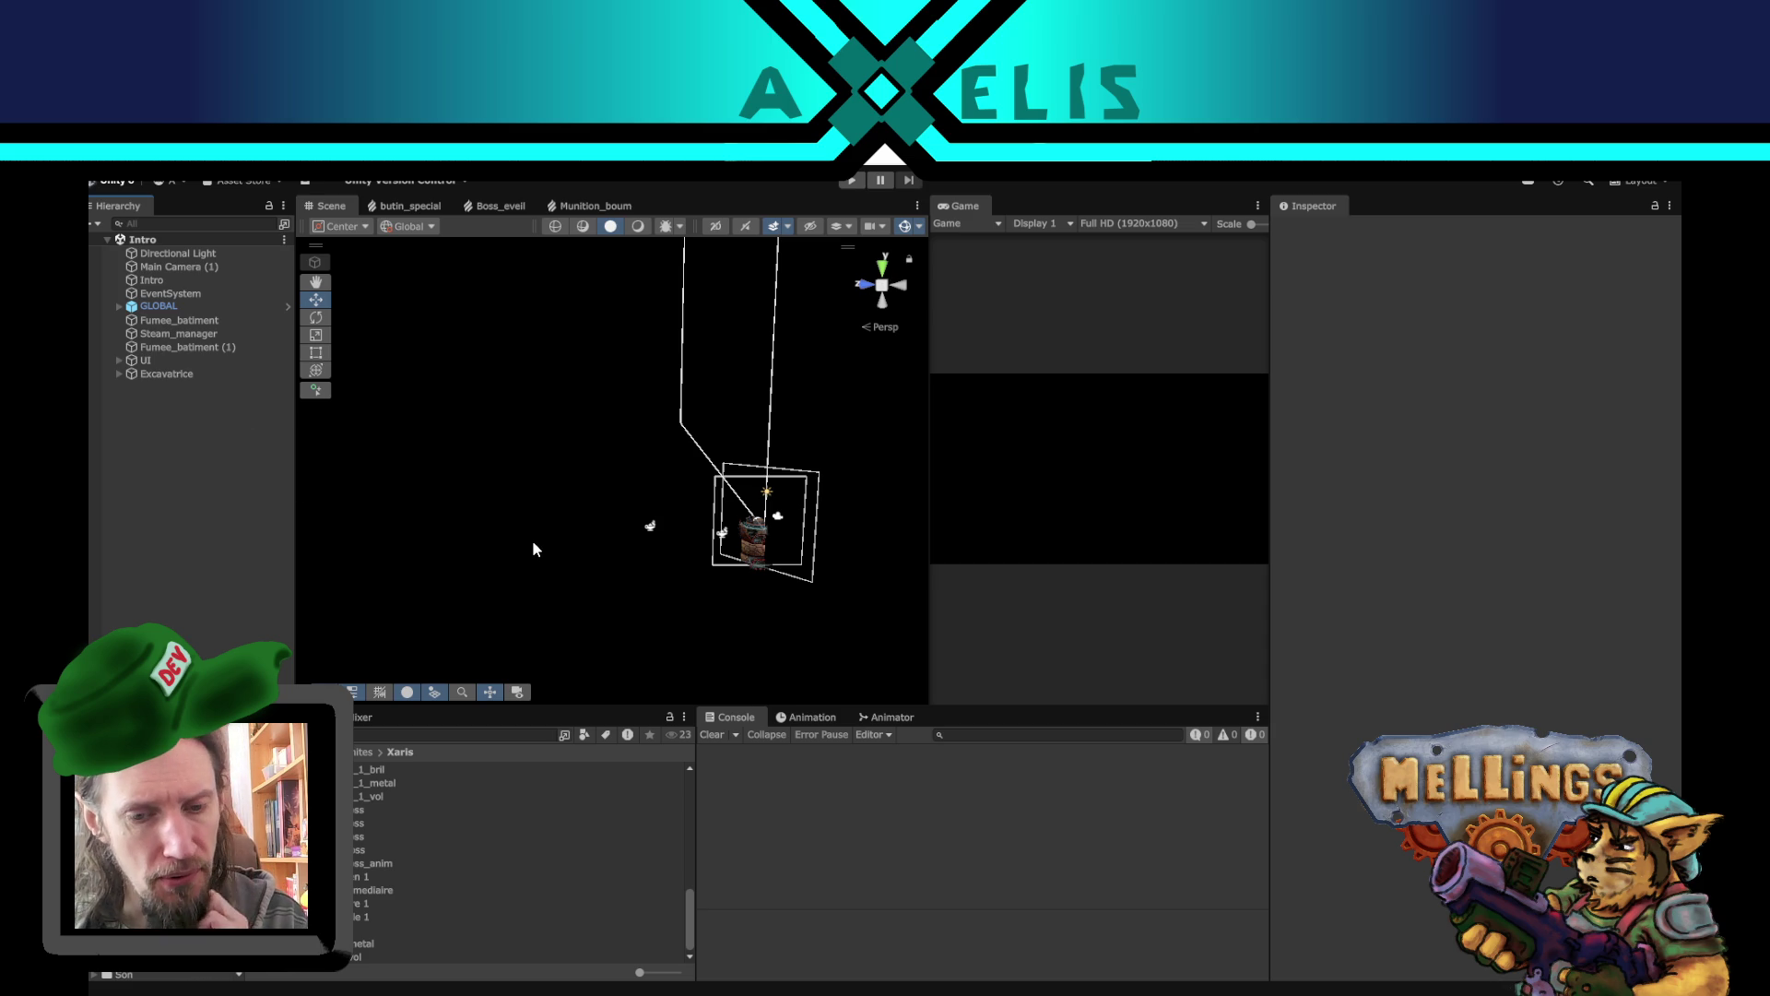
# - Orbit and pan around the Intro scene, then open the Terrier scene asset from the Project panel
pyautogui.moveTo(725, 533); pyautogui.dragTo(679, 539)
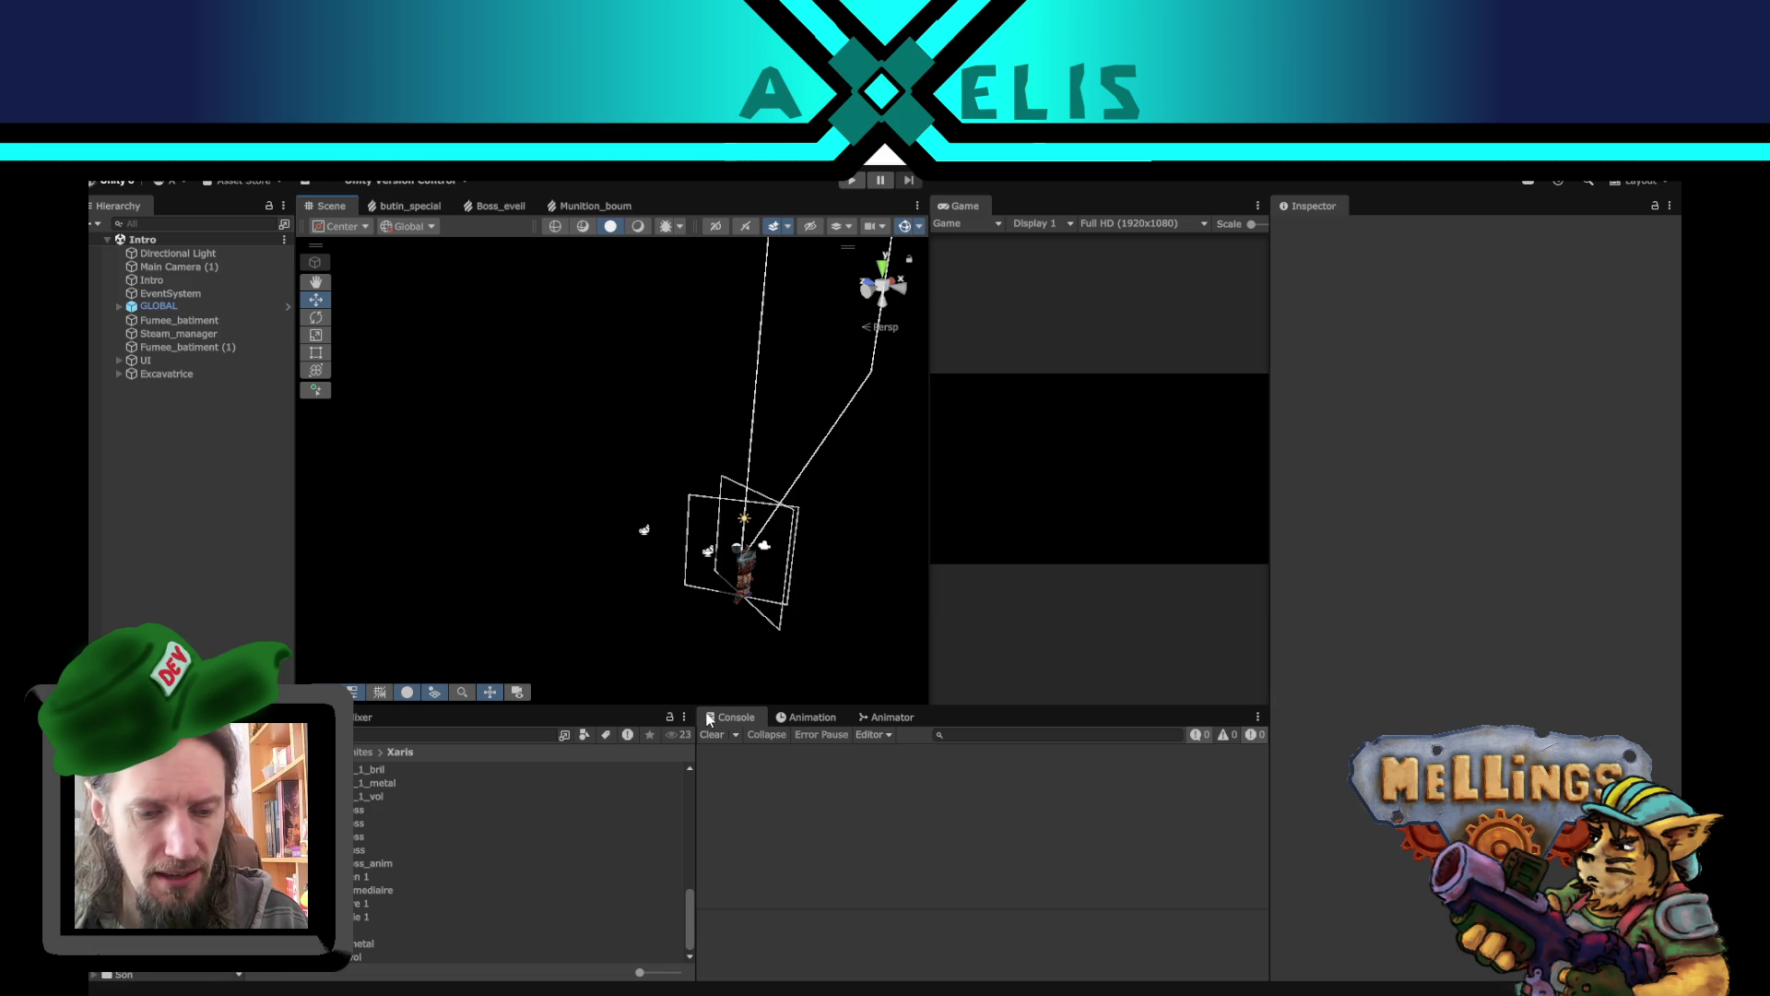
pyautogui.moveTo(765, 572)
pyautogui.mouseDown()
pyautogui.moveTo(733, 527)
pyautogui.moveTo(690, 525)
pyautogui.mouseUp()
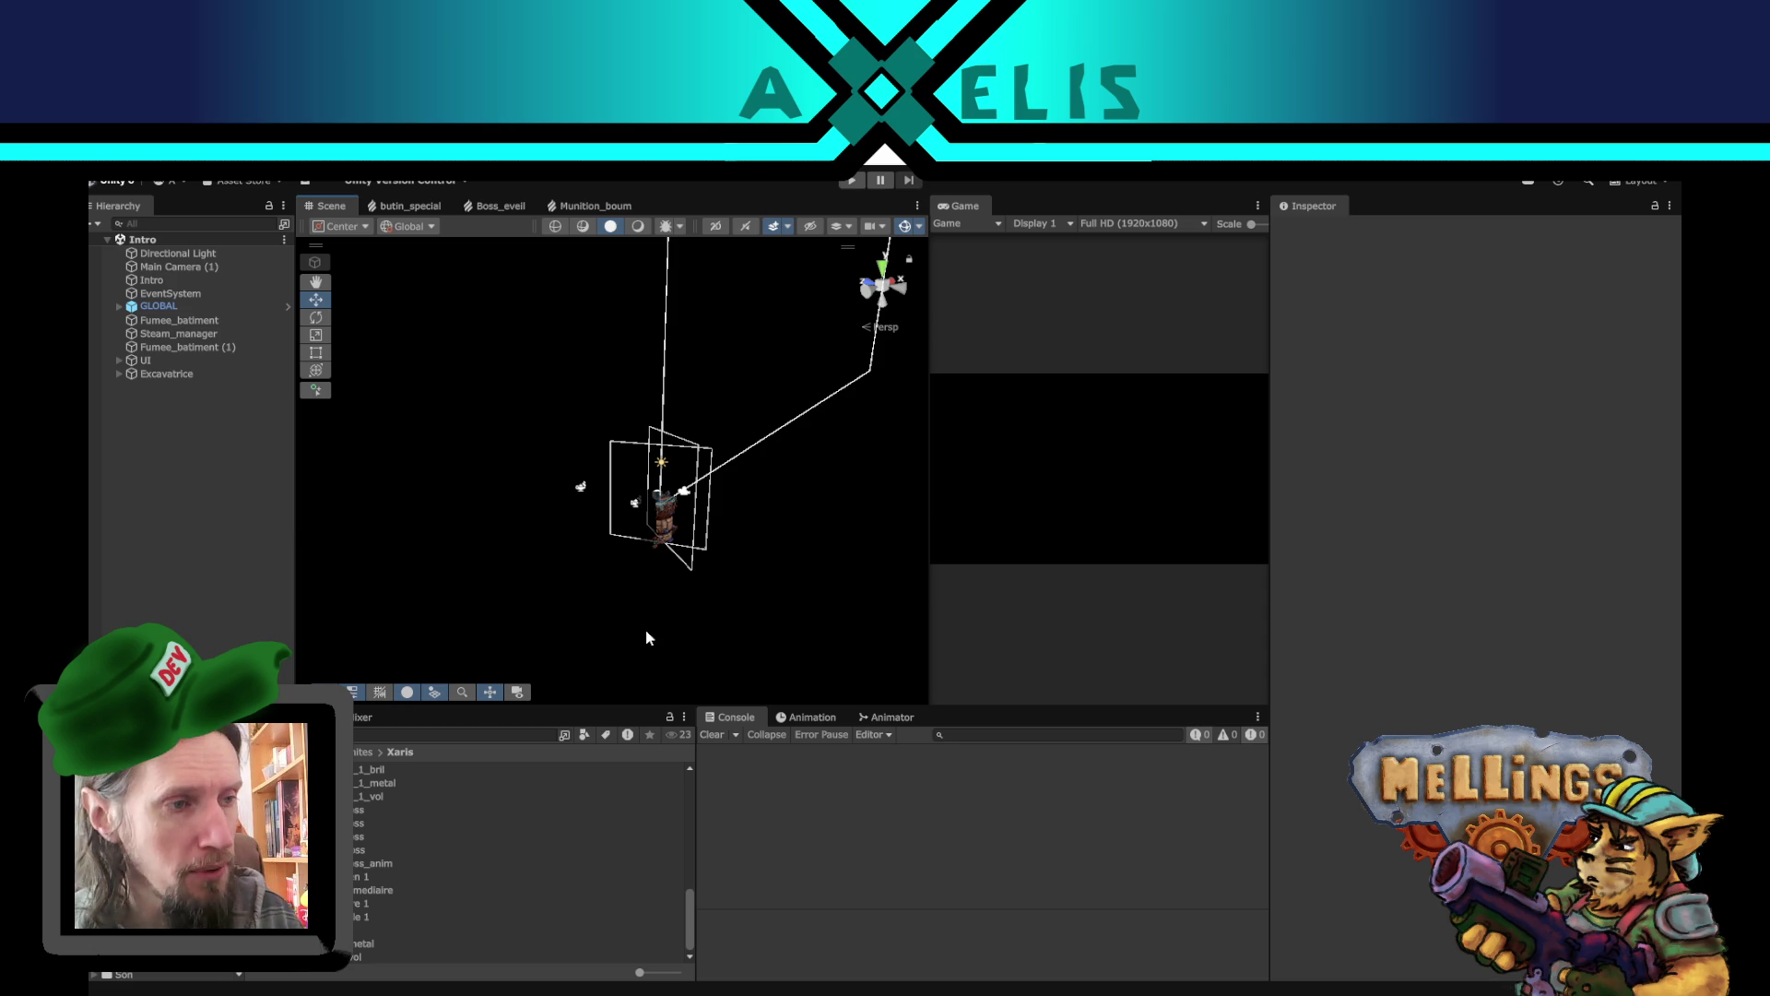
pyautogui.moveTo(560, 510)
pyautogui.mouseDown()
pyautogui.moveTo(728, 616)
pyautogui.moveTo(729, 535)
pyautogui.mouseUp()
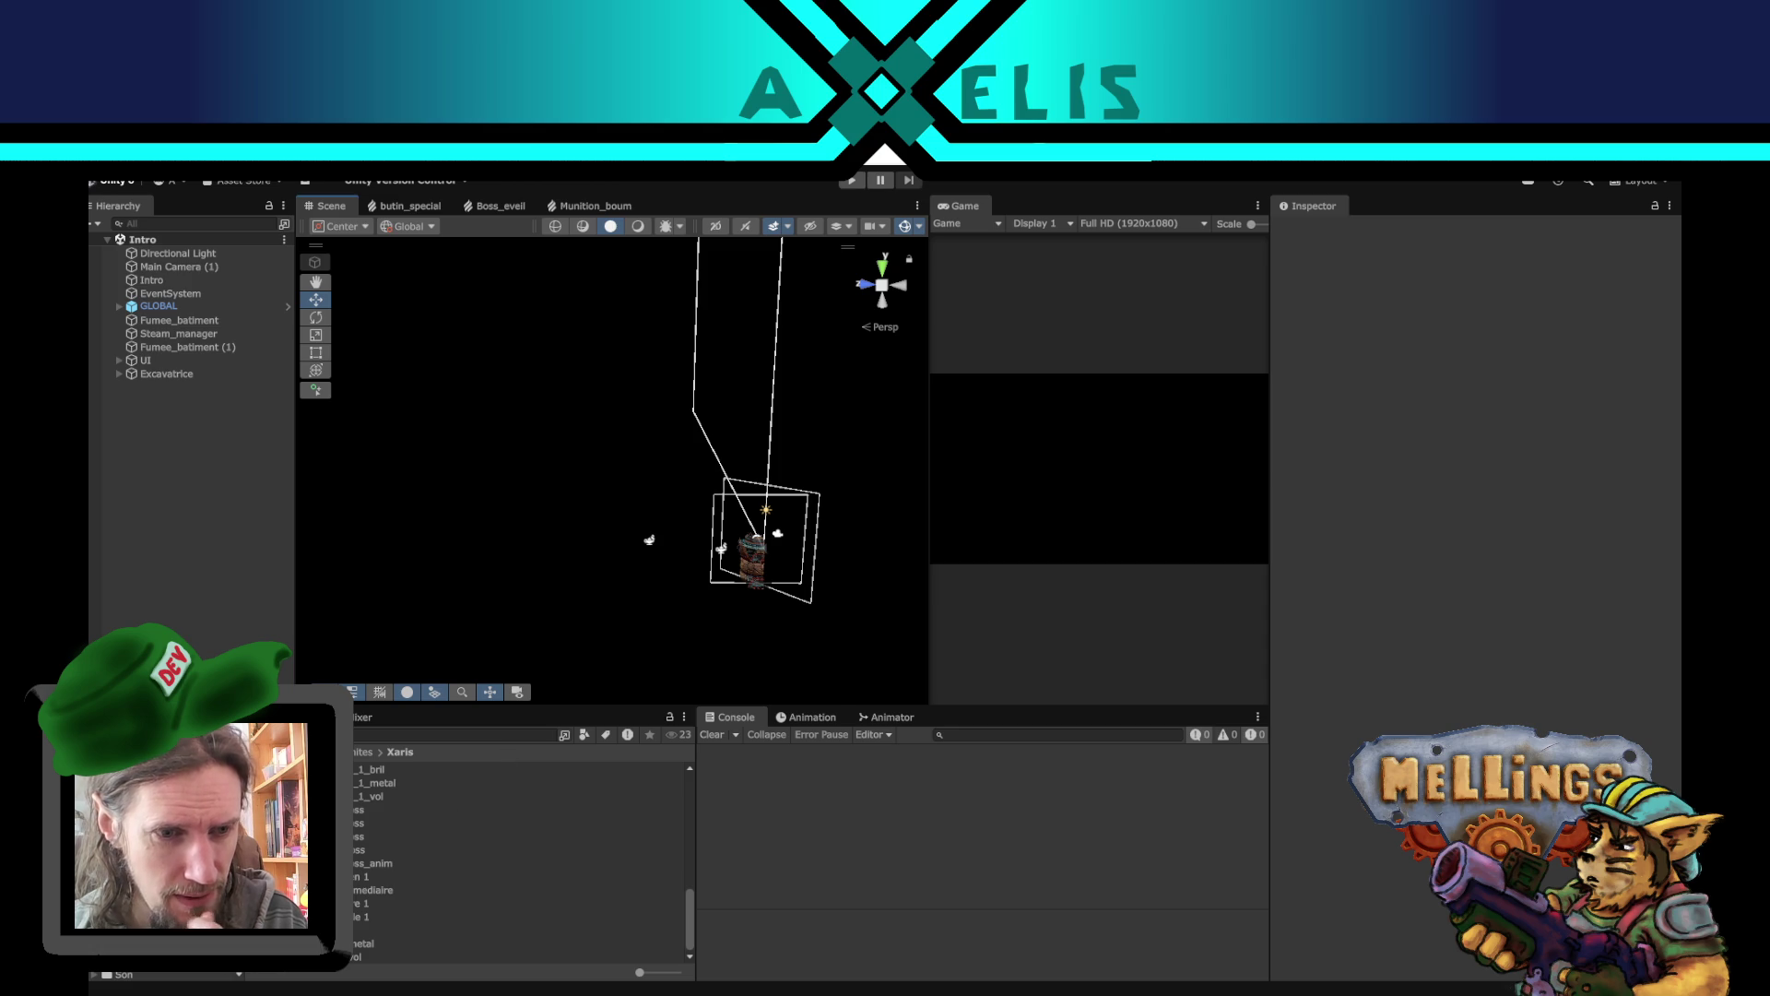
pyautogui.scroll(-2, 184, 876)
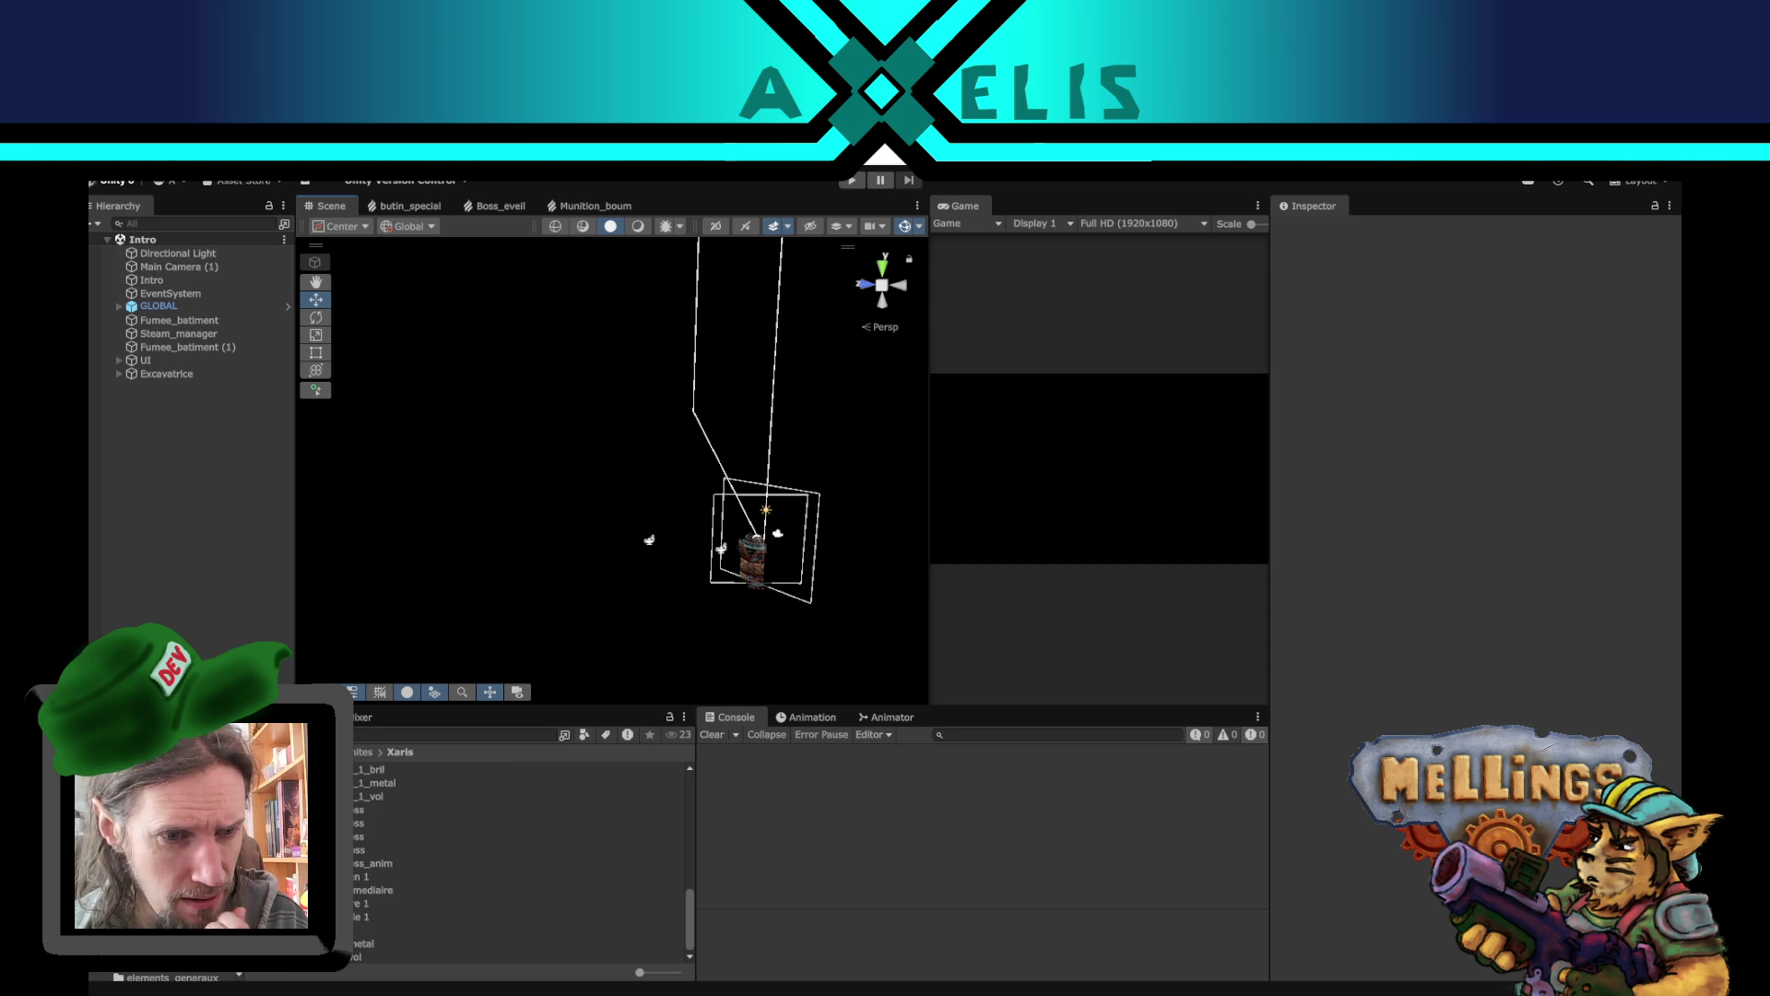
pyautogui.doubleClick(544, 849)
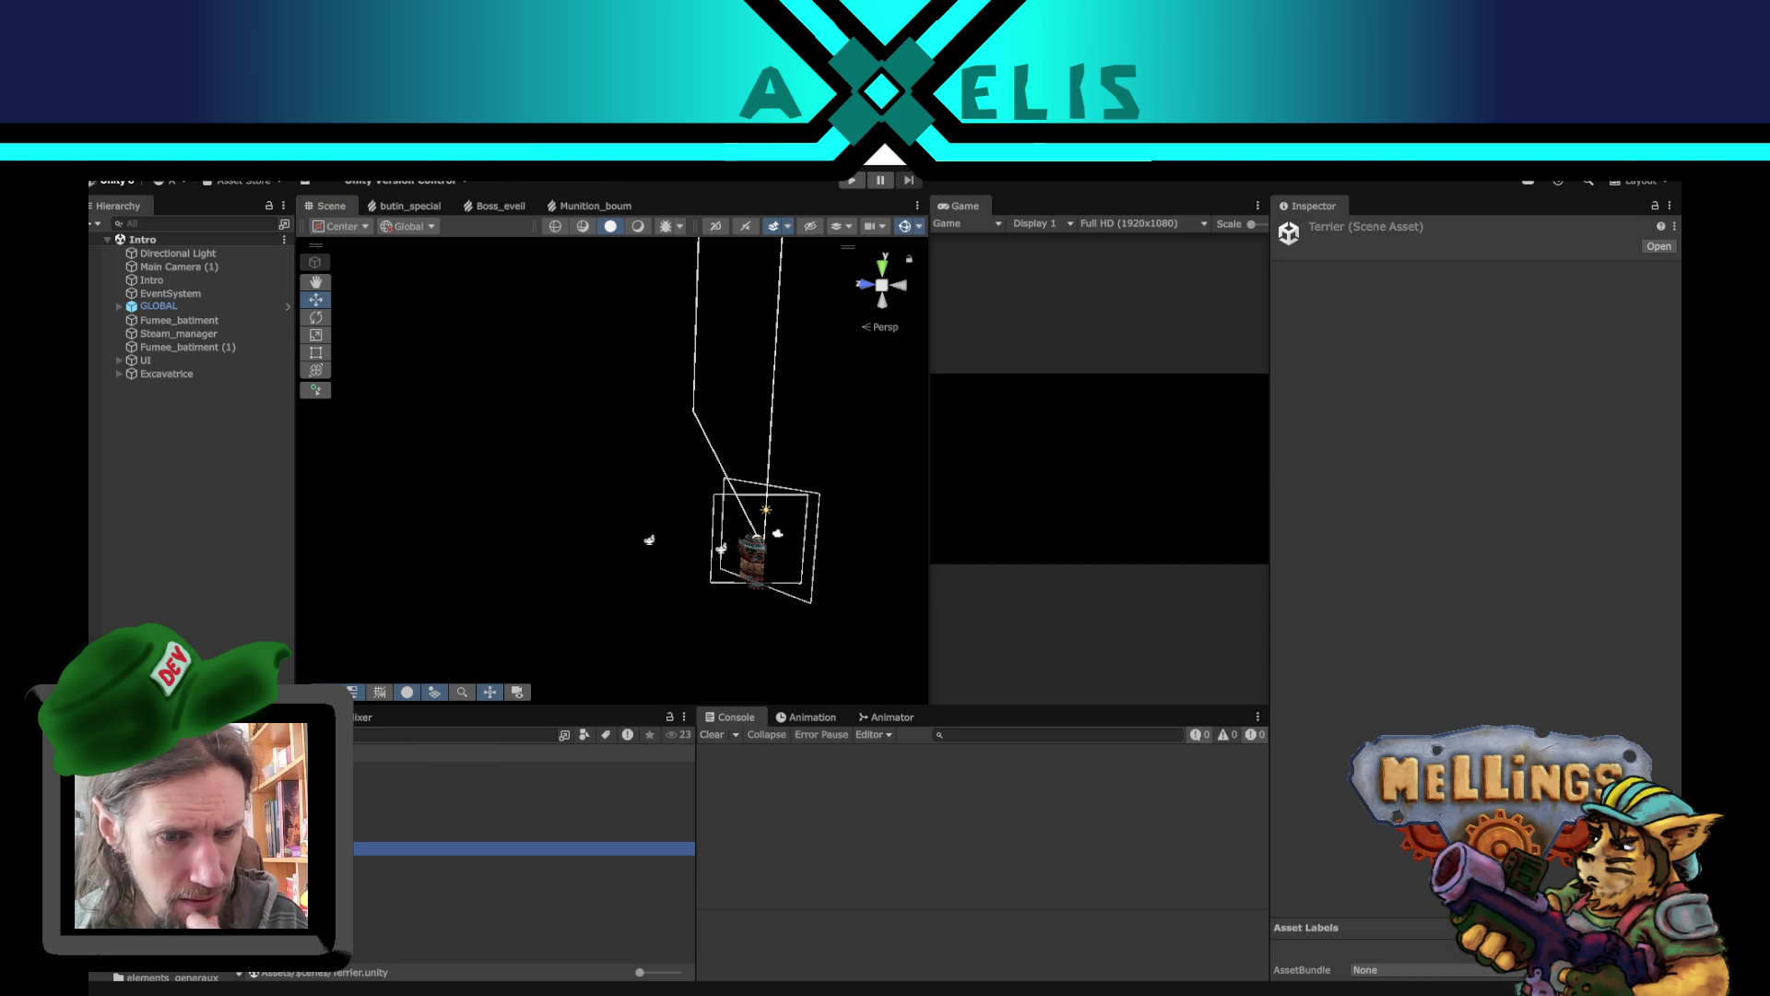
# - Expand Terrier, make the HUB object active and frame it in the Scene view
pyautogui.moveTo(632, 487); pyautogui.dragTo(593, 363)
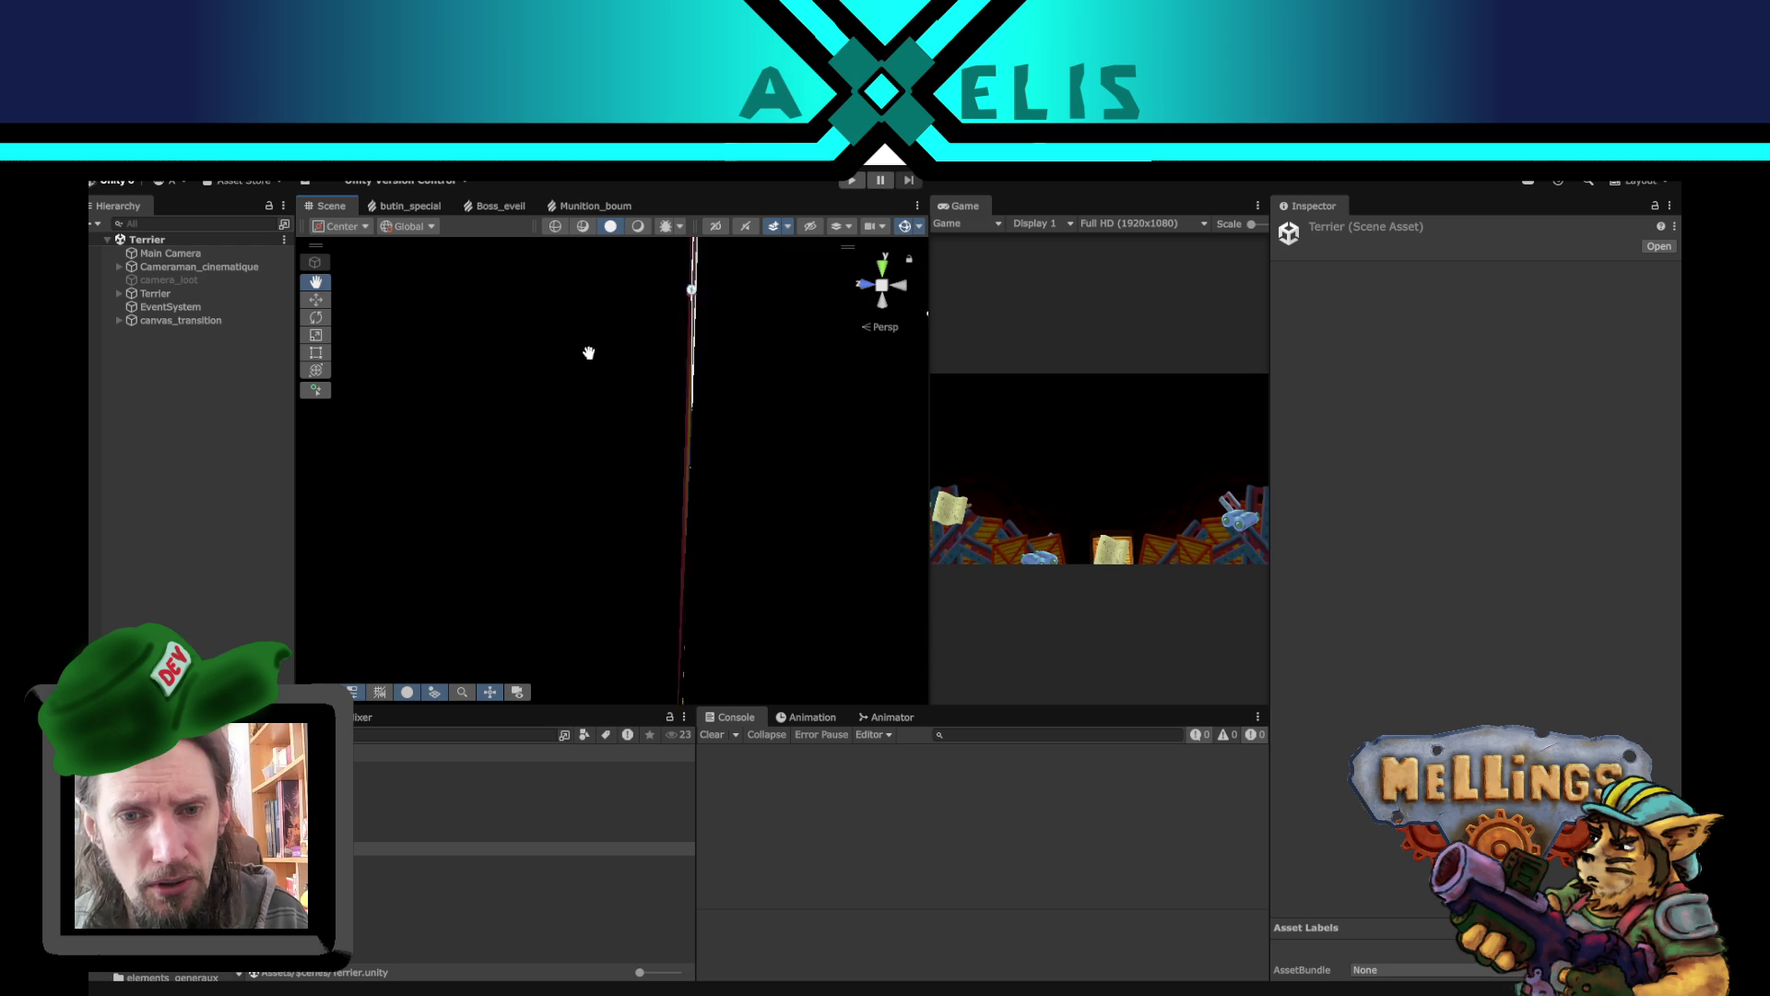
pyautogui.click(118, 294)
pyautogui.click(175, 320)
pyautogui.click(1315, 231)
pyautogui.doubleClick(162, 320)
# - Toggle canvas_transition off and back on, zoom onto HUB's rock platforms, and list HUB's children
pyautogui.click(190, 375)
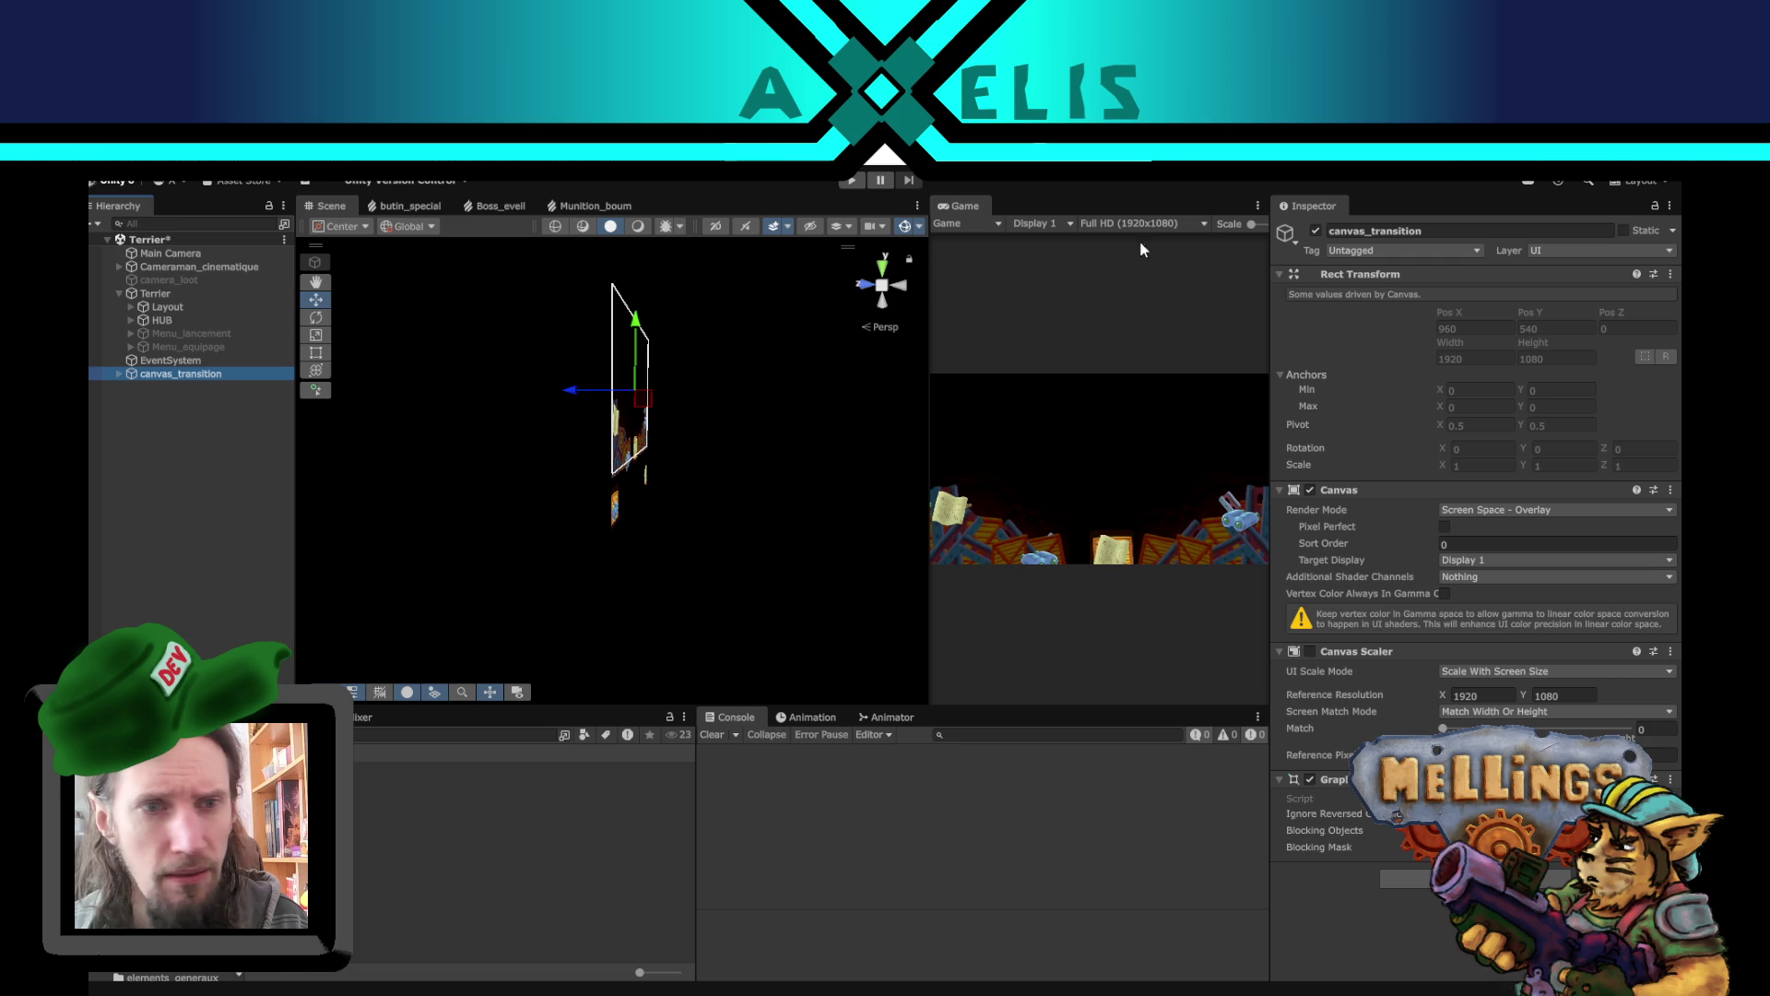
pyautogui.click(1316, 231)
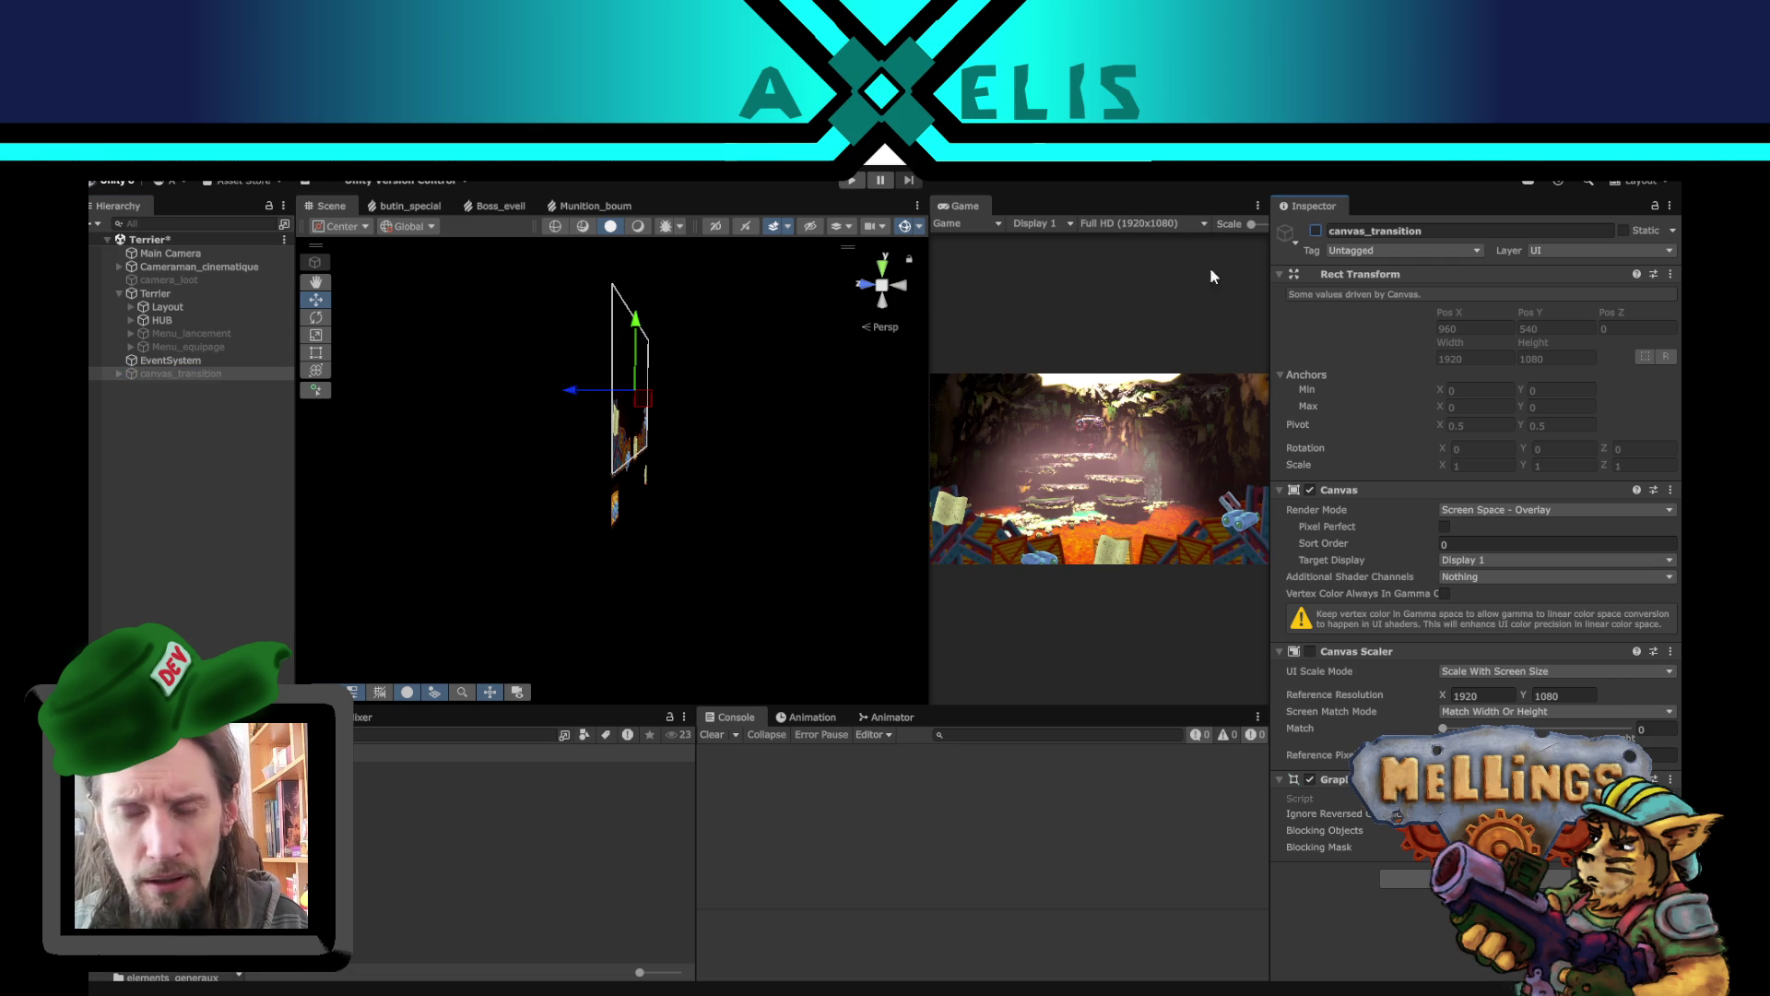
pyautogui.moveTo(597, 439); pyautogui.dragTo(384, 506)
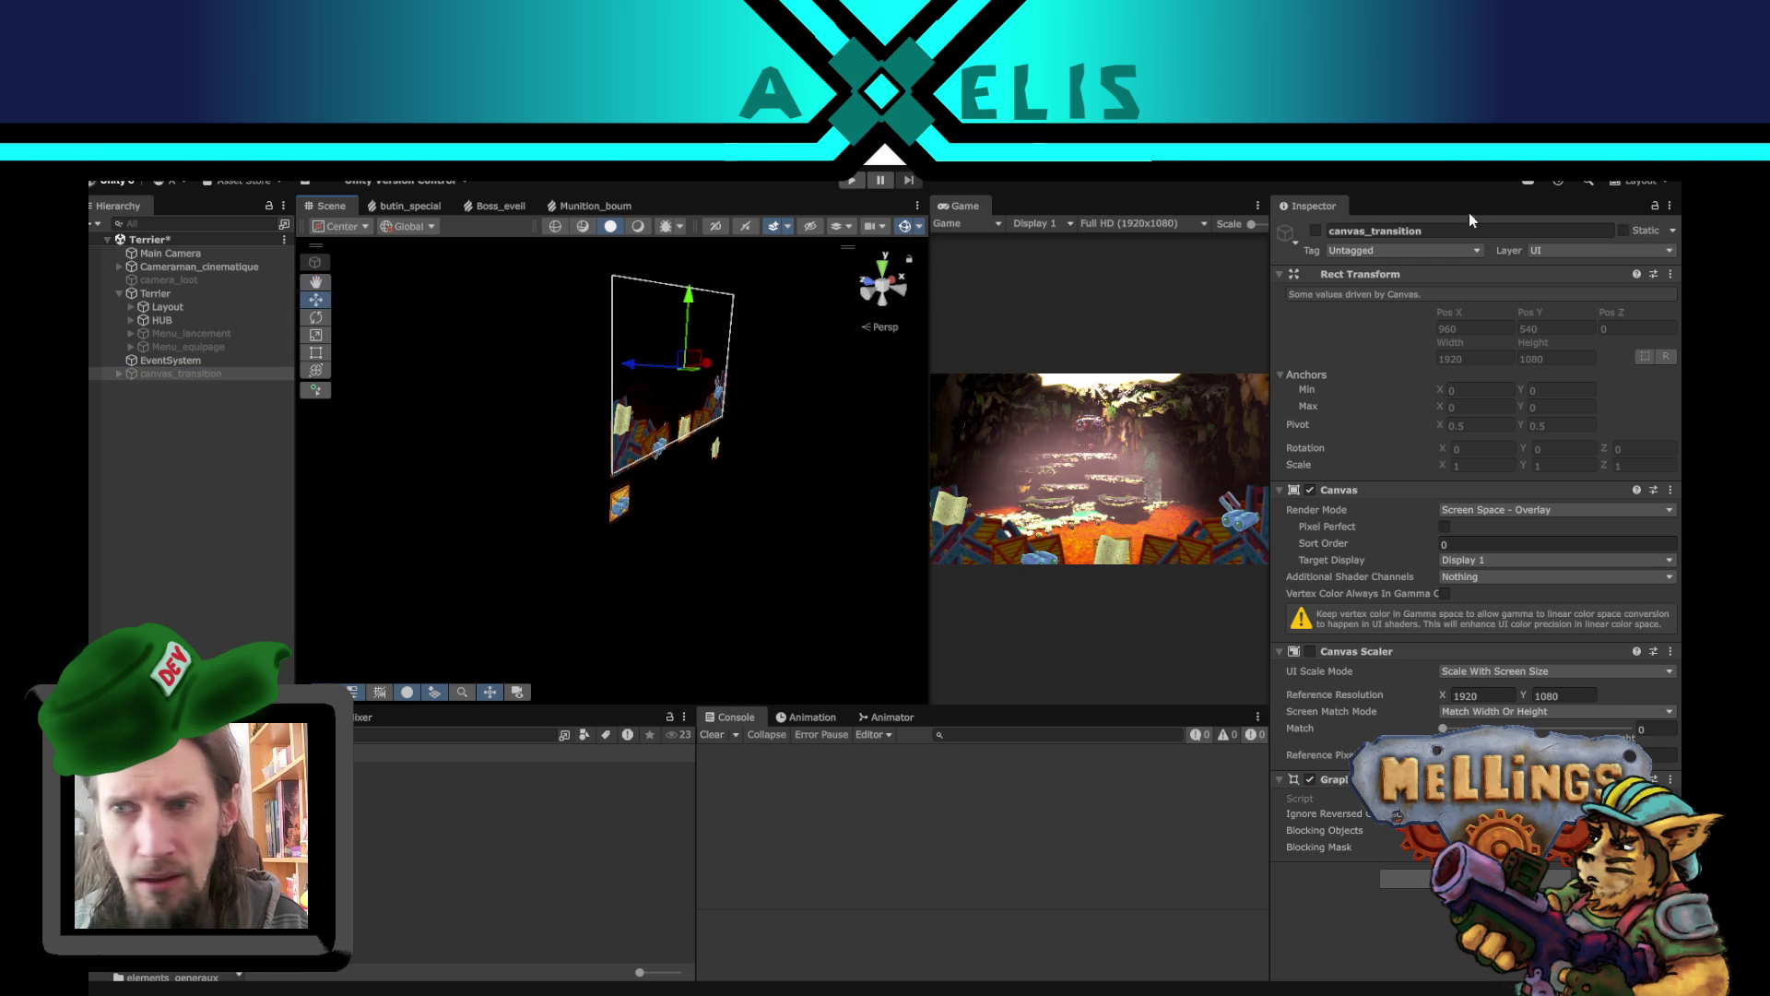
pyautogui.click(1317, 230)
pyautogui.click(162, 320)
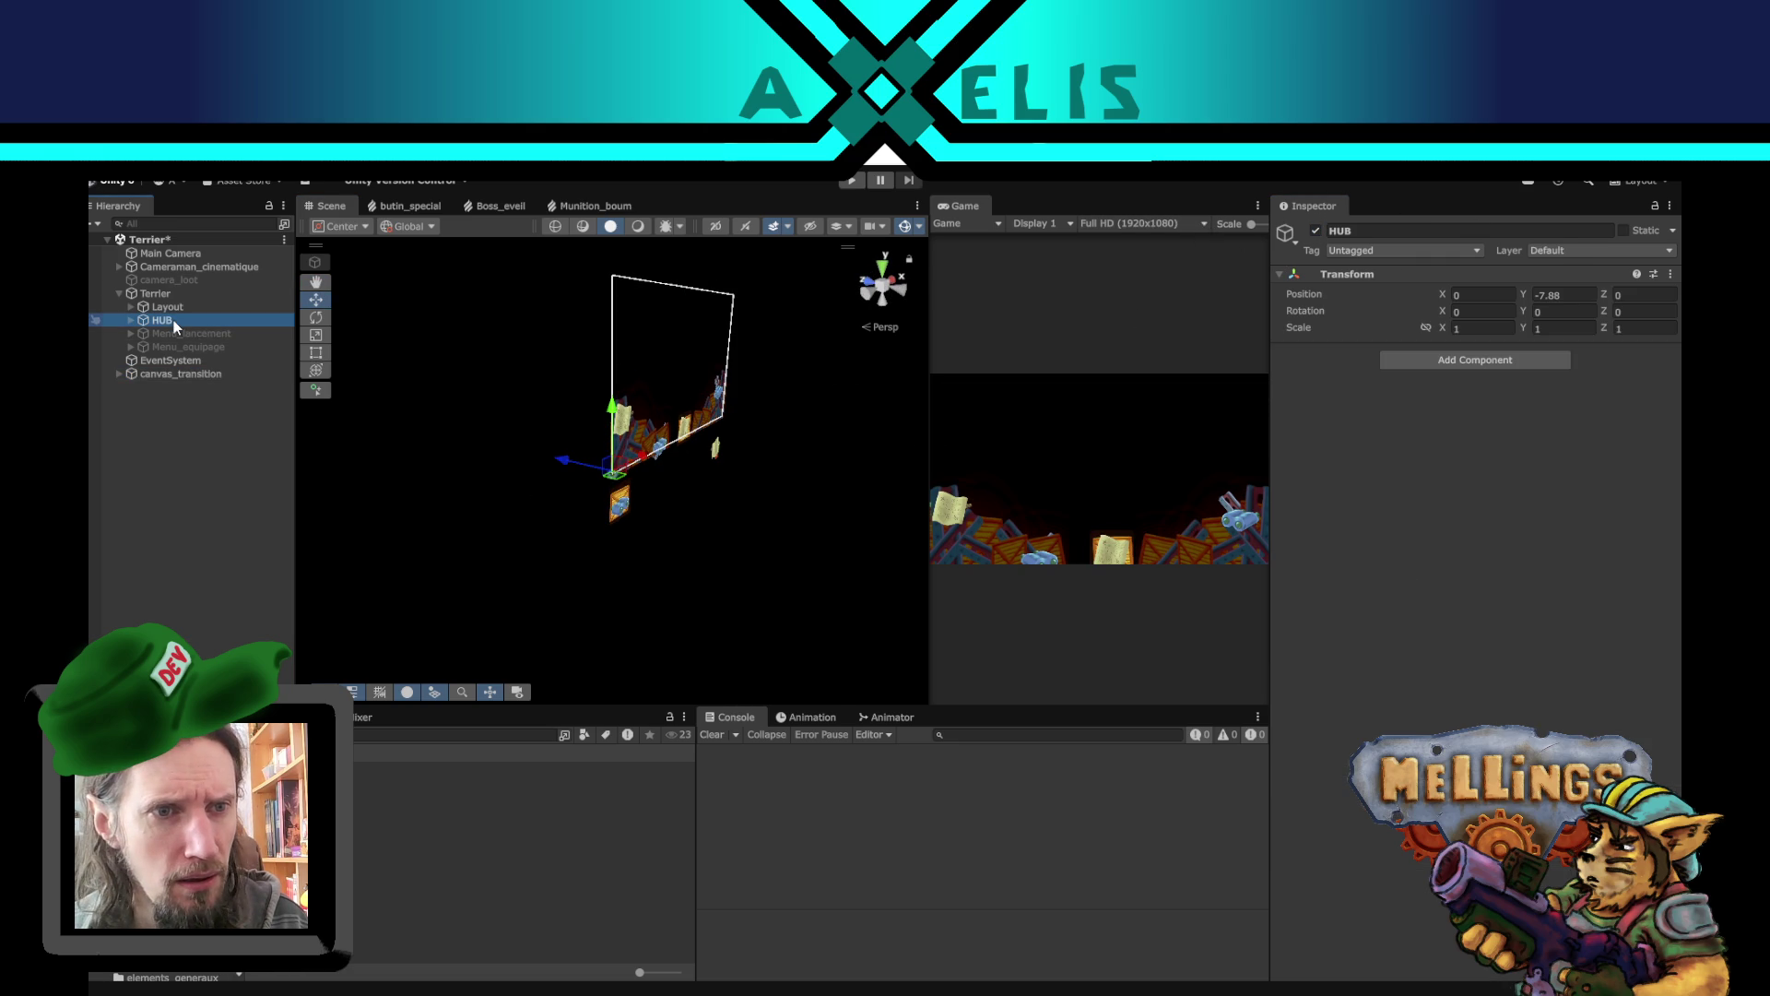
pyautogui.doubleClick(173, 319)
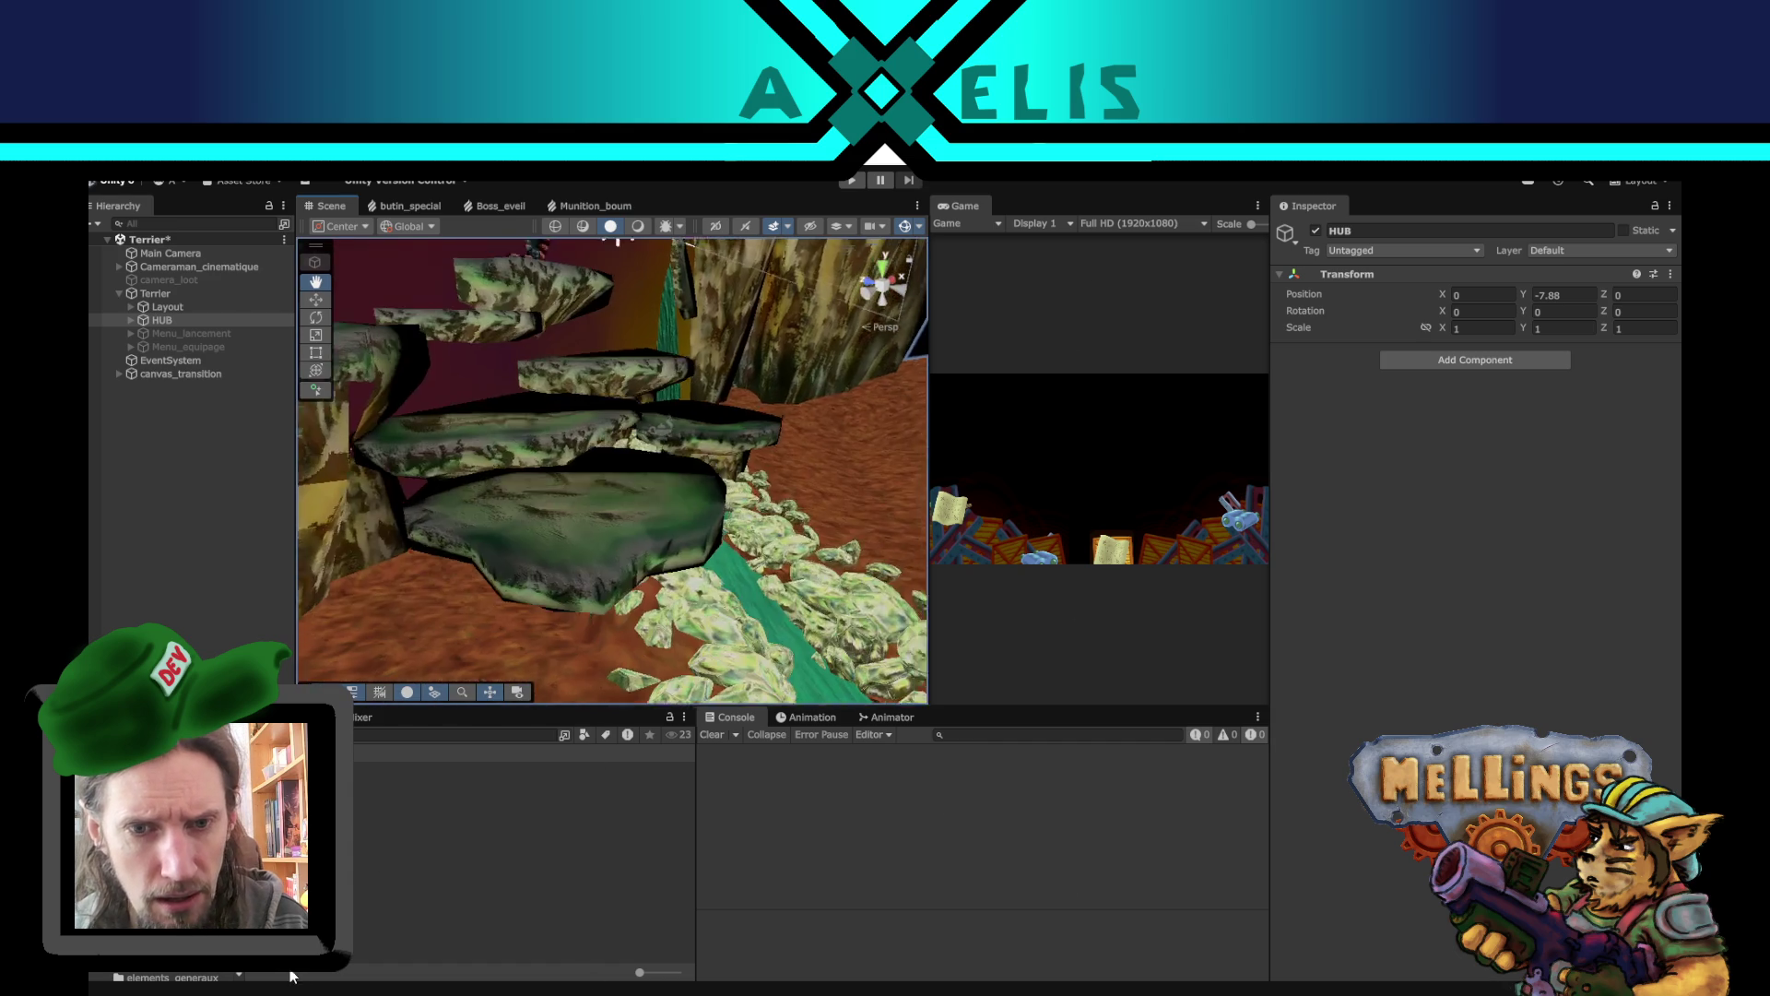
pyautogui.moveTo(655, 534)
pyautogui.mouseDown()
pyautogui.moveTo(655, 423)
pyautogui.moveTo(716, 872)
pyautogui.mouseUp()
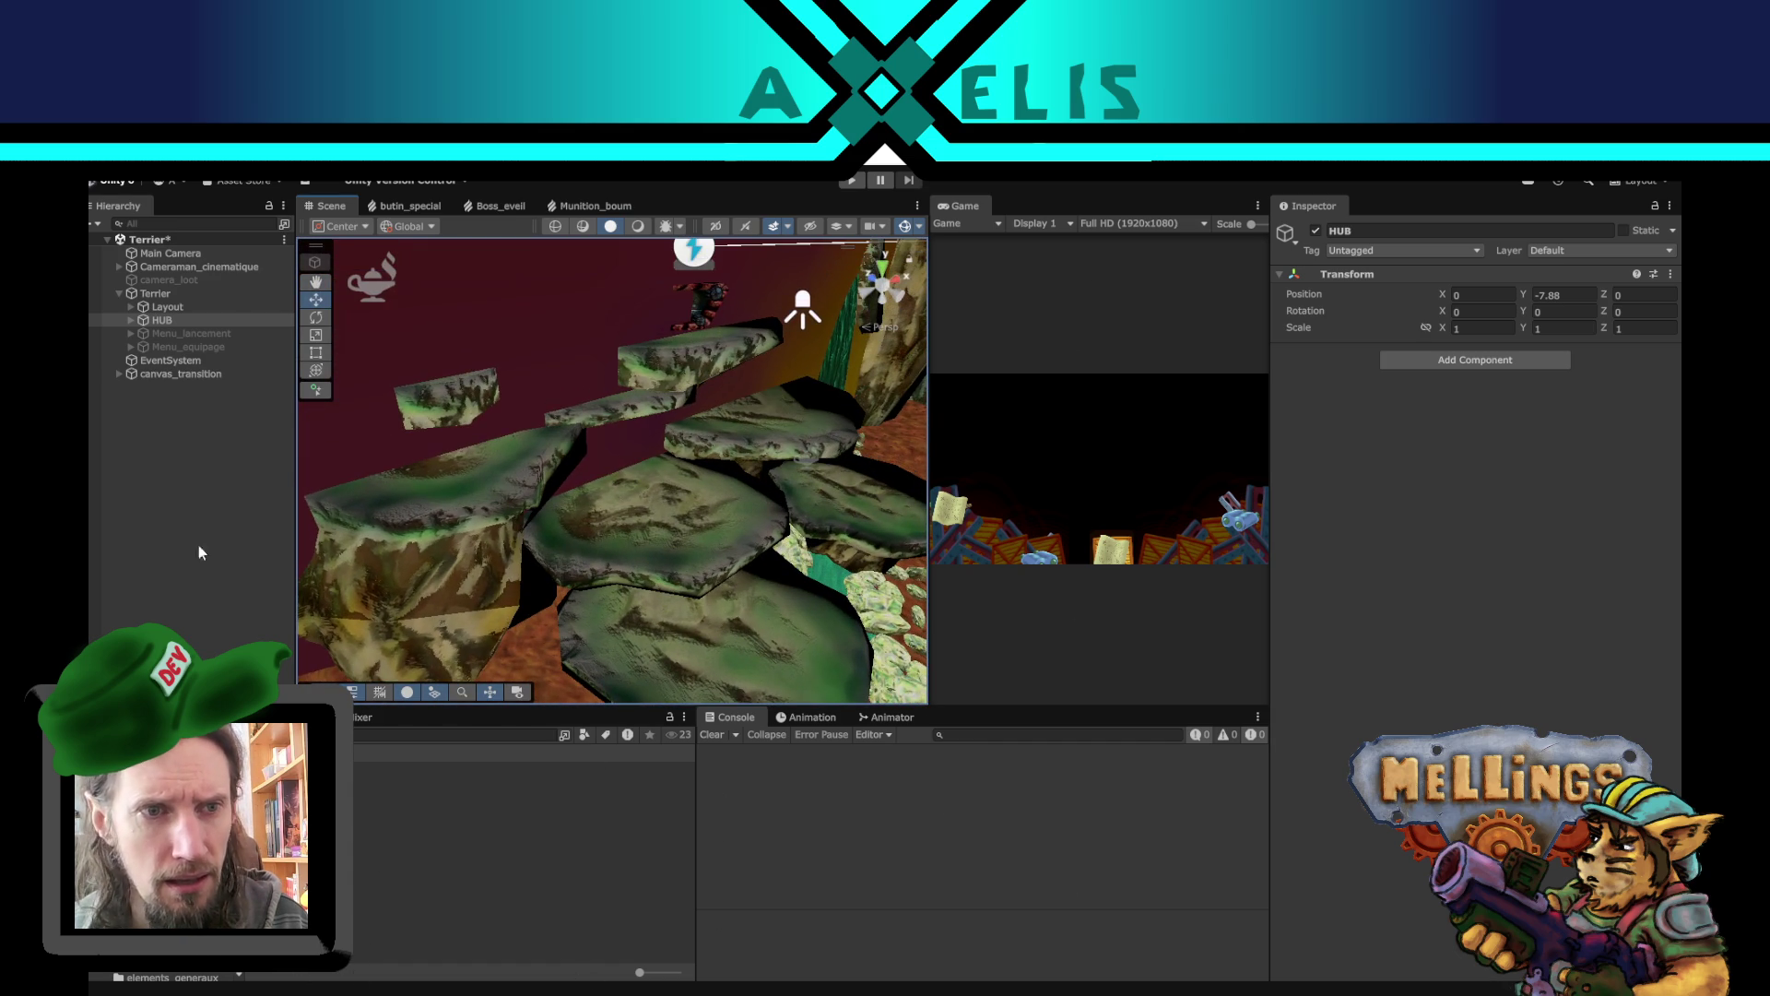
pyautogui.click(132, 320)
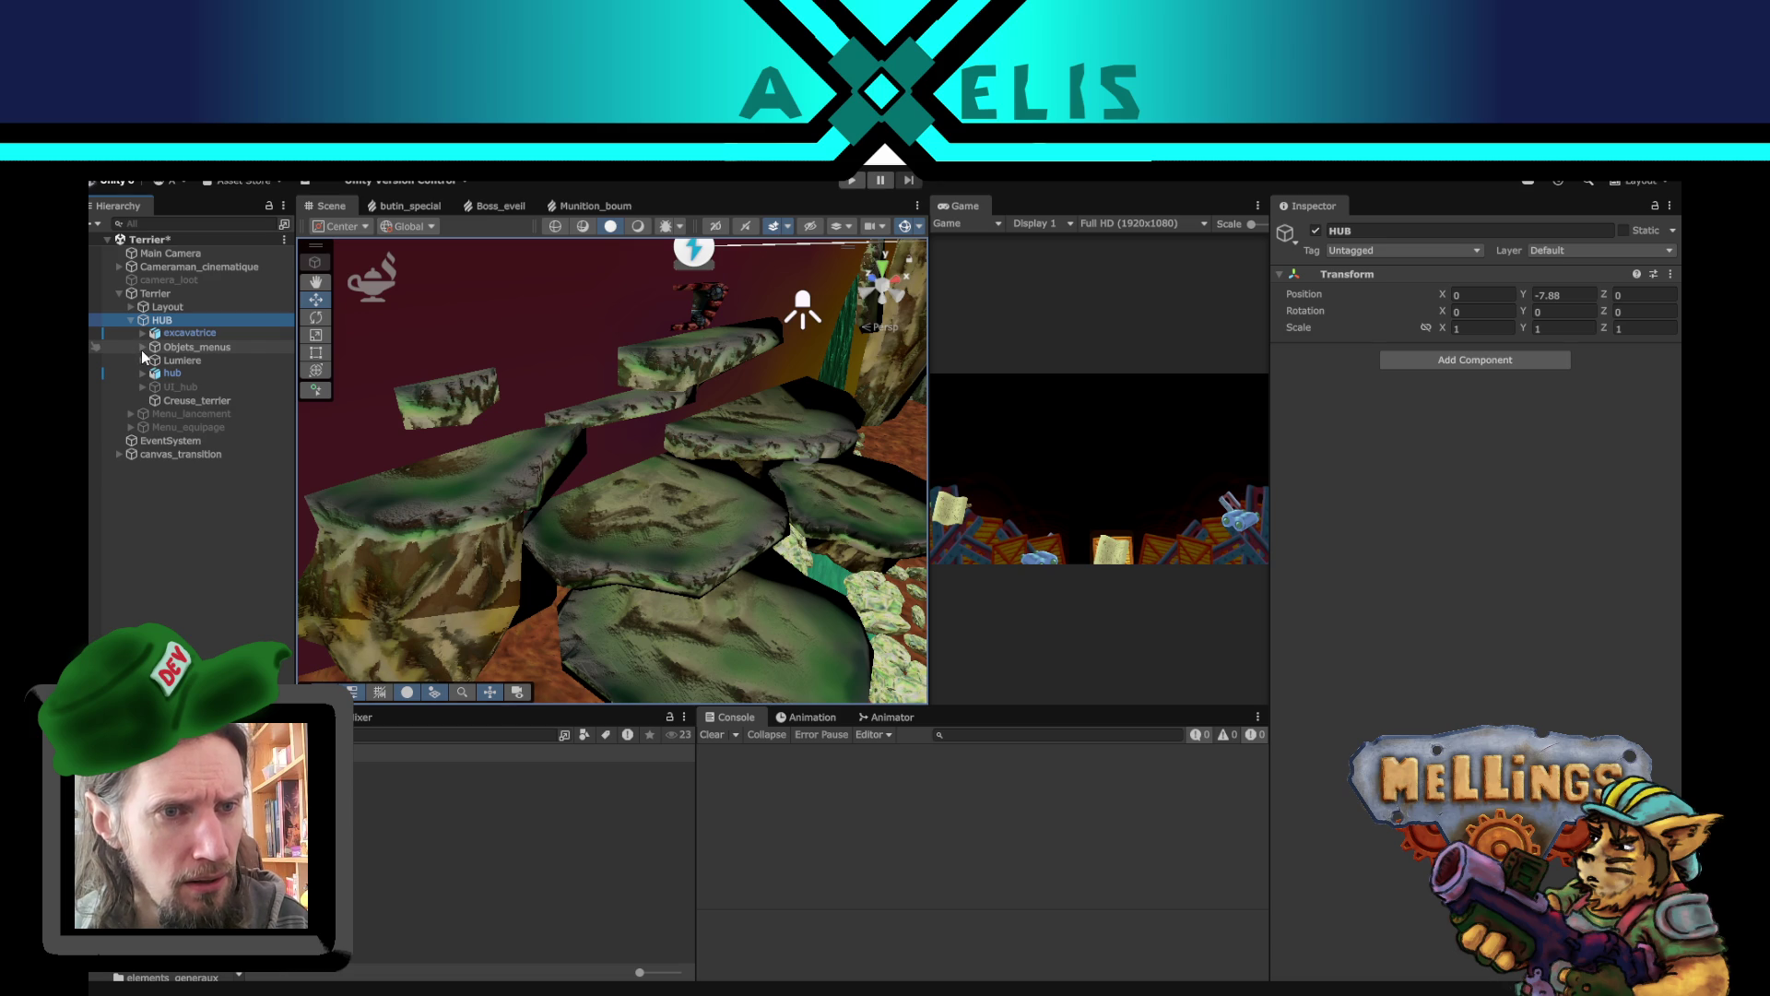
# - Re-activate the six Objets_menus buildings from loge_explo to hub_installations and orbit around the village
pyautogui.click(142, 349)
pyautogui.click(223, 363)
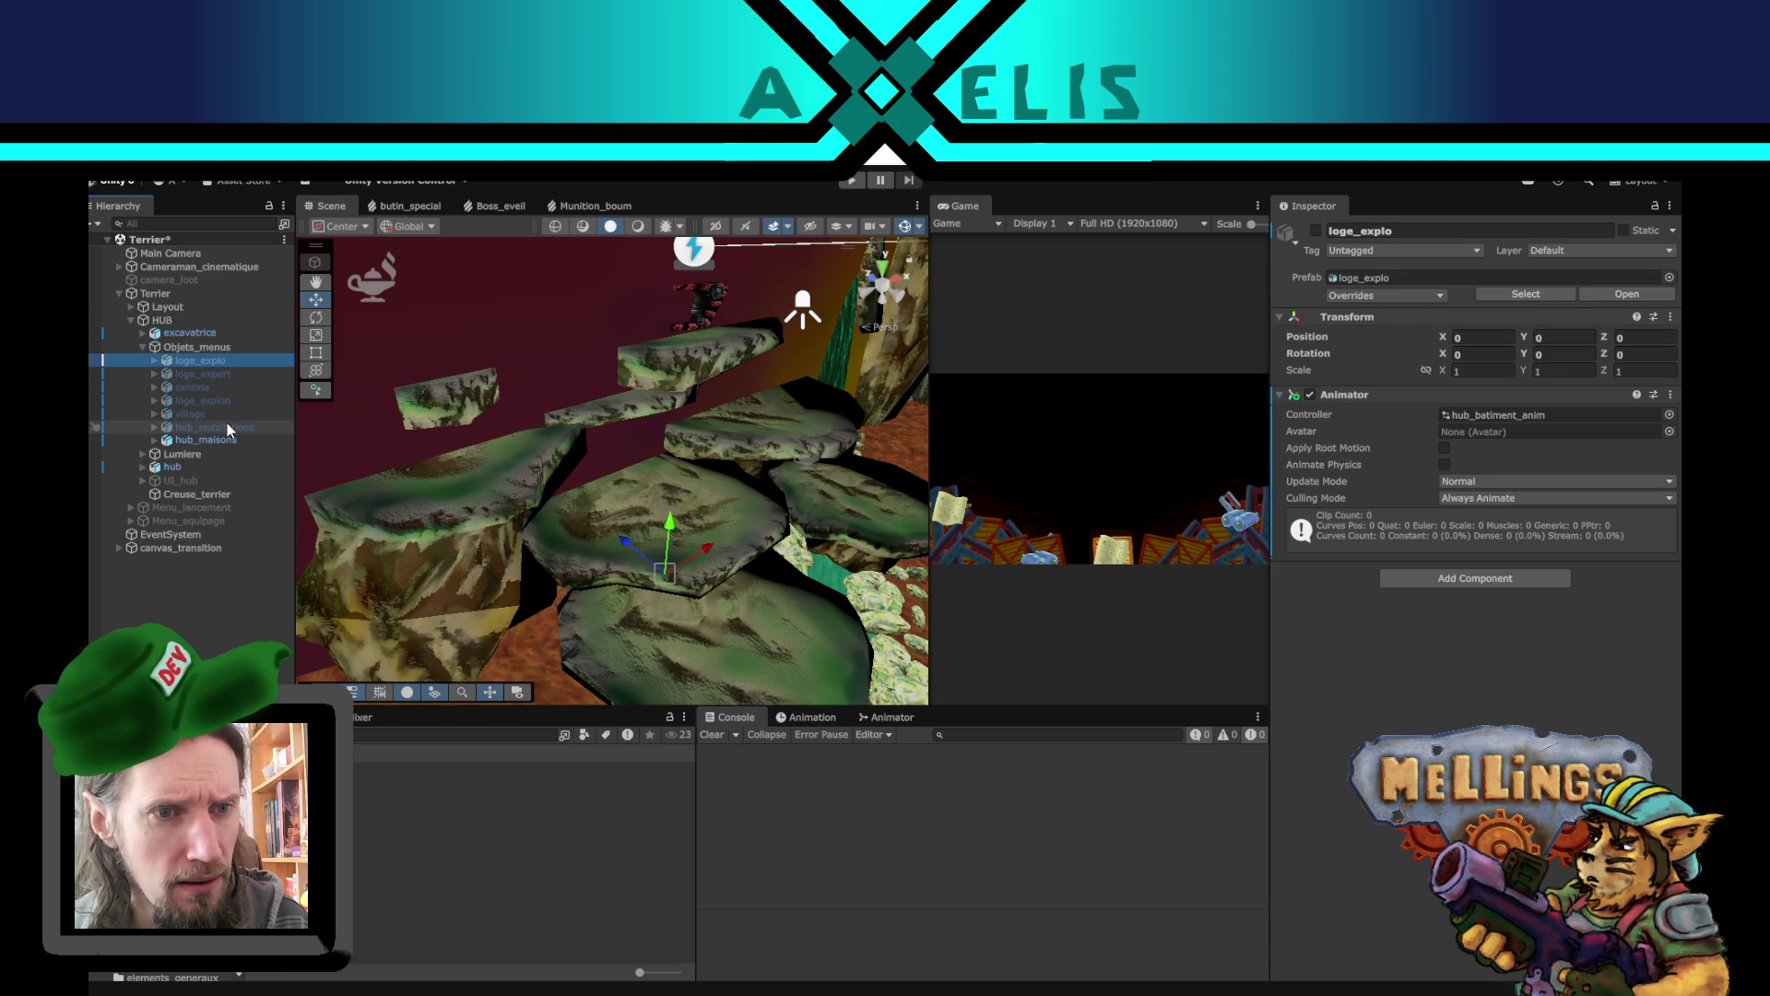
pyautogui.keyDown('shift'); pyautogui.click(221, 427); pyautogui.keyUp('shift')
pyautogui.click(1317, 231)
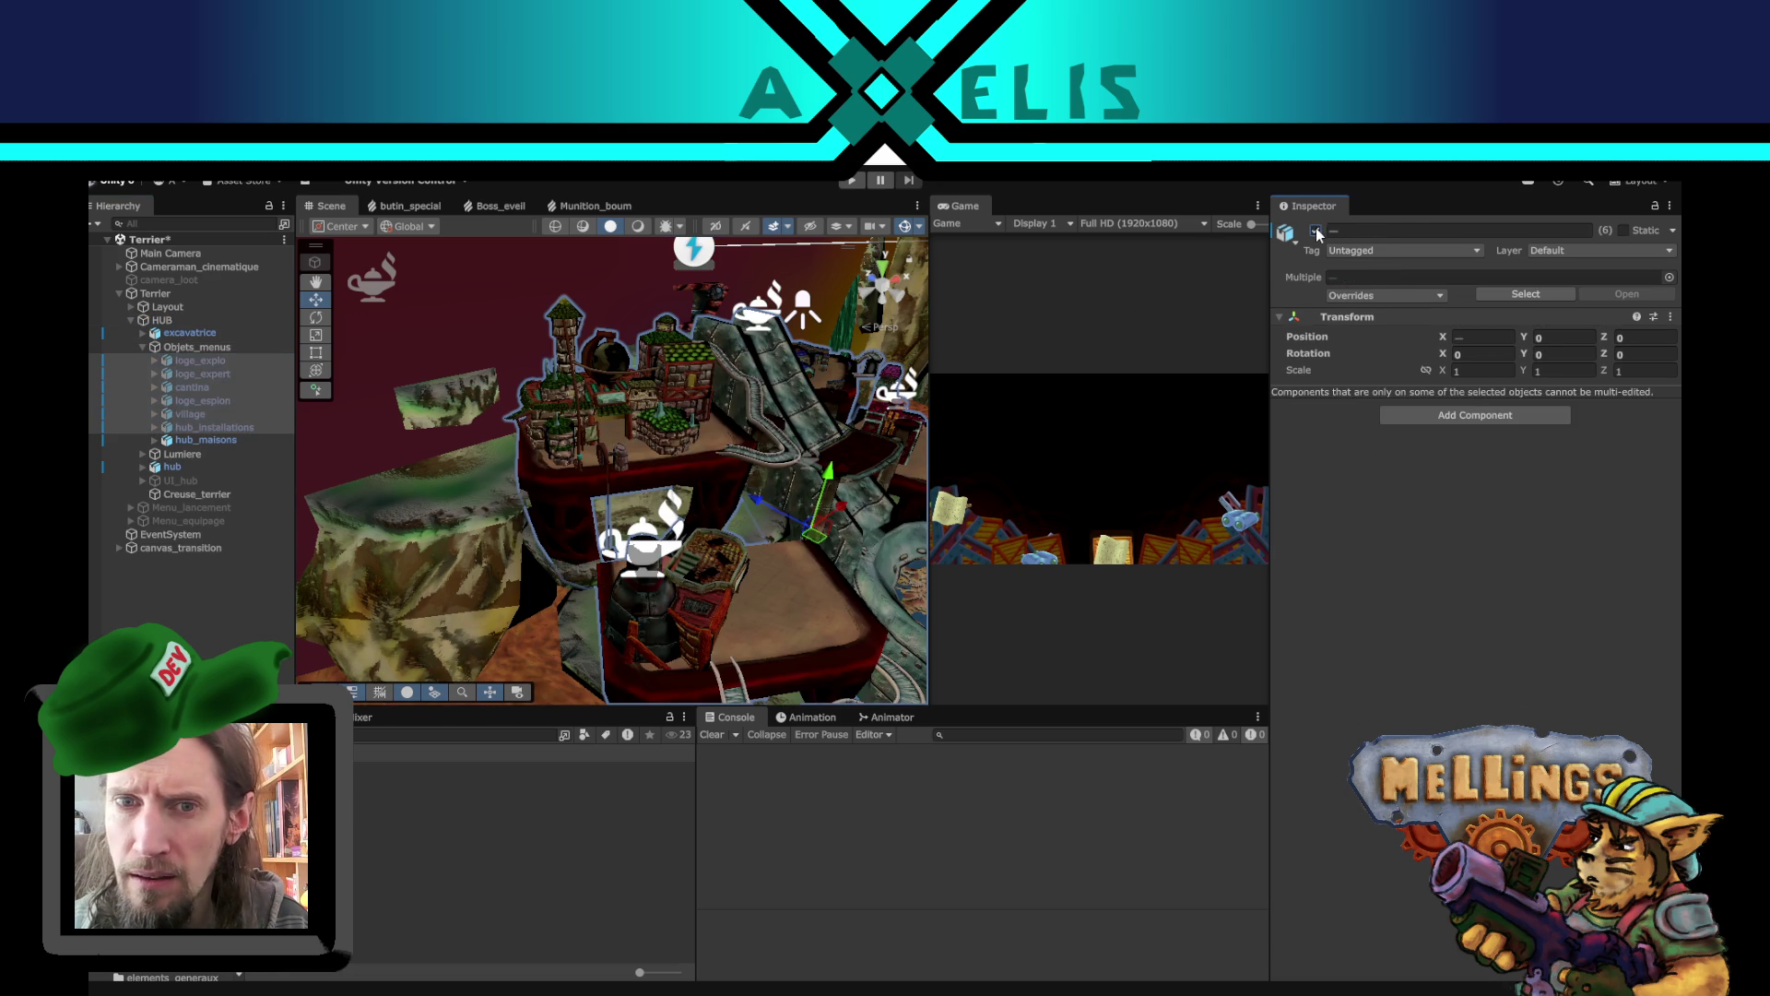
pyautogui.moveTo(842, 557); pyautogui.dragTo(725, 495)
pyautogui.moveTo(796, 578); pyautogui.dragTo(609, 218)
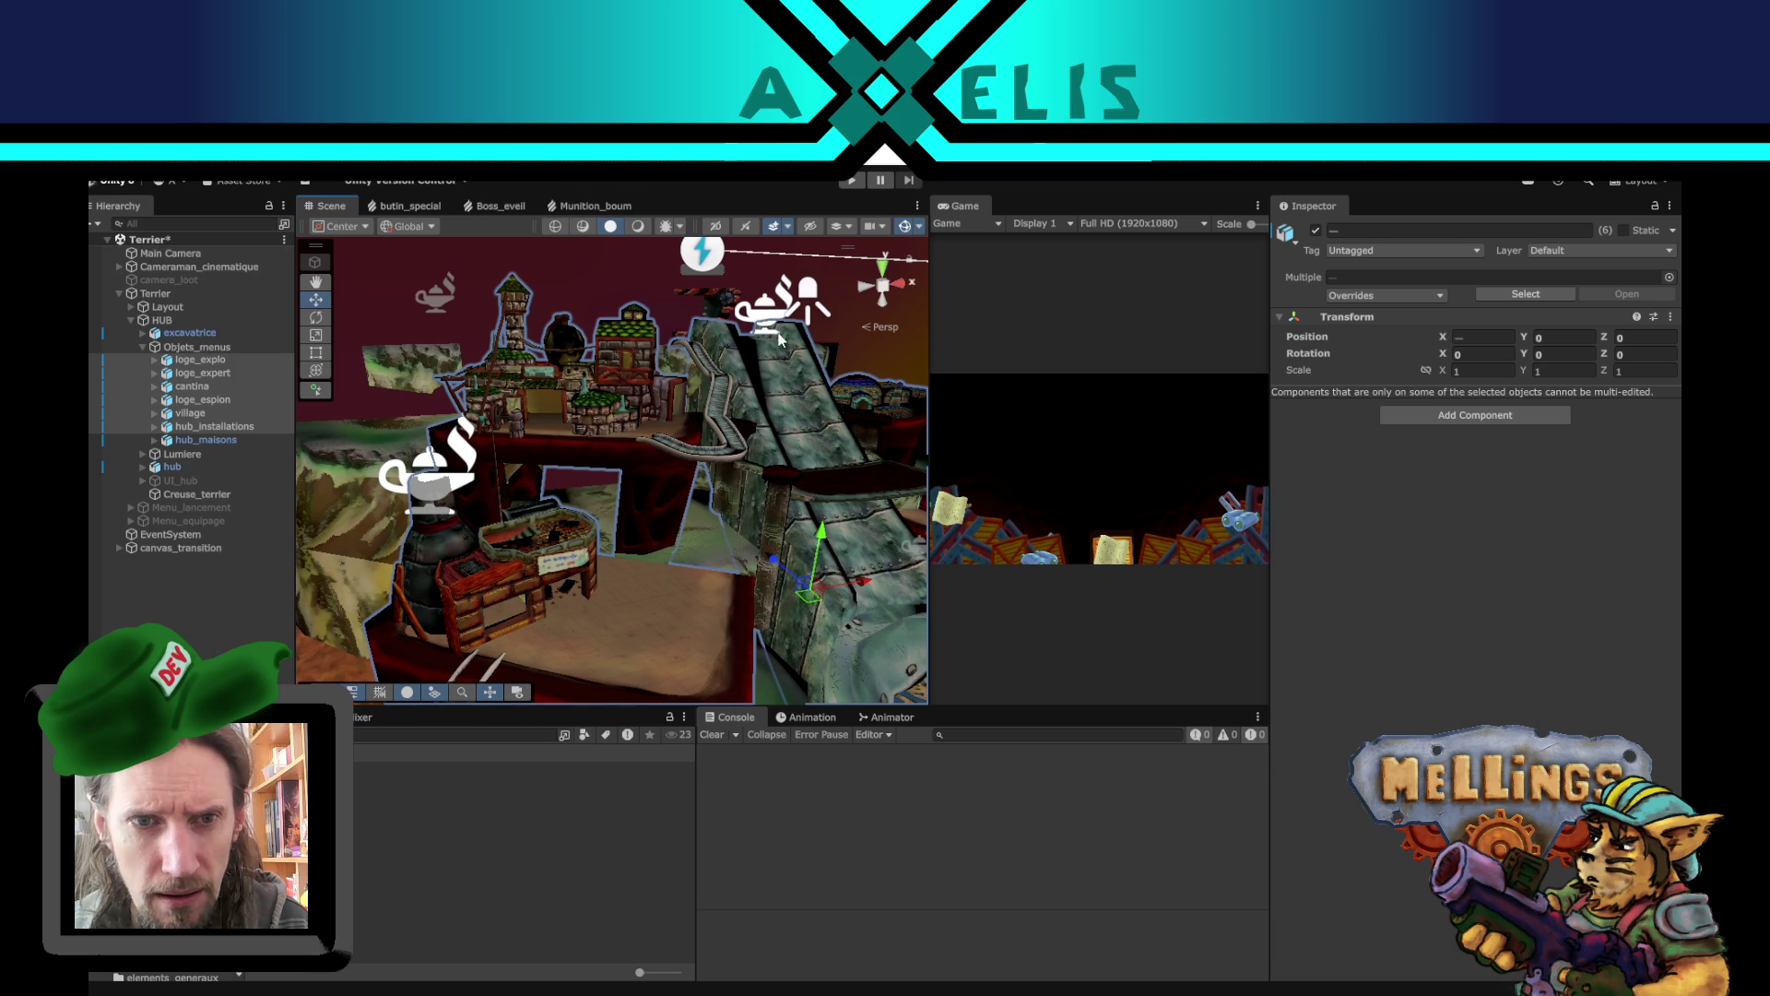
pyautogui.moveTo(610, 380)
pyautogui.mouseDown()
pyautogui.moveTo(938, 293)
pyautogui.moveTo(1088, 616)
pyautogui.moveTo(987, 643)
pyautogui.mouseUp()
pyautogui.moveTo(1021, 616); pyautogui.dragTo(874, 287)
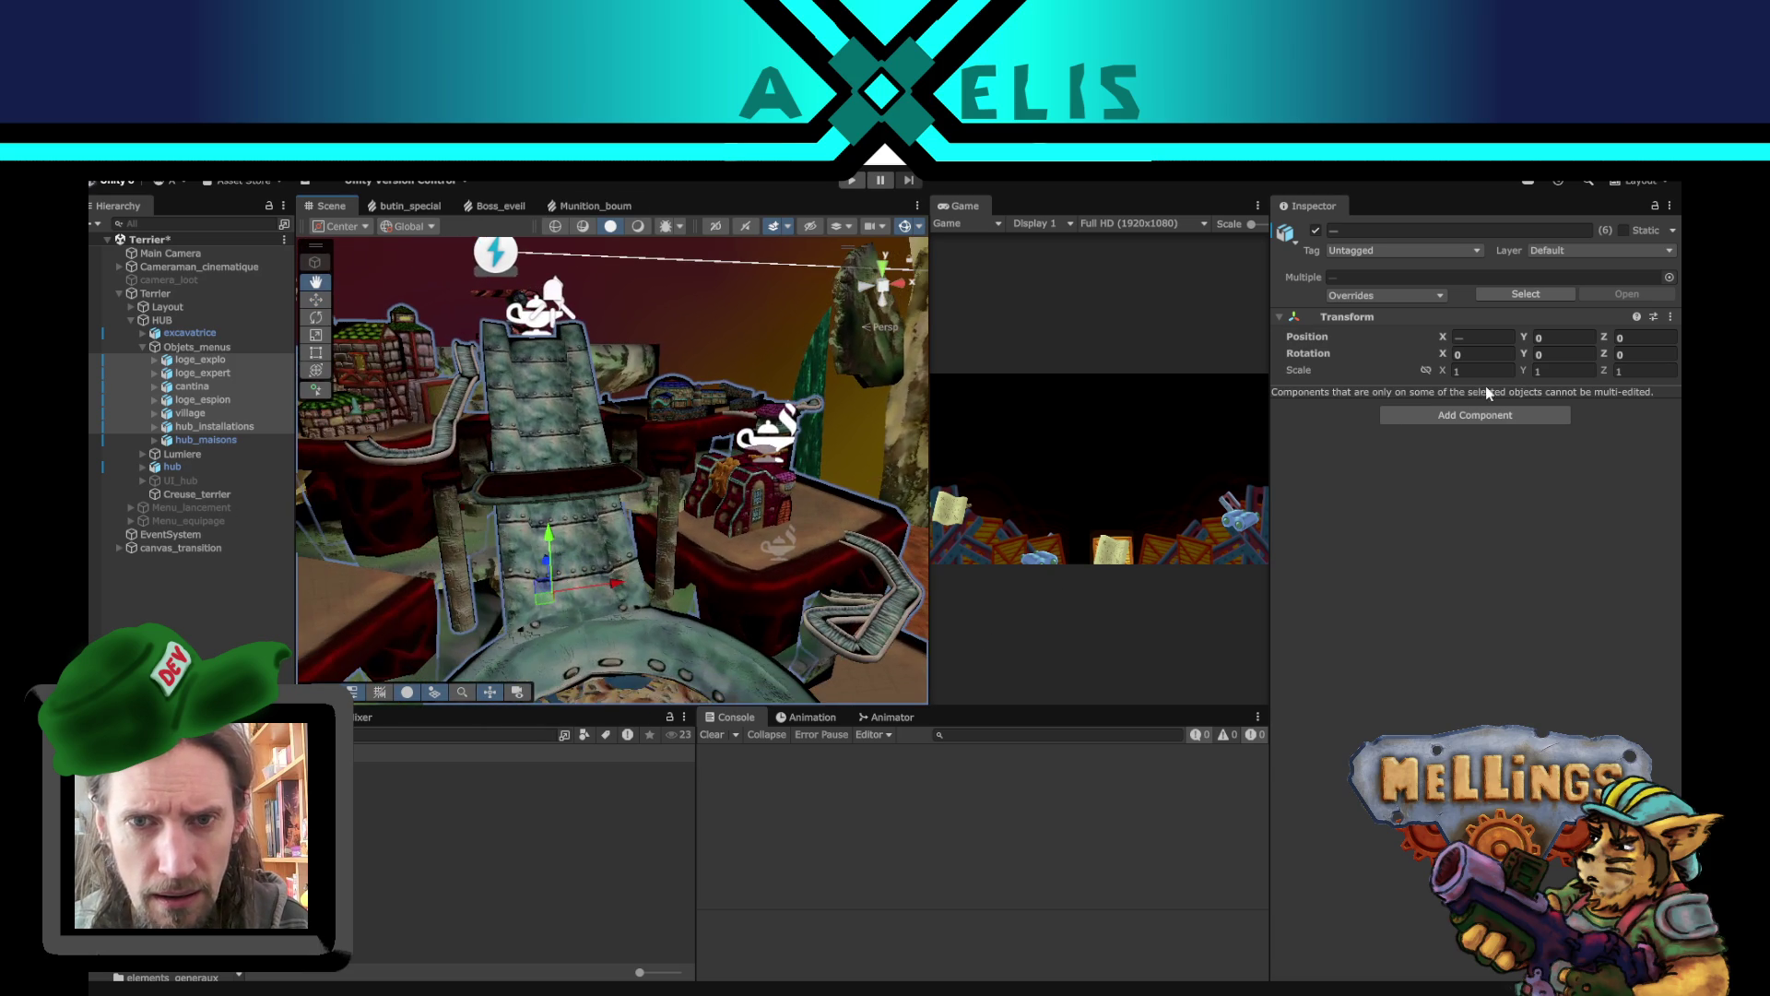
# - Hide gizmos, switch to Shaded, frame the buildings and turn on fog, glow and smoke effects
pyautogui.click(904, 228)
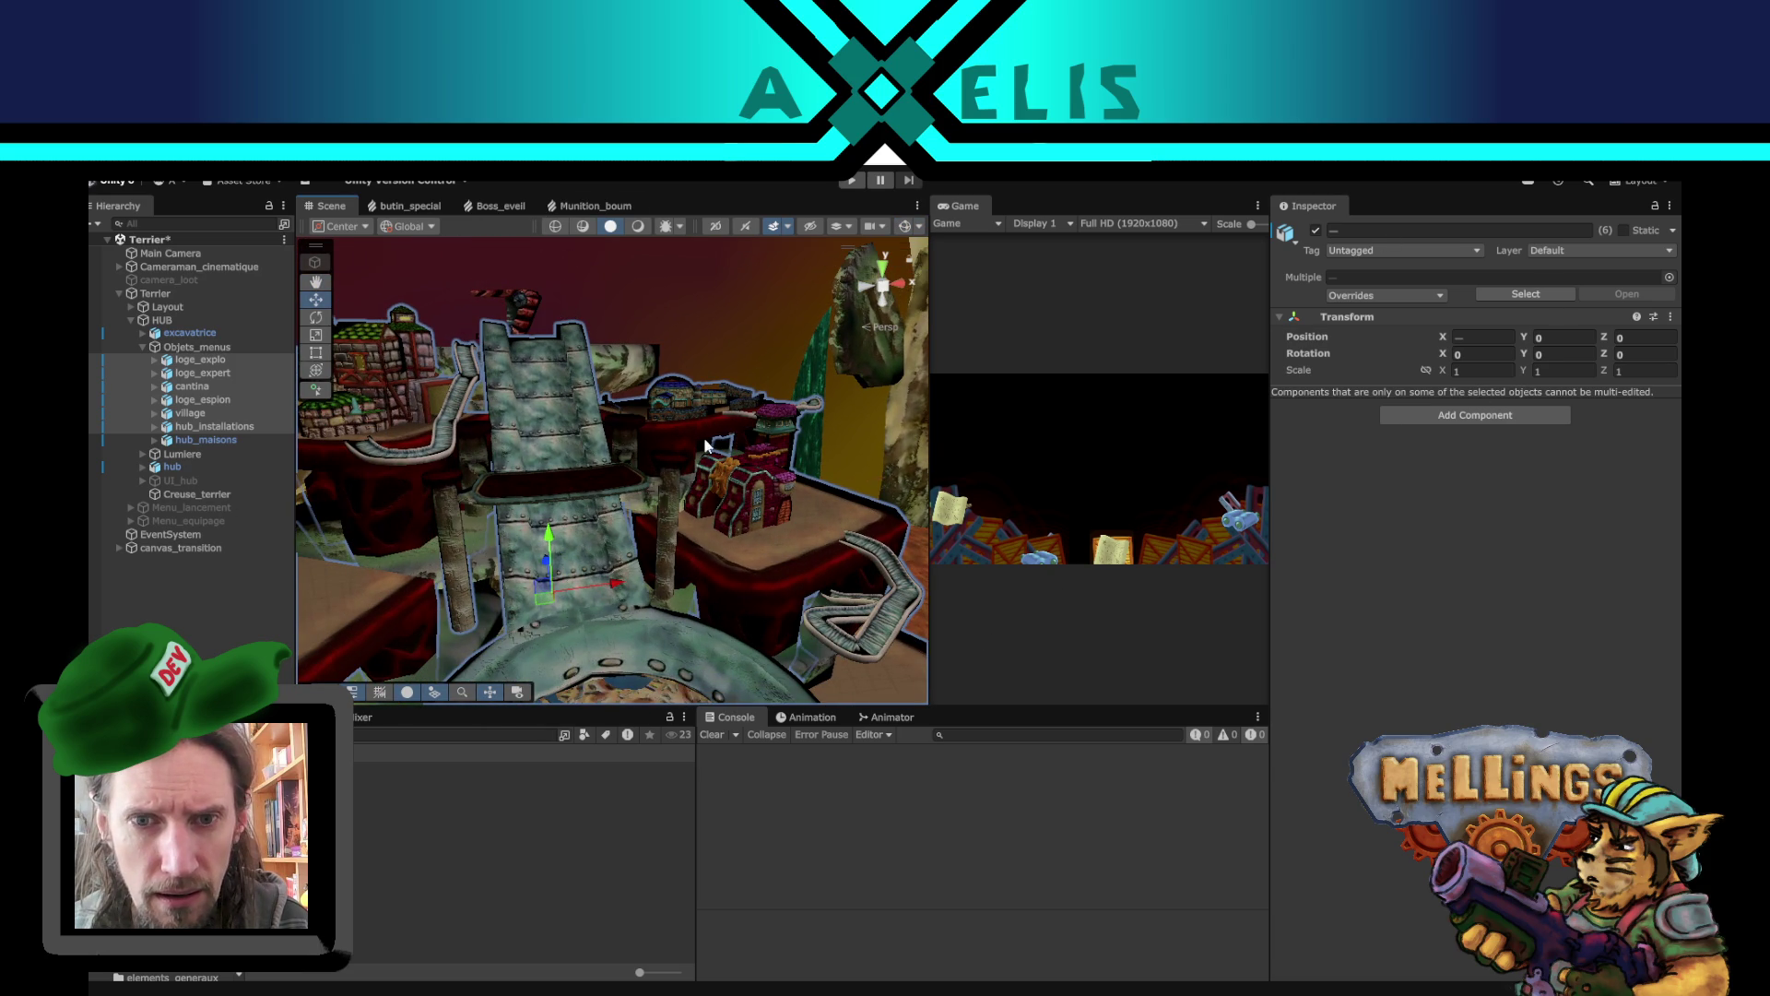
pyautogui.moveTo(540, 560)
pyautogui.mouseDown()
pyautogui.moveTo(1229, 498)
pyautogui.moveTo(1230, 268)
pyautogui.moveTo(1214, 715)
pyautogui.moveTo(734, 613)
pyautogui.moveTo(604, 465)
pyautogui.mouseUp()
pyautogui.click(637, 228)
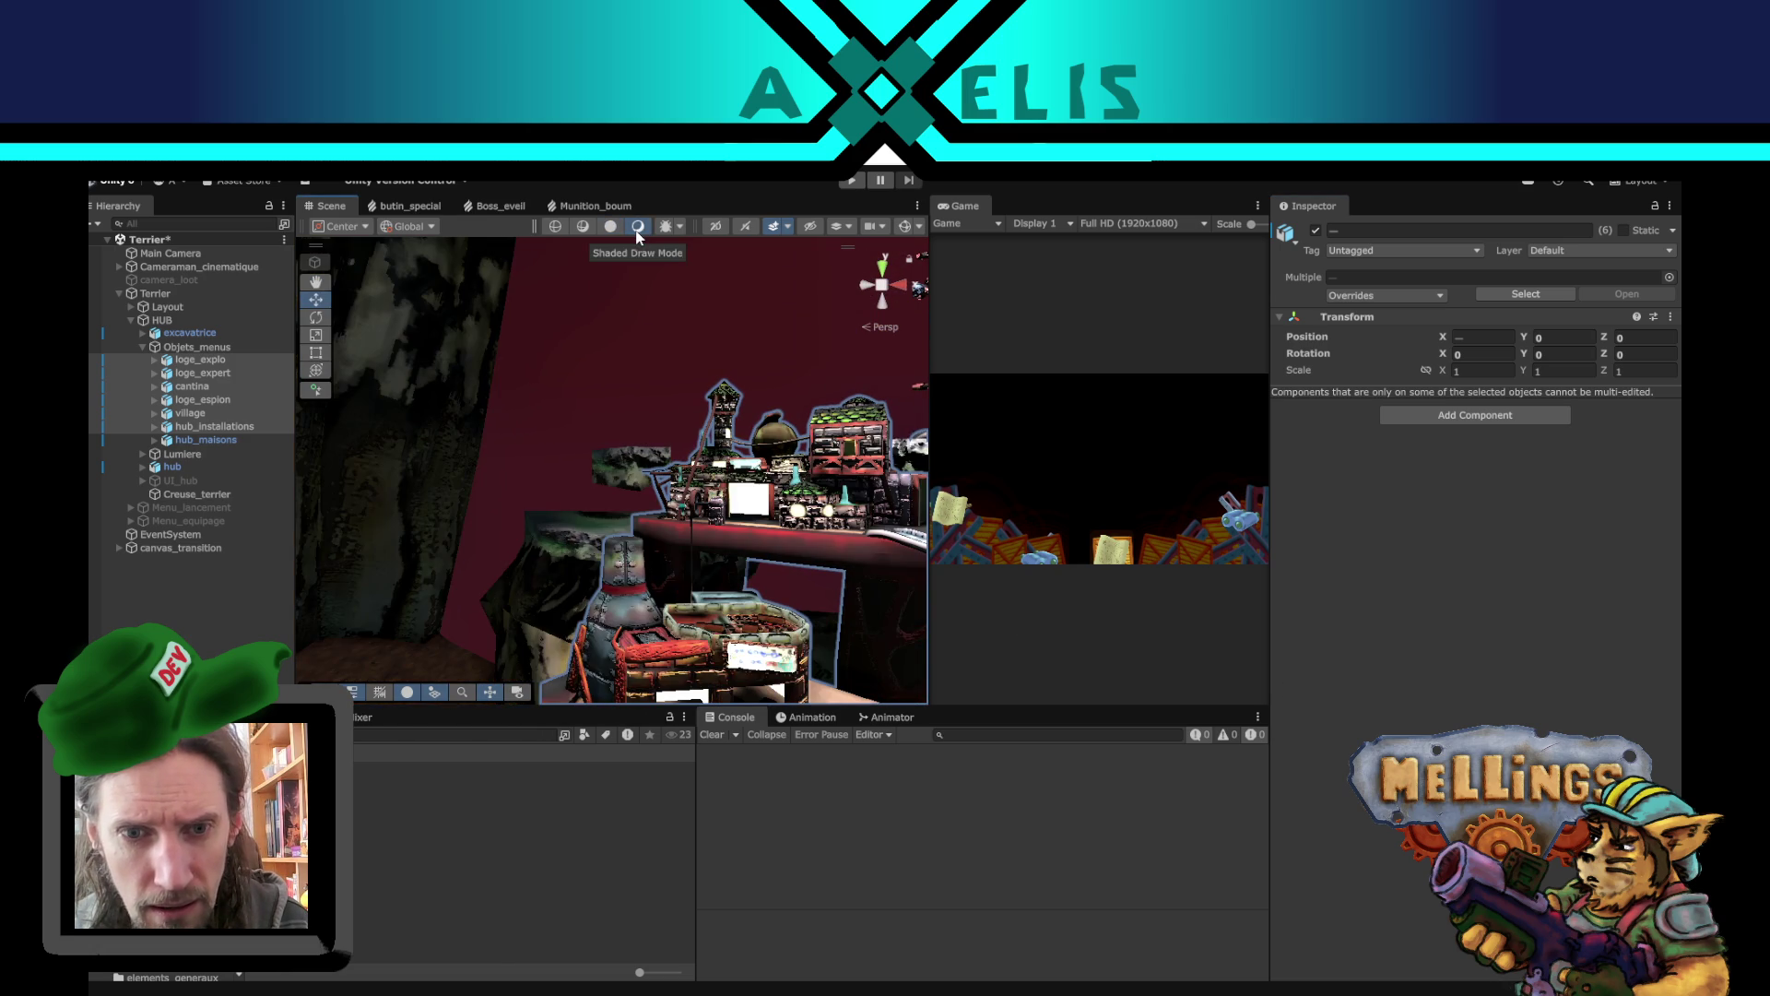
pyautogui.press('f')
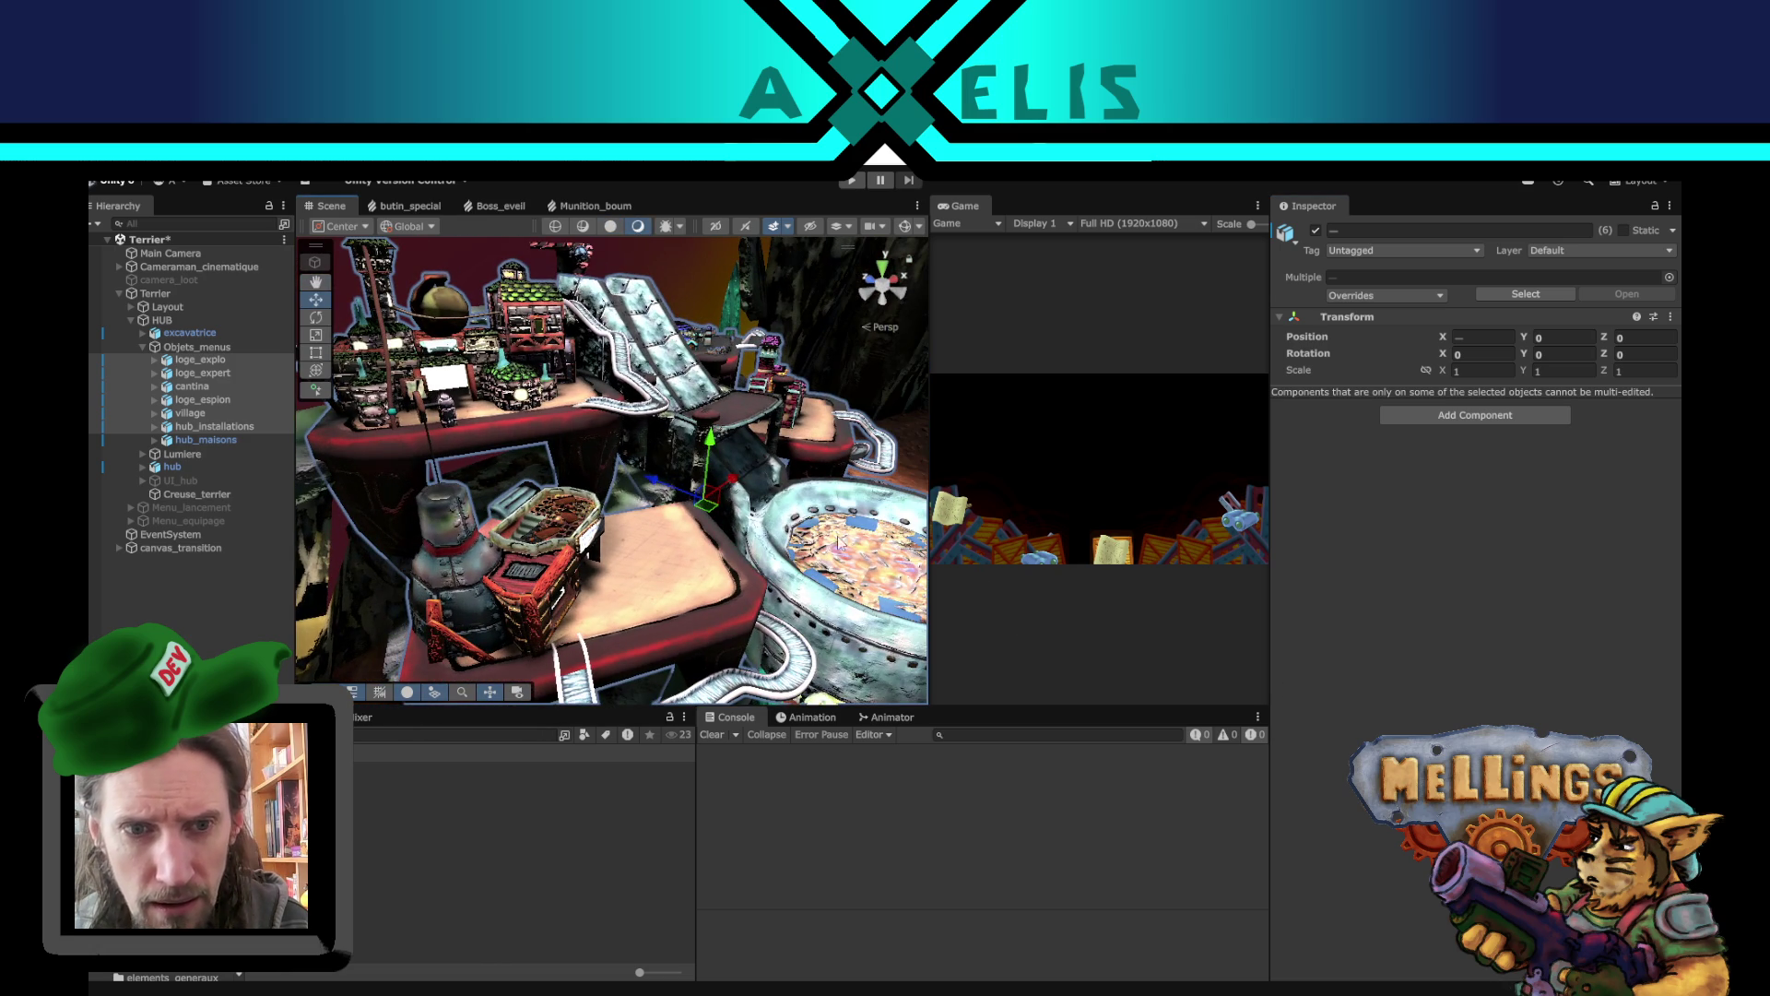
pyautogui.click(773, 228)
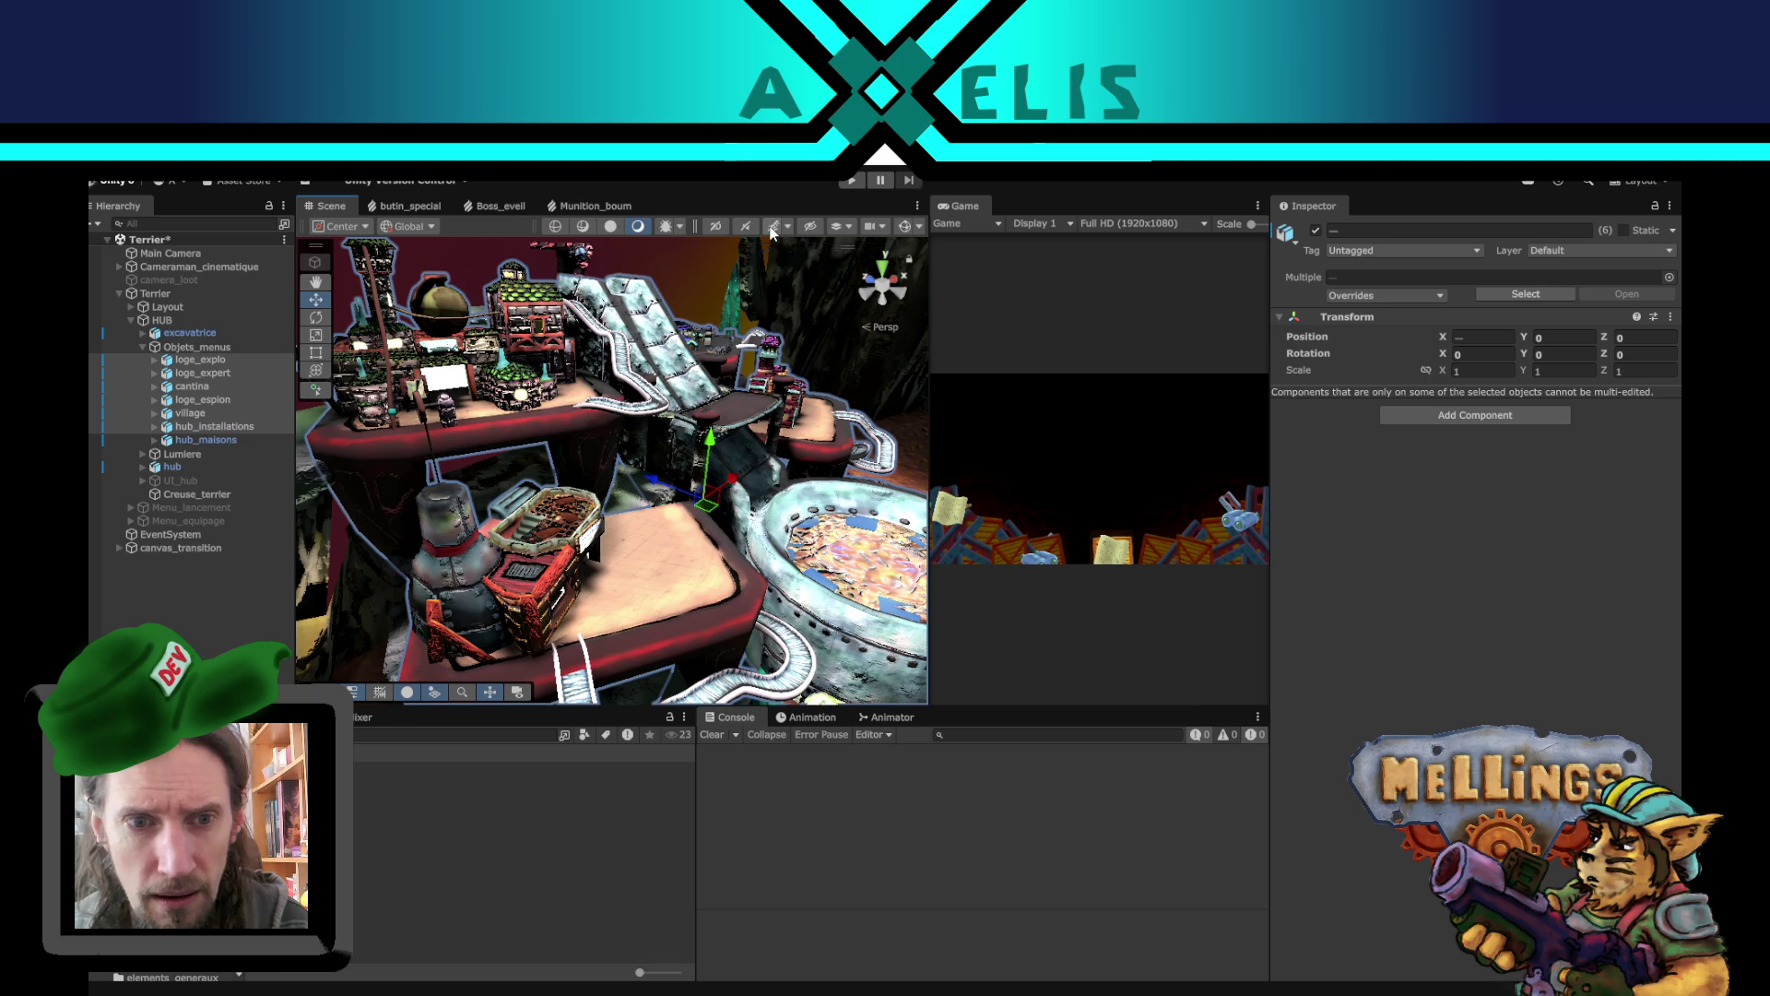
pyautogui.moveTo(817, 412)
pyautogui.mouseDown()
pyautogui.moveTo(715, 505)
pyautogui.moveTo(630, 388)
pyautogui.moveTo(795, 274)
pyautogui.mouseUp()
pyautogui.moveTo(729, 406)
pyautogui.mouseDown()
pyautogui.moveTo(687, 444)
pyautogui.moveTo(799, 532)
pyautogui.moveTo(441, 463)
pyautogui.moveTo(524, 453)
pyautogui.moveTo(805, 553)
pyautogui.moveTo(803, 239)
pyautogui.moveTo(411, 285)
pyautogui.moveTo(293, 653)
pyautogui.moveTo(622, 513)
pyautogui.moveTo(618, 498)
pyautogui.moveTo(571, 507)
pyautogui.mouseUp()
pyautogui.scroll(1, 640, 503)
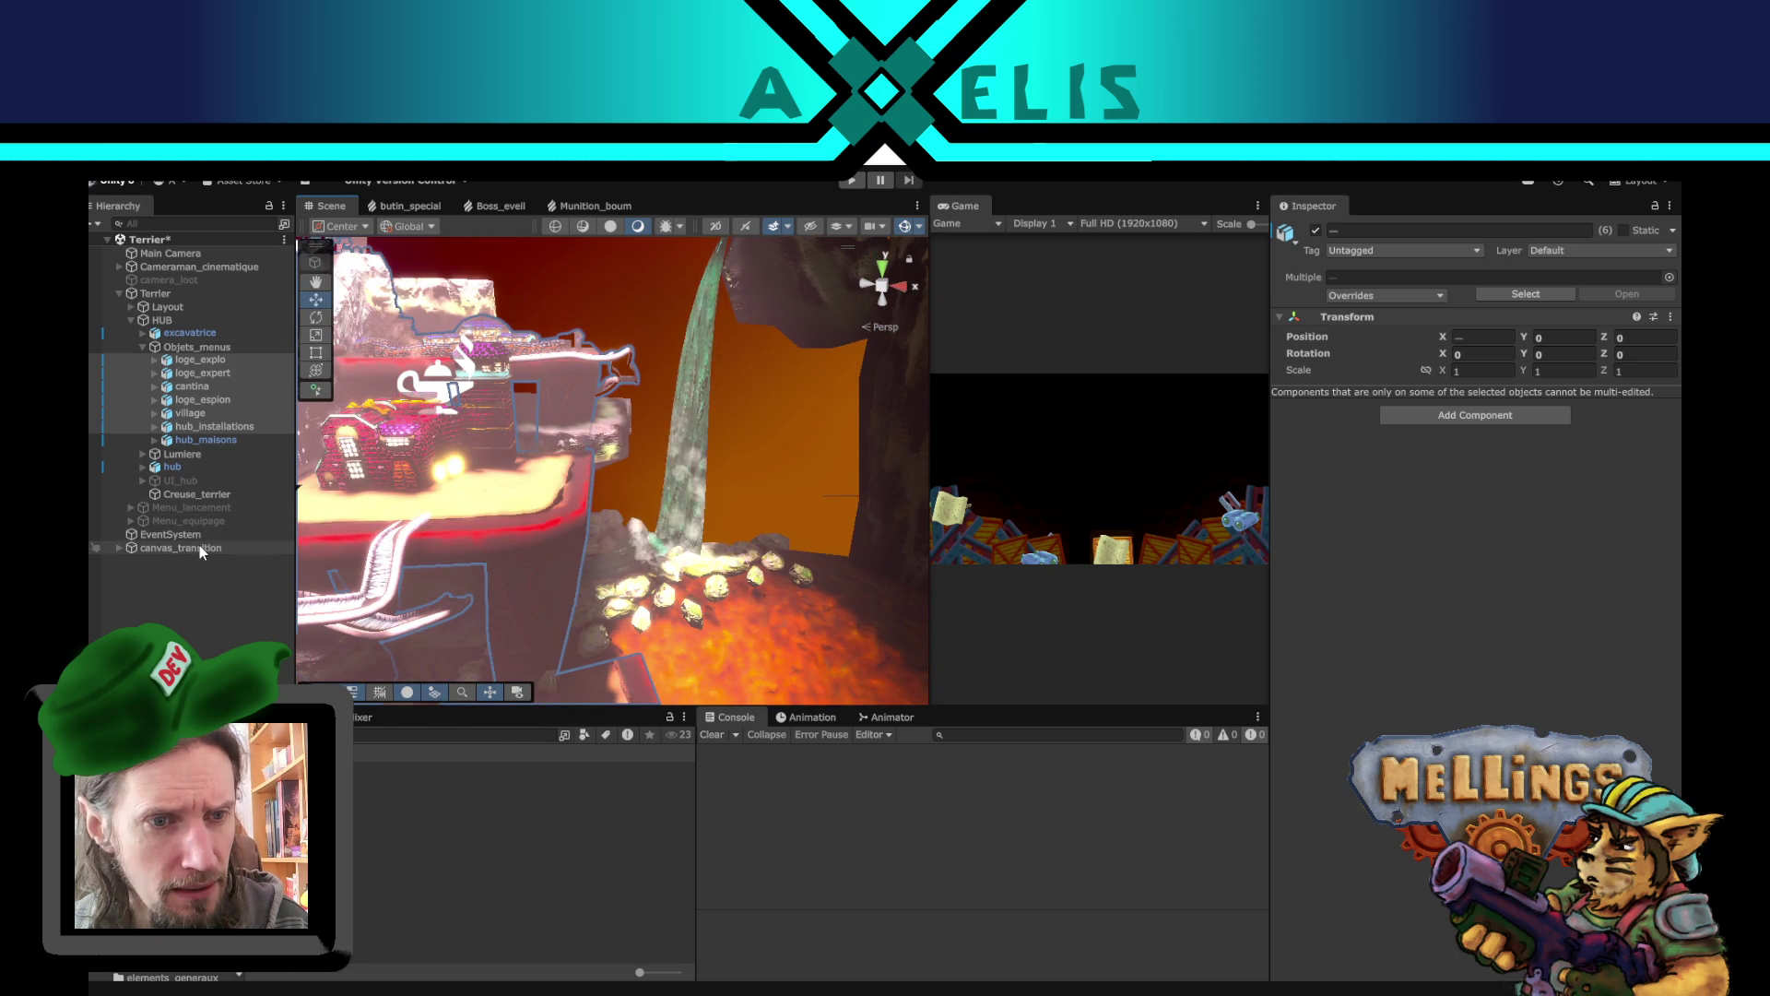
pyautogui.click(200, 304)
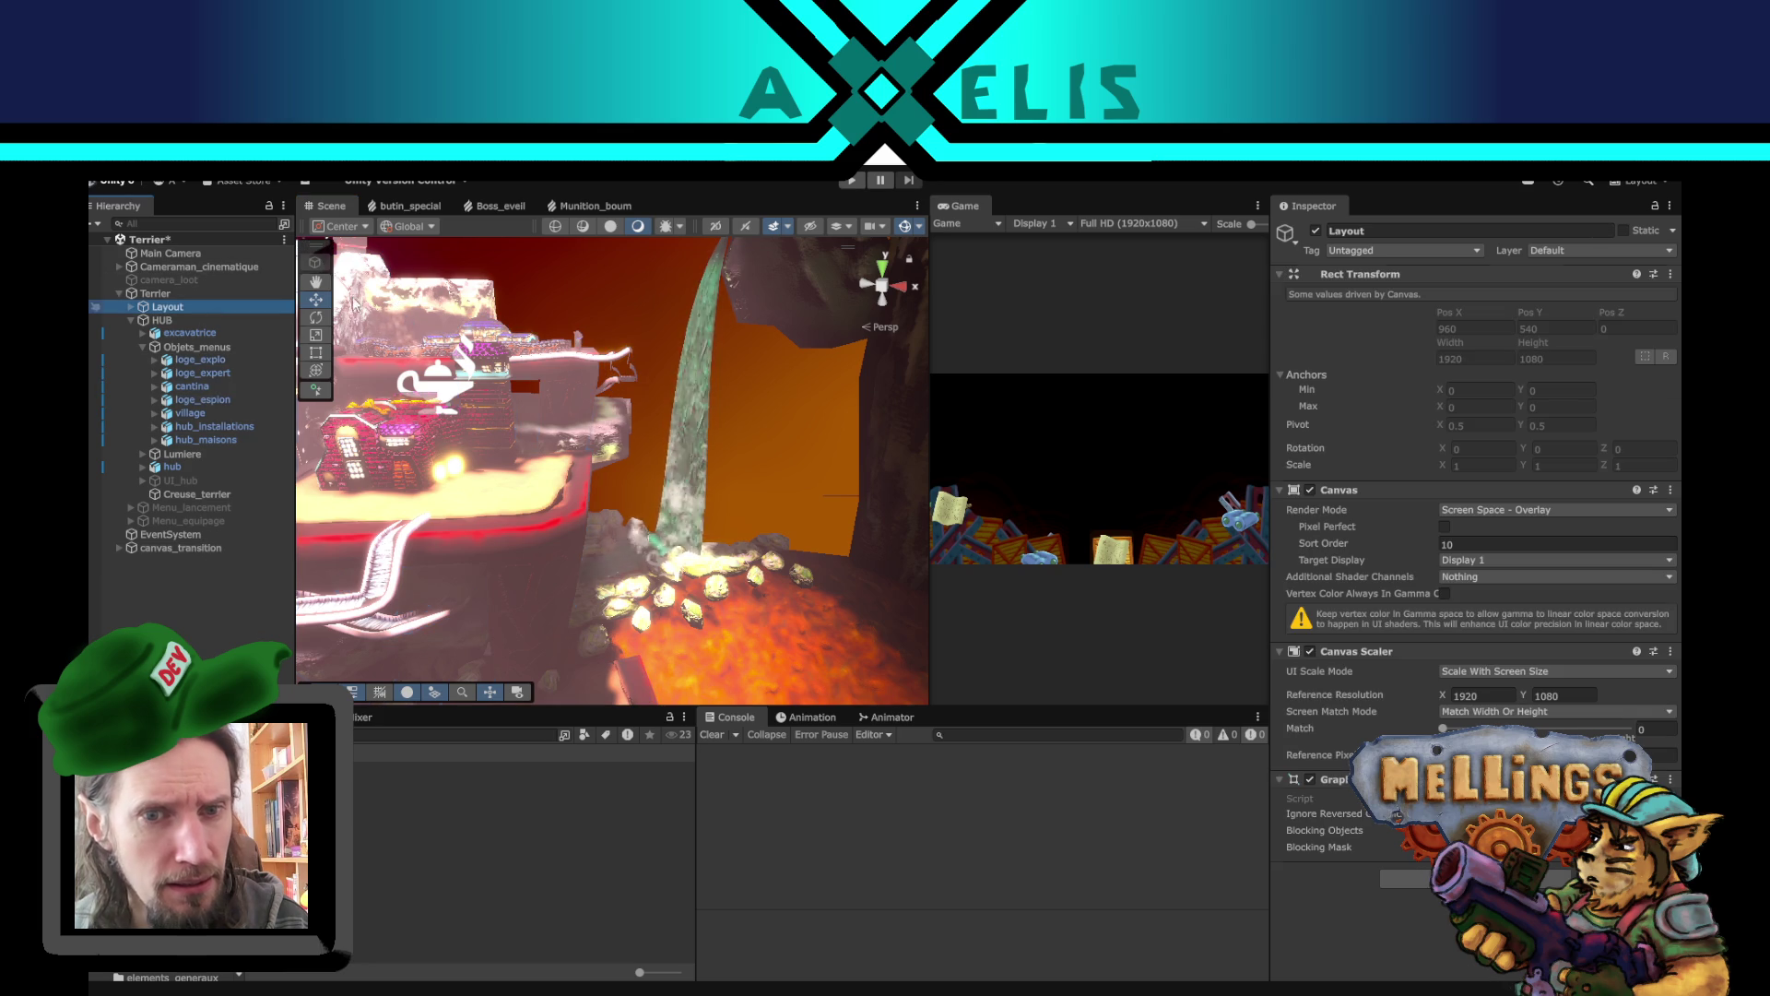
# - Toggle the Layout canvas off and back on
pyautogui.click(1315, 232)
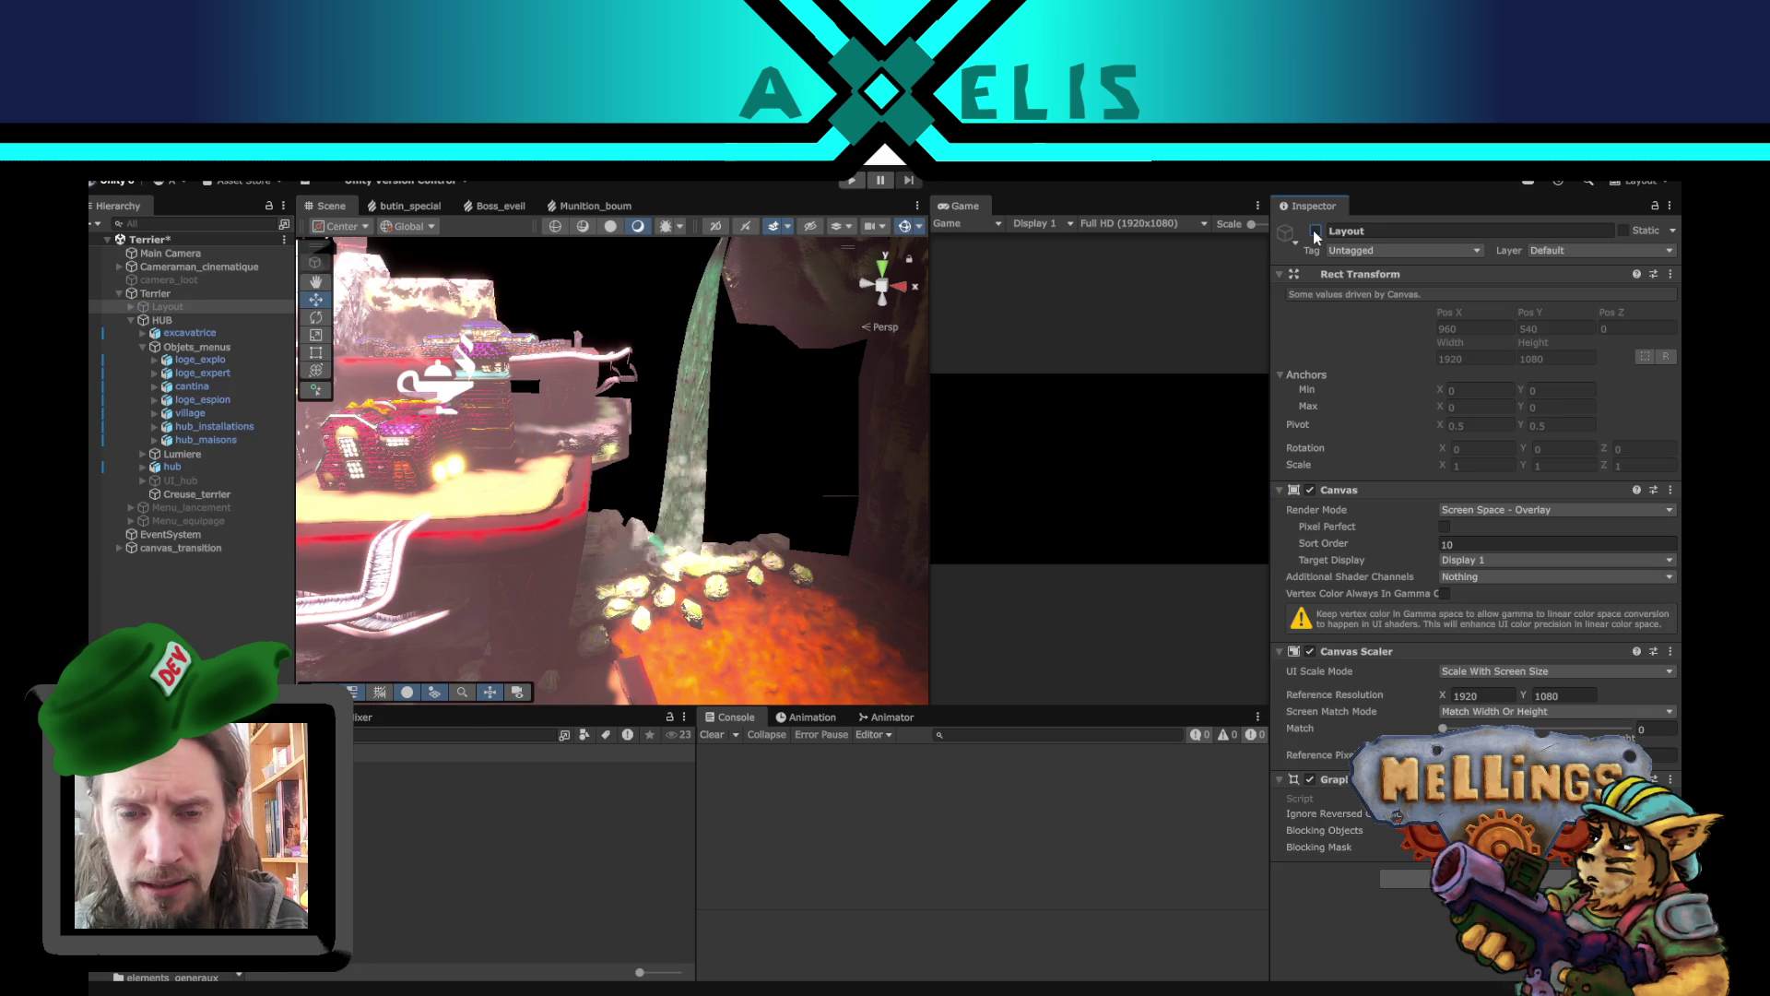
pyautogui.click(1316, 230)
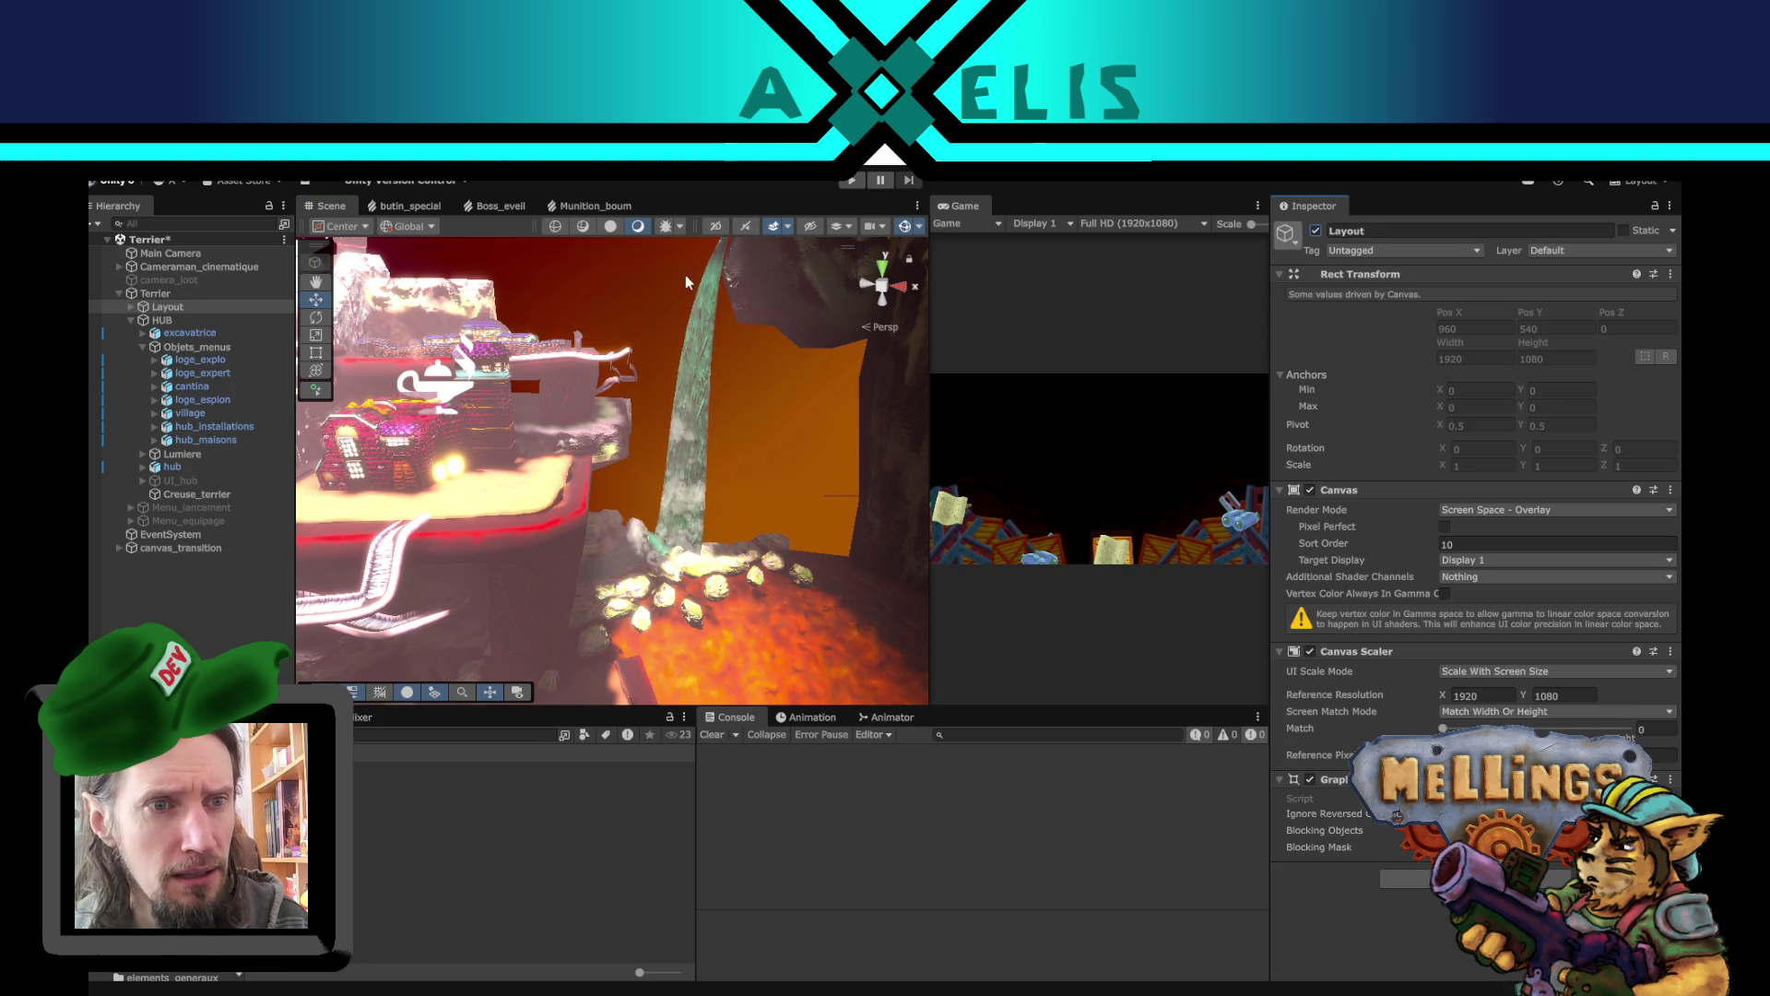
pyautogui.moveTo(627, 470)
pyautogui.mouseDown()
pyautogui.moveTo(858, 479)
pyautogui.moveTo(572, 507)
pyautogui.moveTo(556, 322)
pyautogui.moveTo(735, 431)
pyautogui.mouseUp()
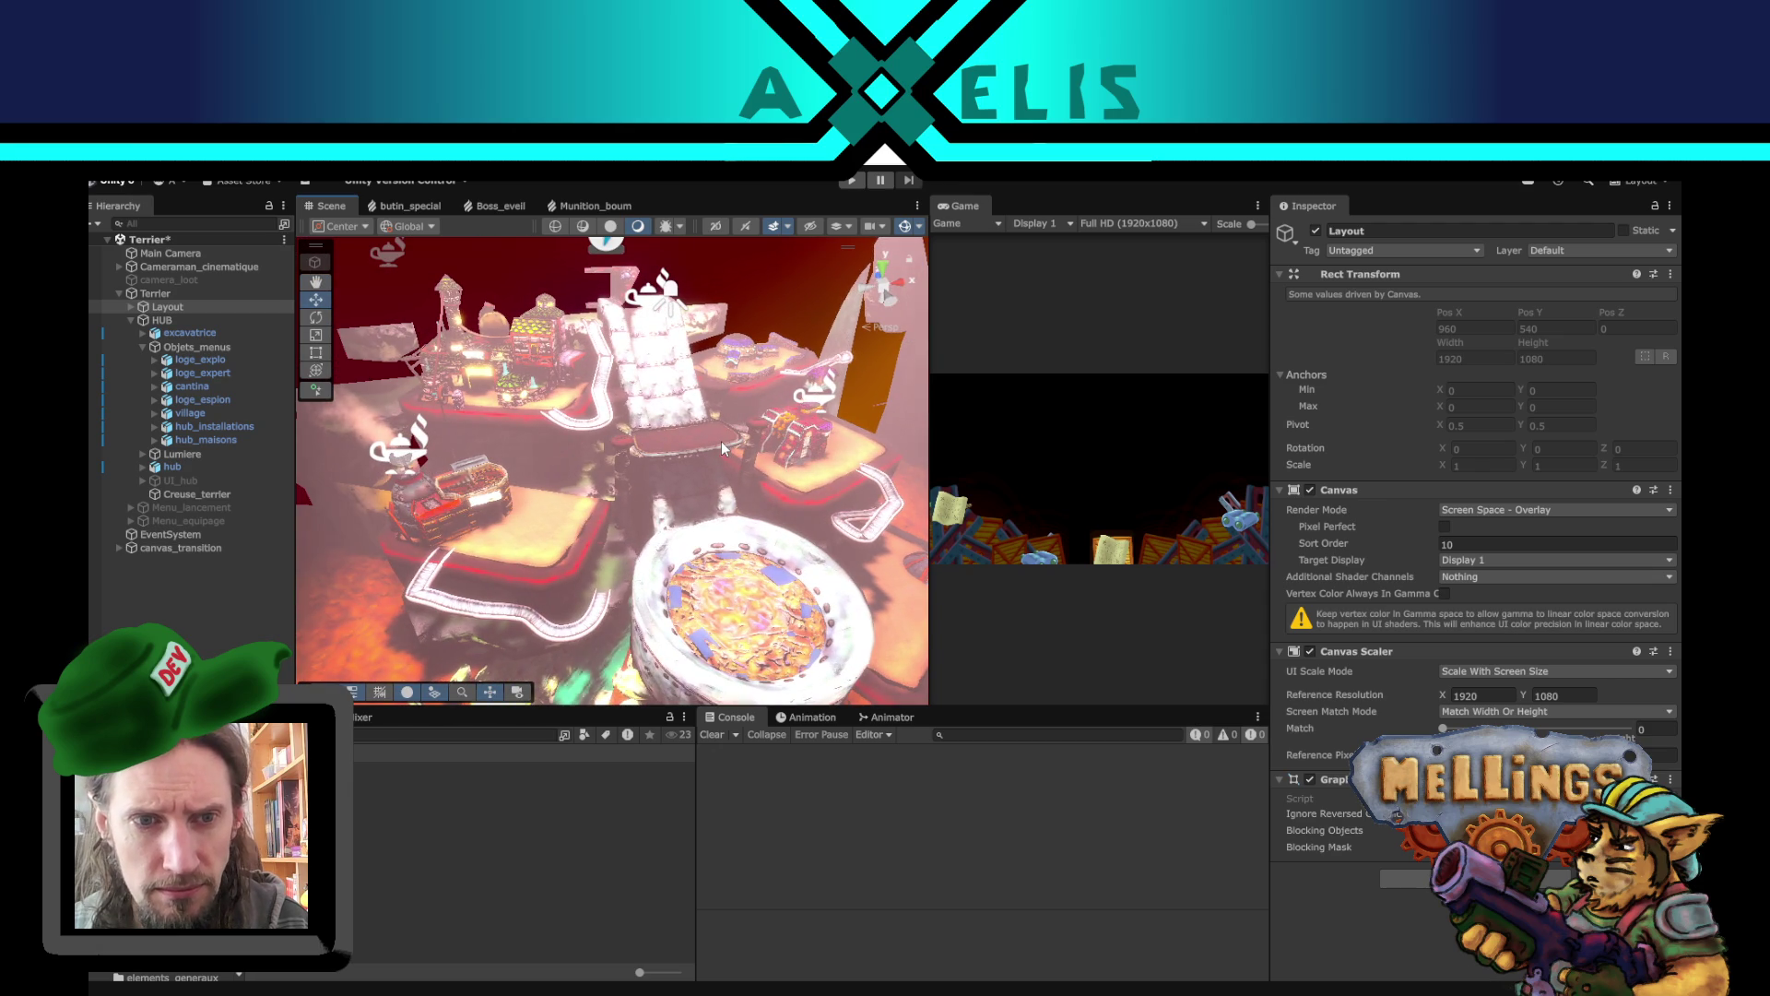
# - Deactivate the six buildings loge_explo through hub_installations and save the Terrier scene
pyautogui.click(197, 359)
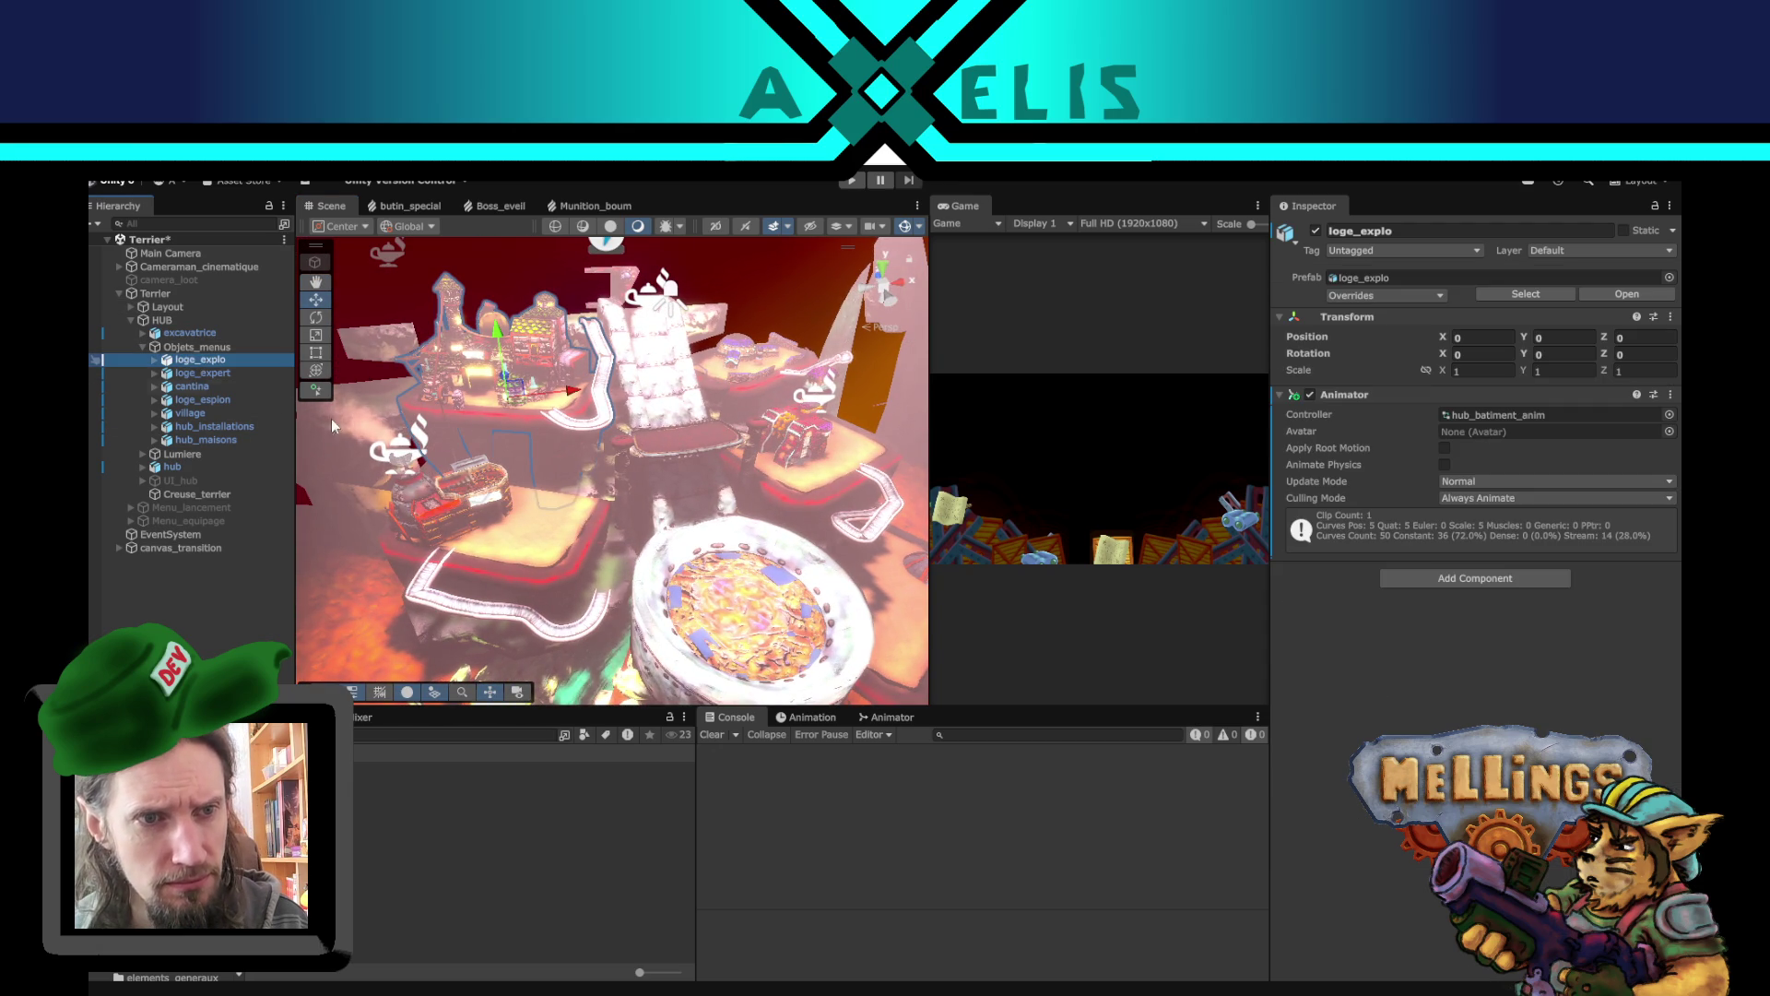
pyautogui.keyDown('shift'); pyautogui.click(235, 427); pyautogui.keyUp('shift')
pyautogui.click(1316, 231)
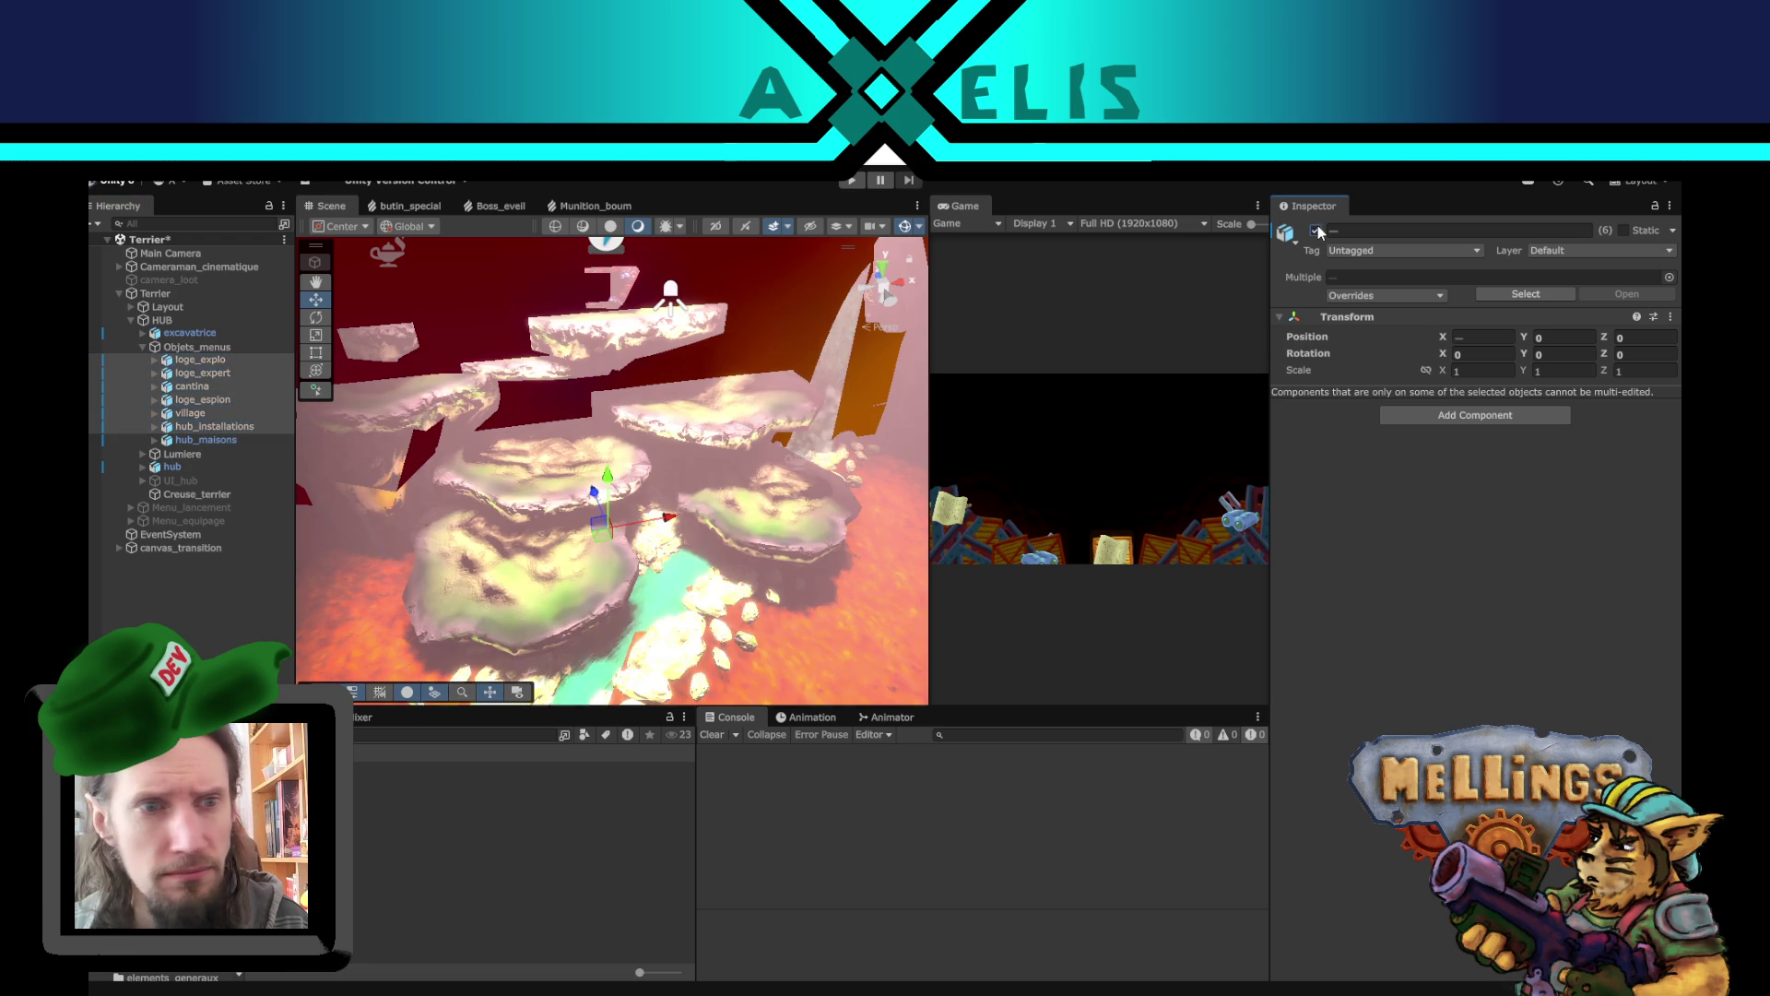
pyautogui.scroll(-3, 750, 466)
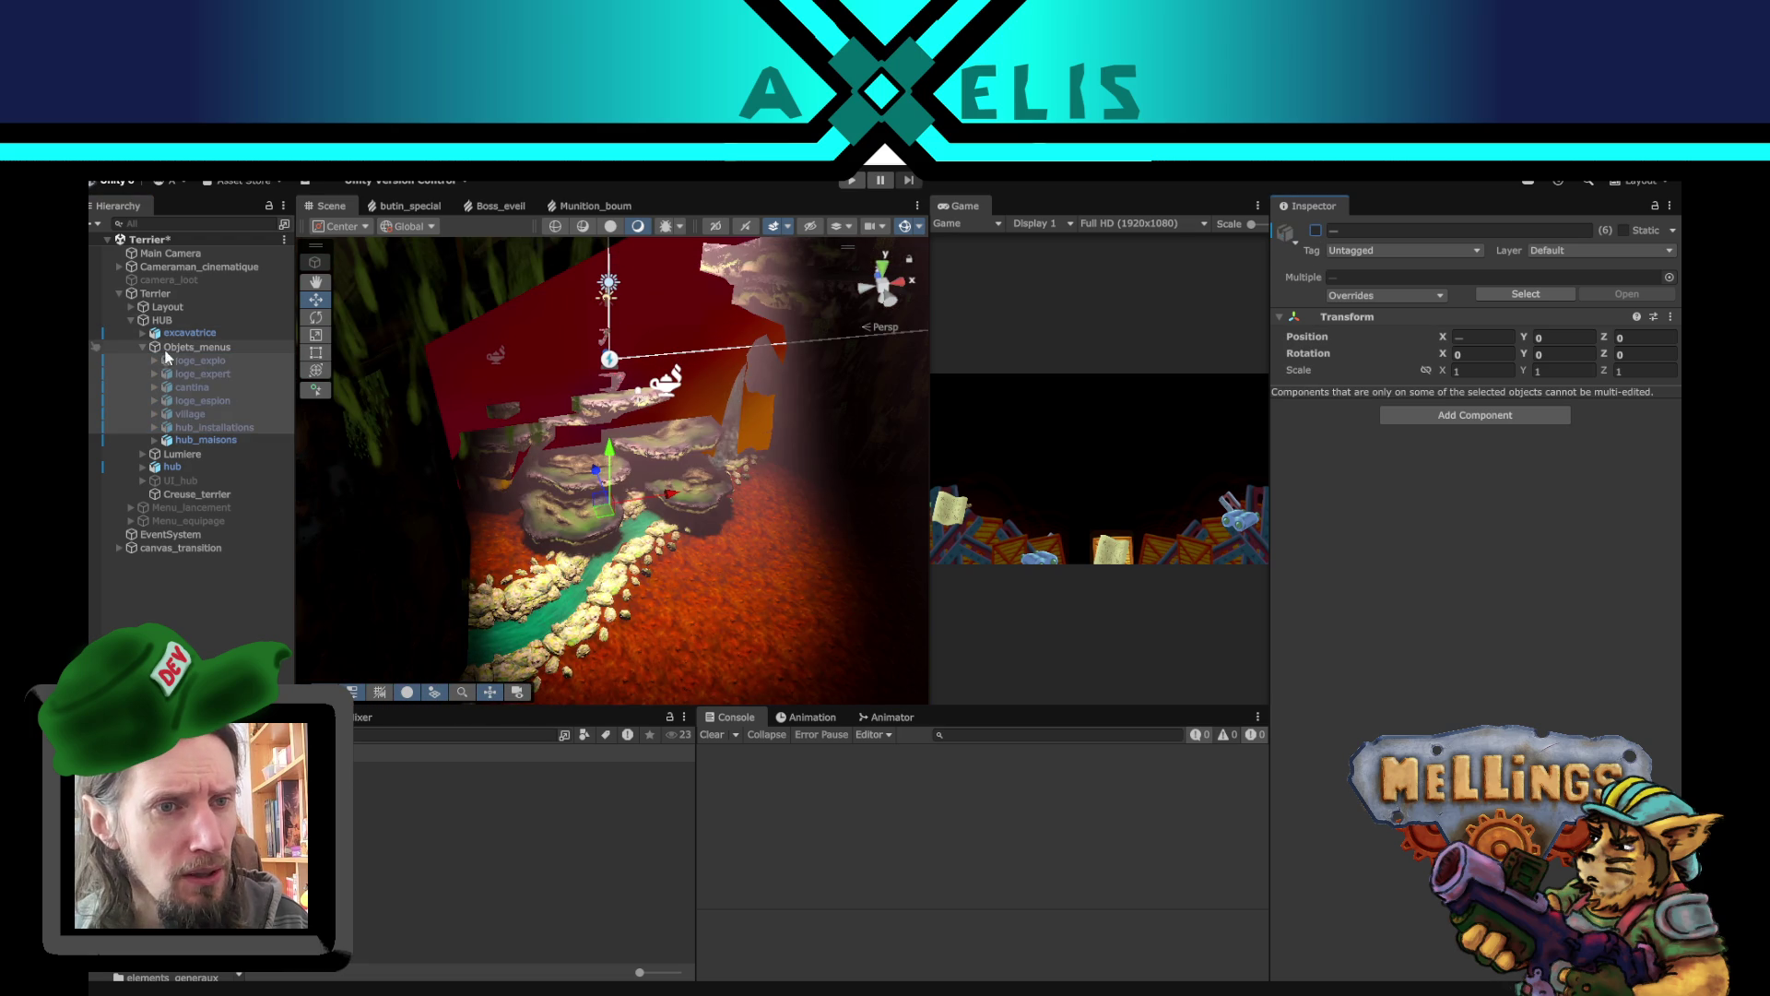
pyautogui.click(163, 320)
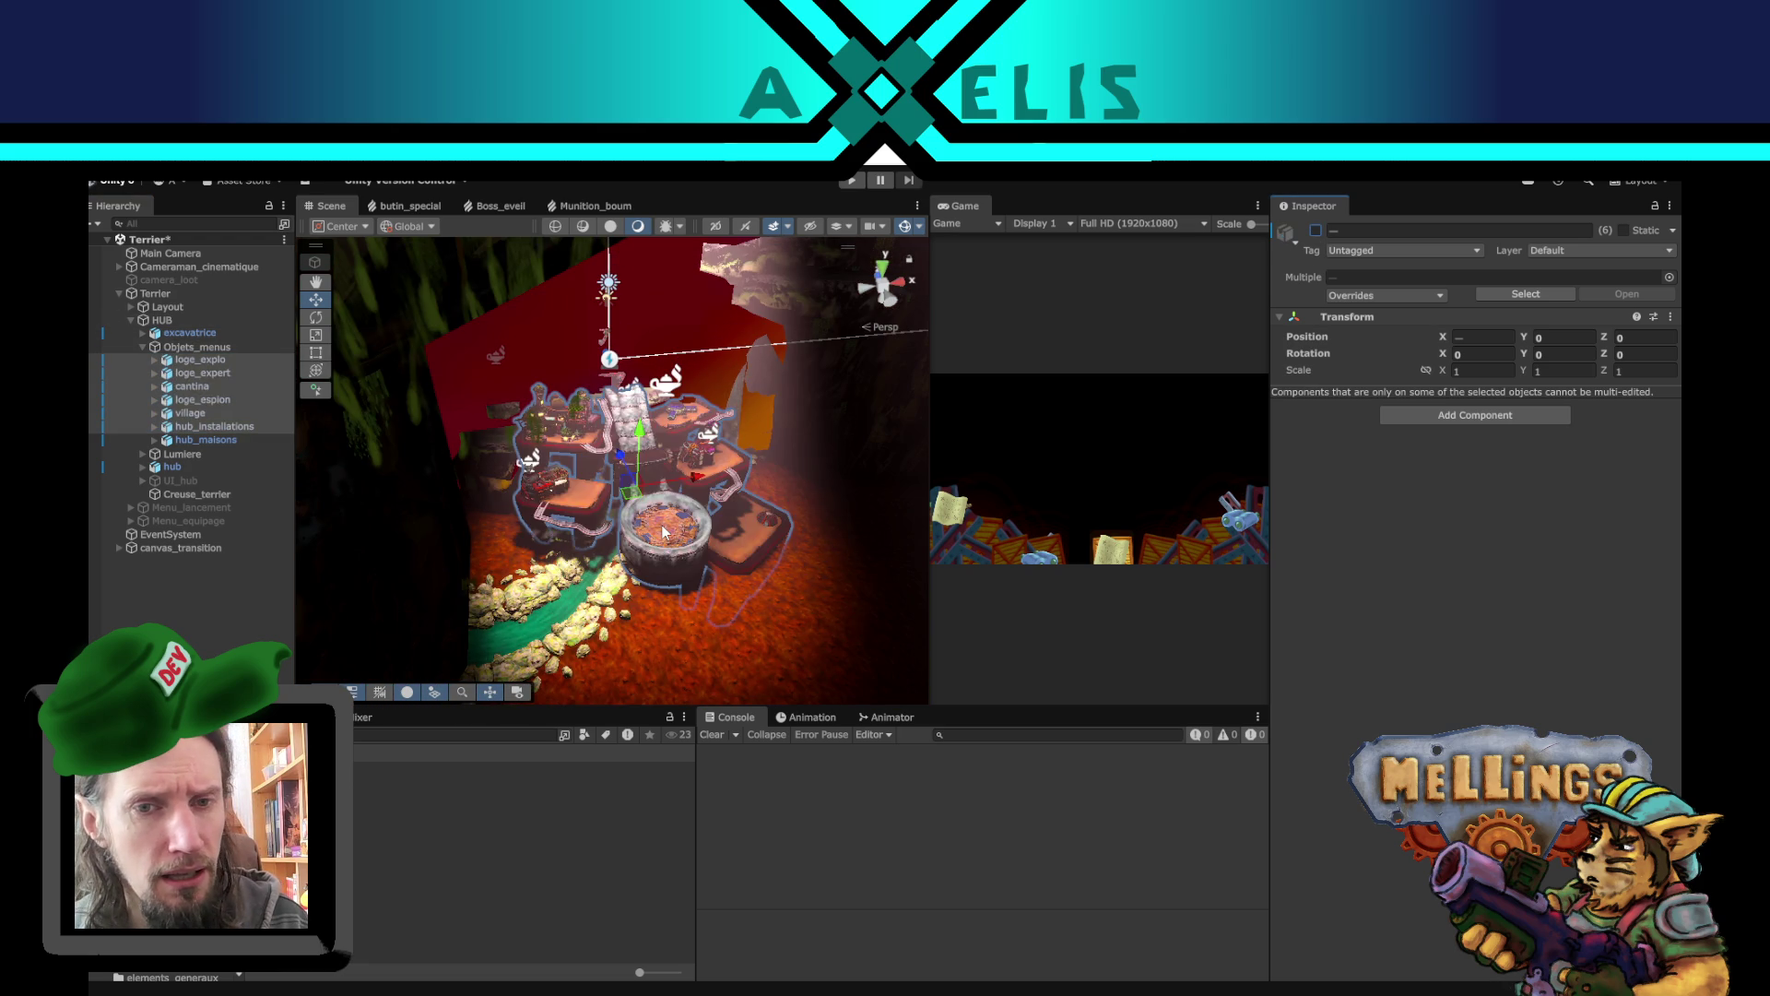
pyautogui.hotkey('alt', 'shift', 'a')
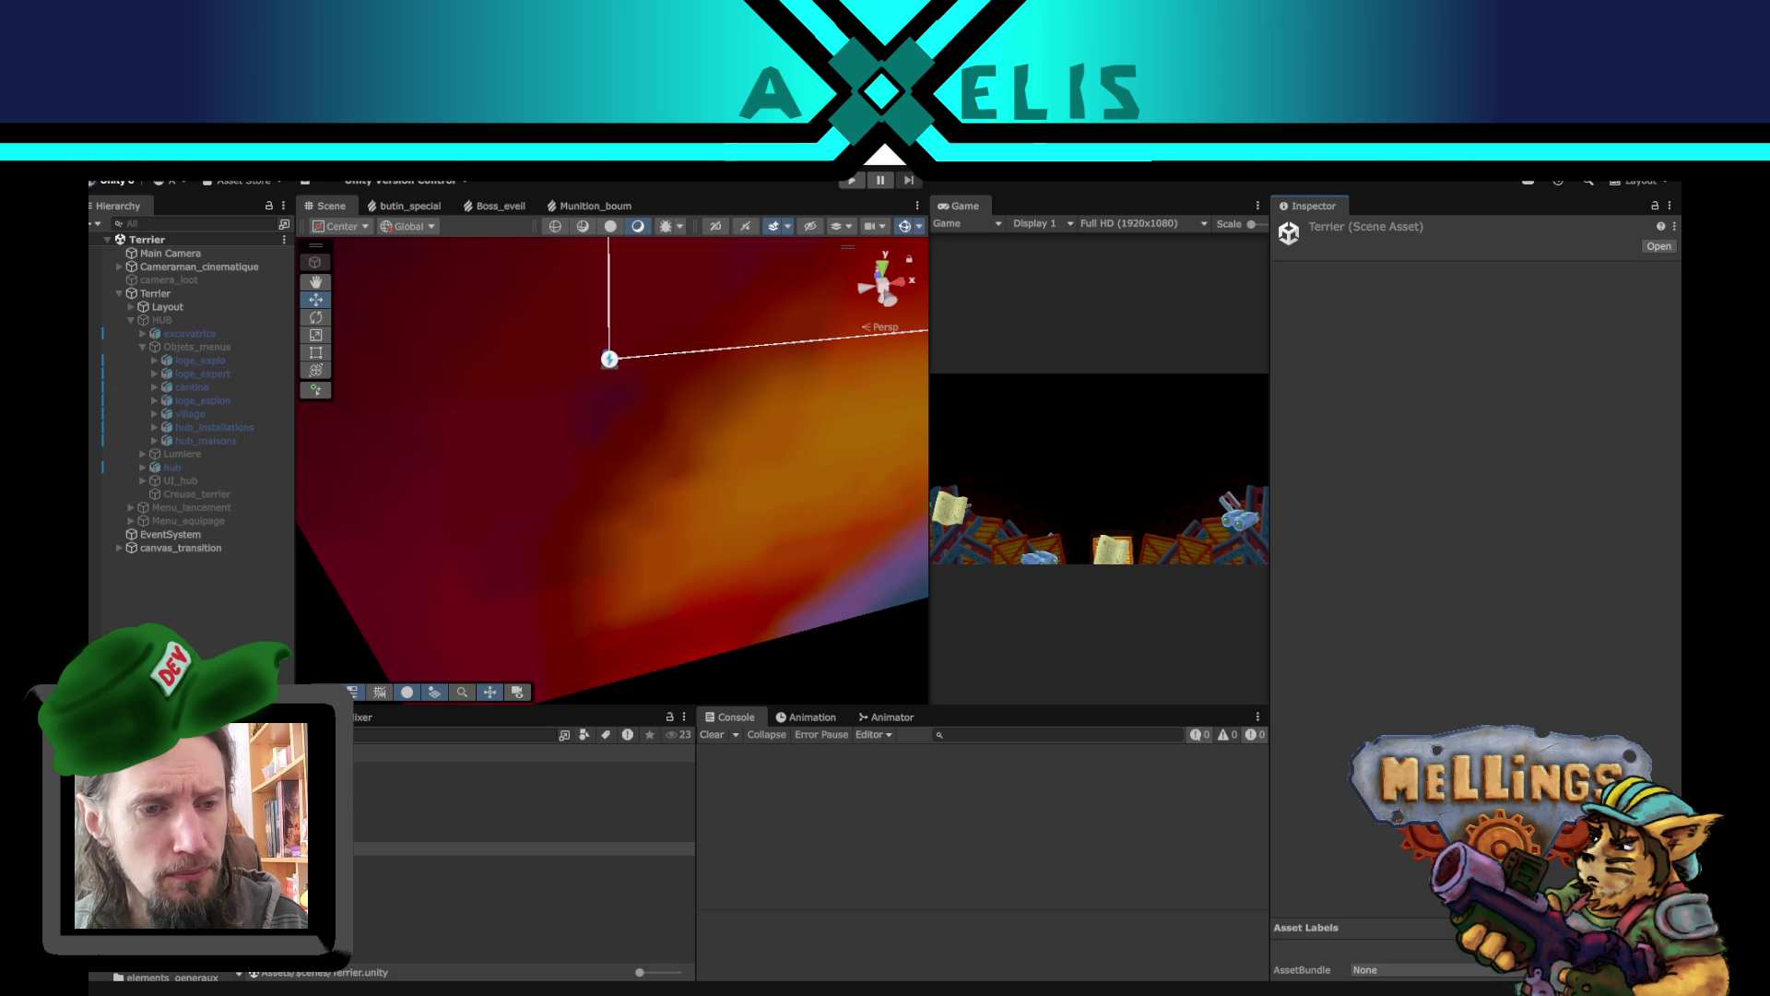
# - Reopen the Intro scene, show its character textured and orbit around it
pyautogui.click(716, 547)
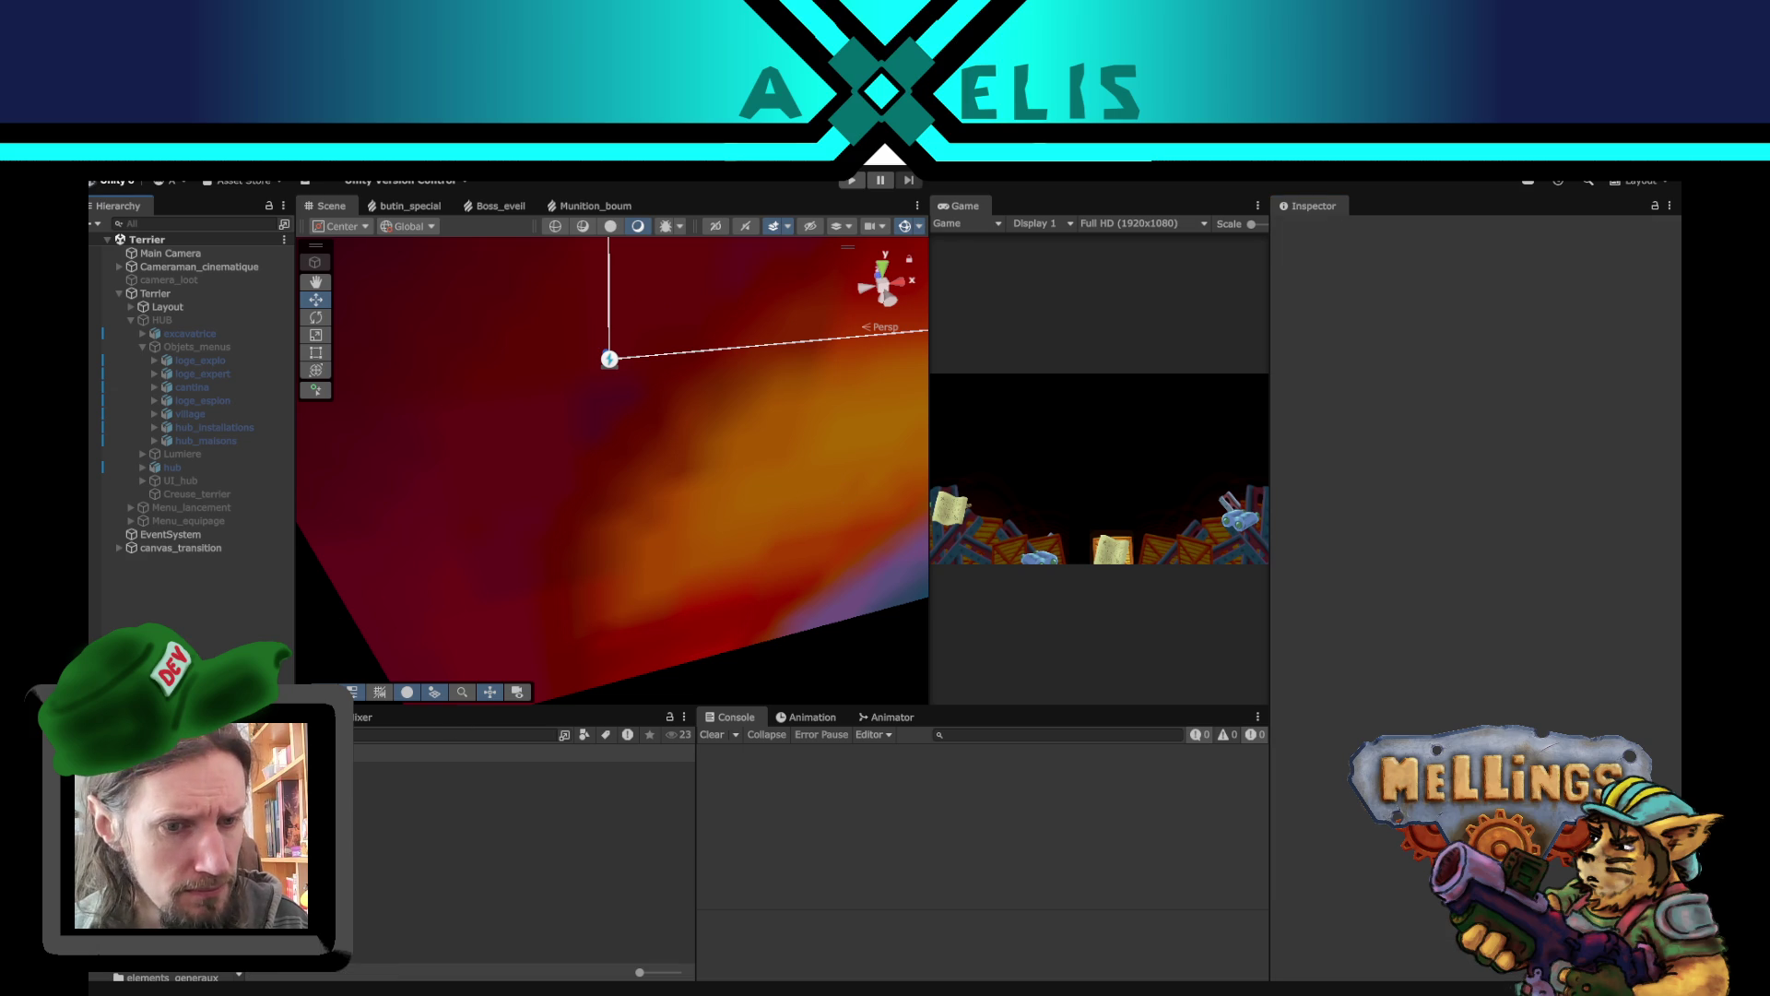
pyautogui.doubleClick(461, 821)
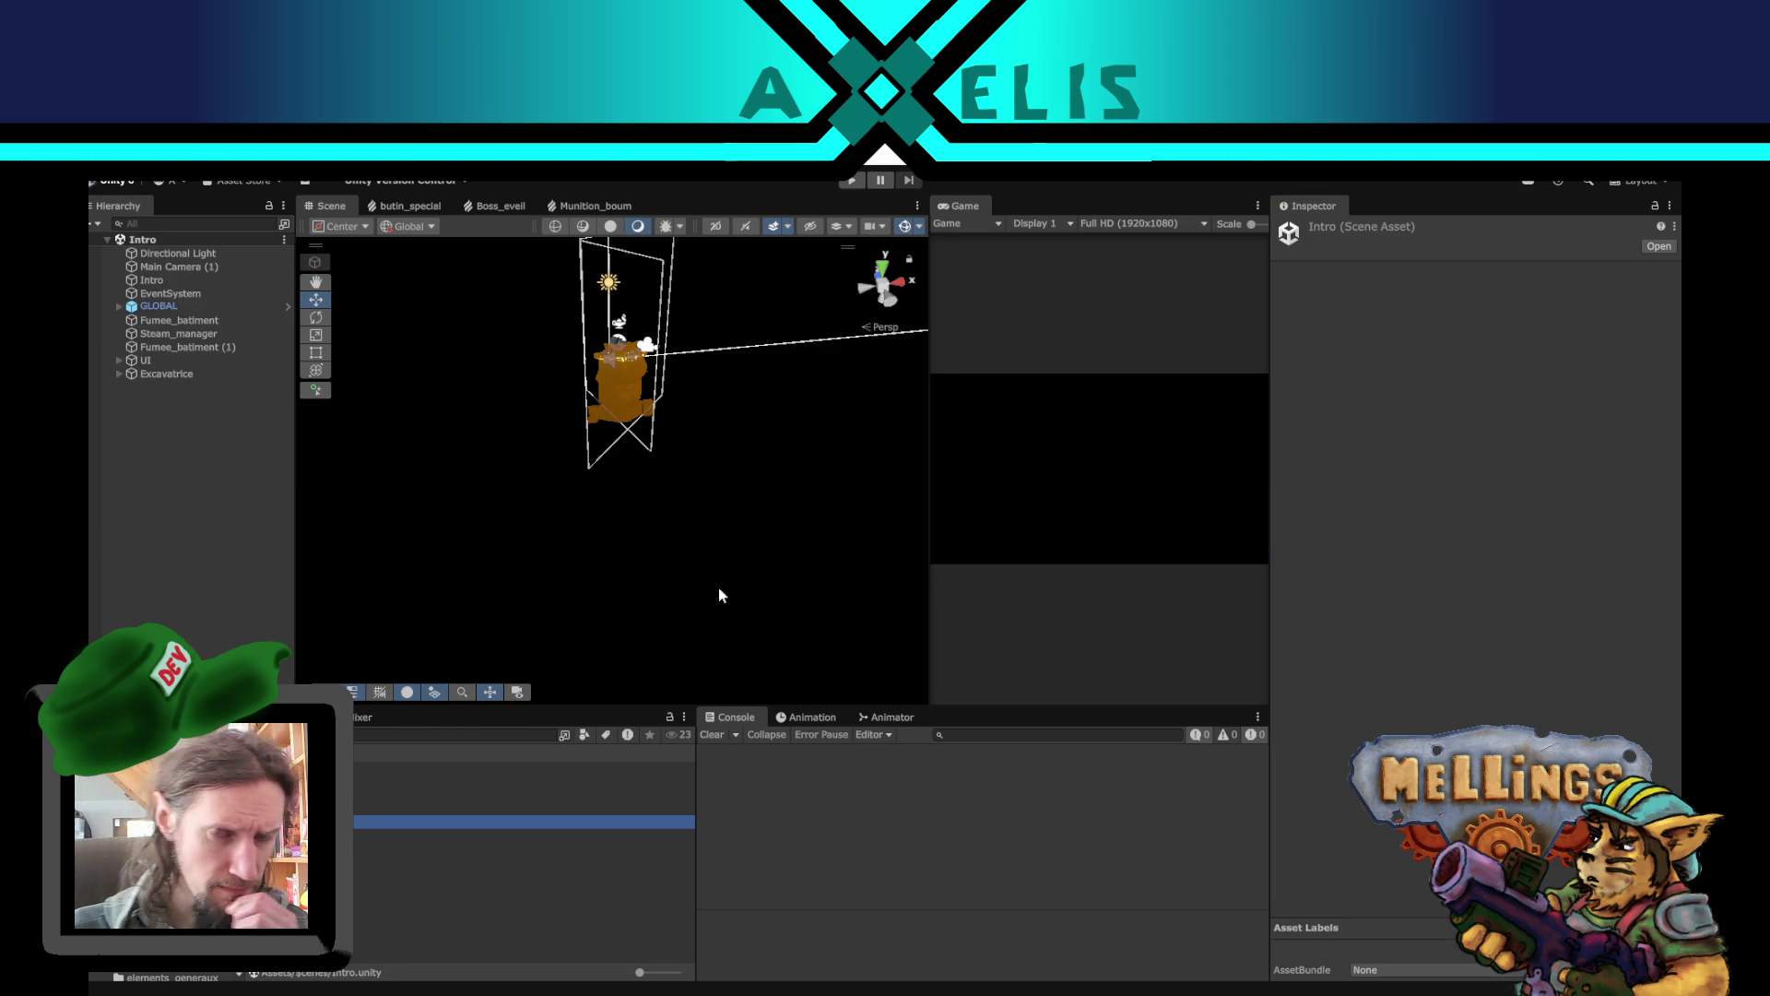
pyautogui.moveTo(670, 454); pyautogui.dragTo(649, 267)
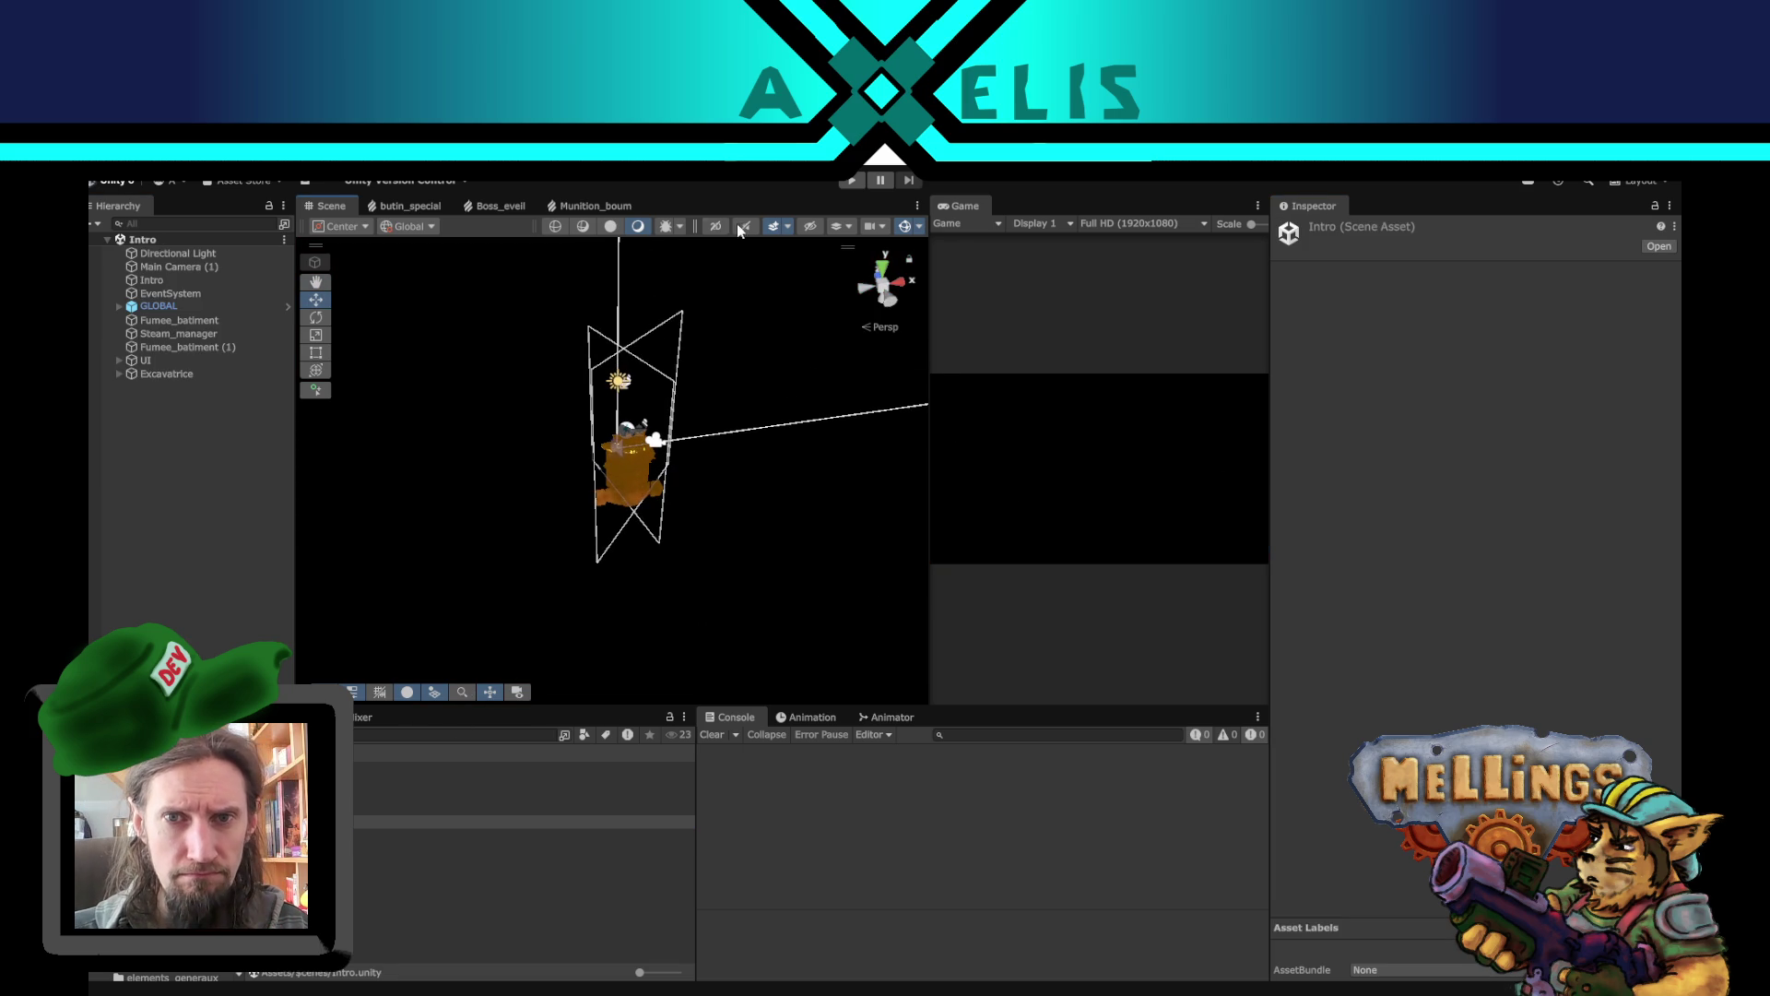
pyautogui.click(772, 228)
pyautogui.moveTo(871, 559); pyautogui.dragTo(802, 502)
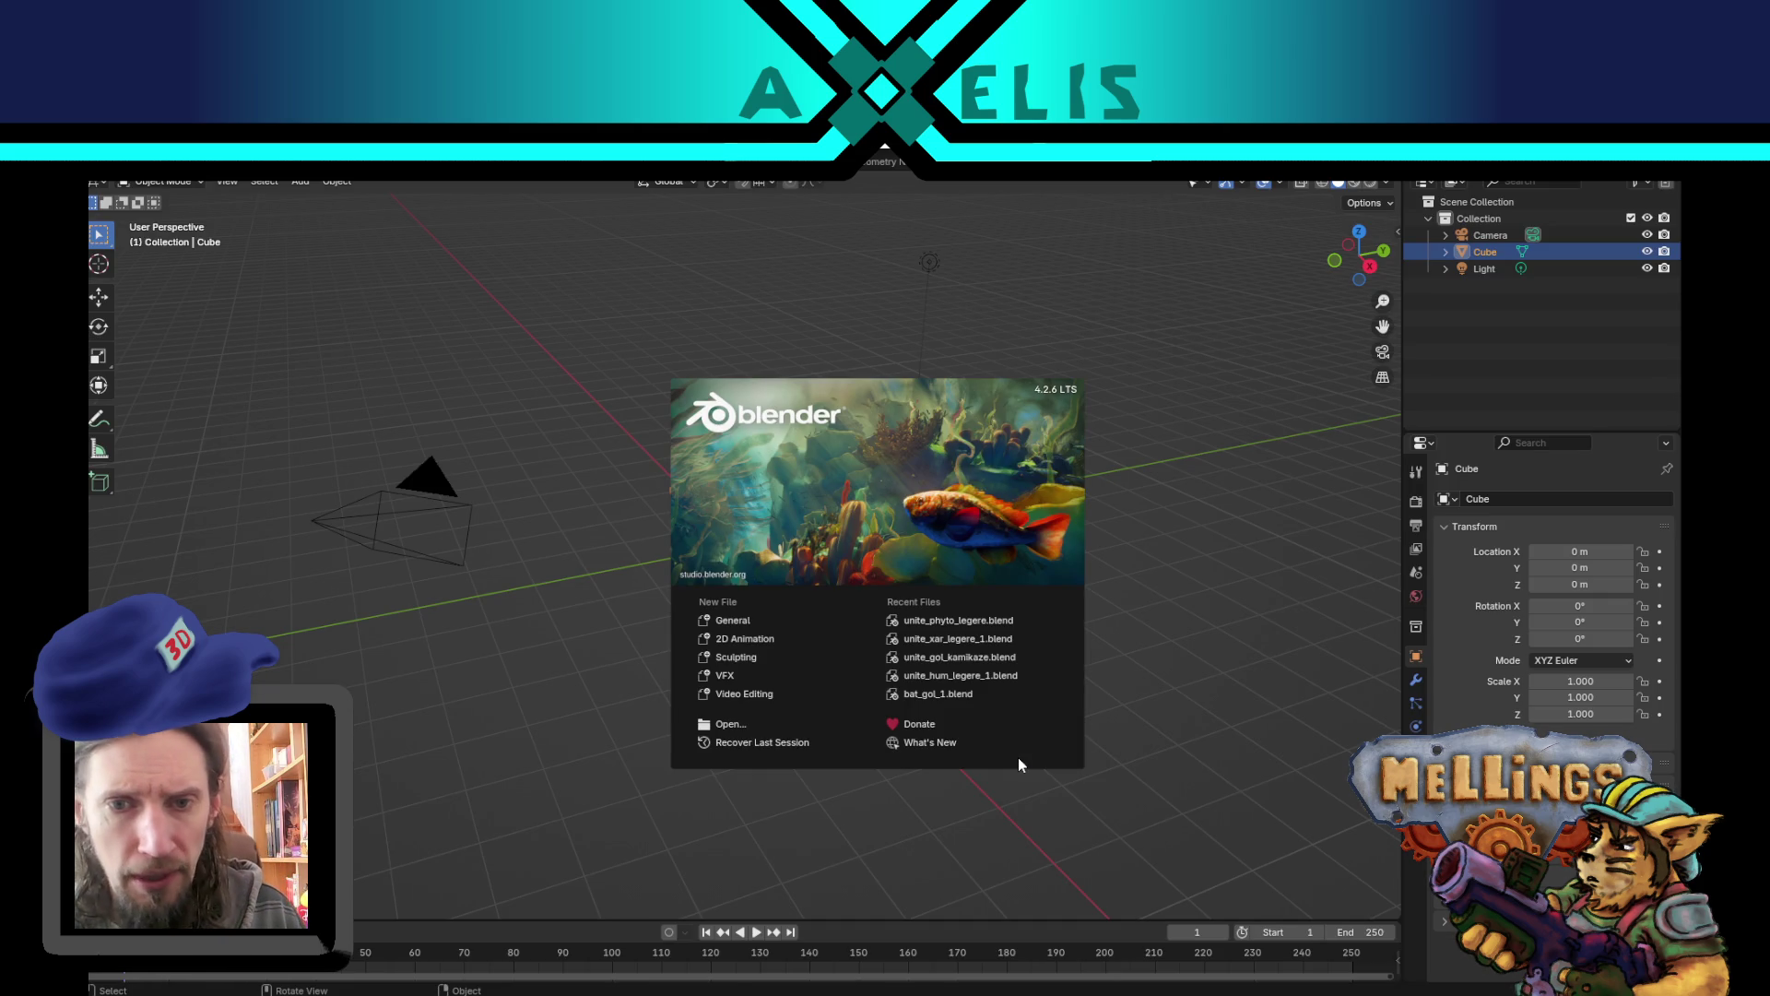
# - Dismiss the splash screen and delete the default cube, camera and light
pyautogui.click(1071, 554)
pyautogui.press('a')
pyautogui.press('Delete')
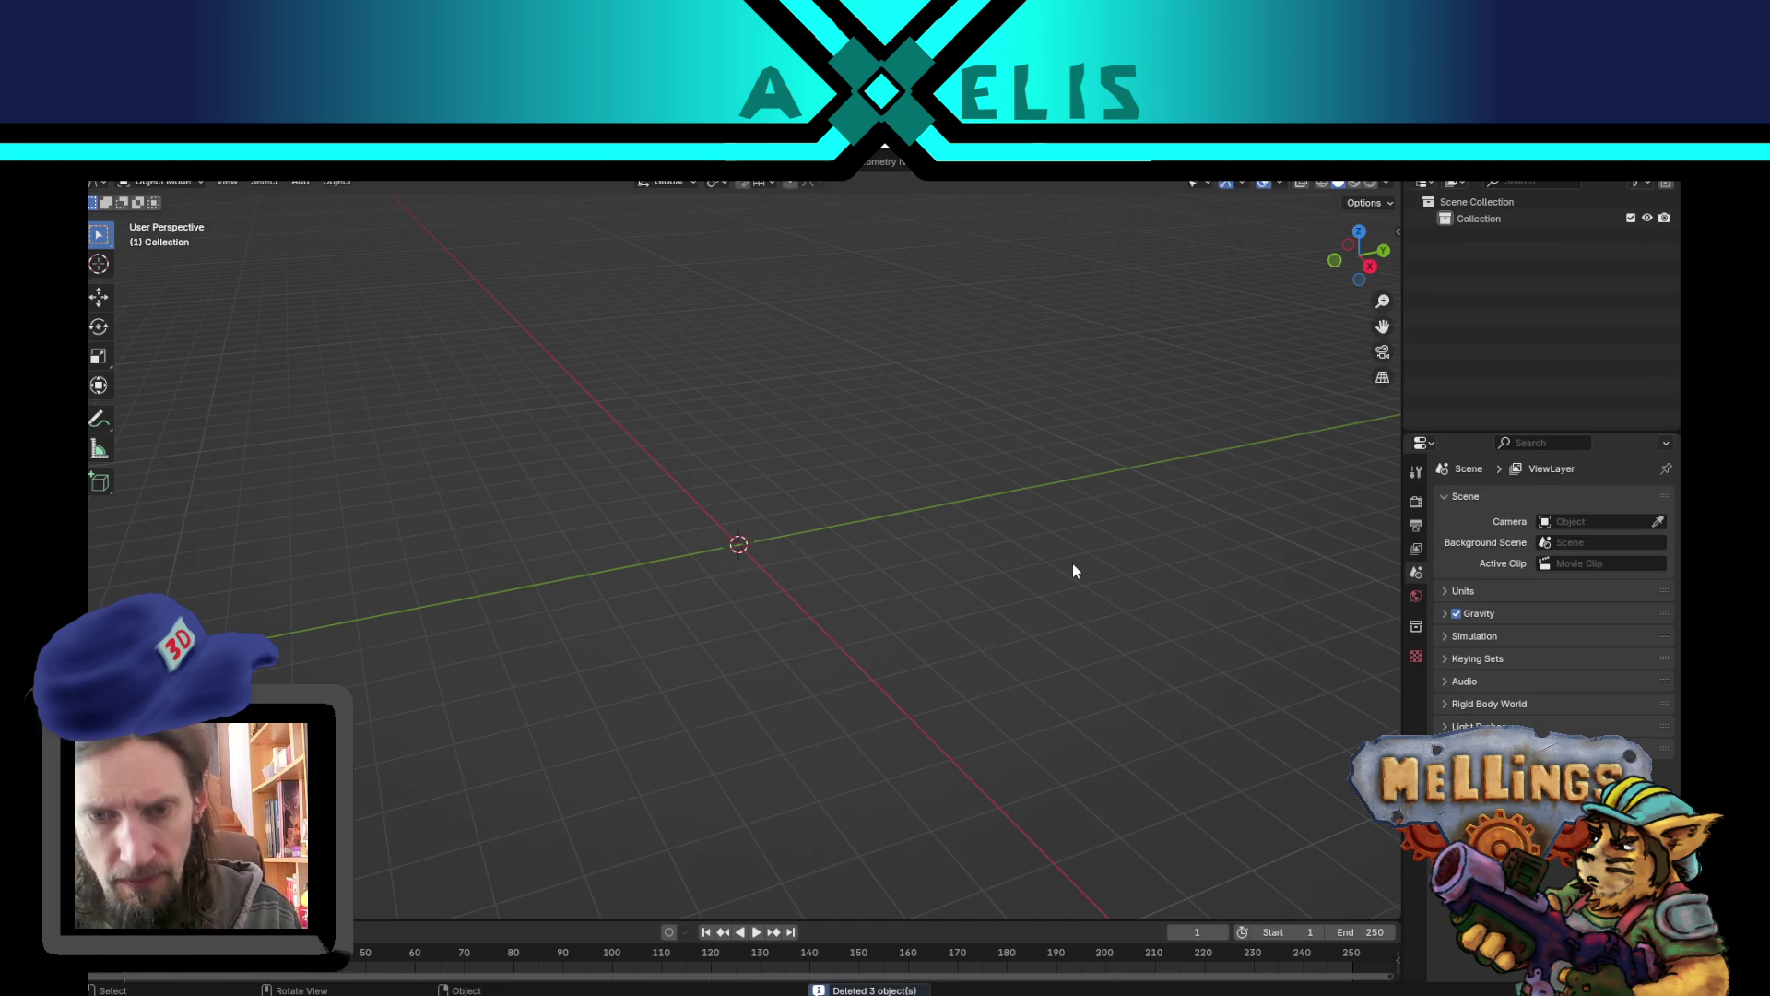
pyautogui.moveTo(616, 525)
pyautogui.mouseDown()
pyautogui.moveTo(664, 546)
pyautogui.moveTo(465, 264)
pyautogui.mouseUp()
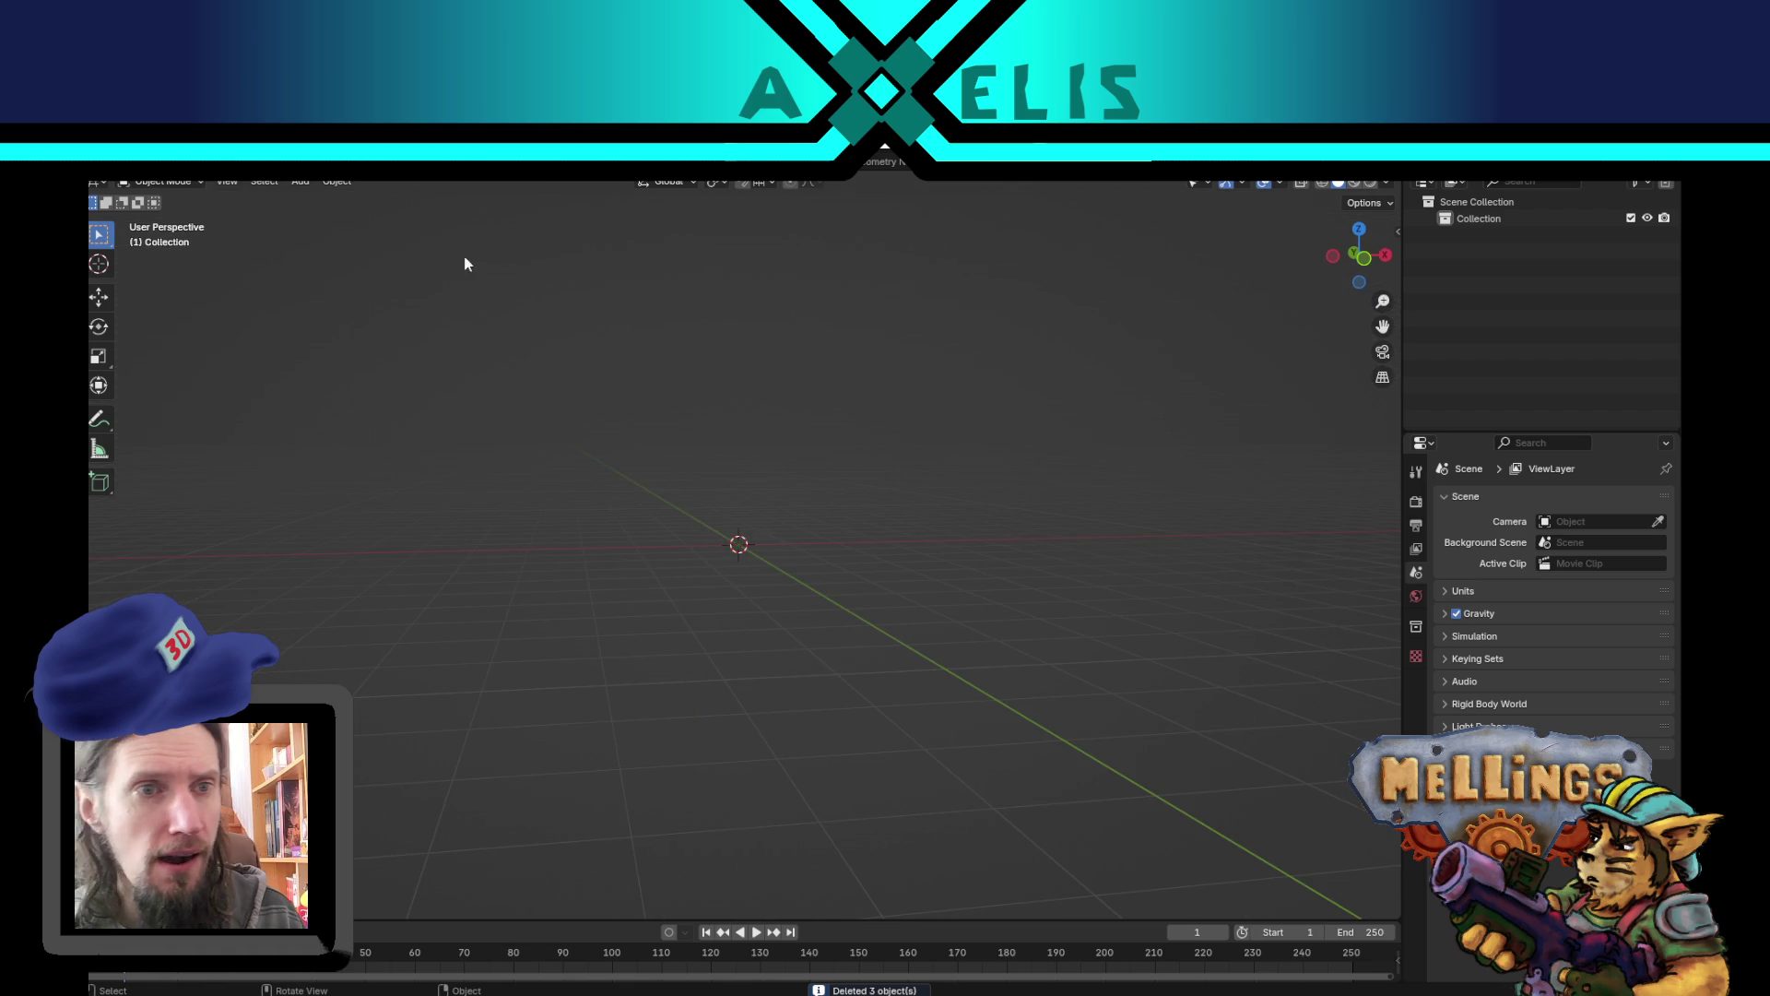
# - Add a cylinder mesh, look it over from above and the side, then delete it
pyautogui.click(295, 191)
pyautogui.moveTo(403, 209)
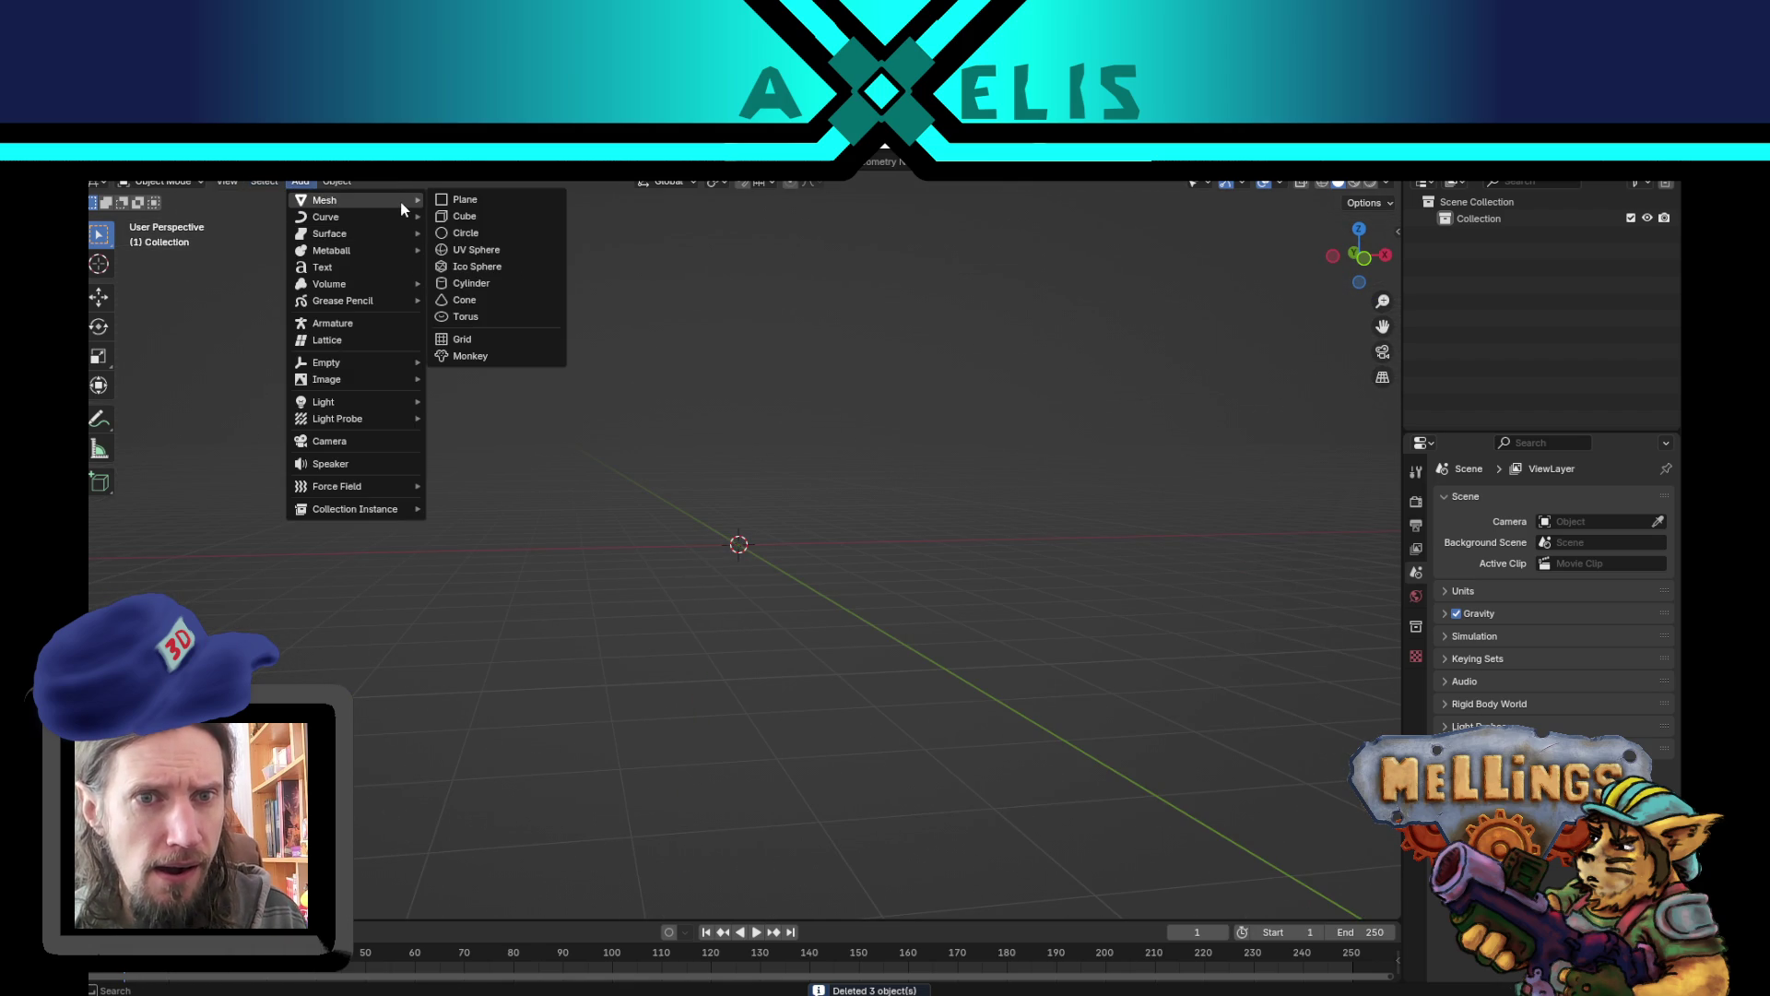
pyautogui.click(495, 284)
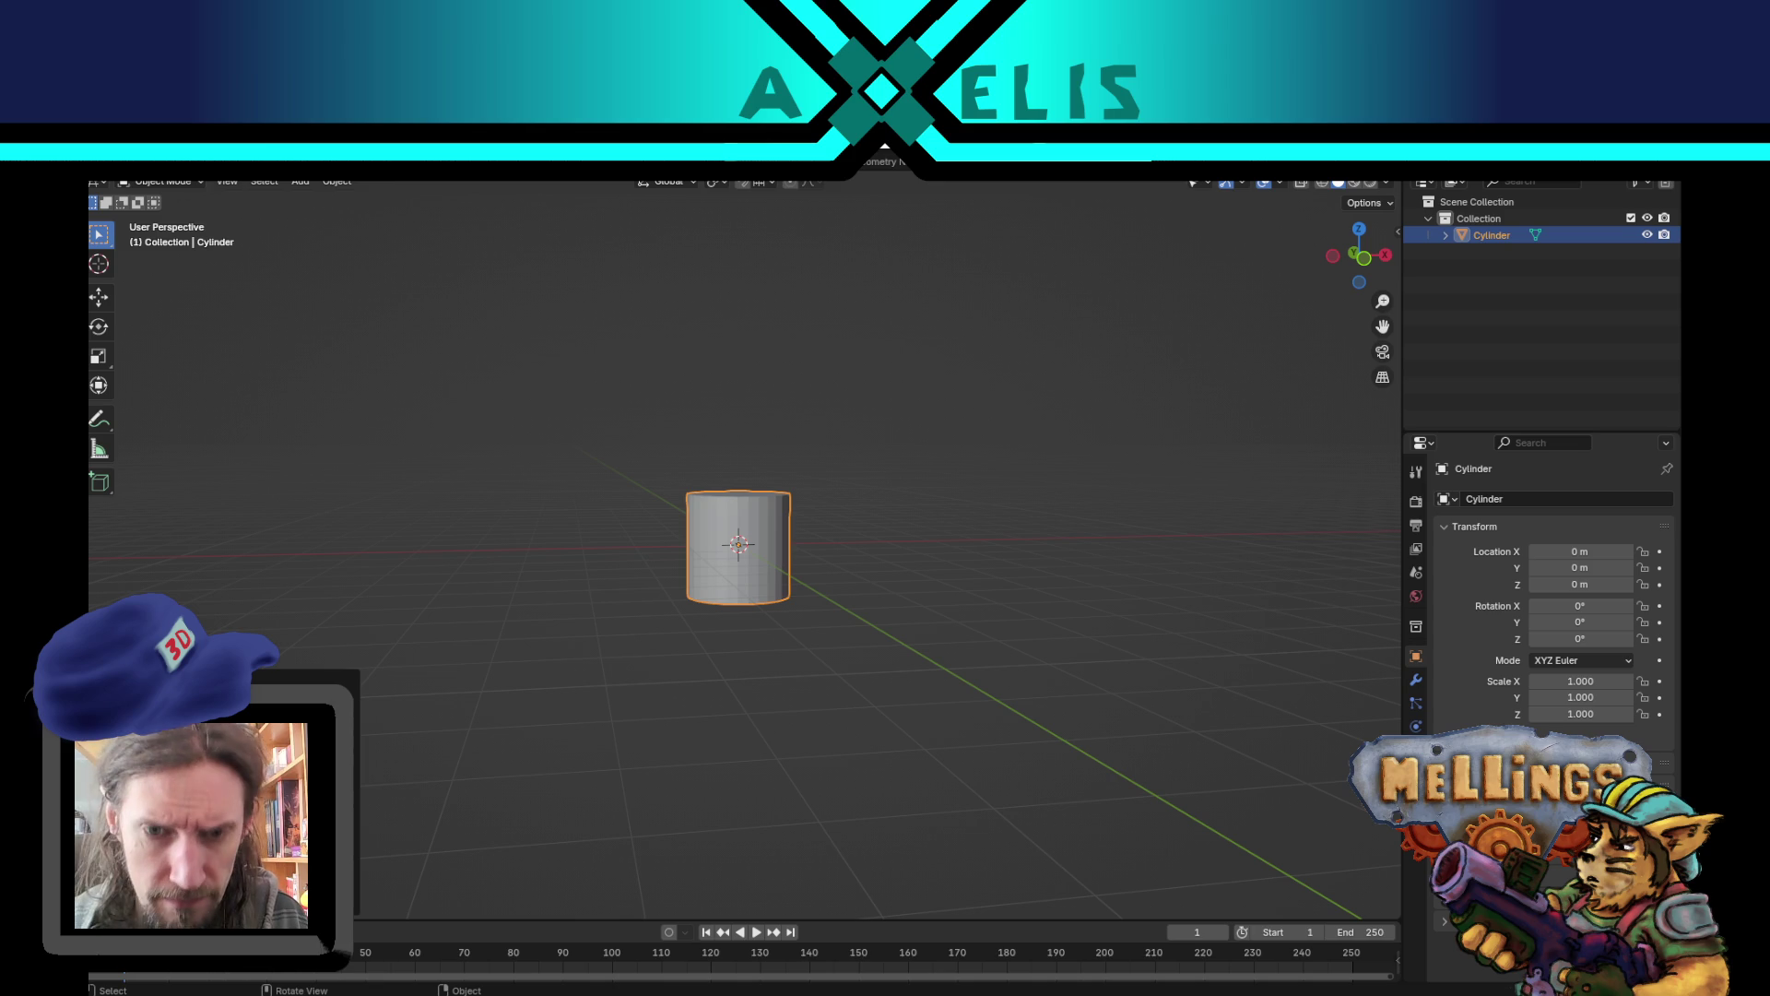
pyautogui.moveTo(442, 561)
pyautogui.mouseDown()
pyautogui.moveTo(555, 633)
pyautogui.moveTo(586, 630)
pyautogui.mouseUp()
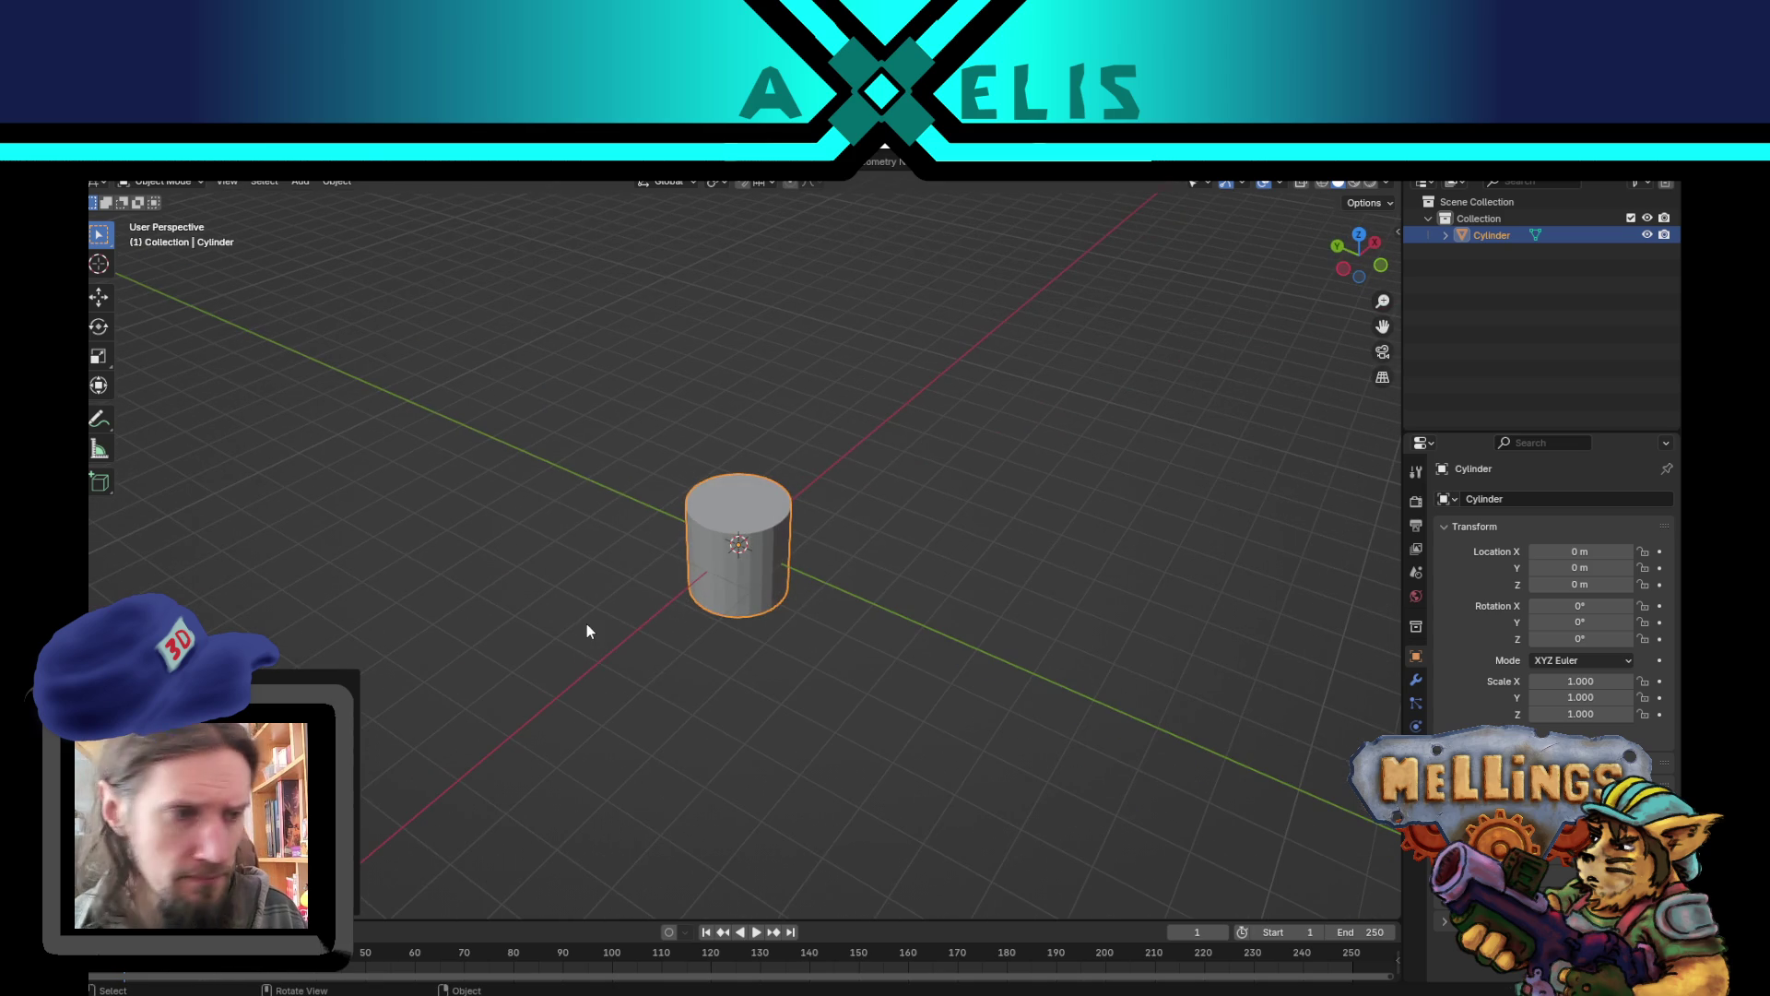
pyautogui.moveTo(854, 599)
pyautogui.mouseDown()
pyautogui.moveTo(917, 593)
pyautogui.moveTo(948, 557)
pyautogui.mouseUp()
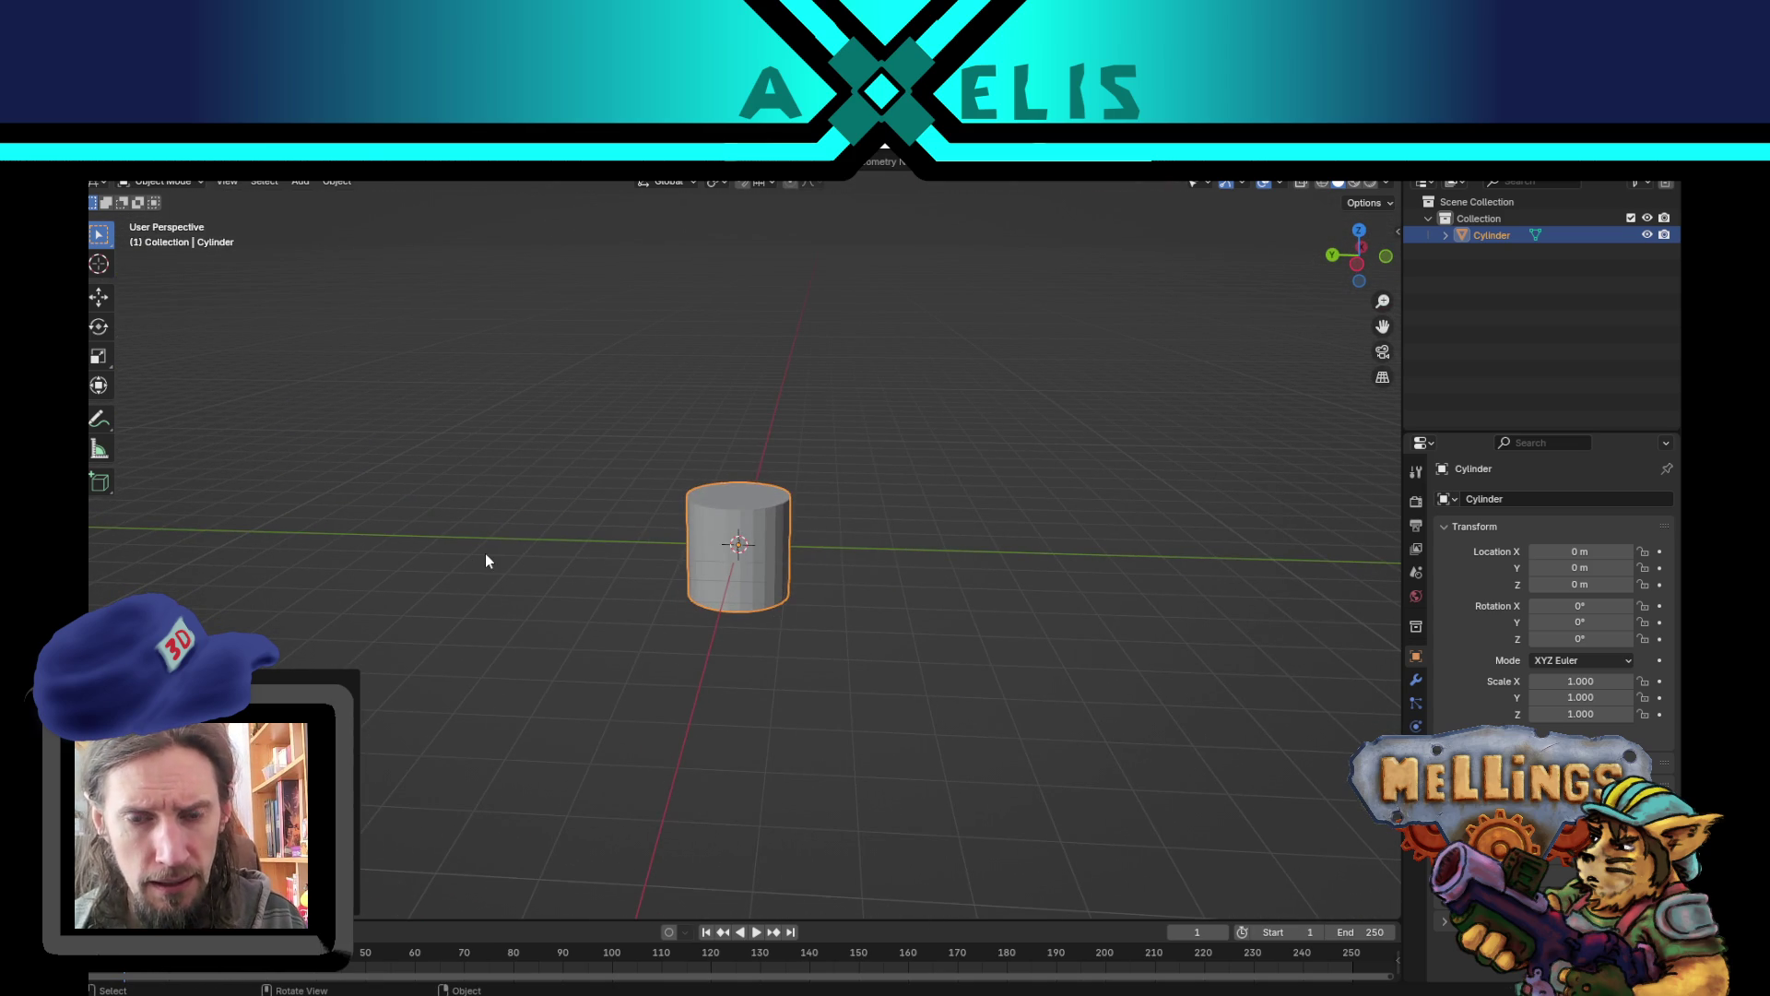
pyautogui.press('Delete')
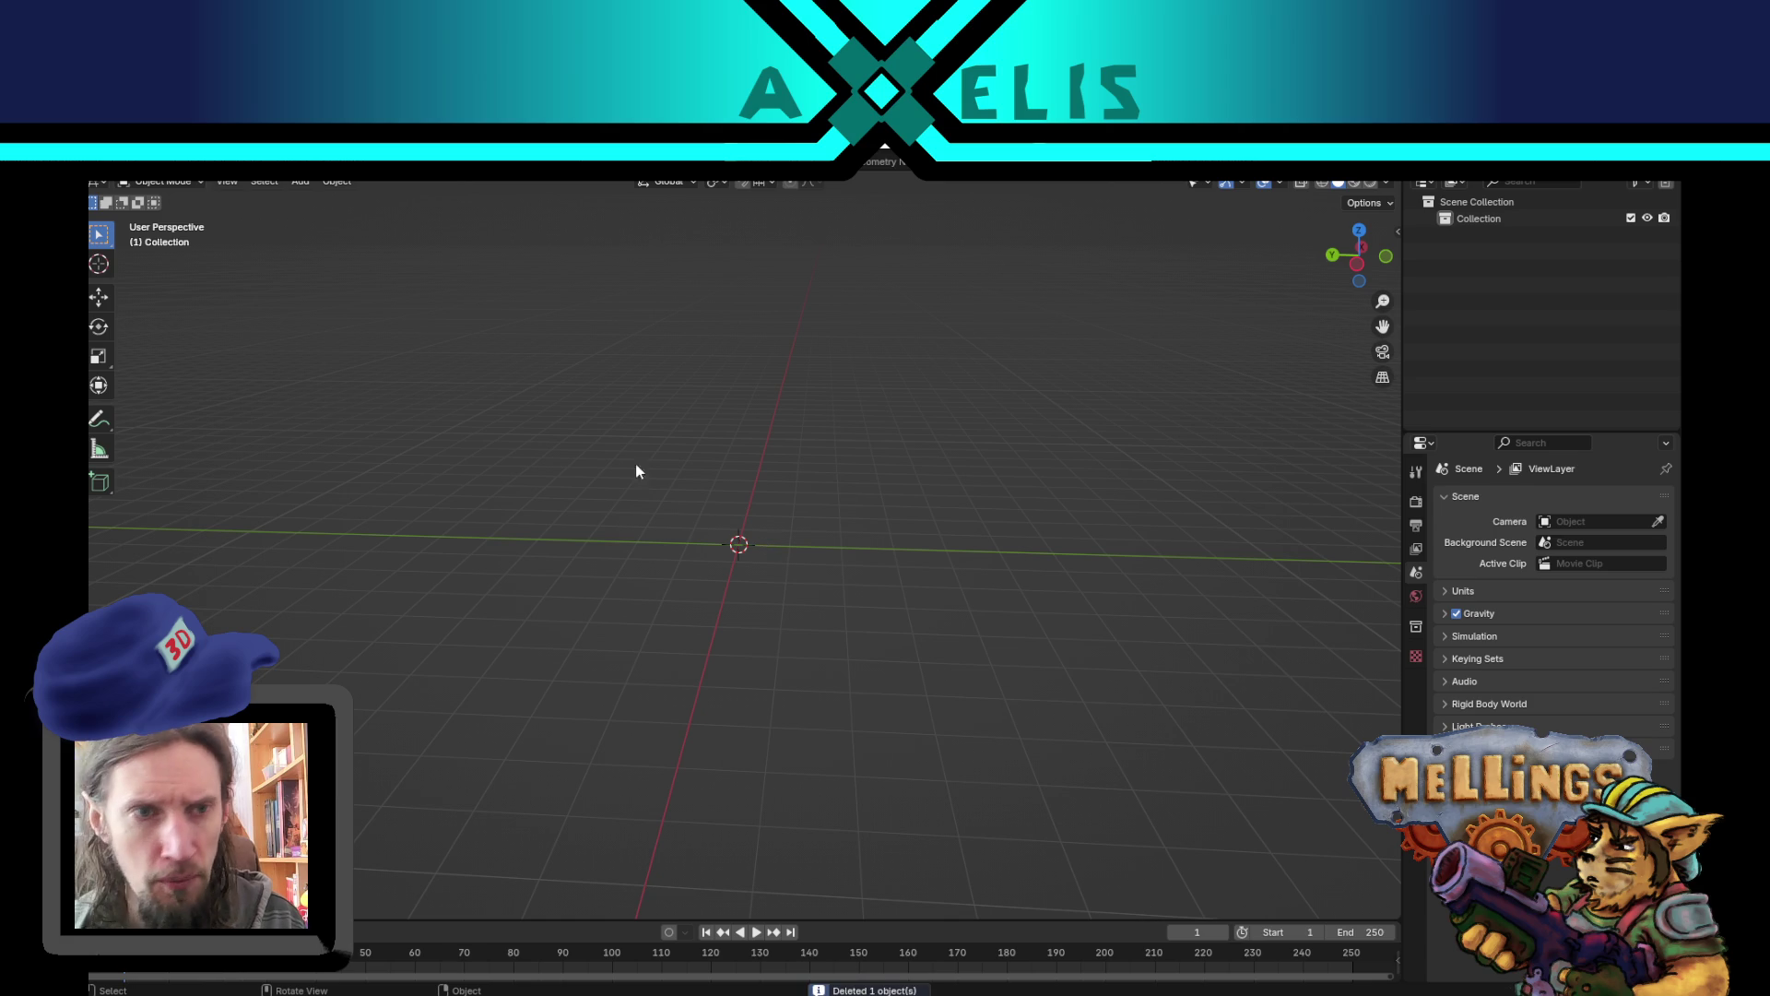
# - Add a Bézier curve at the origin
pyautogui.click(304, 183)
pyautogui.moveTo(346, 217)
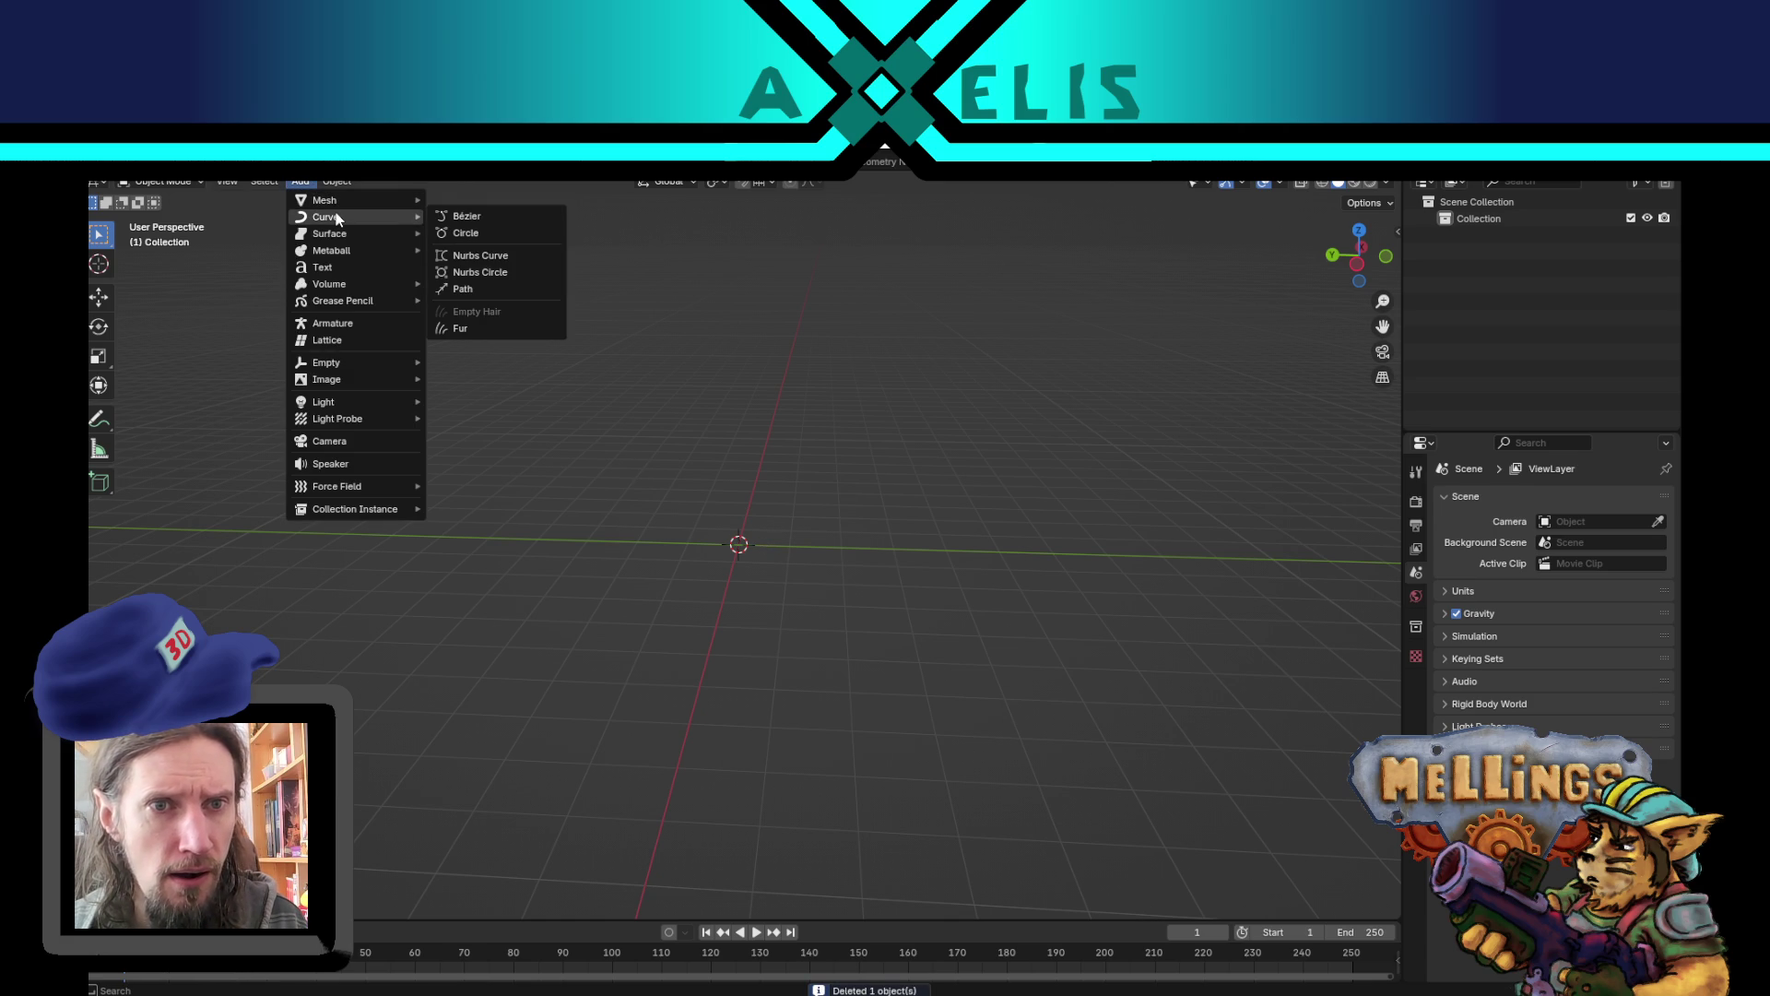
pyautogui.click(501, 216)
pyautogui.hscroll(5, 873, 529)
# - Scale the Bézier curve, enter Edit Mode and select its lower control point and handles
pyautogui.press('s')
pyautogui.press('Tab')
pyautogui.moveTo(644, 565); pyautogui.dragTo(870, 731)
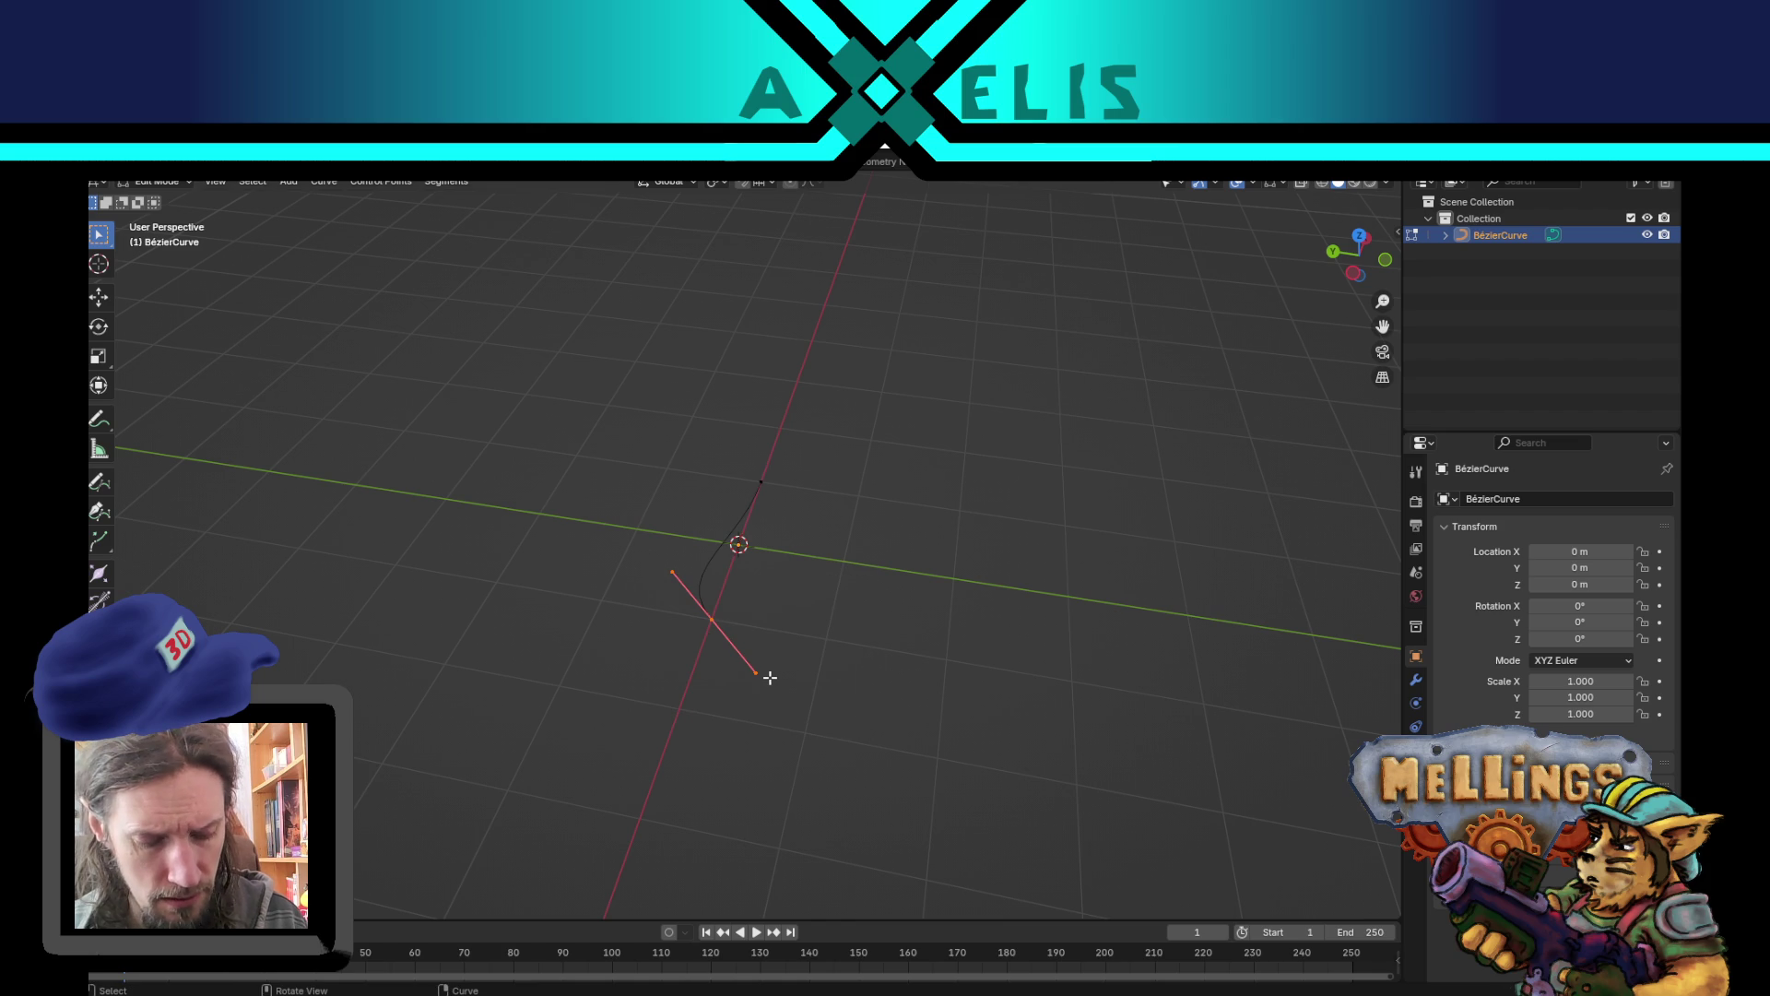
pyautogui.press('g')
pyautogui.press('0')
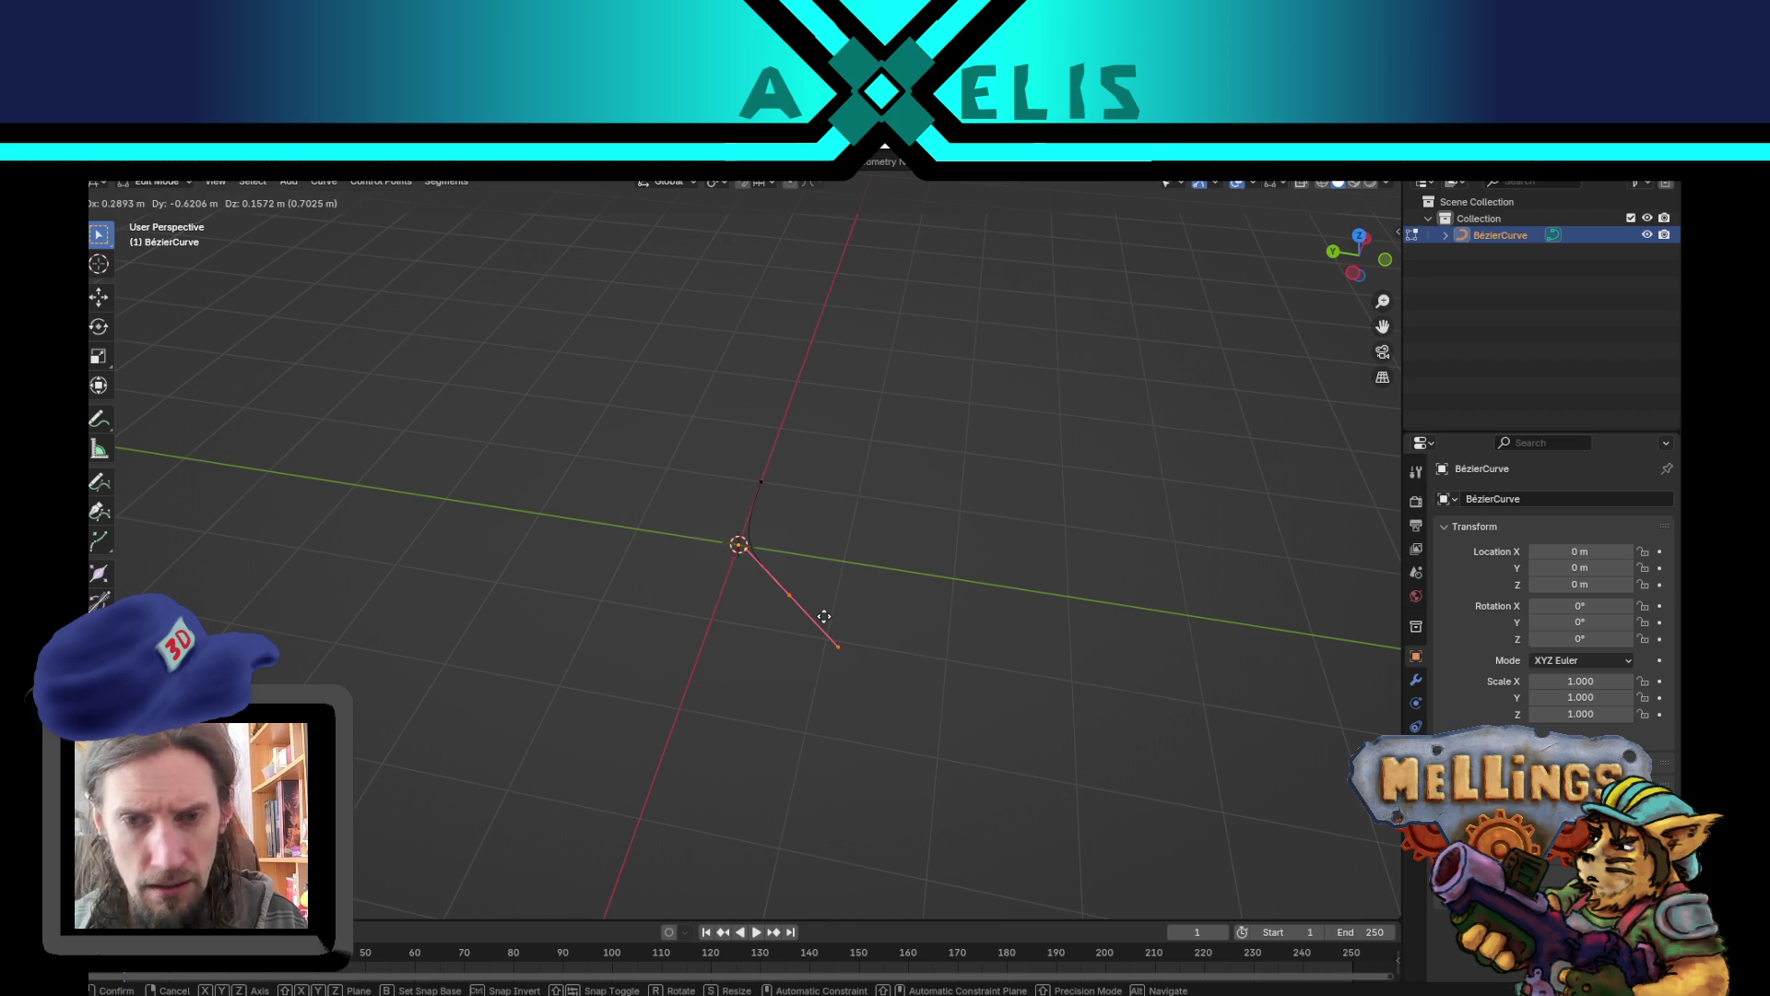
pyautogui.write('000')
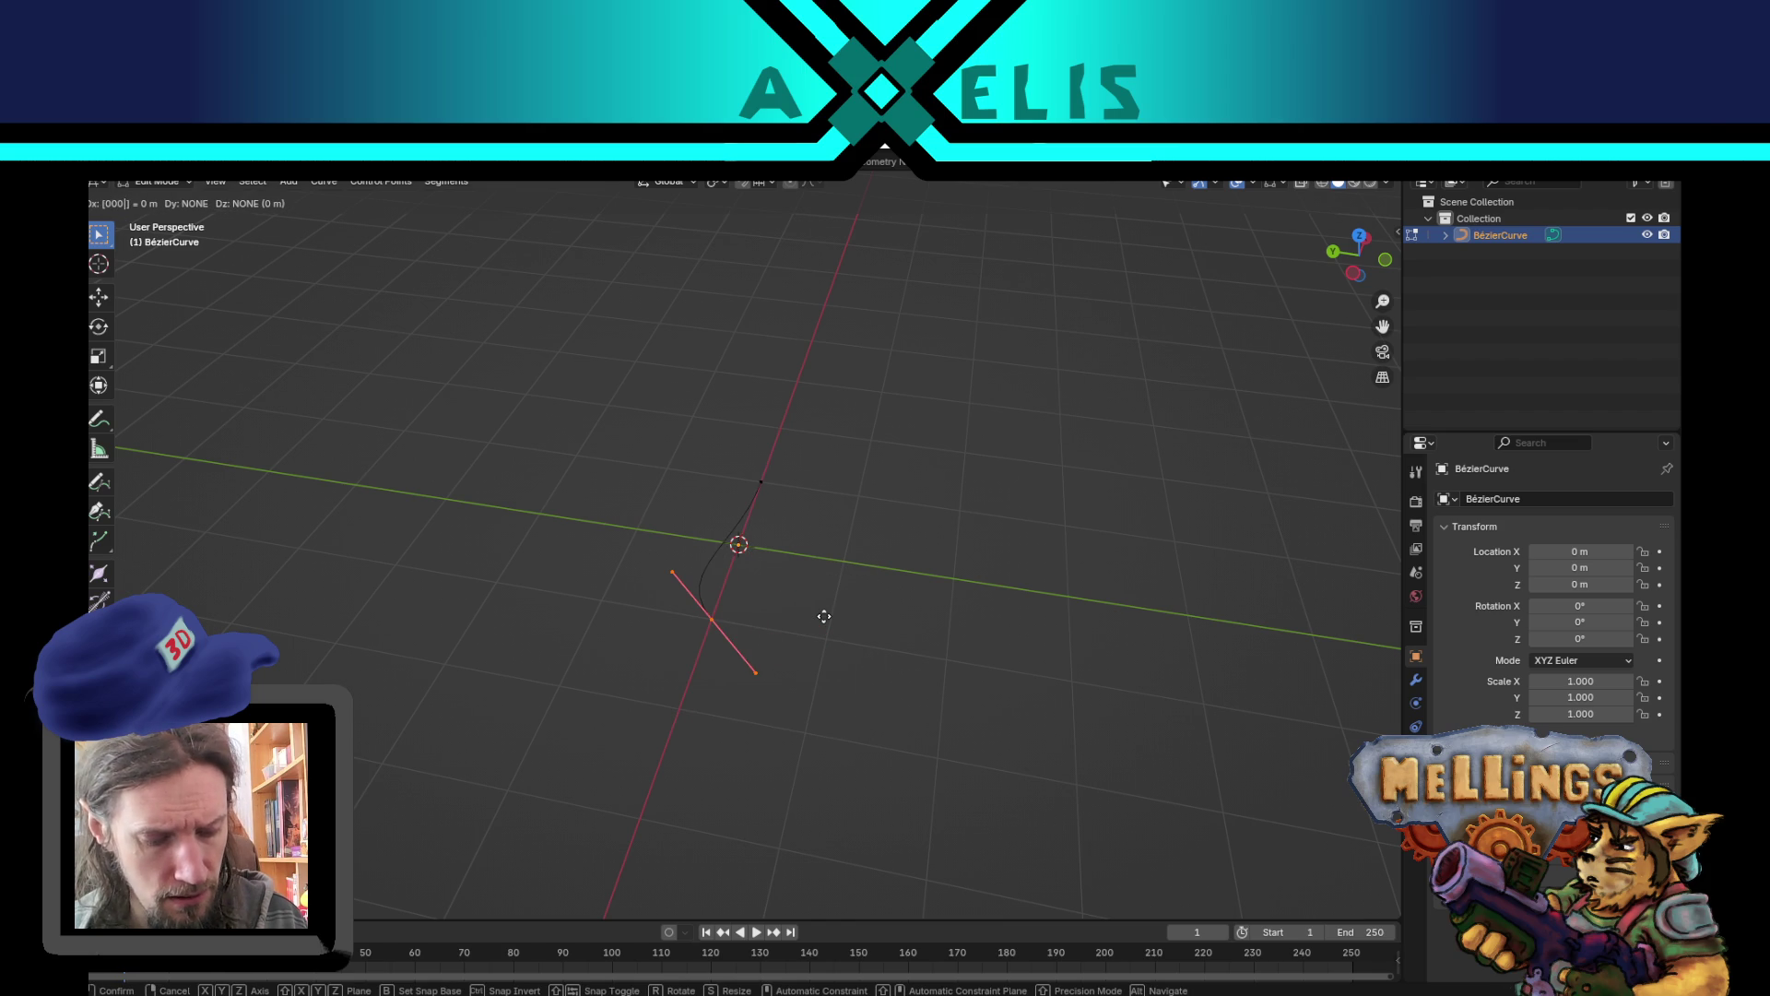
pyautogui.press('Return')
# - With the Move gizmo, pull a control point down to bend the curve
pyautogui.moveTo(692, 644)
pyautogui.mouseDown()
pyautogui.moveTo(600, 680)
pyautogui.moveTo(379, 524)
pyautogui.mouseUp()
pyautogui.click(102, 298)
pyautogui.moveTo(580, 727); pyautogui.dragTo(668, 640)
pyautogui.moveTo(687, 541); pyautogui.dragTo(800, 616)
pyautogui.click(839, 615)
pyautogui.hscroll(5, 929, 572)
# - Snap the selected control point and the curve's lower end point to X = 0
pyautogui.moveTo(776, 506)
pyautogui.mouseDown()
pyautogui.moveTo(872, 638)
pyautogui.moveTo(875, 612)
pyautogui.mouseUp()
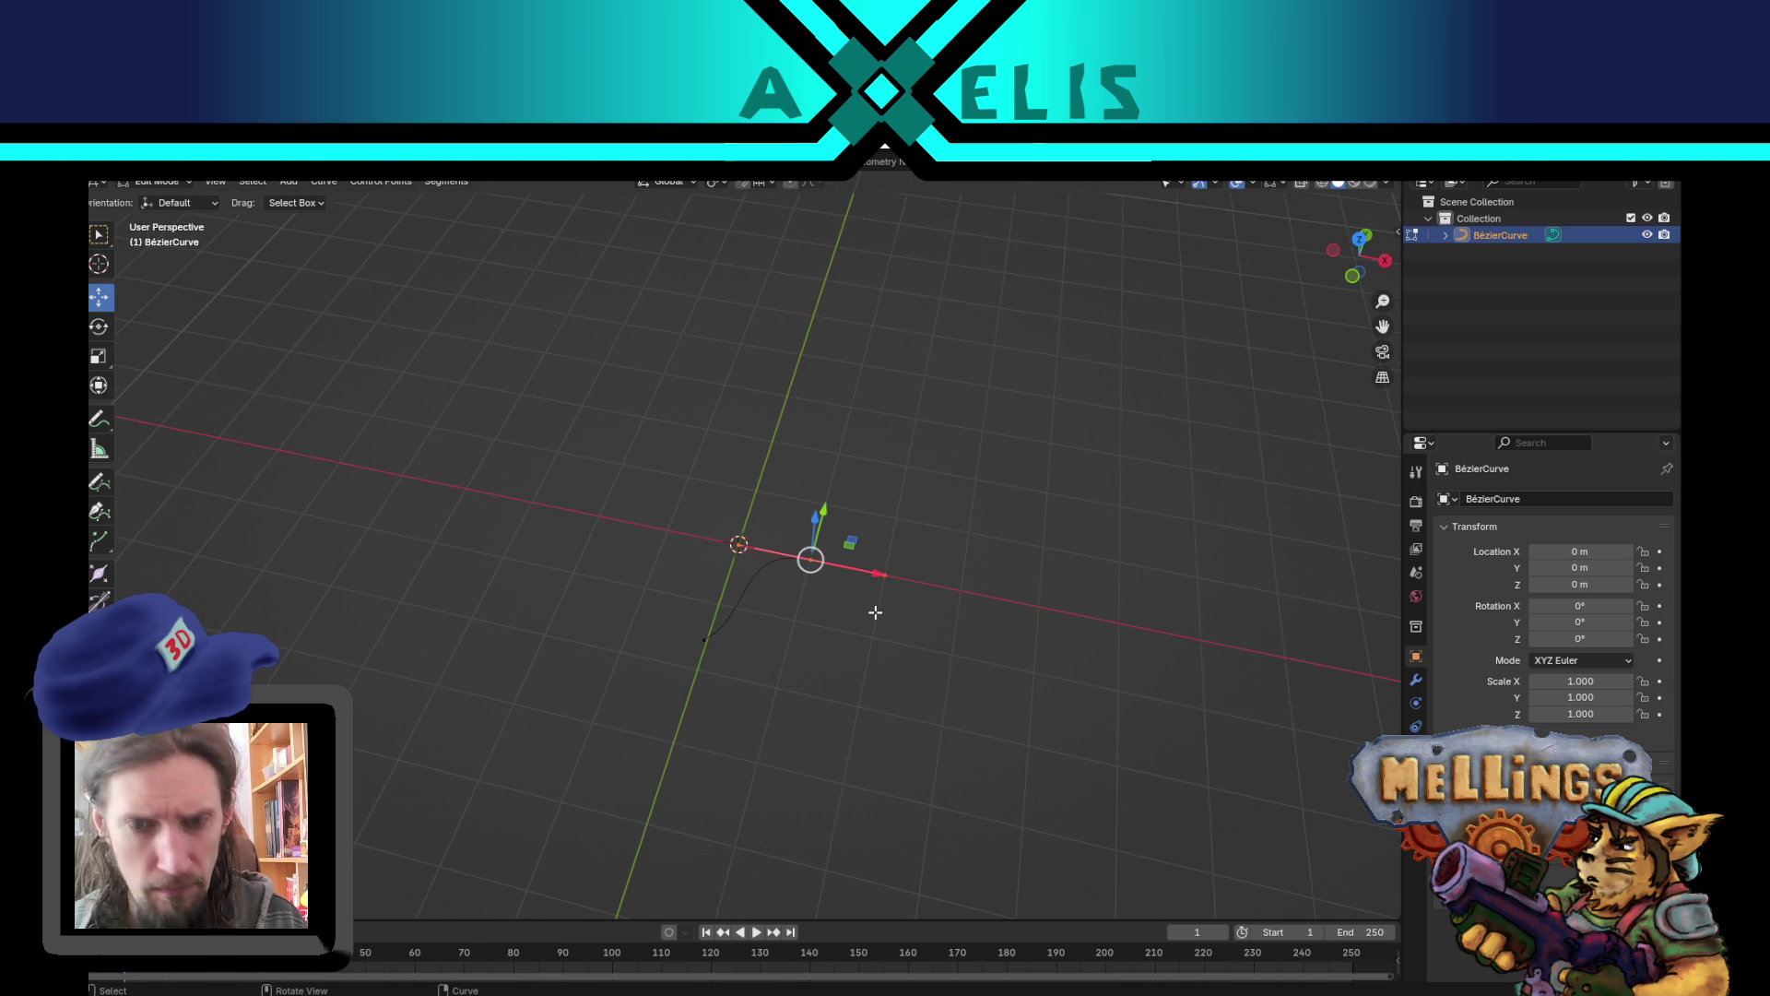
pyautogui.press('g')
pyautogui.press('x')
pyautogui.press('Escape')
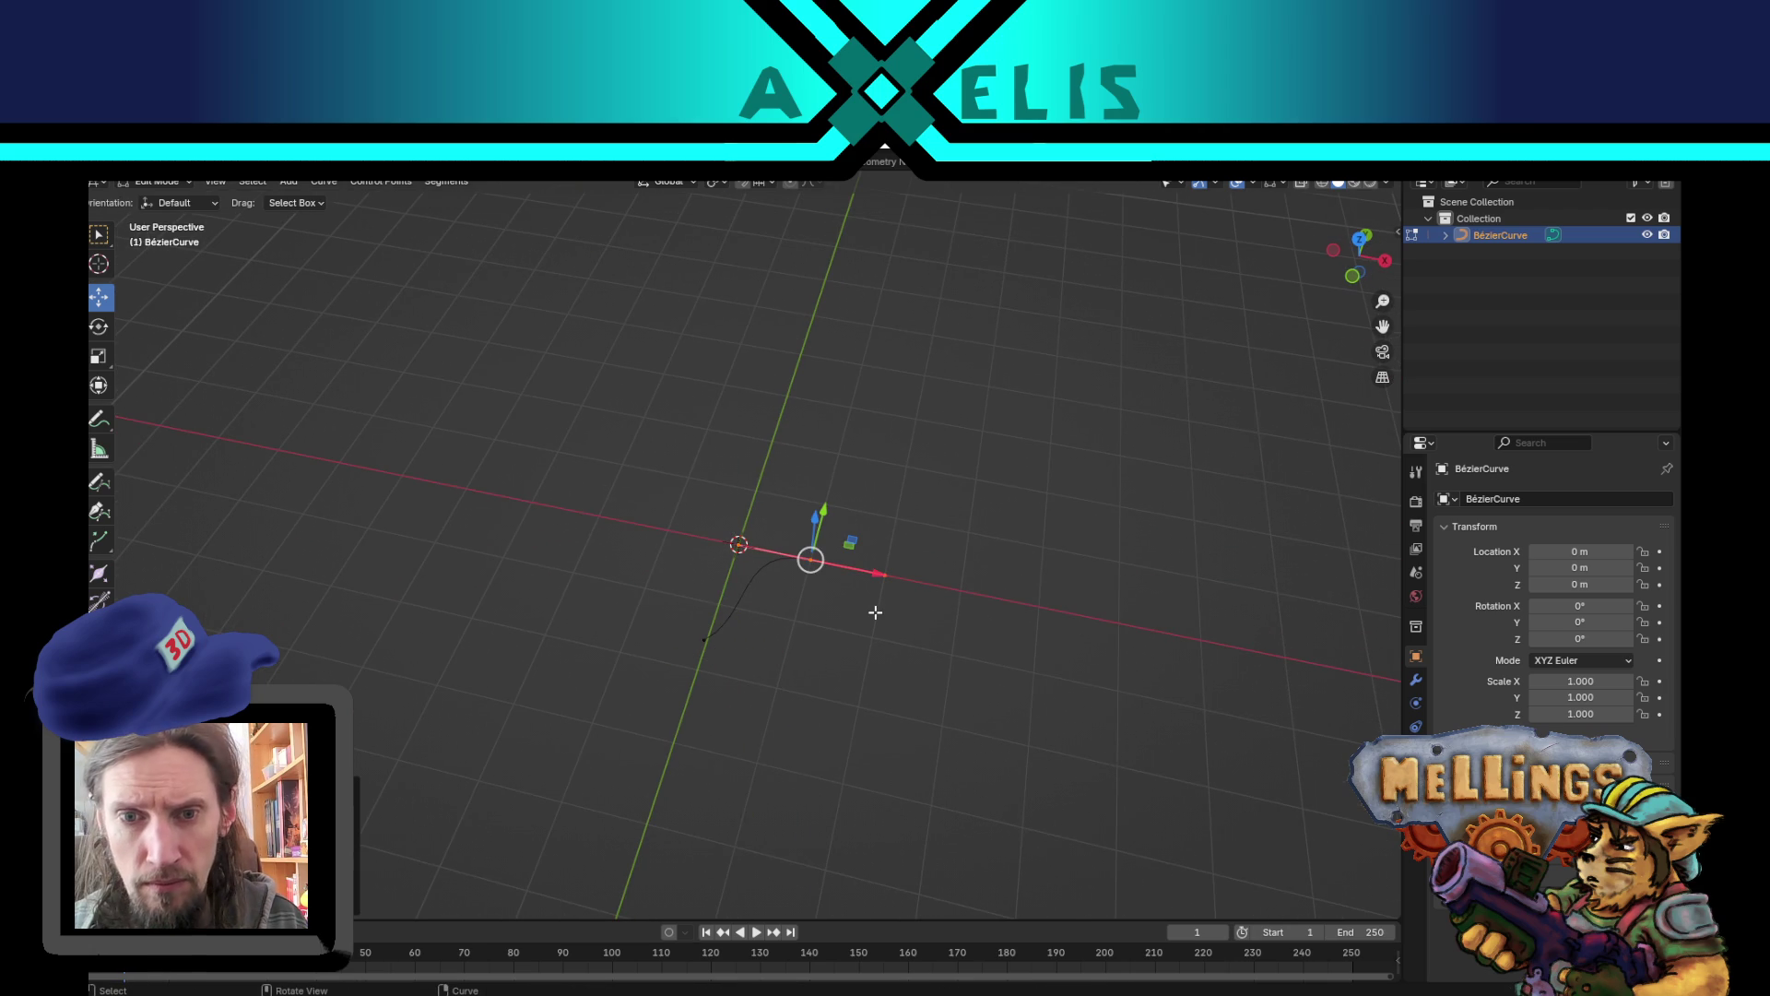
pyautogui.moveTo(878, 573)
pyautogui.mouseDown()
pyautogui.moveTo(834, 567)
pyautogui.moveTo(860, 579)
pyautogui.moveTo(841, 583)
pyautogui.moveTo(826, 566)
pyautogui.moveTo(873, 621)
pyautogui.moveTo(772, 568)
pyautogui.mouseUp()
pyautogui.press('x')
pyautogui.press('x')
pyautogui.write('x')
pyautogui.write('0')
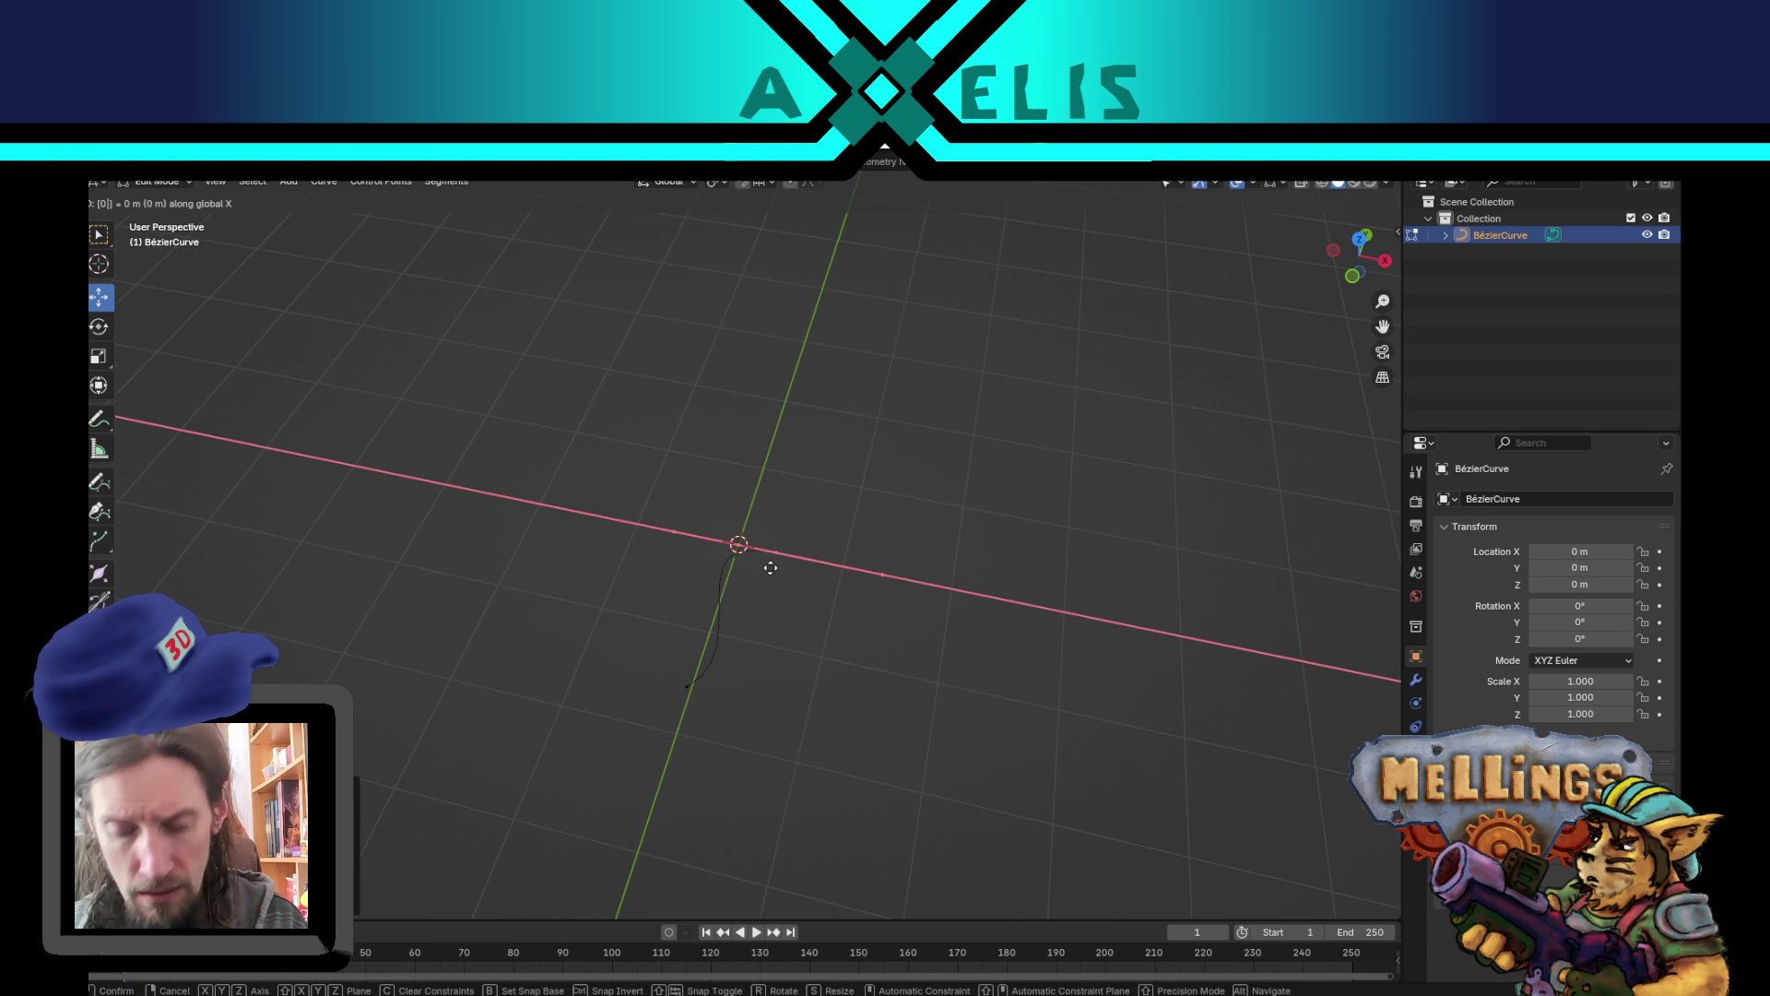
pyautogui.press('Return')
pyautogui.scroll(-3, 770, 567)
pyautogui.moveTo(695, 581); pyautogui.dragTo(761, 645)
pyautogui.write('g')
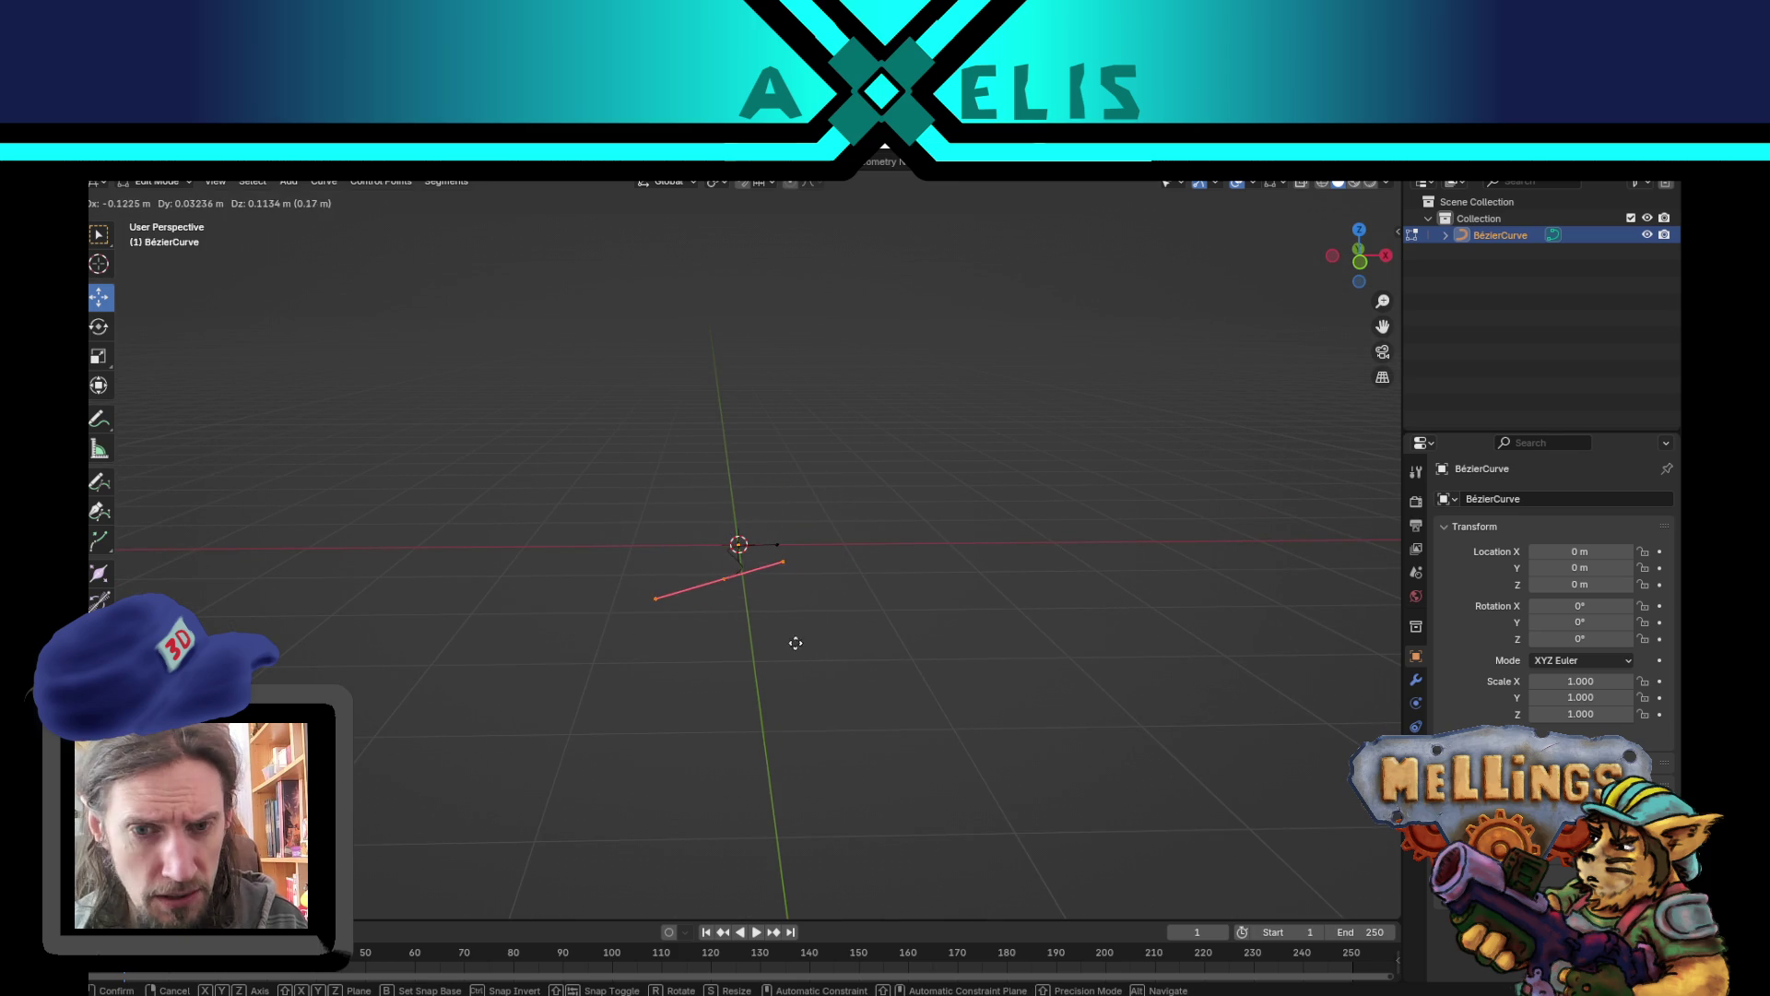
pyautogui.write('x0')
pyautogui.press('Return')
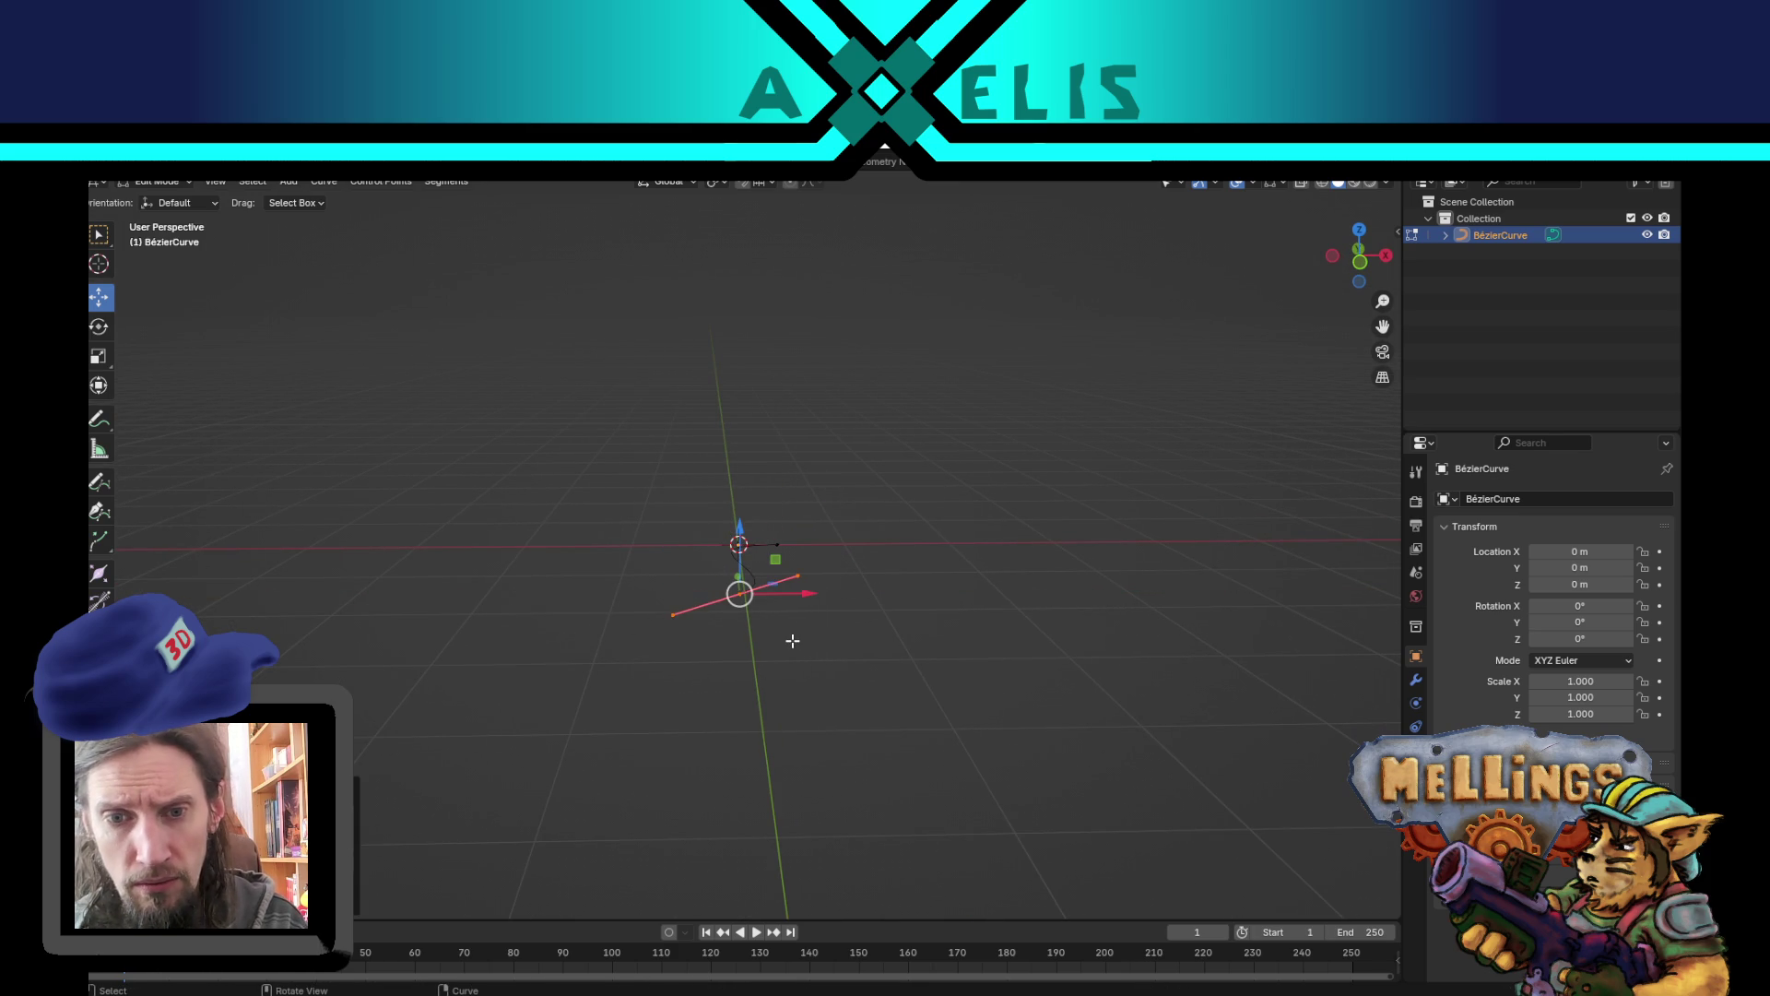
# - Lengthen a neighbouring point's handles, place that point at X = 0, then slide it right
pyautogui.moveTo(804, 650); pyautogui.dragTo(760, 567)
pyautogui.click(753, 545)
pyautogui.press('s')
pyautogui.click(847, 609)
pyautogui.click(791, 604)
pyautogui.moveTo(774, 503); pyautogui.dragTo(894, 581)
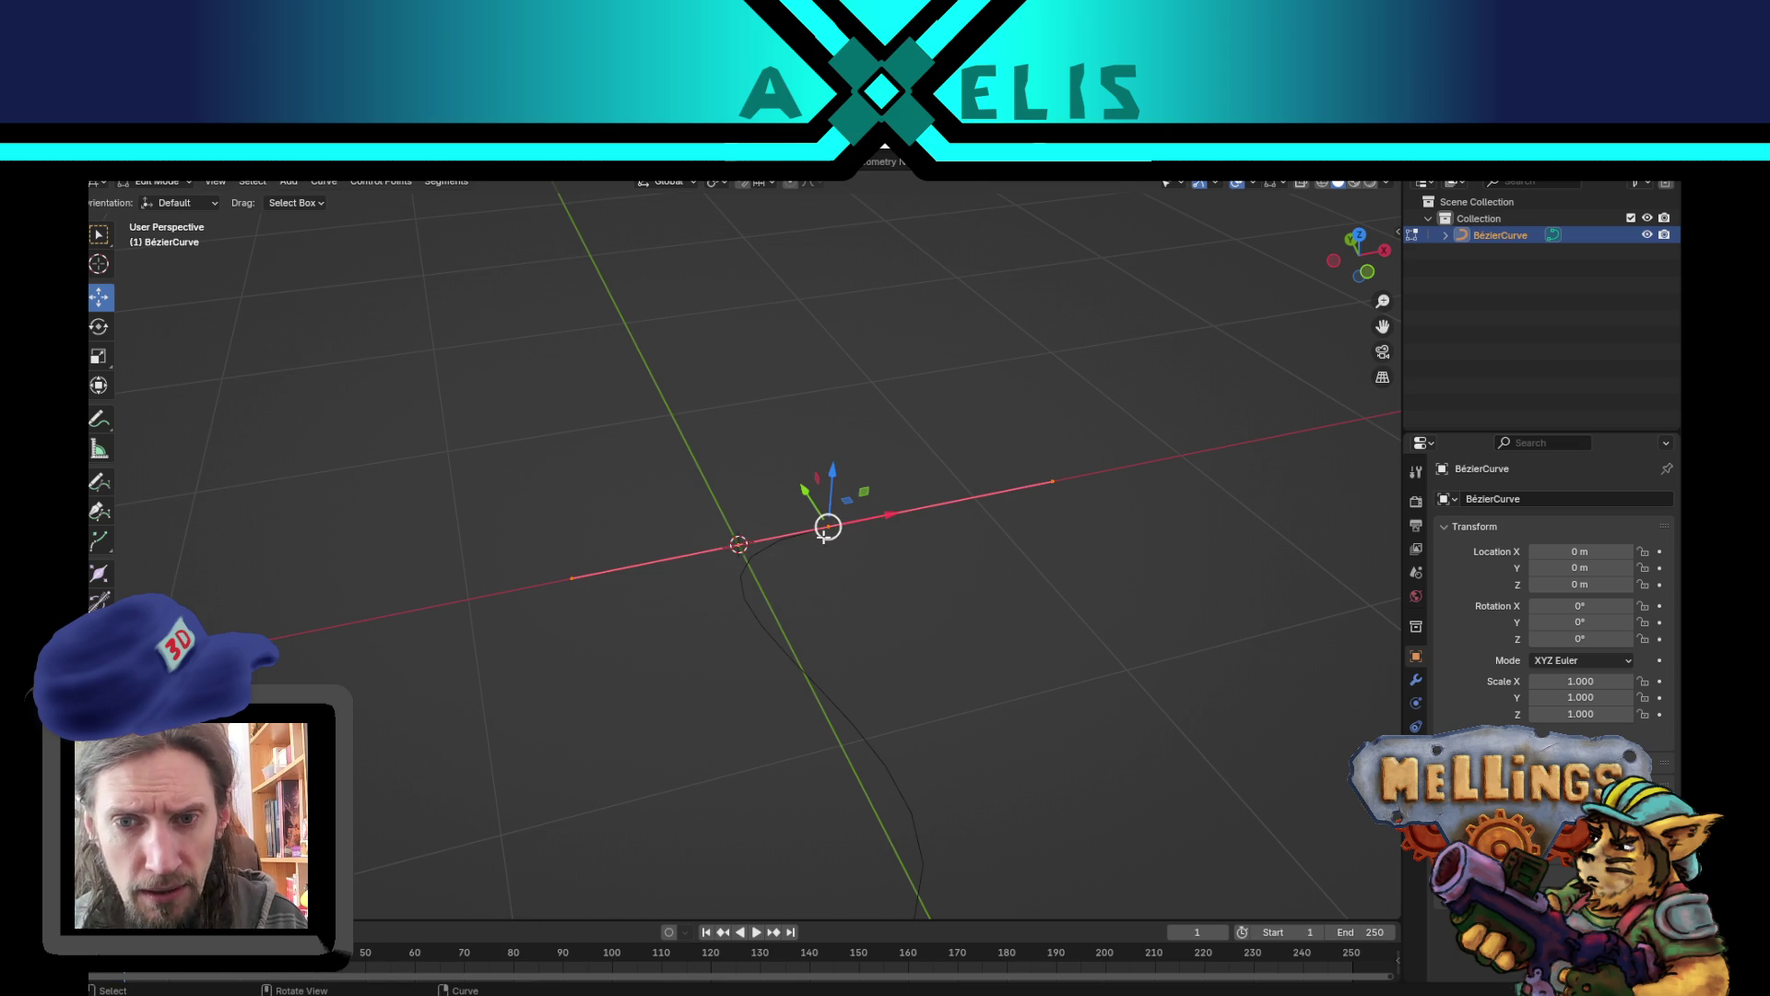
pyautogui.moveTo(822, 535); pyautogui.dragTo(829, 578)
pyautogui.press('g')
pyautogui.press('x')
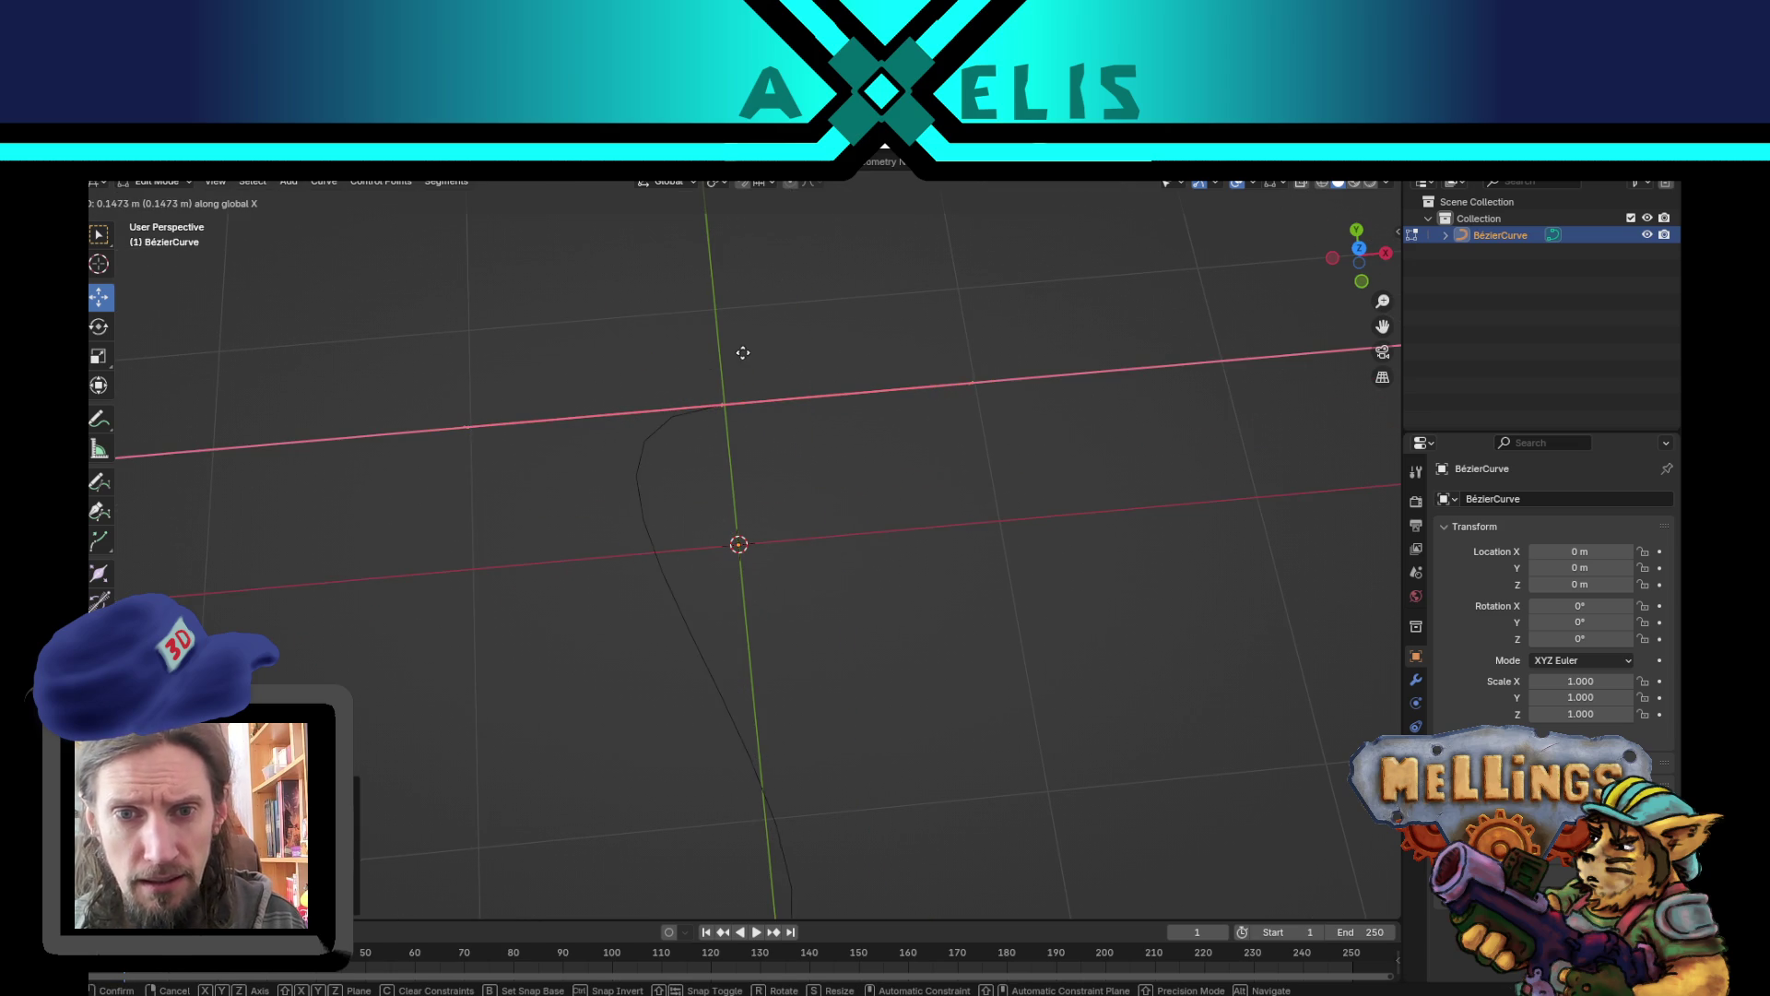
pyautogui.write('000000')
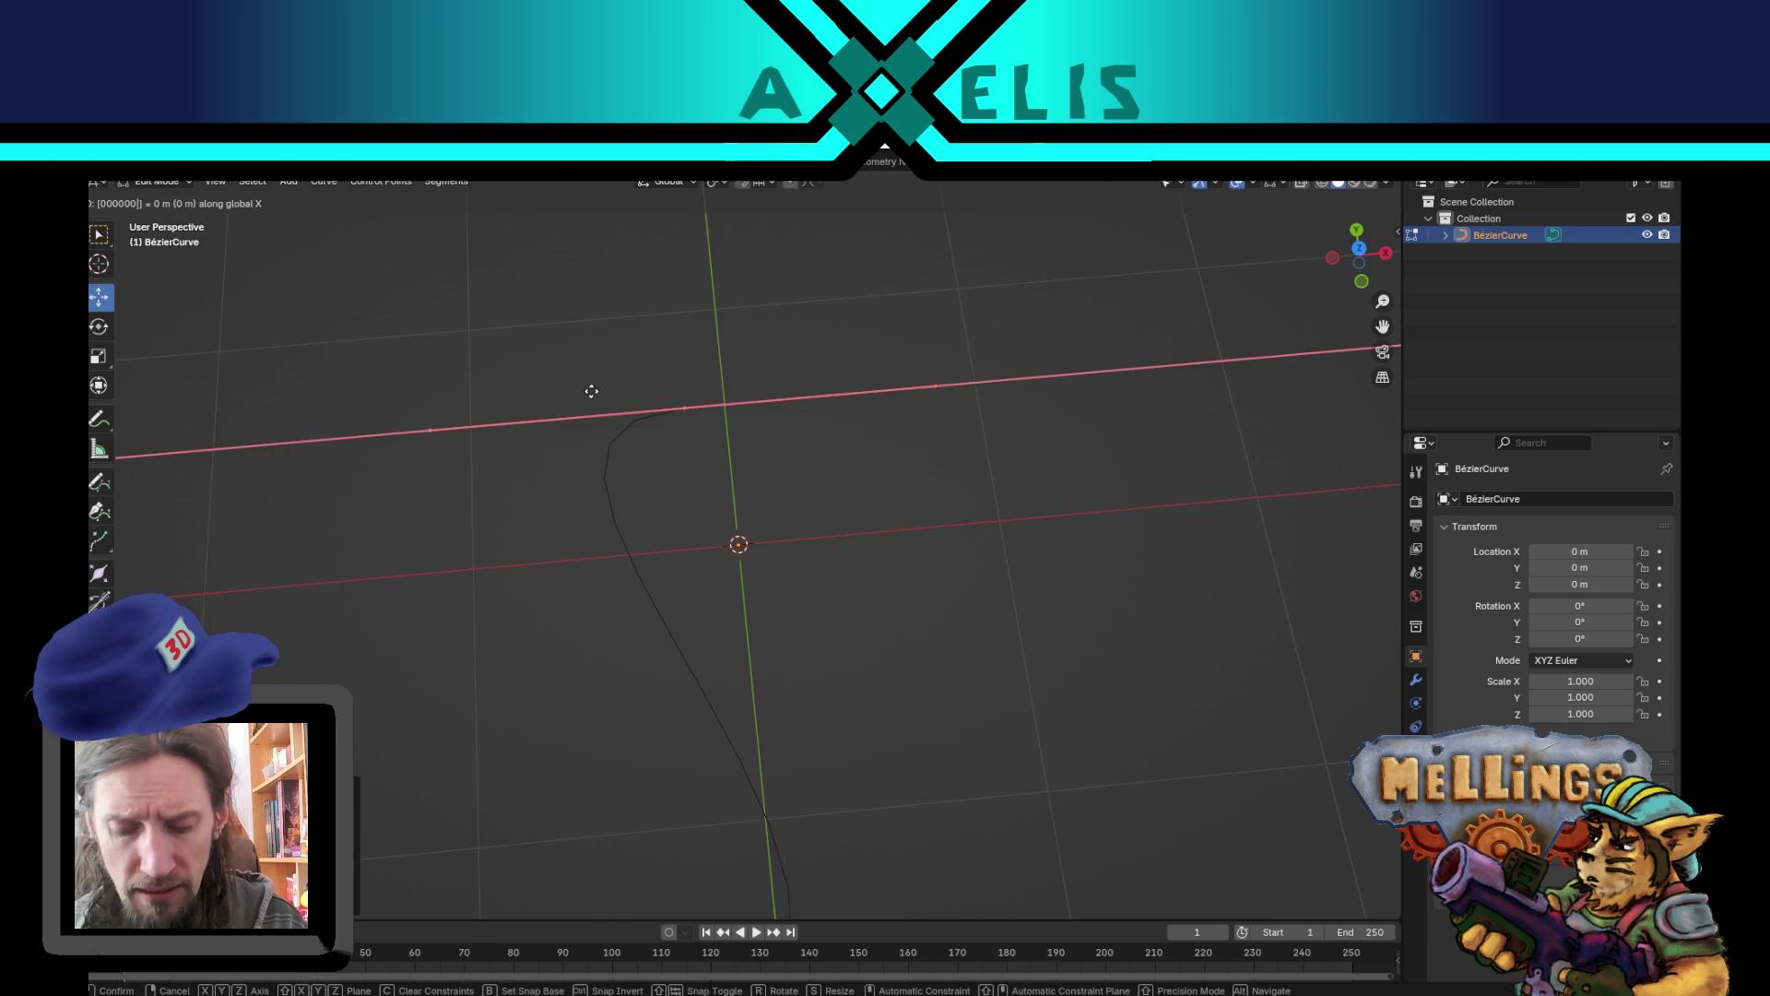
pyautogui.press('Return')
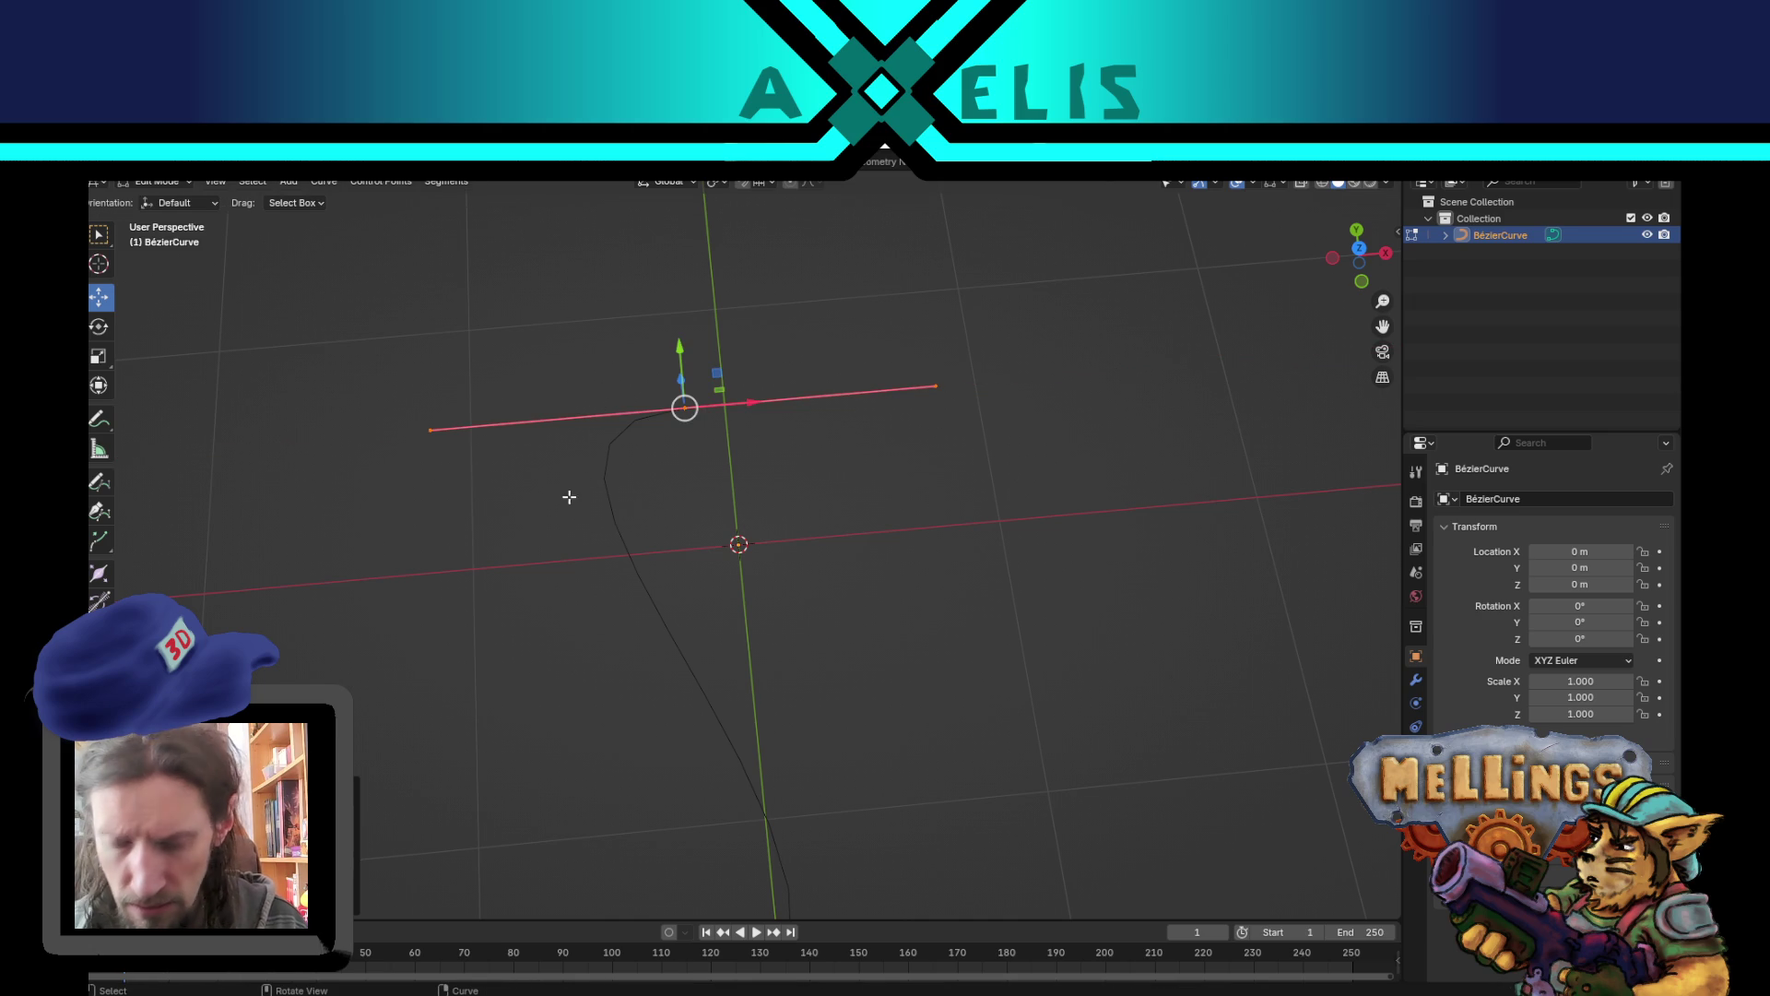
pyautogui.moveTo(749, 406); pyautogui.dragTo(786, 406)
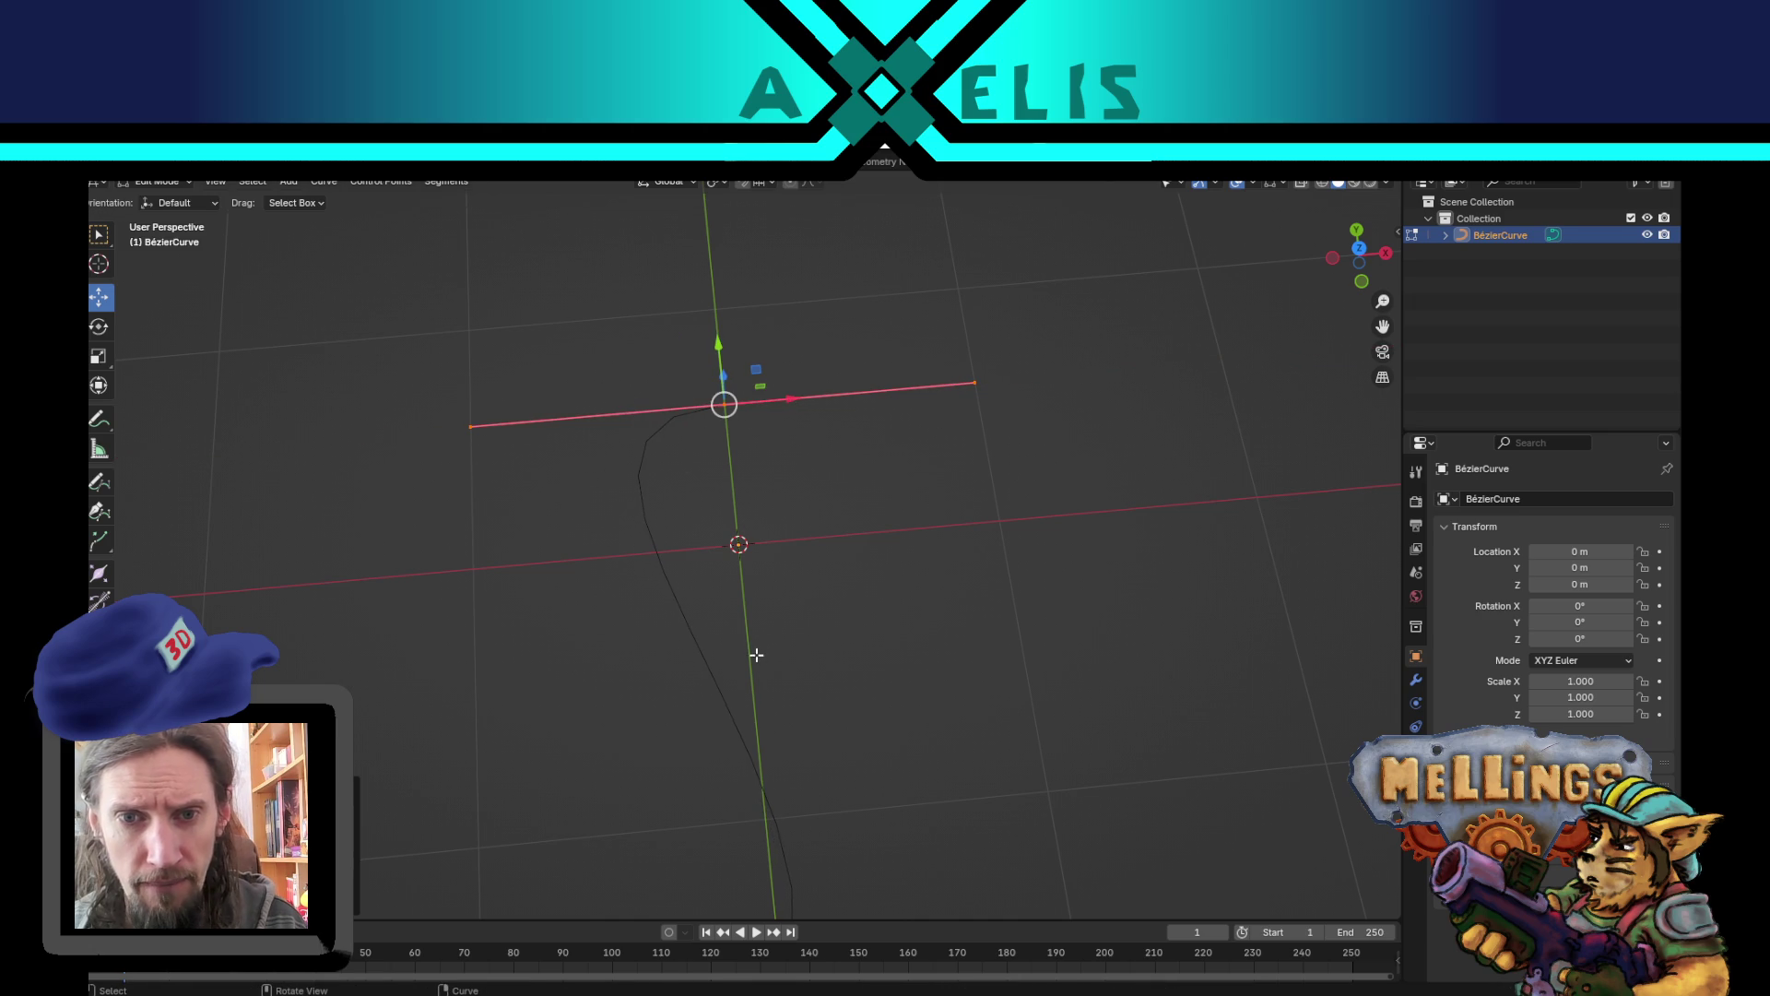
# - Raise the bottom point along Z, then delete the selected curve vertices
pyautogui.moveTo(790, 786)
pyautogui.mouseDown()
pyautogui.moveTo(627, 911)
pyautogui.moveTo(826, 662)
pyautogui.mouseUp()
pyautogui.scroll(-4, 958, 679)
pyautogui.hotkey('ctrl', 'z')
pyautogui.hotkey('ctrl', 'z')
pyautogui.hotkey('ctrl', 'z')
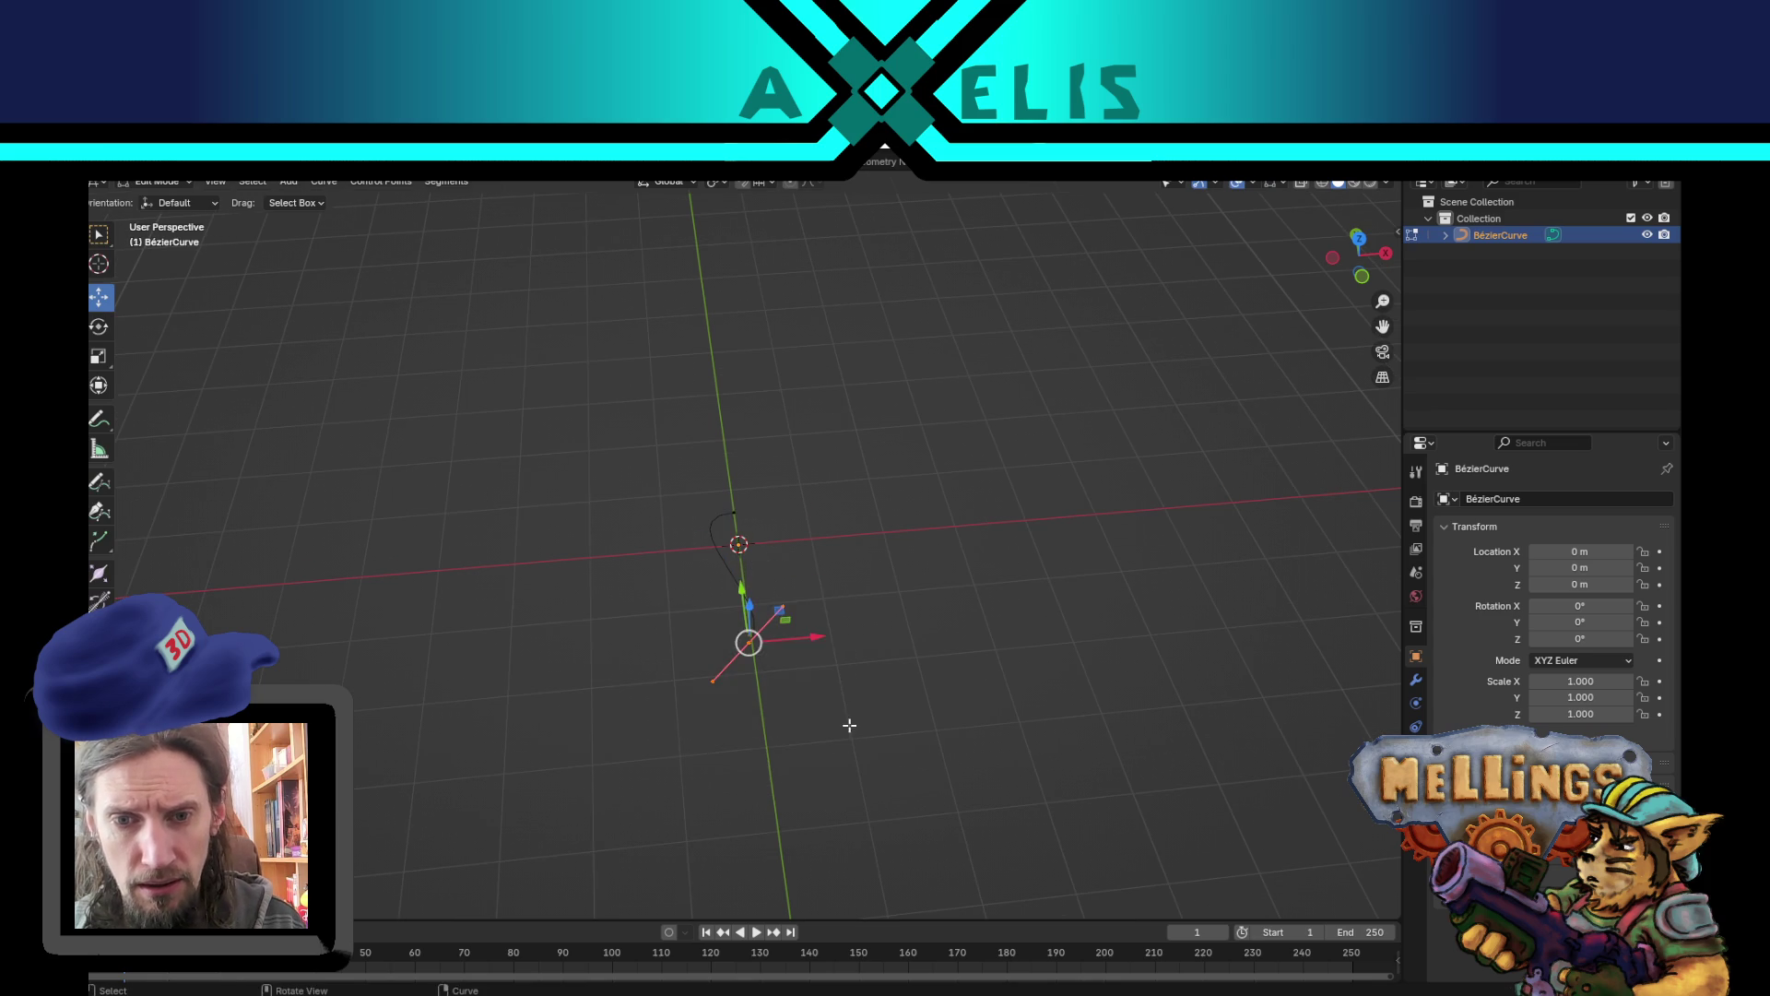
pyautogui.hscroll(10, 850, 729)
pyautogui.press('g')
pyautogui.press('z')
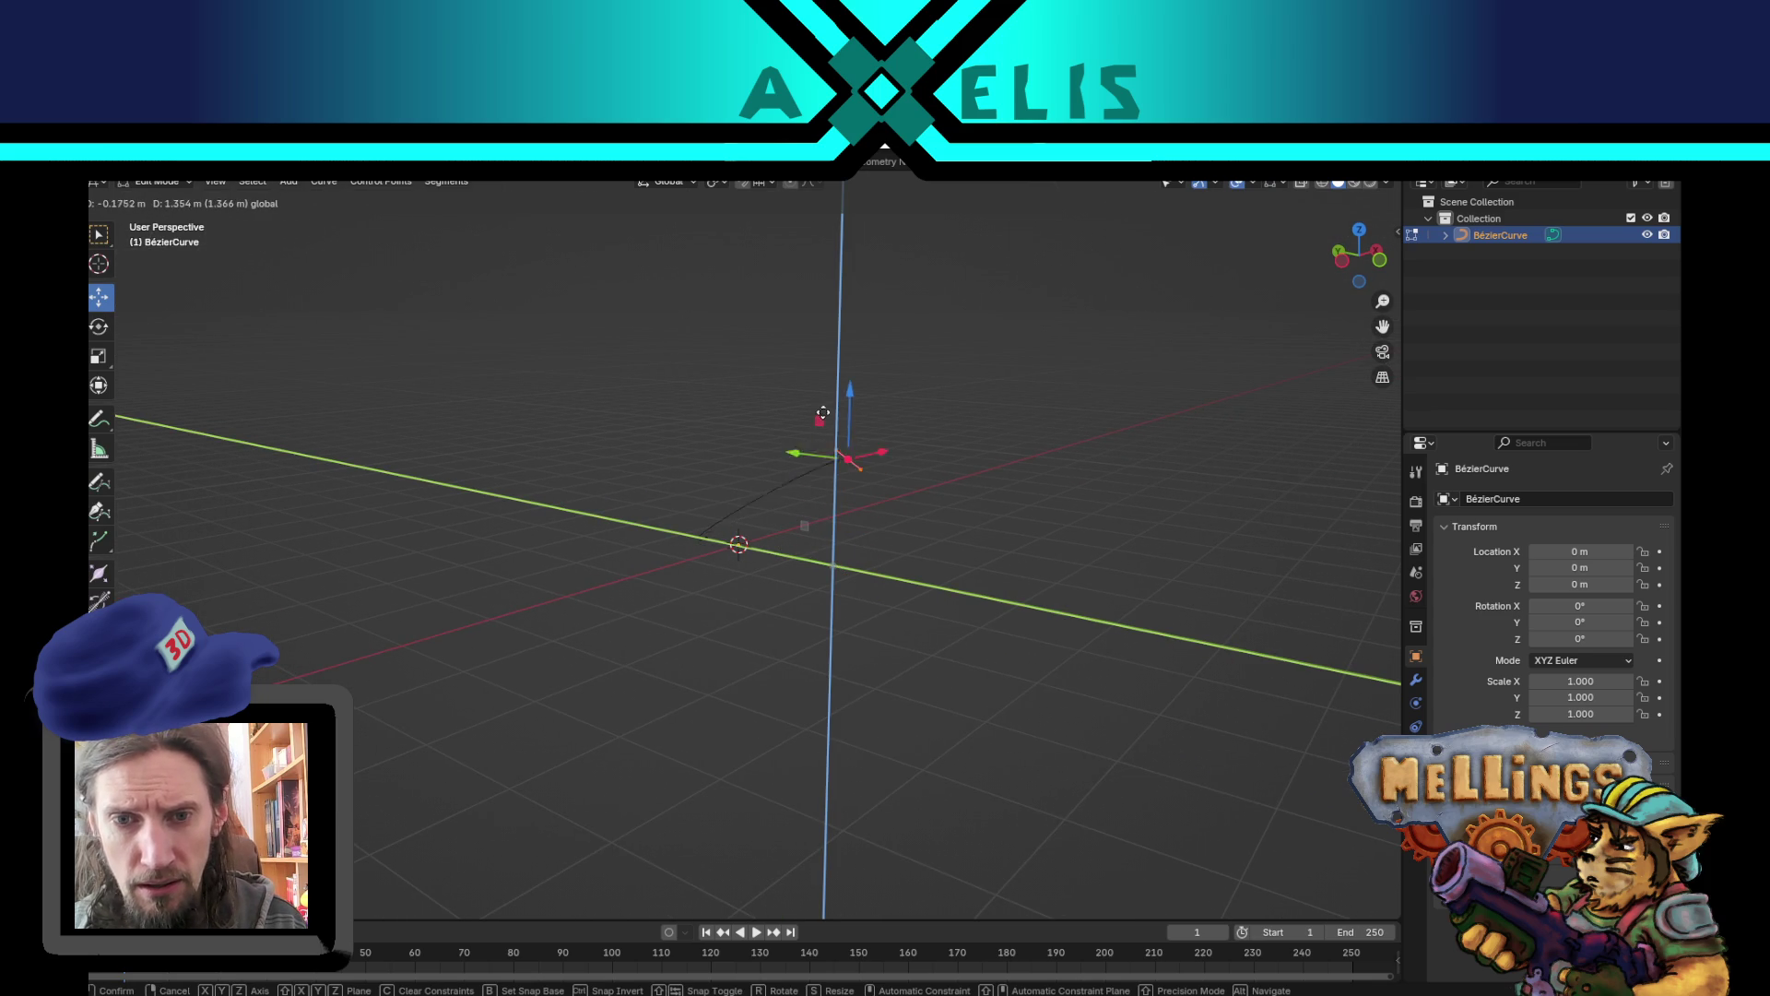
pyautogui.click(820, 387)
pyautogui.hscroll(5, 925, 526)
pyautogui.press('x')
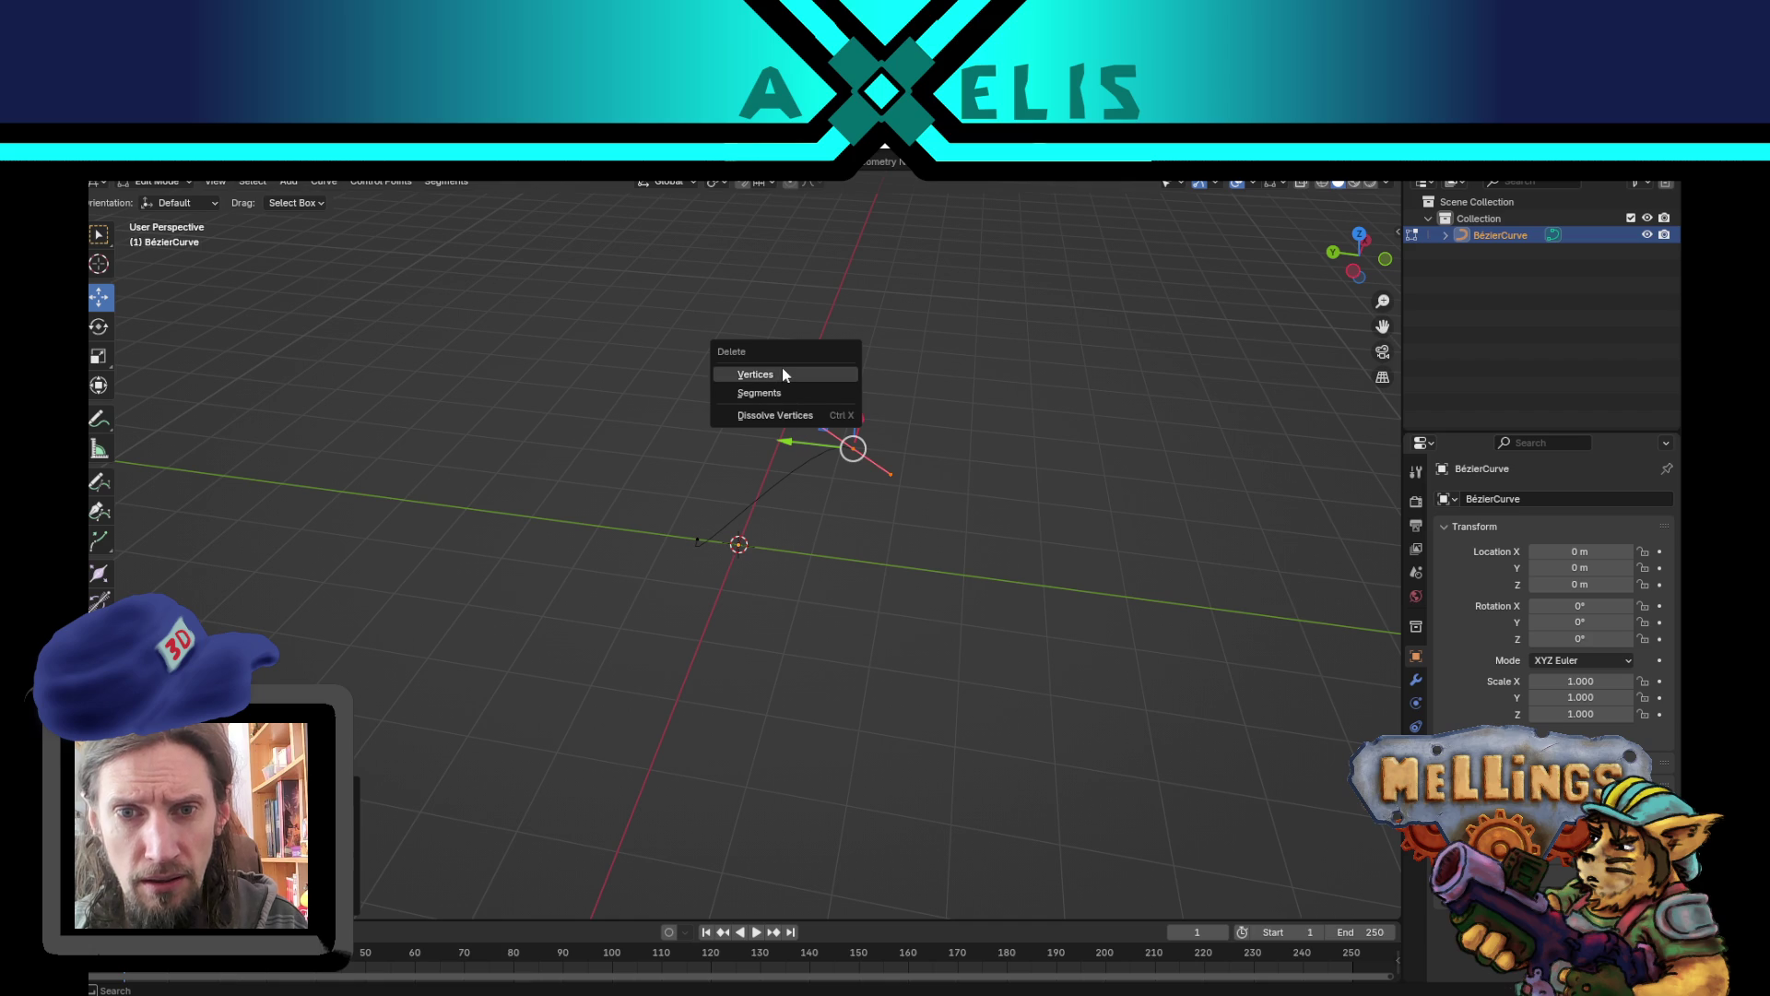
pyautogui.click(755, 374)
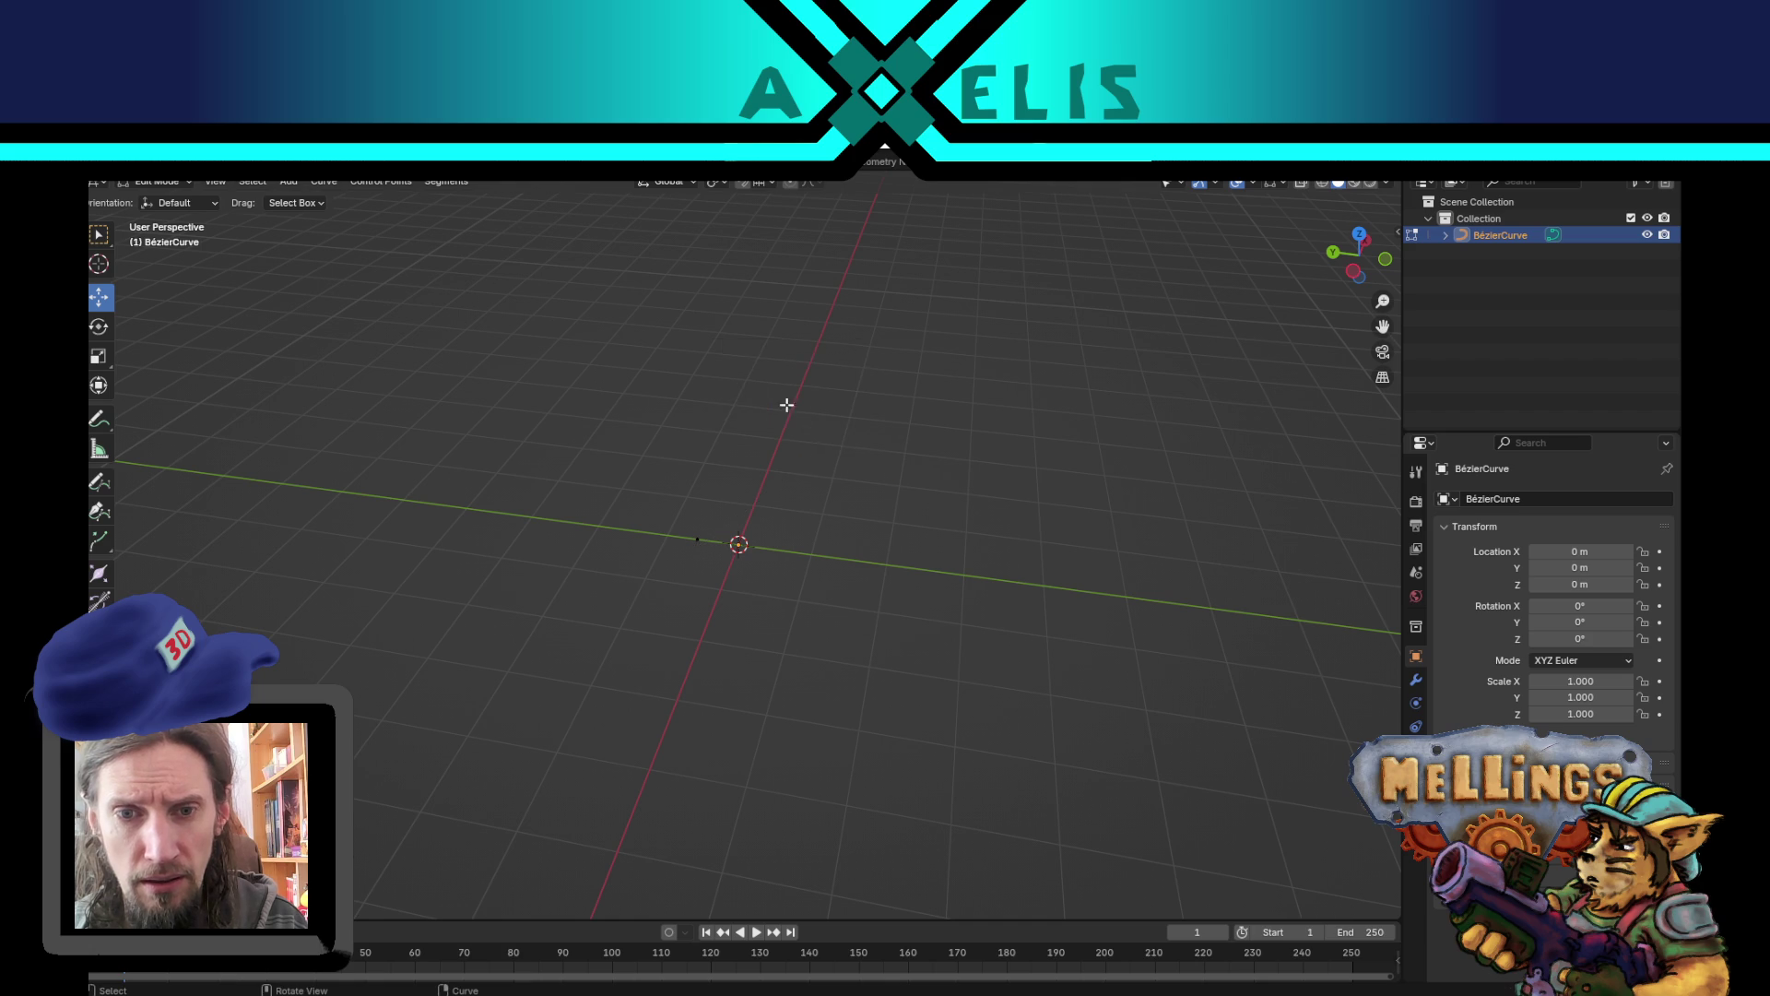
# - In right orthographic view, freehand-draw a hooked curve rising from the origin
pyautogui.keyDown('ctrl'); pyautogui.rightClick(654, 533); pyautogui.keyUp('ctrl')
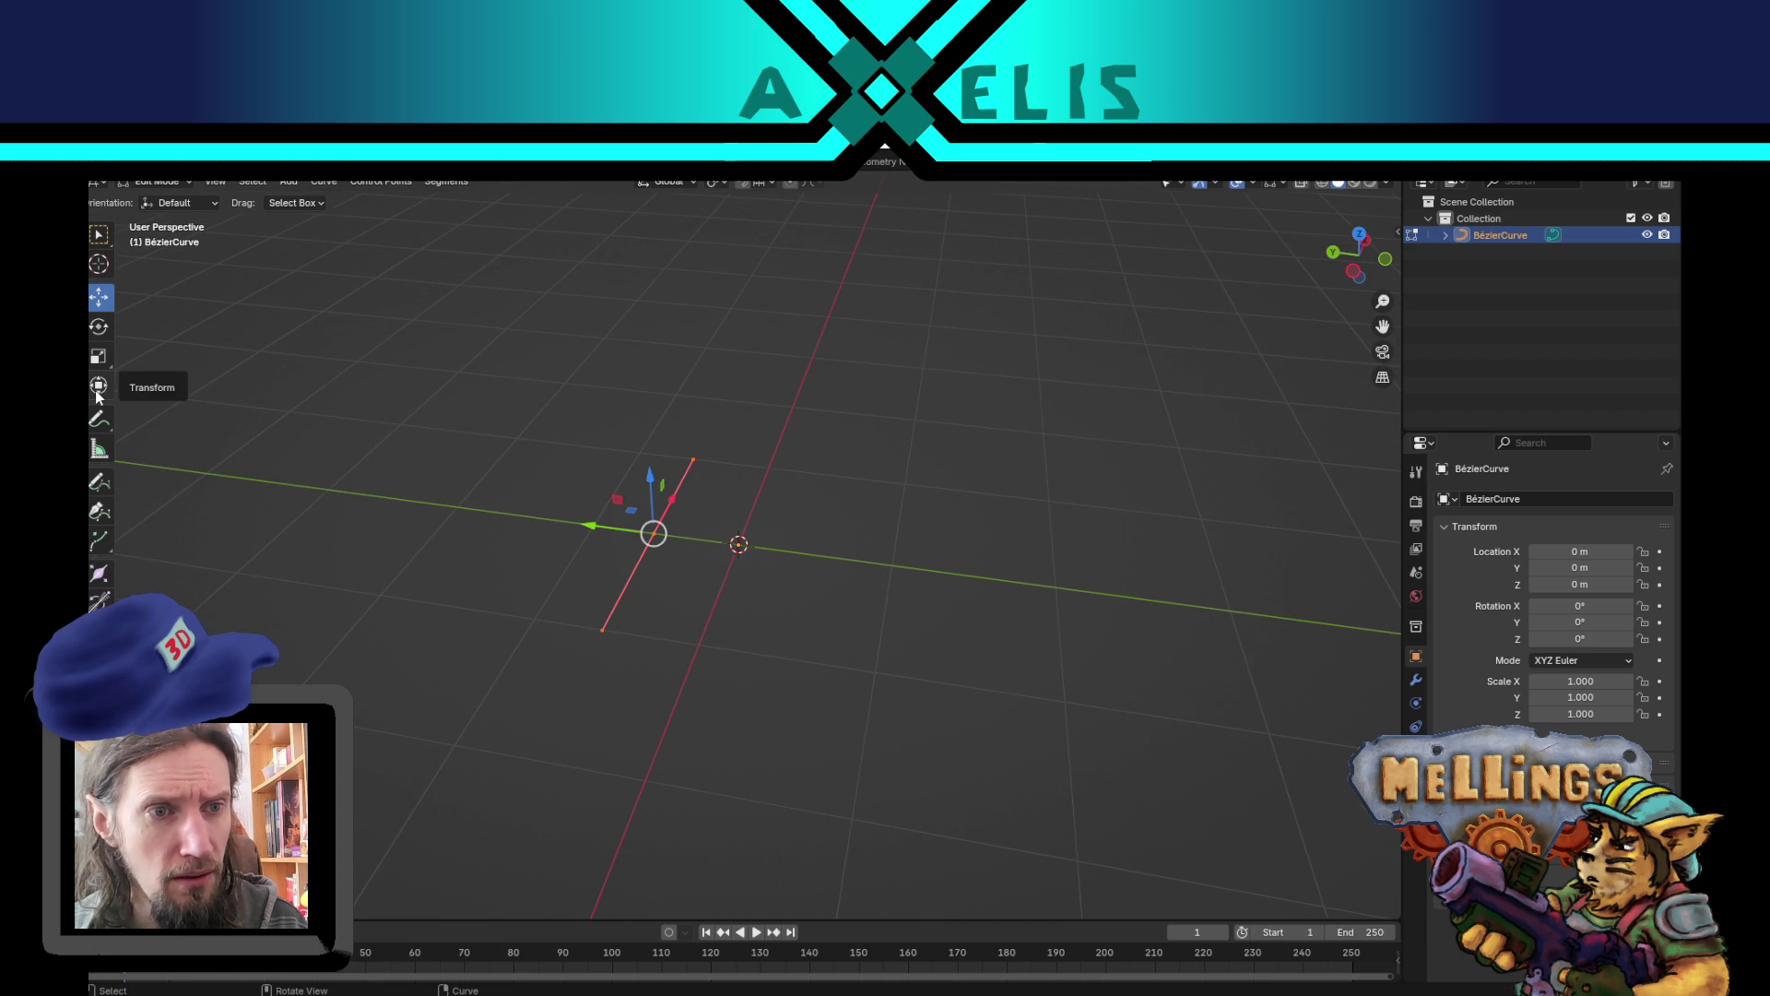
pyautogui.press('KP_1')
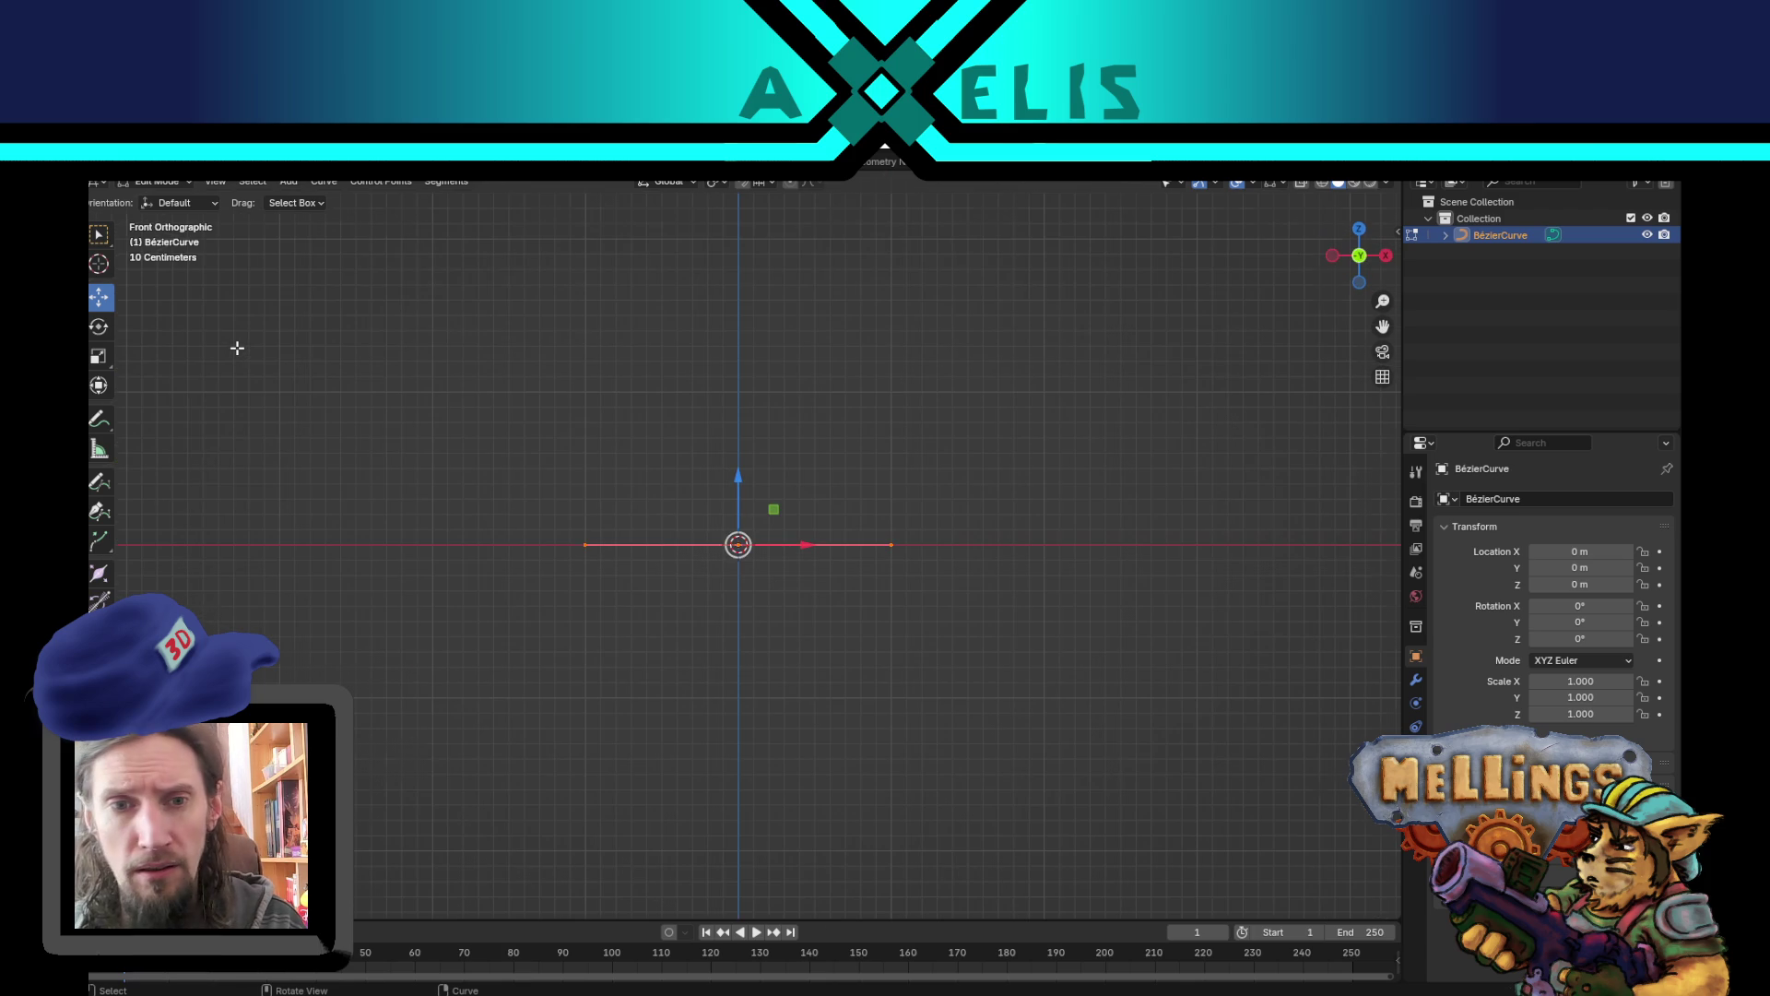
pyautogui.press('KP_3')
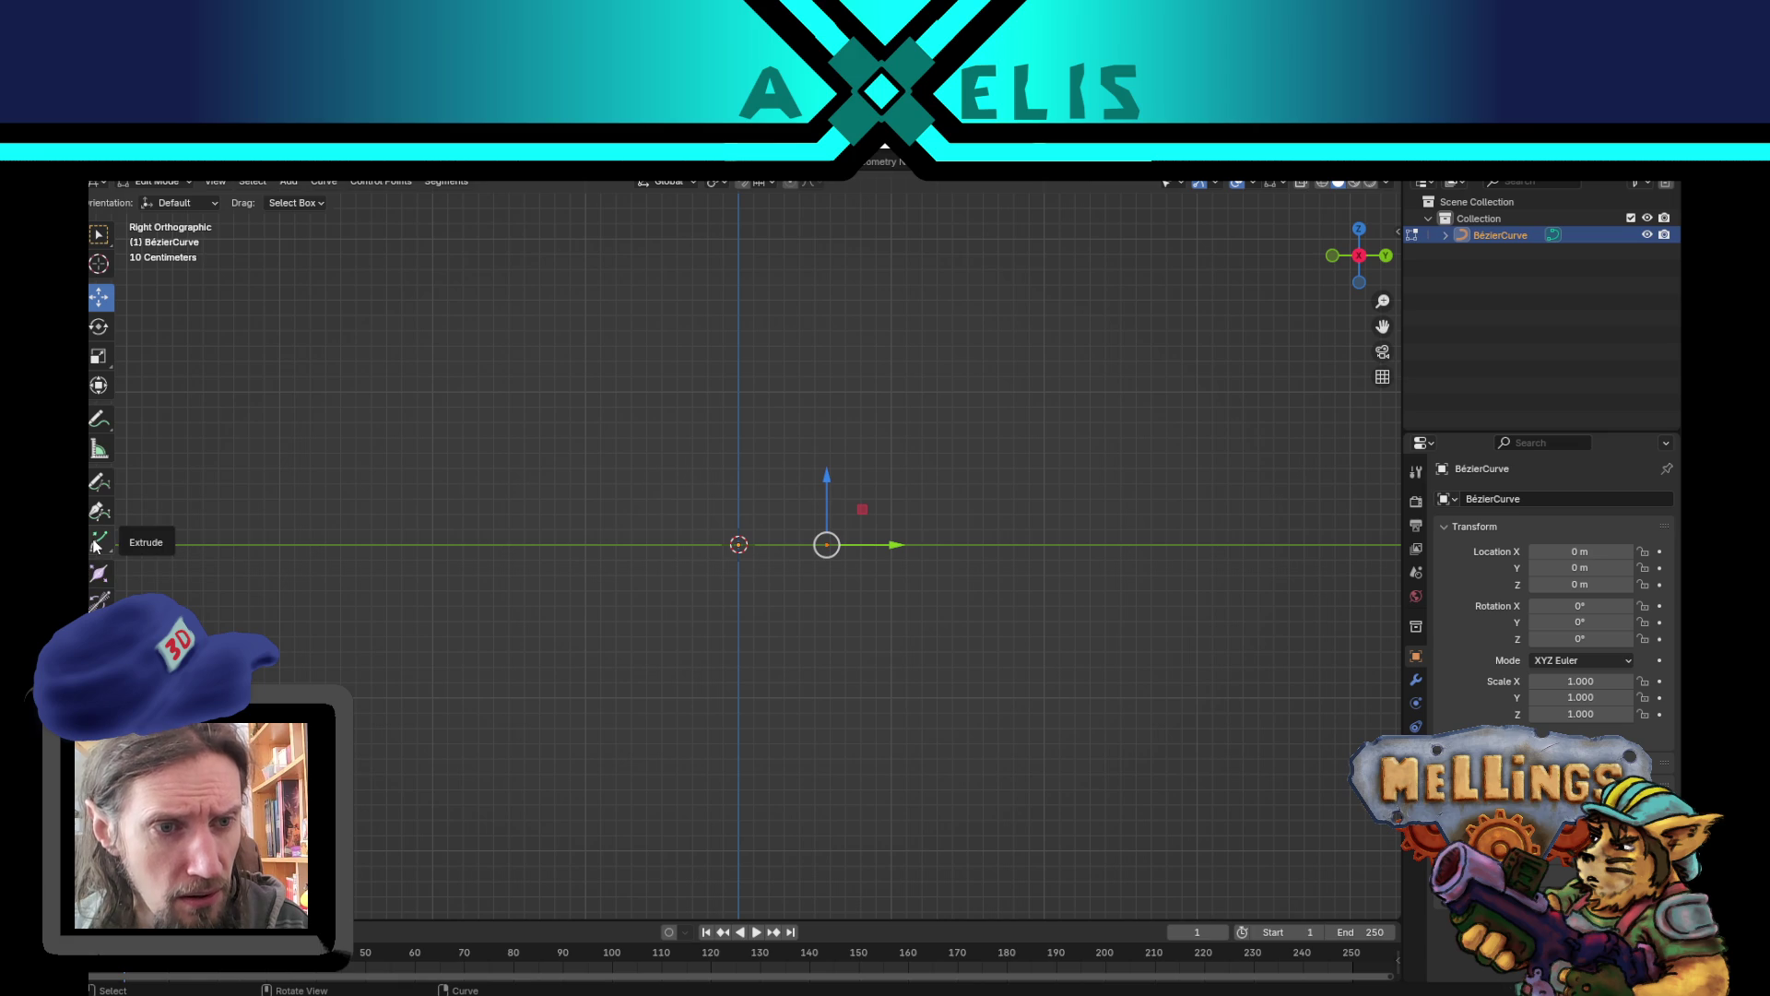
pyautogui.click(99, 483)
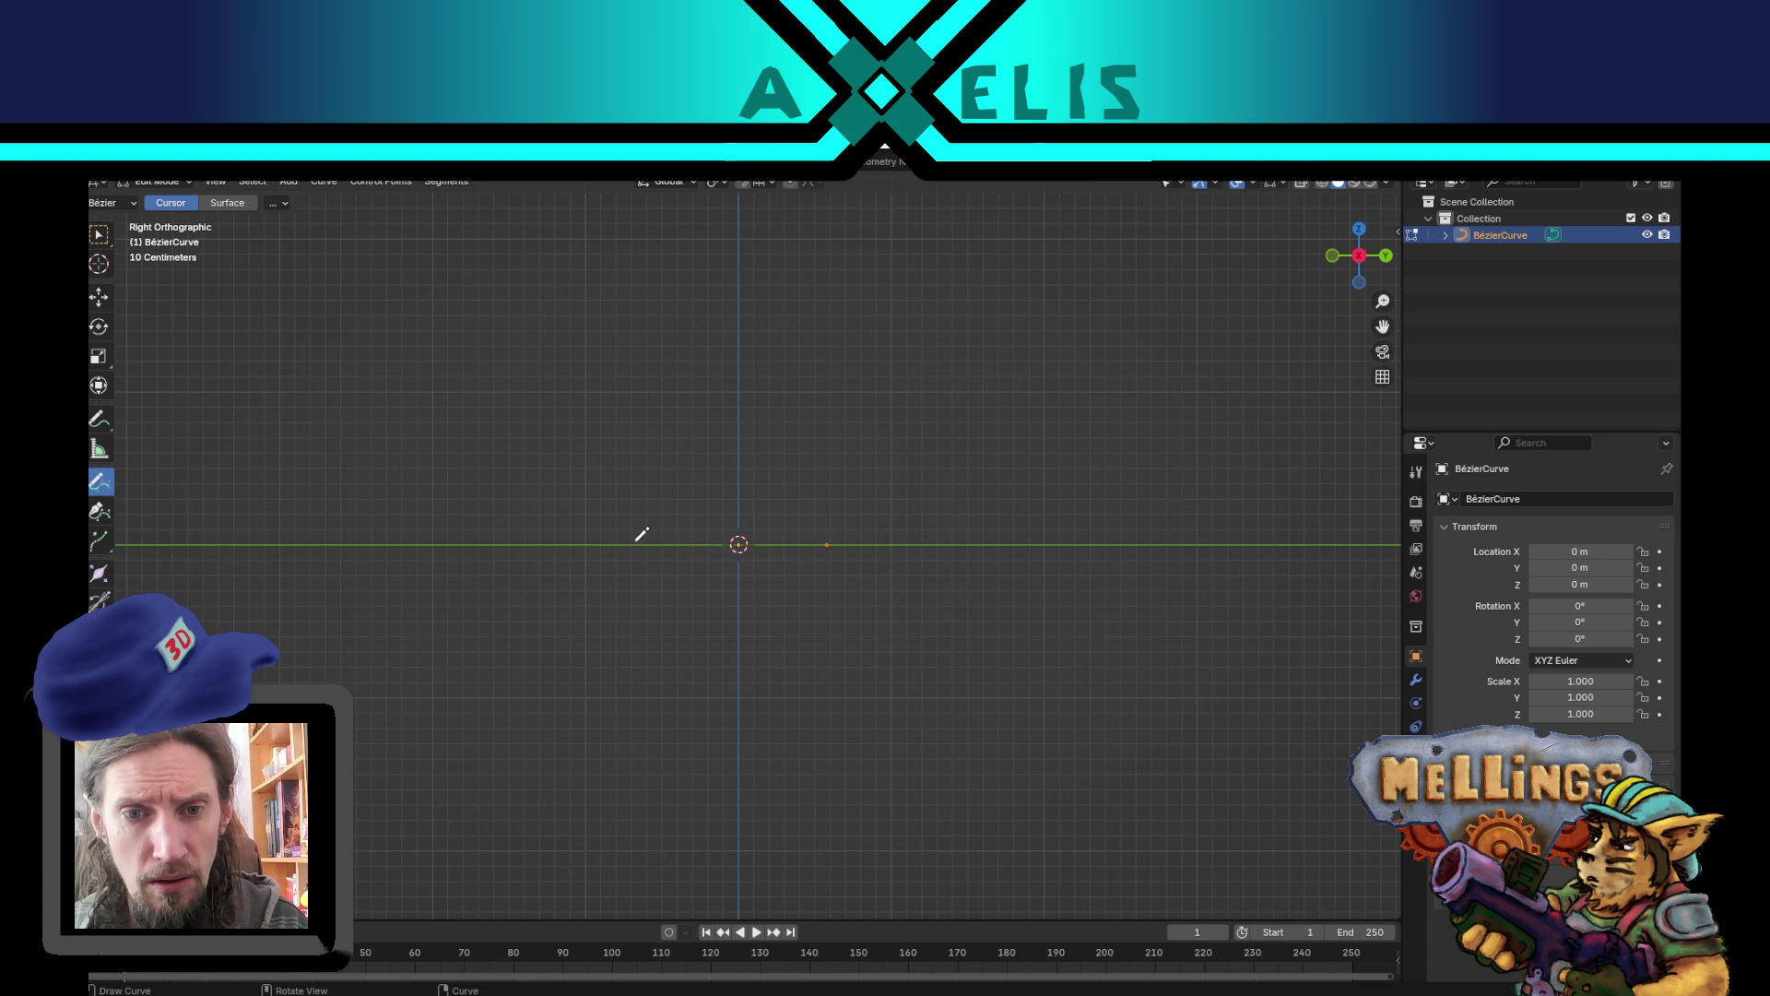
pyautogui.moveTo(618, 545)
pyautogui.mouseDown()
pyautogui.moveTo(732, 539)
pyautogui.moveTo(785, 429)
pyautogui.moveTo(770, 304)
pyautogui.moveTo(795, 202)
pyautogui.moveTo(893, 207)
pyautogui.moveTo(935, 243)
pyautogui.mouseUp()
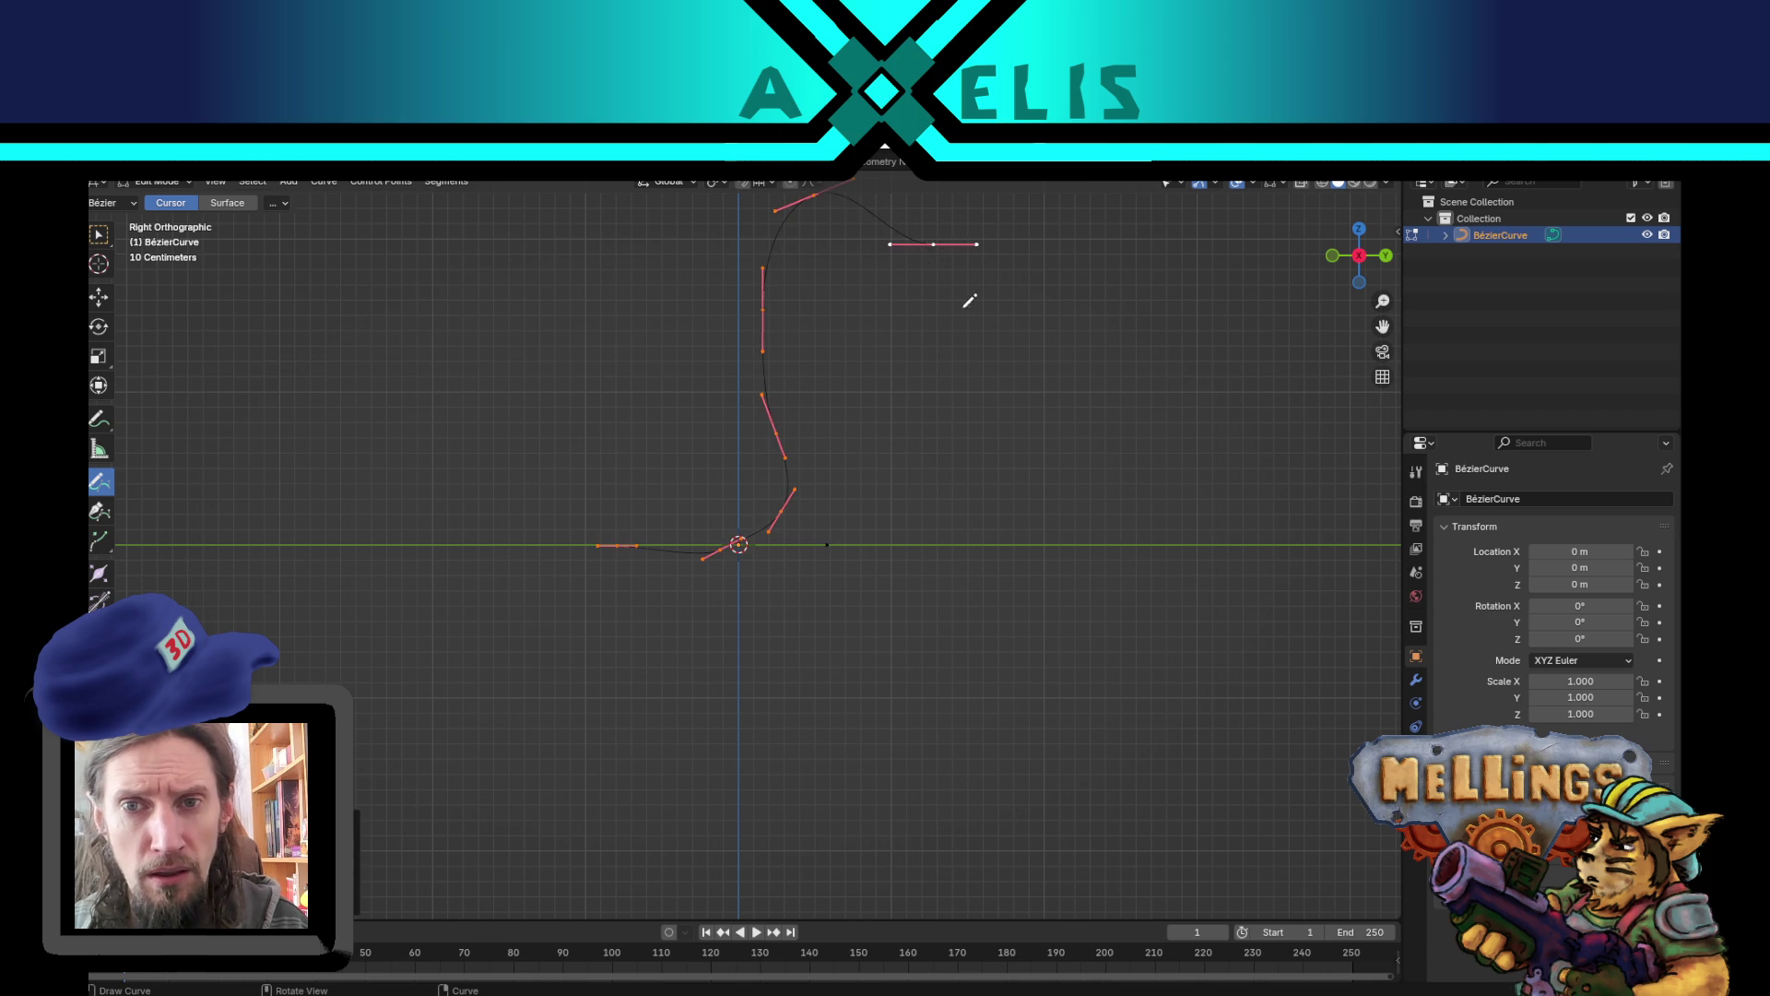
# - Delete the stray lone curve point and return to Object Mode
pyautogui.click(99, 297)
pyautogui.click(827, 545)
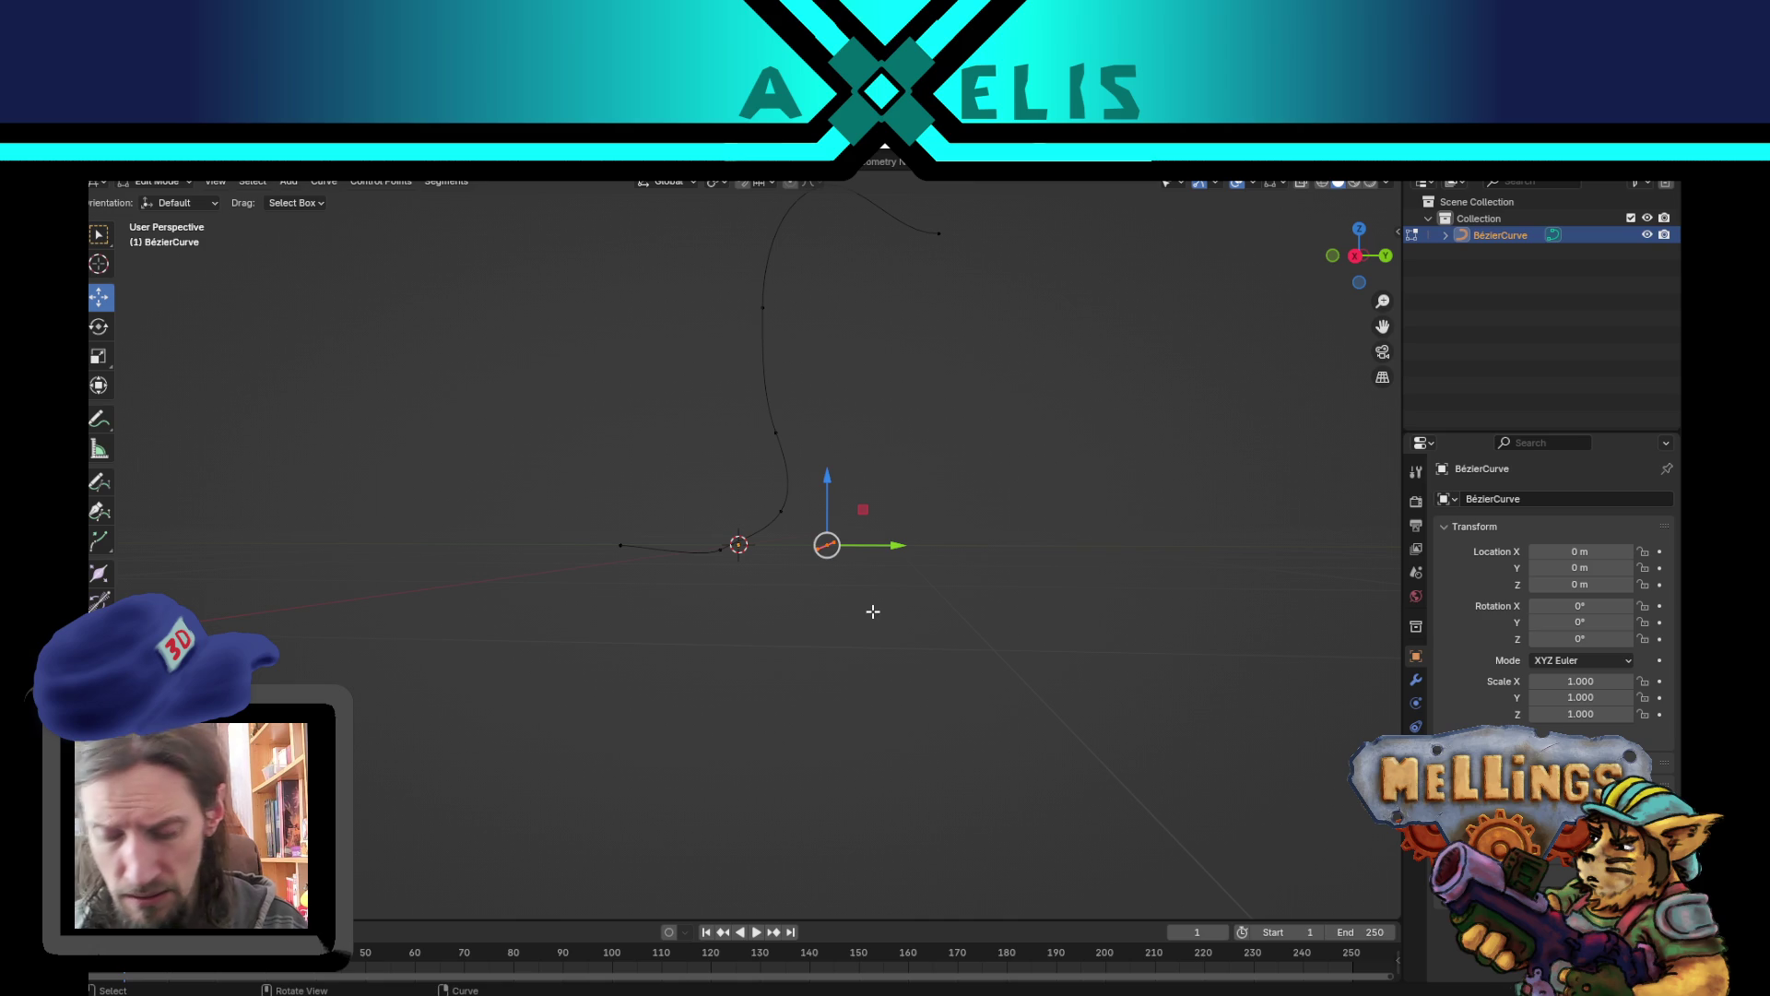
pyautogui.press('x')
pyautogui.click(872, 611)
pyautogui.moveTo(772, 627)
pyautogui.mouseDown()
pyautogui.moveTo(672, 691)
pyautogui.moveTo(822, 625)
pyautogui.moveTo(791, 731)
pyautogui.moveTo(740, 674)
pyautogui.mouseUp()
pyautogui.press('Tab')
pyautogui.press('Tab')
pyautogui.press('Tab')
# - Raise the BézierCurve's Geometry Bevel Depth into a thick round pipe and set Extrude to 0 m
pyautogui.press('b')
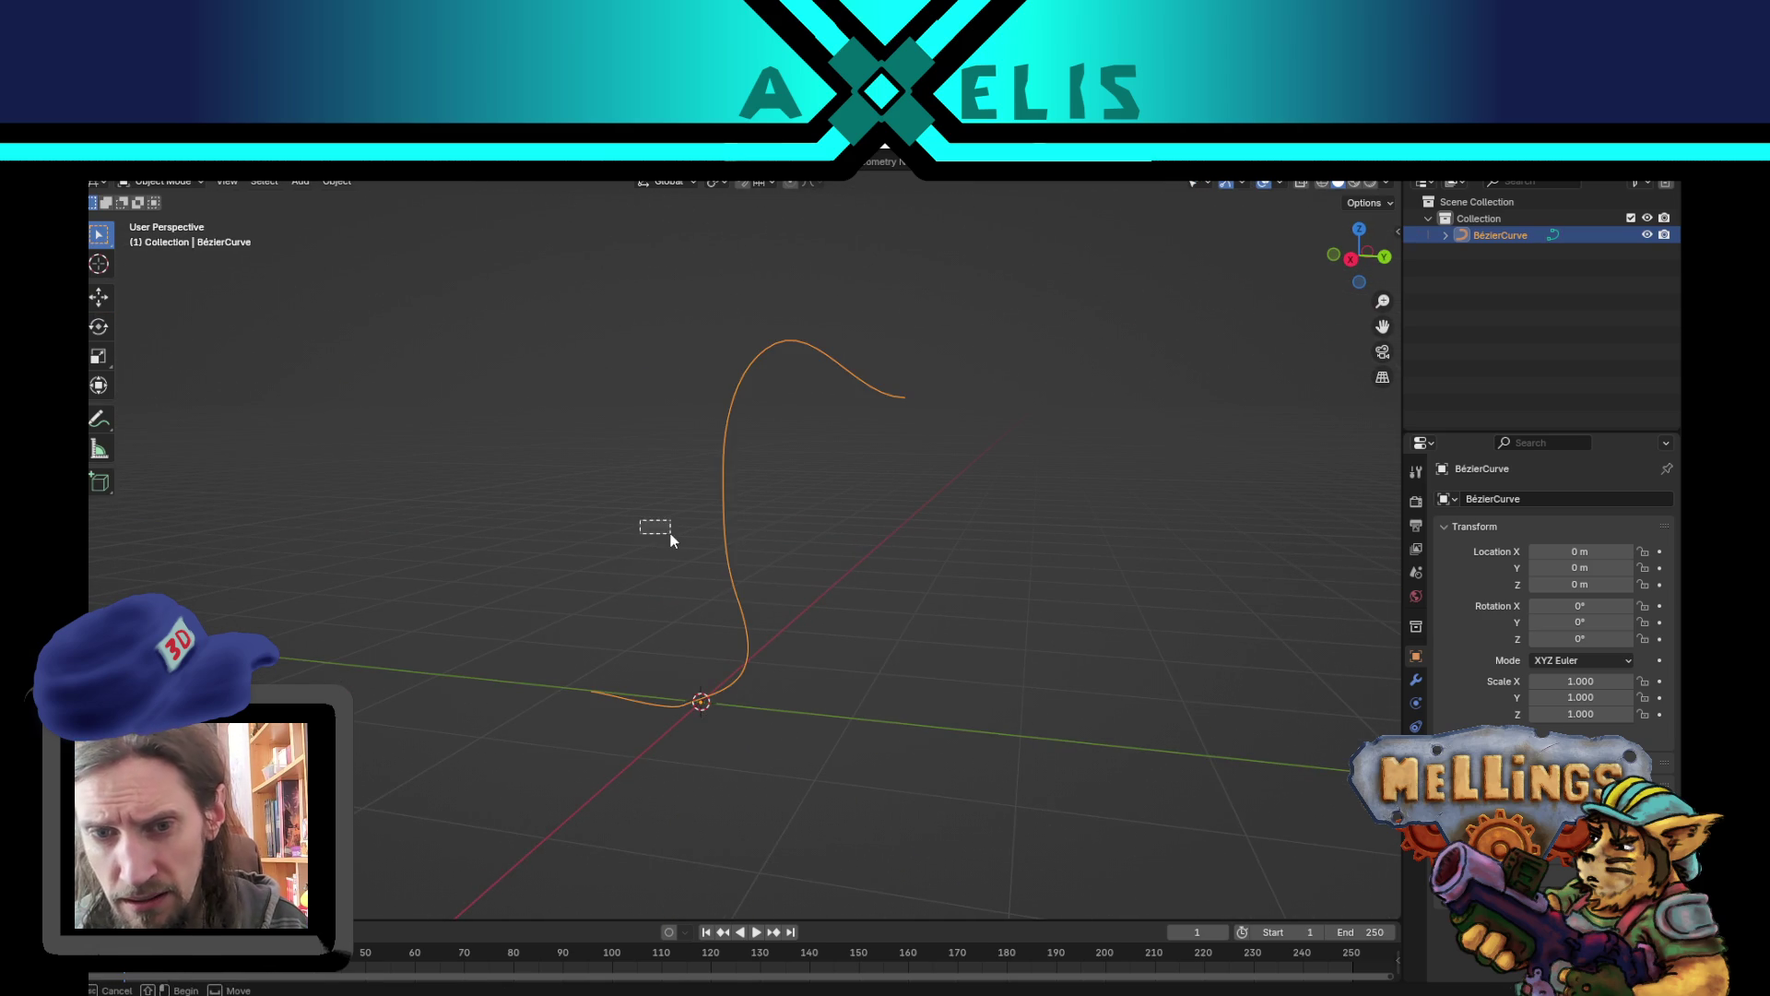
pyautogui.moveTo(670, 540); pyautogui.dragTo(1345, 616)
pyautogui.moveTo(625, 512); pyautogui.dragTo(1344, 609)
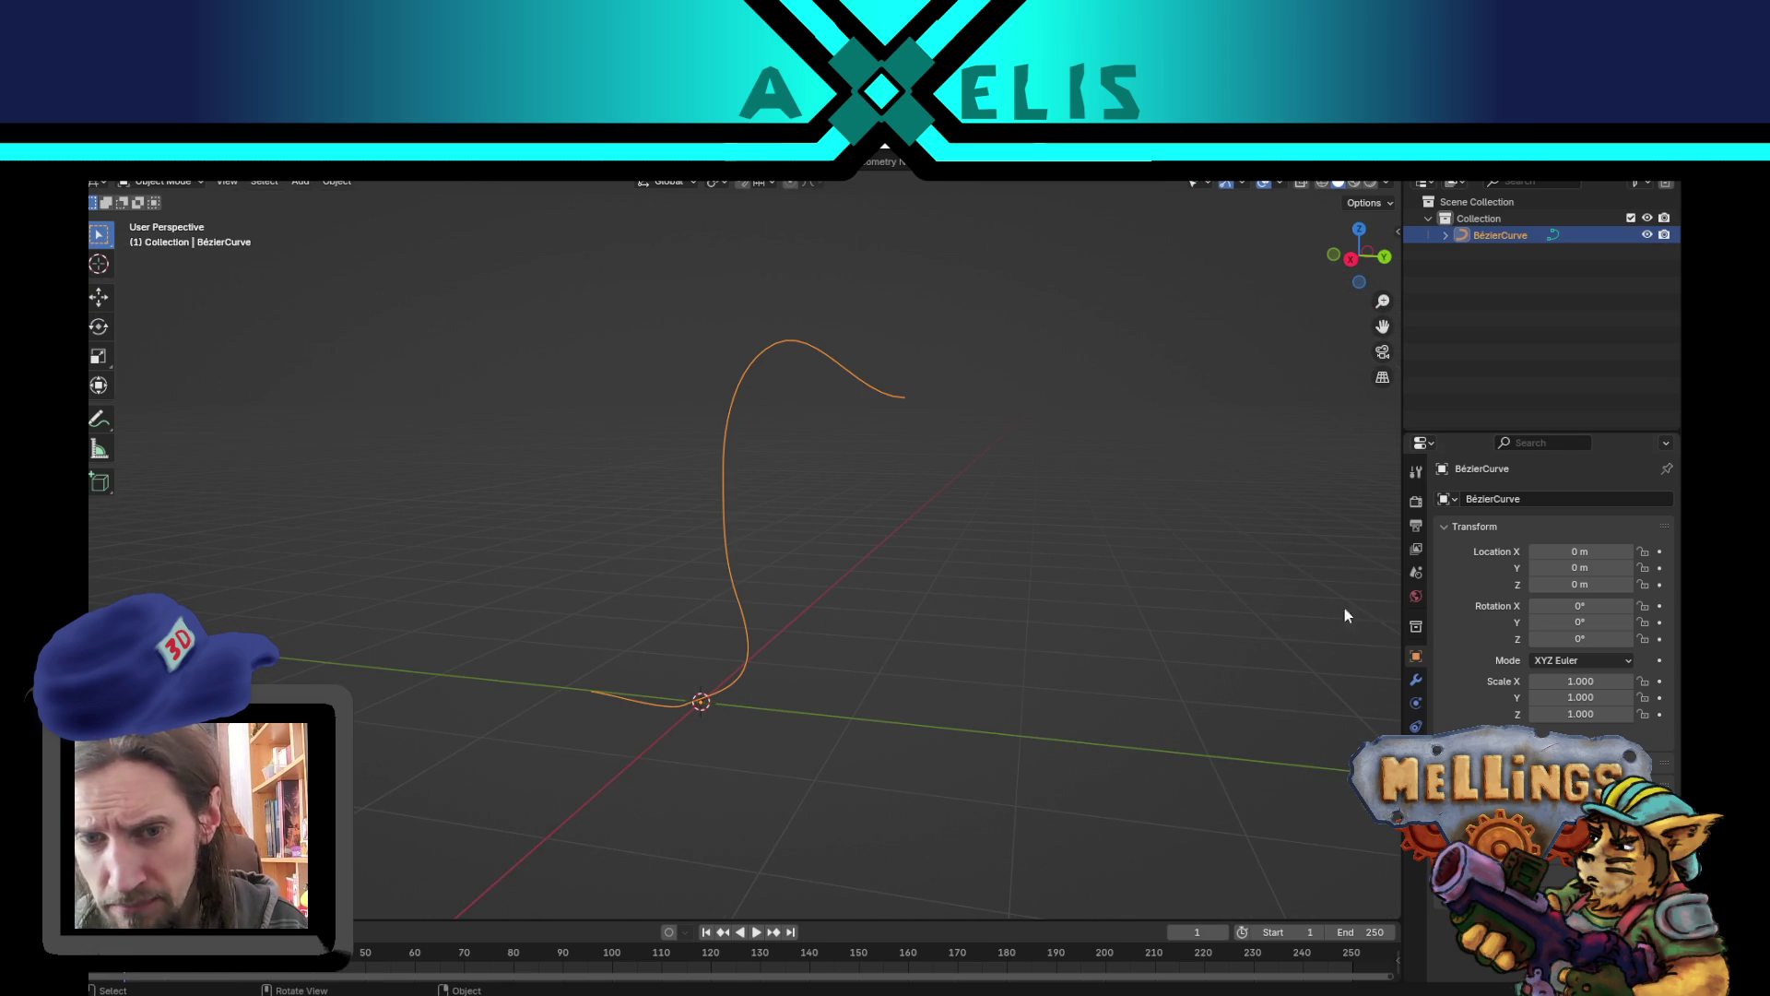
pyautogui.click(1416, 680)
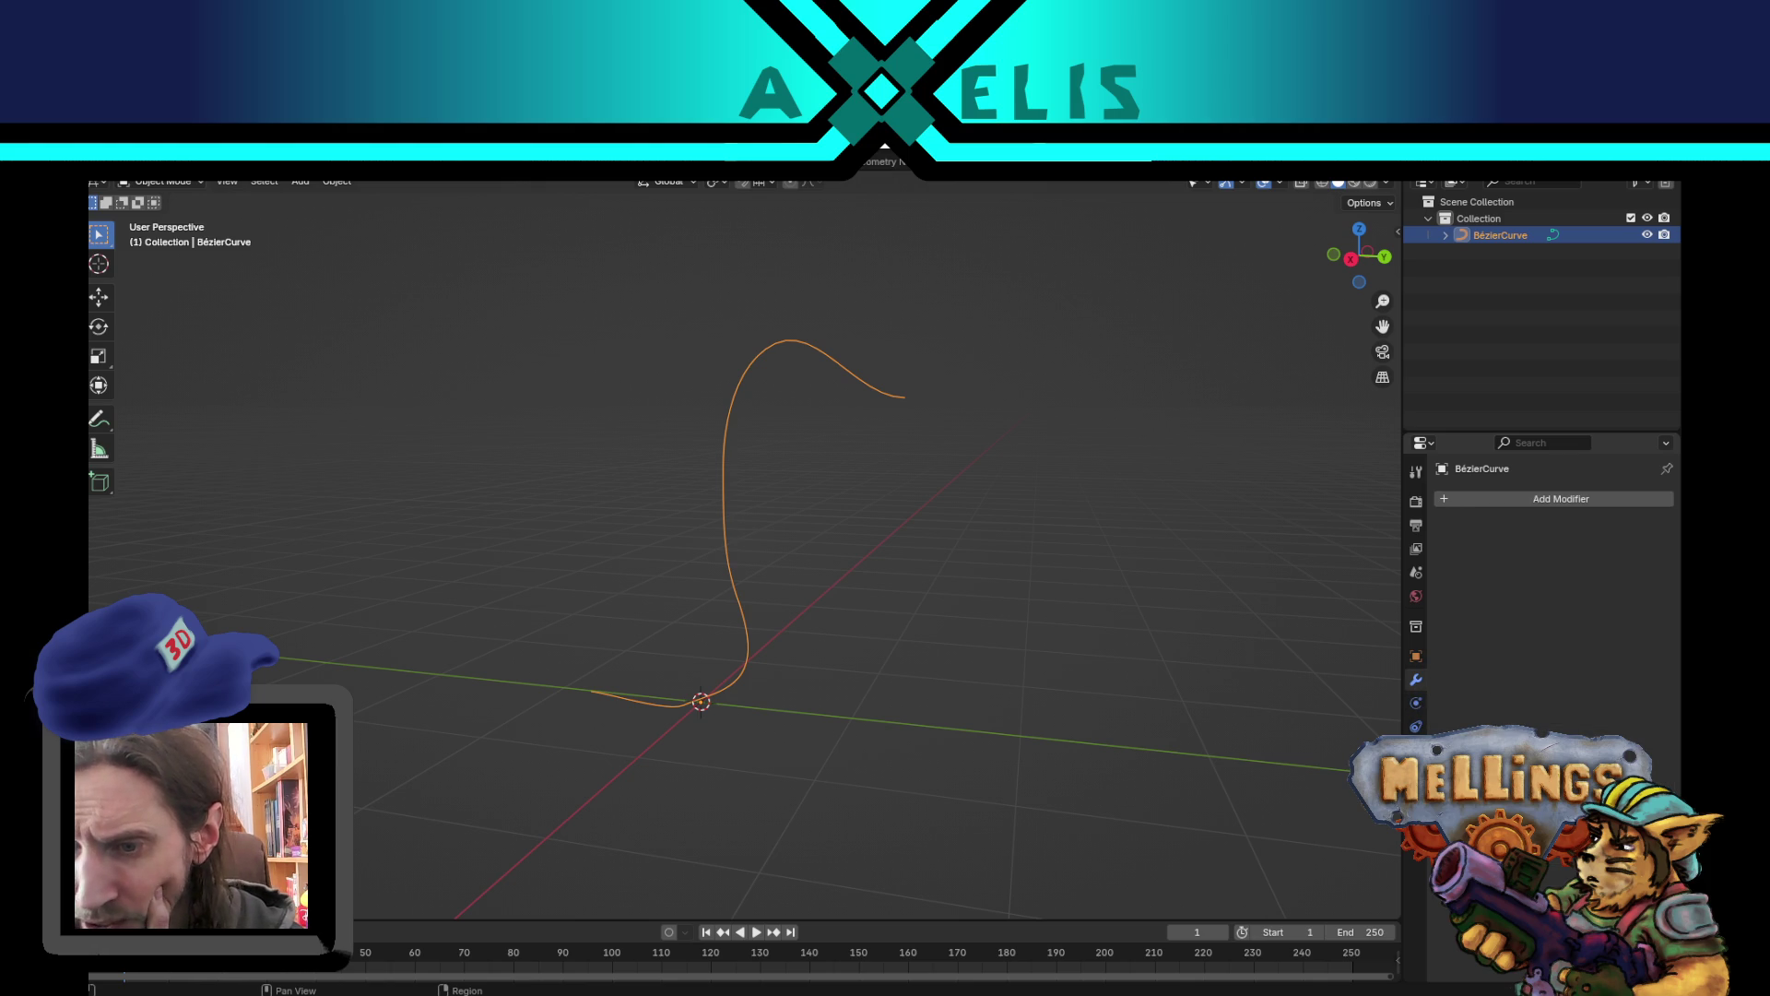
pyautogui.click(1416, 773)
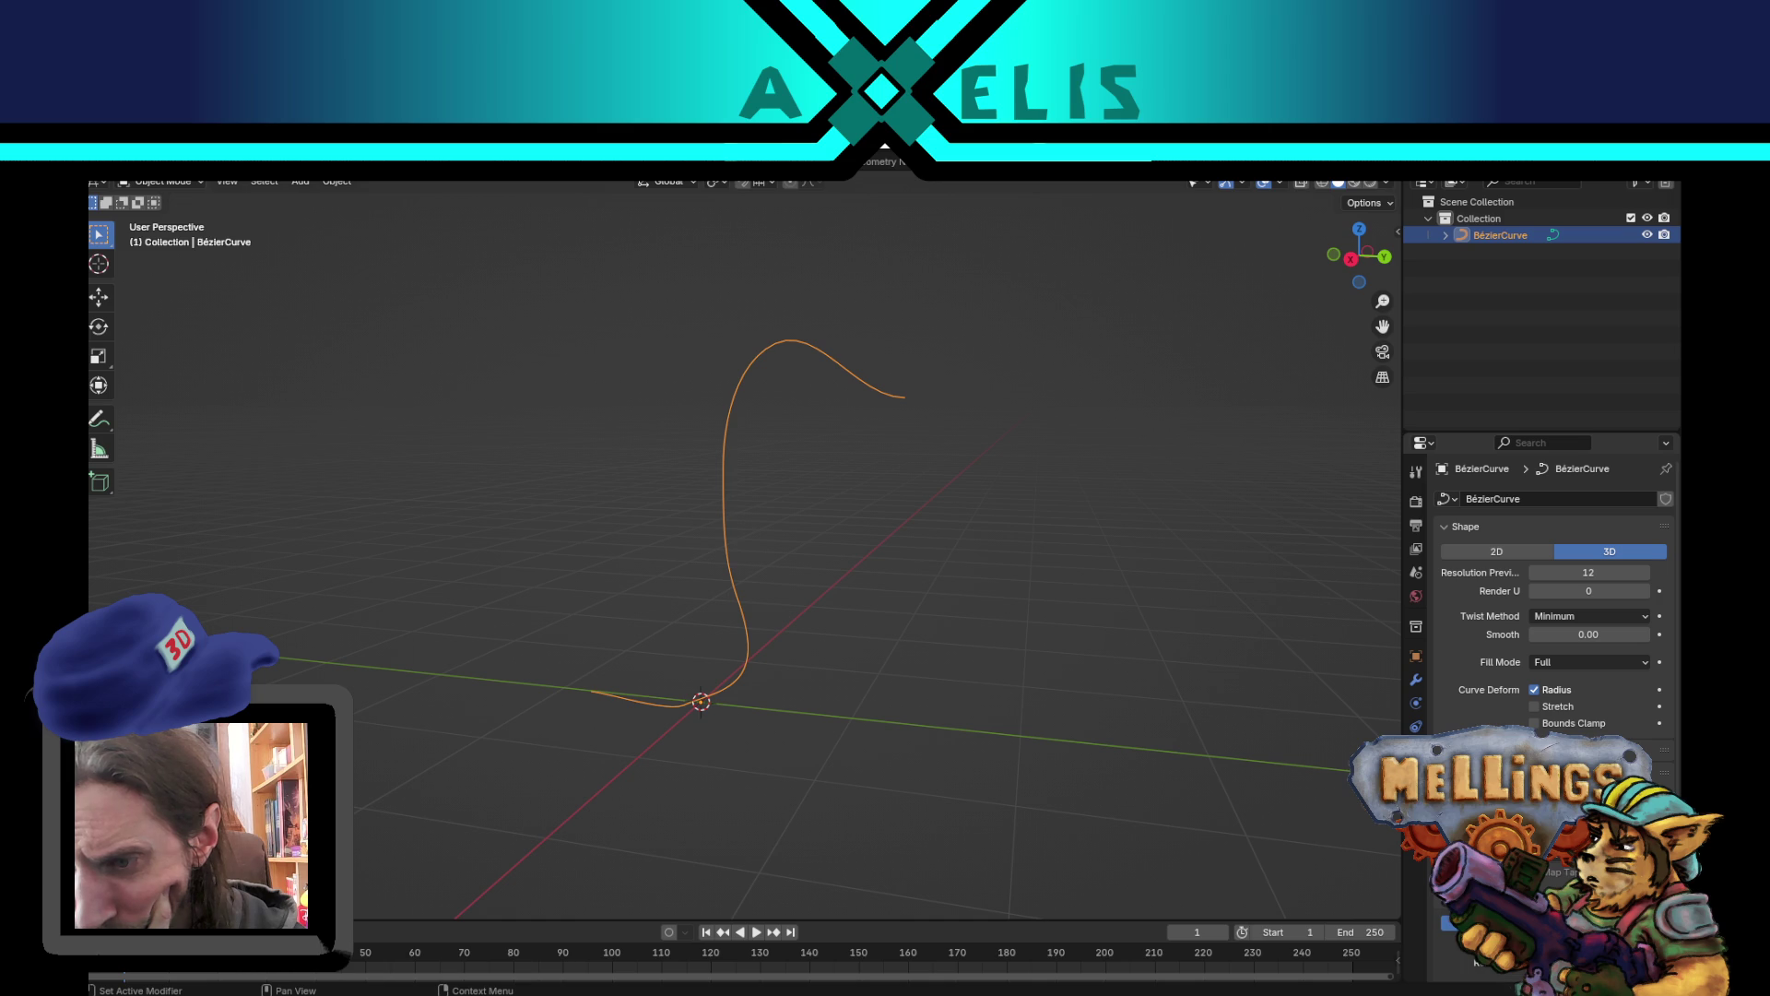
pyautogui.moveTo(1567, 885); pyautogui.dragTo(1623, 885)
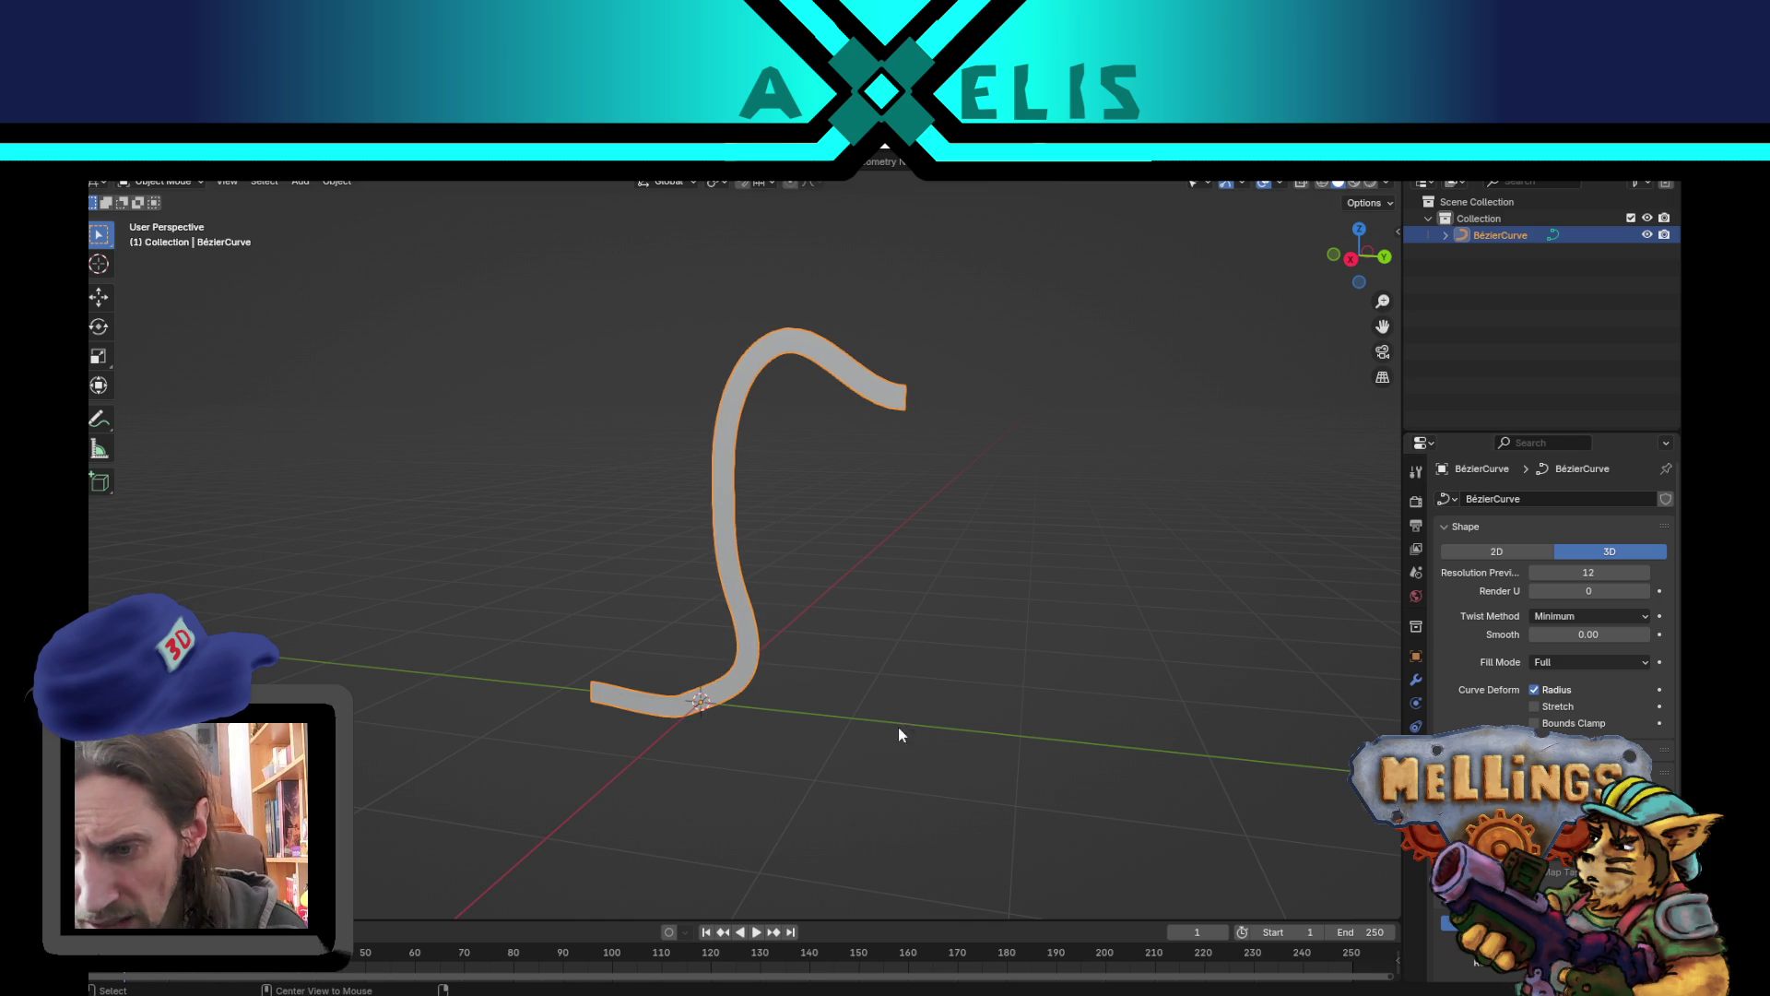
pyautogui.moveTo(960, 614)
pyautogui.mouseDown()
pyautogui.moveTo(857, 612)
pyautogui.moveTo(822, 632)
pyautogui.moveTo(897, 624)
pyautogui.moveTo(1163, 719)
pyautogui.mouseUp()
pyautogui.scroll(-5, 1554, 645)
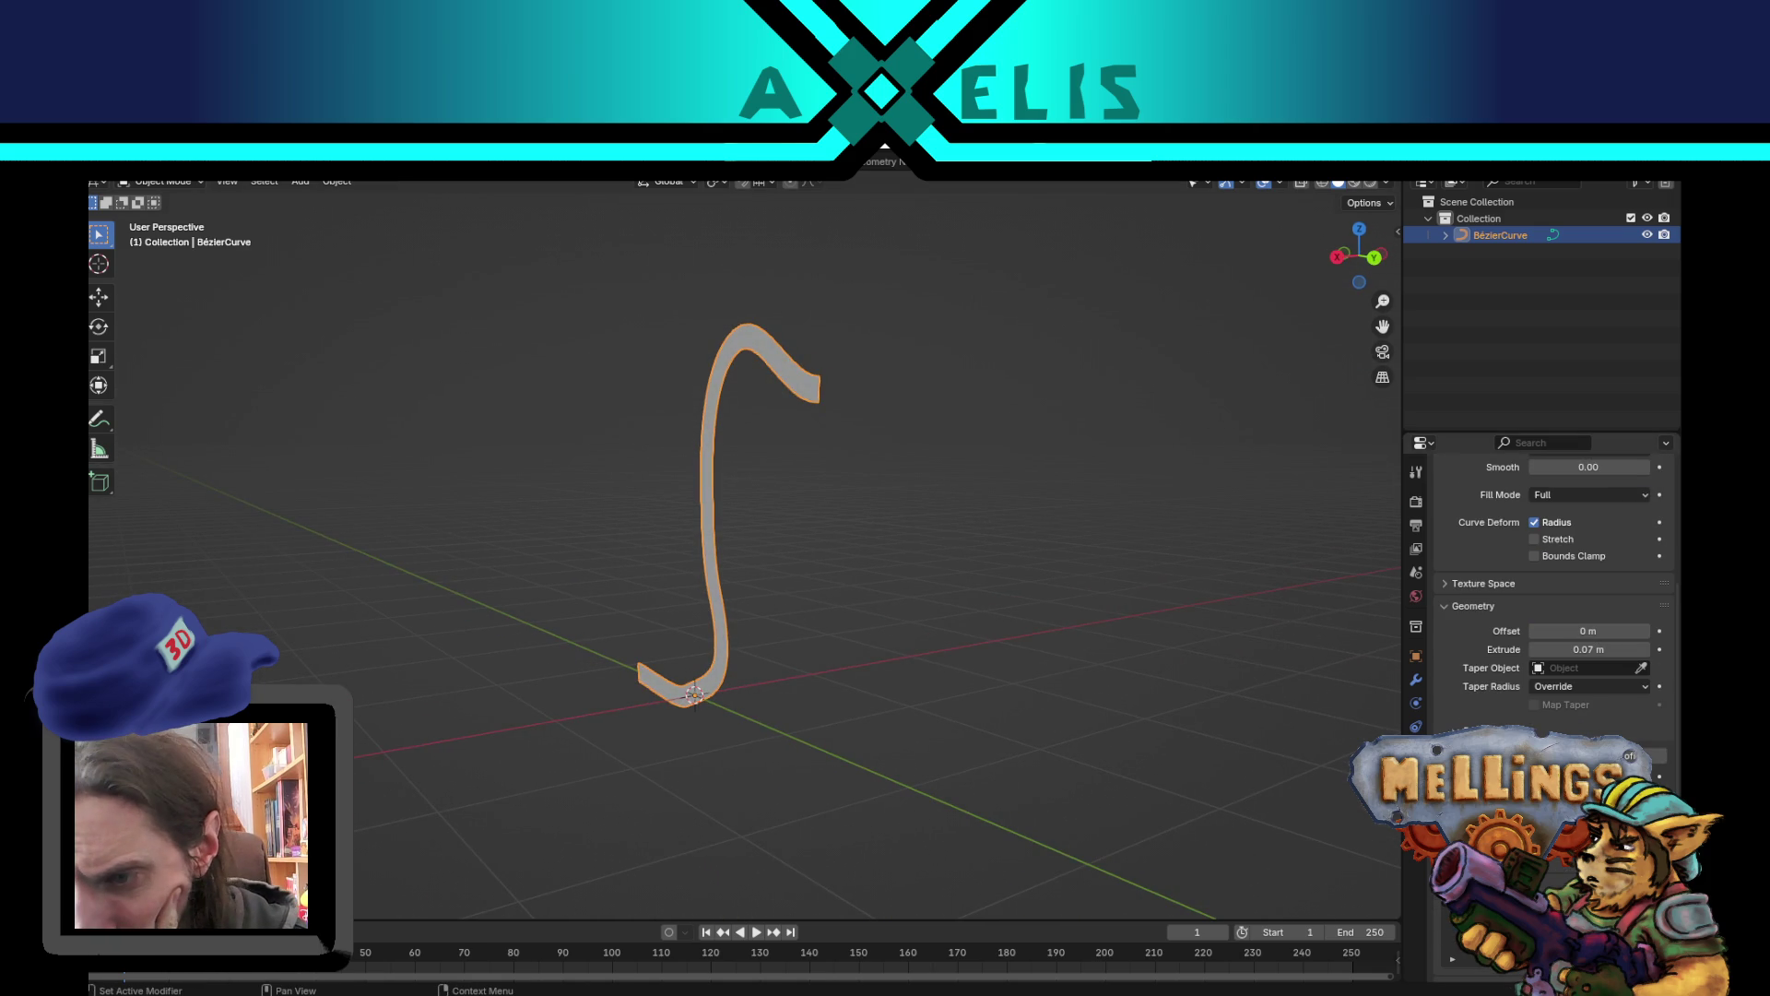
pyautogui.moveTo(1568, 793); pyautogui.dragTo(1614, 793)
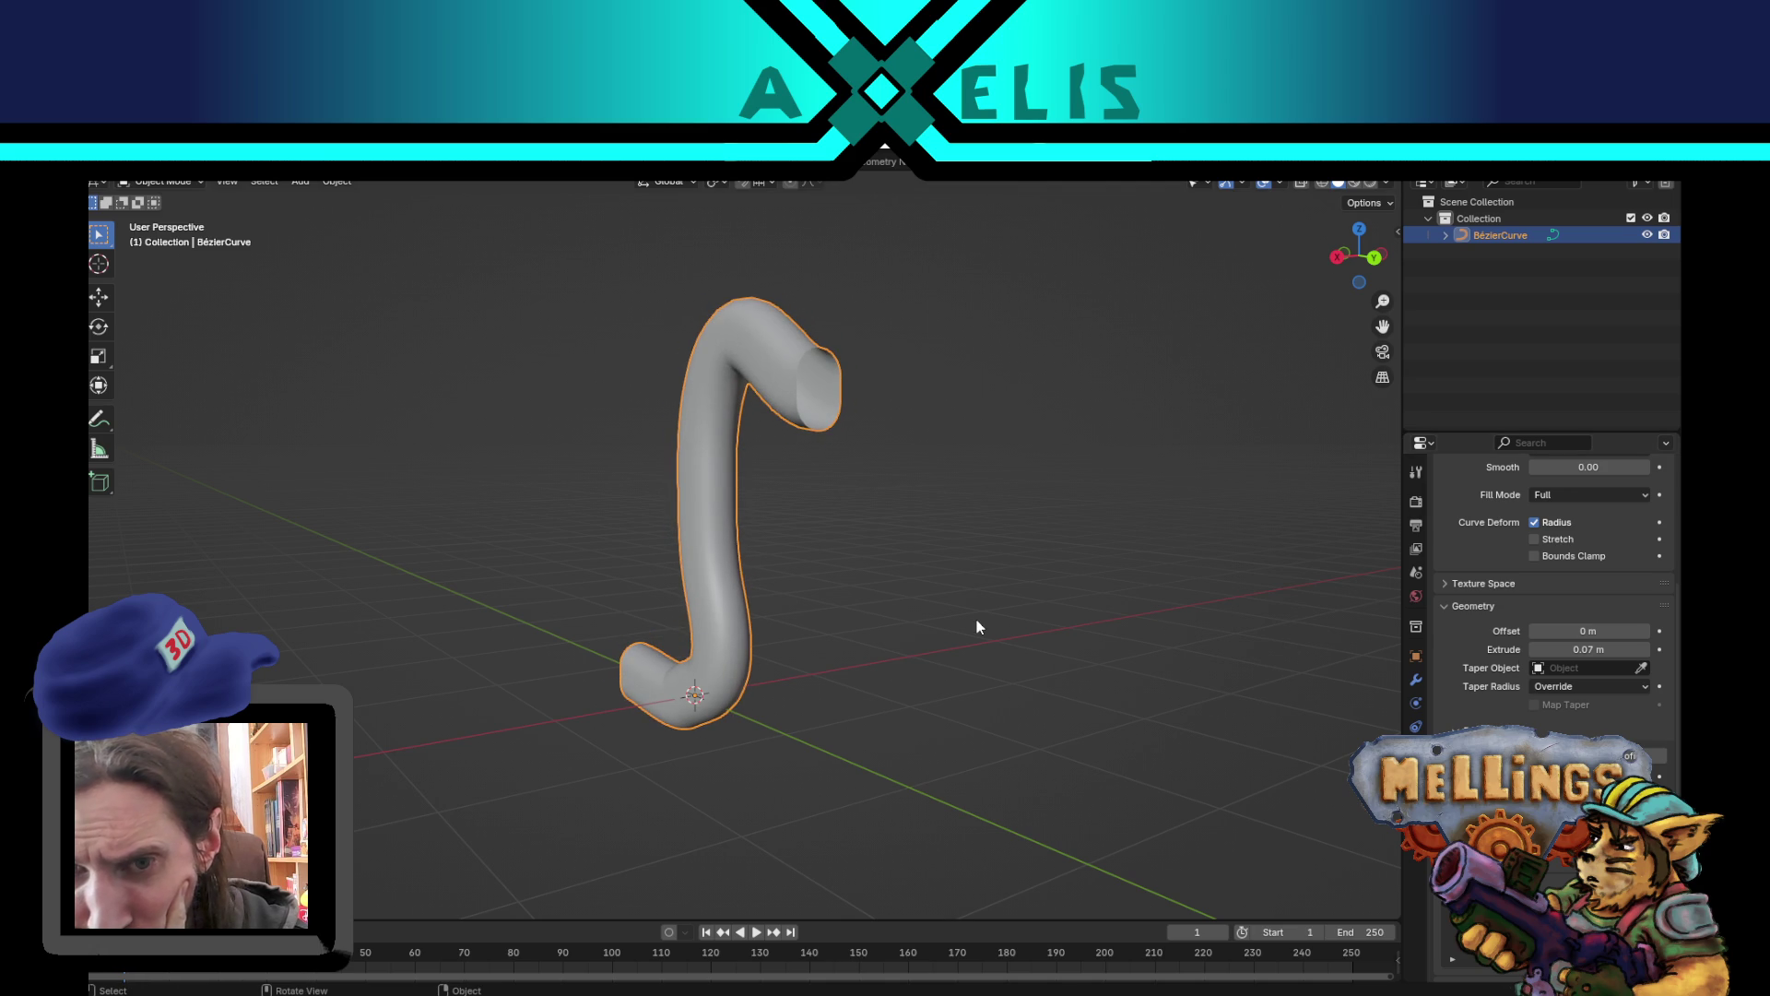
pyautogui.moveTo(1564, 649); pyautogui.dragTo(1512, 649)
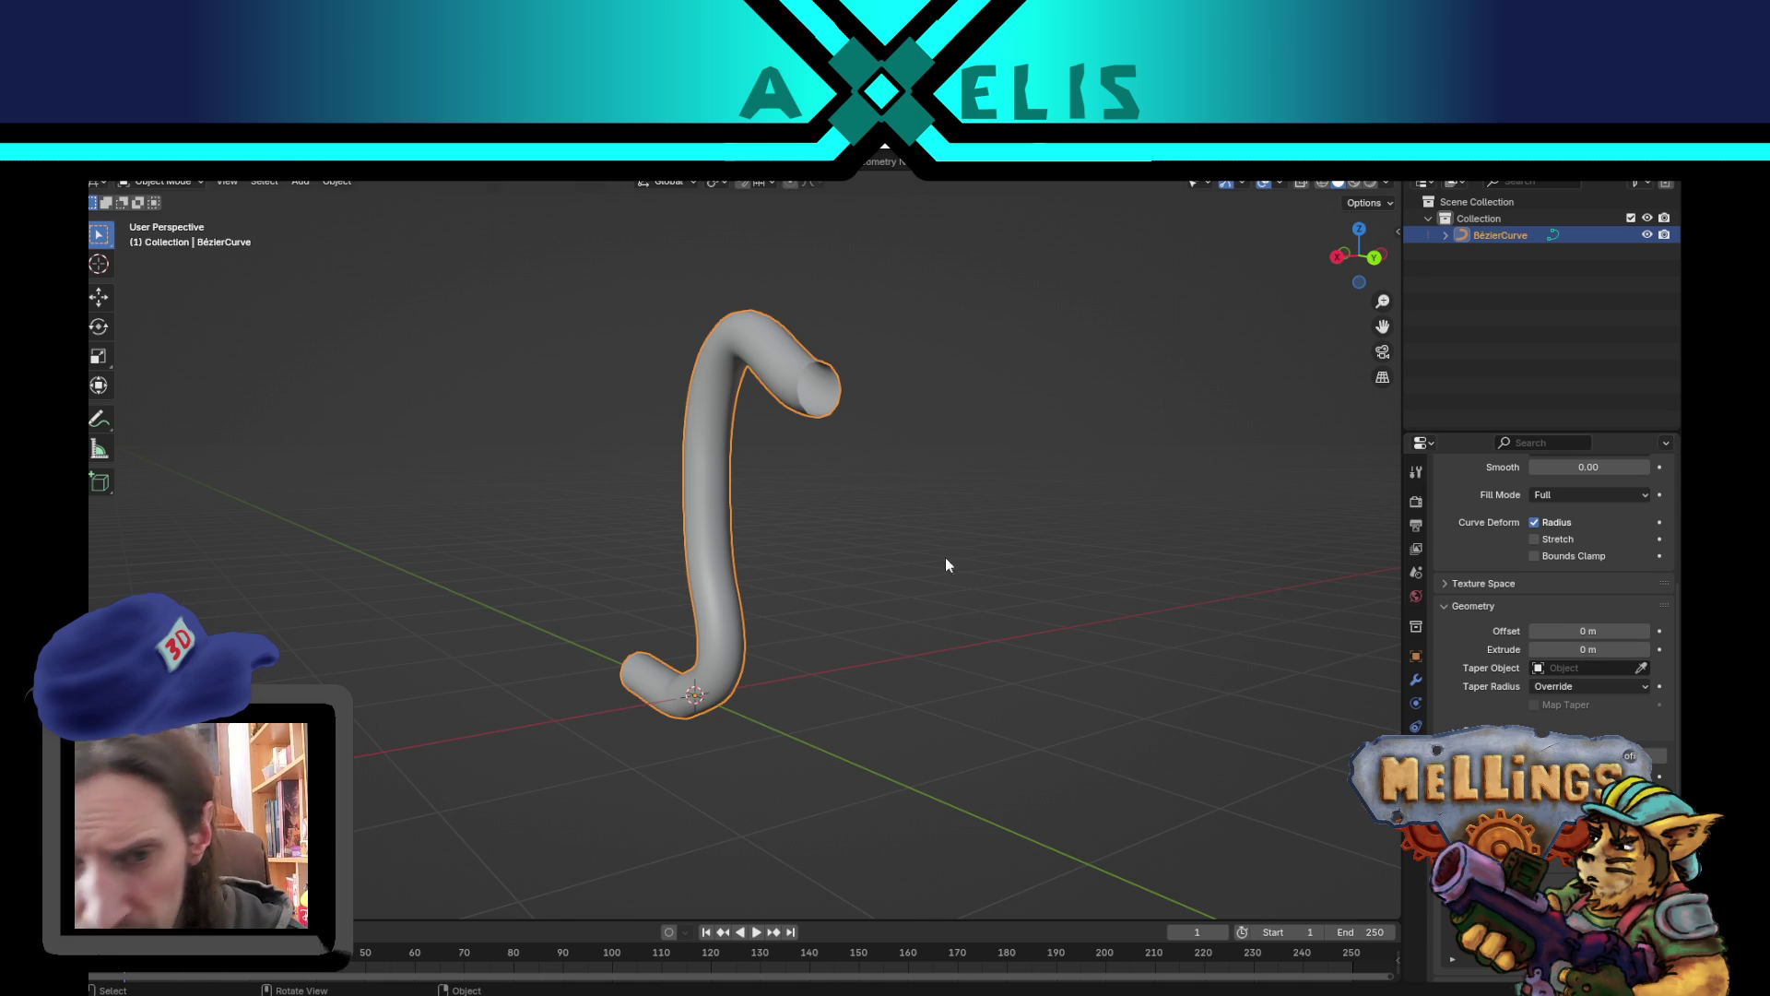
pyautogui.moveTo(623, 678)
pyautogui.mouseDown()
pyautogui.moveTo(799, 697)
pyautogui.moveTo(661, 675)
pyautogui.mouseUp()
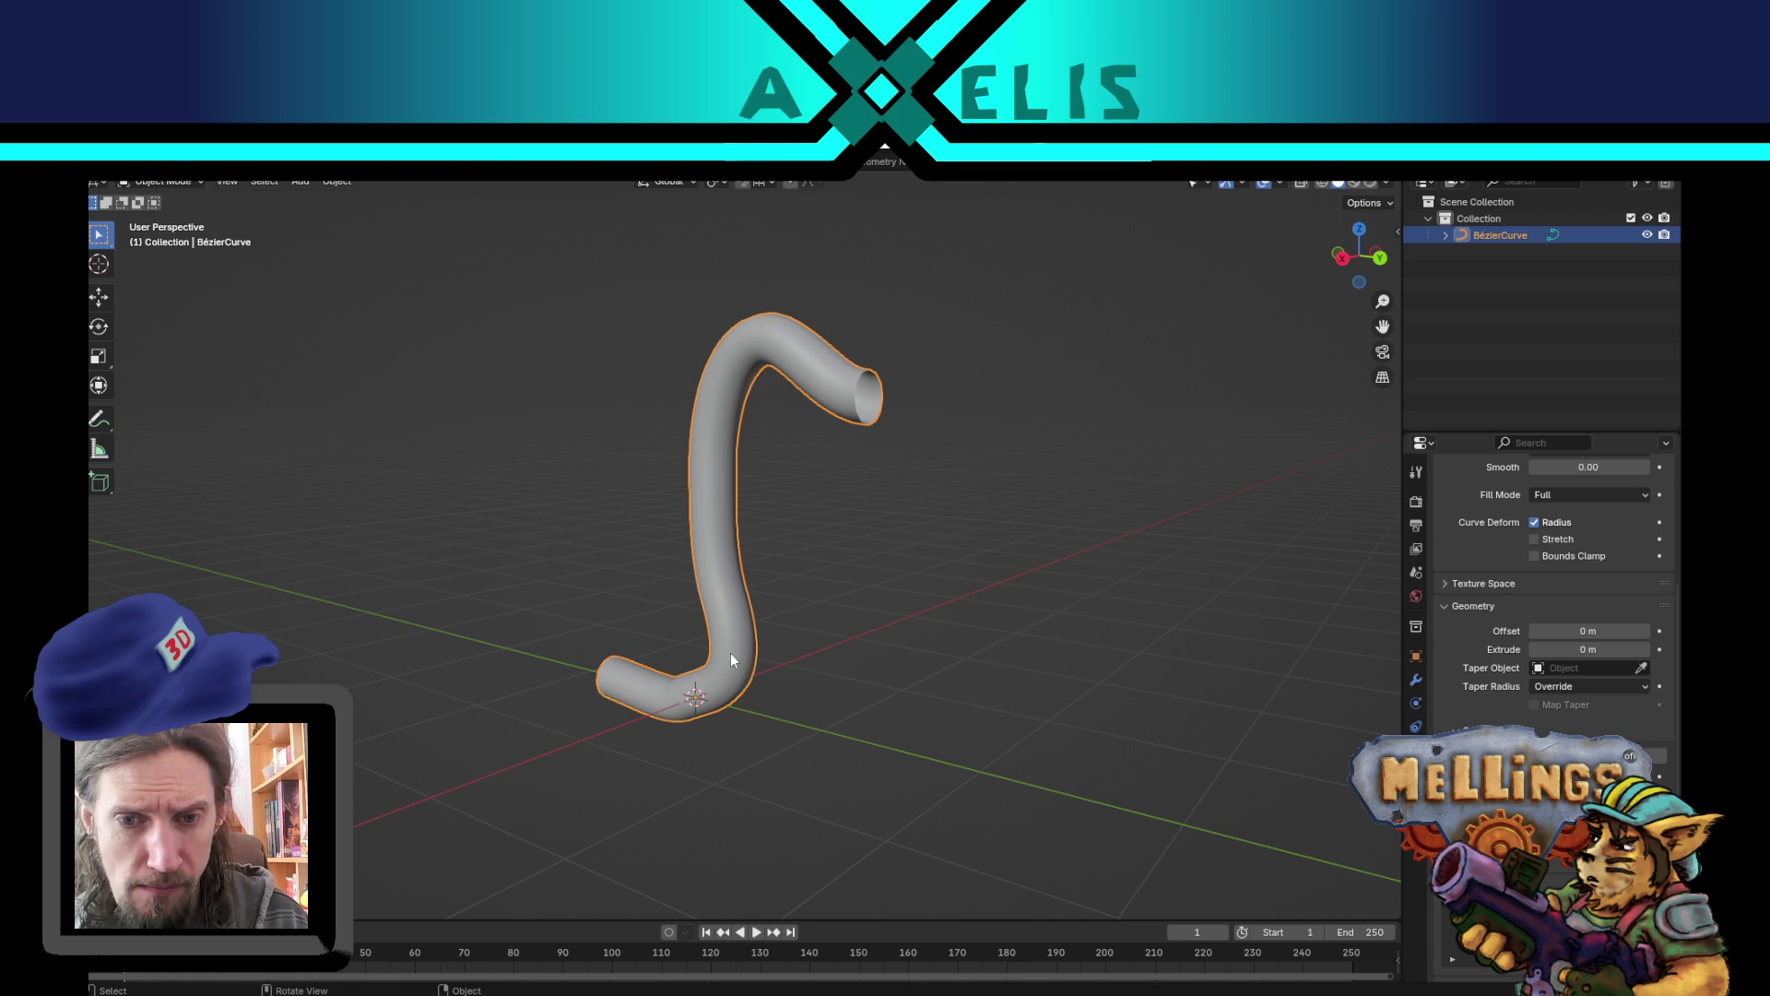
pyautogui.moveTo(828, 680)
pyautogui.mouseDown()
pyautogui.moveTo(949, 679)
pyautogui.moveTo(668, 752)
pyautogui.mouseUp()
pyautogui.moveTo(762, 662)
pyautogui.mouseDown()
pyautogui.moveTo(882, 643)
pyautogui.moveTo(701, 664)
pyautogui.mouseUp()
pyautogui.click(99, 297)
pyautogui.moveTo(836, 623)
pyautogui.mouseDown()
pyautogui.moveTo(914, 653)
pyautogui.moveTo(869, 624)
pyautogui.moveTo(921, 596)
pyautogui.moveTo(689, 607)
pyautogui.mouseUp()
pyautogui.hotkey('shift', 'd')
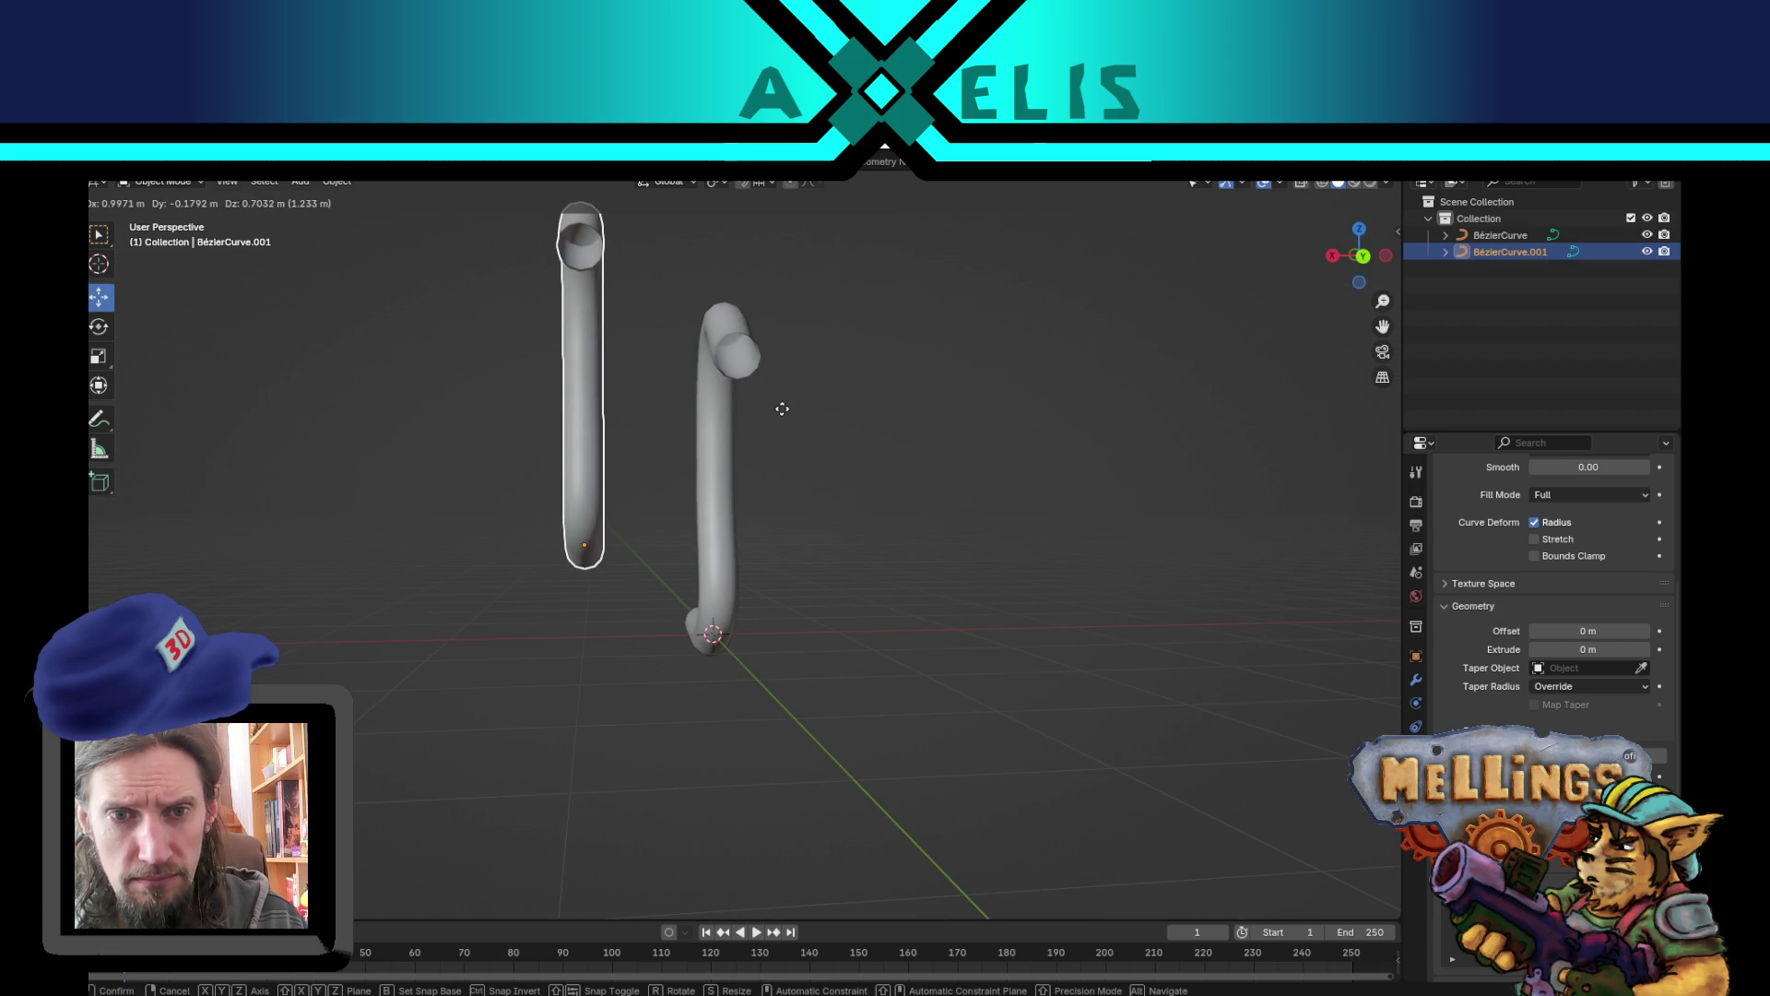
pyautogui.rightClick(782, 408)
pyautogui.press('Delete')
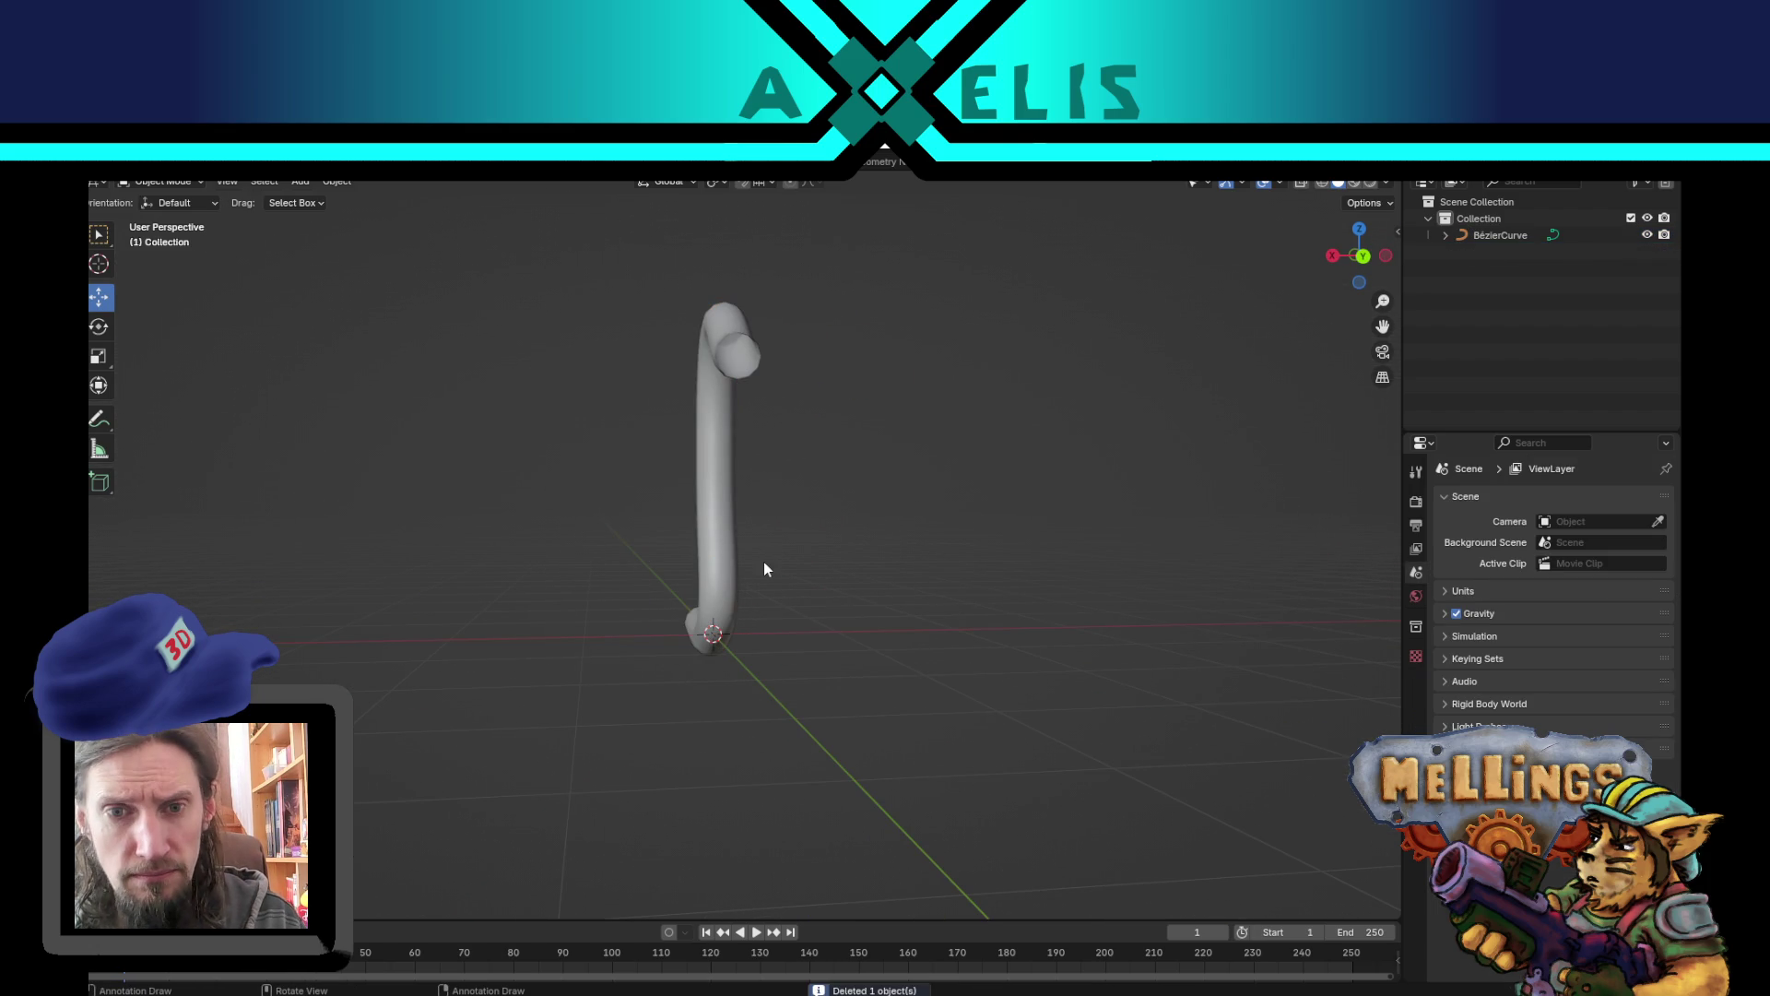
pyautogui.click(728, 606)
pyautogui.moveTo(828, 618); pyautogui.dragTo(968, 640)
pyautogui.press('Tab')
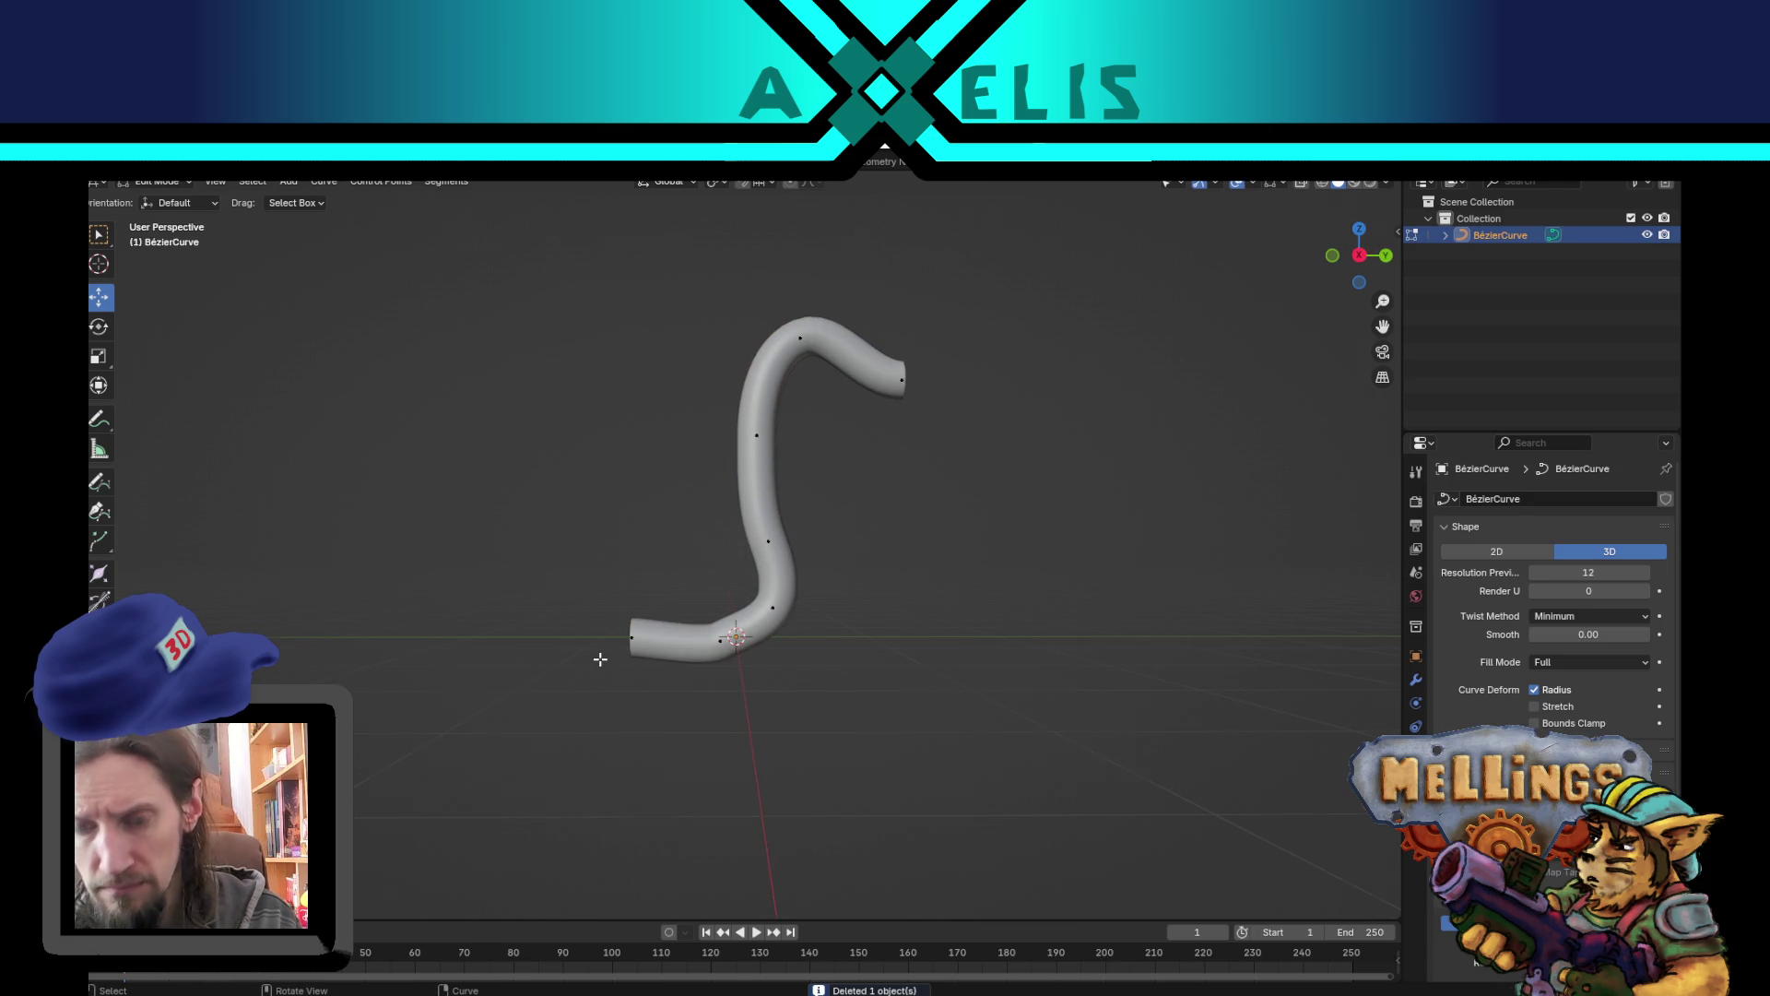
# - Duplicate the S-shaped tube and shift the copy to the left
pyautogui.press('KP_1')
pyautogui.press('KP_3')
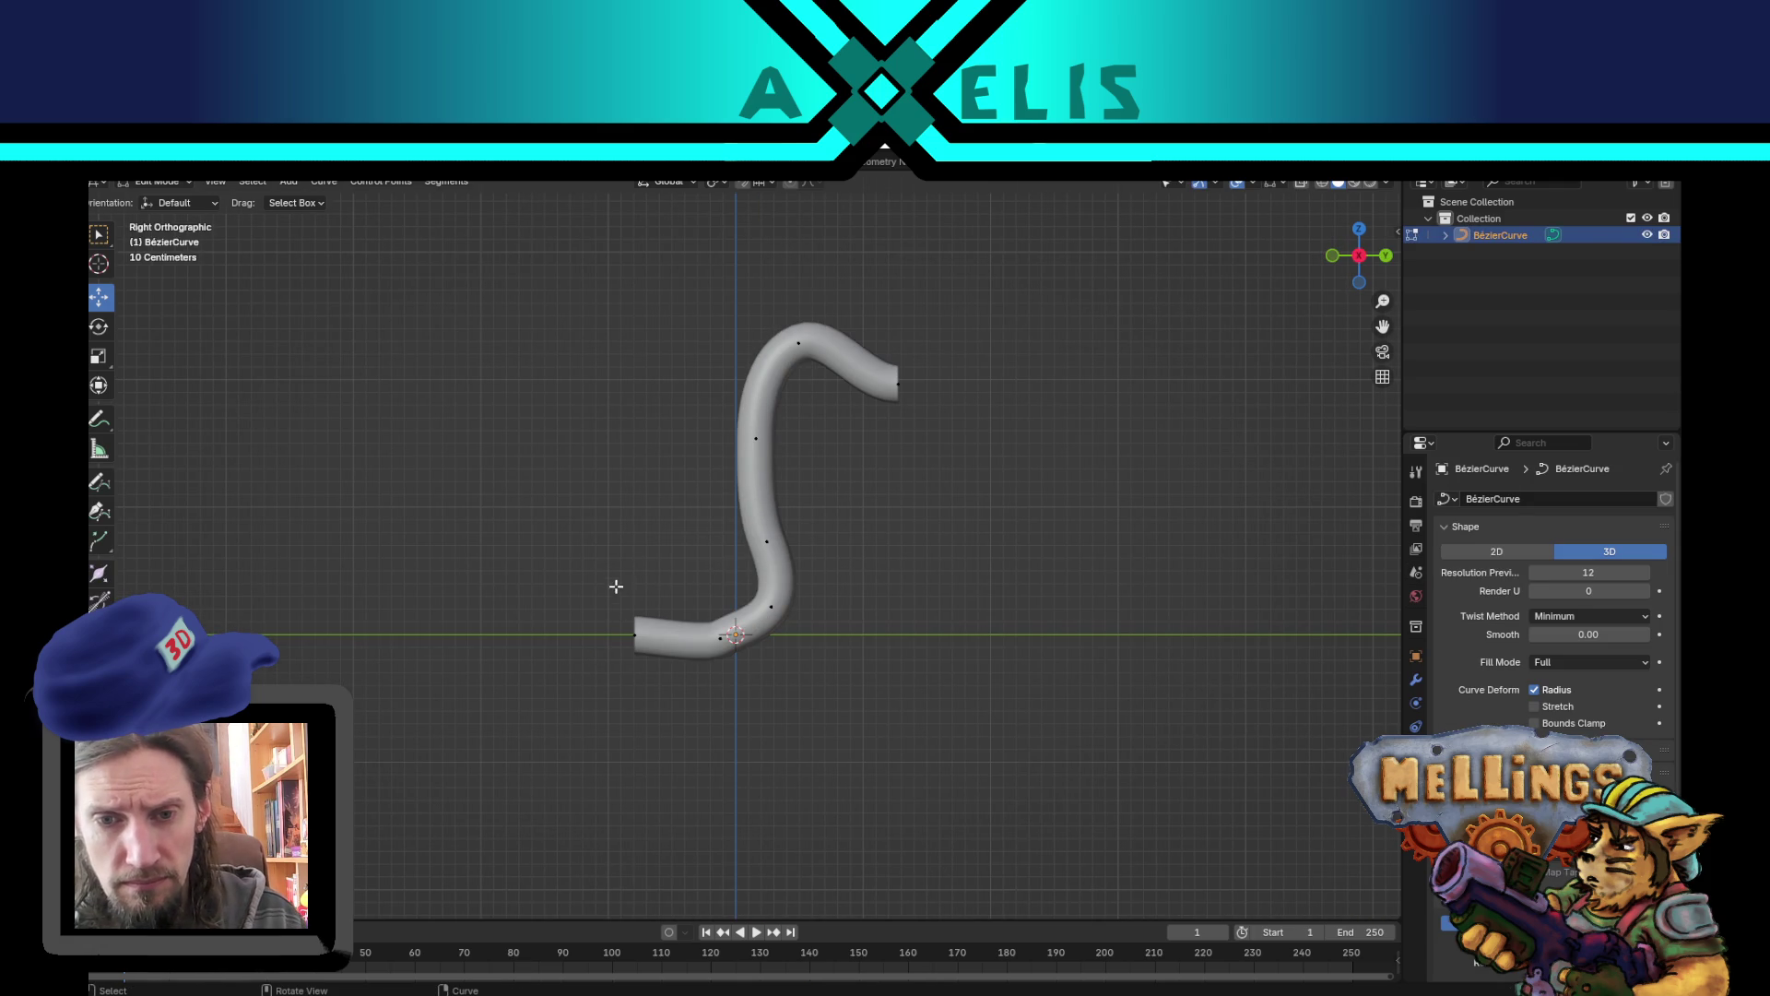
pyautogui.press('Tab')
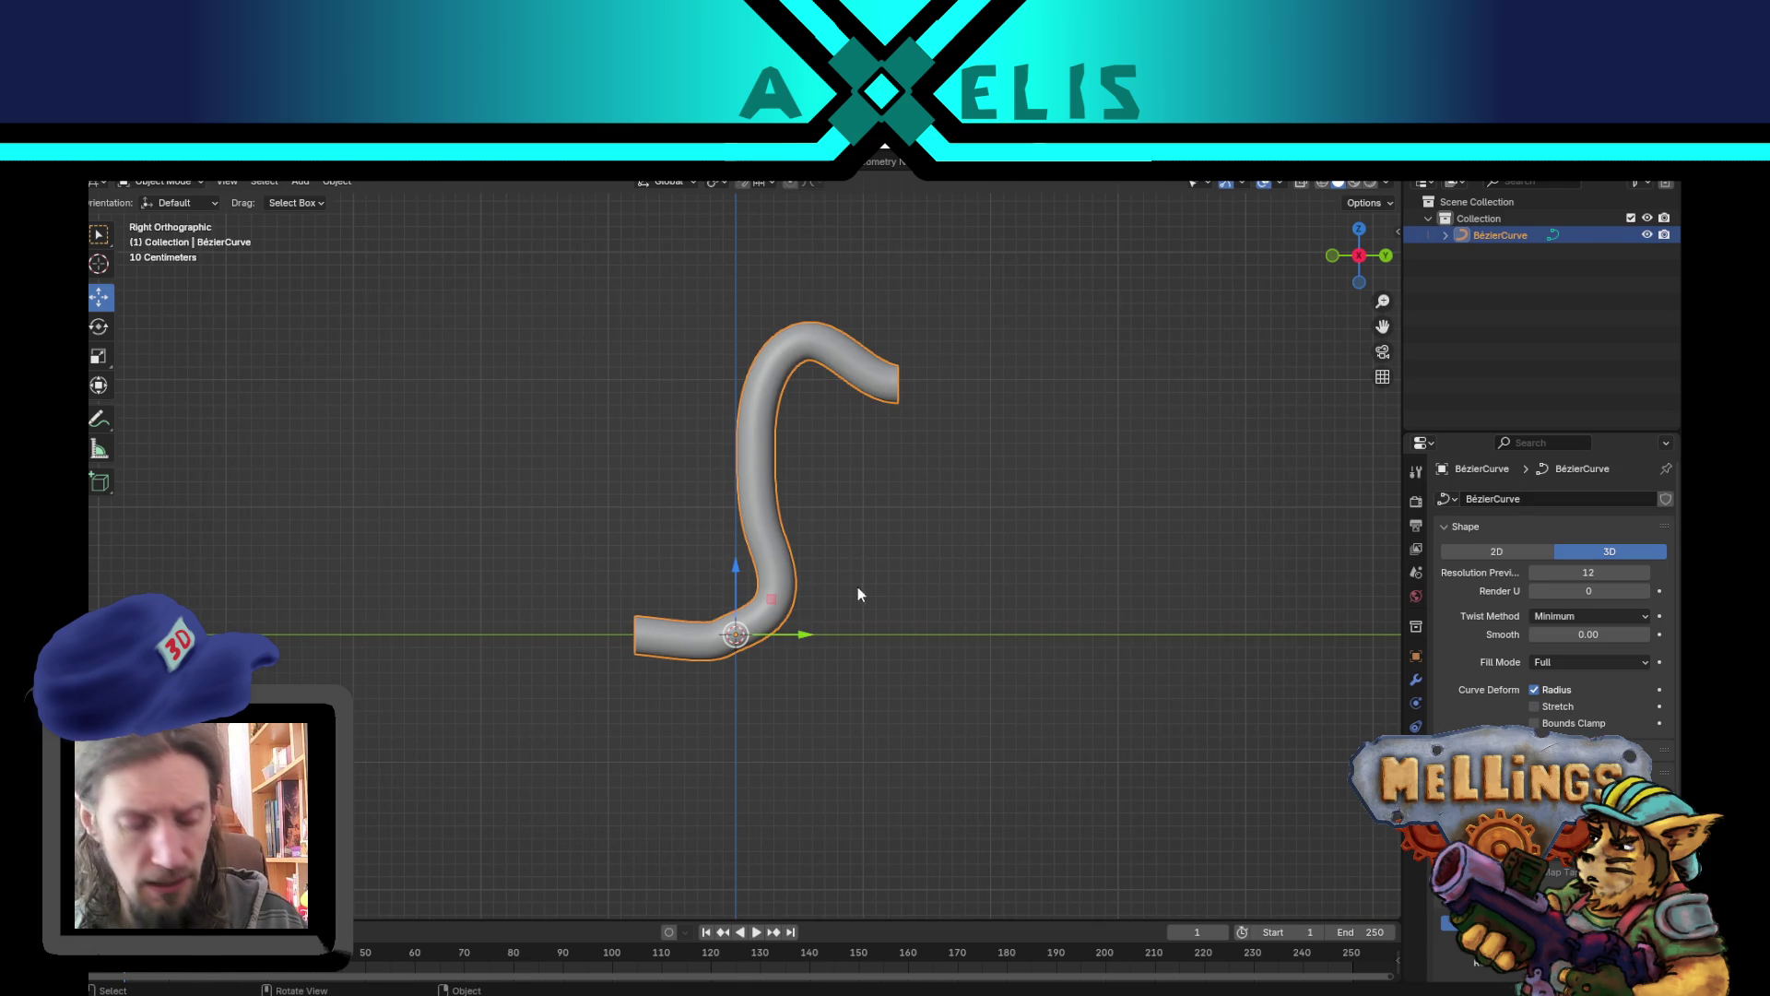
pyautogui.hotkey('shift', 'd')
pyautogui.press('Escape')
pyautogui.moveTo(810, 642); pyautogui.dragTo(672, 642)
# - Trim the copy to its lower elbow, thicken its bevel, and set it beneath the S-tube
pyautogui.press('Tab')
pyautogui.moveTo(575, 267); pyautogui.dragTo(829, 503)
pyautogui.press('x')
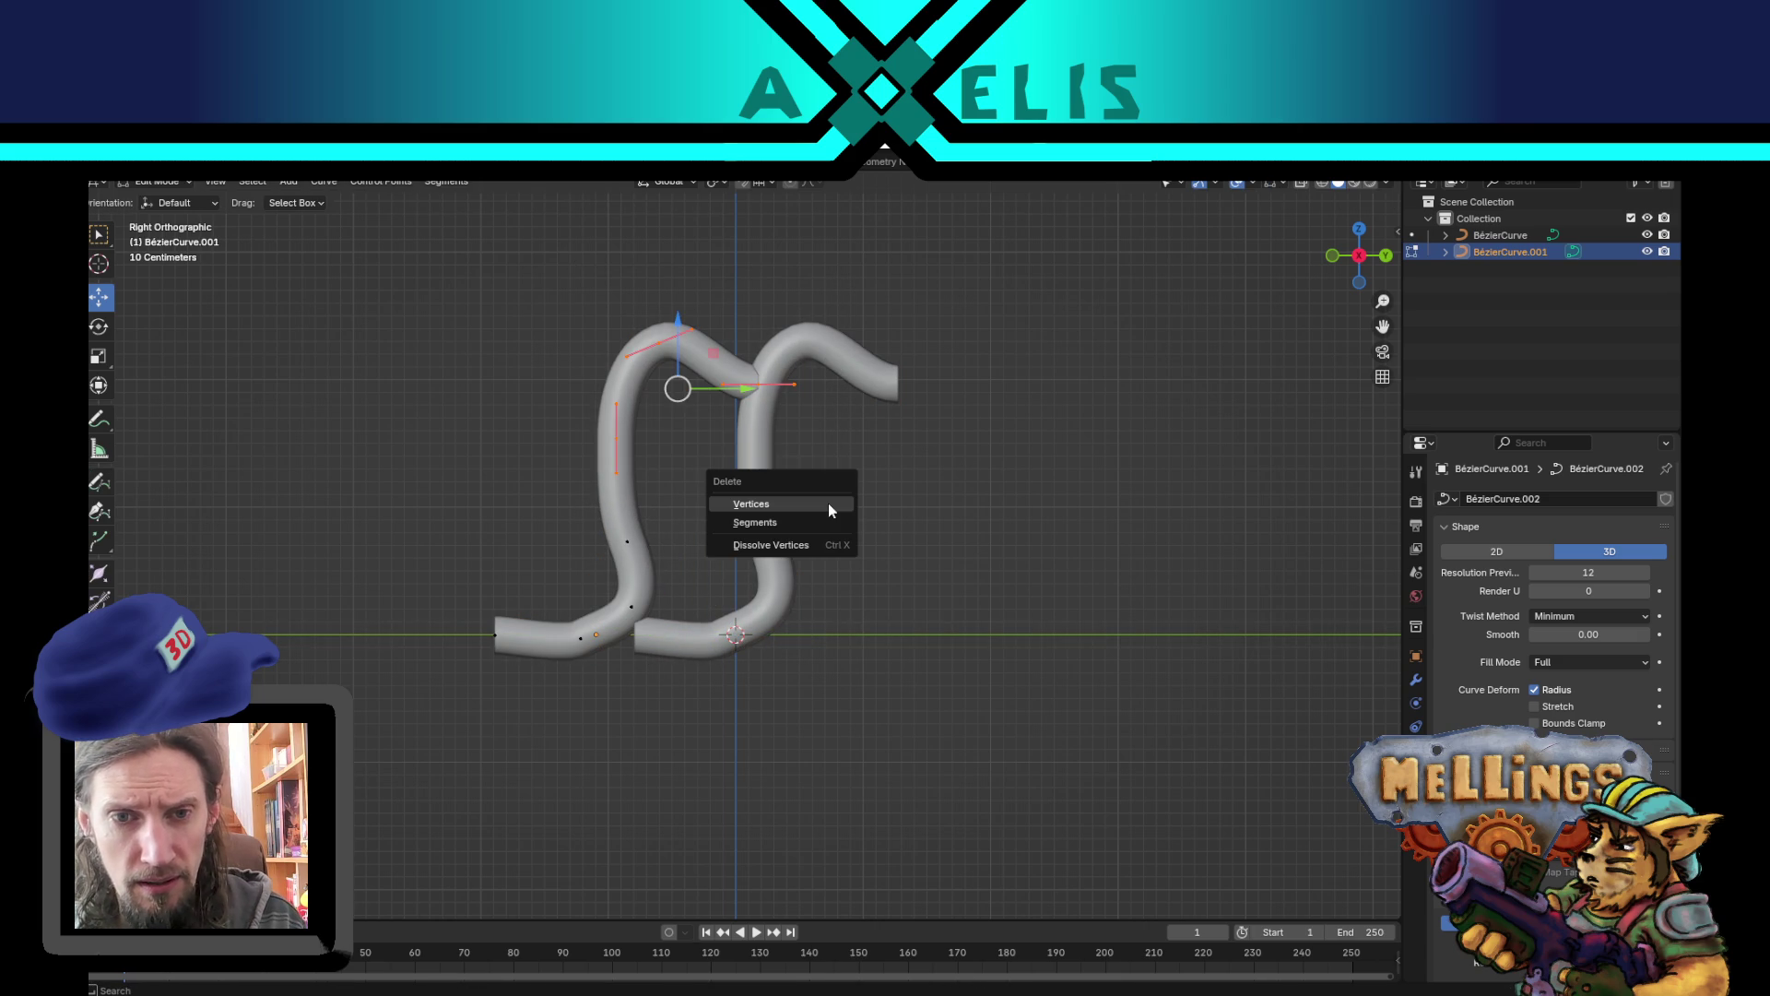
pyautogui.click(840, 506)
pyautogui.moveTo(586, 516); pyautogui.dragTo(698, 567)
pyautogui.press('Tab')
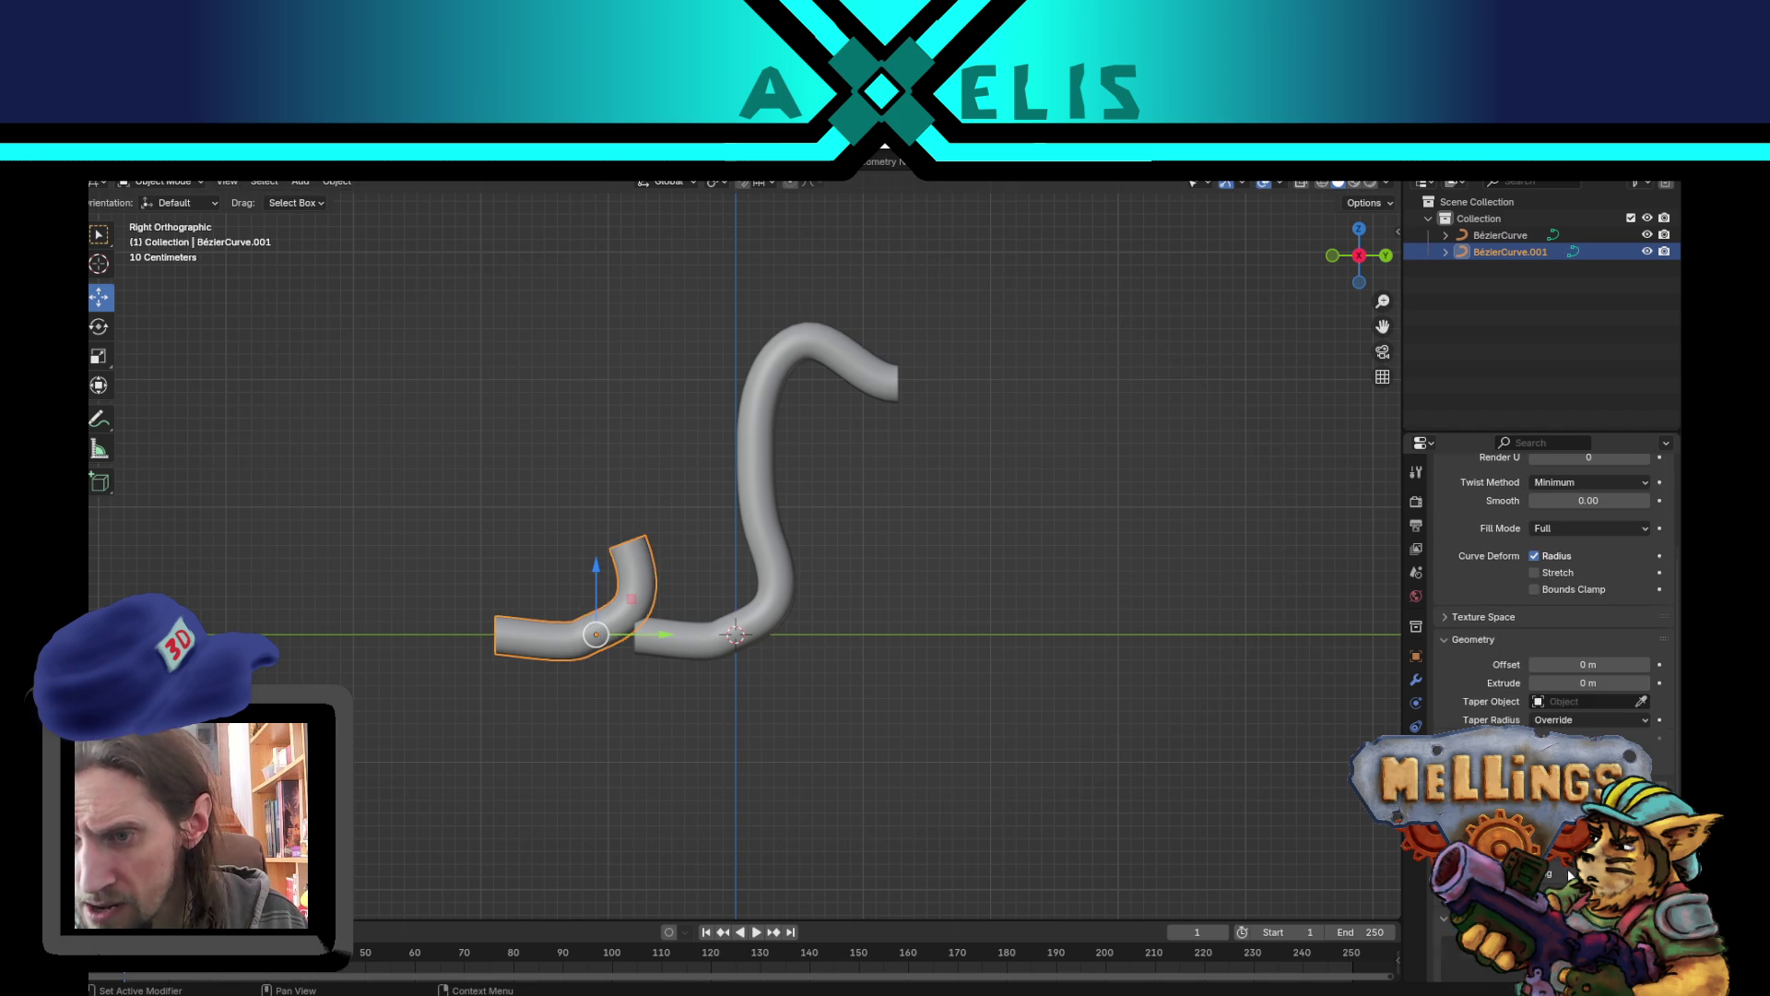
pyautogui.scroll(-5, 1583, 733)
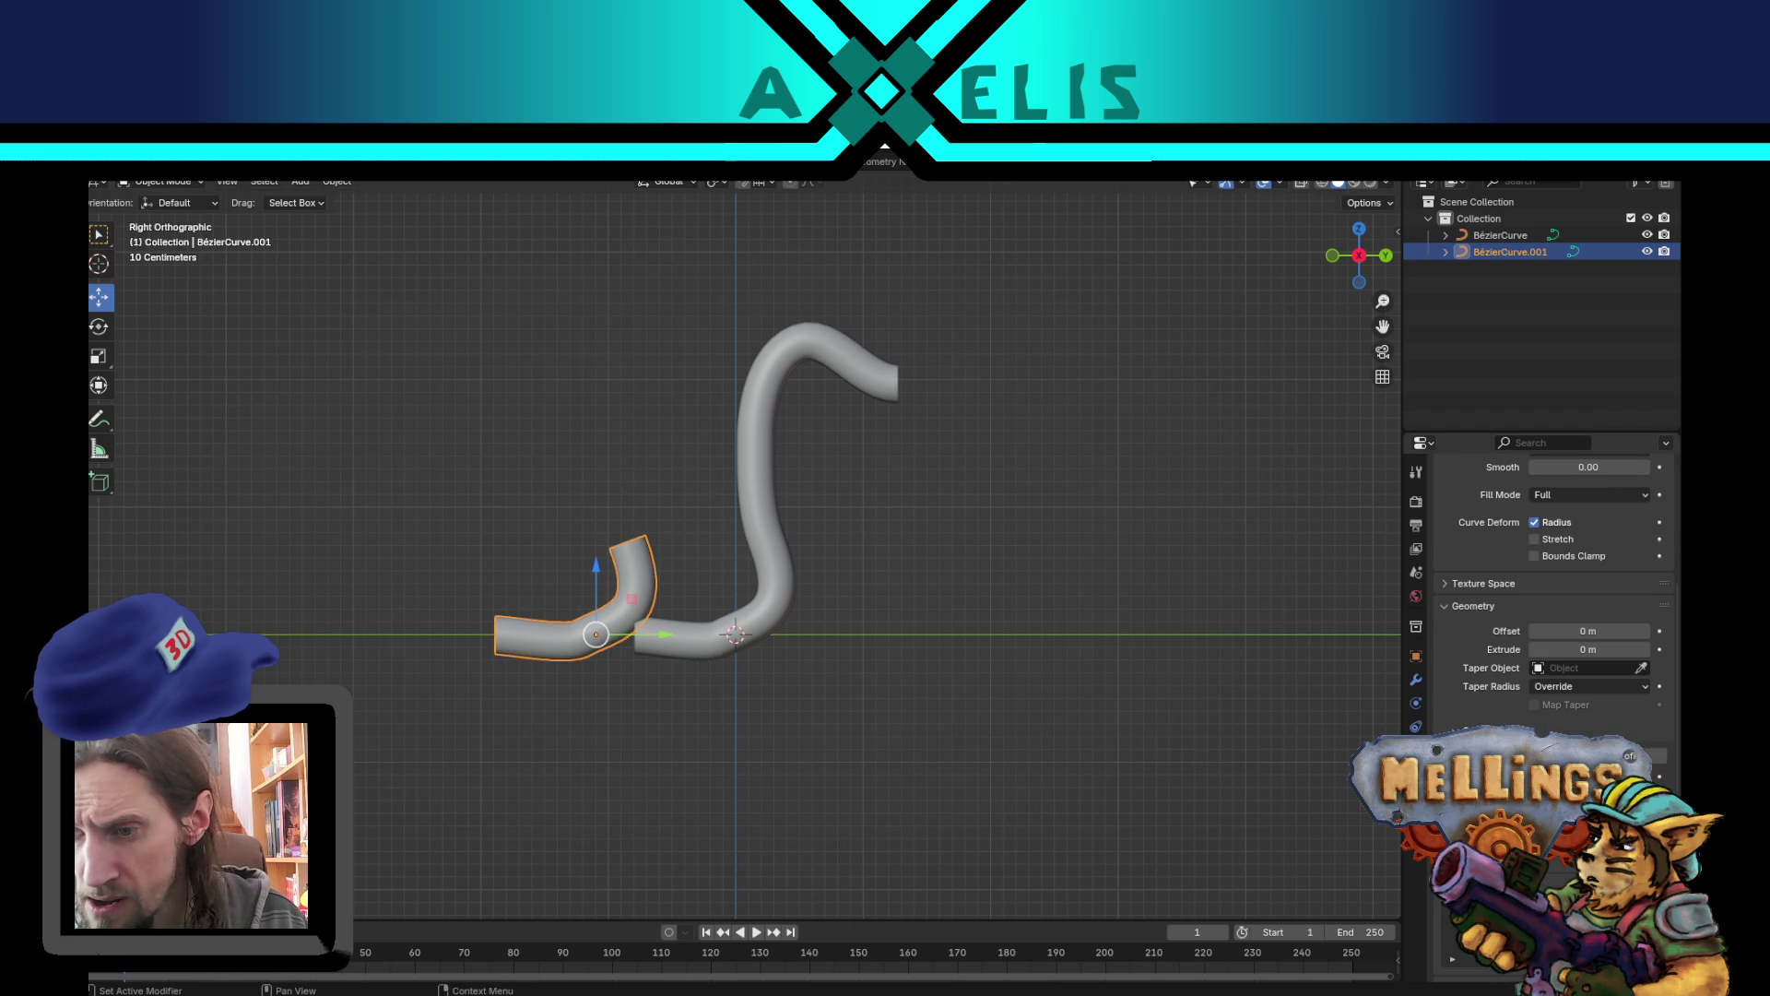
pyautogui.moveTo(1589, 756); pyautogui.dragTo(1660, 756)
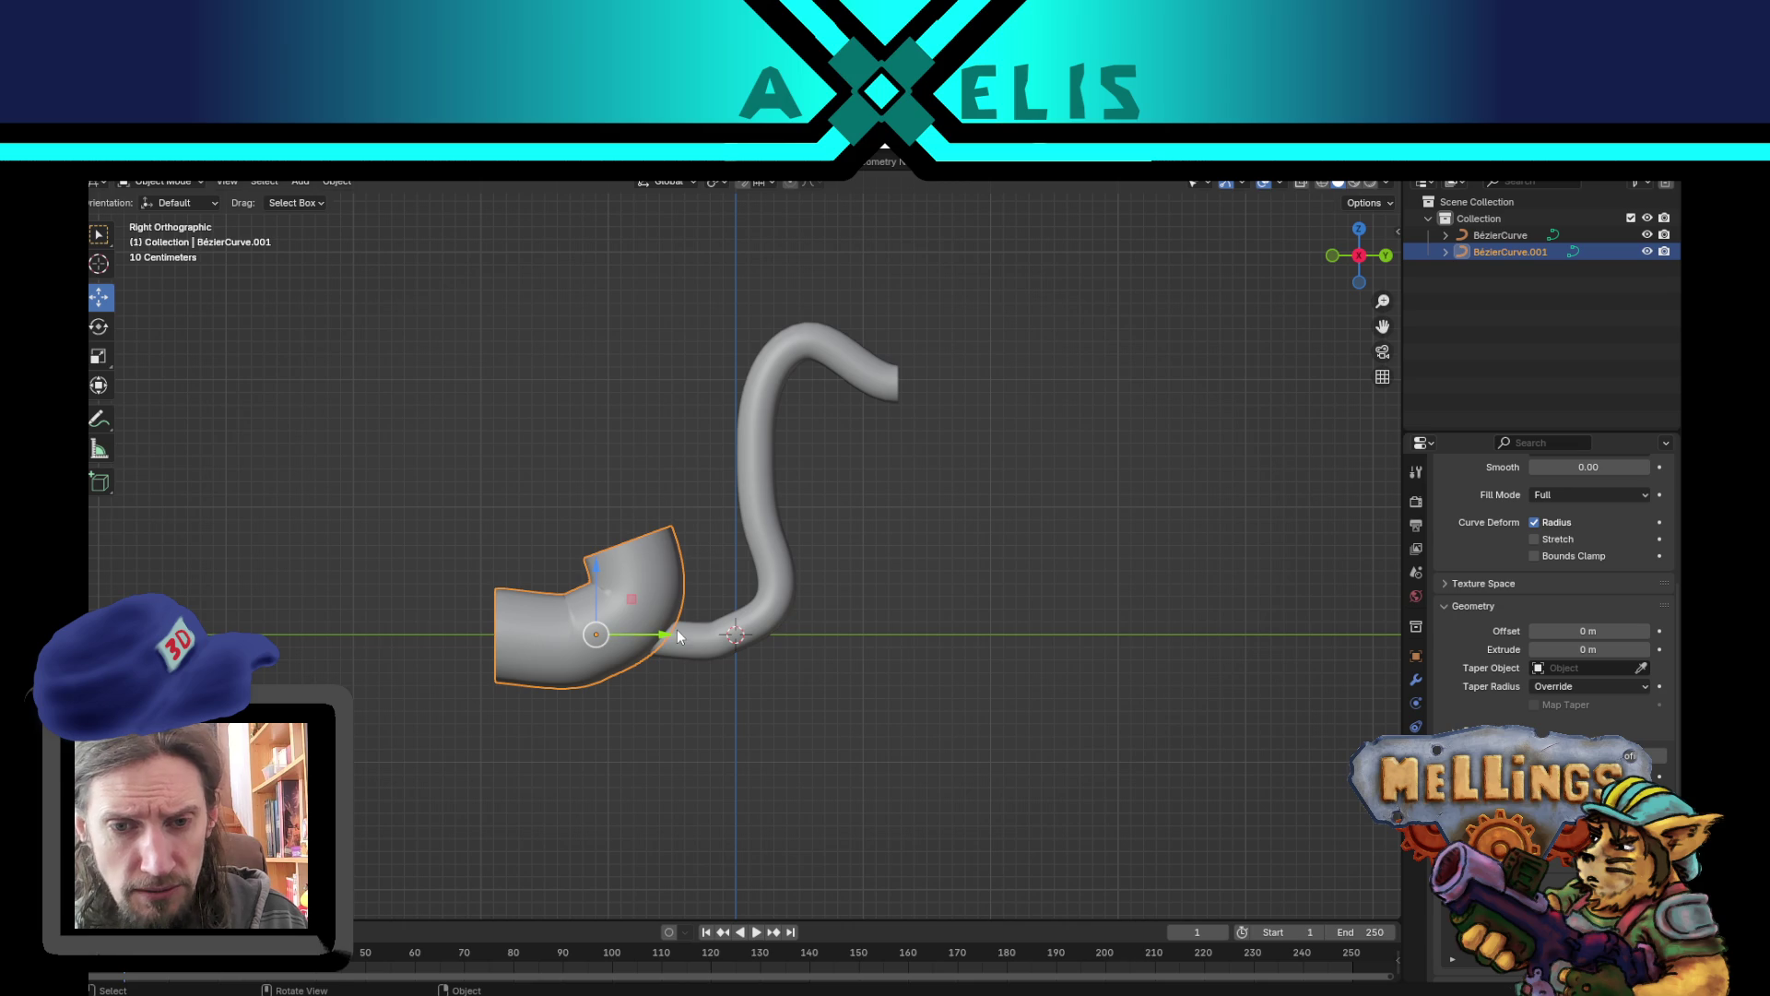
pyautogui.moveTo(631, 599)
pyautogui.mouseDown()
pyautogui.moveTo(766, 594)
pyautogui.moveTo(756, 576)
pyautogui.mouseUp()
# - Delete the S-tube's lower control points, then duplicate it in place in front view
pyautogui.click(766, 487)
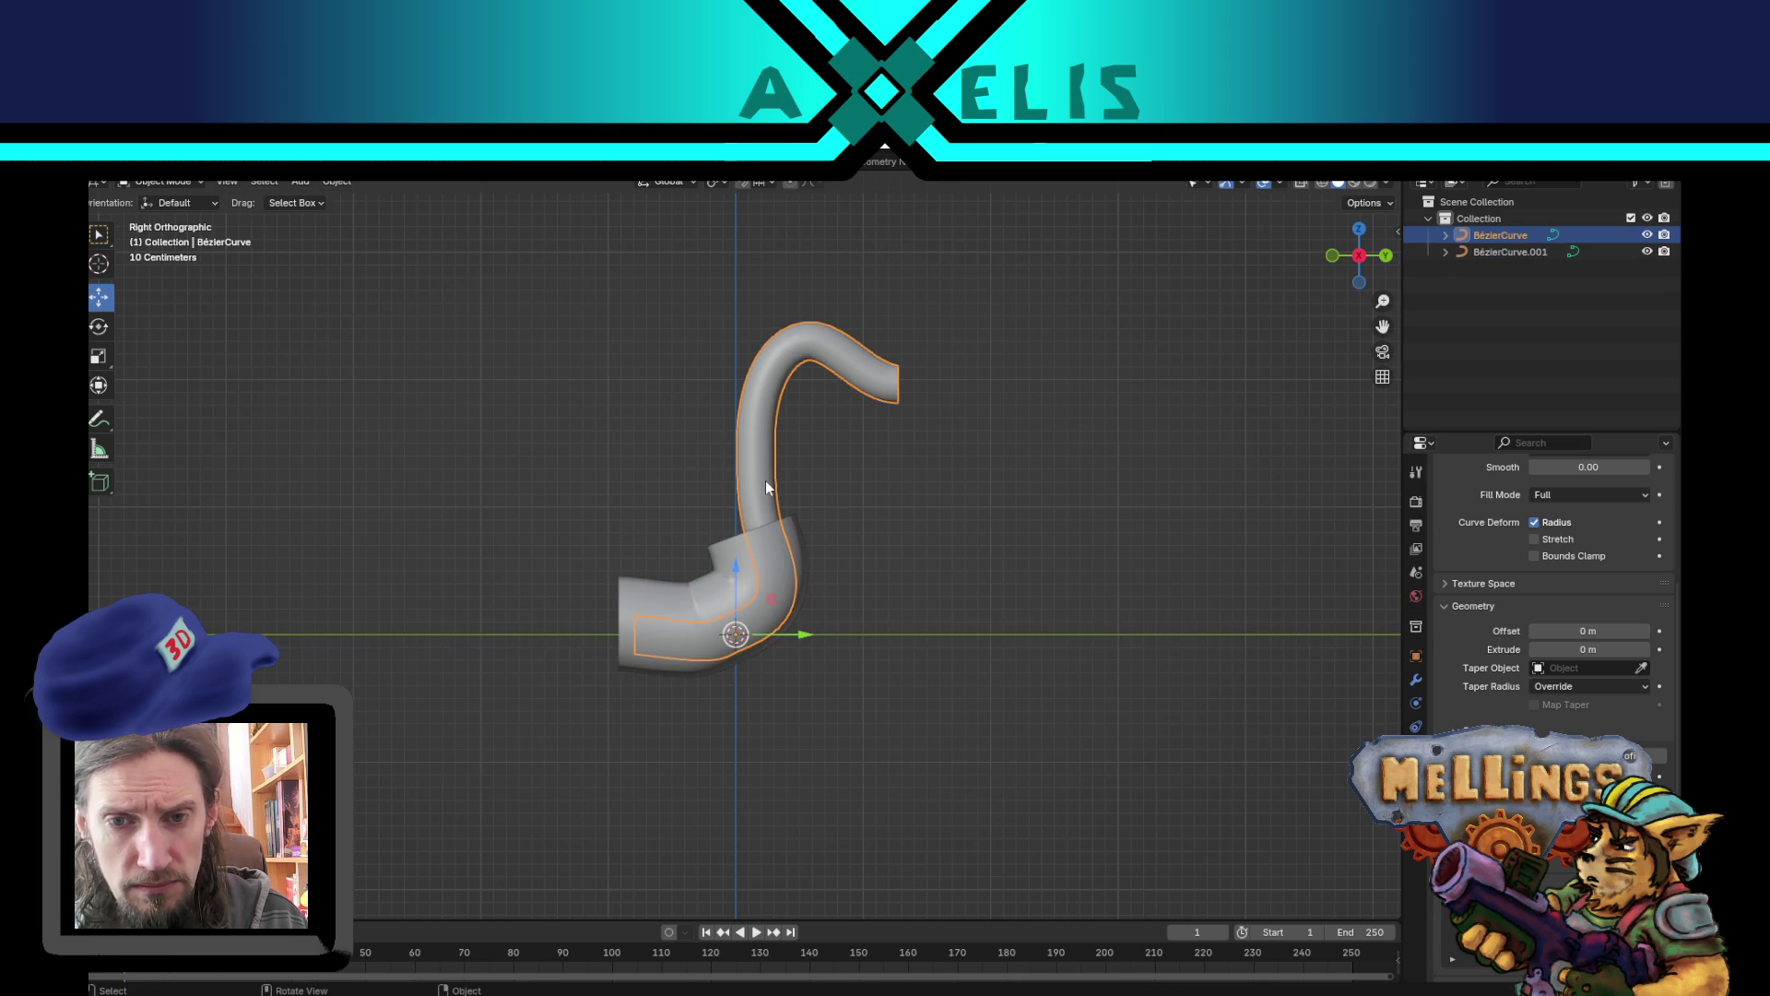
pyautogui.press('Tab')
pyautogui.moveTo(573, 522)
pyautogui.mouseDown()
pyautogui.moveTo(987, 735)
pyautogui.moveTo(700, 723)
pyautogui.moveTo(577, 659)
pyautogui.mouseUp()
pyautogui.moveTo(520, 583)
pyautogui.mouseDown()
pyautogui.moveTo(920, 791)
pyautogui.moveTo(916, 771)
pyautogui.mouseUp()
pyautogui.press('x')
pyautogui.click(917, 771)
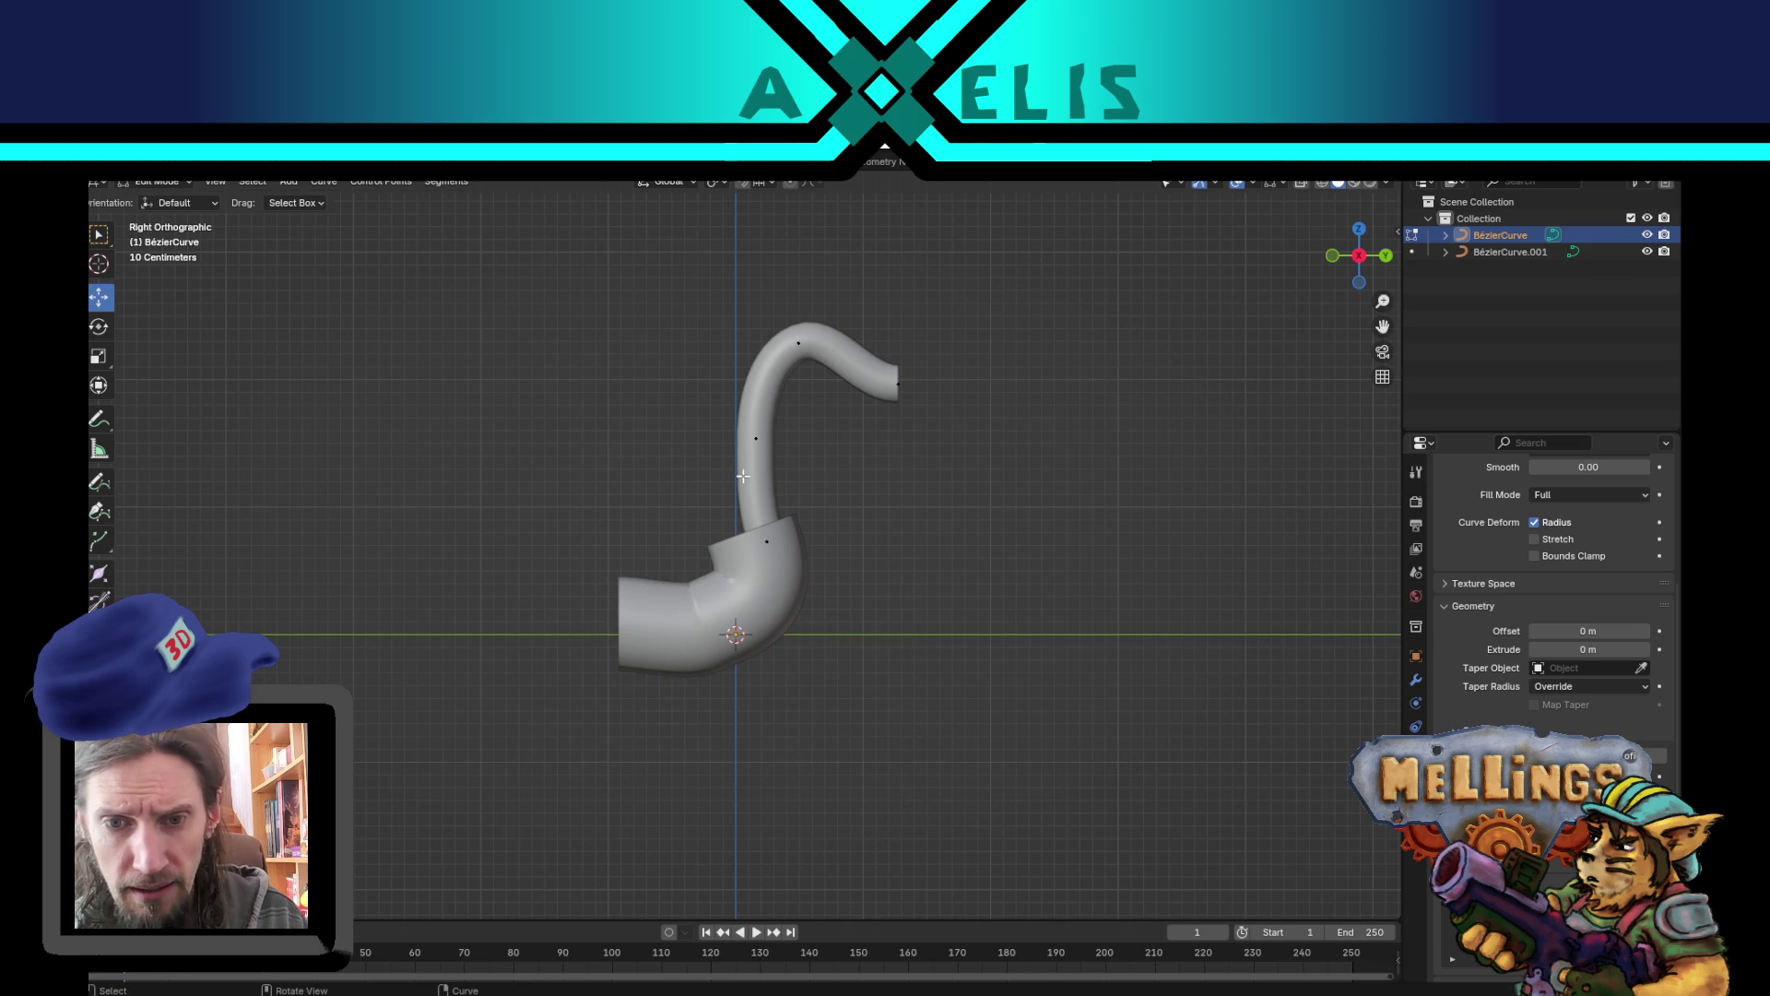
pyautogui.press('Tab')
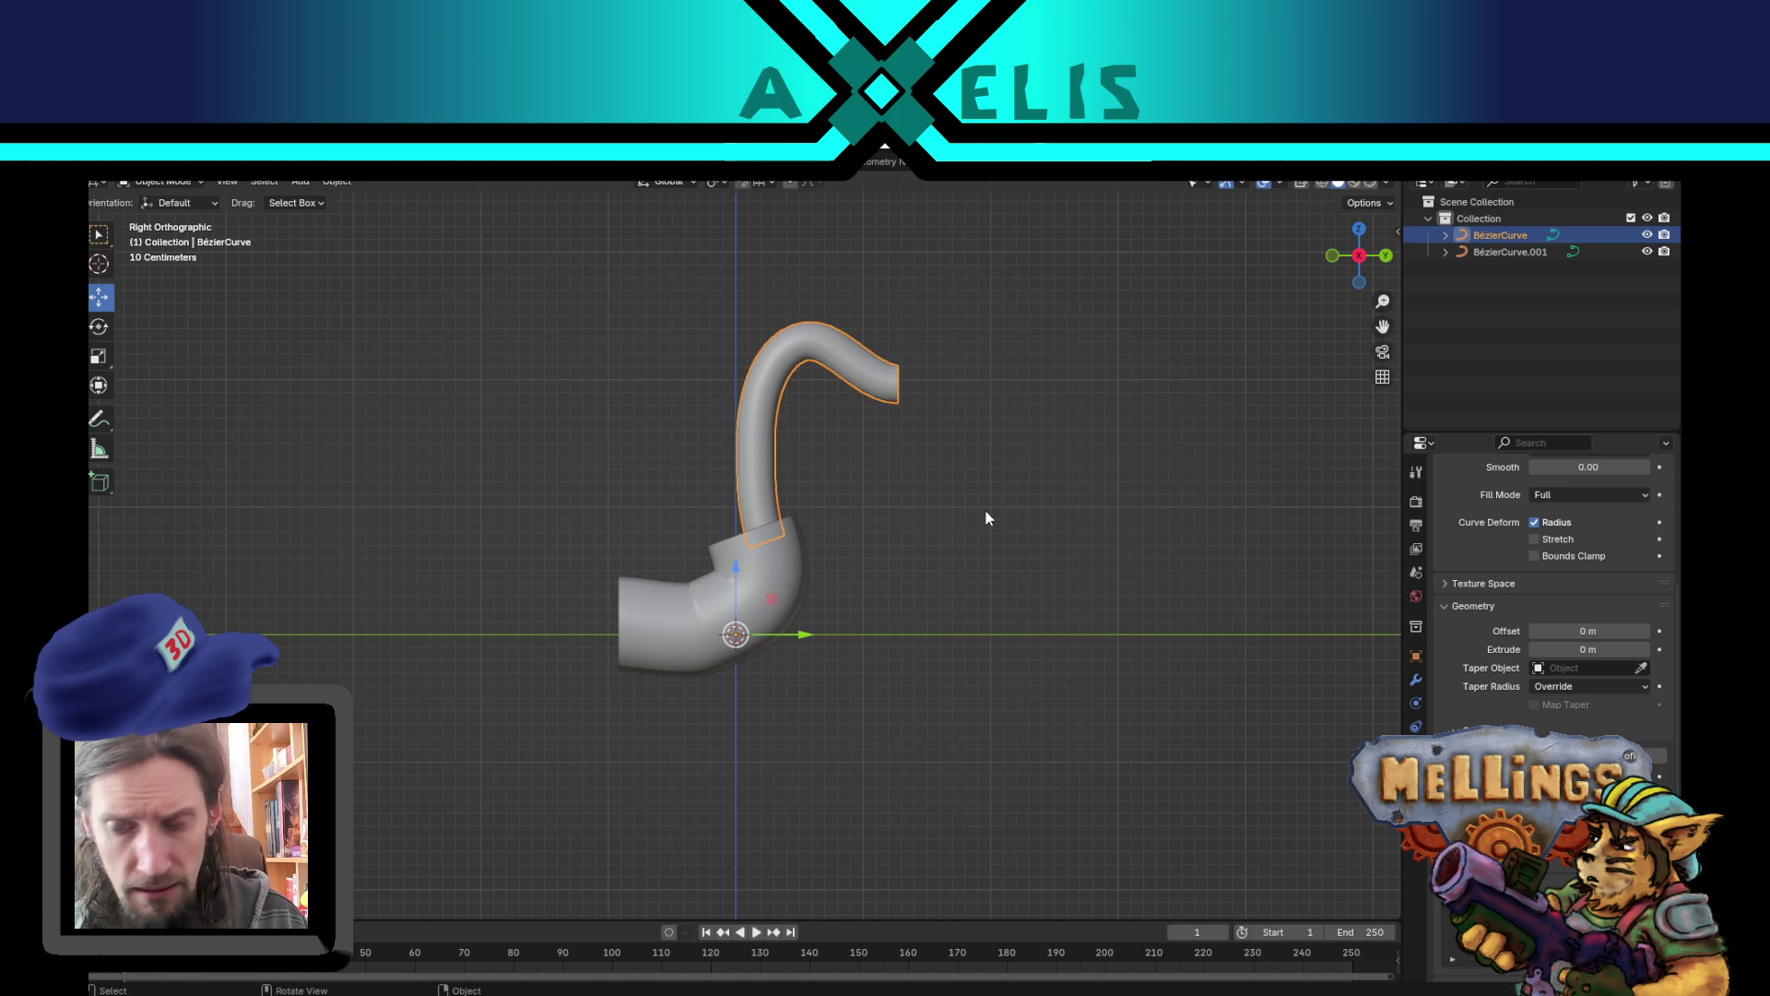
pyautogui.press('KP_1')
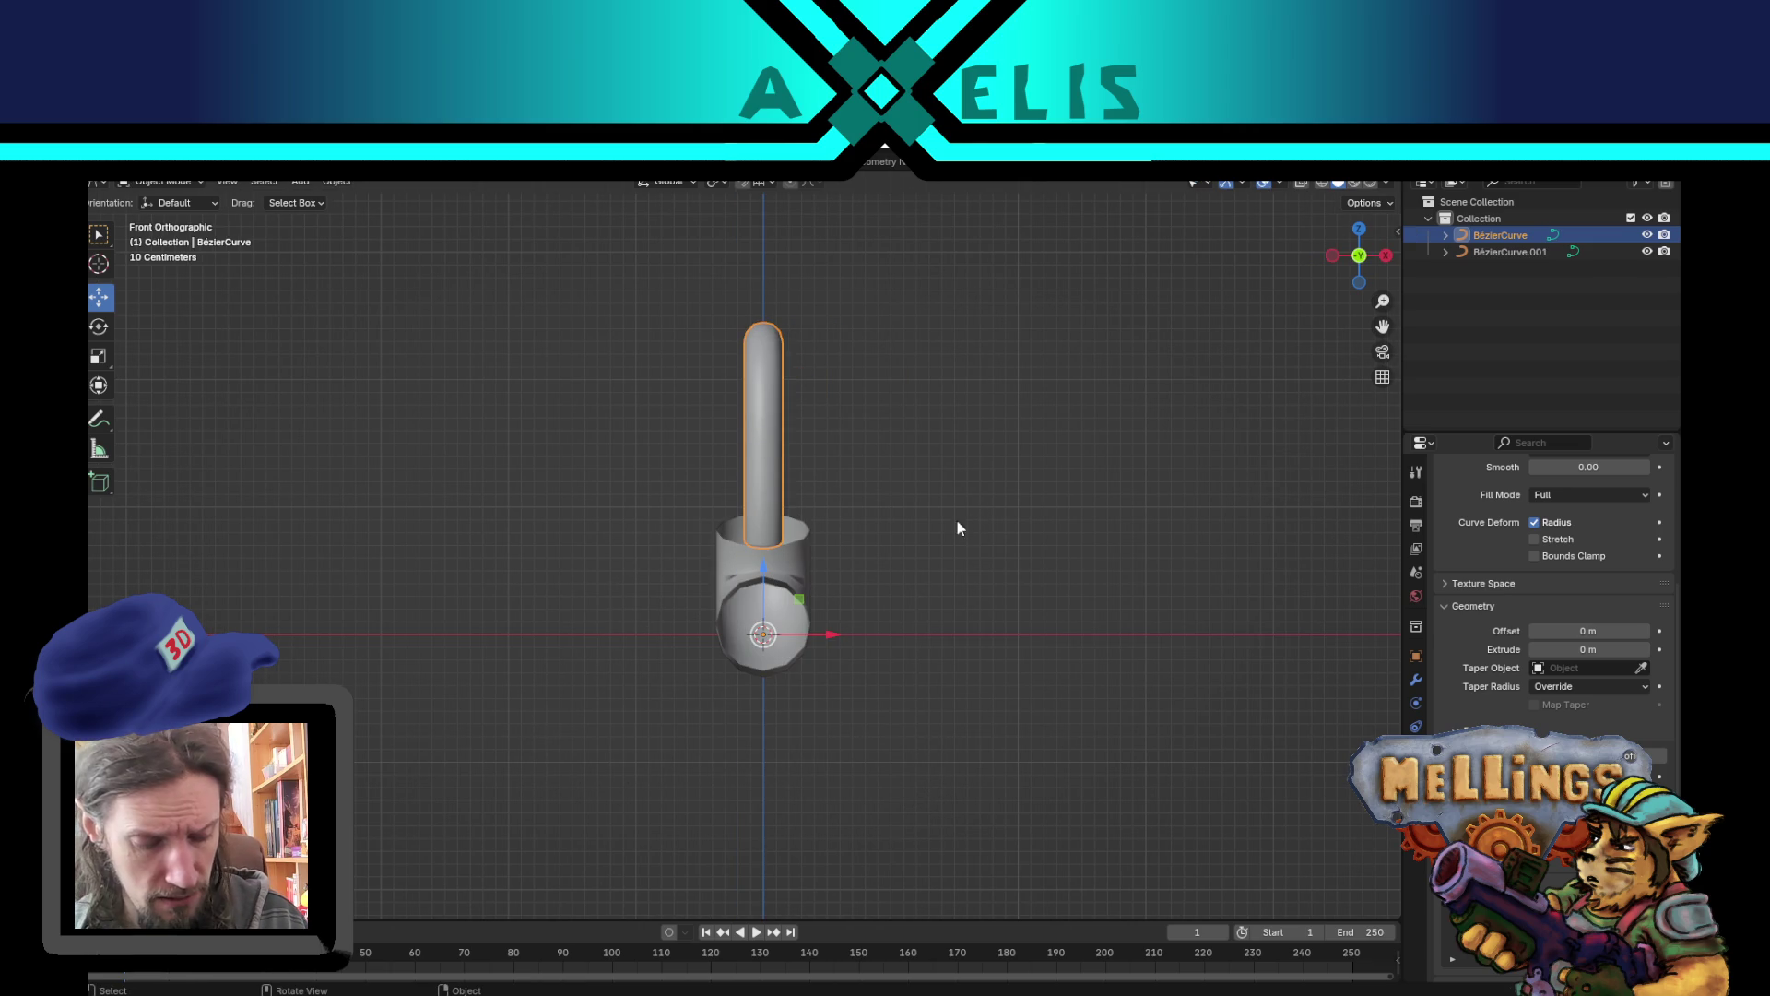
pyautogui.hotkey('shift', 'd')
pyautogui.press('Escape')
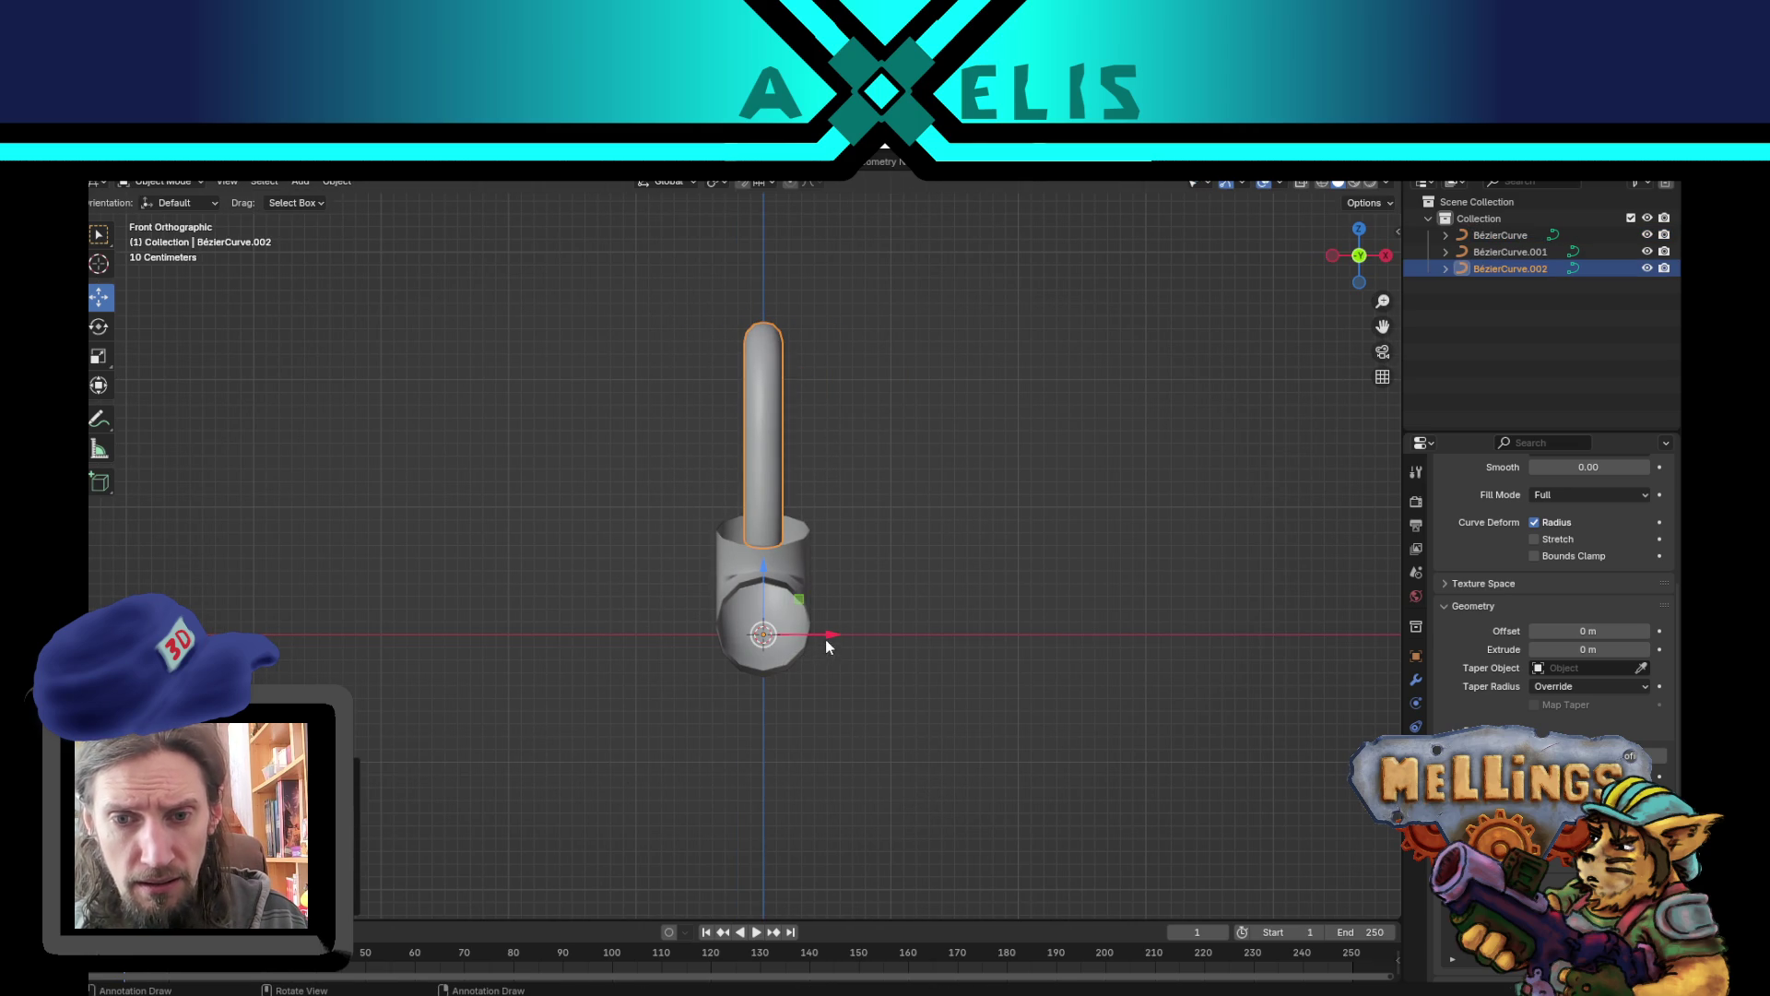
# - Place tube copies to the left and right of the middle tube along the X axis
pyautogui.press('g')
pyautogui.press('x')
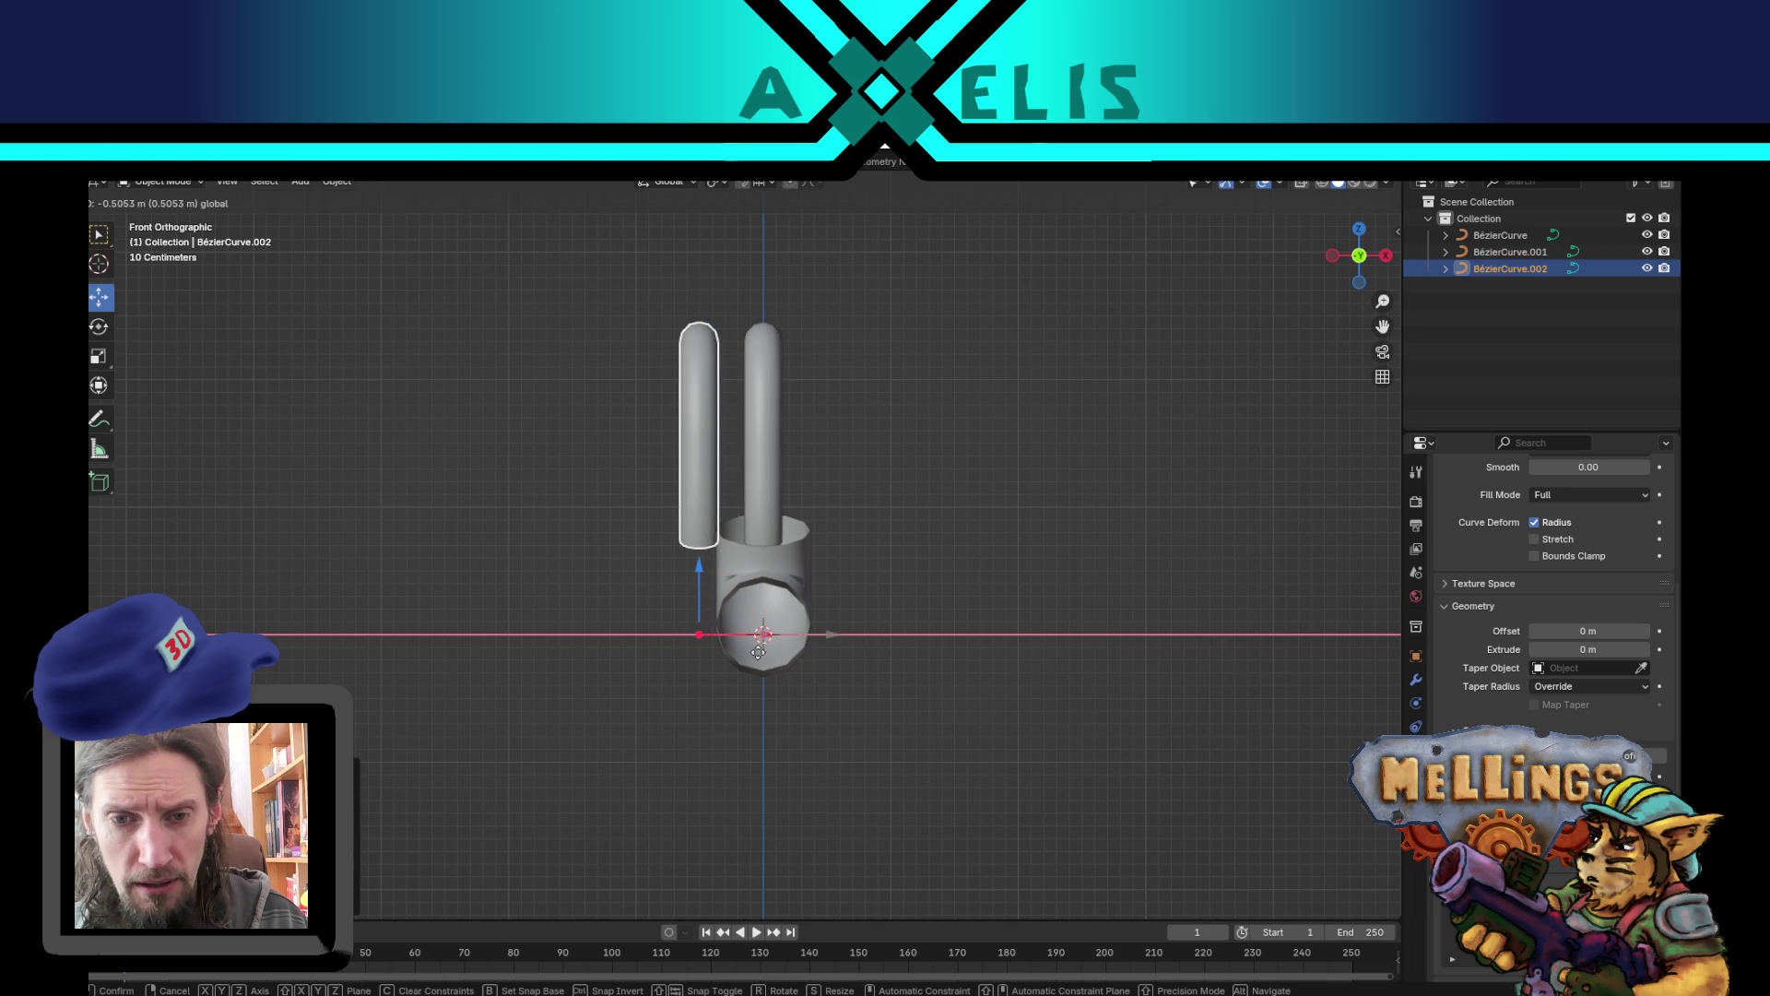
pyautogui.click(766, 652)
pyautogui.hotkey('shift', 'd')
pyautogui.press('Escape')
pyautogui.press('g')
pyautogui.press('x')
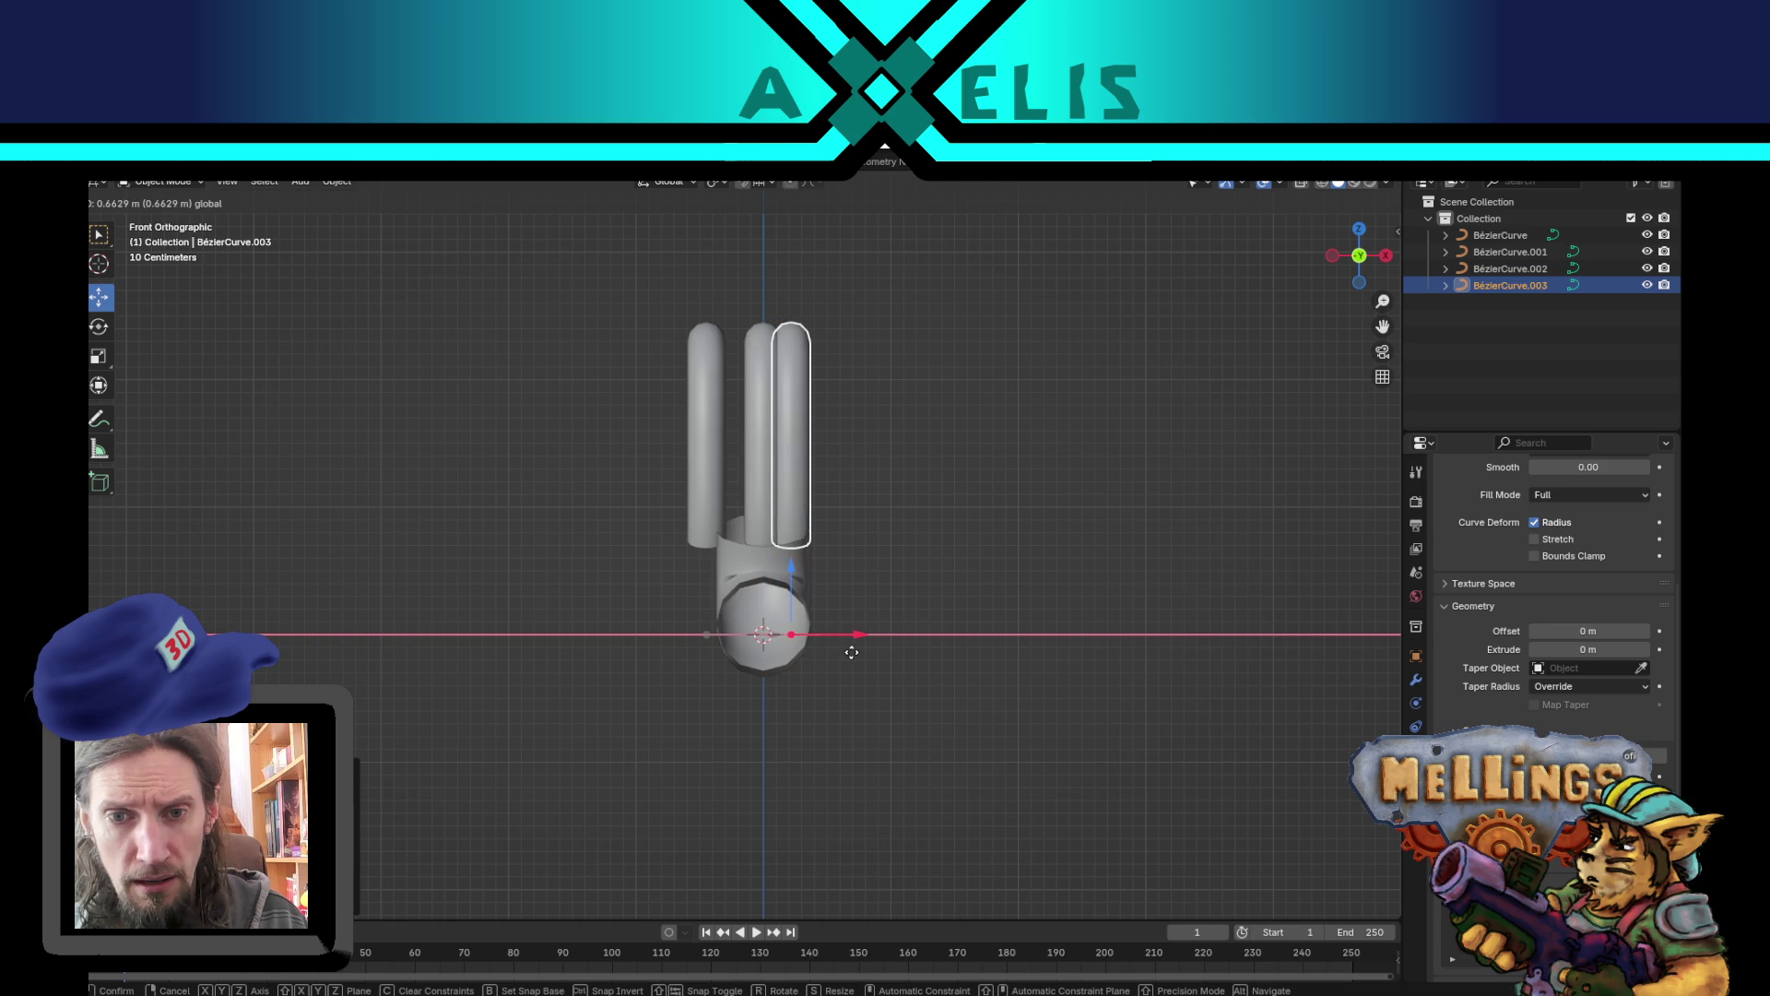
pyautogui.click(853, 653)
# - Tilt the right and left tubes outward so the three fan apart
pyautogui.press('r')
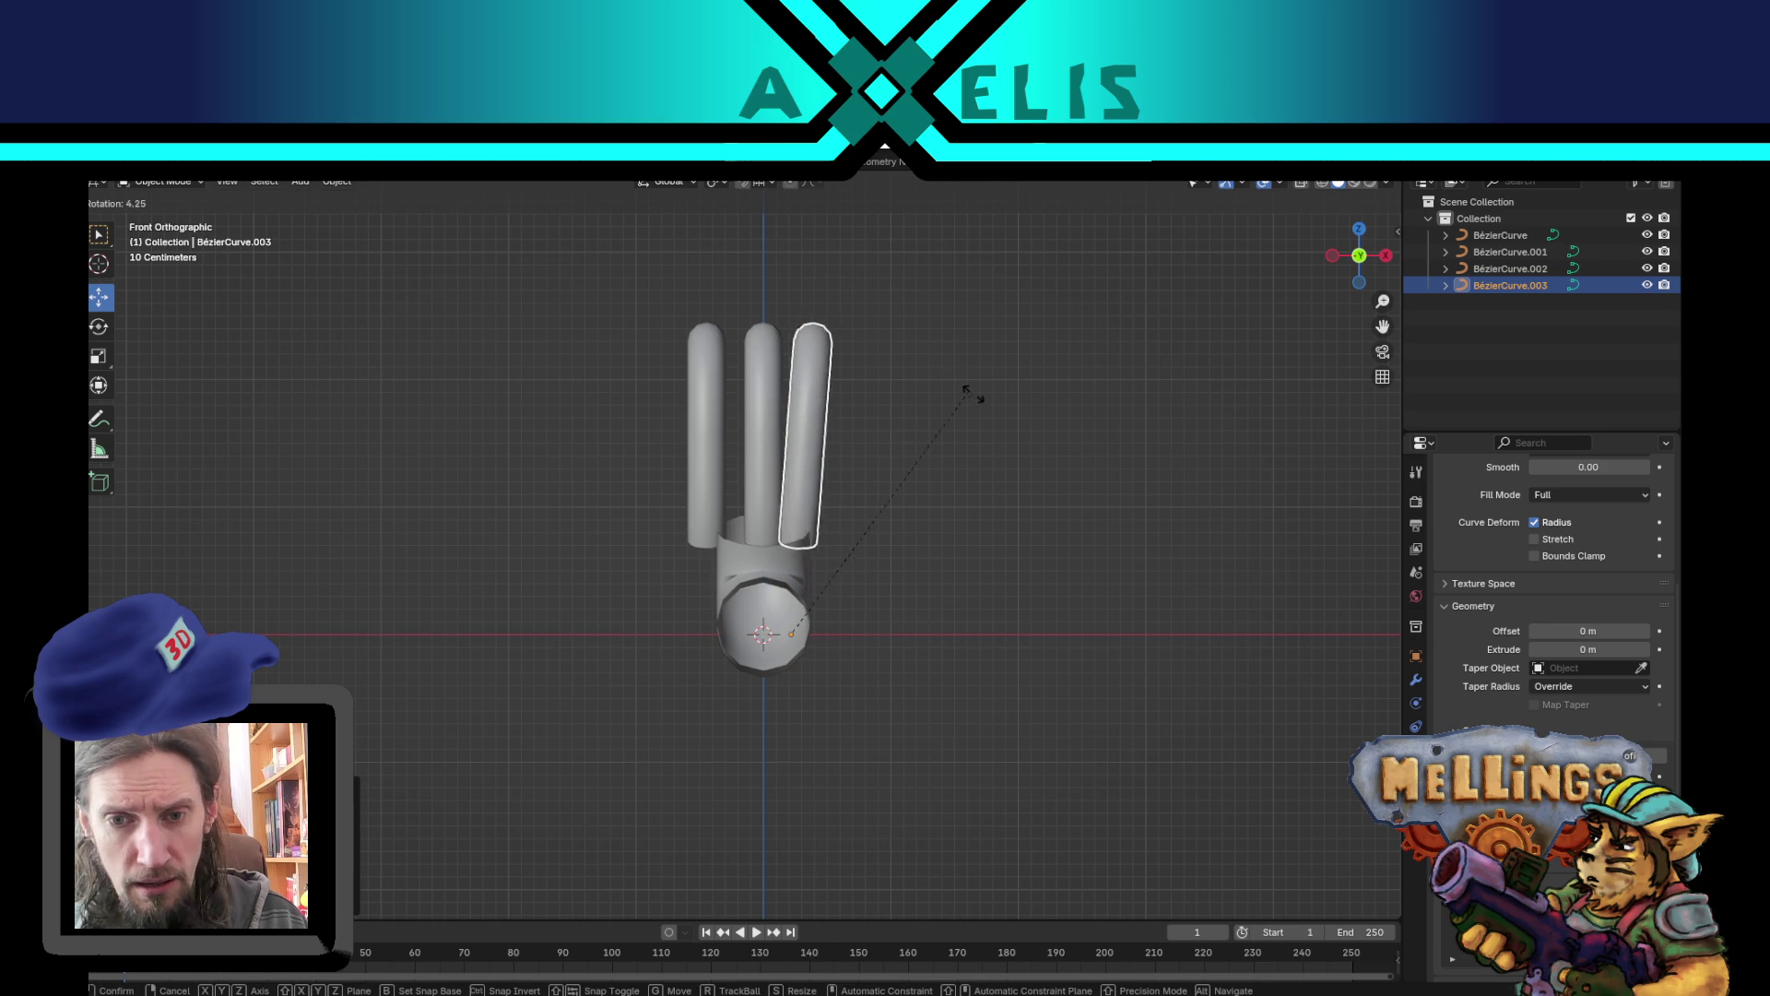
pyautogui.click(959, 437)
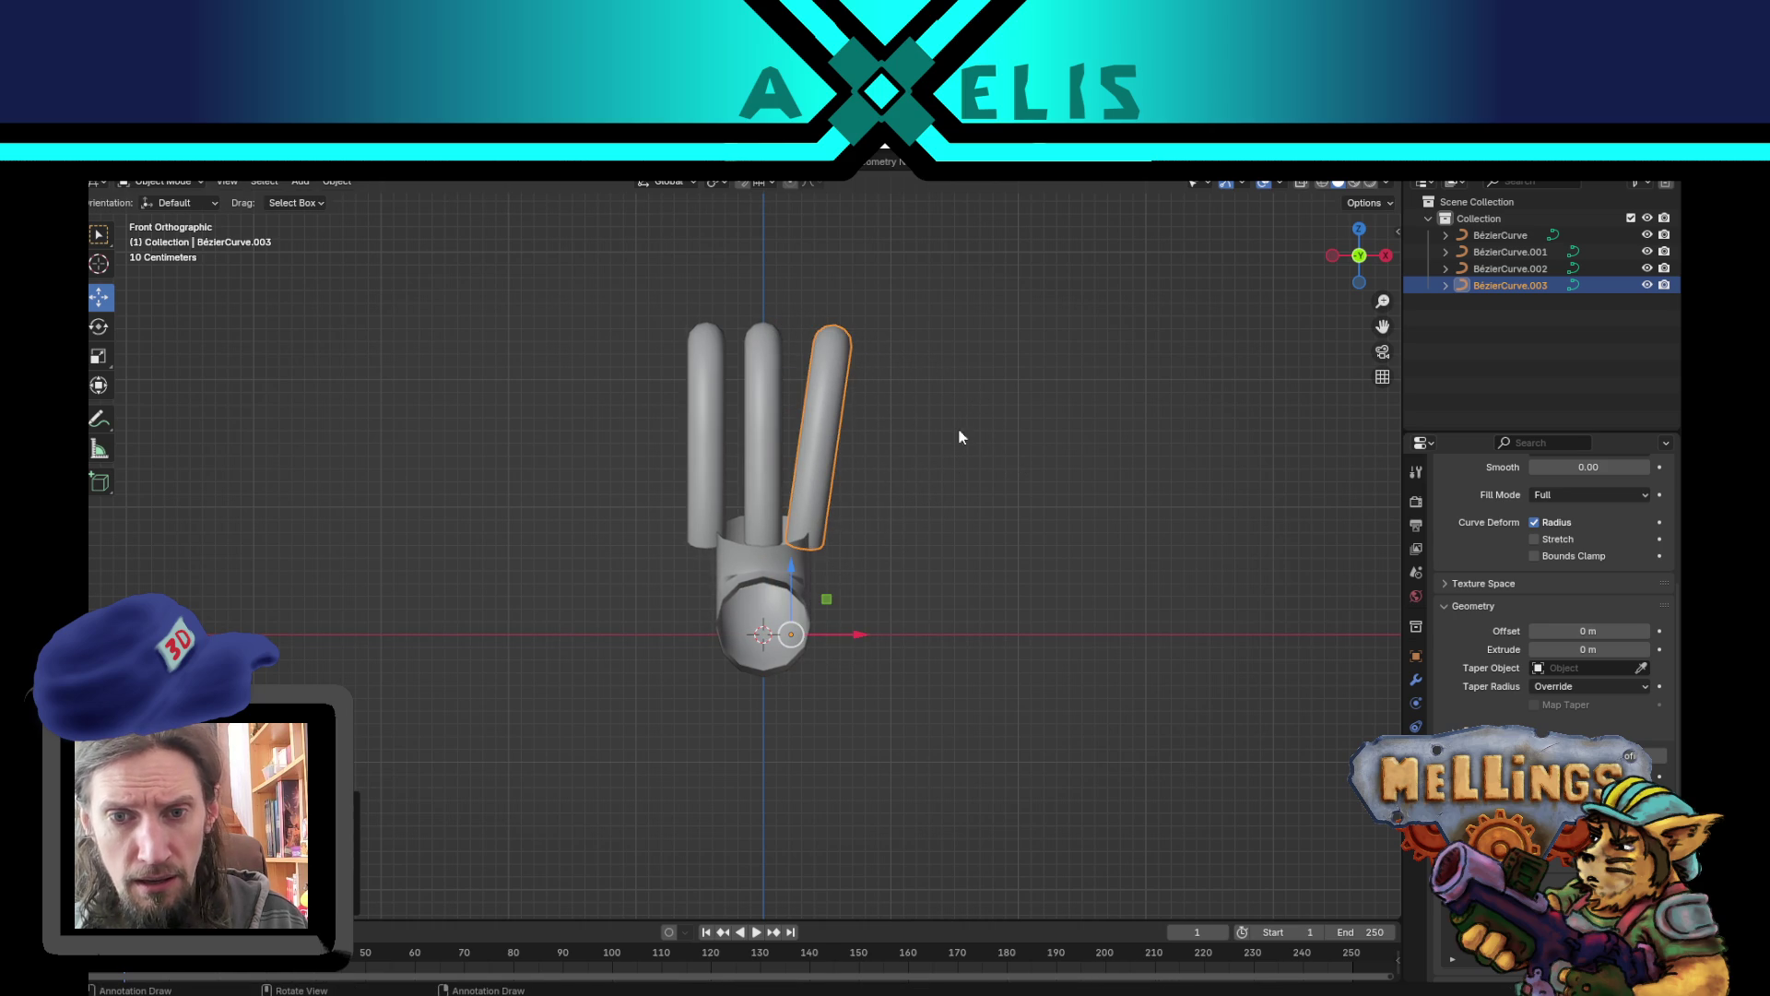
pyautogui.click(699, 479)
pyautogui.press('r')
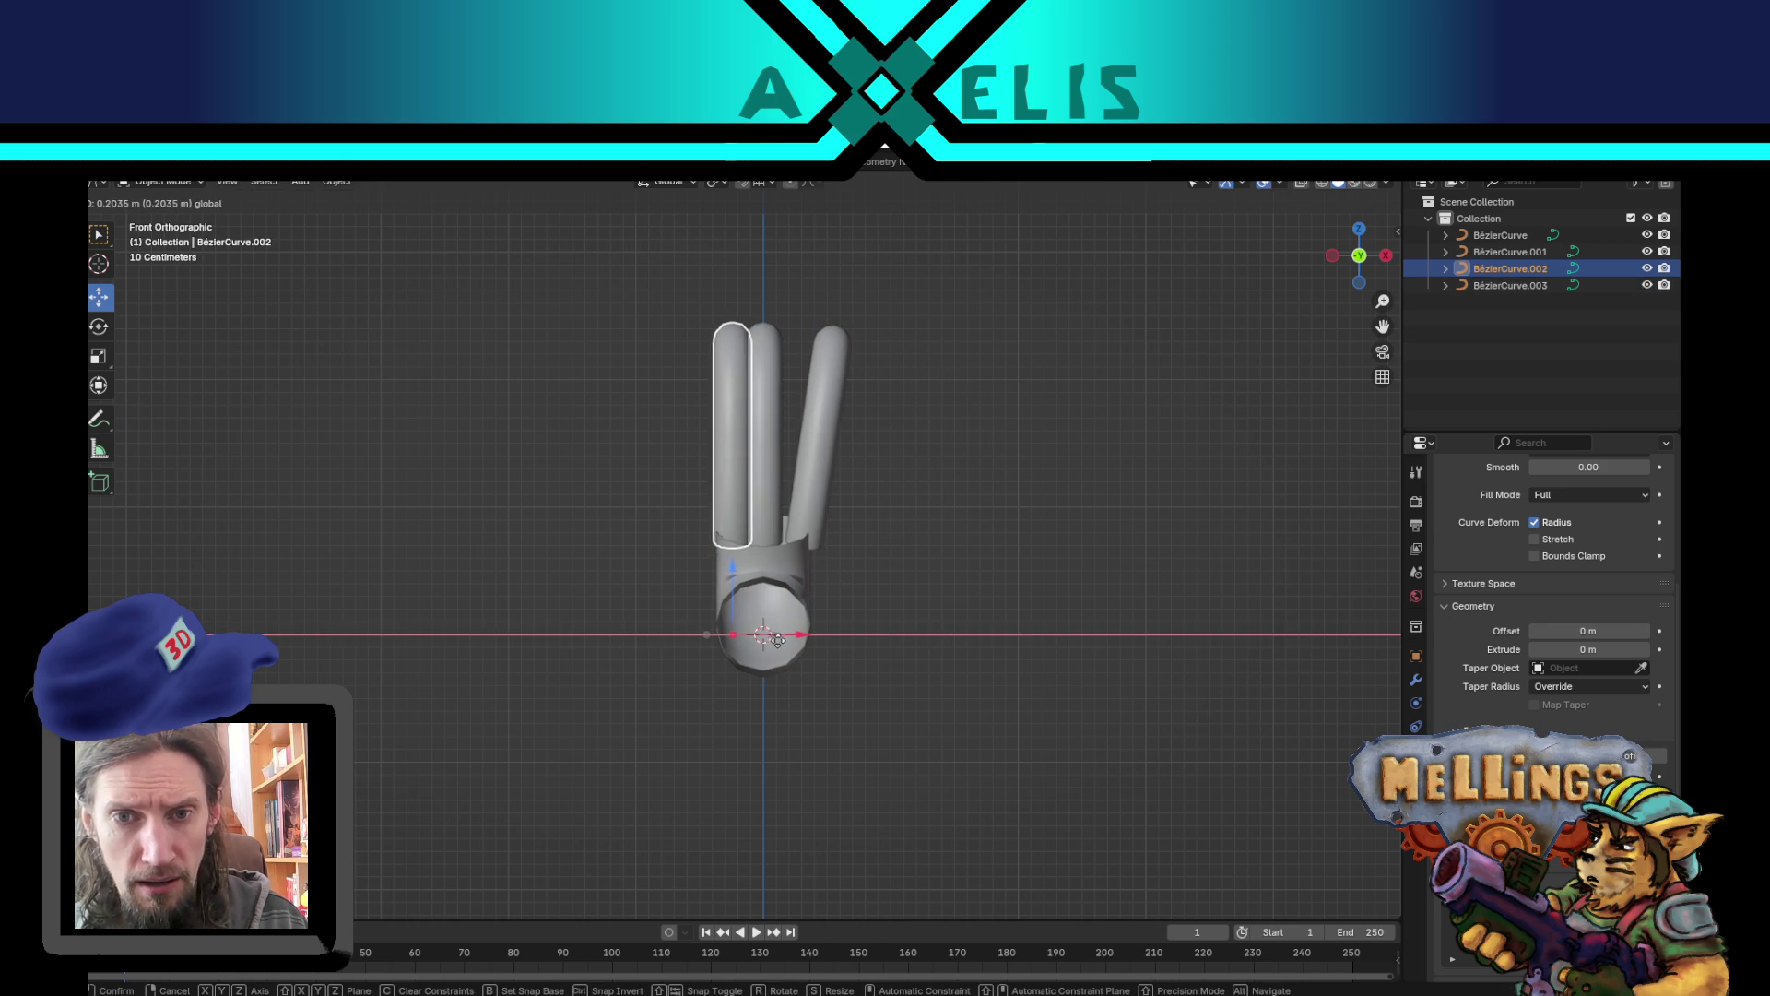
pyautogui.click(1066, 491)
pyautogui.moveTo(745, 552)
pyautogui.mouseDown()
pyautogui.moveTo(1138, 593)
pyautogui.moveTo(1136, 573)
pyautogui.moveTo(1208, 562)
pyautogui.moveTo(677, 653)
pyautogui.moveTo(668, 592)
pyautogui.moveTo(653, 623)
pyautogui.moveTo(915, 615)
pyautogui.moveTo(883, 597)
pyautogui.moveTo(862, 462)
pyautogui.moveTo(901, 488)
pyautogui.mouseUp()
# - Extrude a new end segment on the original S-shaped tube
pyautogui.click(862, 463)
pyautogui.press('Tab')
pyautogui.press('KP_3')
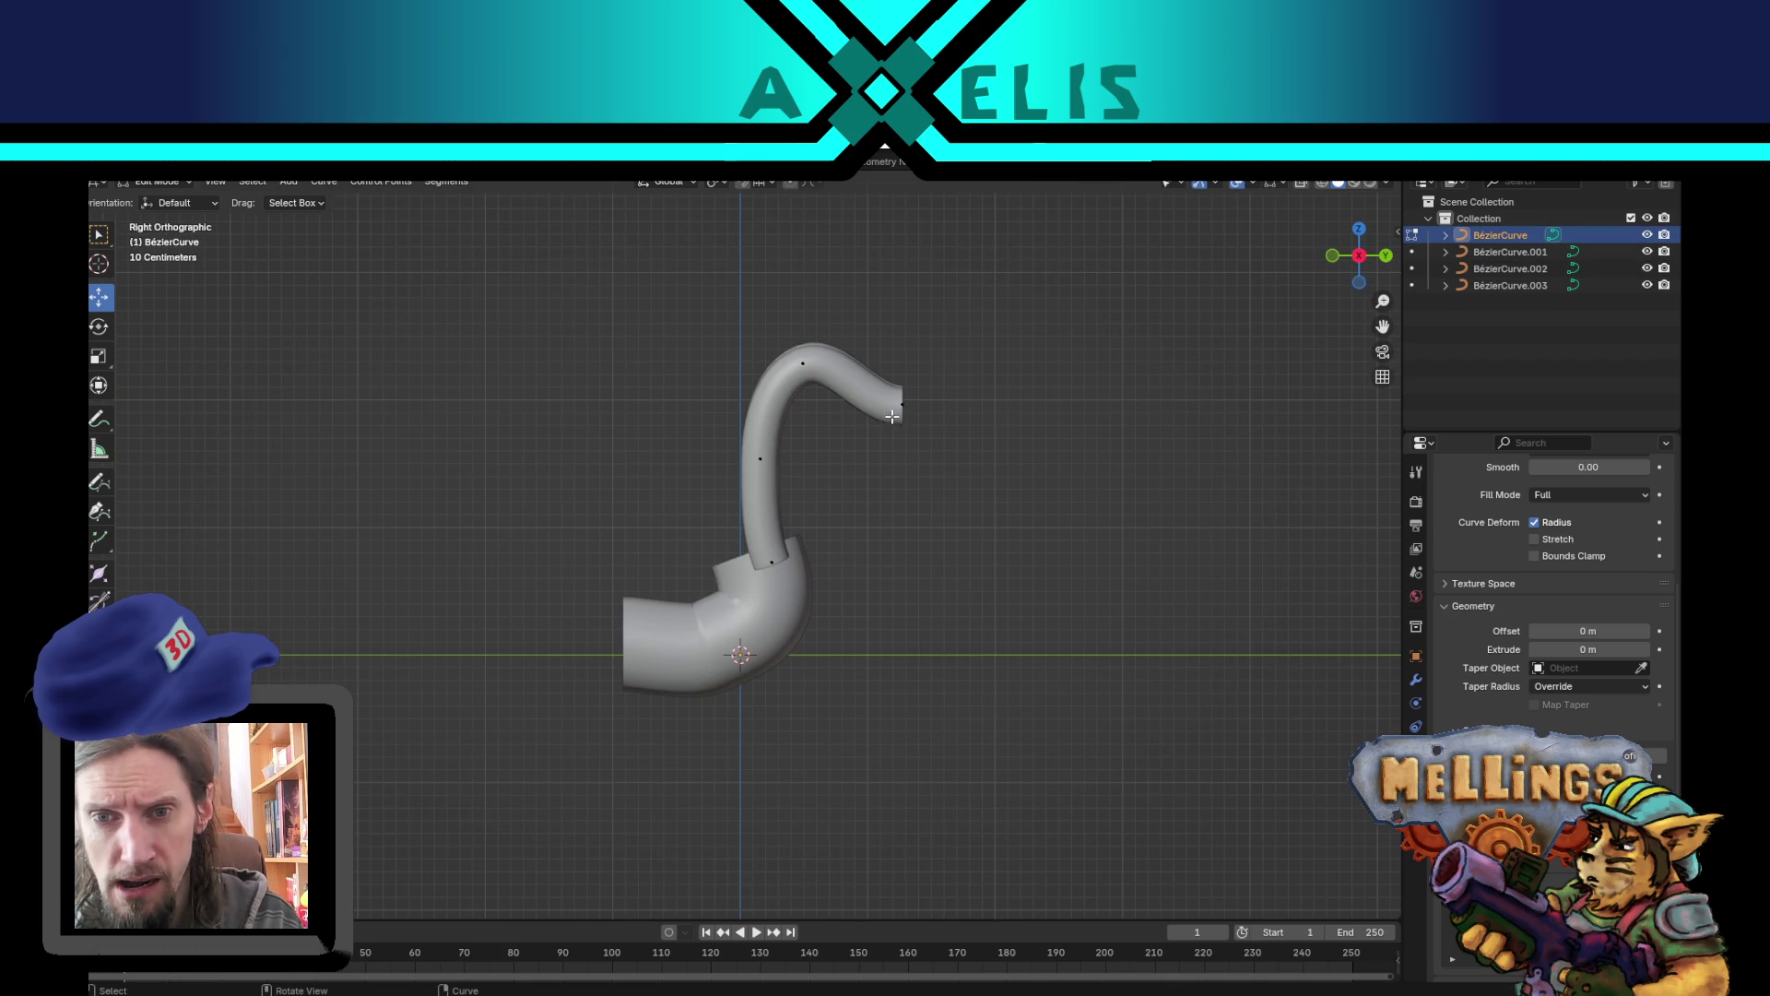
pyautogui.click(902, 403)
pyautogui.press('e')
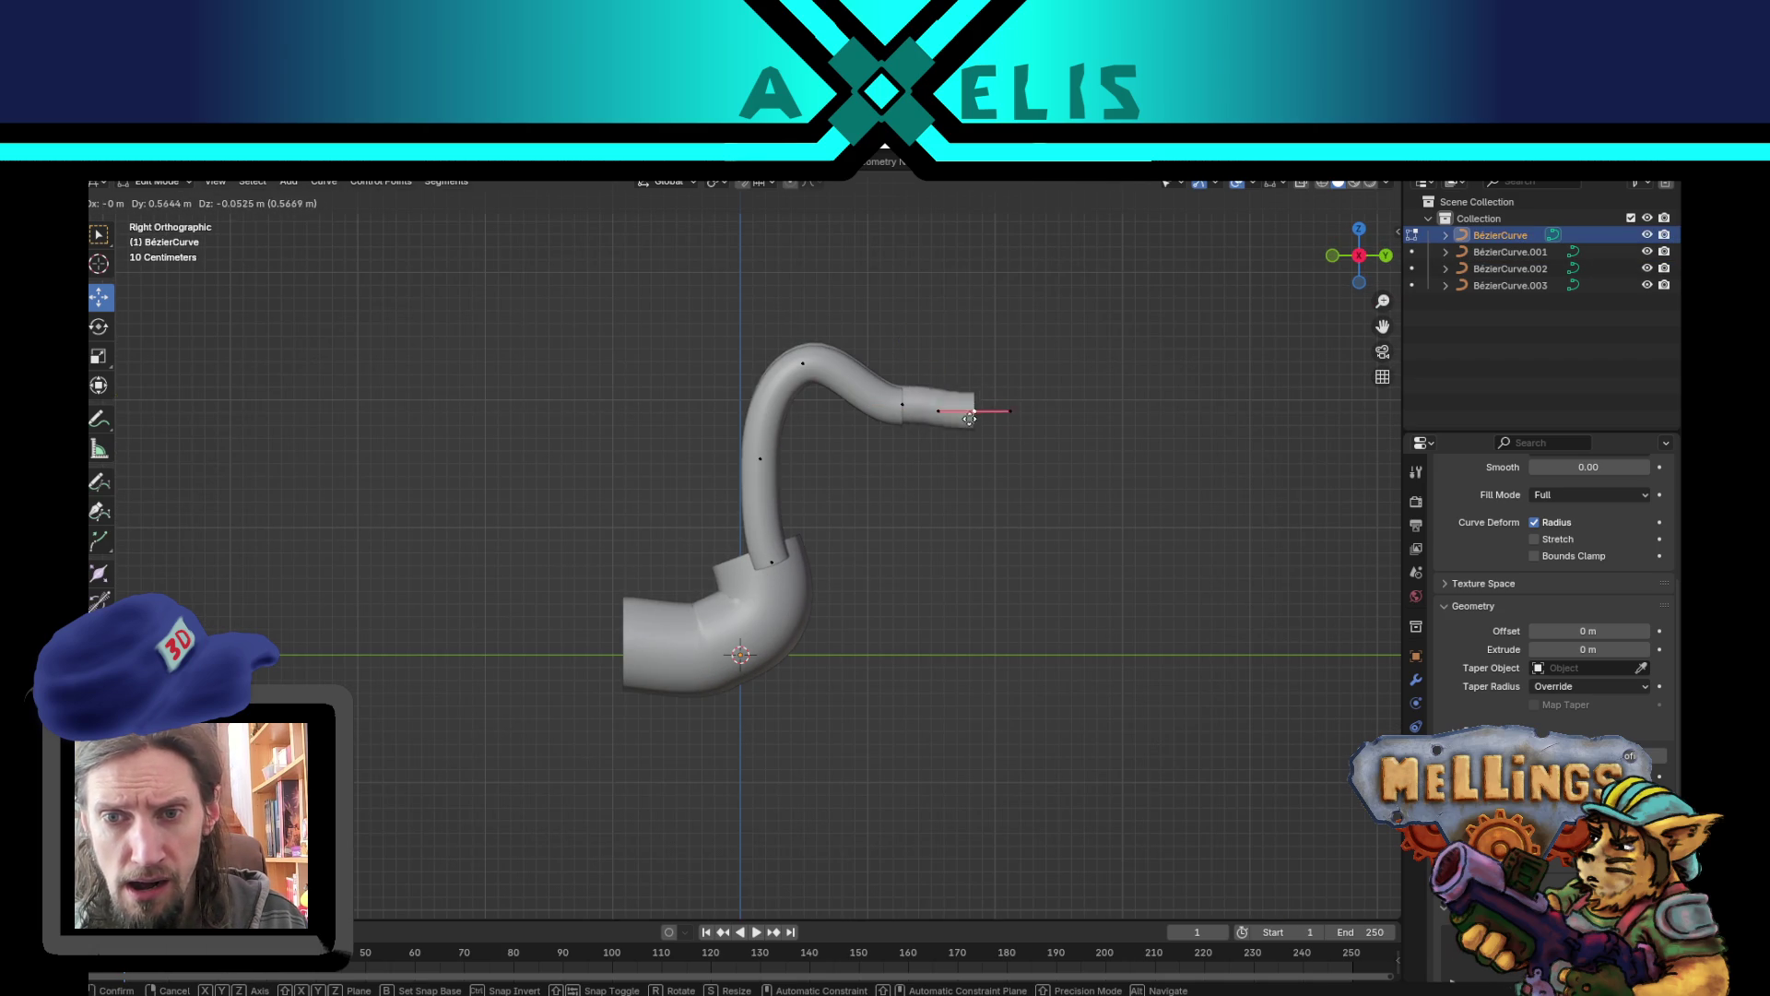
pyautogui.click(960, 445)
pyautogui.press('Tab')
# - Extrude a new end point on BézierCurve.003 so its tip reaches outward
pyautogui.click(809, 386)
pyautogui.press('Tab')
pyautogui.click(900, 410)
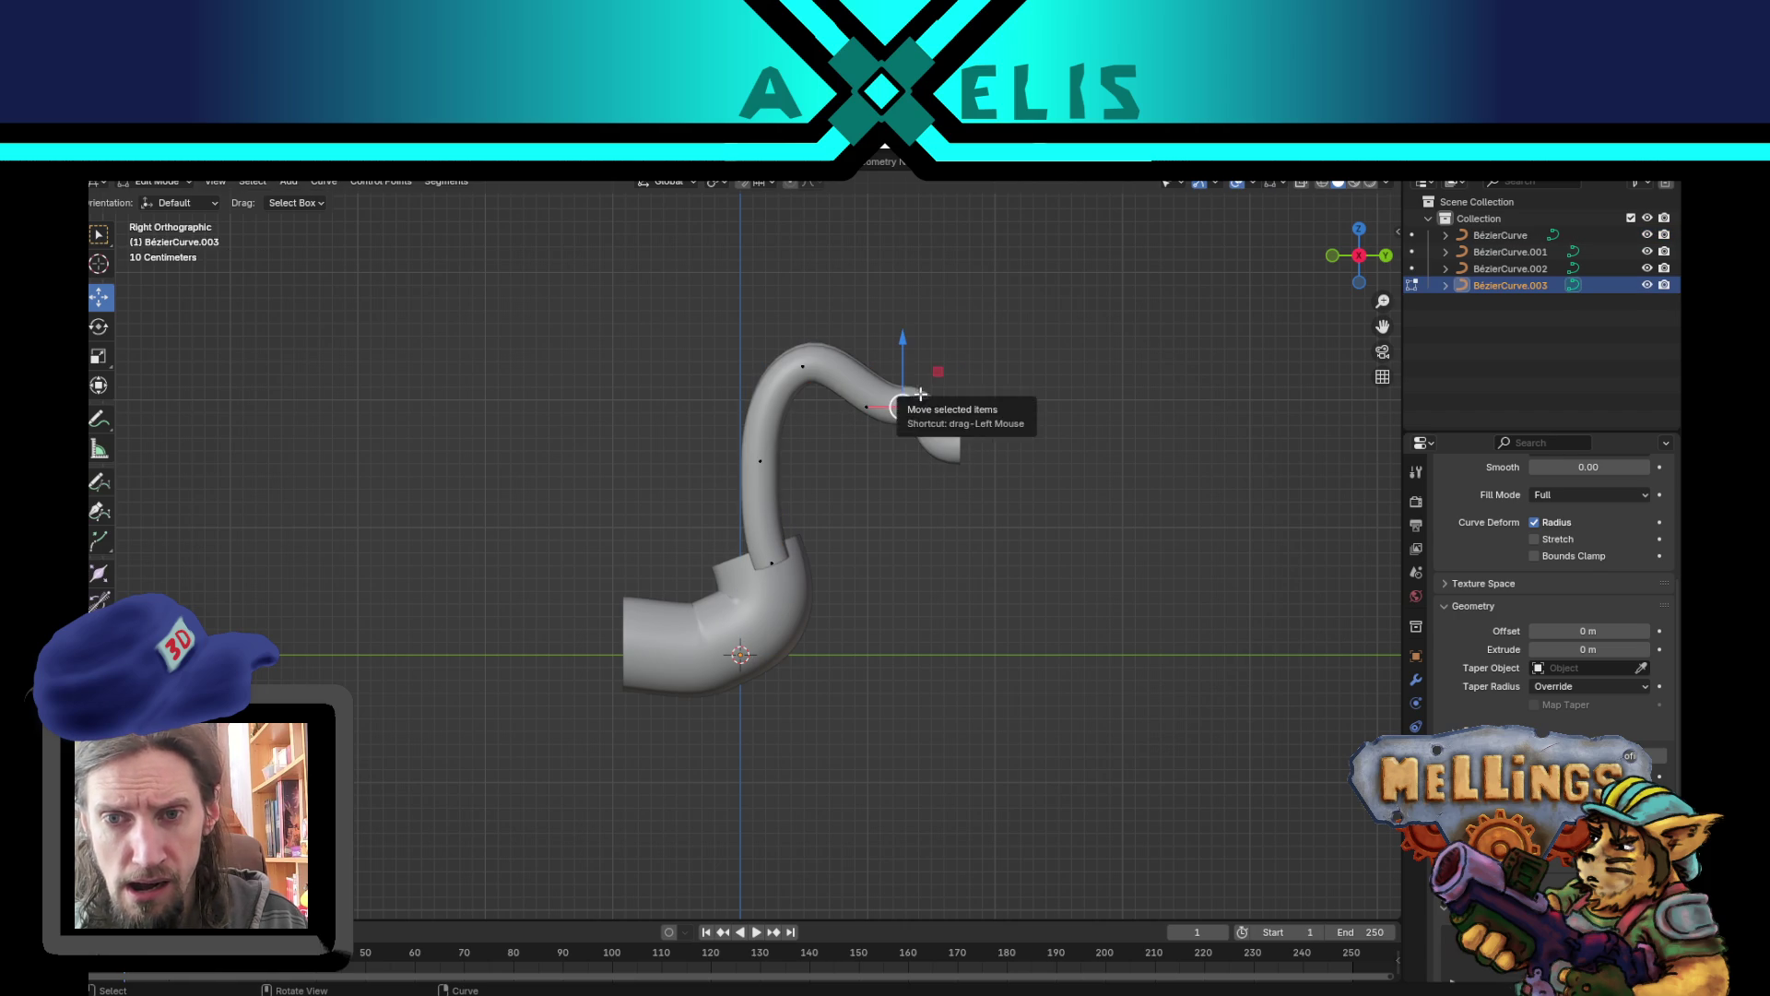
pyautogui.press('e')
pyautogui.click(977, 374)
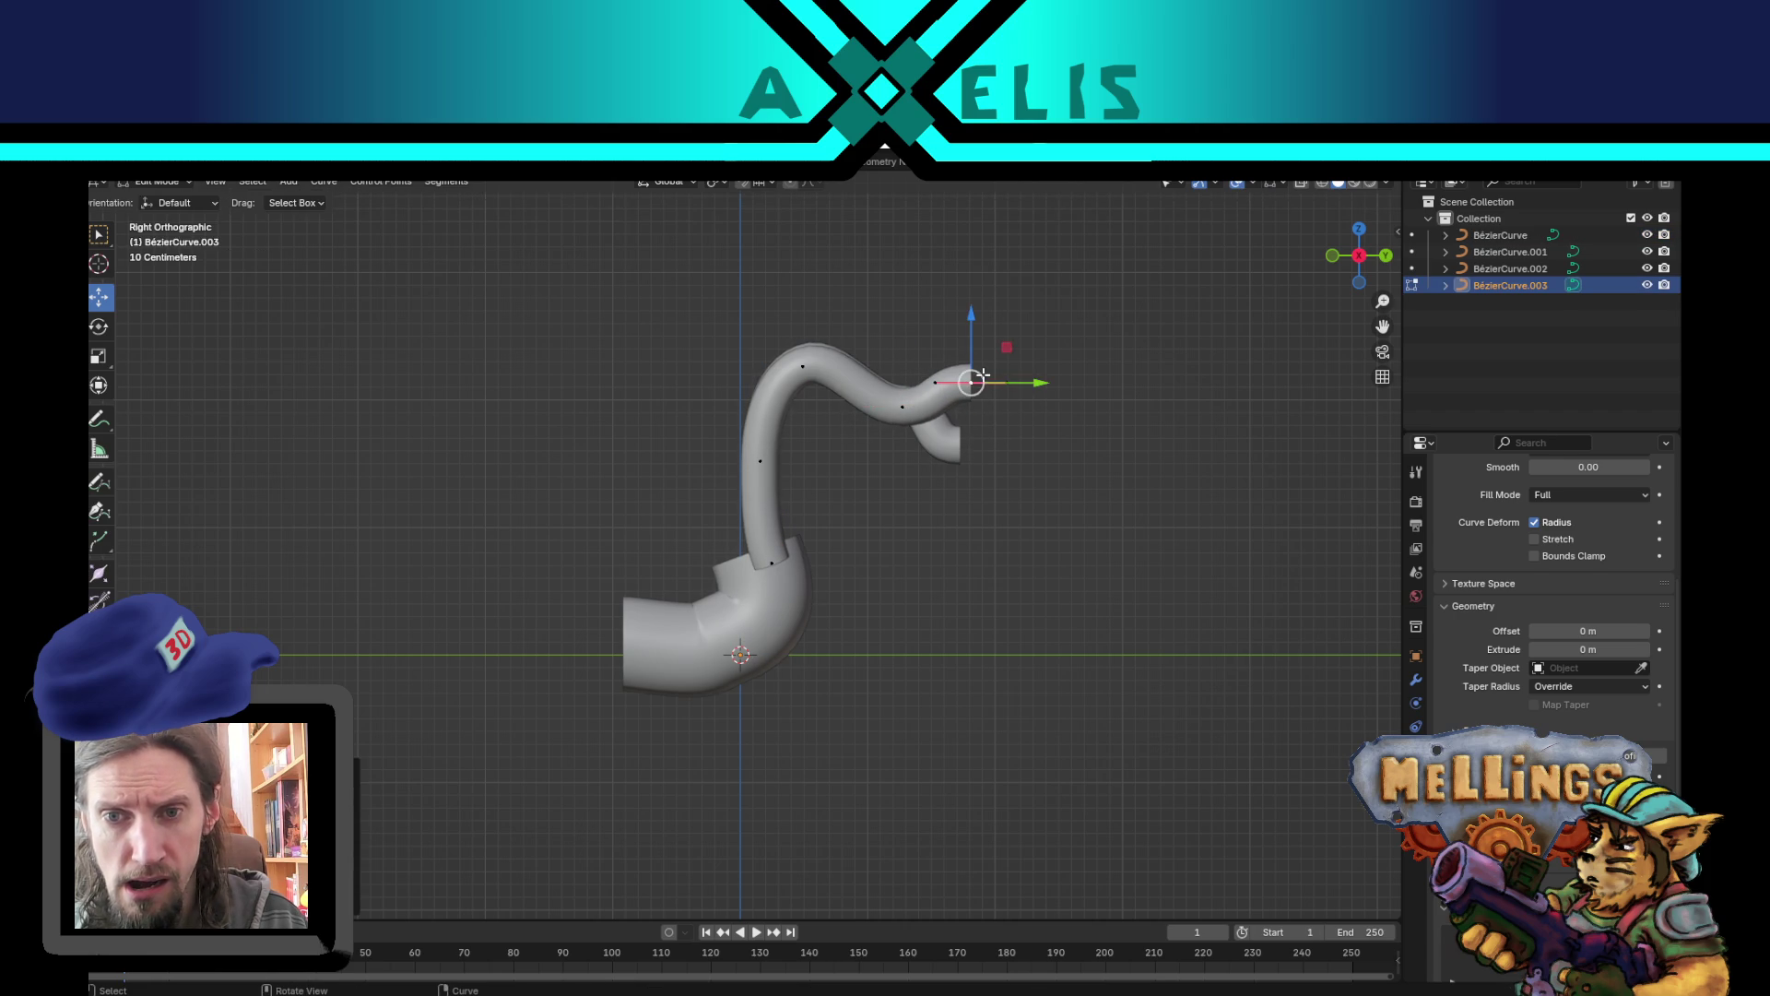
pyautogui.moveTo(1058, 513); pyautogui.dragTo(1028, 564)
# - Extend BézierCurve.002's tip into a longer, straighter outlet
pyautogui.hotkey('alt', 'q')
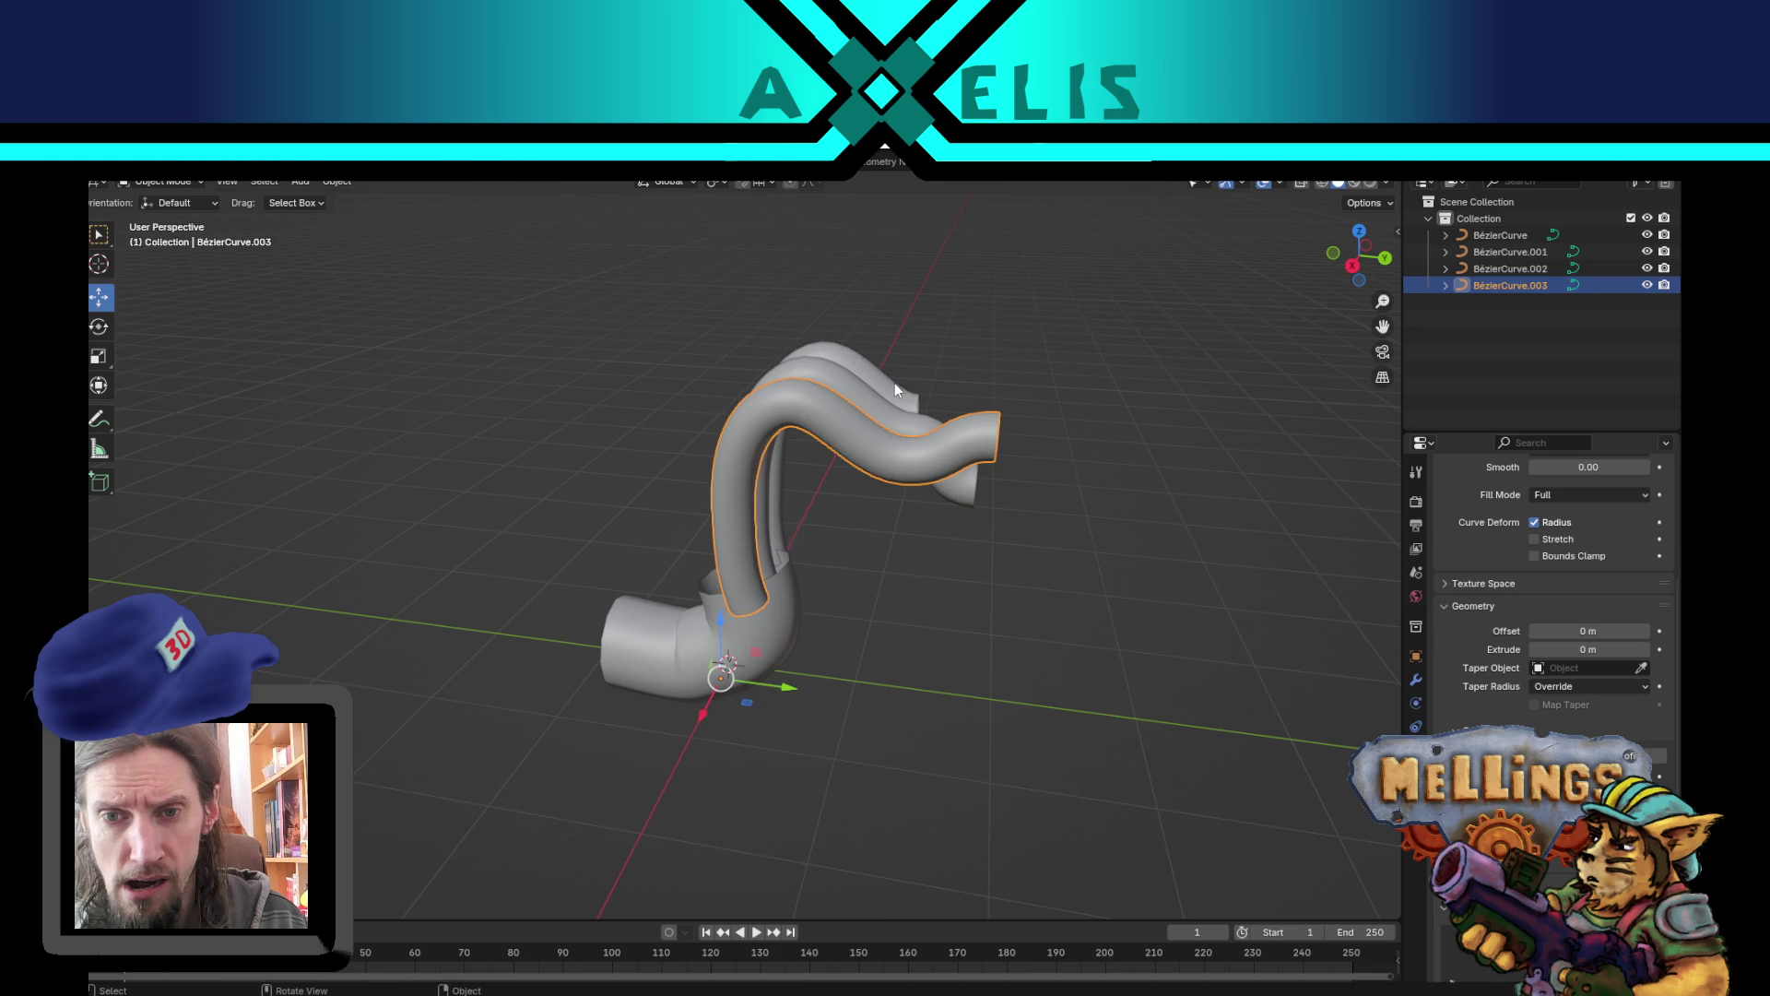
pyautogui.press('KP_3')
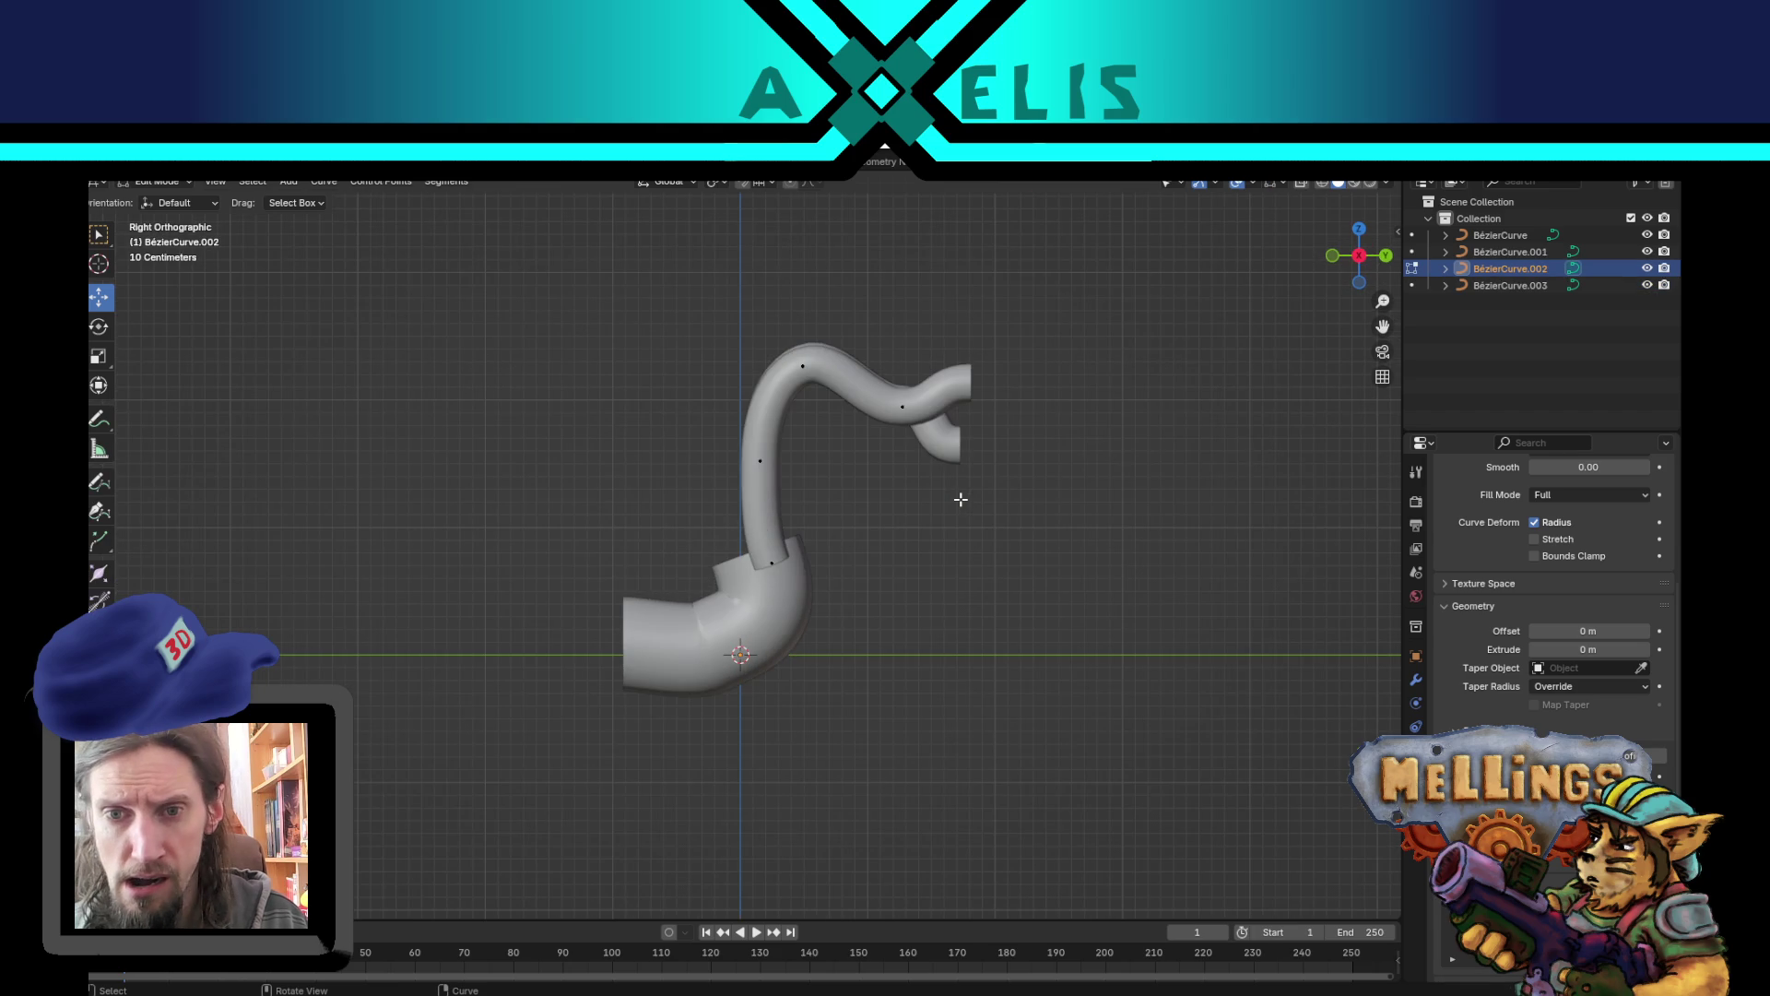
pyautogui.click(906, 403)
pyautogui.press('e')
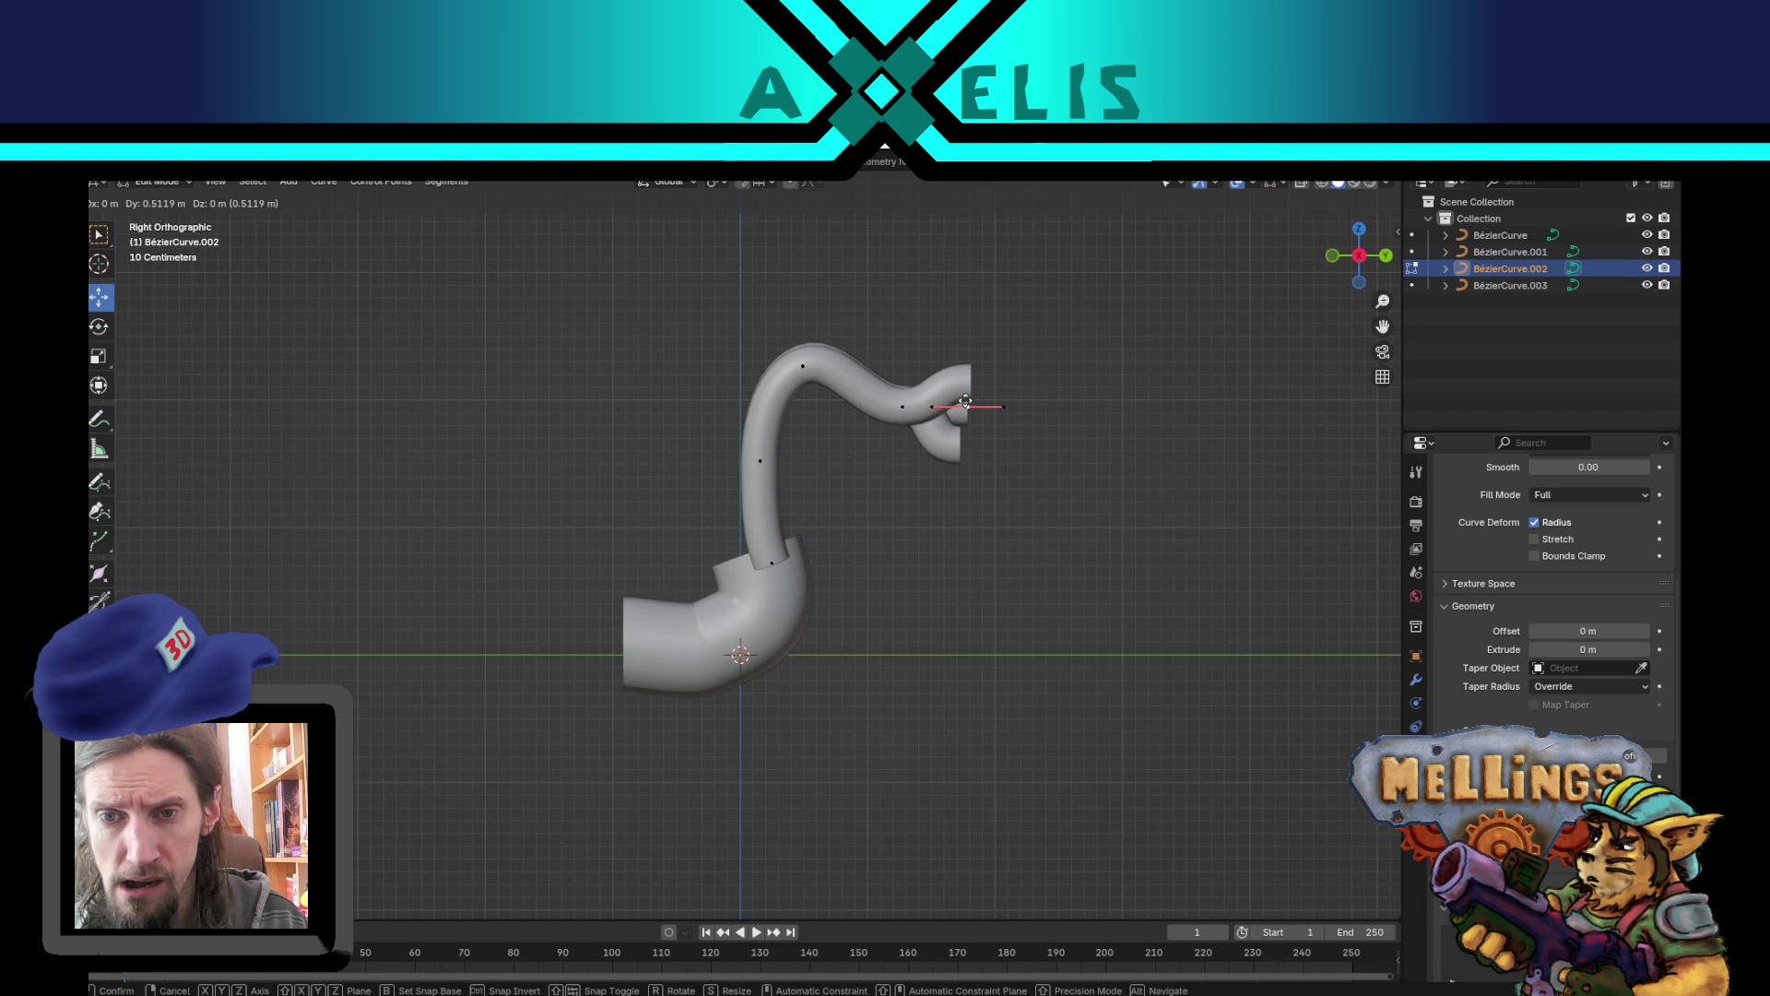
pyautogui.click(965, 402)
pyautogui.moveTo(1091, 482)
pyautogui.mouseDown()
pyautogui.moveTo(957, 532)
pyautogui.moveTo(1048, 454)
pyautogui.moveTo(1026, 507)
pyautogui.moveTo(810, 502)
pyautogui.moveTo(757, 521)
pyautogui.moveTo(862, 494)
pyautogui.moveTo(949, 510)
pyautogui.moveTo(932, 548)
pyautogui.moveTo(944, 589)
pyautogui.moveTo(787, 557)
pyautogui.moveTo(811, 632)
pyautogui.moveTo(846, 660)
pyautogui.moveTo(802, 636)
pyautogui.mouseUp()
pyautogui.scroll(3, 802, 636)
pyautogui.press('Tab')
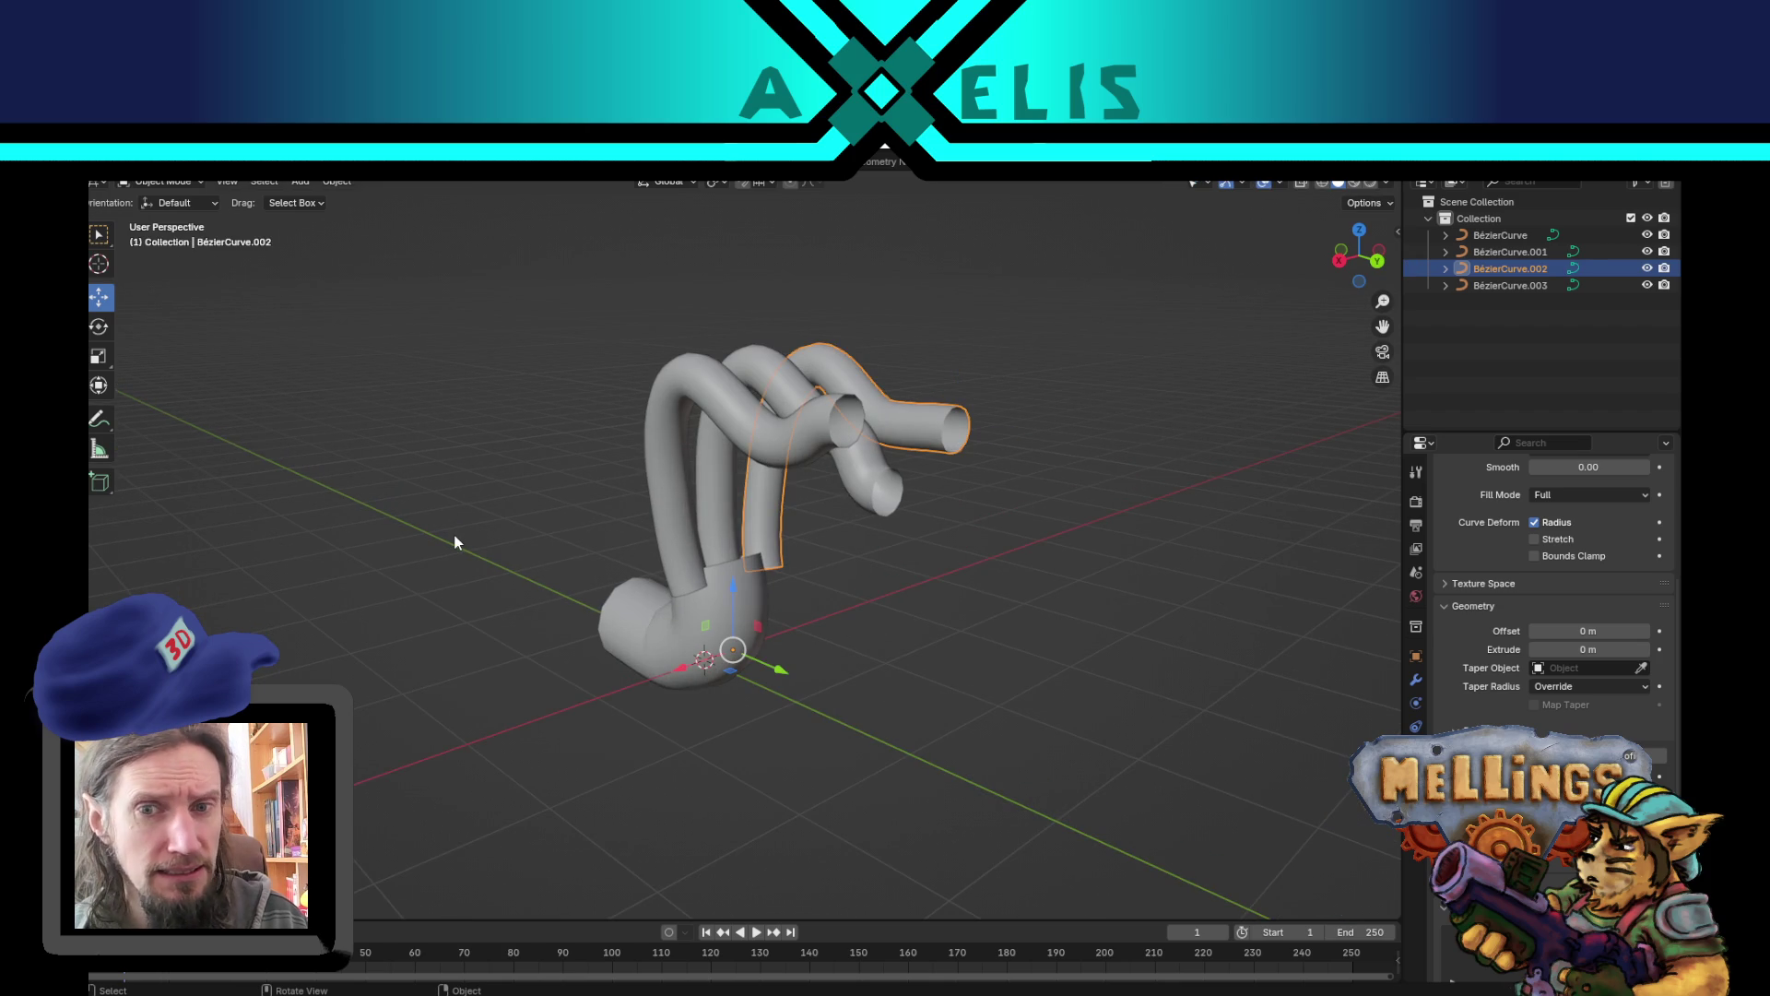
# - Add a UV sphere, shrink it, and flatten it along the Y axis
pyautogui.click(455, 542)
pyautogui.click(303, 182)
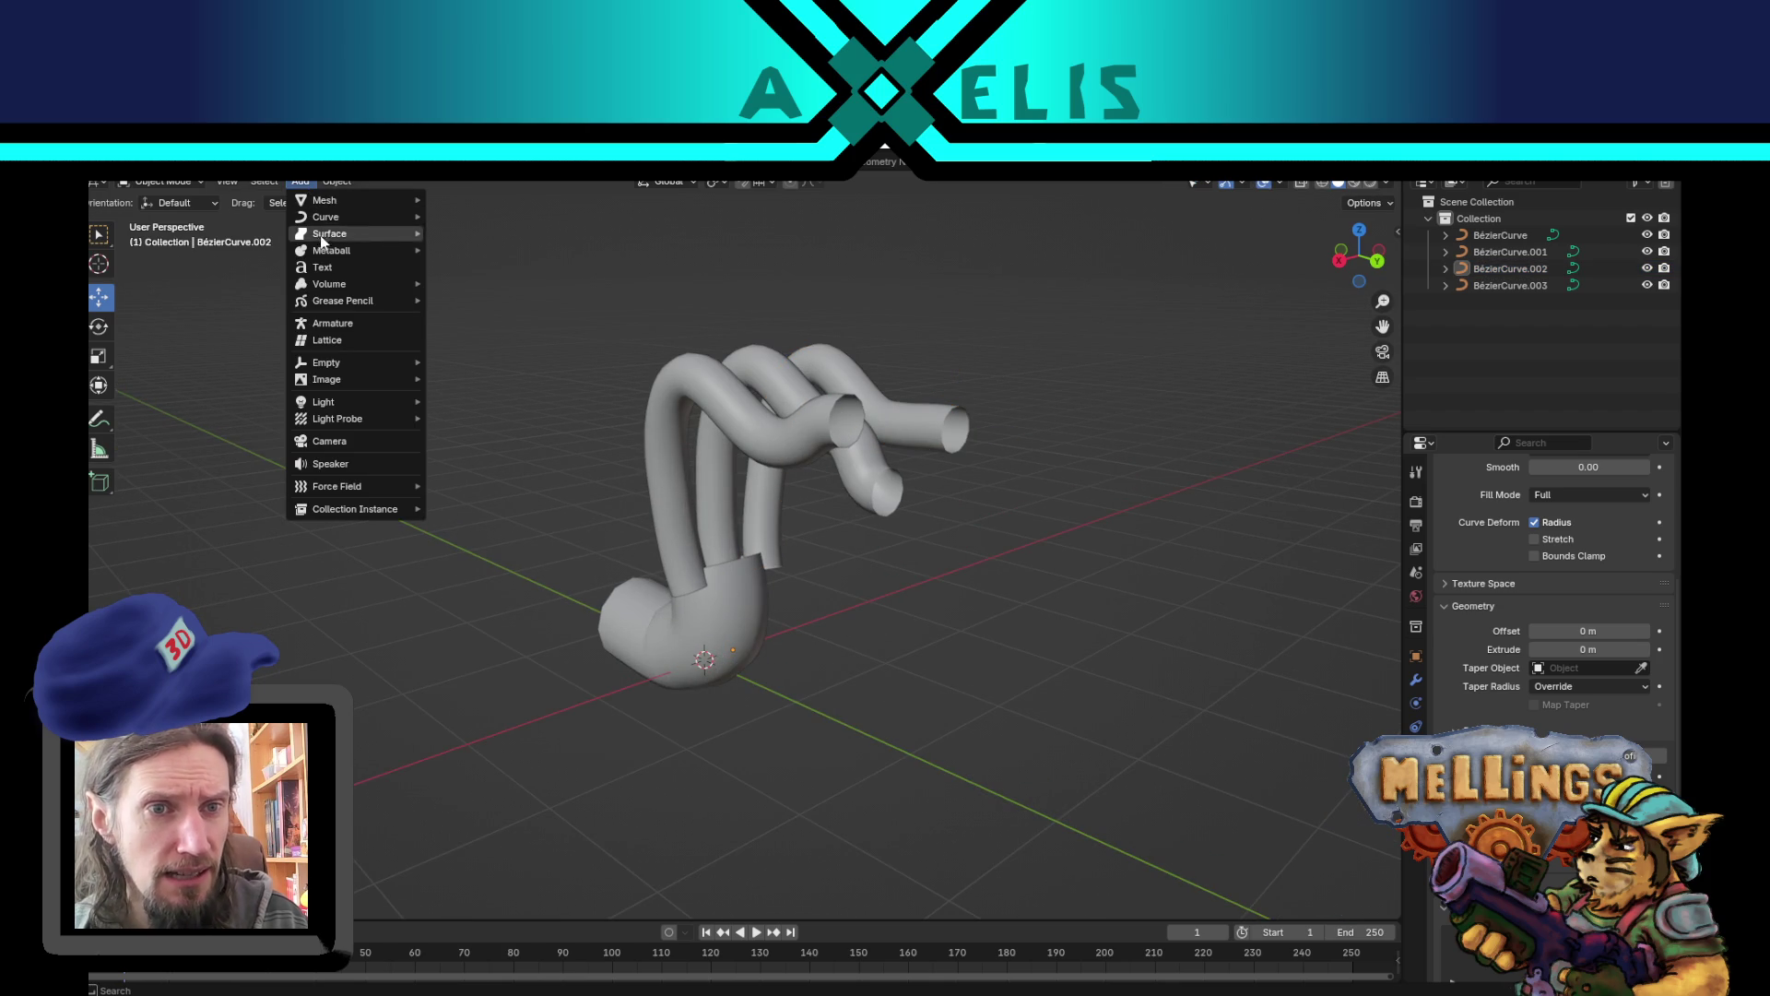
pyautogui.moveTo(377, 206)
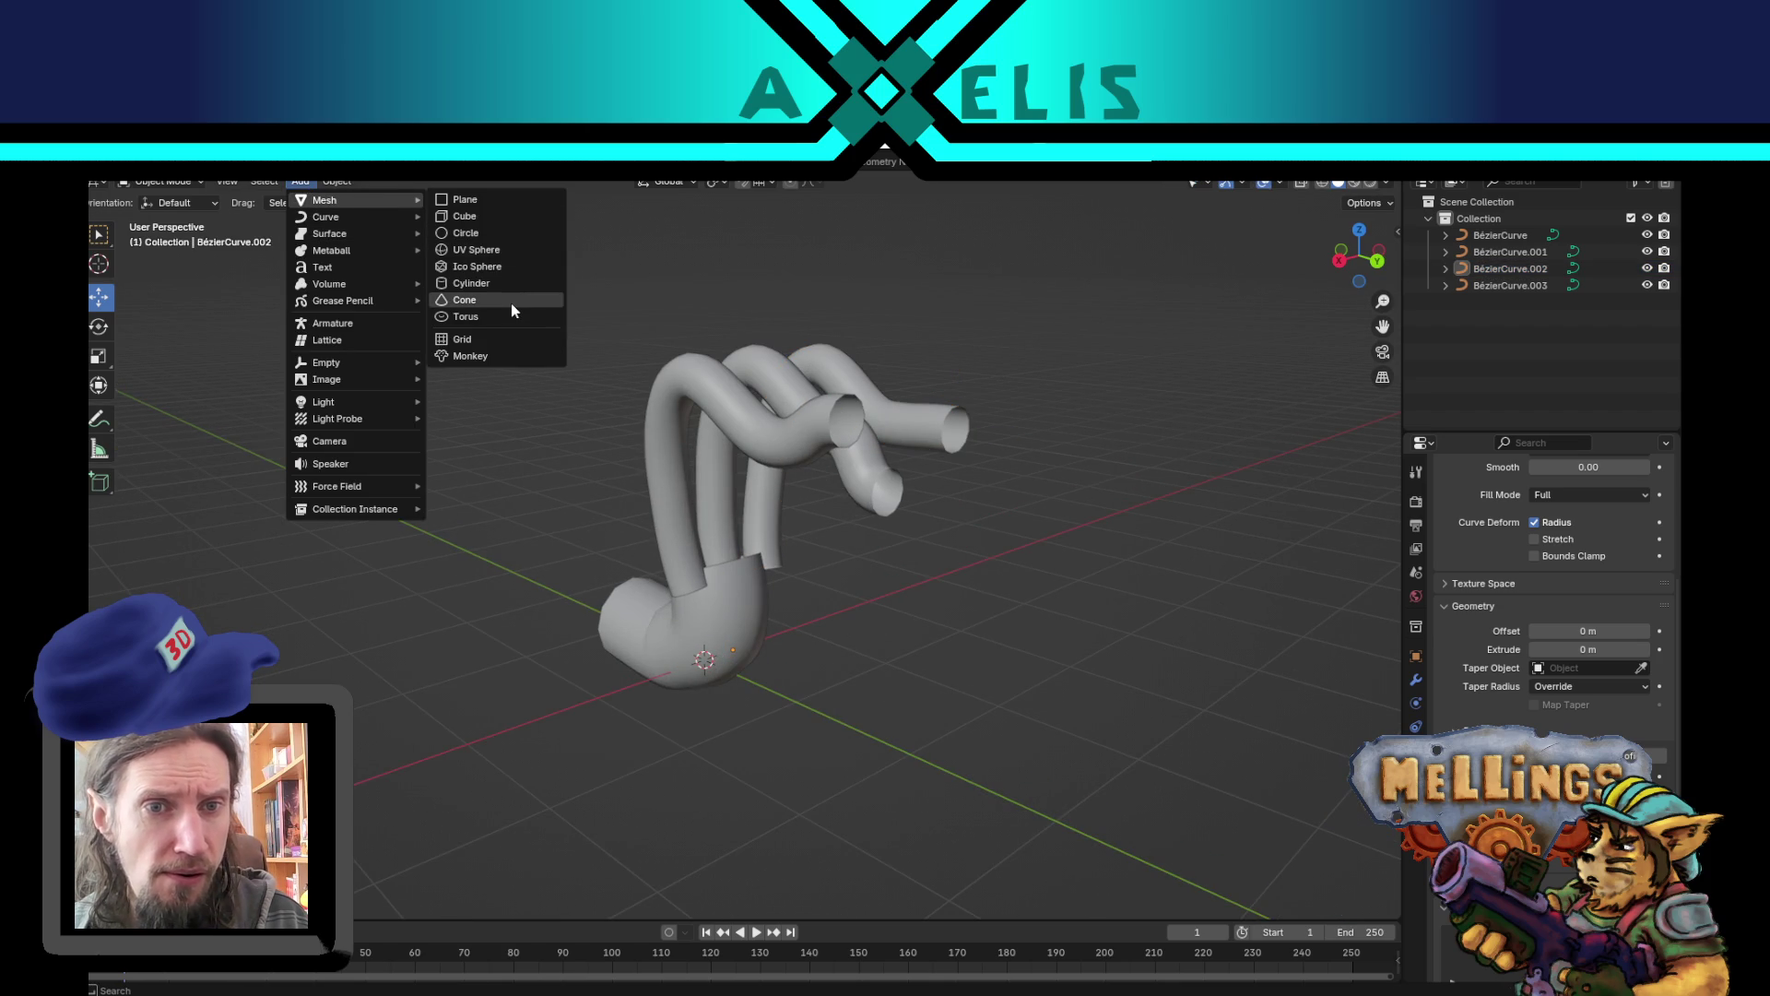
pyautogui.click(510, 255)
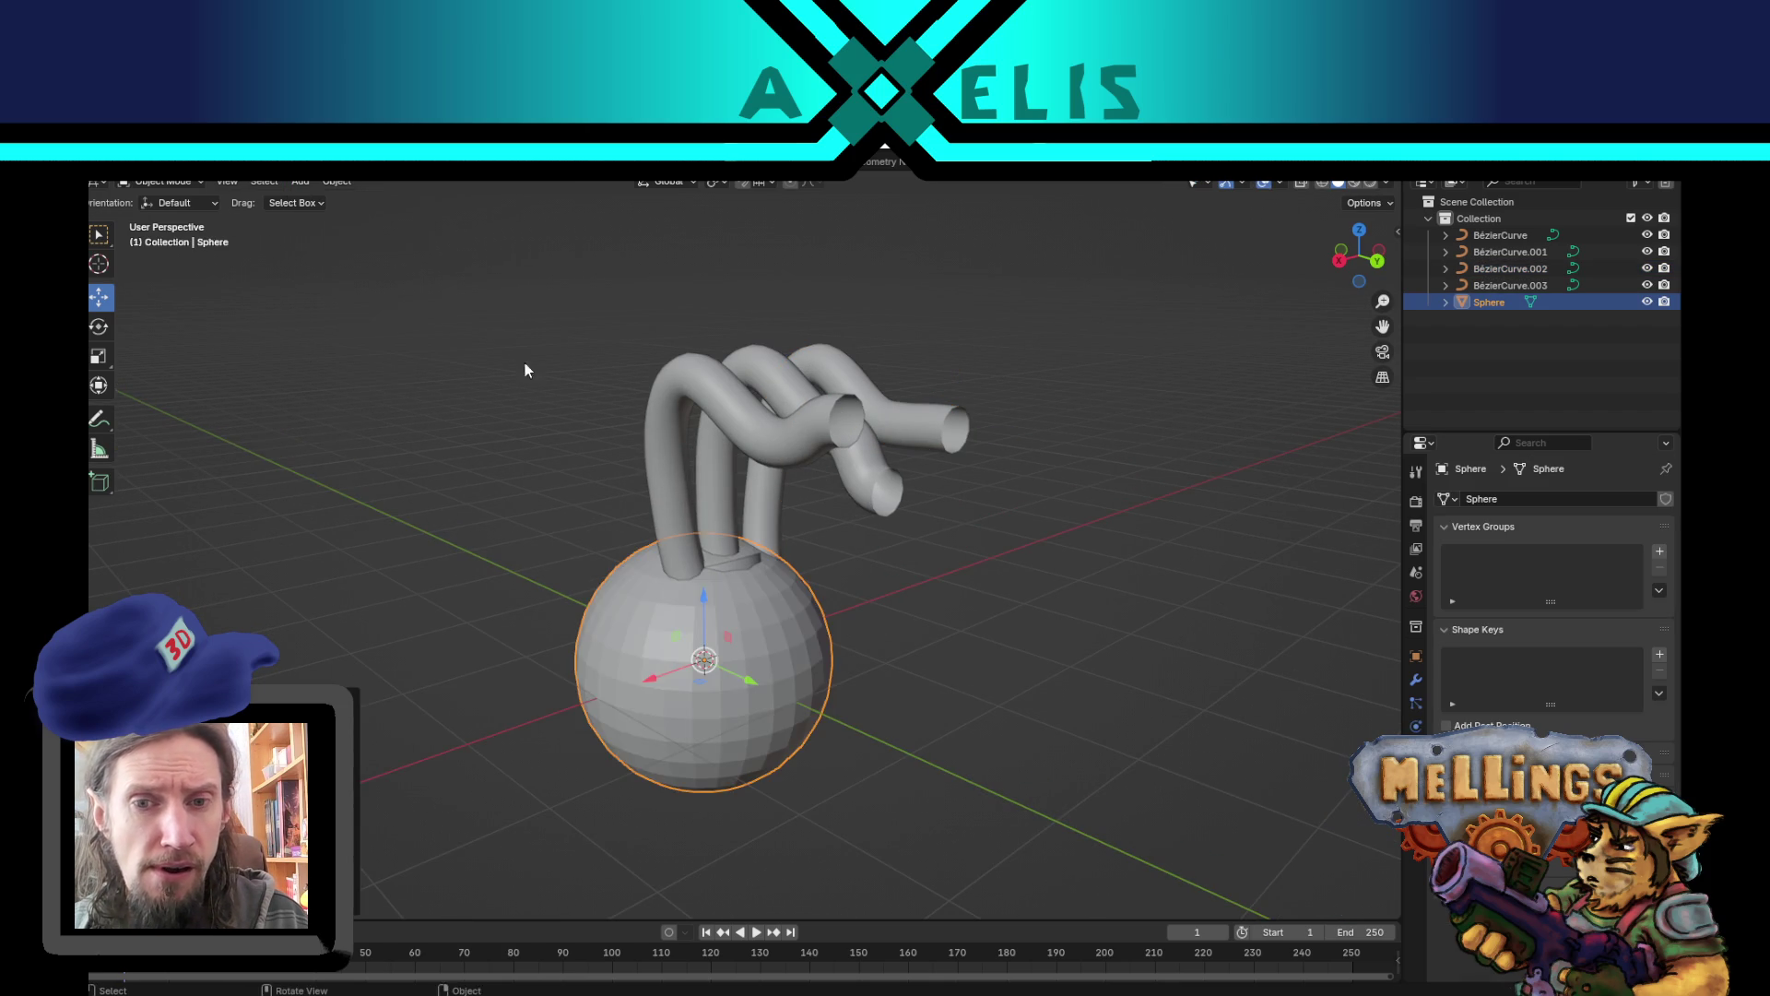
pyautogui.press('s')
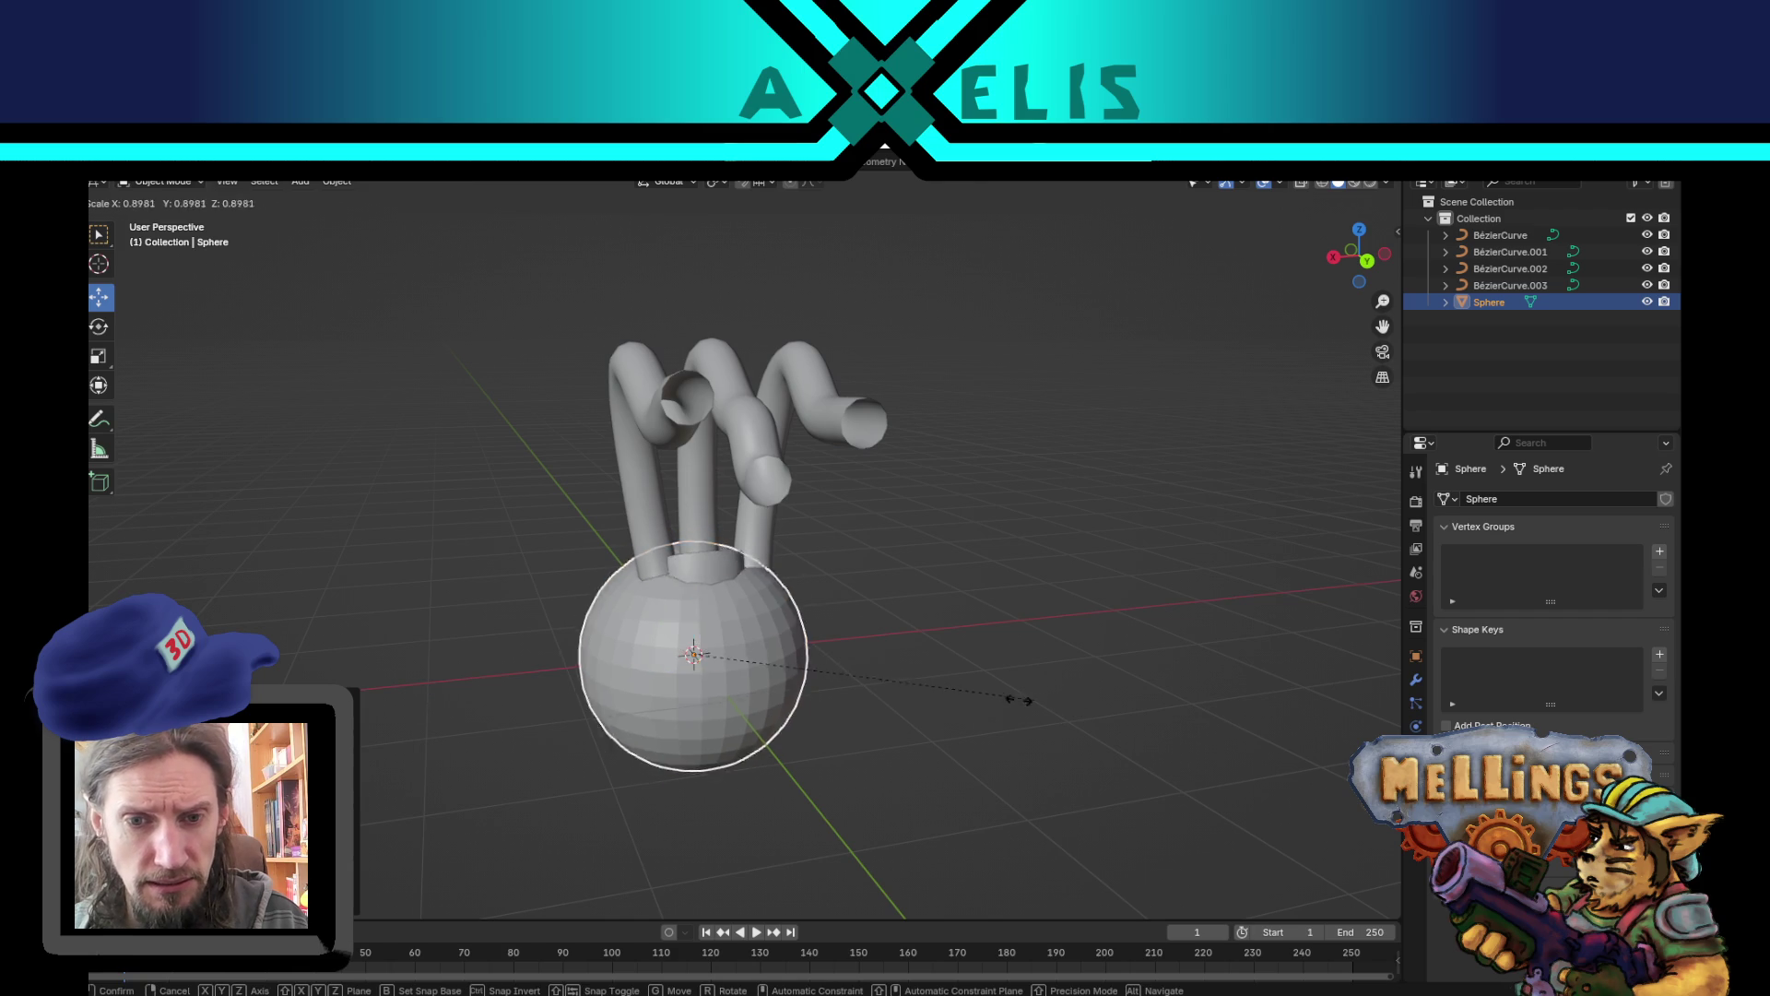
pyautogui.click(851, 692)
pyautogui.press('s')
pyautogui.press('y')
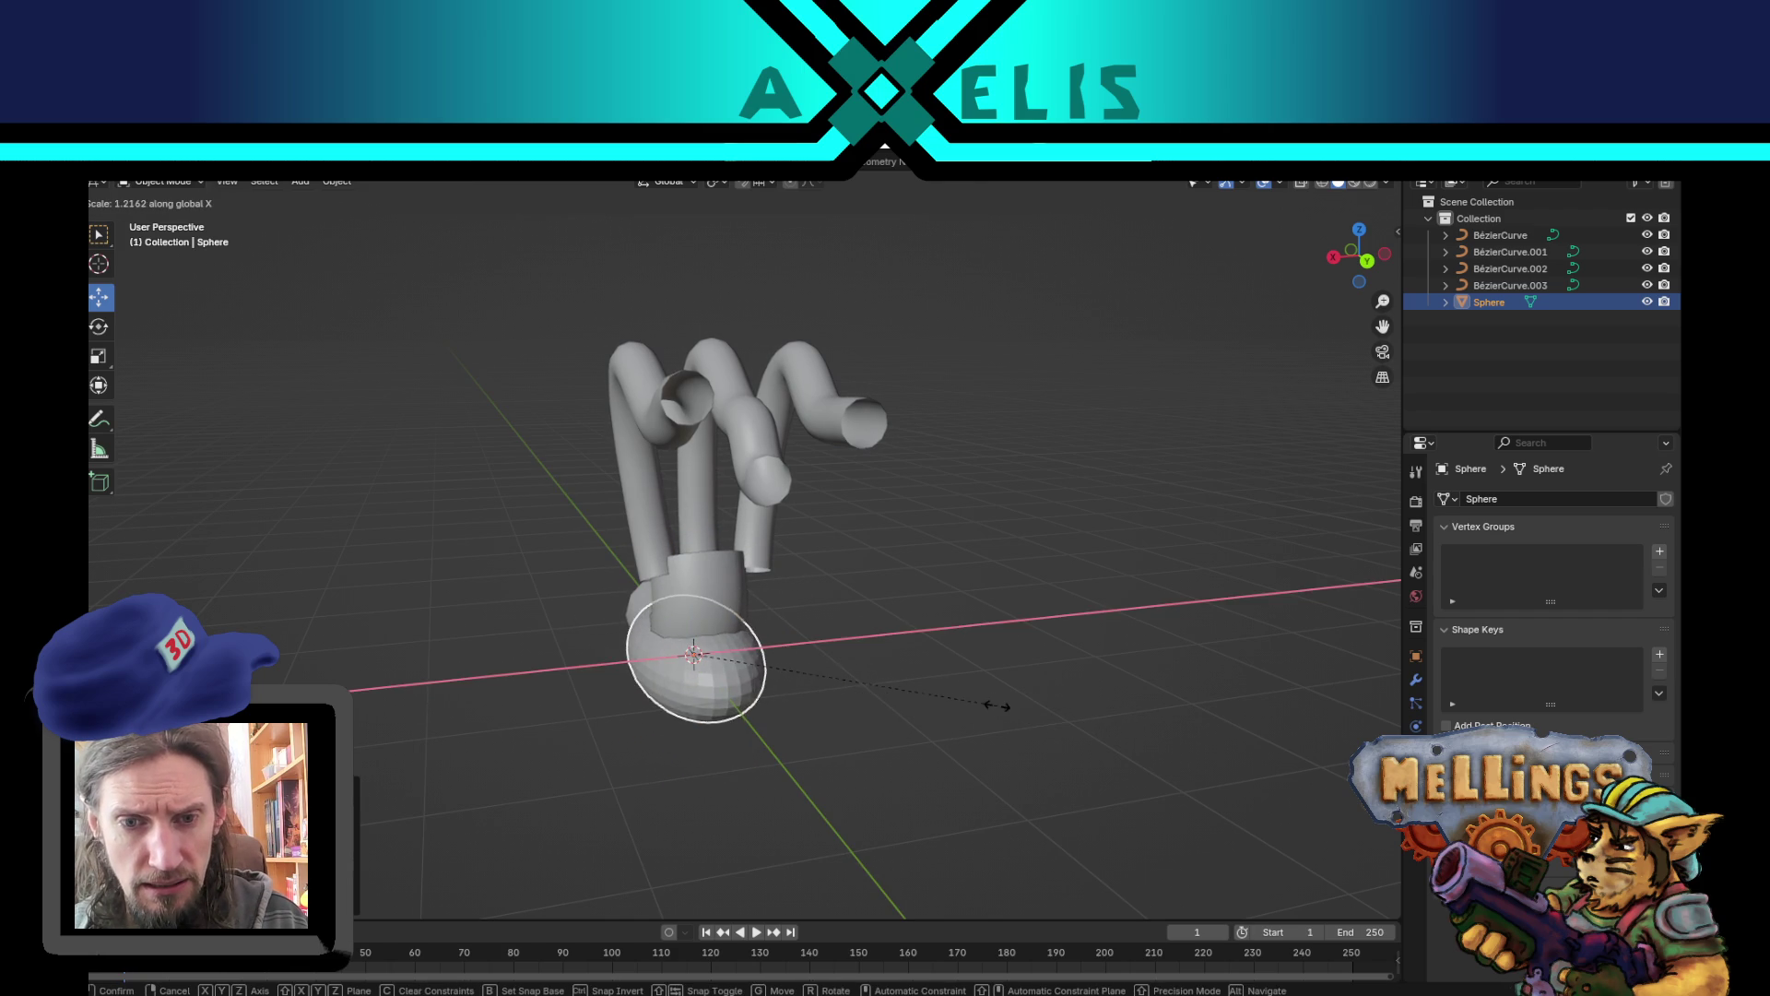
# - Position the flattened sphere on a tube end and scale it down to fit
pyautogui.press('g')
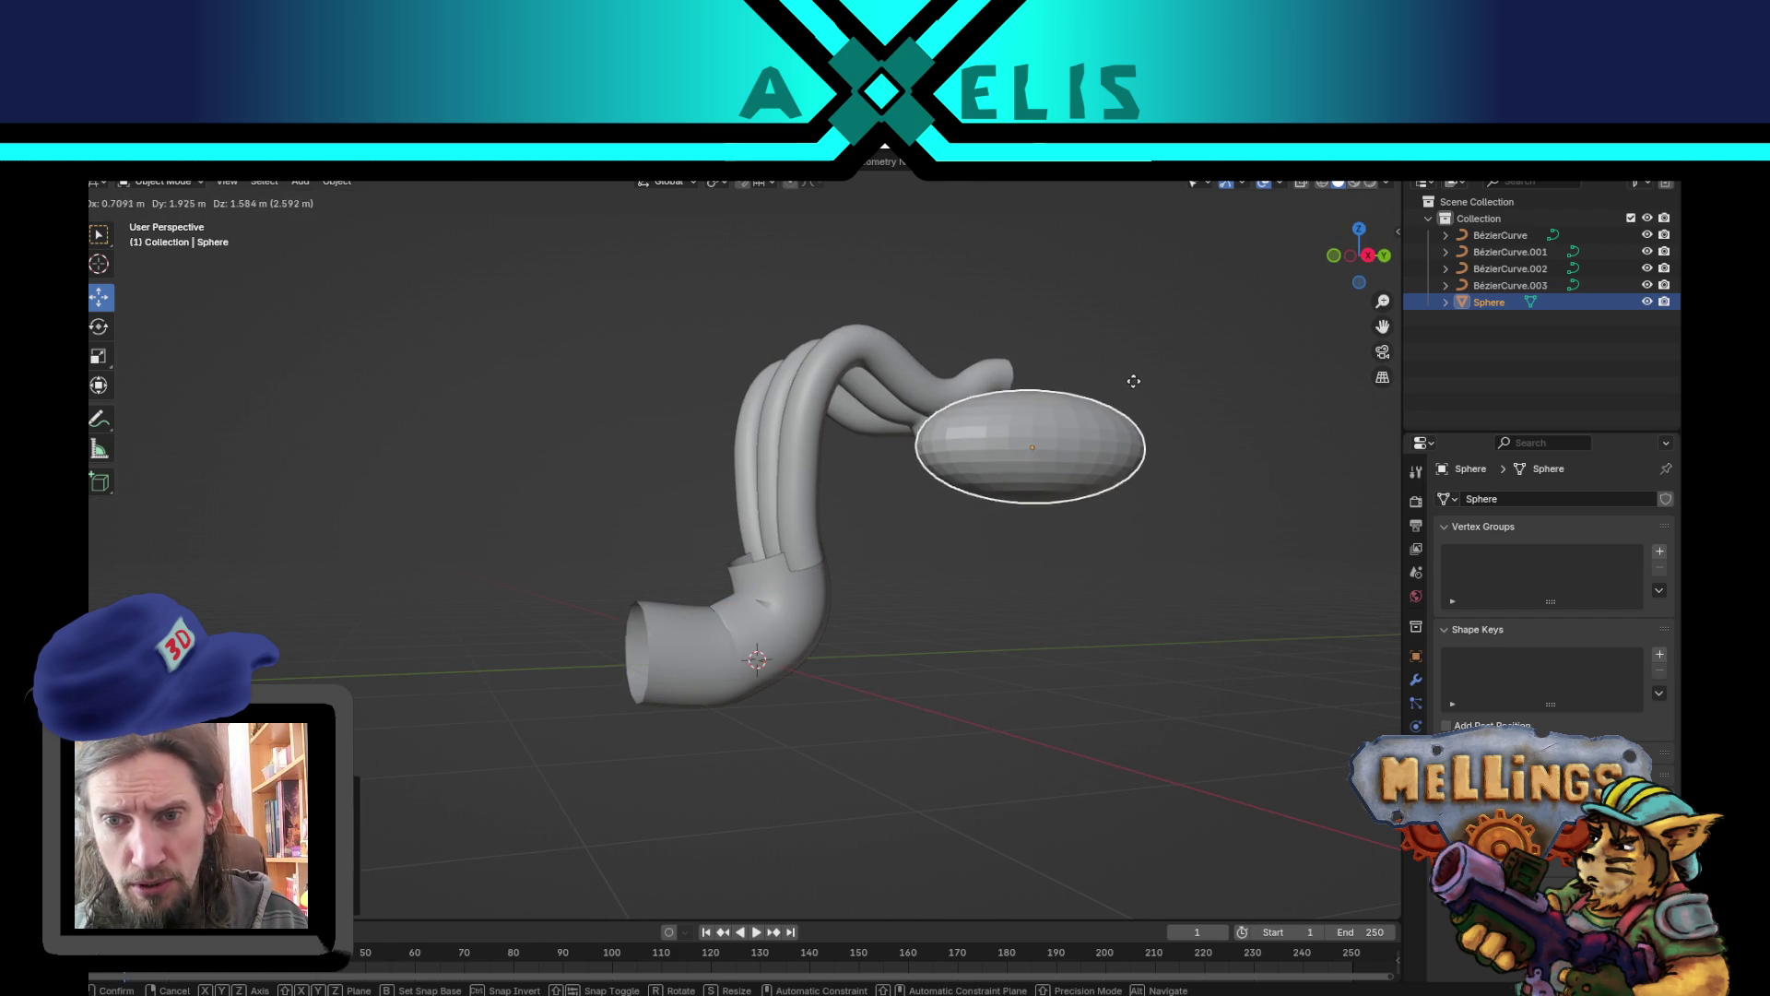
pyautogui.click(1134, 429)
pyautogui.press('g')
pyautogui.click(946, 480)
pyautogui.press('s')
pyautogui.click(1165, 514)
pyautogui.press('g')
pyautogui.click(1143, 521)
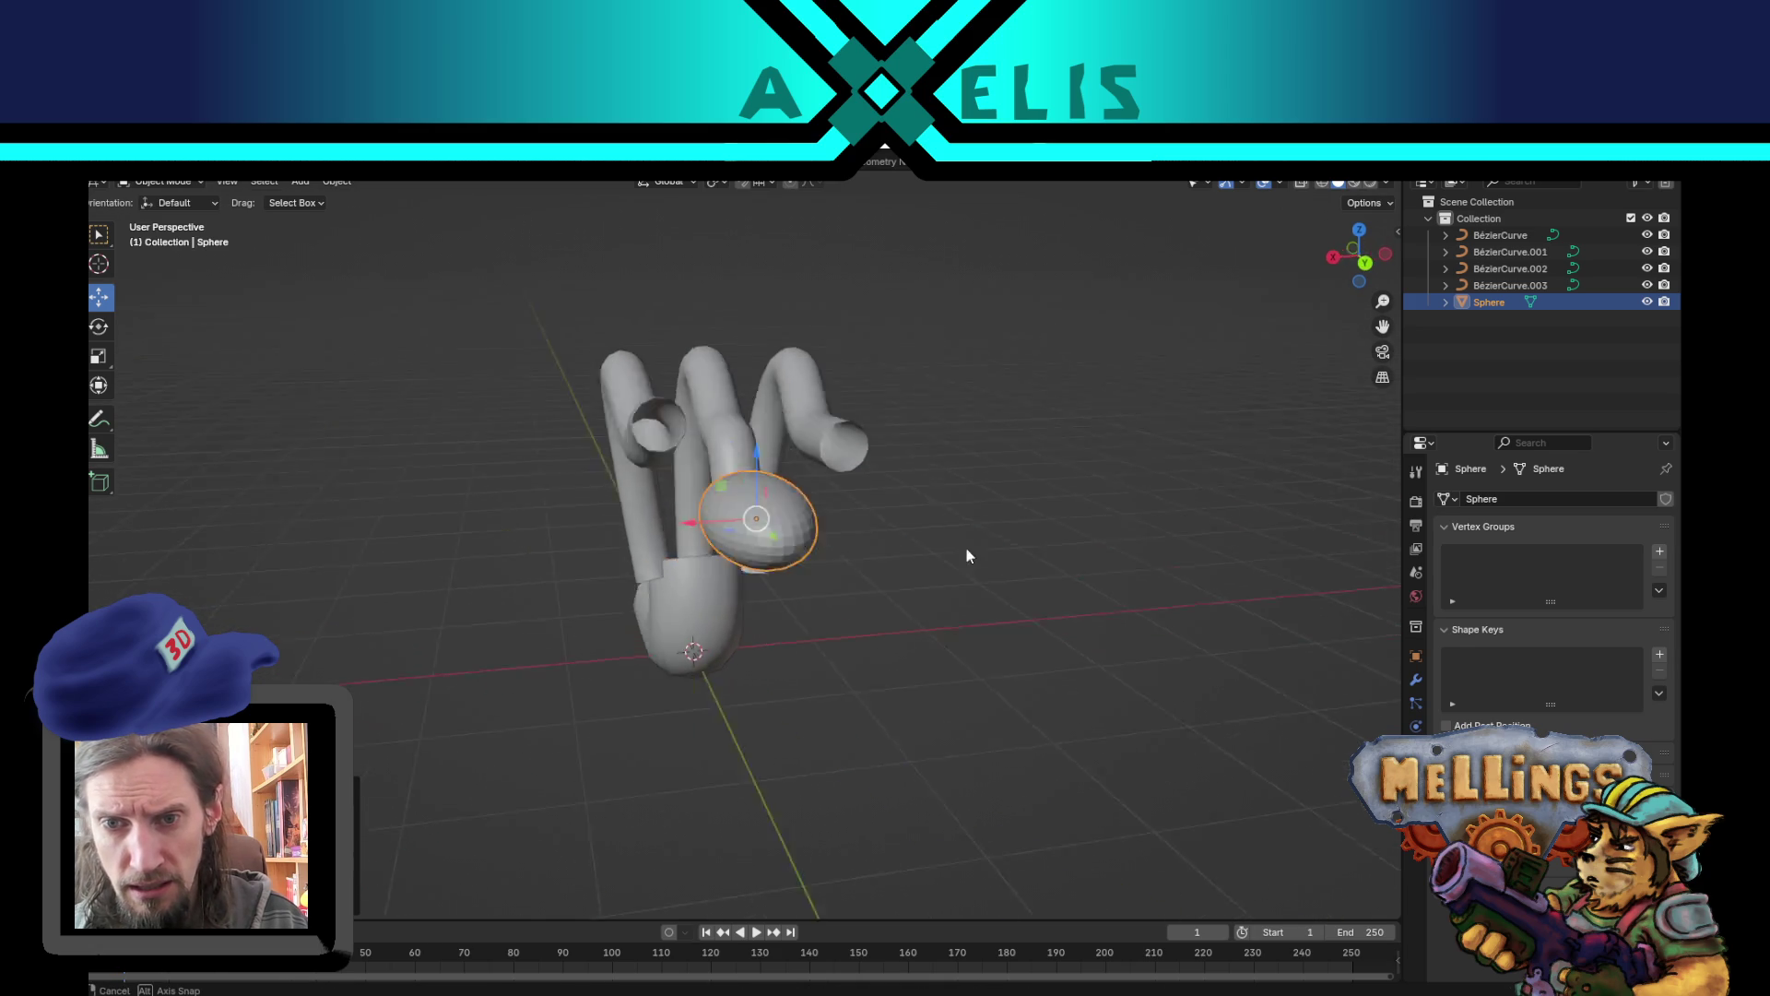
# - Duplicate the cap twice onto the two other tube ends
pyautogui.hotkey('shift', 'd')
pyautogui.click(844, 458)
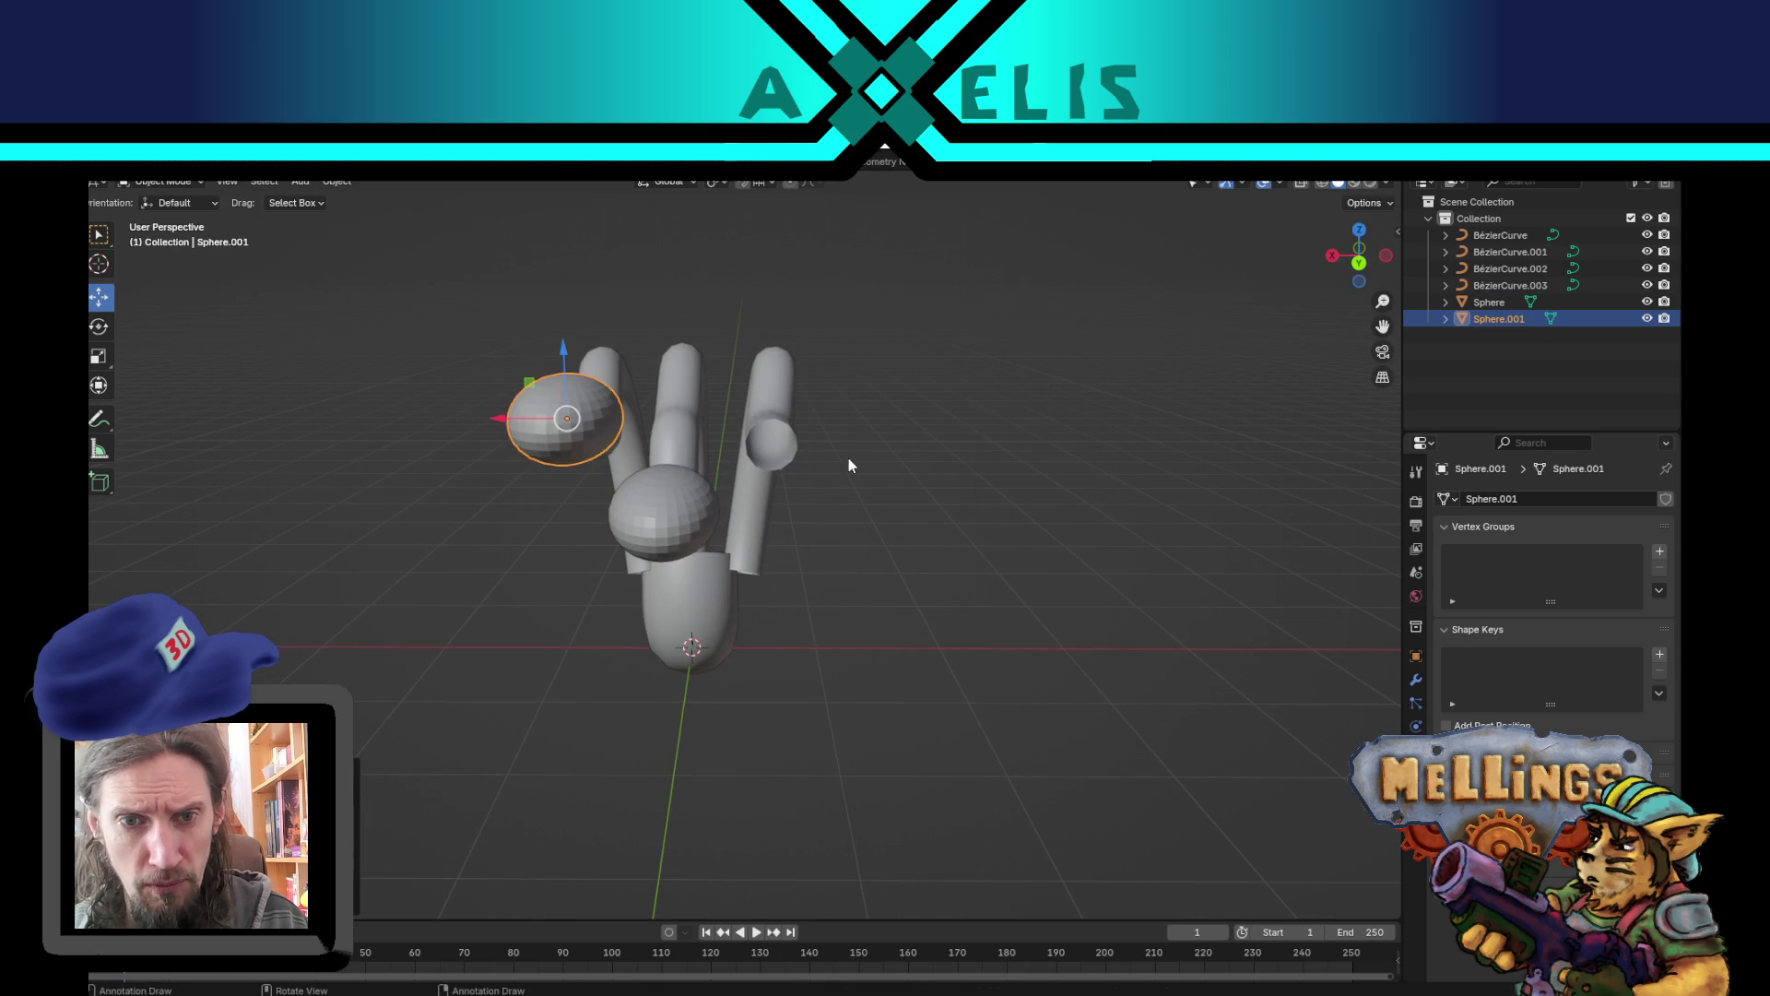
pyautogui.hotkey('shift', 'd')
pyautogui.click(1069, 562)
pyautogui.moveTo(932, 545)
pyautogui.mouseDown()
pyautogui.moveTo(984, 585)
pyautogui.moveTo(1025, 456)
pyautogui.moveTo(1075, 504)
pyautogui.moveTo(987, 522)
pyautogui.moveTo(1020, 501)
pyautogui.moveTo(924, 481)
pyautogui.moveTo(1077, 505)
pyautogui.mouseUp()
pyautogui.scroll(1, 1077, 506)
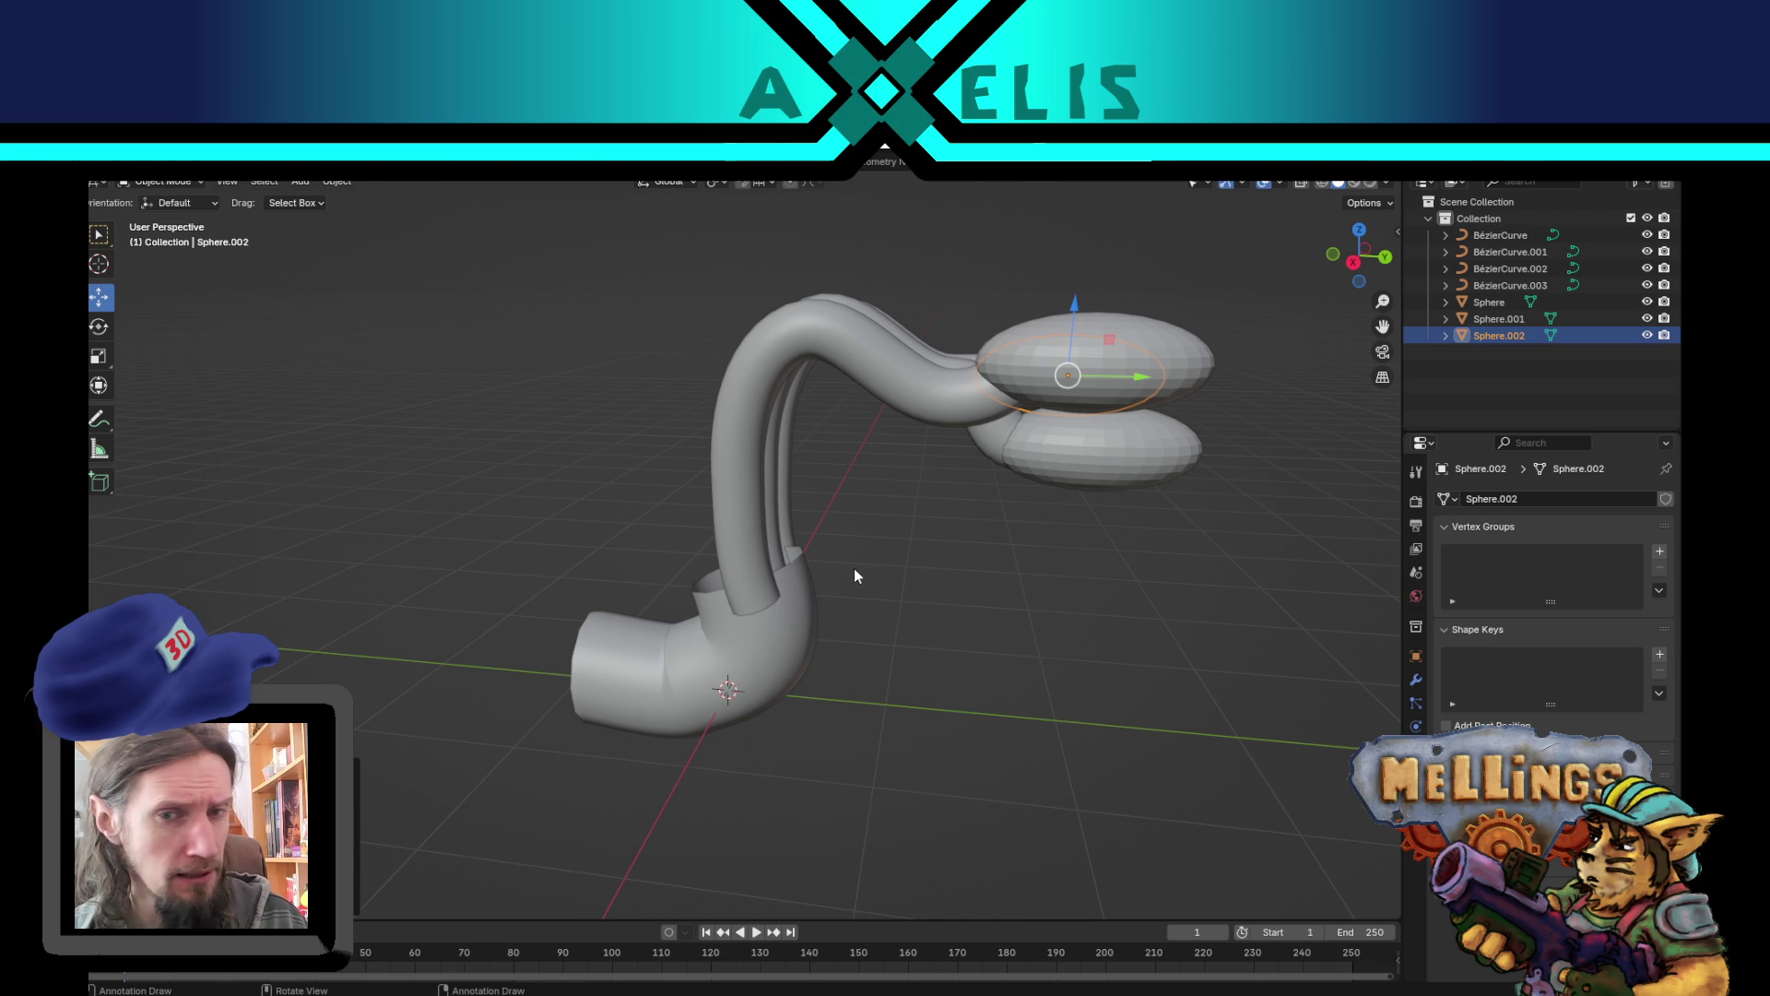
pyautogui.click(738, 558)
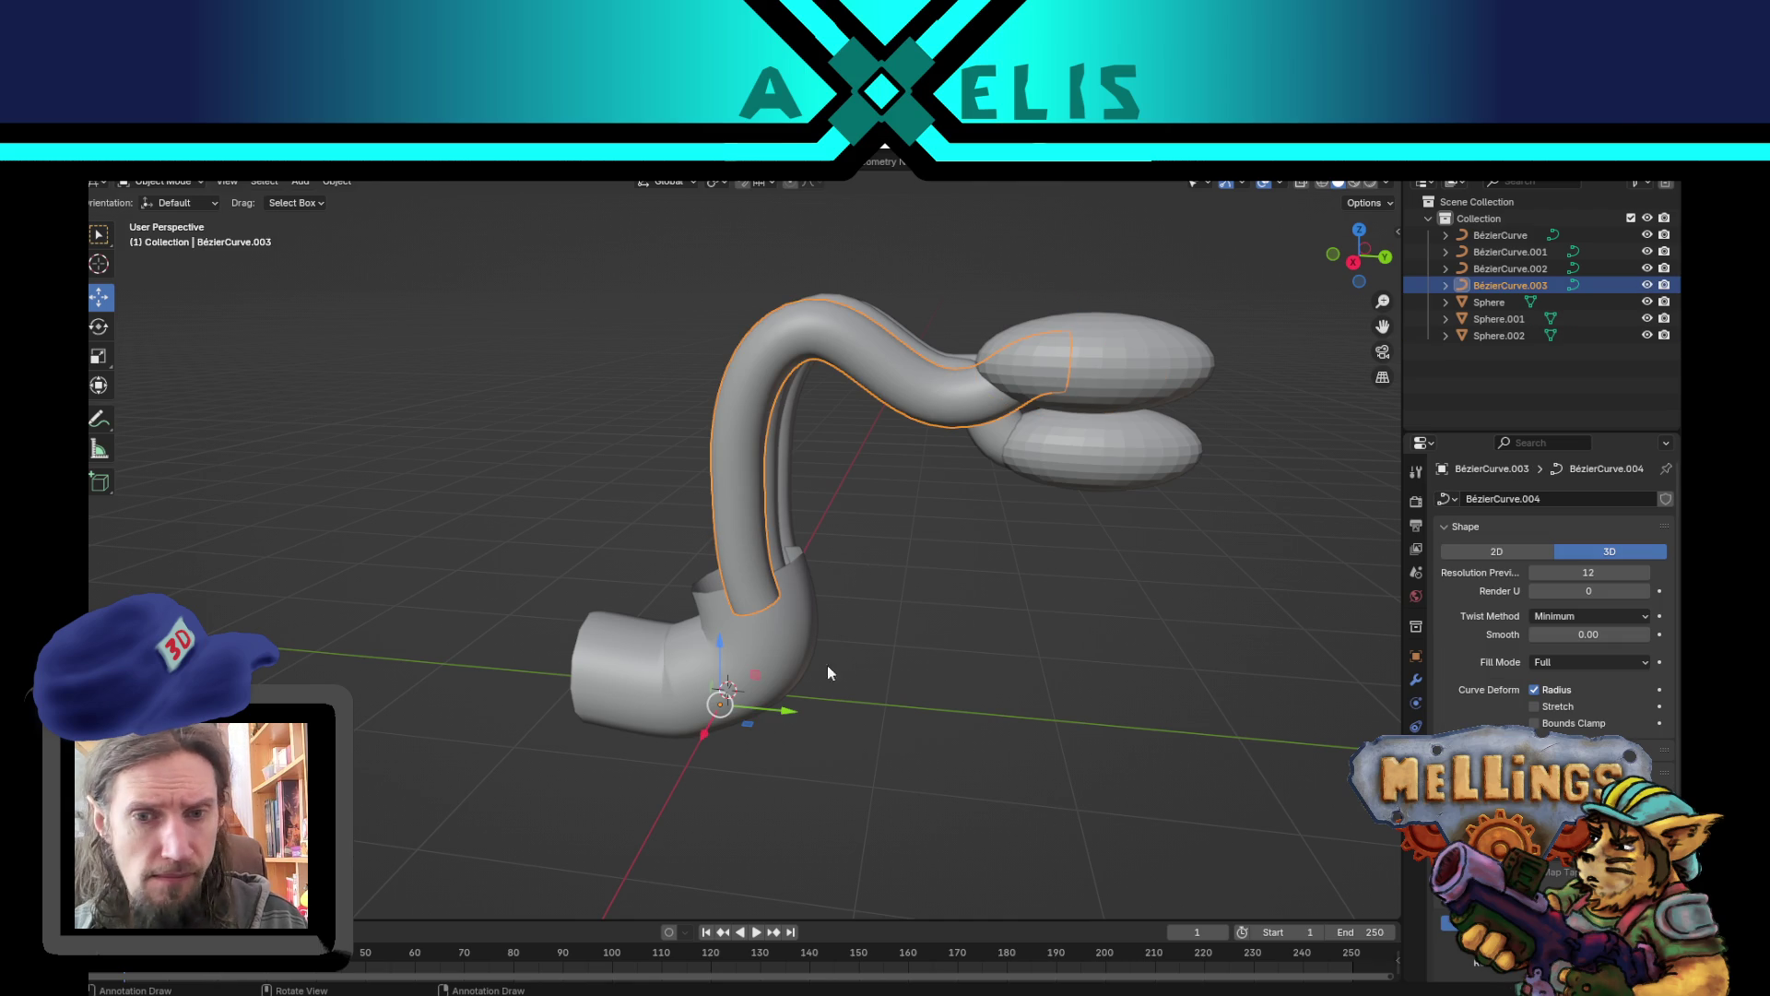
# - Duplicate the bent tube to the left and raise its upper end point
pyautogui.press('KP_3')
pyautogui.hotkey('shift', 'd')
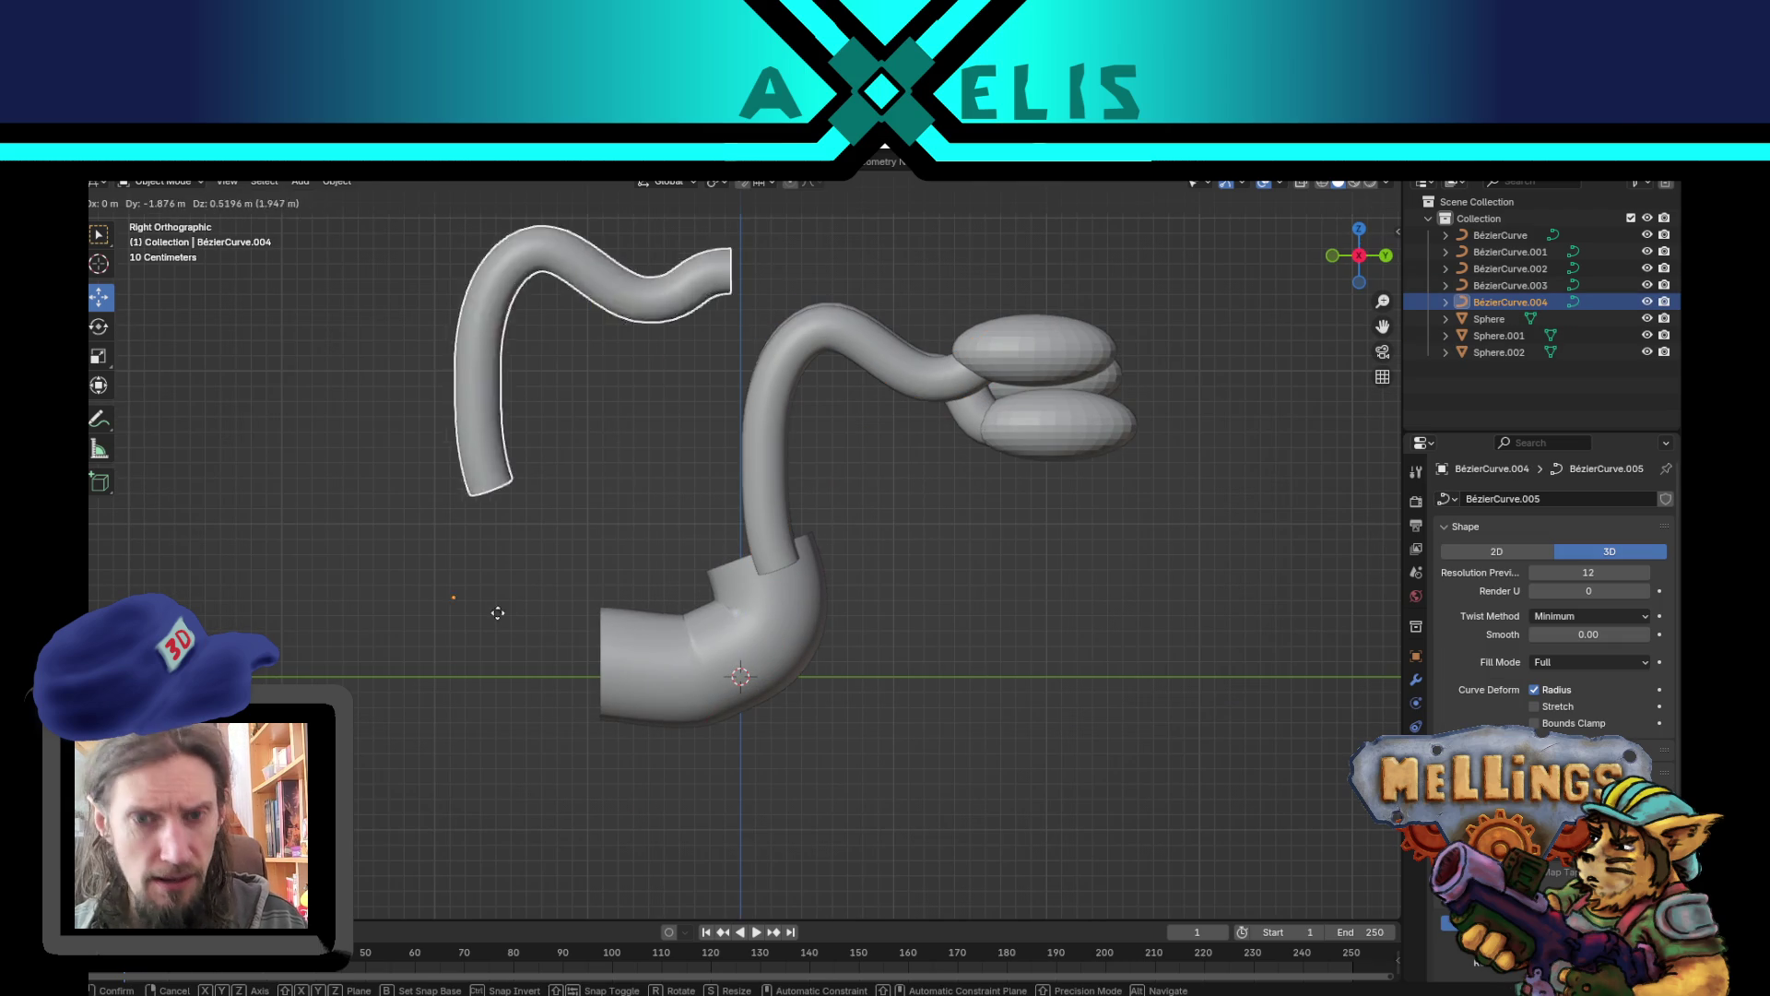
pyautogui.click(505, 755)
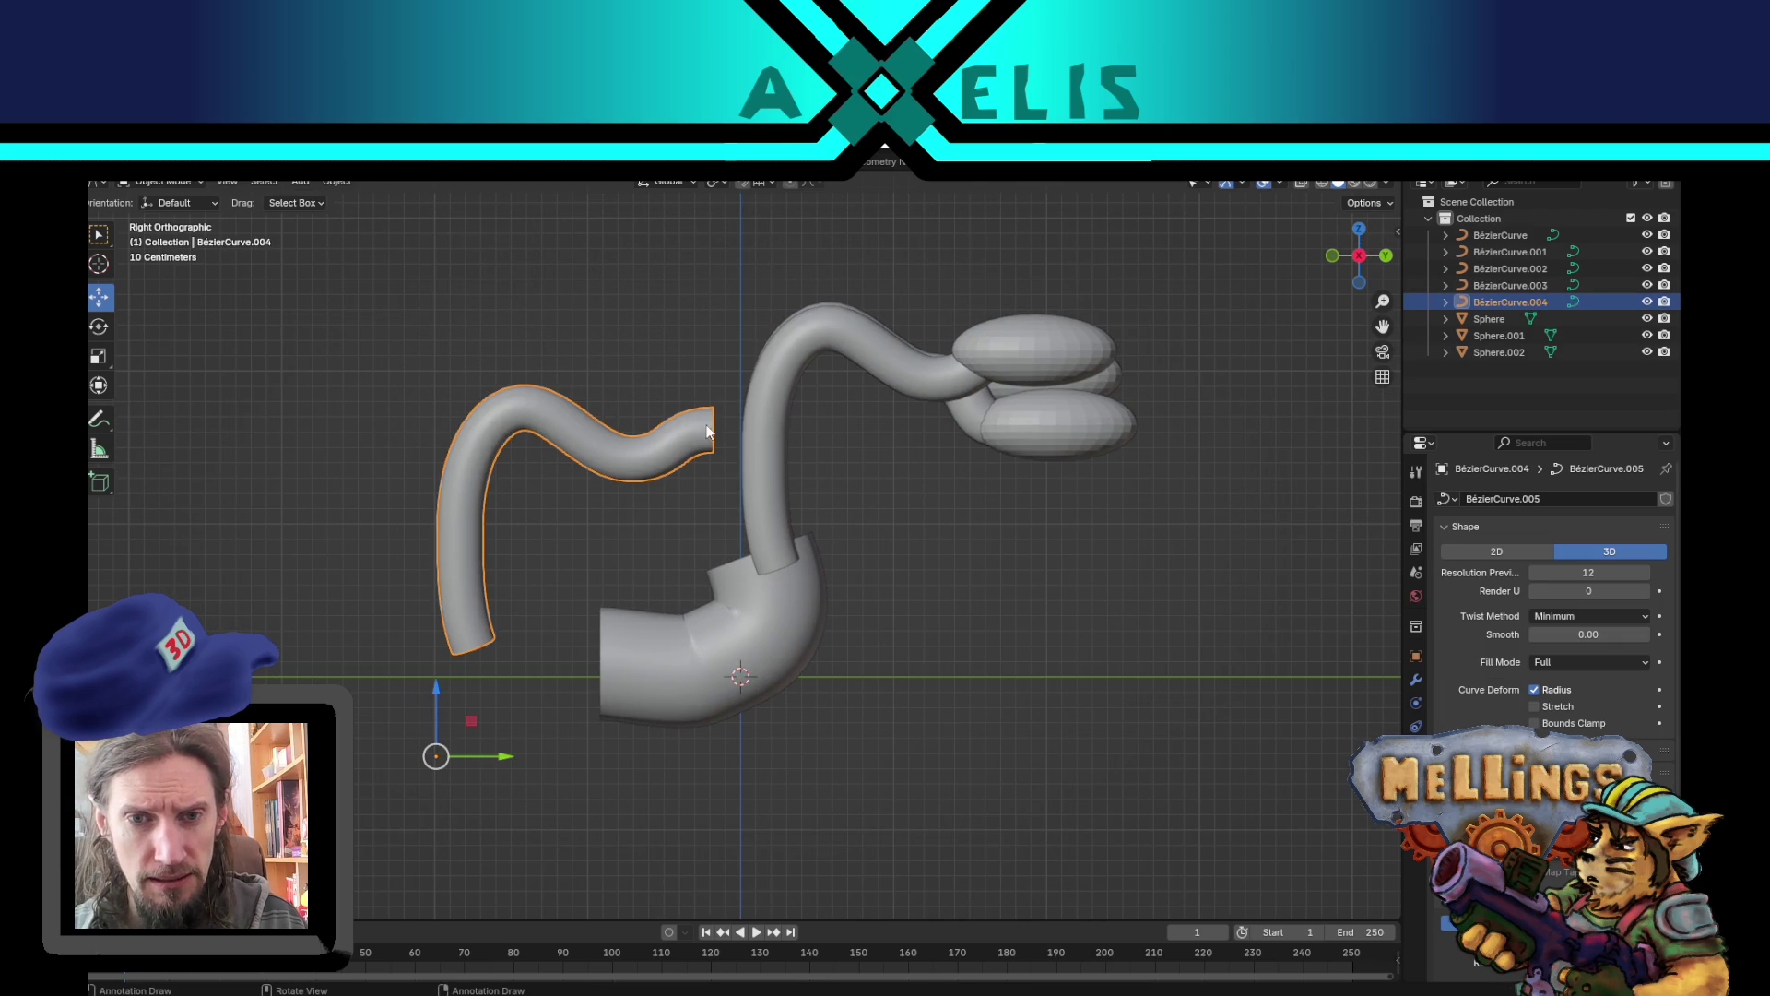
pyautogui.press('Tab')
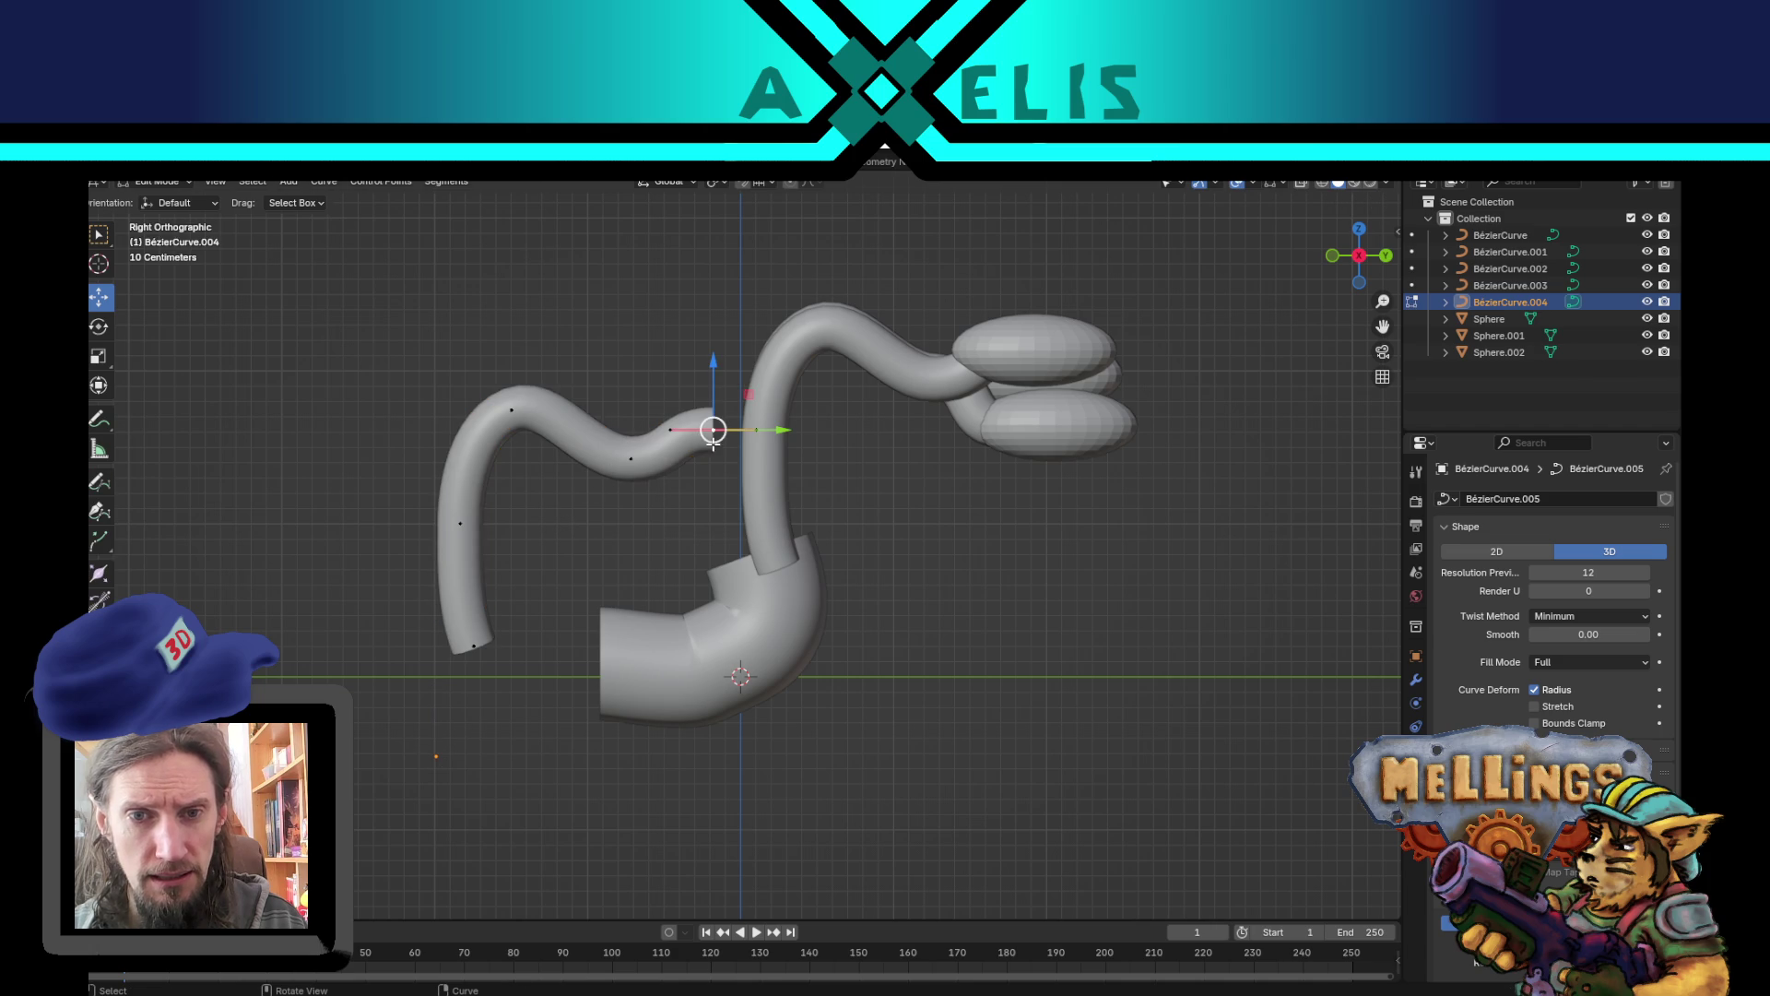
pyautogui.press('g')
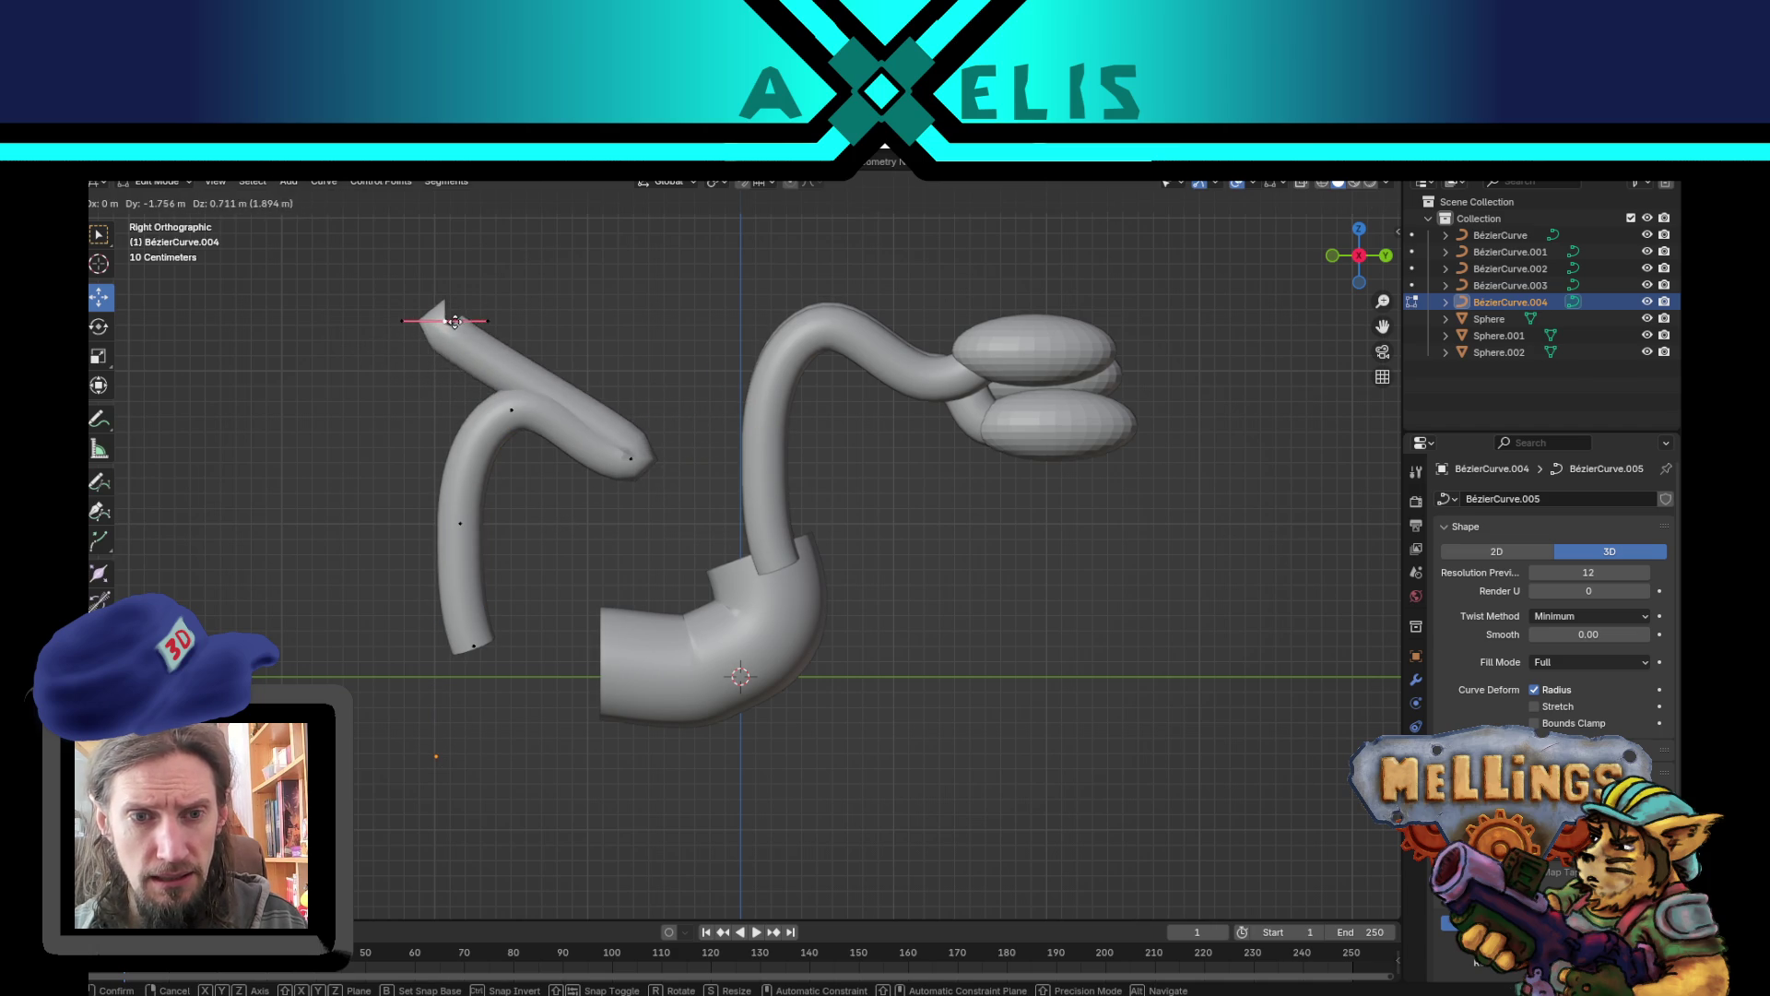
pyautogui.click(452, 314)
pyautogui.click(474, 645)
pyautogui.press('g')
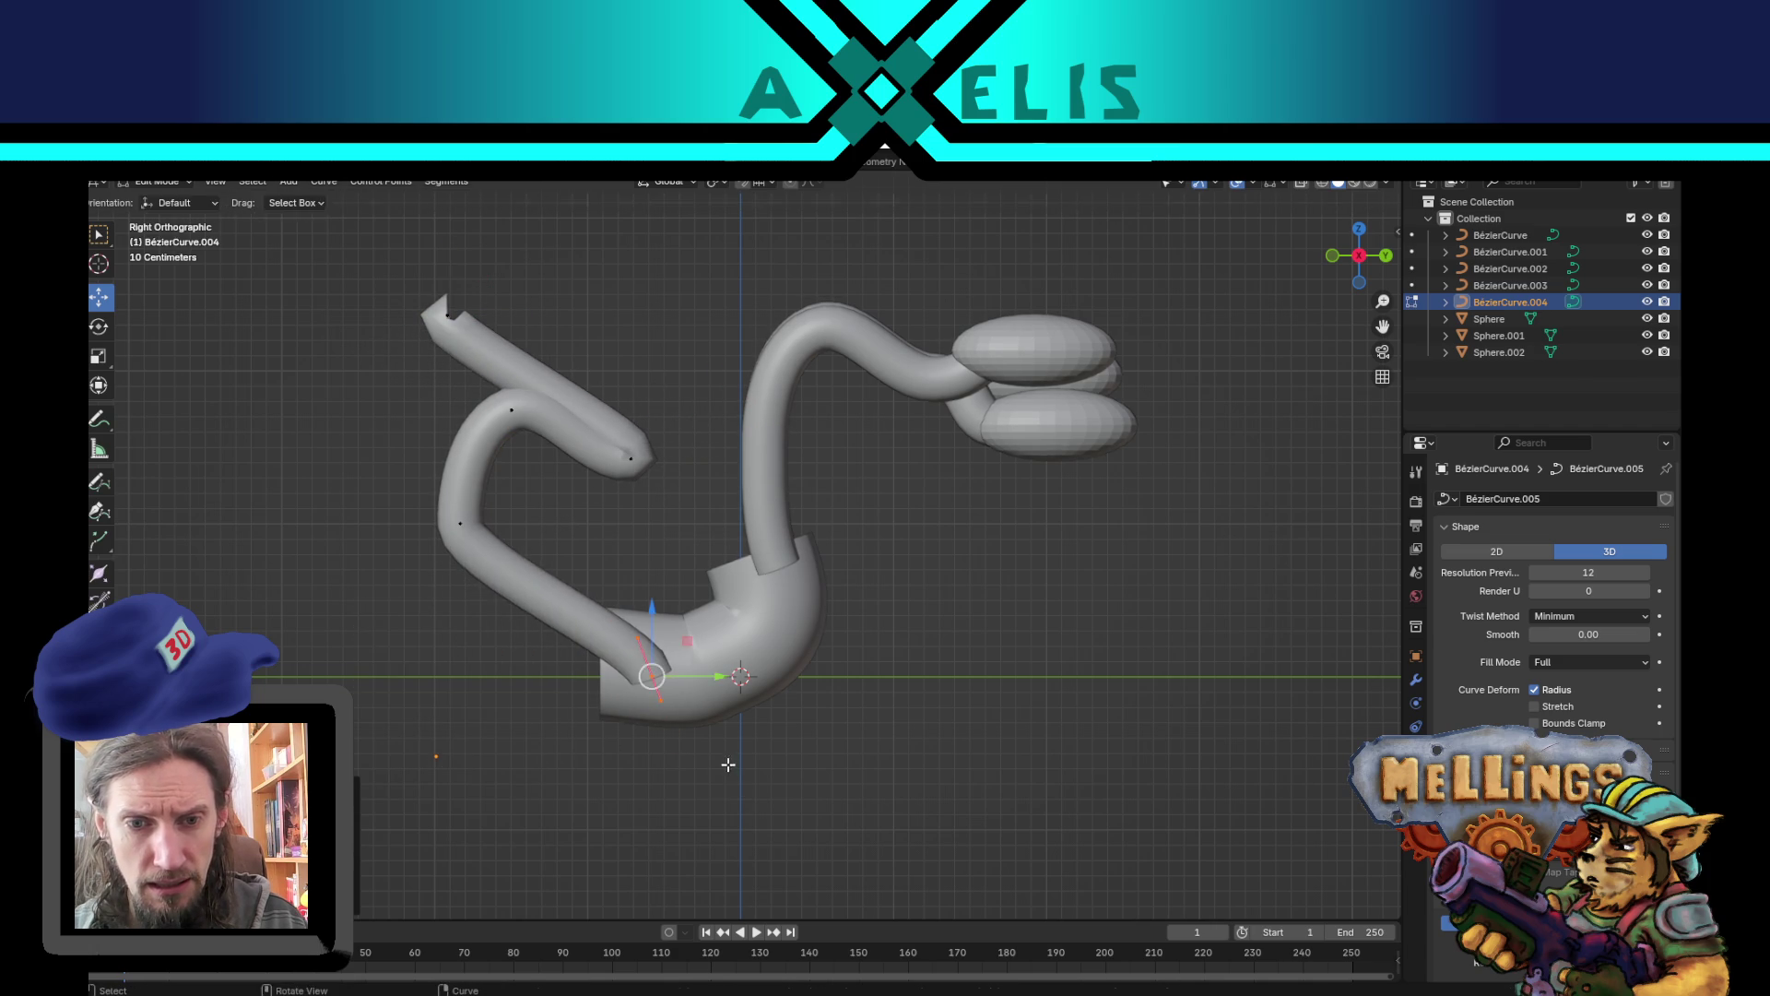
pyautogui.rightClick(444, 512)
# - Lower a middle control point and rotate its handles diagonally
pyautogui.click(460, 523)
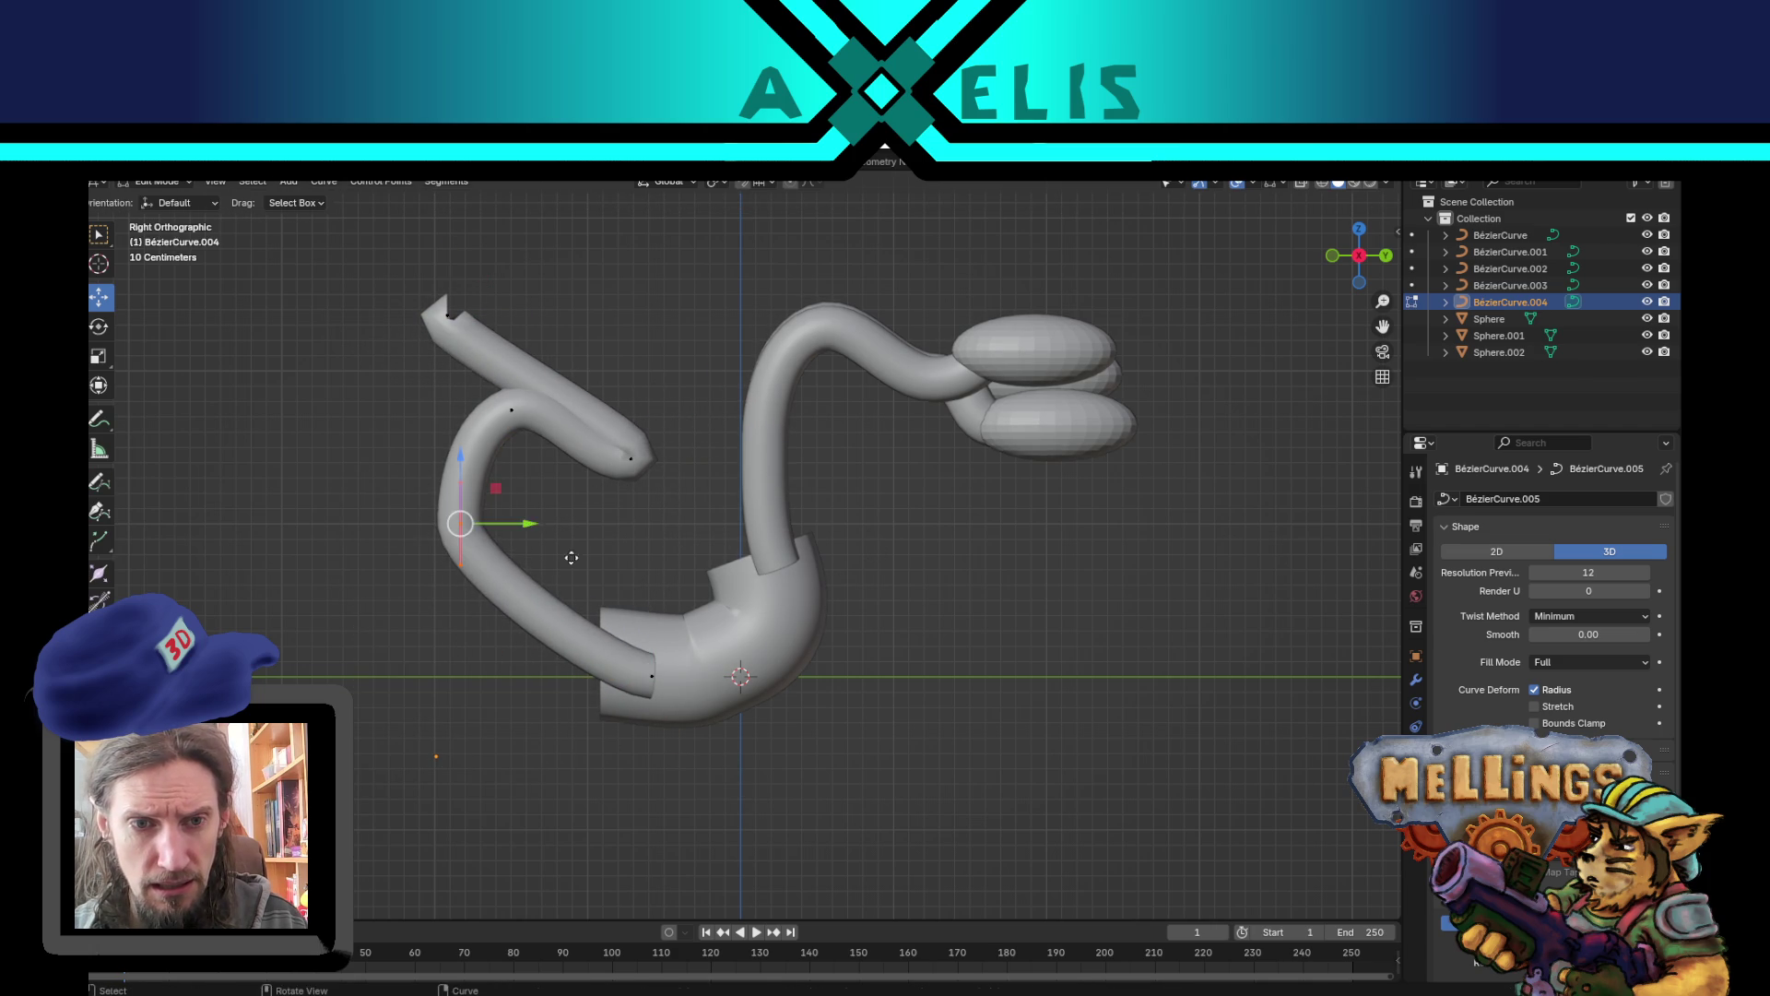
pyautogui.press('g')
pyautogui.click(475, 611)
pyautogui.press('r')
pyautogui.click(456, 406)
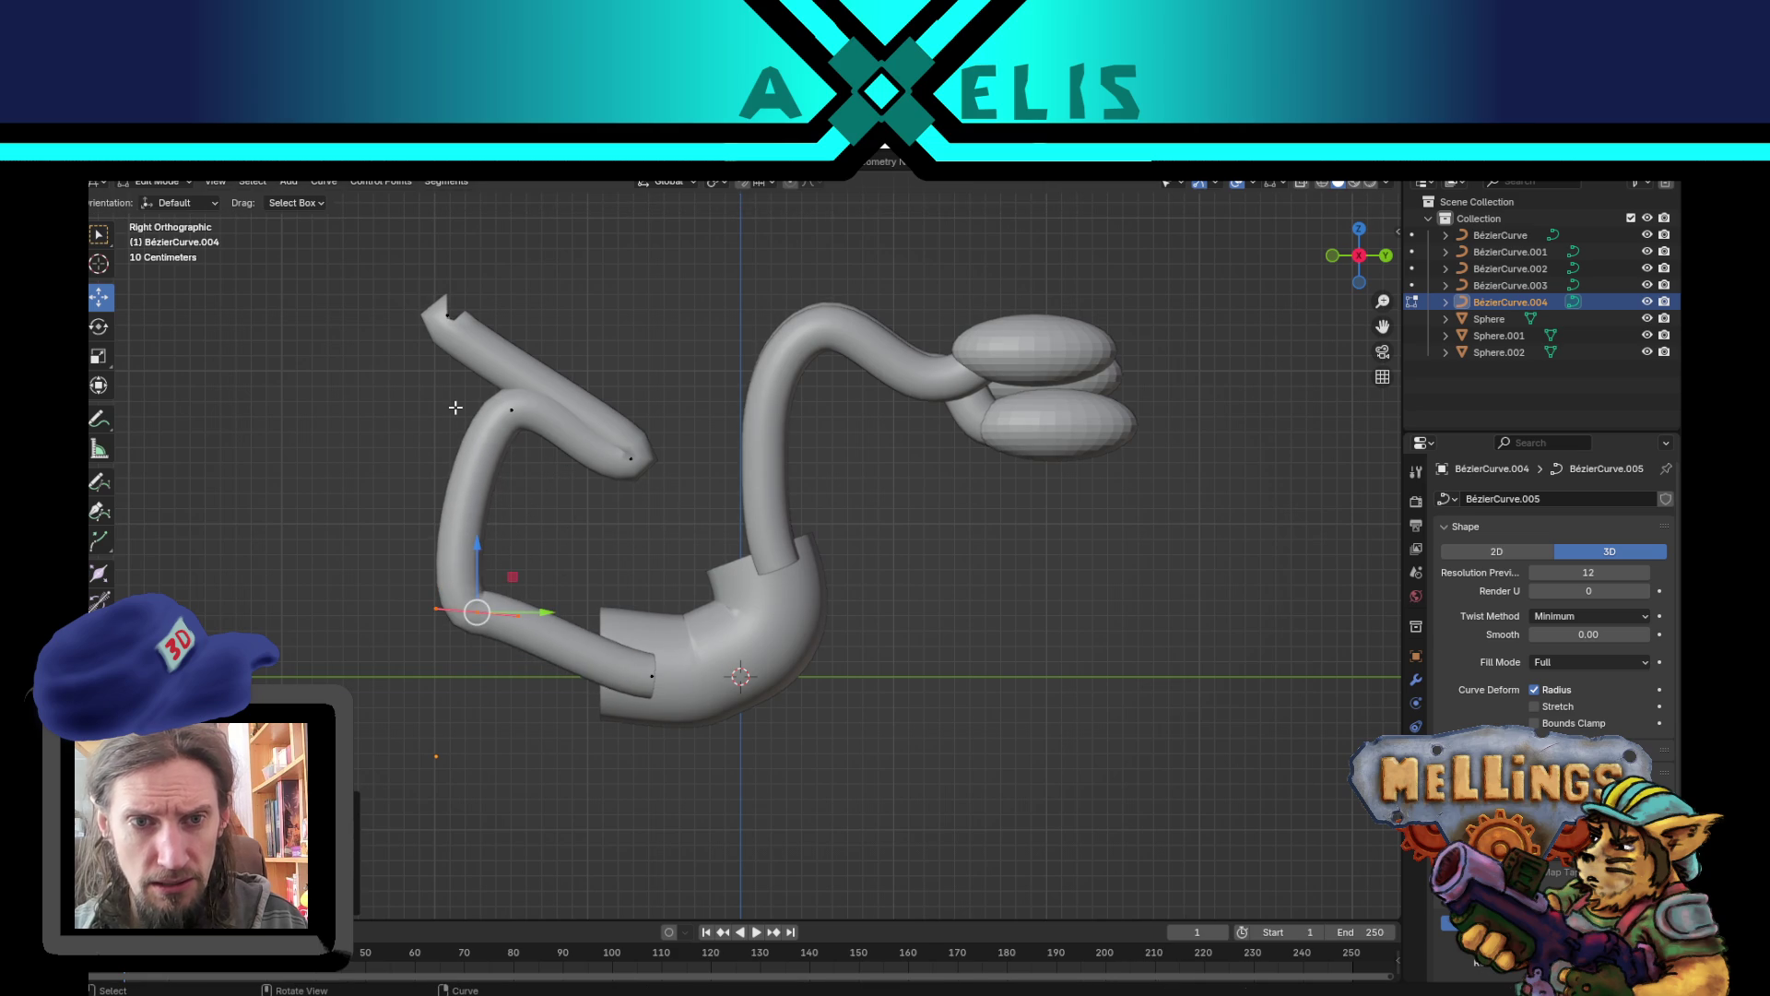
pyautogui.press('g')
pyautogui.click(477, 464)
pyautogui.press('r')
pyautogui.click(604, 594)
# - Drop the upper bend point and reposition the tube's end points
pyautogui.click(497, 399)
pyautogui.press('g')
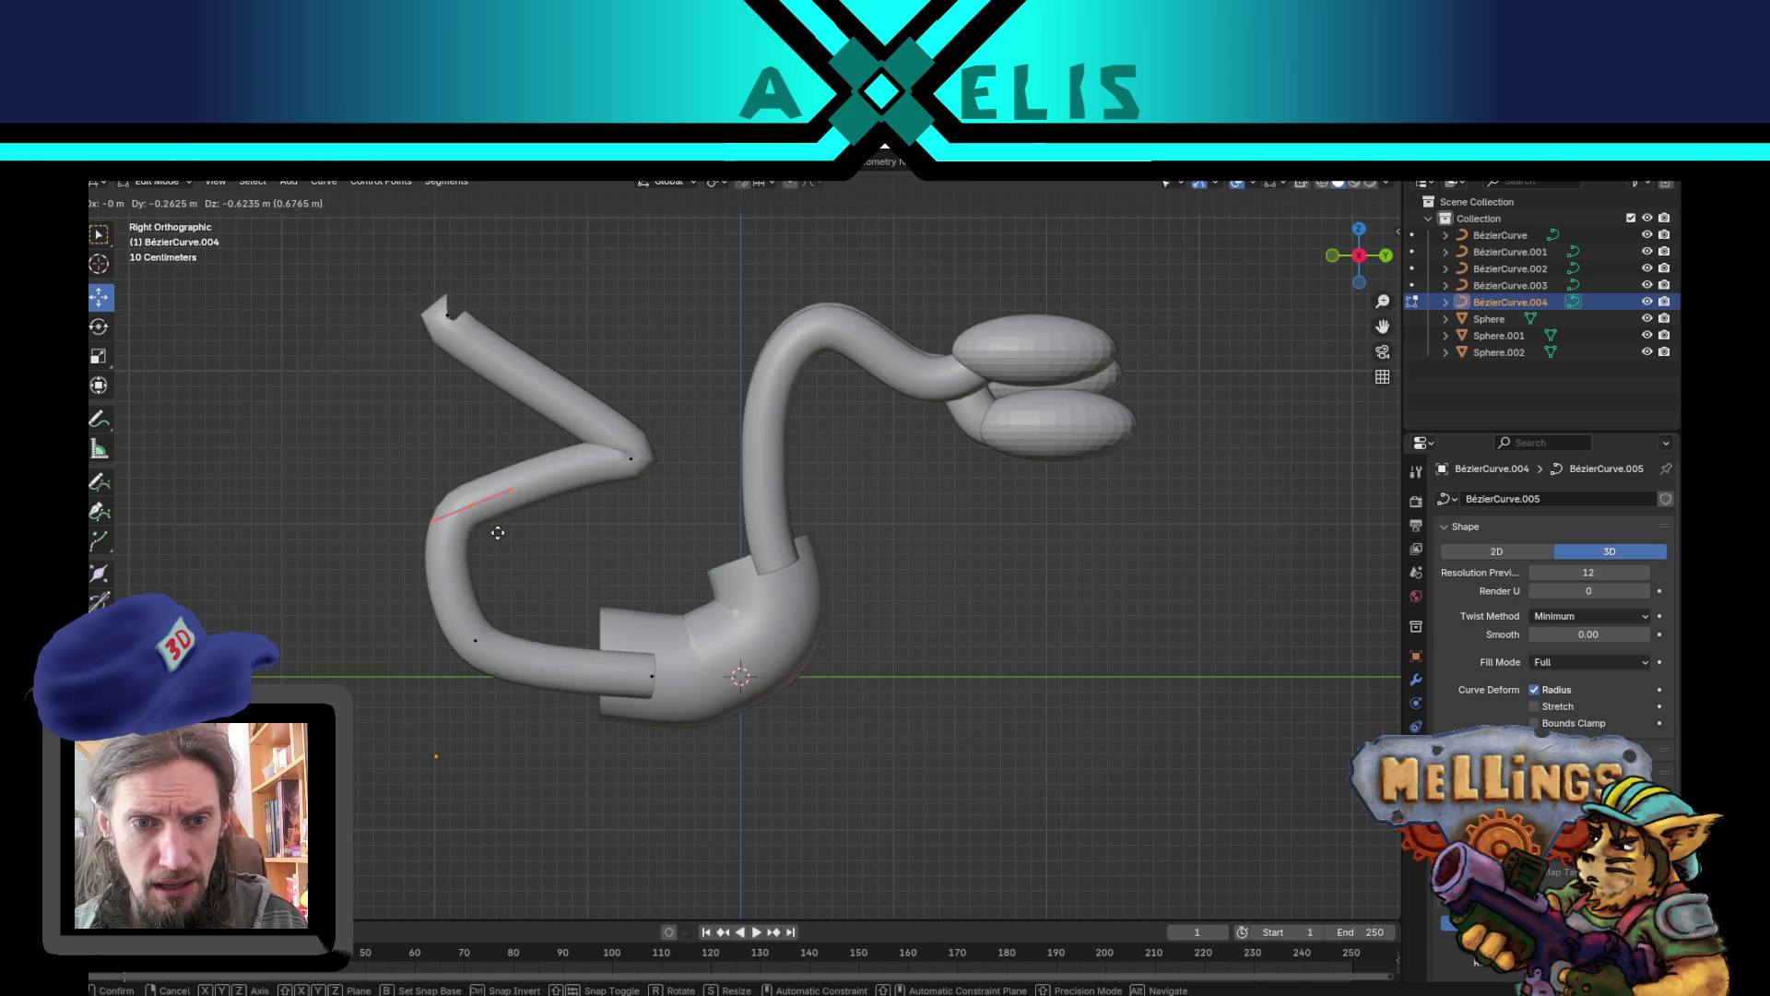
pyautogui.click(486, 513)
pyautogui.click(631, 458)
pyautogui.press('g')
pyautogui.click(575, 518)
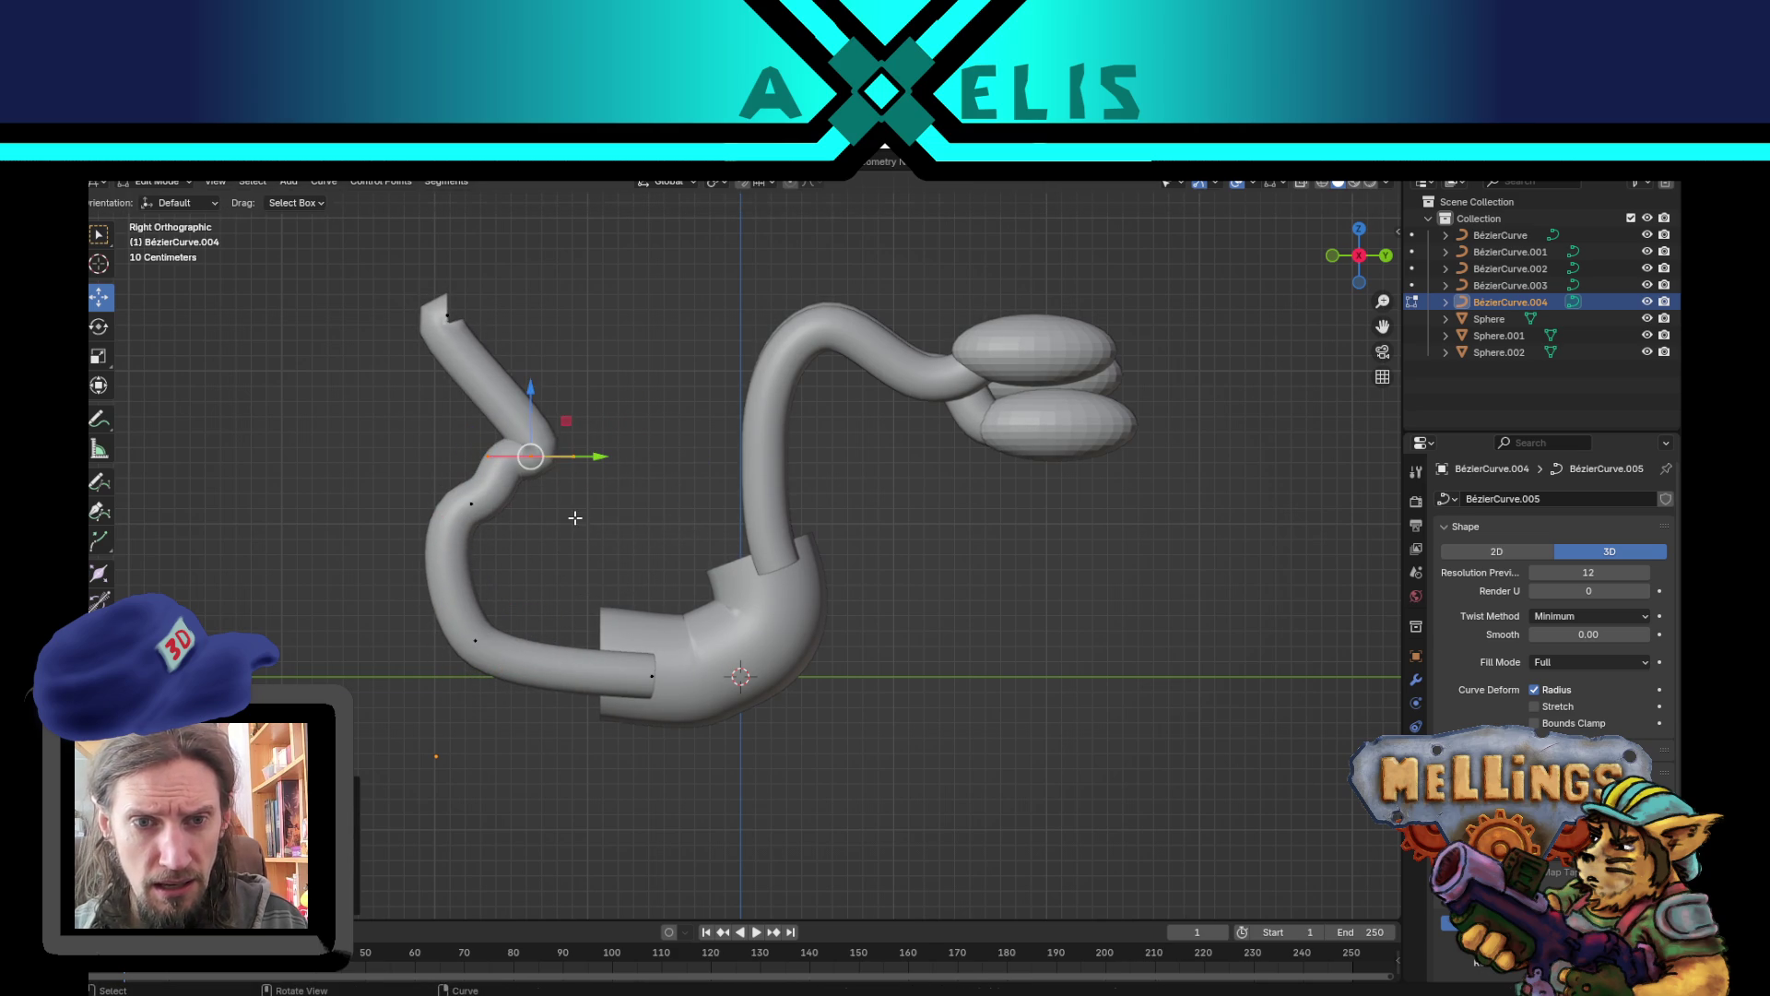
pyautogui.click(448, 316)
pyautogui.press('g')
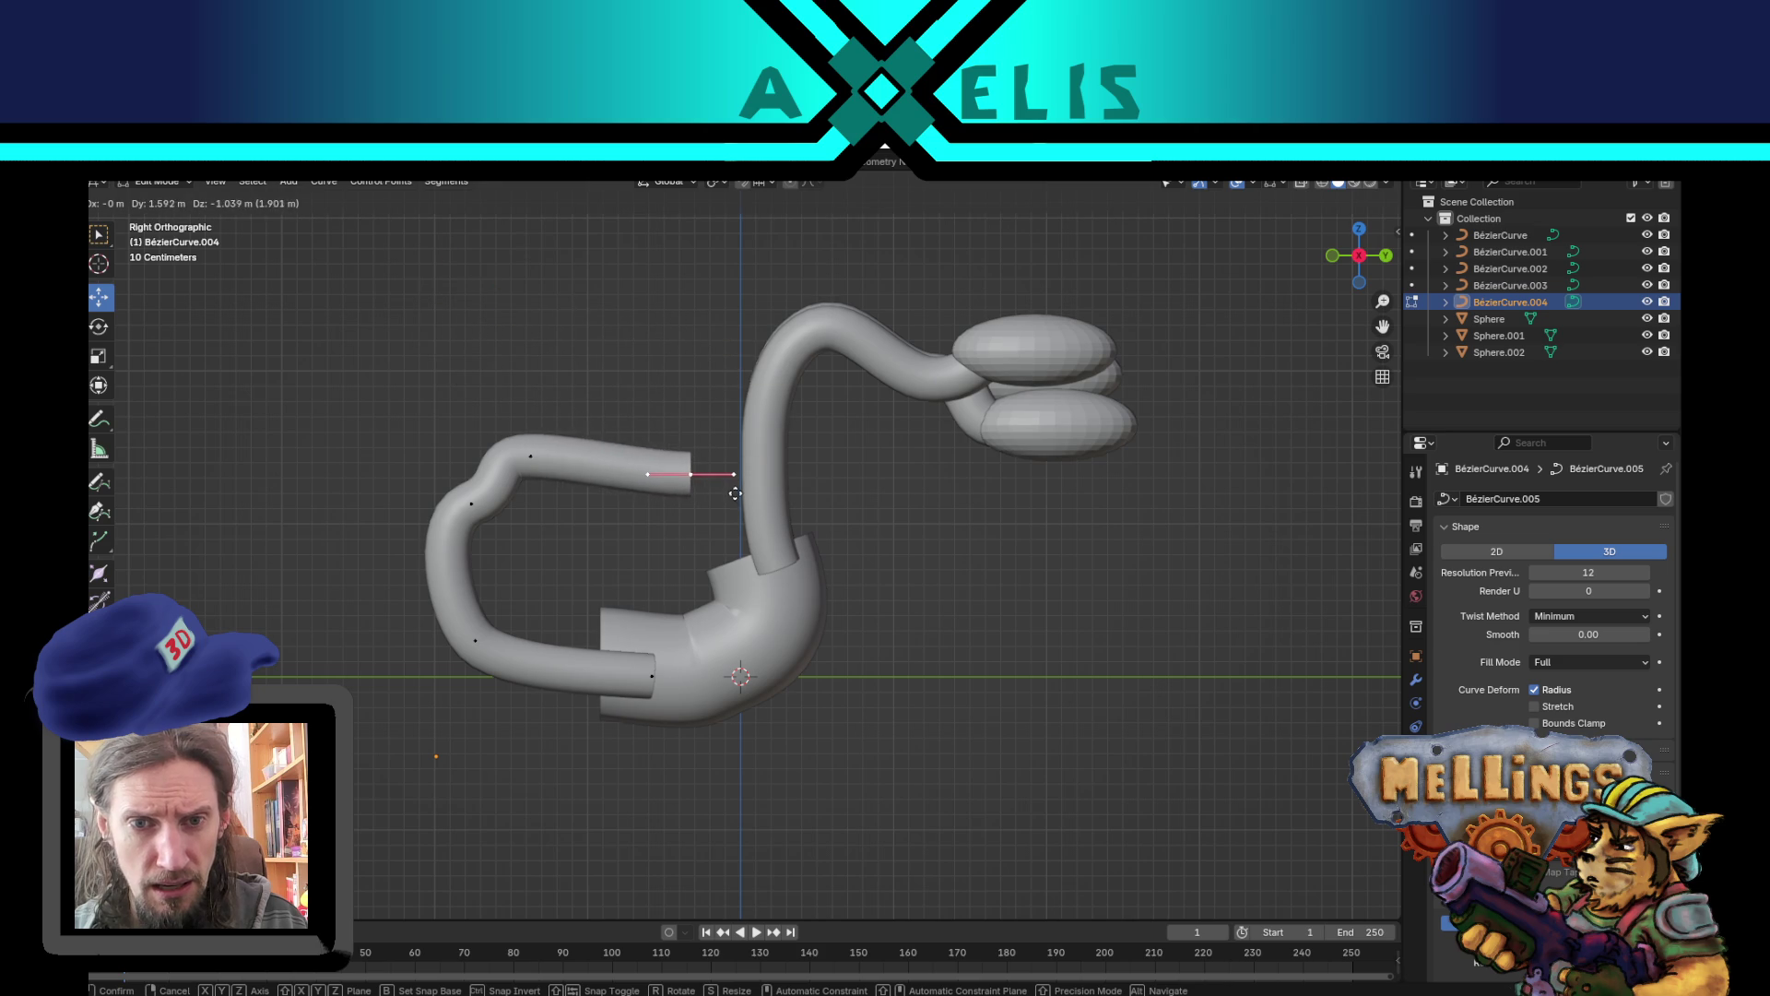
pyautogui.click(701, 429)
# - Round the left bend and tilt the upper point's handles into an open C-shaped hook
pyautogui.moveTo(458, 487); pyautogui.dragTo(502, 542)
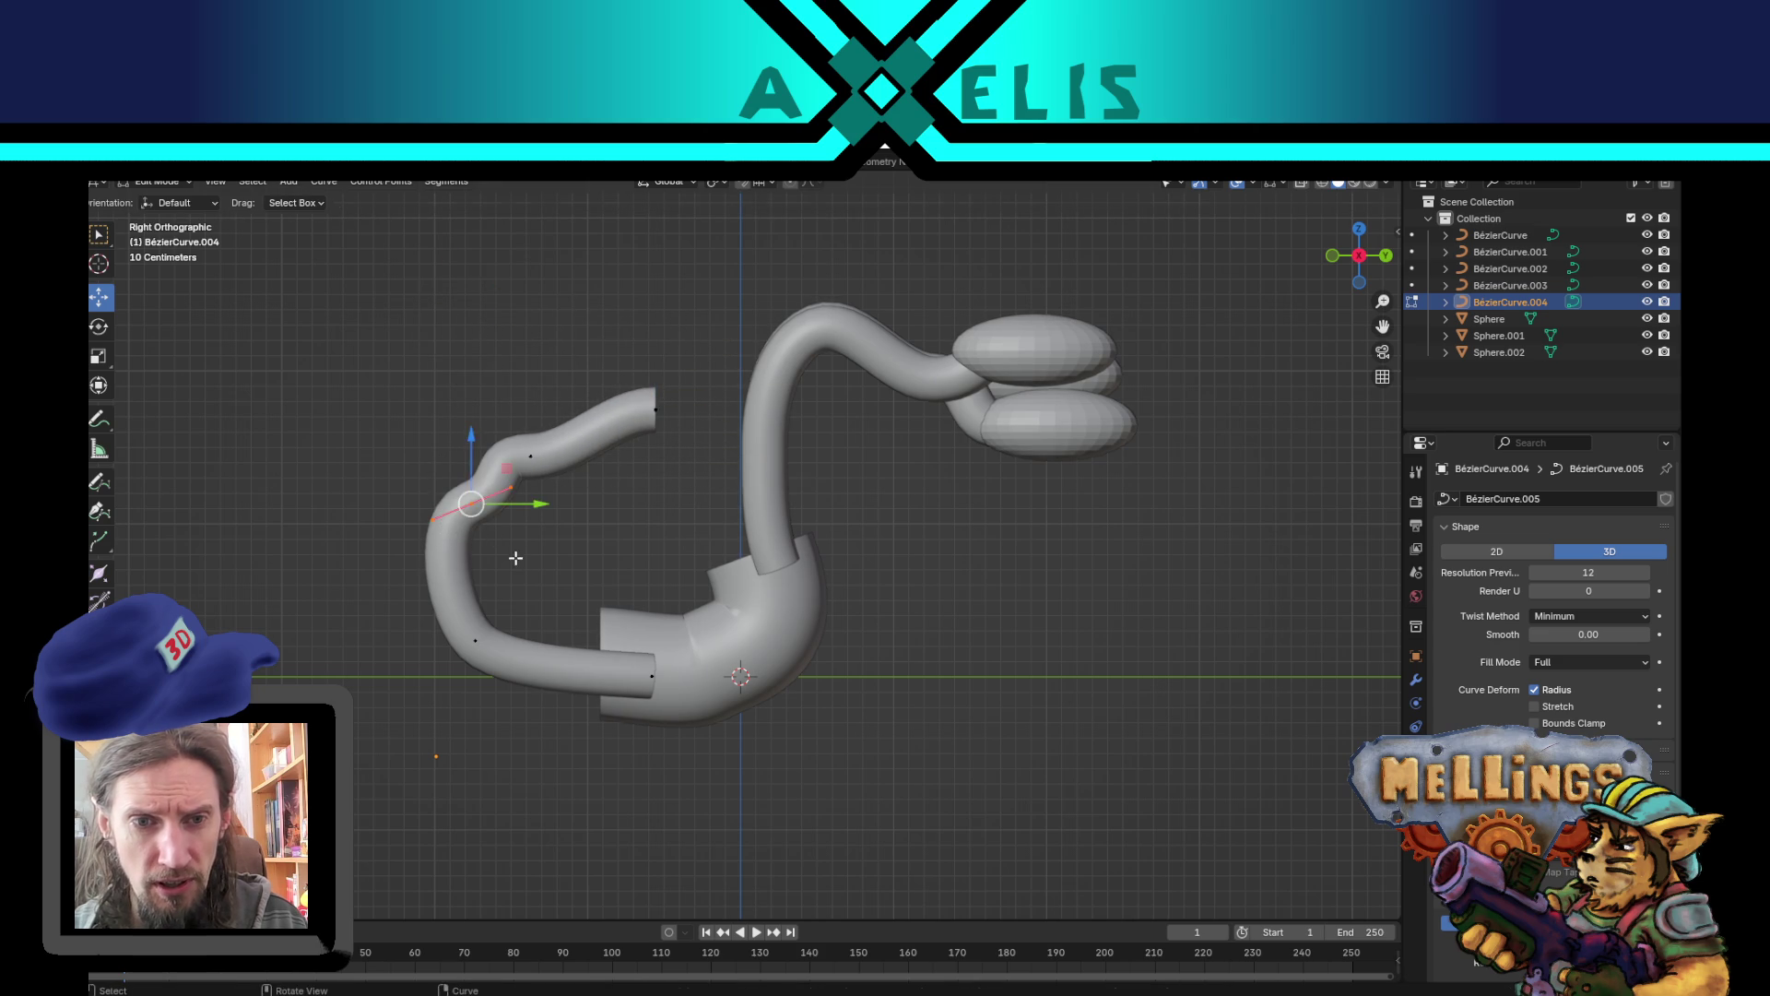
pyautogui.press('g')
pyautogui.click(461, 577)
pyautogui.press('r')
pyautogui.click(495, 315)
pyautogui.moveTo(545, 377); pyautogui.dragTo(488, 469)
pyautogui.press('g')
pyautogui.click(574, 487)
pyautogui.press('r')
pyautogui.click(725, 361)
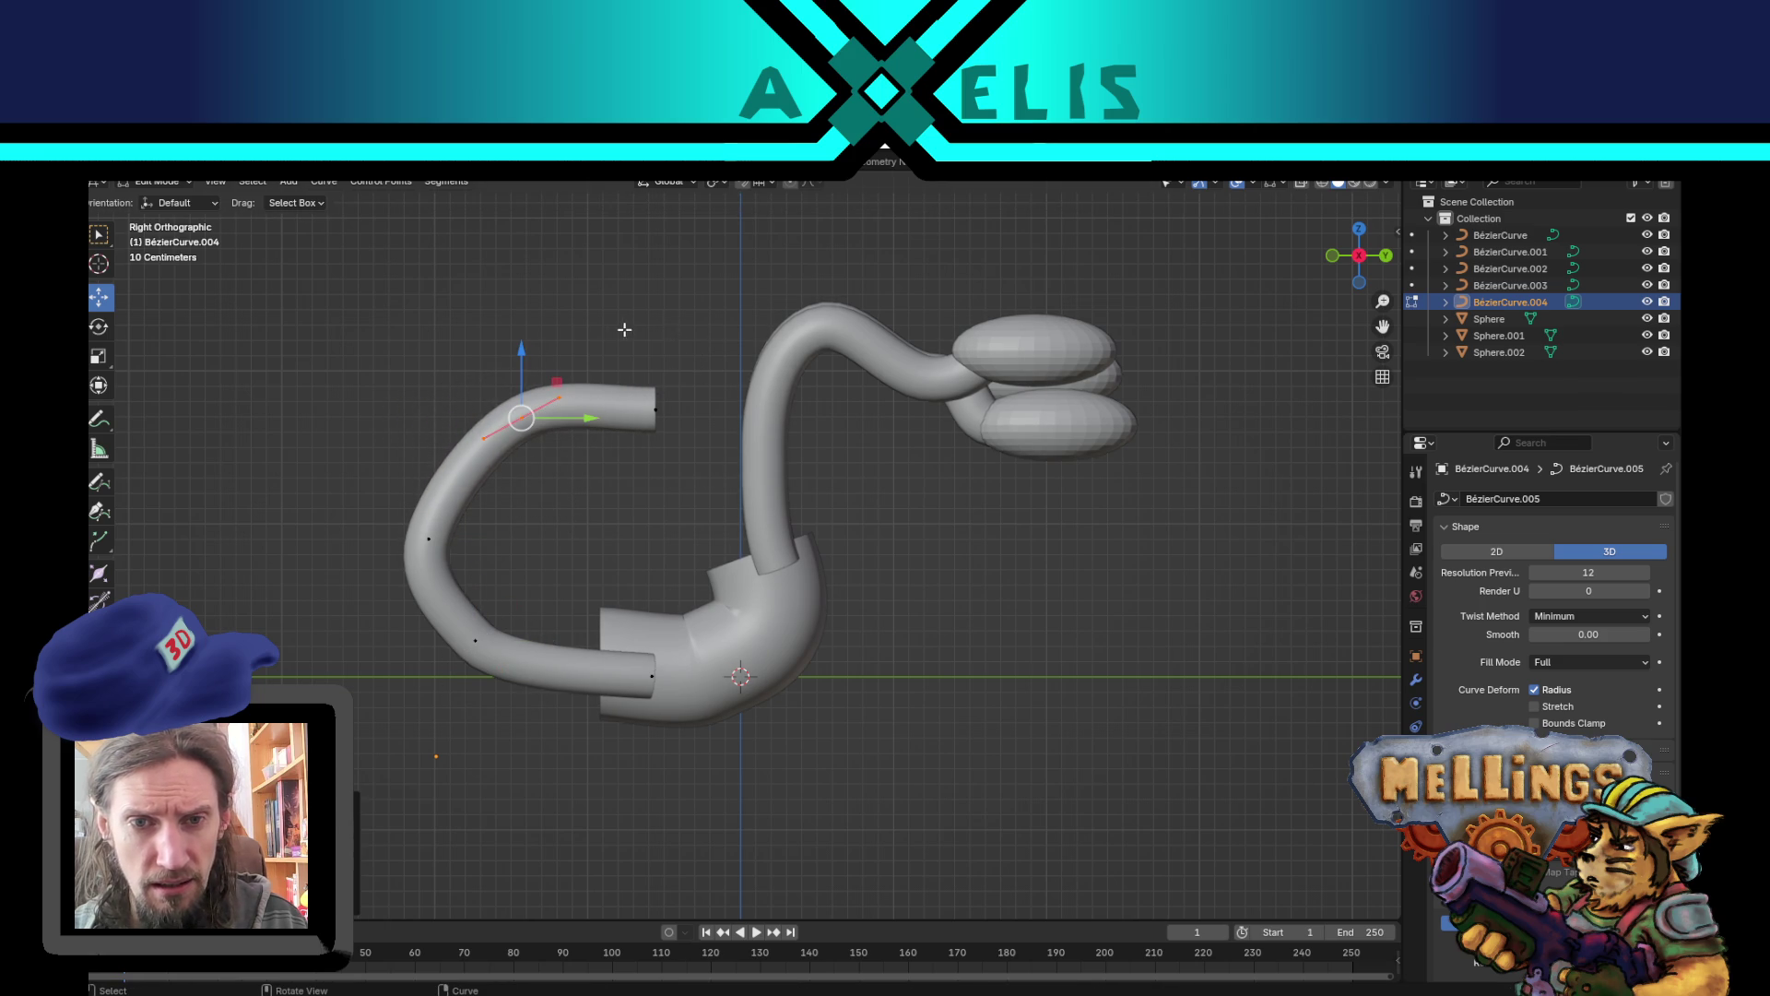
pyautogui.press('Tab')
pyautogui.moveTo(846, 548)
pyautogui.mouseDown()
pyautogui.moveTo(521, 660)
pyautogui.moveTo(686, 601)
pyautogui.moveTo(462, 604)
pyautogui.moveTo(588, 593)
pyautogui.moveTo(648, 540)
pyautogui.mouseUp()
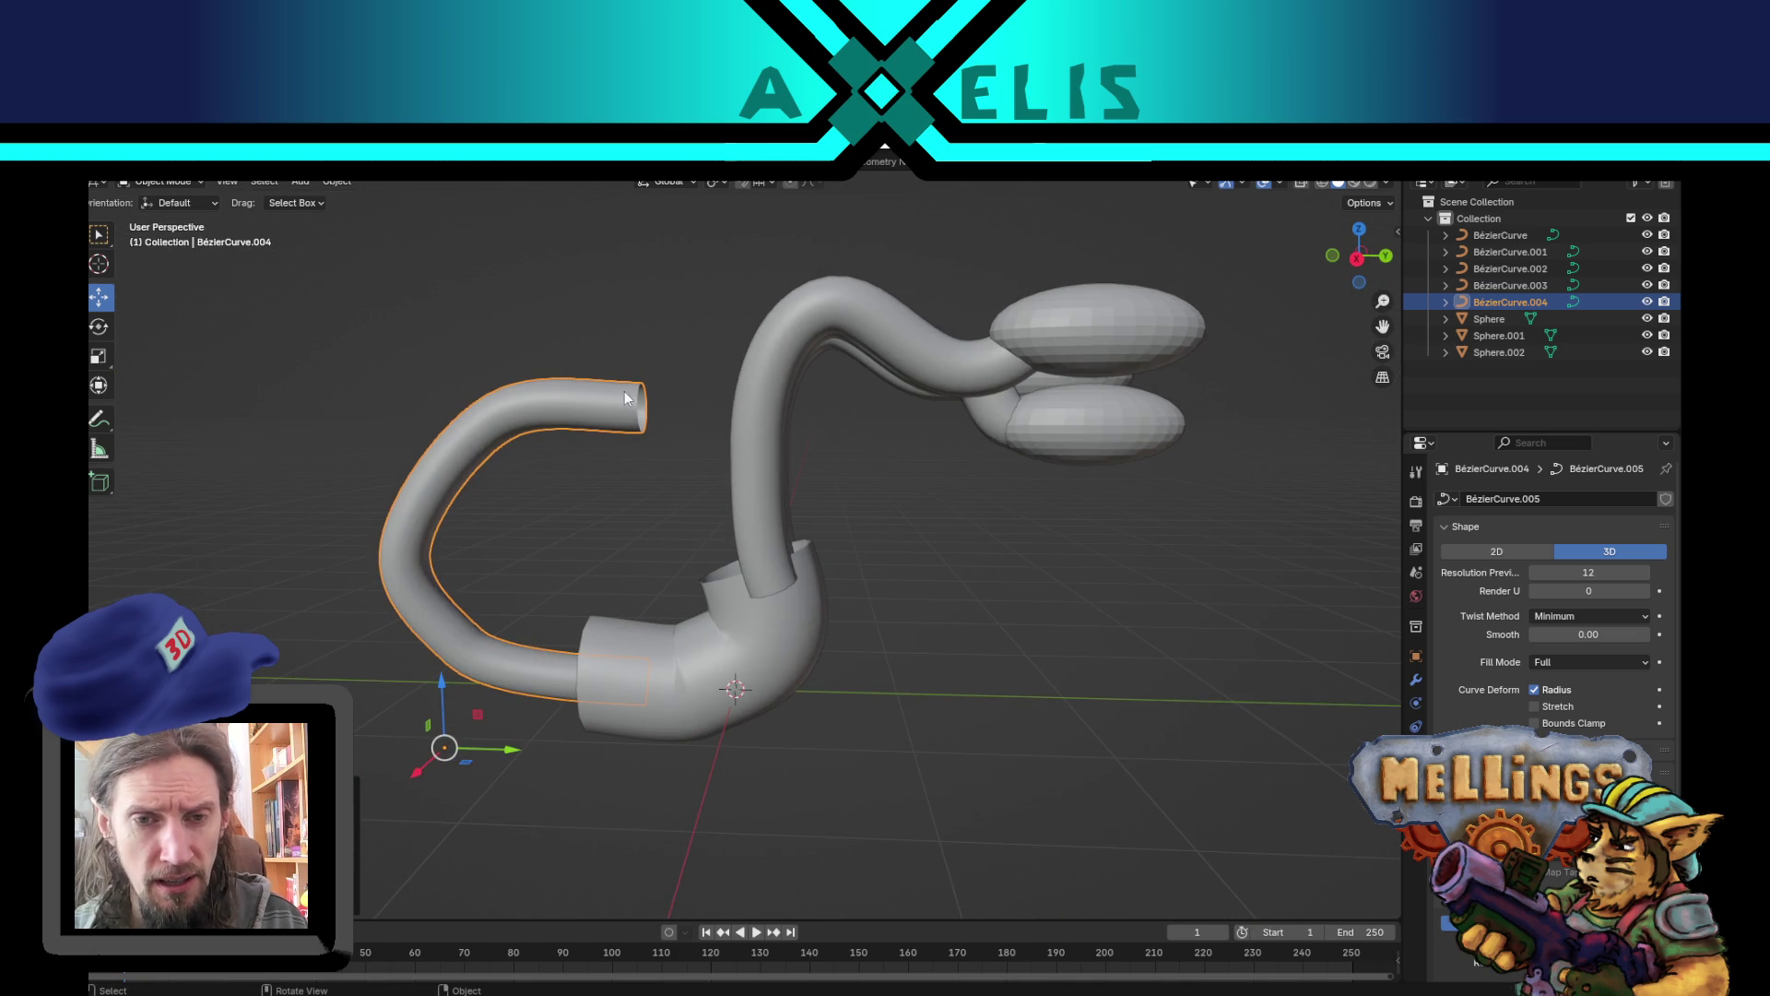
# - Duplicate a sphere cap onto the open end of the new hook tube
pyautogui.click(1108, 407)
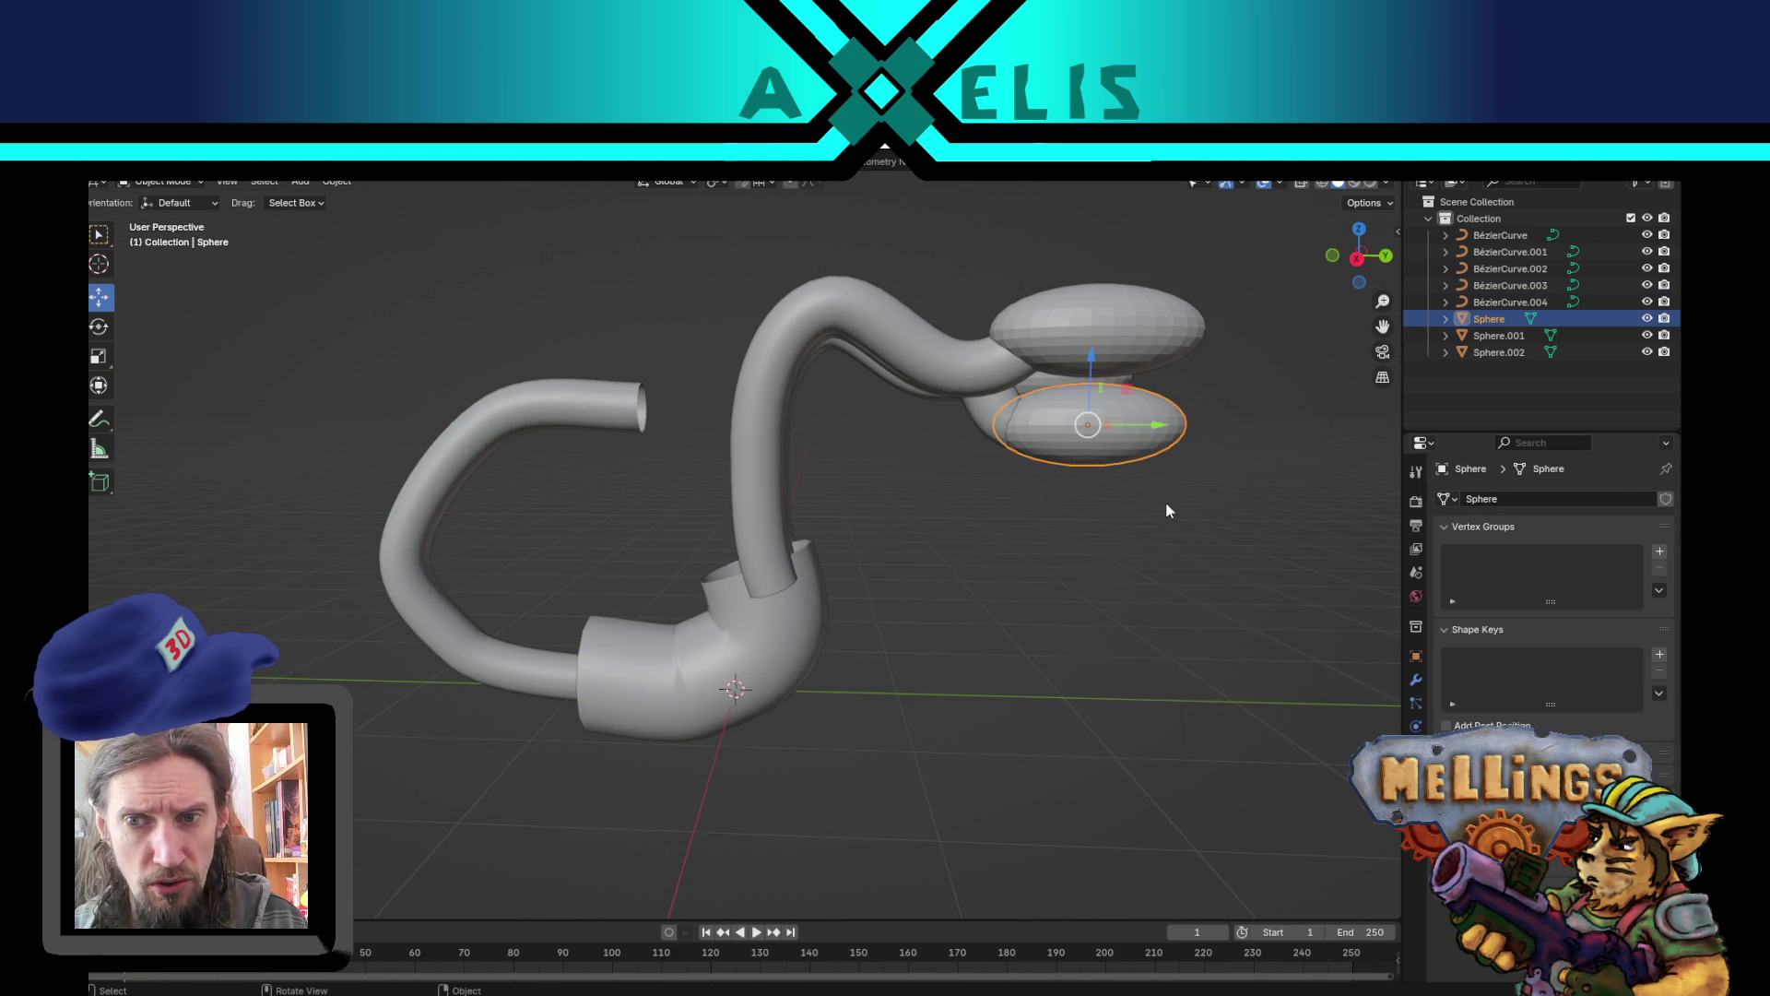
pyautogui.hotkey('shift', 'd')
pyautogui.moveTo(749, 489)
pyautogui.mouseDown()
pyautogui.moveTo(917, 581)
pyautogui.moveTo(1060, 573)
pyautogui.moveTo(1017, 501)
pyautogui.moveTo(876, 446)
pyautogui.mouseUp()
pyautogui.click(1023, 496)
pyautogui.press('s')
pyautogui.press('y')
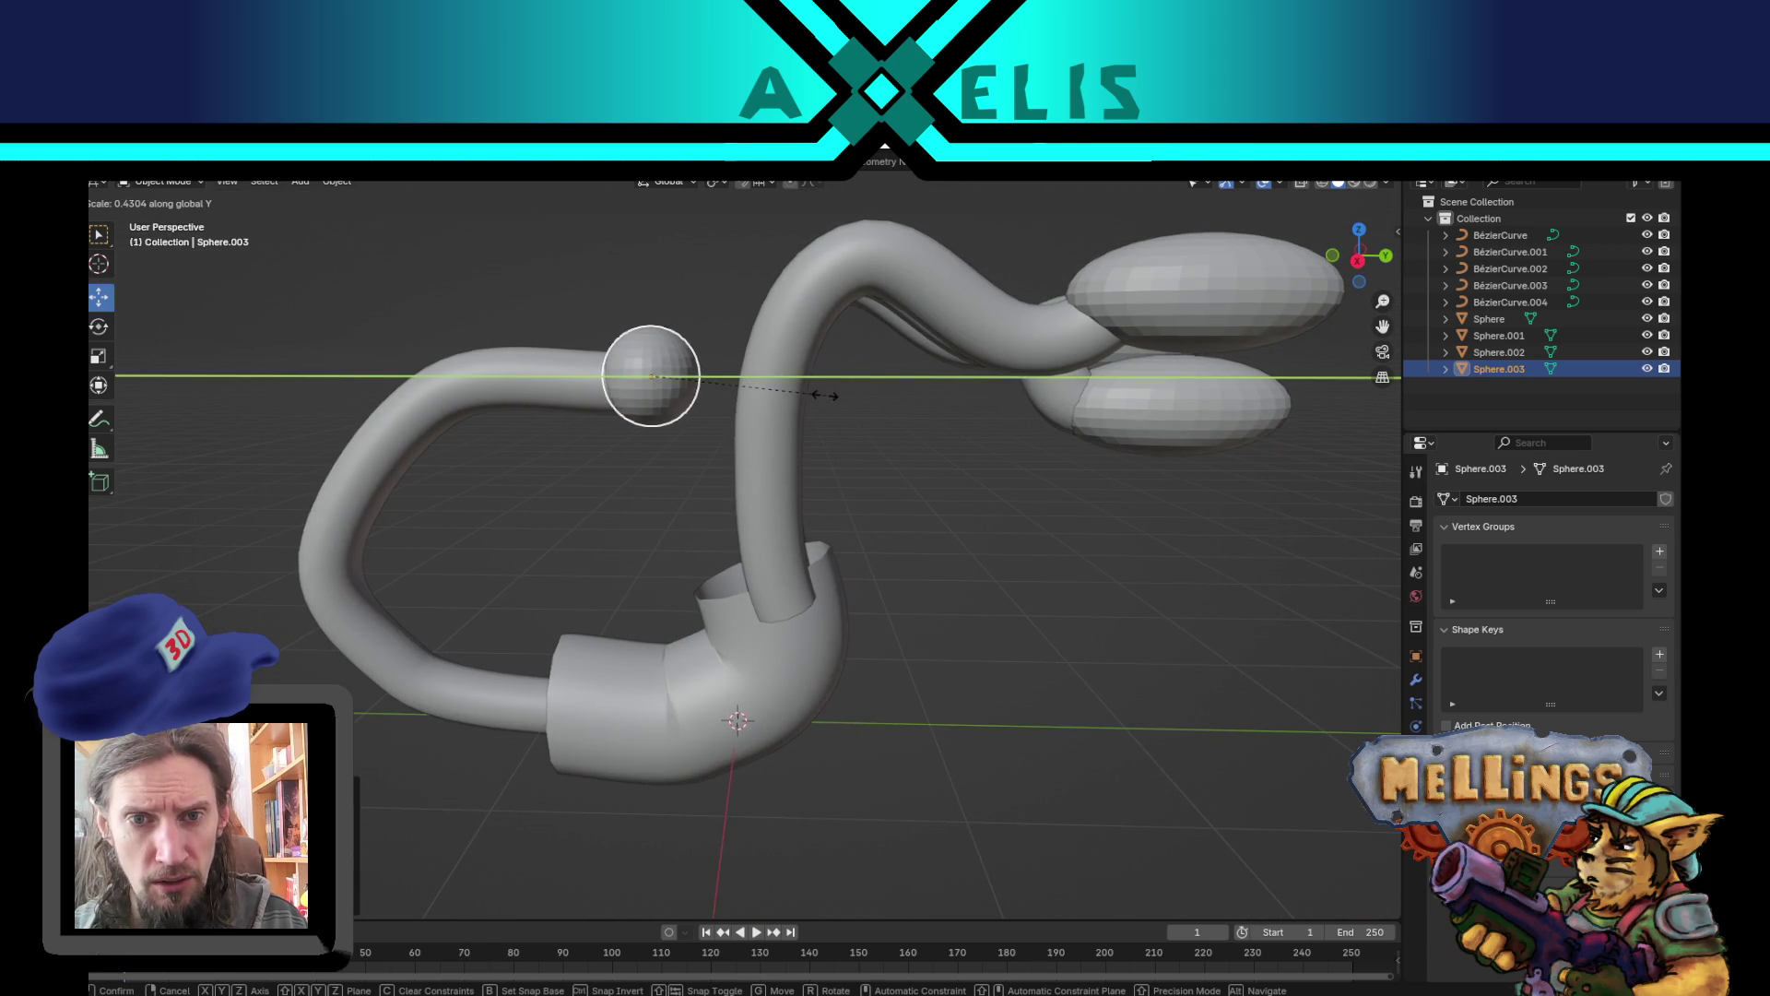
pyautogui.rightClick(780, 390)
# - Inspect the new cap from around the model and clear the selection
pyautogui.moveTo(922, 396)
pyautogui.mouseDown()
pyautogui.moveTo(1020, 418)
pyautogui.moveTo(885, 429)
pyautogui.mouseUp()
pyautogui.scroll(-5, 847, 429)
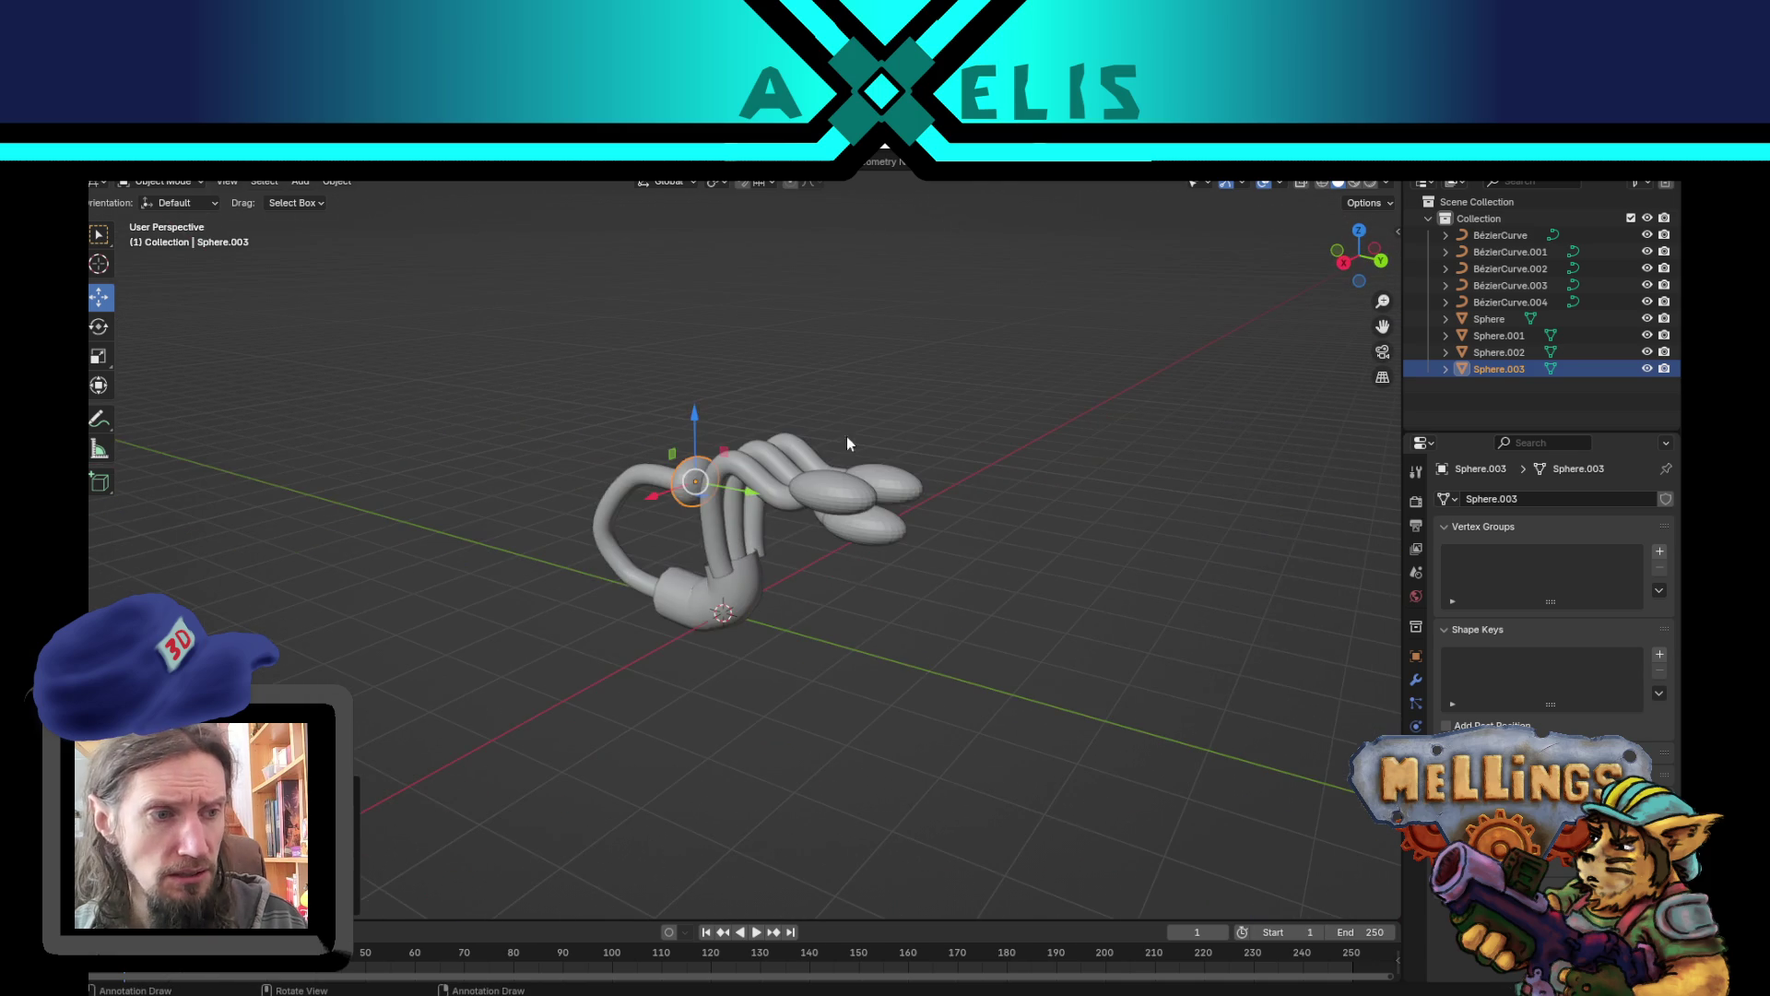
pyautogui.press('Tab')
pyautogui.moveTo(917, 680)
pyautogui.mouseDown()
pyautogui.moveTo(876, 659)
pyautogui.moveTo(1098, 662)
pyautogui.moveTo(993, 765)
pyautogui.moveTo(806, 645)
pyautogui.moveTo(683, 640)
pyautogui.moveTo(990, 662)
pyautogui.moveTo(913, 664)
pyautogui.mouseUp()
pyautogui.press('Tab')
pyautogui.click(876, 666)
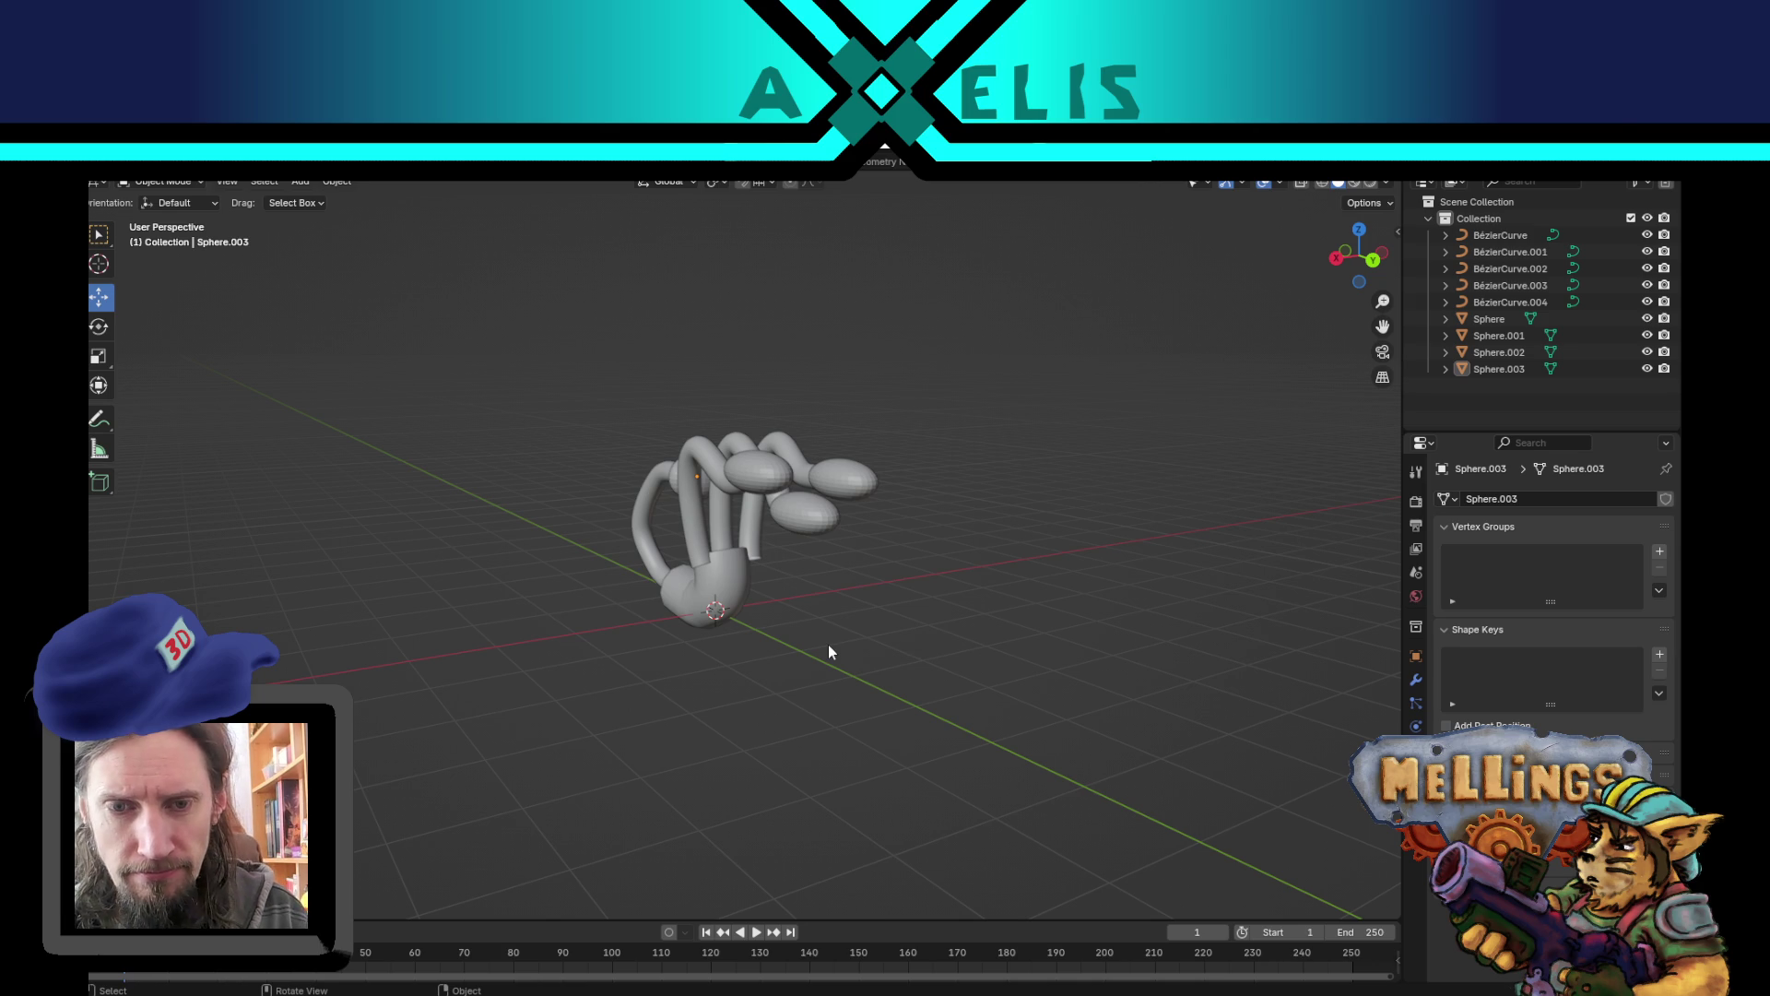
pyautogui.moveTo(816, 635)
pyautogui.mouseDown()
pyautogui.moveTo(542, 624)
pyautogui.moveTo(790, 671)
pyautogui.moveTo(860, 646)
pyautogui.moveTo(782, 654)
pyautogui.mouseUp()
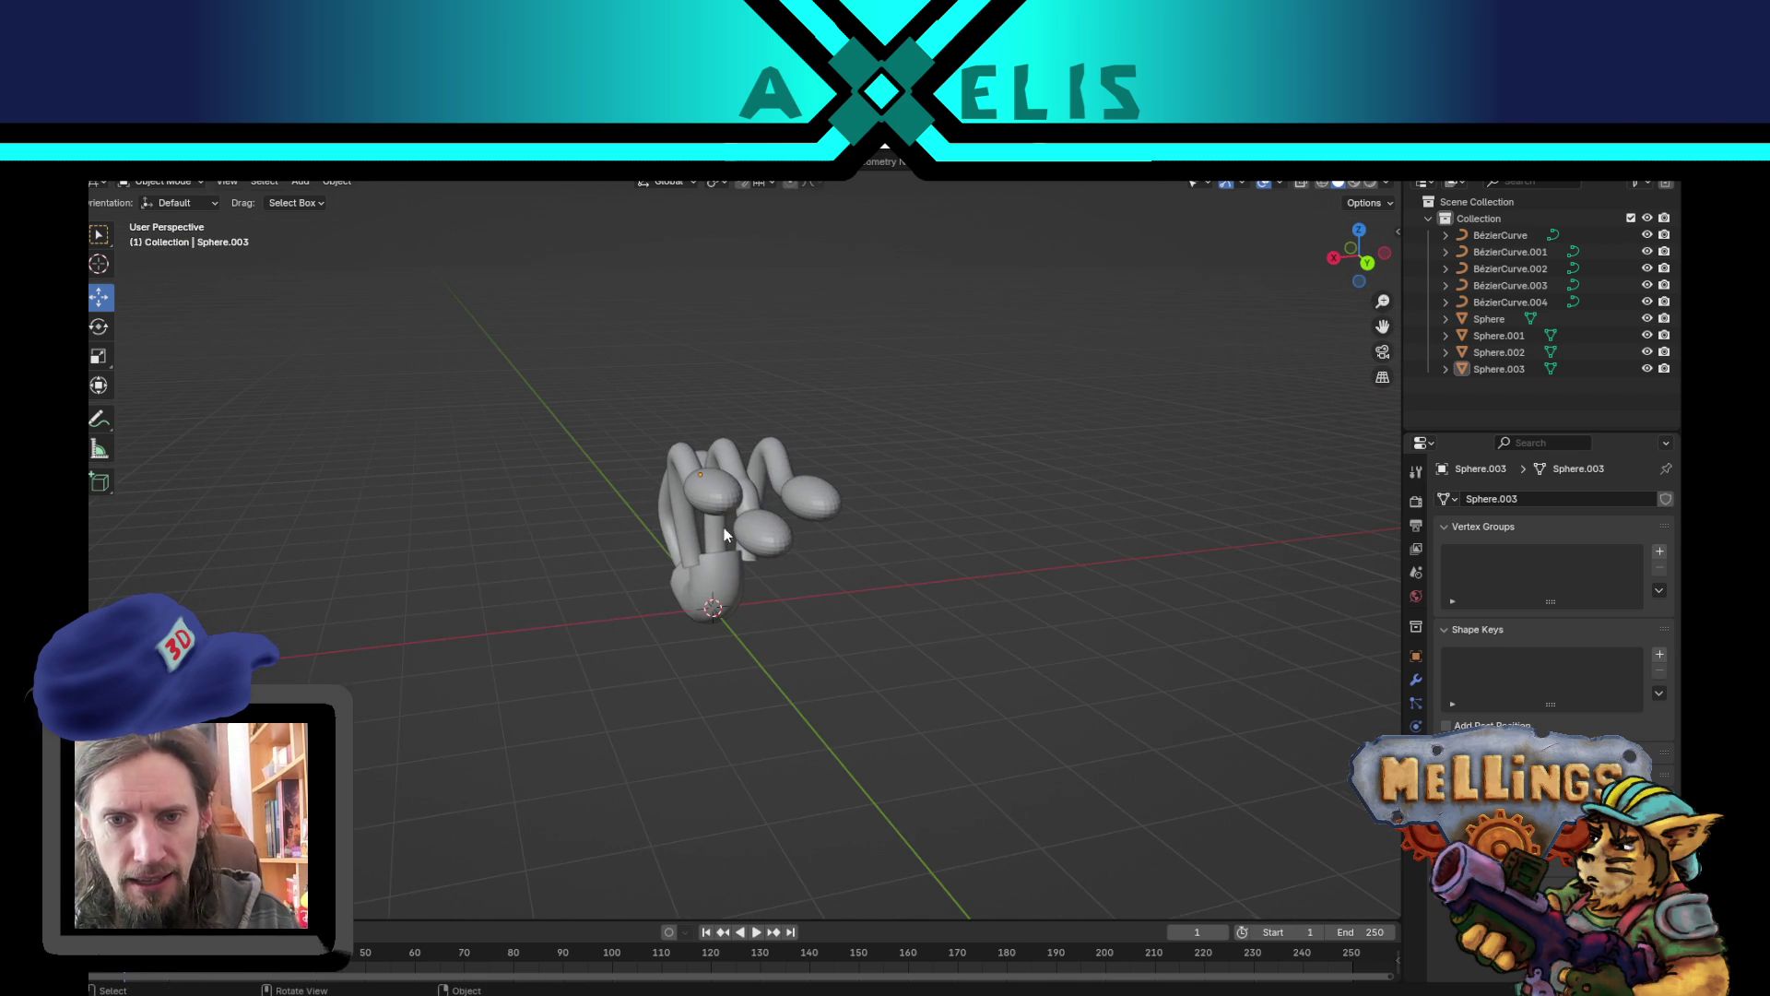
pyautogui.moveTo(716, 524); pyautogui.dragTo(867, 518)
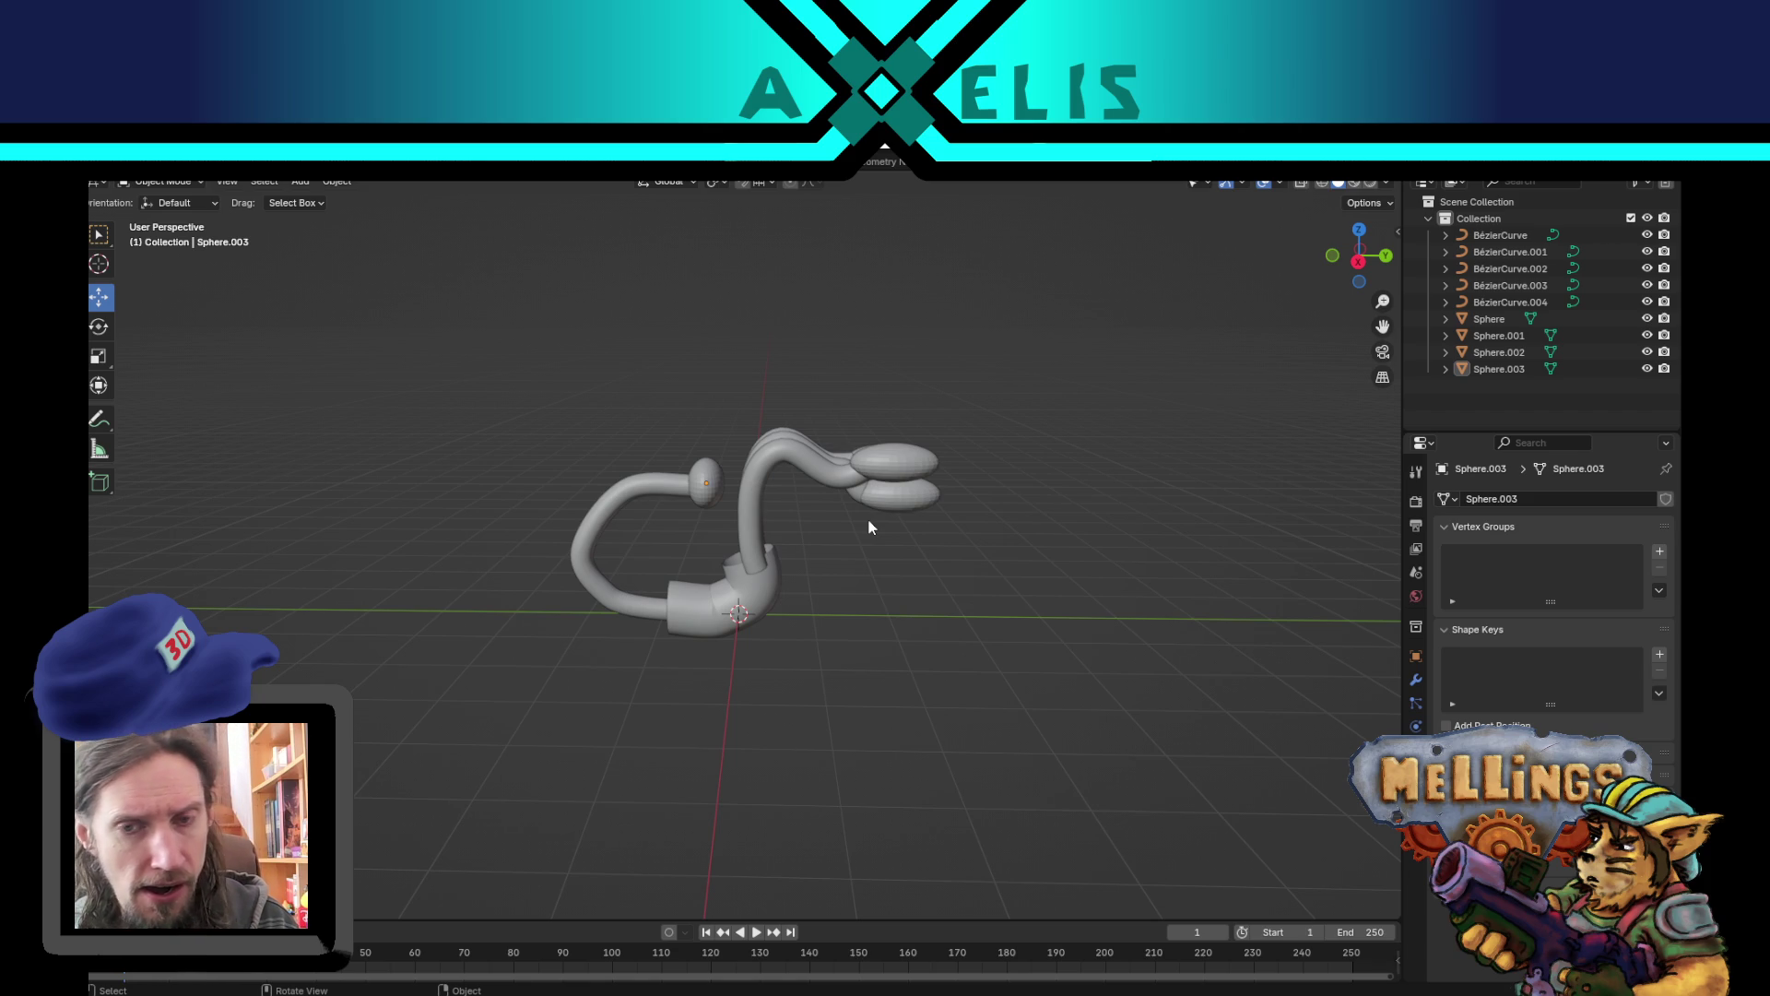
pyautogui.moveTo(882, 566)
pyautogui.mouseDown()
pyautogui.moveTo(782, 583)
pyautogui.moveTo(723, 554)
pyautogui.moveTo(714, 606)
pyautogui.mouseUp()
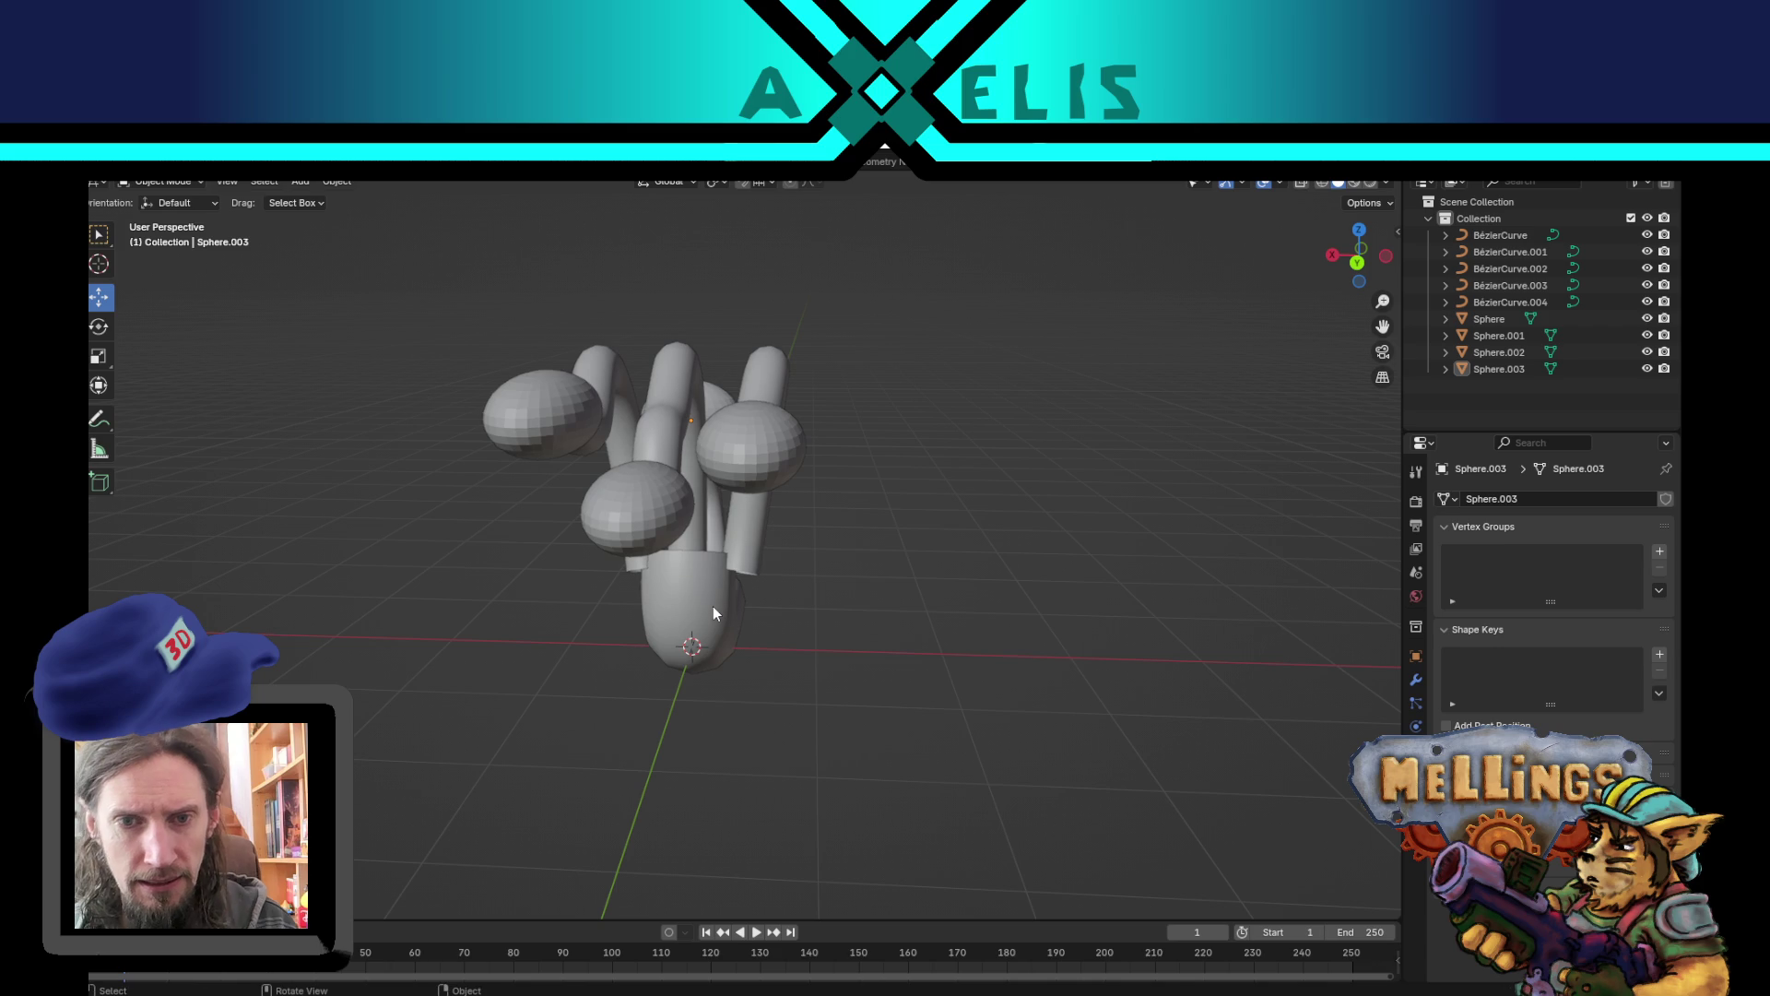
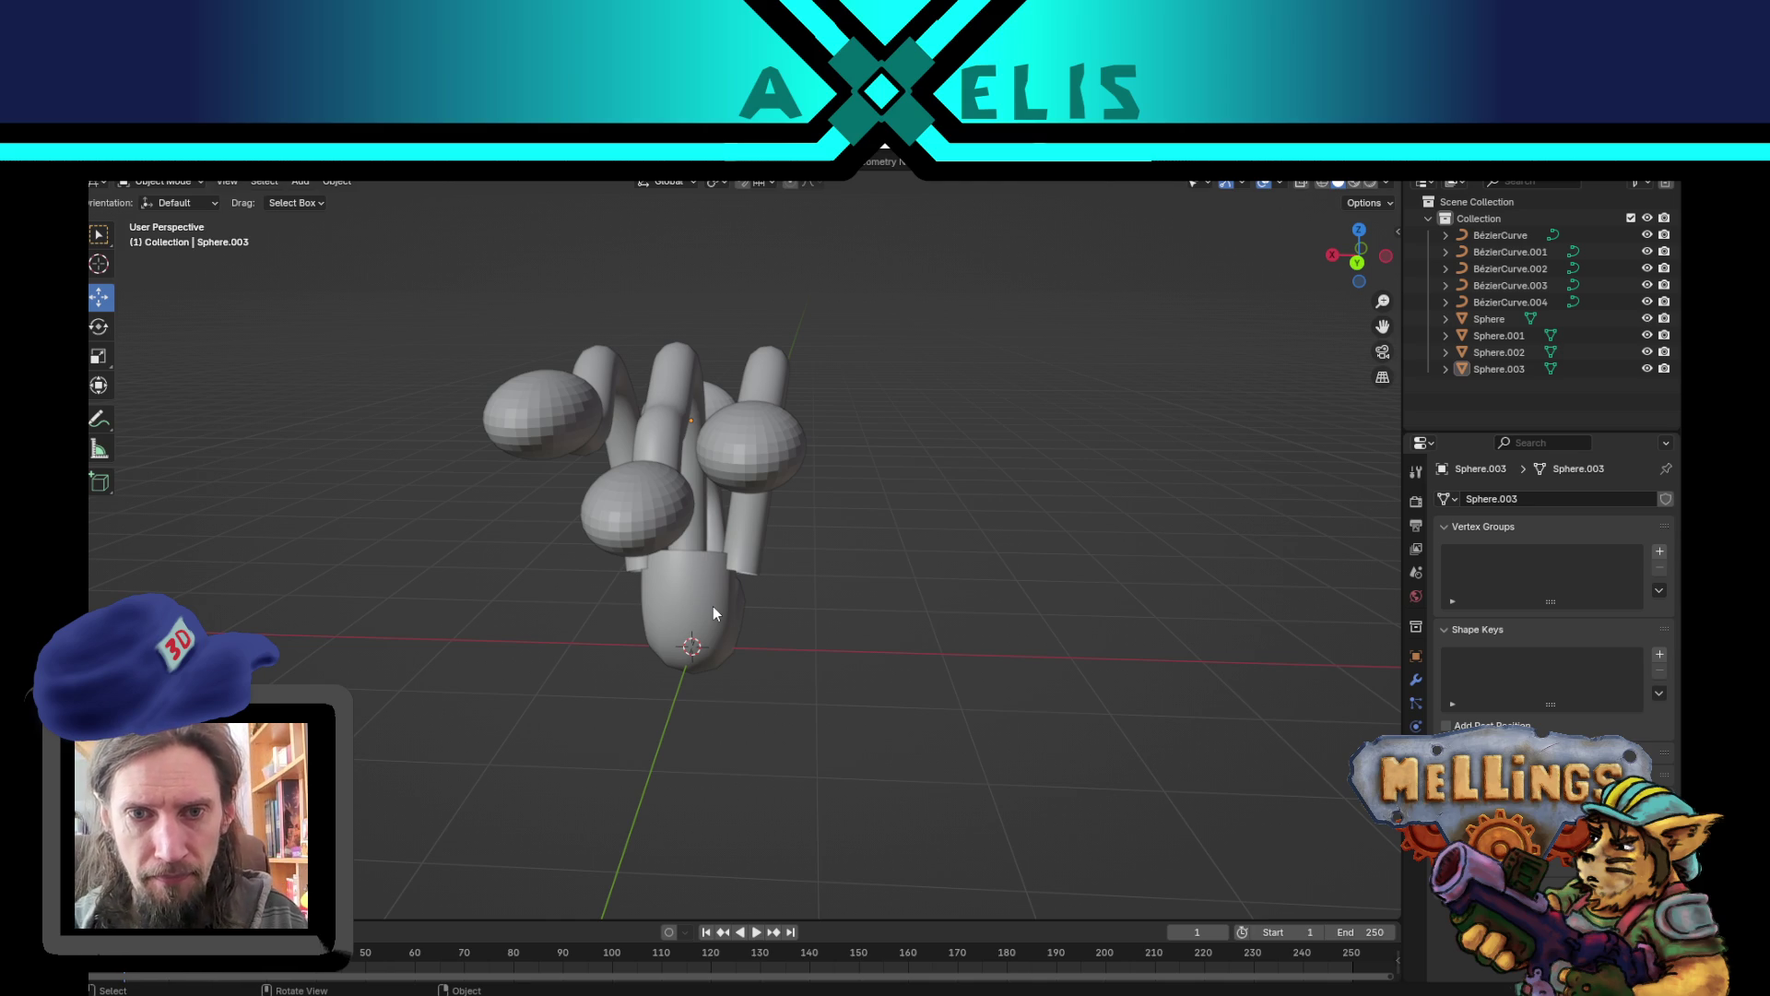
# - Duplicate every object, move the copies far to the left and hide them
pyautogui.moveTo(712, 605)
pyautogui.mouseDown()
pyautogui.moveTo(739, 594)
pyautogui.moveTo(675, 605)
pyautogui.moveTo(760, 644)
pyautogui.mouseUp()
pyautogui.scroll(-5, 759, 644)
pyautogui.press('a')
pyautogui.hotkey('shift', 'd')
pyautogui.rightClick(870, 604)
pyautogui.press('g')
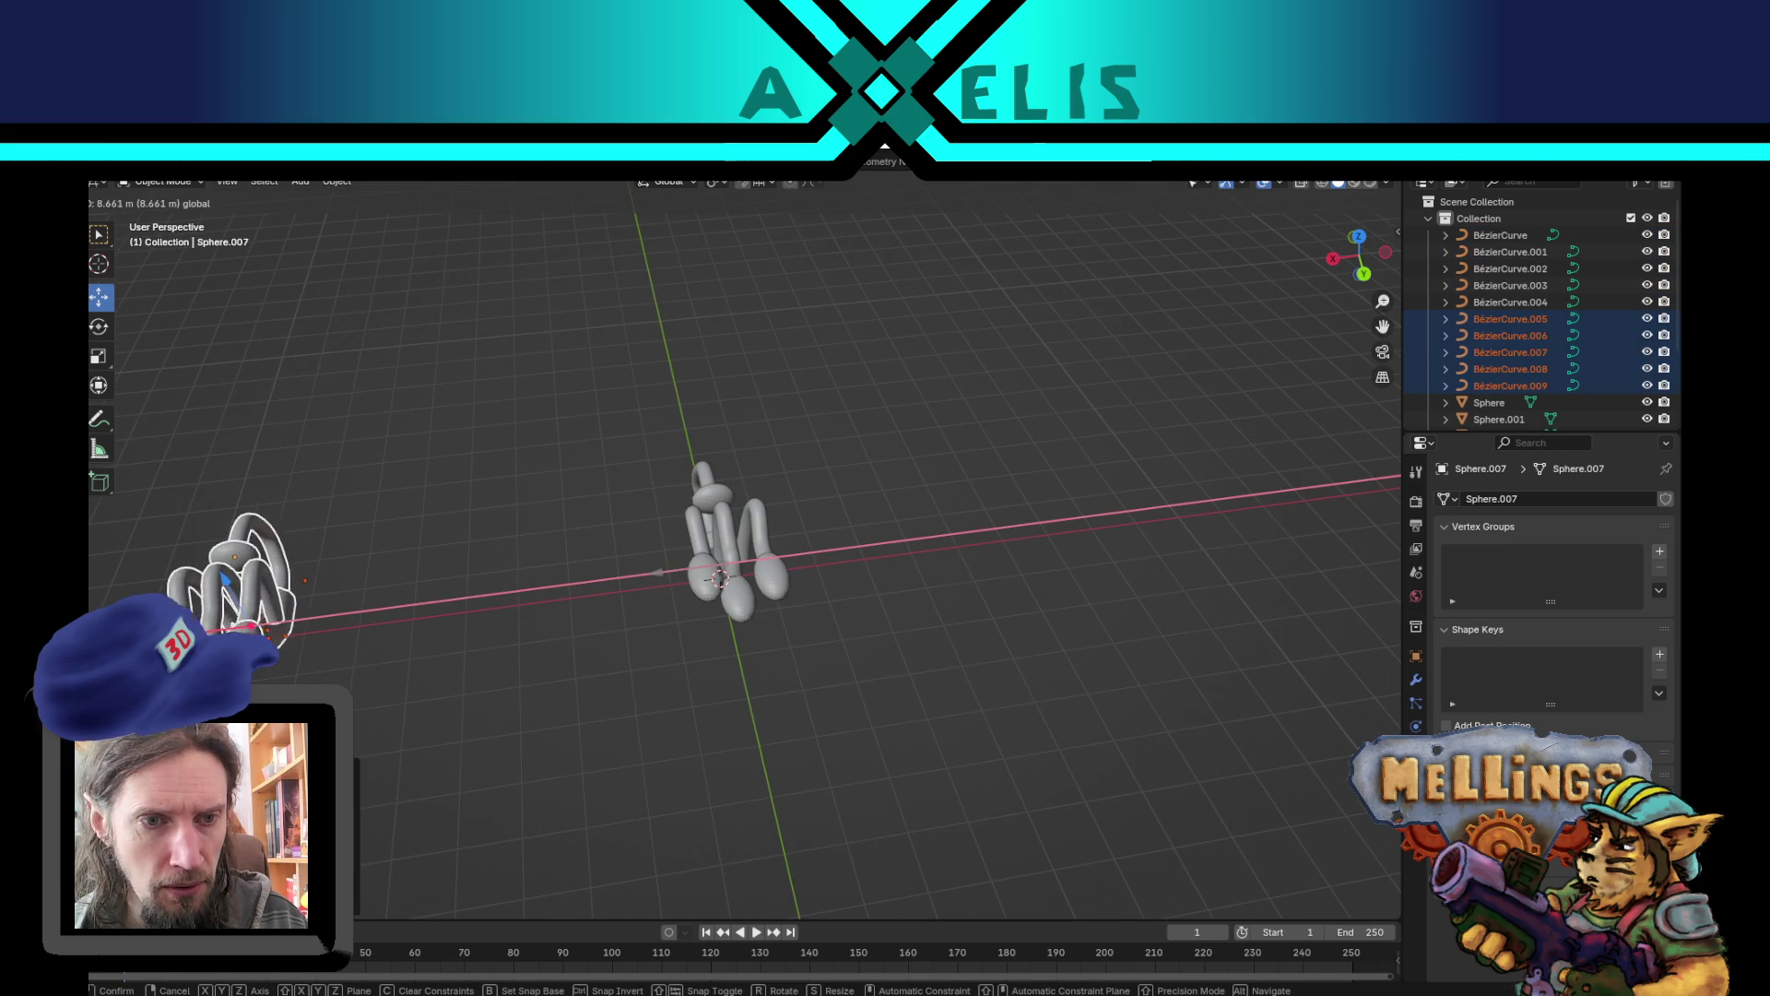
pyautogui.click(523, 555)
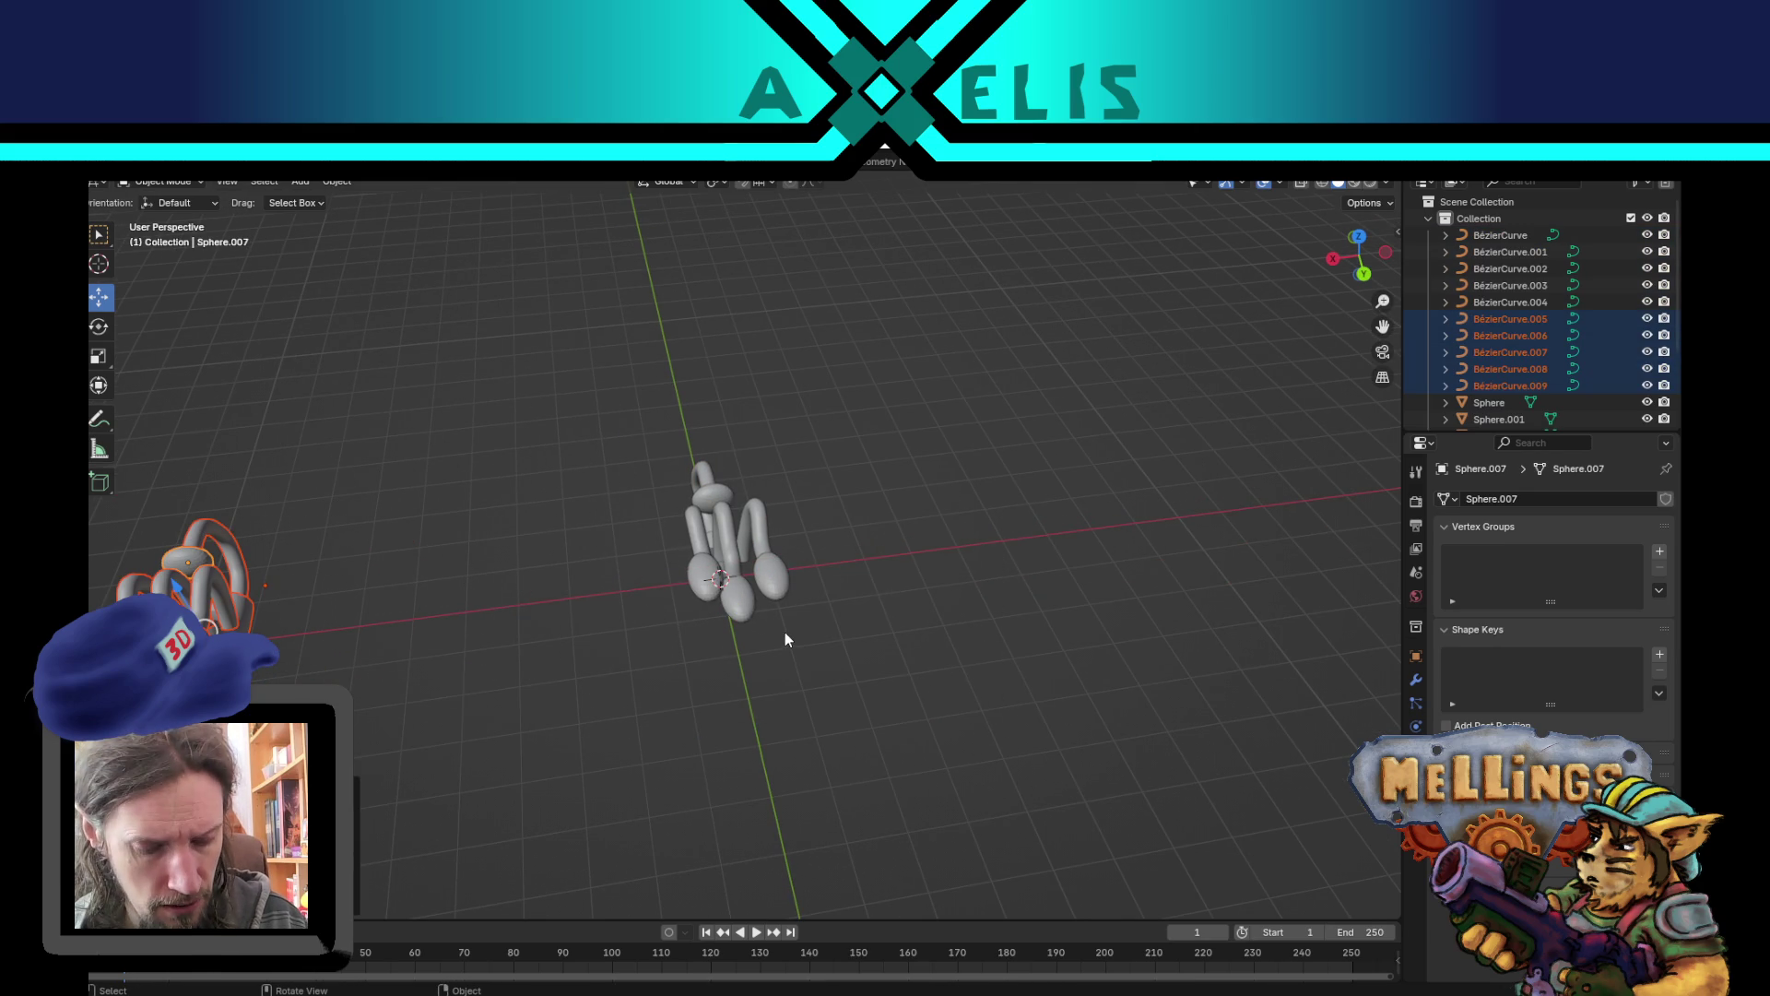
pyautogui.press('h')
# - Select three of the end-cap spheres, including Sphere.001, and delete them
pyautogui.scroll(4, 711, 696)
pyautogui.moveTo(601, 391); pyautogui.dragTo(839, 660)
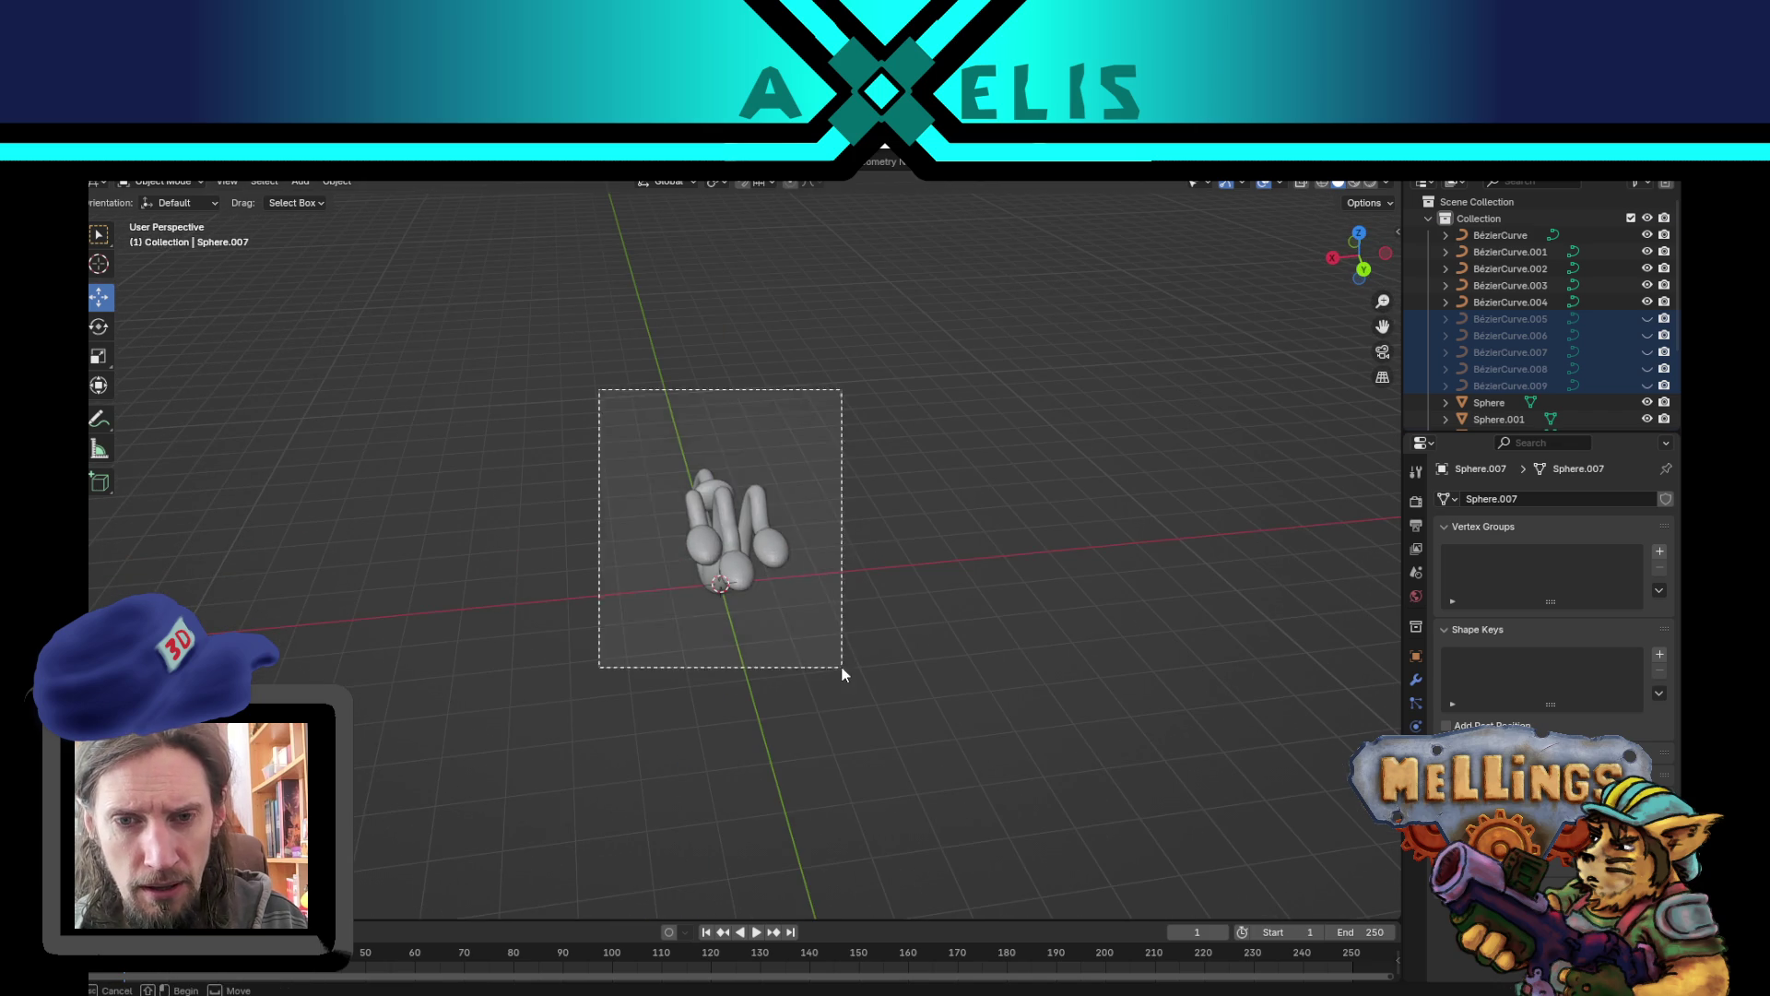
pyautogui.click(671, 535)
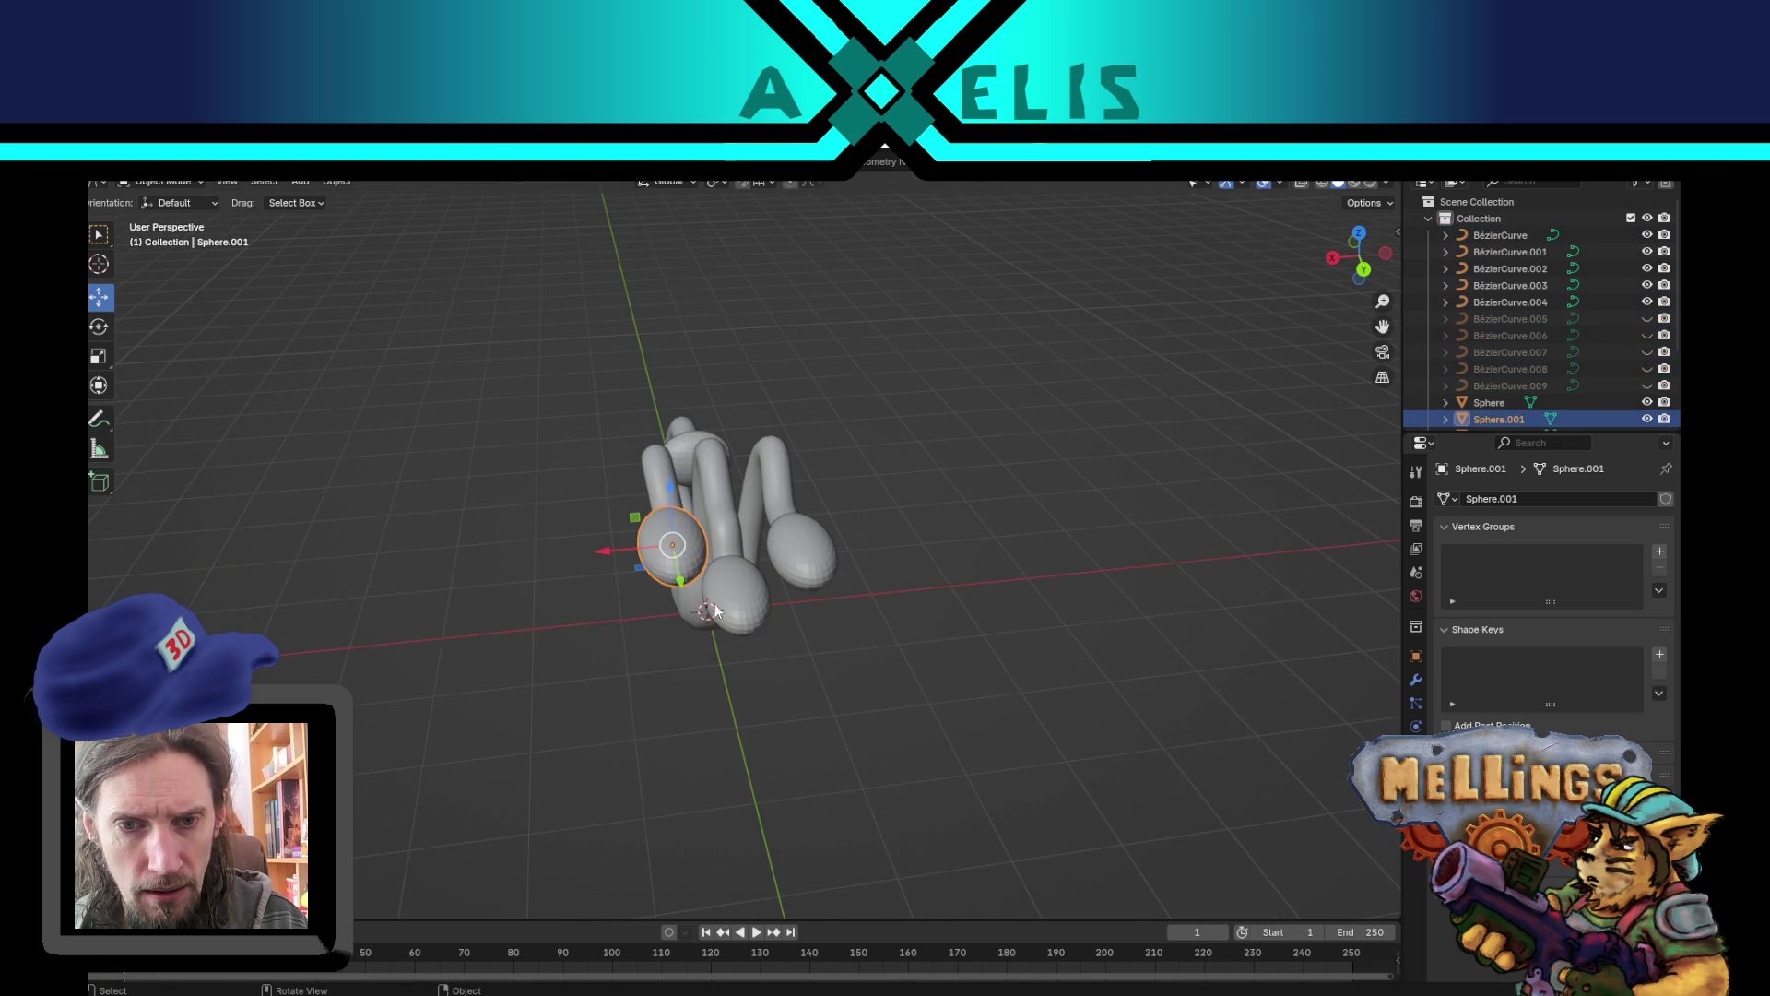
pyautogui.hscroll(-4, 791, 622)
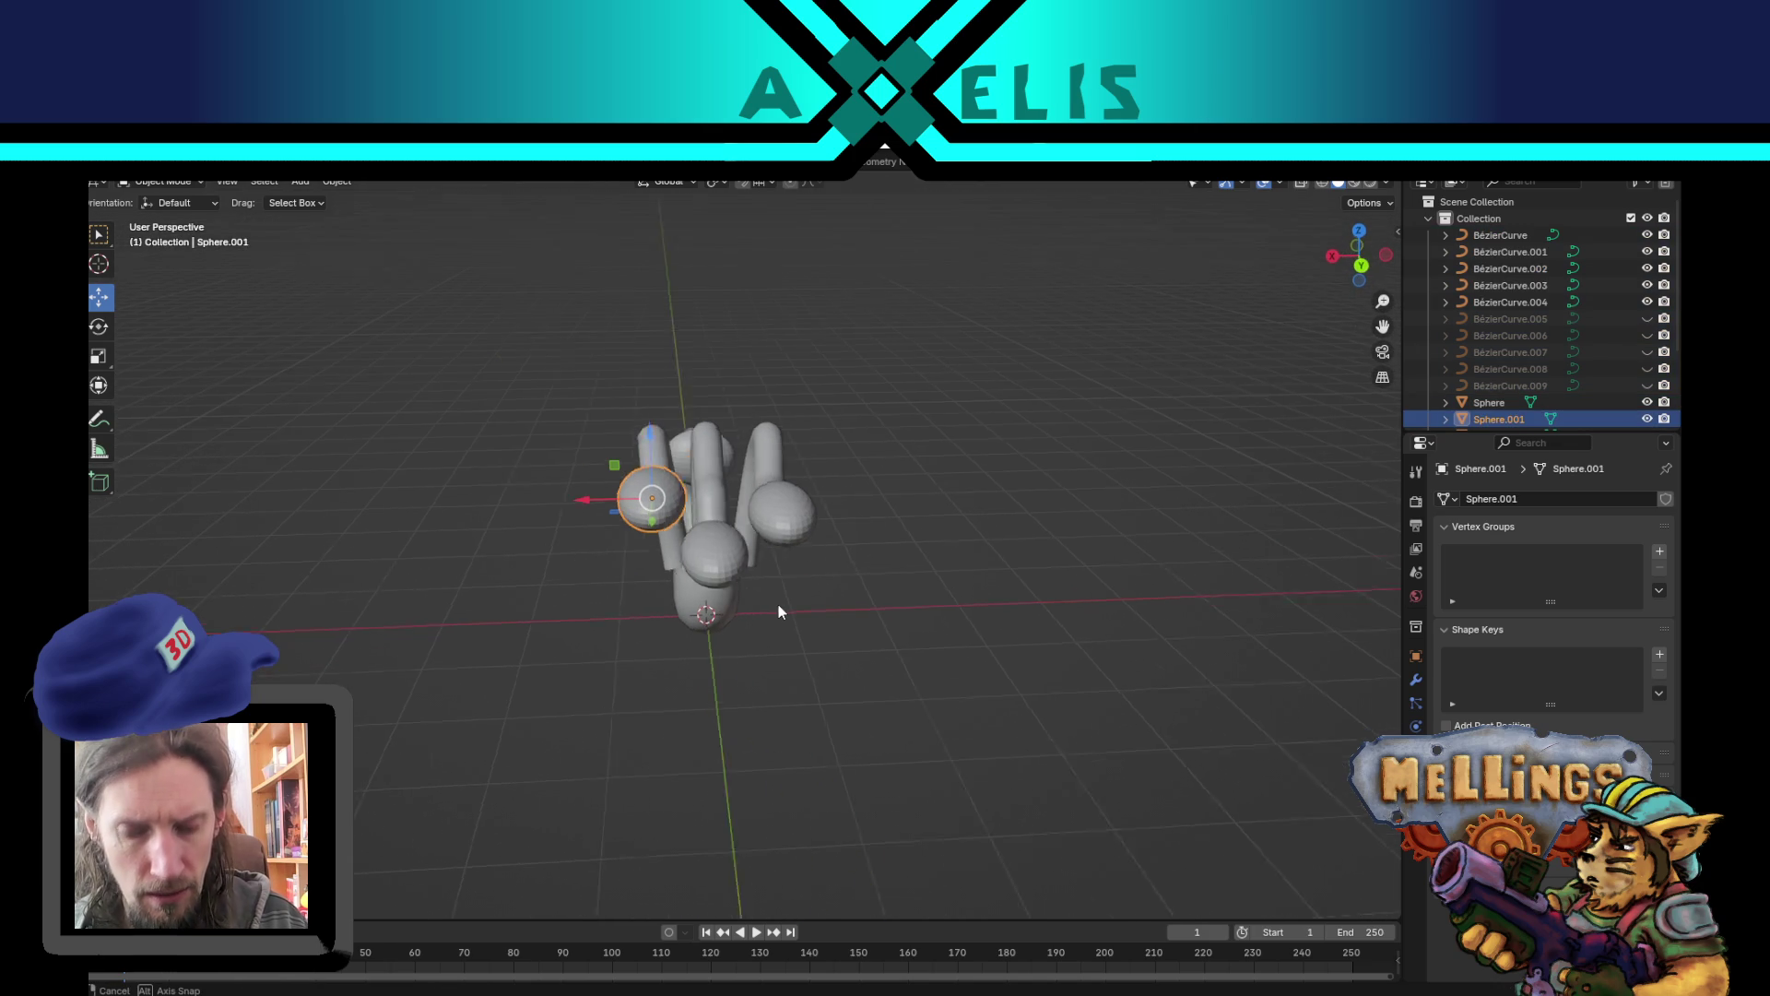
pyautogui.keyDown('shift'); pyautogui.click(701, 579); pyautogui.keyUp('shift')
pyautogui.hotkey('shift', 'd')
pyautogui.press('Escape')
pyautogui.hscroll(-5, 922, 599)
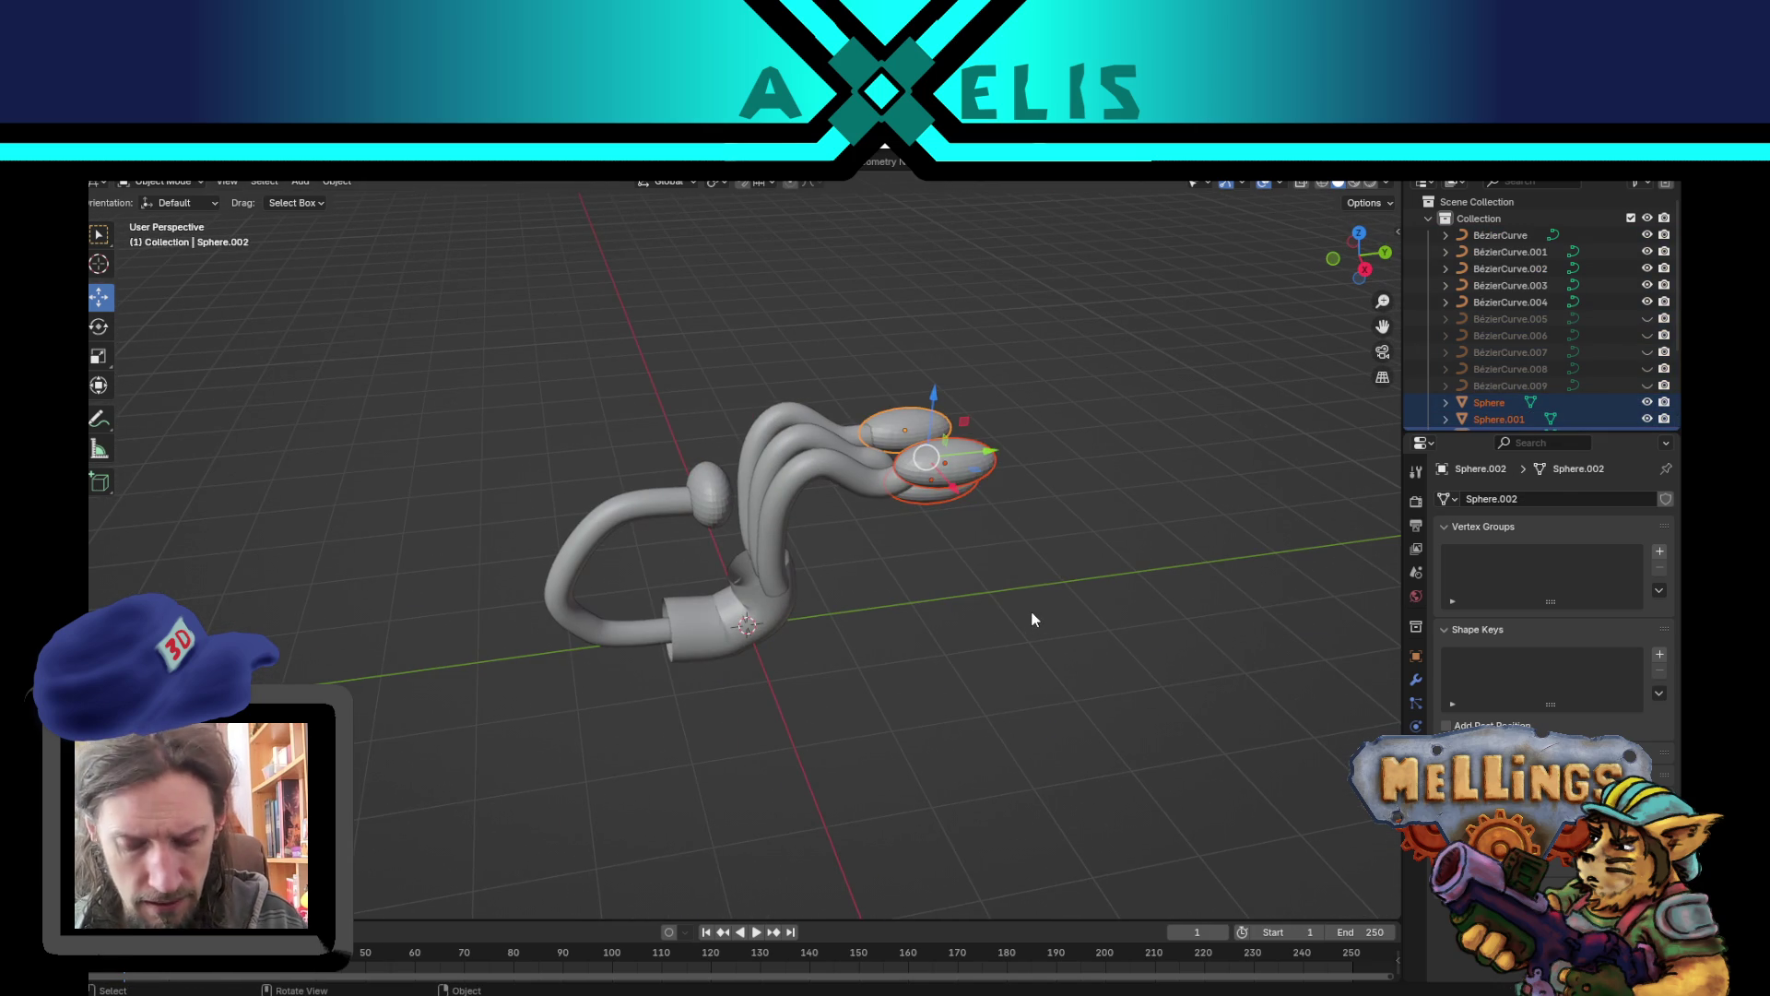
pyautogui.press('Delete')
pyautogui.hscroll(-5, 1031, 610)
# - Put the front tube BézierCurve.003 into Edit Mode
pyautogui.click(837, 498)
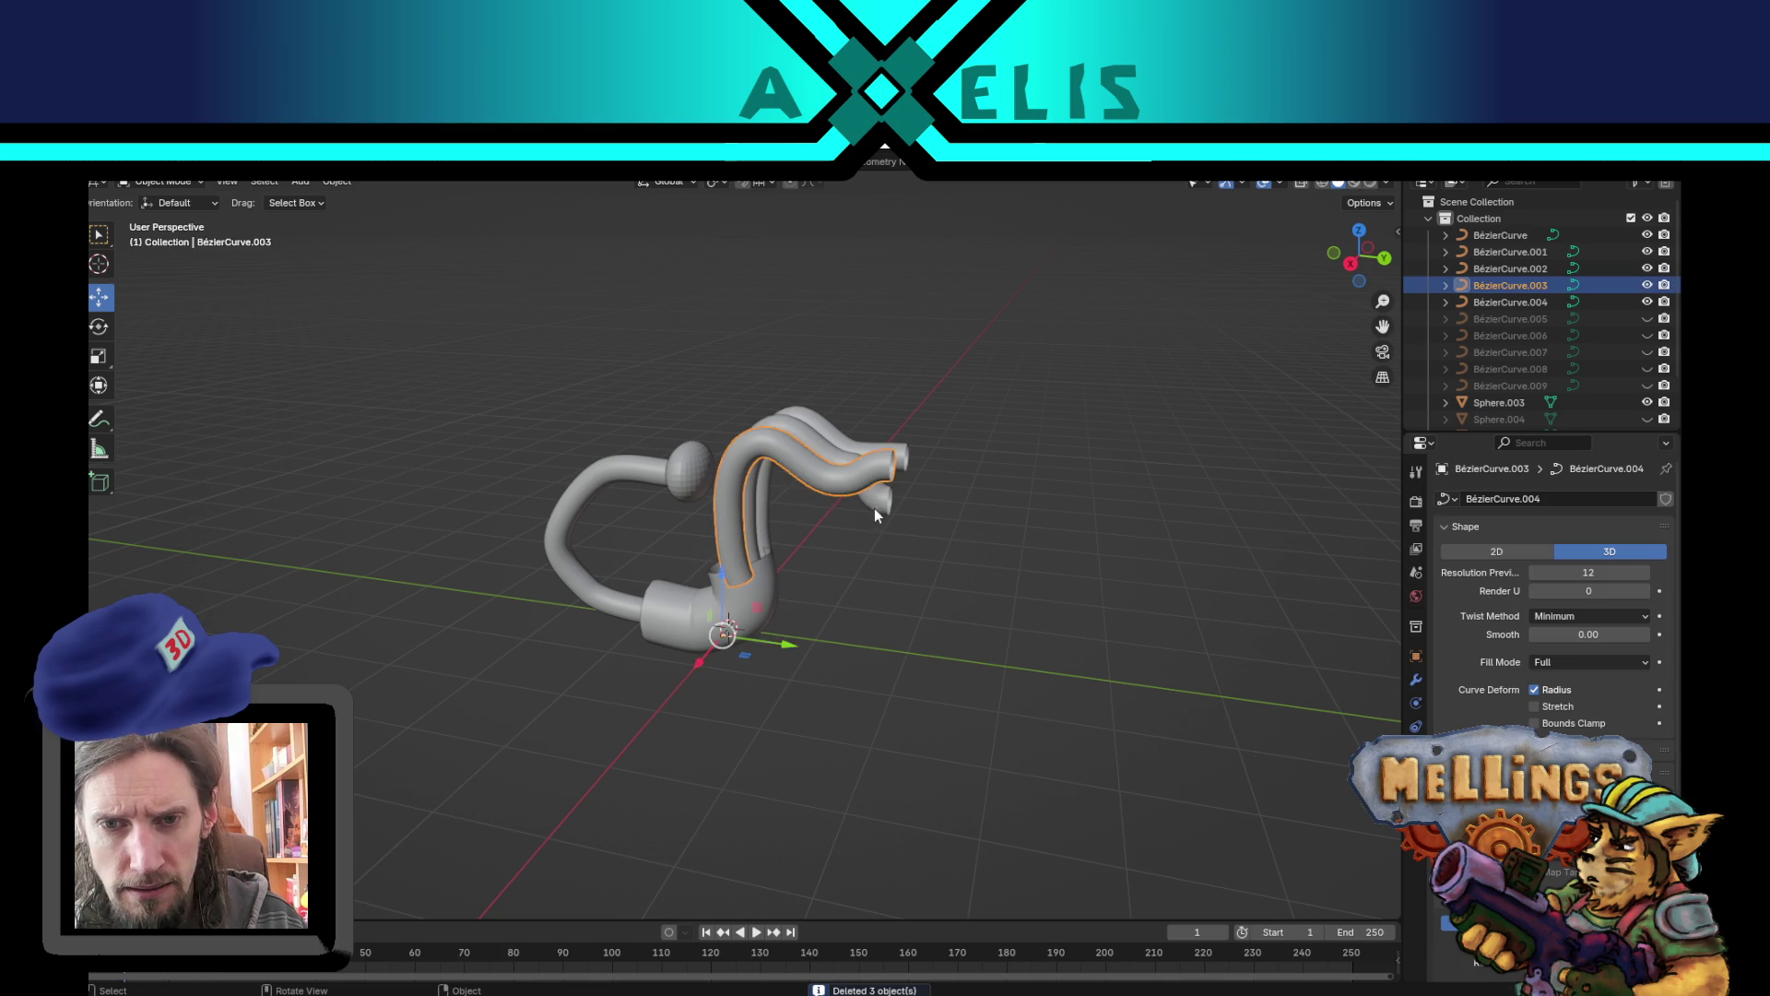
pyautogui.hscroll(-5, 876, 553)
pyautogui.press('Tab')
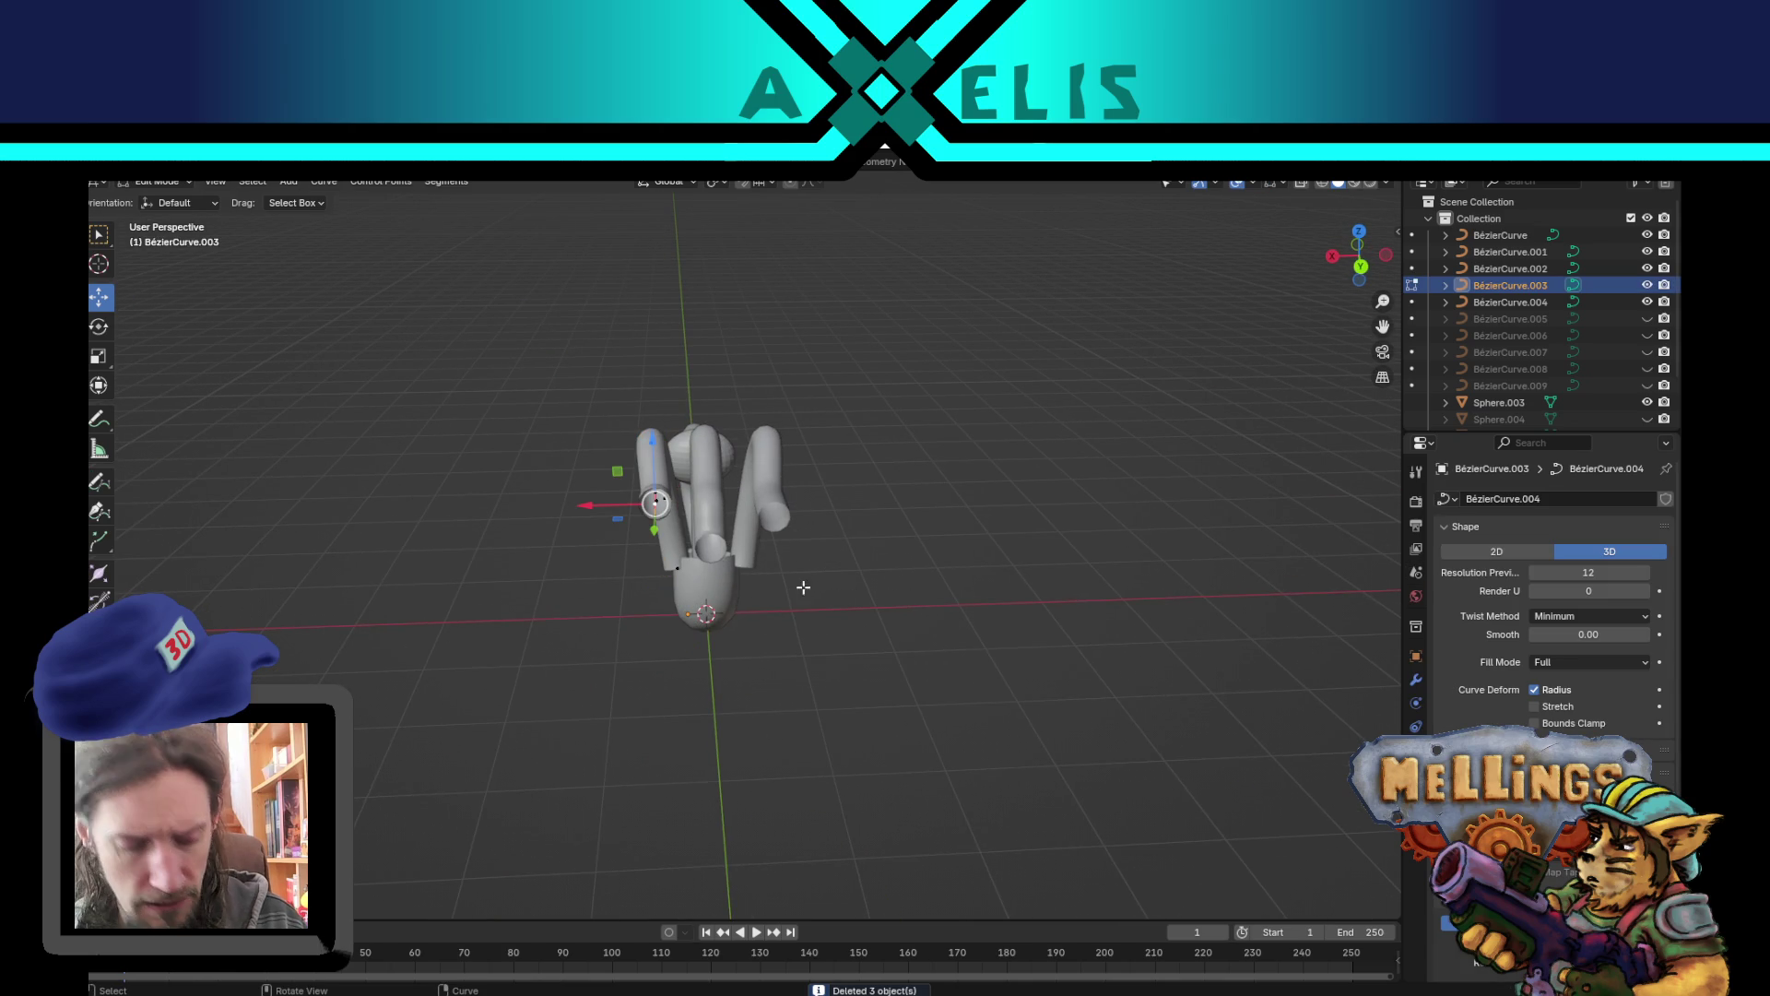
# - Pull BézierCurve.003's end control points outward to lengthen the tube
pyautogui.press('g')
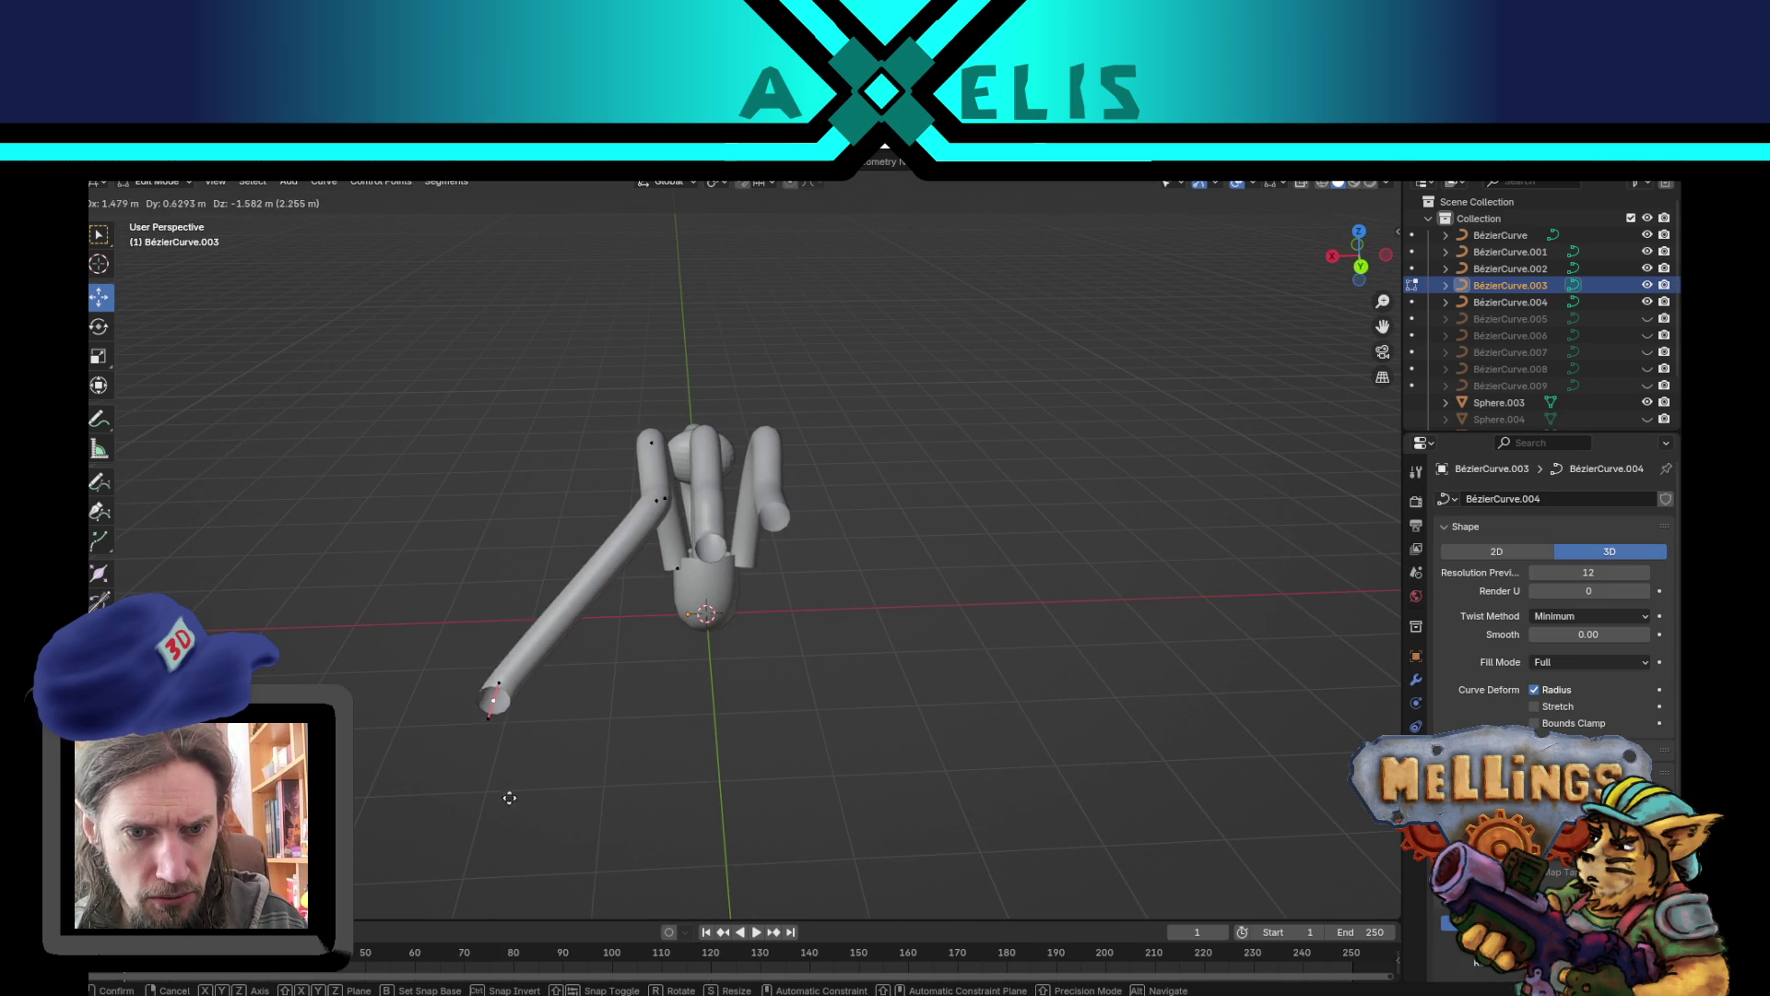
pyautogui.click(509, 775)
pyautogui.hscroll(-5, 747, 636)
pyautogui.hscroll(-3, 748, 636)
pyautogui.press('g')
pyautogui.click(1105, 814)
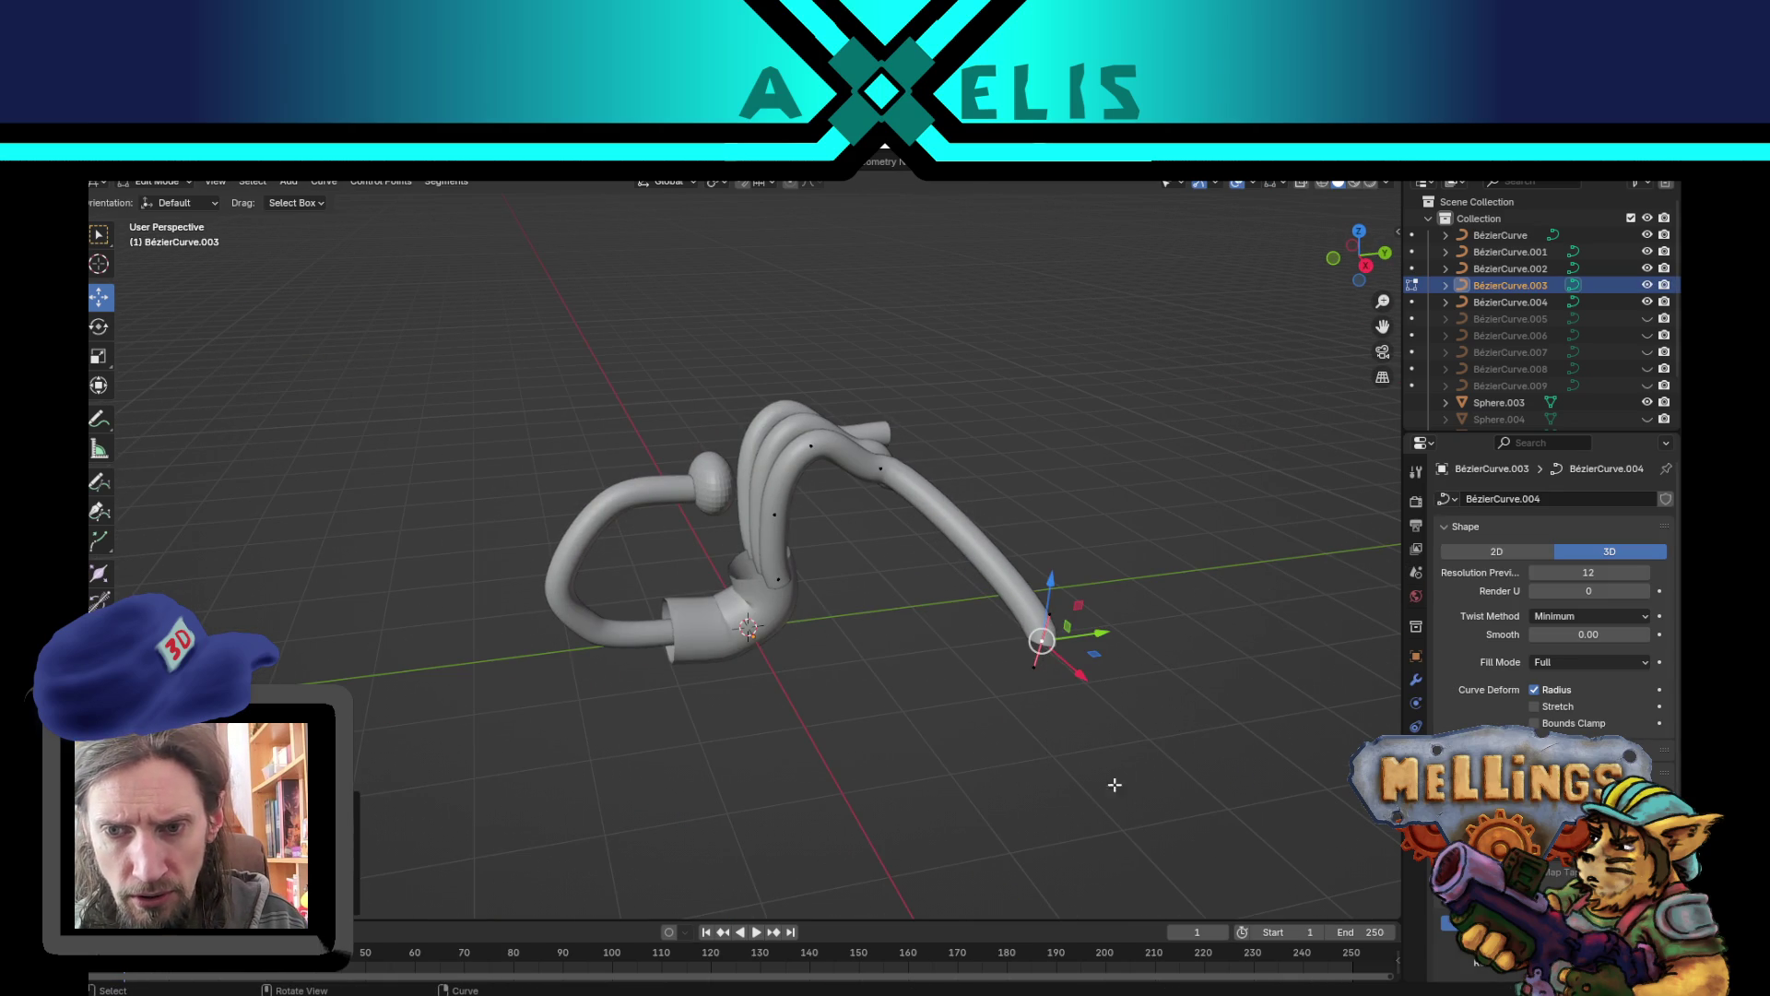
pyautogui.press('g')
pyautogui.click(1154, 681)
pyautogui.hscroll(-5, 785, 651)
# - Move and Z-rotate further control points and shift the tip down-left into a wavy bend
pyautogui.press('g')
pyautogui.click(660, 738)
pyautogui.press('r')
pyautogui.press('z')
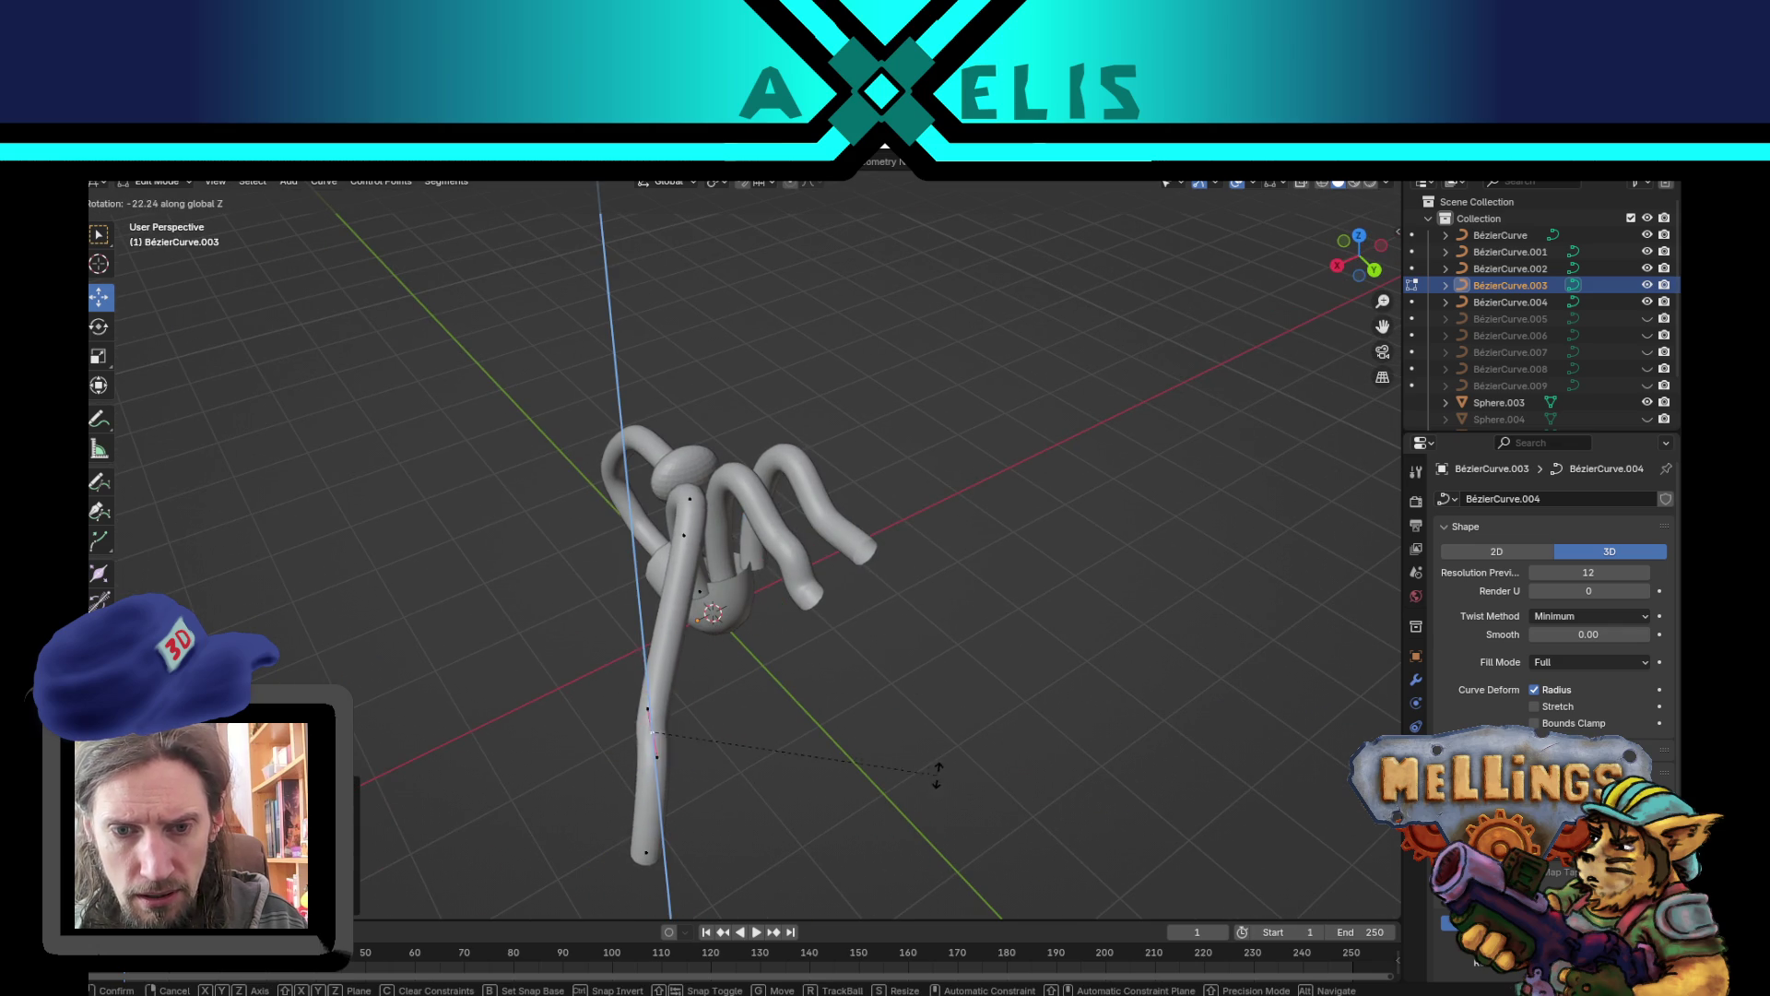
pyautogui.click(872, 821)
pyautogui.hscroll(-10, 818, 691)
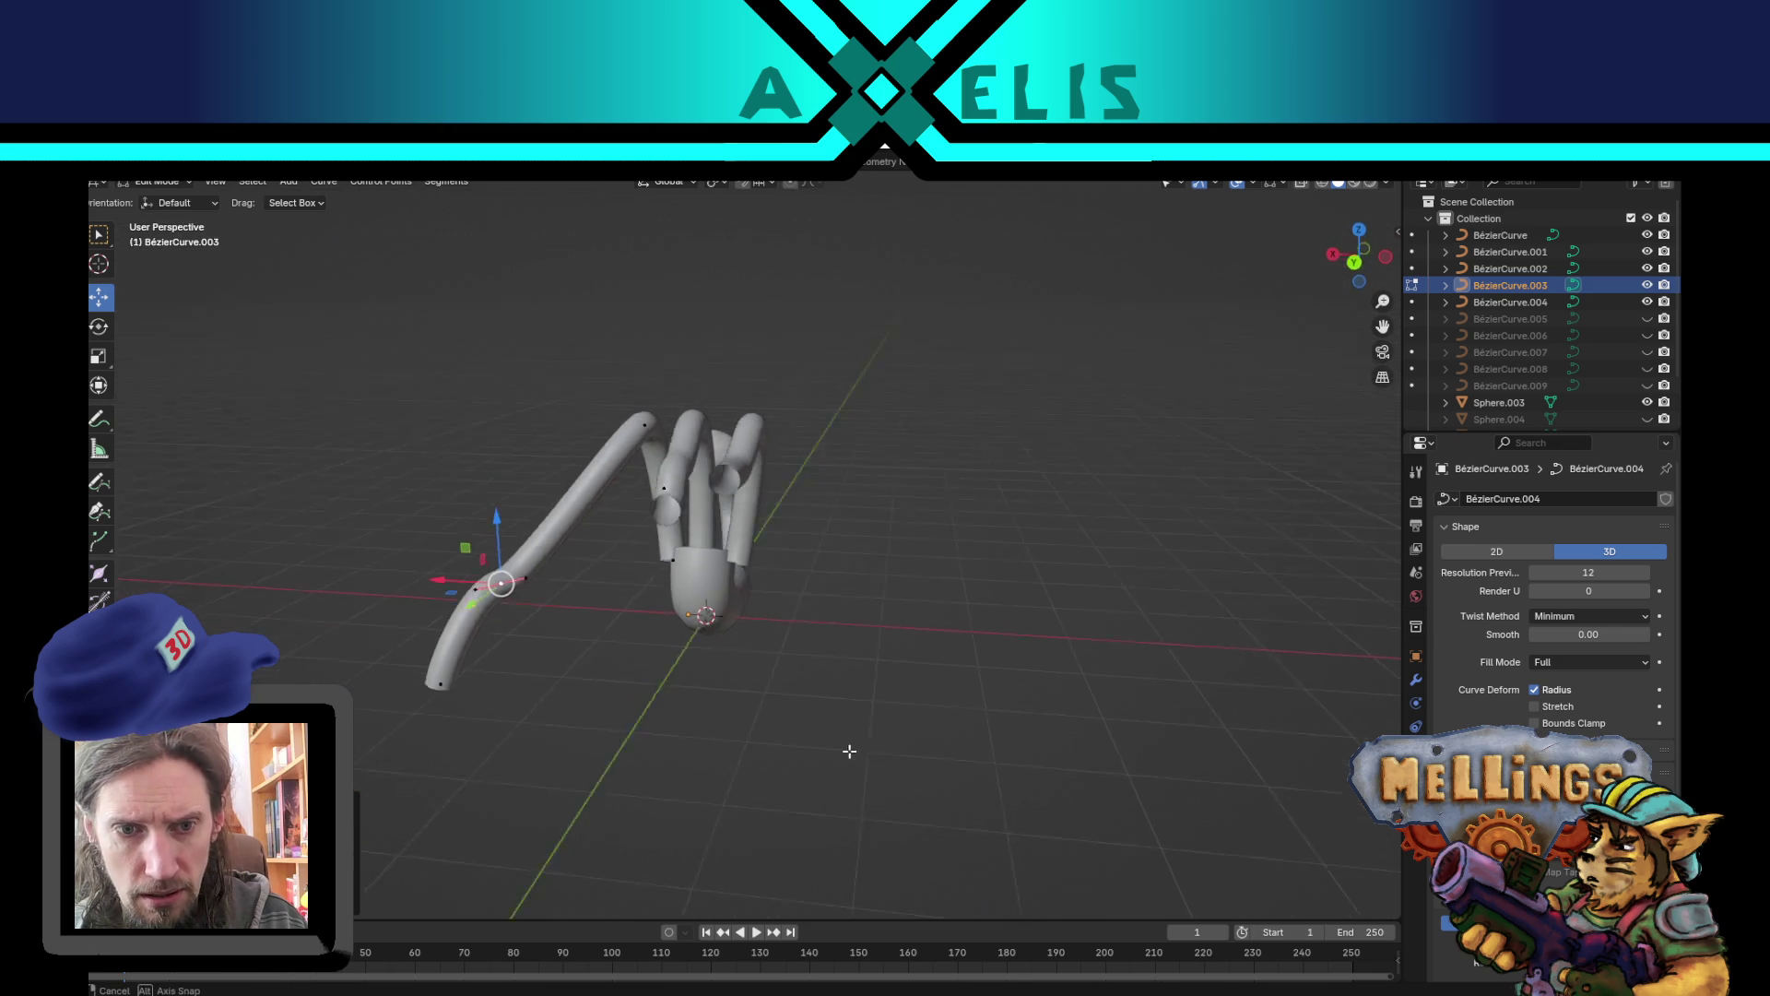
pyautogui.moveTo(631, 454); pyautogui.dragTo(570, 394)
pyautogui.press('g')
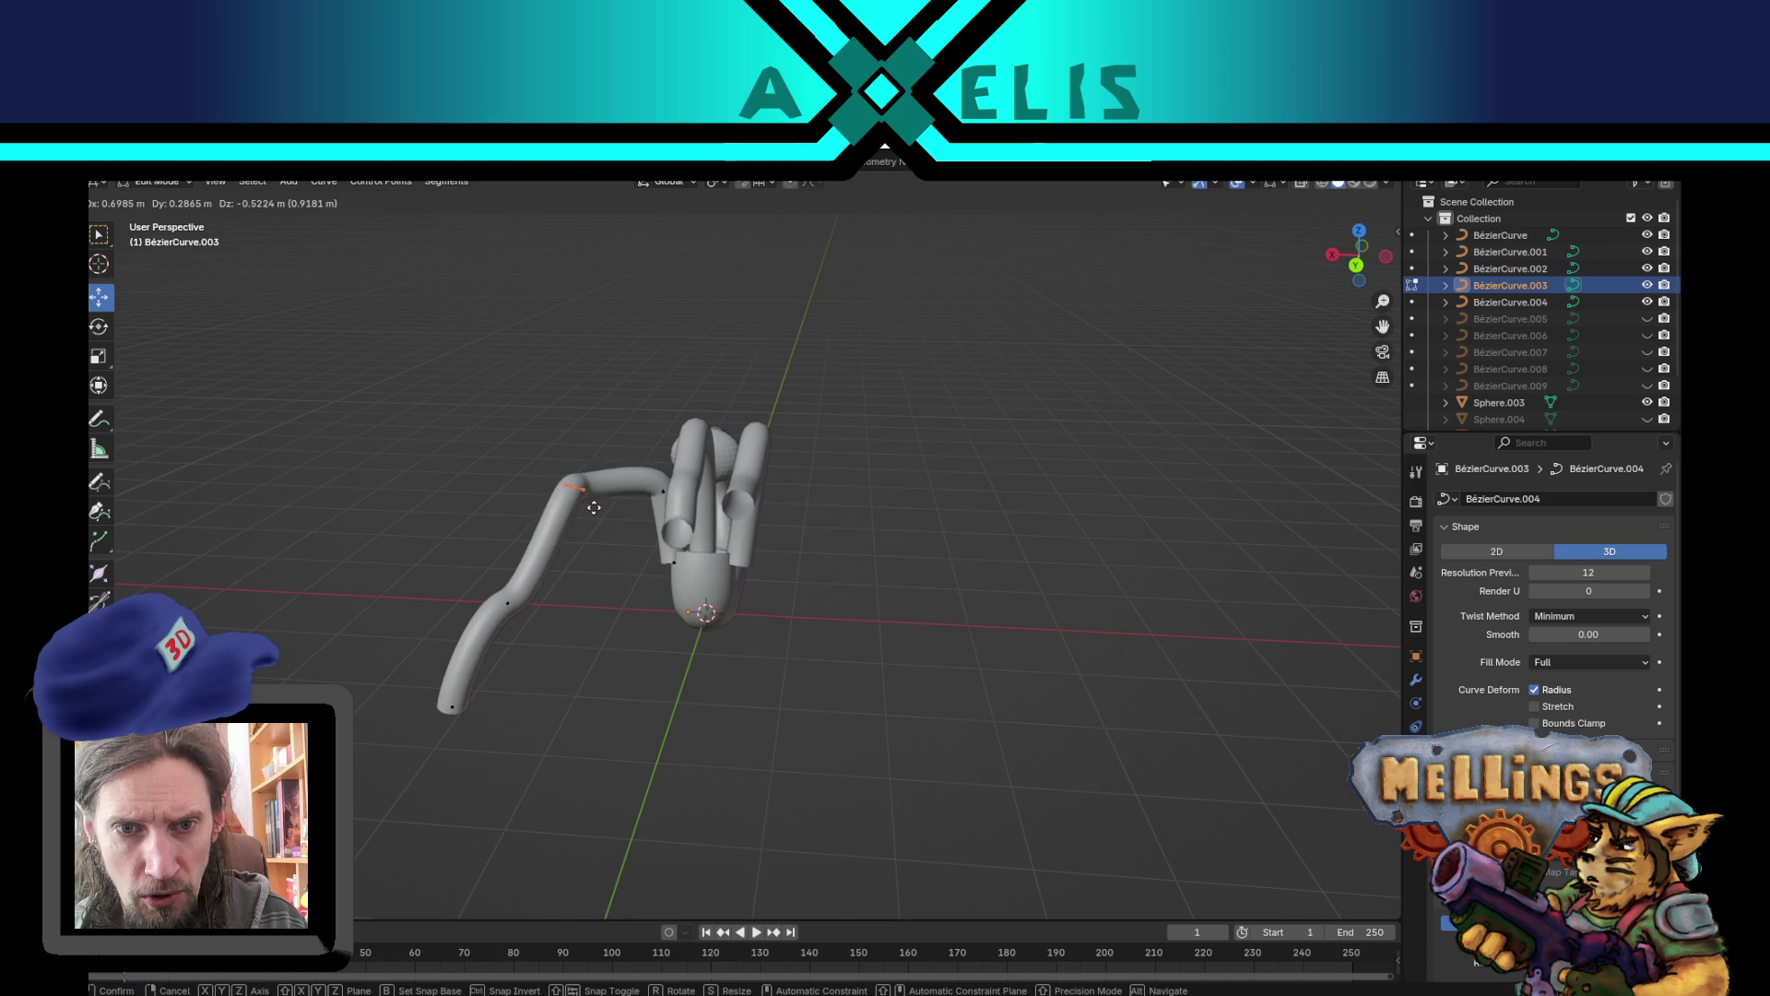
pyautogui.click(594, 529)
pyautogui.hscroll(-10, 685, 678)
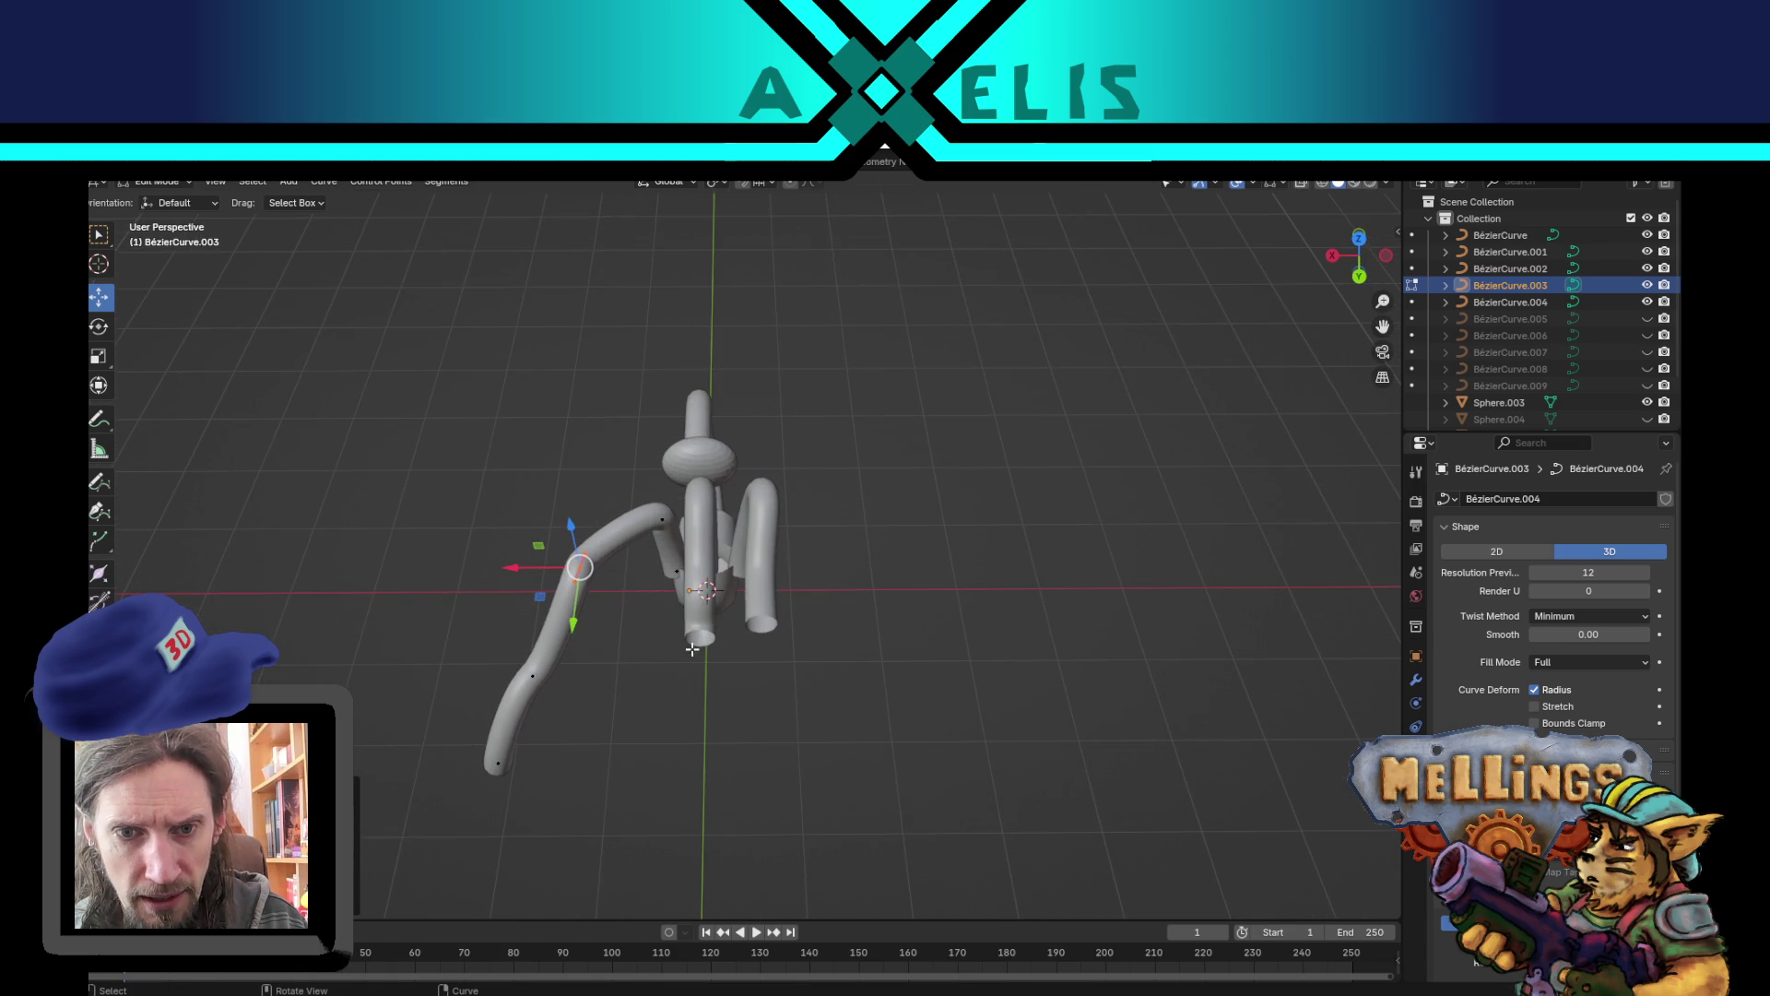
pyautogui.moveTo(660, 519); pyautogui.dragTo(617, 543)
pyautogui.hscroll(-10, 708, 605)
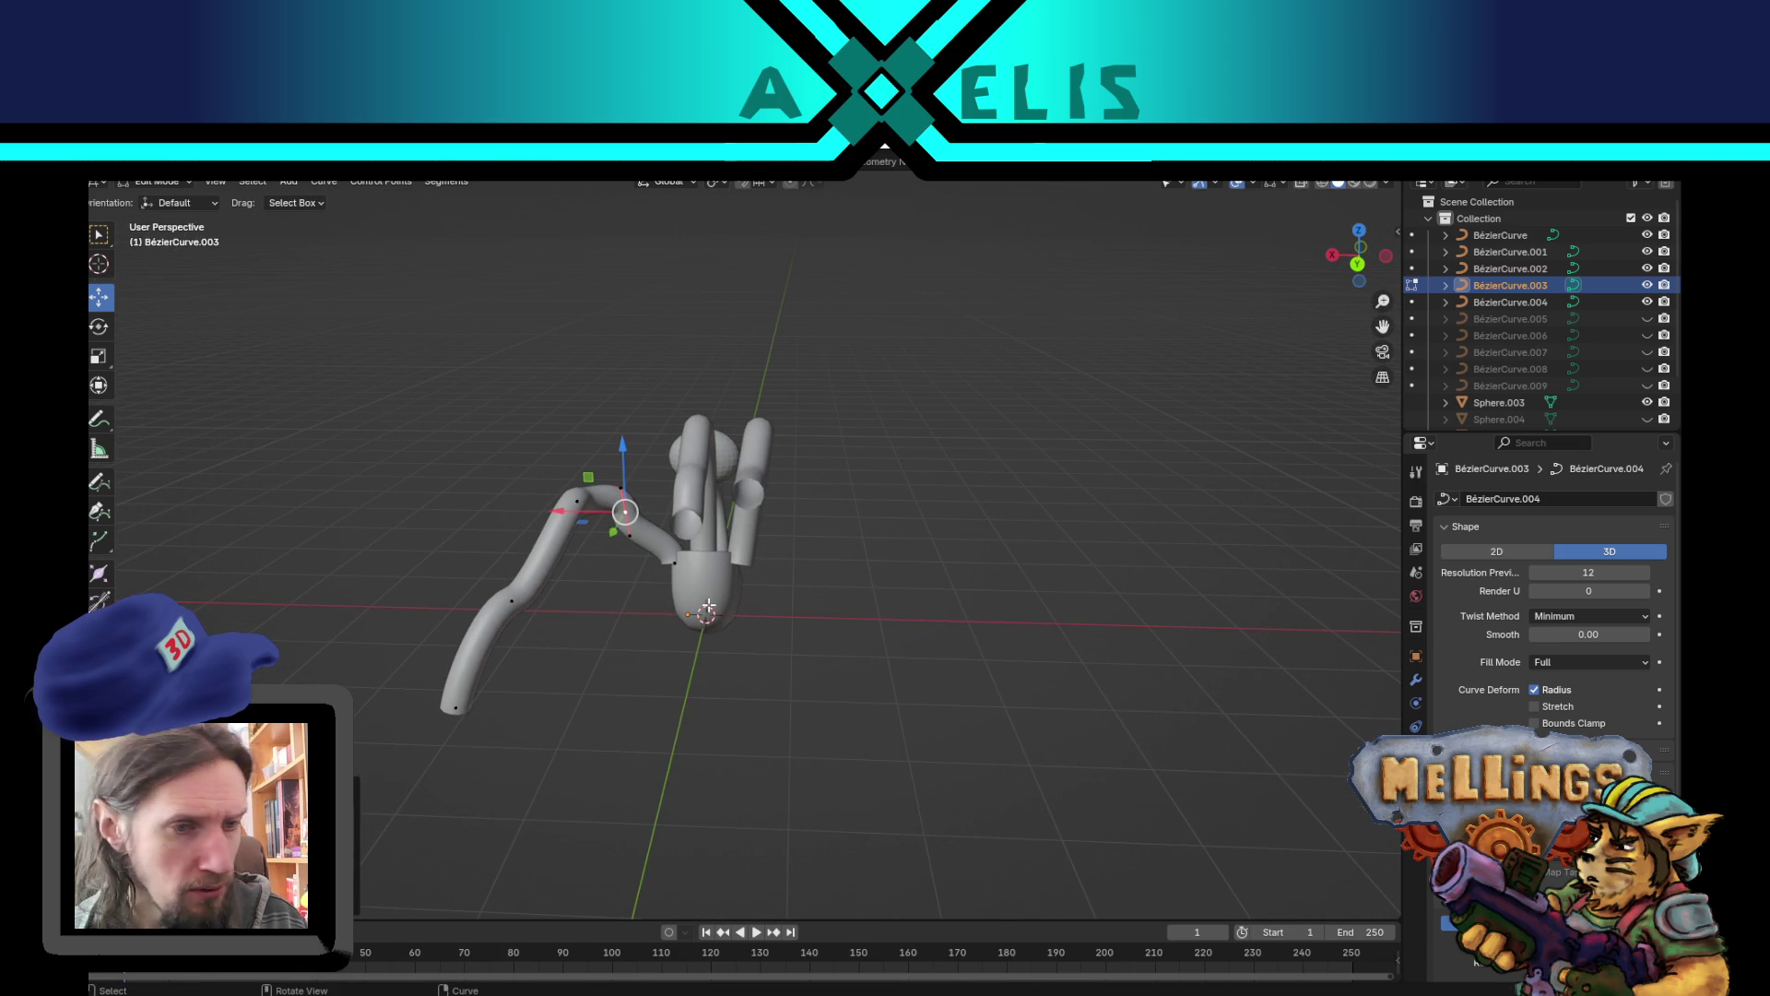
pyautogui.hscroll(-10, 690, 491)
# - Delete the tubes BézierCurve and BézierCurve.002, then reselect the wavy front tube
pyautogui.press('Tab')
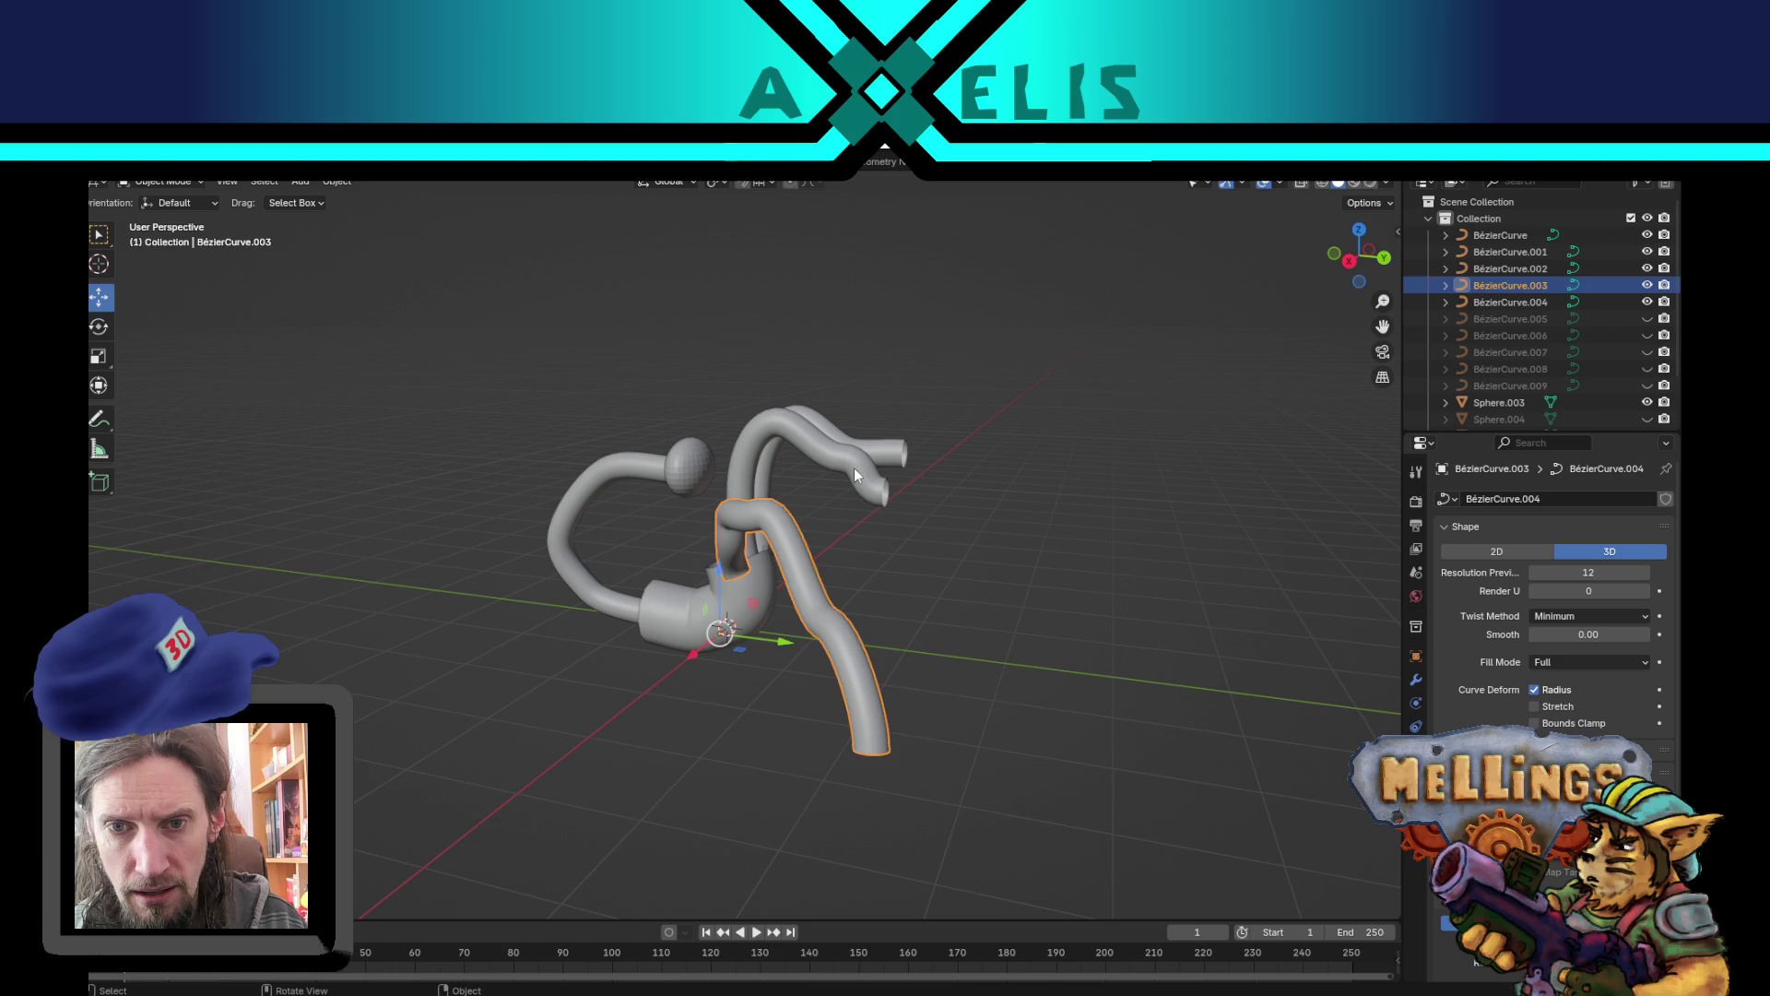
pyautogui.click(855, 475)
pyautogui.keyDown('shift'); pyautogui.click(903, 446); pyautogui.keyUp('shift')
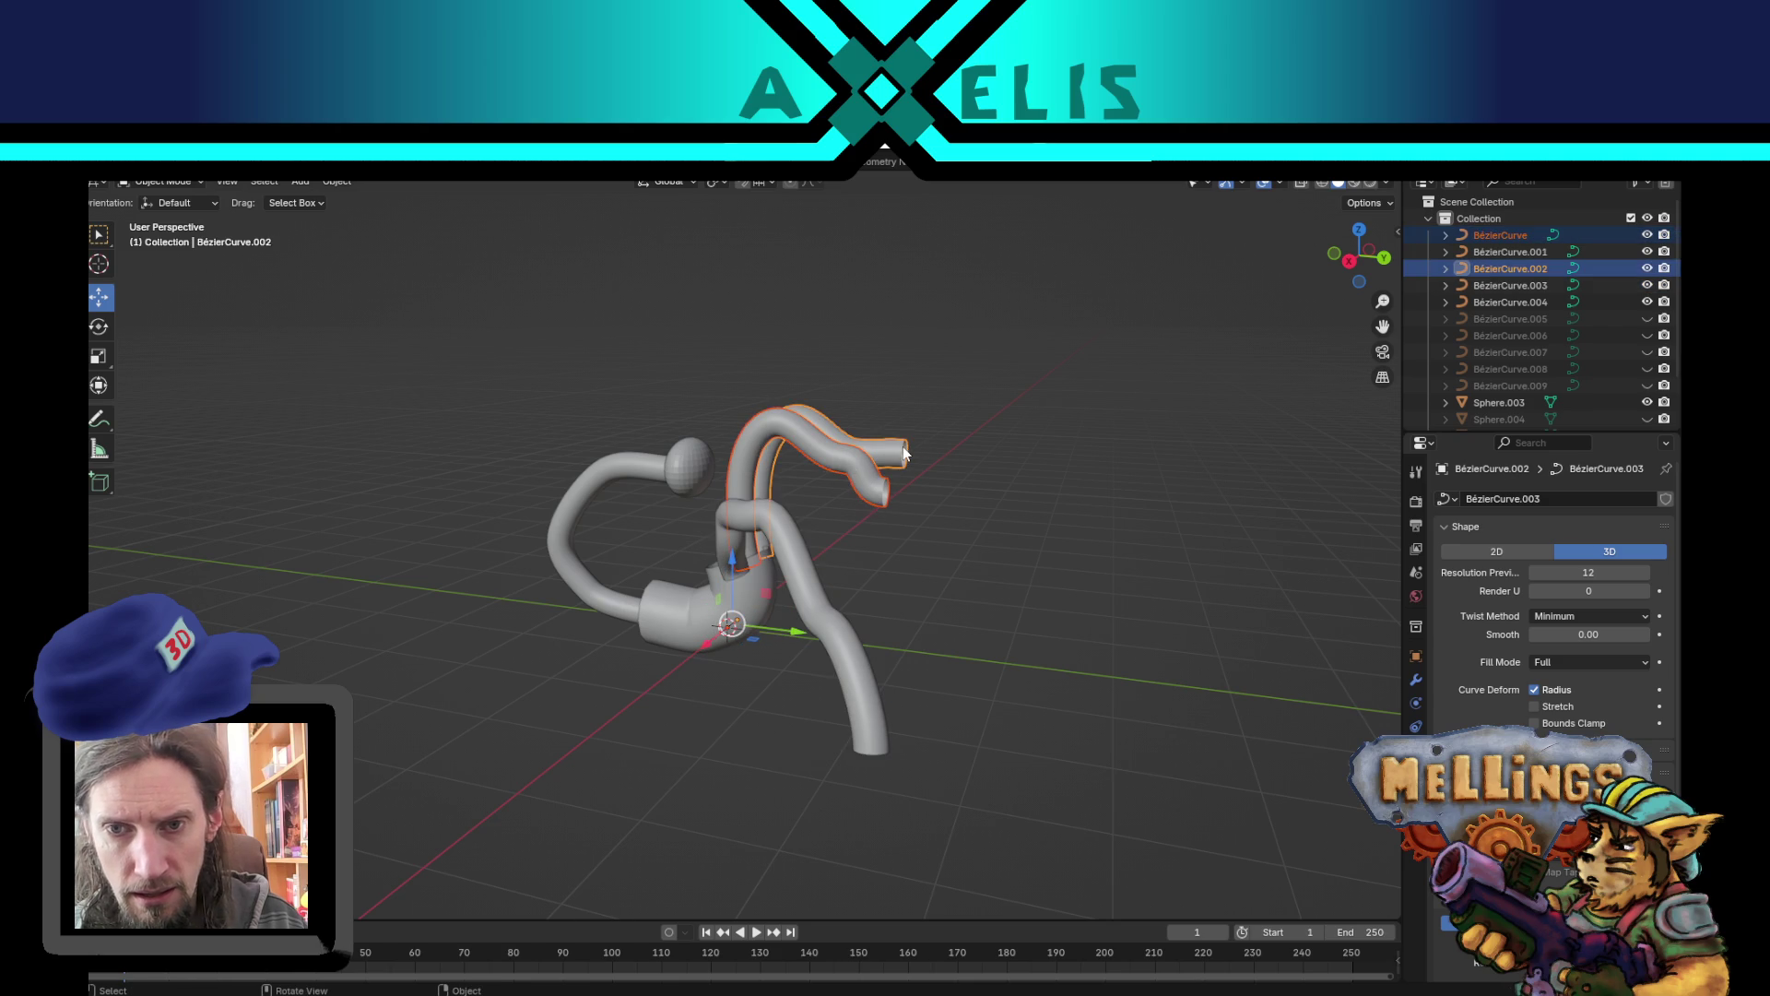
pyautogui.press('Delete')
pyautogui.click(834, 586)
pyautogui.hotkey('ctrl', 'z')
pyautogui.hotkey('ctrl', 'z')
pyautogui.hscroll(-10, 750, 669)
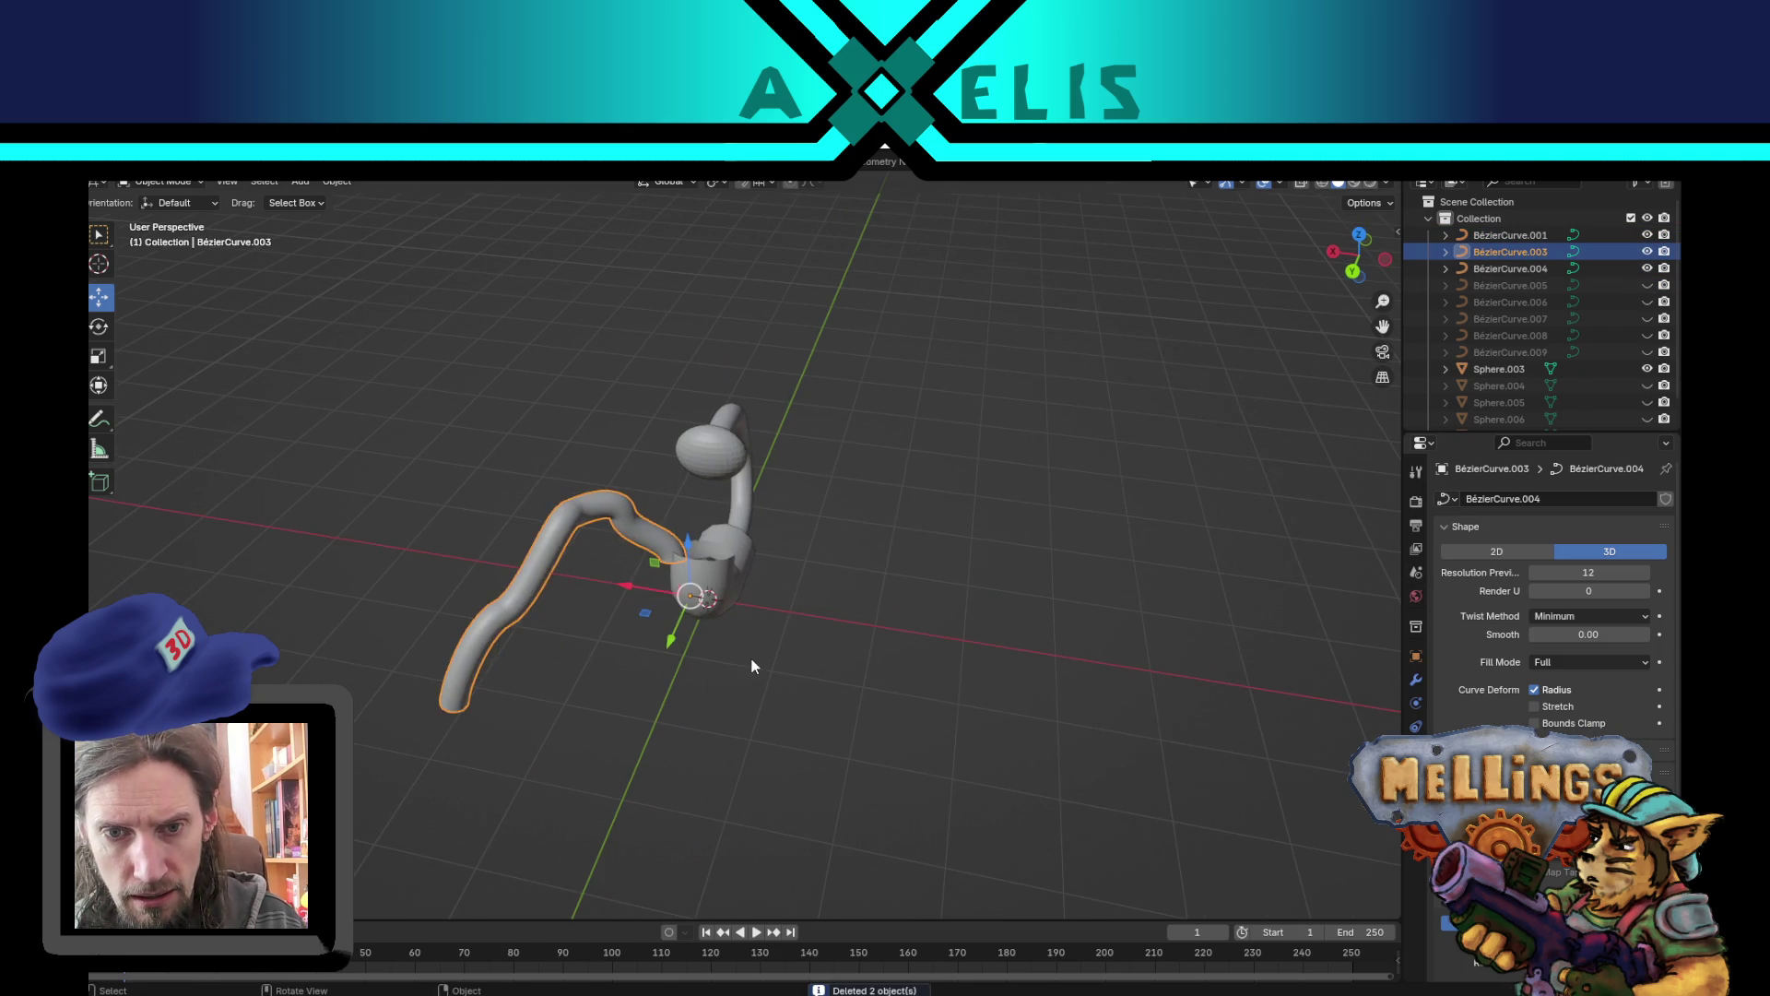
# - Duplicate the wavy tube and select the copy's lower control points in Edit Mode
pyautogui.hotkey('ctrl', 'z')
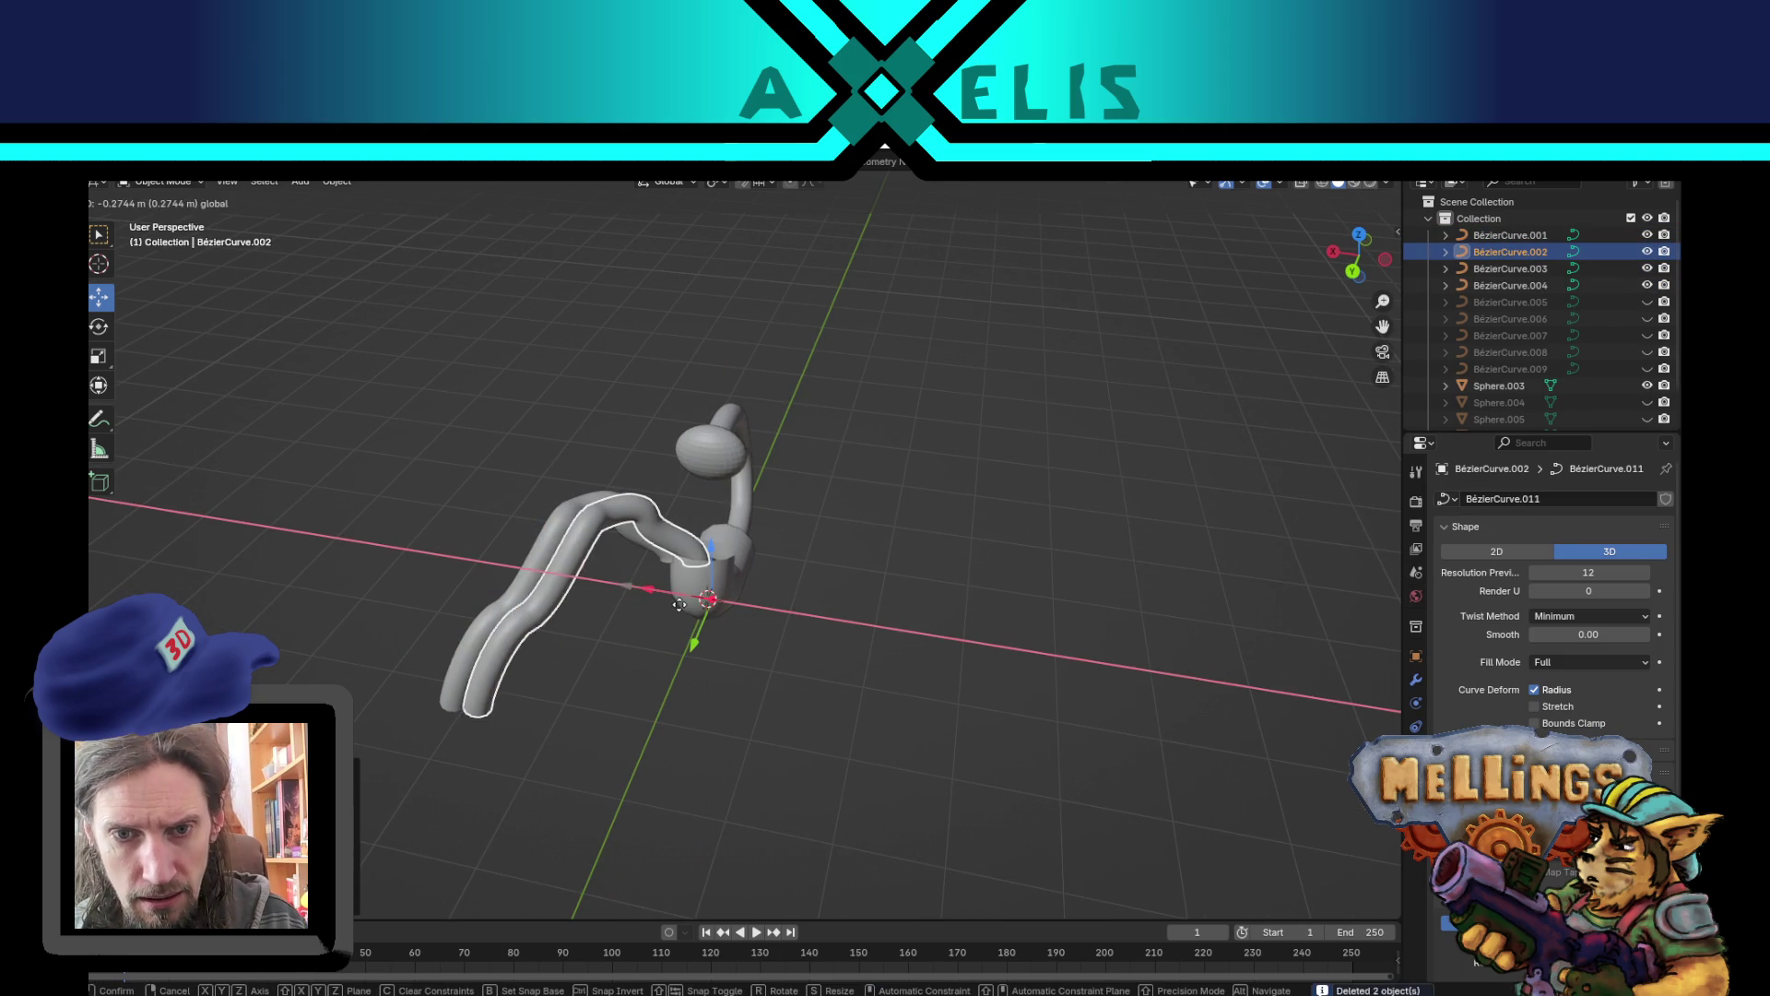
pyautogui.press('Tab')
pyautogui.hscroll(-5, 787, 680)
pyautogui.moveTo(387, 518)
pyautogui.mouseDown()
pyautogui.moveTo(581, 838)
pyautogui.moveTo(650, 854)
pyautogui.mouseUp()
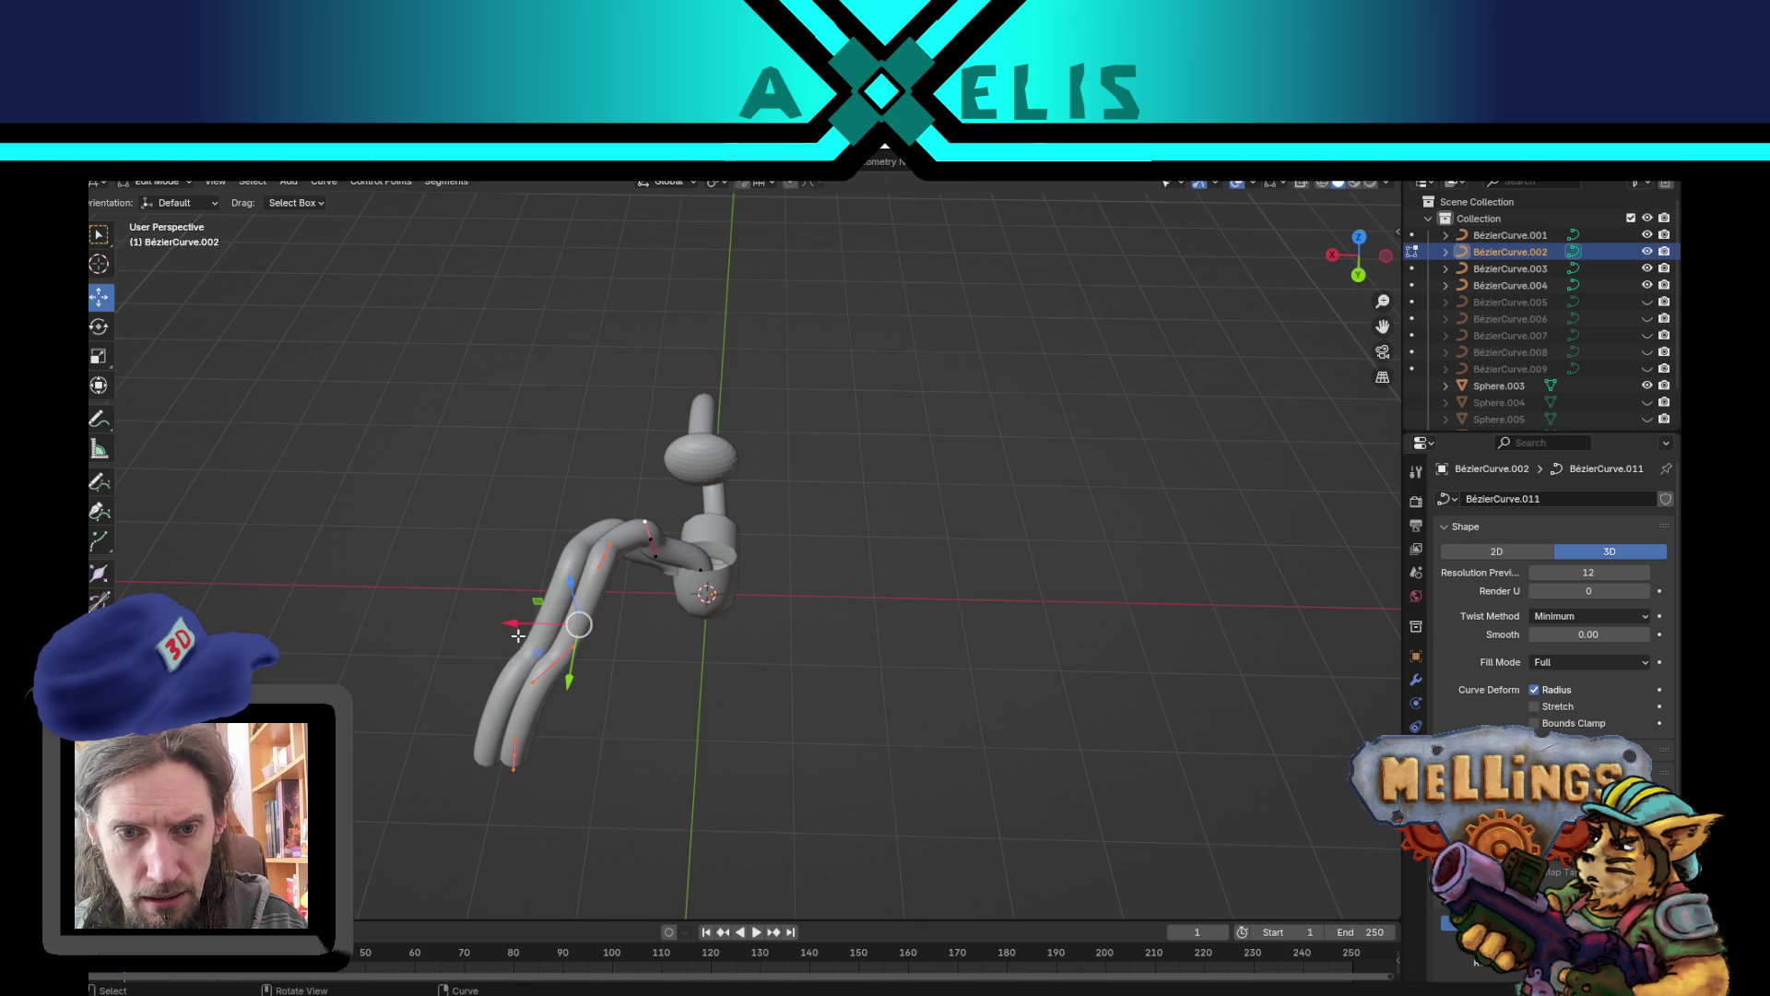
pyautogui.press('g')
pyautogui.click(654, 682)
pyautogui.hotkey('ctrl', 'z')
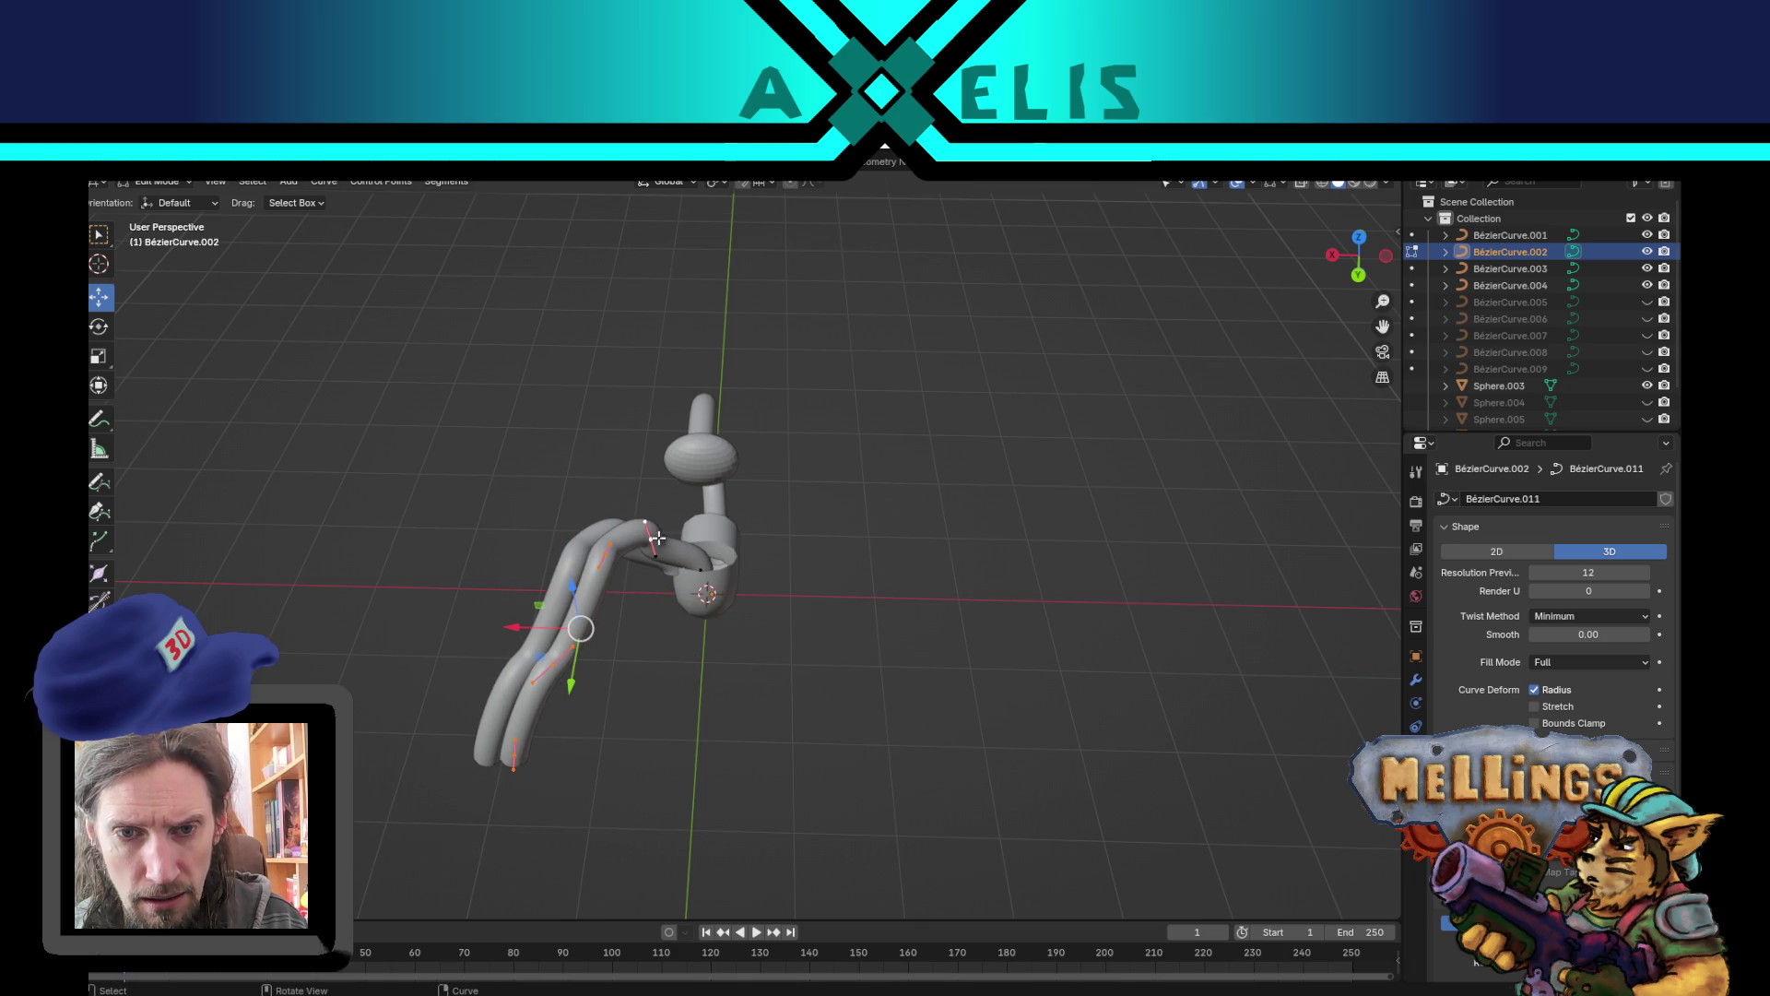
# - Rotate the lower section about Z to hang straight down and slide it along X under the head
pyautogui.moveTo(412, 598)
pyautogui.mouseDown()
pyautogui.moveTo(525, 861)
pyautogui.moveTo(573, 835)
pyautogui.mouseUp()
pyautogui.press('r')
pyautogui.press('z')
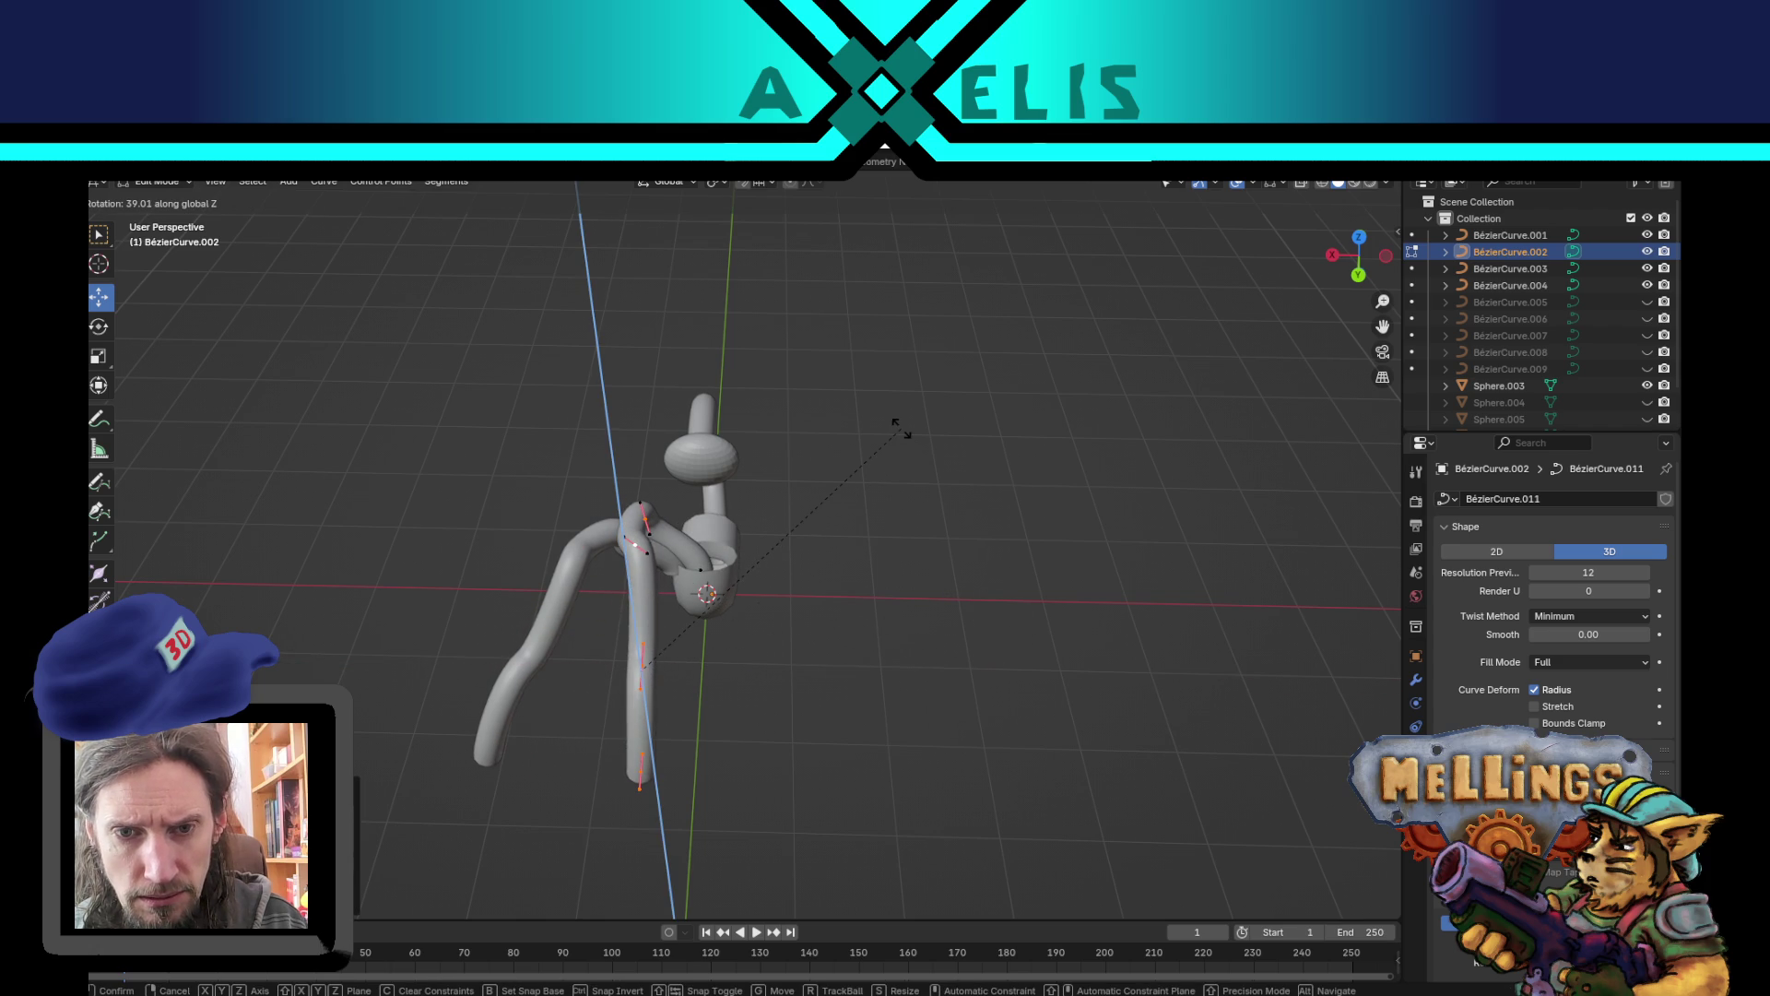
pyautogui.click(900, 428)
pyautogui.moveTo(590, 627)
pyautogui.mouseDown()
pyautogui.moveTo(976, 715)
pyautogui.moveTo(991, 758)
pyautogui.moveTo(949, 617)
pyautogui.moveTo(845, 634)
pyautogui.mouseUp()
pyautogui.press('Tab')
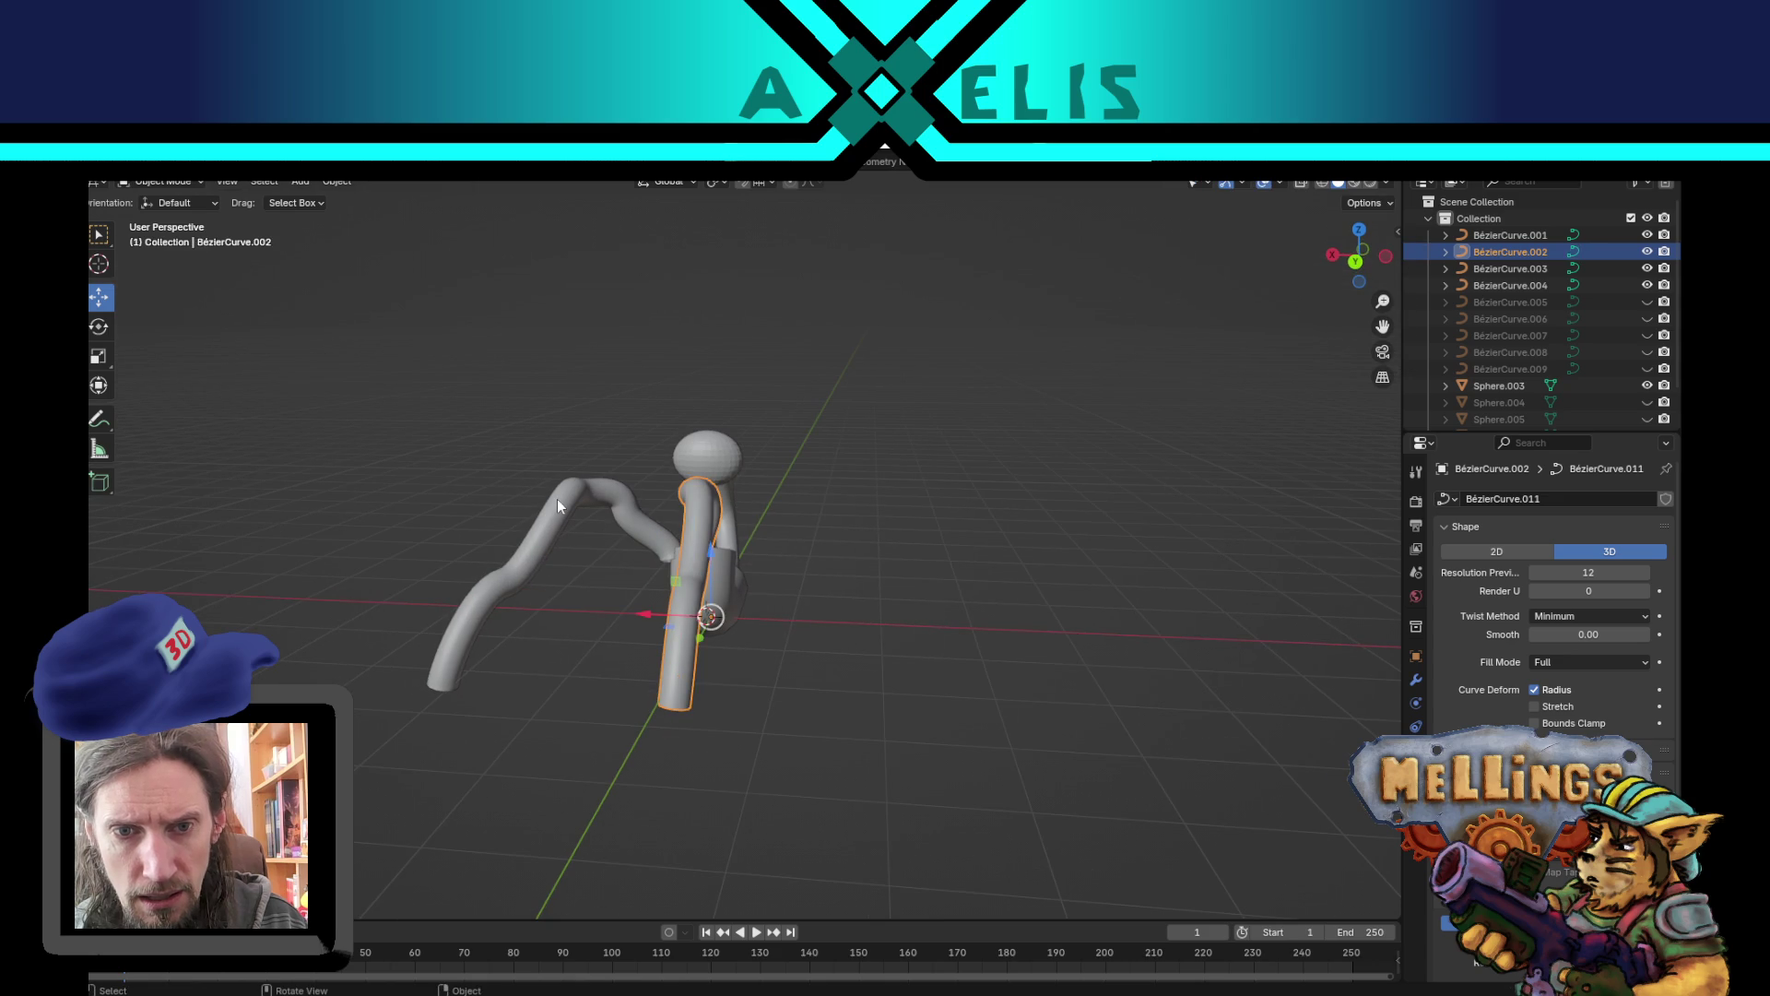
pyautogui.click(558, 503)
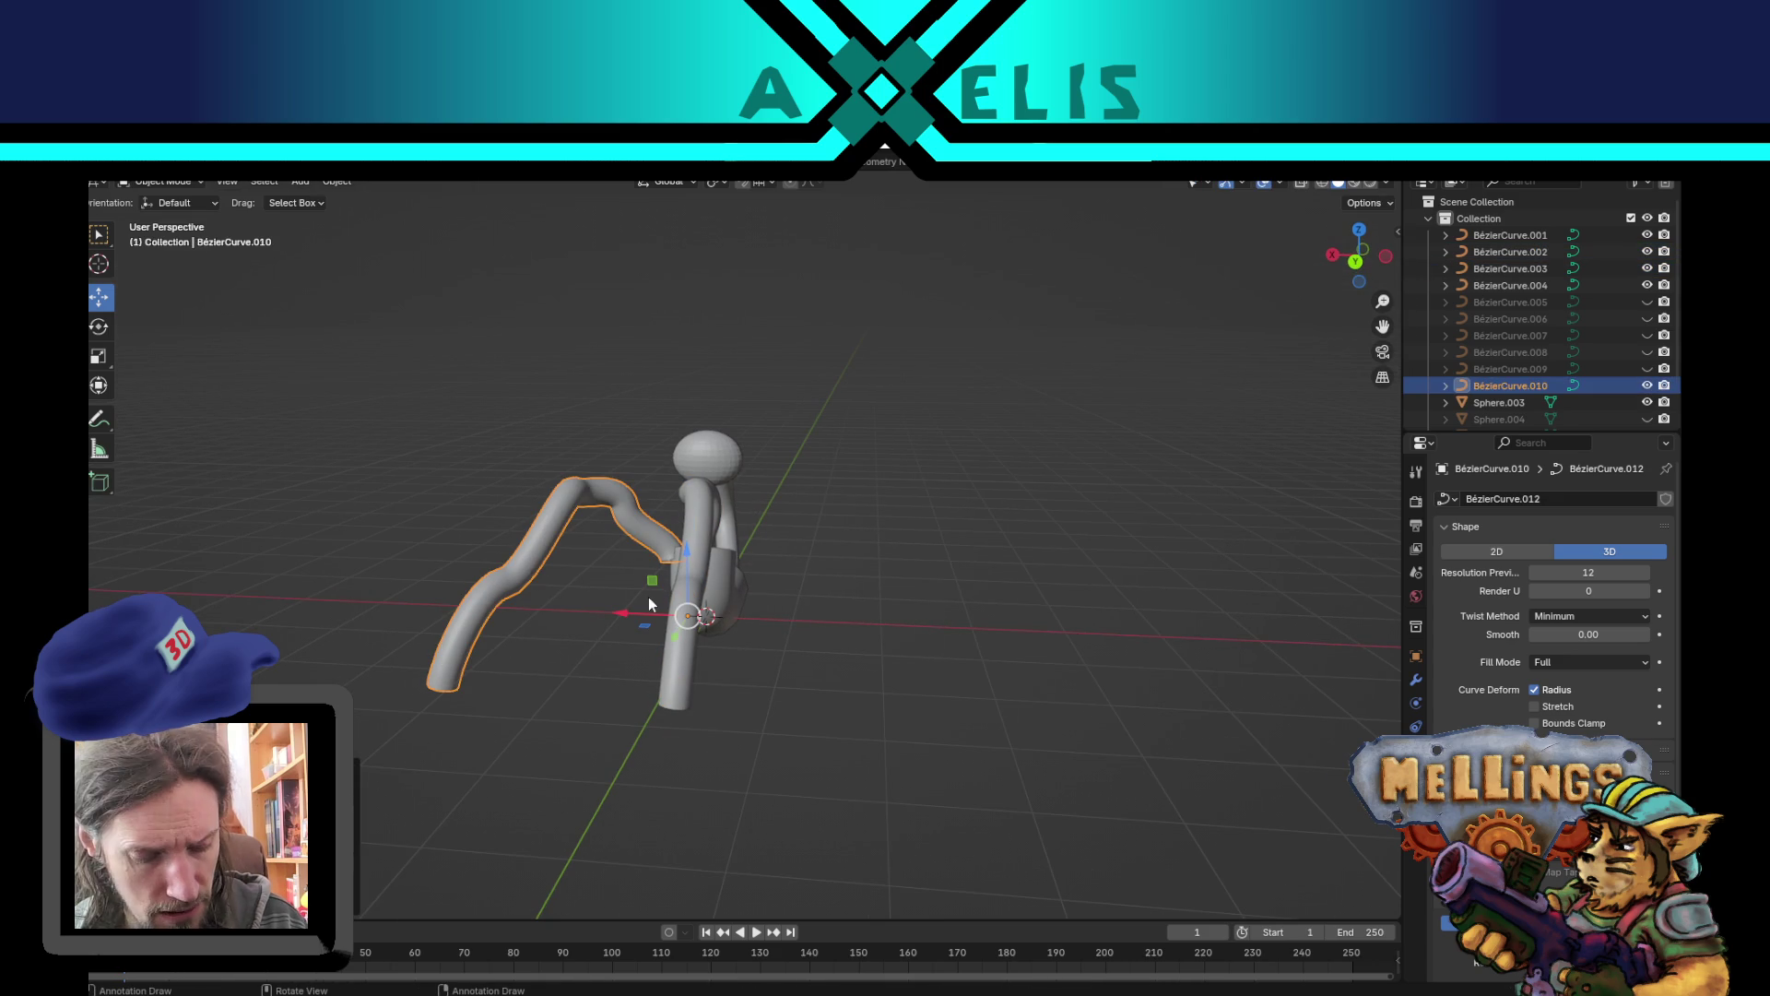
# - Mirror a copy of the wavy leg across X (scale X -1) and slide it sideways
pyautogui.hotkey('shift', 'd')
pyautogui.write('sx-1')
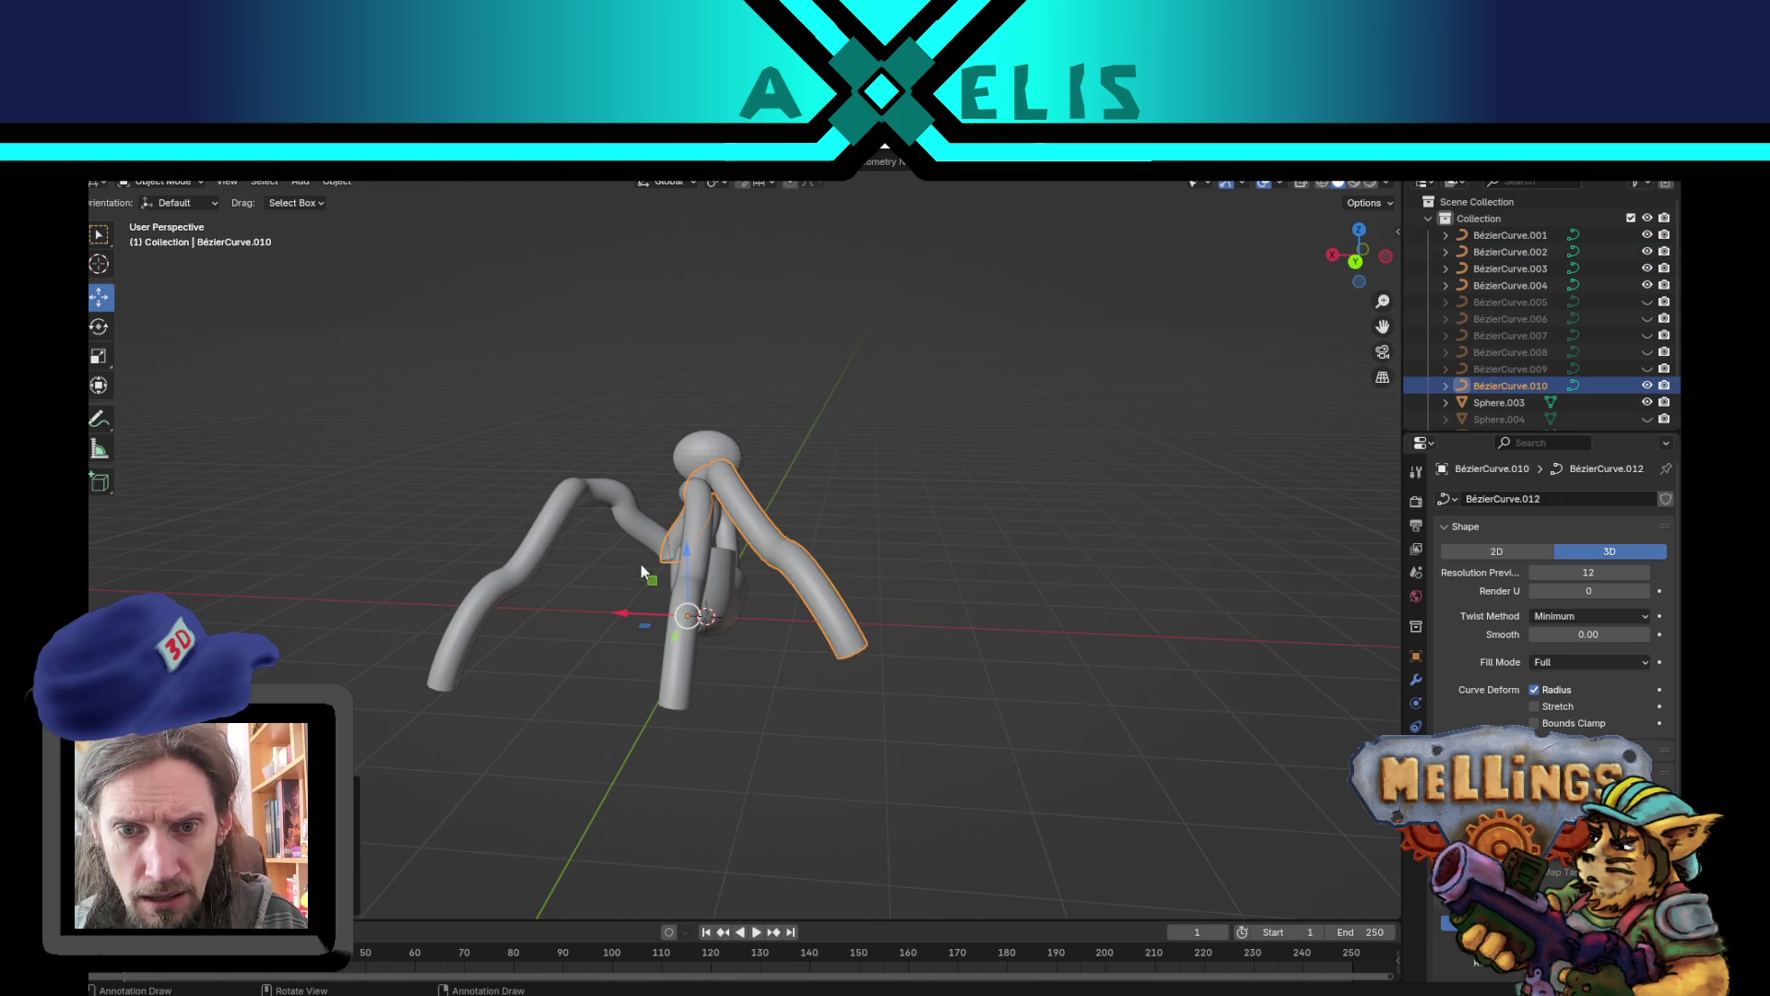
pyautogui.moveTo(634, 619); pyautogui.dragTo(691, 639)
pyautogui.click(690, 639)
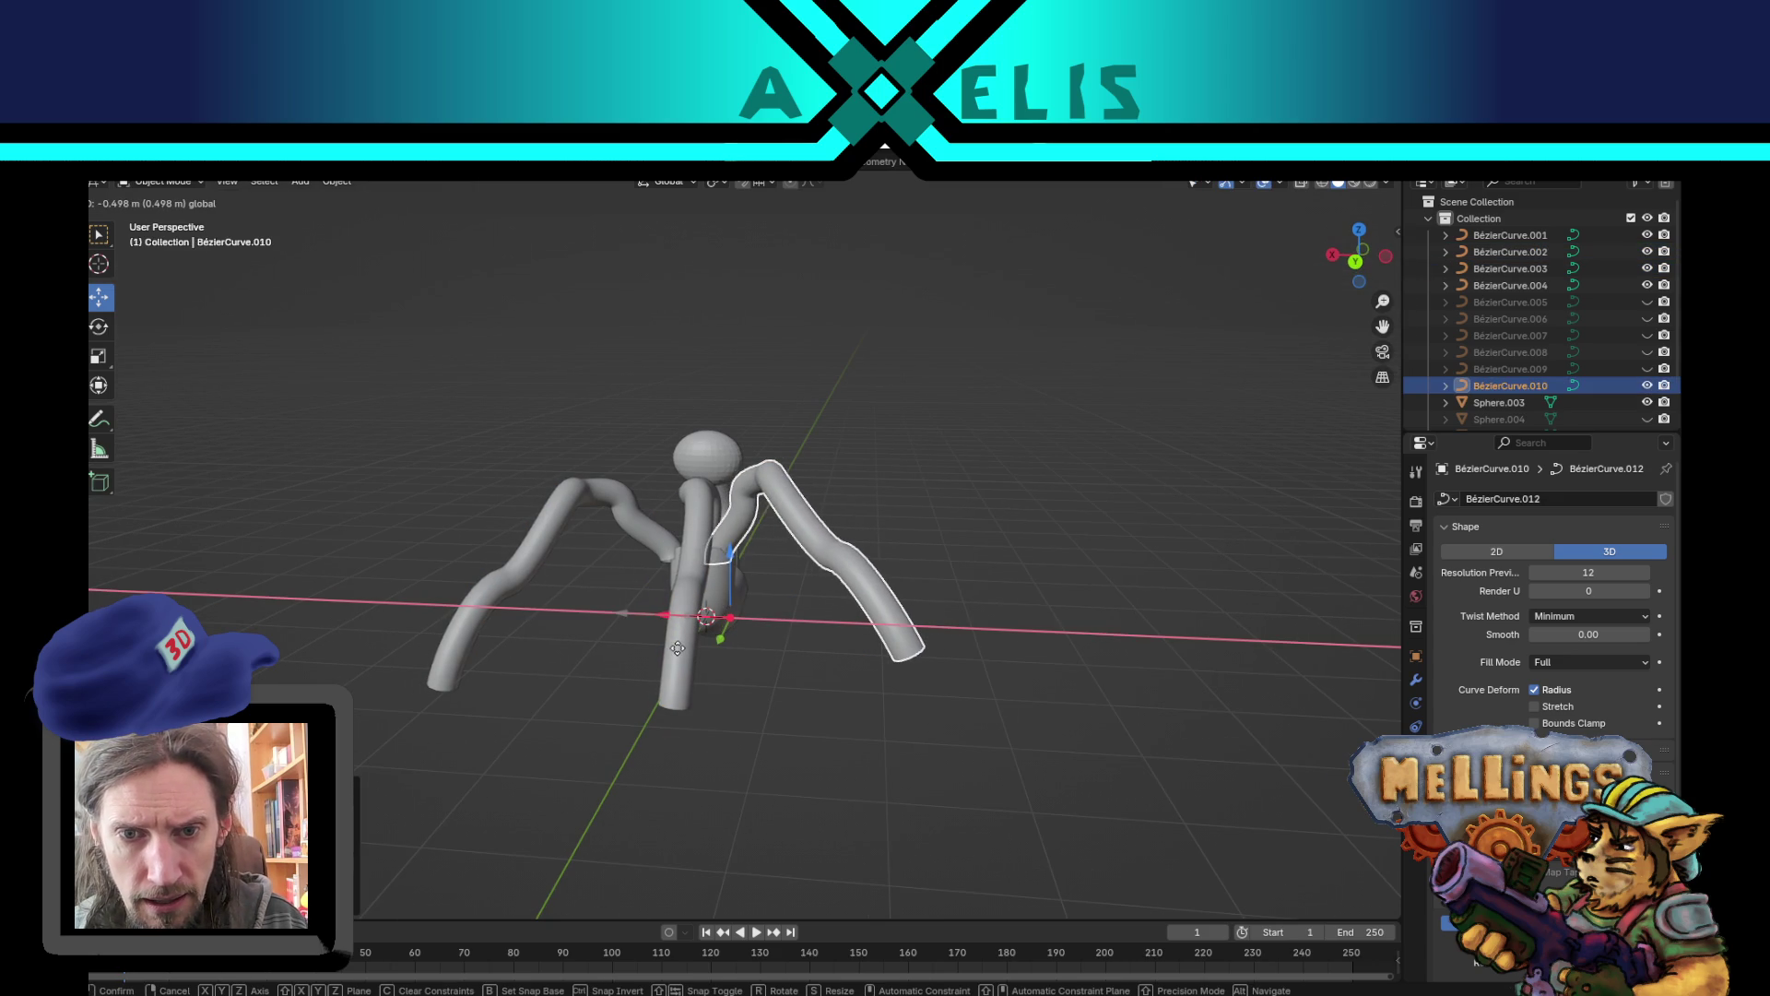
pyautogui.moveTo(858, 613)
pyautogui.mouseDown()
pyautogui.moveTo(922, 588)
pyautogui.moveTo(911, 574)
pyautogui.mouseUp()
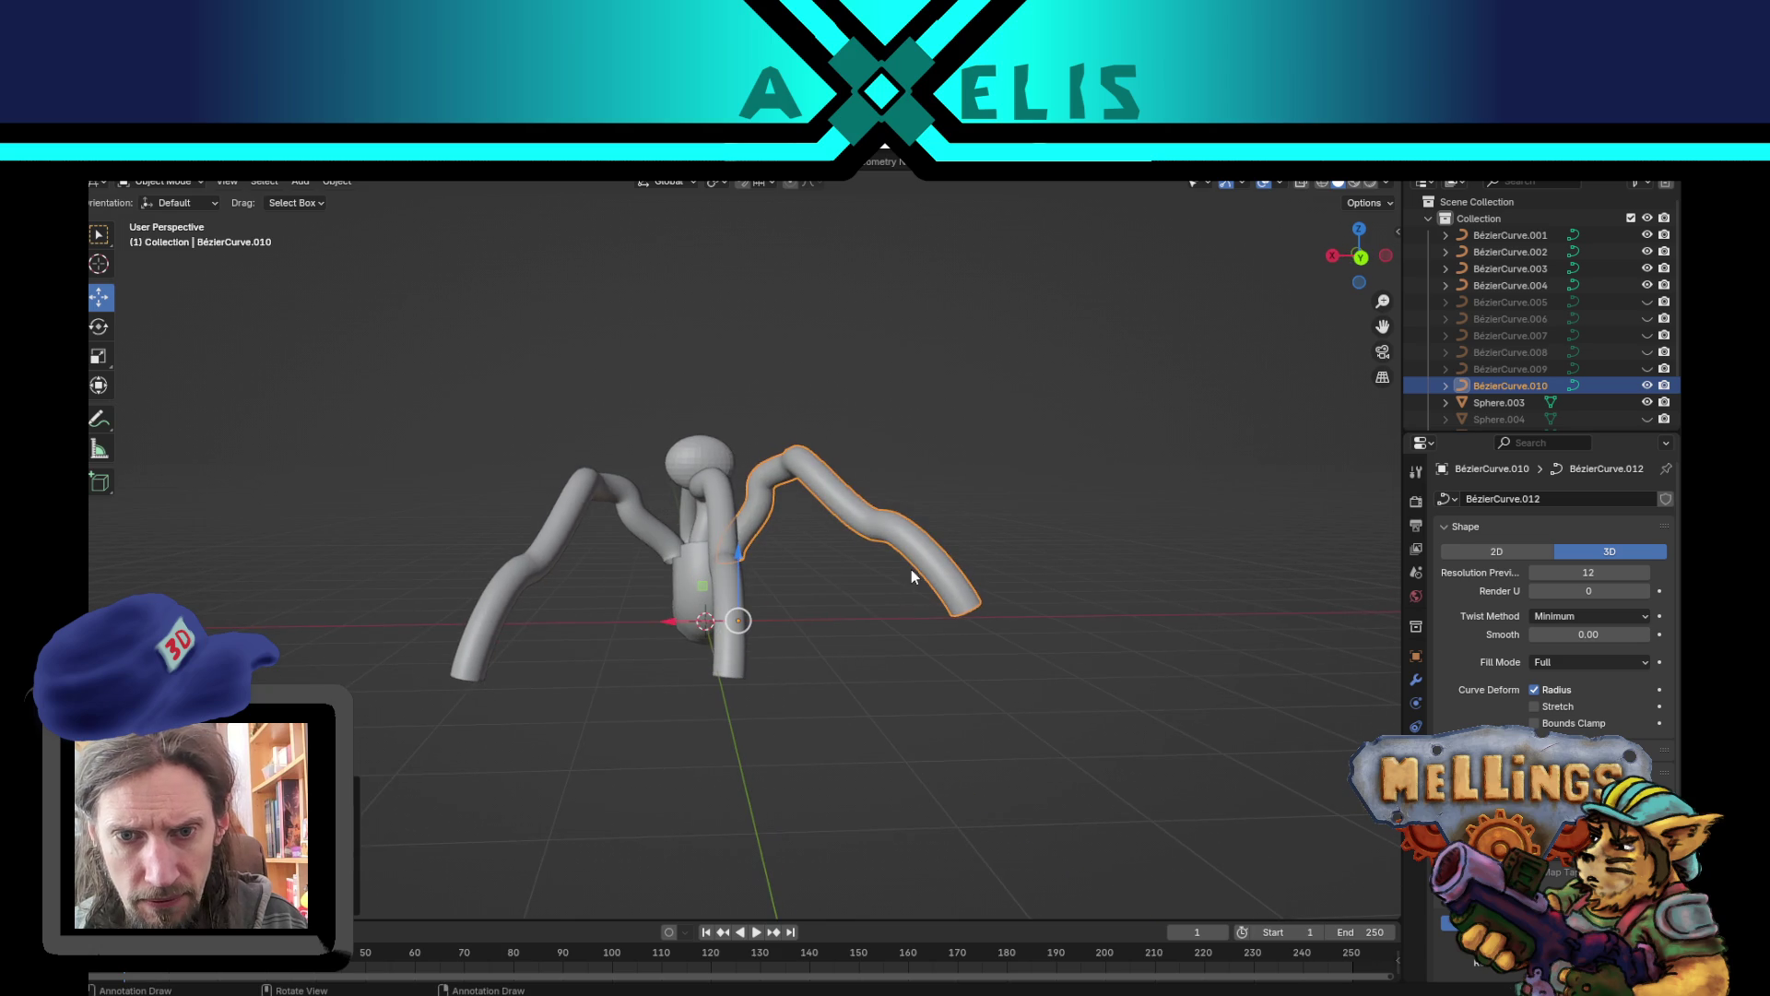
pyautogui.moveTo(1035, 581)
pyautogui.mouseDown()
pyautogui.moveTo(1015, 694)
pyautogui.moveTo(1015, 596)
pyautogui.mouseUp()
# - Reshape the mirrored leg by rotating its tip points and moving a segment and the foot end
pyautogui.press('Tab')
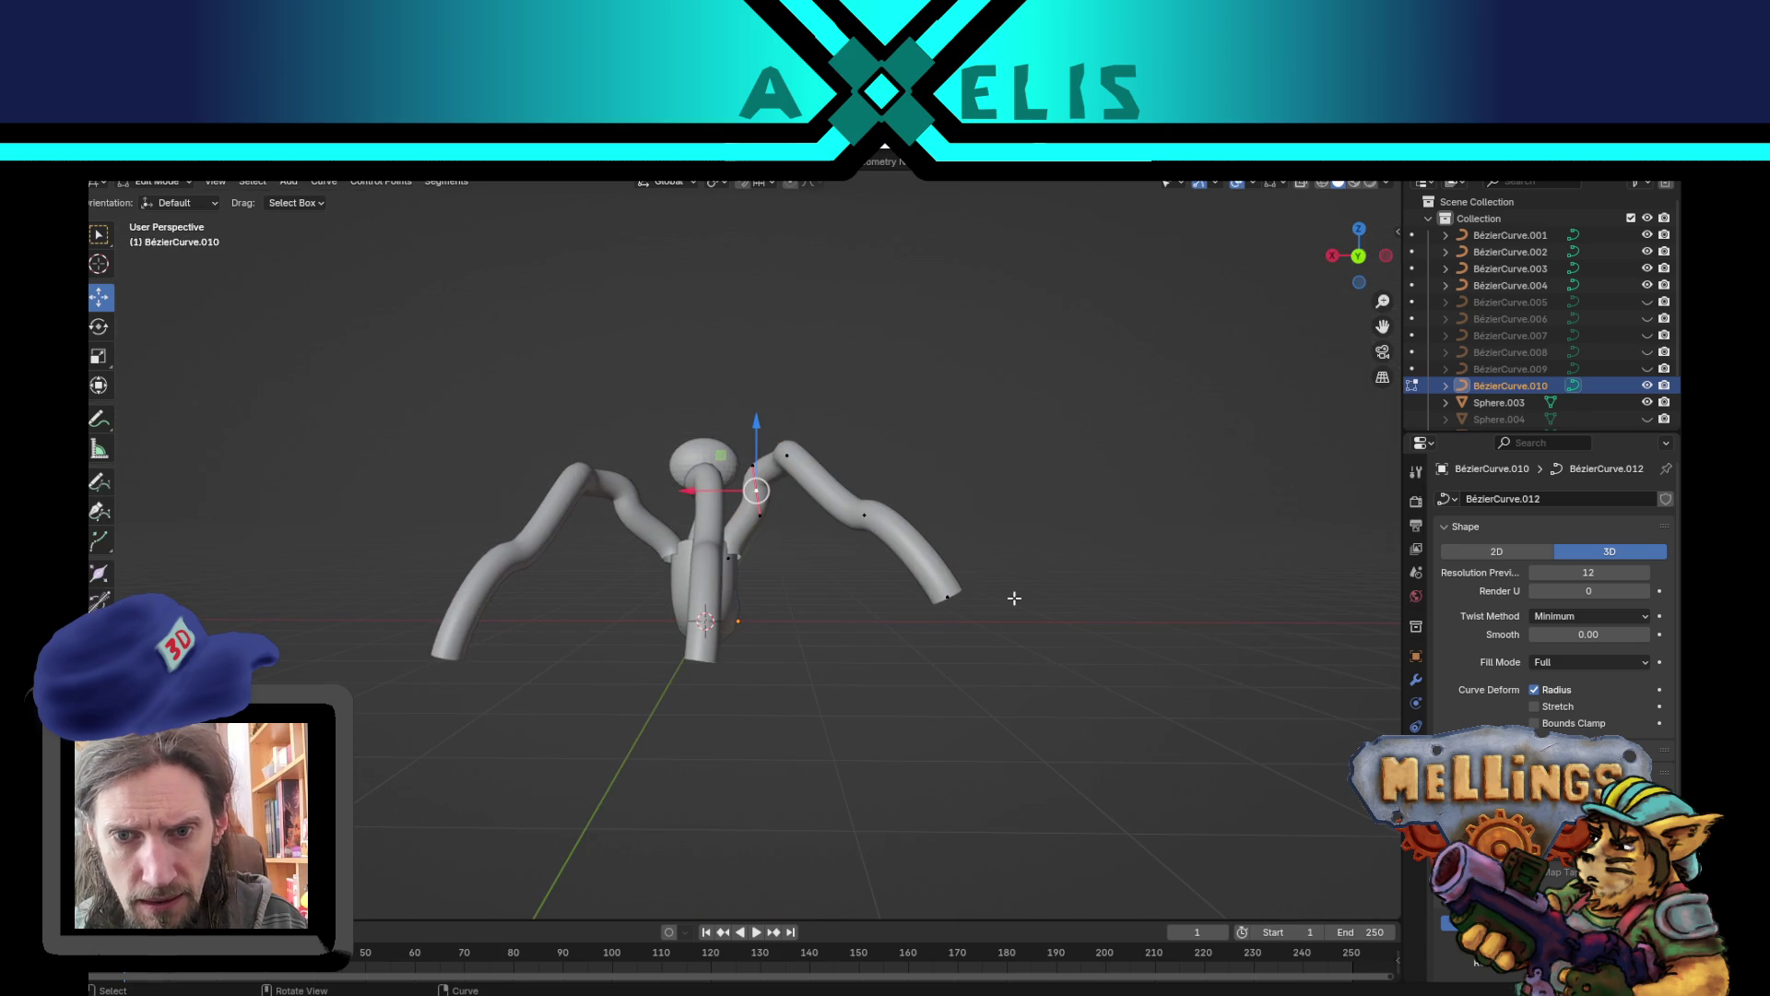
pyautogui.moveTo(834, 498); pyautogui.dragTo(1051, 672)
pyautogui.press('g')
pyautogui.press('r')
pyautogui.click(1039, 636)
pyautogui.moveTo(775, 428)
pyautogui.mouseDown()
pyautogui.moveTo(830, 479)
pyautogui.moveTo(1008, 529)
pyautogui.moveTo(1006, 621)
pyautogui.moveTo(890, 630)
pyautogui.moveTo(861, 506)
pyautogui.moveTo(869, 522)
pyautogui.mouseUp()
pyautogui.press('g')
pyautogui.click(1015, 544)
pyautogui.click(885, 662)
pyautogui.press('g')
pyautogui.click(948, 714)
pyautogui.moveTo(937, 723)
pyautogui.mouseDown()
pyautogui.moveTo(928, 638)
pyautogui.moveTo(871, 606)
pyautogui.mouseUp()
pyautogui.press('Tab')
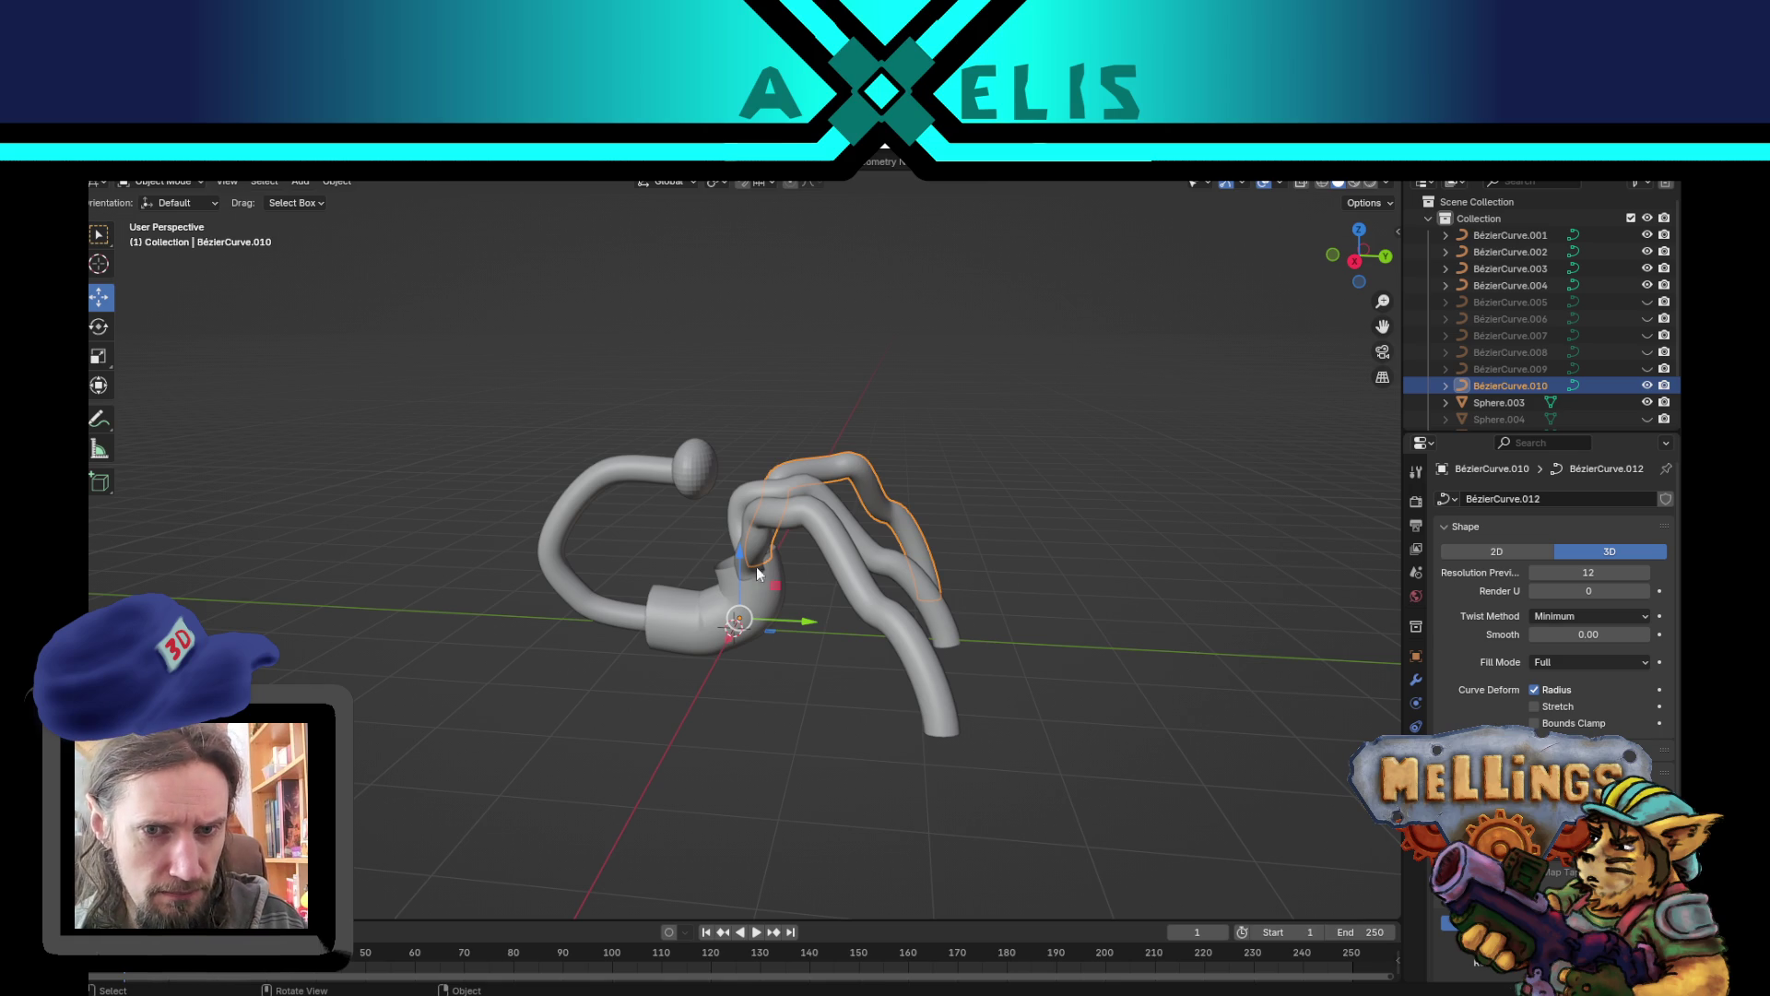
# - Delete the loose sphere and put the hook-shaped BézierCurve.004 into Edit Mode
pyautogui.click(693, 467)
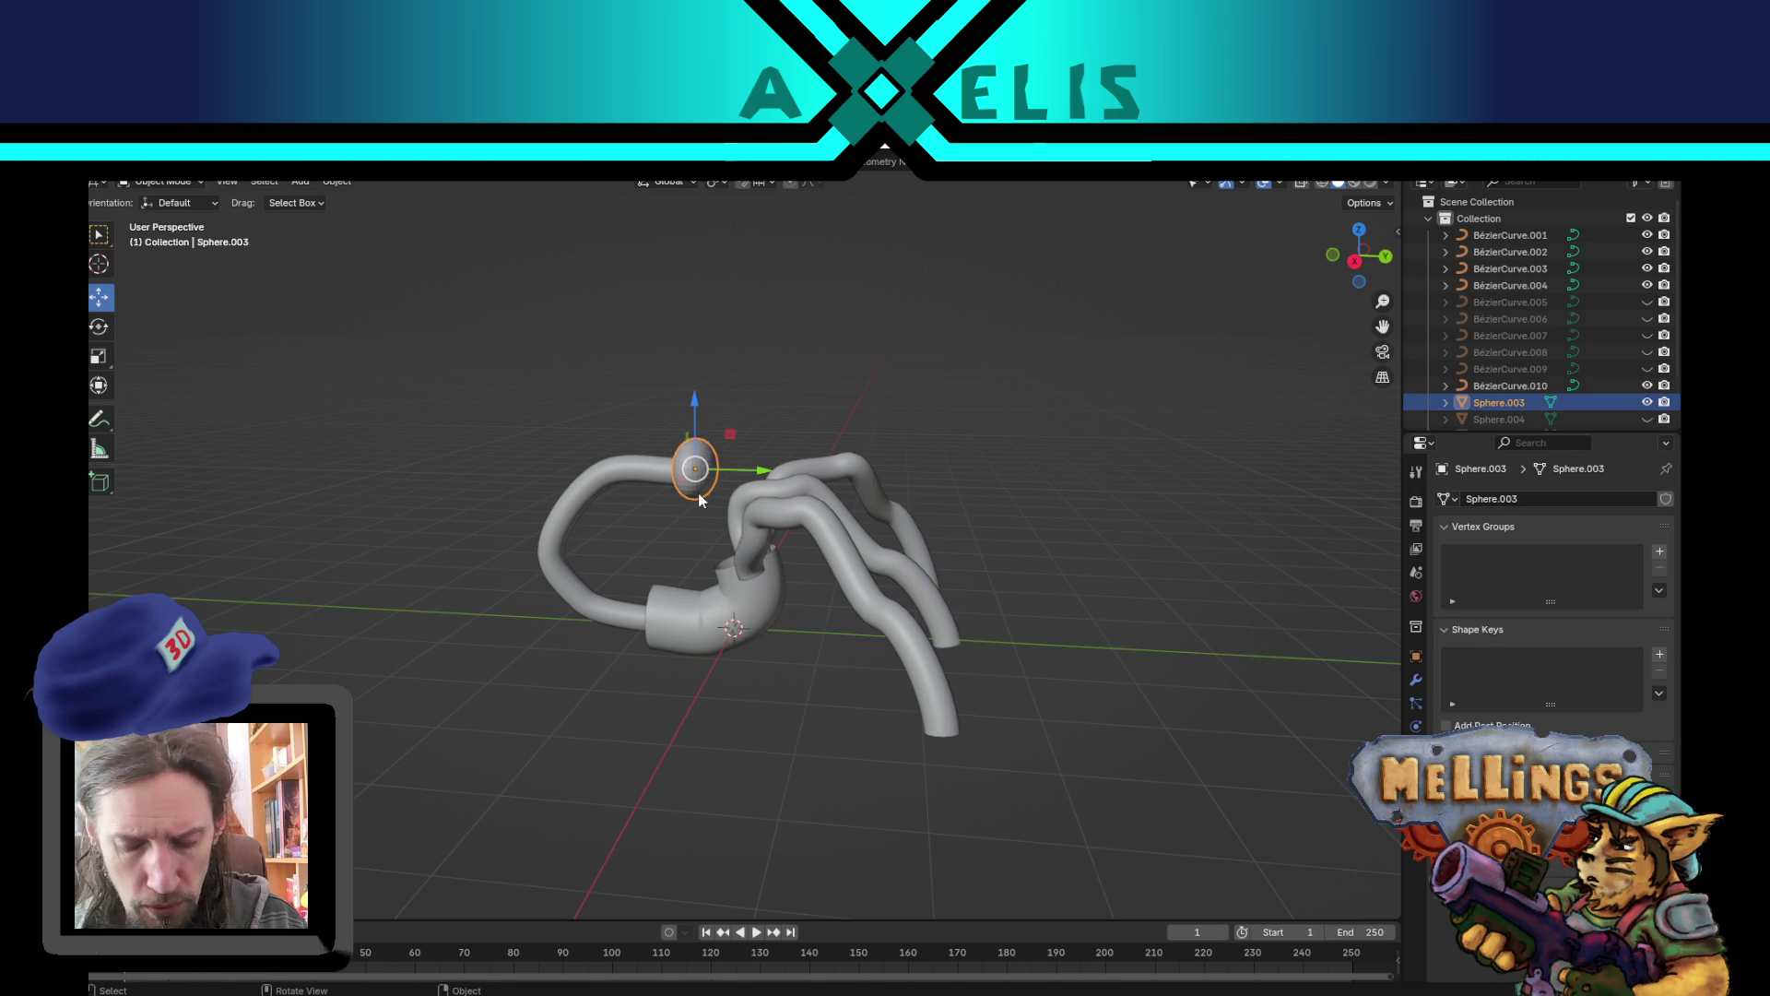
pyautogui.press('Delete')
pyautogui.moveTo(573, 431); pyautogui.dragTo(650, 493)
pyautogui.hscroll(3, 688, 520)
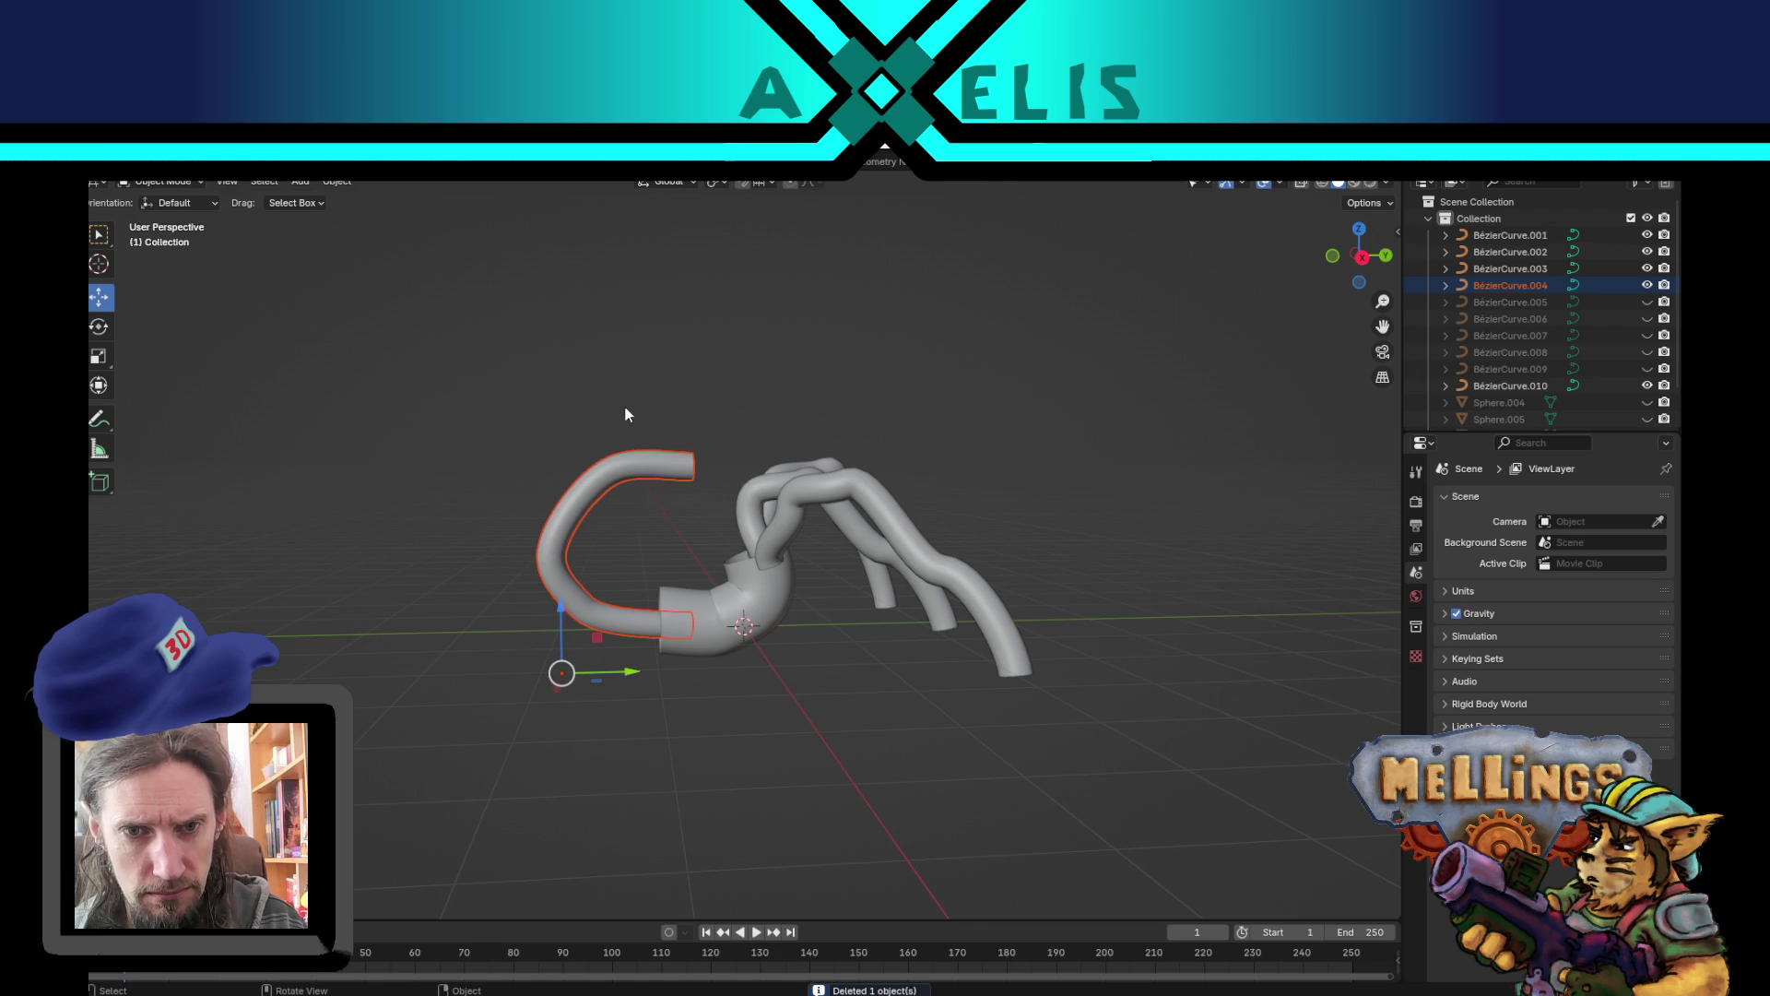
pyautogui.click(645, 546)
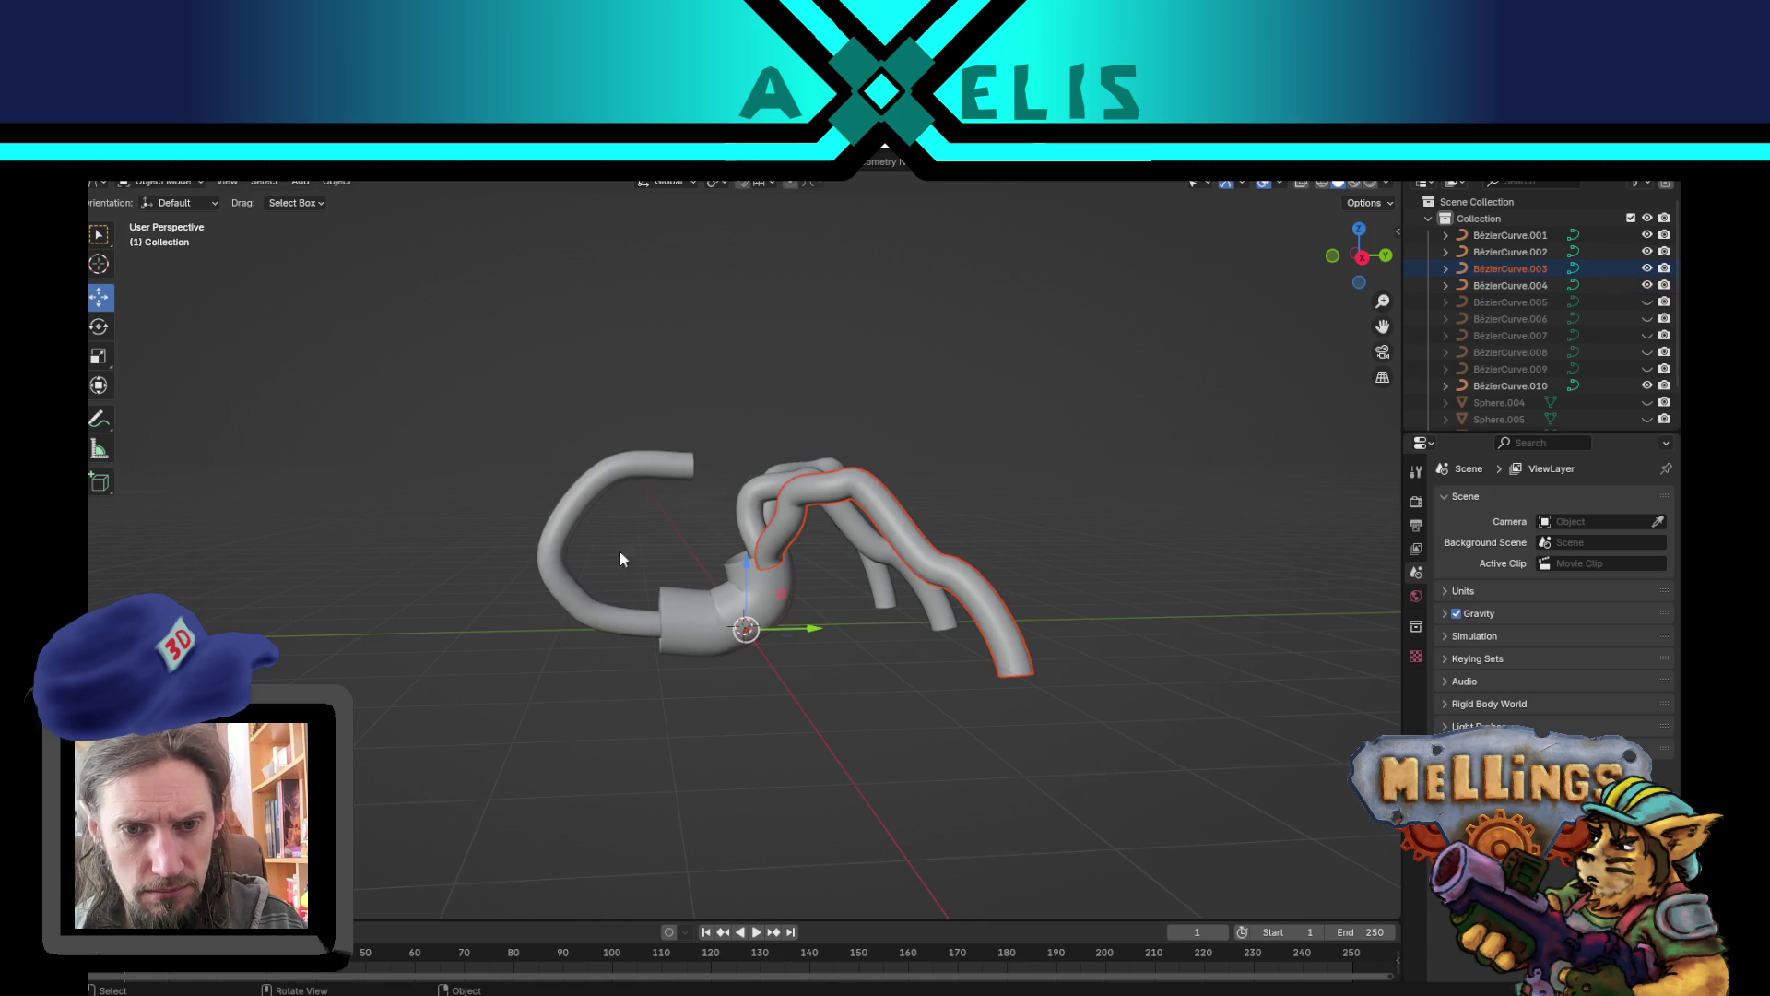
pyautogui.press('Tab')
# - Try rotating and moving BézierCurve.004's end in Right Ortho view, reverting it to its C shape
pyautogui.press('g')
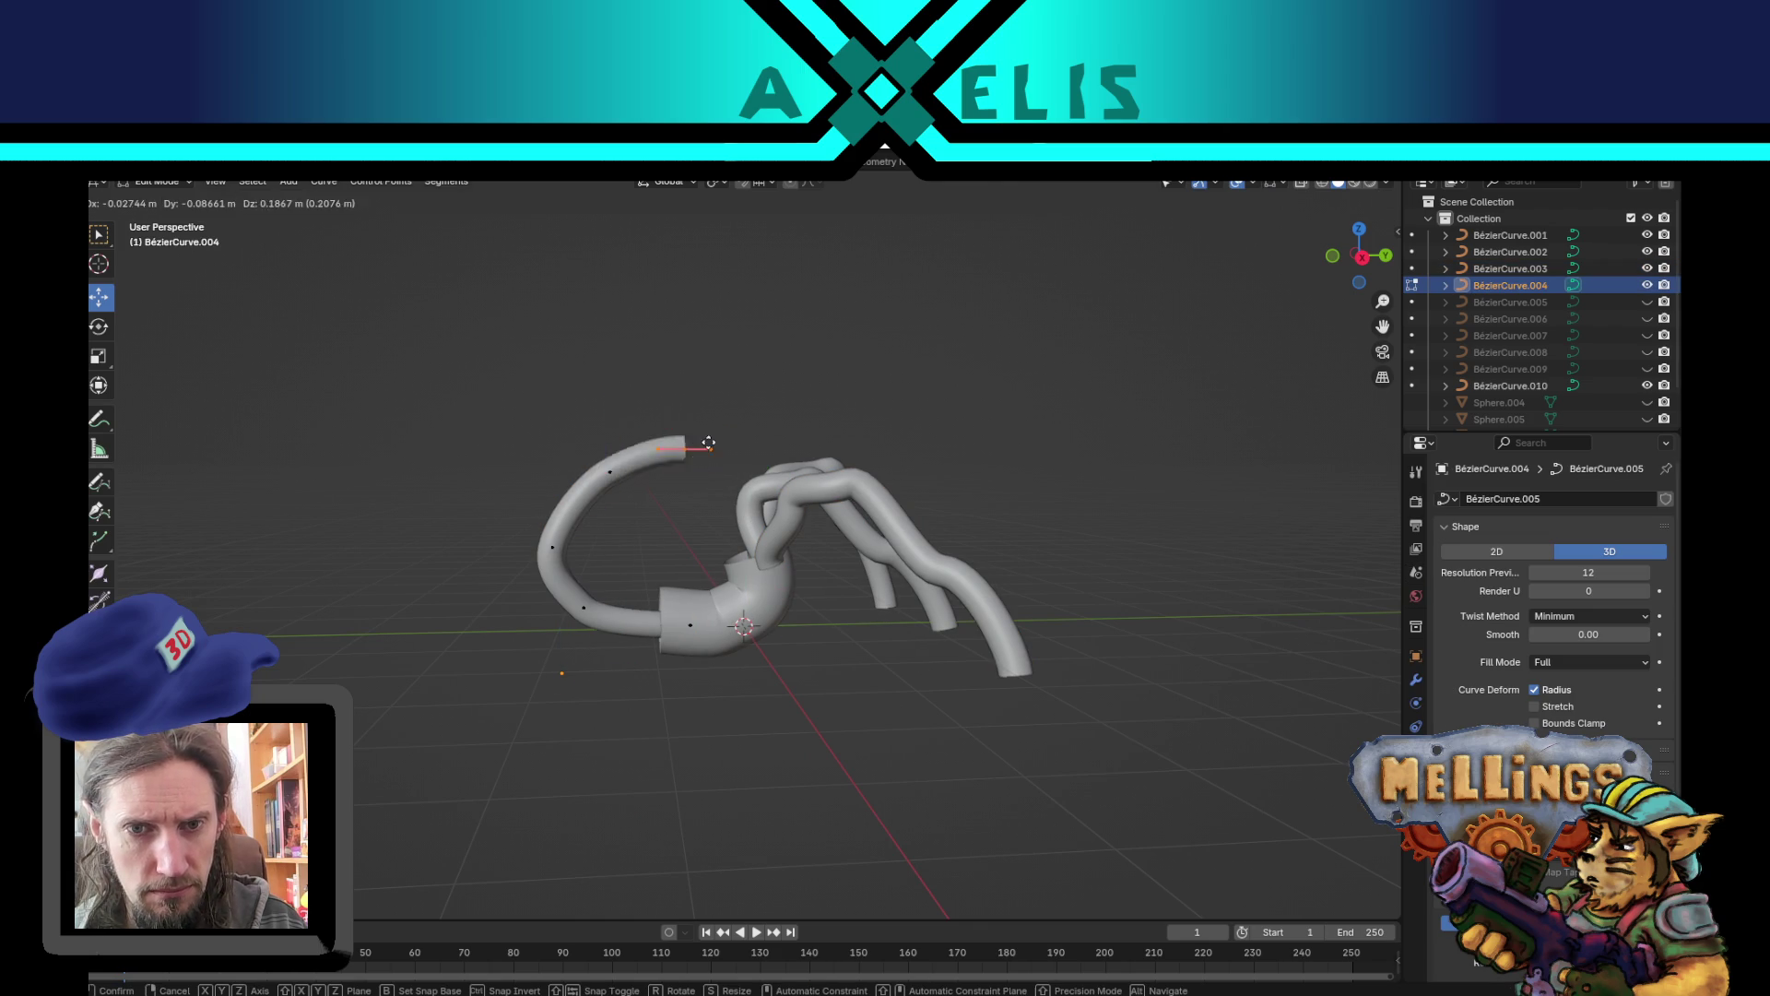
pyautogui.press('r')
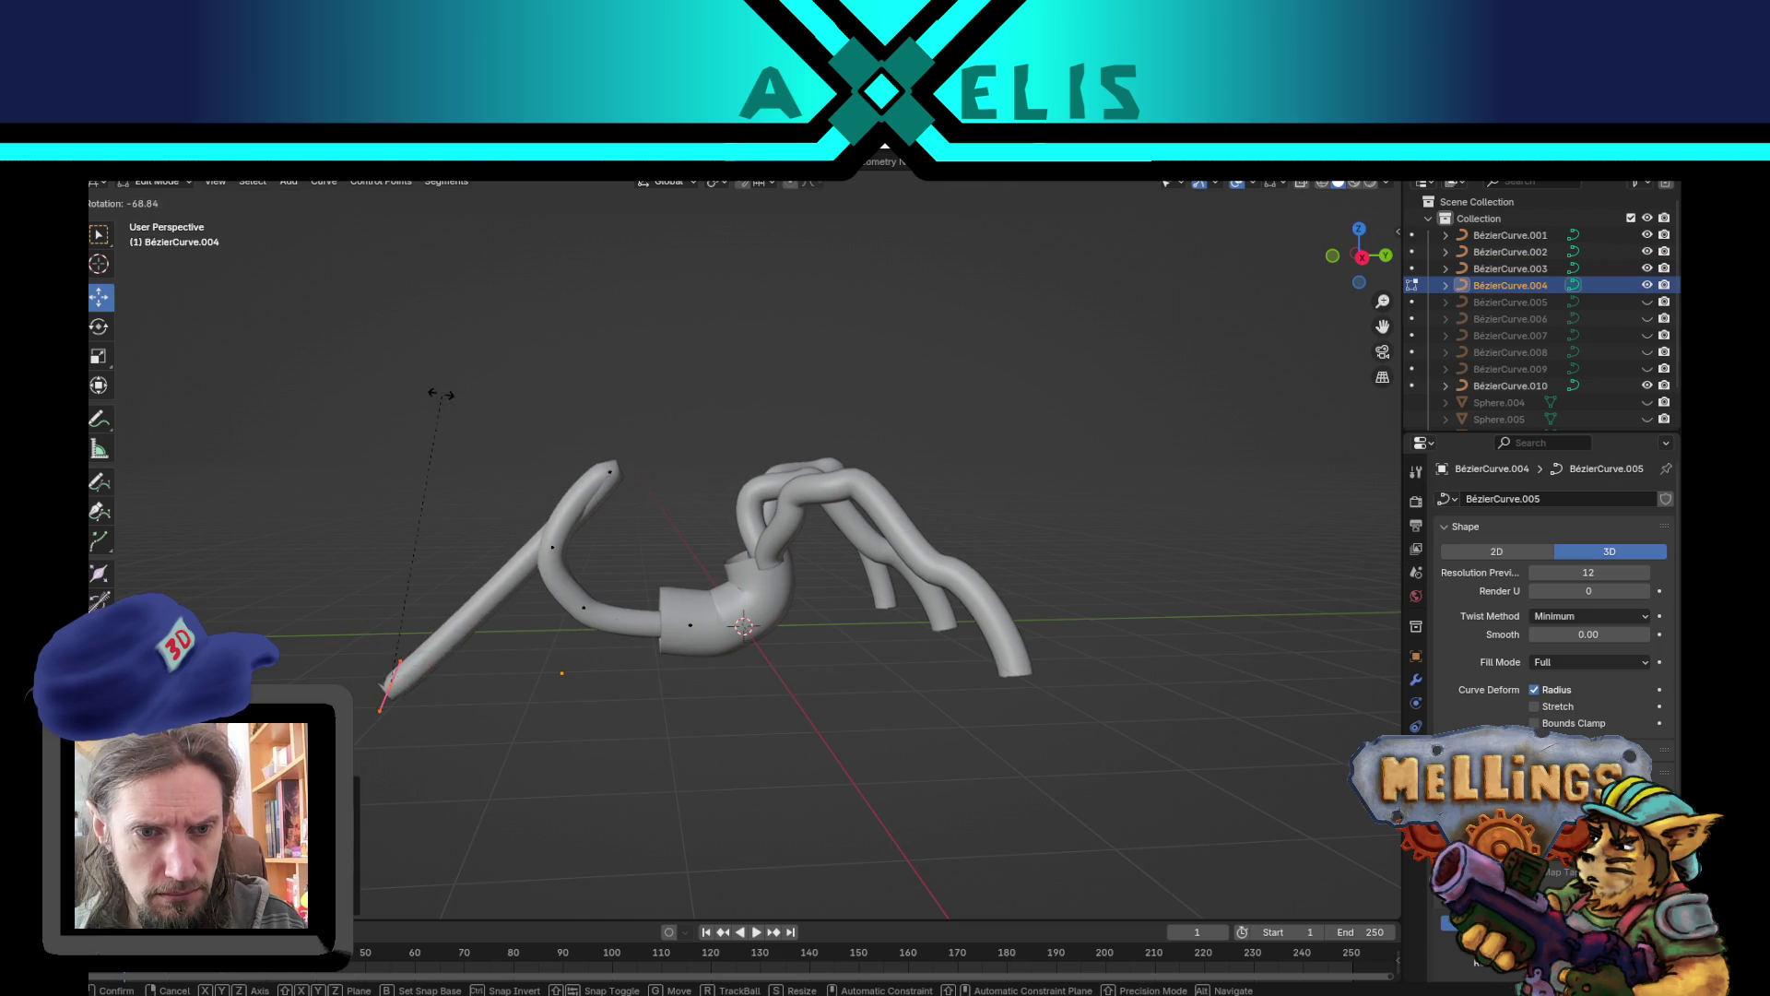
pyautogui.click(345, 416)
pyautogui.press('KP_3')
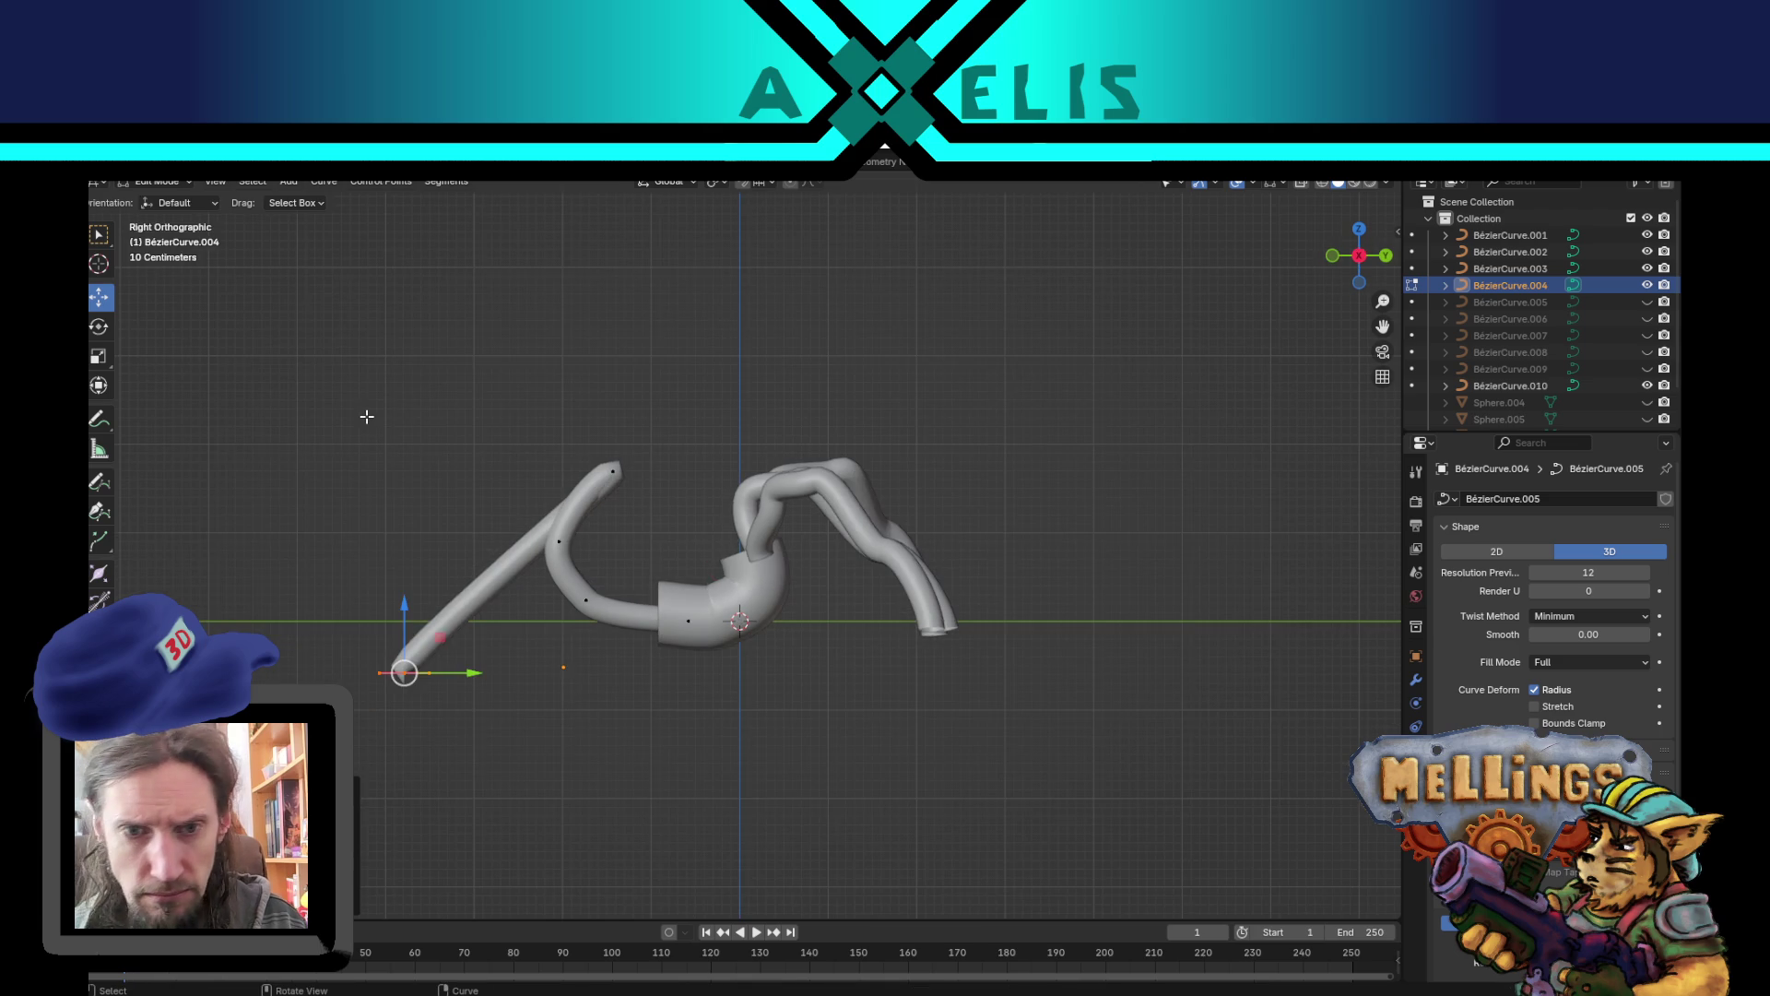
pyautogui.press('r')
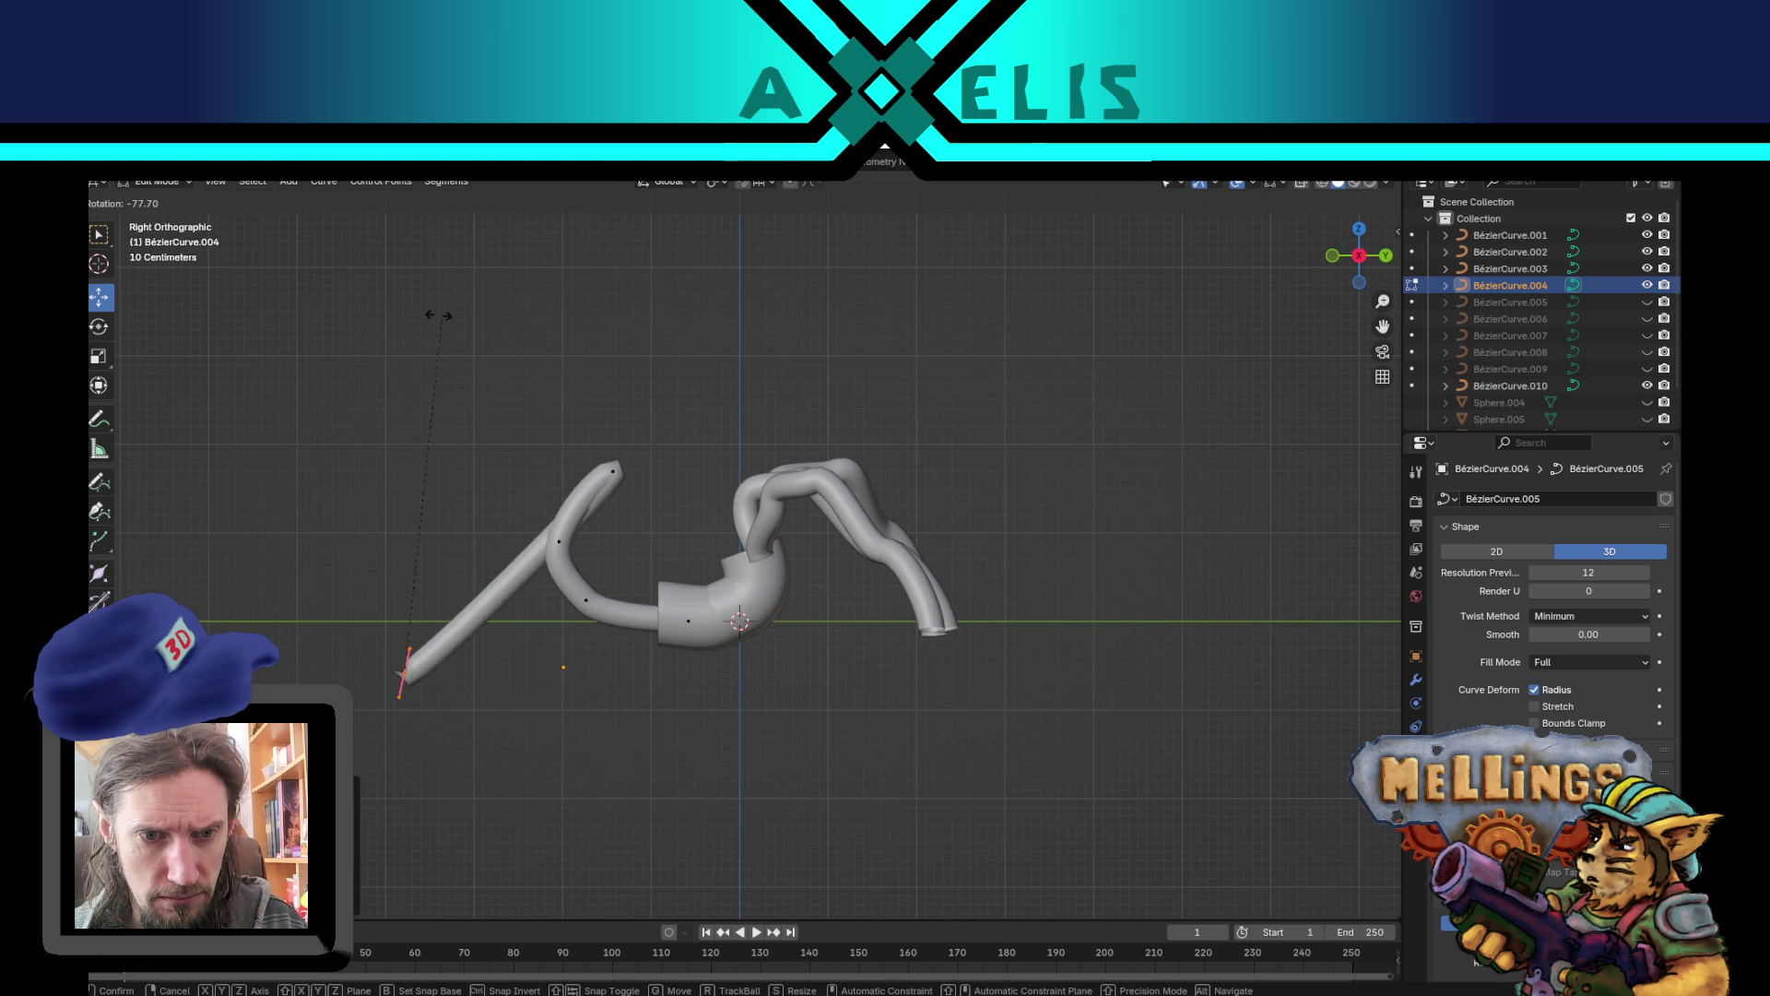
pyautogui.press('Escape')
pyautogui.hotkey('ctrl', 'z')
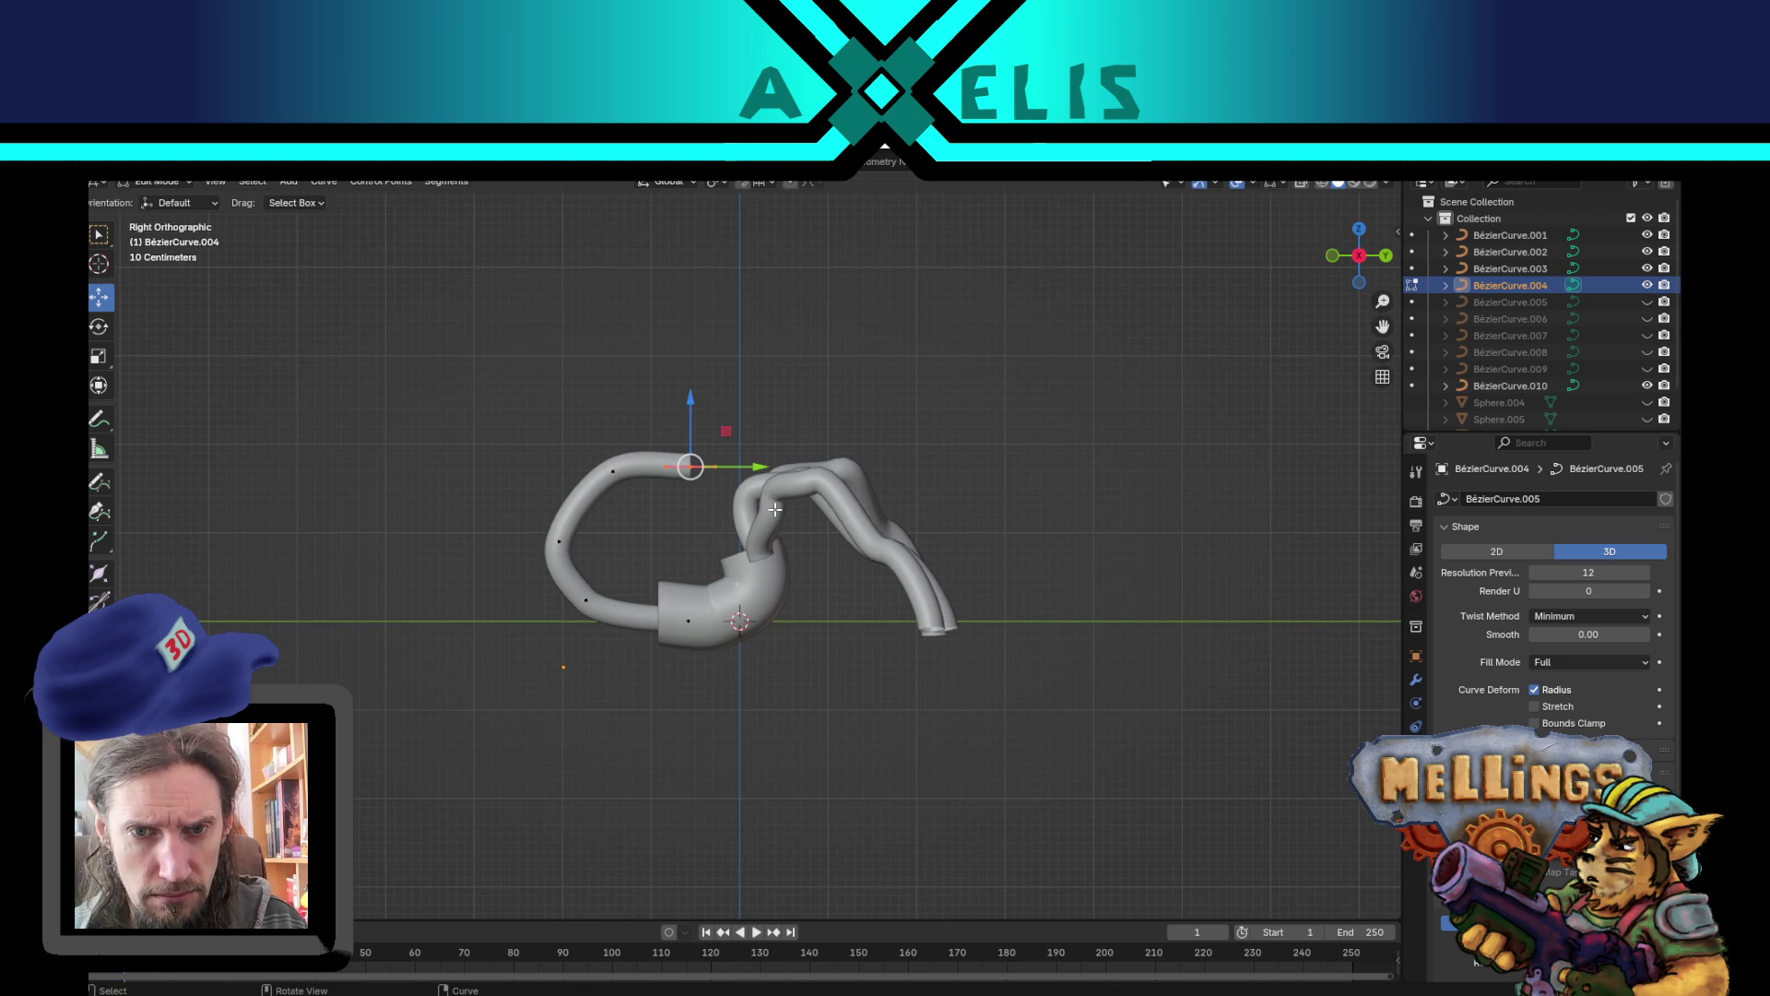
pyautogui.press('g')
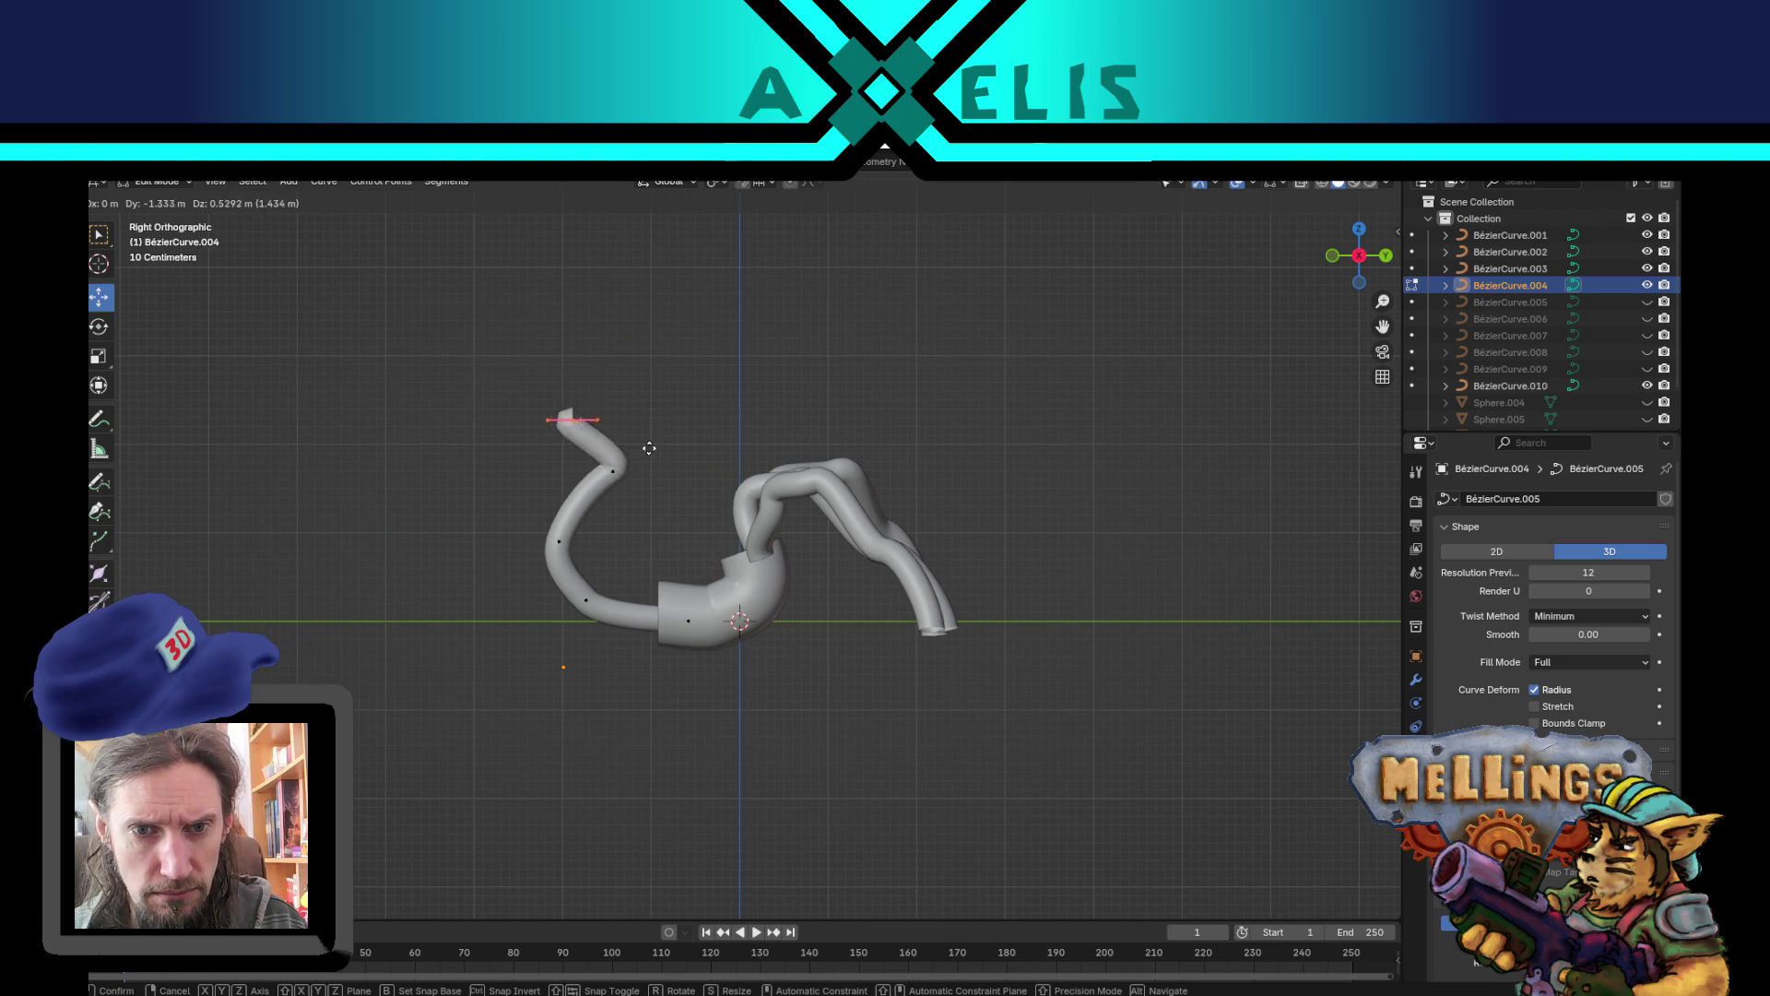
pyautogui.click(700, 414)
pyautogui.hotkey('ctrl', 'z')
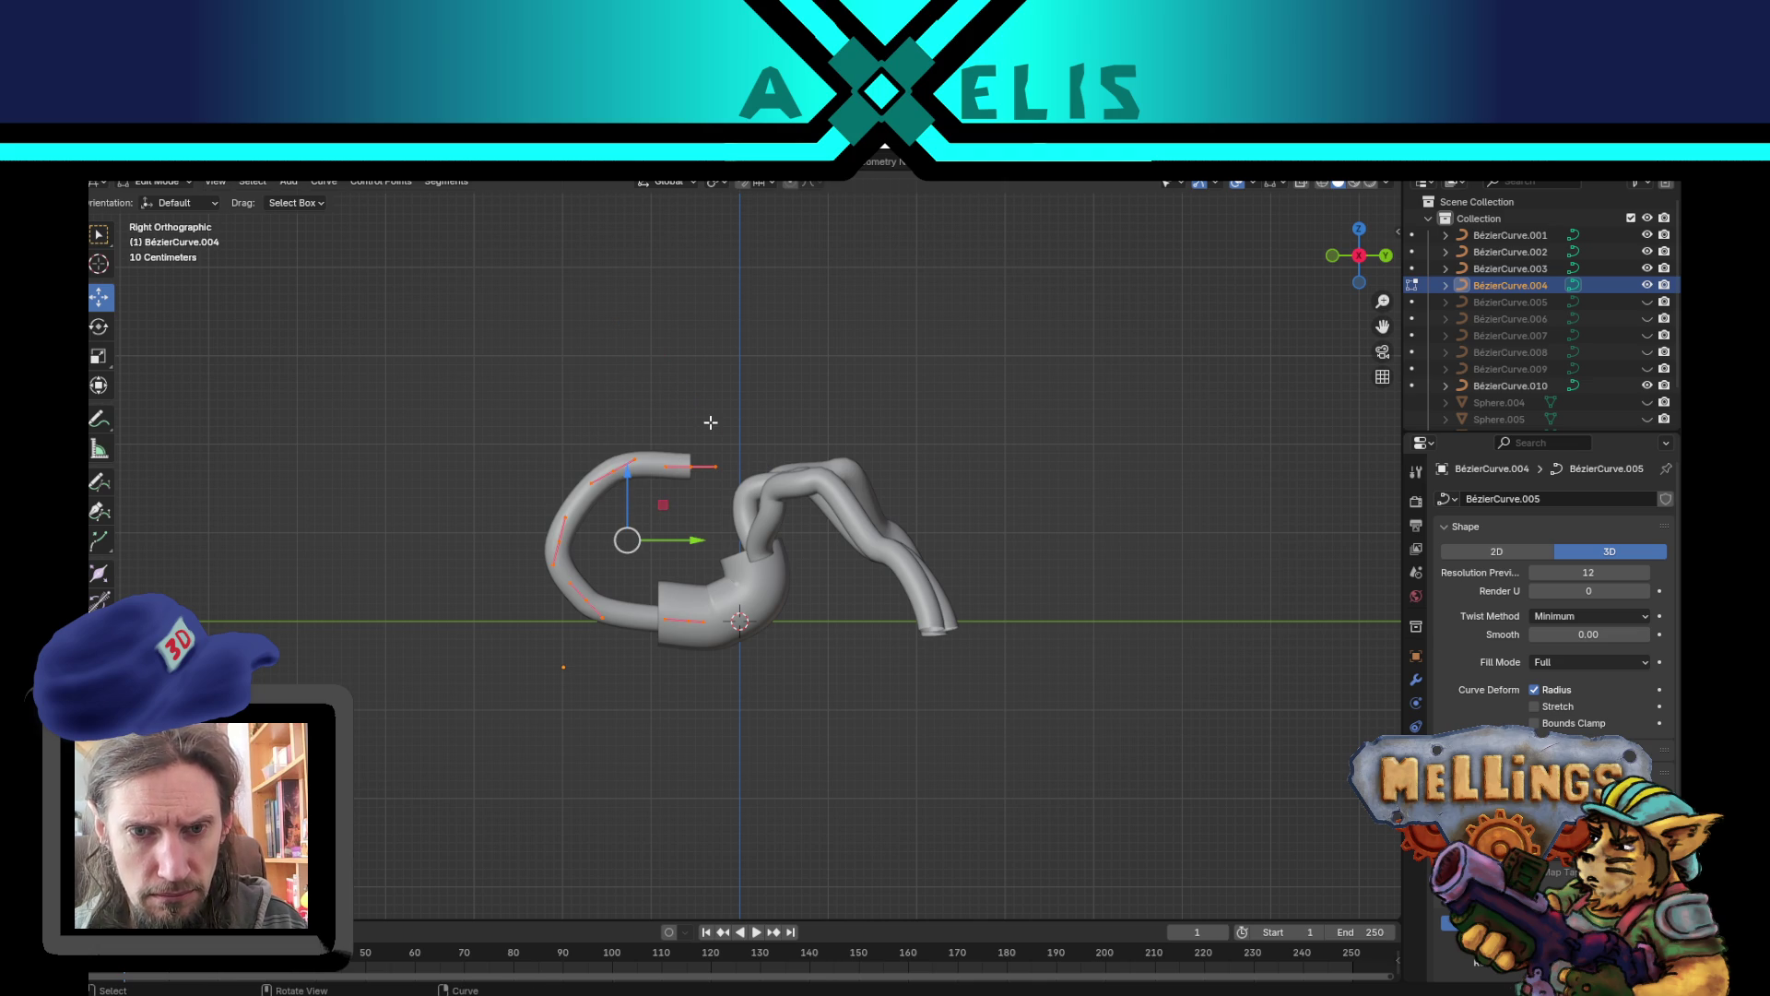
pyautogui.press('r')
pyautogui.press('y')
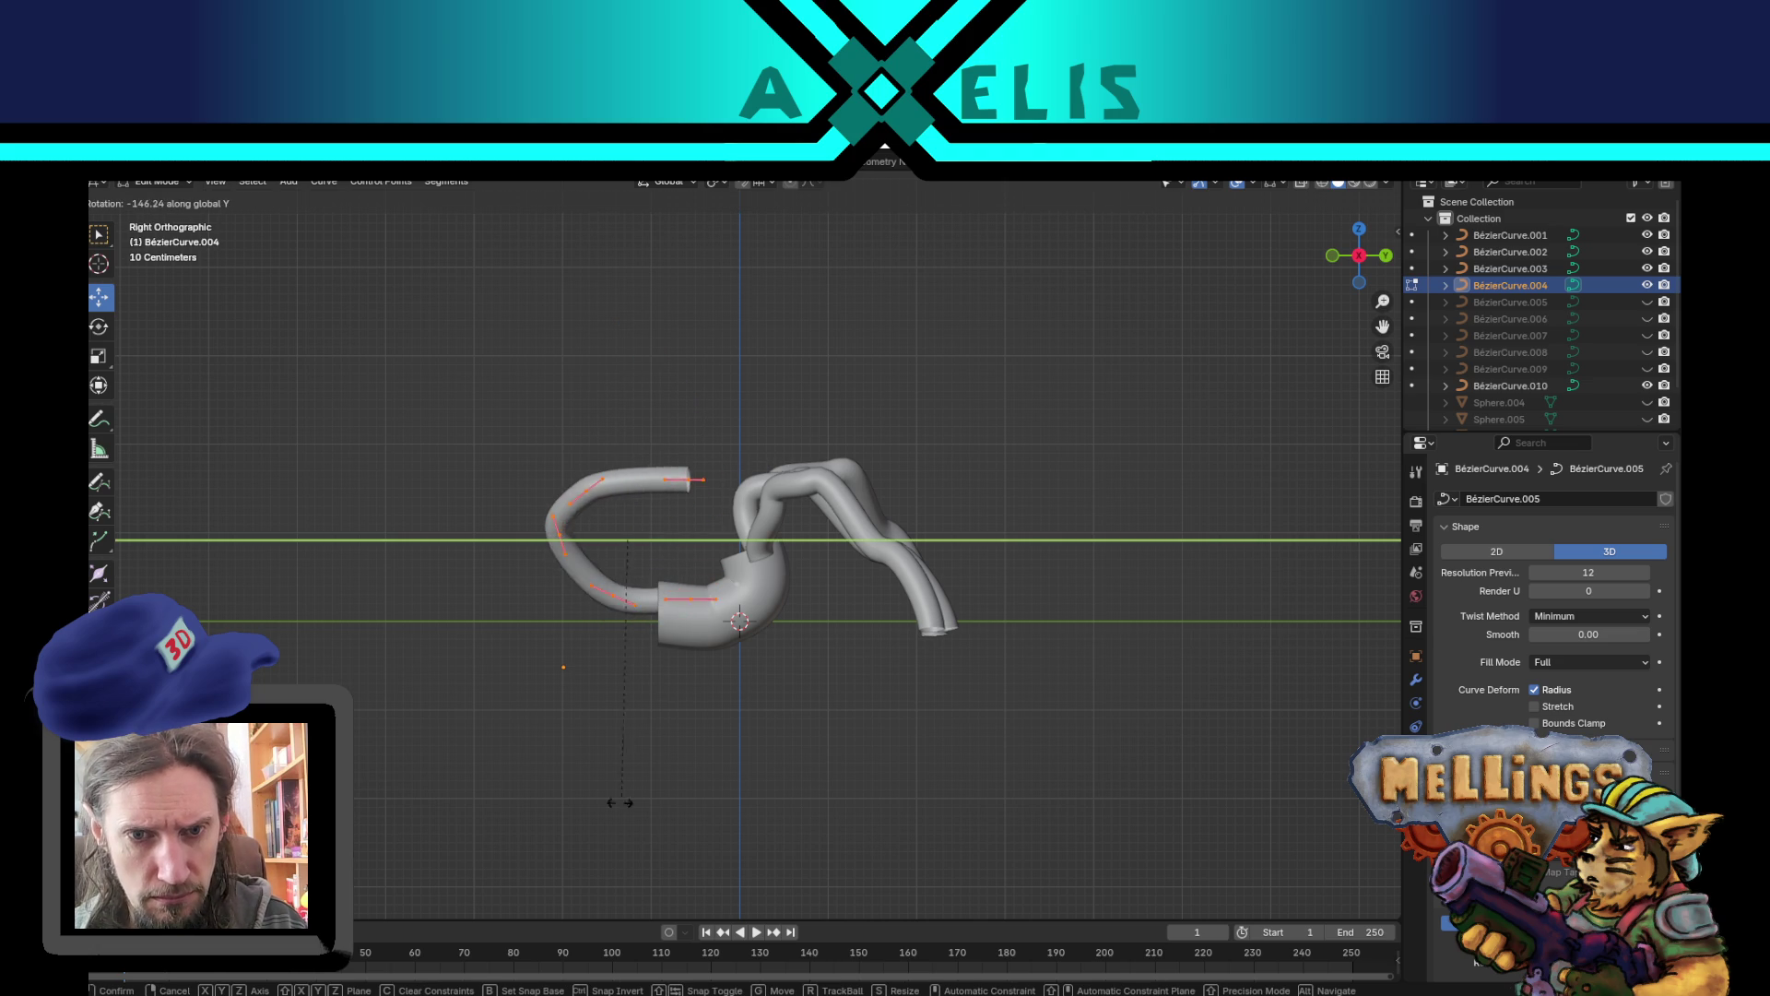
pyautogui.rightClick(597, 820)
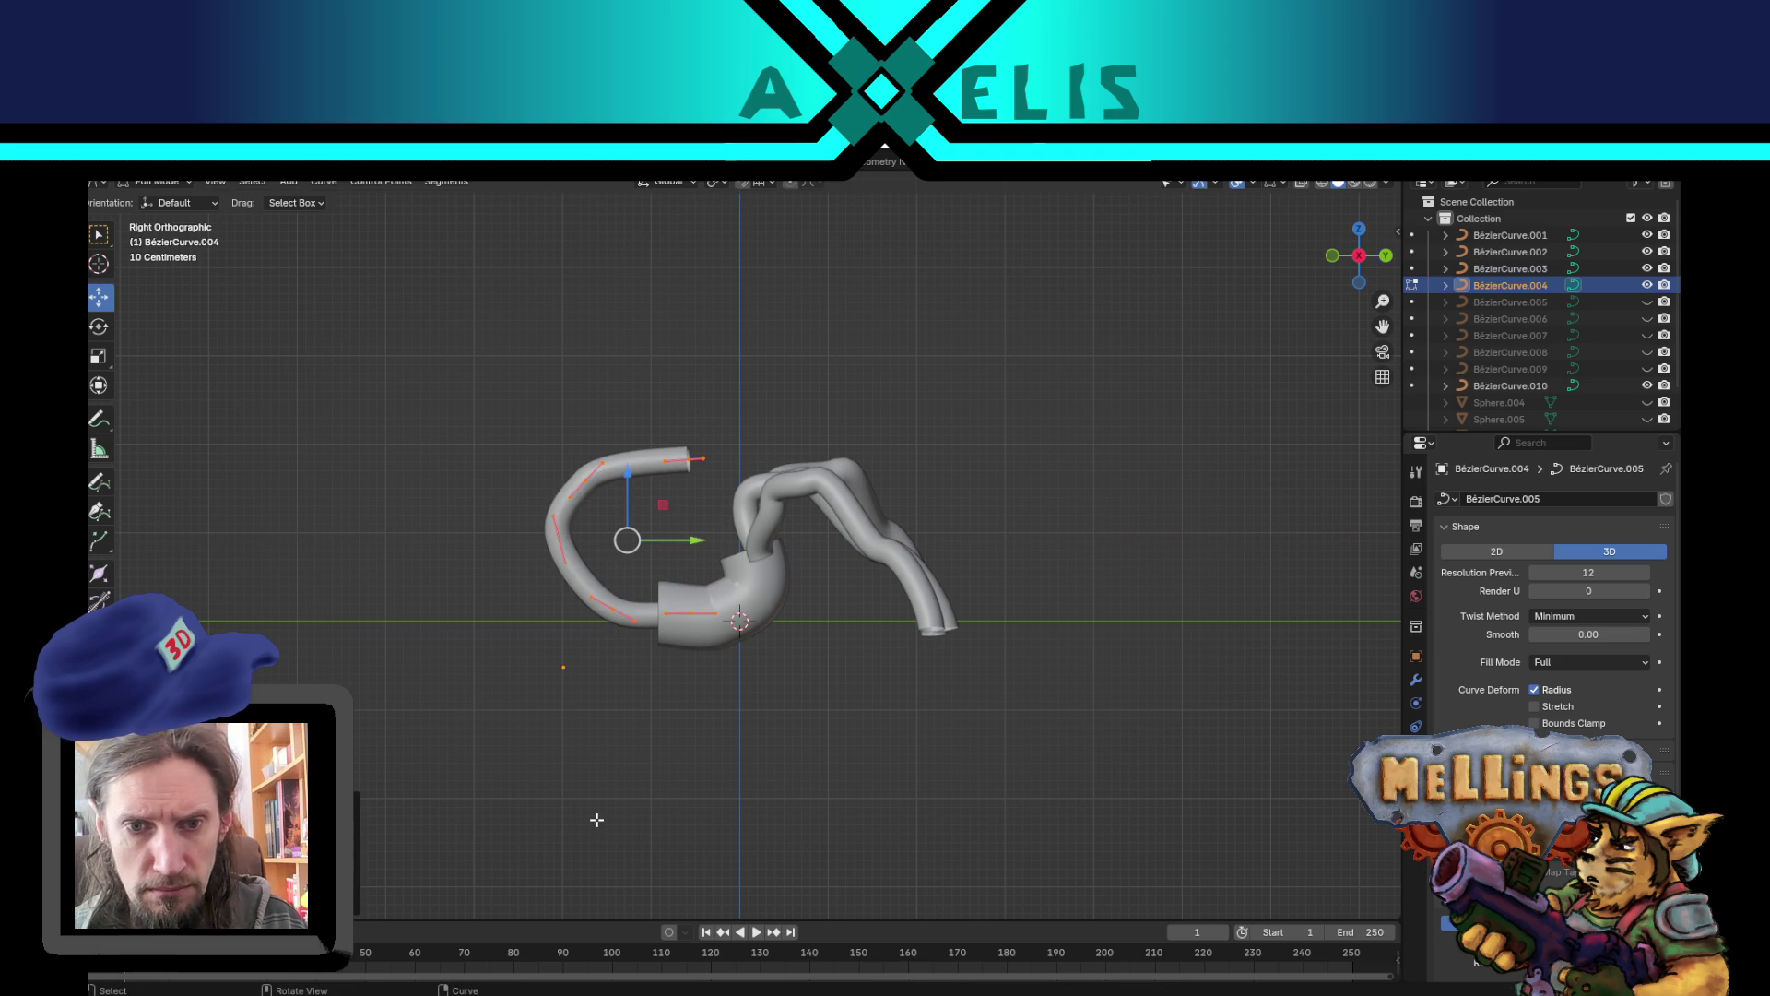
# - Shift the C curve left, rotate it into an arch, and place its ends at body and ground
pyautogui.moveTo(663, 504); pyautogui.dragTo(513, 556)
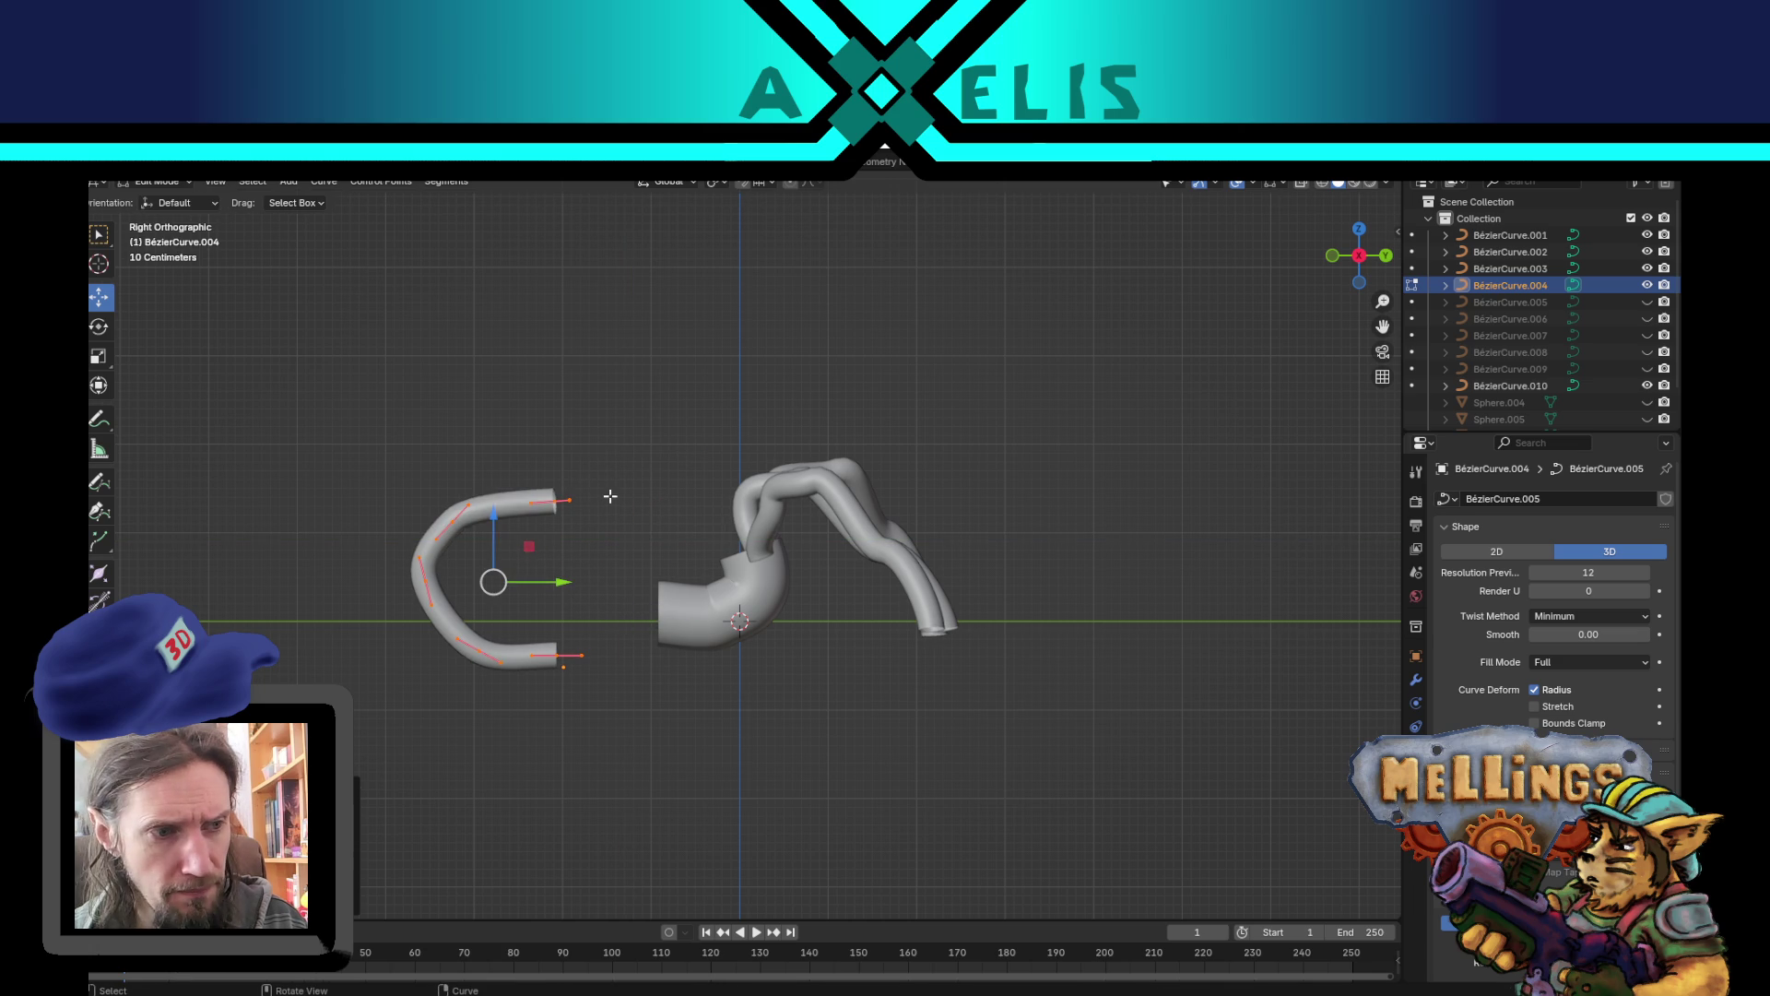
pyautogui.press('r')
pyautogui.click(711, 672)
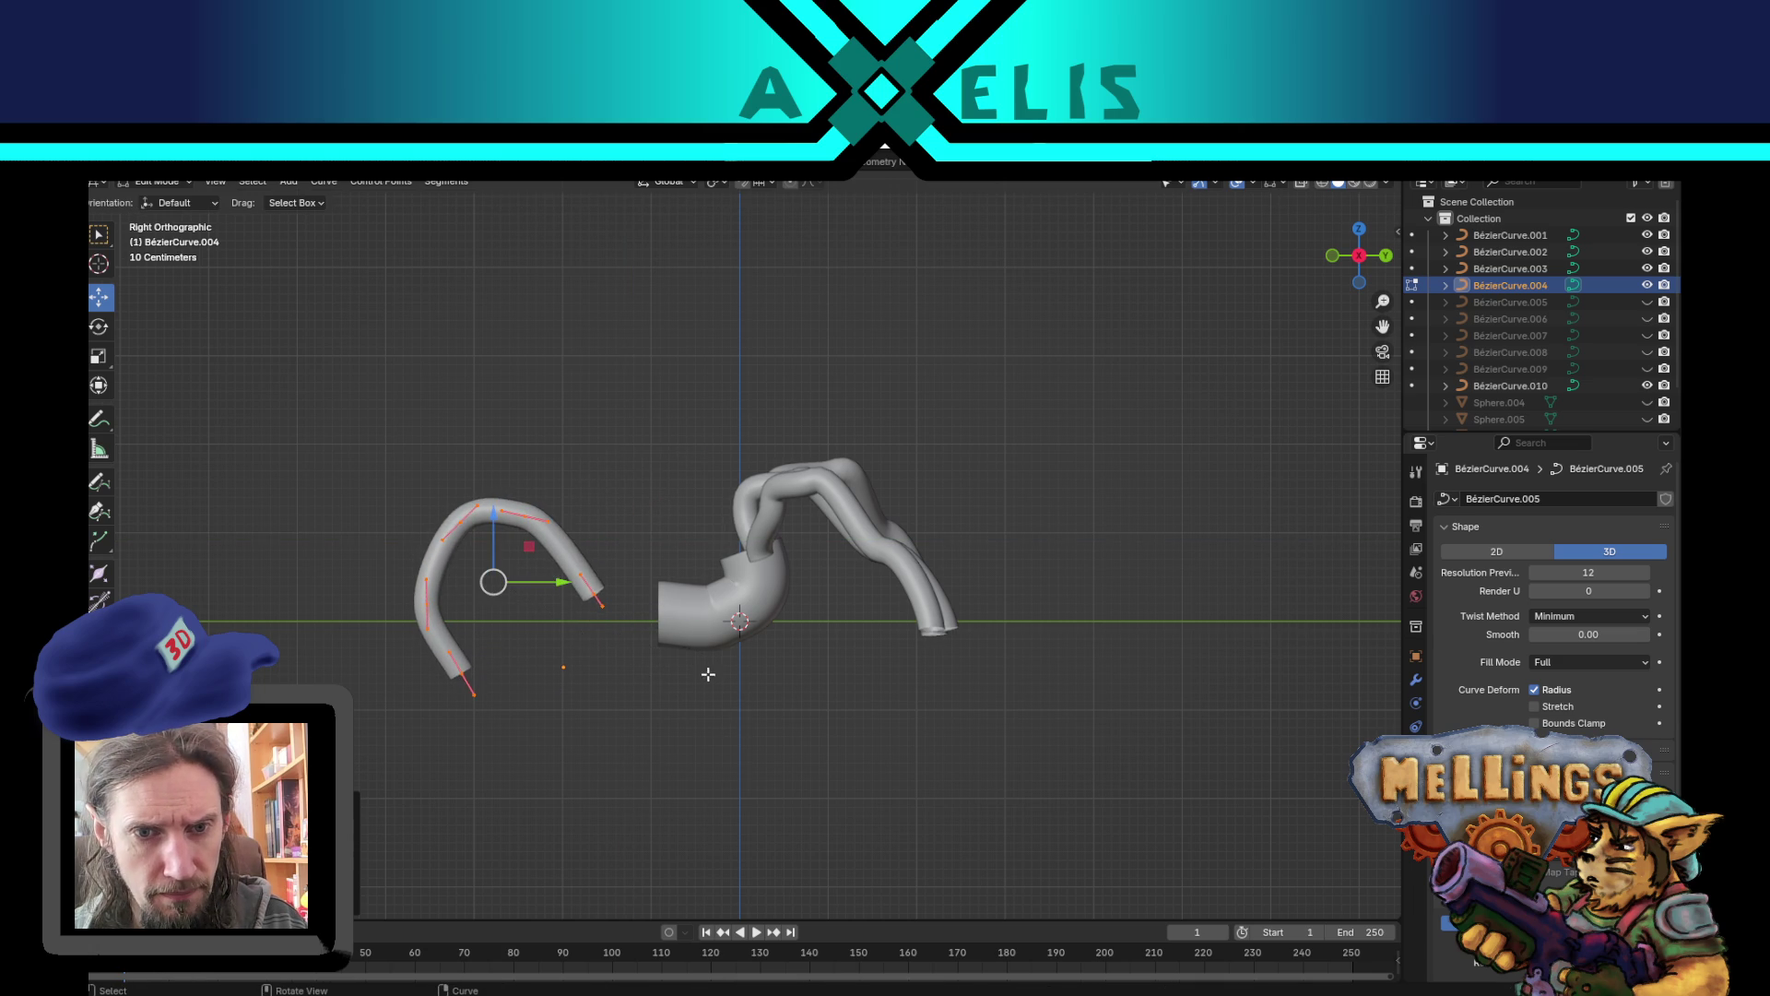
pyautogui.click(591, 591)
pyautogui.press('g')
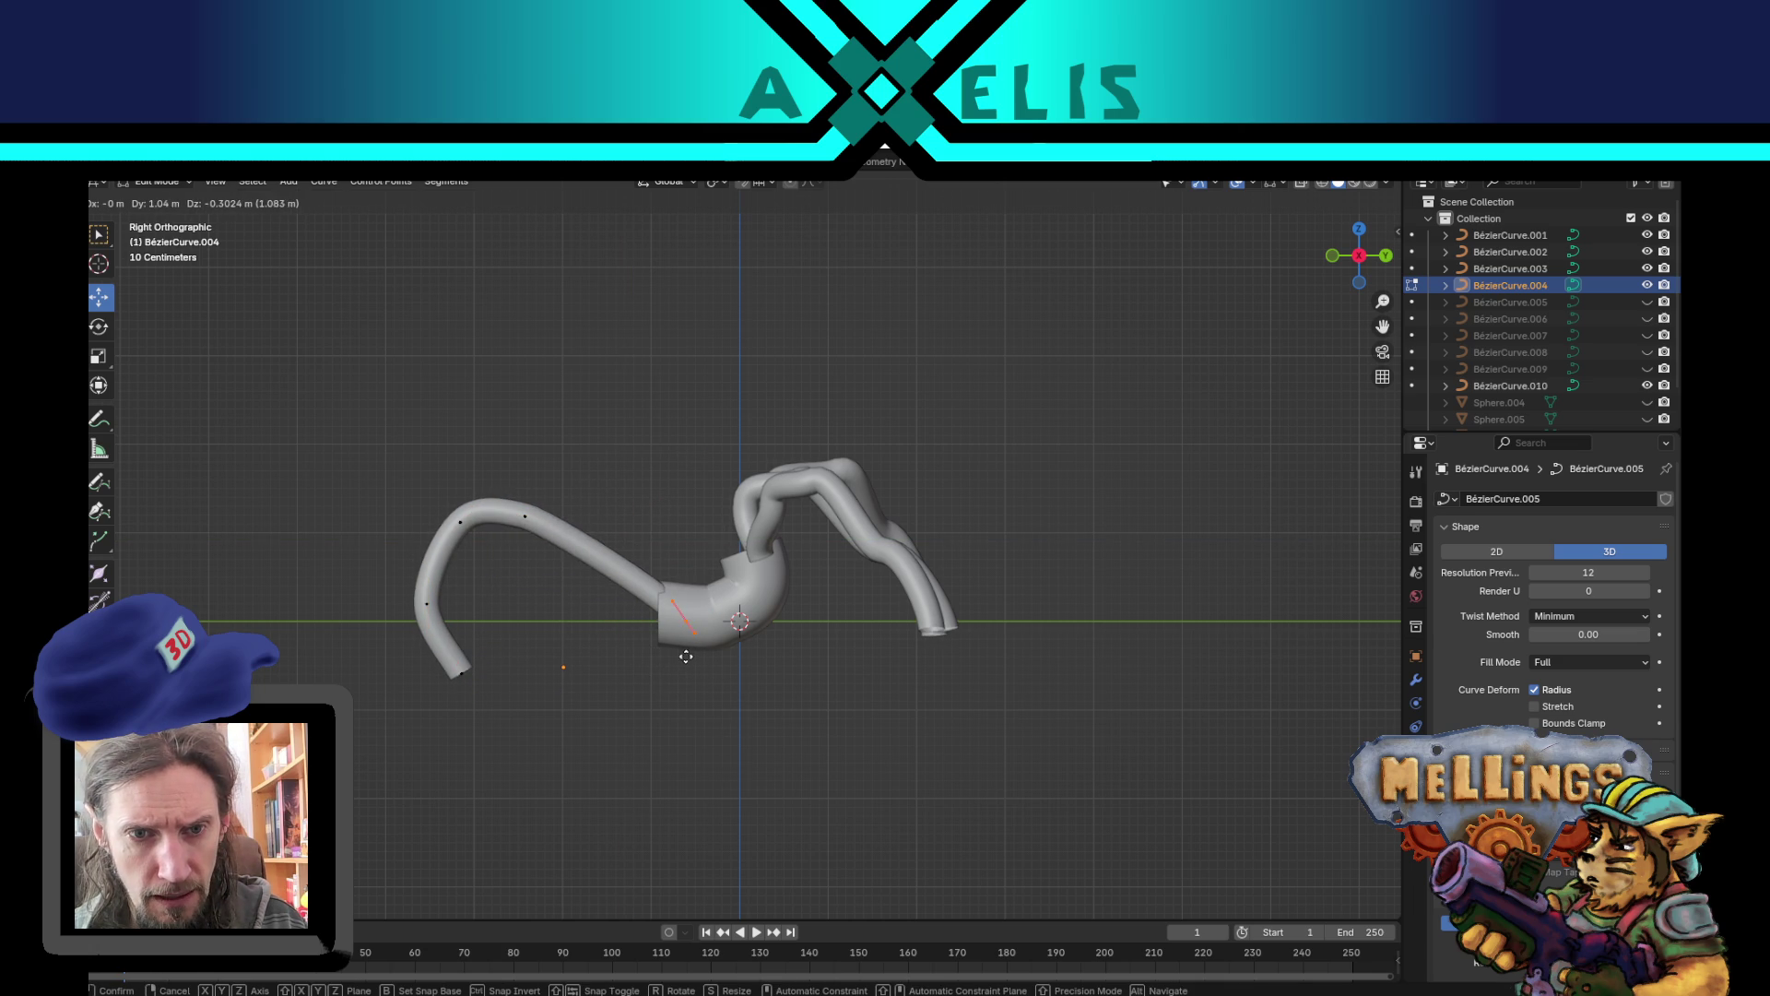
pyautogui.click(686, 656)
pyautogui.click(460, 674)
pyautogui.press('g')
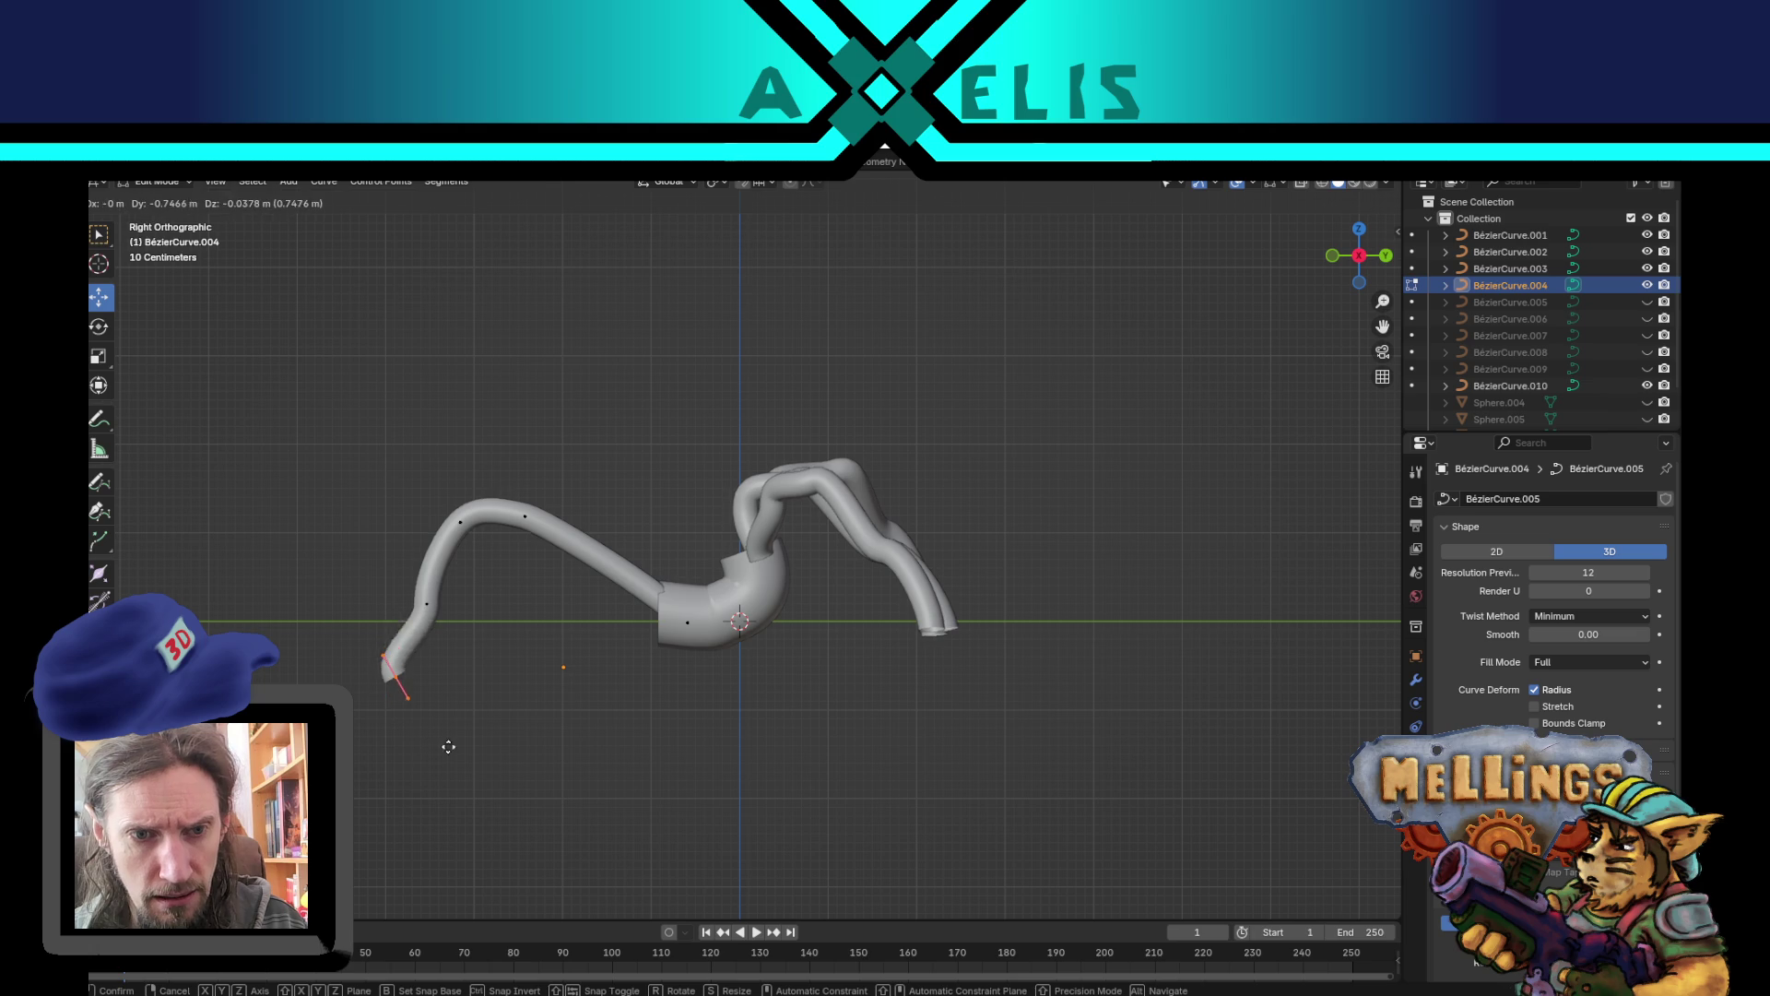
pyautogui.click(445, 747)
pyautogui.press('Tab')
# - Deselect the curve and orbit around the spider-like model to inspect the splayed legs
pyautogui.moveTo(920, 703); pyautogui.dragTo(853, 750)
pyautogui.click(995, 735)
pyautogui.moveTo(994, 735)
pyautogui.mouseDown()
pyautogui.moveTo(1015, 735)
pyautogui.moveTo(798, 751)
pyautogui.moveTo(849, 700)
pyautogui.moveTo(884, 707)
pyautogui.mouseUp()
pyautogui.scroll(3, 884, 707)
pyautogui.moveTo(711, 632)
pyautogui.mouseDown()
pyautogui.moveTo(778, 612)
pyautogui.moveTo(1008, 640)
pyautogui.moveTo(1053, 624)
pyautogui.moveTo(721, 634)
pyautogui.moveTo(746, 643)
pyautogui.mouseUp()
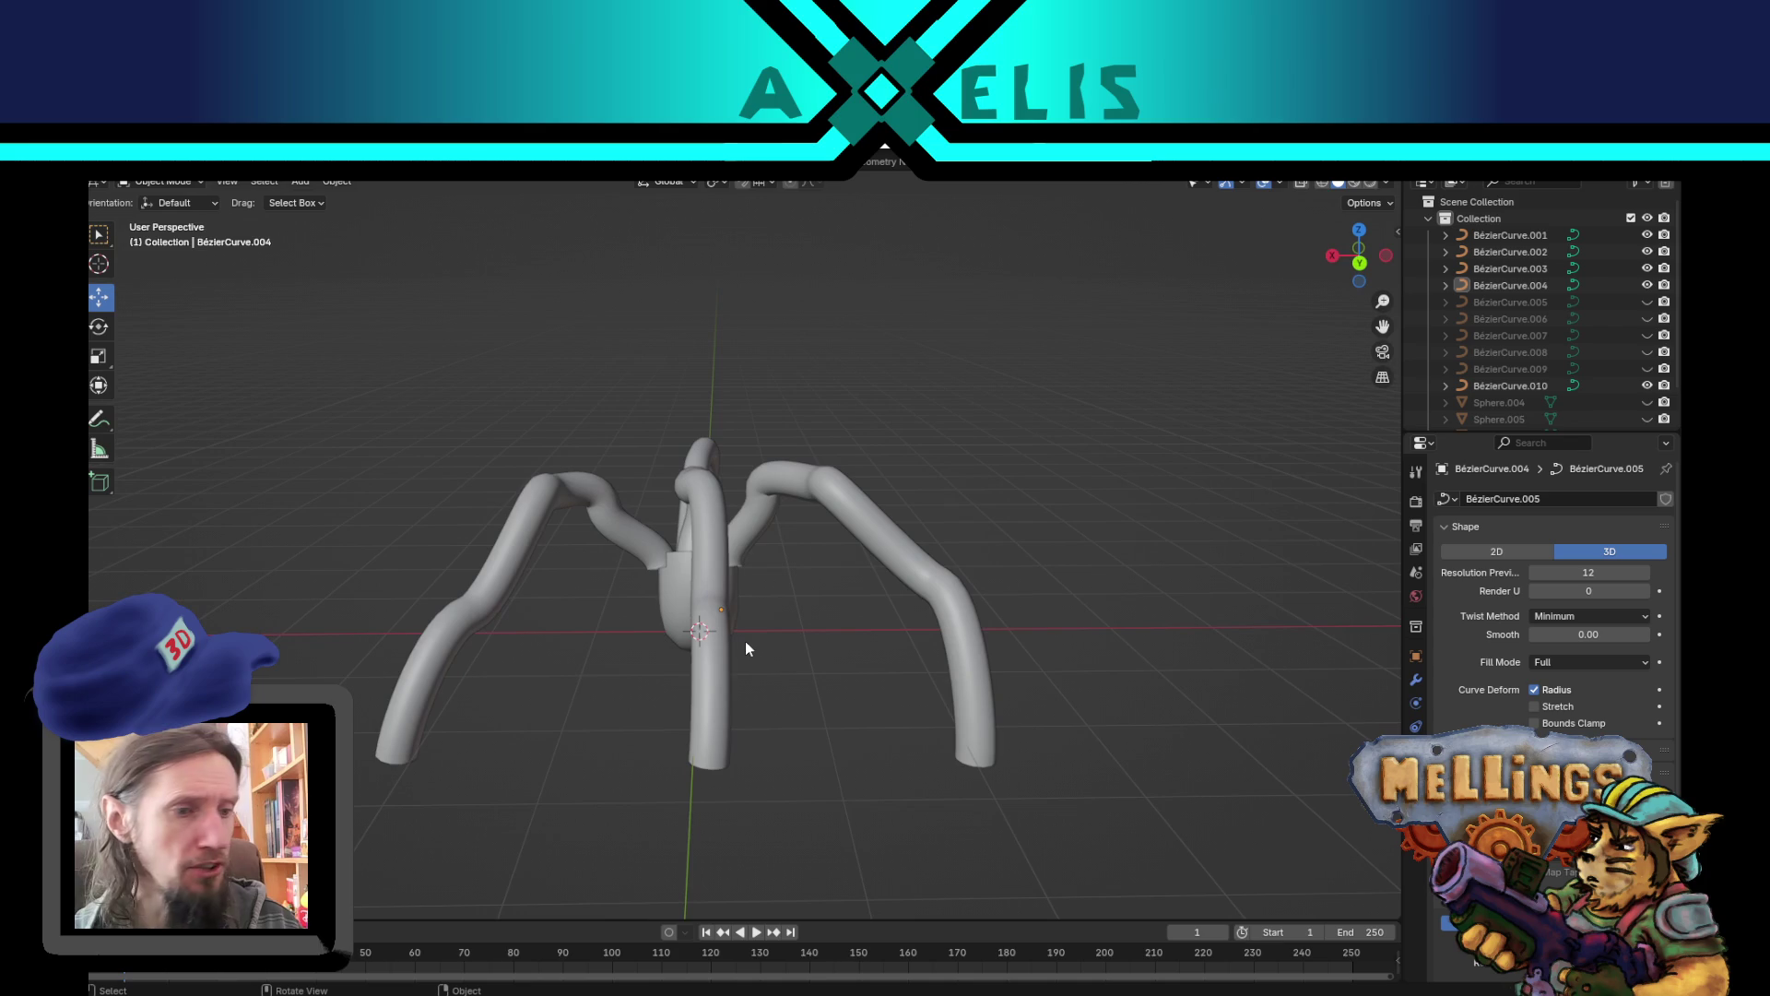
pyautogui.scroll(-5, 745, 642)
pyautogui.scroll(3, 745, 642)
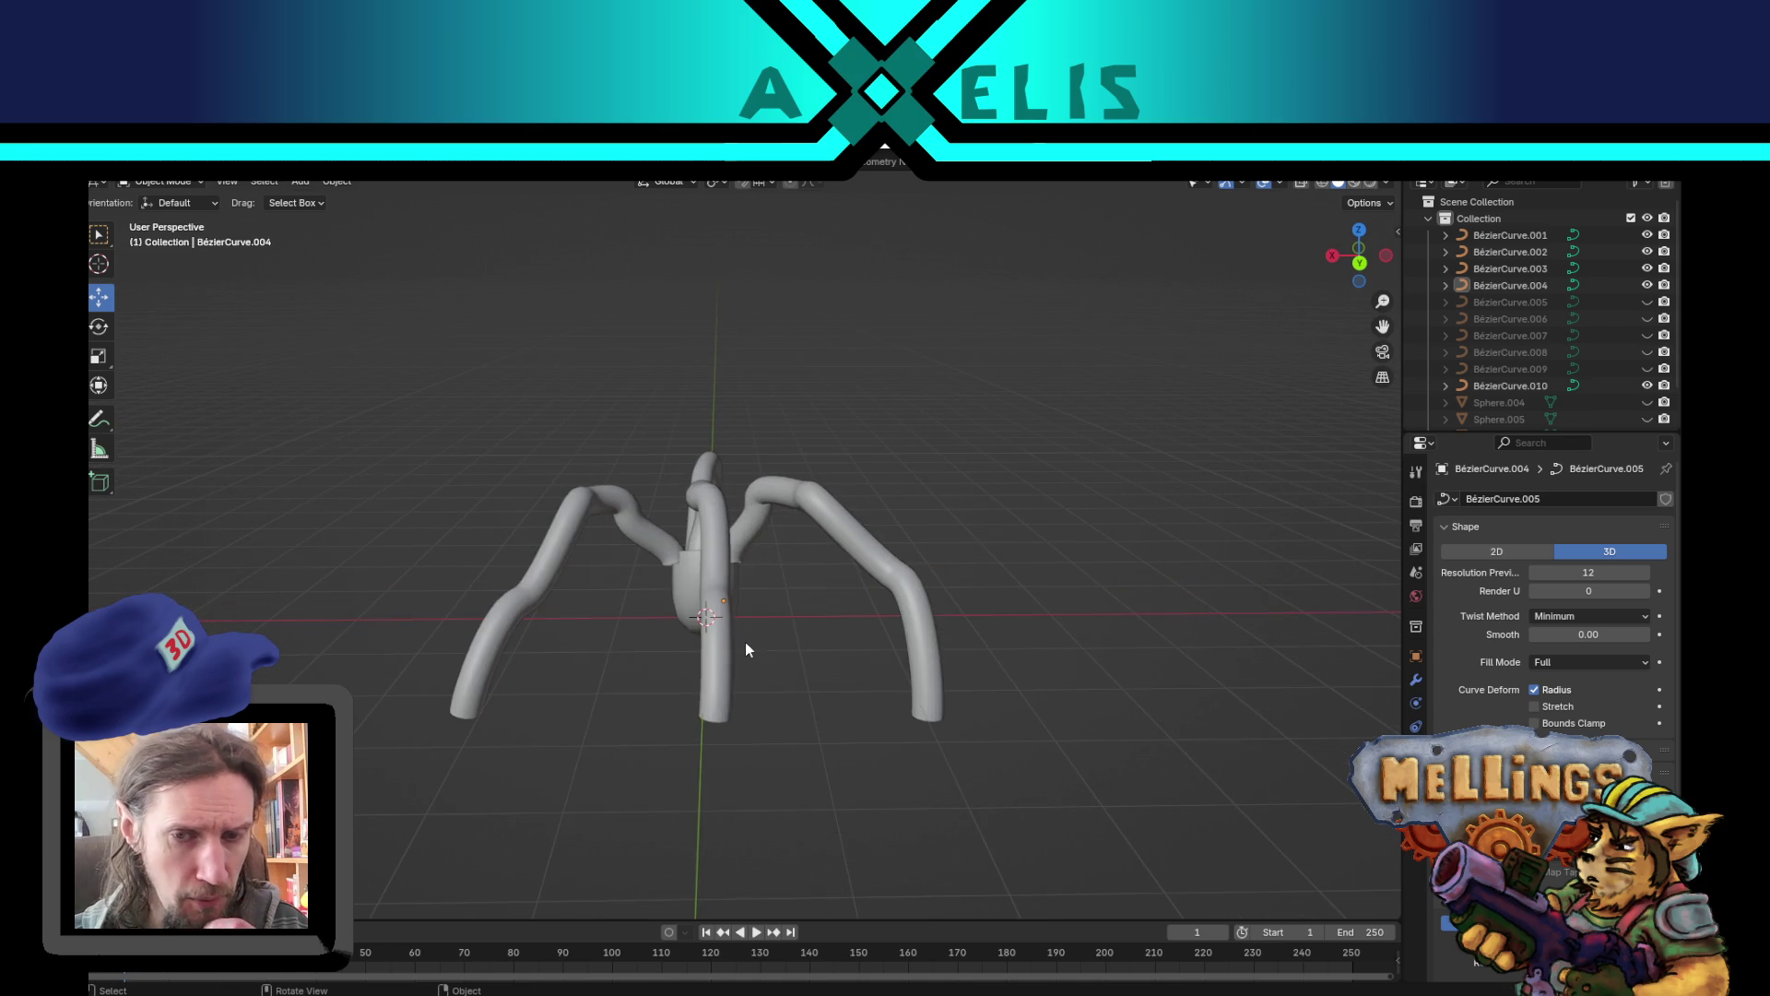
pyautogui.scroll(-3, 745, 642)
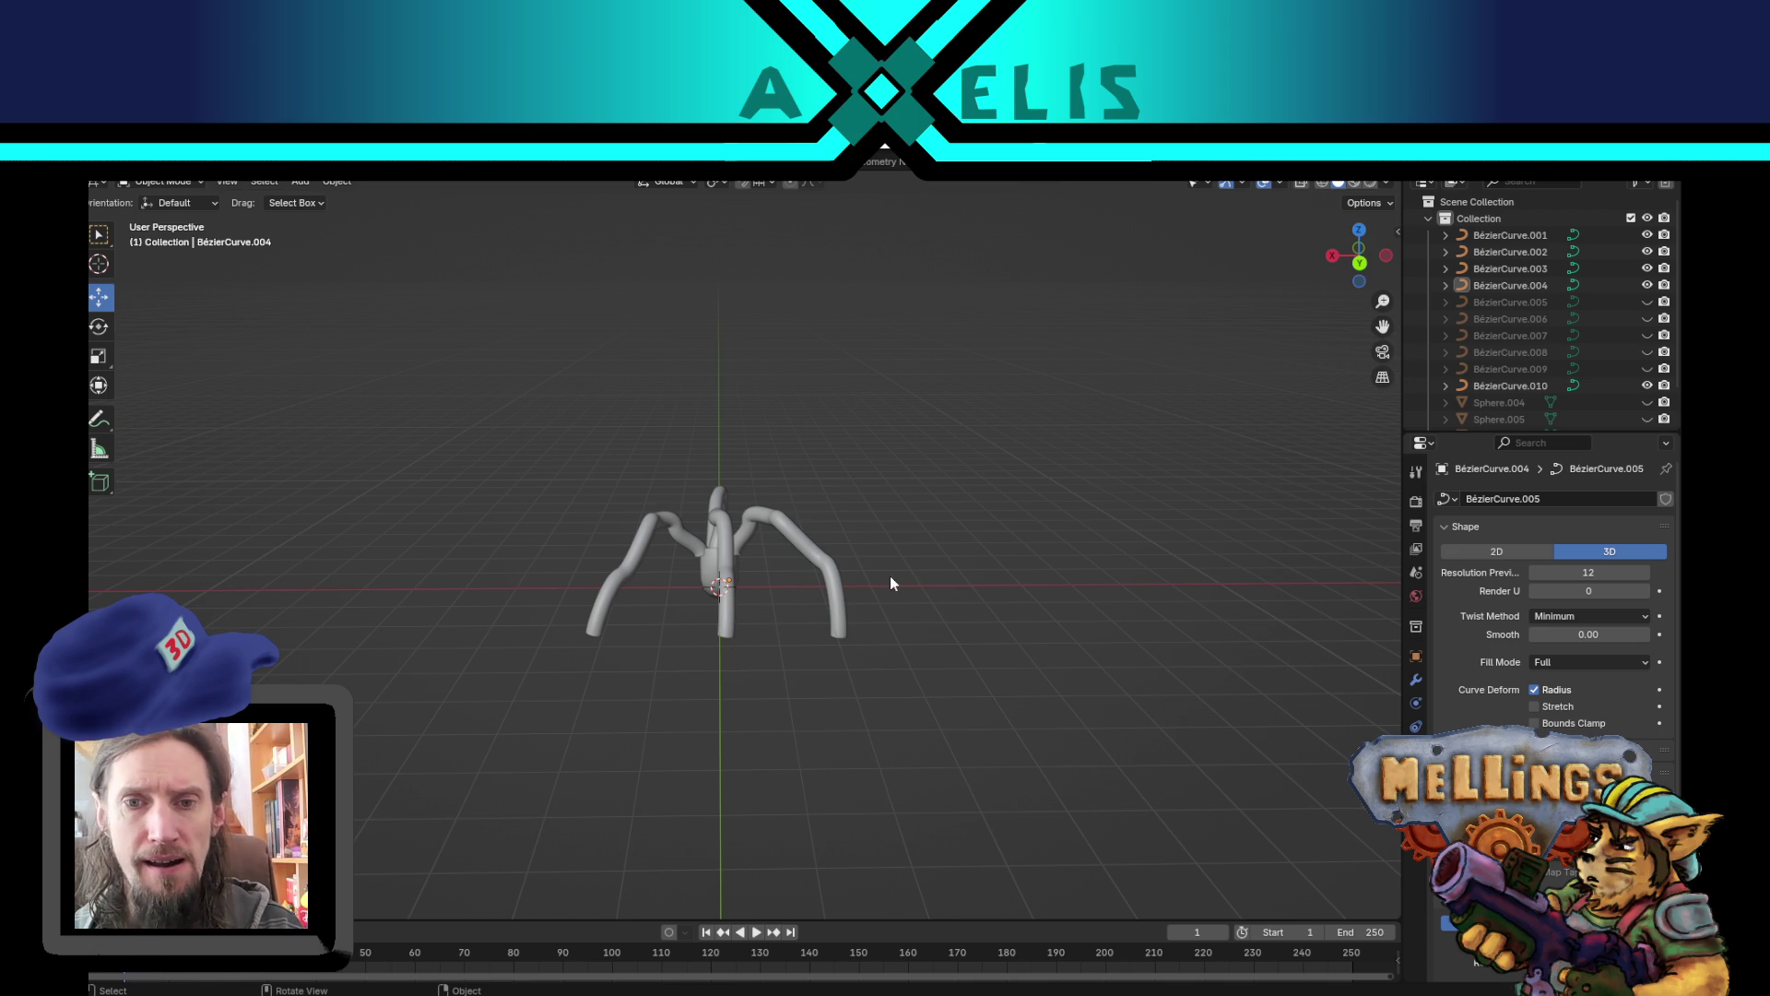
pyautogui.moveTo(952, 503)
pyautogui.mouseDown()
pyautogui.moveTo(869, 556)
pyautogui.moveTo(848, 523)
pyautogui.mouseUp()
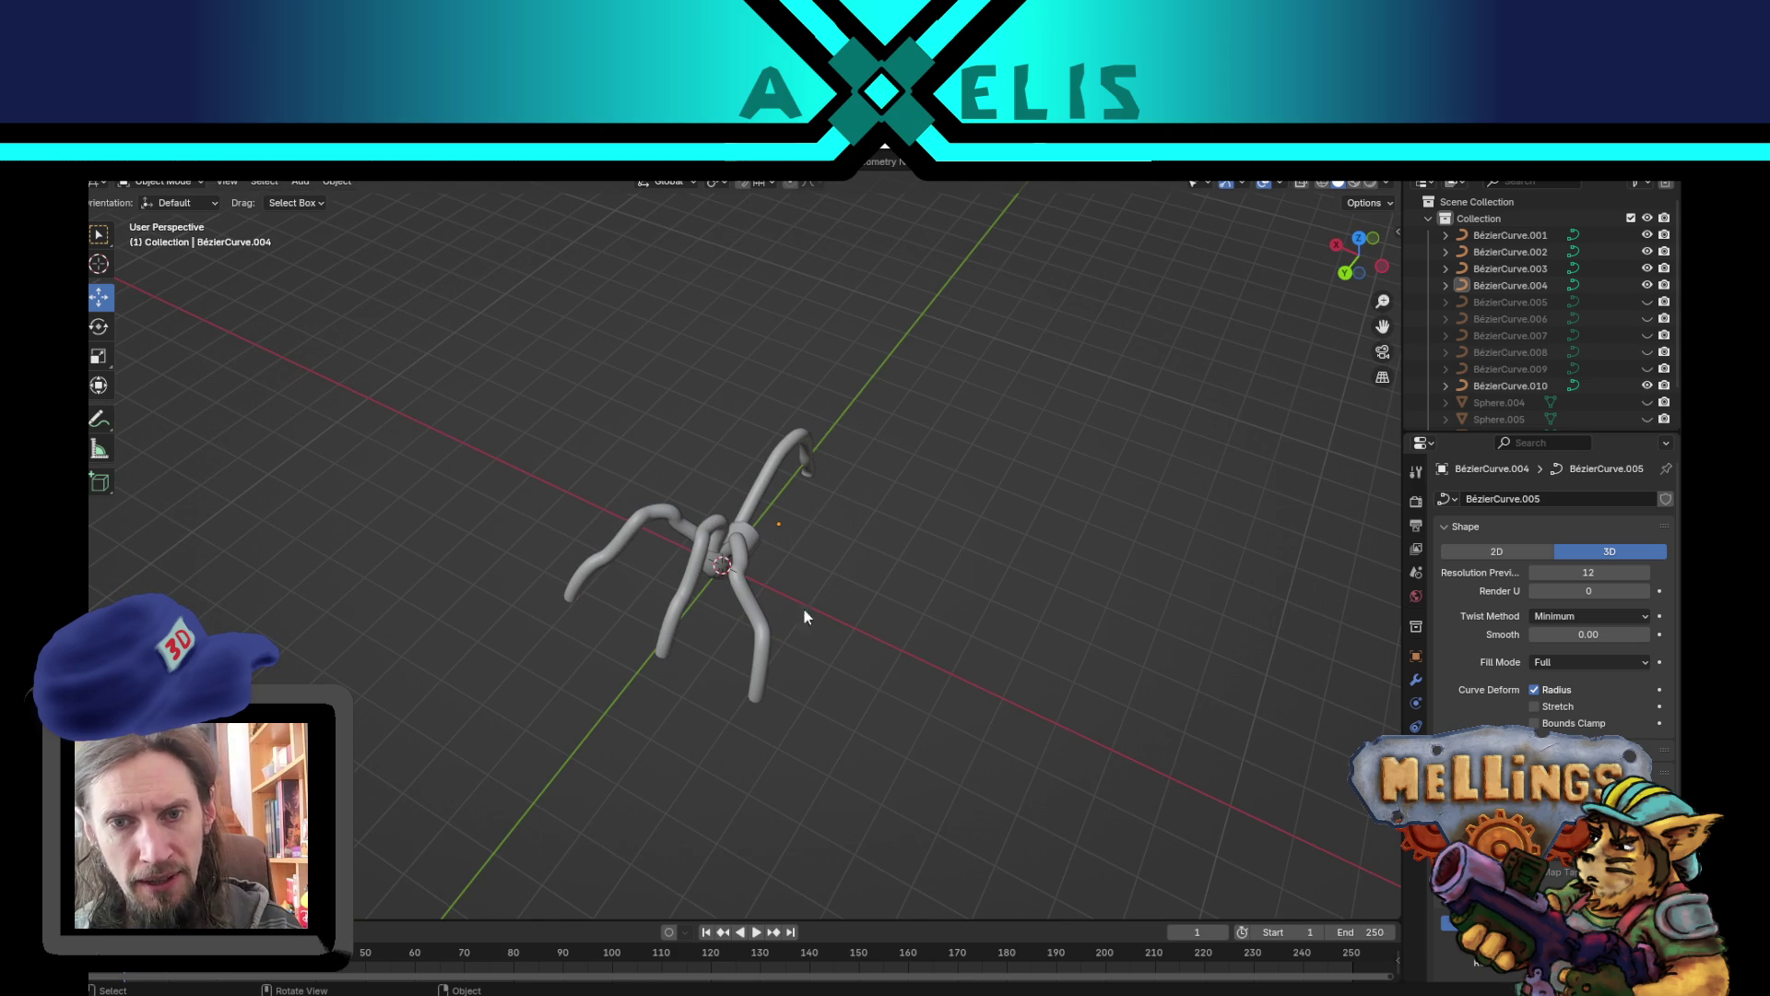
pyautogui.moveTo(628, 586)
pyautogui.mouseDown()
pyautogui.moveTo(784, 529)
pyautogui.moveTo(819, 544)
pyautogui.moveTo(735, 519)
pyautogui.mouseUp()
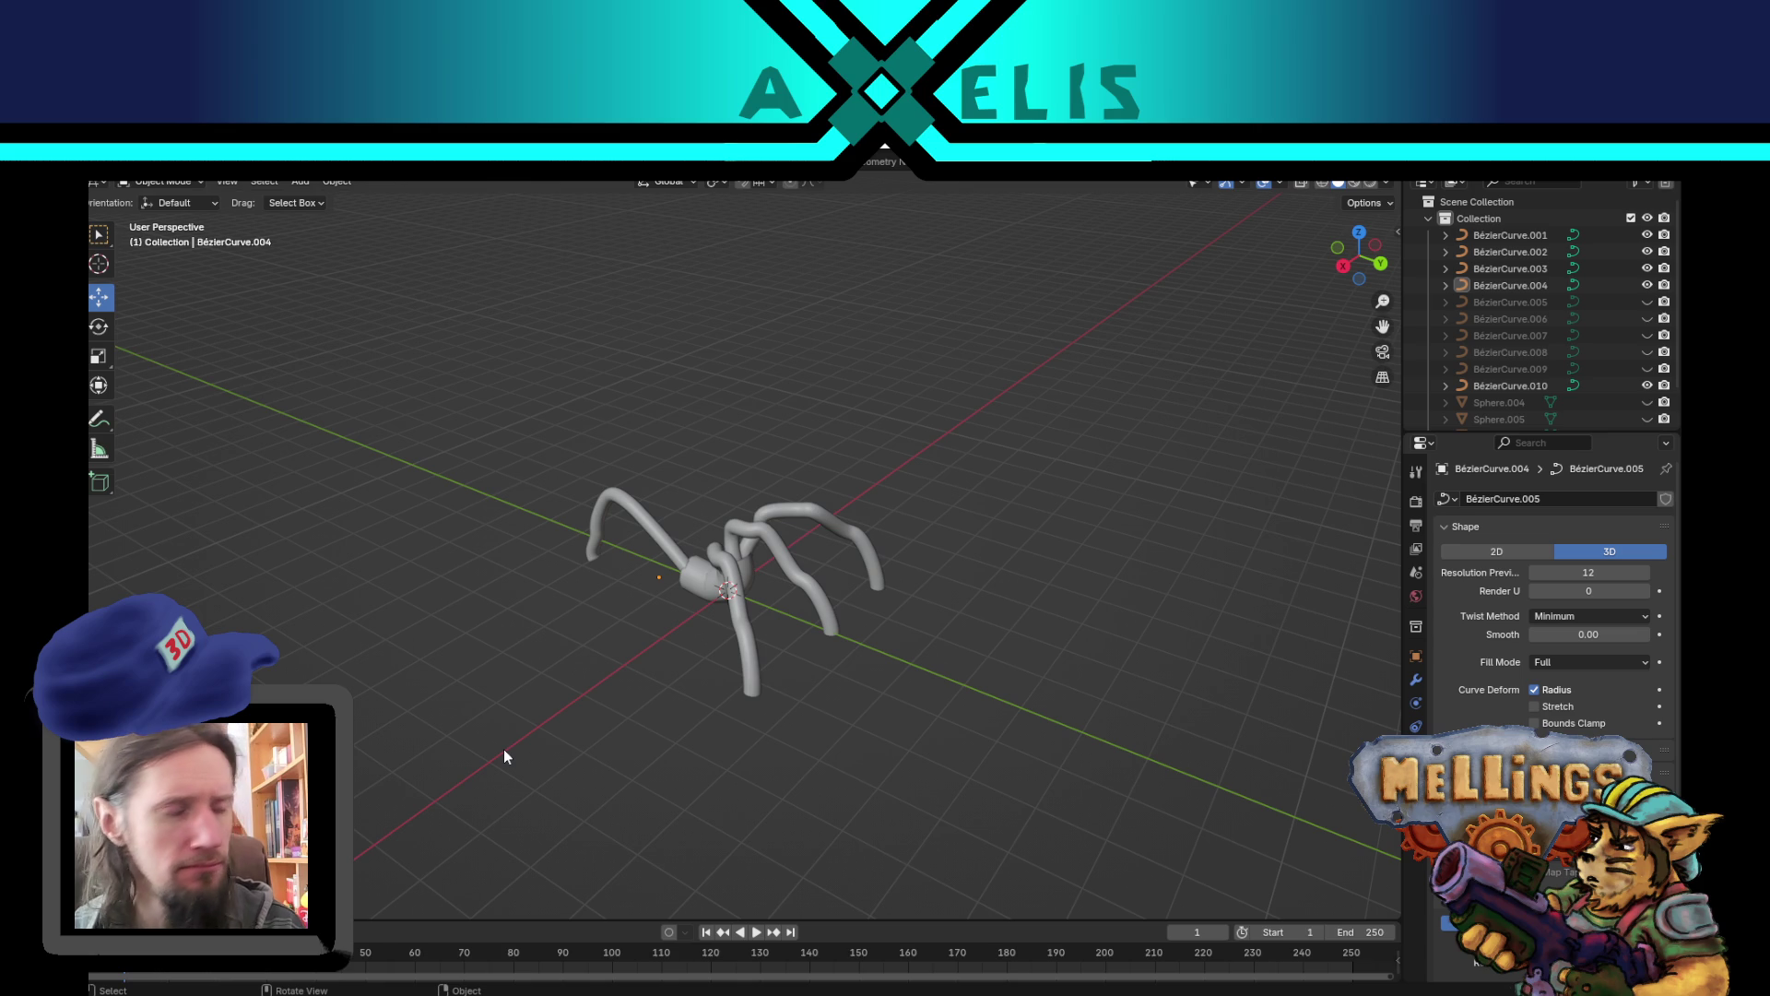
pyautogui.moveTo(644, 474)
pyautogui.mouseDown()
pyautogui.moveTo(925, 478)
pyautogui.moveTo(842, 565)
pyautogui.moveTo(531, 574)
pyautogui.mouseUp()
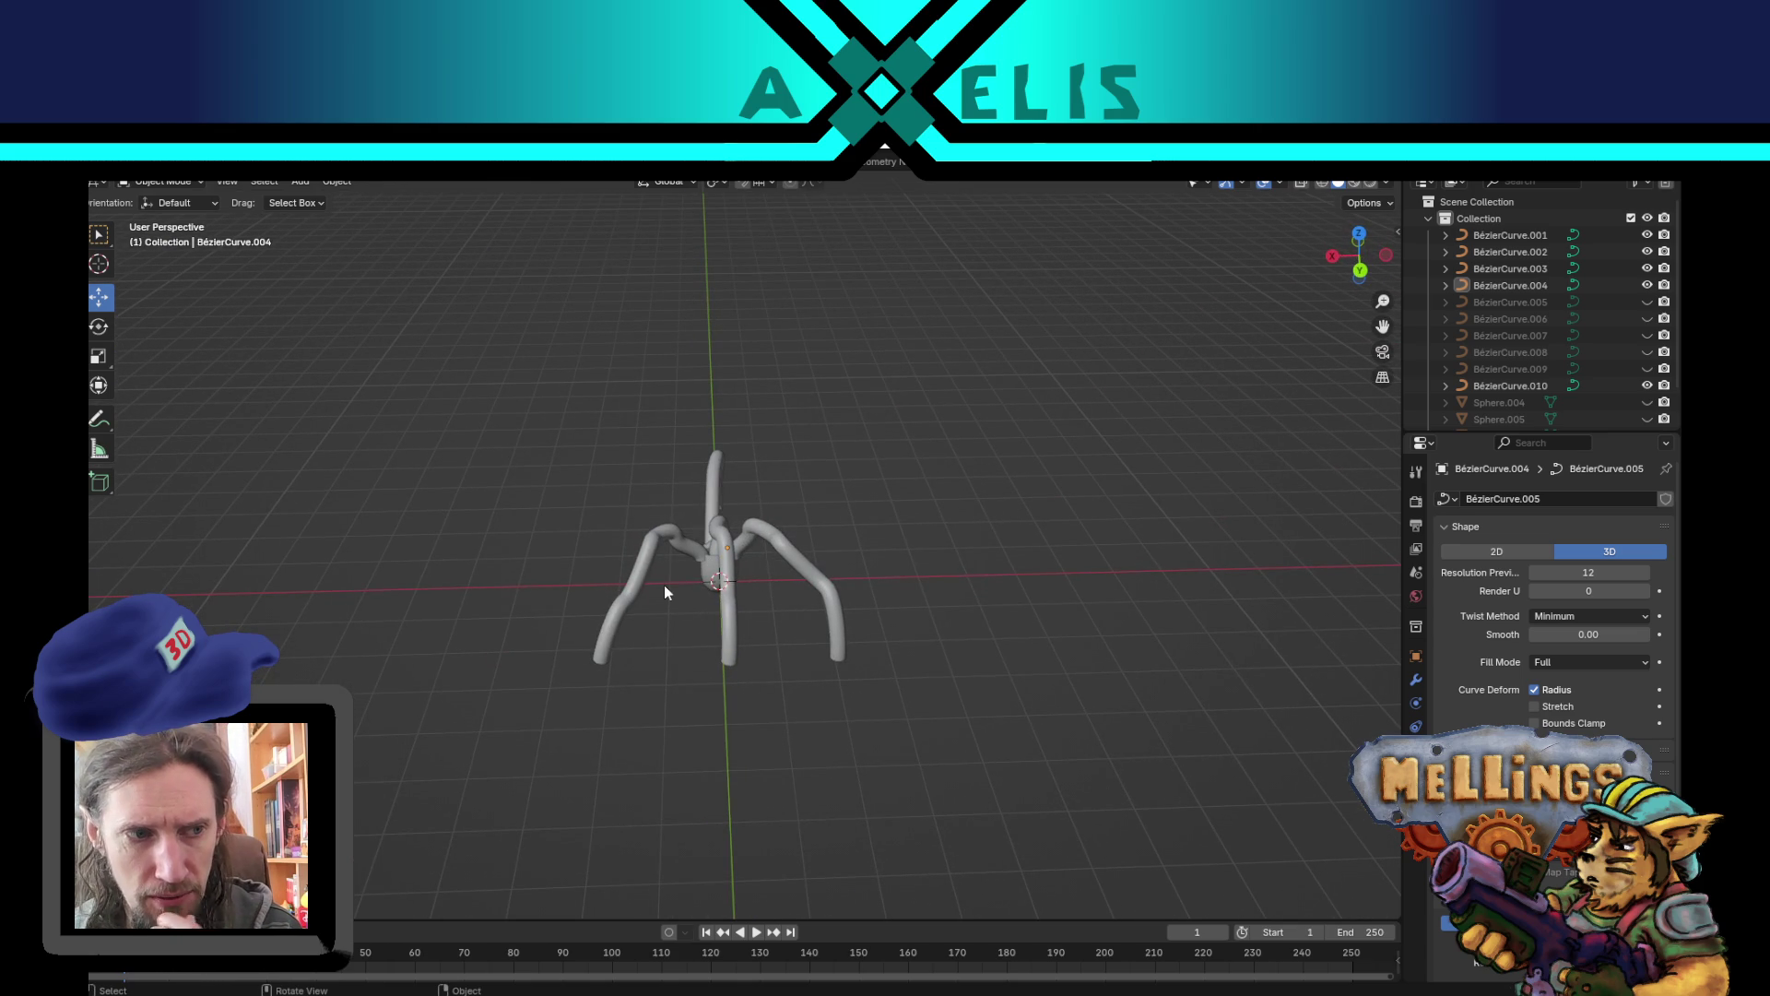
pyautogui.moveTo(664, 570)
pyautogui.mouseDown()
pyautogui.moveTo(671, 535)
pyautogui.moveTo(662, 551)
pyautogui.mouseUp()
pyautogui.hotkey('alt', 'h')
# - Orbit and zoom to view both creature models, then box-select all of them
pyautogui.scroll(-3, 650, 550)
pyautogui.click(464, 713)
pyautogui.moveTo(464, 712)
pyautogui.mouseDown()
pyautogui.moveTo(623, 621)
pyautogui.moveTo(557, 636)
pyautogui.moveTo(406, 574)
pyautogui.moveTo(791, 577)
pyautogui.mouseUp()
pyautogui.scroll(3, 793, 577)
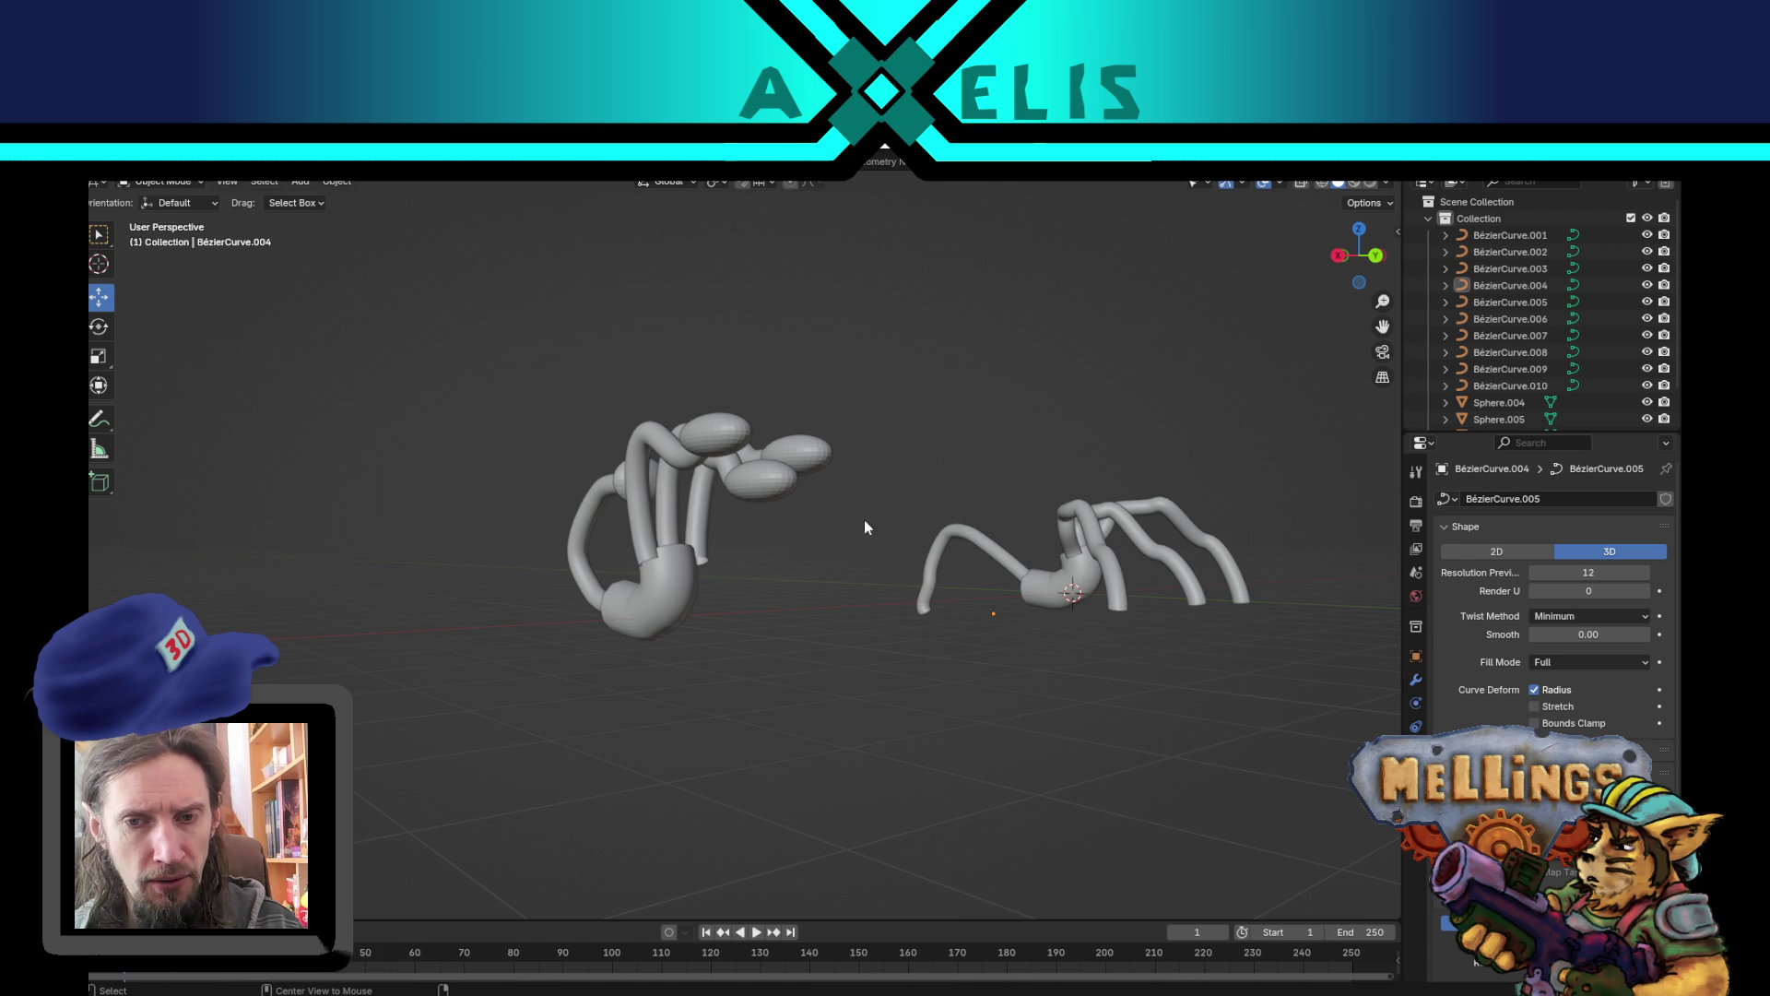
pyautogui.moveTo(901, 581)
pyautogui.mouseDown()
pyautogui.moveTo(791, 633)
pyautogui.moveTo(804, 591)
pyautogui.moveTo(767, 600)
pyautogui.moveTo(787, 612)
pyautogui.mouseUp()
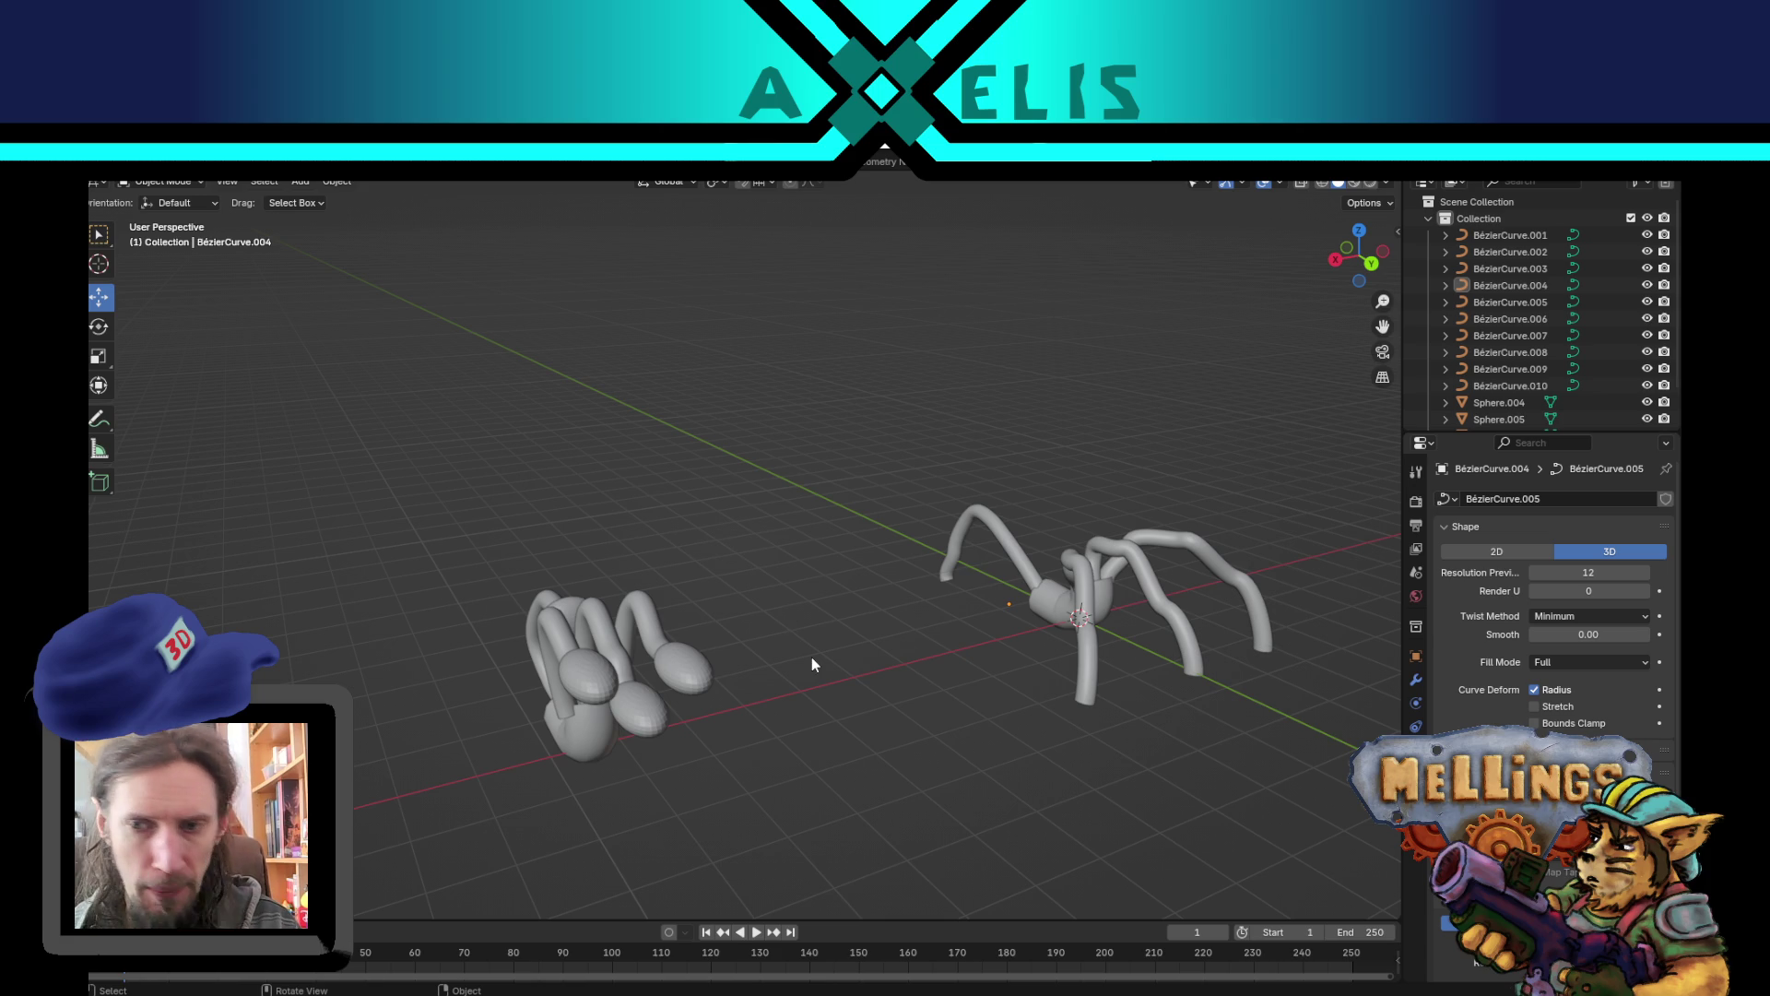
pyautogui.moveTo(452, 433); pyautogui.dragTo(1289, 844)
# - Delete the old models, add a cube at the origin and name it boss_xaris
pyautogui.press('Delete')
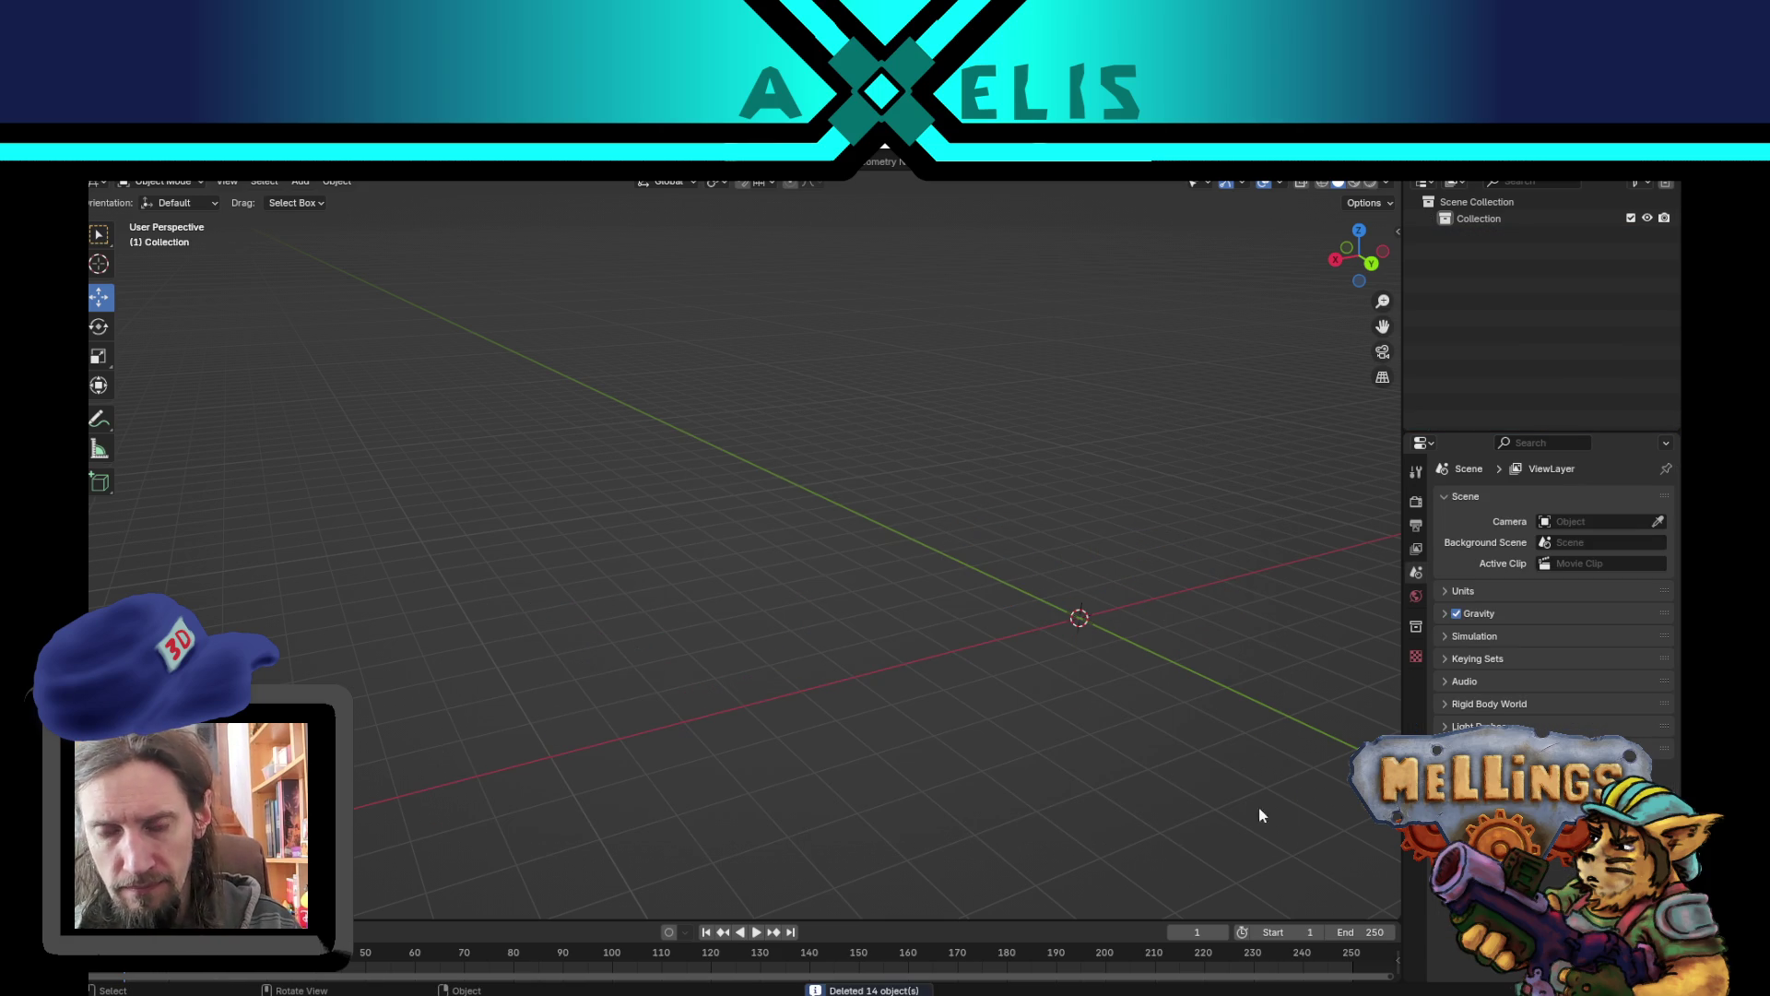
pyautogui.moveTo(1189, 731)
pyautogui.mouseDown()
pyautogui.moveTo(1086, 683)
pyautogui.moveTo(993, 673)
pyautogui.mouseUp()
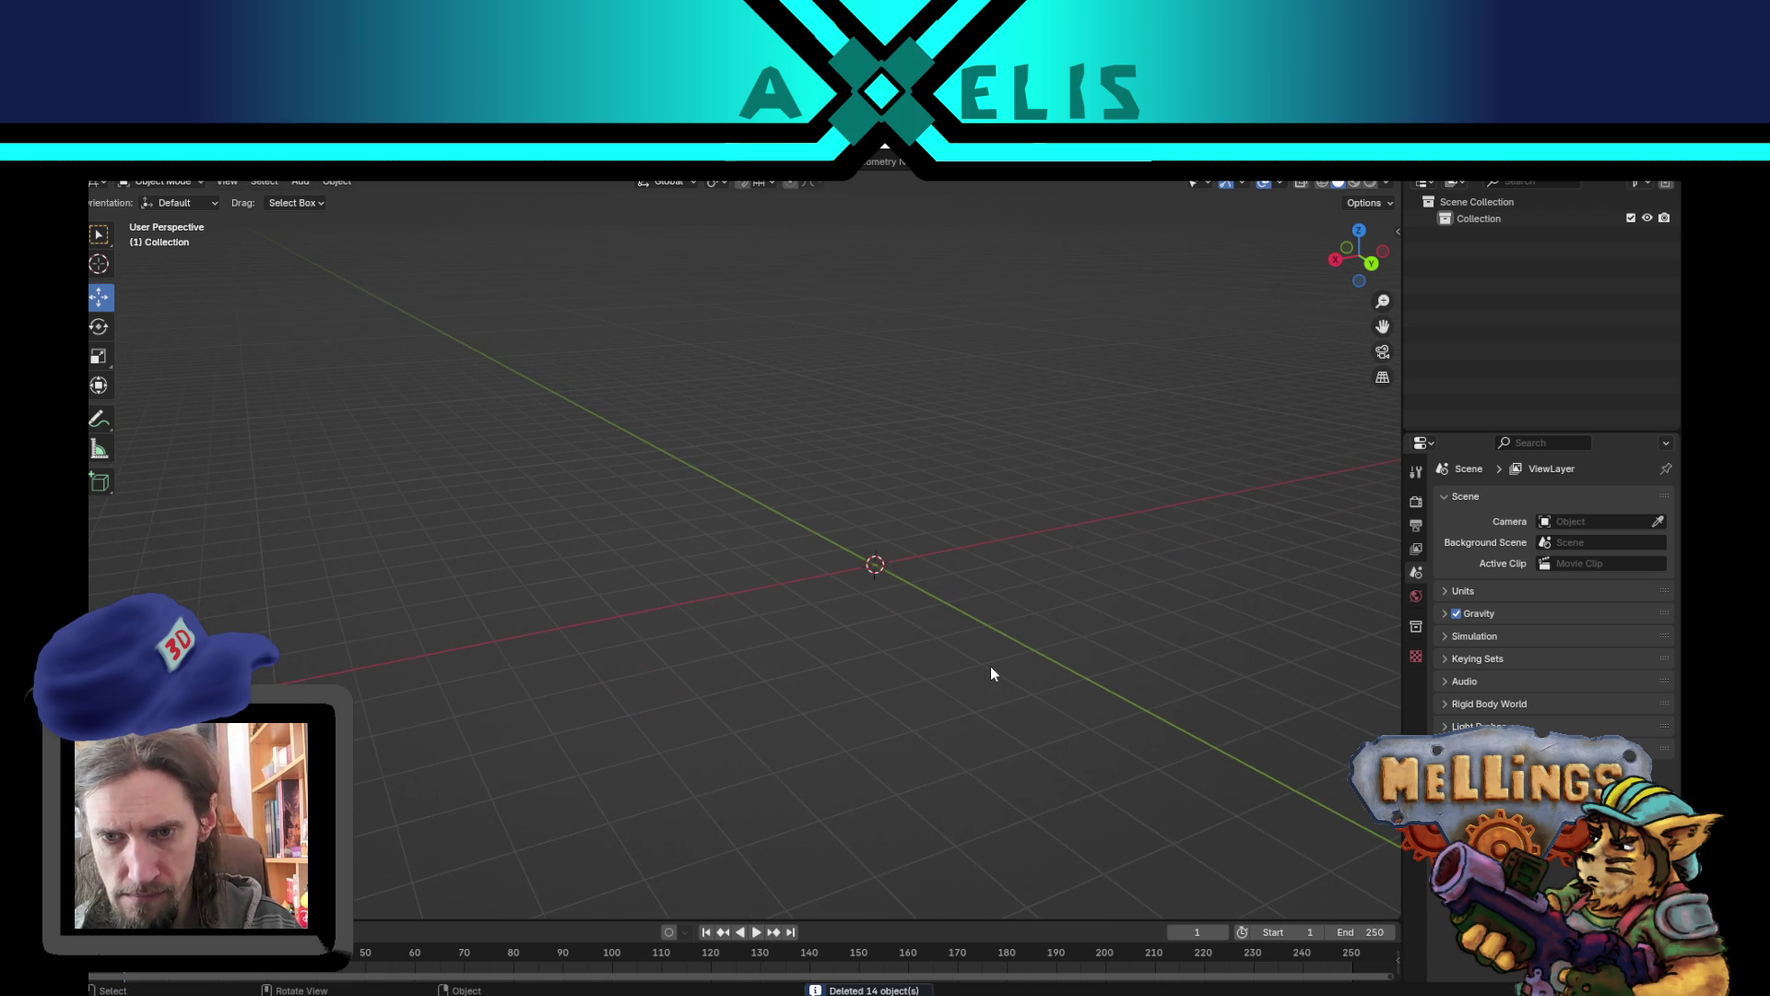
pyautogui.click(312, 186)
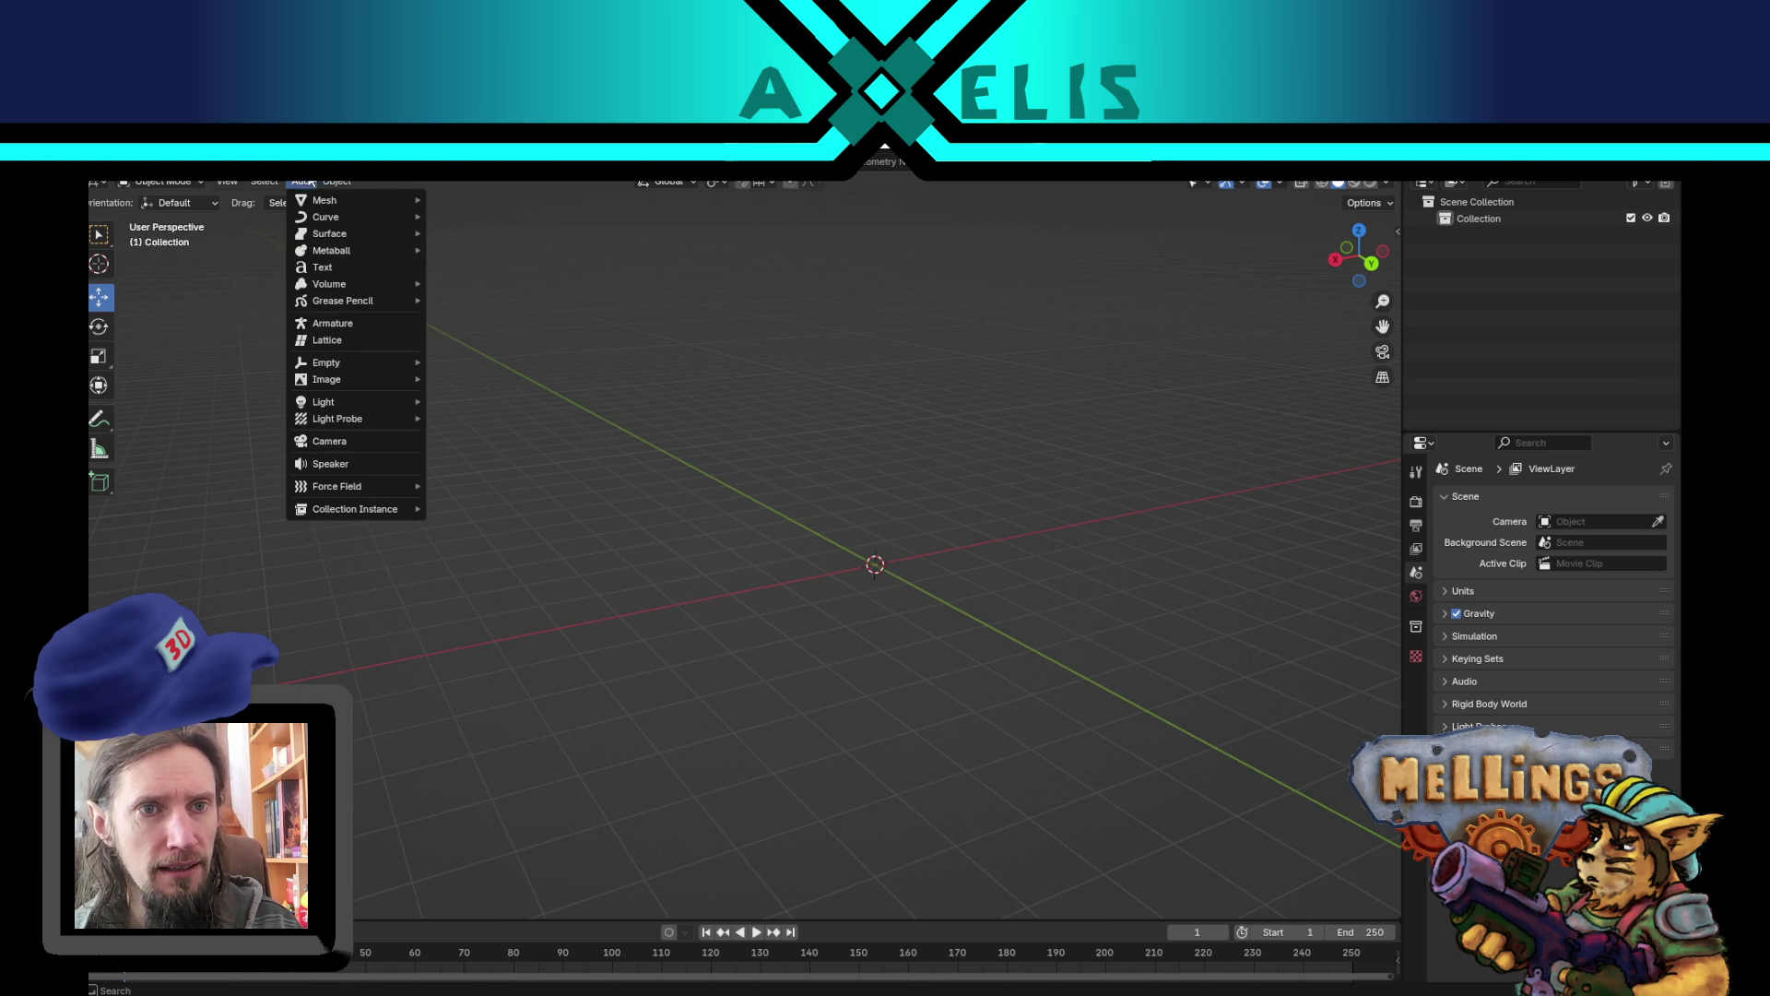
pyautogui.moveTo(325, 200)
pyautogui.click(479, 214)
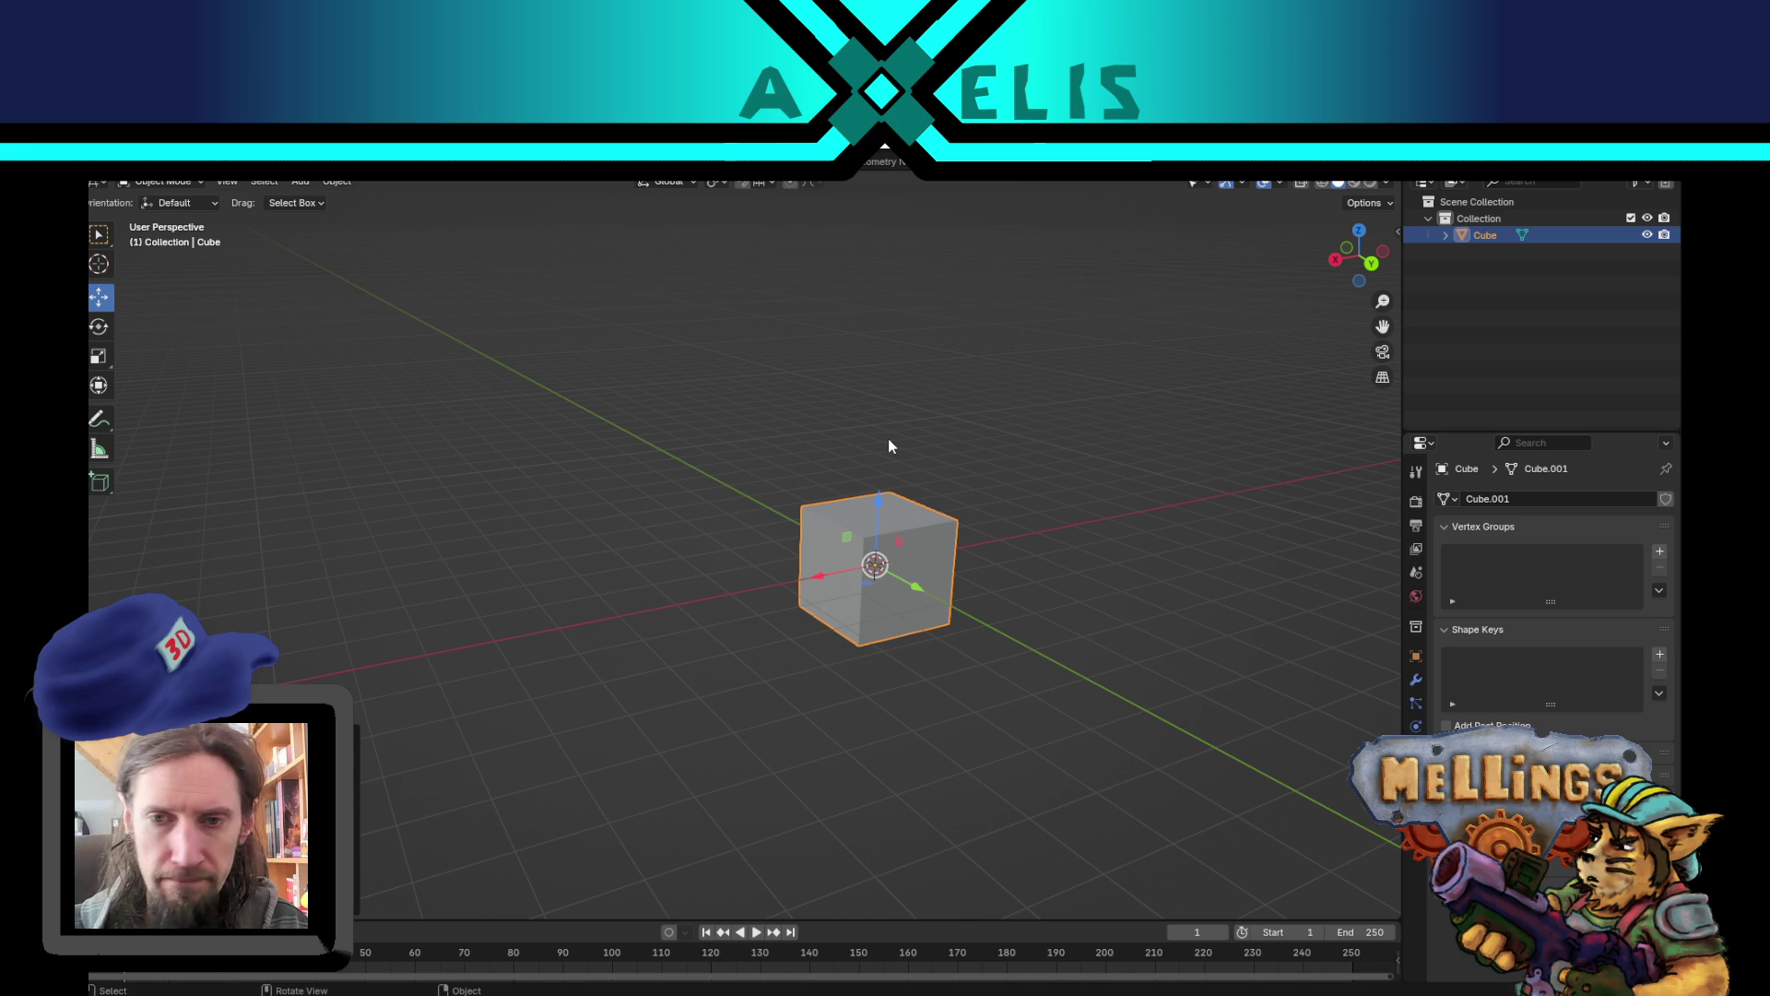
pyautogui.press('F2')
pyautogui.write('boss_xaris')
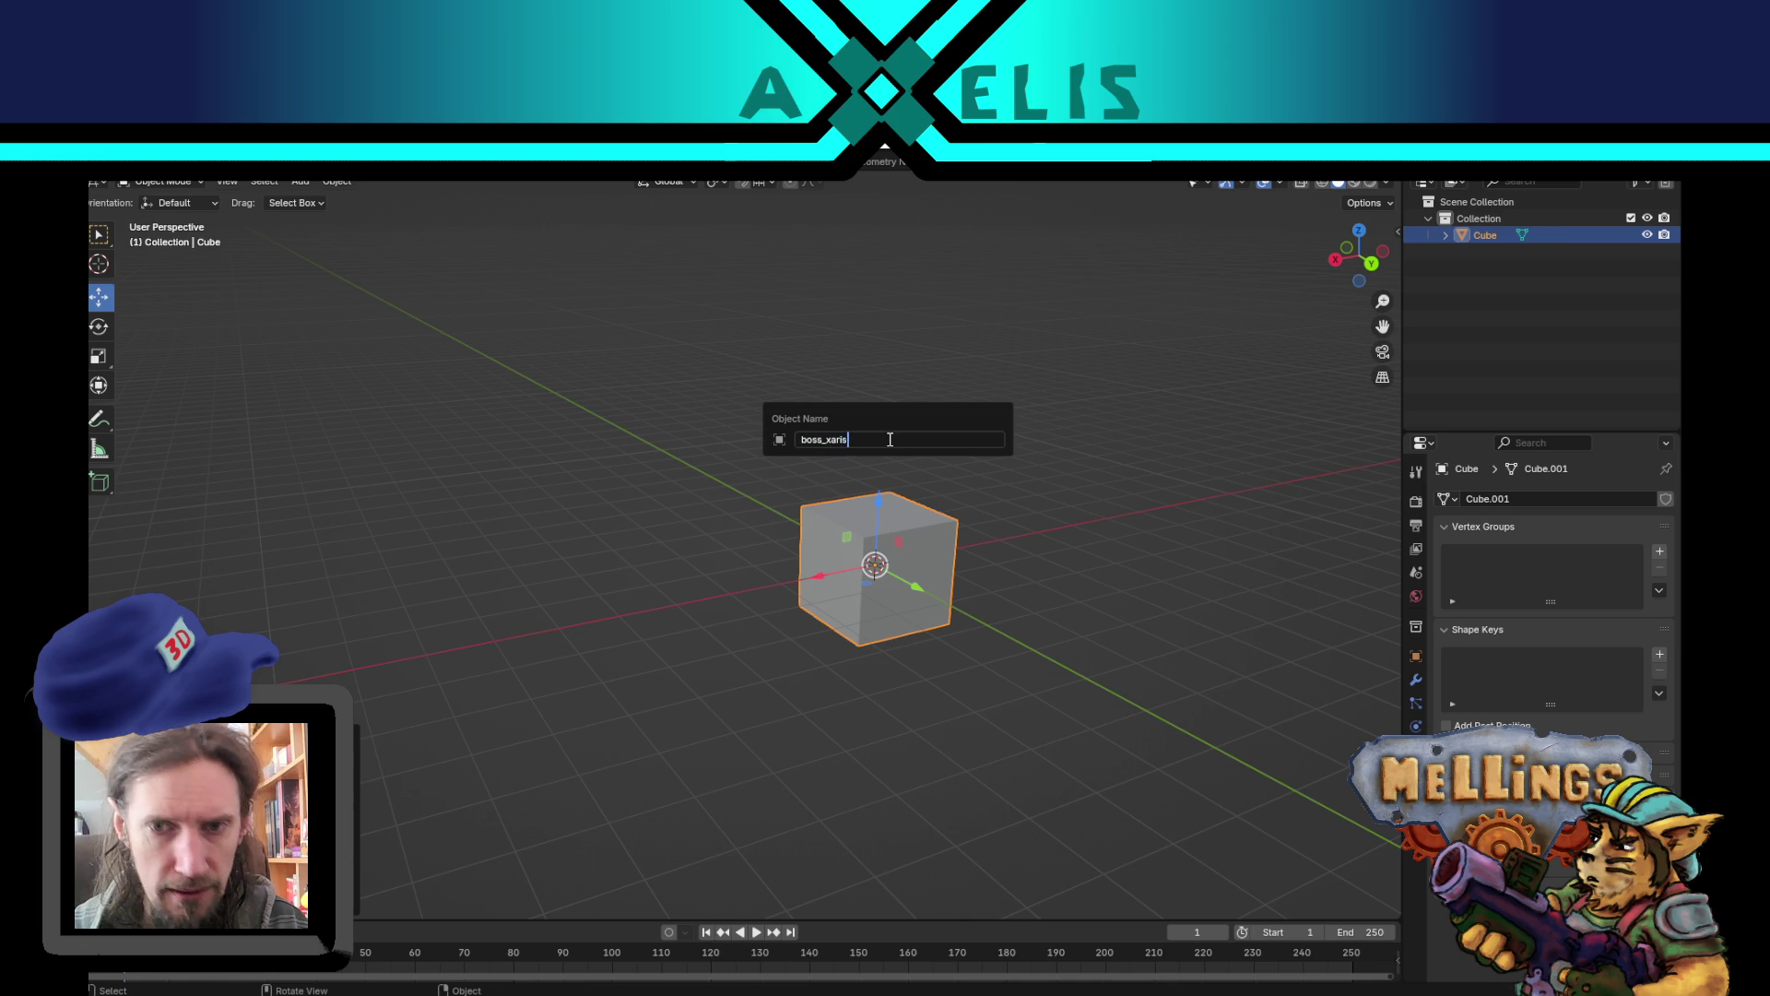
pyautogui.press('Return')
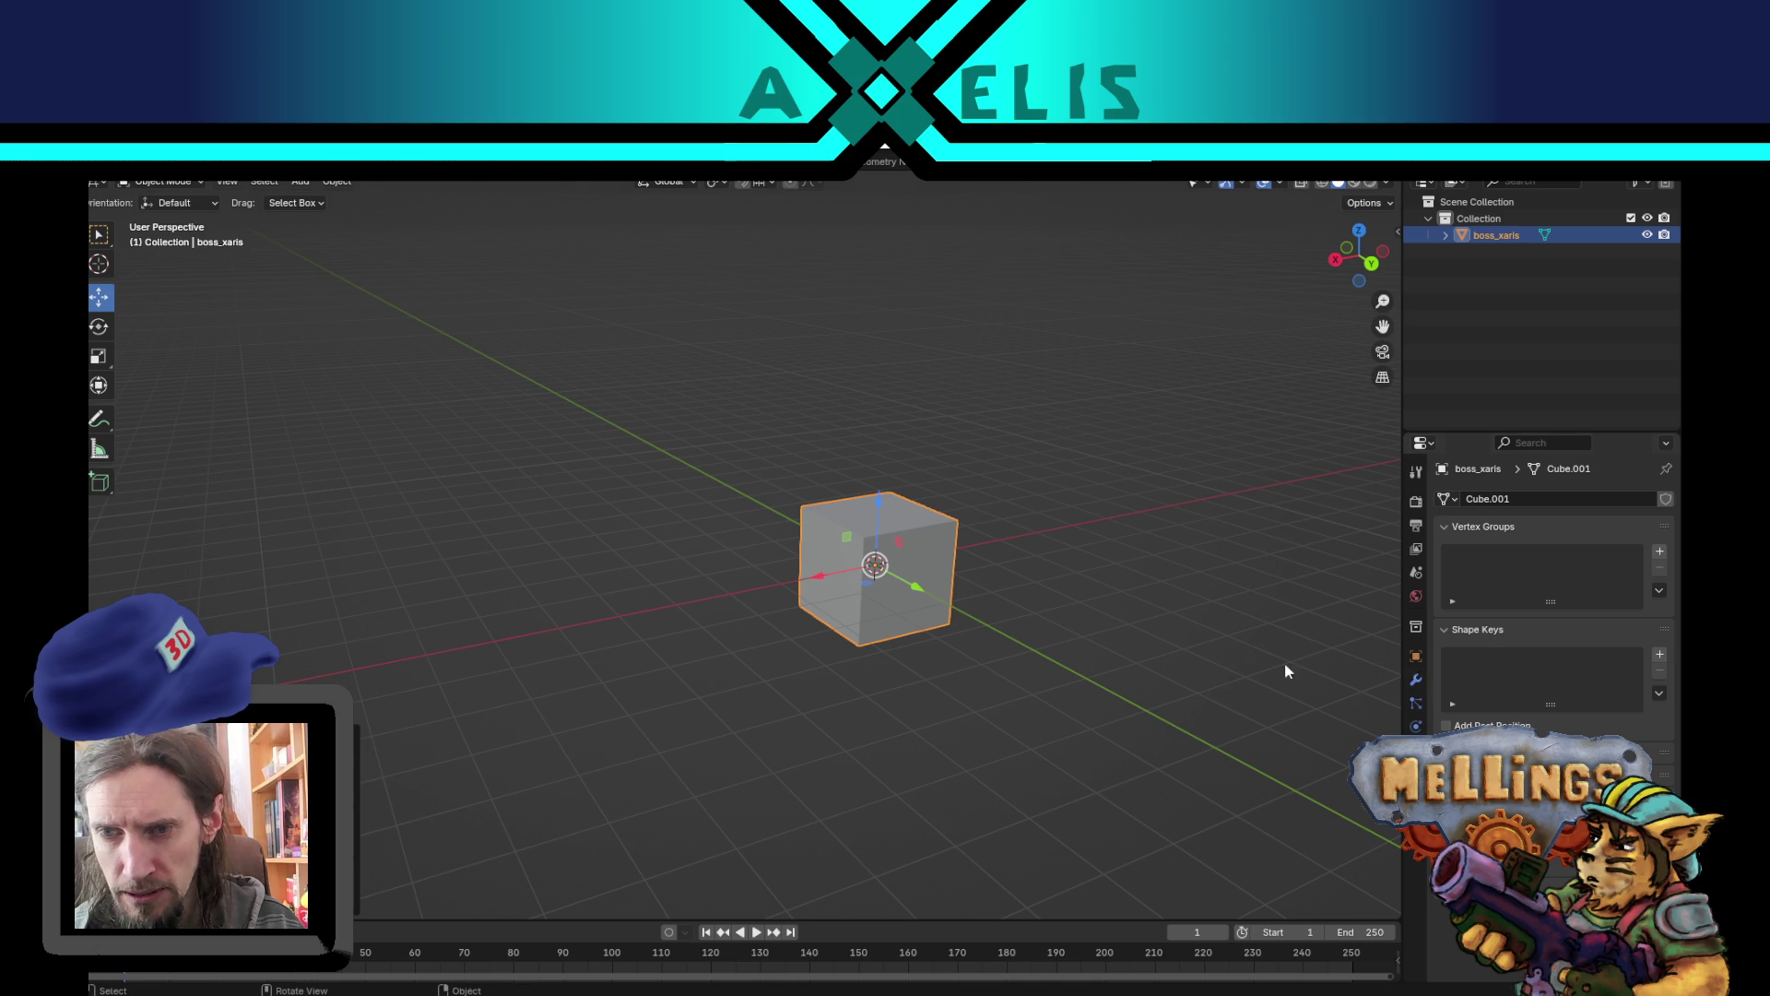
# - In Edit Mode, shift the cube left along X and delete one of its faces
pyautogui.press('Tab')
pyautogui.moveTo(1027, 620); pyautogui.dragTo(772, 585)
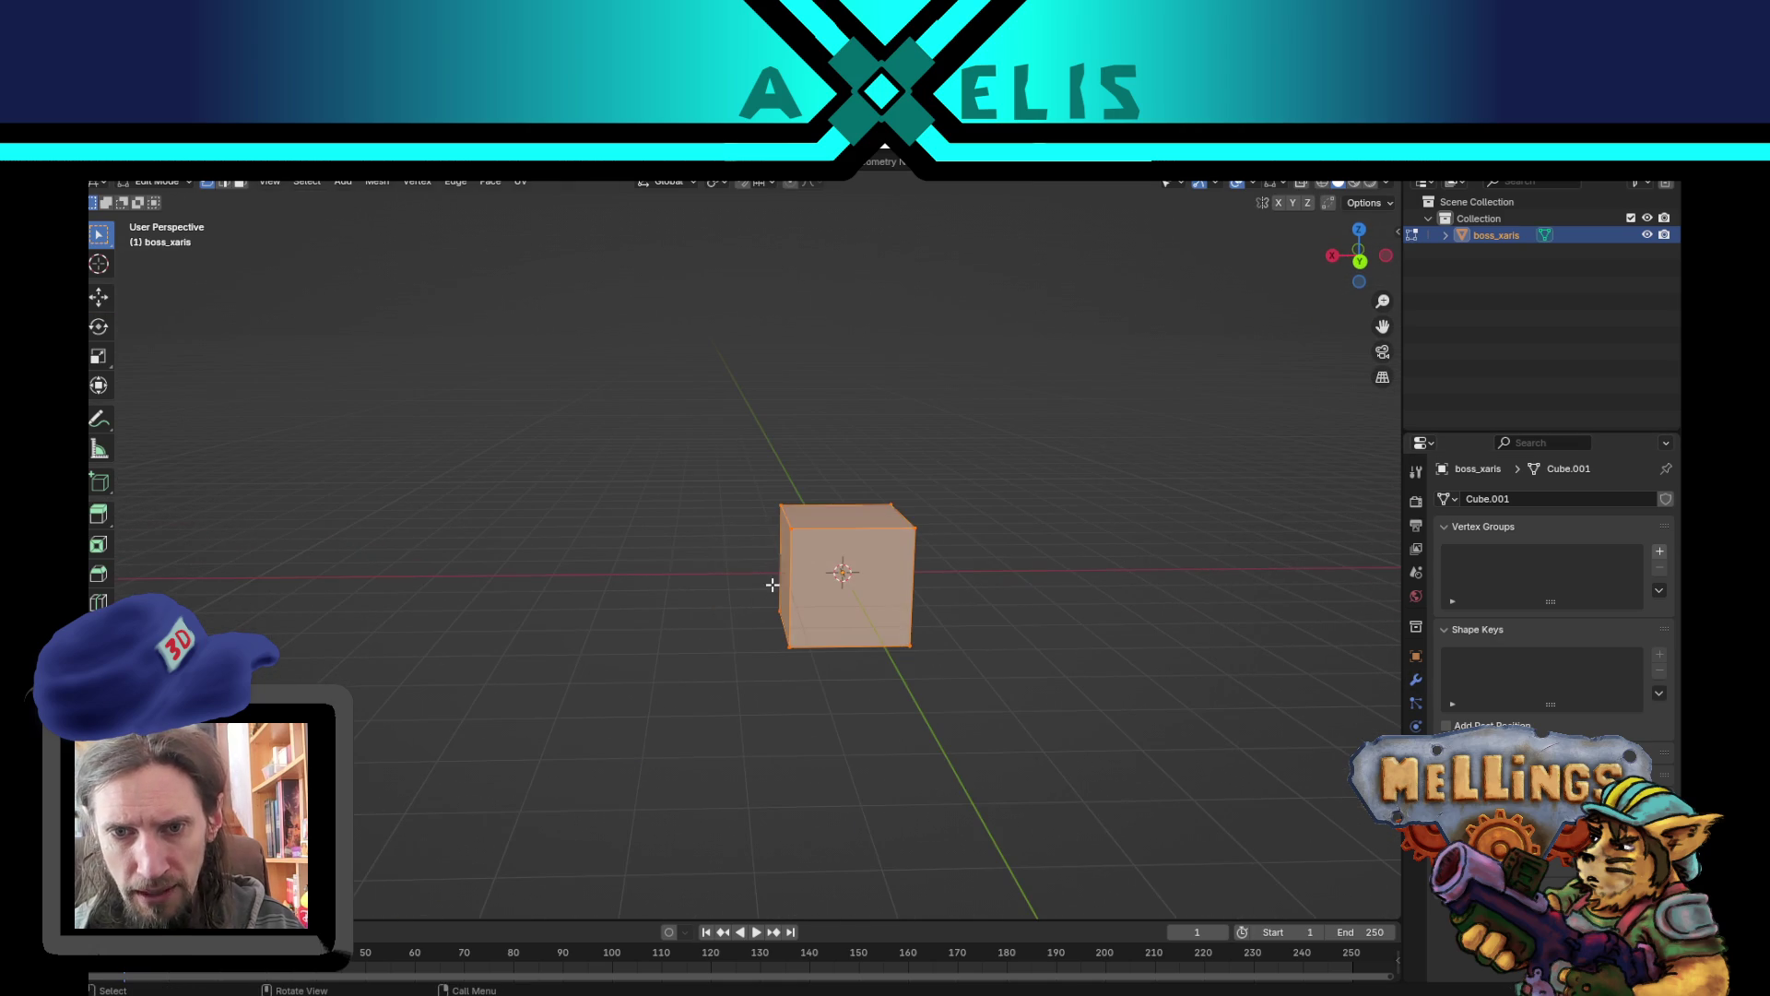
pyautogui.click(109, 308)
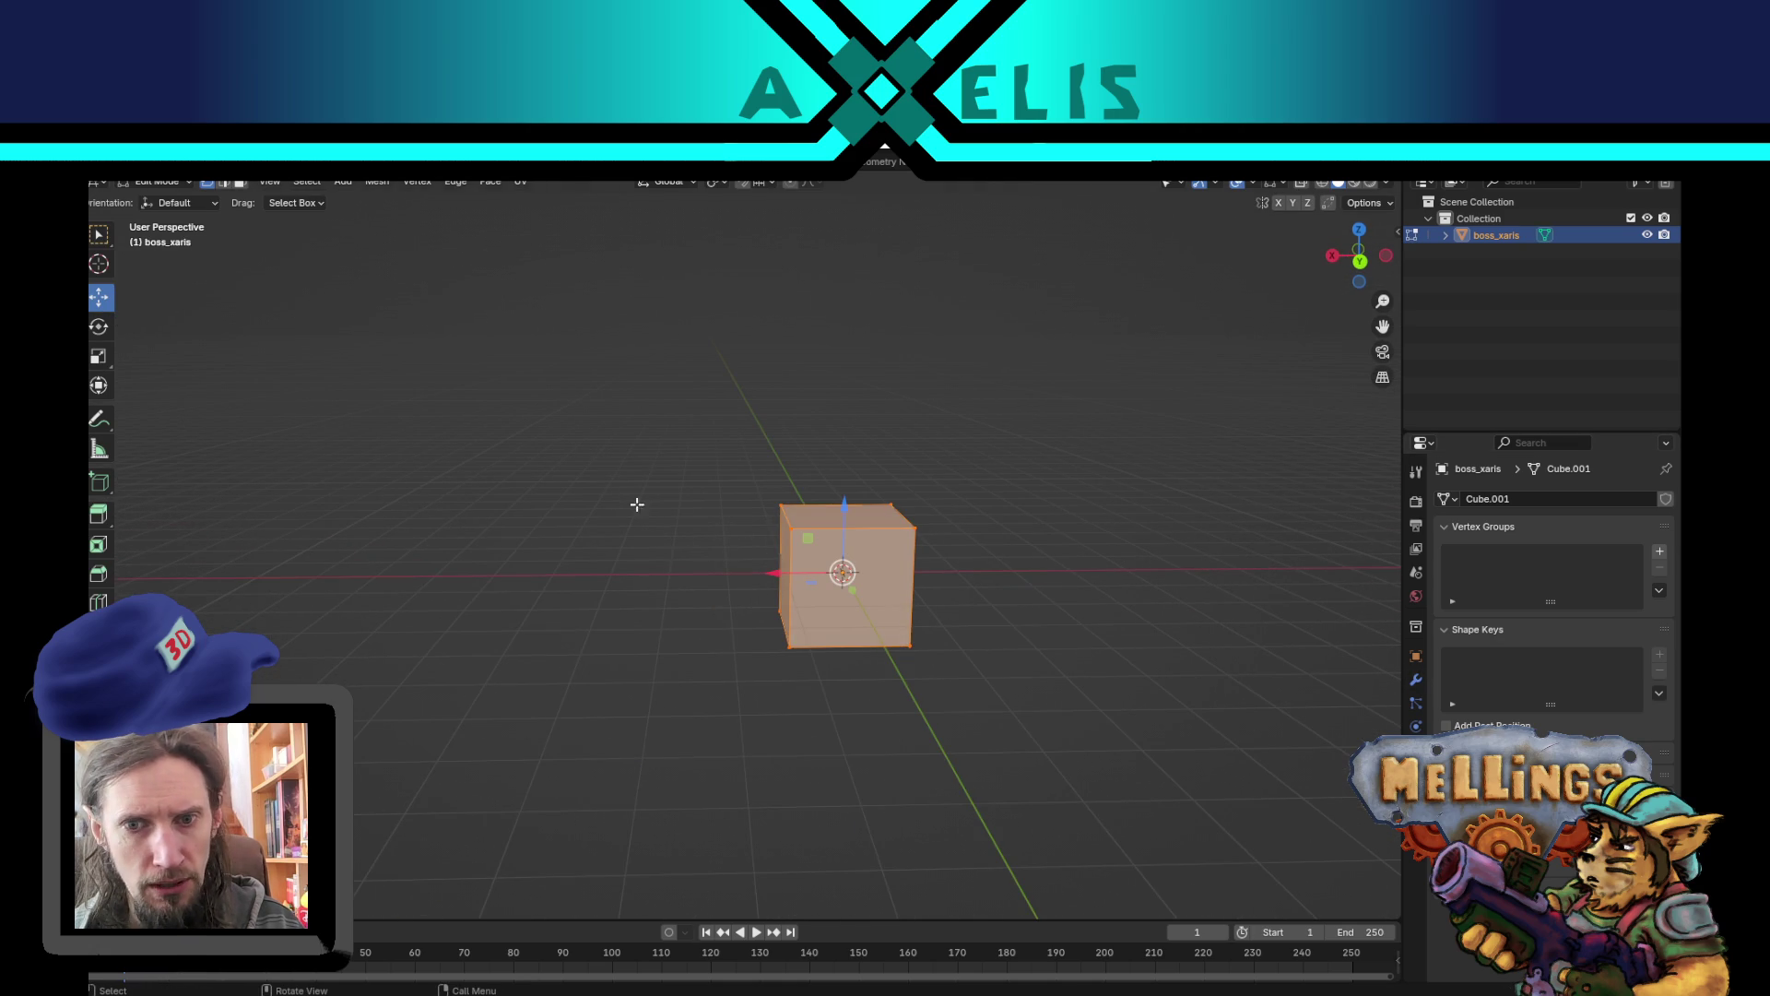
pyautogui.moveTo(772, 576); pyautogui.dragTo(664, 570)
pyautogui.moveTo(925, 561); pyautogui.dragTo(751, 566)
pyautogui.click(698, 548)
pyautogui.press('x')
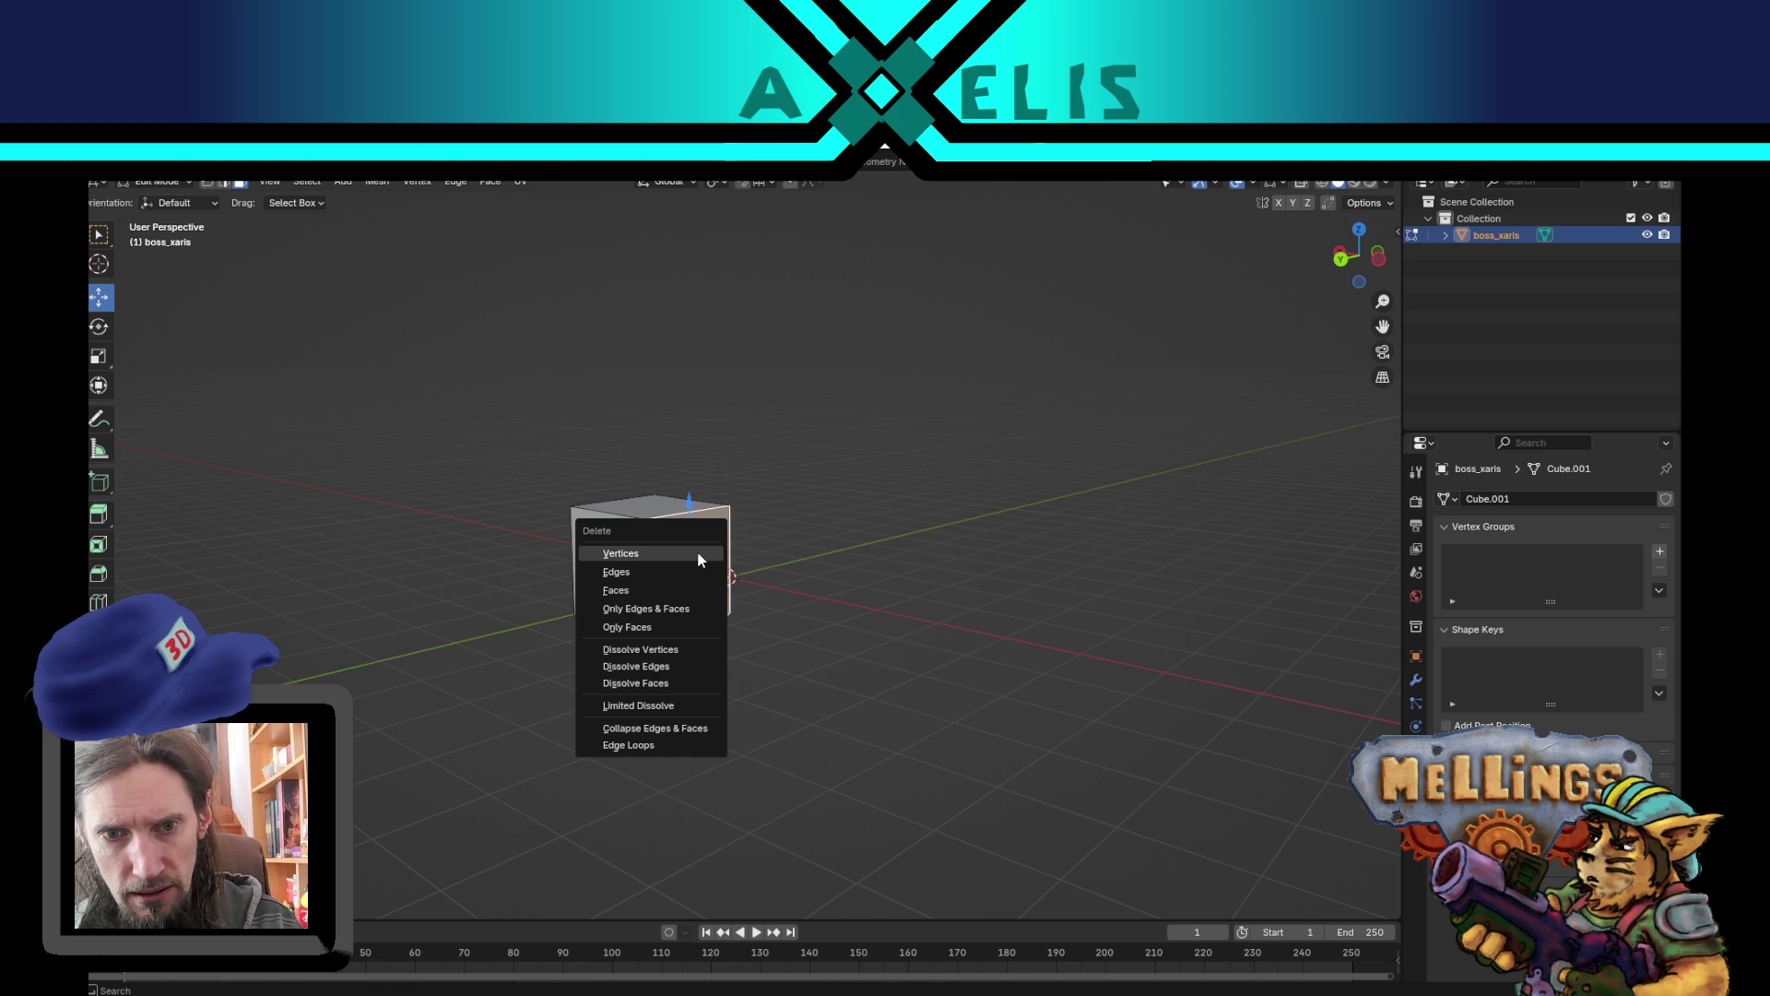
pyautogui.click(691, 590)
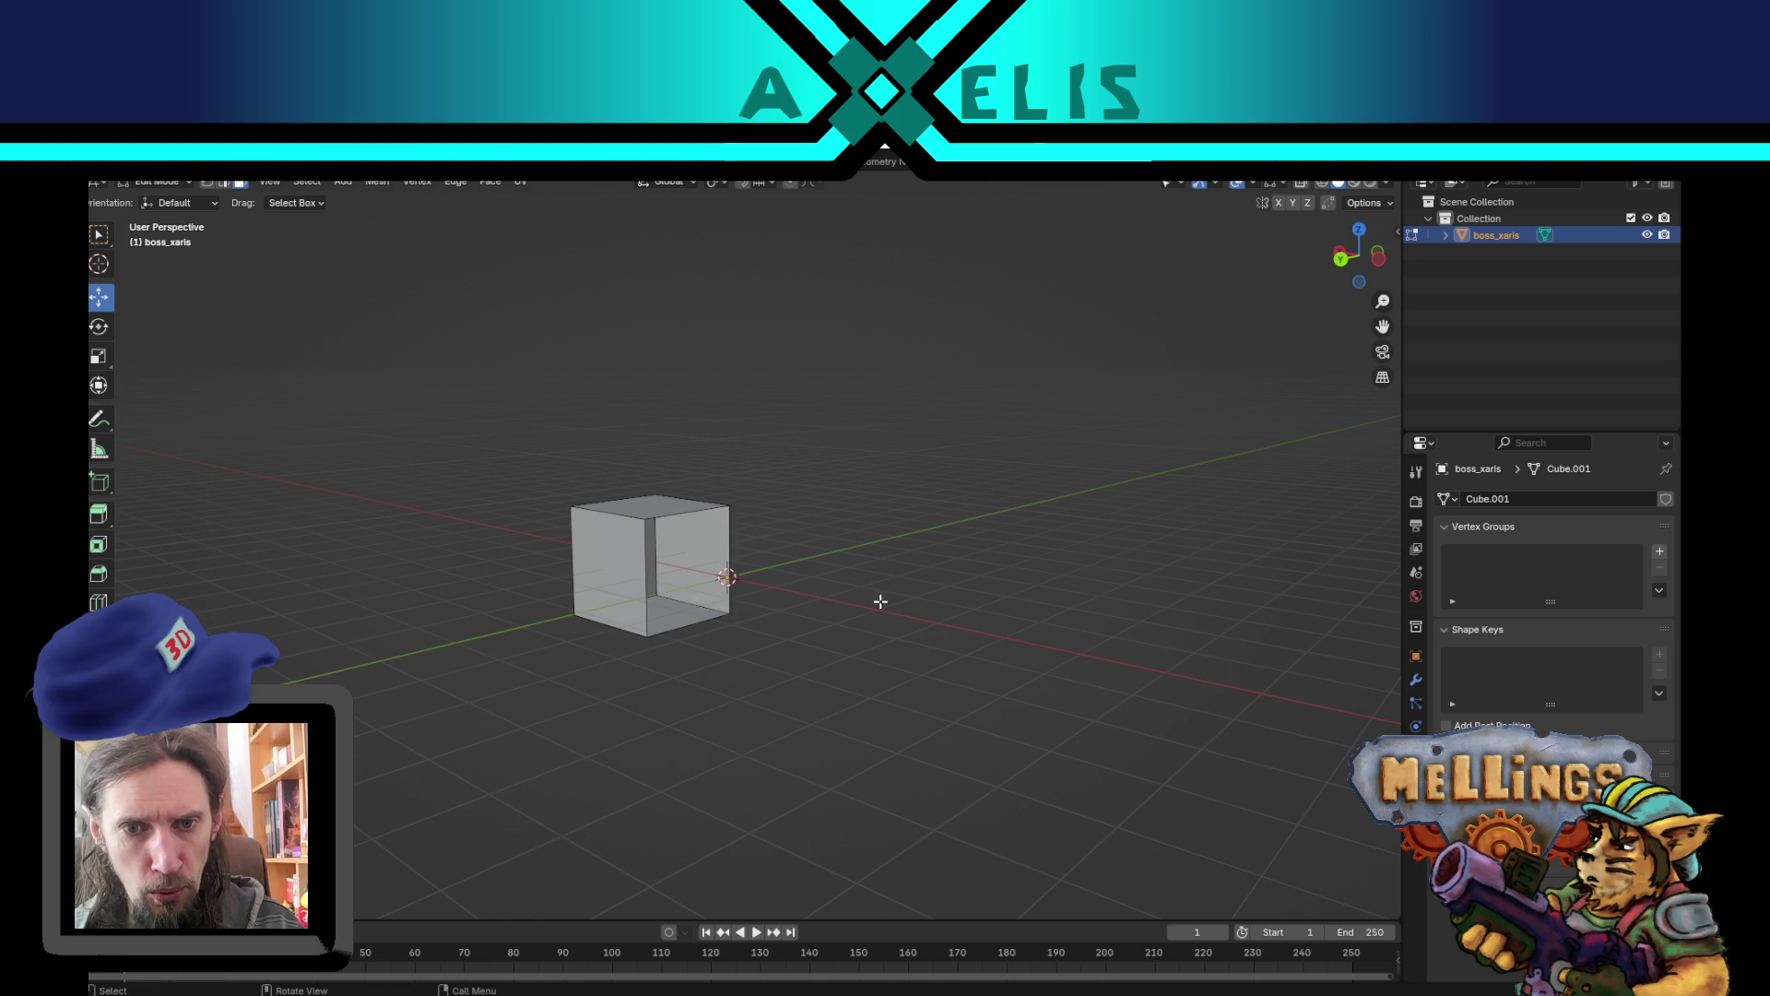
# - Add an X-axis Mirror modifier and move the geometry along X to meet its mirrored half
pyautogui.click(1416, 680)
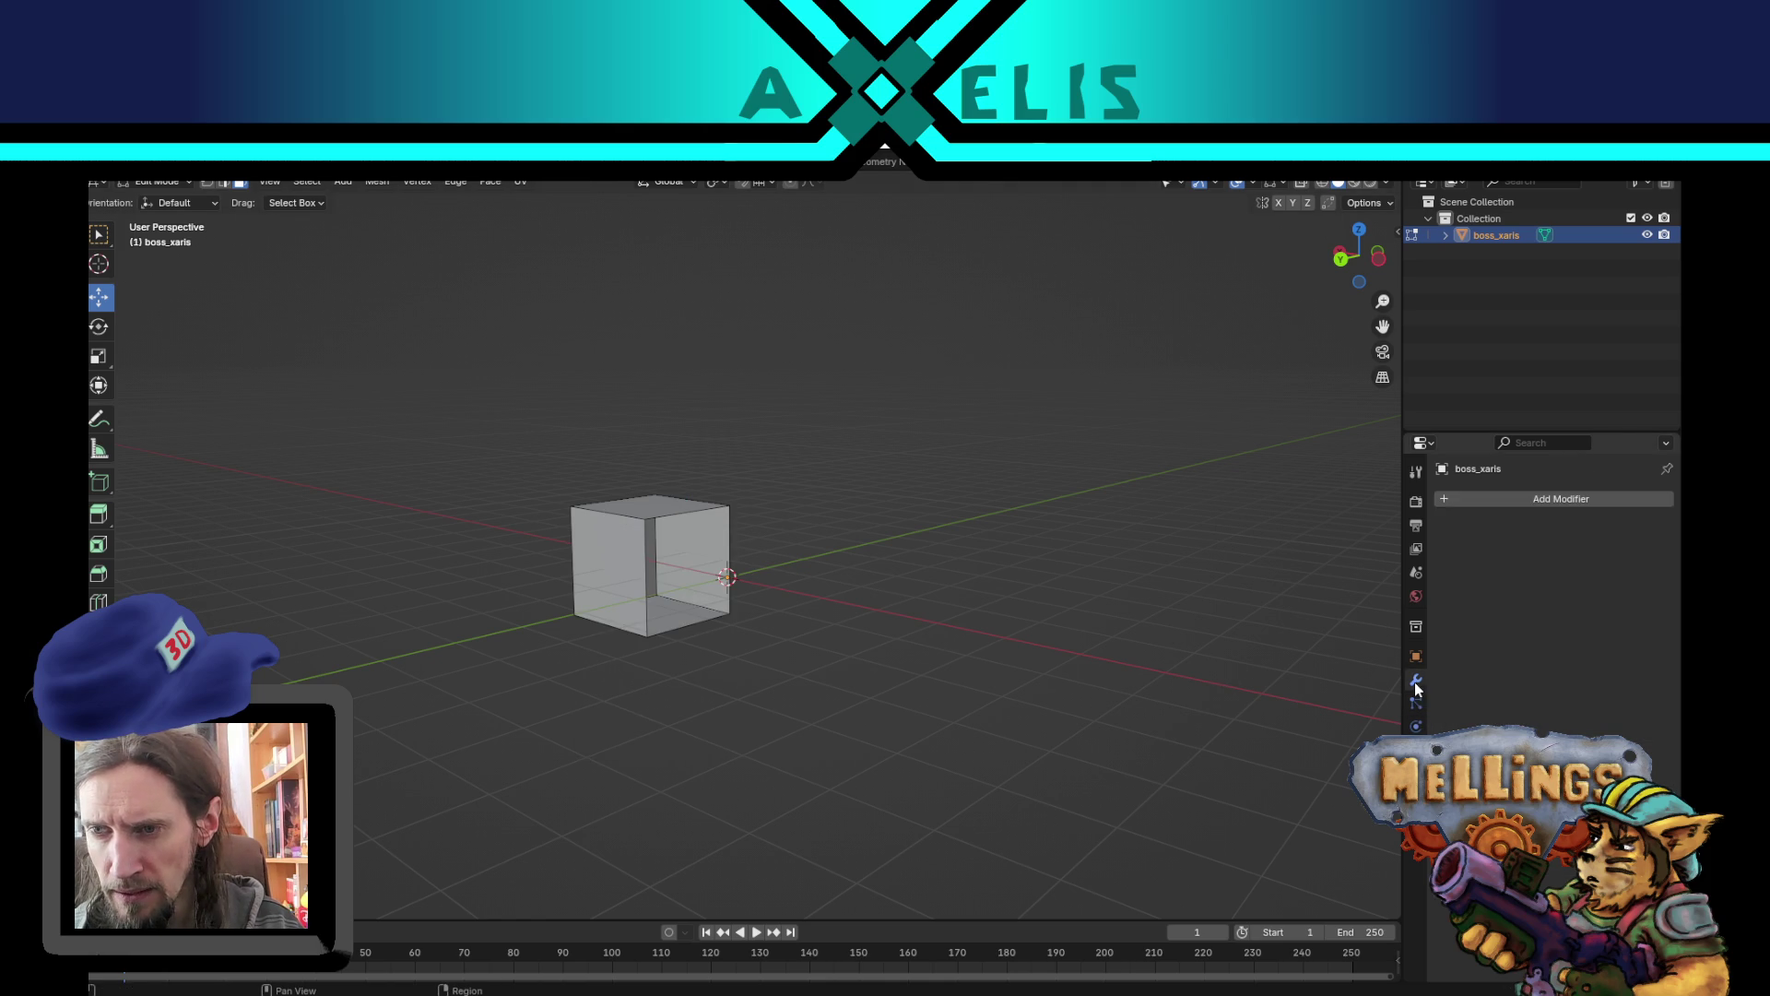
pyautogui.click(1549, 499)
pyautogui.moveTo(1475, 538)
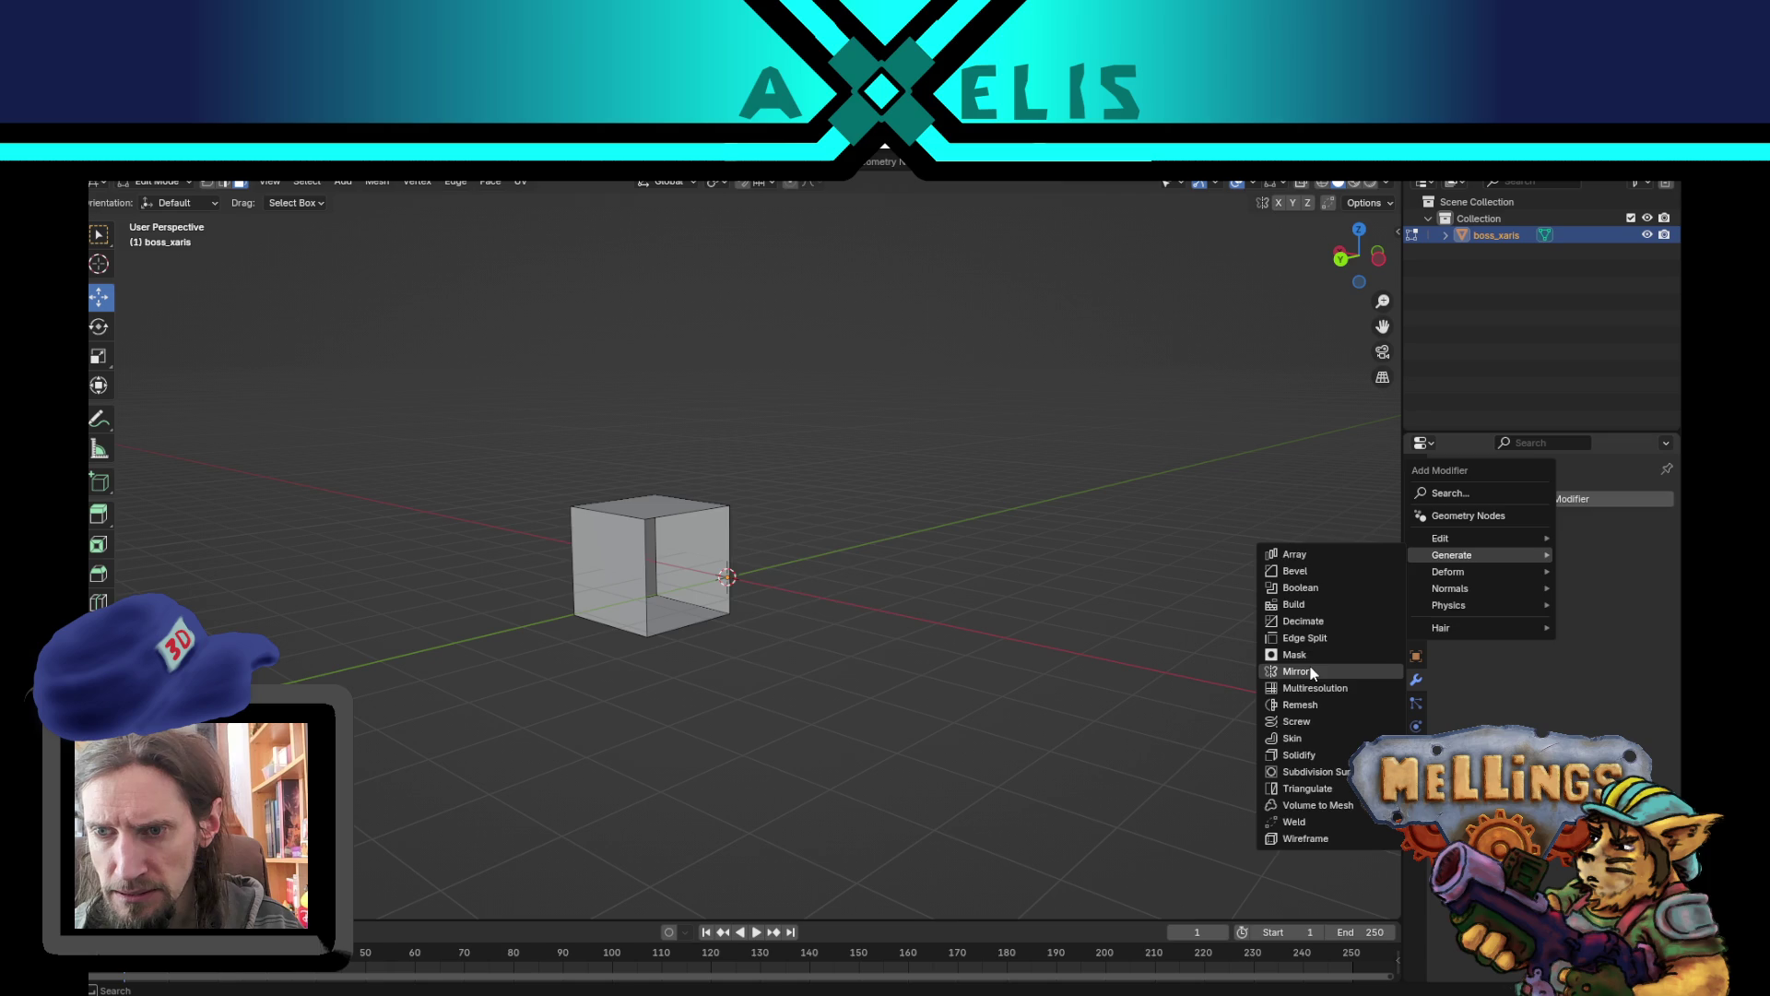
pyautogui.click(1297, 671)
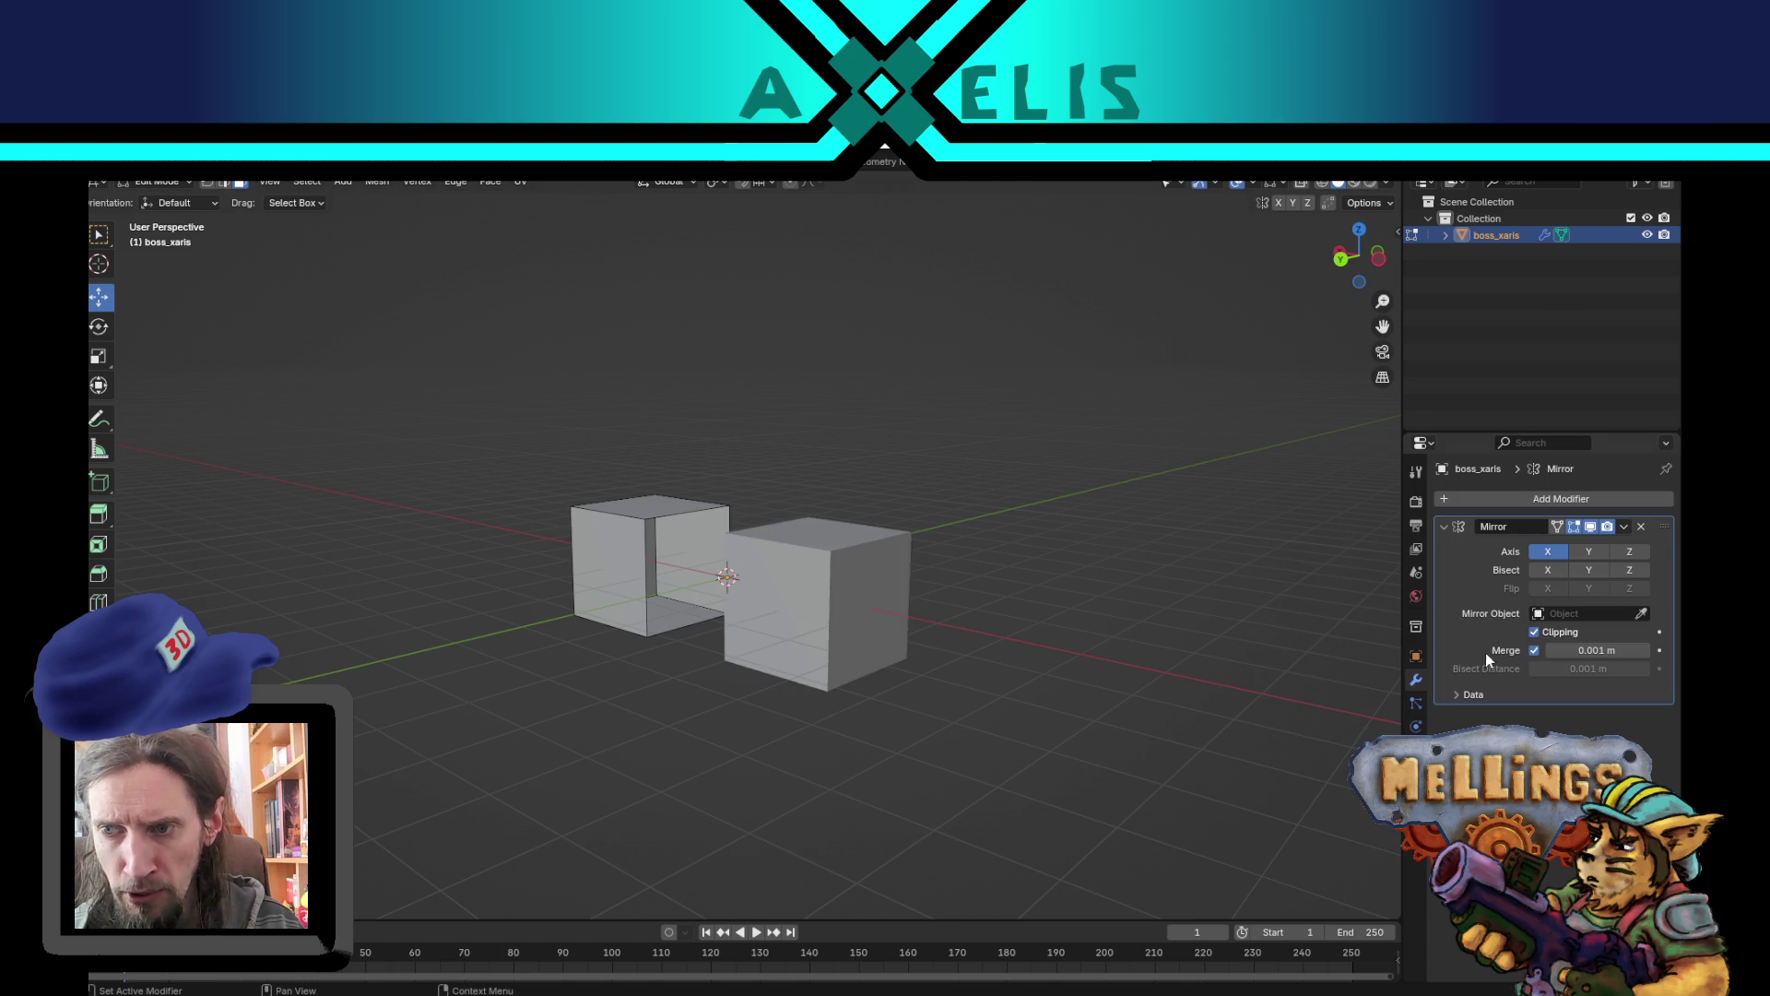
pyautogui.moveTo(829, 599); pyautogui.dragTo(885, 573)
pyautogui.press('a')
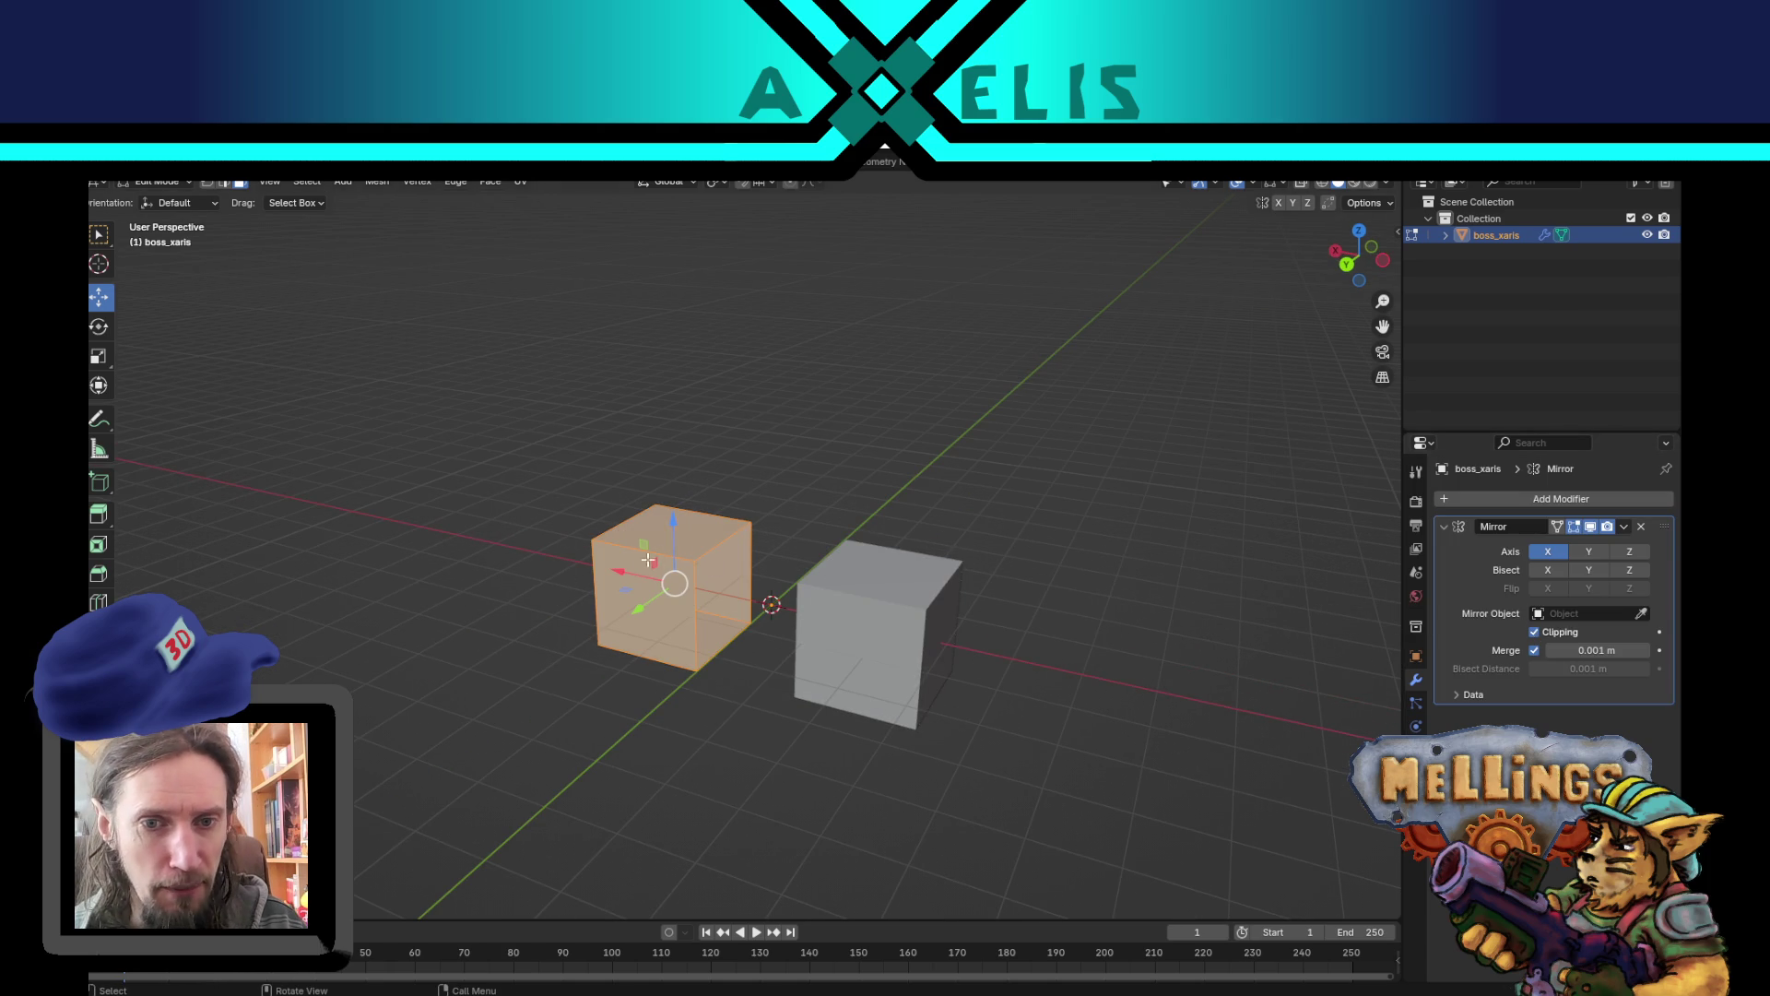
pyautogui.press('g')
pyautogui.press('x')
pyautogui.click(703, 643)
# - Move the selected face along Z to stretch the block
pyautogui.moveTo(704, 642)
pyautogui.mouseDown()
pyautogui.moveTo(812, 590)
pyautogui.moveTo(873, 680)
pyautogui.moveTo(969, 621)
pyautogui.moveTo(802, 659)
pyautogui.moveTo(822, 648)
pyautogui.moveTo(806, 617)
pyautogui.mouseUp()
pyautogui.scroll(-3, 853, 587)
pyautogui.press('g')
pyautogui.press('z')
pyautogui.press('z')
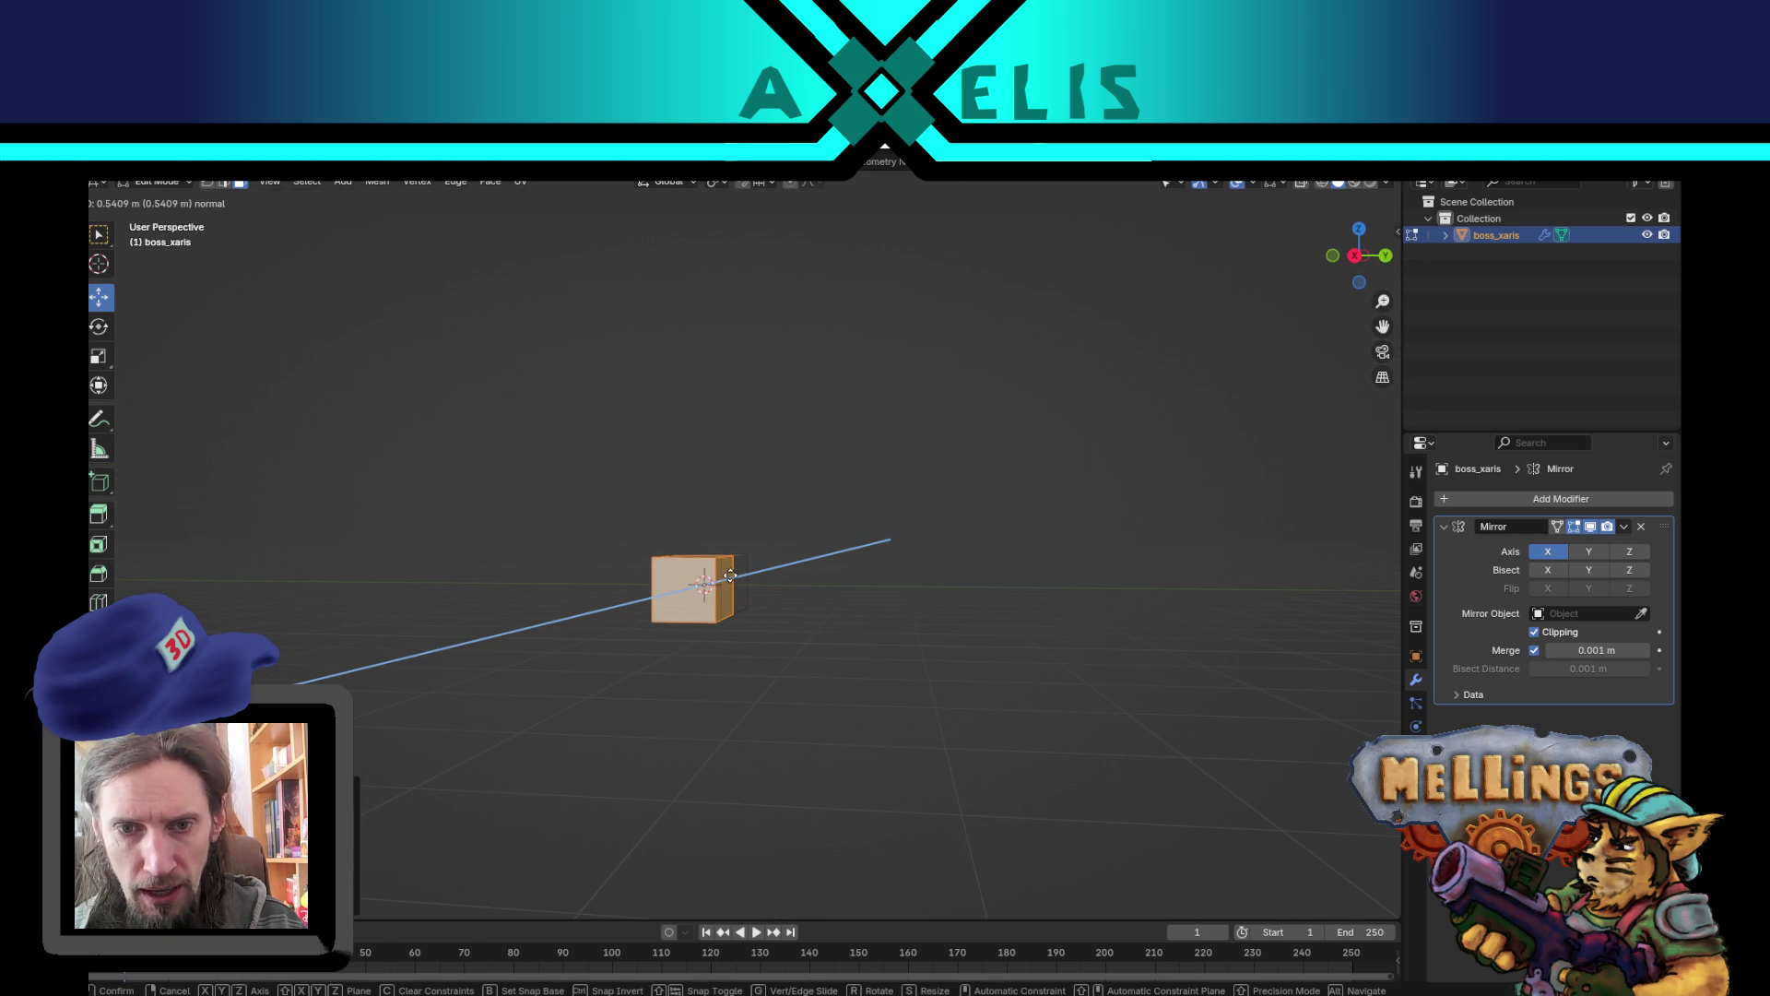
pyautogui.click(729, 575)
pyautogui.moveTo(730, 576)
pyautogui.mouseDown()
pyautogui.moveTo(874, 652)
pyautogui.moveTo(795, 688)
pyautogui.mouseUp()
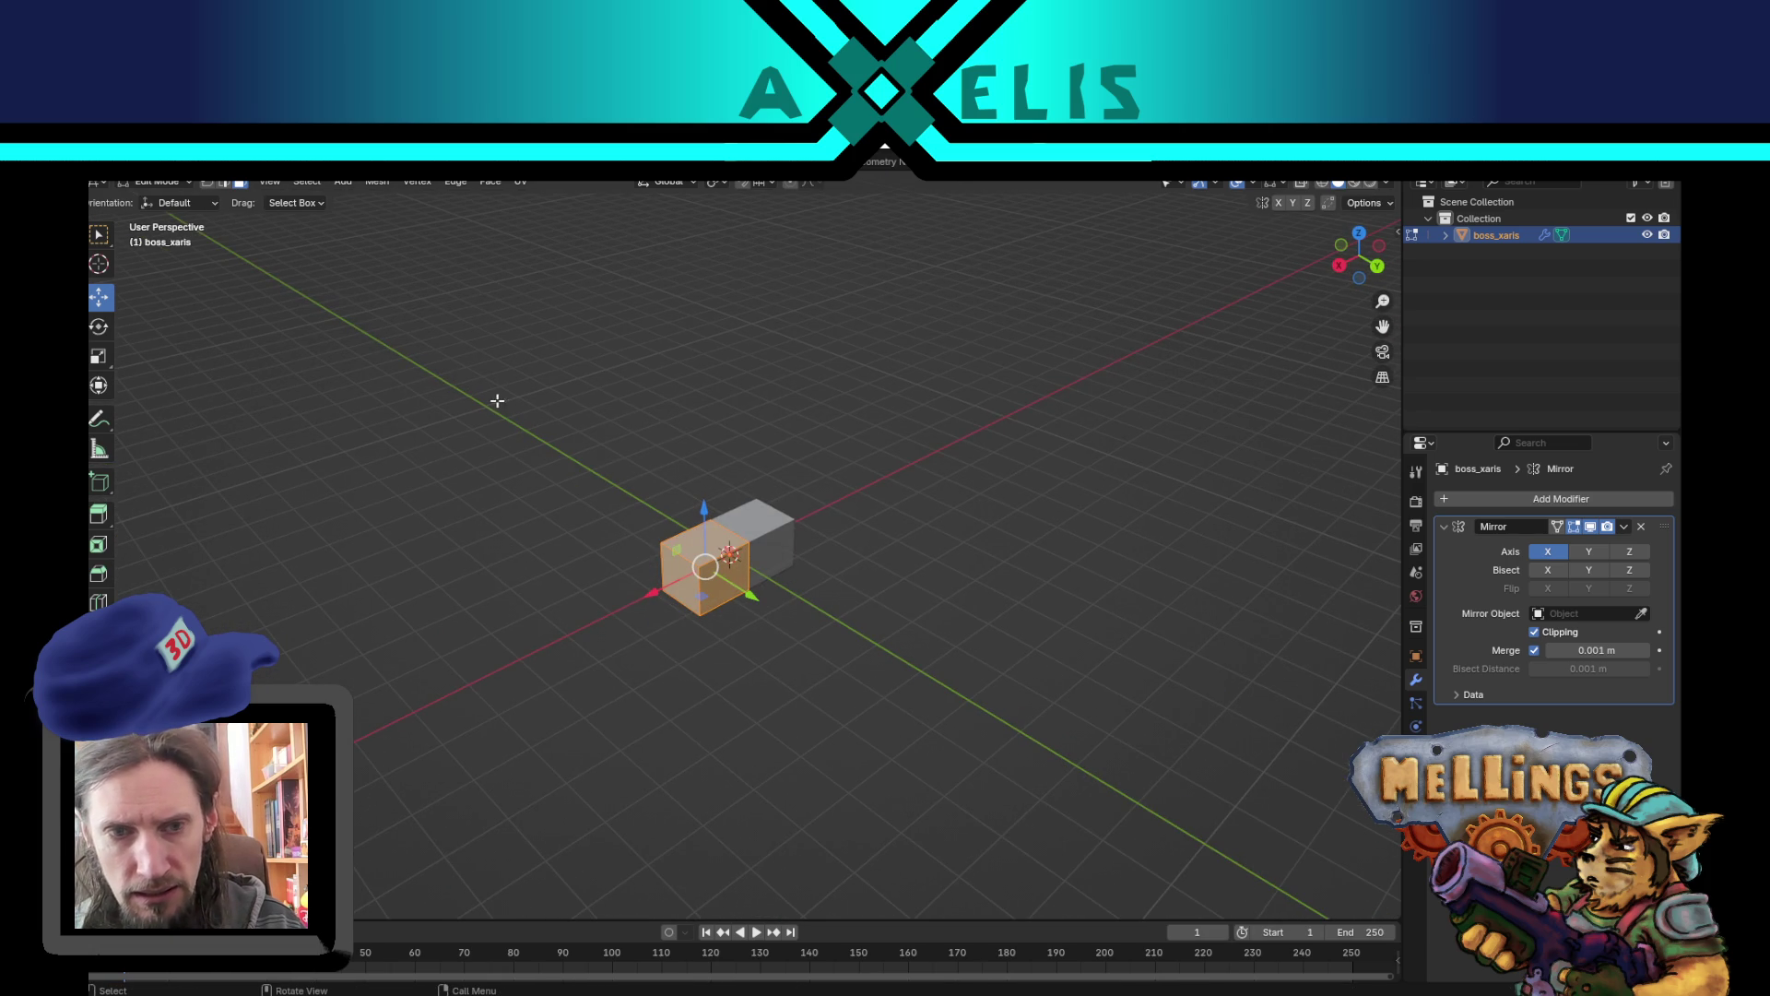
# - Select the block's end face and extrude it in place
pyautogui.hotkey('alt', 'a')
pyautogui.click(679, 581)
pyautogui.press('e')
pyautogui.rightClick(758, 565)
pyautogui.click(731, 536)
pyautogui.press('e')
pyautogui.rightClick(716, 446)
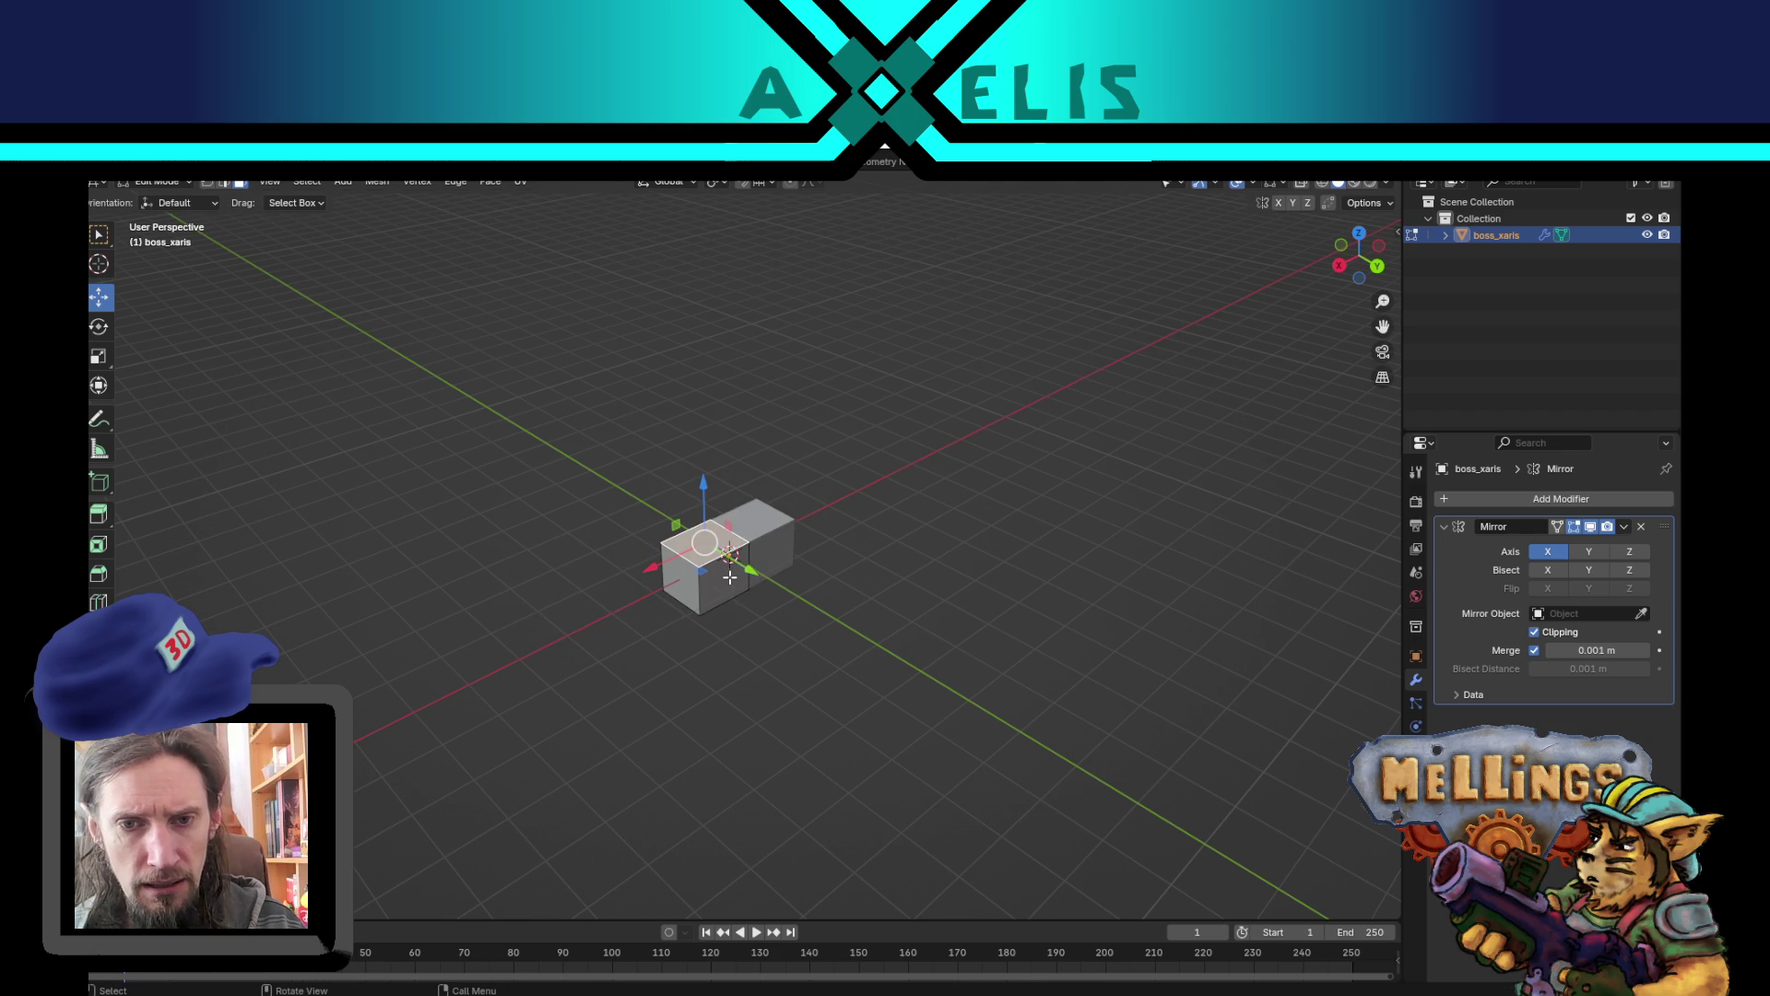
pyautogui.press('e')
pyautogui.rightClick(865, 576)
pyautogui.moveTo(872, 579)
pyautogui.mouseDown()
pyautogui.moveTo(919, 566)
pyautogui.moveTo(904, 550)
pyautogui.mouseUp()
# - Tilt the end face about X and extrude a new tilted segment in side view
pyautogui.press('r')
pyautogui.press('x')
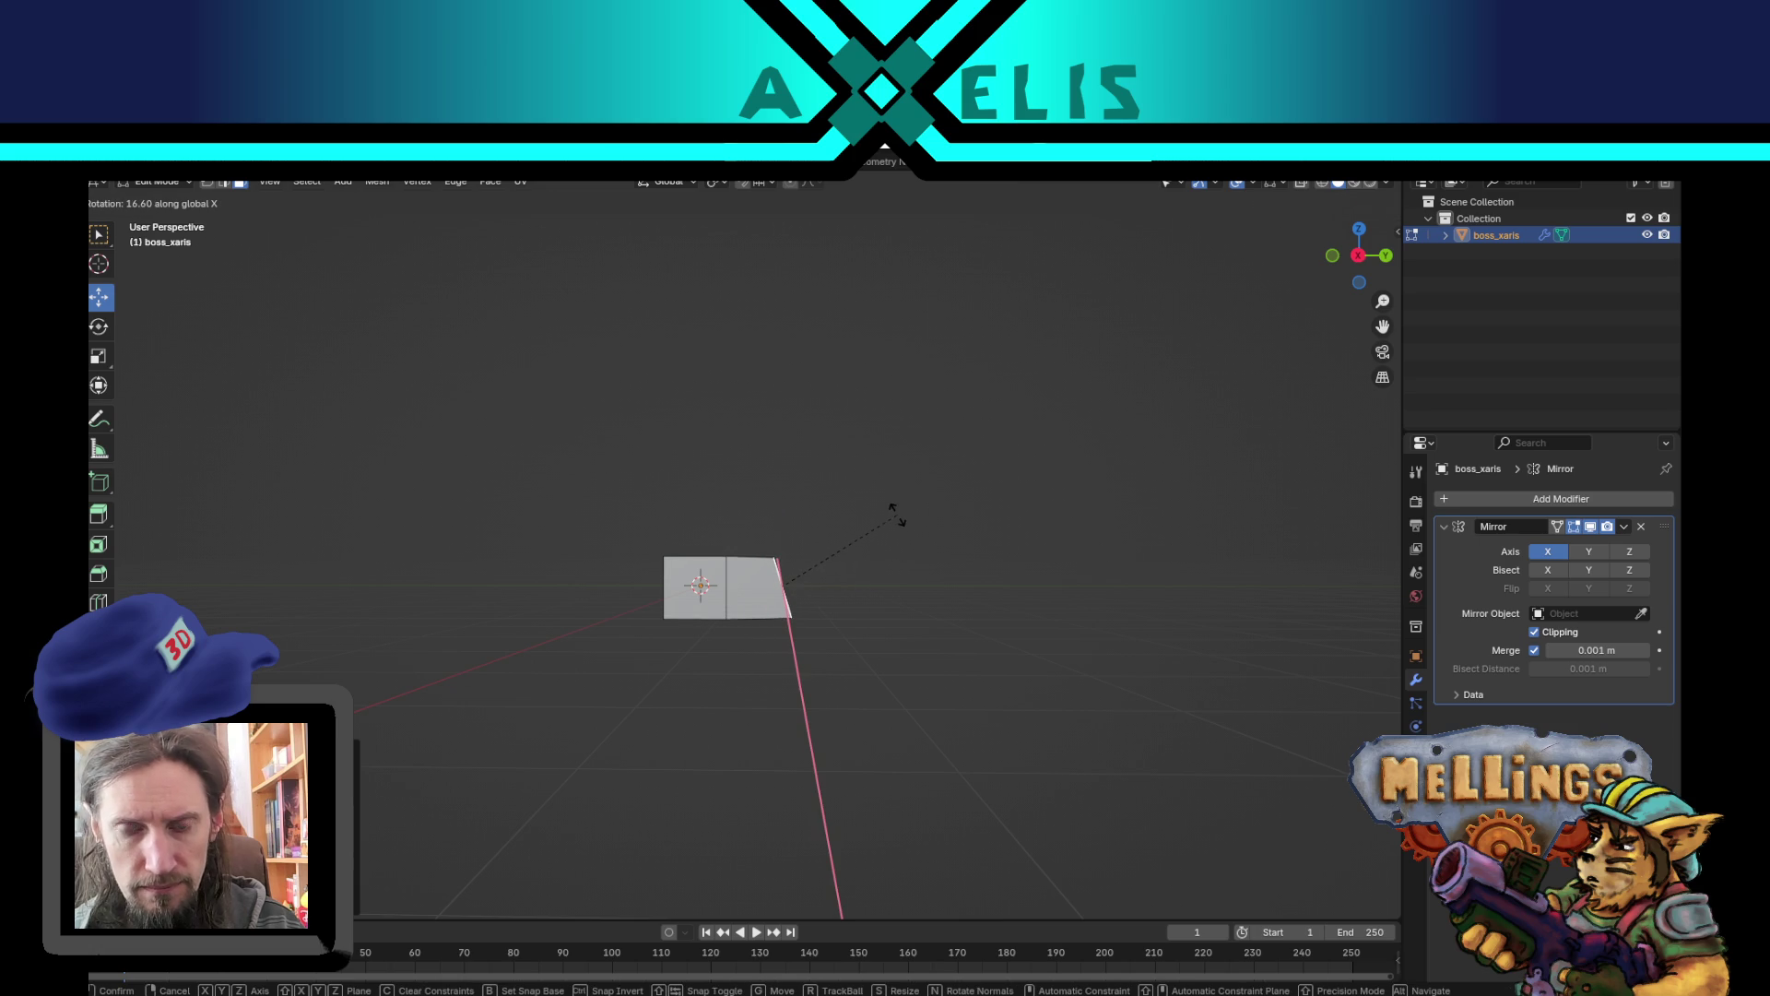
pyautogui.click(896, 517)
pyautogui.press('KP_3')
pyautogui.press('e')
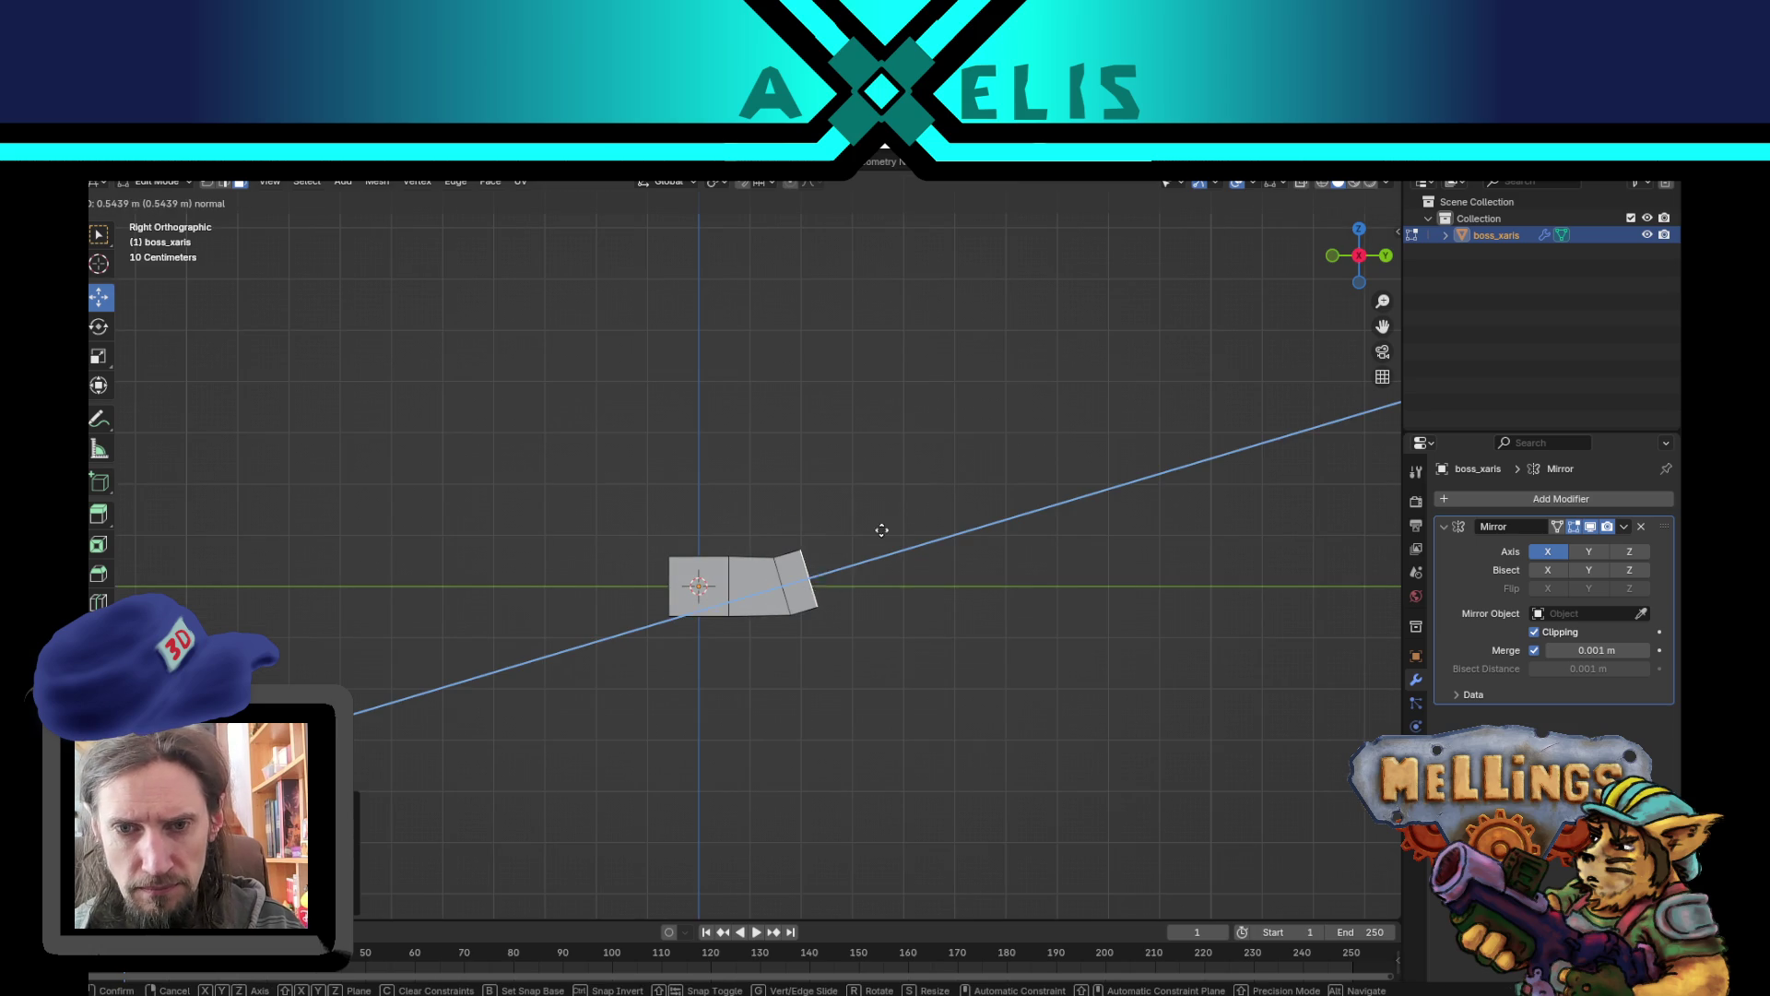
pyautogui.click(911, 501)
pyautogui.click(929, 496)
# - Extrude a long segment and rotate its end edge about 40 degrees to bend the slab
pyautogui.press('e')
pyautogui.click(996, 352)
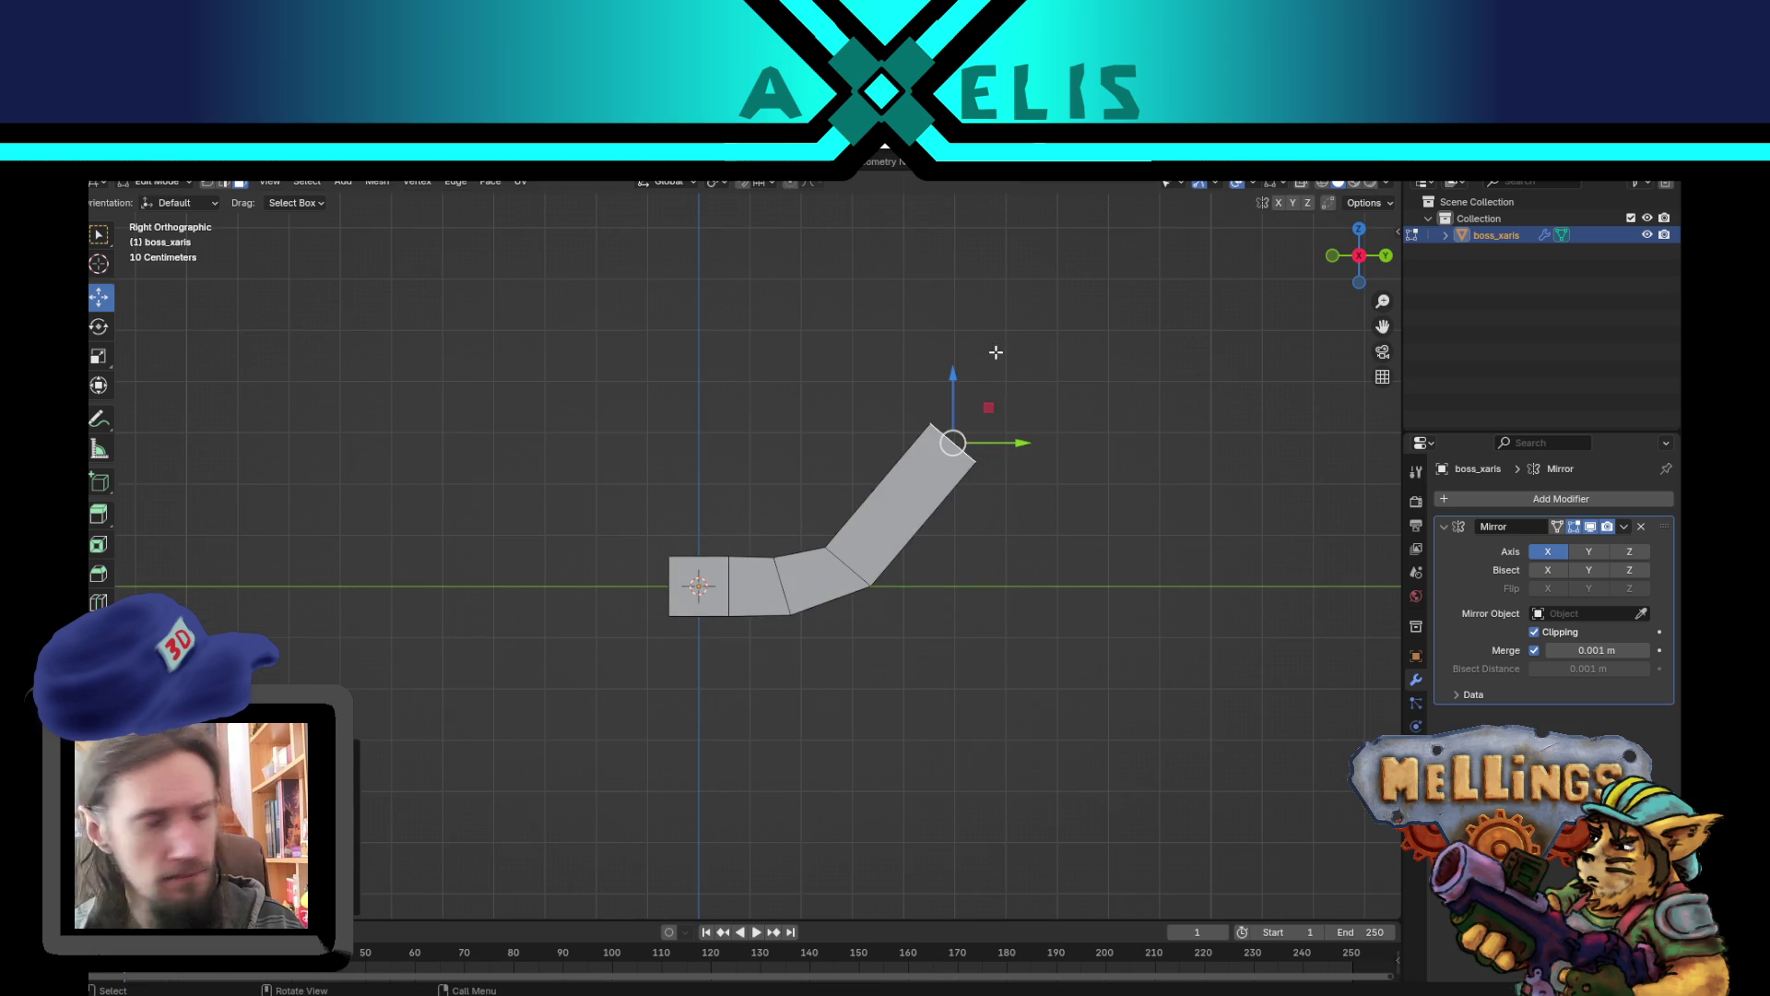
pyautogui.moveTo(866, 465)
pyautogui.mouseDown()
pyautogui.moveTo(791, 494)
pyautogui.moveTo(796, 451)
pyautogui.moveTo(905, 399)
pyautogui.mouseUp()
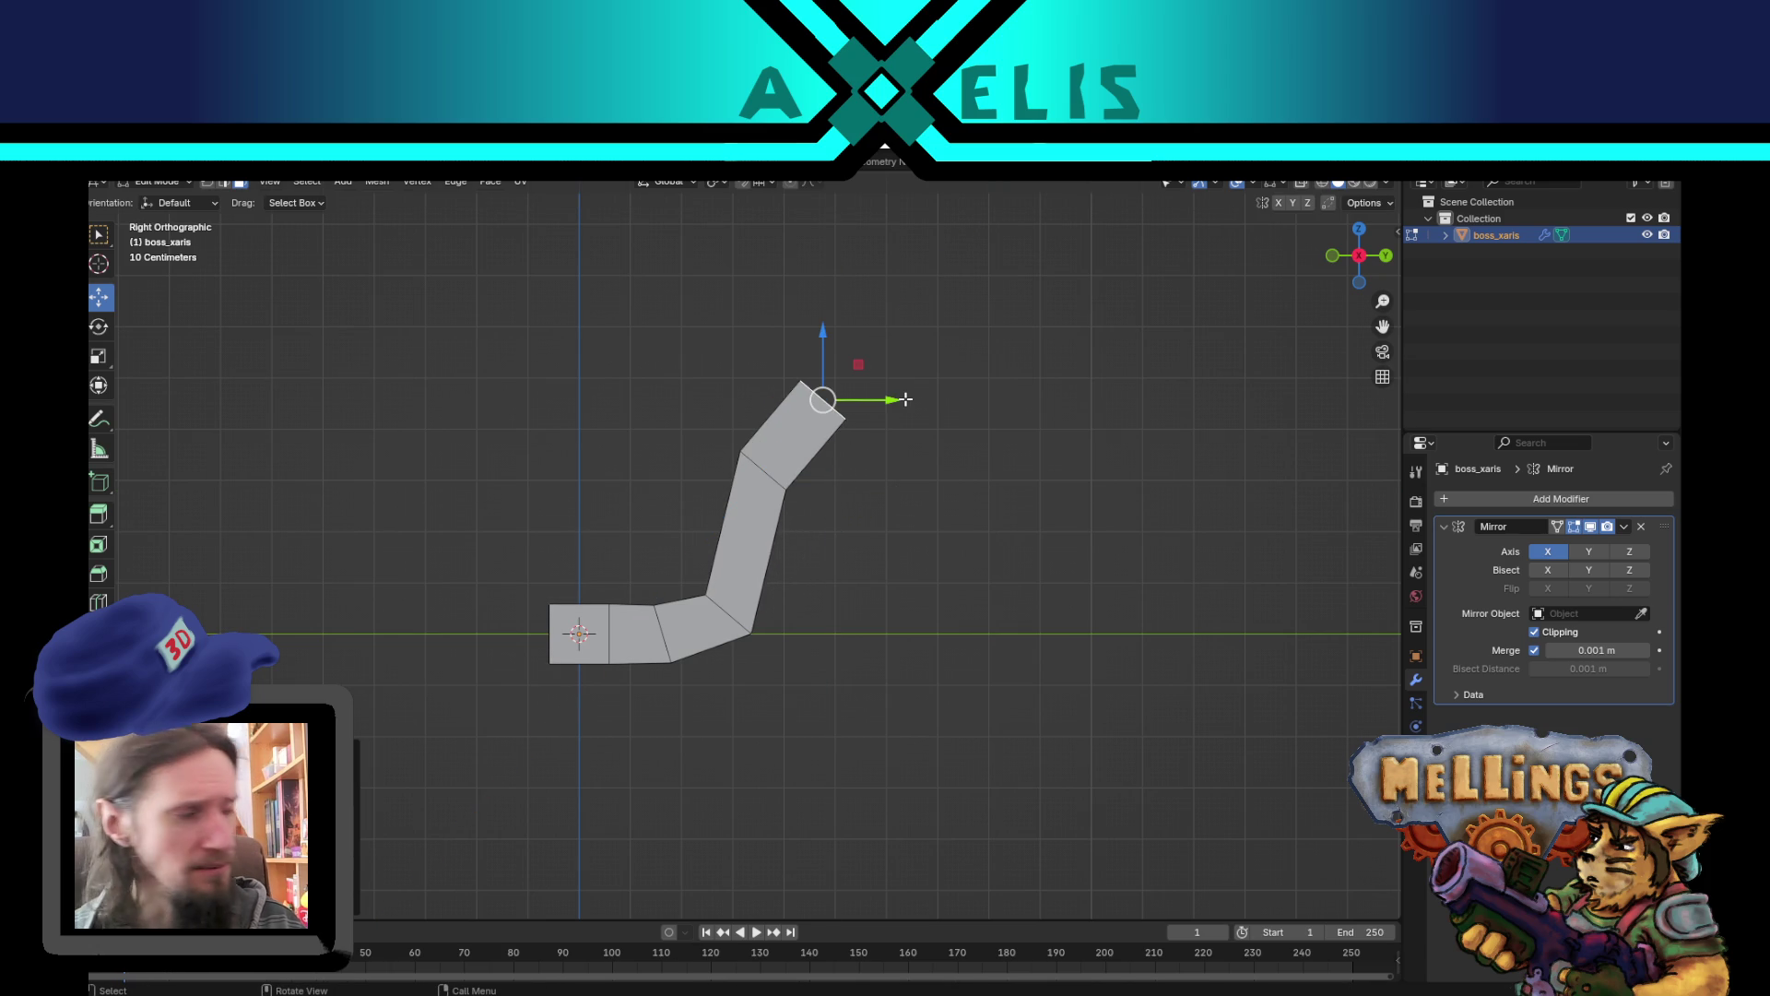
pyautogui.press('r')
pyautogui.click(930, 487)
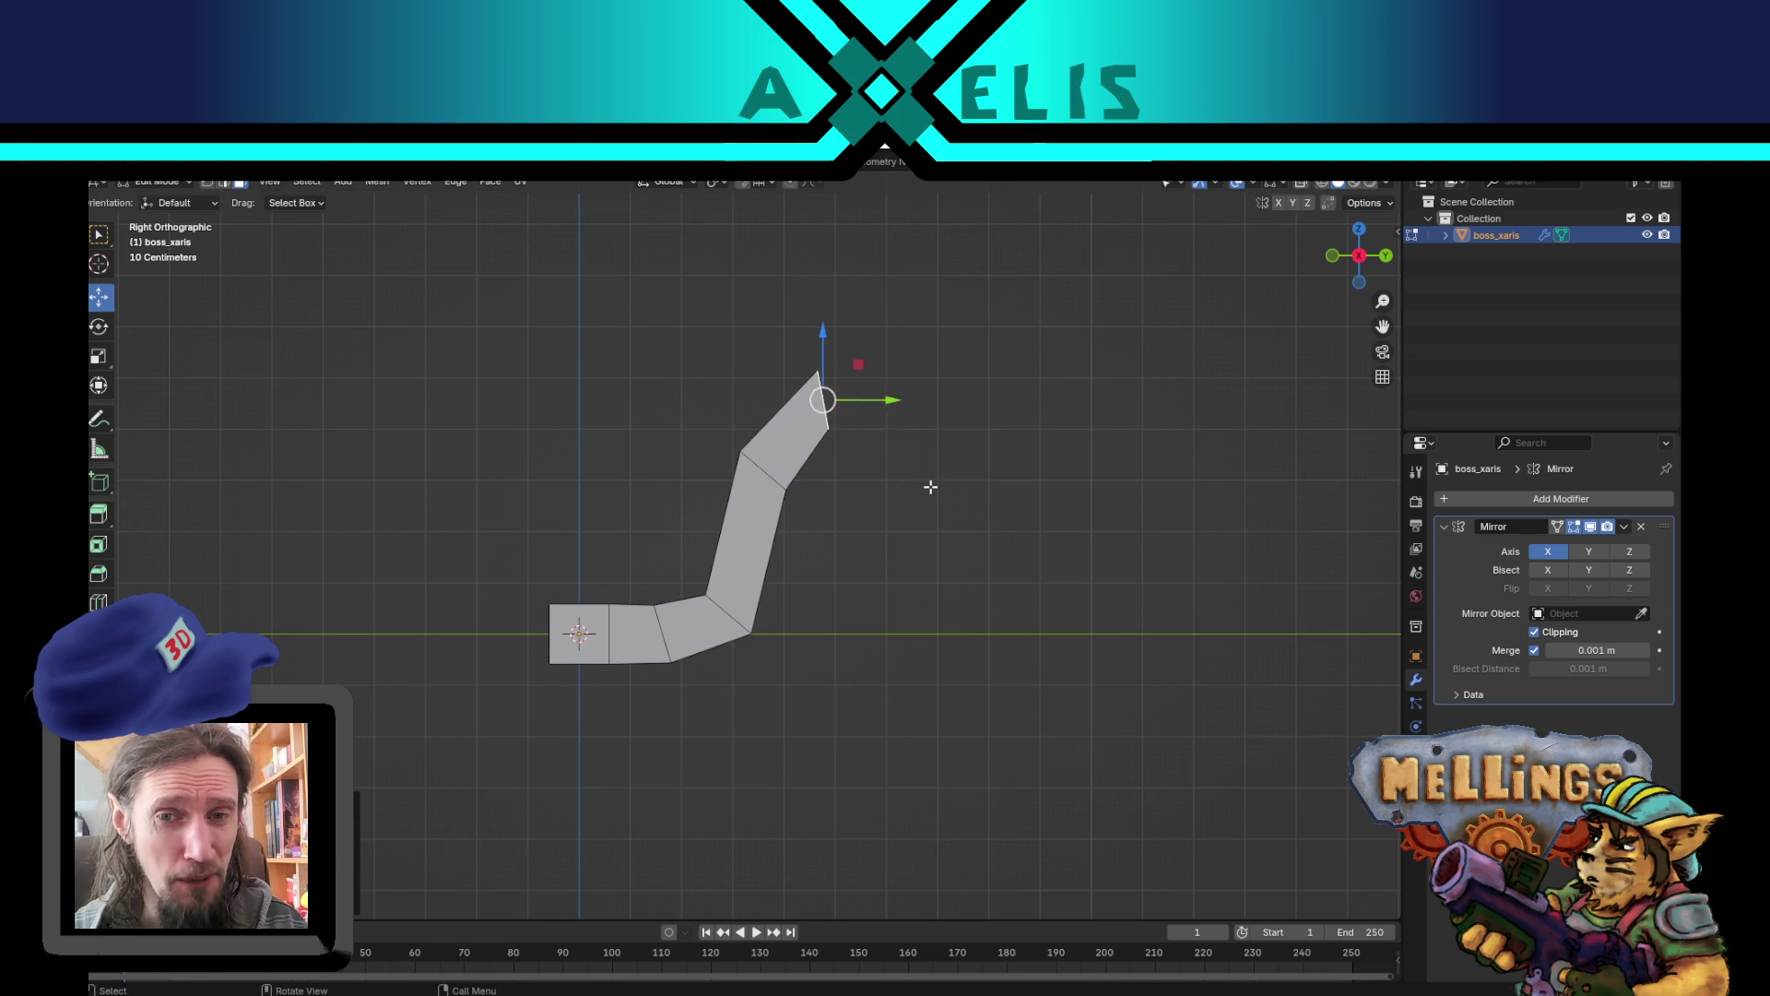
pyautogui.press('g')
pyautogui.click(947, 538)
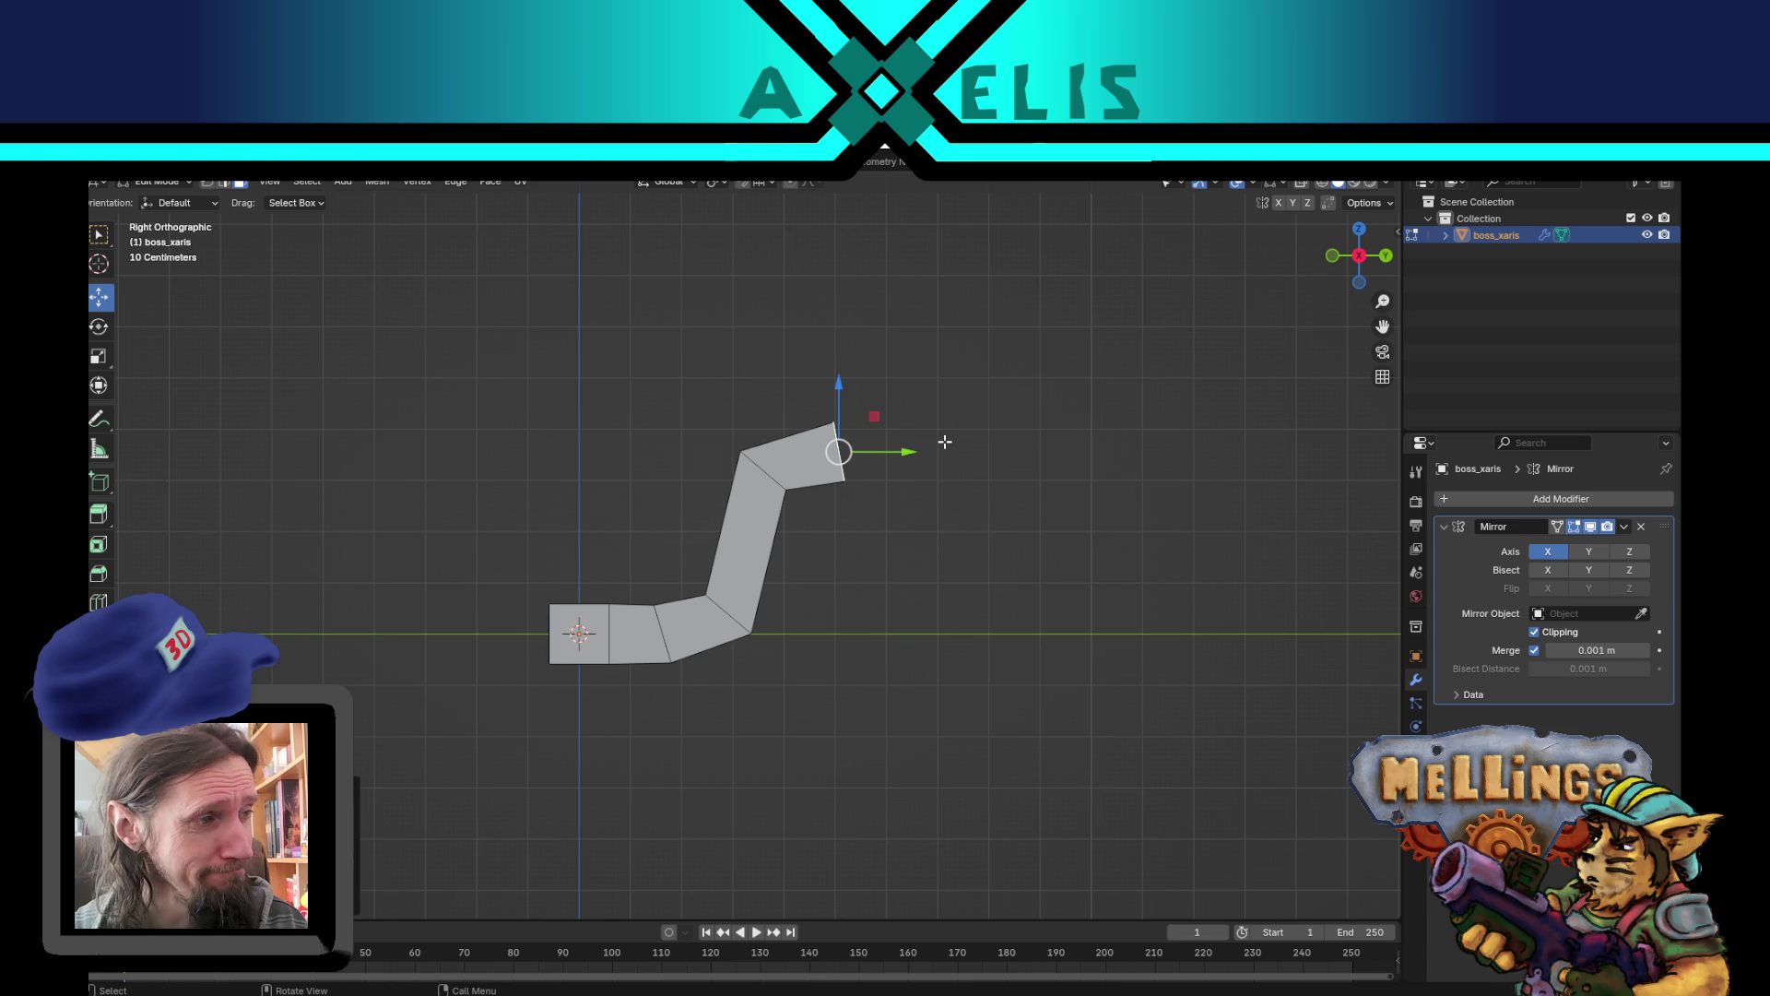
# - Extrude another face from the end edge and switch to edge selection
pyautogui.press('e')
pyautogui.press('r')
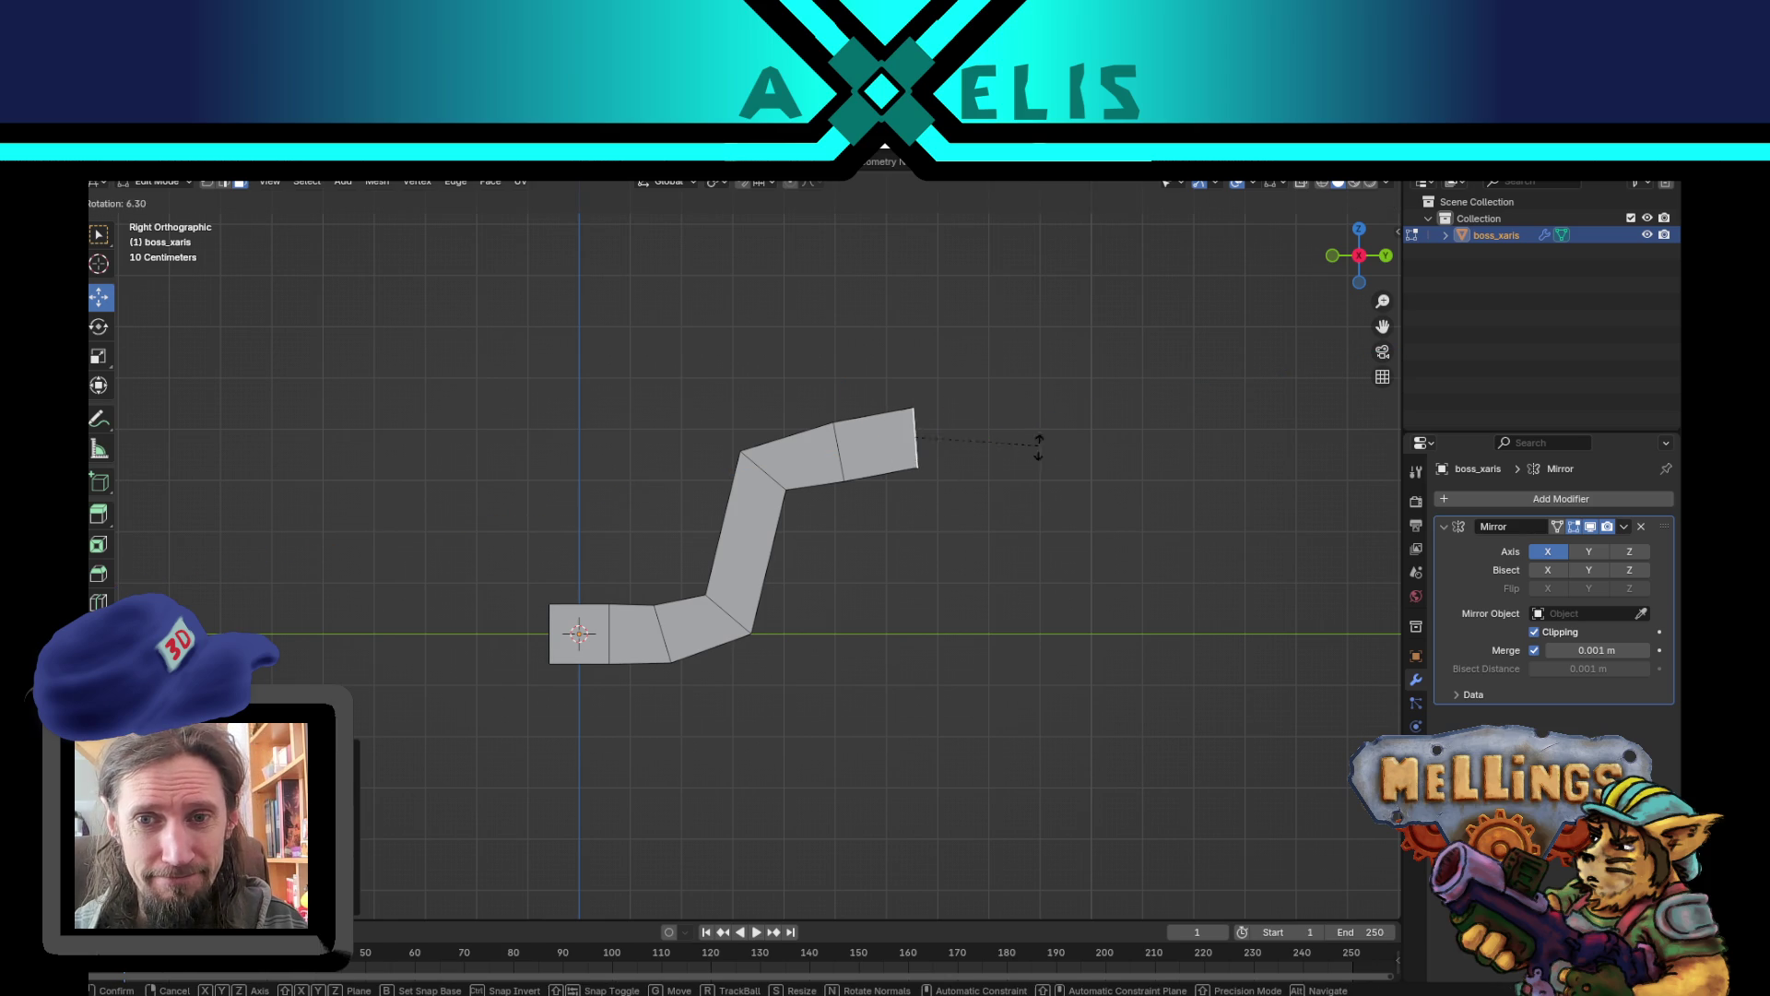
pyautogui.rightClick(1034, 468)
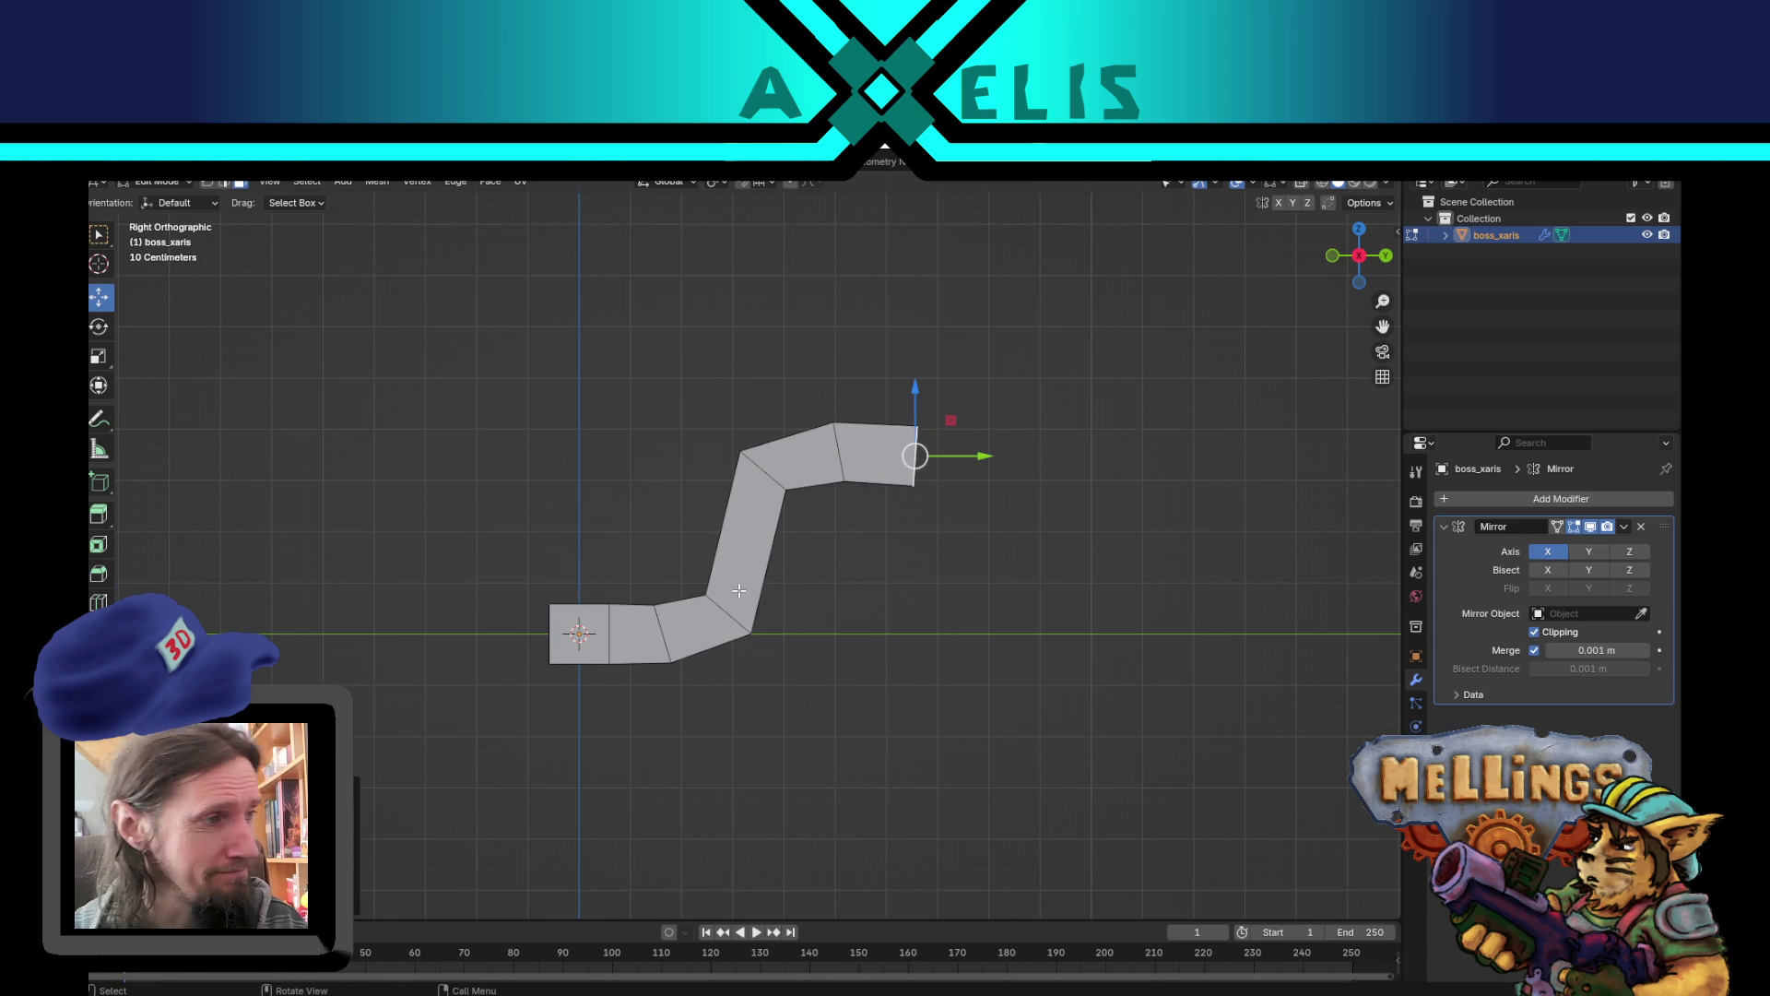
pyautogui.press('2')
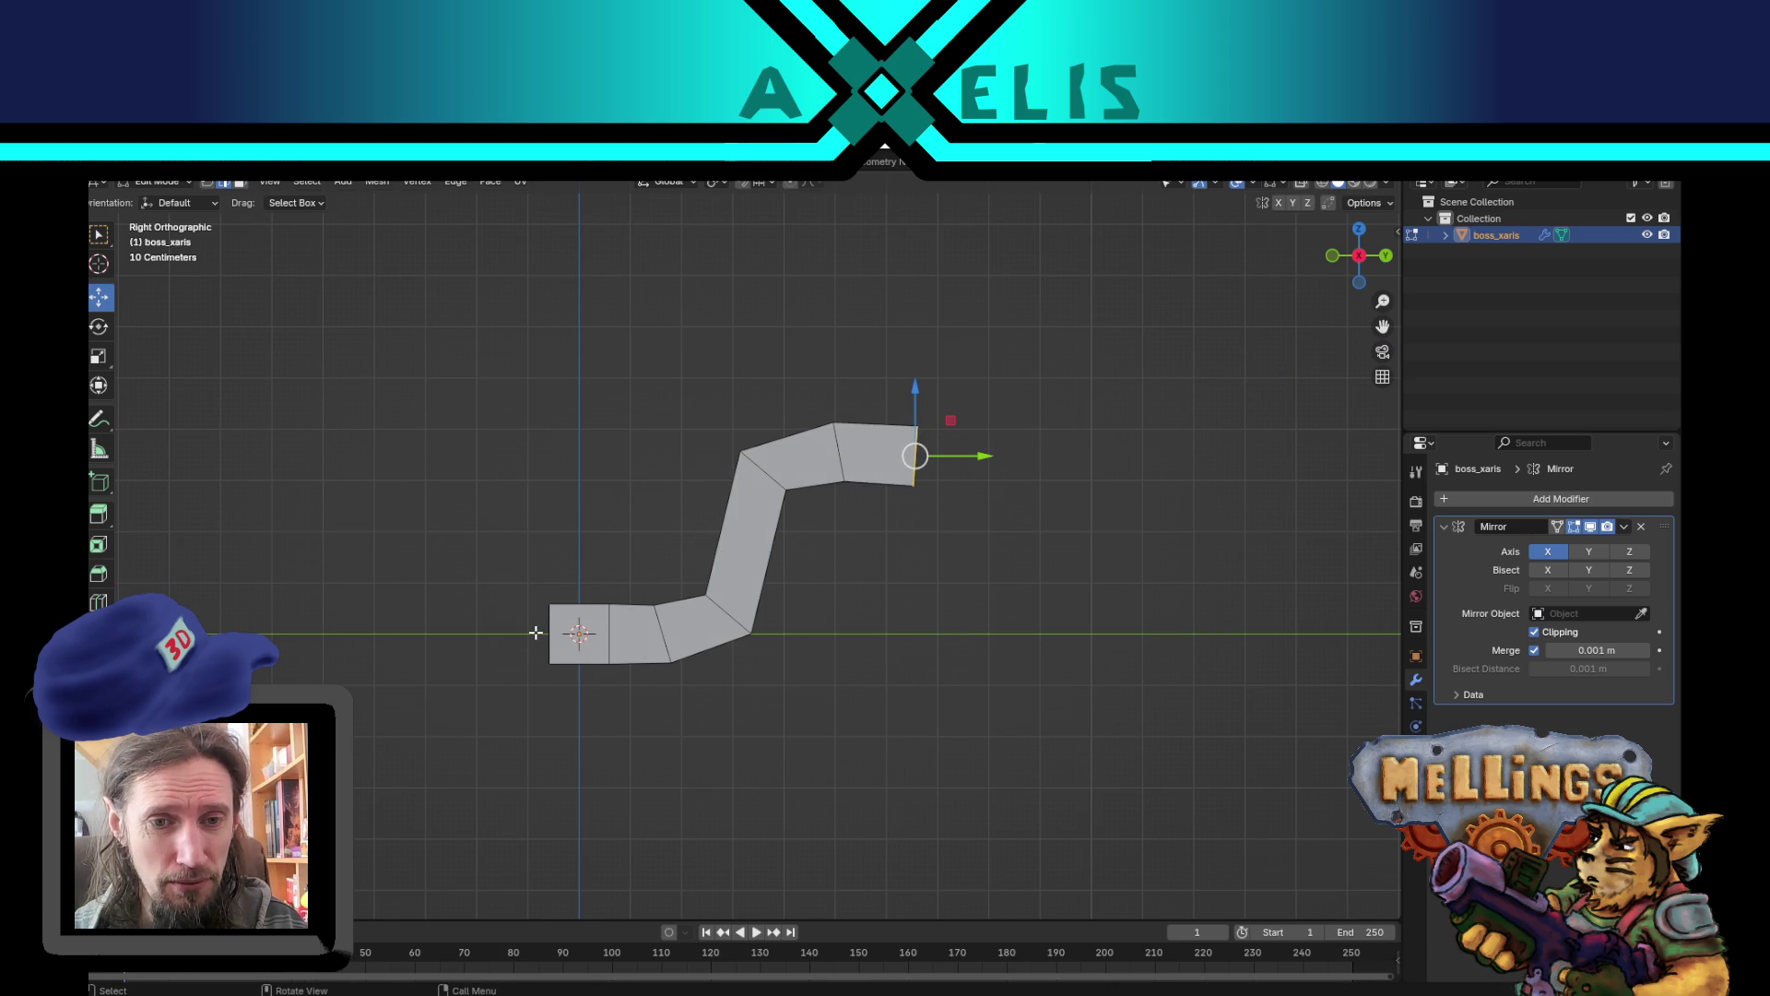
pyautogui.moveTo(538, 647); pyautogui.dragTo(655, 665)
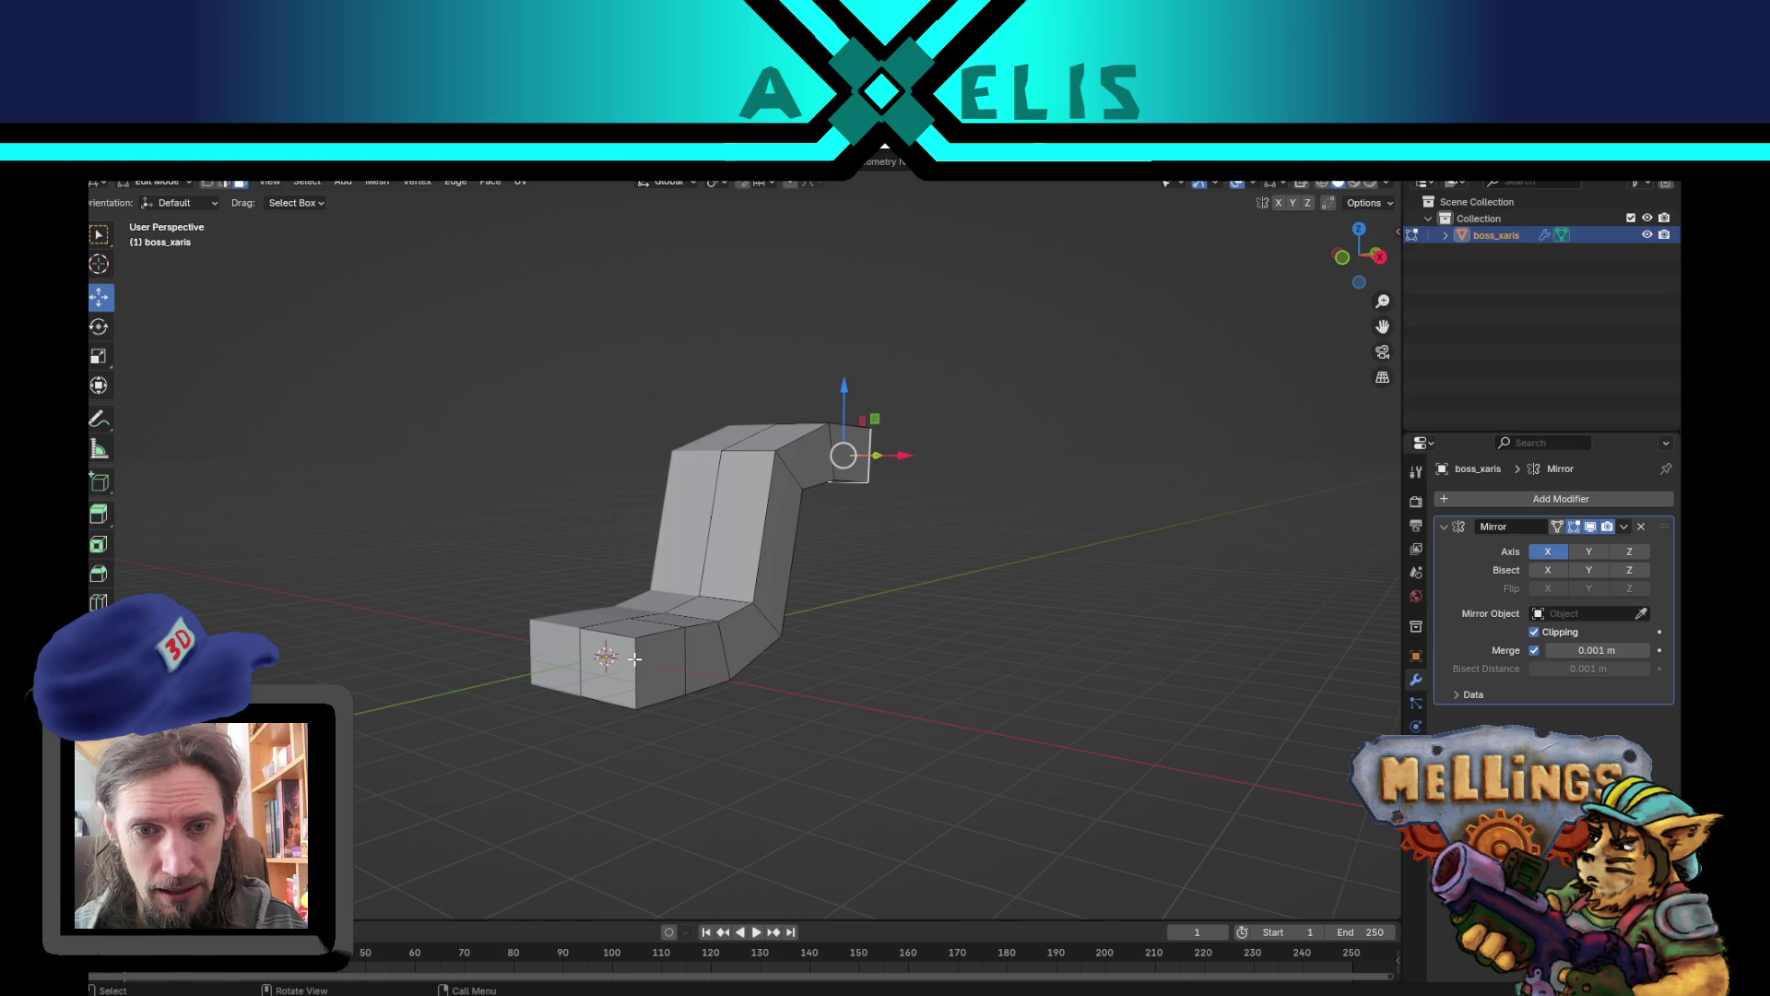
pyautogui.press('KP_3')
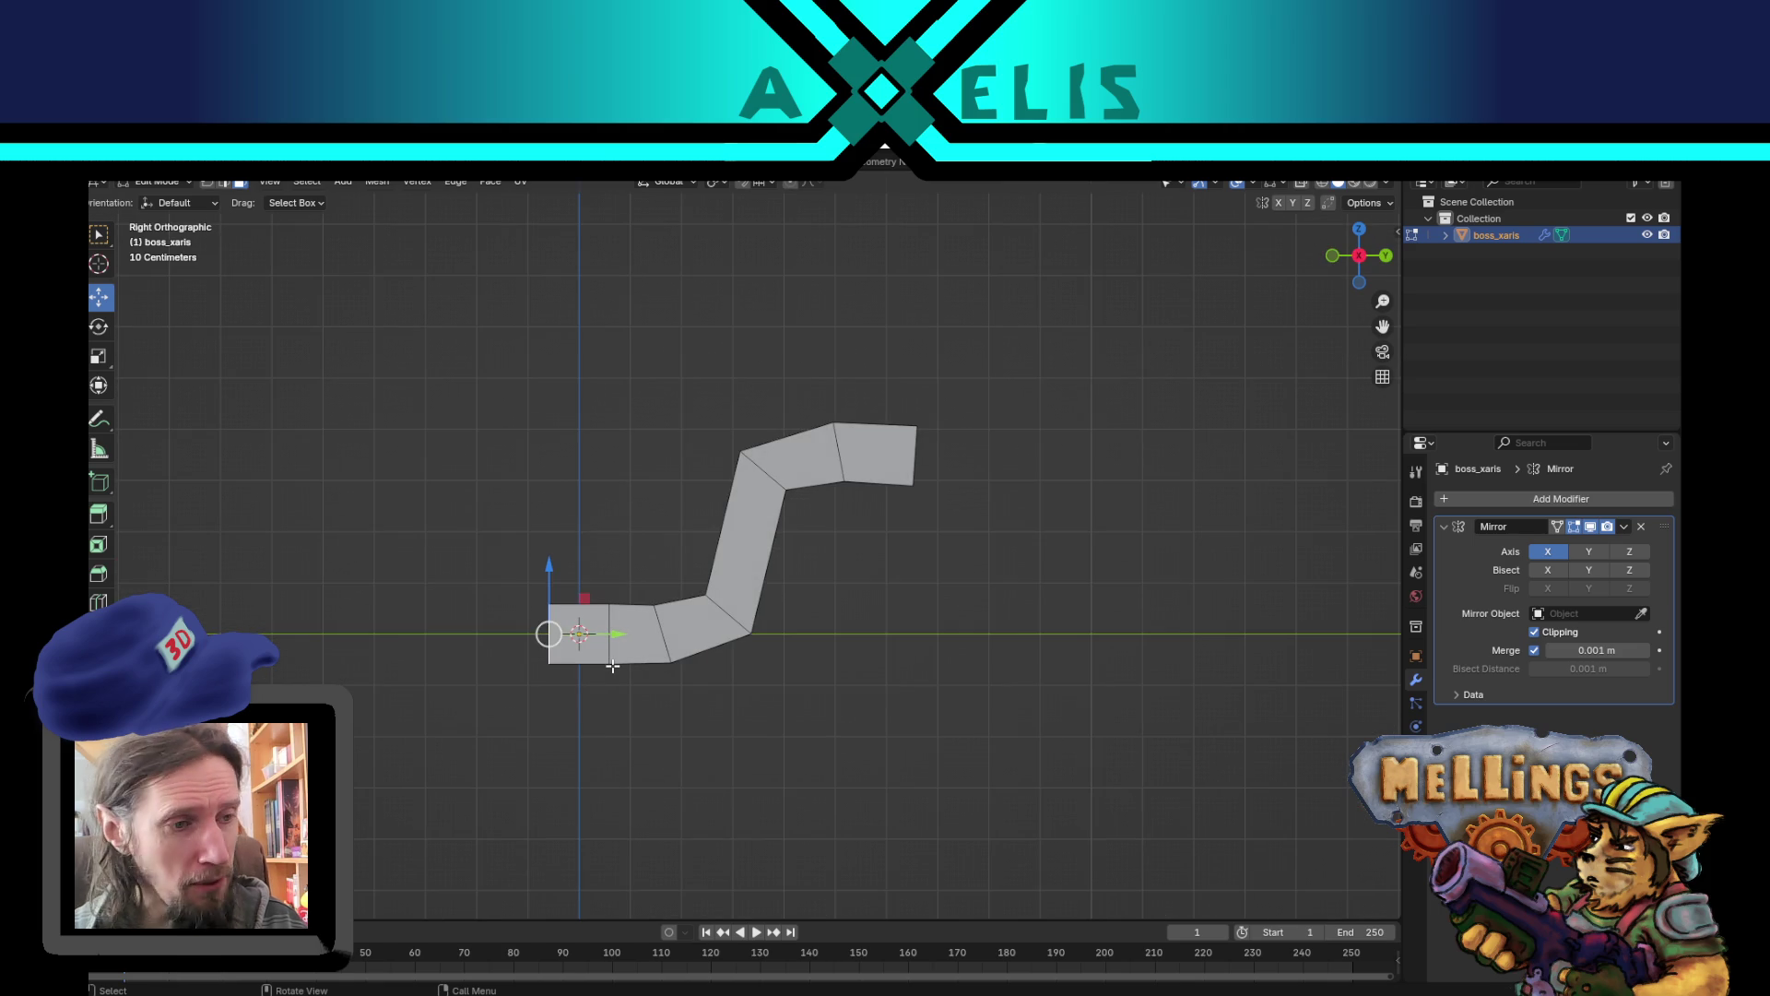
# - Lengthen the flat base with two extrusions of its end edge along Y
pyautogui.press('e')
pyautogui.press('y')
pyautogui.click(423, 634)
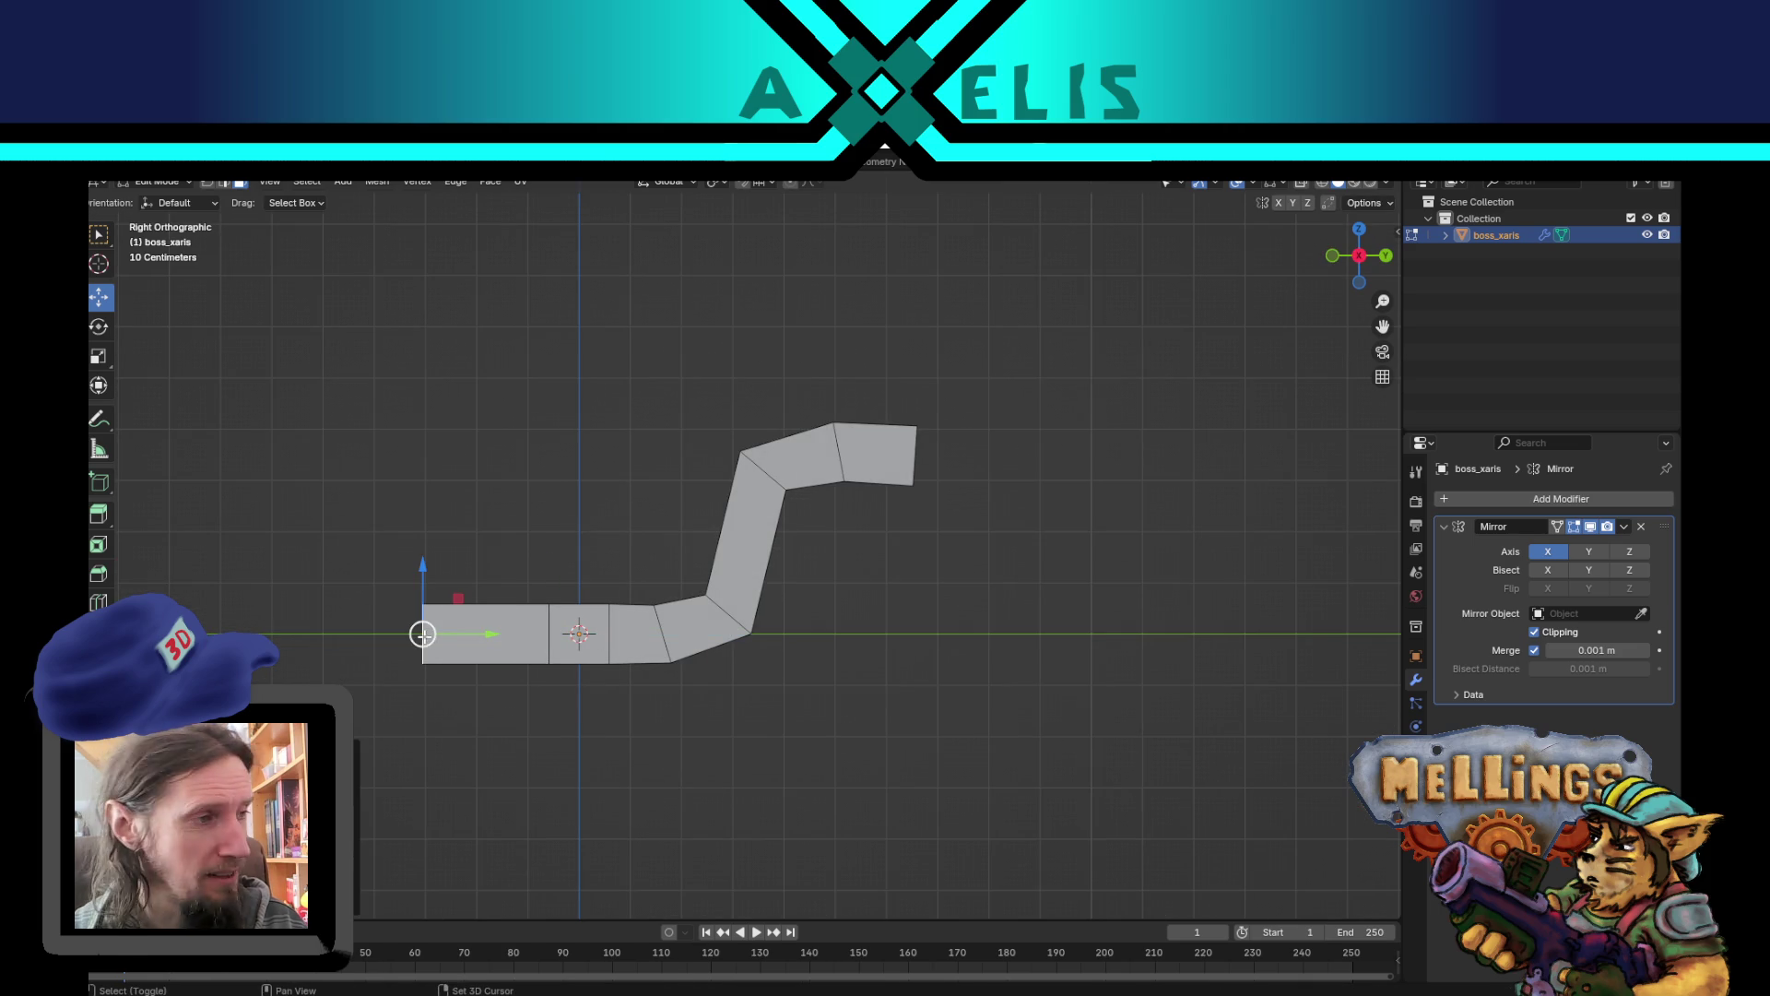
pyautogui.moveTo(424, 635); pyautogui.dragTo(675, 614)
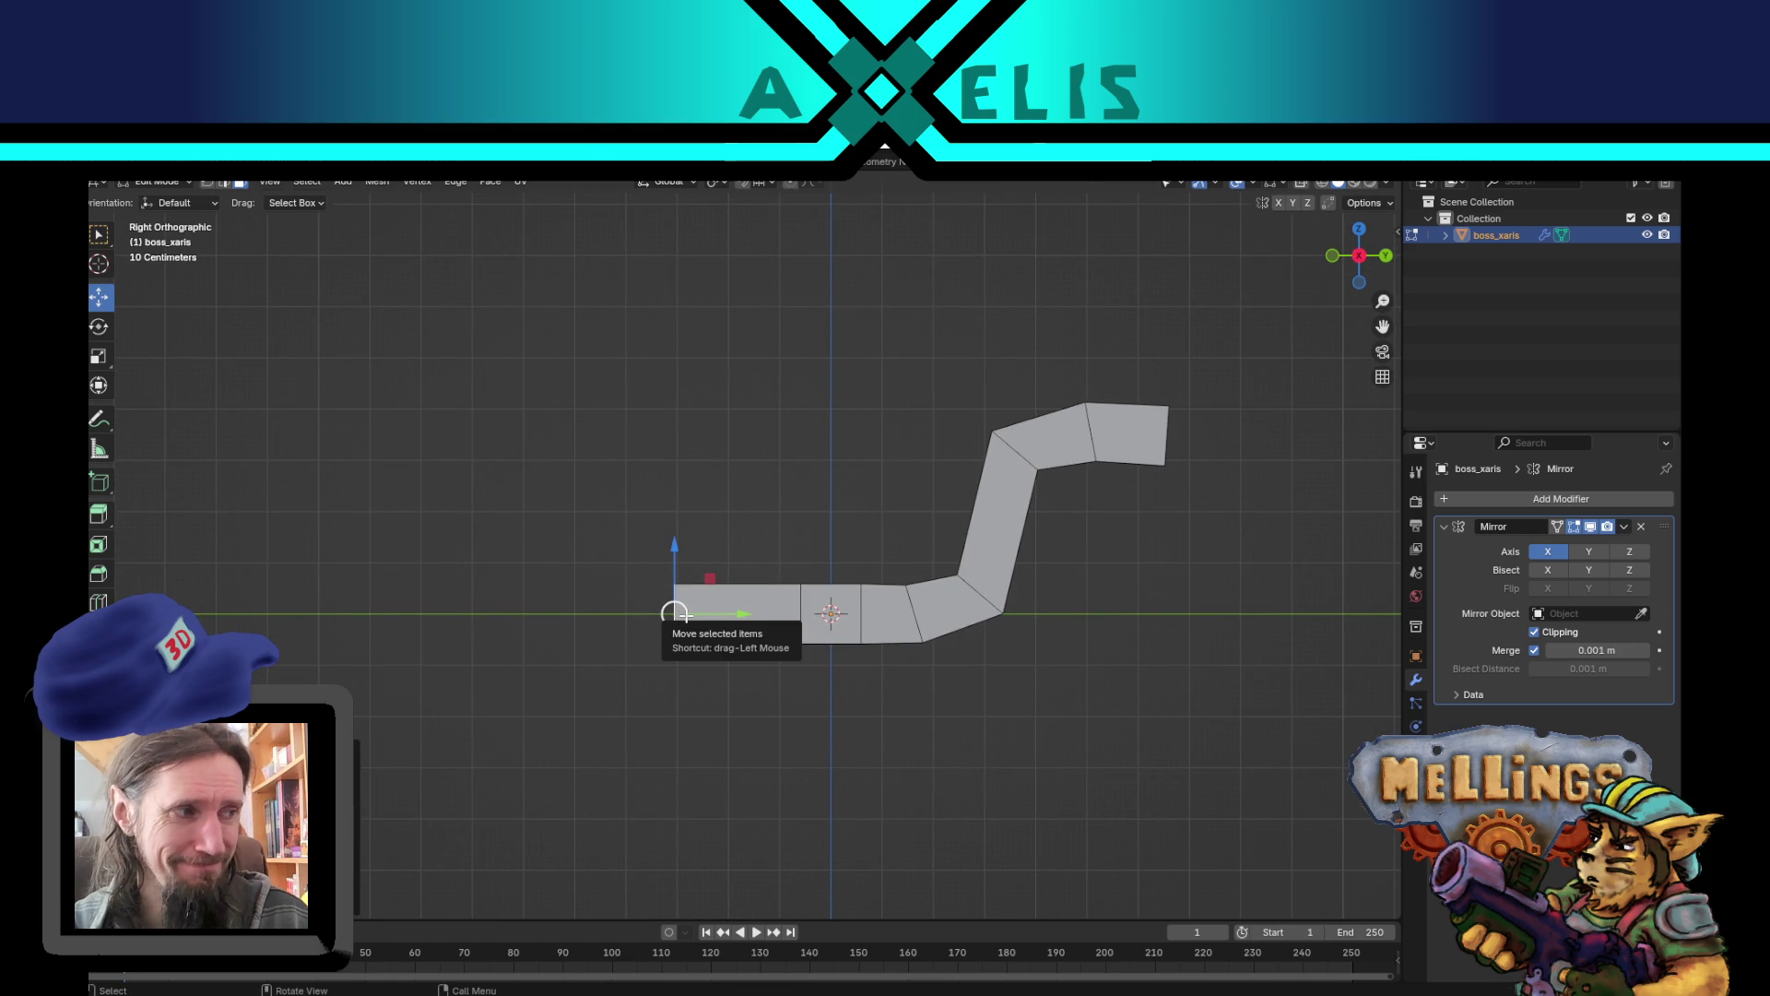
pyautogui.press('e')
pyautogui.press('y')
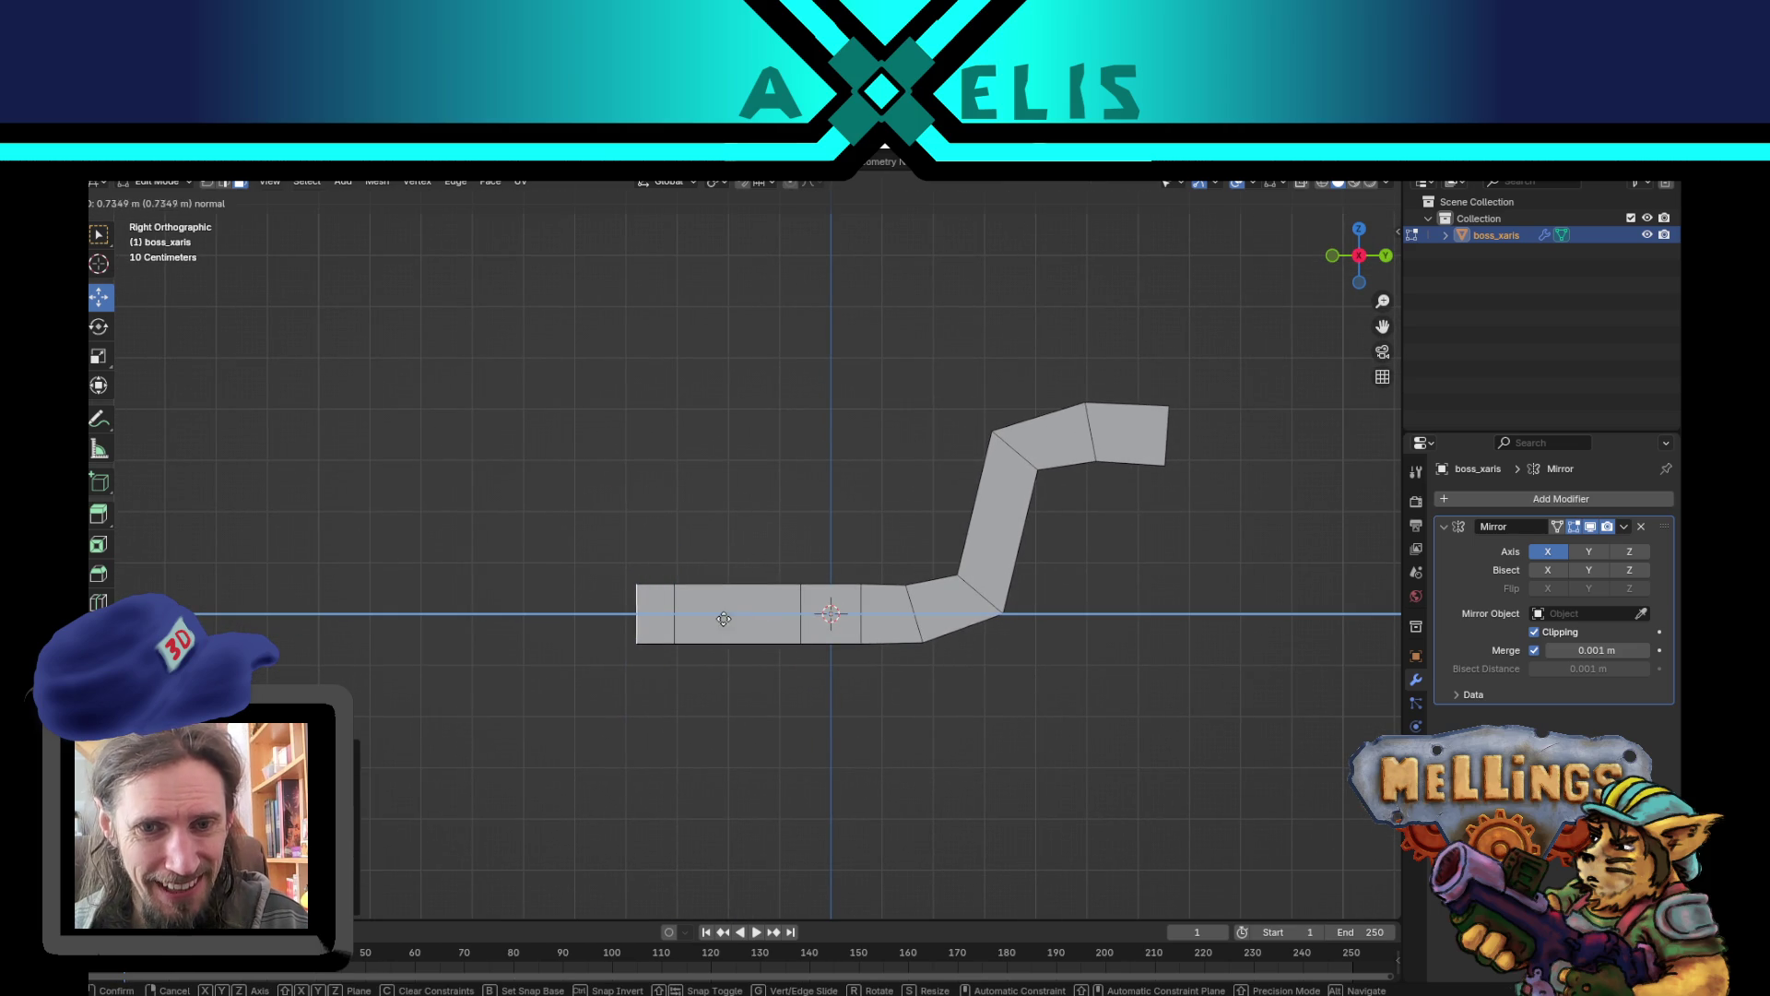
pyautogui.click(694, 624)
pyautogui.moveTo(967, 612); pyautogui.dragTo(883, 600)
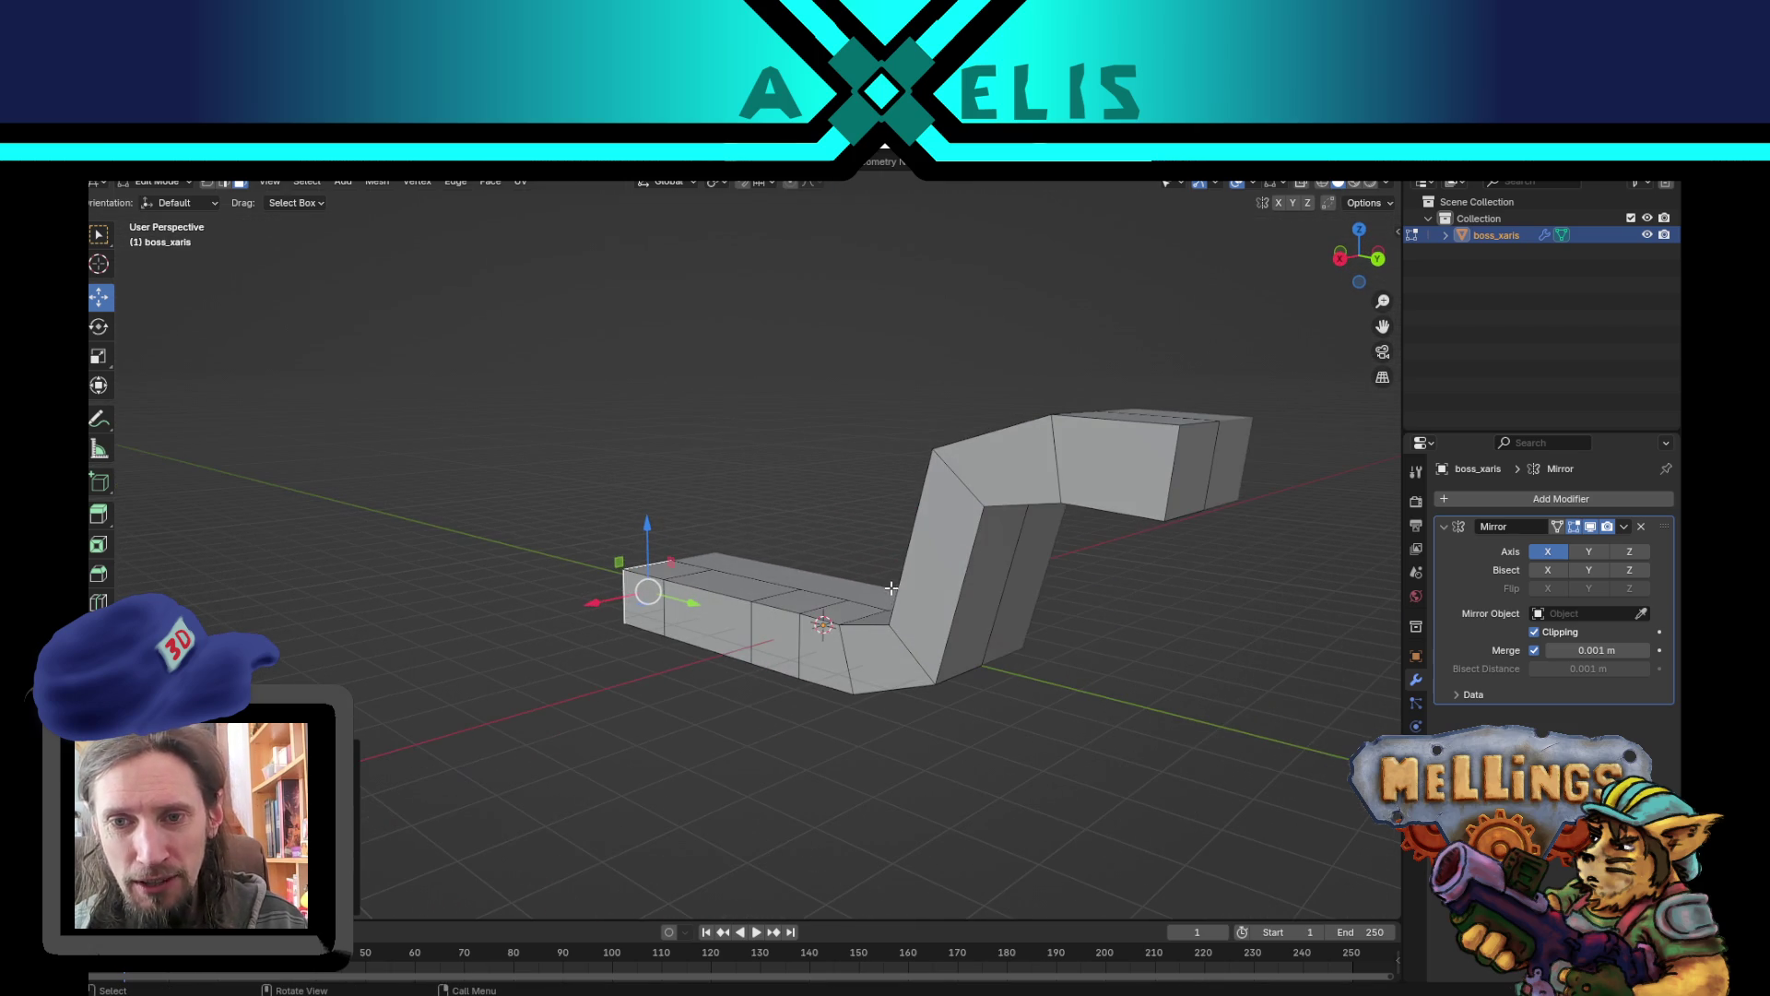
# - Add a centred loop cut across the vertical section of the slab
pyautogui.hotkey('ctrl', 'r')
pyautogui.click(962, 557)
pyautogui.rightClick(962, 557)
pyautogui.moveTo(968, 561)
pyautogui.mouseDown()
pyautogui.moveTo(1008, 470)
pyautogui.moveTo(1037, 465)
pyautogui.mouseUp()
pyautogui.keyDown('alt'); pyautogui.click(1016, 443); pyautogui.keyUp('alt')
pyautogui.keyDown('alt'); pyautogui.click(1038, 489); pyautogui.keyUp('alt')
pyautogui.press('KP_3')
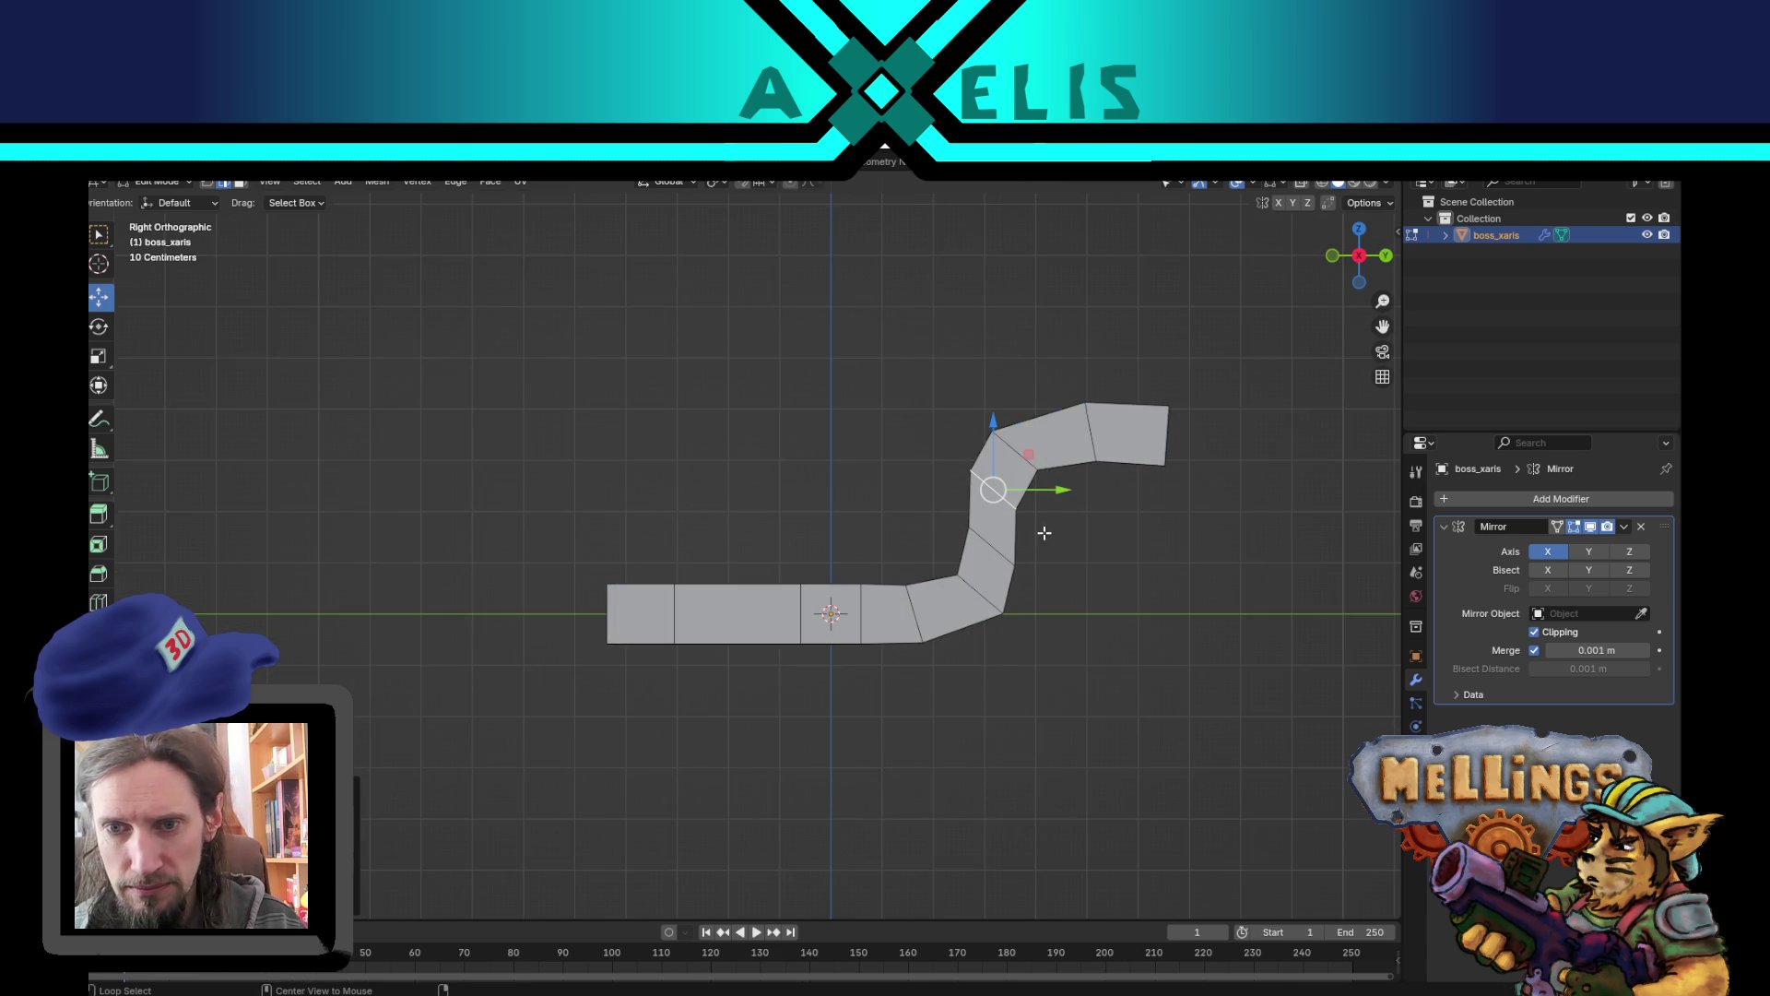
# - Select the tip edge loop and scale it down to narrow the tip
pyautogui.keyDown('alt'); pyautogui.click(1163, 440); pyautogui.keyUp('alt')
pyautogui.press('s')
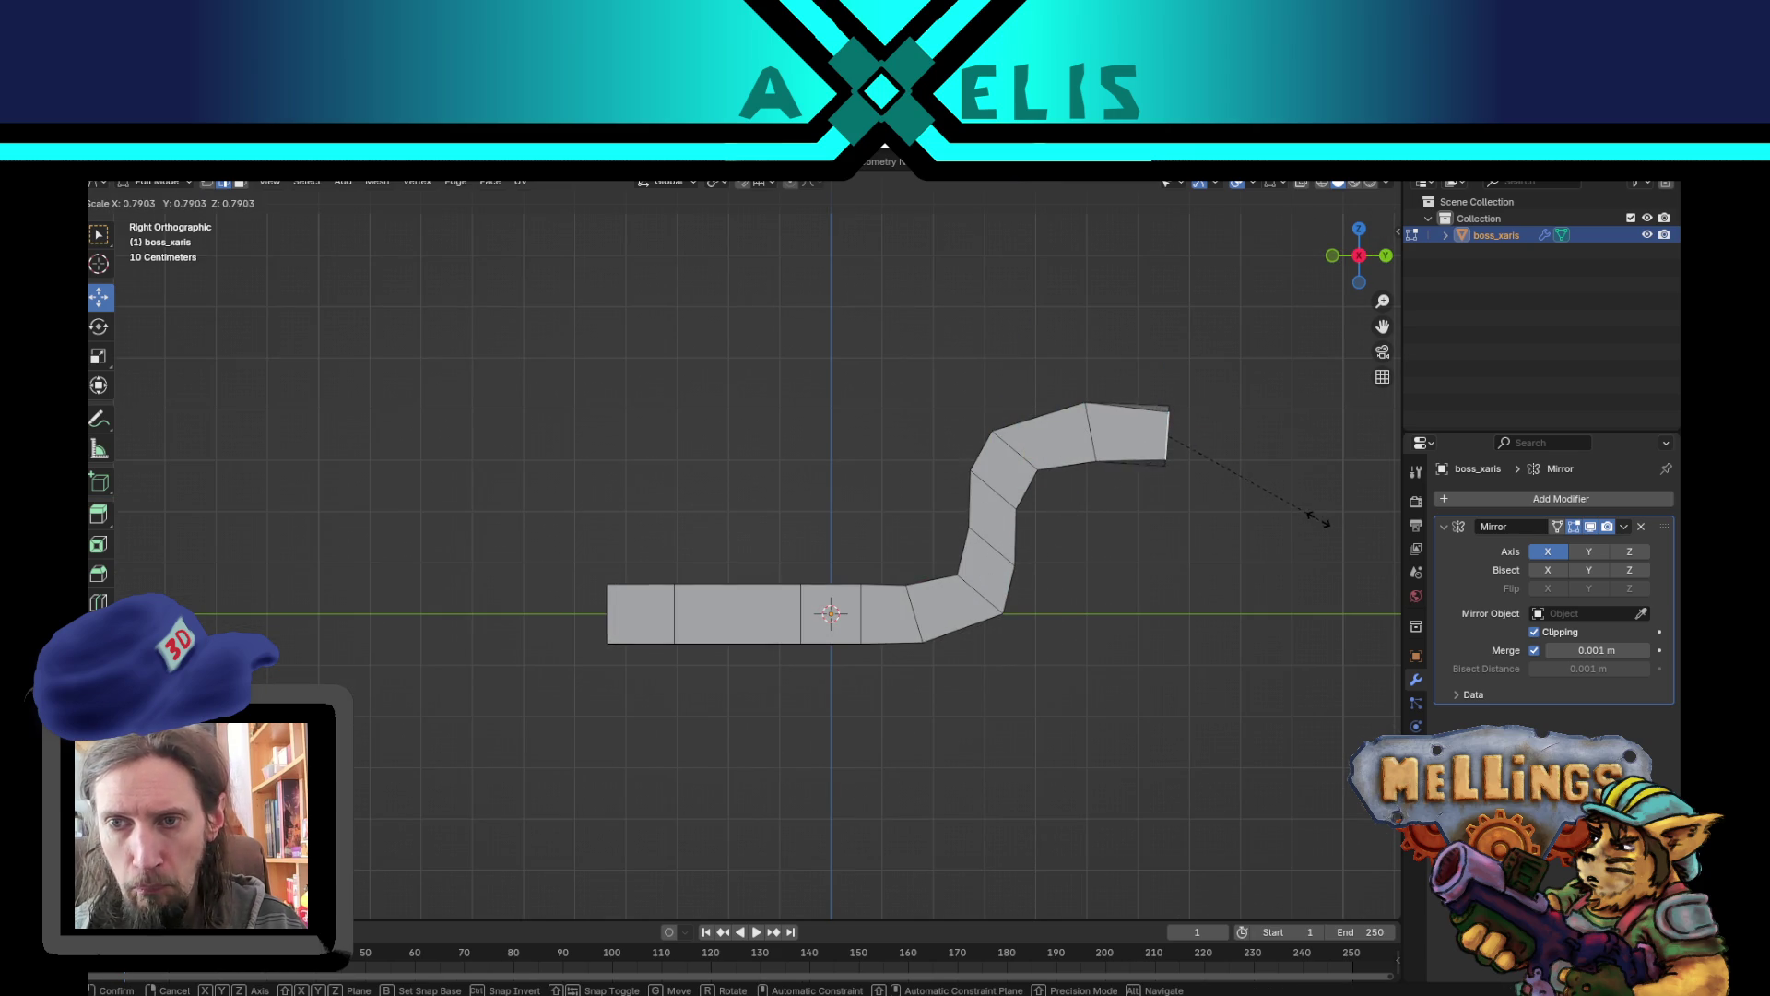
pyautogui.click(1279, 510)
pyautogui.moveTo(1279, 510); pyautogui.dragTo(1154, 526)
pyautogui.moveTo(1115, 423)
pyautogui.mouseDown()
pyautogui.moveTo(1151, 498)
pyautogui.moveTo(725, 583)
pyautogui.moveTo(868, 582)
pyautogui.mouseUp()
pyautogui.moveTo(1255, 417); pyautogui.dragTo(1146, 466)
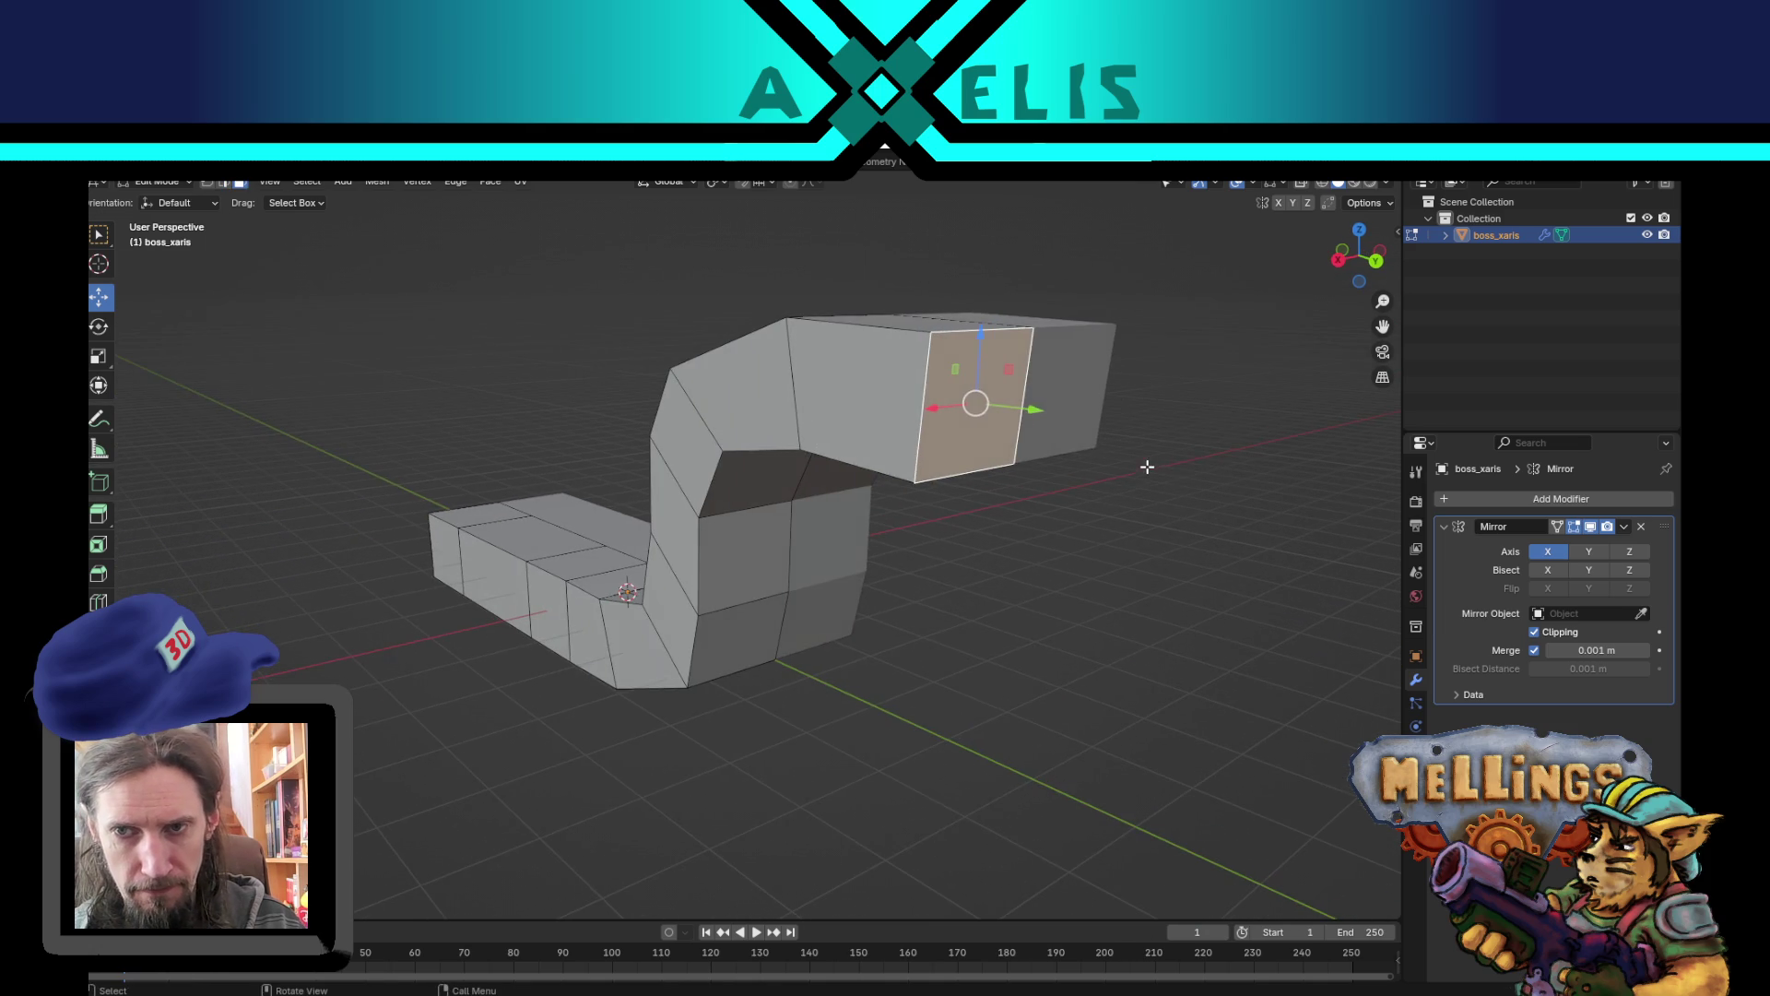
pyautogui.press('g')
pyautogui.rightClick(891, 451)
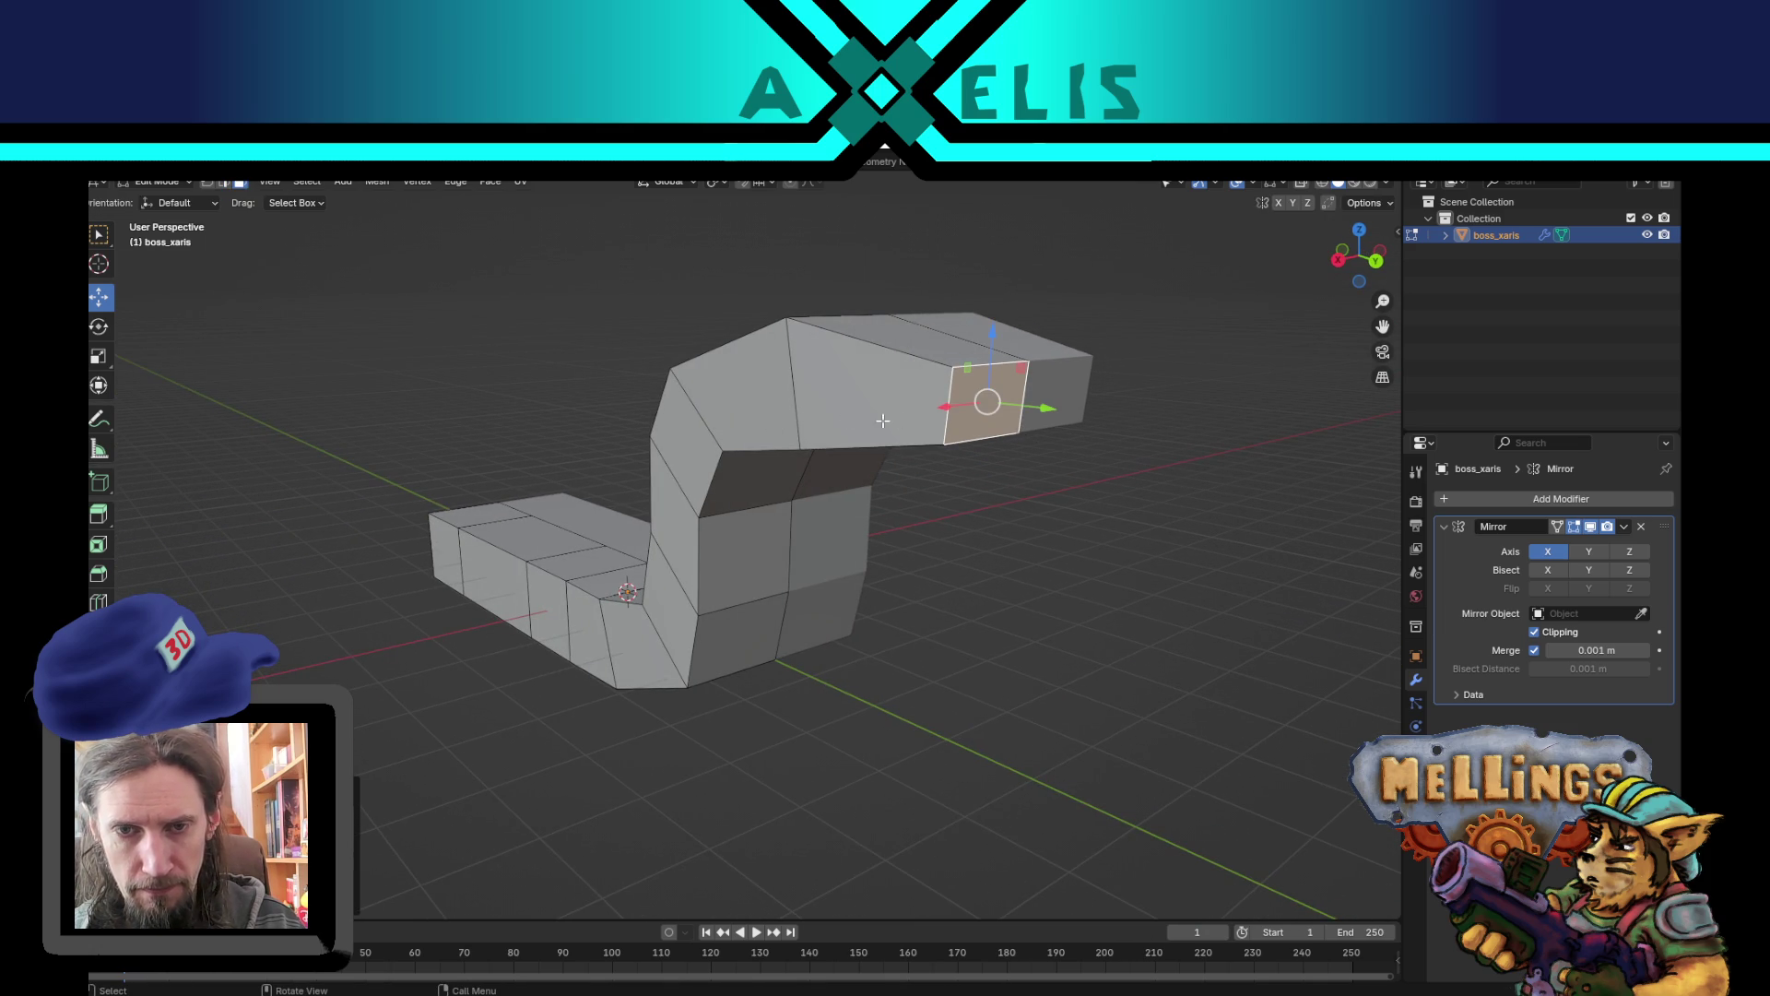
pyautogui.click(1086, 572)
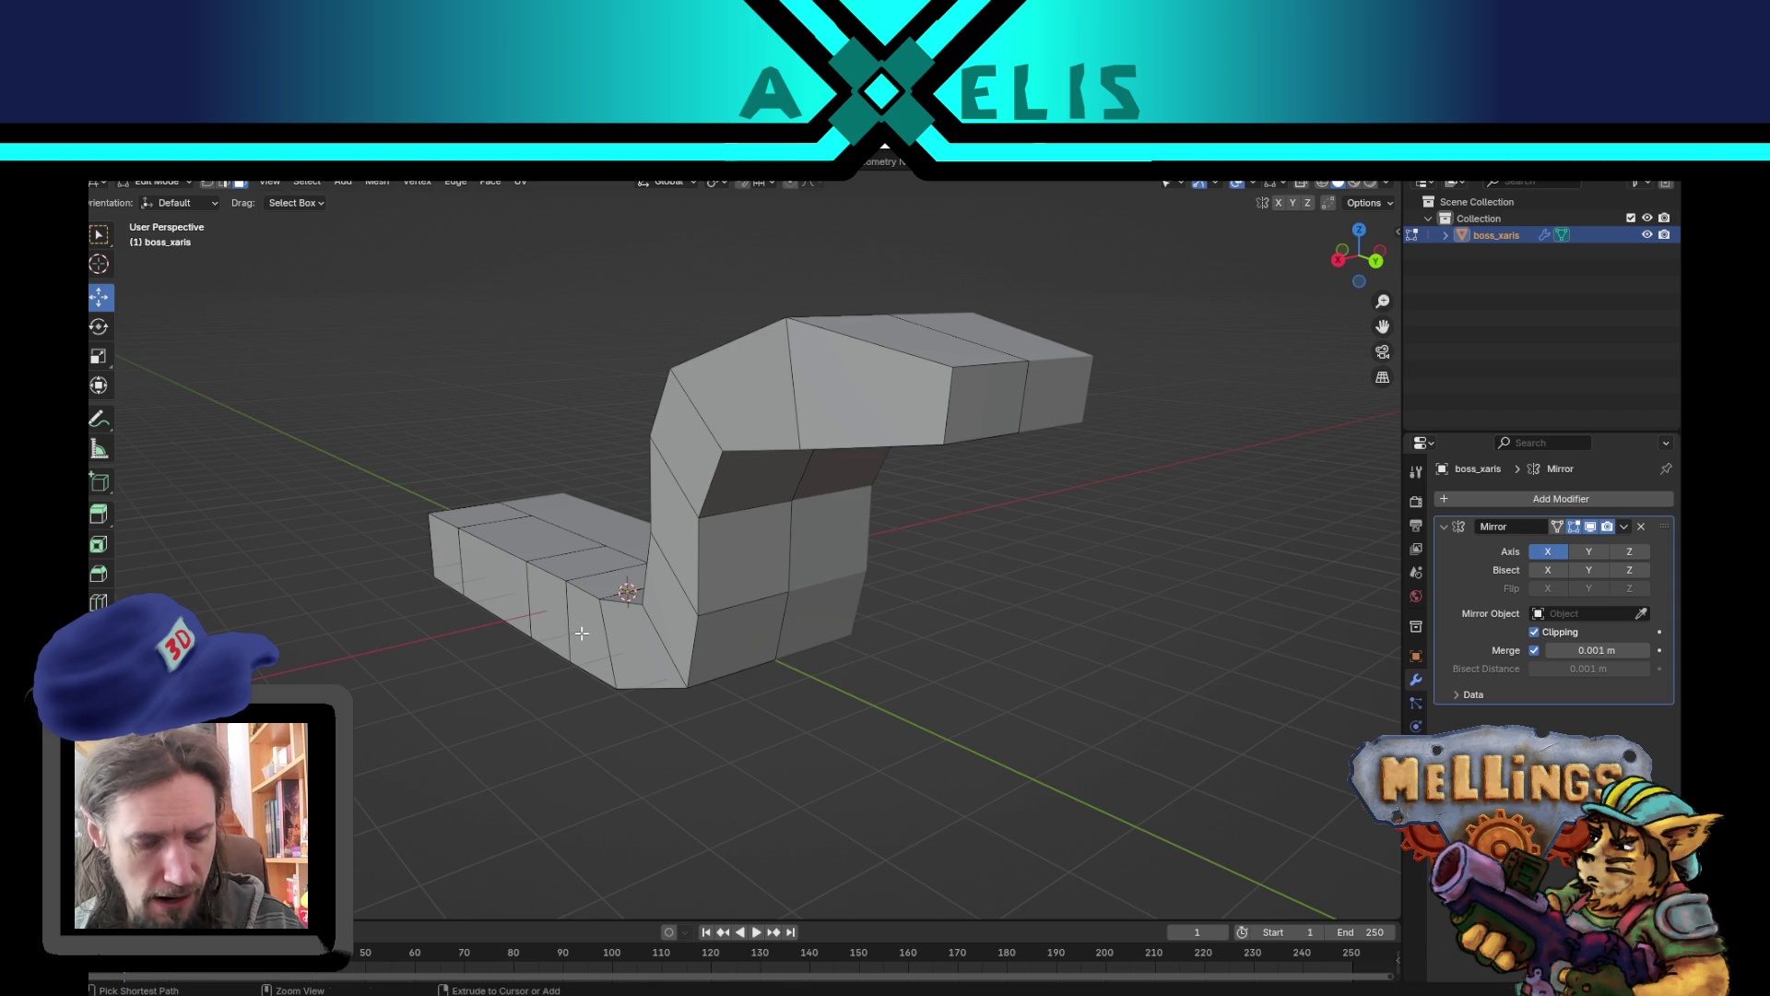
# - Add evenly spaced lengthwise loop cuts around the slab
pyautogui.hotkey('ctrl', 'r')
pyautogui.scroll(1, 582, 633)
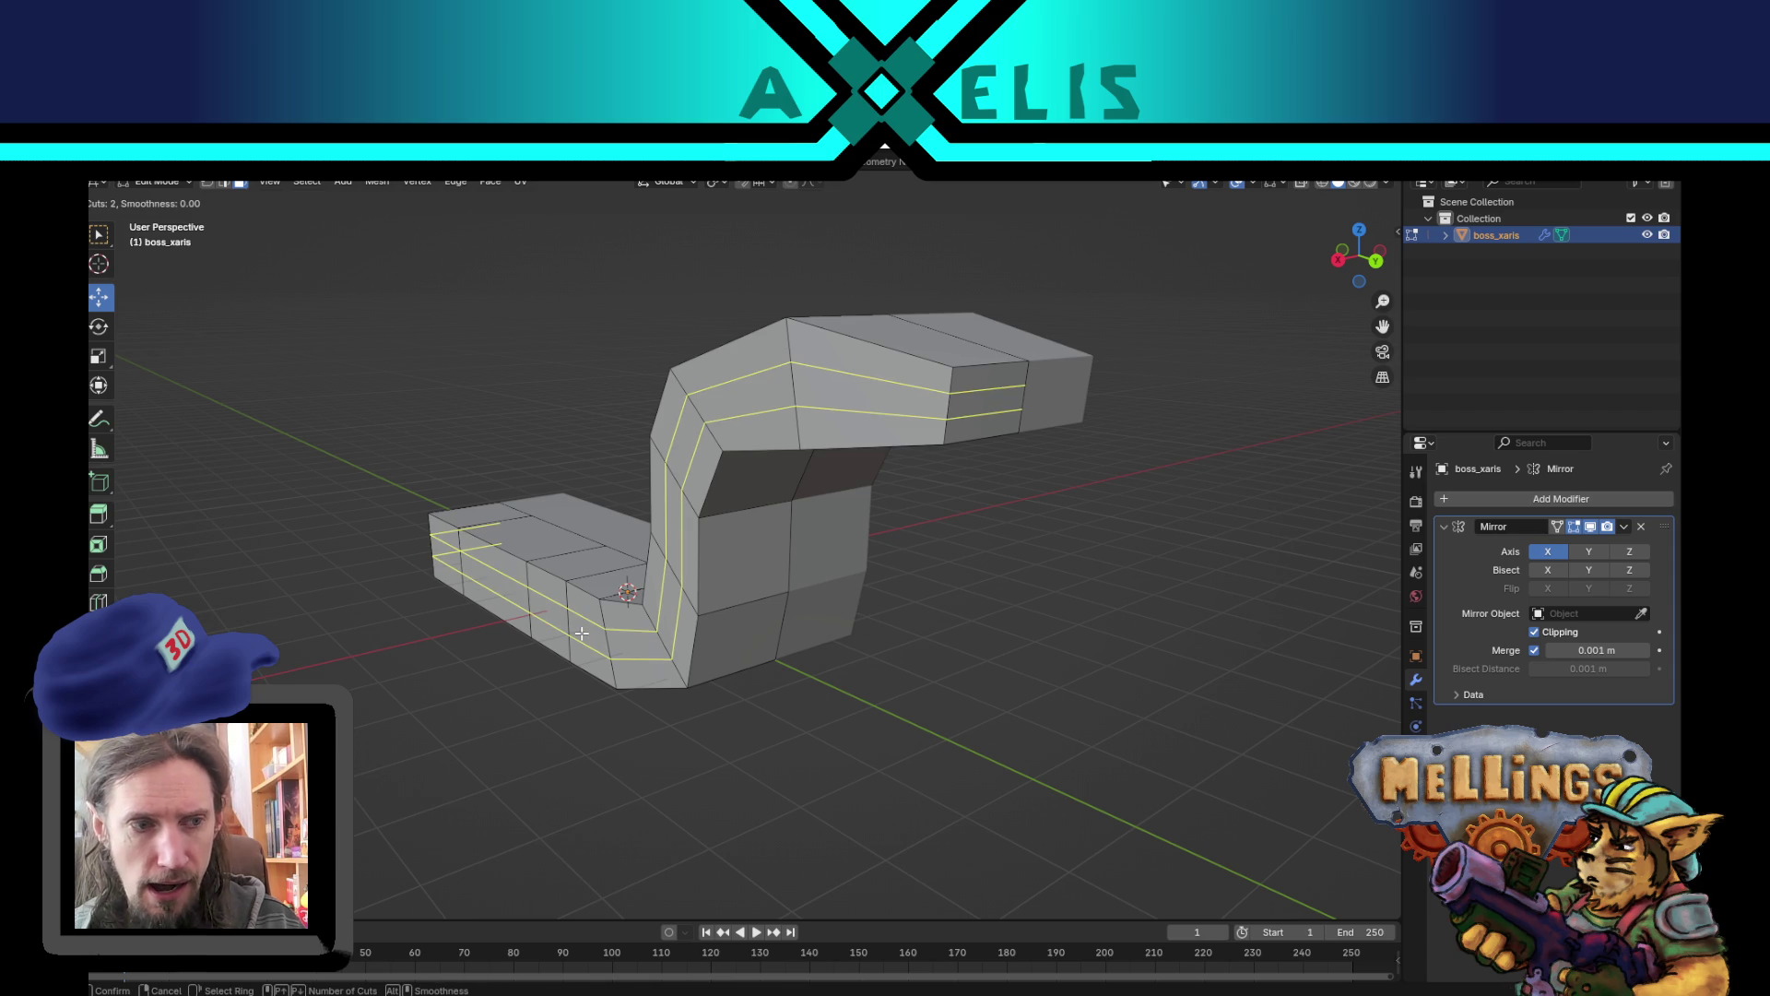
pyautogui.scroll(1, 582, 633)
pyautogui.click(581, 633)
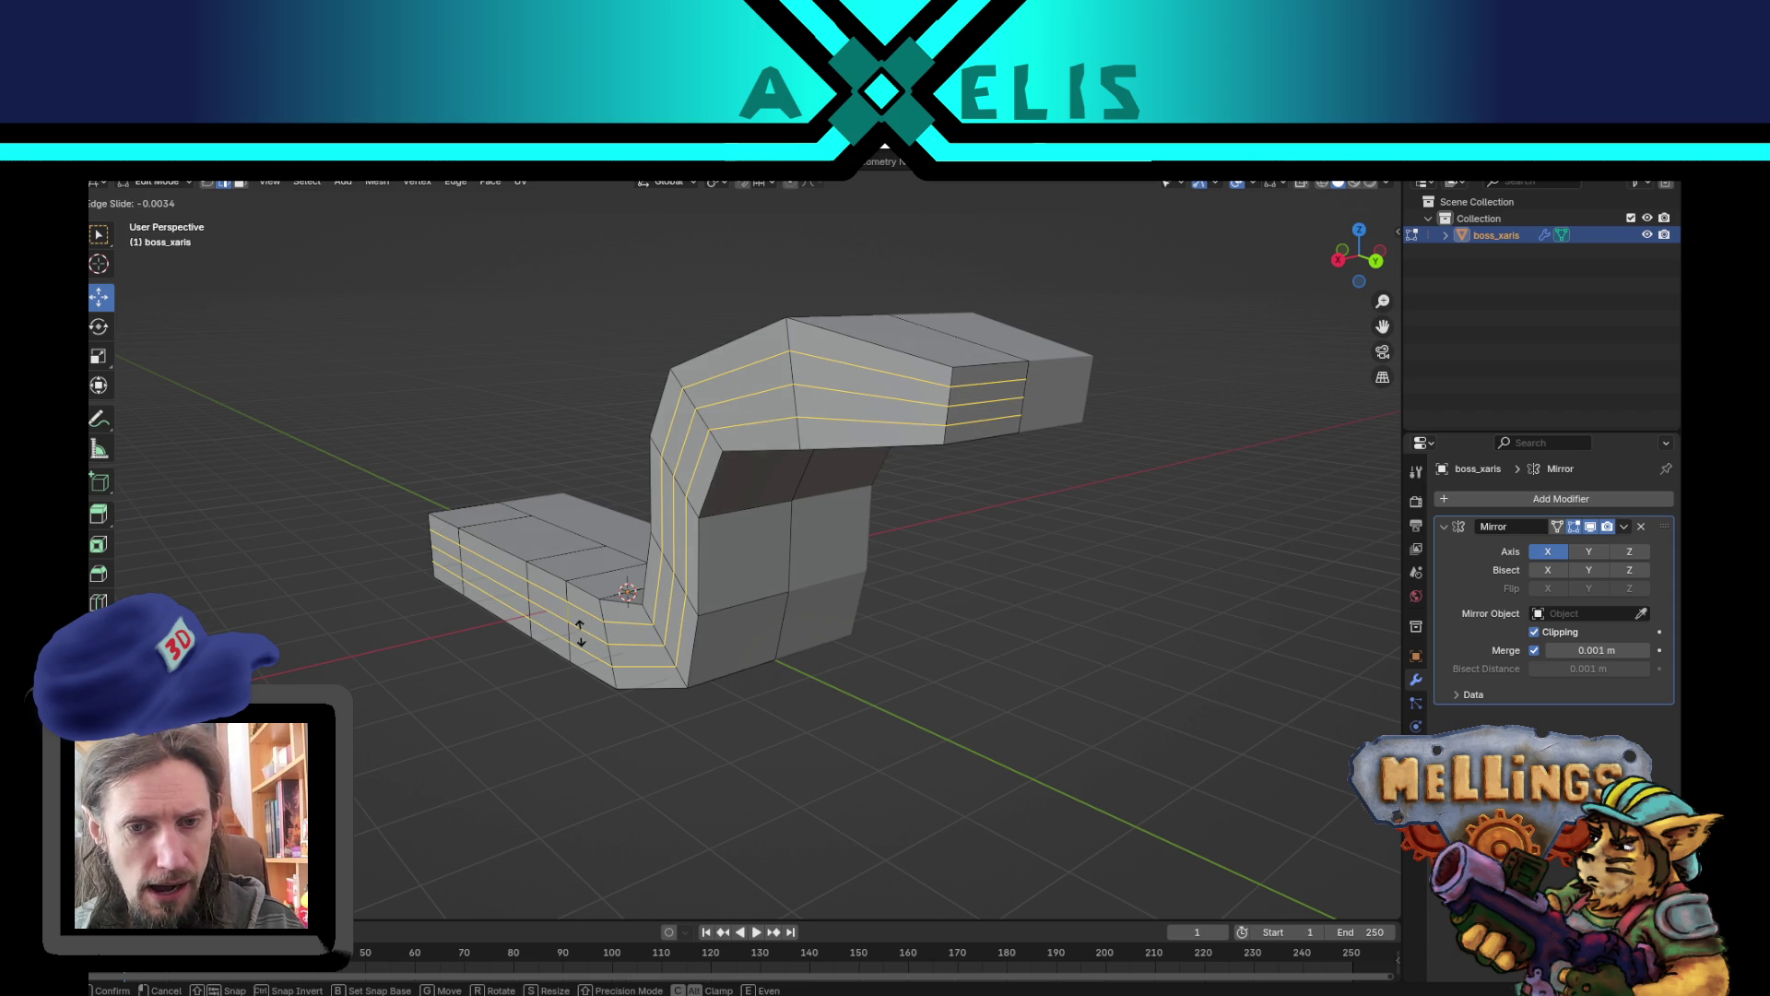
pyautogui.click(581, 633)
# - Pull one side edge loop outward along X with proportional falloff
pyautogui.keyDown('alt'); pyautogui.click(580, 633); pyautogui.keyUp('alt')
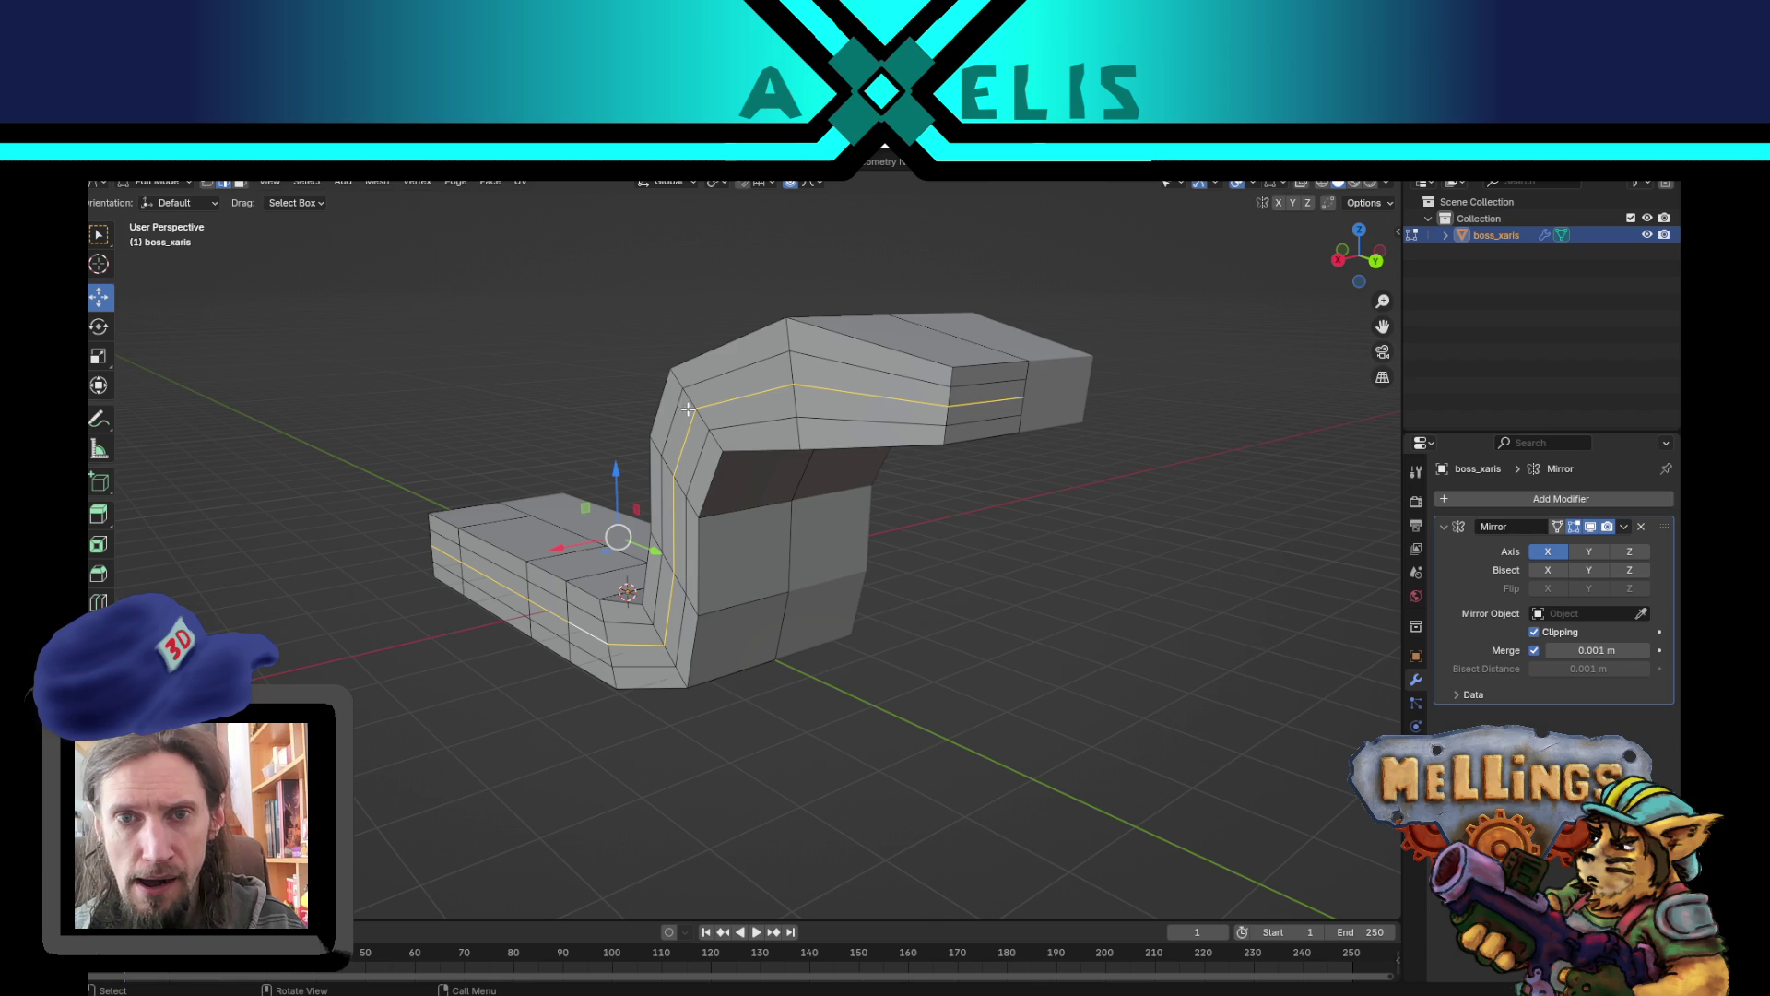
pyautogui.press('g')
pyautogui.press('x')
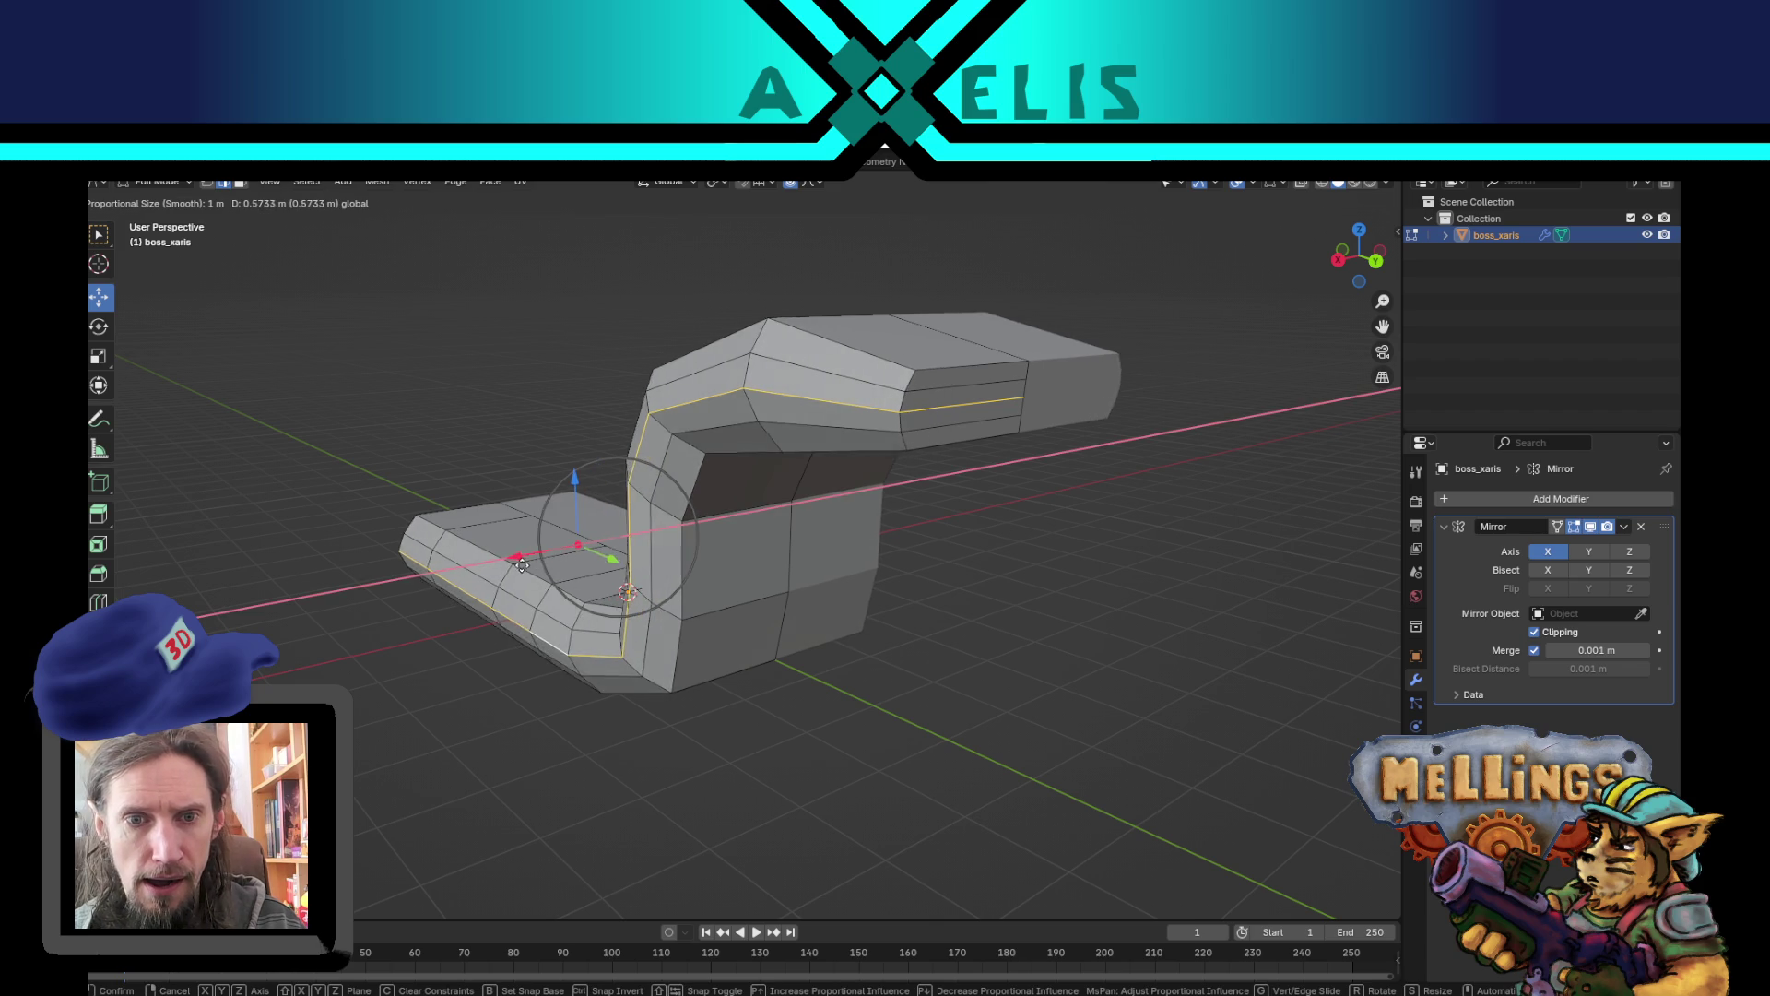
pyautogui.click(502, 576)
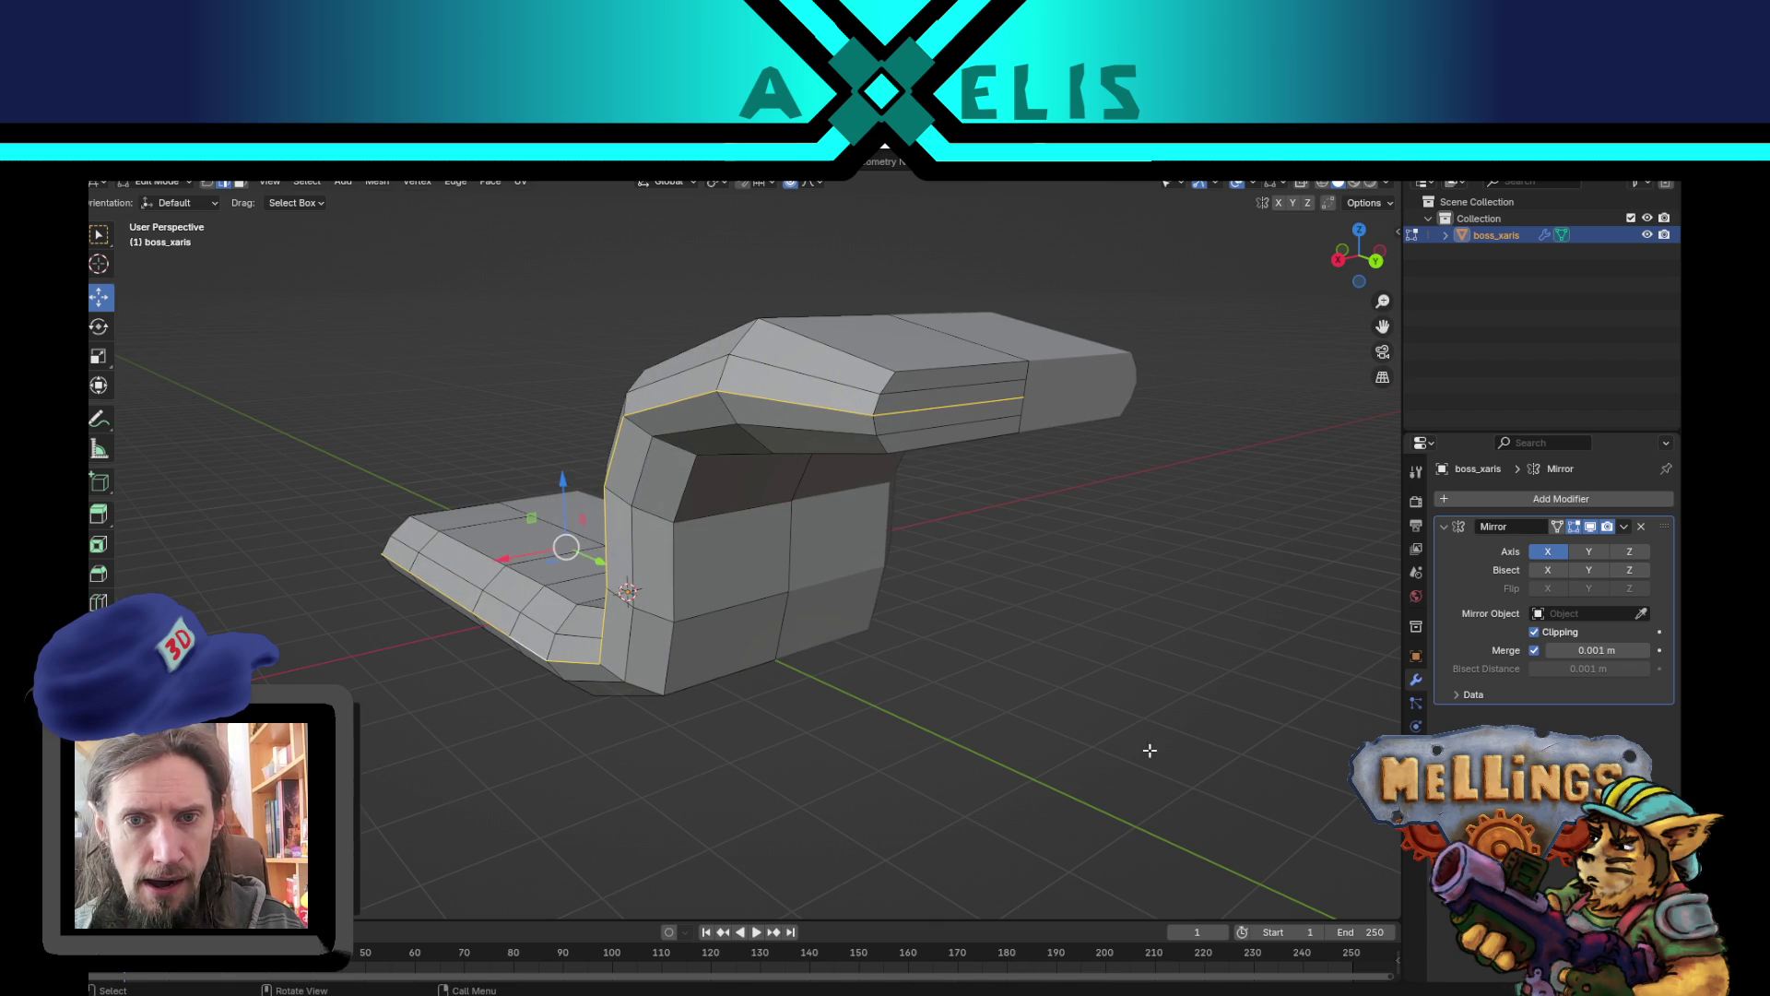
pyautogui.moveTo(1102, 711)
pyautogui.mouseDown()
pyautogui.moveTo(1051, 723)
pyautogui.moveTo(1070, 767)
pyautogui.moveTo(1008, 759)
pyautogui.moveTo(1020, 707)
pyautogui.moveTo(1183, 754)
pyautogui.moveTo(773, 646)
pyautogui.mouseUp()
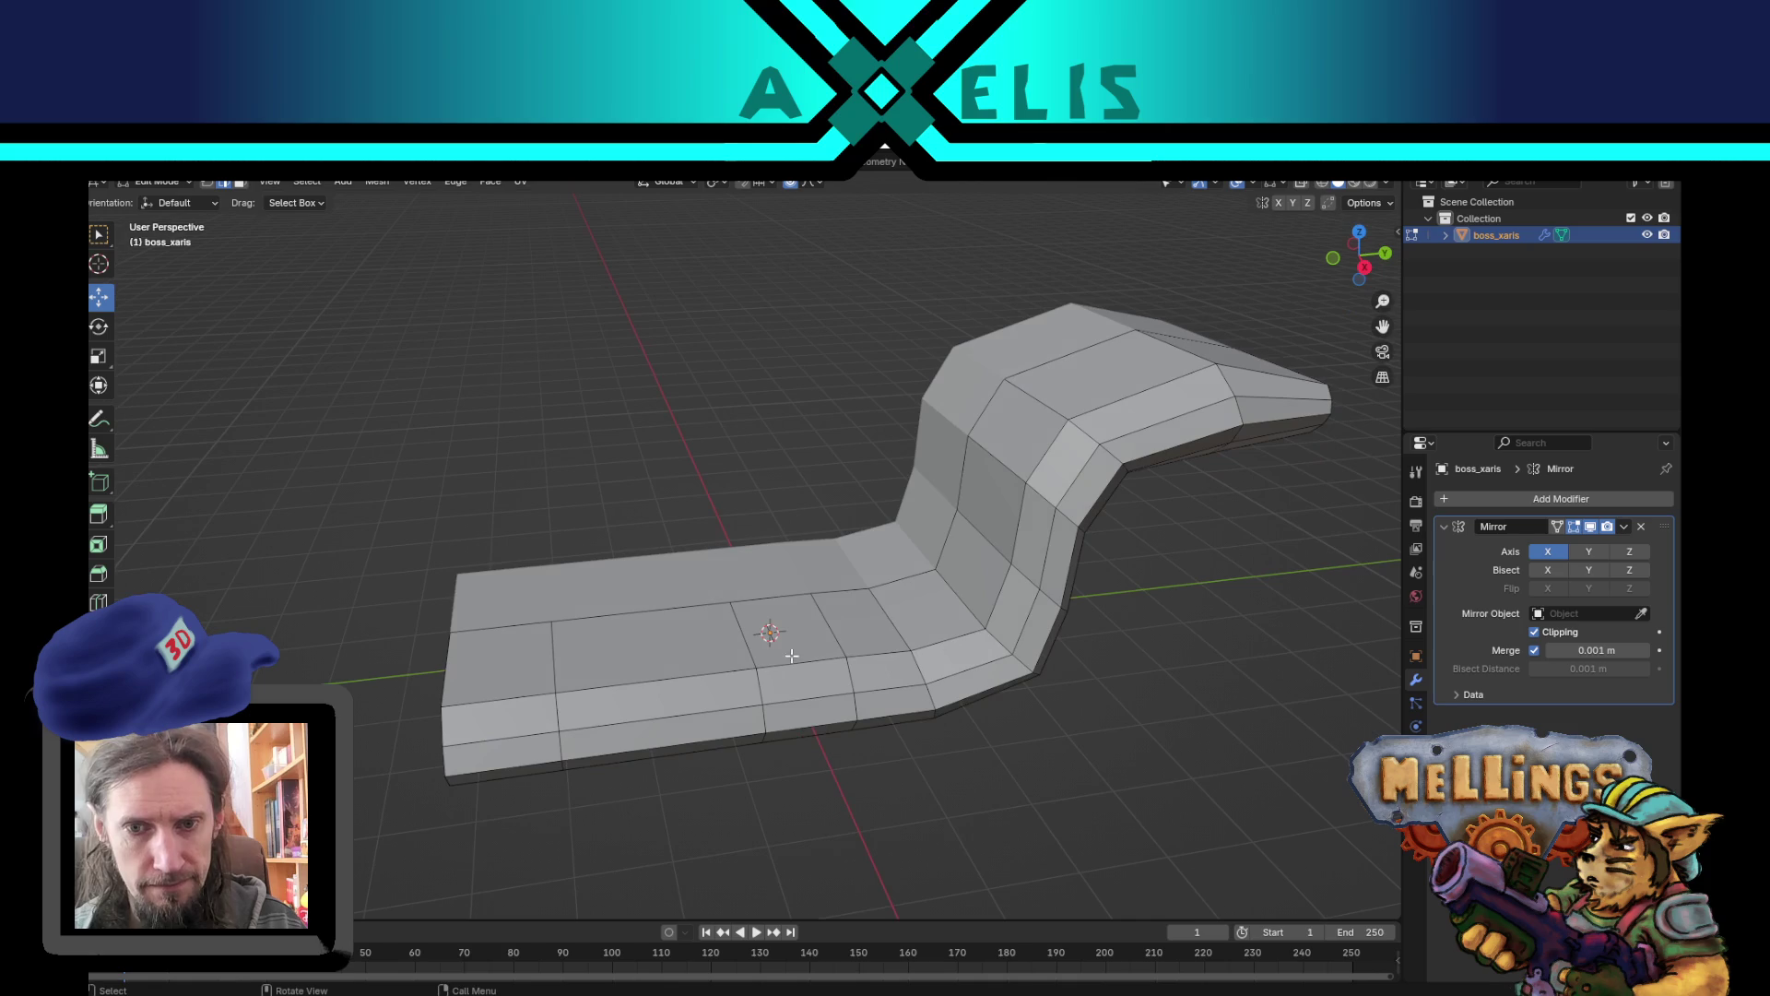